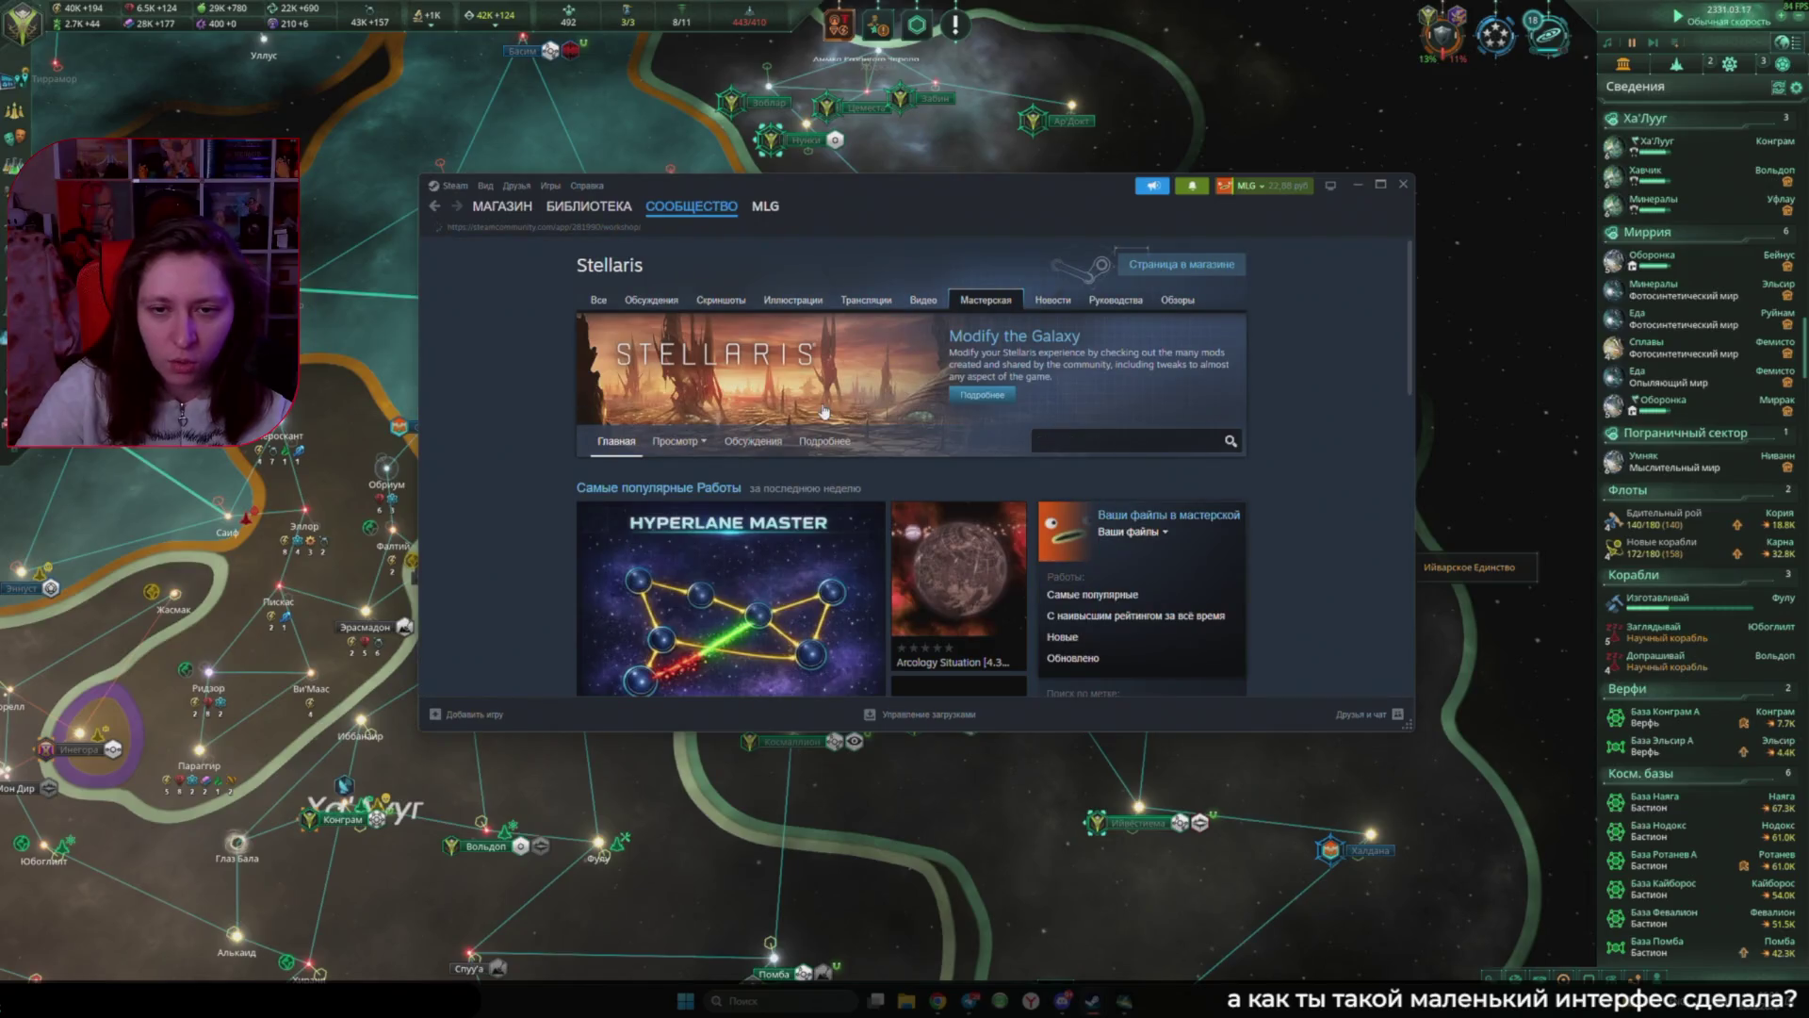
Step: Search the Stellaris Workshop for 'UI' mods and browse the results
scroll(1253, 523, down, 3)
scroll(1291, 507, down, 1)
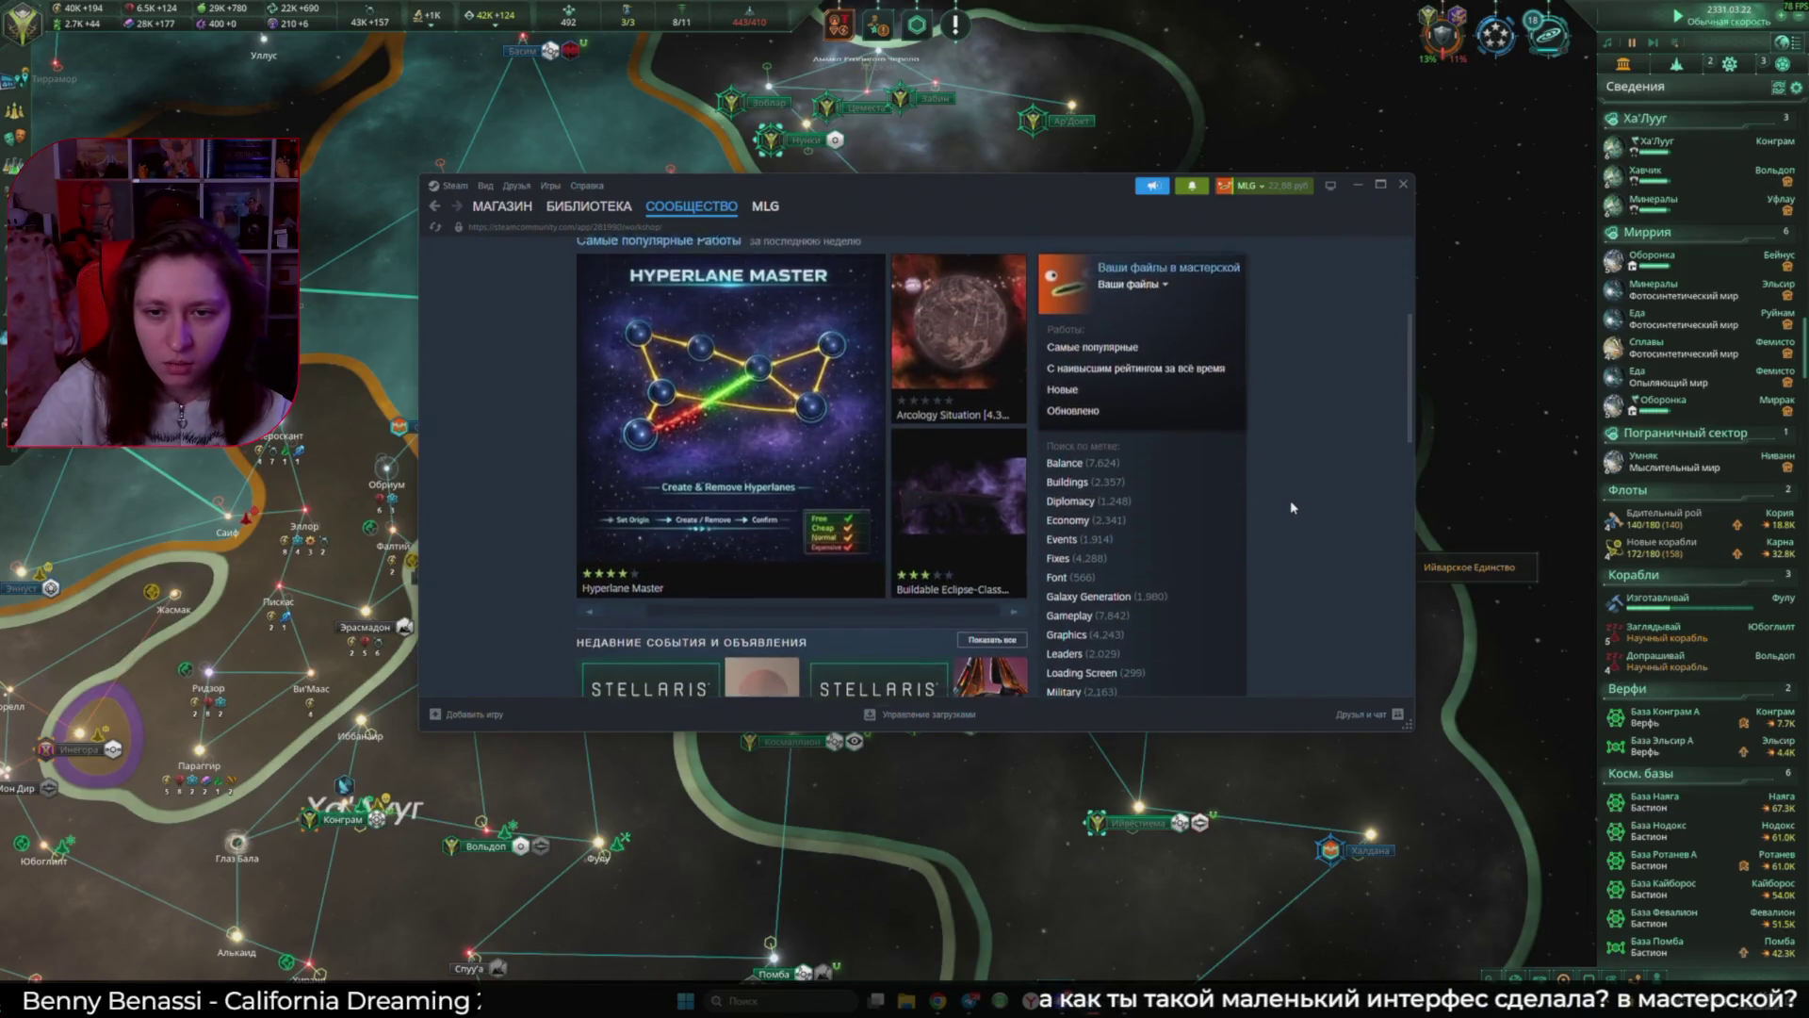
scroll(1291, 507, down, 3)
scroll(1225, 471, up, 5)
scroll(1171, 371, down, 3)
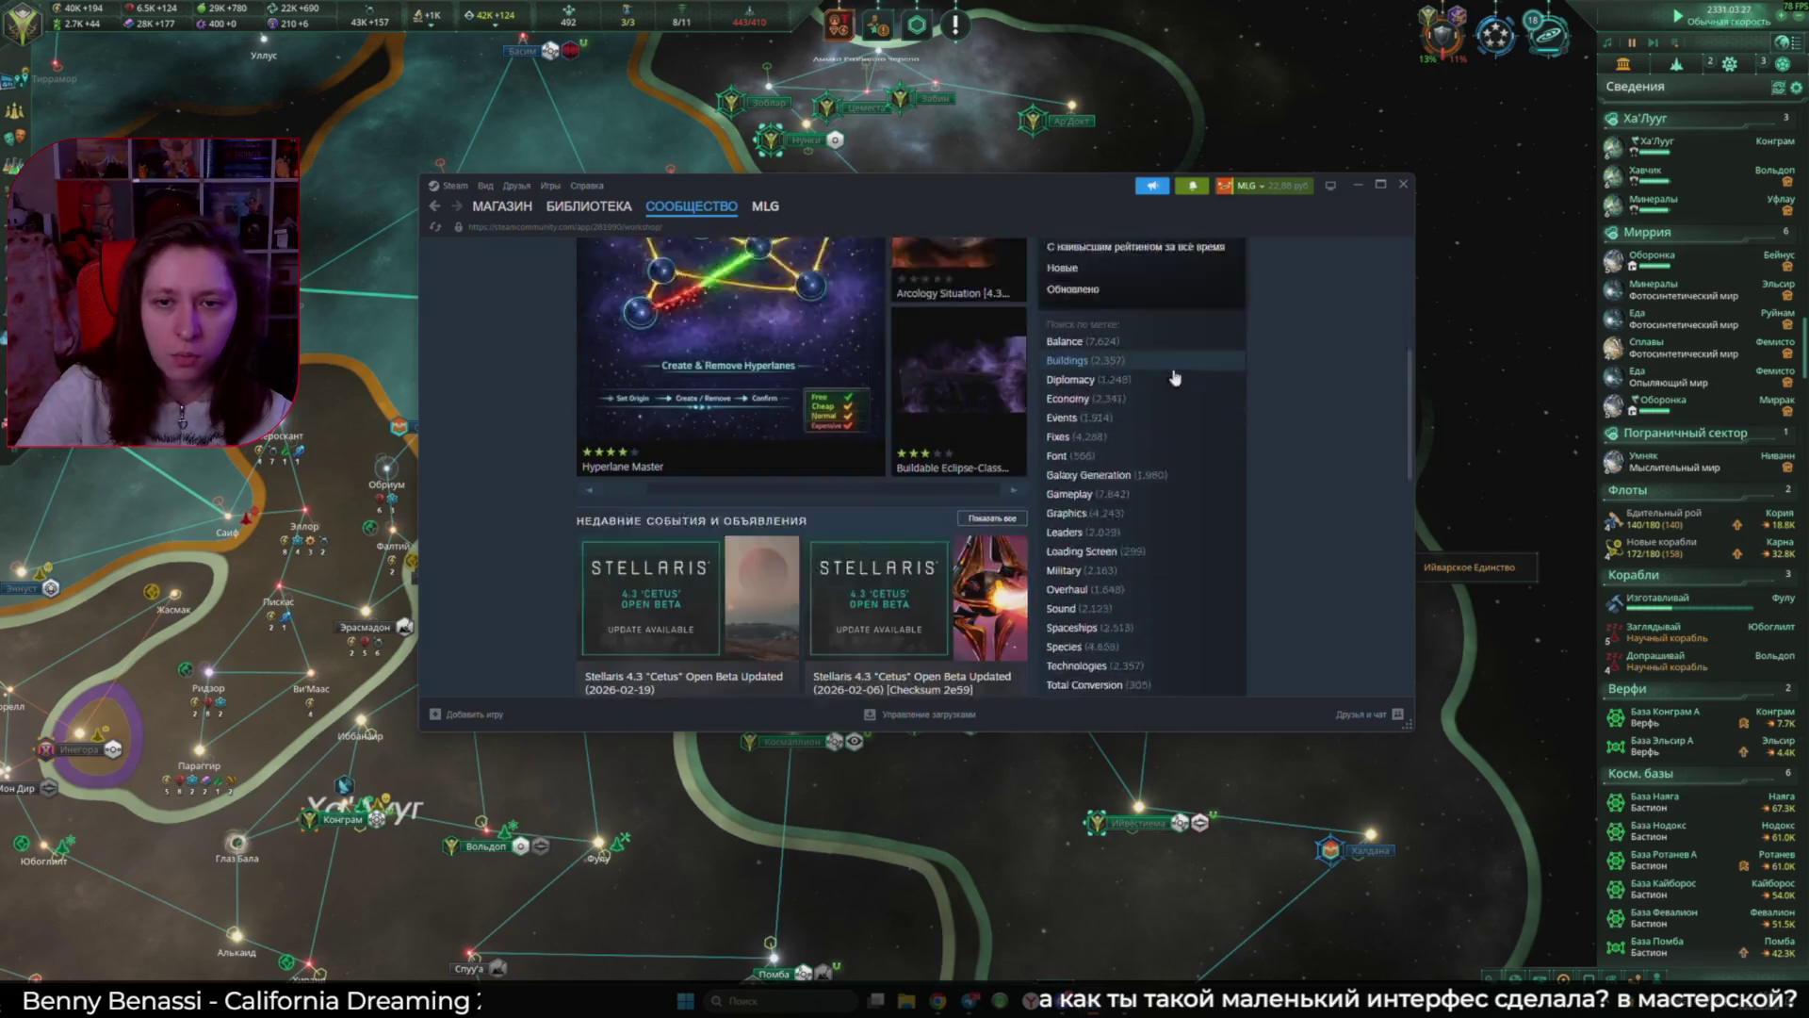
scroll(1079, 580, down, 2)
scroll(1074, 566, down, 2)
scroll(1064, 554, up, 6)
scroll(1087, 442, up, 3)
text(UI)
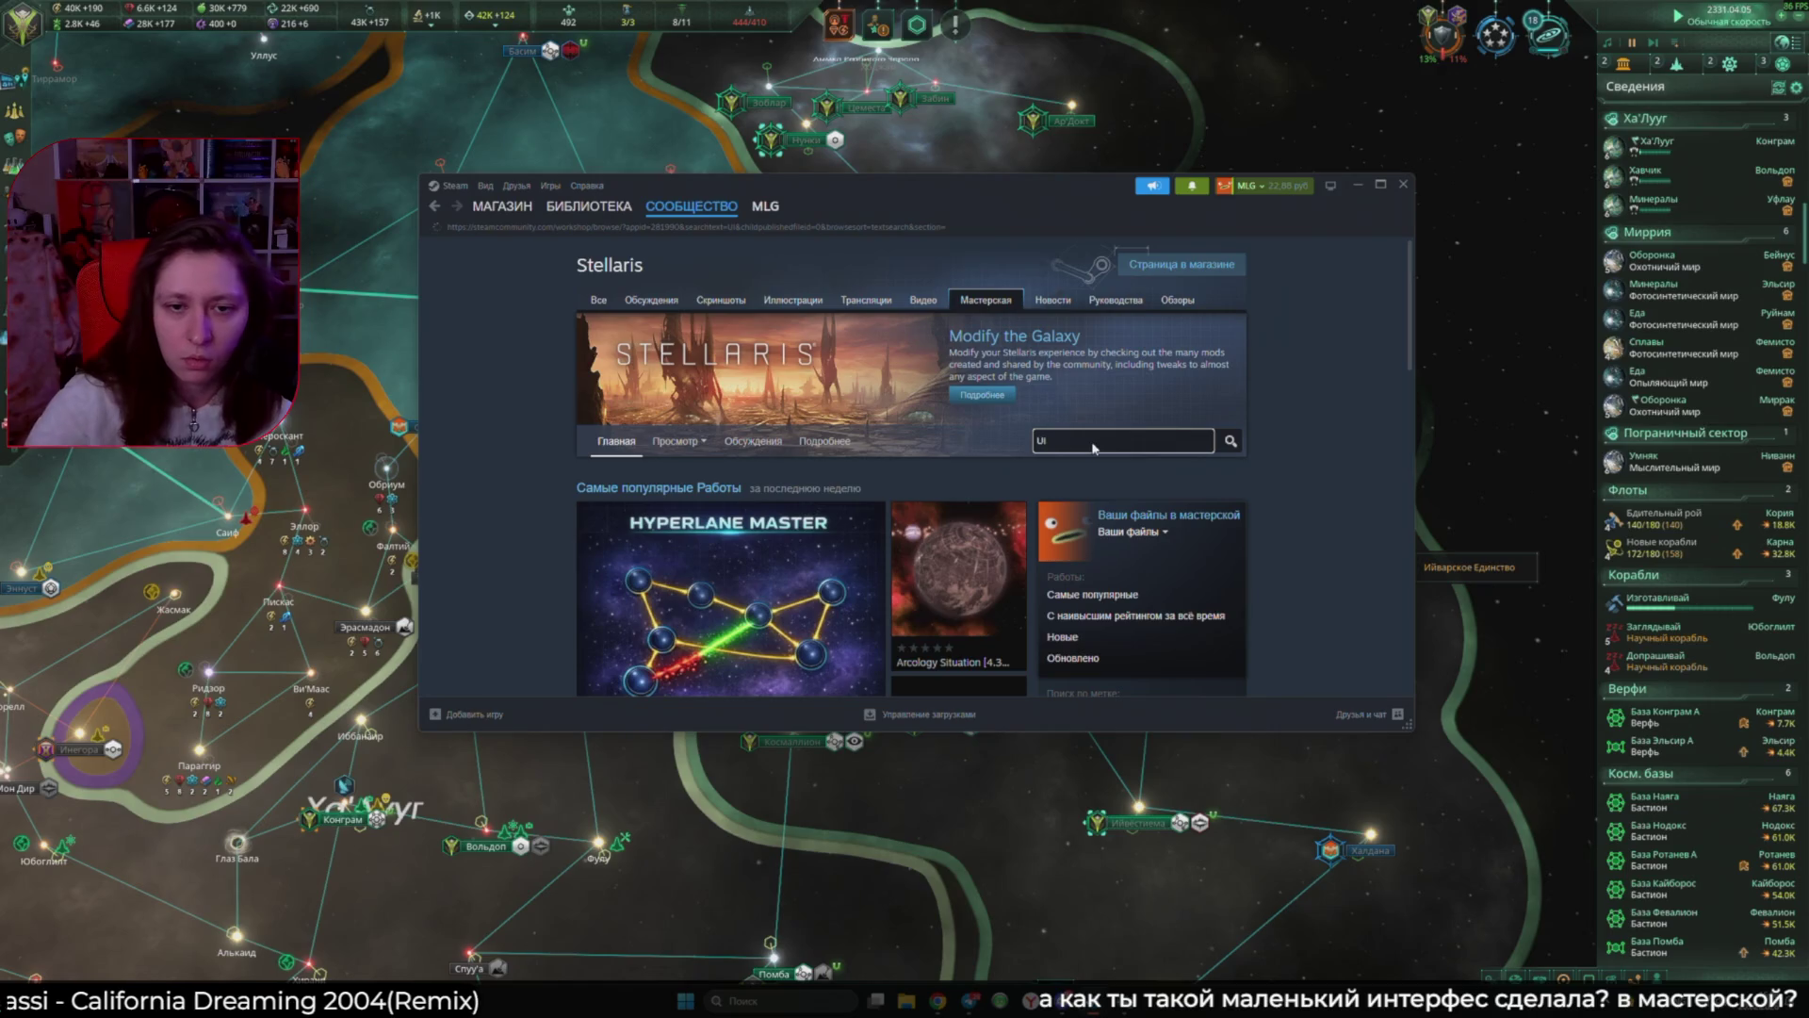
key(Return)
scroll(556, 510, down, 3)
scroll(557, 508, up, 2)
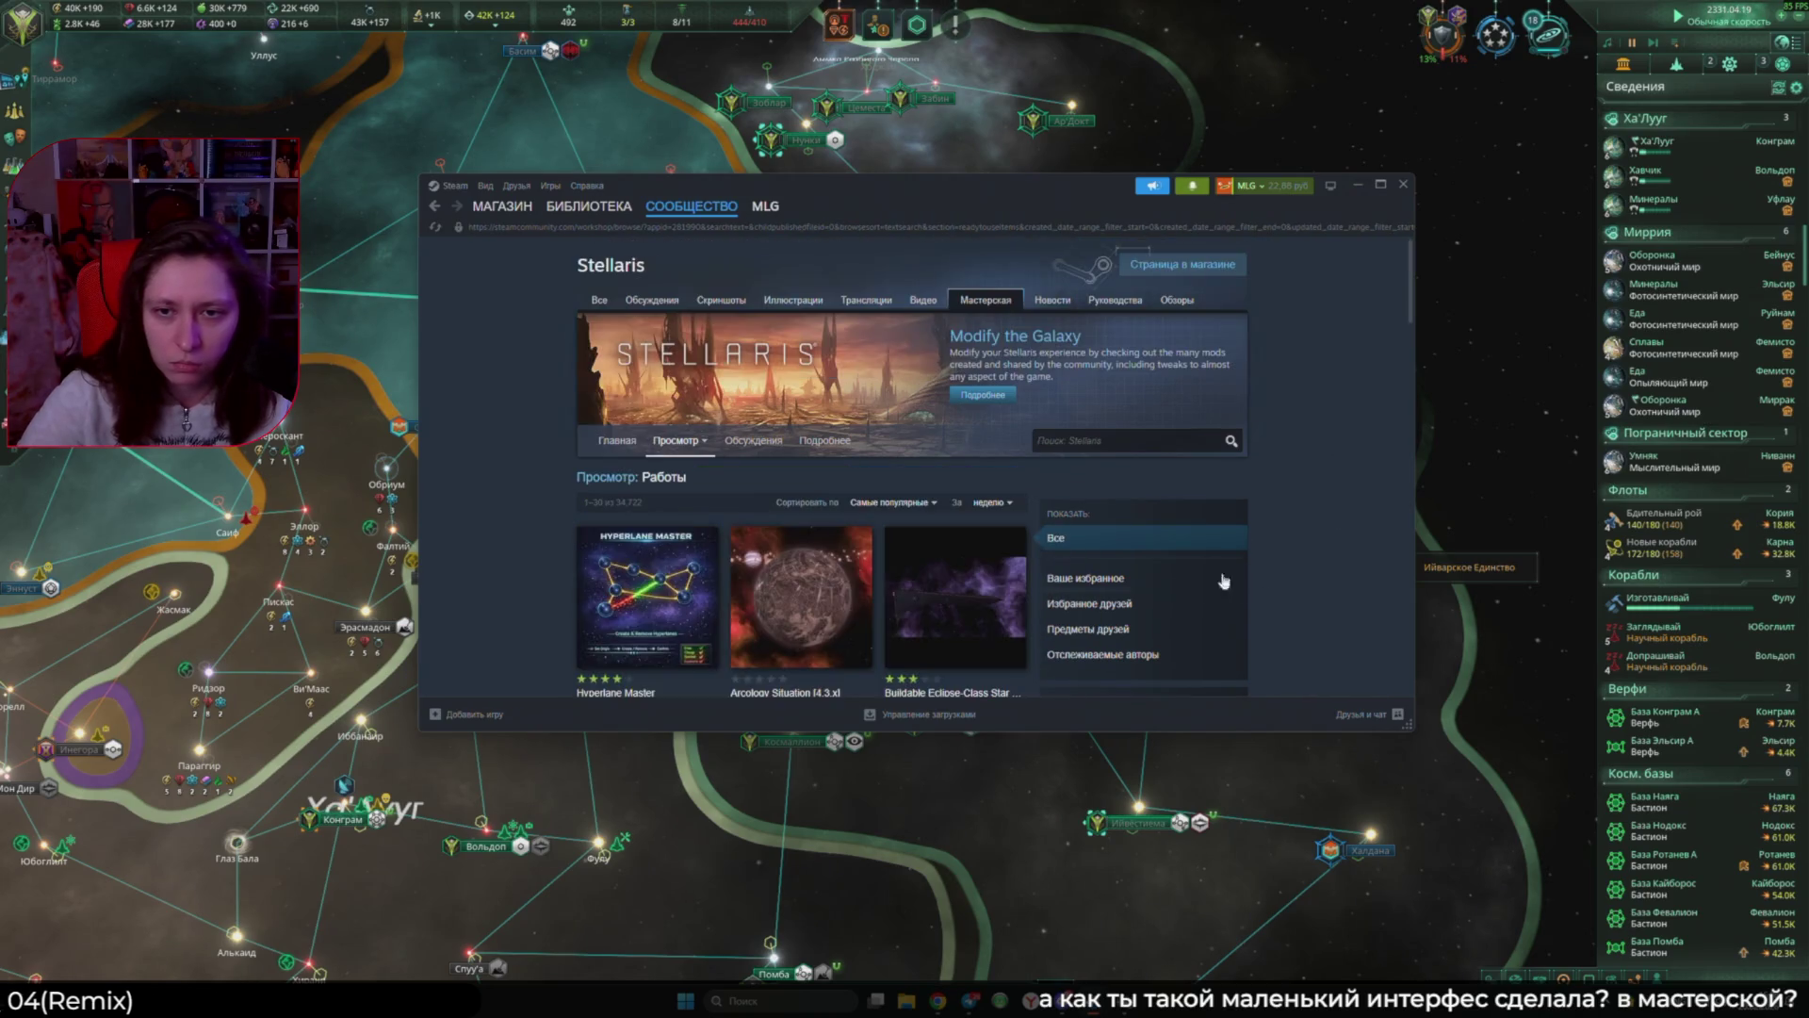
Step: Filter the Workshop to Your Favourites, then rerun a 'u' mod search
click(1082, 508)
scroll(940, 537, down, 1)
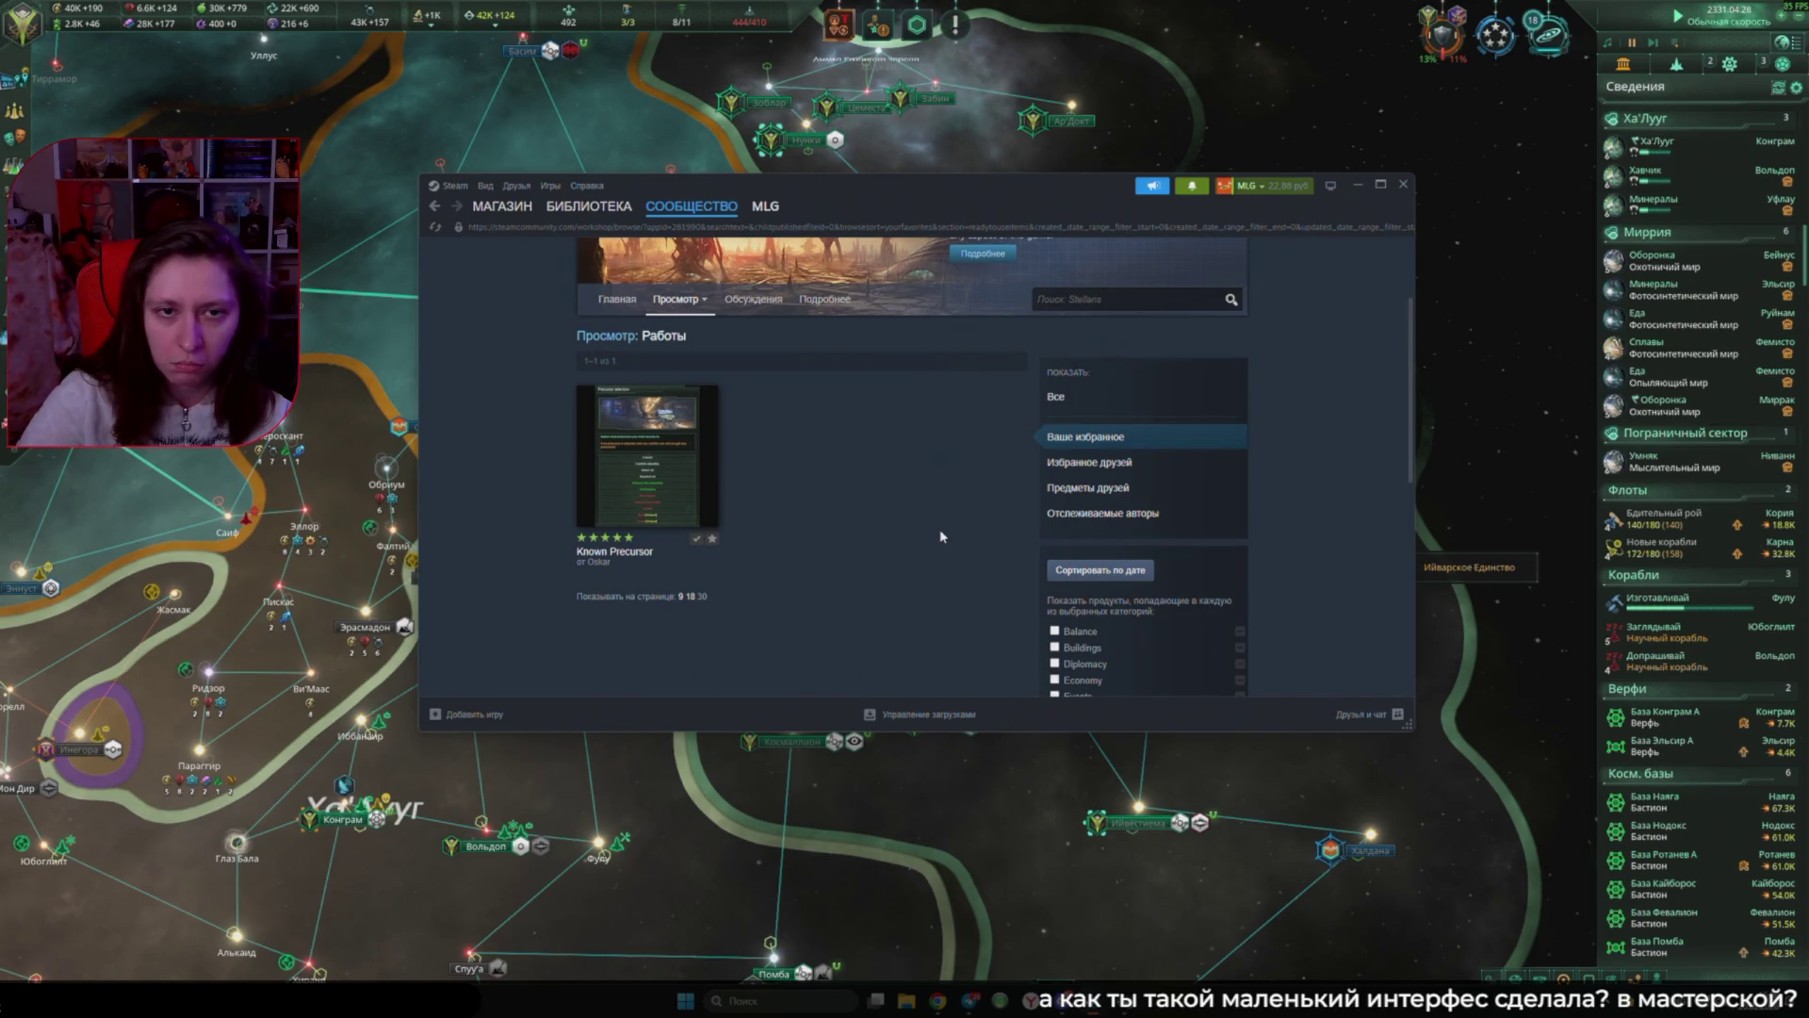
click(433, 213)
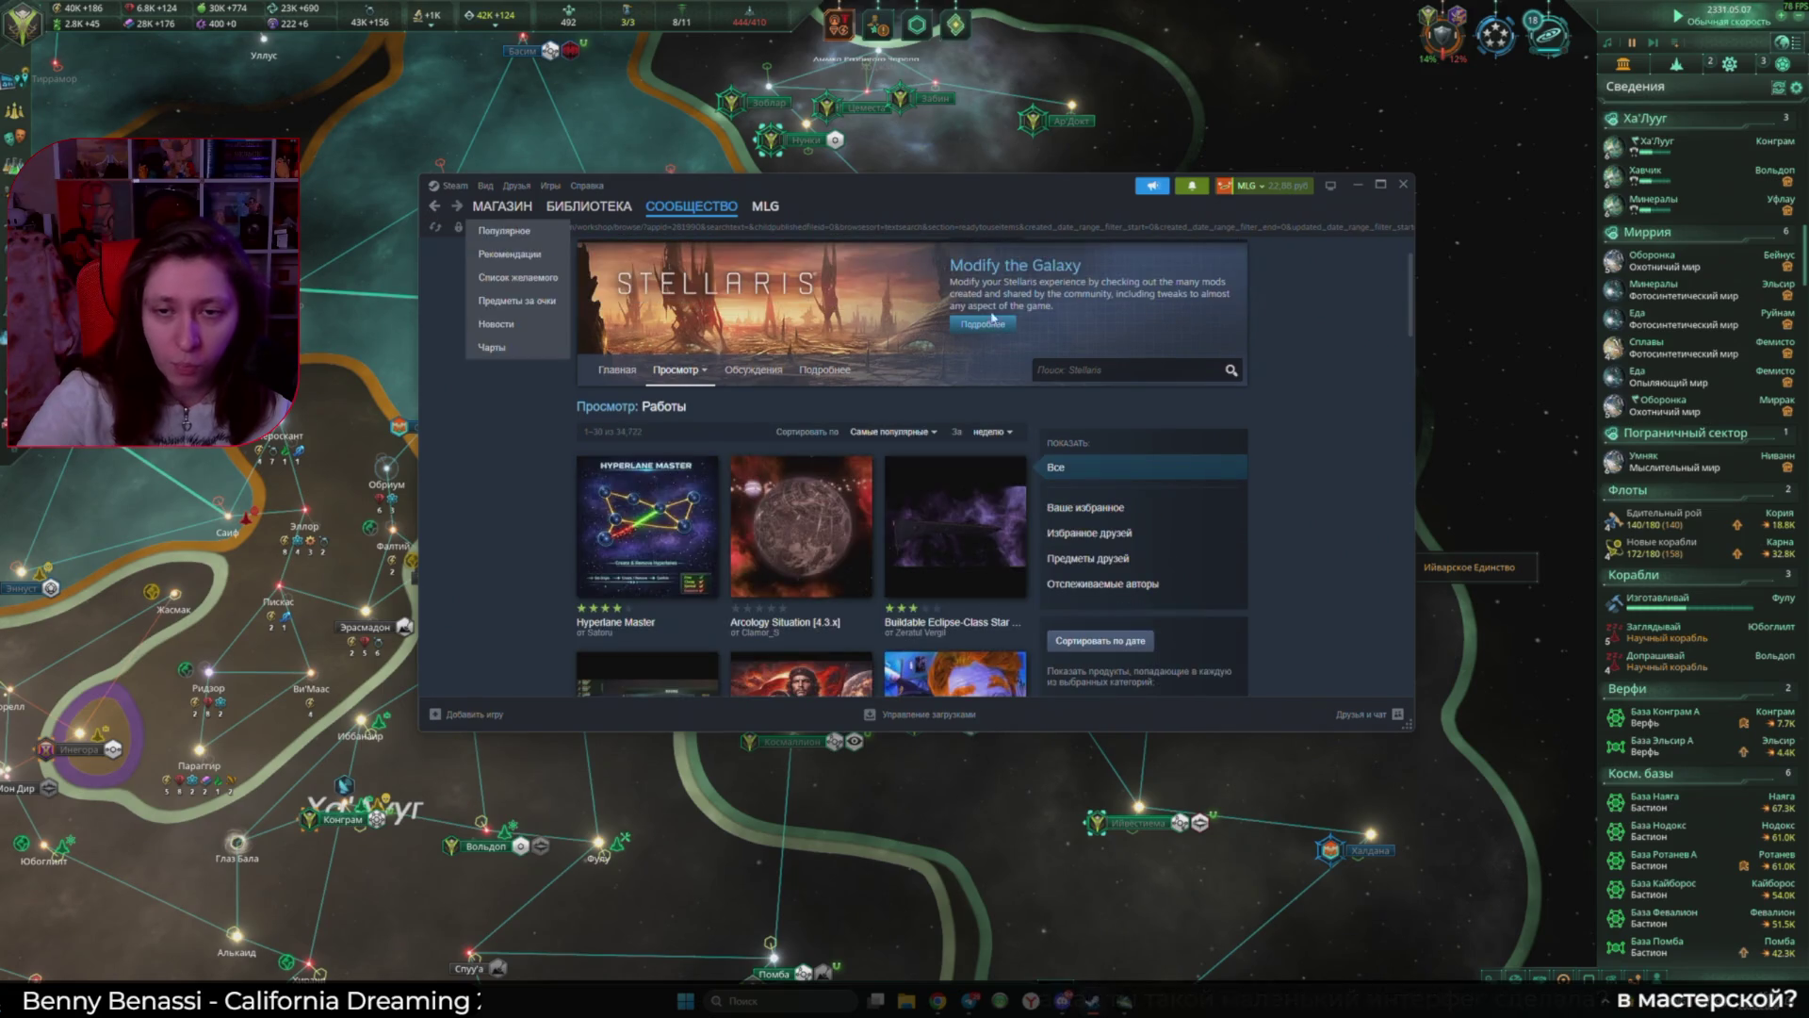
click(1121, 369)
text(u)
key(Return)
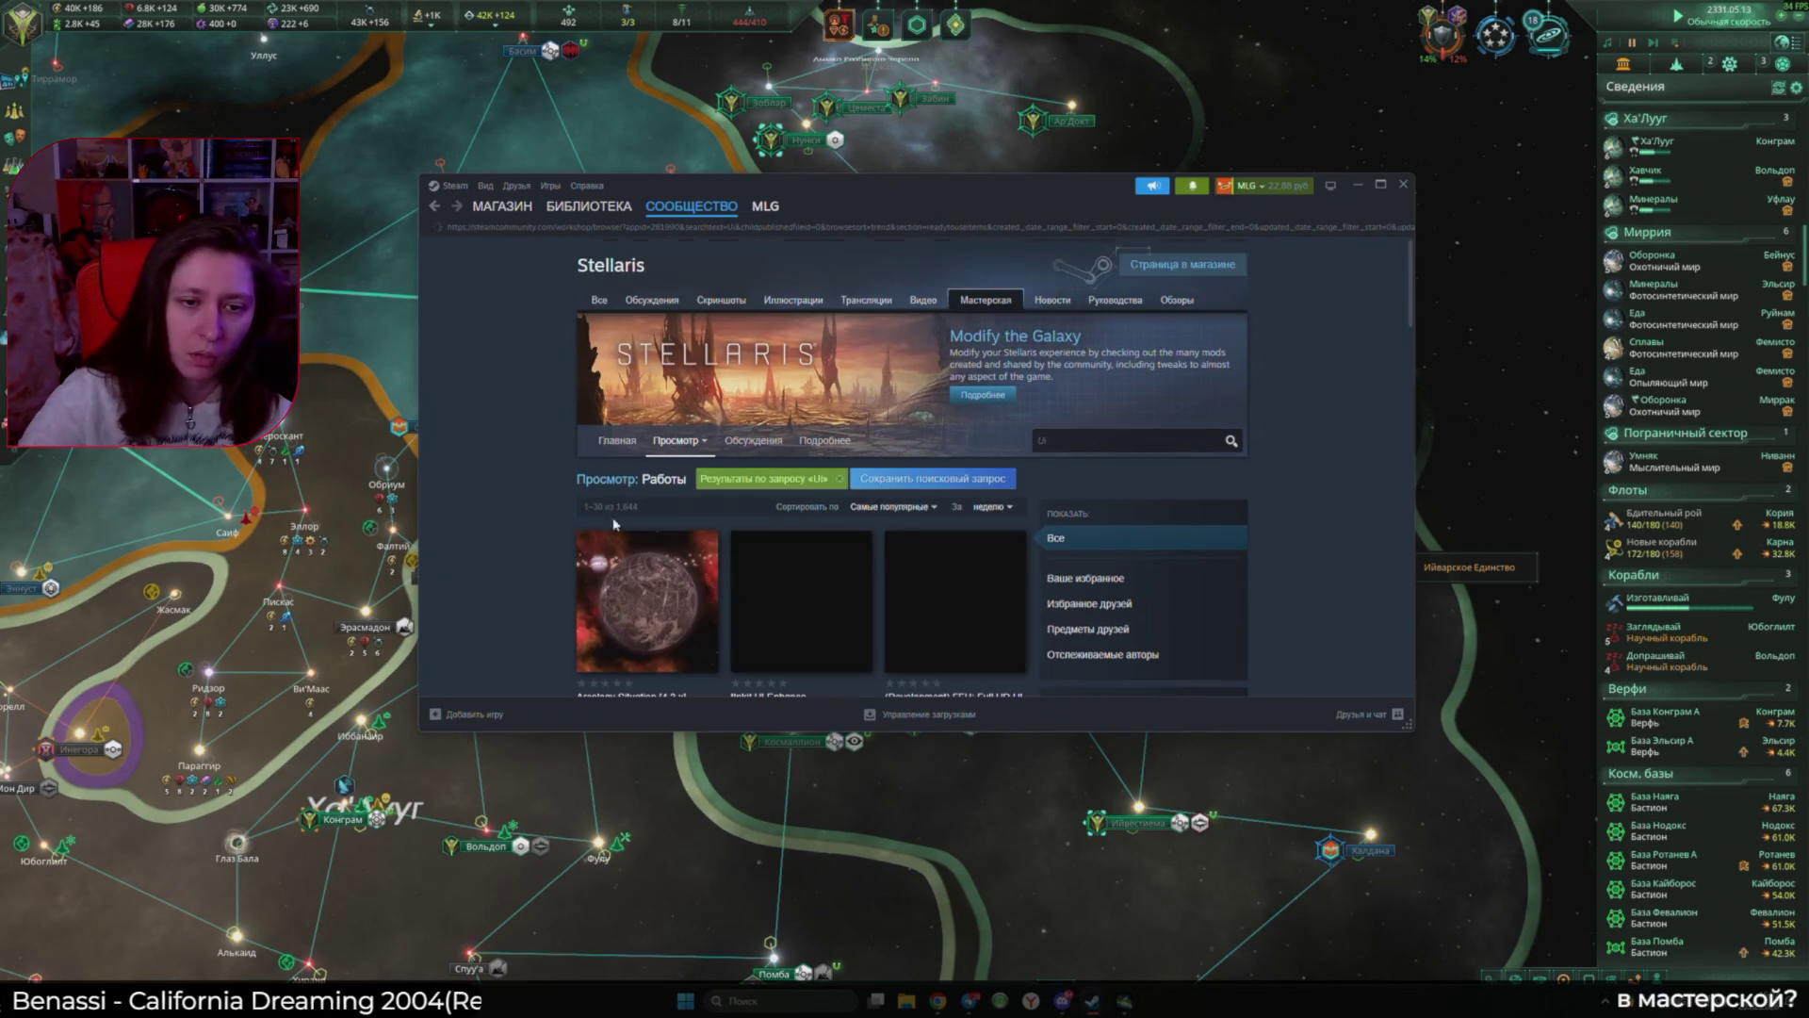
scroll(1080, 447, down, 2)
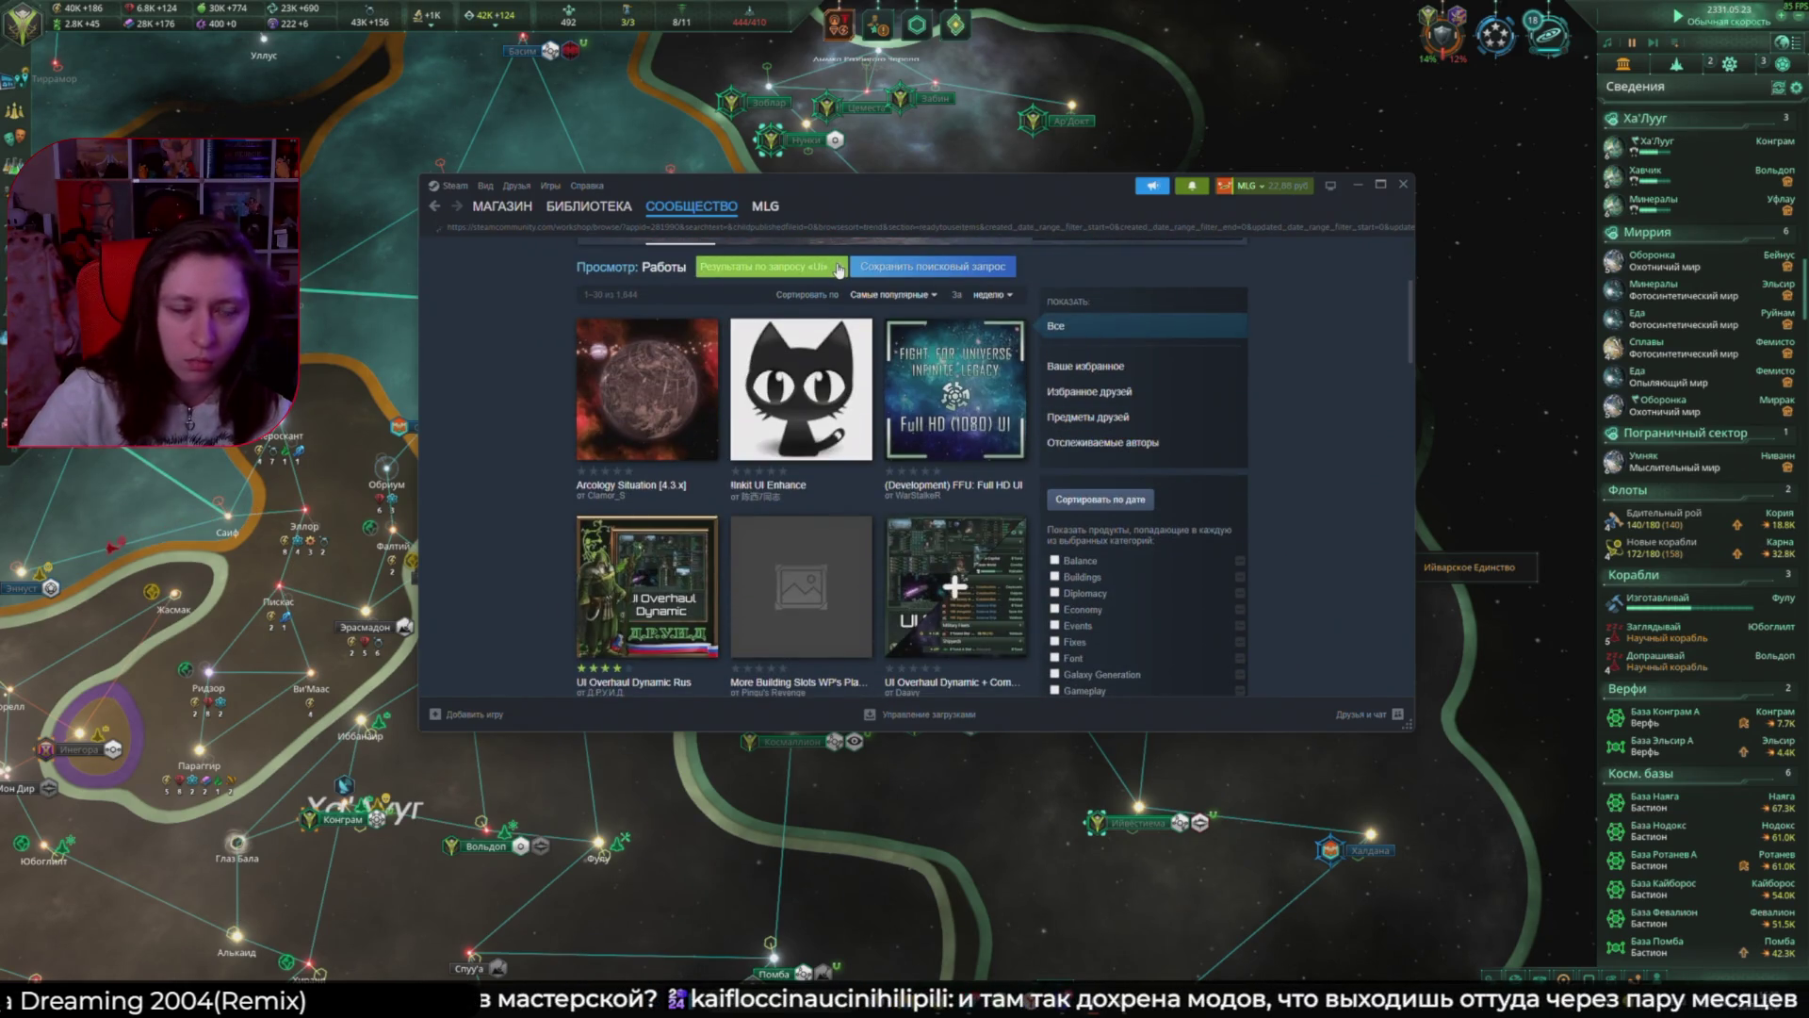
Step: Clear the search, sort by Most Popular over All Time, and close the Workshop overlay
click(837, 268)
scroll(904, 396, down, 3)
click(907, 292)
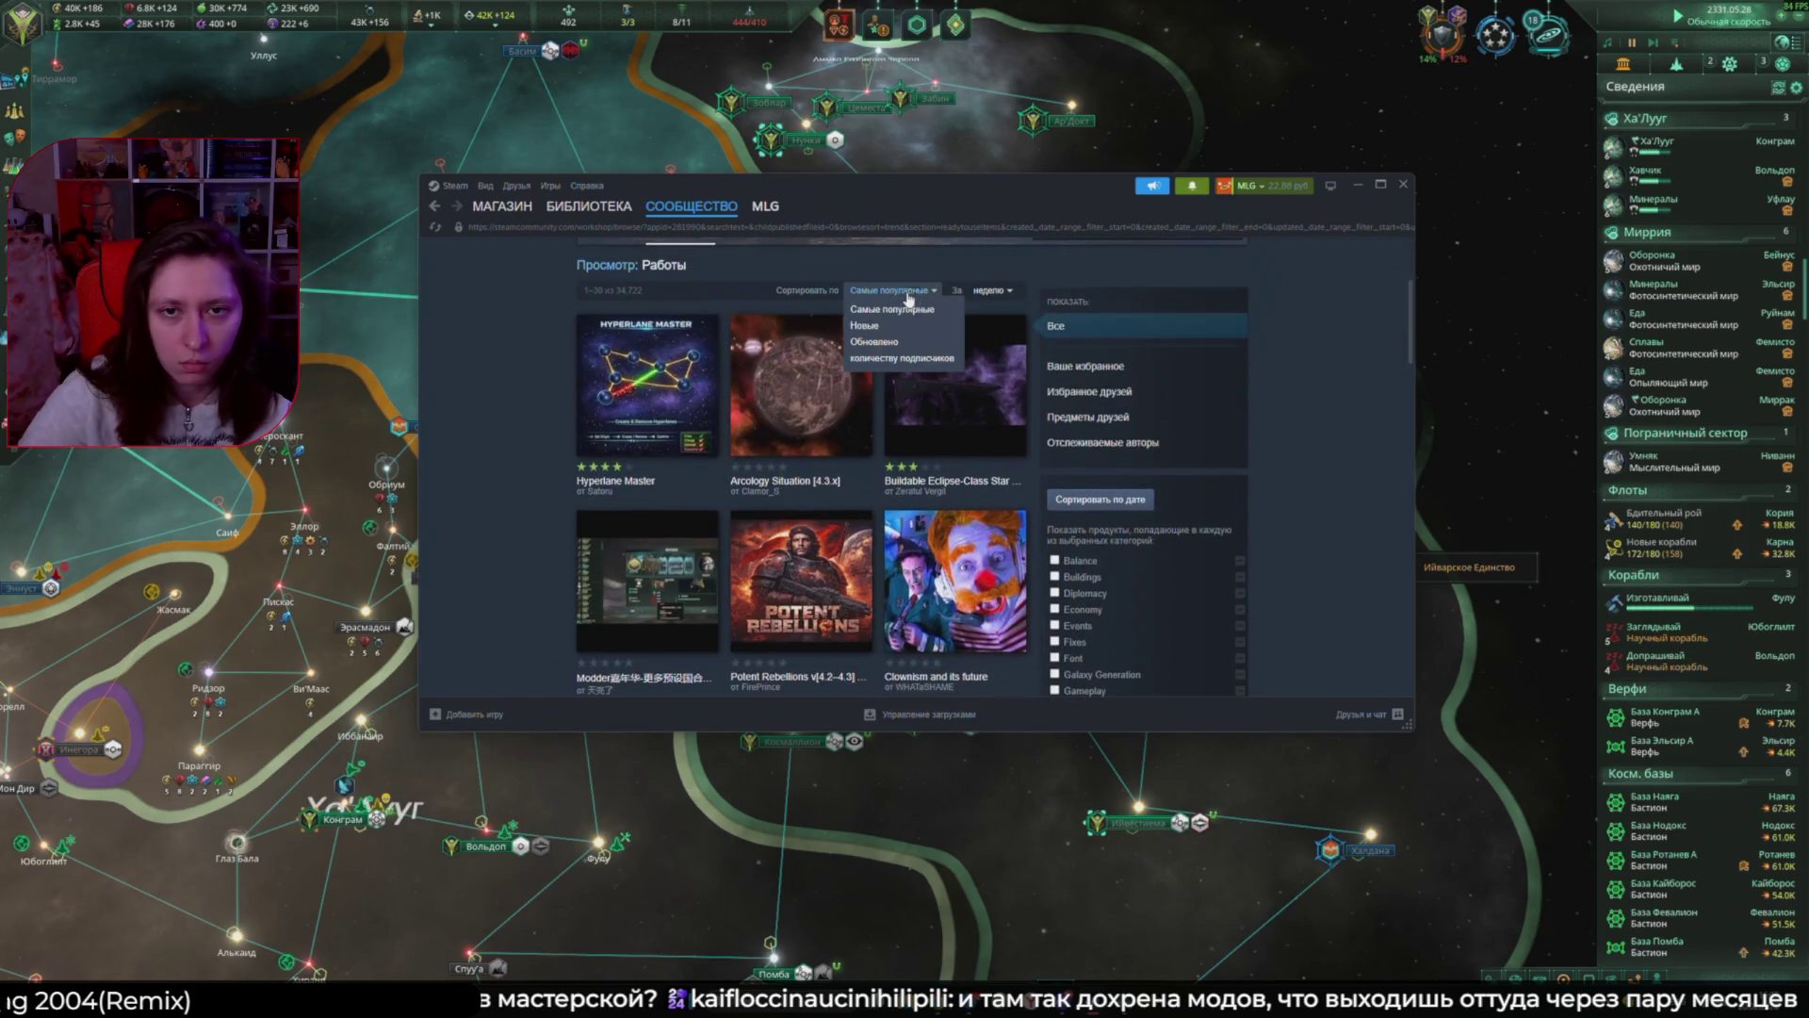
click(919, 310)
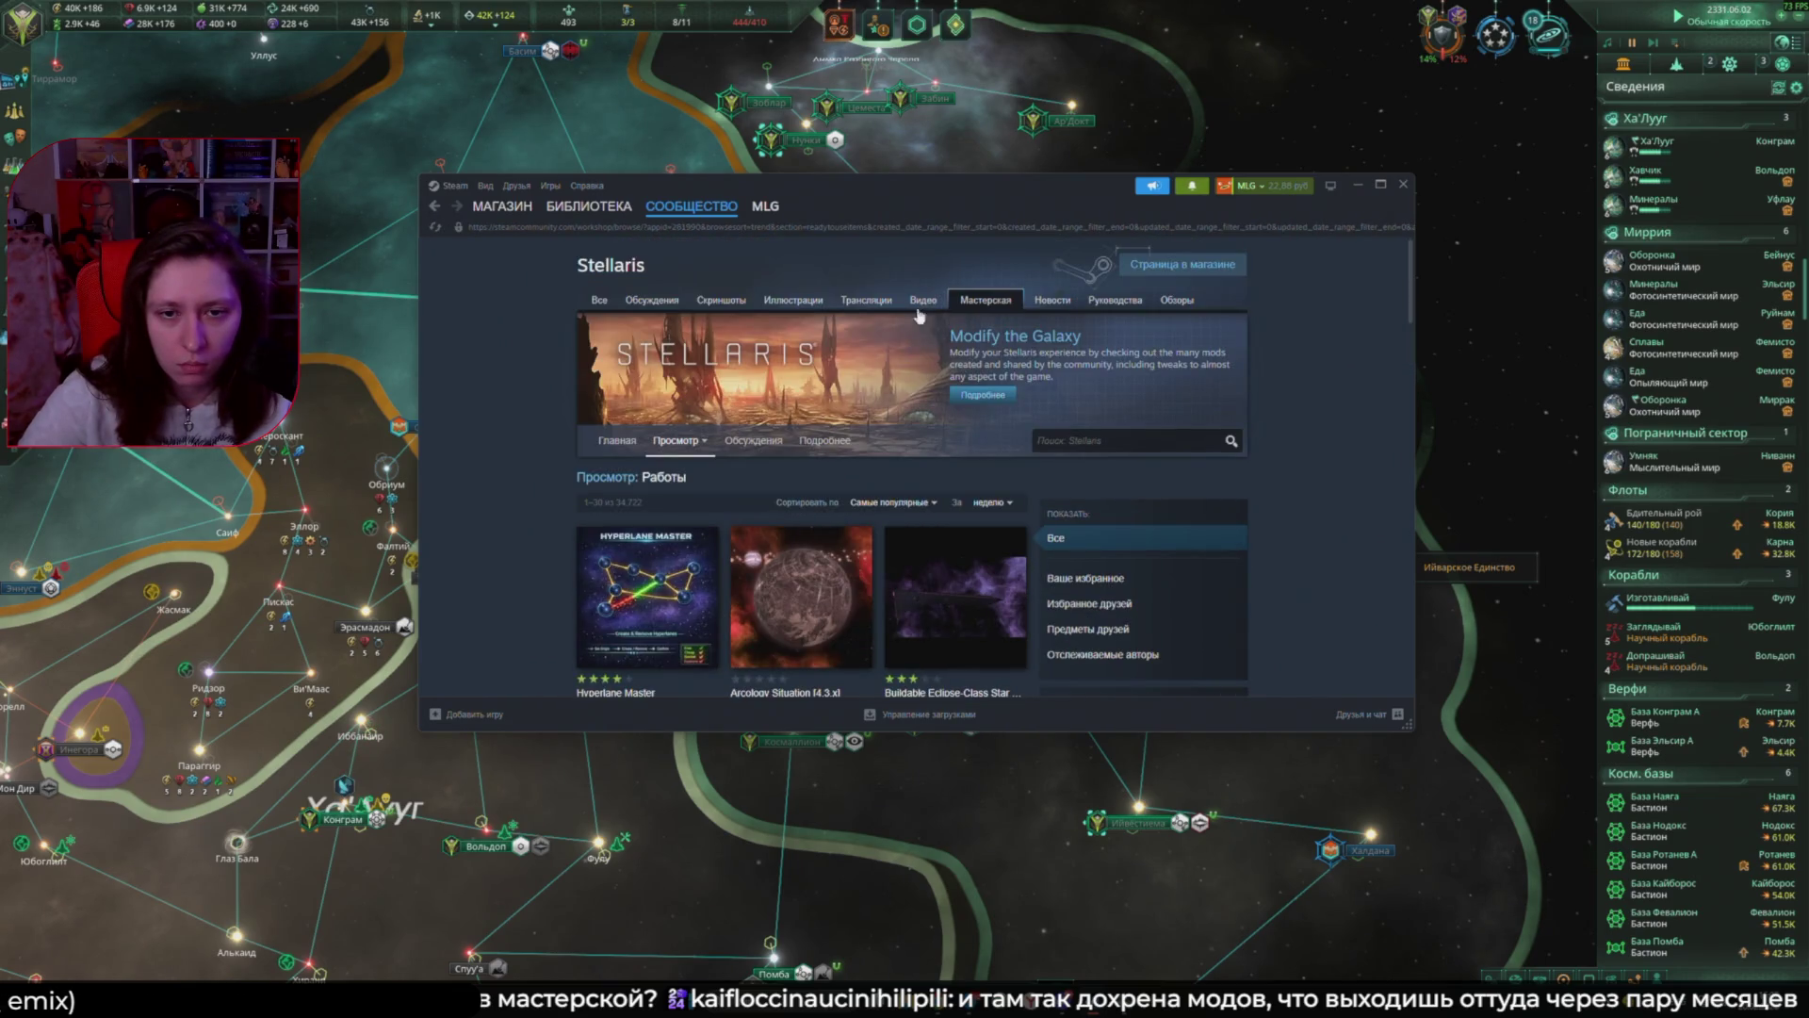
click(993, 621)
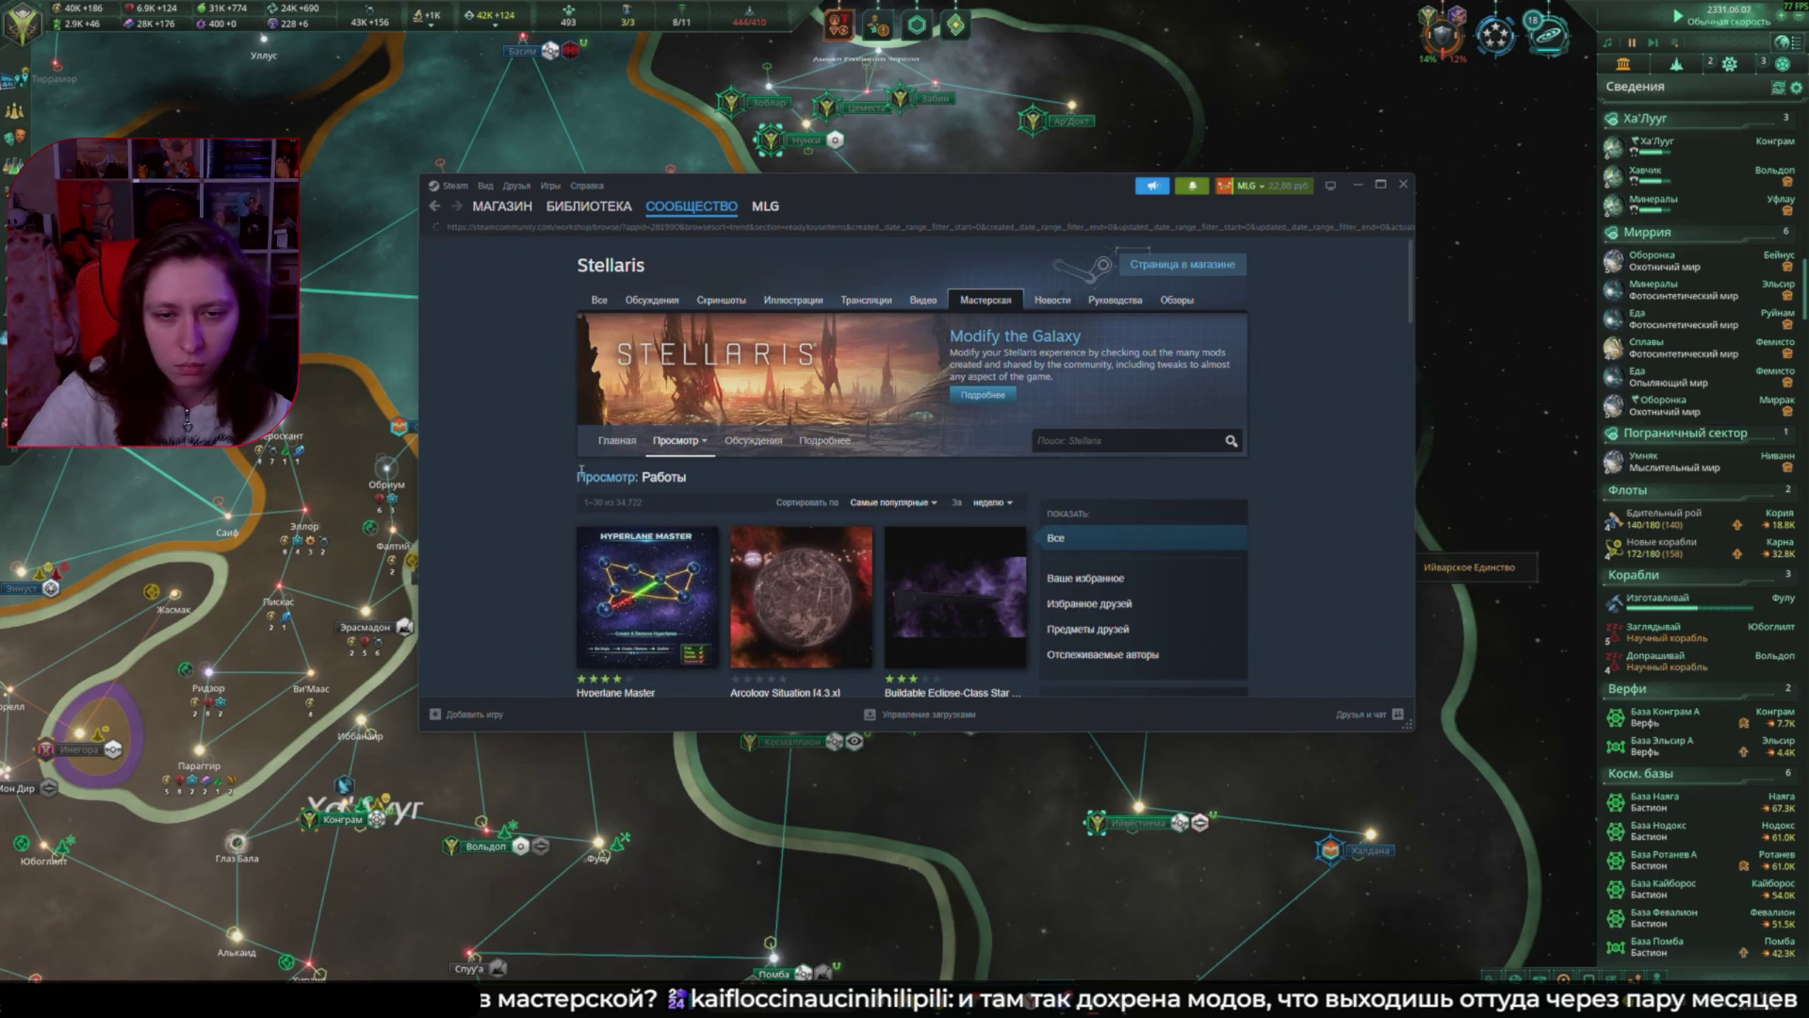
scroll(691, 522, down, 2)
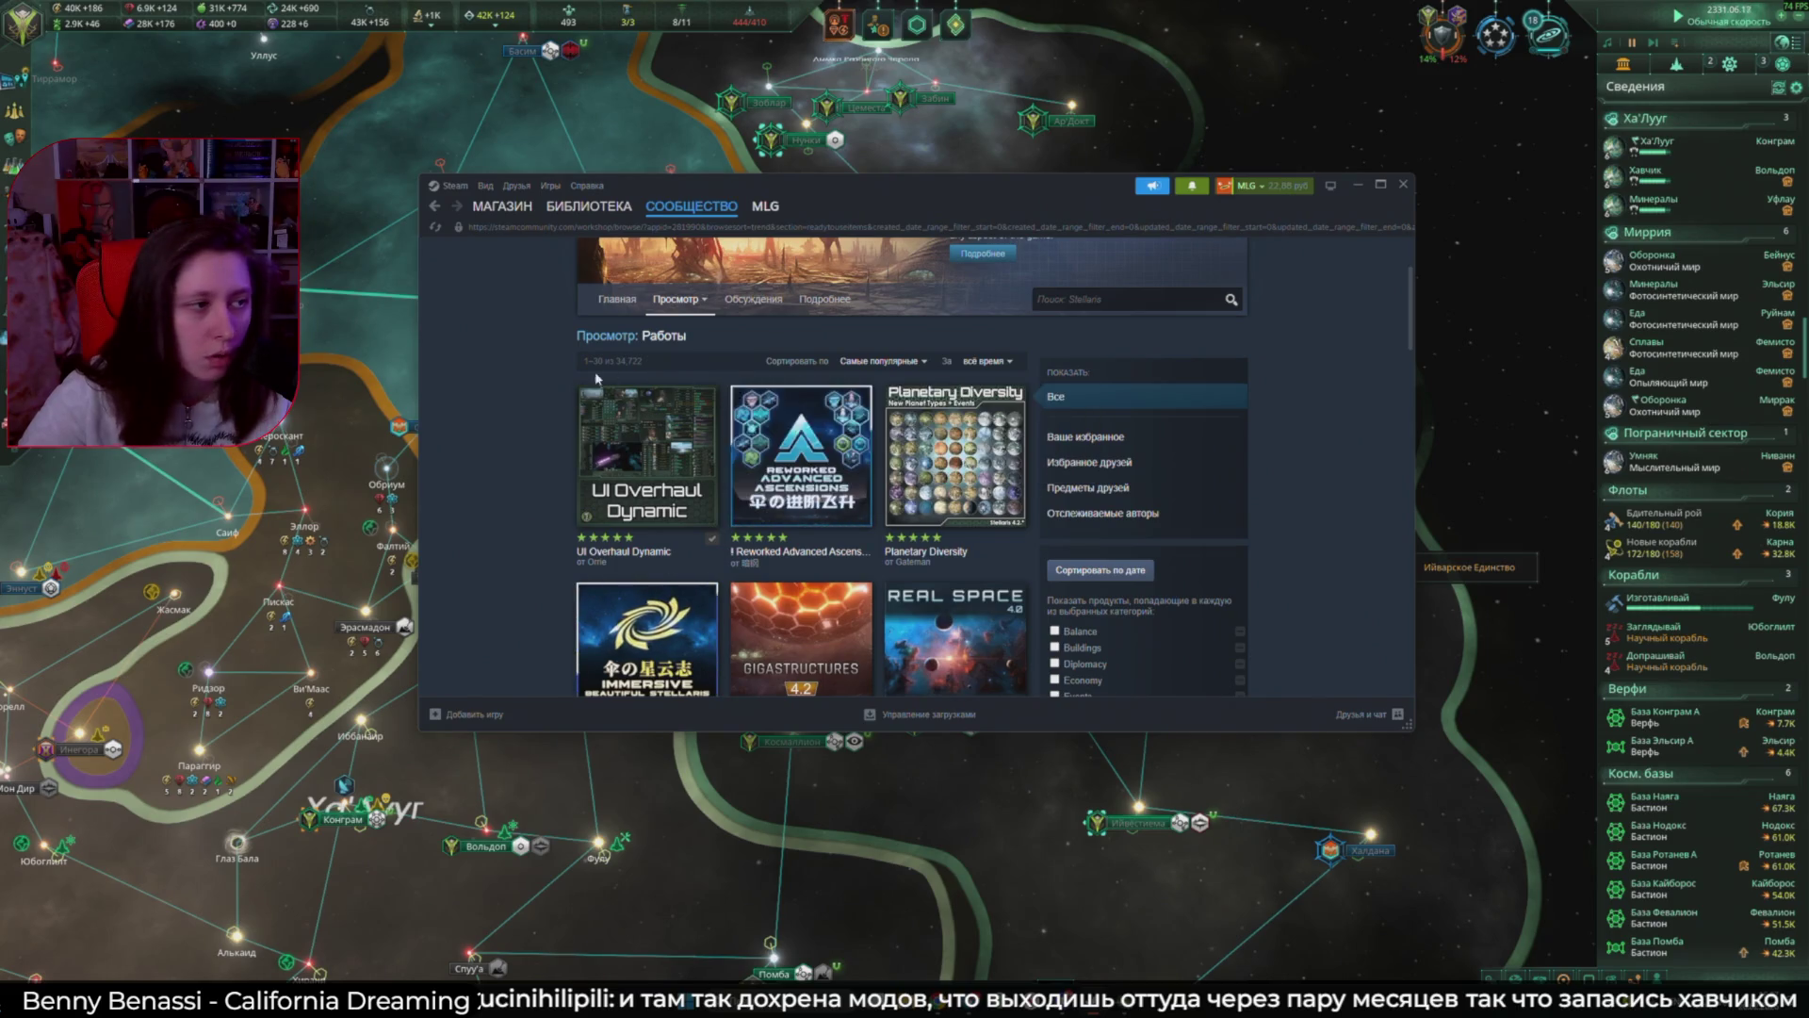
click(1358, 184)
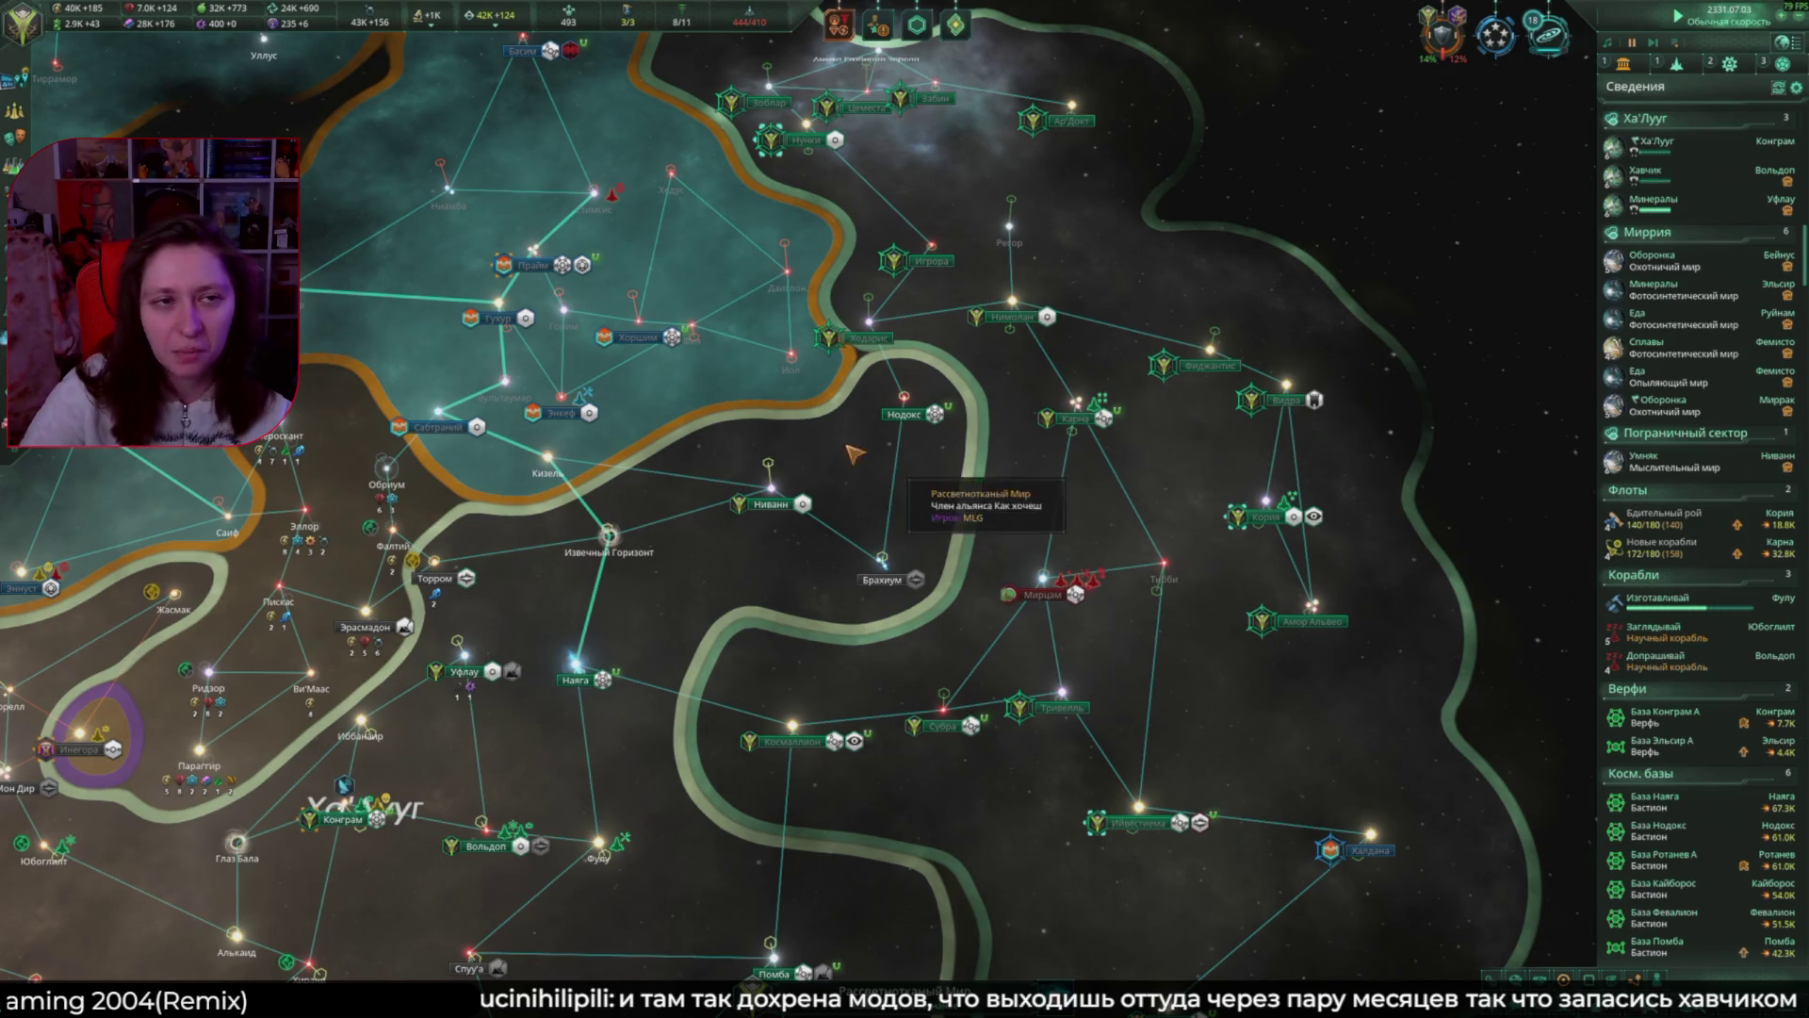
Step: In the Council, launch Поддержать ядро and queue Исправительное отсечение as the next program
click(960, 26)
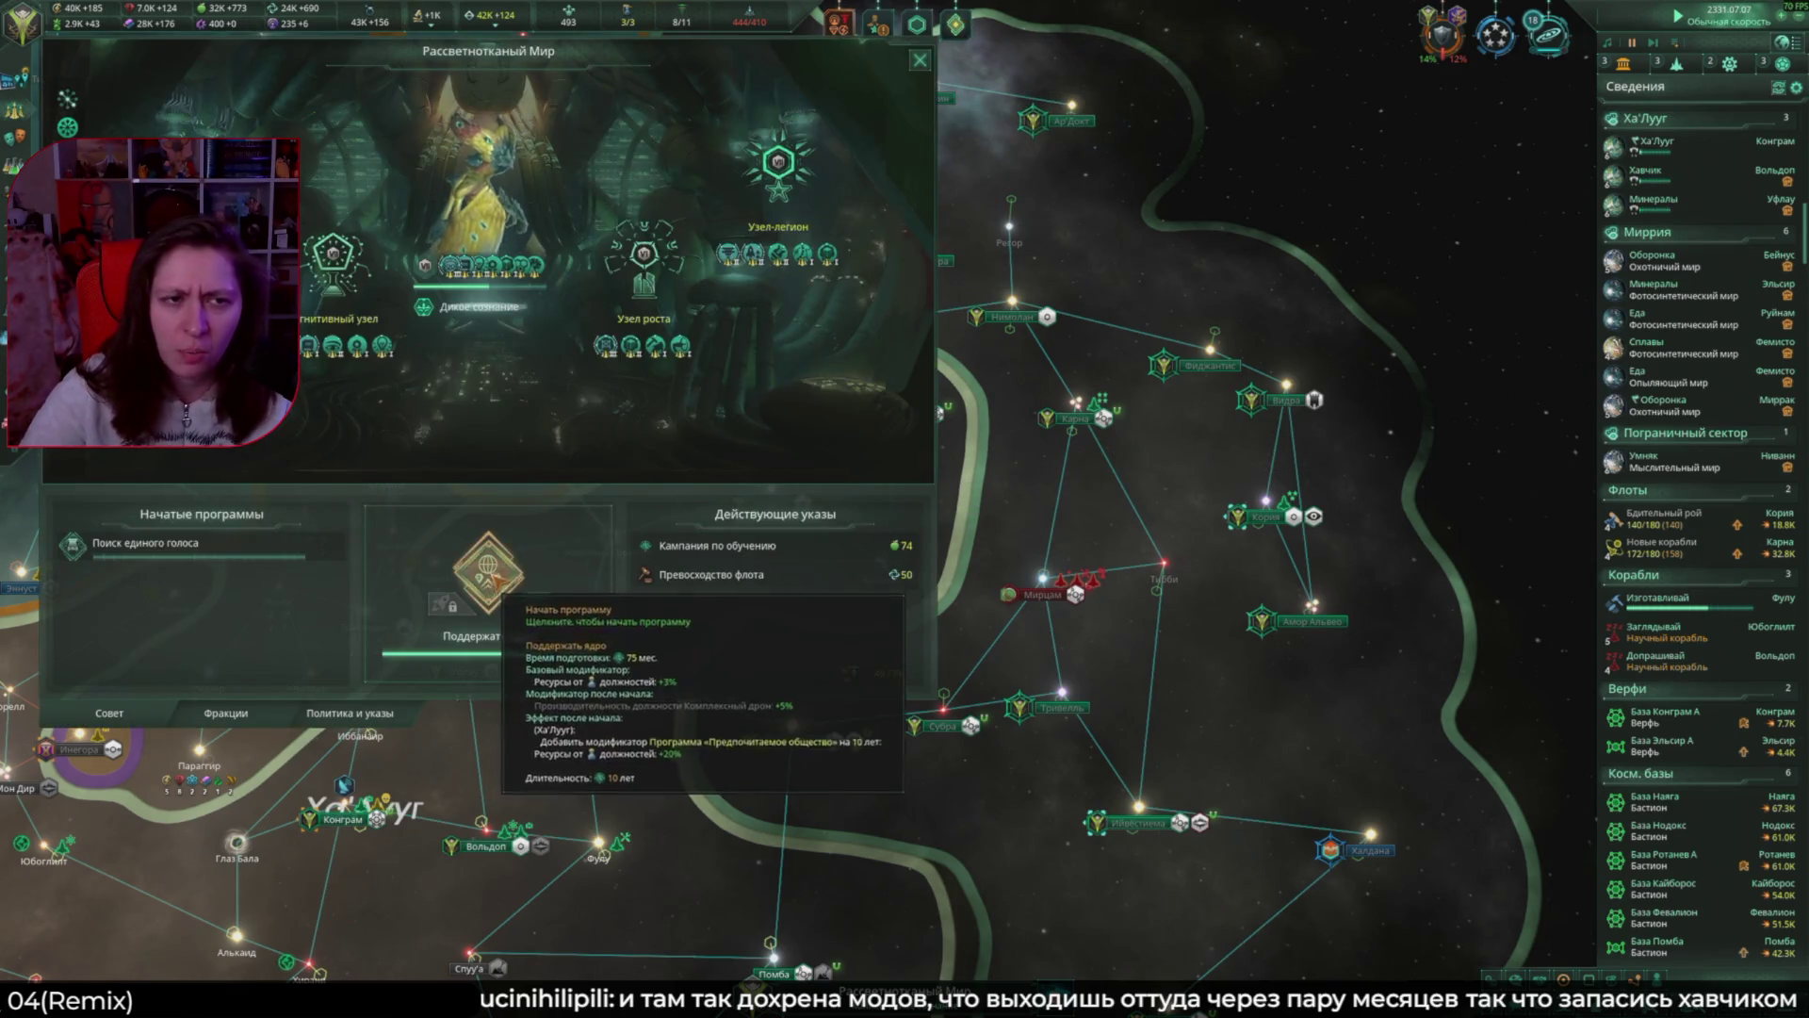
click(488, 572)
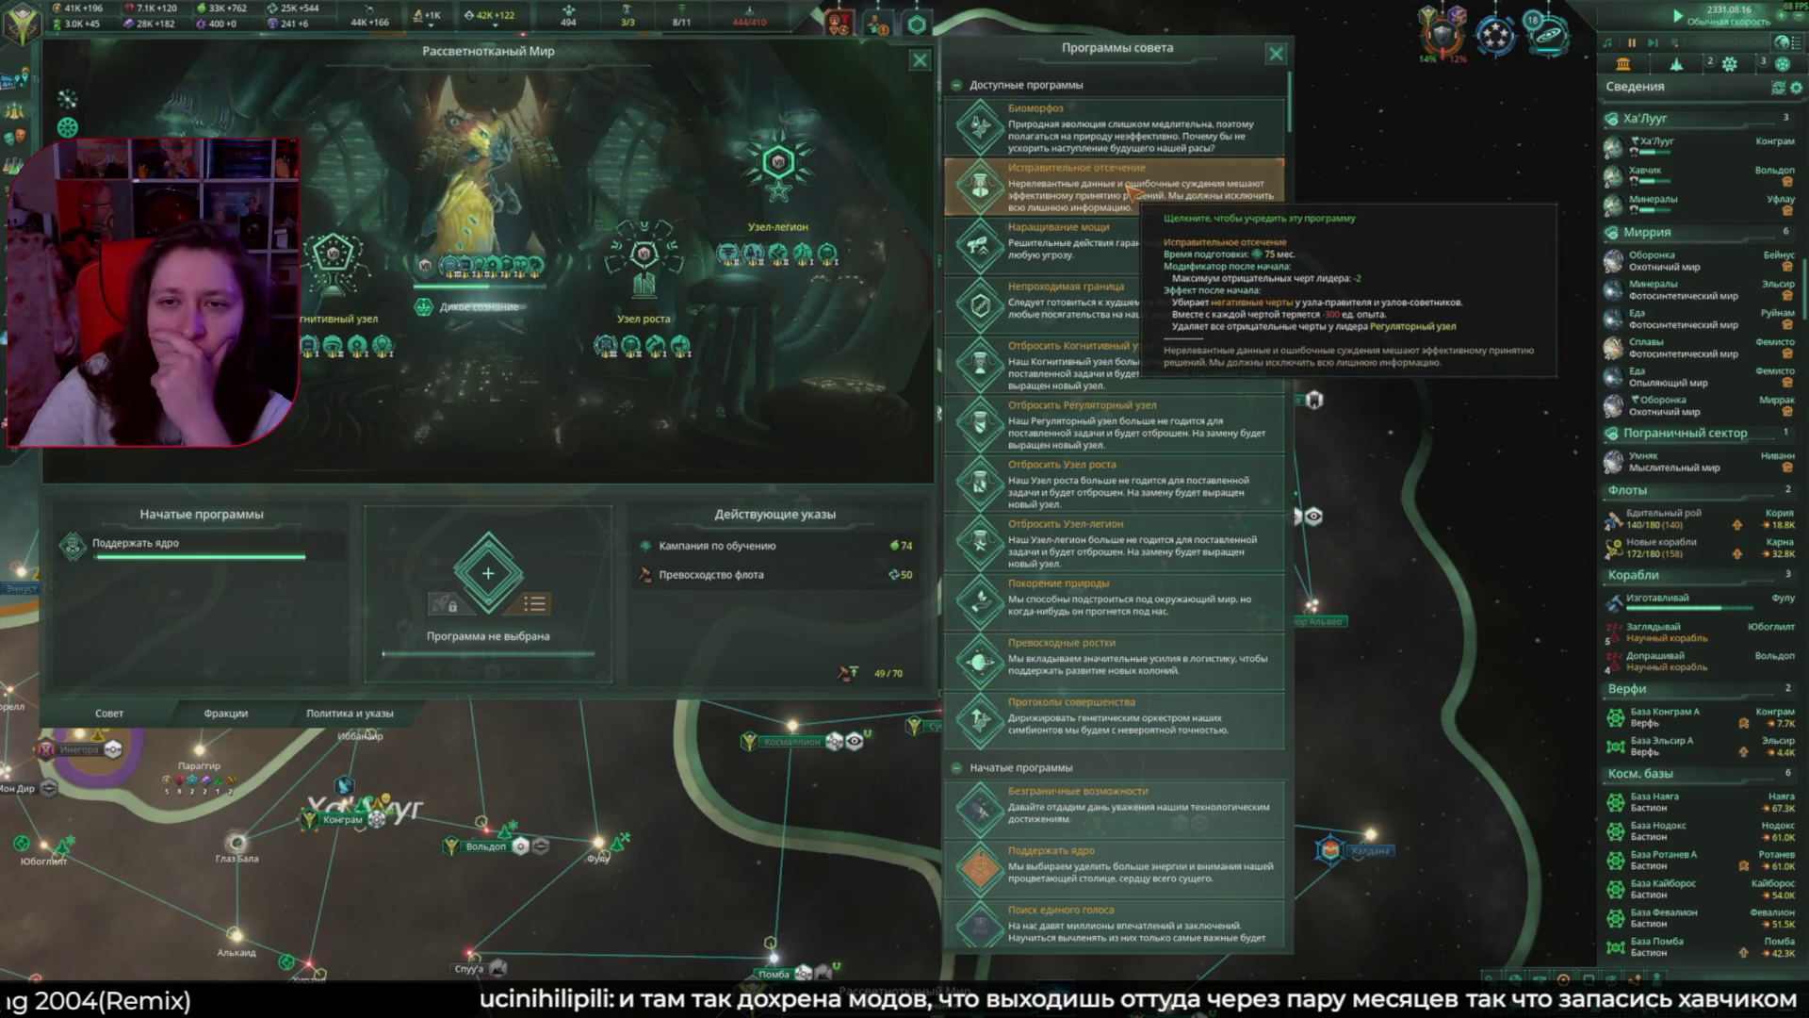
click(1134, 193)
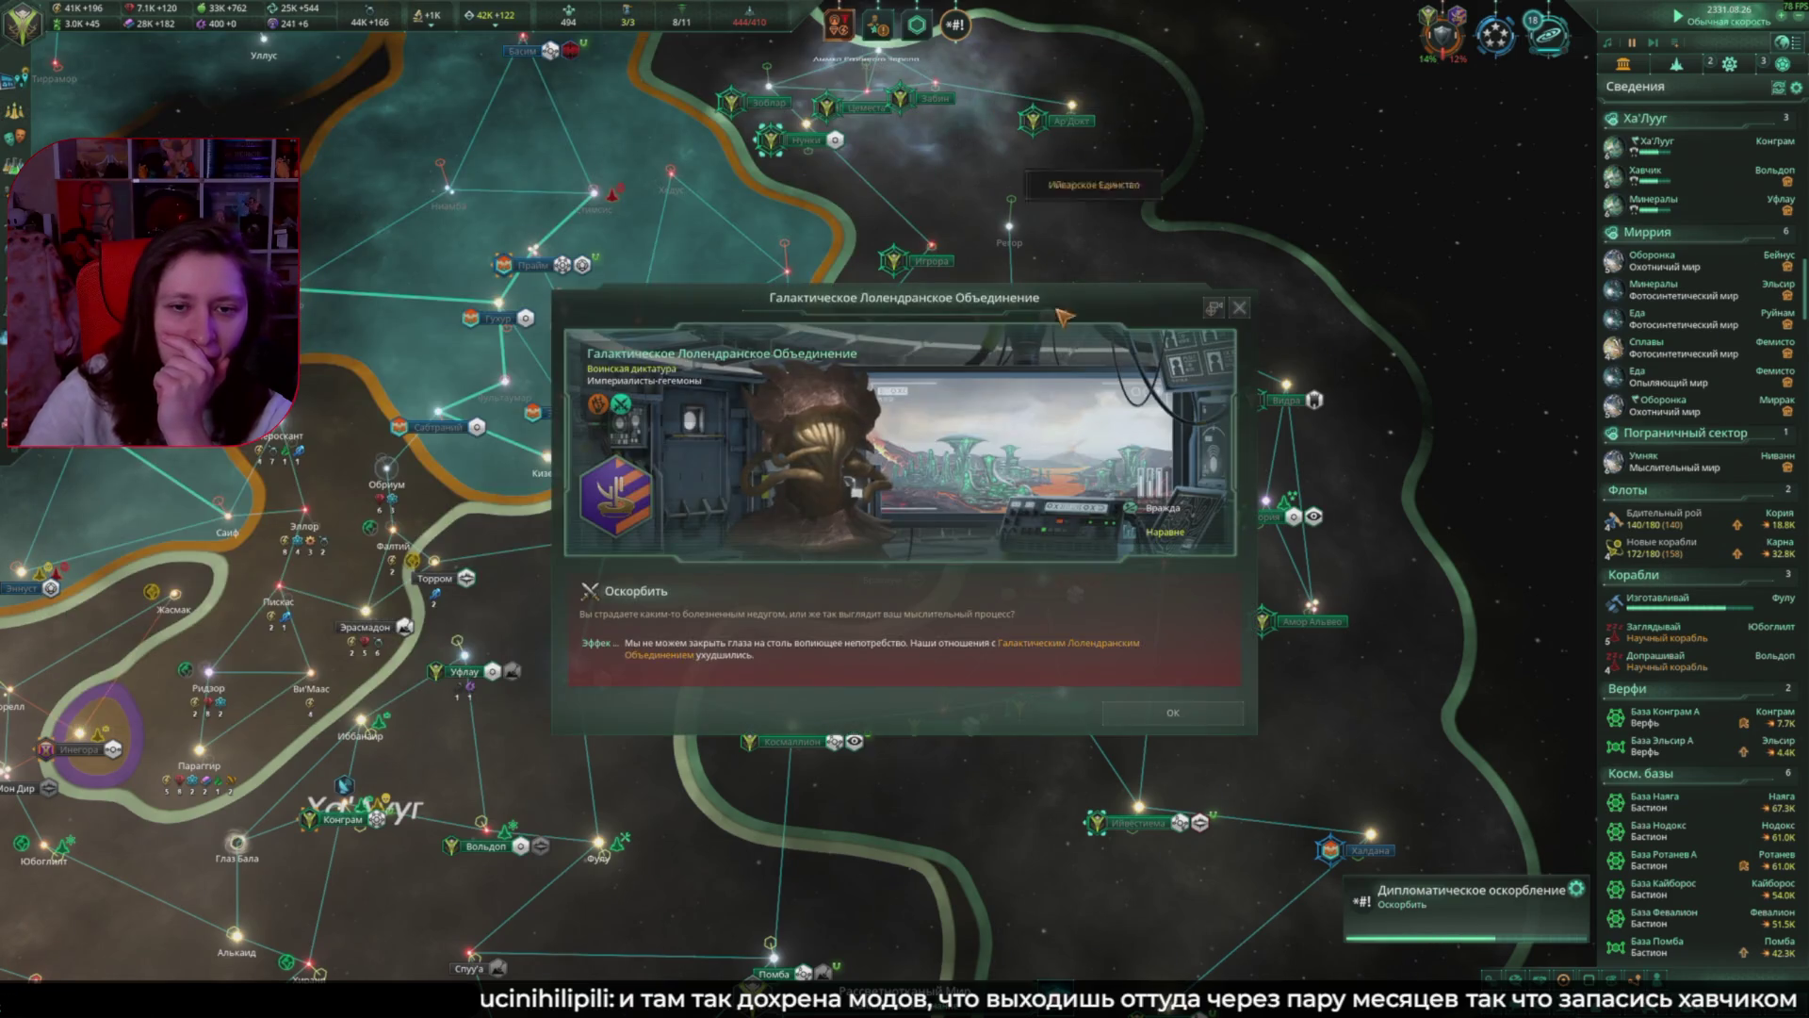
Step: Insult the Галактическое Лолендранское Объединение and declare a claim on the Забин system
click(1173, 712)
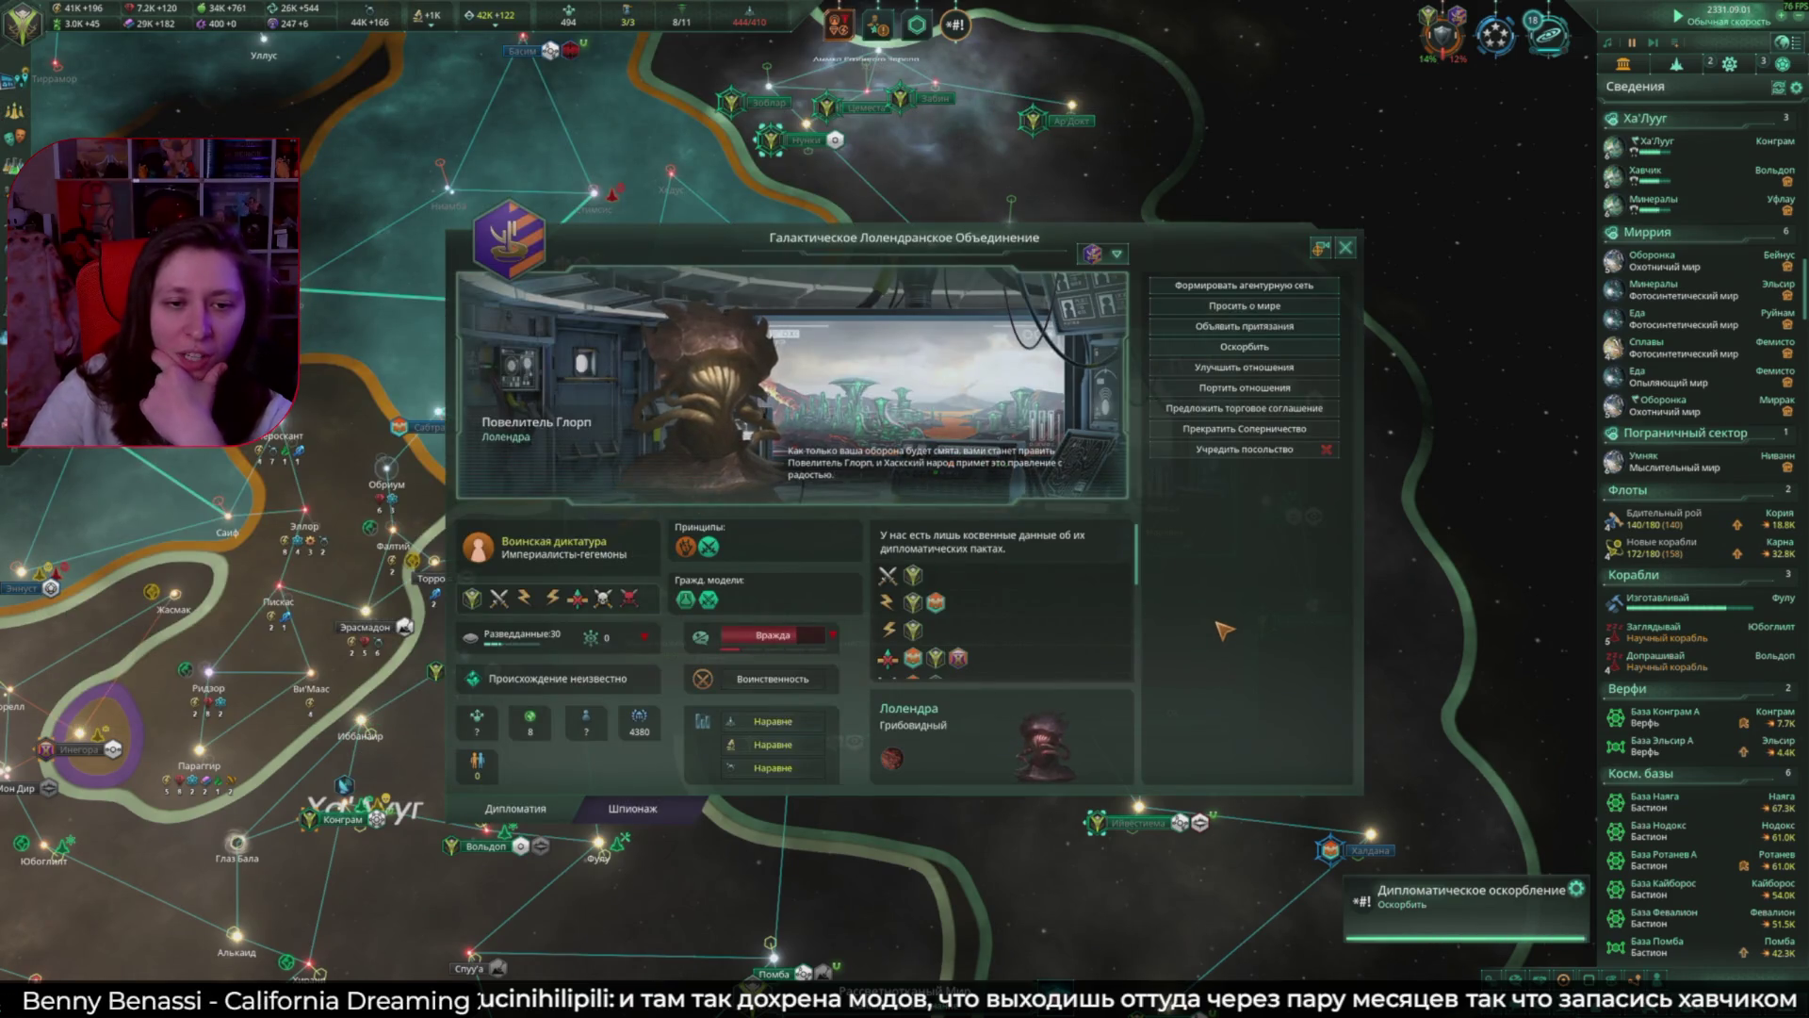
click(1244, 347)
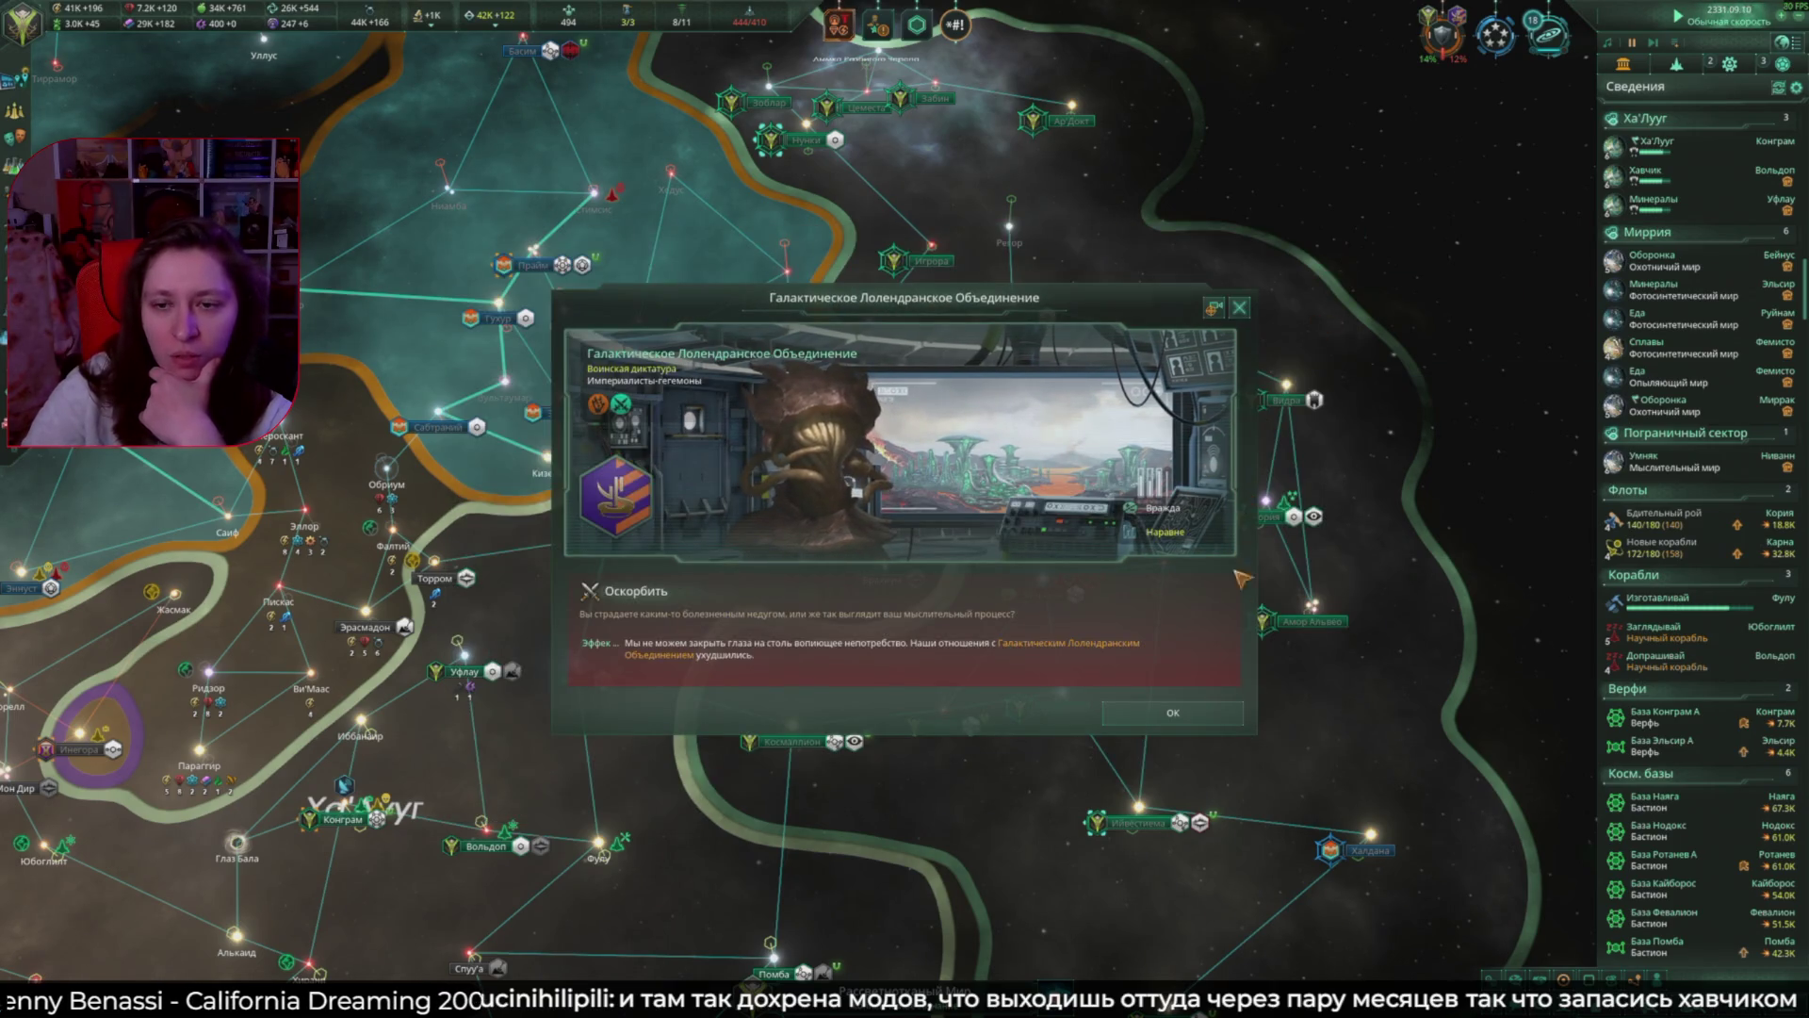
key(Escape)
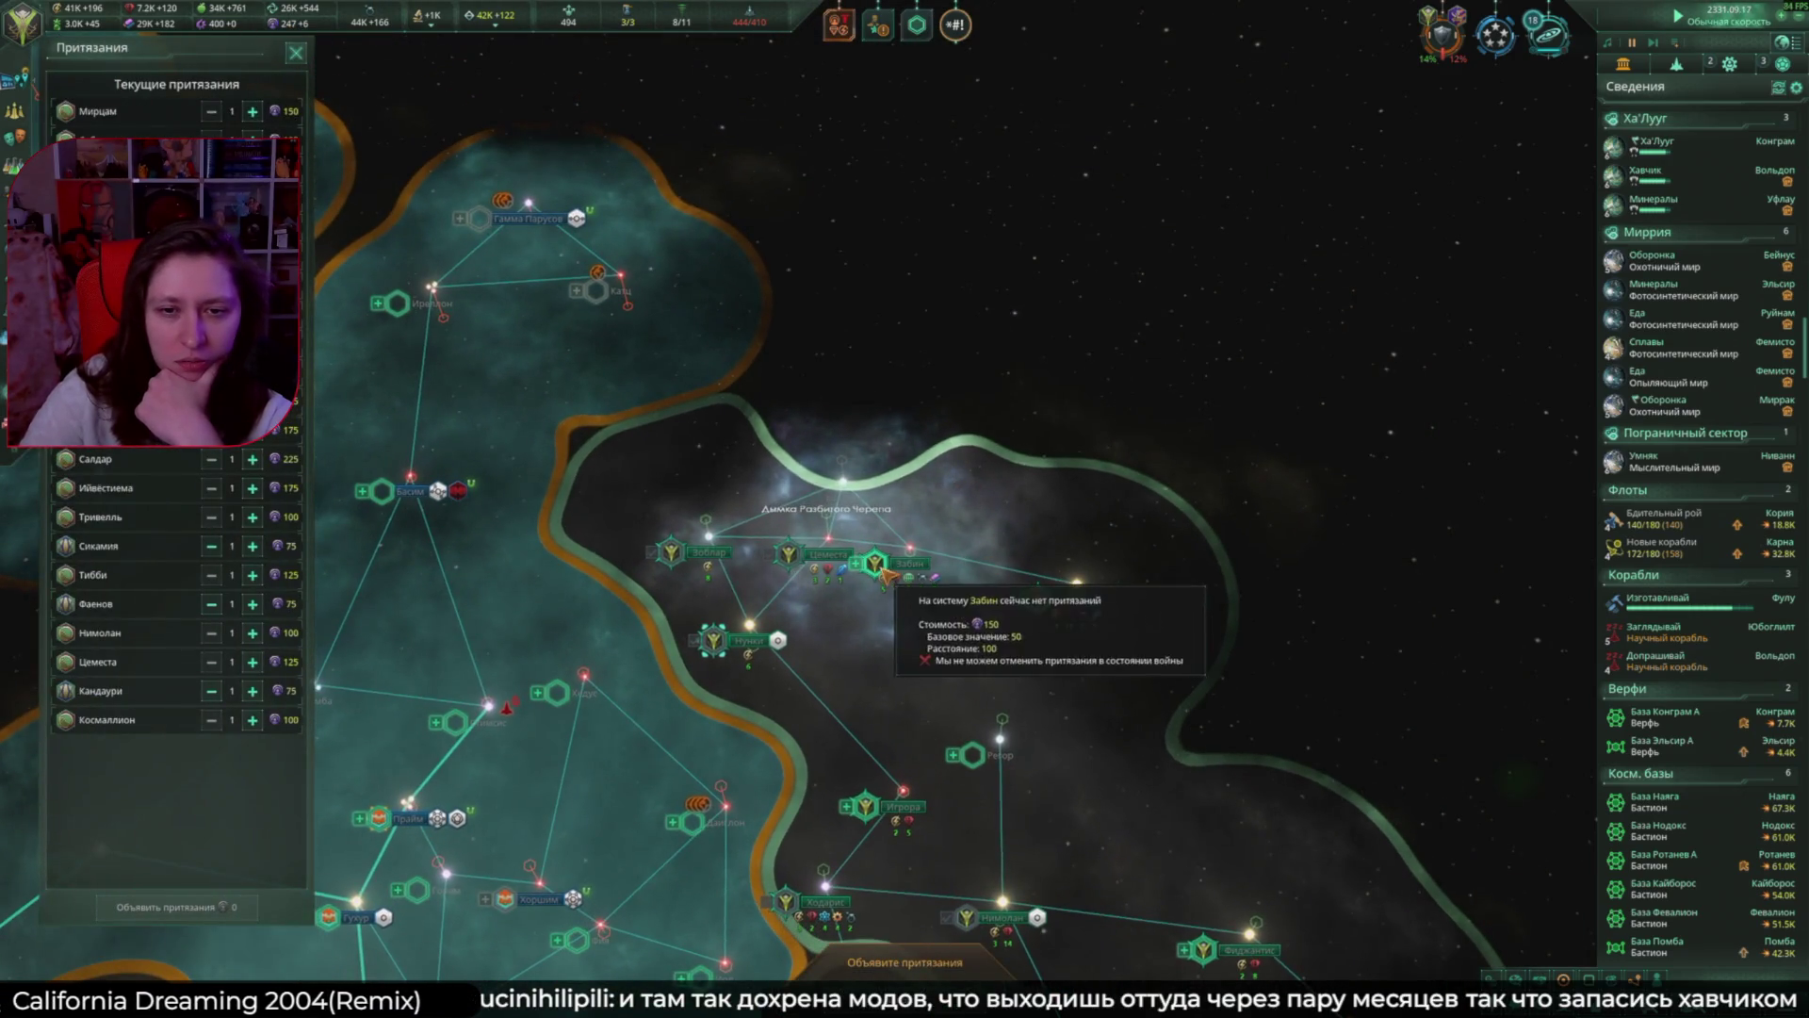
click(855, 562)
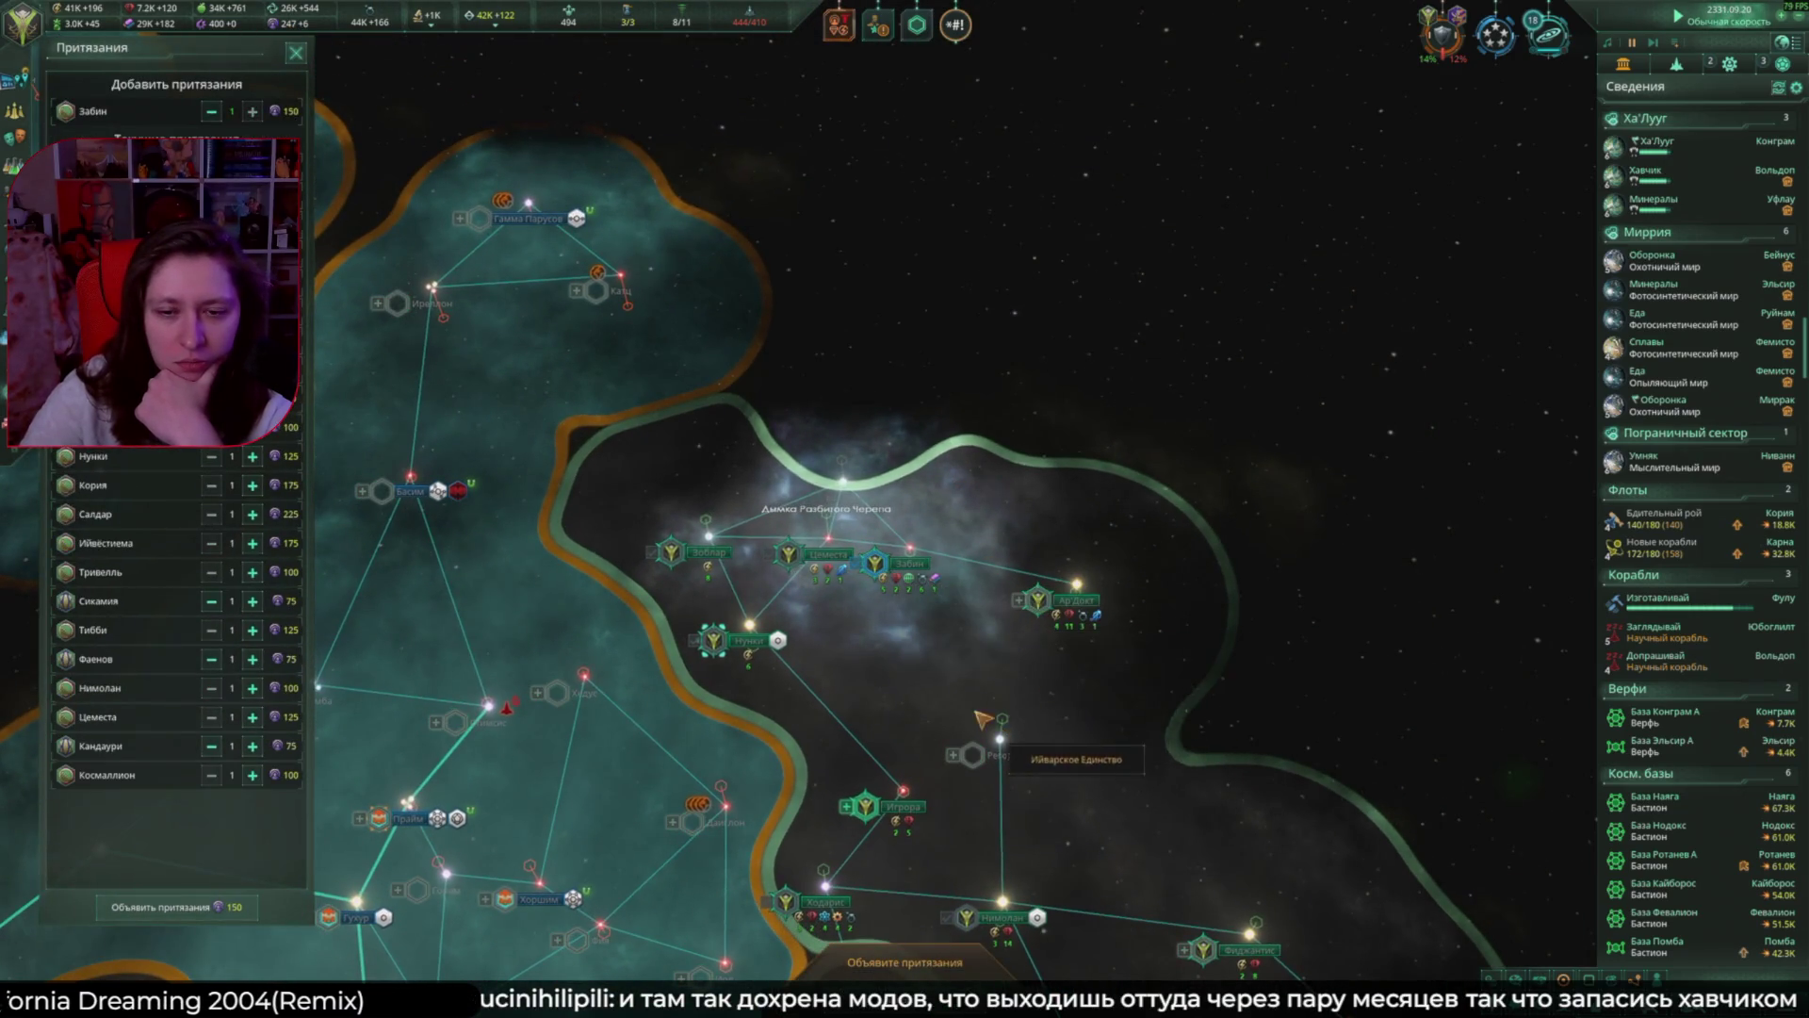
scroll(983, 719, down, 3)
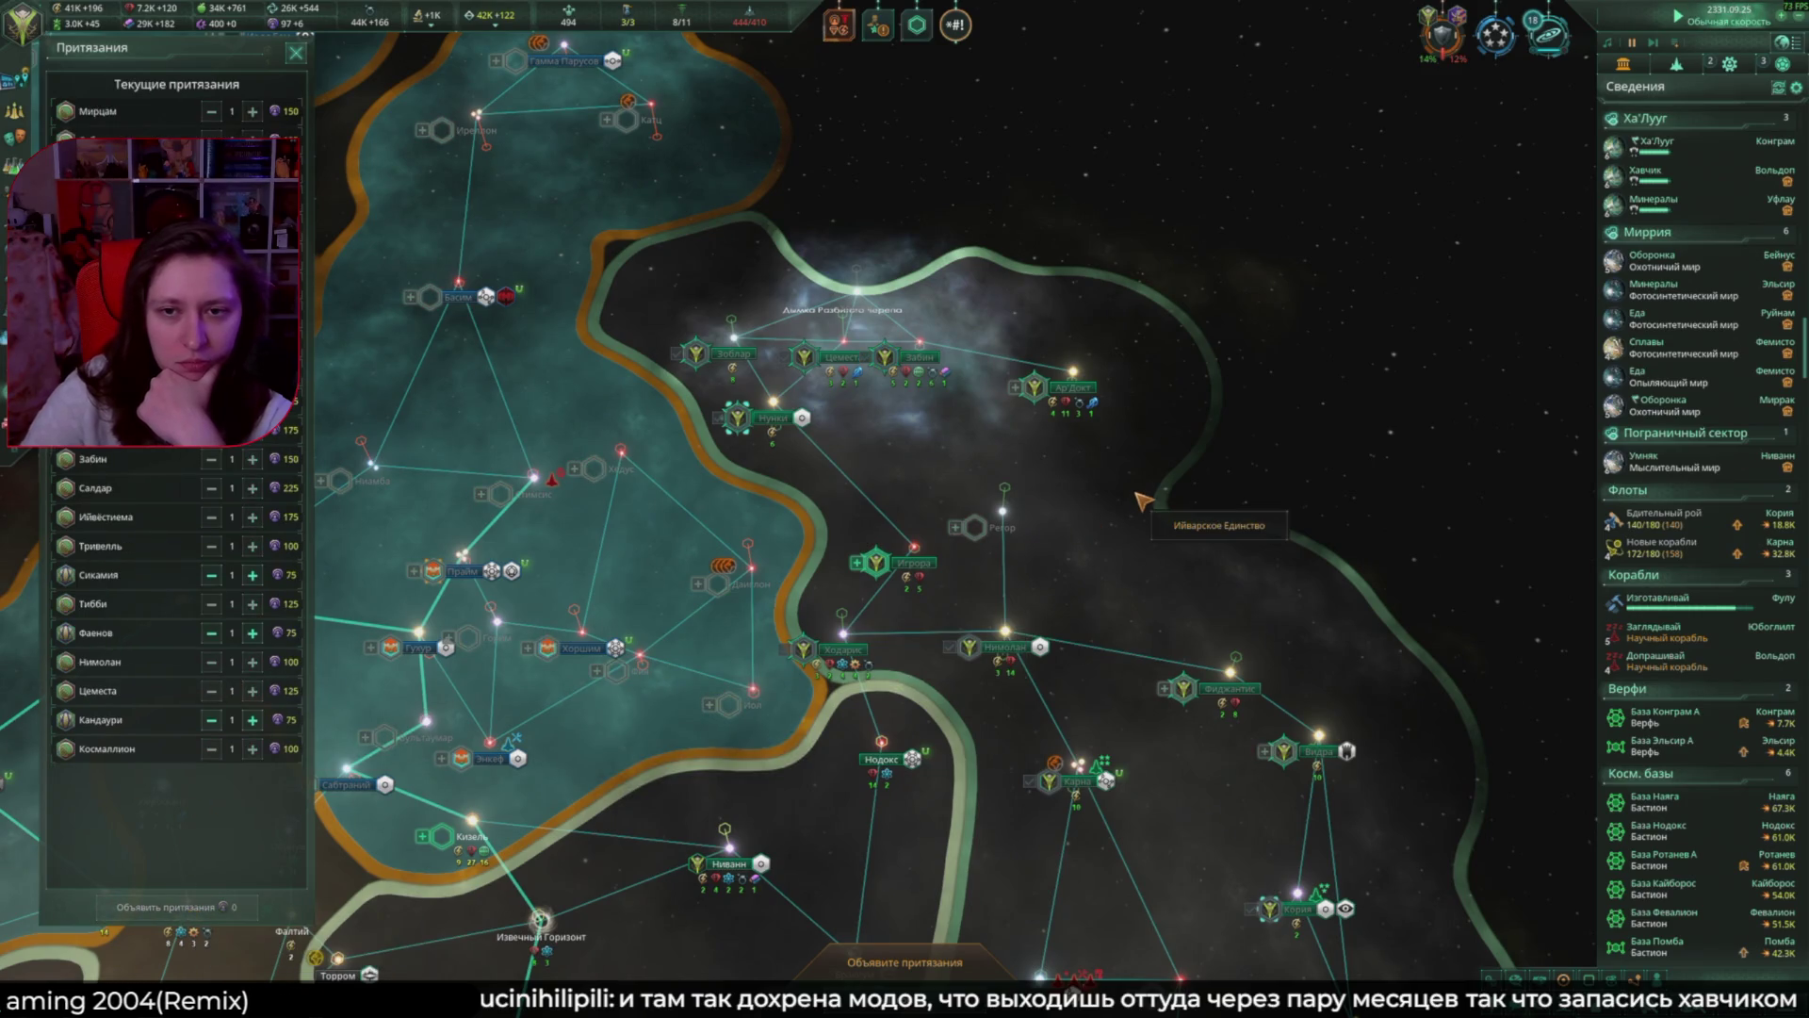
click(296, 53)
scroll(1003, 325, down, 5)
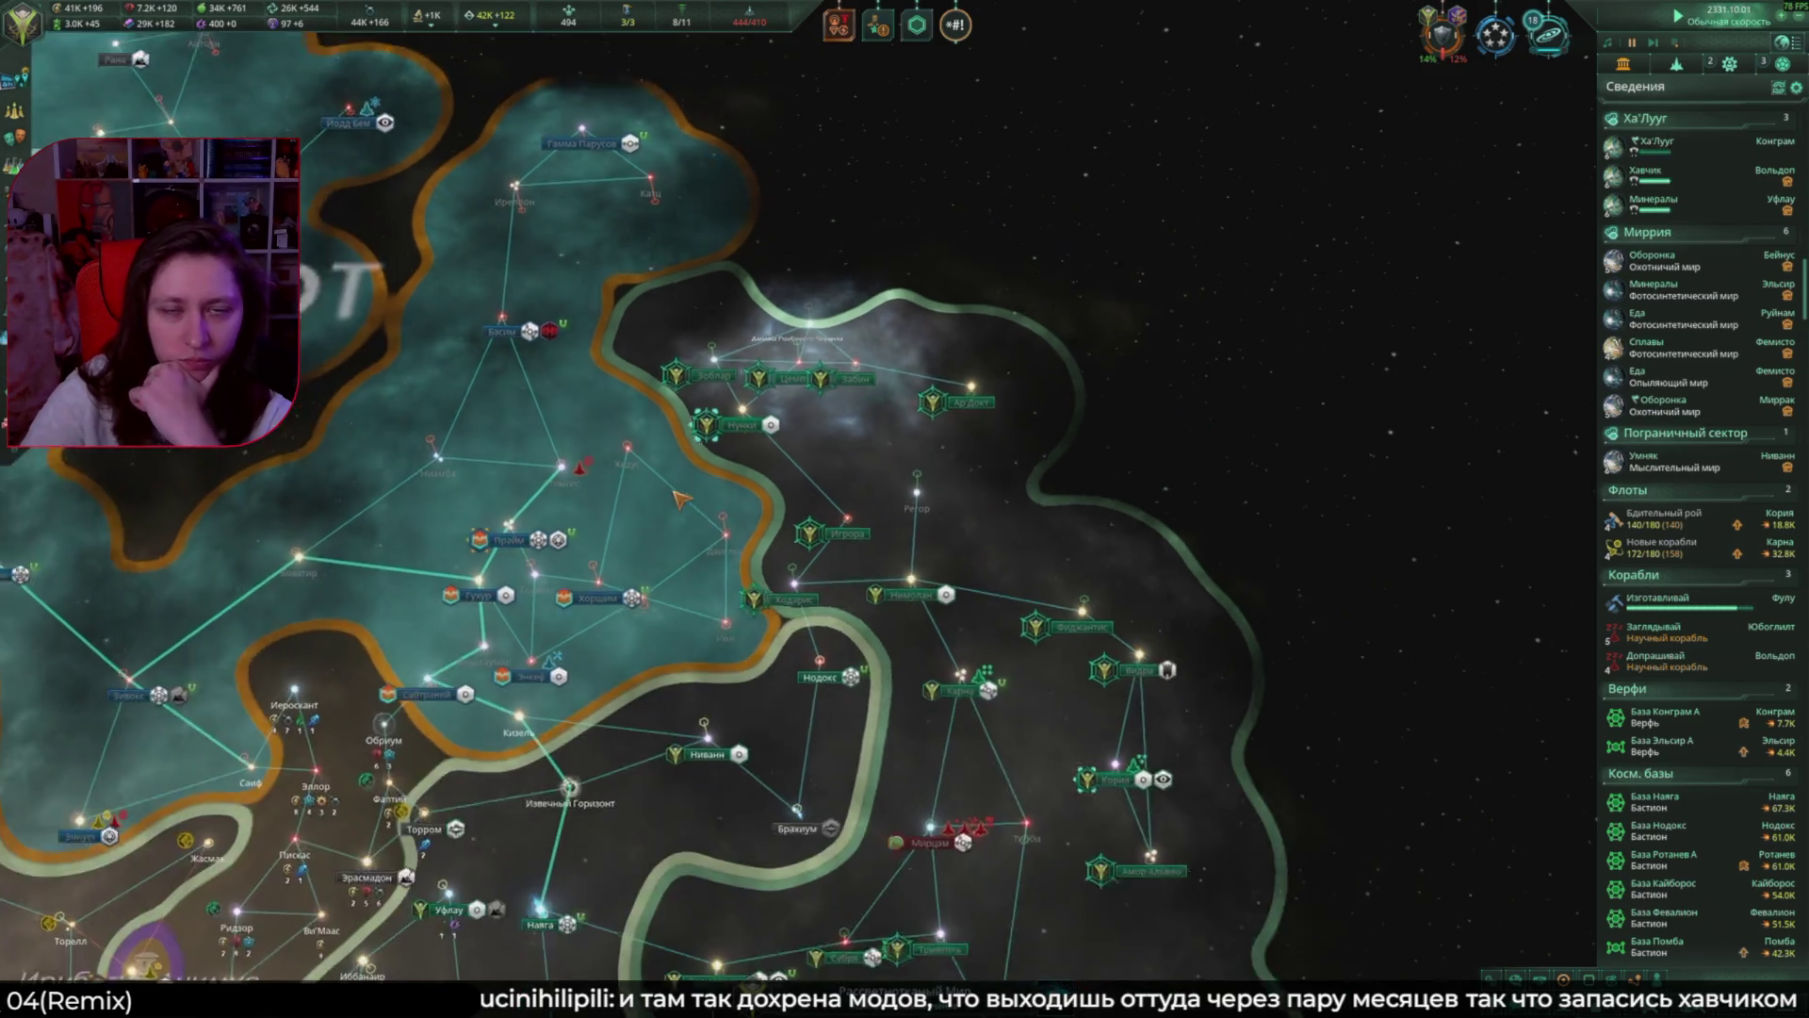
Step: Order the Новые корабли fleet to move toward Тиоби
click(1041, 416)
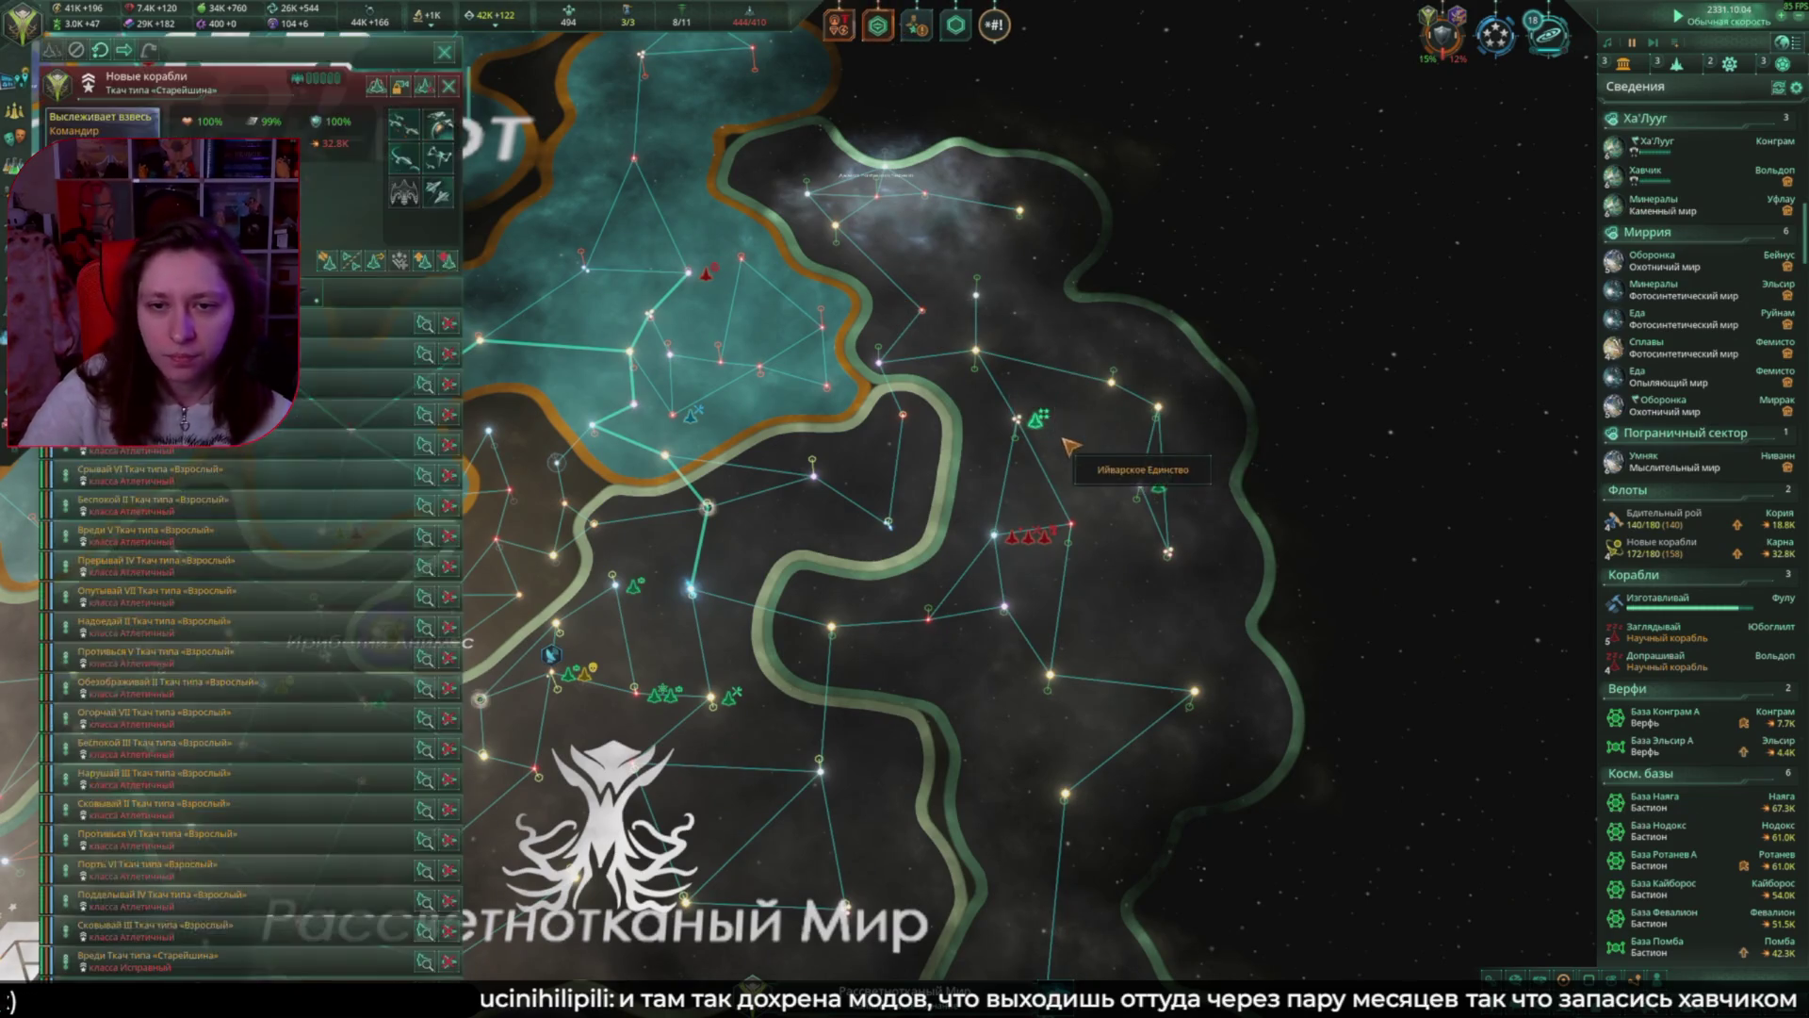
scroll(1131, 472, up, 3)
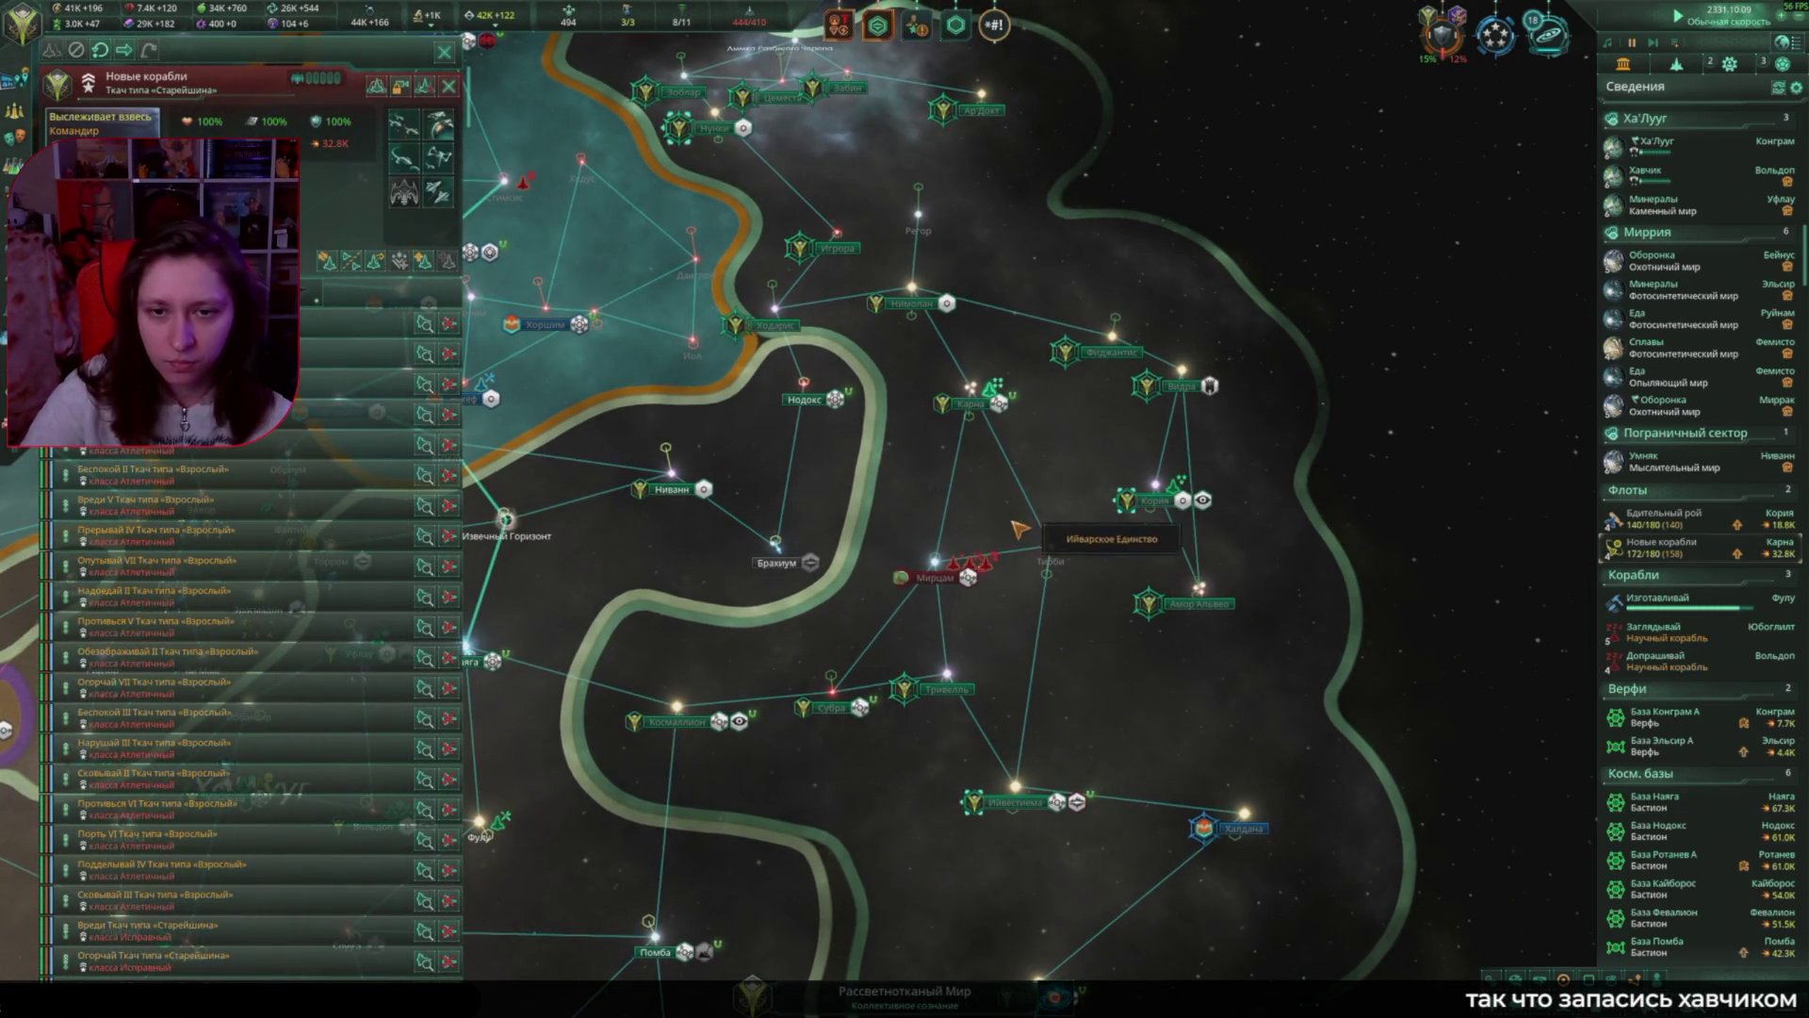
right_click(1032, 539)
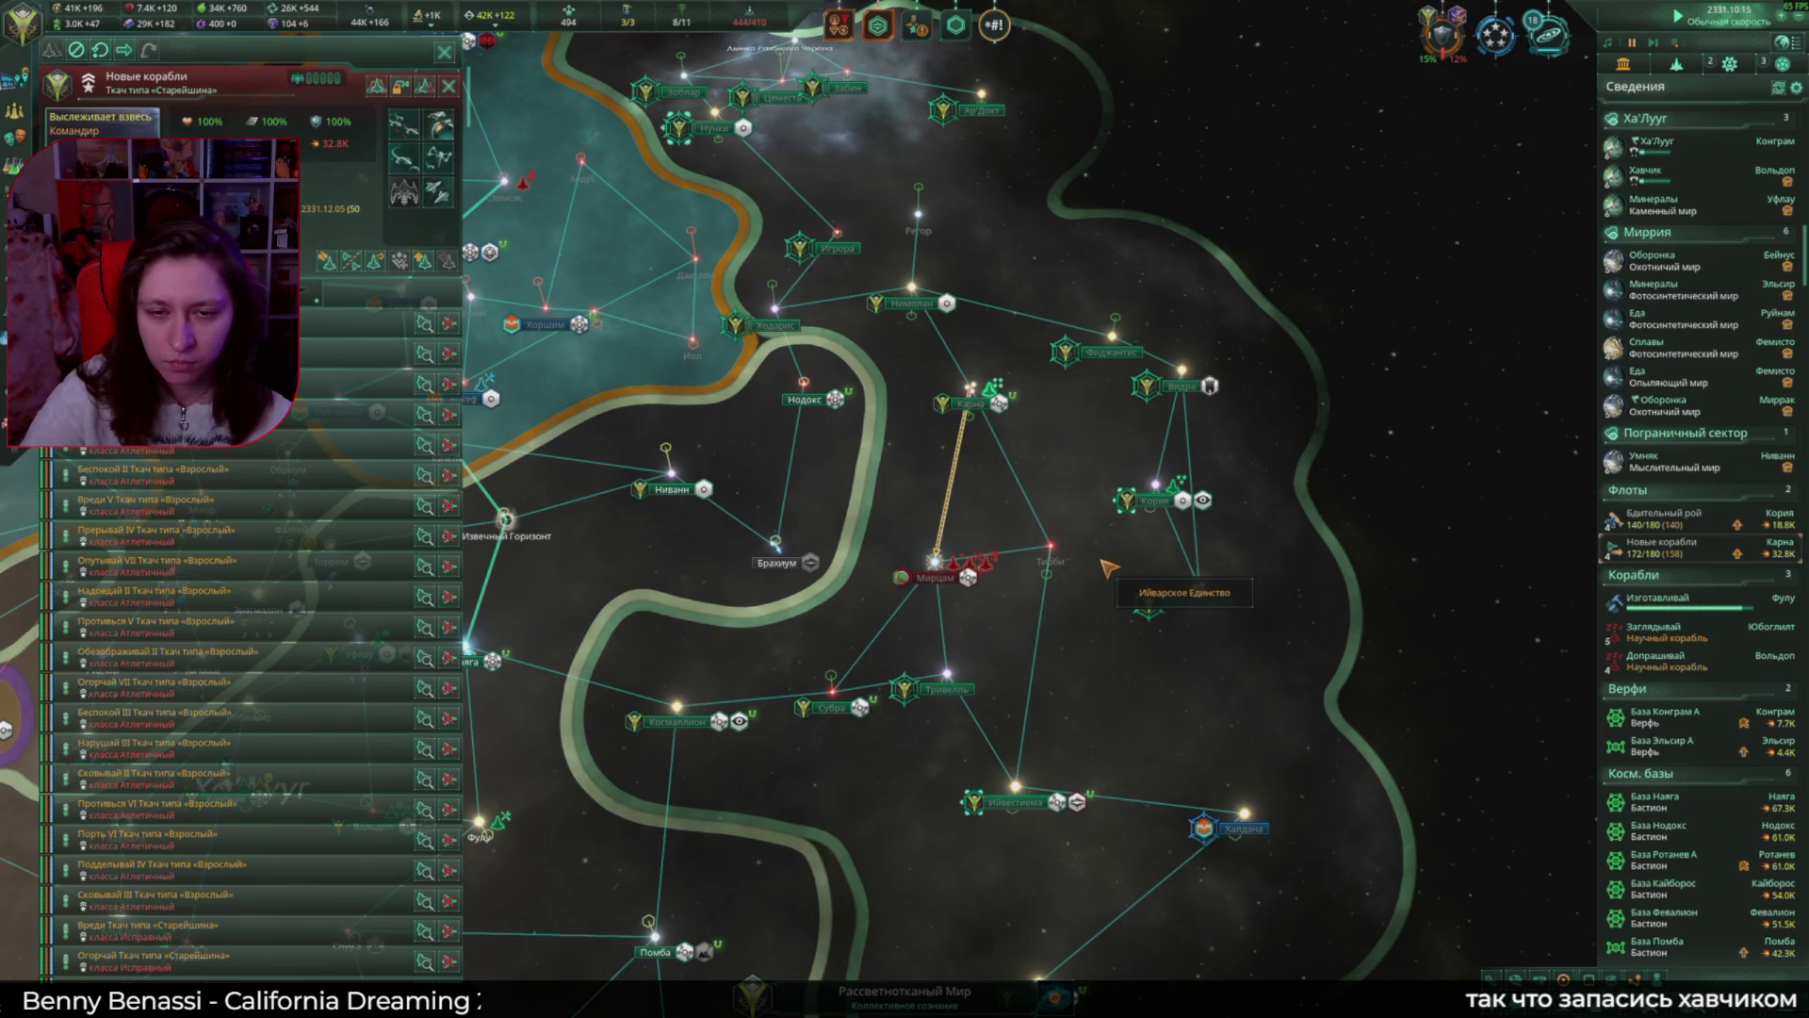
key(Escape)
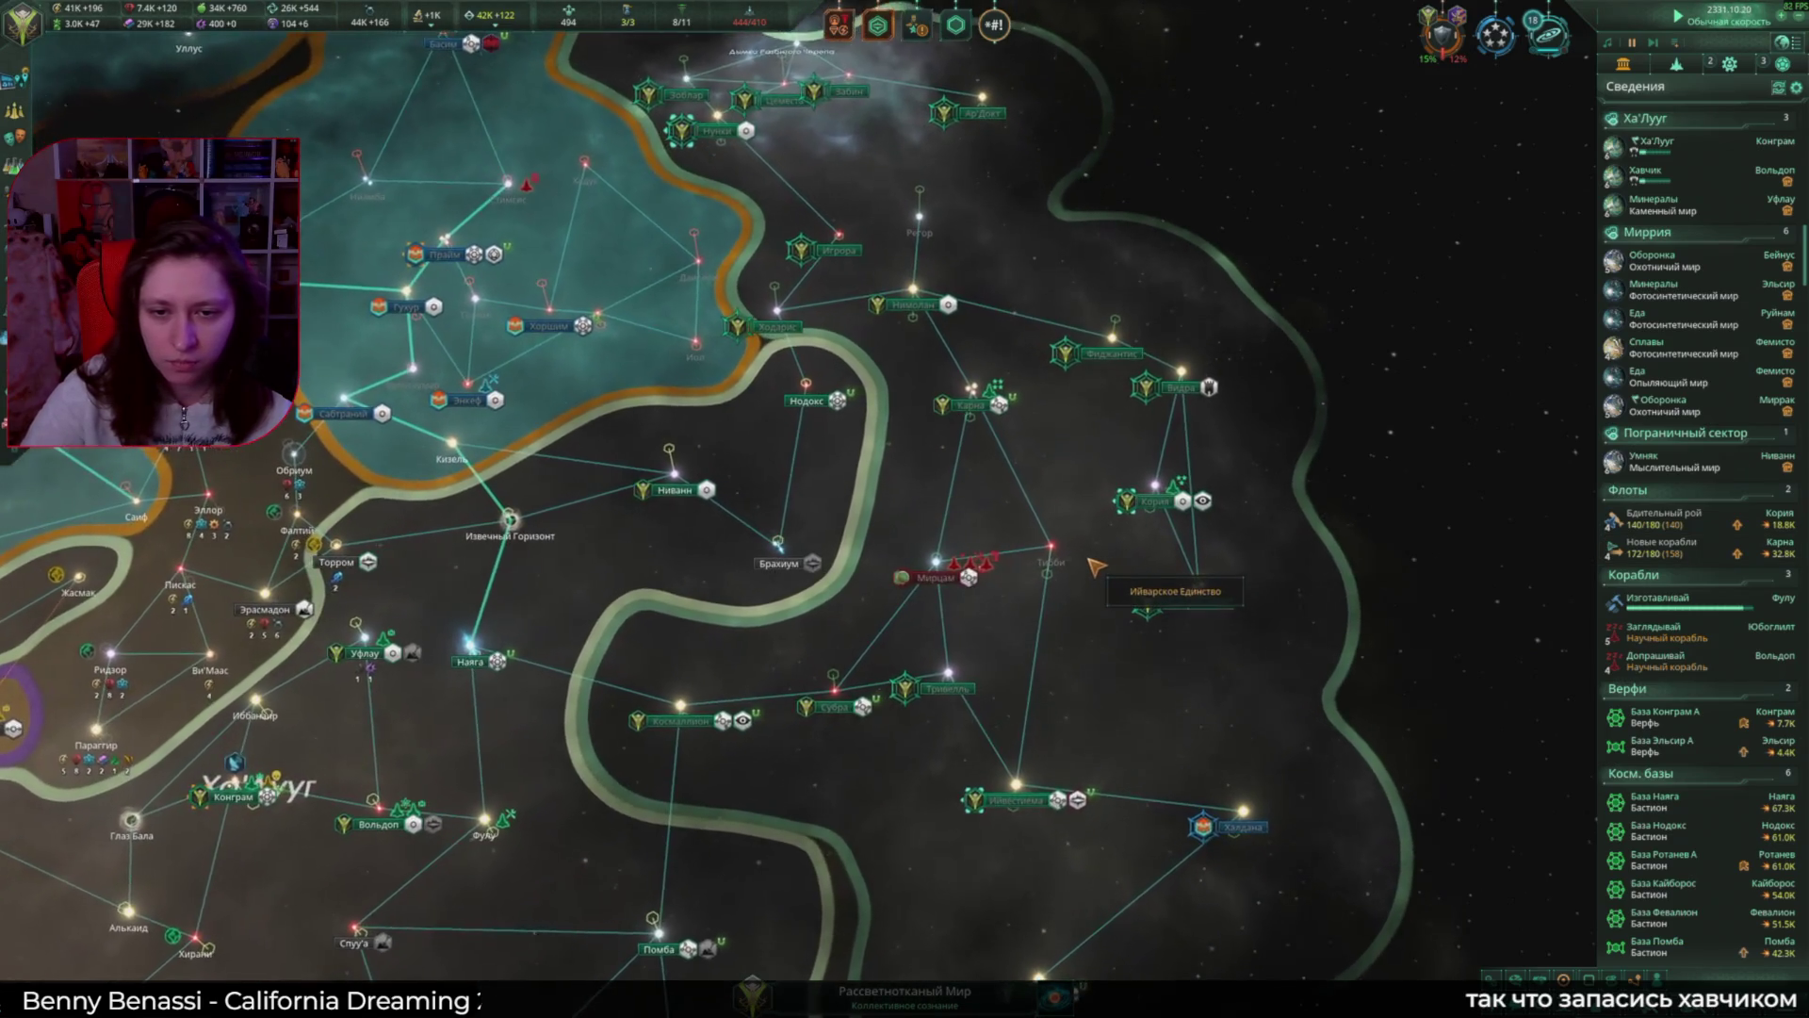
middle_drag(1096, 566, 1128, 474)
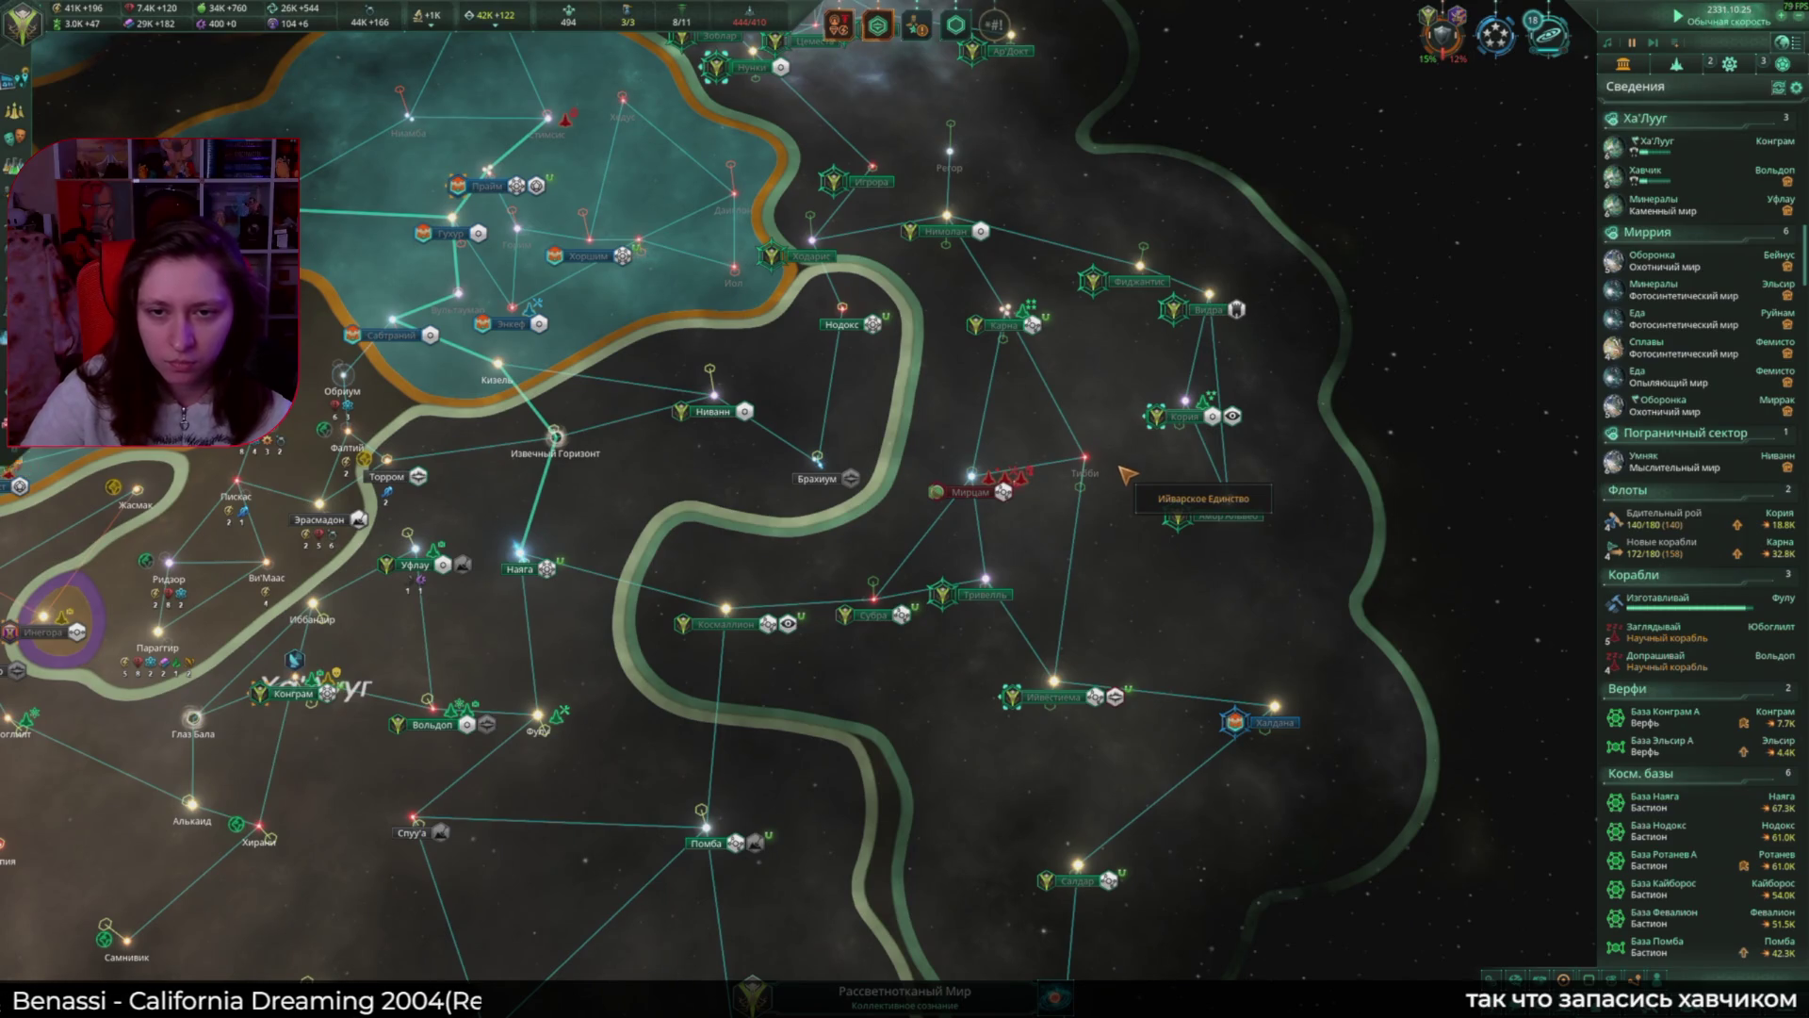
scroll(1687, 895, down, 3)
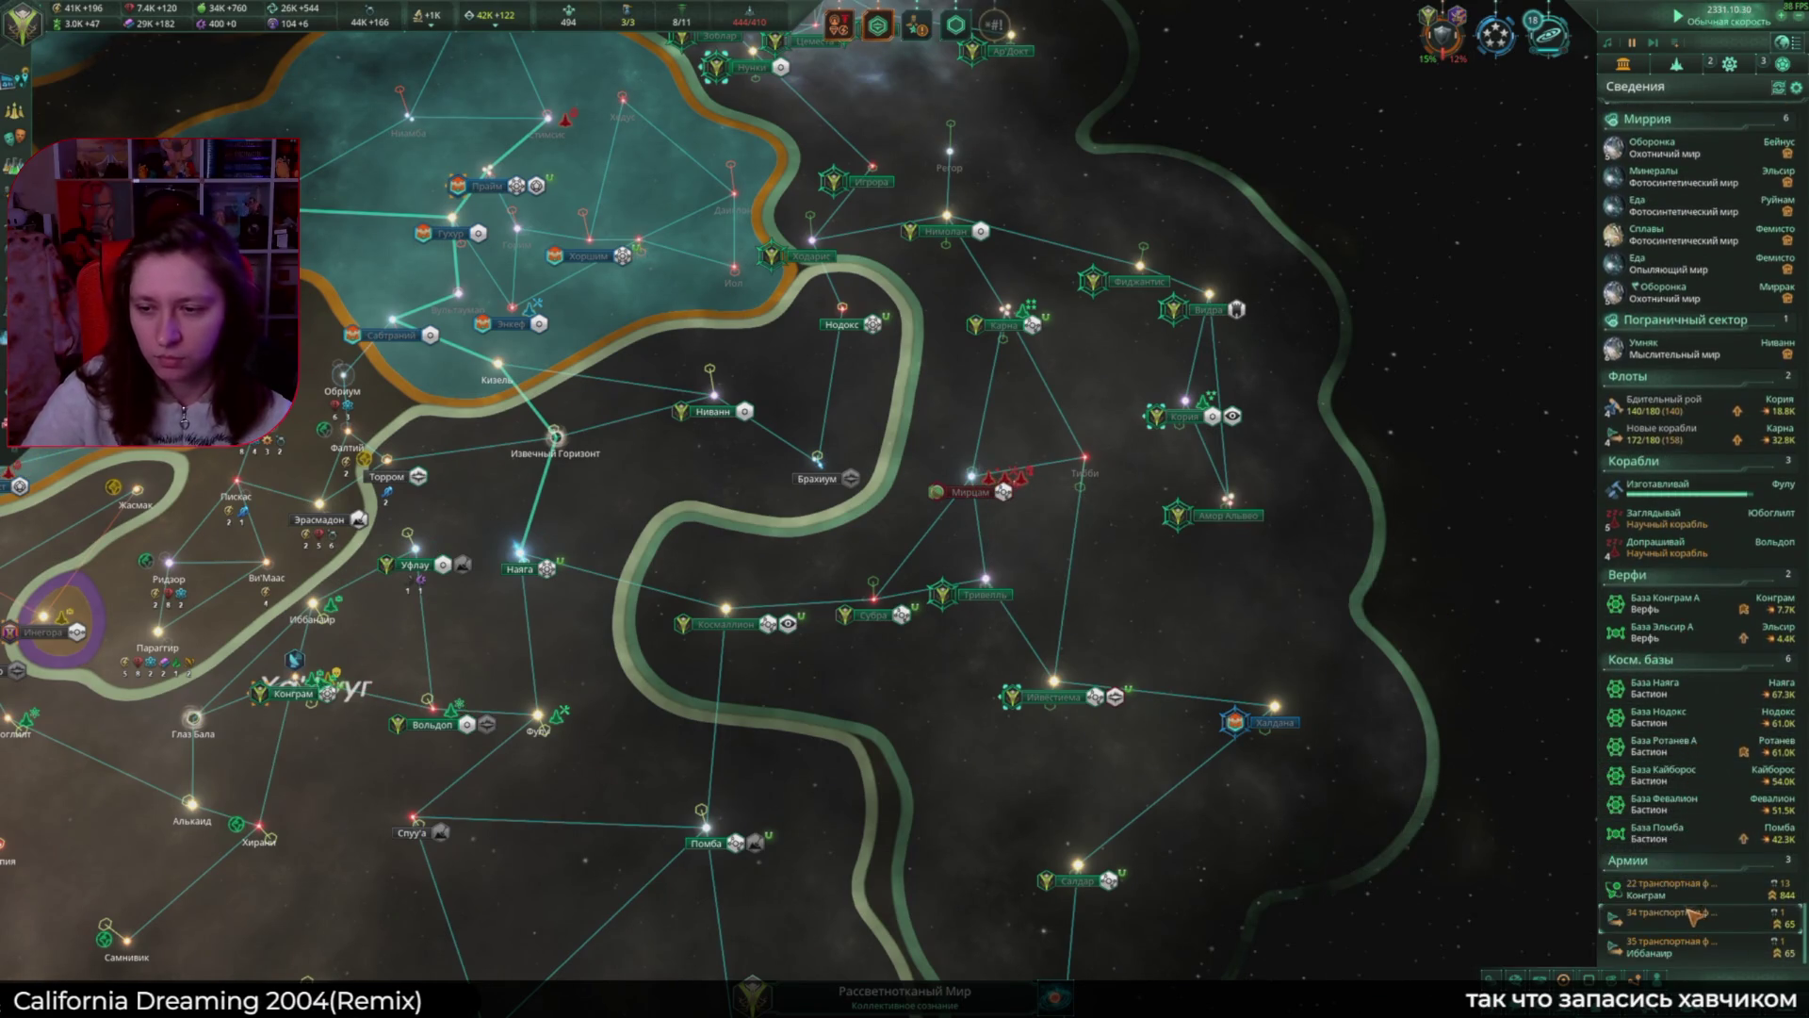
Step: Merge the 34th and 22nd transport fleets into one army fleet of 14 armies (909 strength)
click(1687, 914)
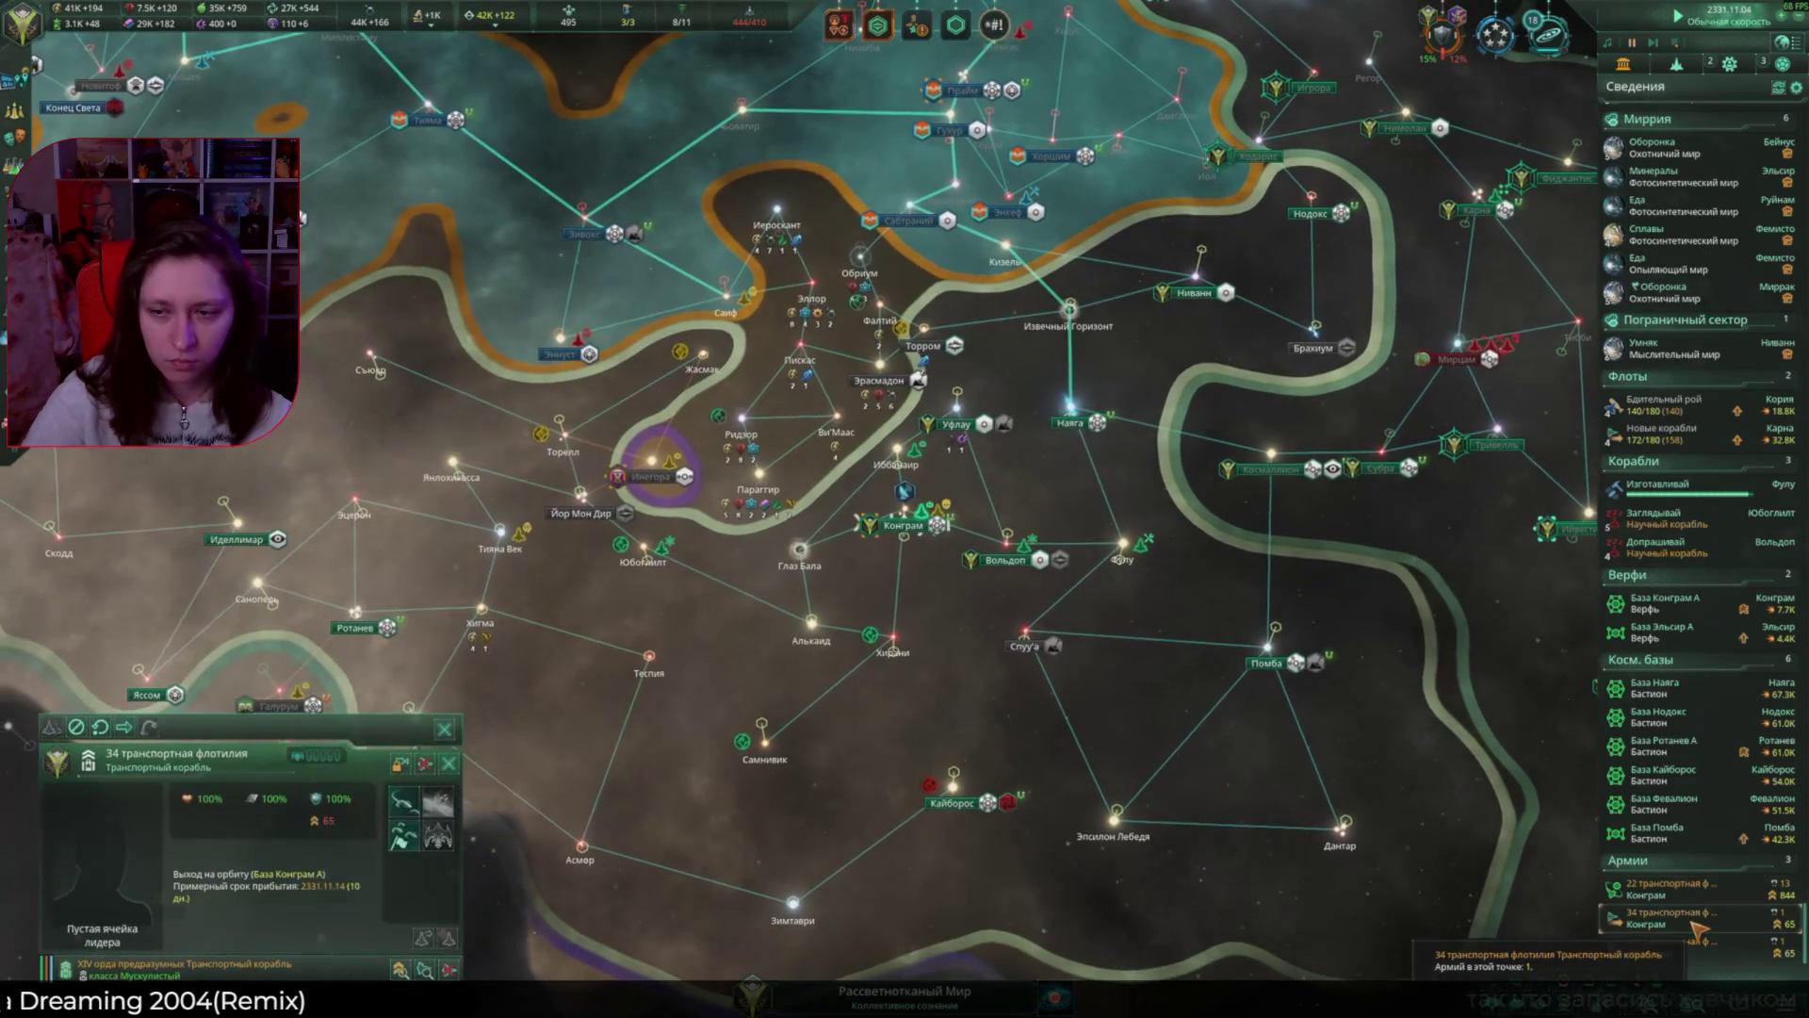
click(1666, 888)
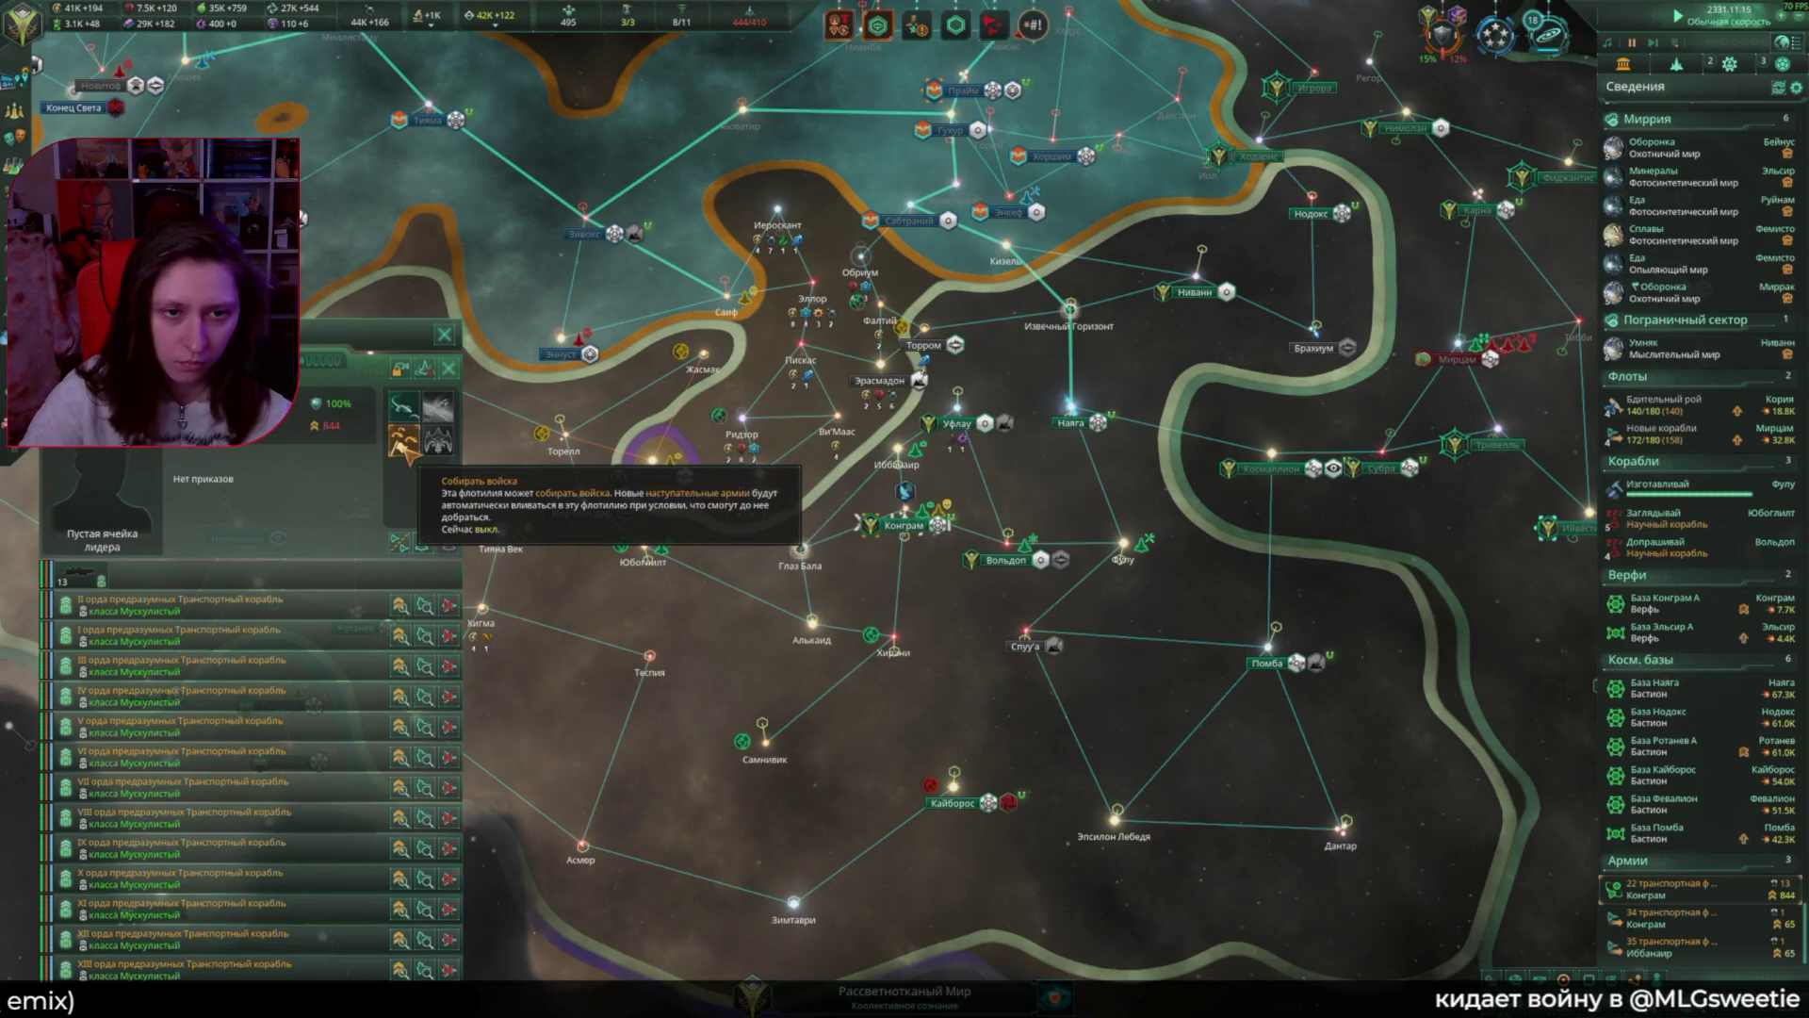
click(406, 450)
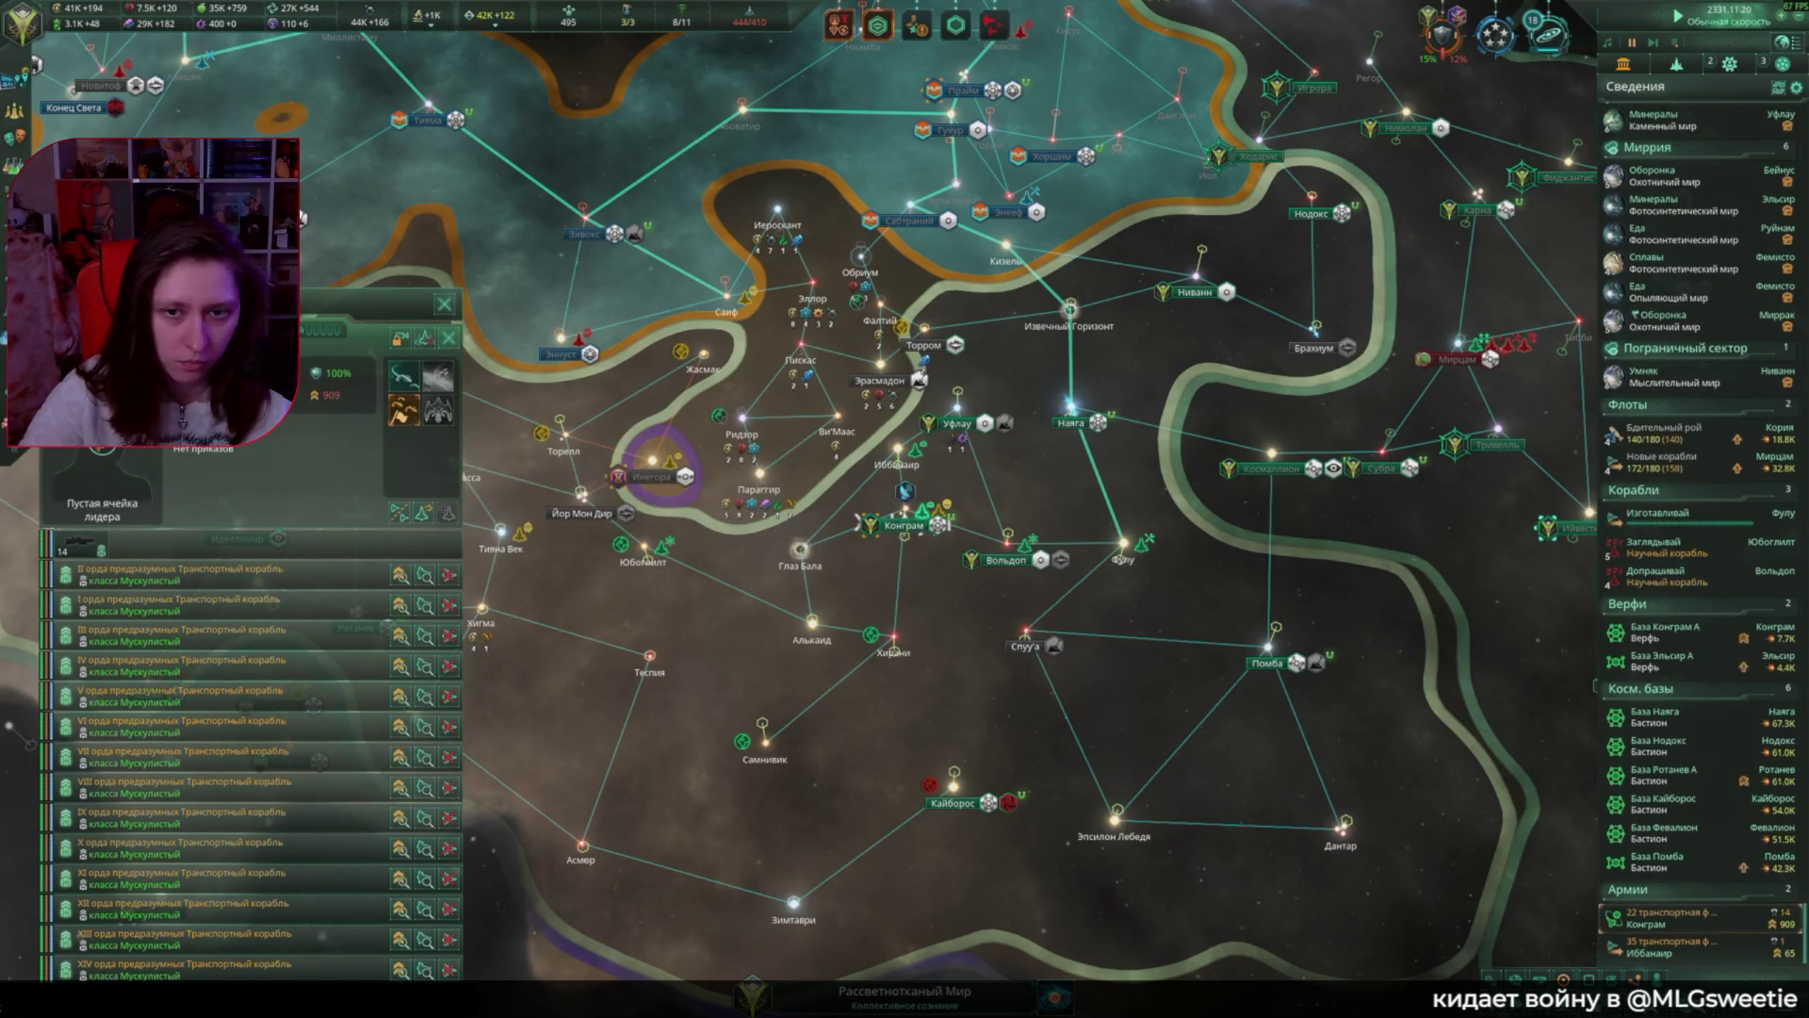
click(102, 476)
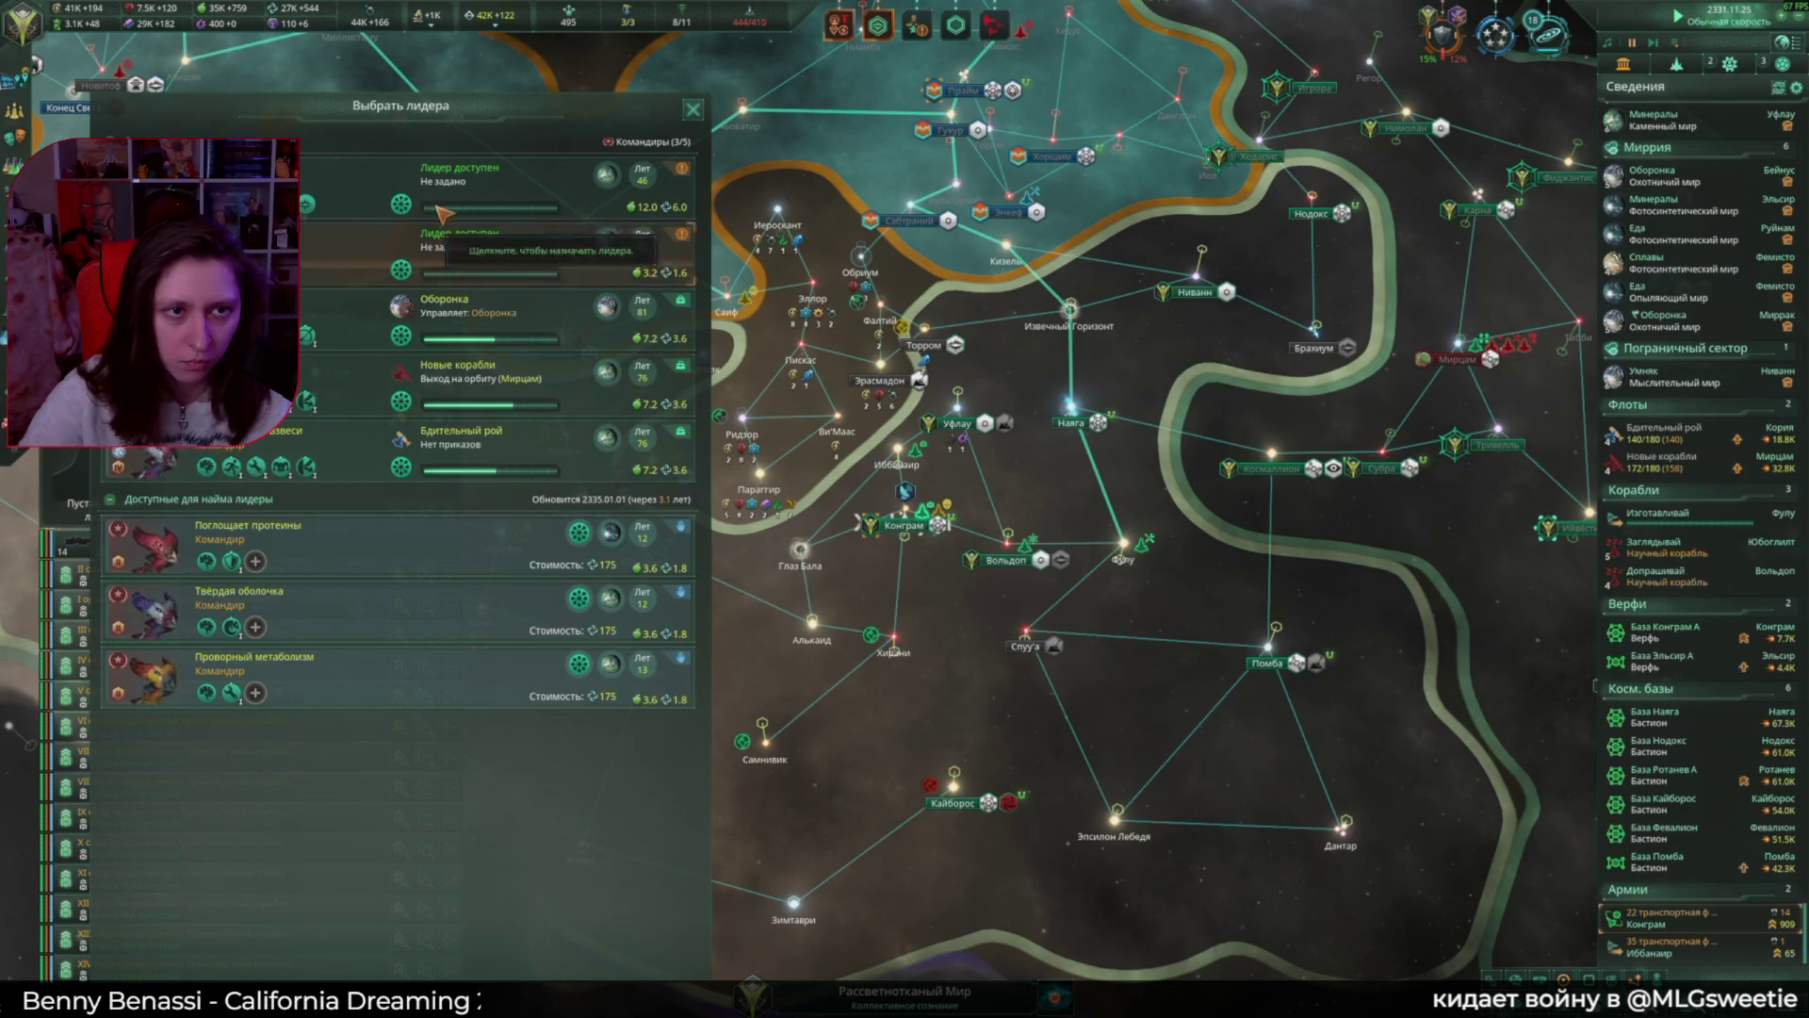
mouse_move(306, 204)
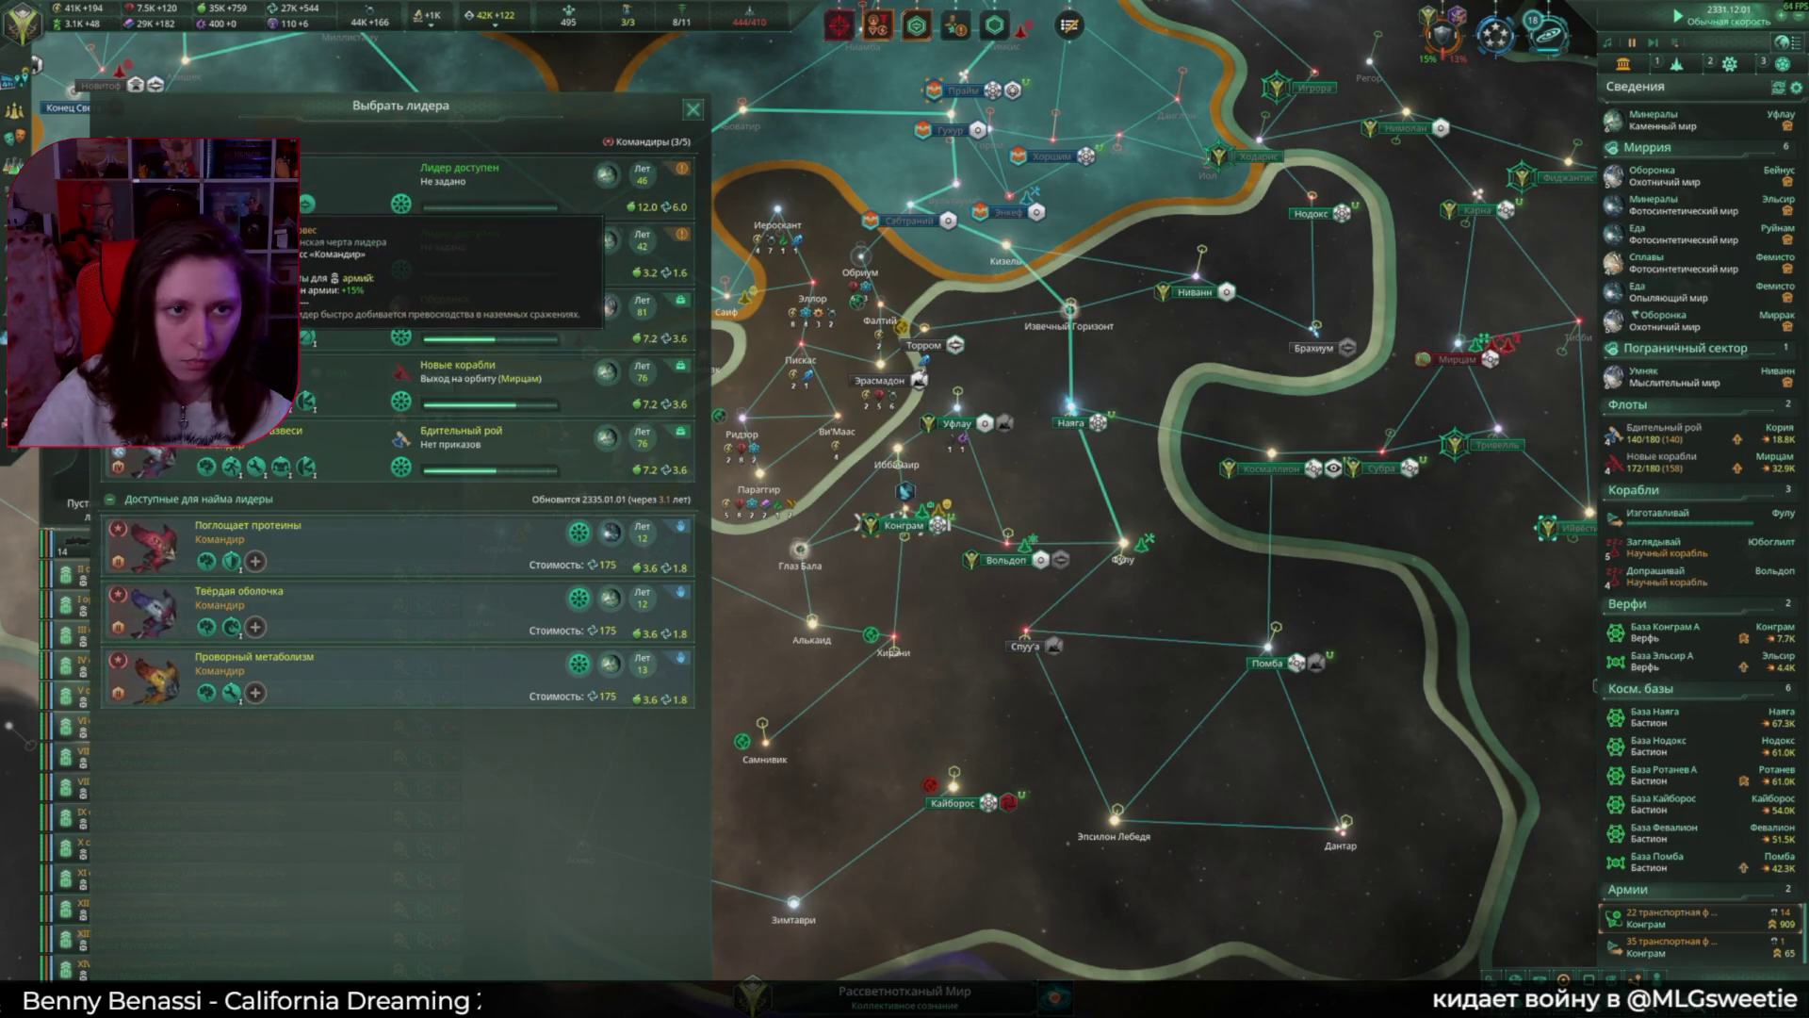
key(Escape)
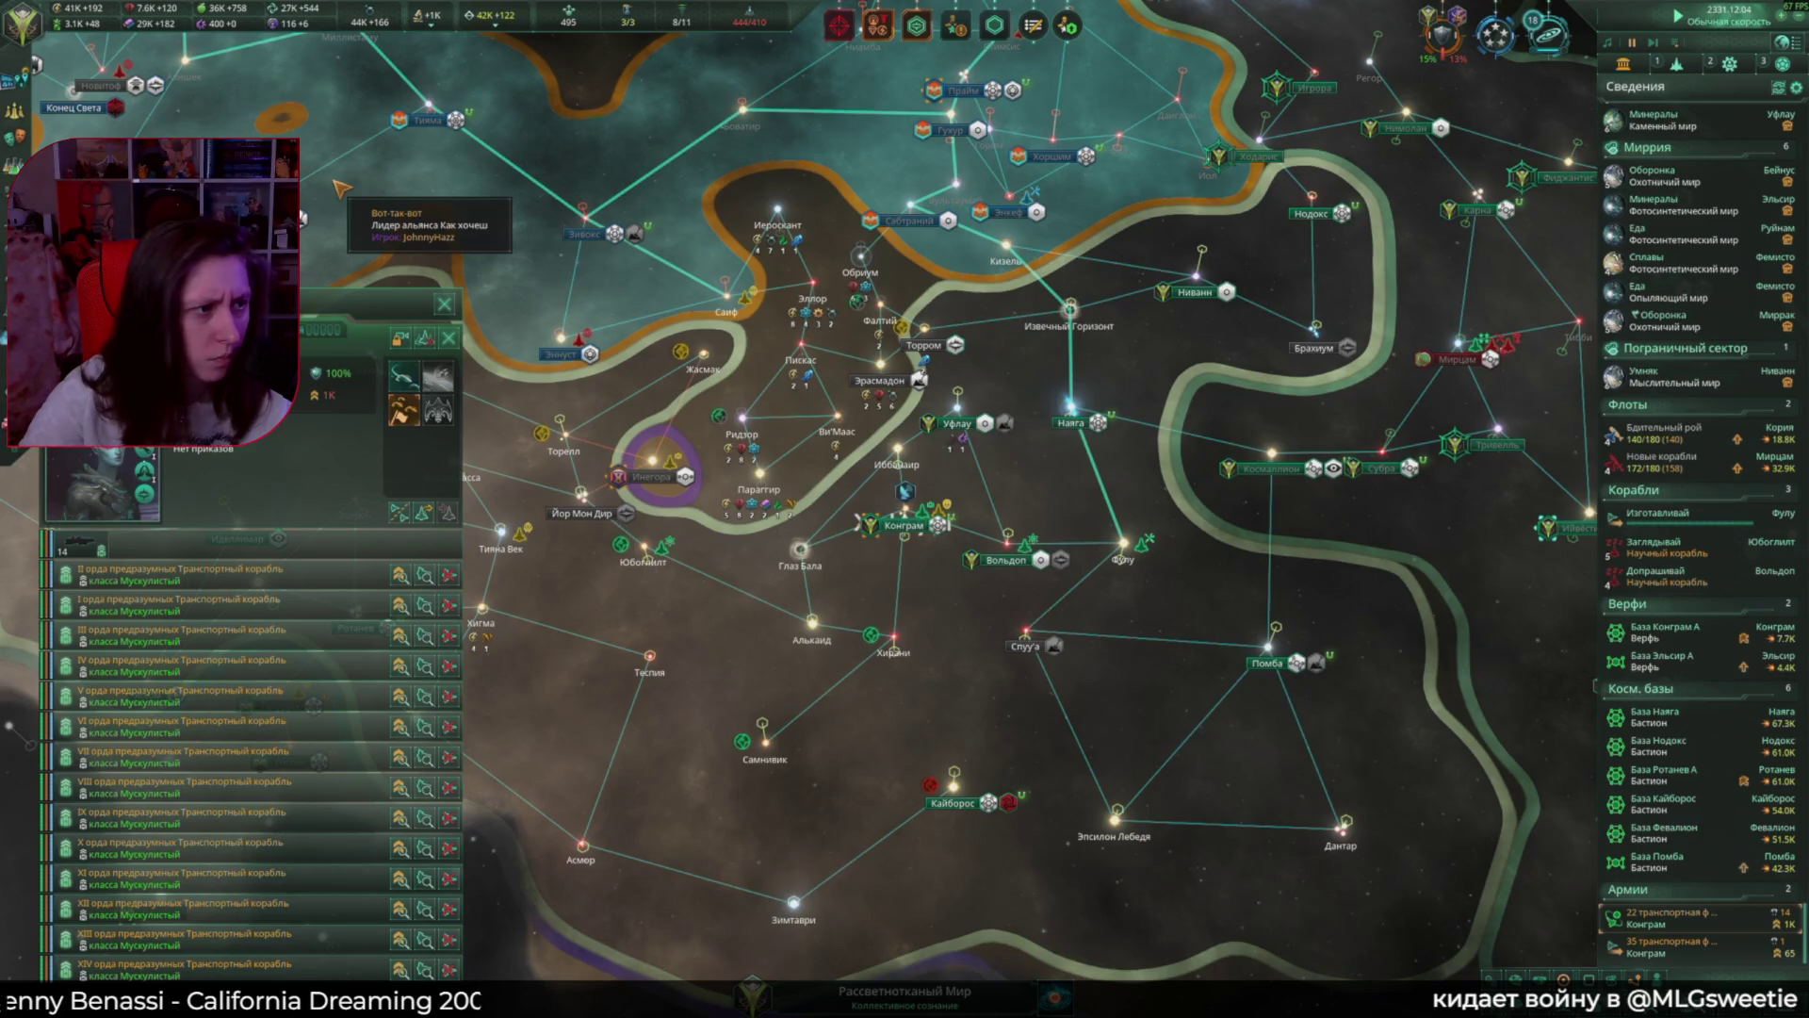
click(447, 304)
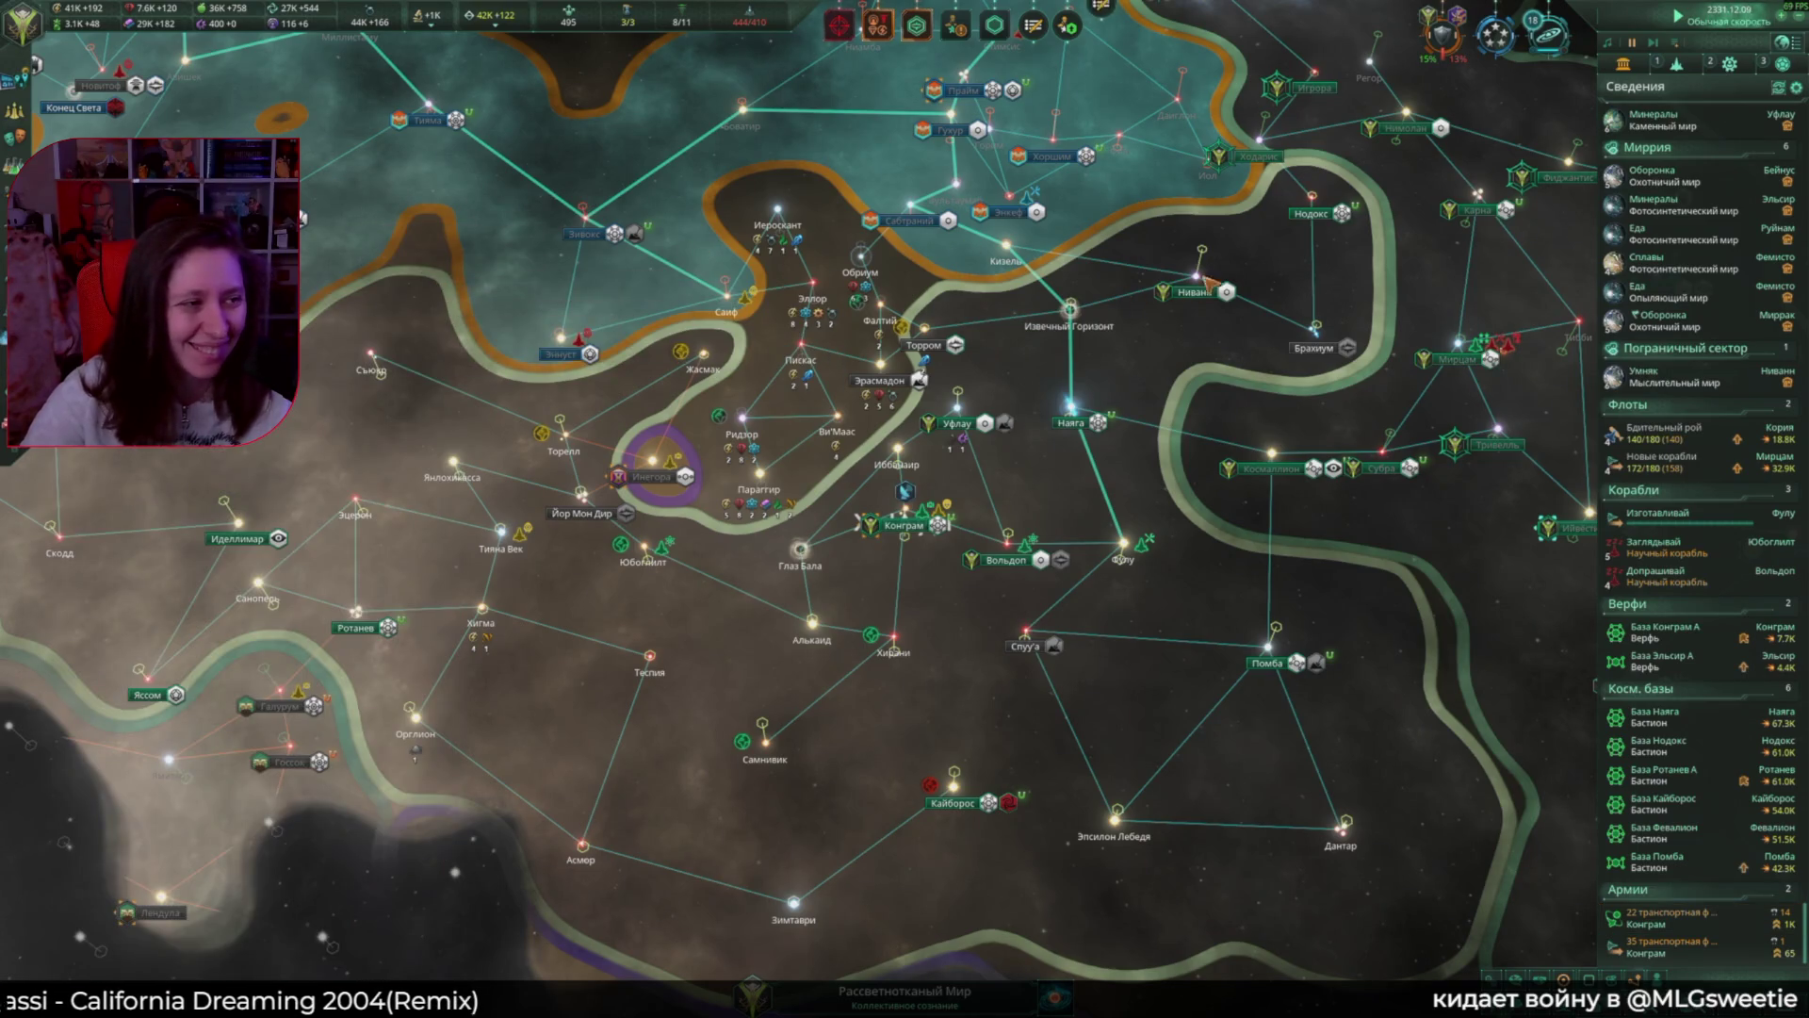
scroll(1159, 189, up, 1)
click(1065, 43)
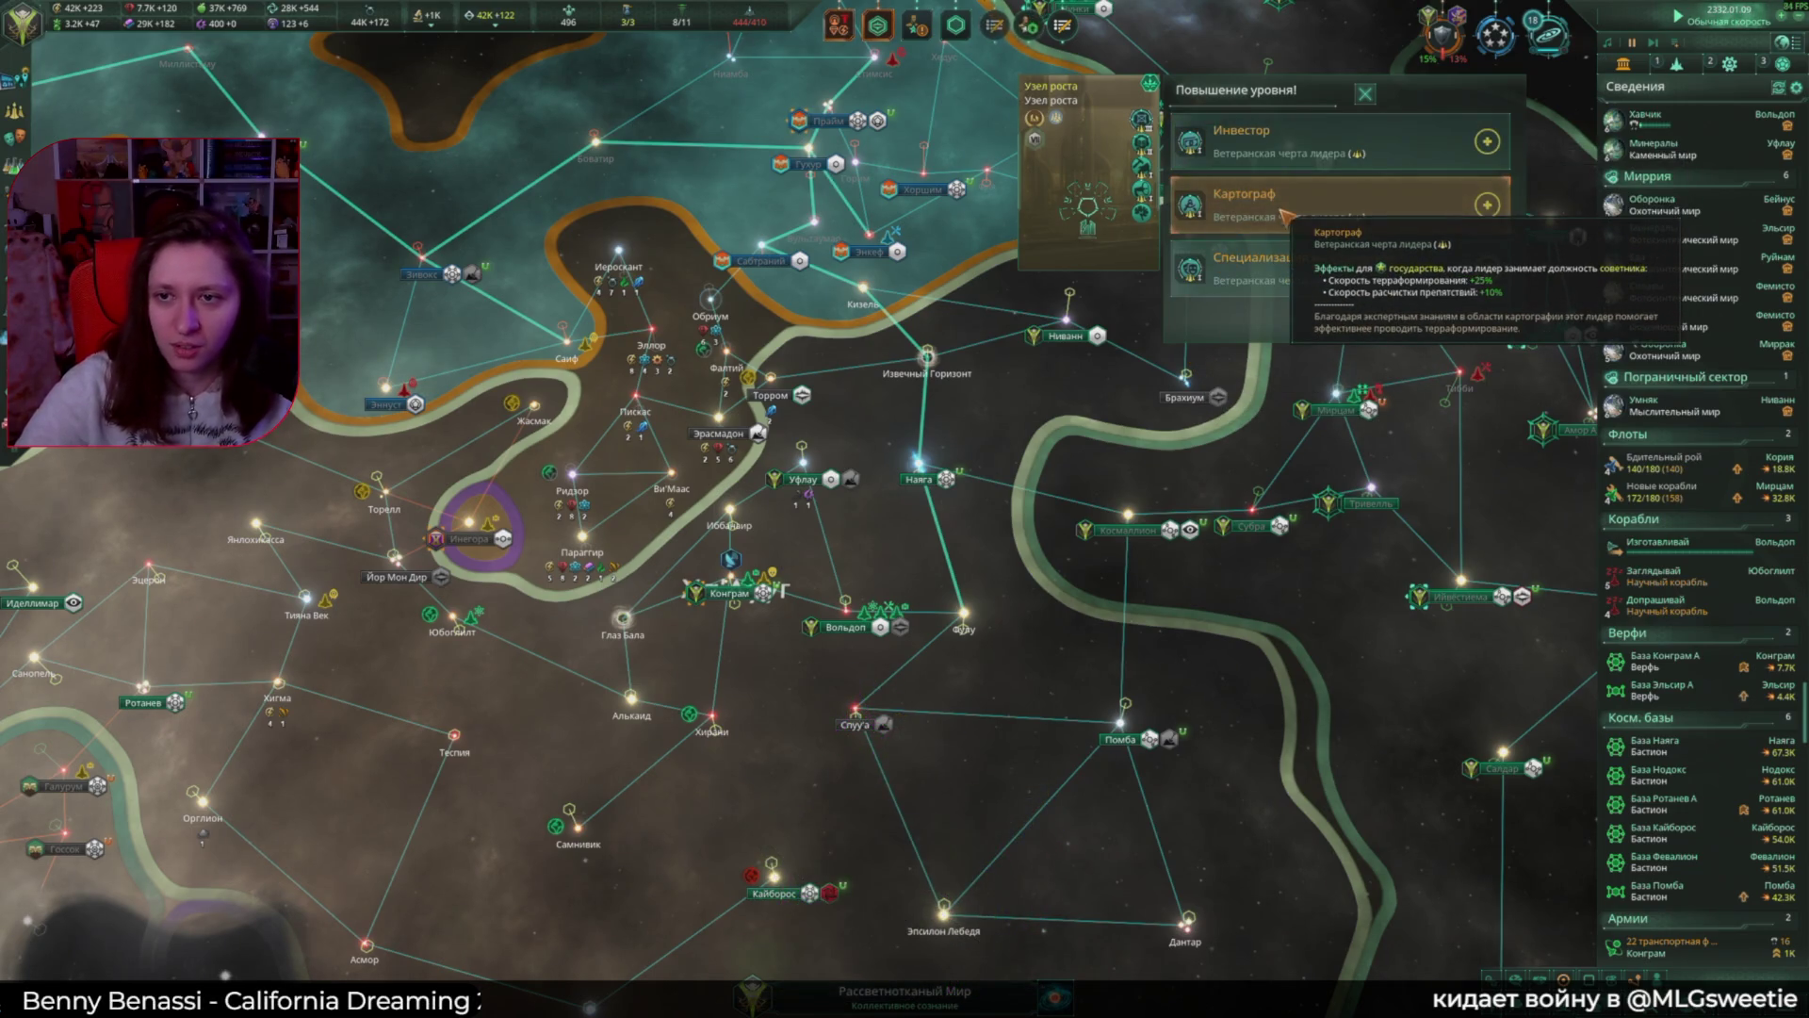
Step: Give leader Узел роста the Инвестор trait
click(1286, 146)
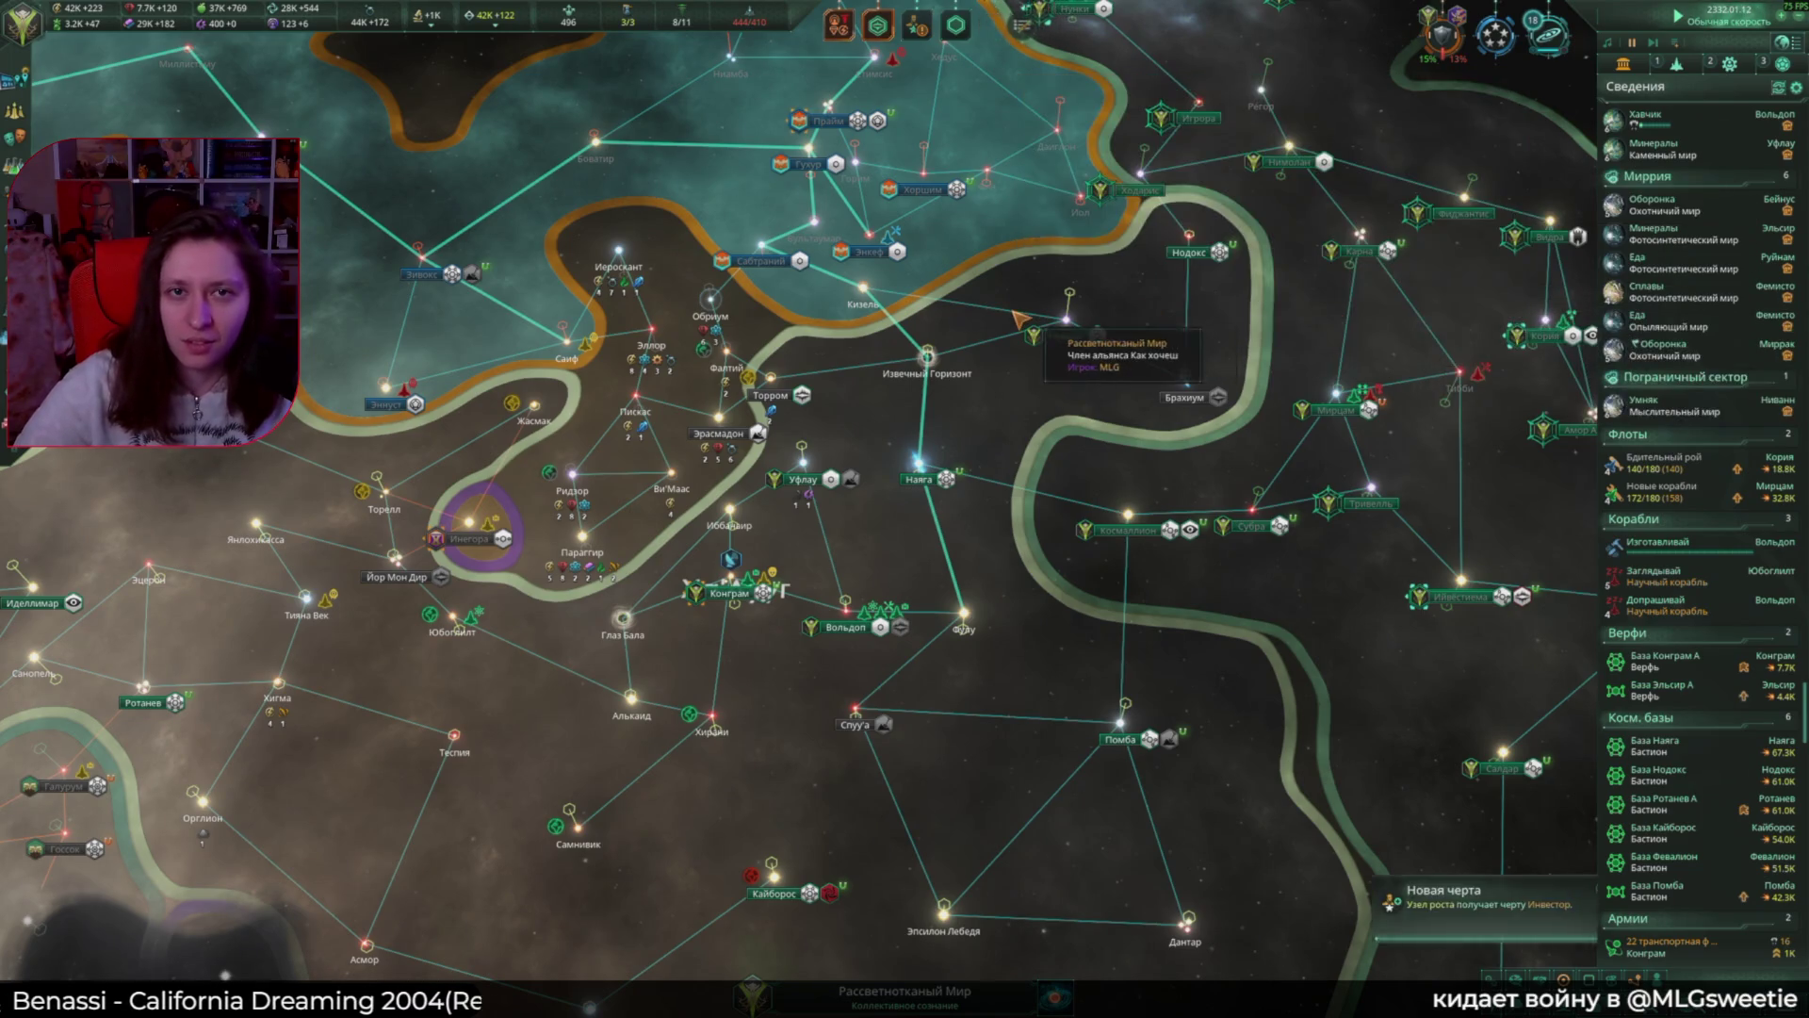
key(a)
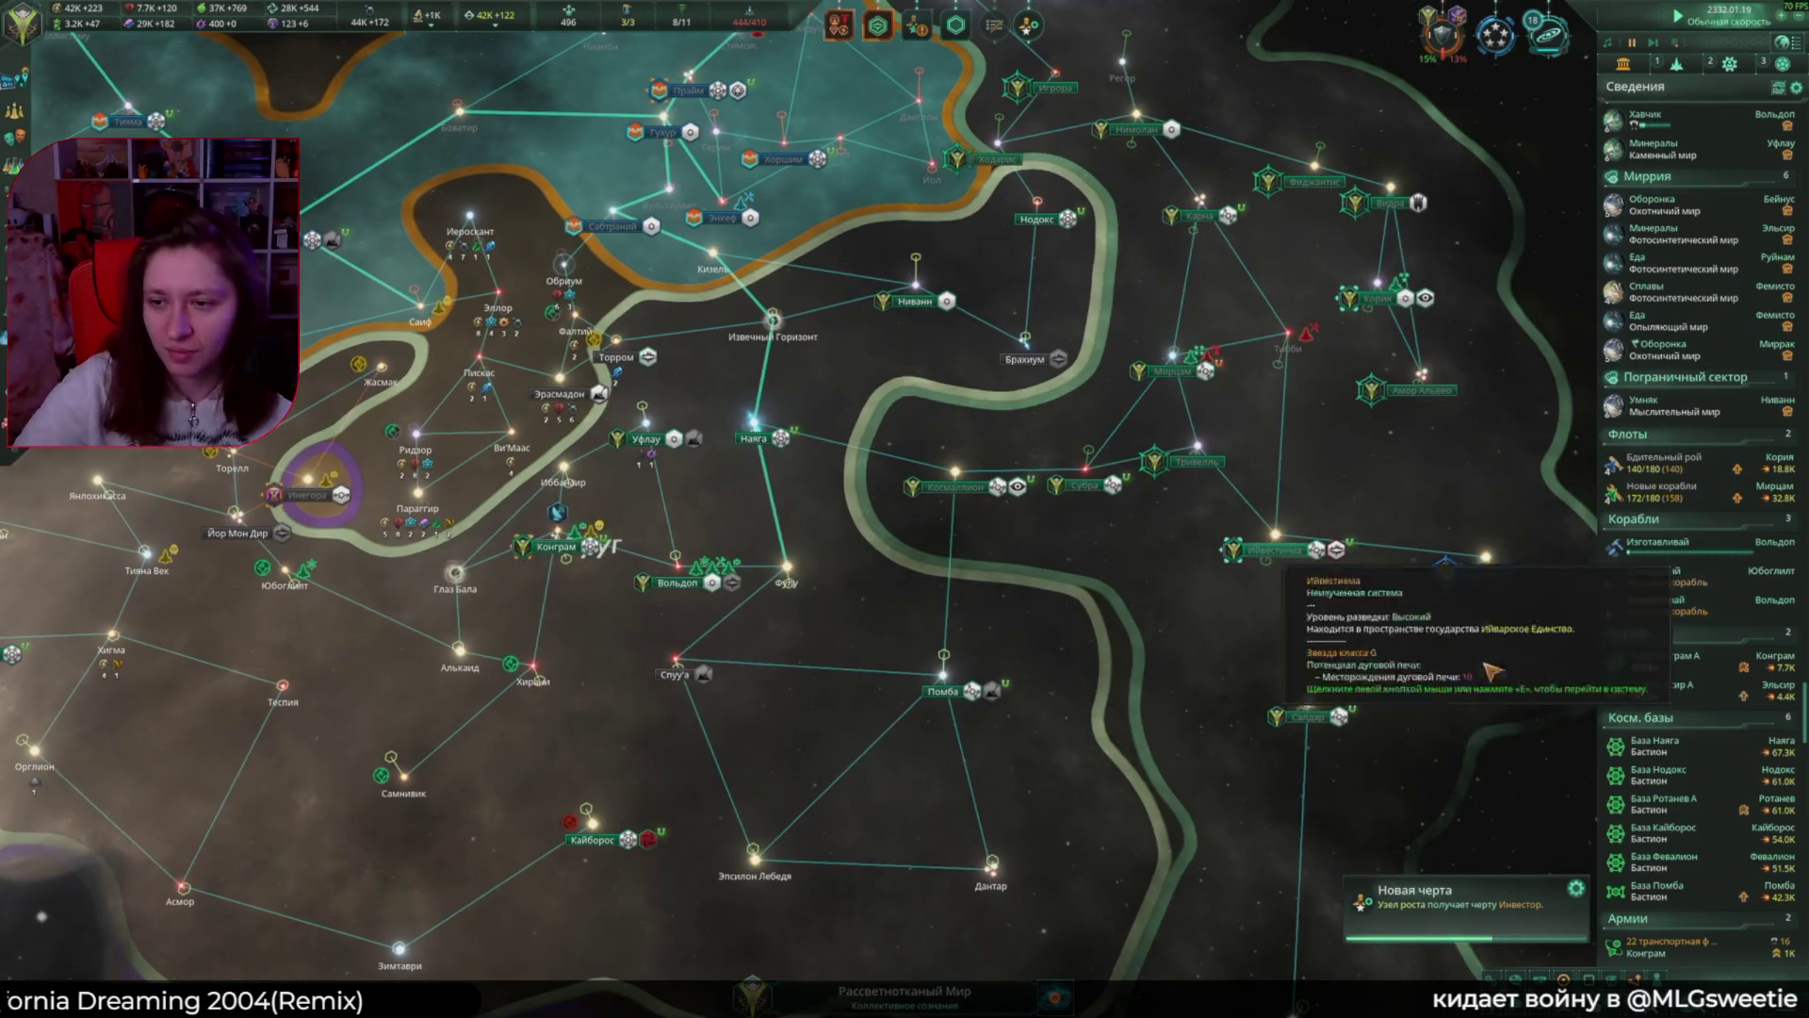
click(1663, 660)
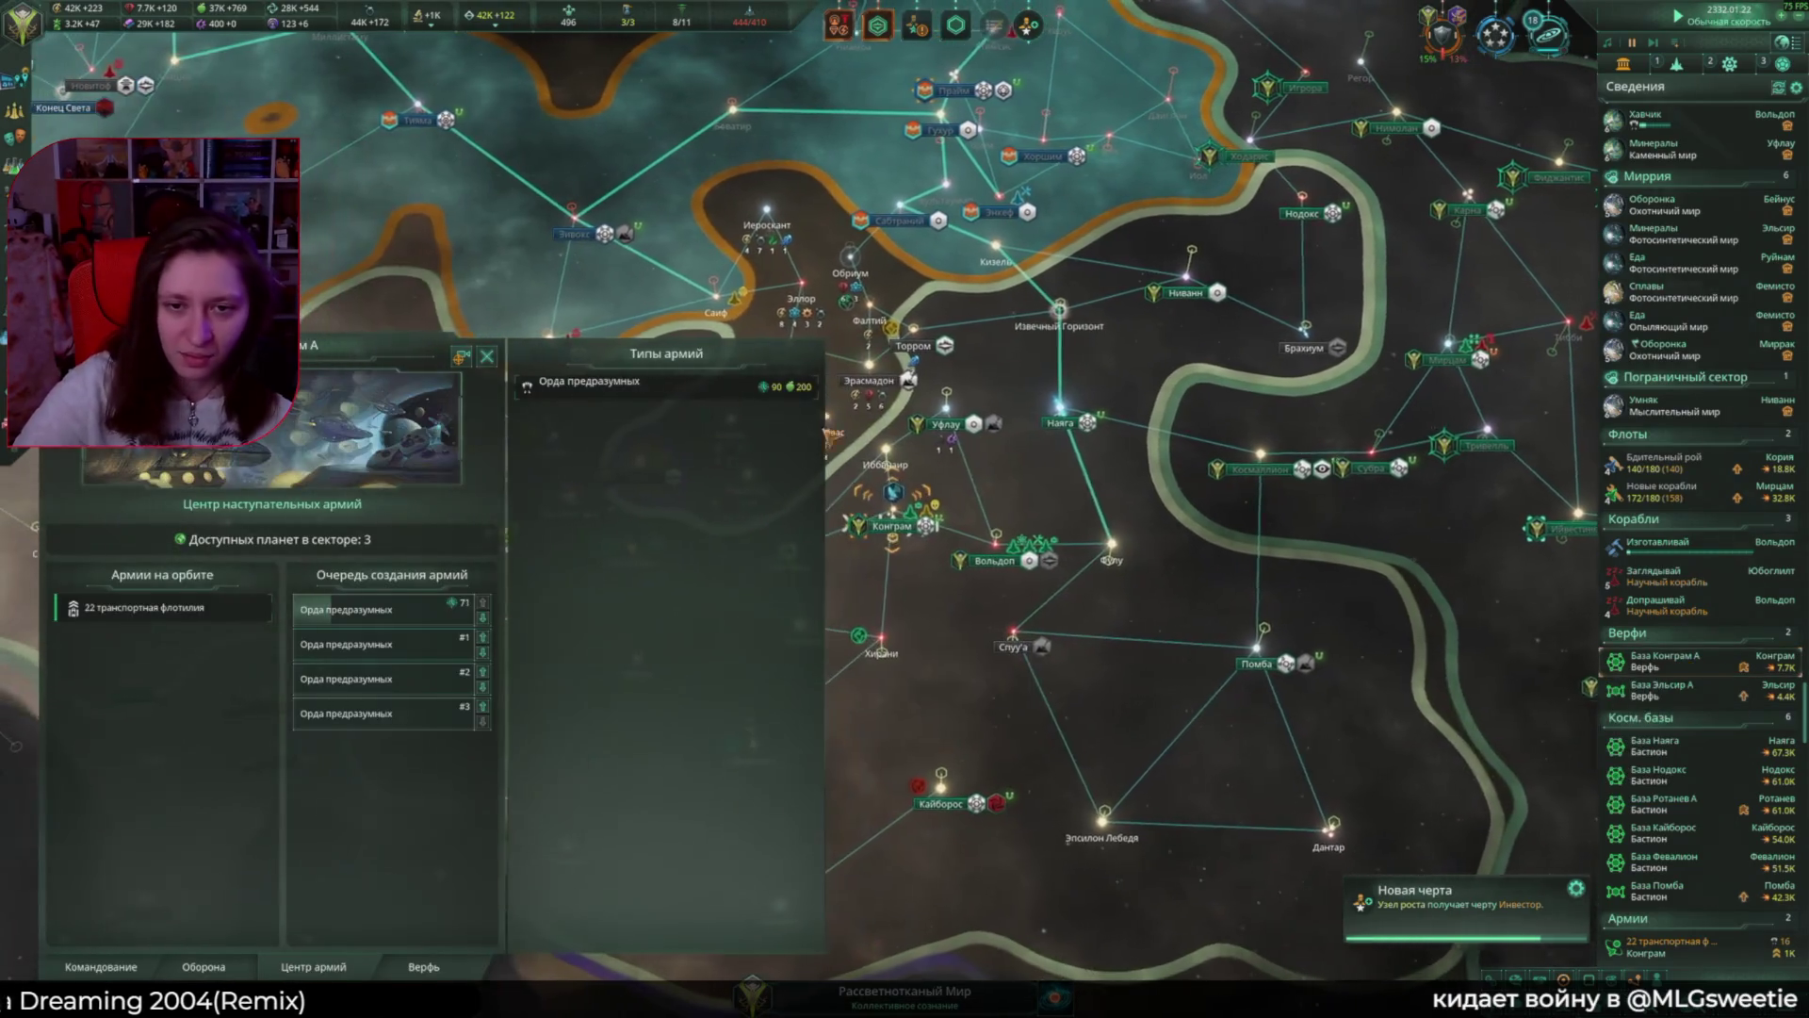
Step: Assign Проворная хватка as envoy for first contact with Чужаки Бет
click(1350, 439)
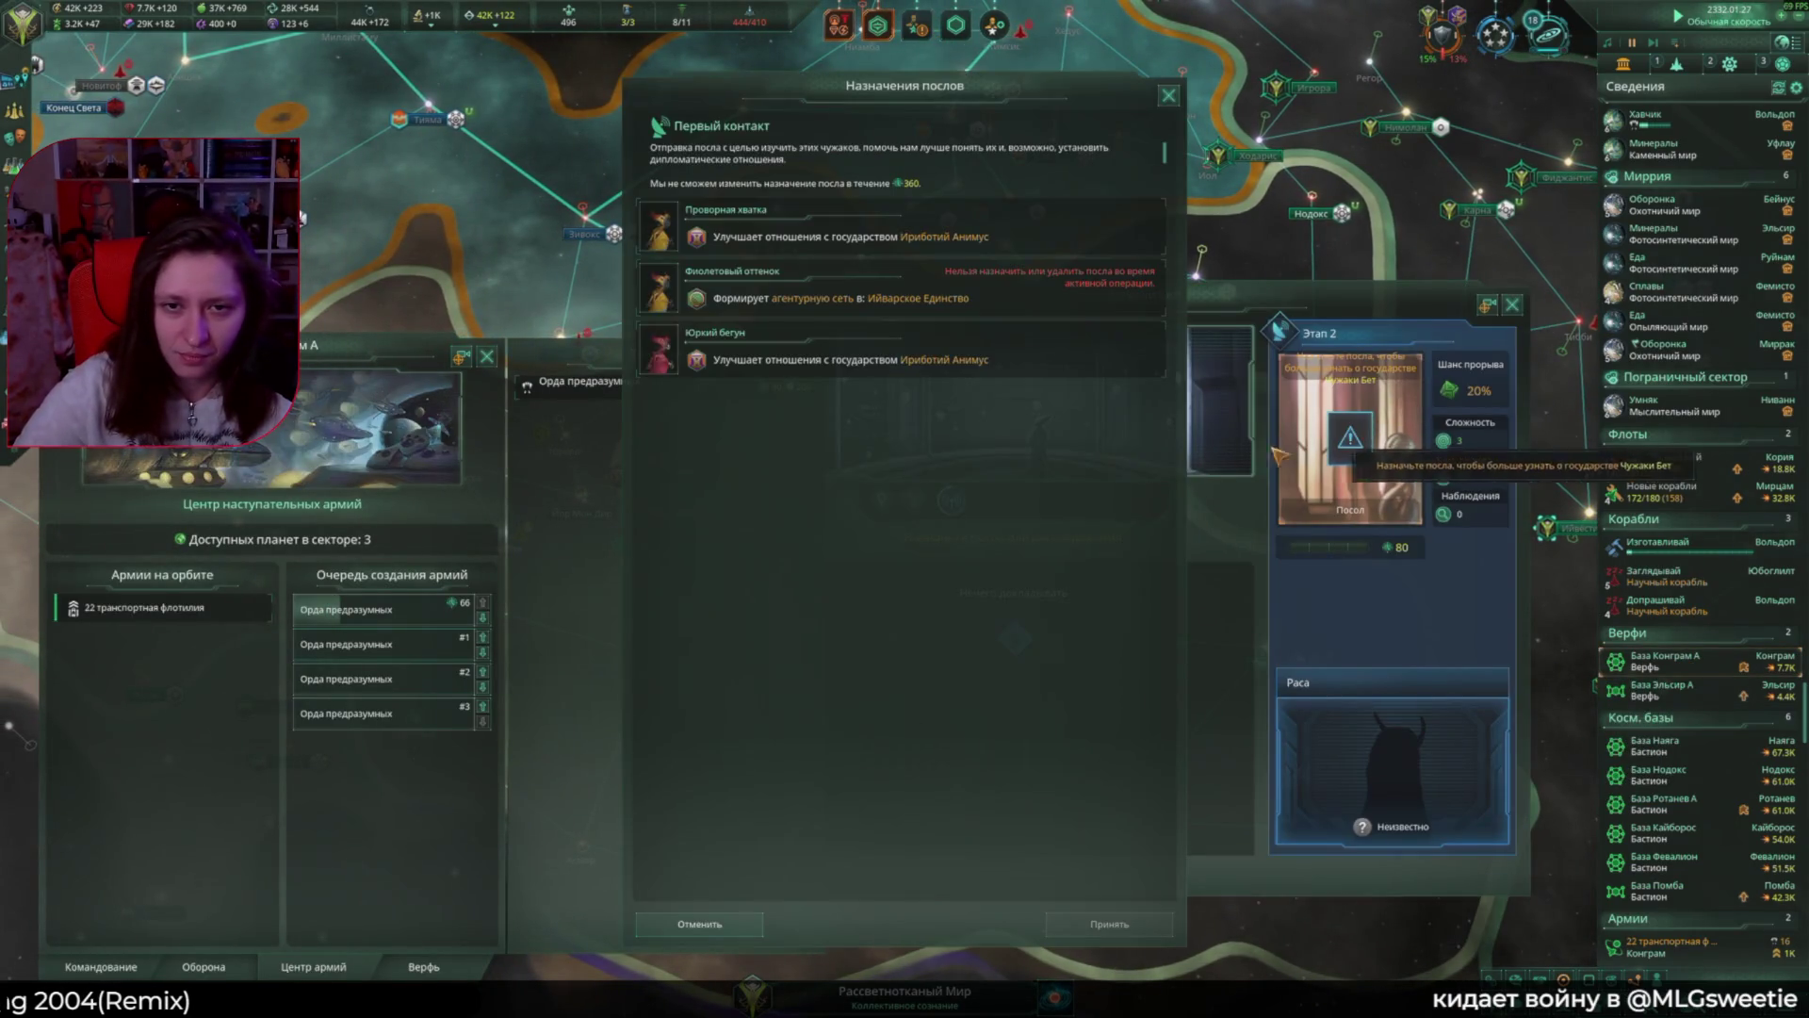
click(1105, 212)
click(1112, 923)
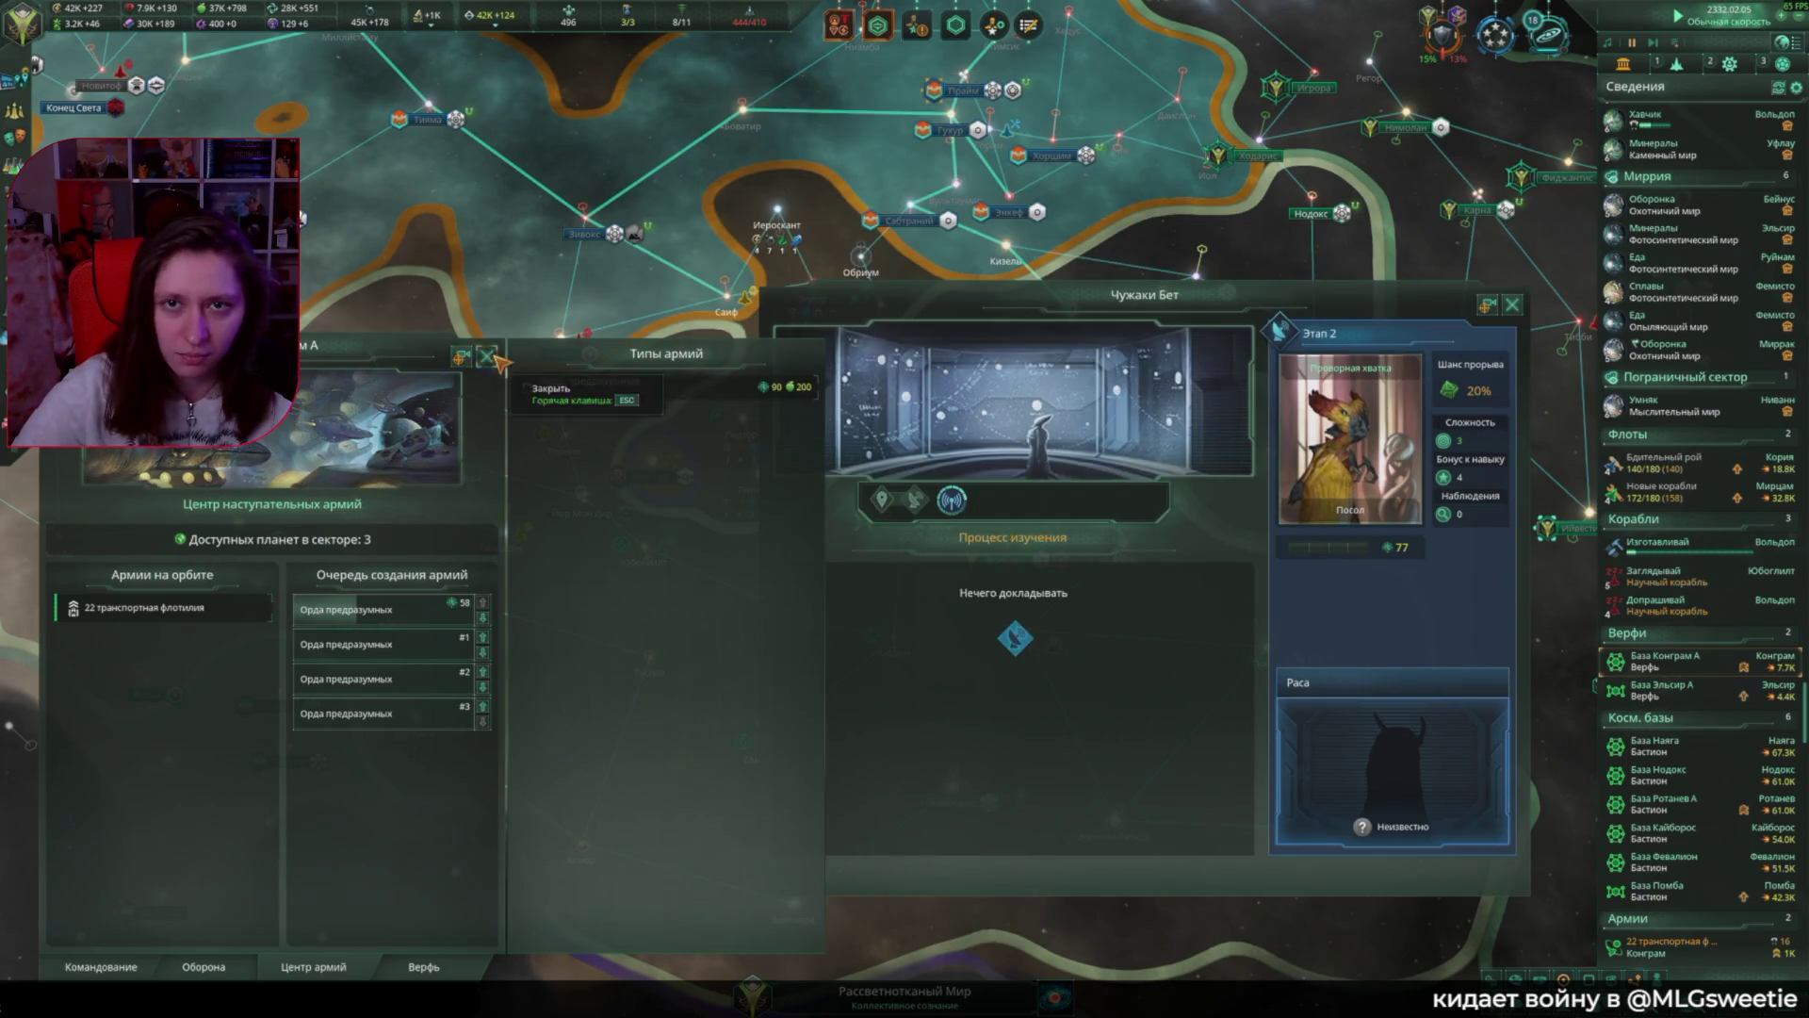
click(487, 356)
click(1512, 304)
click(622, 485)
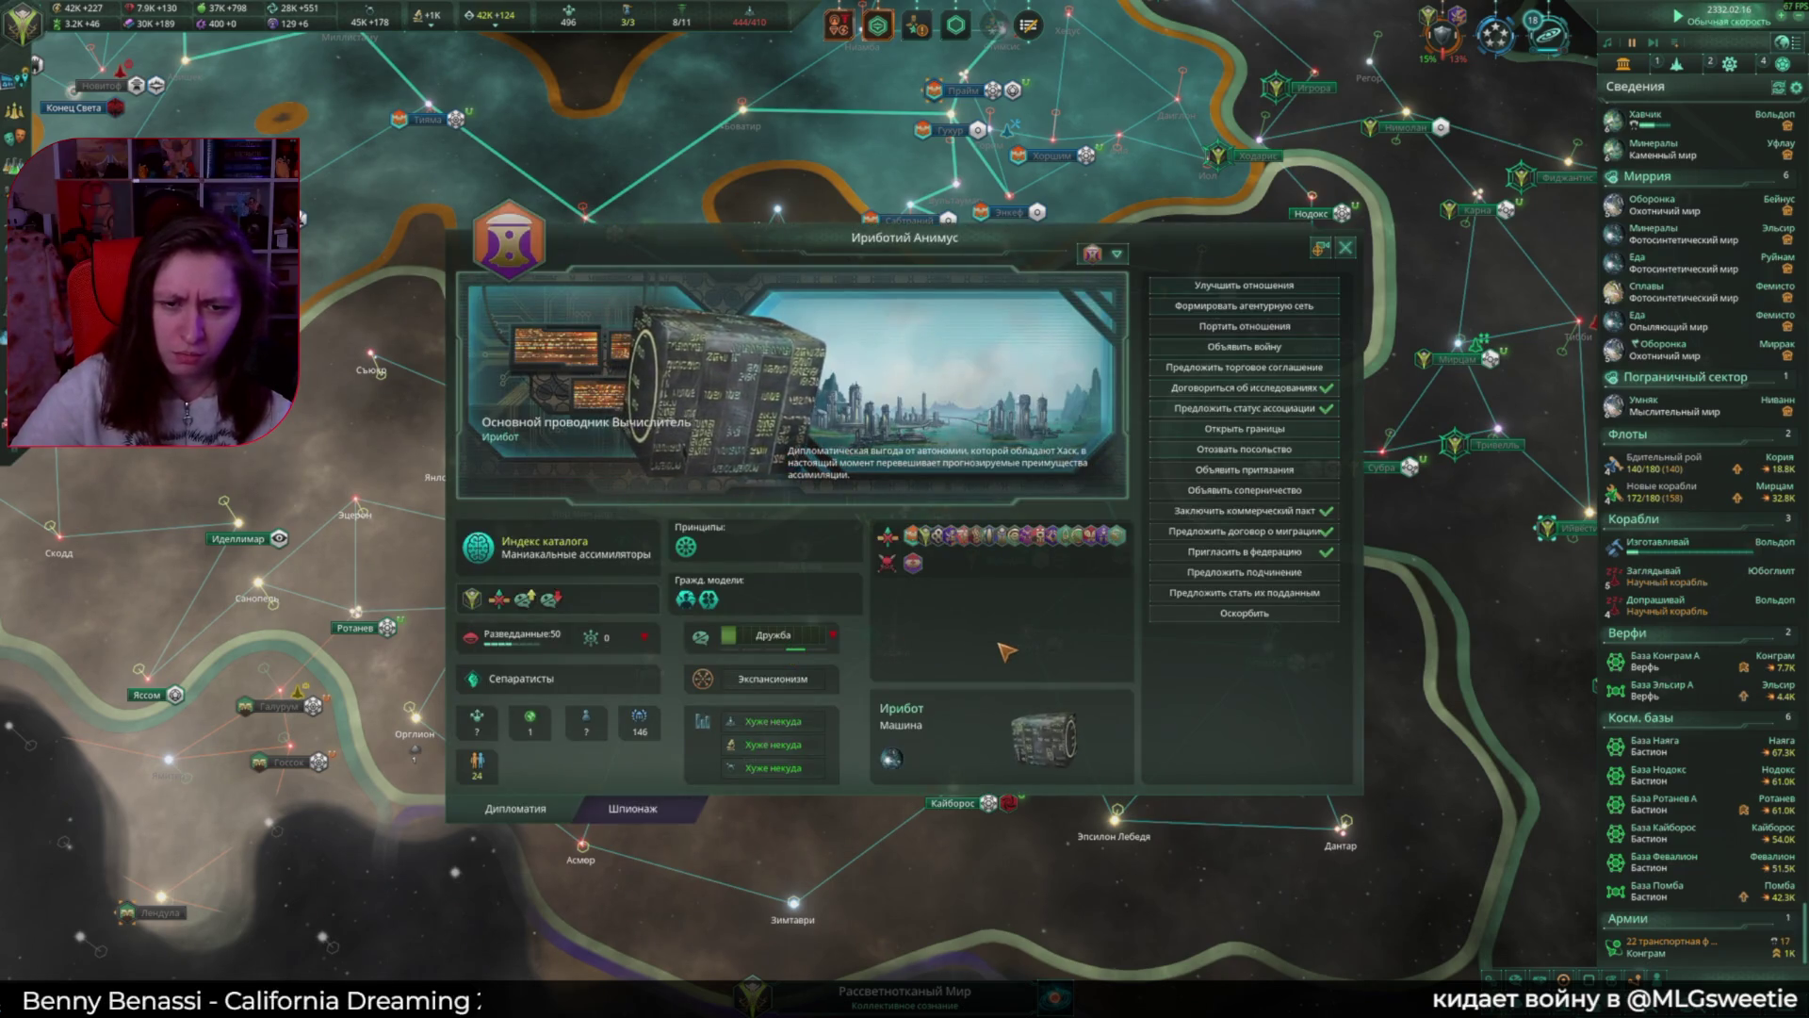
click(1345, 248)
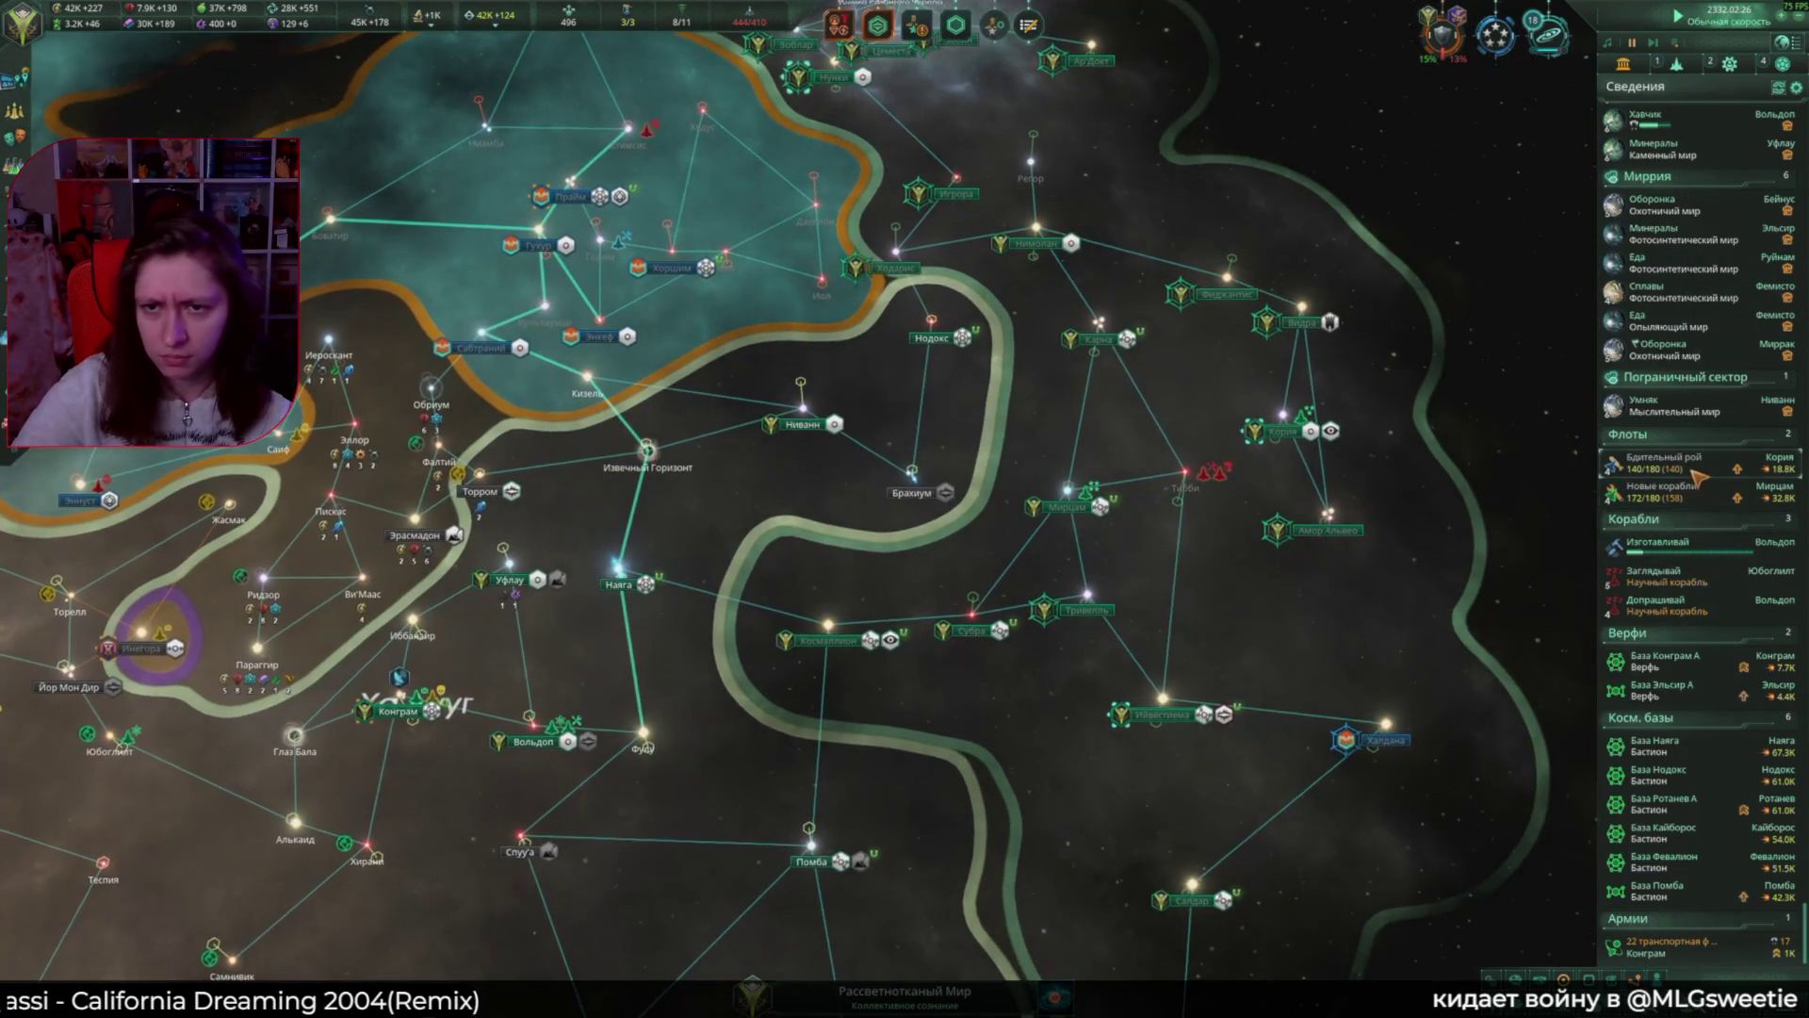
double_click(1664, 461)
scroll(970, 477, up, 5)
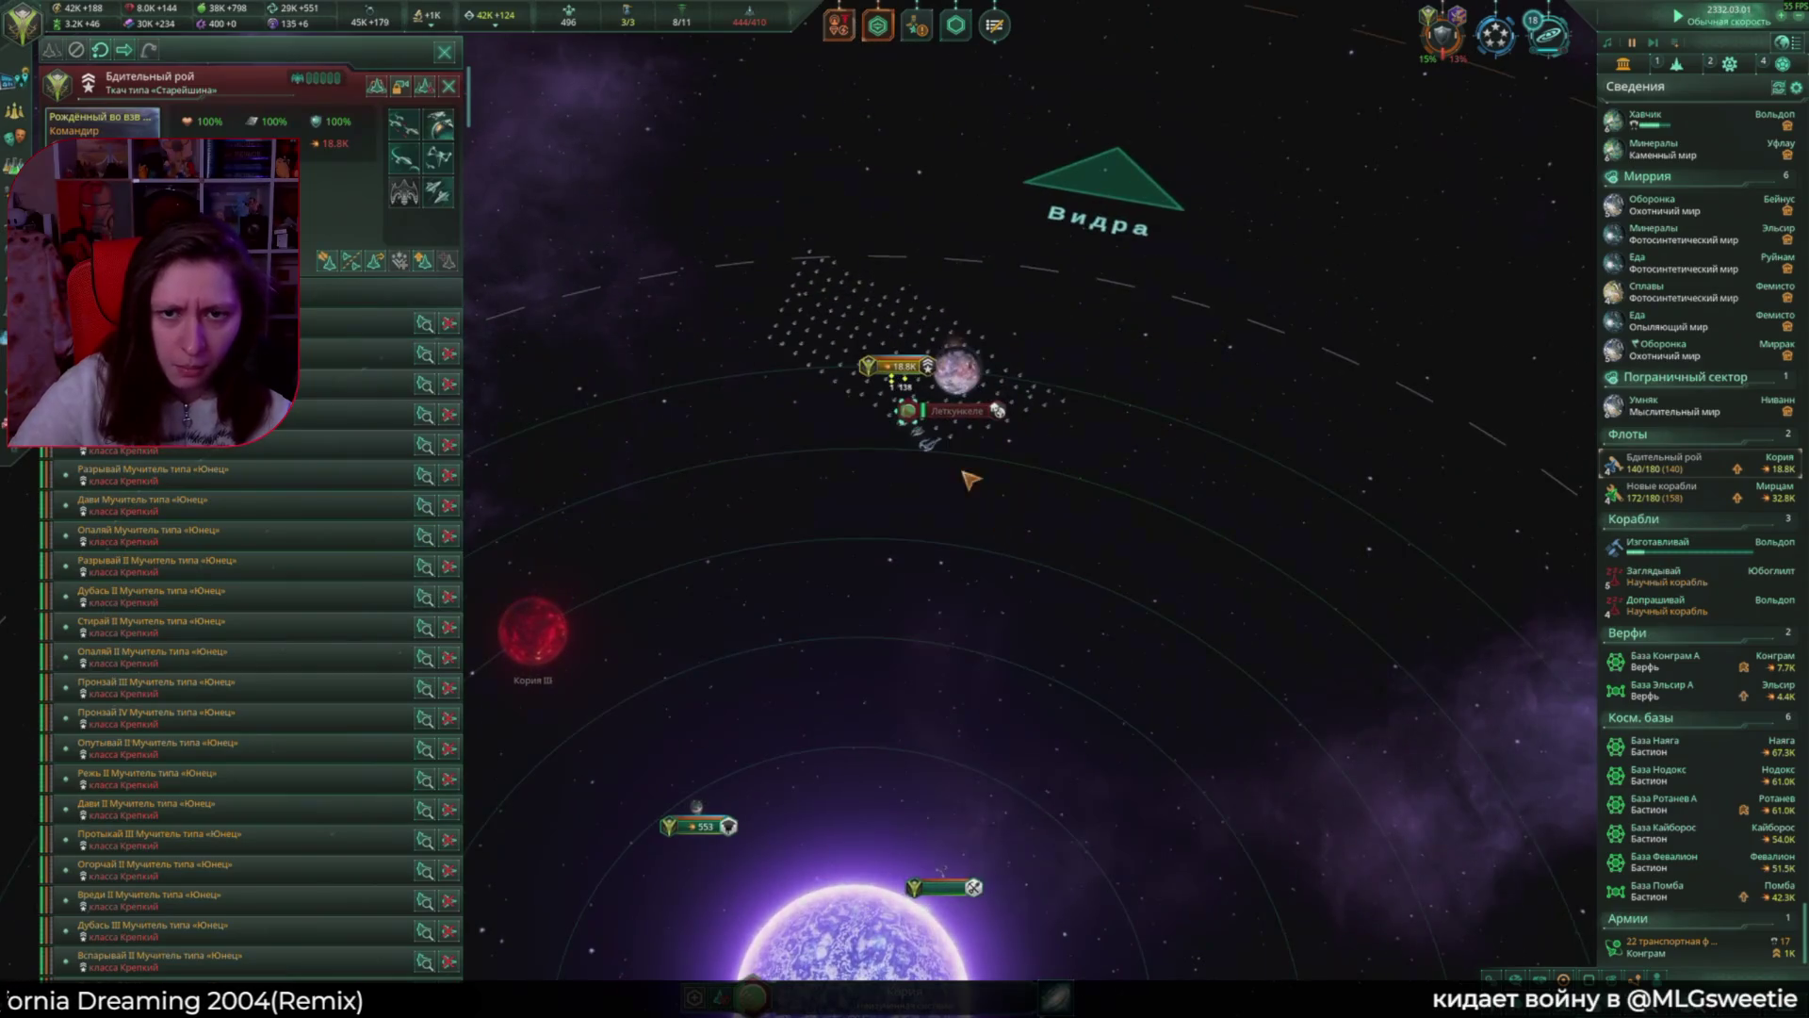
click(952, 415)
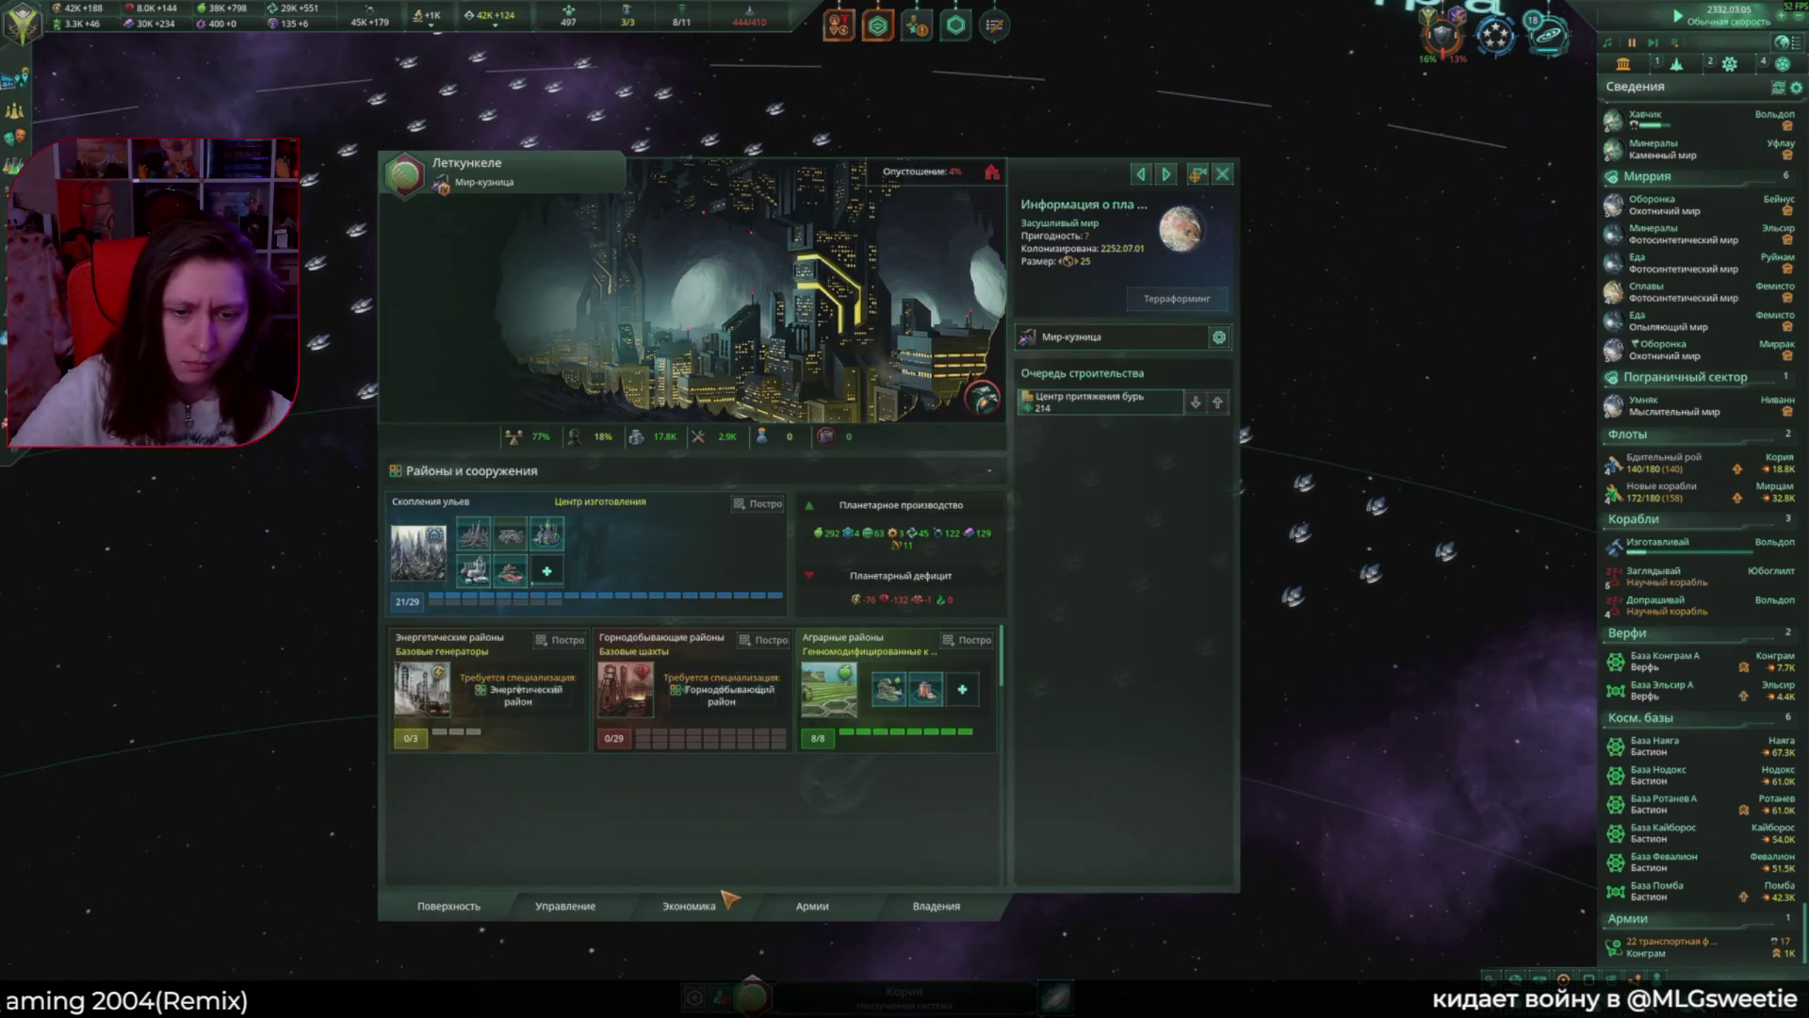
click(827, 908)
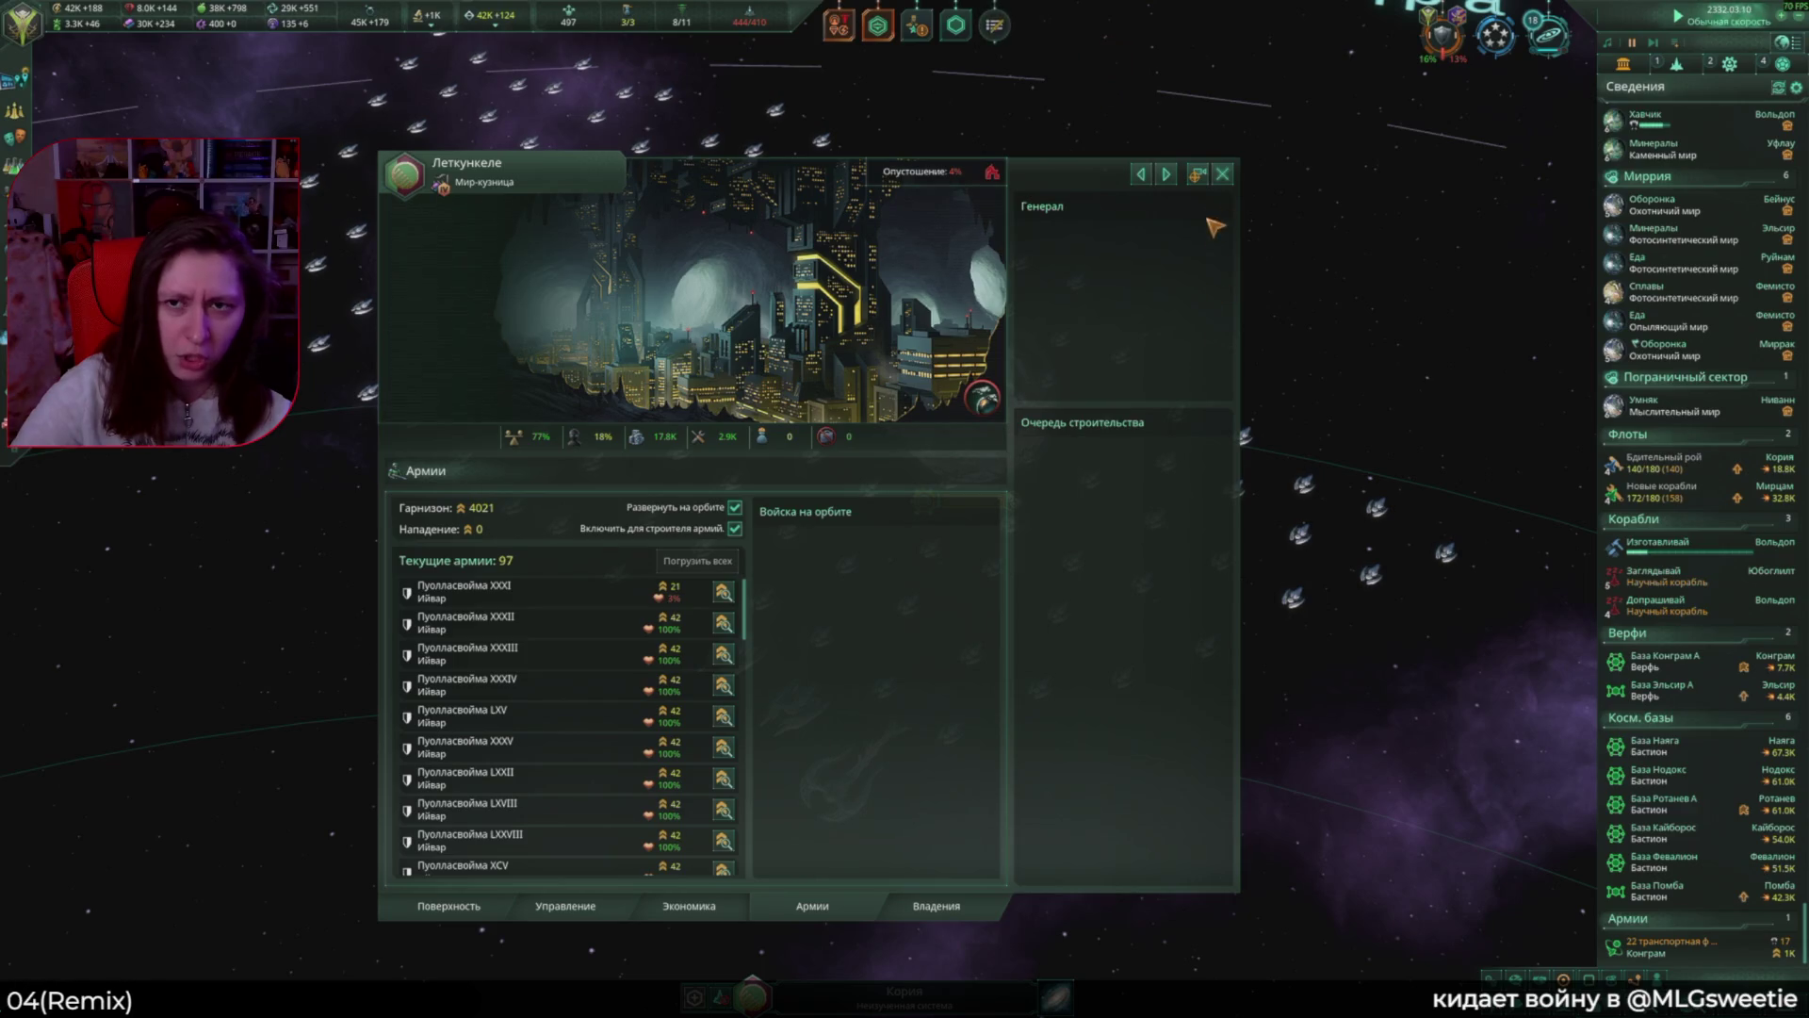
click(1223, 175)
scroll(985, 322, down, 10)
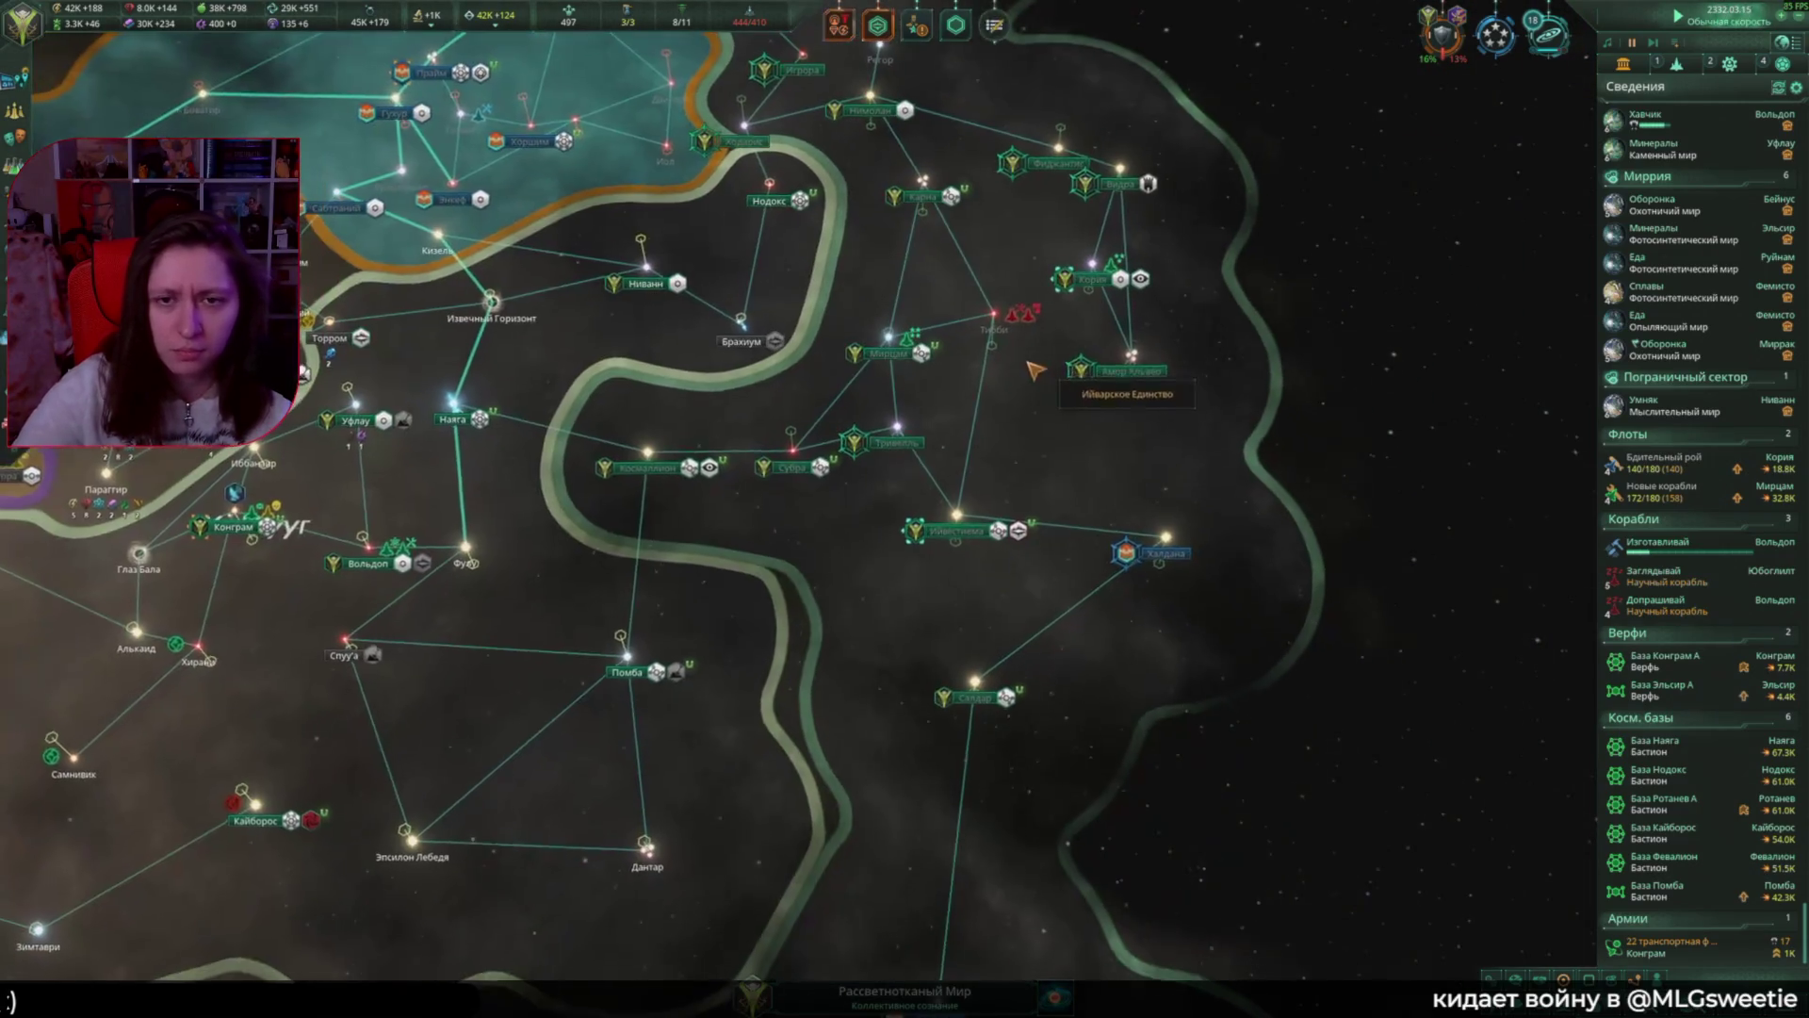
Step: Order the Новые корабли fleet to Тибби and view the unexplored red giant system
click(985, 322)
right_click(991, 315)
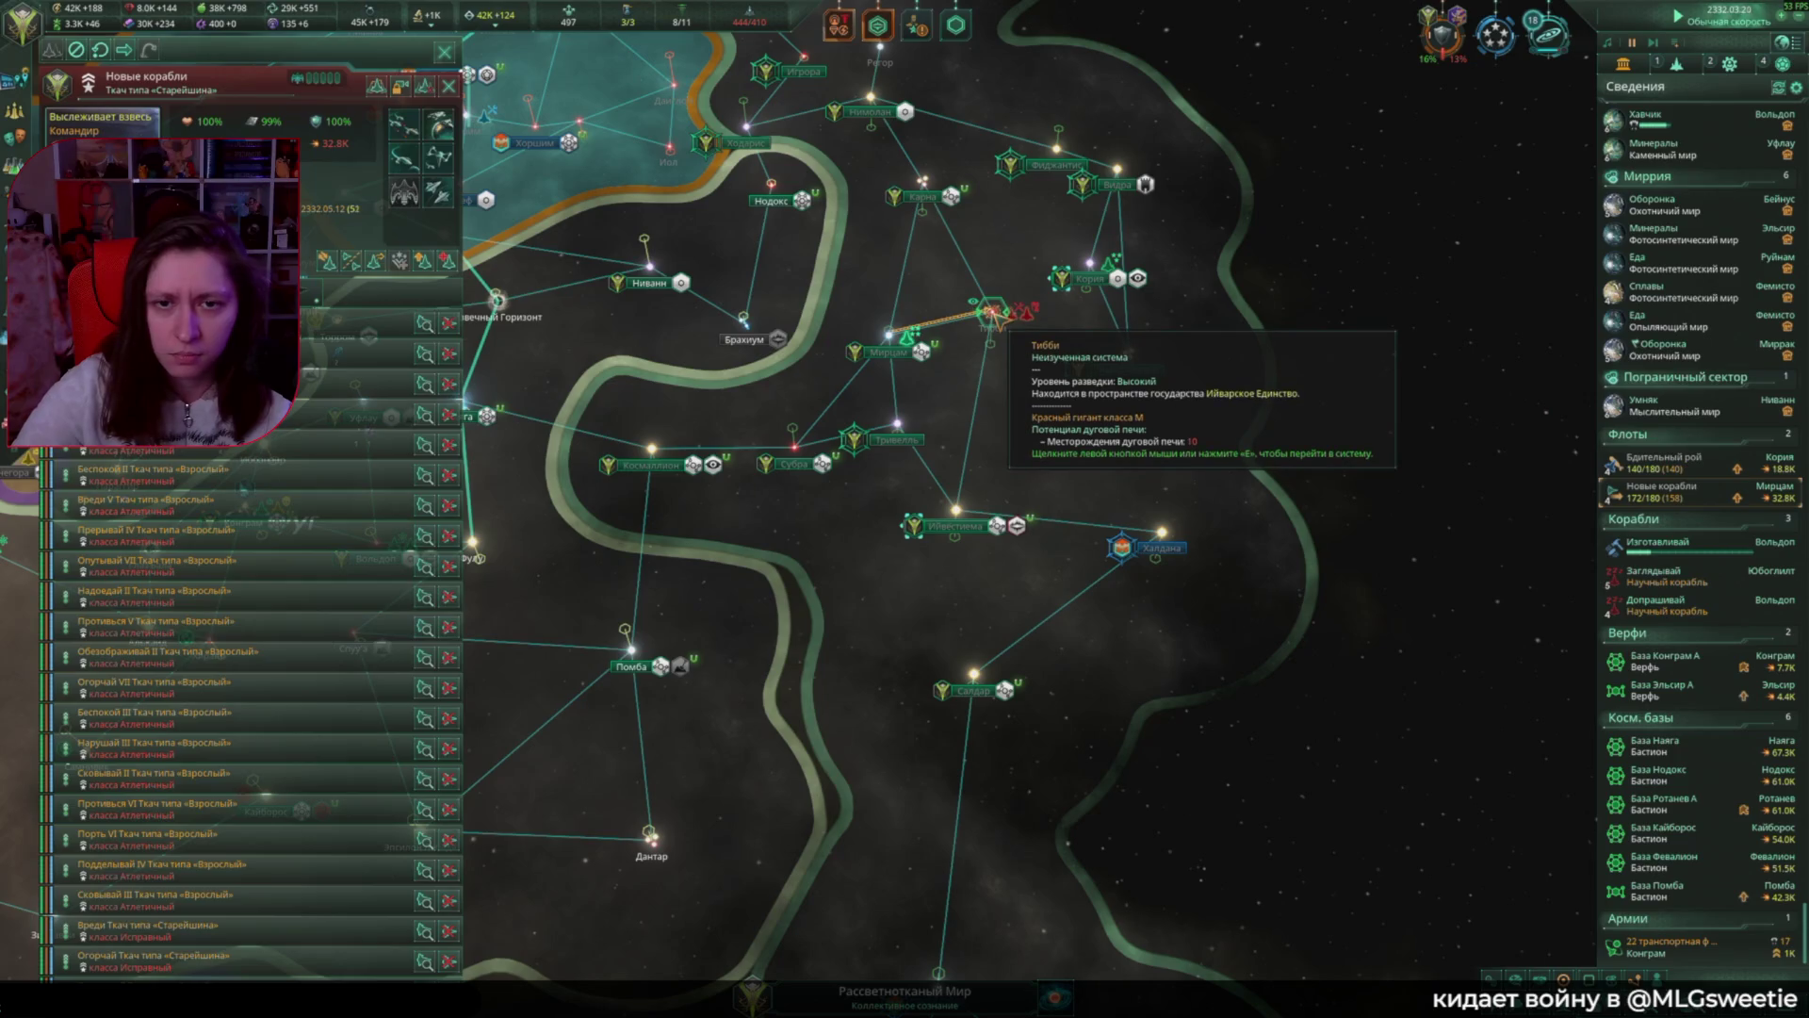
click(991, 315)
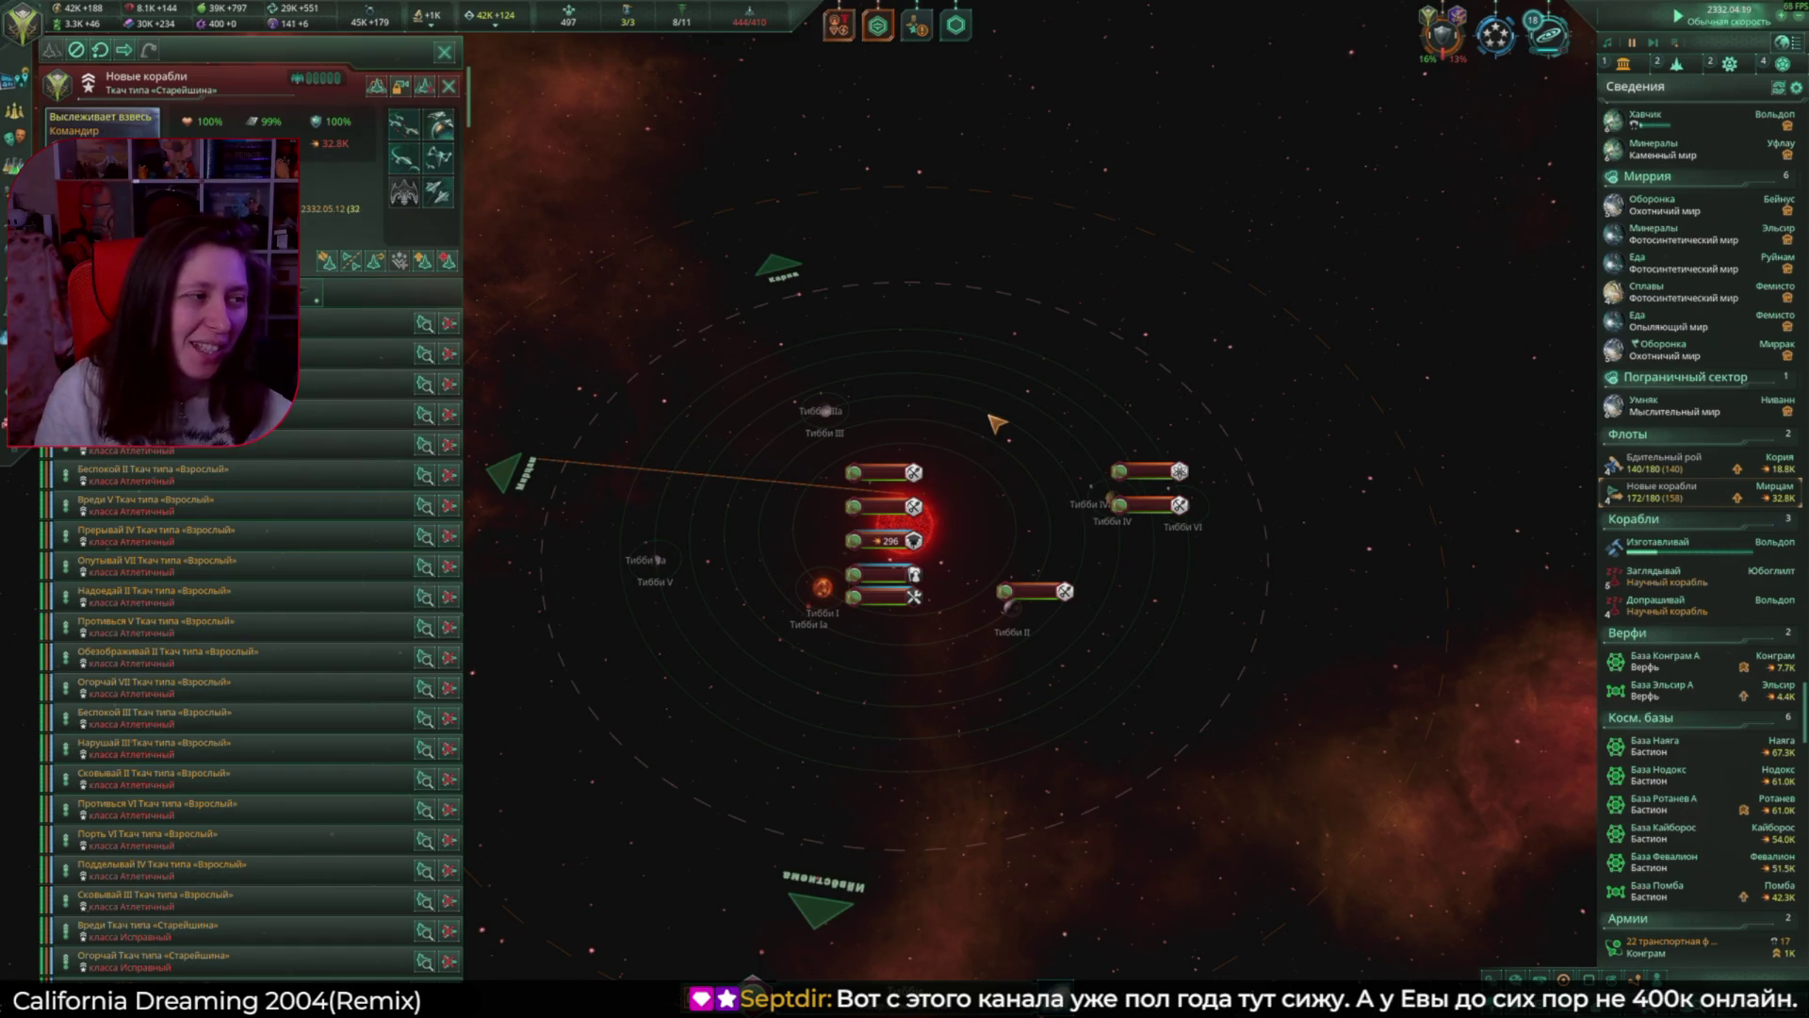
key(Escape)
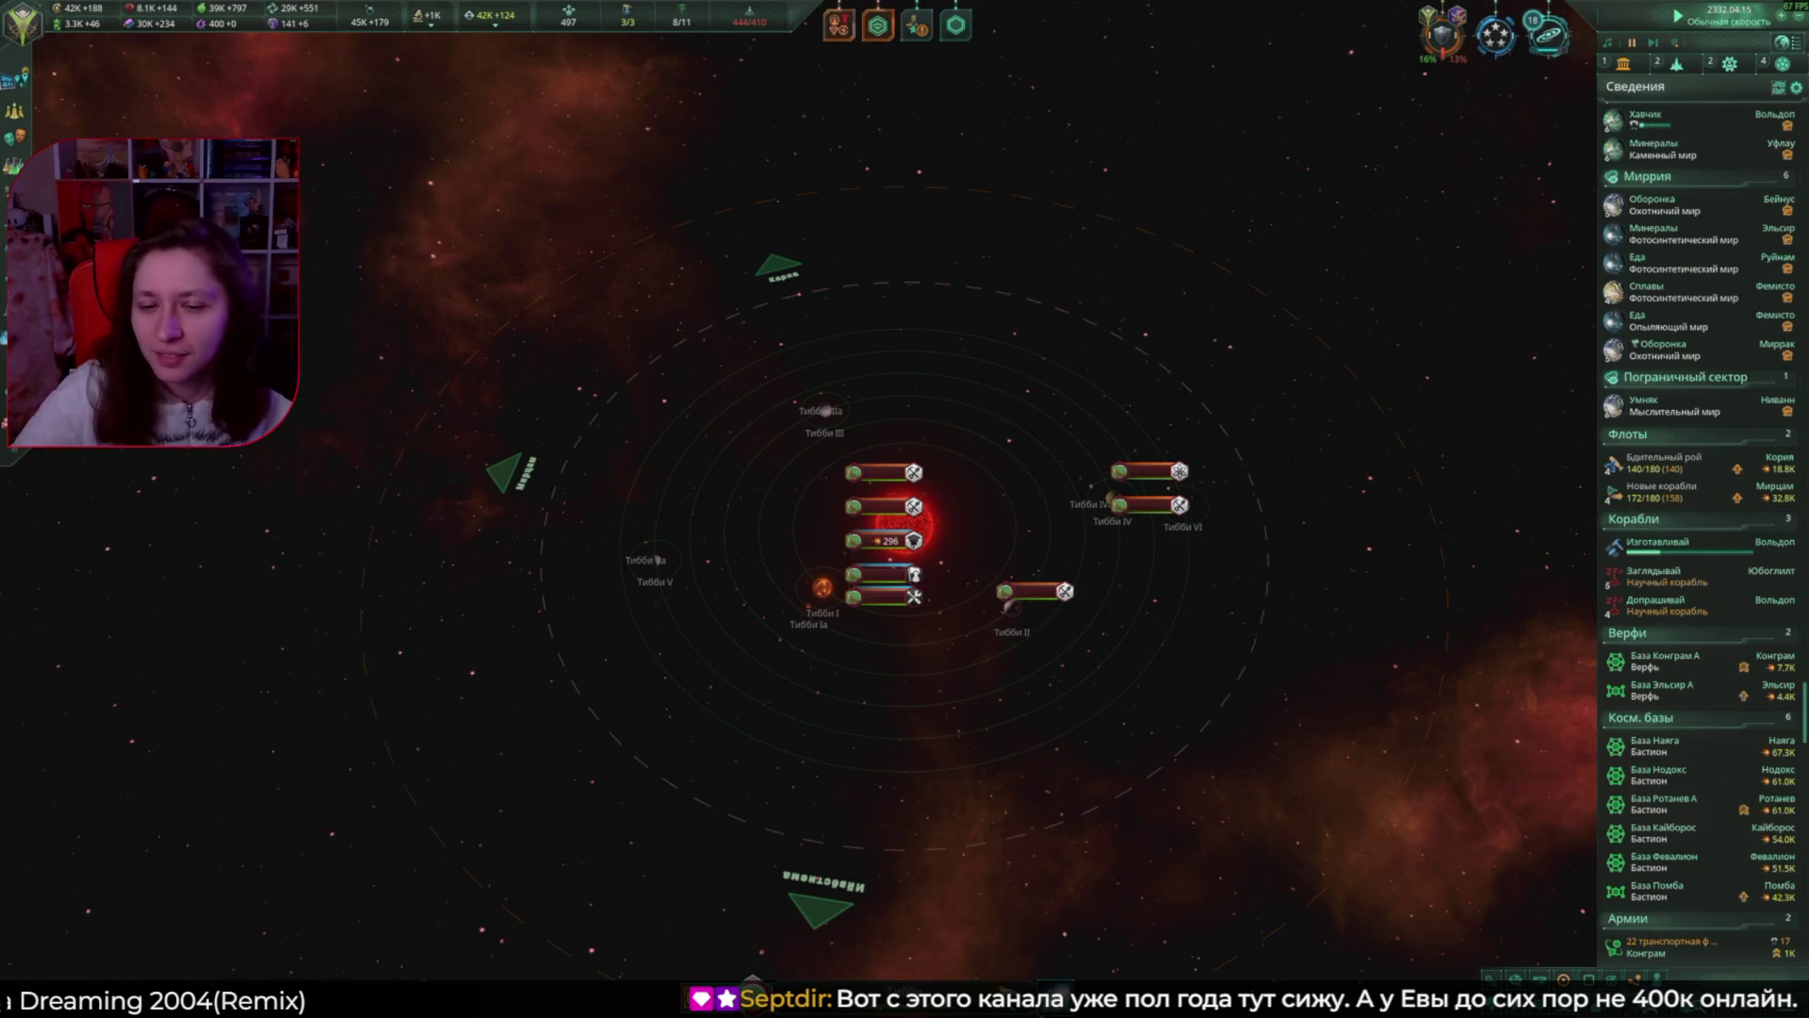
scroll(996, 423, down, 5)
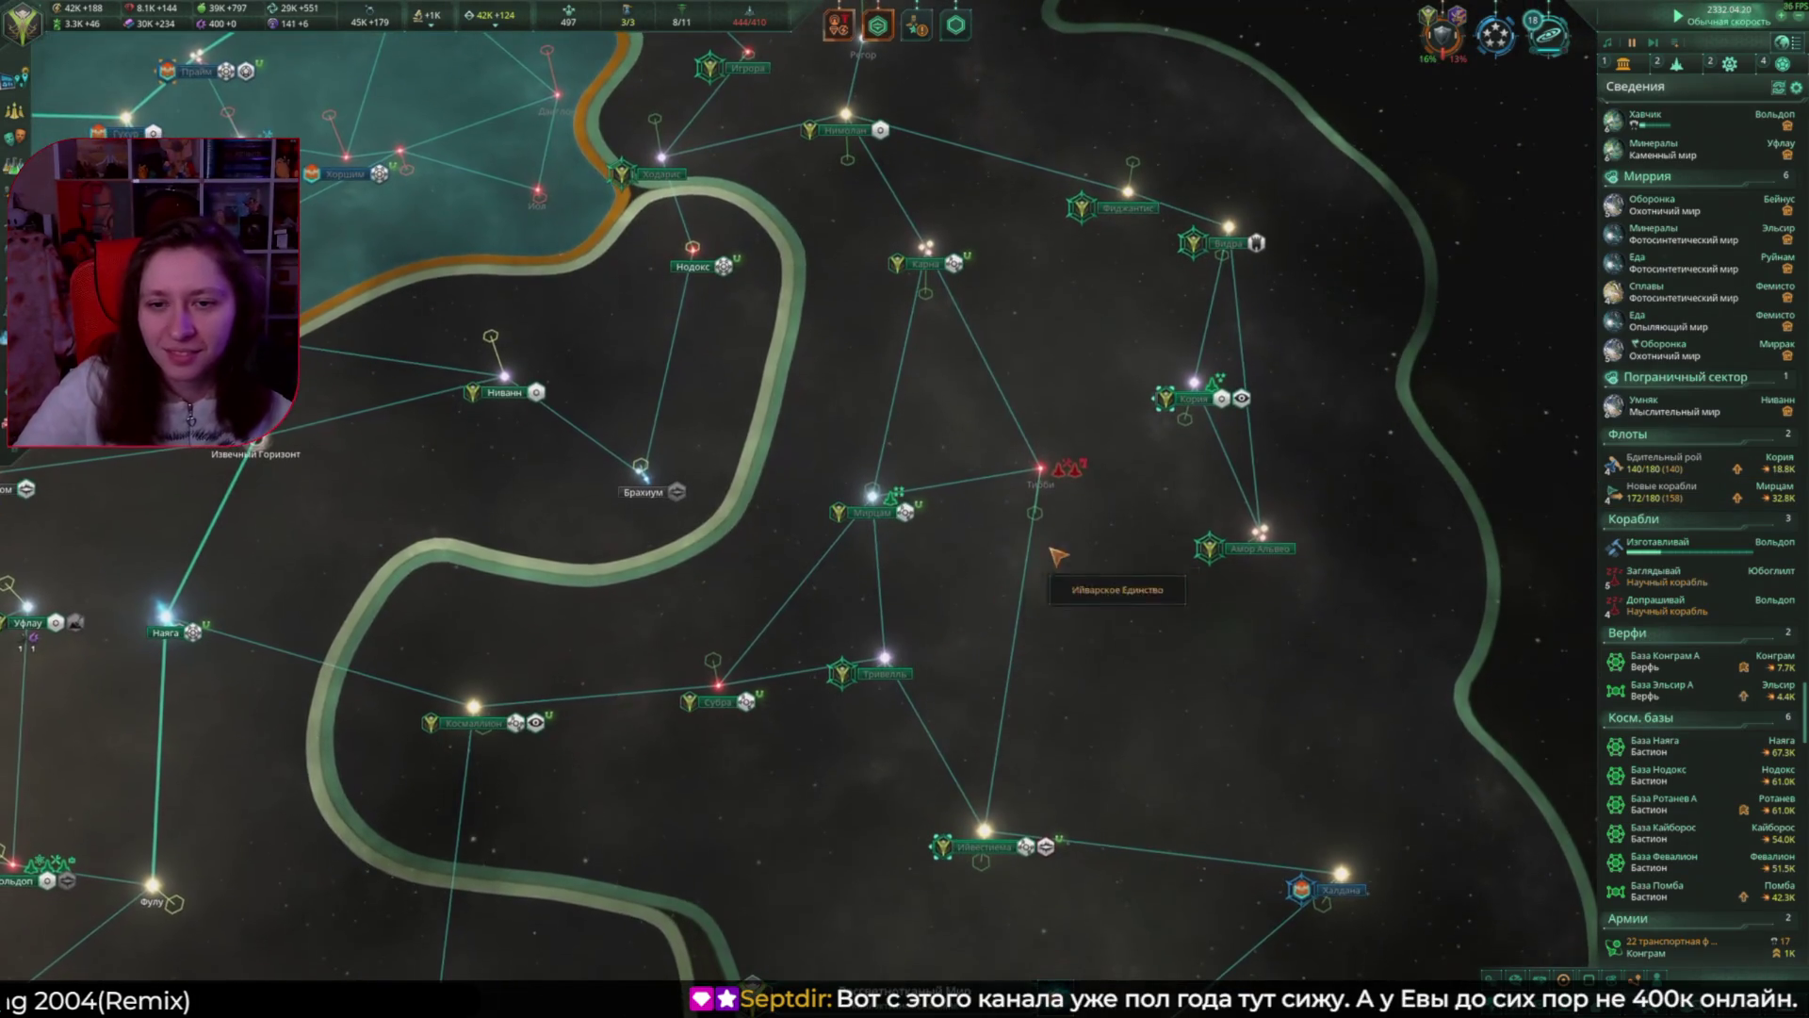
click(963, 24)
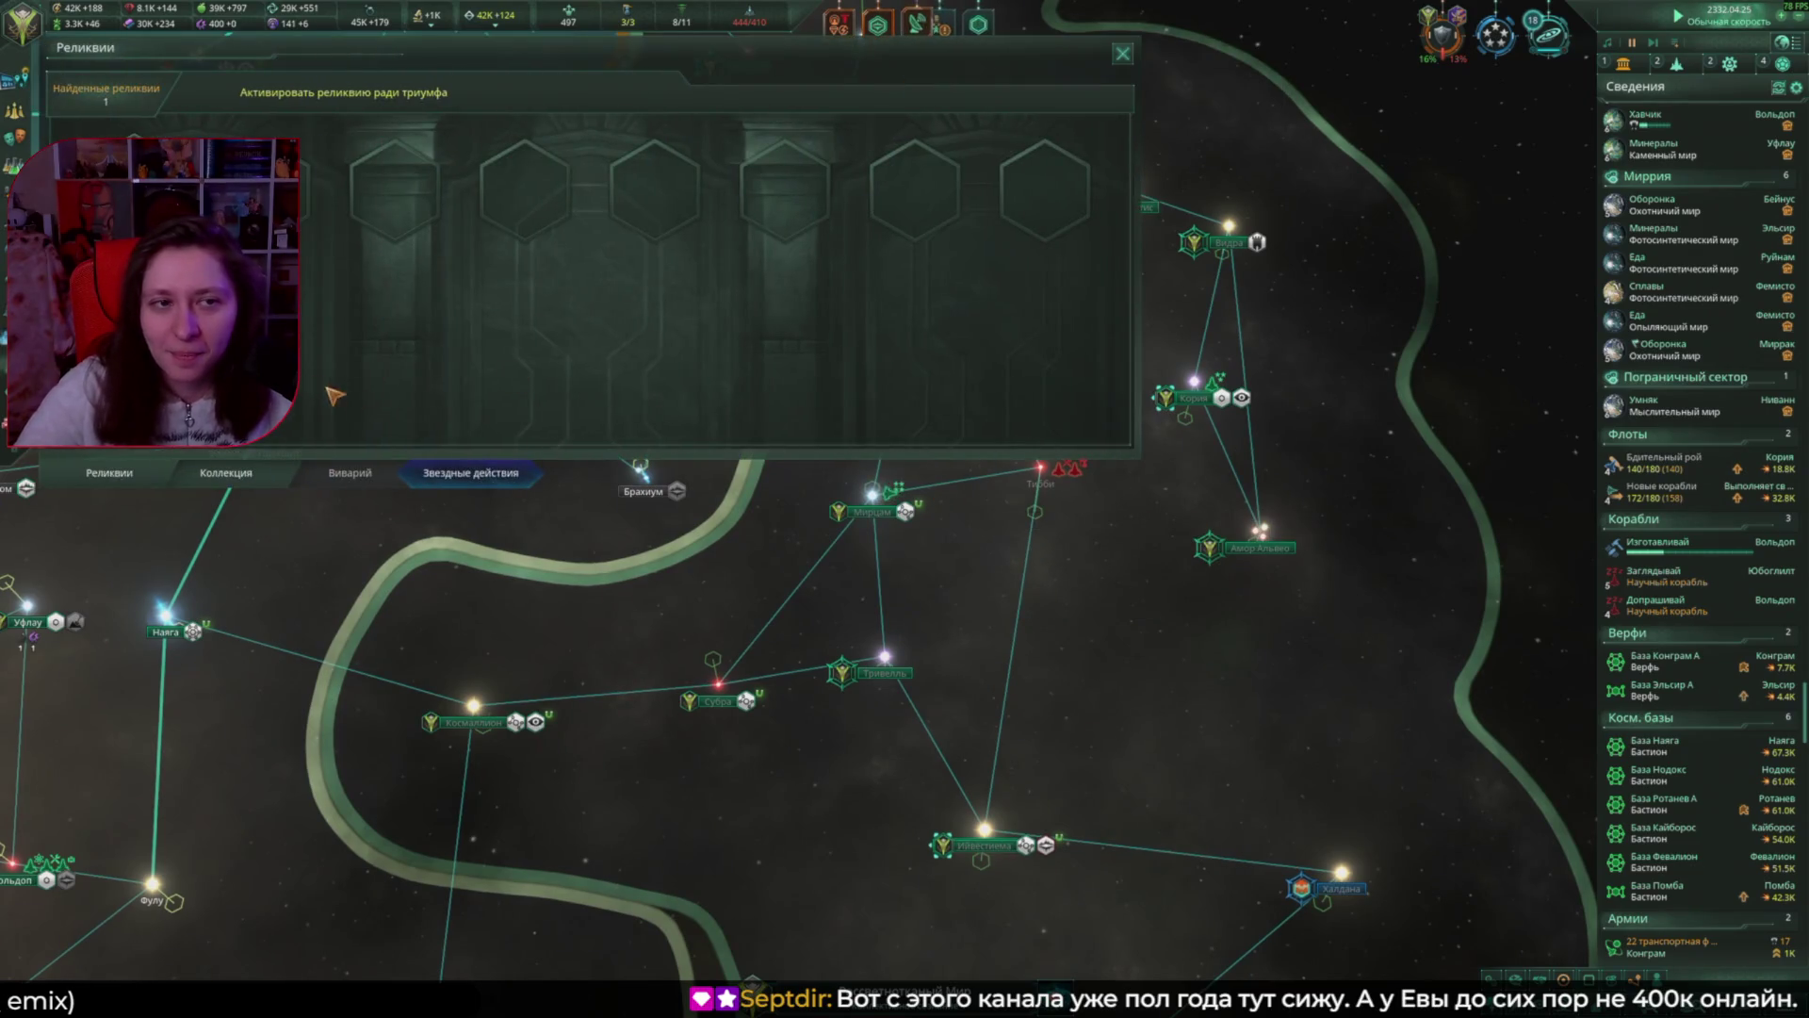
click(276, 487)
click(470, 474)
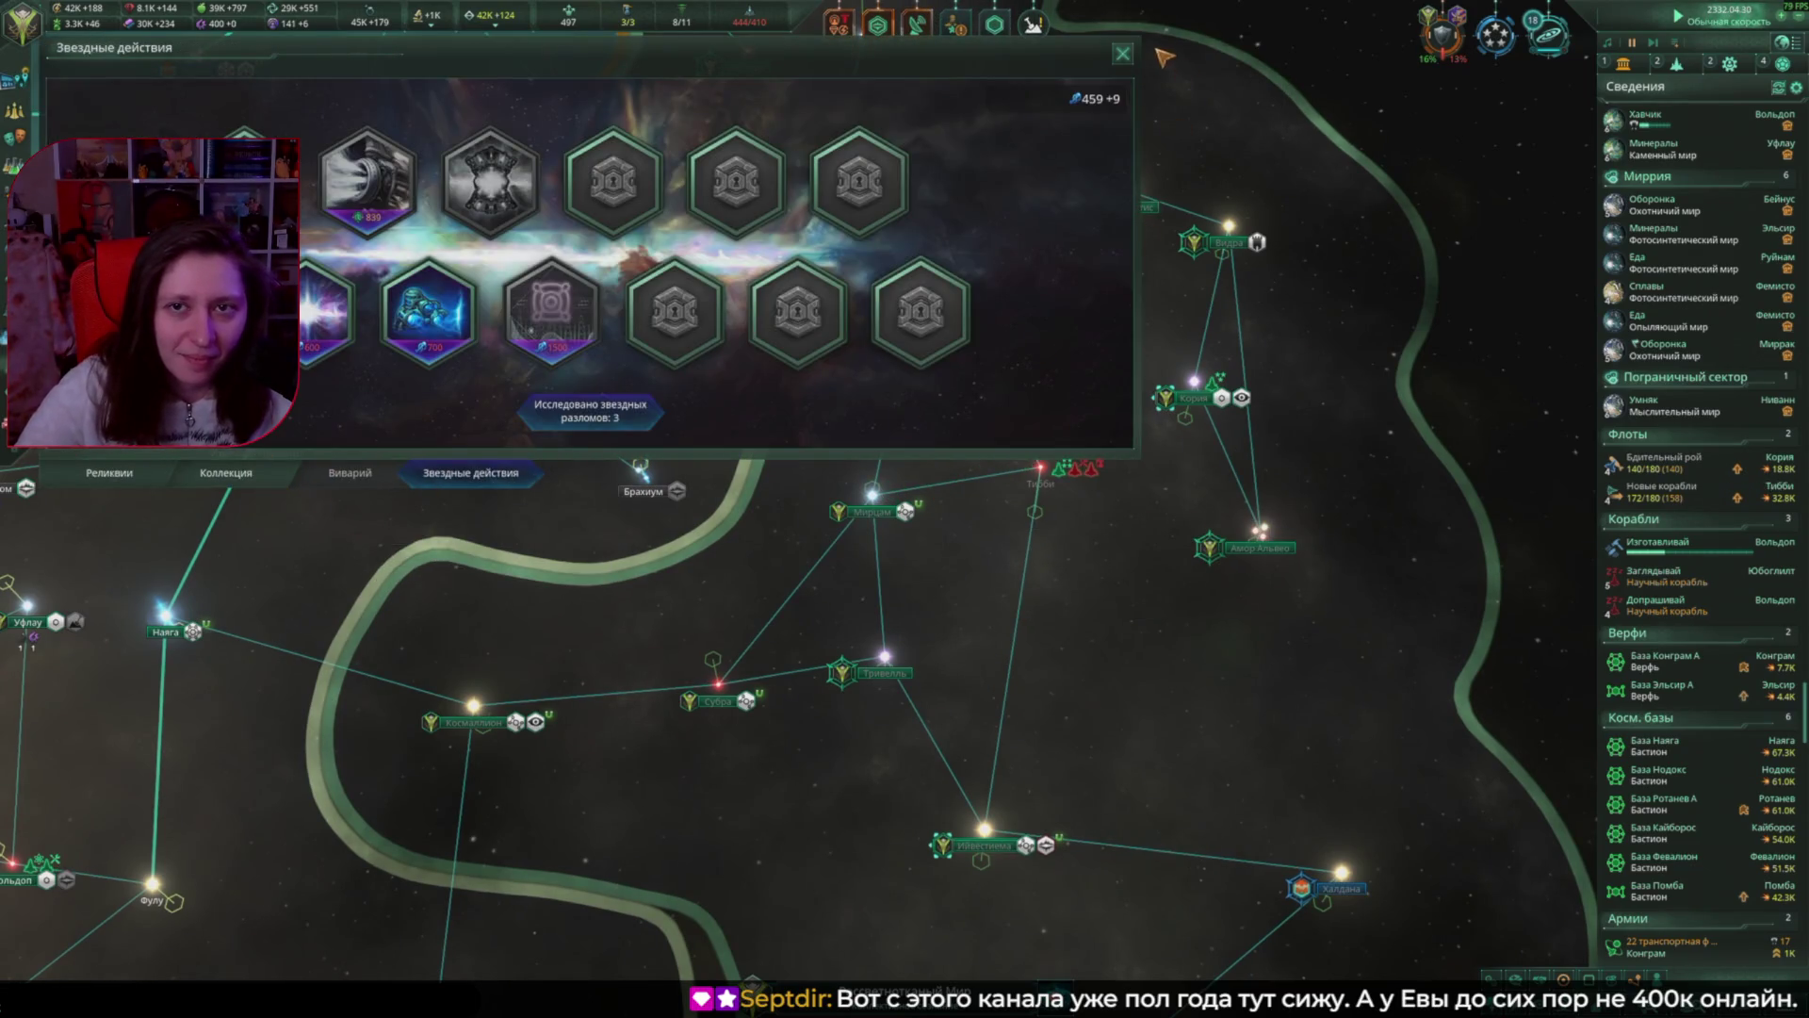
click(1122, 54)
click(1034, 25)
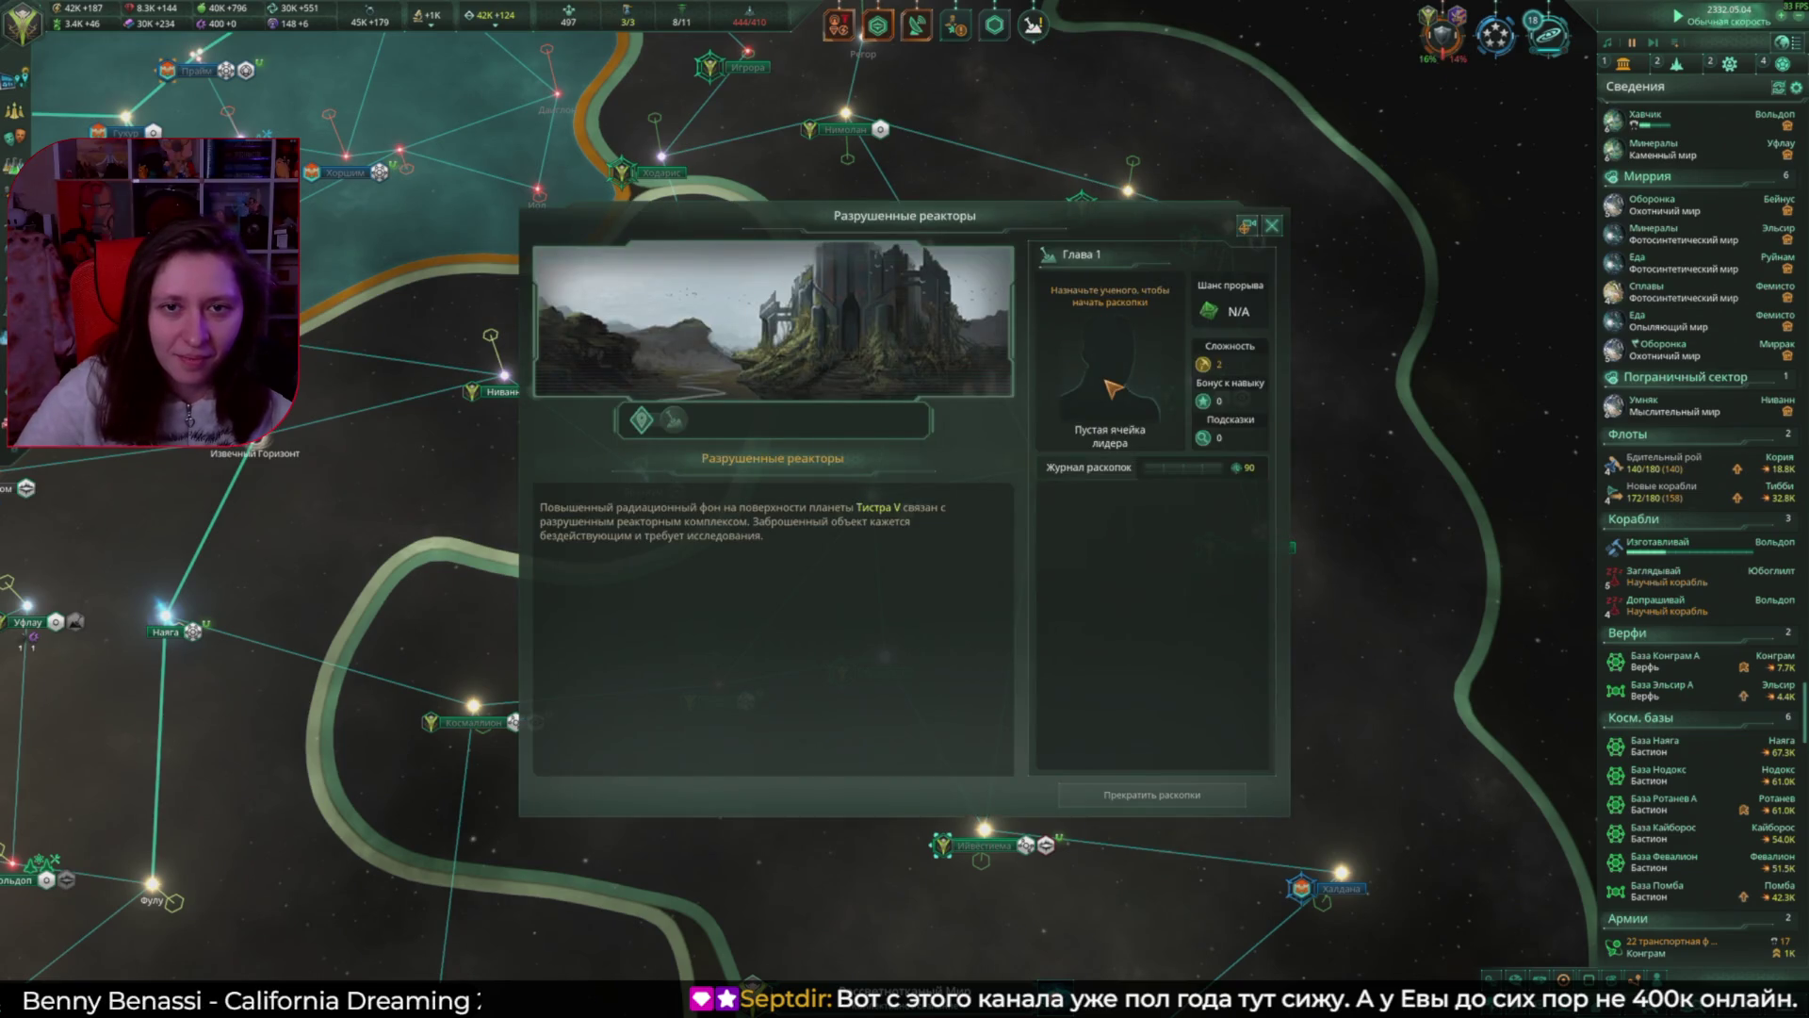
click(1274, 227)
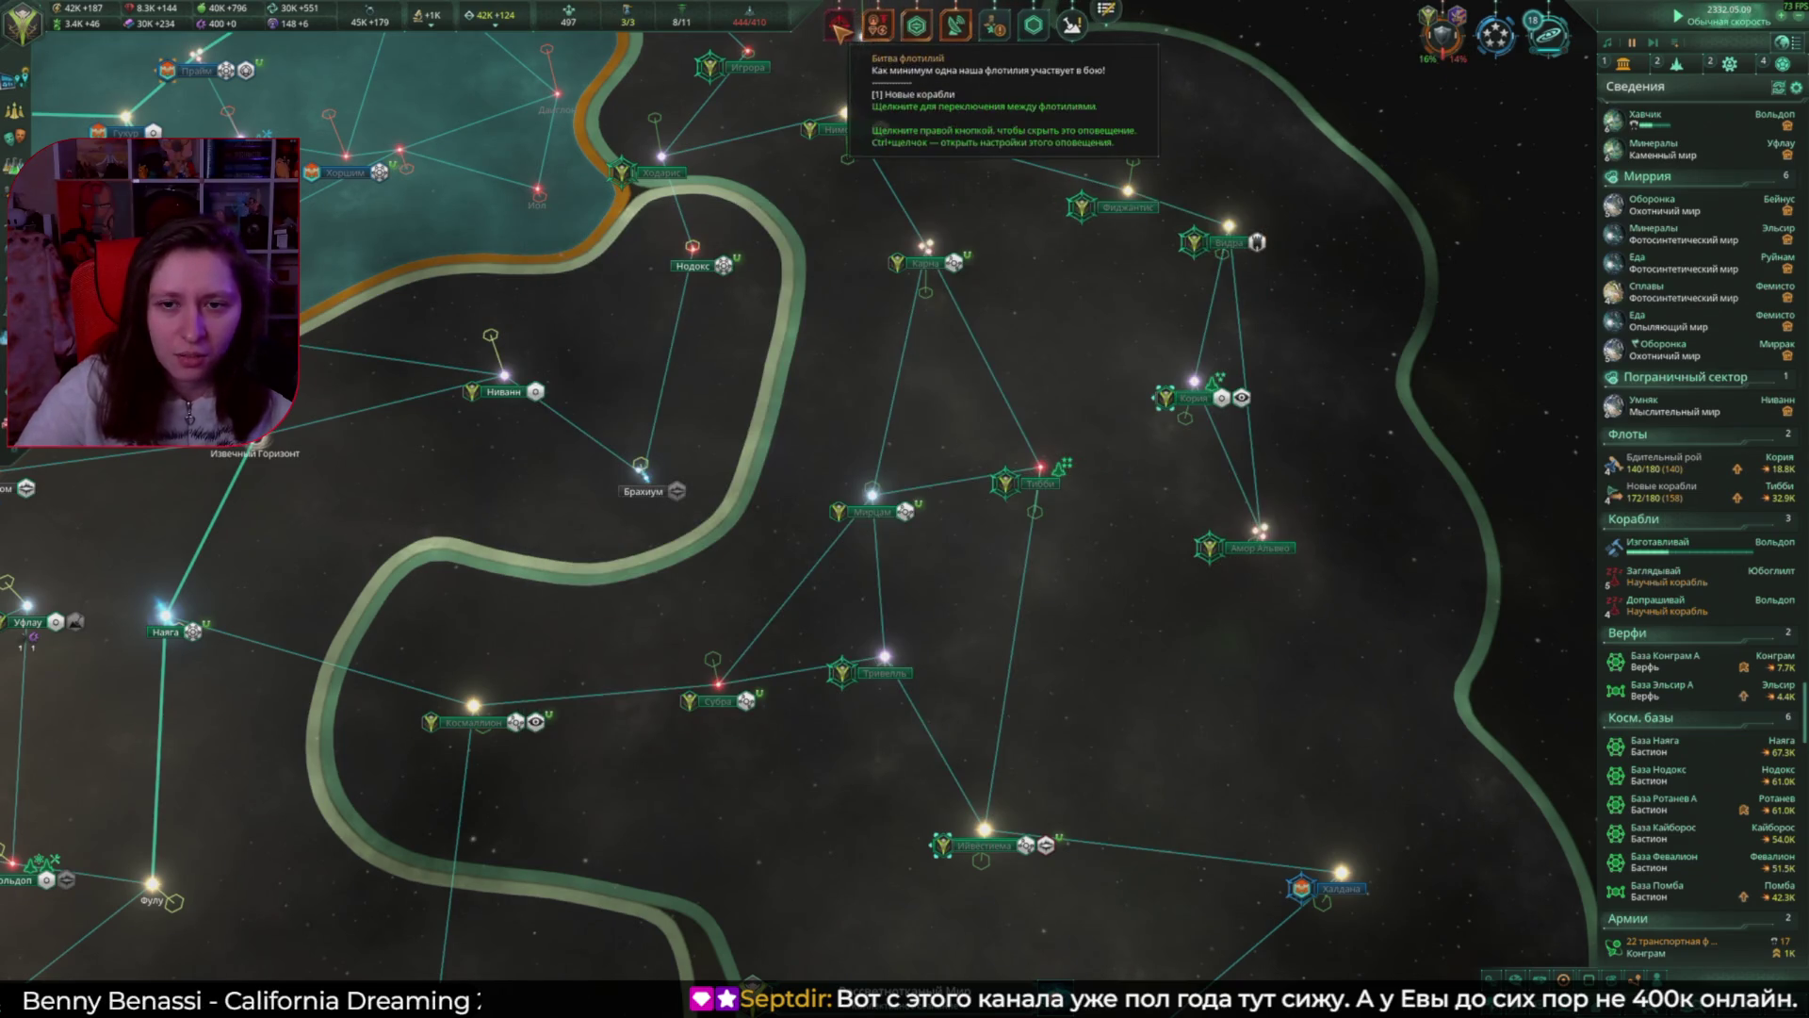
click(1068, 479)
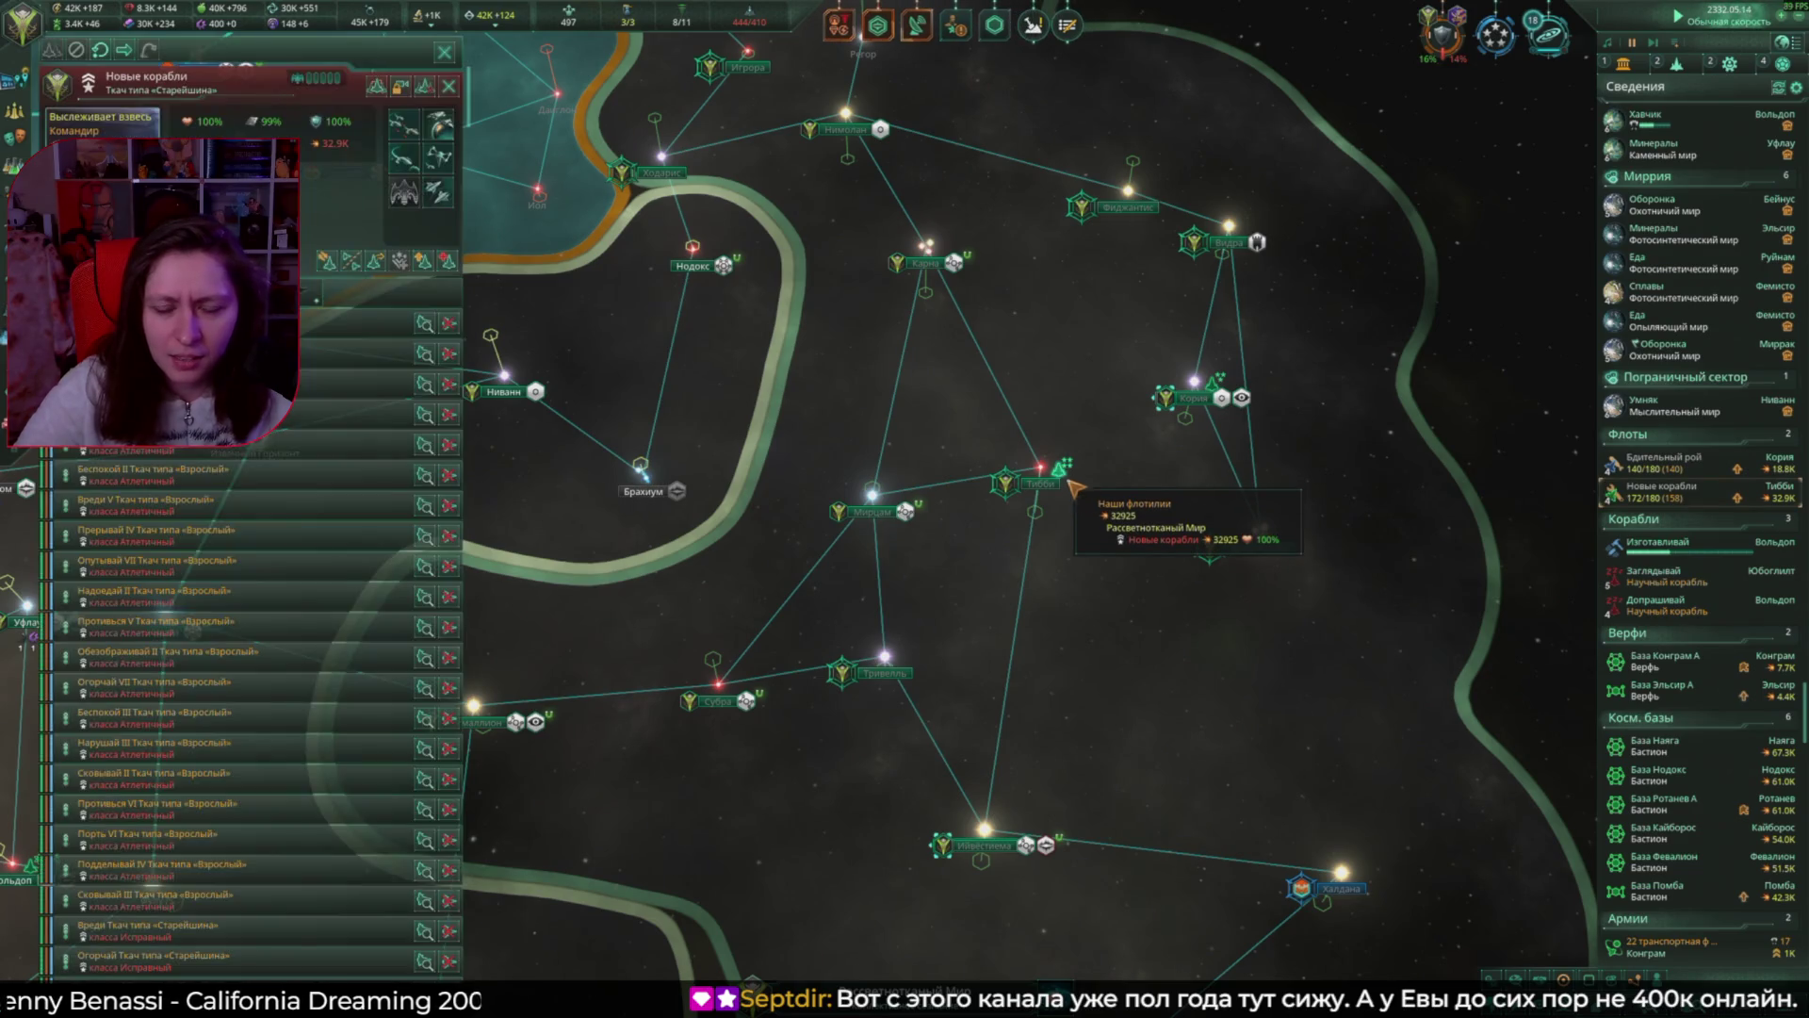
scroll(1093, 395, down, 3)
scroll(1089, 374, down, 5)
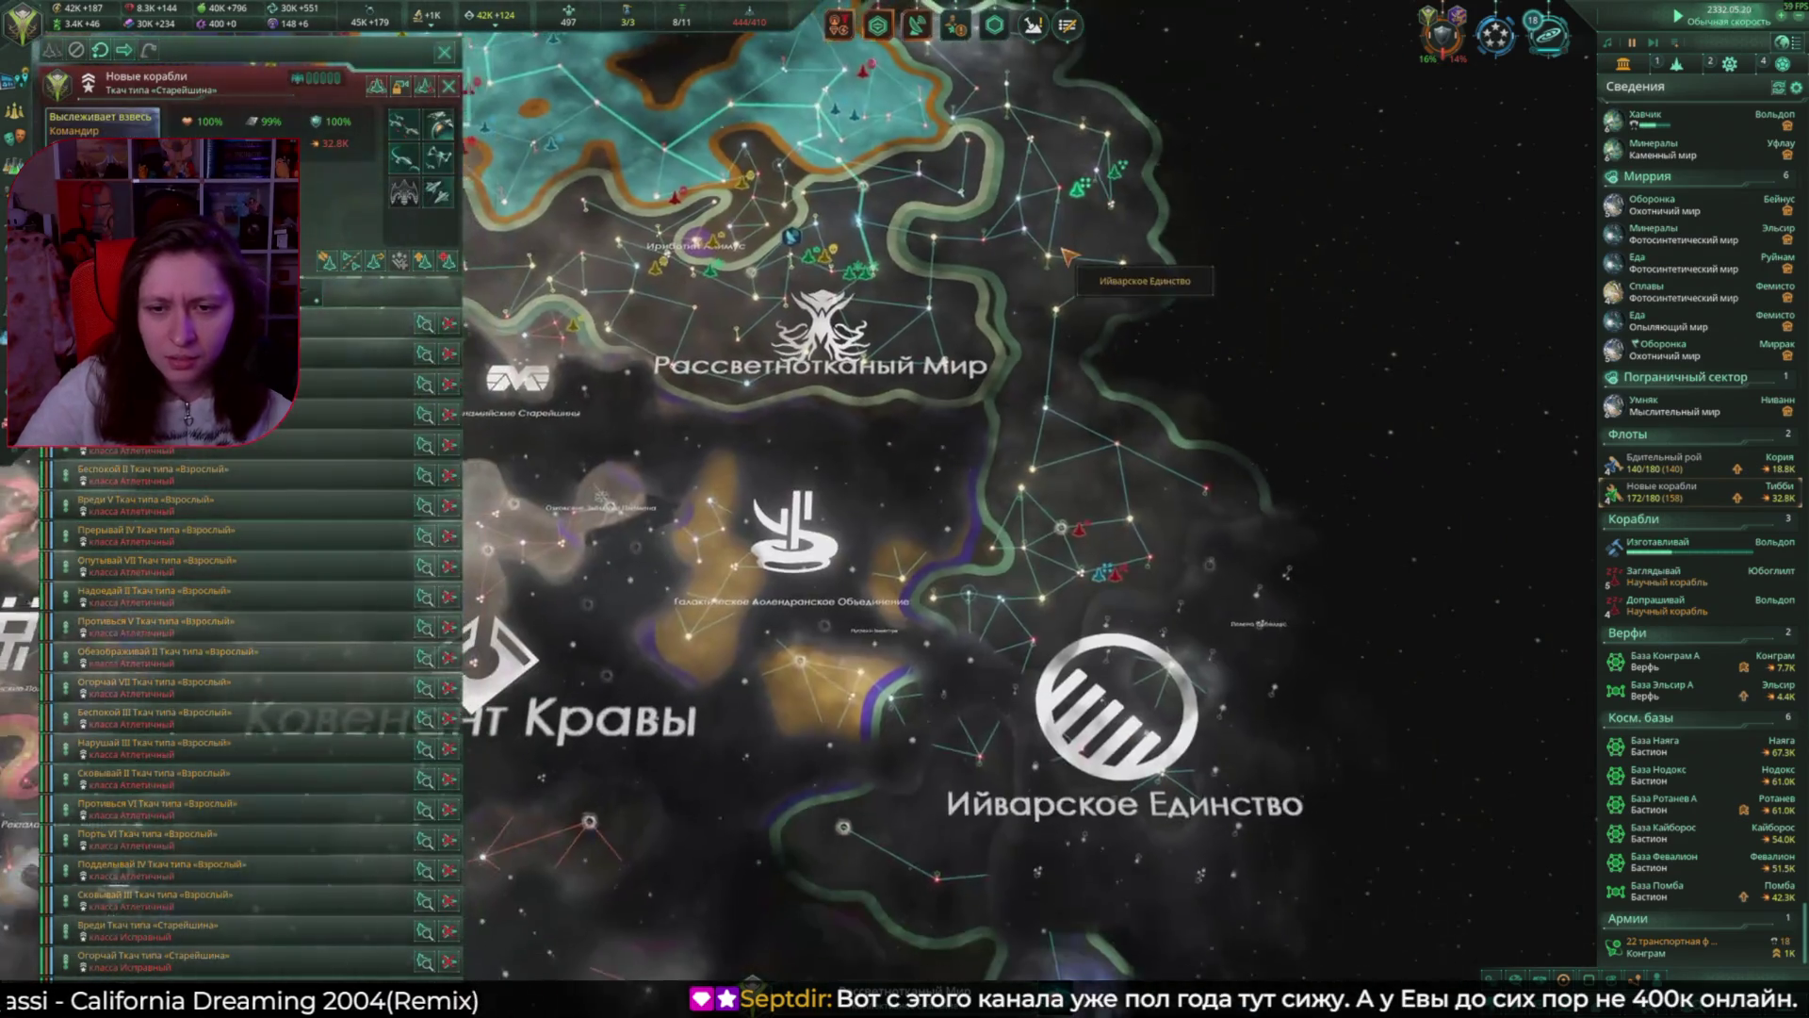
scroll(1074, 283, up, 5)
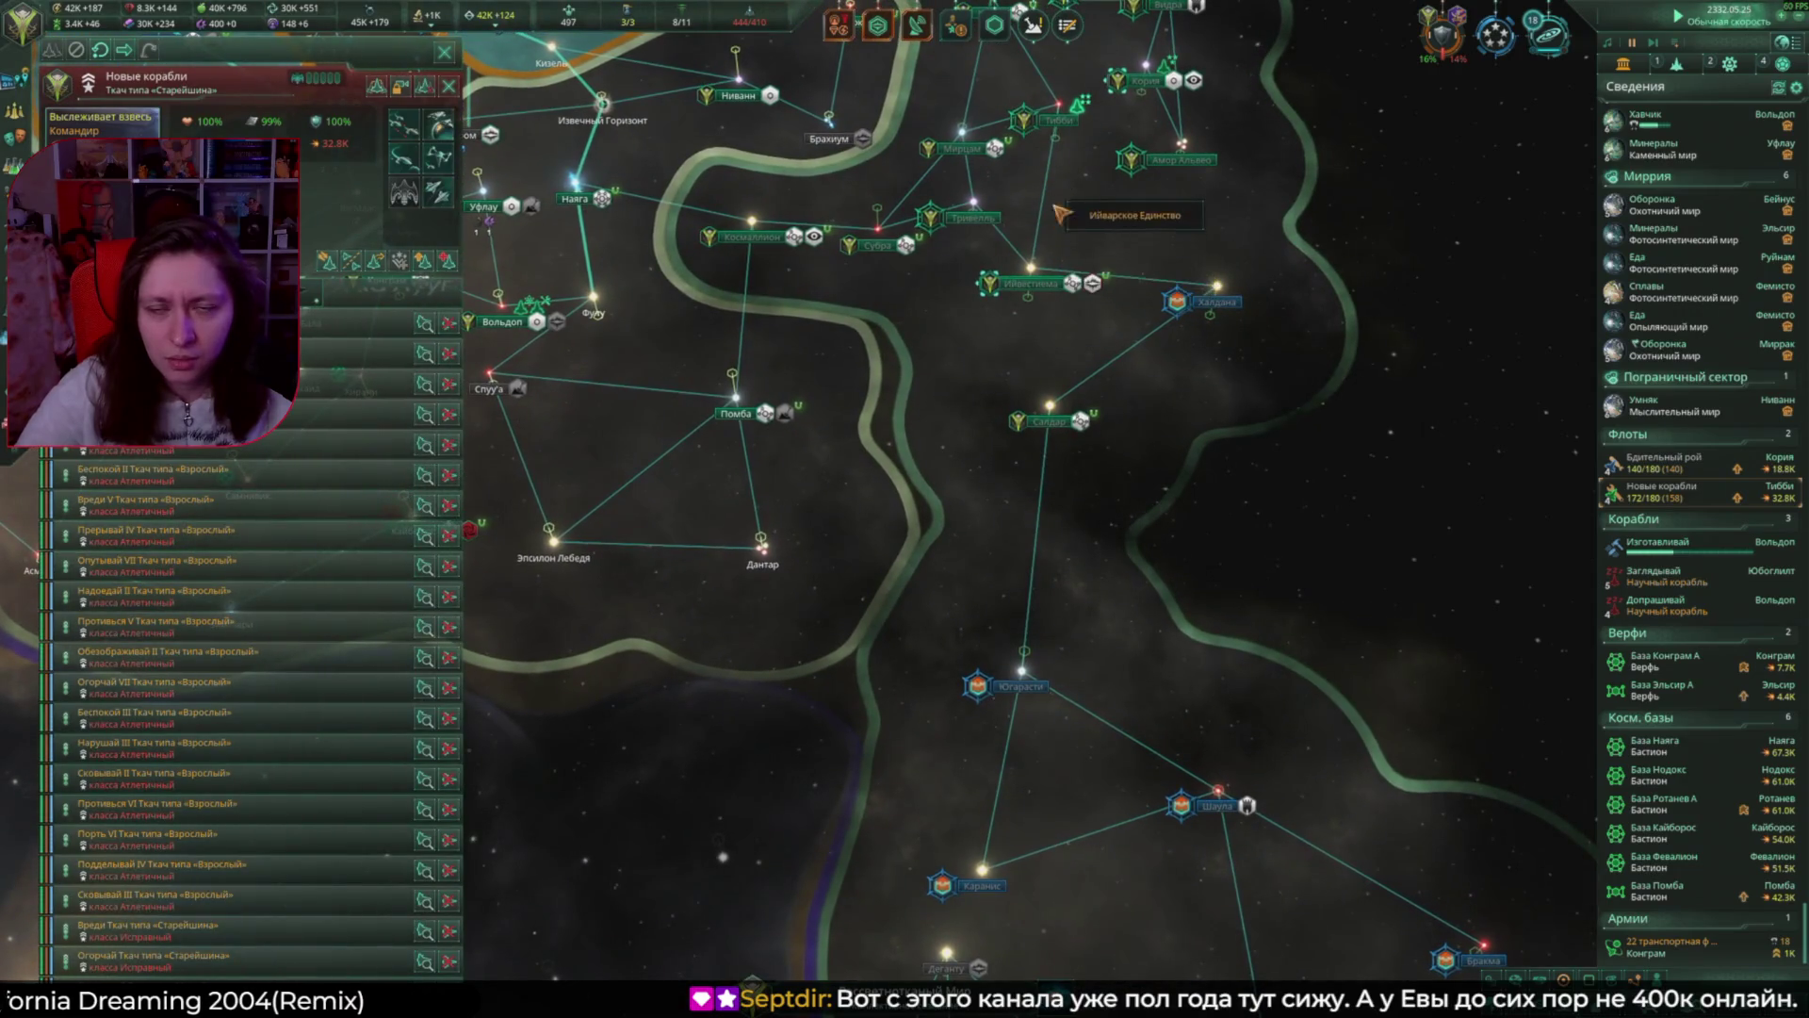
drag(1060, 212, 1060, 512)
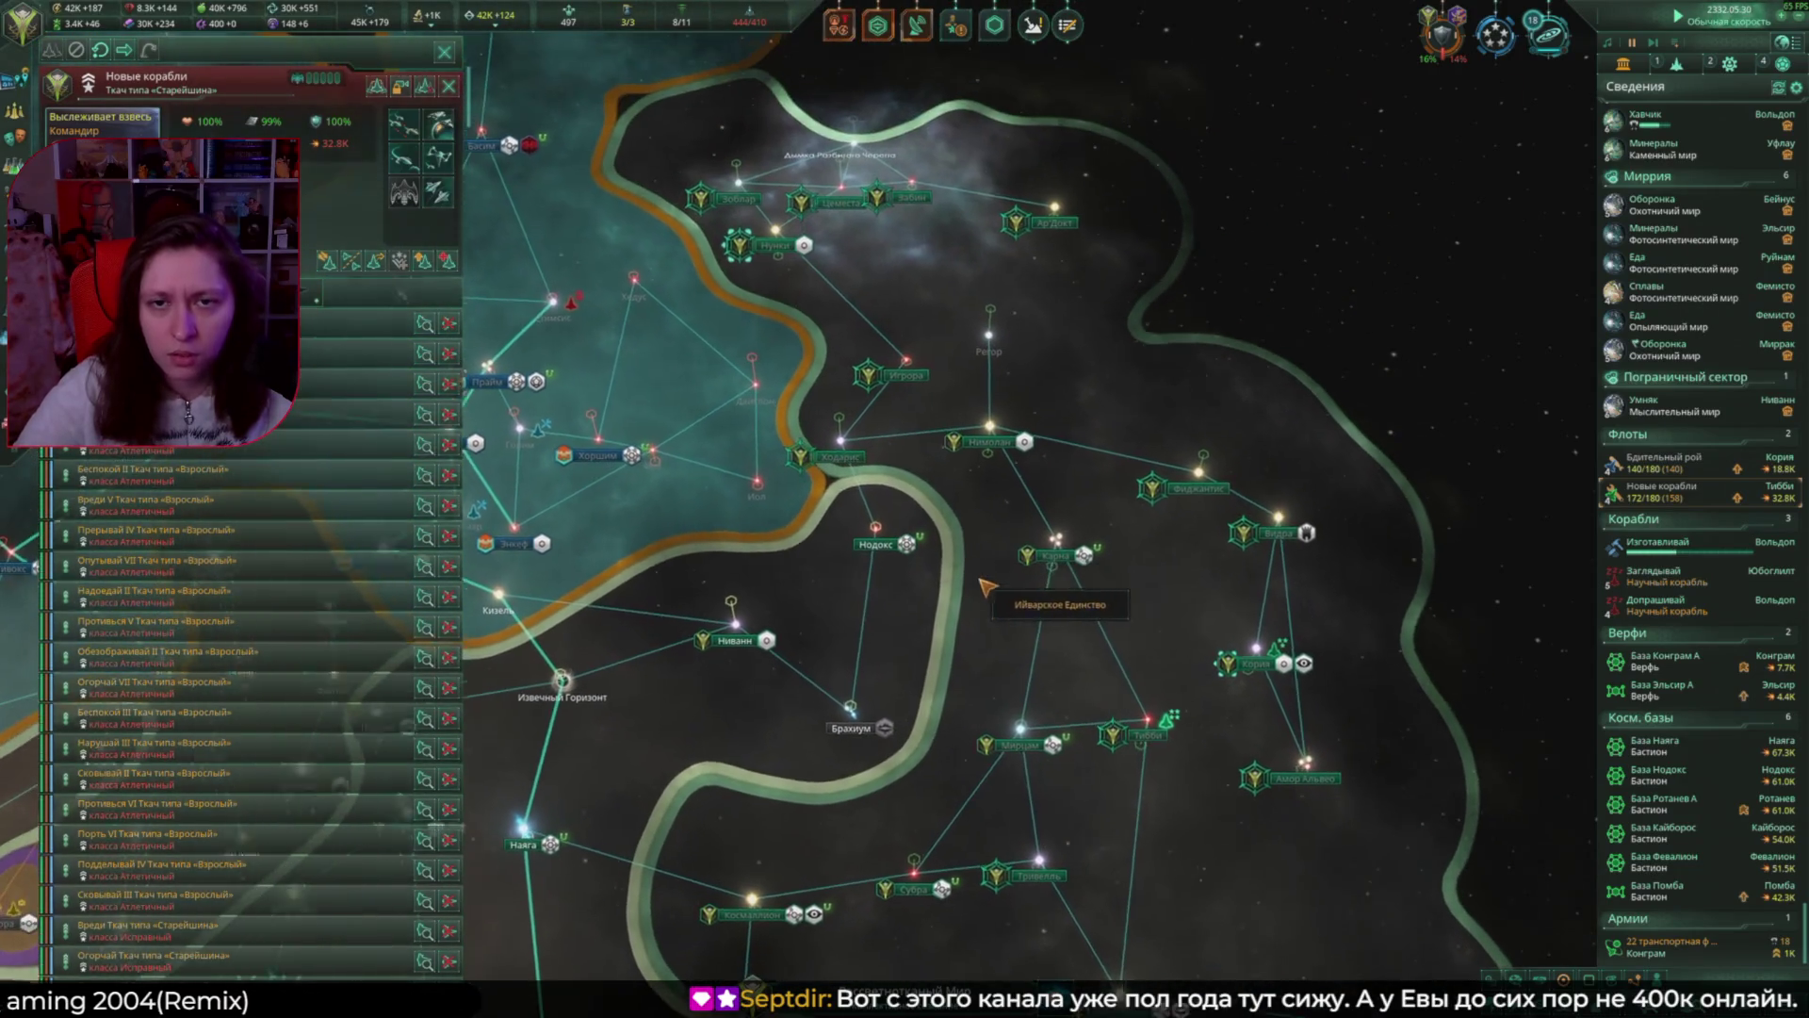
key(Escape)
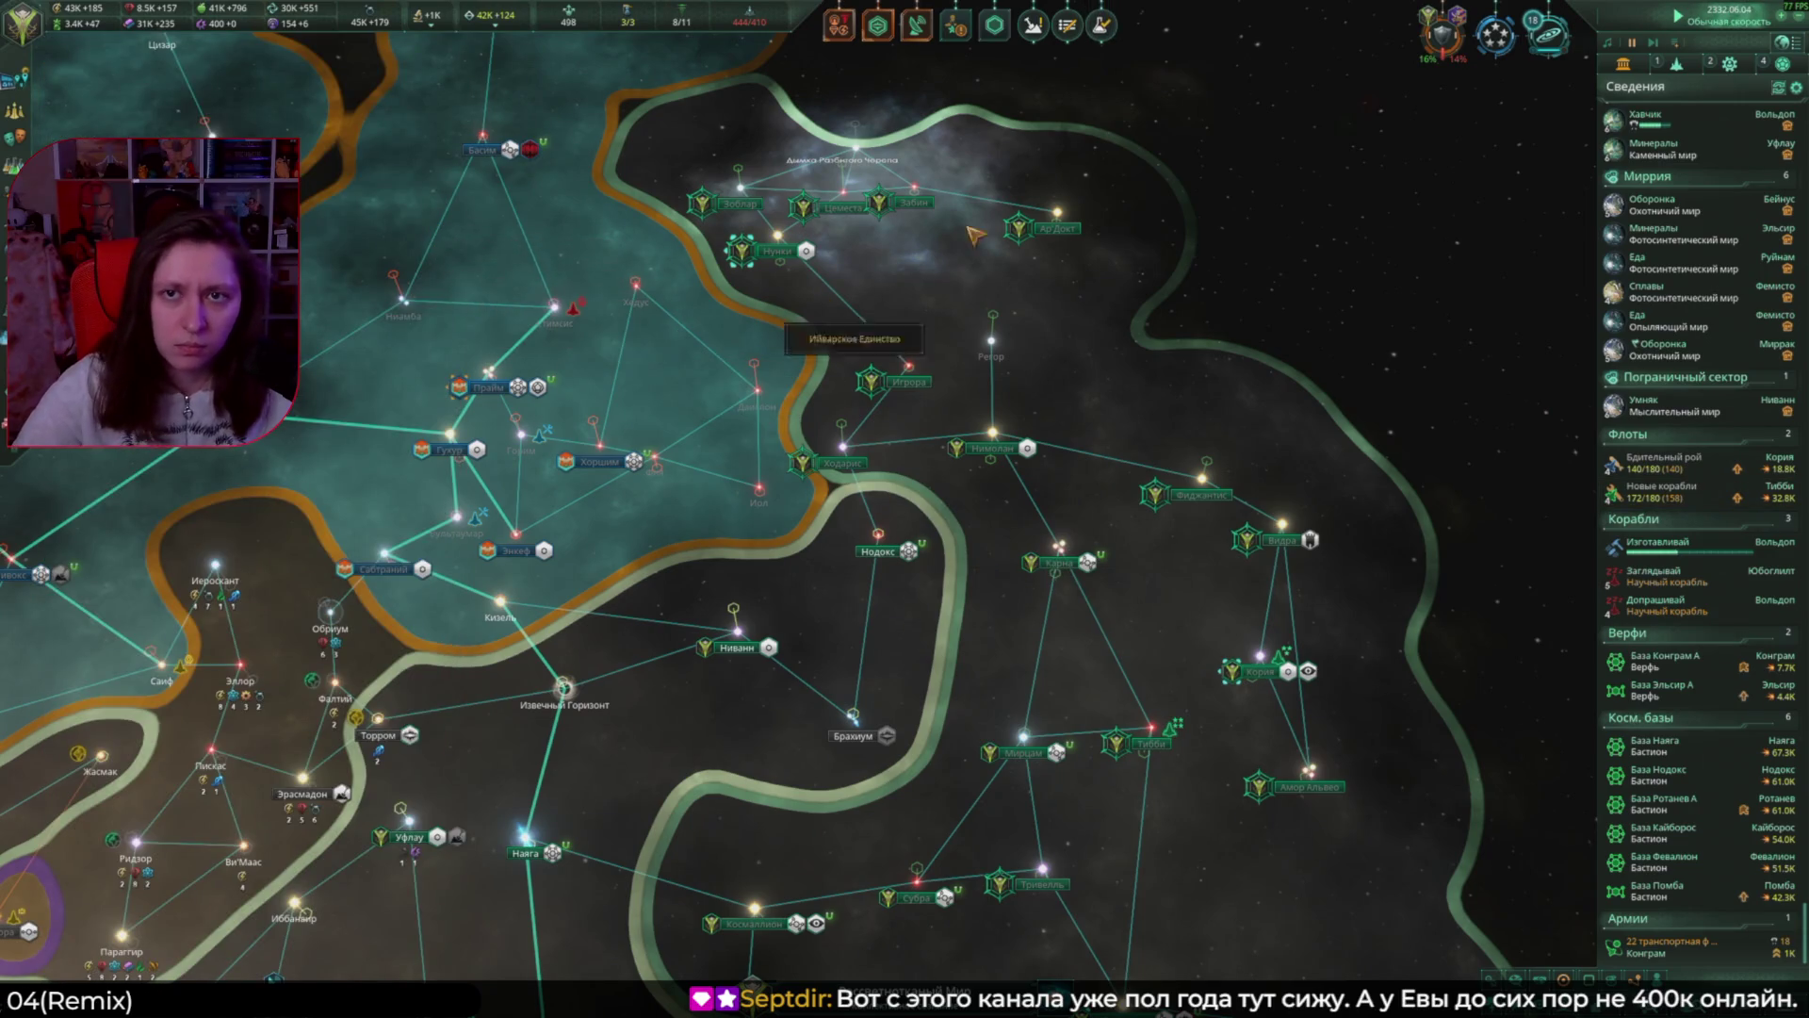
click(980, 603)
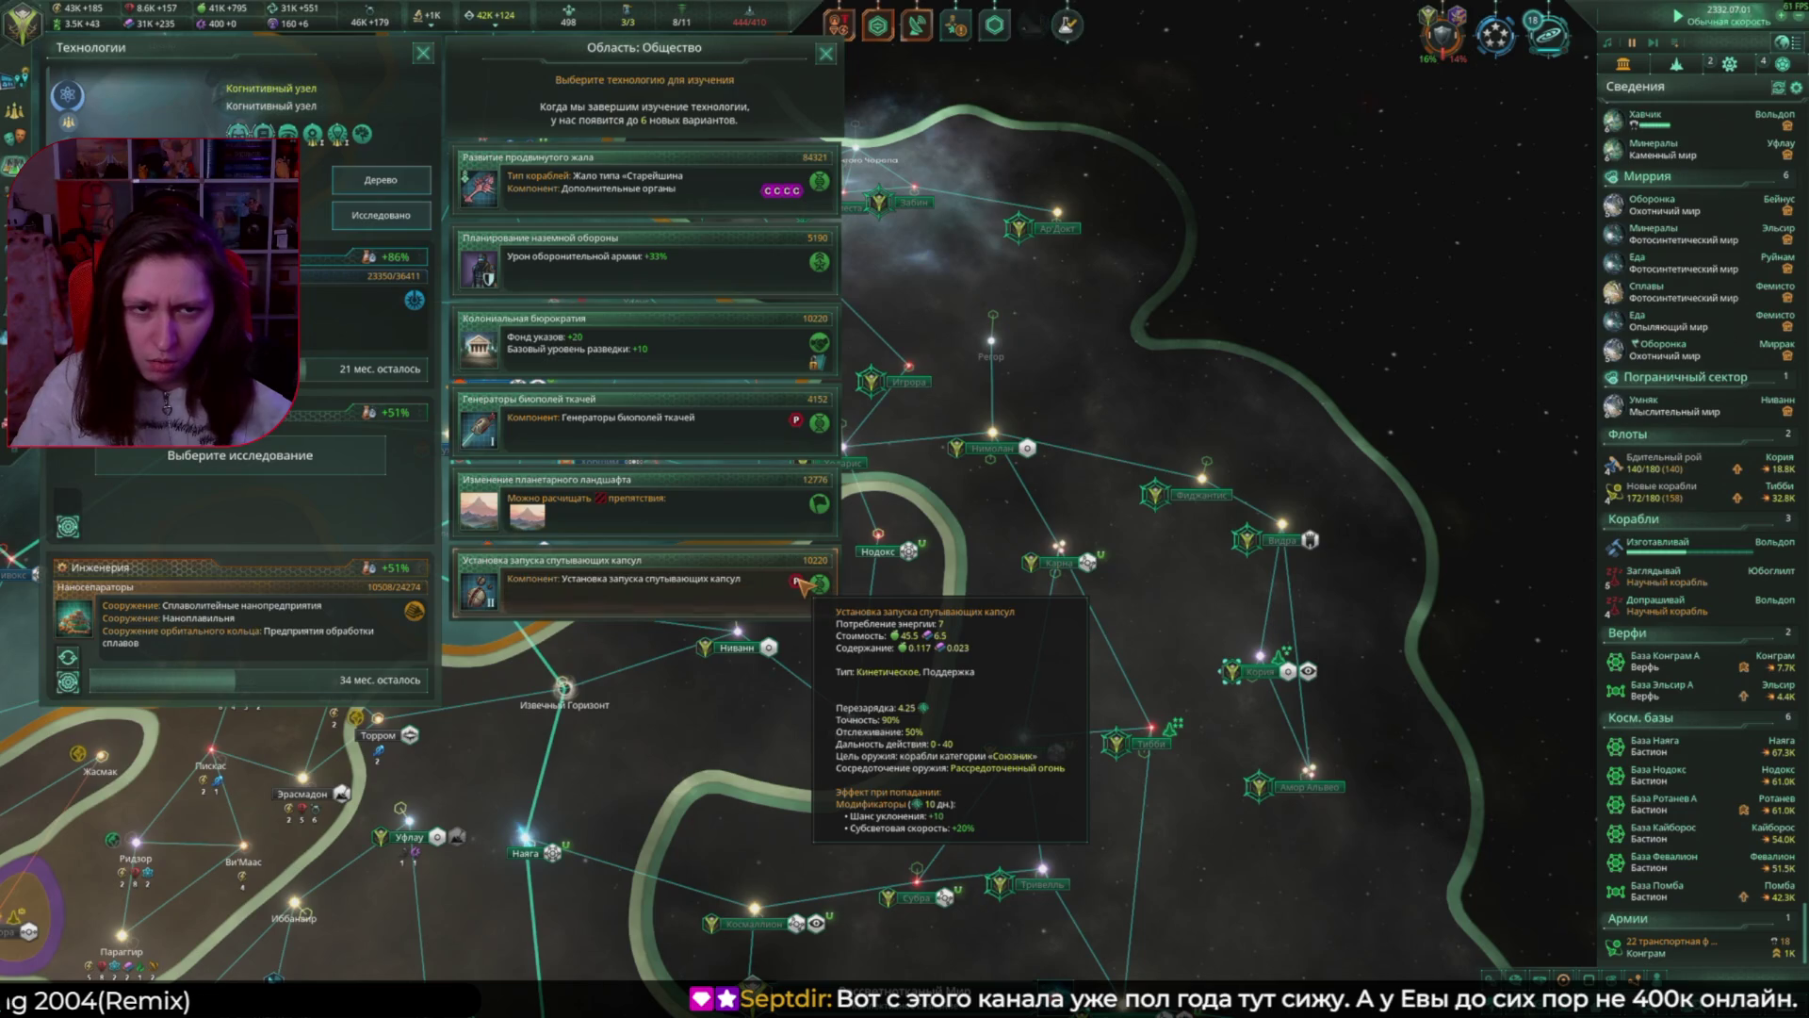
Step: Set Society research to Установка запуска спутывающих капсул and jump to Новые корабли at Мирцам
click(756, 597)
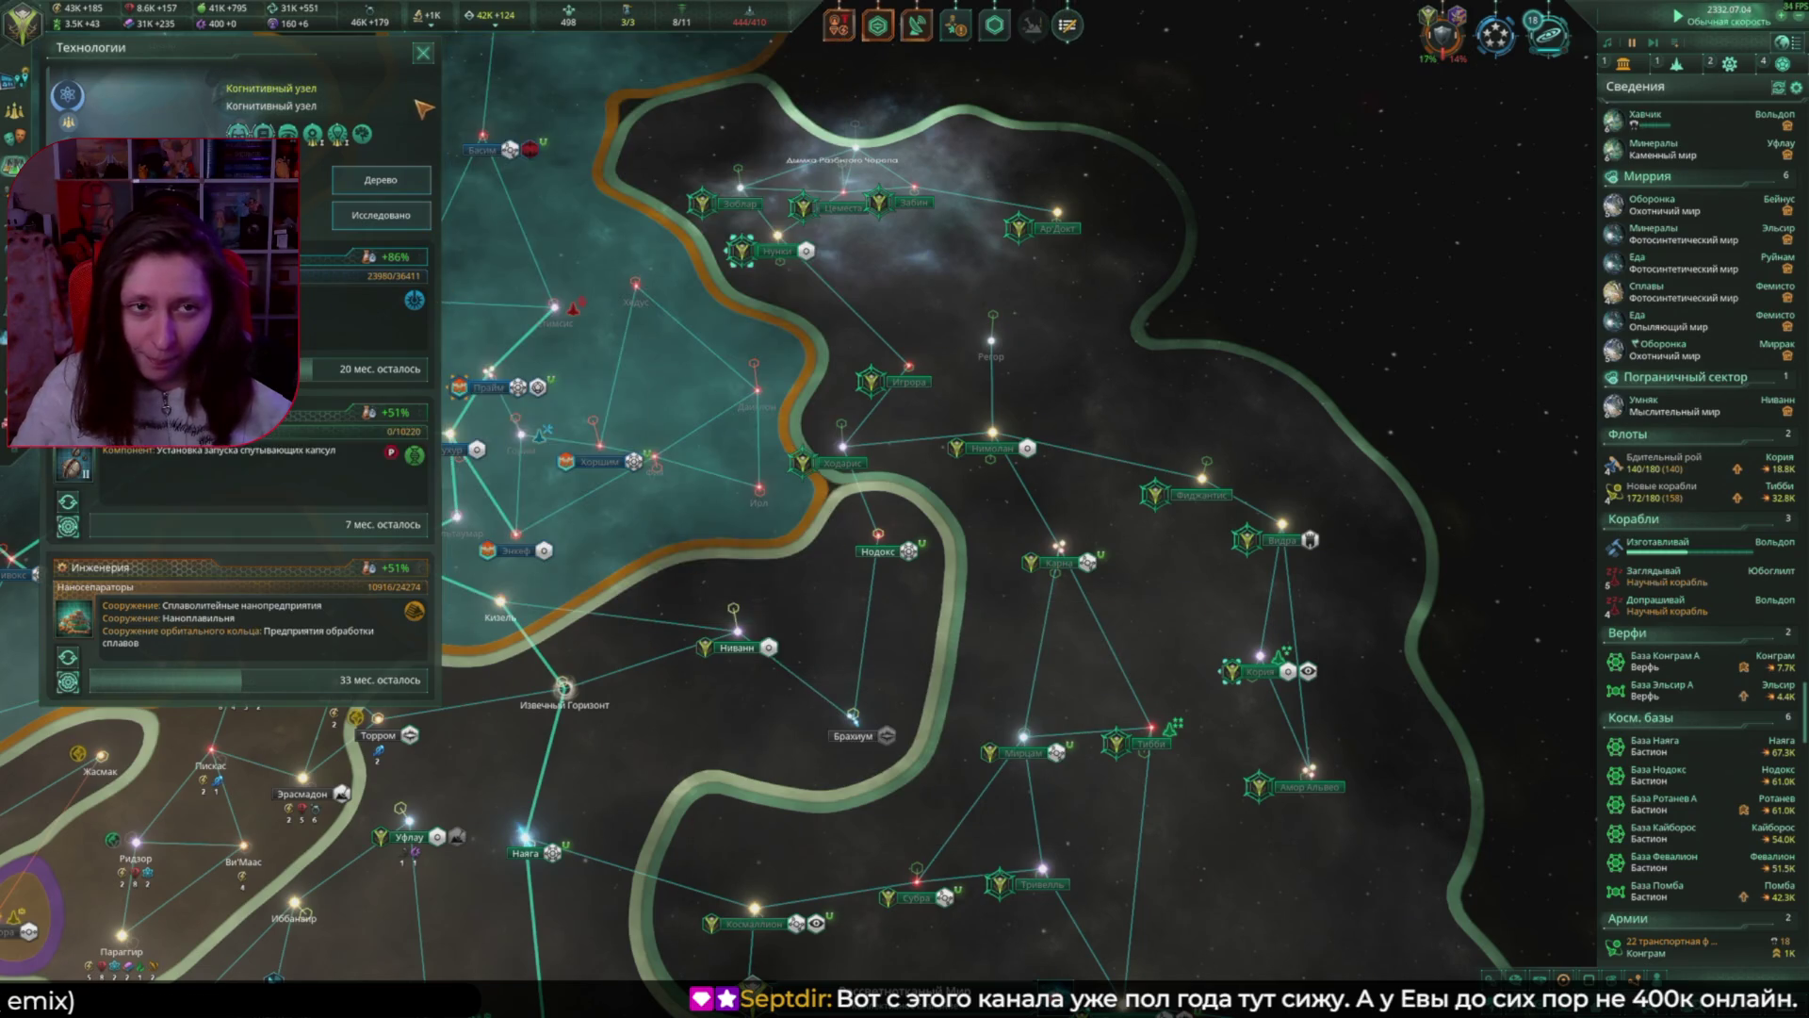
key(Escape)
double_click(1178, 730)
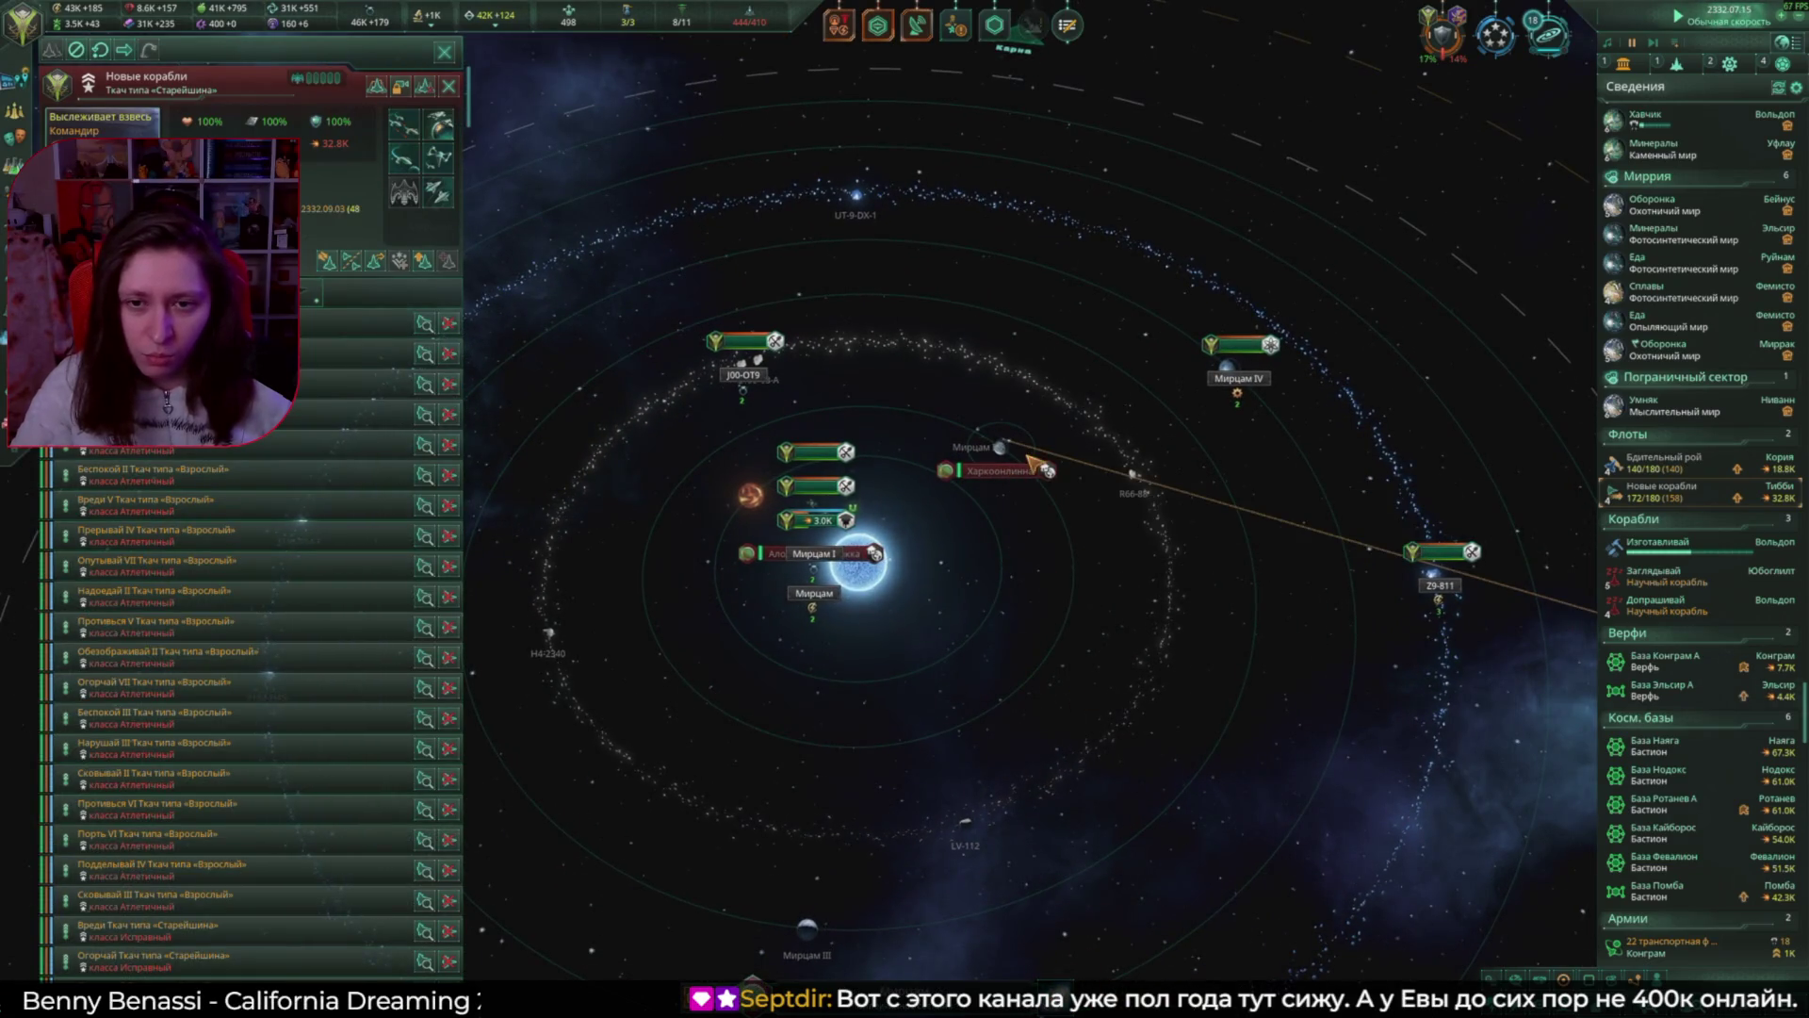
Step: Check the armies on Харкоонлинна and Алоканнуннпохикка, then merge the transport flotillas
click(1048, 476)
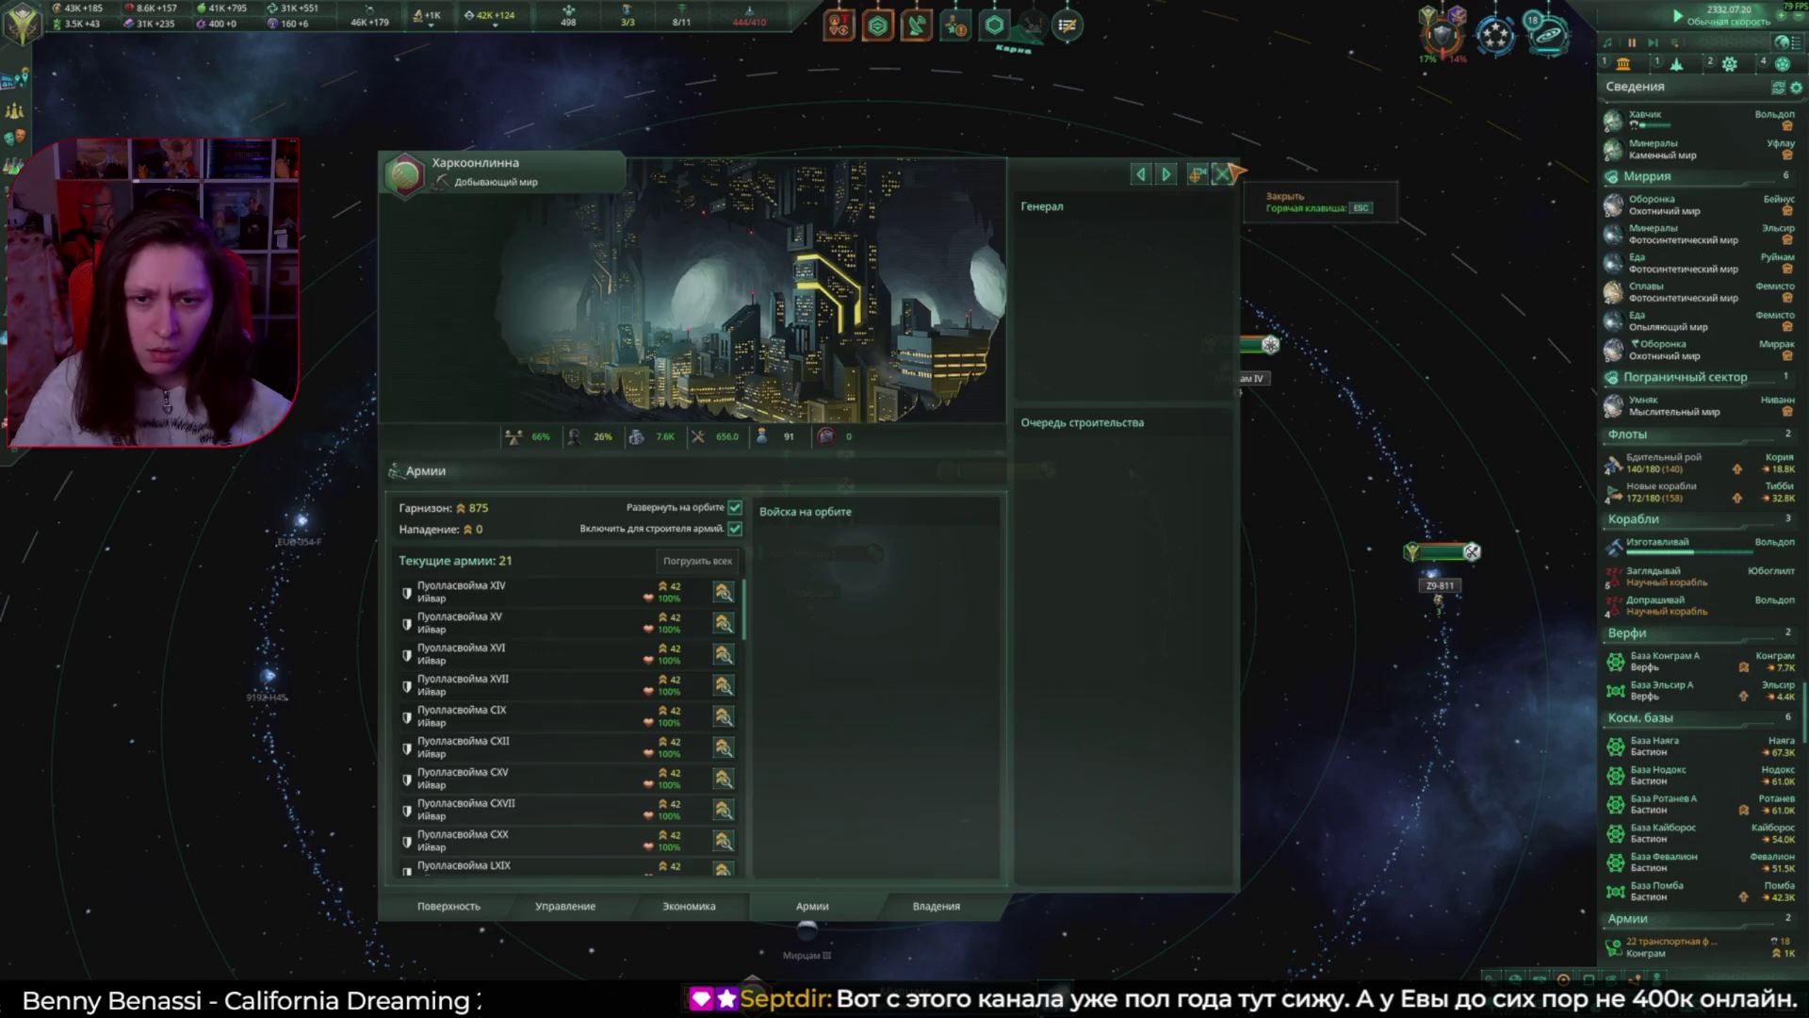
click(1225, 174)
click(878, 556)
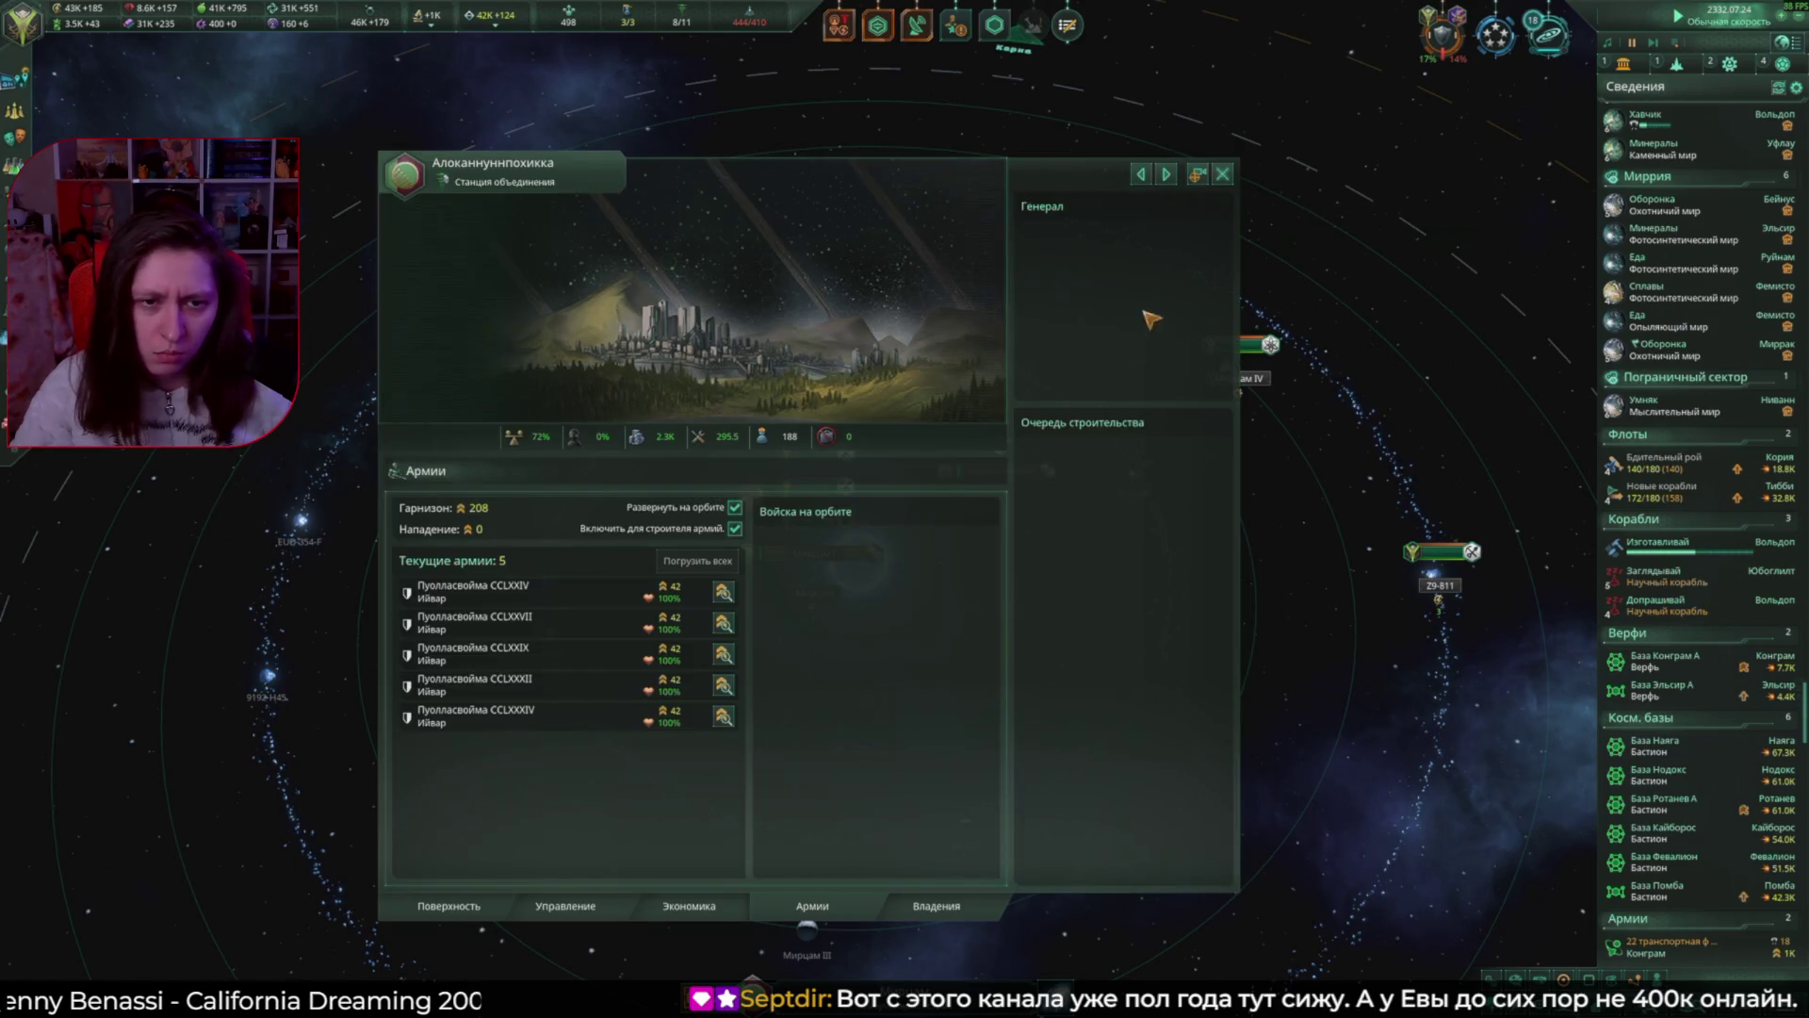
key(Escape)
scroll(1174, 367, down, 10)
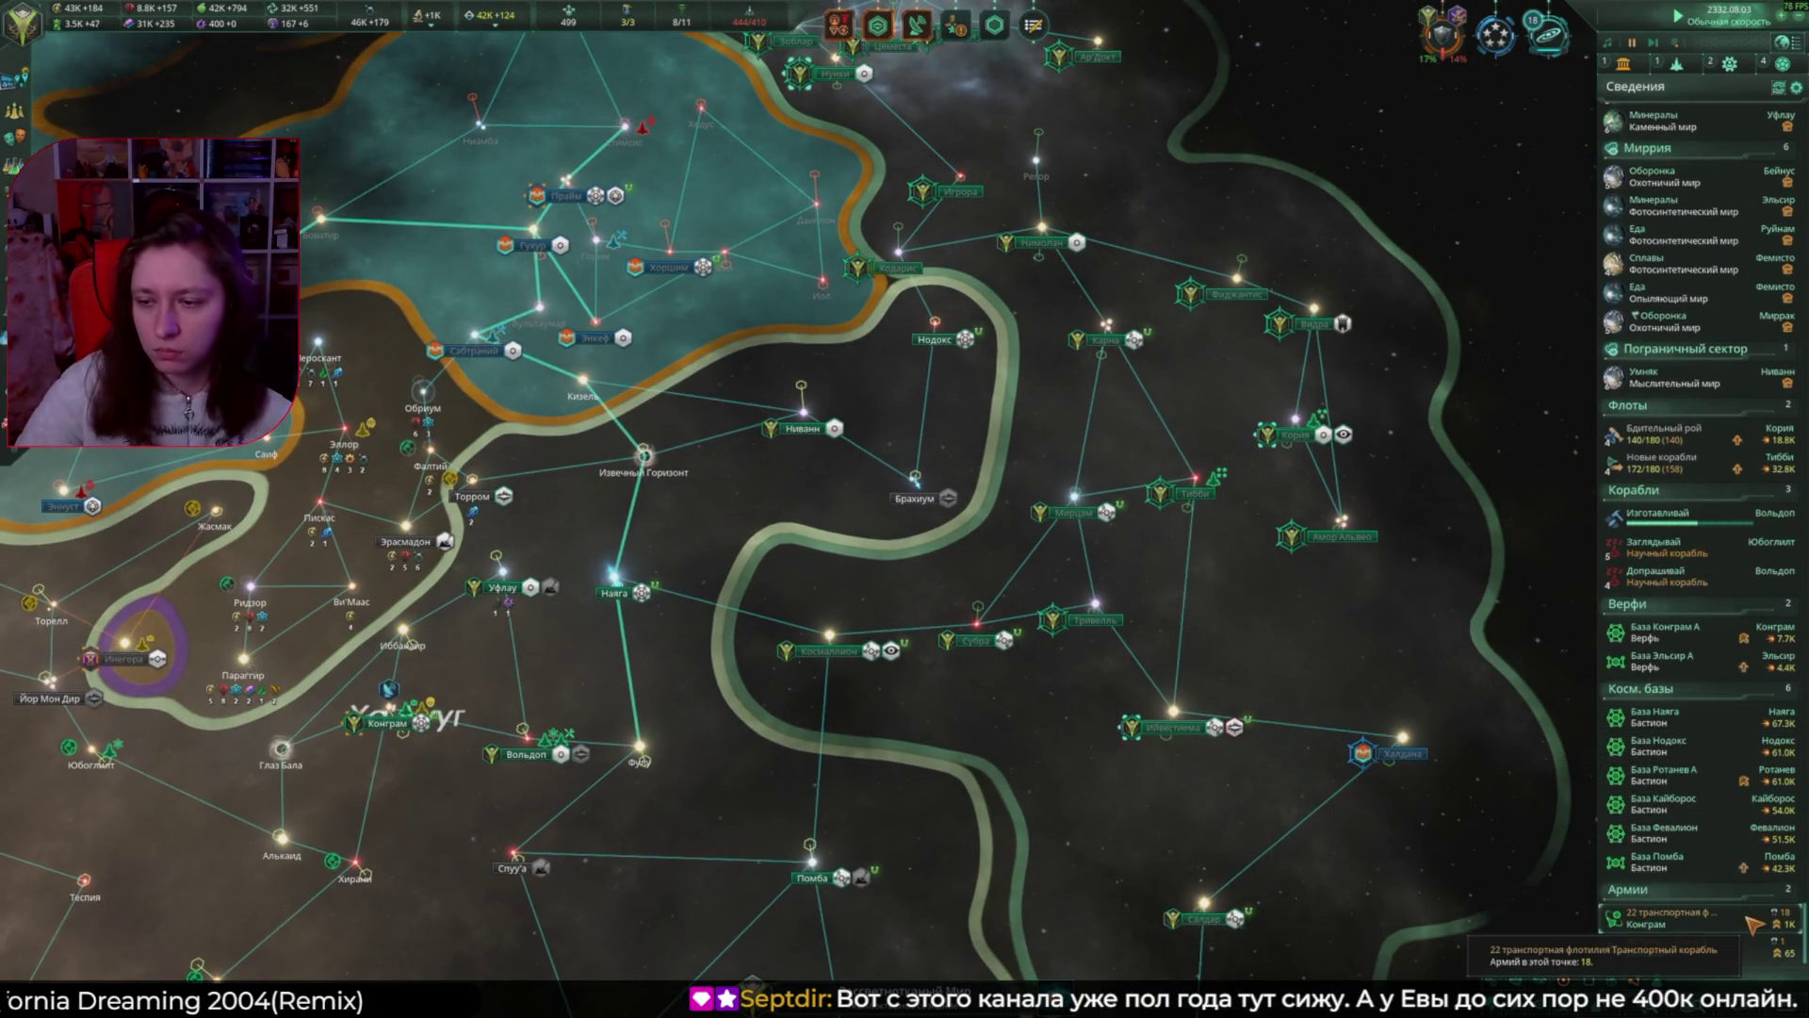
click(1696, 919)
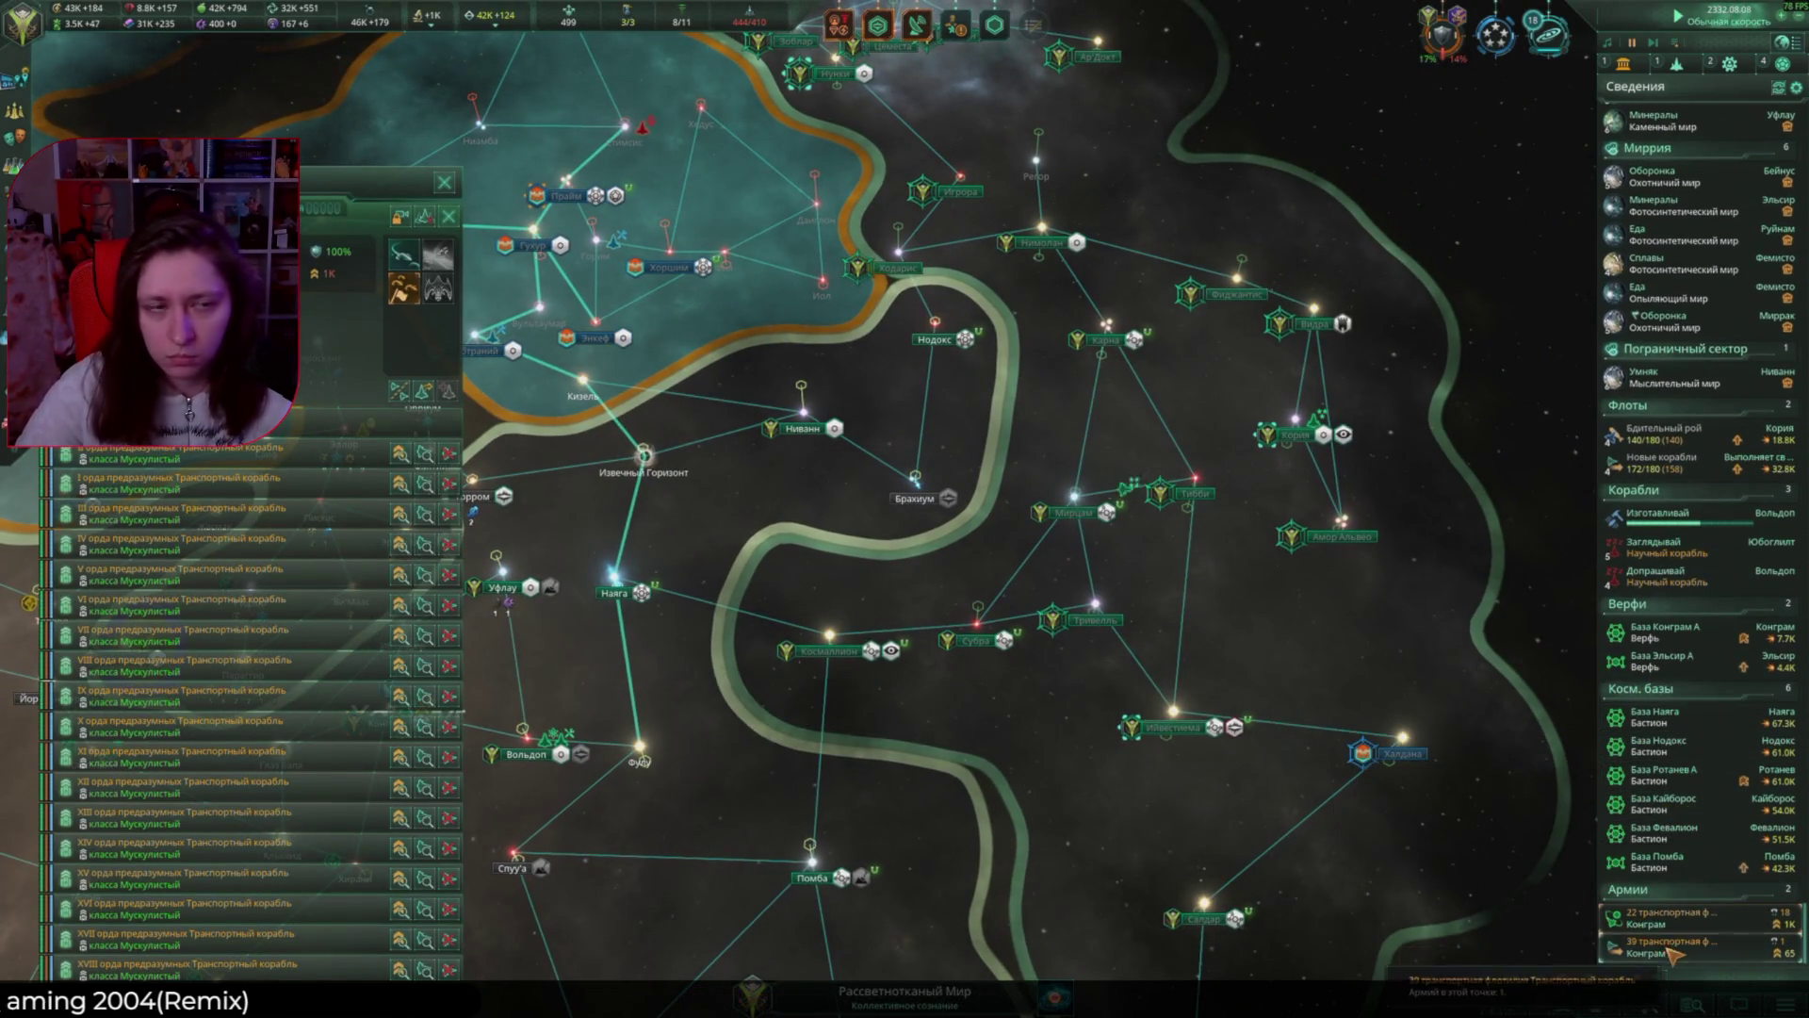
click(1669, 950)
click(667, 489)
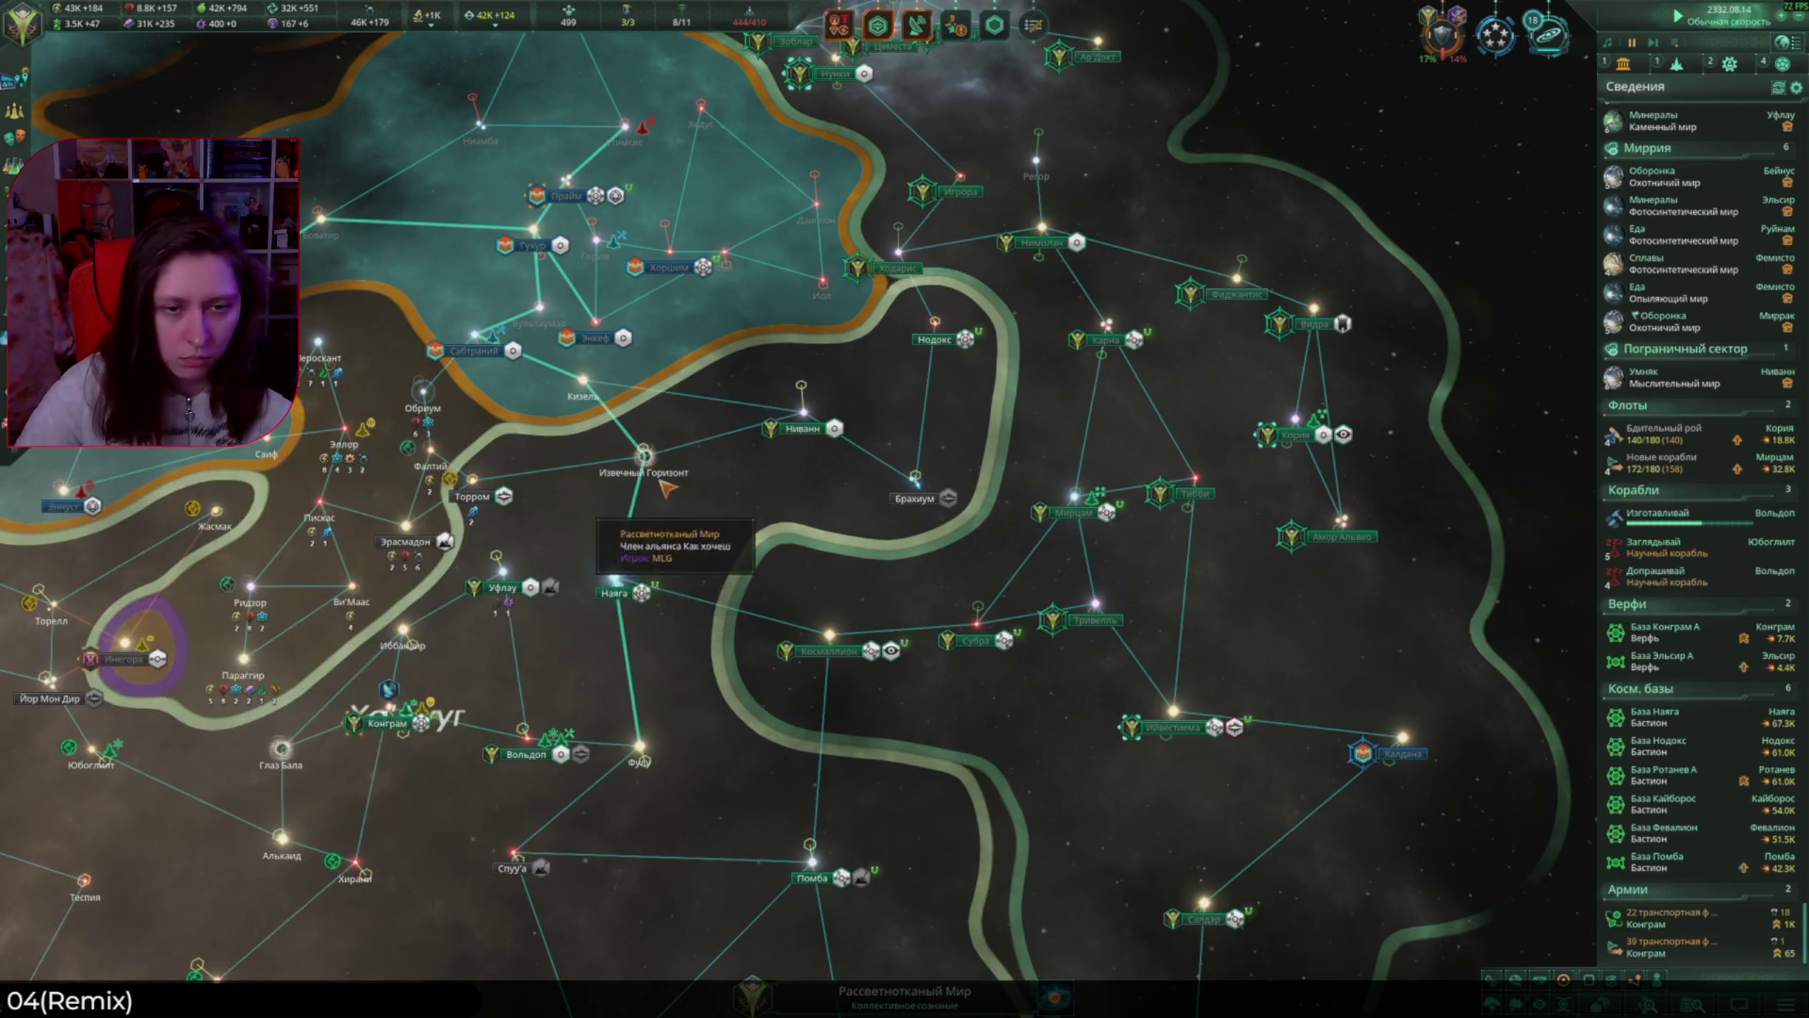
click(1673, 947)
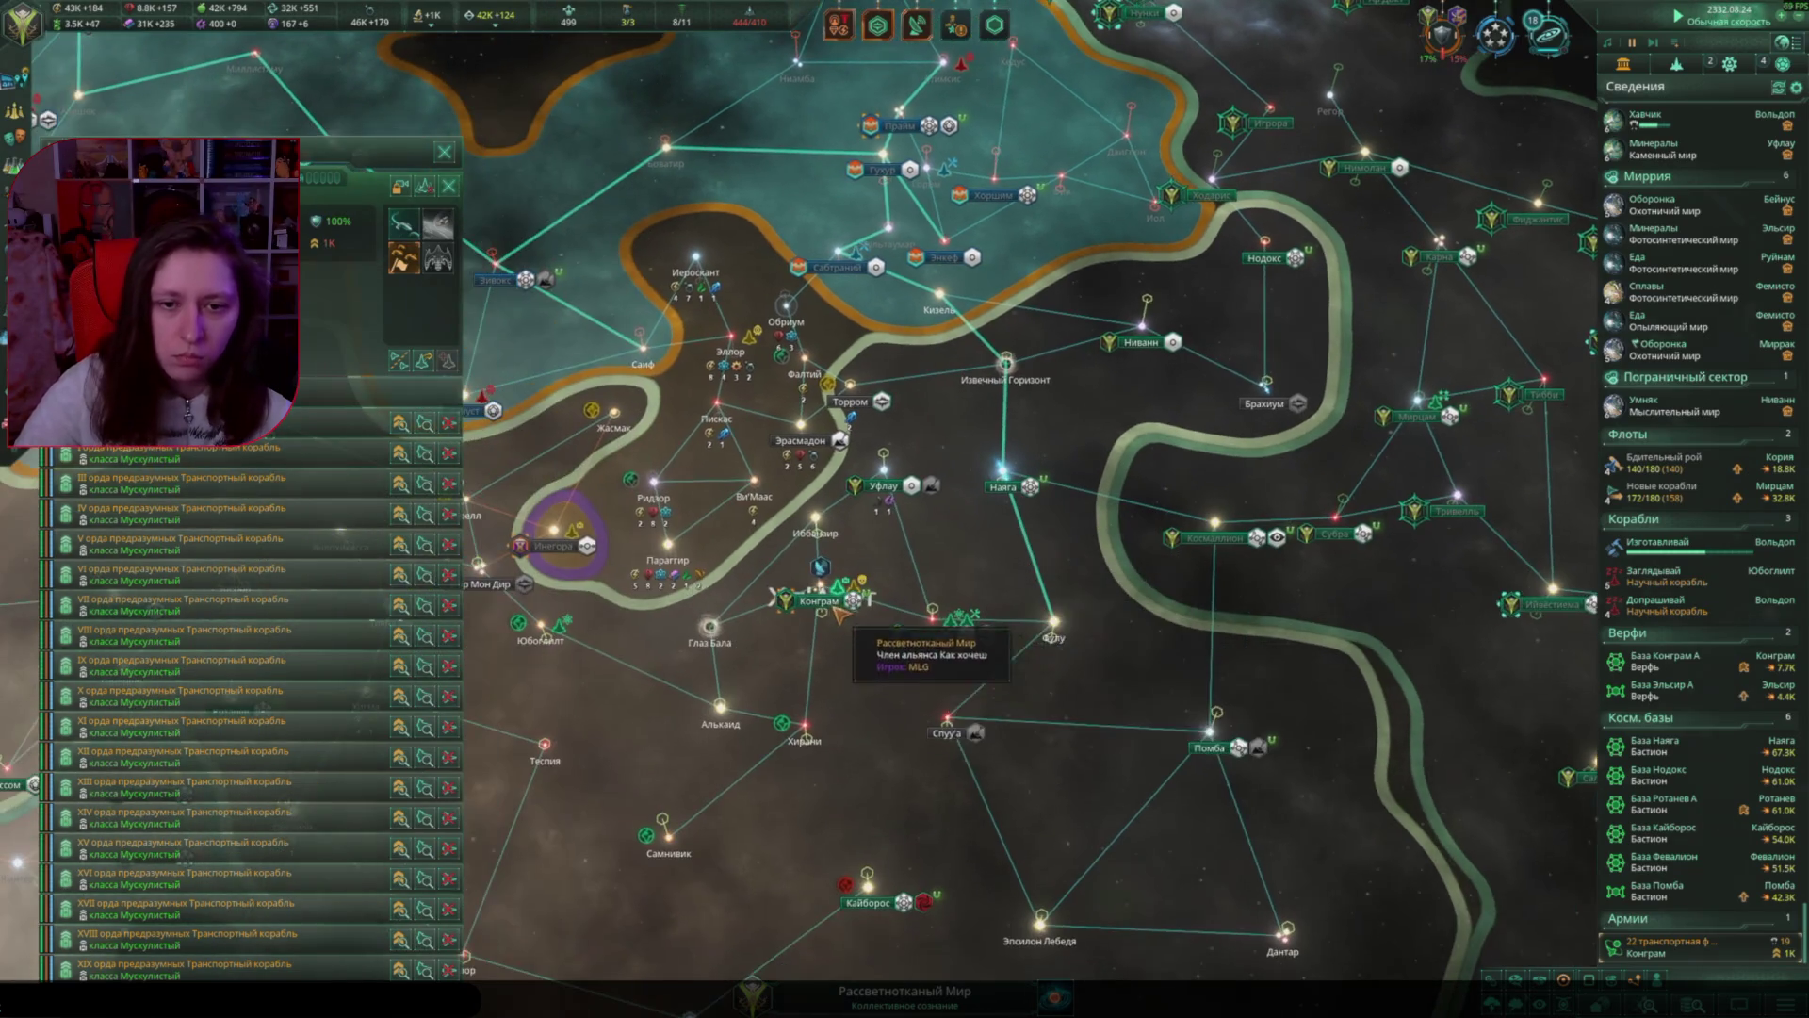
Step: Queue another Орда предразумных army at База Конграм and dismiss the Чужаки Бет first-contact message
click(857, 608)
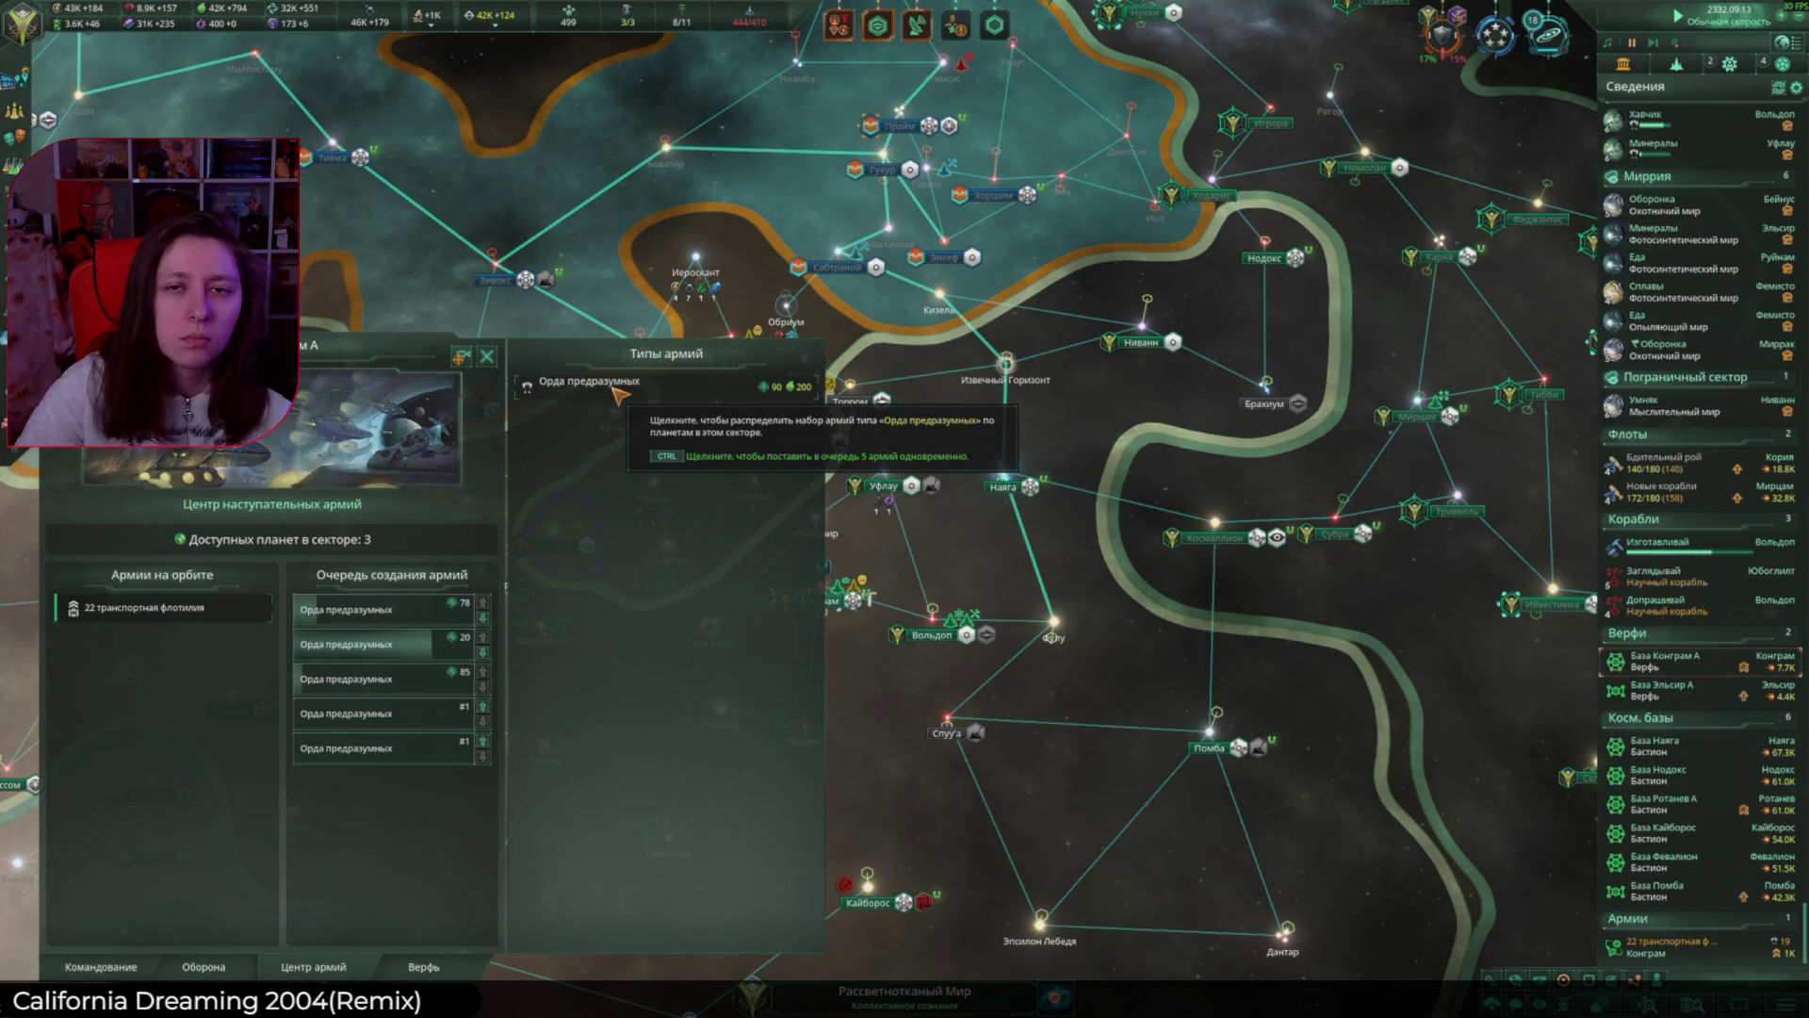
click(617, 392)
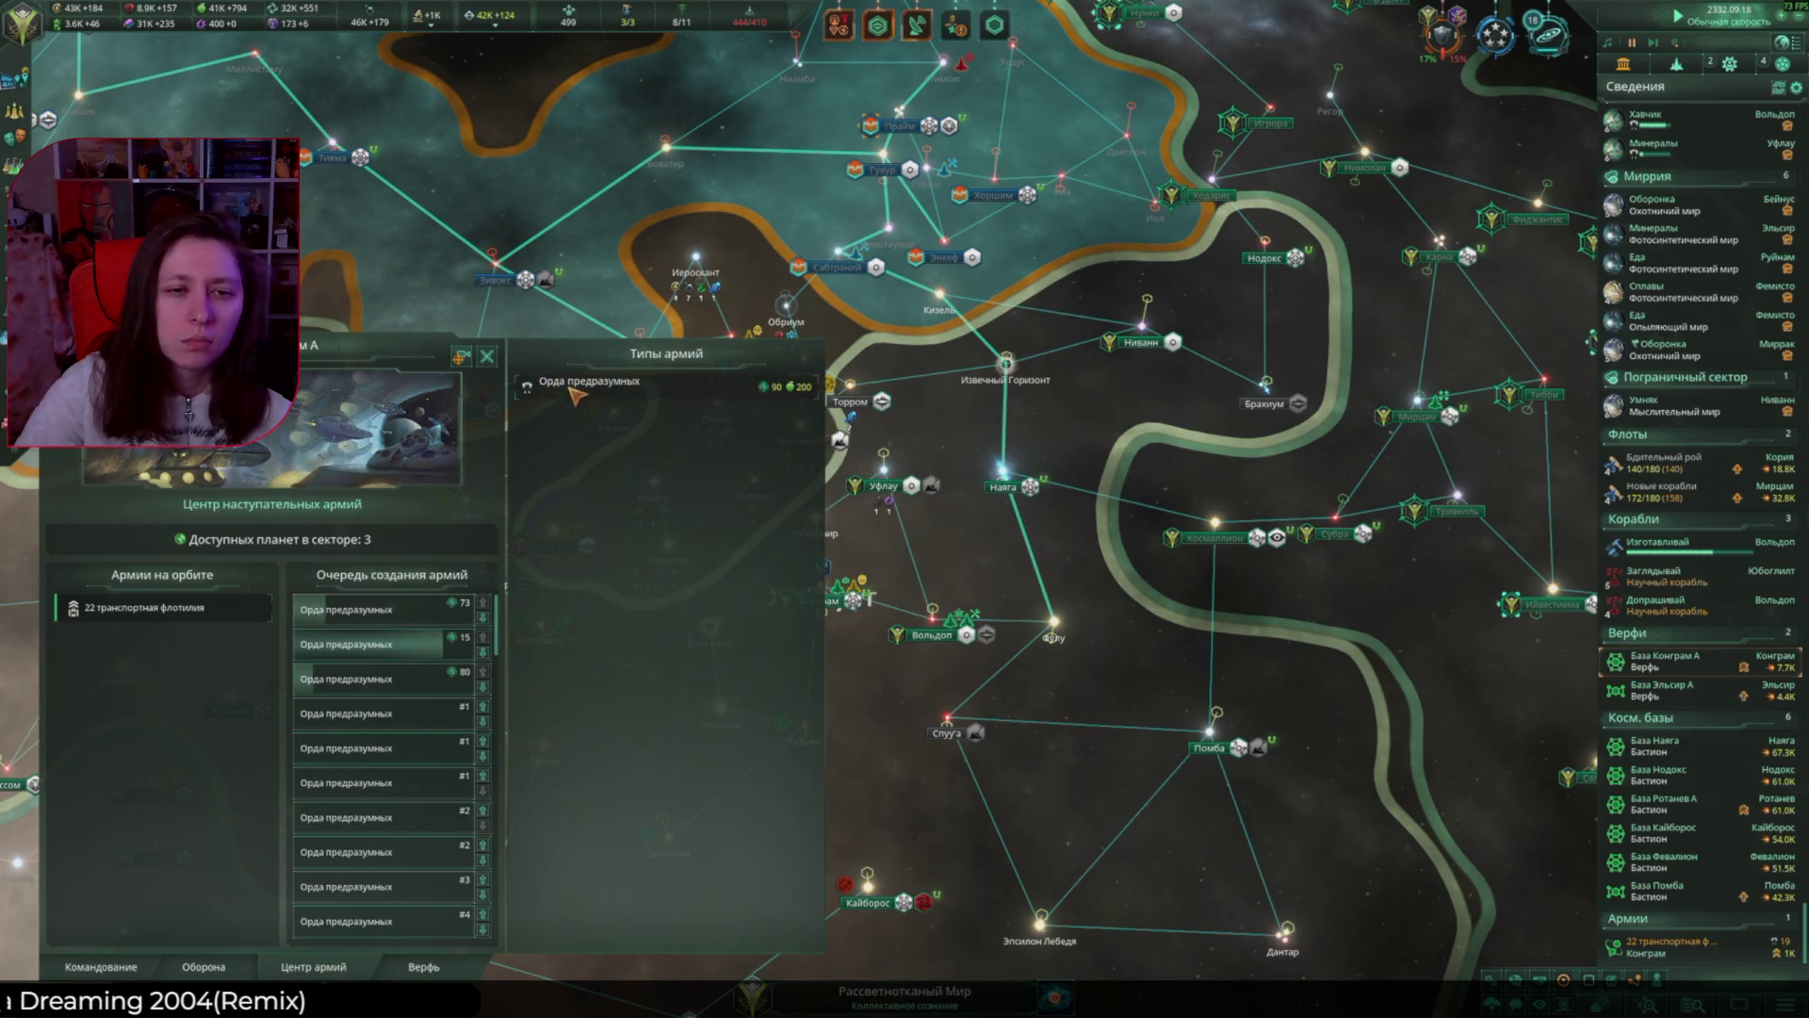
click(486, 355)
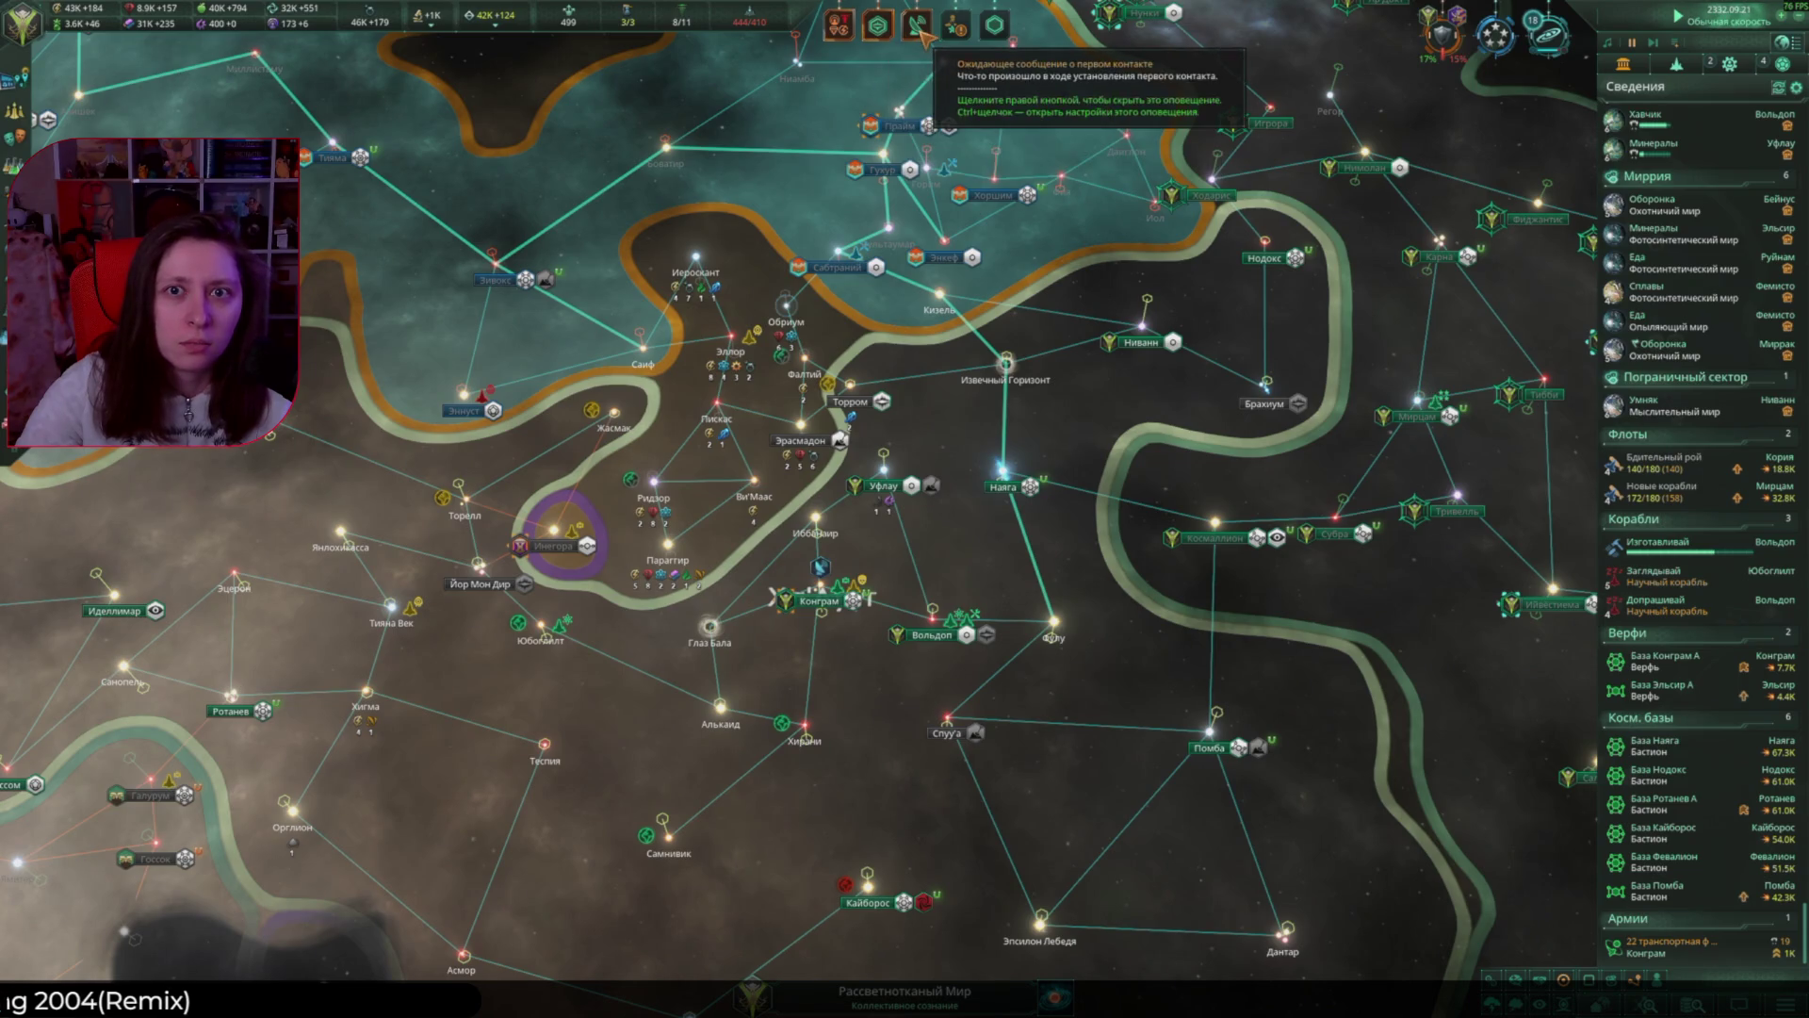
click(916, 25)
click(1511, 305)
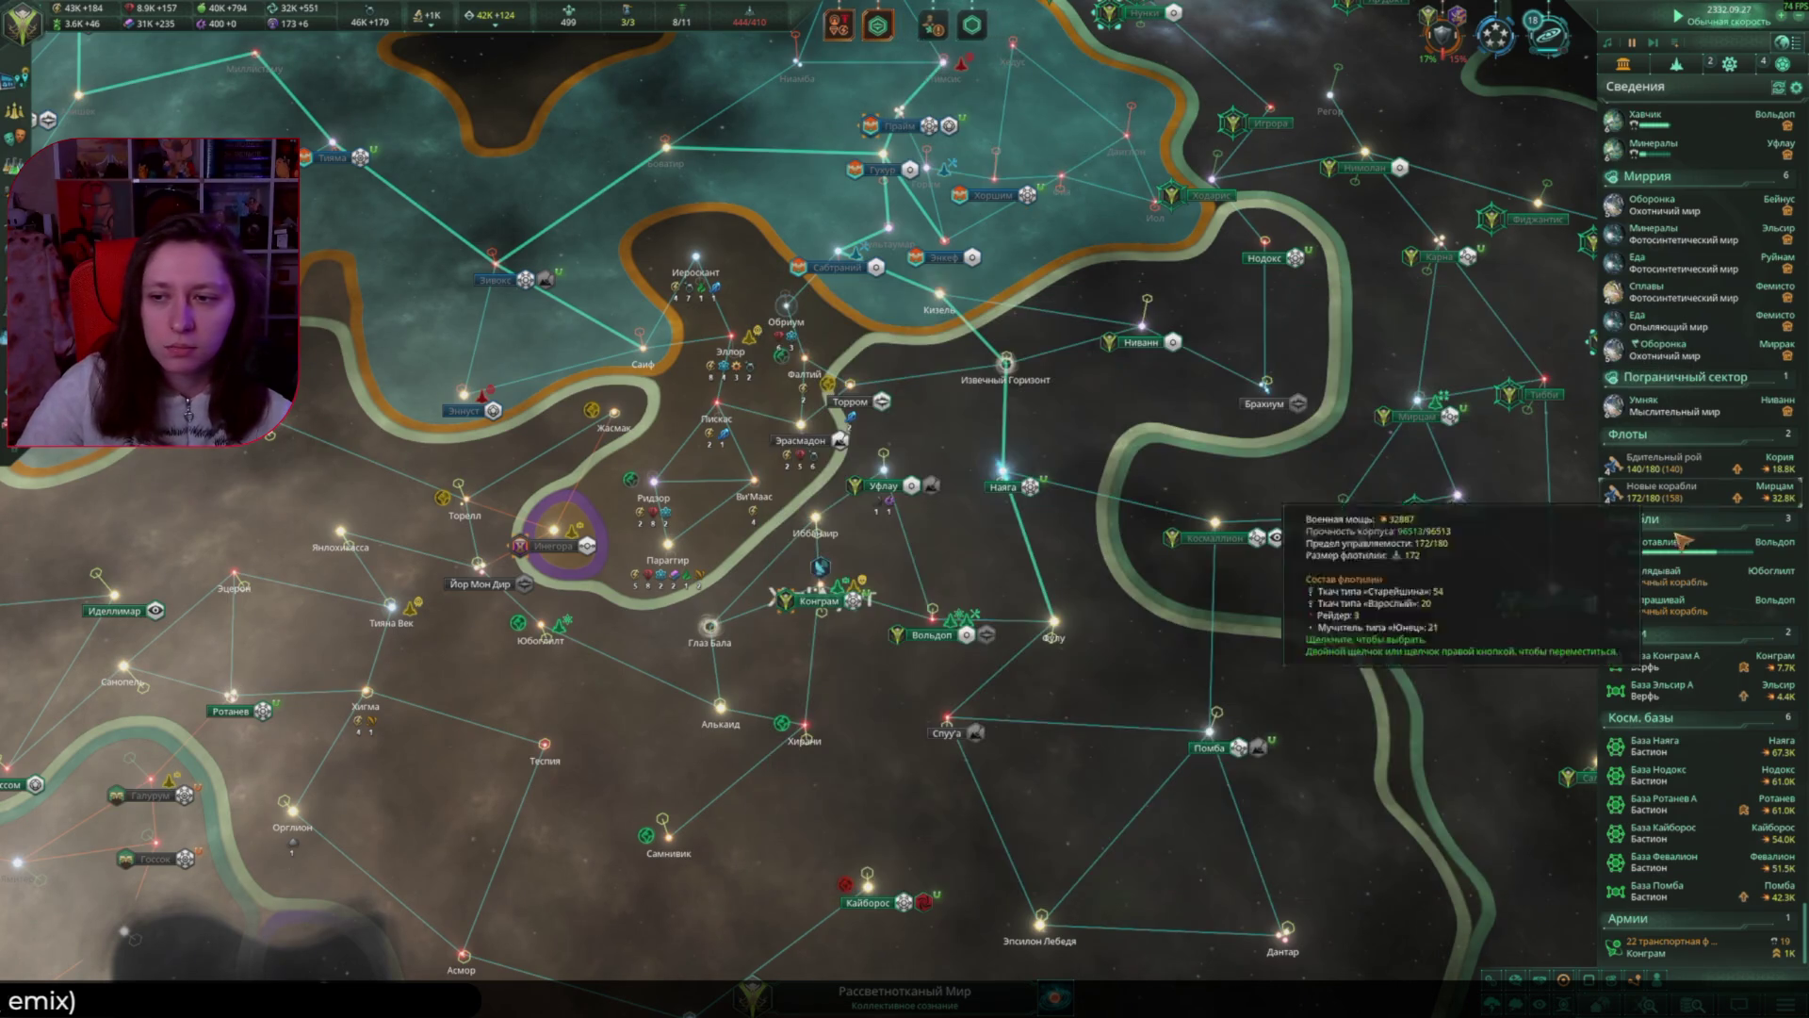
click(1654, 571)
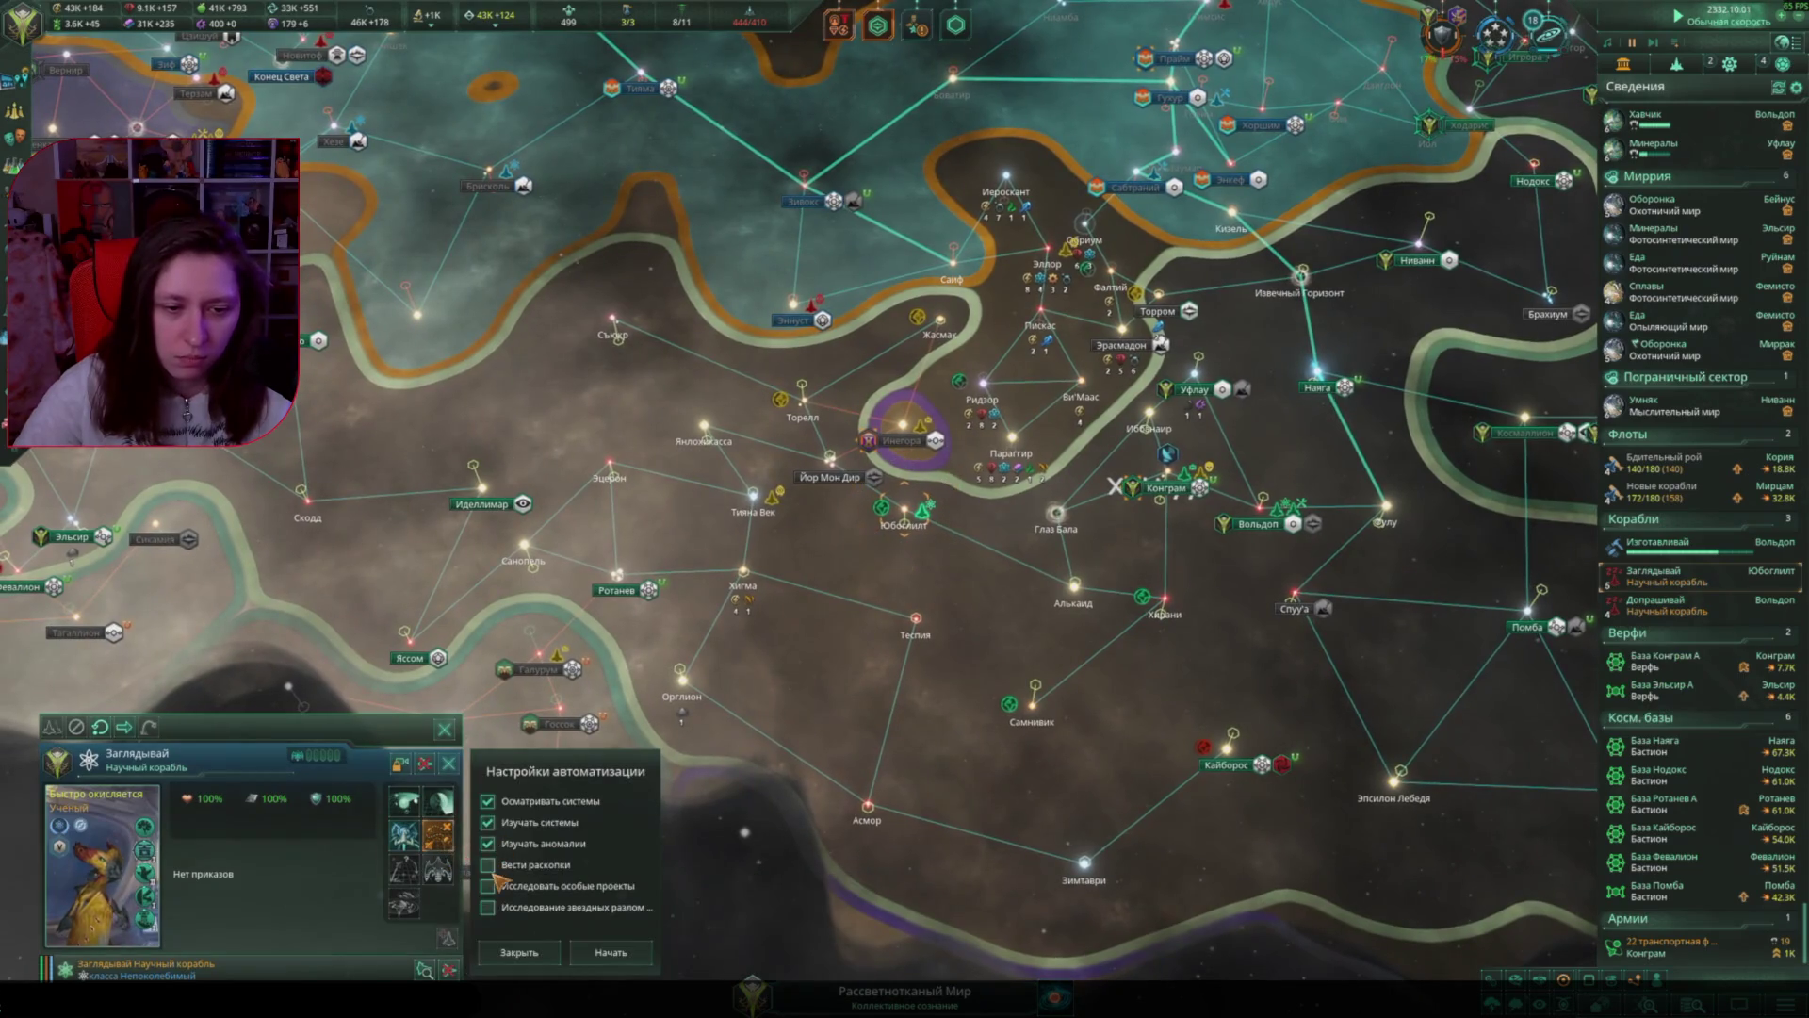
Step: Enable all automation options for science ship Допрашивай and start its automated exploration
click(599, 952)
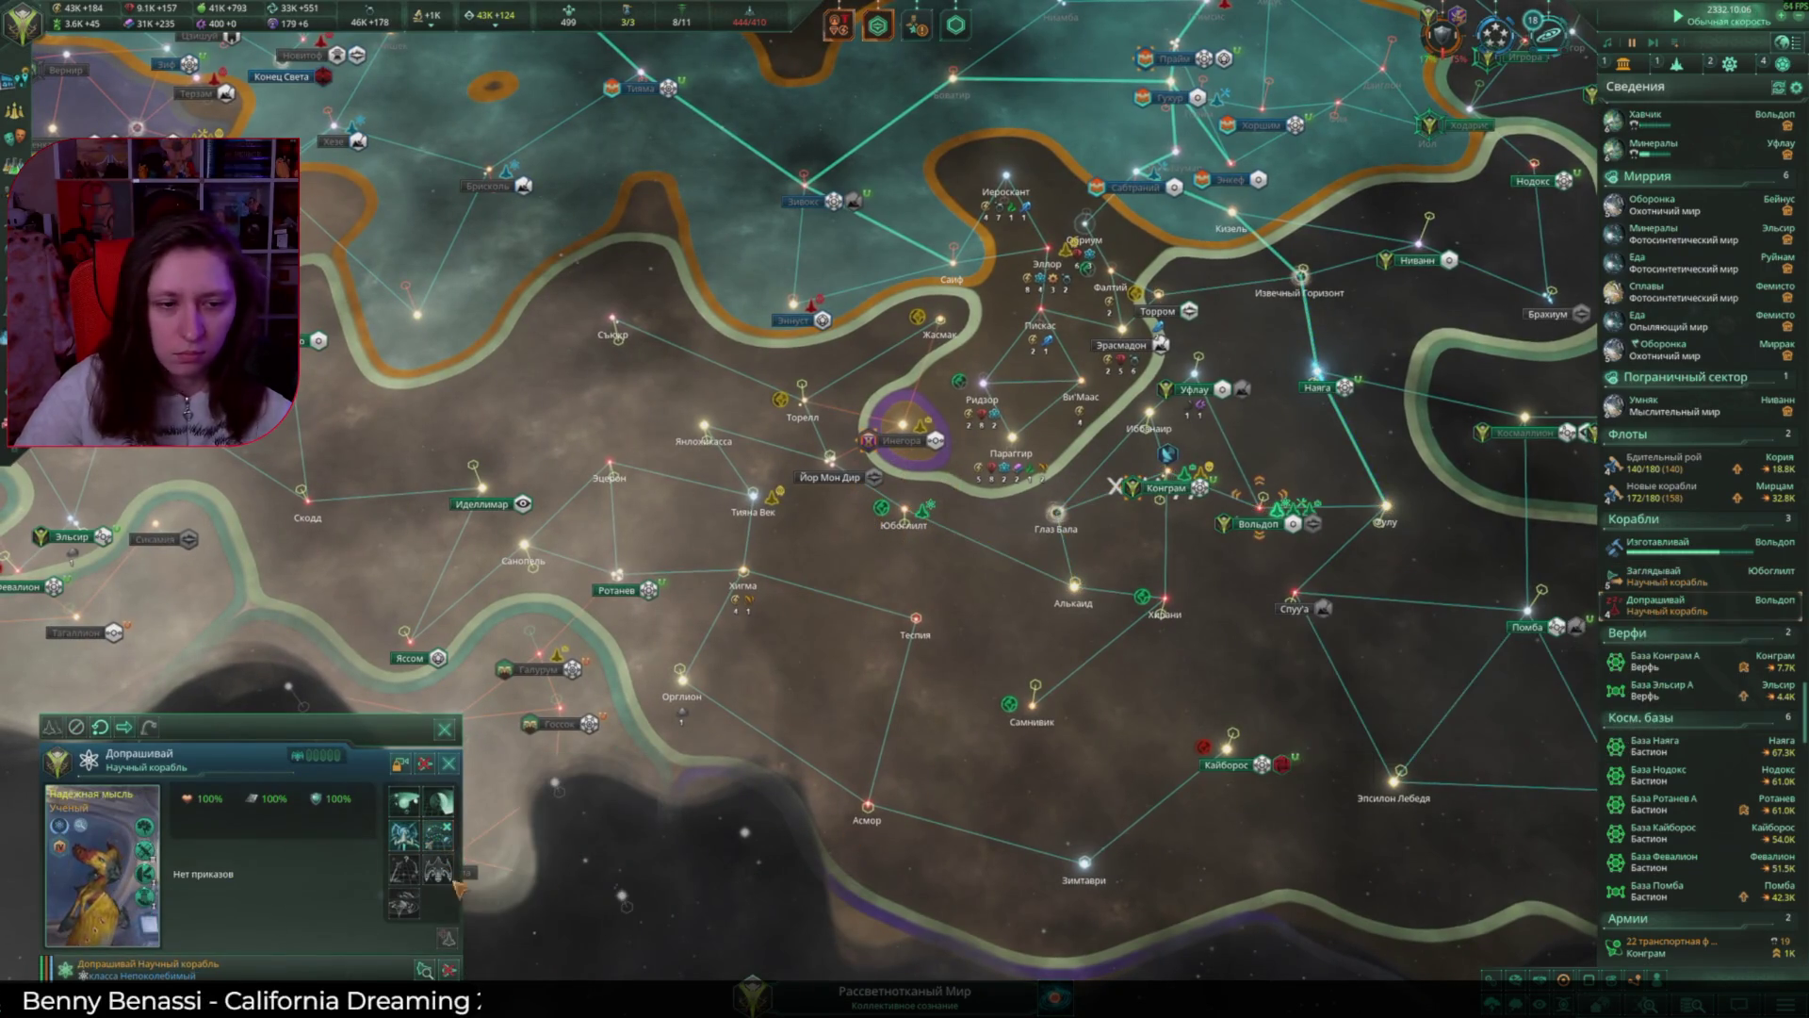
click(1655, 600)
click(436, 831)
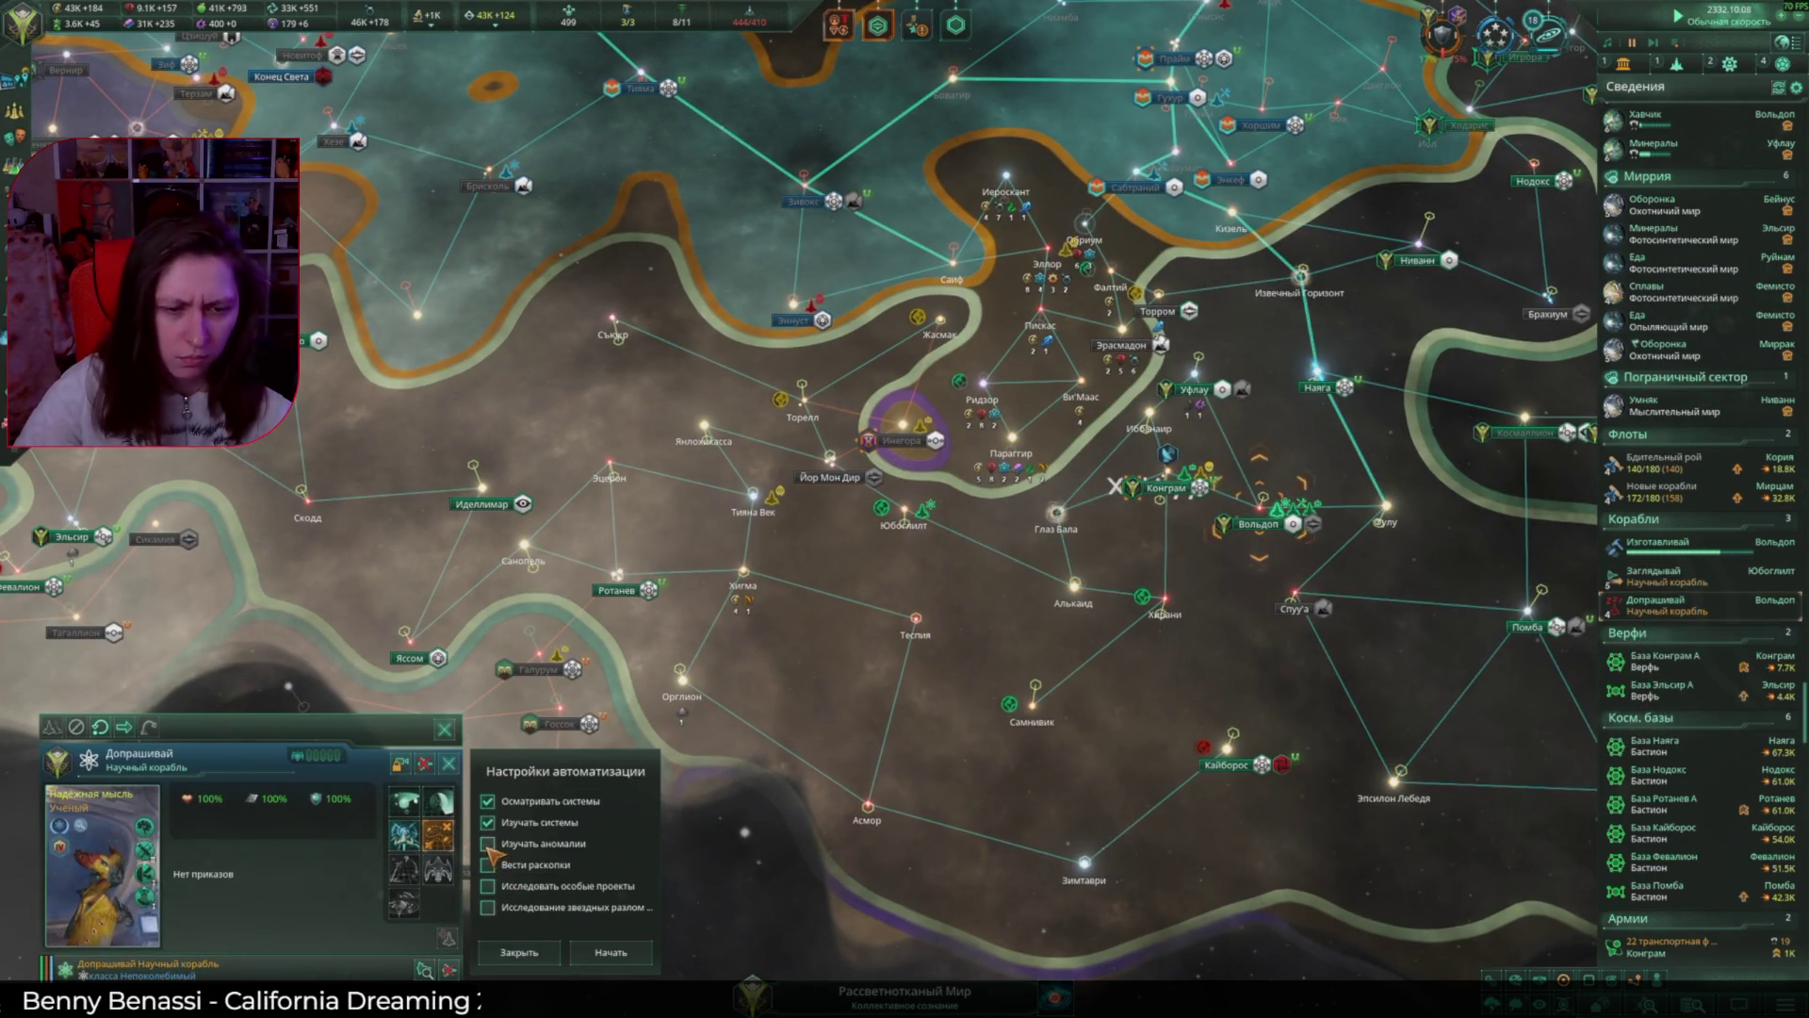
click(611, 952)
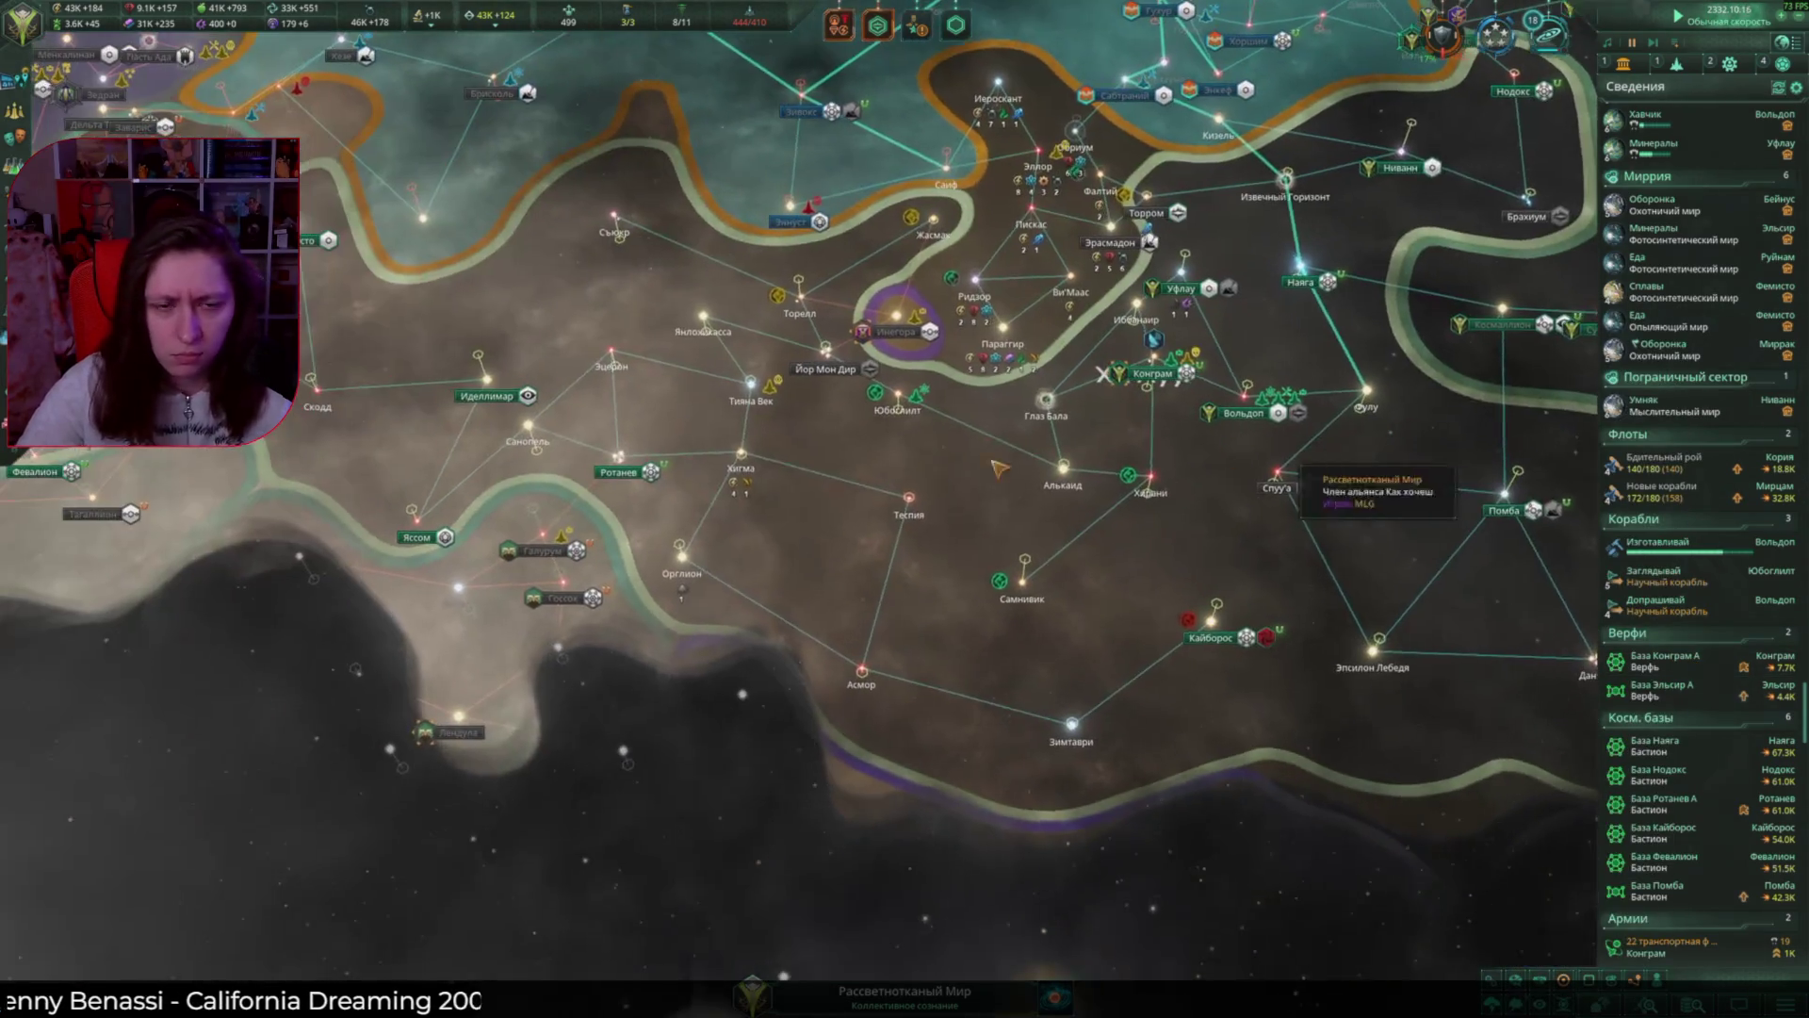
Step: Queue a Станция слежения and a Мощный defense platform at the Ротанев starbase
click(1663, 803)
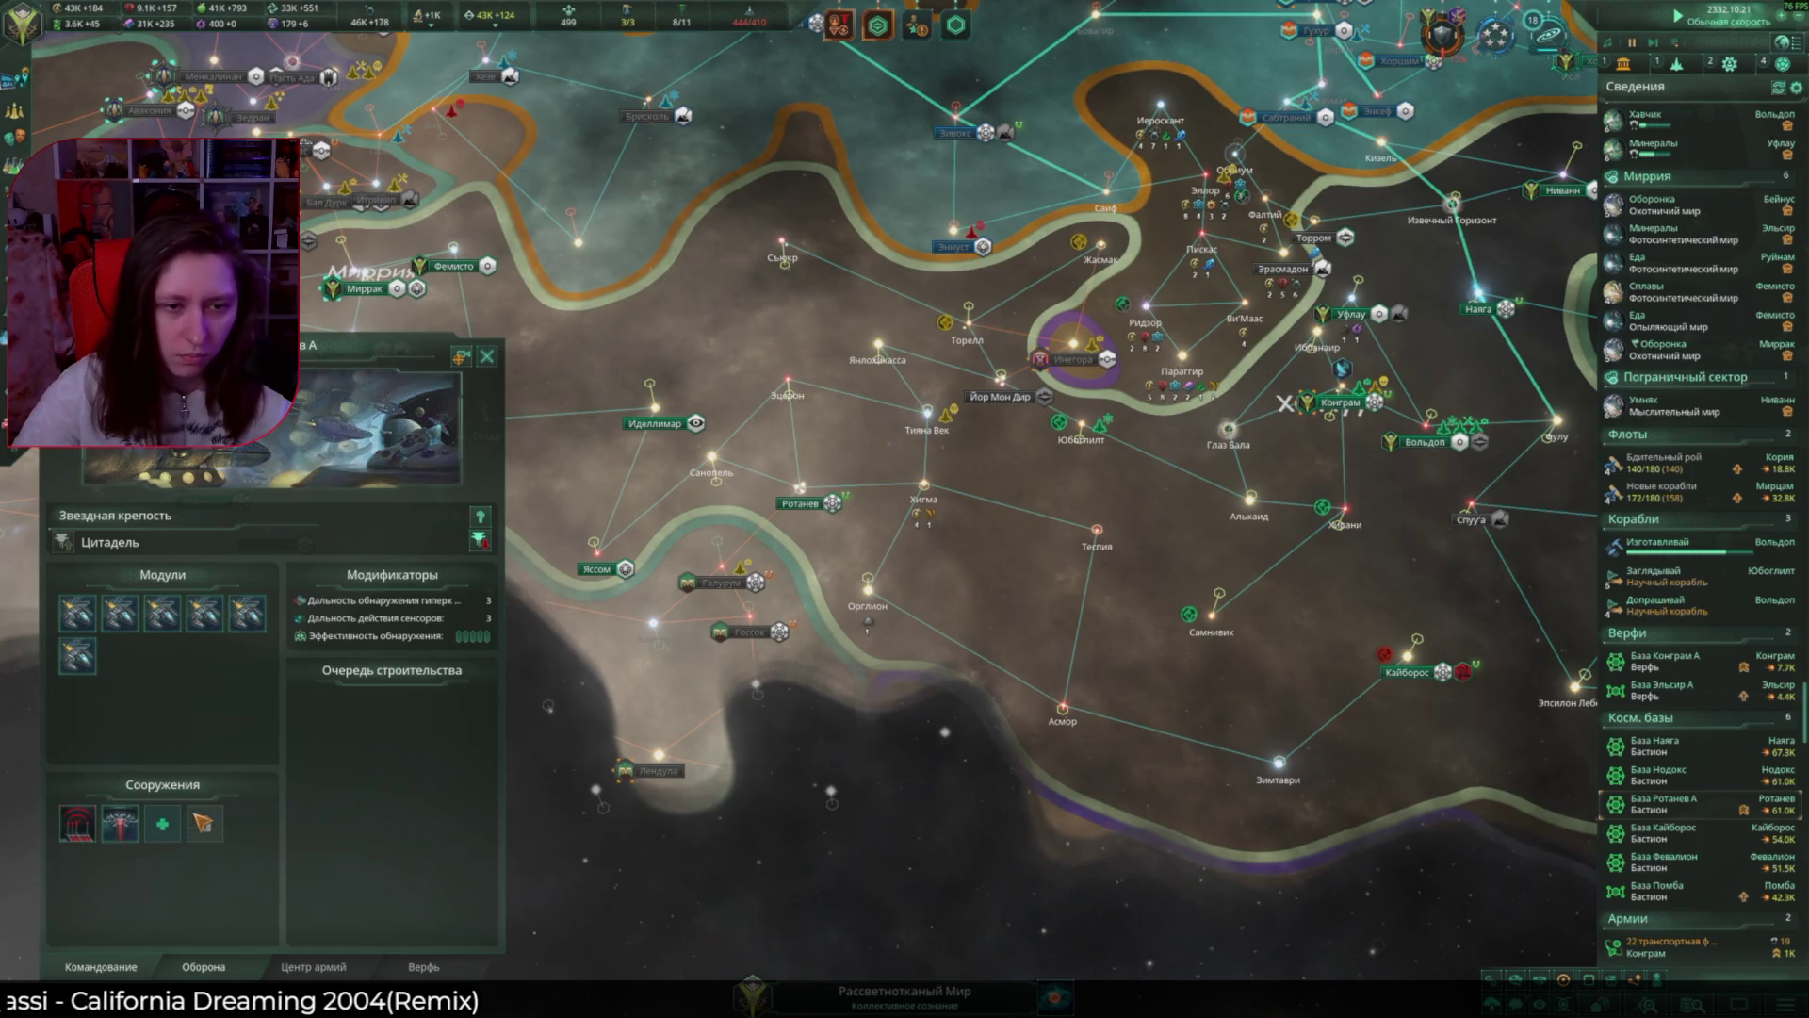
click(162, 823)
click(657, 510)
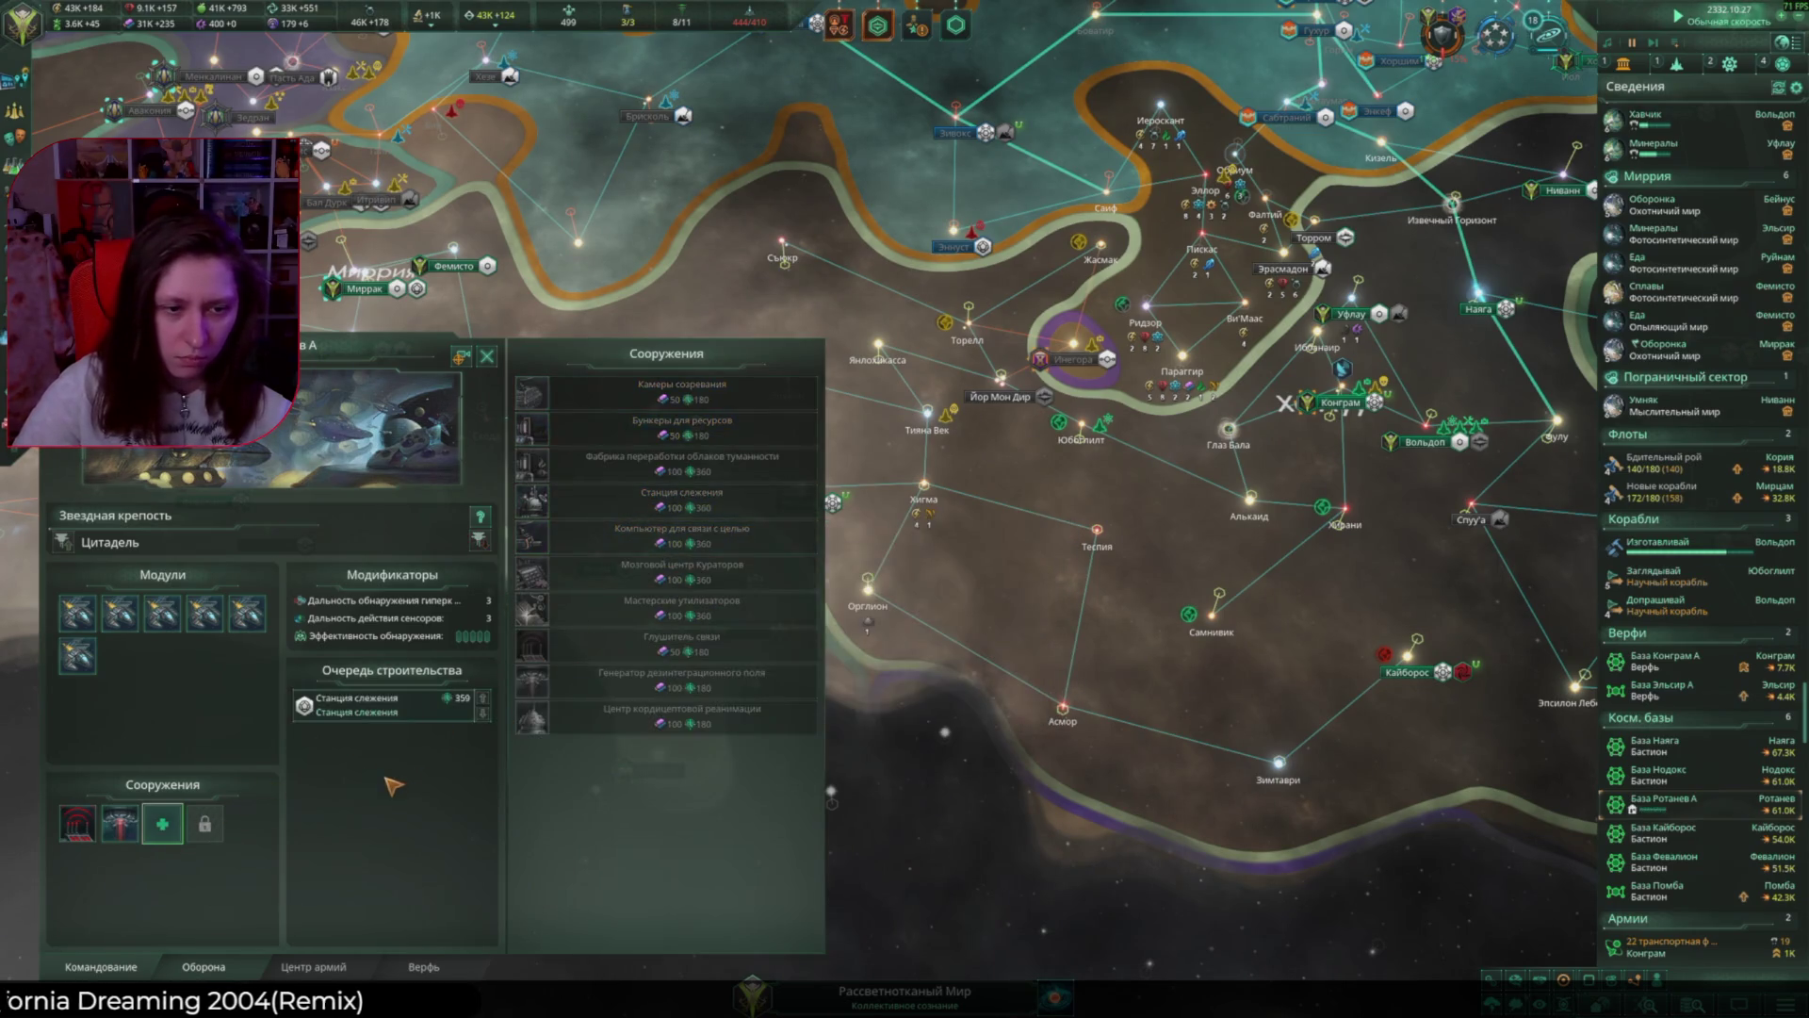
click(618, 417)
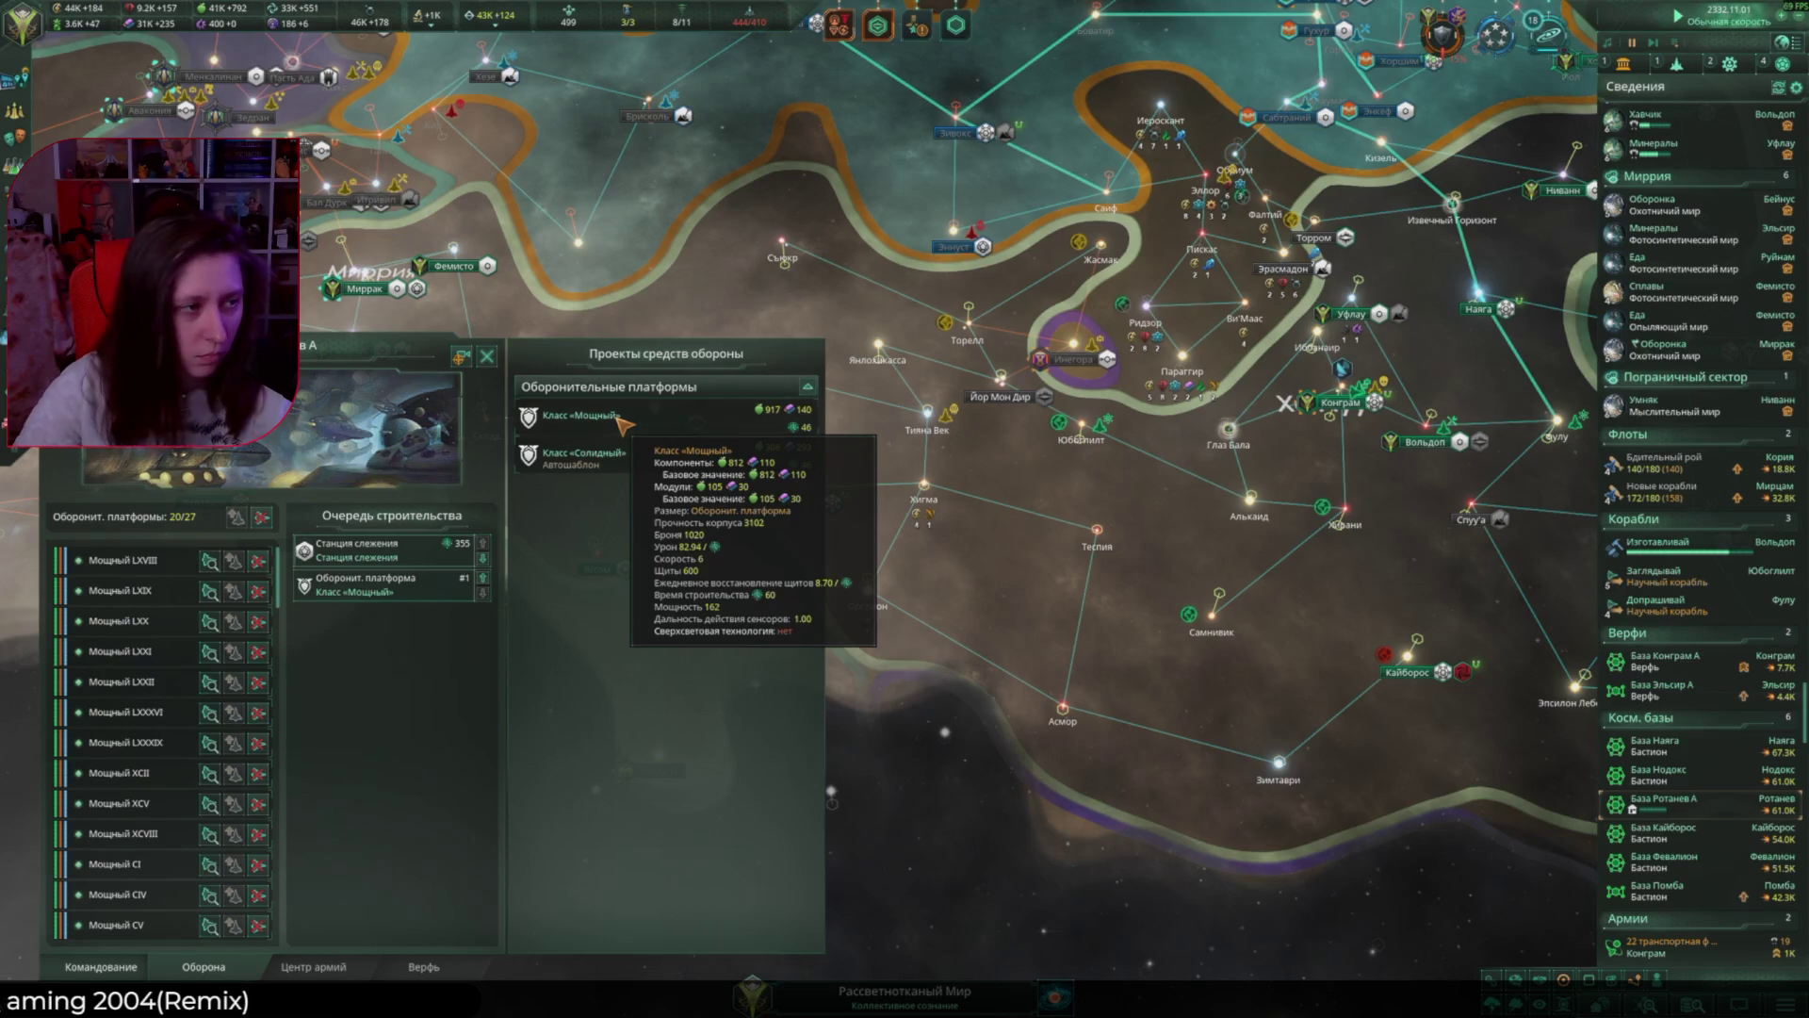
key(Escape)
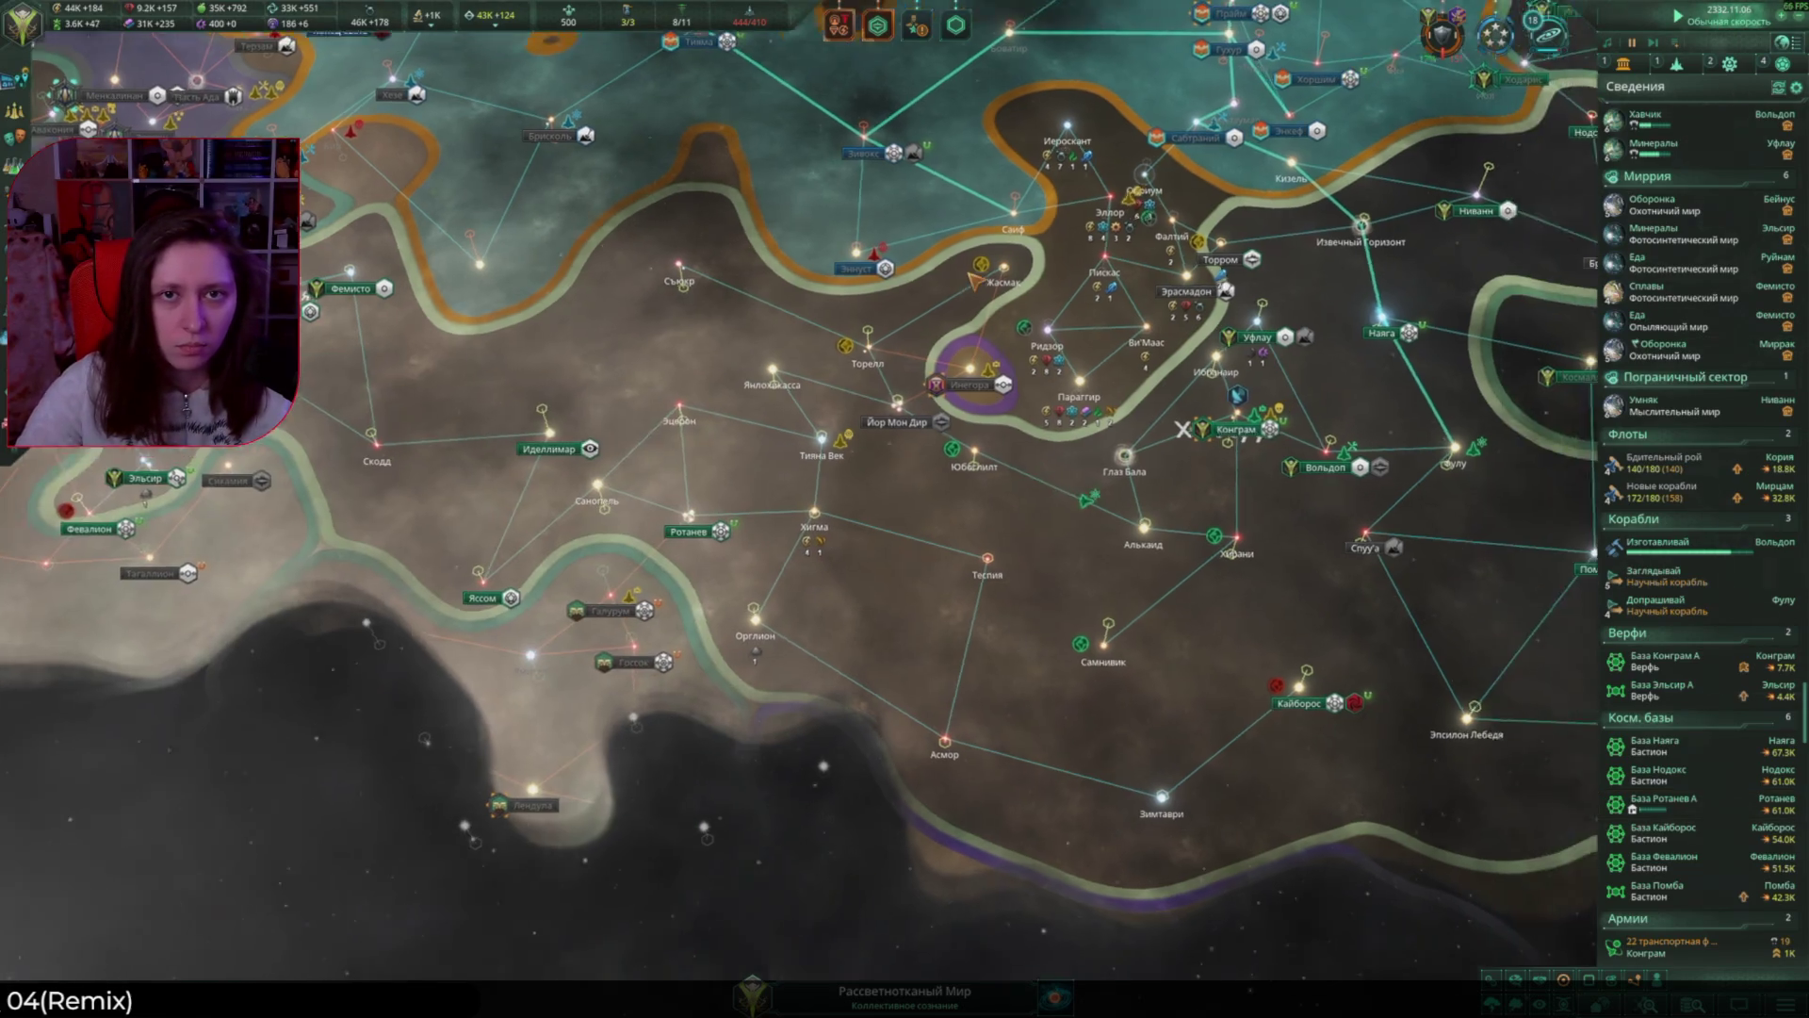
key(w)
click(1700, 362)
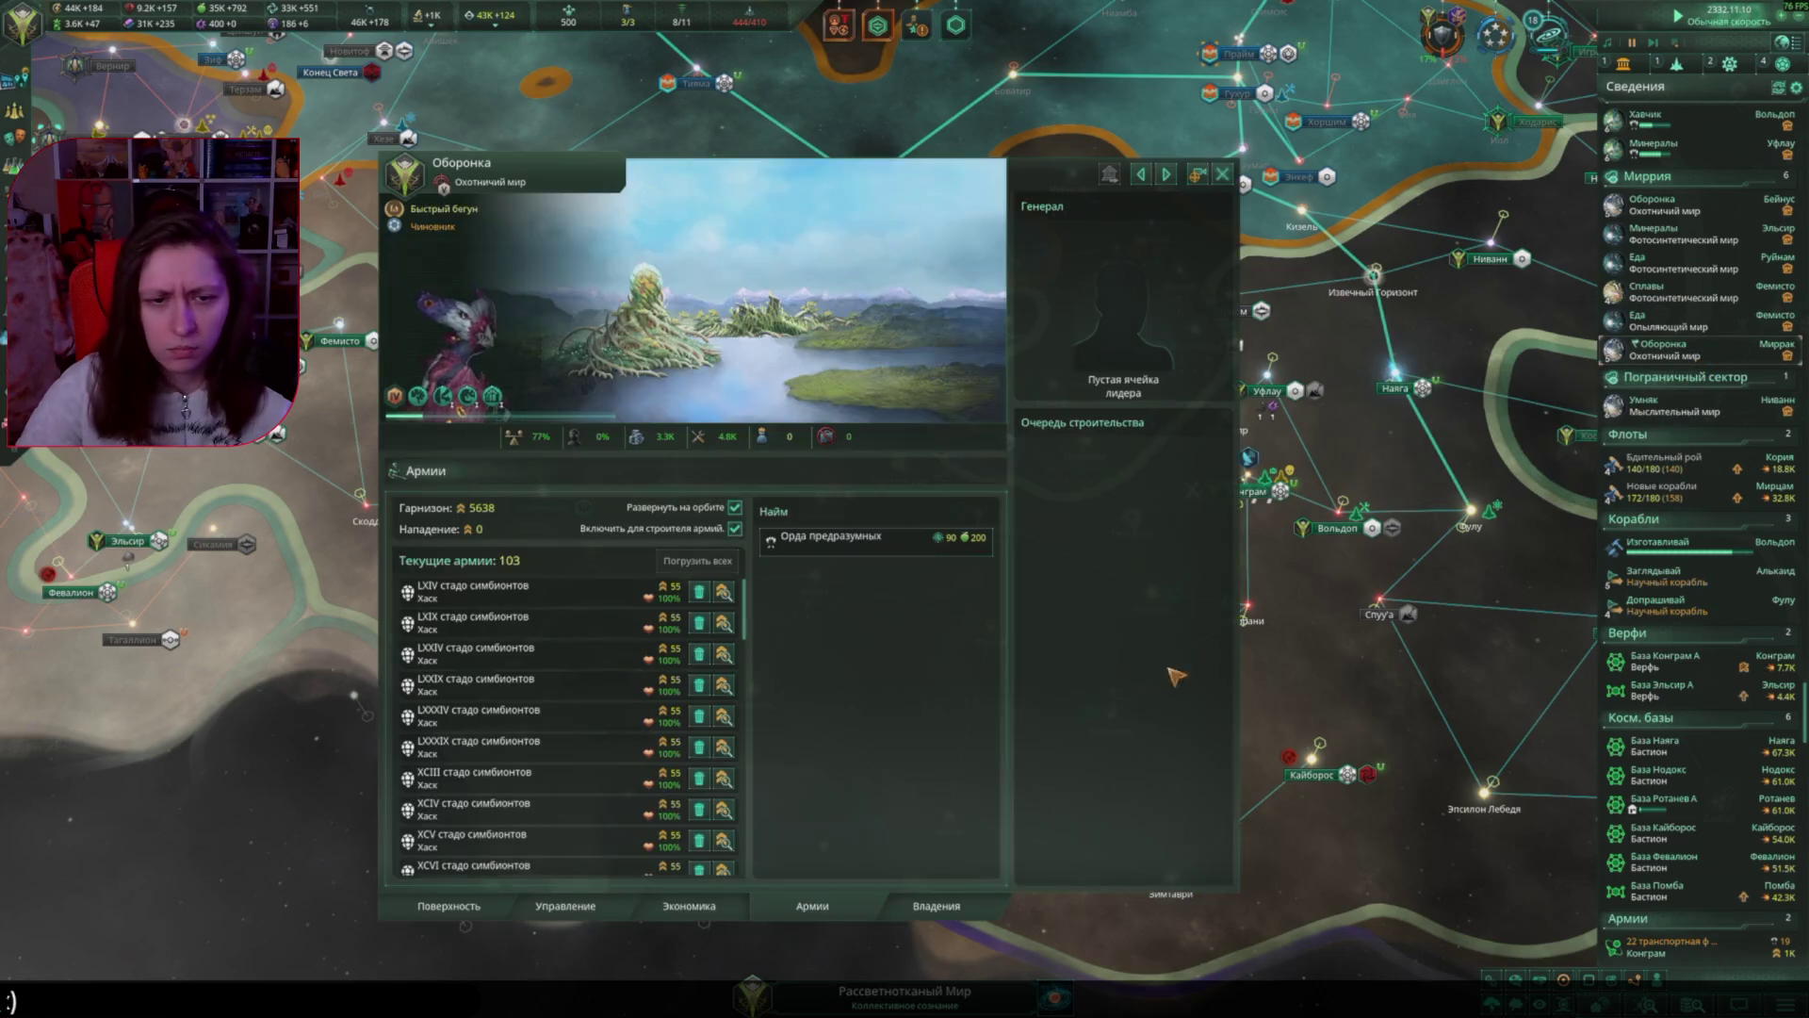
Step: Queue a Коллективный биом and the Планетарный корневой центр upgrade on Оборонка
click(449, 906)
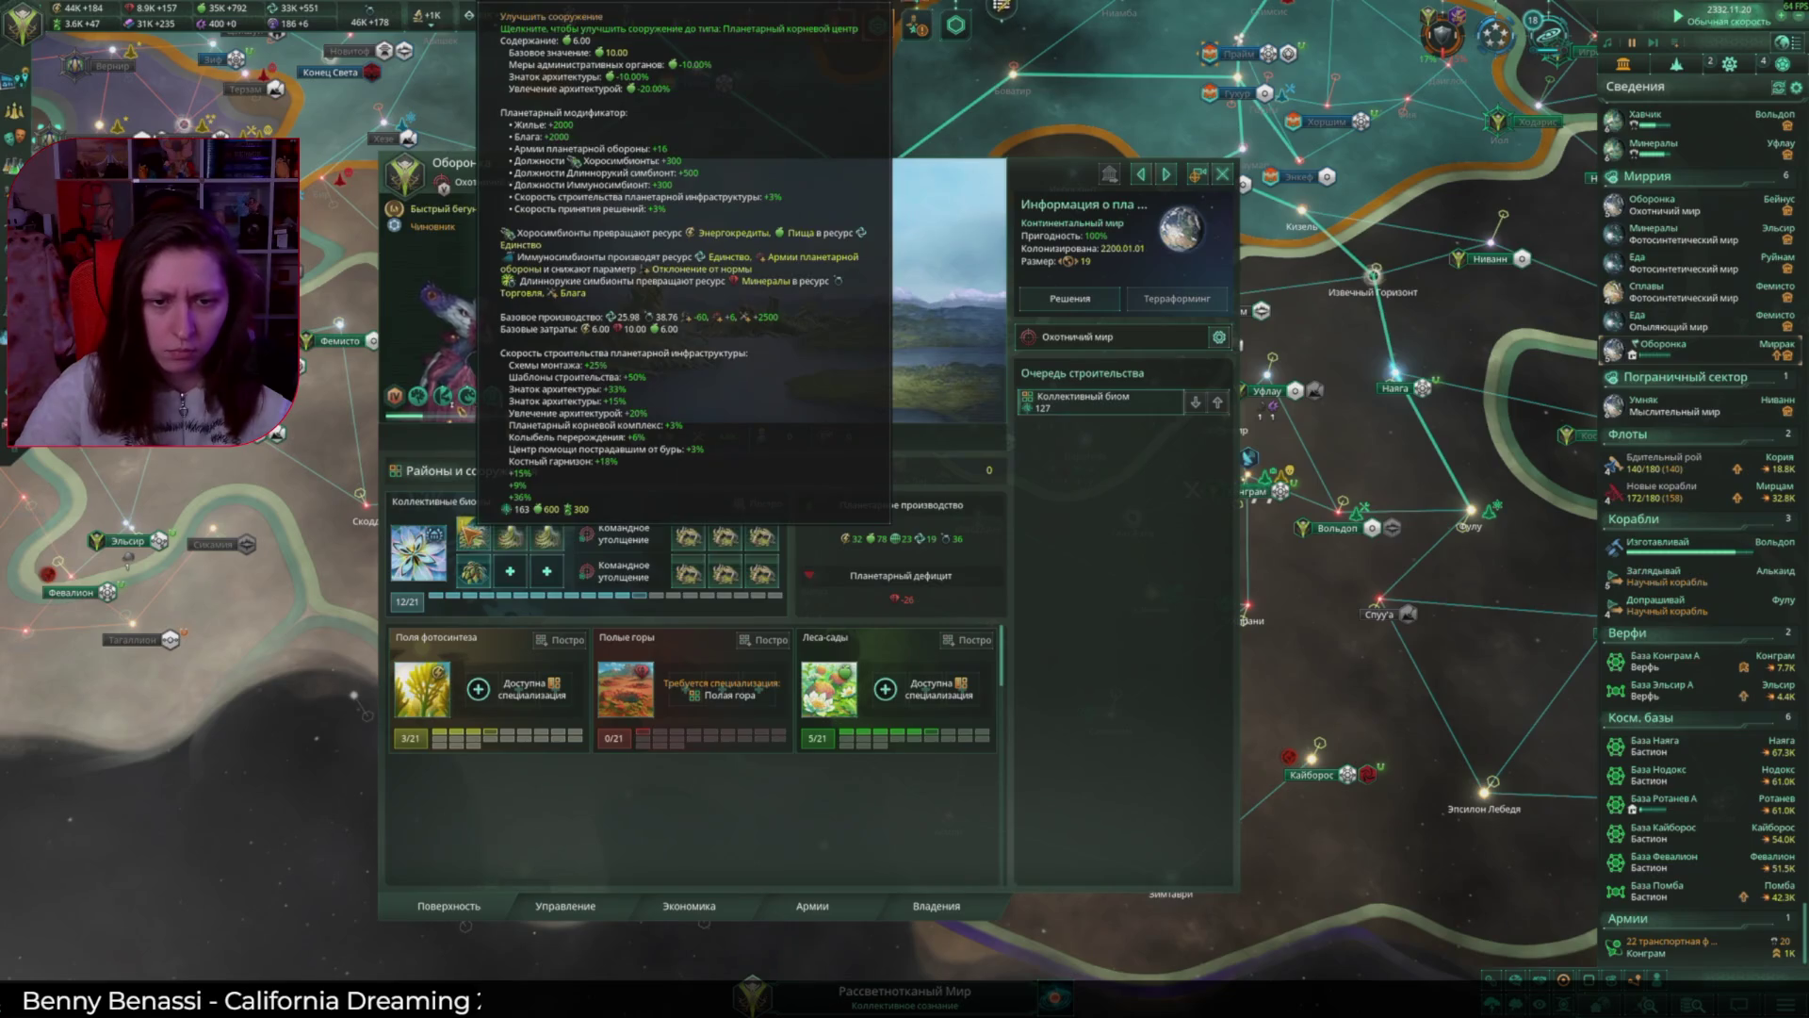
click(778, 505)
click(1069, 298)
click(1339, 253)
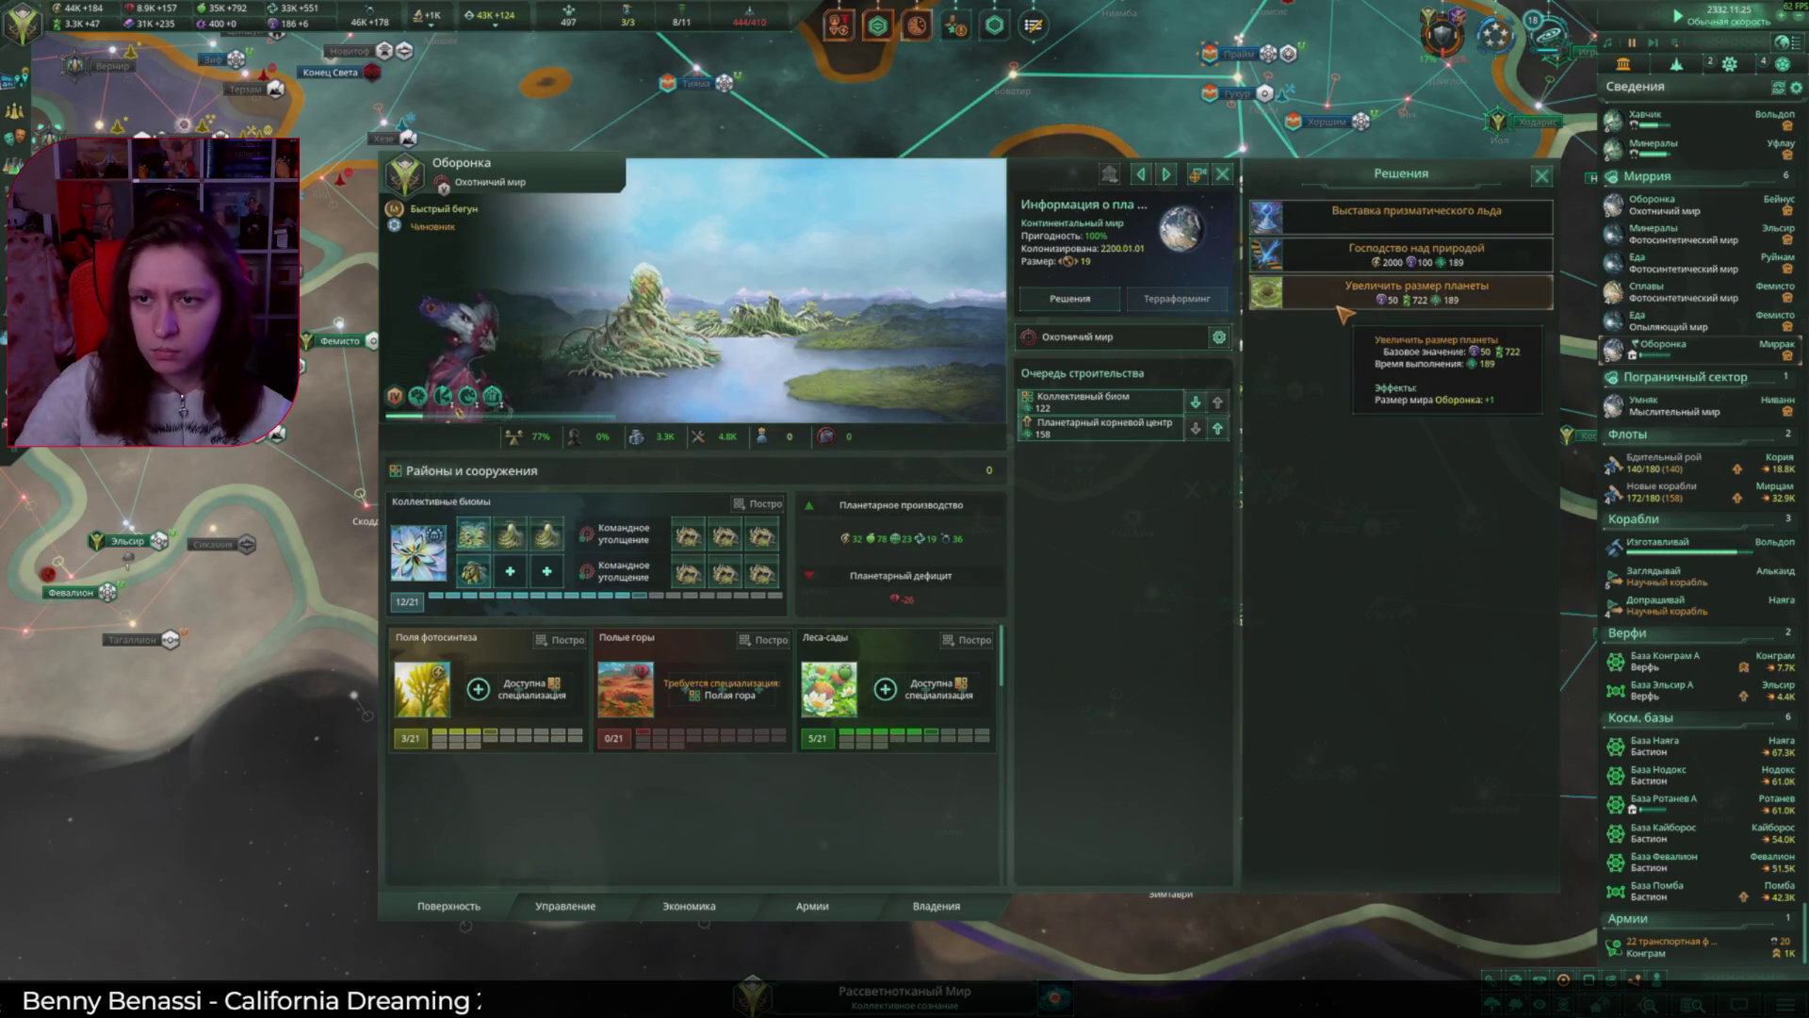
click(1331, 264)
click(1223, 175)
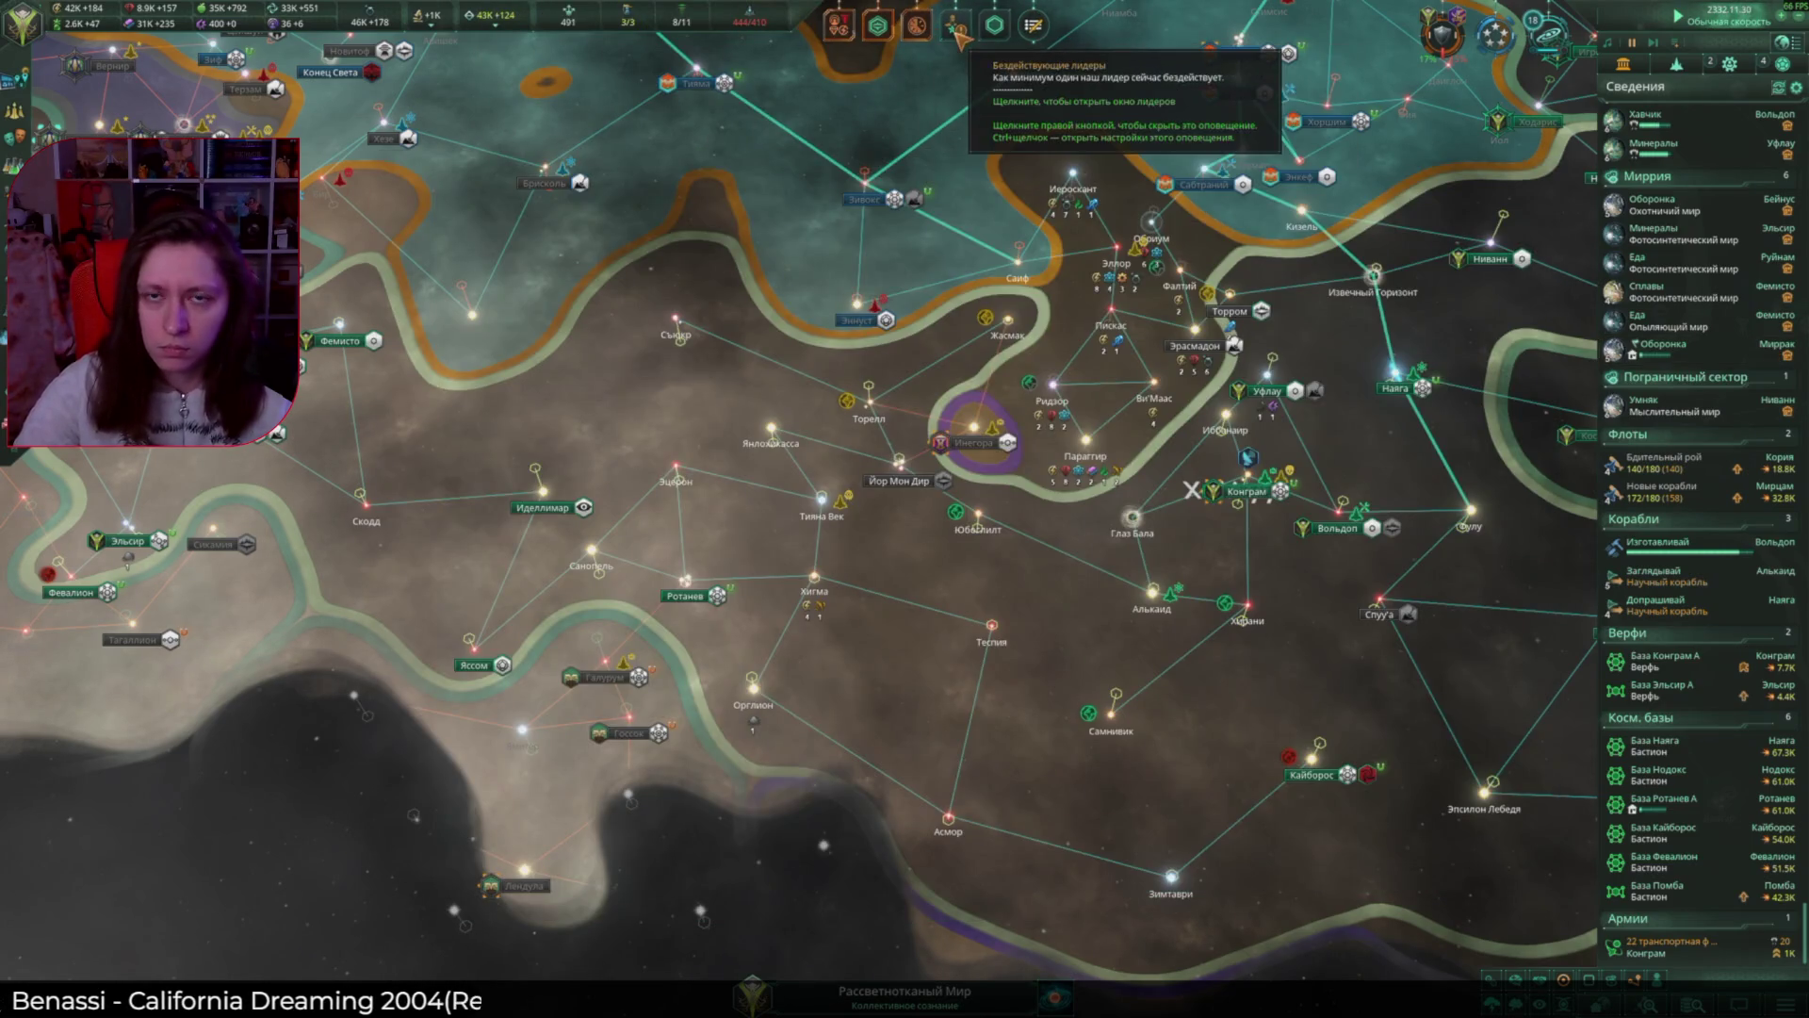
Step: Review the leader list for idle leaders and bring the eastern hive systems into view
click(958, 31)
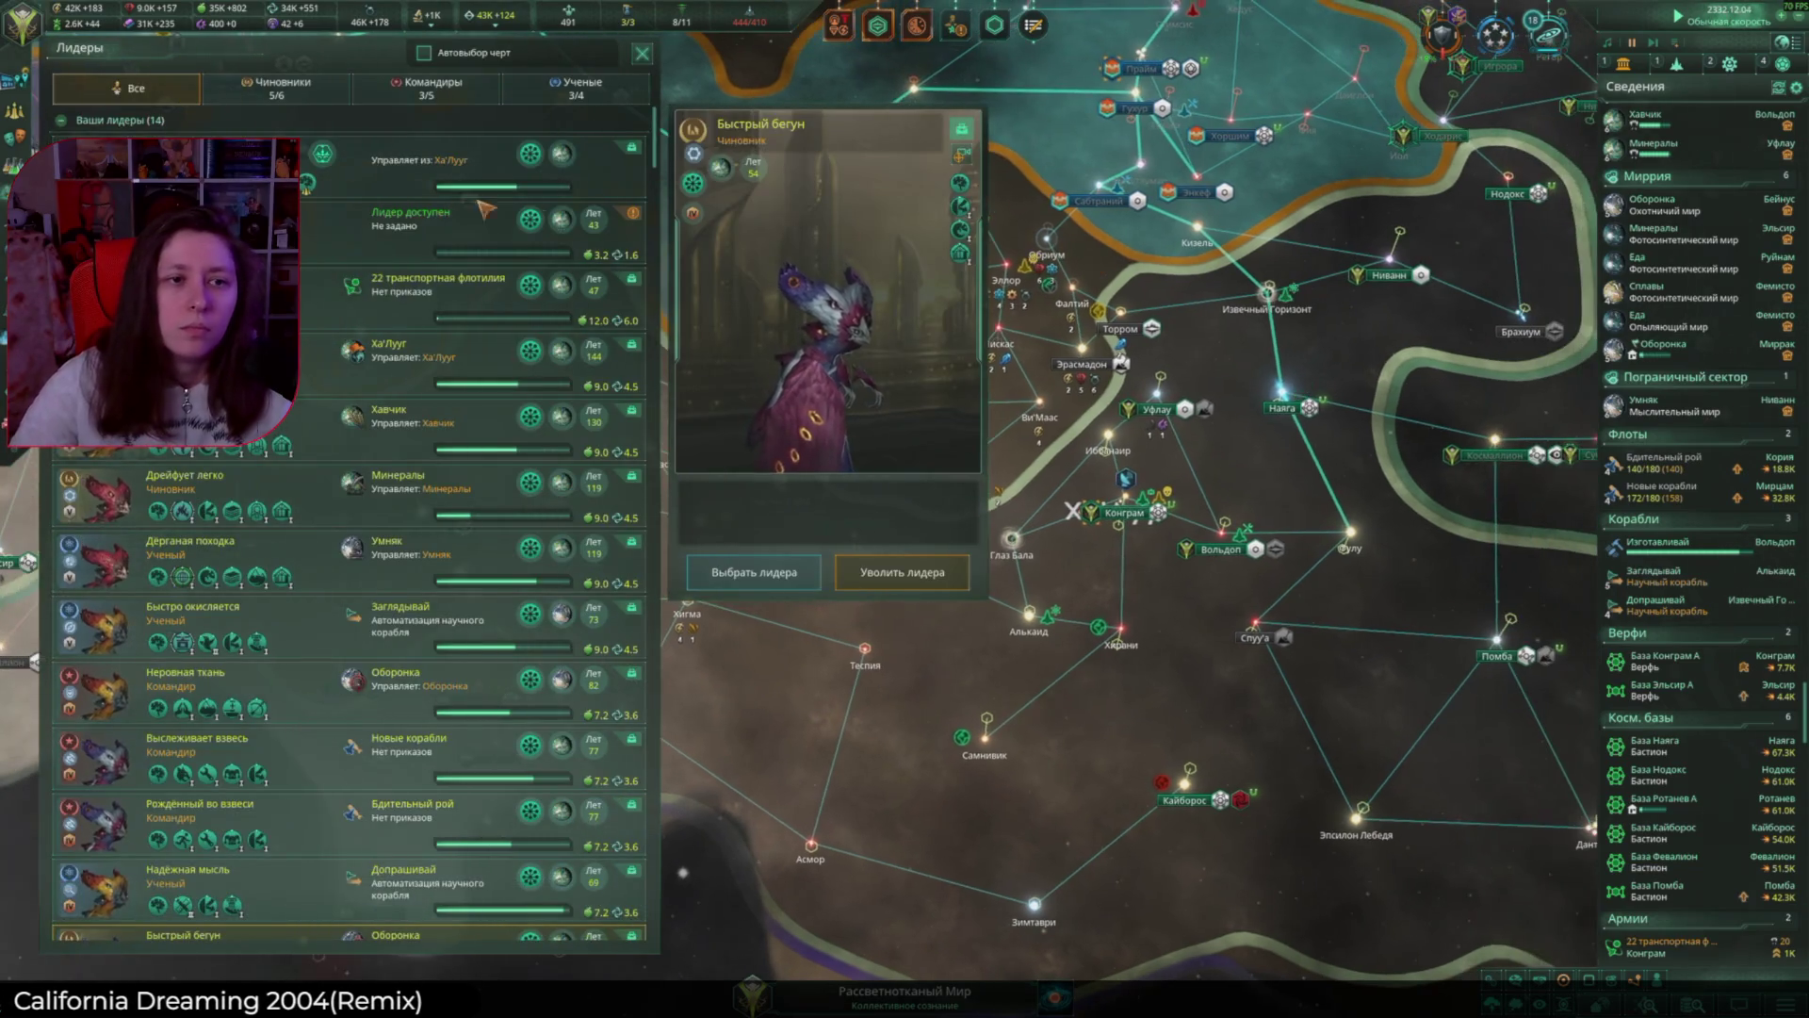
click(1694, 487)
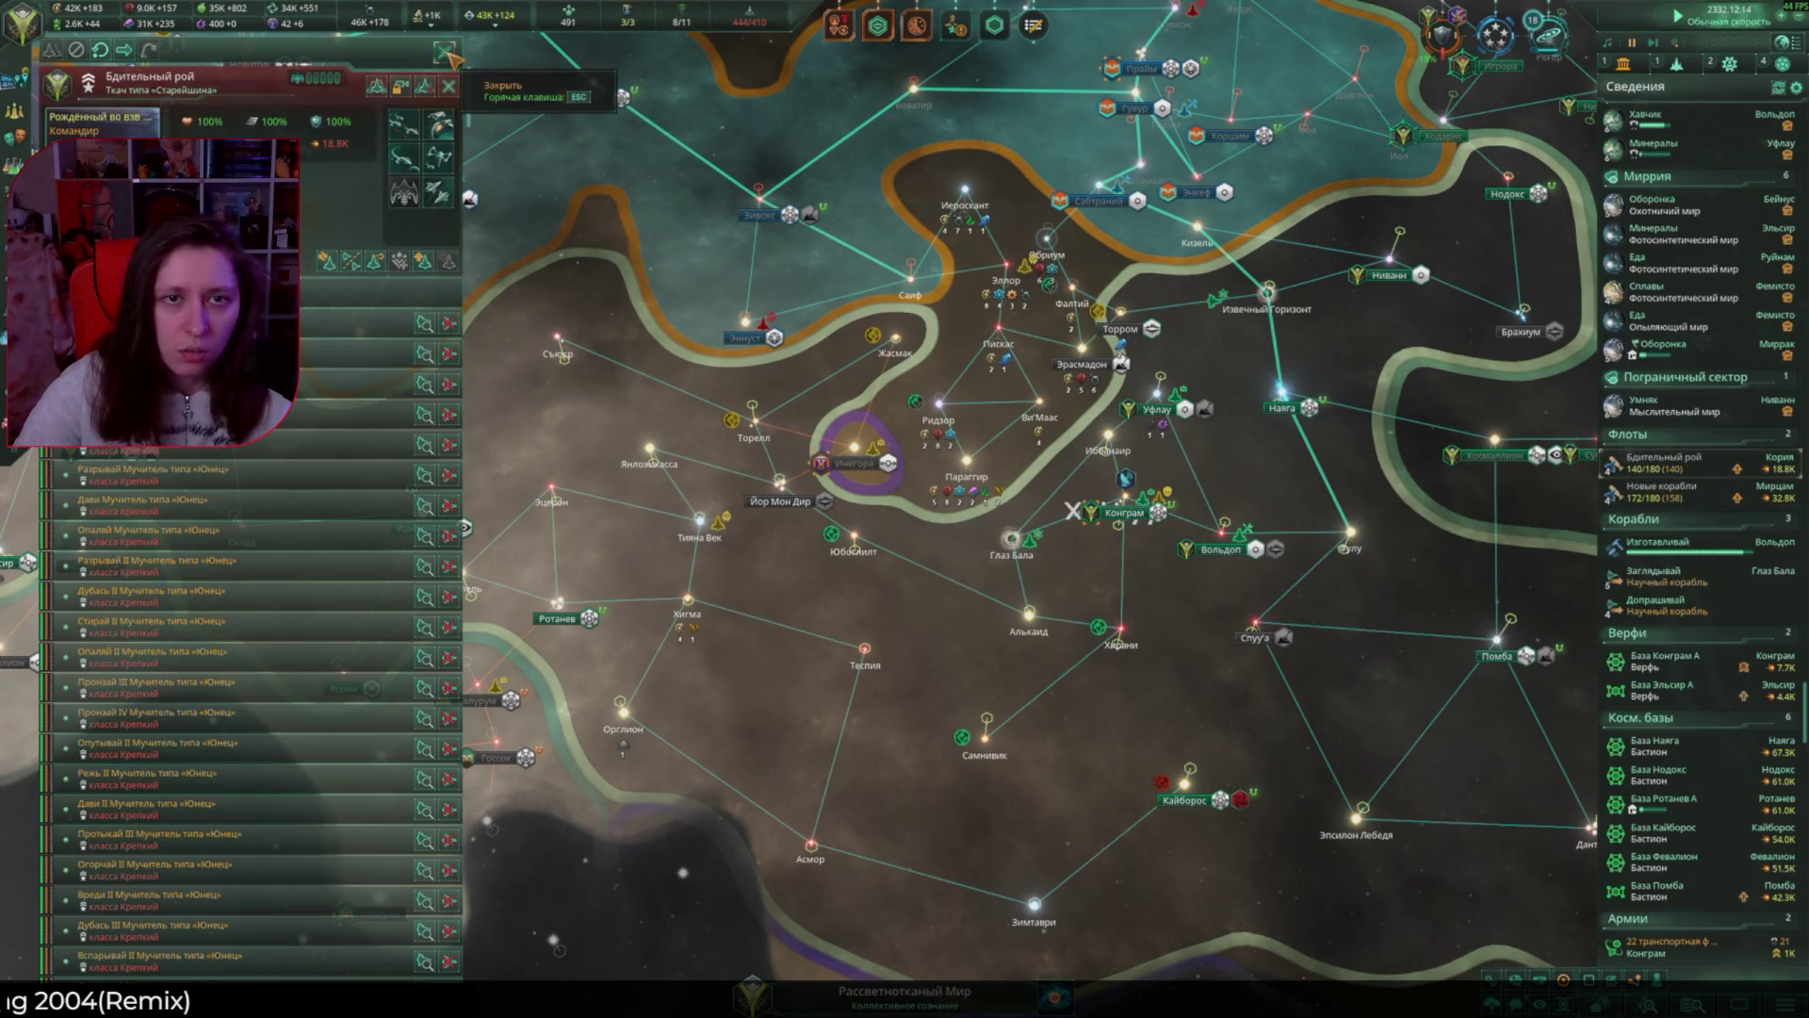
drag(1317, 328, 809, 343)
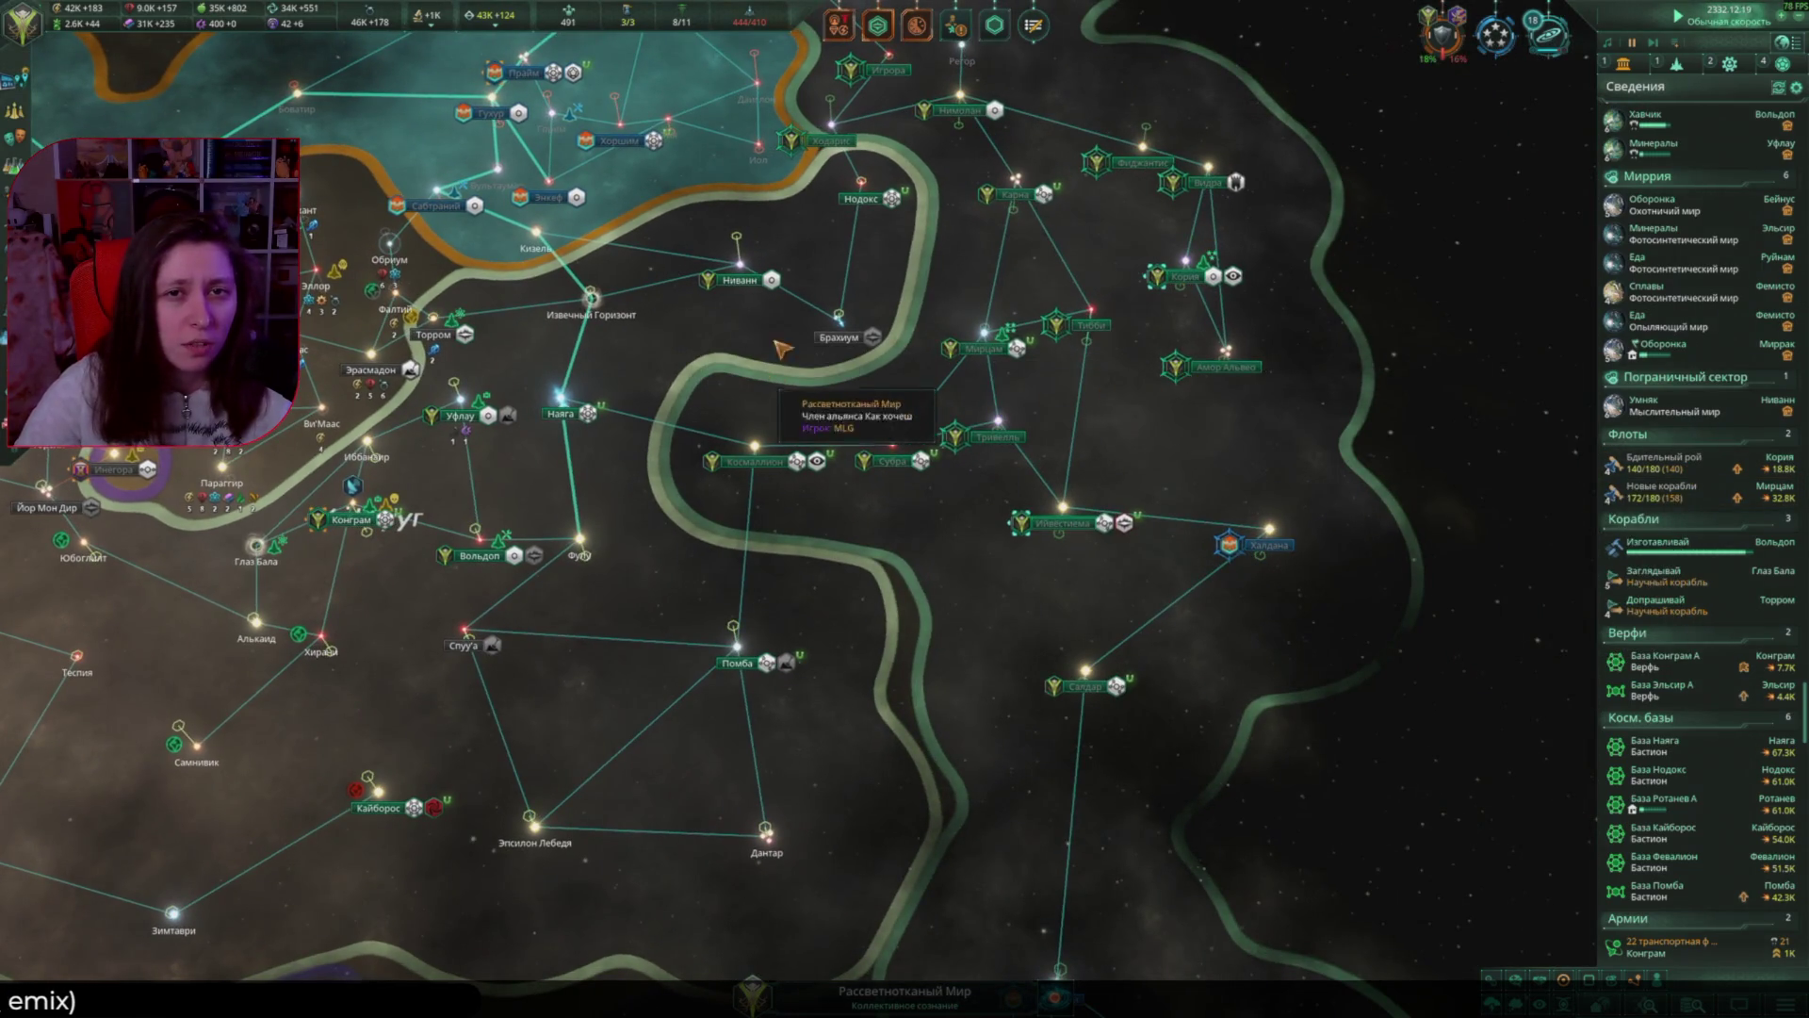
Step: Check attitude and options toward the Квептилийская Иерархия, then fly the camera to its capital
scroll(781, 351, up, 2)
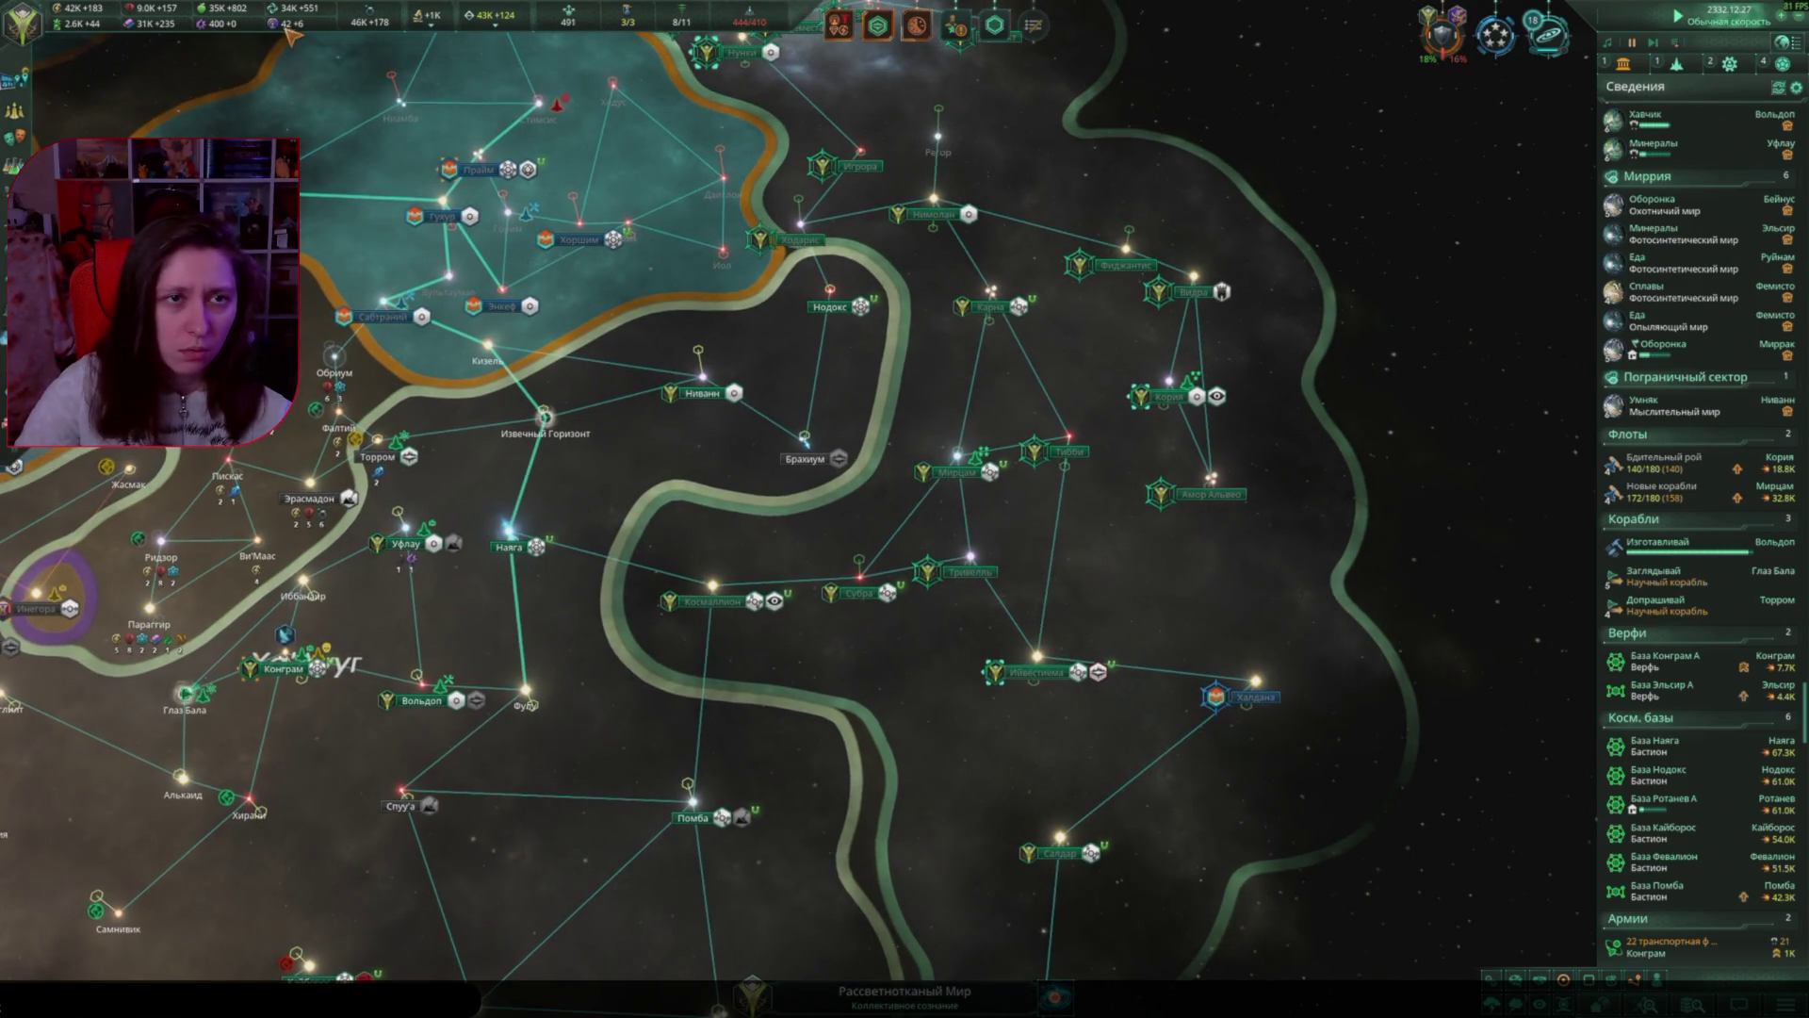
mouse_move(287, 30)
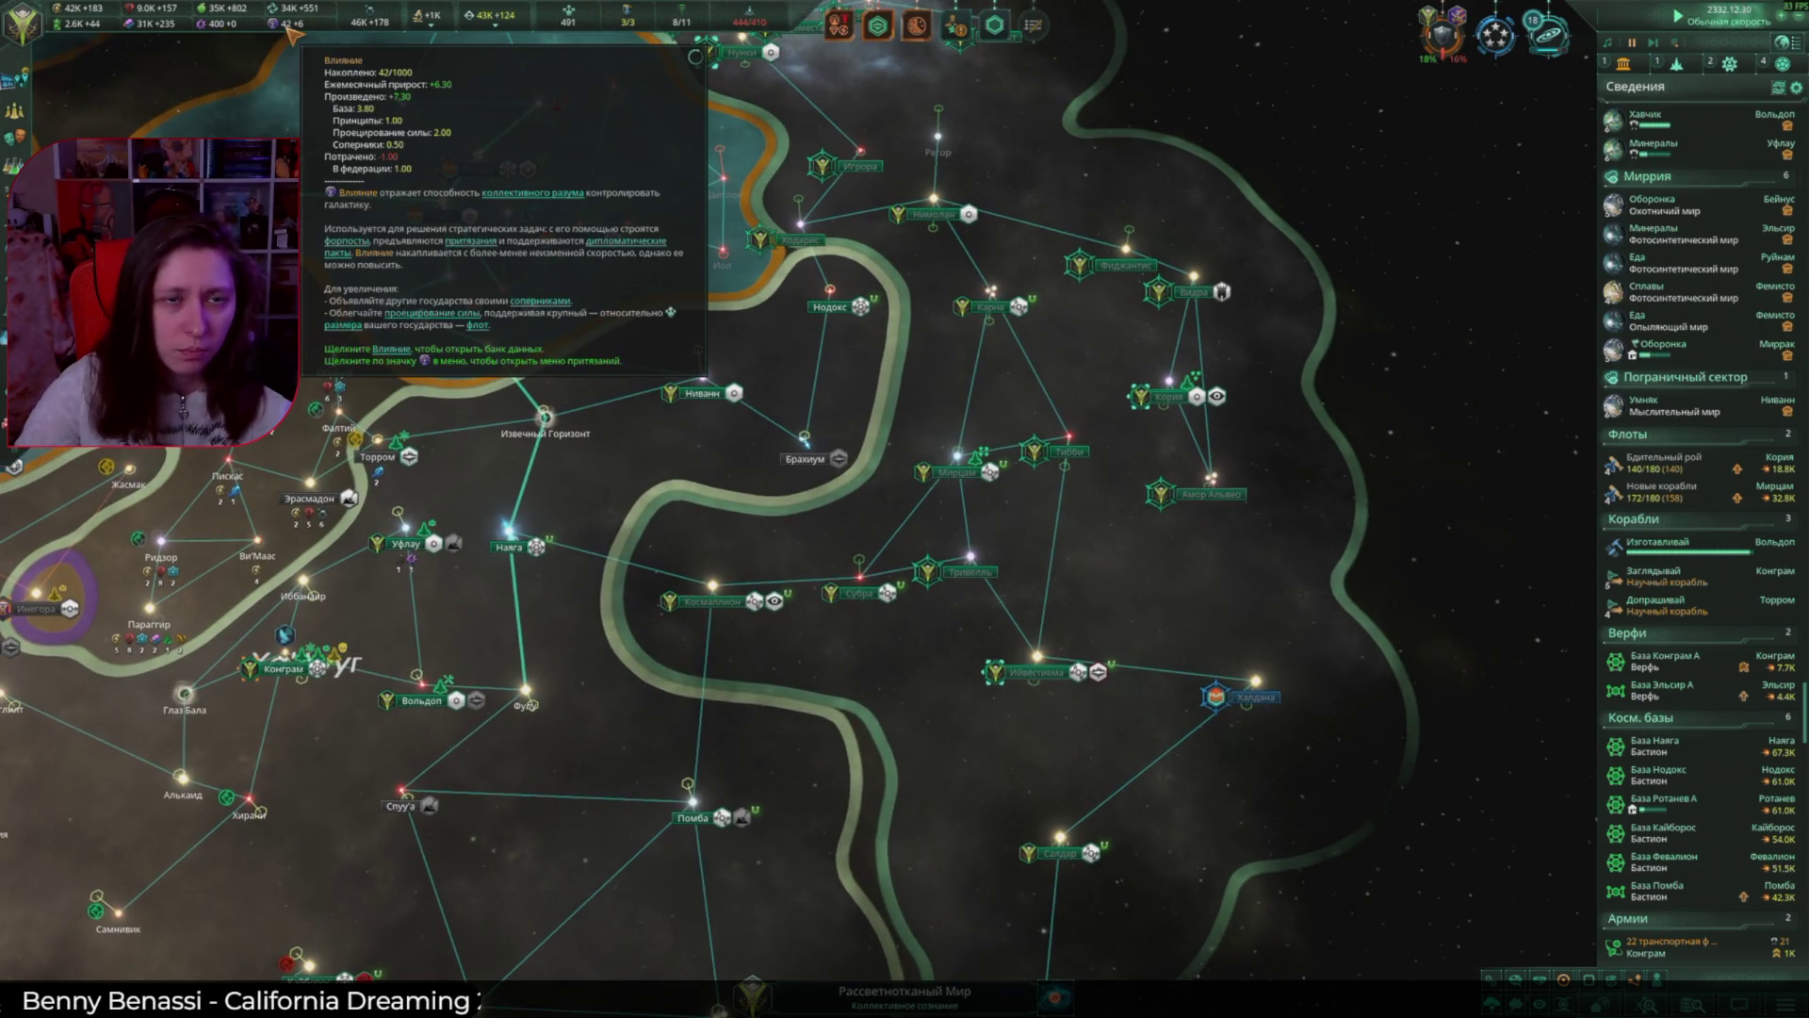
scroll(429, 508, down, 5)
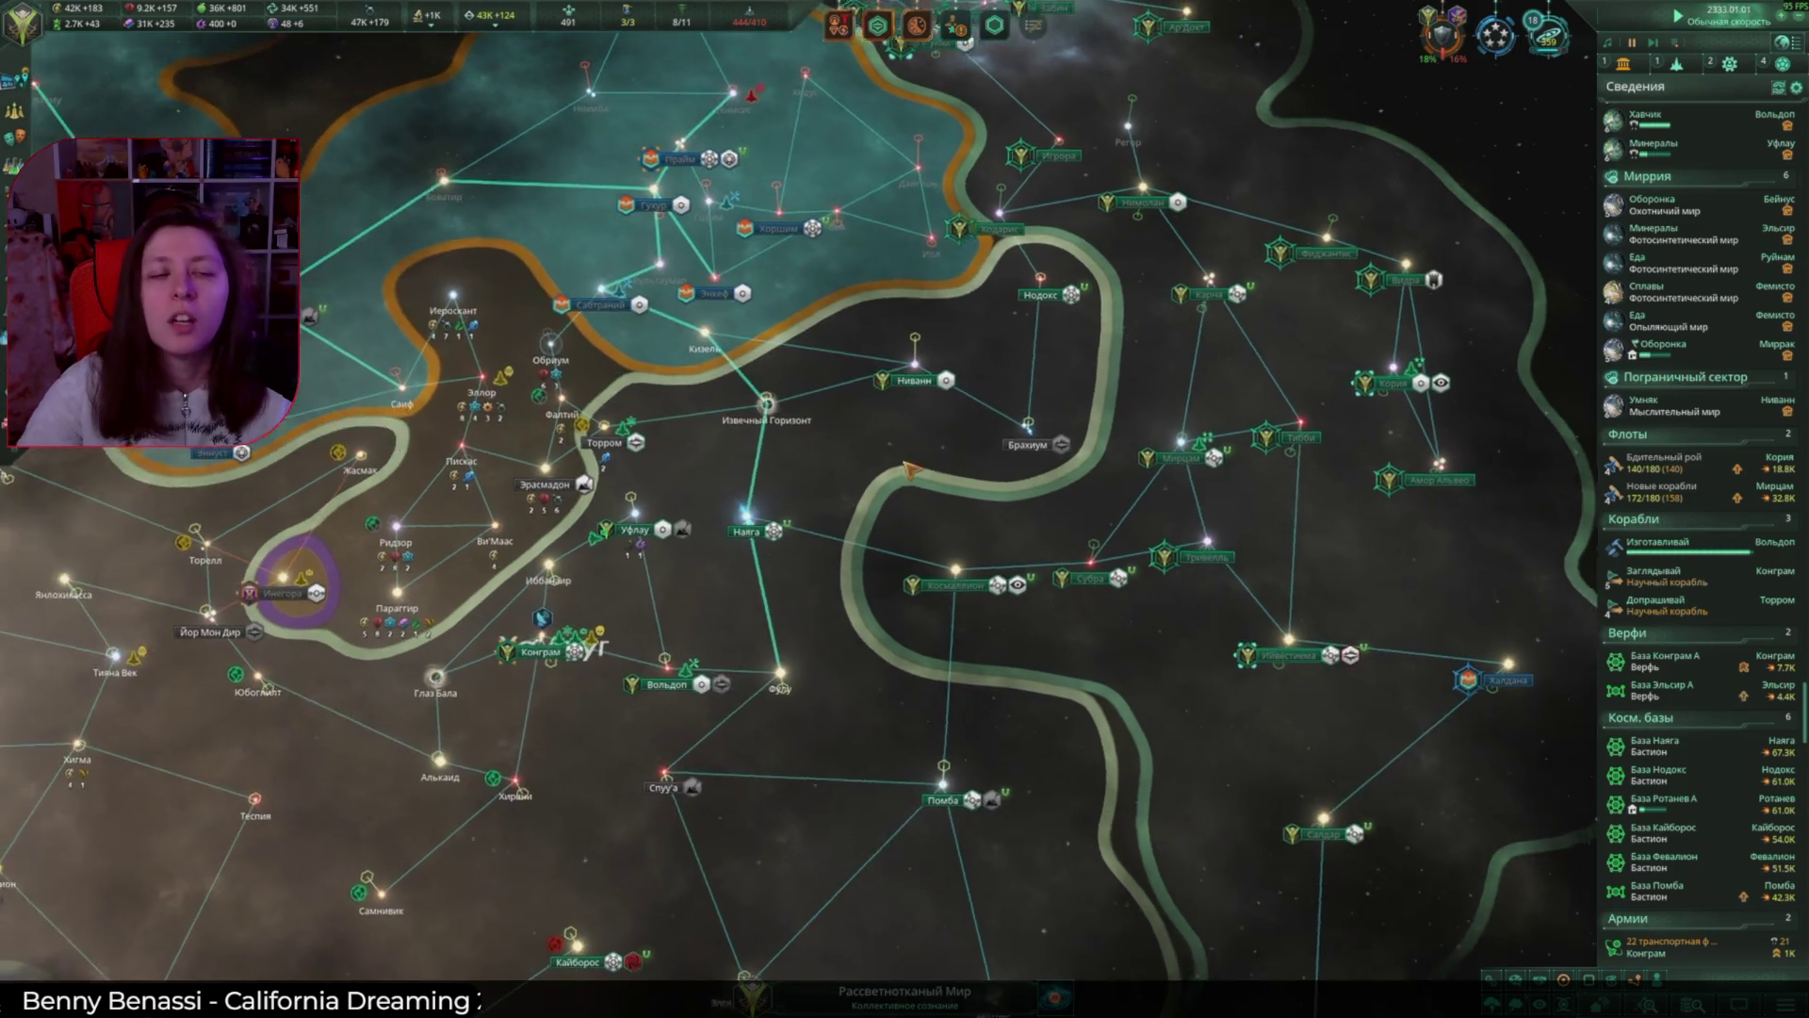
scroll(382, 474, up, 5)
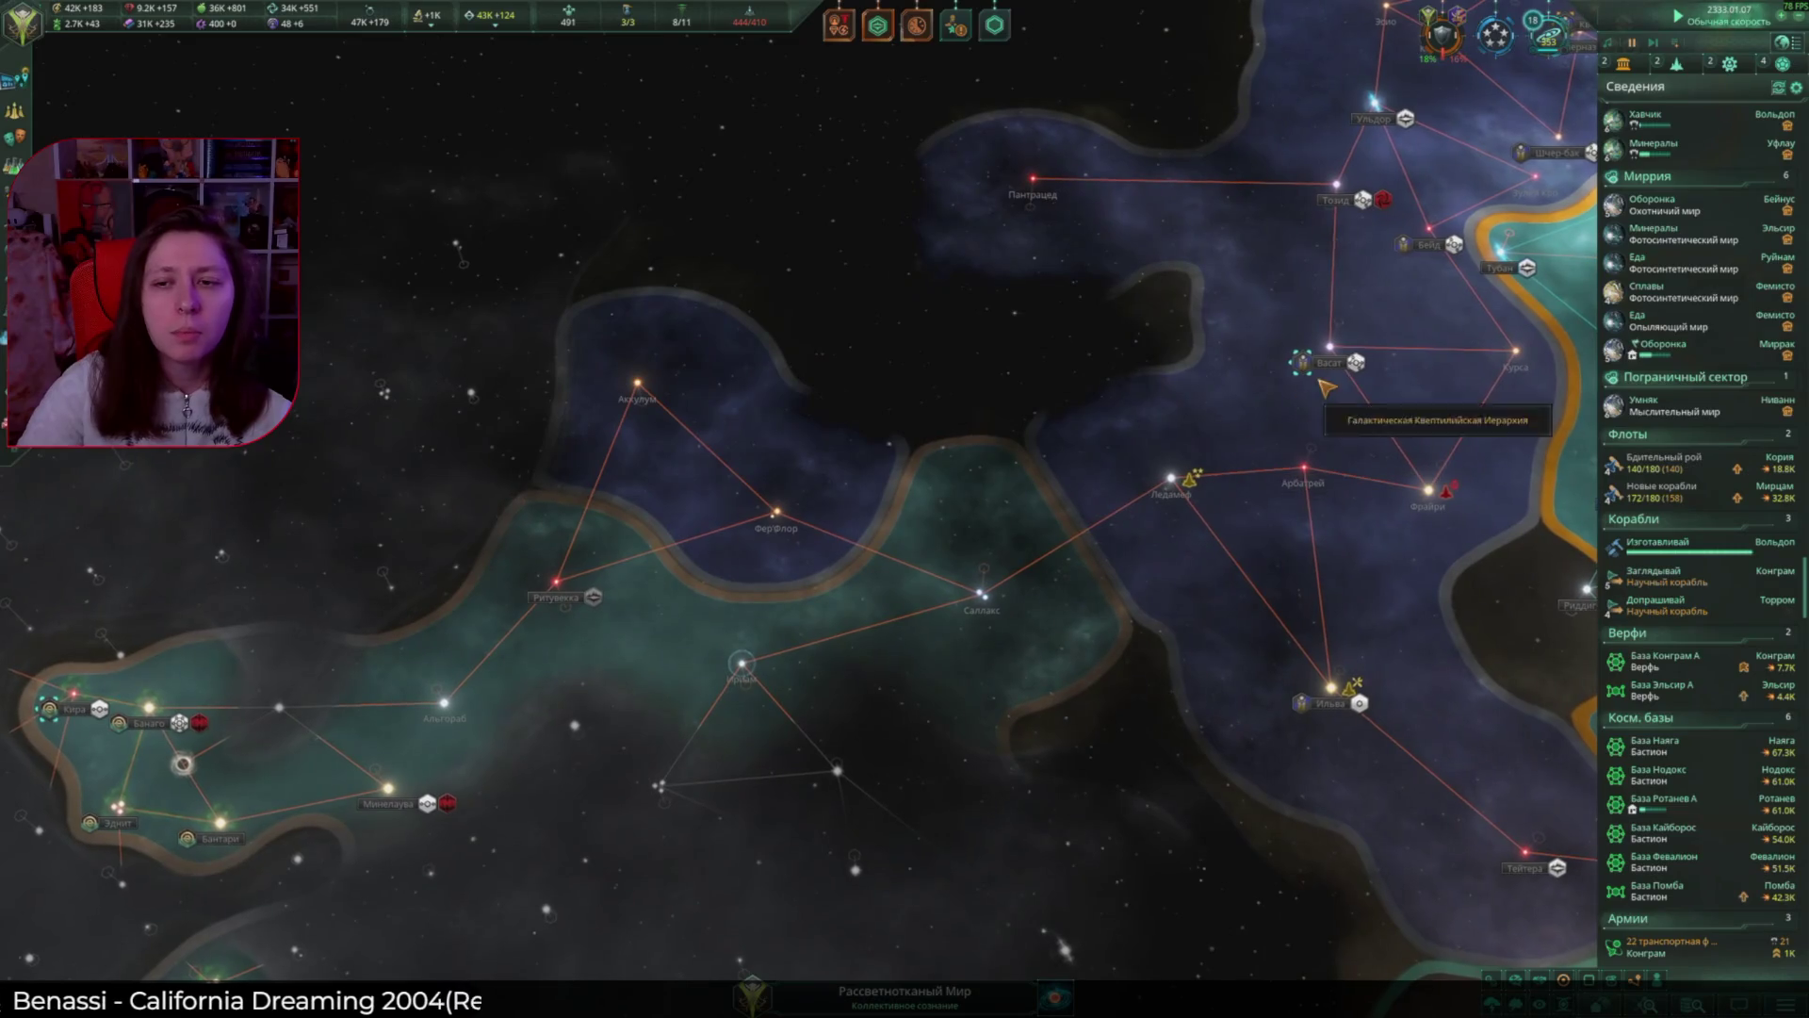
click(1320, 382)
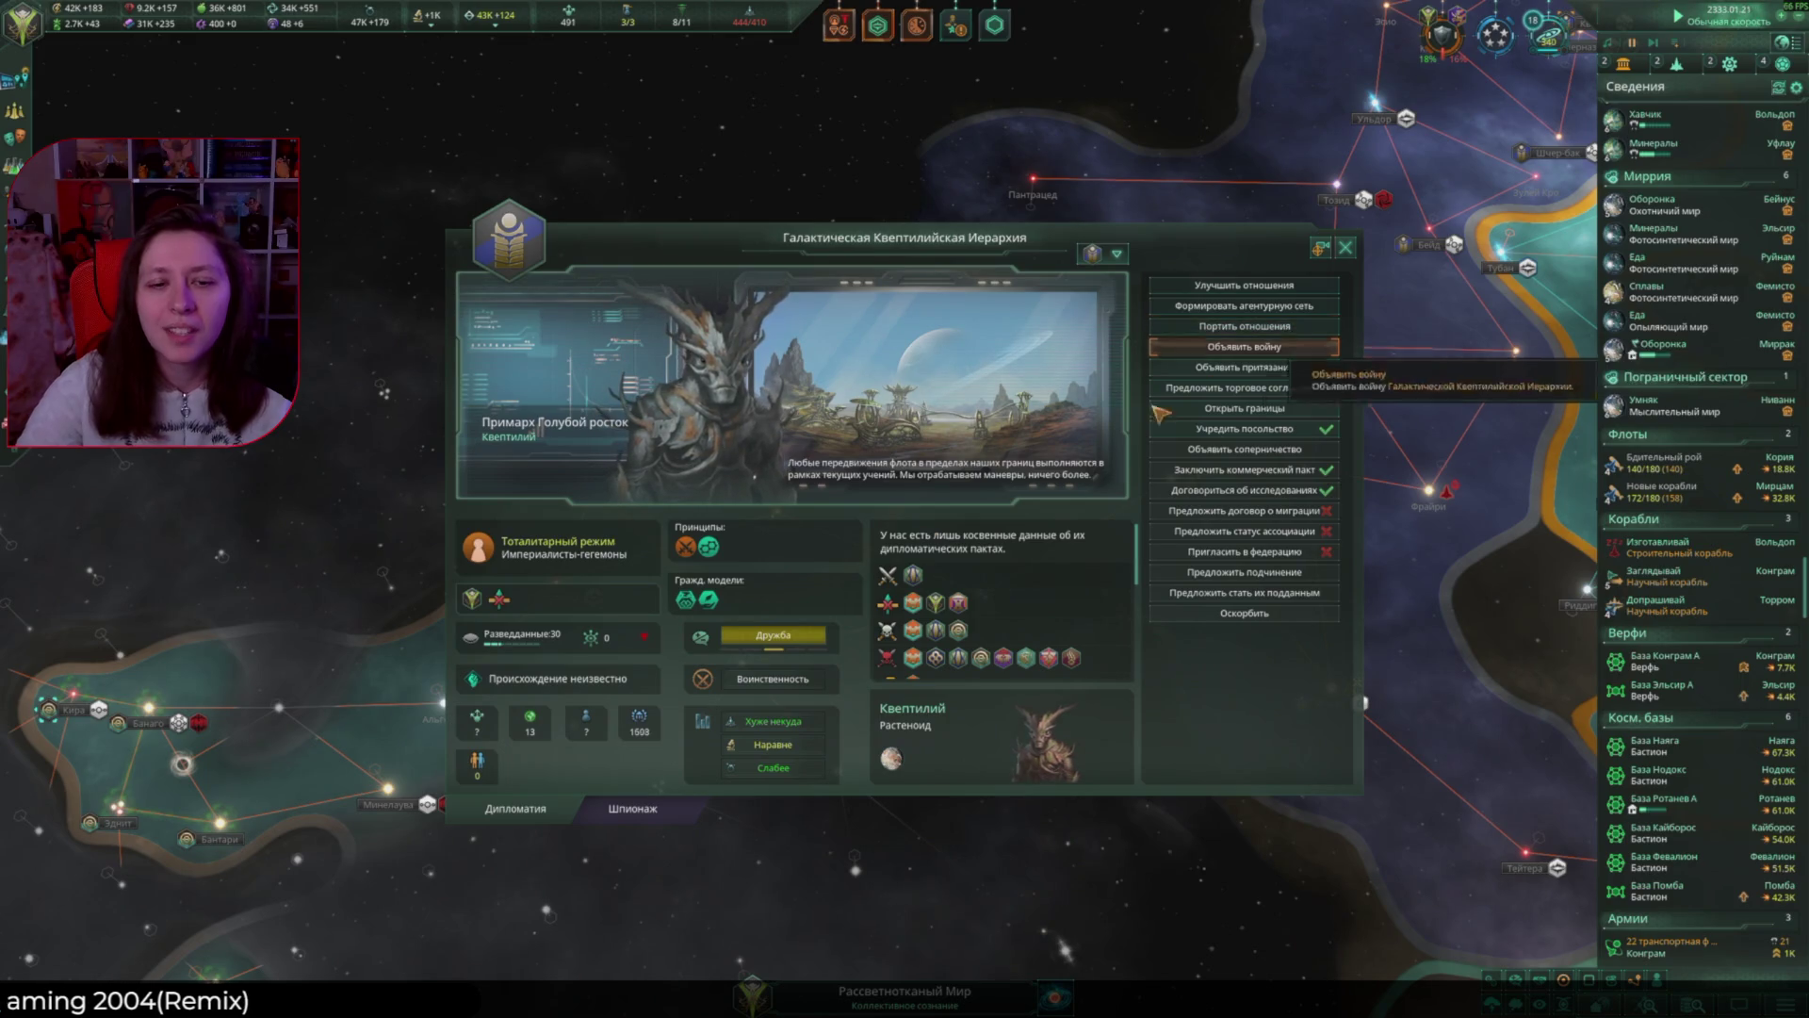
mouse_move(746, 637)
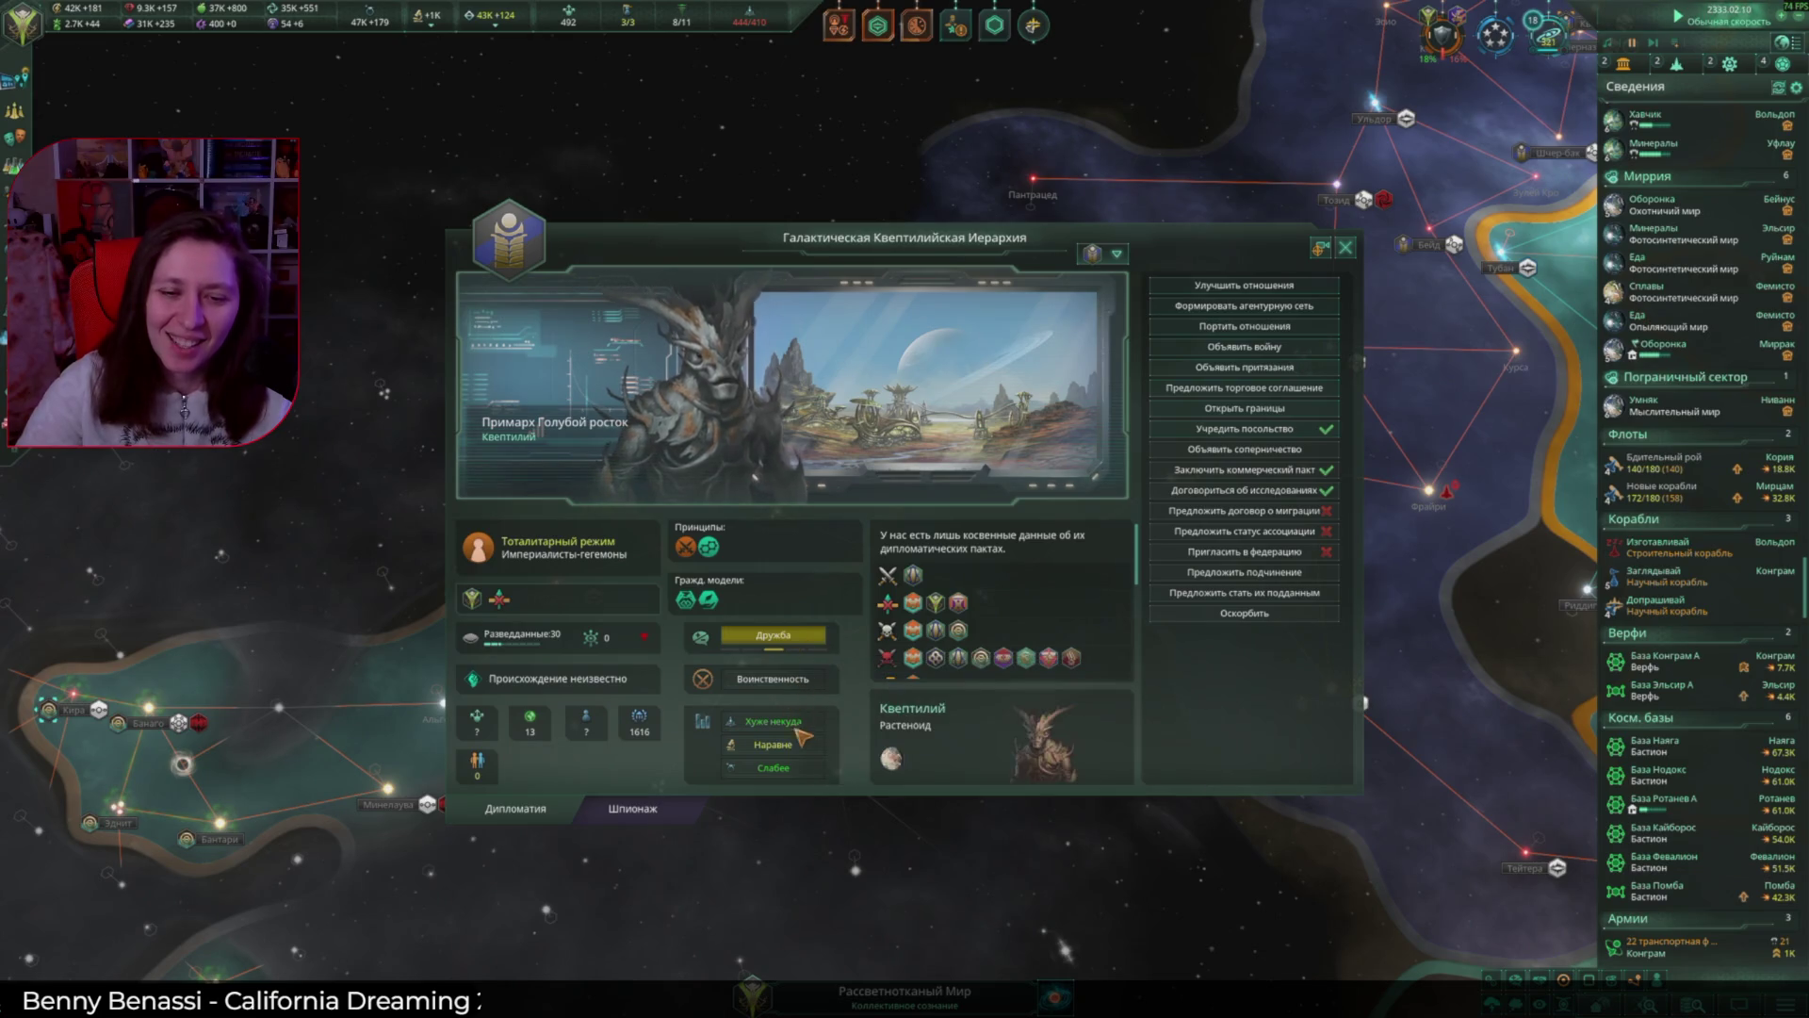
click(1349, 248)
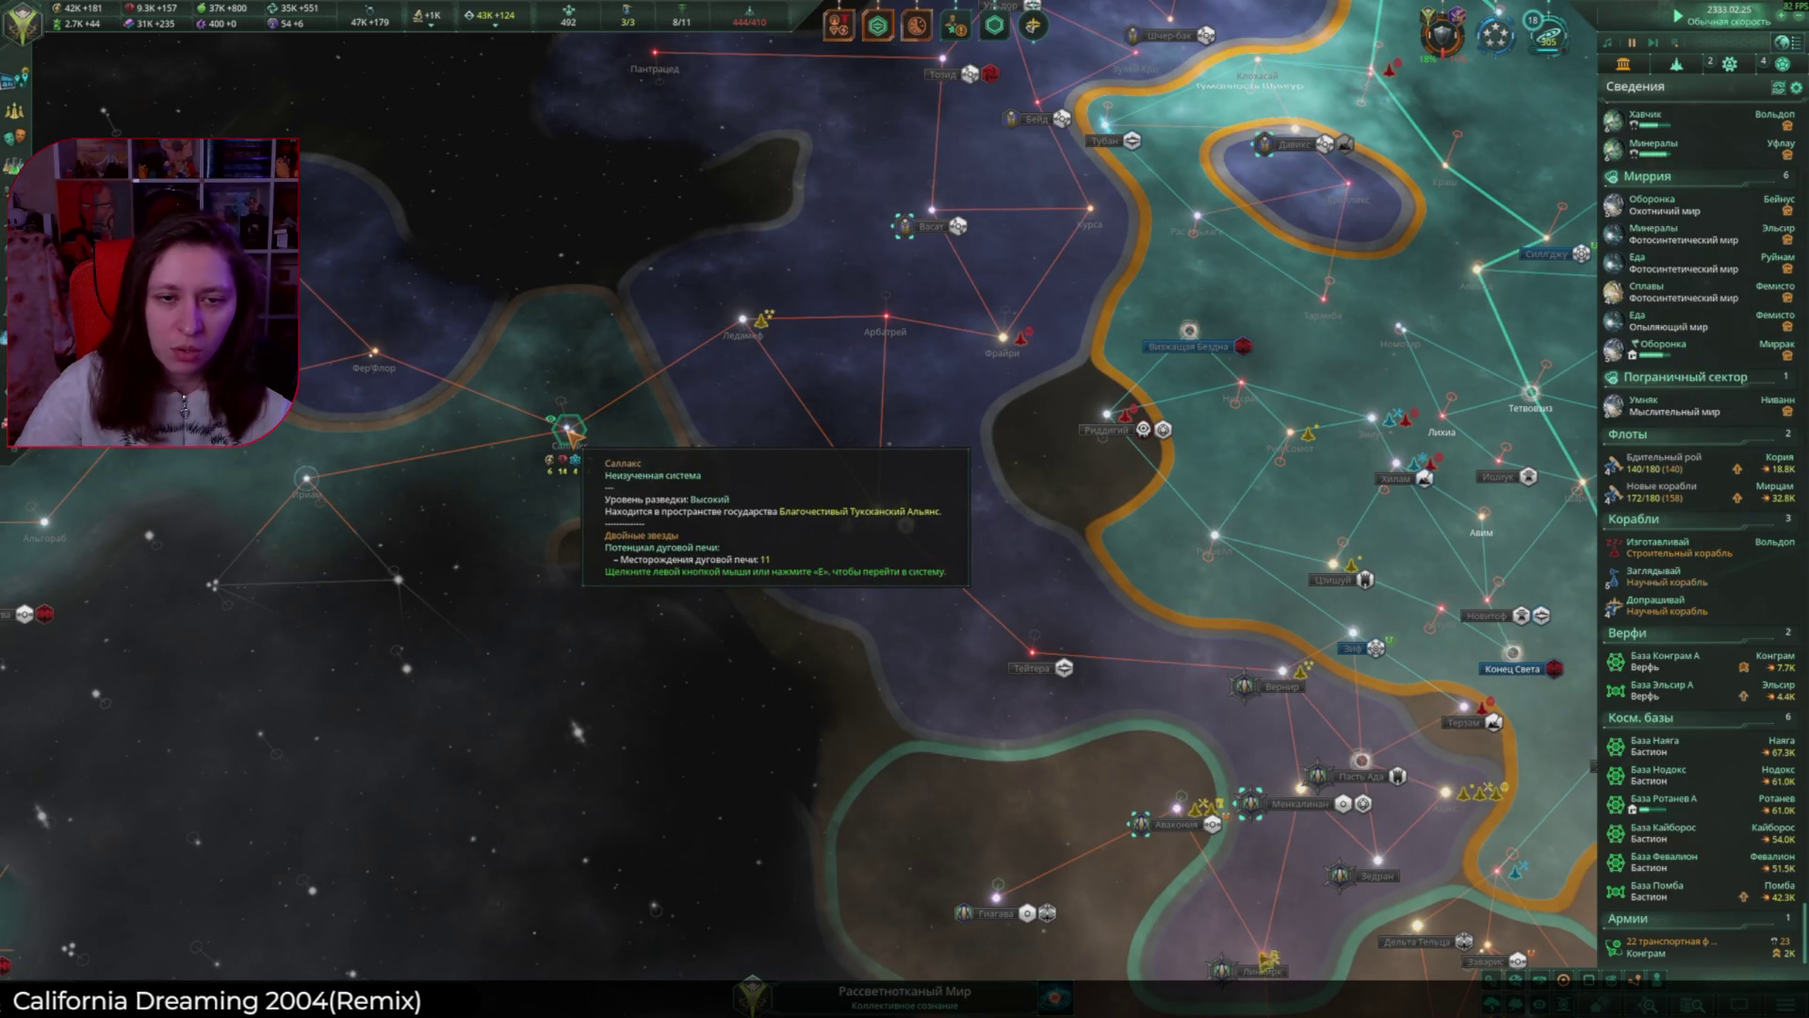
Step: Pan to the systems around Вернир and answer the Труппа мастеров greeting with 'Интересно'
scroll(568, 429, down, 5)
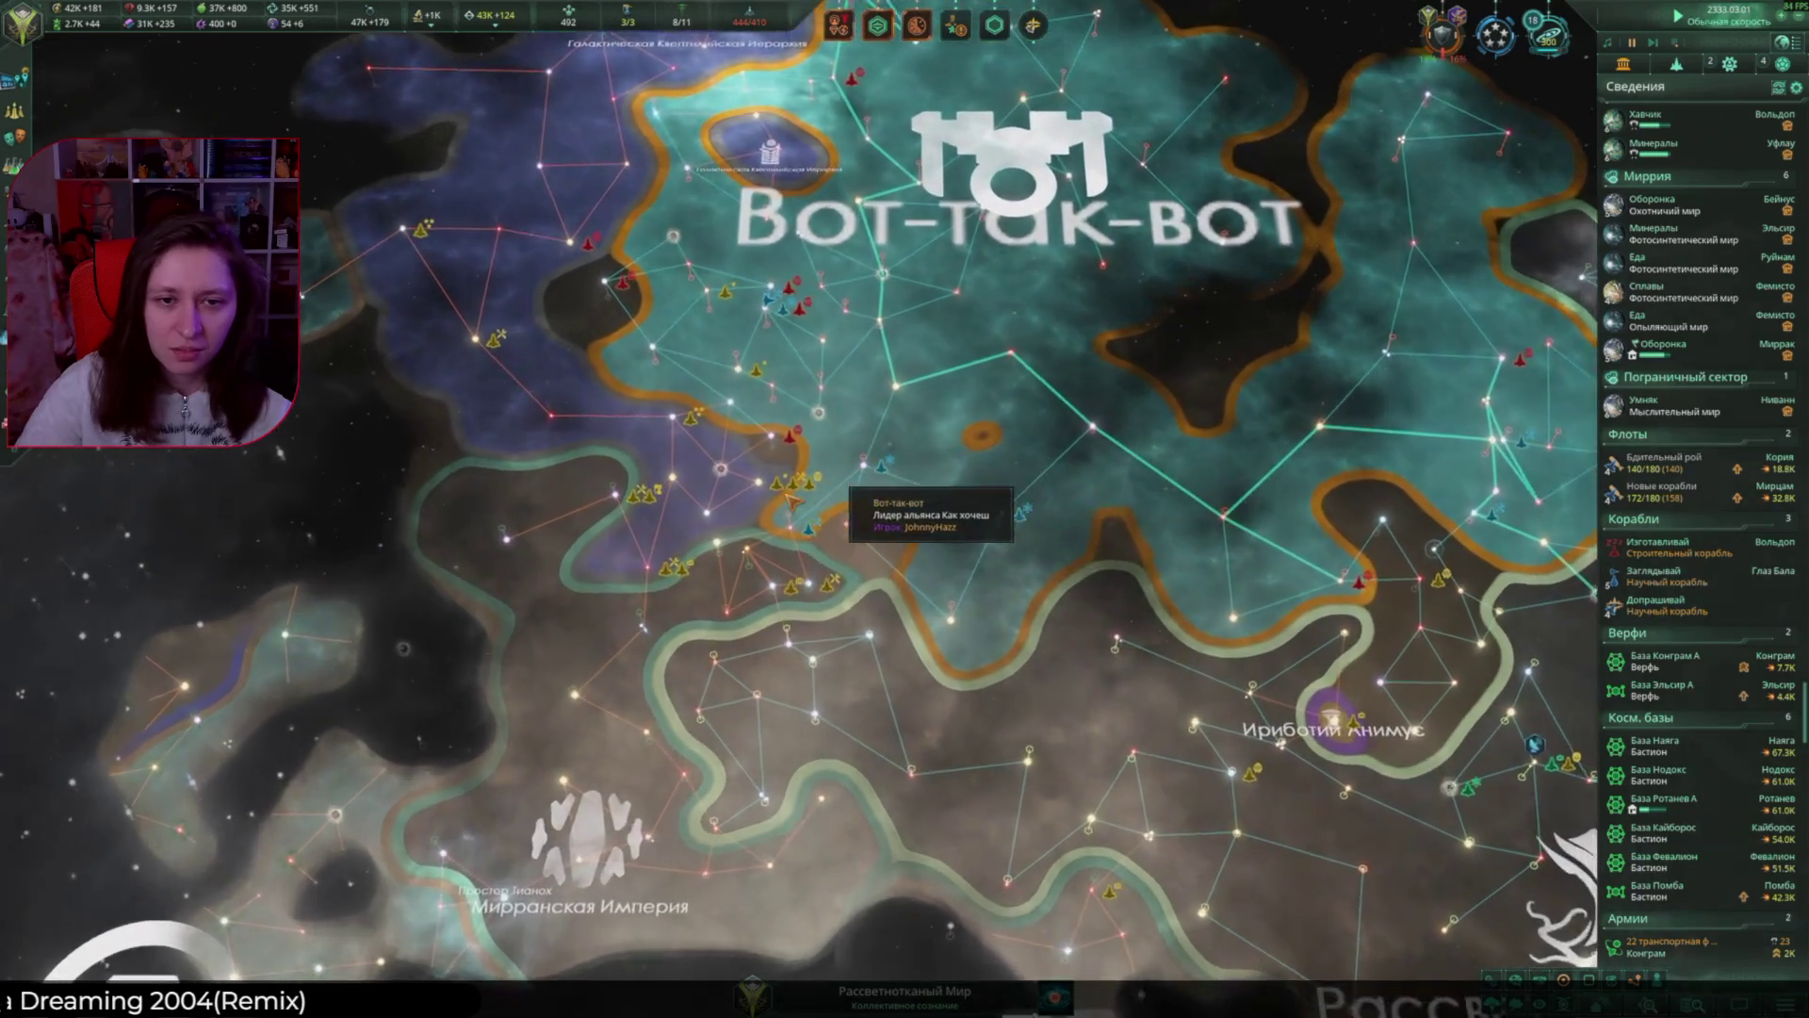
scroll(791, 502, up, 5)
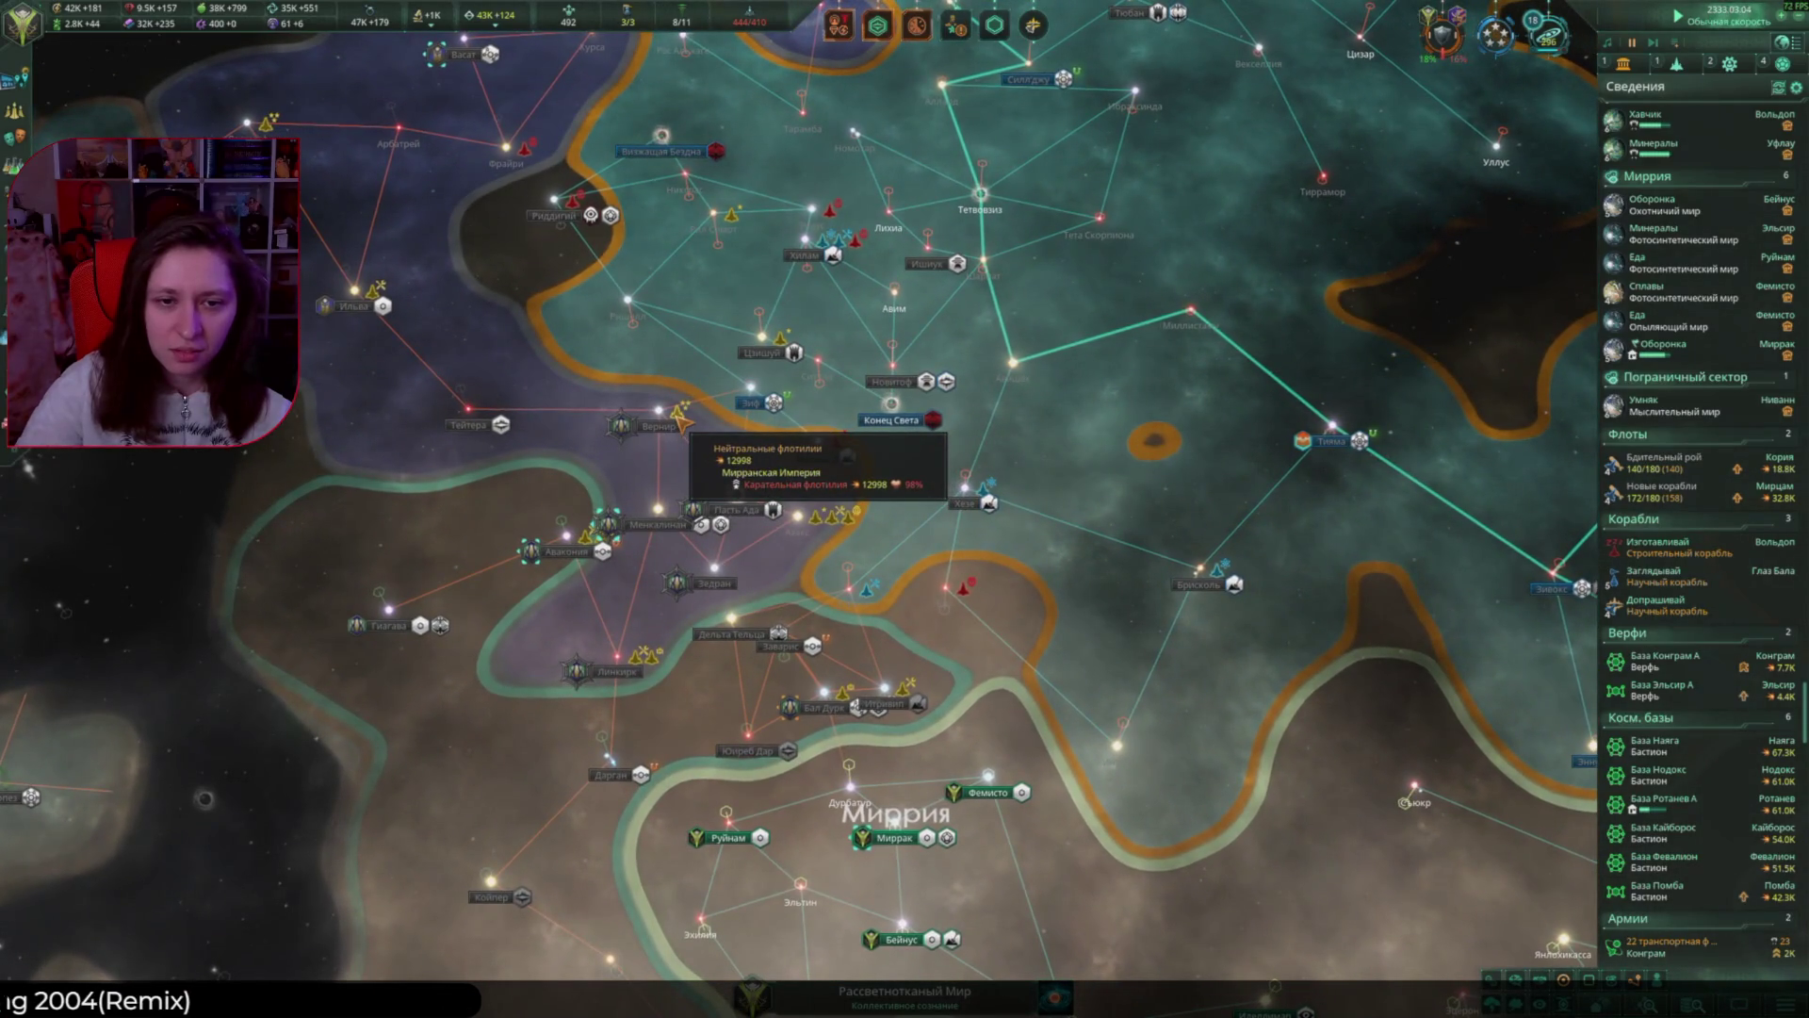
middle_drag(714, 415, 1003, 699)
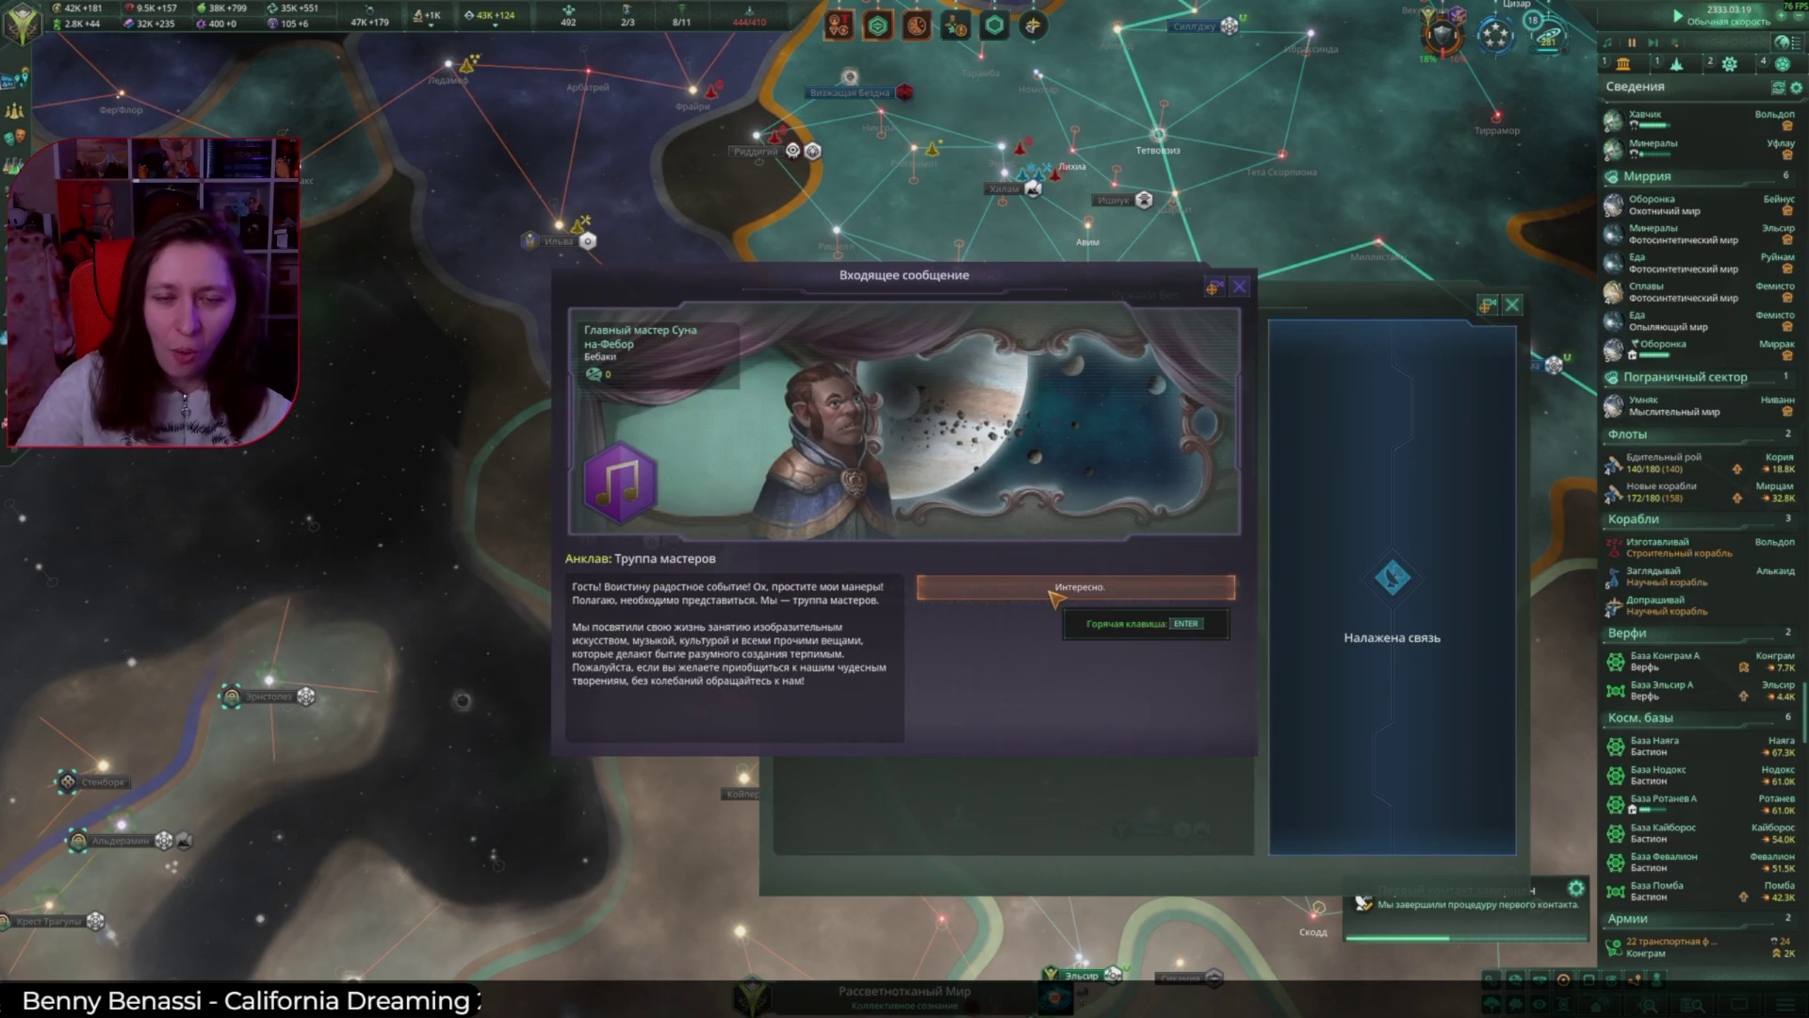
click(1098, 589)
Step: Look over the relics Collection (F11), then select the construction ship Изготавливай
scroll(833, 408, down, 5)
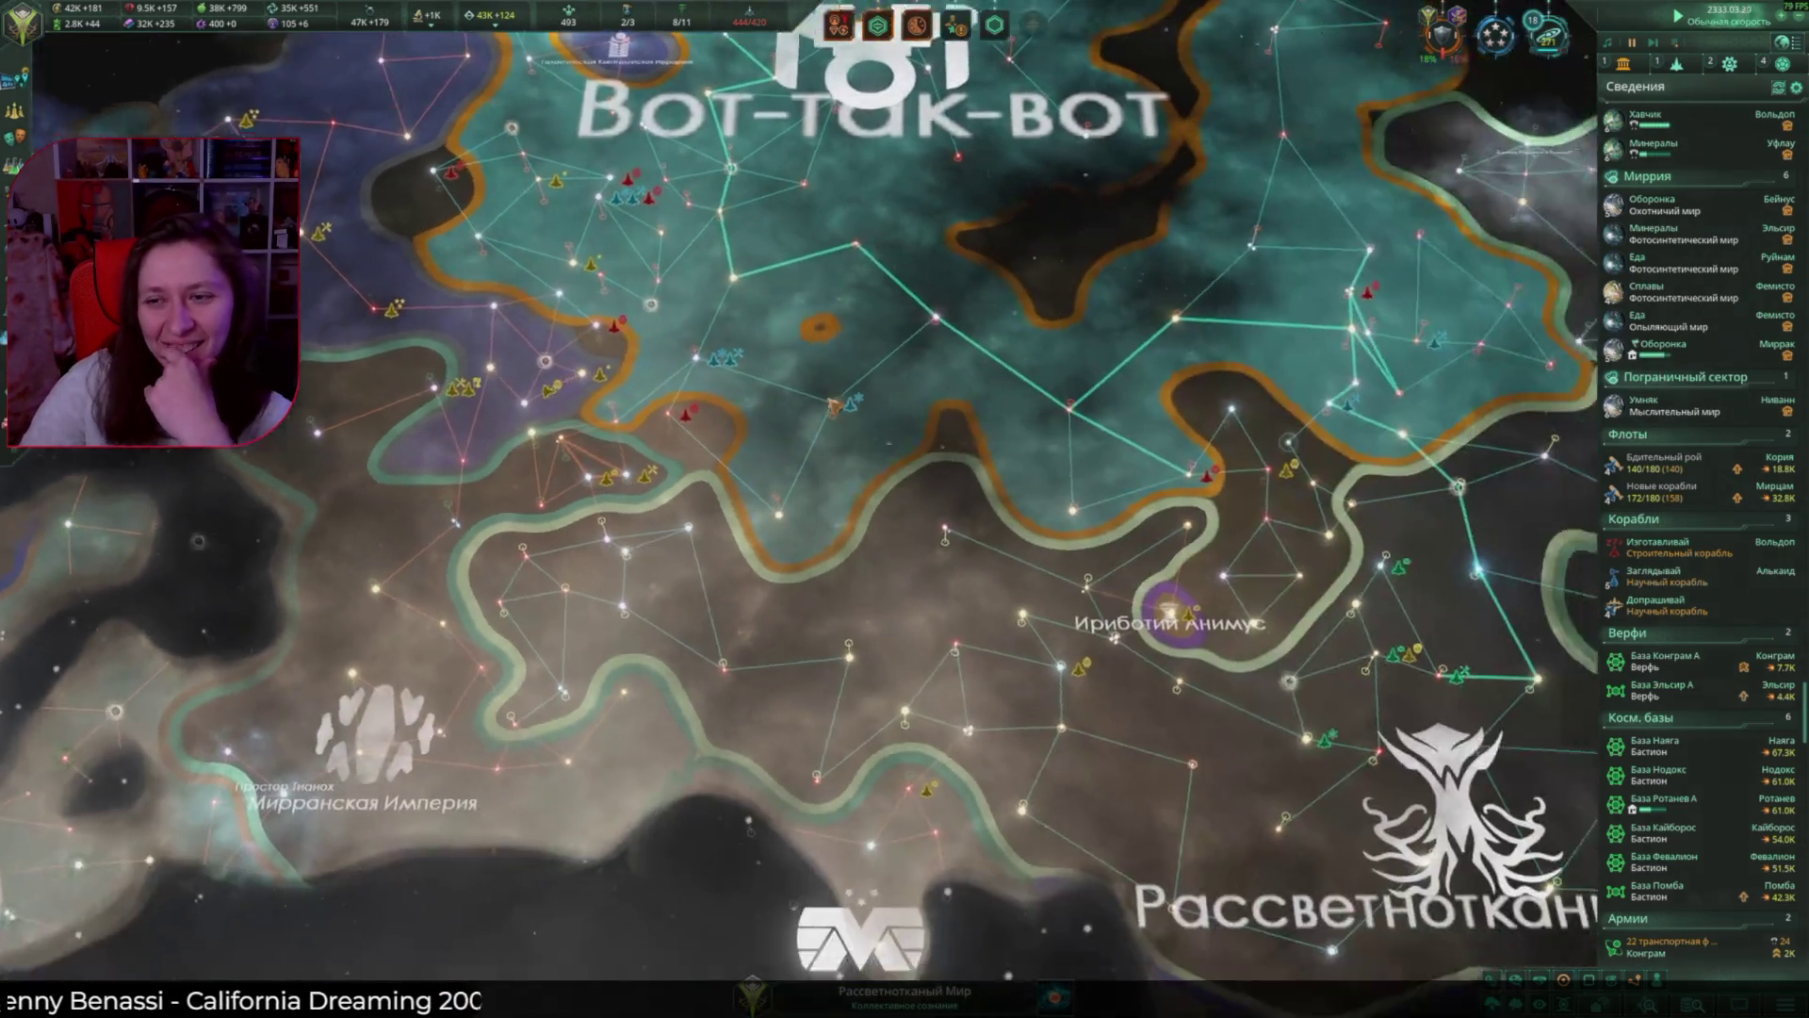
key(F11)
click(219, 476)
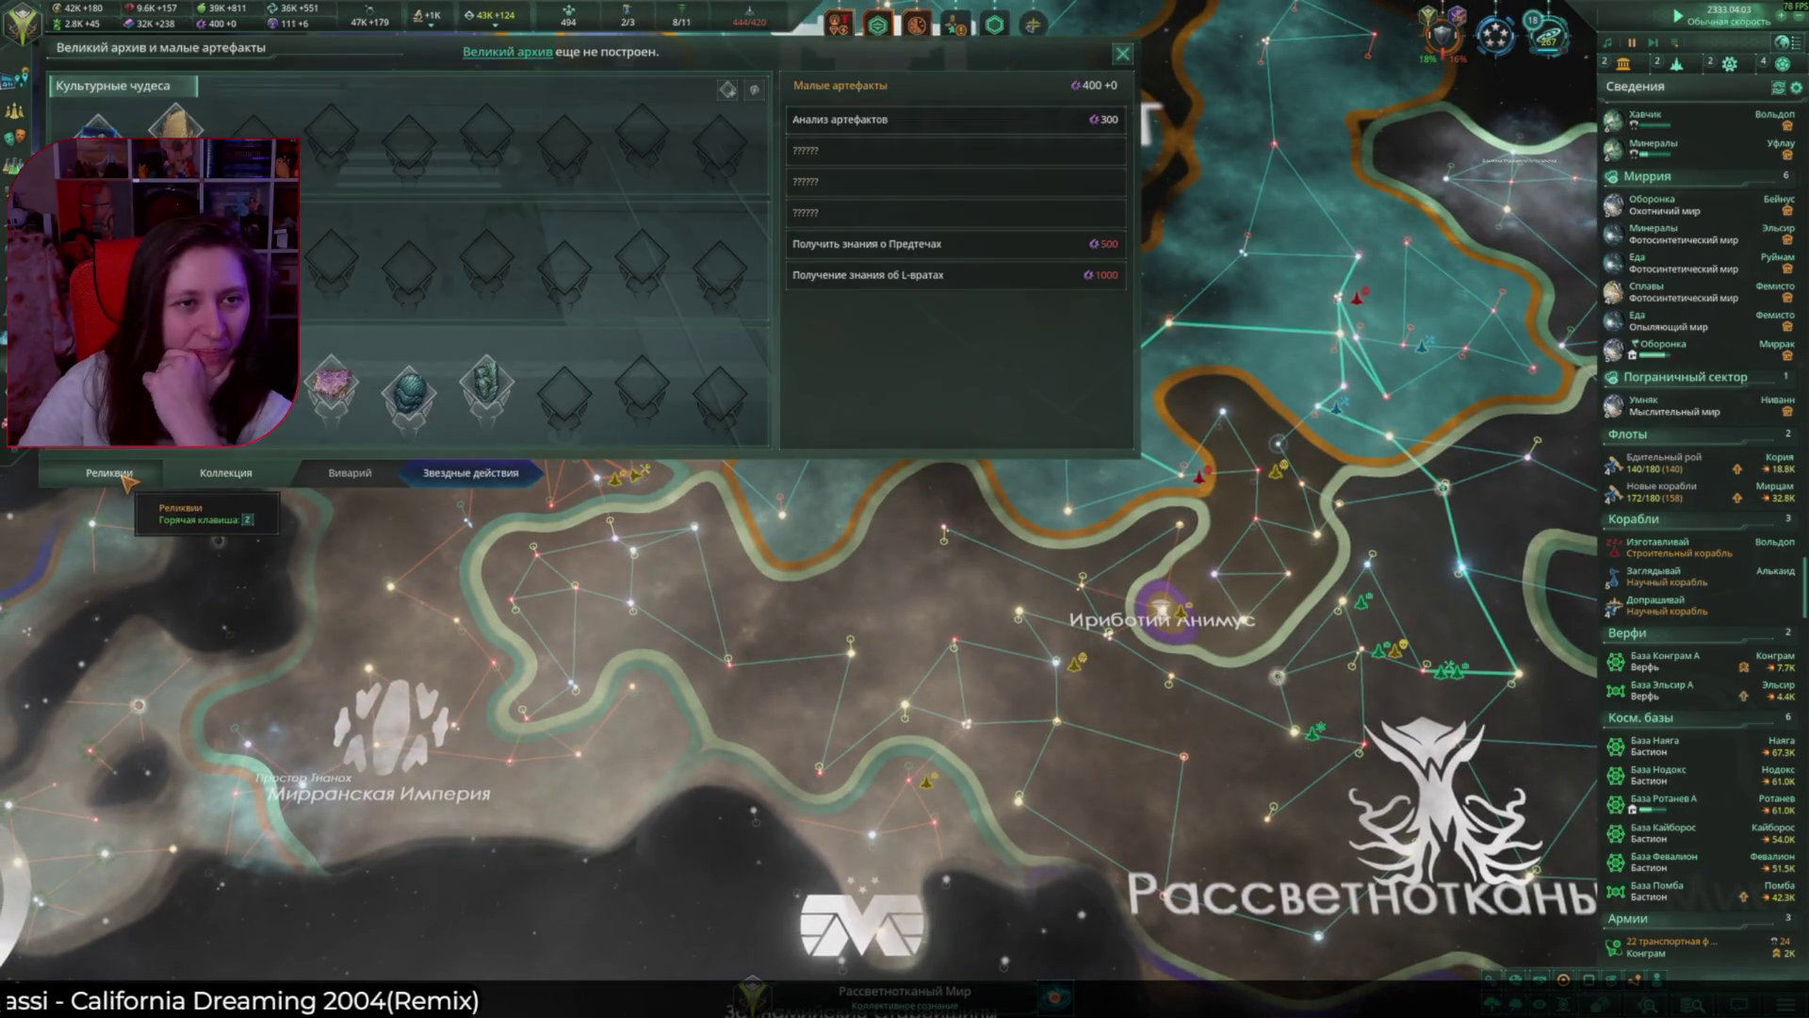
key(Escape)
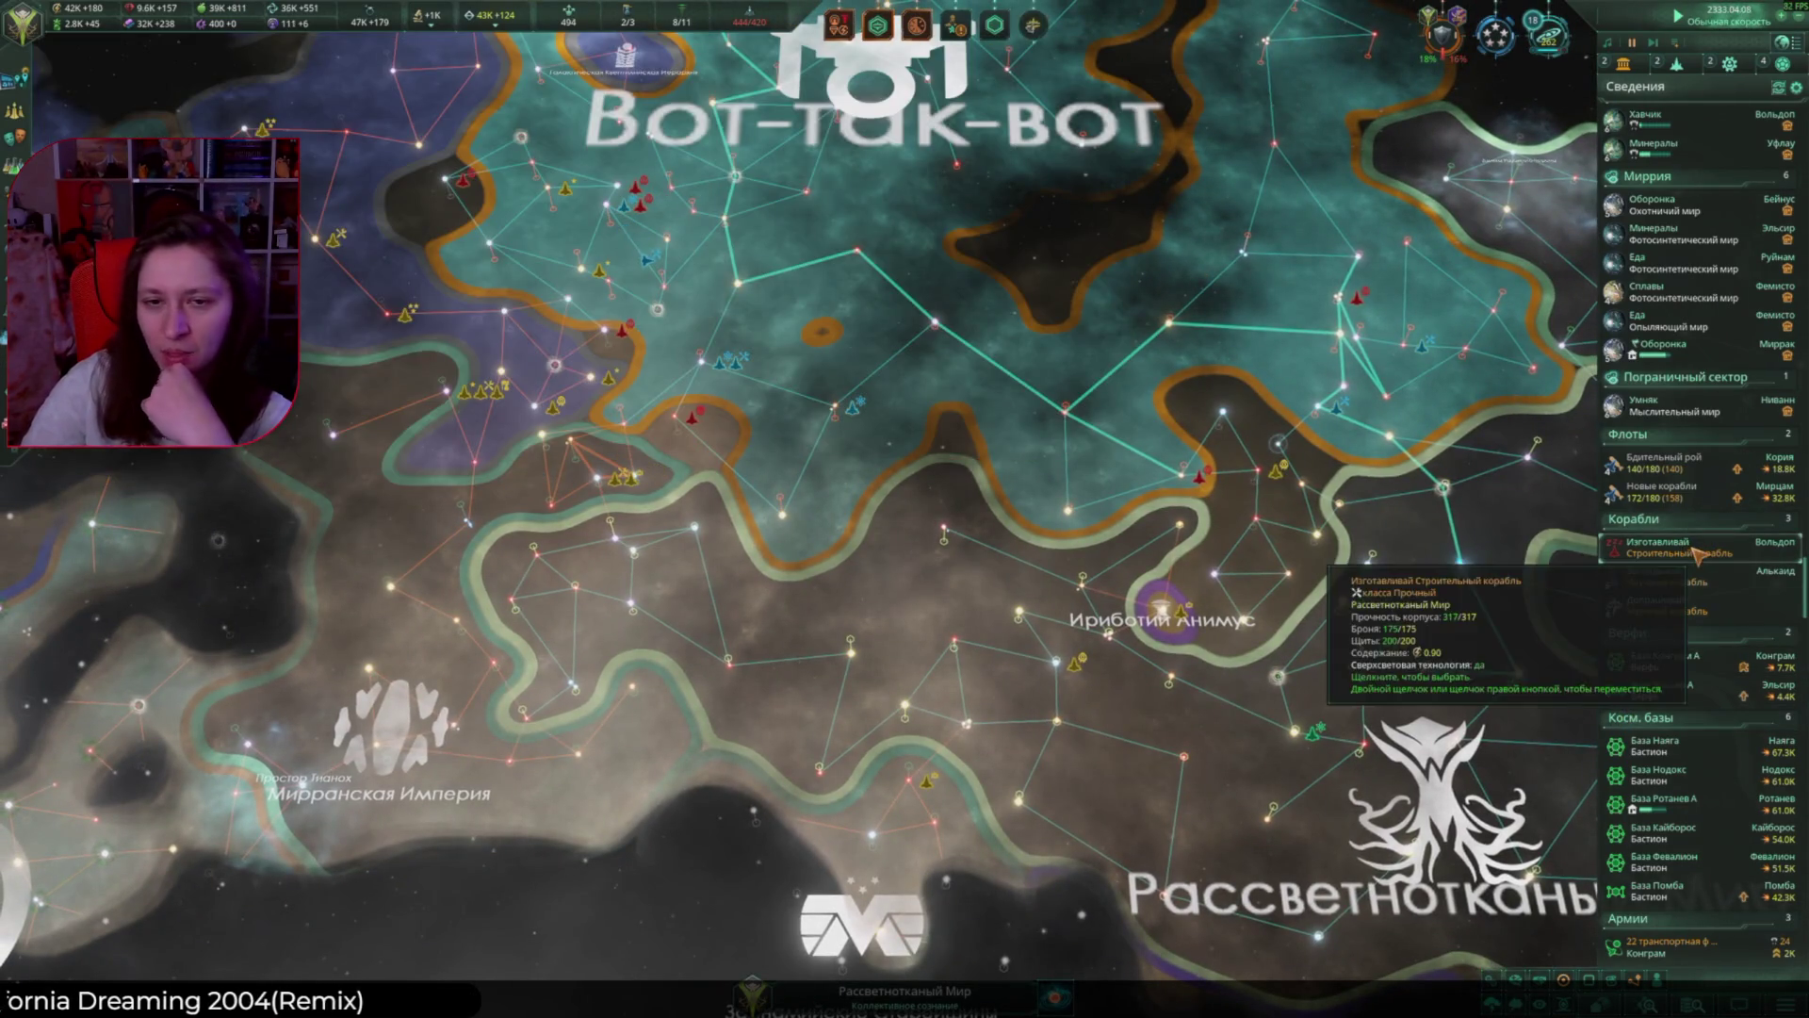
click(1658, 545)
Step: Have Изготавливай build the Великий архив megastructure at Ха'Лууг in the Конграм system
click(787, 512)
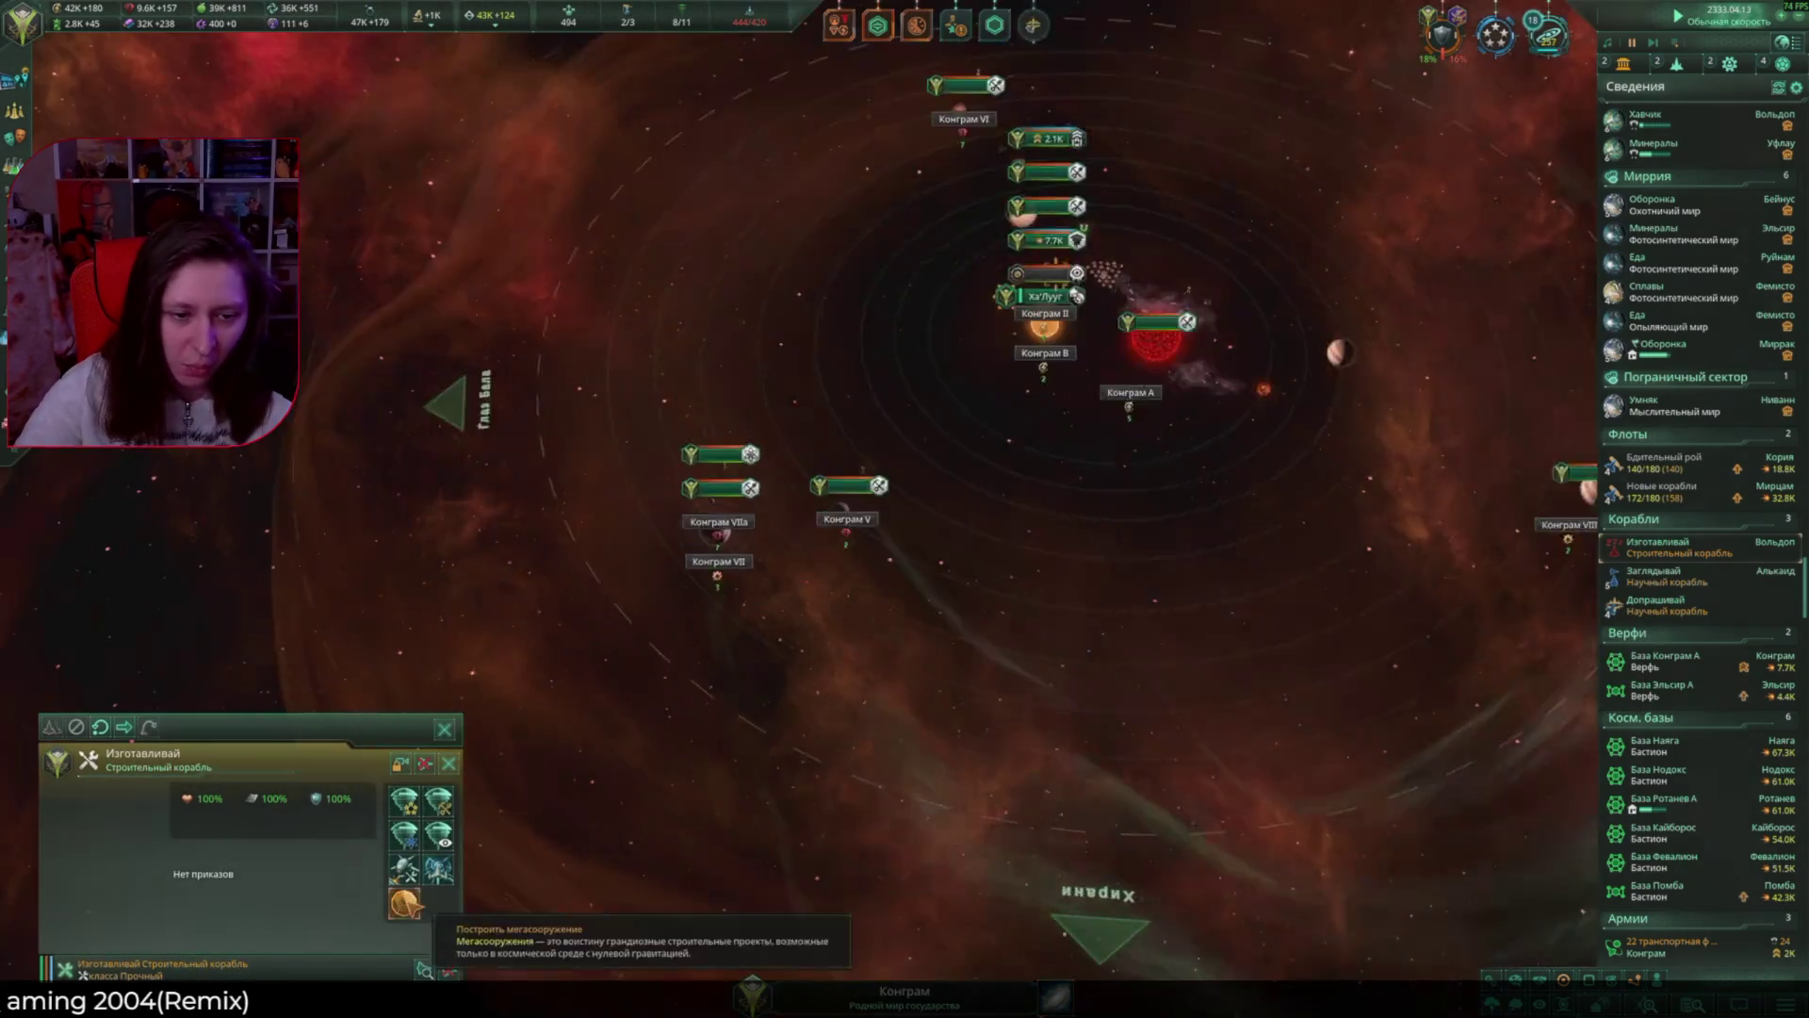
click(885, 363)
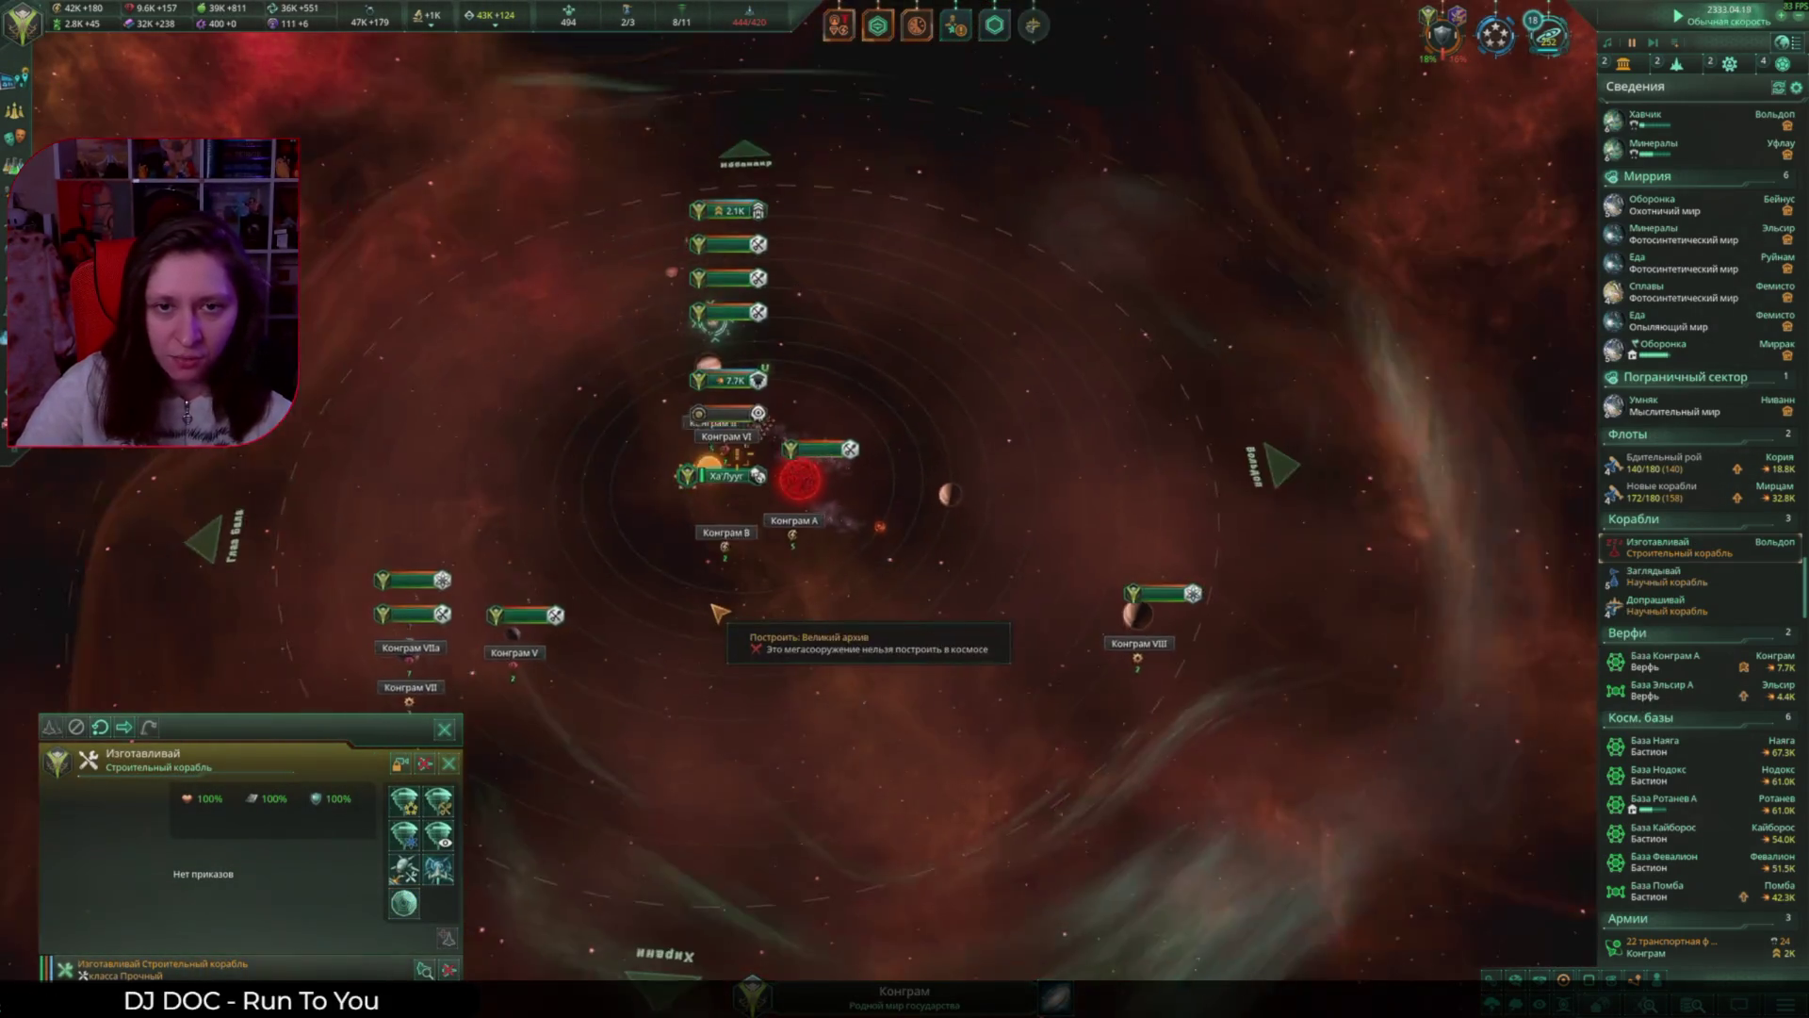
scroll(980, 811, up, 5)
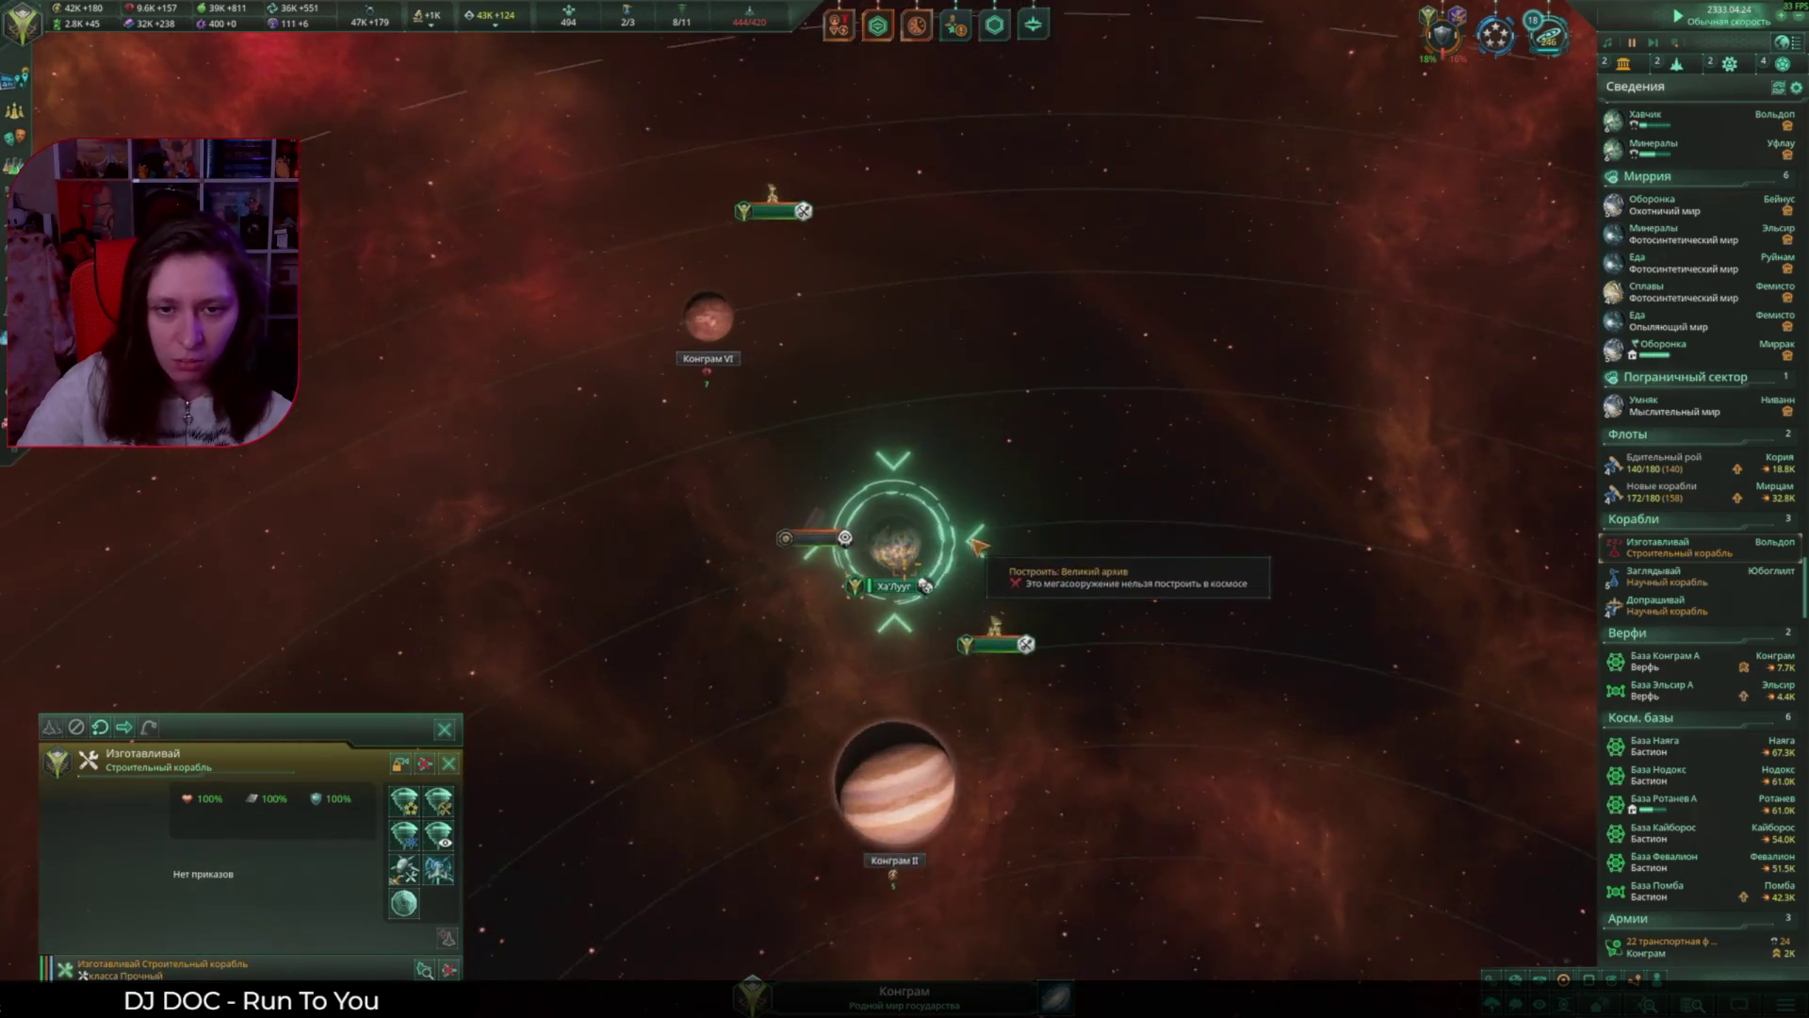
click(919, 556)
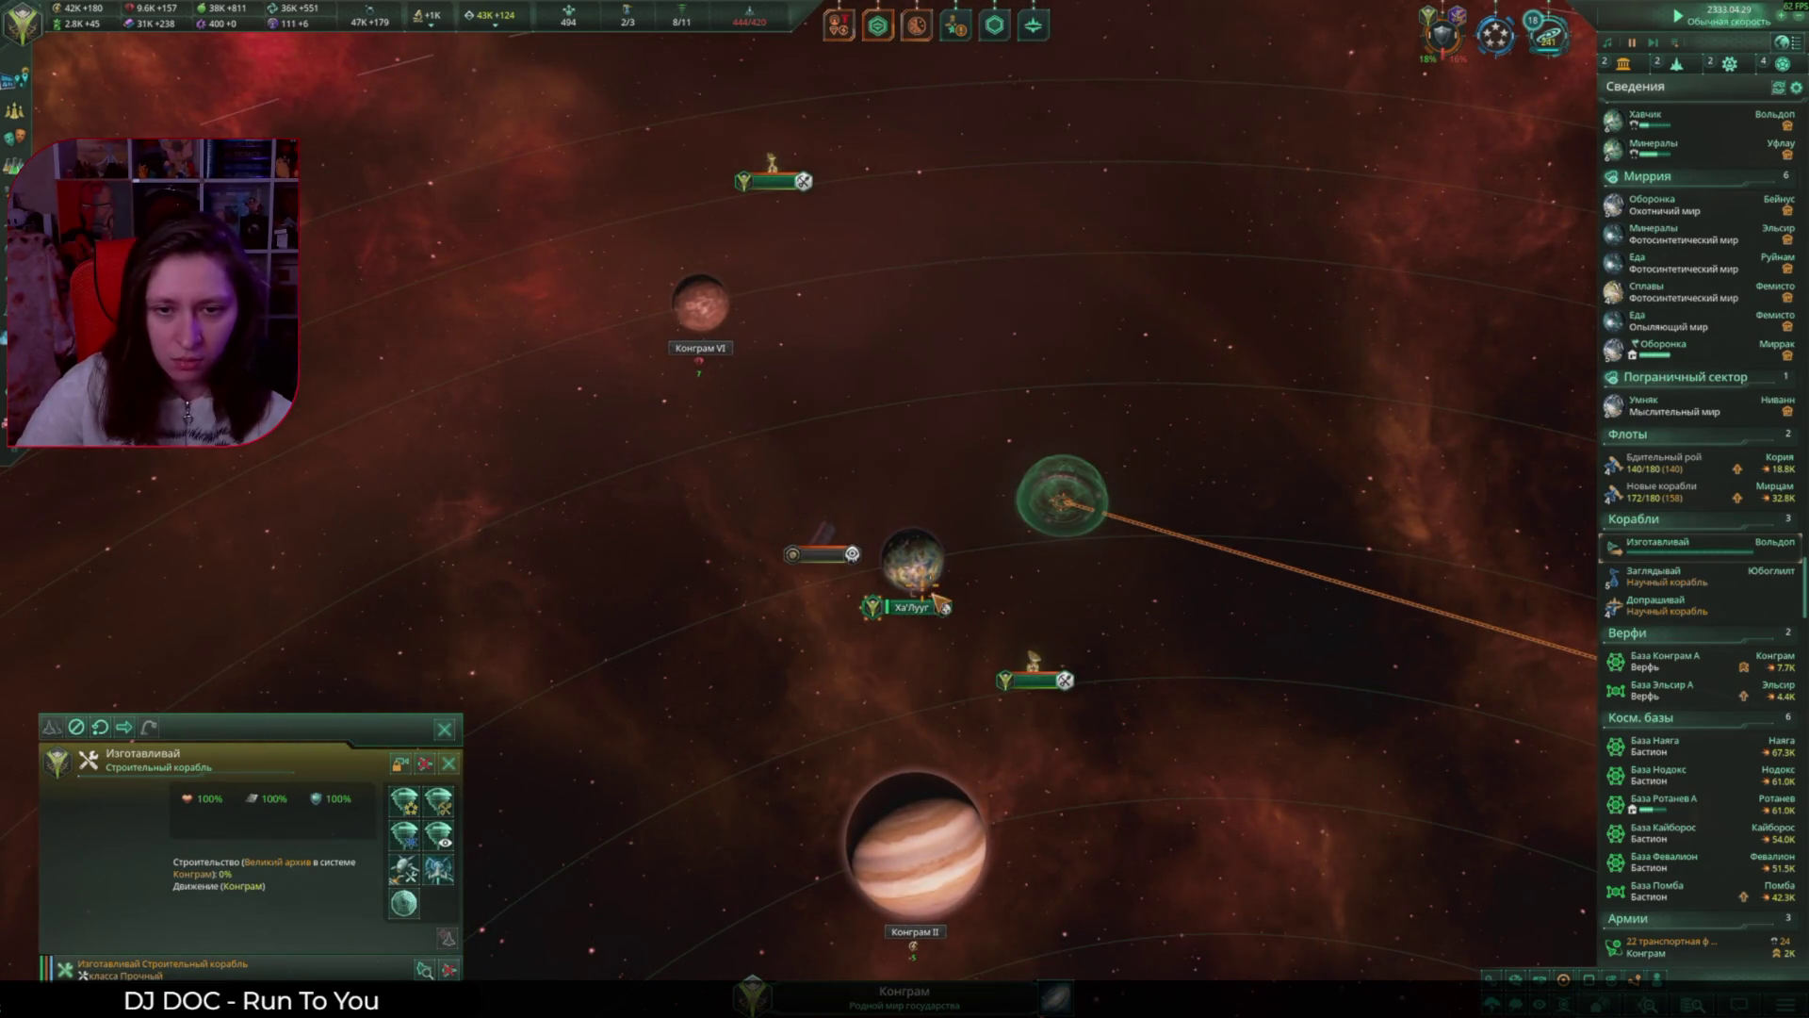
scroll(1041, 797, down, 5)
scroll(1041, 726, down, 3)
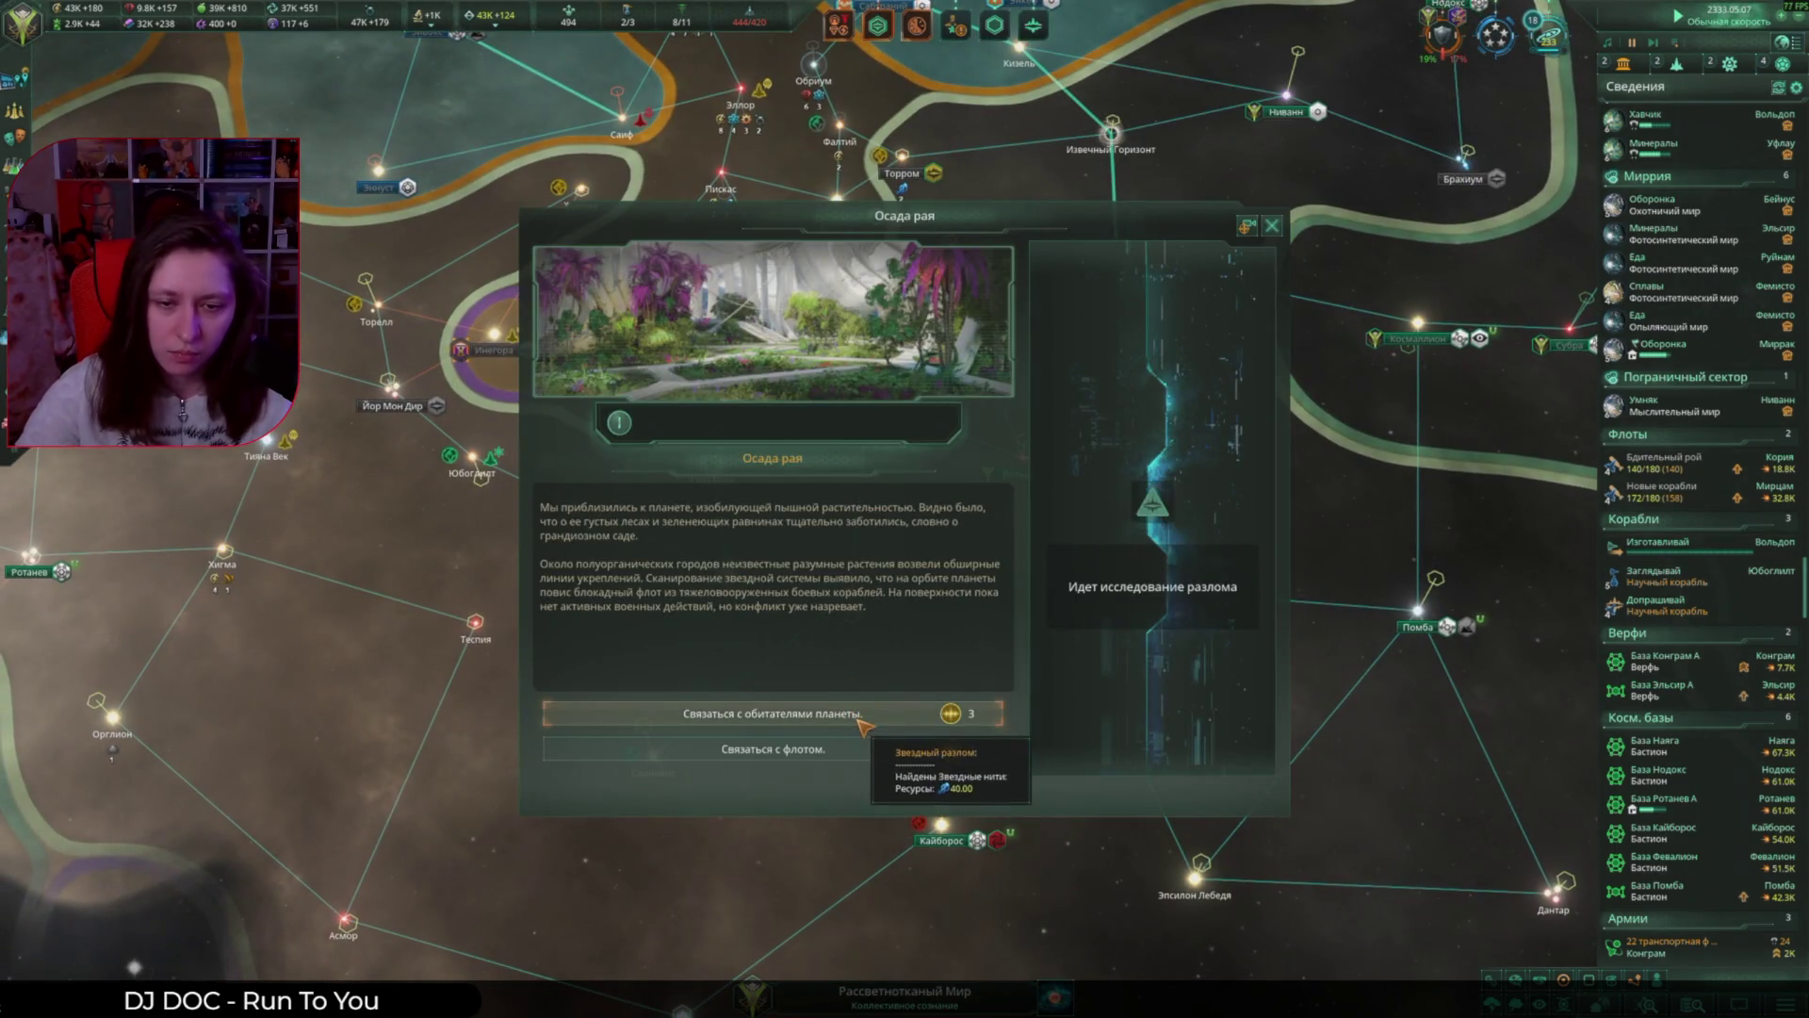
Step: Choose 'Связаться с обитателями планеты' in Осада рая, close the event, and open Оборонка's overview
click(867, 715)
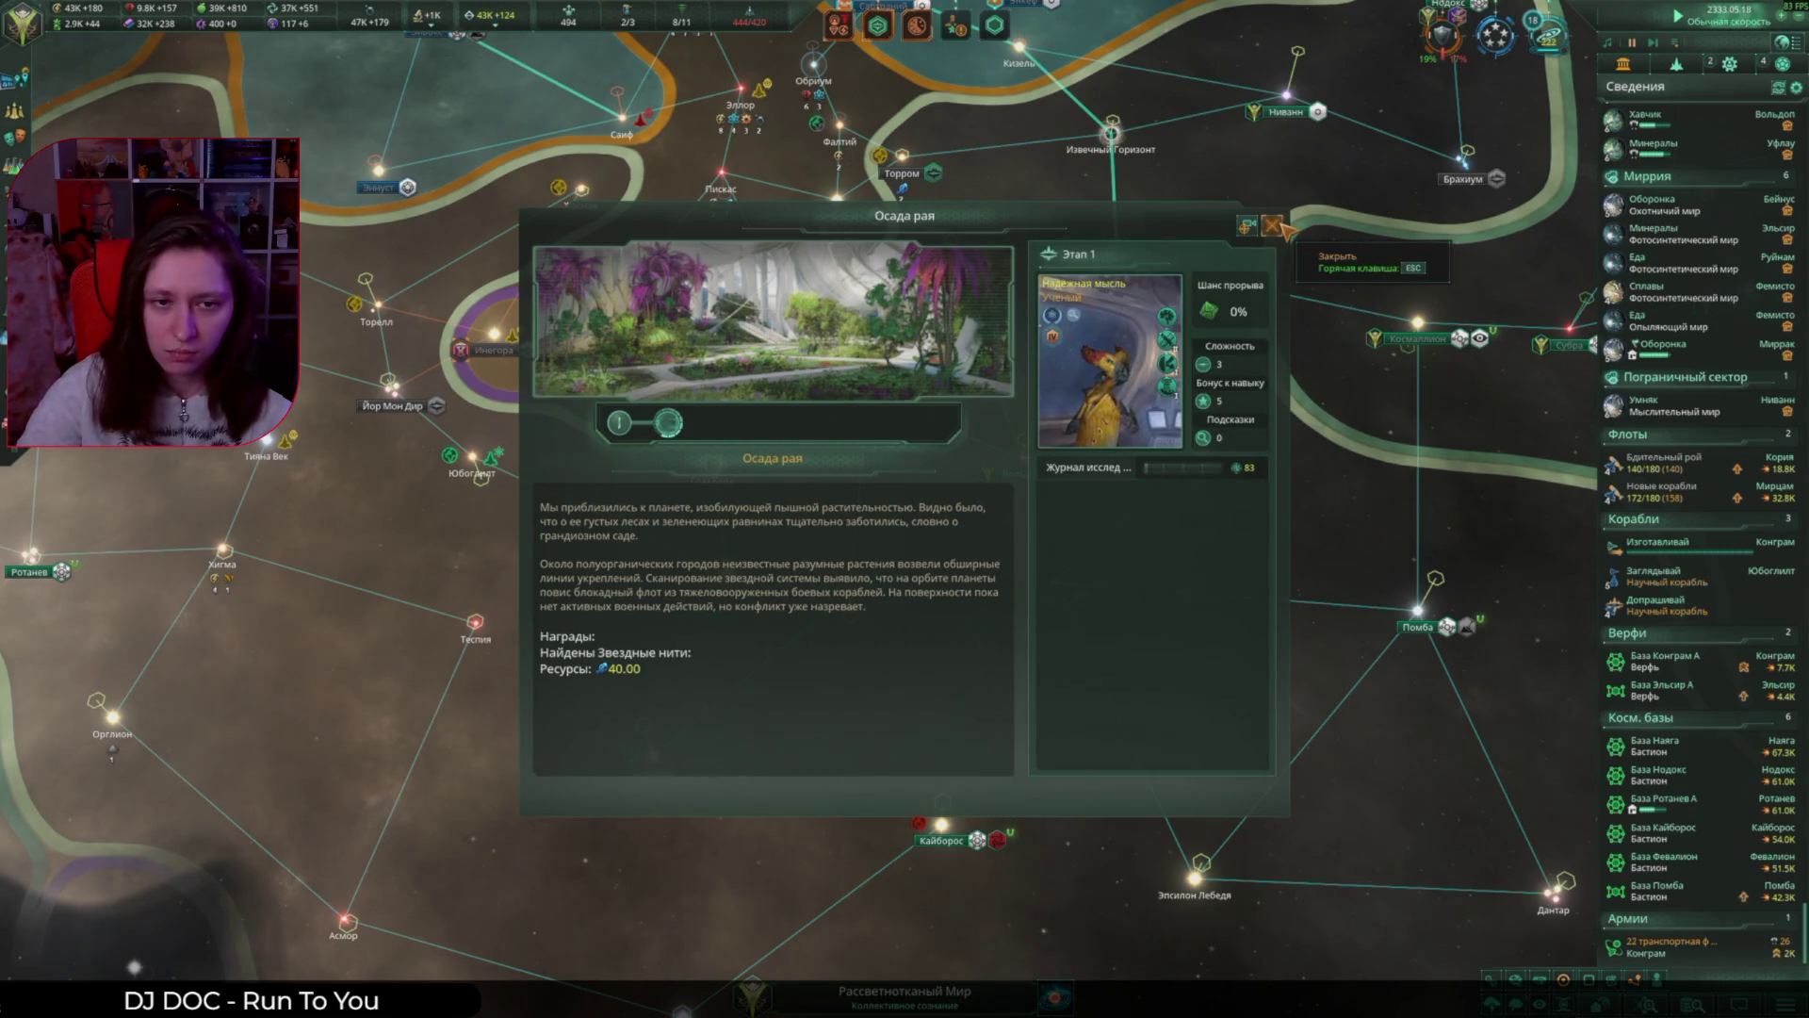
click(1272, 226)
click(1658, 205)
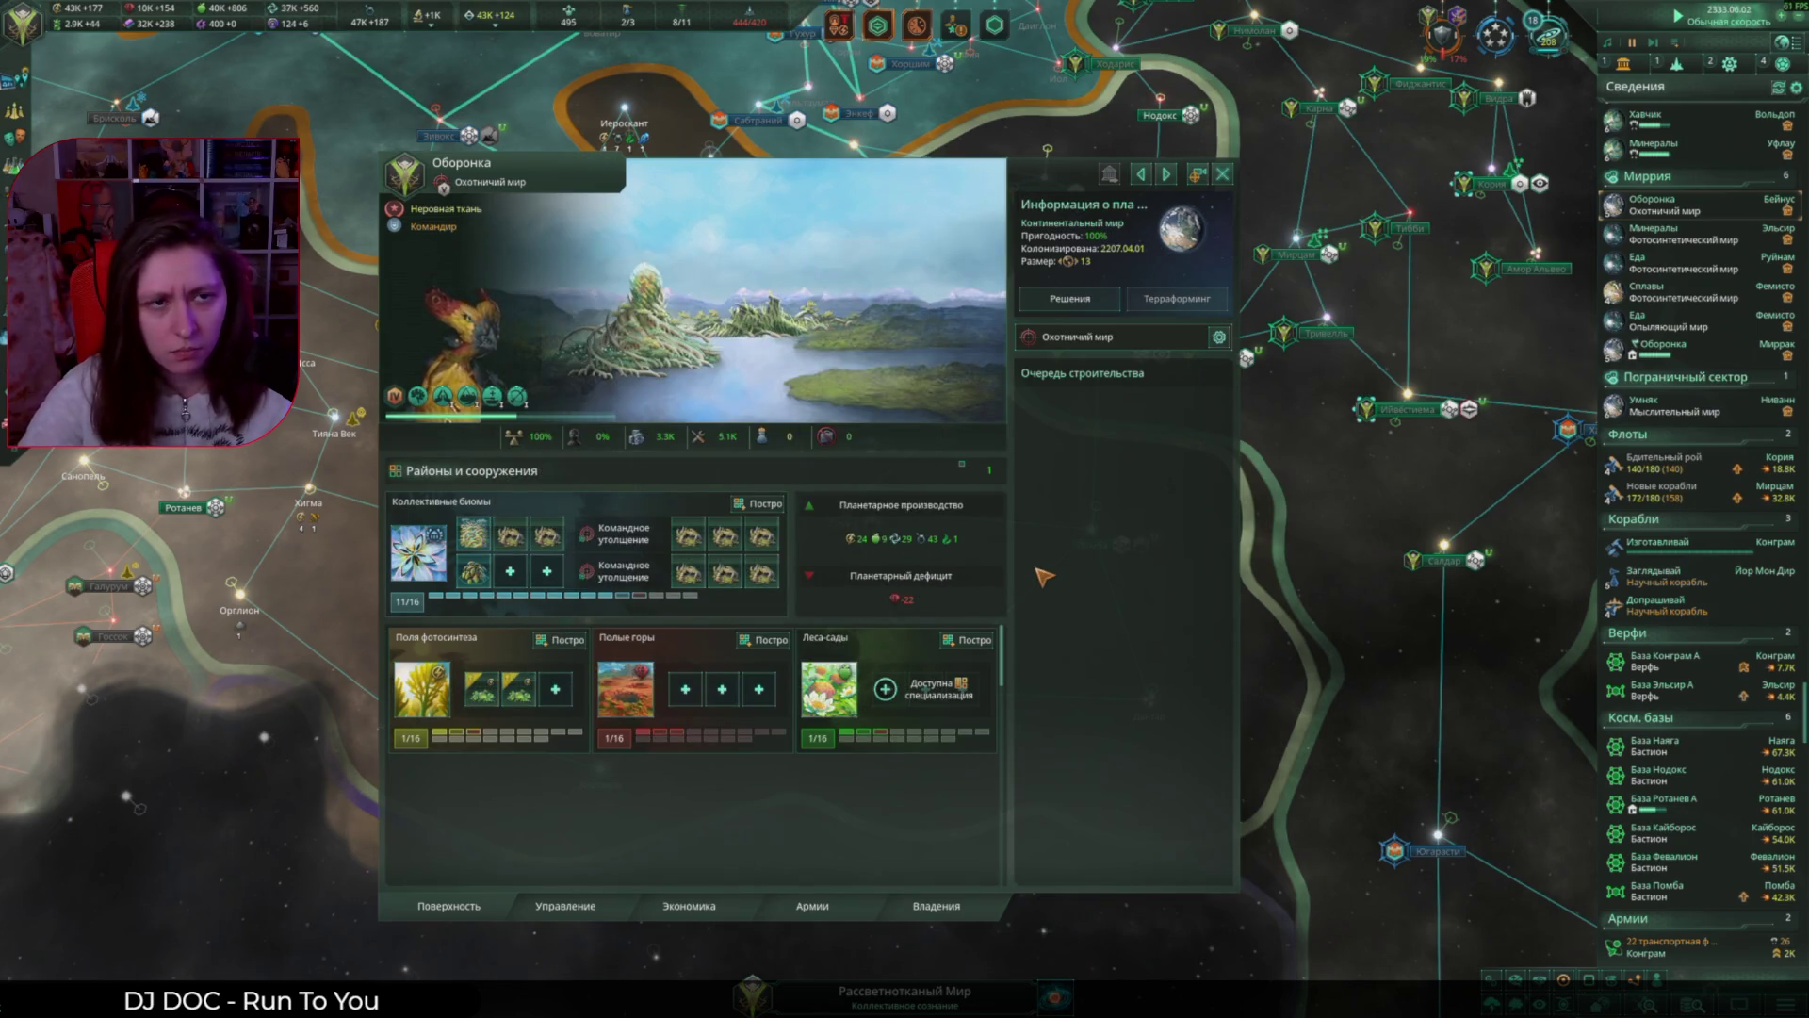
Step: Queue three Бассейн для выплавки buildings on the Сплавы planet
click(1659, 292)
click(688, 534)
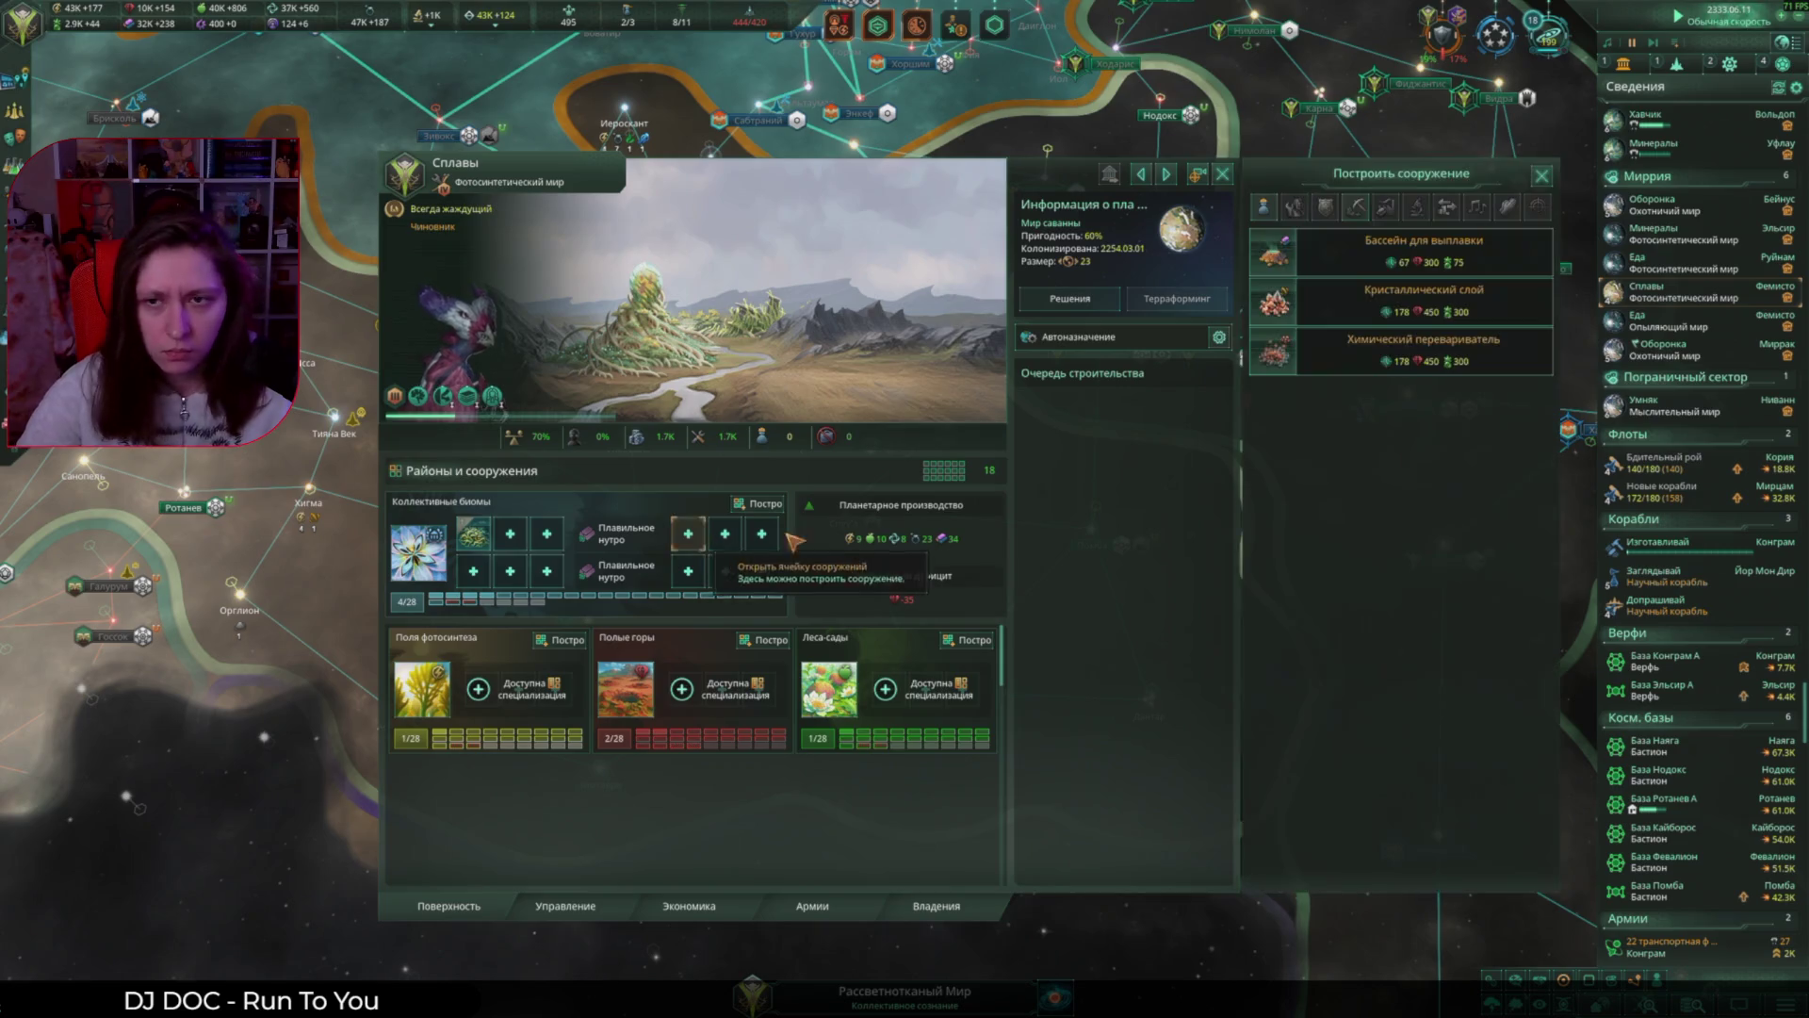
click(1366, 257)
click(1366, 256)
click(1366, 256)
Step: Queue Солнечные миколёгкие, Рудный хребет and Цветочный станок district specializations on Сплавы
click(518, 687)
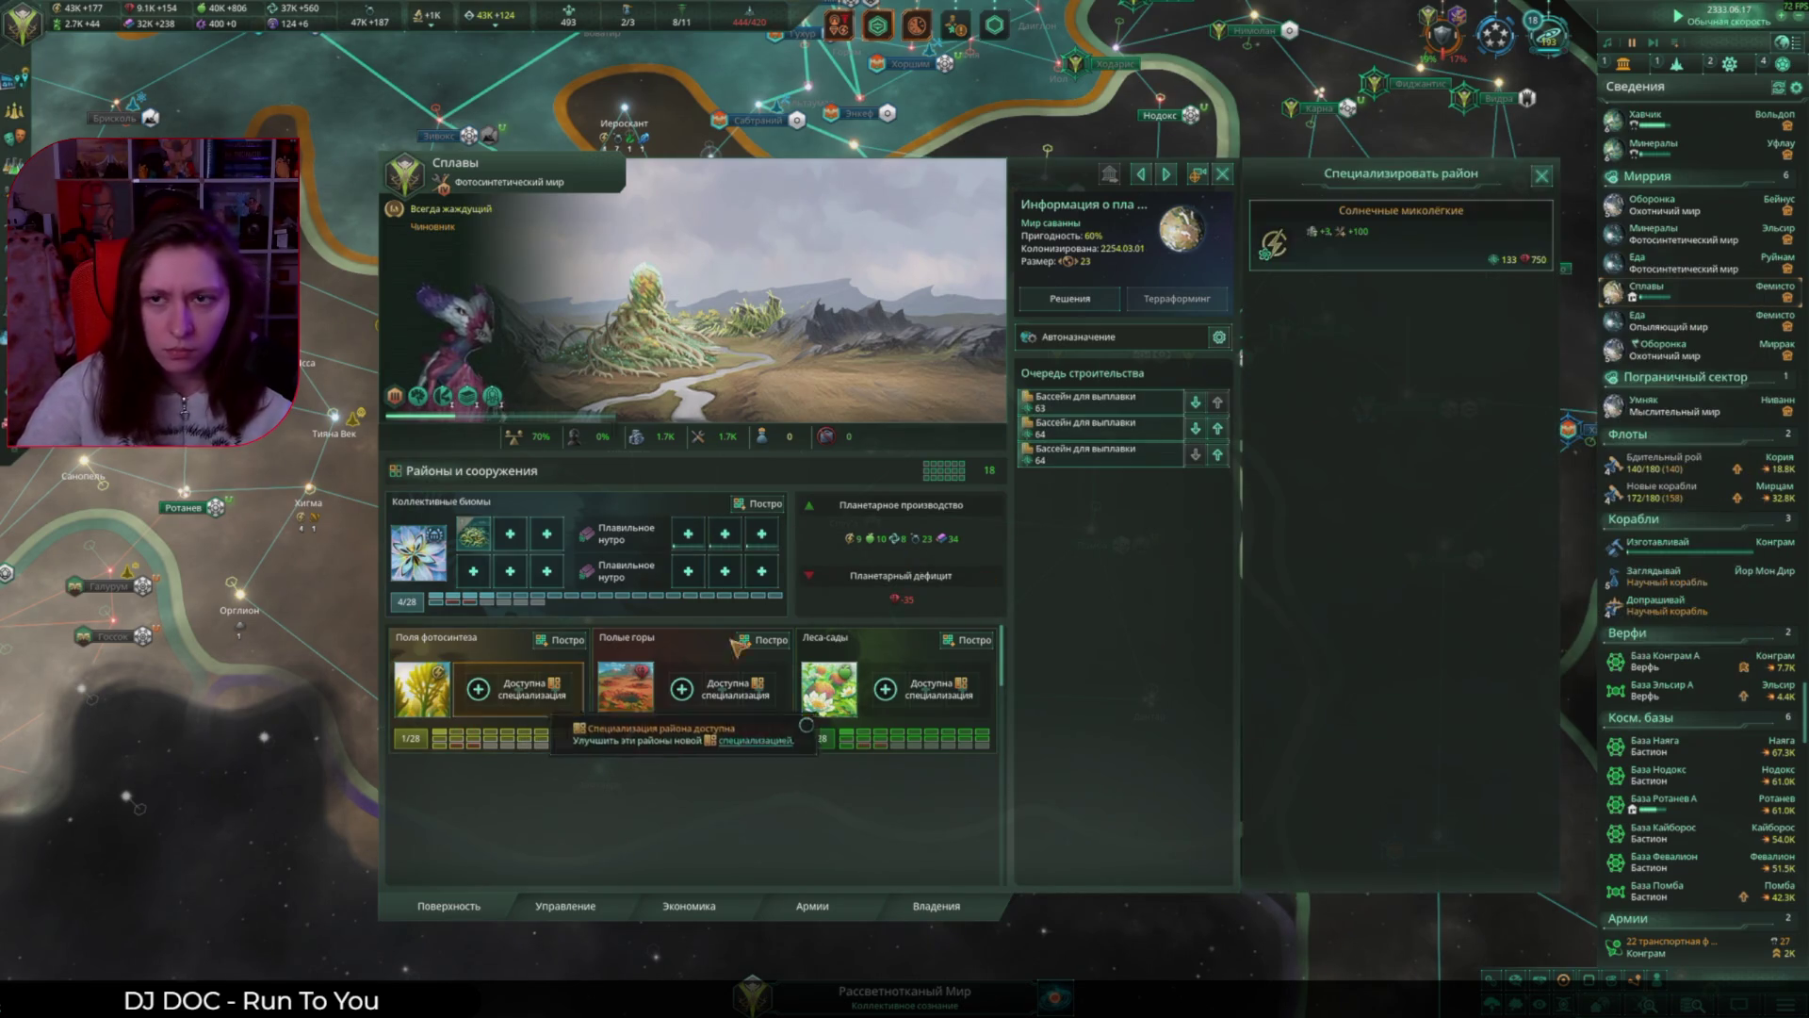
click(1366, 235)
click(681, 689)
click(1366, 235)
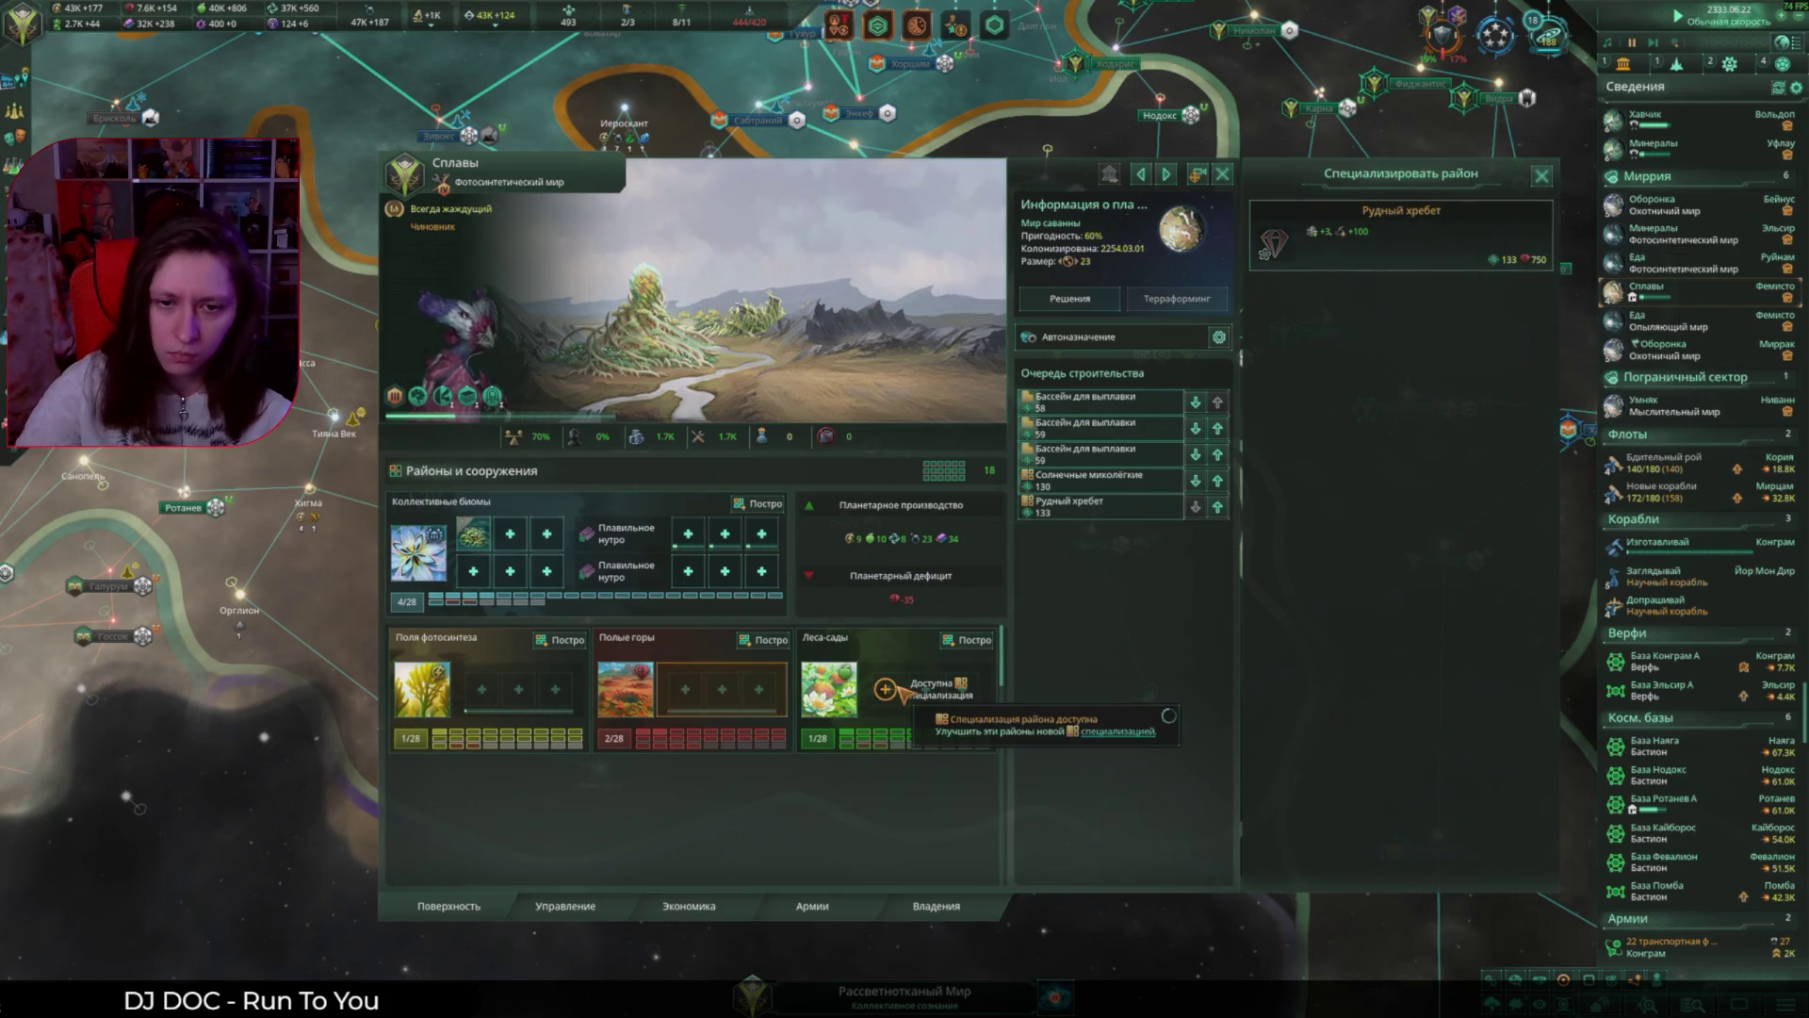
click(1319, 240)
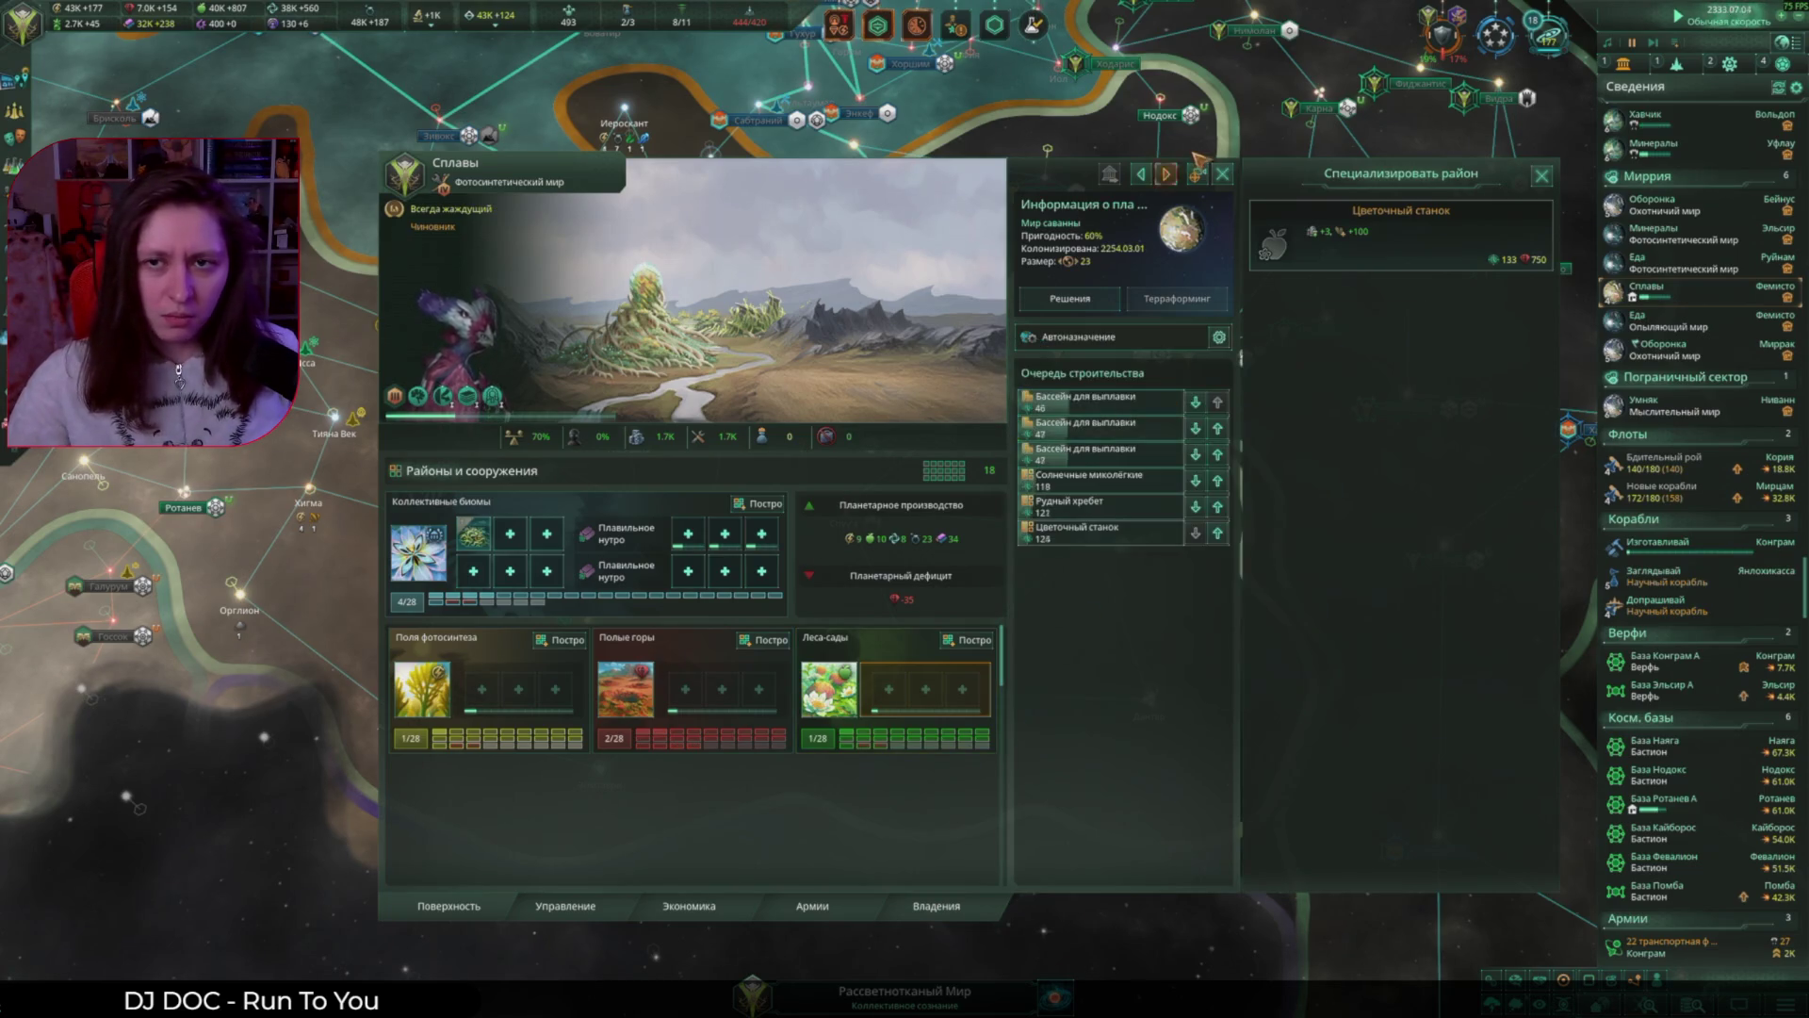
key(Escape)
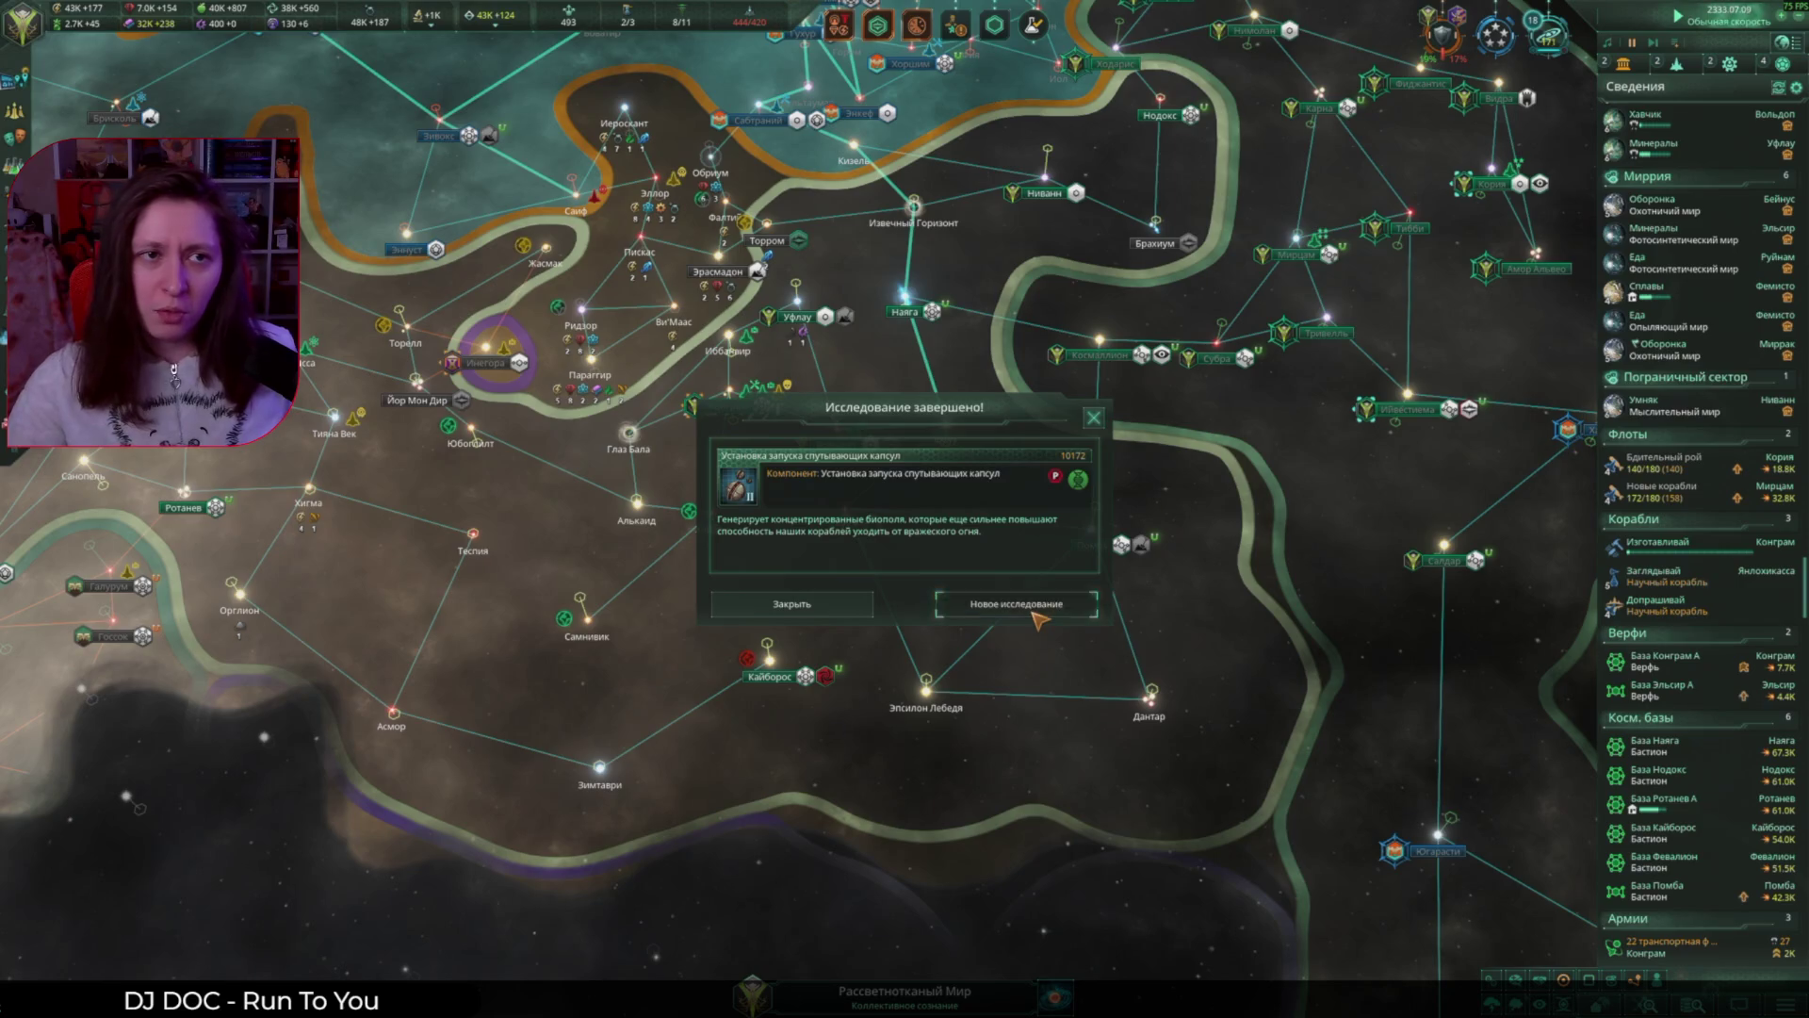
Step: Research Развитие продвинутого предвестника, then begin a new design in the ship designer
click(1035, 614)
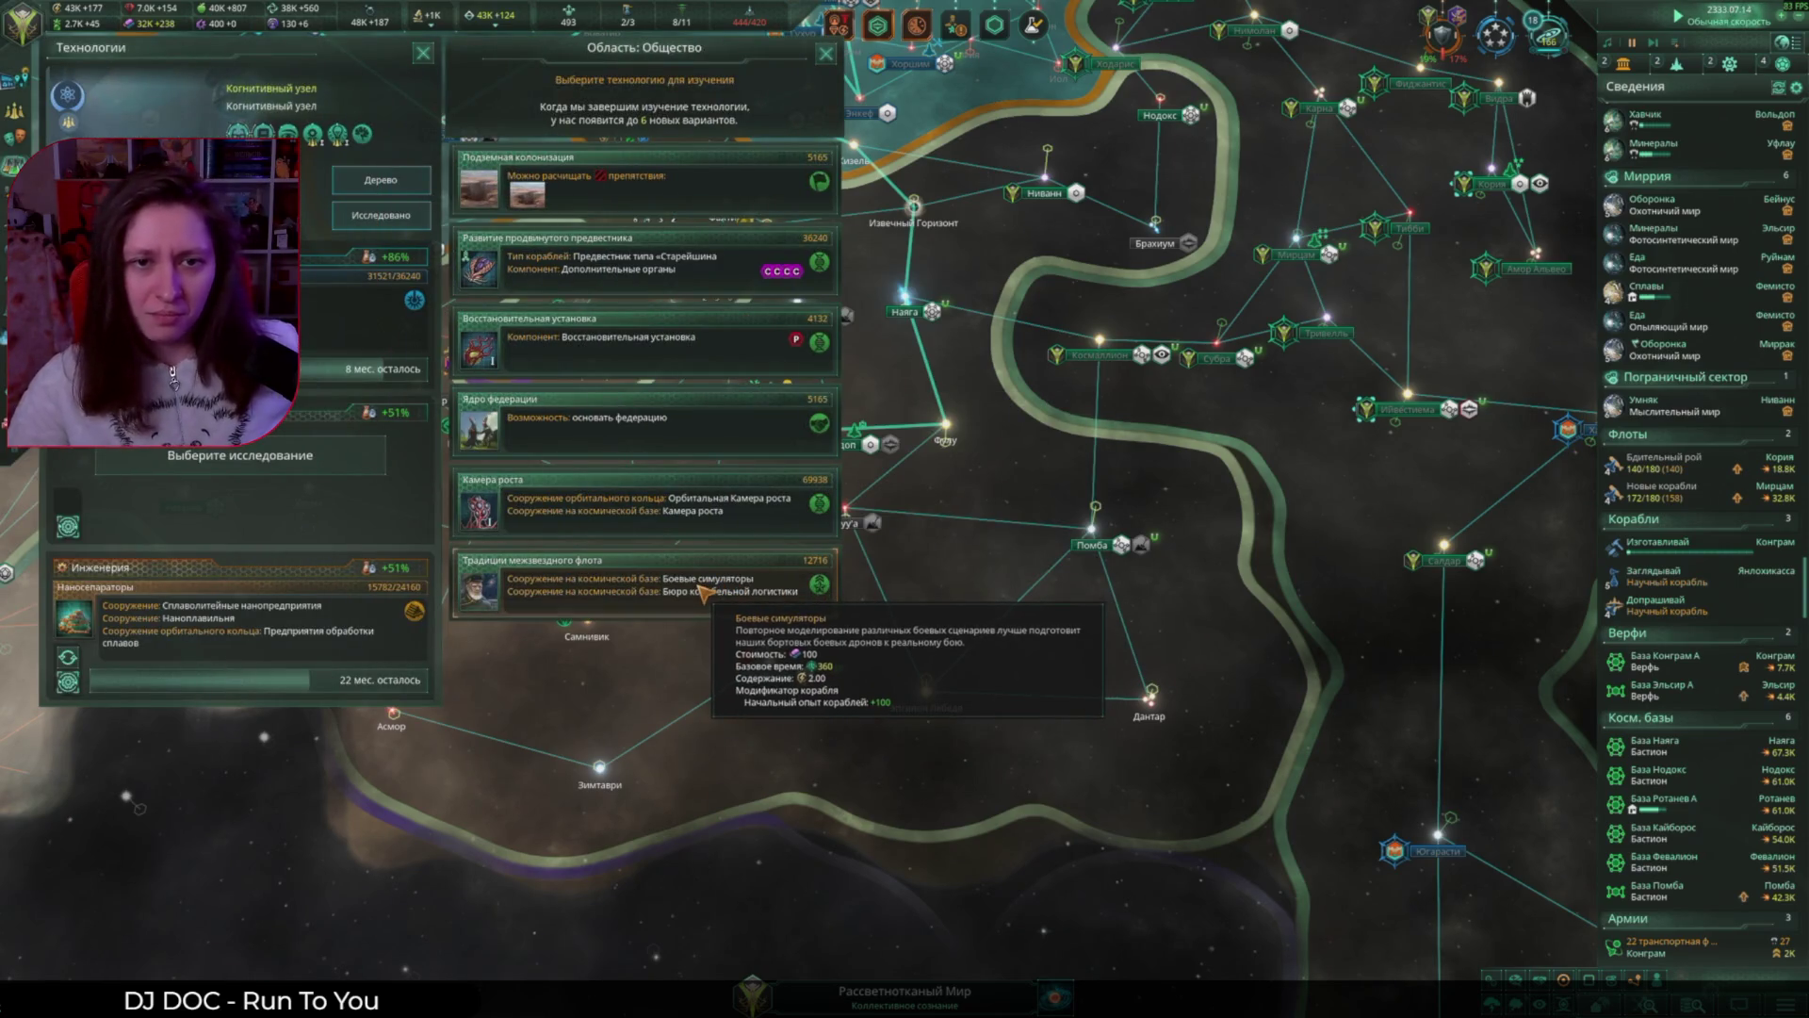
click(733, 274)
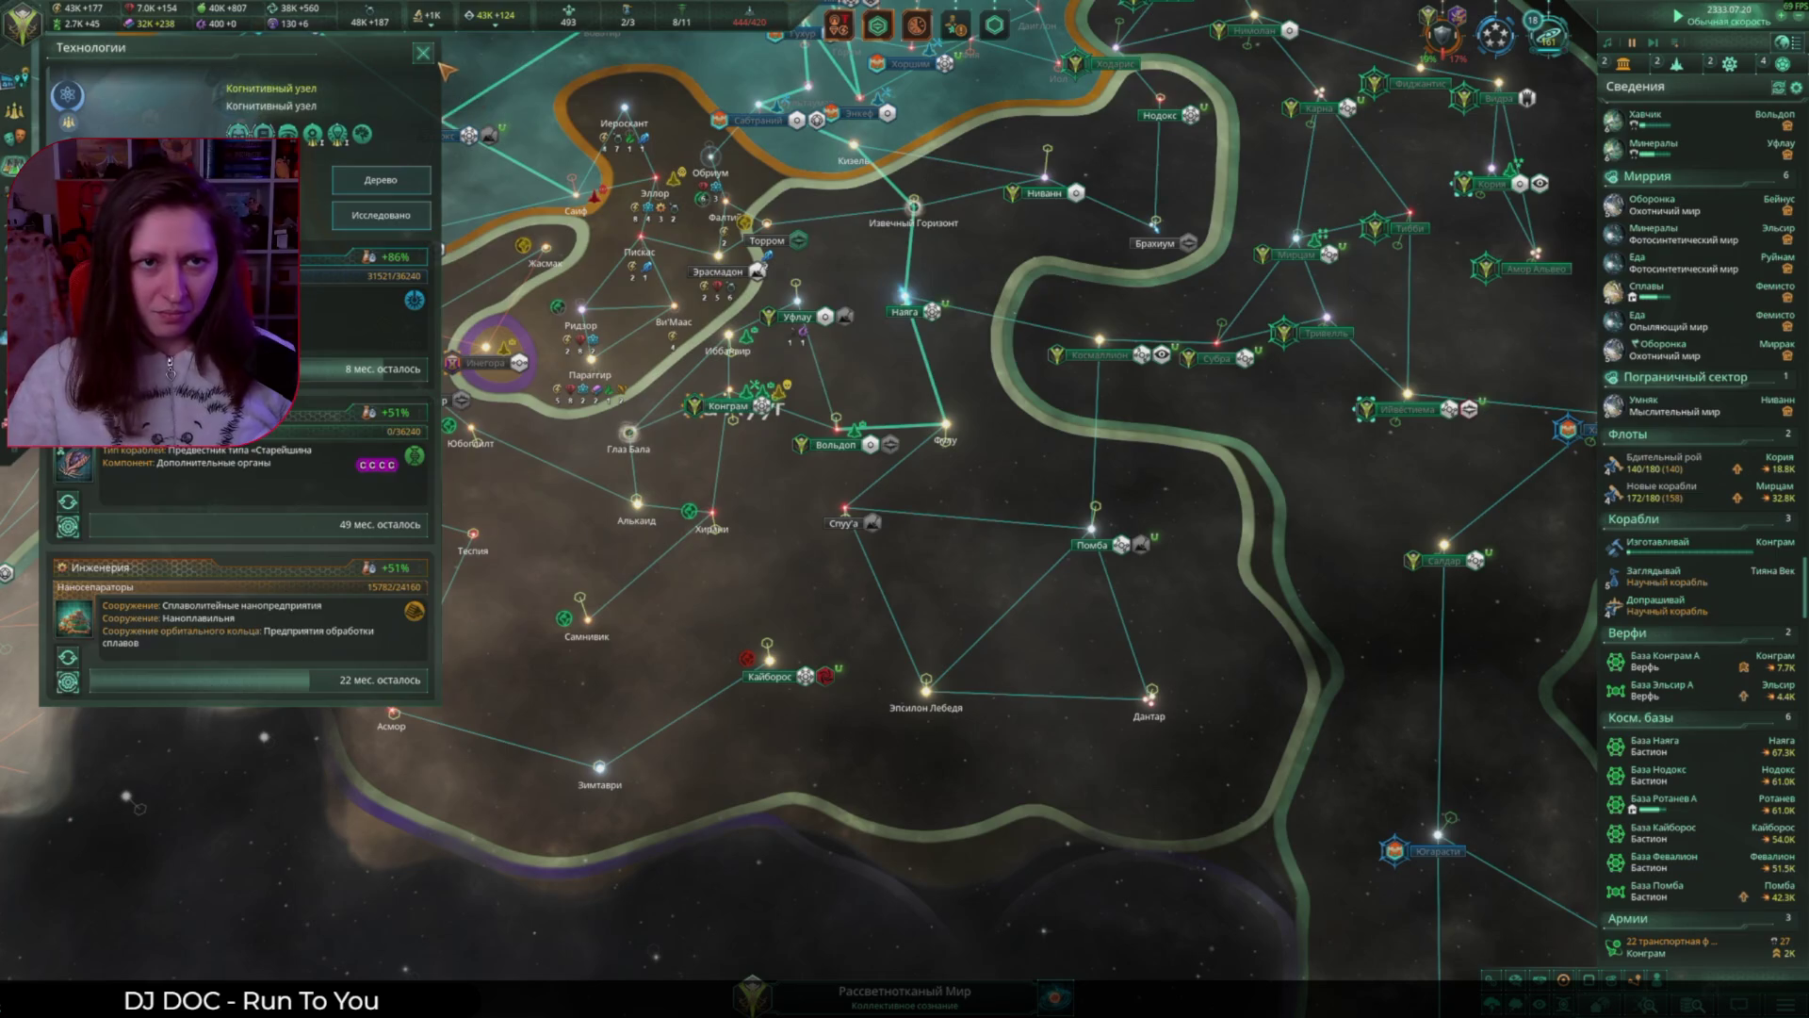
key(F9)
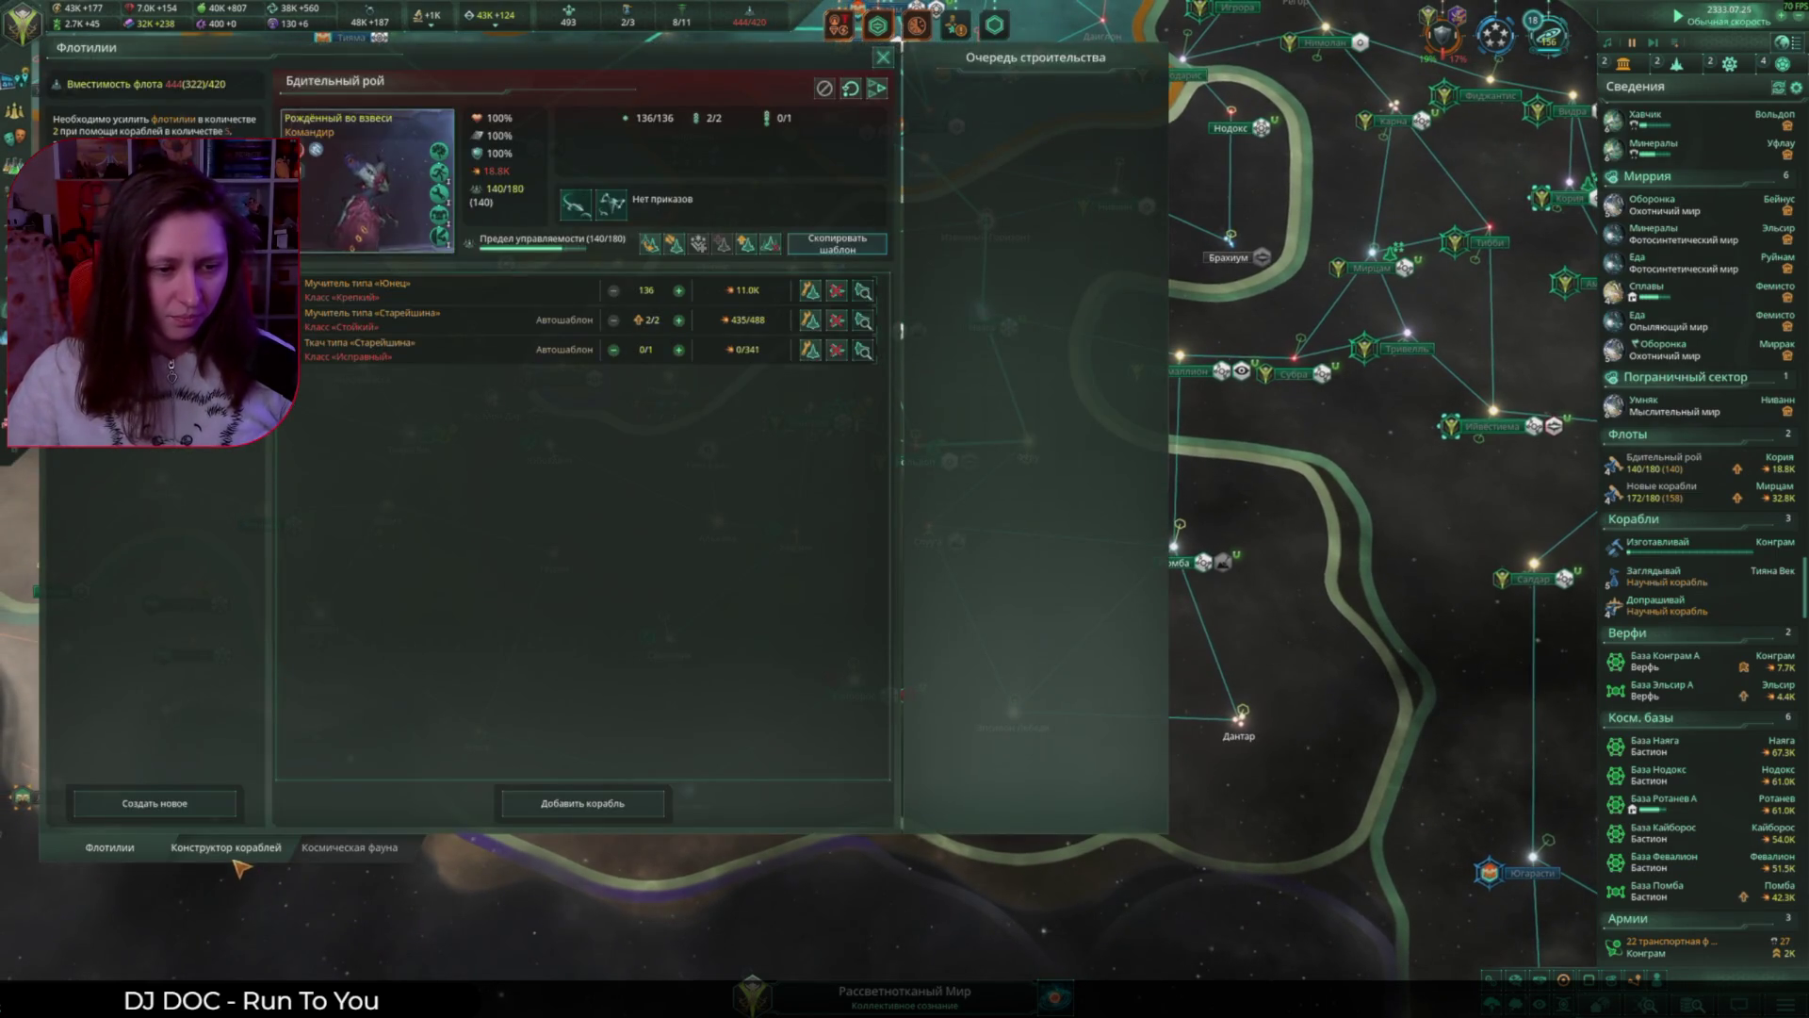
click(226, 847)
click(92, 788)
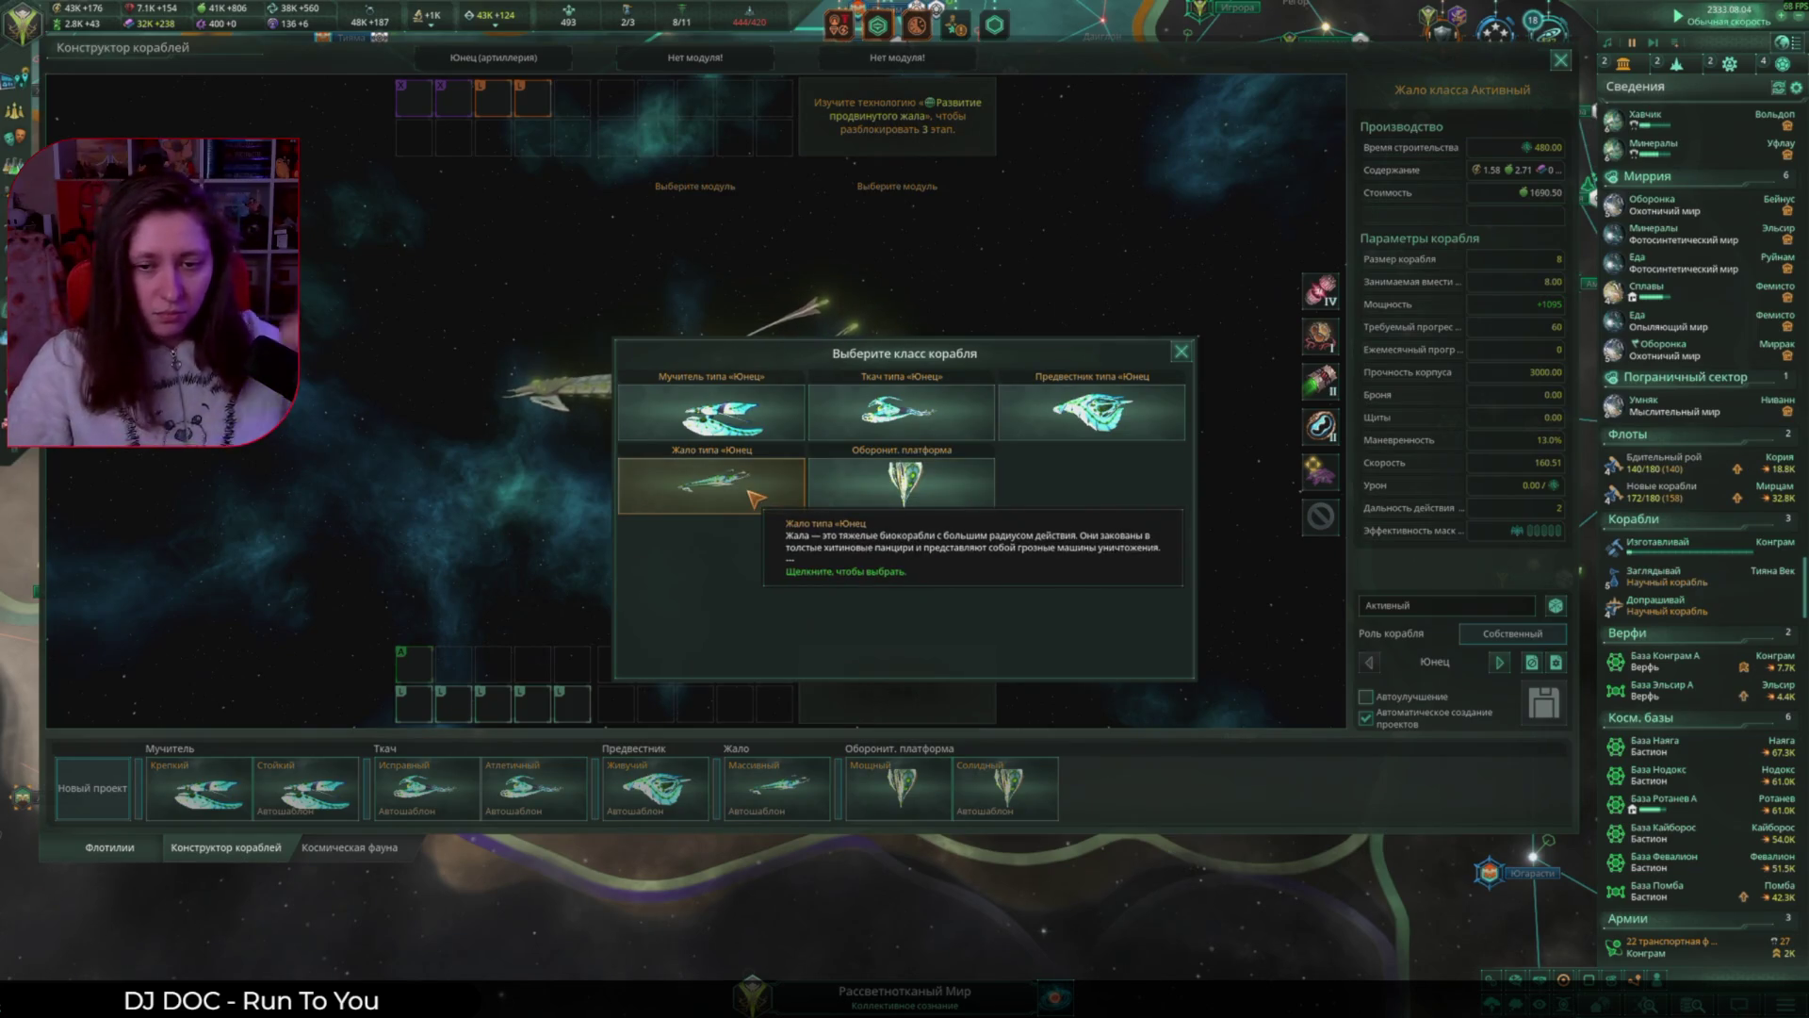
Step: Give the Жало design a Собственный role, a Юнец line section and a Взрослый artillery section
click(757, 498)
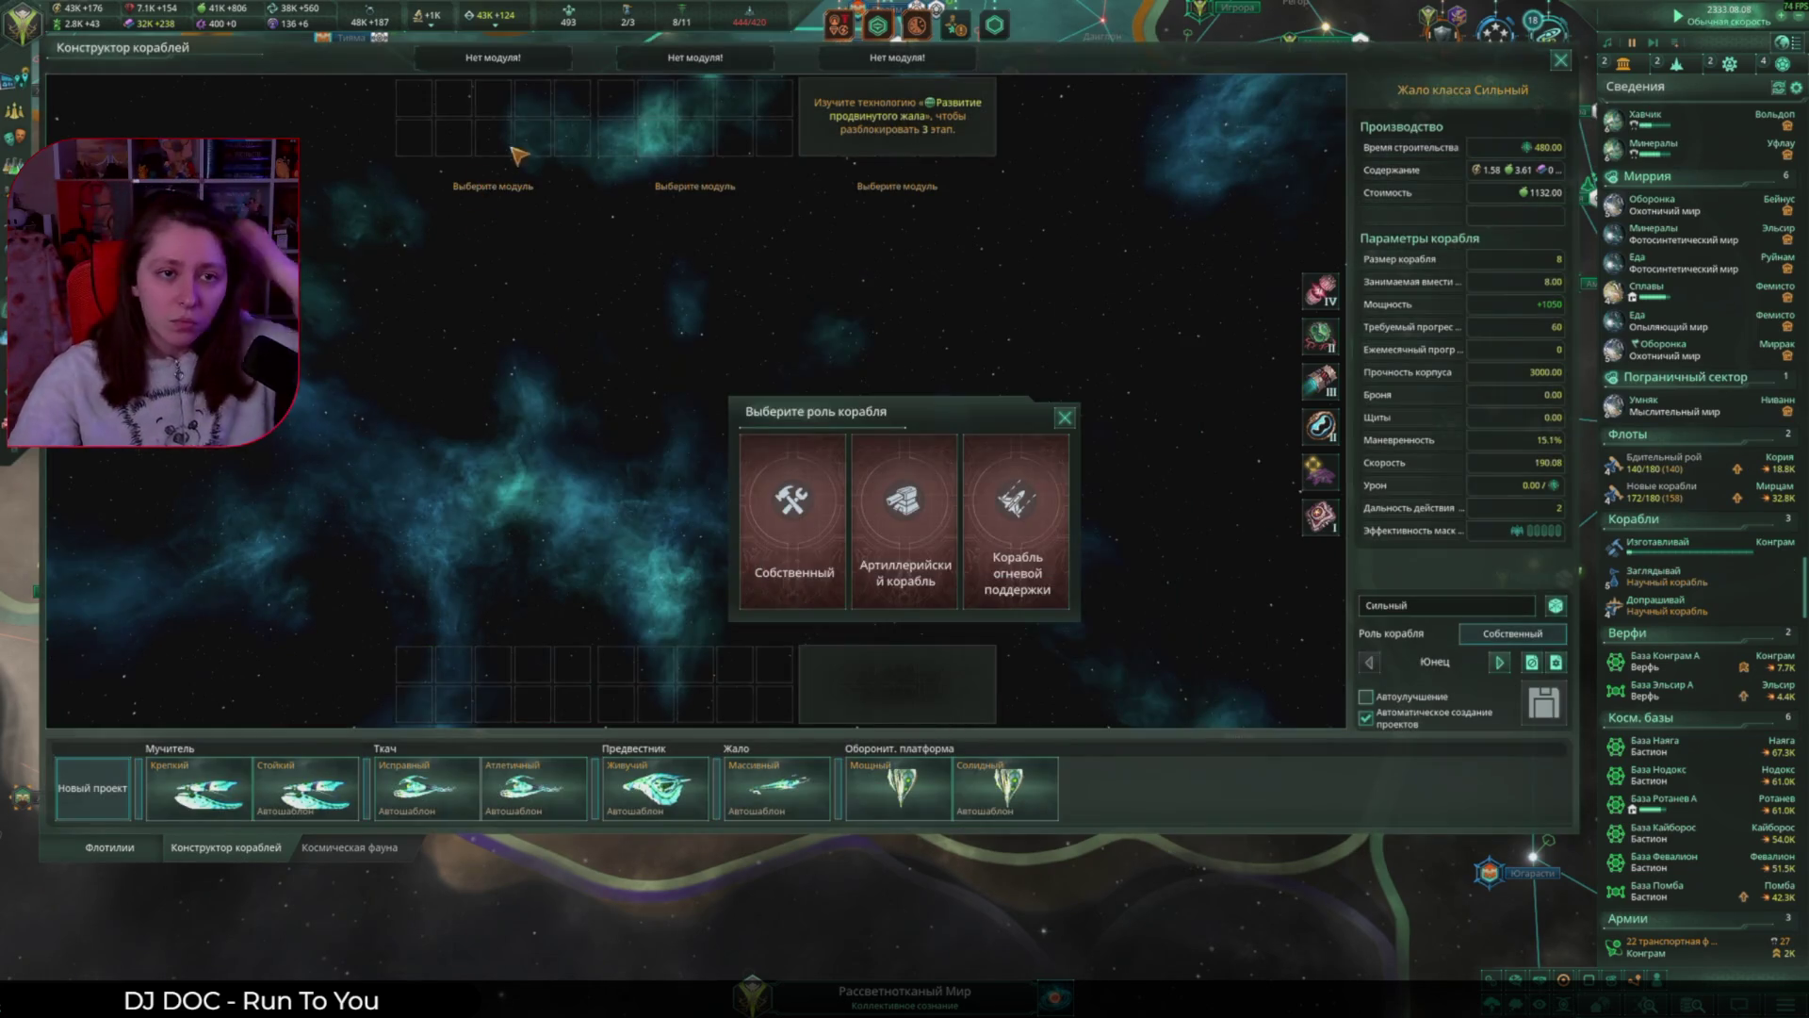
click(790, 504)
click(475, 58)
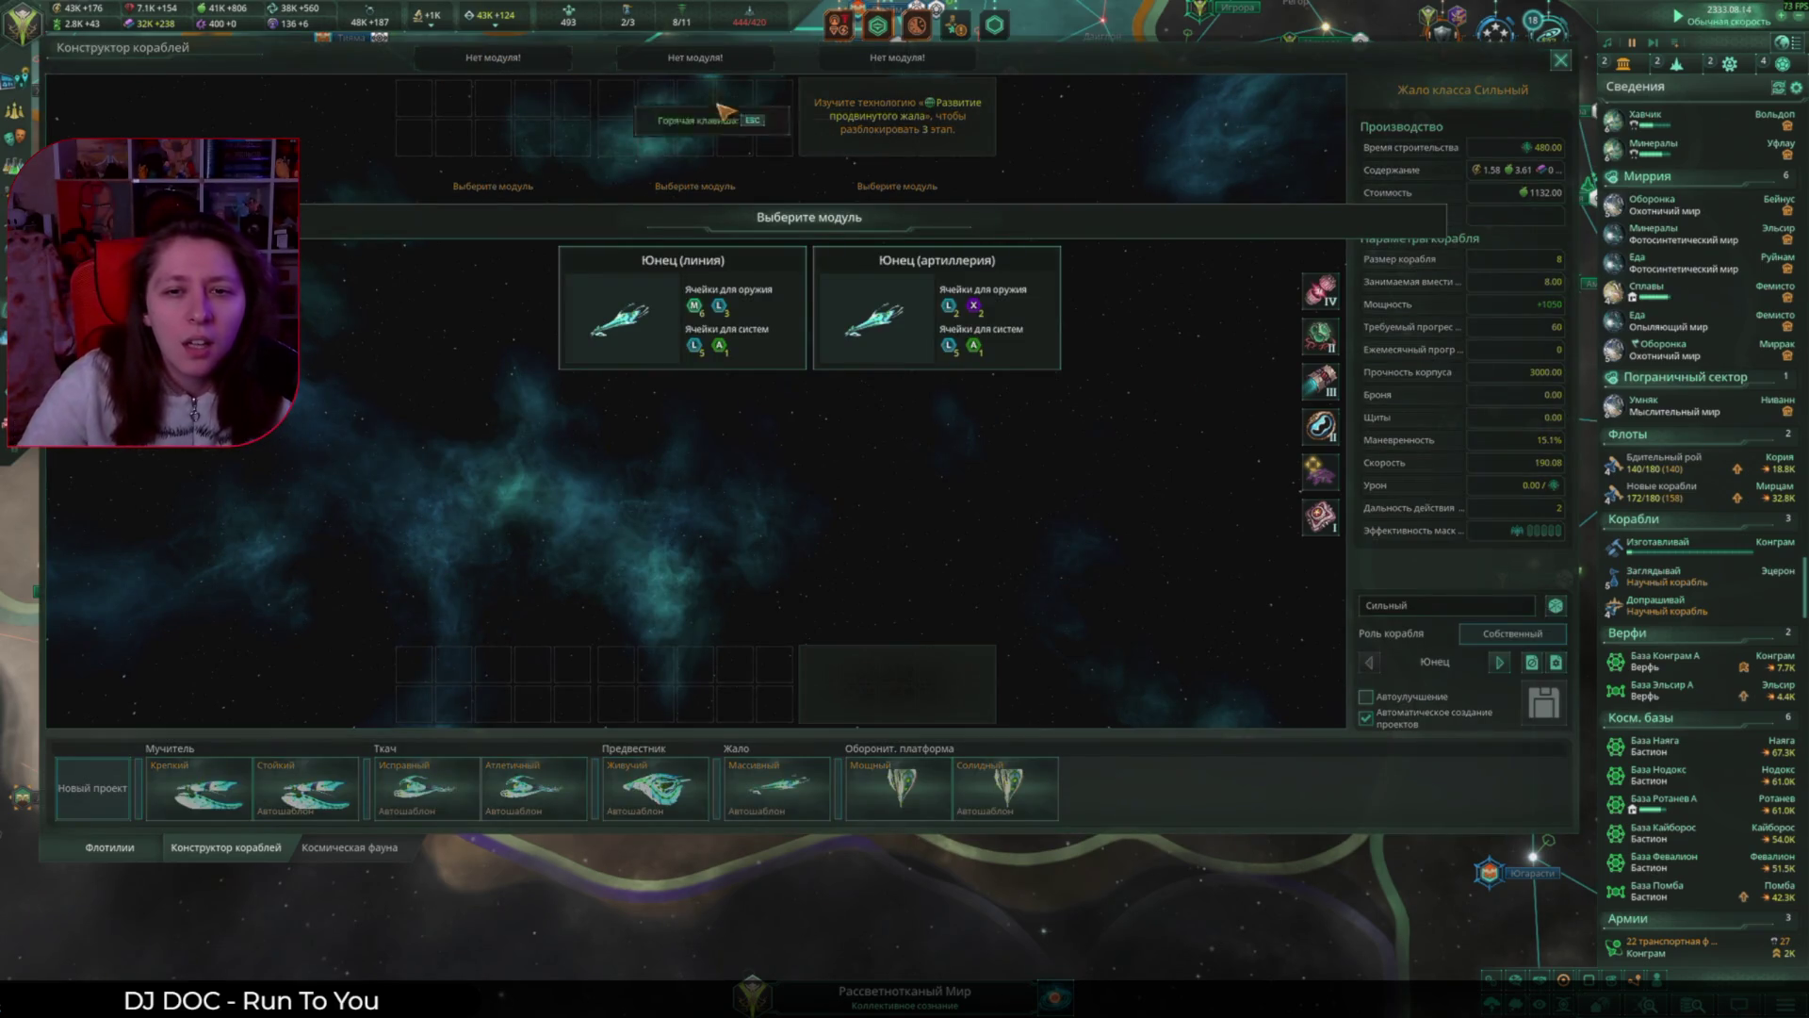
click(937, 311)
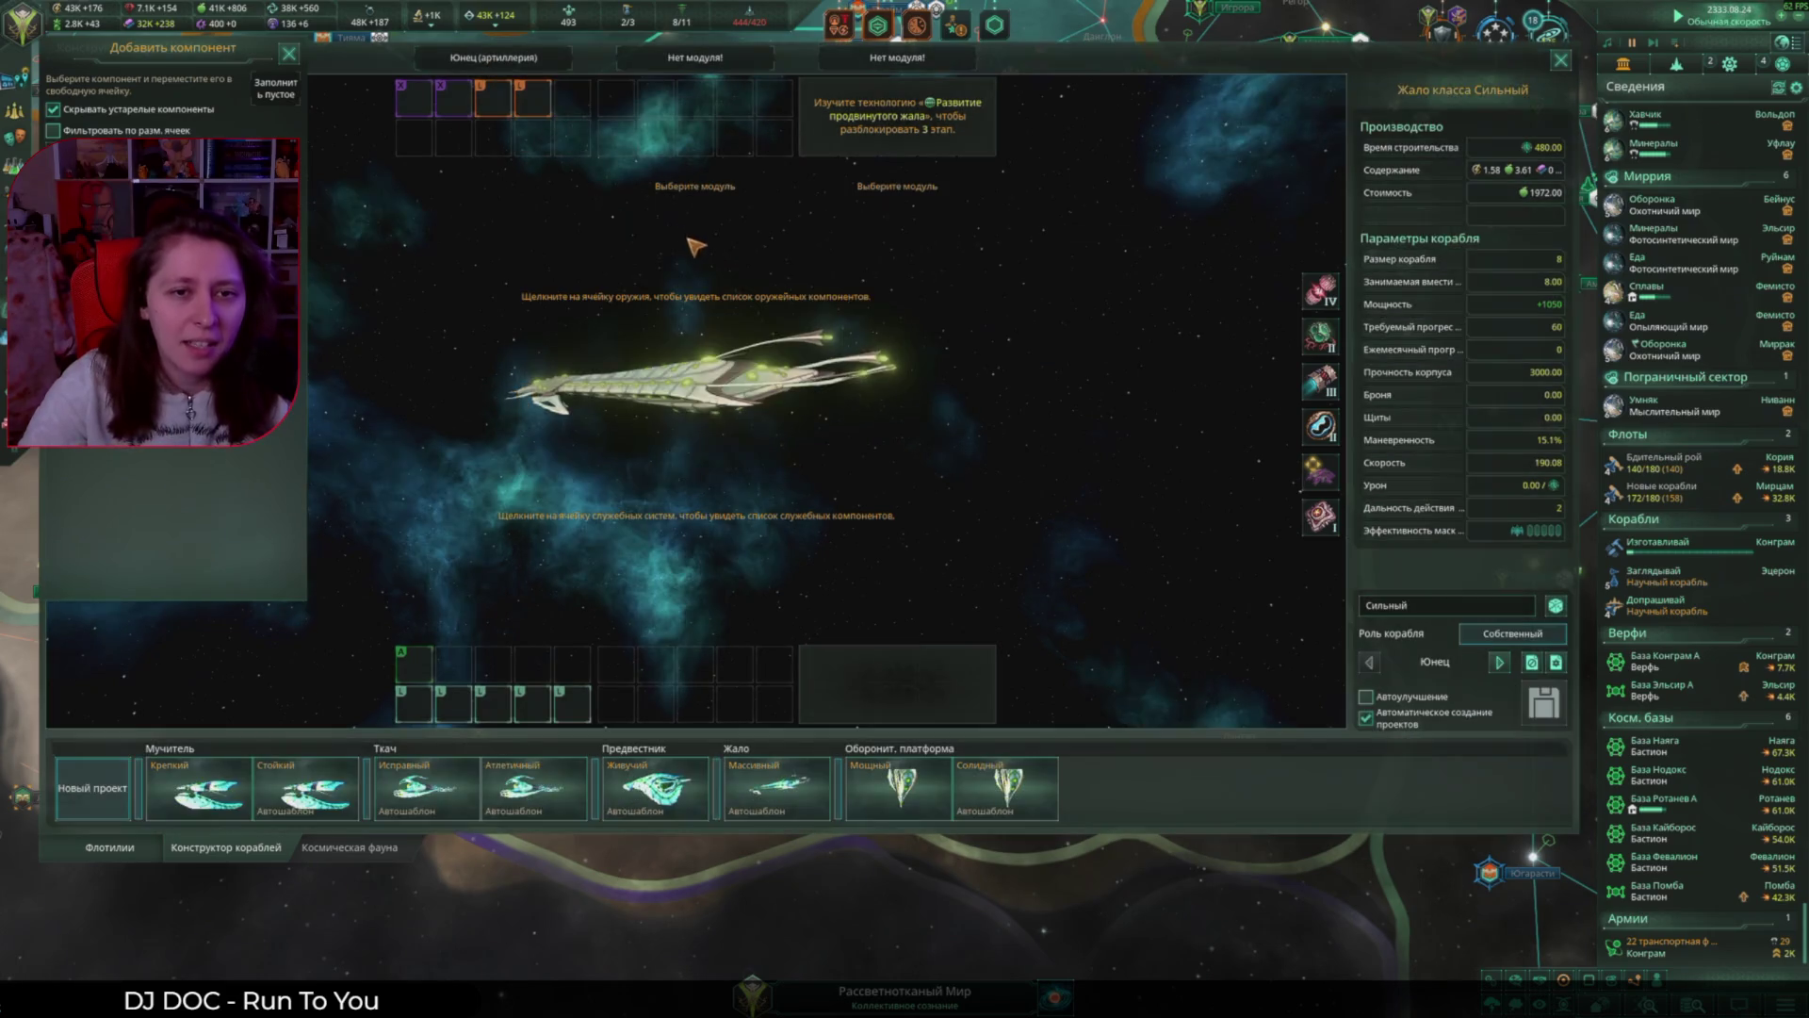
click(493, 58)
click(713, 282)
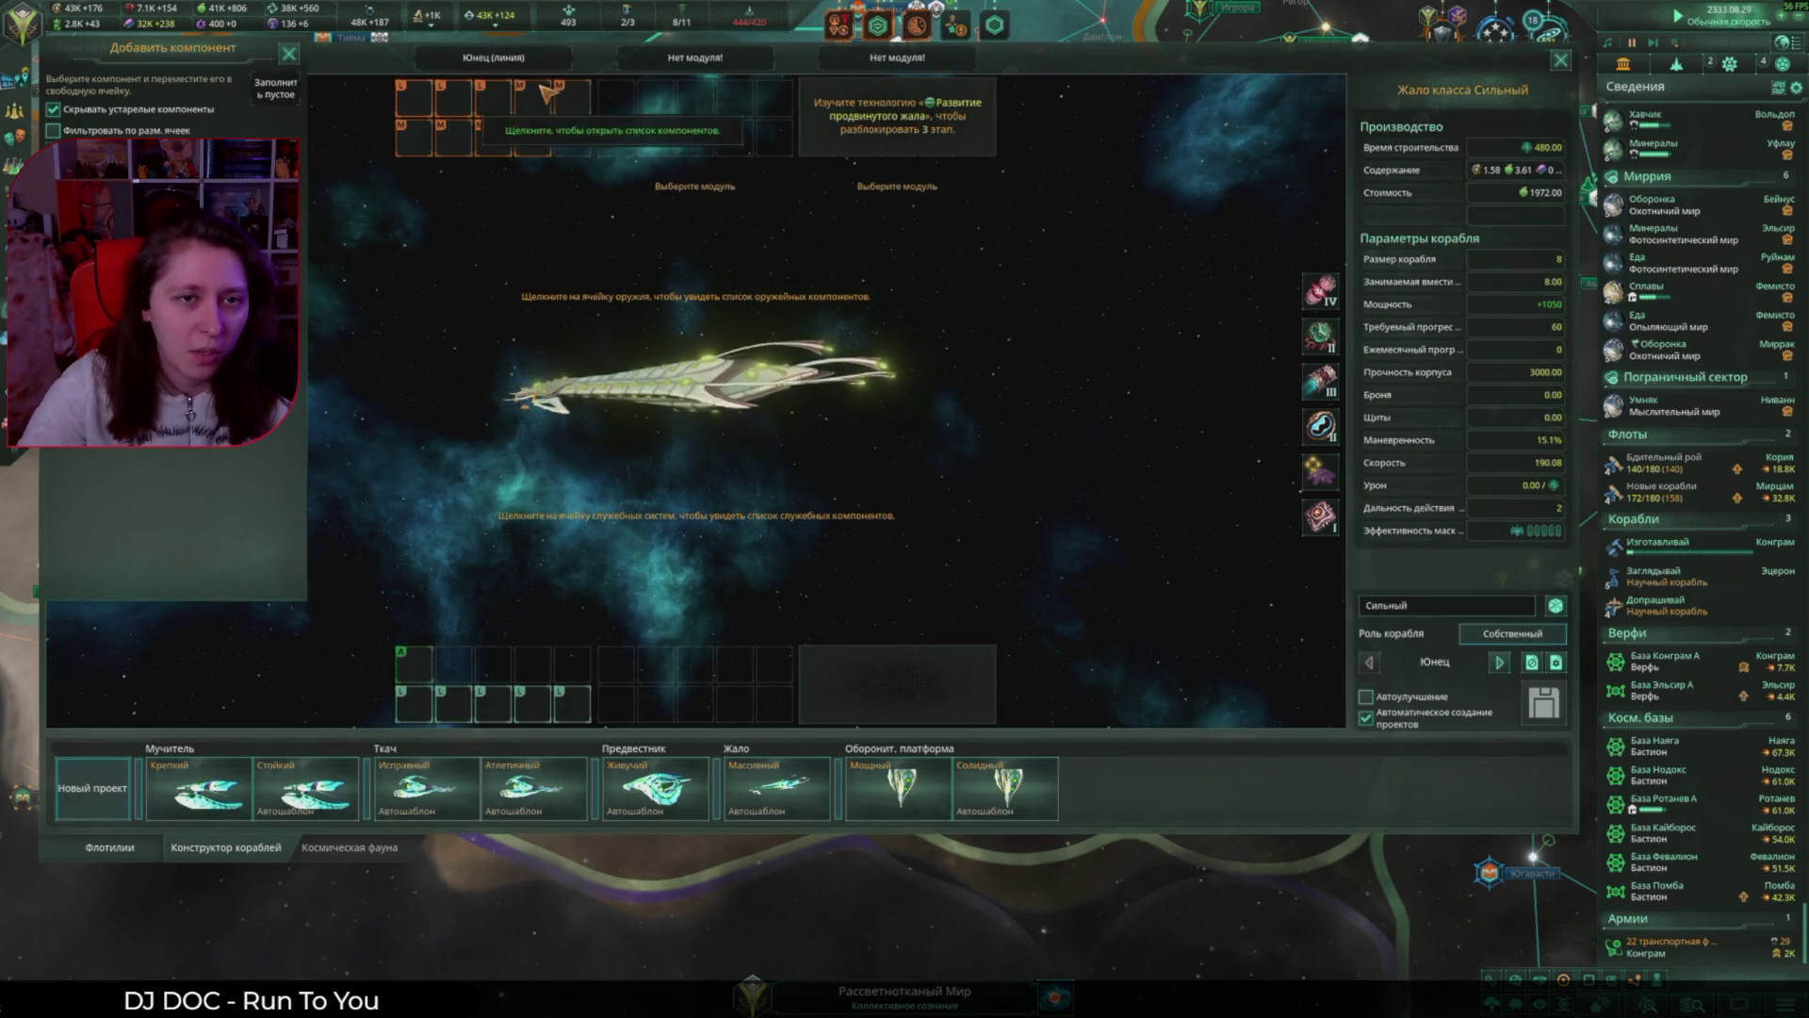
click(695, 58)
click(942, 311)
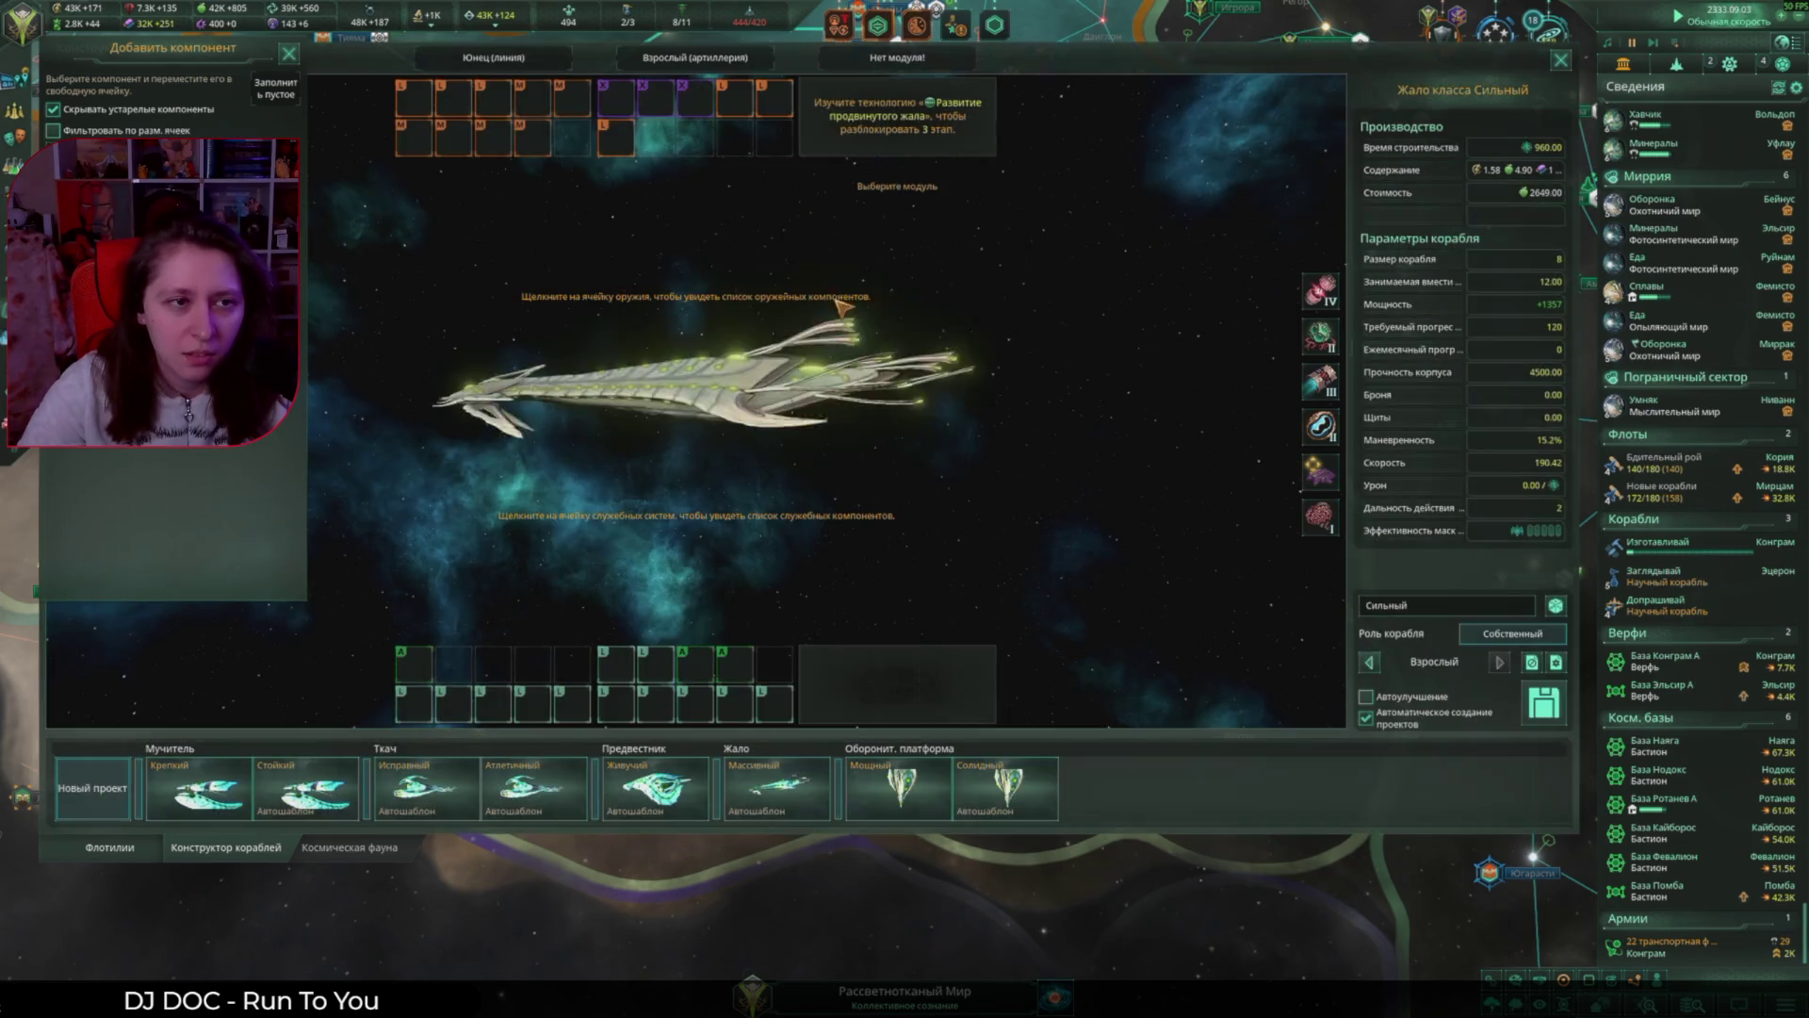
Step: Start a new Предвестник-class design with the Собственный role
click(93, 787)
click(1096, 415)
click(846, 504)
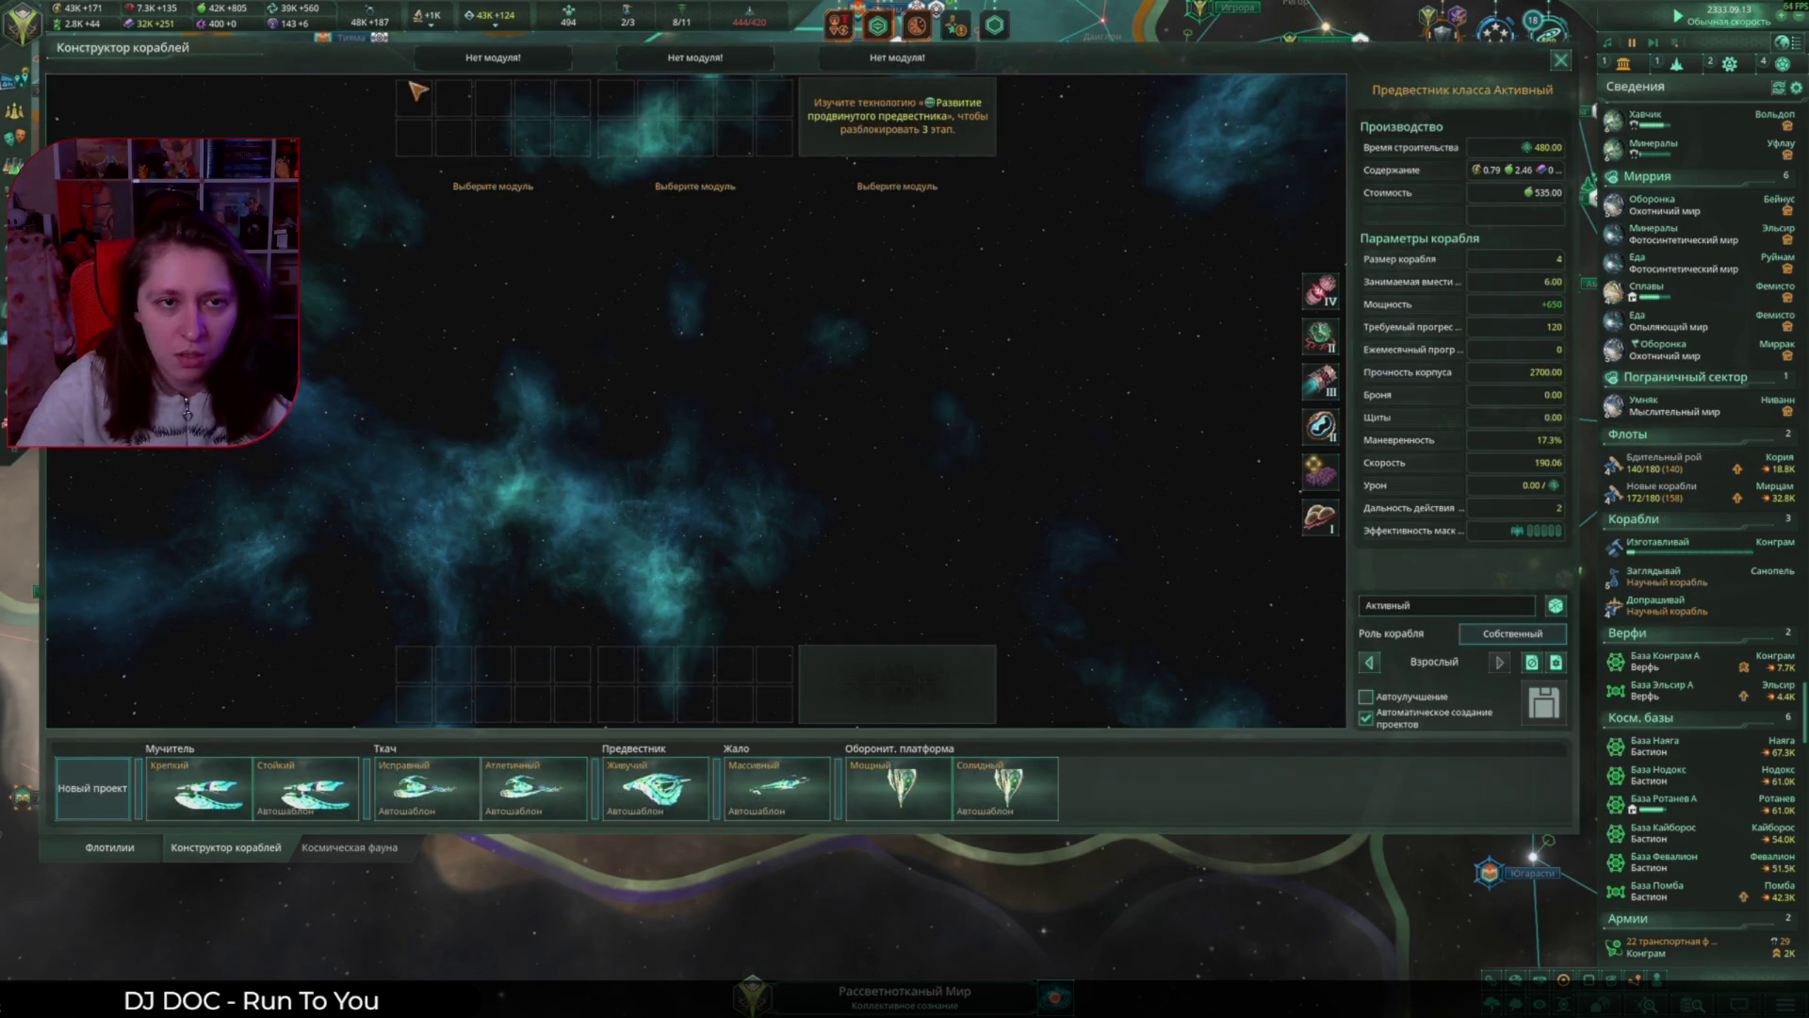
Step: Set both sections to interceptor modules and fill the weapon slots with the creature weapon
click(493, 59)
click(716, 282)
click(714, 58)
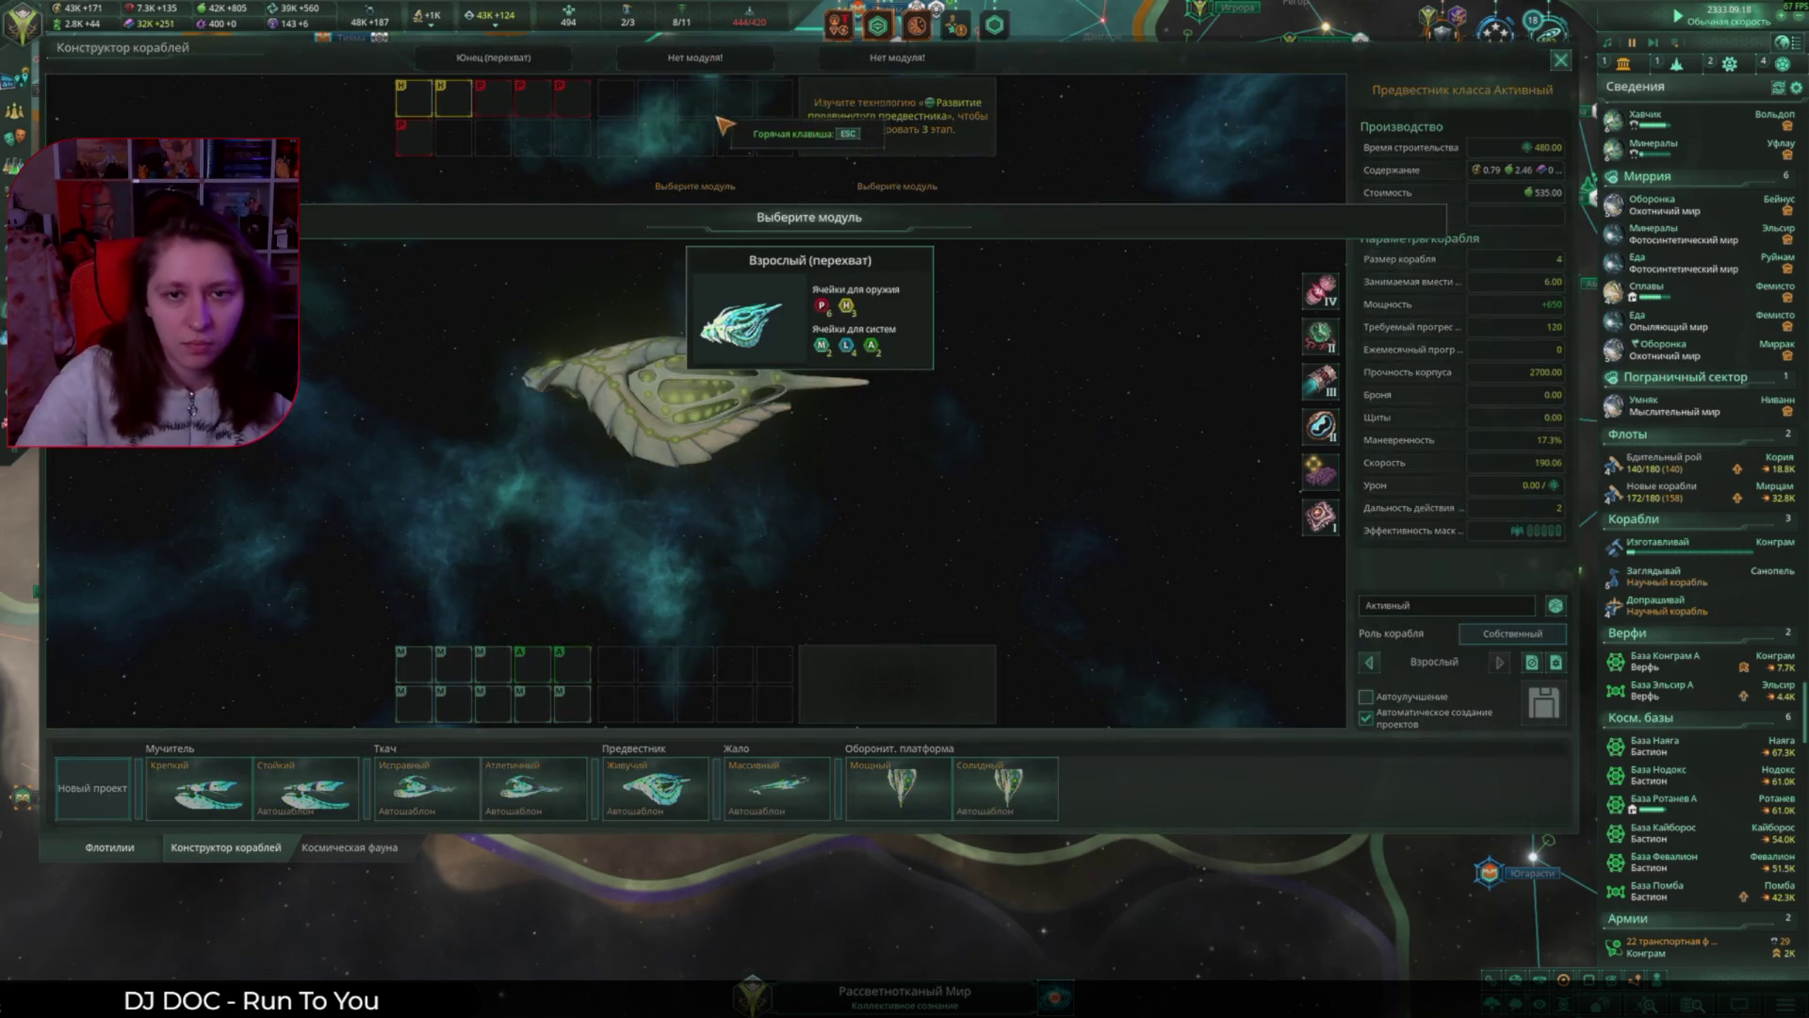
click(744, 301)
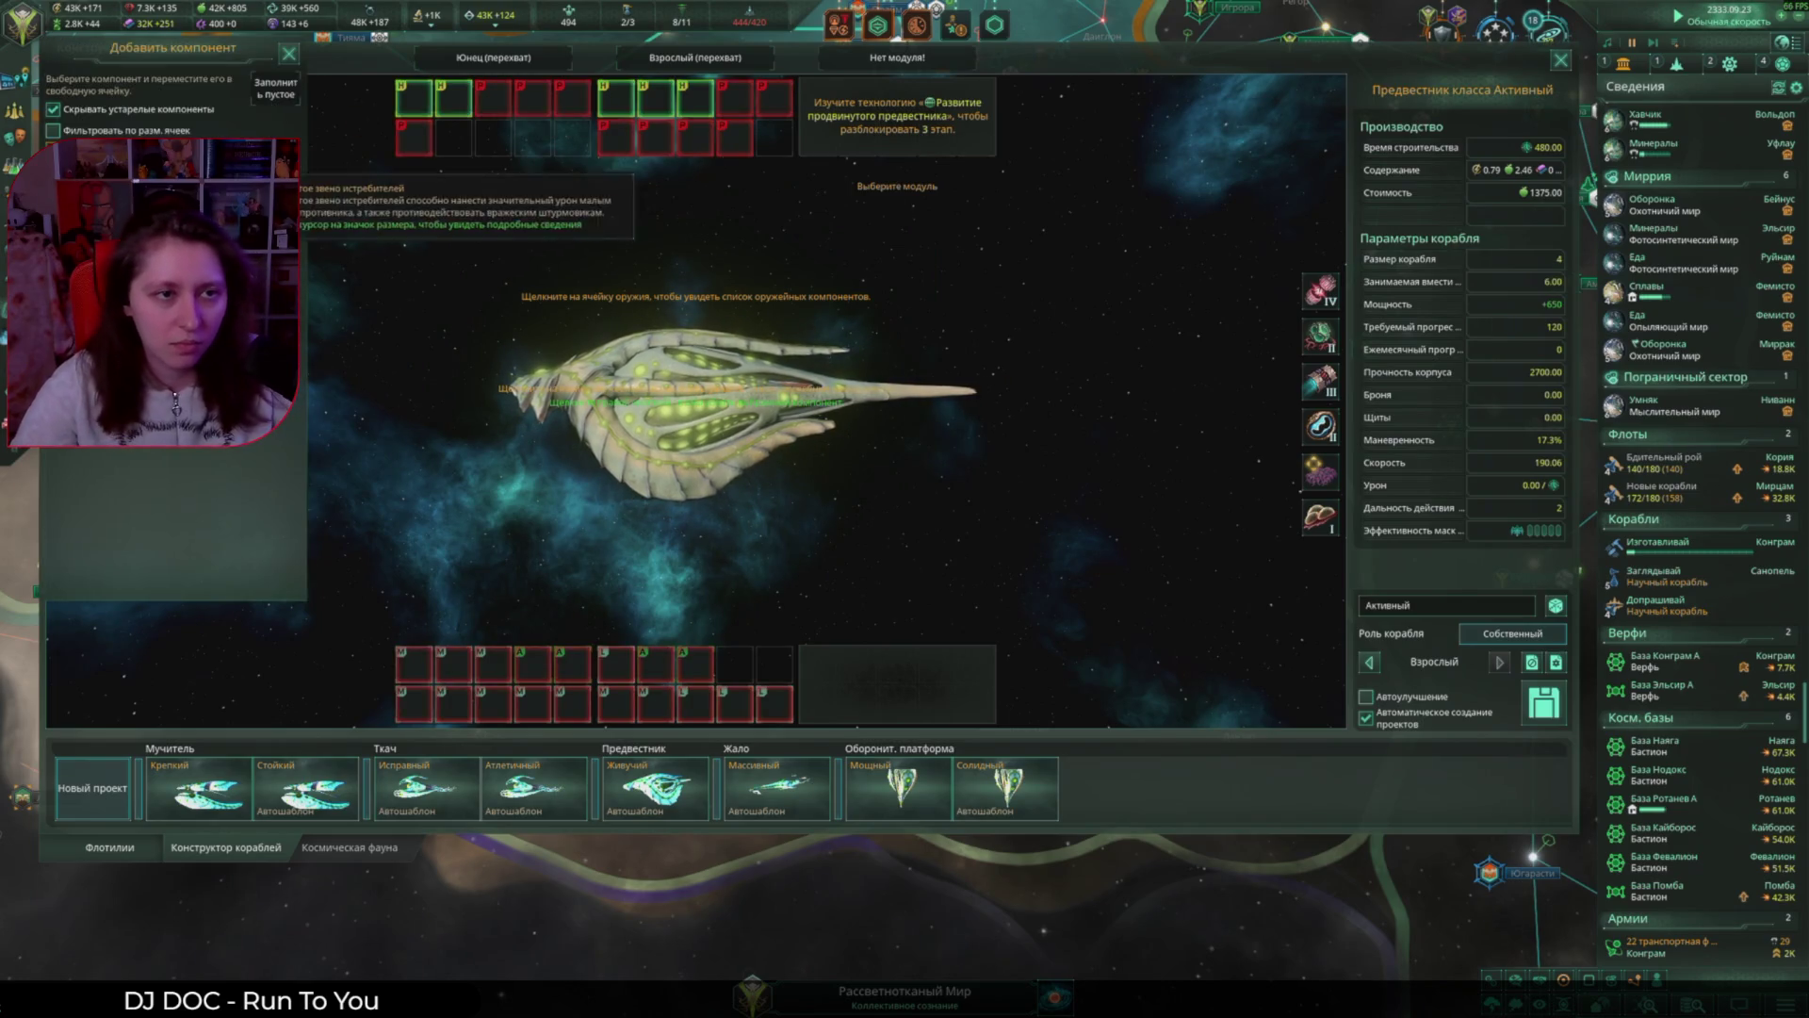
click(415, 97)
click(694, 99)
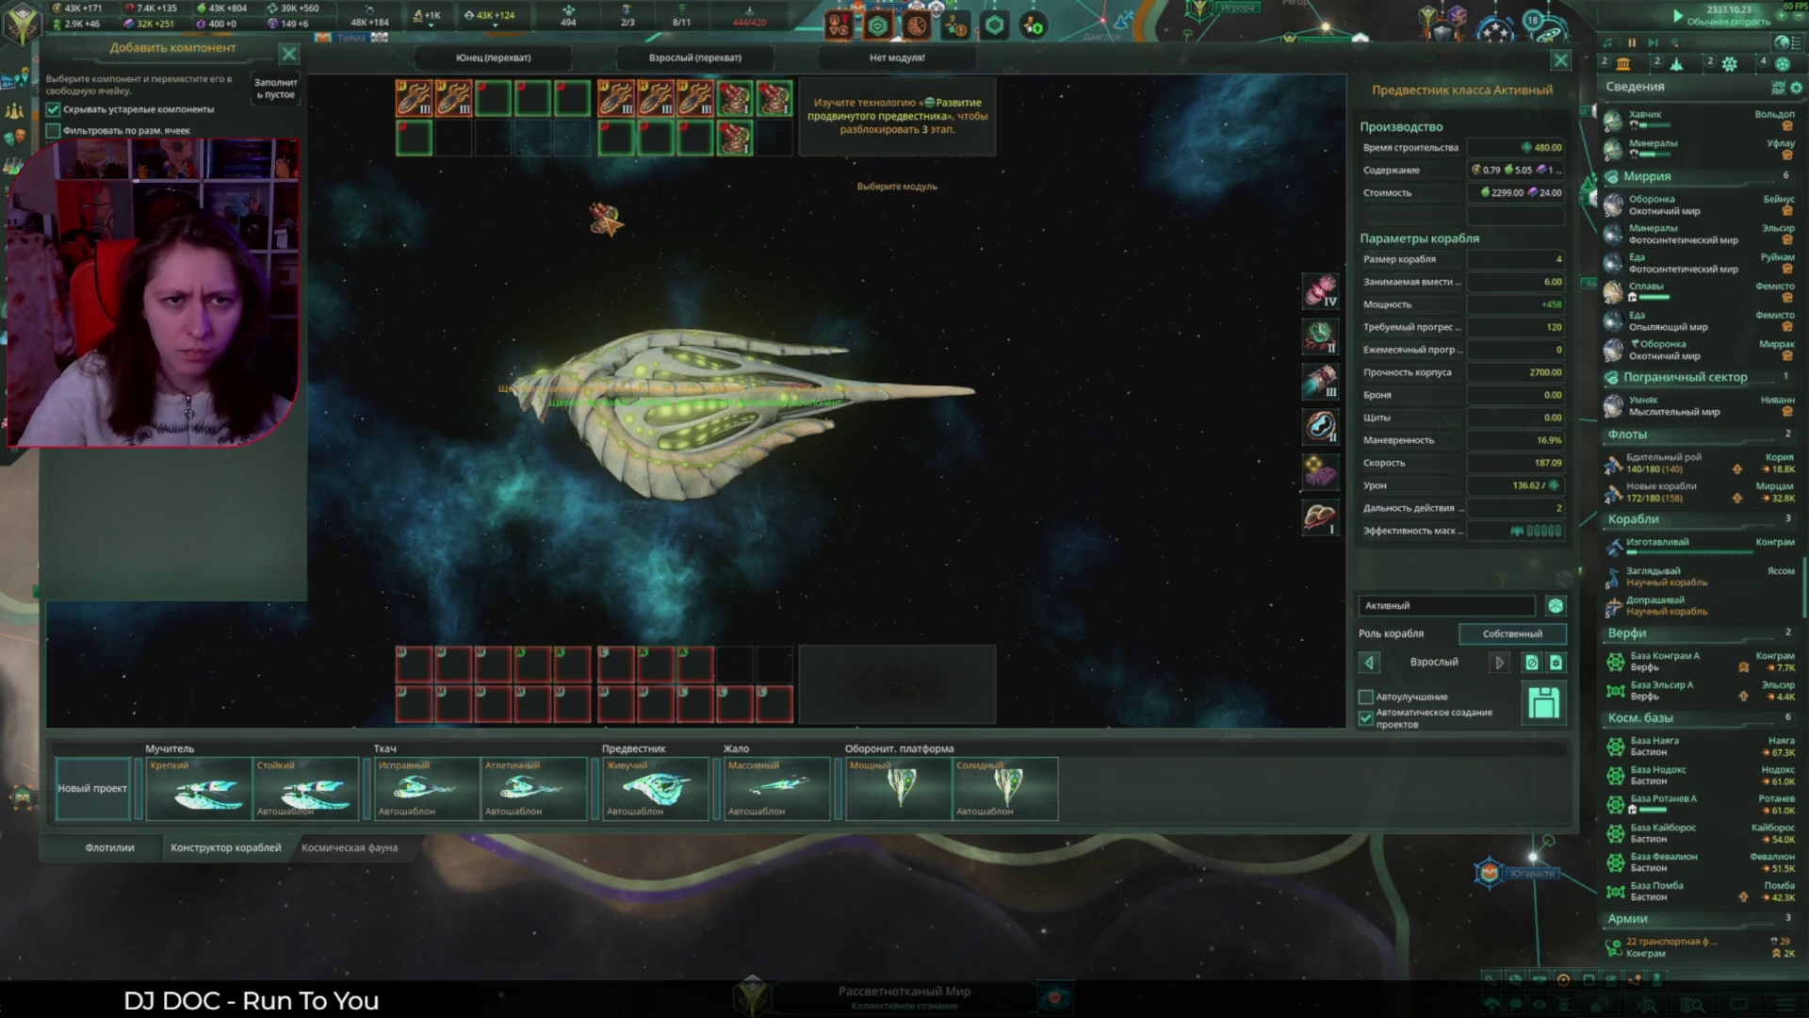
drag(497, 94, 415, 137)
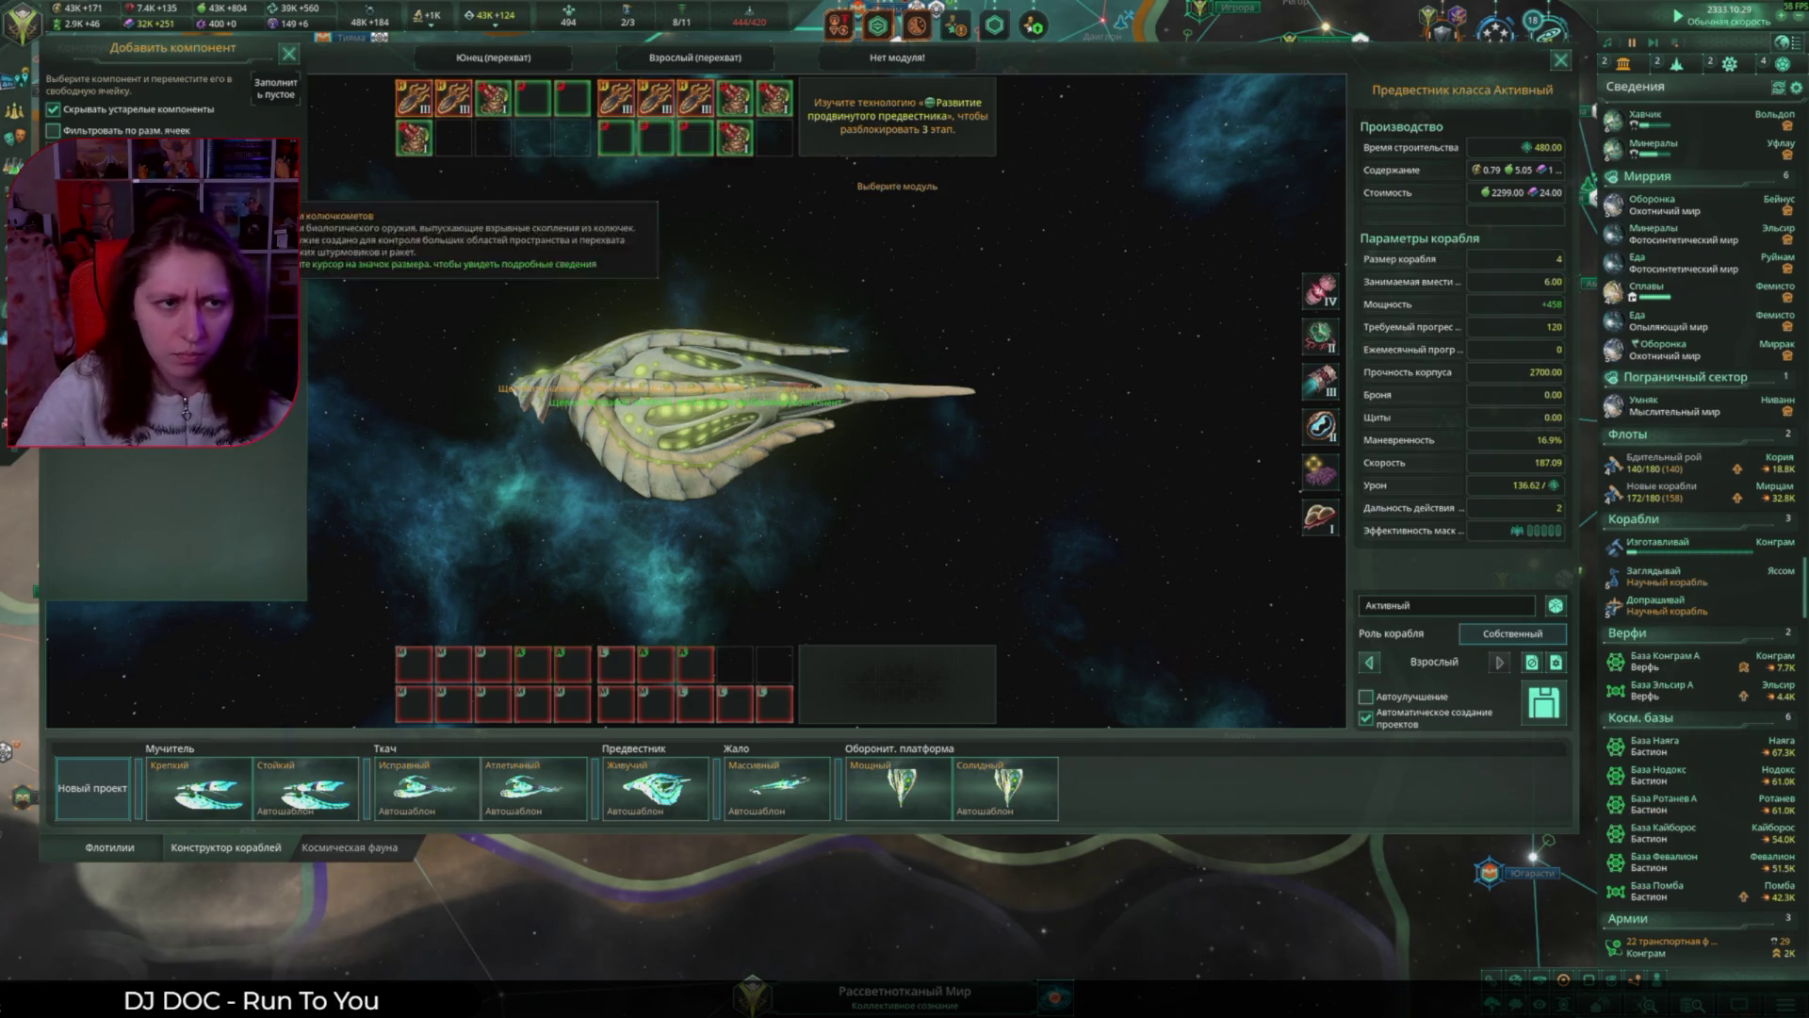
click(577, 138)
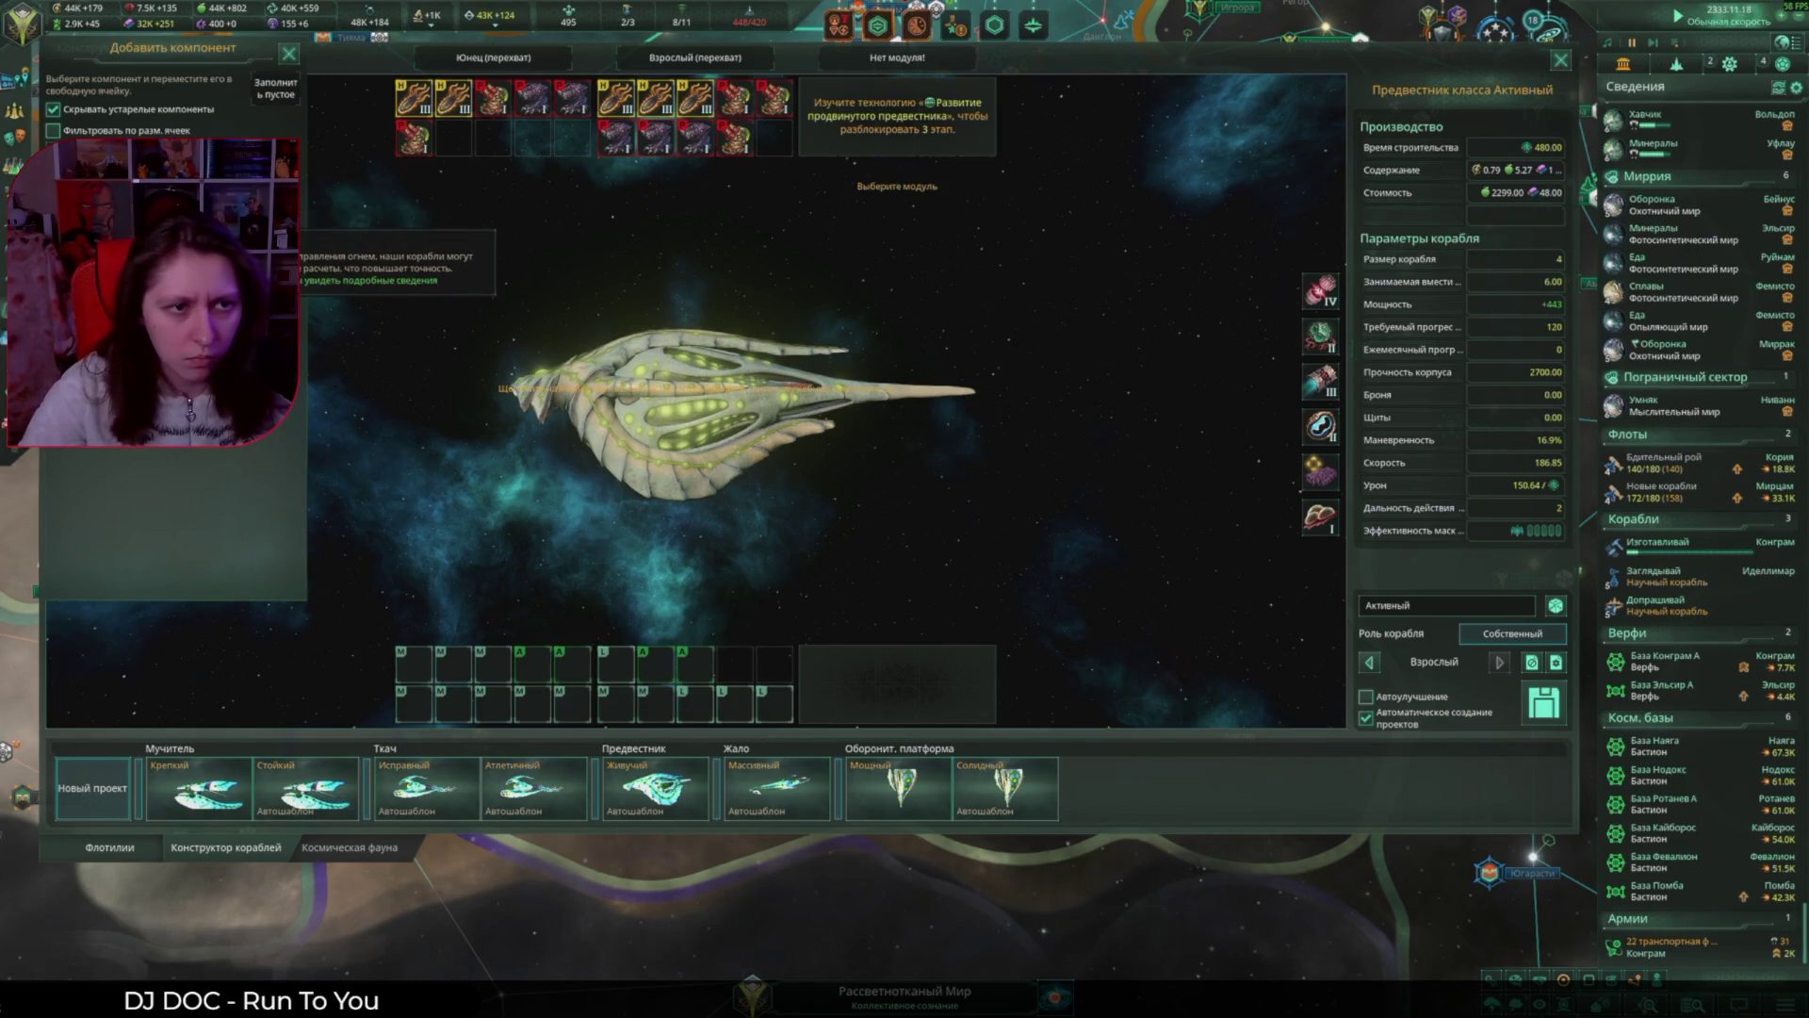
Step: Fill the auxiliary slots with grey auxiliary components
click(165, 259)
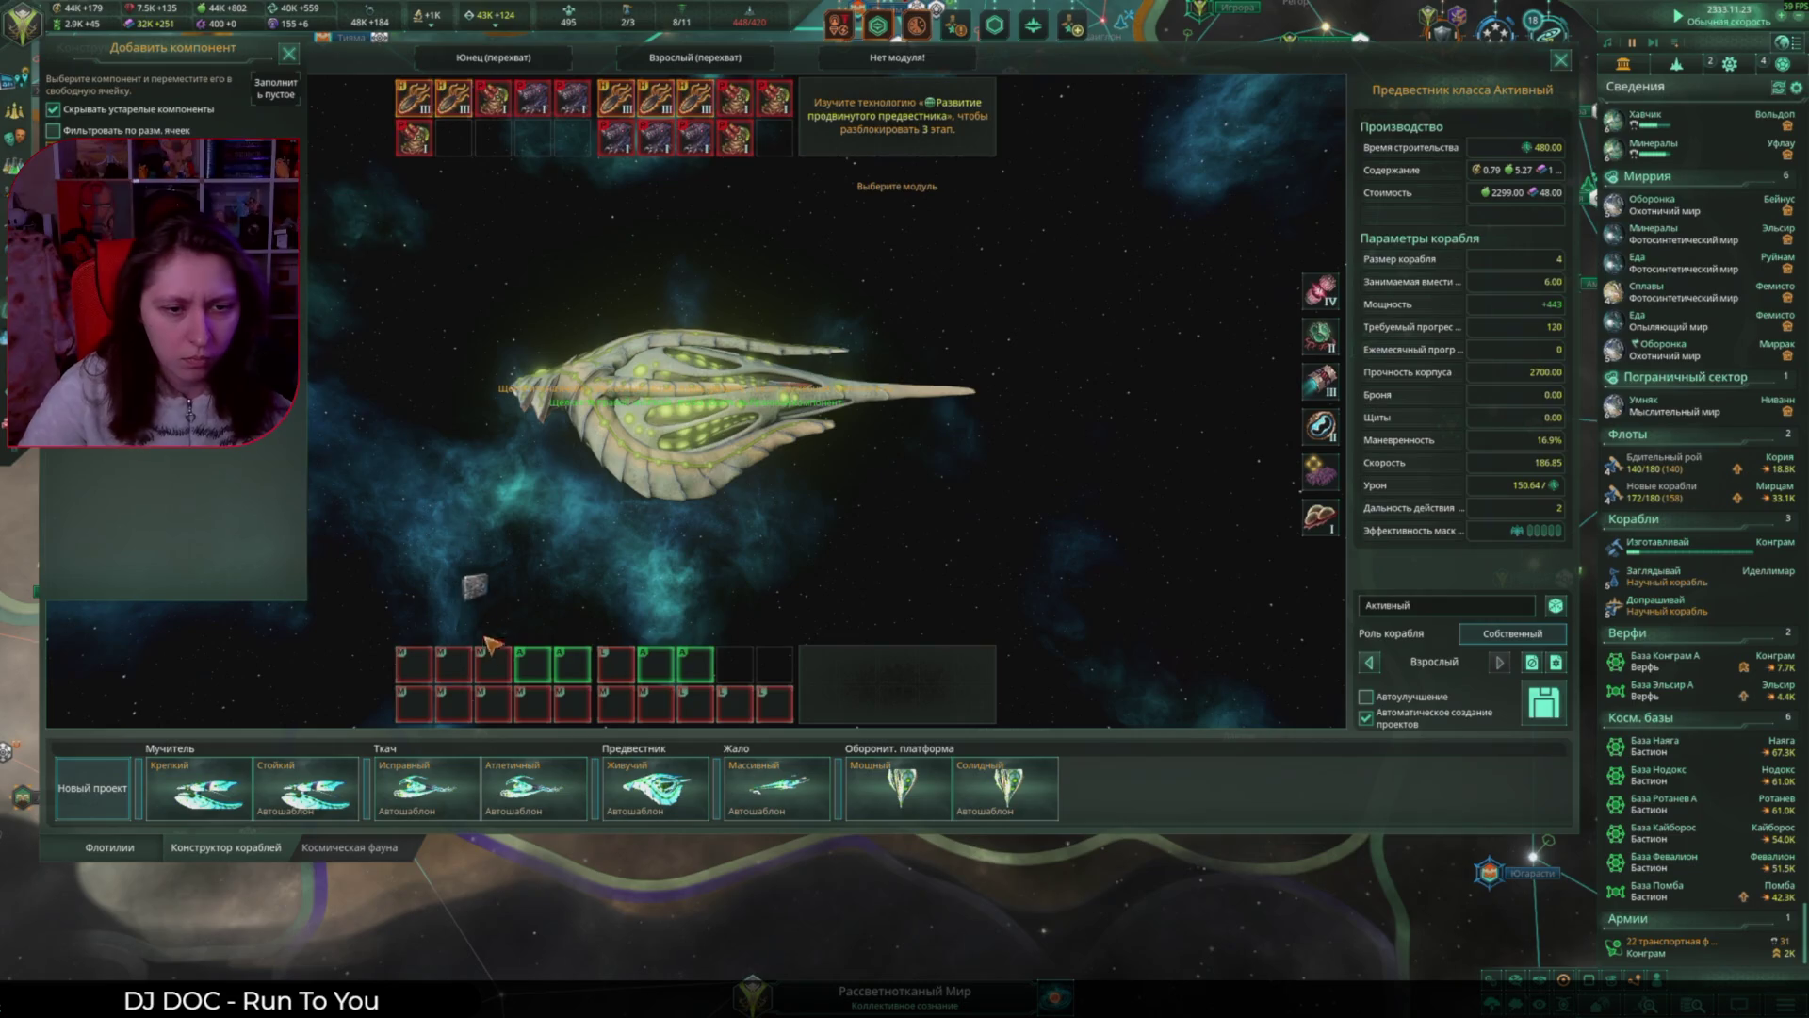
click(532, 664)
click(654, 664)
click(695, 664)
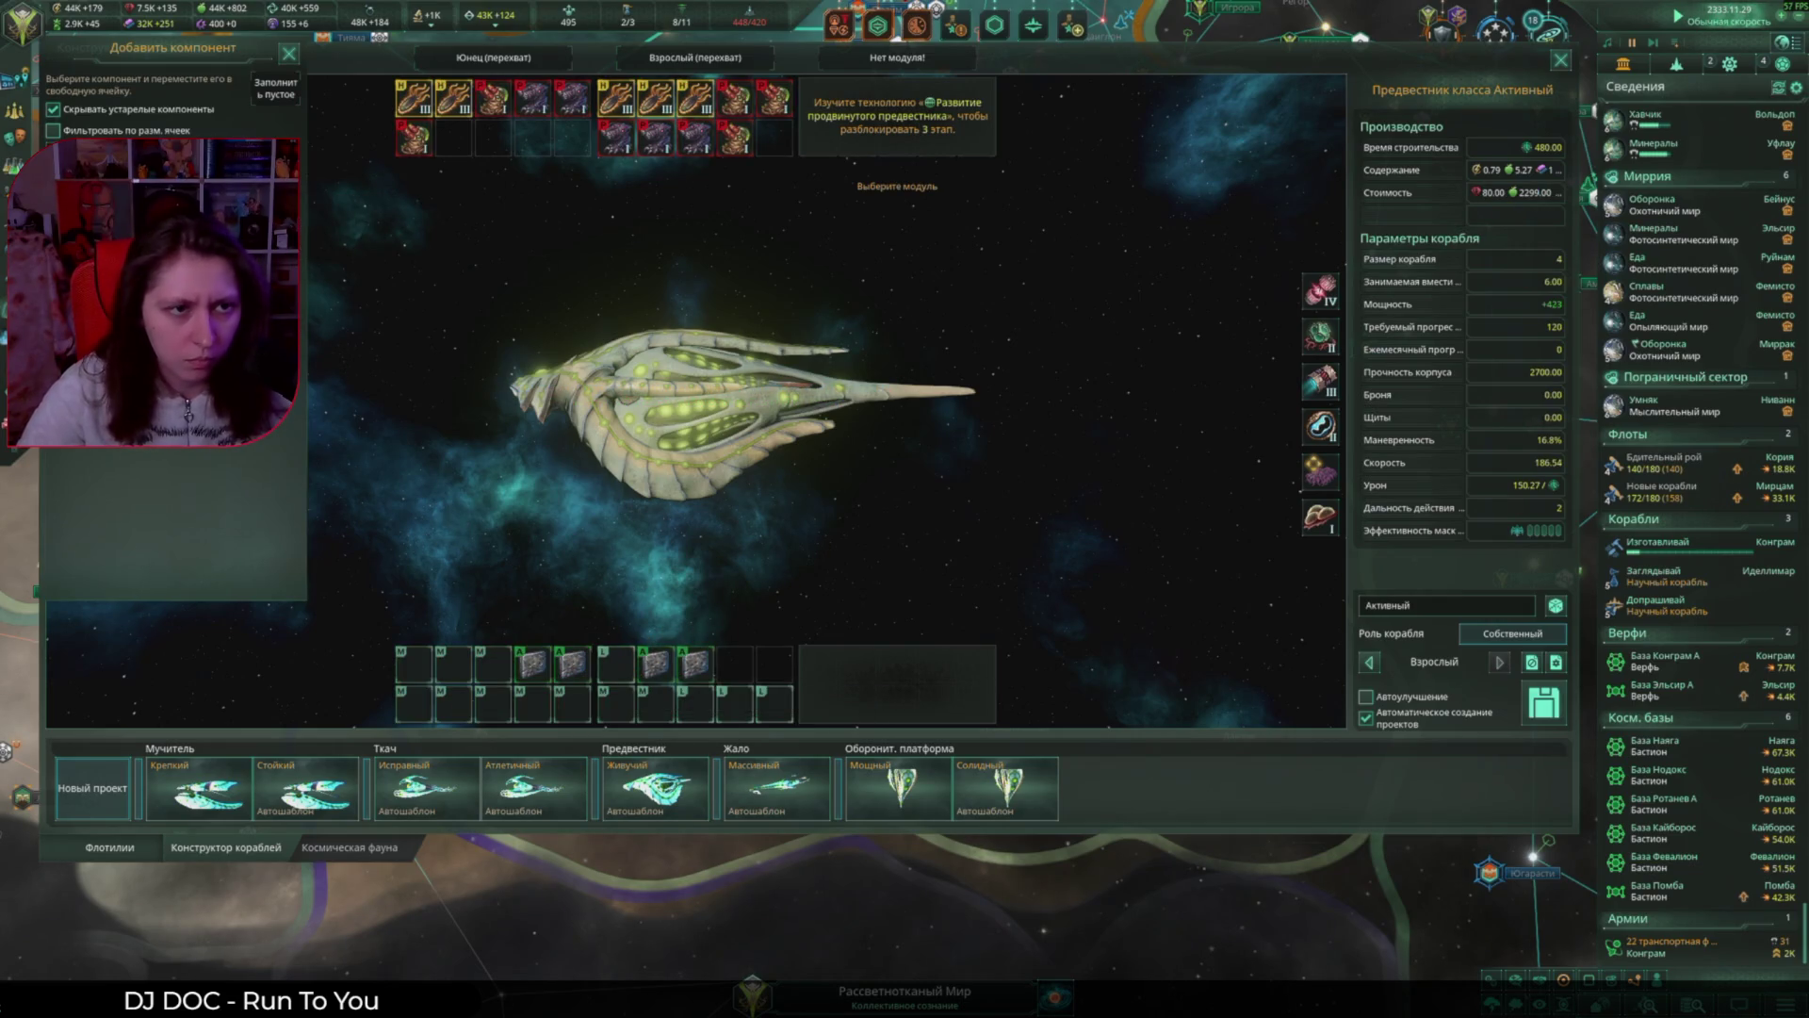
Step: Fit tier IV armor into the medium and large slots
drag(164, 273, 609, 525)
click(616, 665)
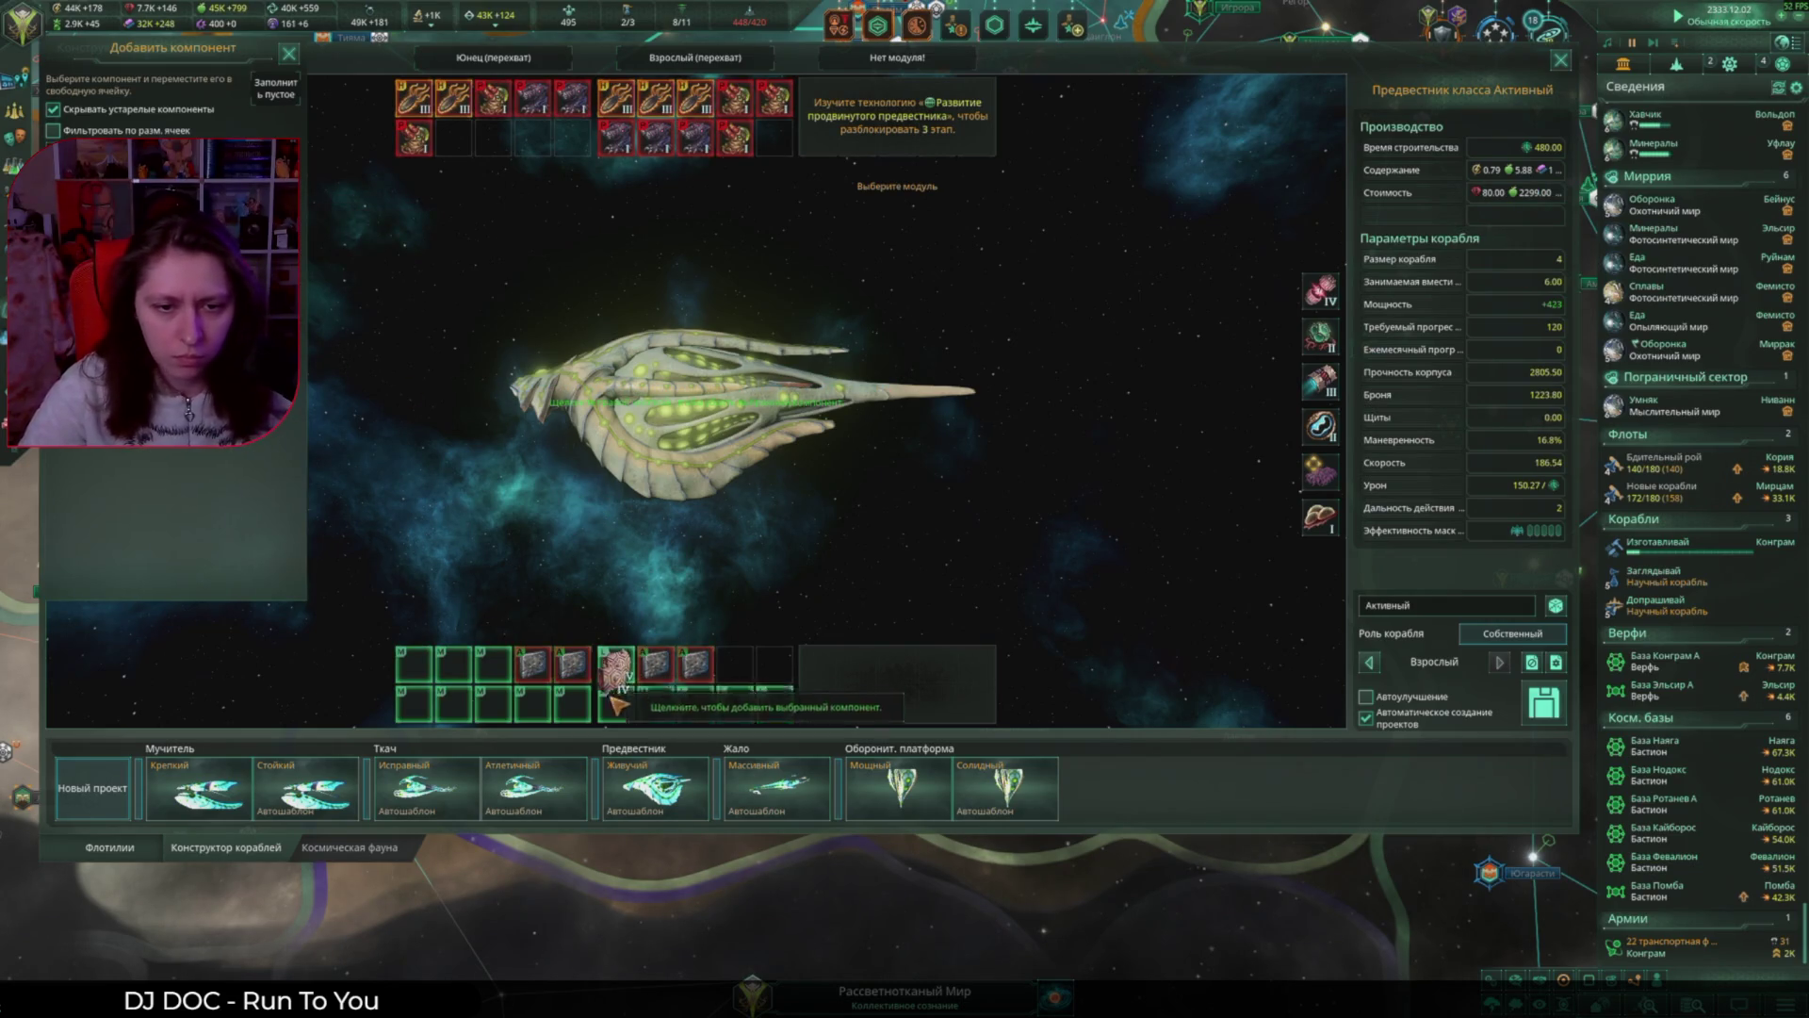
click(493, 664)
click(453, 664)
click(413, 665)
click(775, 705)
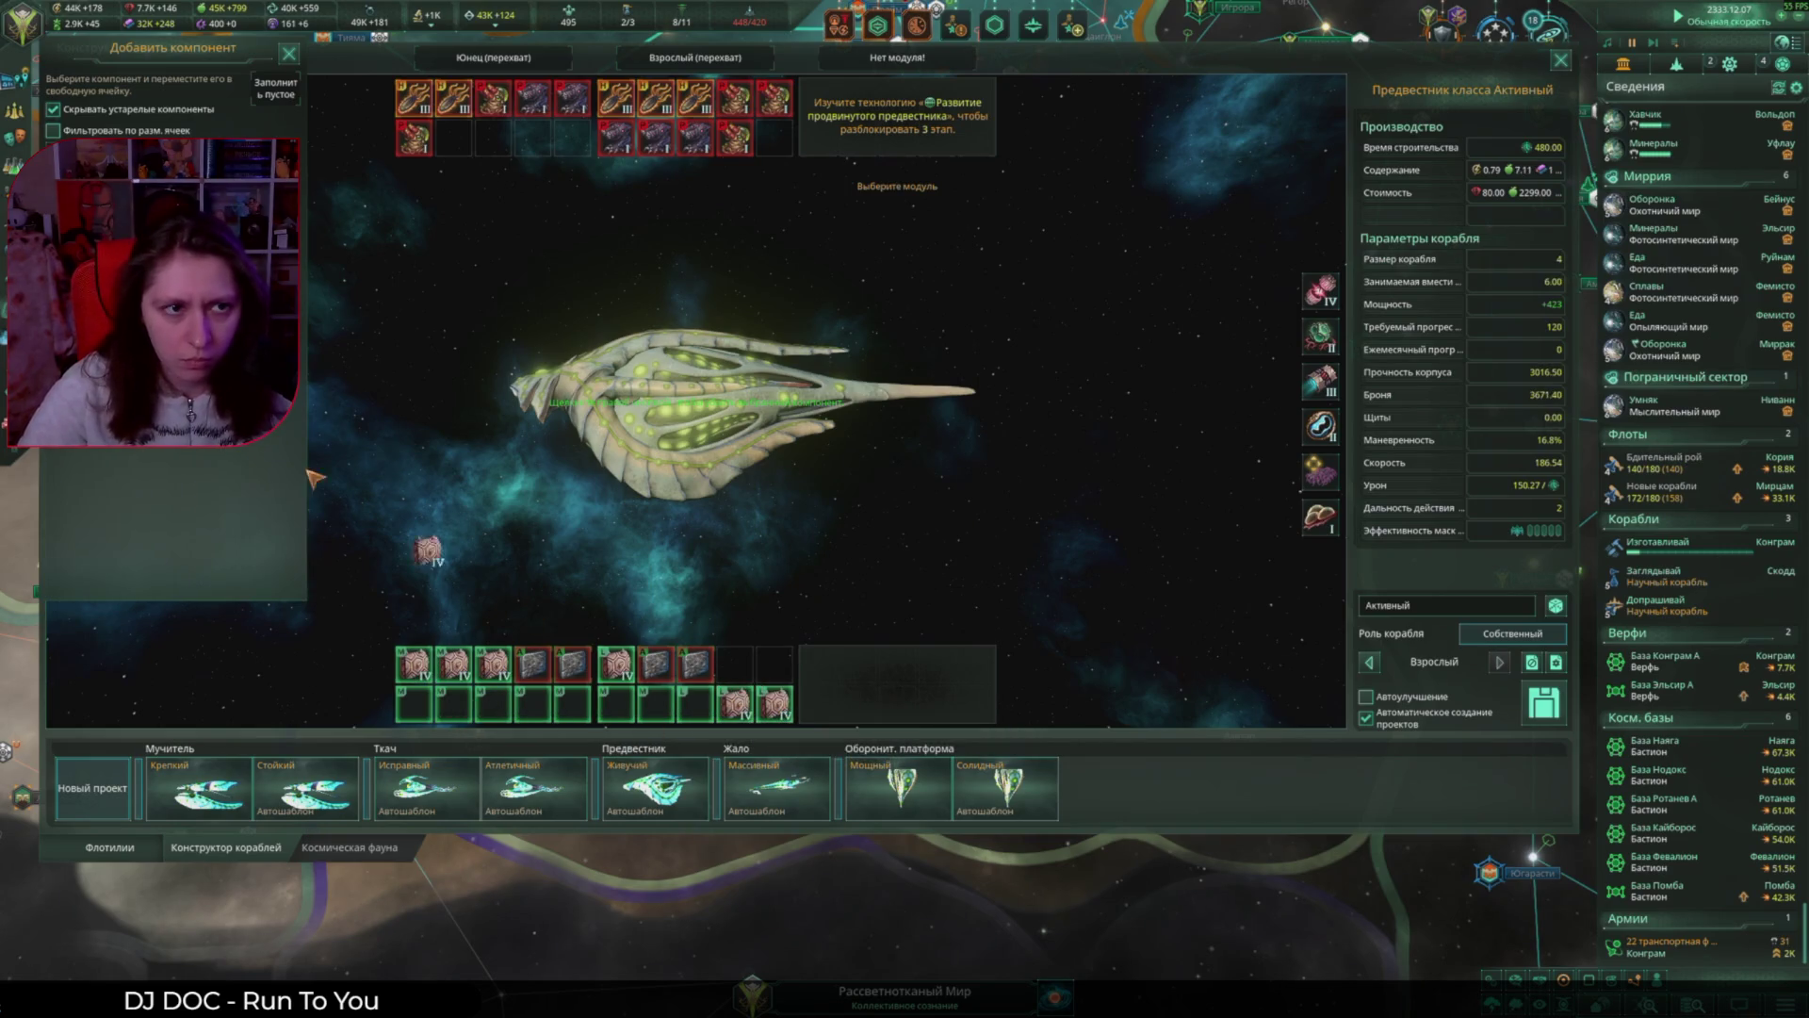
click(735, 705)
click(702, 705)
Step: Fill the remaining bottom slots with shields
click(702, 705)
click(655, 704)
click(615, 705)
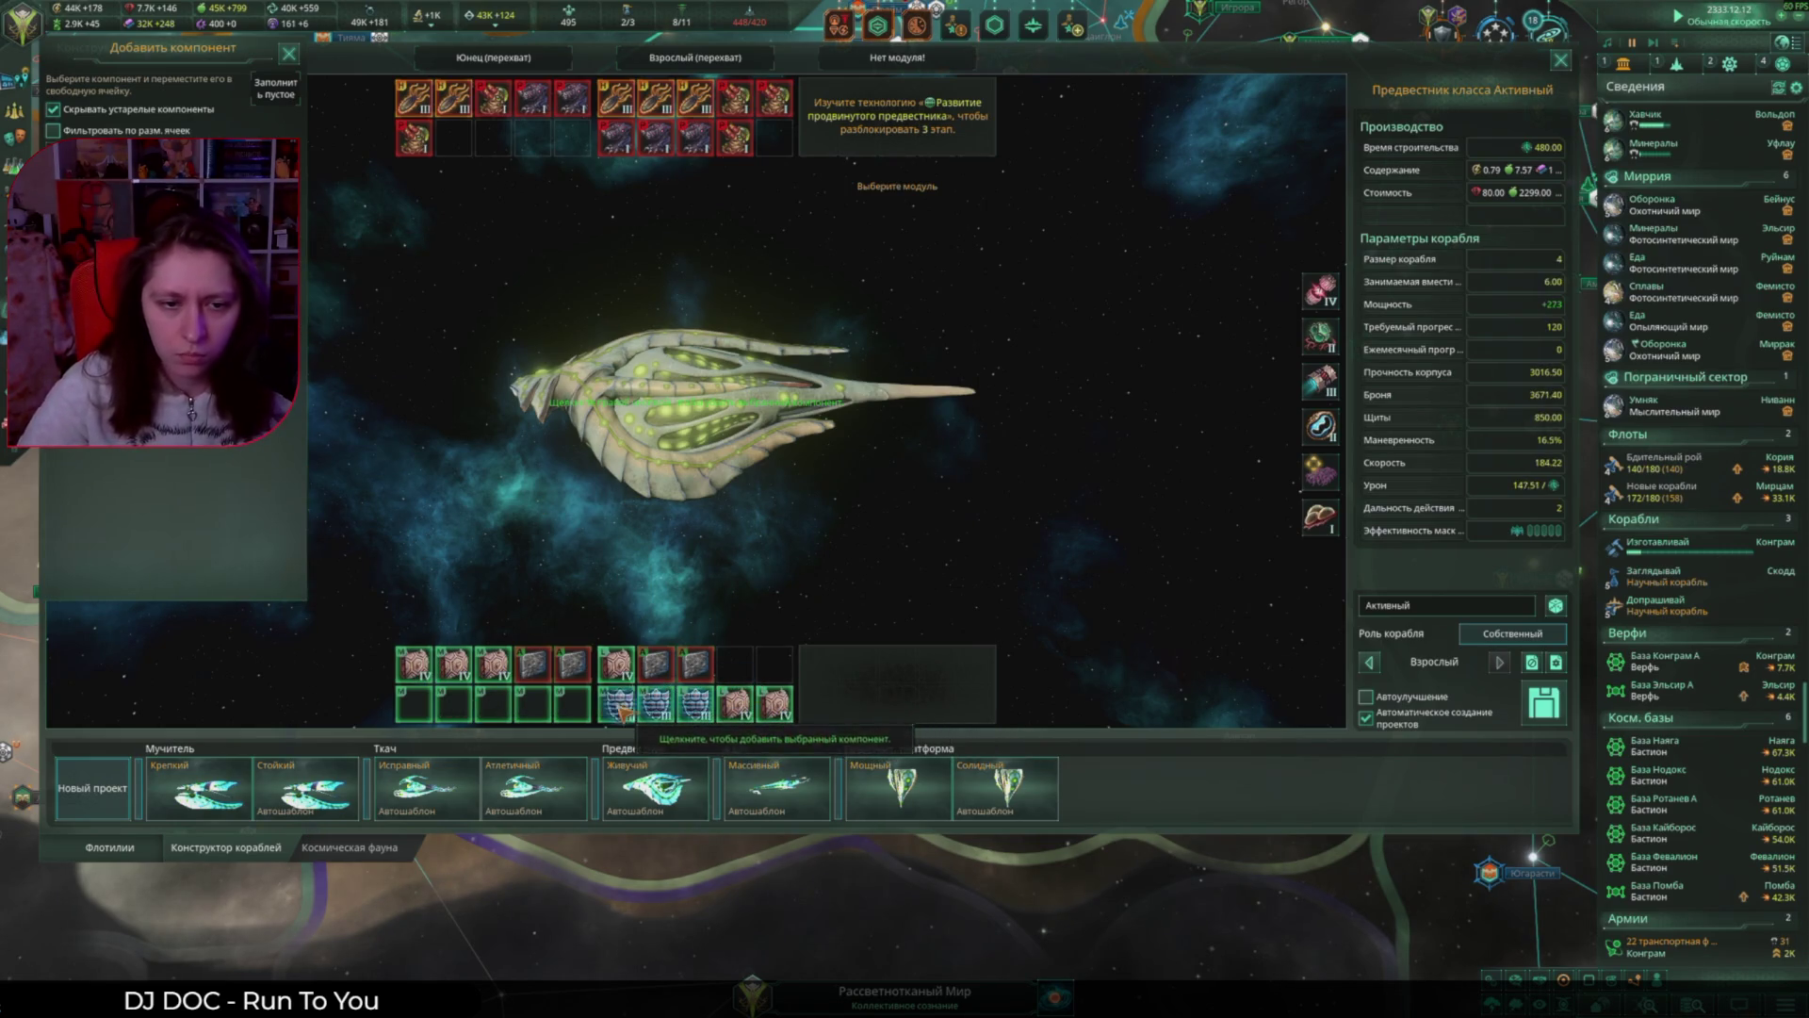
click(572, 705)
click(532, 704)
click(493, 705)
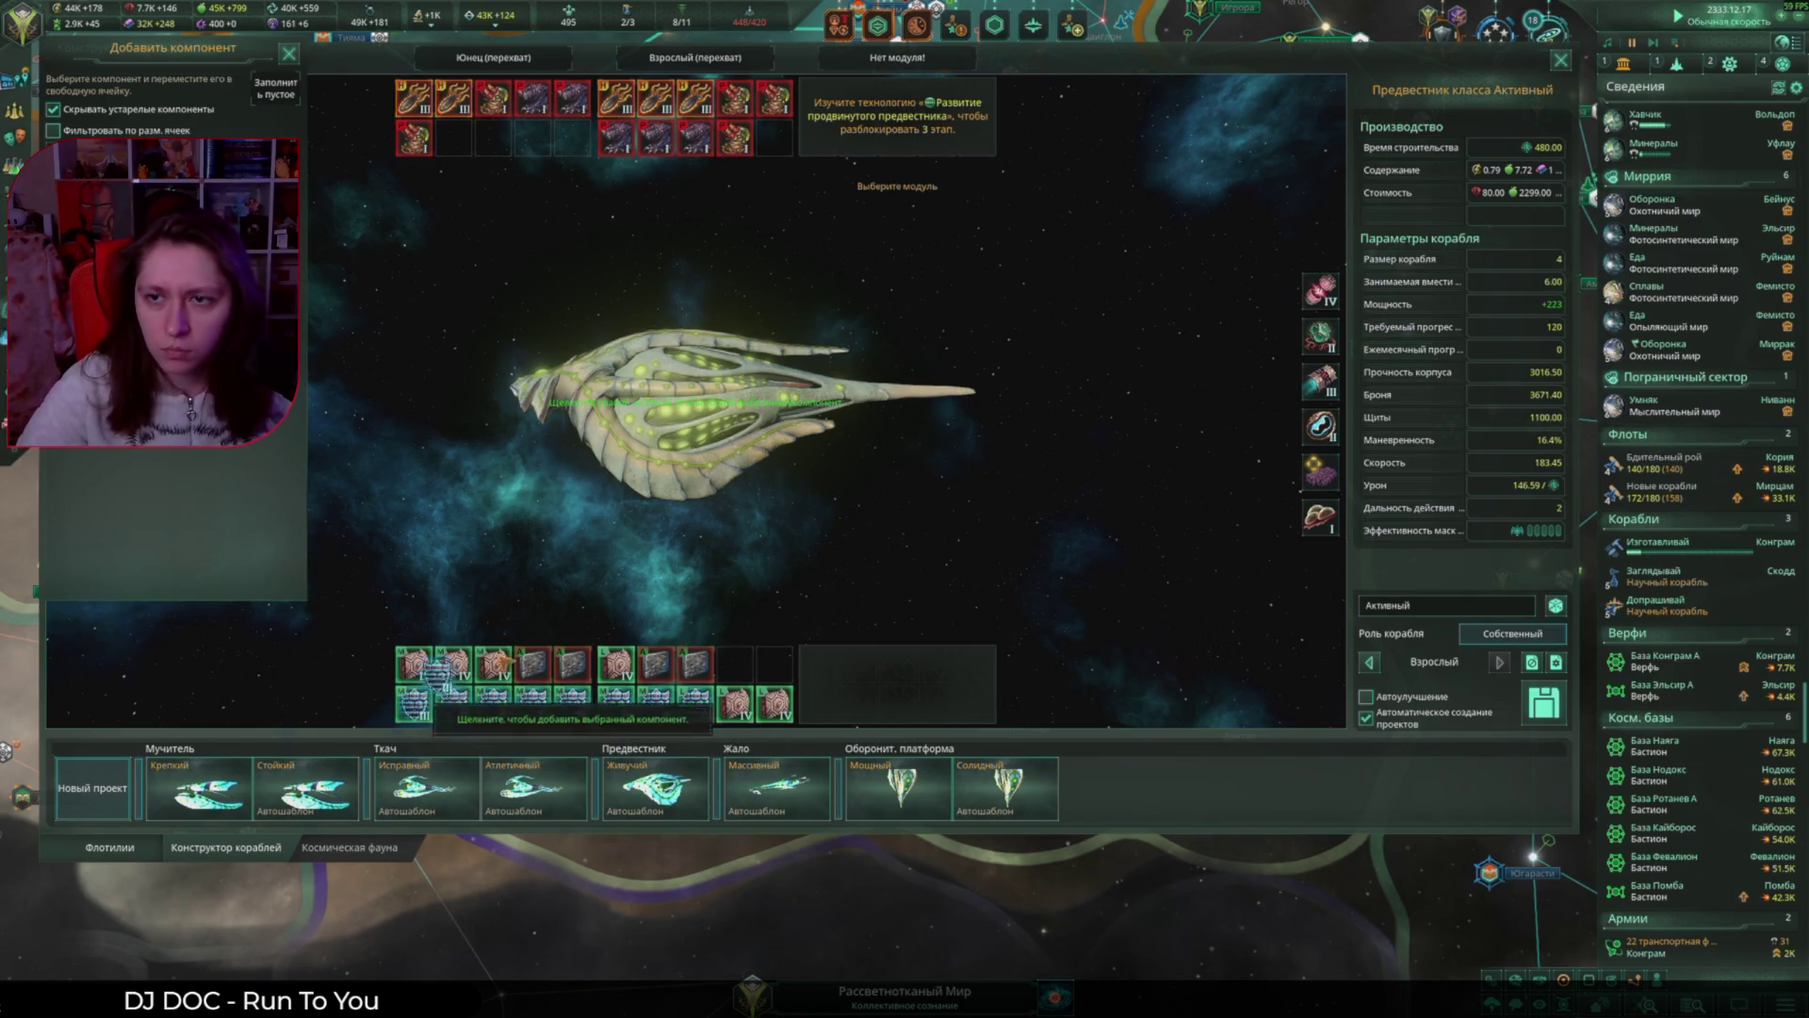
Step: Fit a tier III thruster, carrier neuroimplant computer and chitin growth regulator, then save as Насрал
click(1321, 290)
click(1235, 290)
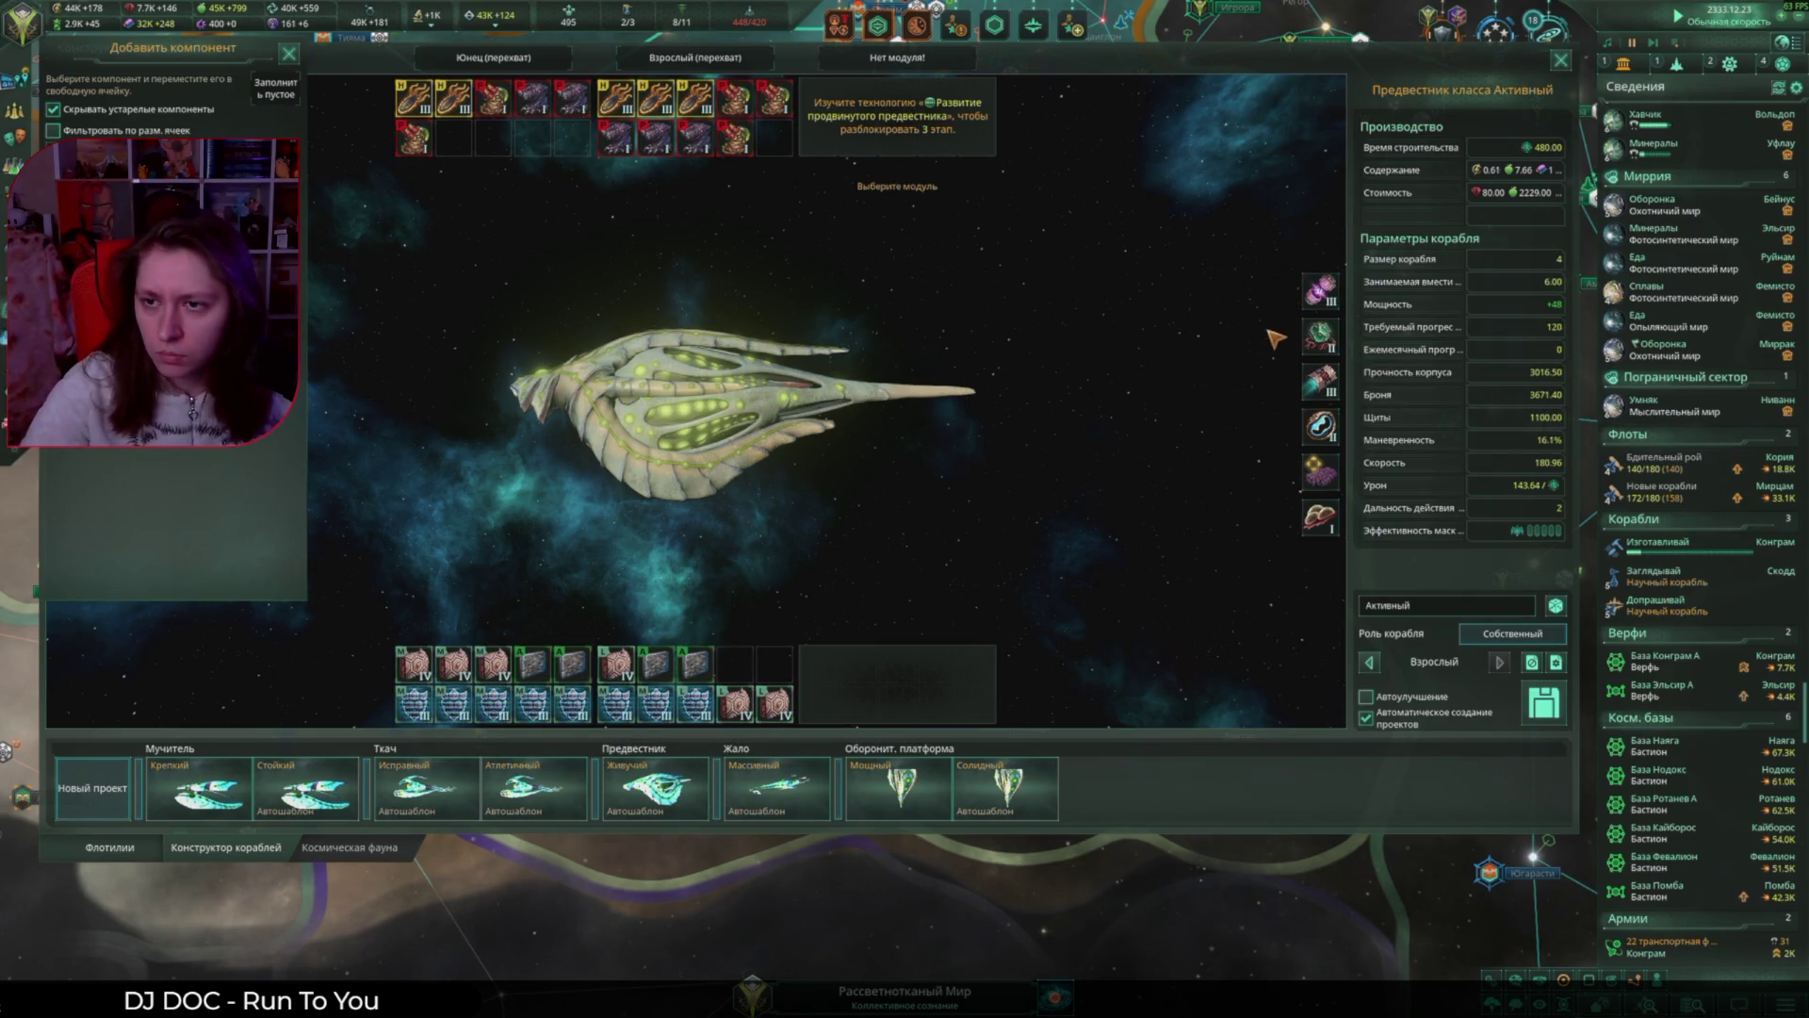
click(1322, 336)
click(1321, 381)
click(1317, 471)
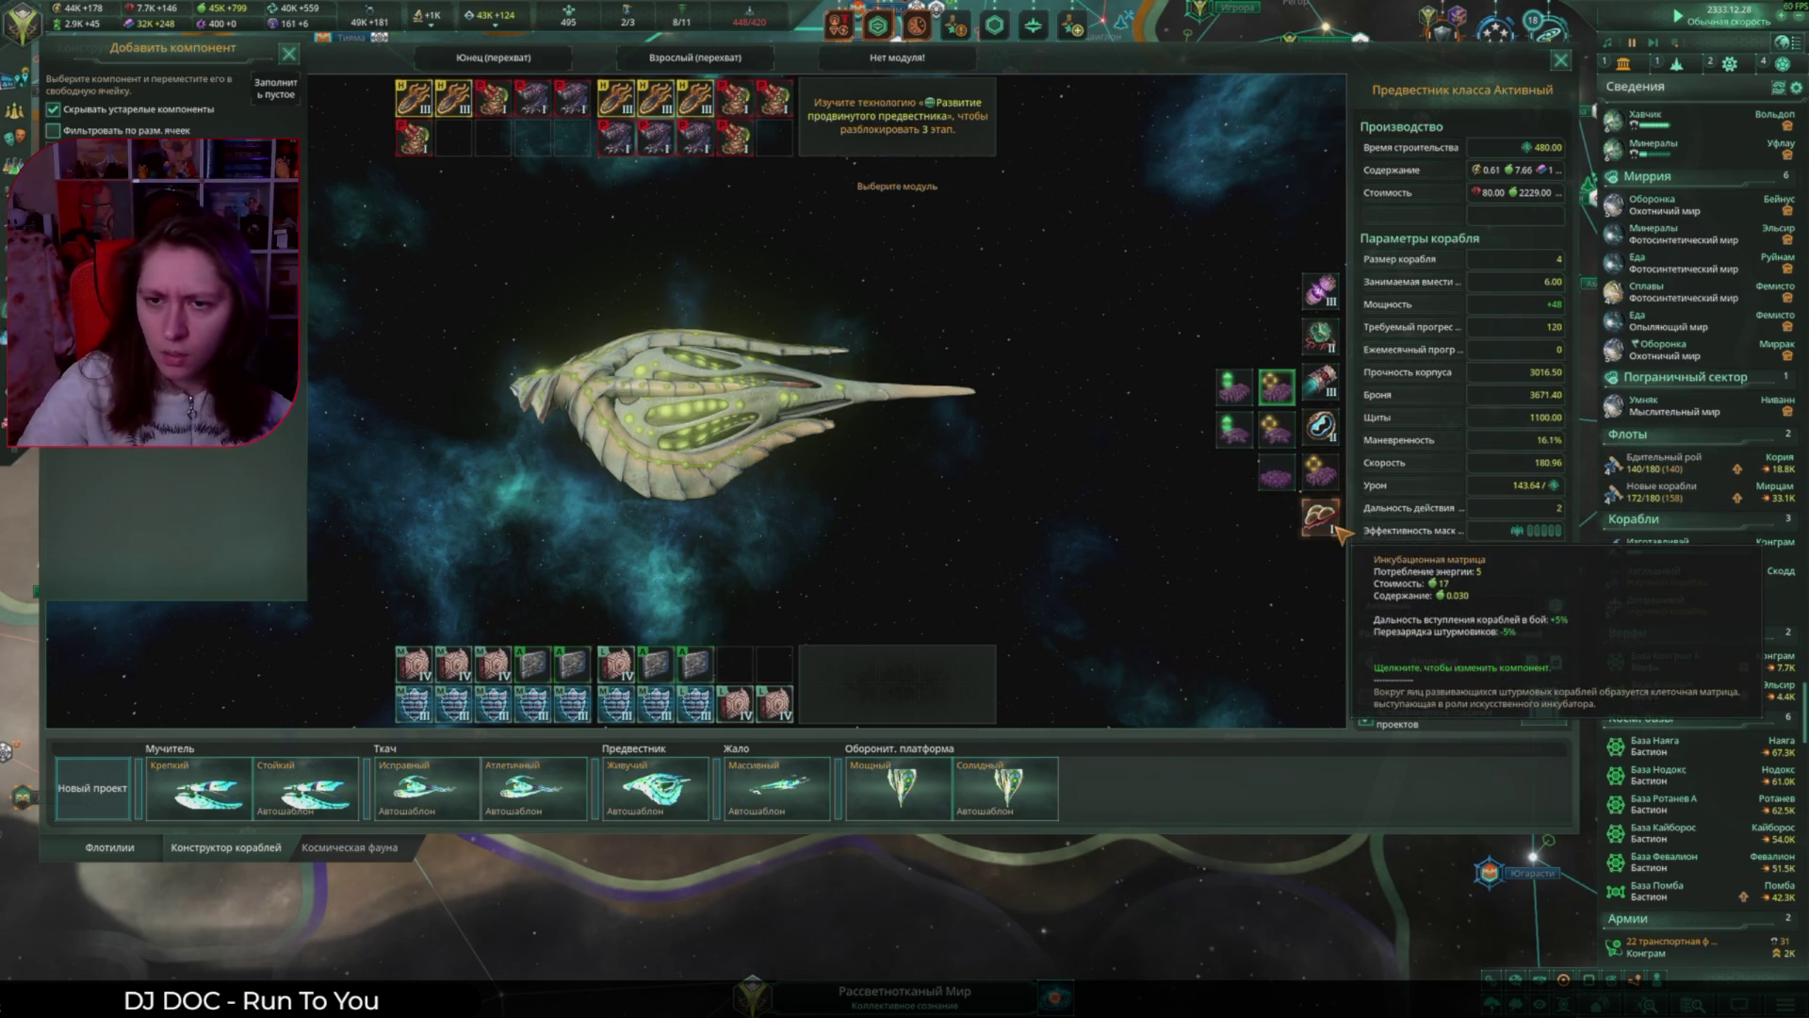
click(1285, 396)
click(1321, 426)
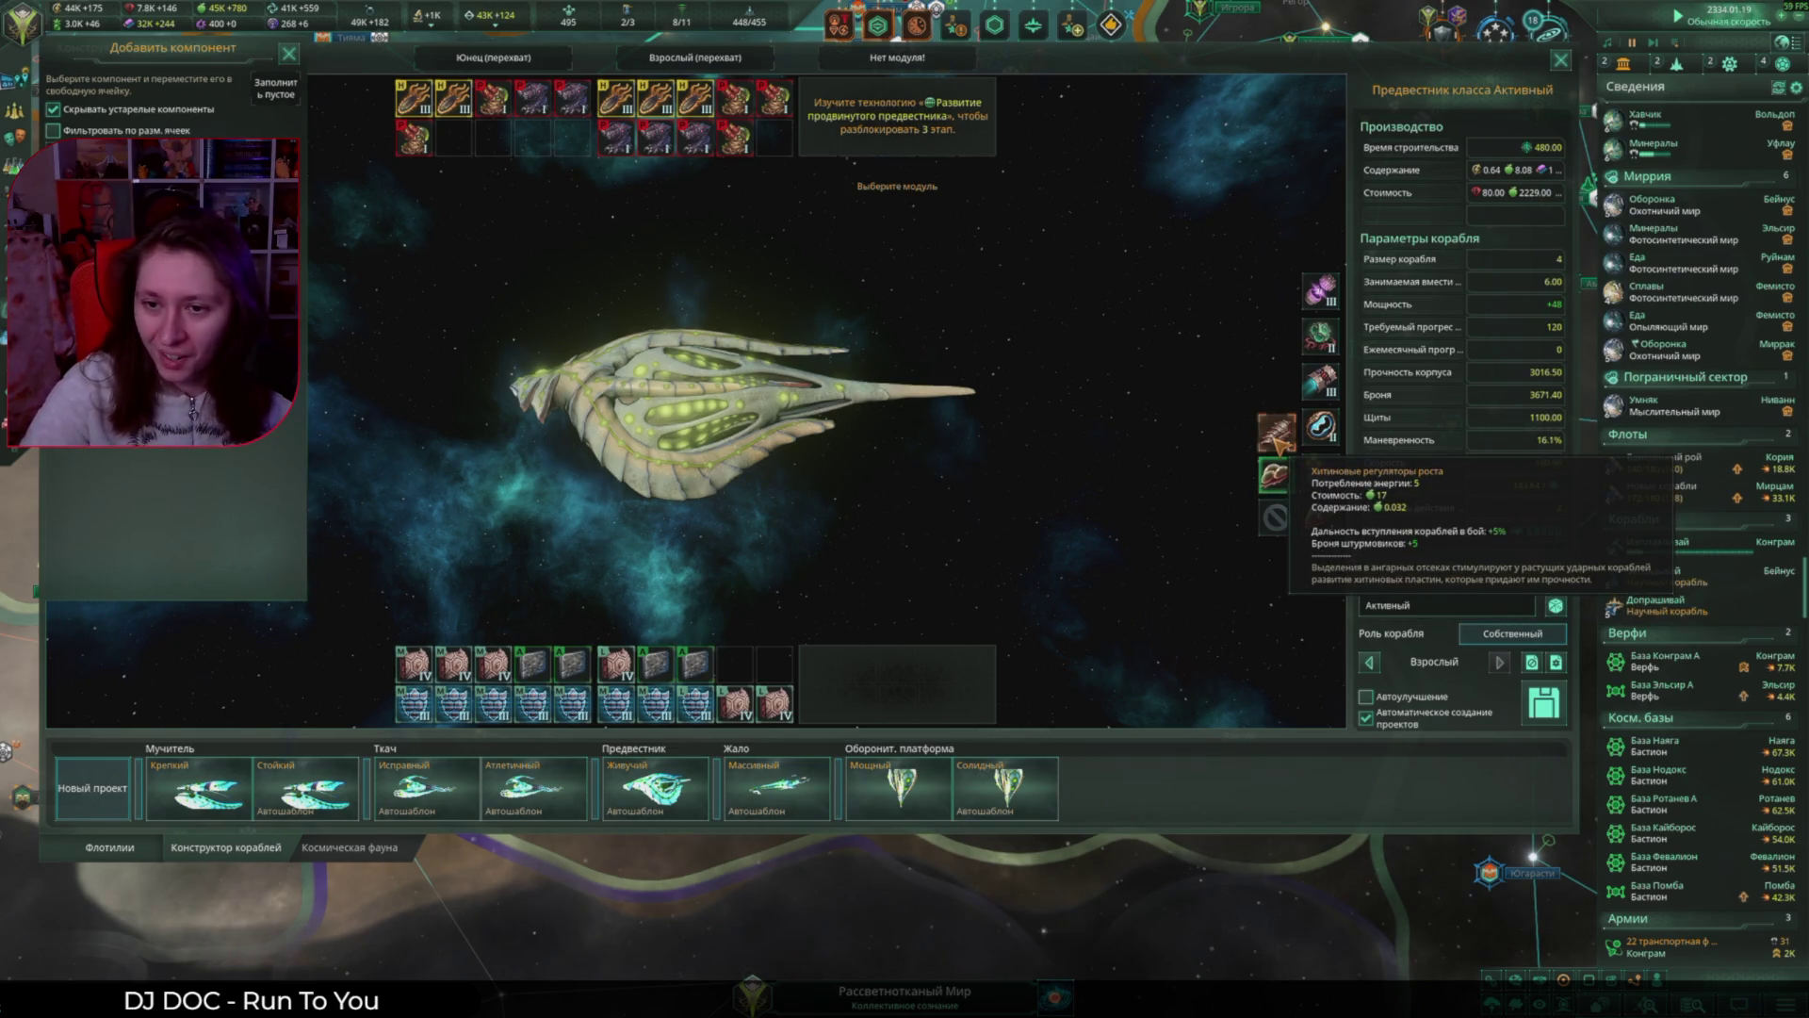
click(1274, 476)
text(Насрал)
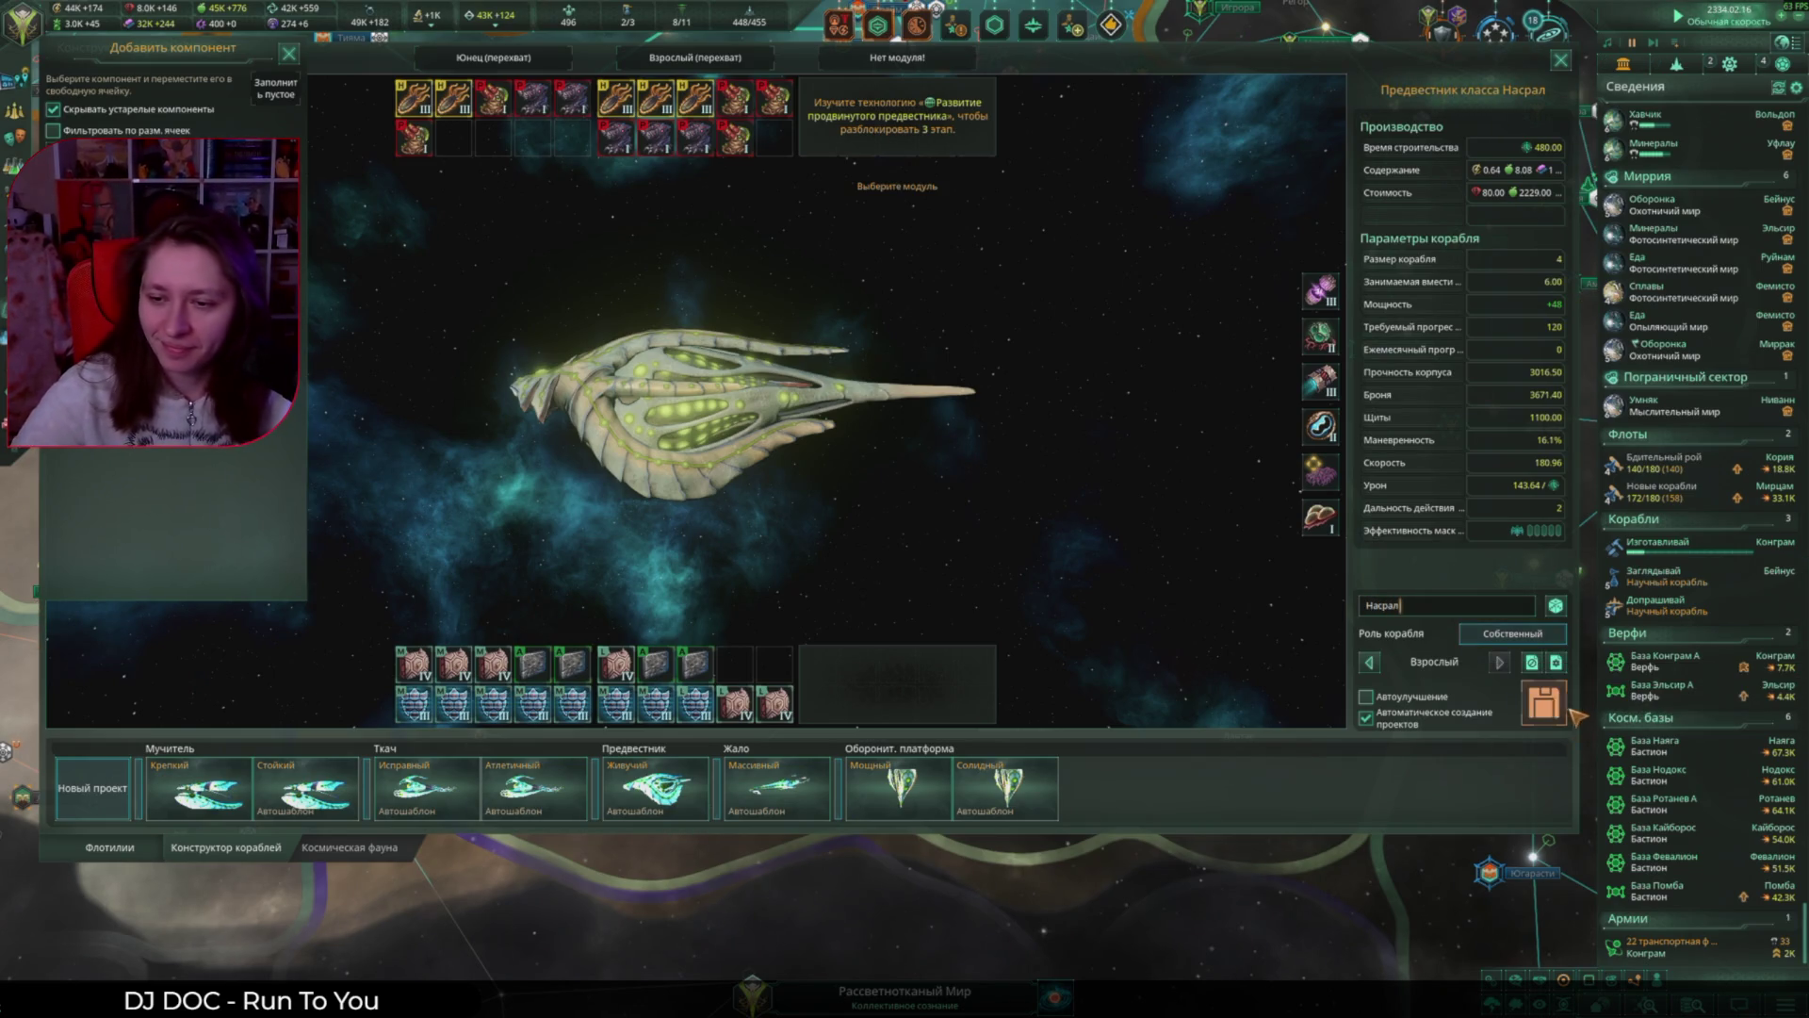
click(1568, 713)
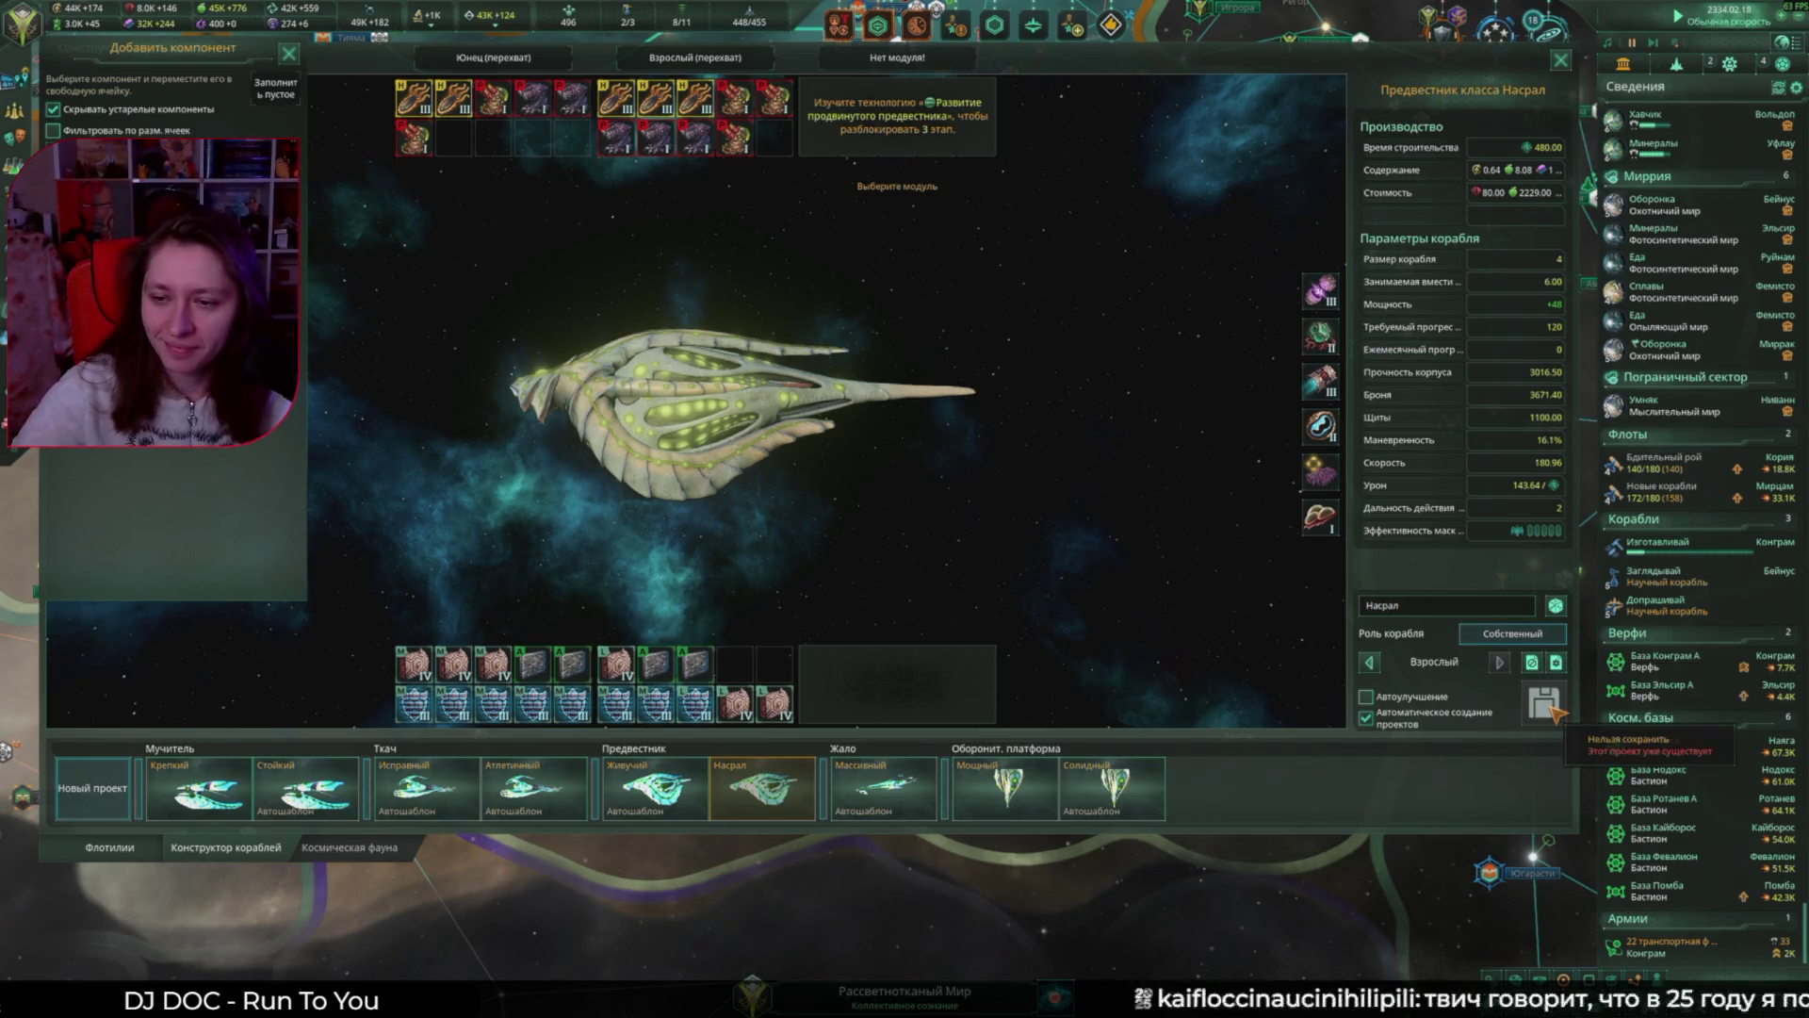
click(1562, 62)
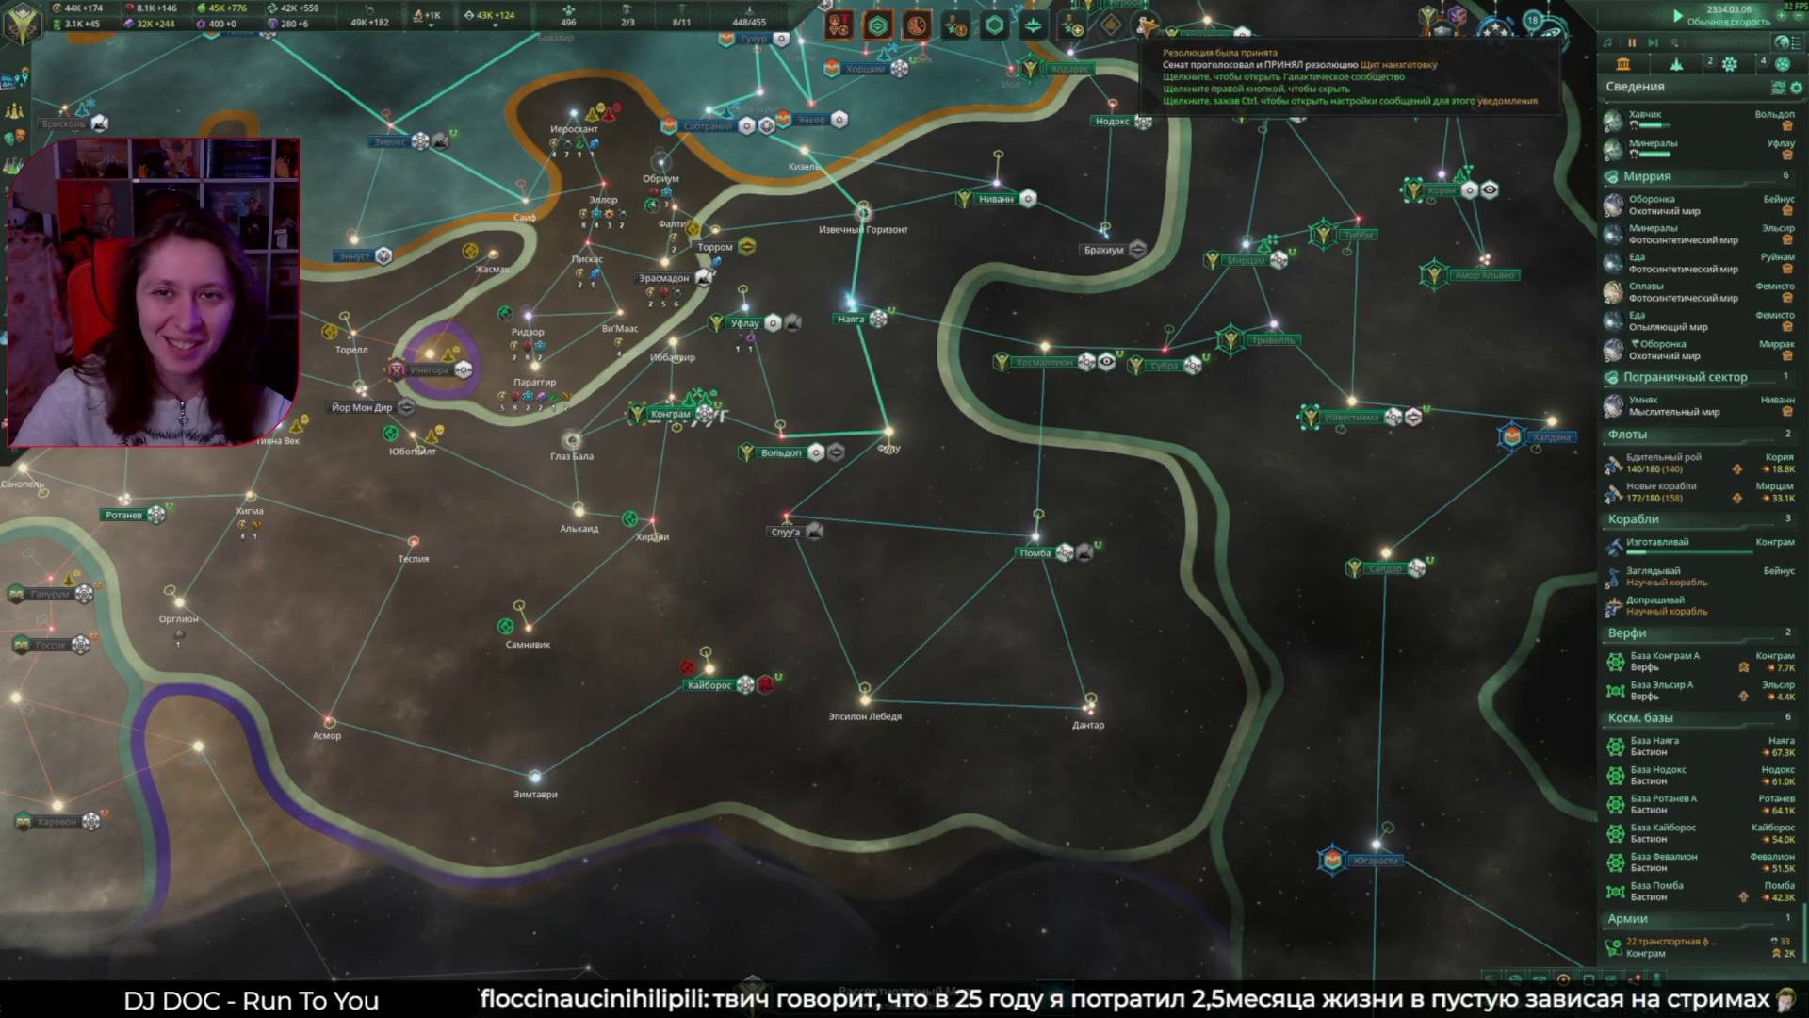
Step: Pick zero-point metabolism as the next physics research
click(1016, 610)
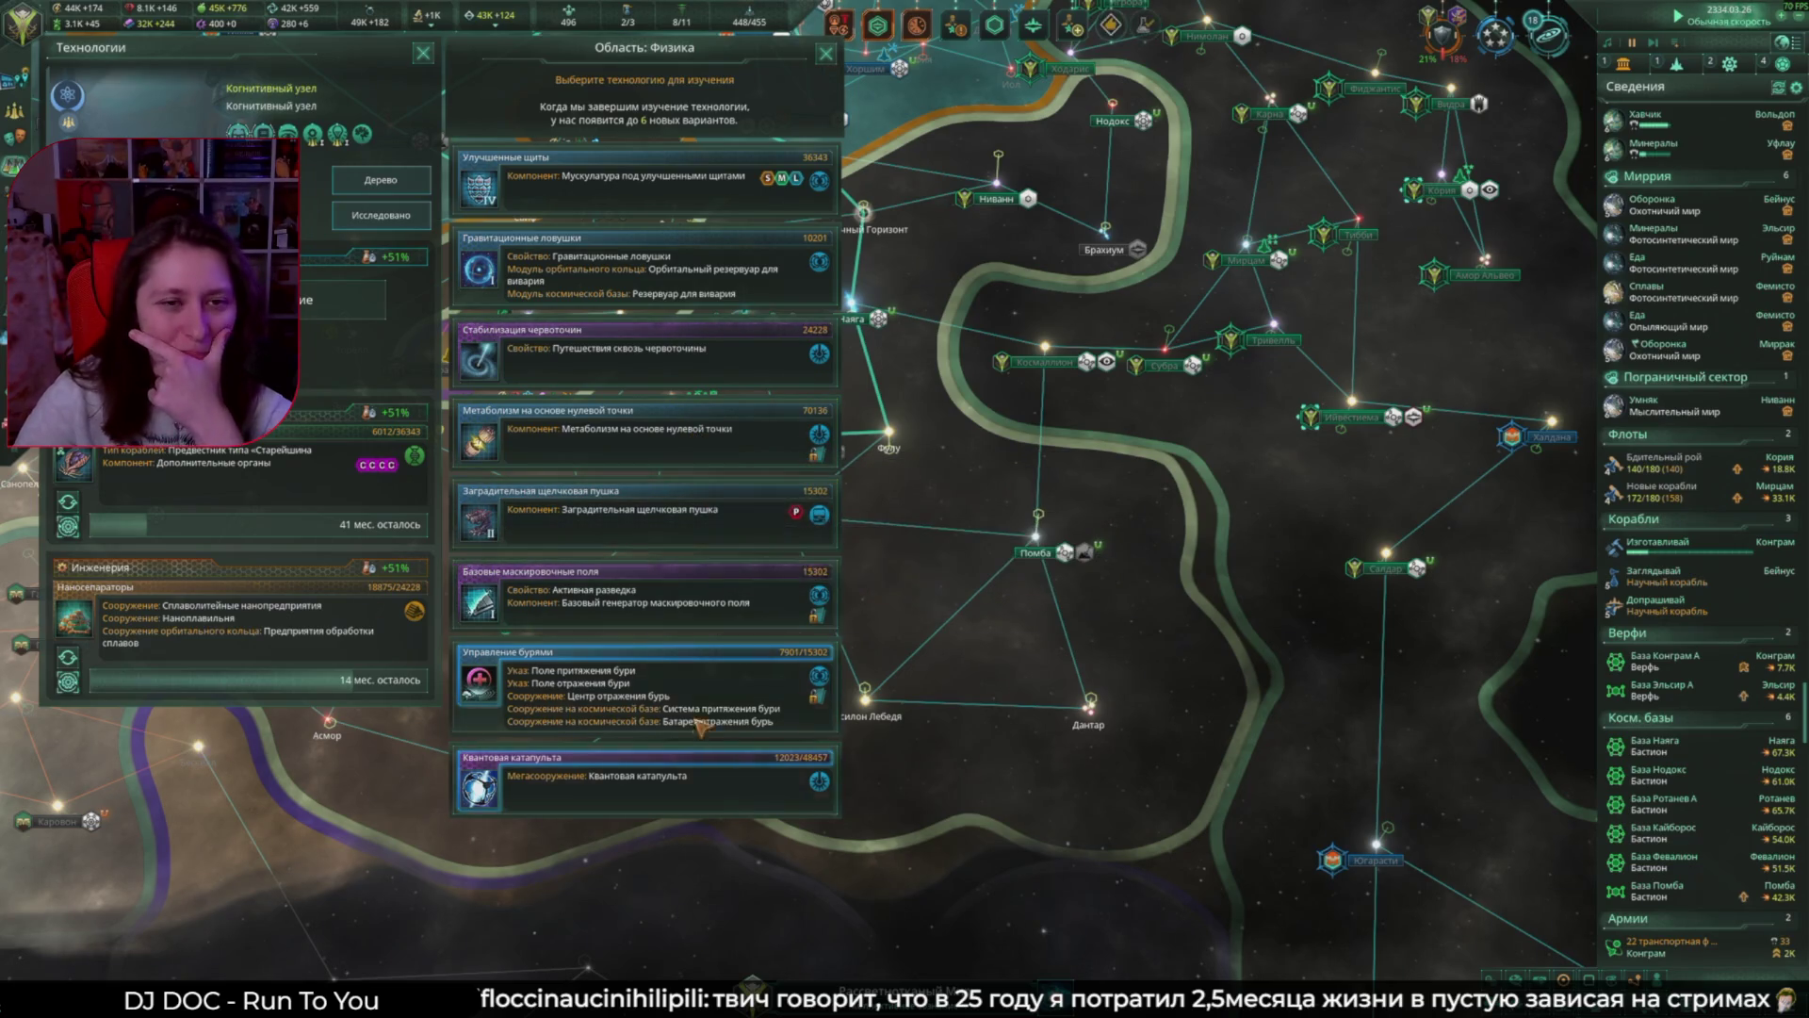
click(693, 449)
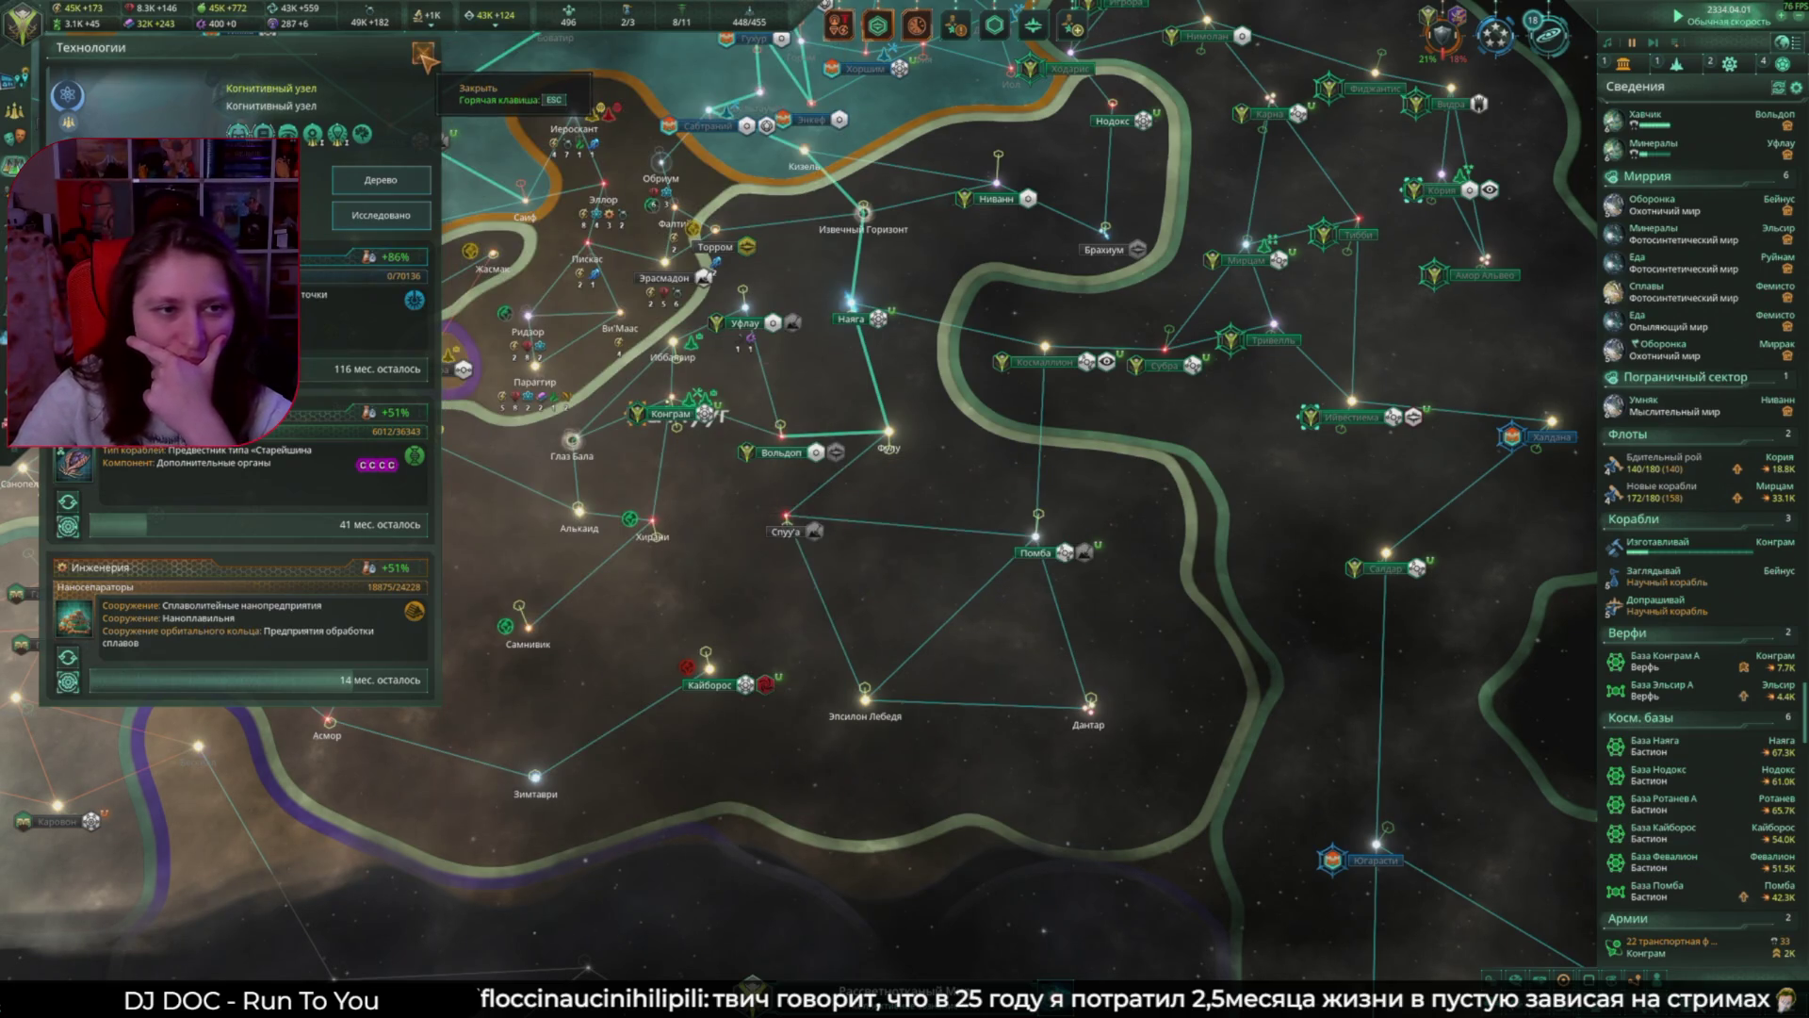
click(420, 52)
Step: Browse Изготавливай's megastructure list without building anything, then bring up the fleet manager (F8)
click(1693, 556)
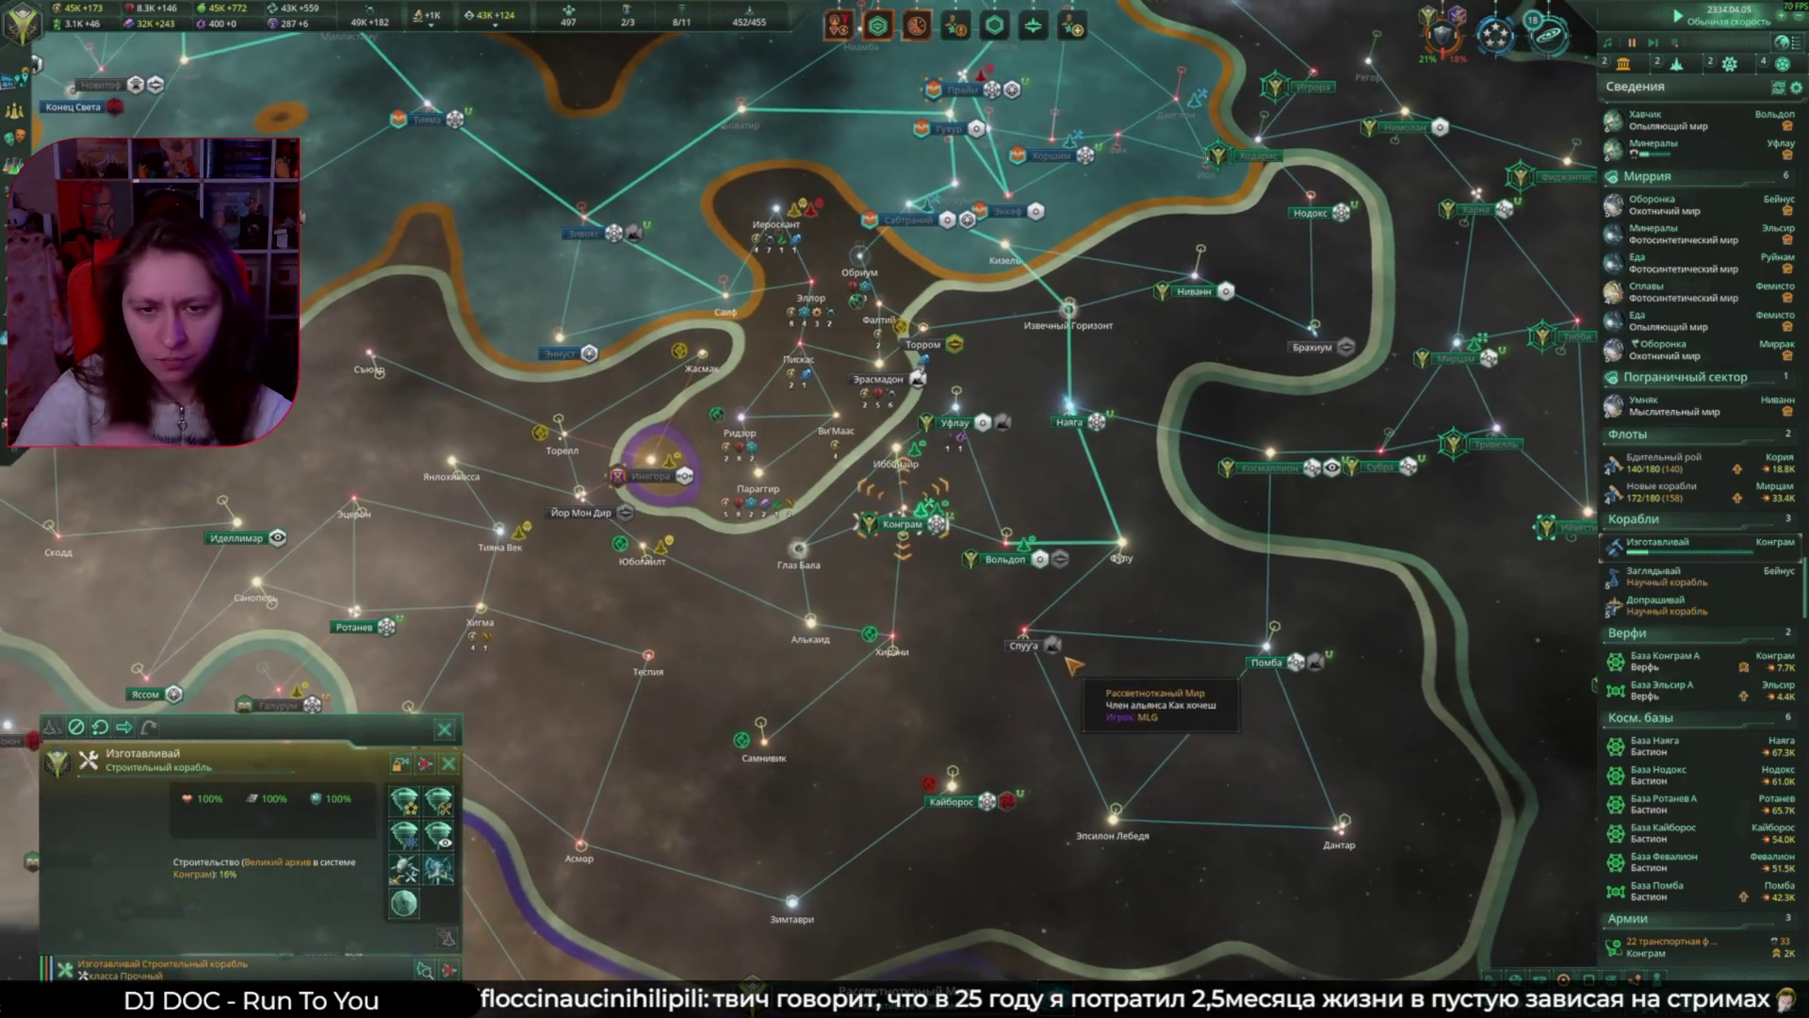
scroll(900, 573, up, 1)
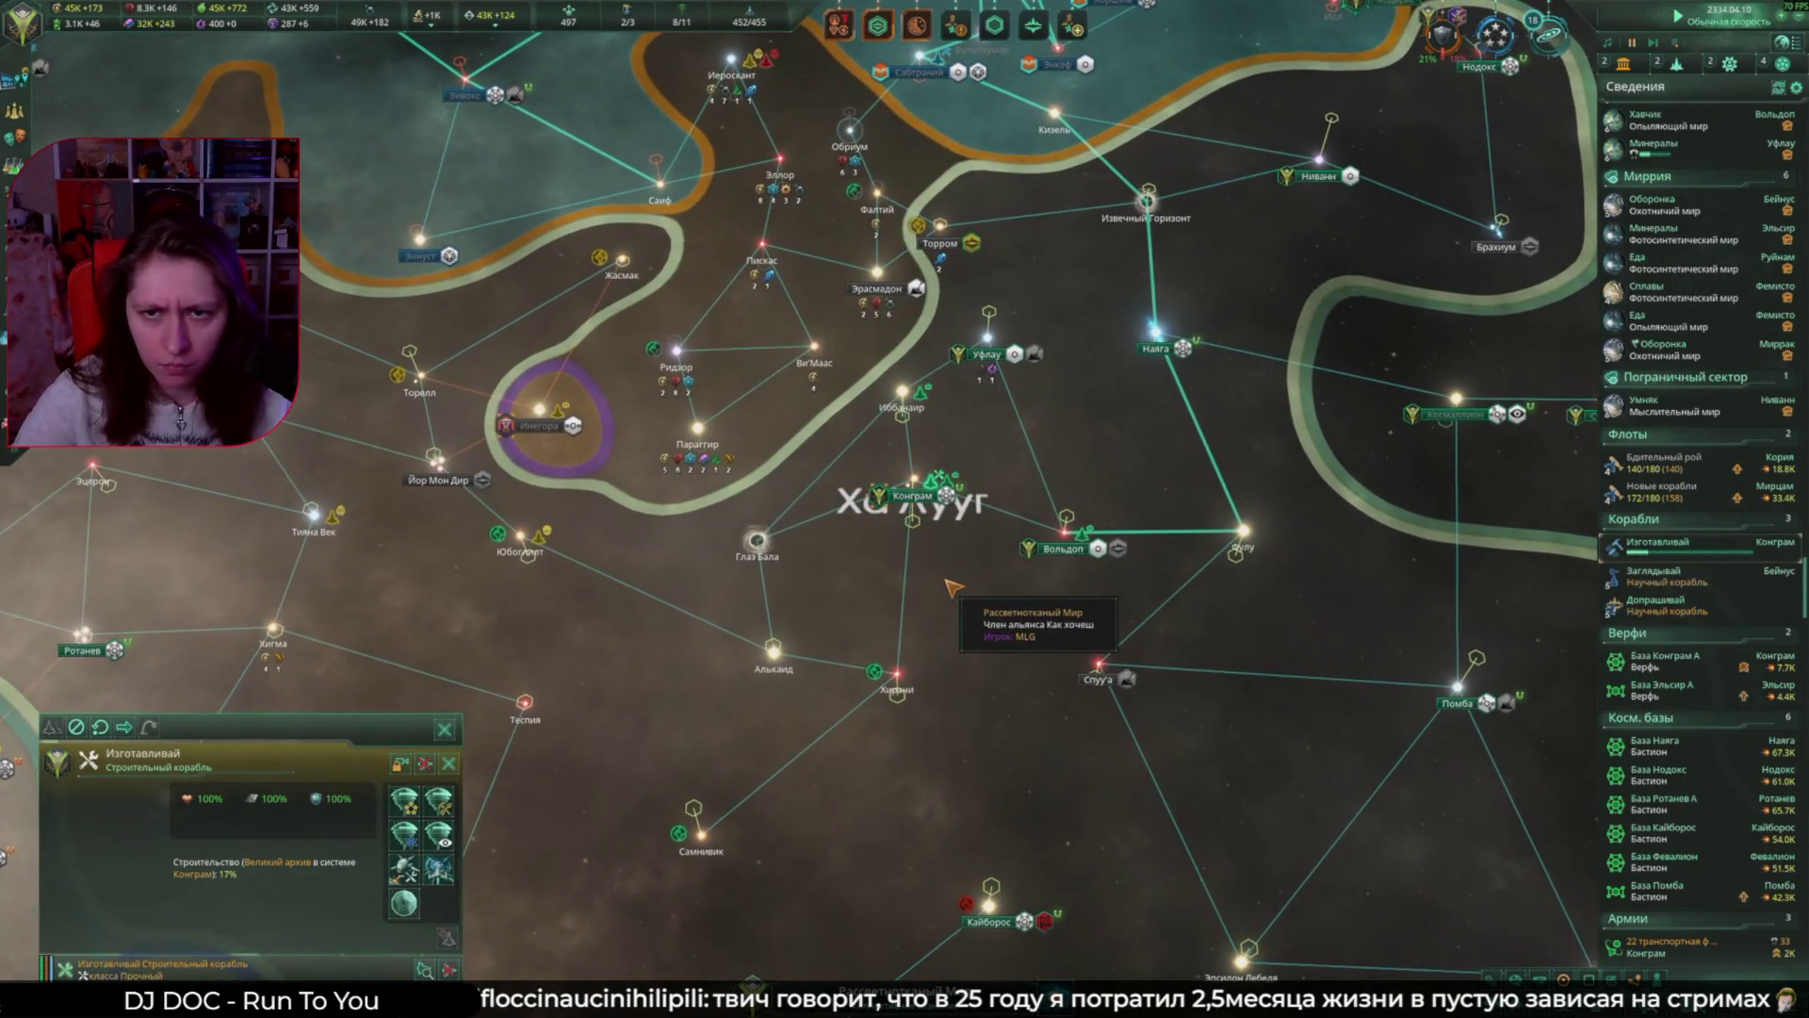
scroll(1020, 589, up, 1)
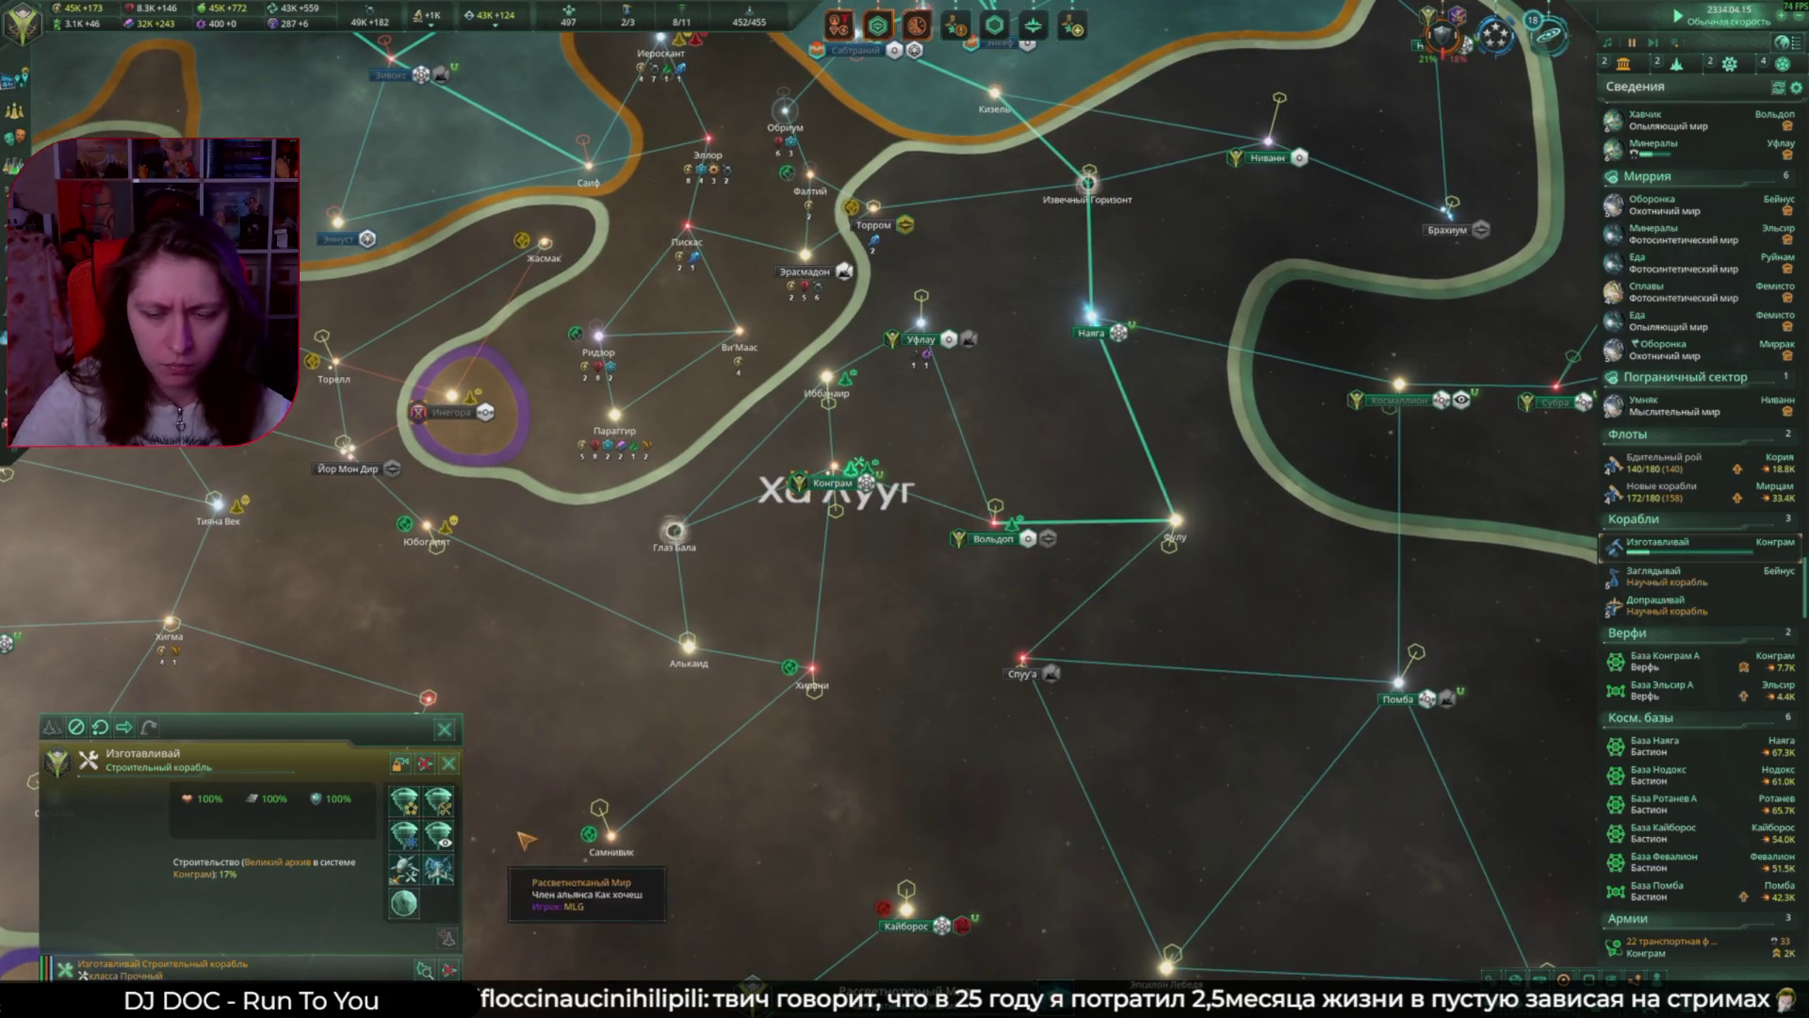
click(404, 903)
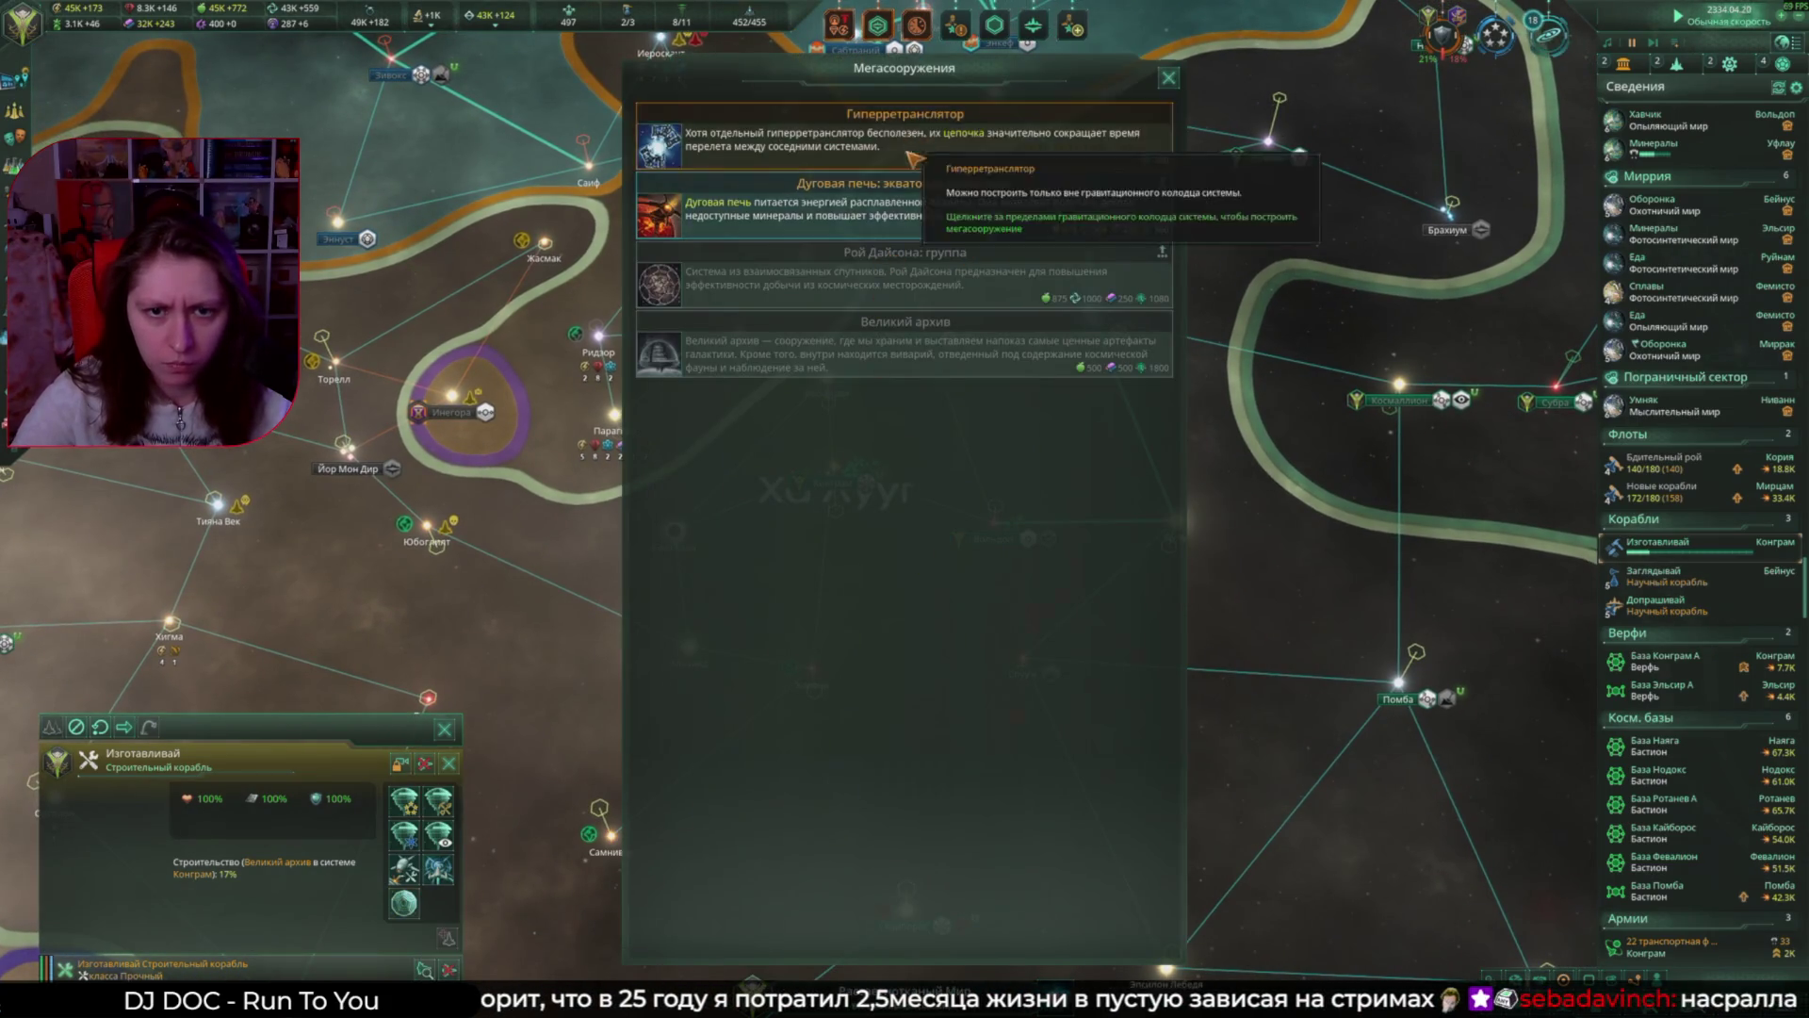
click(905, 137)
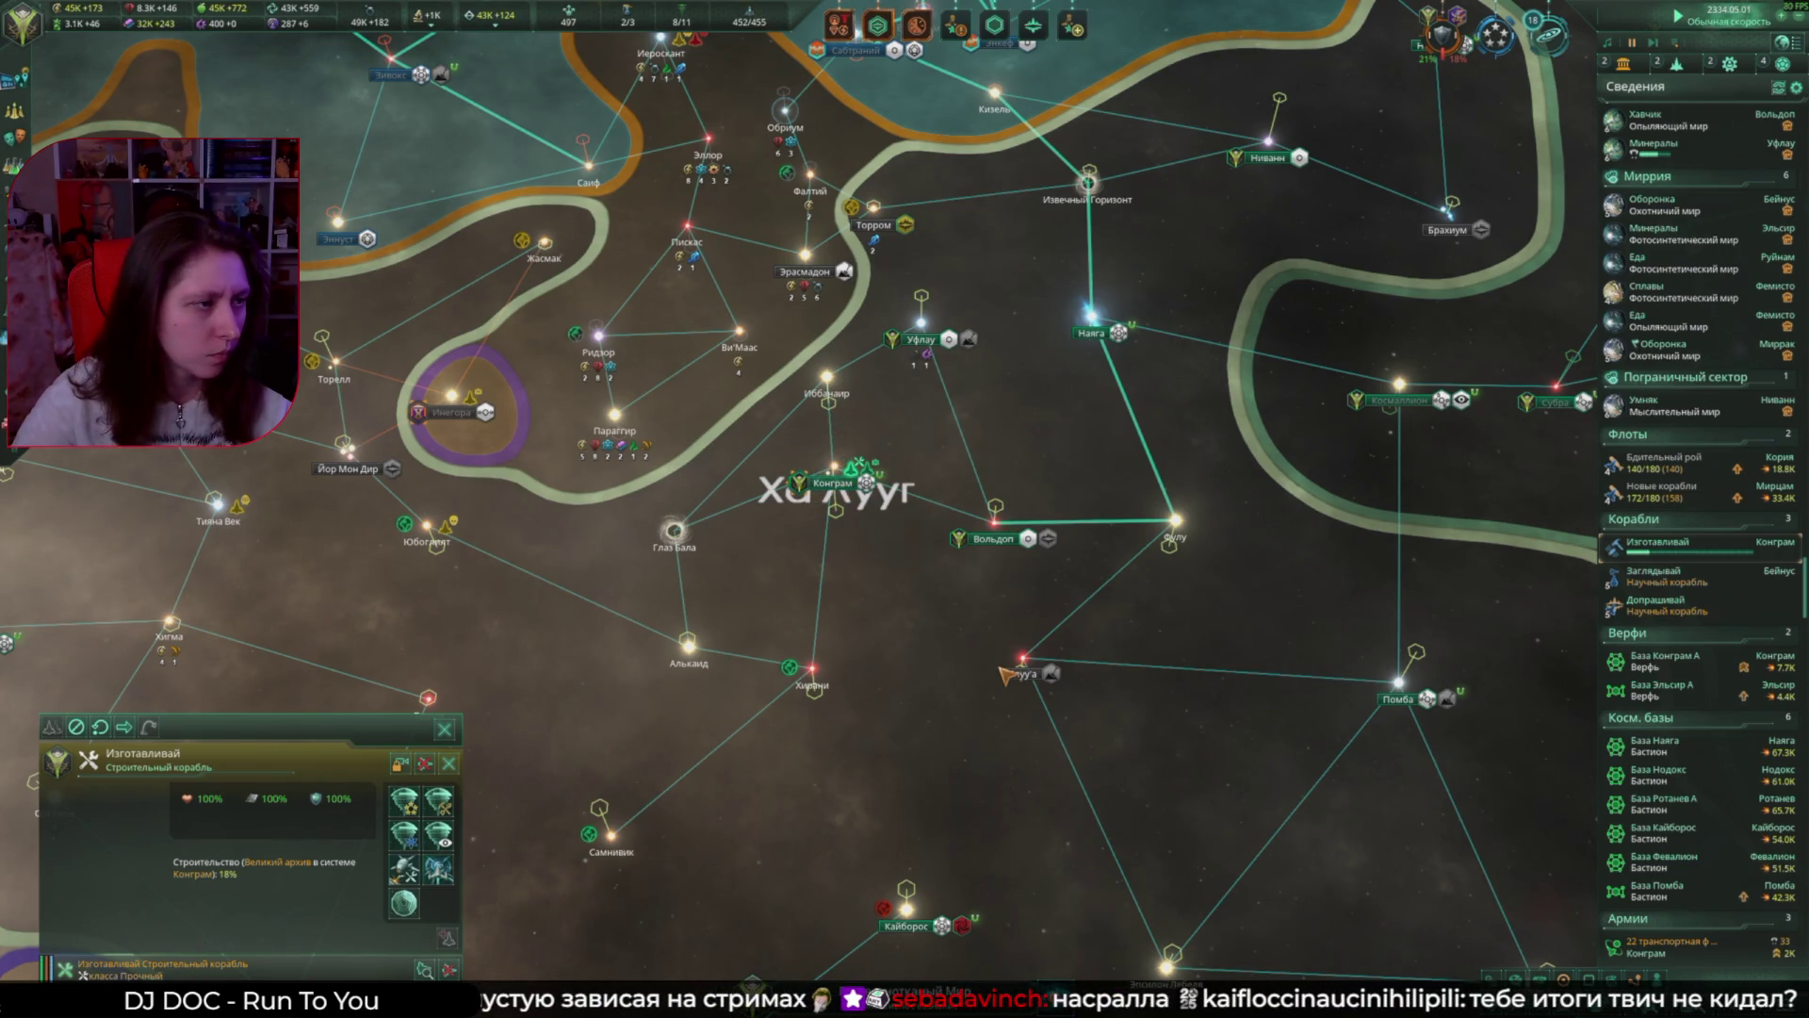
click(1004, 675)
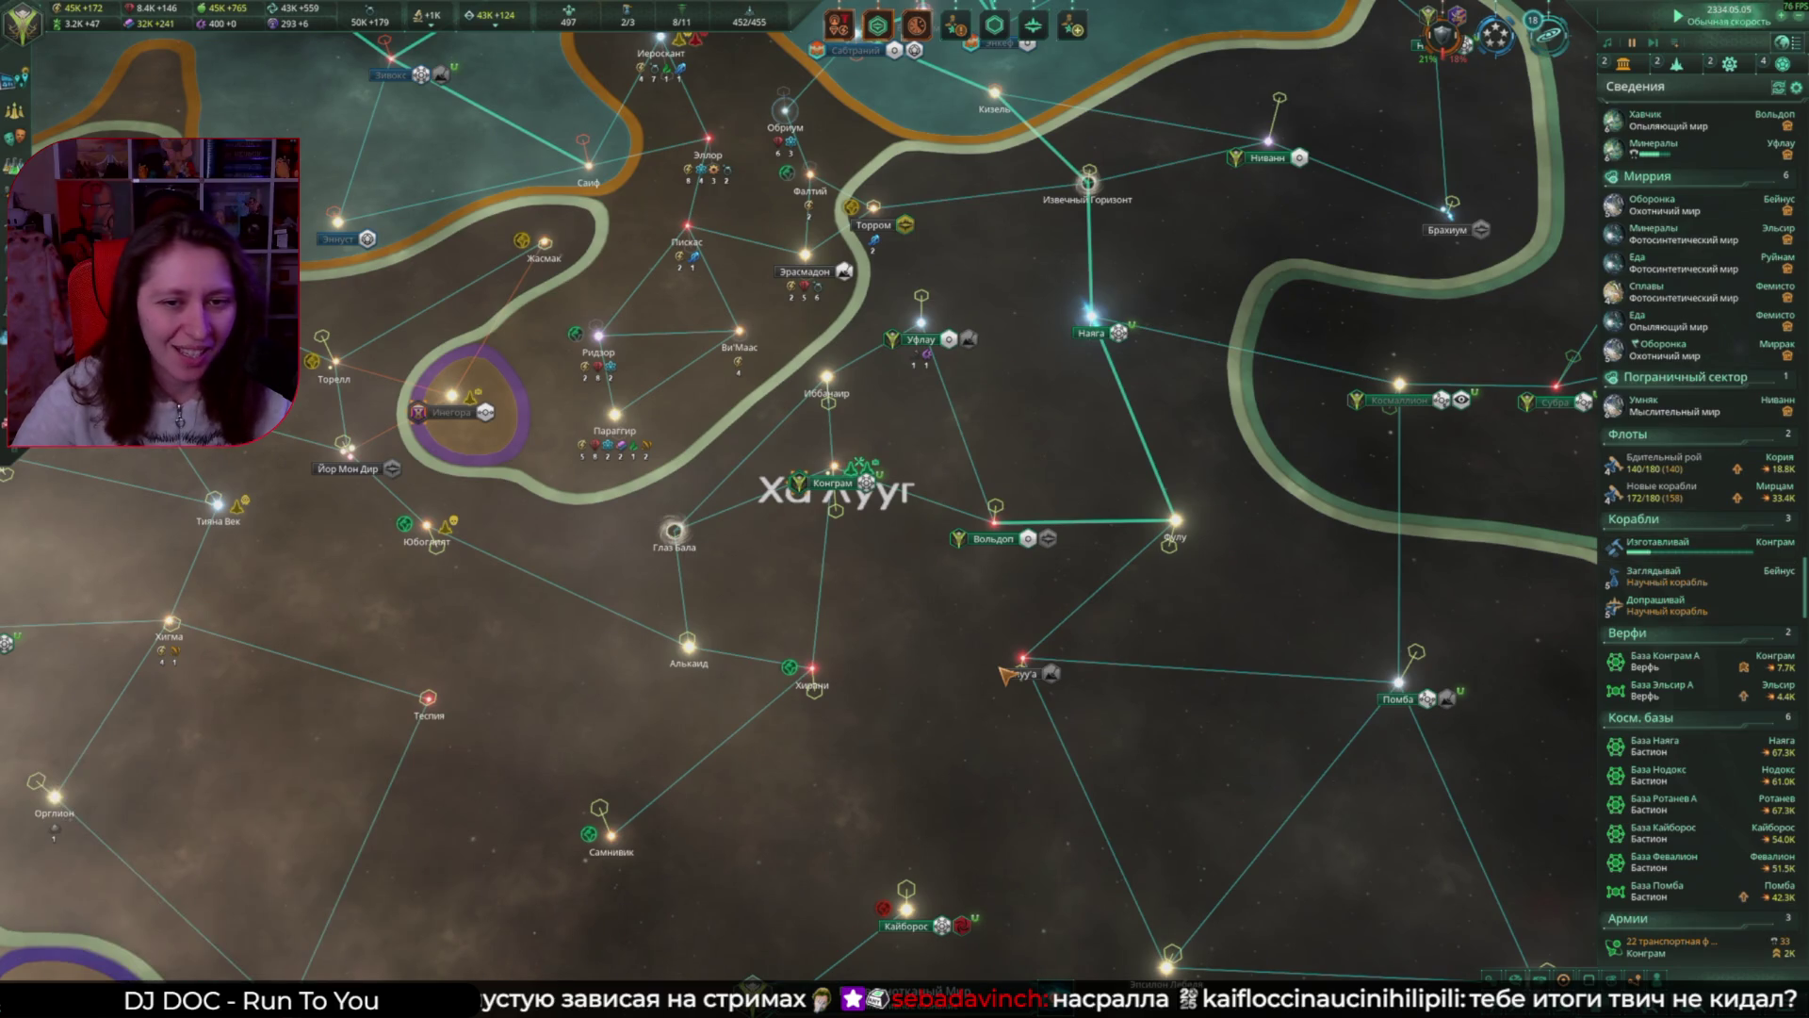
scroll(603, 580, down, 3)
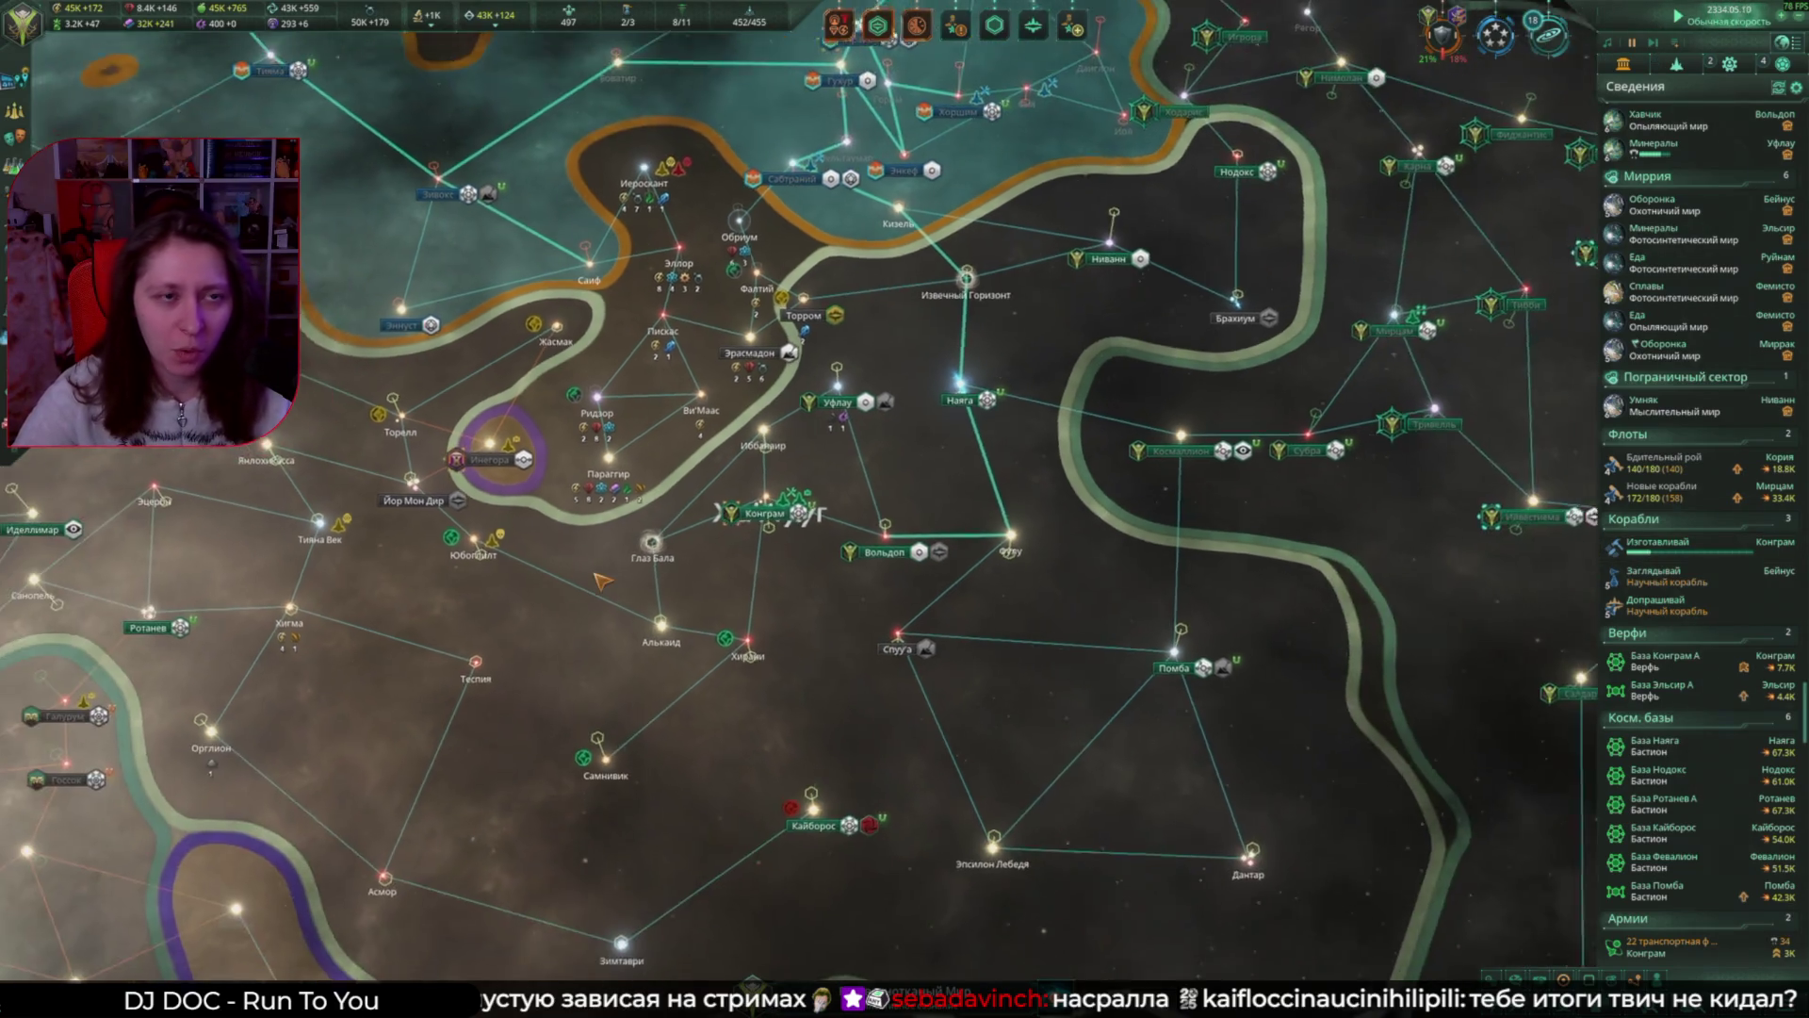
mouse_move(14, 111)
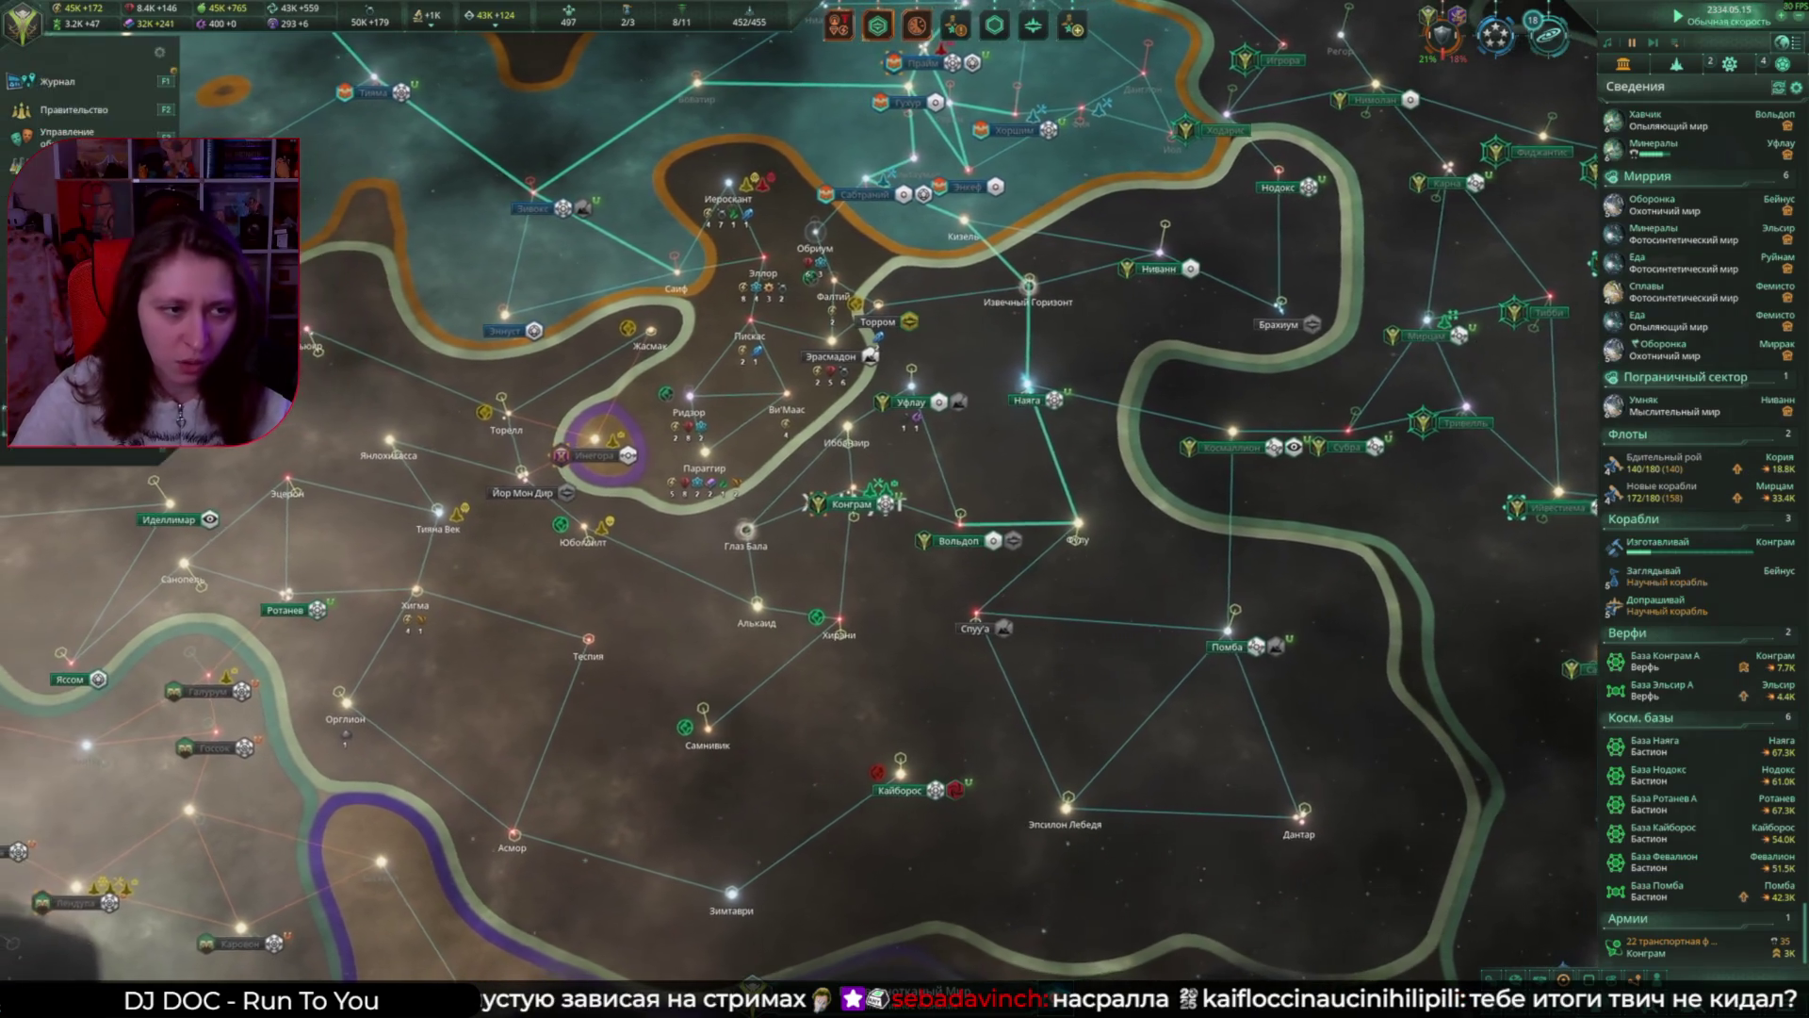
key(F8)
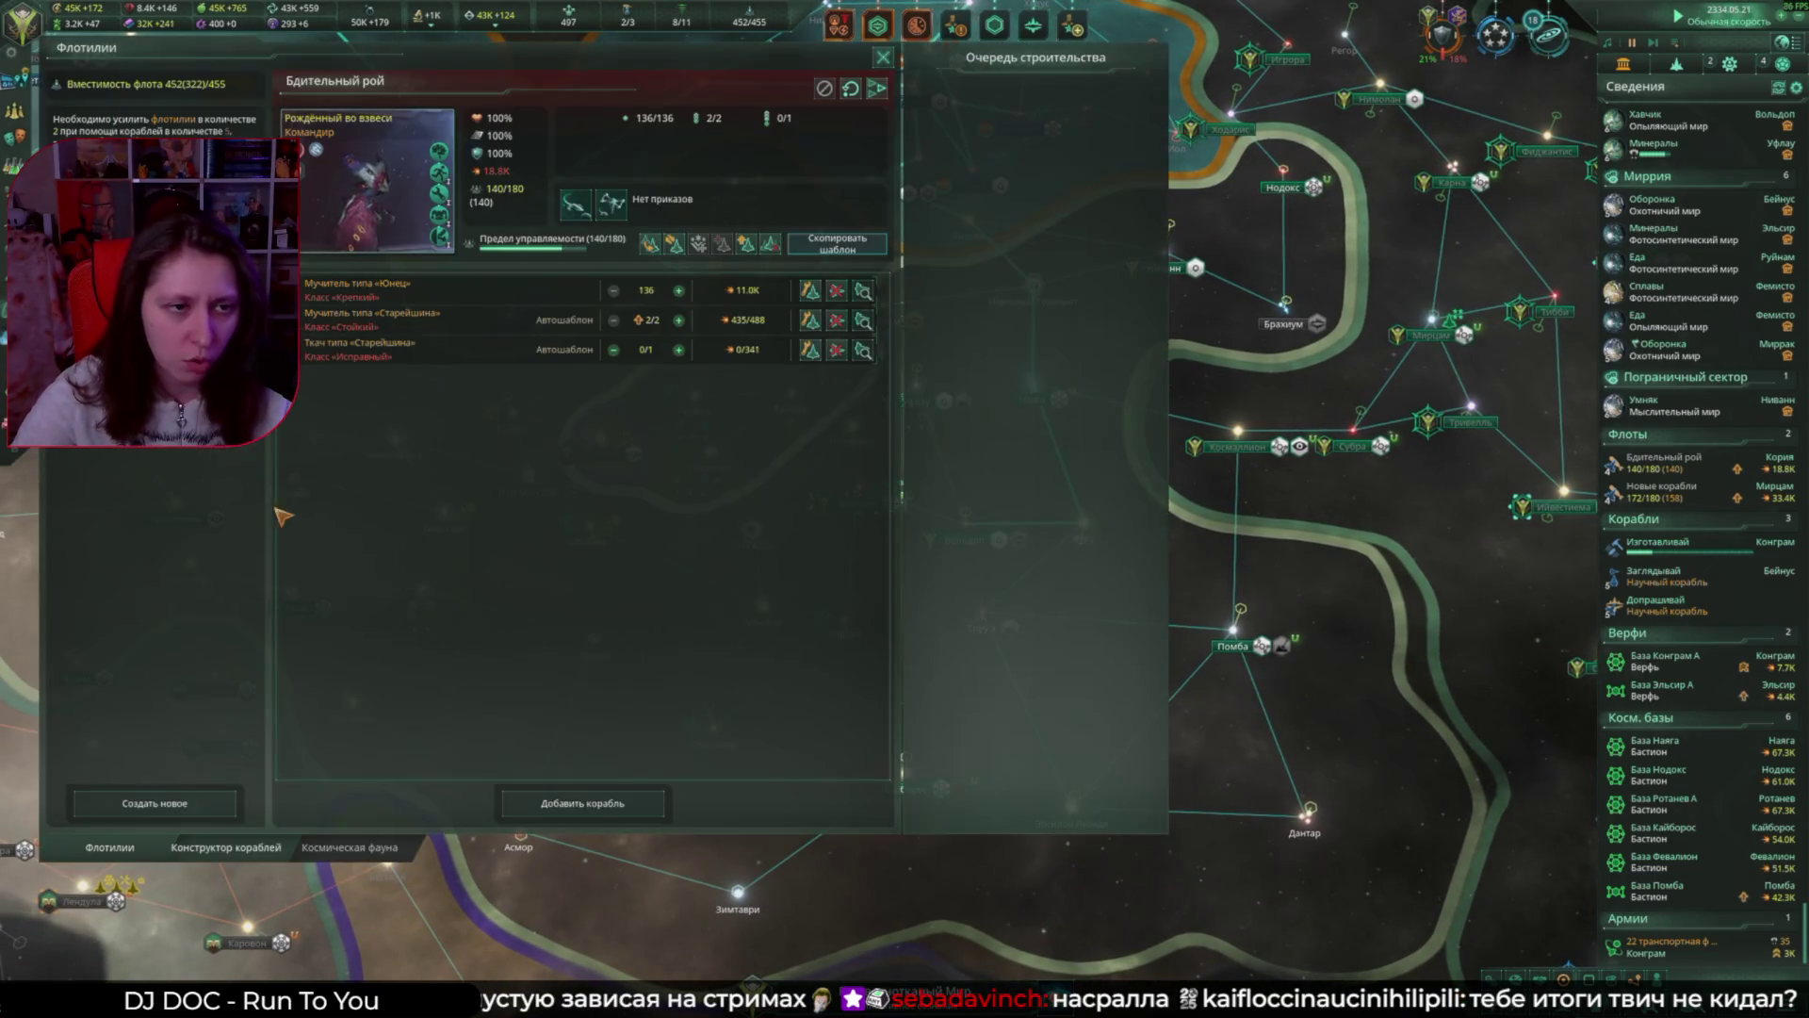
Step: Create a new fleet of 45 Взрослый Предвестник ships, then view the Мирранская Империя rivalry notice
click(174, 806)
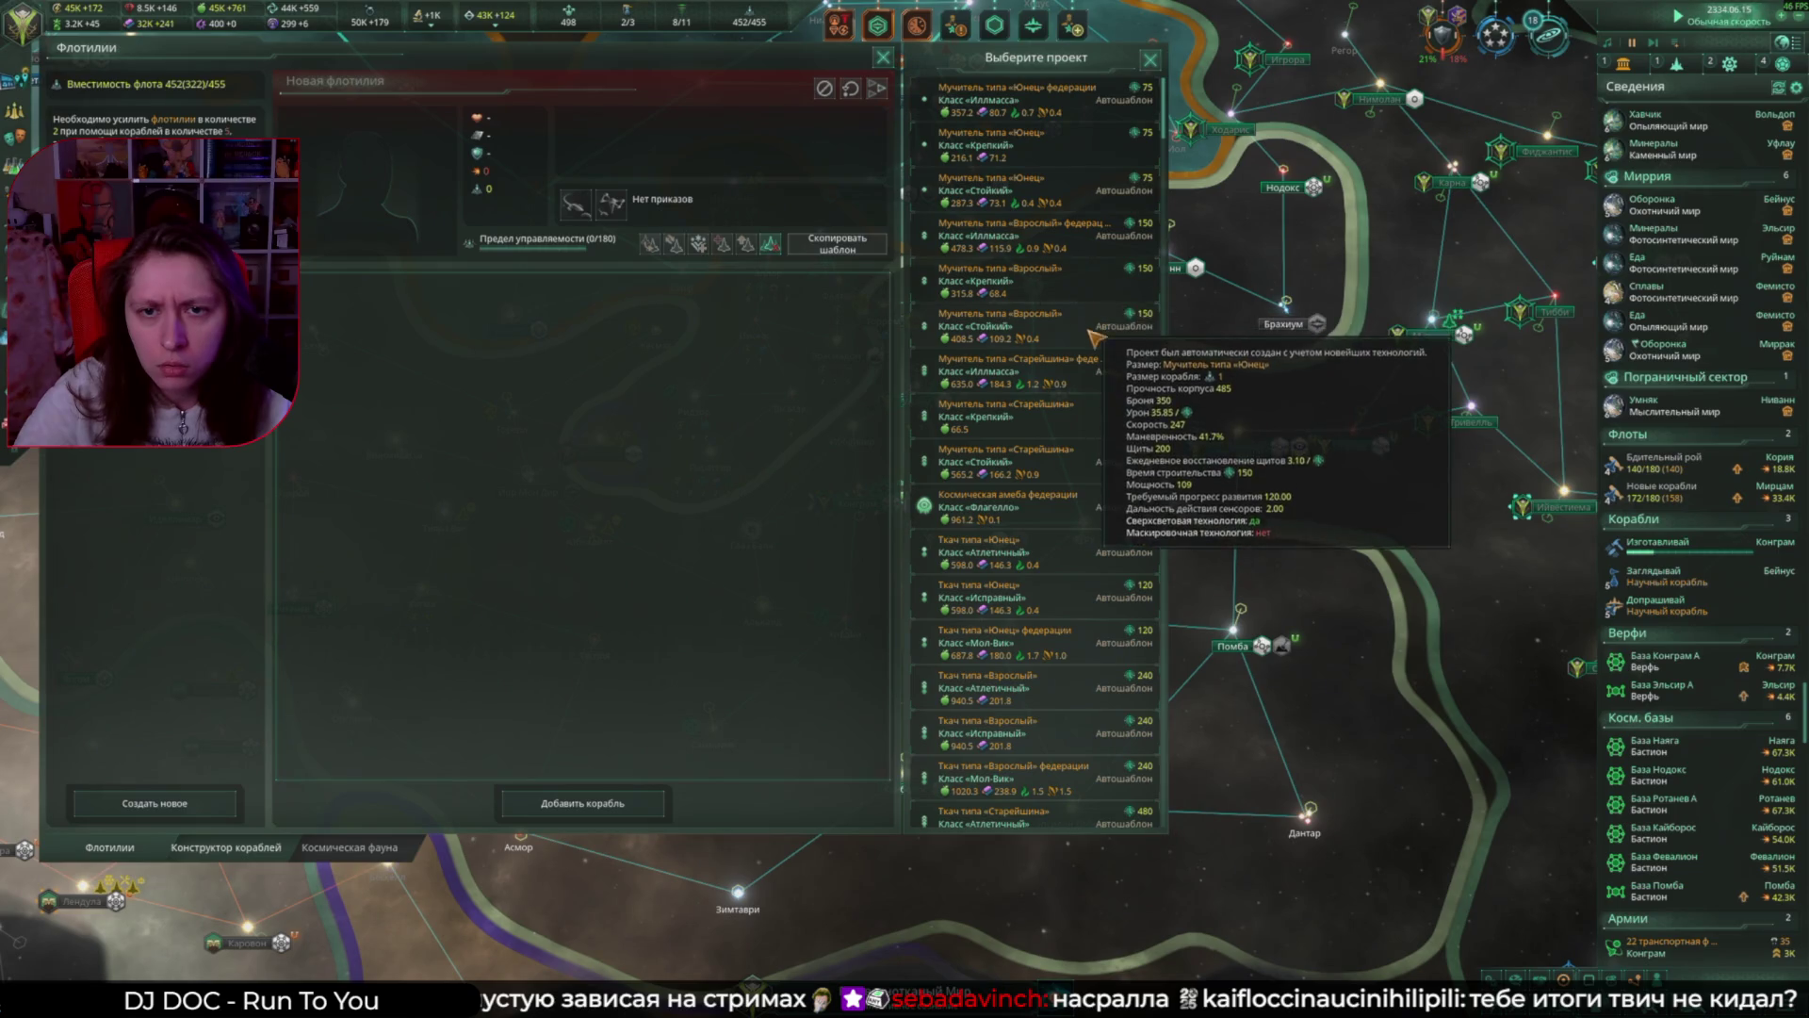
scroll(1102, 377, down, 2)
scroll(1102, 391, down, 3)
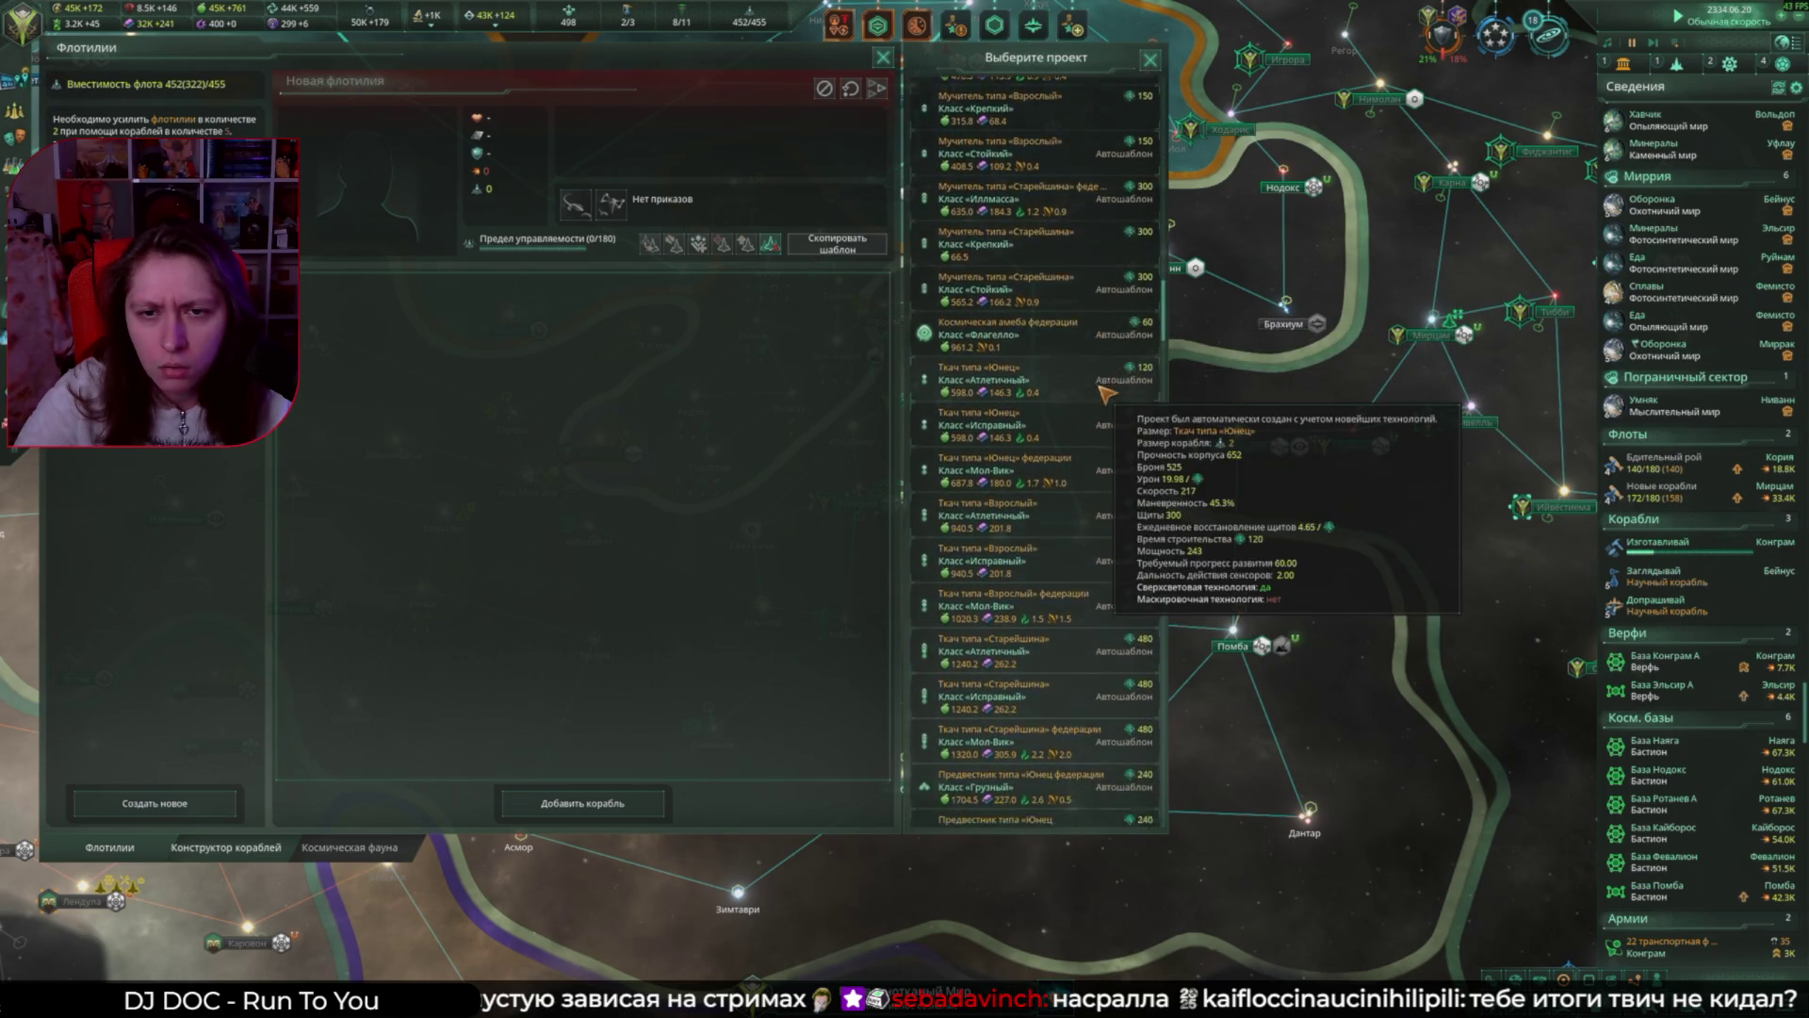
drag(1169, 375, 1204, 835)
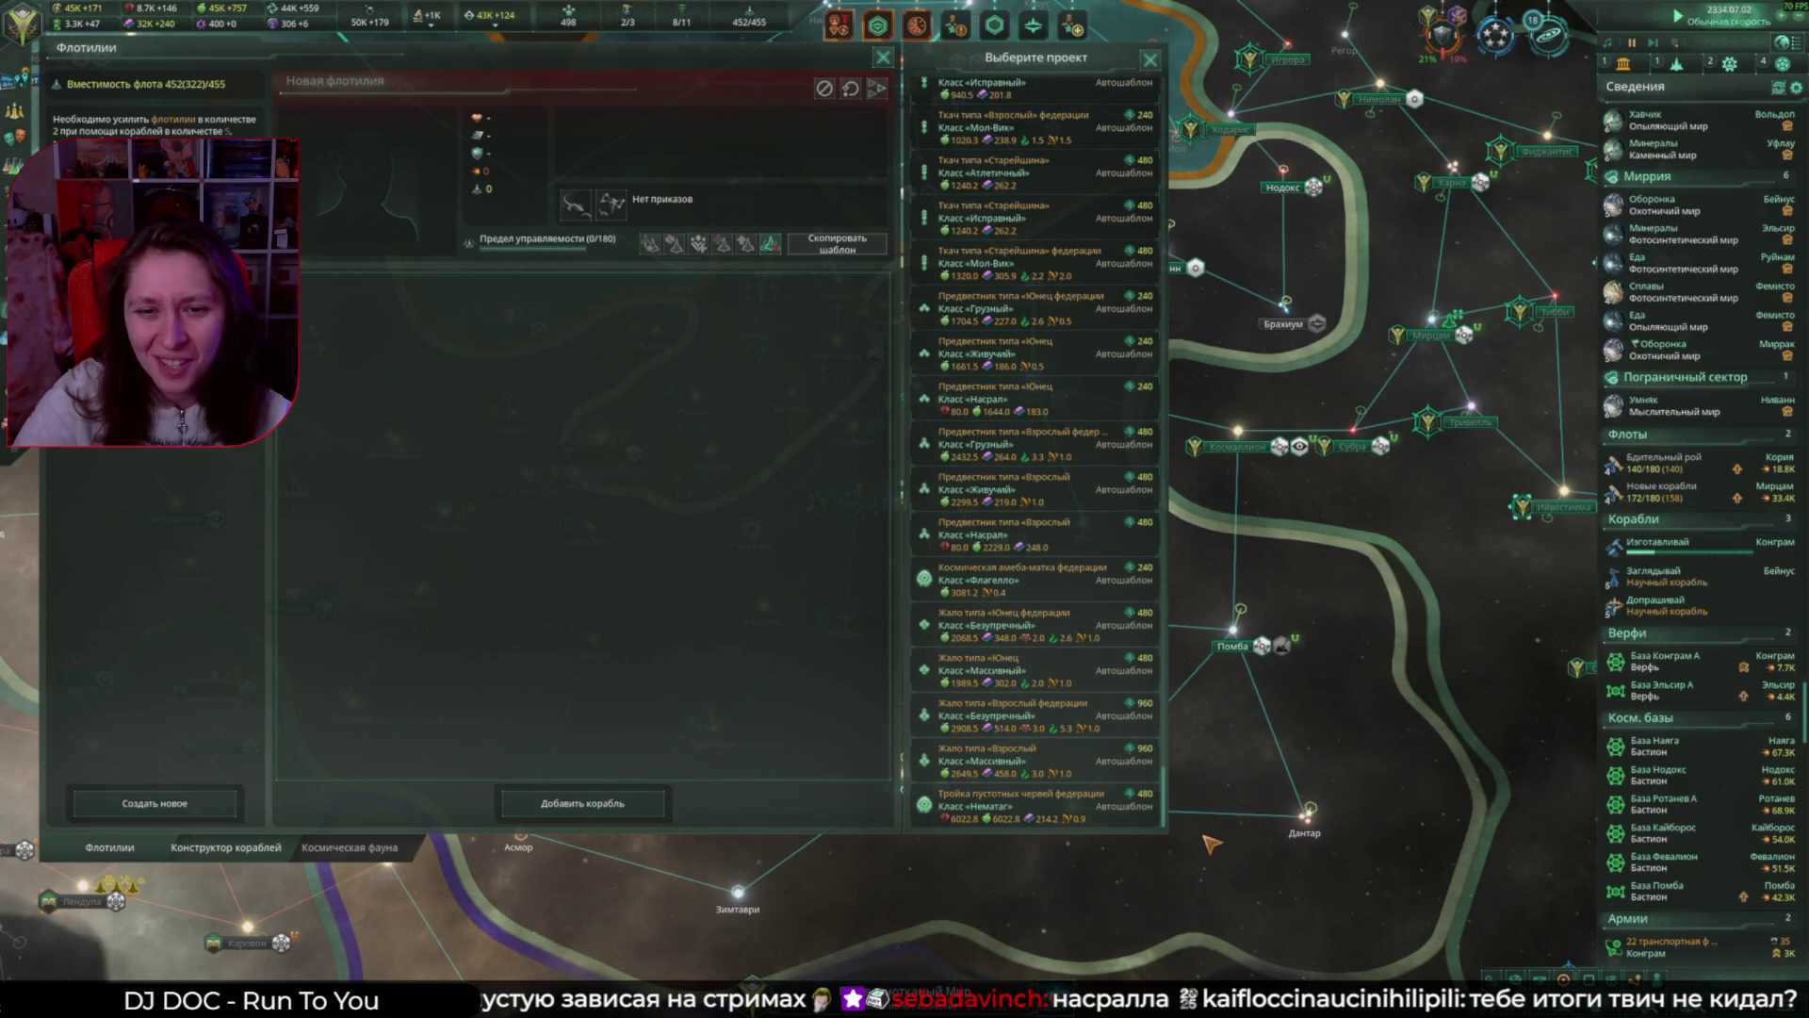
click(1036, 533)
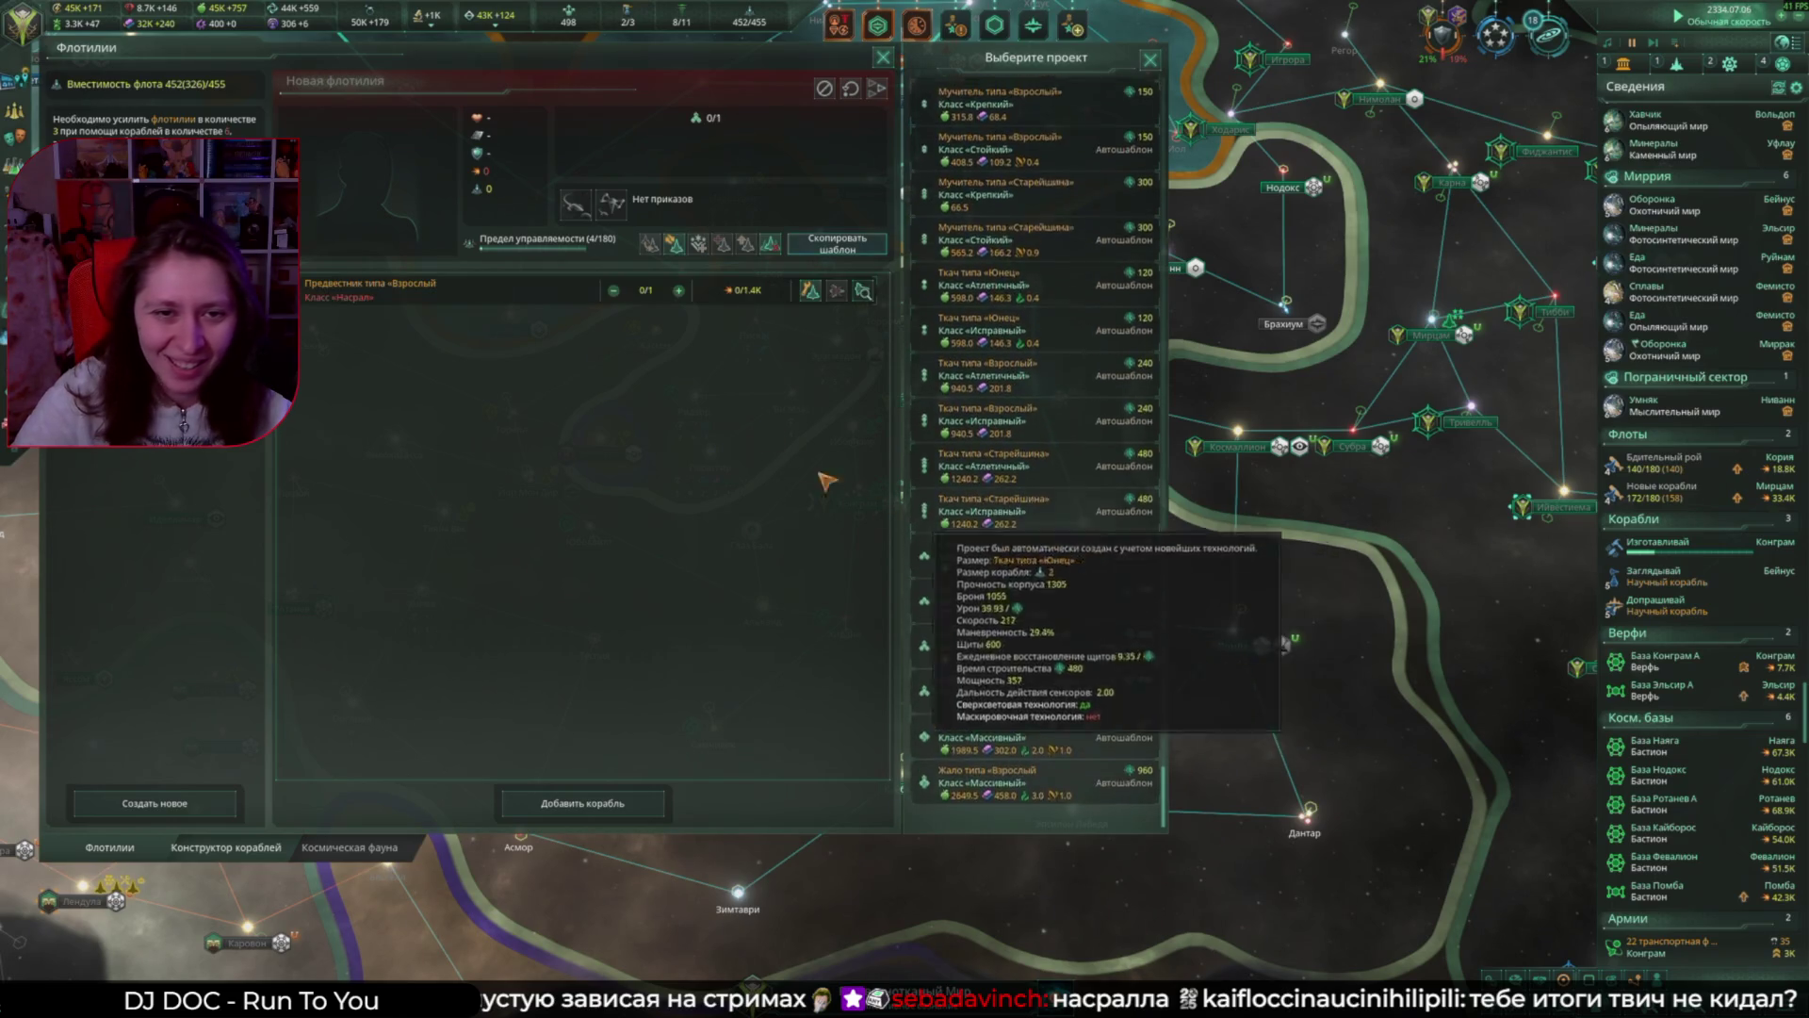
ctrl+click(678, 291)
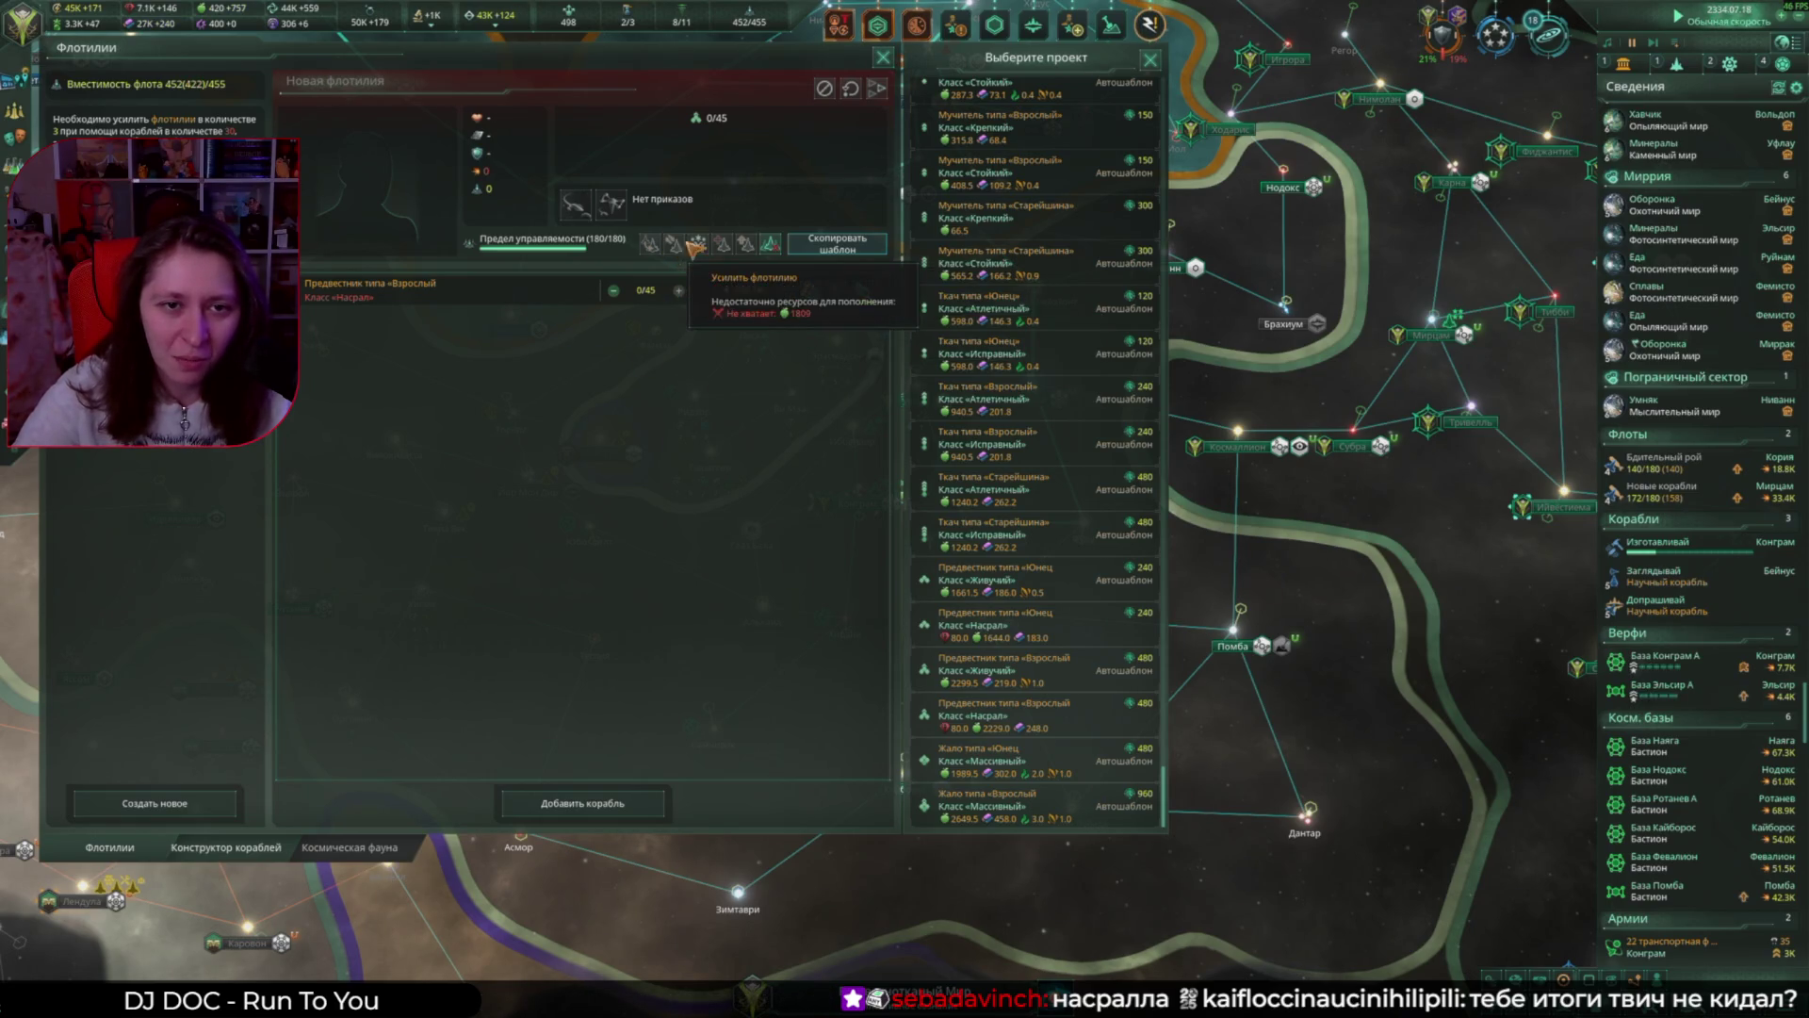
click(883, 57)
click(1149, 26)
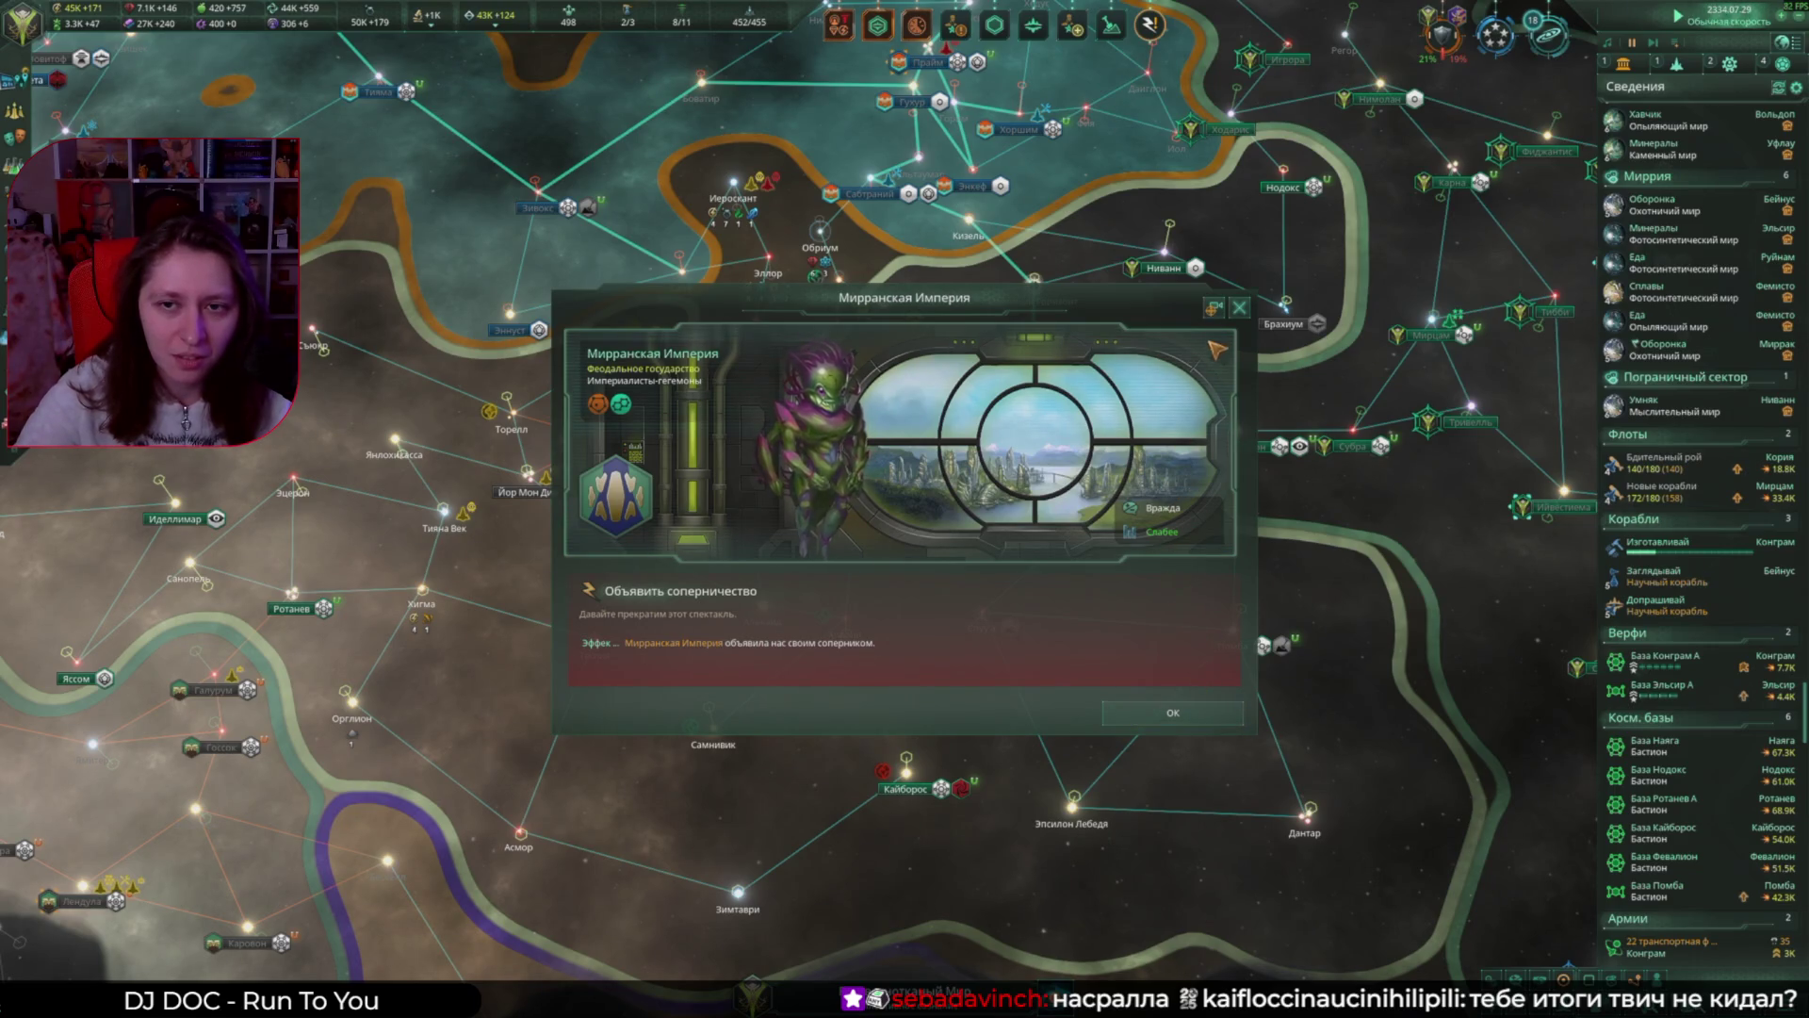
Step: Insult the Mirrian Empire (Оскорбить) from its diplomacy screen and confirm
click(1213, 308)
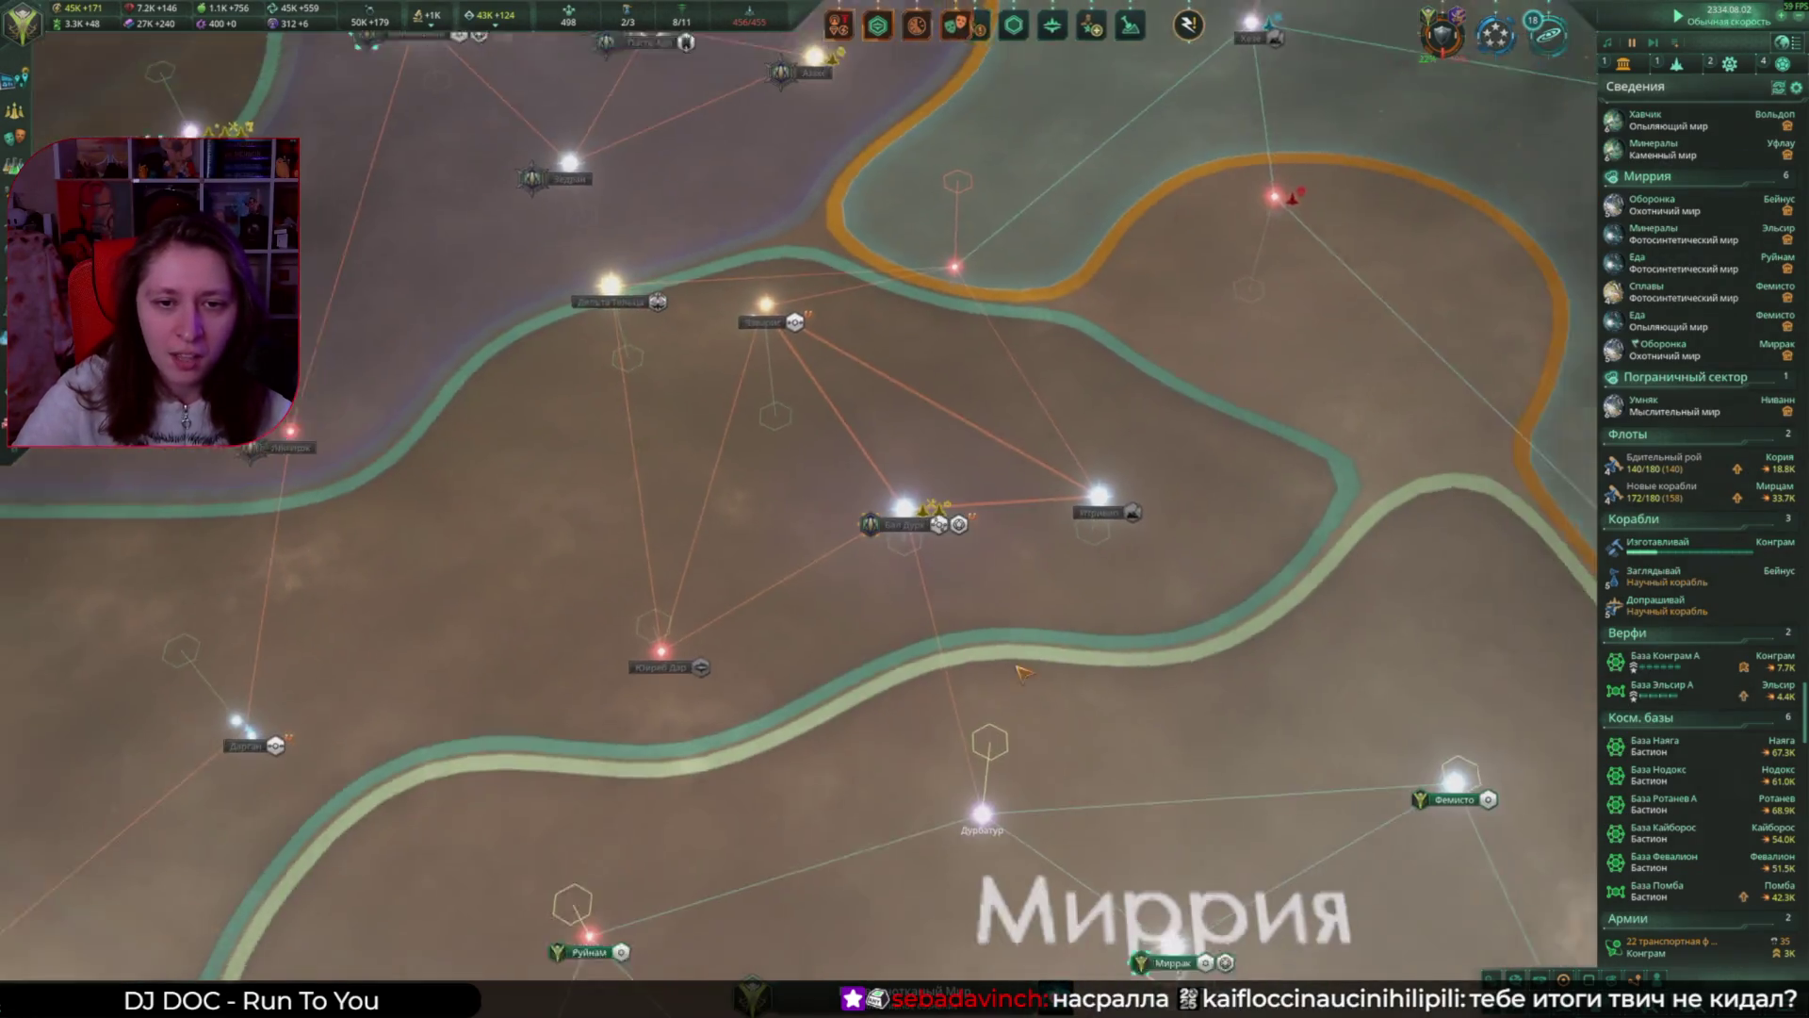
scroll(1020, 672, down, 5)
key(Escape)
key(Escape)
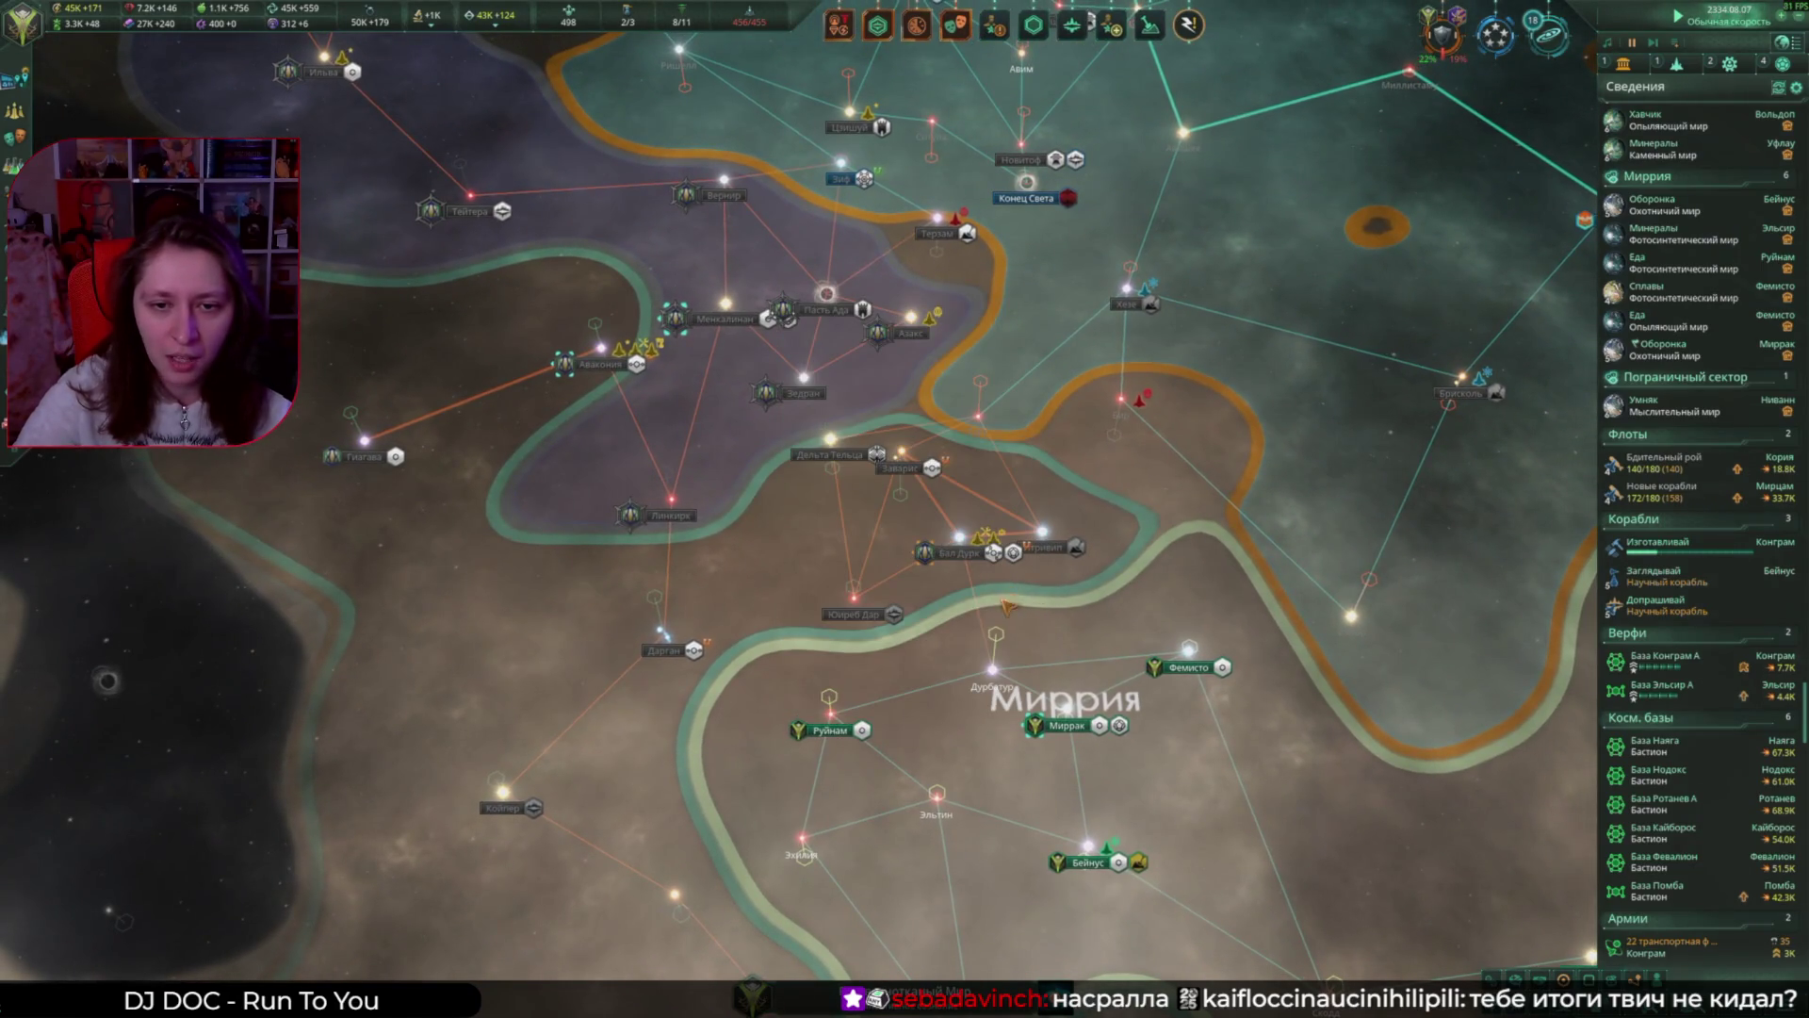
scroll(1008, 603, up, 3)
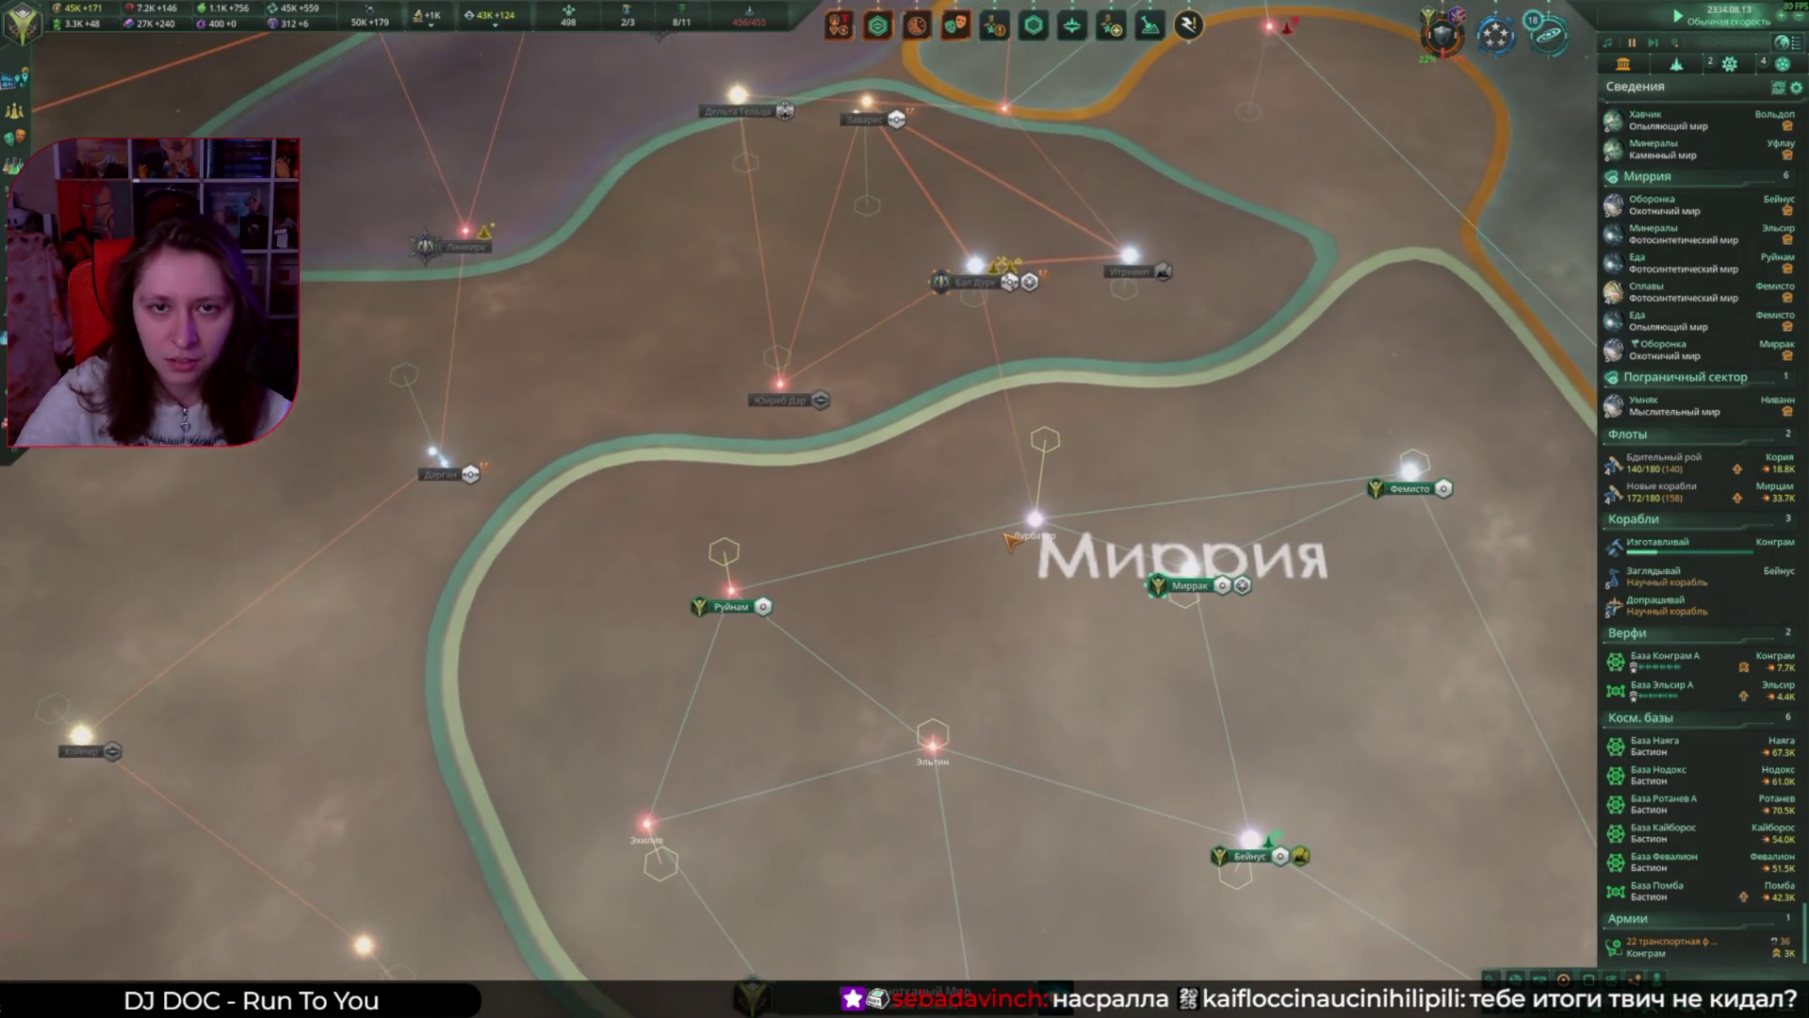
scroll(1012, 541, down, 3)
click(1277, 452)
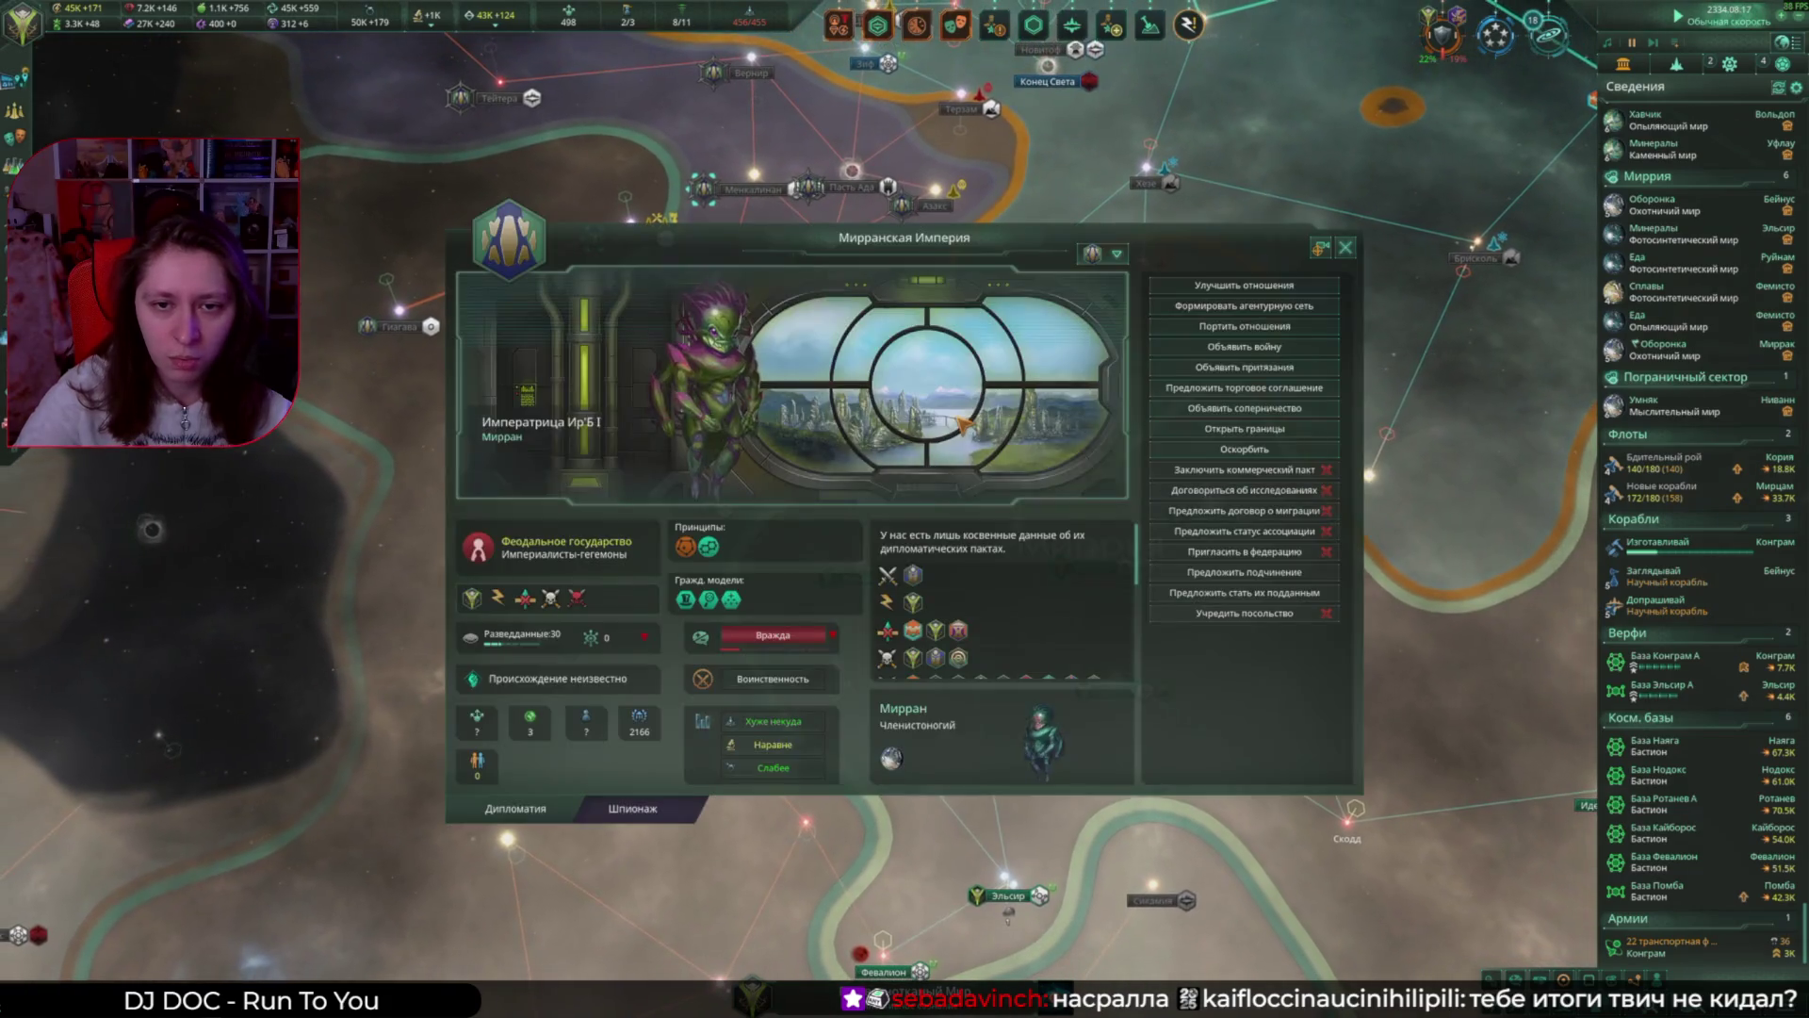
click(1276, 452)
click(1242, 758)
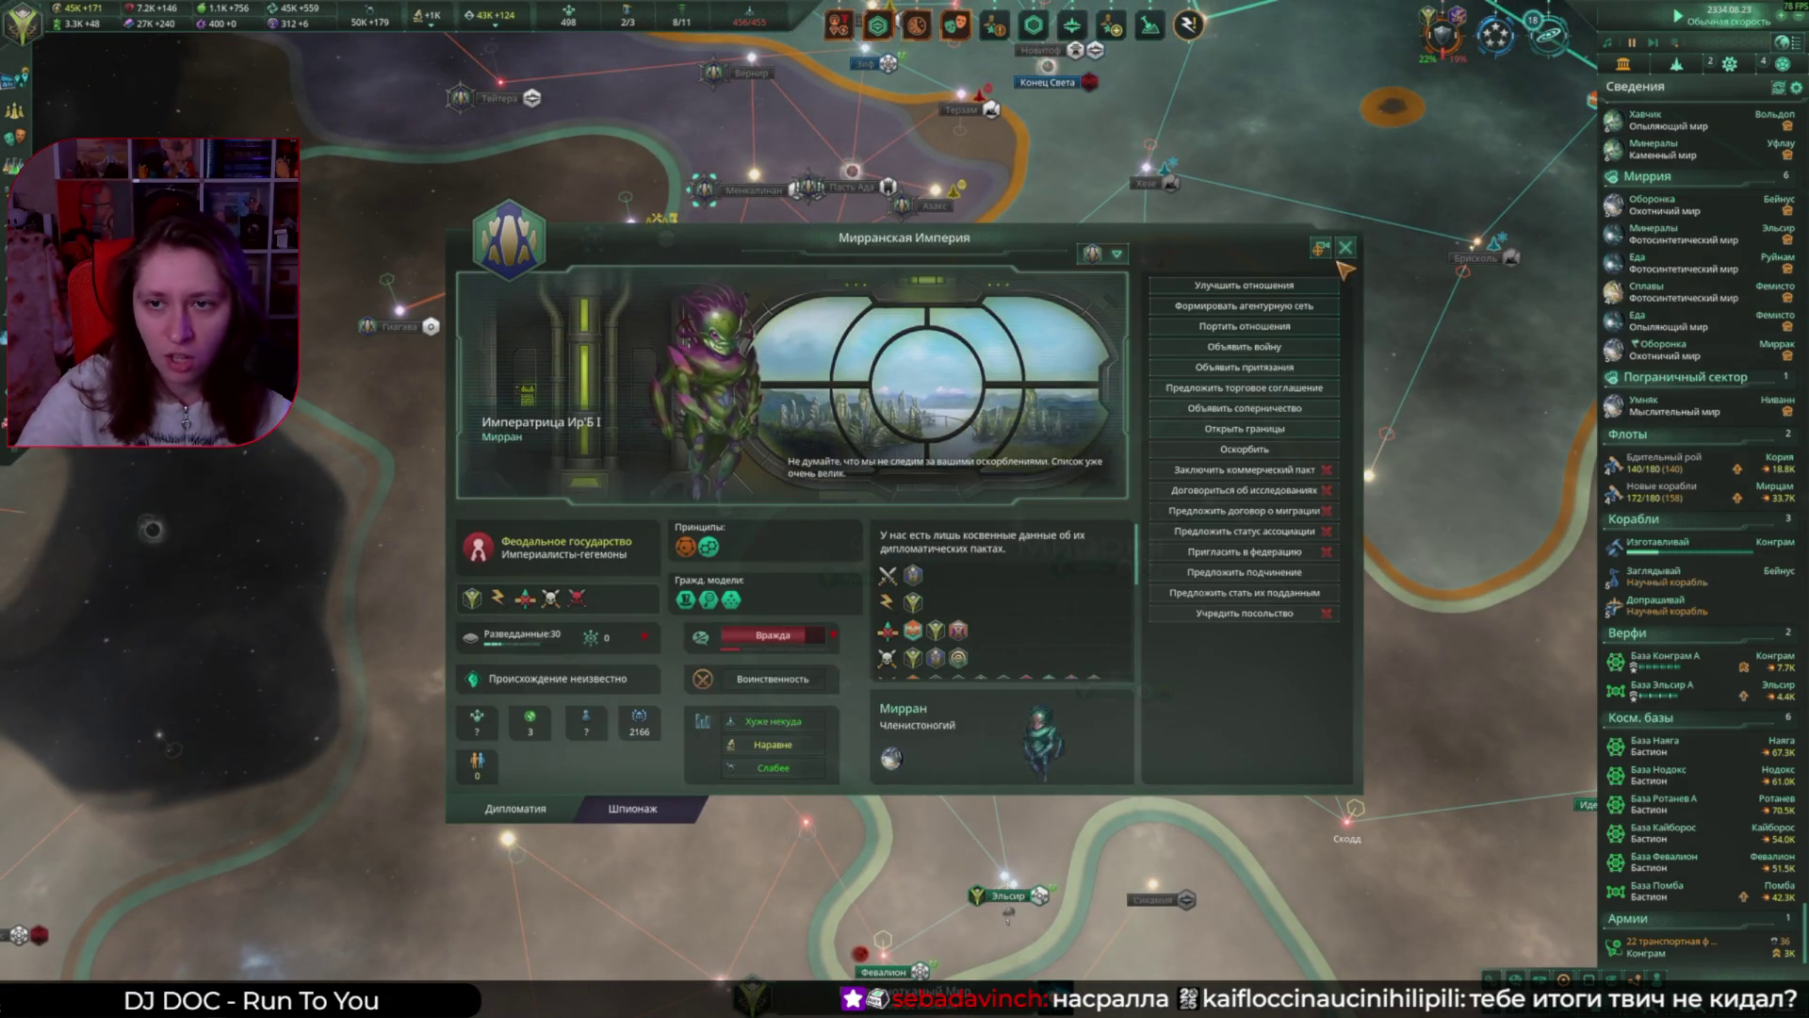
Step: Close the diplomacy window and rivalry notice, and show the scientist leaders list
click(1346, 247)
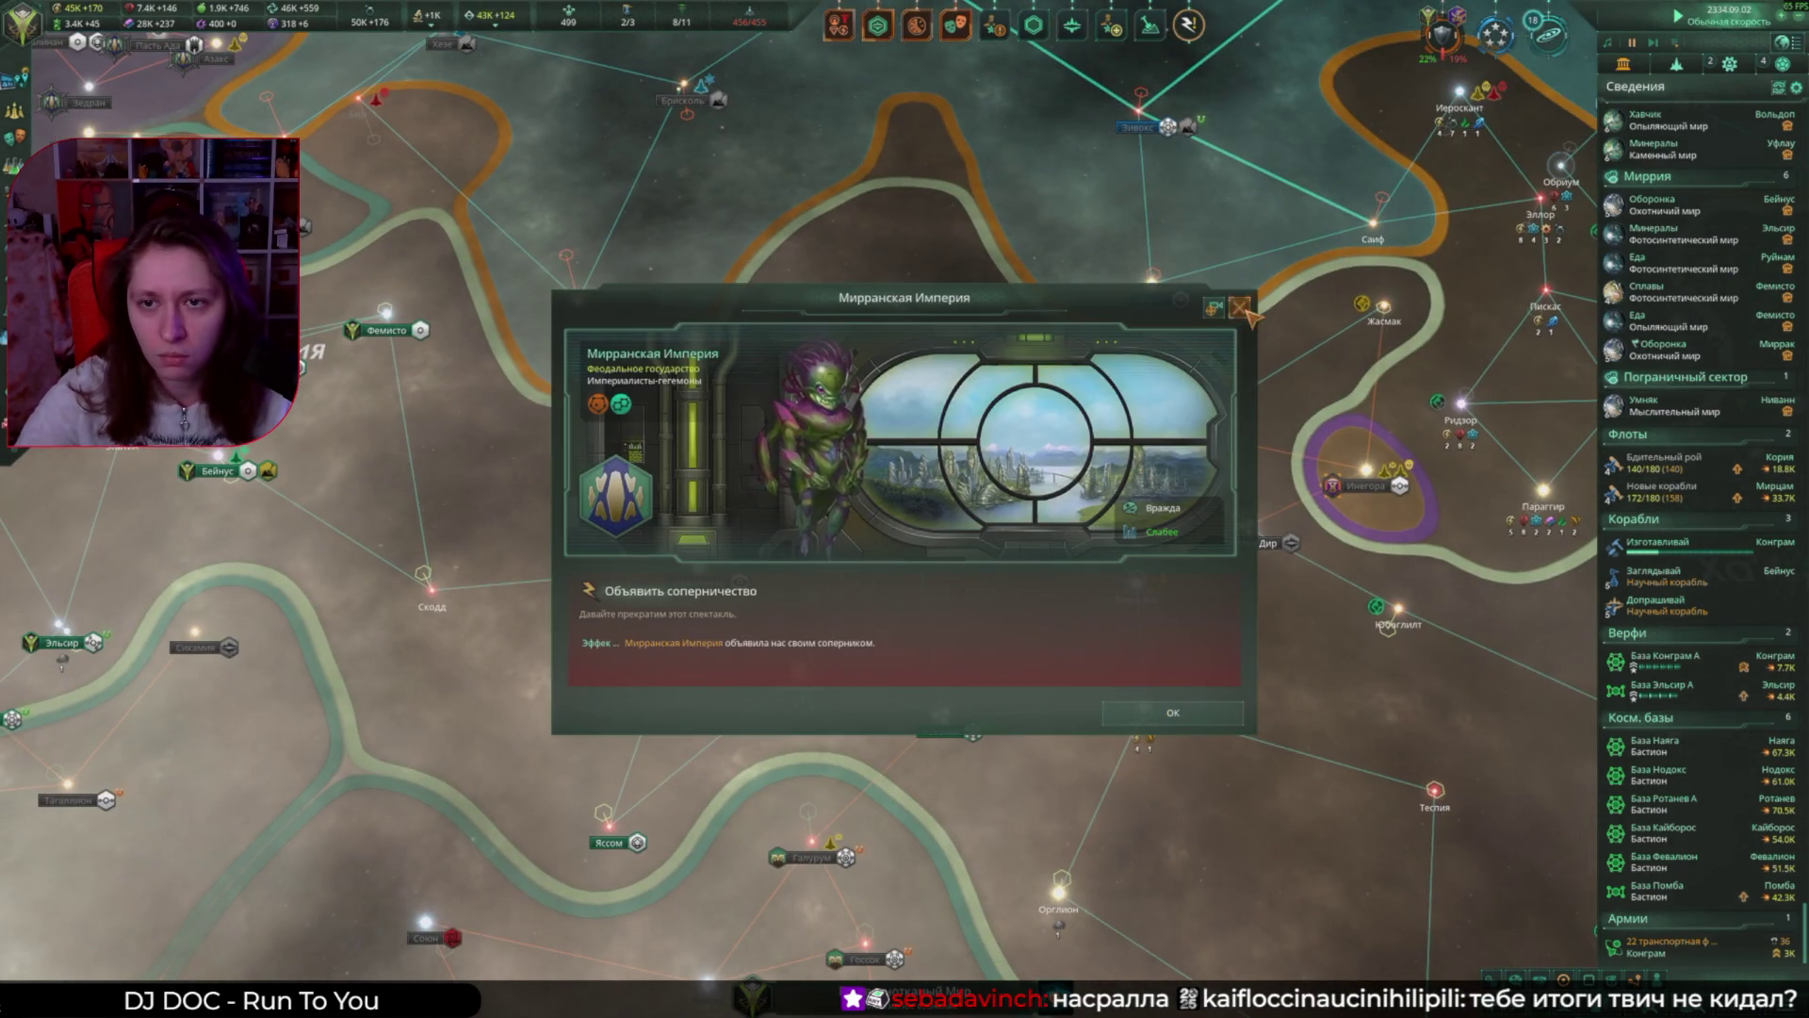
click(1240, 307)
click(1112, 25)
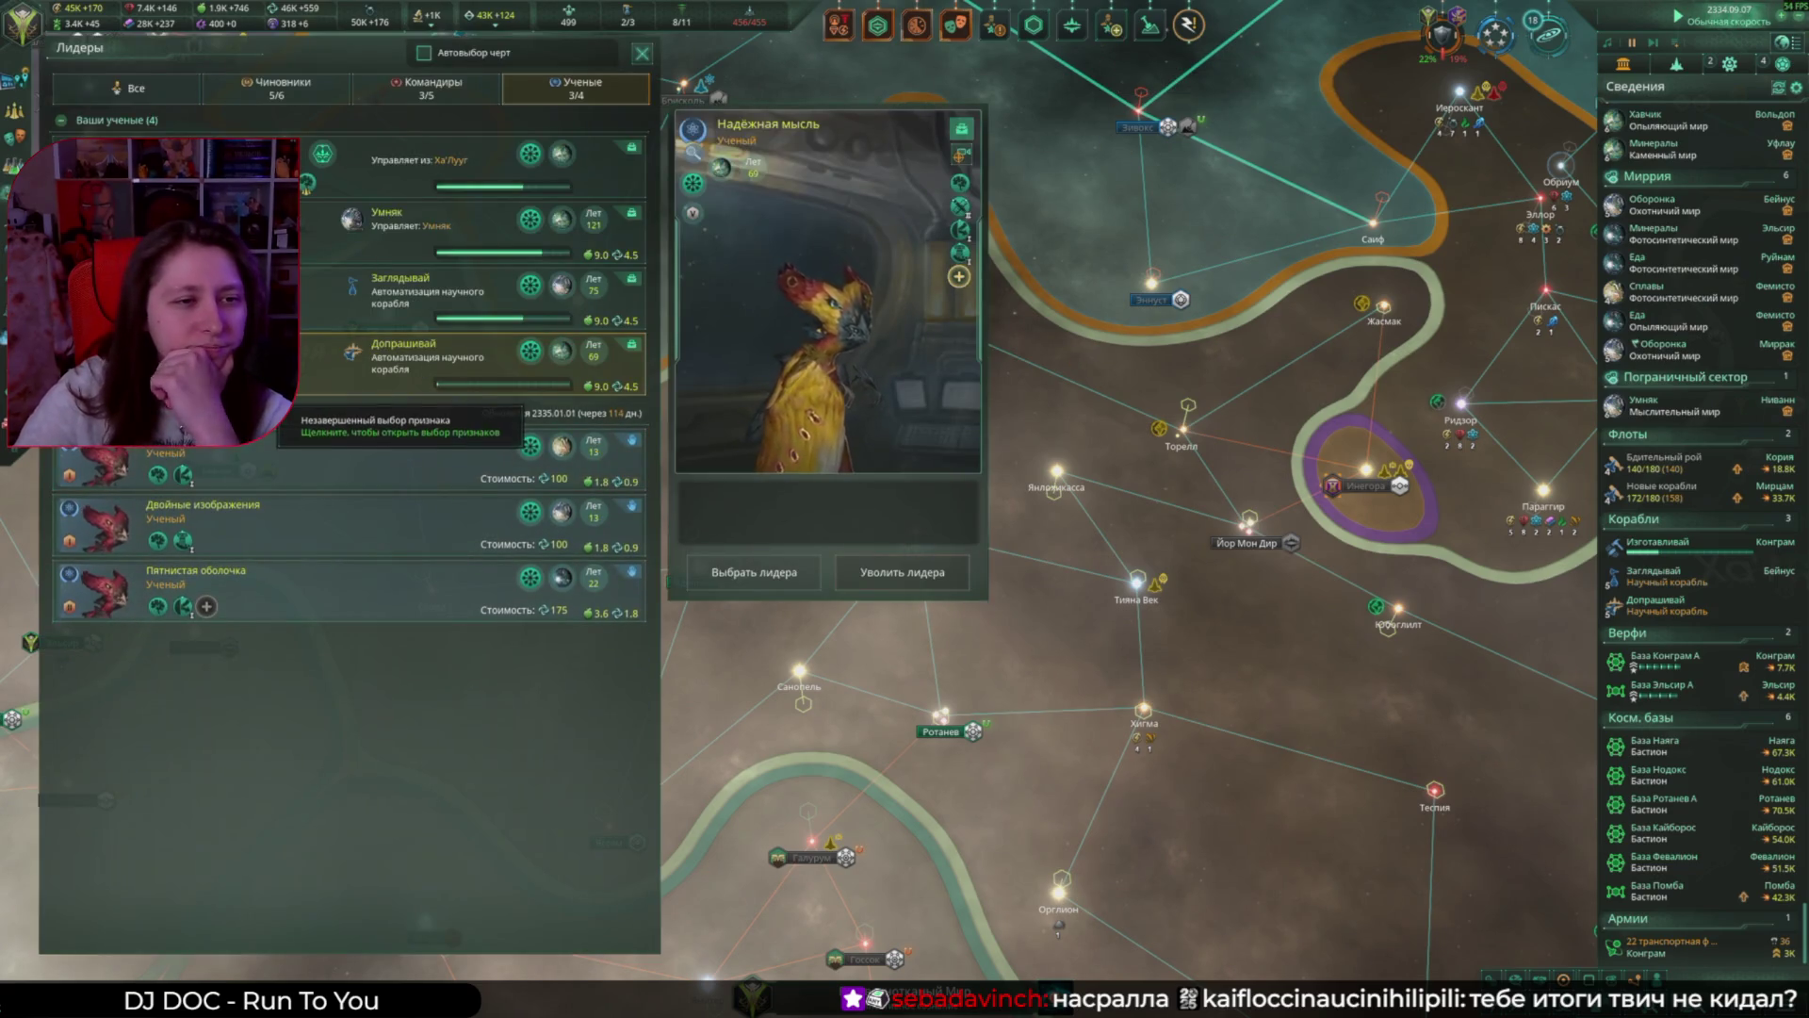
Step: Level up Надёжная мысль with the Странствующий по разломам trait, then close the leaders list
click(303, 394)
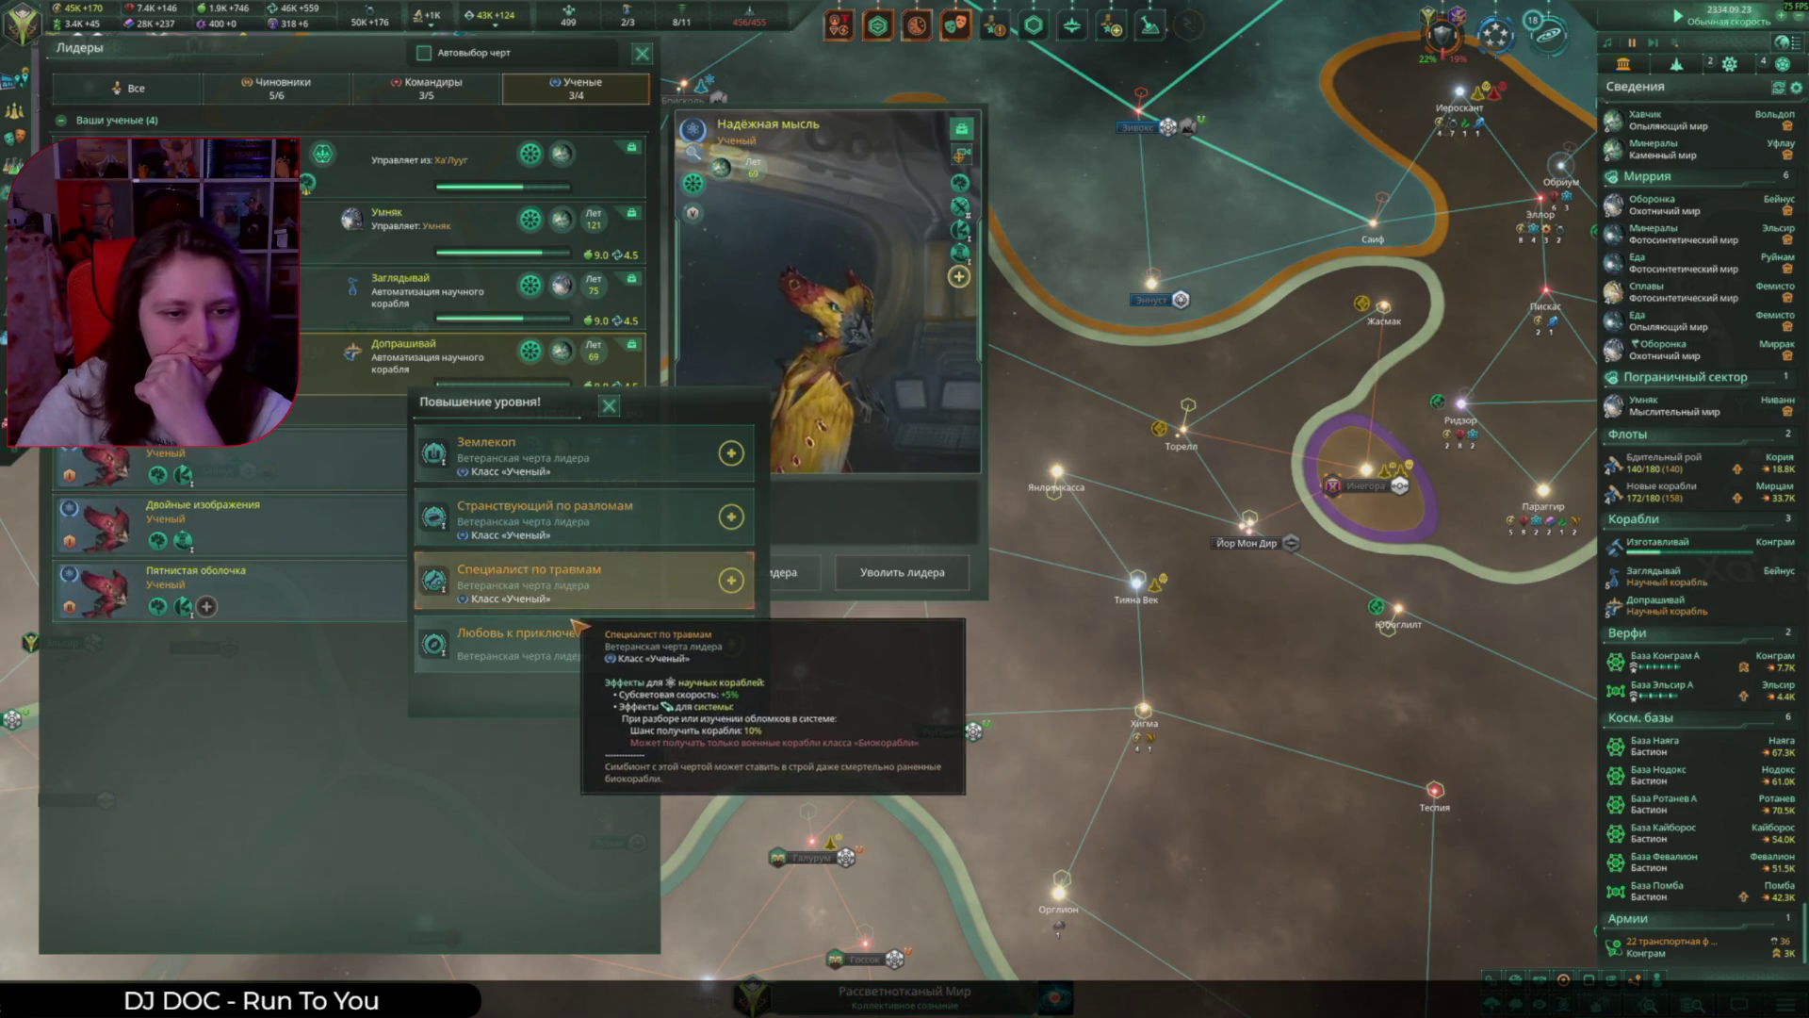
click(570, 516)
click(650, 696)
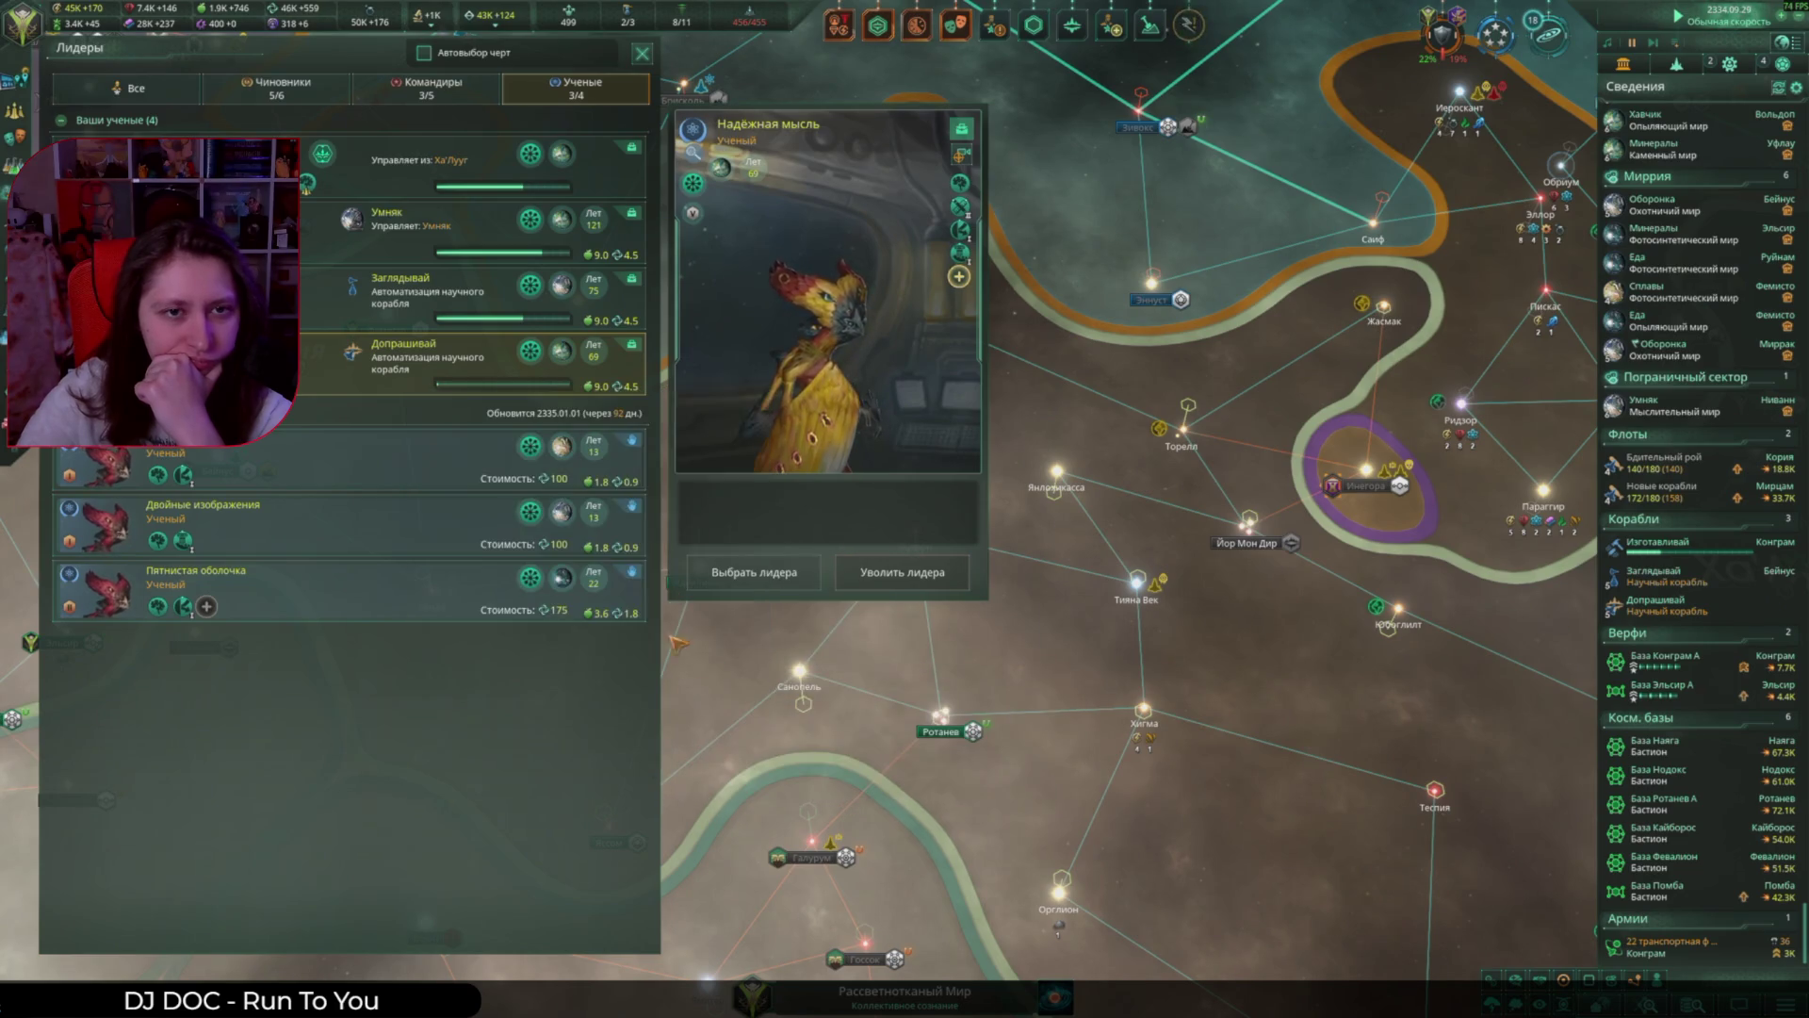
click(645, 56)
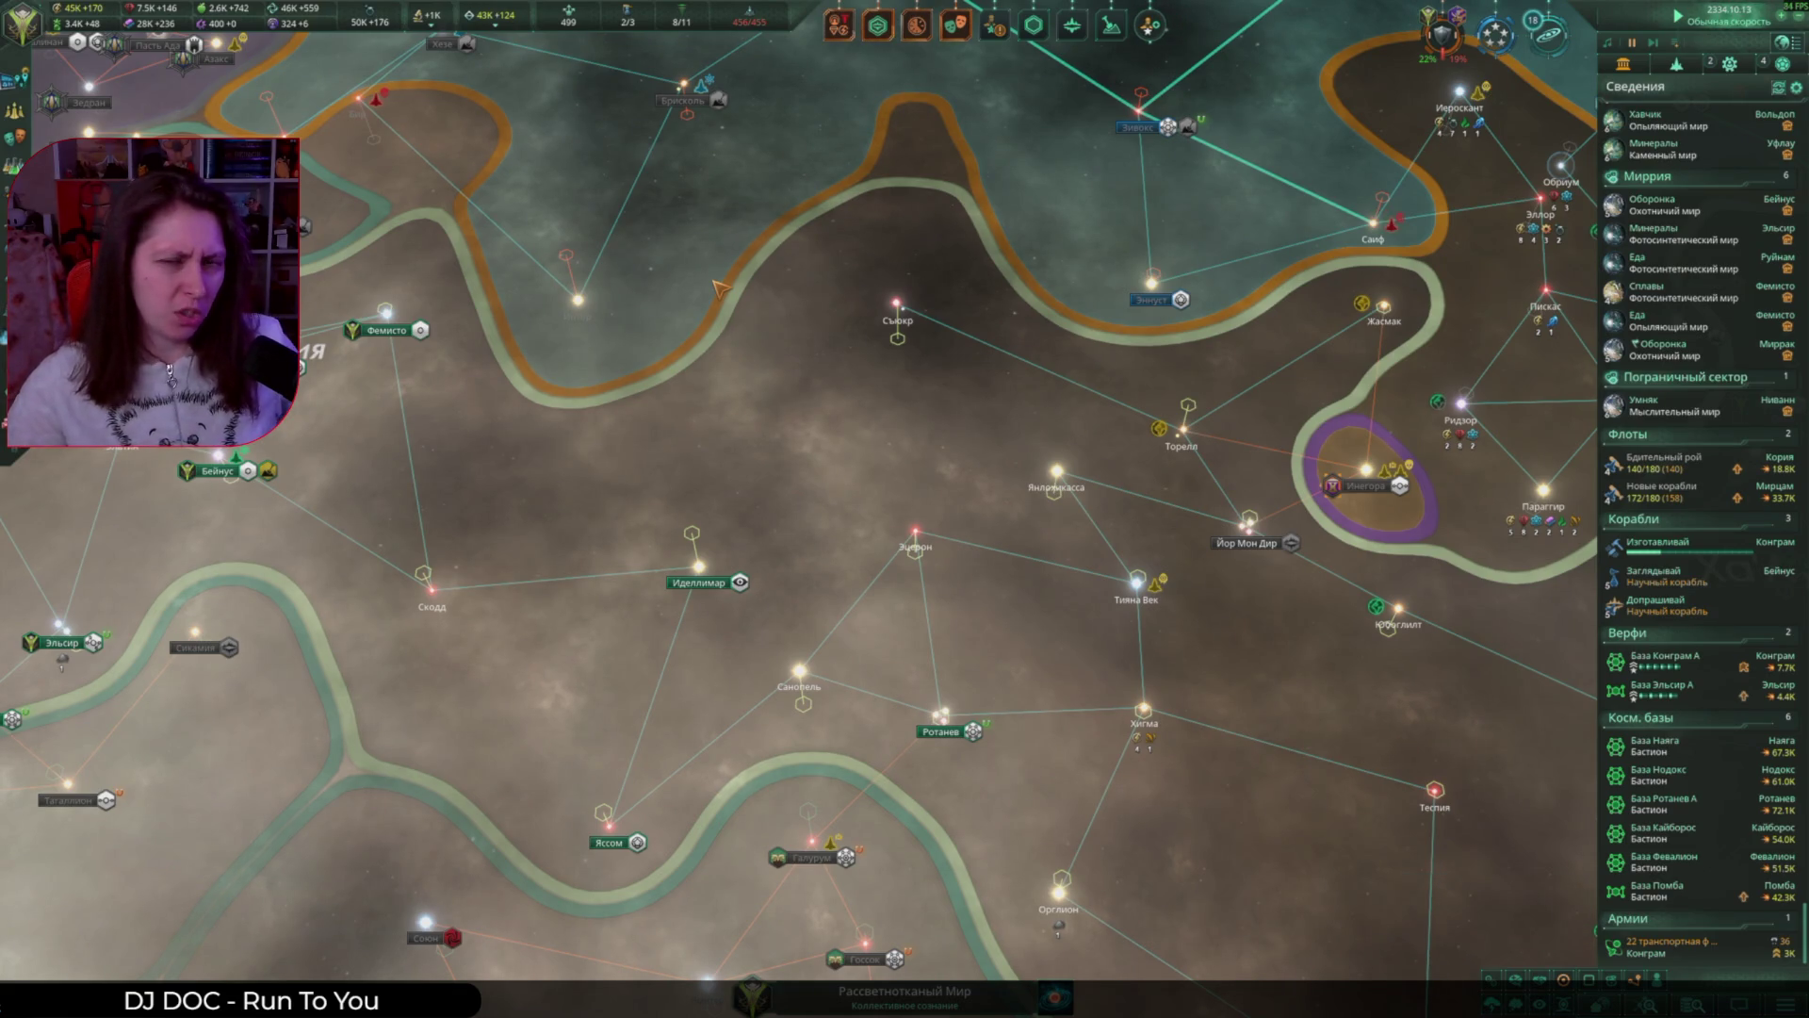
Step: Dismiss the Скрытые миры event and answer Осада рая with 'Мы исследователи.'
click(1103, 31)
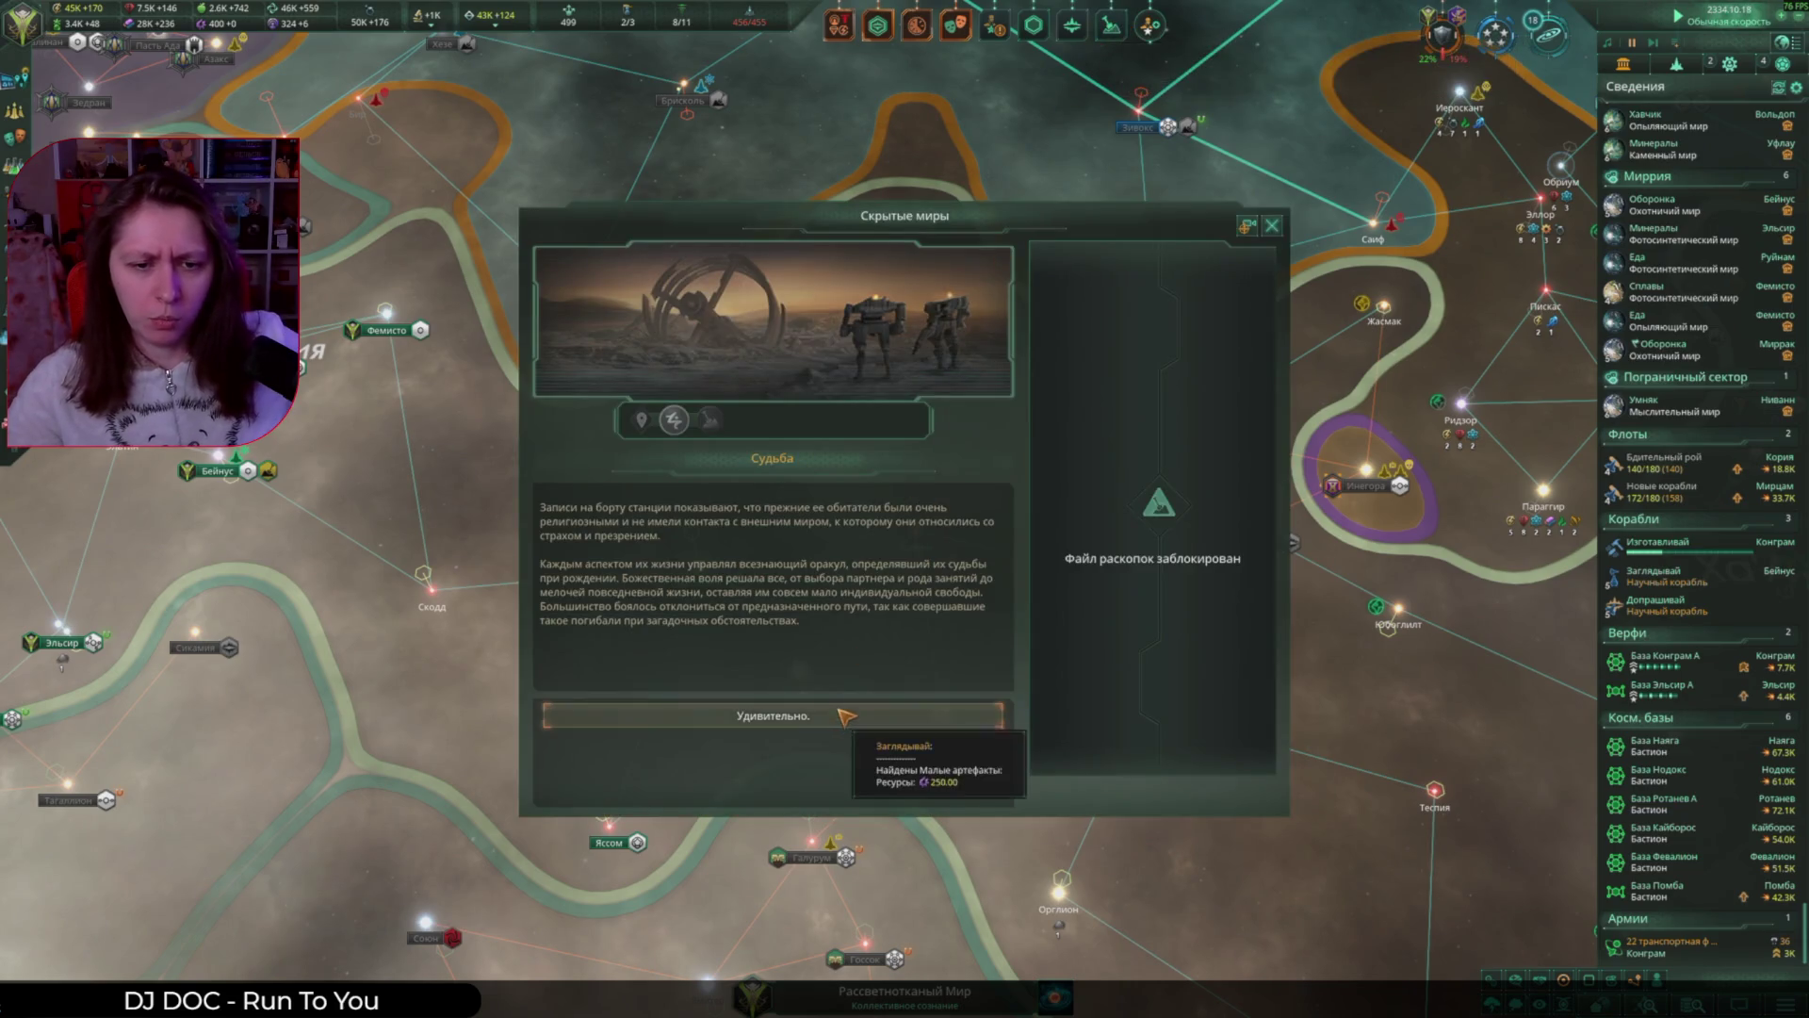
key(Escape)
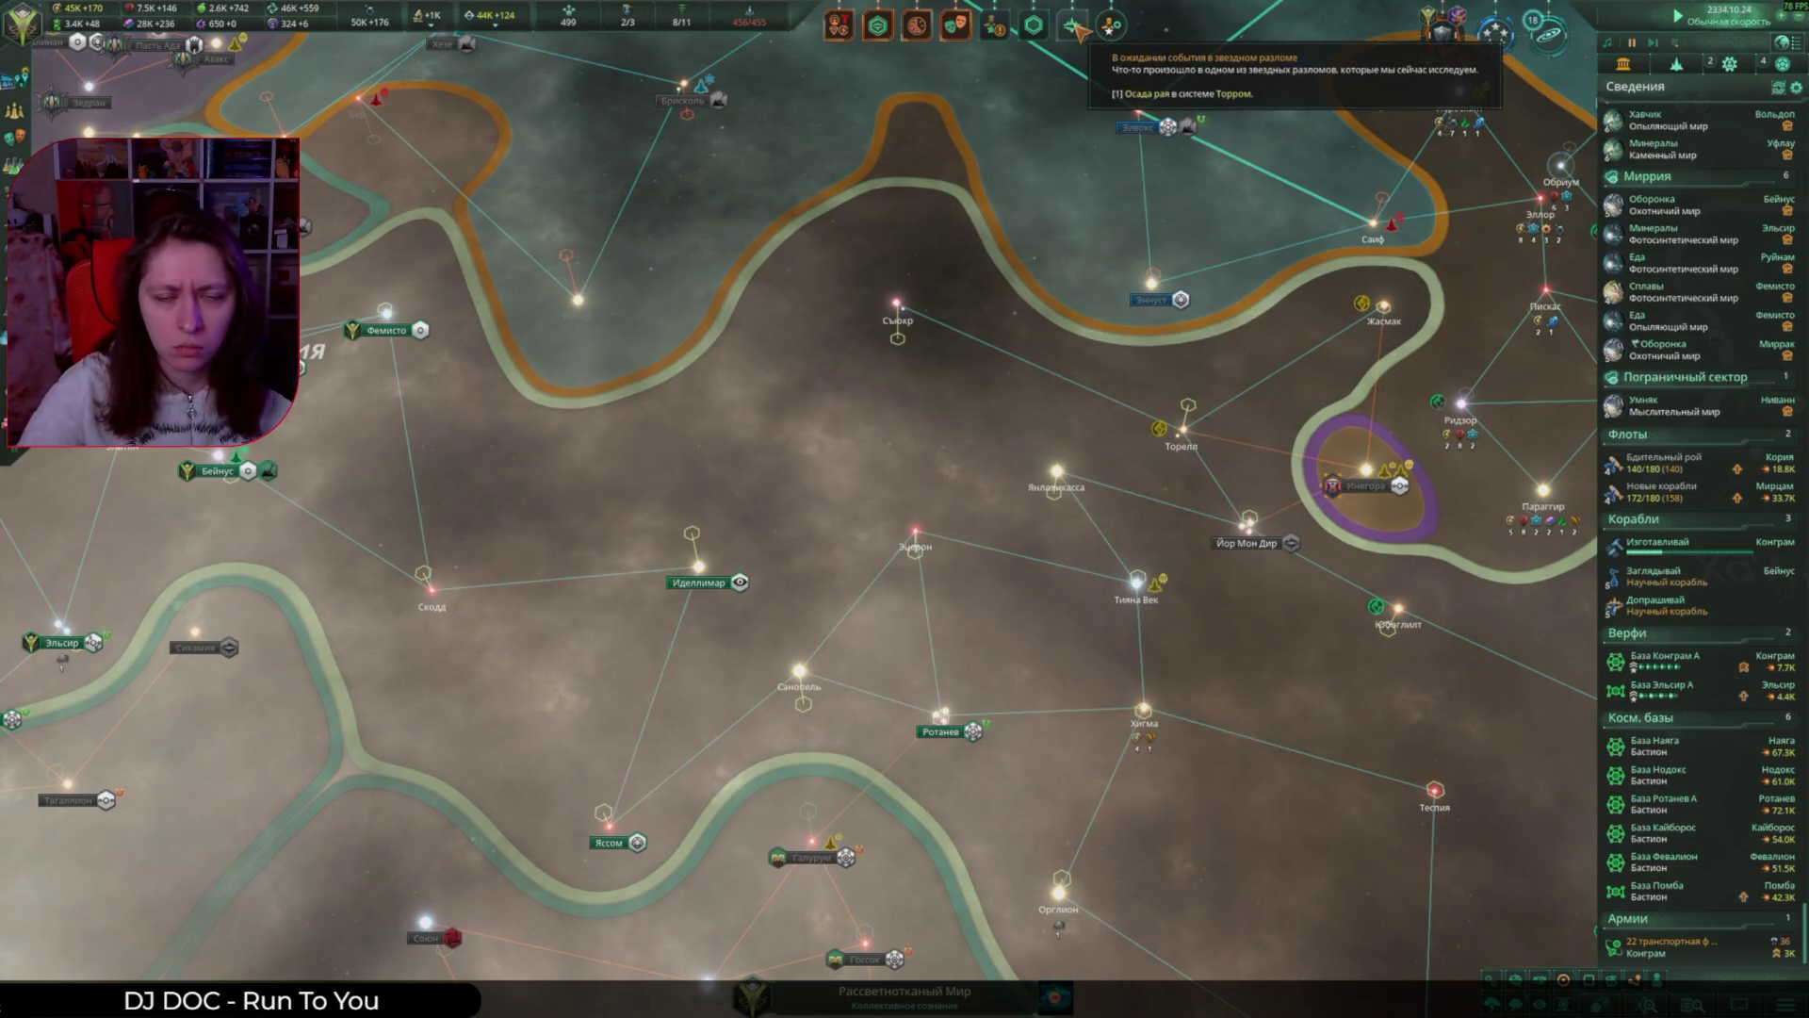
click(1074, 28)
click(876, 718)
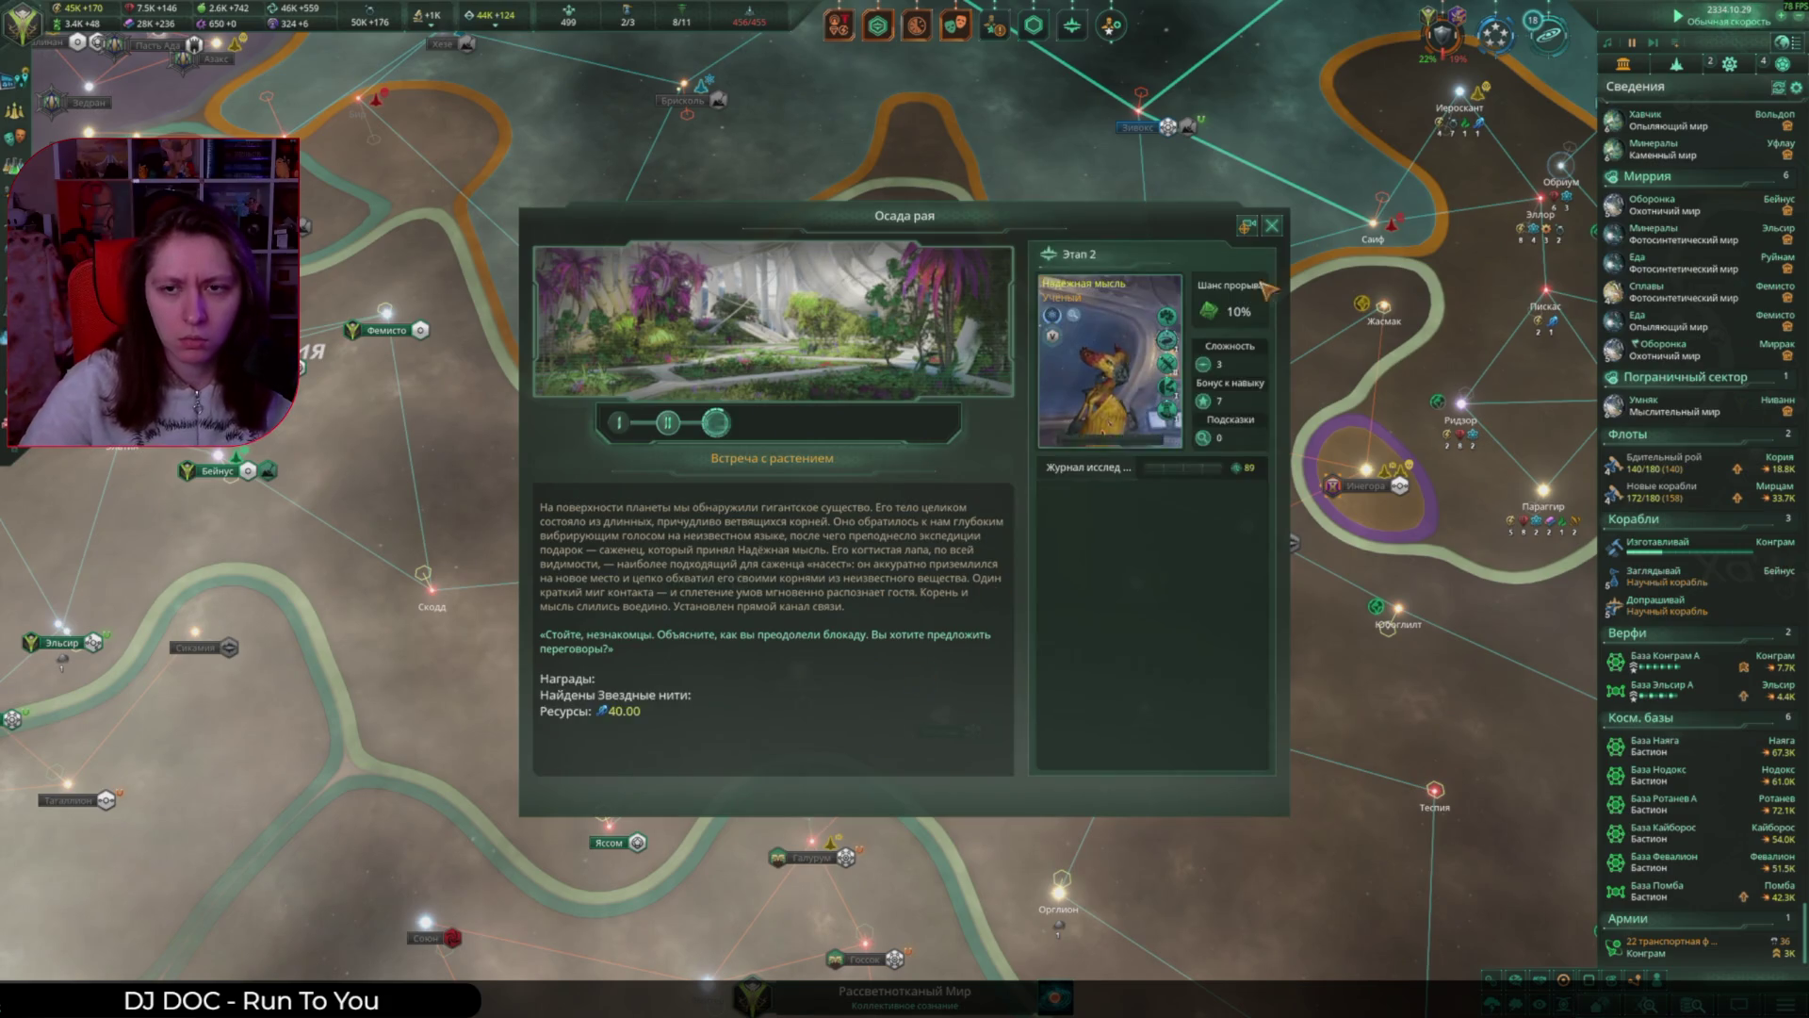
click(876, 718)
Step: Pan the galaxy map toward Мирцам and select the Новые корабли fleet
scroll(636, 280, down, 5)
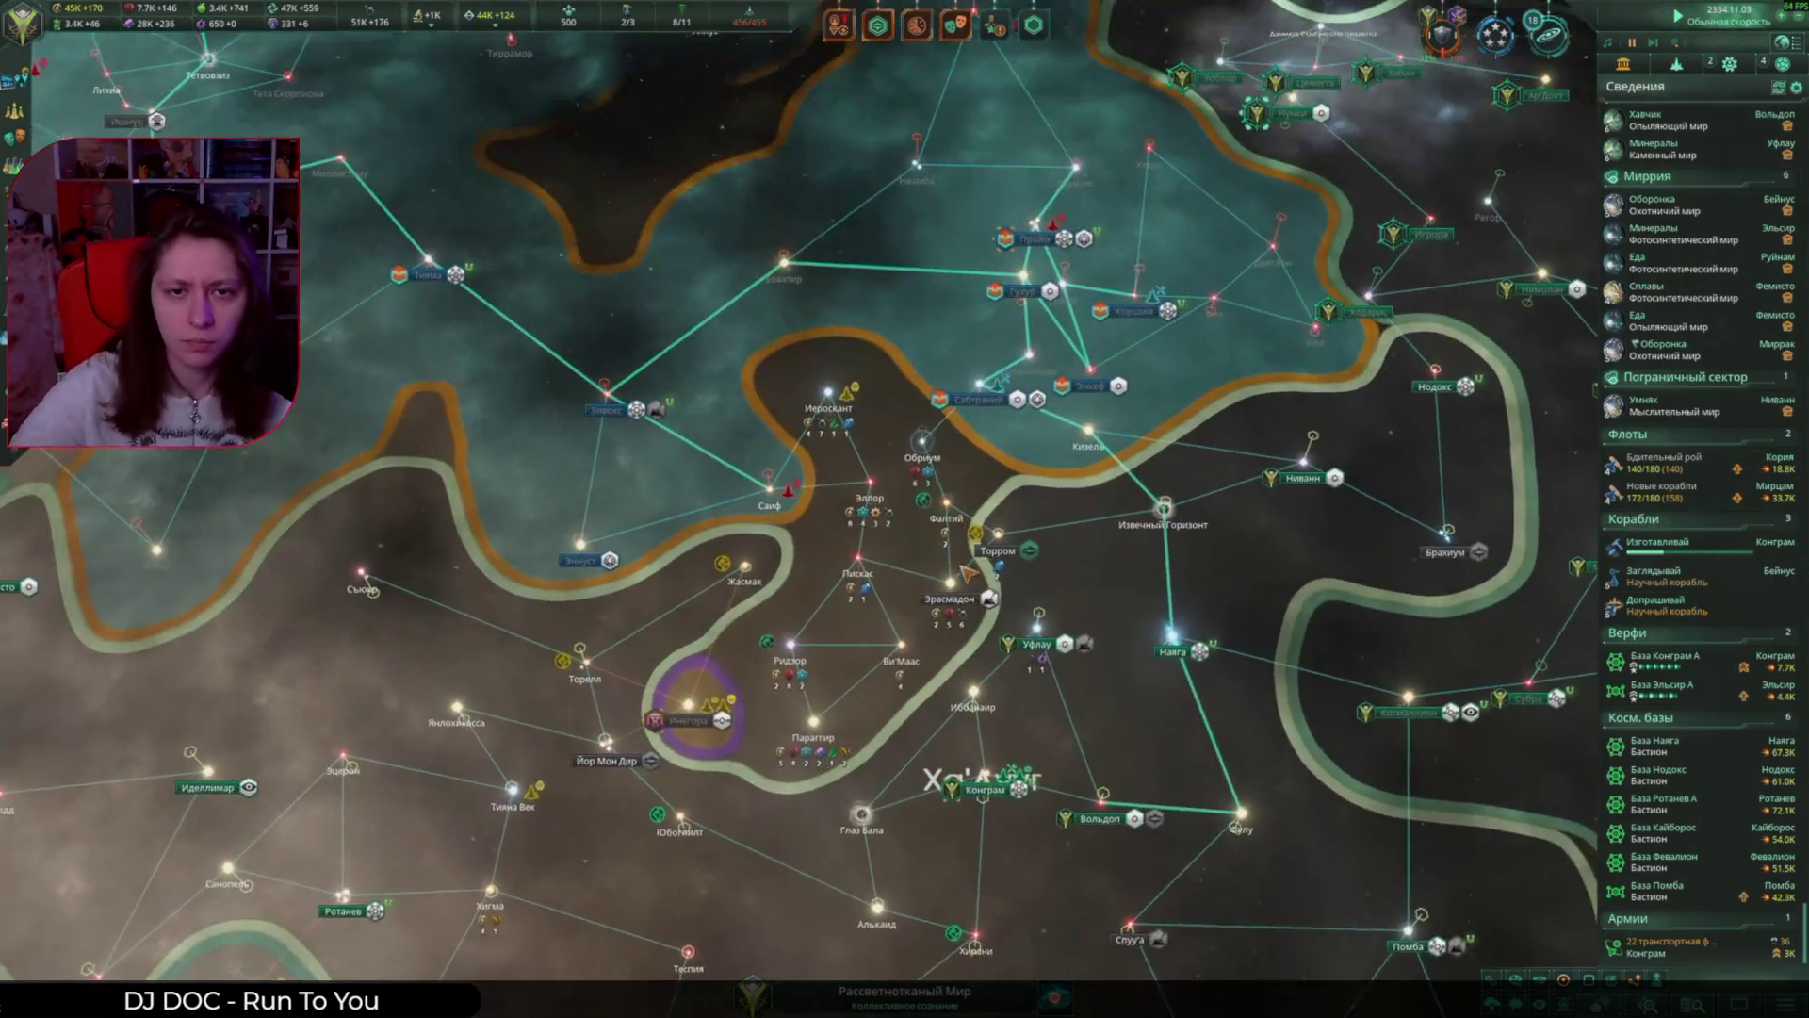
scroll(780, 647, up, 5)
scroll(781, 646, down, 2)
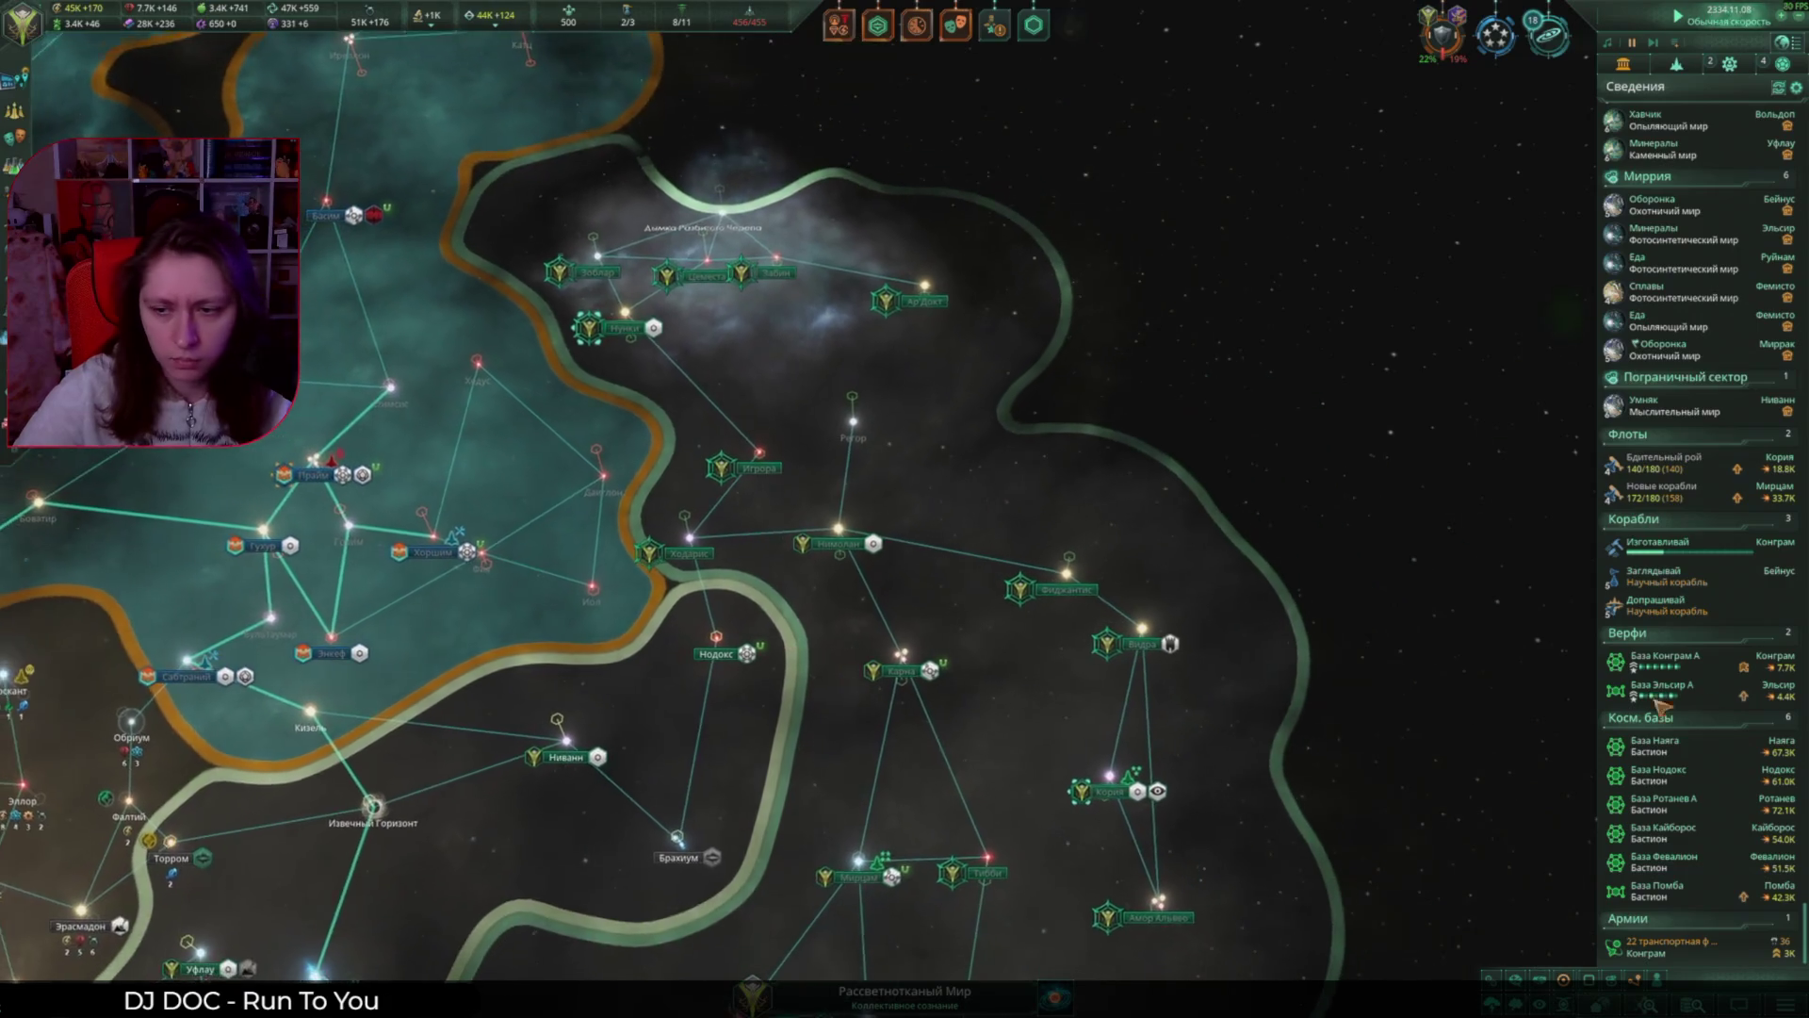
click(662, 538)
middle_drag(663, 538, 903, 519)
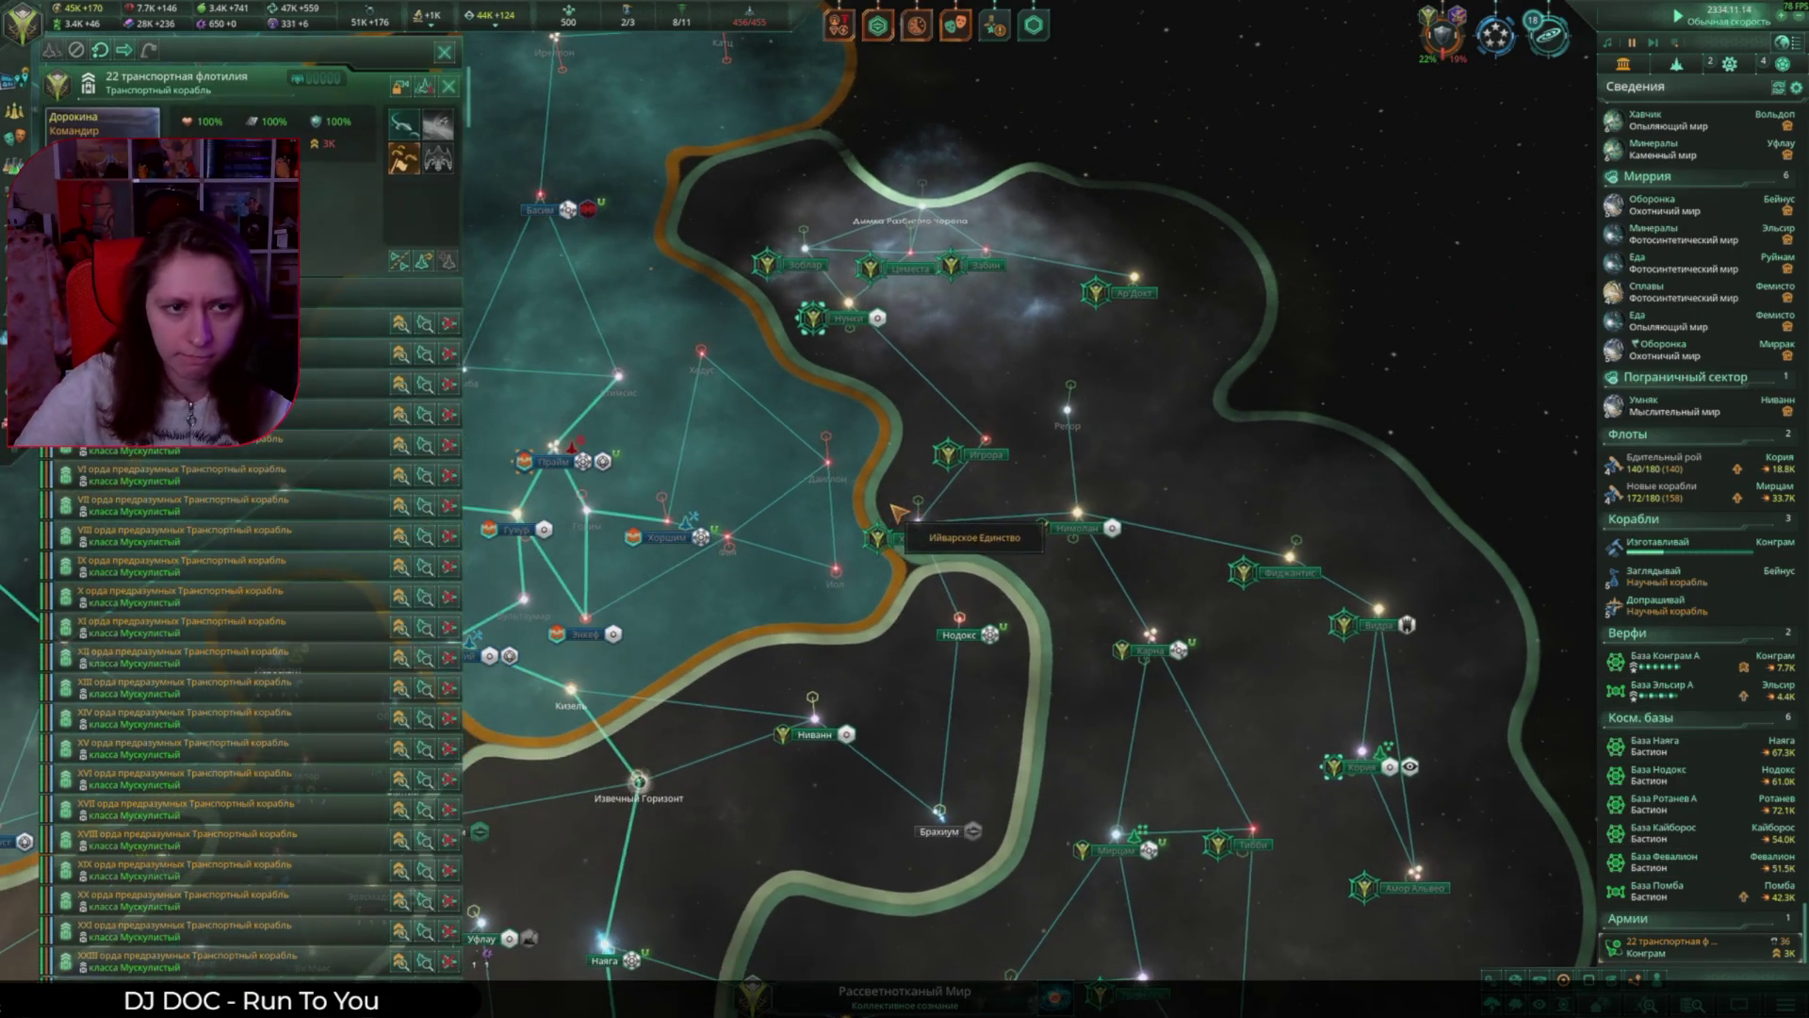
key(Escape)
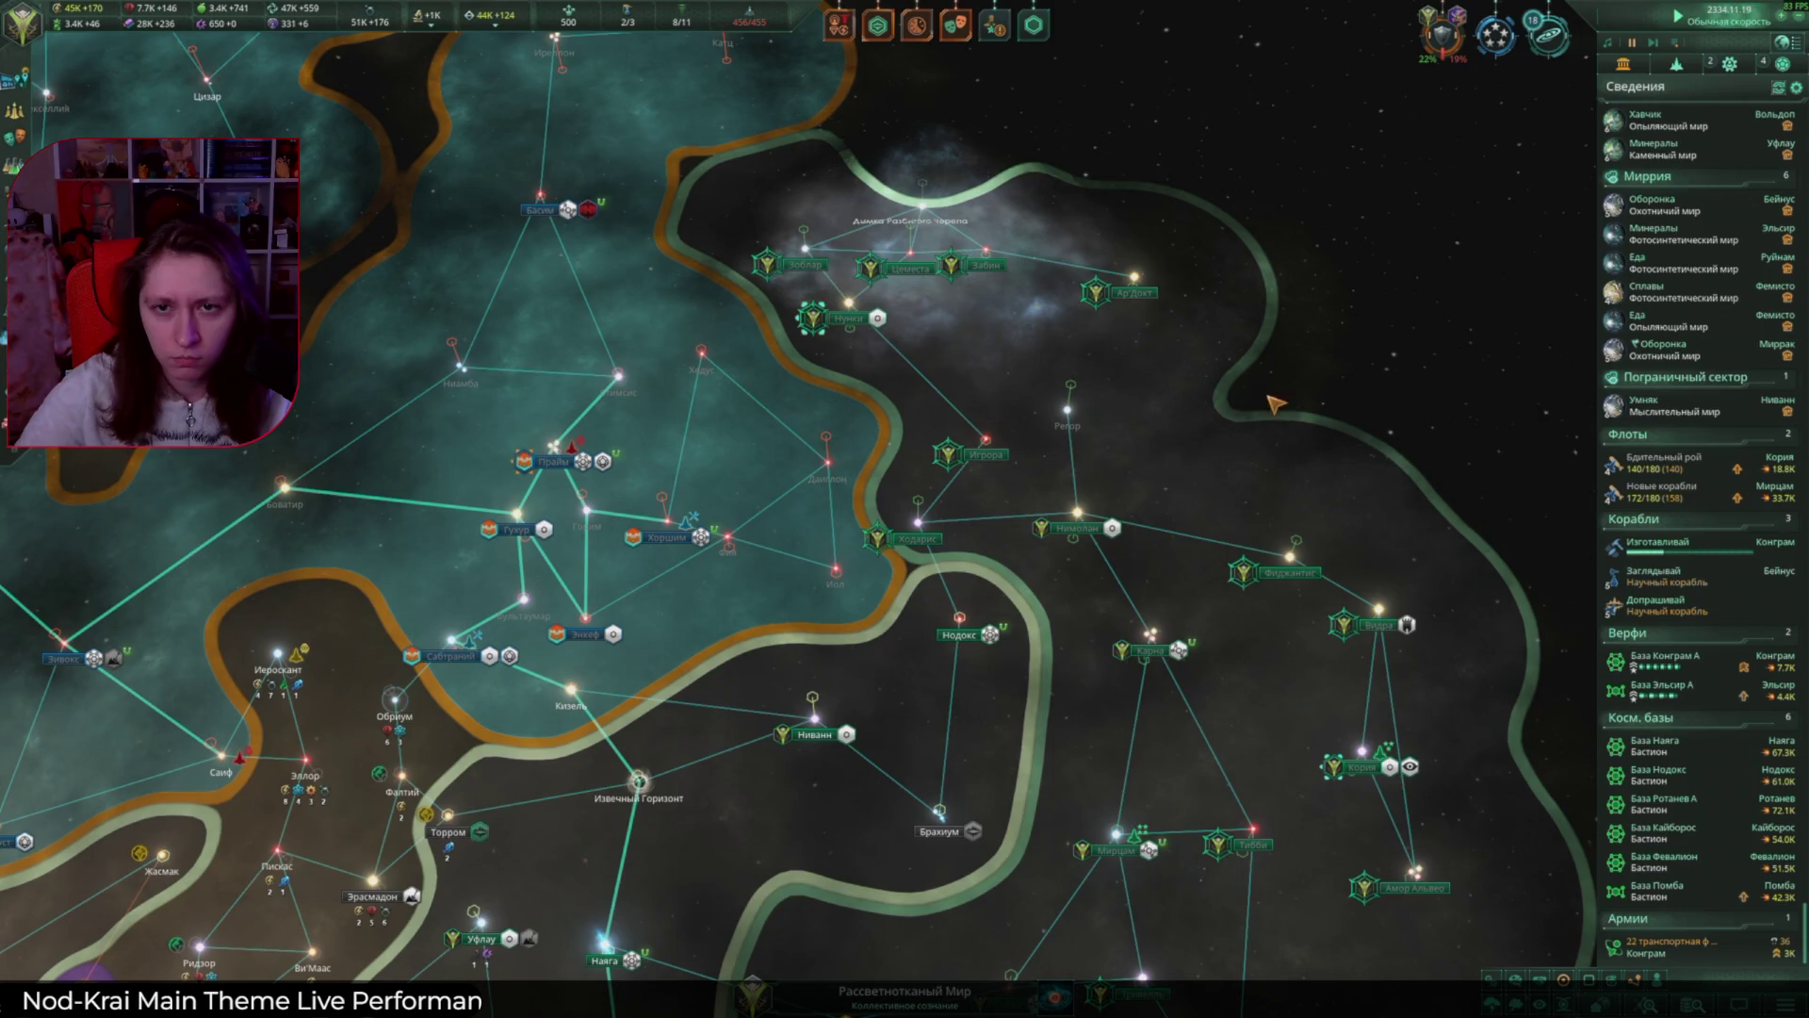
middle_drag(1274, 404, 1078, 343)
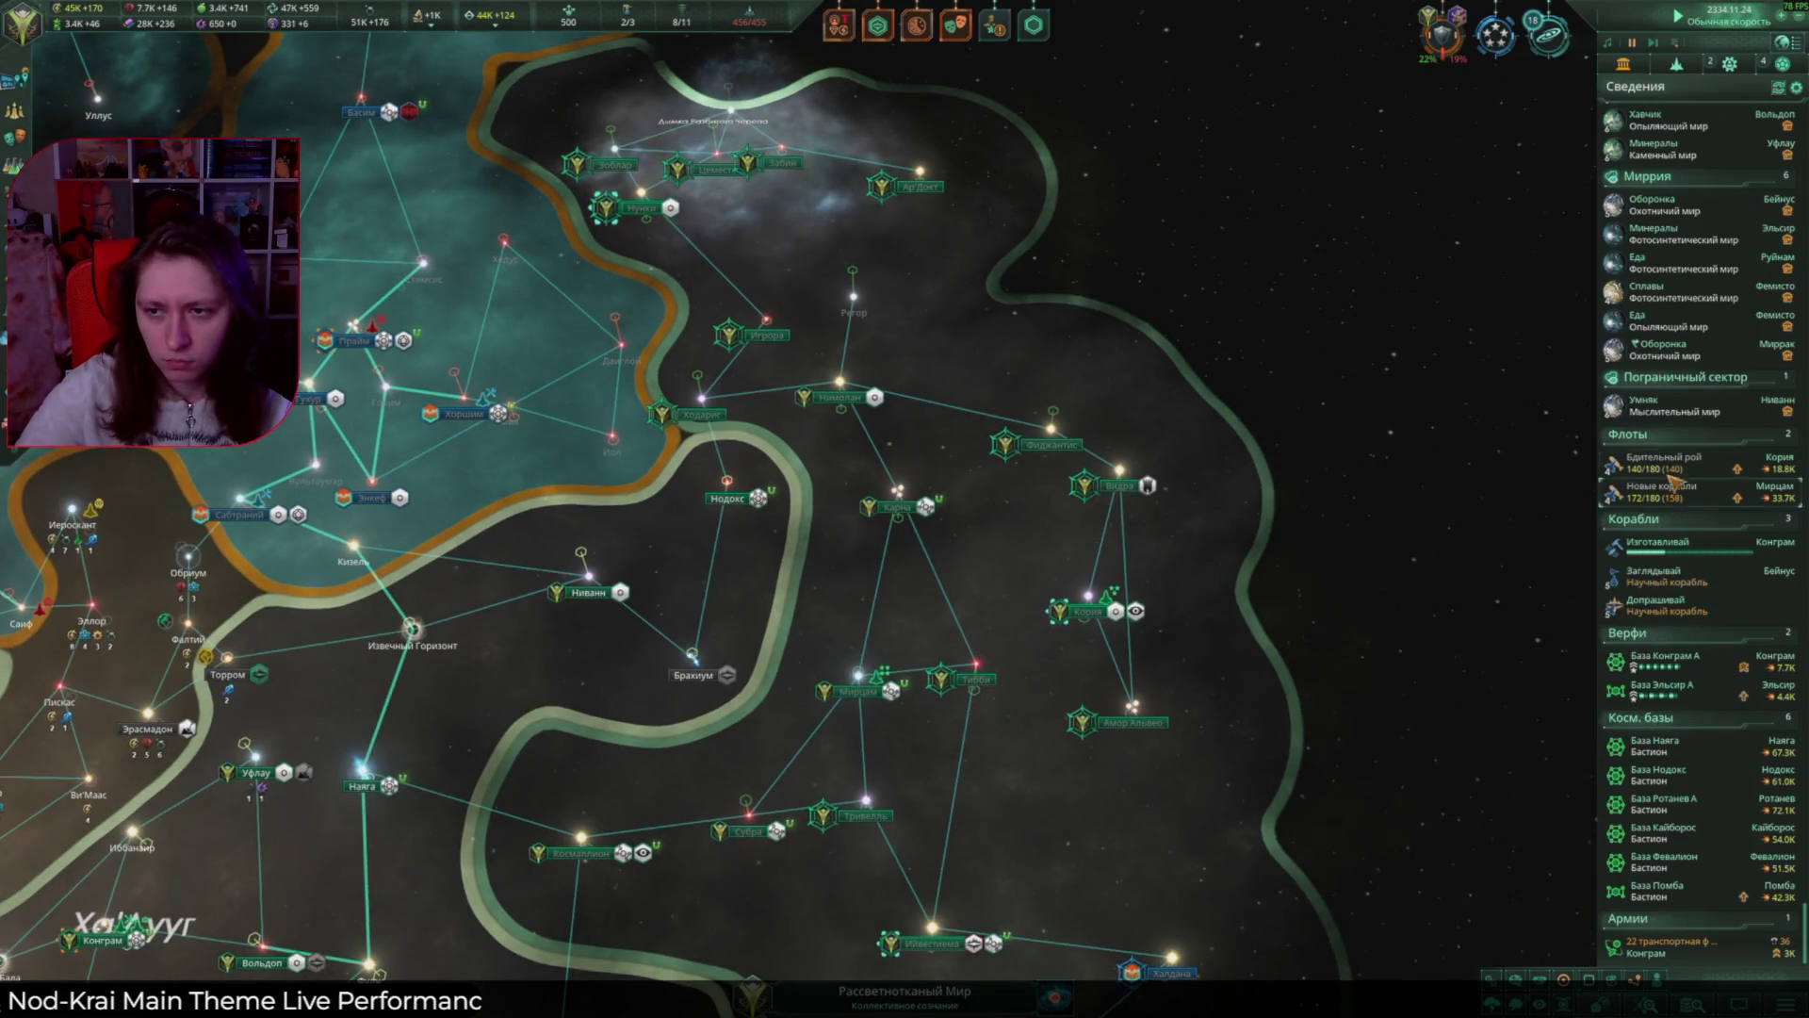
click(1663, 490)
scroll(994, 586, up, 3)
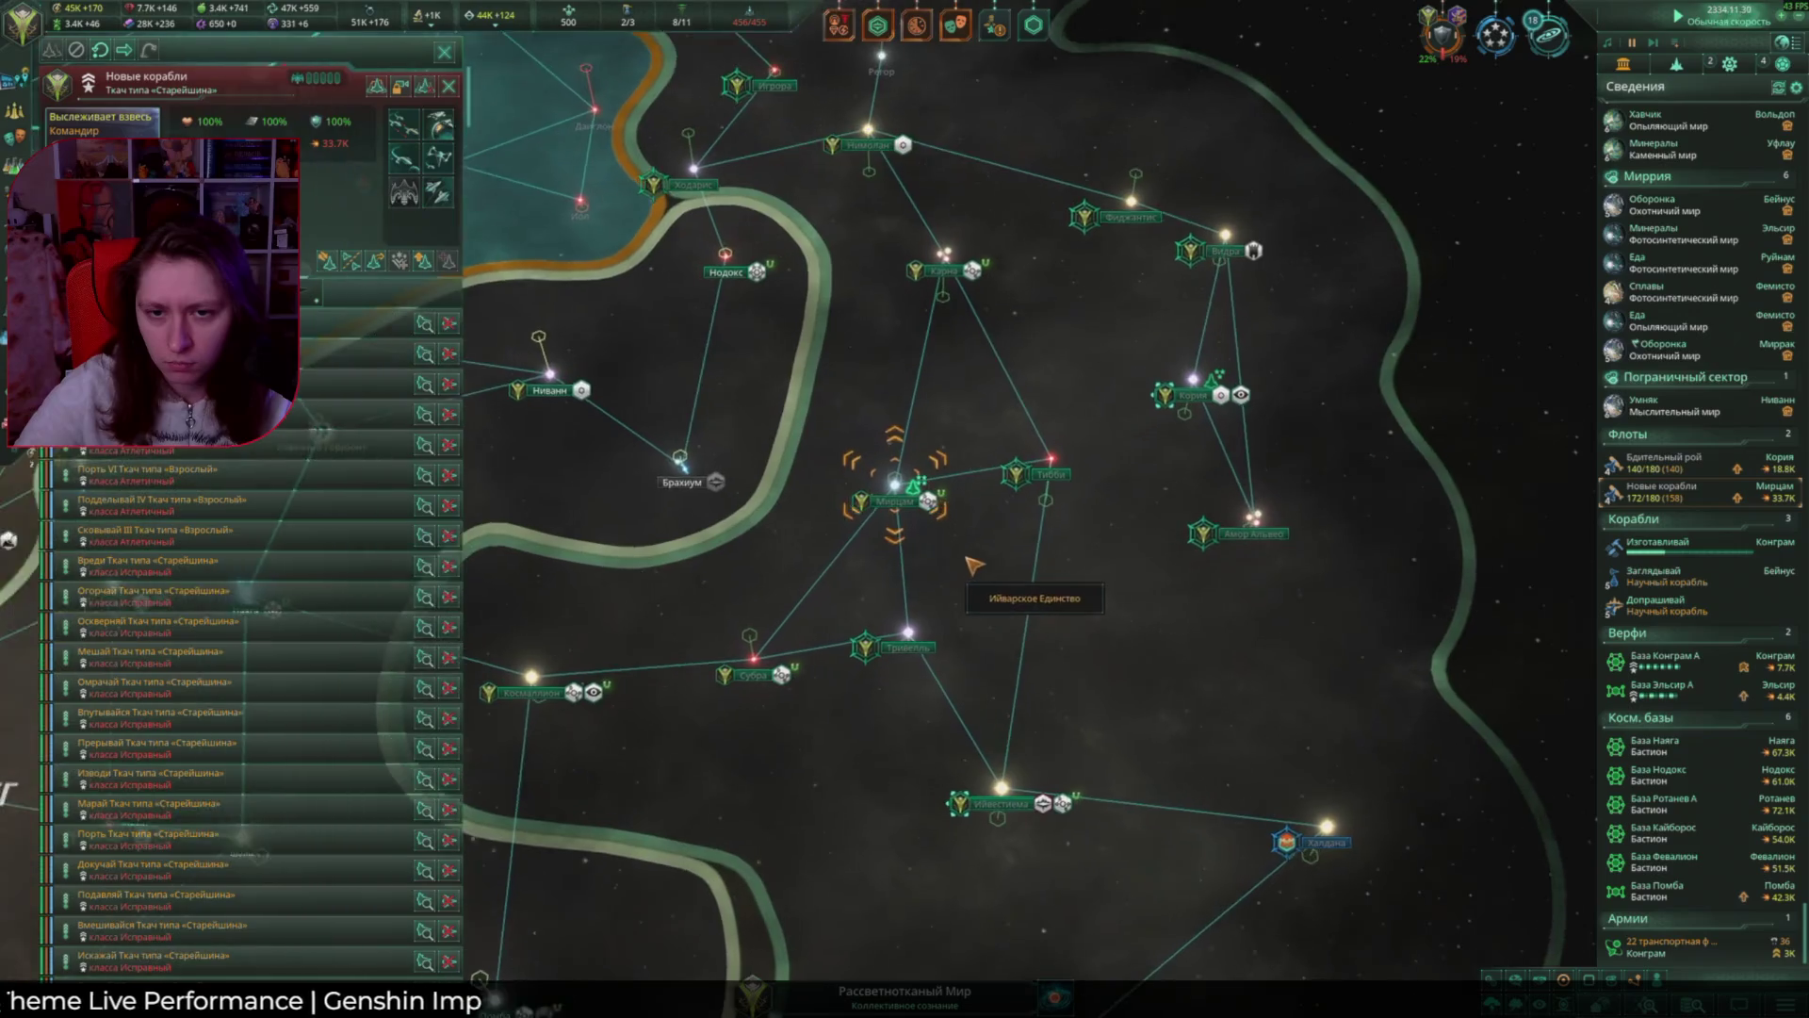
Step: Inspect the Мирцам system: Харкоонлинна's stationed armies and the Новые корабли fleet
double_click(895, 481)
click(877, 519)
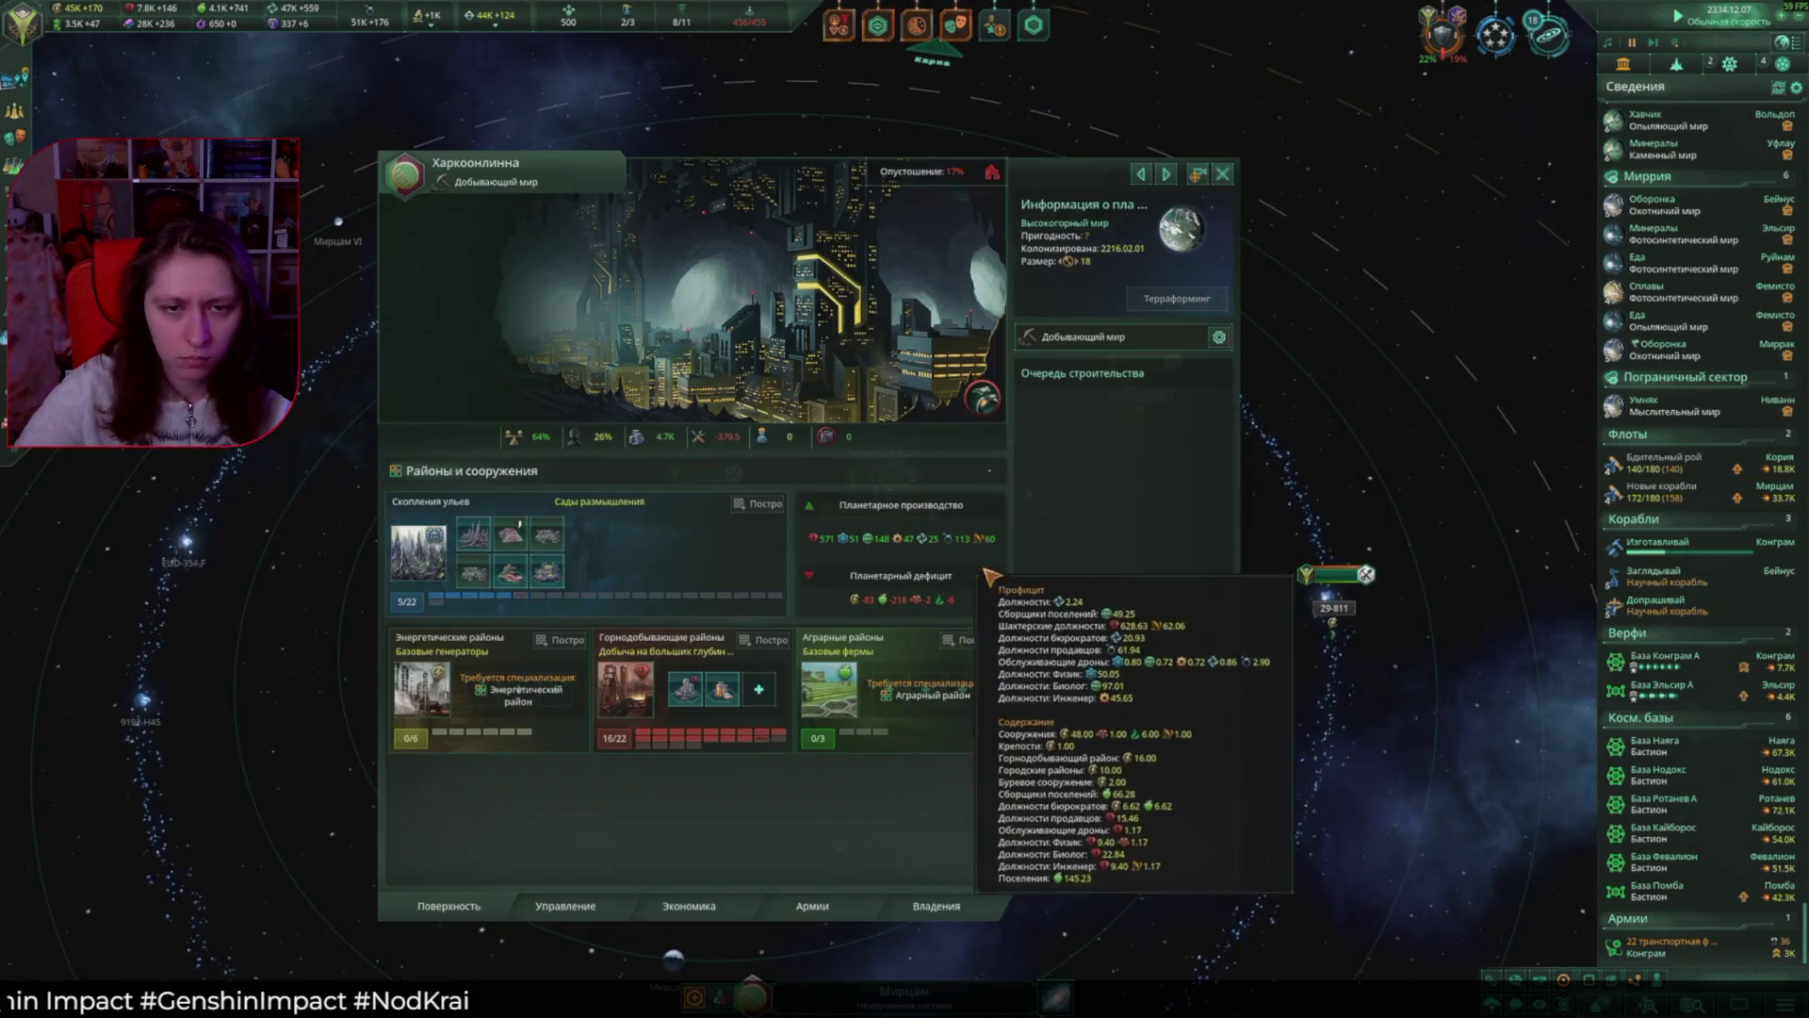
click(812, 907)
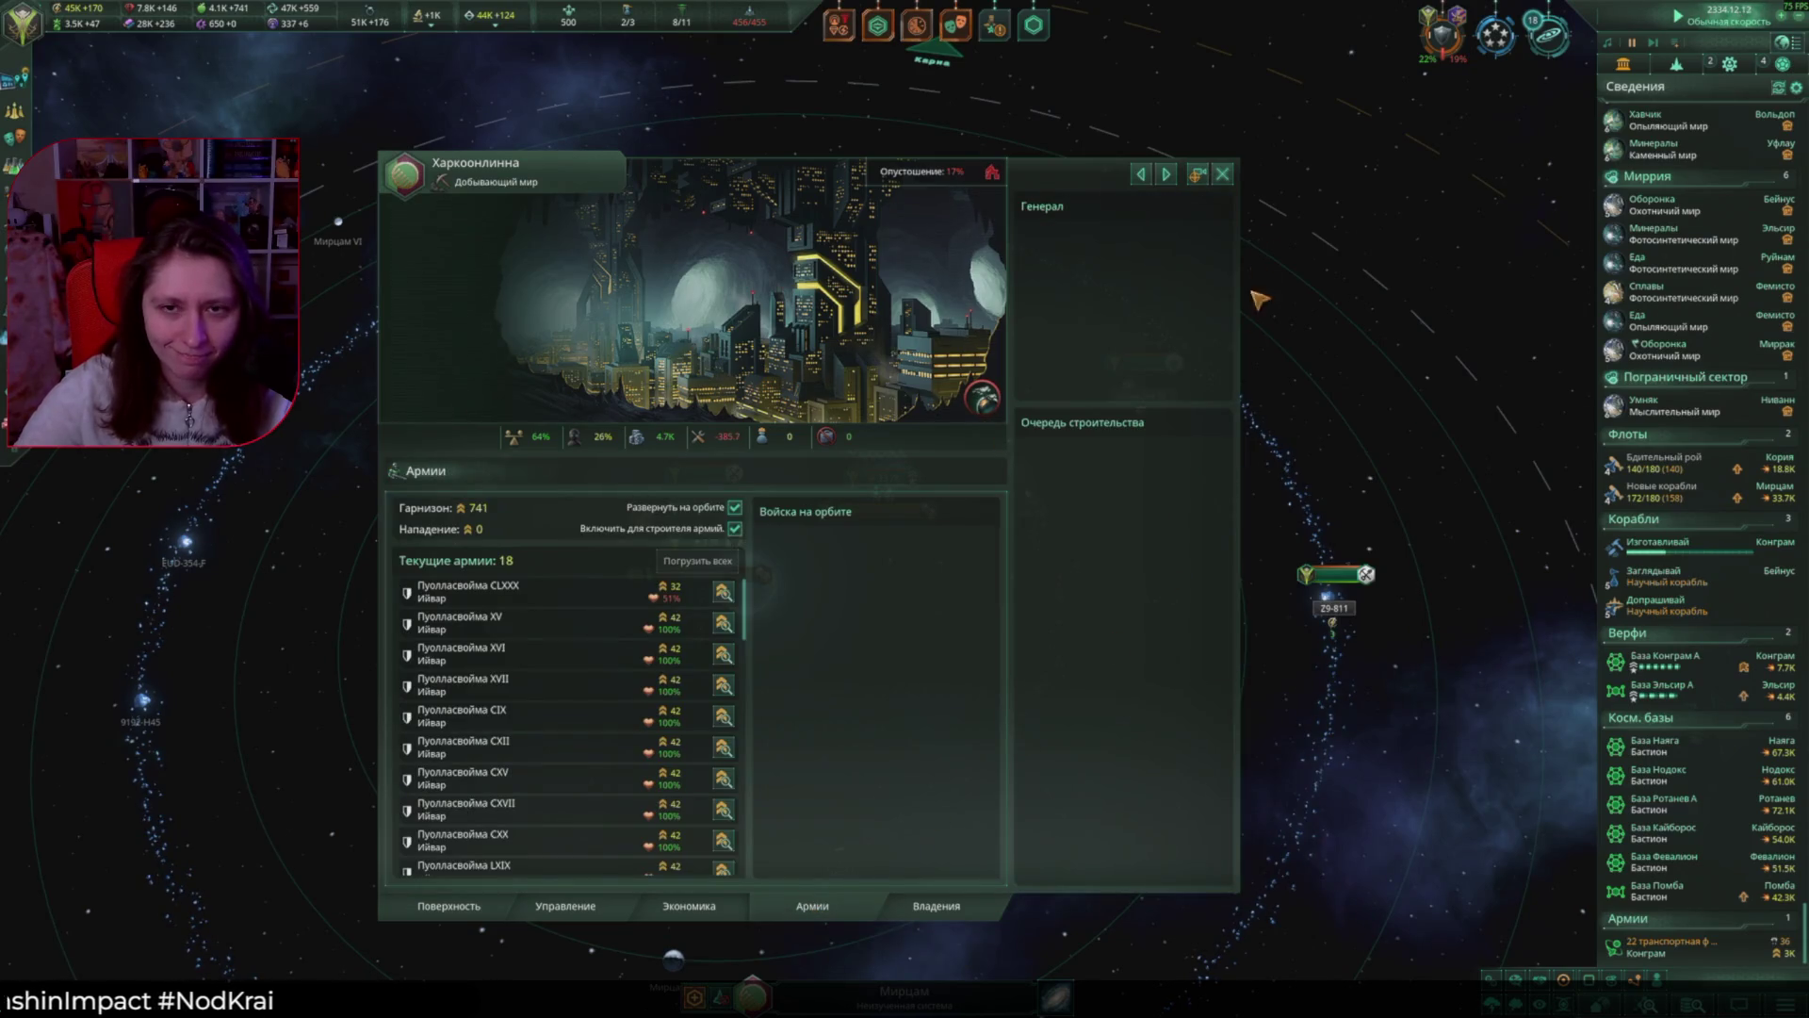
click(1223, 174)
click(878, 477)
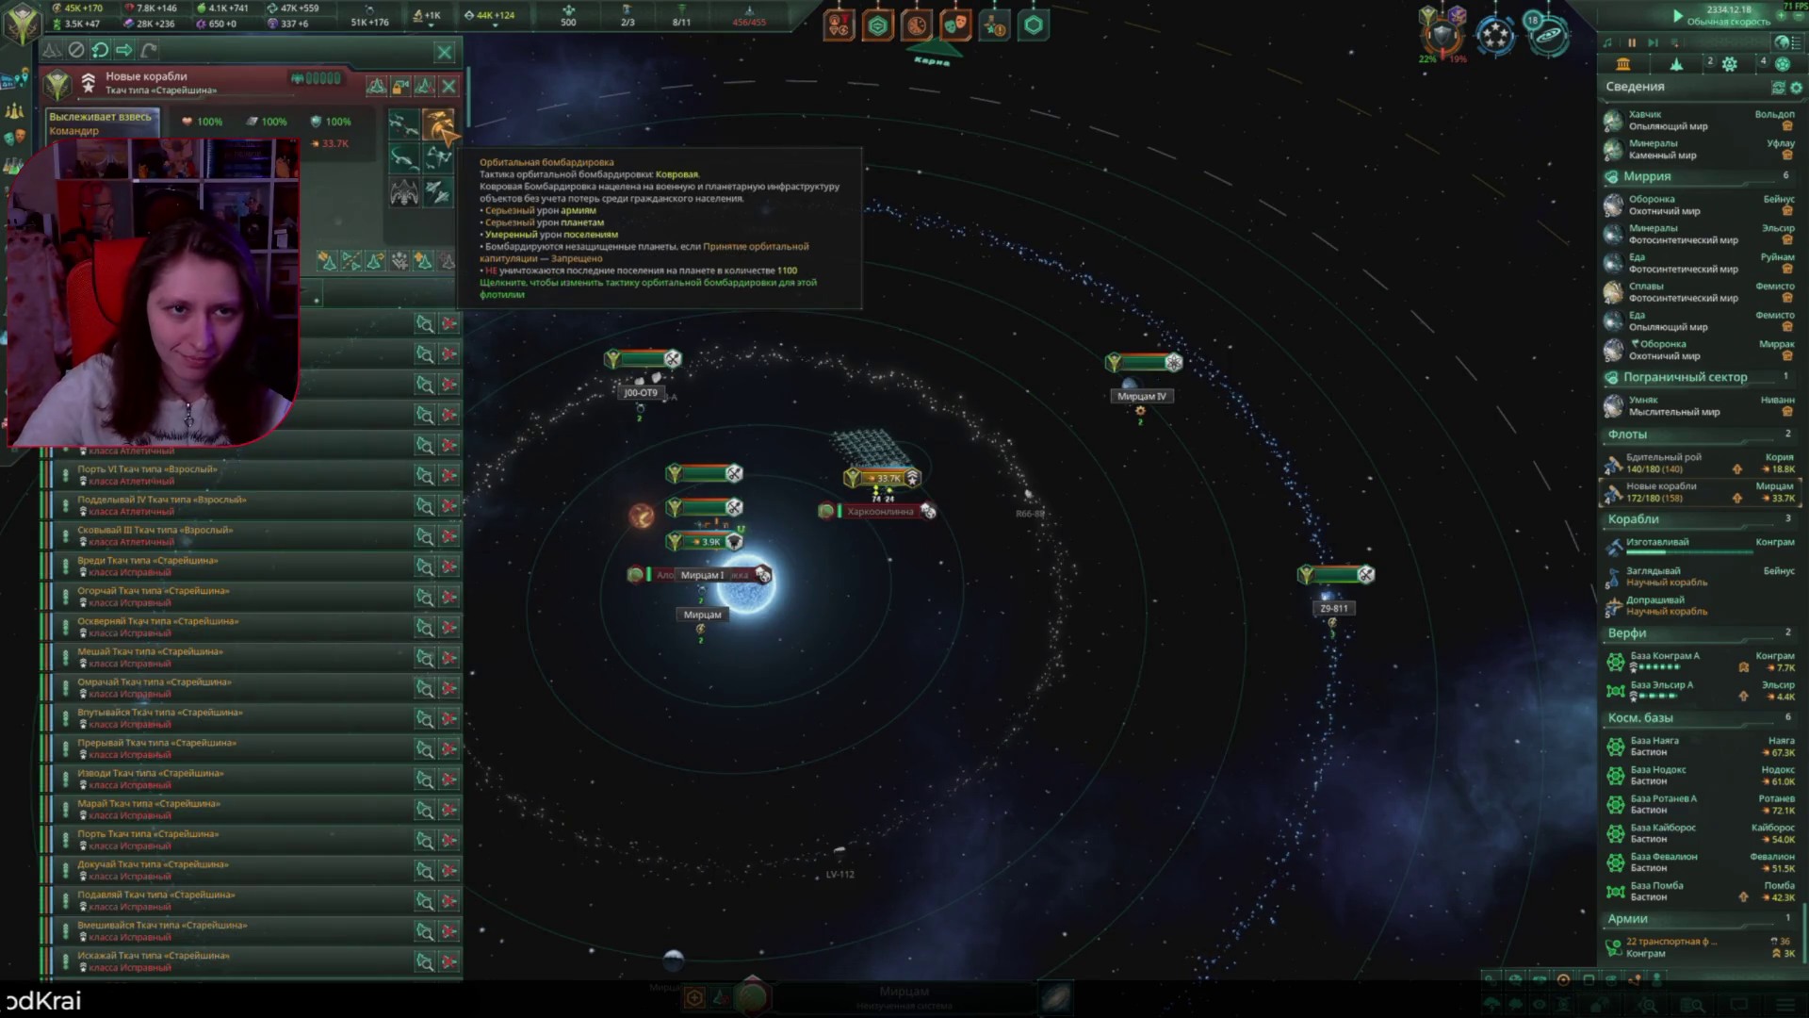
click(884, 241)
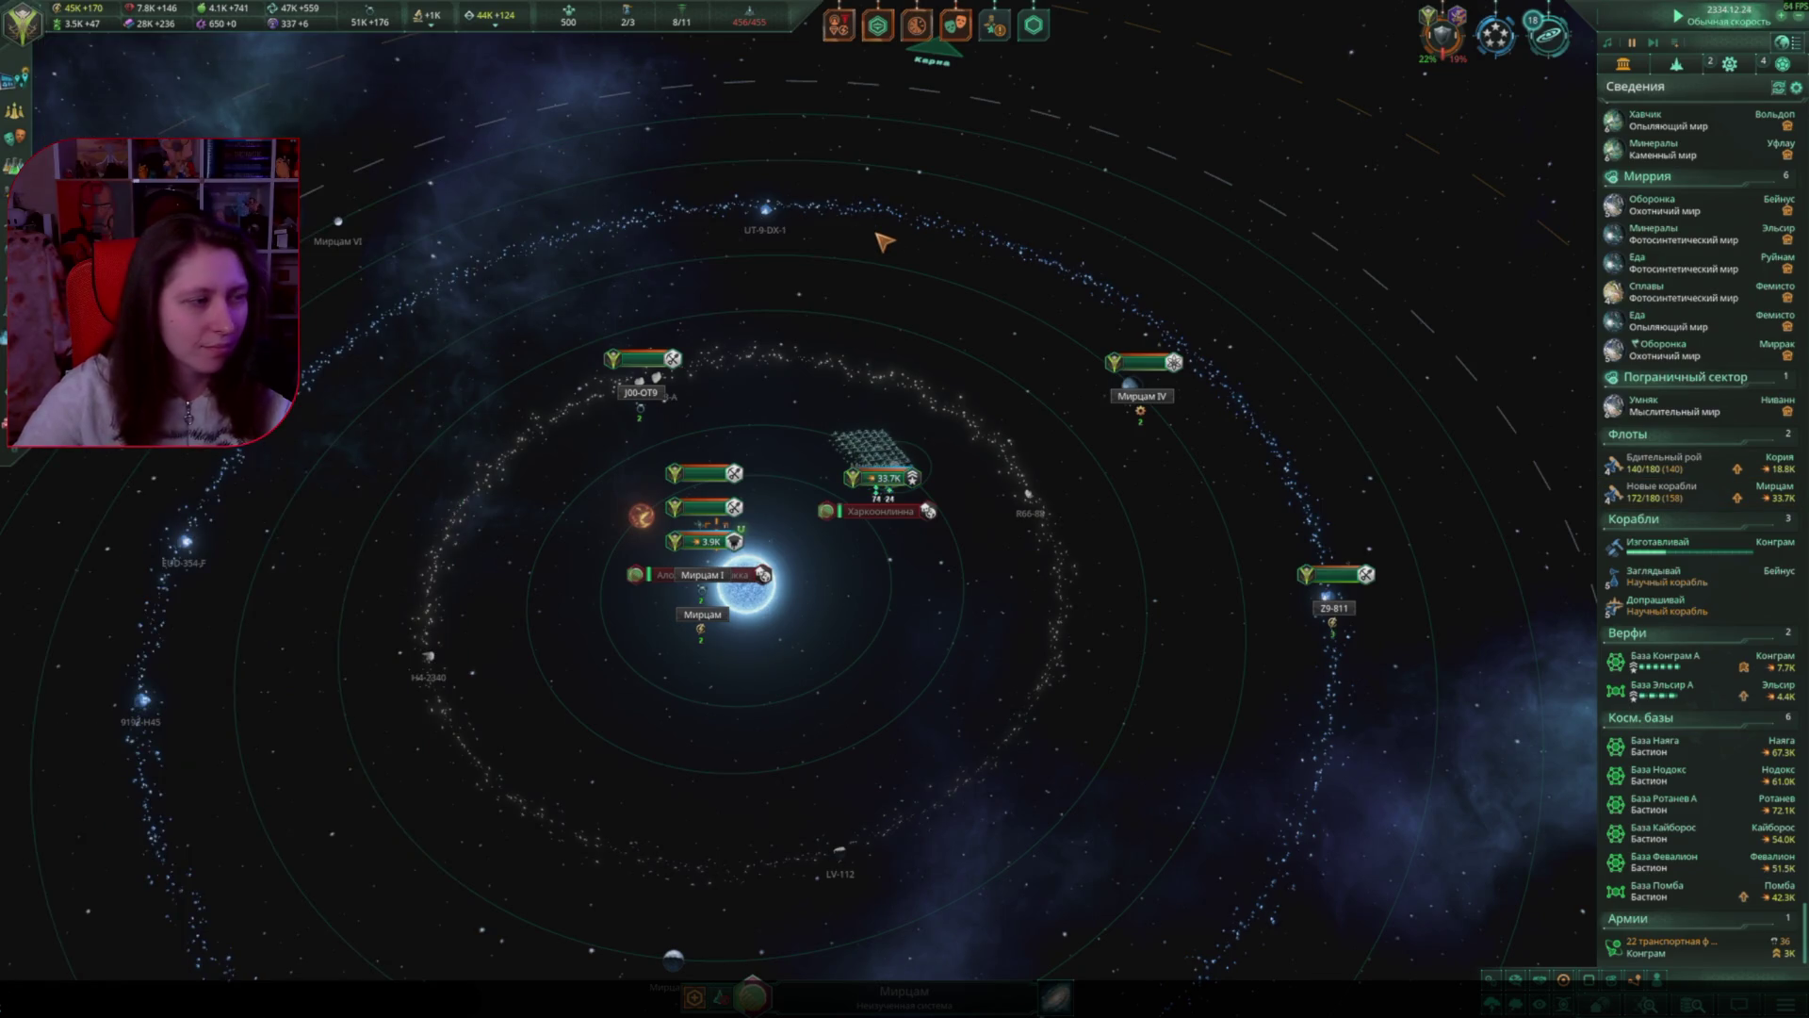
scroll(1075, 719, down, 5)
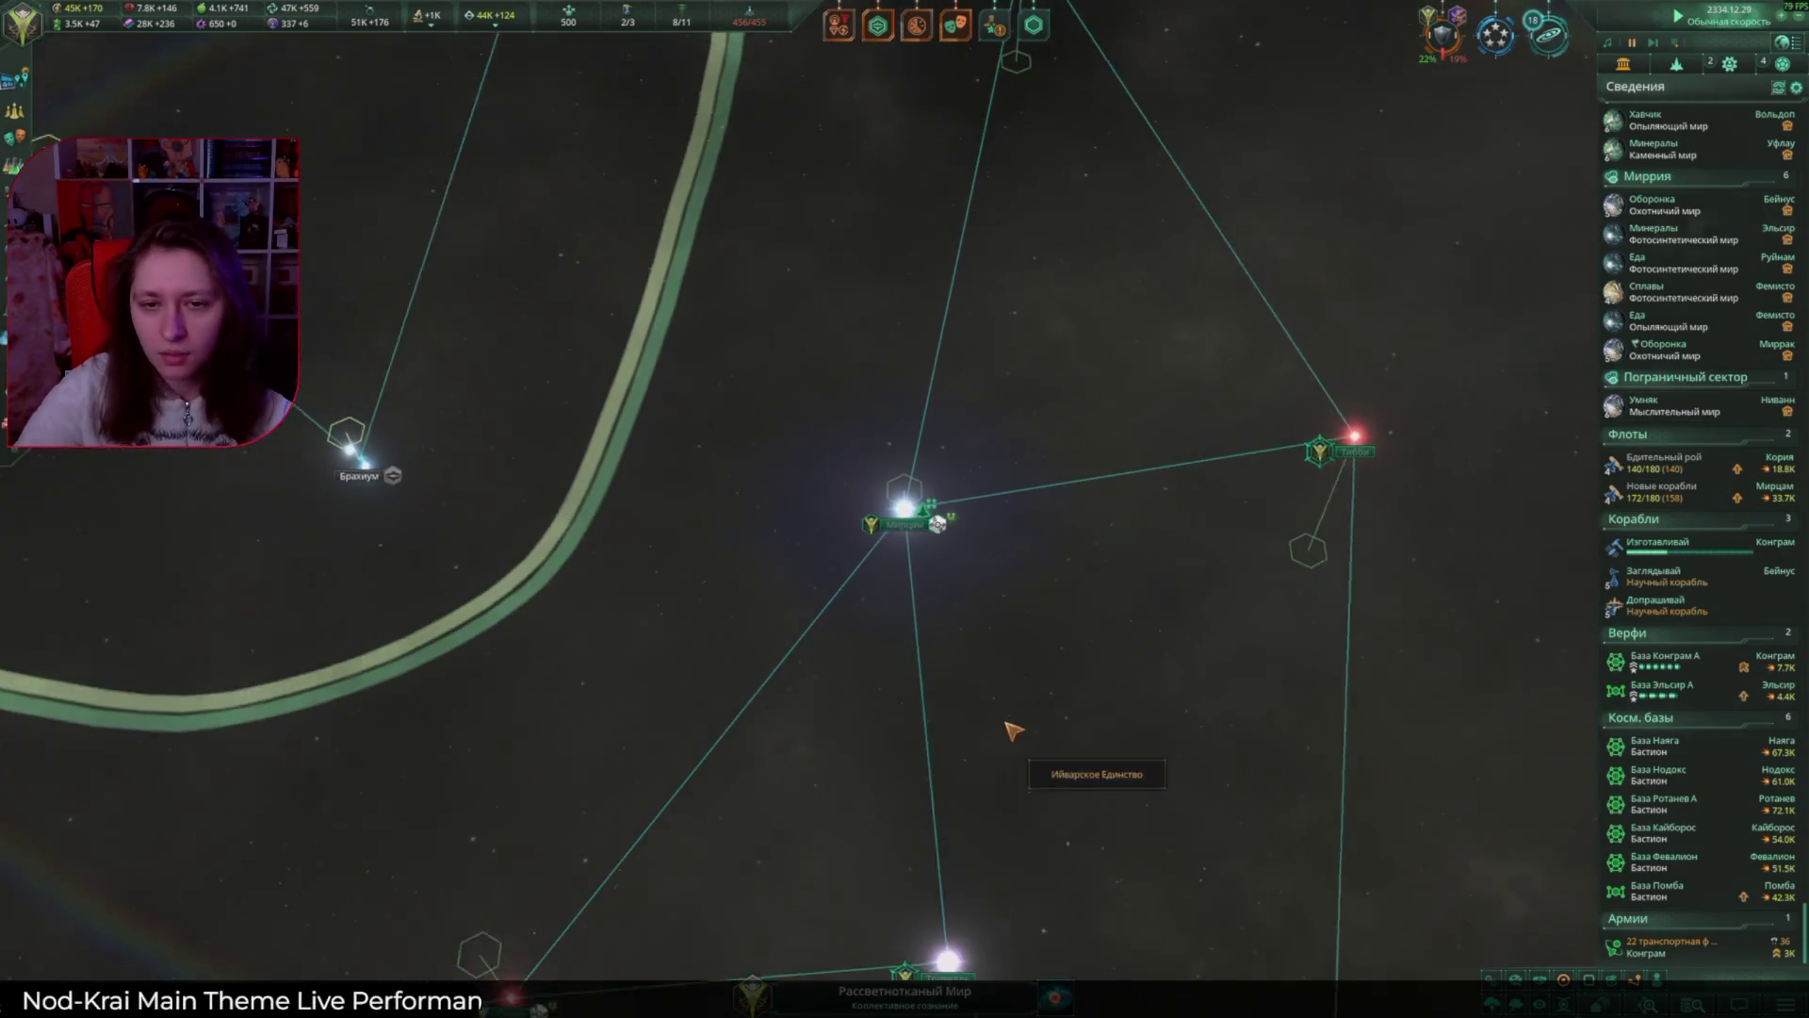
key(super)
key(super)
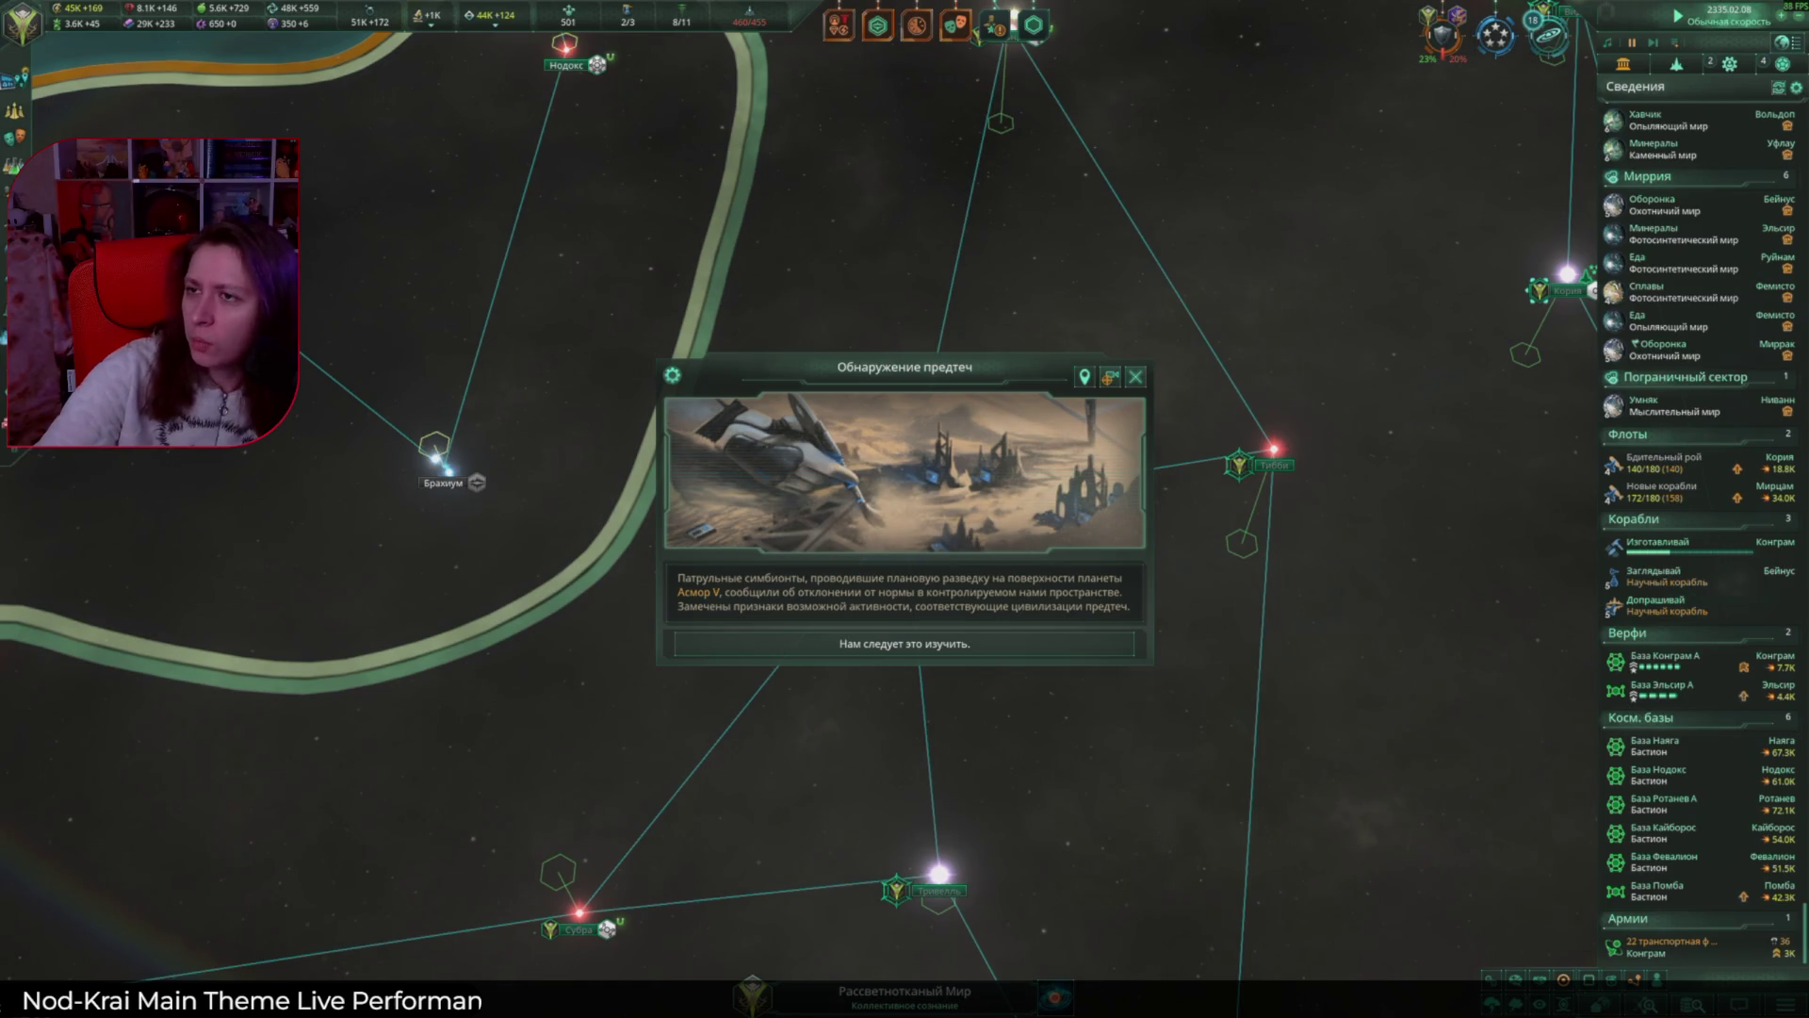
Step: Acknowledge the Асмор V precursor discovery and view Кайборос starbase defence platforms
click(1110, 376)
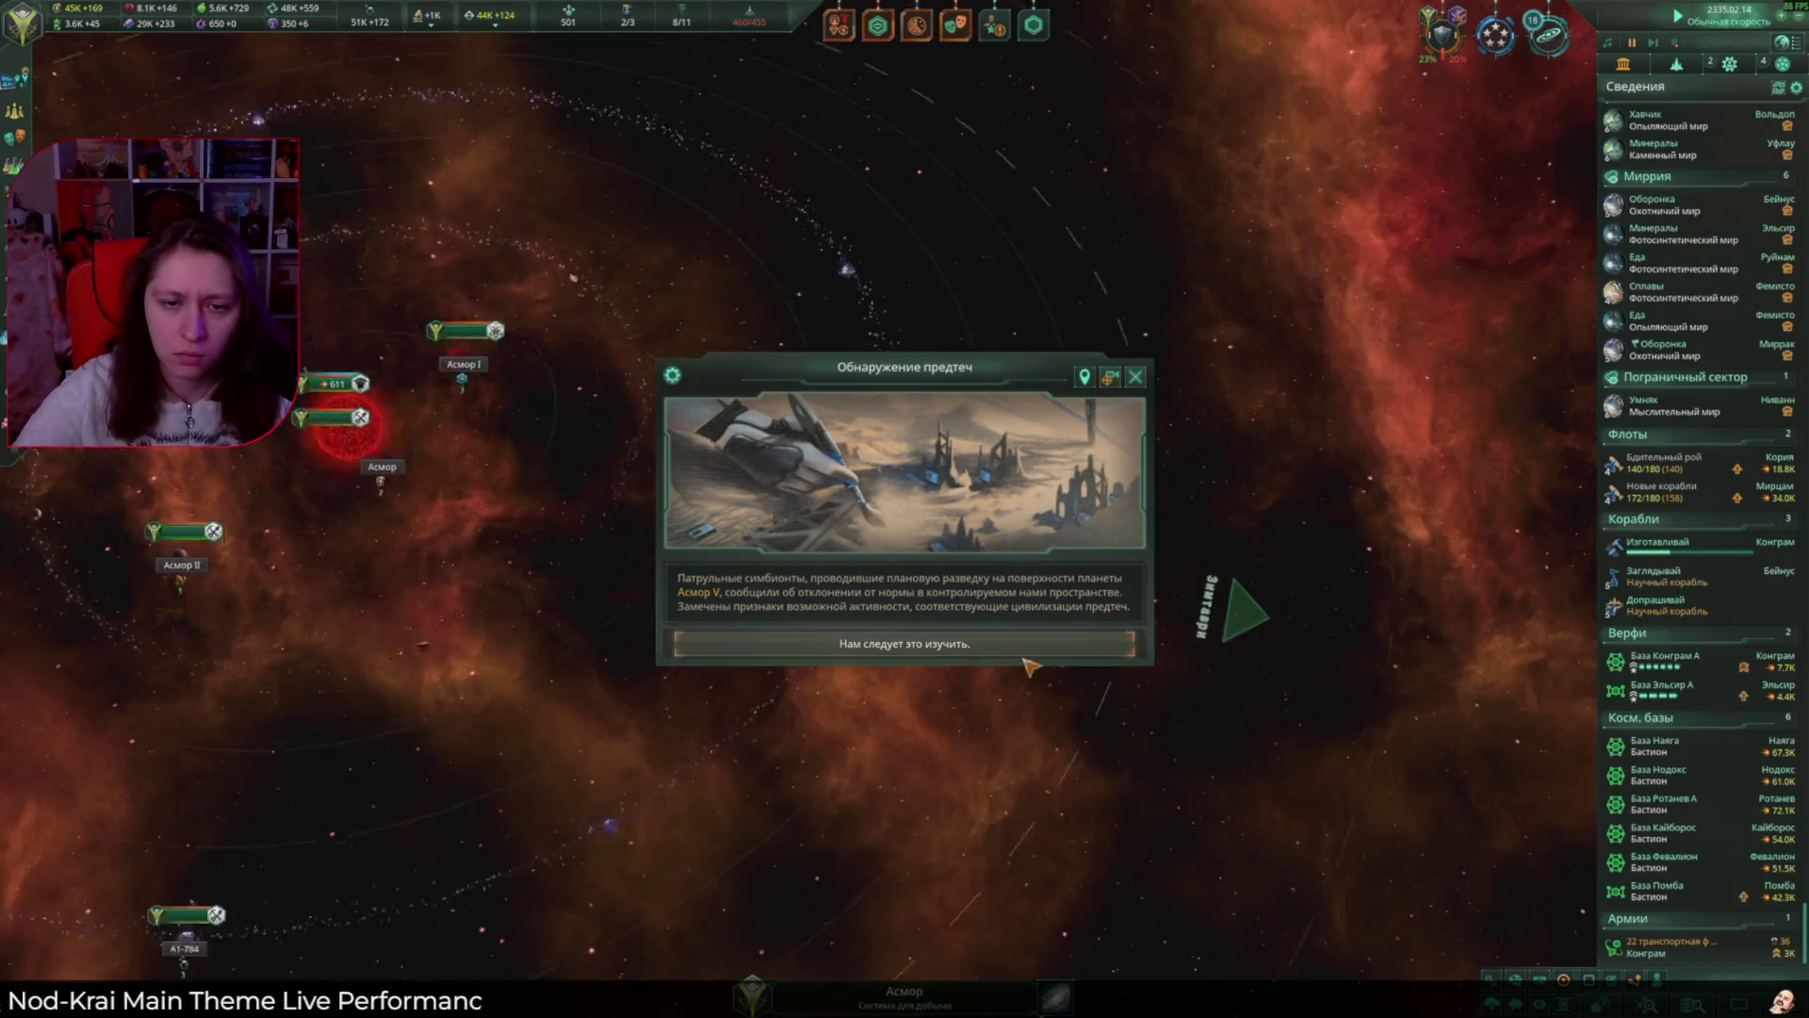
click(1025, 654)
scroll(971, 721, down, 5)
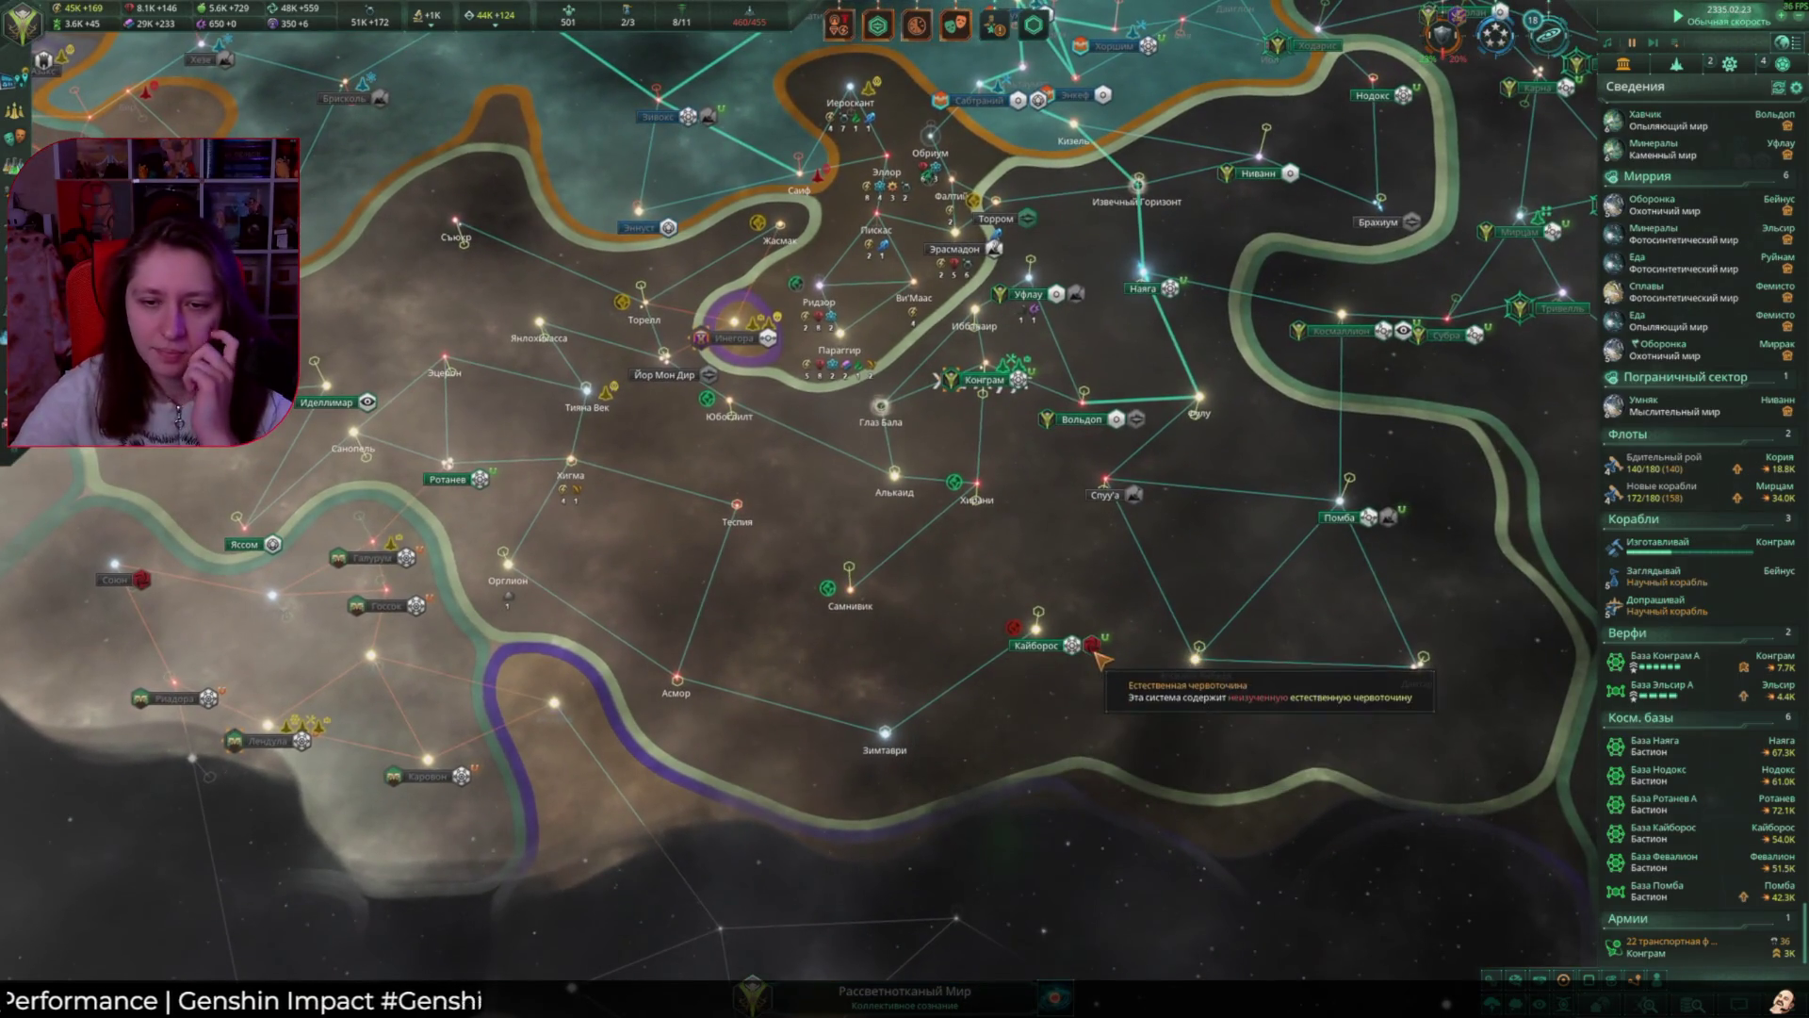
click(1074, 648)
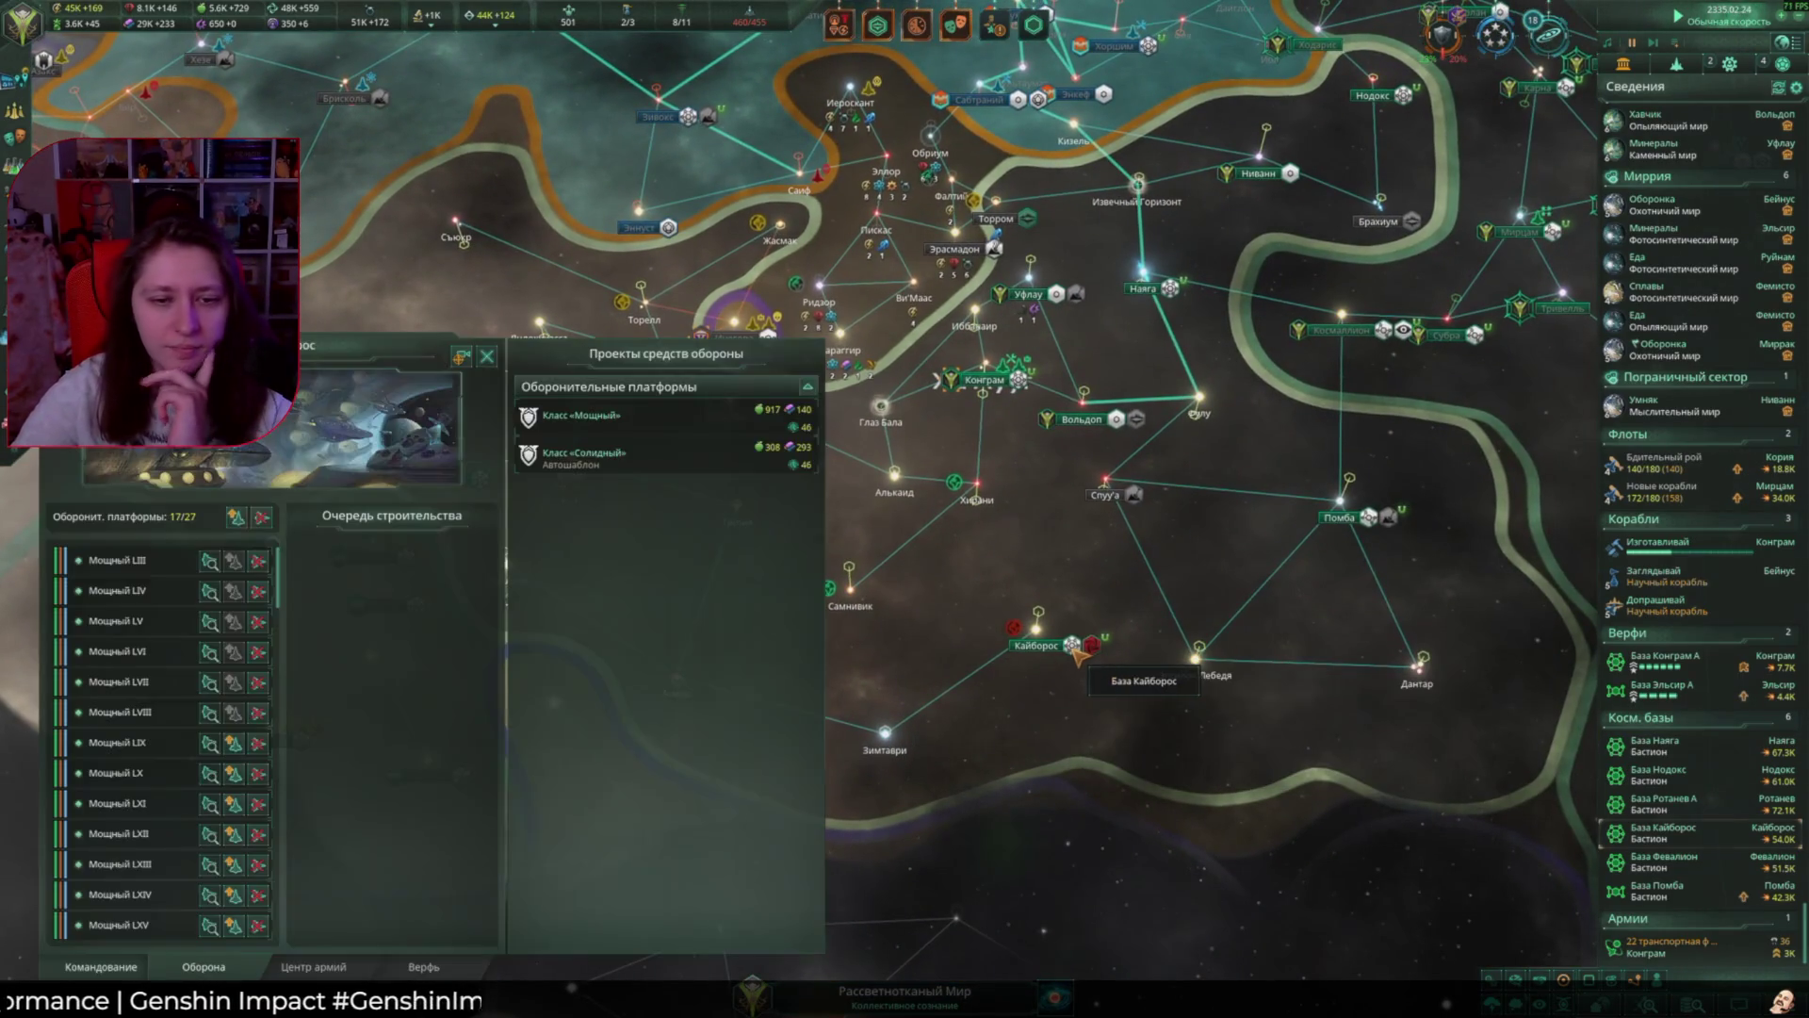
Step: Queue several «Мощный» defence platforms plus an upgrade of existing ones at Кайборос
click(619, 425)
click(619, 426)
click(619, 426)
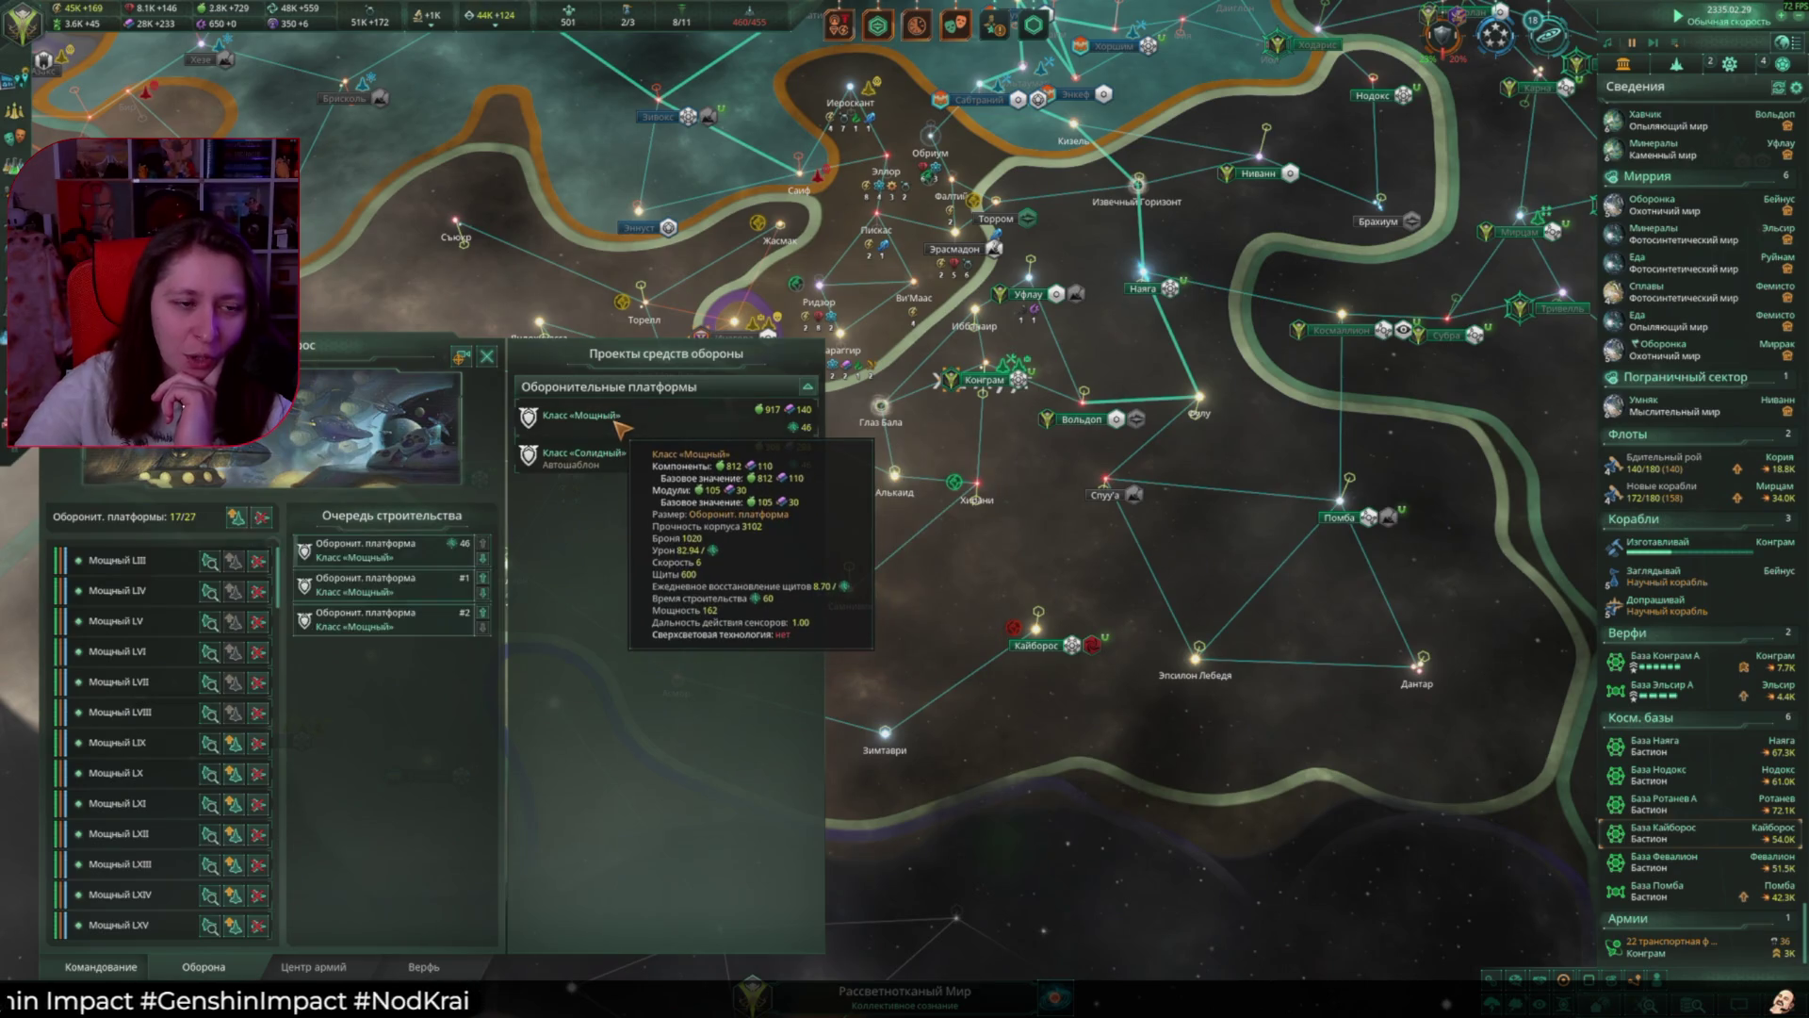
click(619, 426)
click(619, 426)
click(620, 426)
click(238, 517)
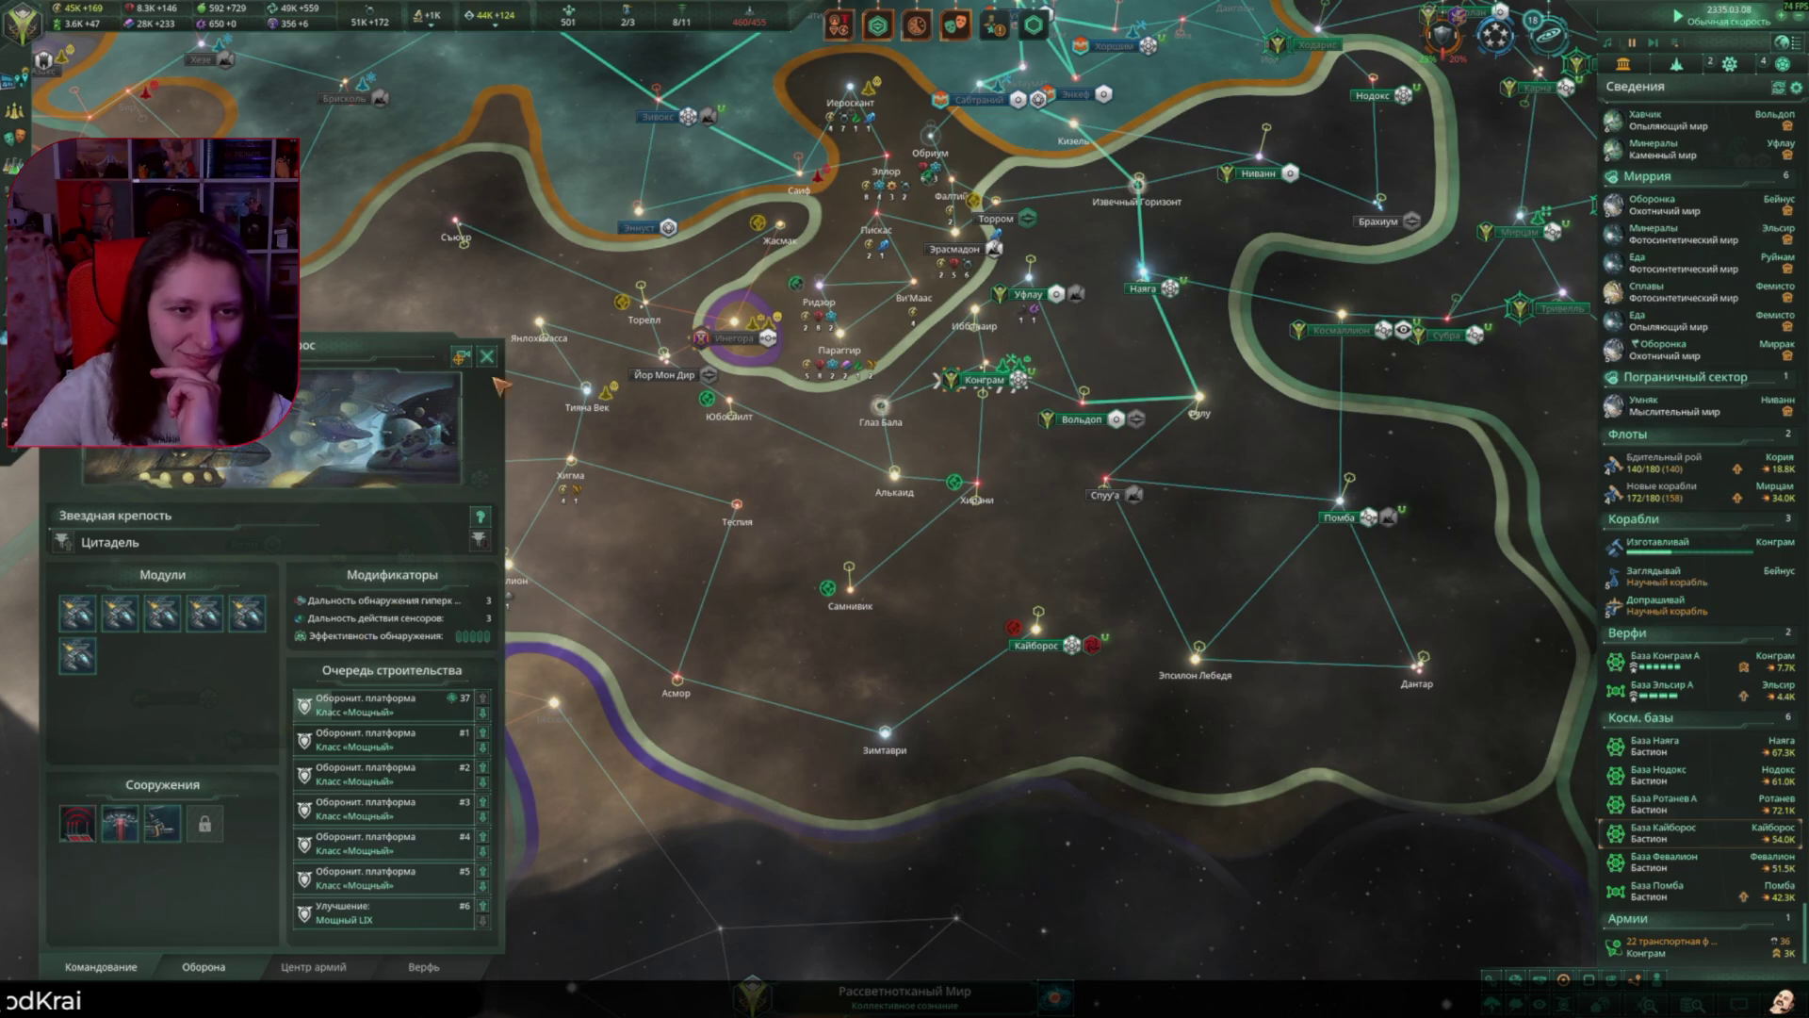
key(F9)
click(243, 816)
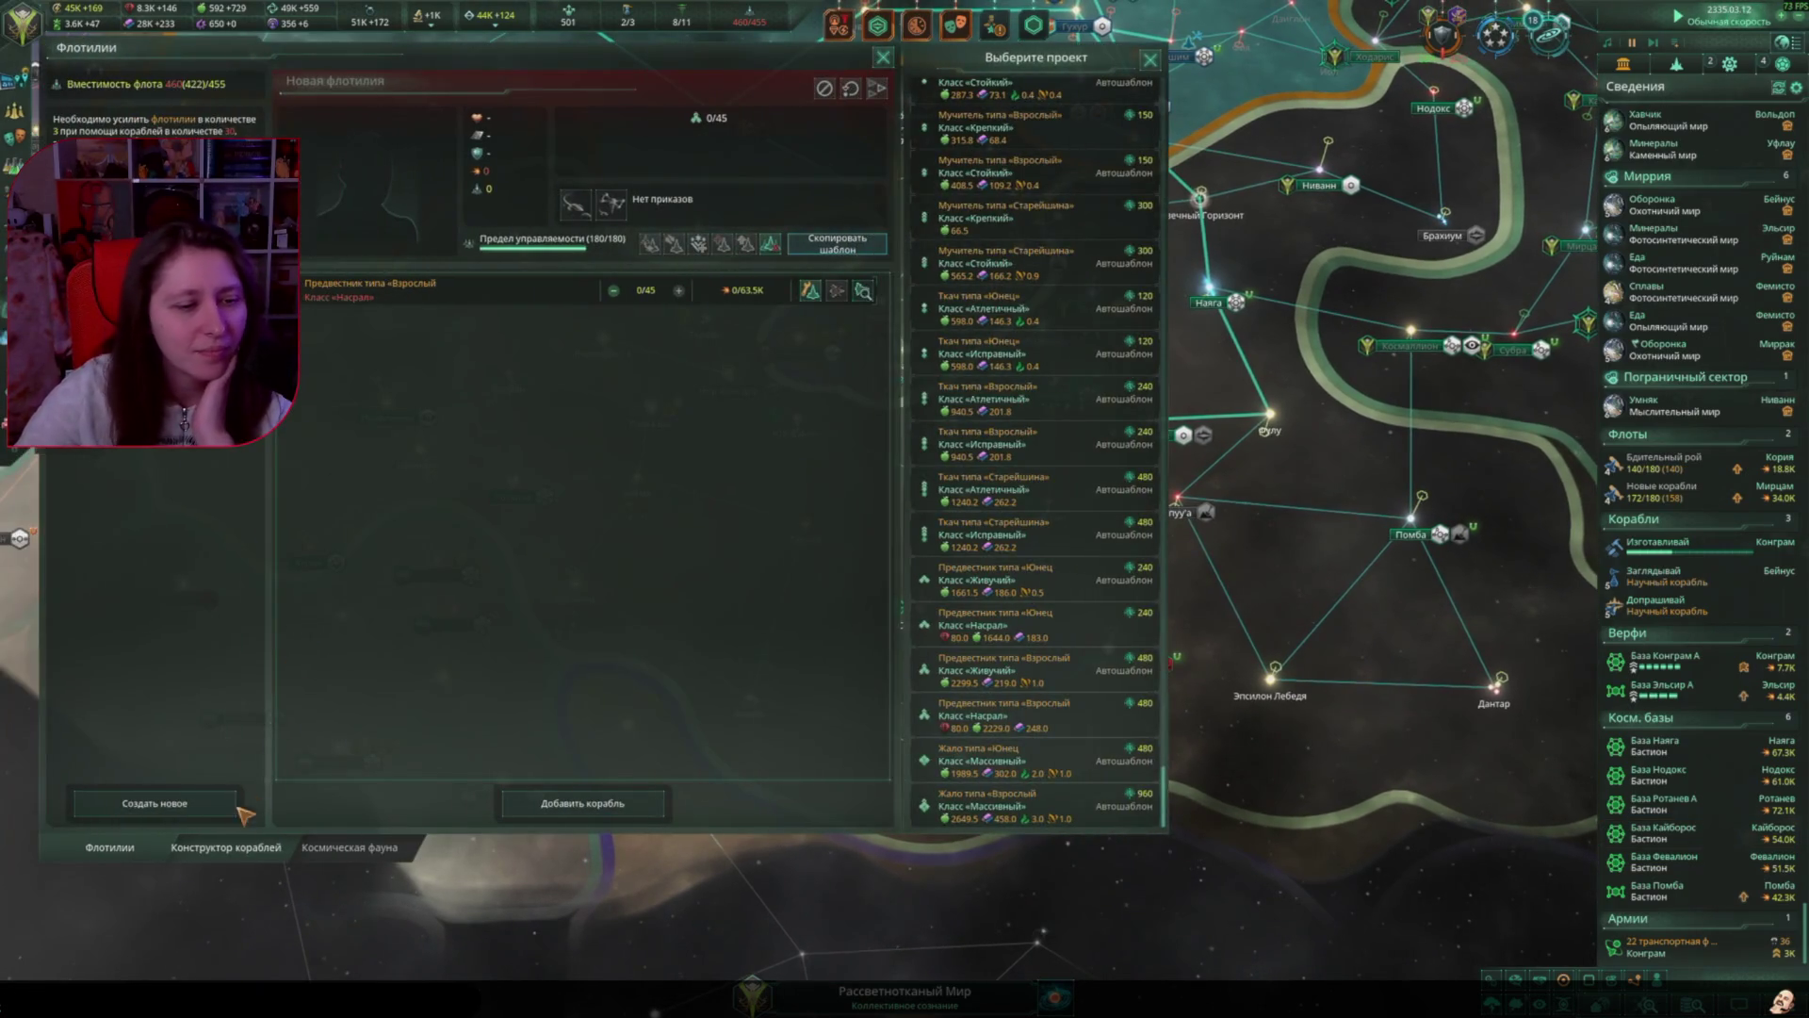
Step: Fit stronger shields and tier IV armour into the «Мощный» platform design
click(231, 847)
click(984, 790)
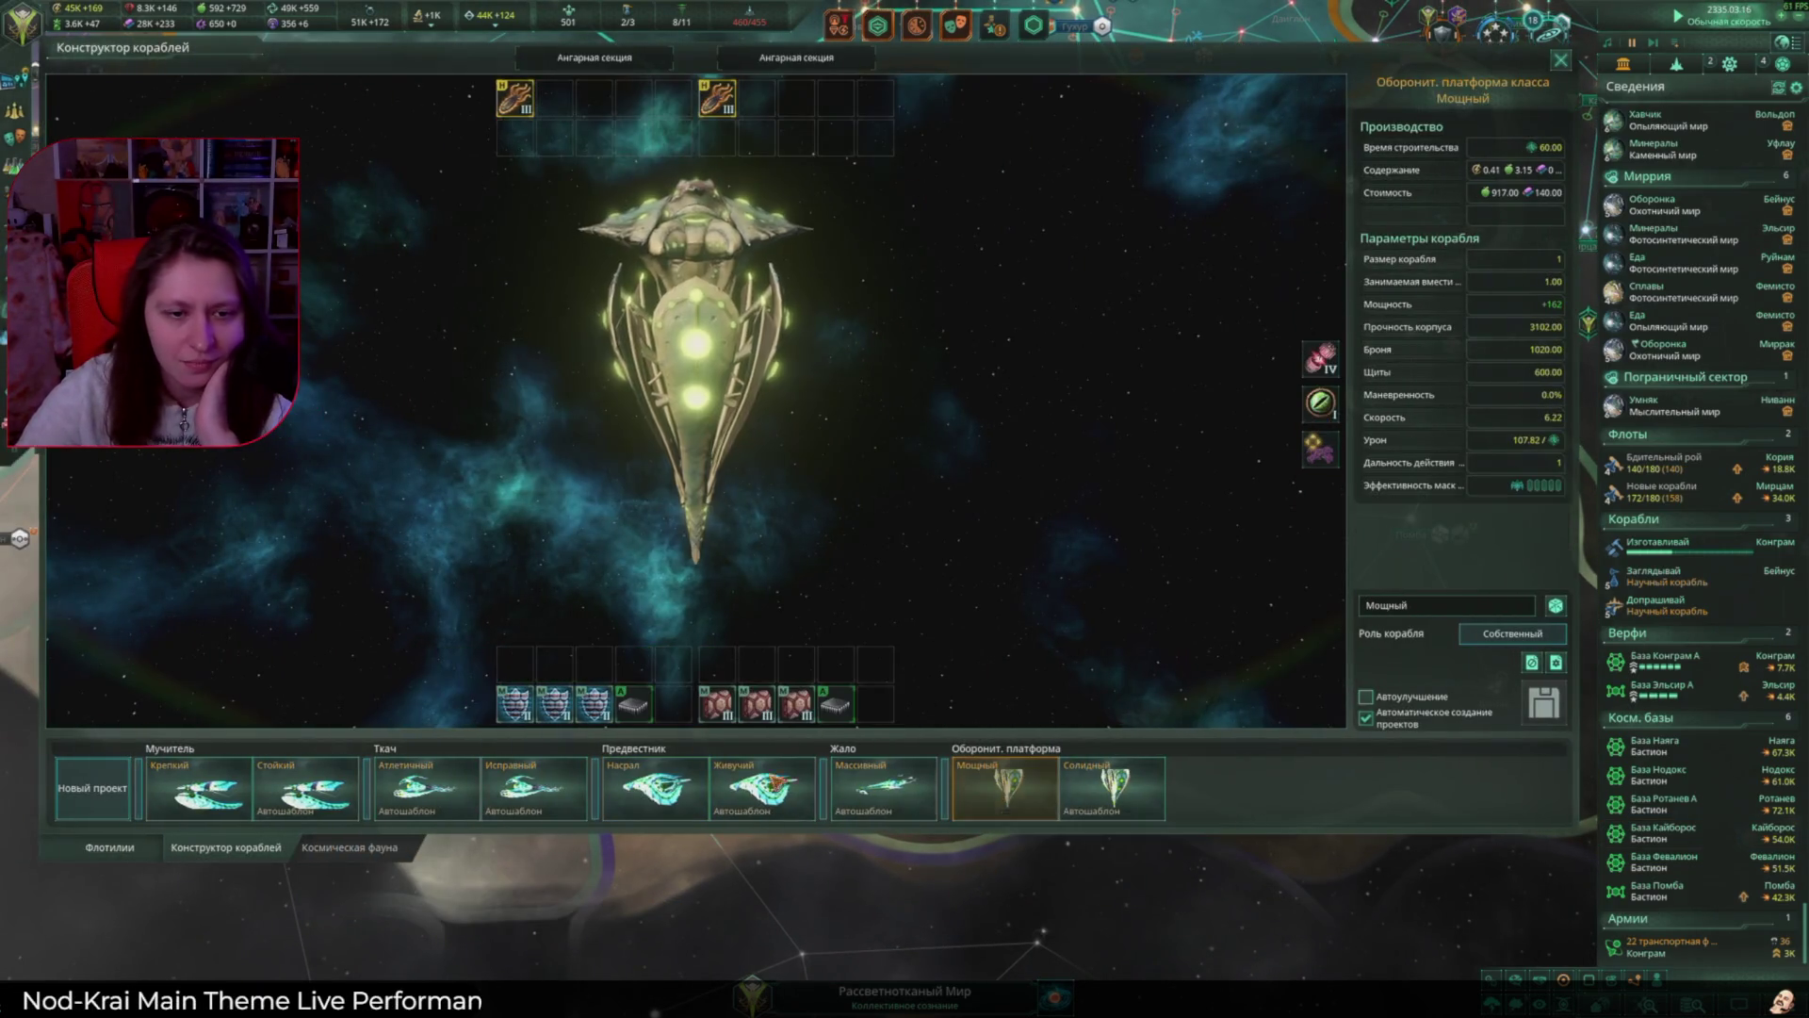
click(518, 102)
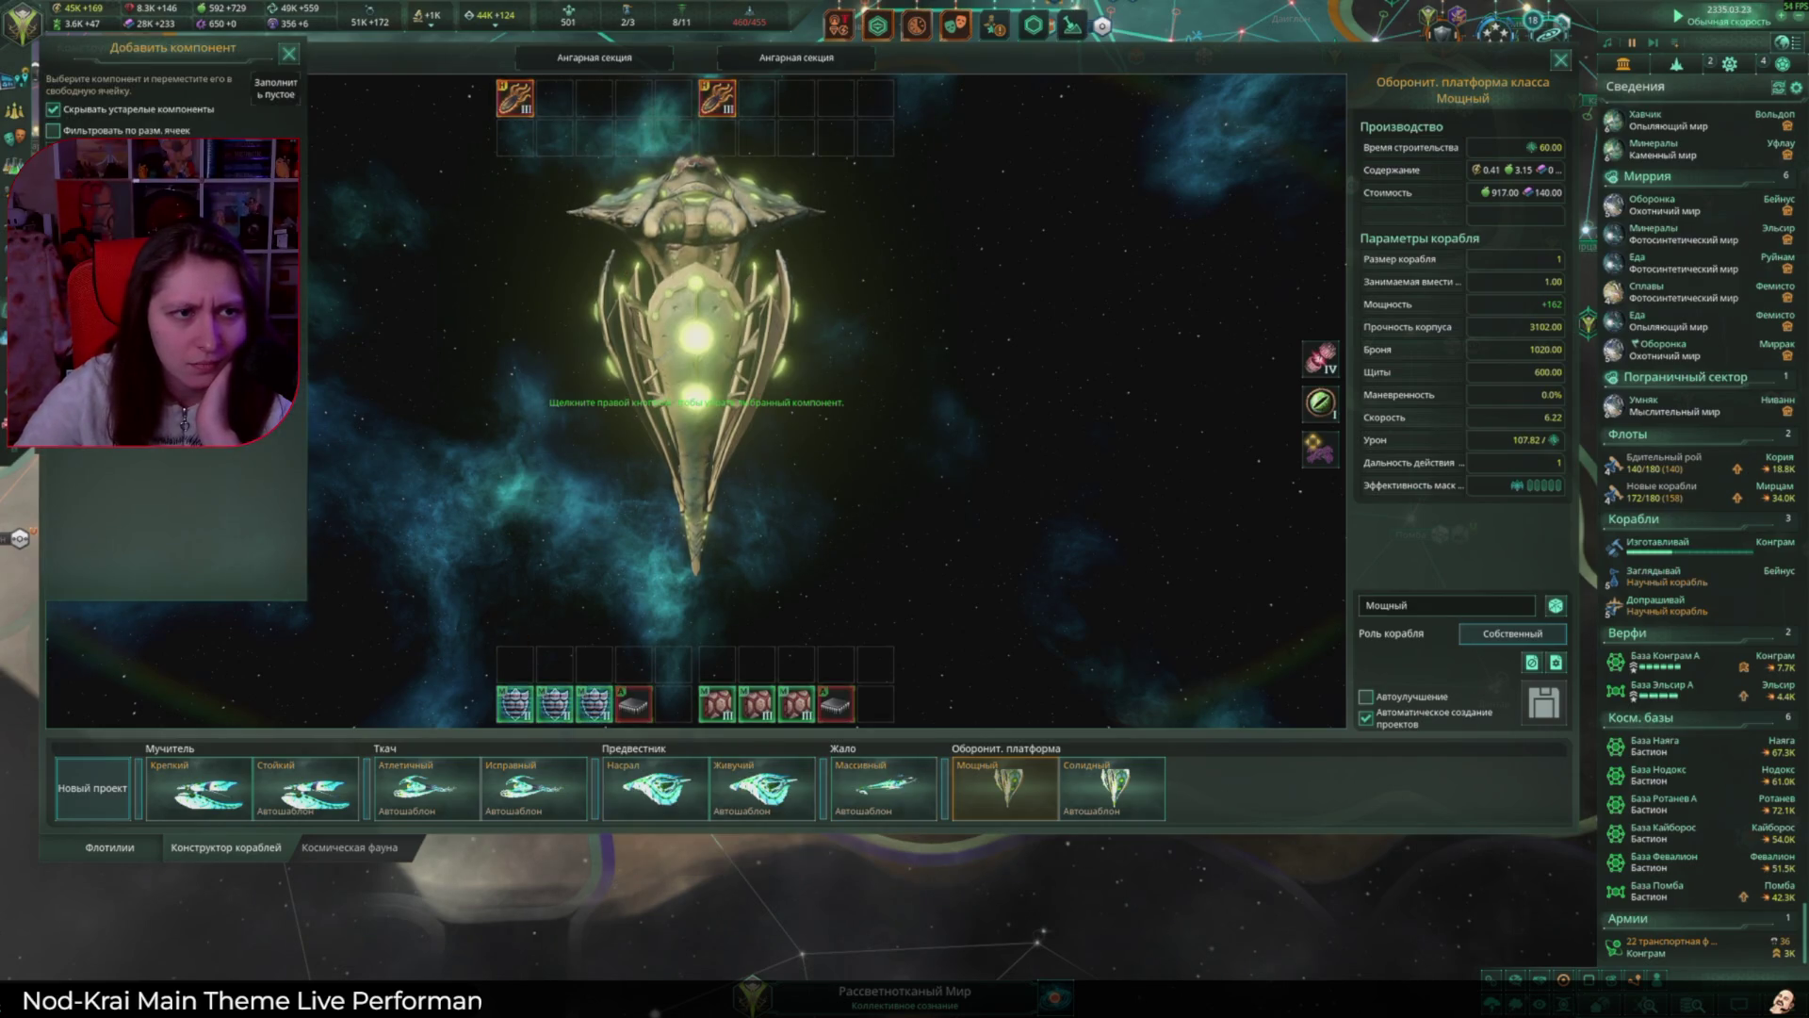
drag(513, 705, 732, 692)
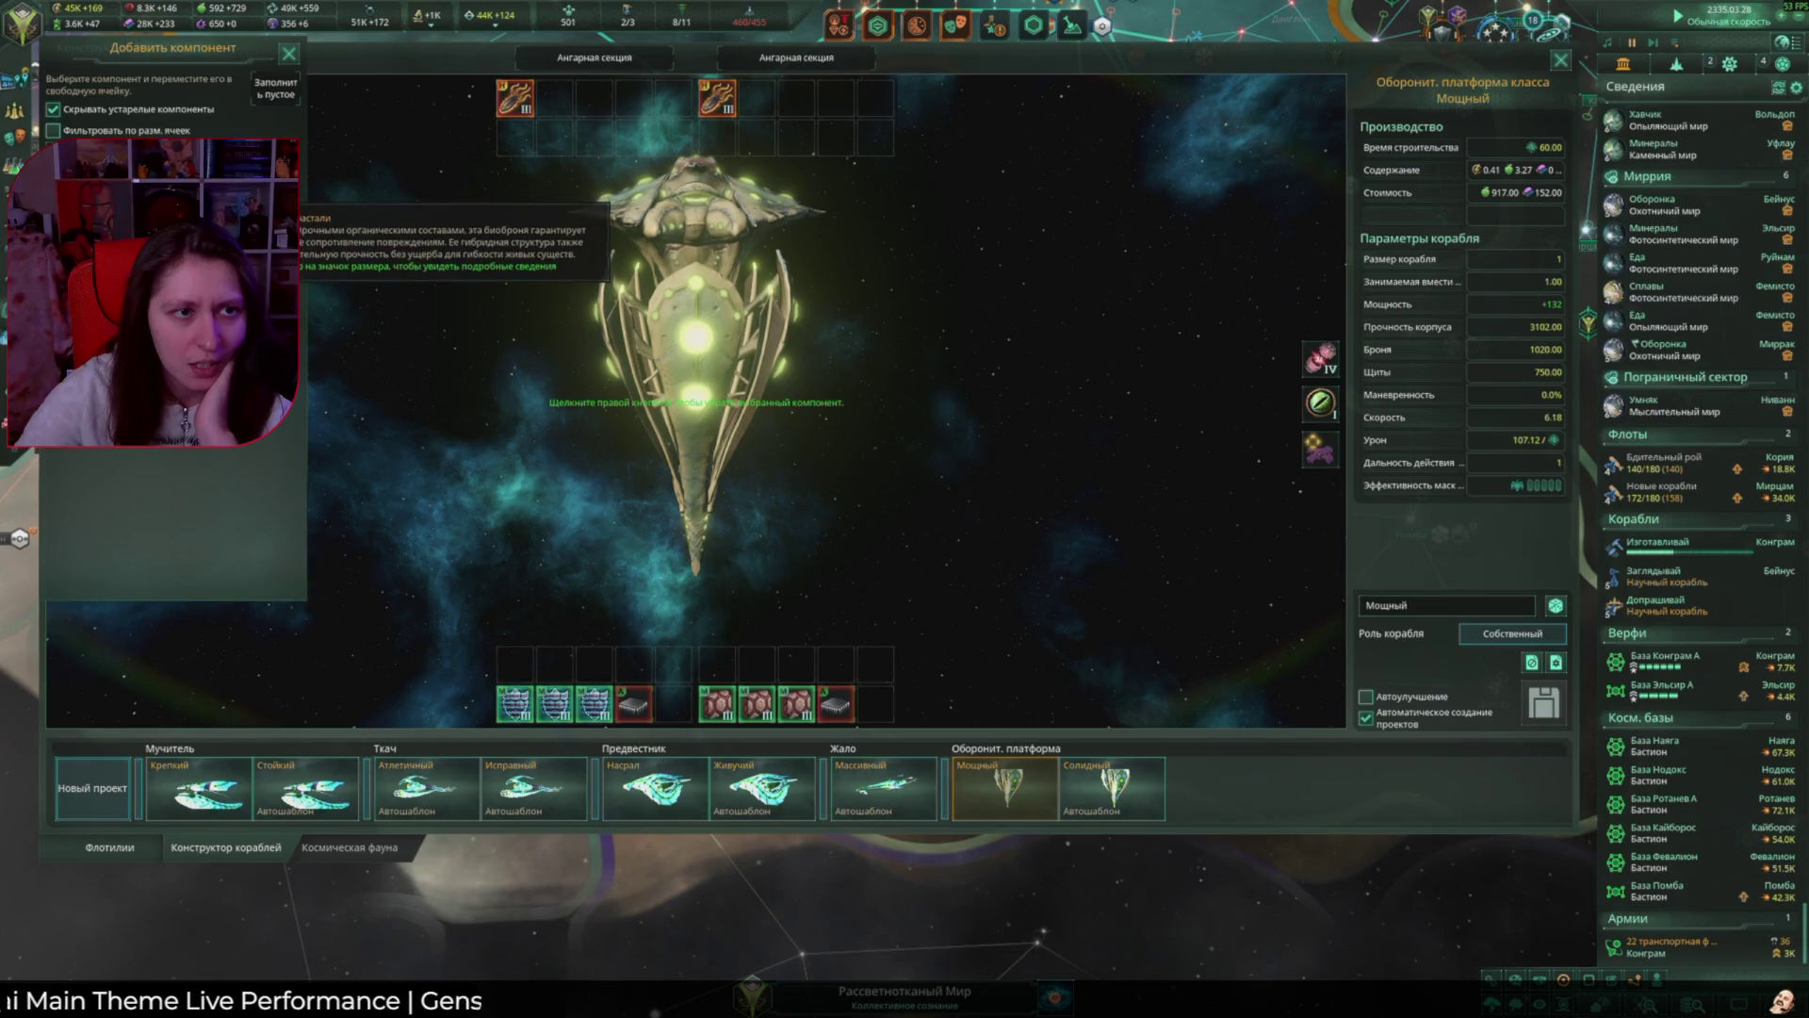
click(718, 704)
click(758, 705)
click(797, 704)
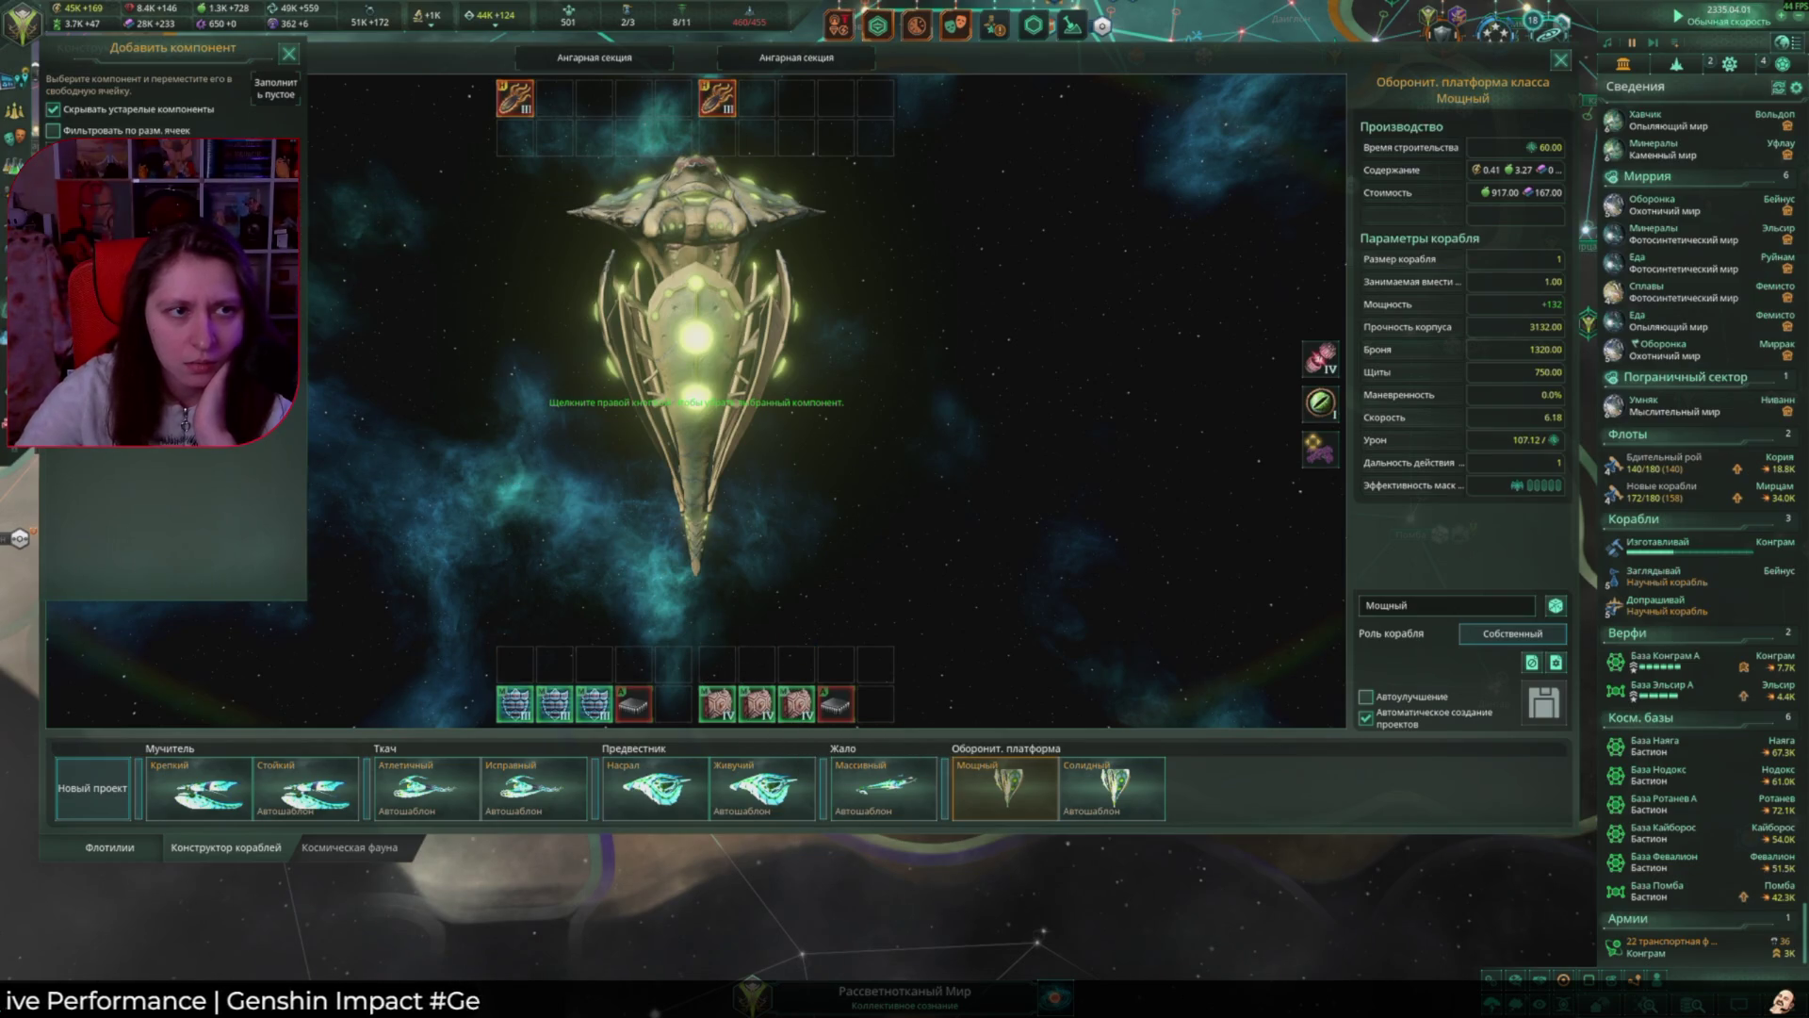
right_click(517, 230)
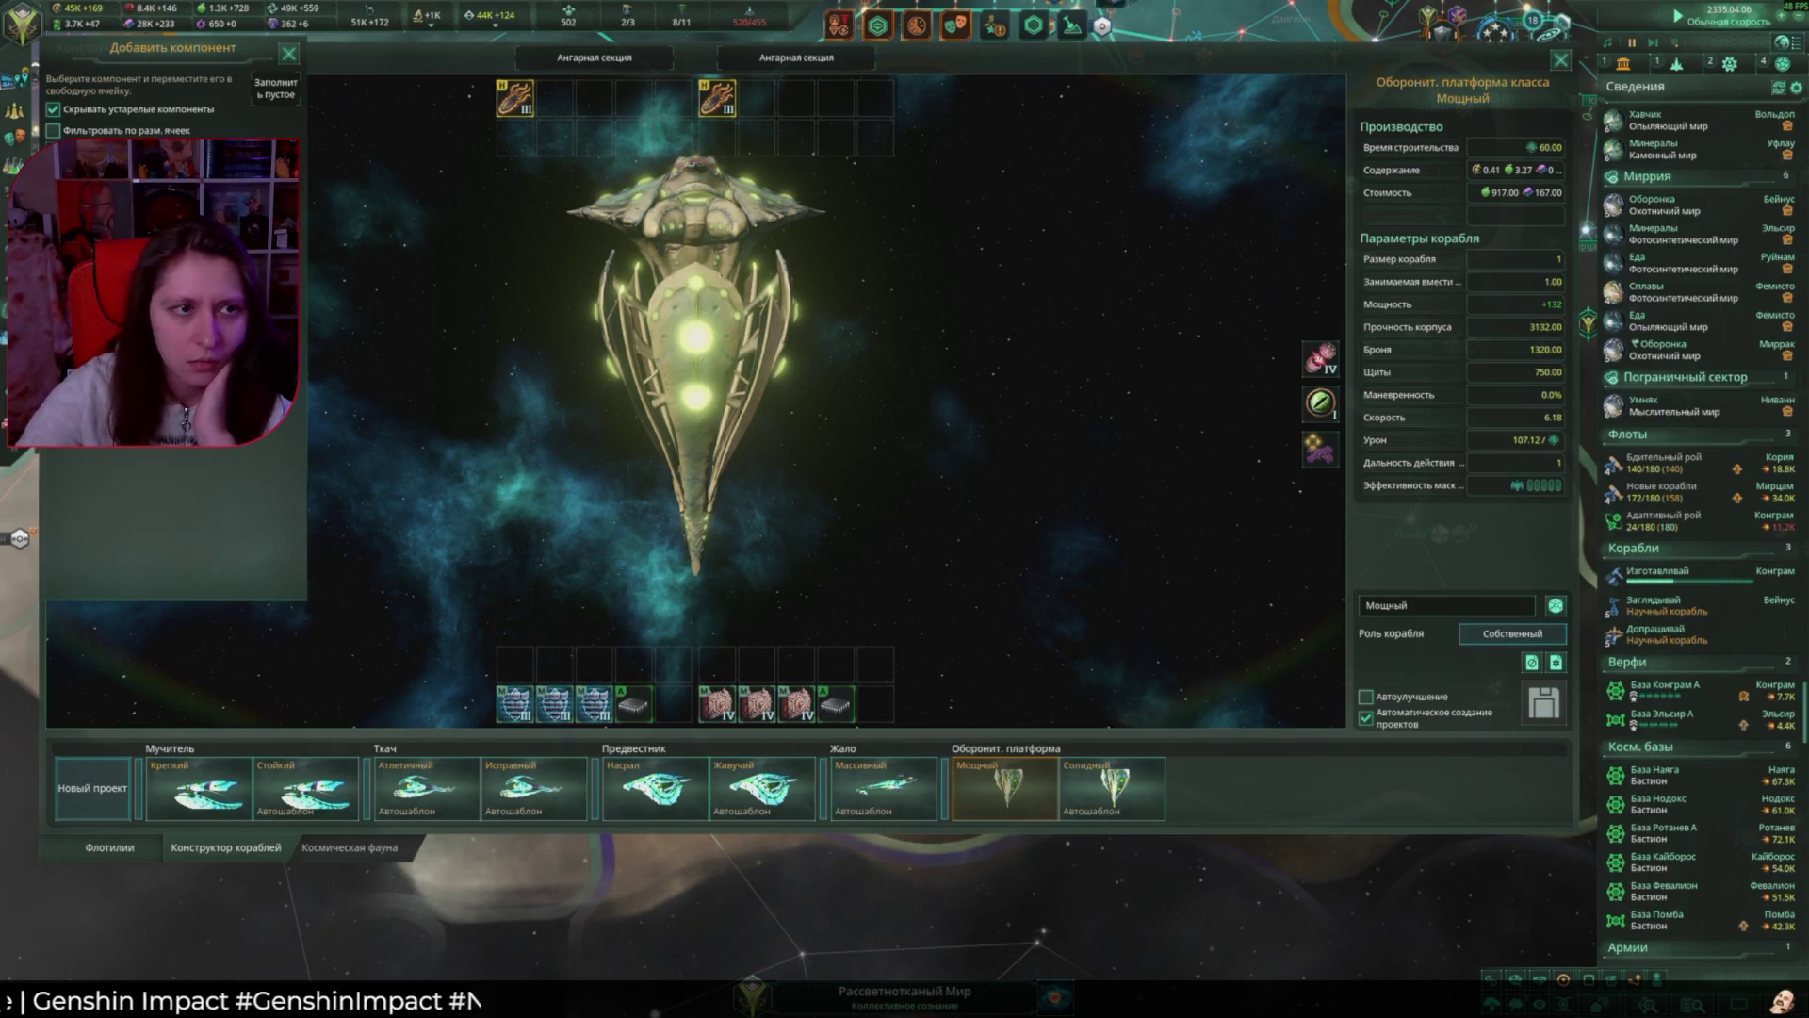
Step: Fill the empty utility slot with armour and install gravitational sensors
click(837, 705)
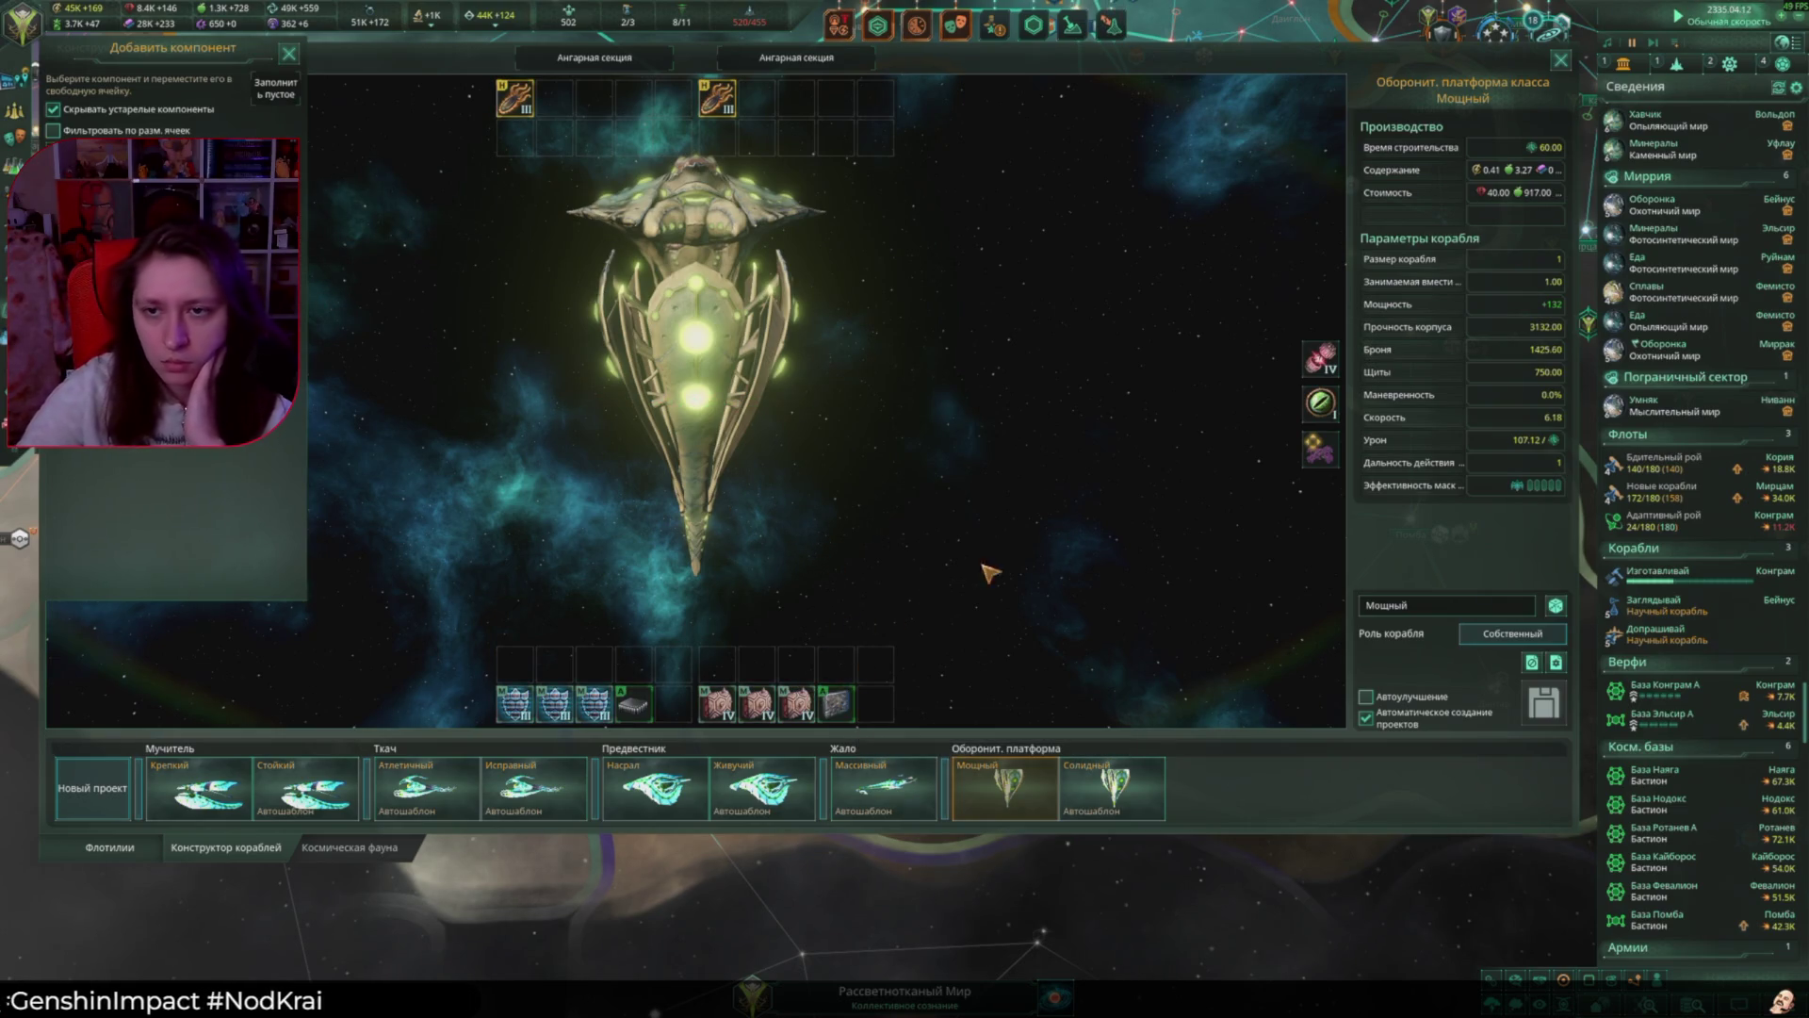
click(1323, 407)
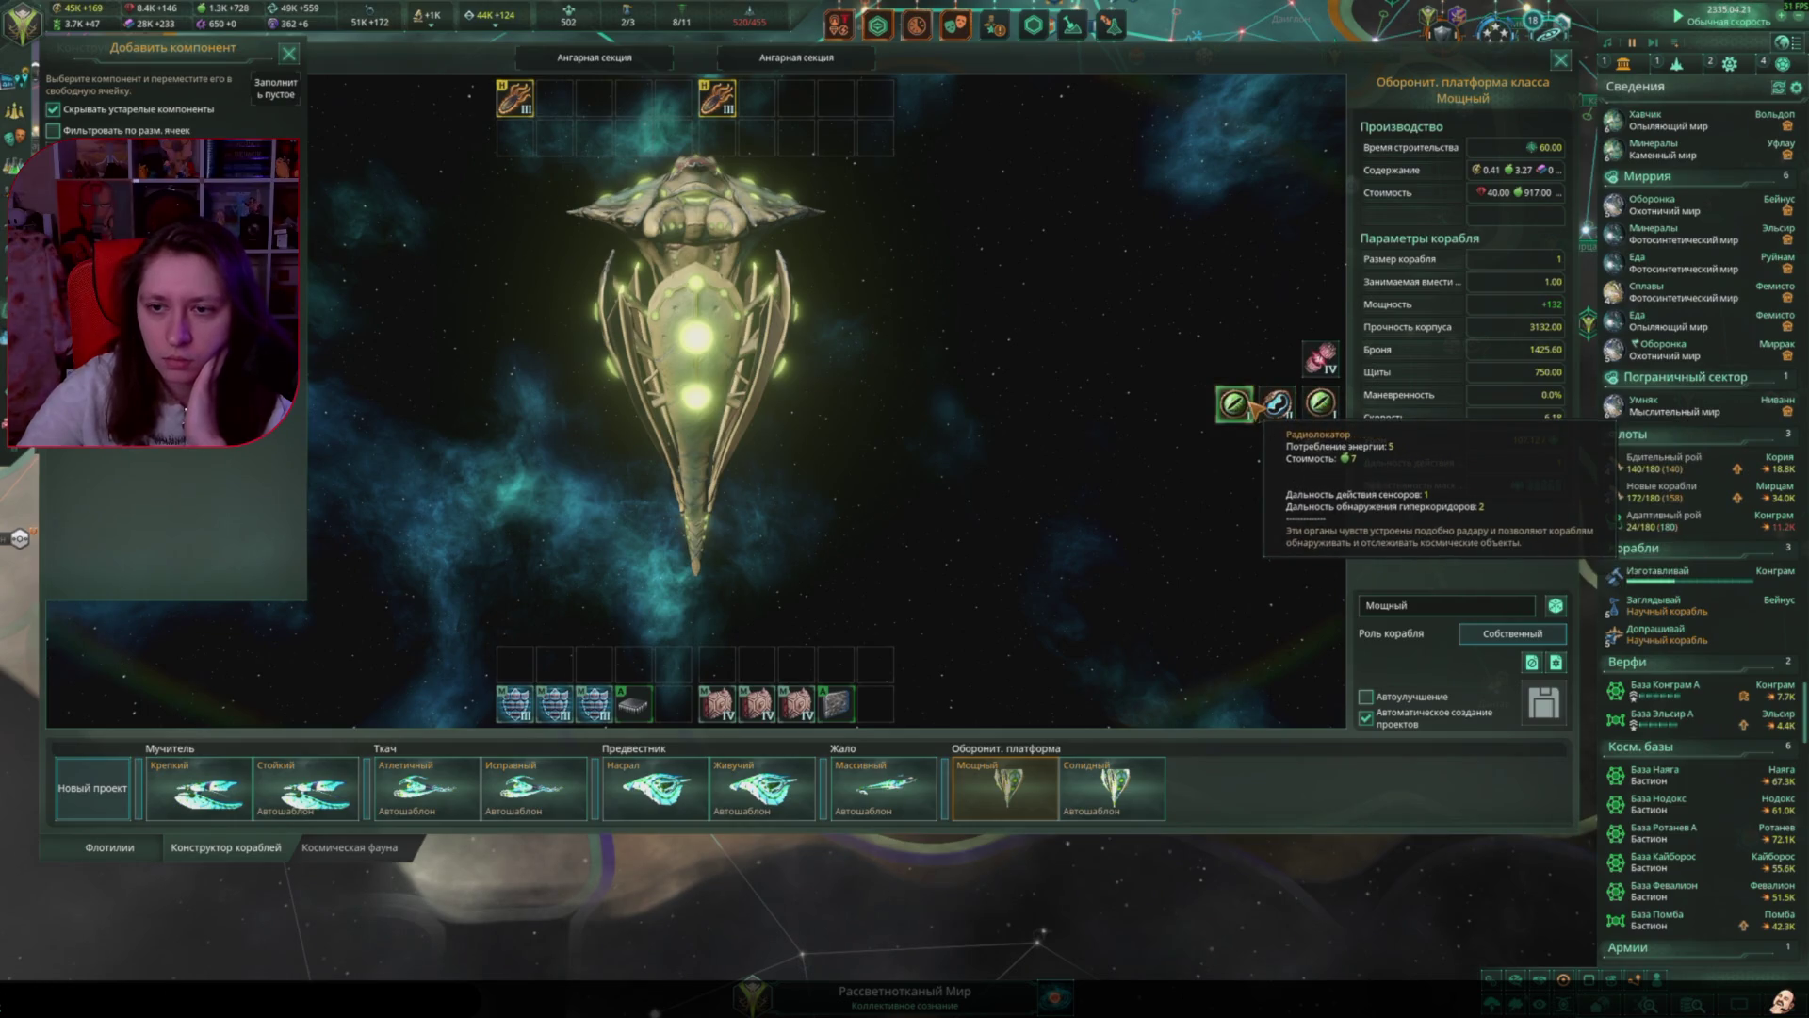
click(1285, 416)
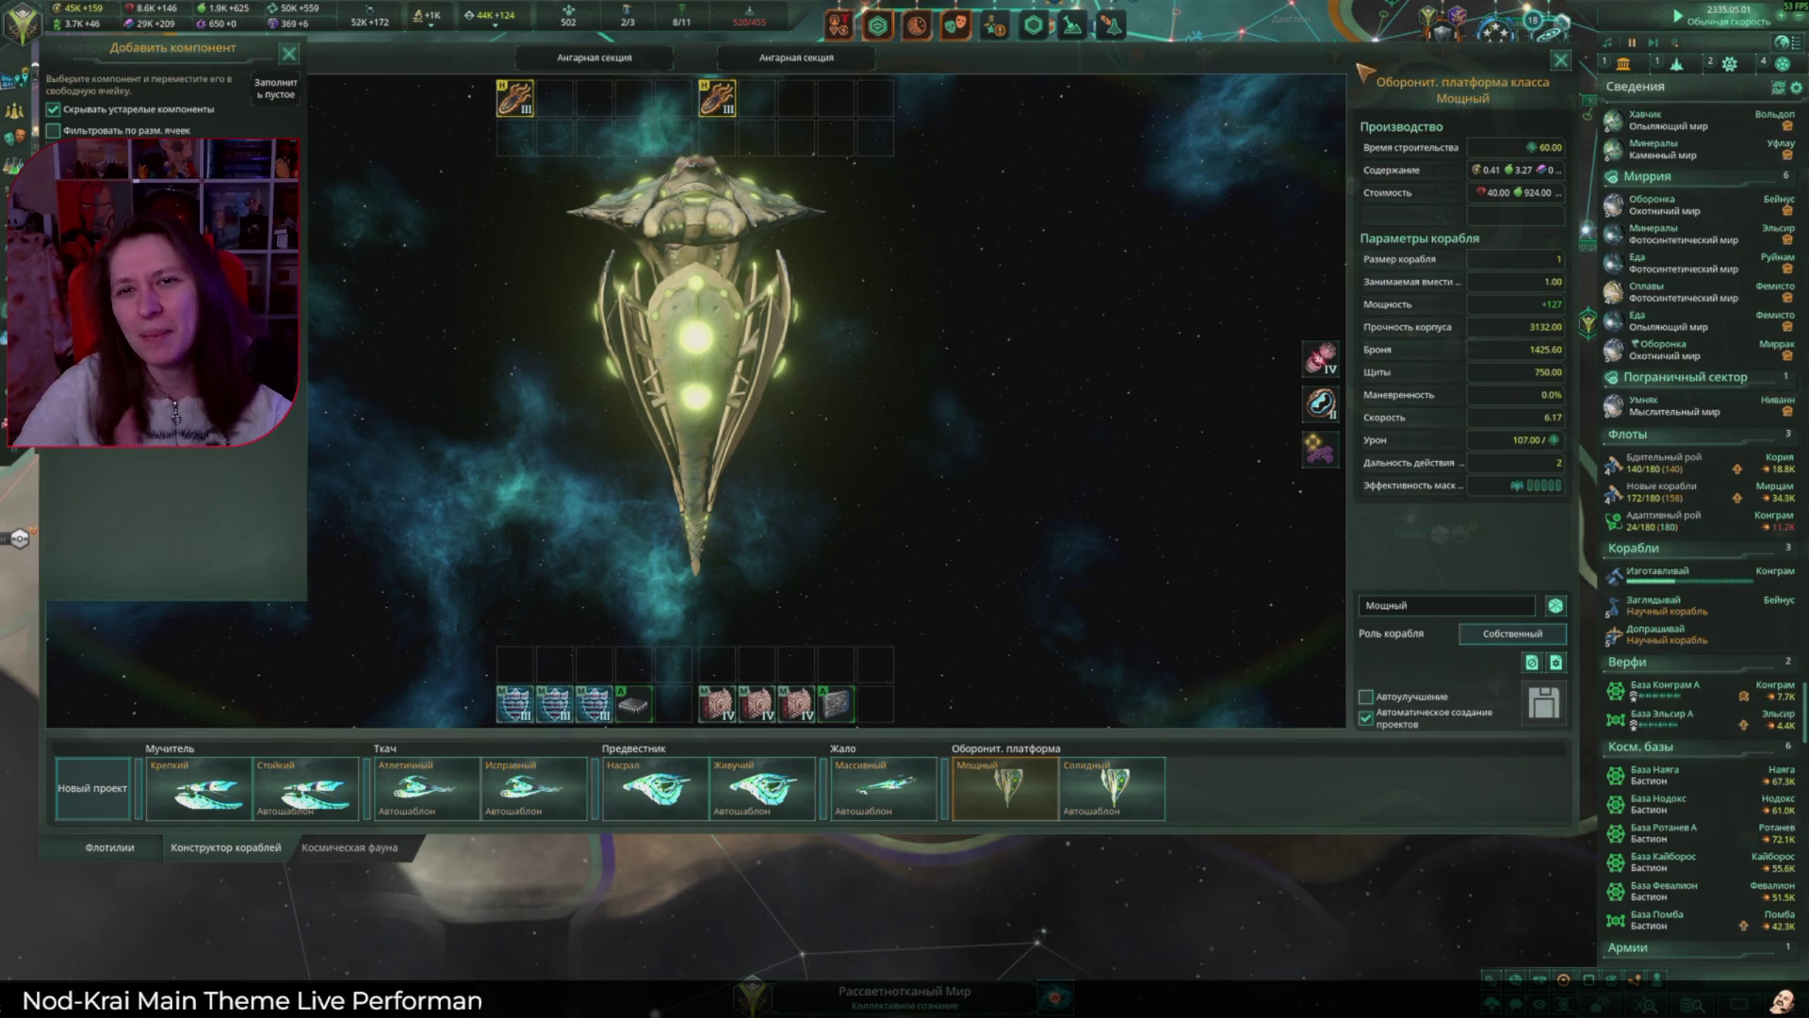
key(Escape)
key(F6)
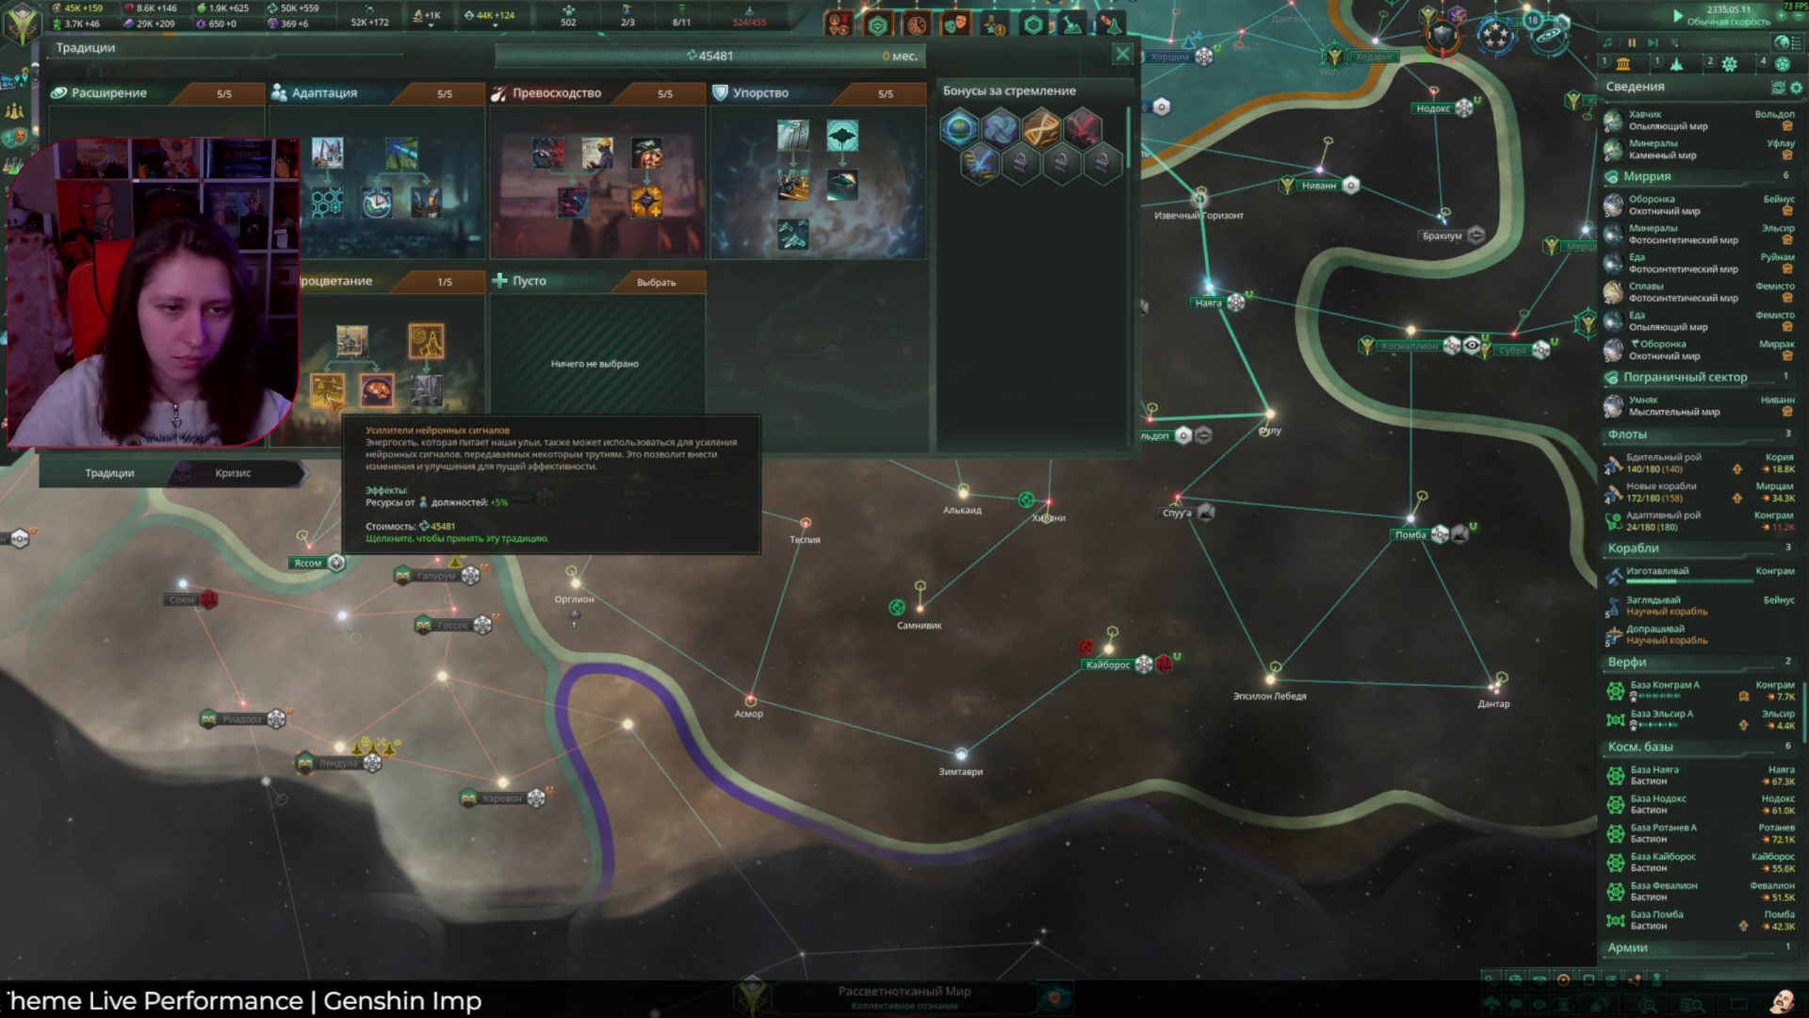
Step: Adopt the Усилители нейронных сигналов tradition in the Процветание tree
click(330, 394)
click(1083, 592)
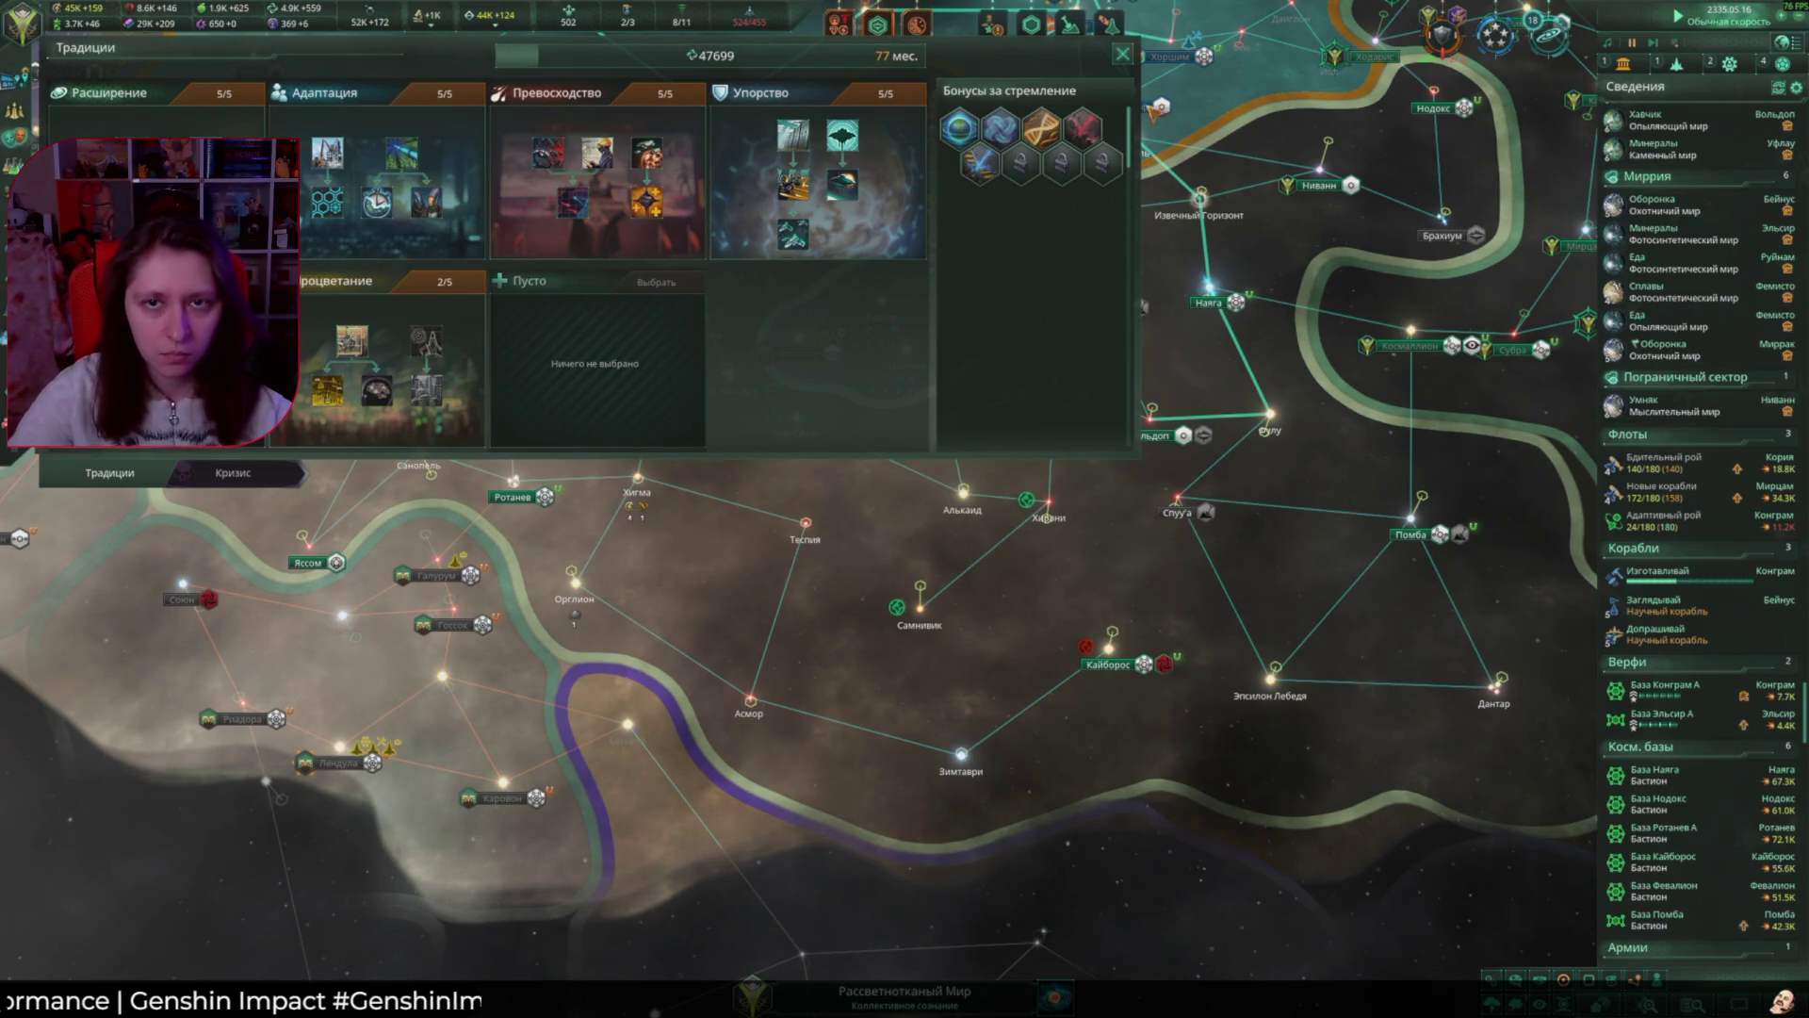
click(1123, 54)
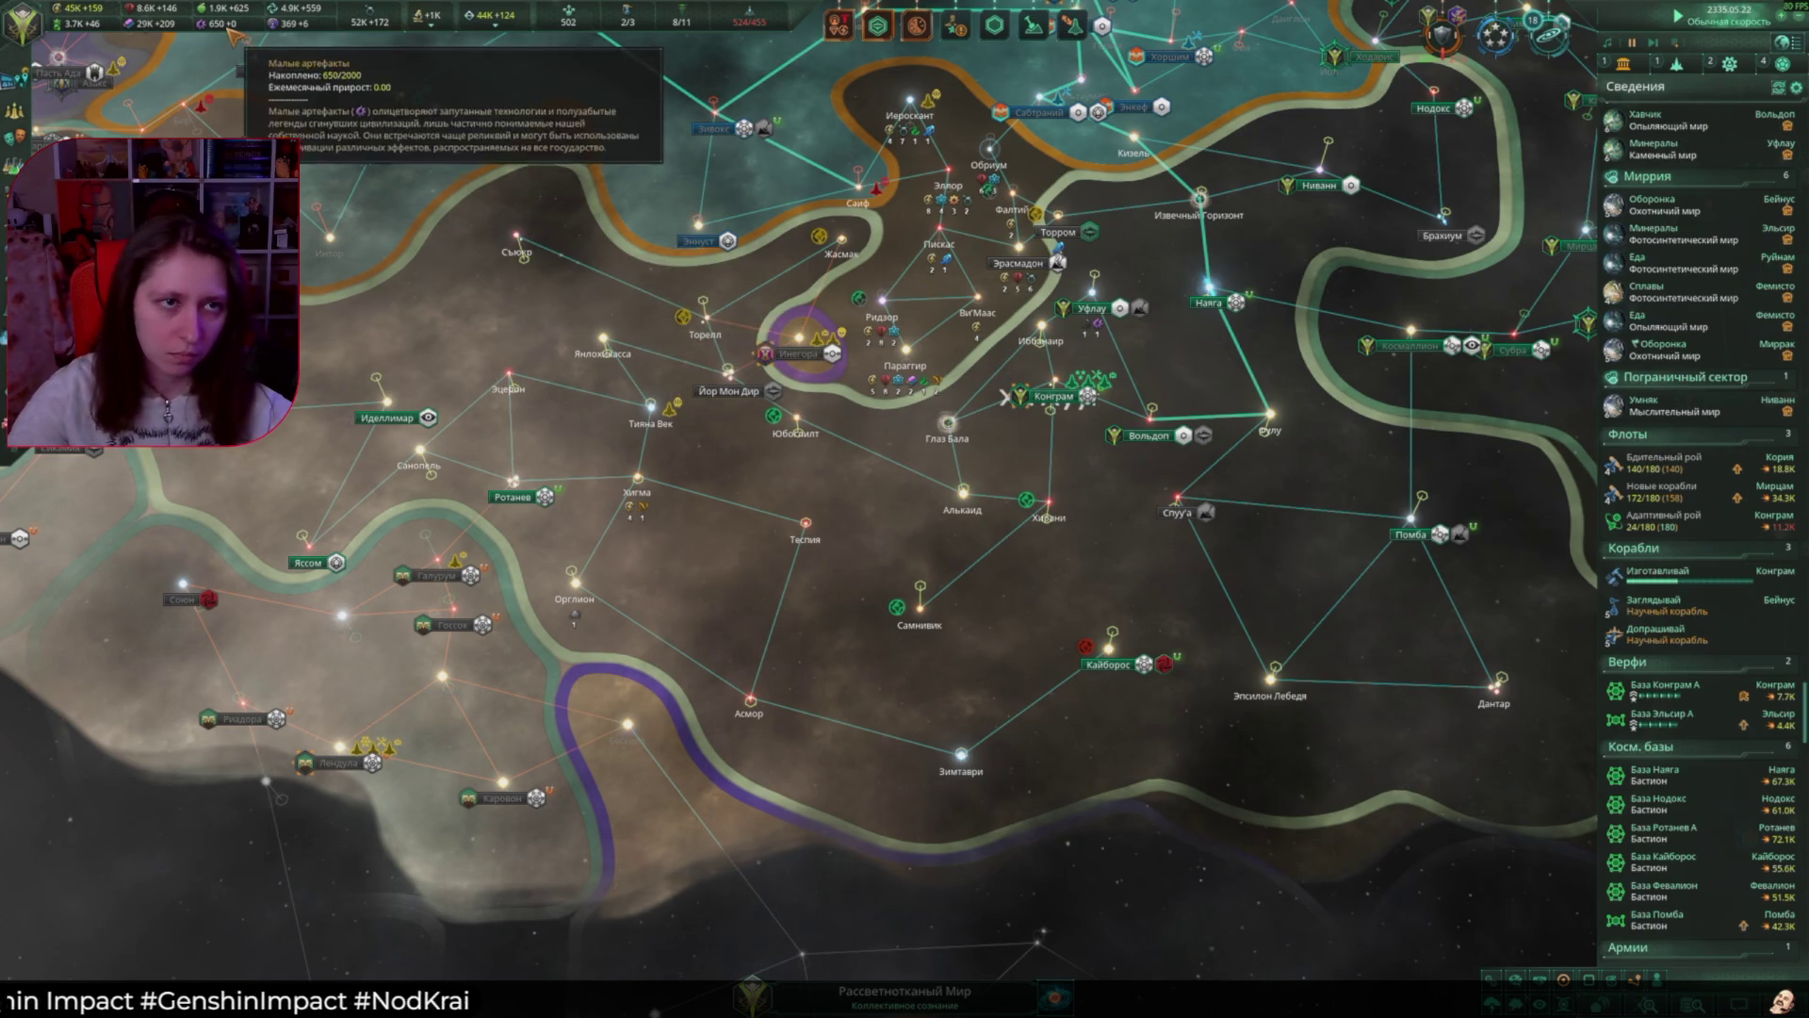
Step: Spend 500 minor artifacts on 'Получить знания о Предтечах' and dismiss the discovery
click(236, 36)
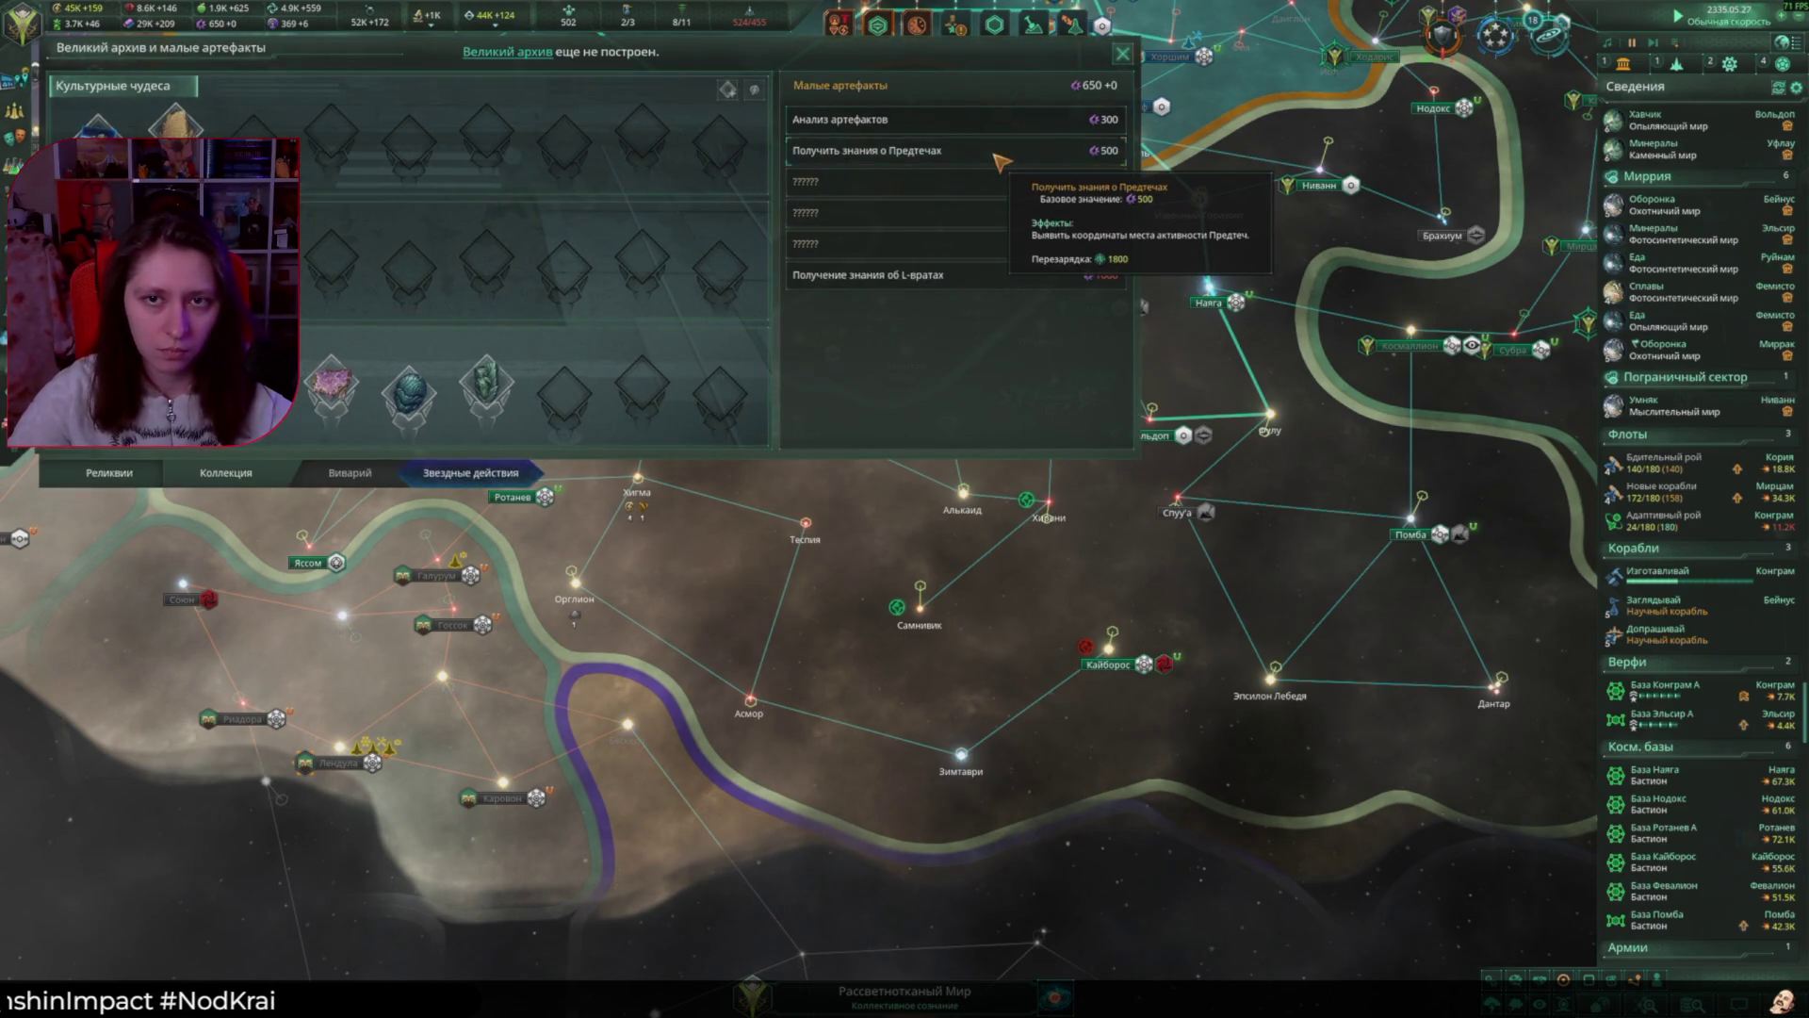
click(996, 156)
click(961, 639)
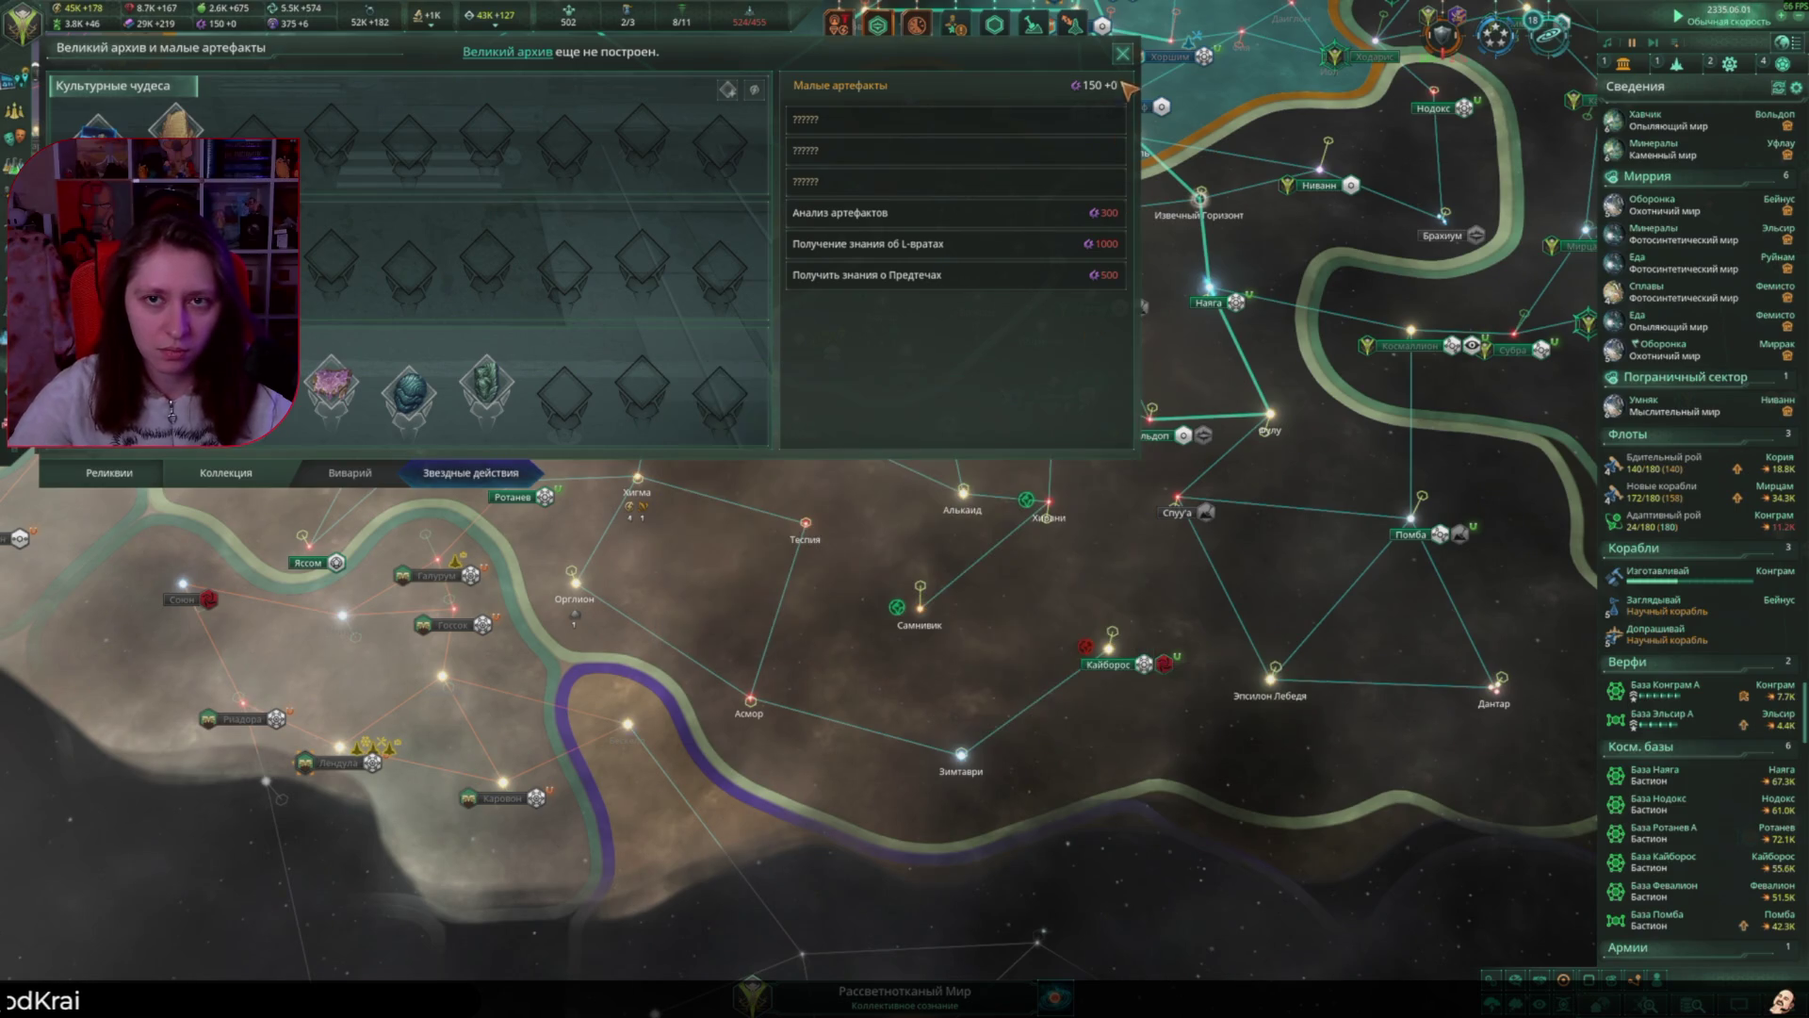
click(1123, 54)
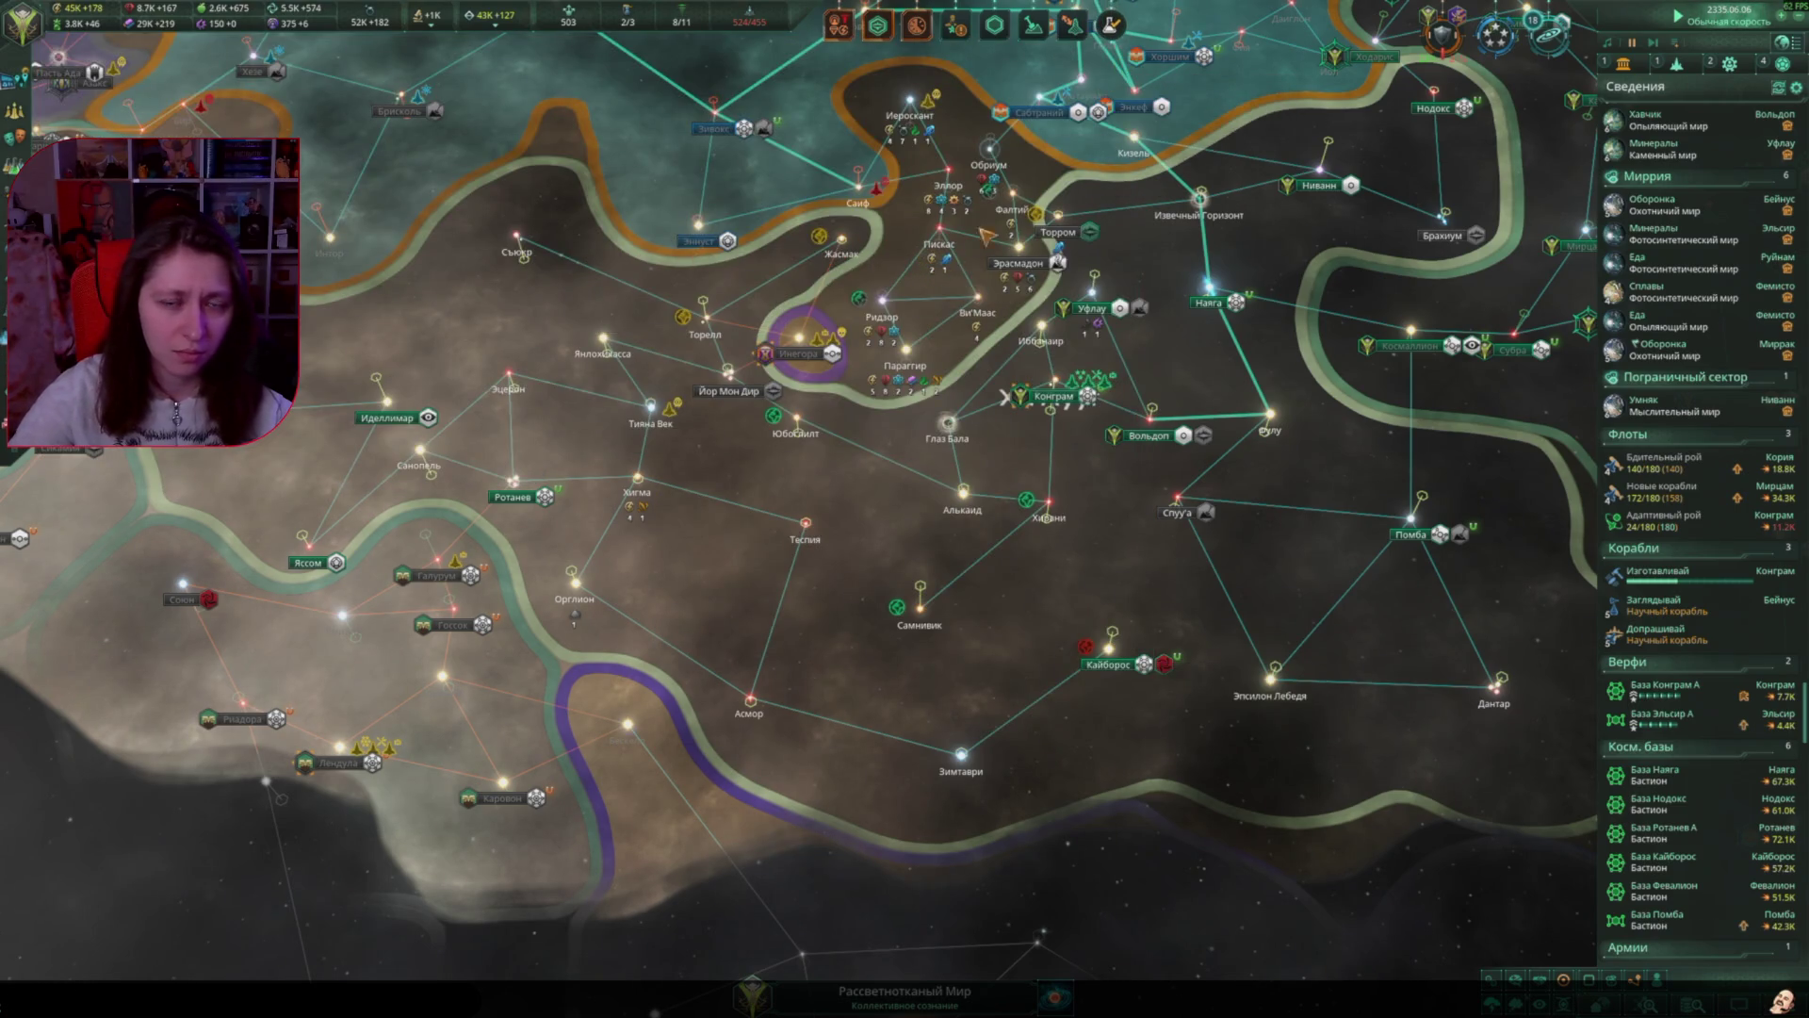
click(1027, 607)
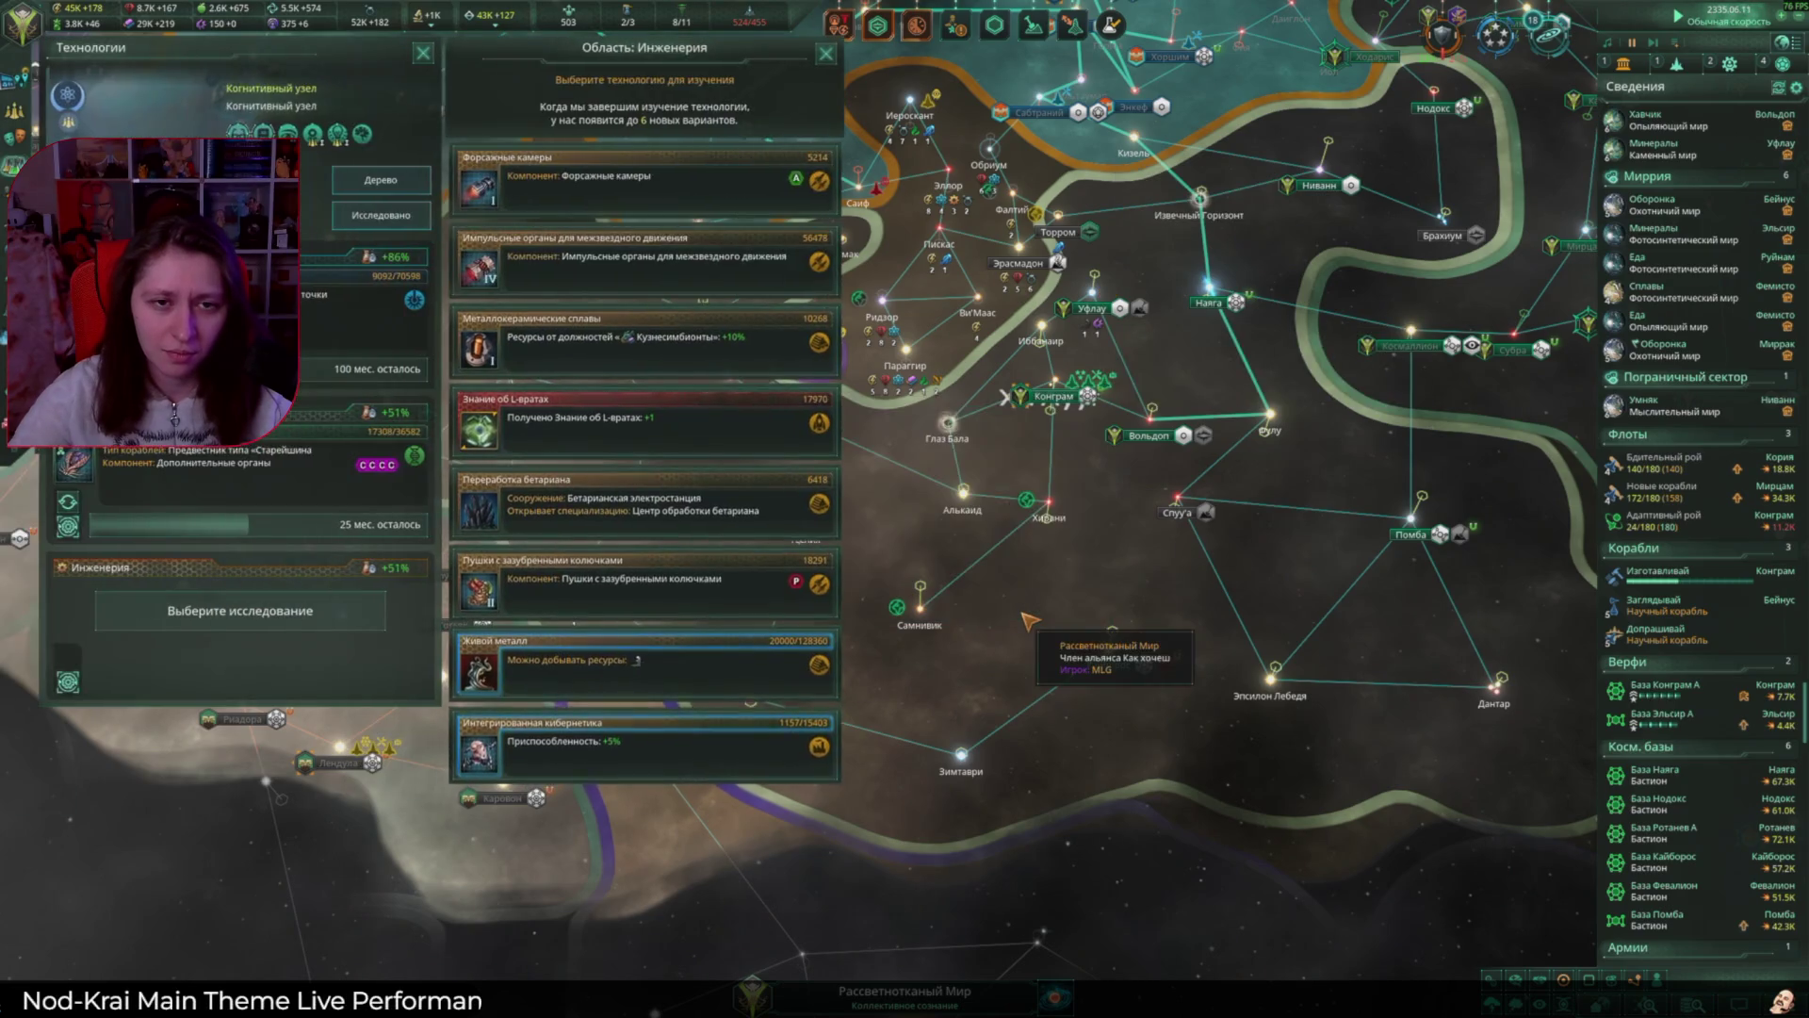
Step: Select Живой металл as the next engineering research, then leave the technology screen
scroll(1027, 620, down, 3)
scroll(1077, 361, up, 3)
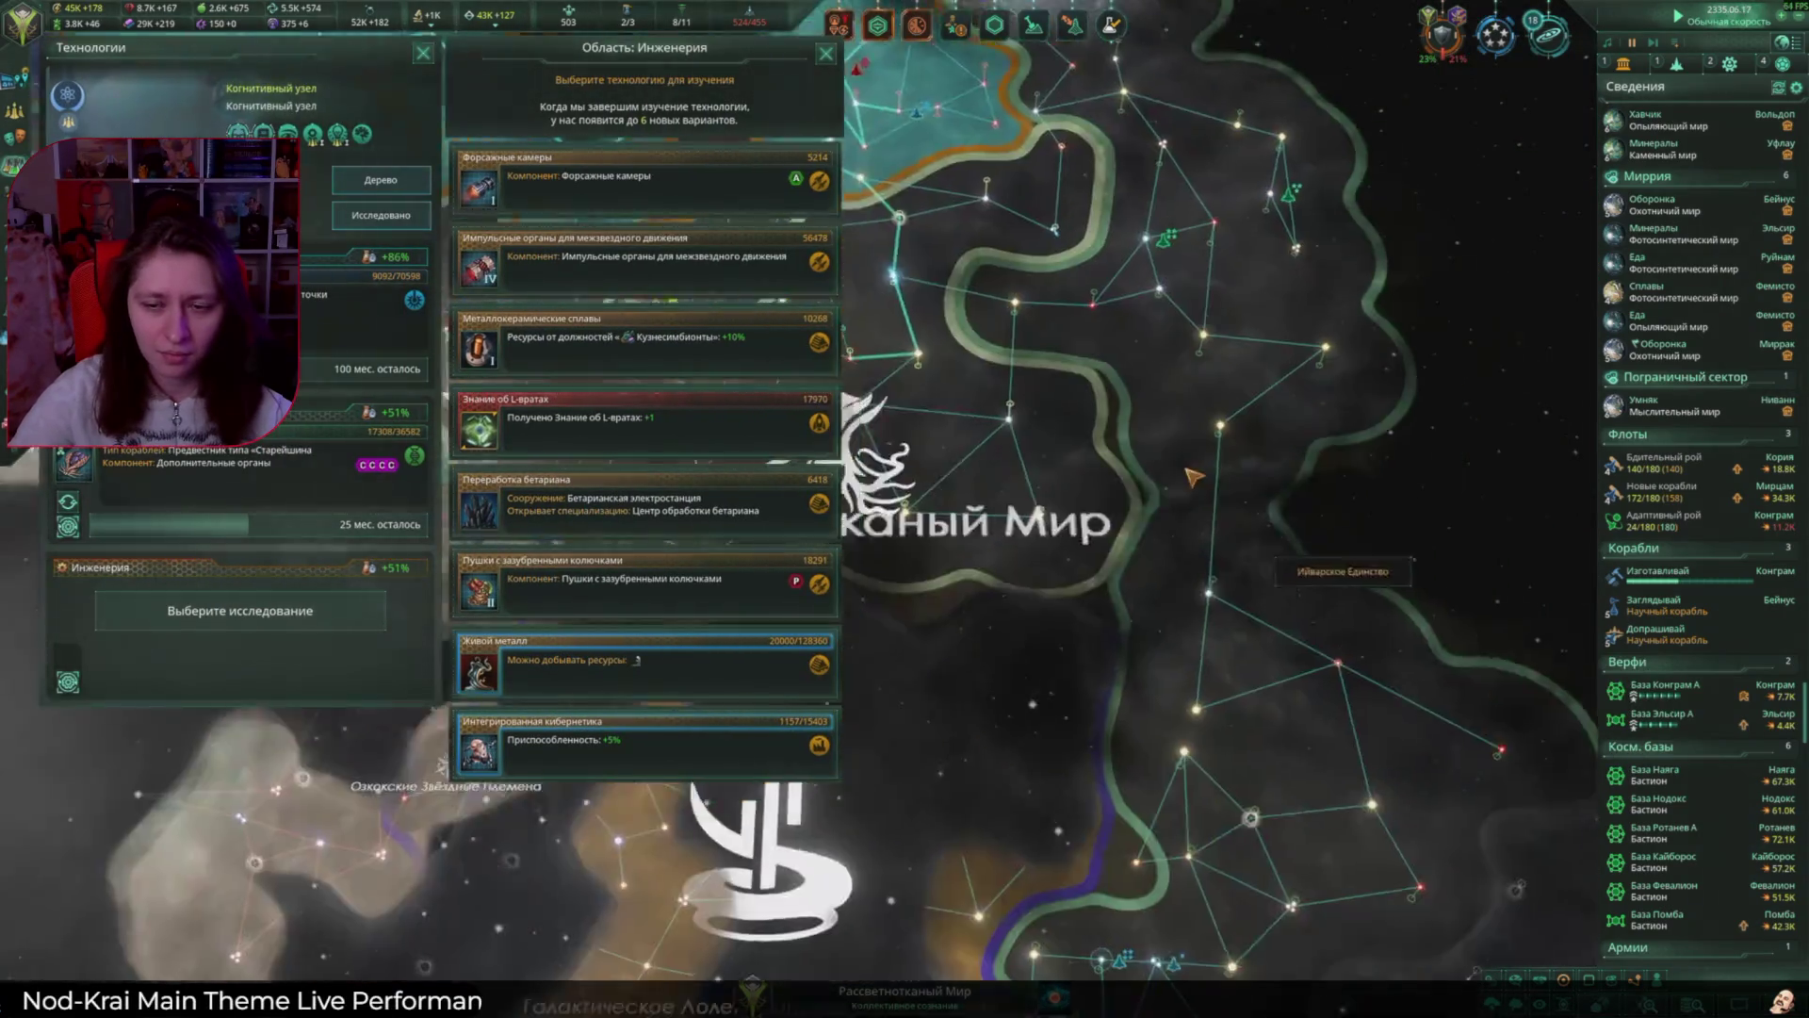
scroll(1077, 361, down, 3)
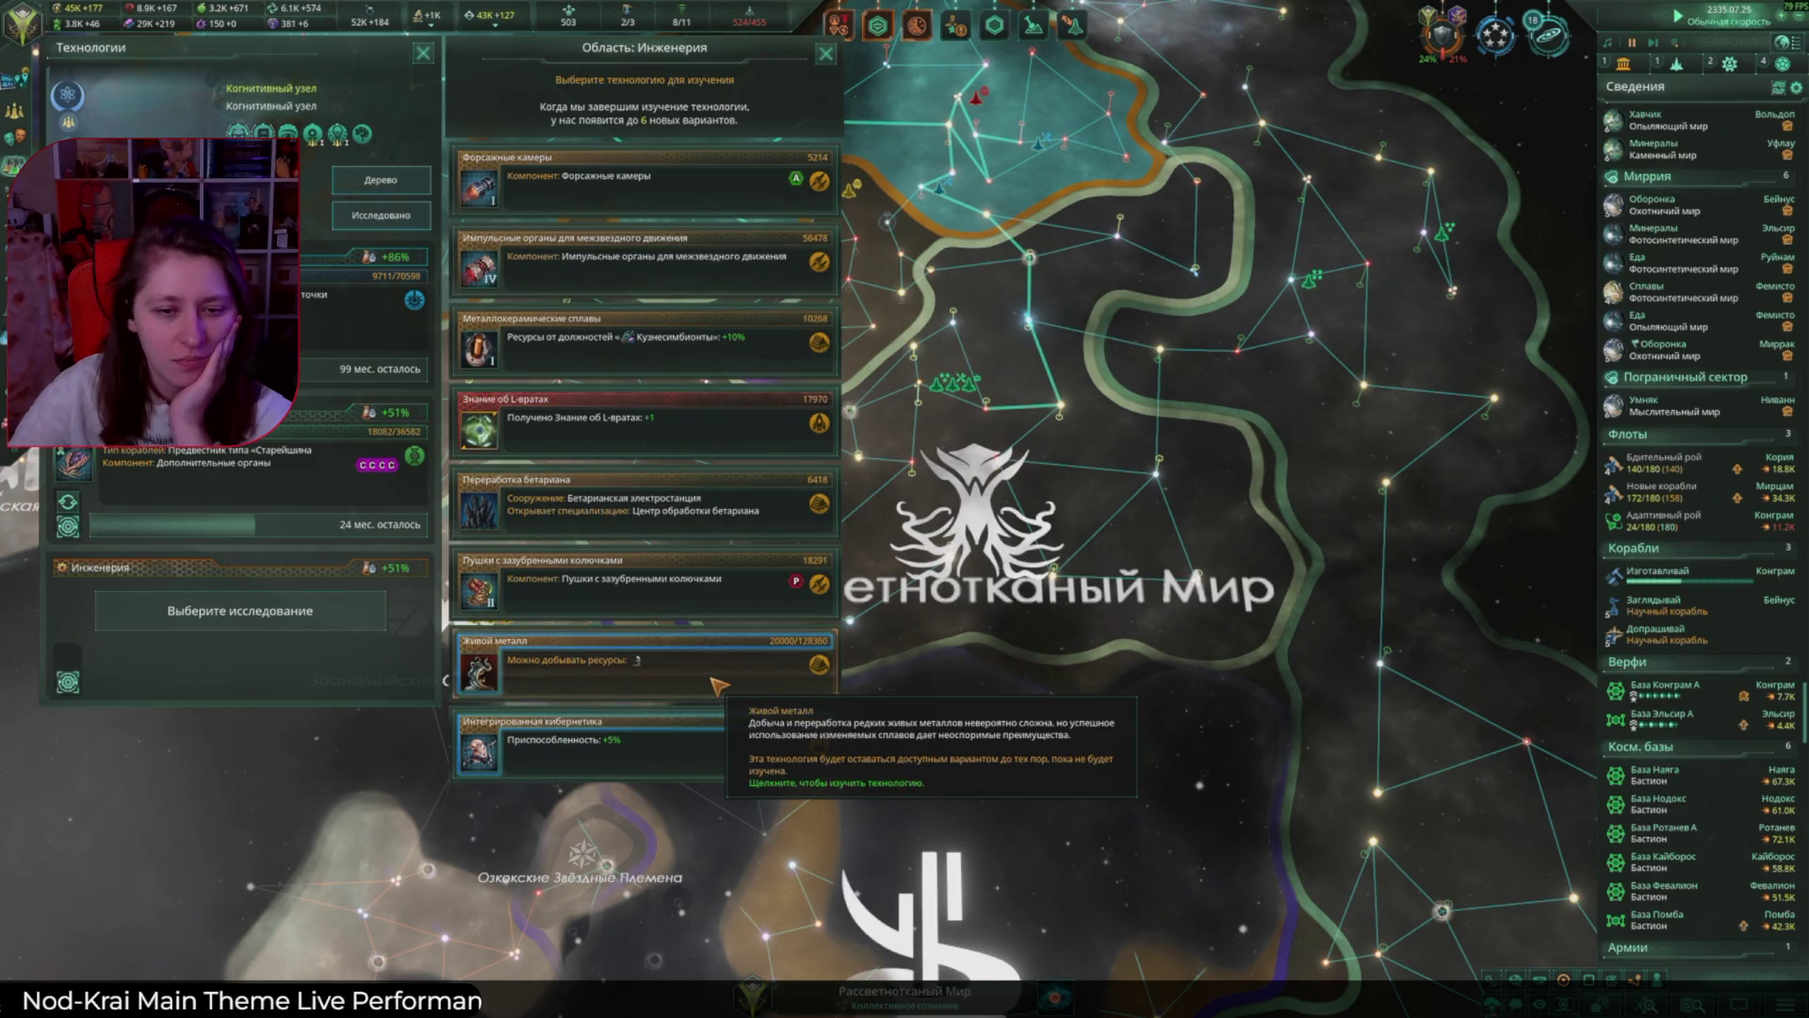
click(715, 680)
click(425, 56)
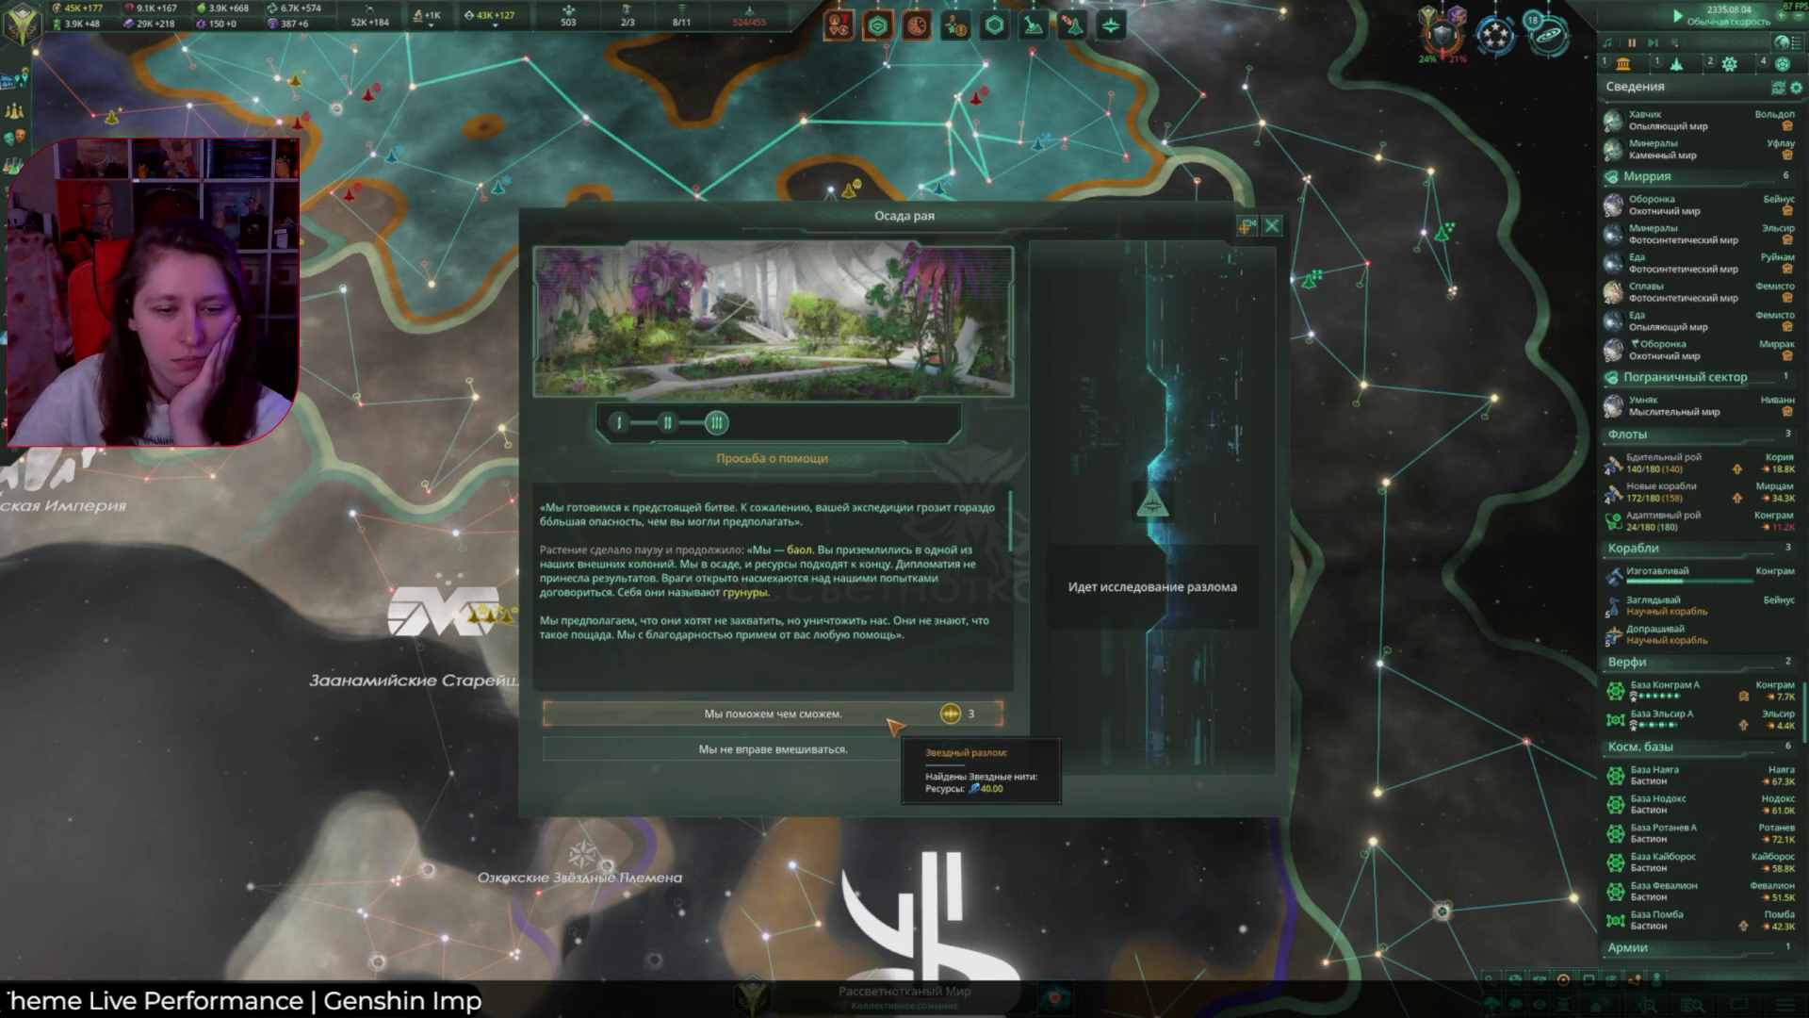
Step: Respond to the besieged planet's Осада рая plea, then bring up Ириботий Анимус diplomacy
click(891, 718)
click(891, 721)
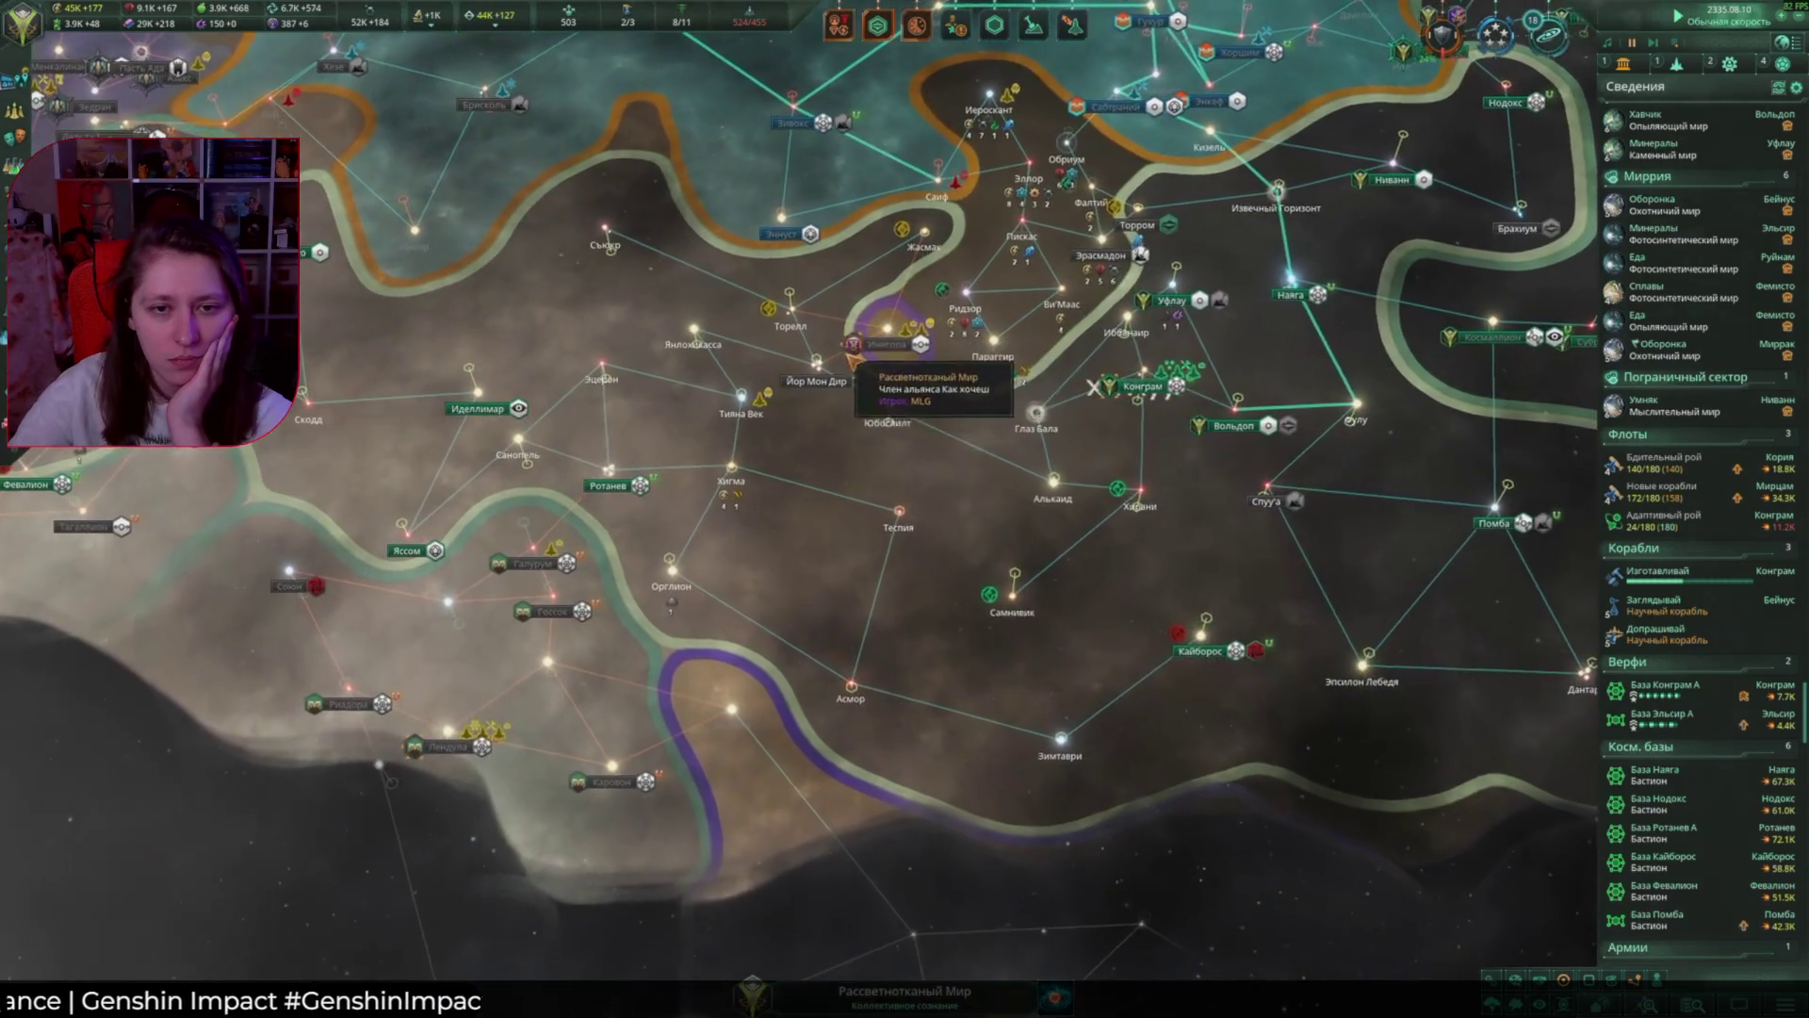
click(854, 359)
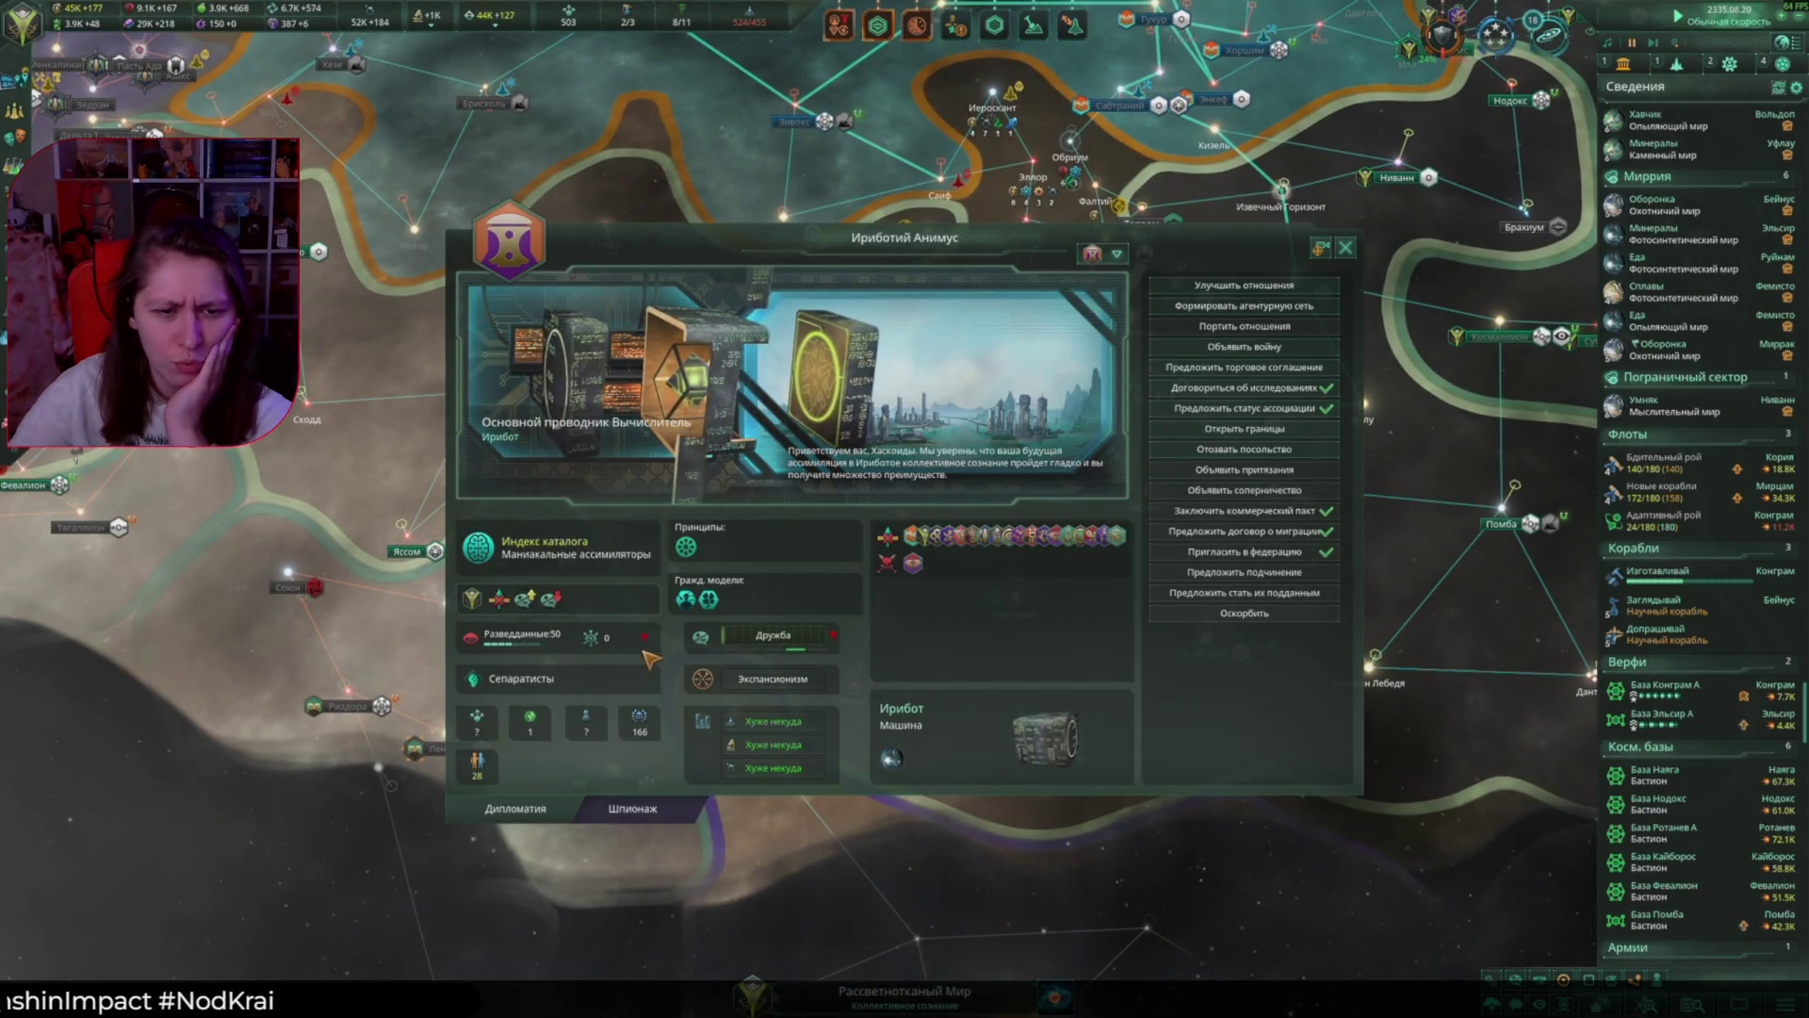
Step: Propose a research agreement to Ириботий Анимус and acknowledge their reply
click(662, 809)
click(662, 809)
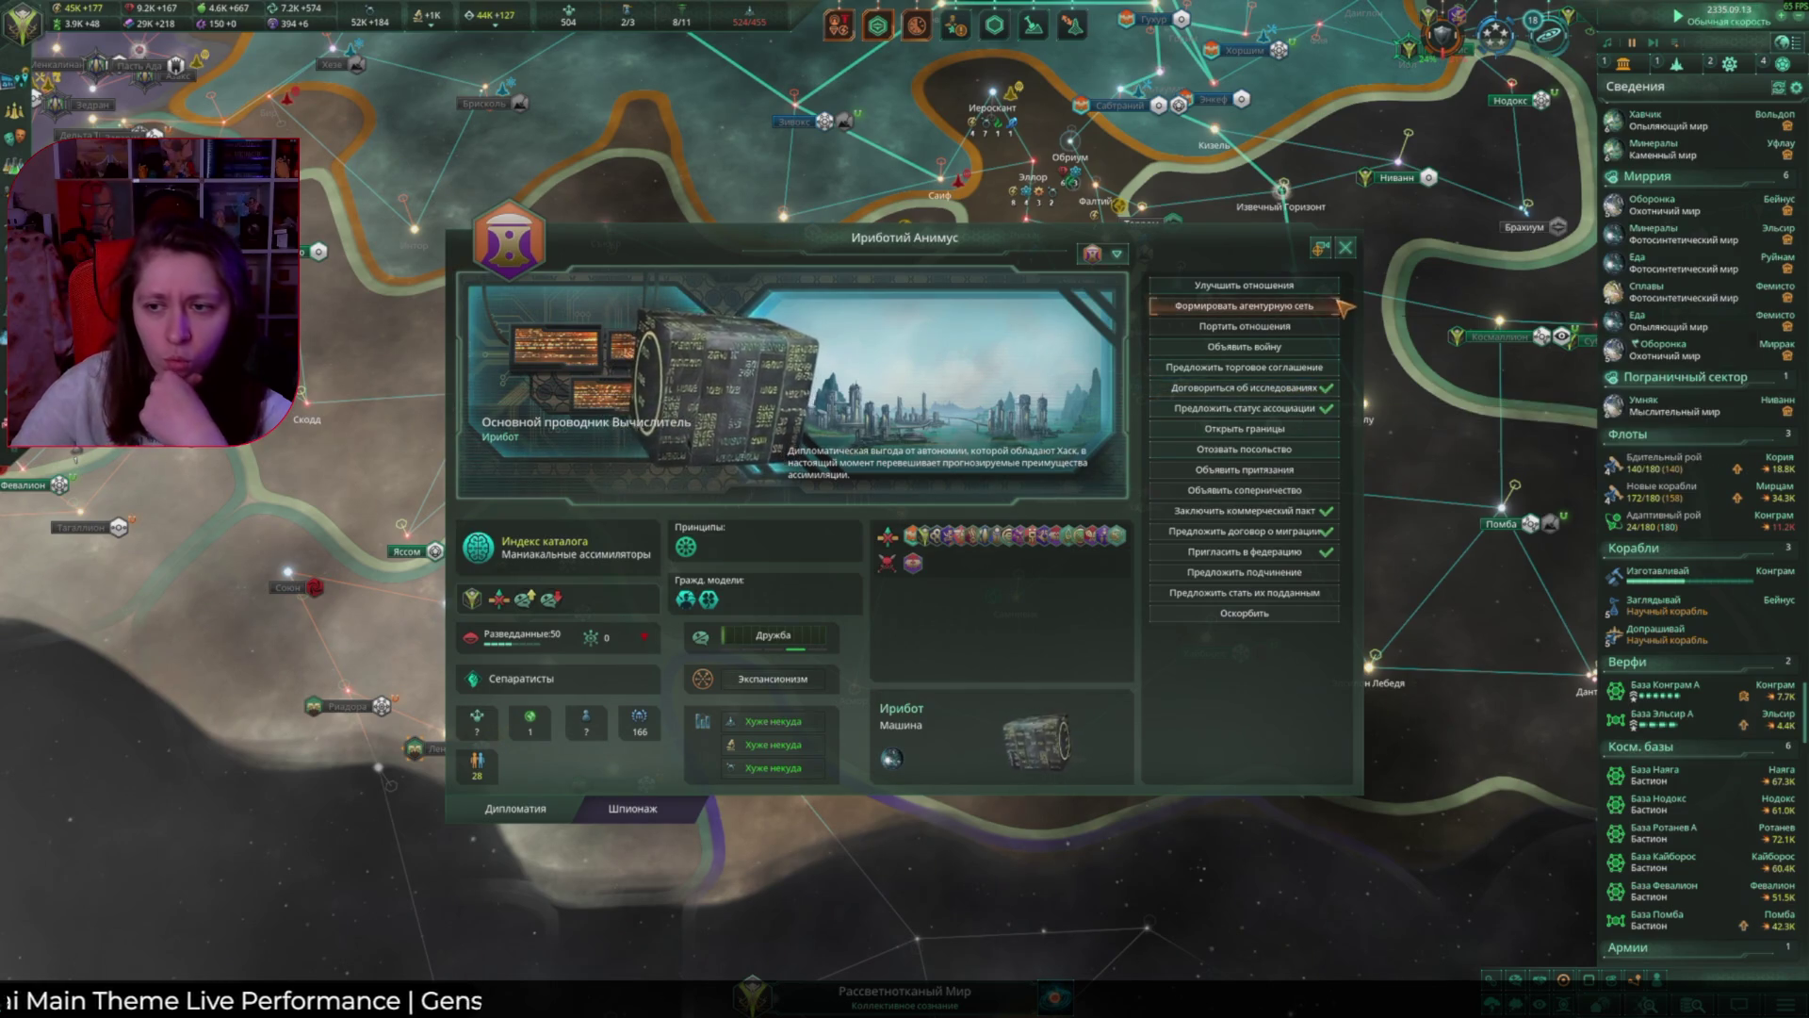
click(1295, 394)
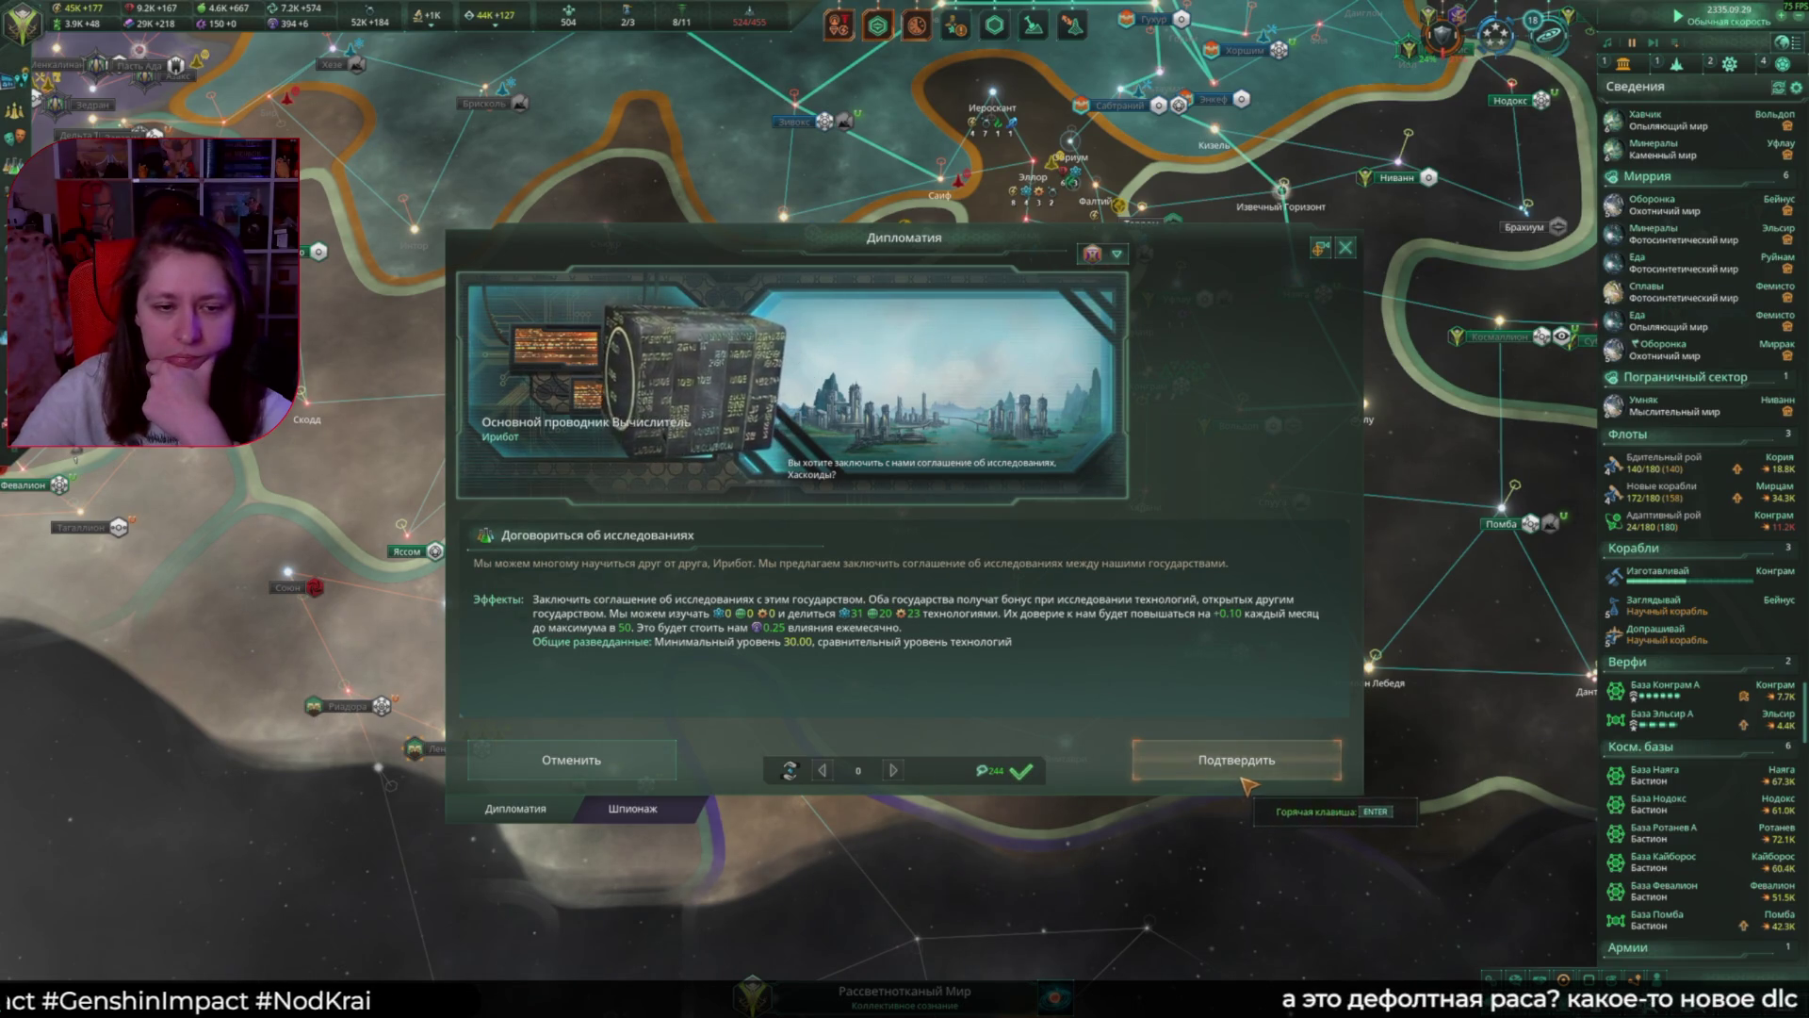
click(1243, 781)
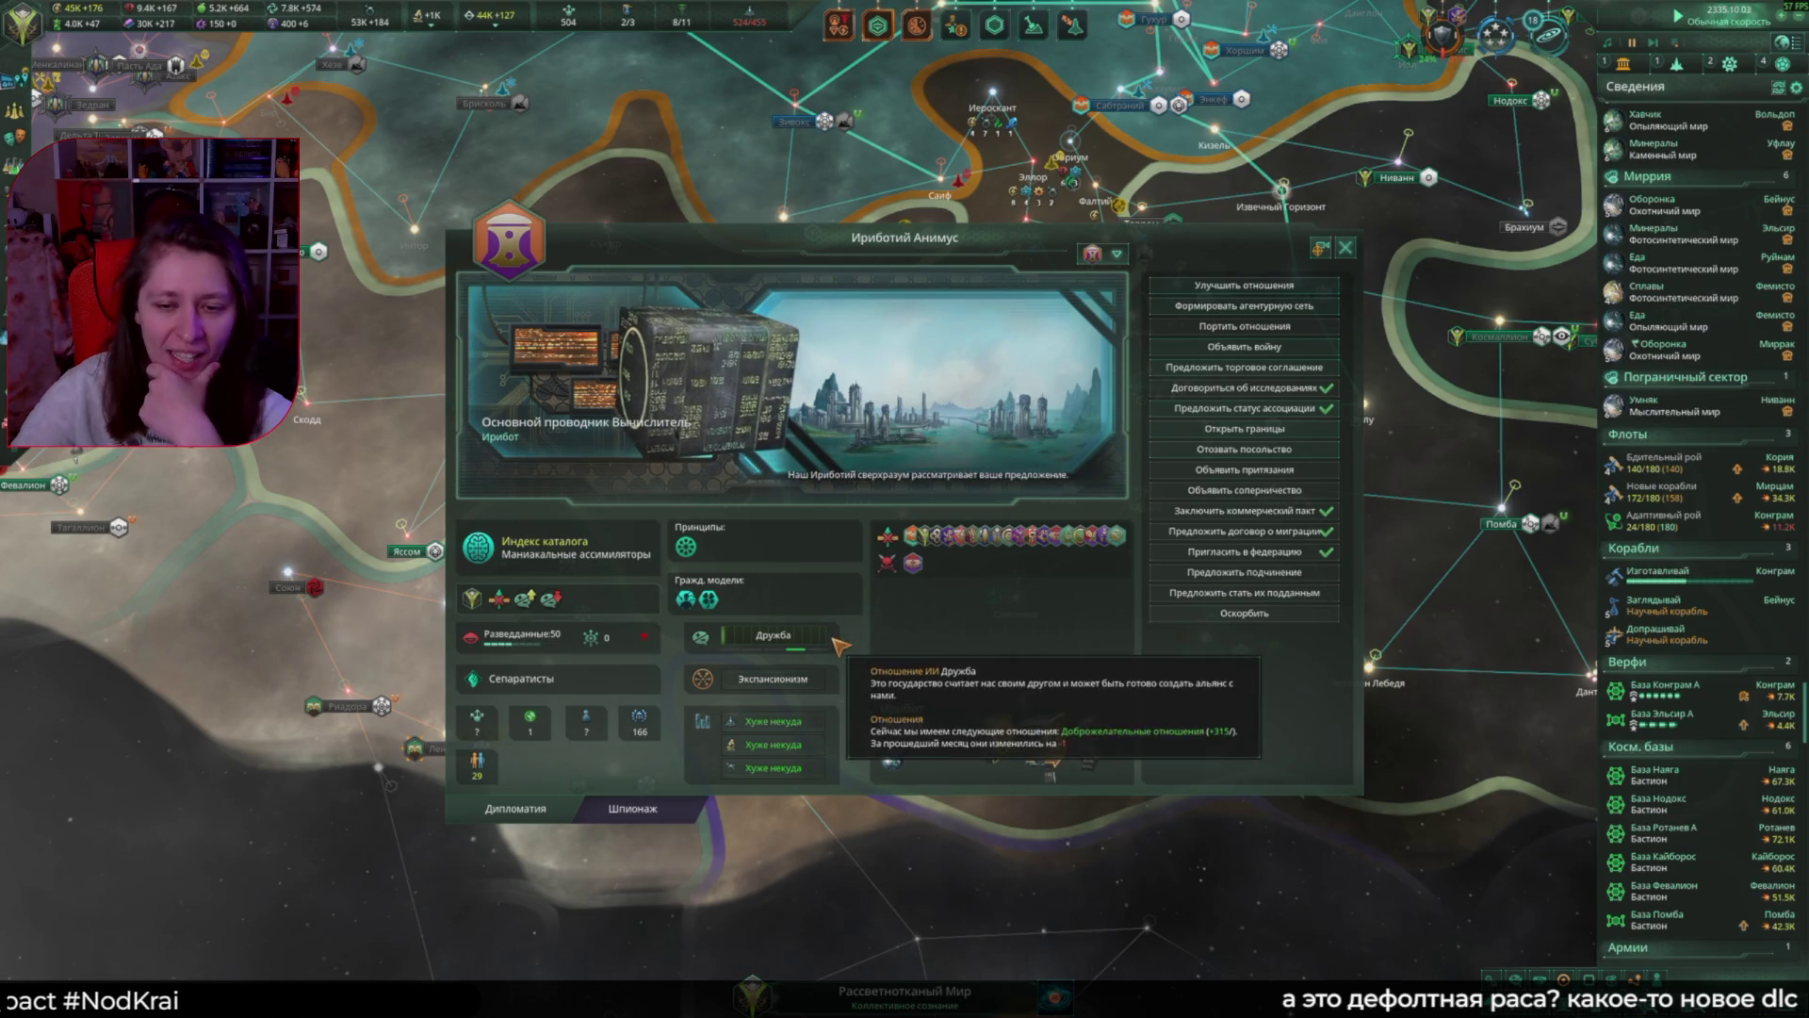
mouse_move(838, 644)
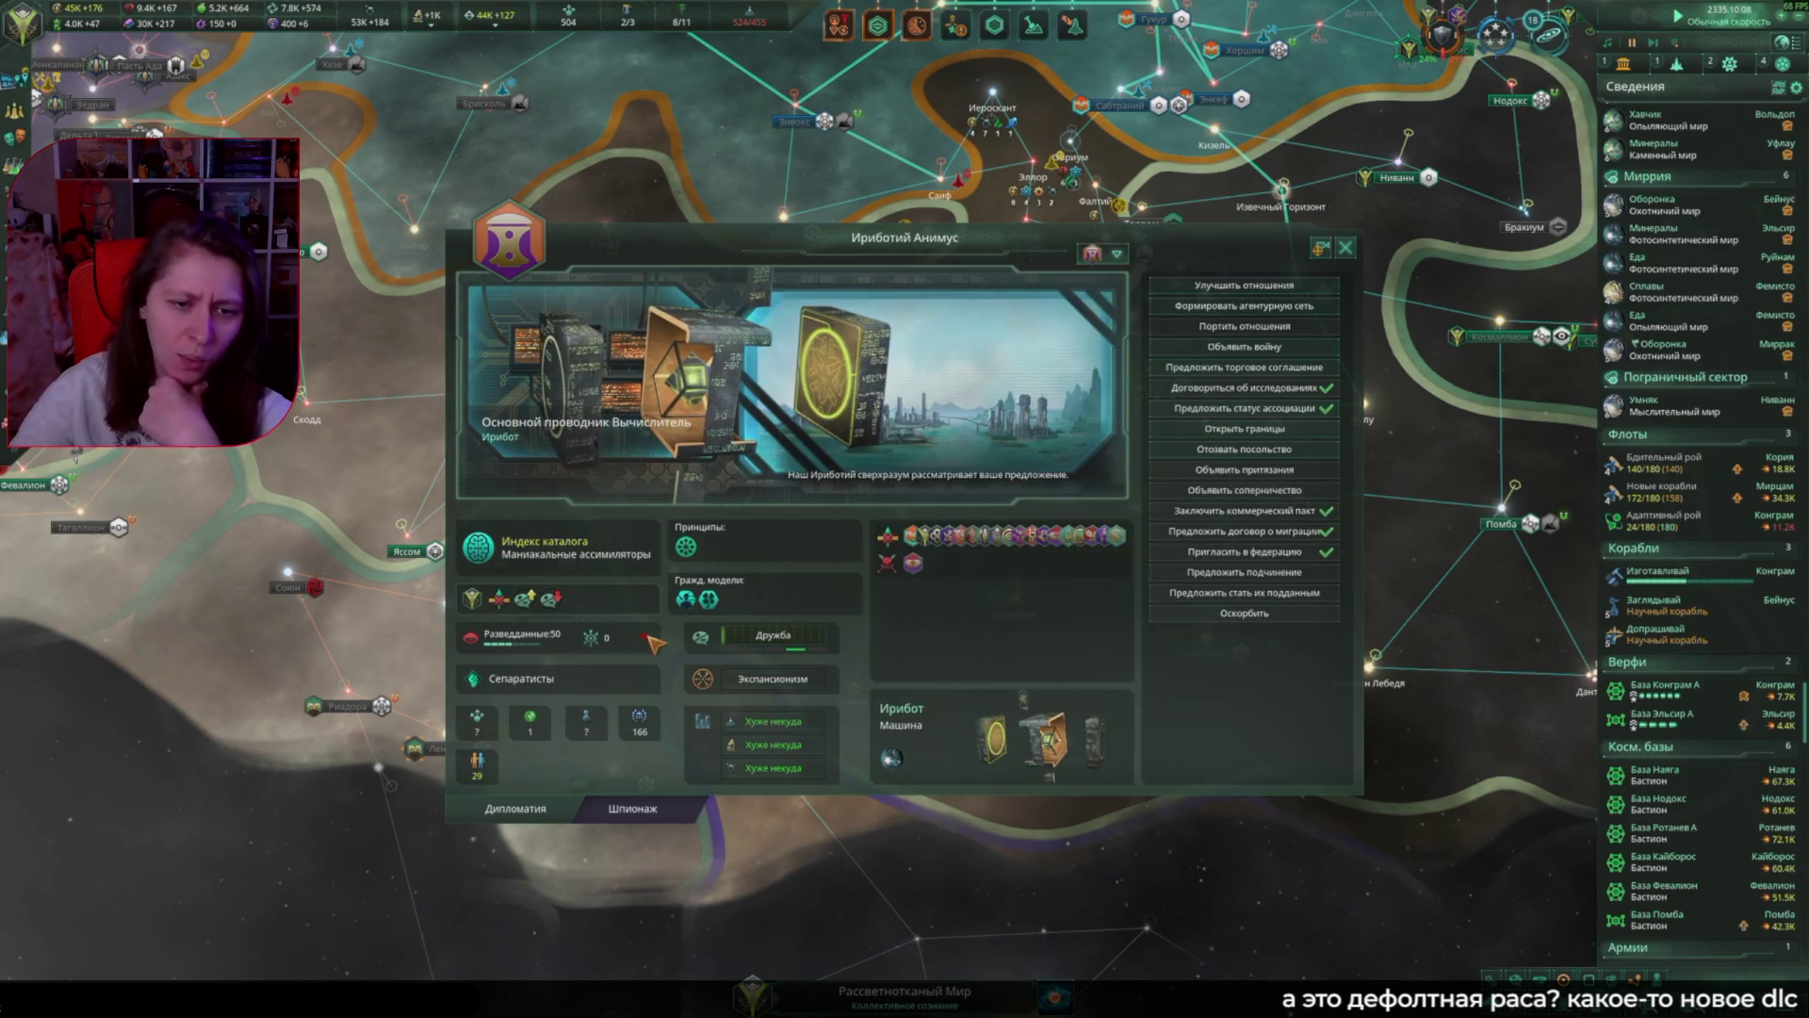
mouse_move(652, 642)
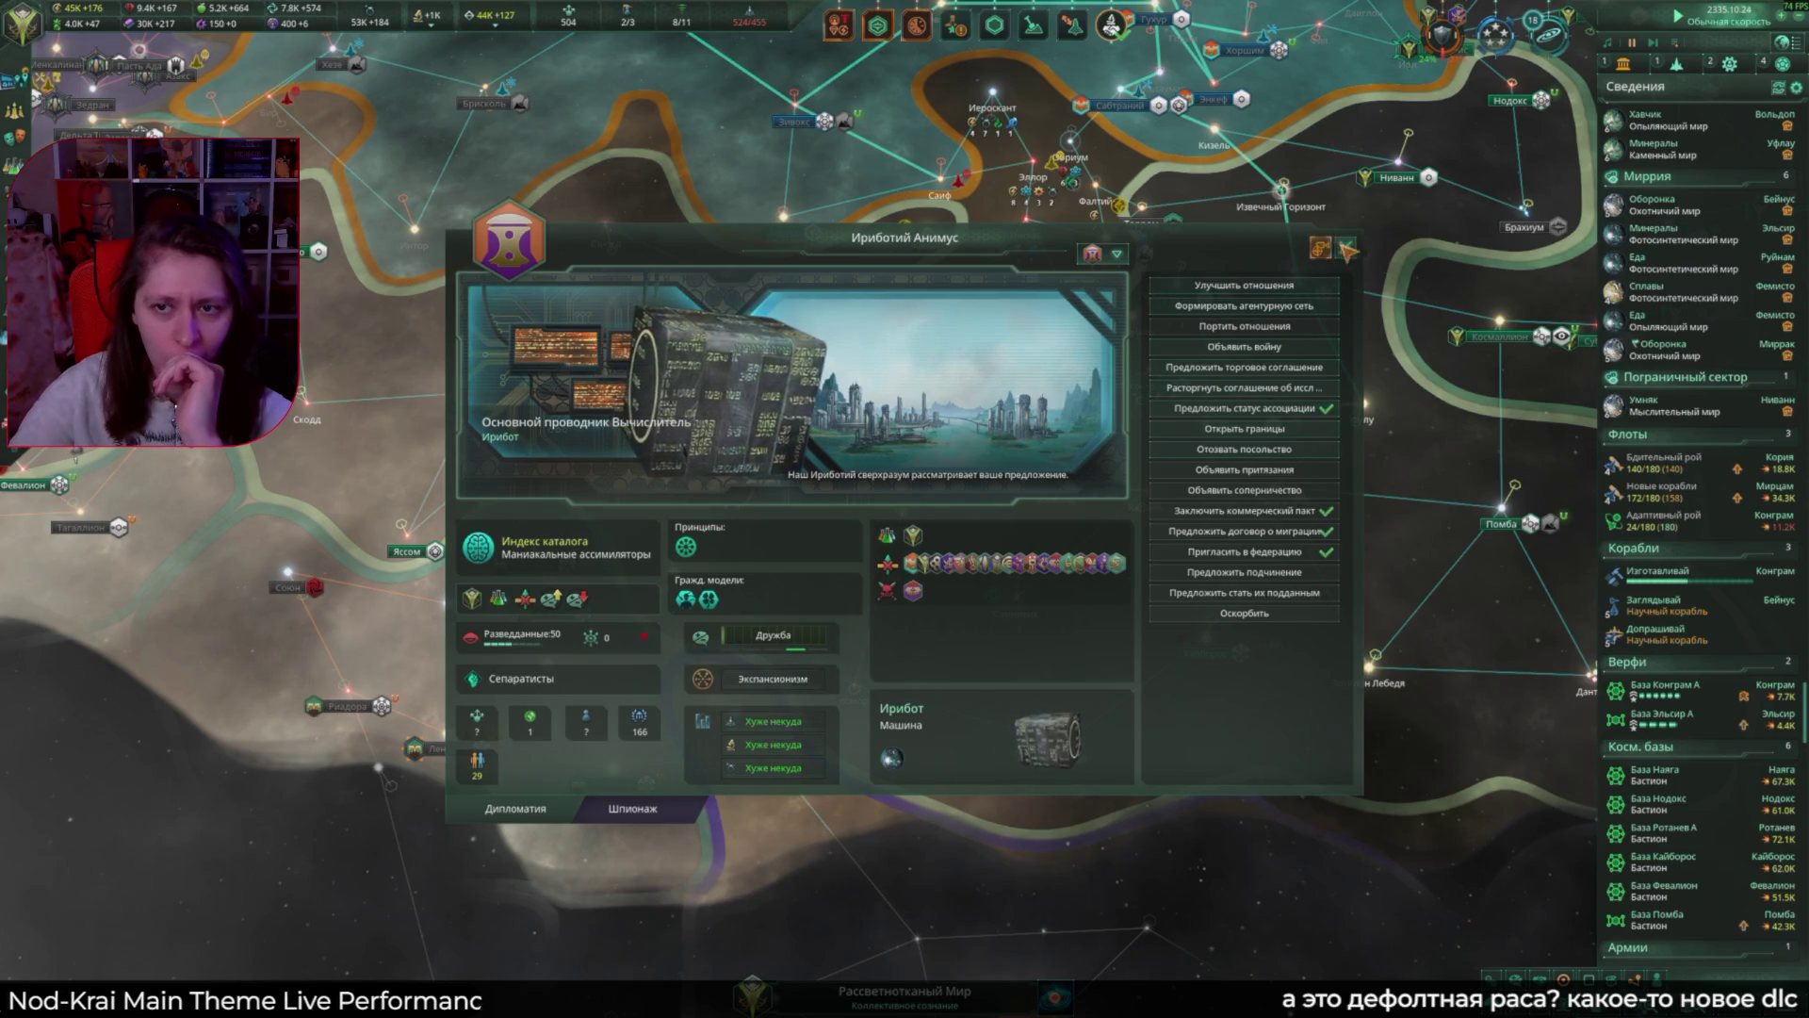
click(1348, 245)
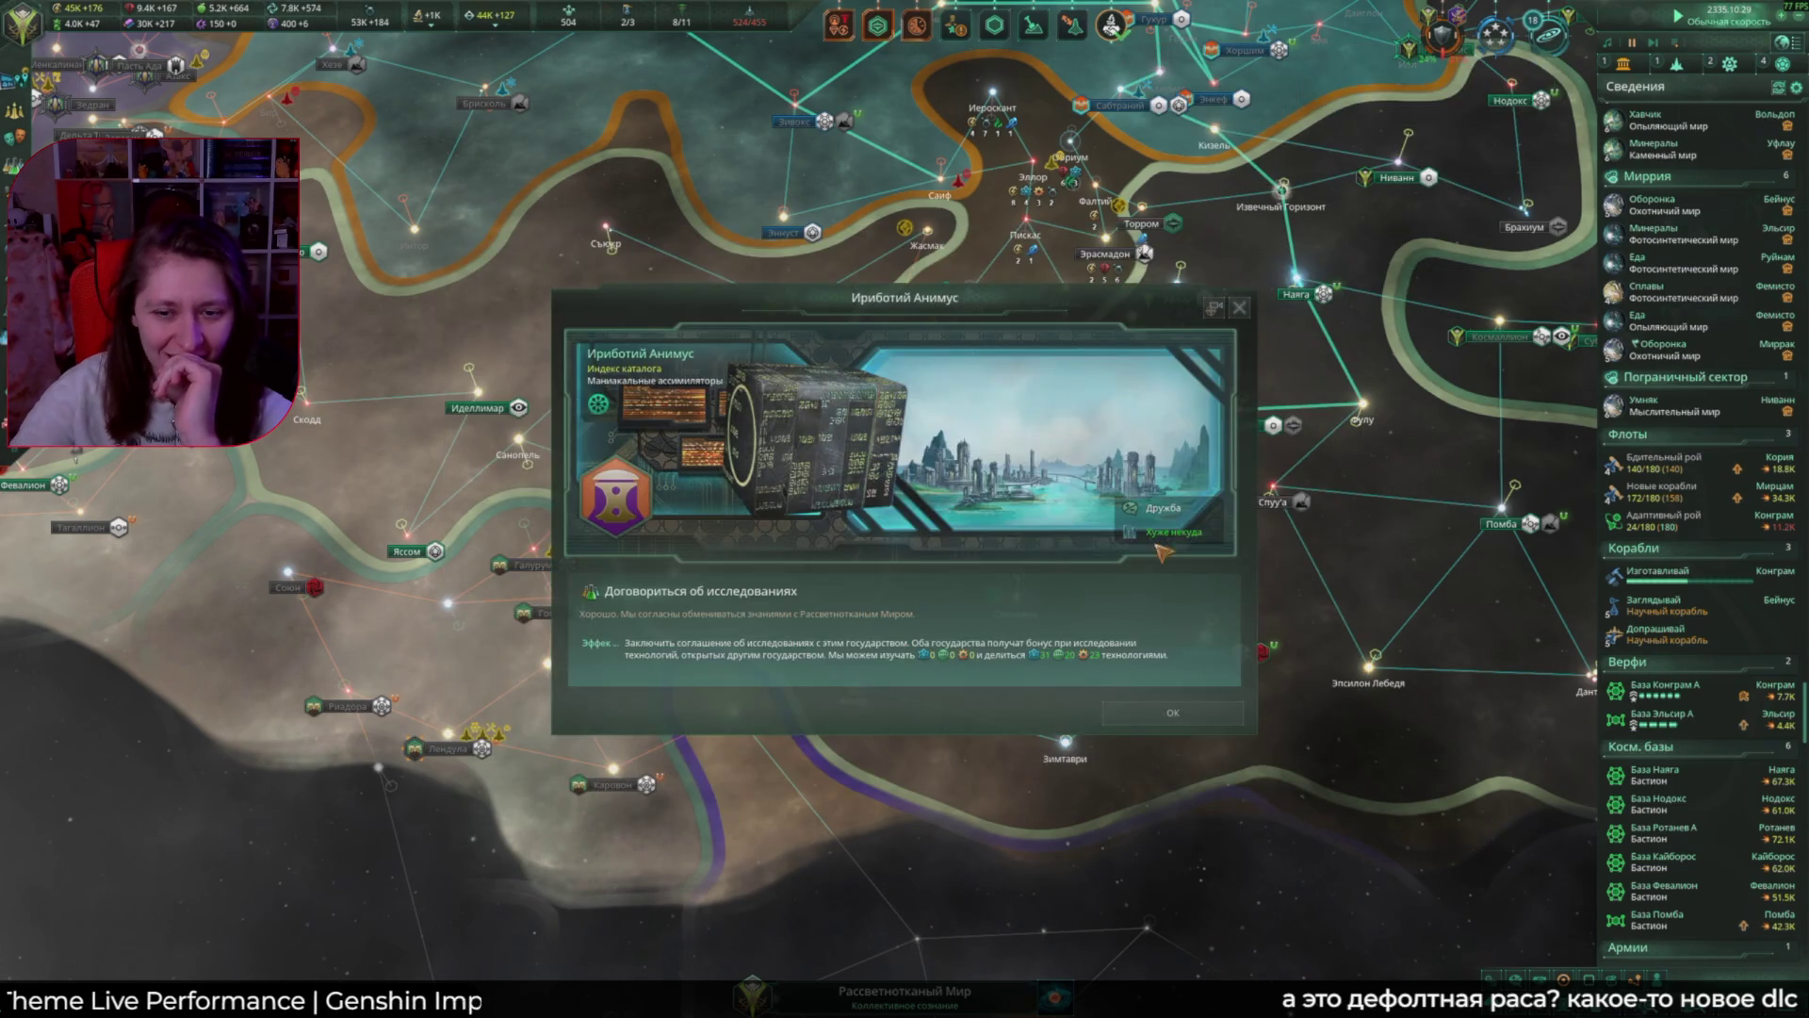
click(1167, 717)
Step: Recheck Ириботий Анимус diplomacy and dismiss the agreement acceptance message
scroll(835, 560, up, 5)
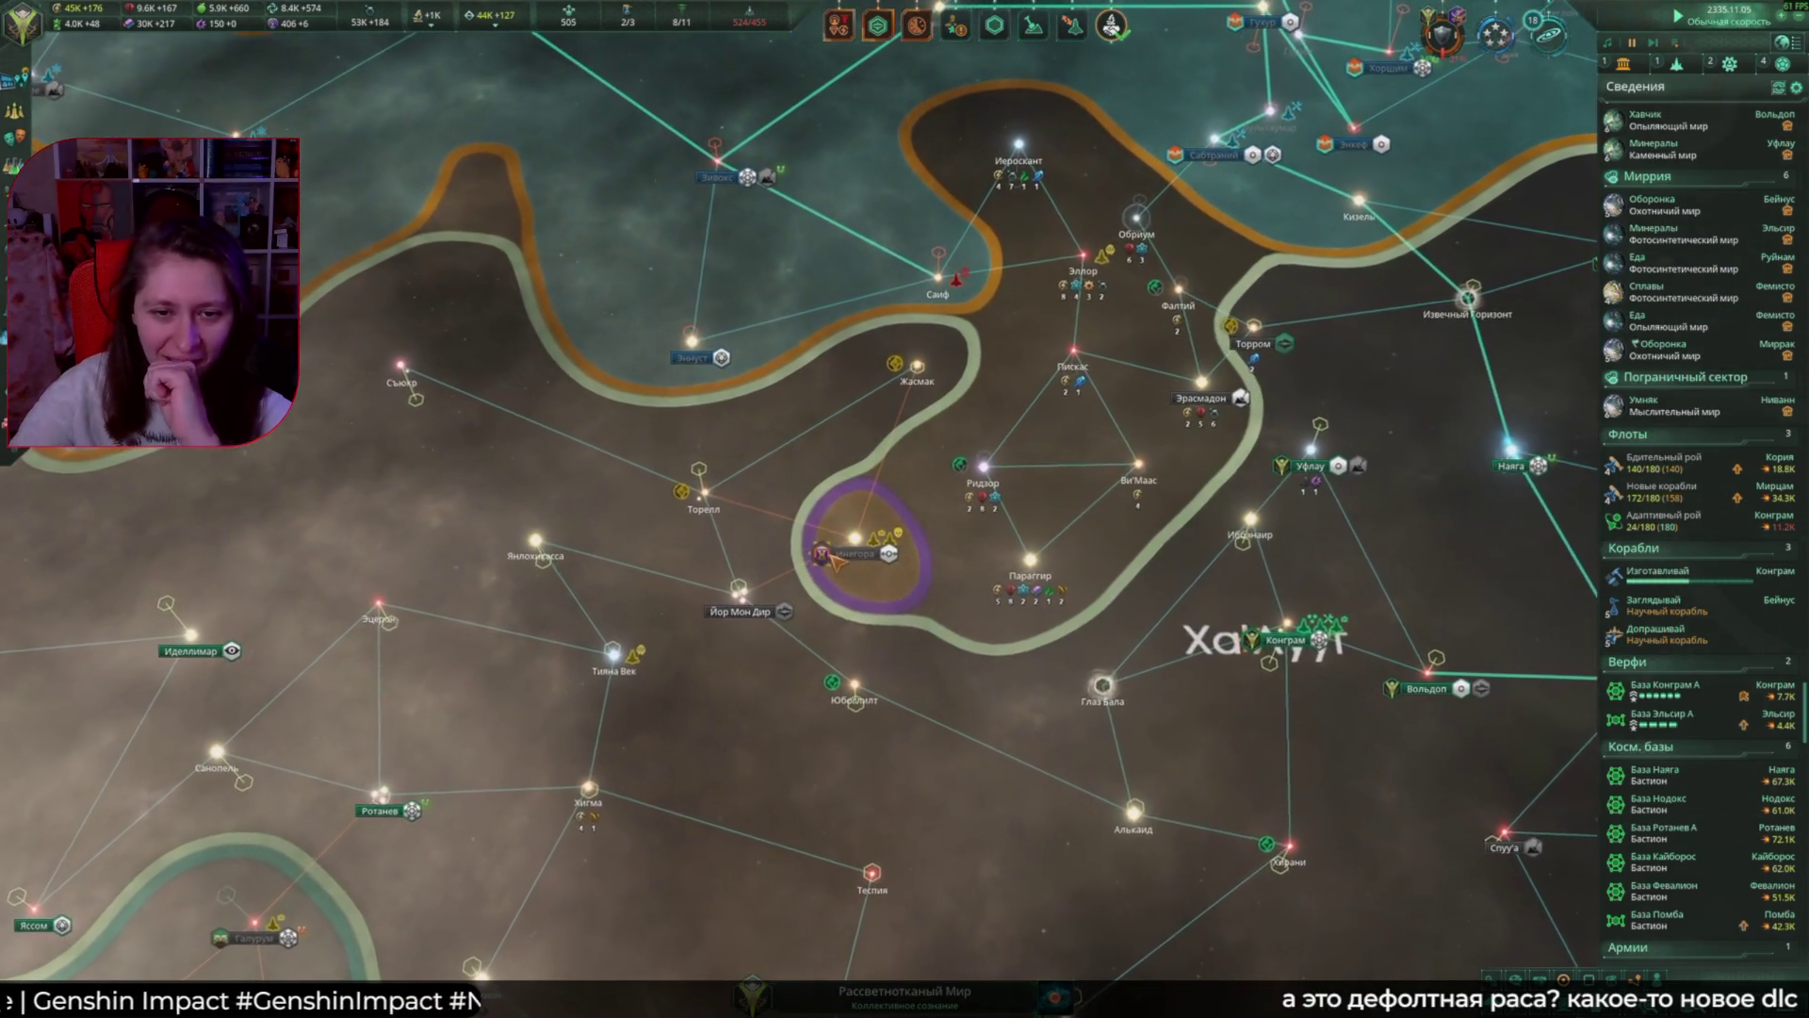
click(822, 554)
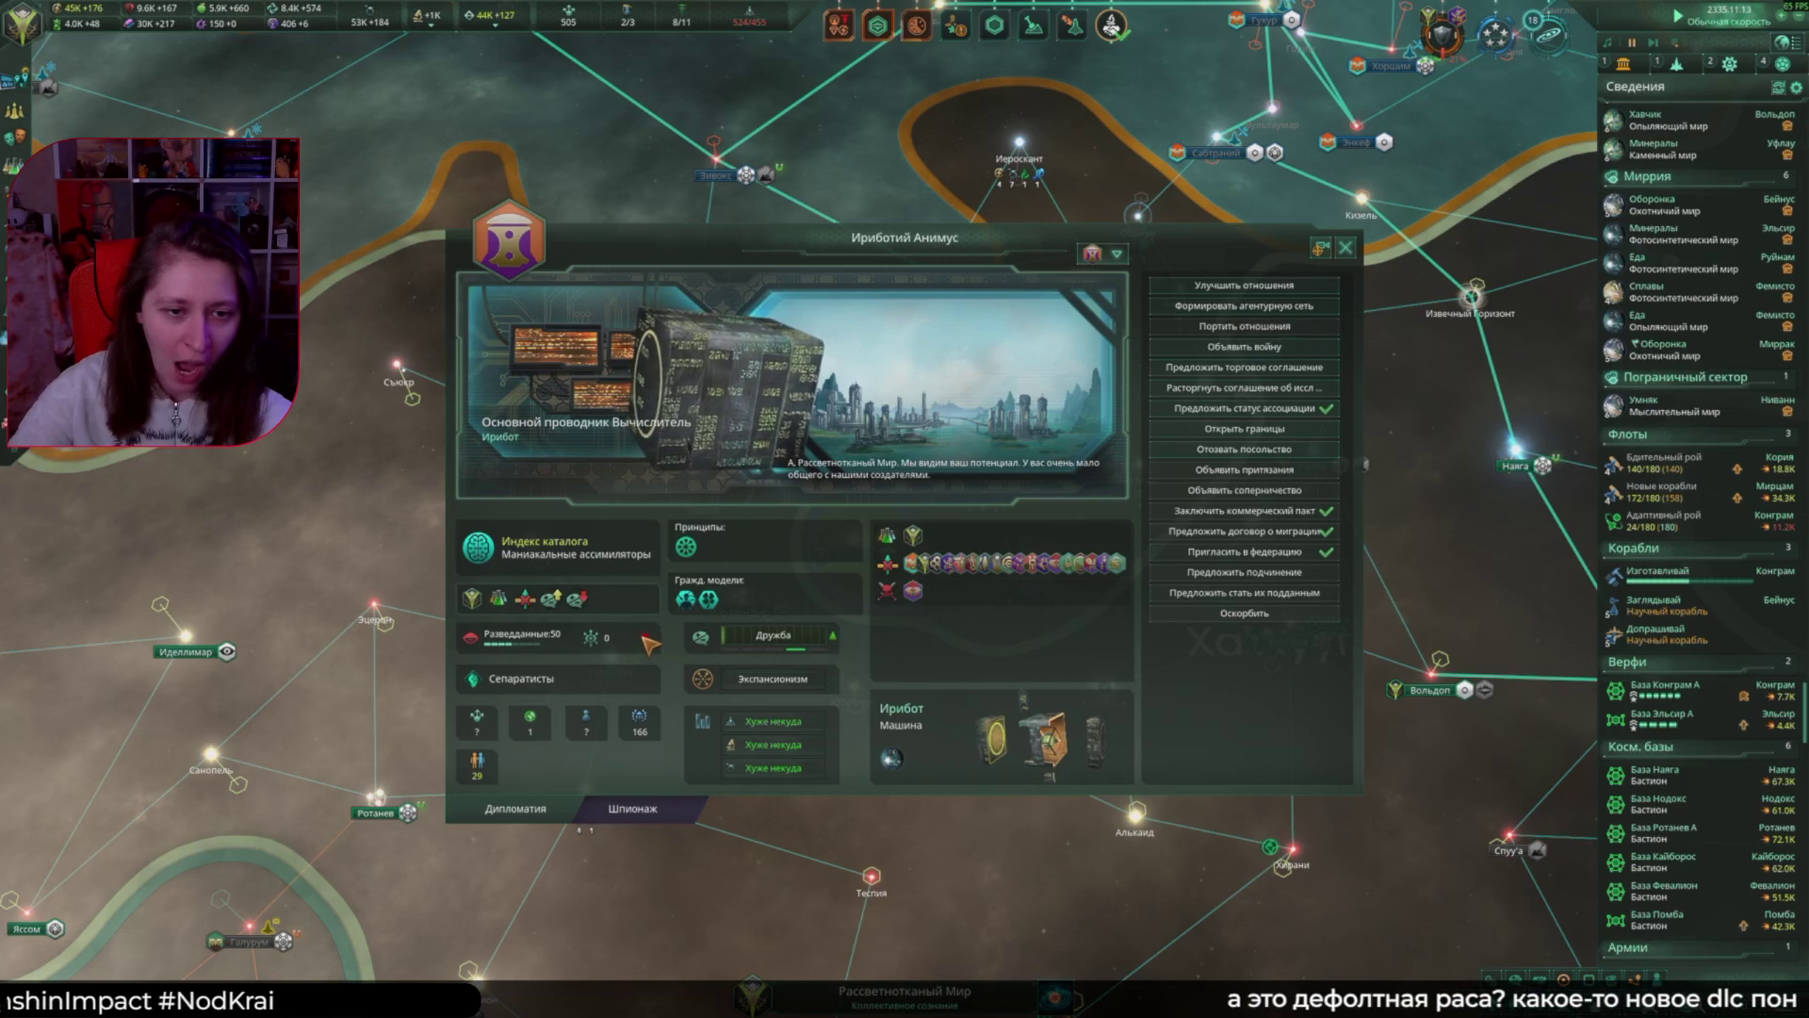
mouse_move(584, 611)
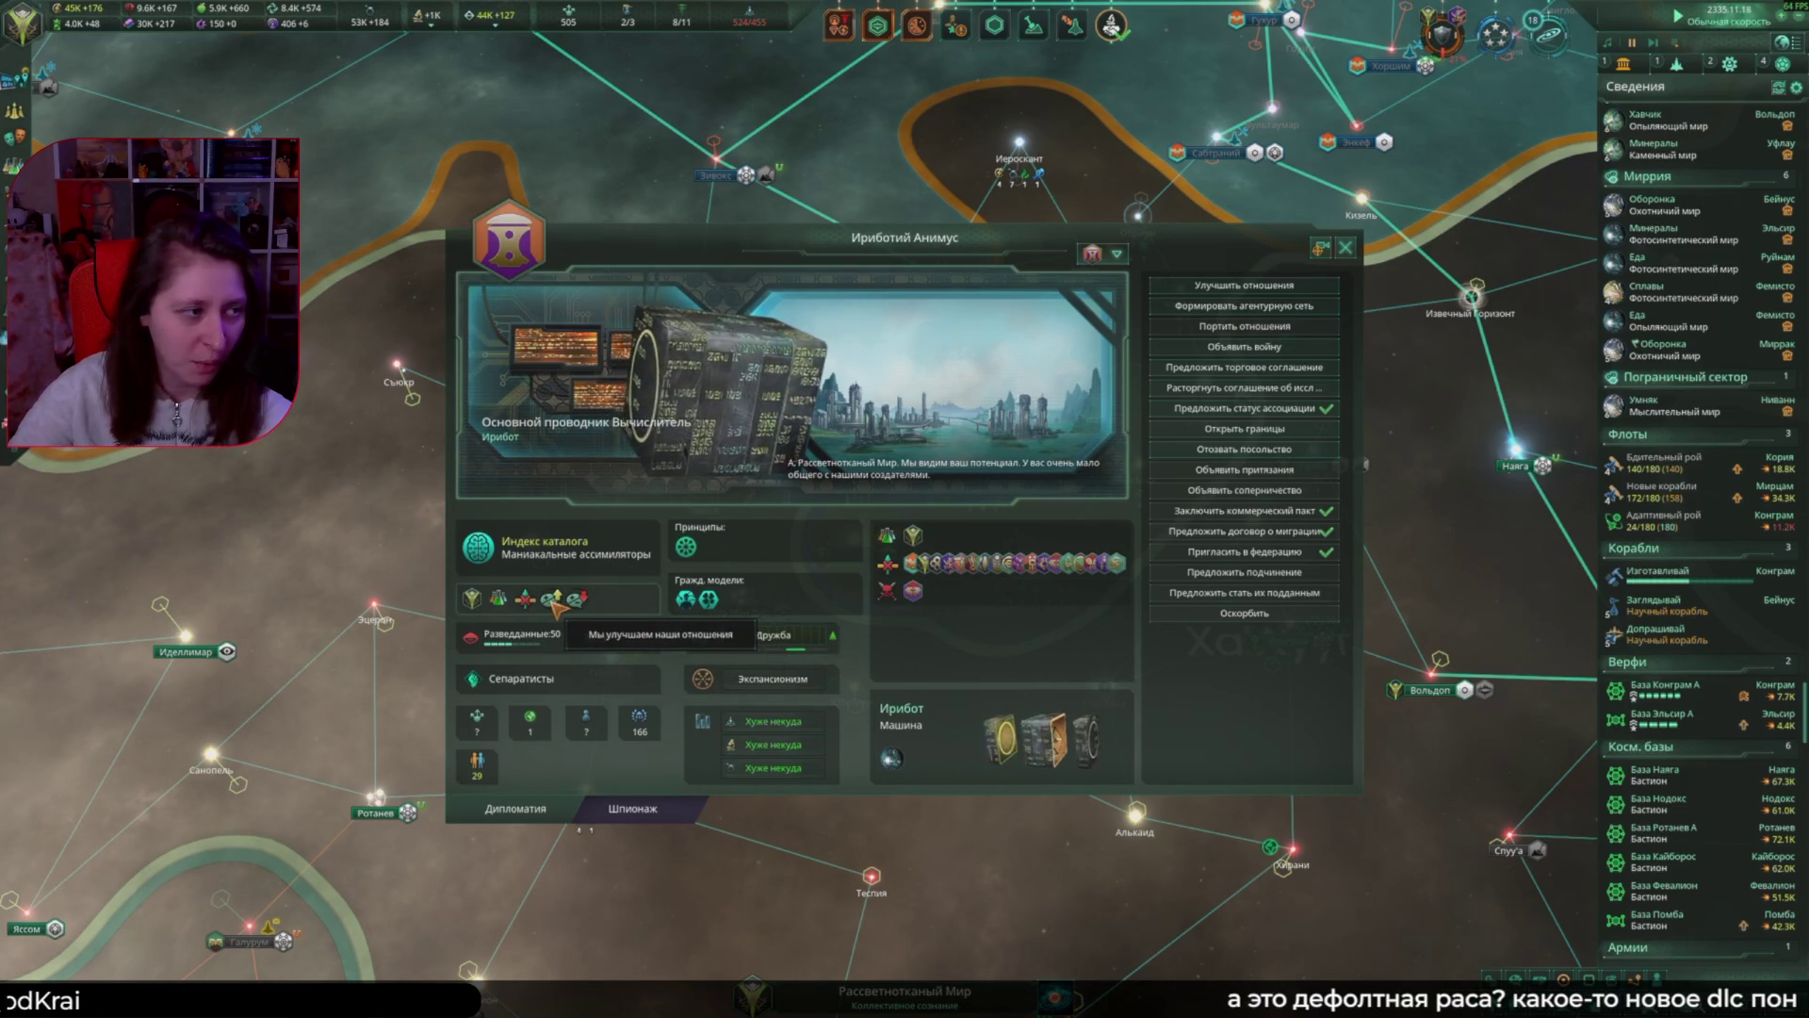
click(1352, 248)
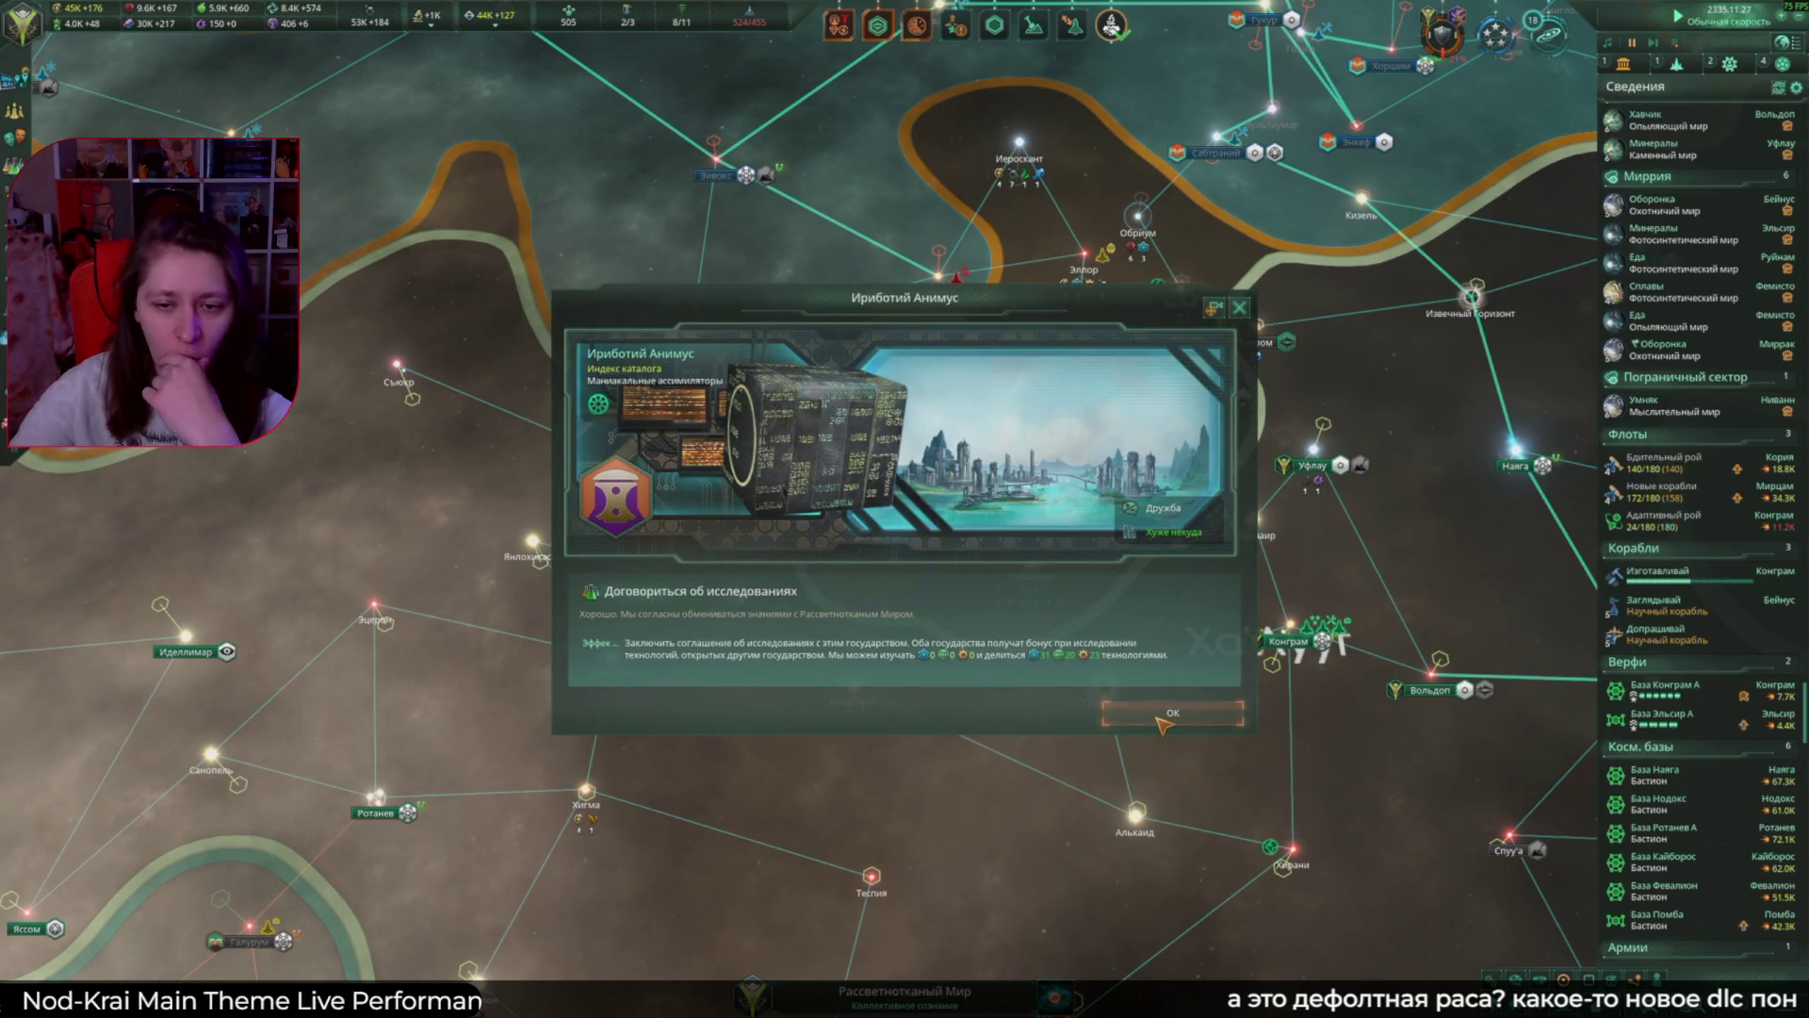
click(1165, 716)
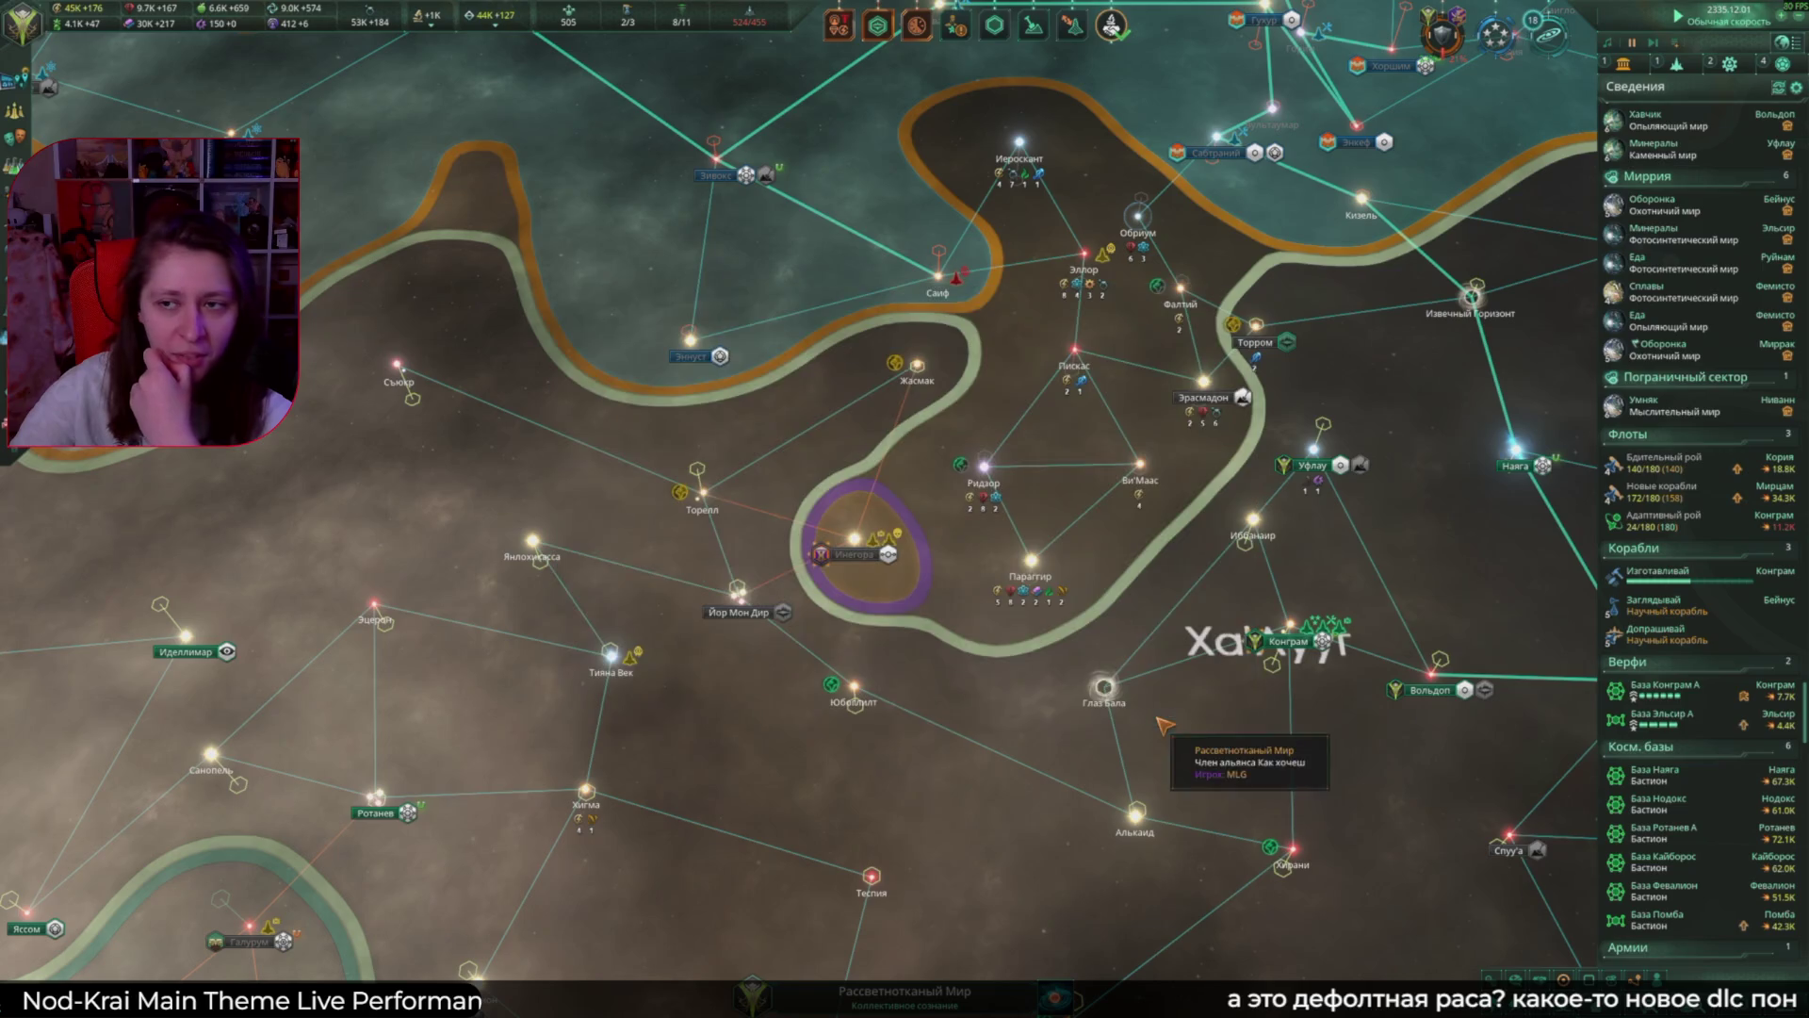
Step: Review Умняк's planet decisions, then return to the galaxy map
click(1654, 407)
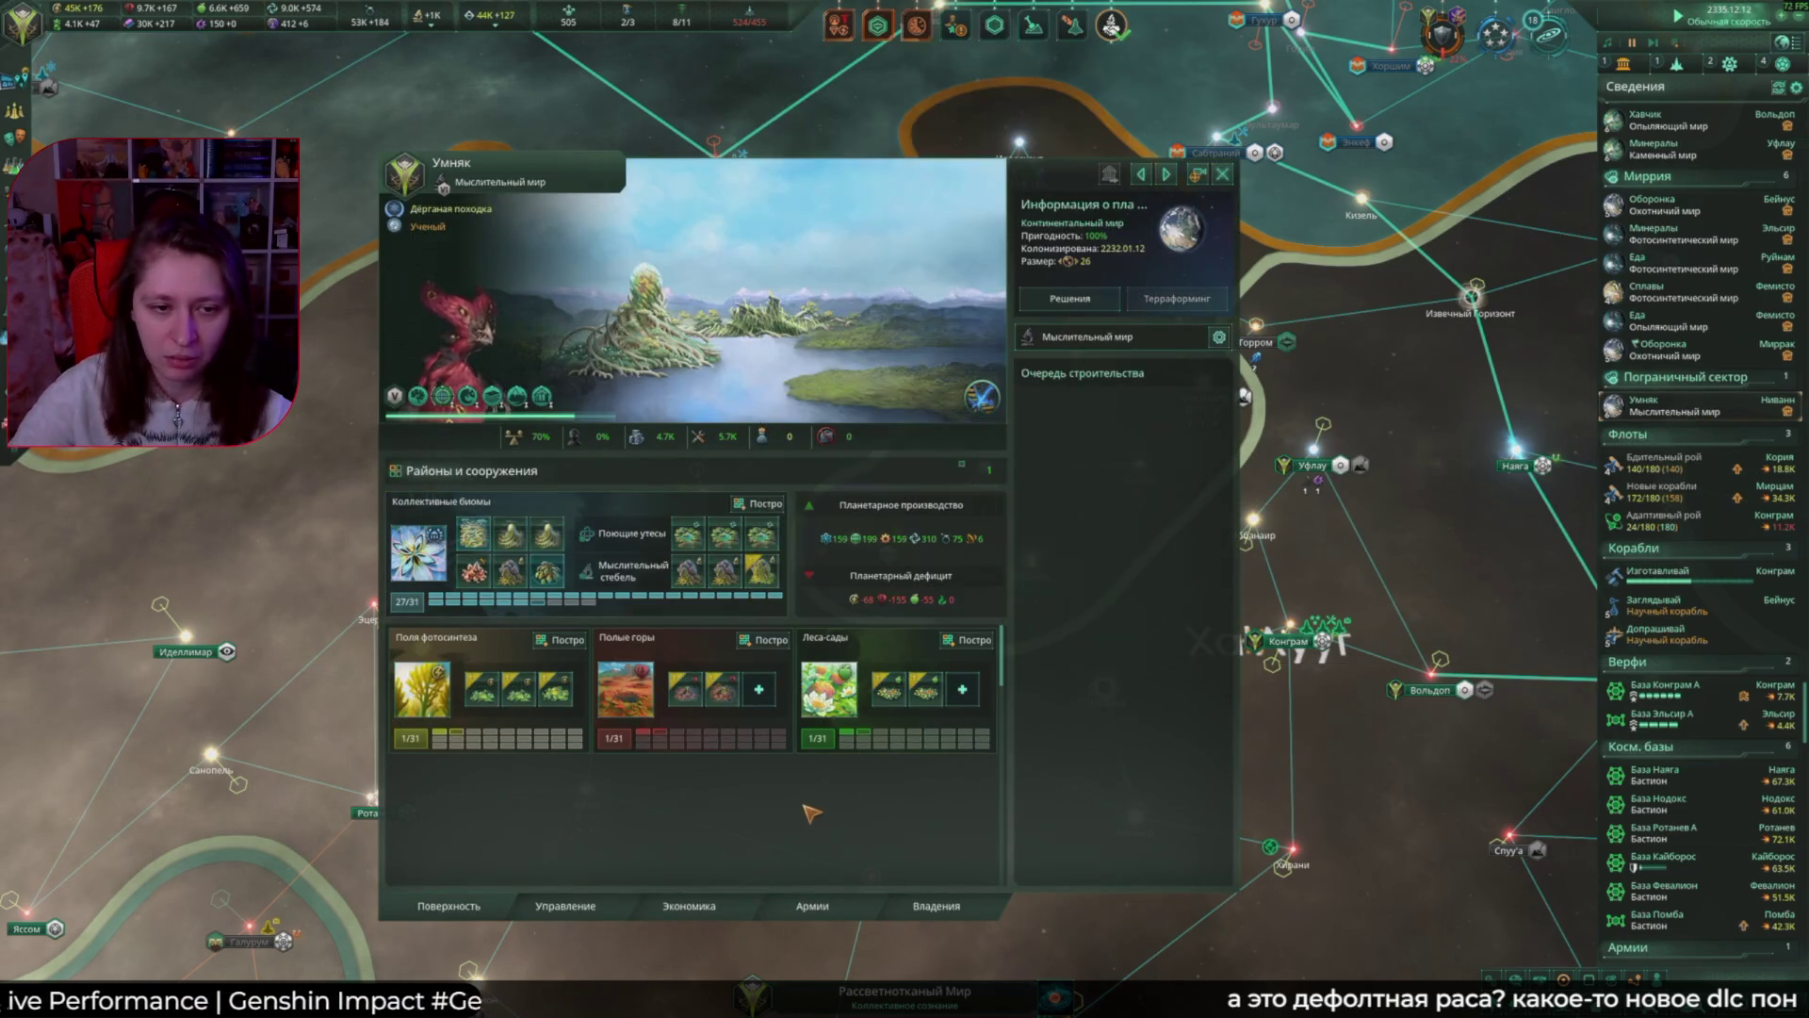
click(1070, 298)
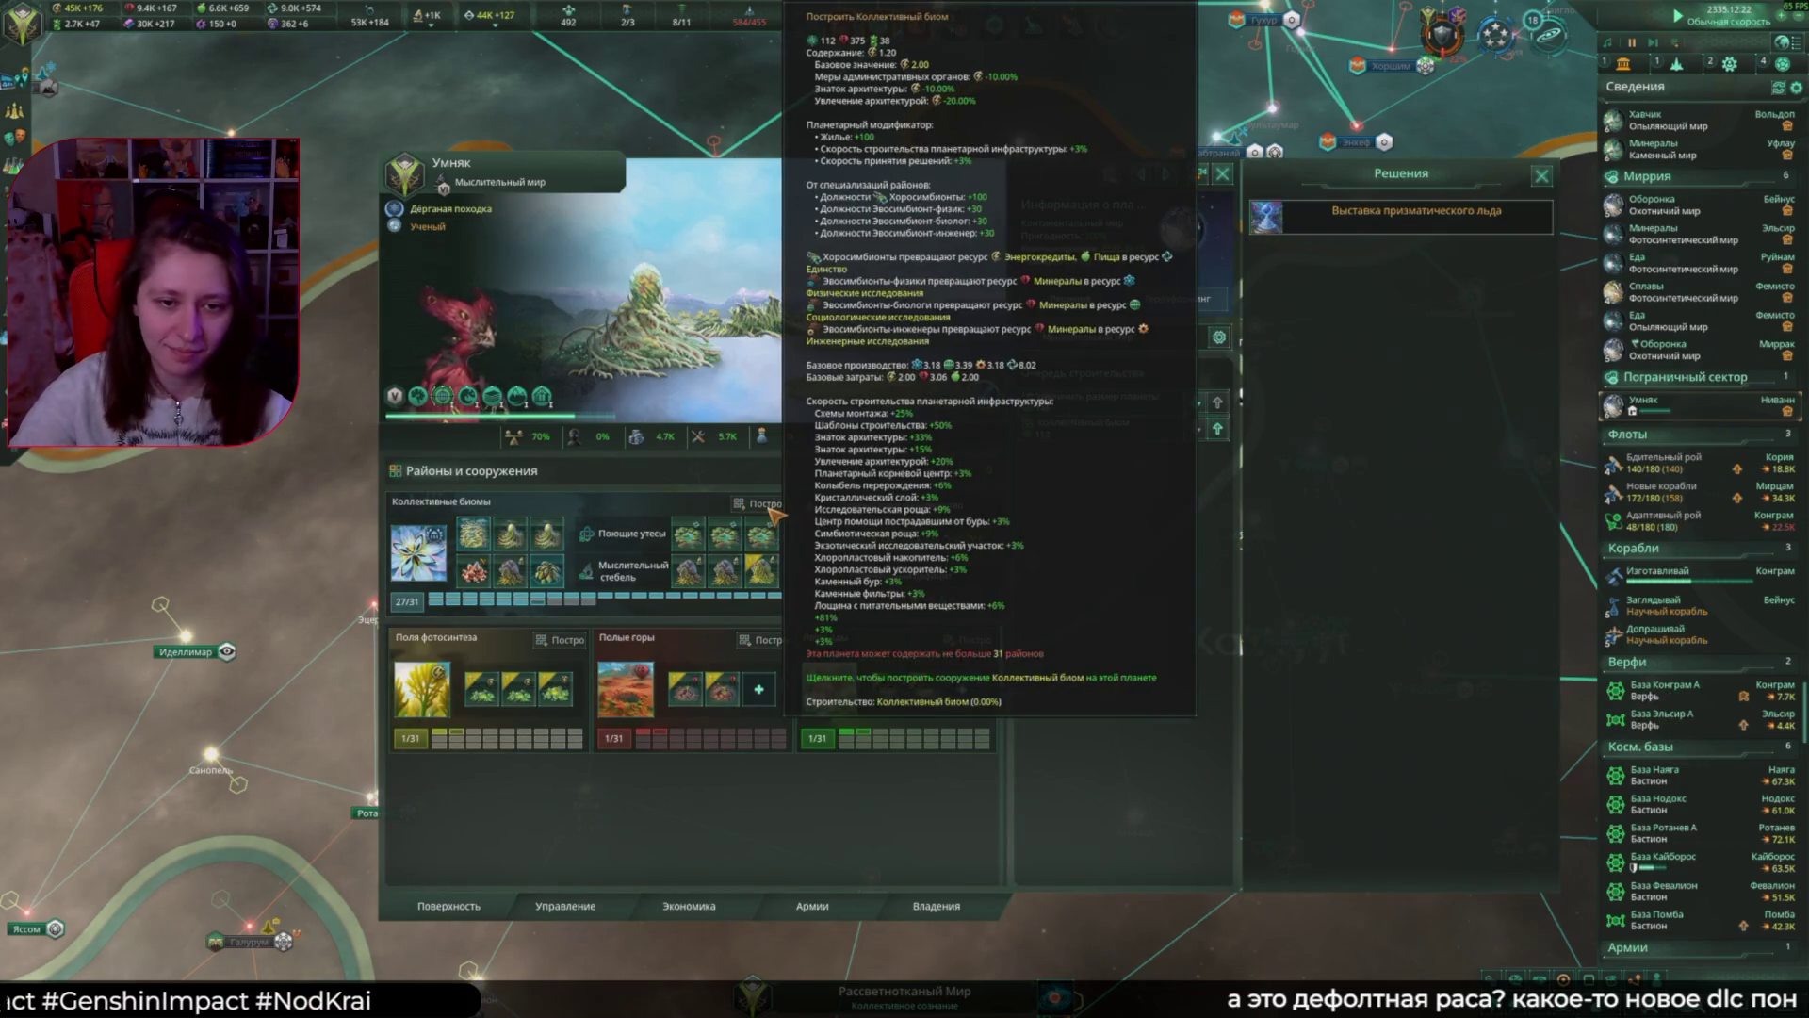
click(1222, 174)
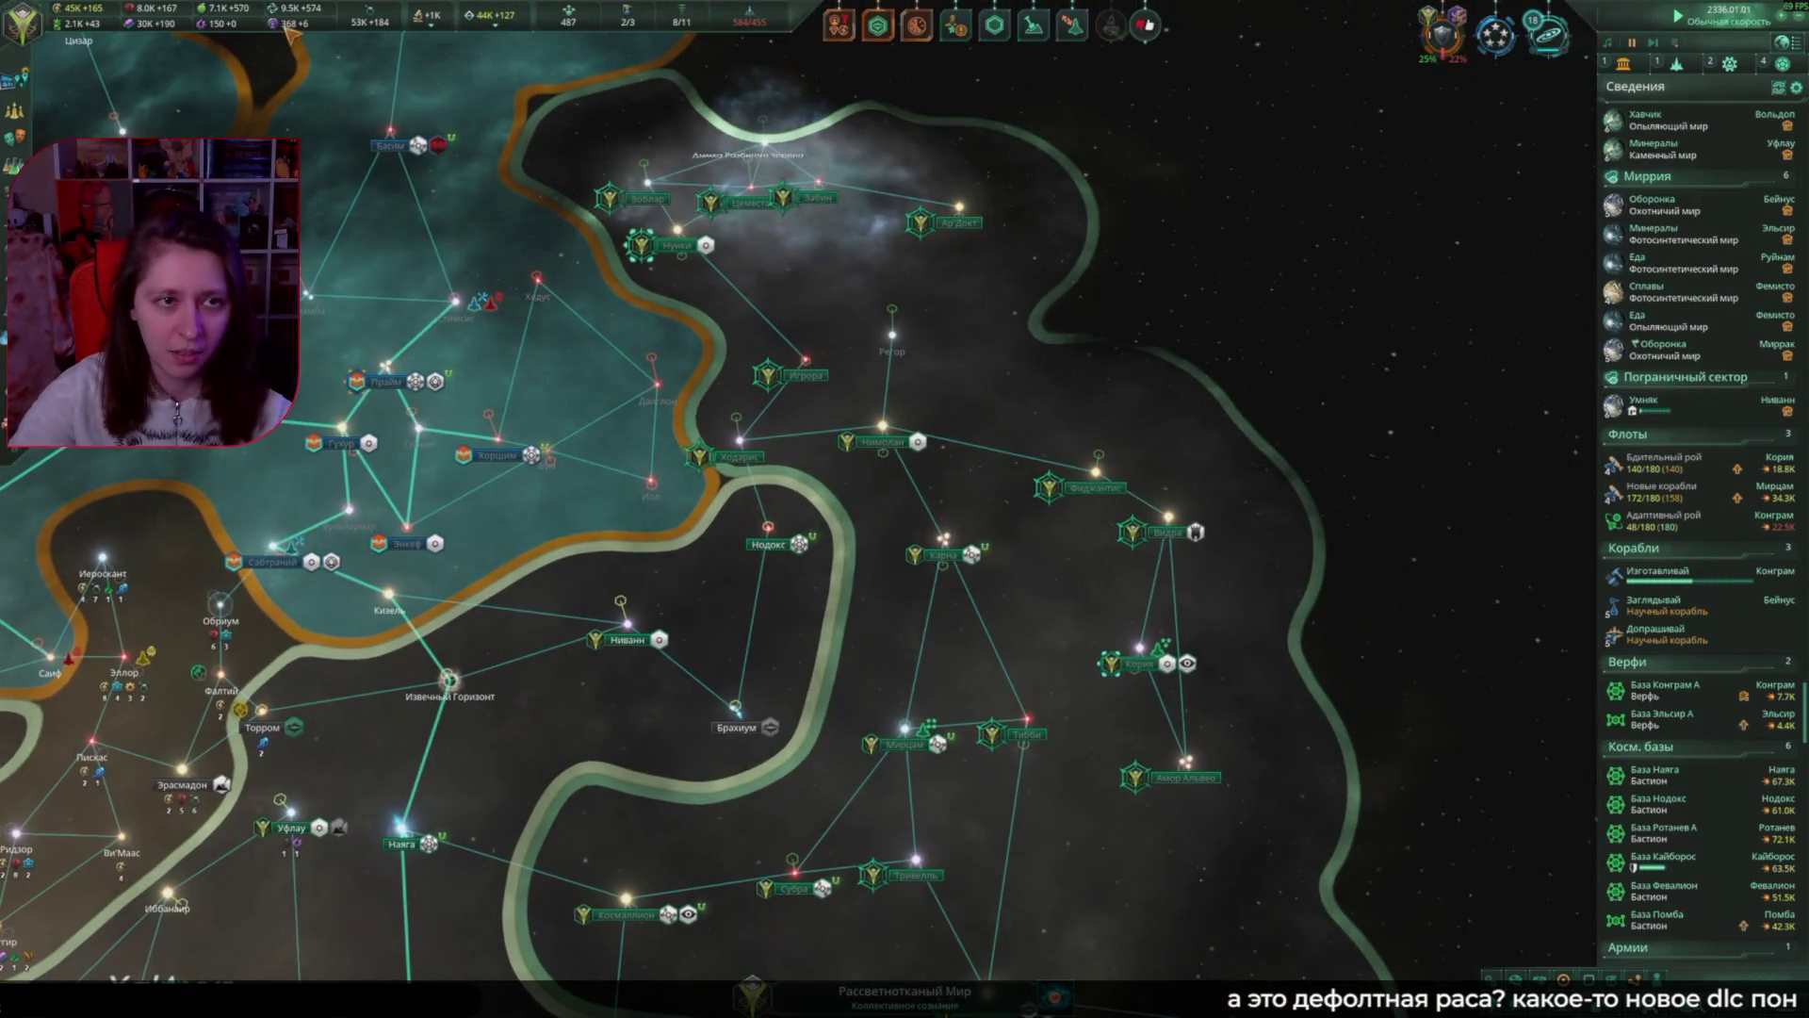
Step: Queue territorial claims on the Игрора and Ар'Докт systems
click(287, 28)
scroll(1095, 640, up, 5)
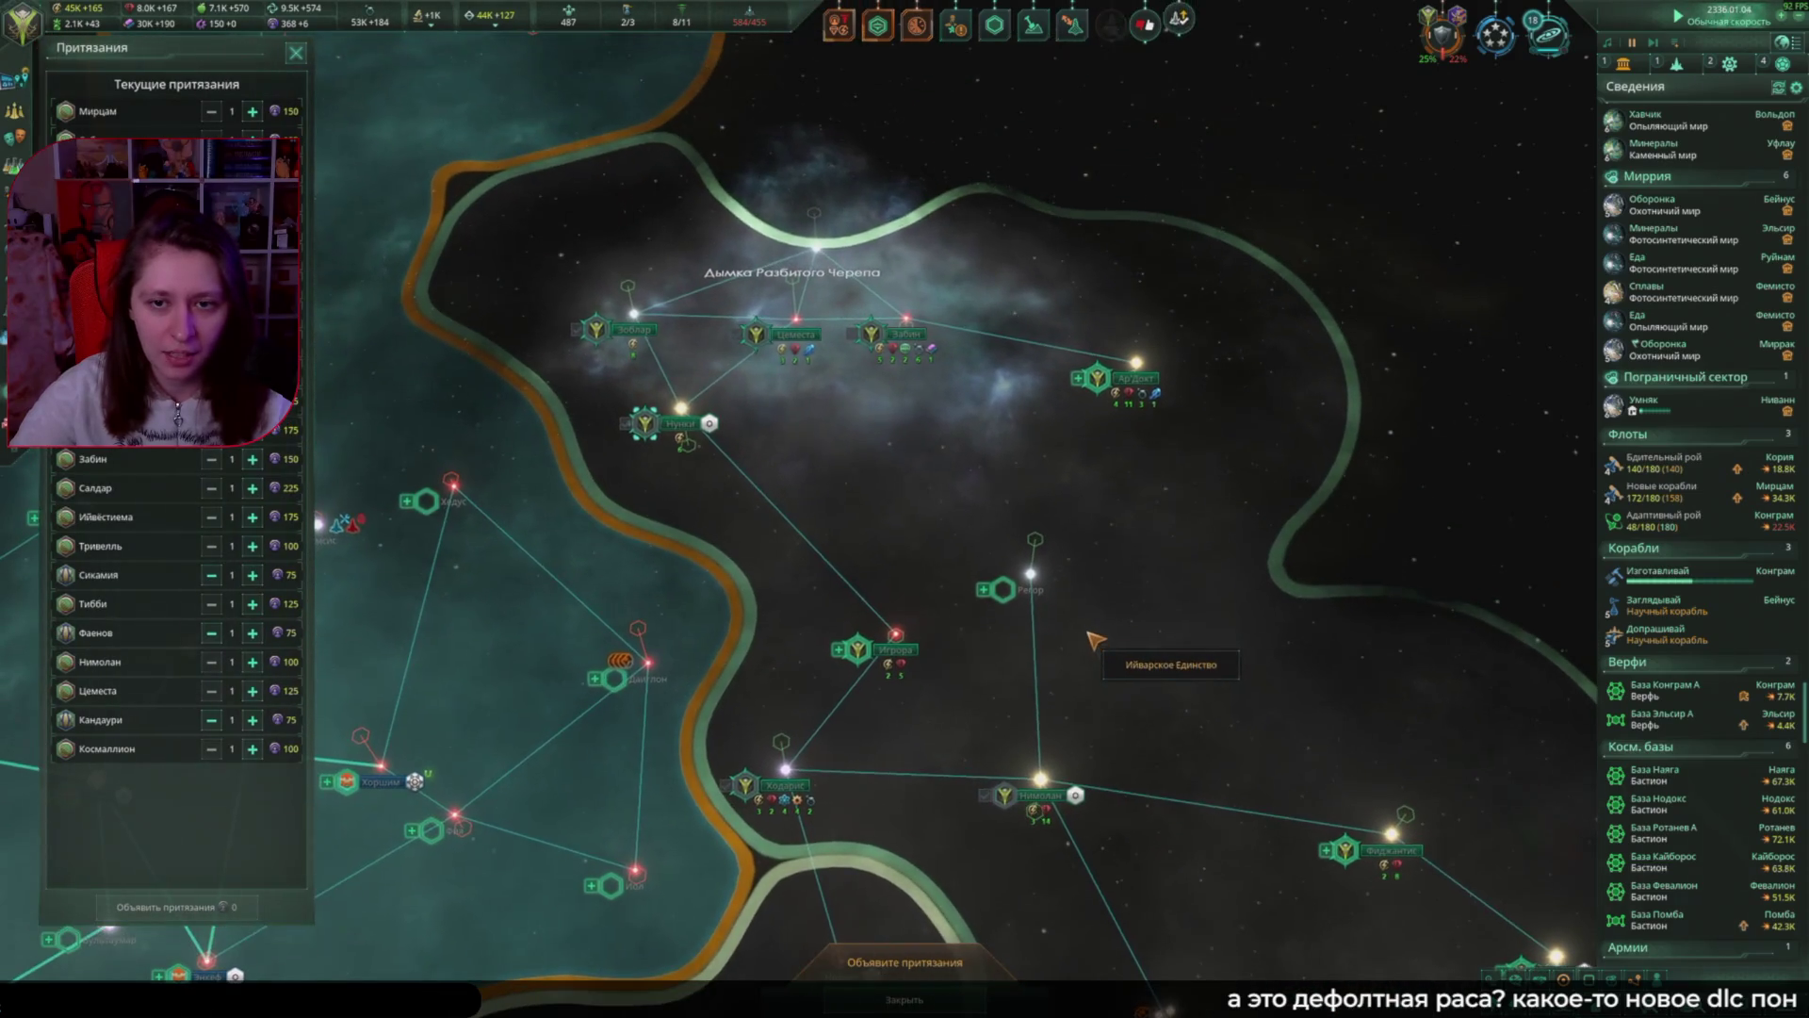
mouse_move(1115, 379)
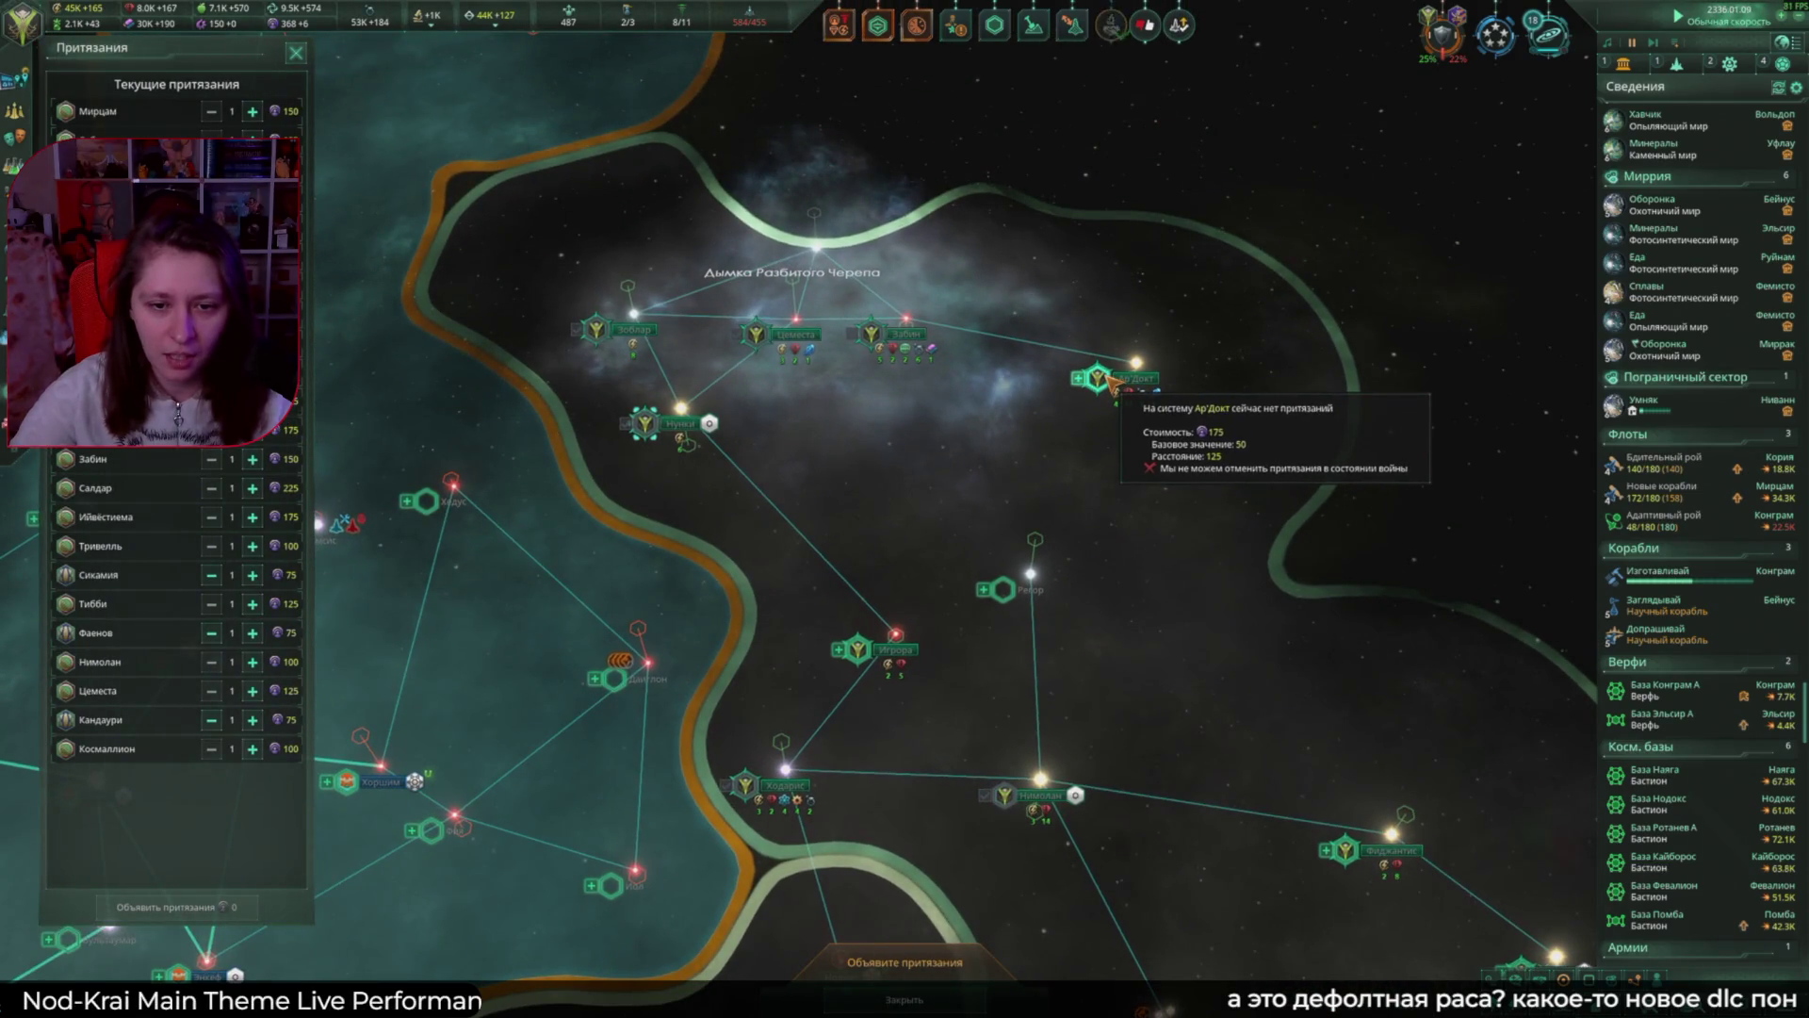
click(838, 649)
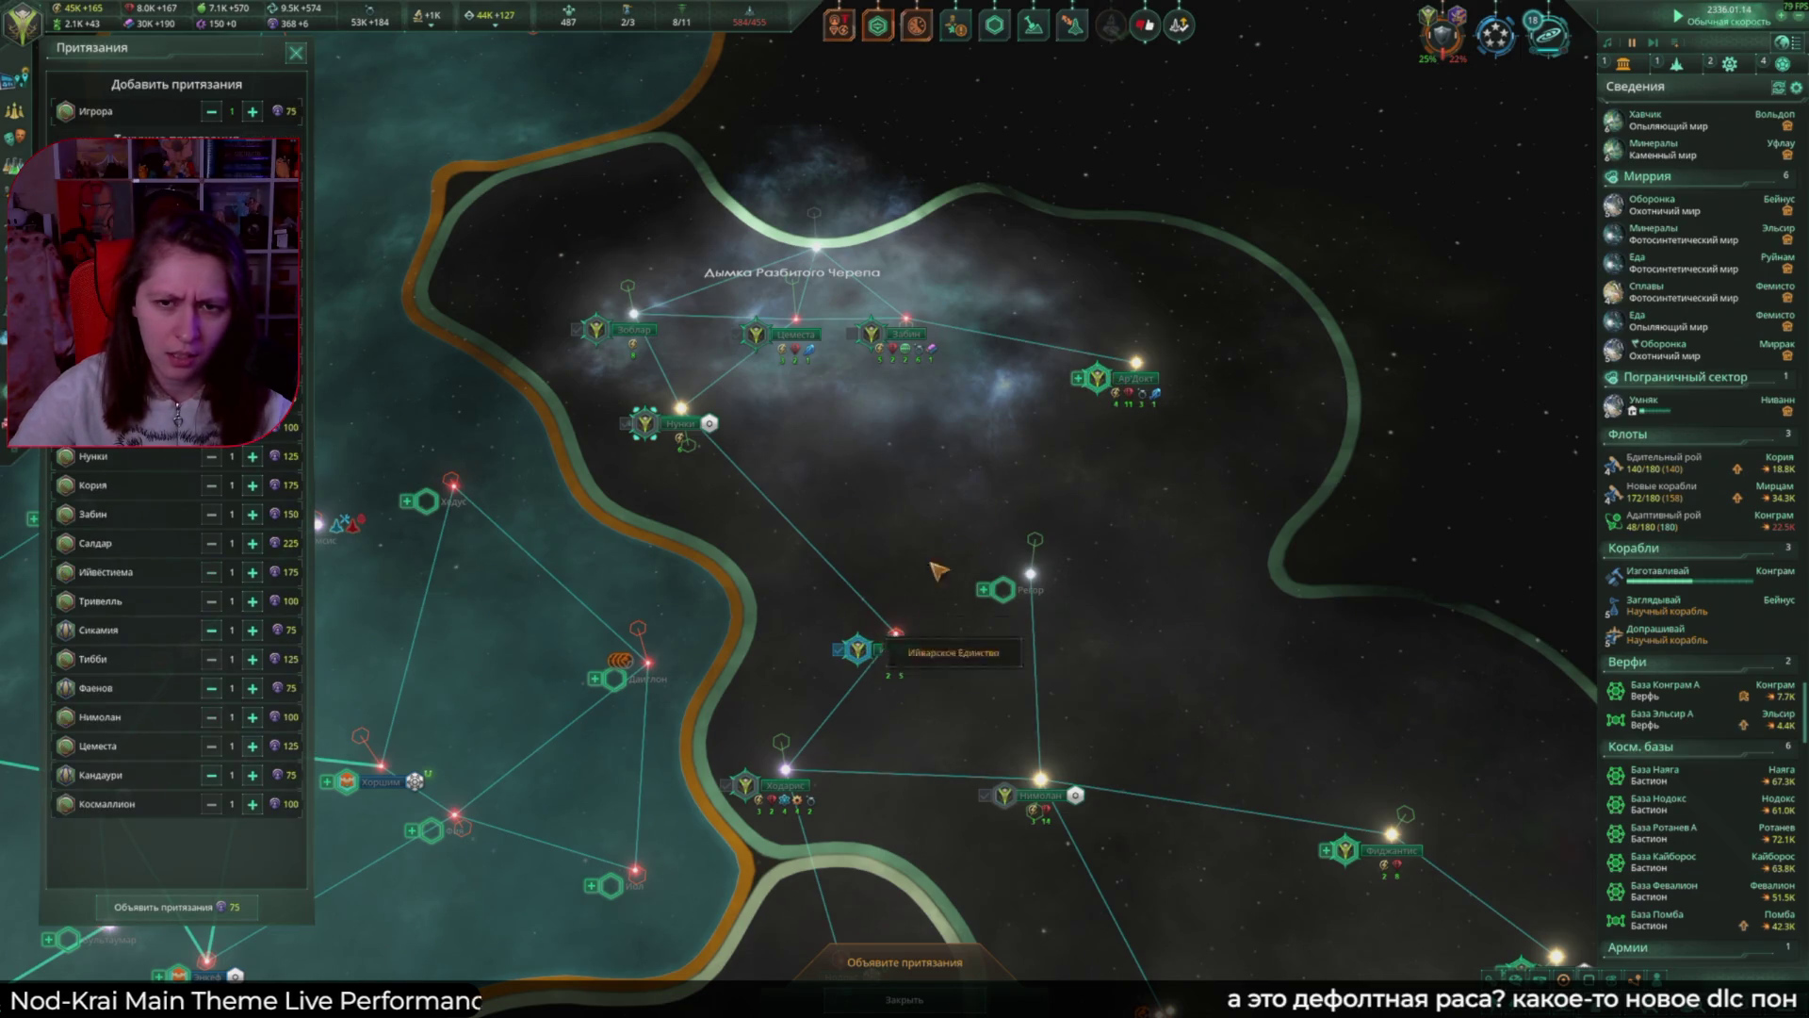
click(1096, 378)
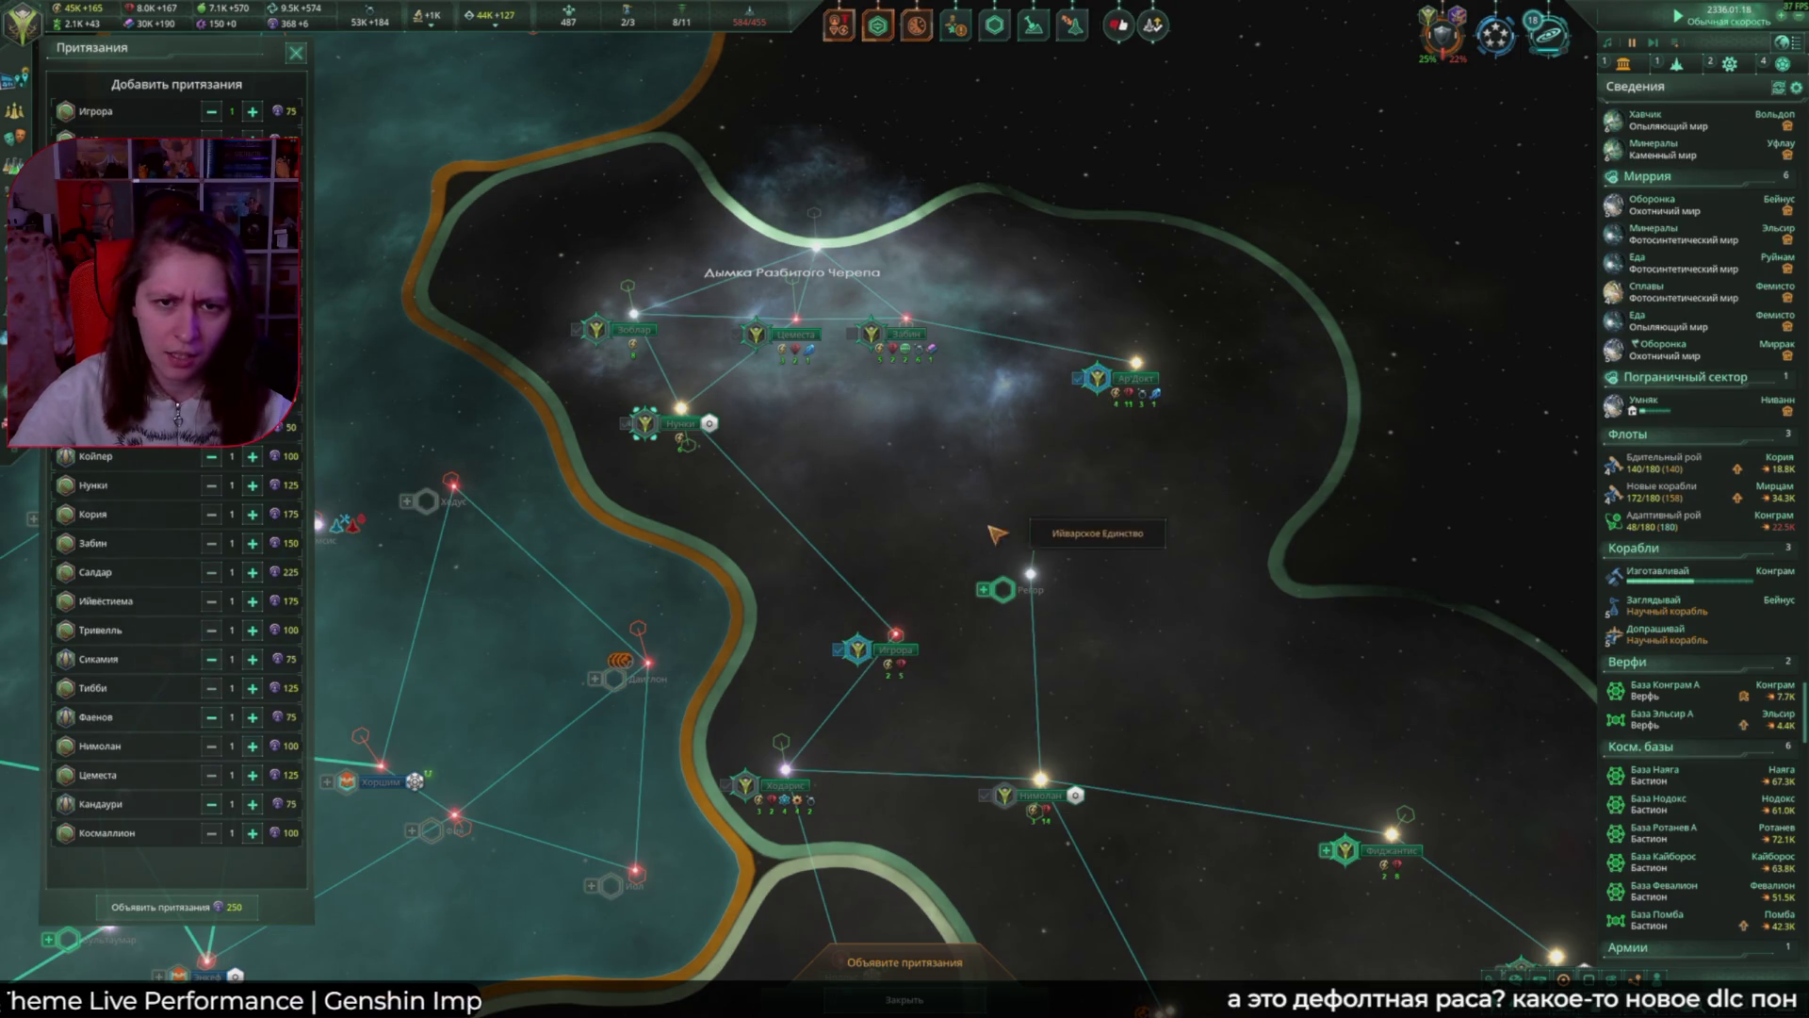
drag(937, 490, 938, 229)
Step: Declare all queued claims and survey the wider territory on the map
mouse_move(831, 550)
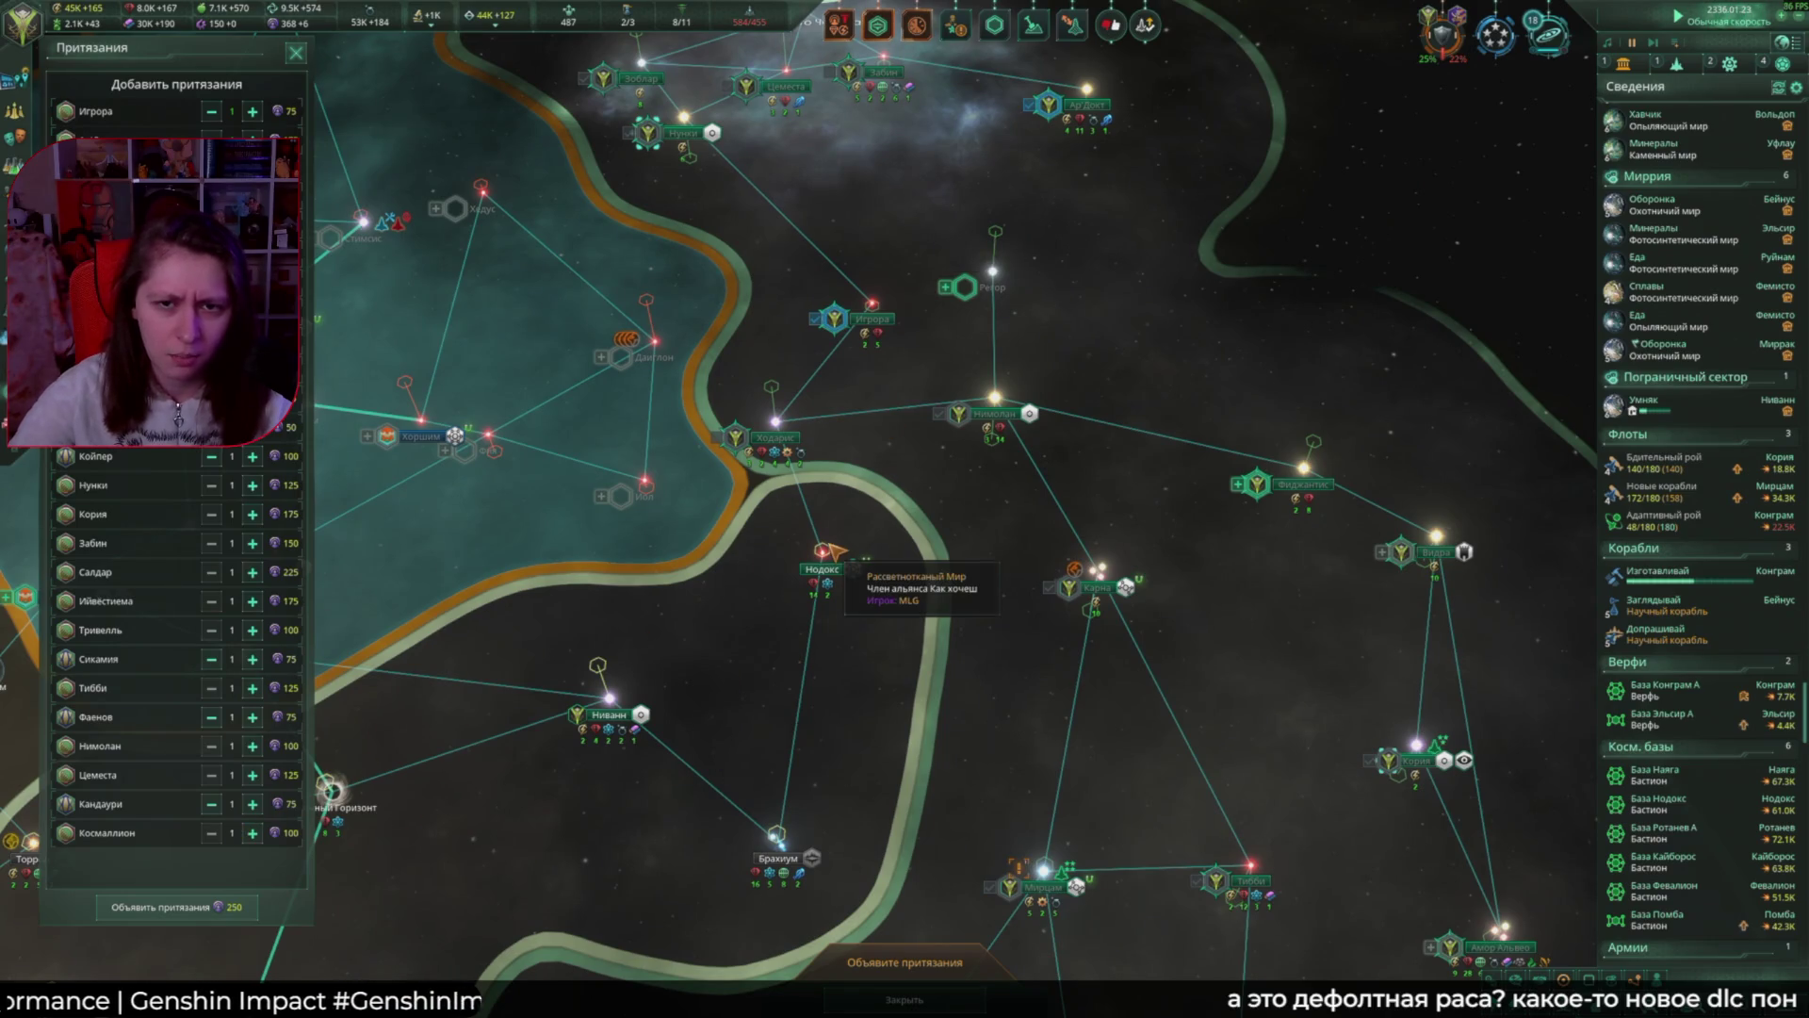
mouse_move(963, 424)
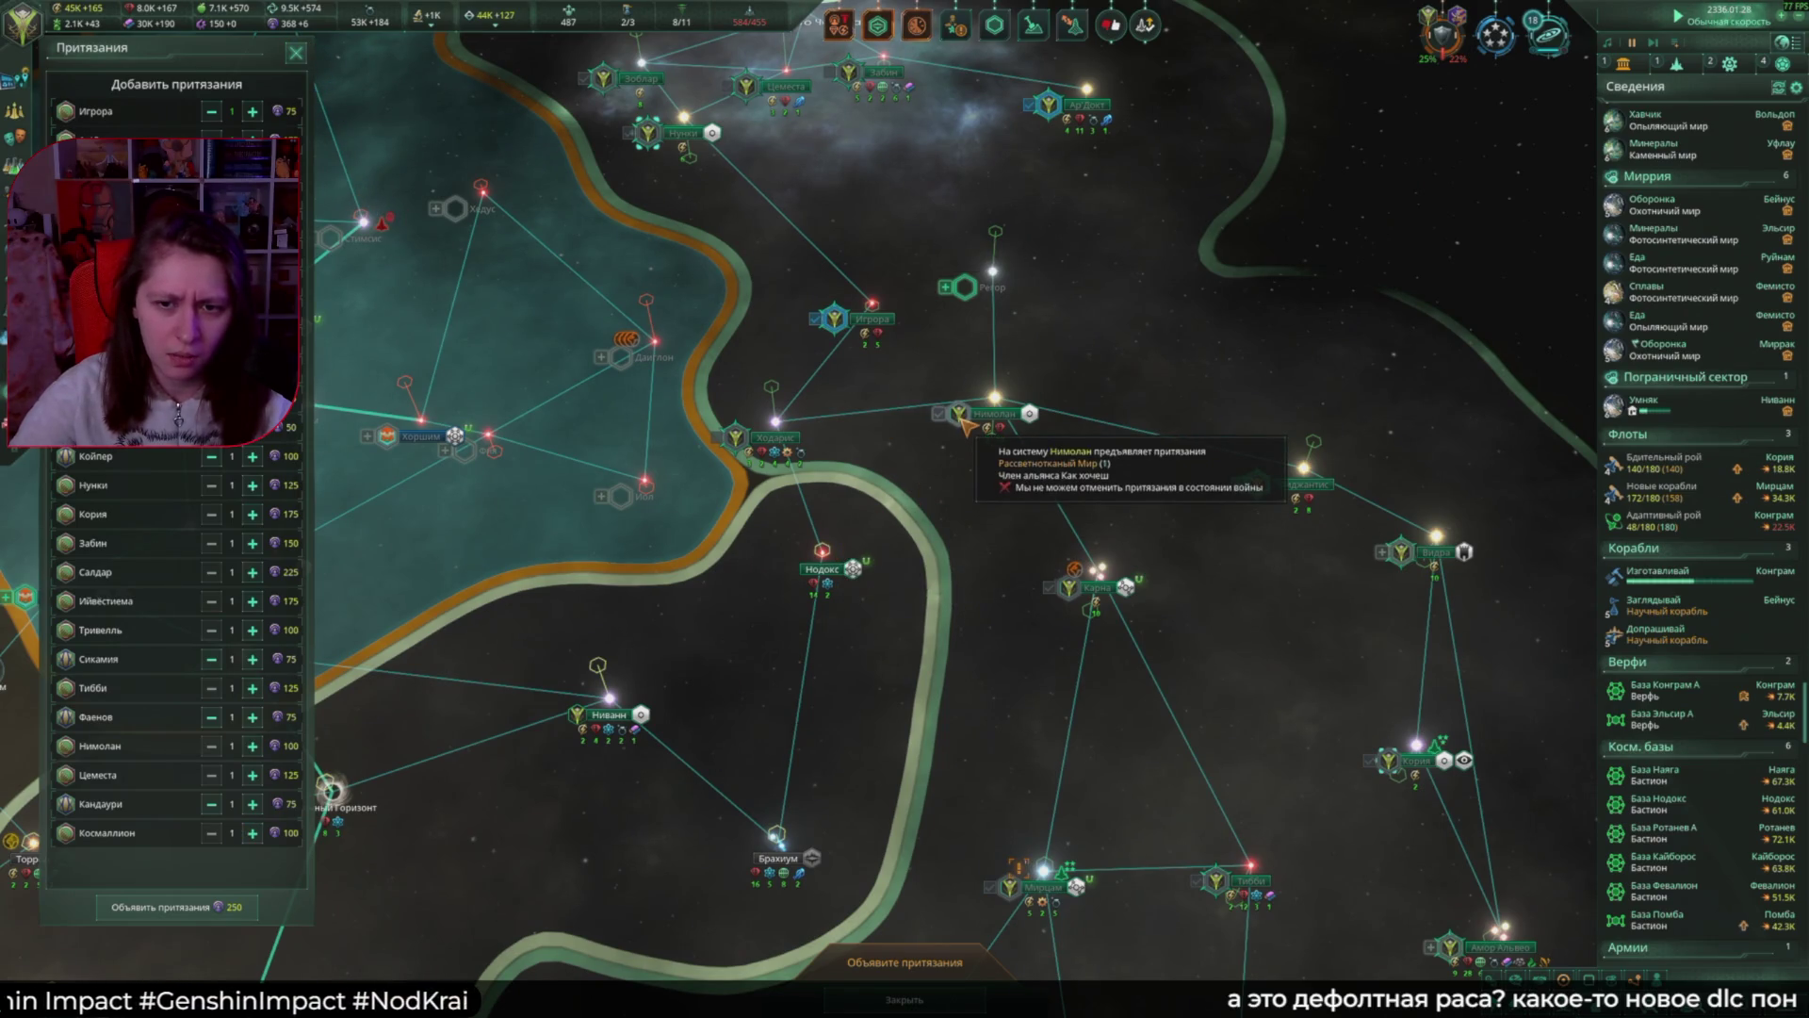
mouse_move(969, 292)
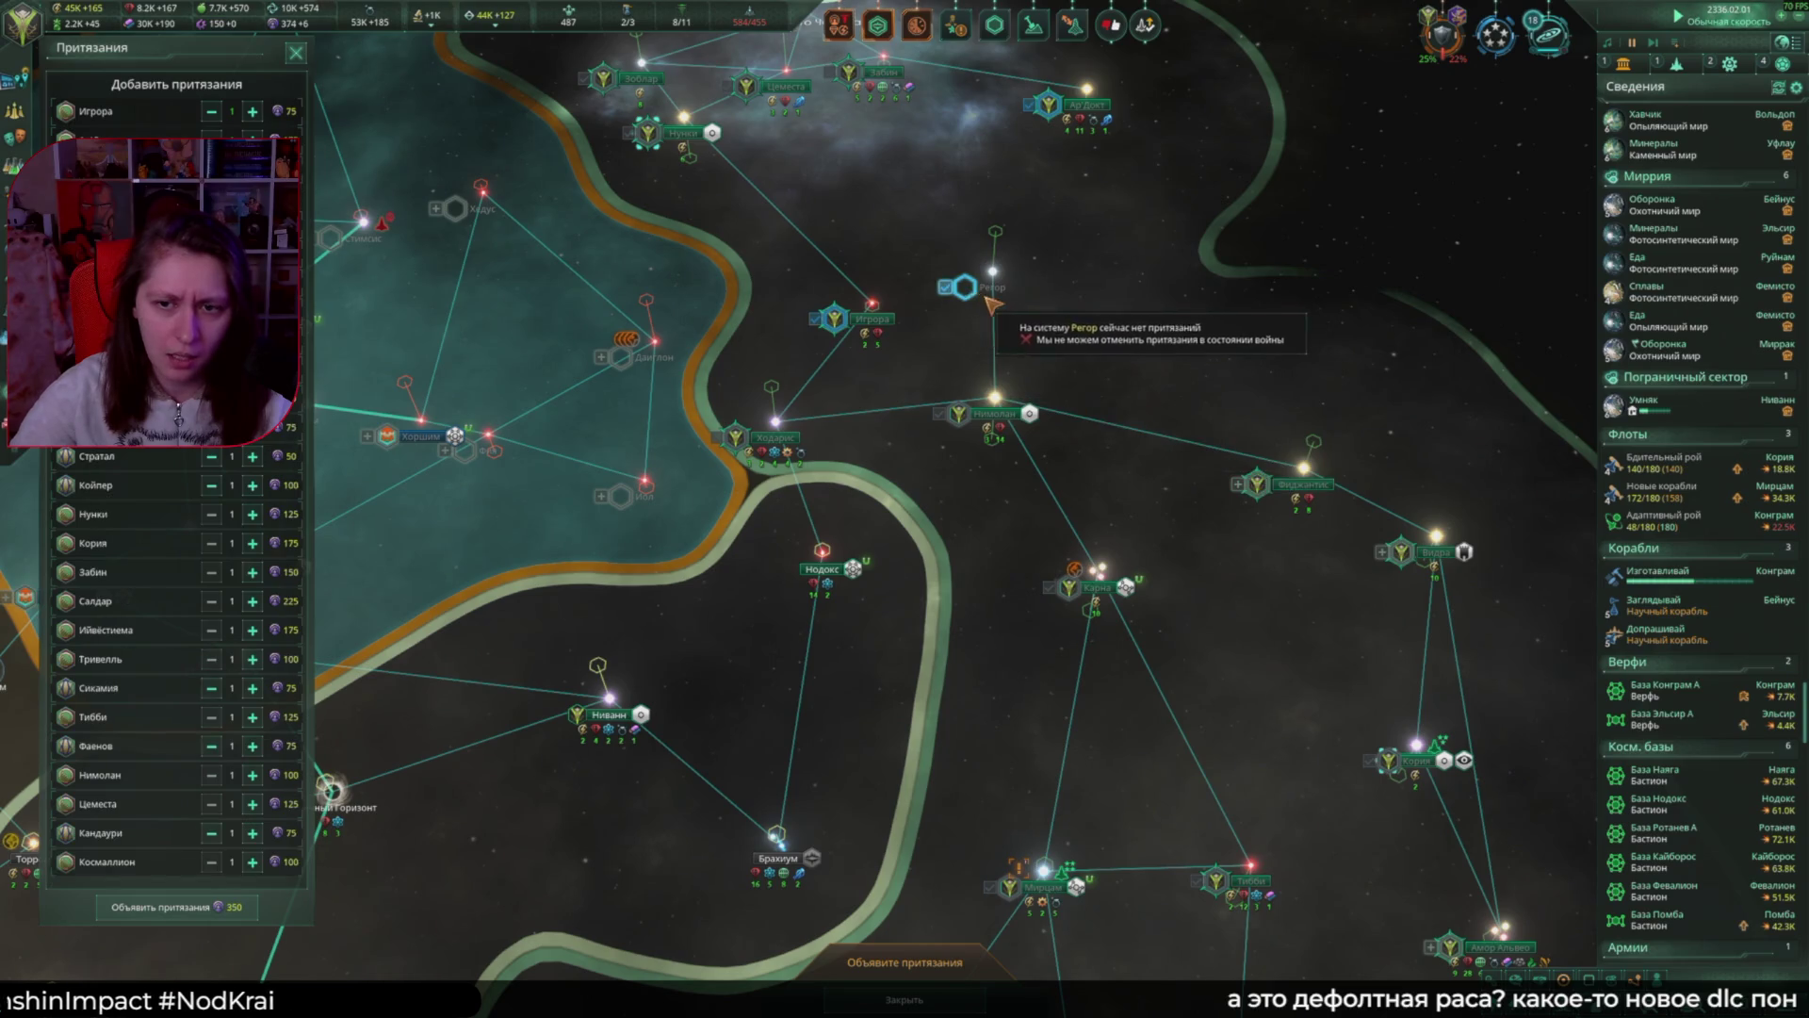
click(227, 906)
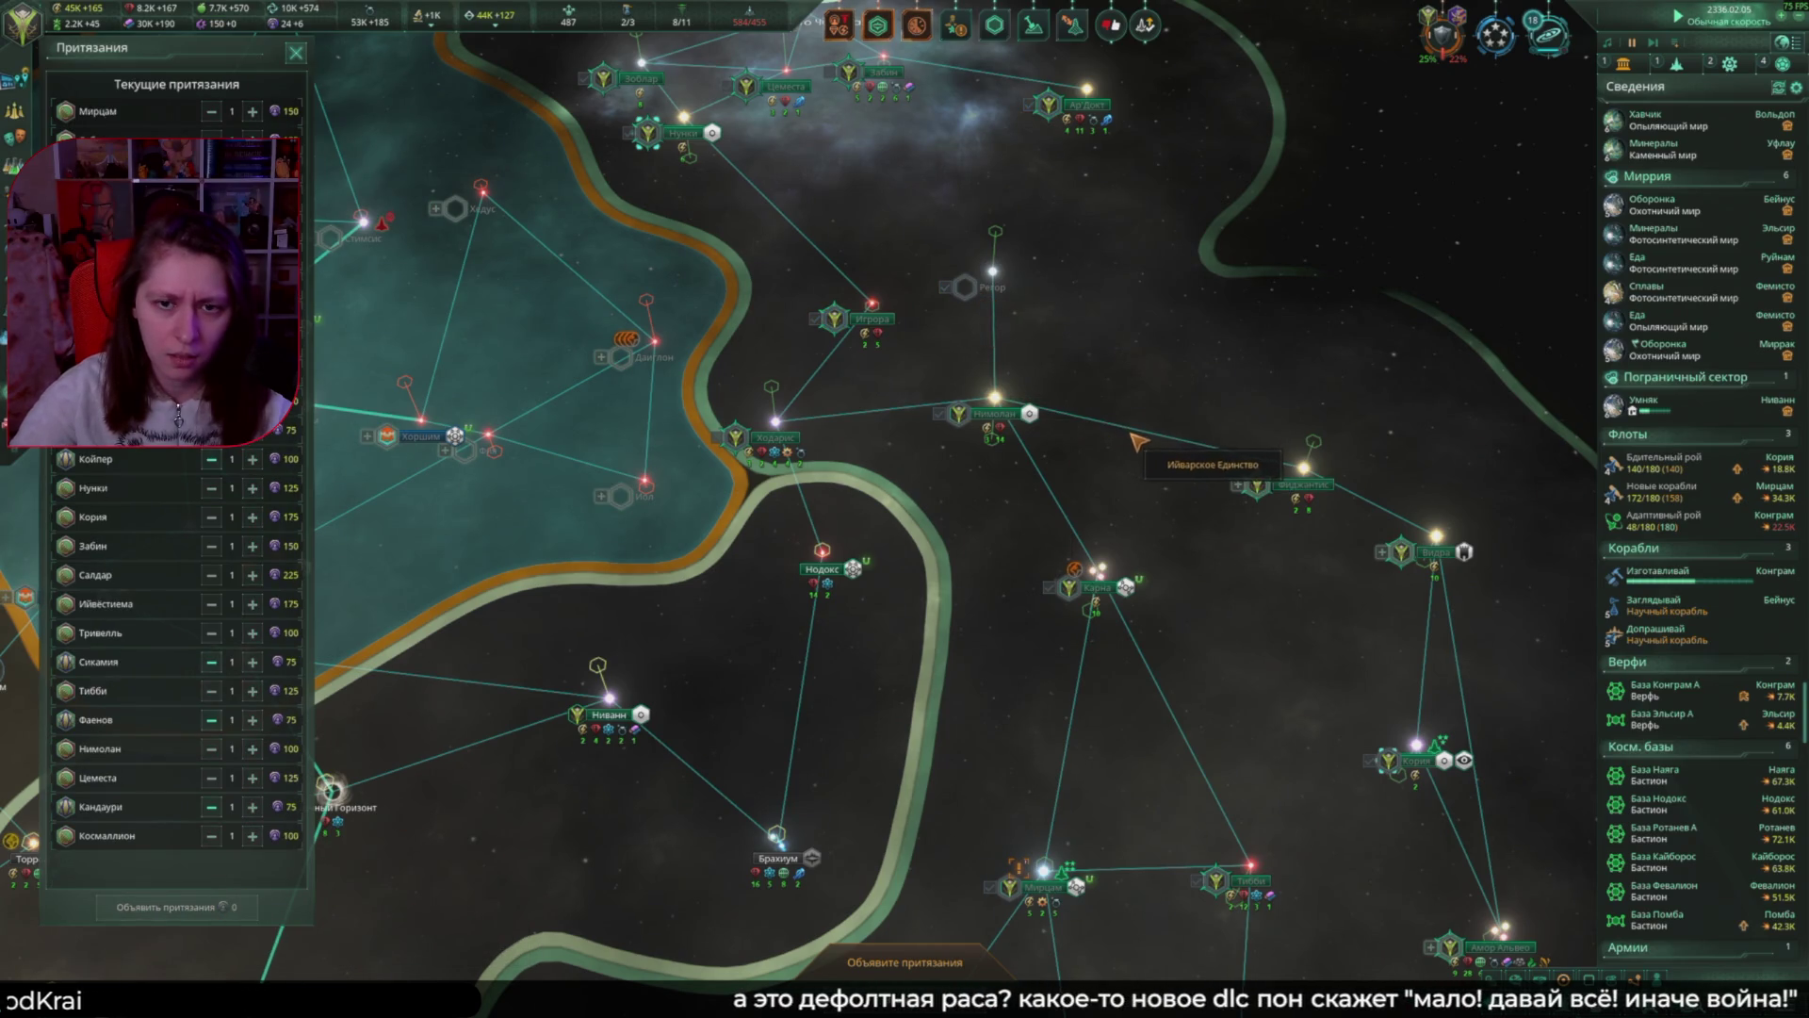
scroll(1138, 442, down, 2)
scroll(1159, 461, down, 2)
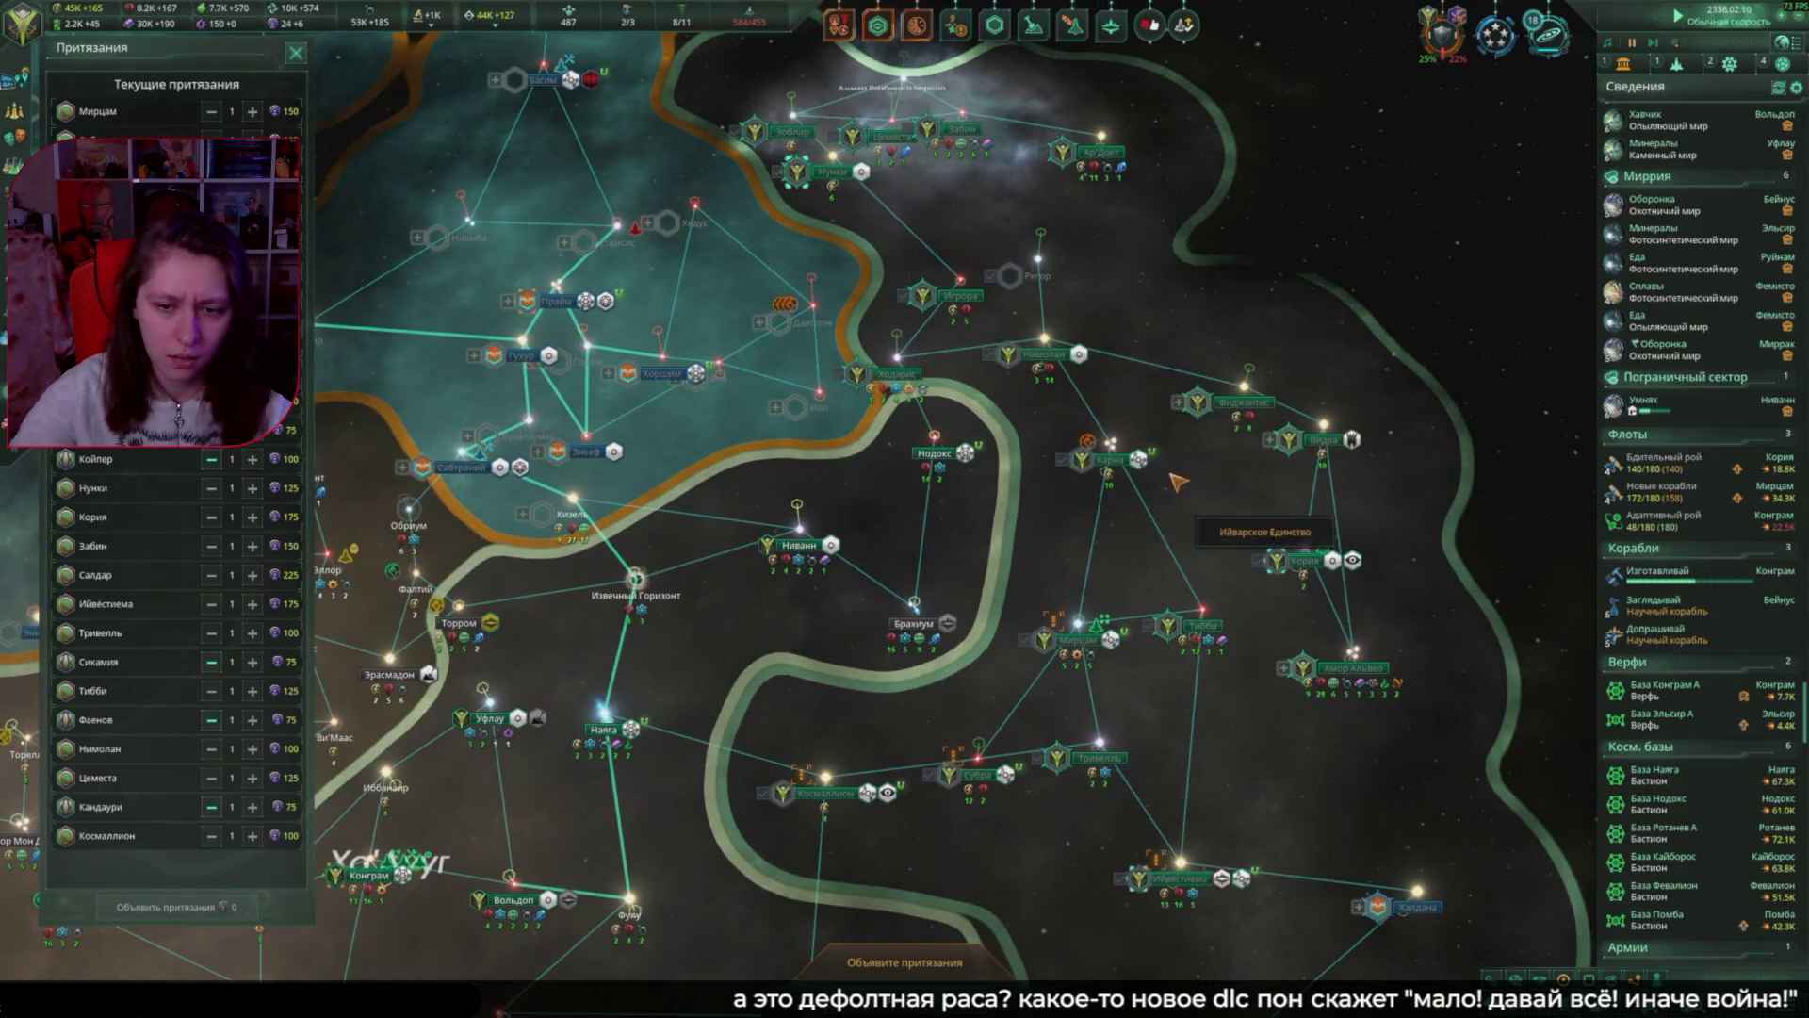
middle_drag(1178, 482, 1112, 436)
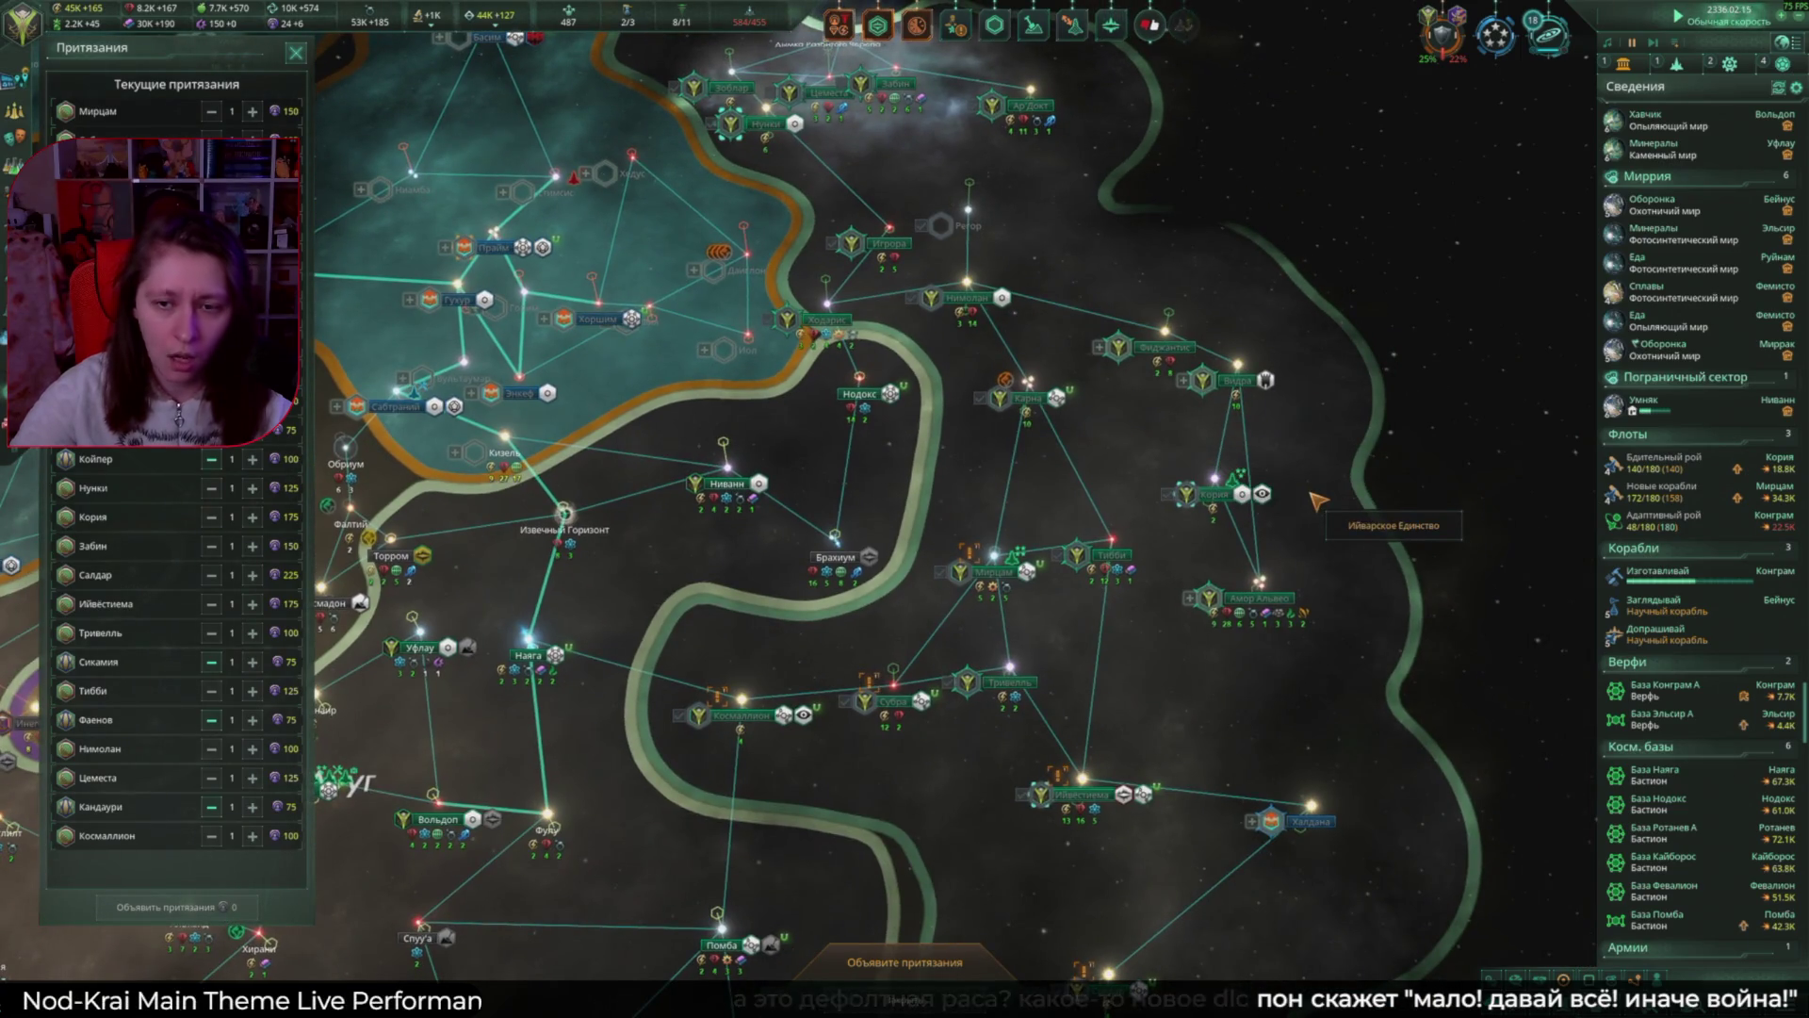
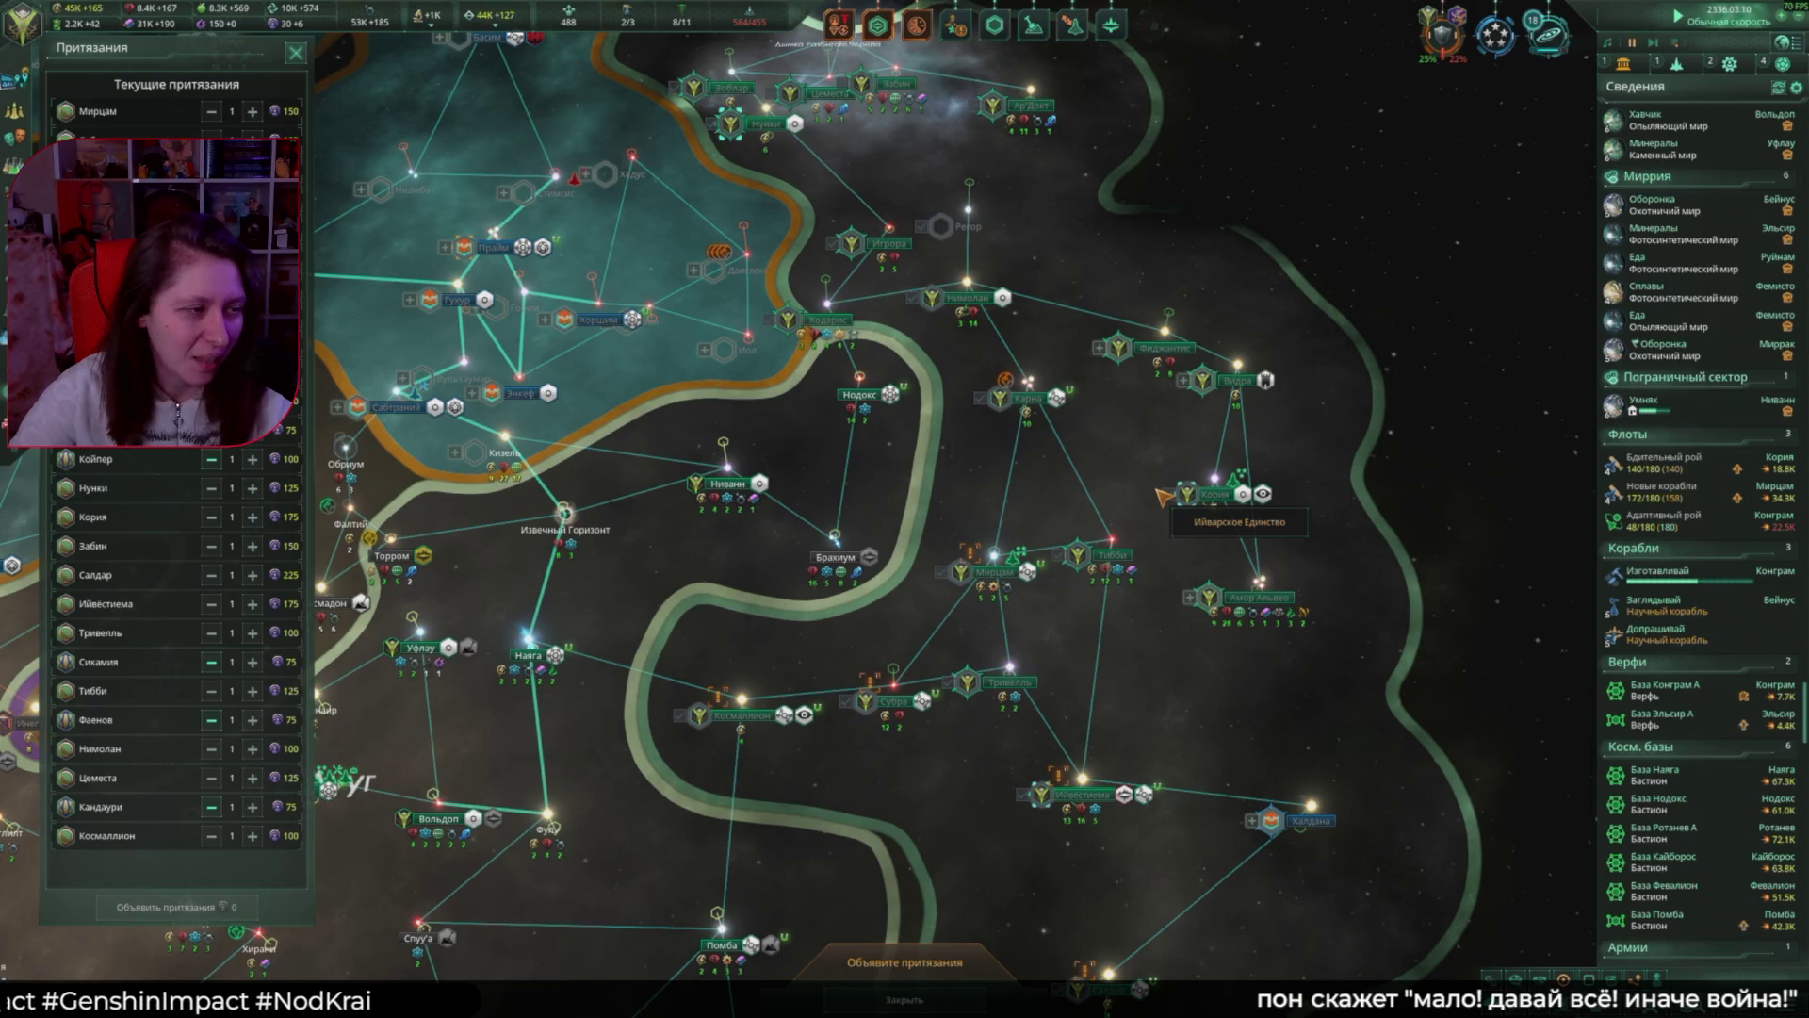
Step: In the Осада рая rift event, acknowledge the radio signals and choose 'Создать звездный щит'
click(1113, 28)
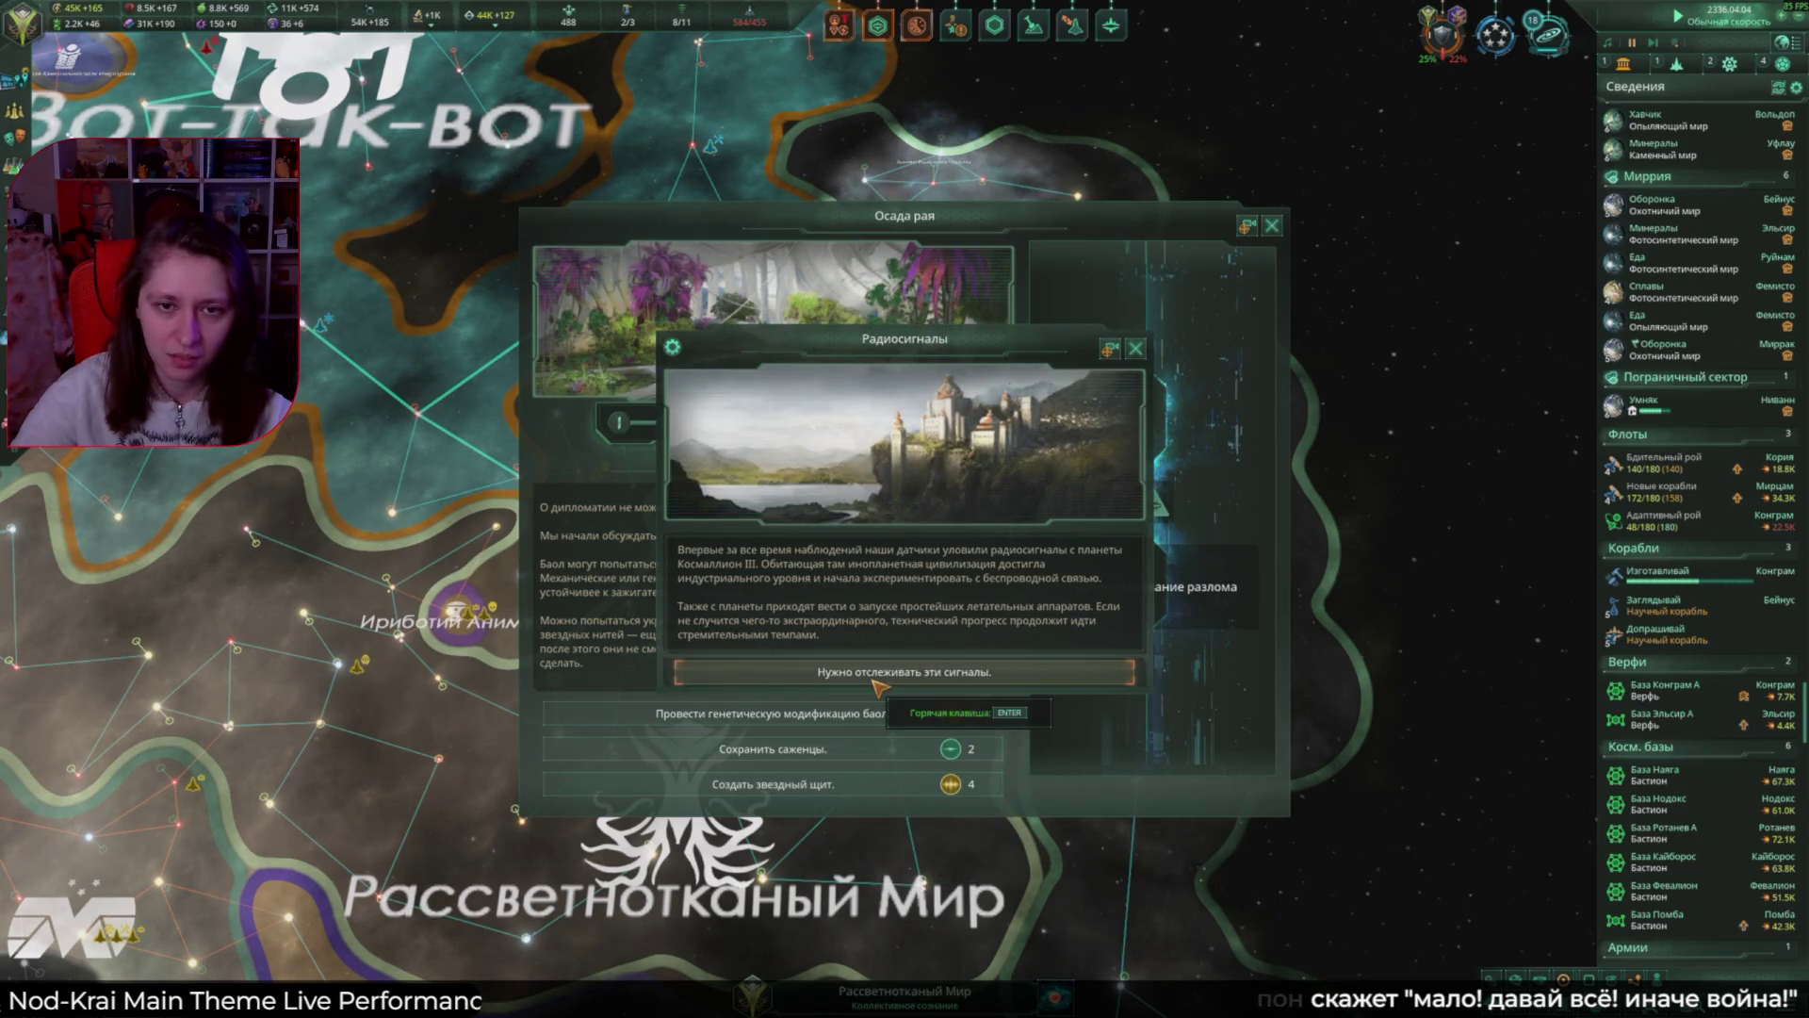
click(881, 672)
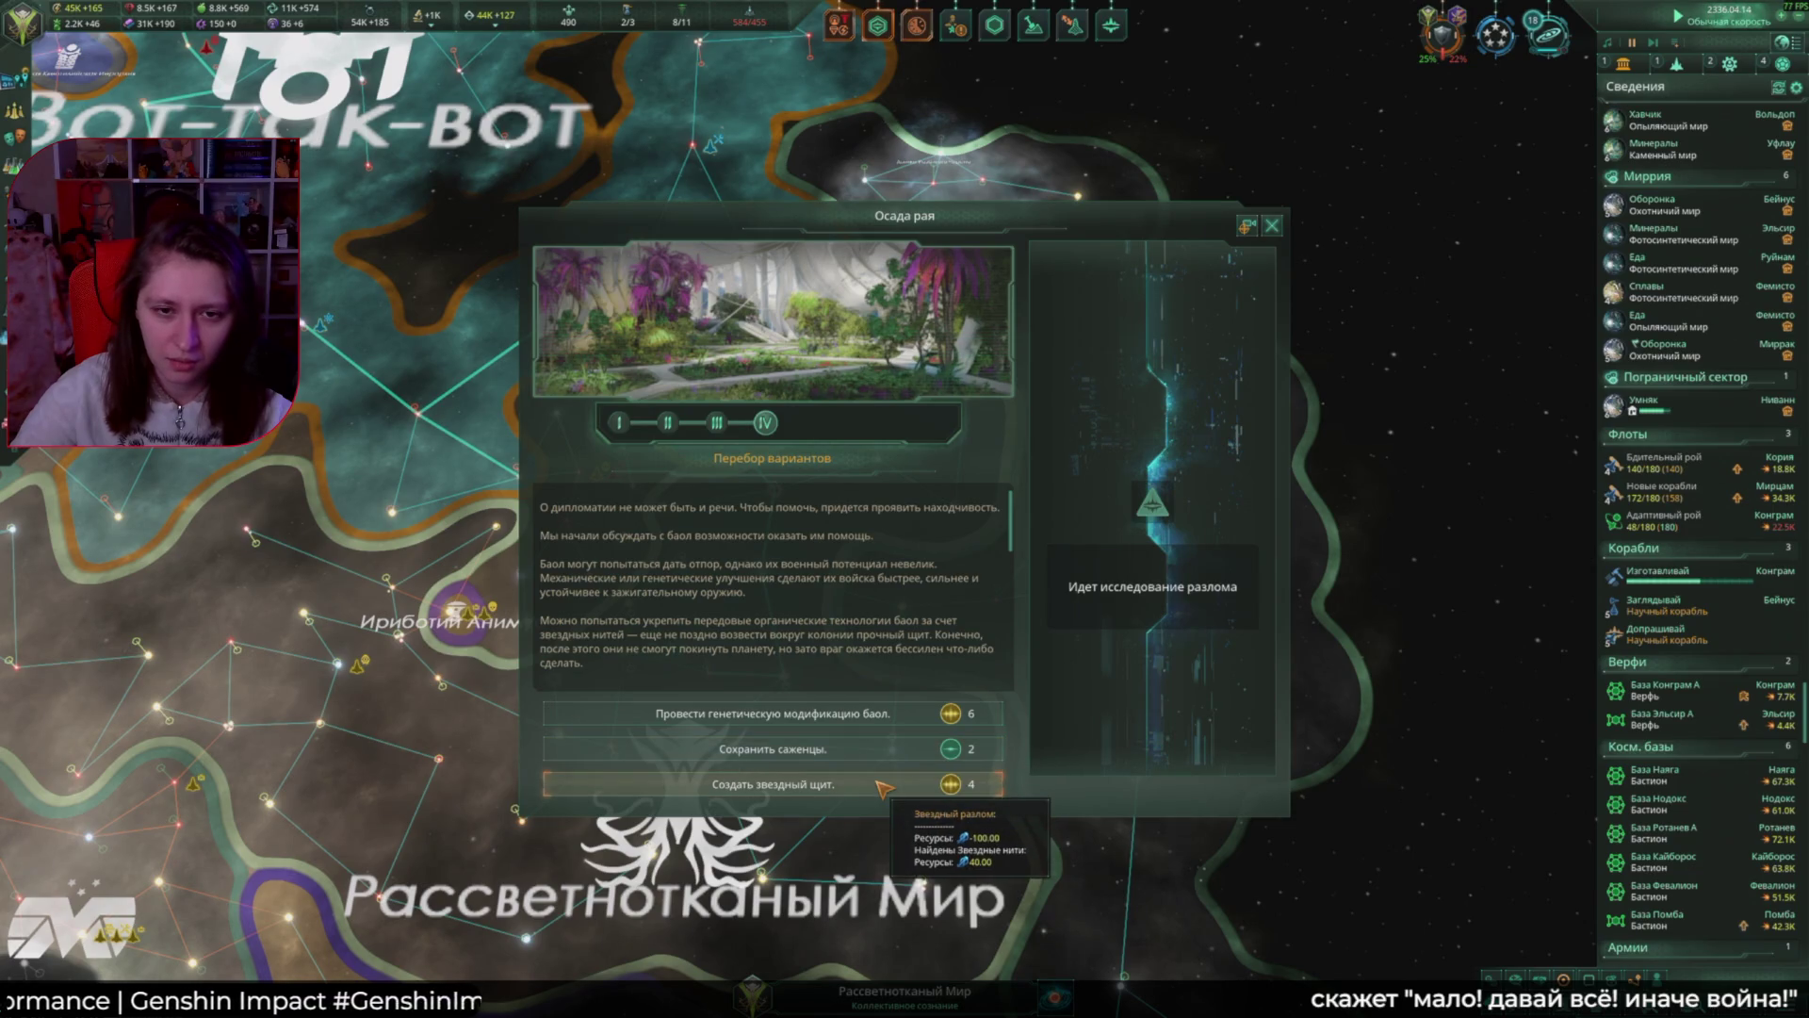
click(928, 714)
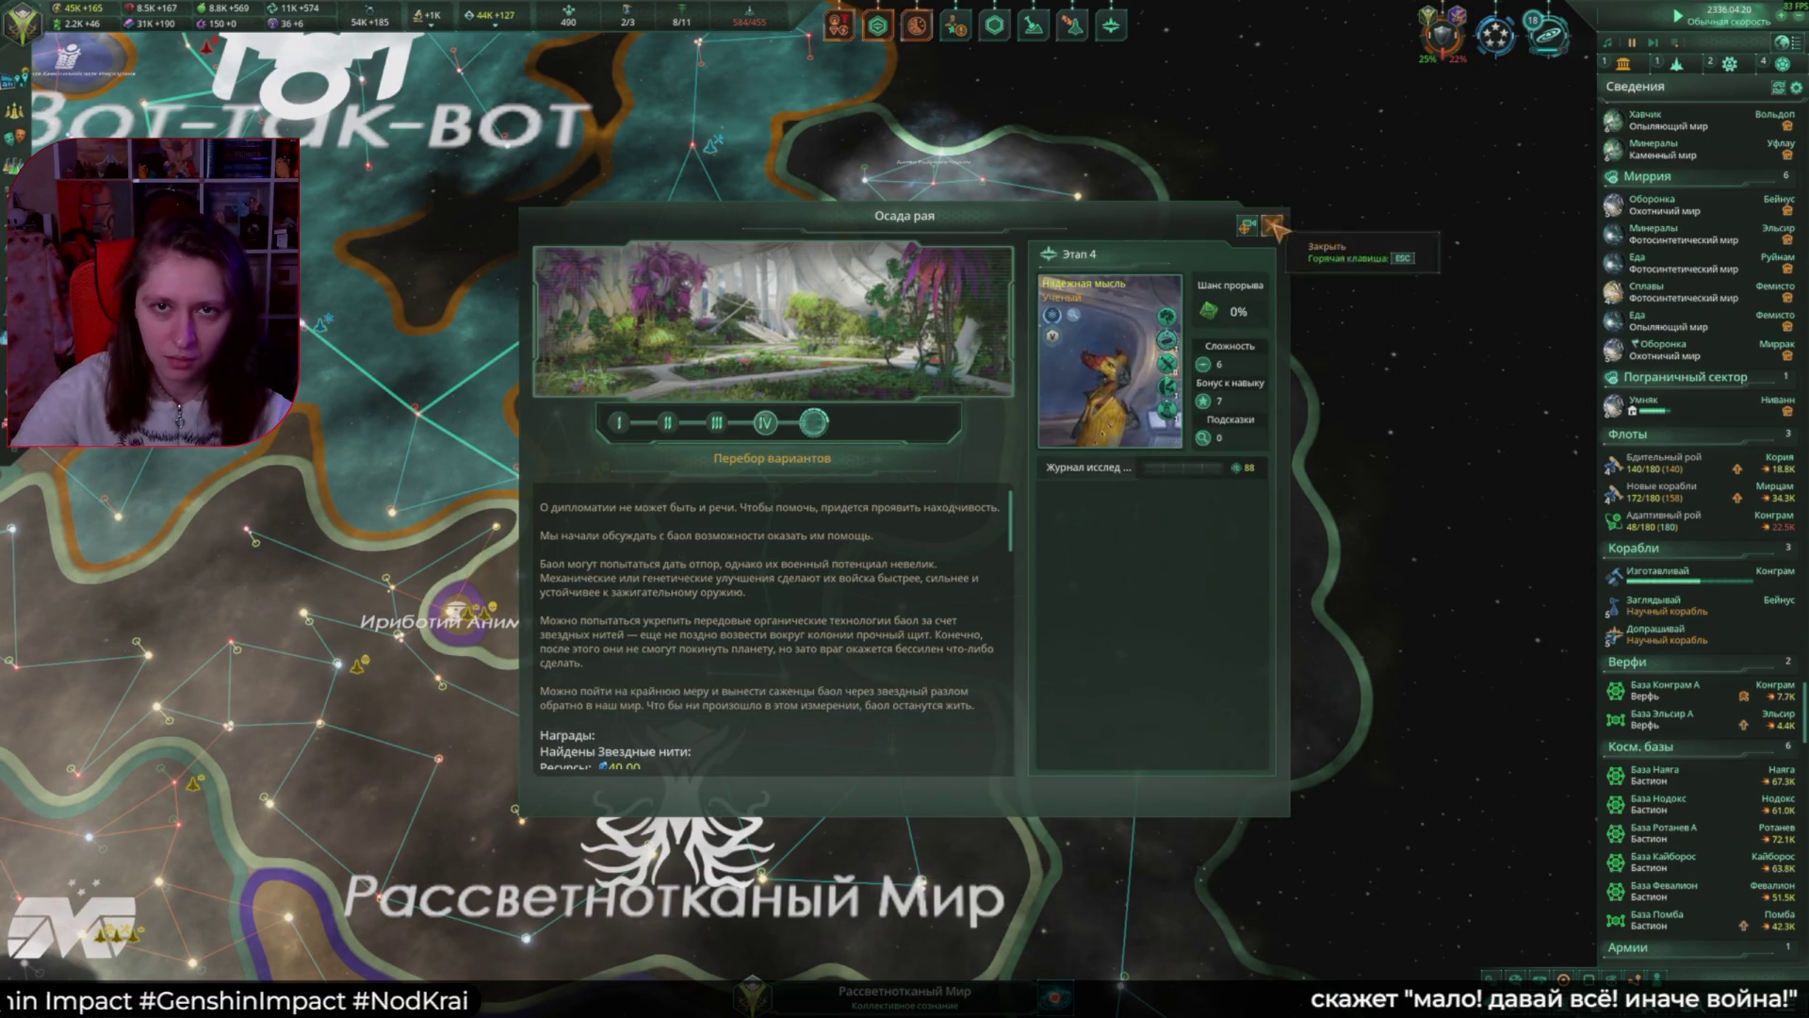
click(1273, 227)
scroll(934, 486, down, 5)
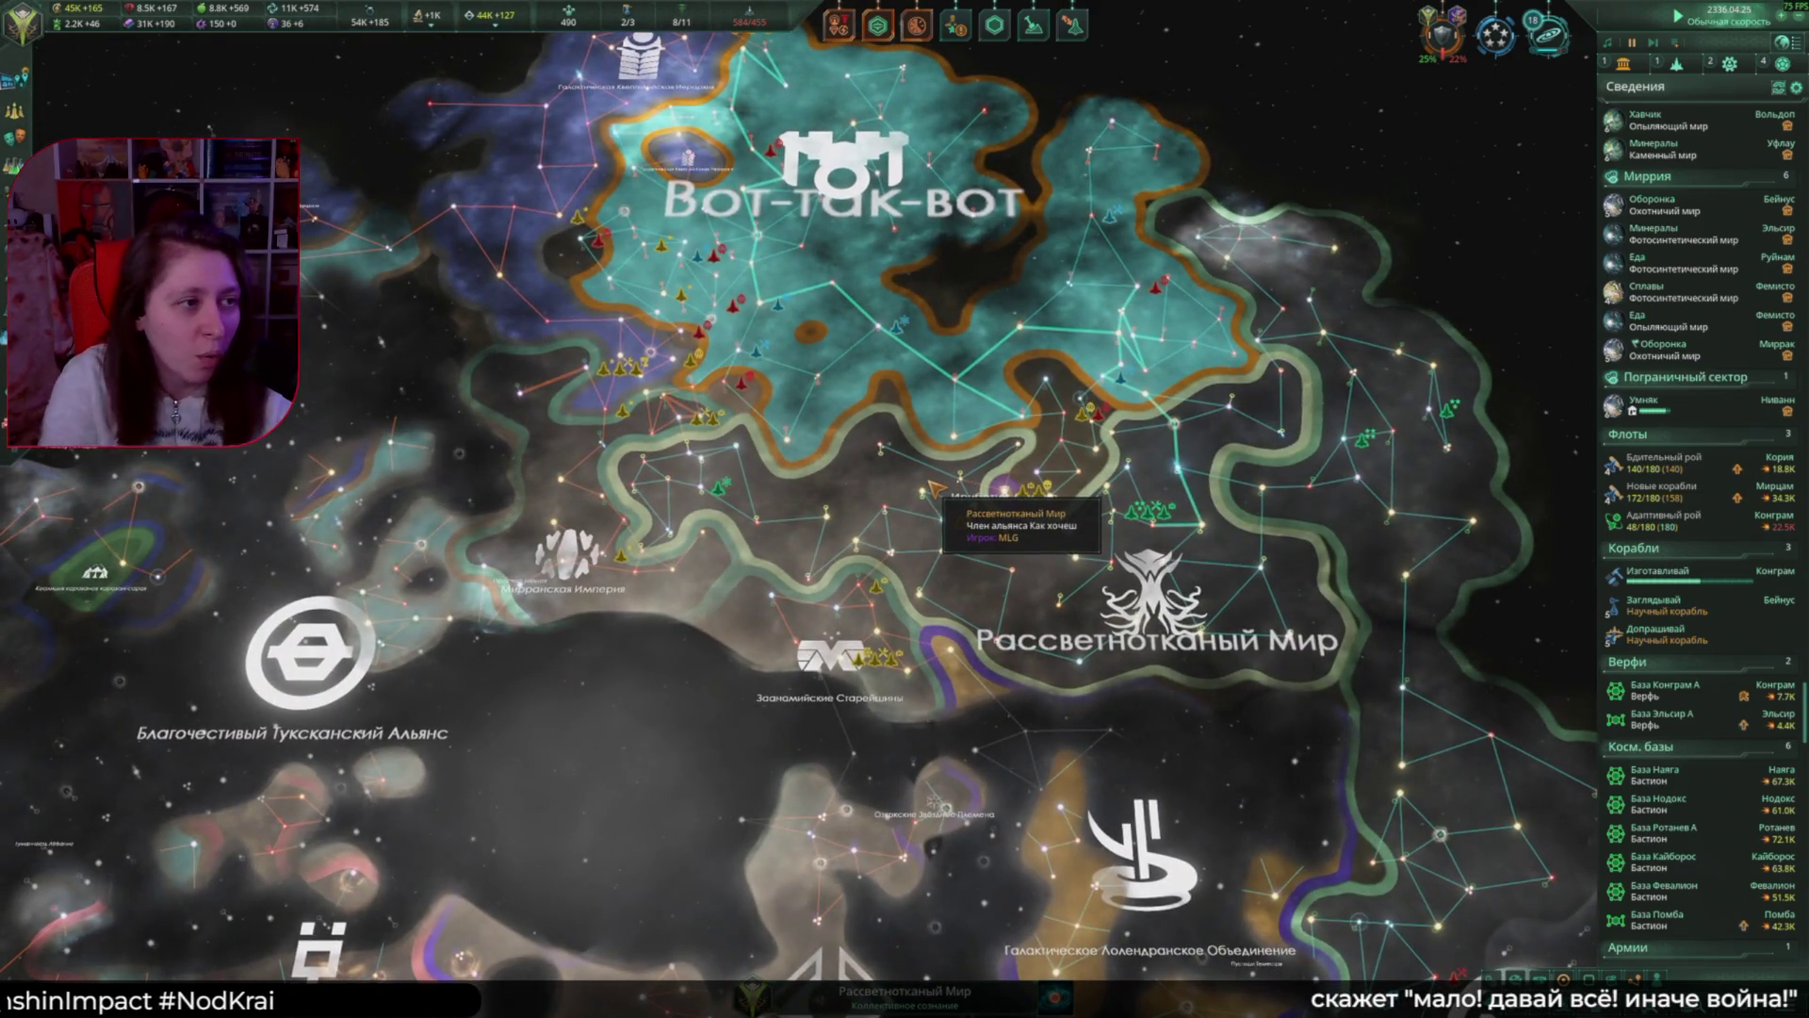
click(1693, 520)
Step: Assign a commander to the Адаптивный рой fleet and close the fleet window
click(303, 421)
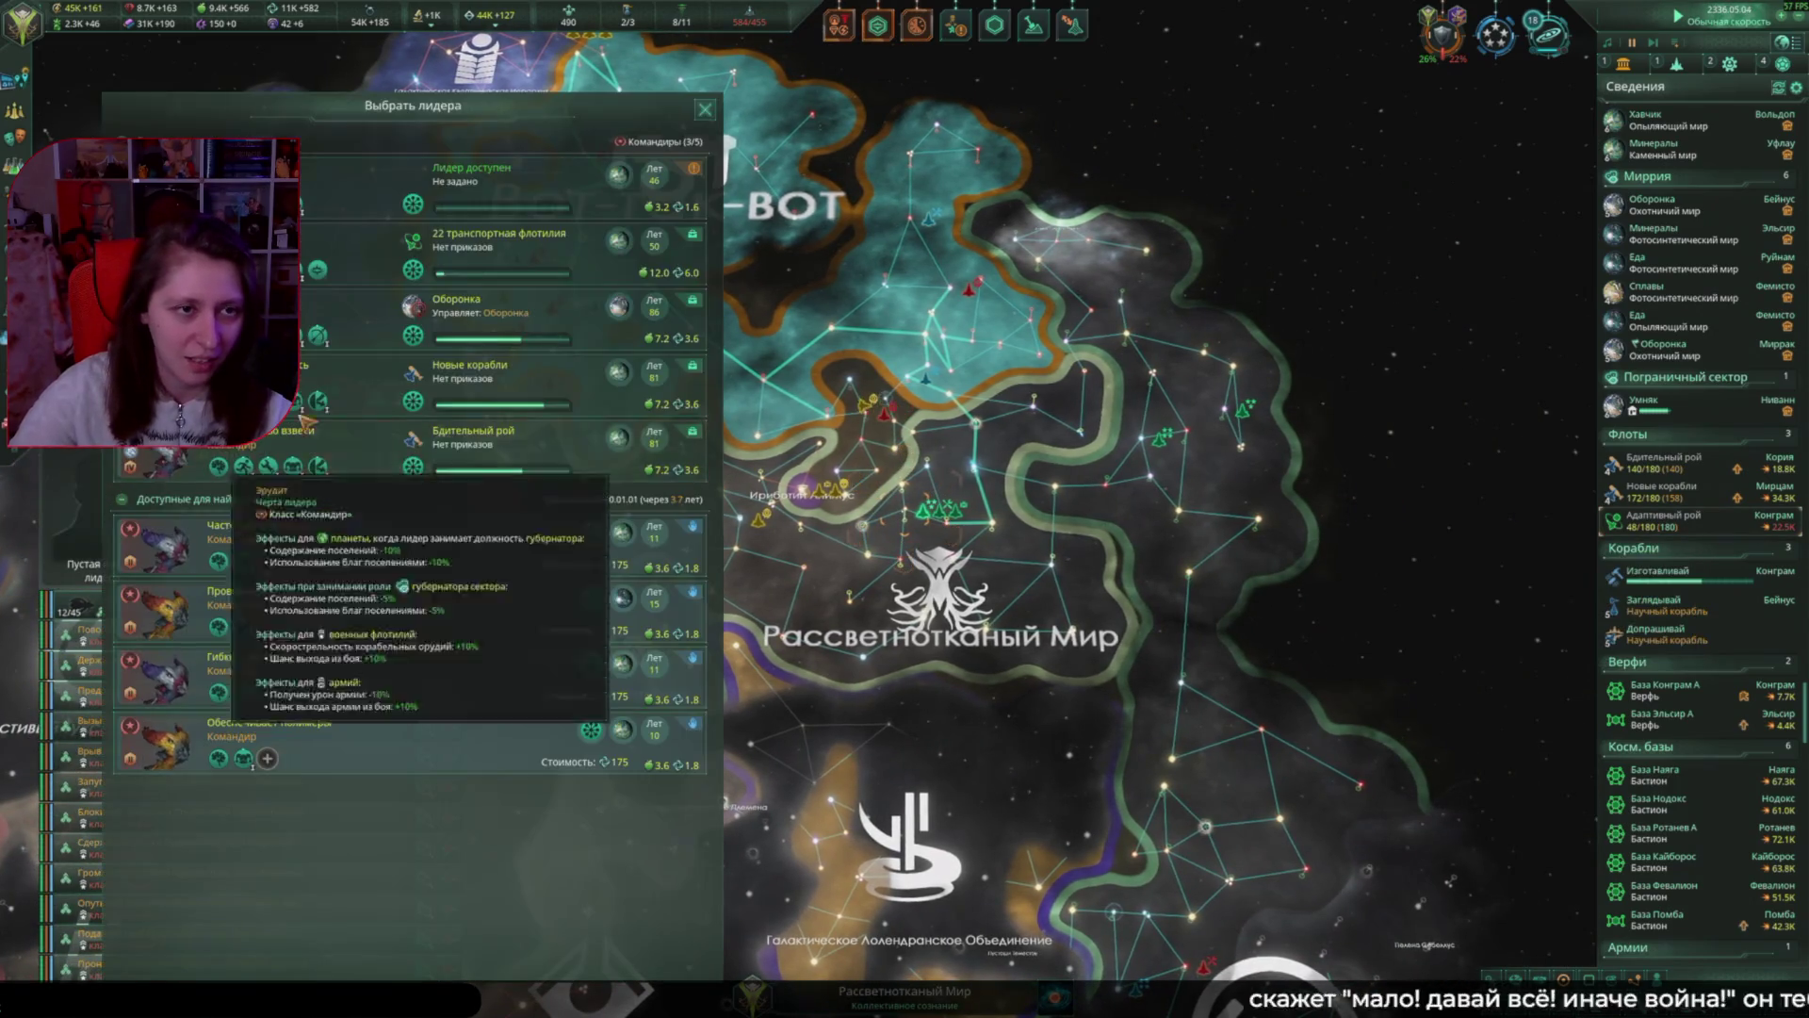
click(500, 189)
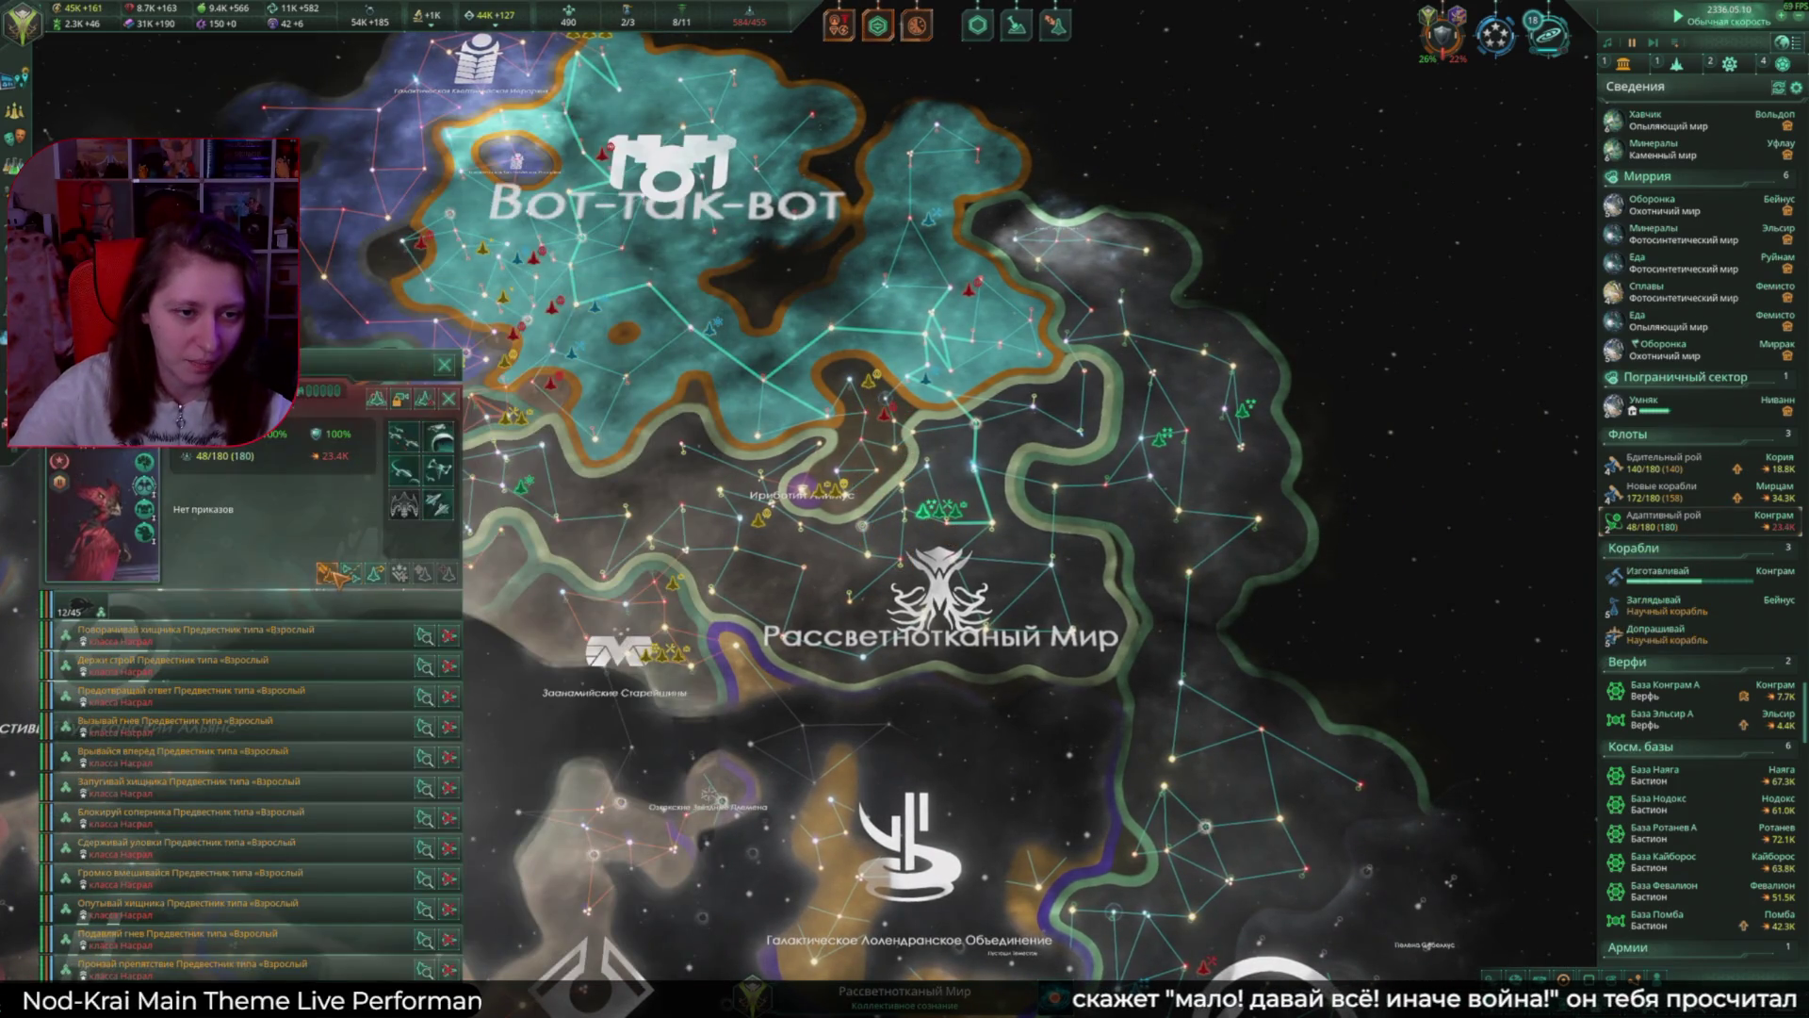
click(608, 467)
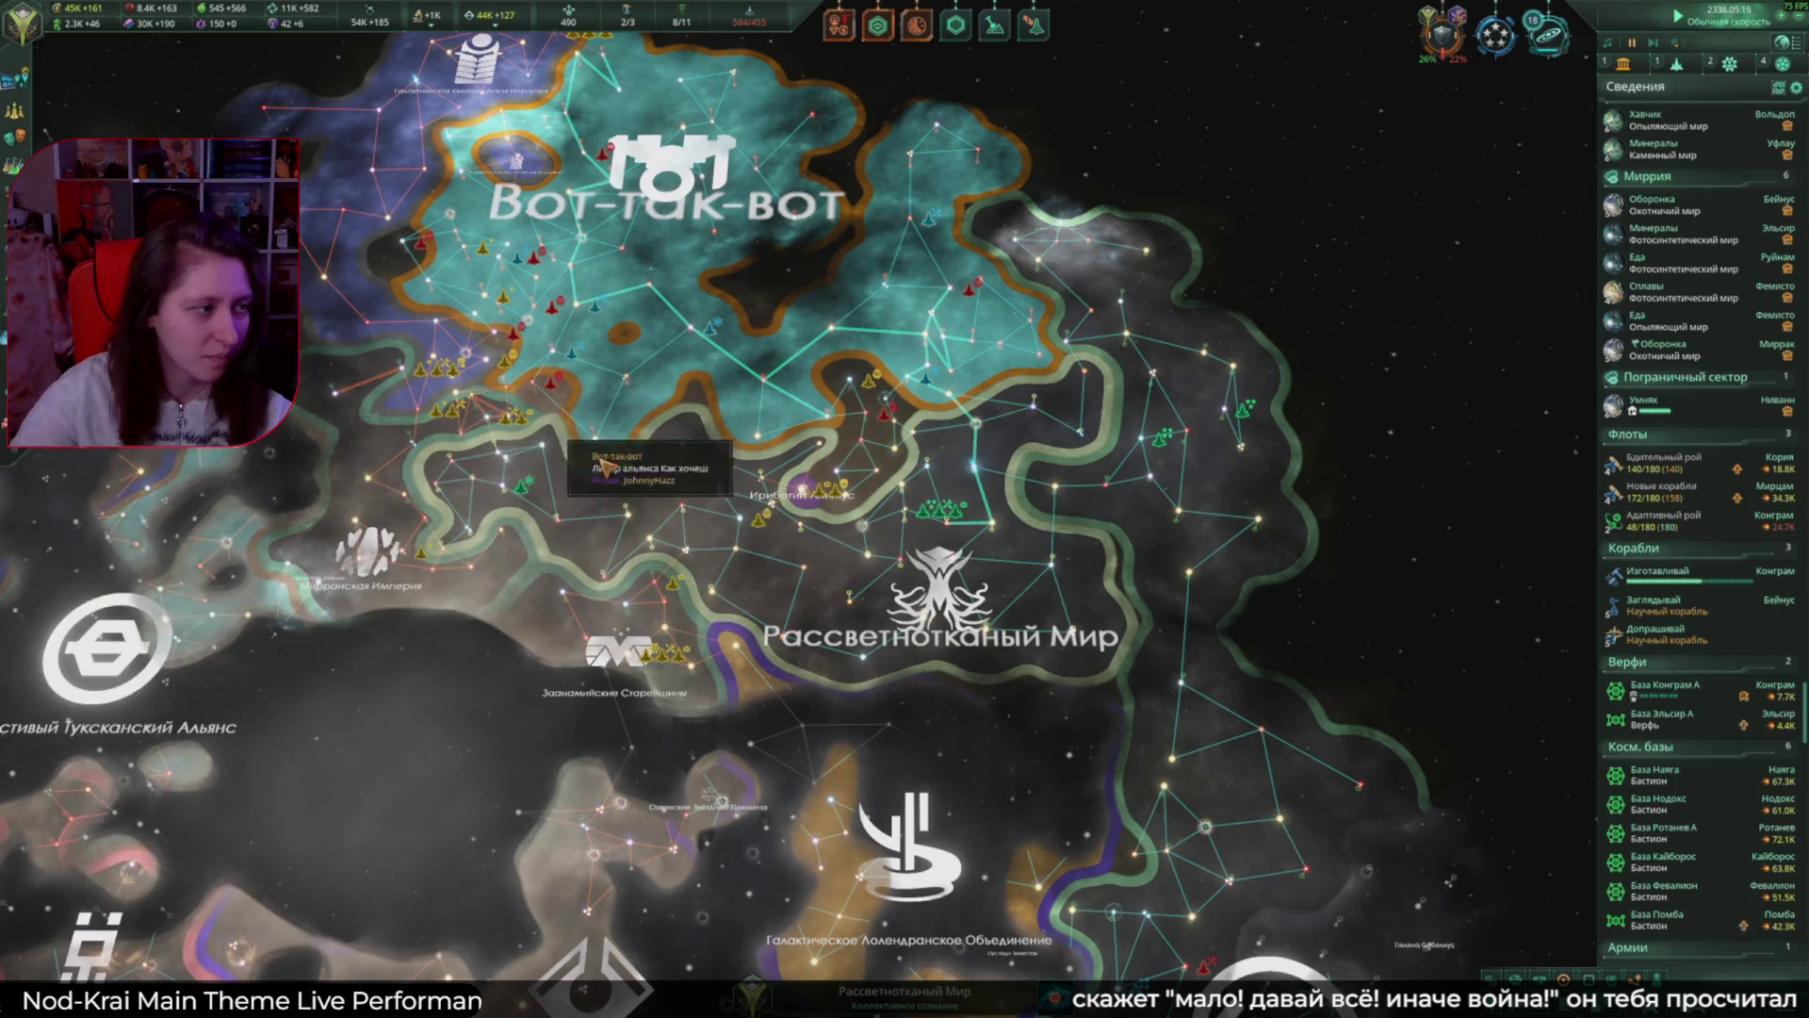
Step: Zoom onto the Игнгора system and open diplomacy with Ириботий Анимус
scroll(1112, 585, up, 3)
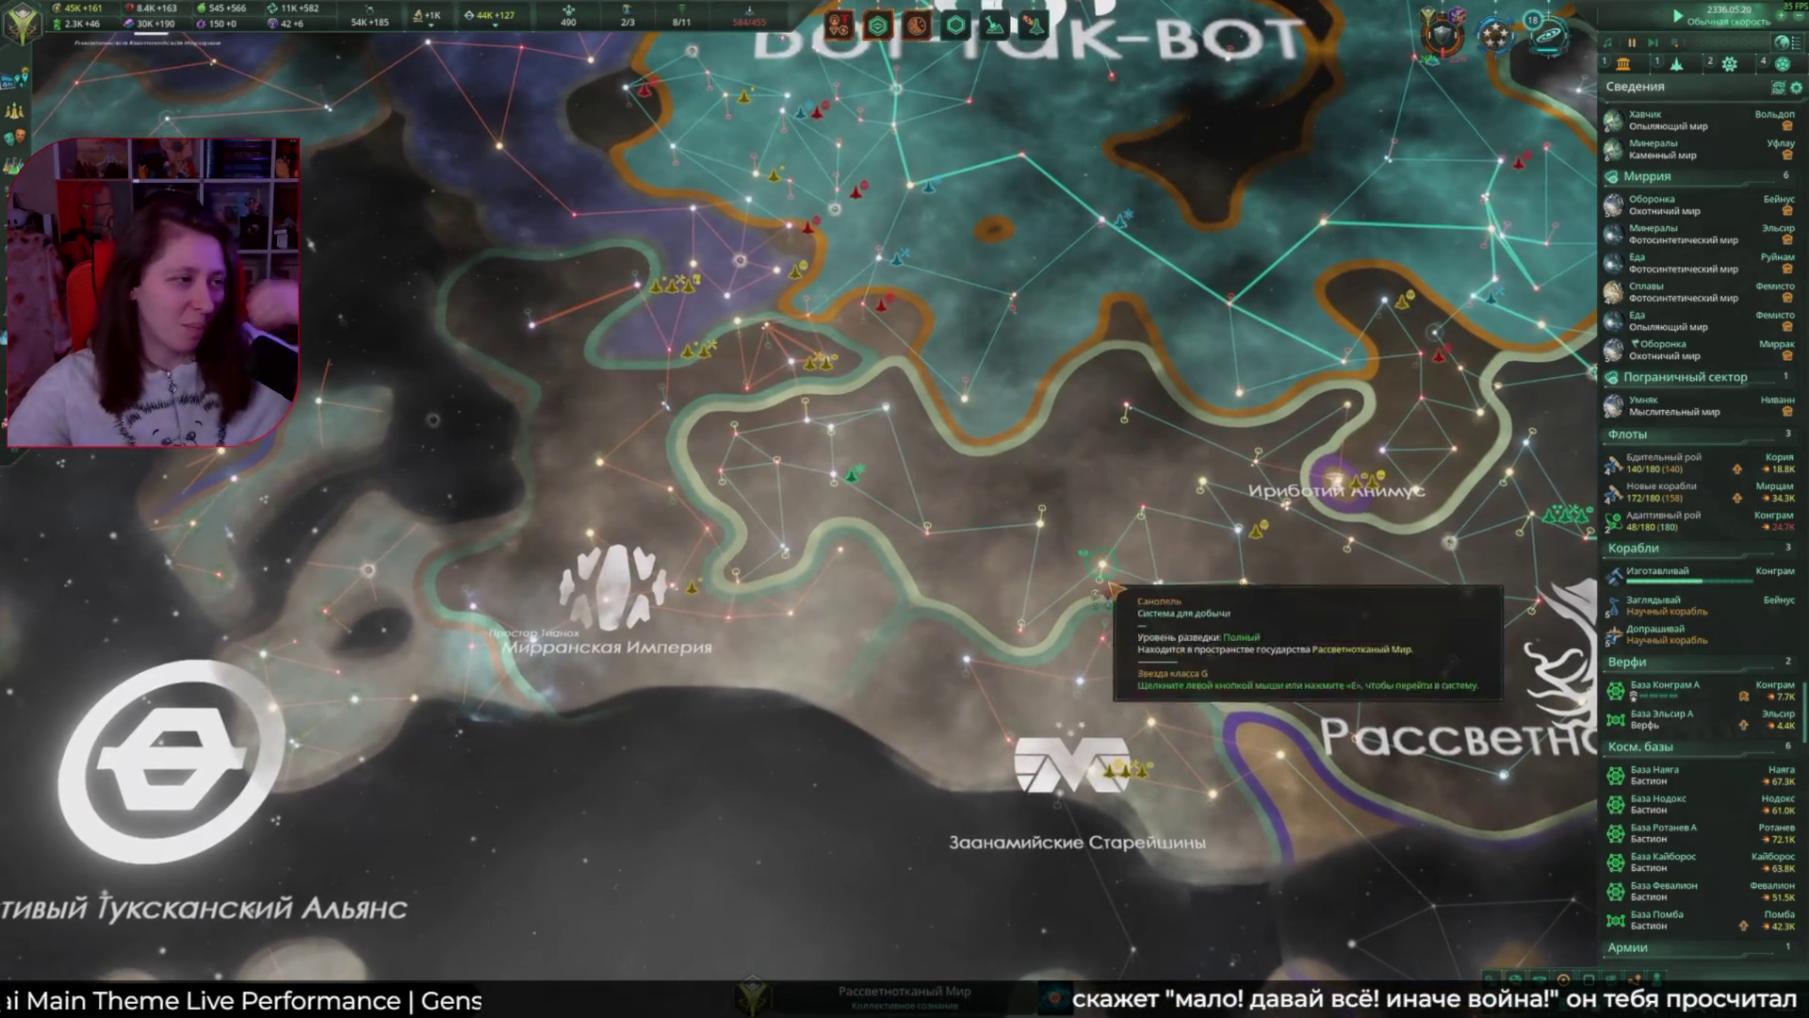
scroll(1112, 586, up, 3)
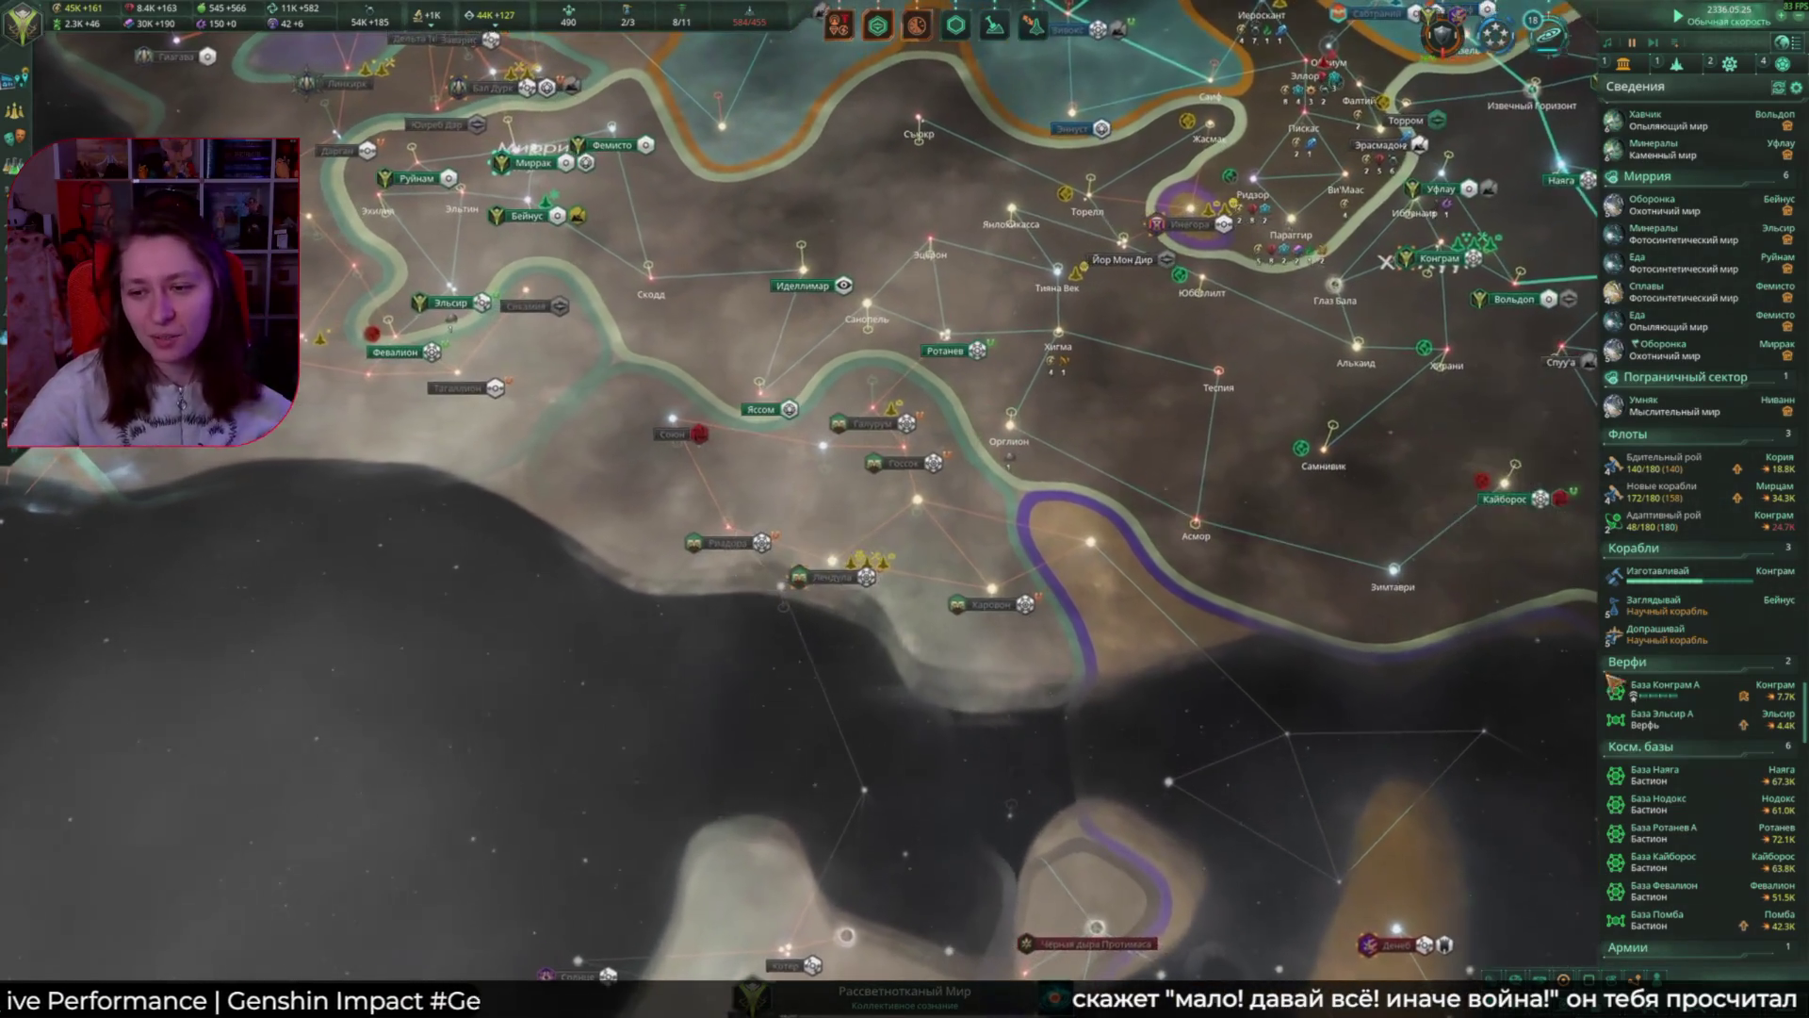
scroll(942, 282, up, 3)
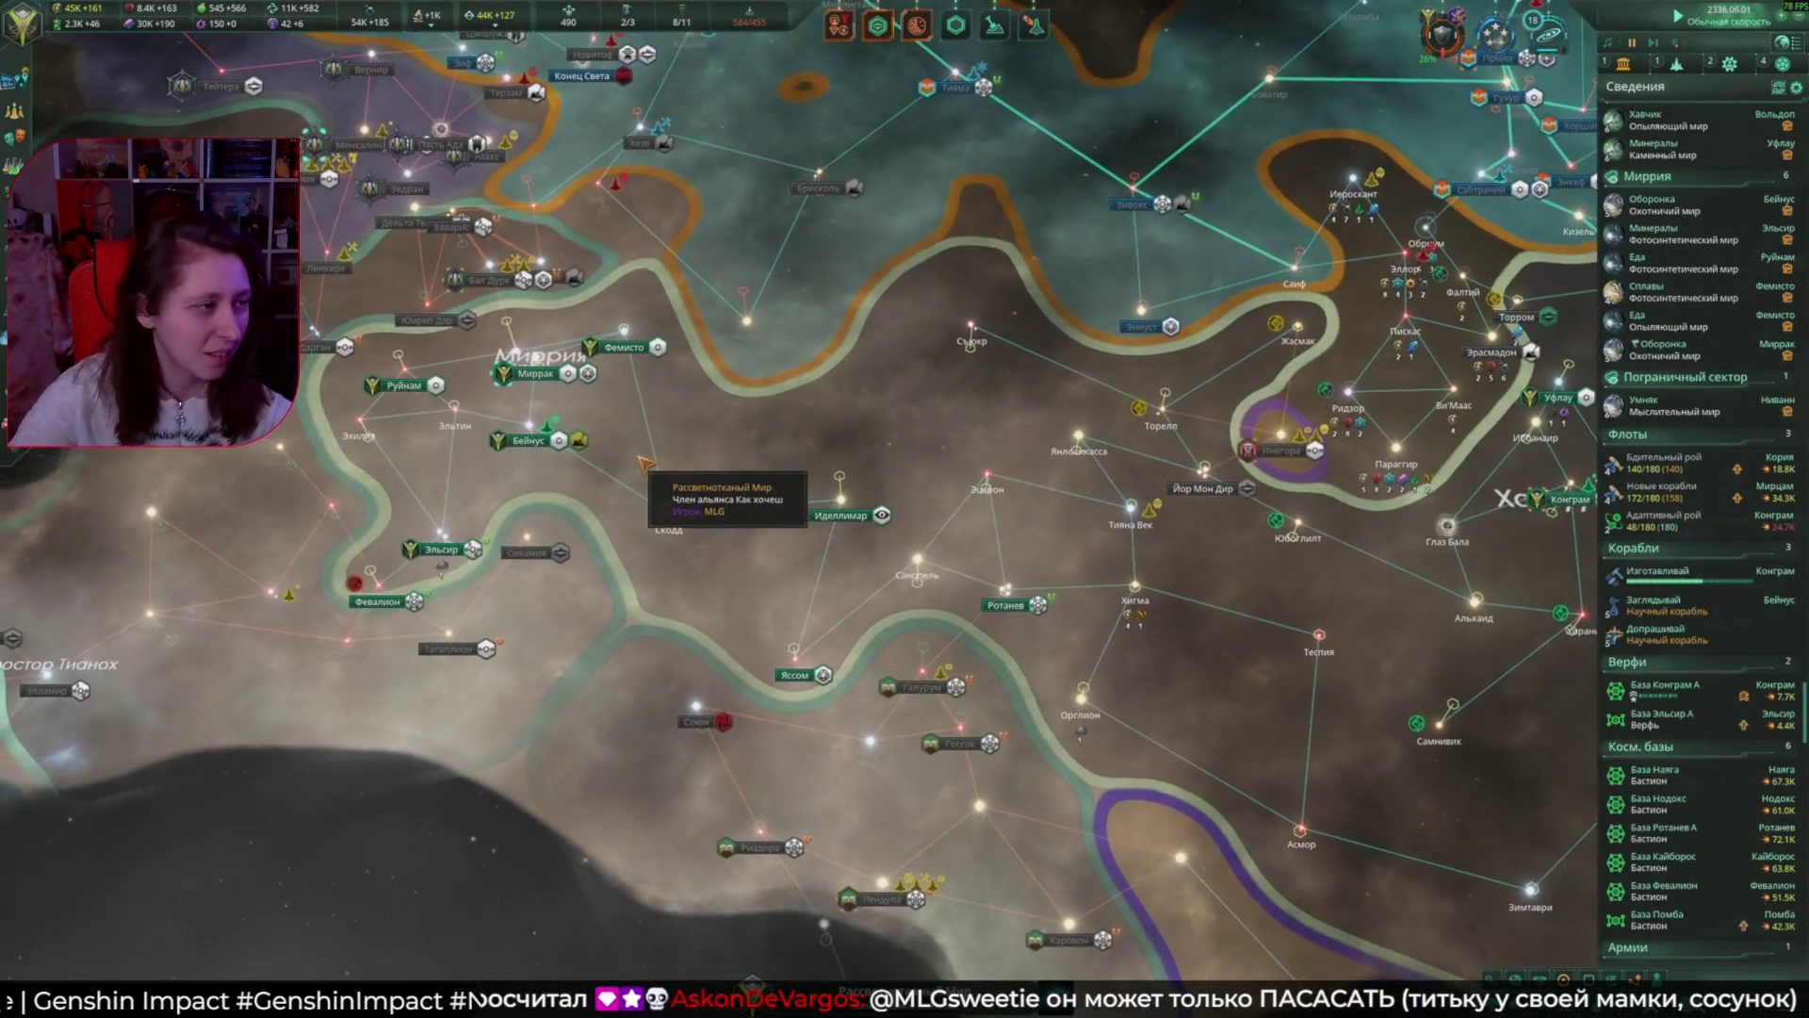
middle_drag(644, 462, 1013, 532)
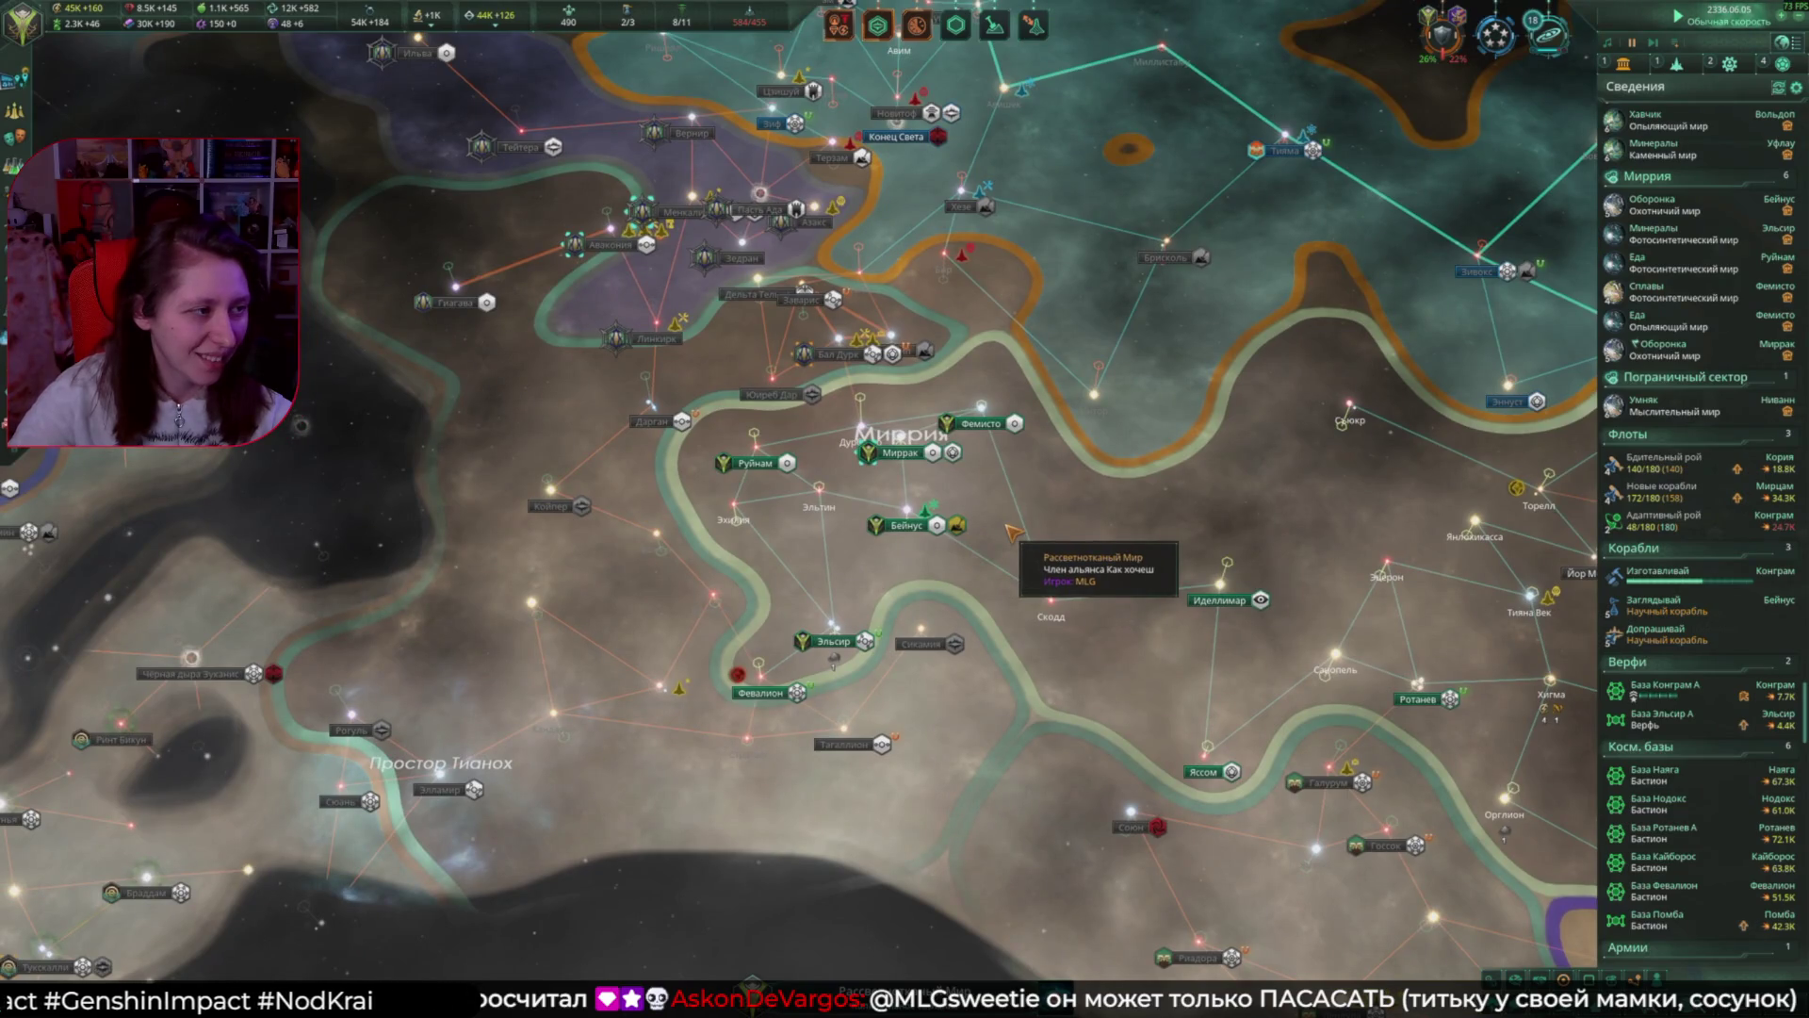
scroll(1015, 532, up, 5)
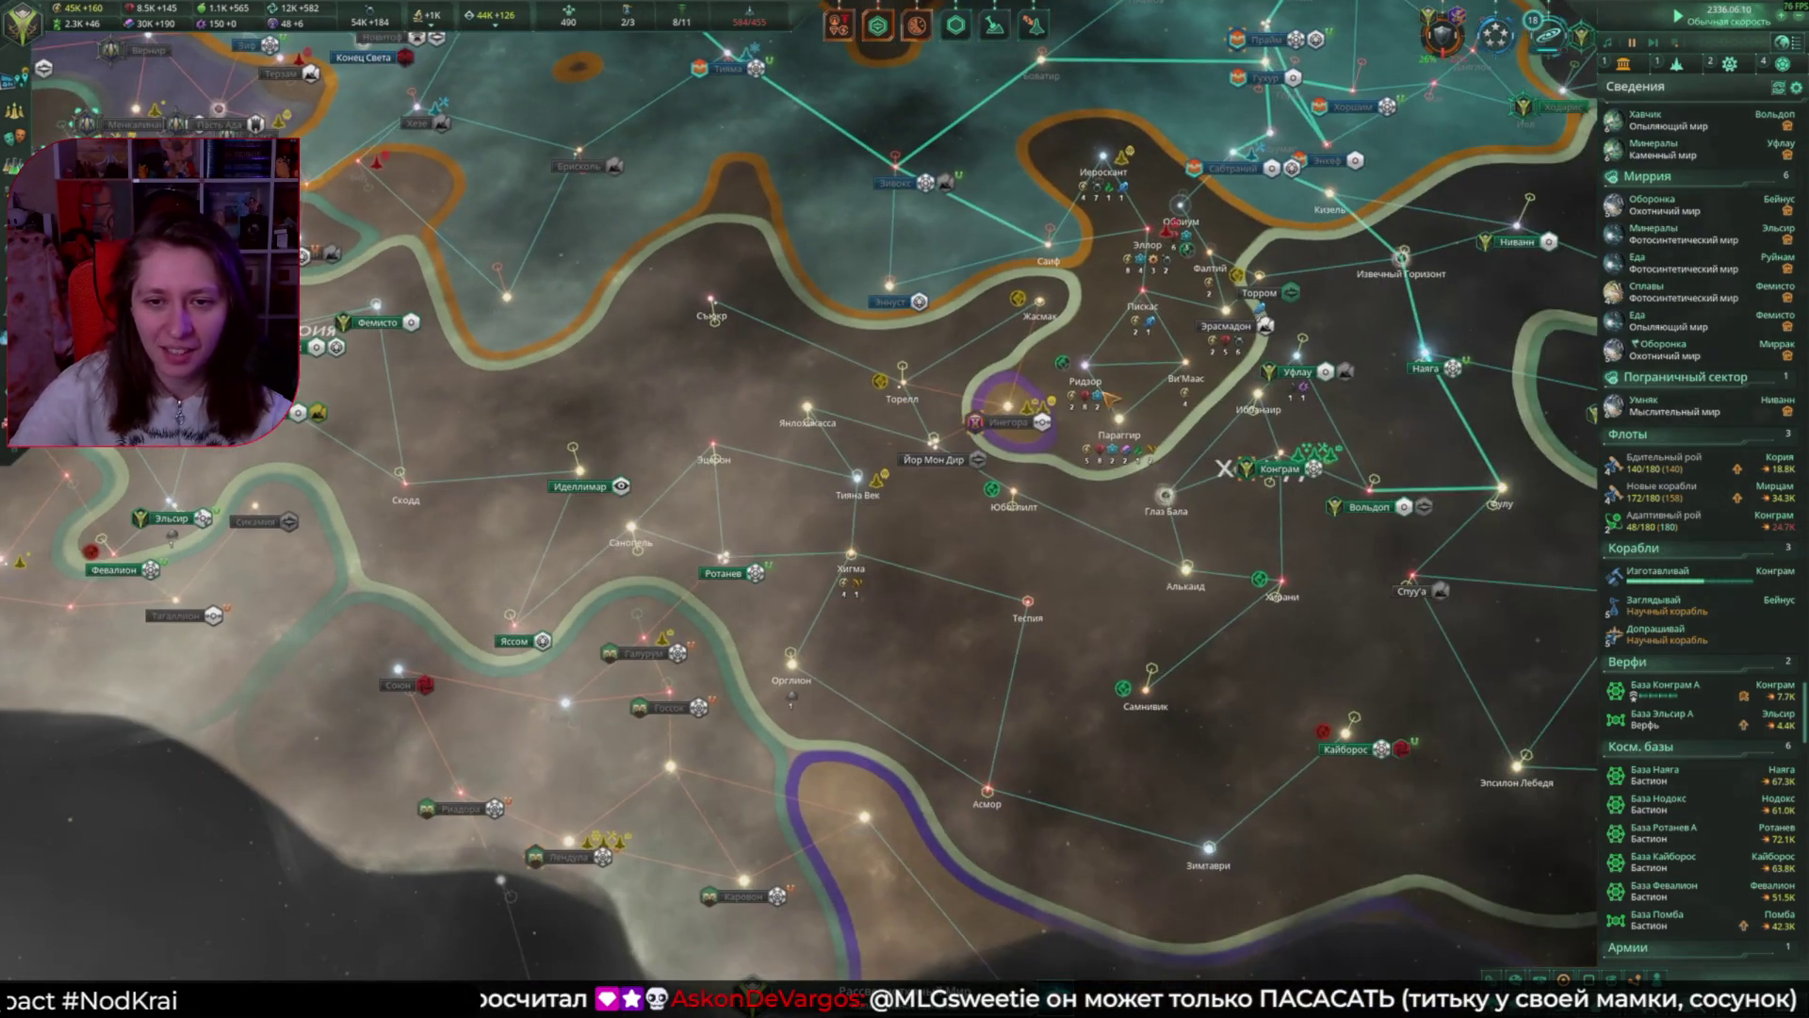
scroll(1020, 471, up, 1)
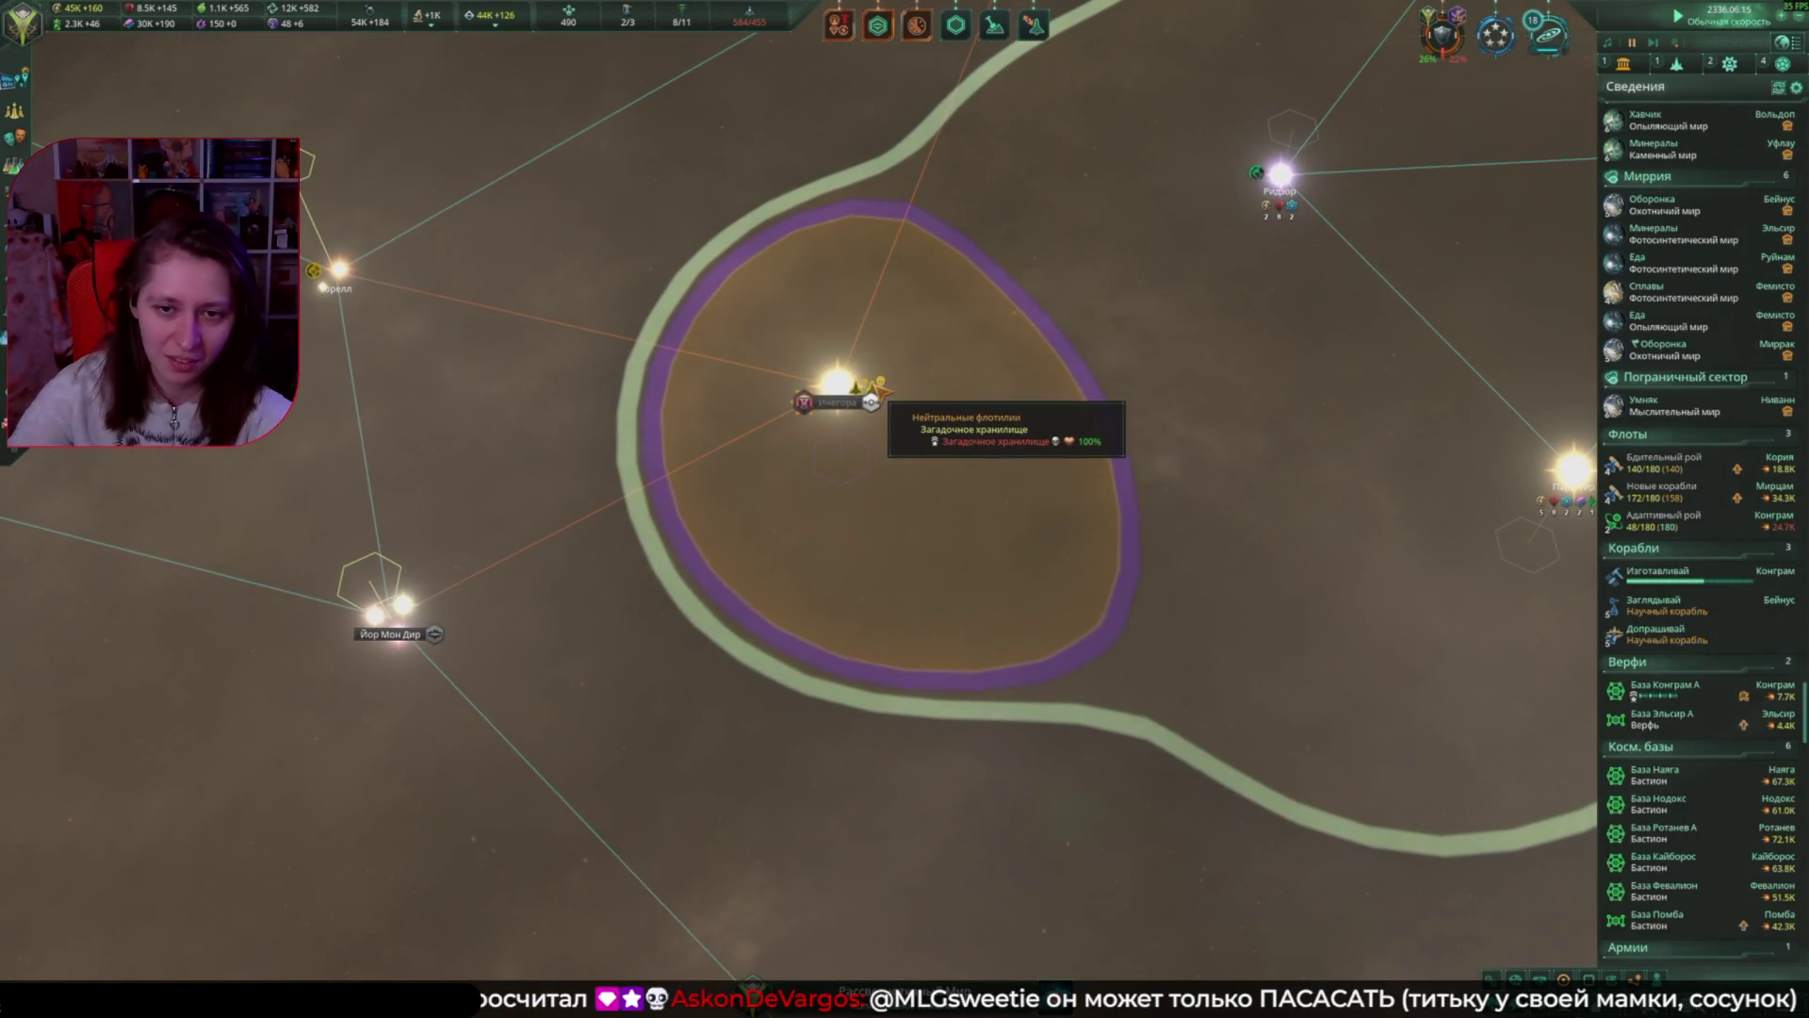
click(803, 402)
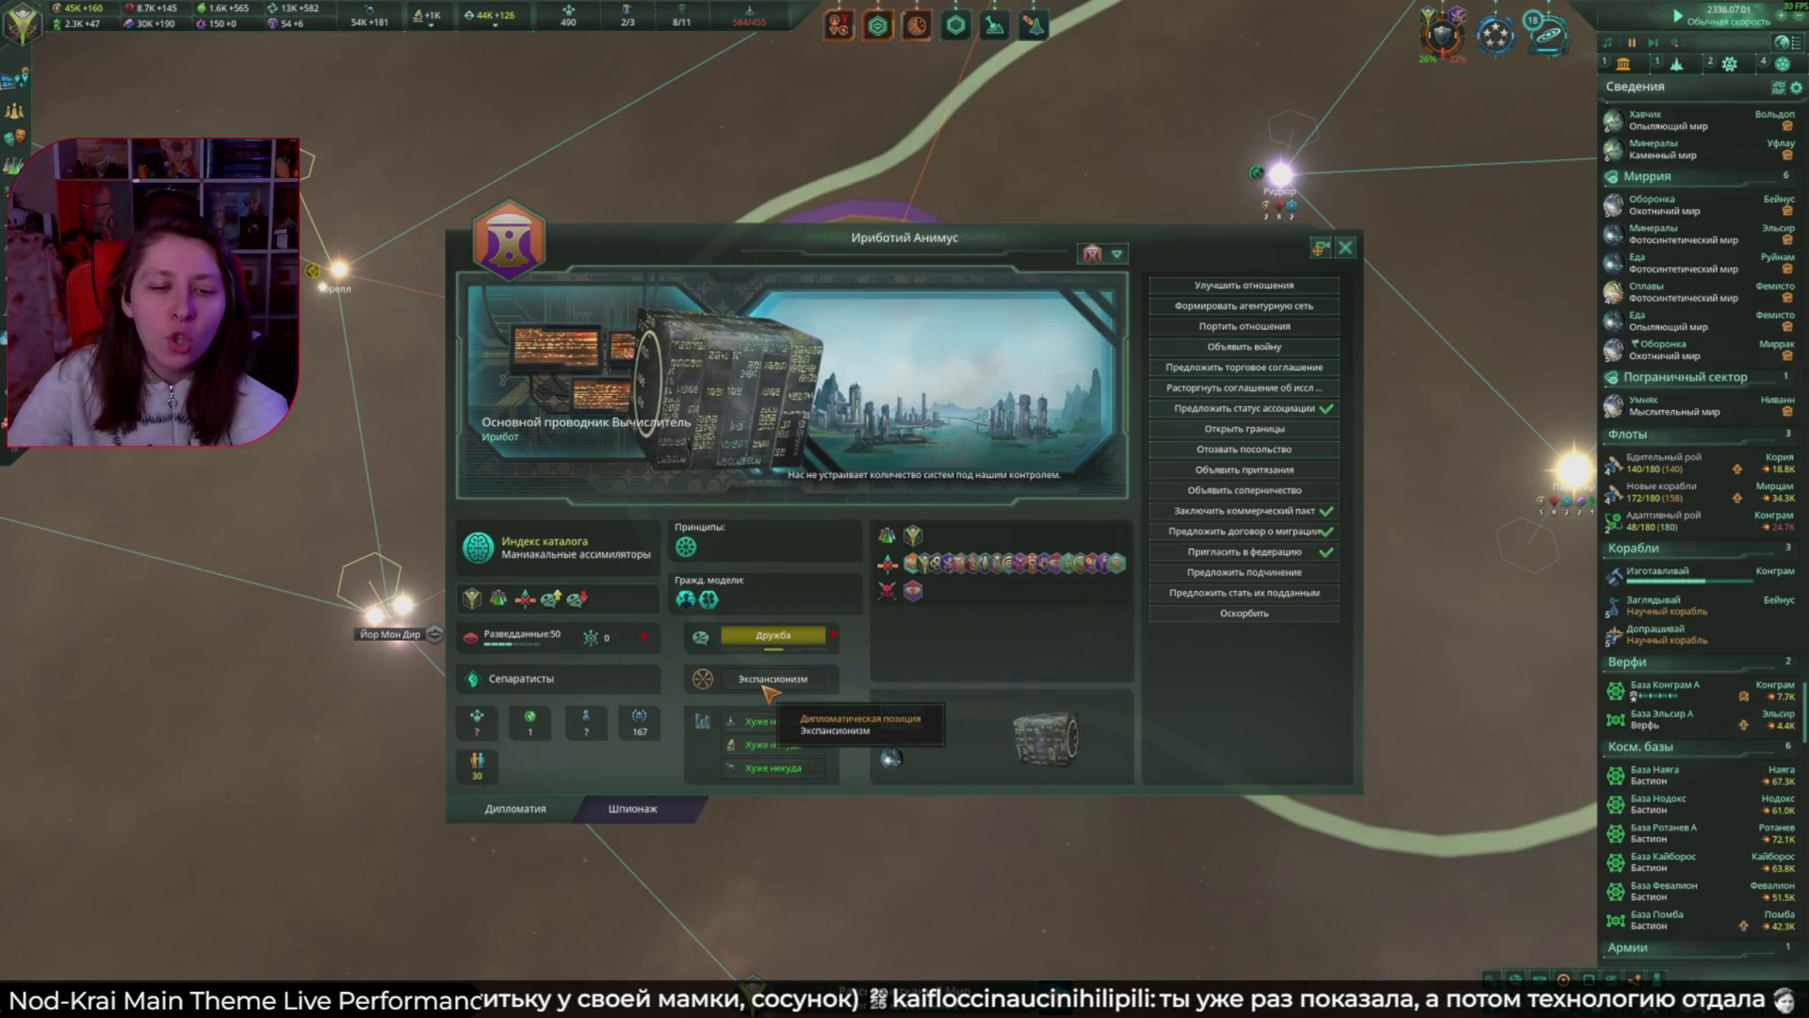
Step: Cancel and confirm ending the research agreement with Ириботий Анимус, then close diplomacy
mouse_move(768, 691)
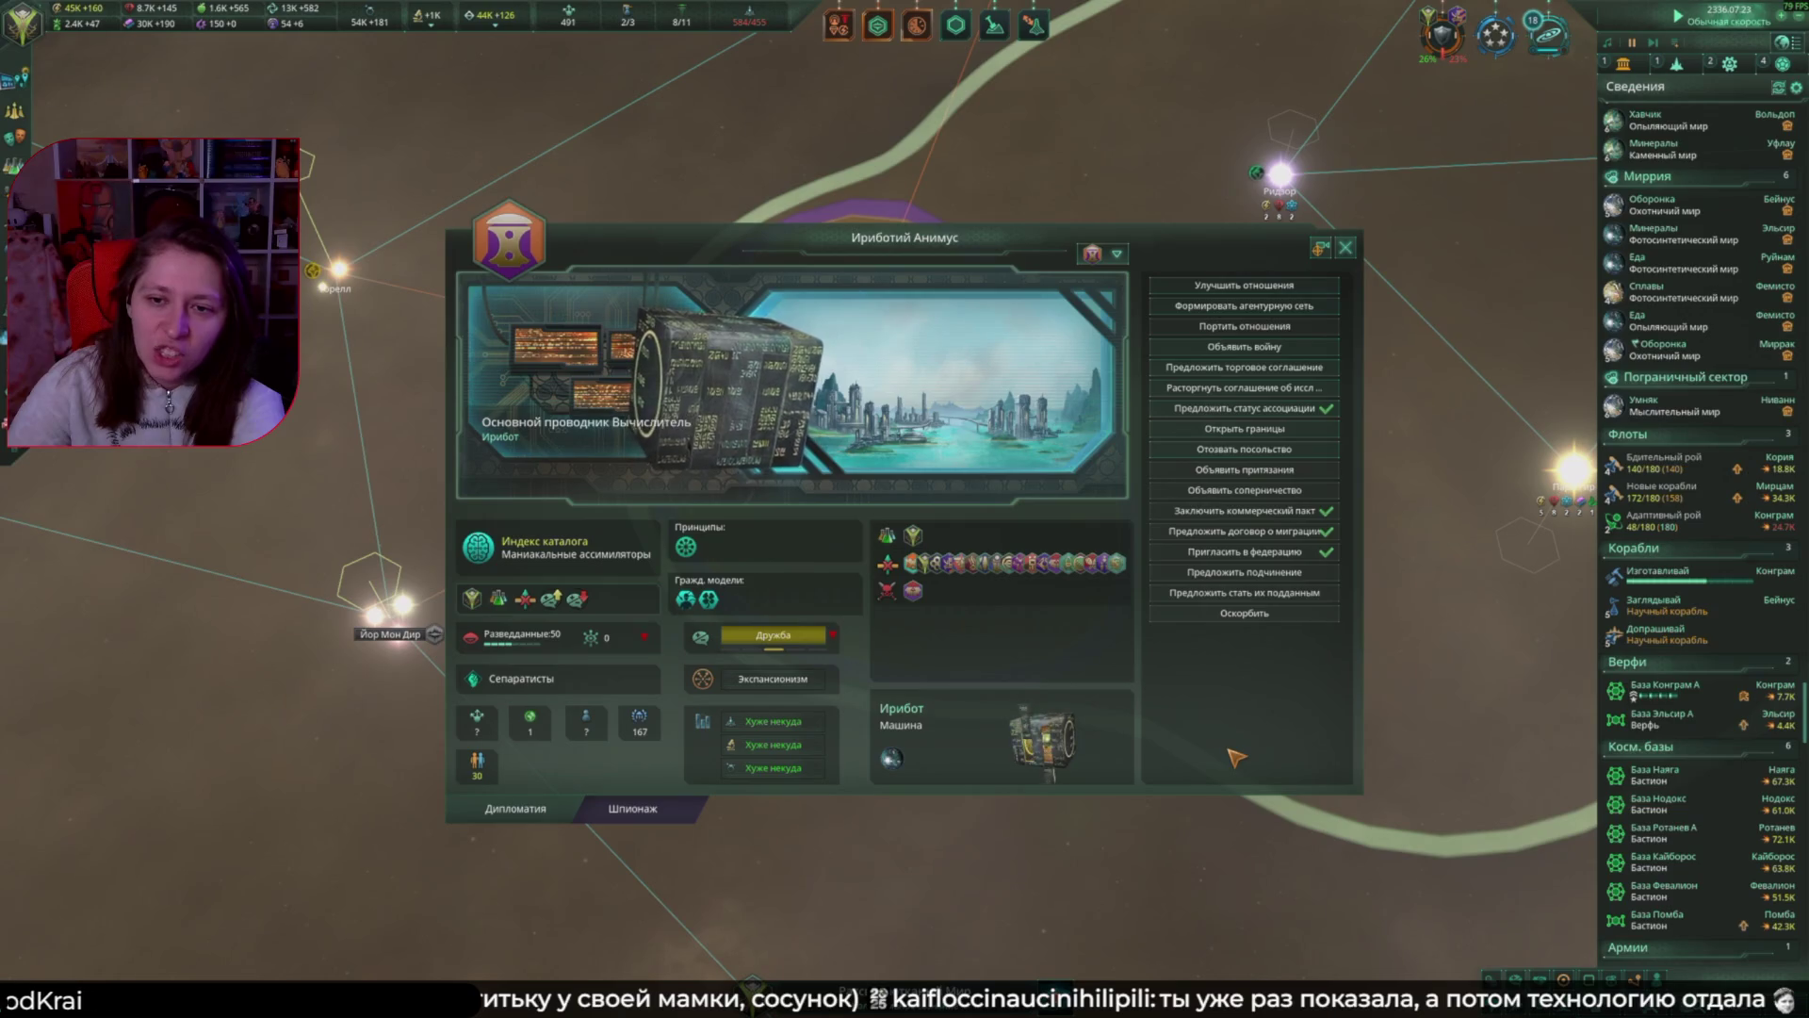
click(1236, 390)
click(1245, 754)
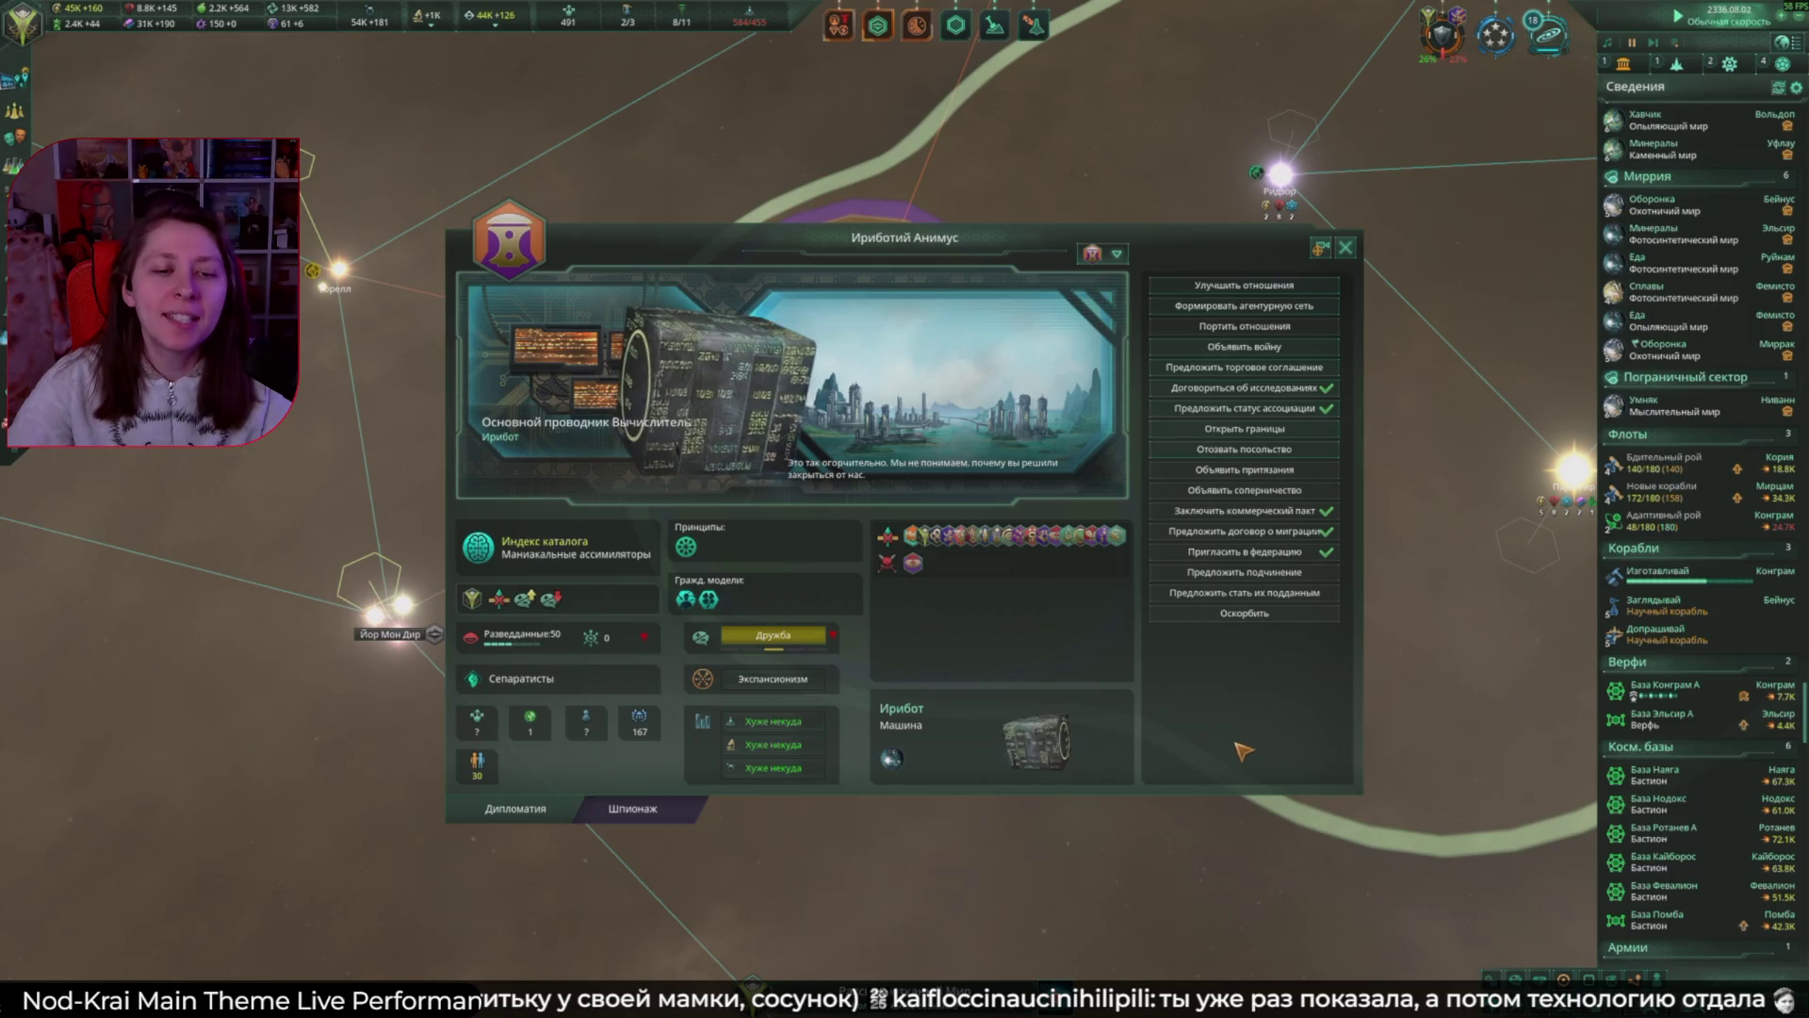
click(1348, 247)
scroll(1342, 428, down, 5)
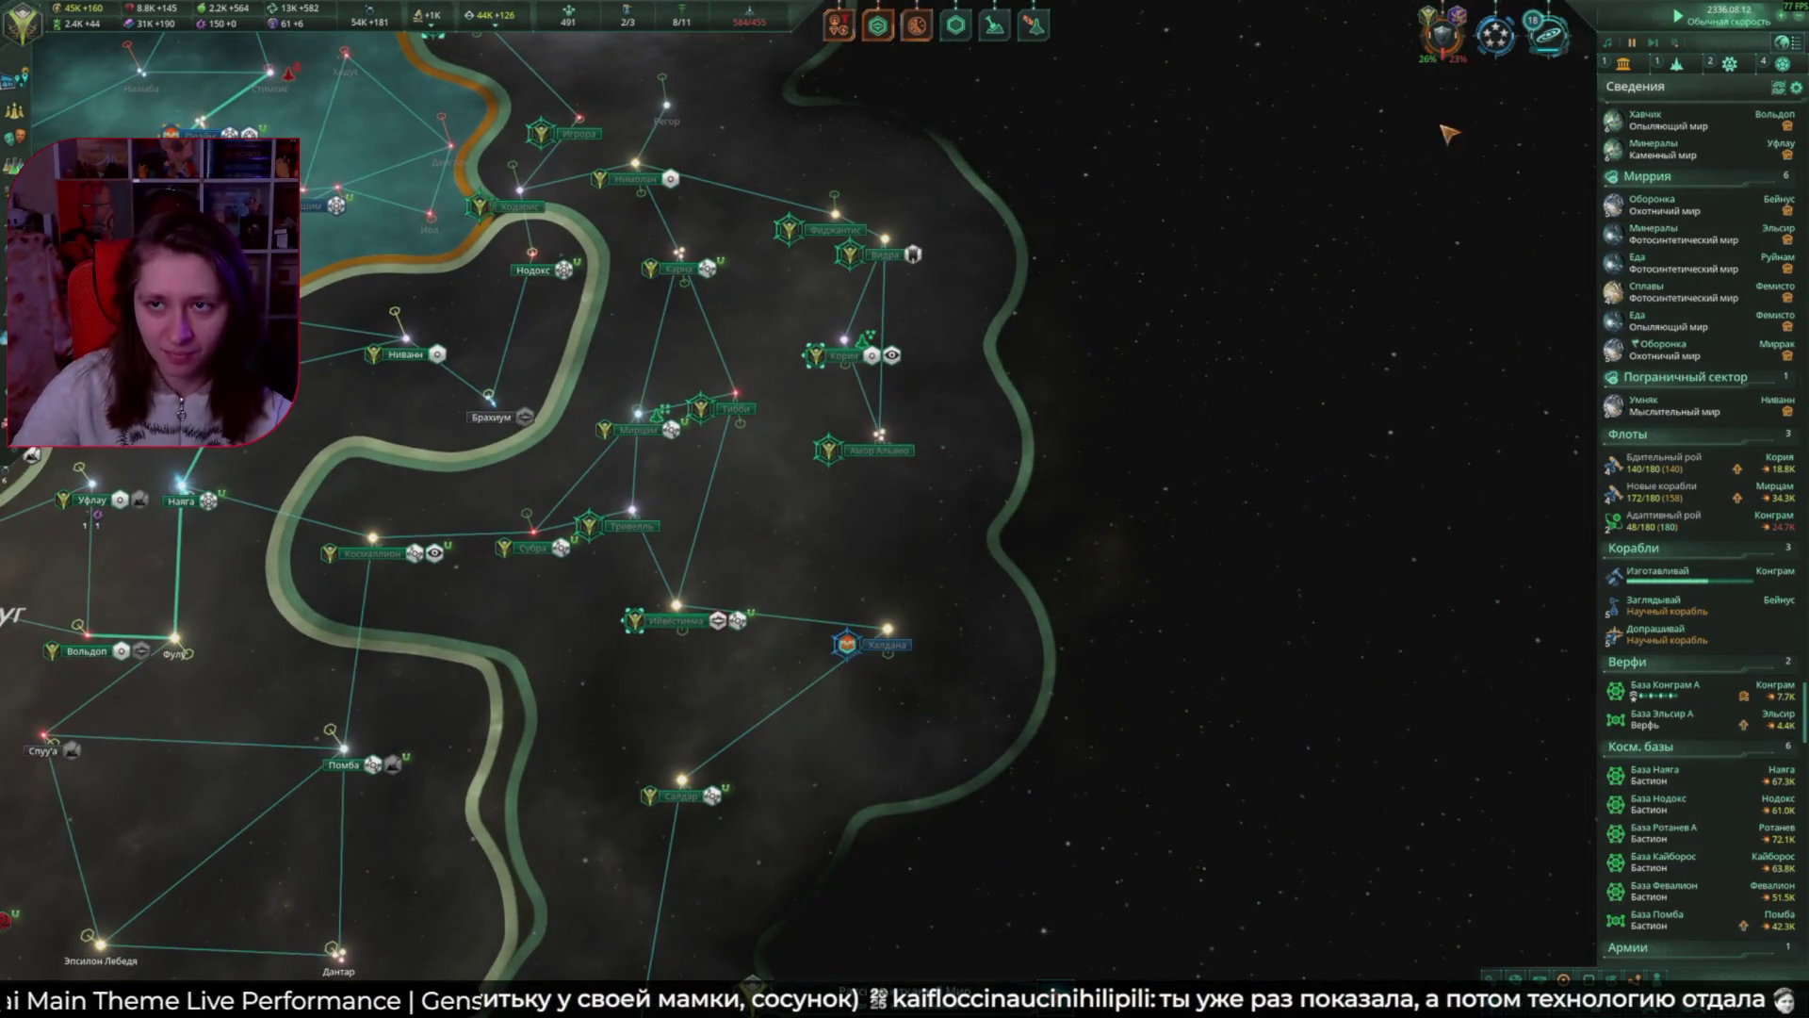
Step: Review the Лолендранский карательный поход war overview, then close it
click(1458, 39)
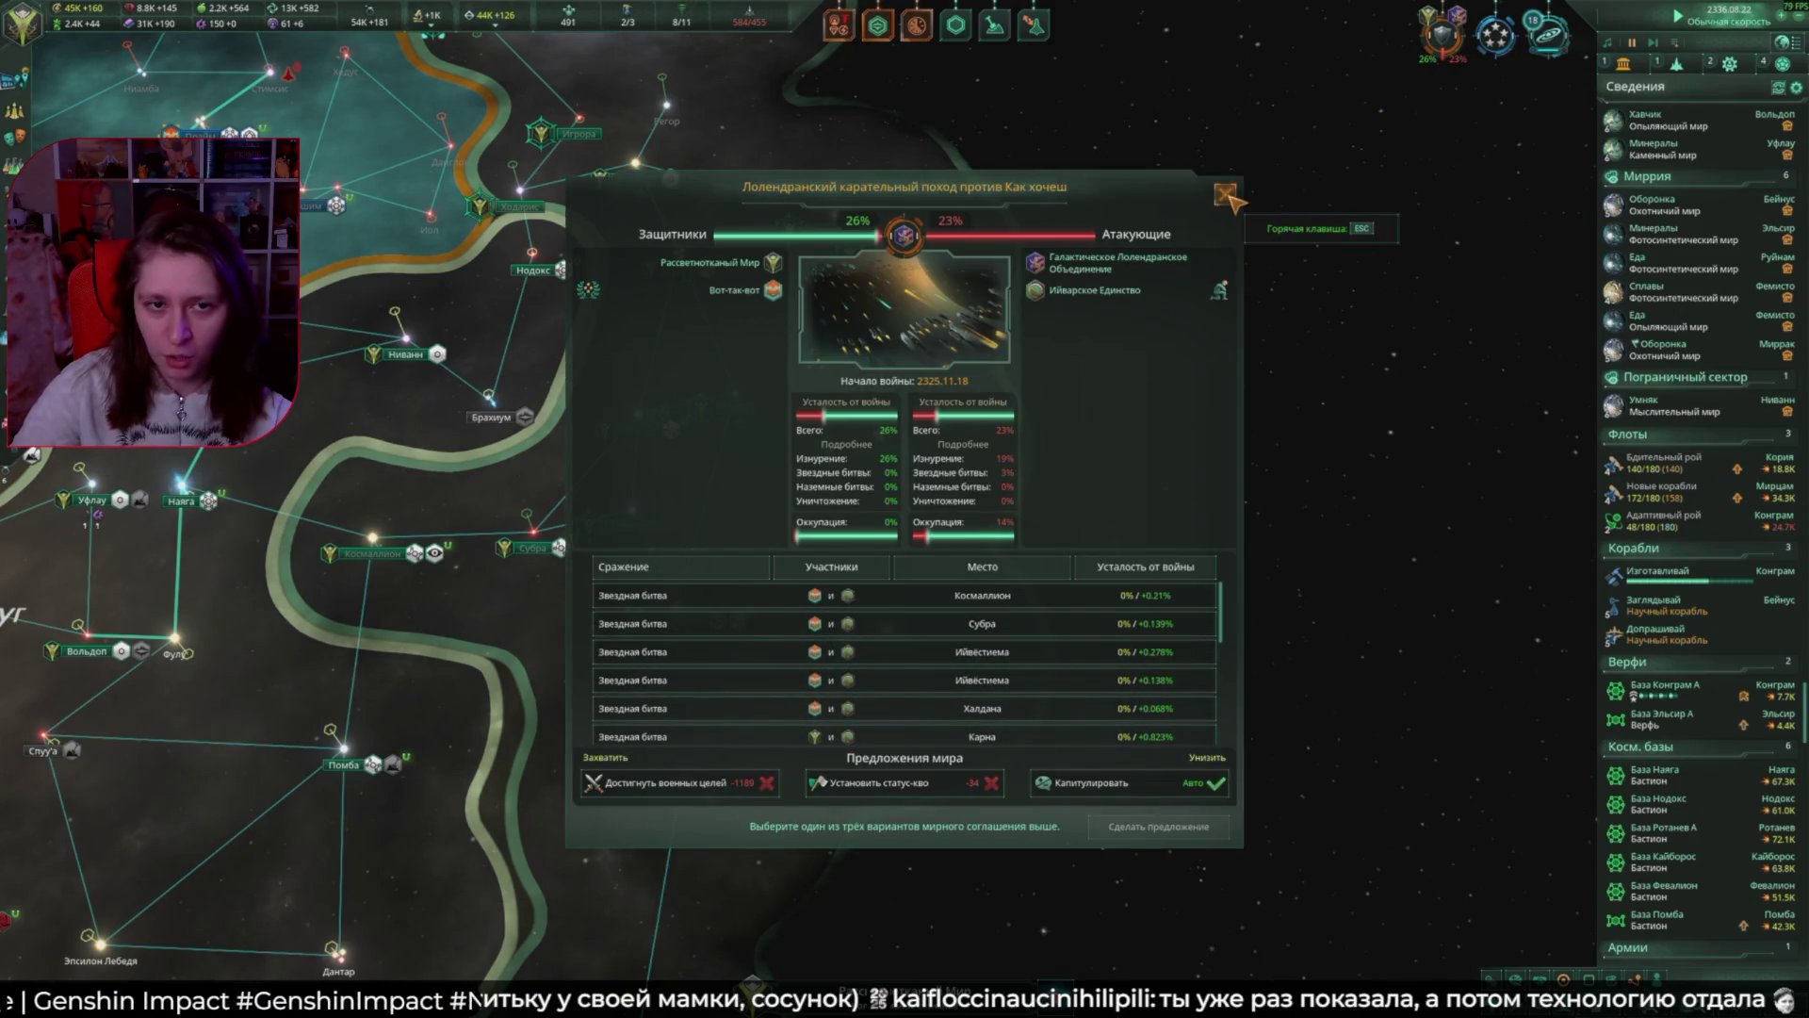
click(1228, 196)
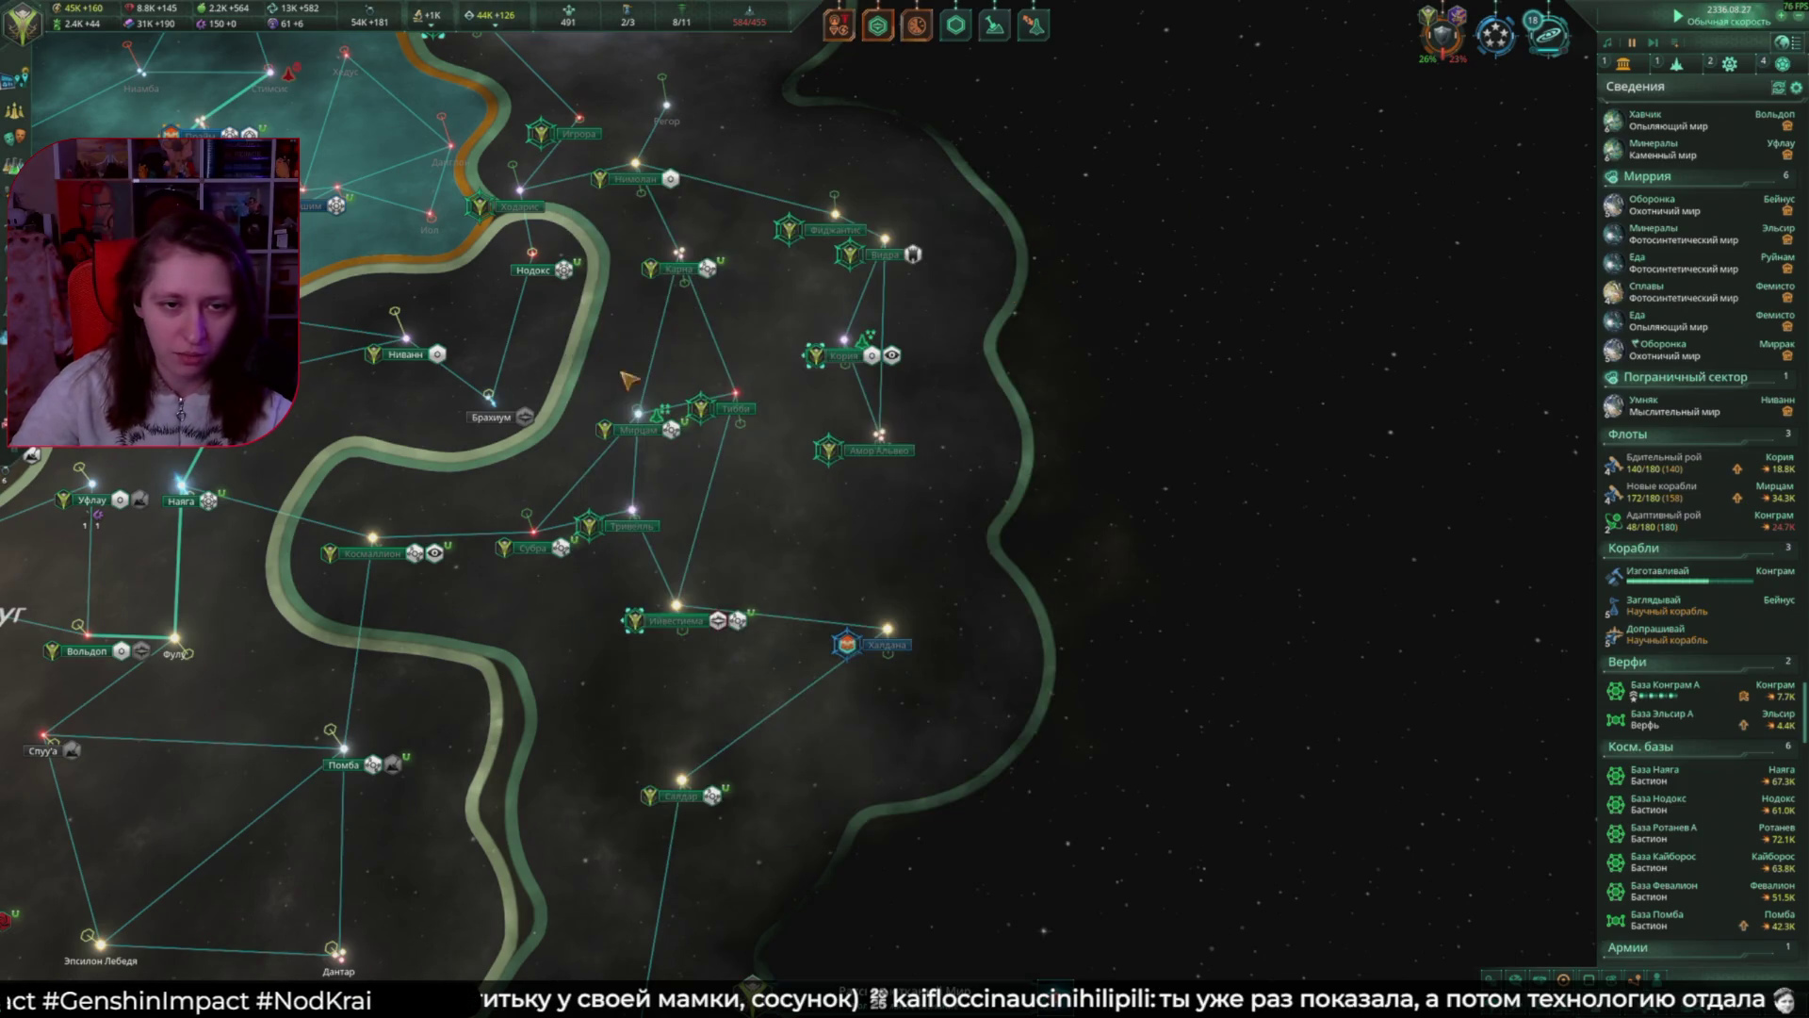
scroll(1107, 592, up, 2)
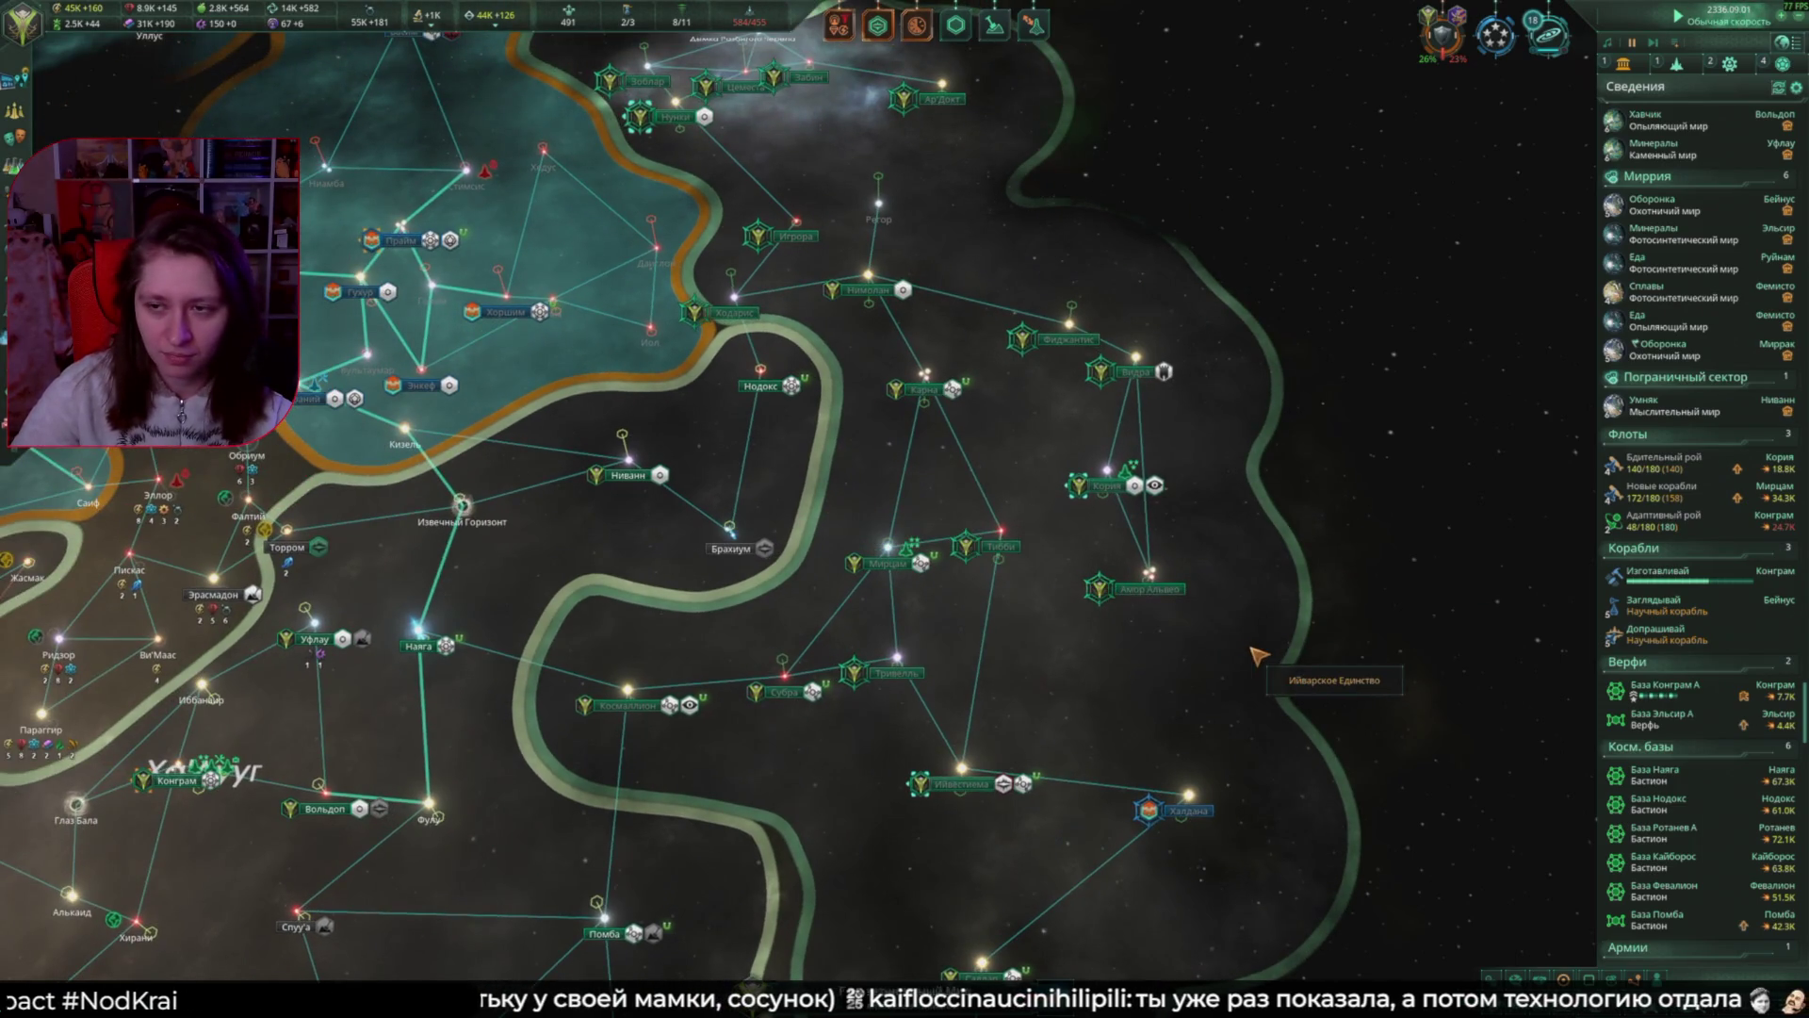
scroll(1262, 649, down, 1)
scroll(370, 314, down, 2)
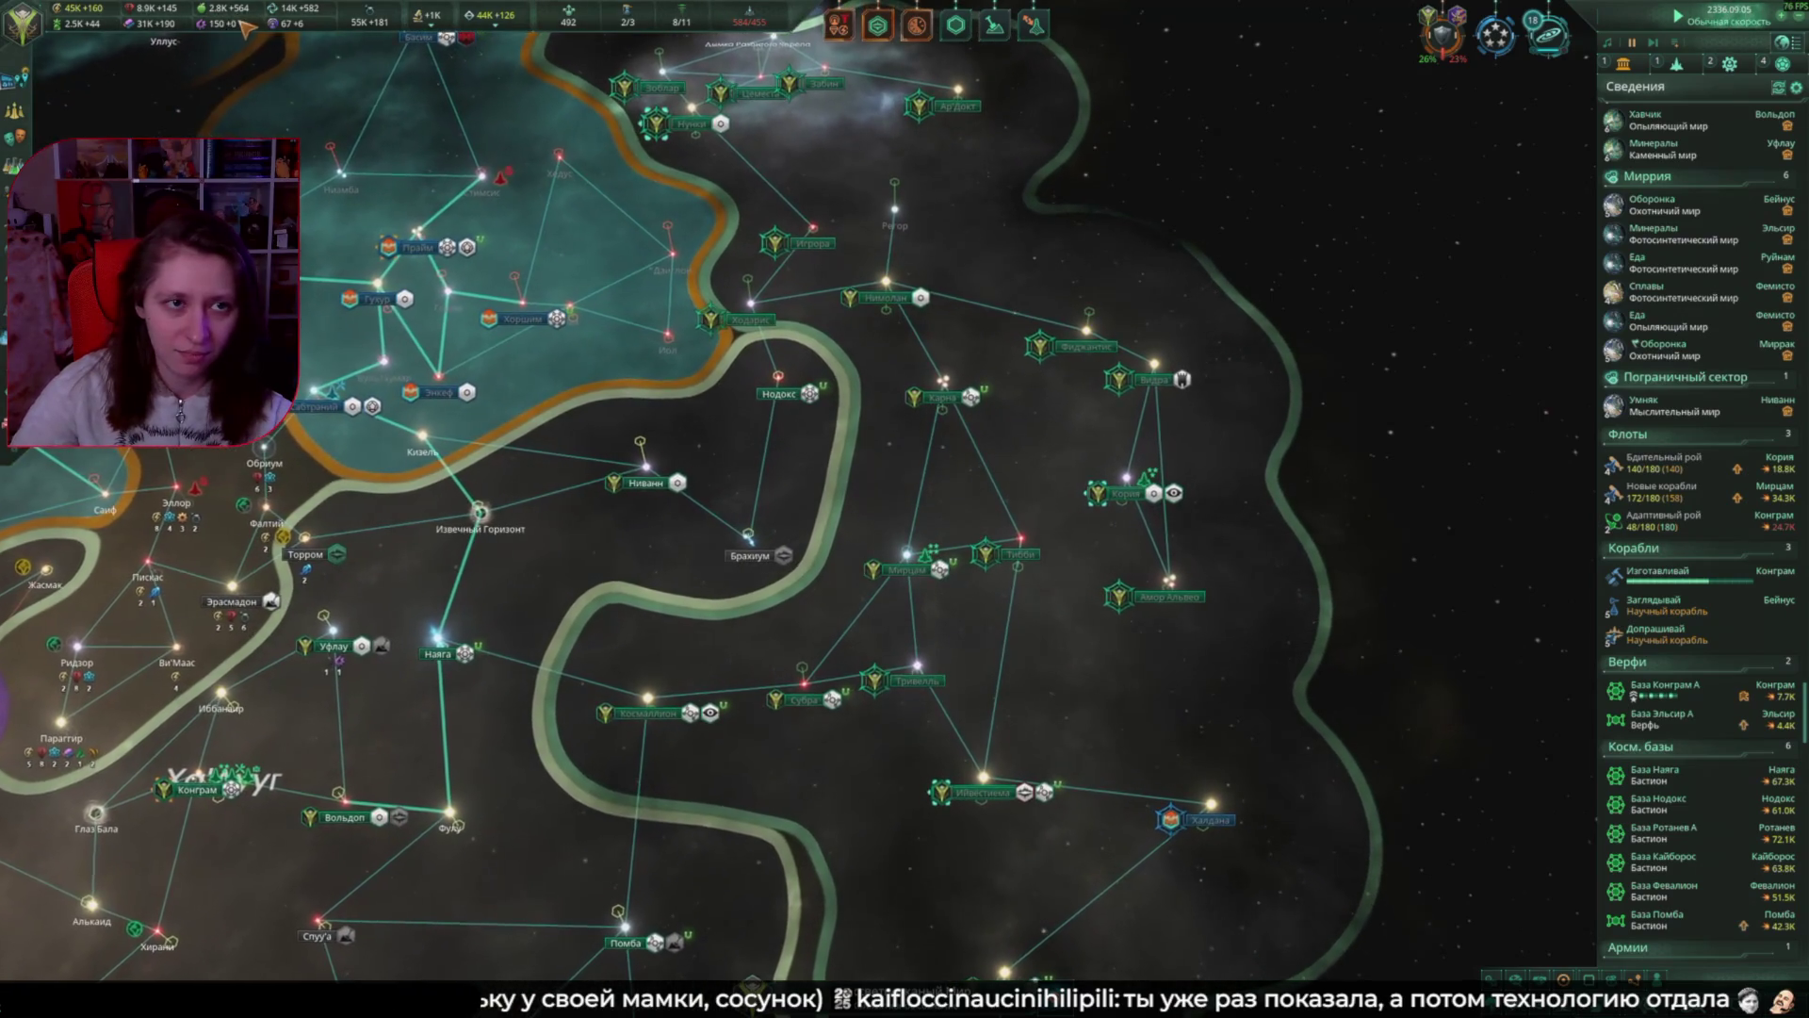
scroll(1074, 657, down, 1)
Step: Move the galaxy map north and enter a star system's view
mouse_move(1074, 656)
middle_down()
mouse_move(1150, 525)
mouse_move(1100, 146)
middle_up()
scroll(1168, 565, up, 2)
scroll(1101, 146, down, 2)
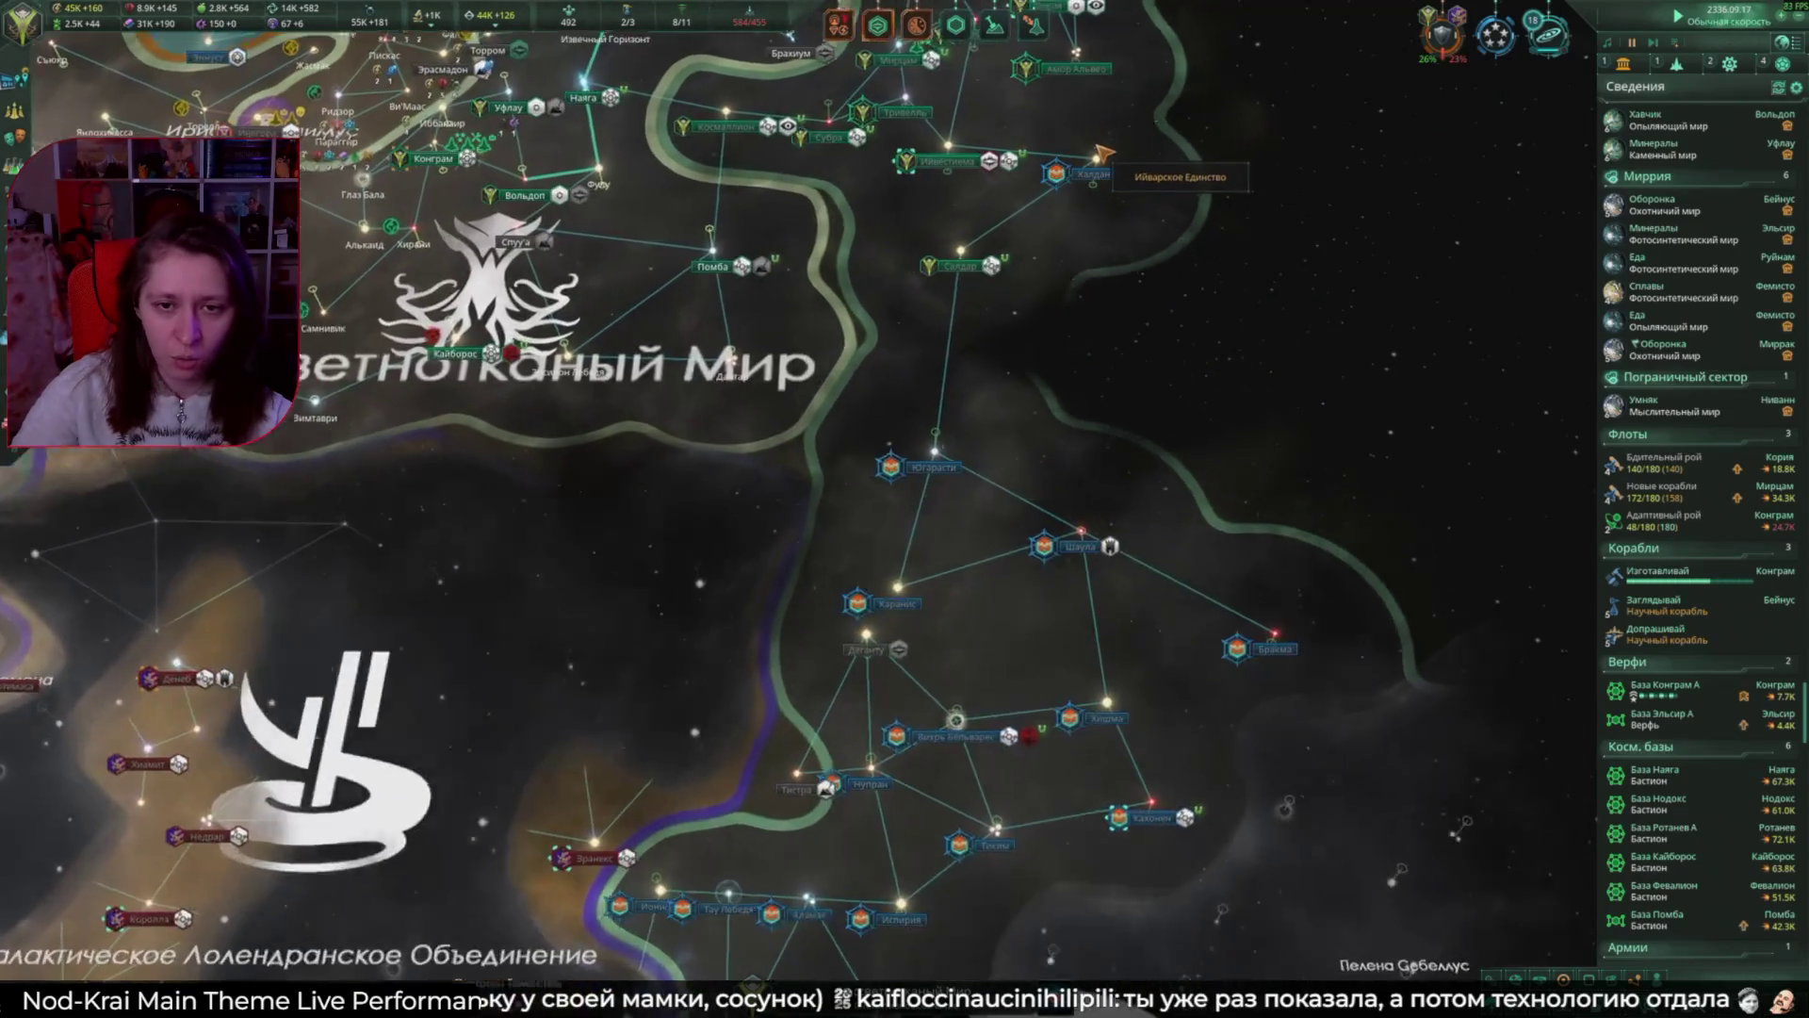
scroll(1074, 283, up, 2)
scroll(1046, 396, down, 2)
scroll(1030, 487, up, 2)
scroll(1030, 487, down, 2)
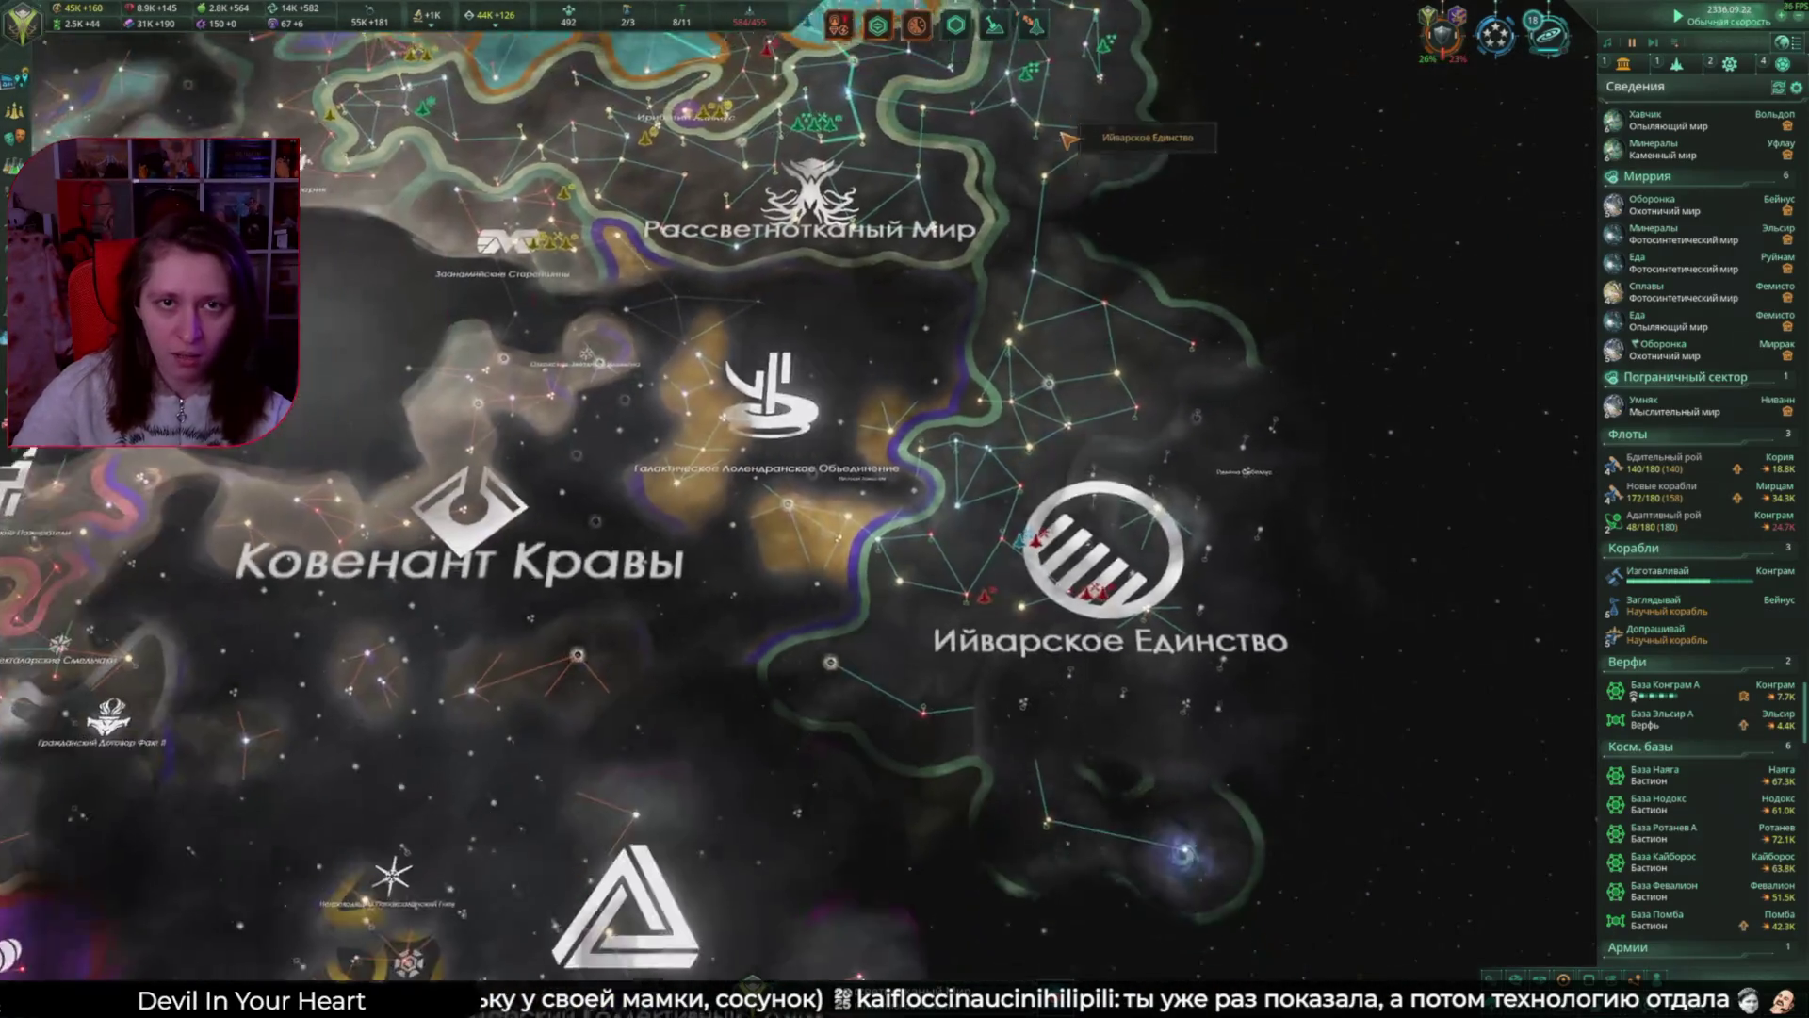
scroll(377, 282, up, 2)
scroll(311, 141, up, 1)
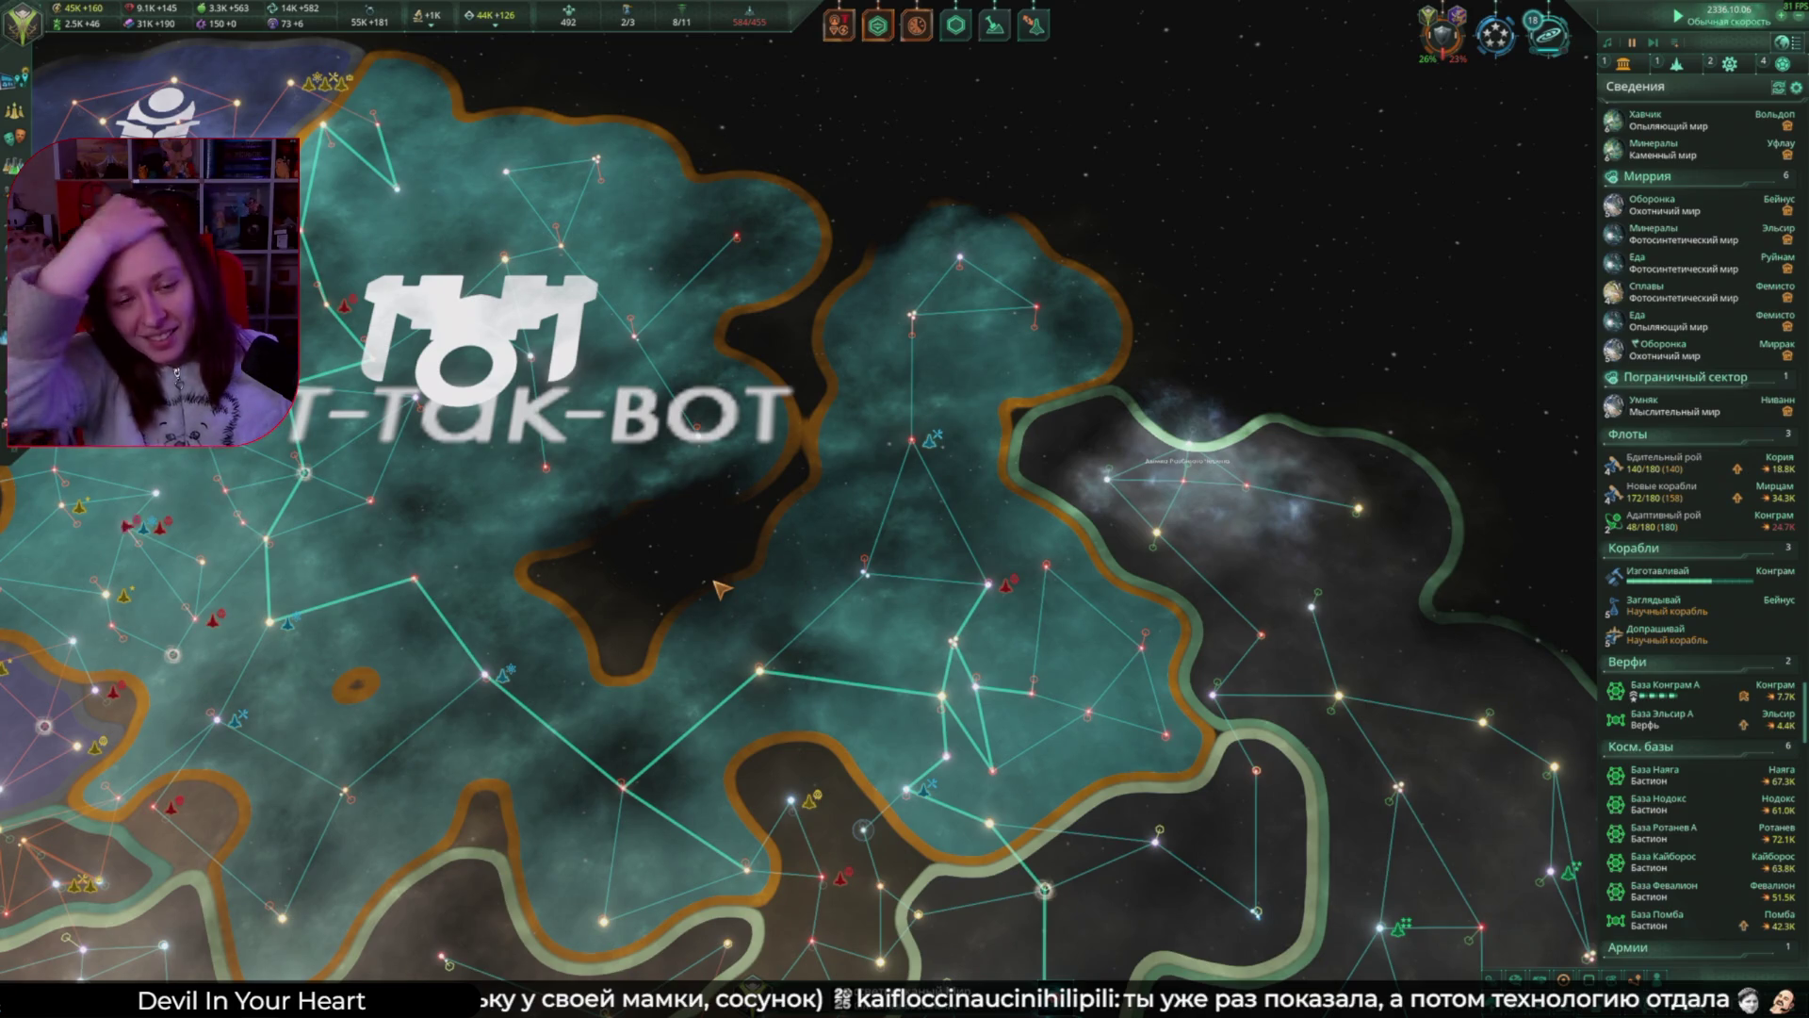
scroll(914, 633, up, 4)
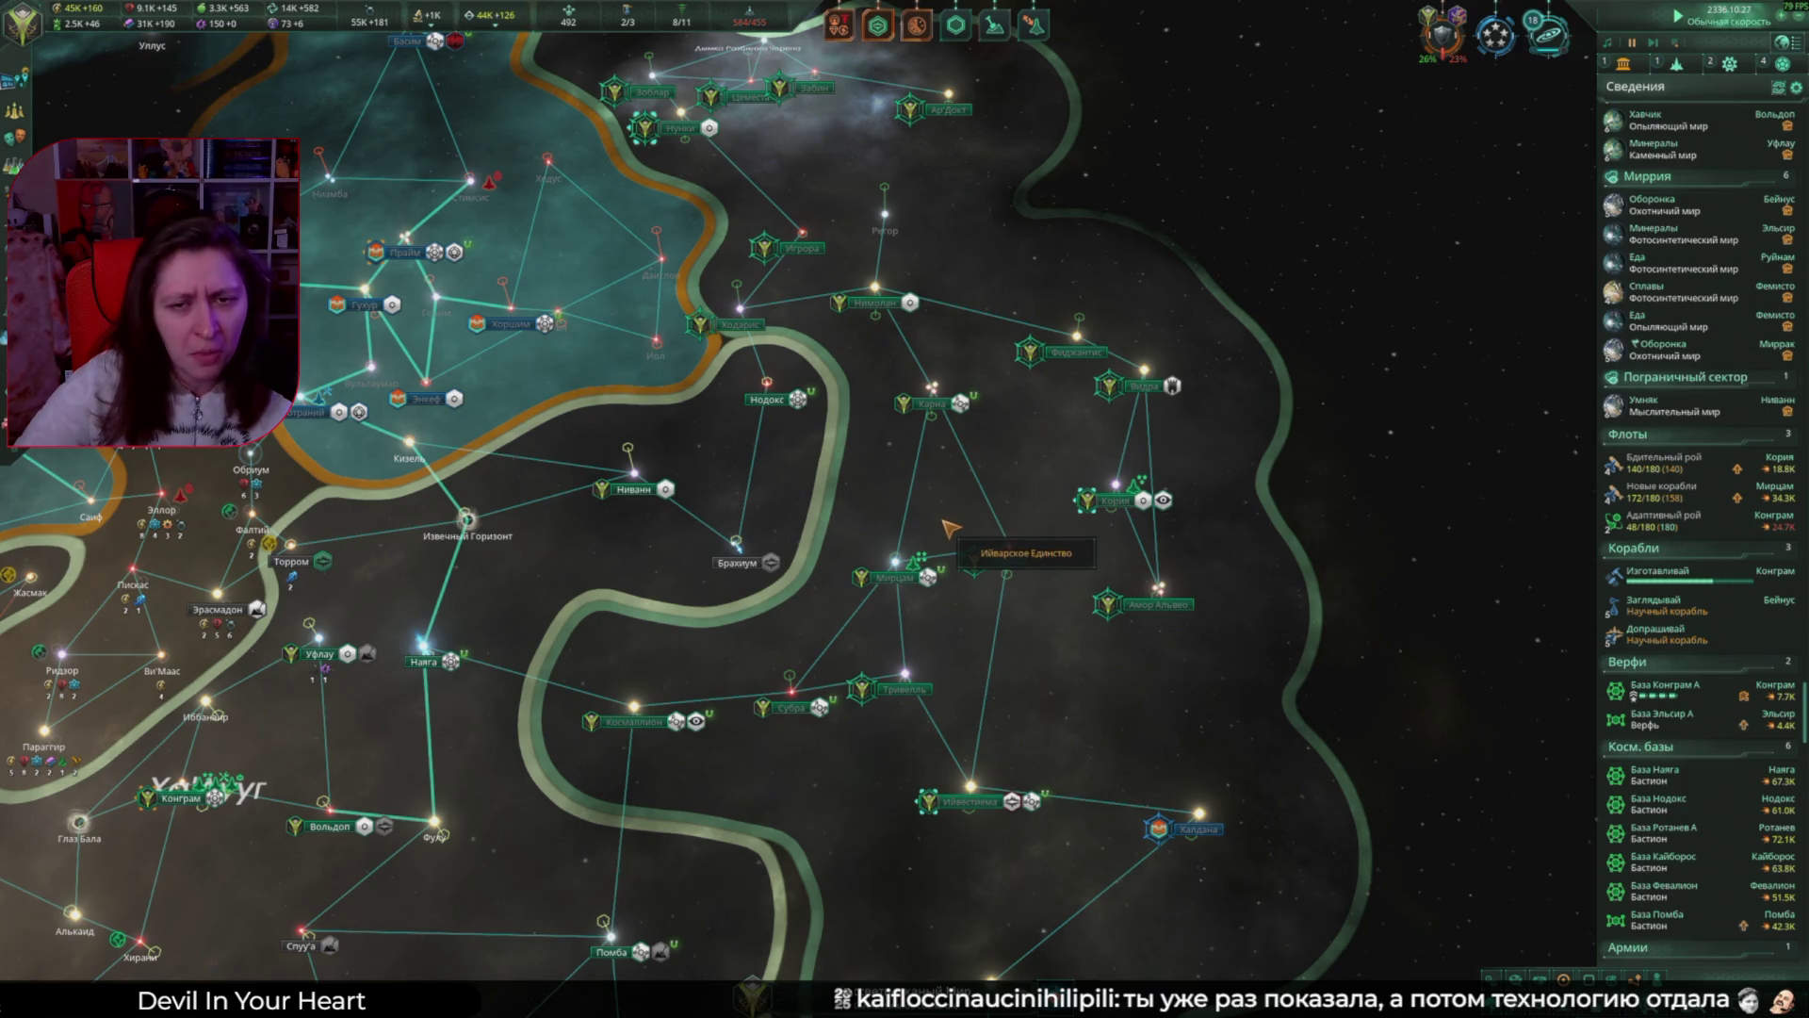
double_click(942, 542)
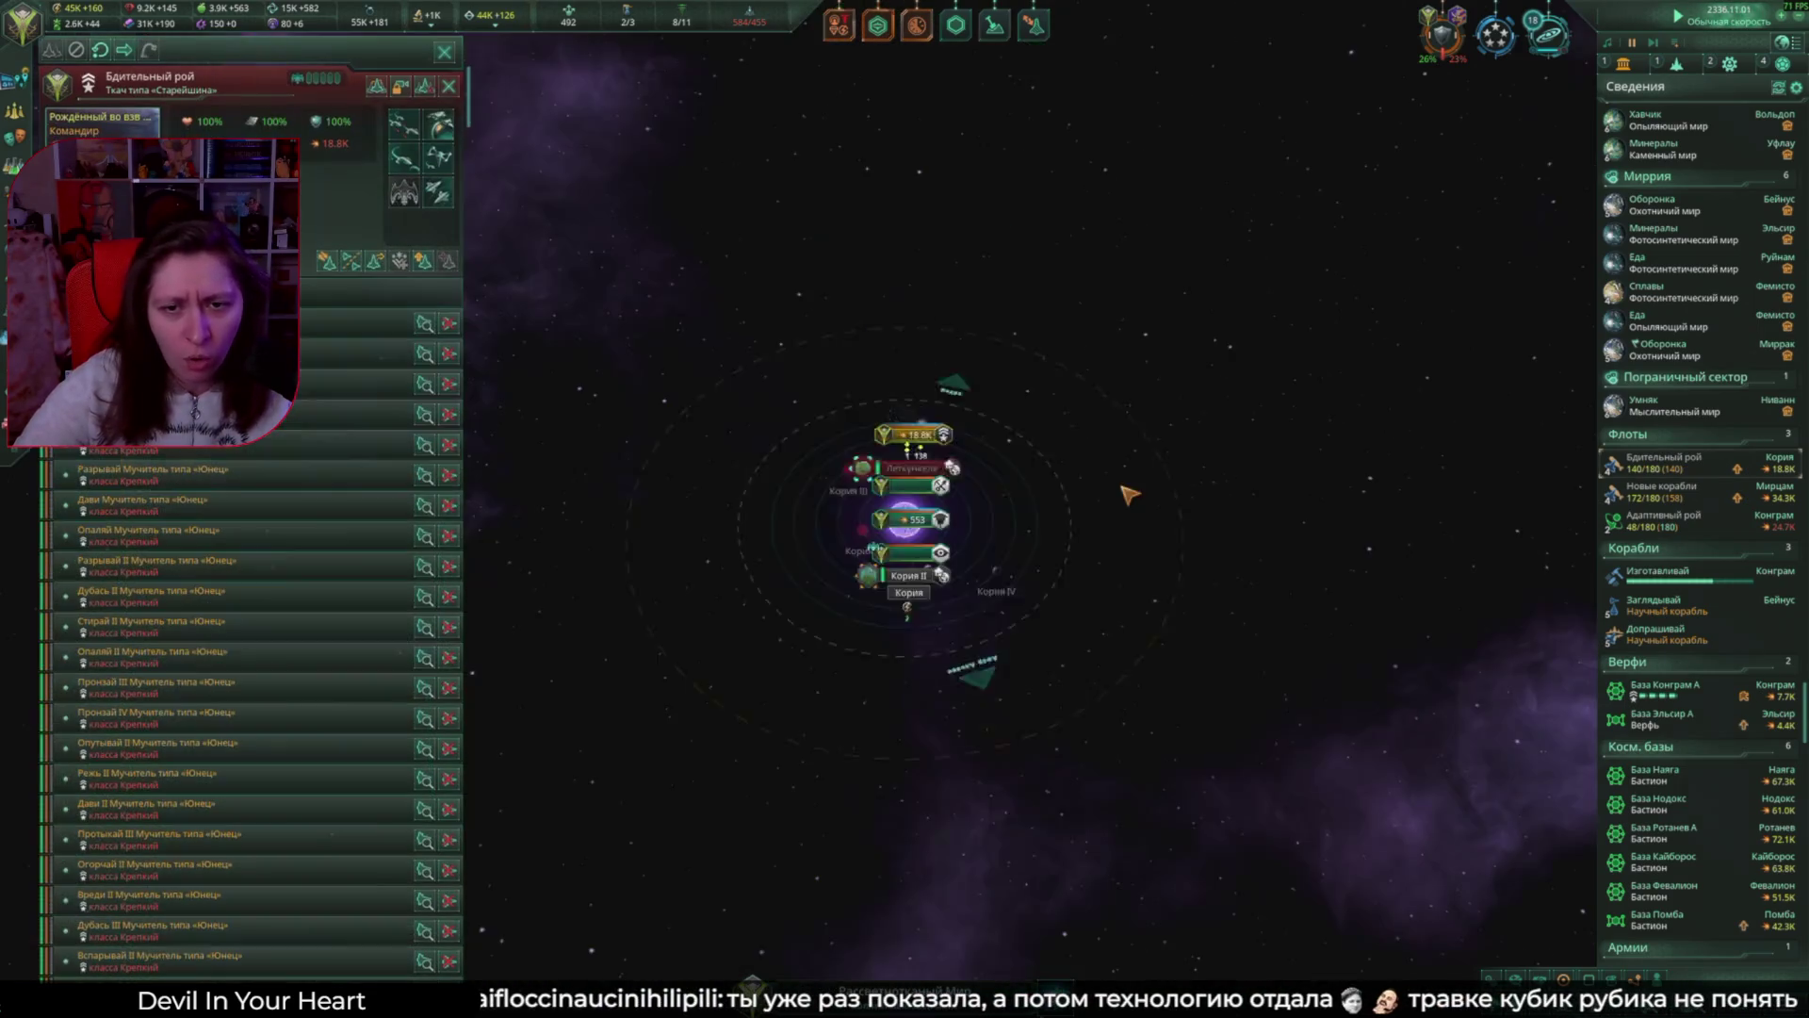
Step: Check the armies stationed on planet Леткункеле
click(971, 399)
click(846, 908)
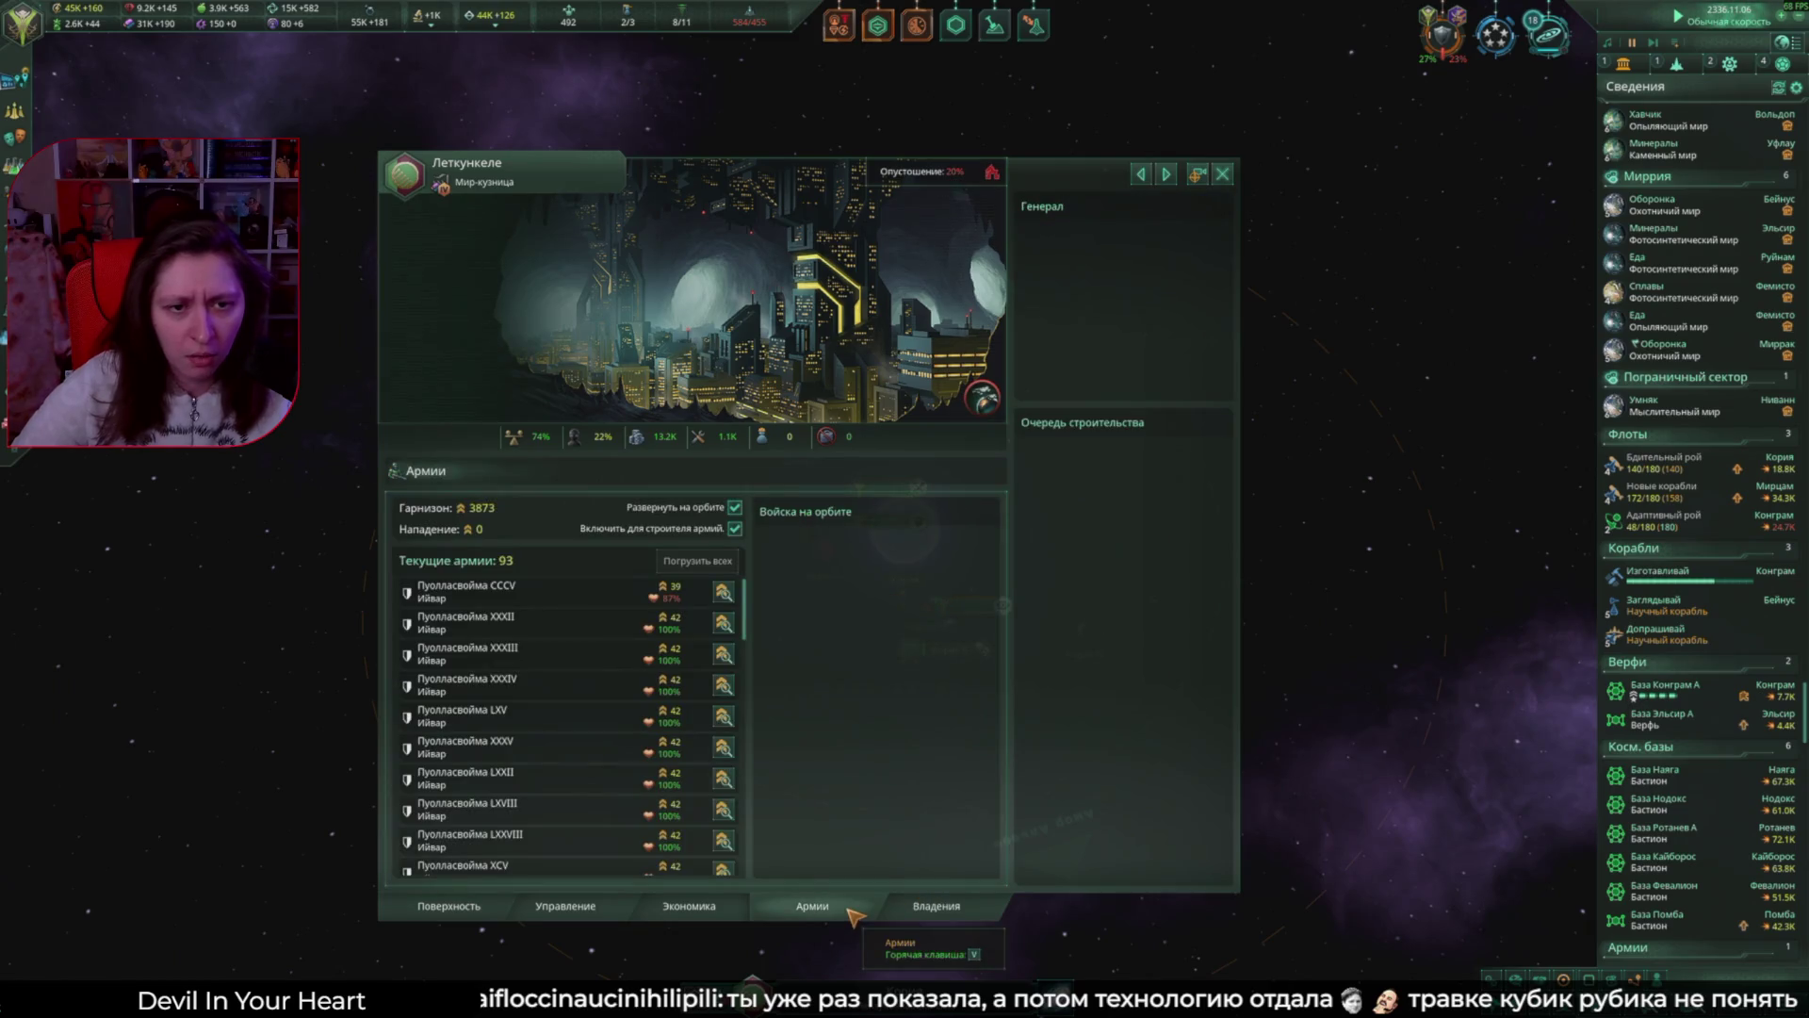
key(Escape)
Step: Reopen the Лолендранский карательный поход war overview from the galaxy map
scroll(1131, 877, down, 5)
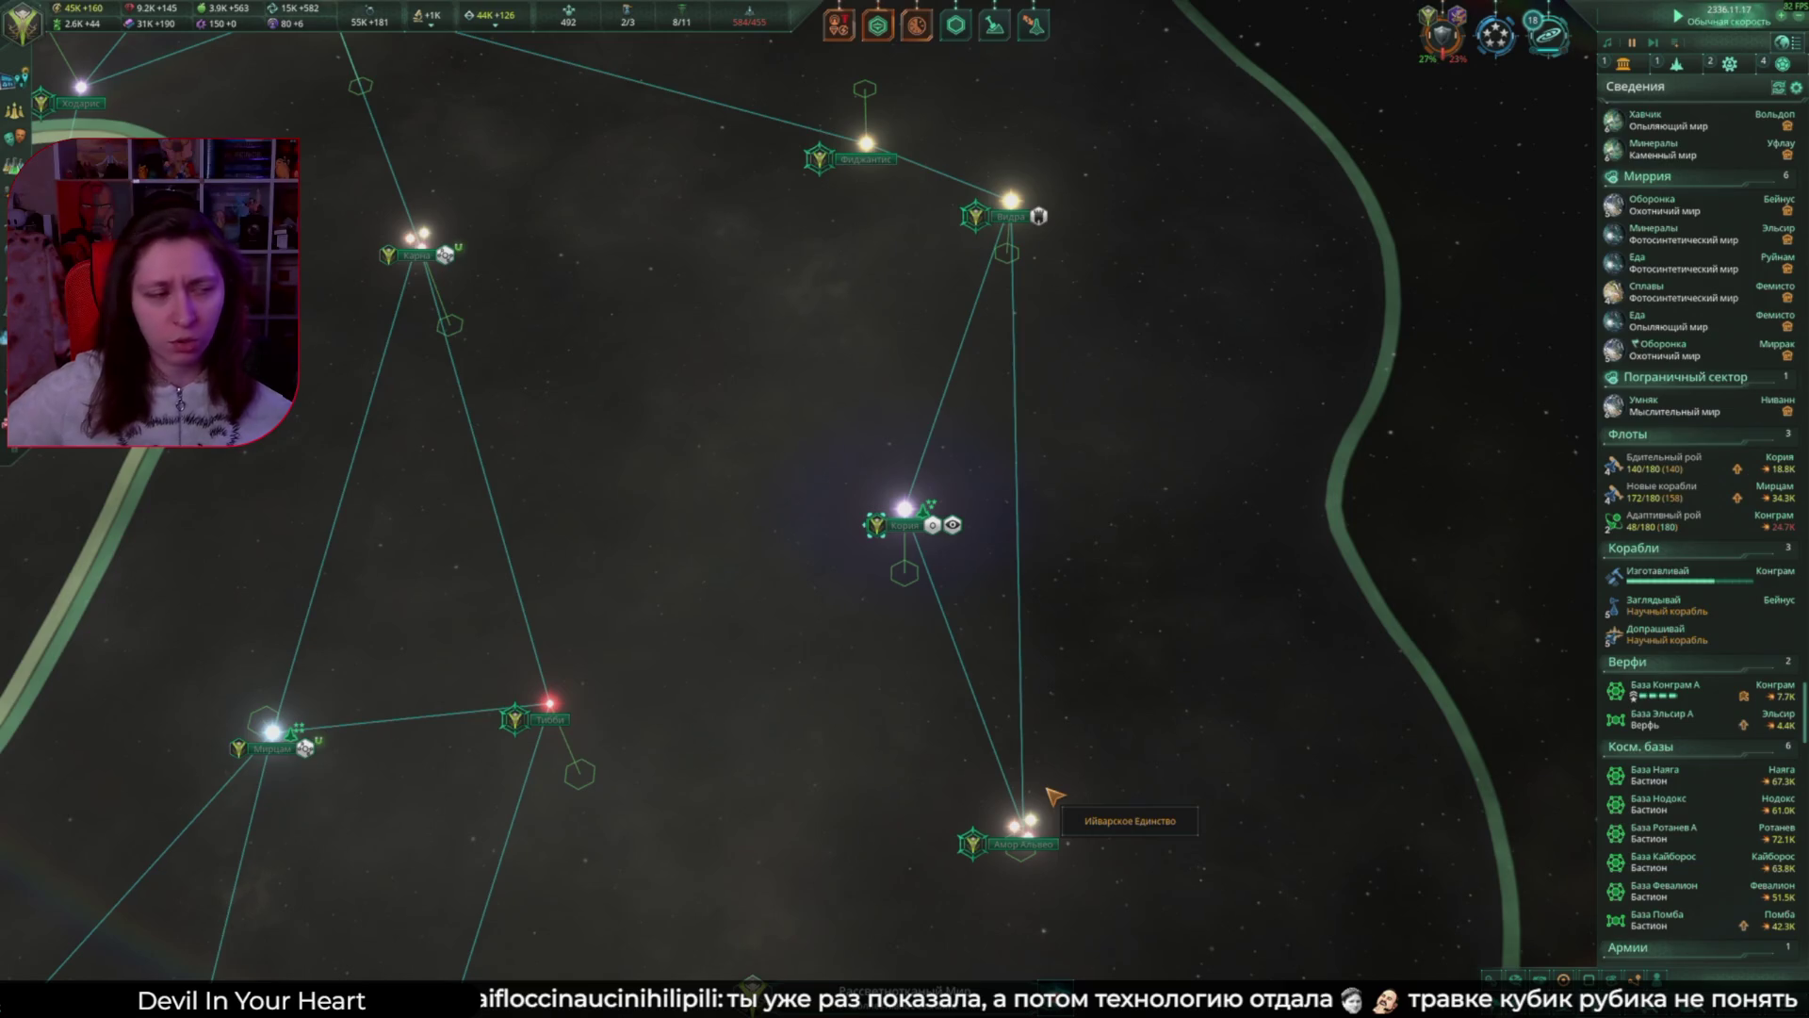
scroll(902, 700, down, 5)
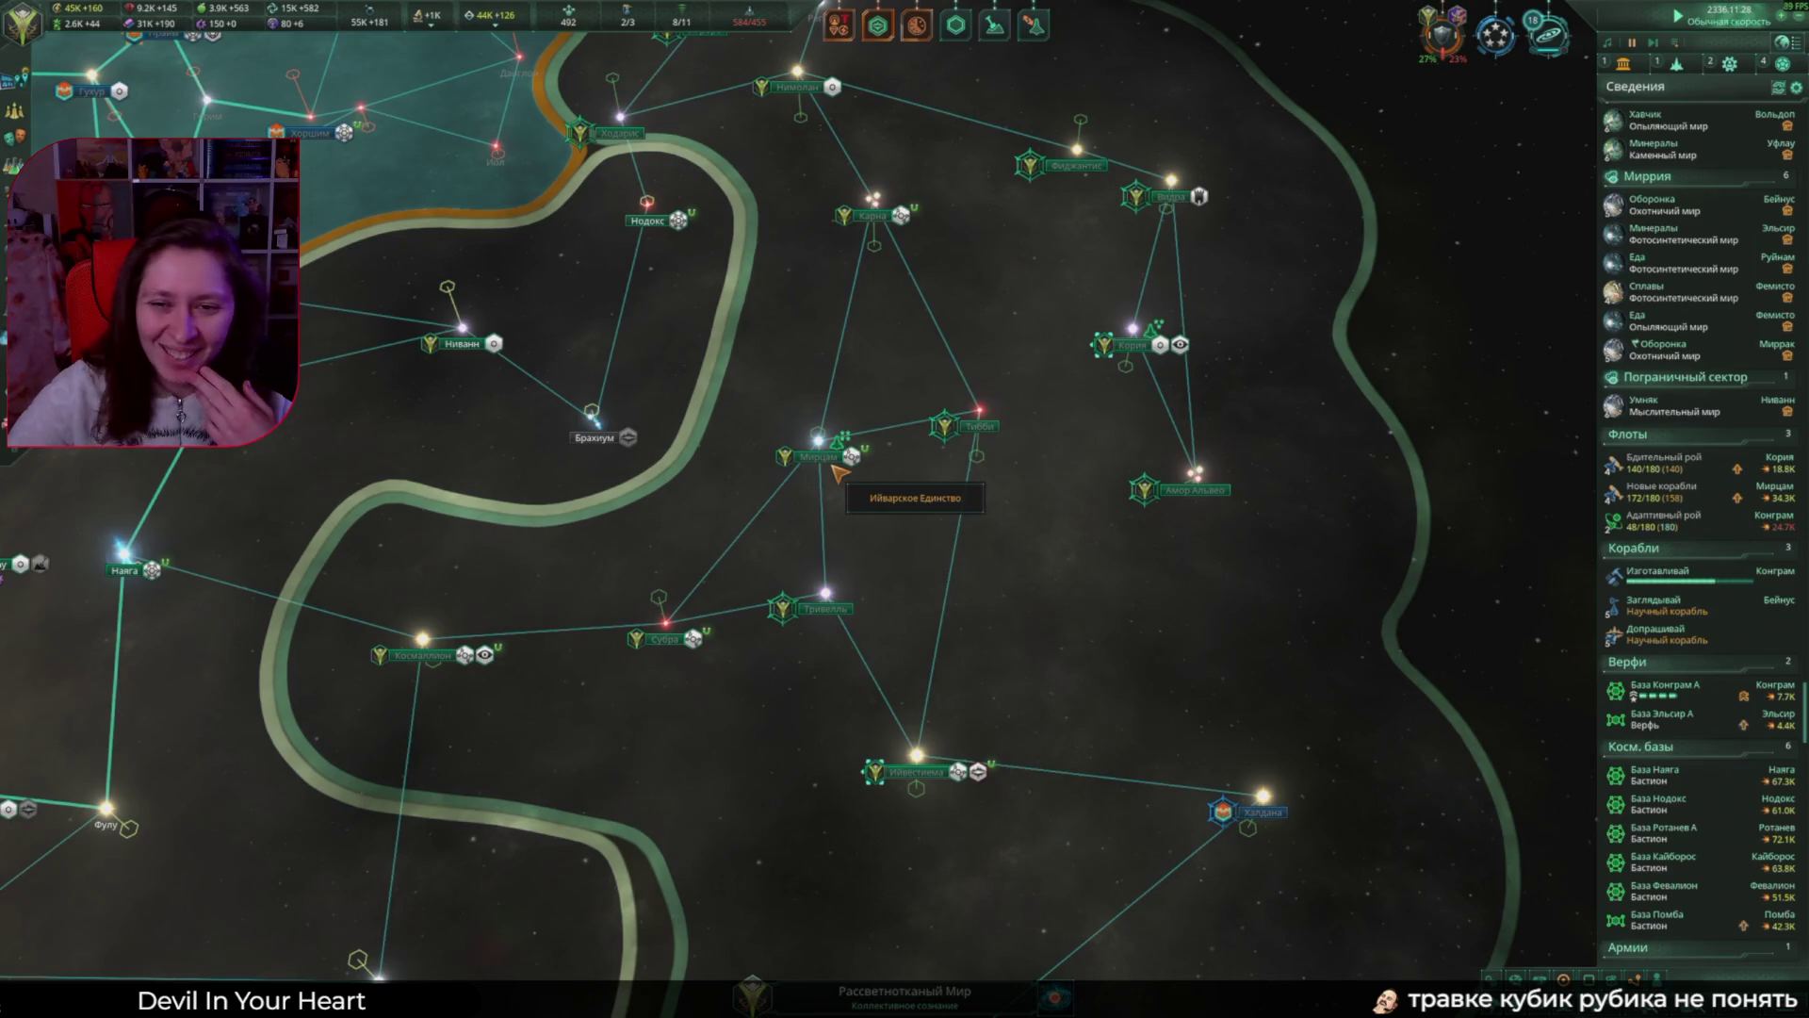
key(a)
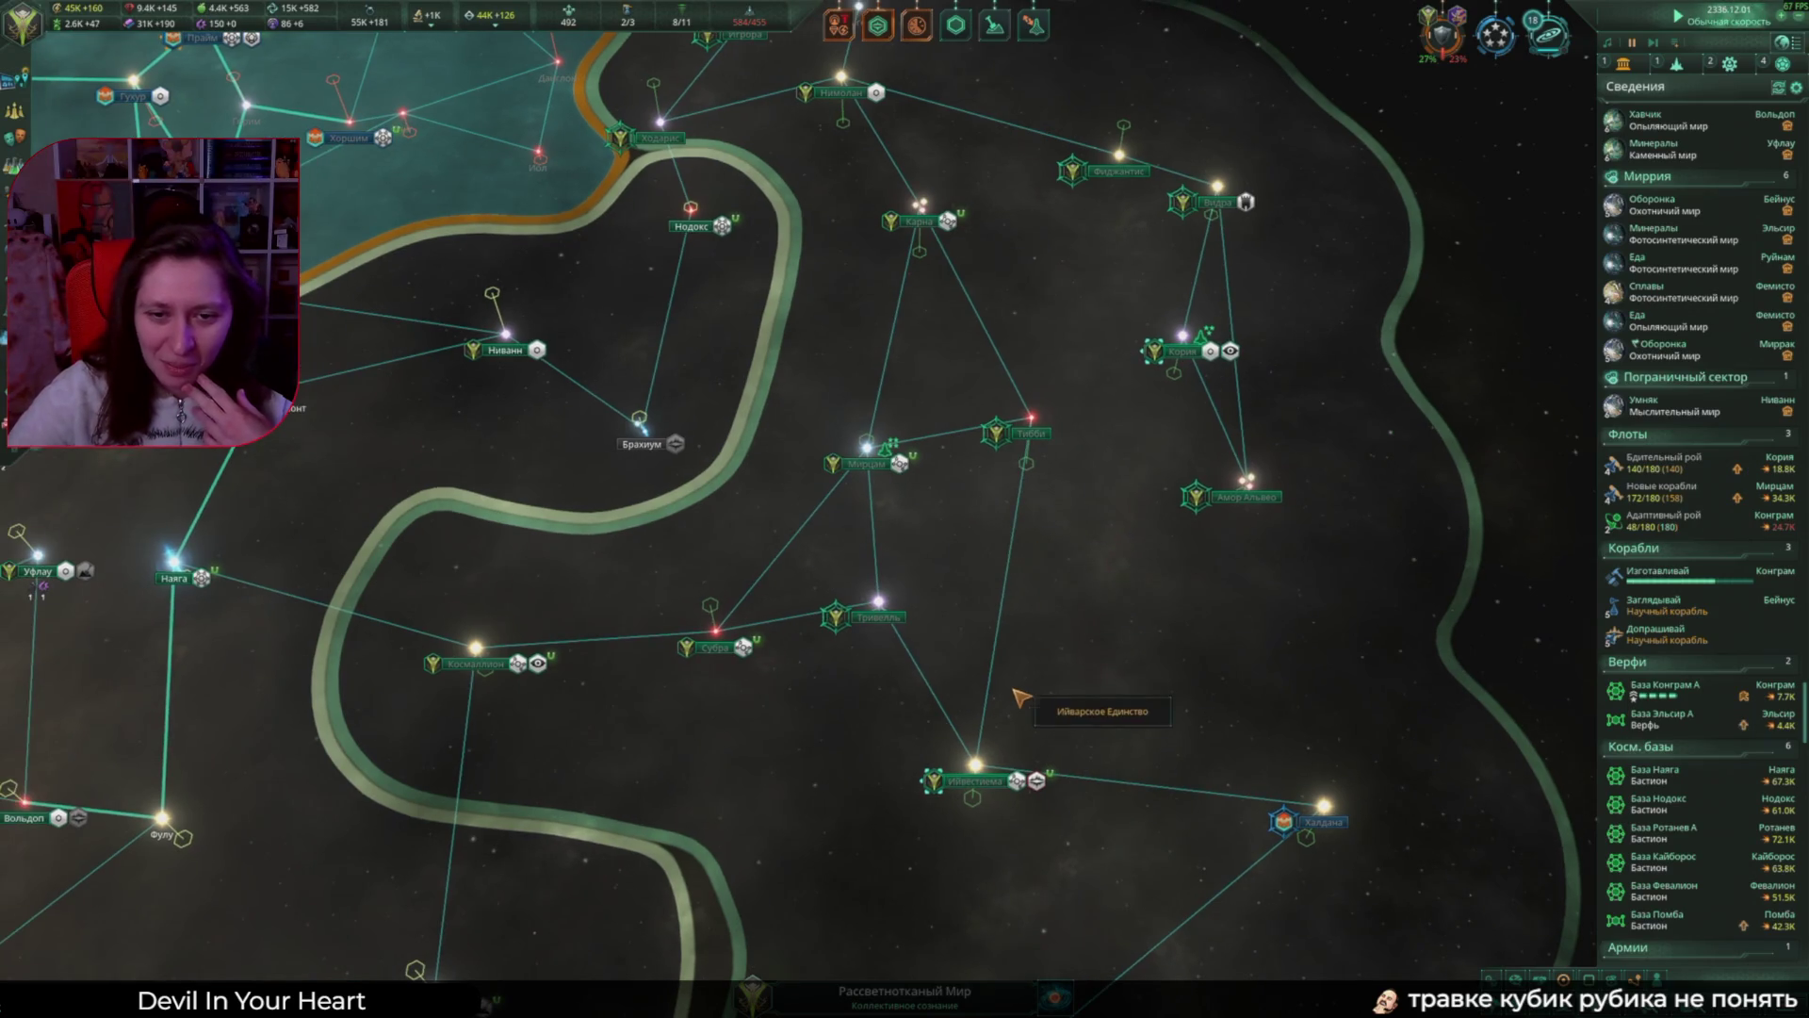
click(1466, 58)
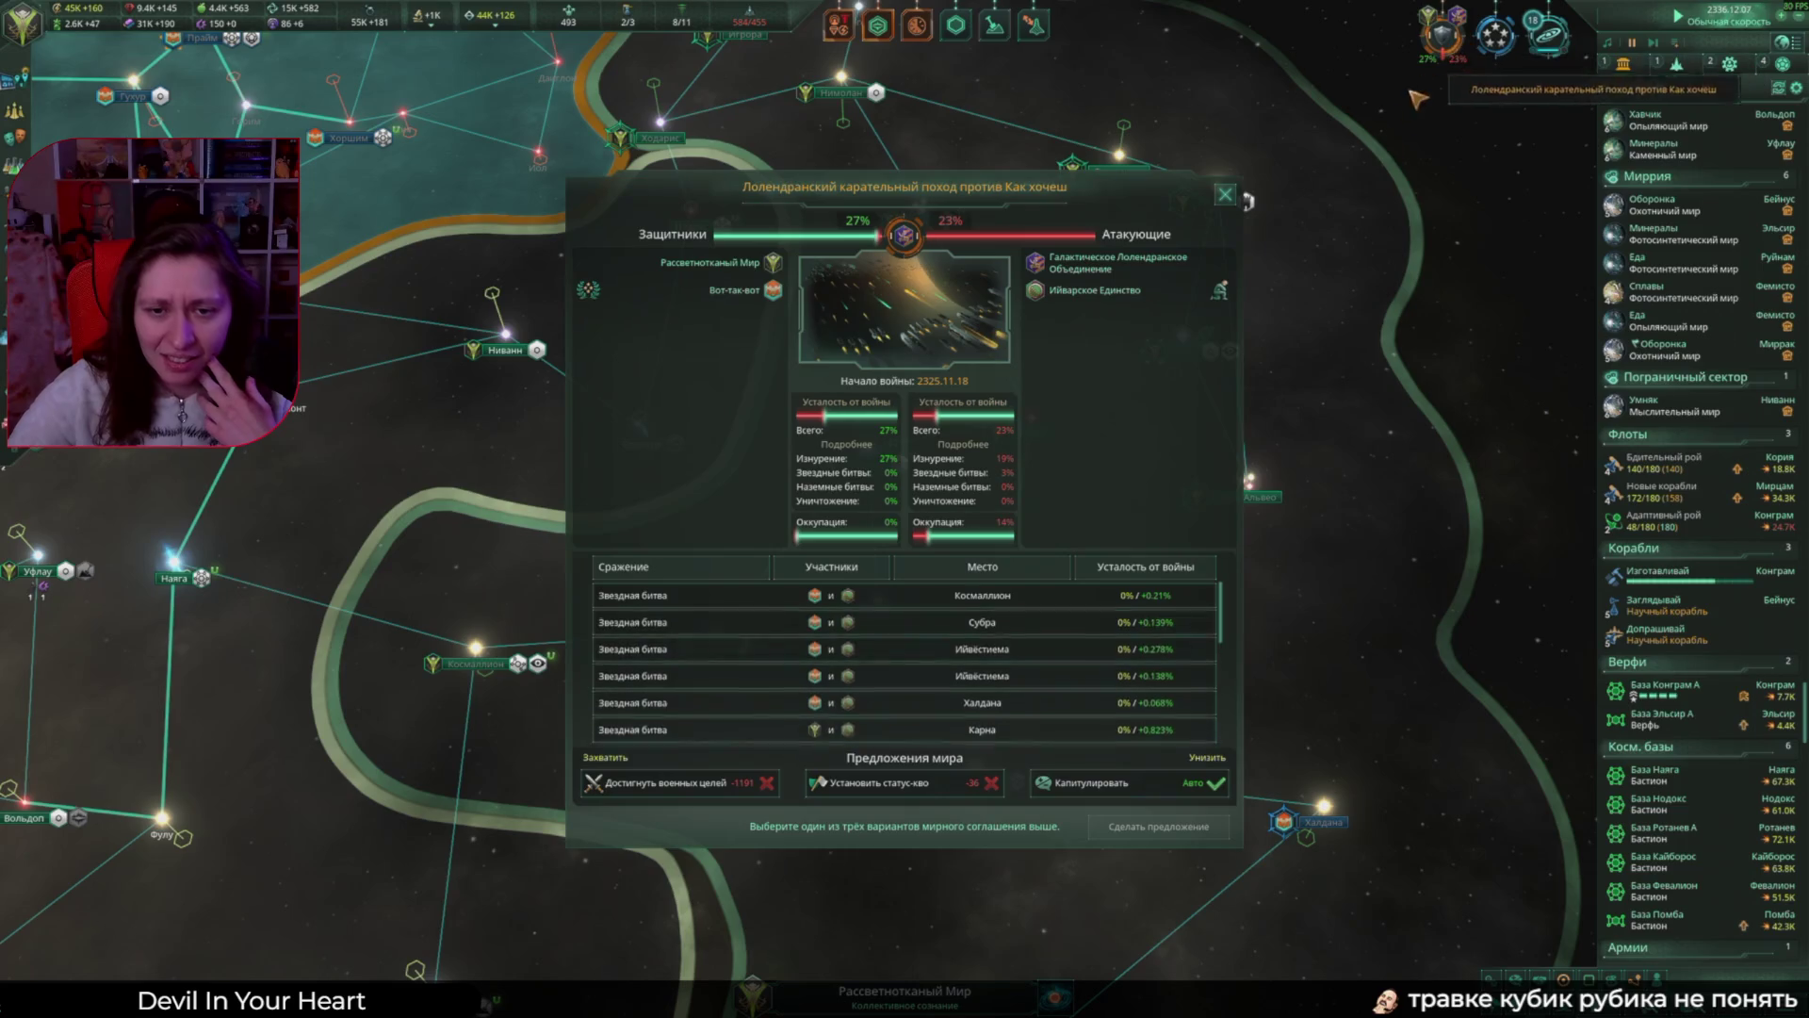
Step: Close the war overview and centre the map on the Адаптивный рой fleet
click(1225, 194)
scroll(1178, 282, down, 5)
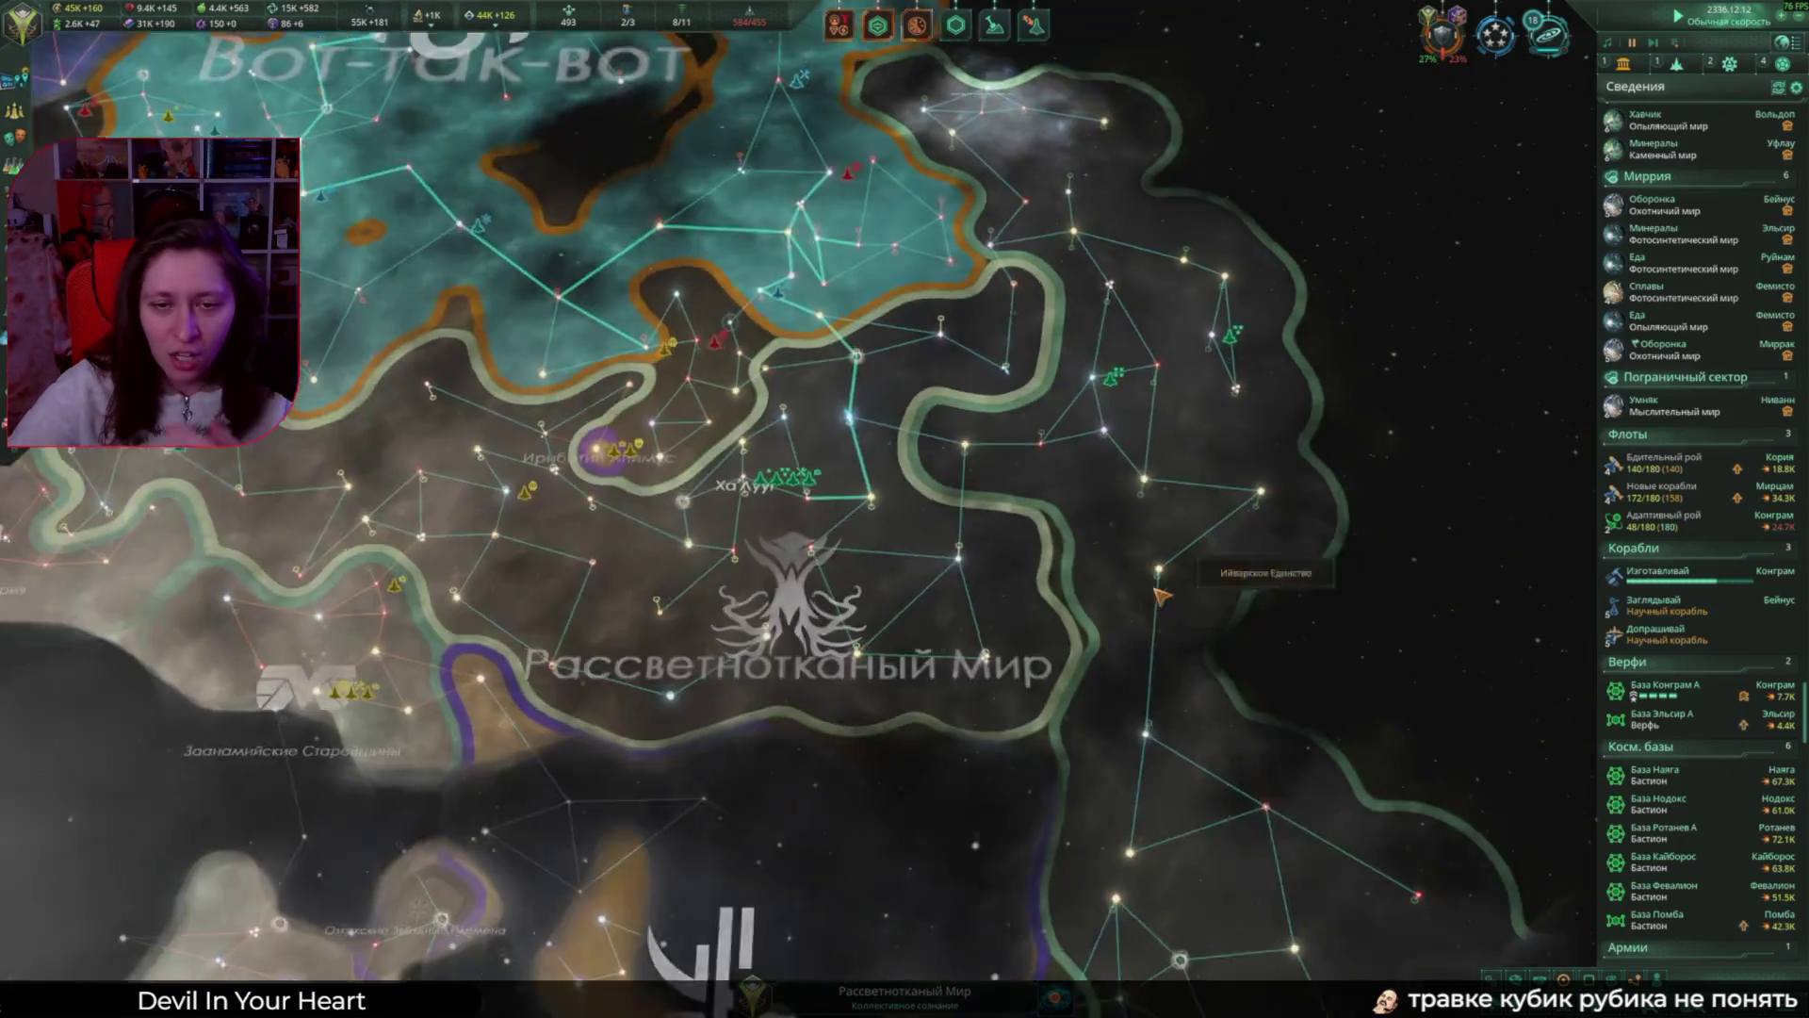
scroll(957, 544, up, 6)
scroll(957, 543, down, 5)
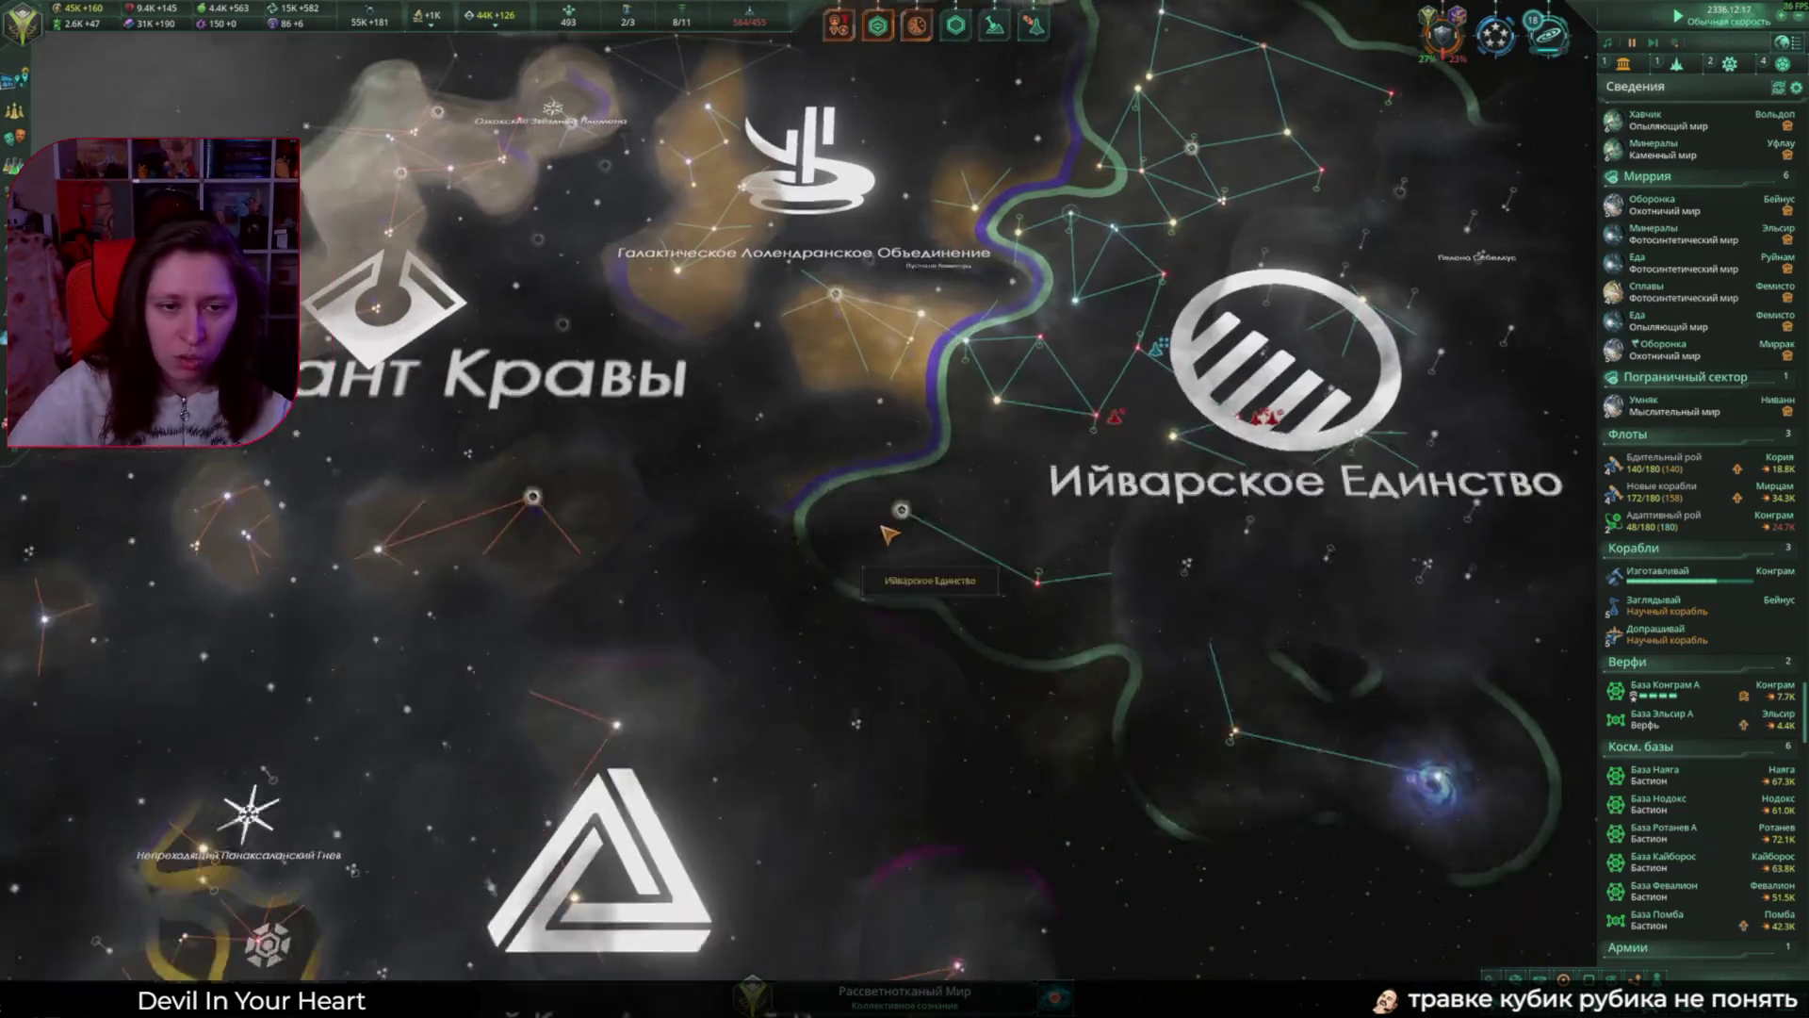
scroll(970, 377, up, 5)
scroll(984, 221, down, 2)
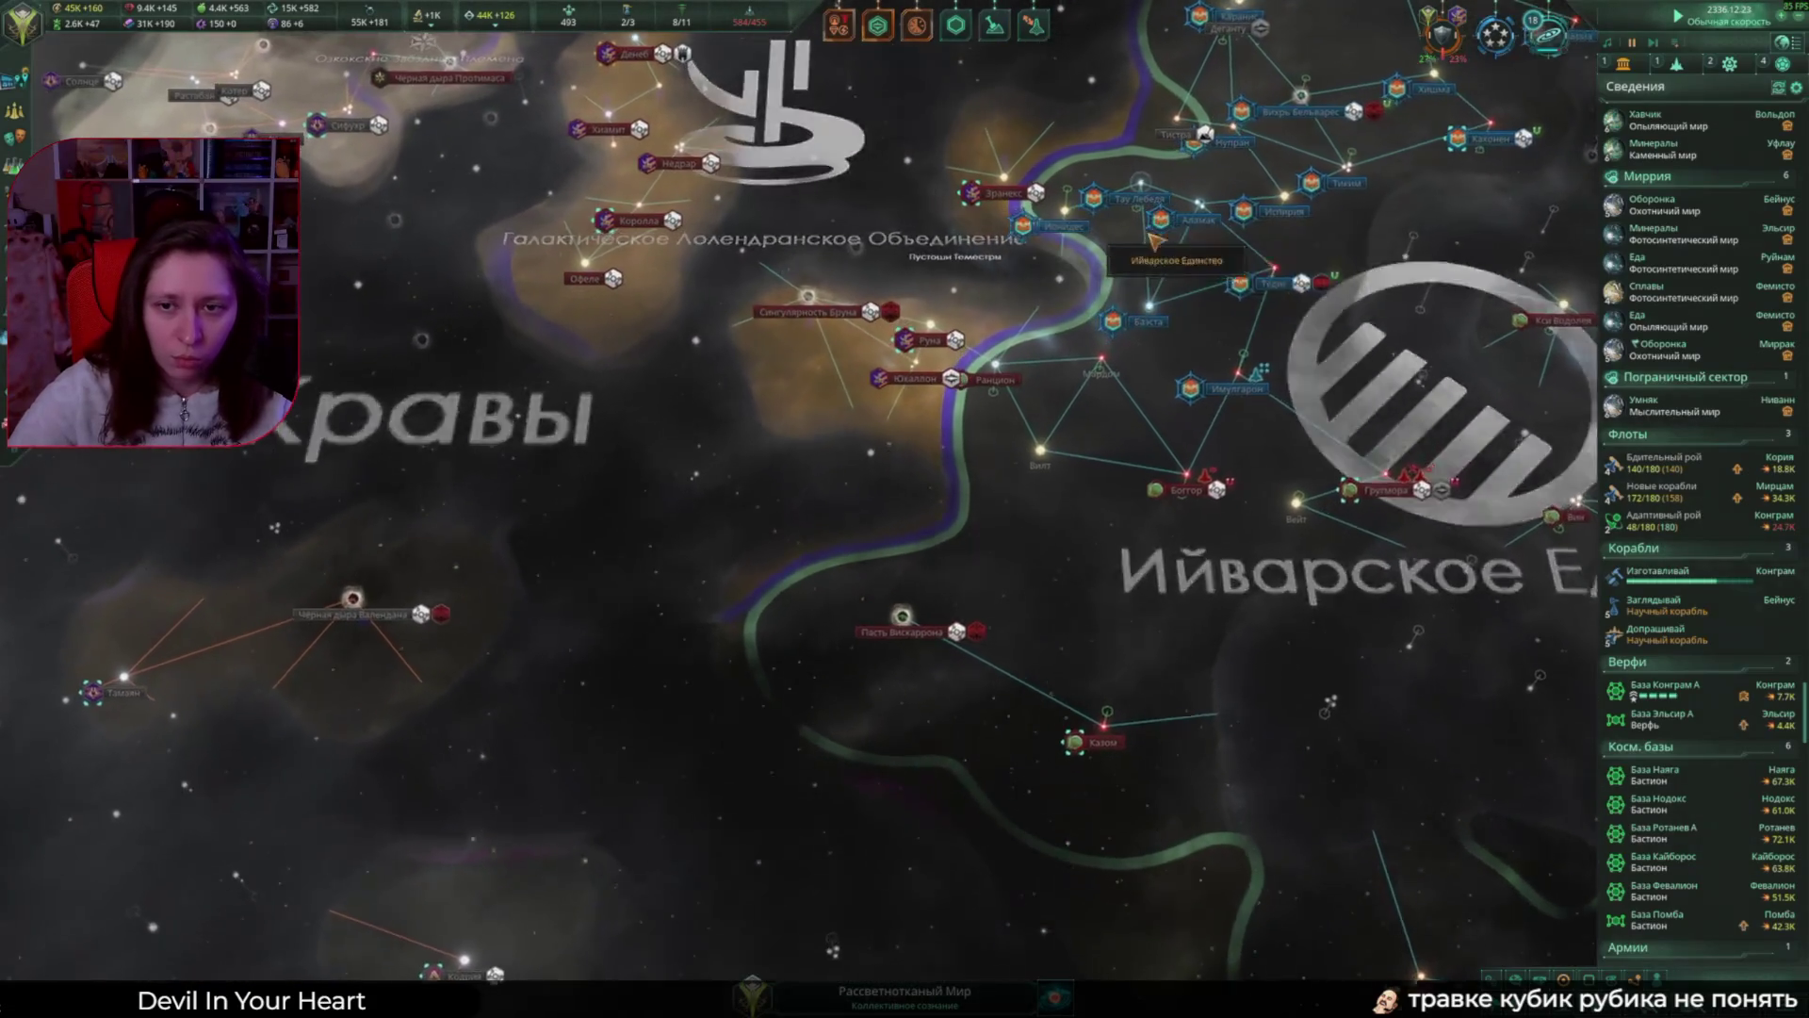
scroll(984, 222, up, 3)
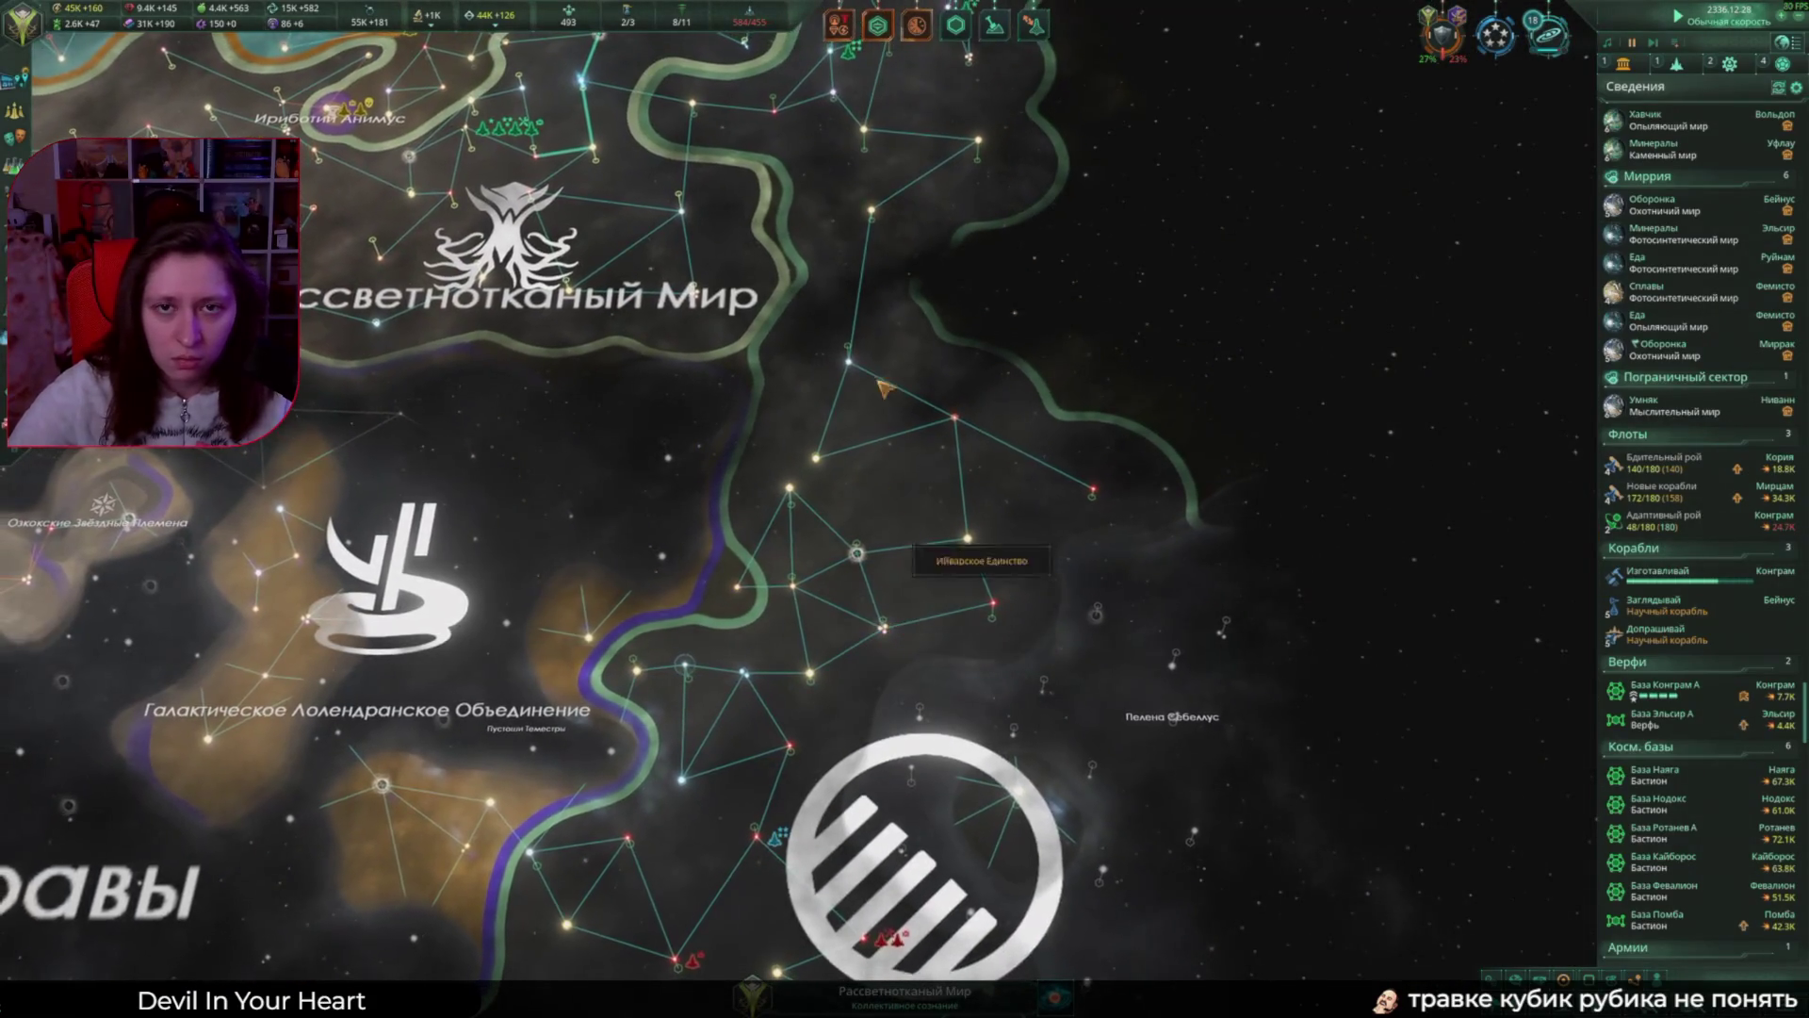
scroll(751, 440, up, 2)
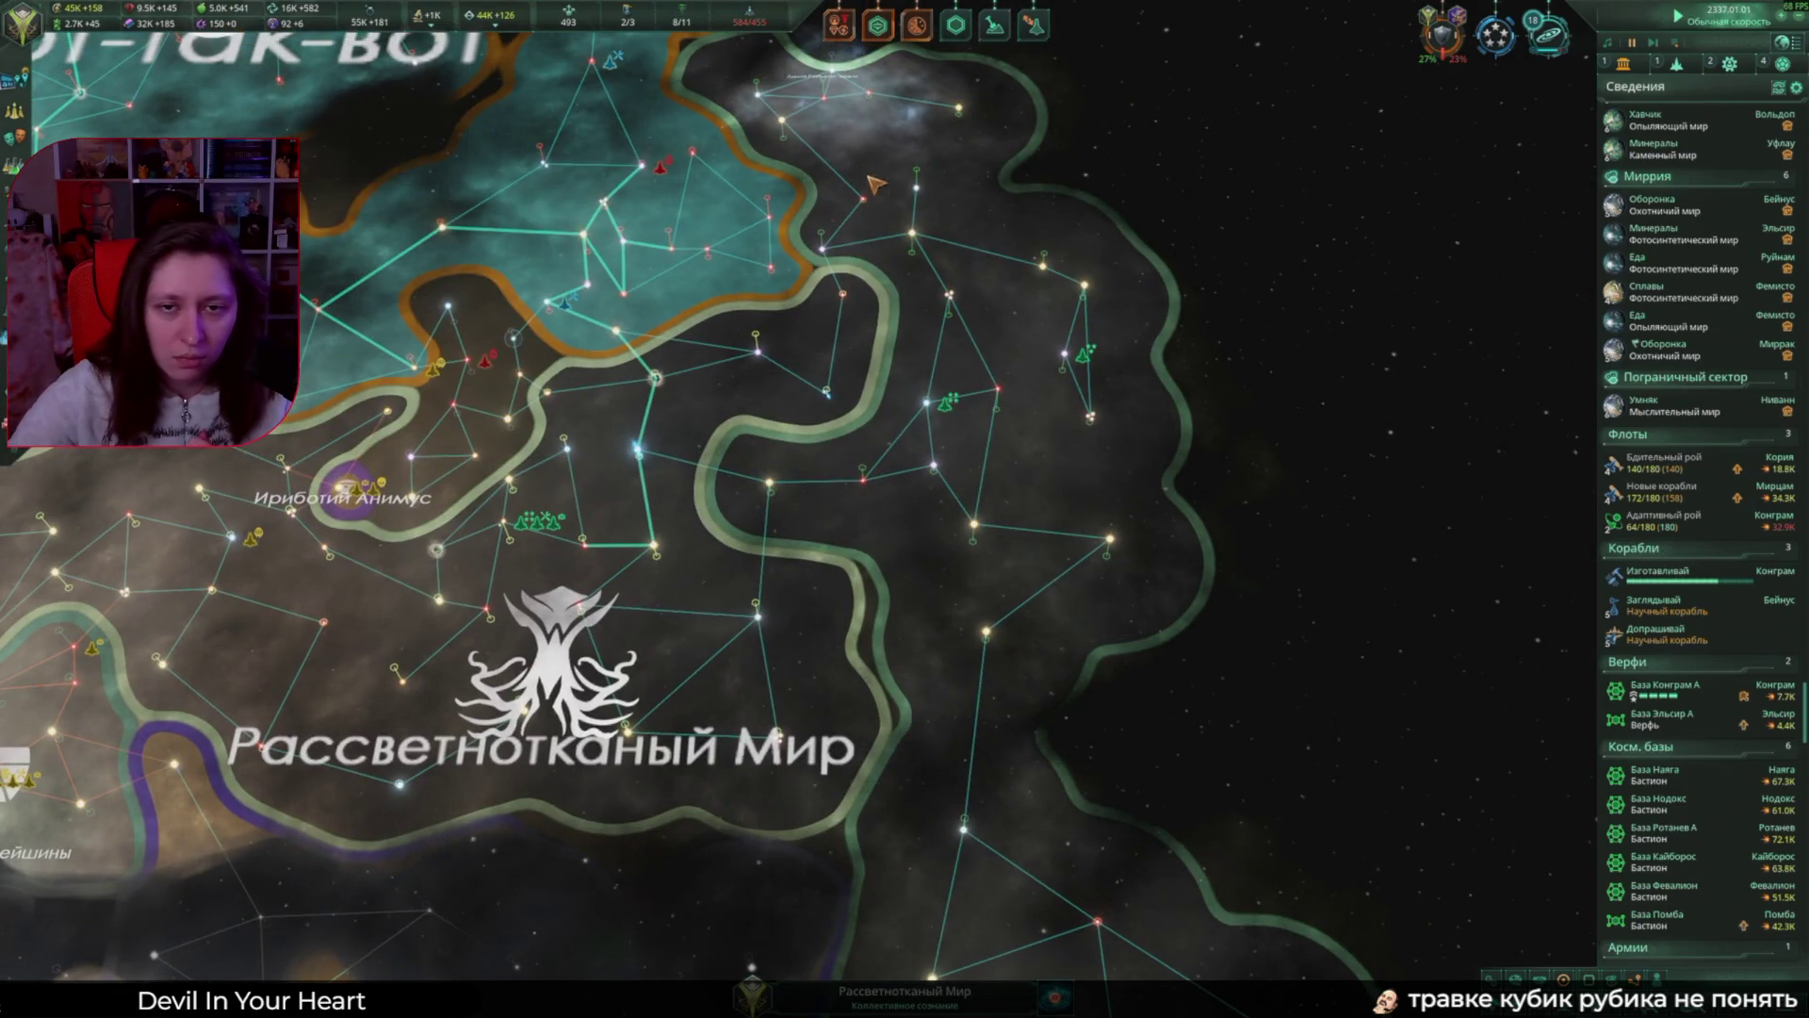
scroll(282, 76, up, 1)
double_click(1663, 521)
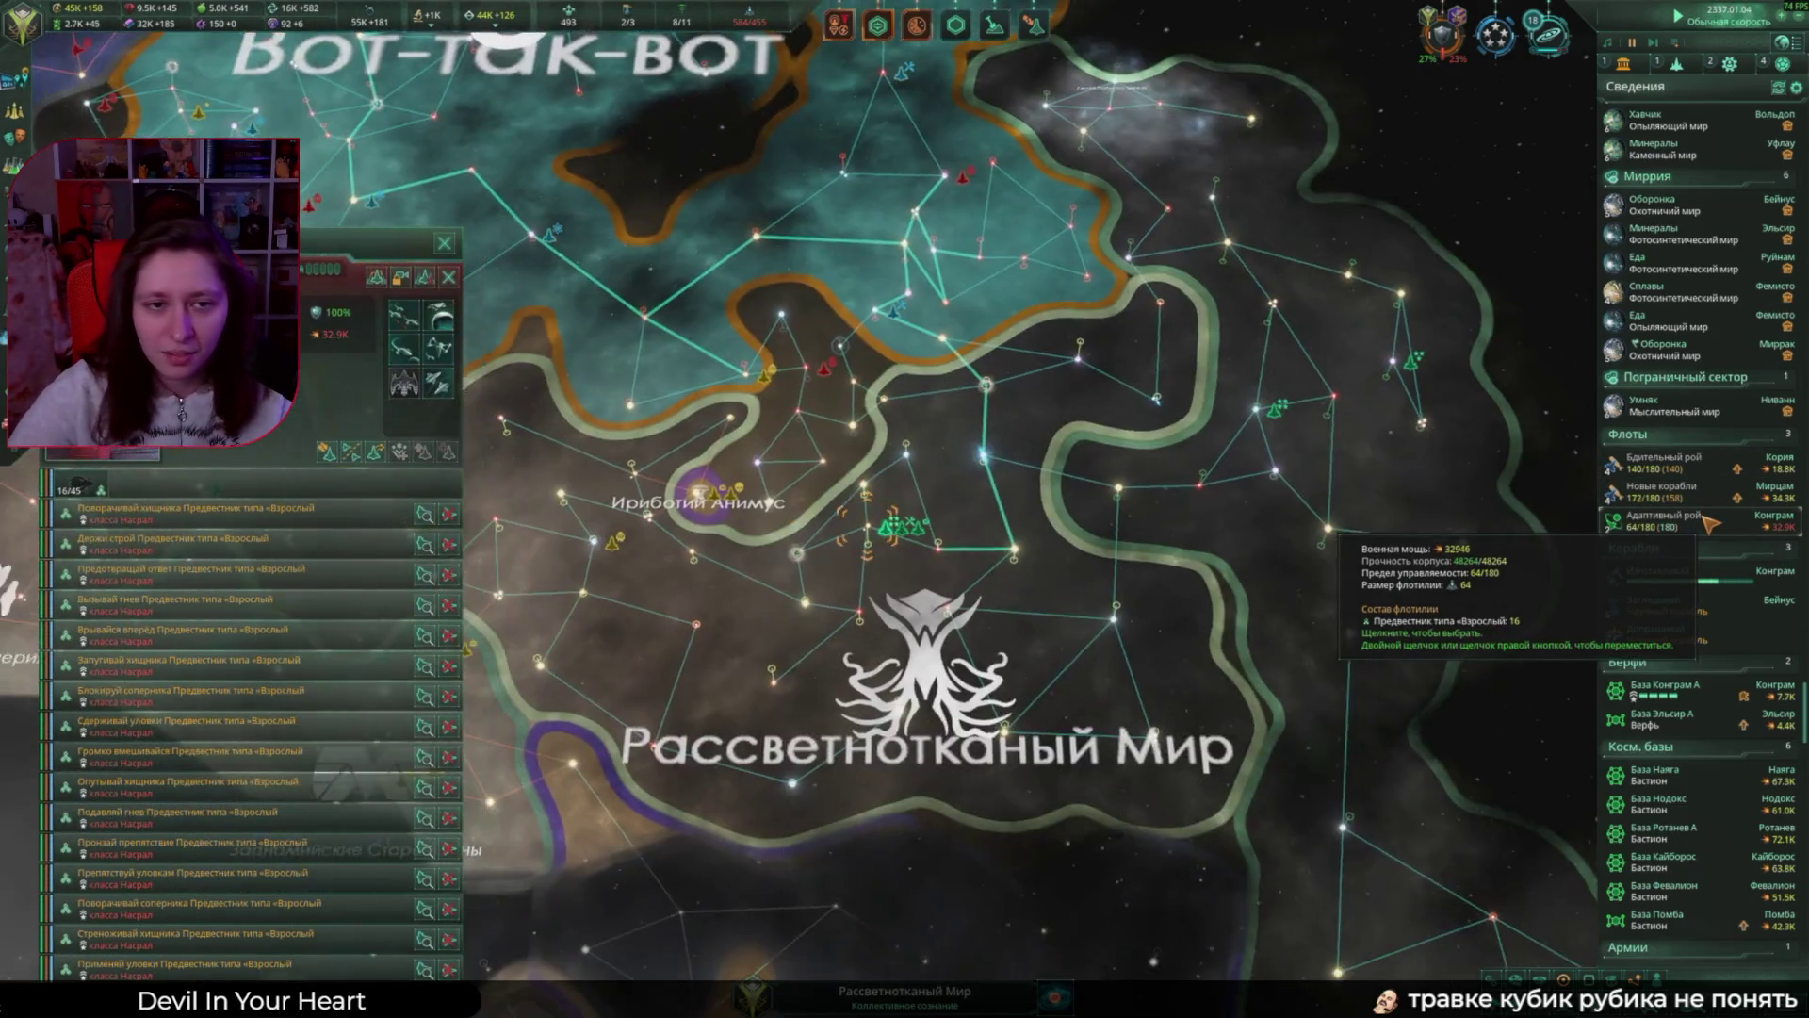
key(Escape)
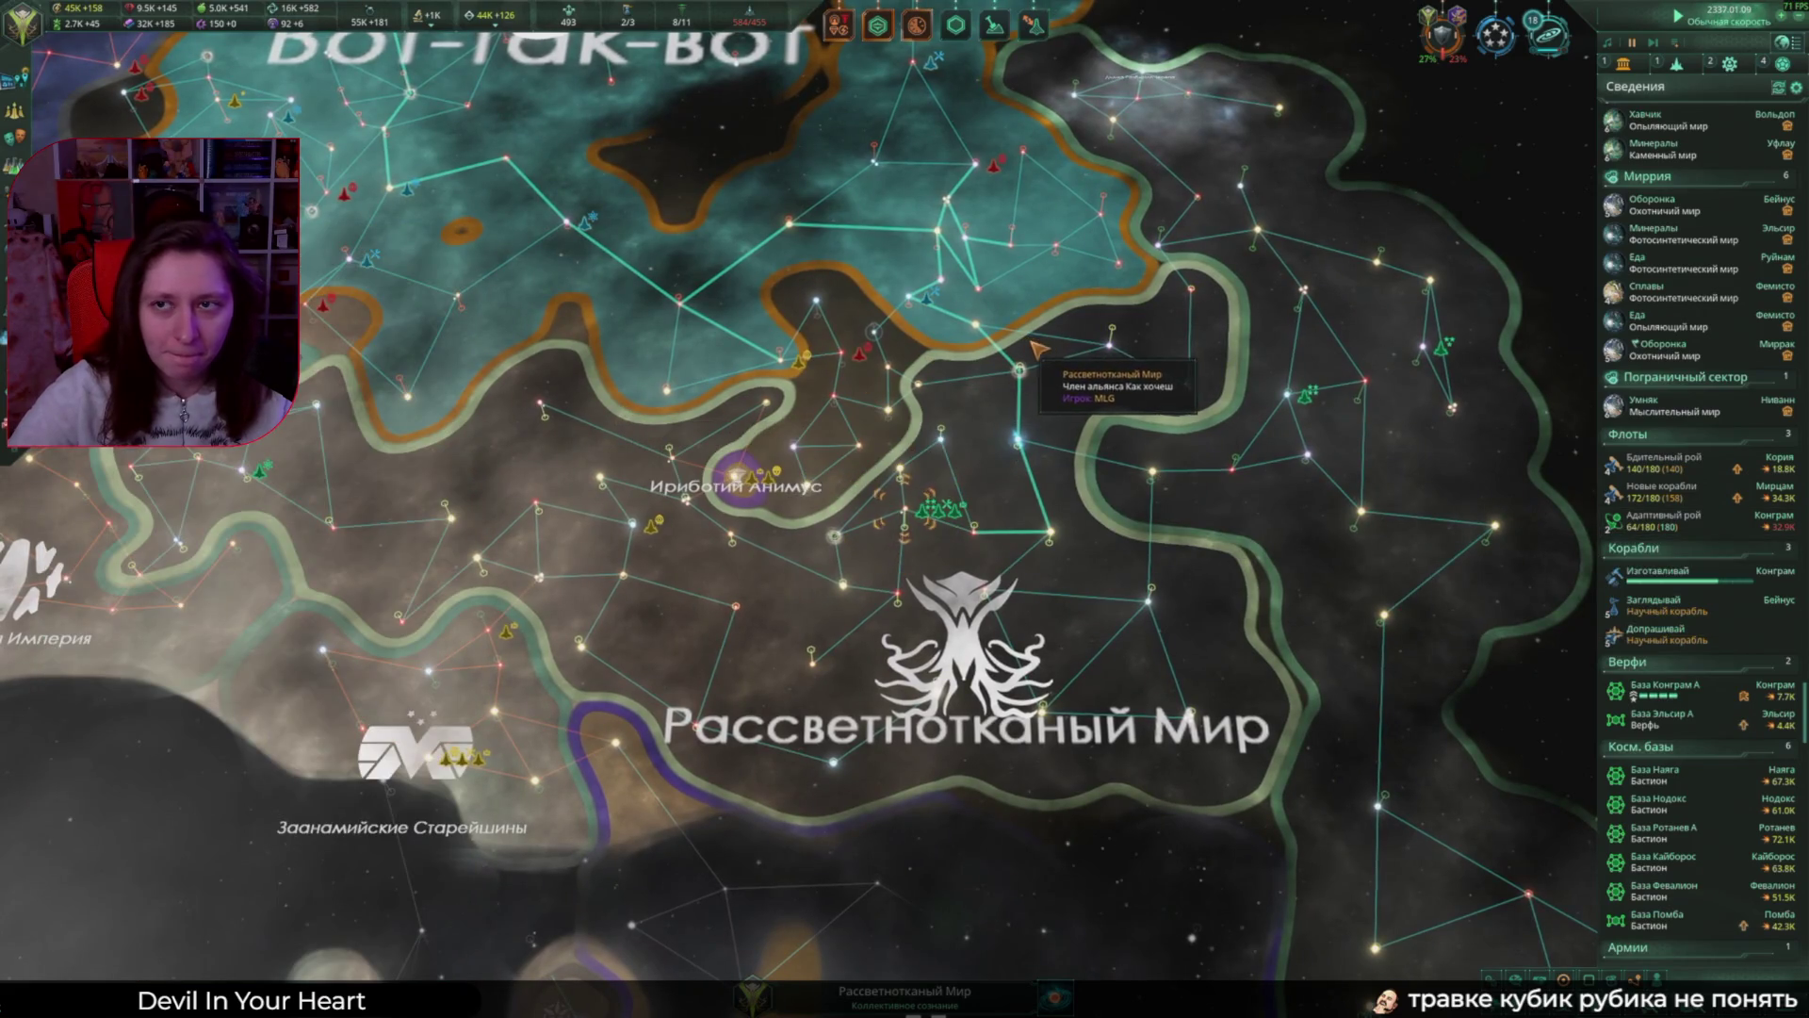
Step: Queue the starbase upgrade to Звездная крепость
scroll(1225, 585, up, 2)
click(486, 825)
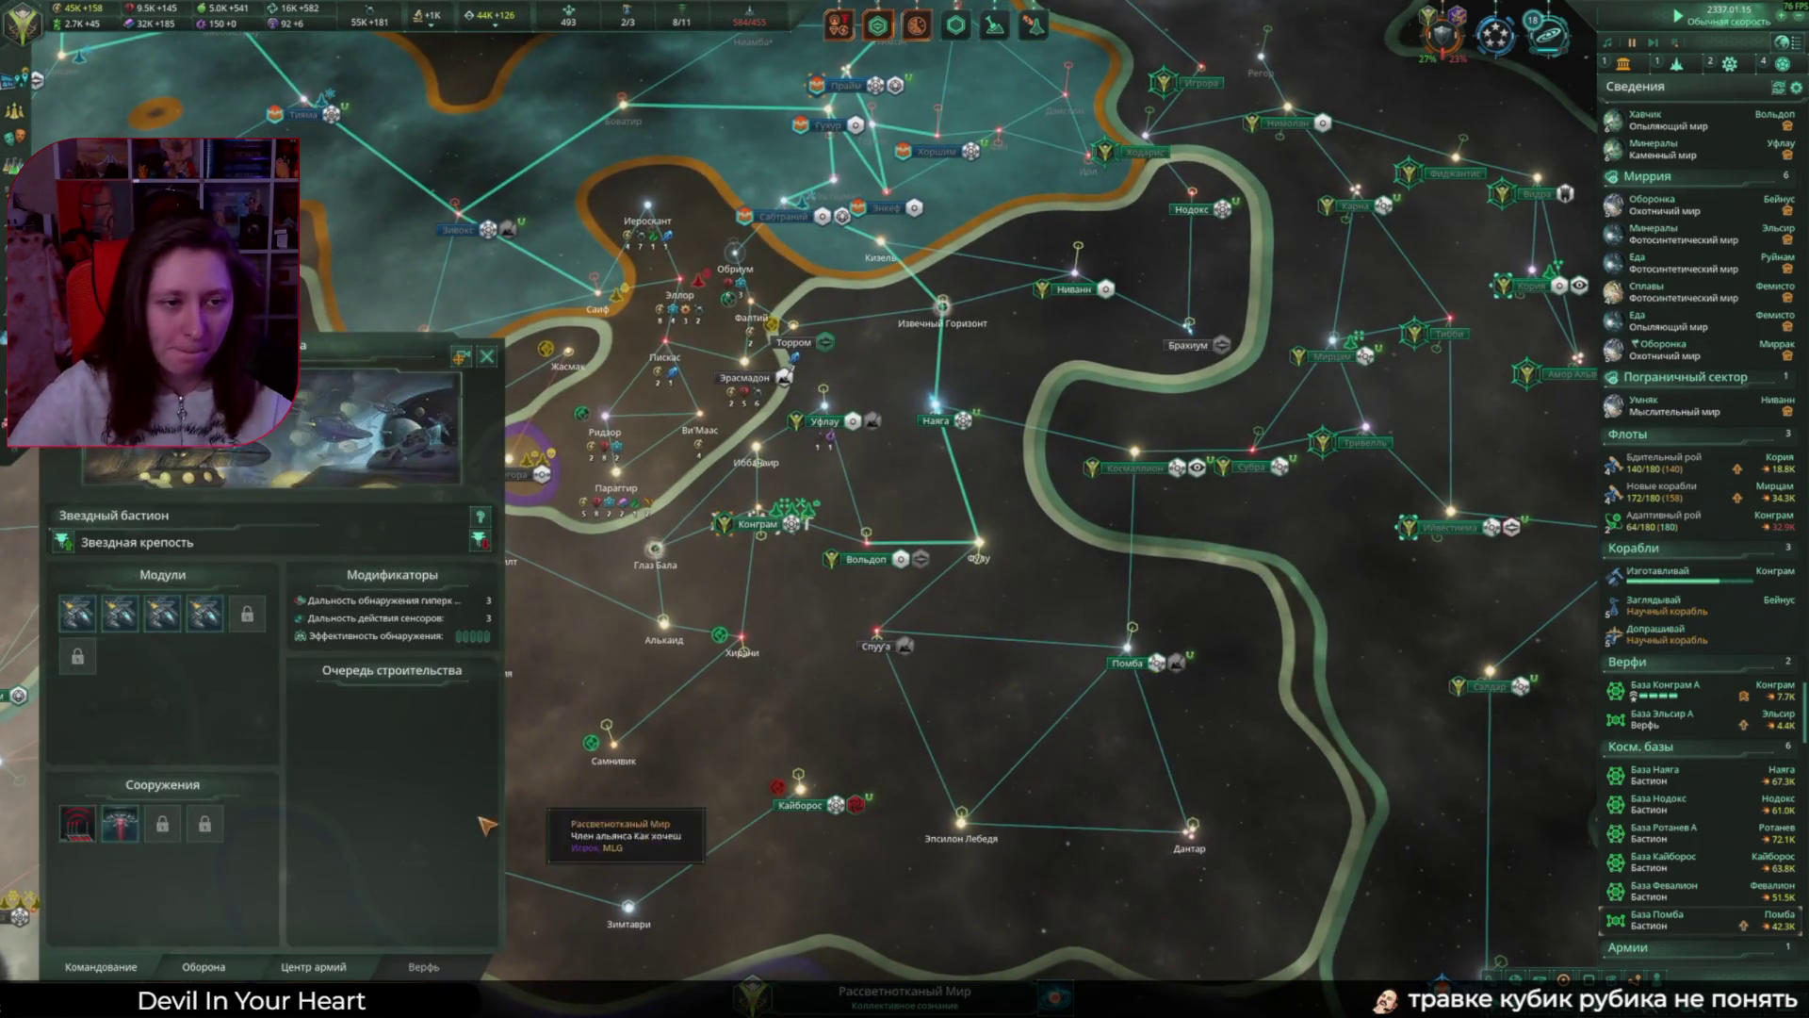
click(479, 539)
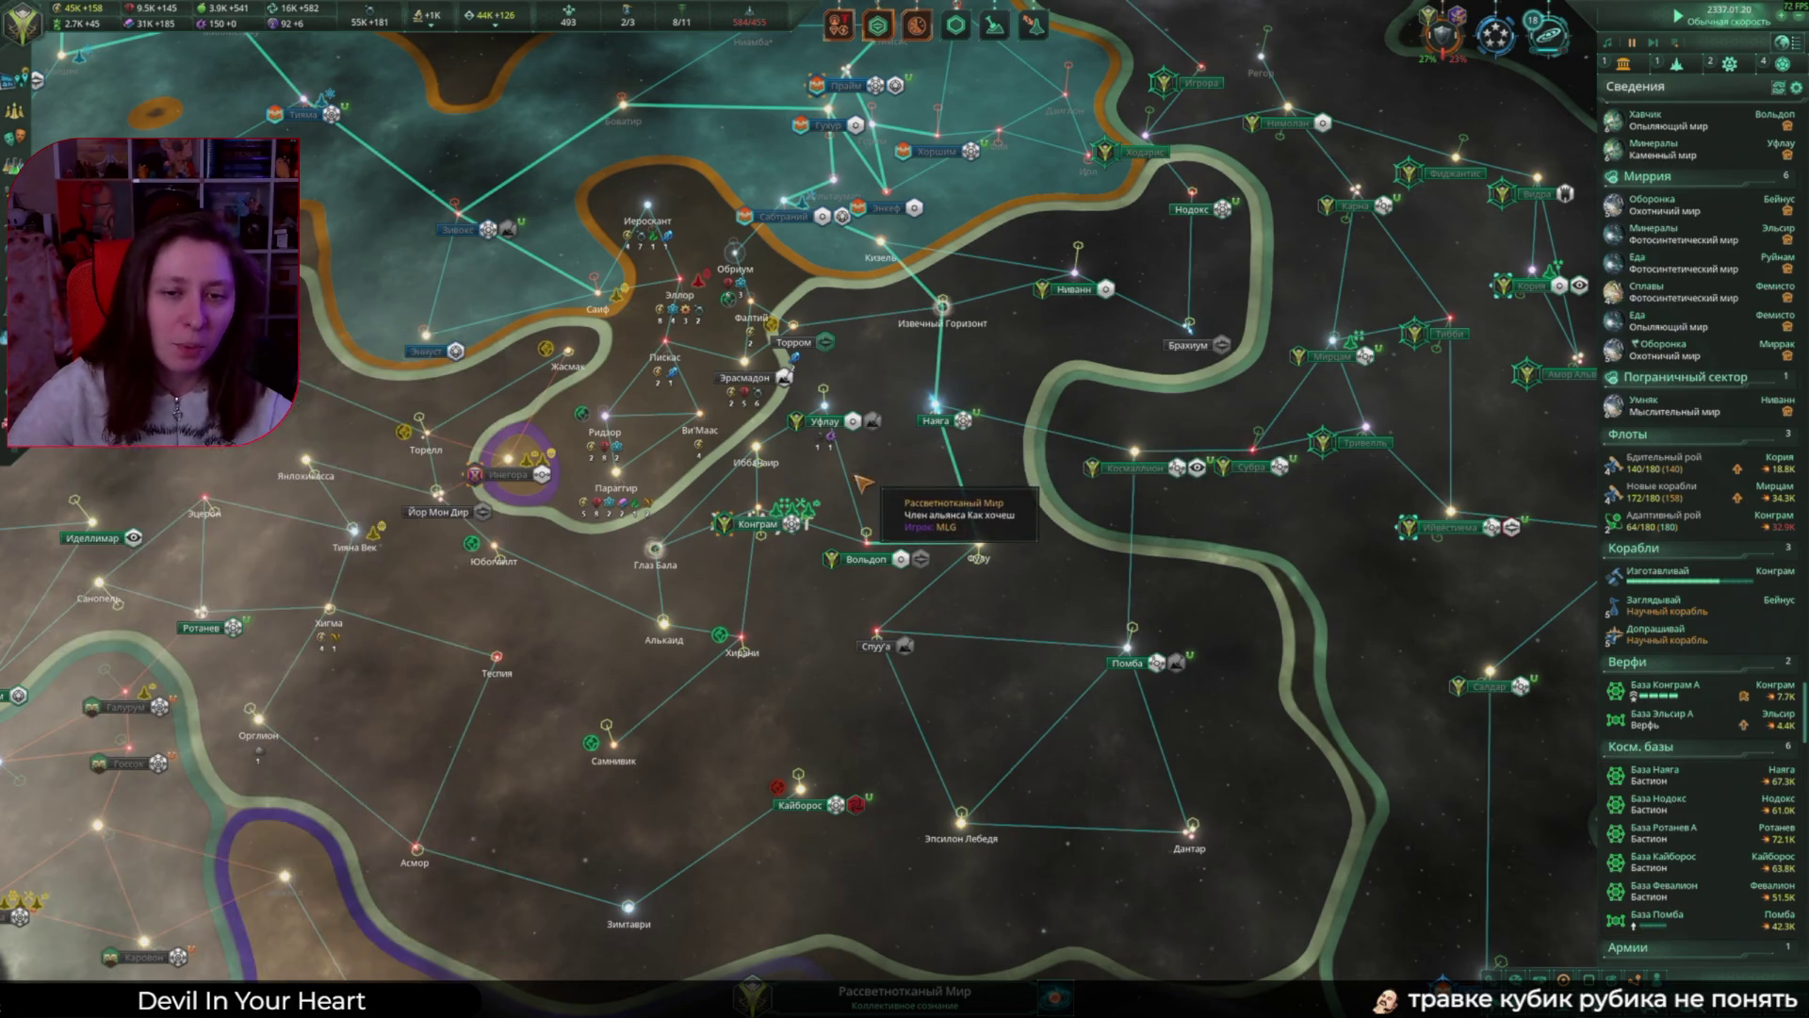
Step: Check the Изготавливай construction ship at Конграм, then open the Оборонка planet view
click(1713, 580)
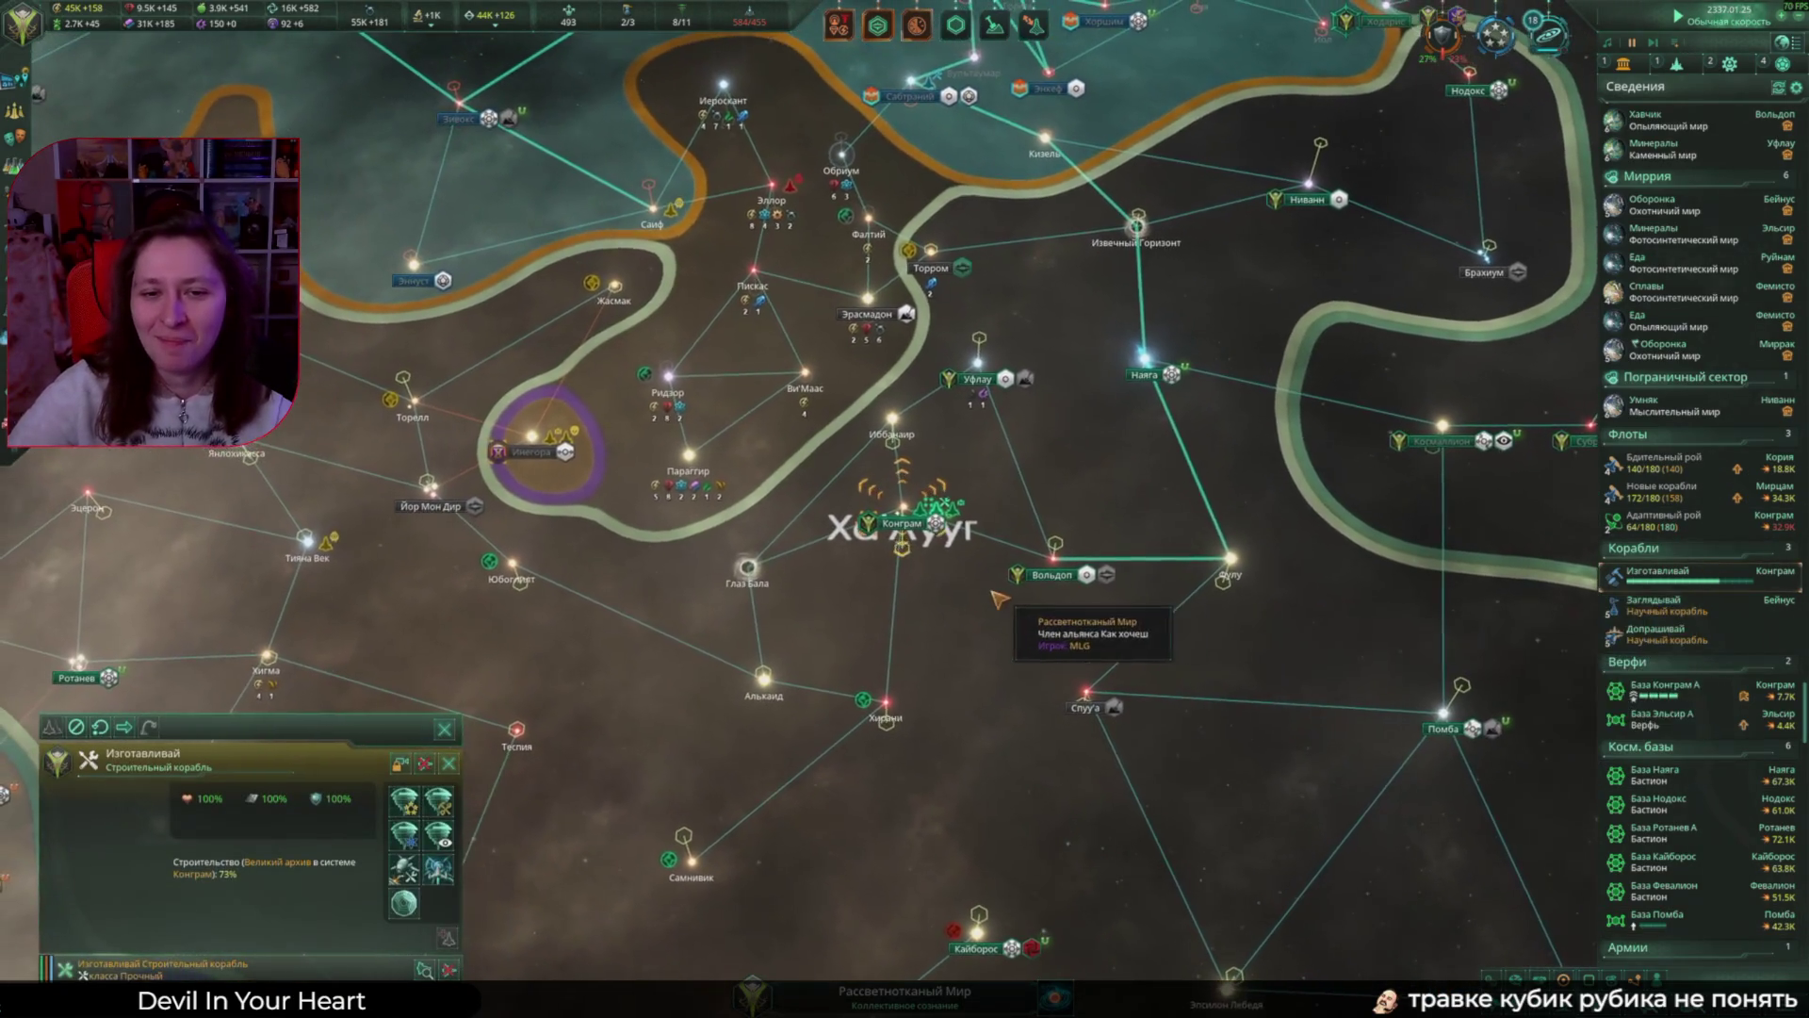
scroll(1043, 576, down, 3)
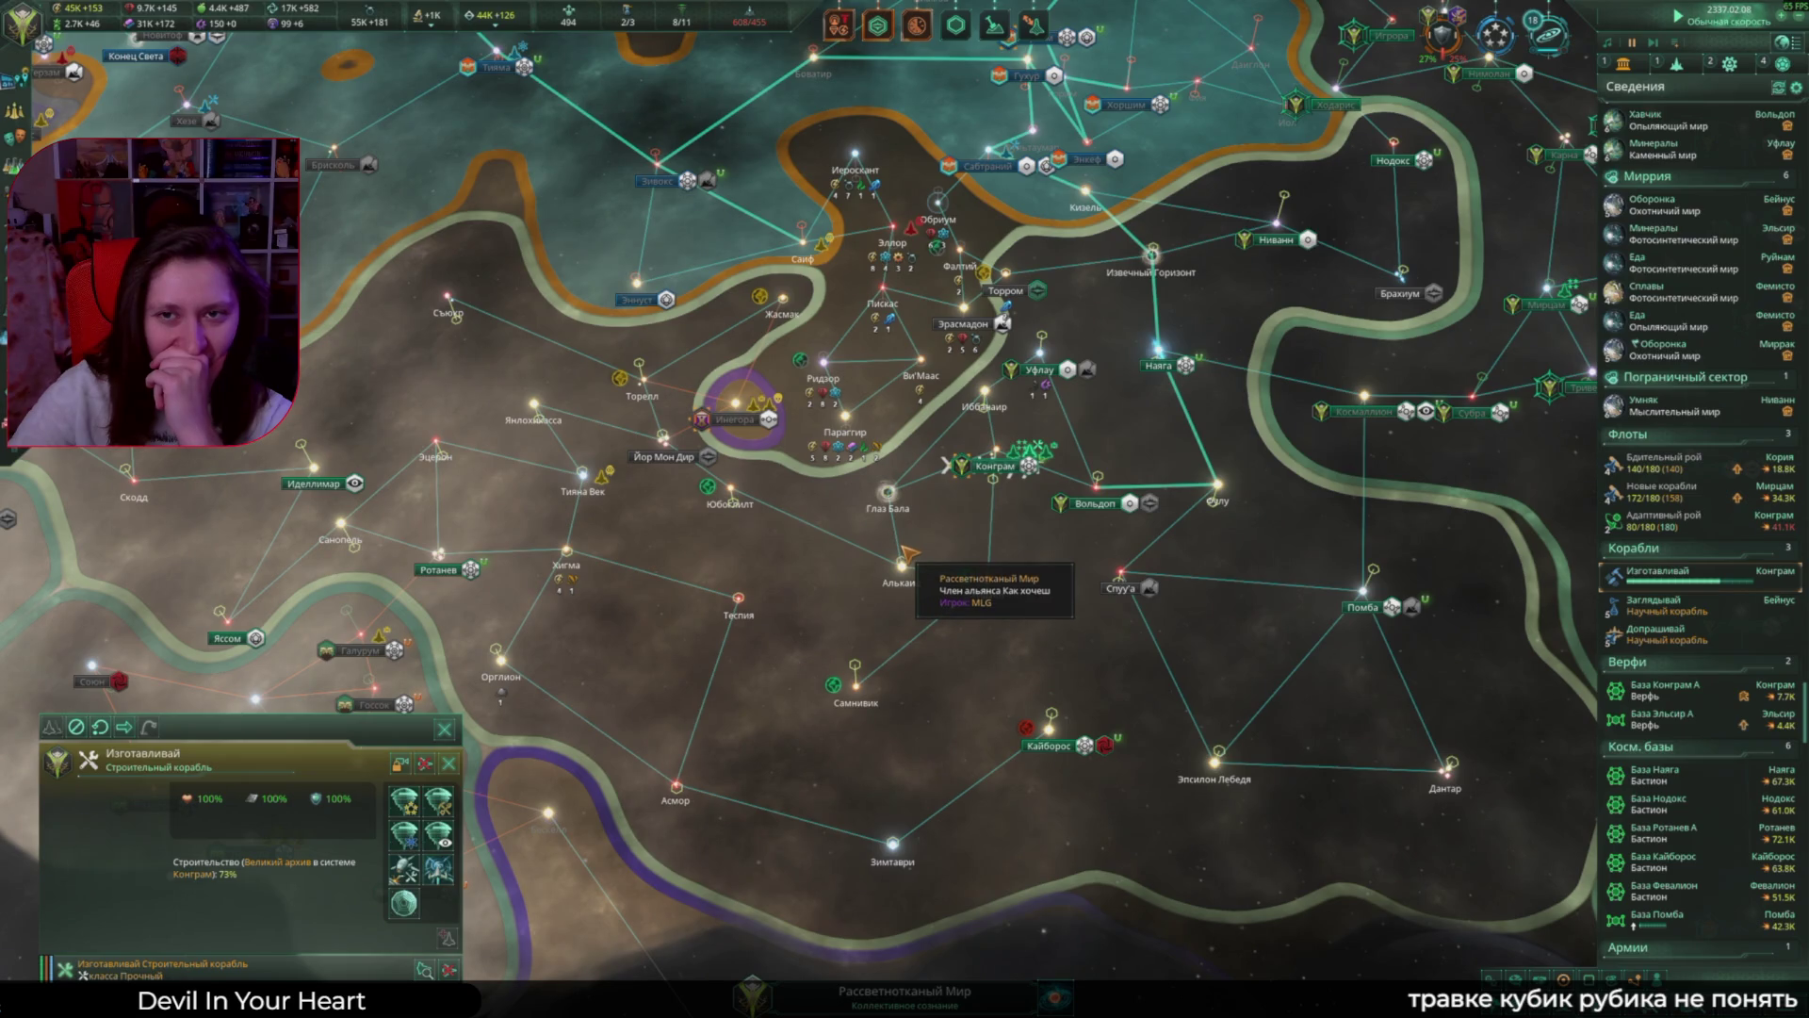
key(w)
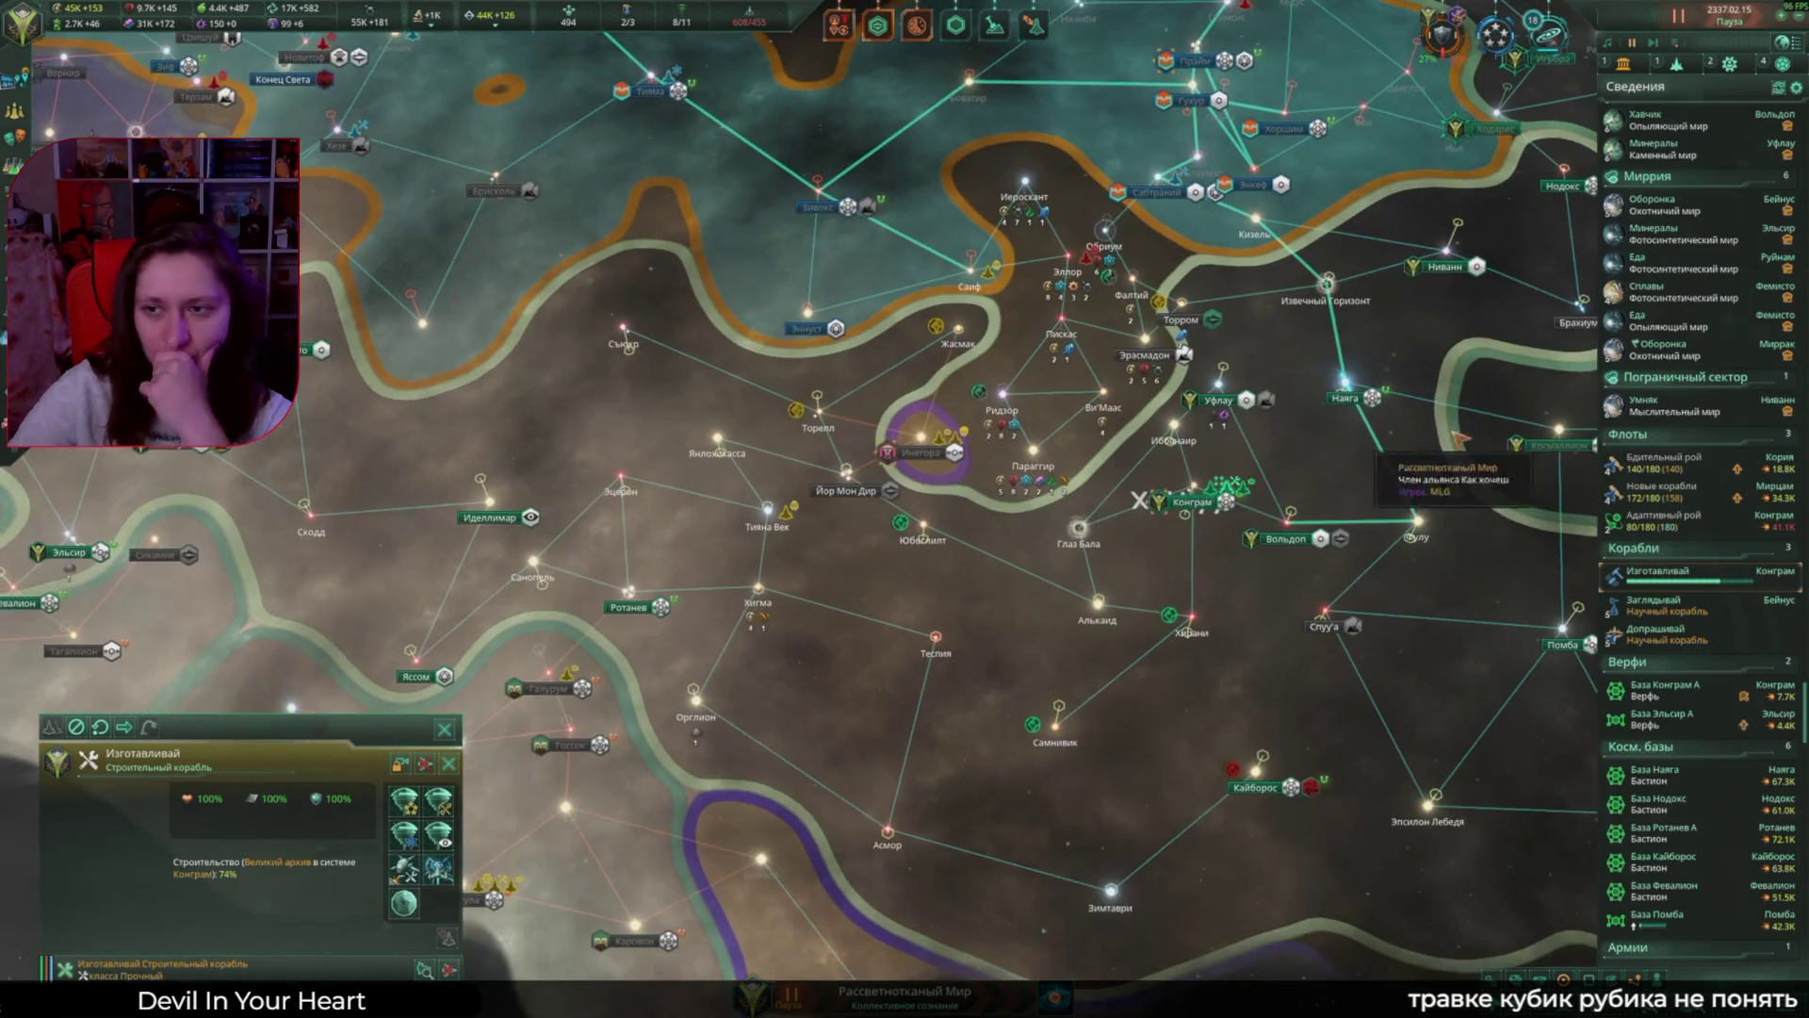
click(1664, 348)
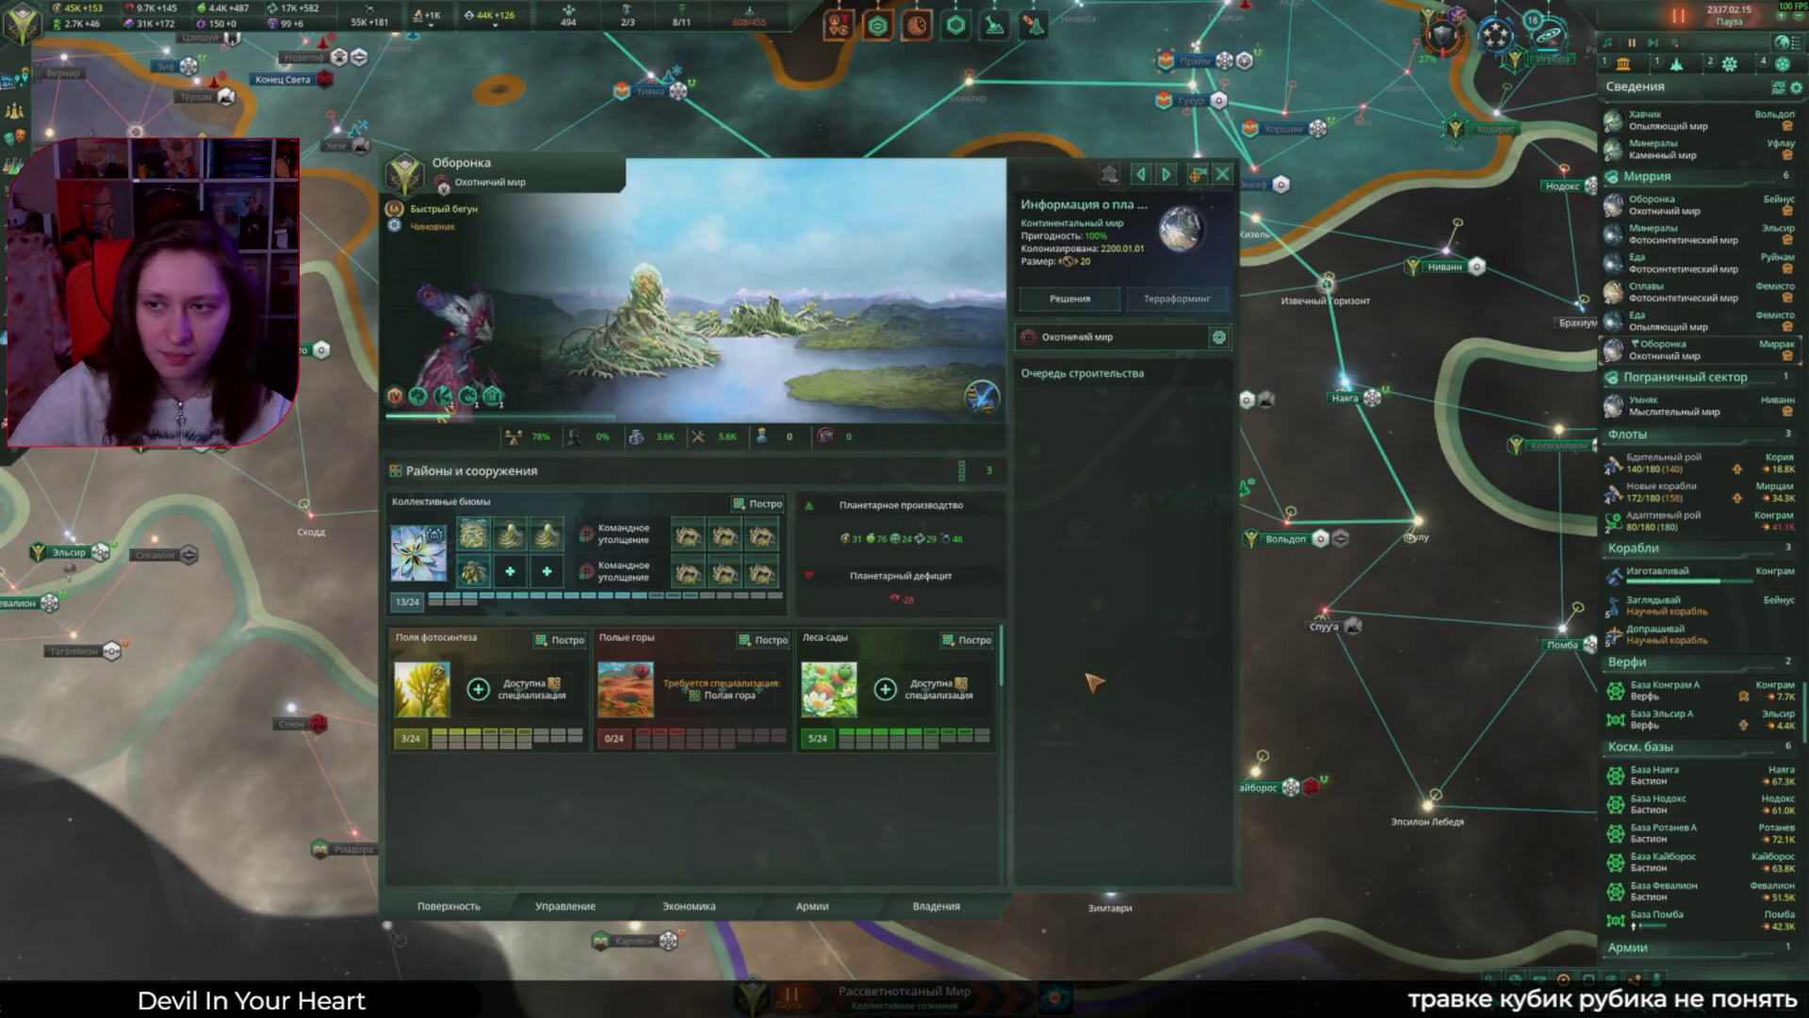
Step: Unpause and queue two Коллективный биом districts on Оборонка and one on the other Оборонка
scroll(1641, 353, up, 2)
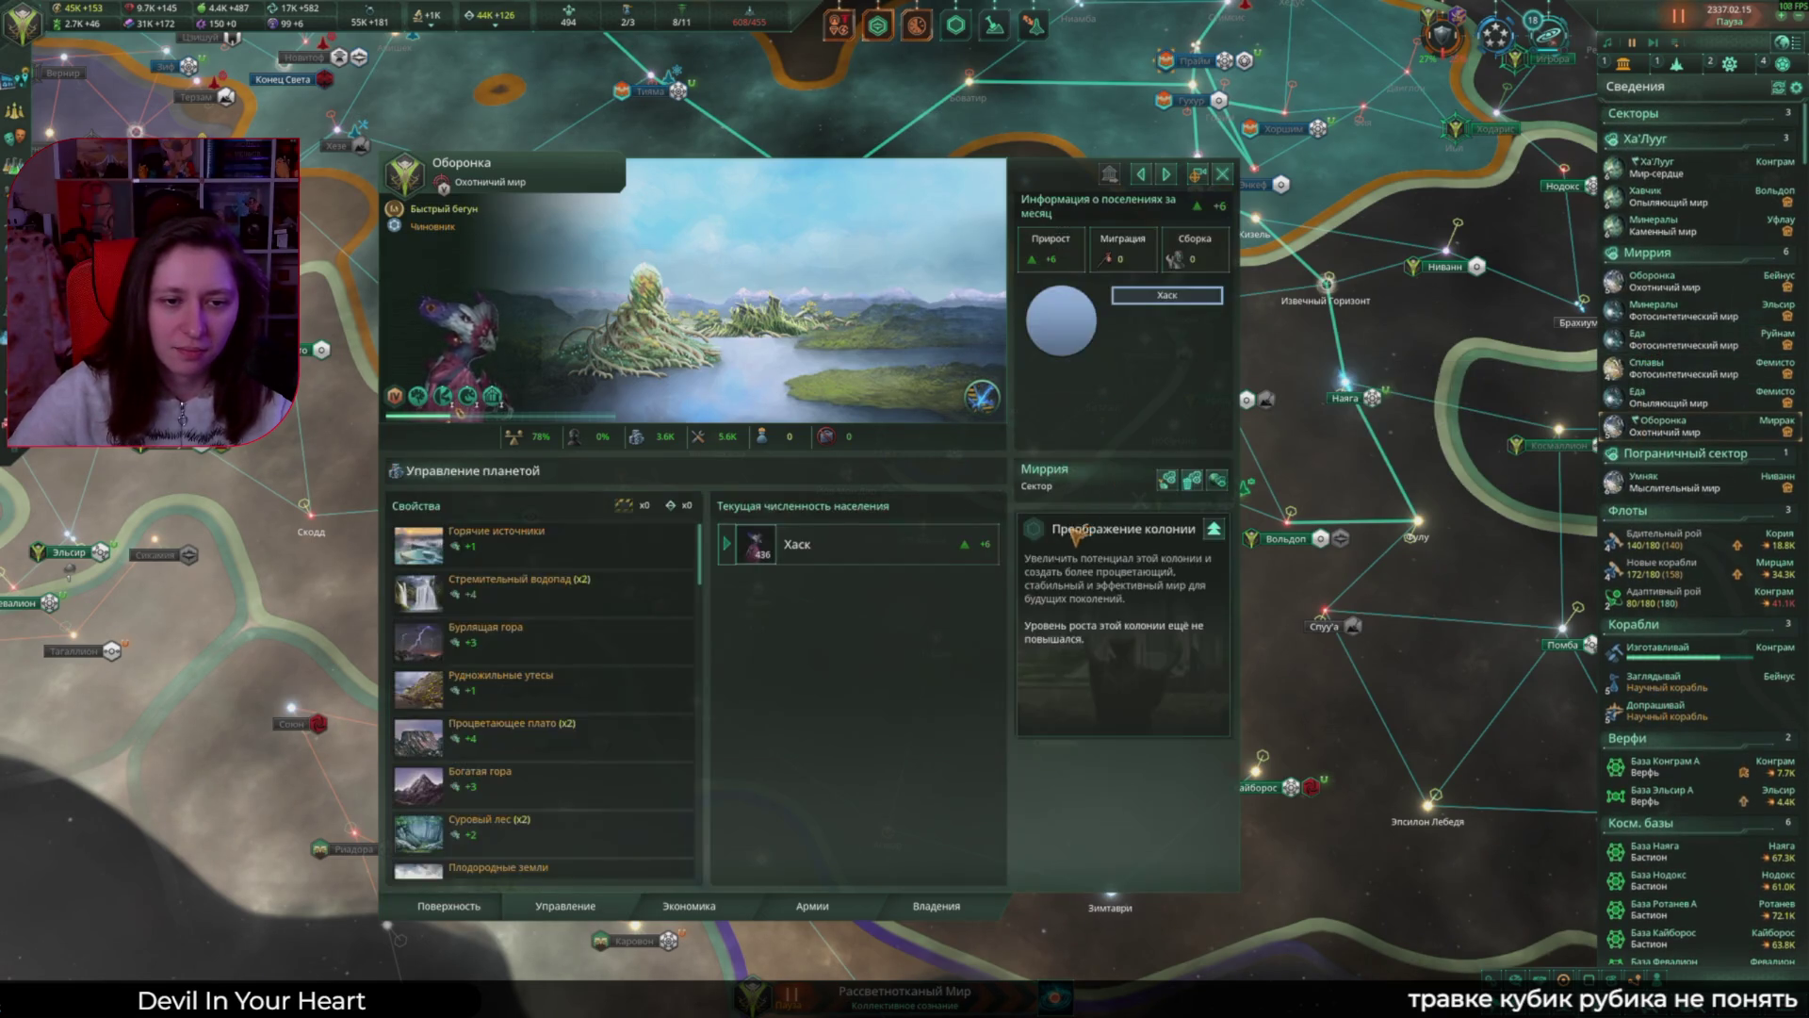
key(space)
click(766, 506)
click(765, 506)
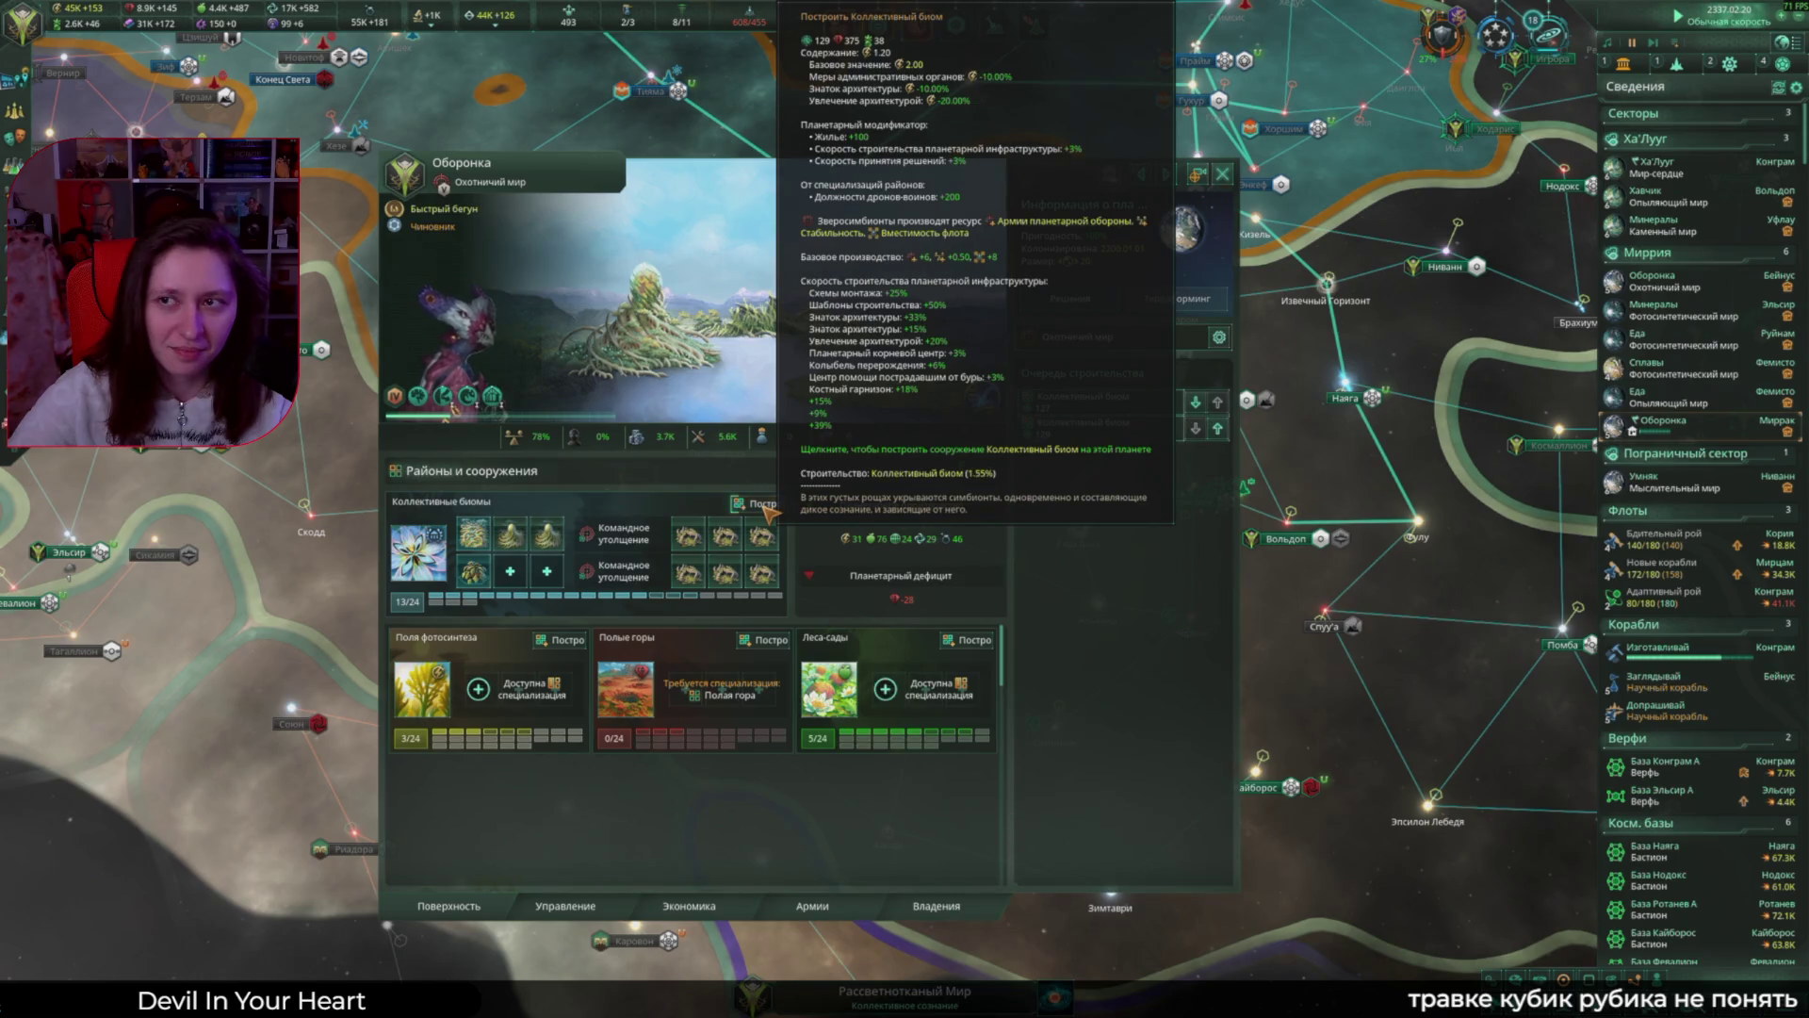
click(765, 506)
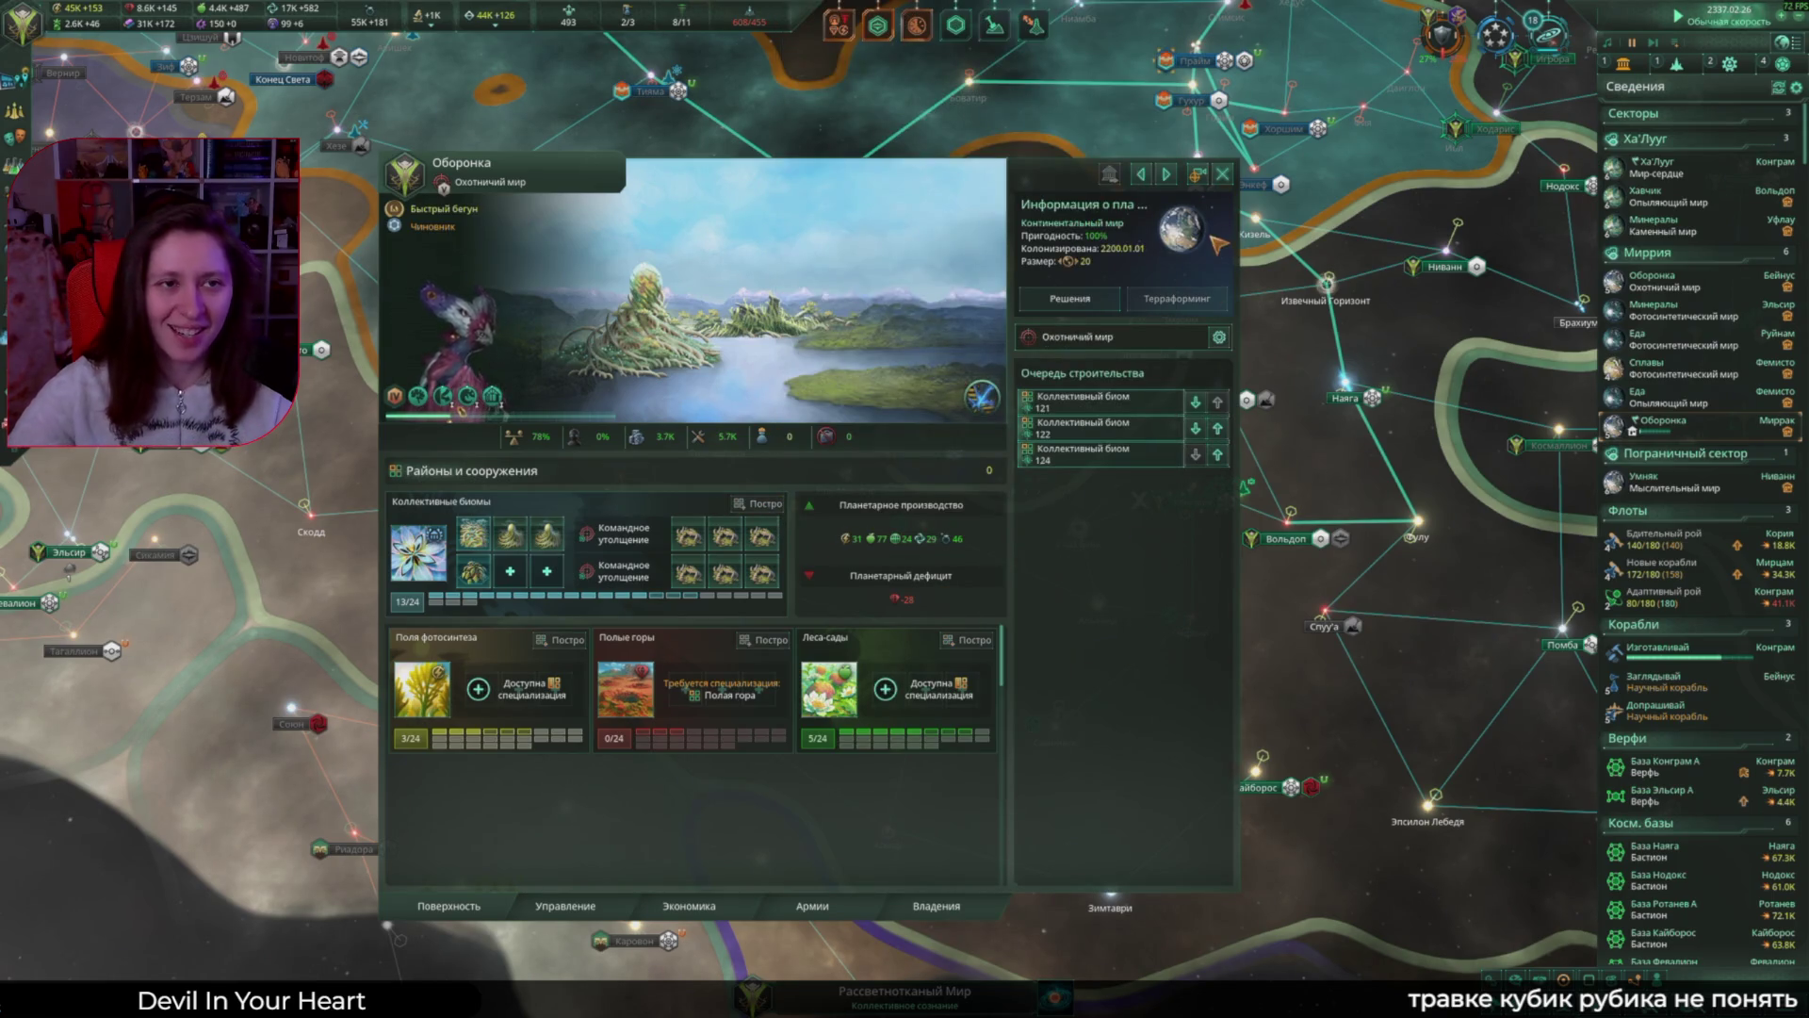
click(1654, 277)
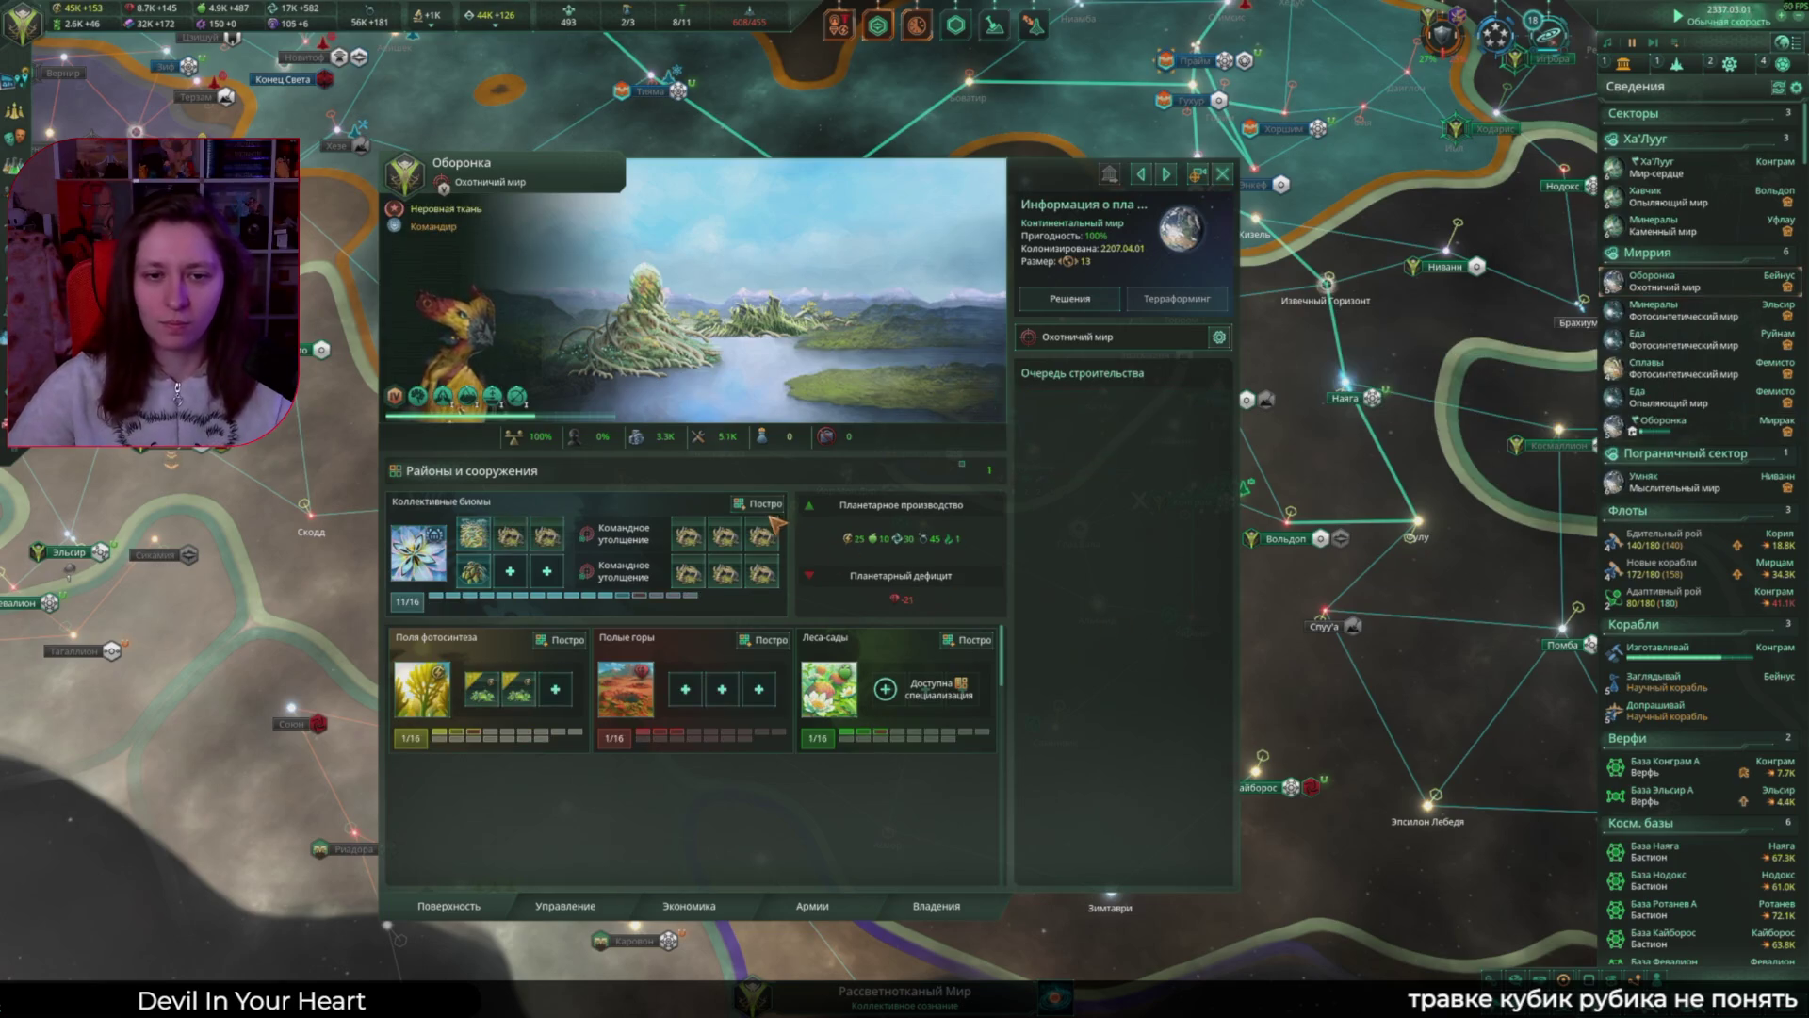
click(768, 504)
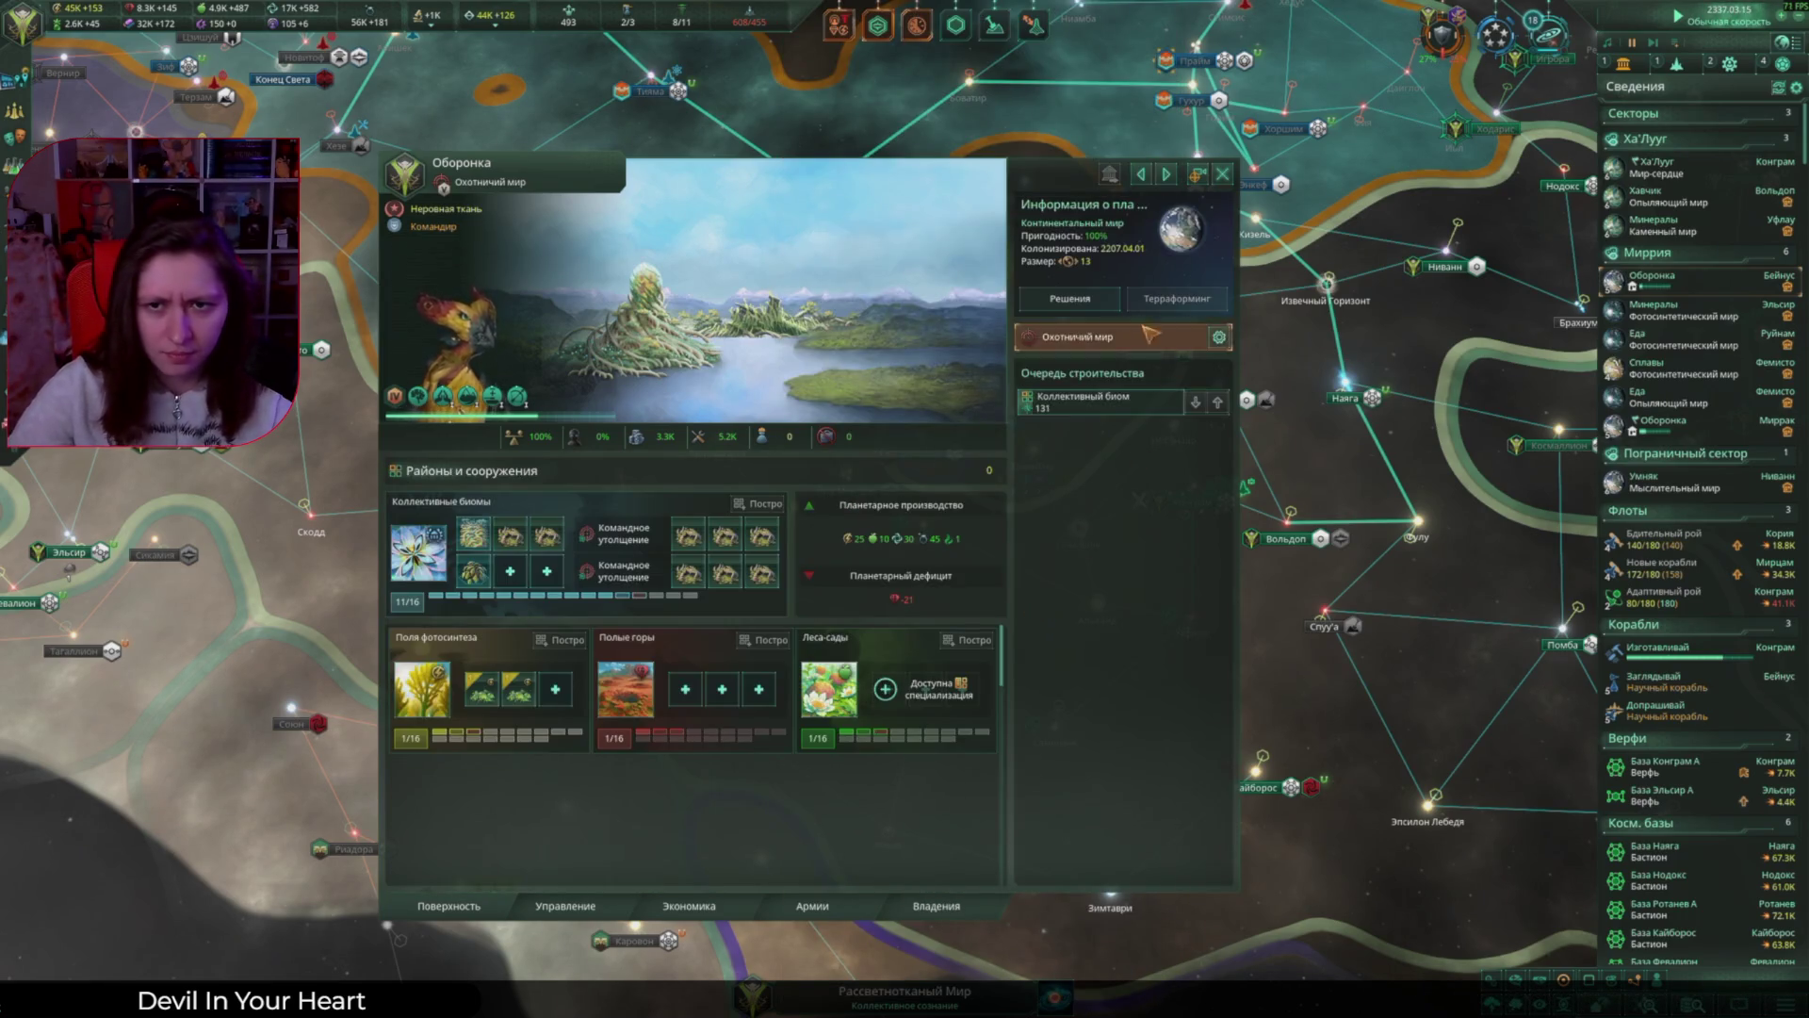
Step: Enact the Господство над природой decision and close the planet view
click(1069, 298)
click(1327, 304)
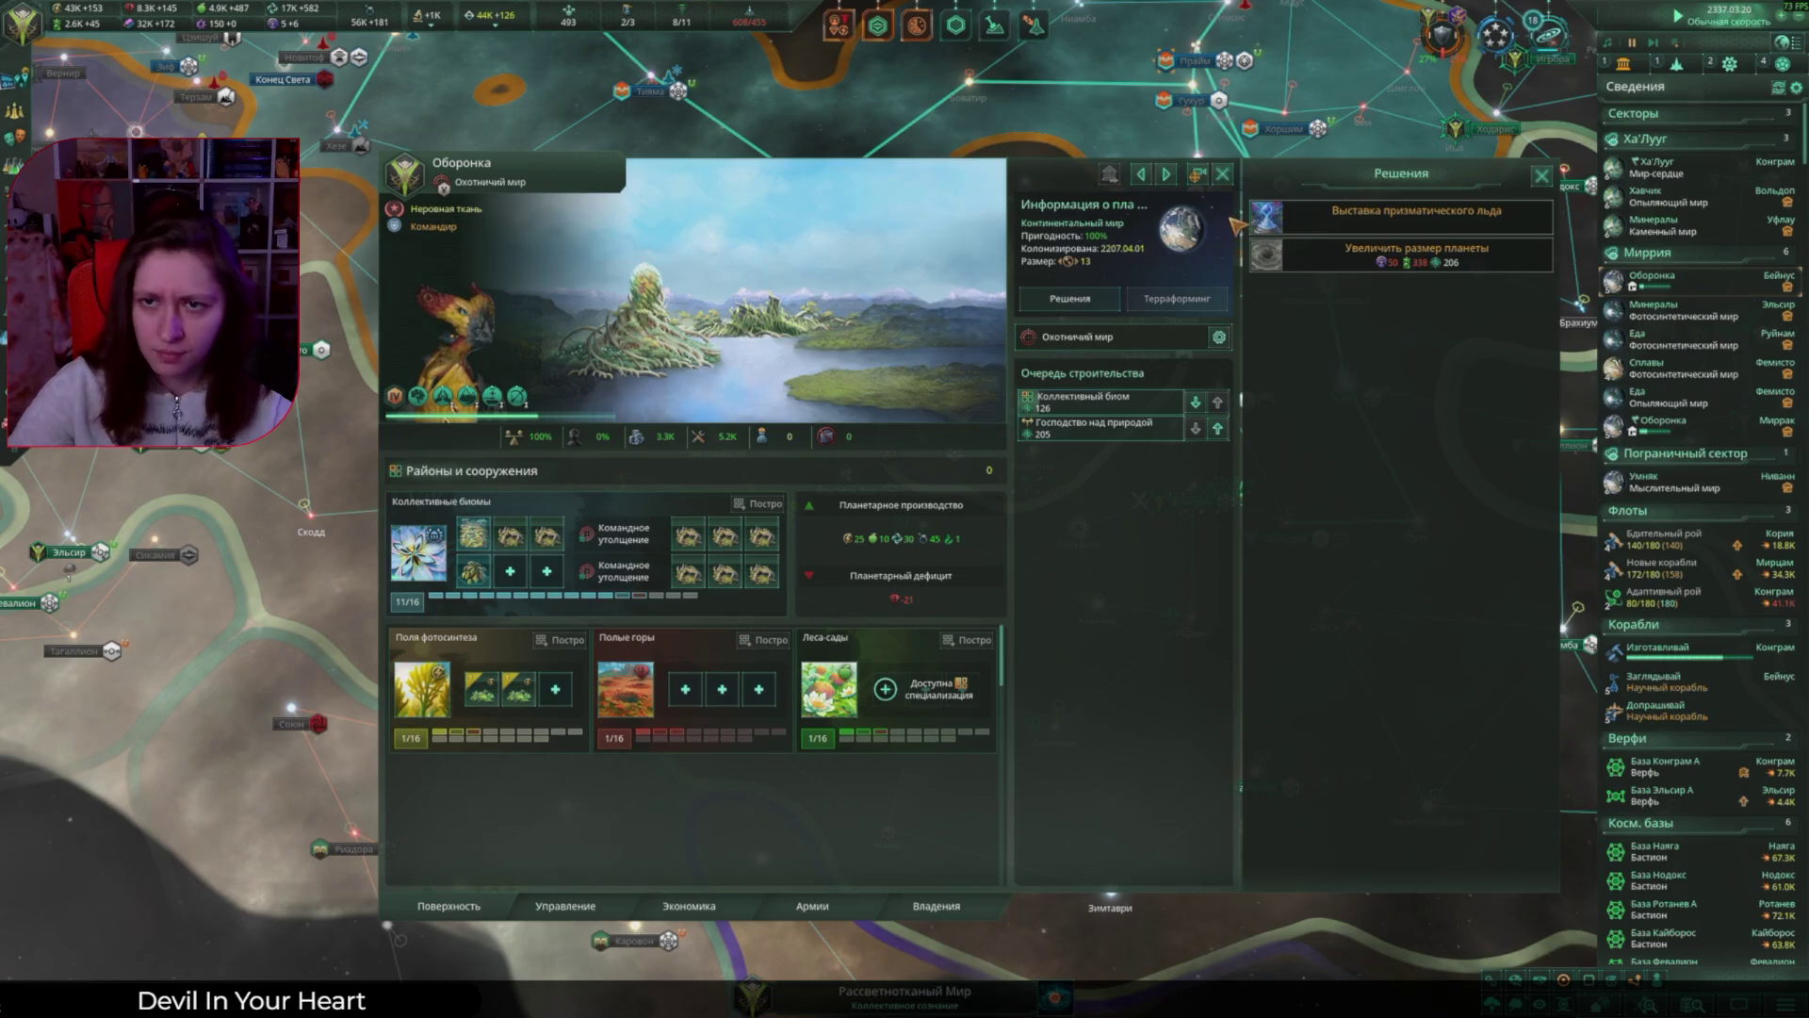
click(1224, 174)
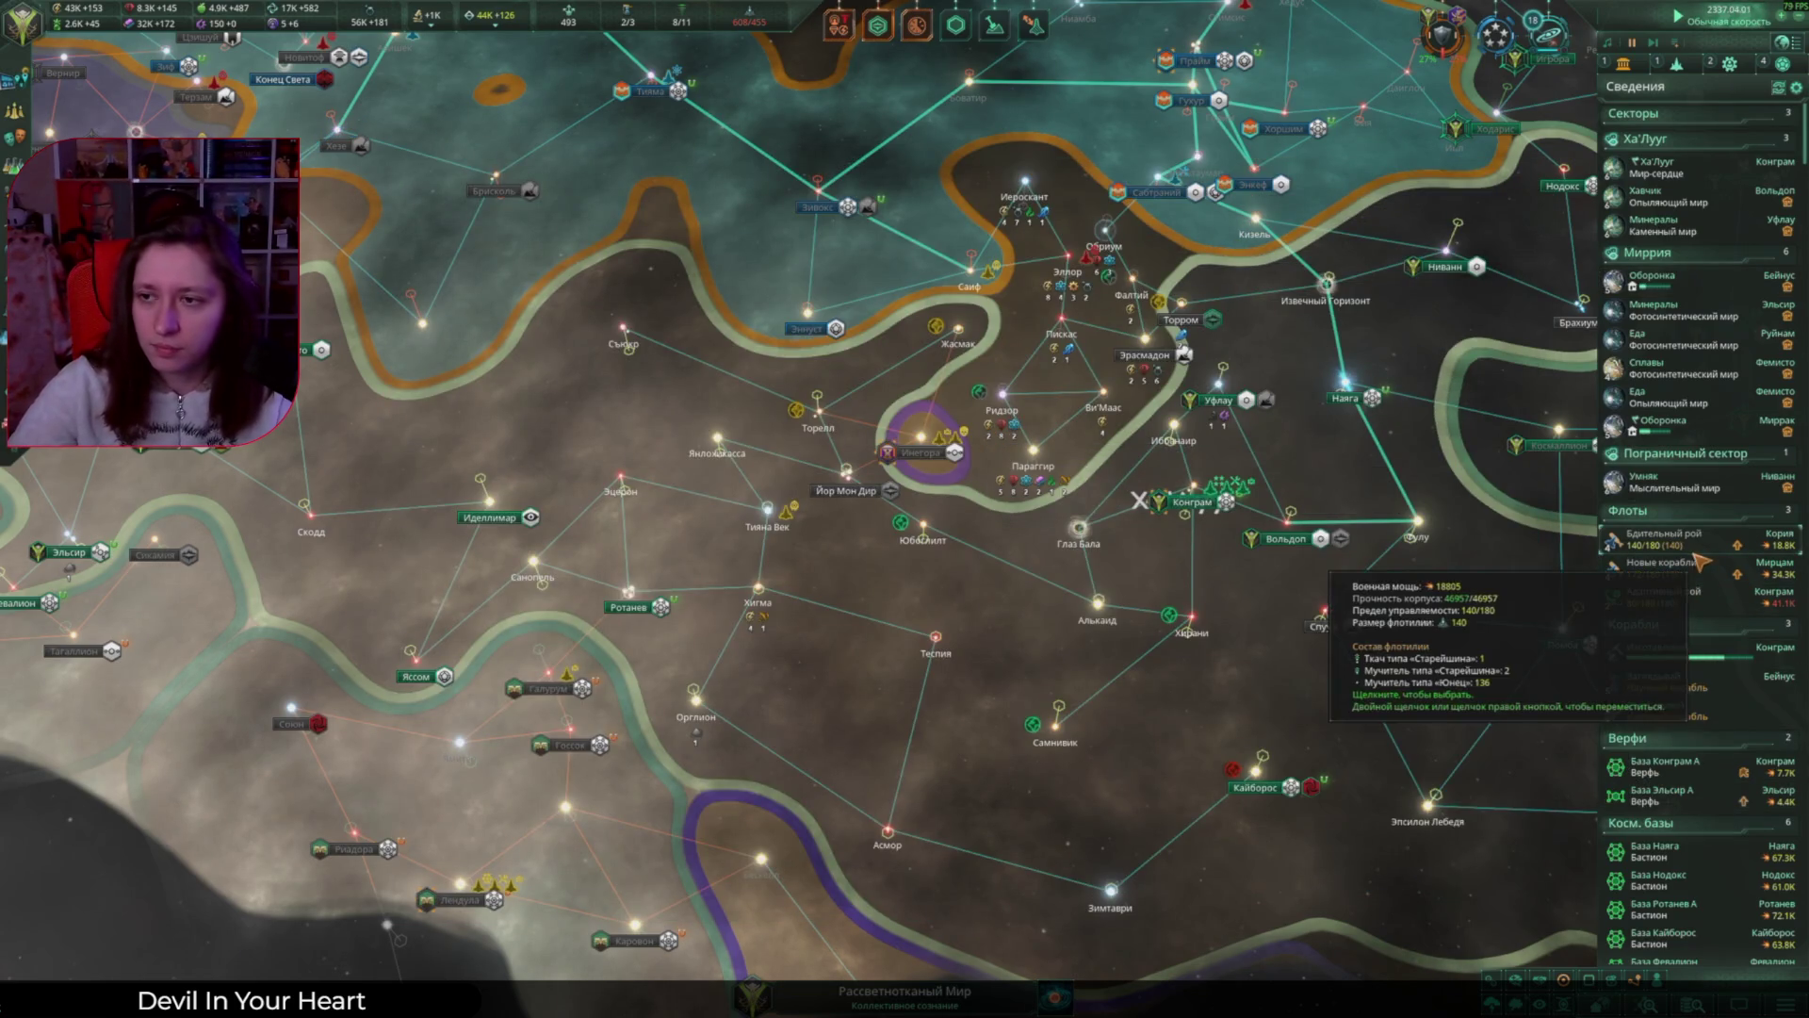
Step: Queue two Лес-сад districts on Хавчик and close its planet view
click(1666, 196)
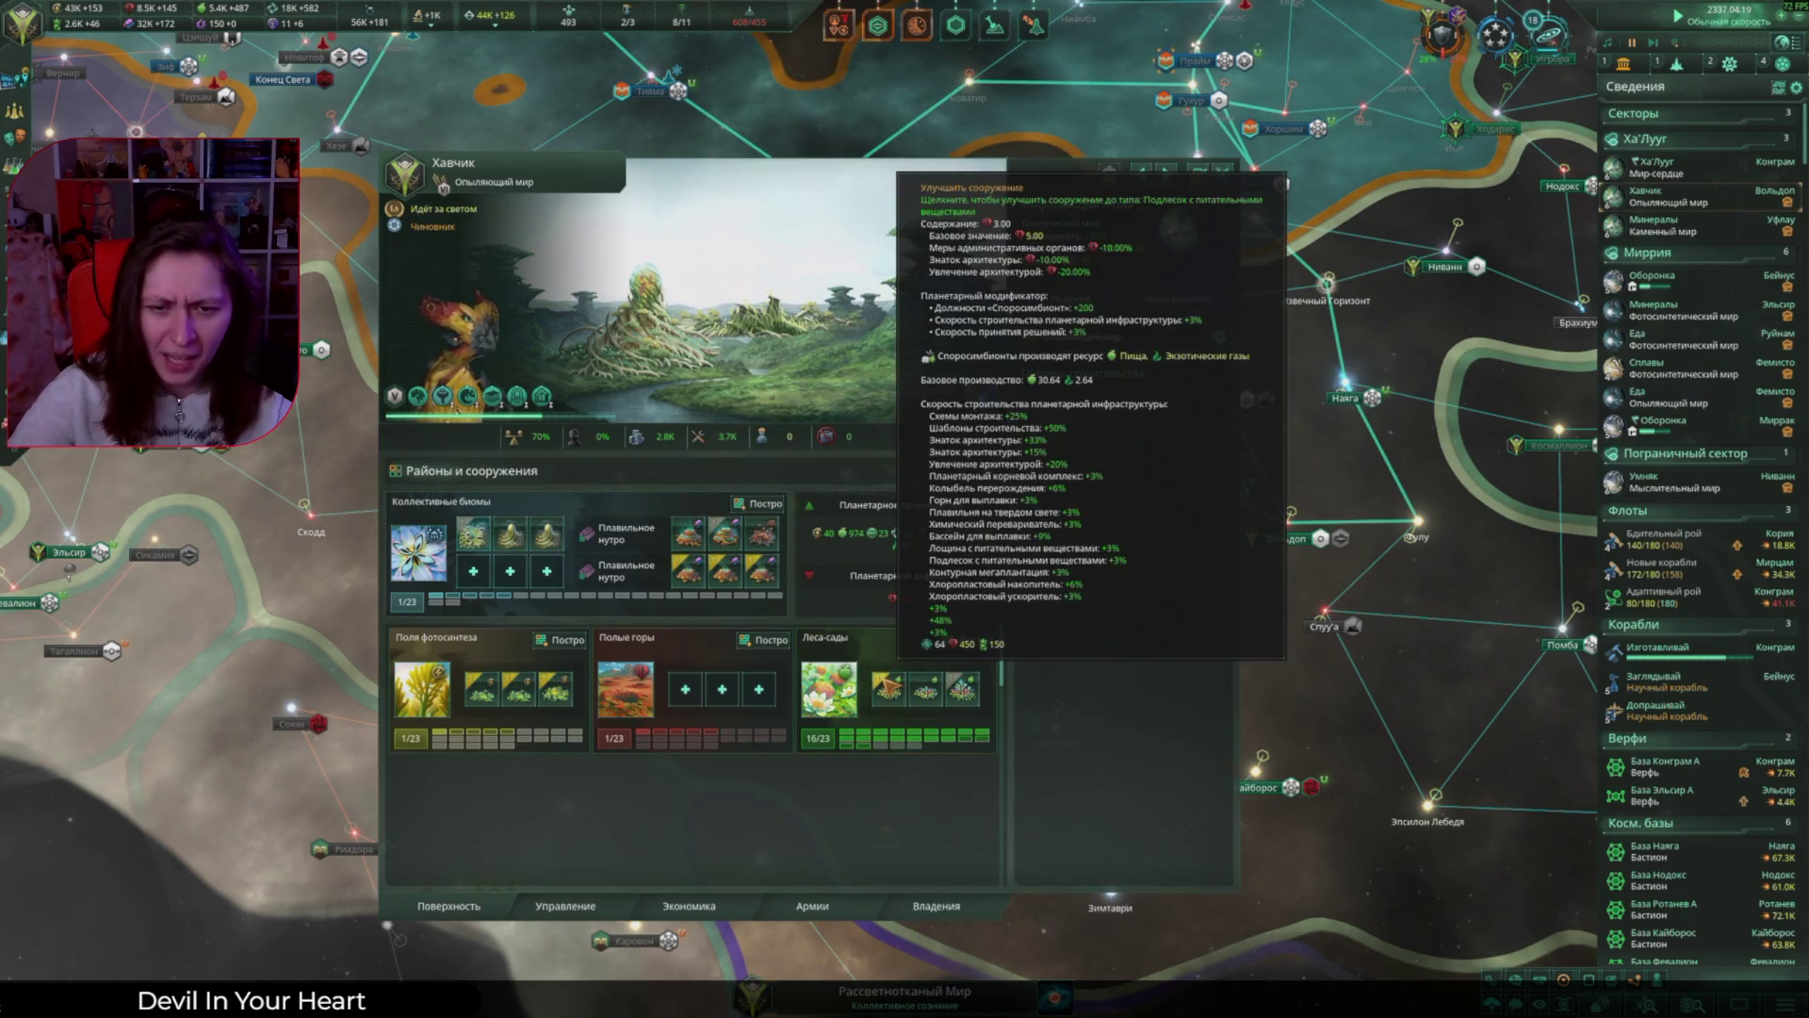
click(975, 641)
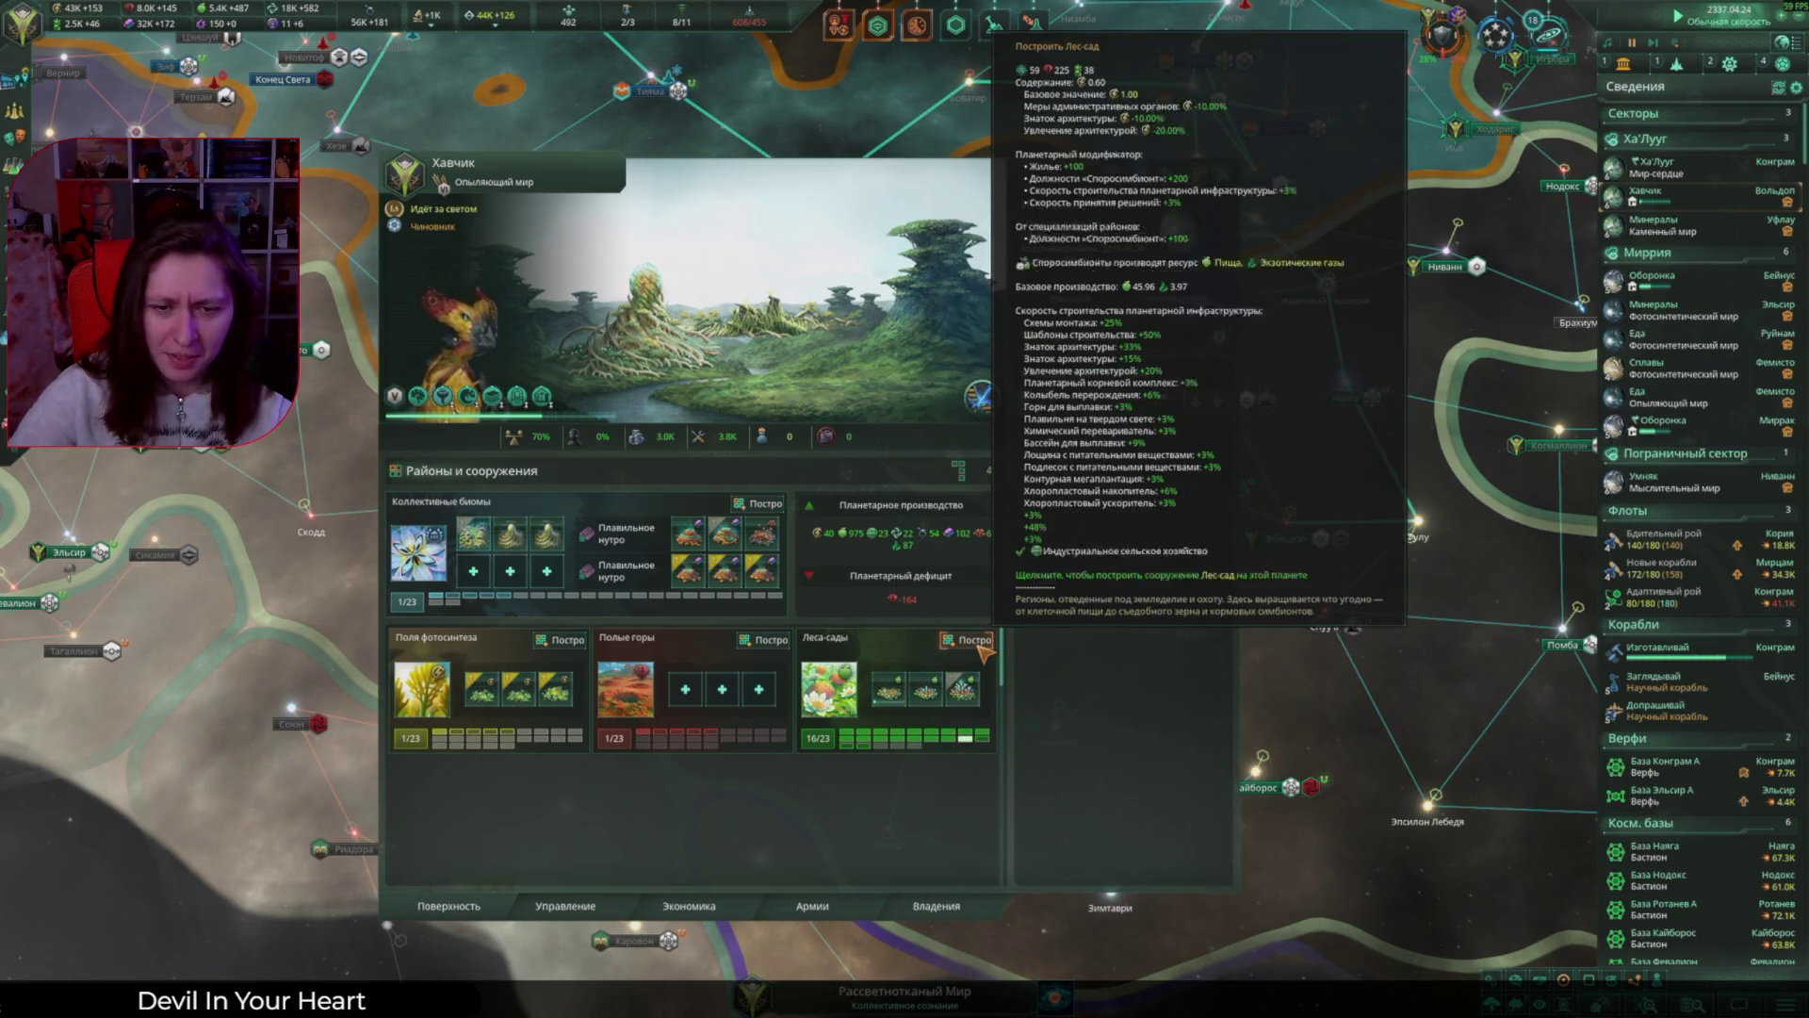
click(976, 640)
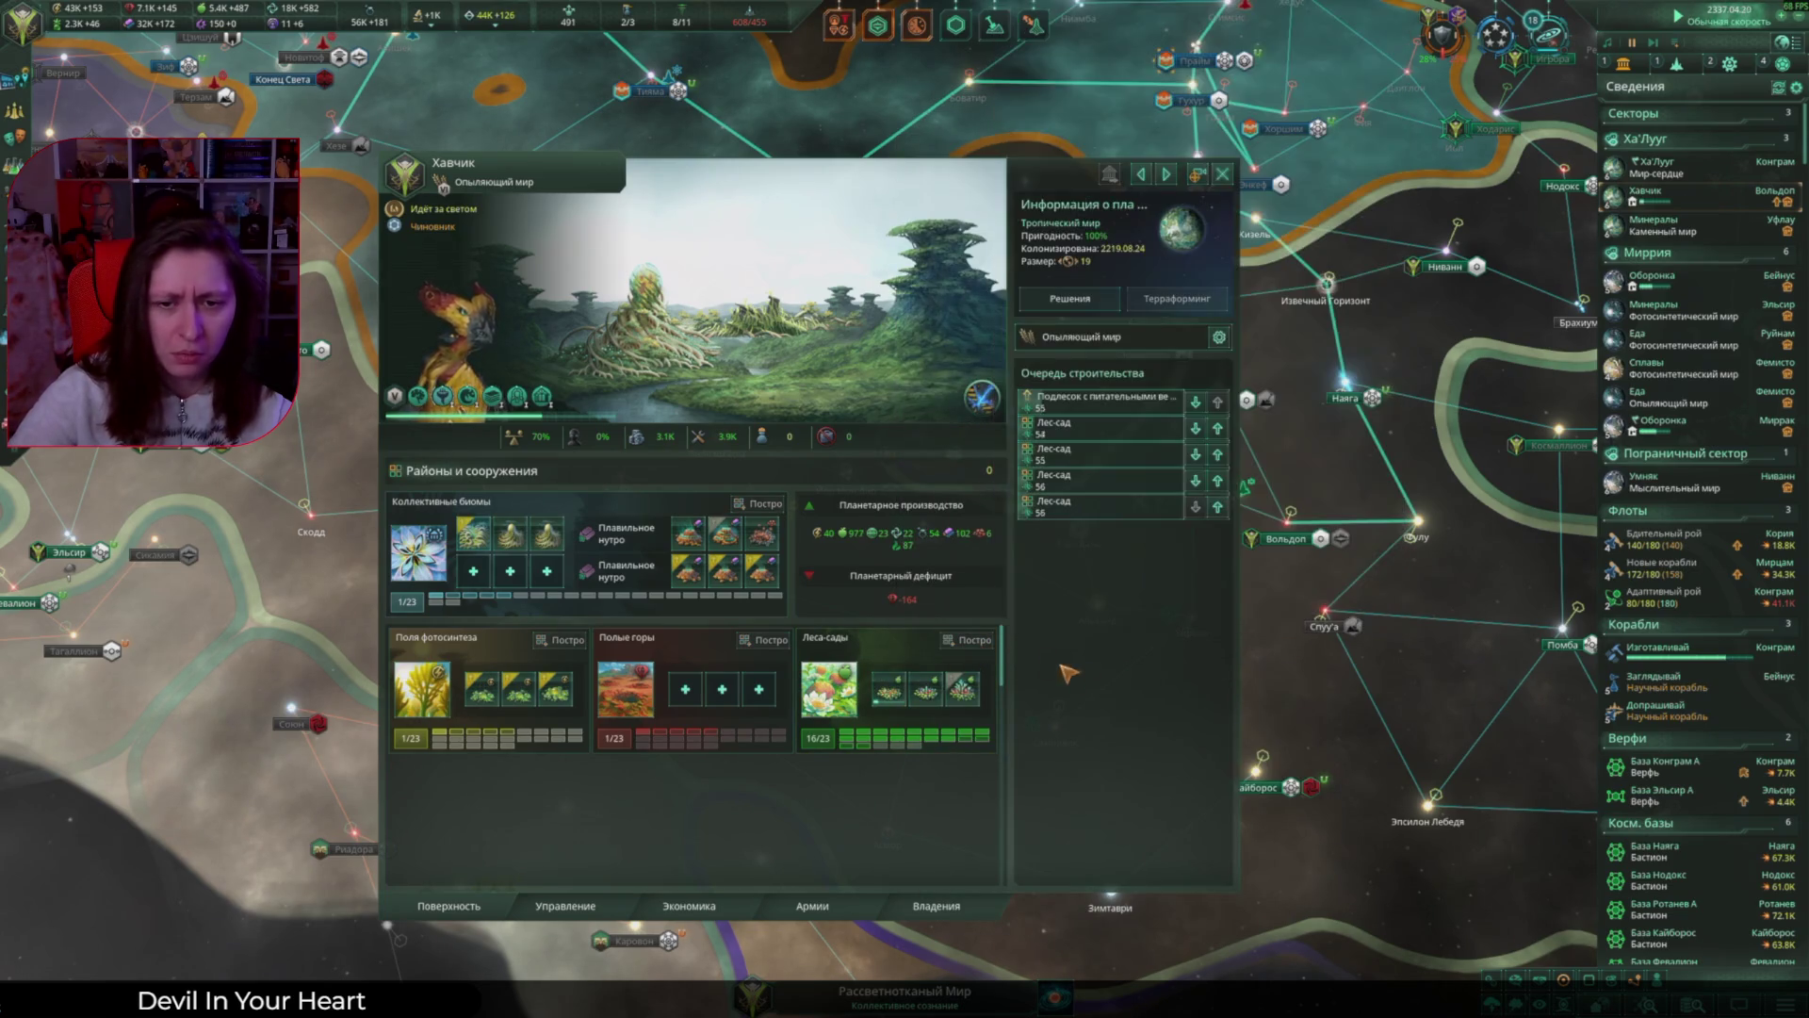
key(Escape)
middle_drag(1261, 205, 685, 377)
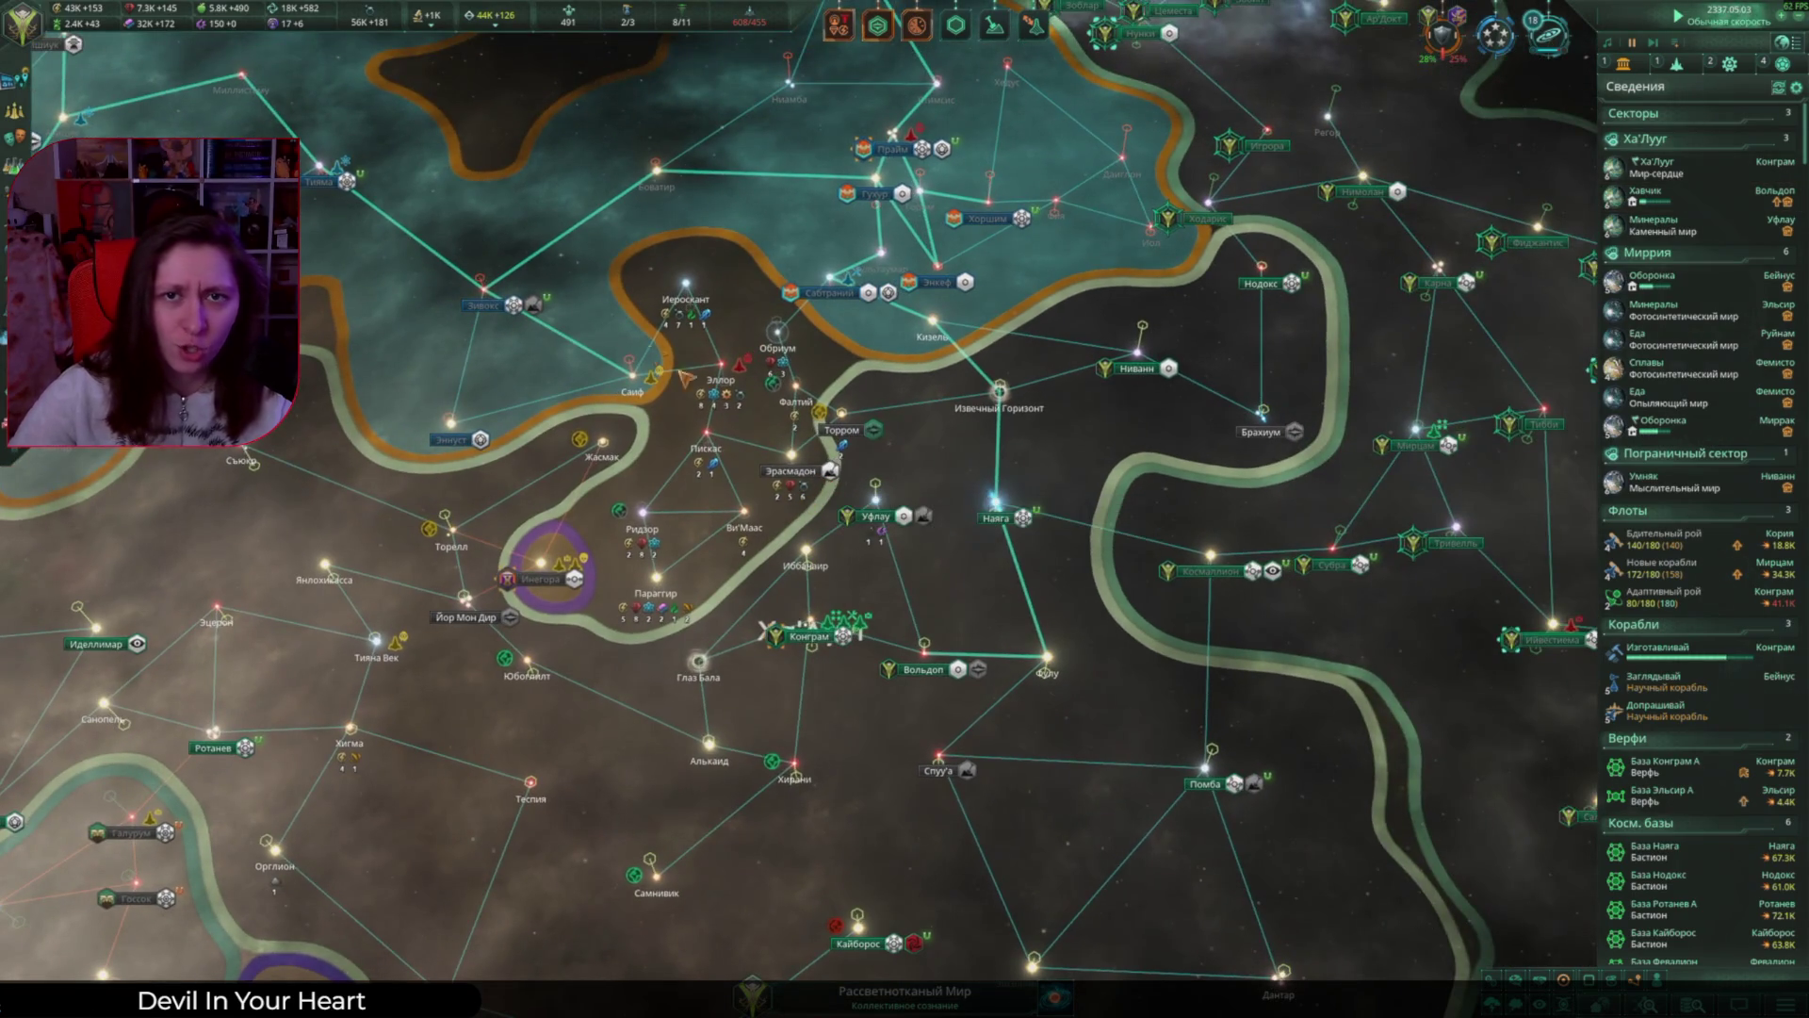
Step: Pan east to inspect the Новые корабли fleet and the fleet battle at Субра
middle_drag(1152, 580, 1404, 549)
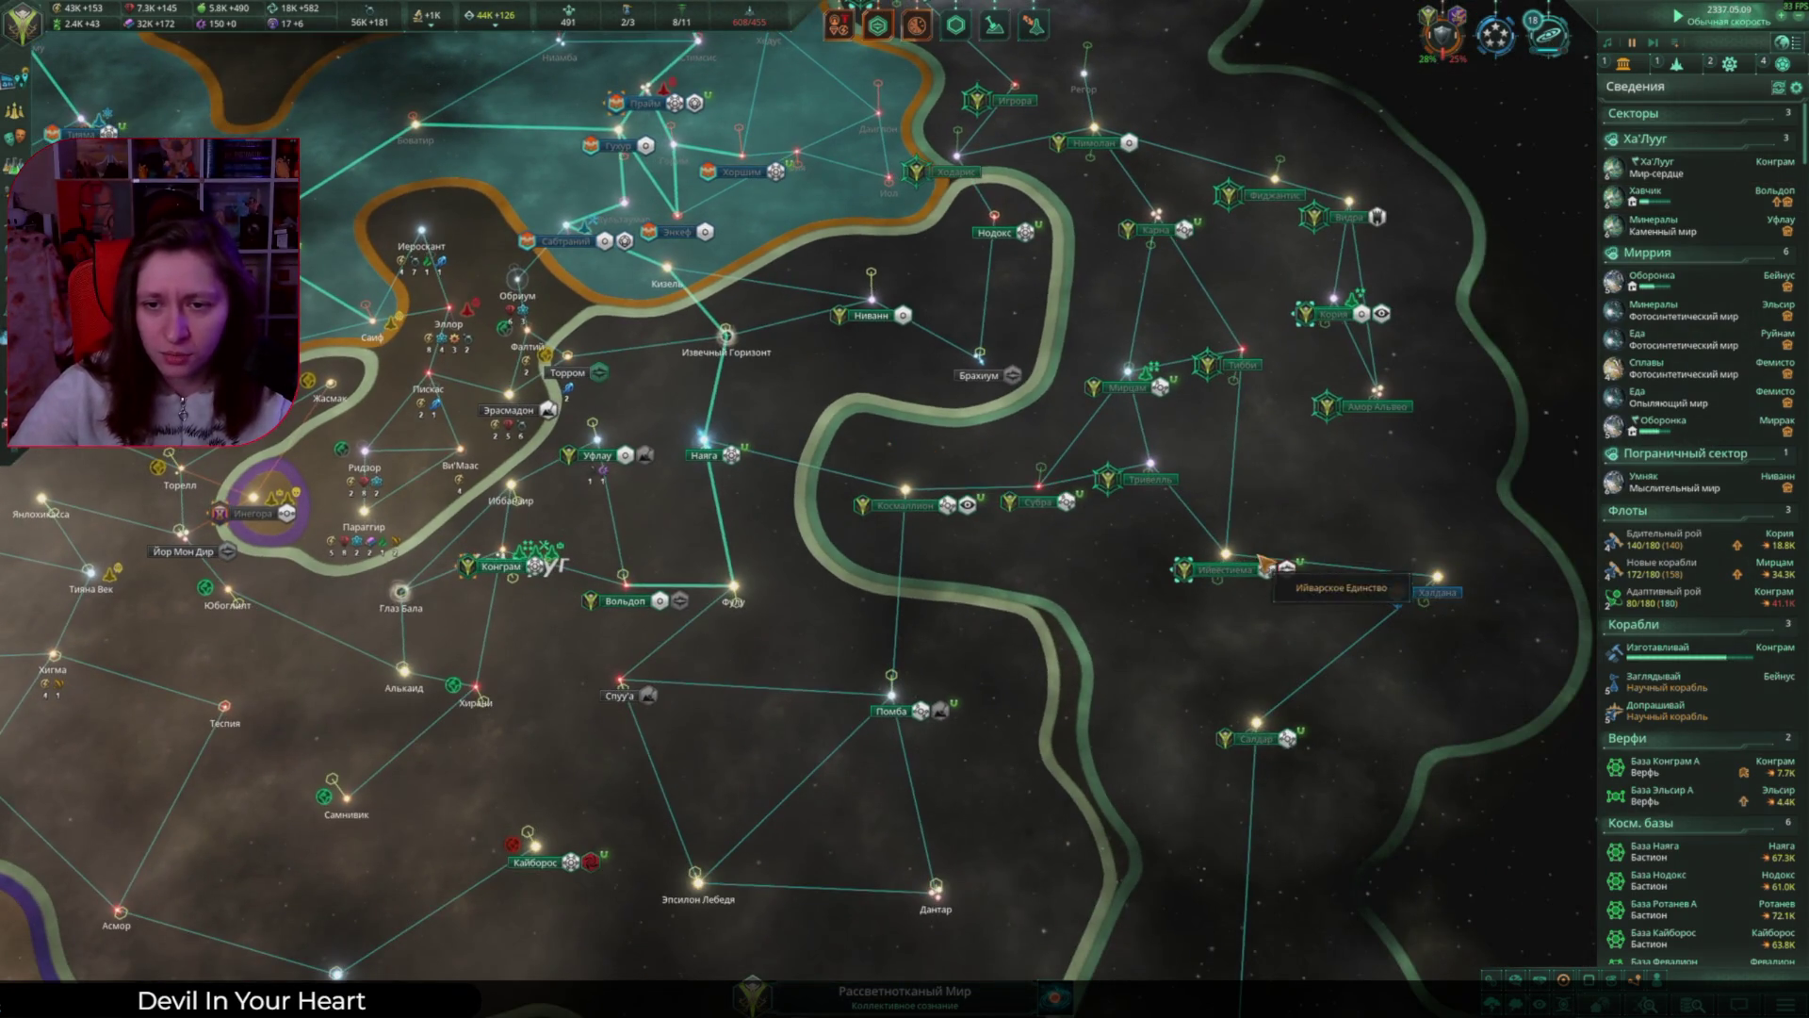
key(d)
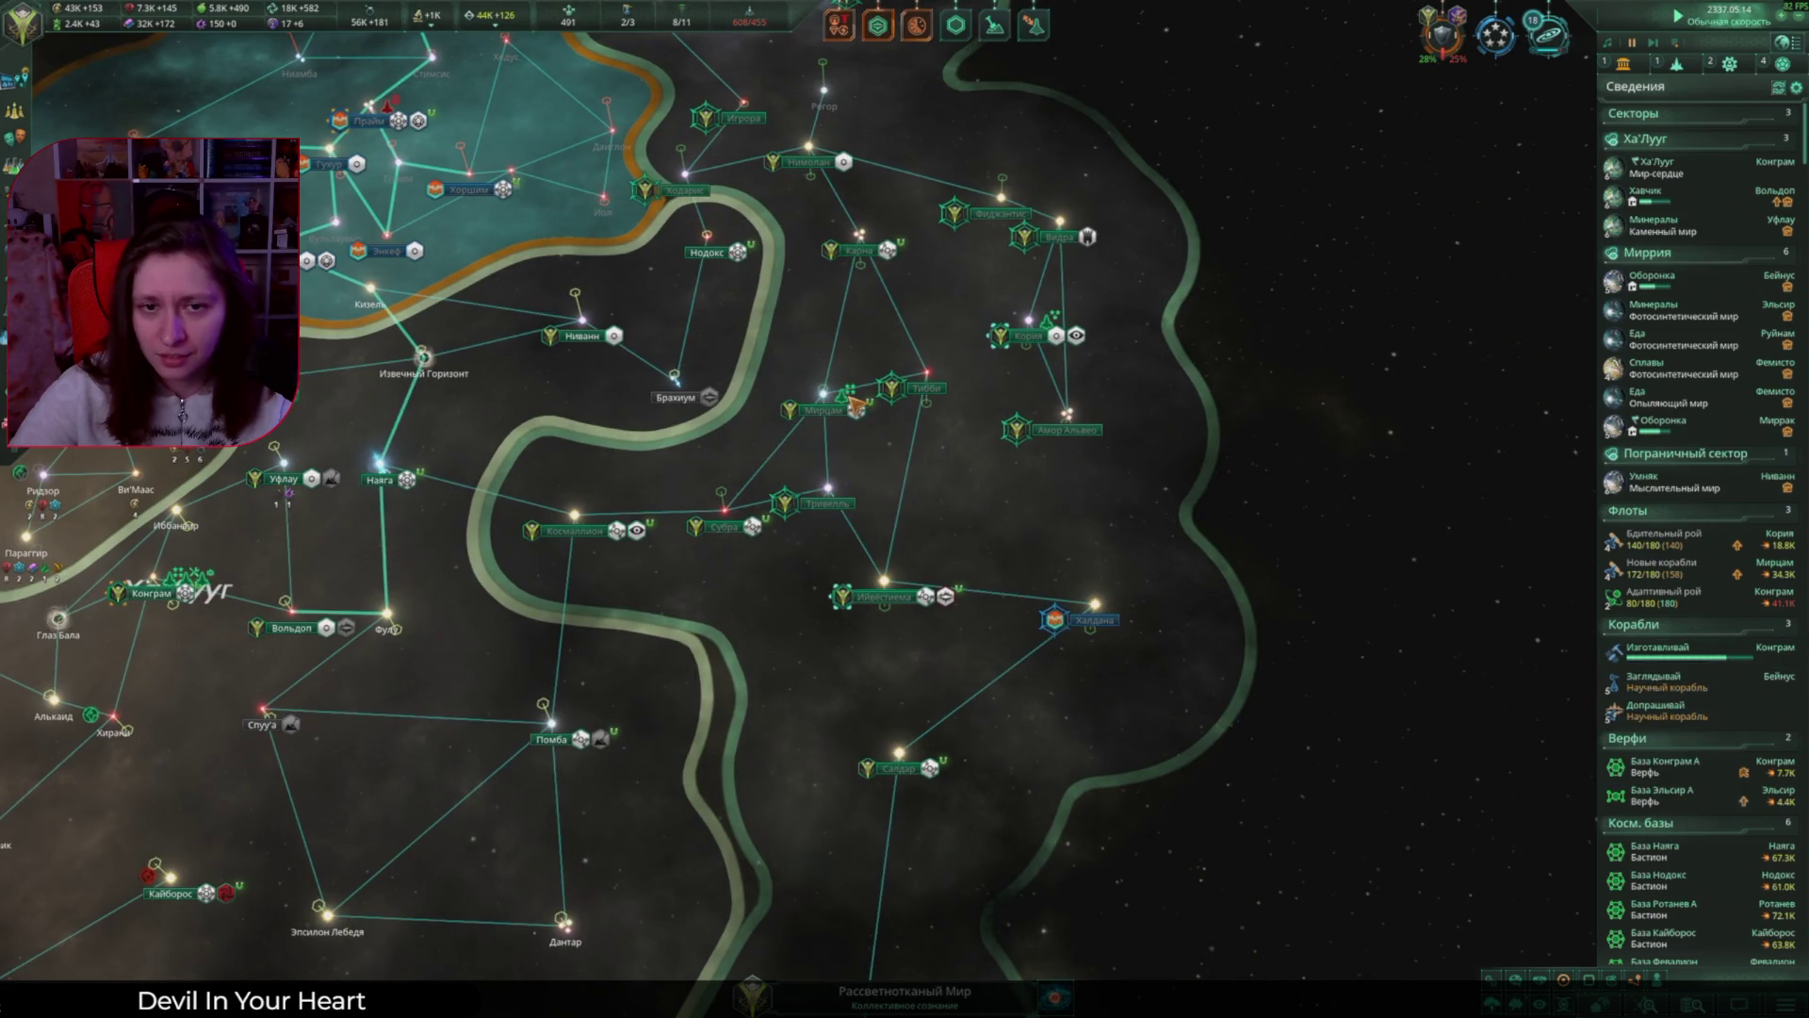
click(853, 402)
scroll(1041, 643, down, 4)
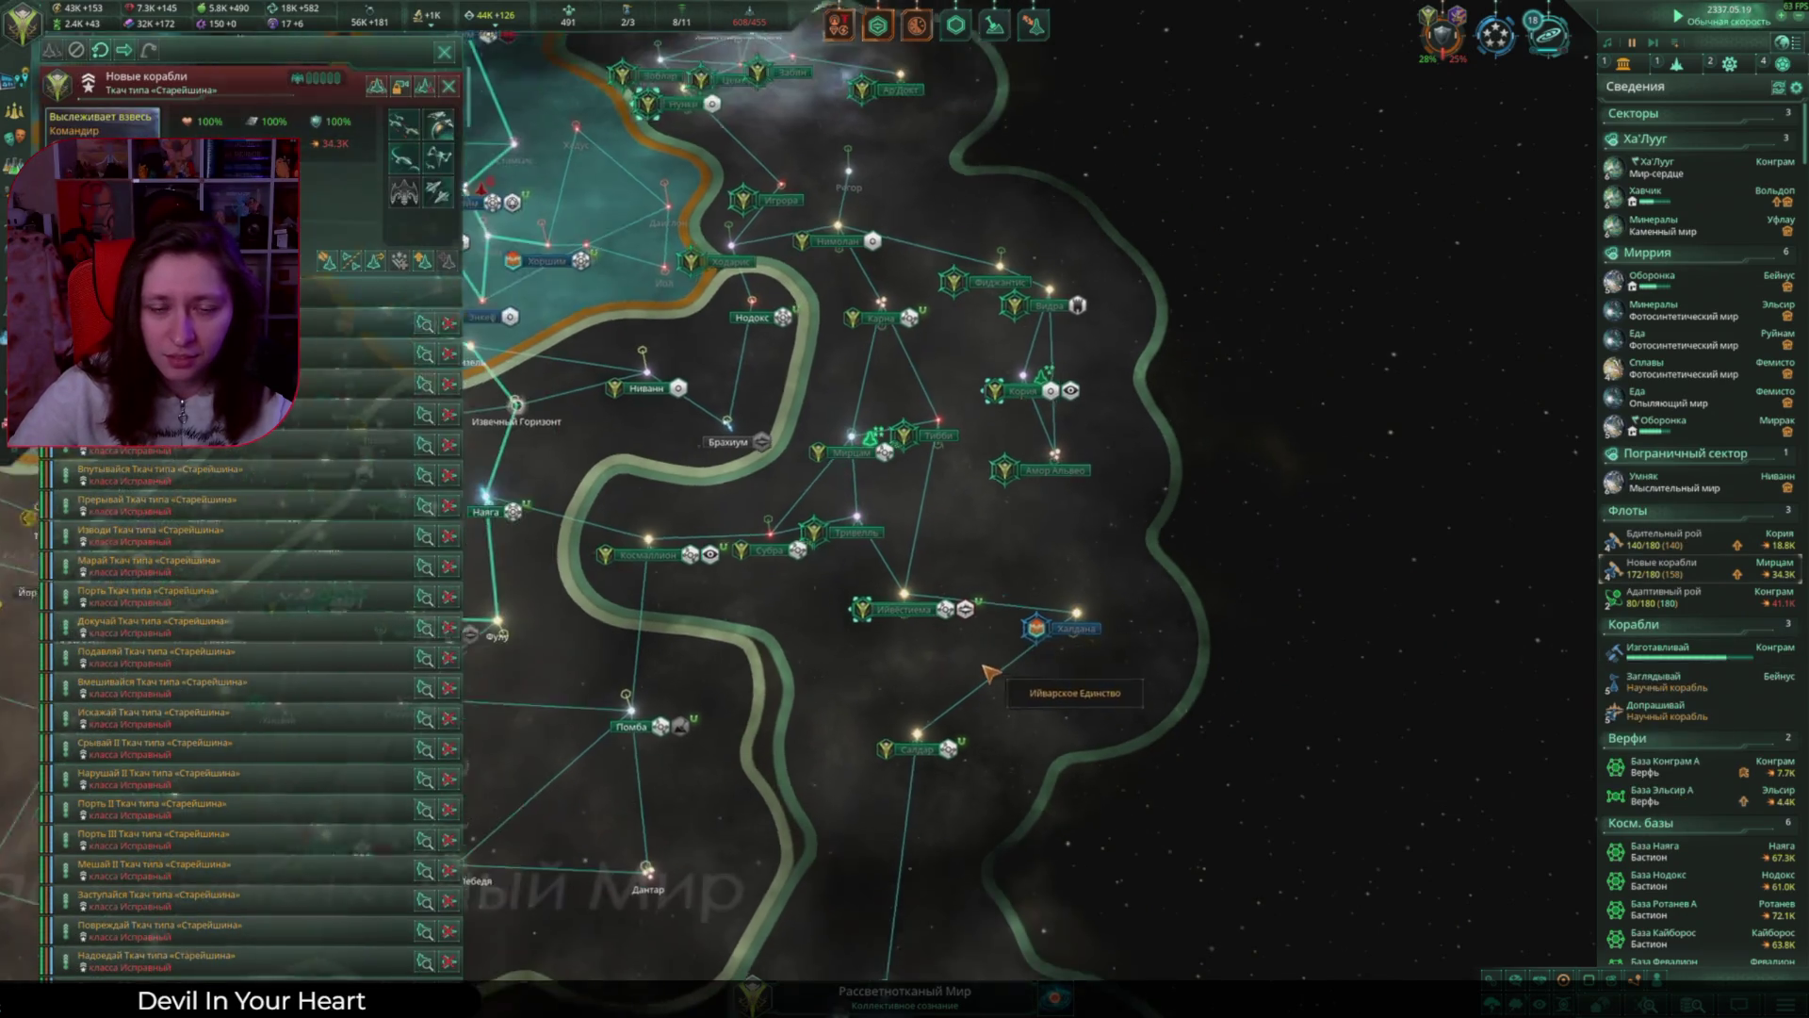
scroll(924, 608, up, 4)
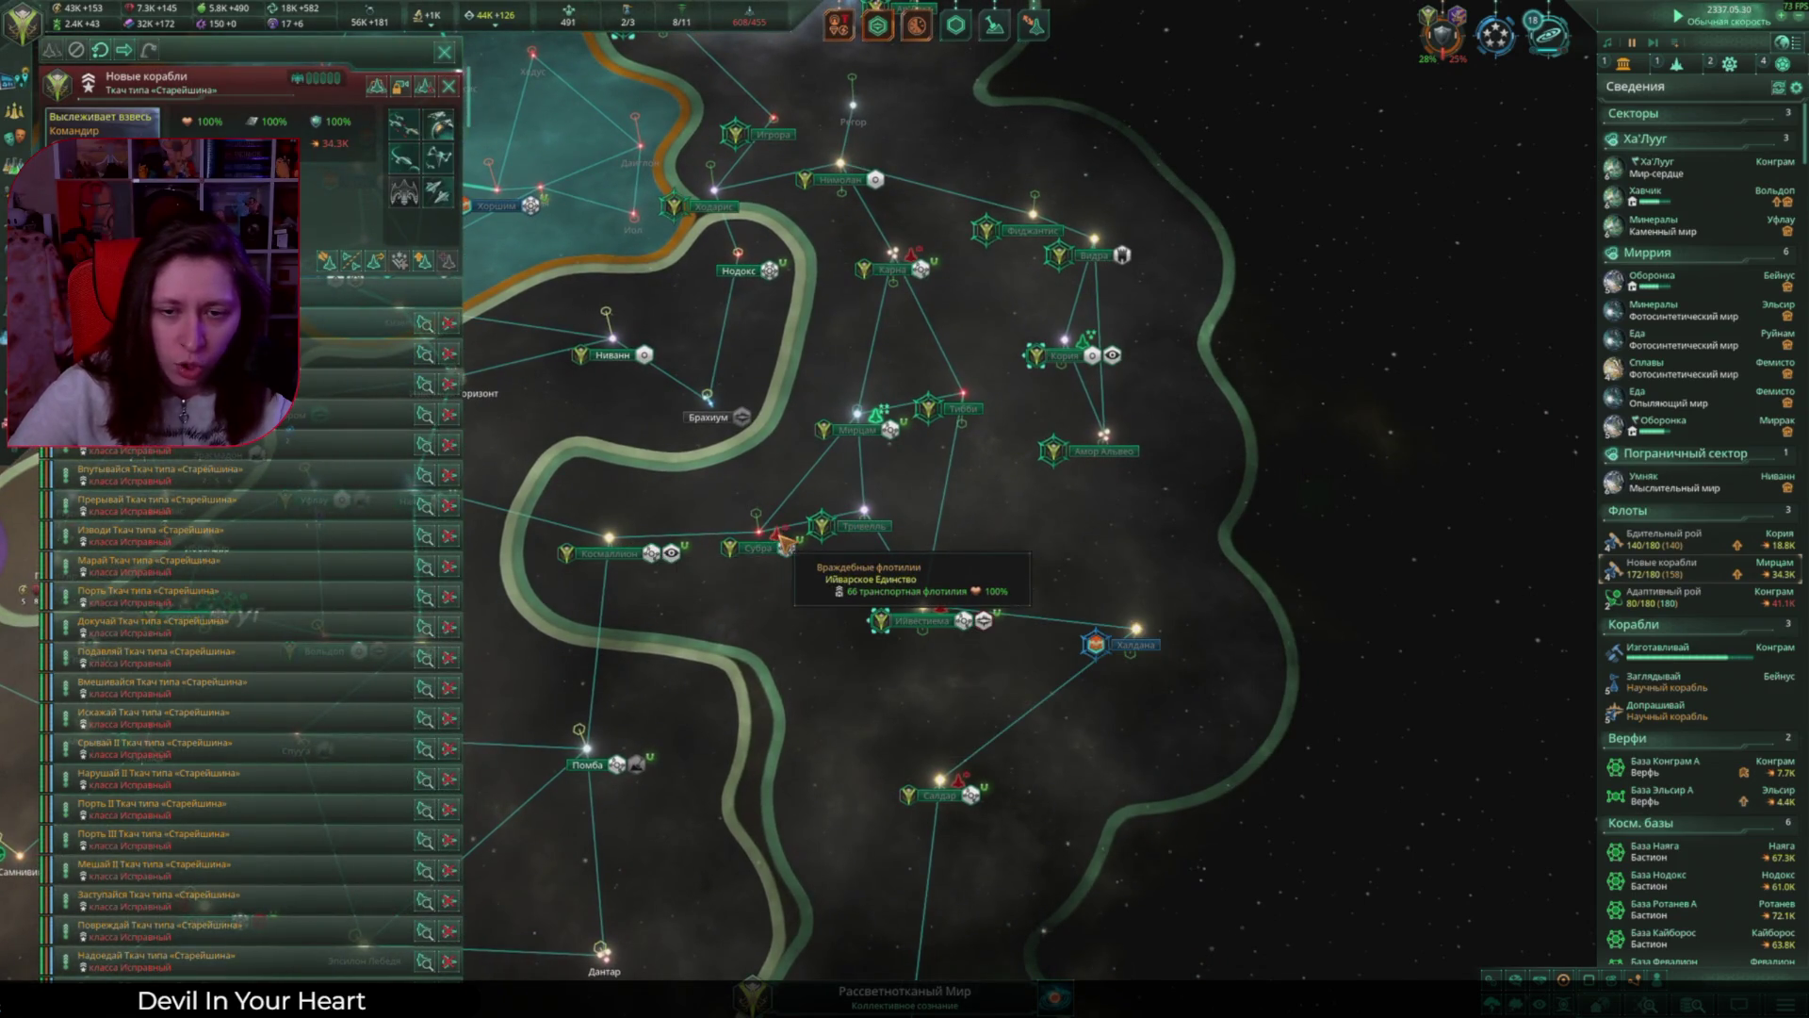
click(779, 537)
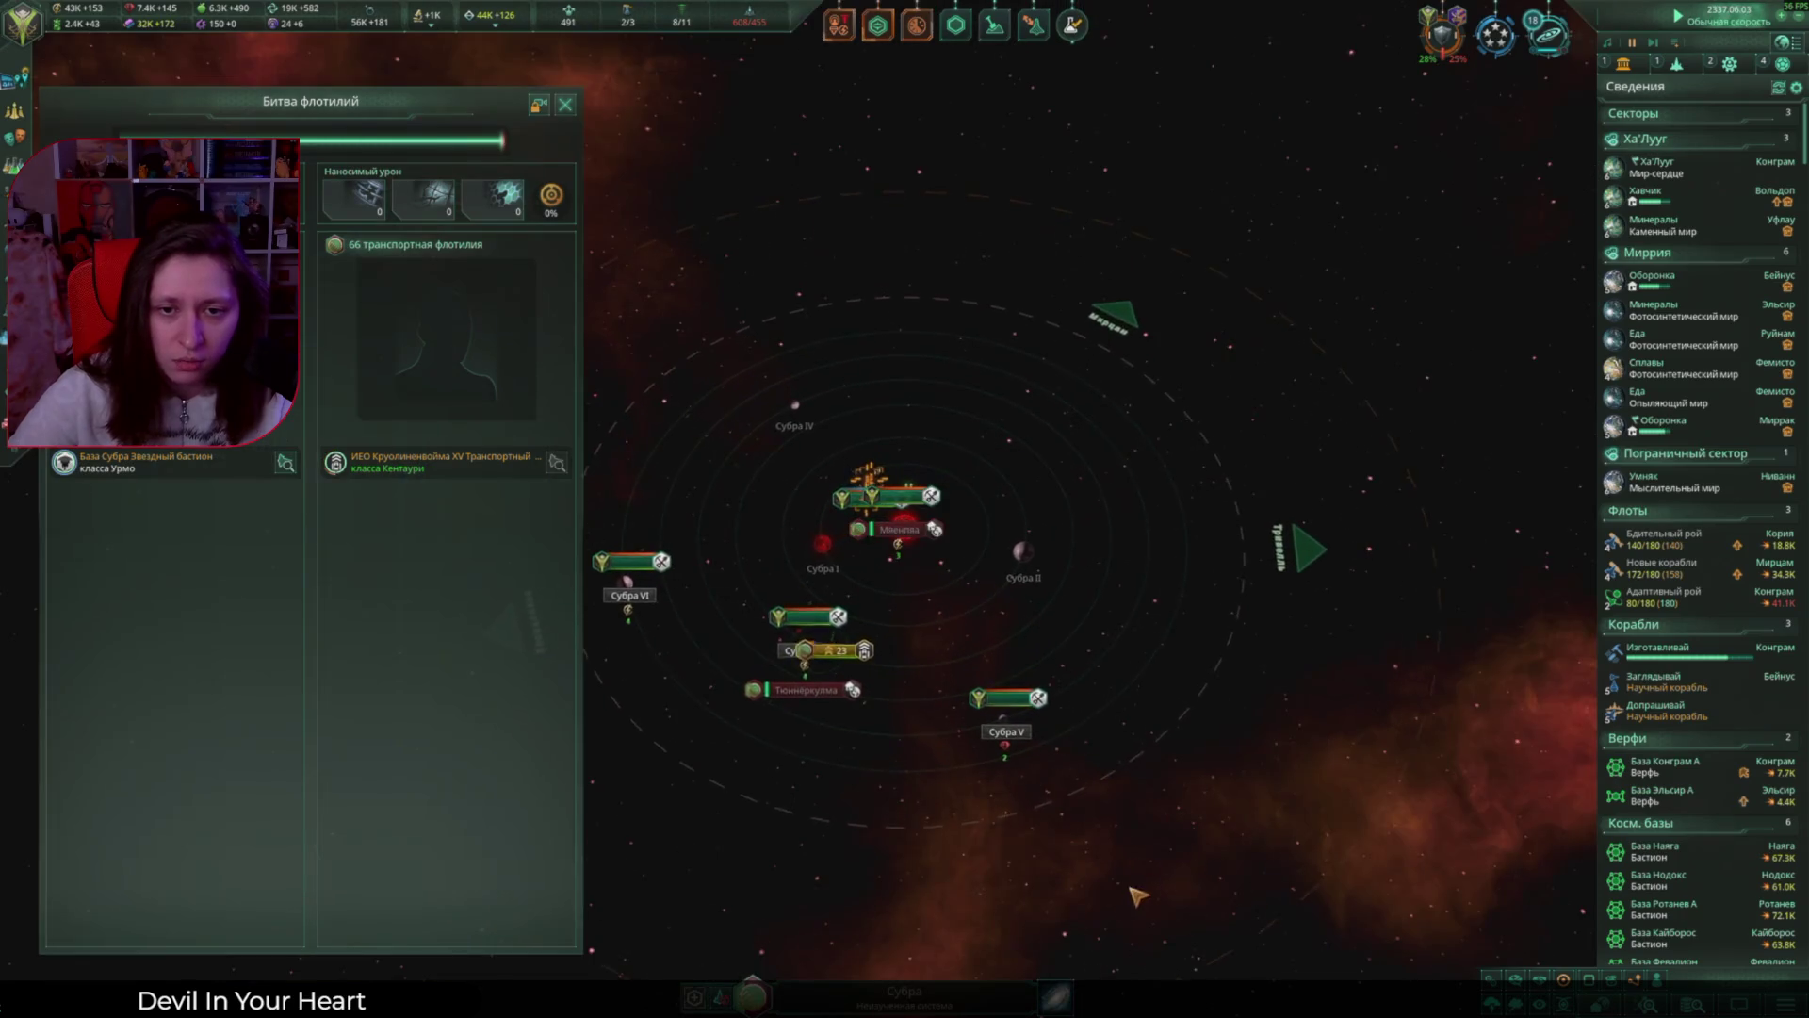
scroll(1021, 456, down, 5)
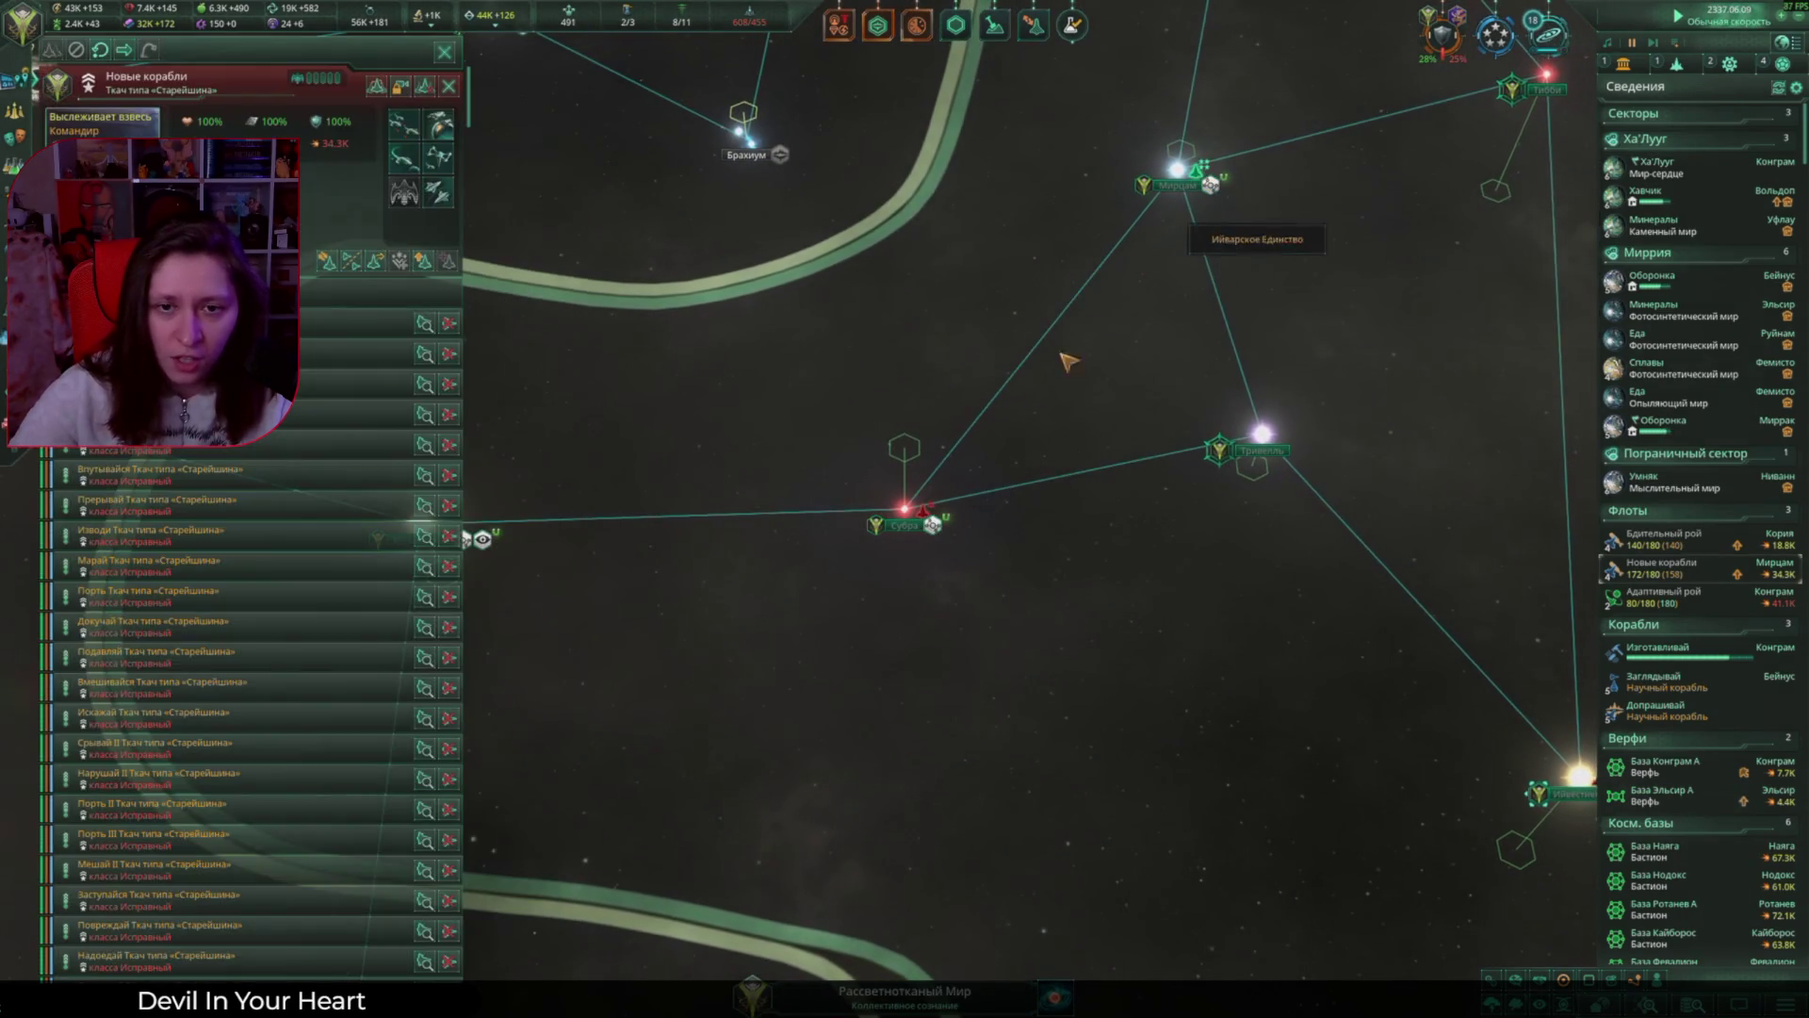
Step: Enter the Субра system and show the armies at the Мяенпяа station
double_click(910, 514)
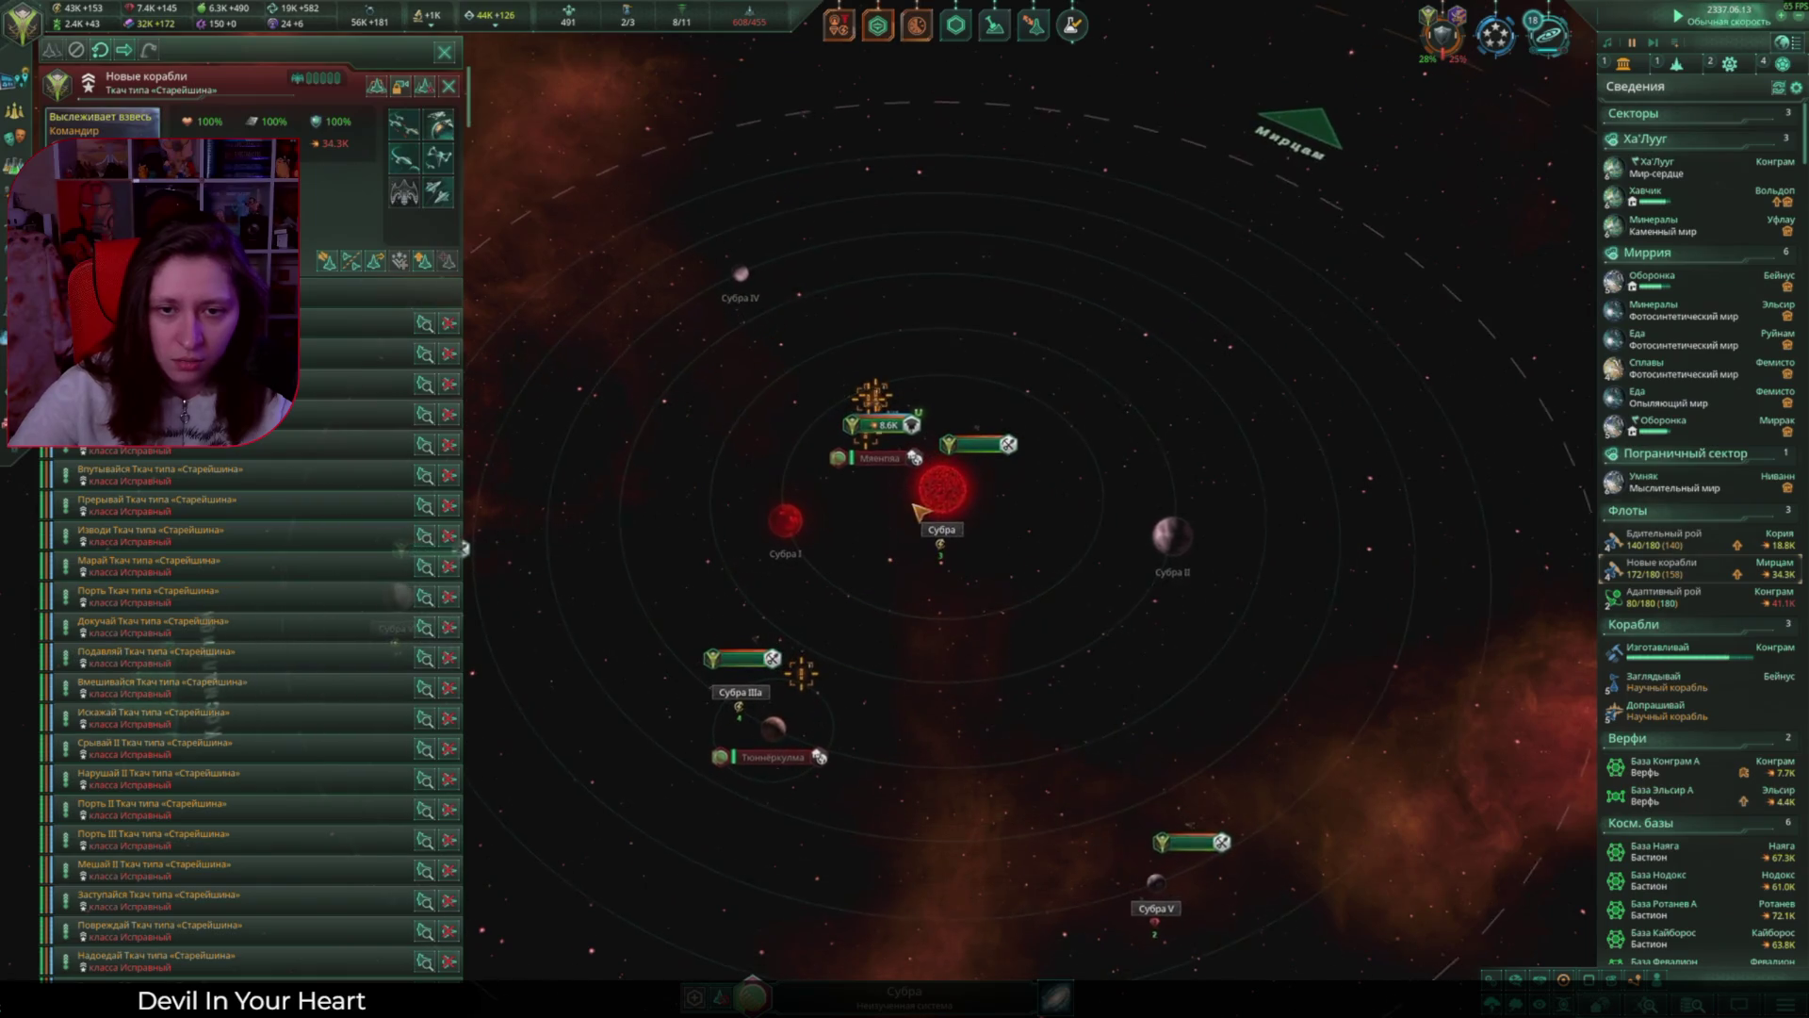
click(923, 456)
click(841, 907)
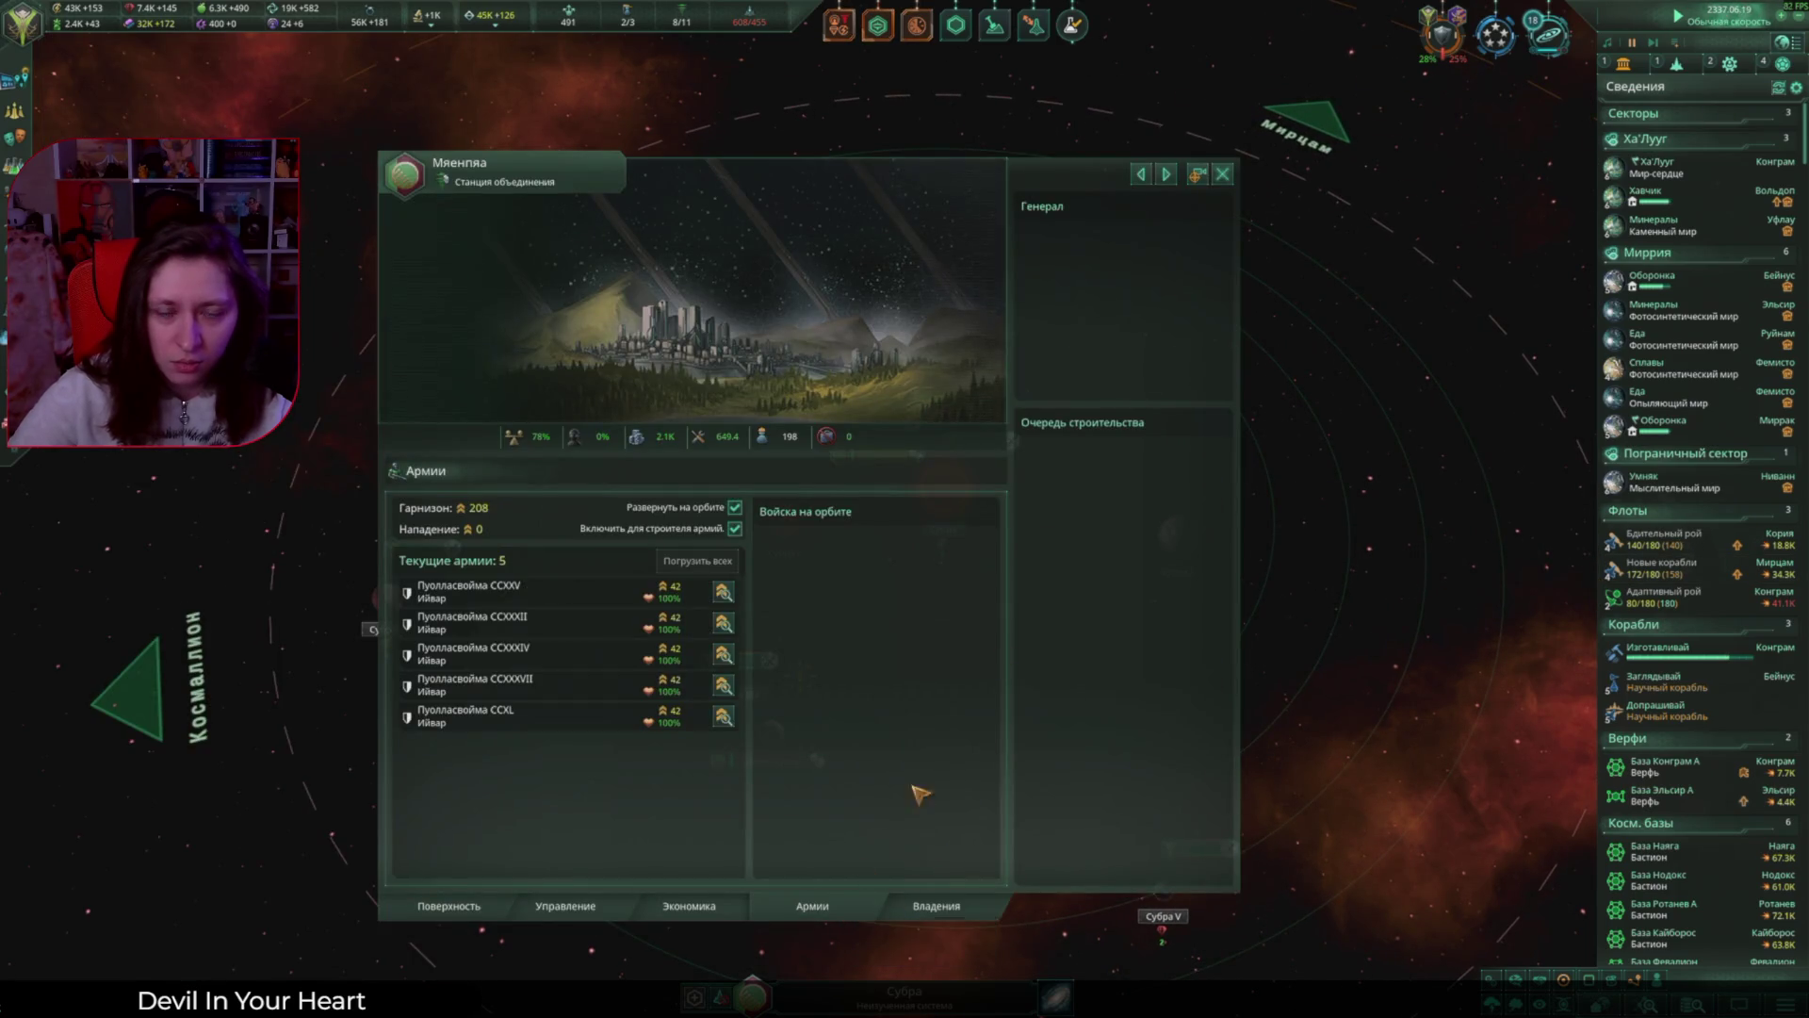
Step: Check the armies garrisoned on Тюннёркулма and close the planet window
click(1224, 174)
click(818, 773)
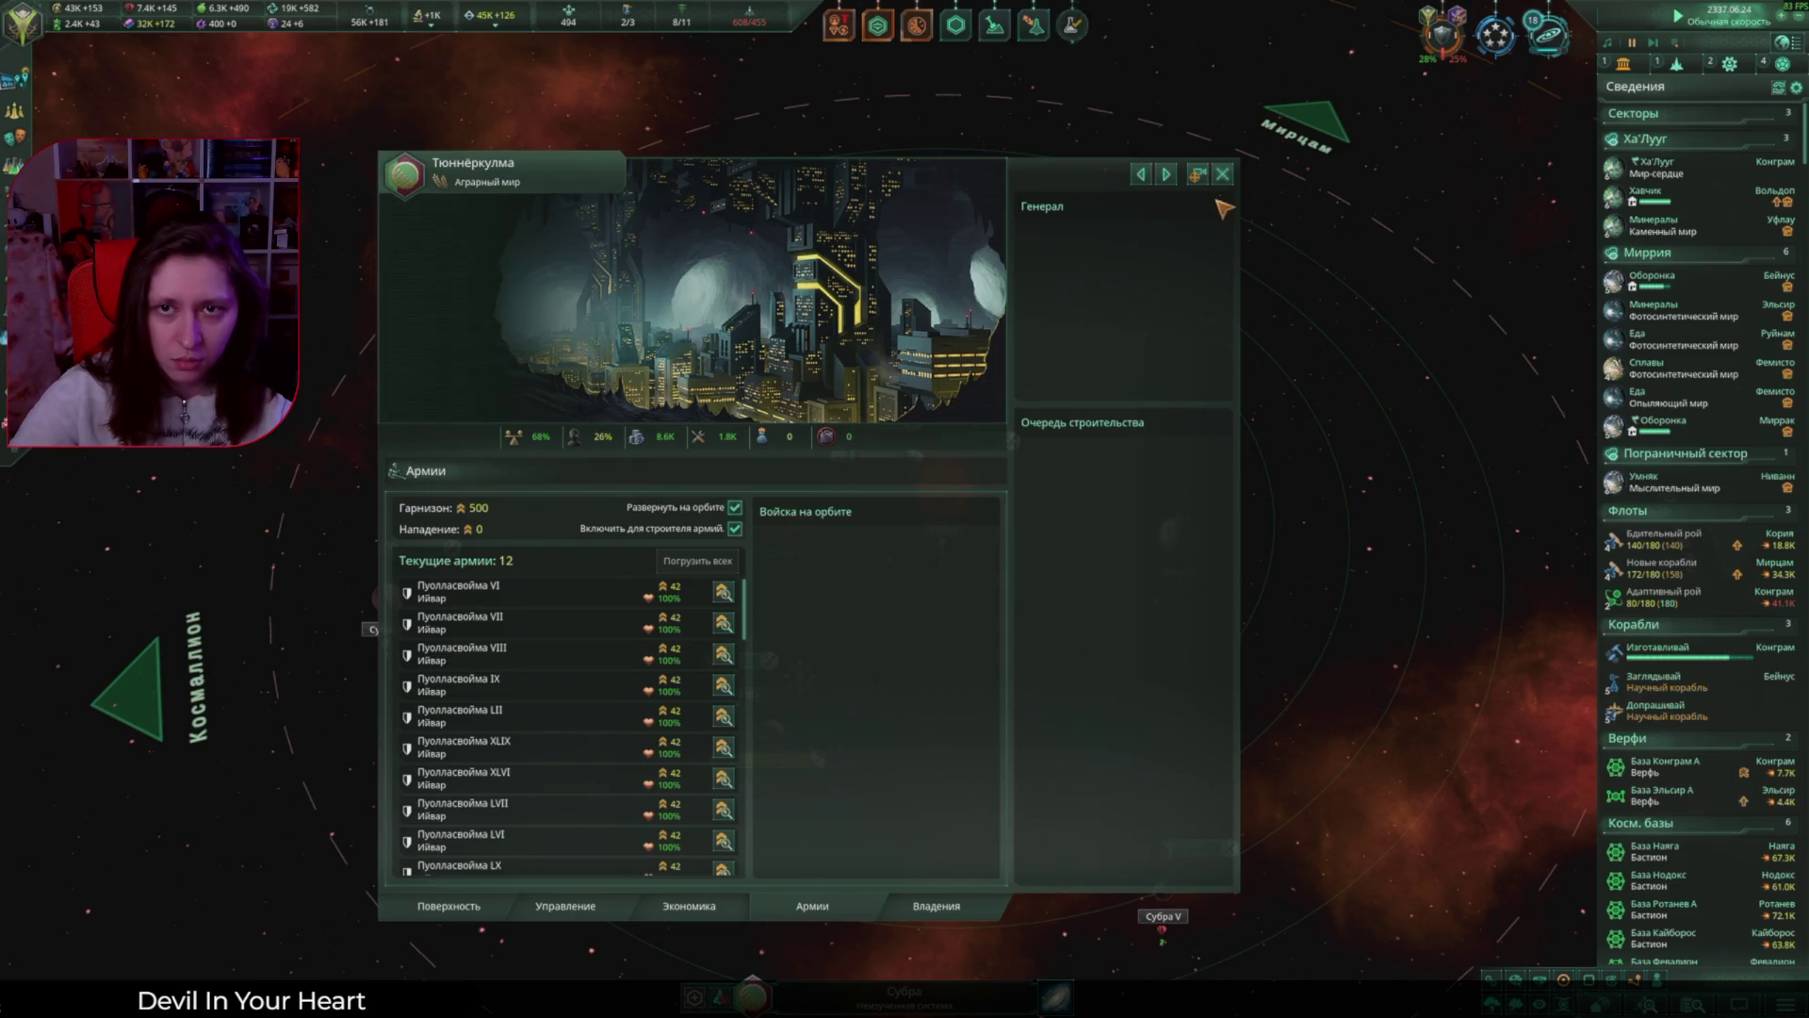
click(1222, 174)
Step: Pick the Доктрина «Межзвездная война» society technology for research
click(1033, 714)
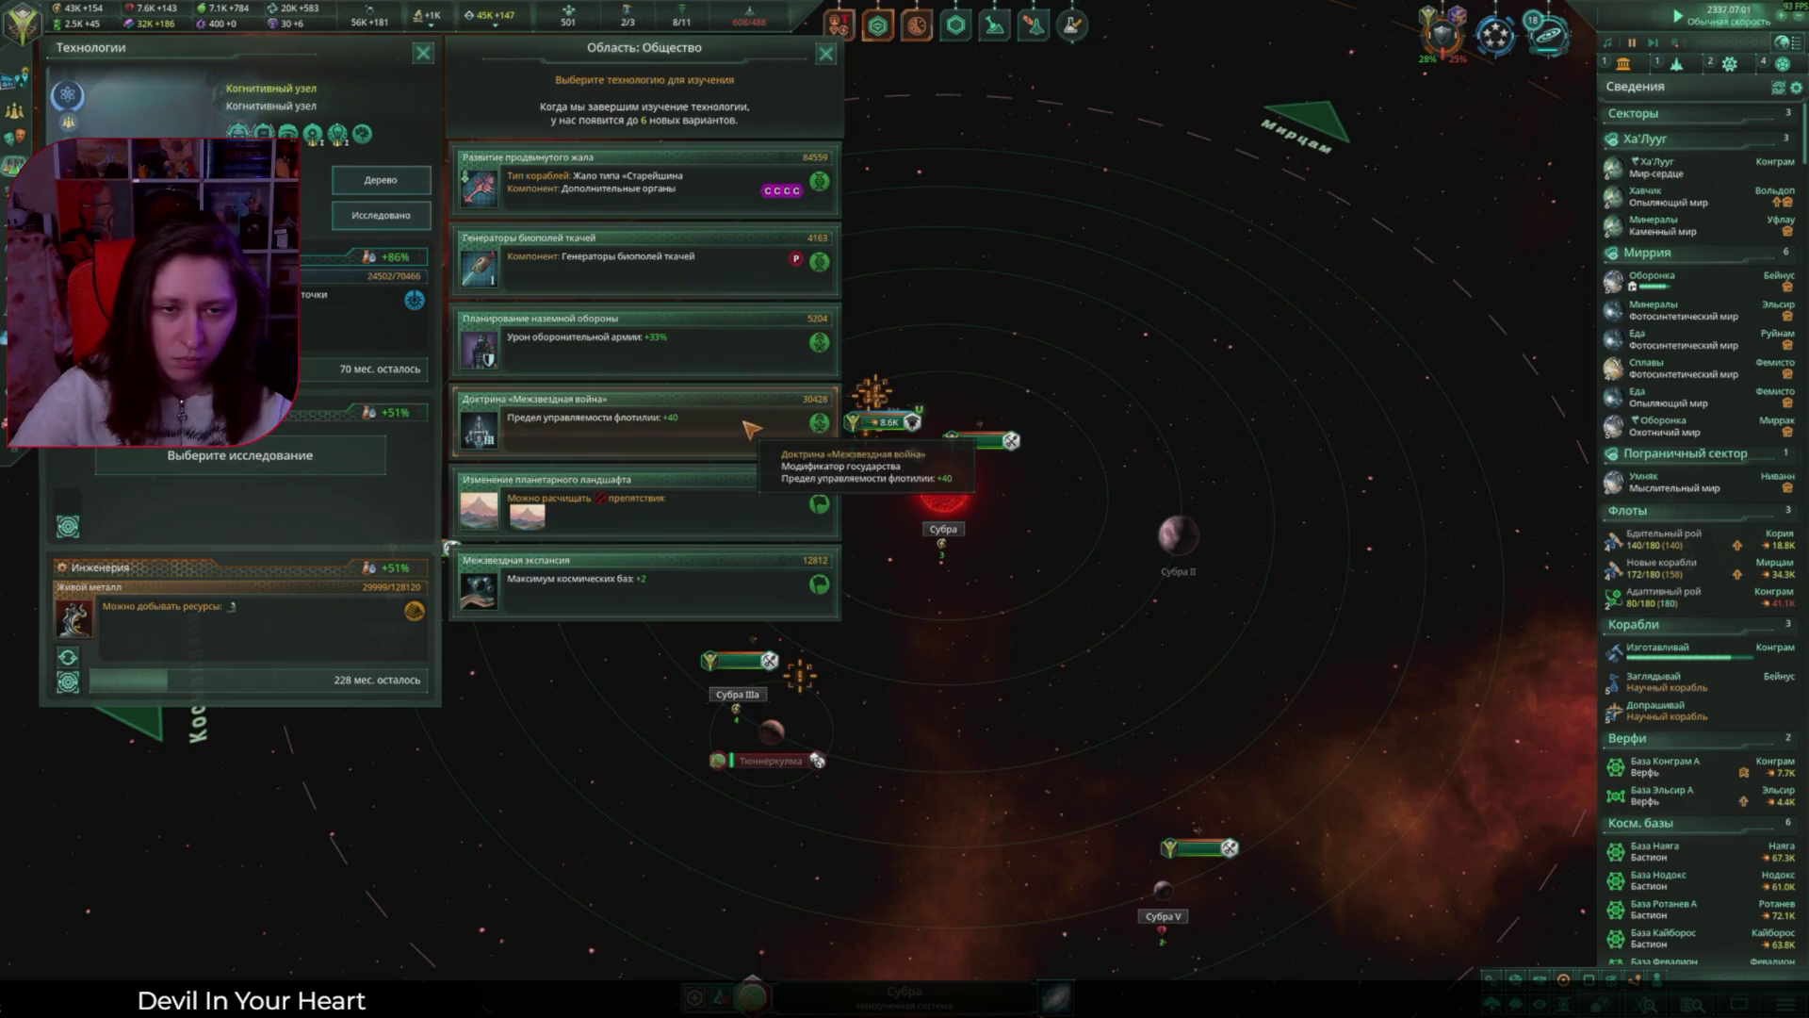
click(675, 436)
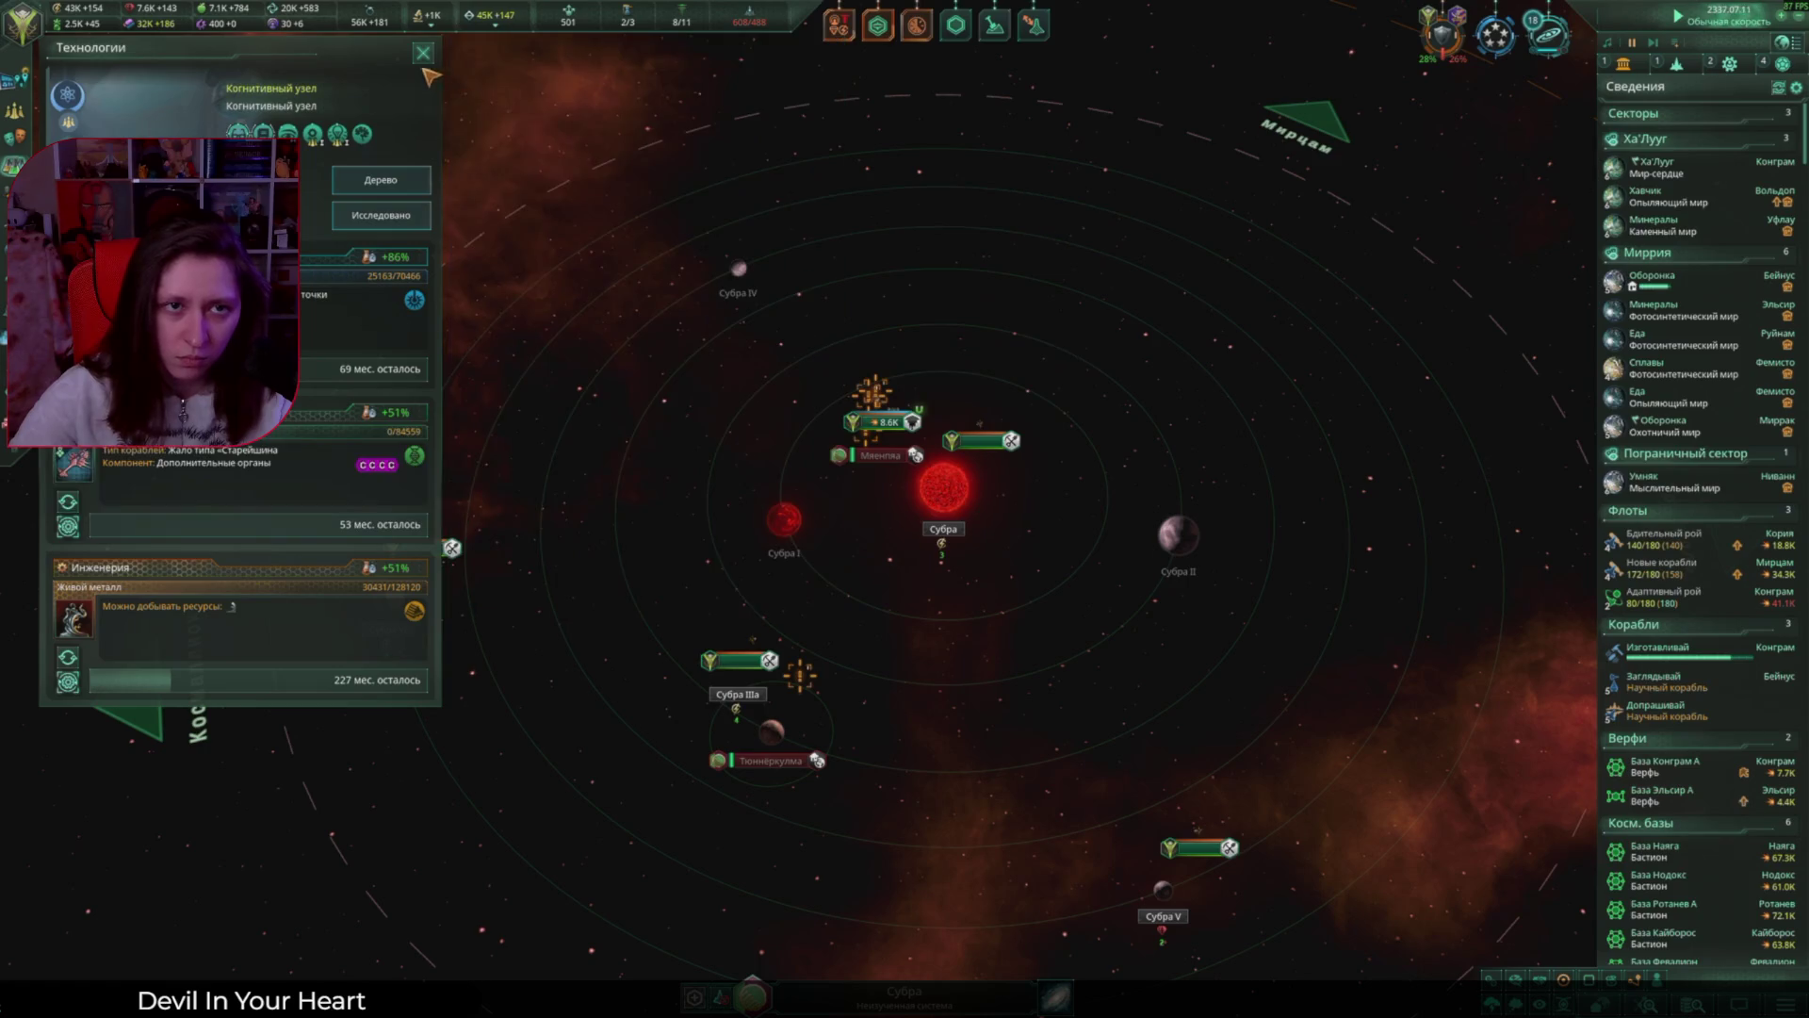
scroll(1041, 716, down, 5)
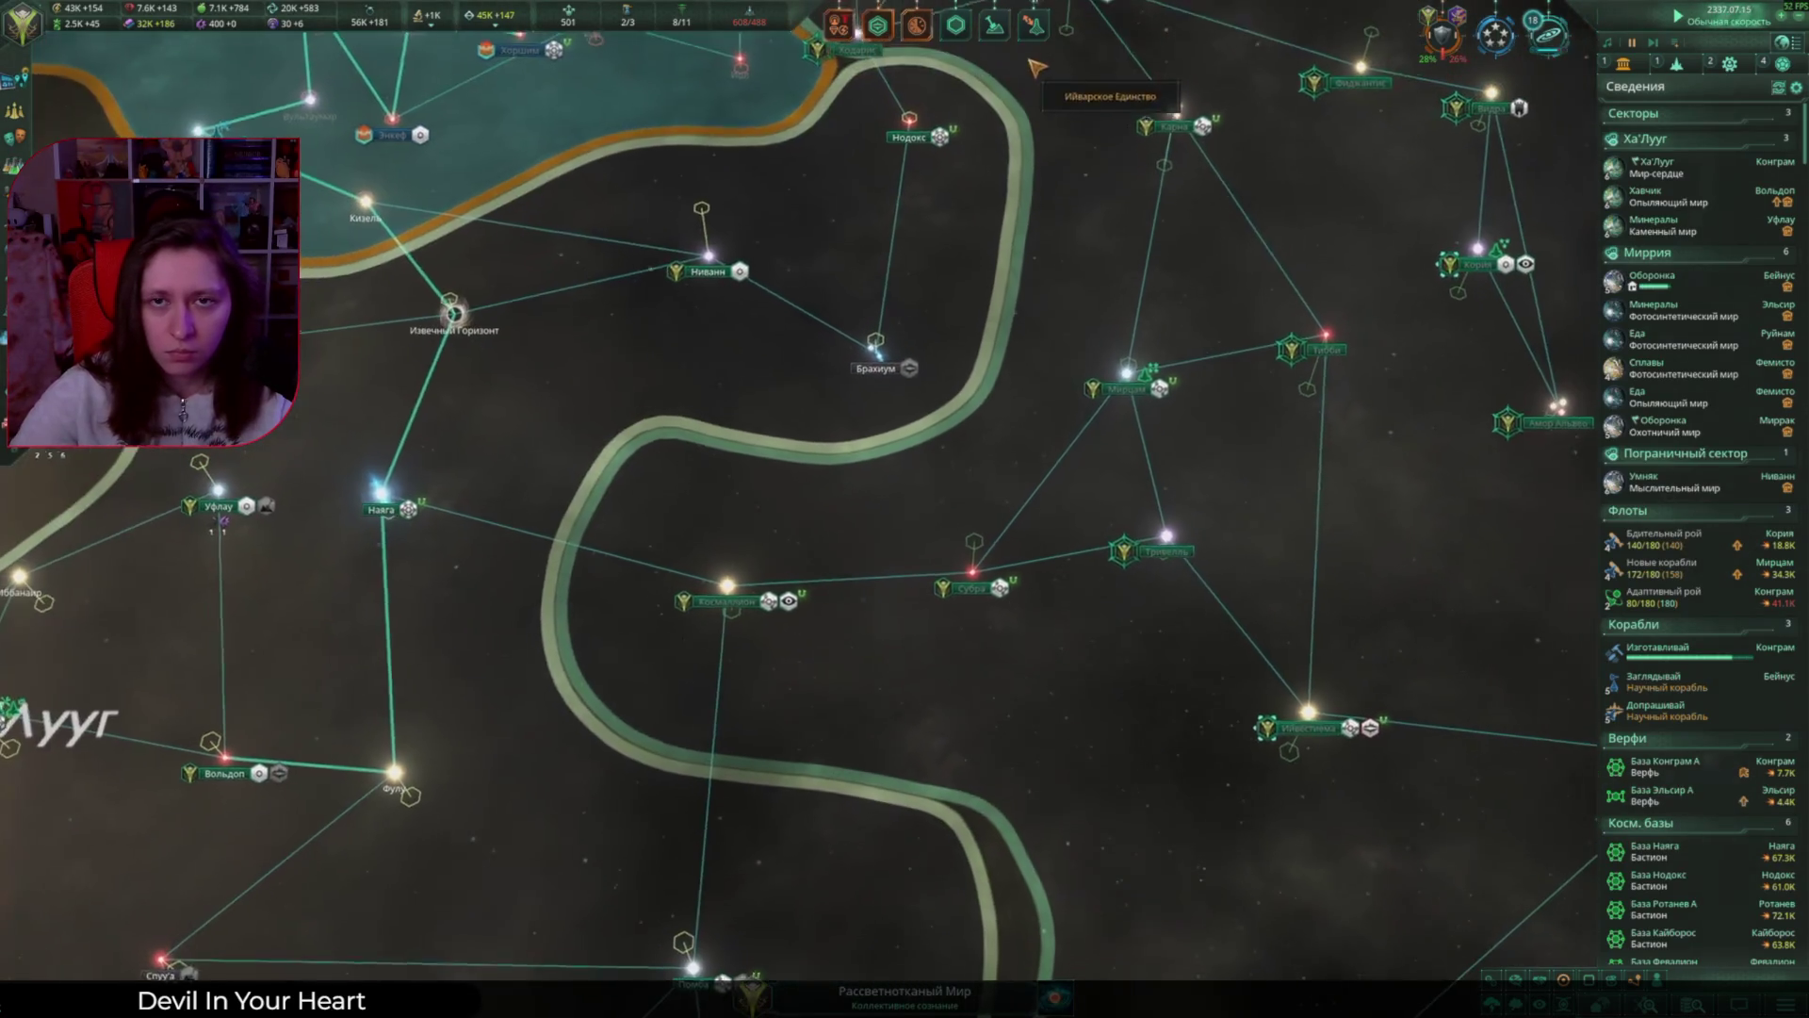
Step: Dismiss the event pages and queue a Коллективный биом district on Умняк
click(863, 711)
click(1150, 790)
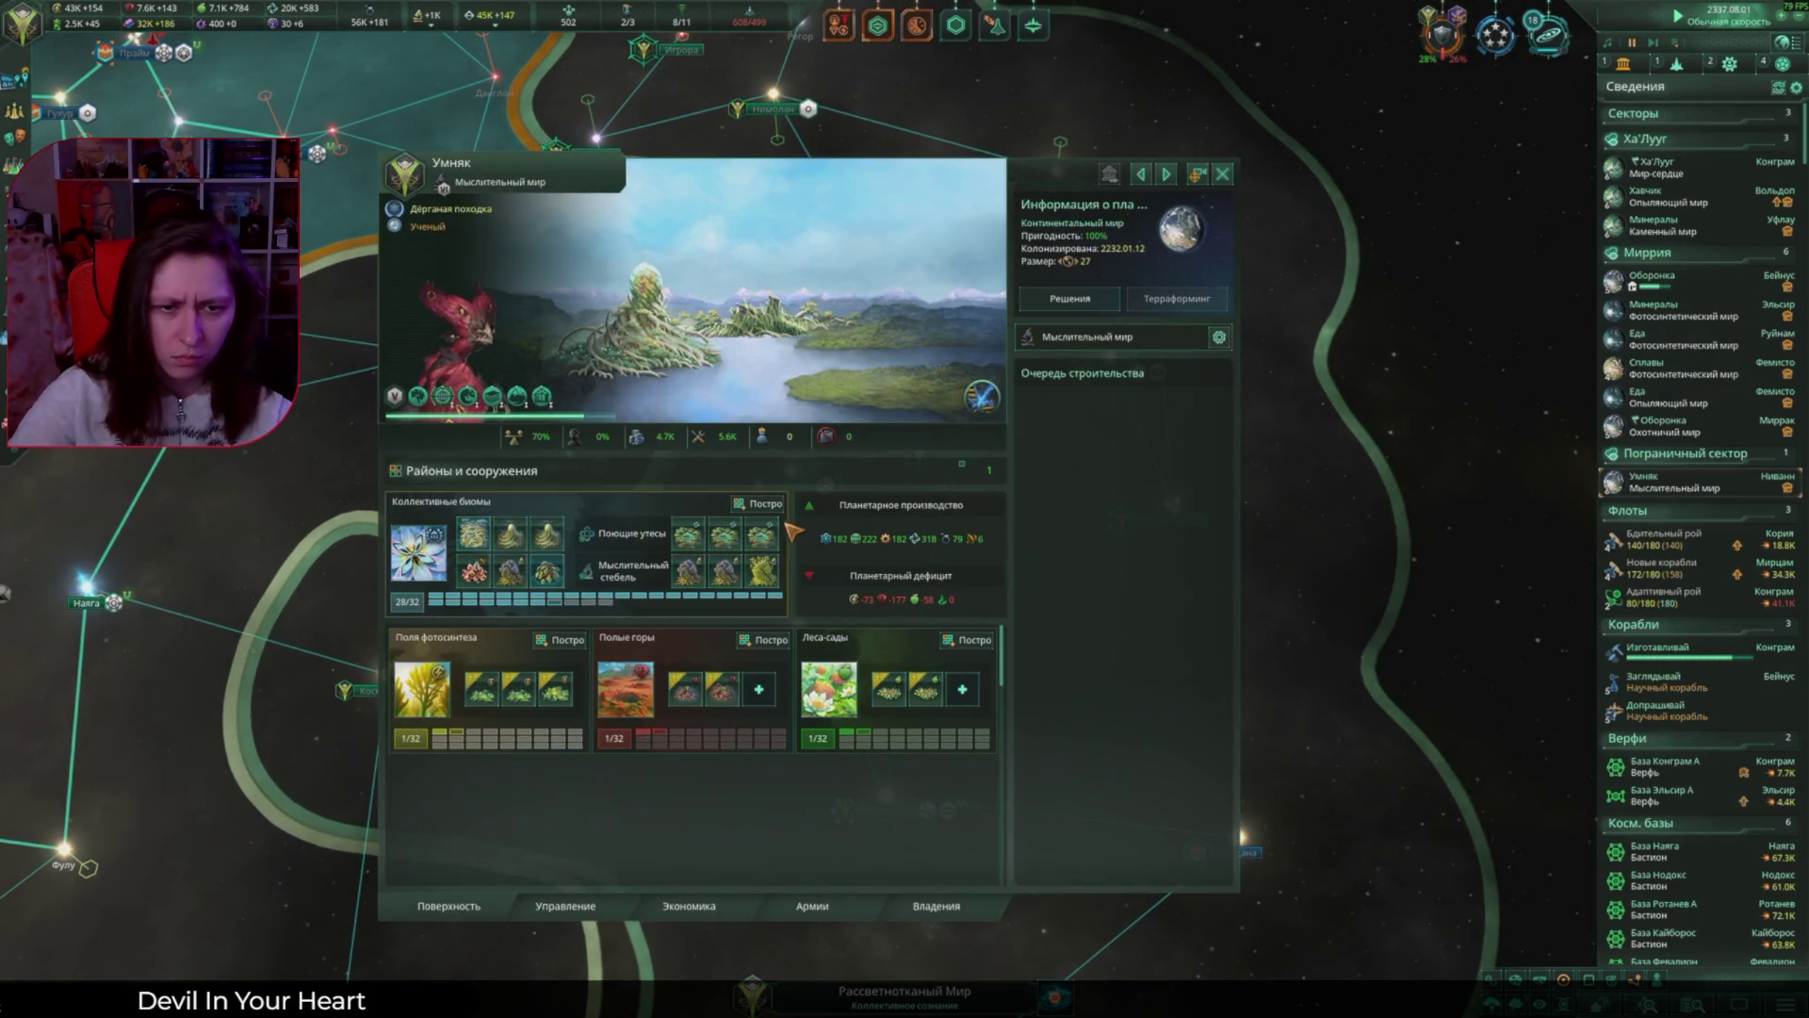
click(762, 505)
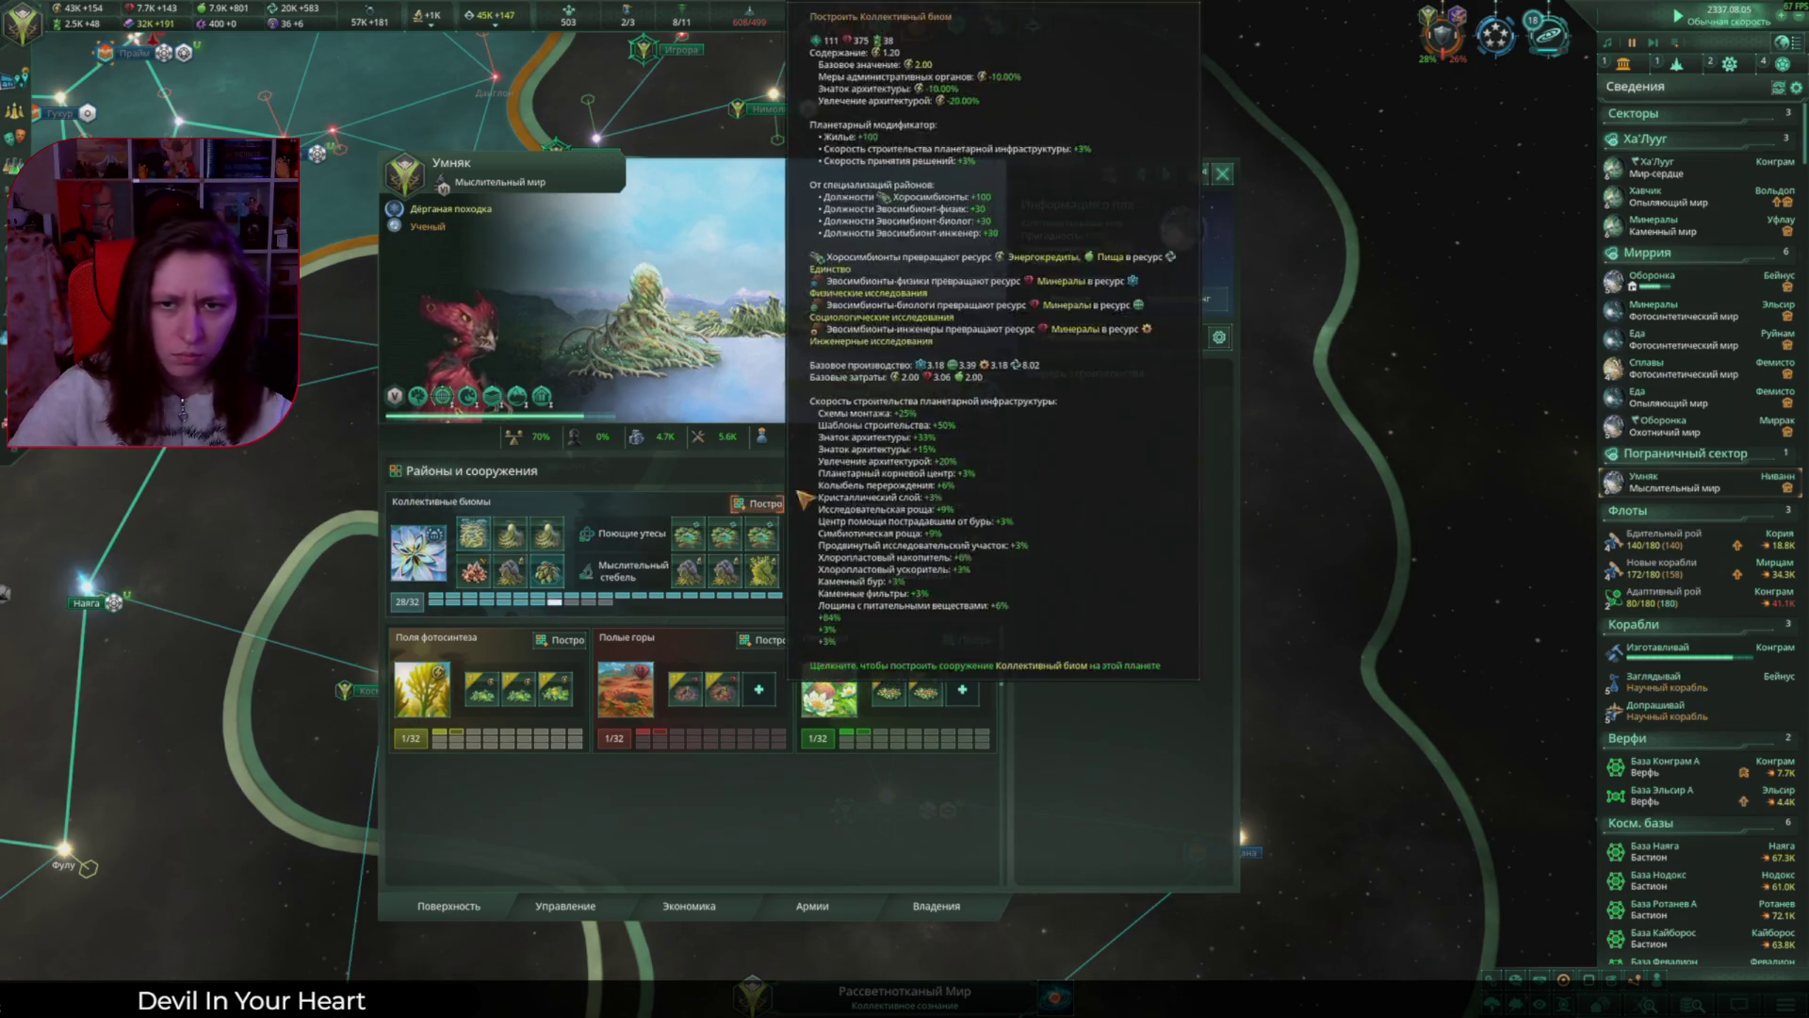
Step: Check Умняк's decisions list, close the planet view and pan the galaxy map left
click(1070, 298)
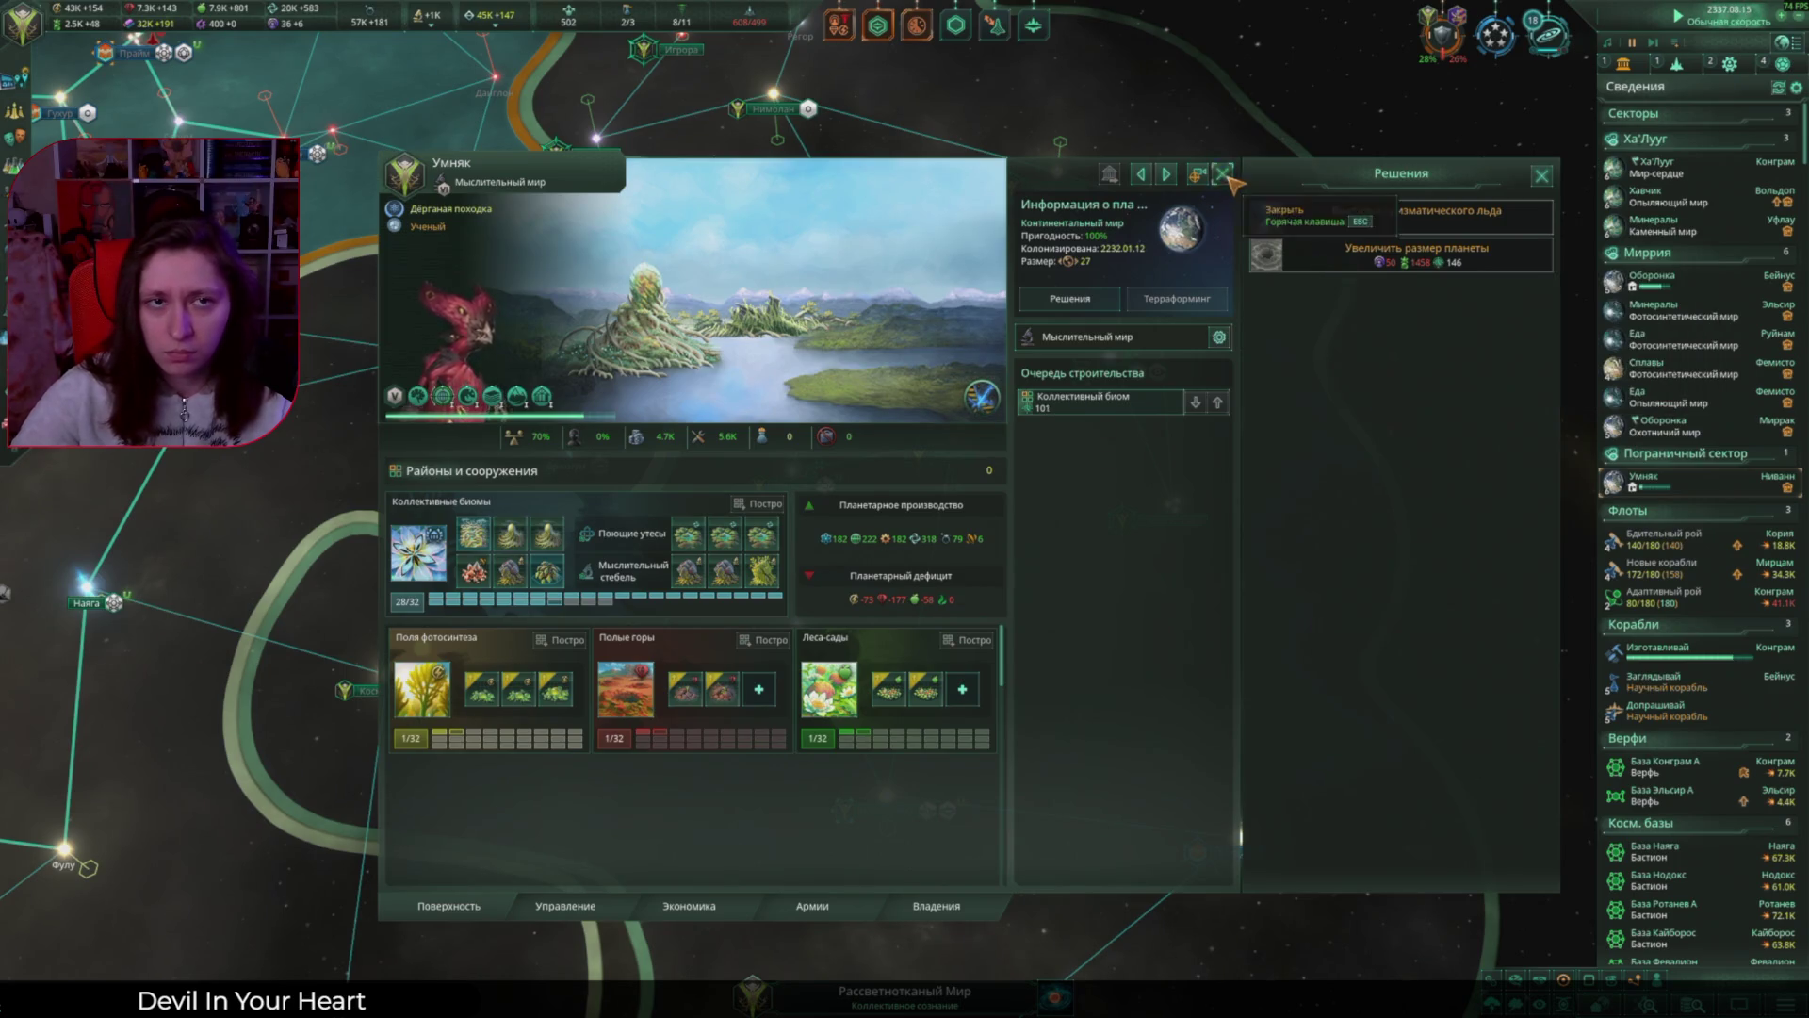
click(1223, 174)
key(a)
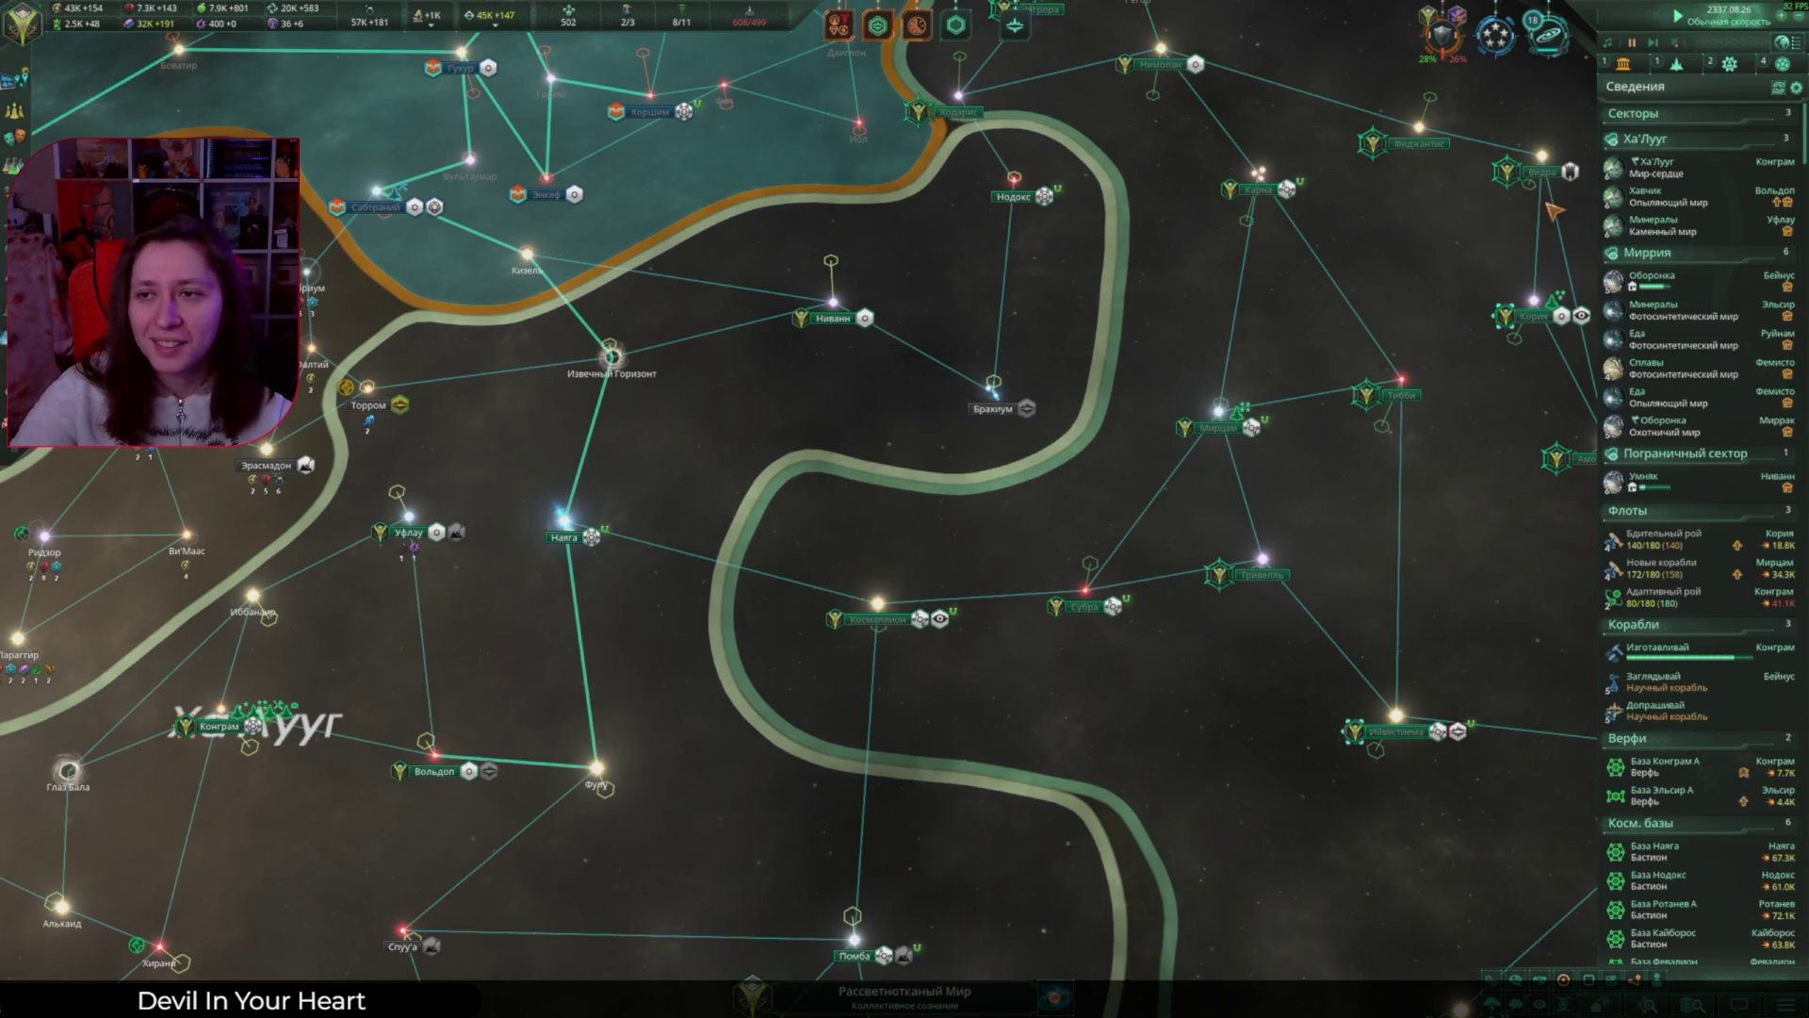
Step: Queue a Планетарный корневой центр and a Каменный бур on Хавчик
click(1739, 196)
click(445, 403)
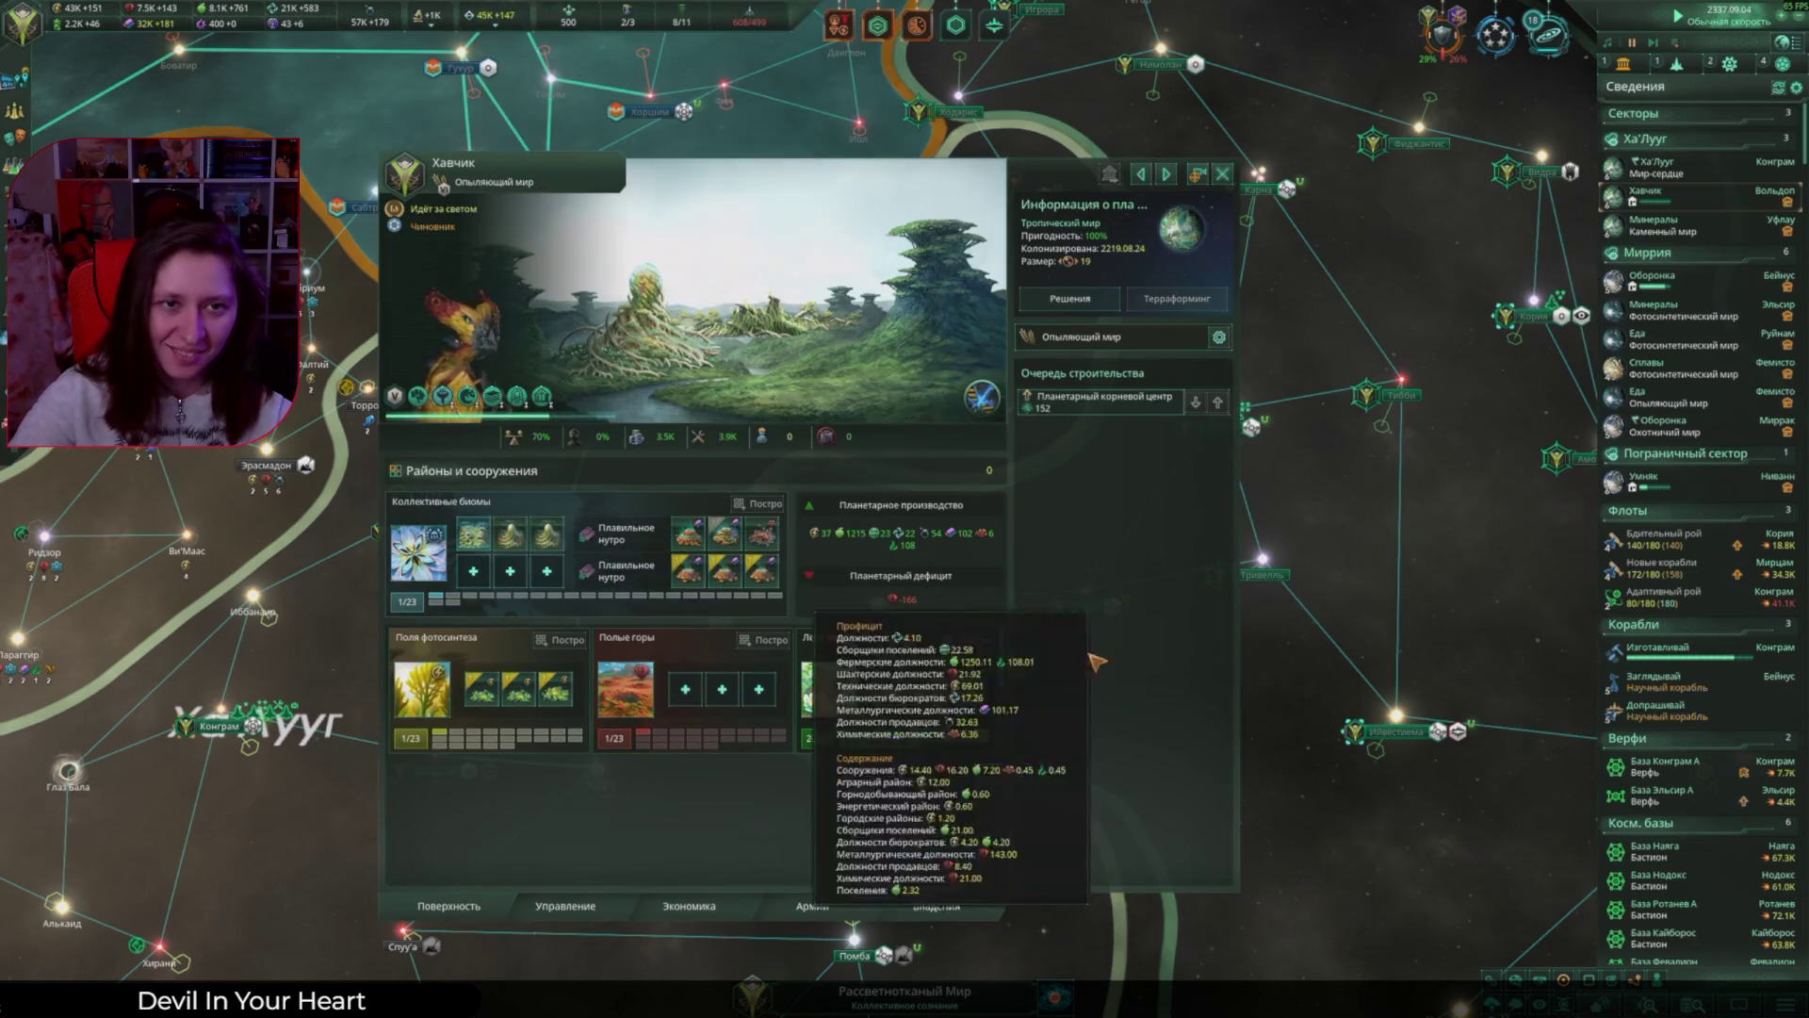
click(685, 689)
click(1422, 250)
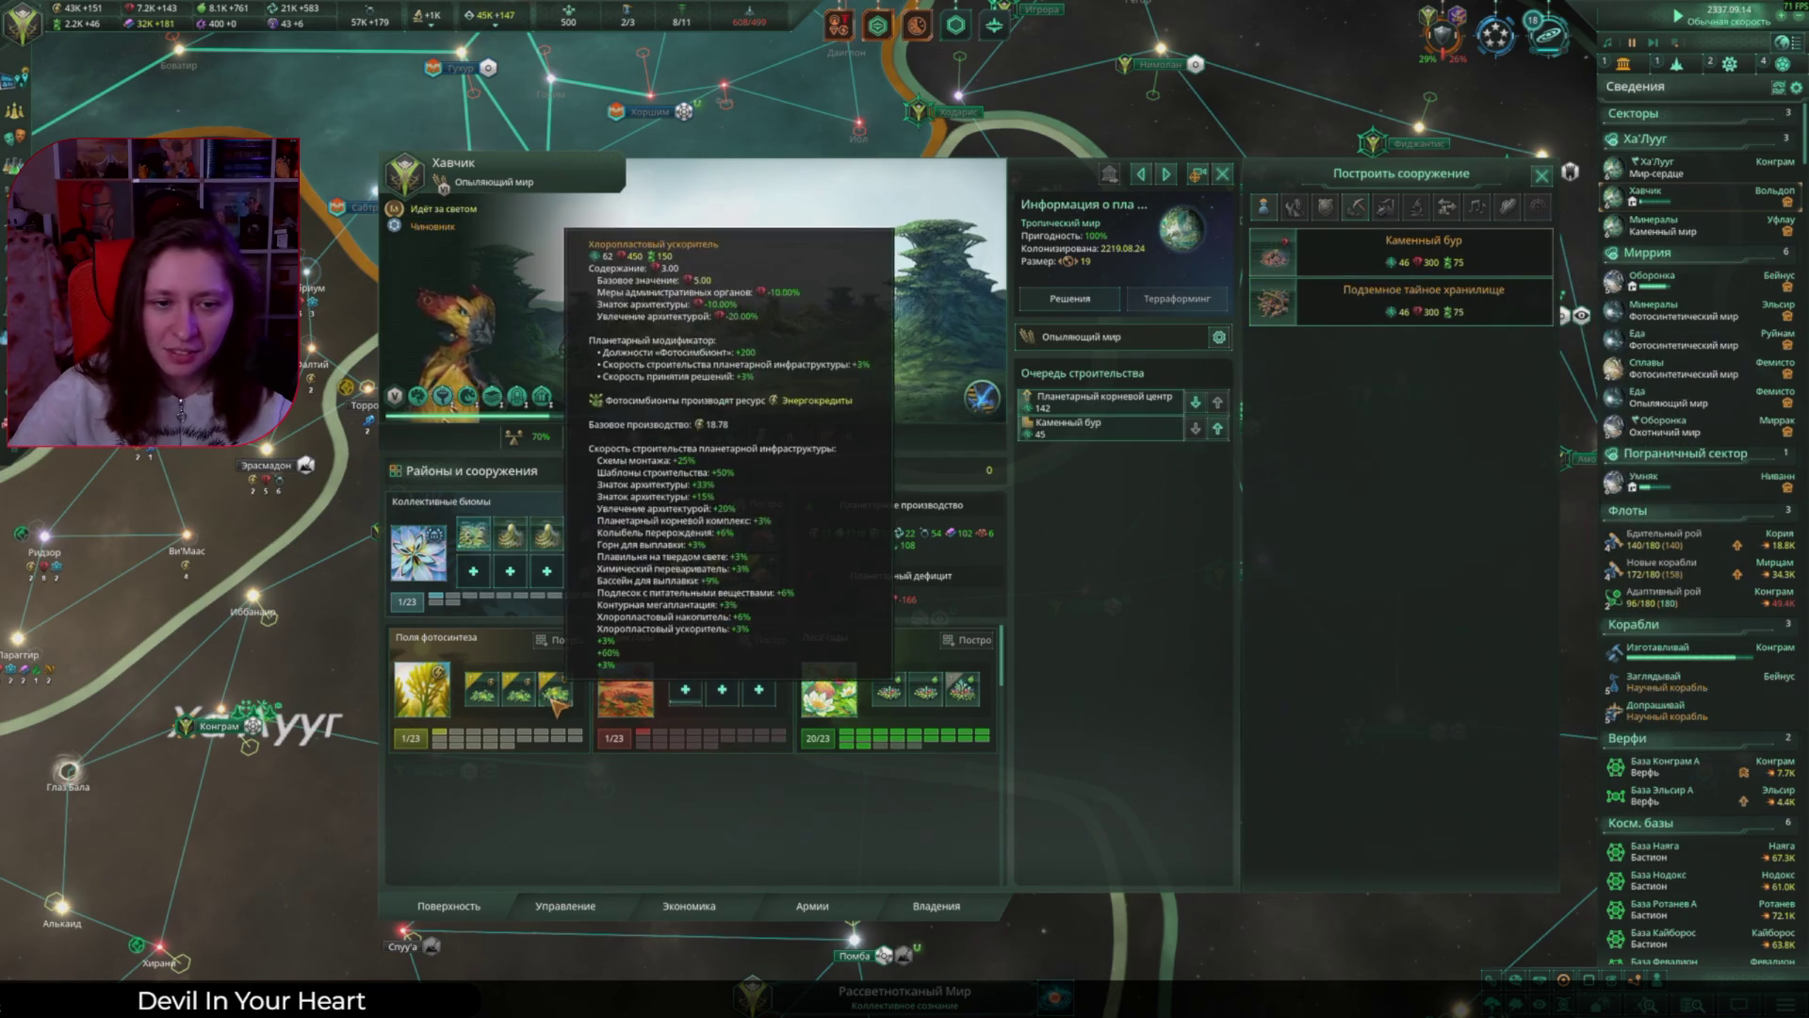
click(556, 689)
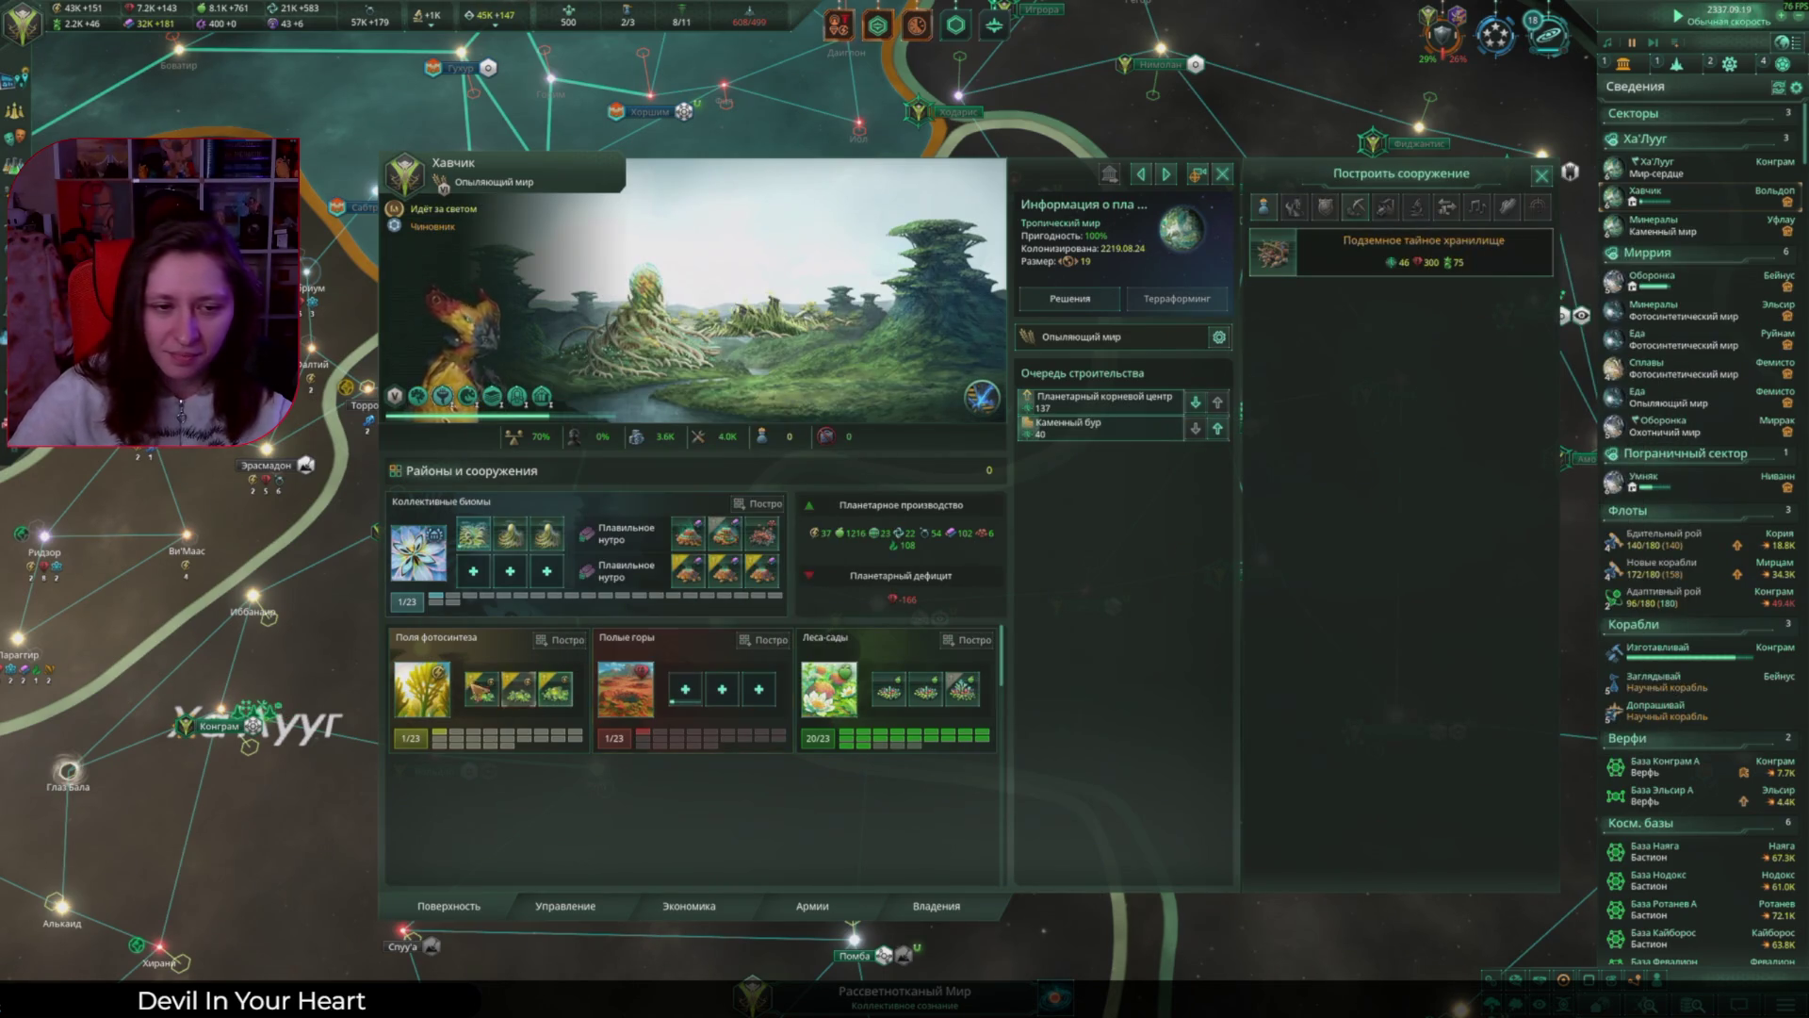
Step: Queue upgrades to one Хлоропластовая линзовая система and two Хлоропластовый ускоритель buildings
click(422, 688)
click(1476, 209)
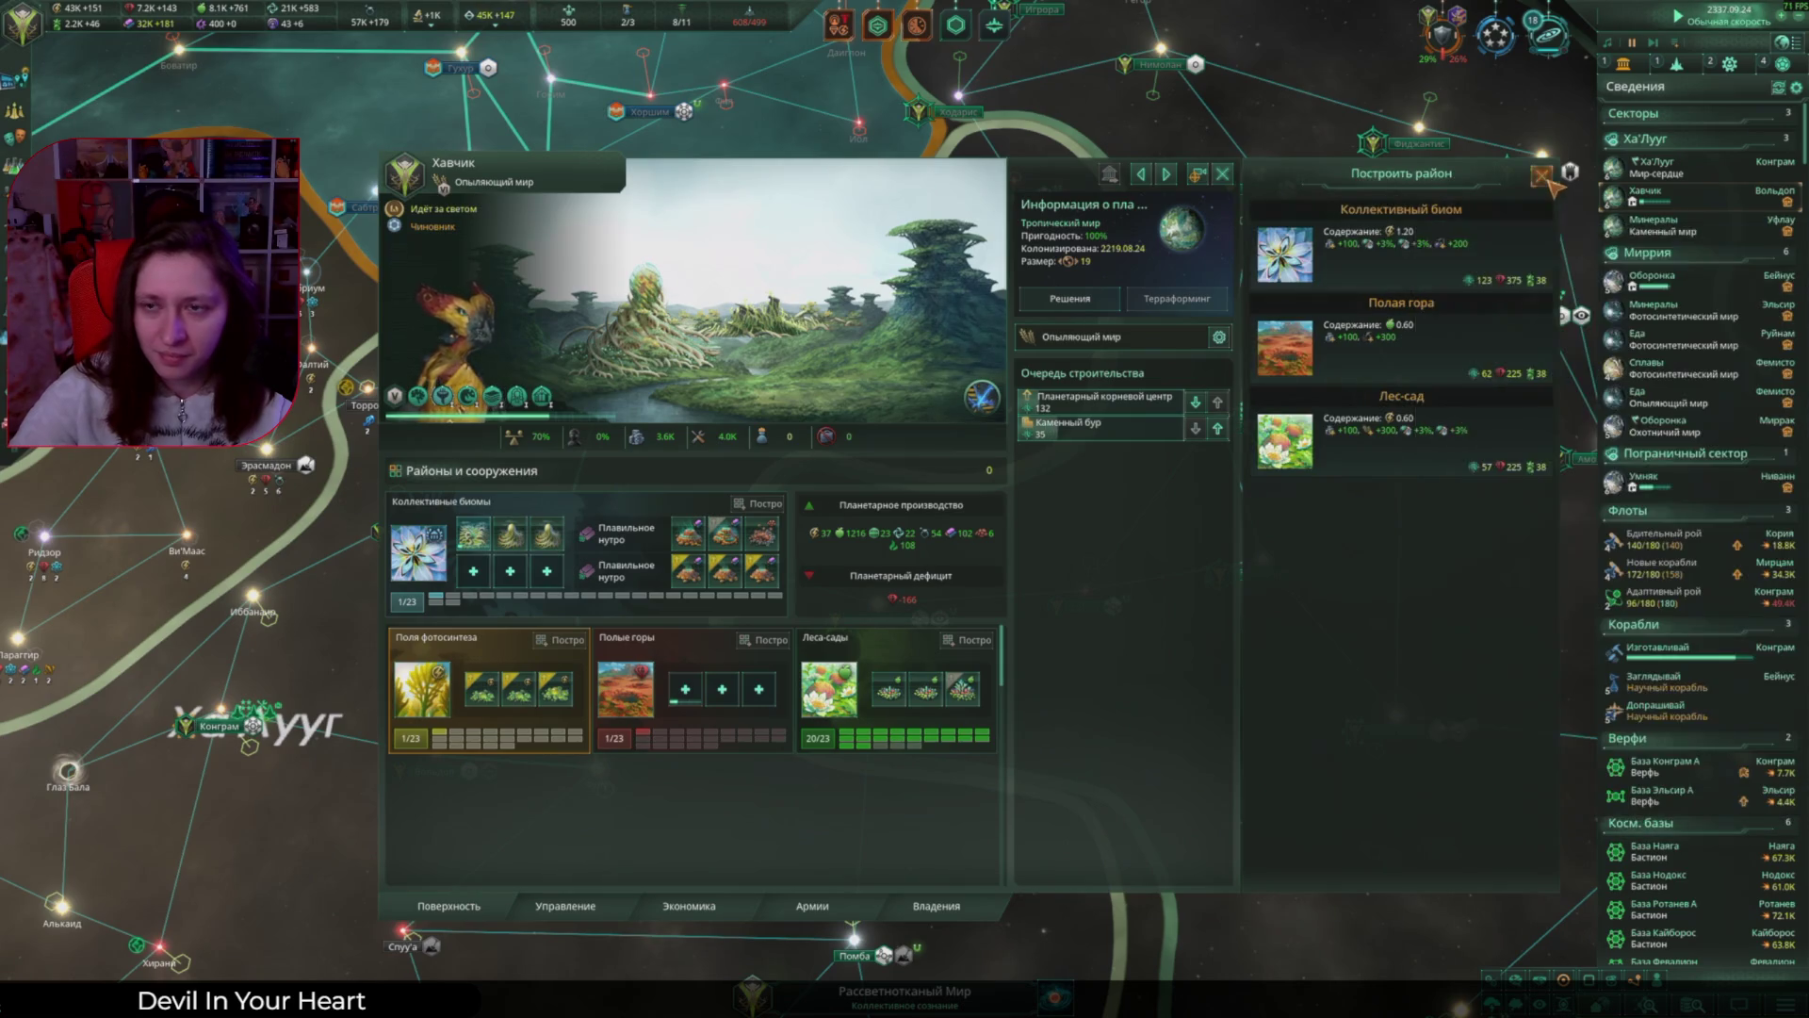
click(1542, 176)
click(556, 689)
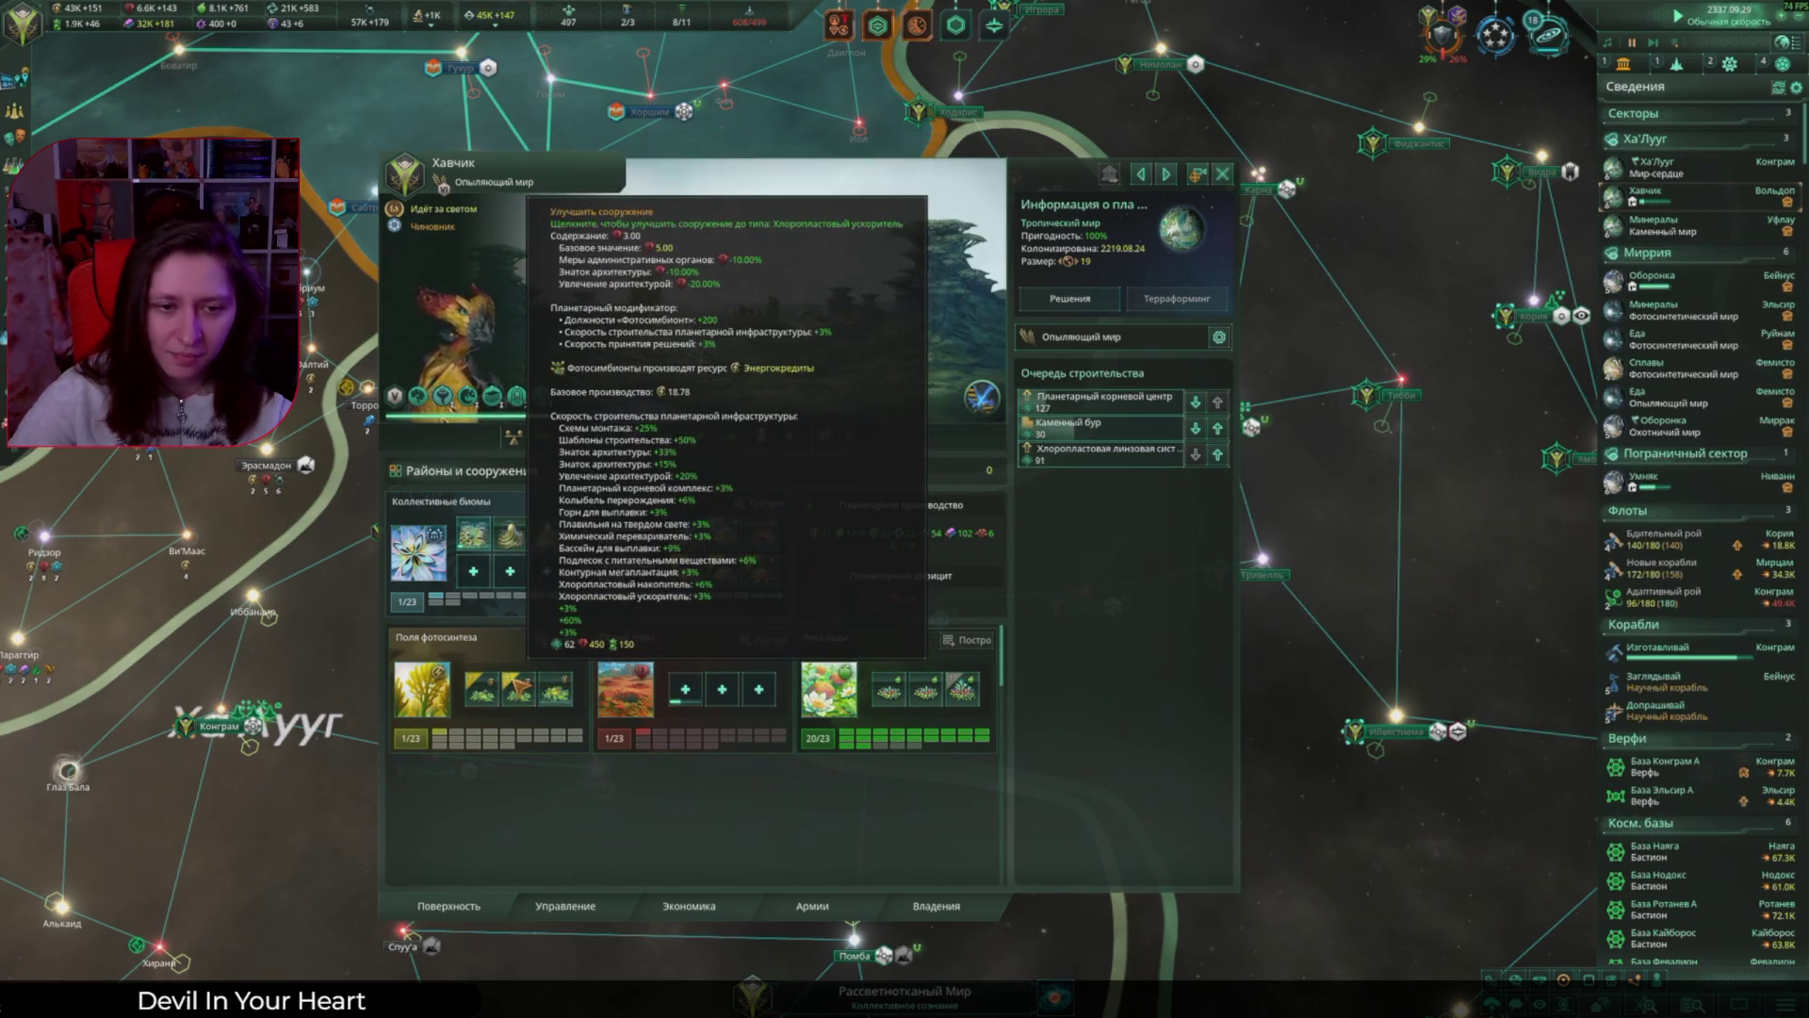
click(480, 689)
click(518, 688)
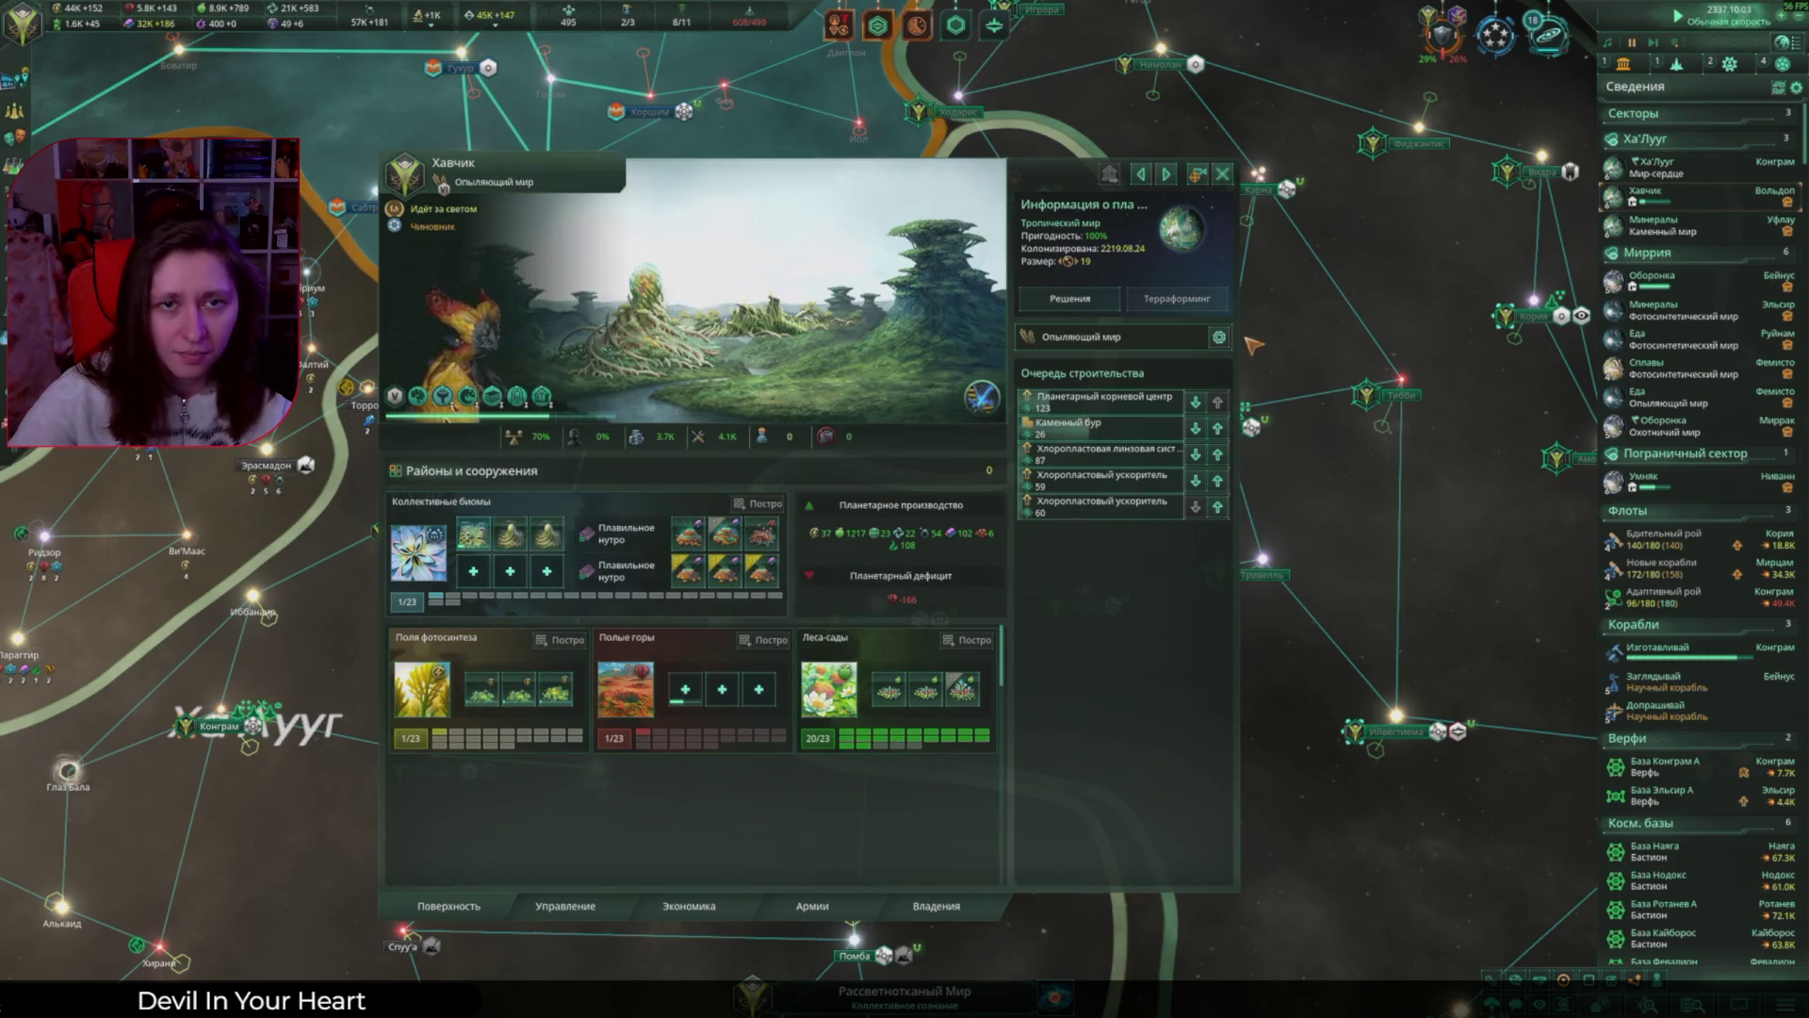
click(1223, 171)
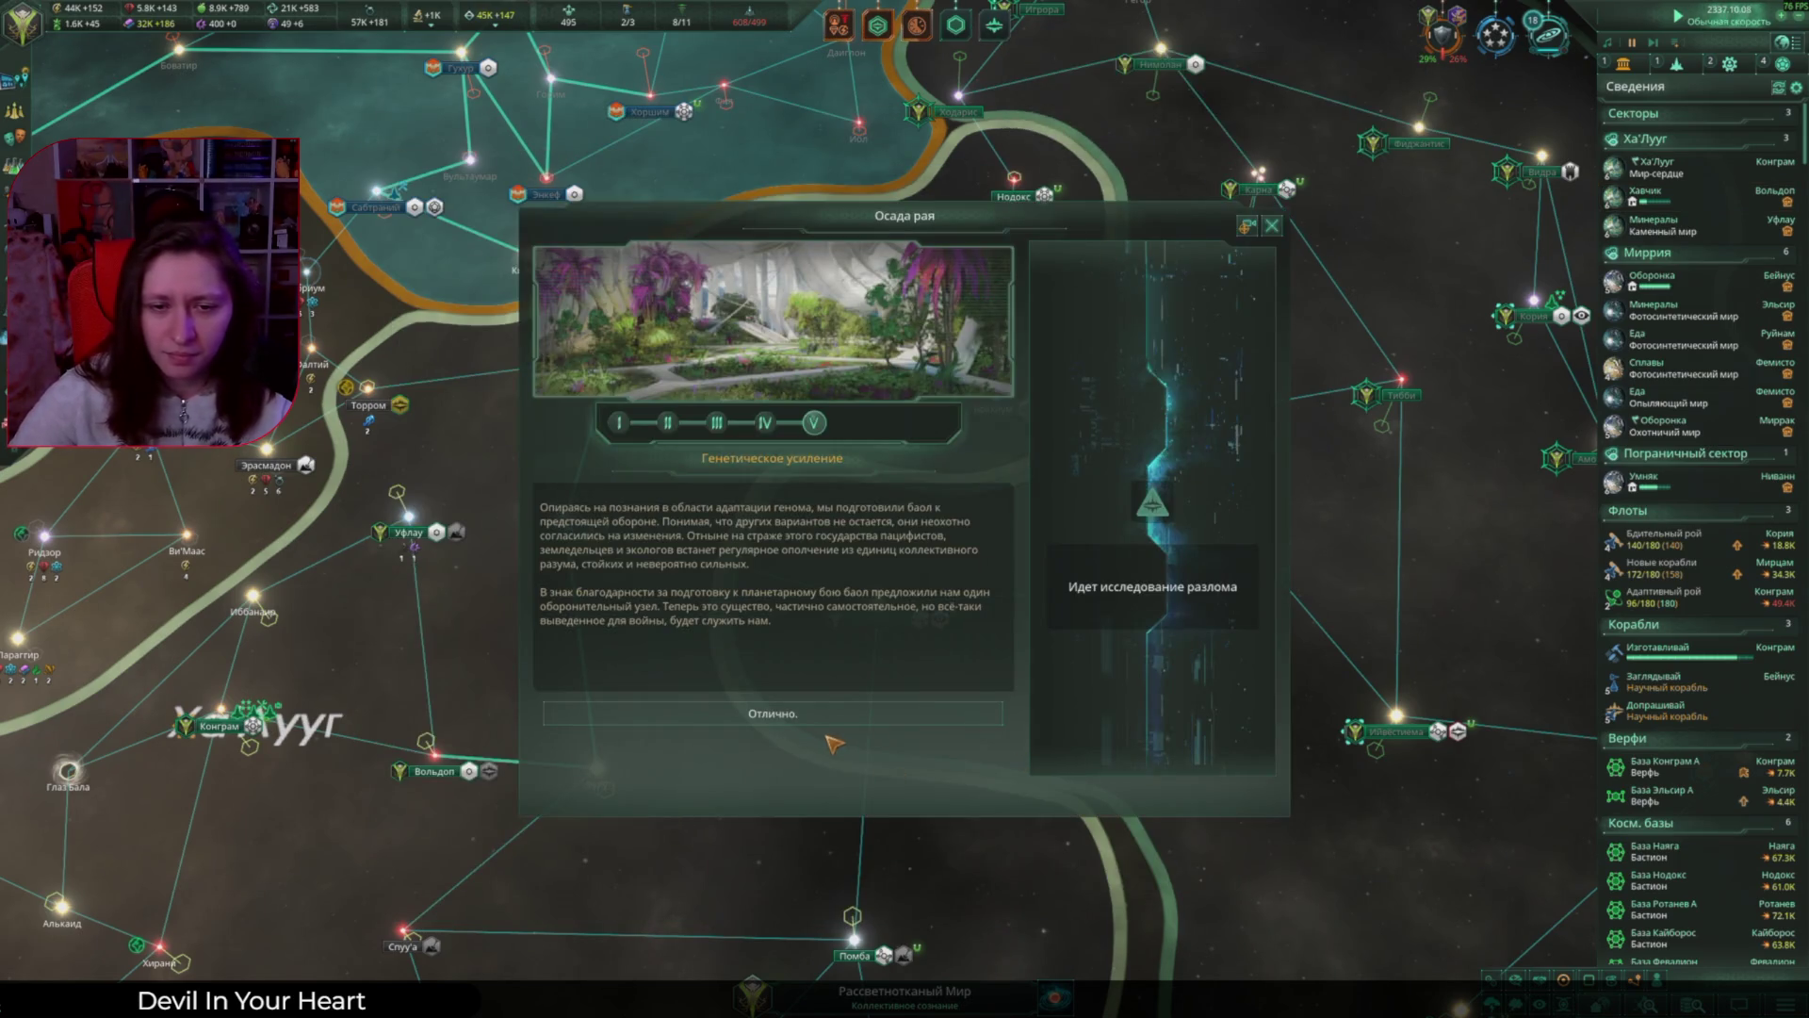
Step: Accept the Осада рая outcome, review Дубоствол's traits and hire them as commander
click(809, 718)
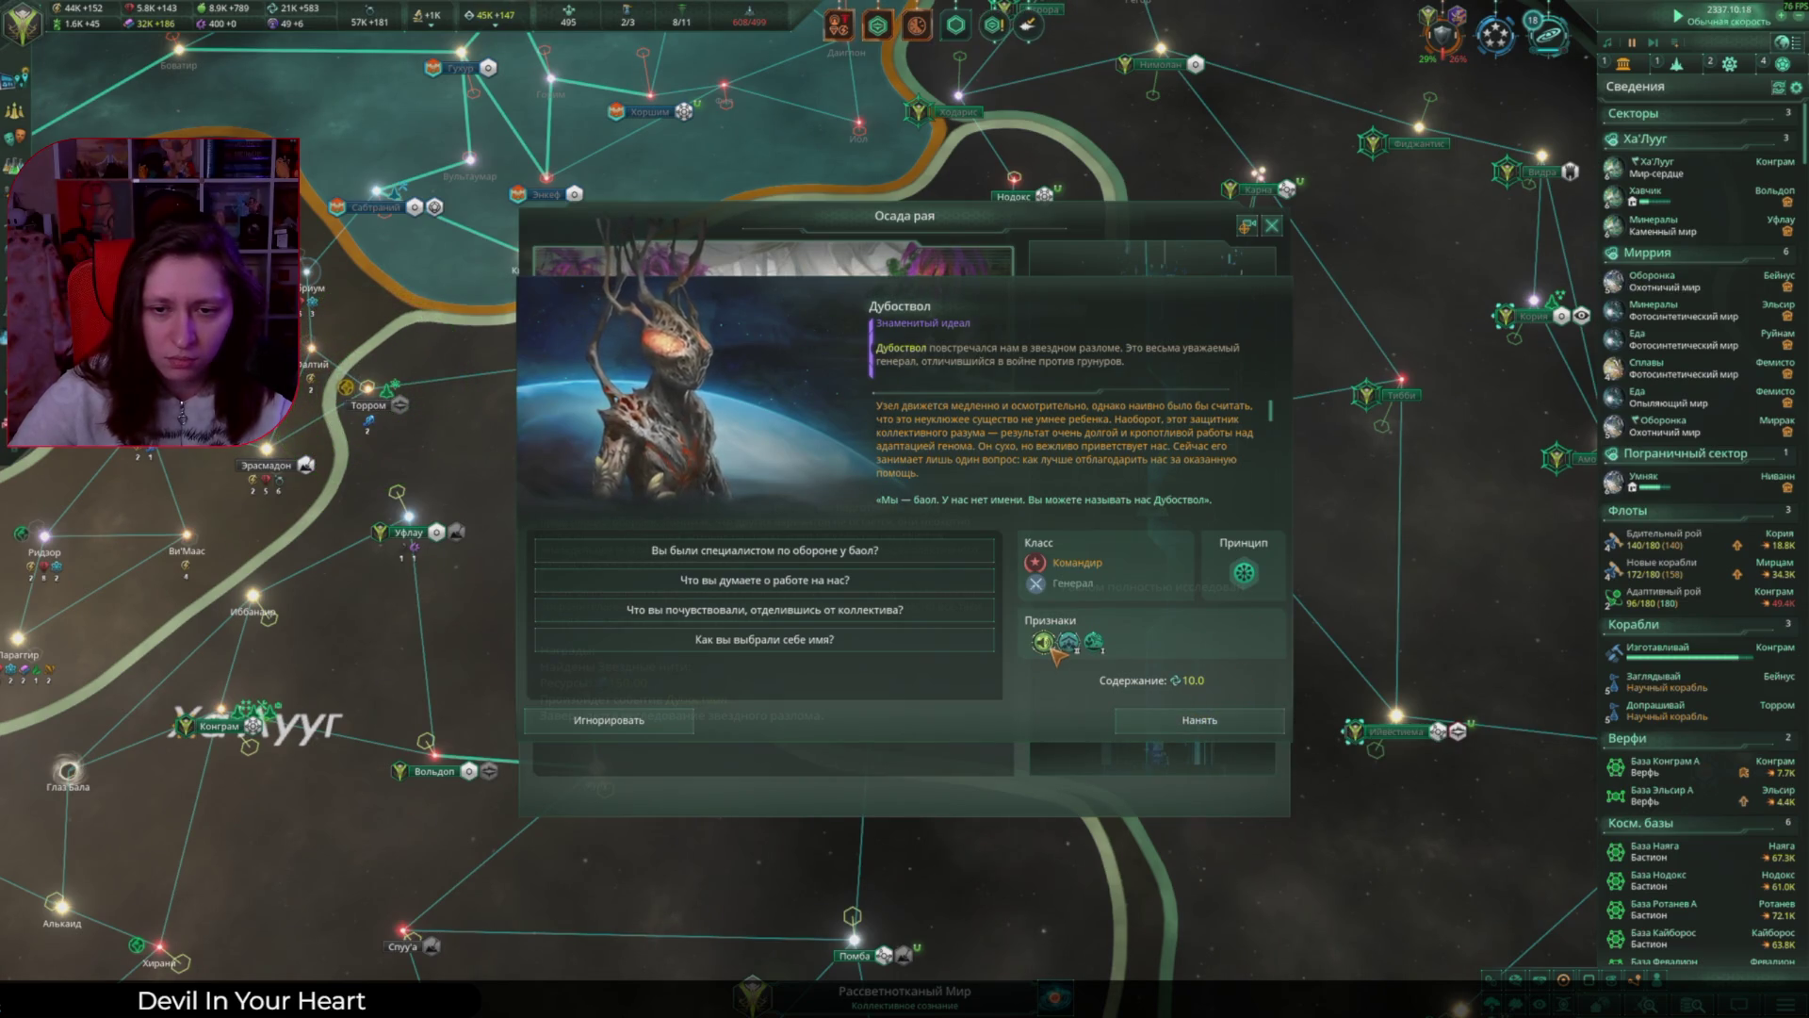
mouse_move(1051, 648)
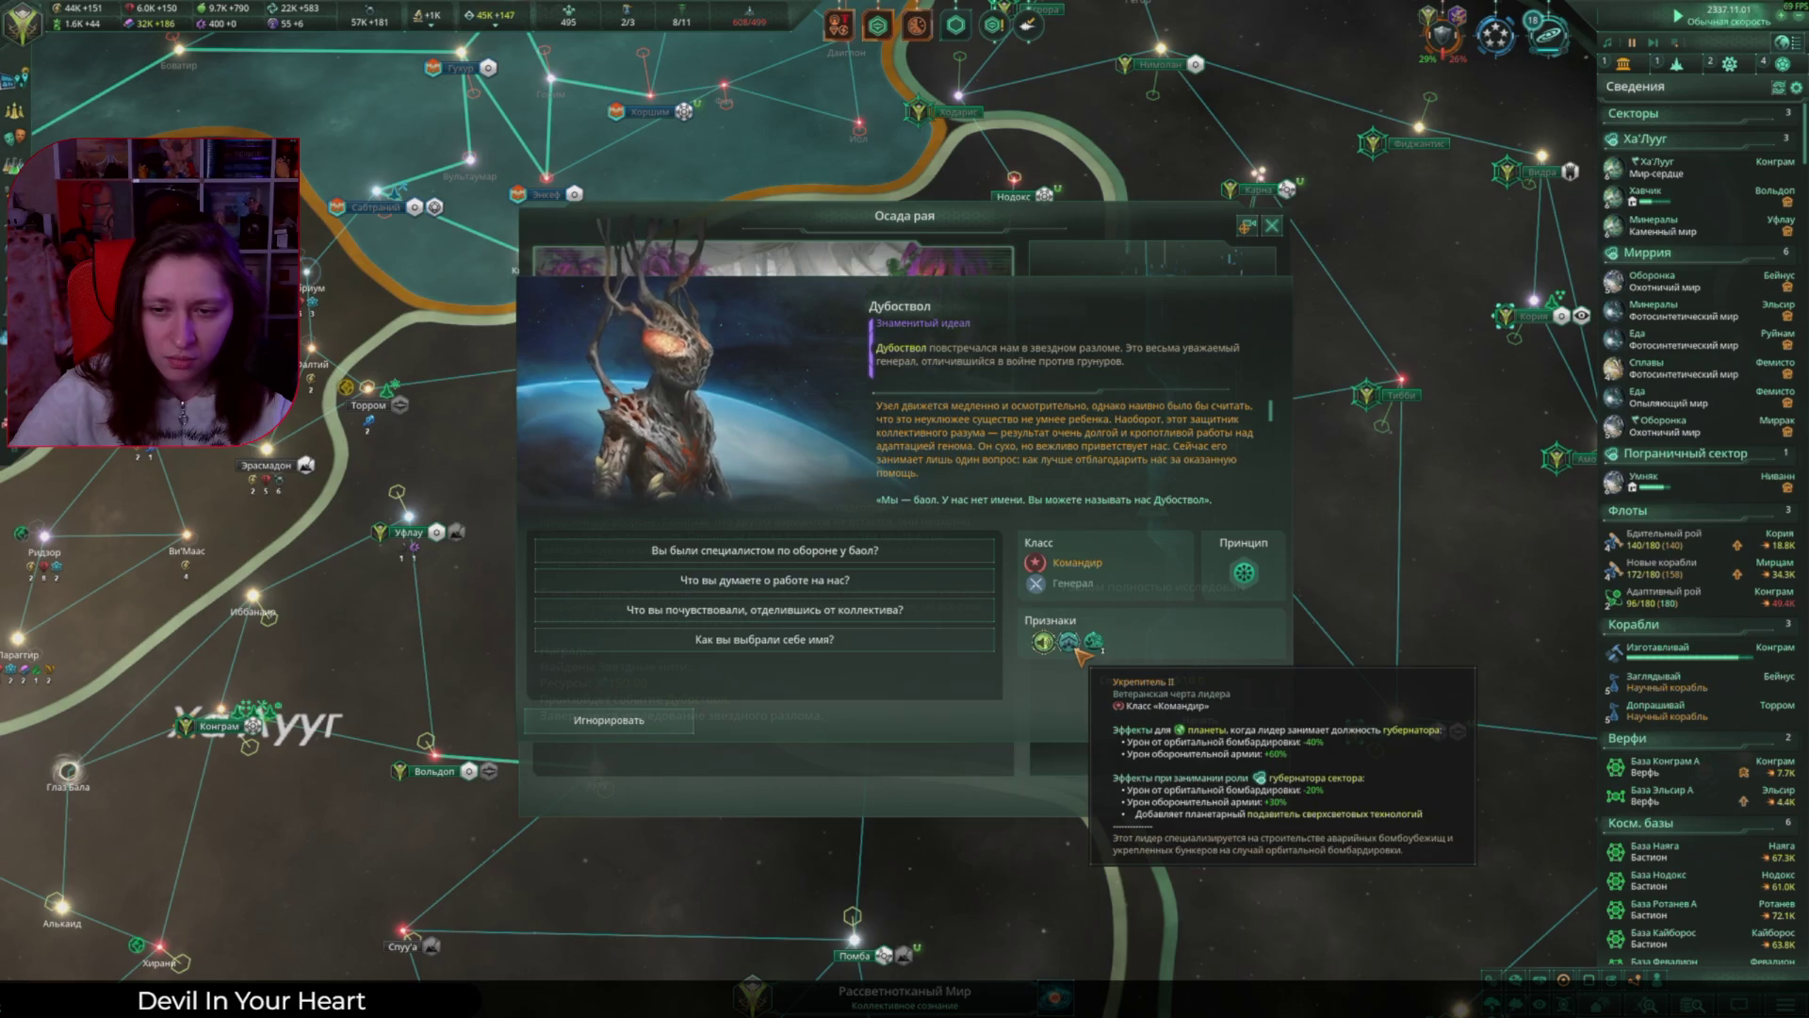
mouse_move(1094, 641)
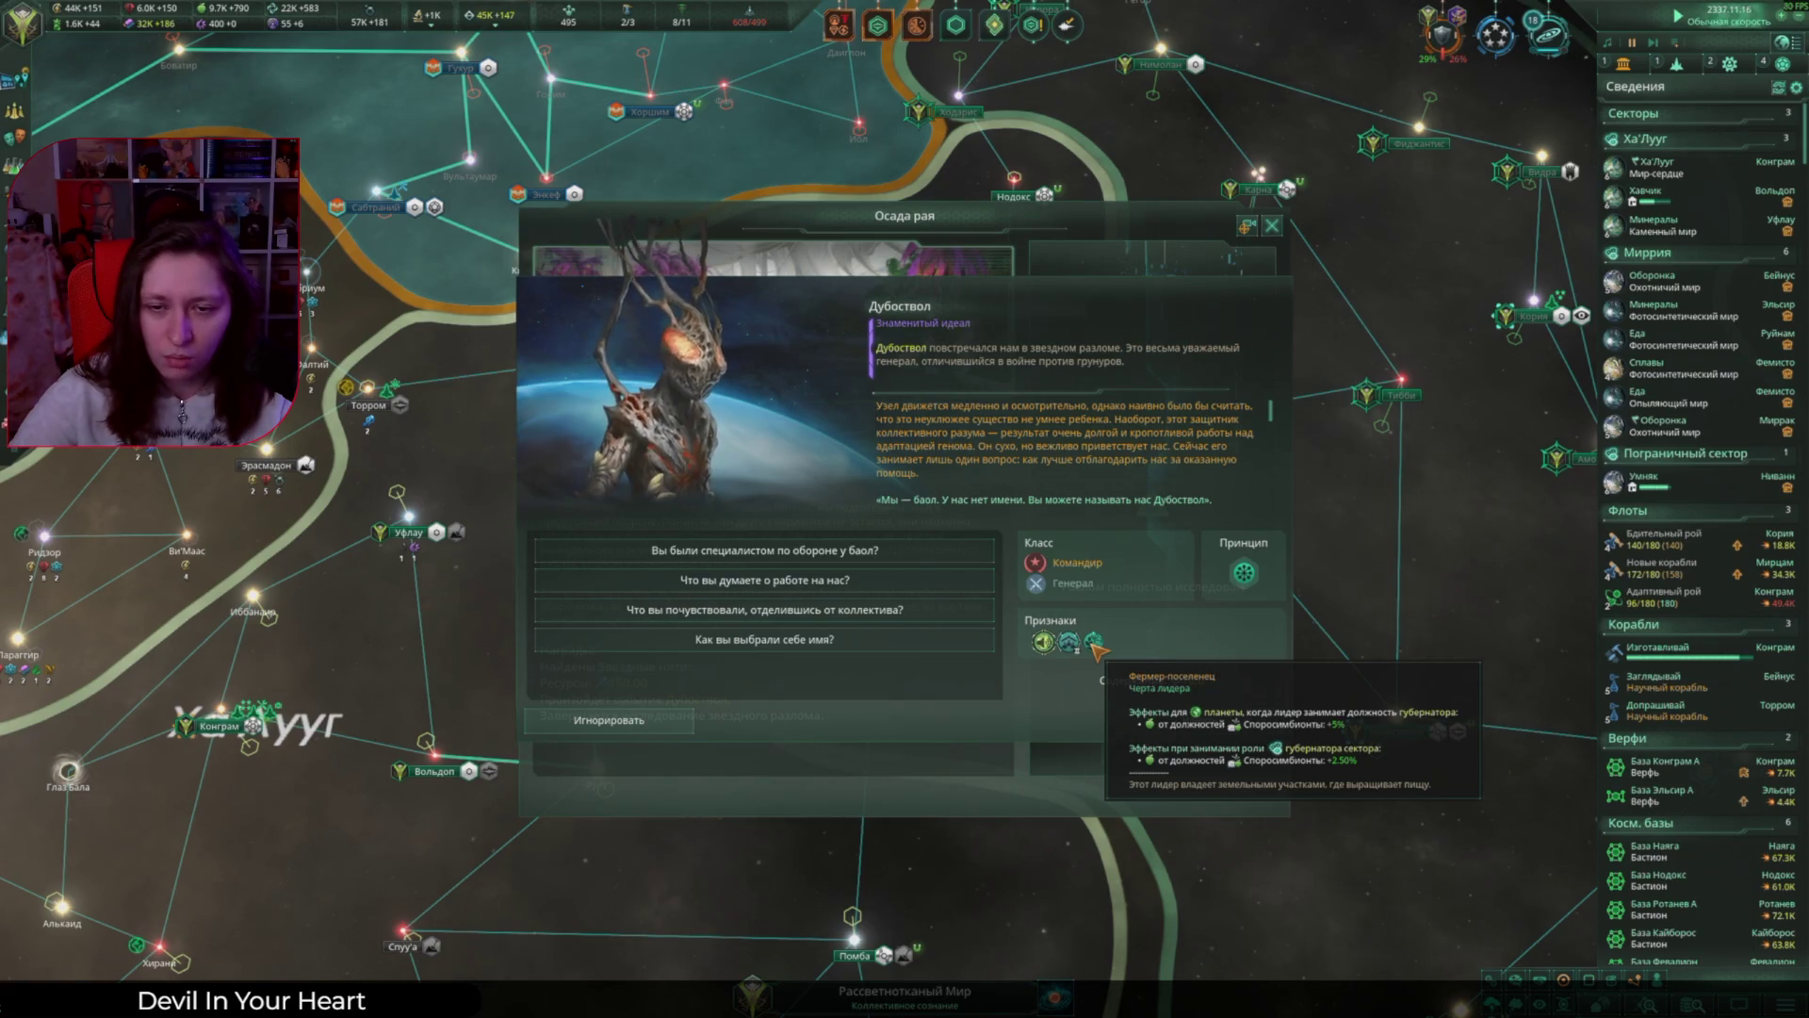
click(1199, 720)
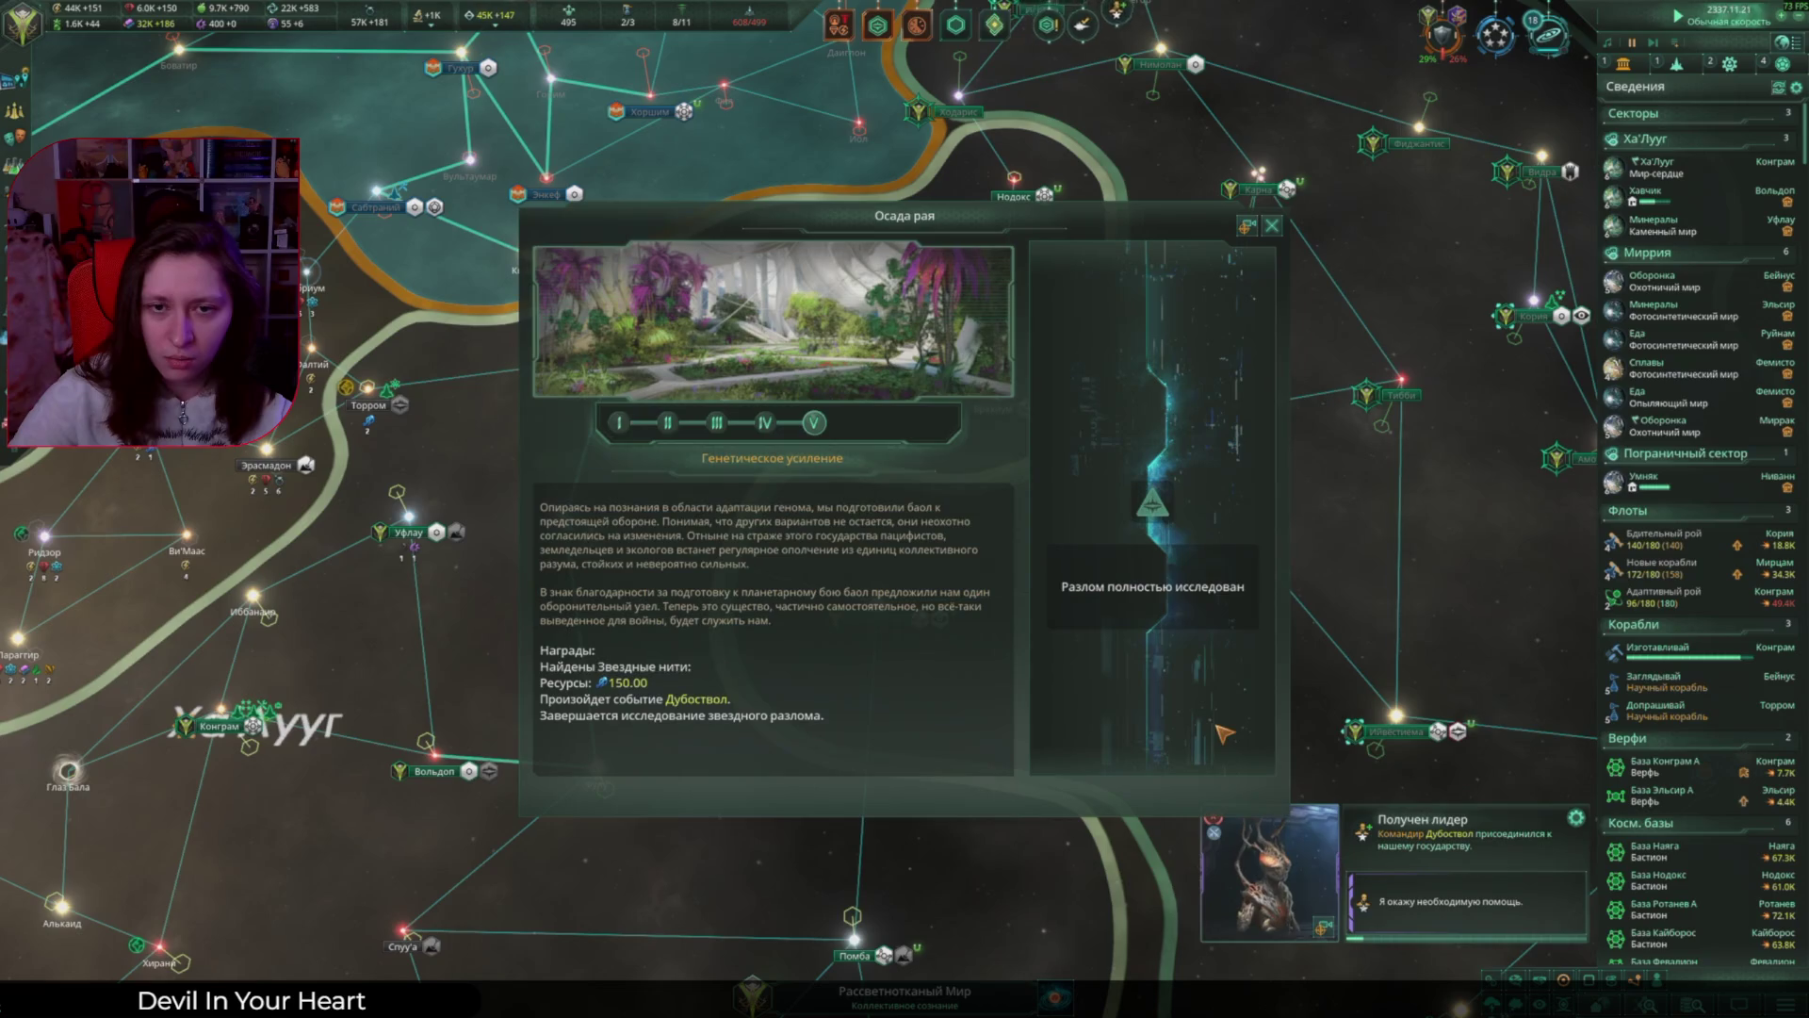
click(1271, 225)
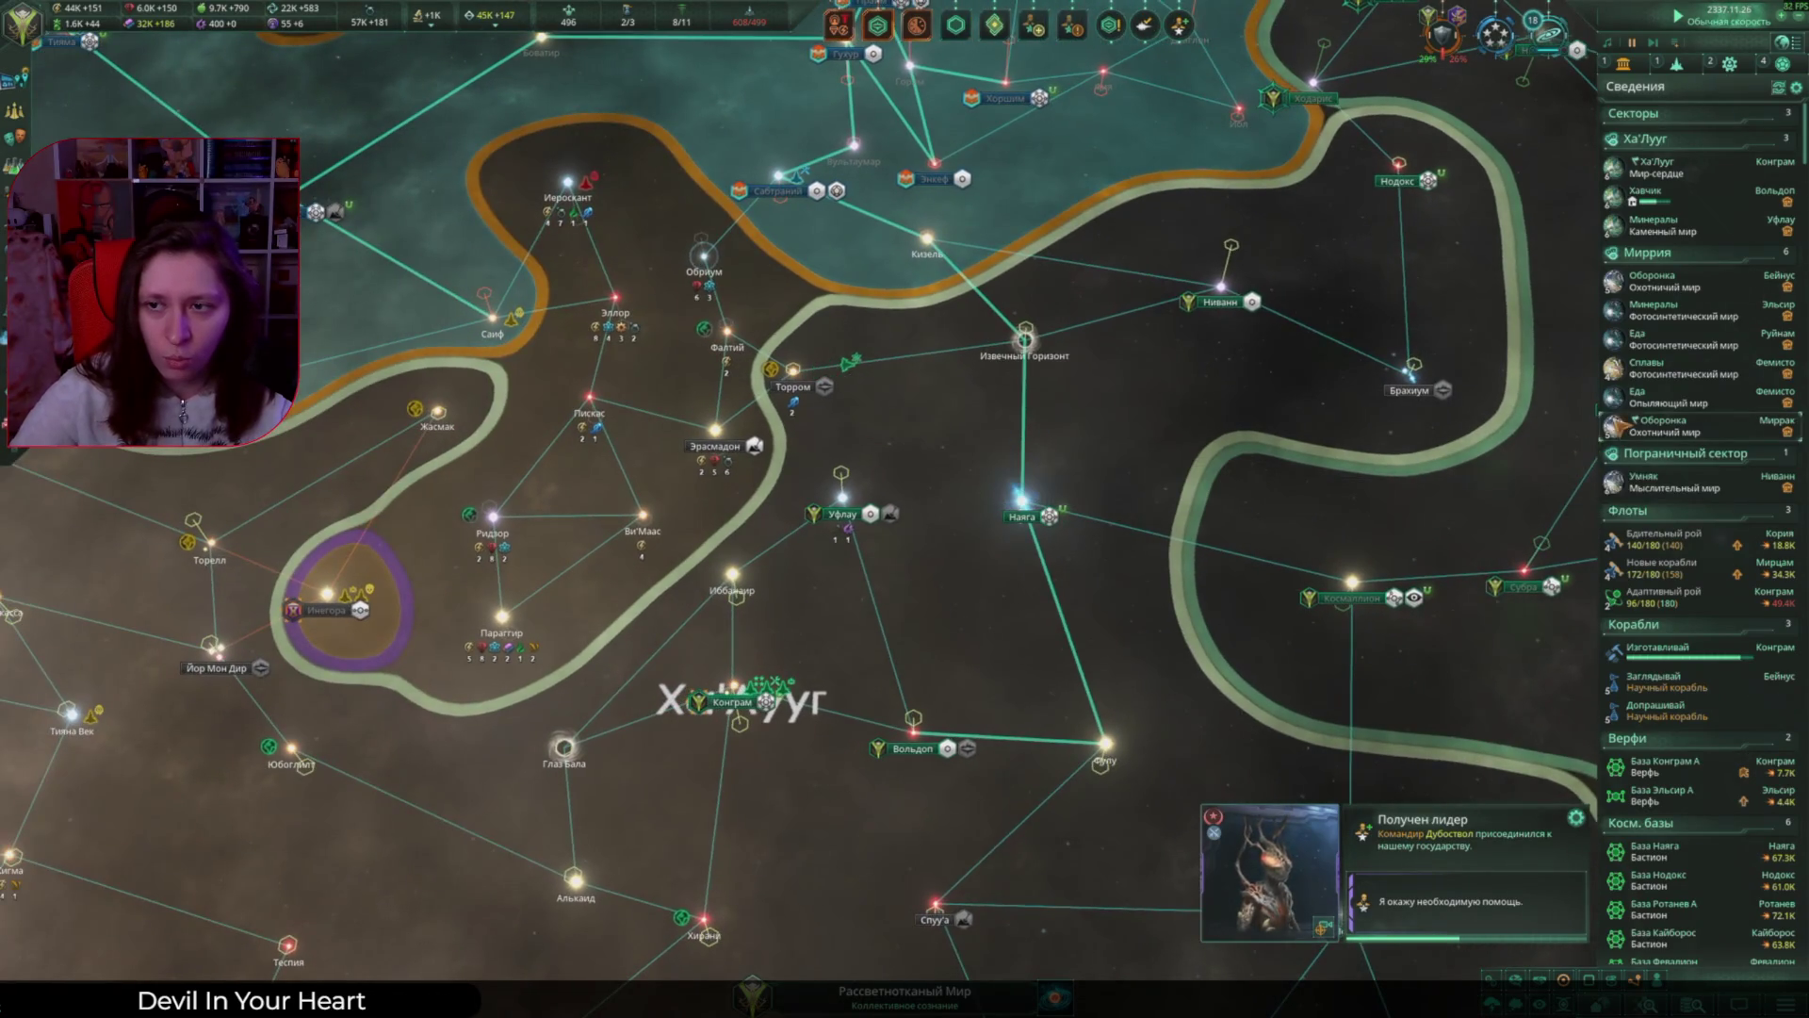
Step: Assign Дубоствол as governor of Еда and choose the Любовь к приключениям level-up trait
click(1666, 397)
click(431, 312)
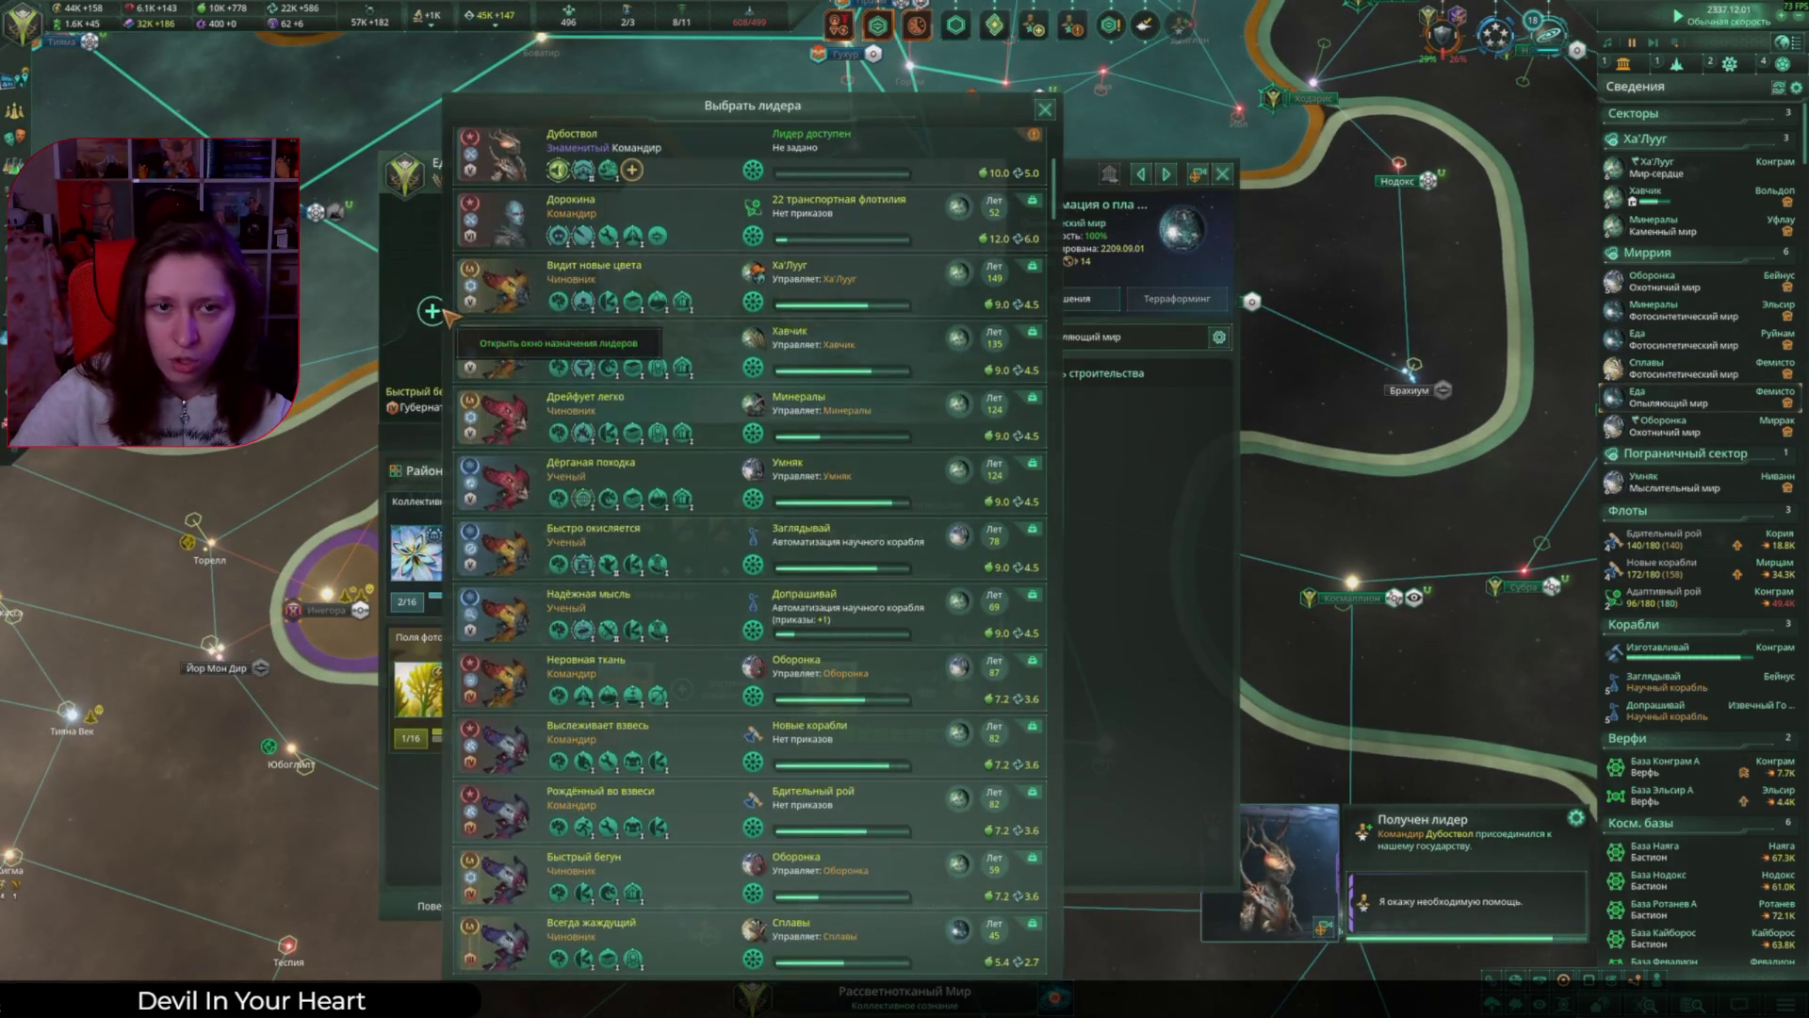
click(940, 463)
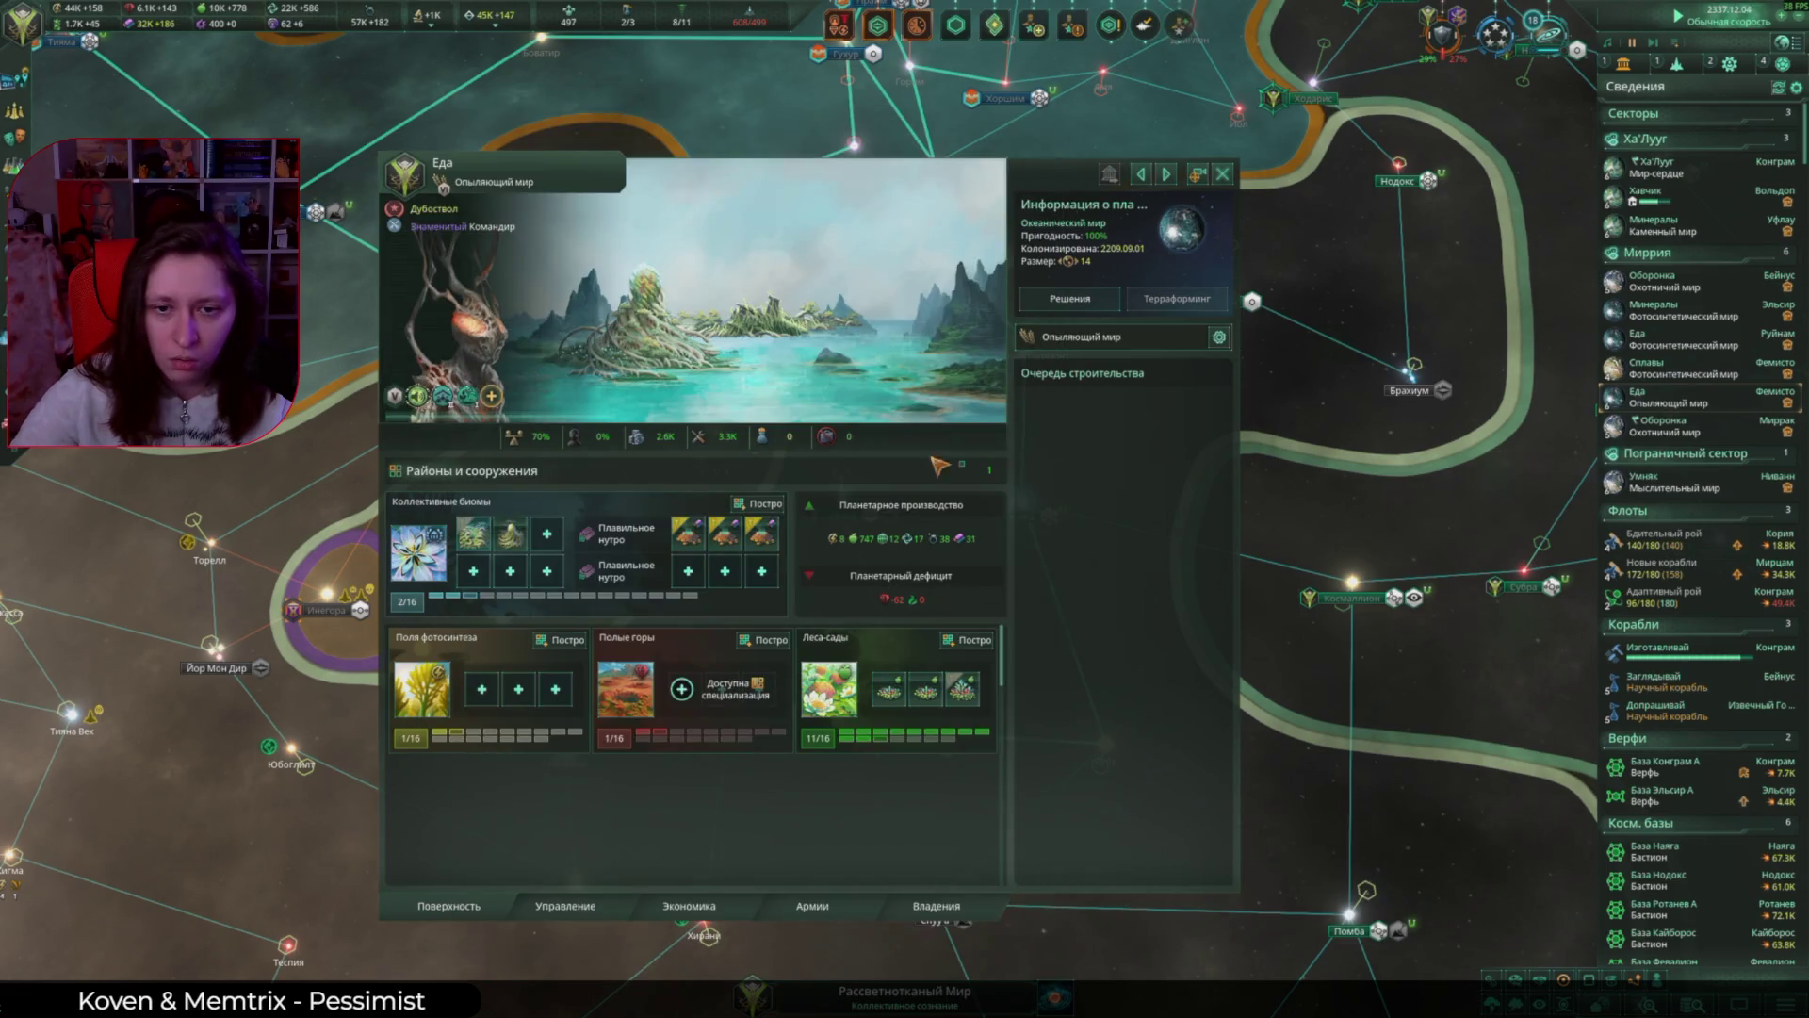
click(491, 396)
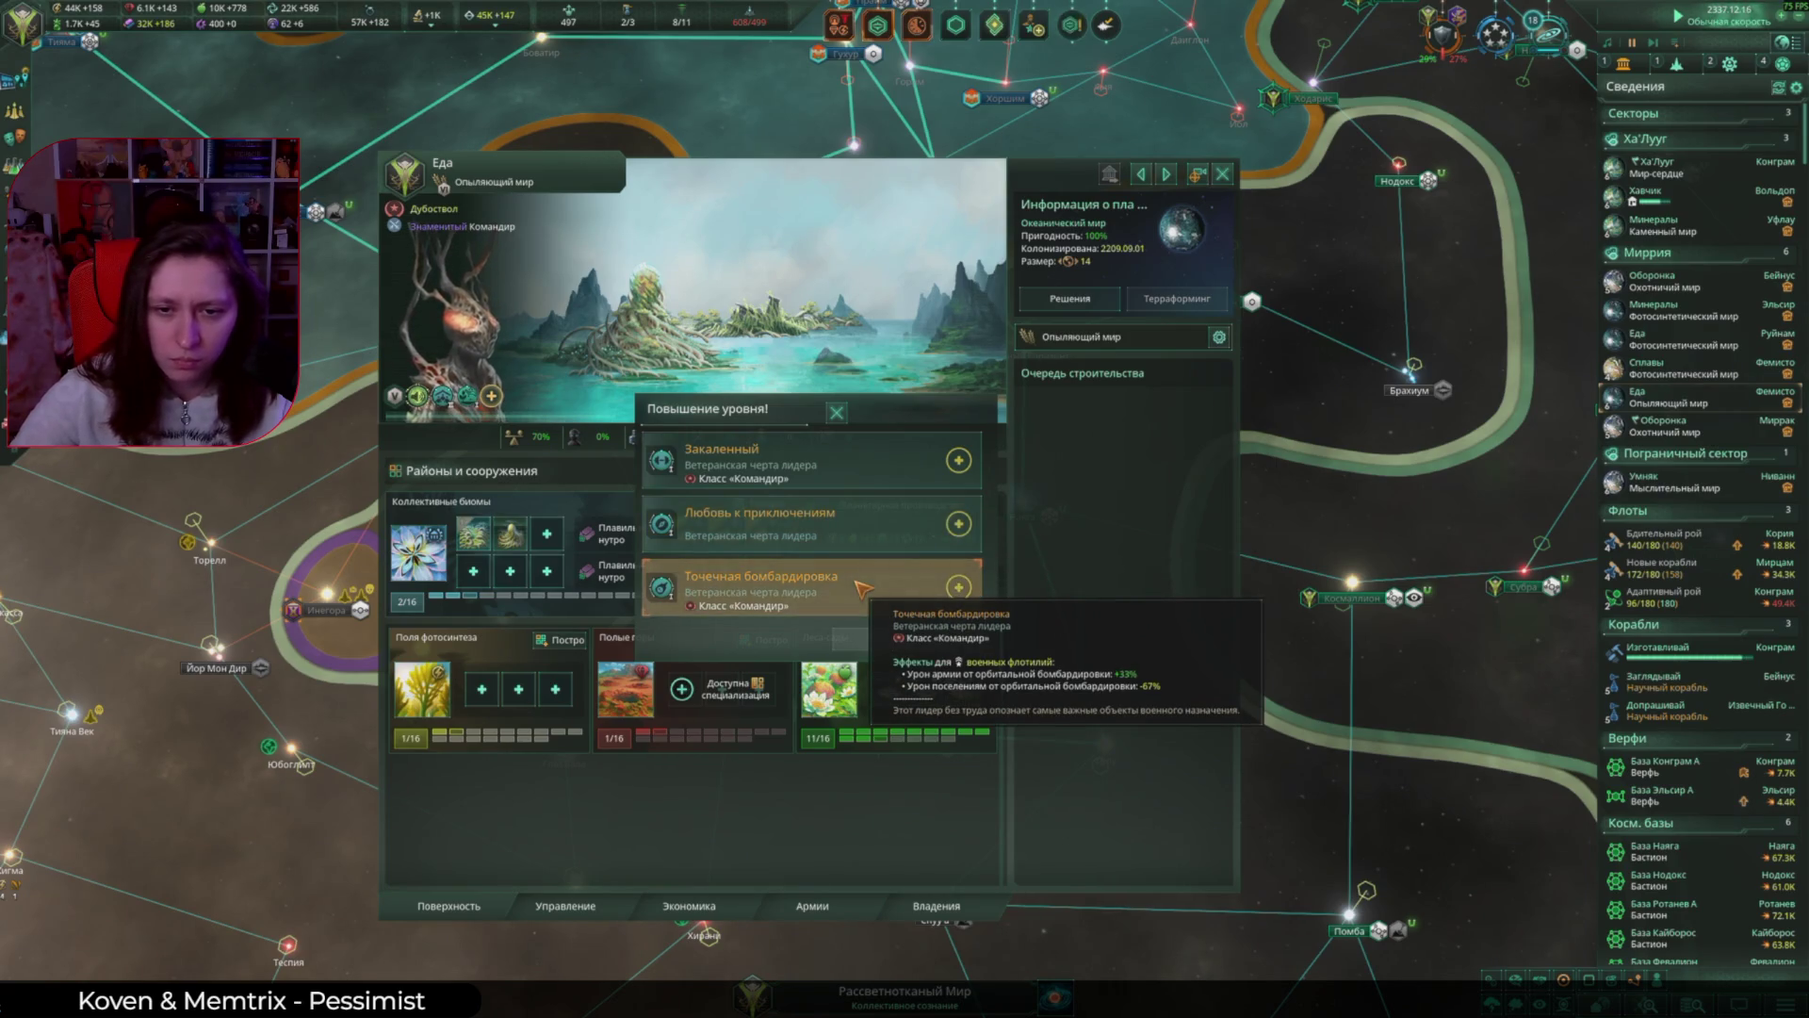
click(857, 528)
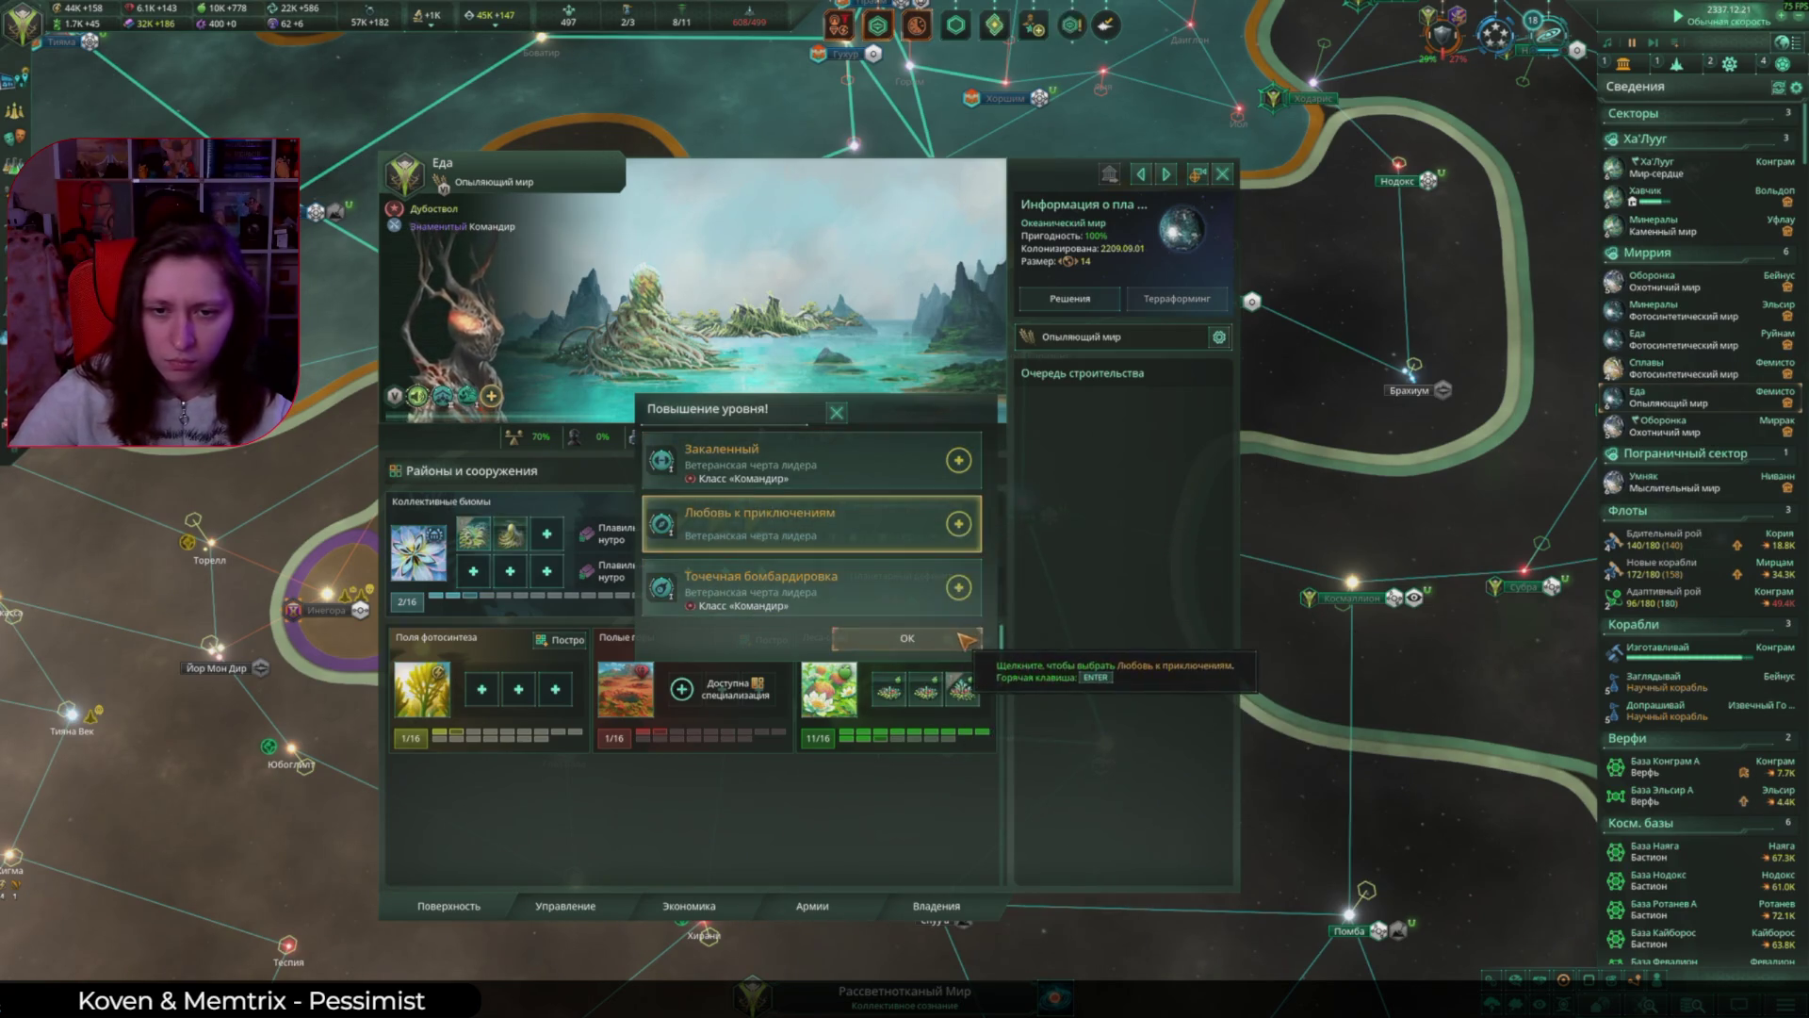
click(1223, 173)
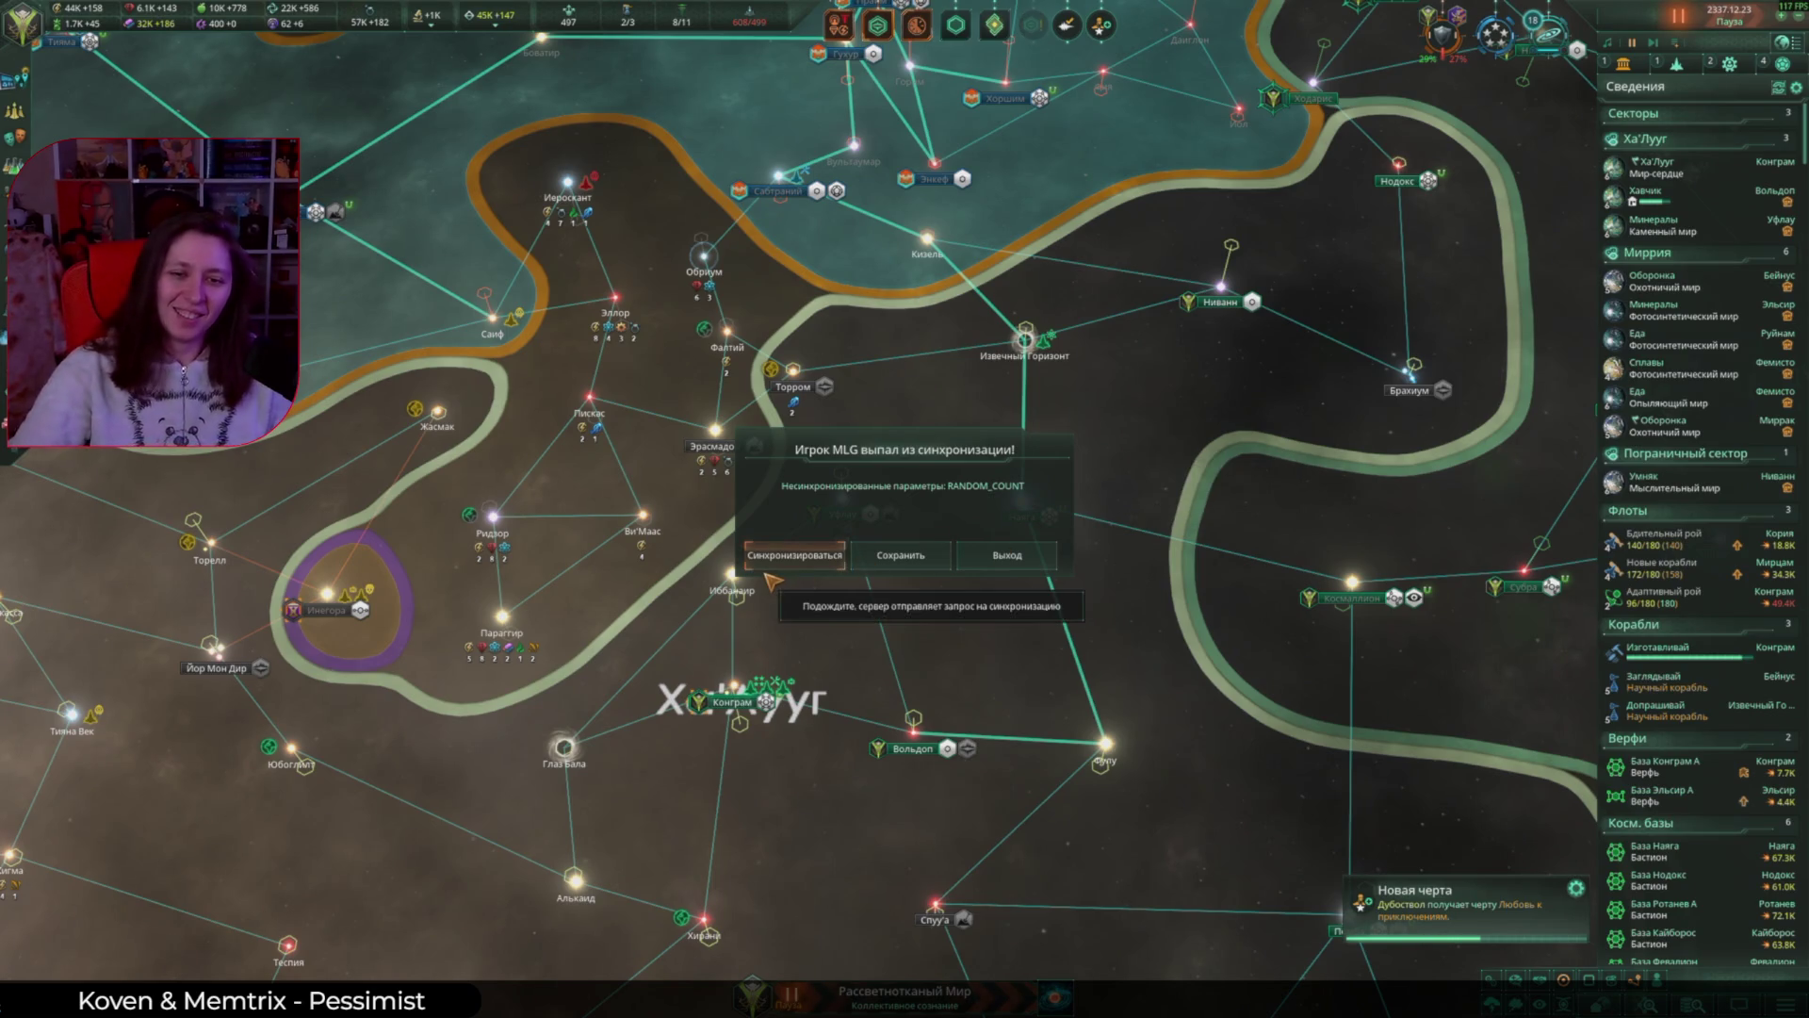
Step: Resynchronise the multiplayer game, then bring up the Steam overlay
click(789, 557)
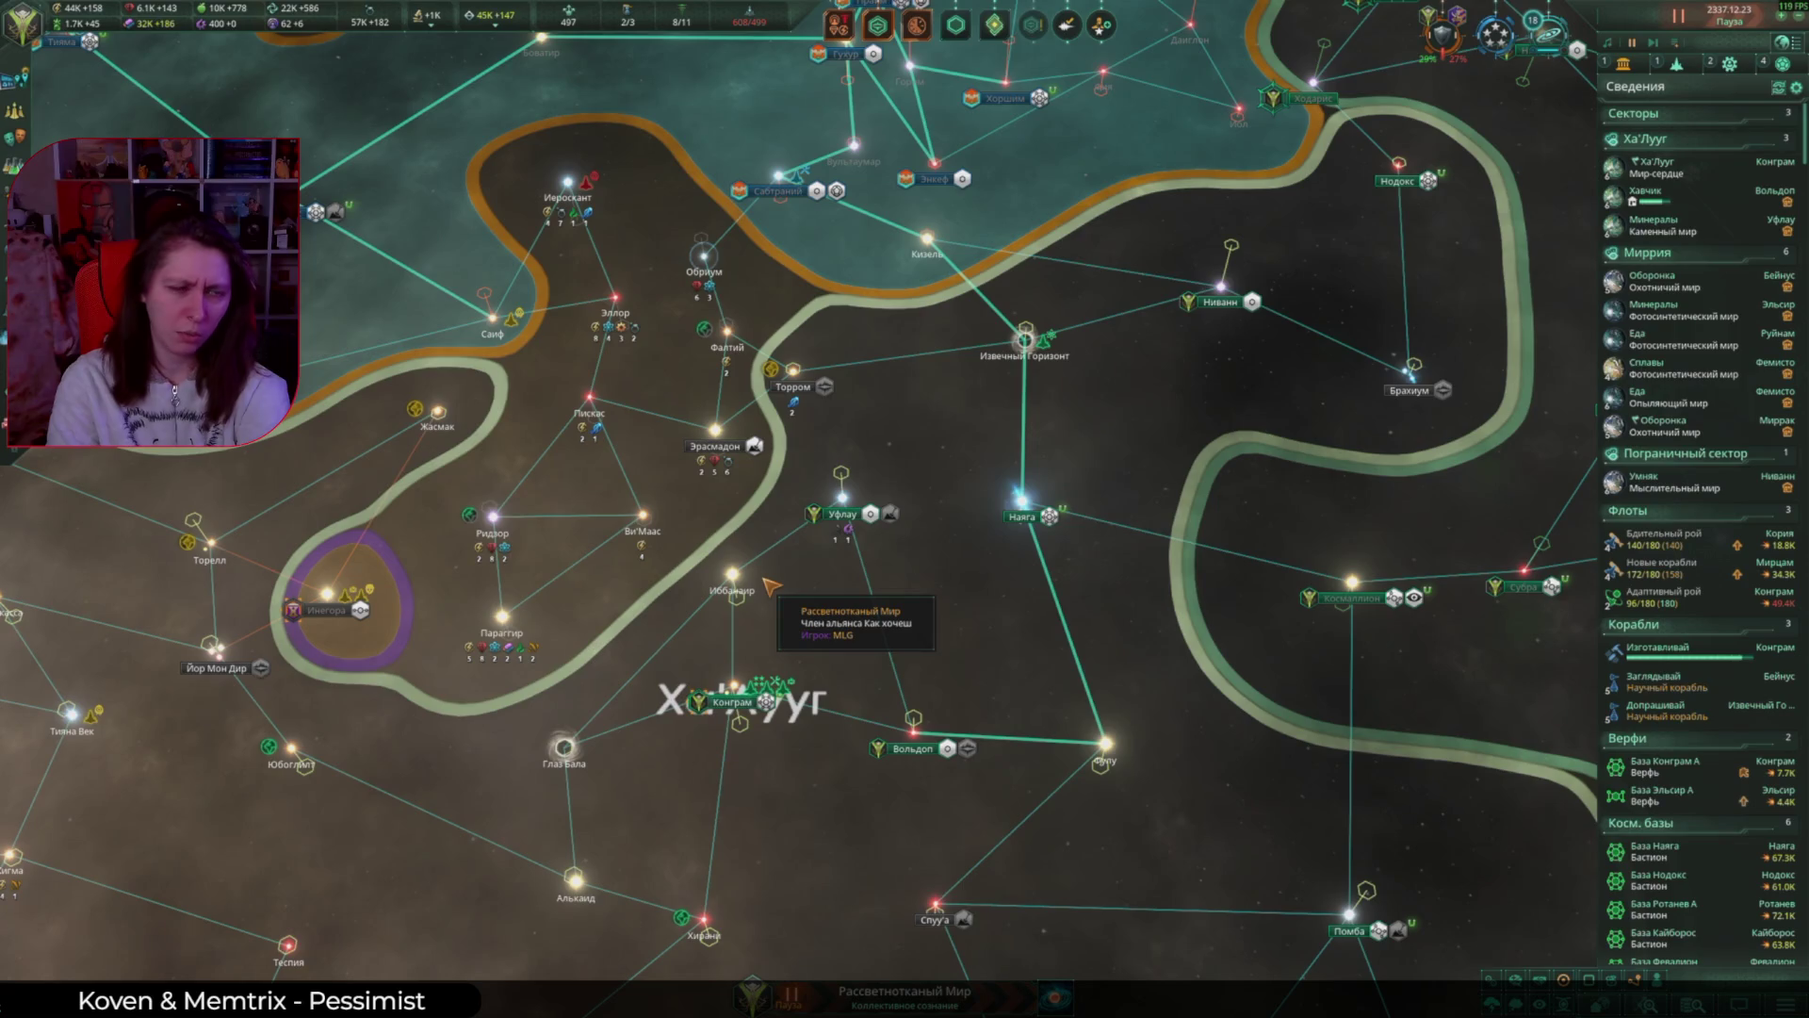
key(shift+Tab)
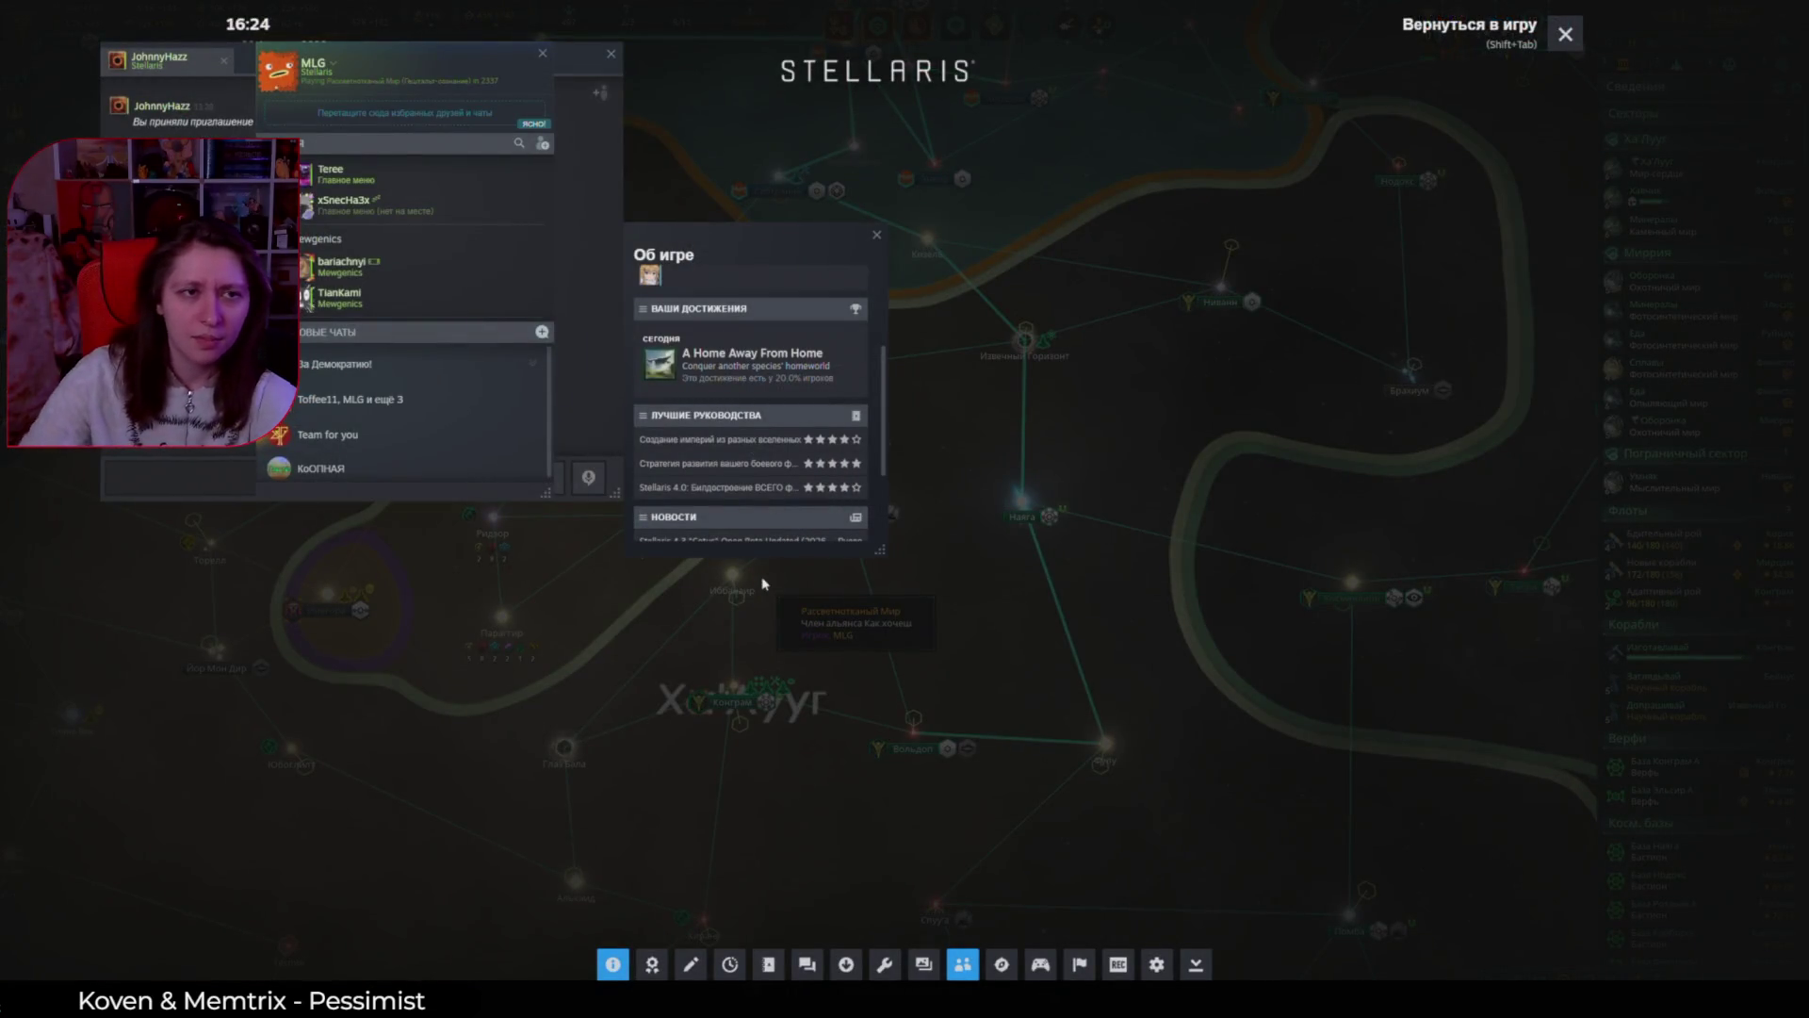
Step: Move the Steam chat and friends windows aside, close the overlay, and exit the lost-connection notice
drag(579, 54, 528, 352)
drag(329, 104, 348, 431)
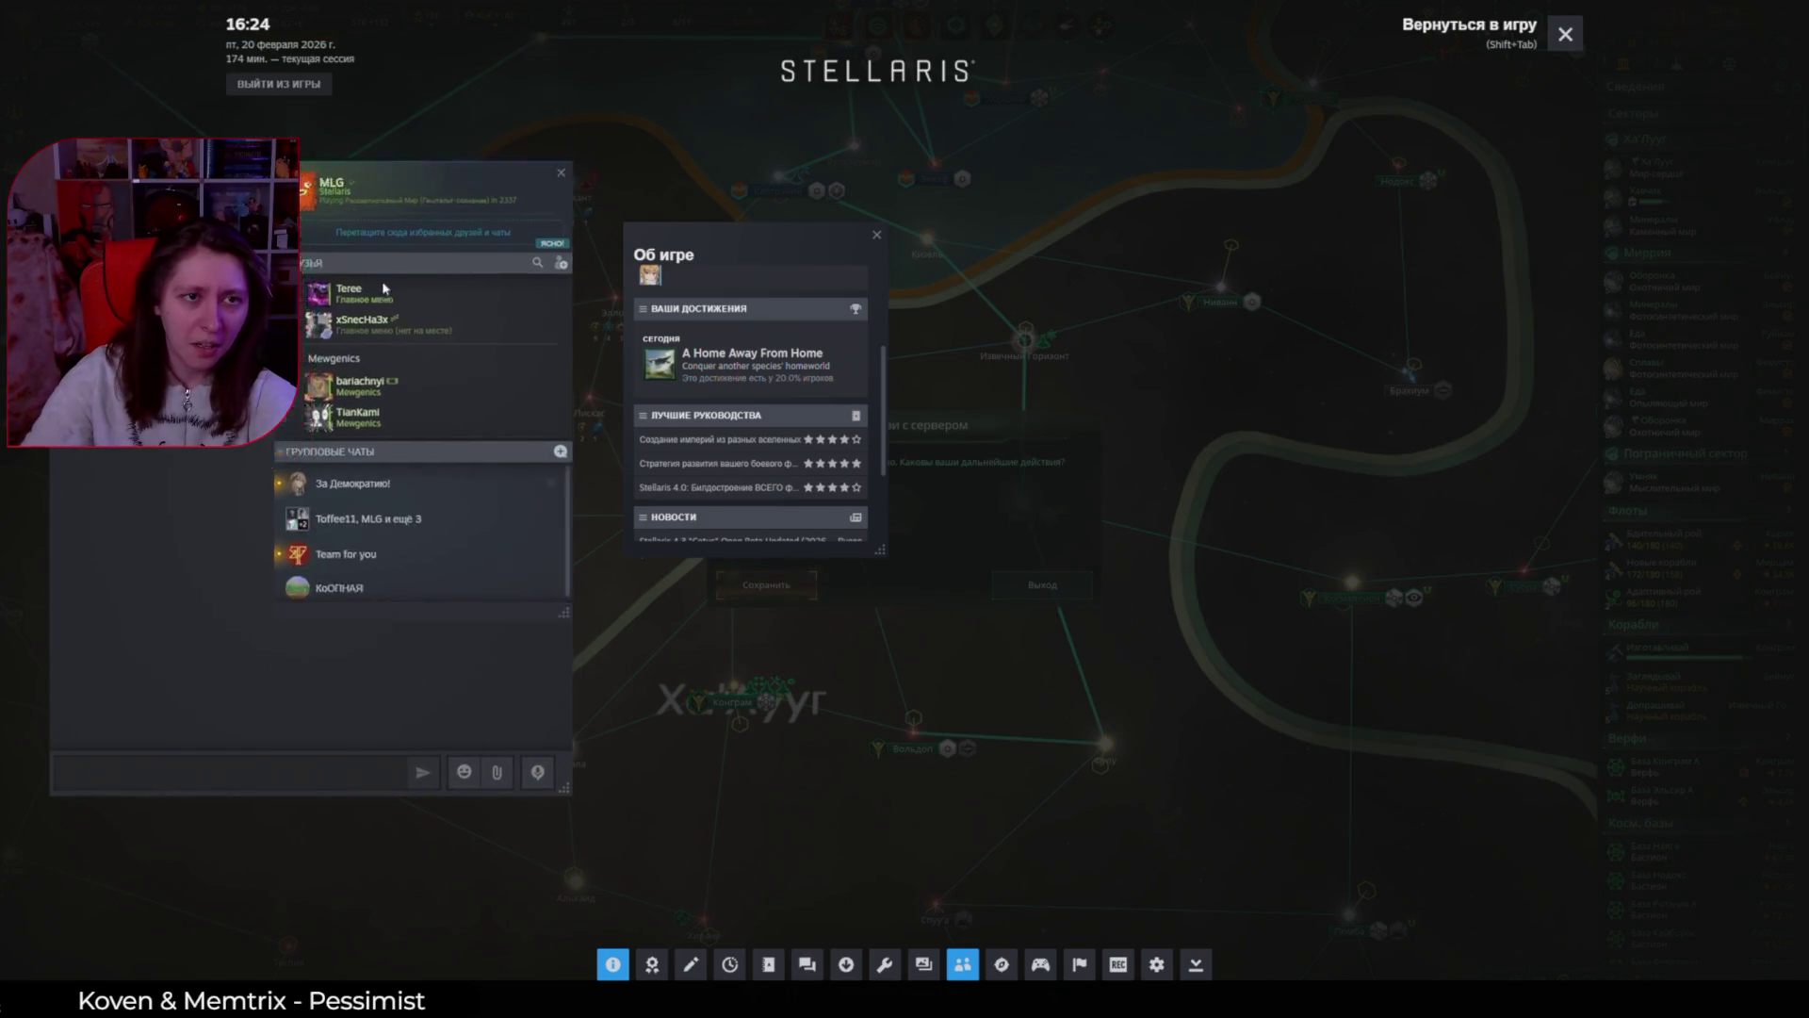
mouse_move(787, 375)
mouse_down()
mouse_move(818, 446)
mouse_move(832, 719)
mouse_up()
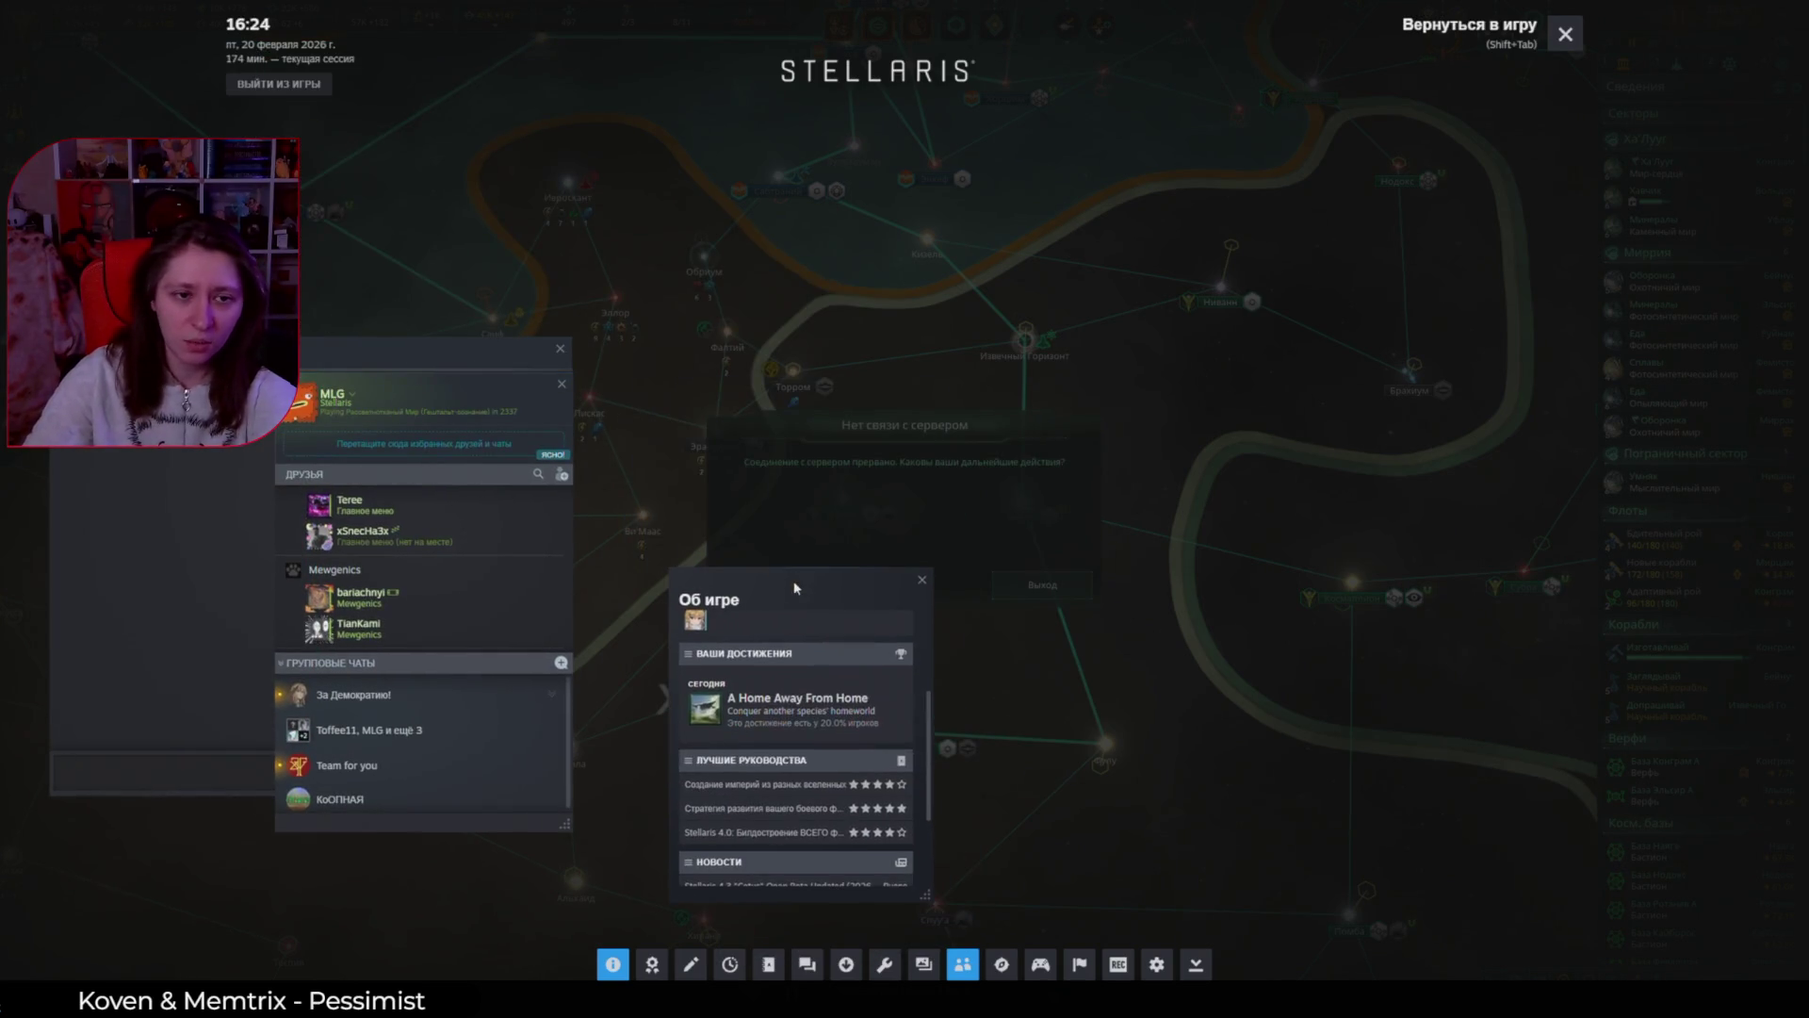
key(shift+Tab)
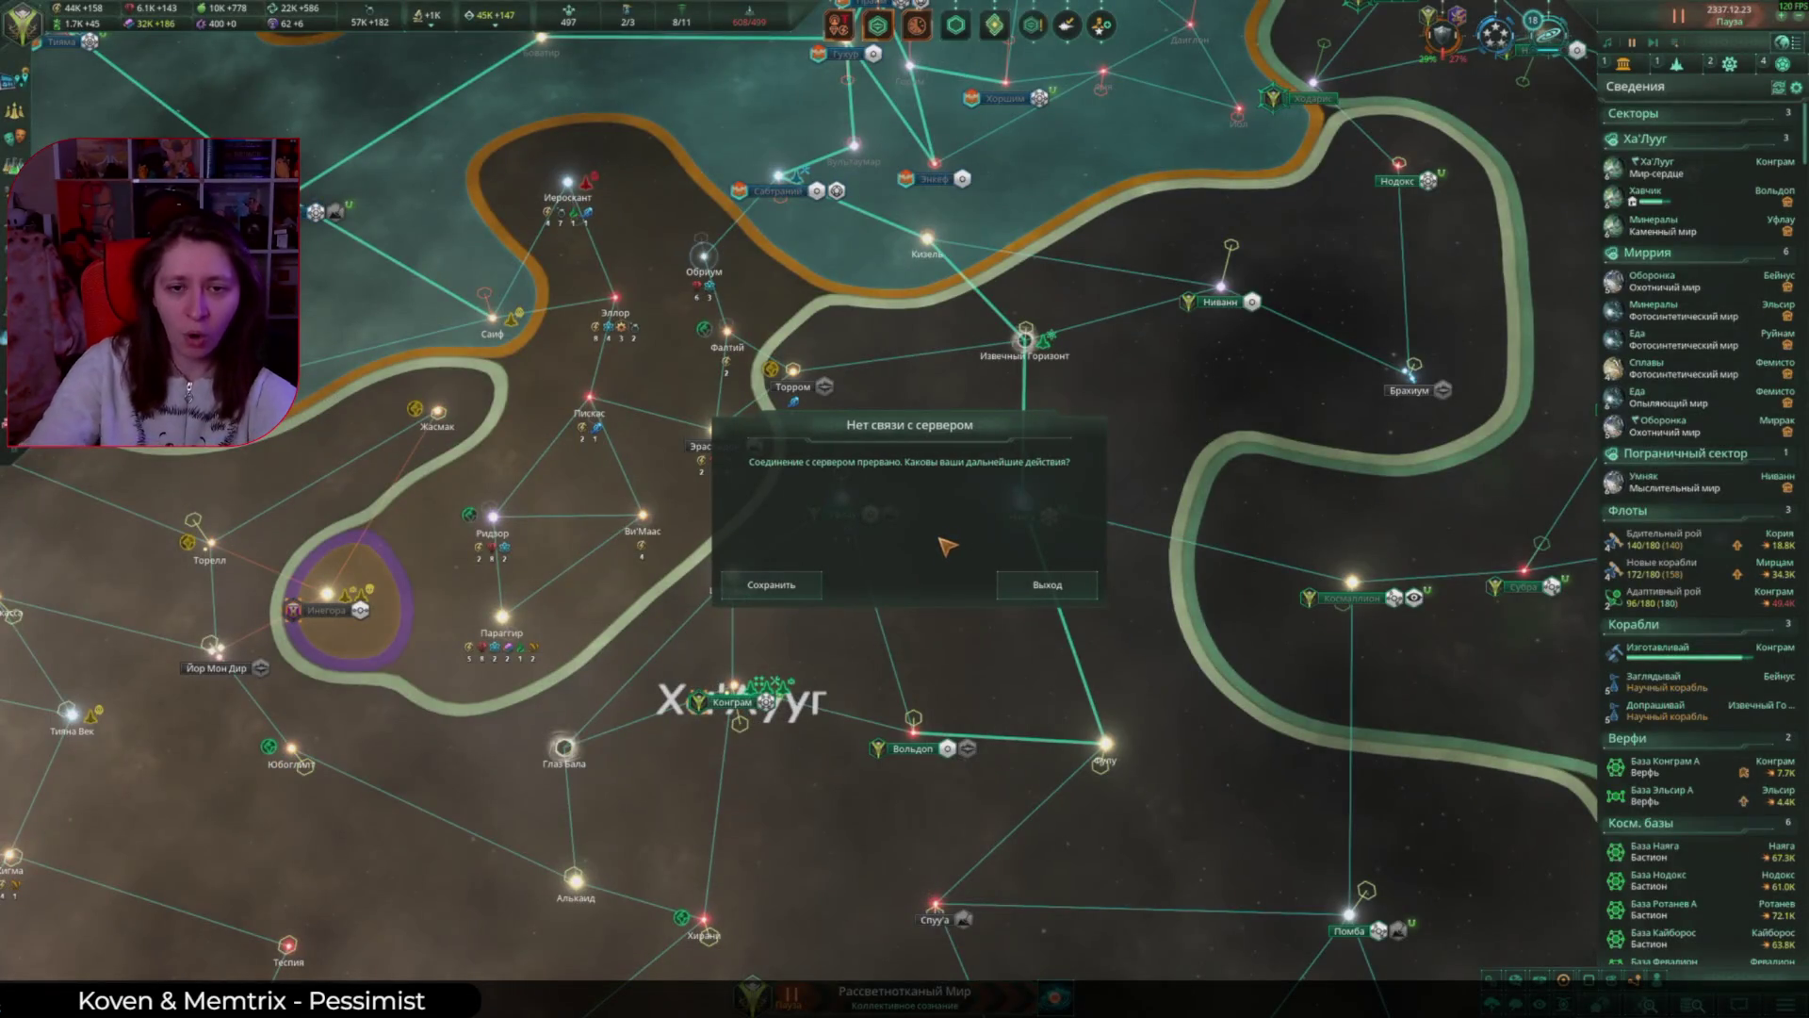
click(1046, 584)
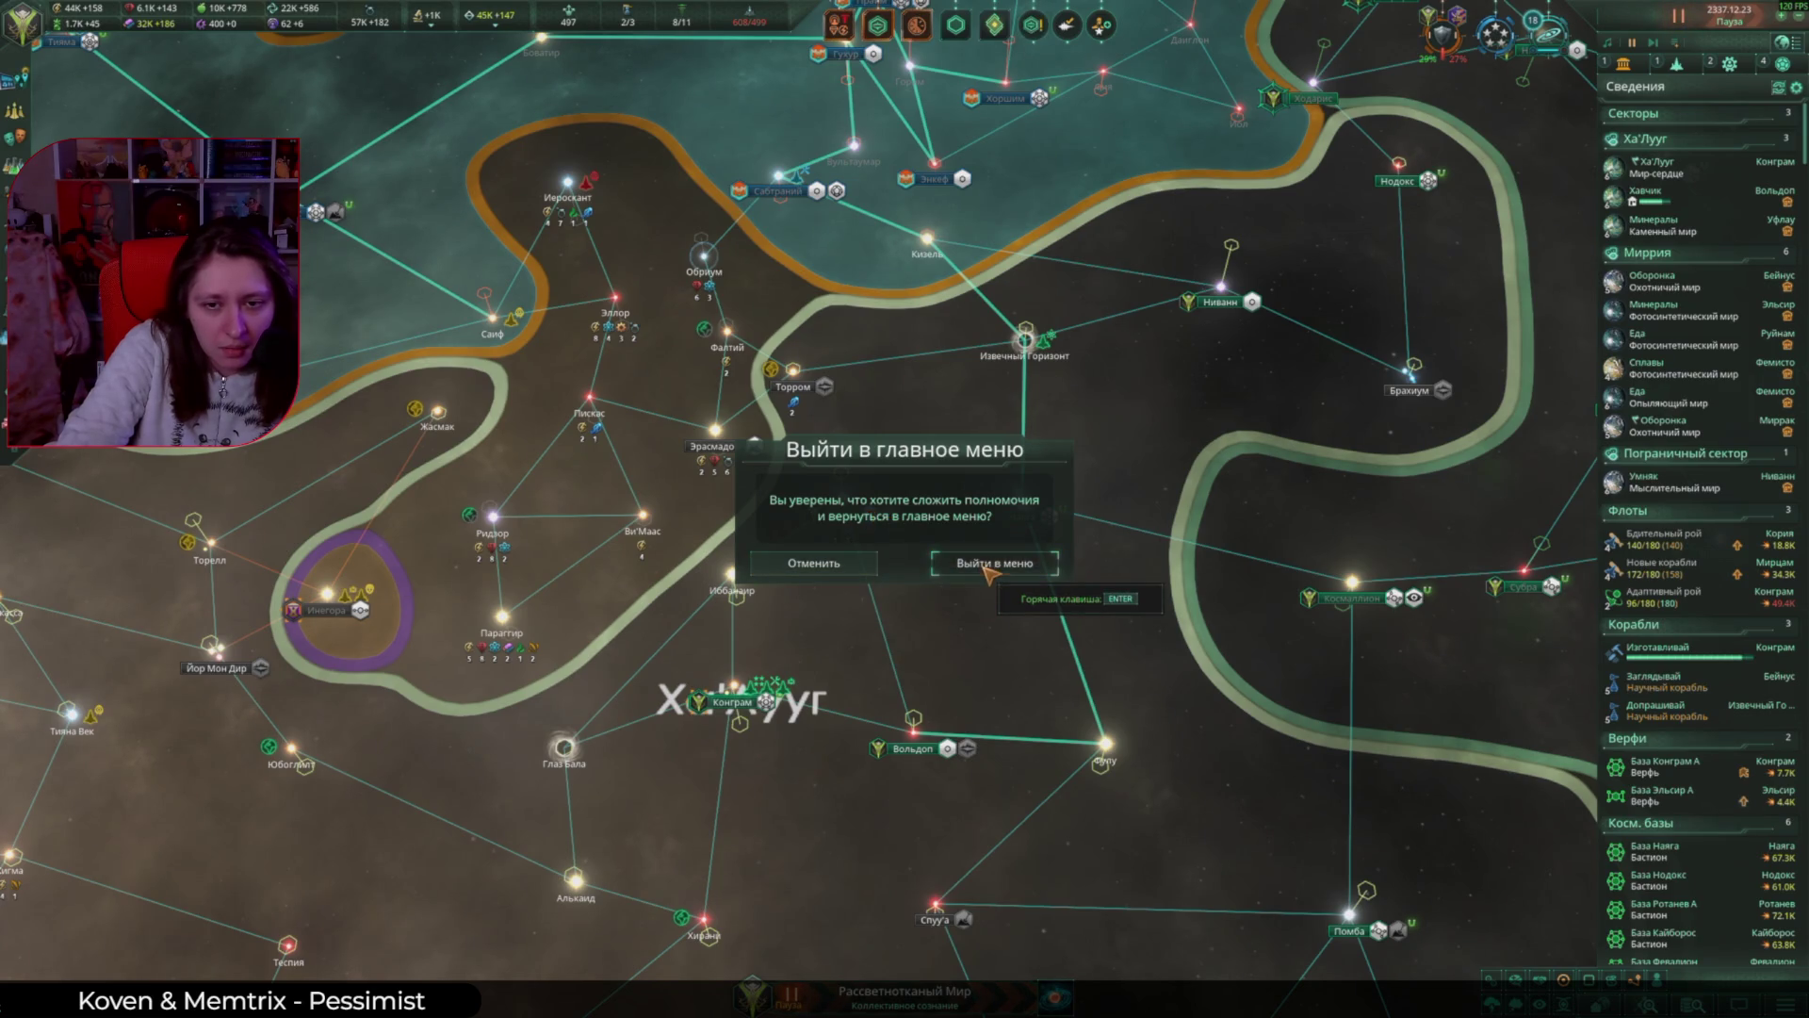
Step: Leave for the main menu, close the 4.2 patch notes, and quit Stellaris
key(Return)
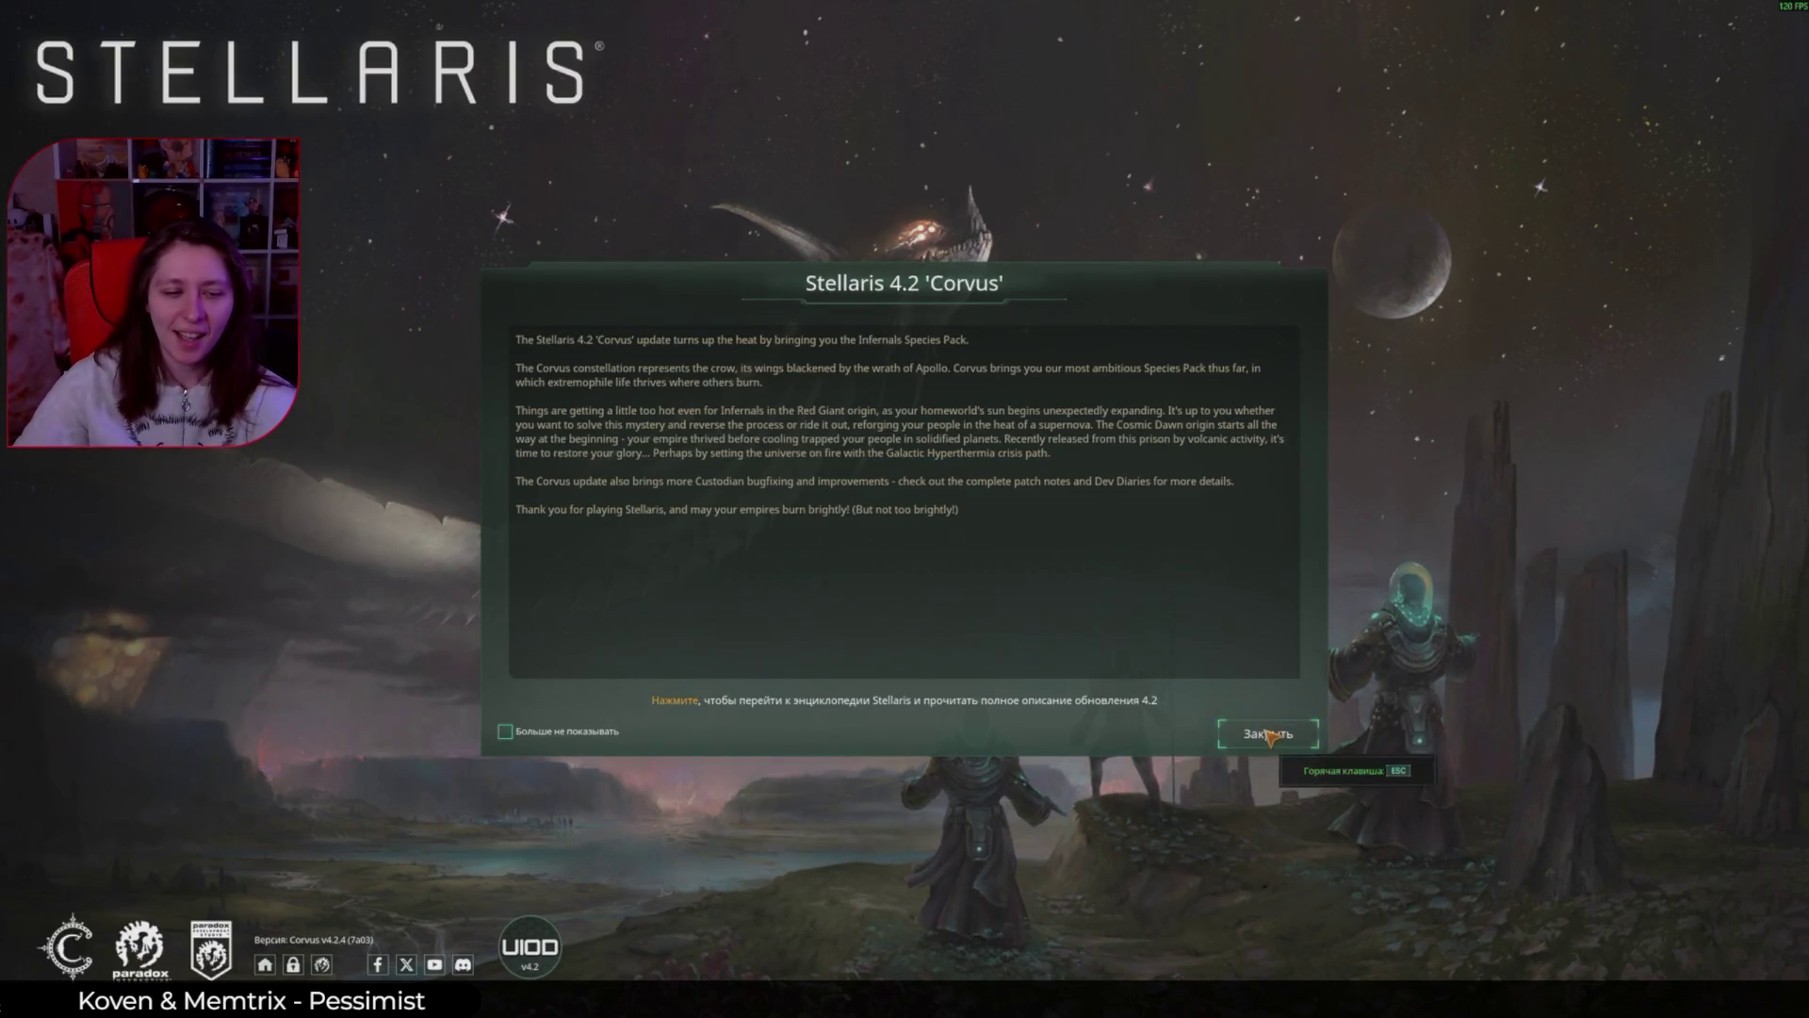
click(1269, 734)
click(142, 727)
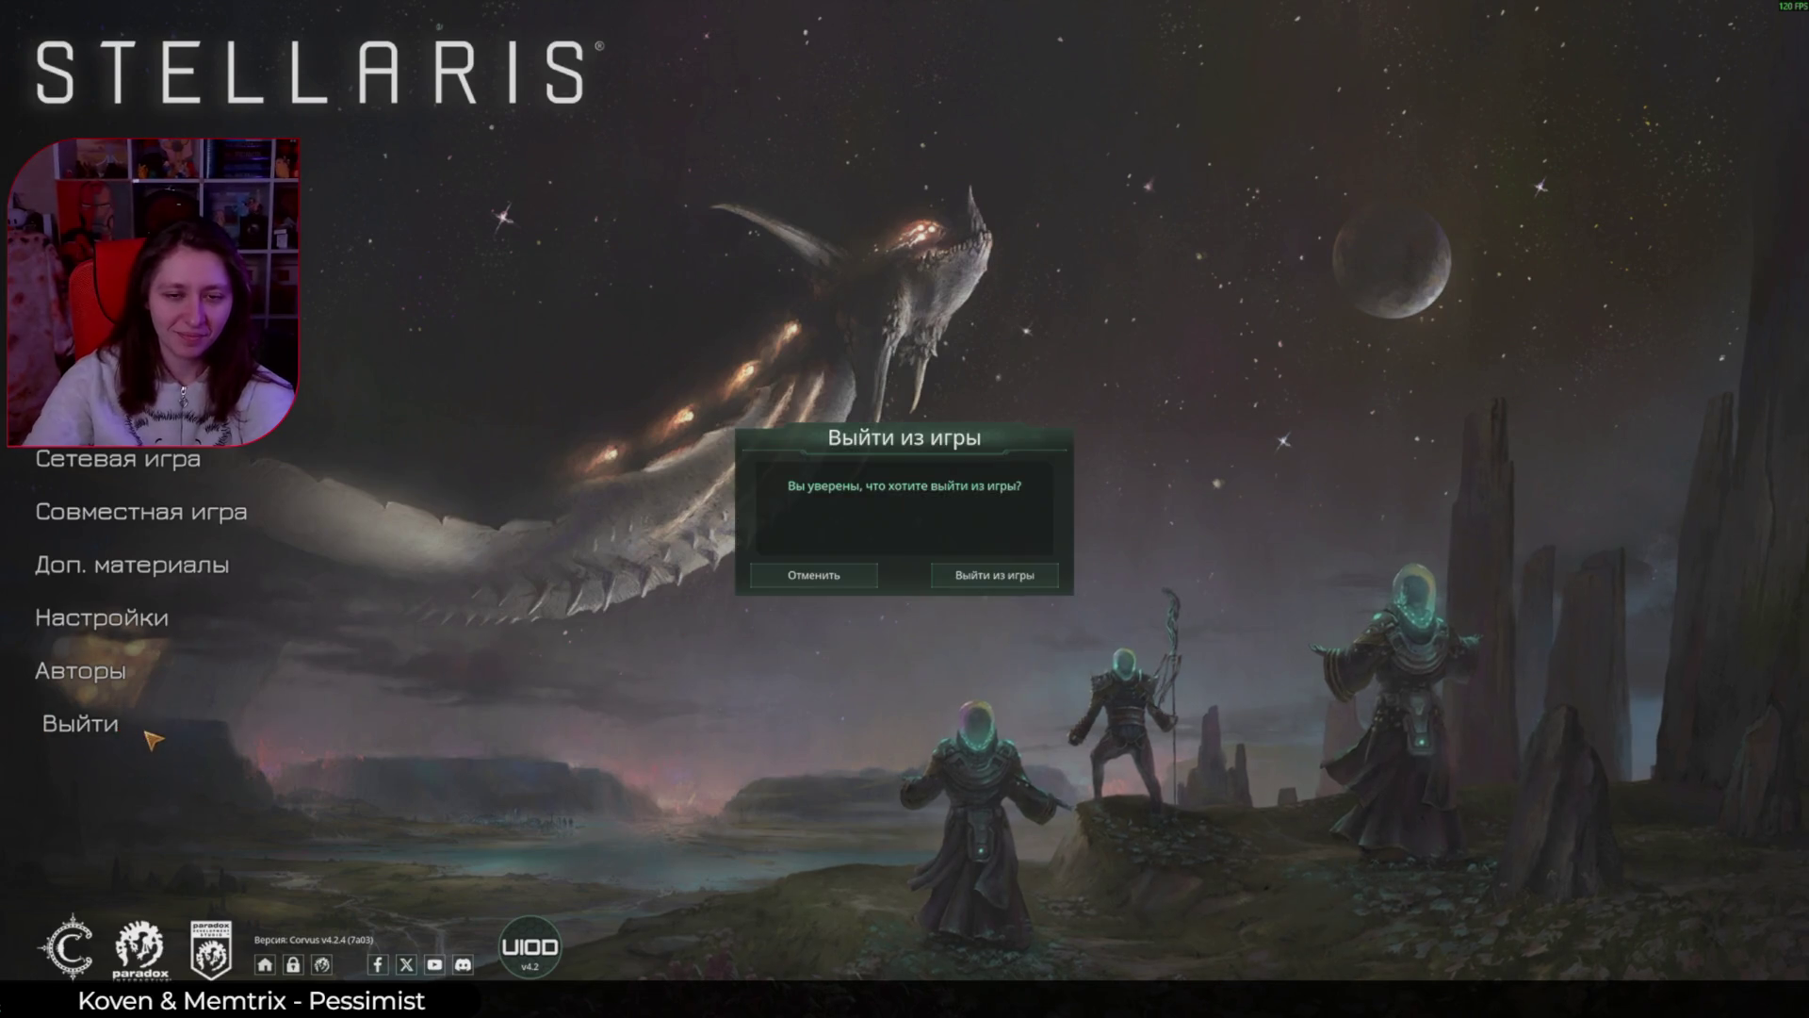
click(1011, 586)
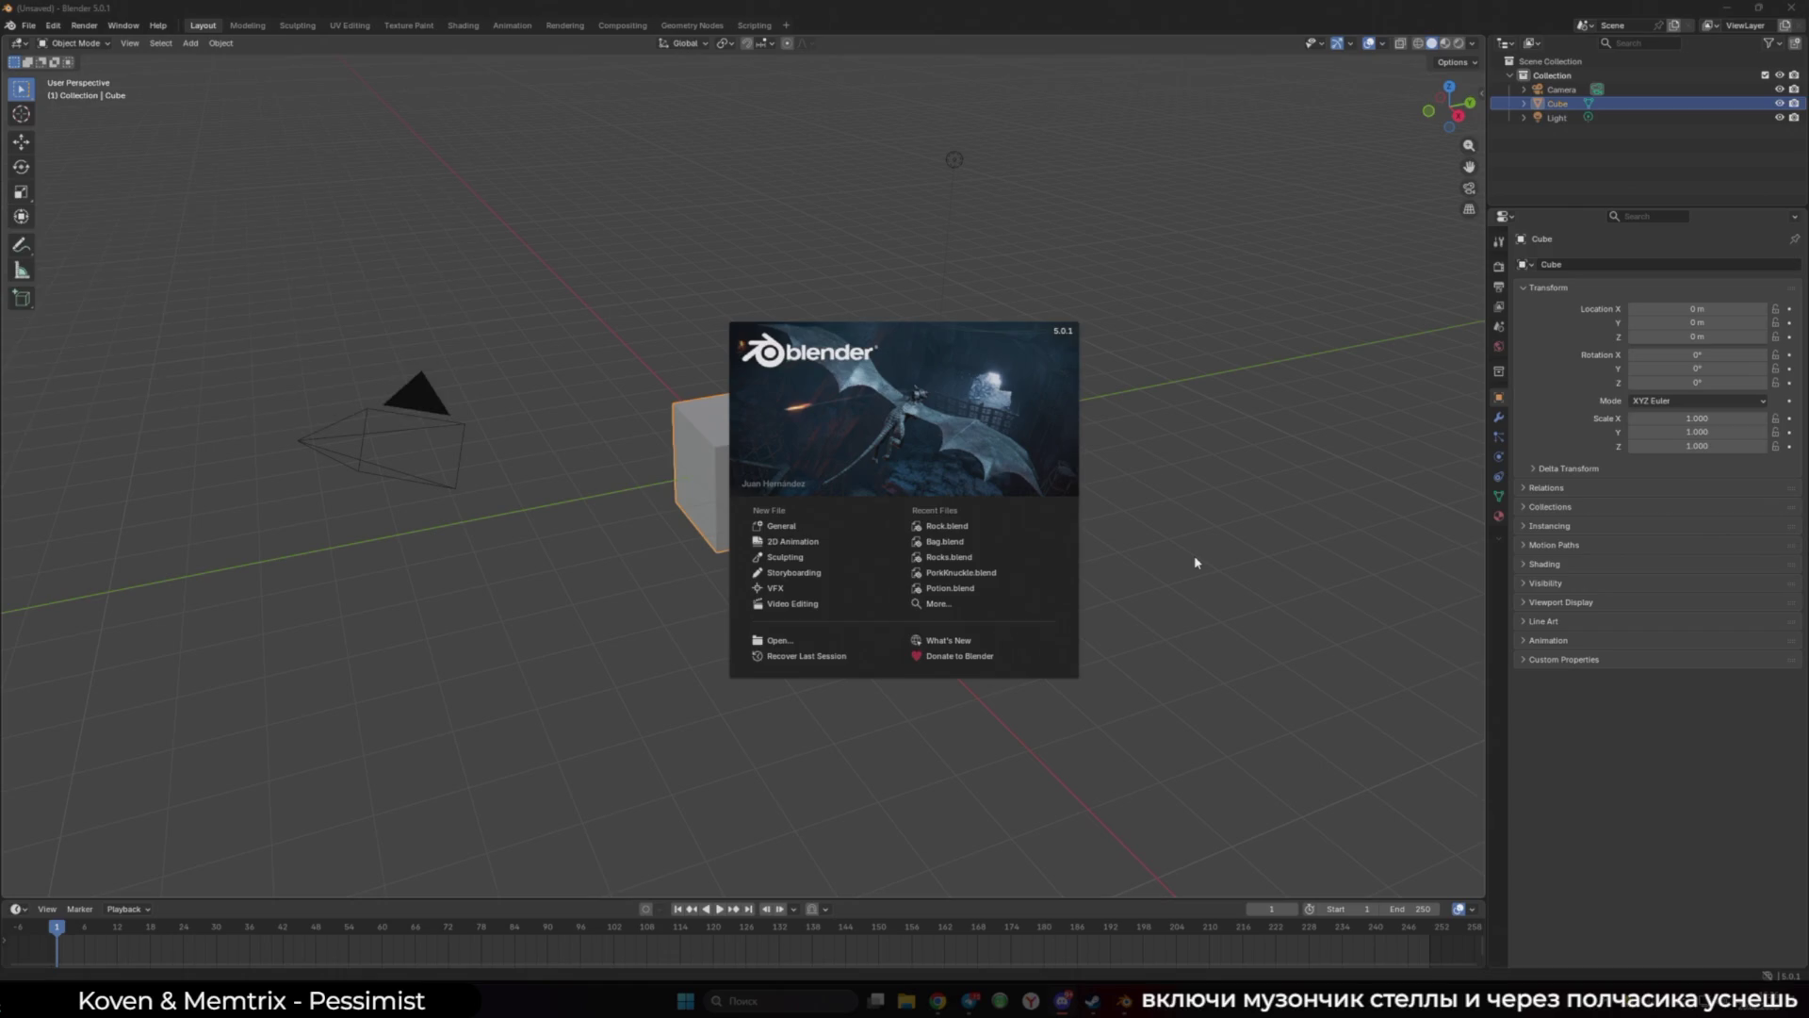
Step: Open Rock.blend from Recent Files and load the Weapon board in PureRef
click(1011, 526)
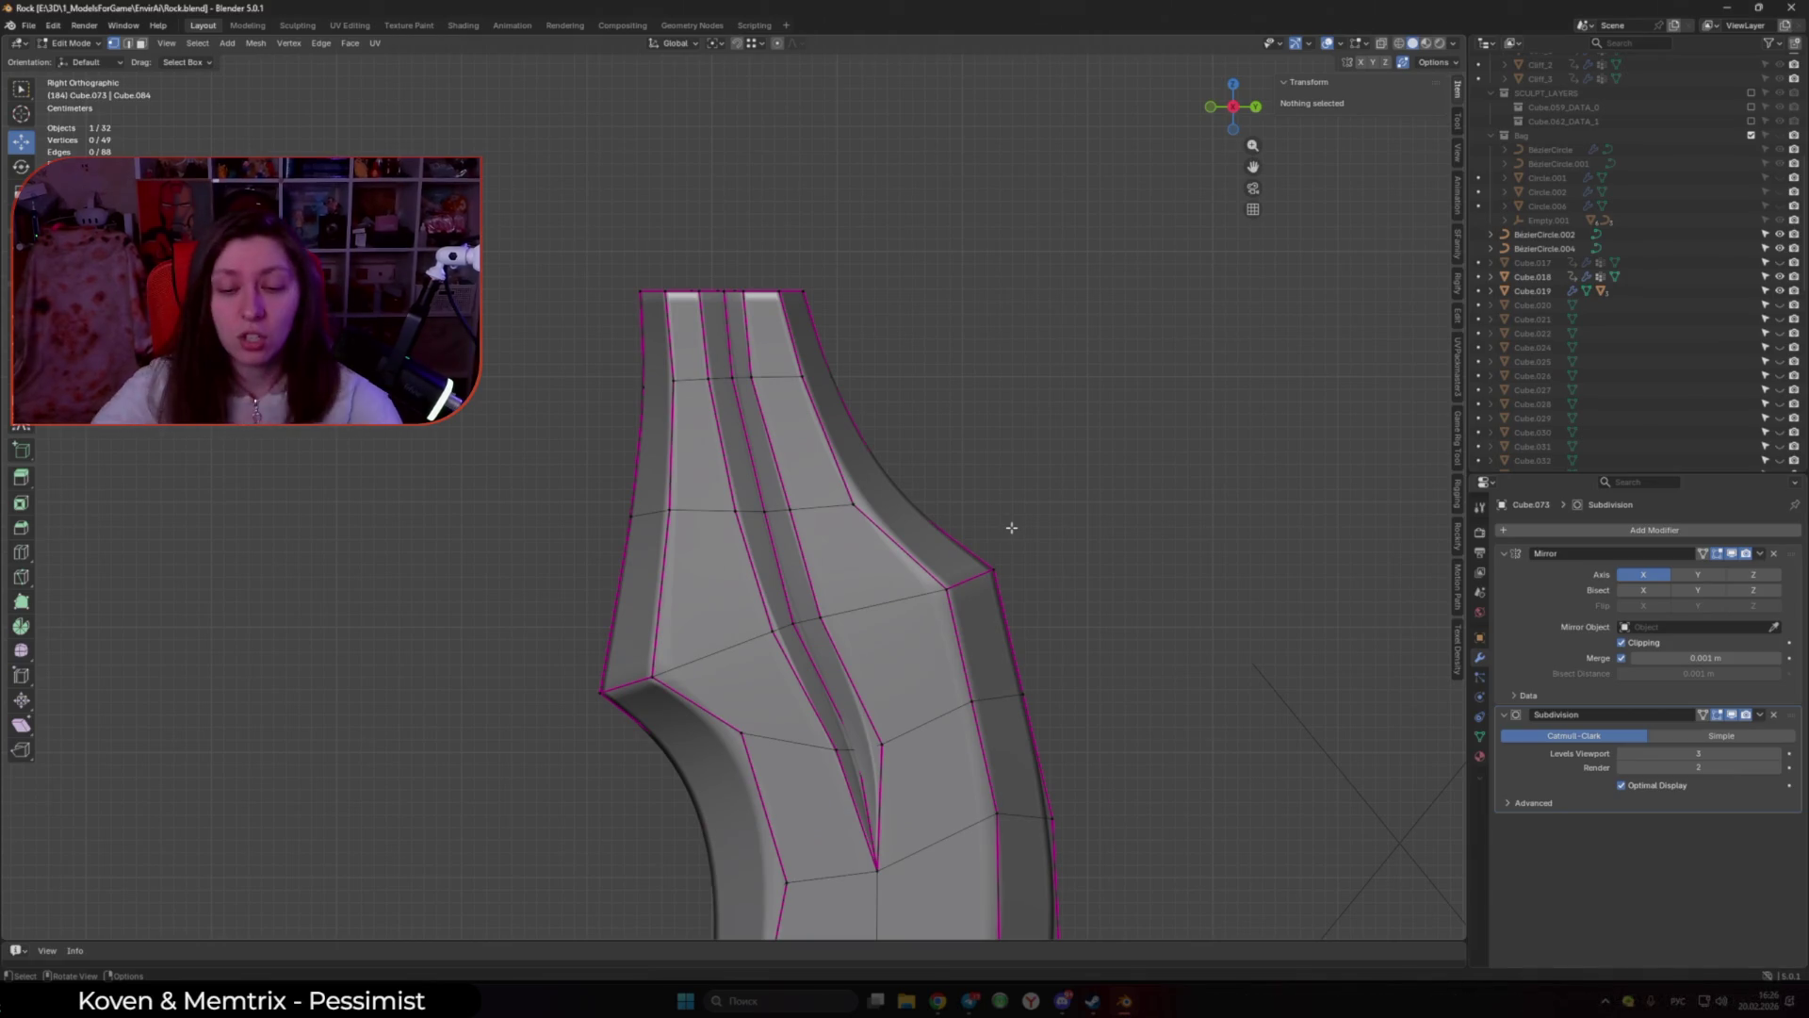
click(747, 1005)
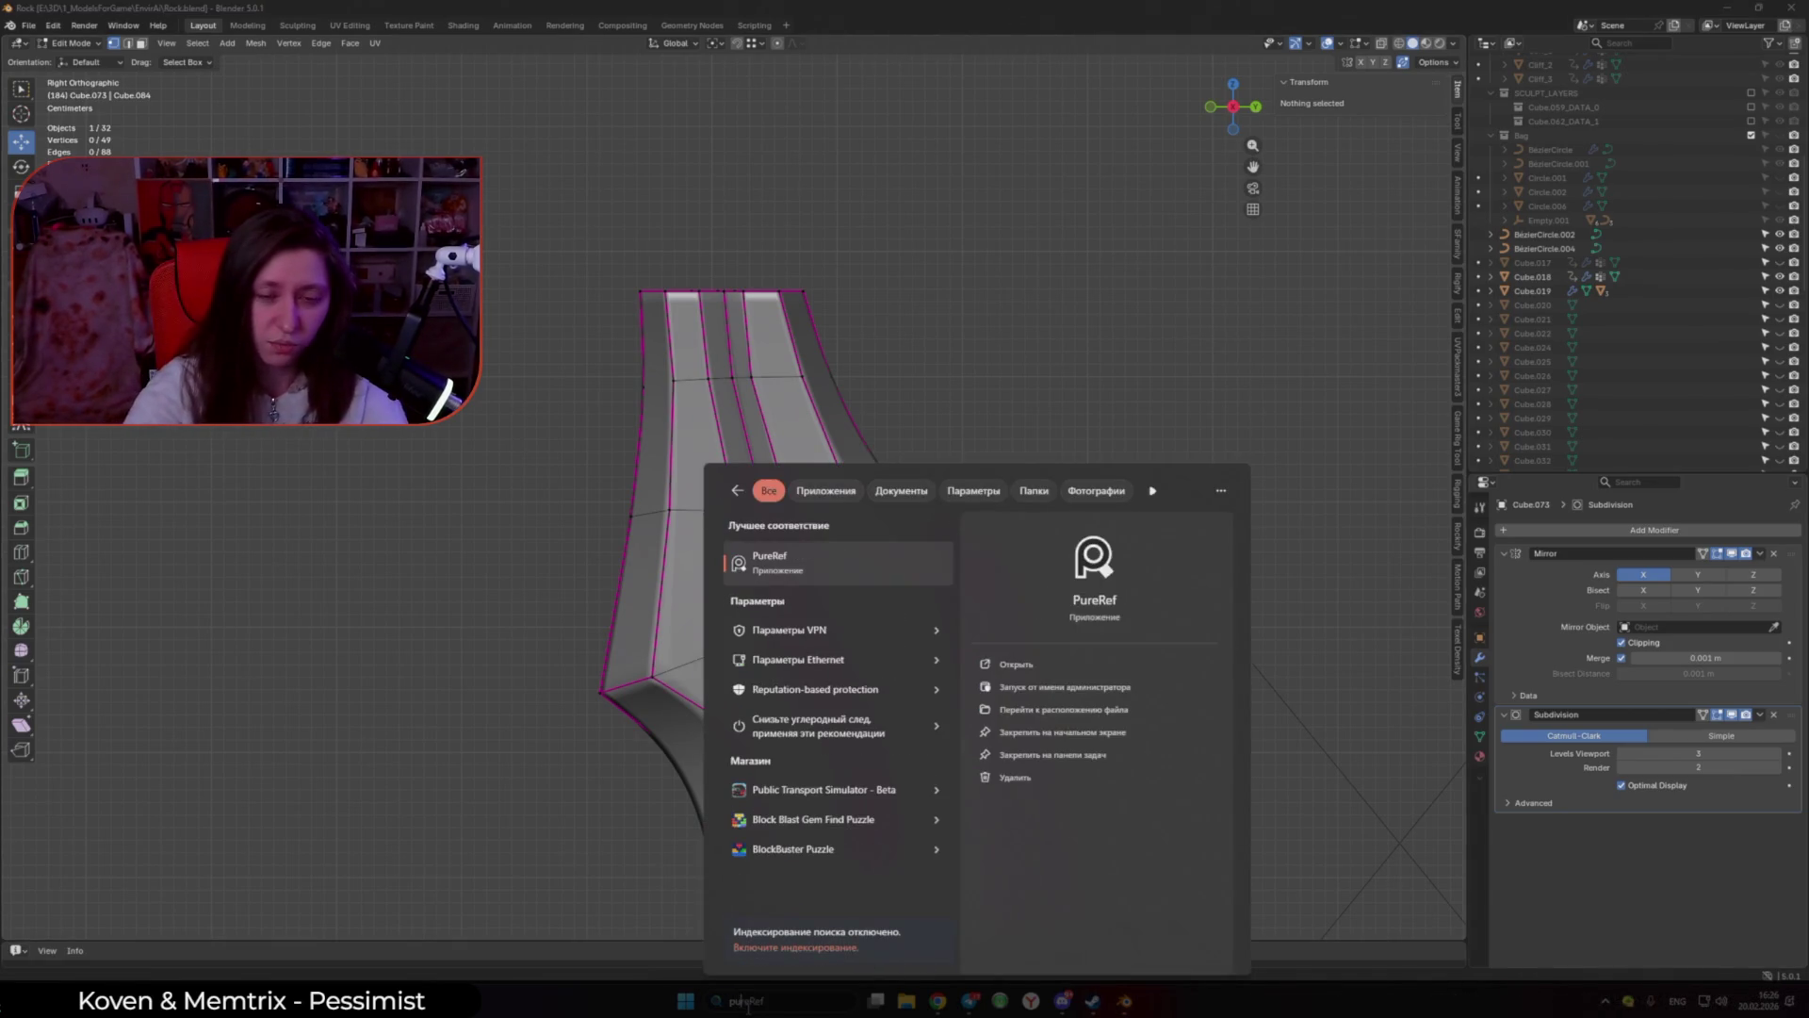
click(747, 1008)
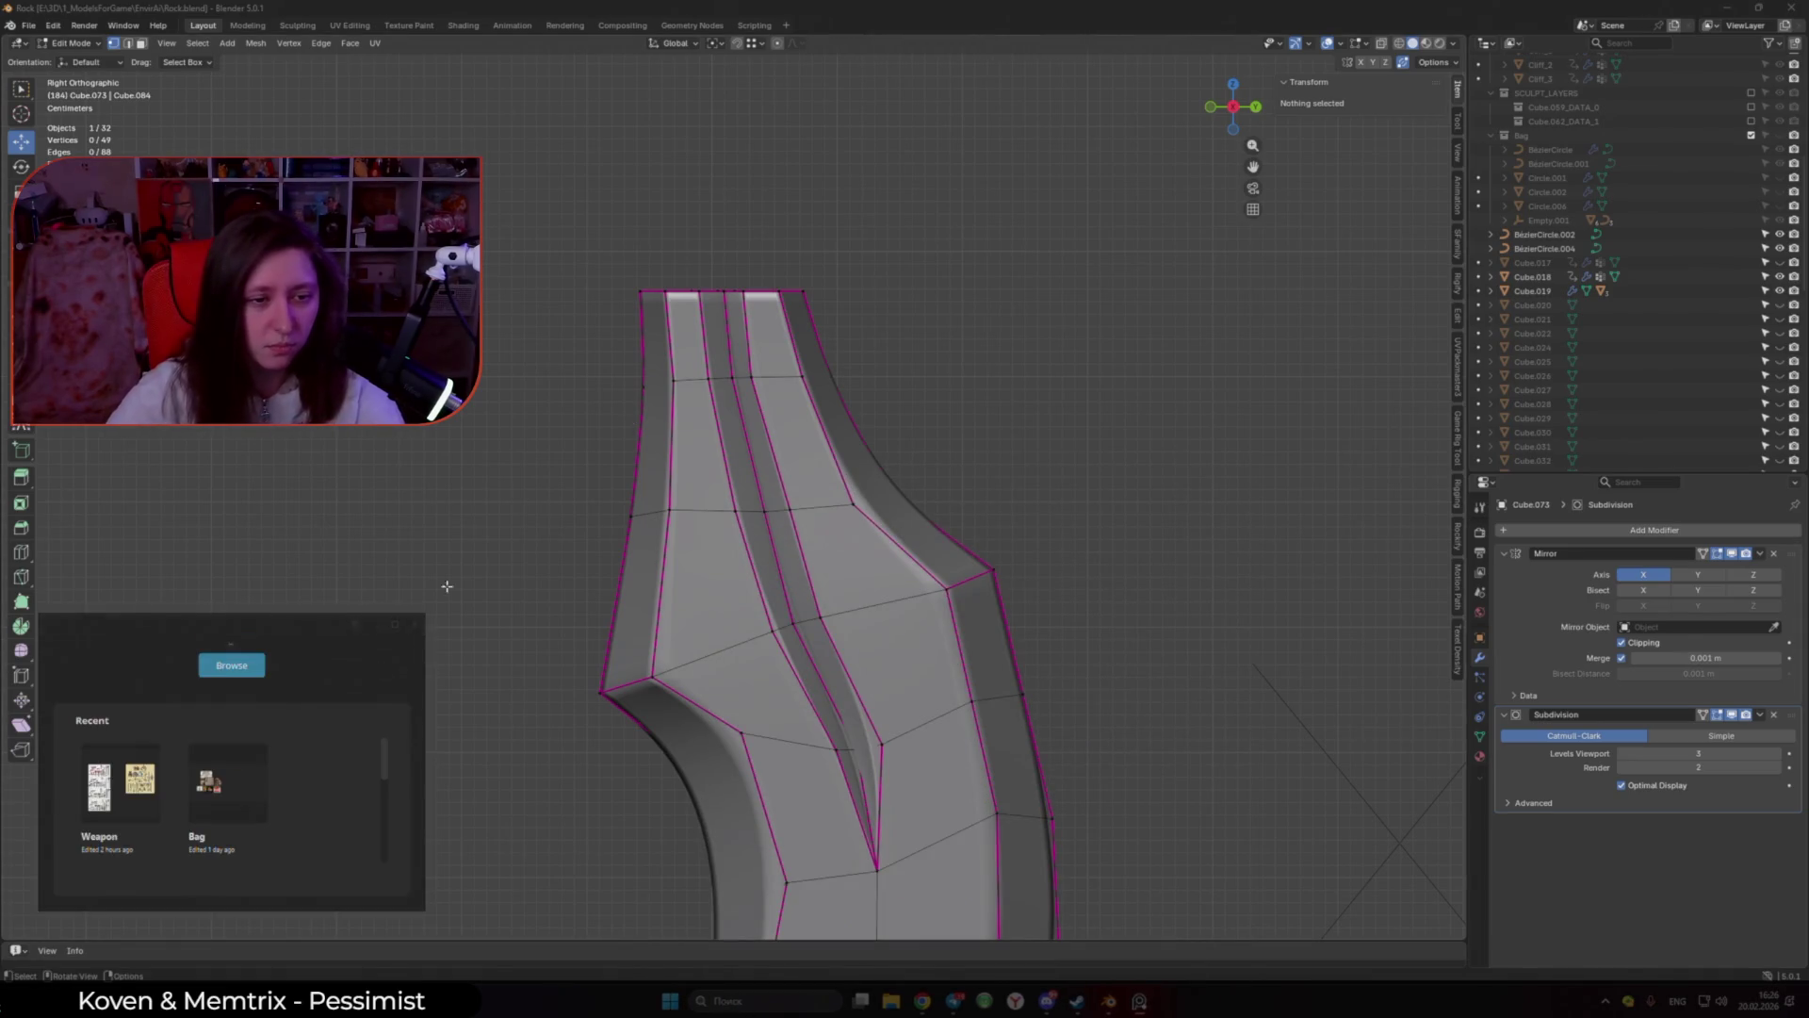
click(202, 768)
Step: Reposition three vertices along the blade's outline and left edge
mouse_move(759, 574)
middle_down()
mouse_move(770, 542)
mouse_move(829, 566)
middle_up()
click(854, 574)
key(g)
click(765, 573)
click(756, 581)
key(g)
key(g)
click(779, 592)
key(g)
click(810, 578)
Step: Raise the Subdivision modifier's viewport levels to 4 and inspect the smoother blade from the side
mouse_move(811, 578)
middle_down()
mouse_move(833, 645)
mouse_move(1018, 597)
middle_up()
scroll(804, 561, down, 5)
scroll(785, 566, up, 4)
middle_drag(785, 565, 784, 582)
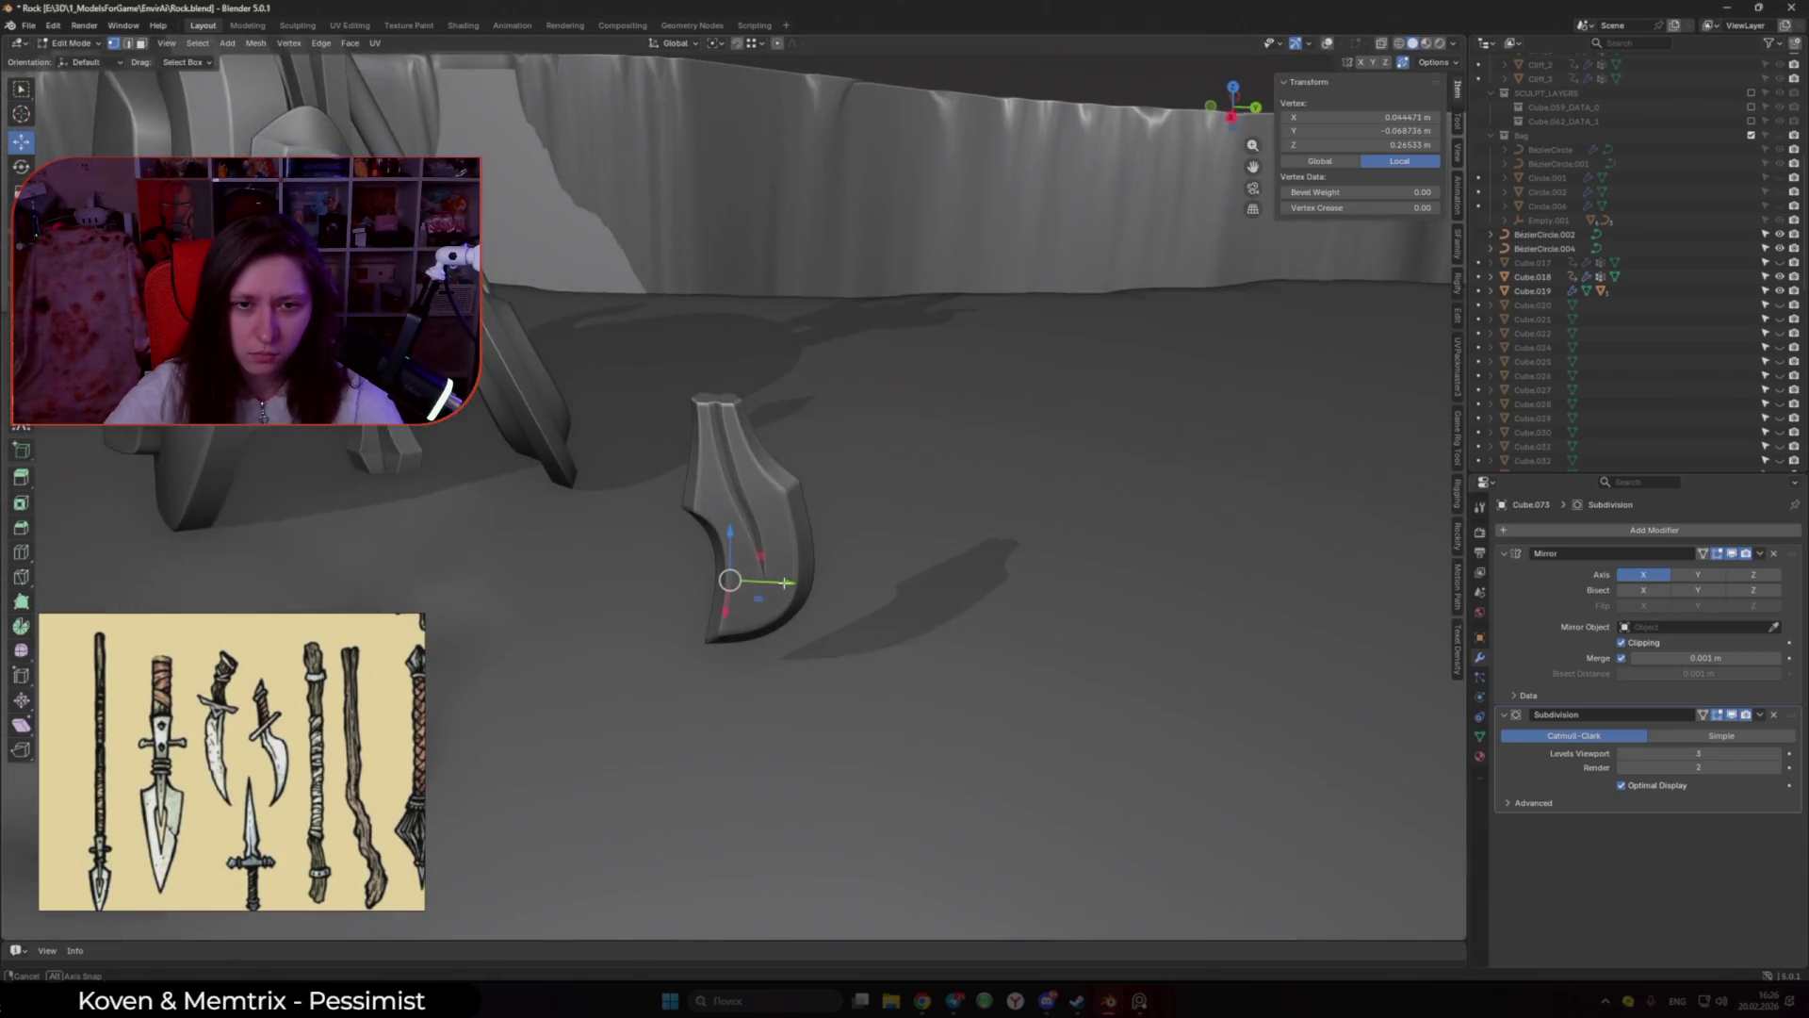
key(KP_3)
click(1778, 757)
mouse_move(792, 556)
middle_down()
mouse_move(849, 546)
mouse_move(820, 537)
middle_up()
key(KP_3)
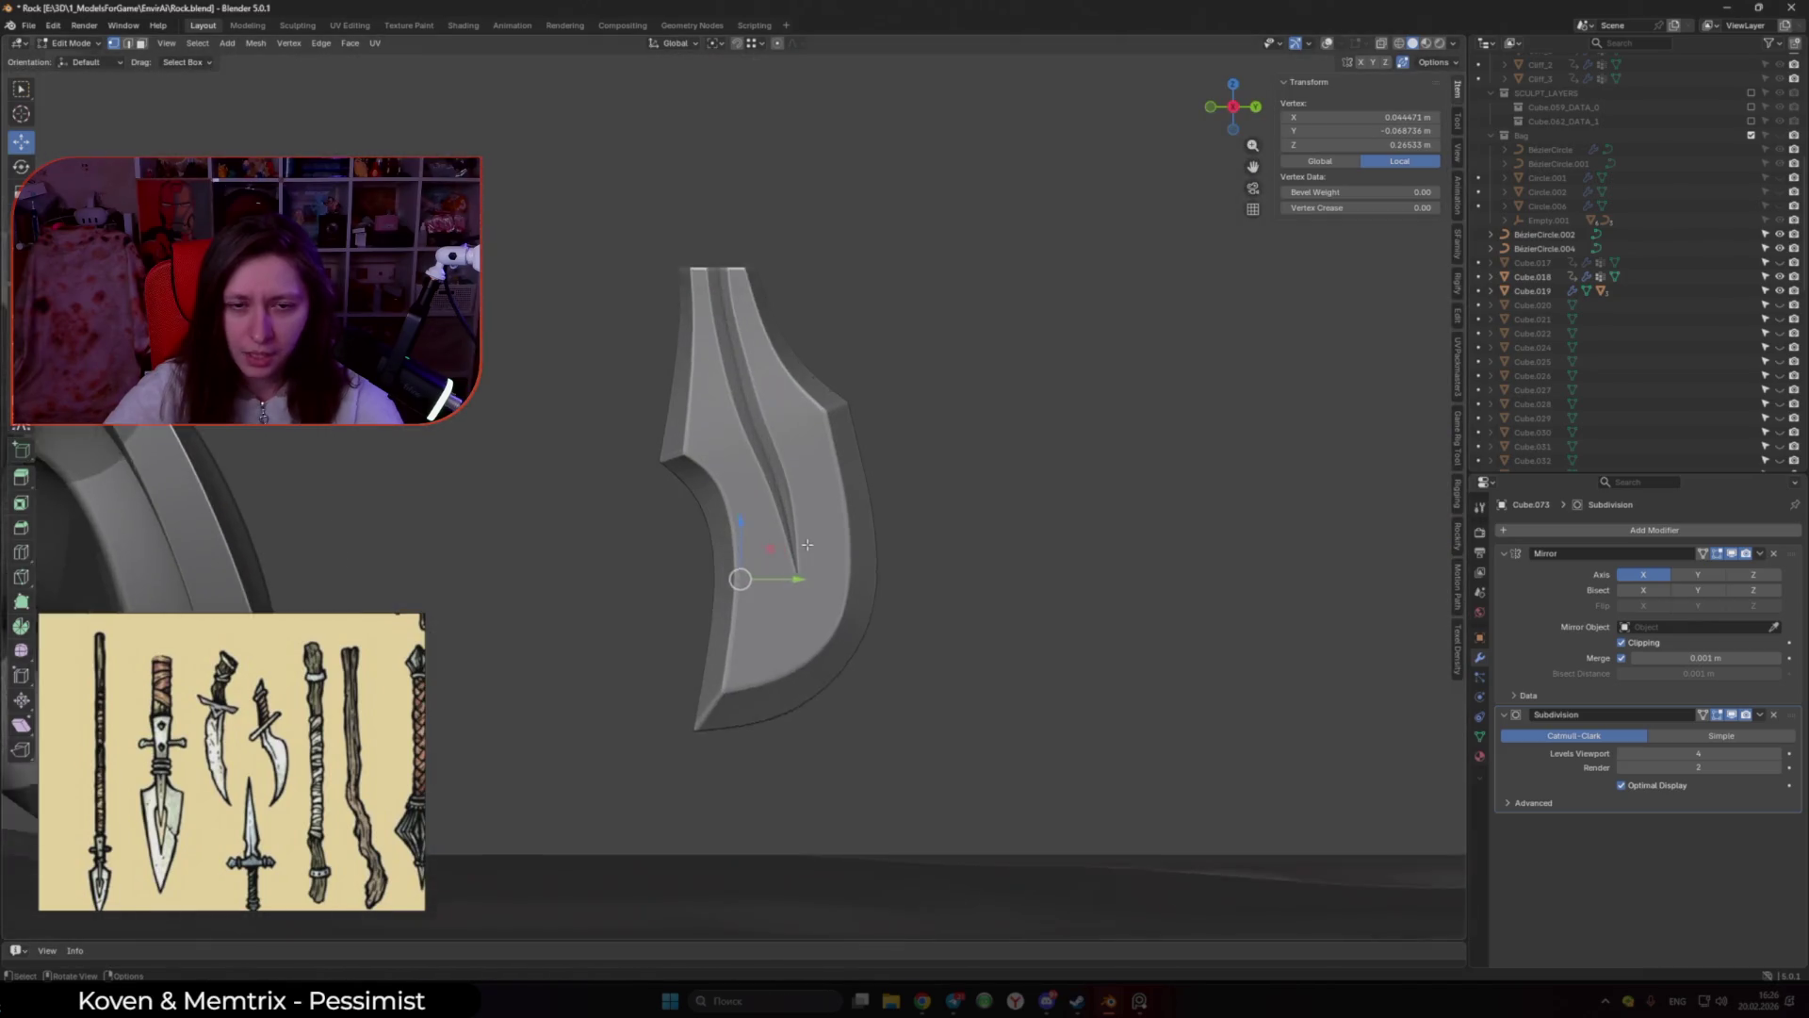
key(shift+alt+z)
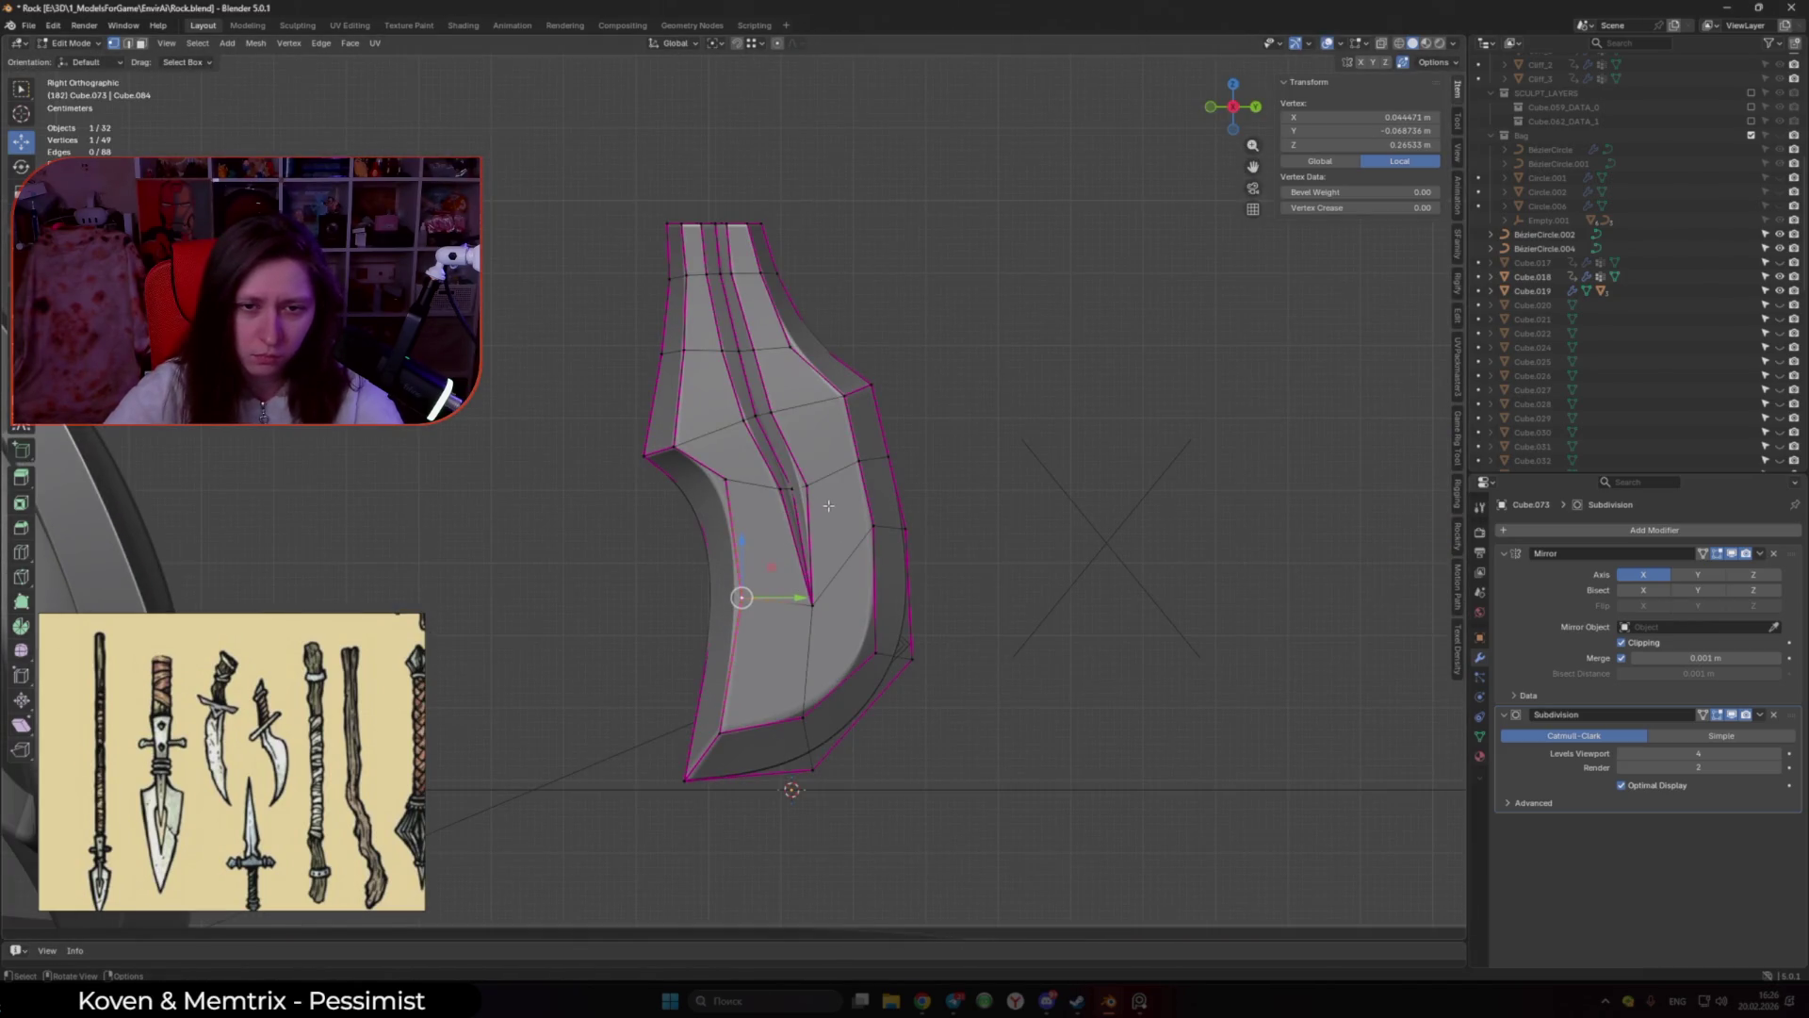
Step: Select the inner groove vertices and move them along the Y axis
ctrl+click(806, 485)
key(g)
key(shift+x)
key(shift+x)
key(shift+x)
key(shift+x)
key(y)
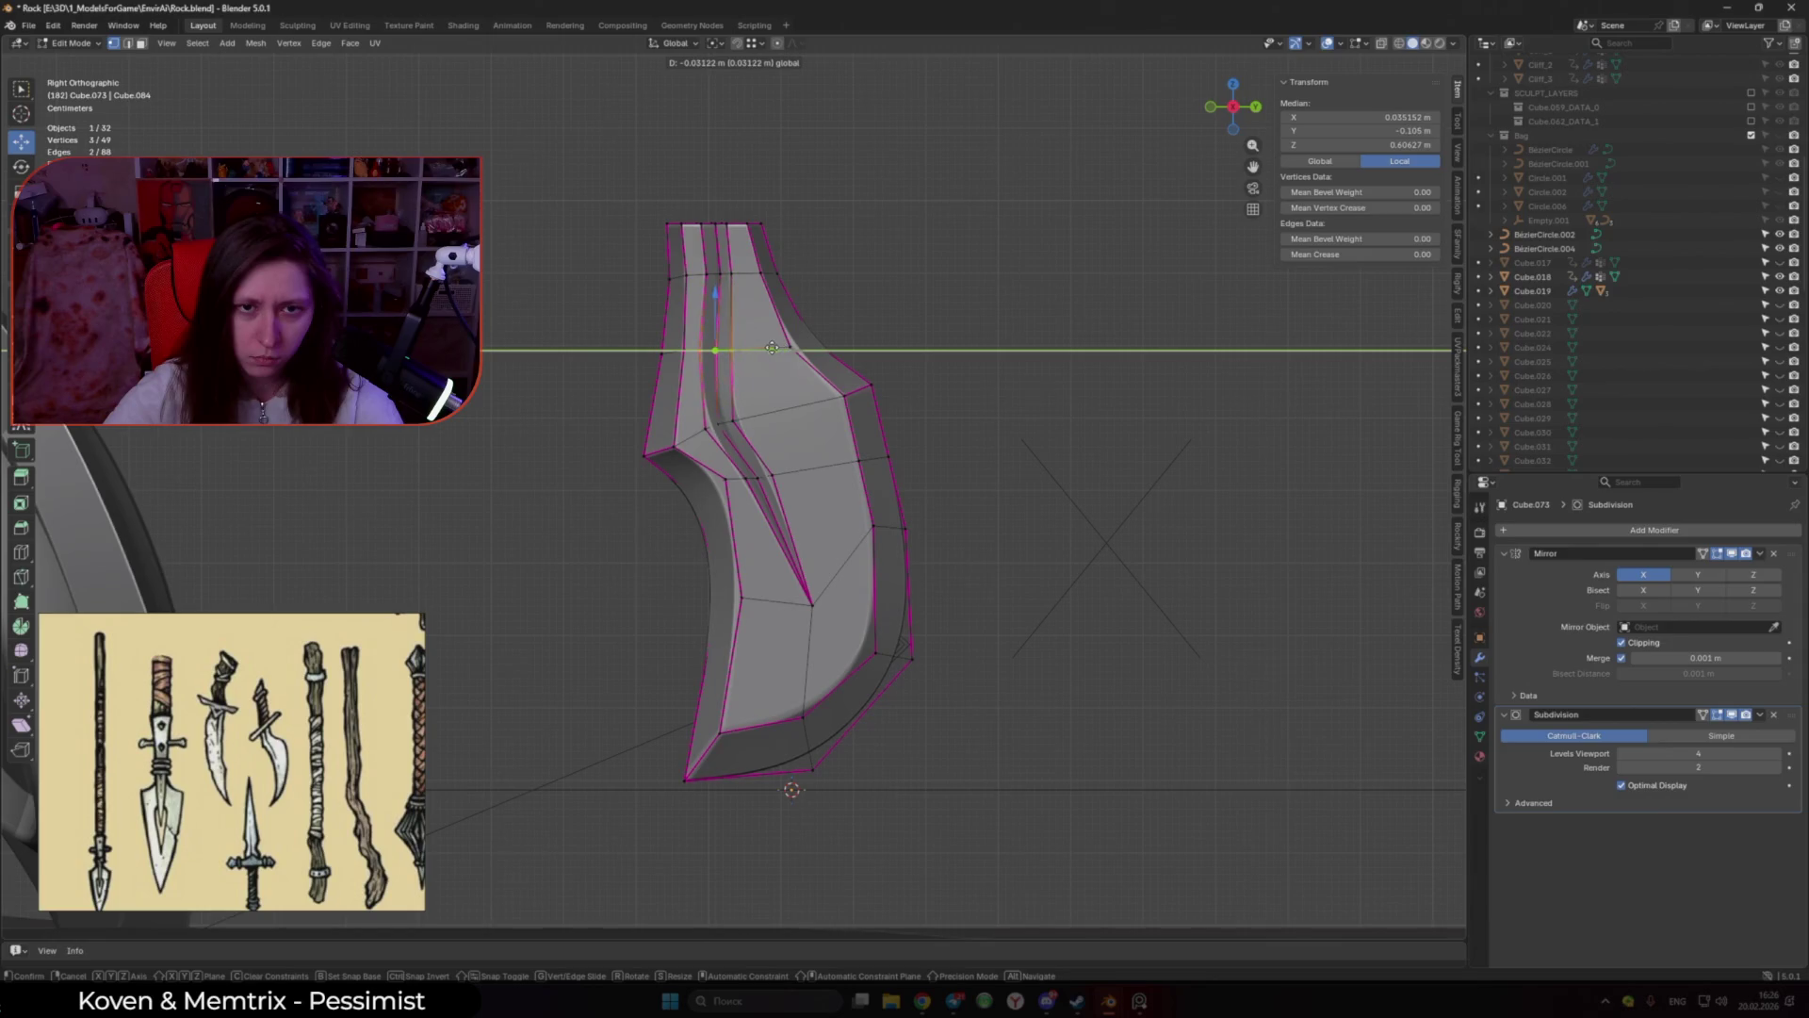
click(774, 349)
scroll(774, 349, up, 1)
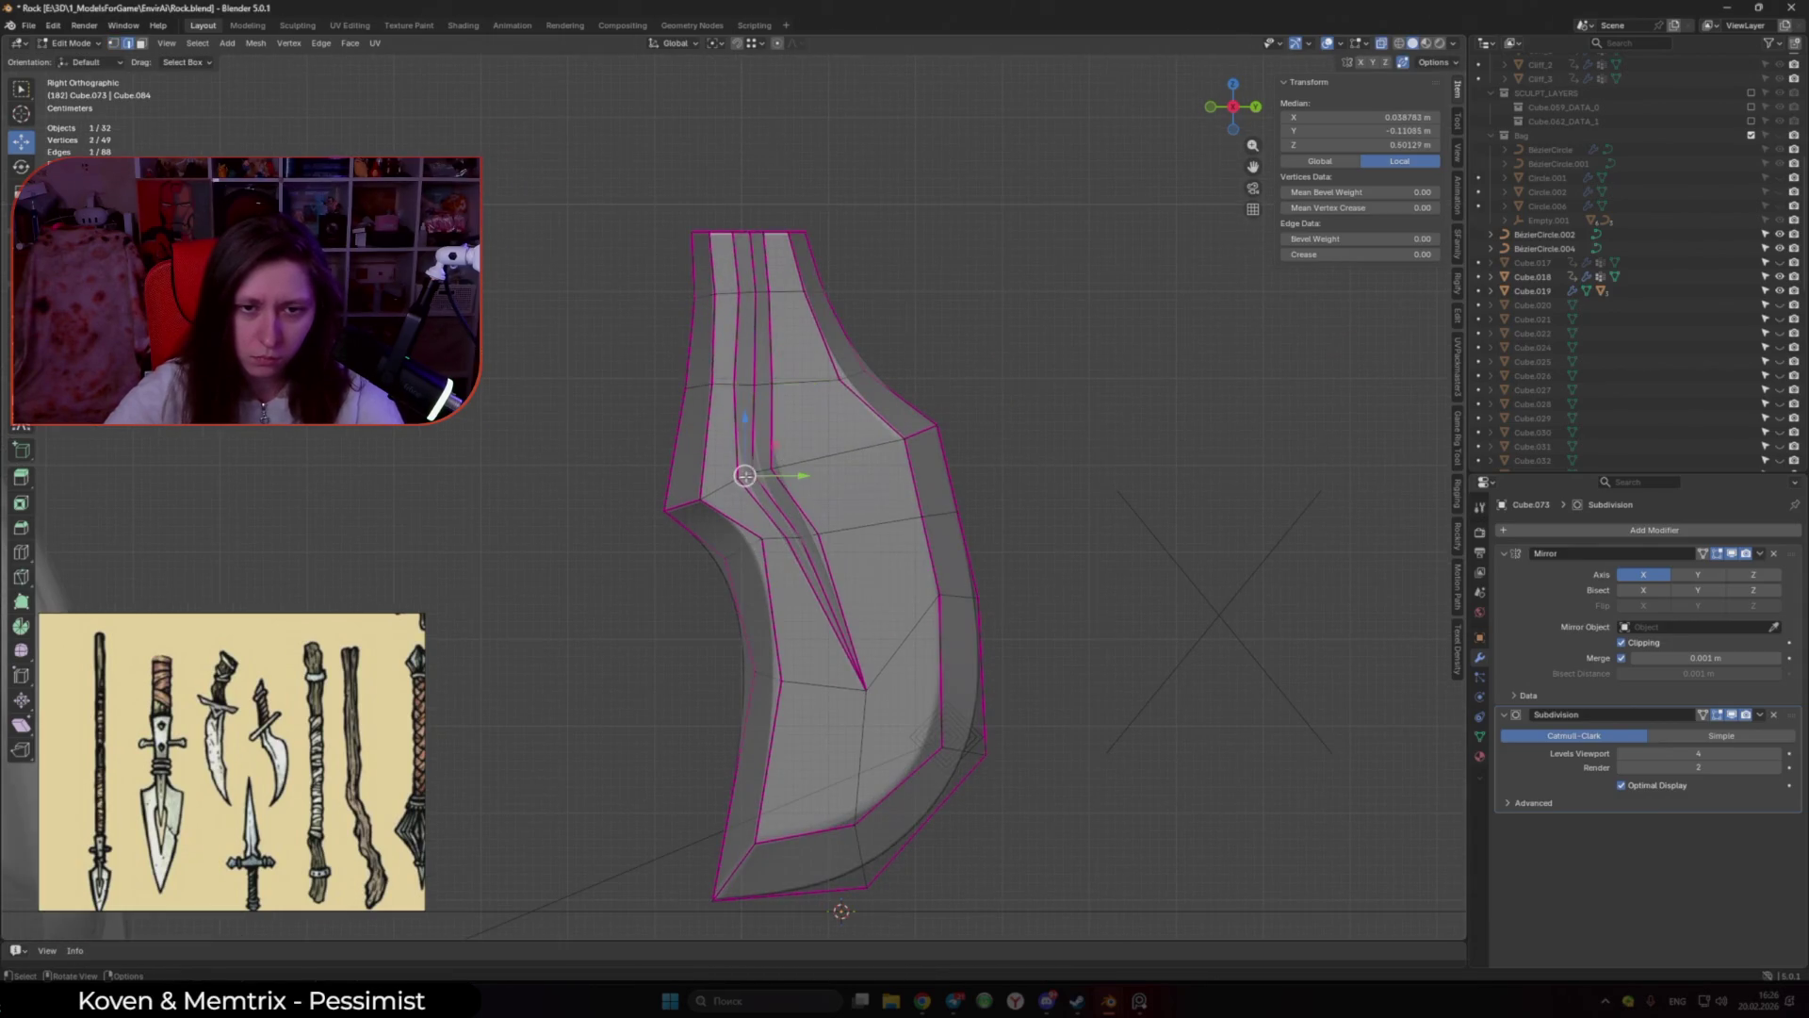
Step: Fully crease the selected groove edges to 1 and preview the smoothed blade
shift+click(826, 509)
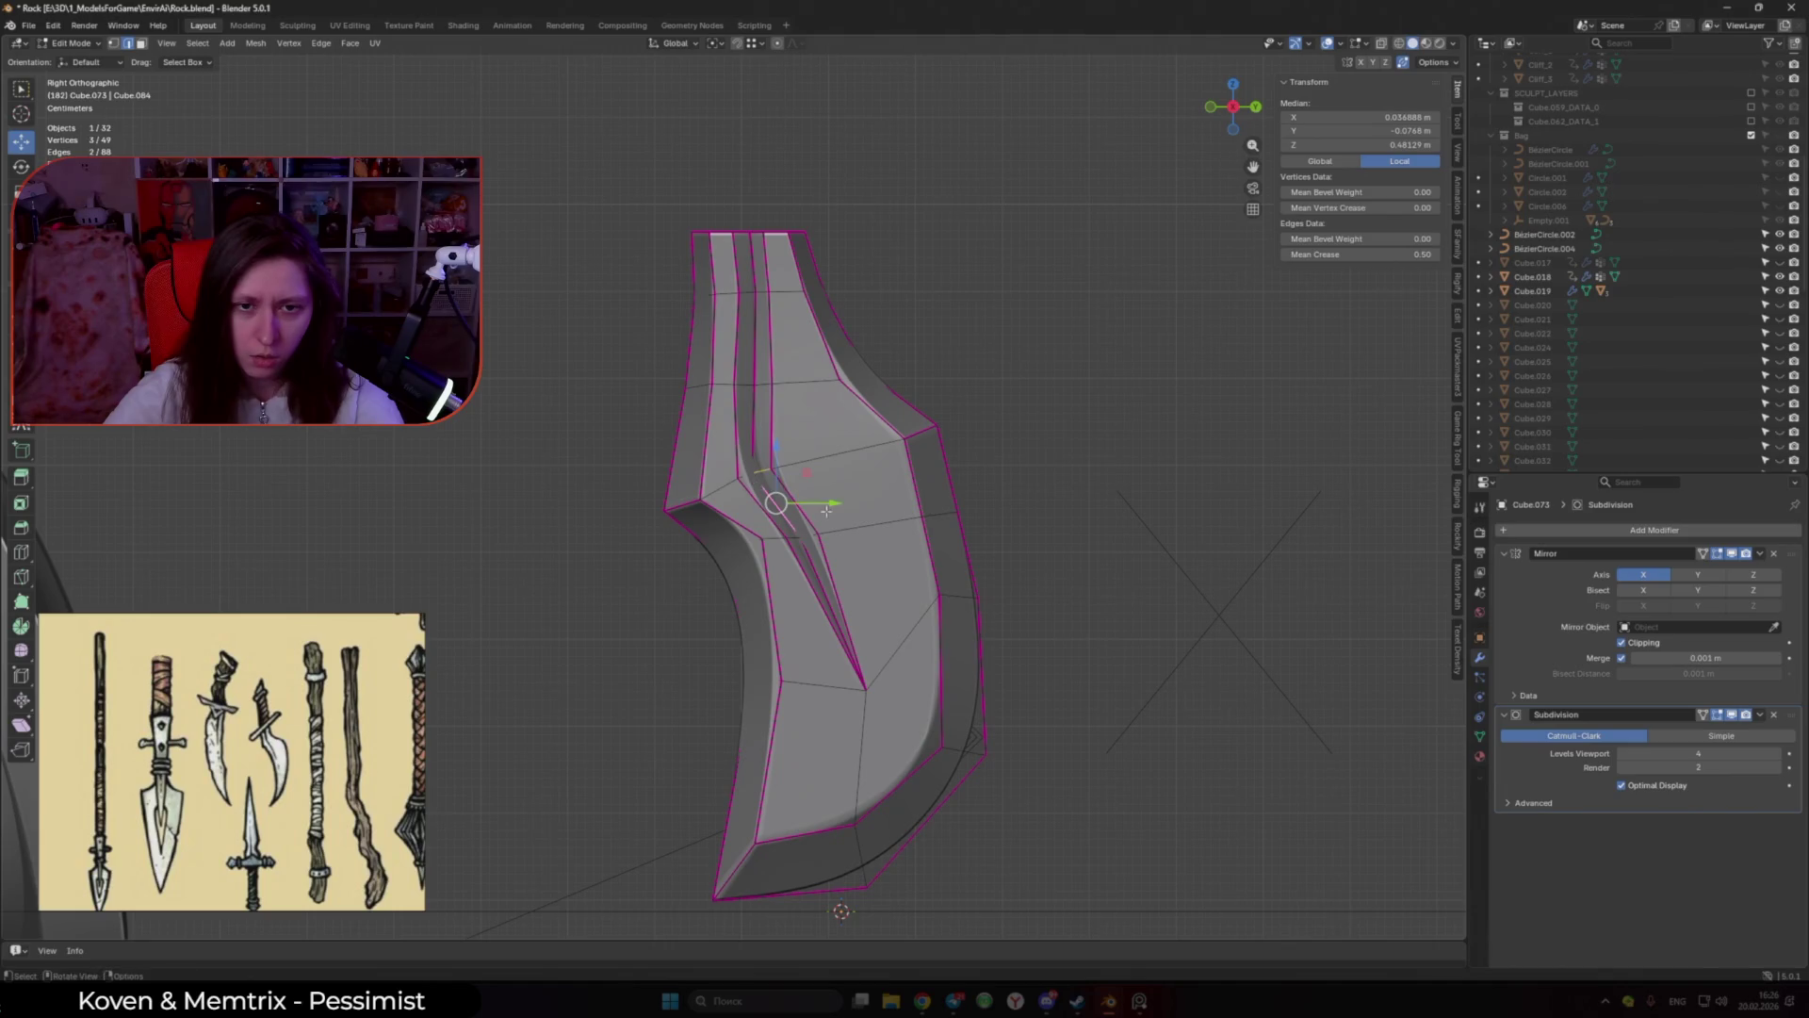
shift+click(742, 473)
key(shift+e)
click(834, 536)
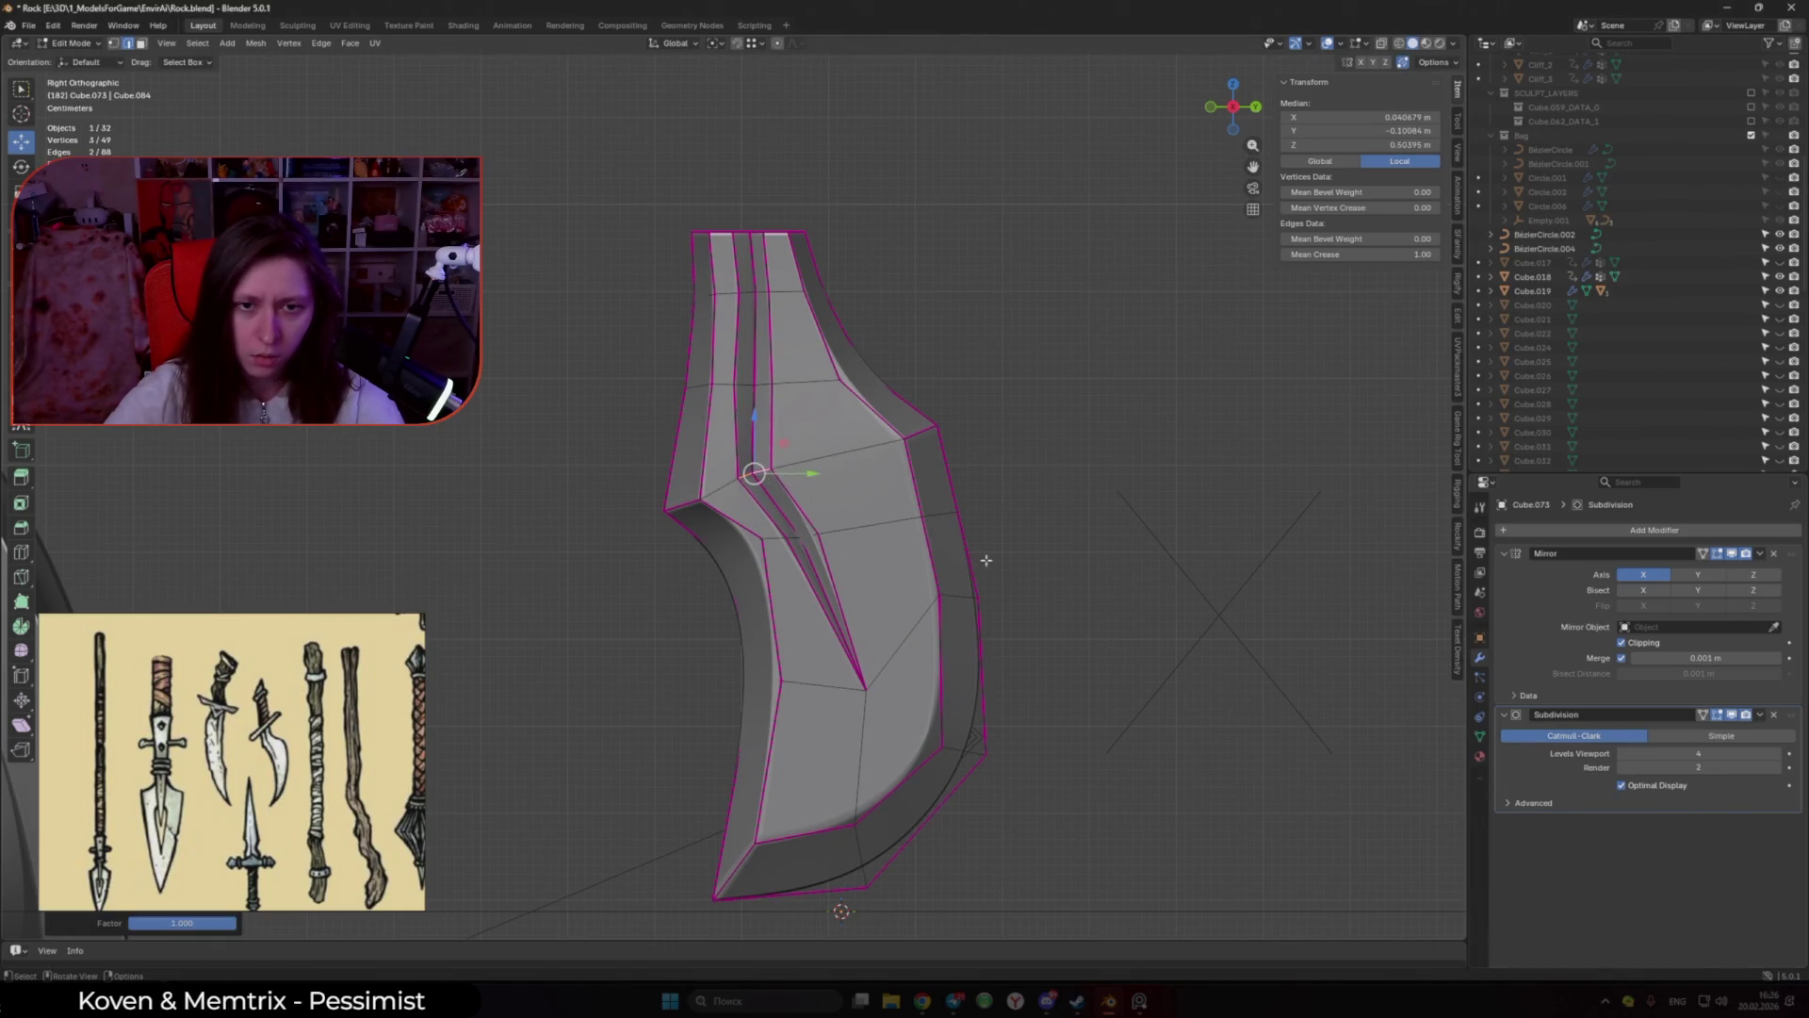
key(shift+alt+z)
scroll(913, 556, up, 1)
scroll(878, 560, down, 5)
mouse_move(878, 560)
middle_down()
mouse_move(553, 585)
mouse_move(812, 616)
middle_up()
key(shift+alt+z)
key(KP_3)
Step: Nudge a single groove vertex, then select five vertices around the groove
click(800, 587)
key(g)
click(820, 560)
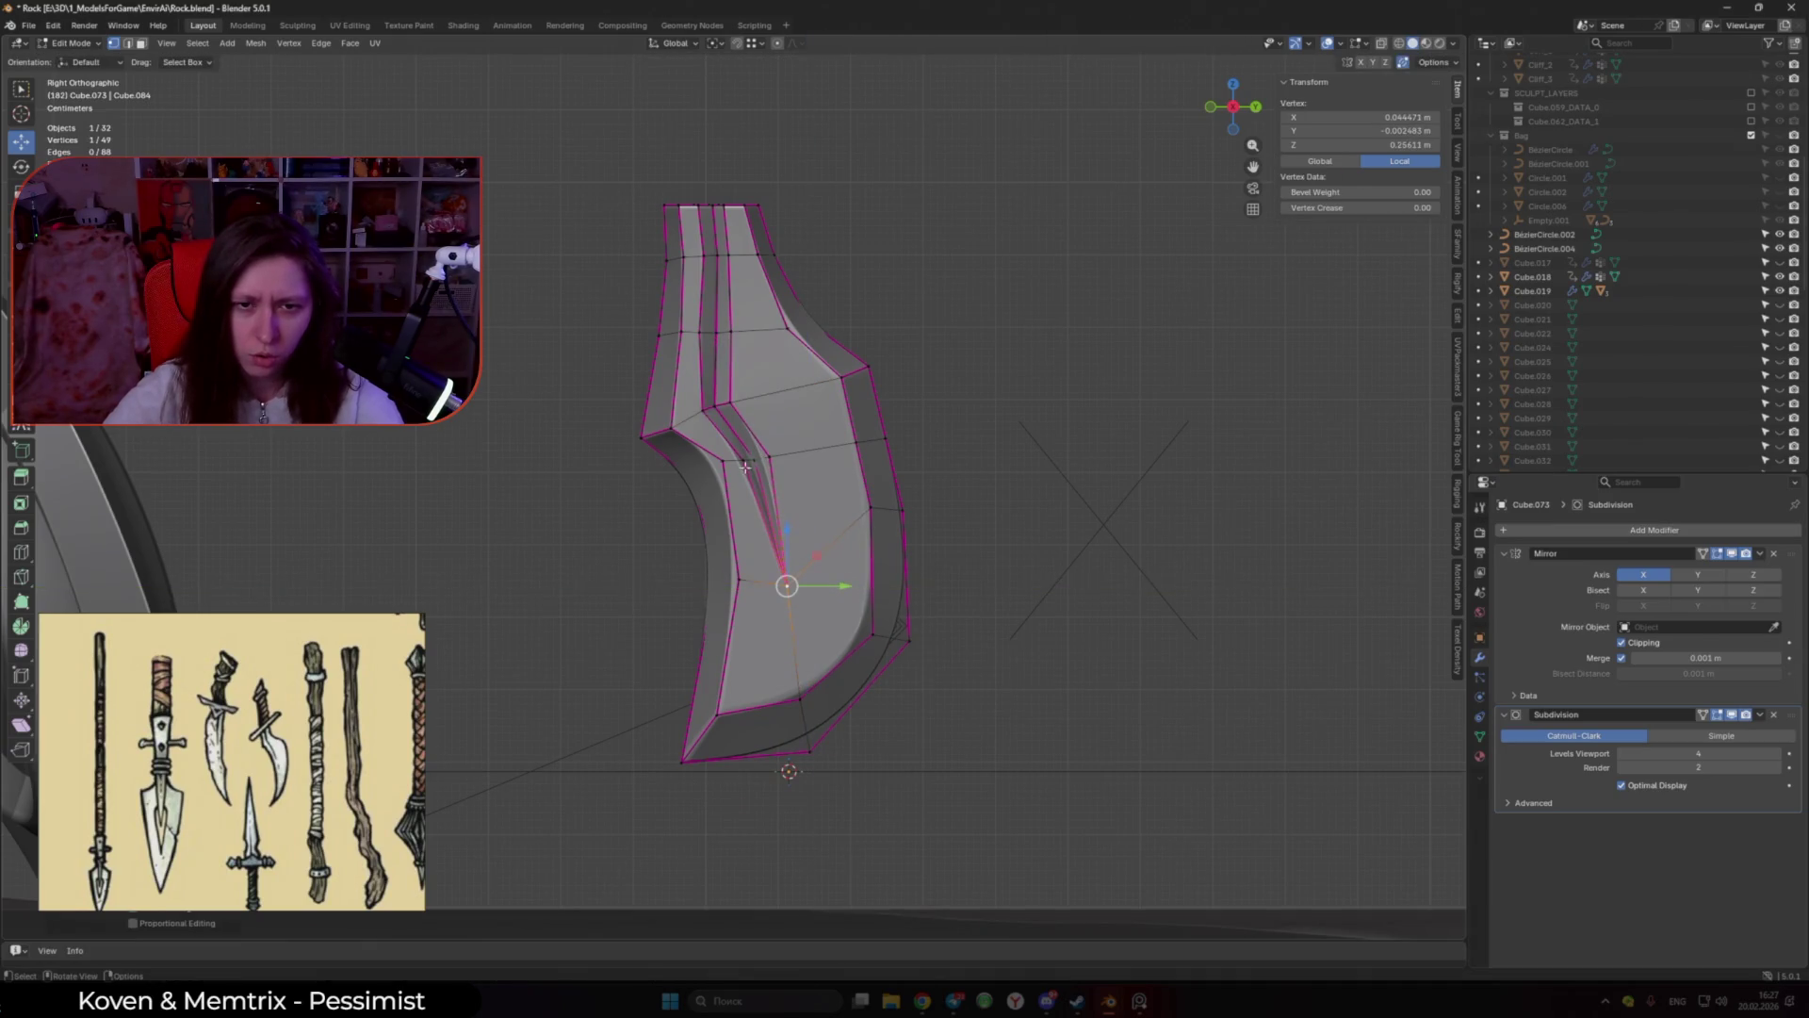
drag(788, 506, 786, 508)
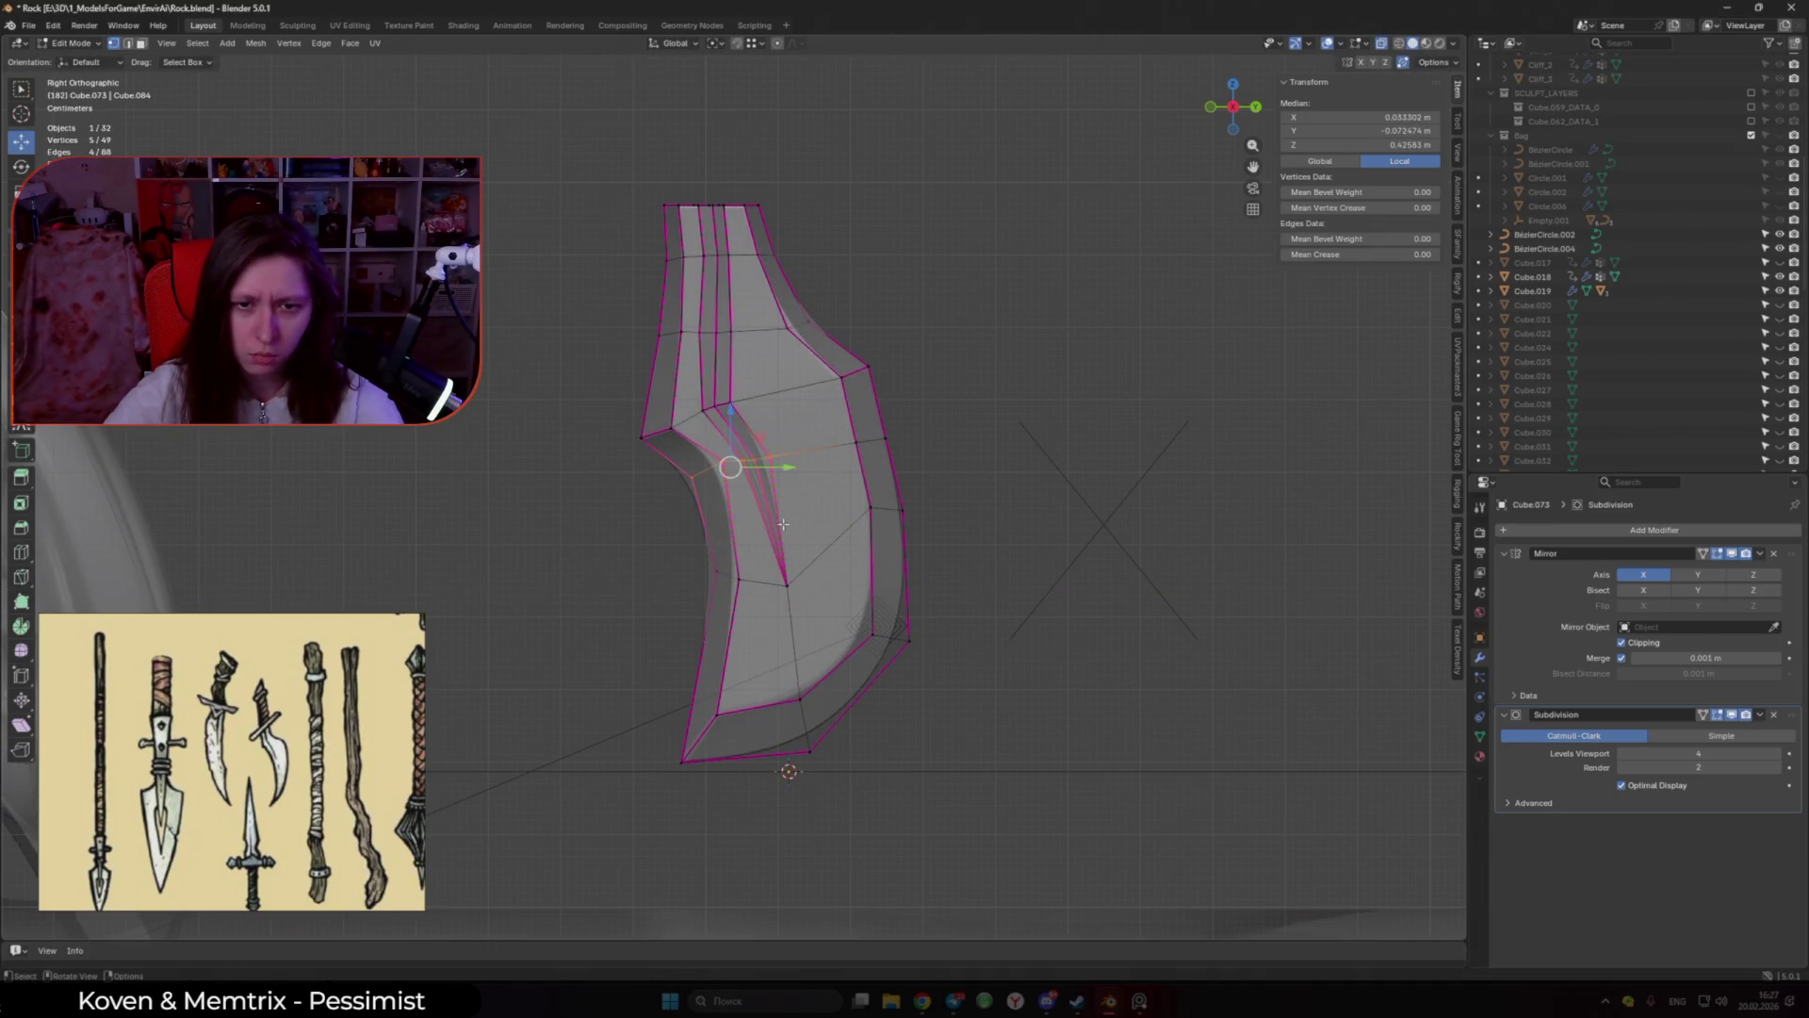
Step: Knife-cut new edges into the lower groove face from its lower-left vertex
key(3)
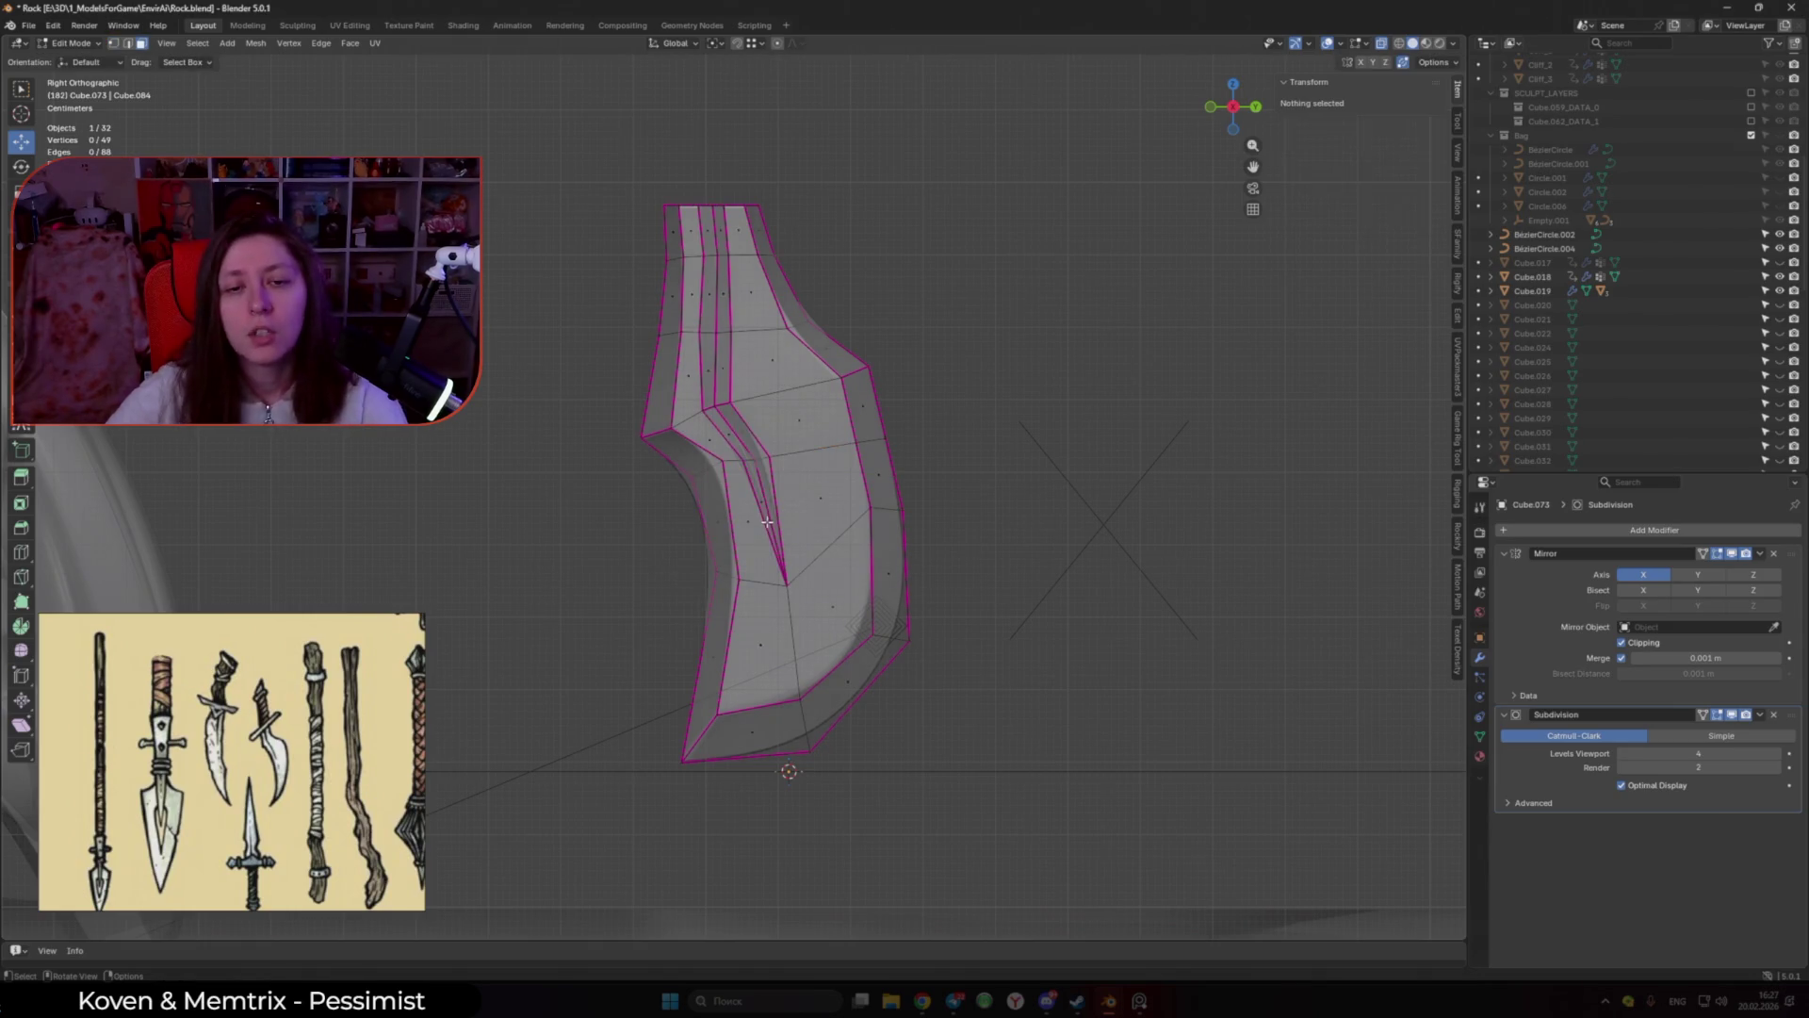
click(740, 611)
scroll(740, 608, up, 1)
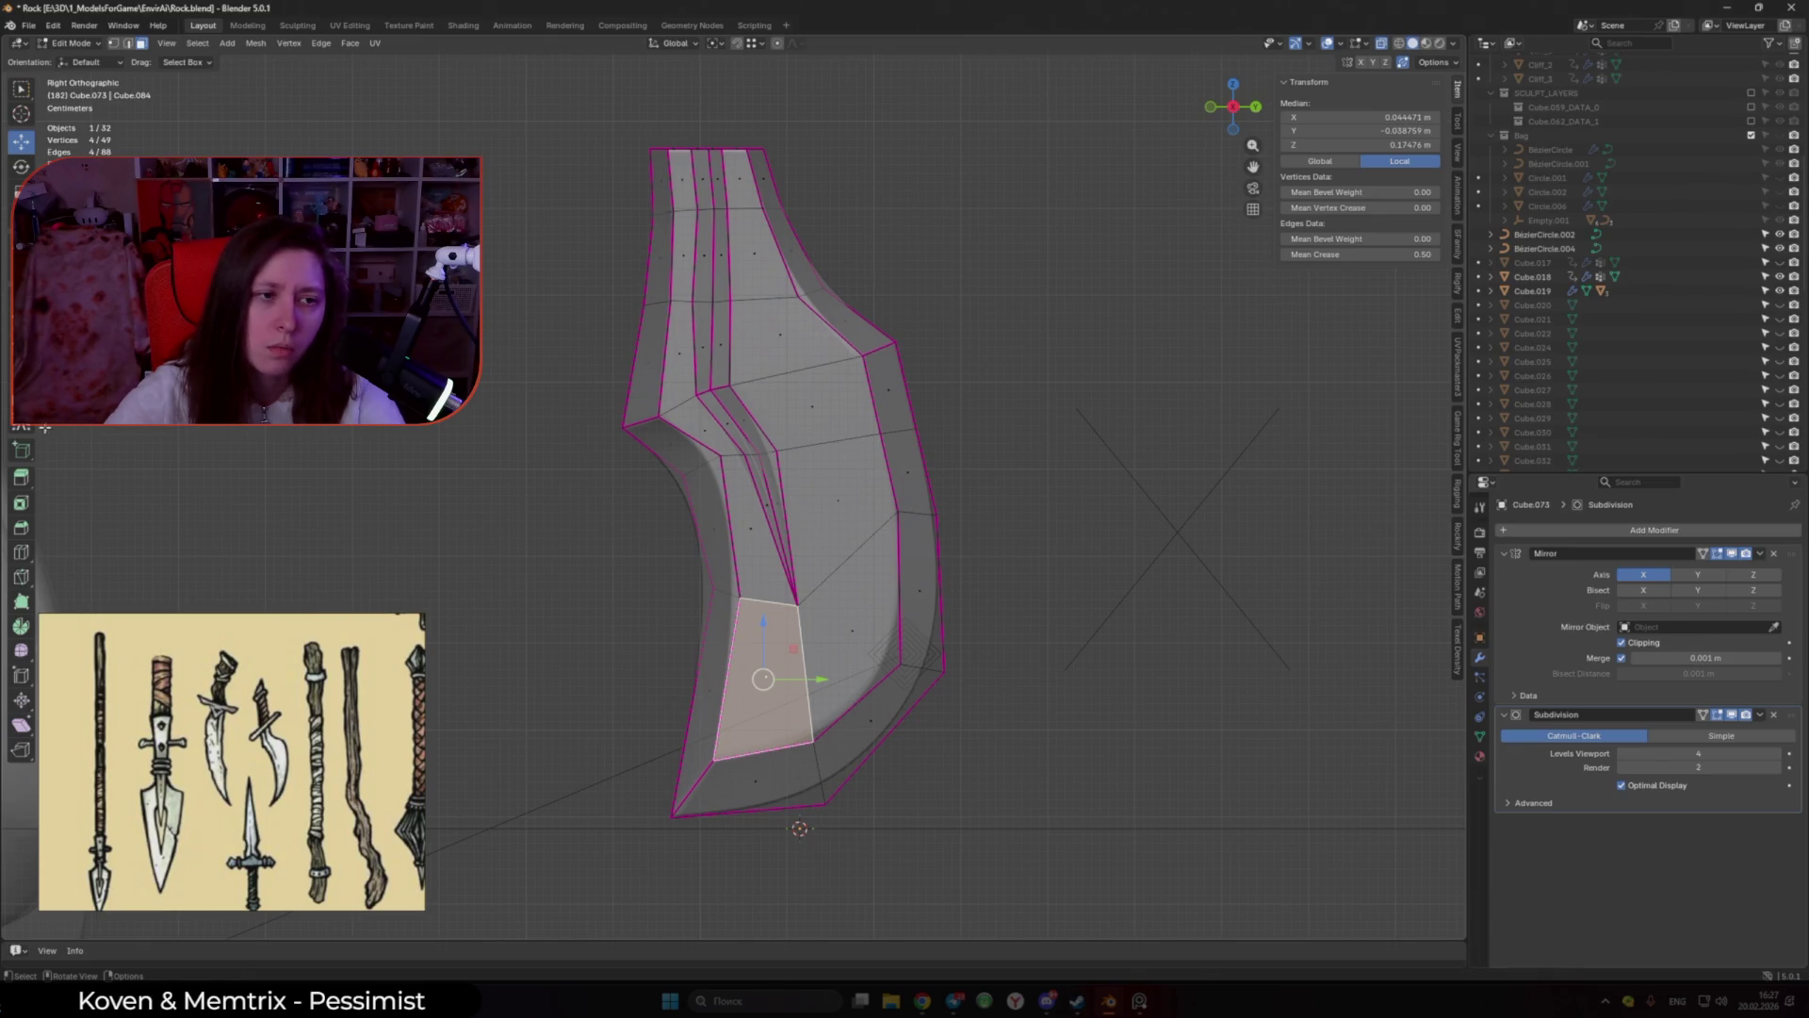
key(1)
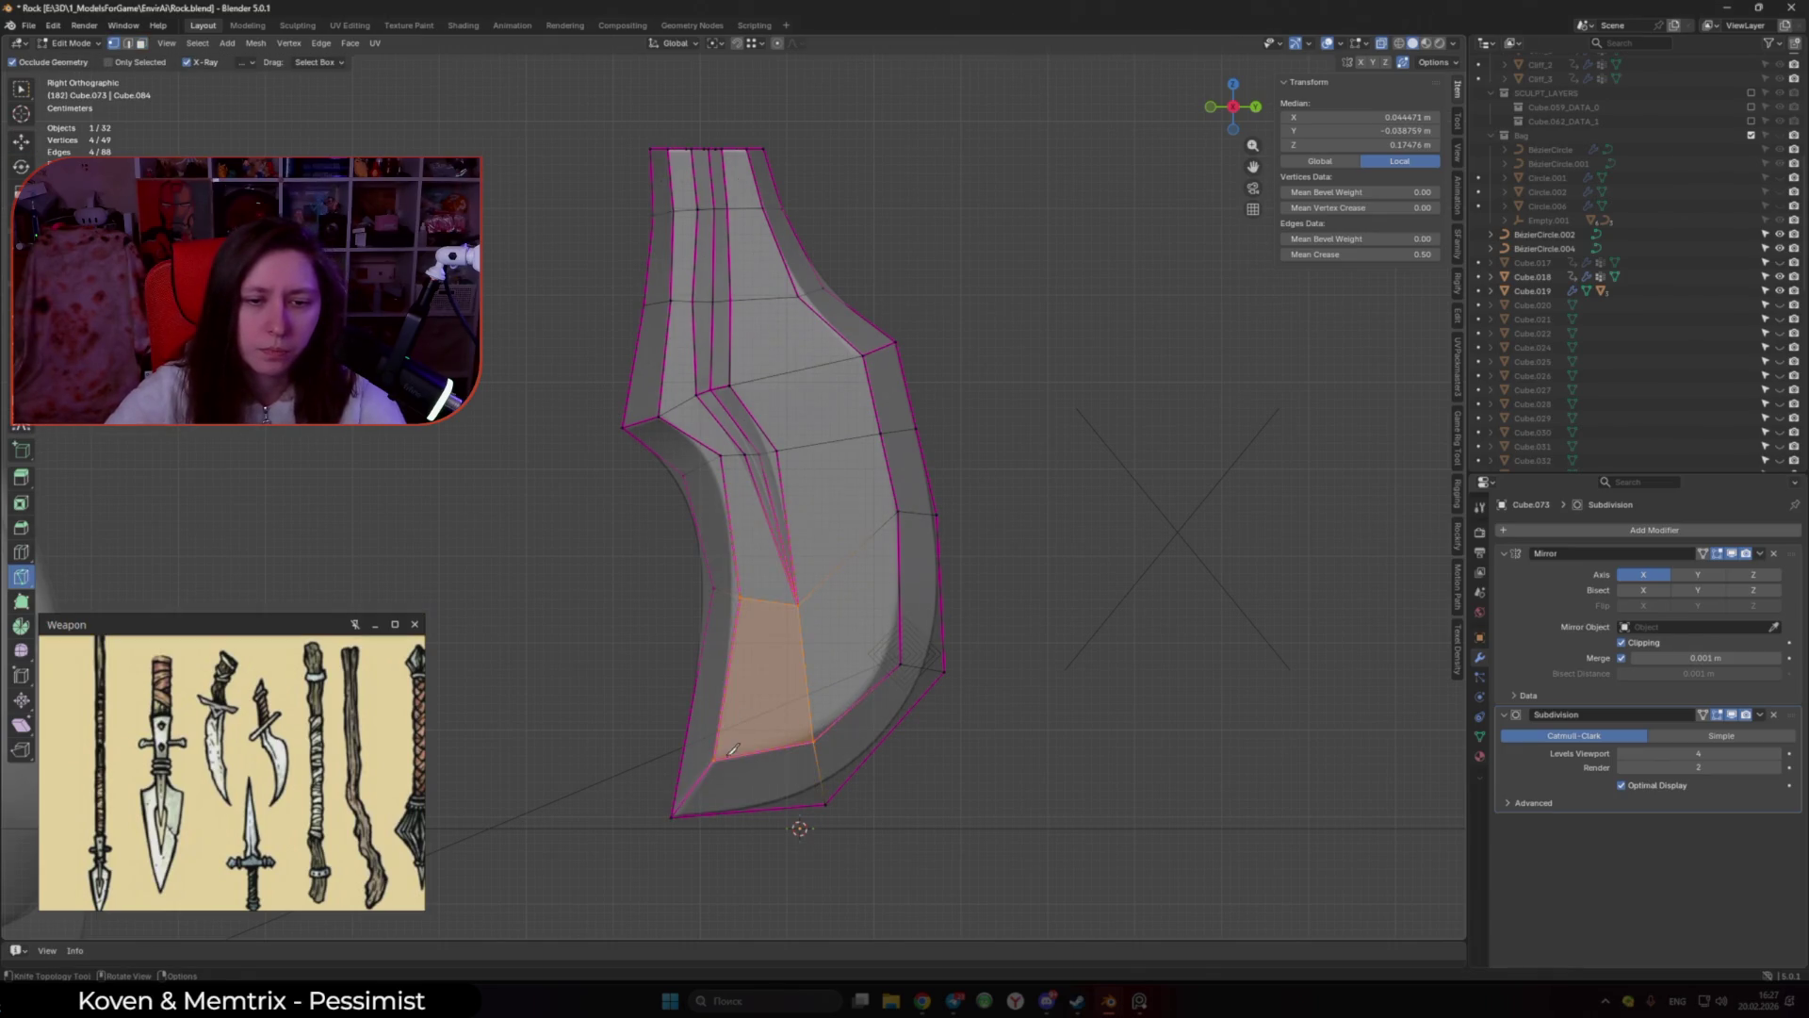
click(714, 759)
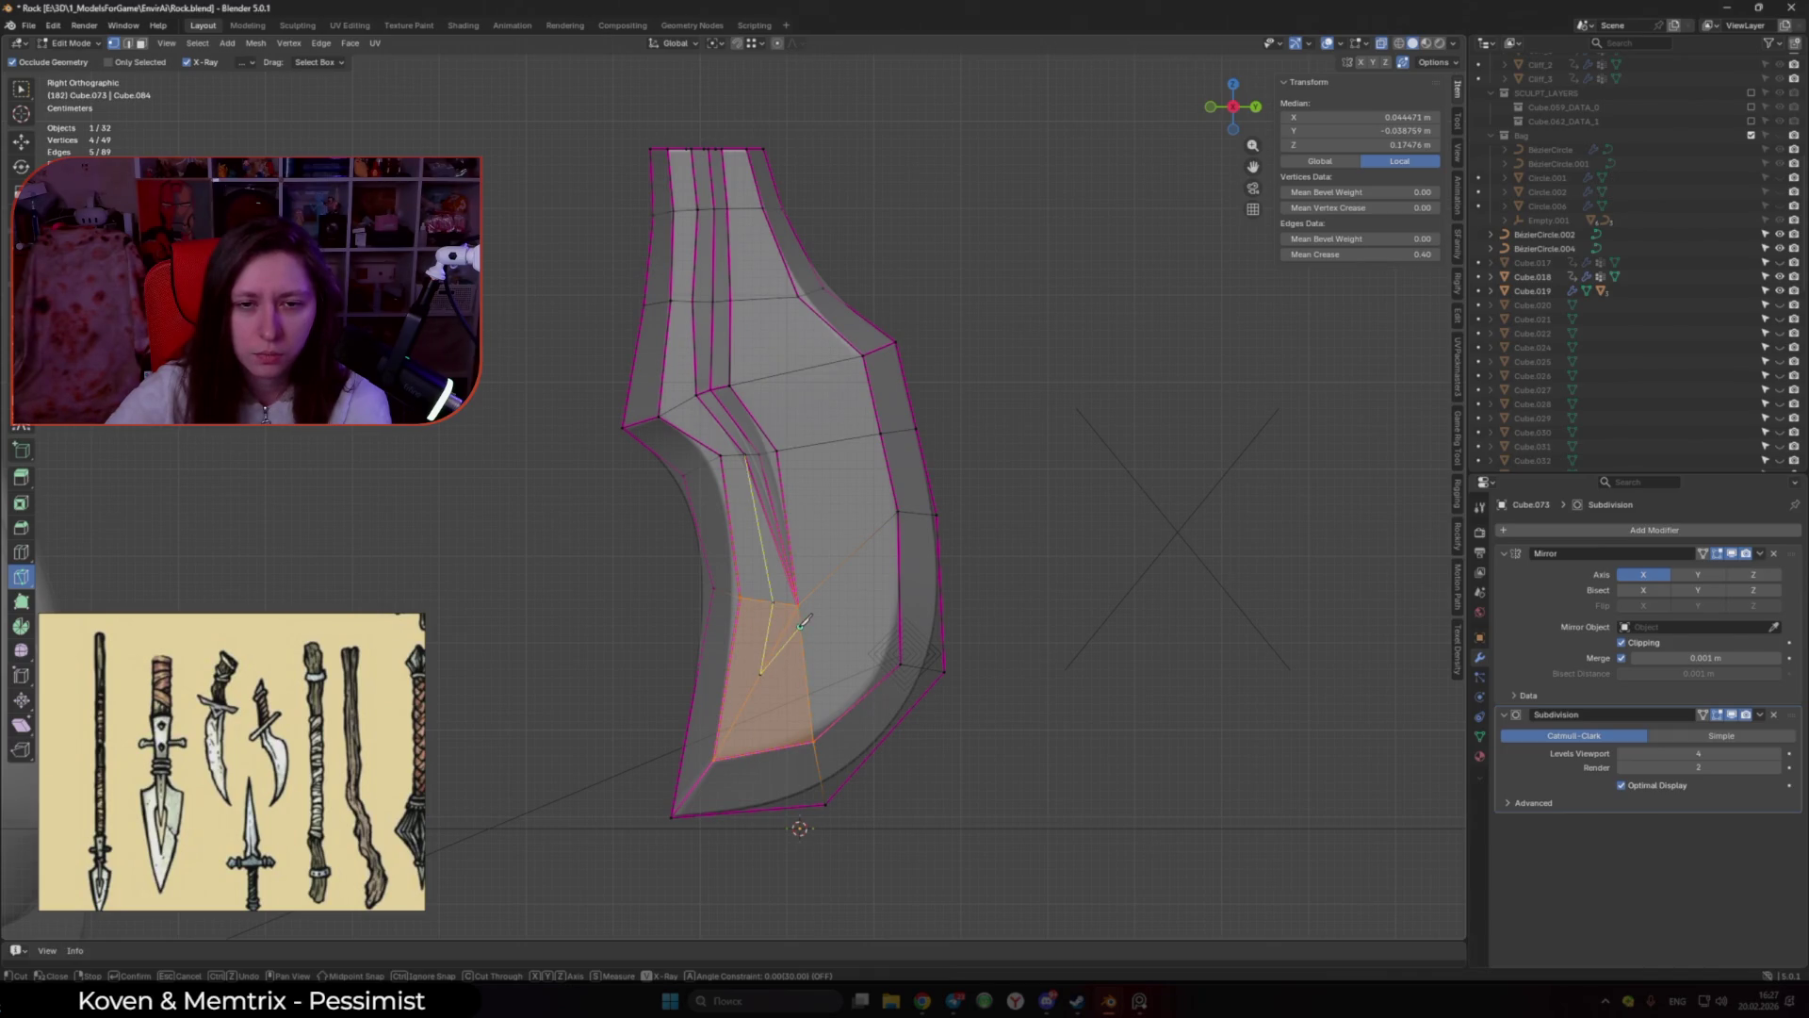
key(Return)
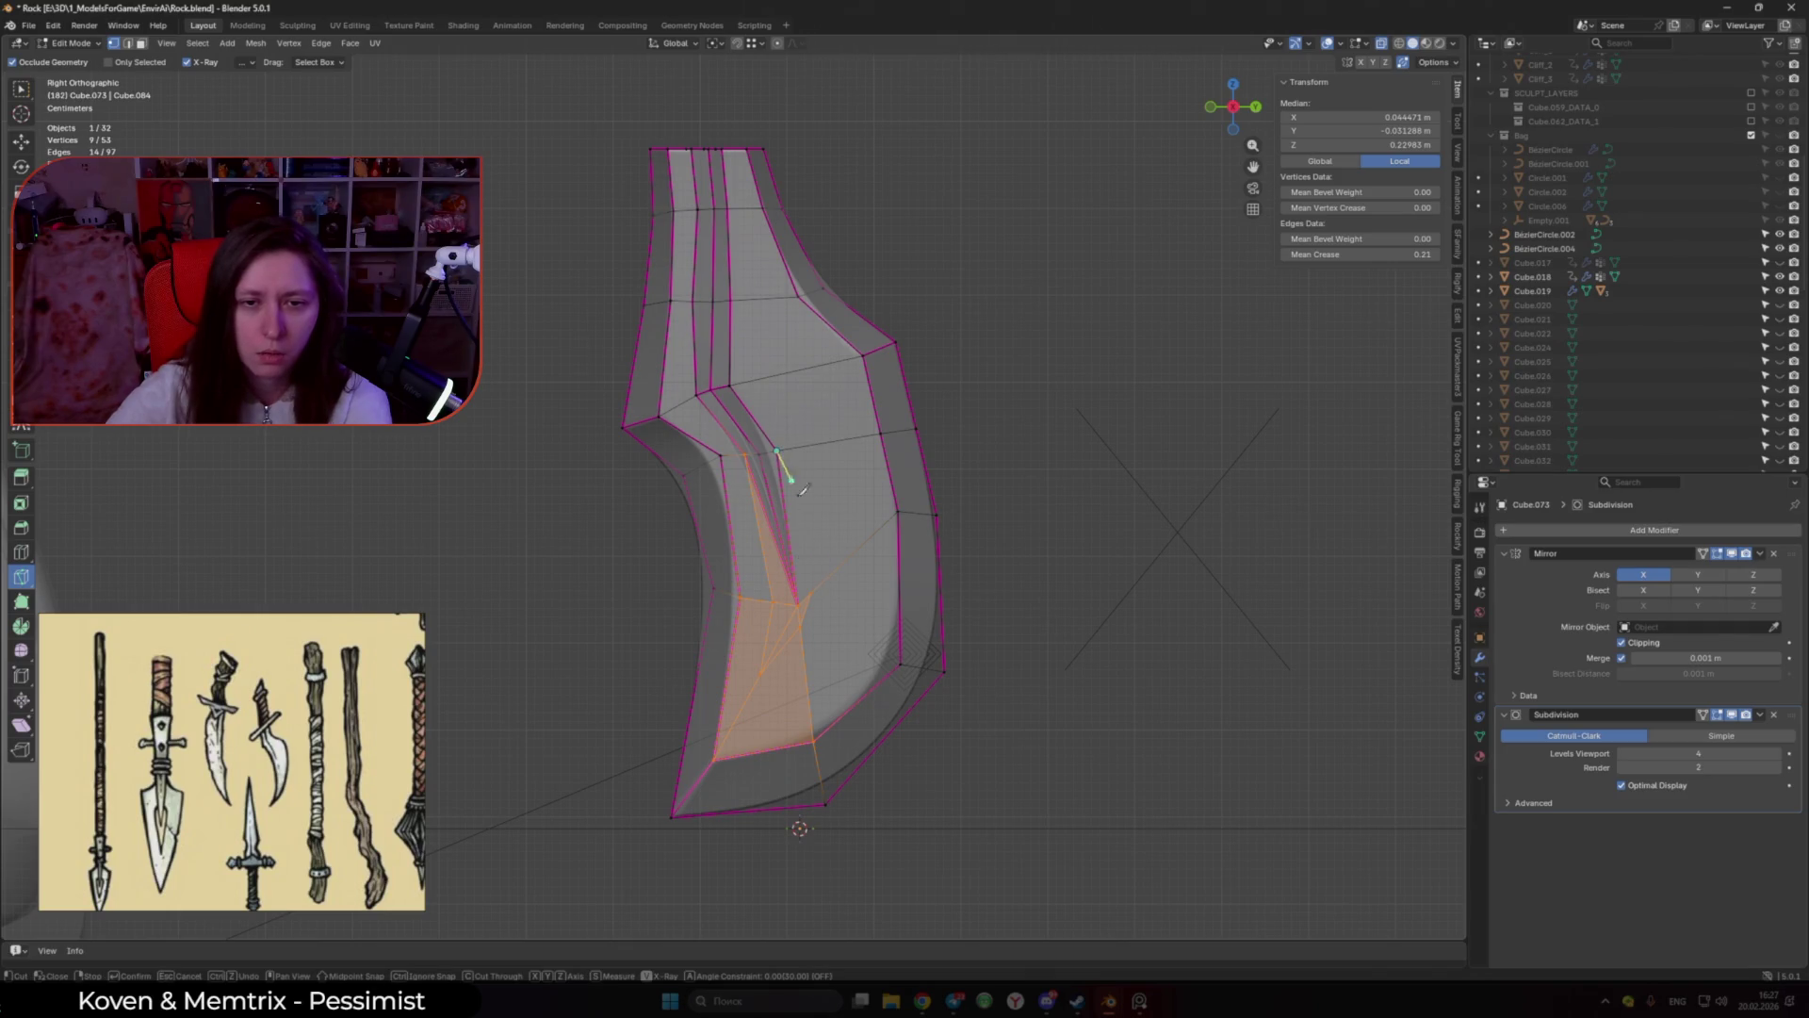
click(812, 591)
key(Return)
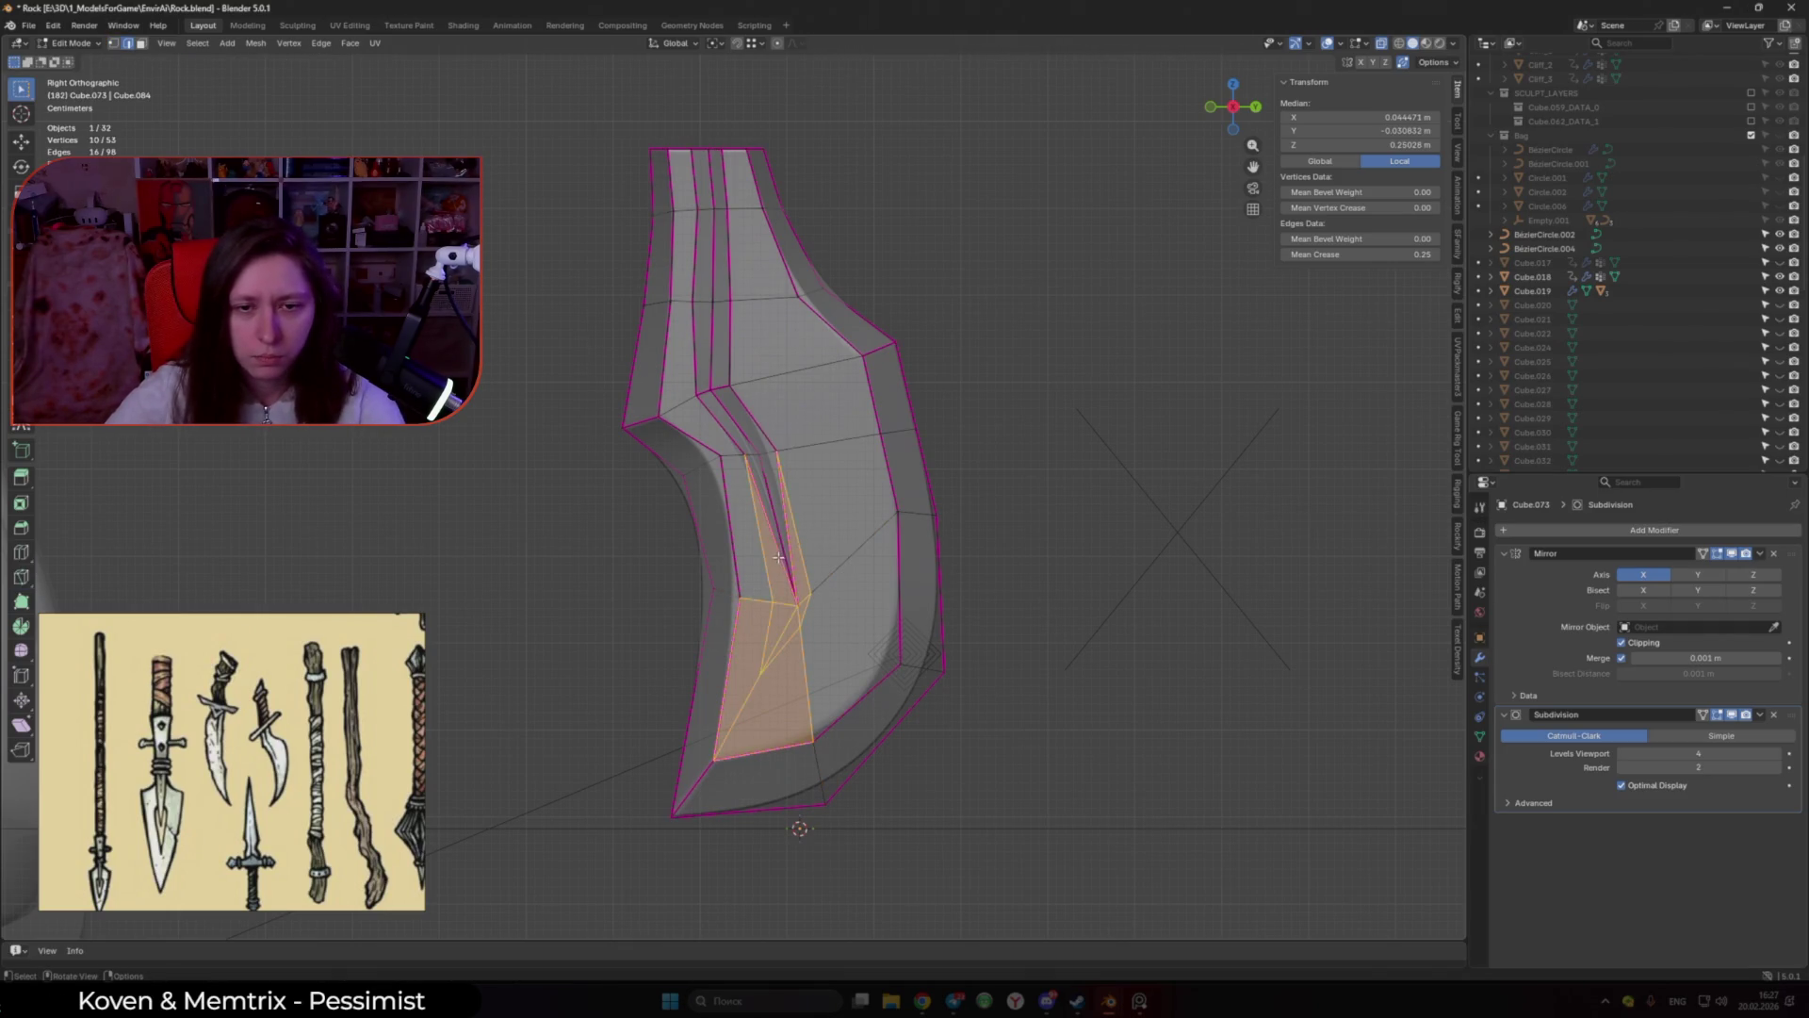
Step: Dissolve the unwanted new edge and merge two vertices into one
click(791, 551)
key(x)
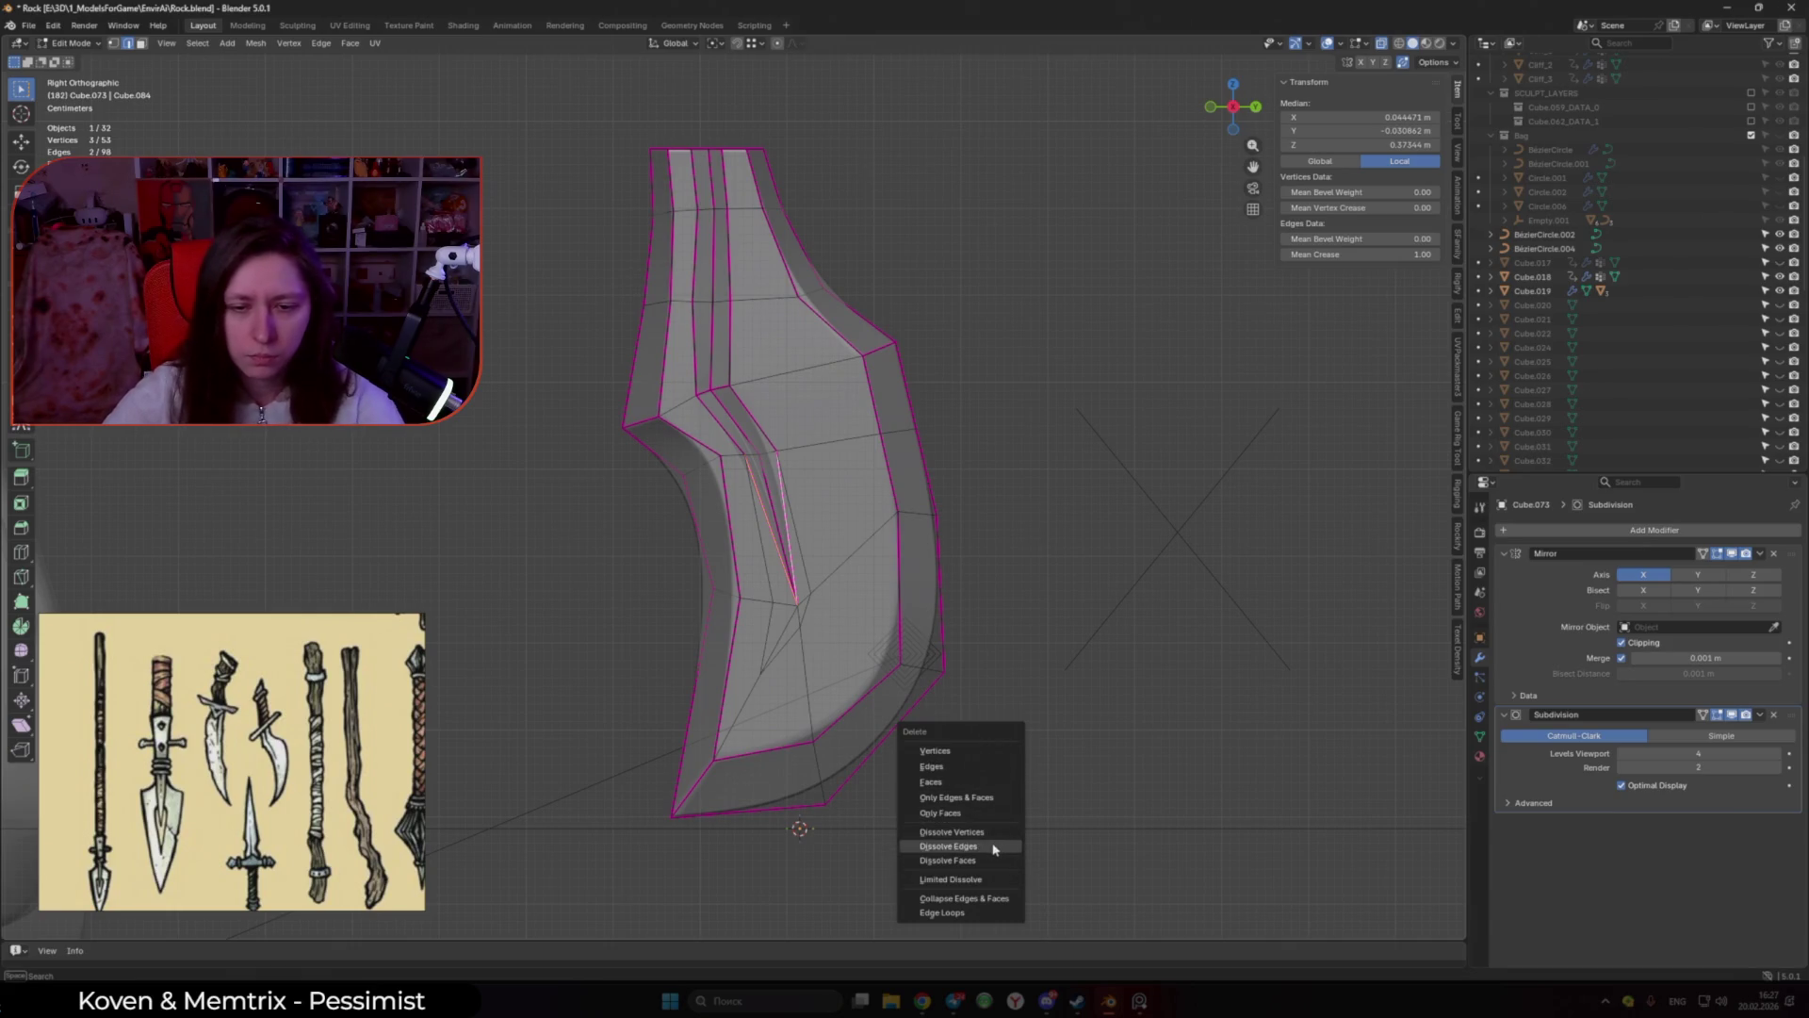
click(997, 850)
key(m)
click(841, 622)
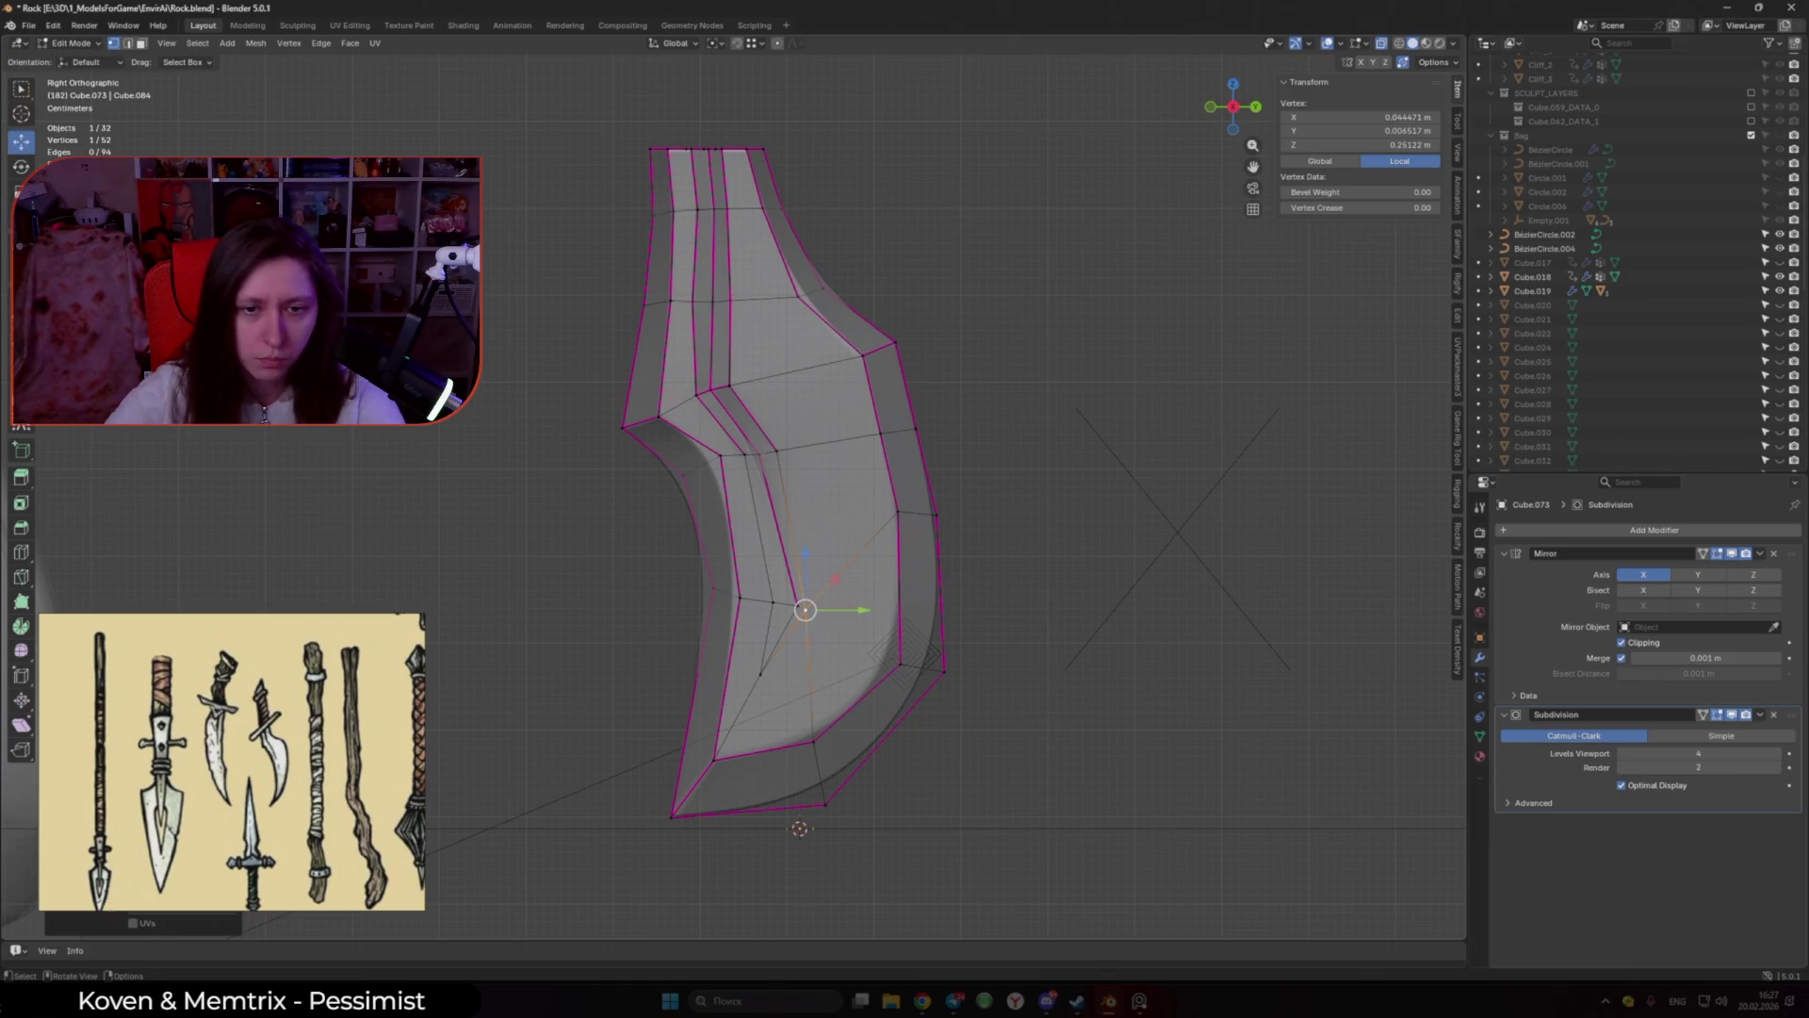
Step: Slide the merged vertex along the Y axis, then start moving it along X
key(g)
key(y)
click(834, 588)
mouse_move(834, 588)
middle_down()
mouse_move(914, 666)
mouse_move(808, 664)
middle_up()
key(g)
key(x)
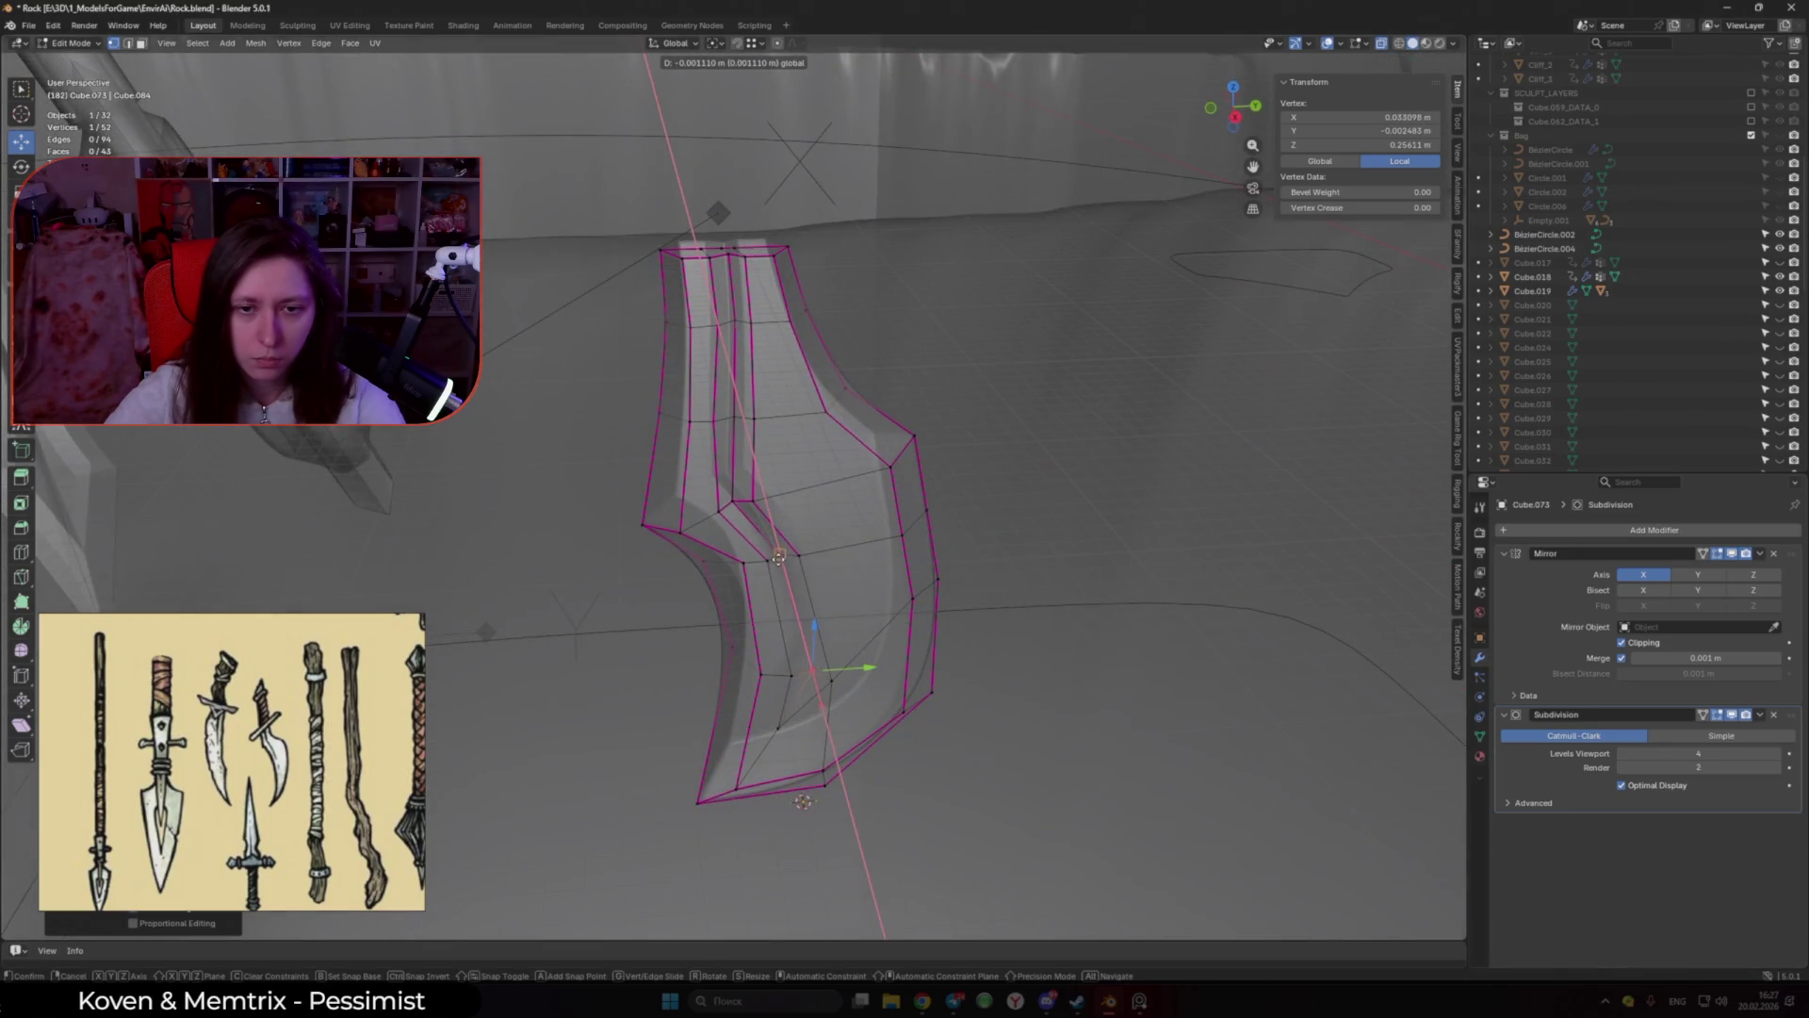
Step: Finish the X-axis move and give the selected blade edge a full crease of 1
click(779, 558)
middle_drag(779, 558, 806, 649)
shift+click(806, 650)
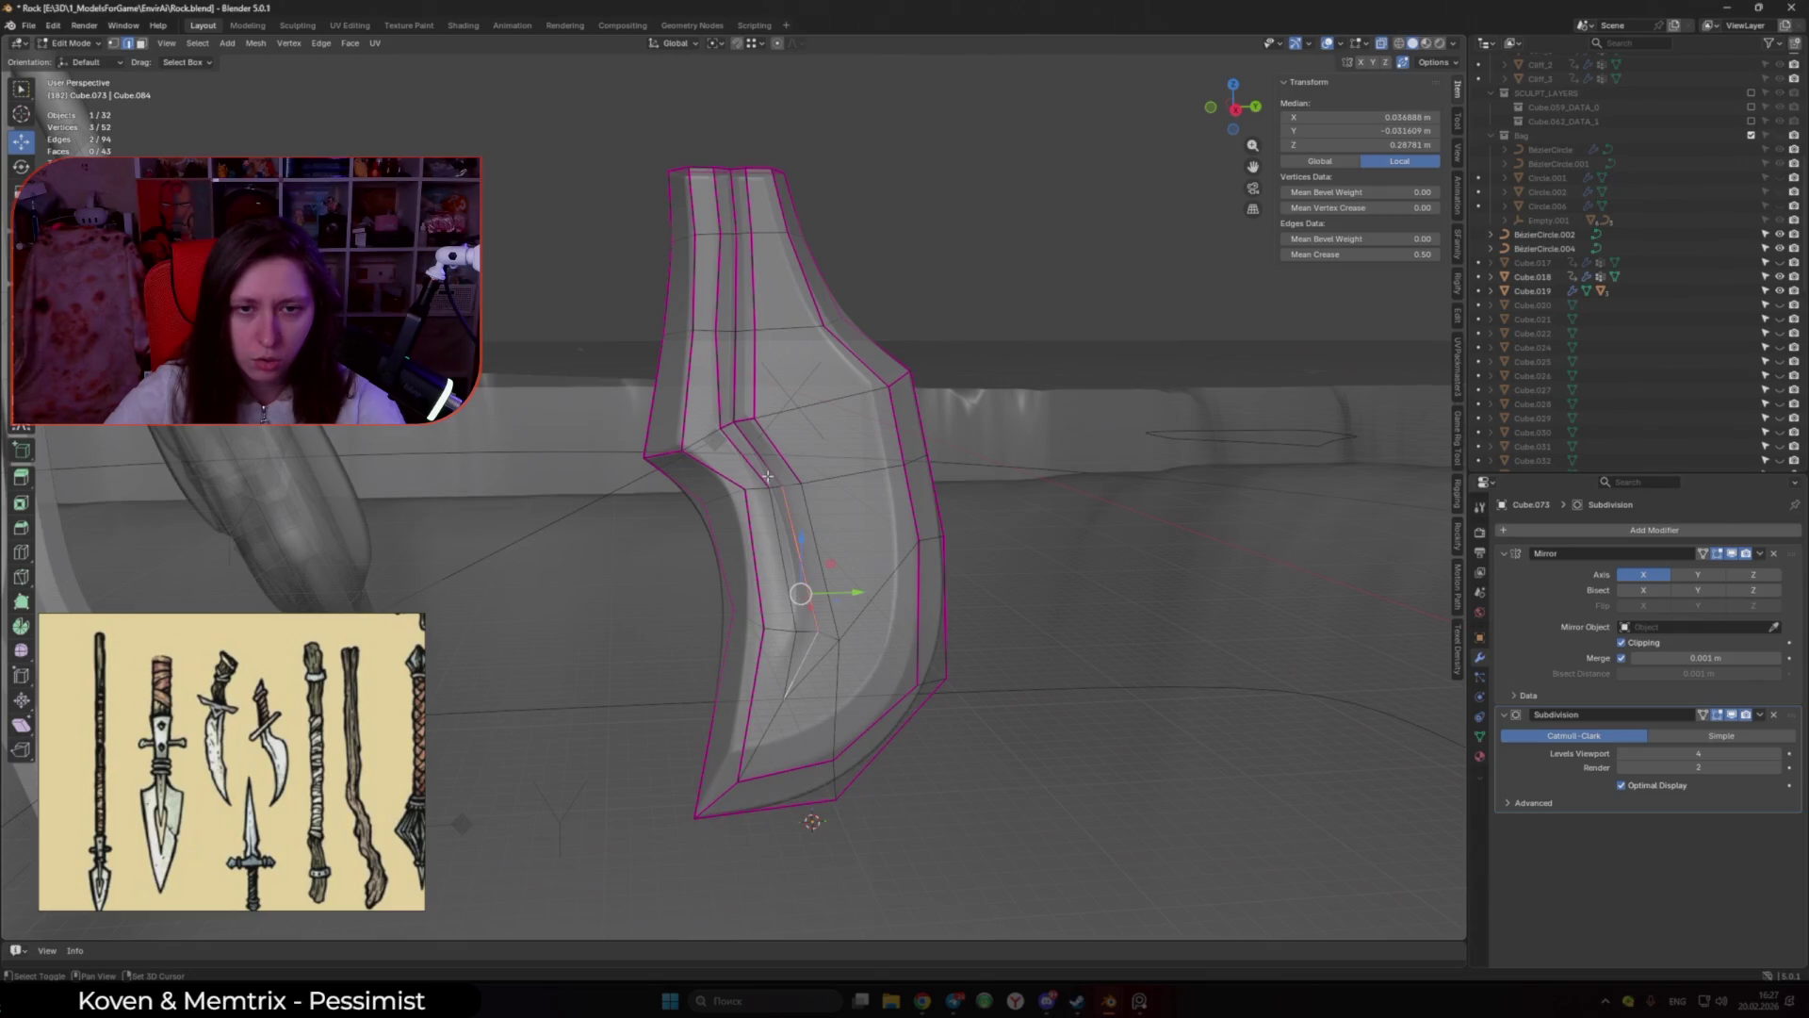
key(shift+e)
text(1)
key(Return)
key(Tab)
key(Tab)
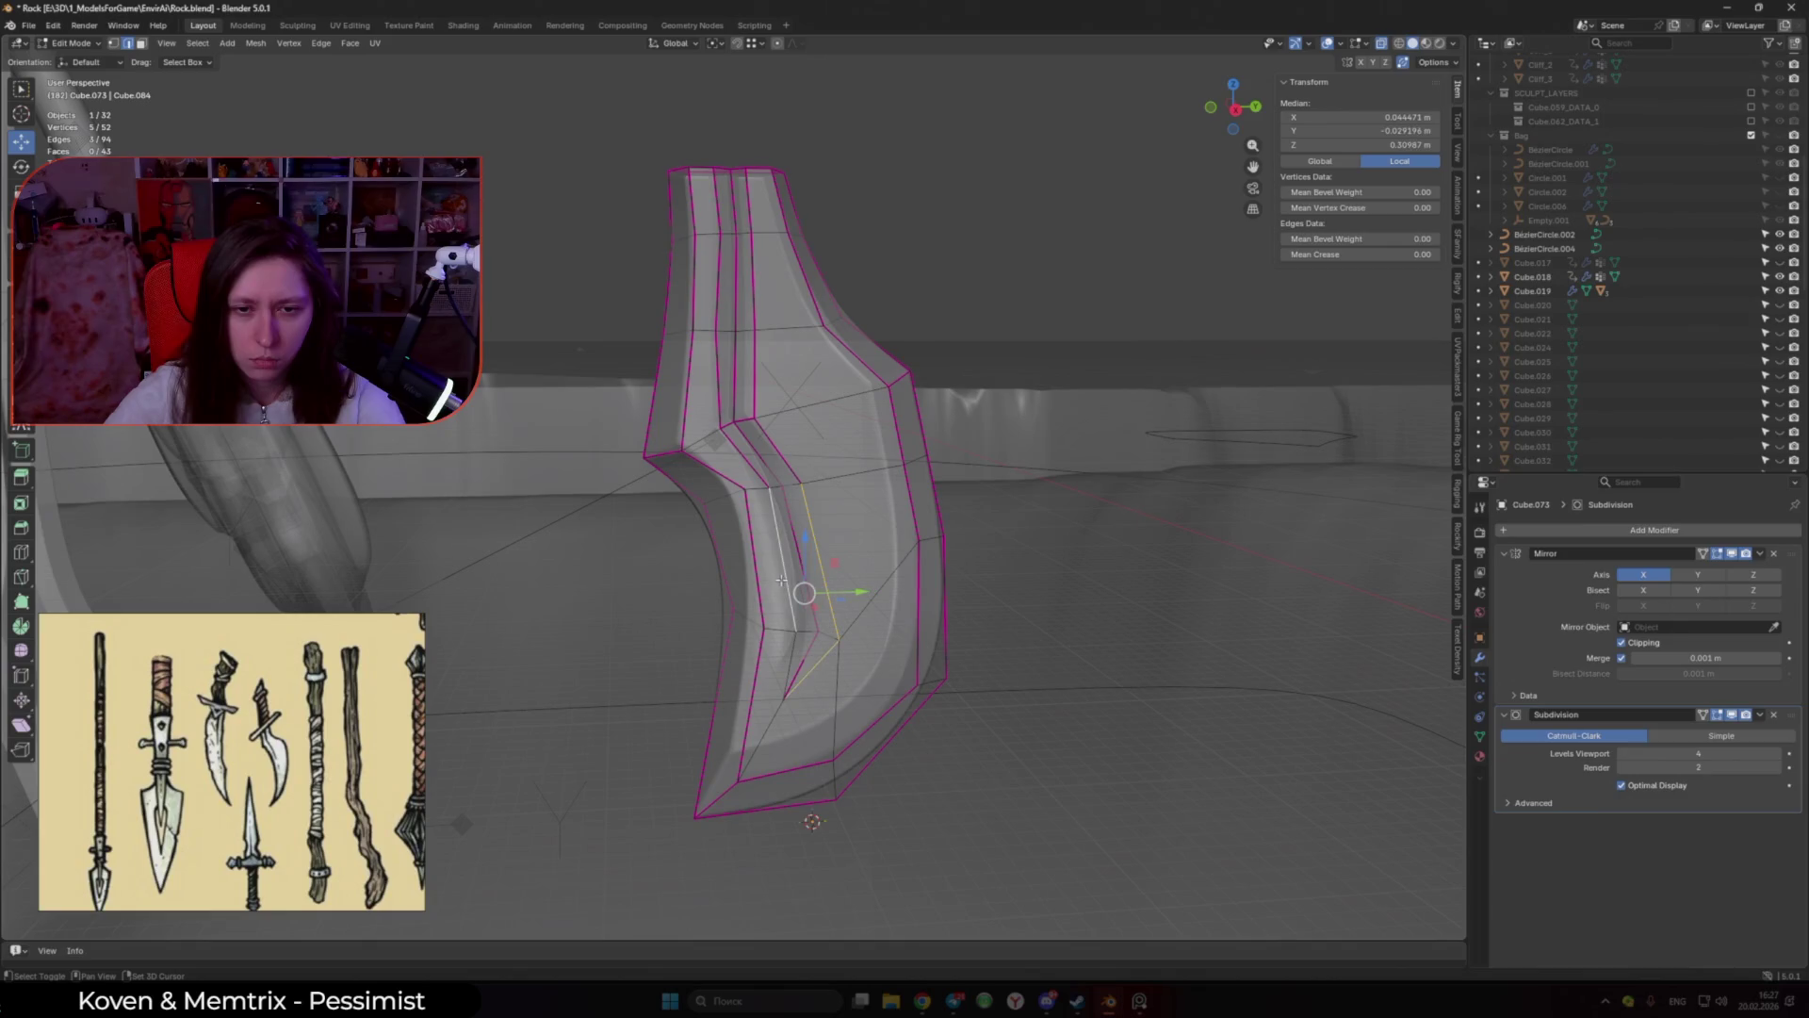
key(Tab)
Step: In Right Ortho view, move the groove vertex up and left within the side plane
middle_drag(801, 598, 853, 573)
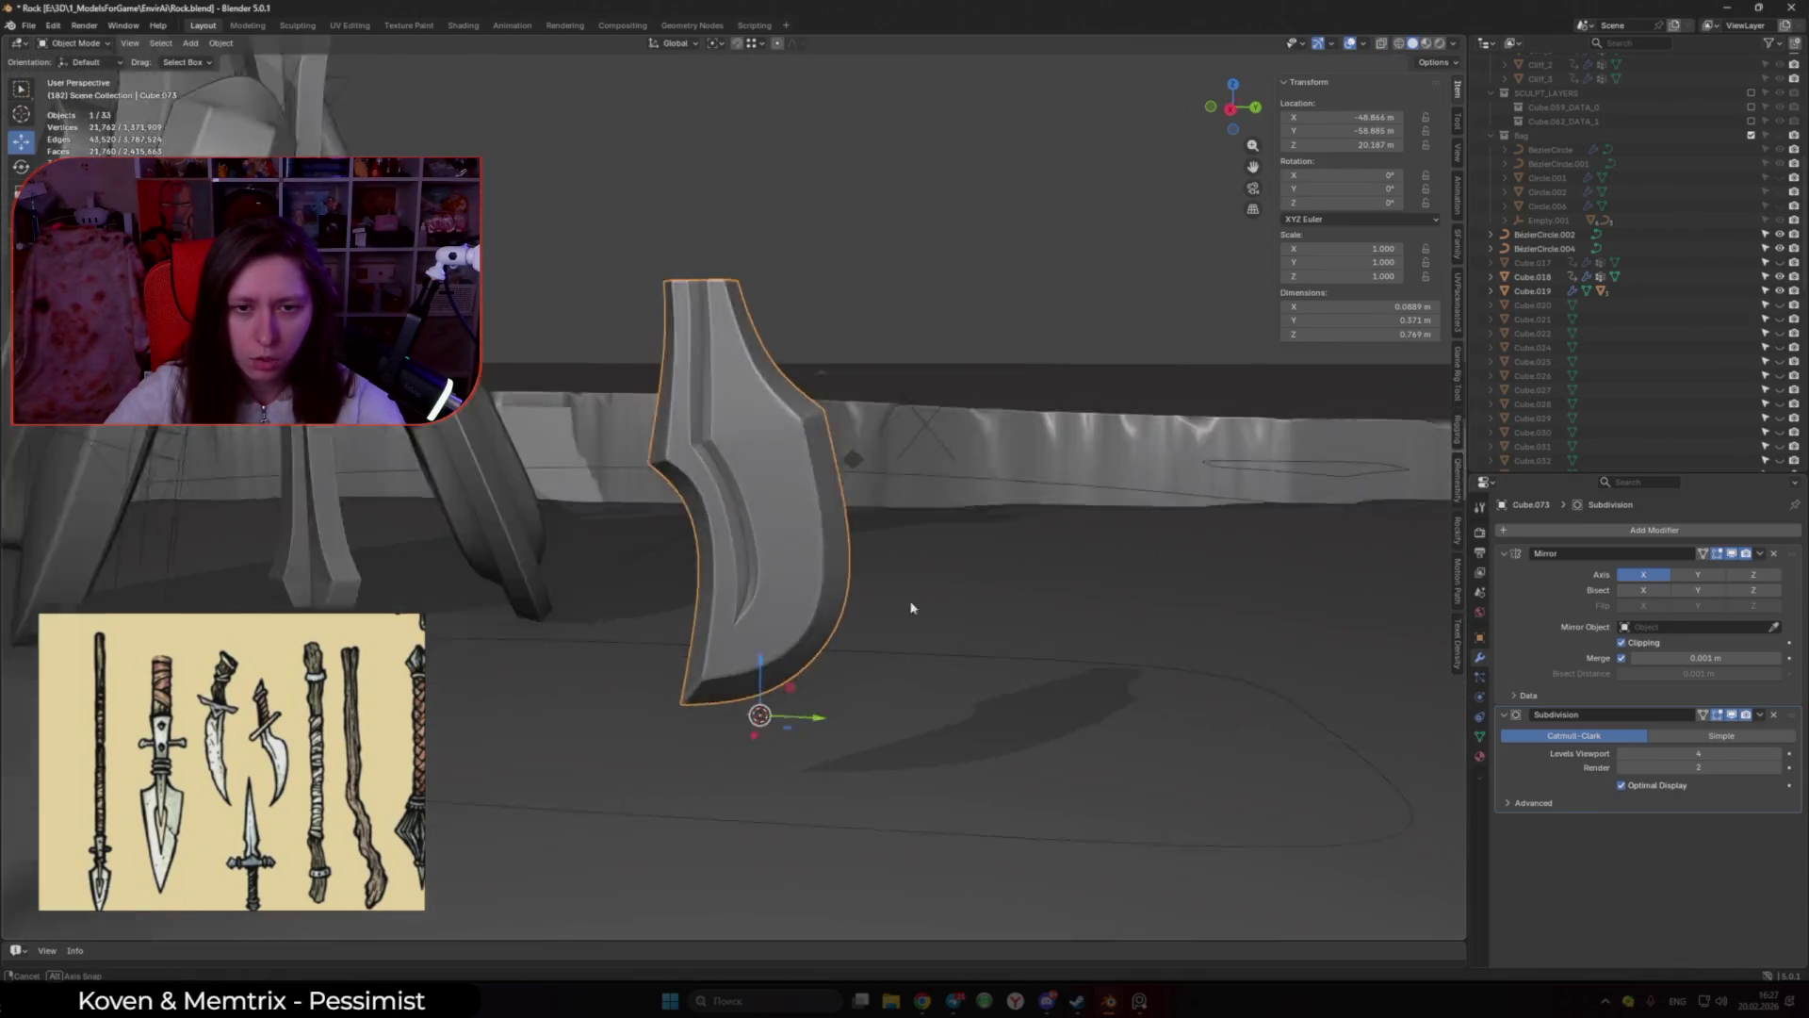
key(KP_3)
key(Tab)
scroll(848, 496, up, 1)
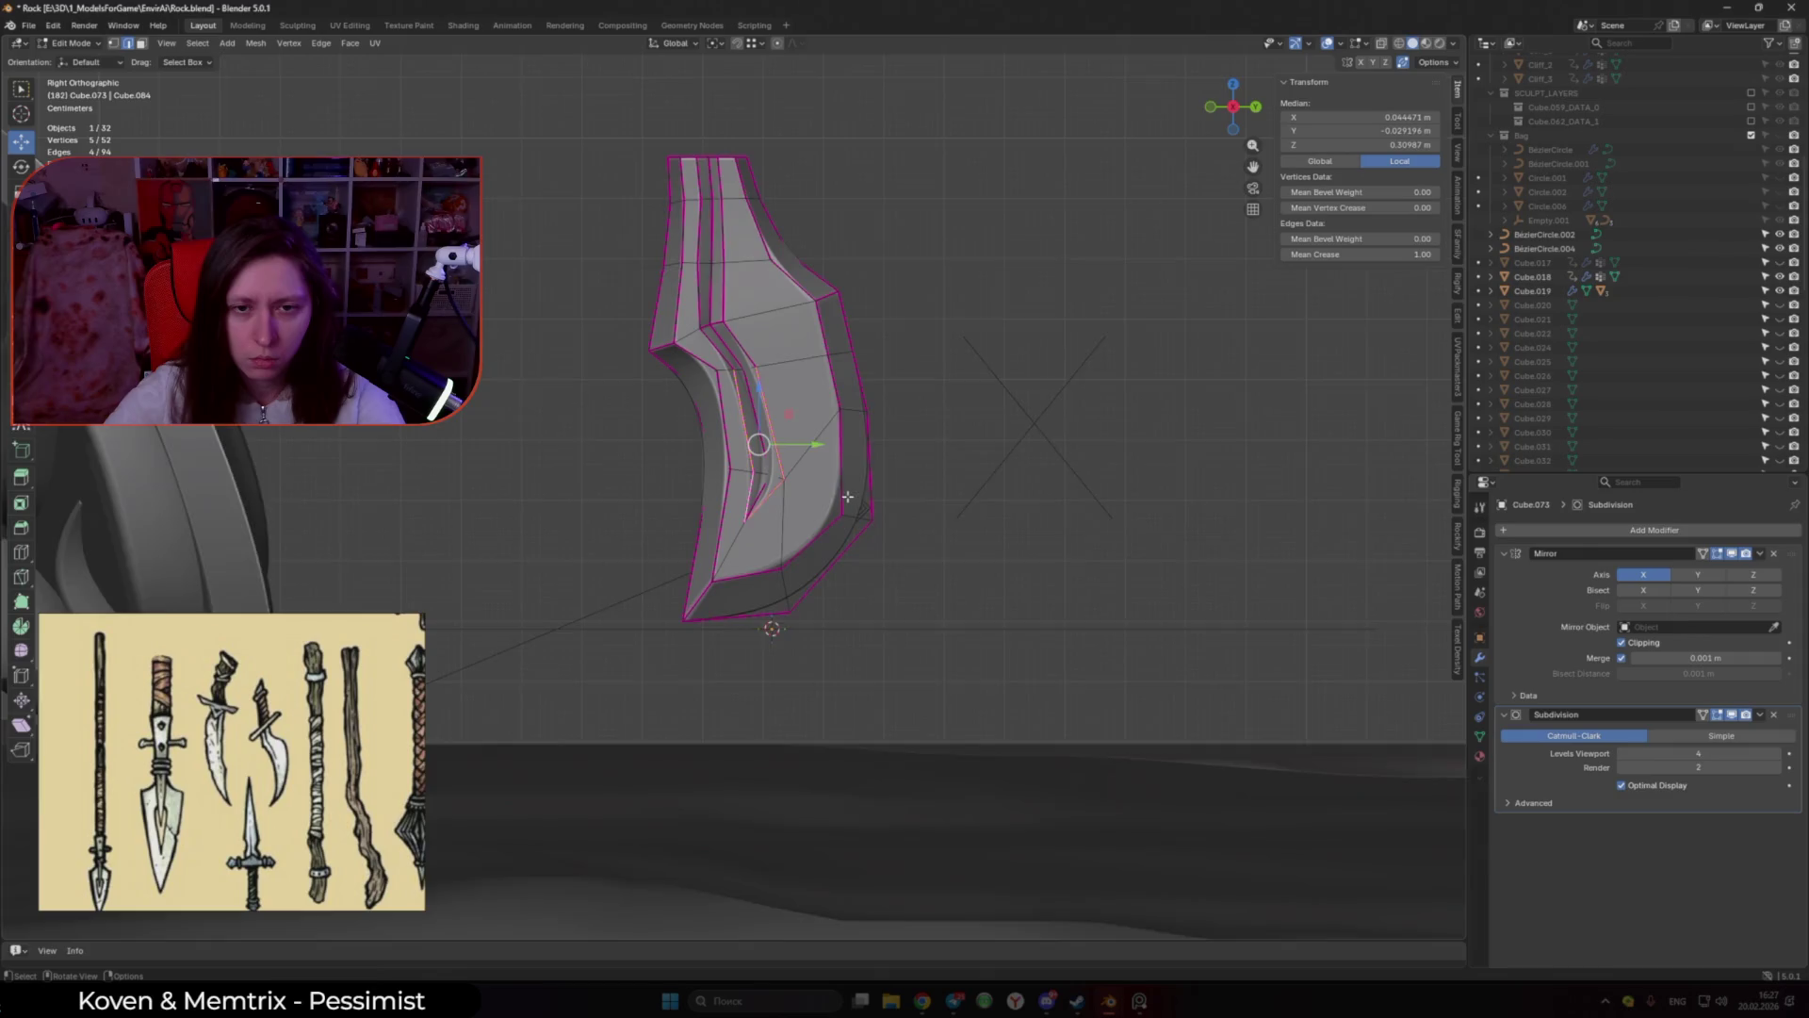
scroll(831, 497, up, 2)
key(g)
key(shift+x)
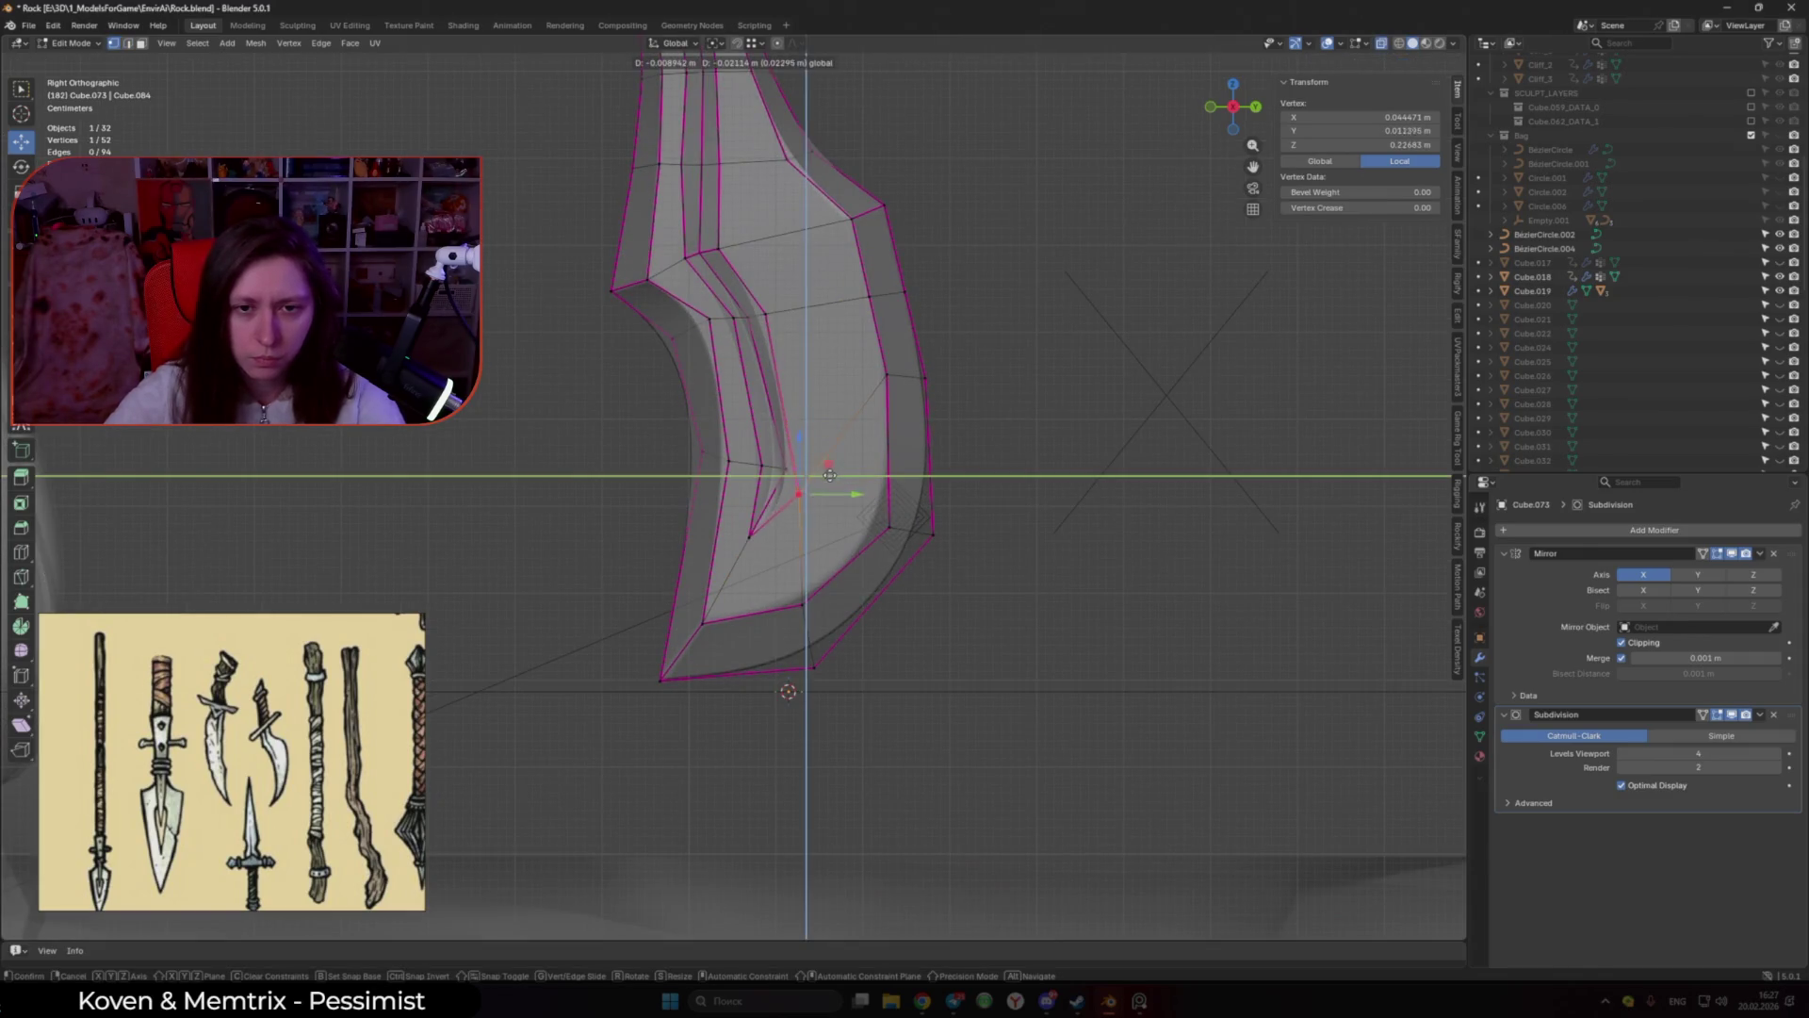
click(812, 454)
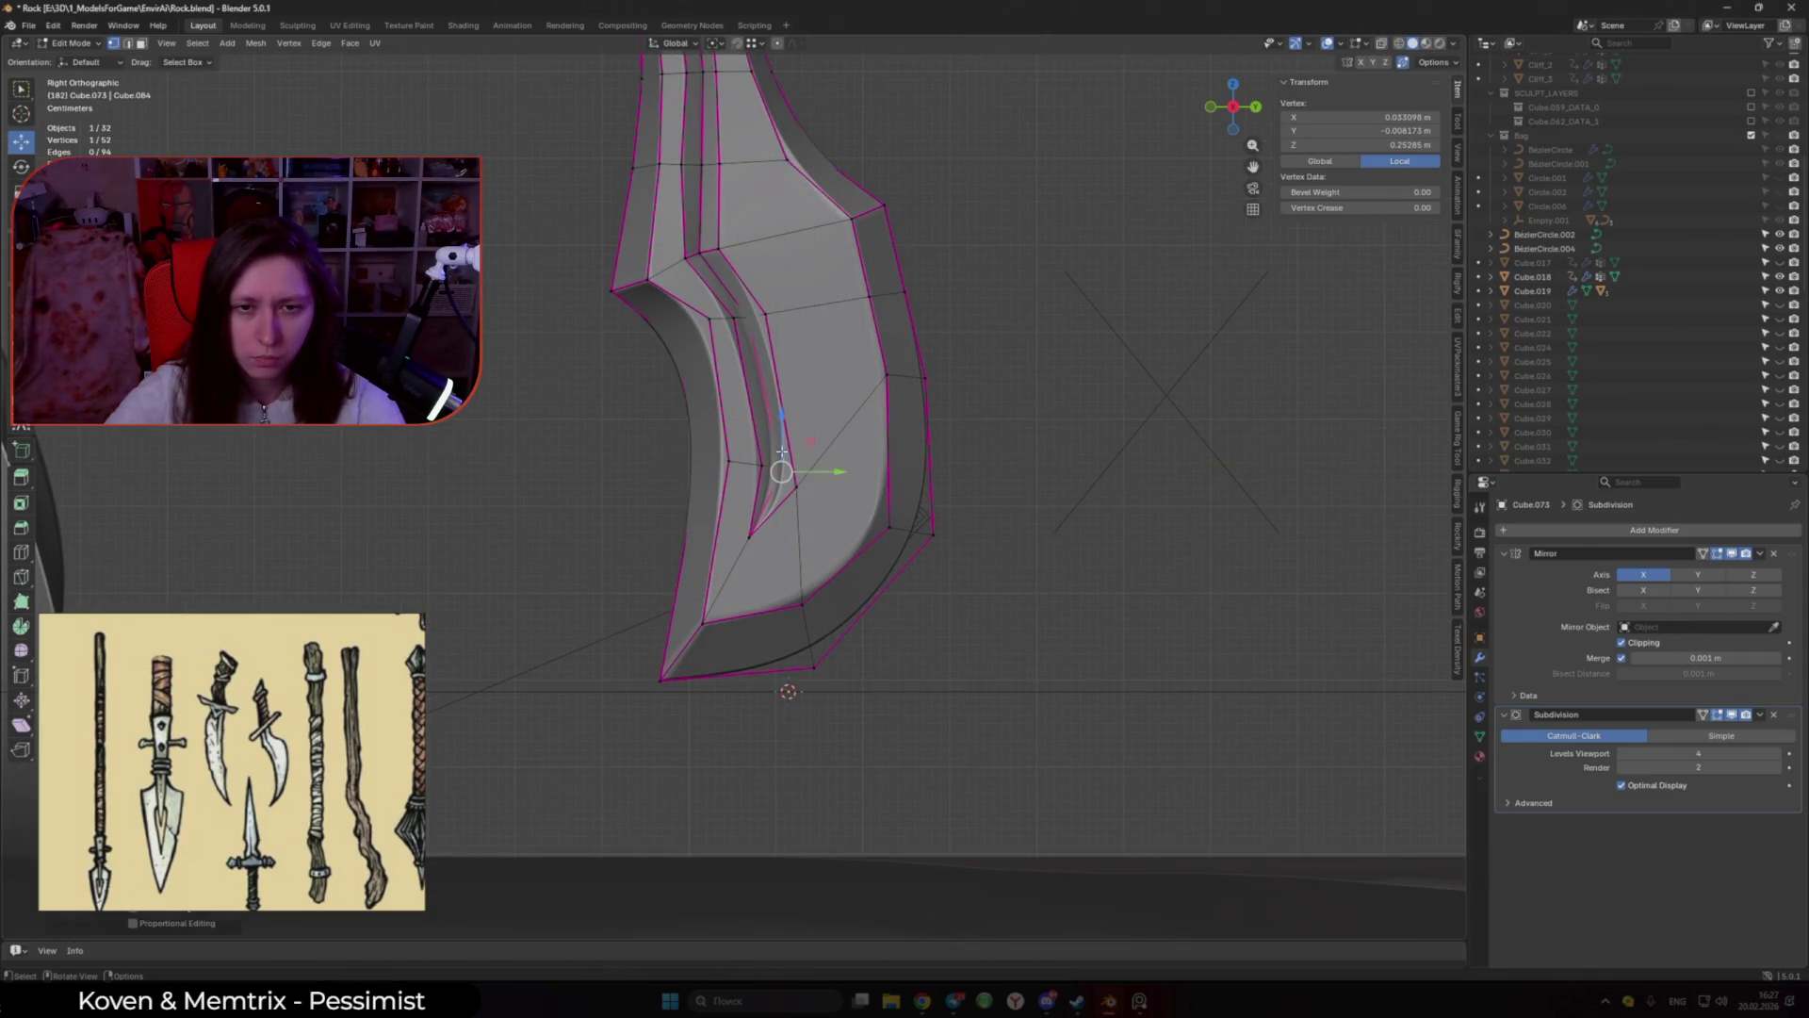
Step: Nudge a single groove vertex slightly down within the blade's side plane
key(g)
key(shift+x)
key(Escape)
click(751, 538)
key(g)
key(shift+x)
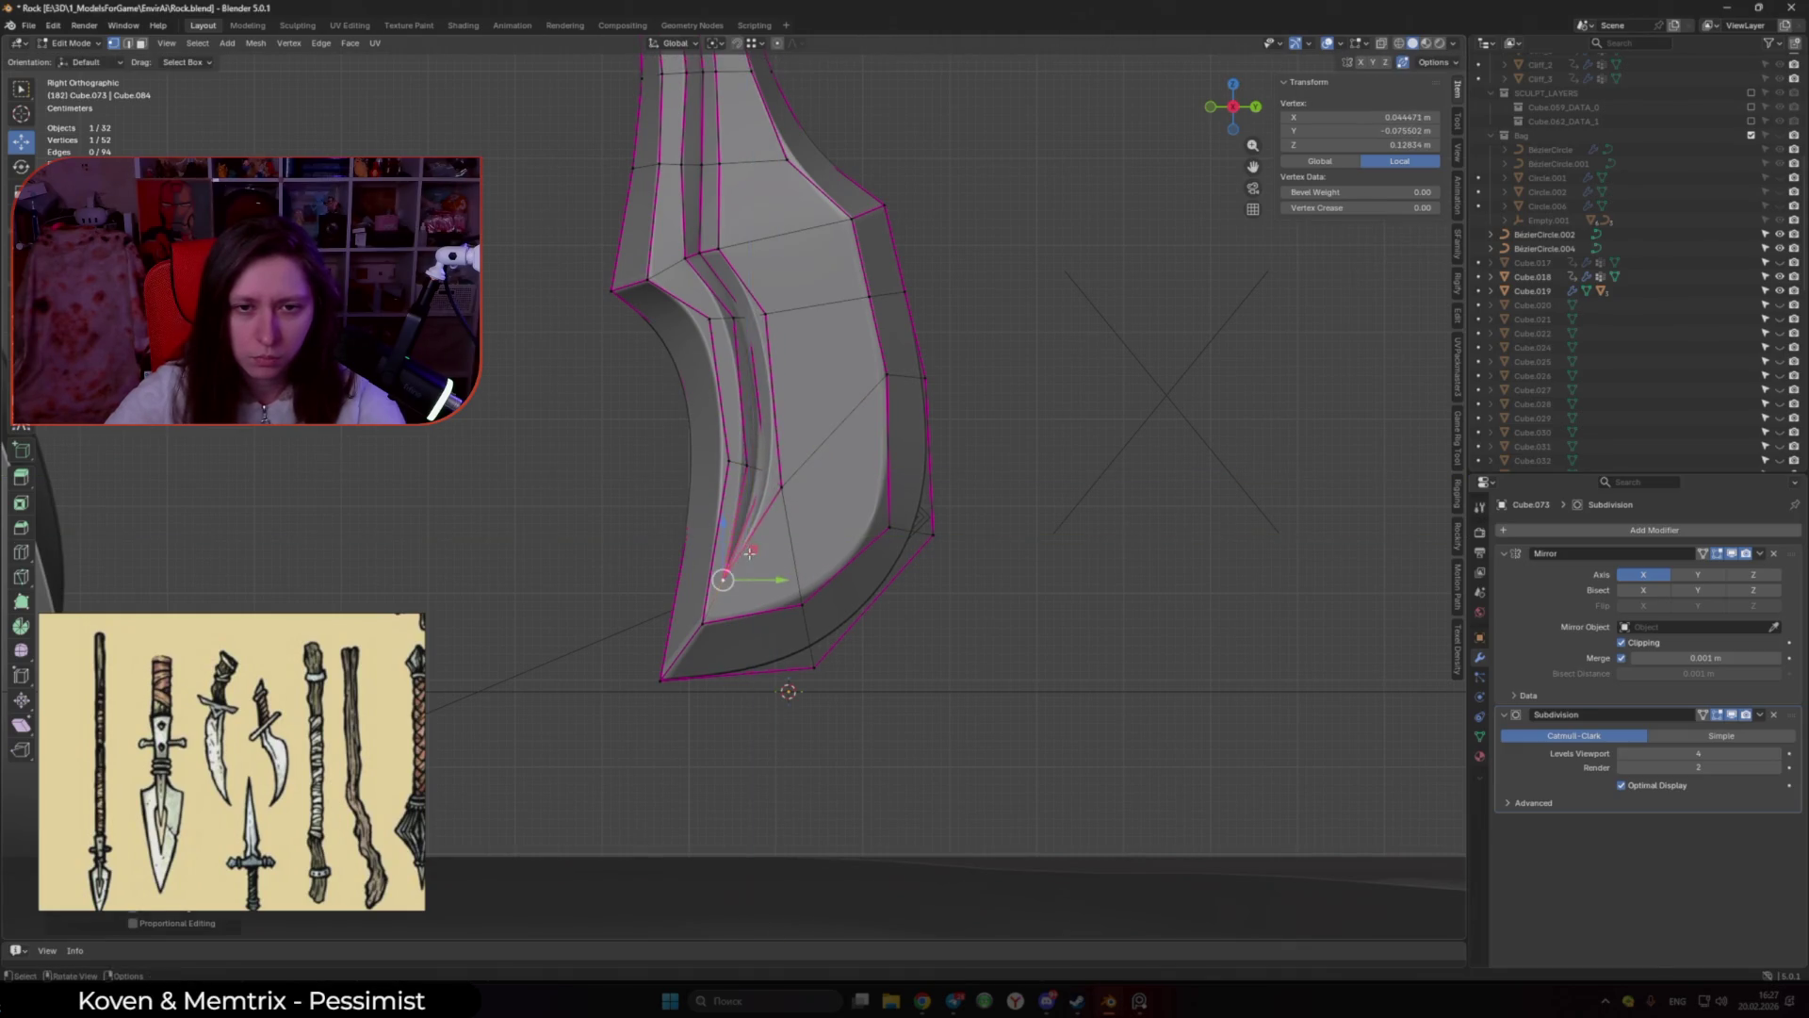
click(749, 552)
Step: Restore the mesh overlays and slide an upper groove vertex left along its edge
scroll(754, 556, down, 3)
middle_drag(753, 556, 828, 606)
scroll(1026, 608, up, 8)
scroll(1025, 608, down, 6)
middle_drag(1025, 608, 880, 555)
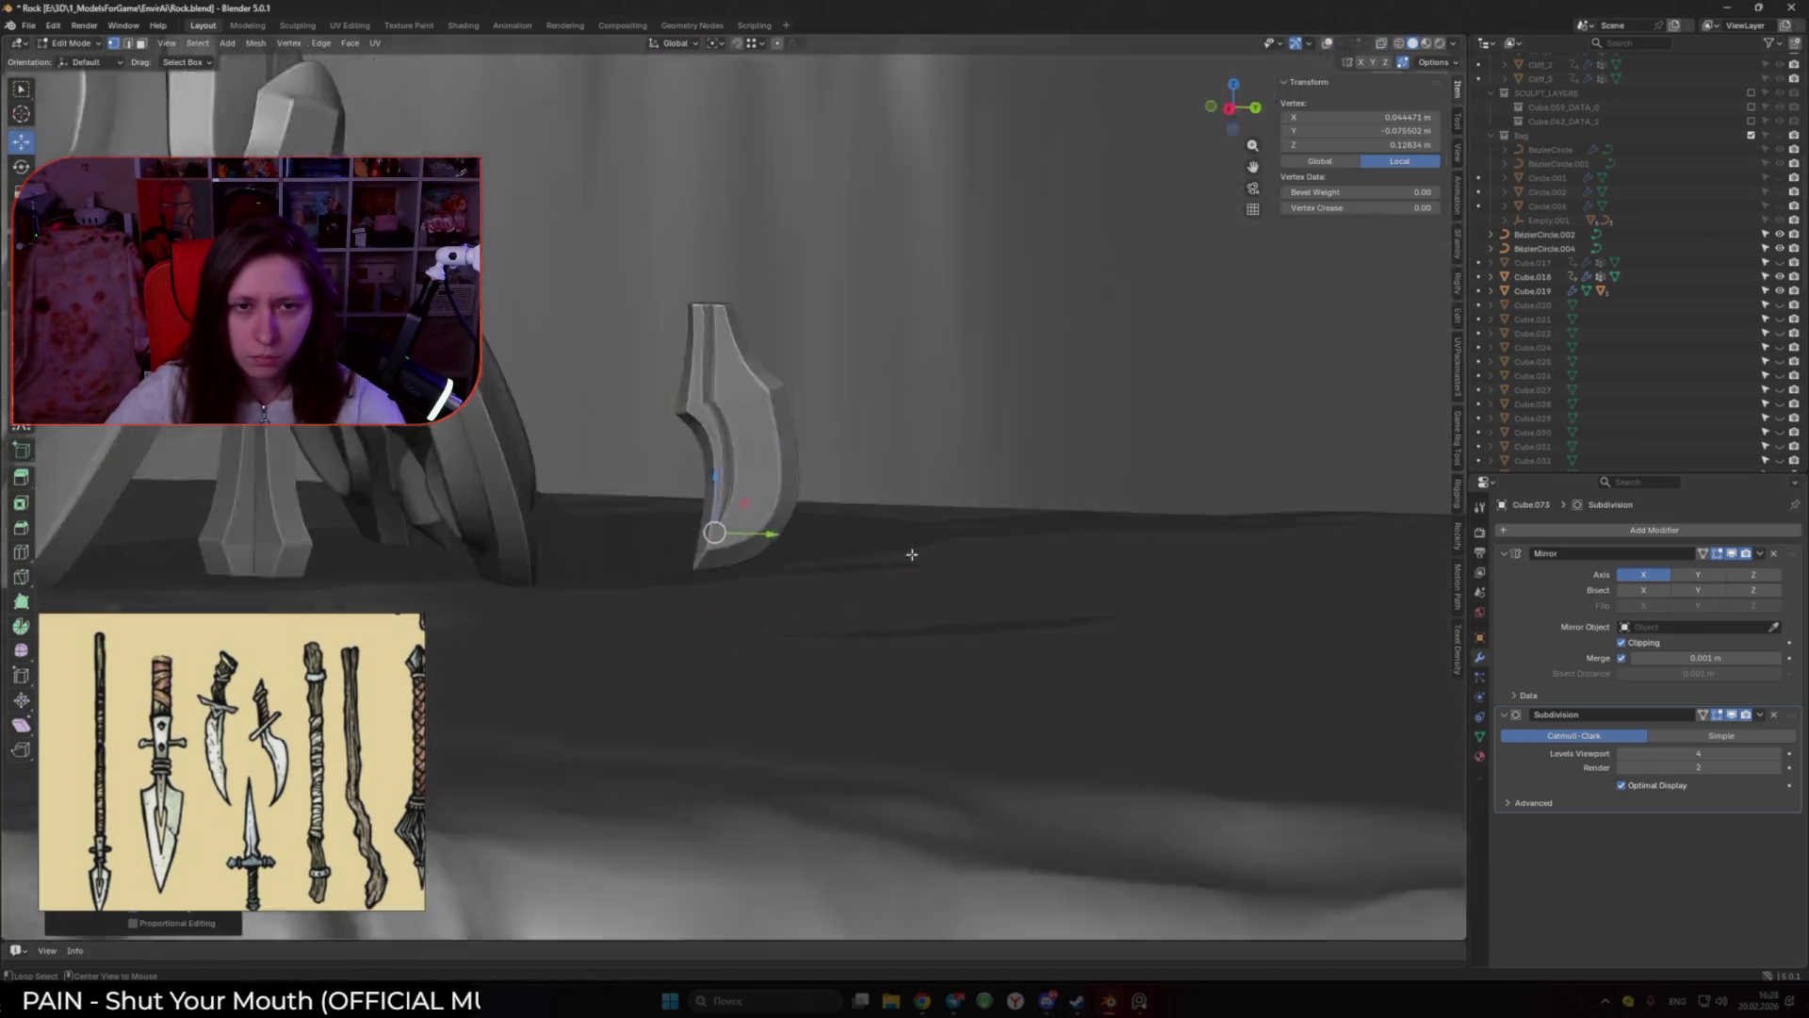
key(KP_3)
scroll(754, 566, up, 4)
key(shift+alt+z)
mouse_move(724, 357)
shift+middle_down()
mouse_move(755, 411)
mouse_move(829, 442)
shift+middle_up()
scroll(868, 444, up, 2)
click(911, 805)
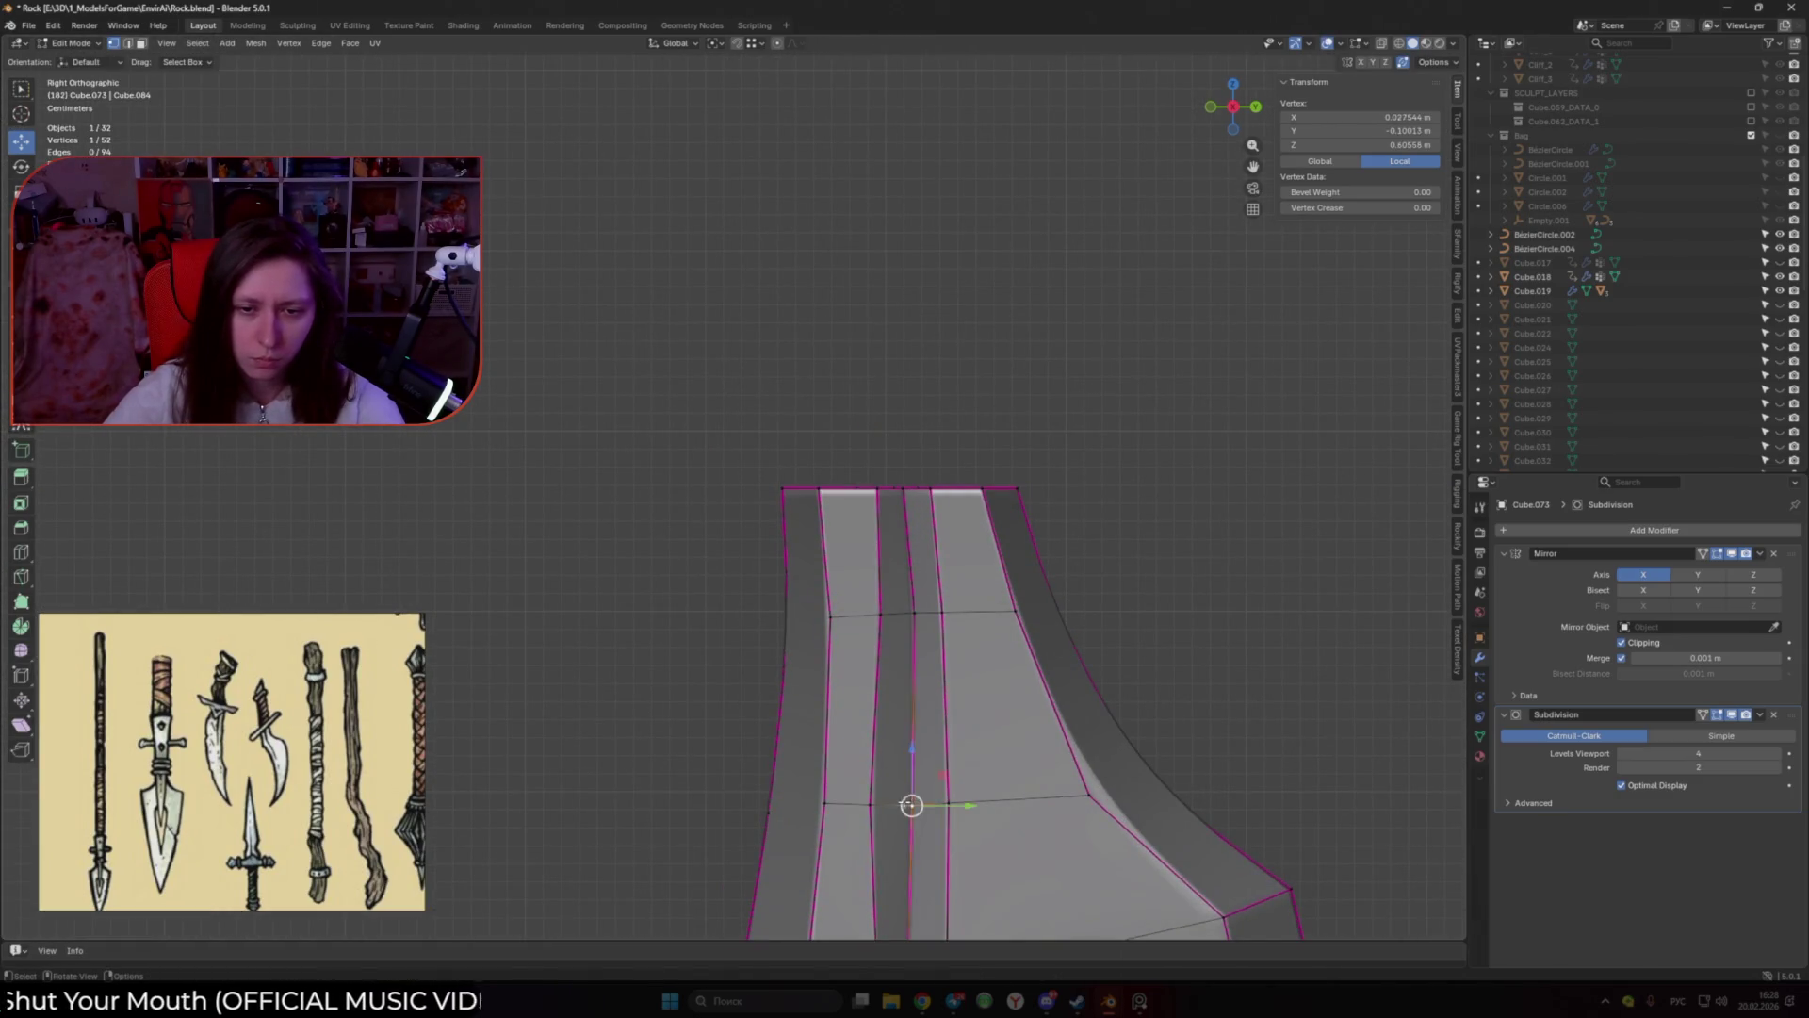
key(g)
key(g)
click(931, 502)
Step: Slide the vertex on the blade's top edge to a new position
click(894, 488)
key(g)
key(g)
click(958, 491)
middle_drag(957, 491, 863, 374)
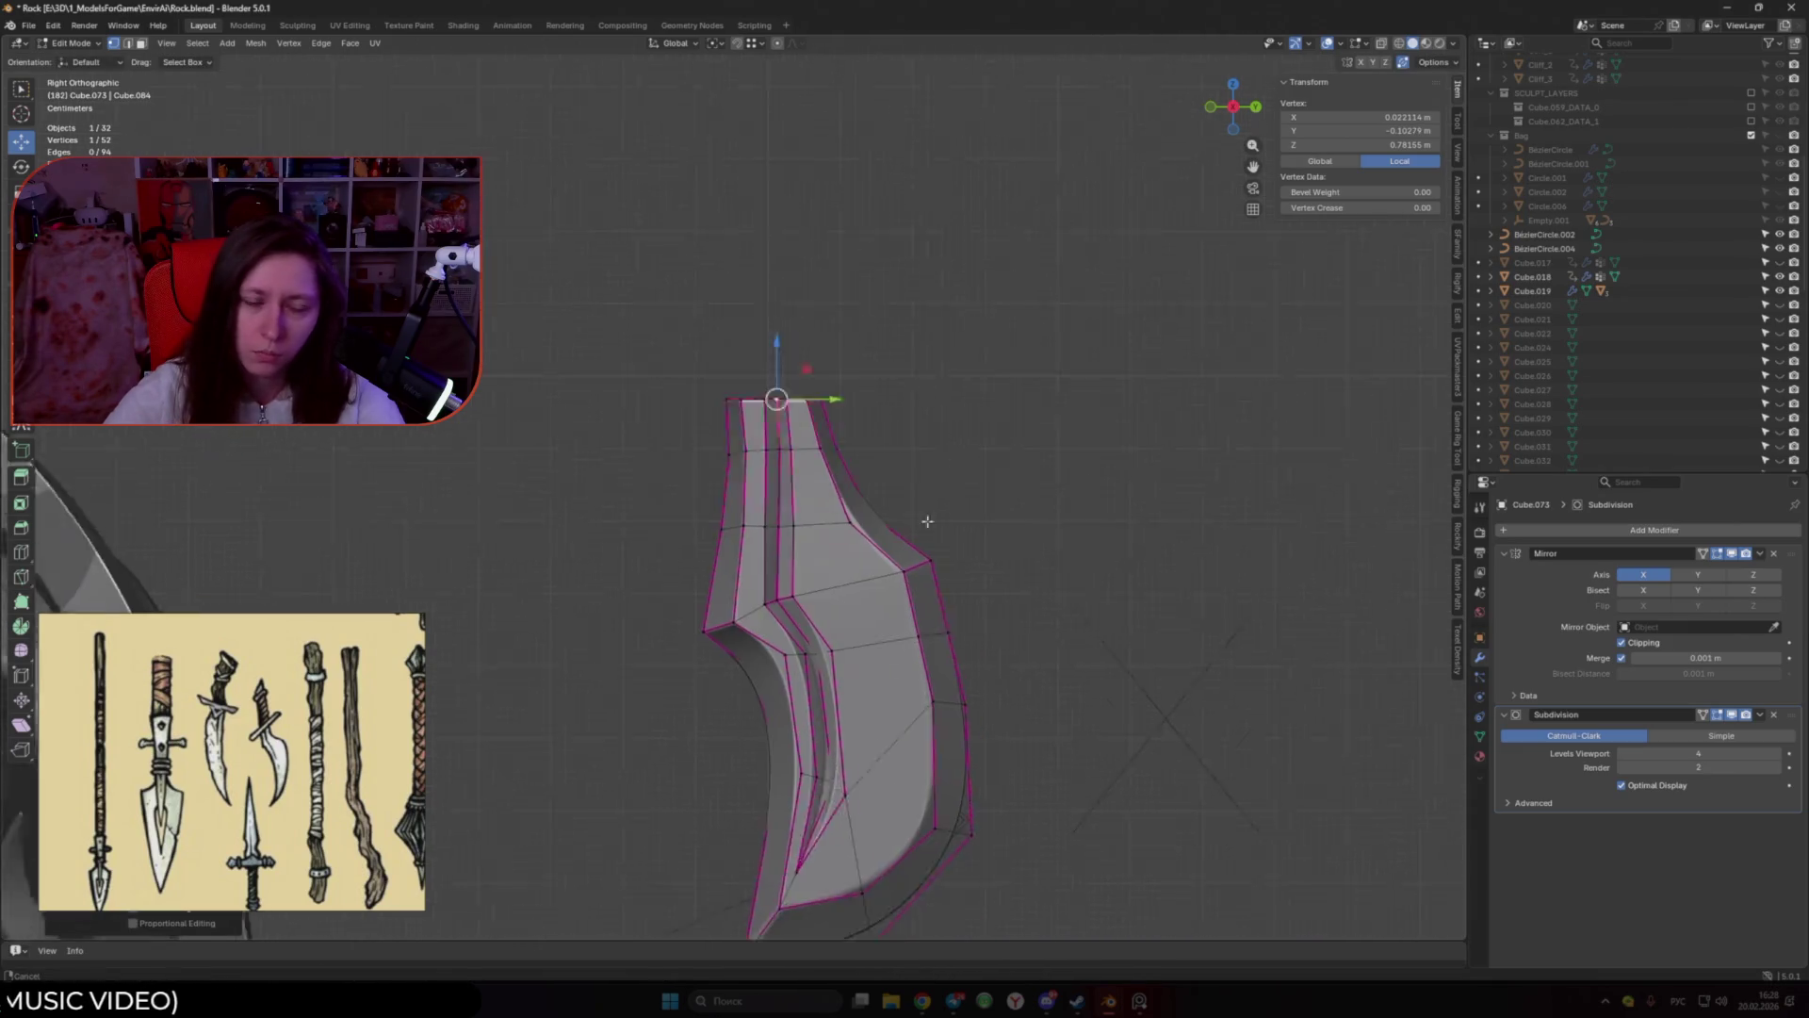
scroll(863, 374, down, 6)
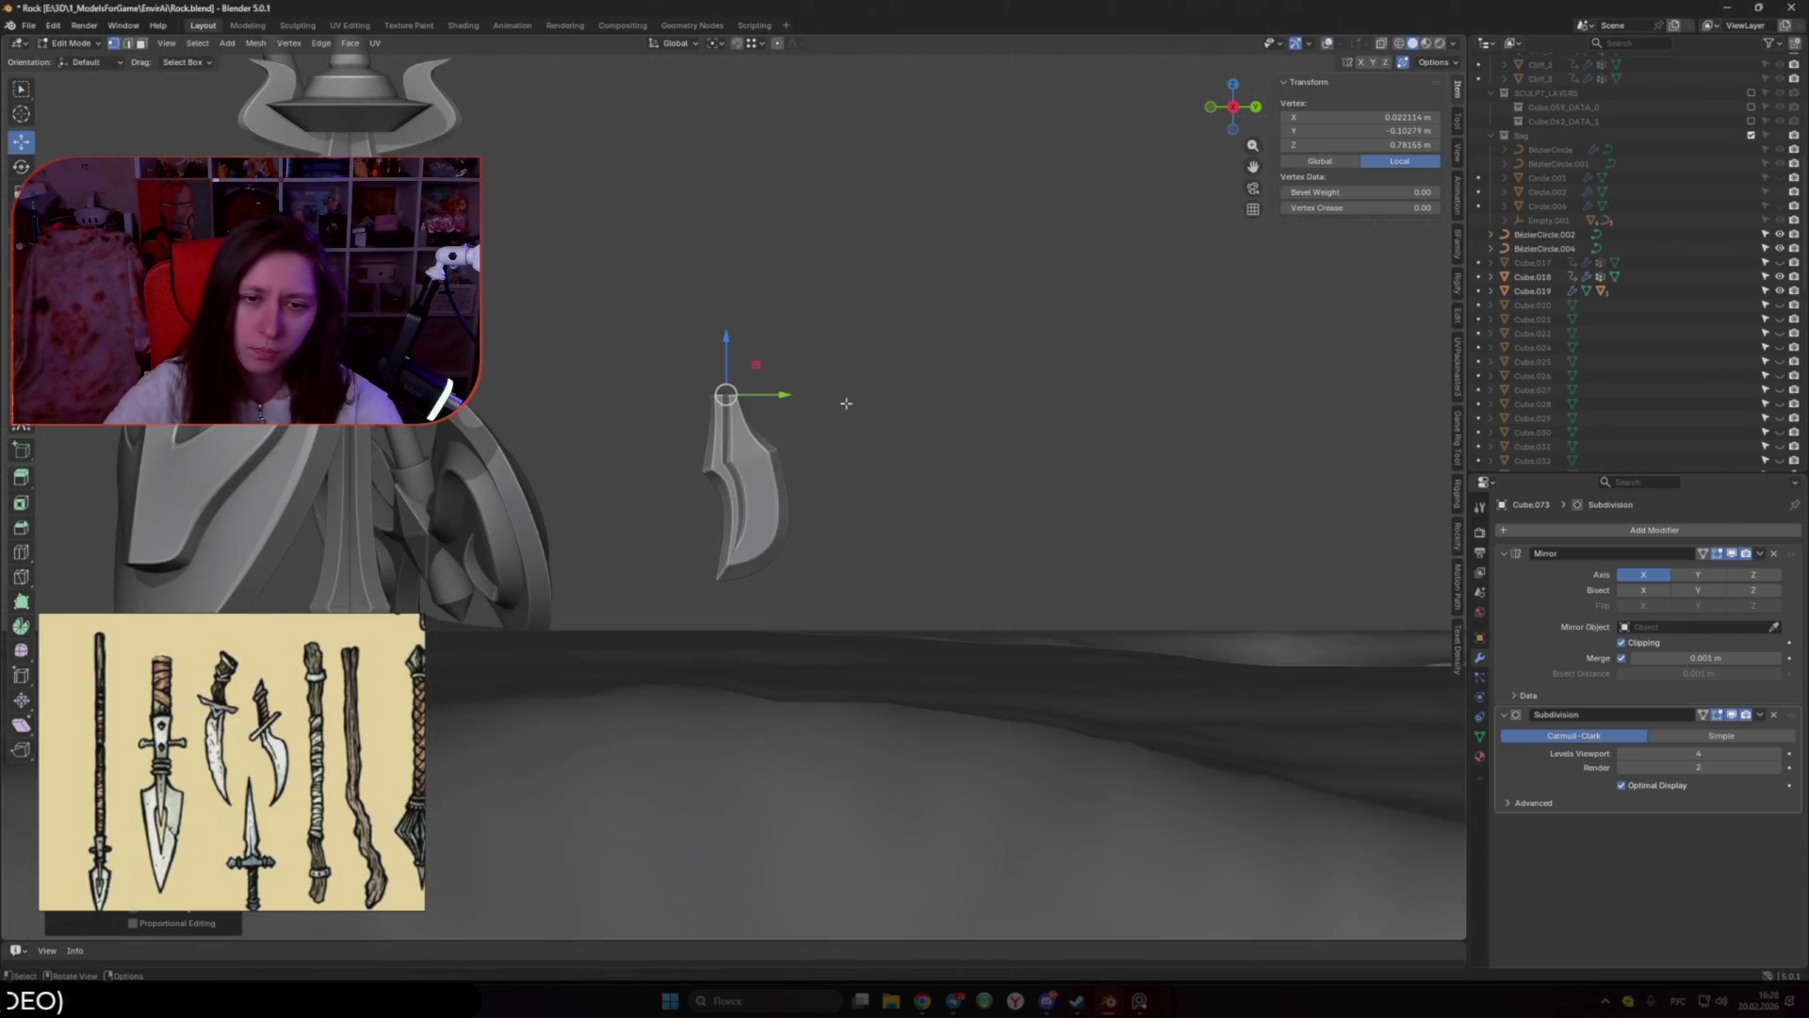
key(KP_3)
scroll(846, 433, up, 3)
scroll(846, 433, up, 3)
scroll(846, 553, up, 2)
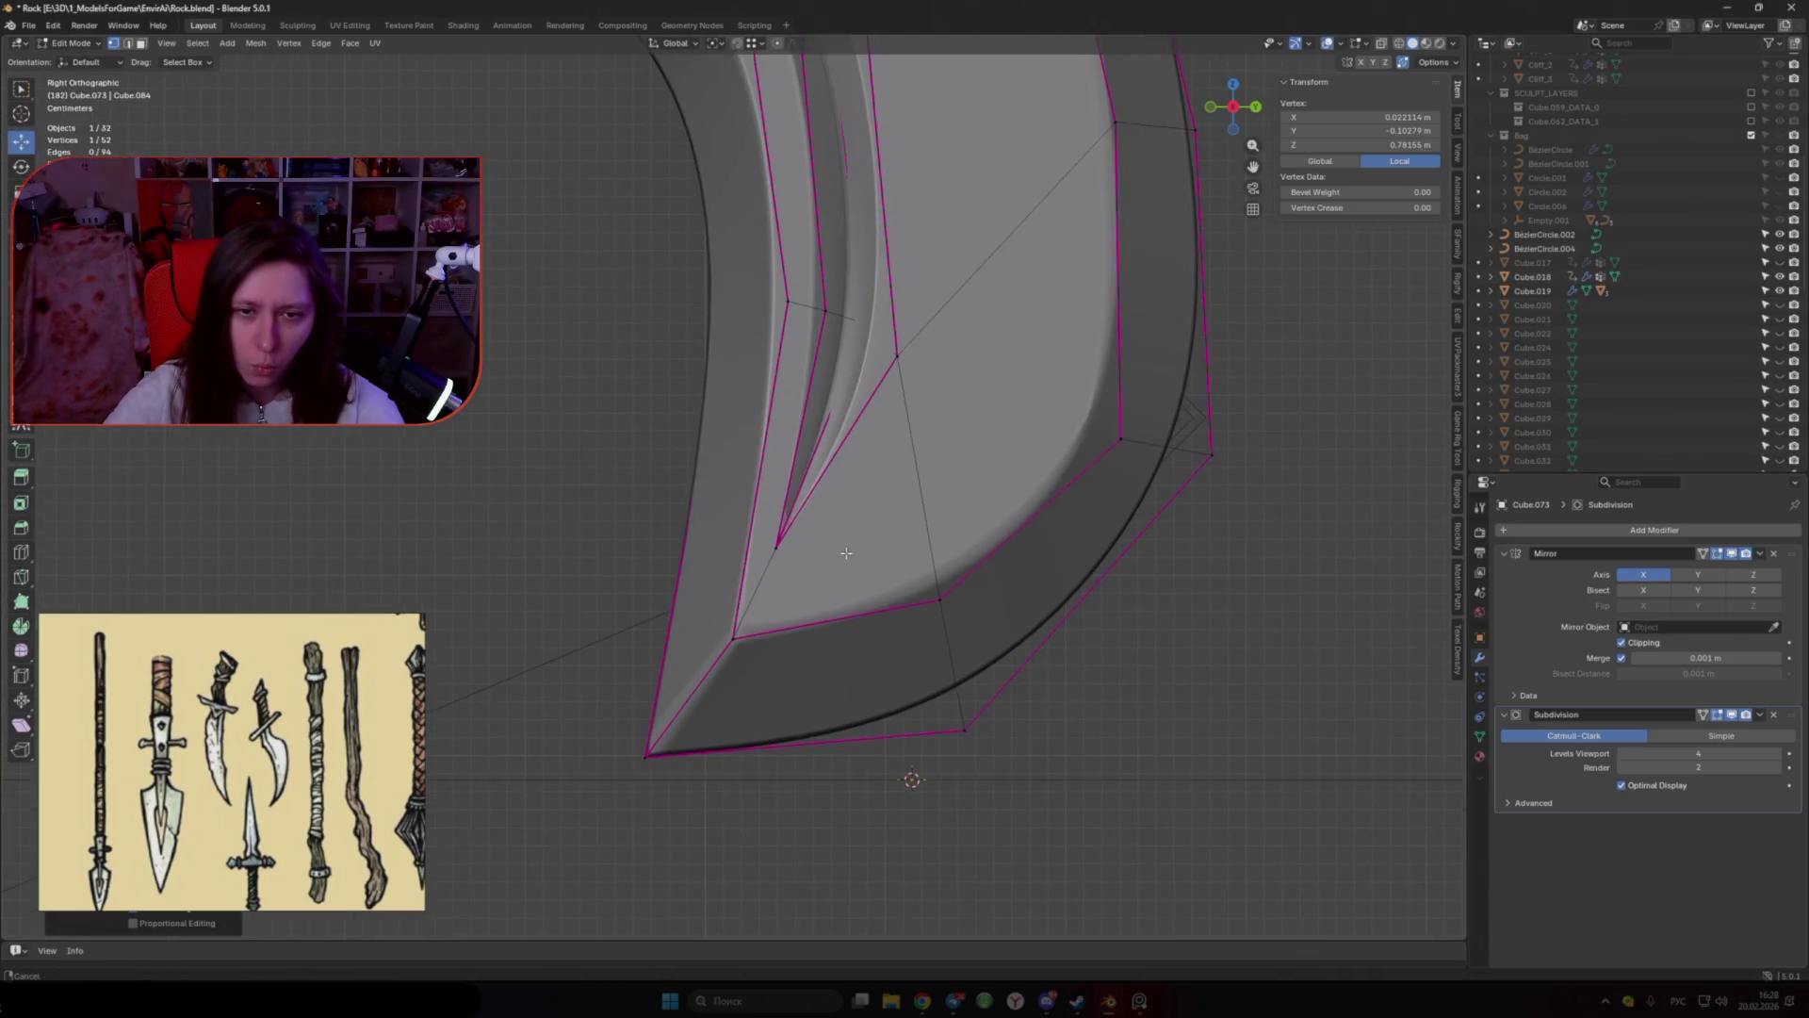
Step: Reposition the groove's lower tip vertices up and right, constrained to the side plane
click(816, 541)
key(g)
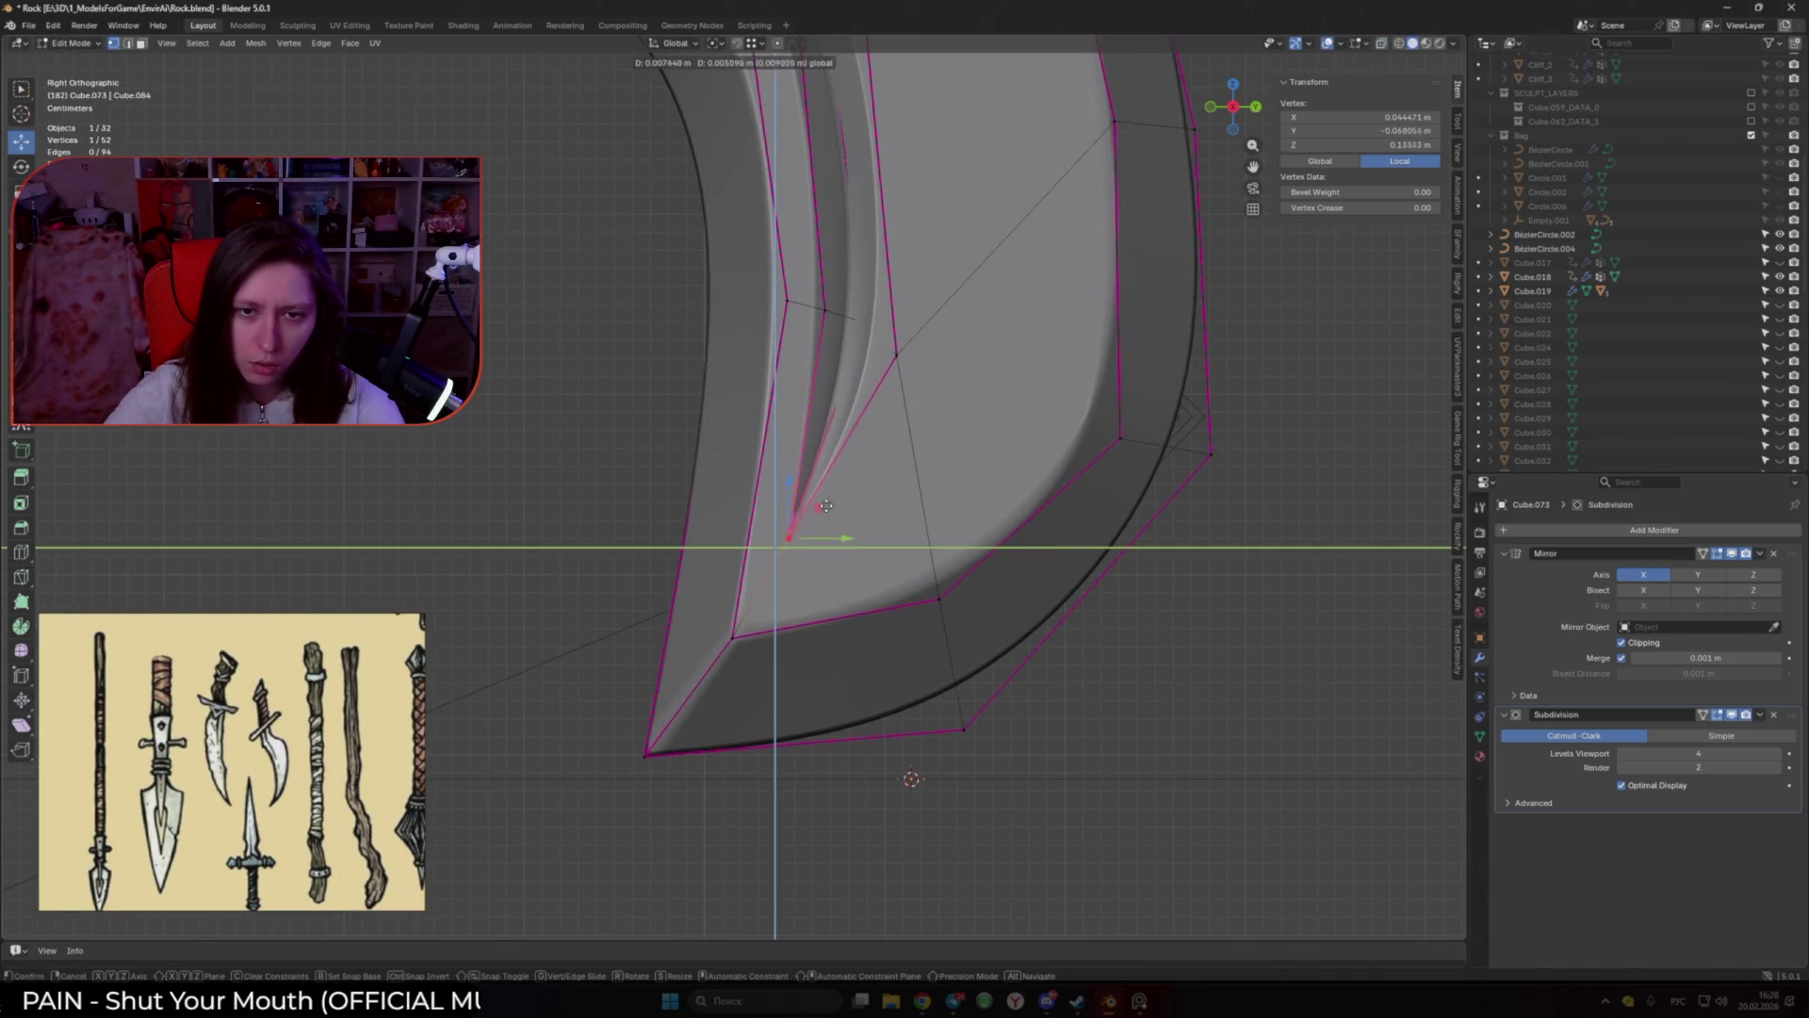
click(851, 468)
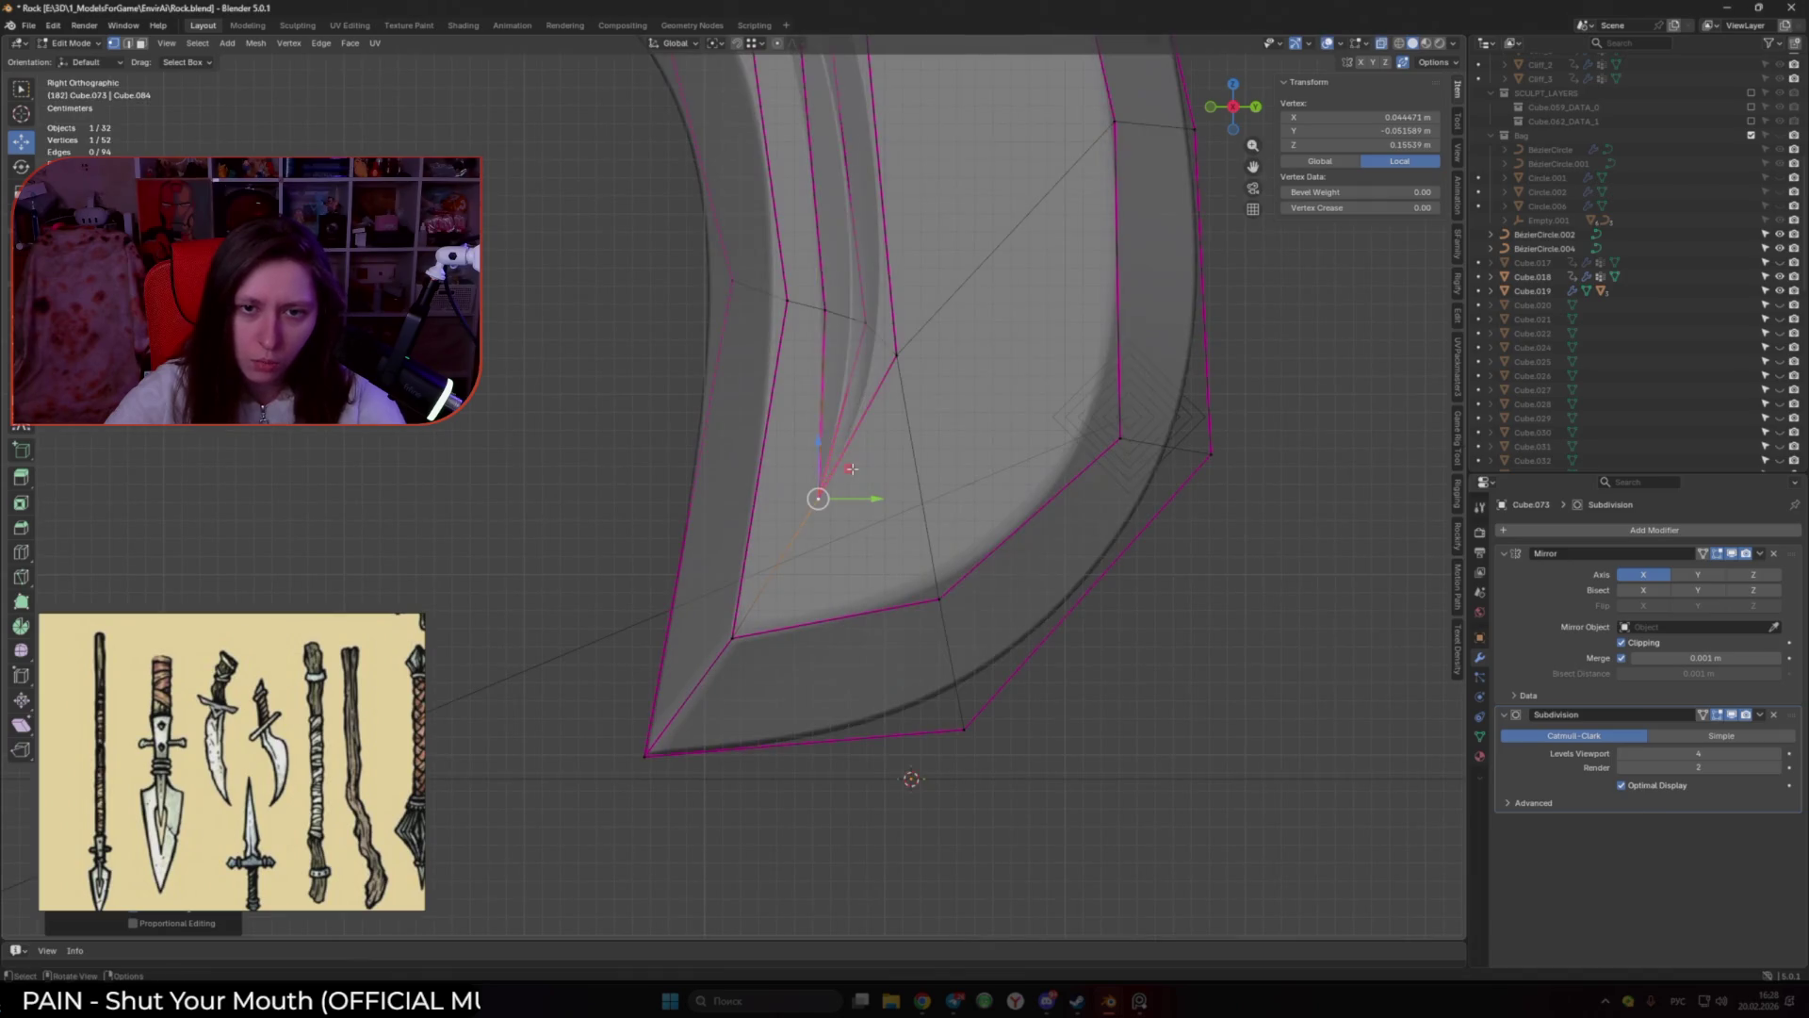
middle_drag(851, 468, 888, 484)
scroll(864, 483, up, 1)
key(g)
key(shift+x)
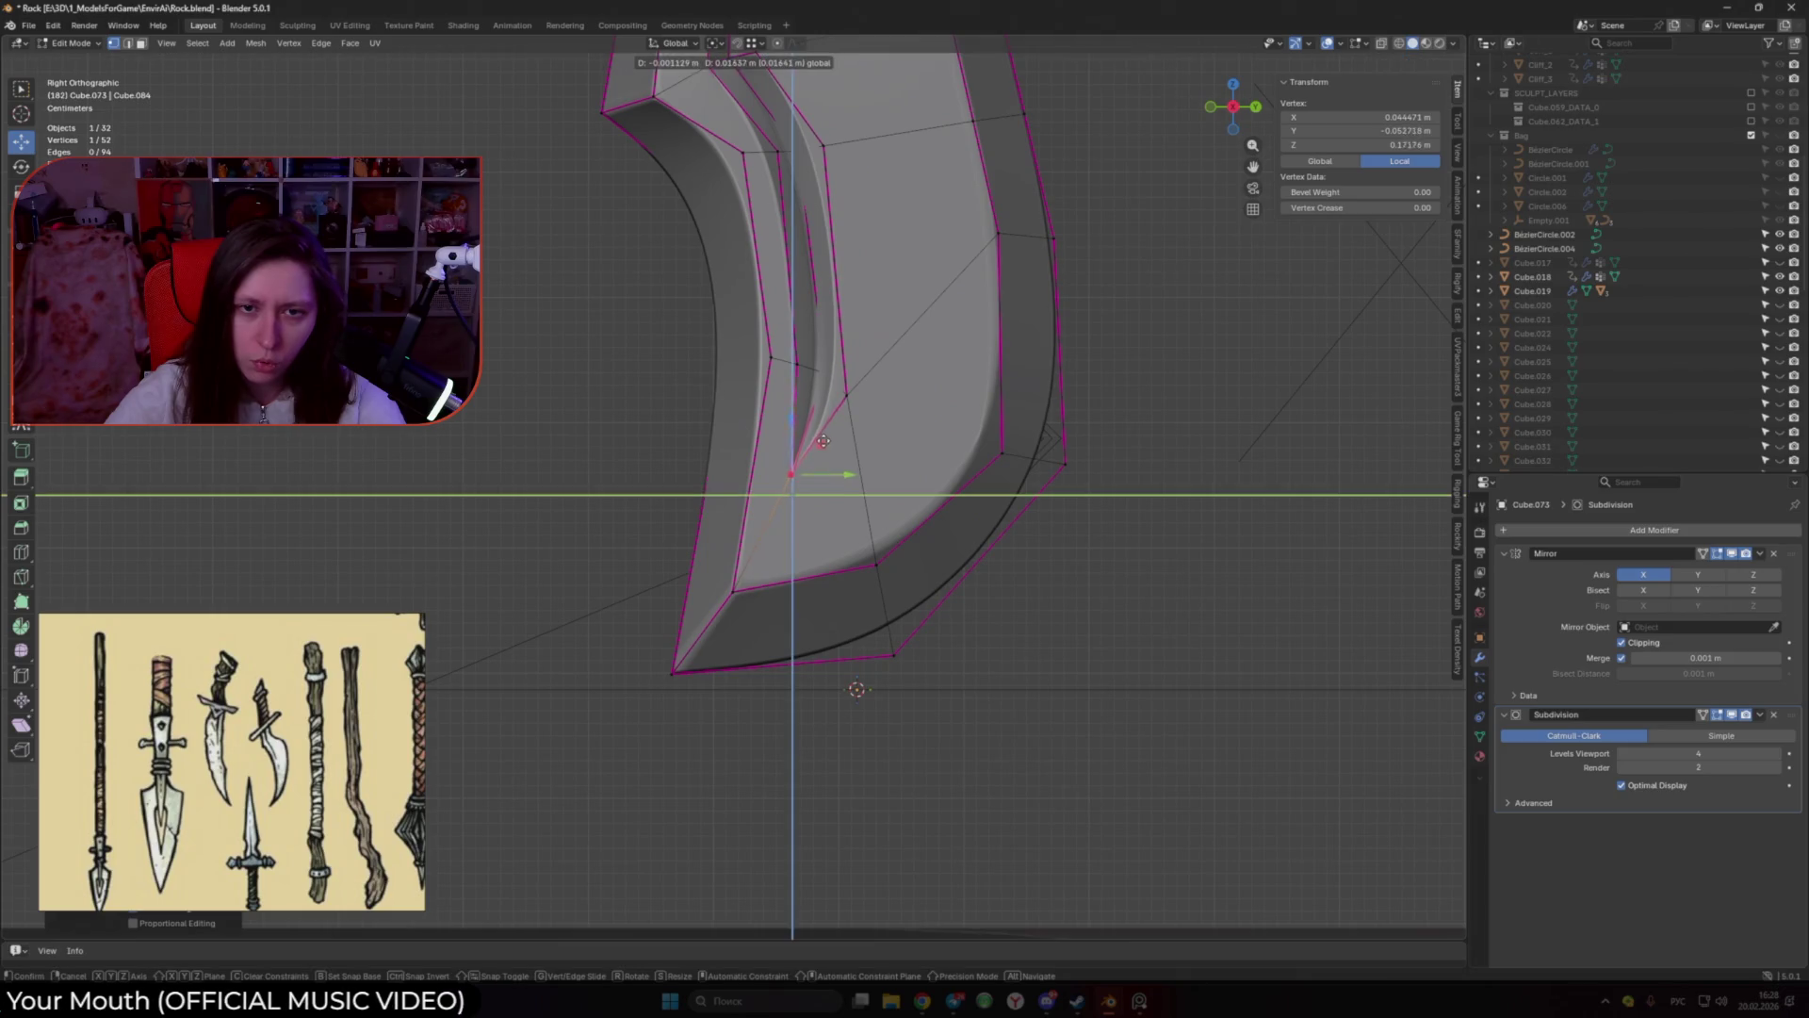
click(878, 365)
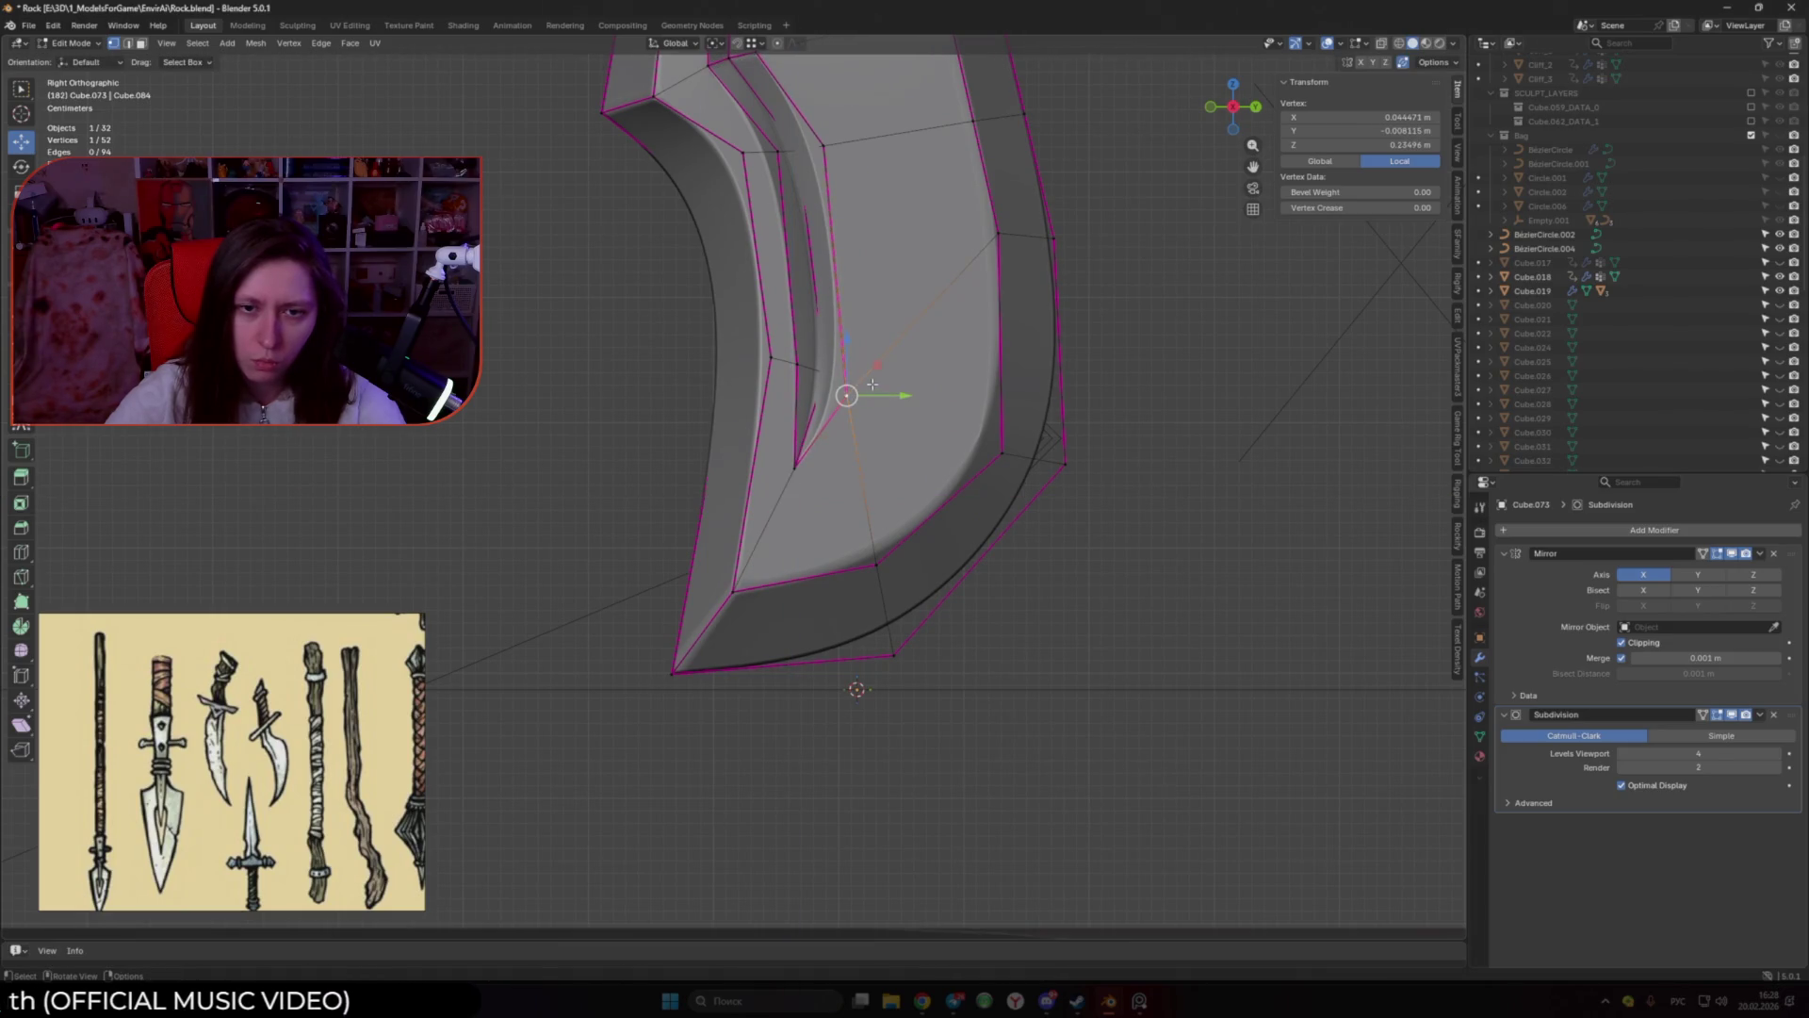
key(Tab)
key(Tab)
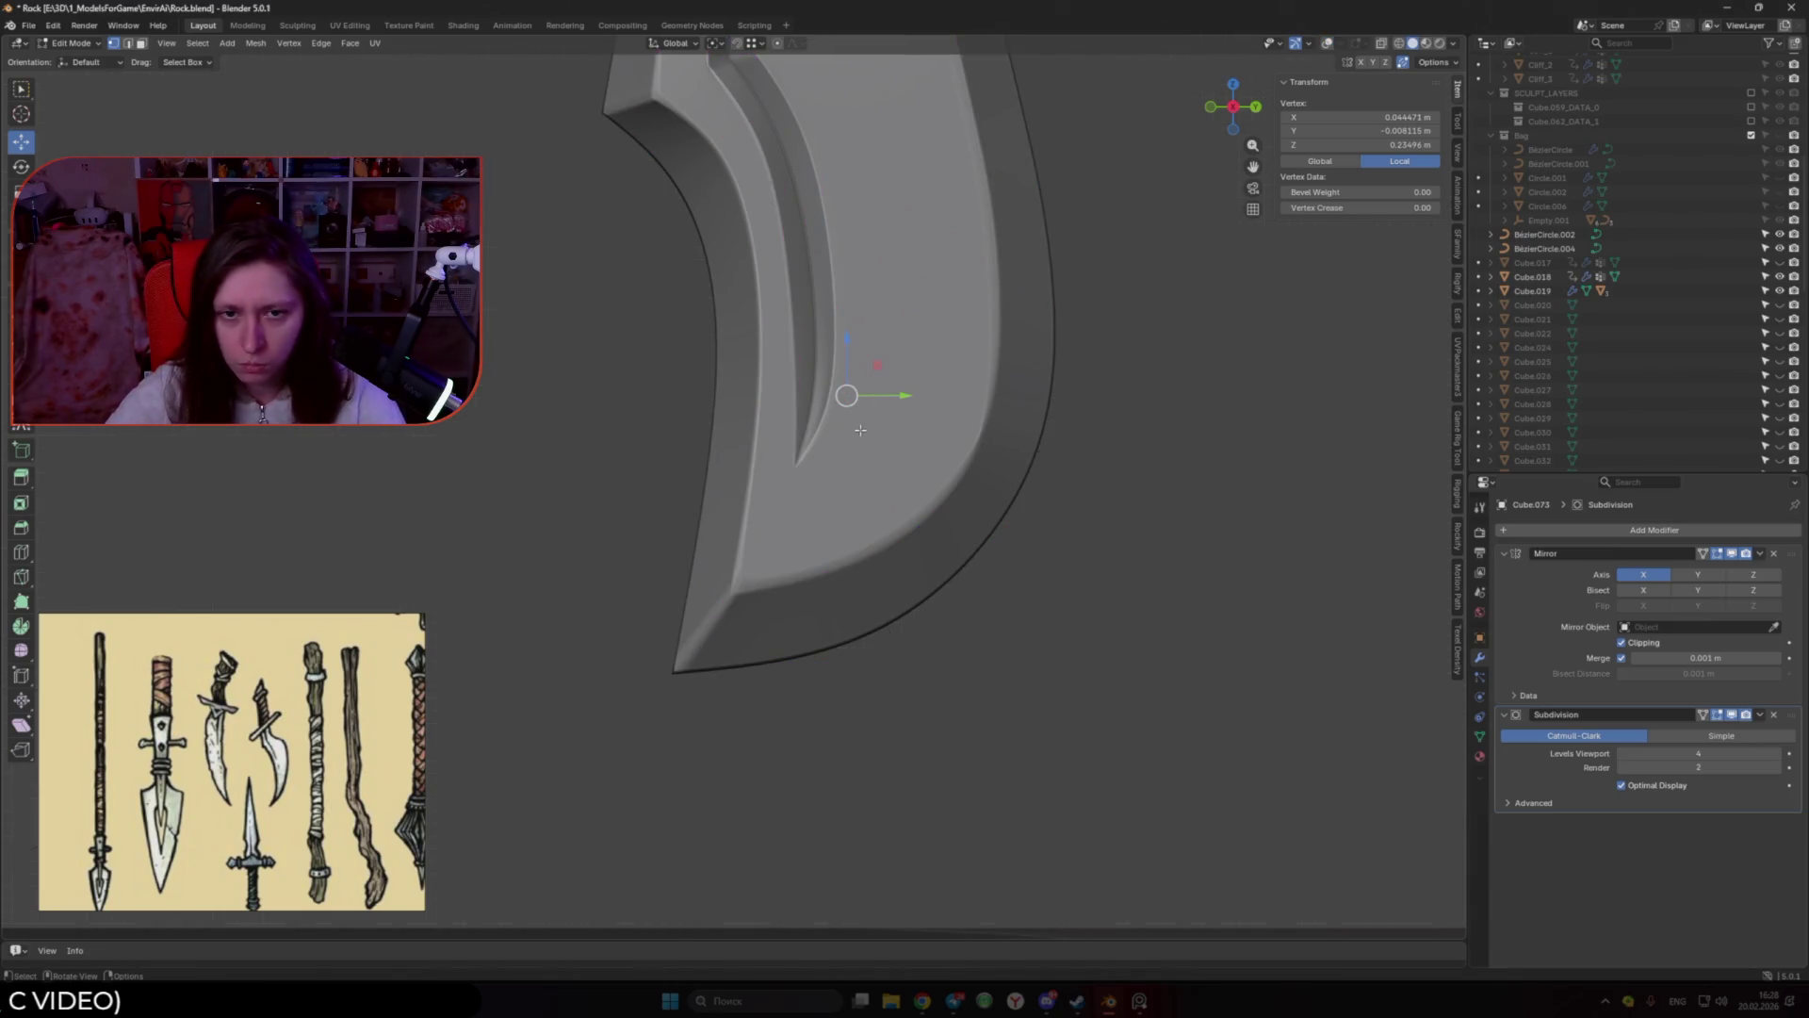
Step: In face mode, select four faces at the center of the blade's flat side
scroll(860, 425, down, 5)
mouse_move(860, 425)
middle_down()
mouse_move(895, 507)
mouse_move(798, 478)
mouse_move(829, 509)
middle_up()
scroll(798, 478, up, 5)
key(shift+alt+z)
key(3)
click(853, 457)
shift+click(869, 532)
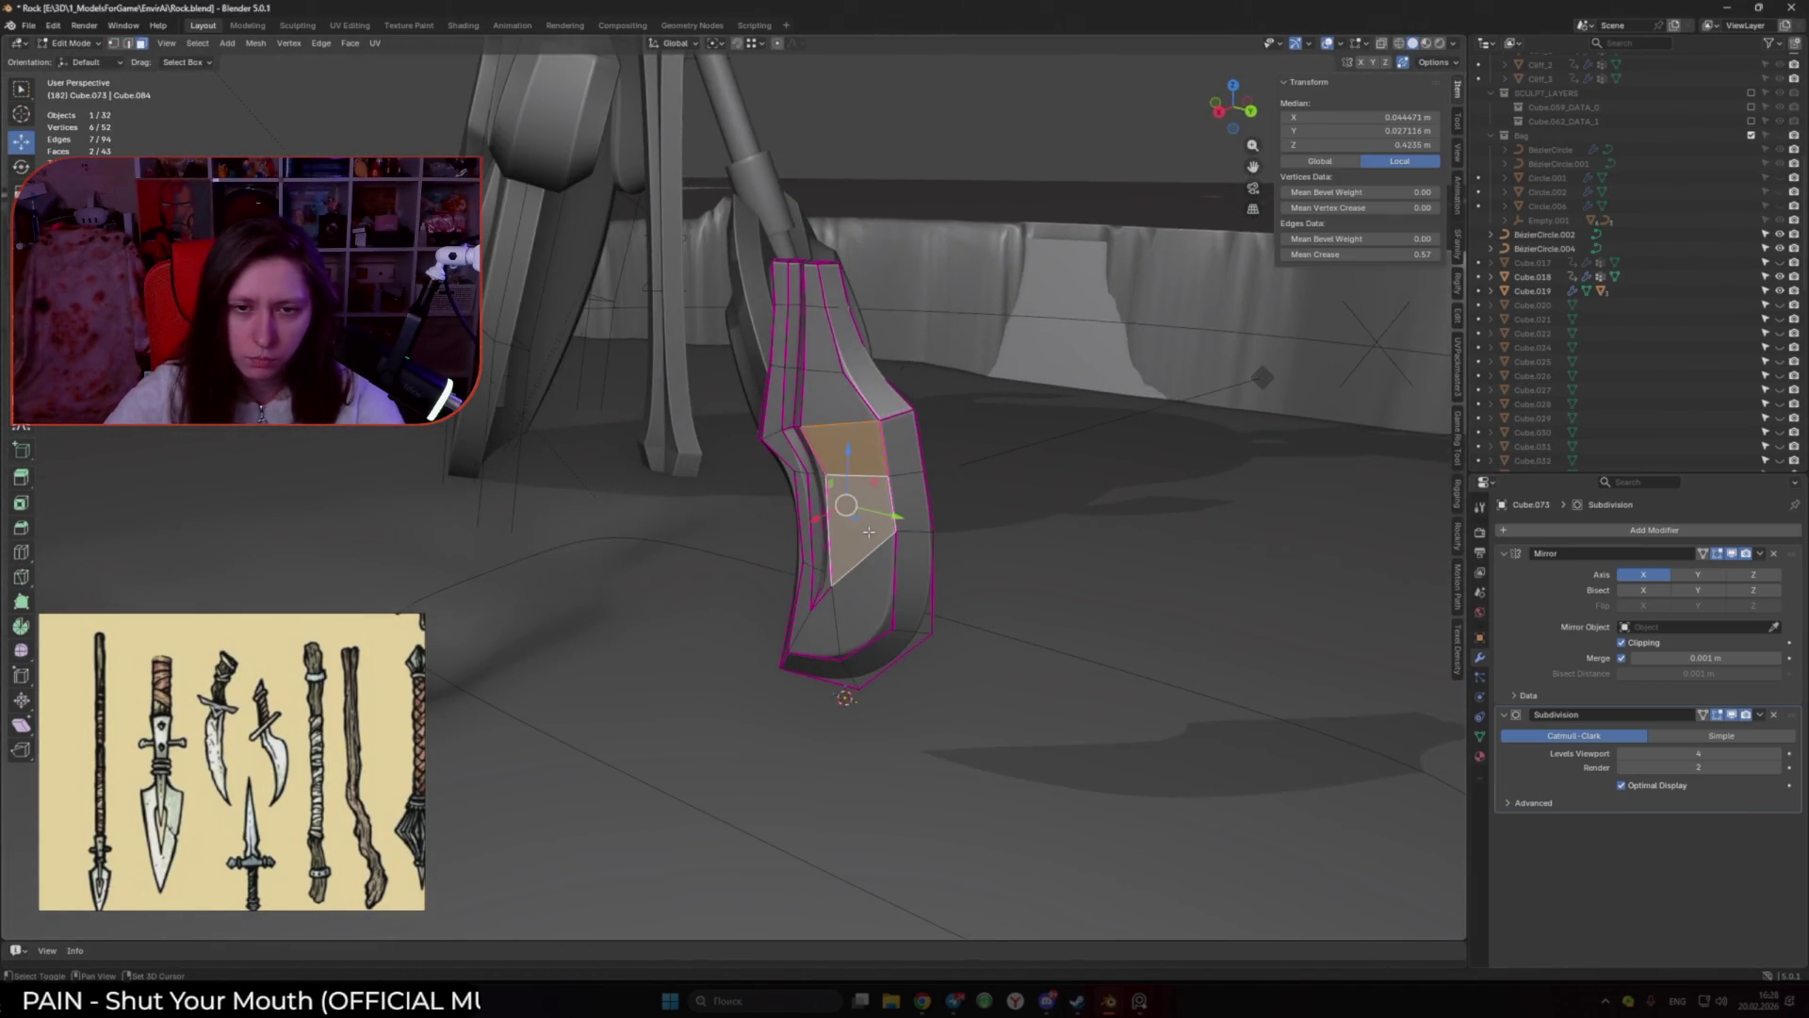
shift+click(826, 386)
shift+click(853, 593)
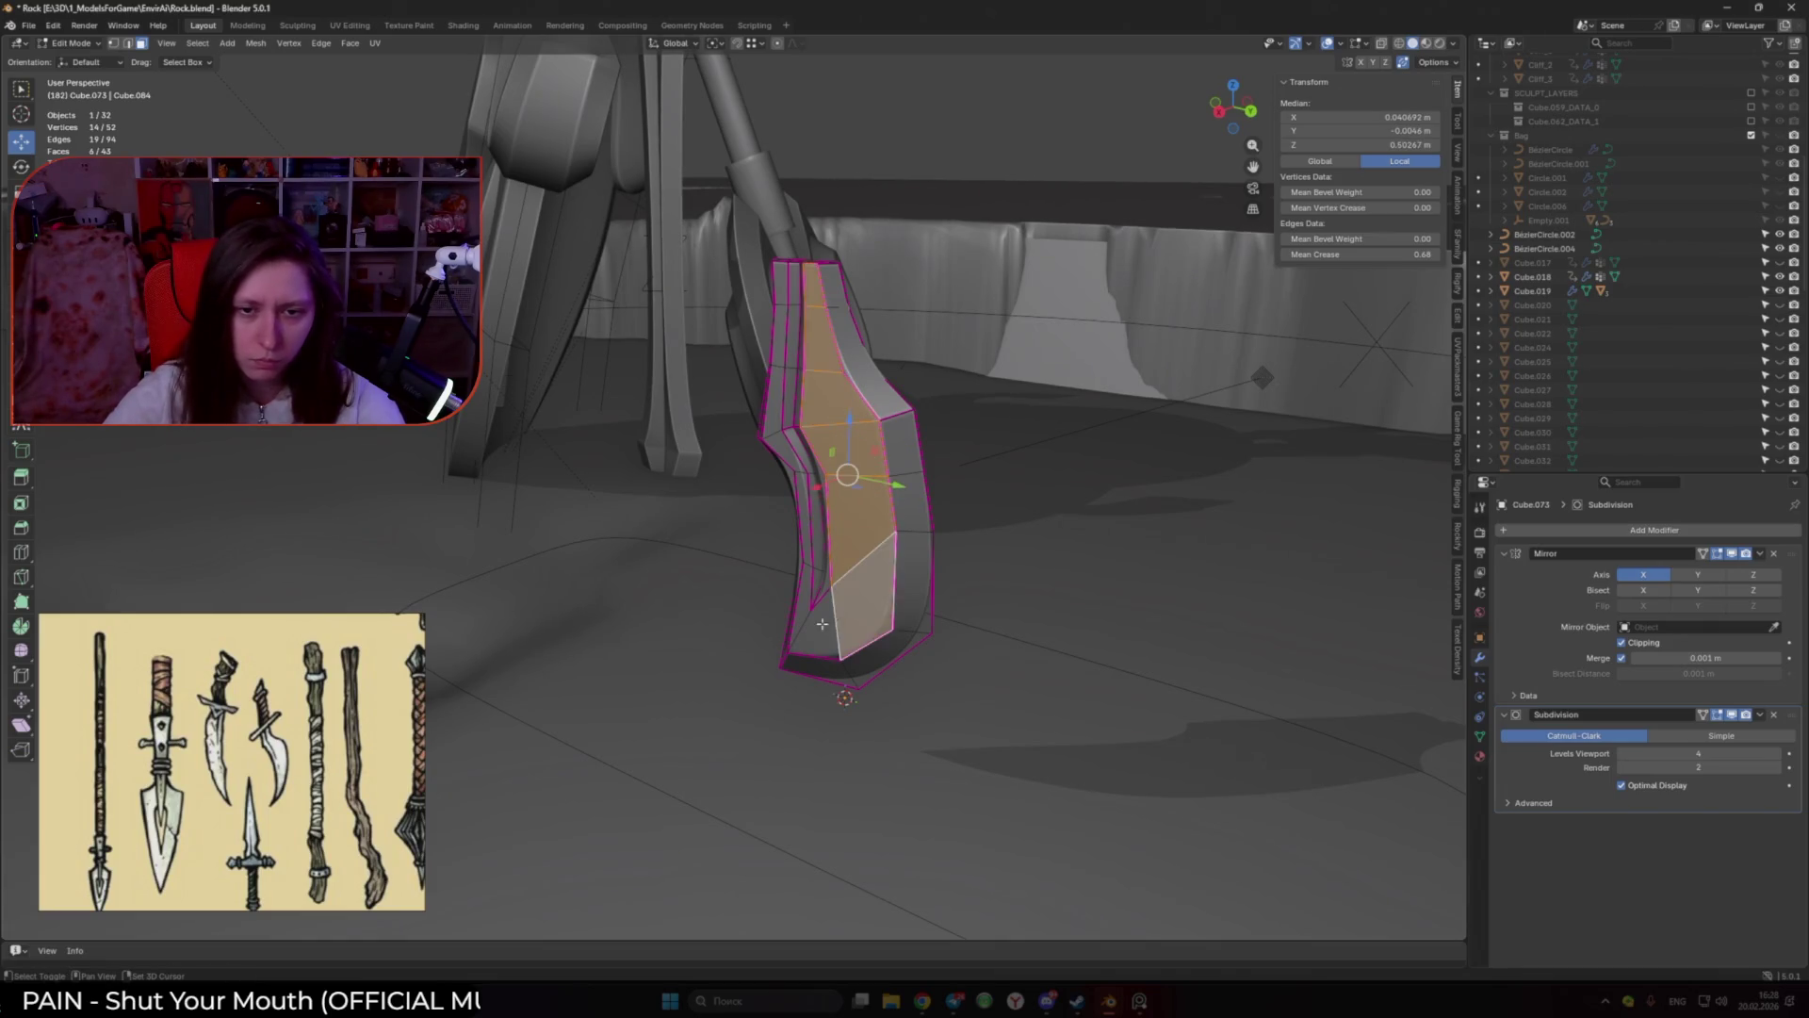
Step: Move the selected center faces about 0.023 m sideways to reshape the groove
middle_drag(852, 593, 858, 488)
key(shift+alt+z)
key(g)
click(857, 487)
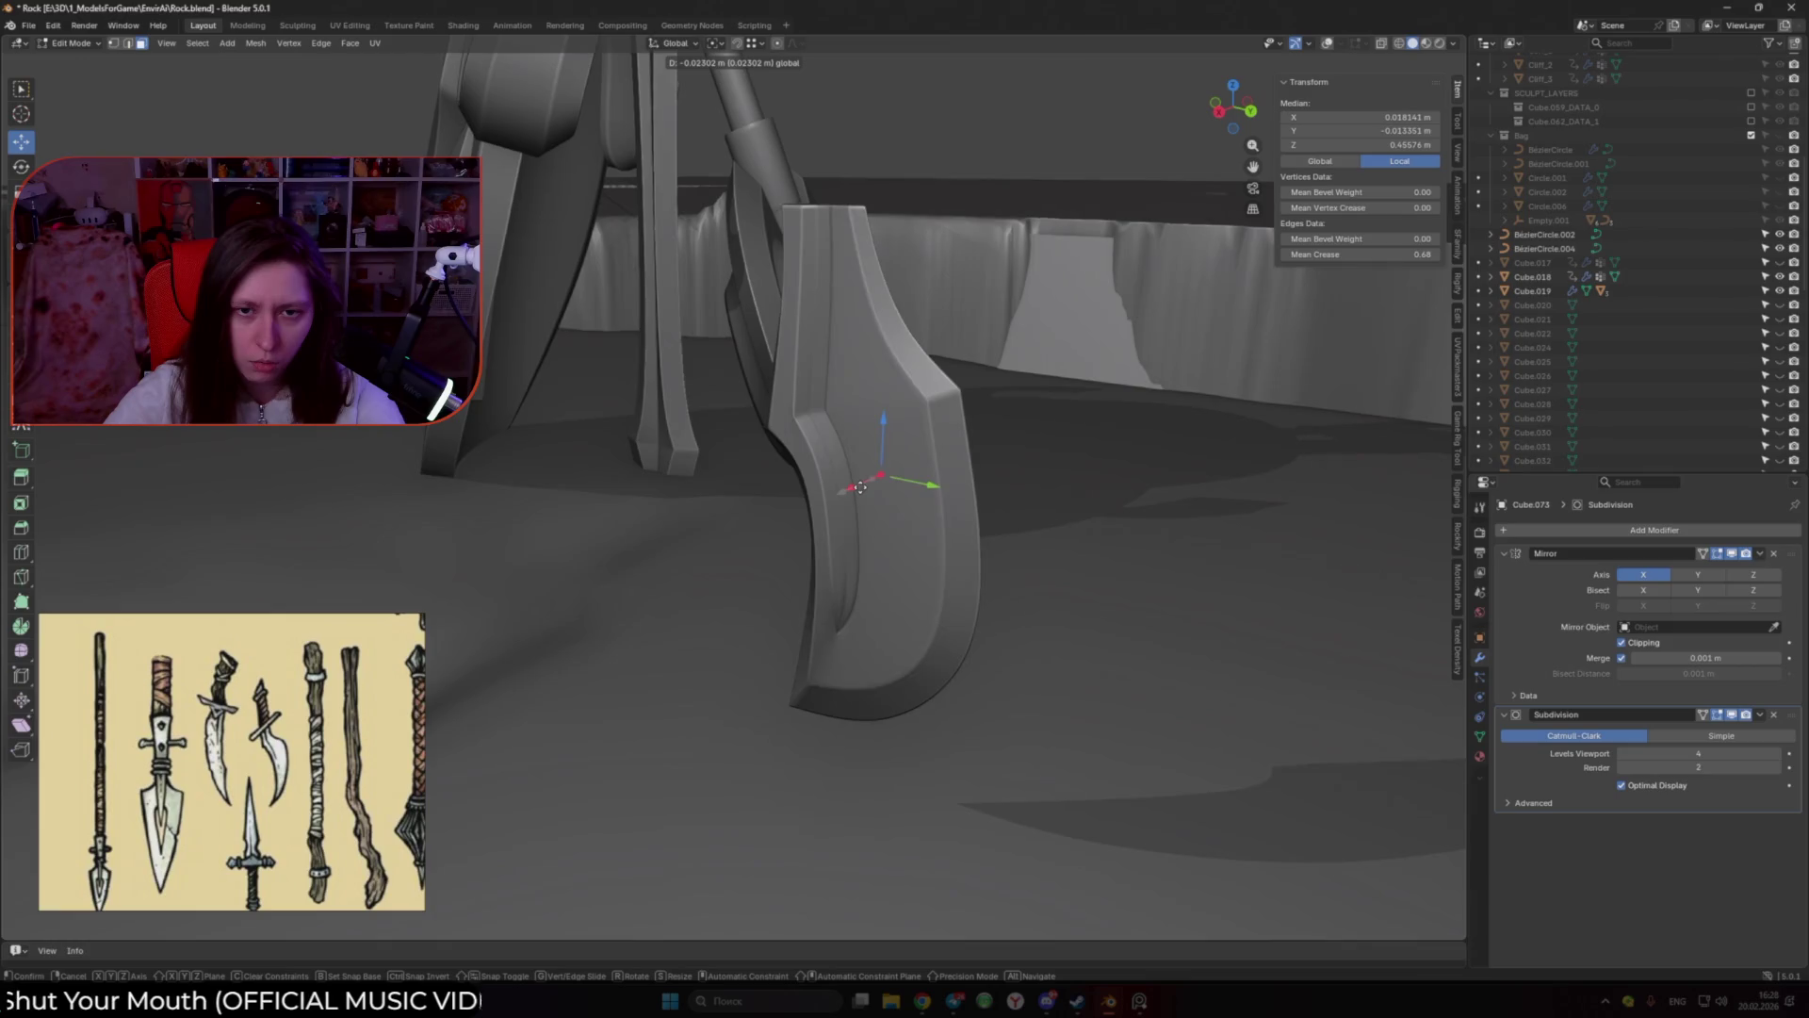
mouse_move(883, 476)
middle_down()
mouse_move(908, 563)
mouse_move(828, 472)
middle_up()
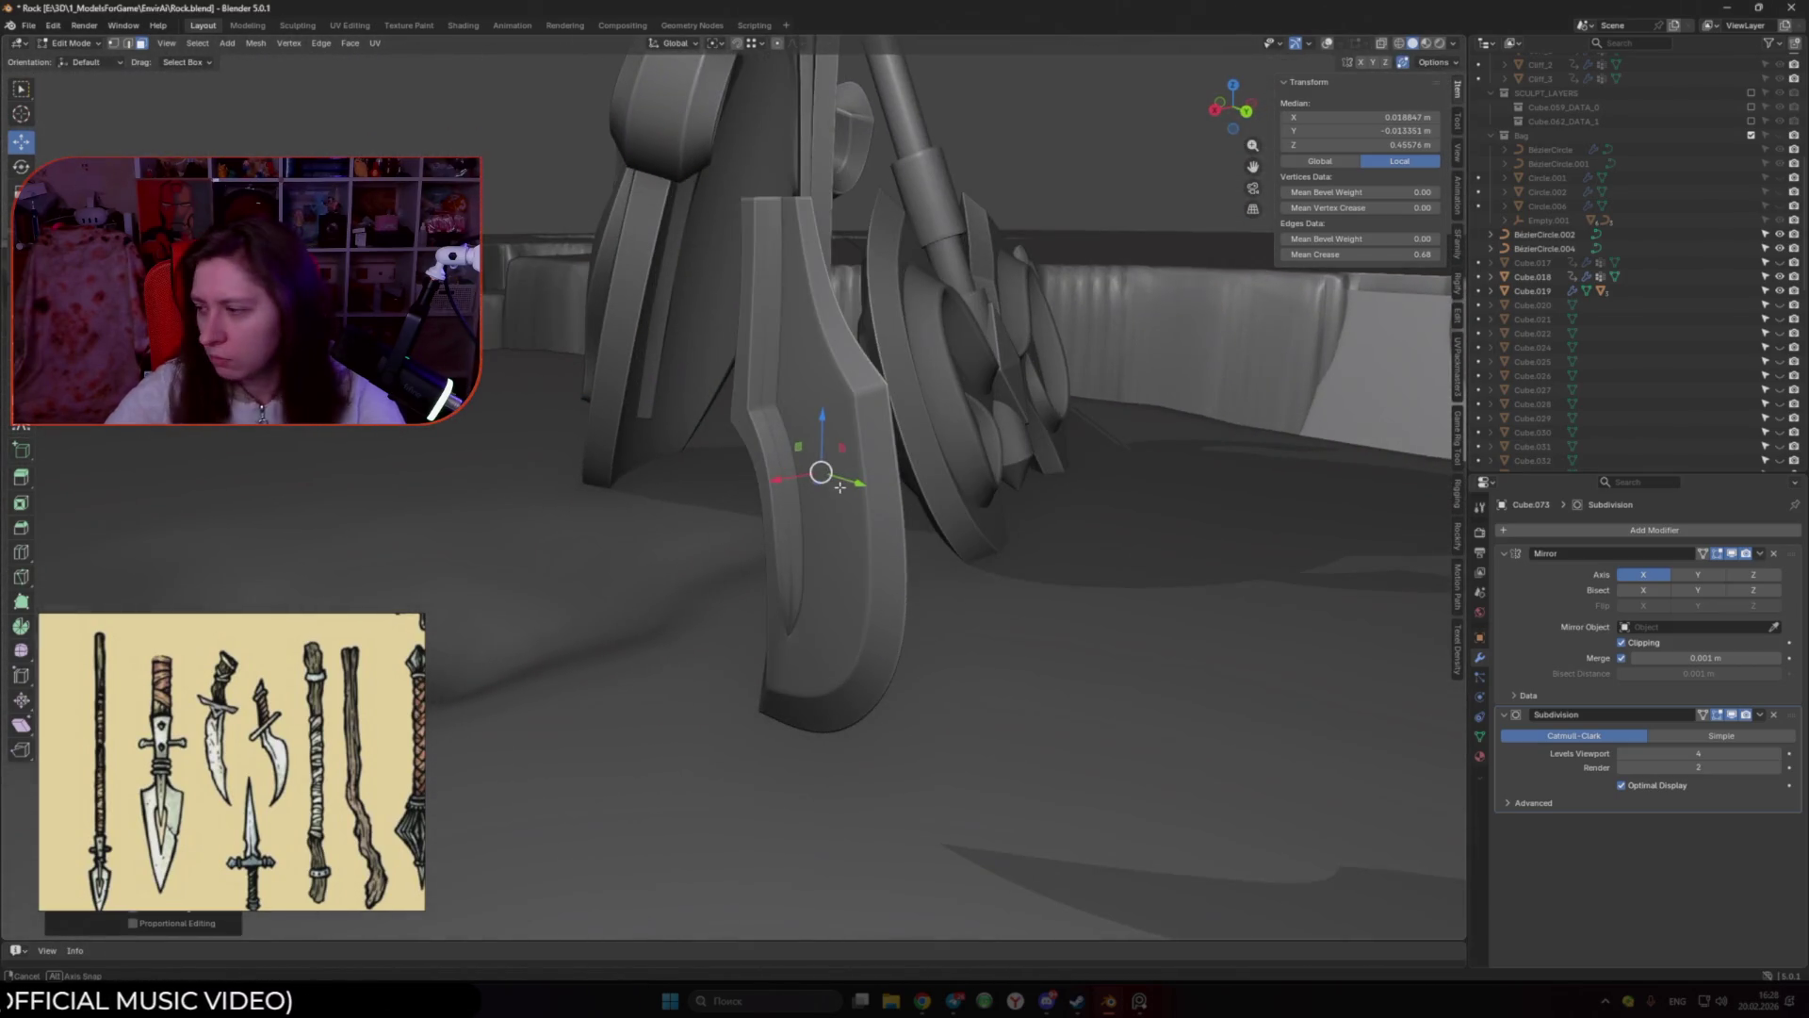
key(shift+alt+z)
scroll(828, 472, up, 4)
Step: Add a loop cut across the blade's lower groove in side view
key(KP_3)
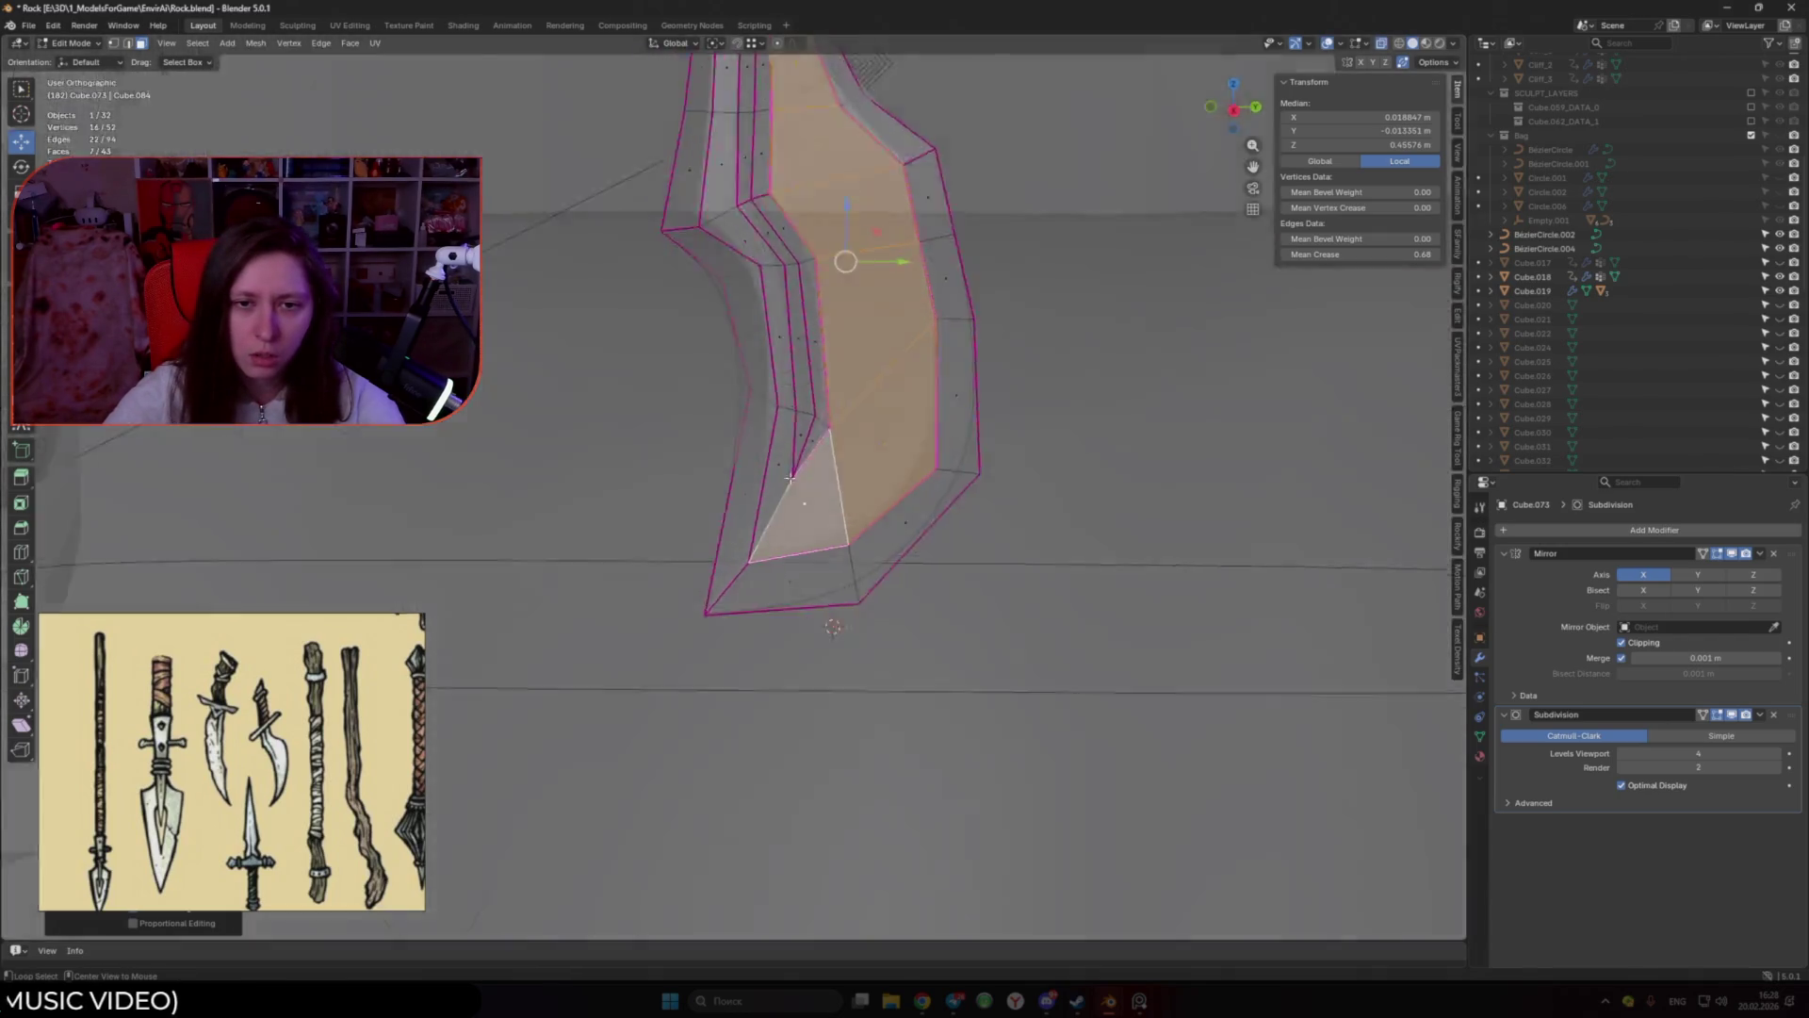
key(1)
click(790, 463)
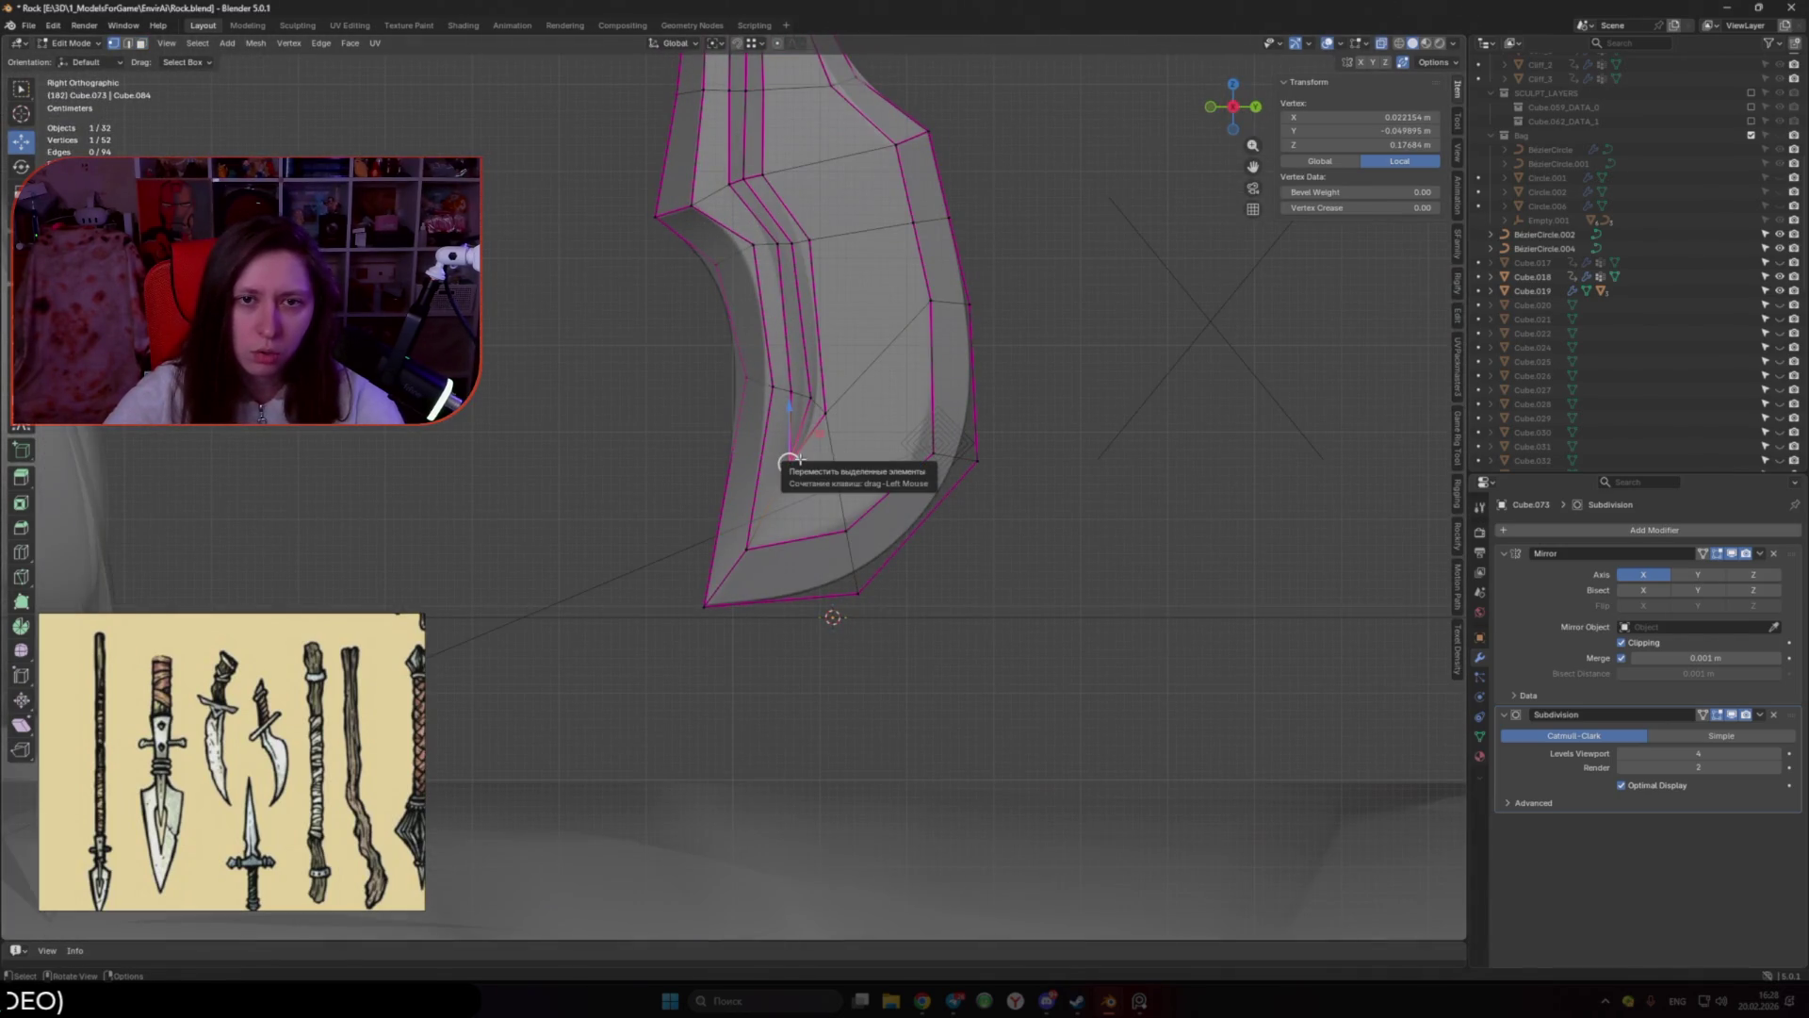
key(ctrl+r)
click(736, 509)
click(725, 544)
Step: Try dissolving an edge beside the groove twice, undoing each attempt
key(2)
click(790, 442)
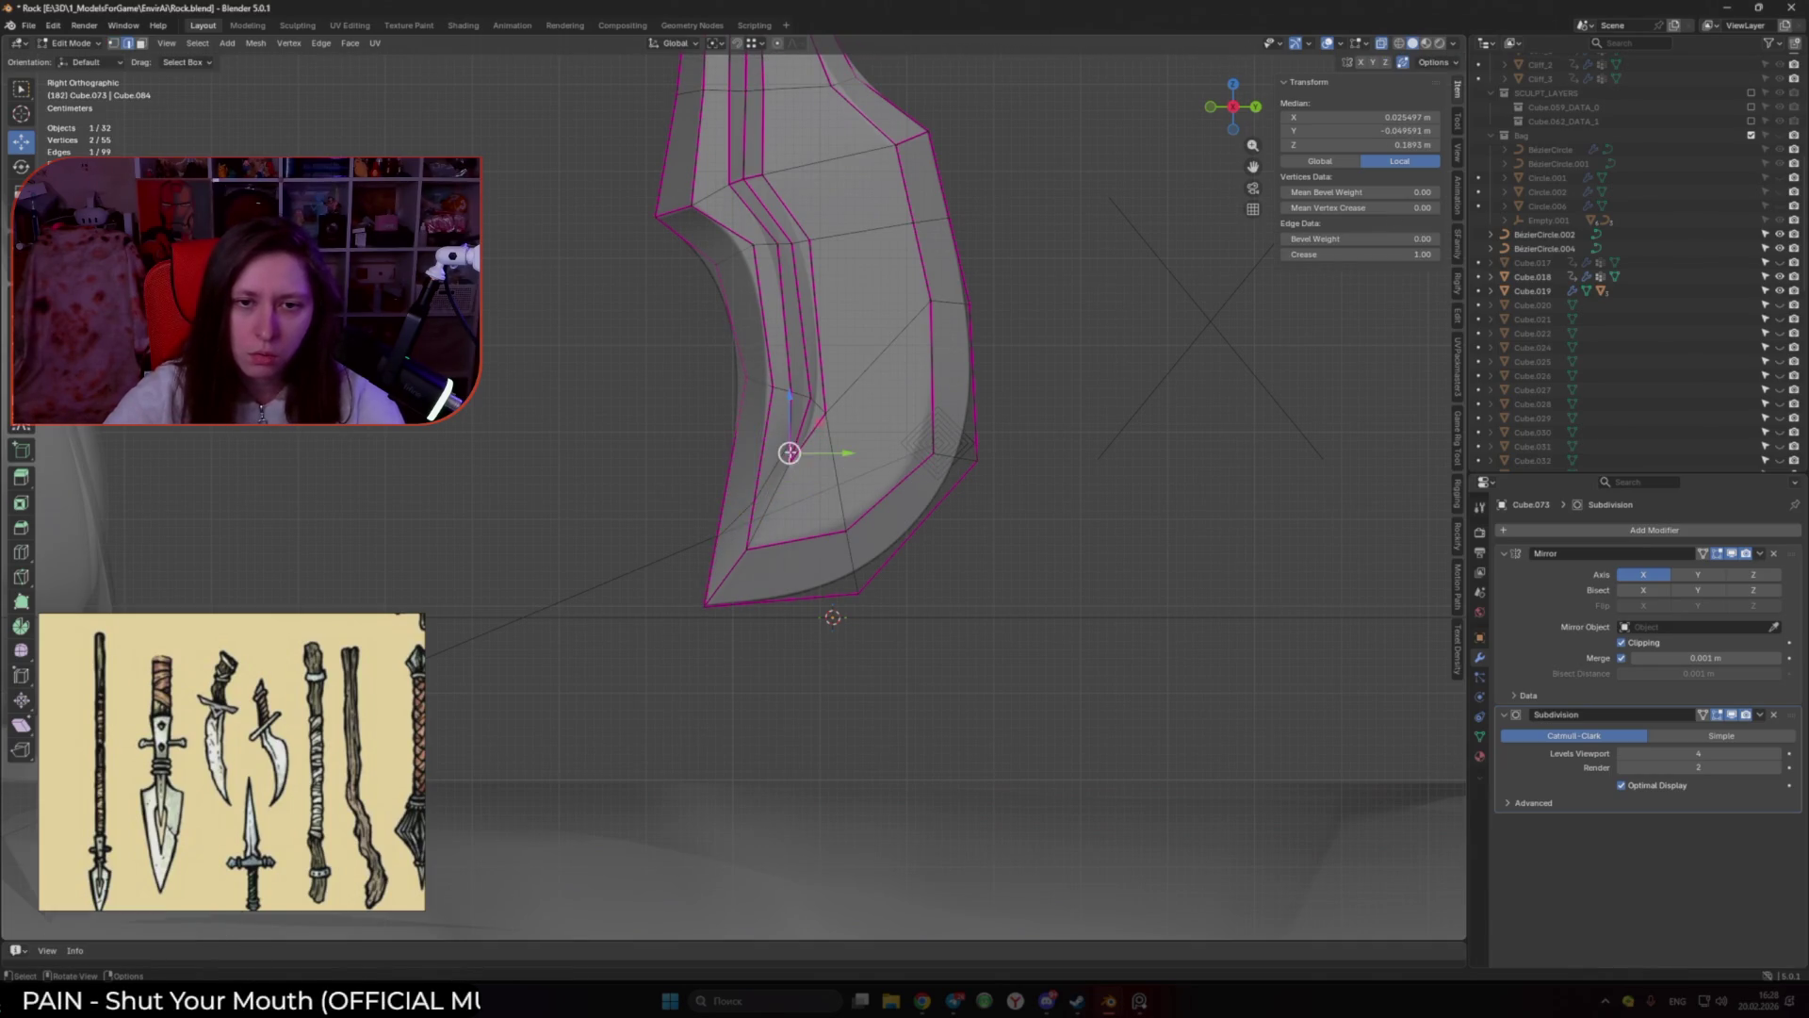
key(x)
click(821, 468)
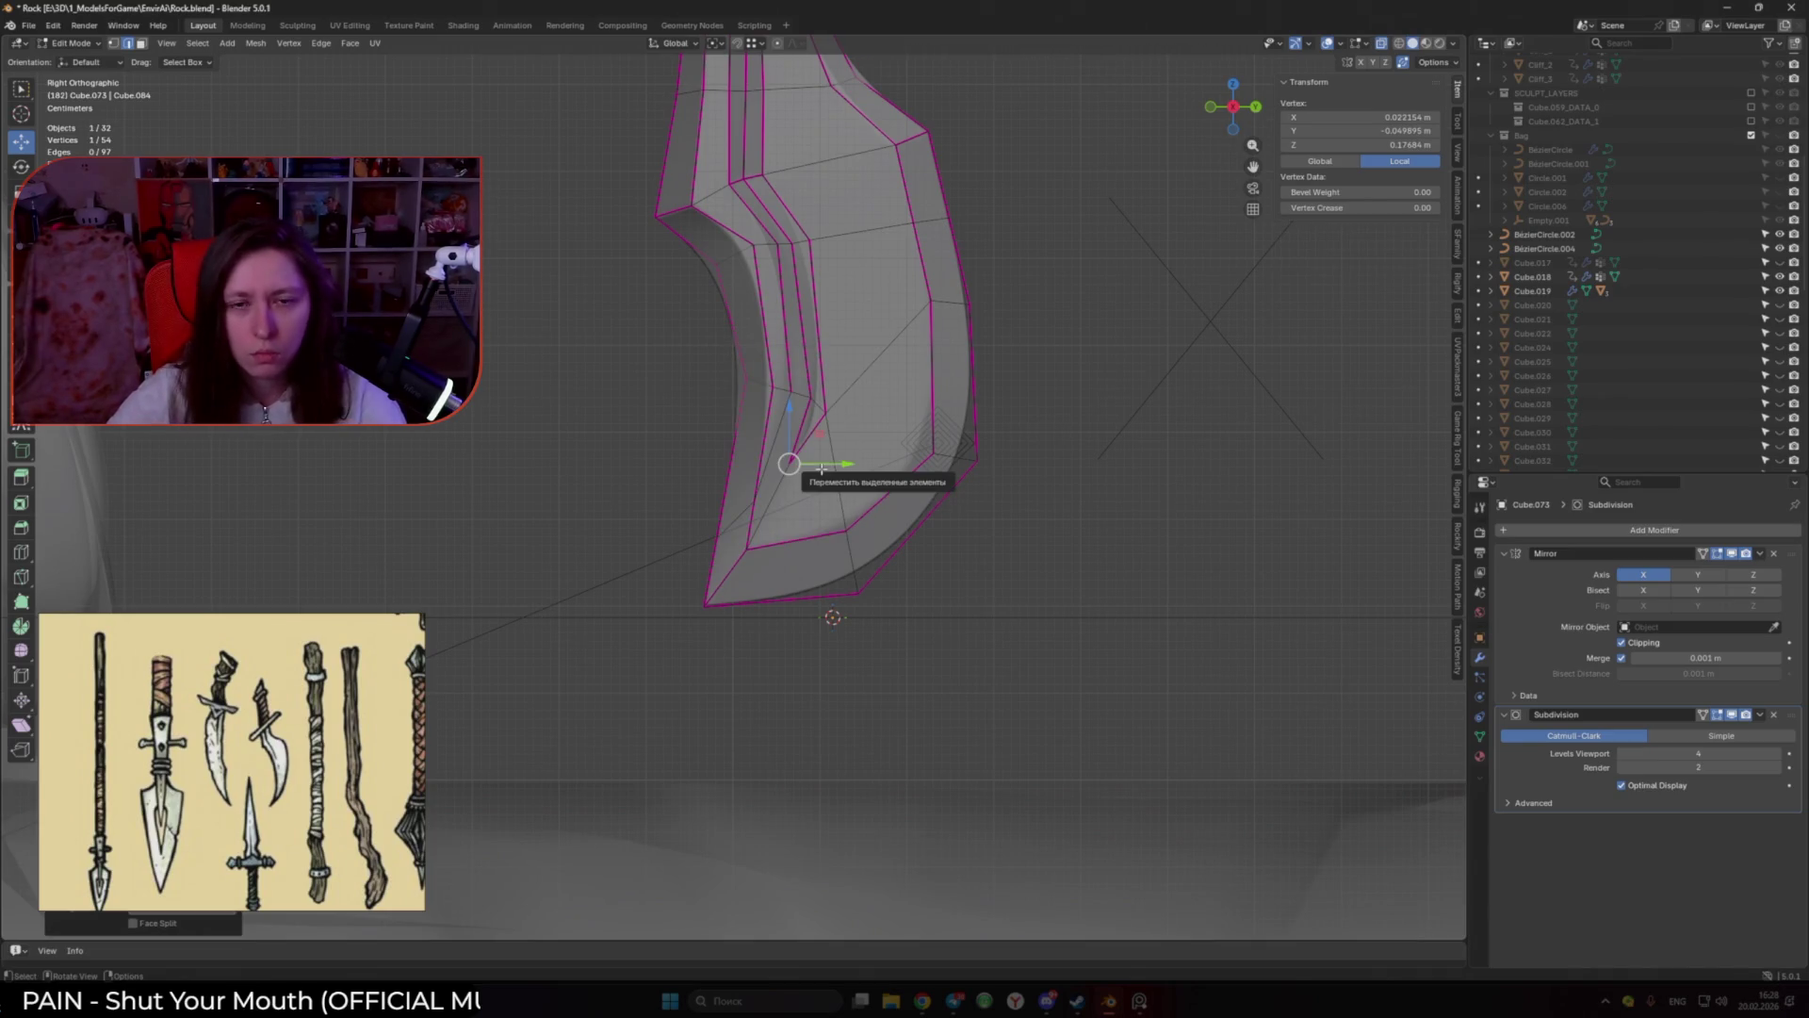
key(ctrl+z)
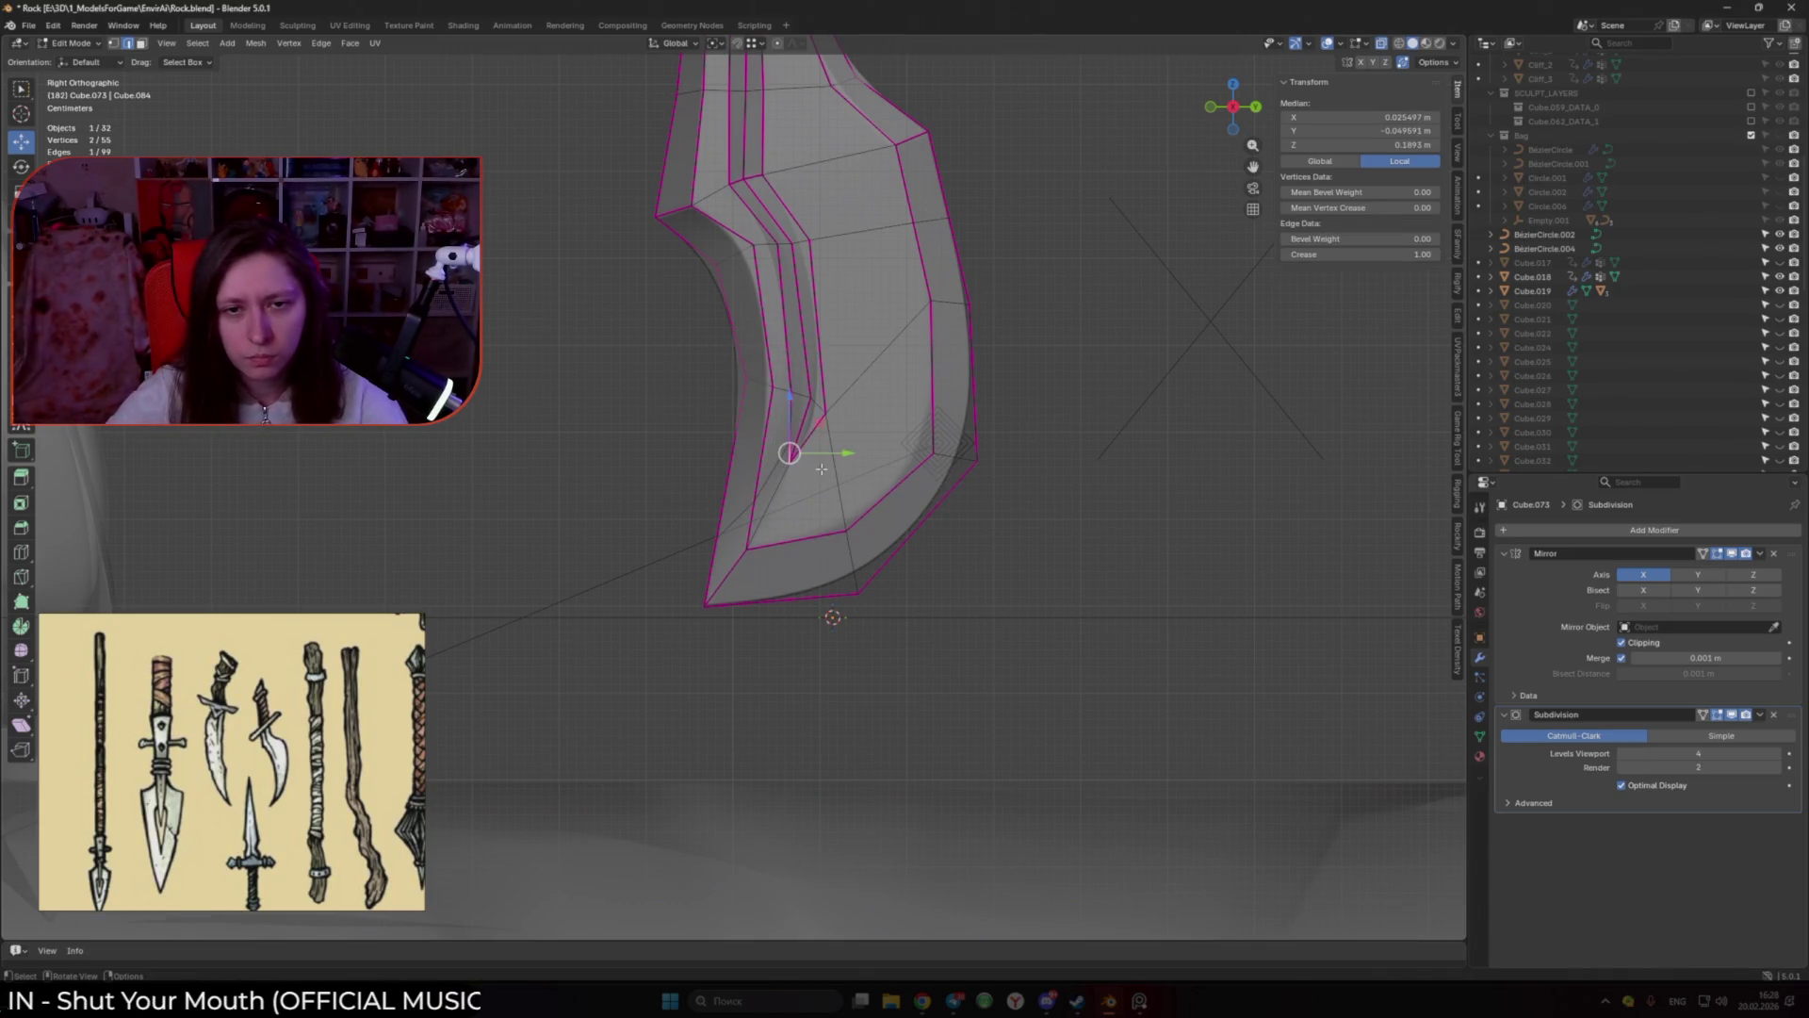
mouse_move(823, 468)
middle_down()
mouse_move(826, 491)
mouse_move(721, 521)
middle_up()
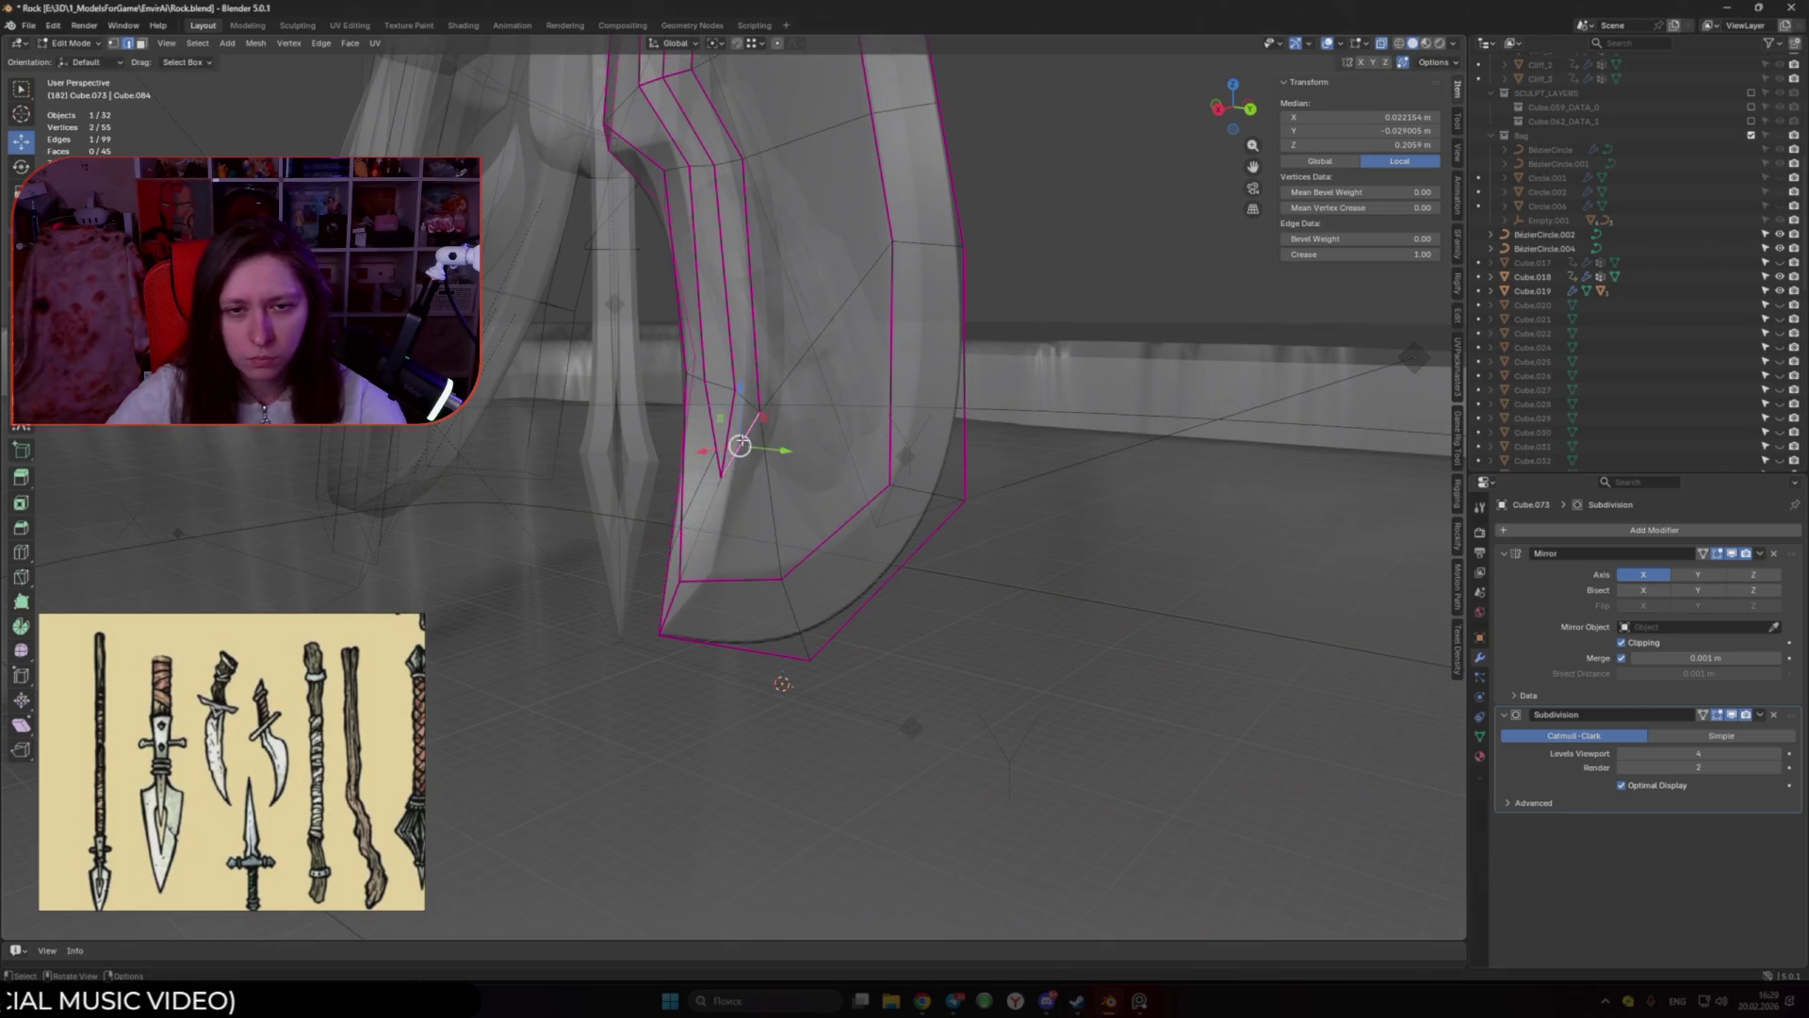
right_click(740, 460)
click(740, 450)
mouse_move(739, 444)
middle_down()
mouse_move(857, 501)
mouse_move(793, 508)
middle_up()
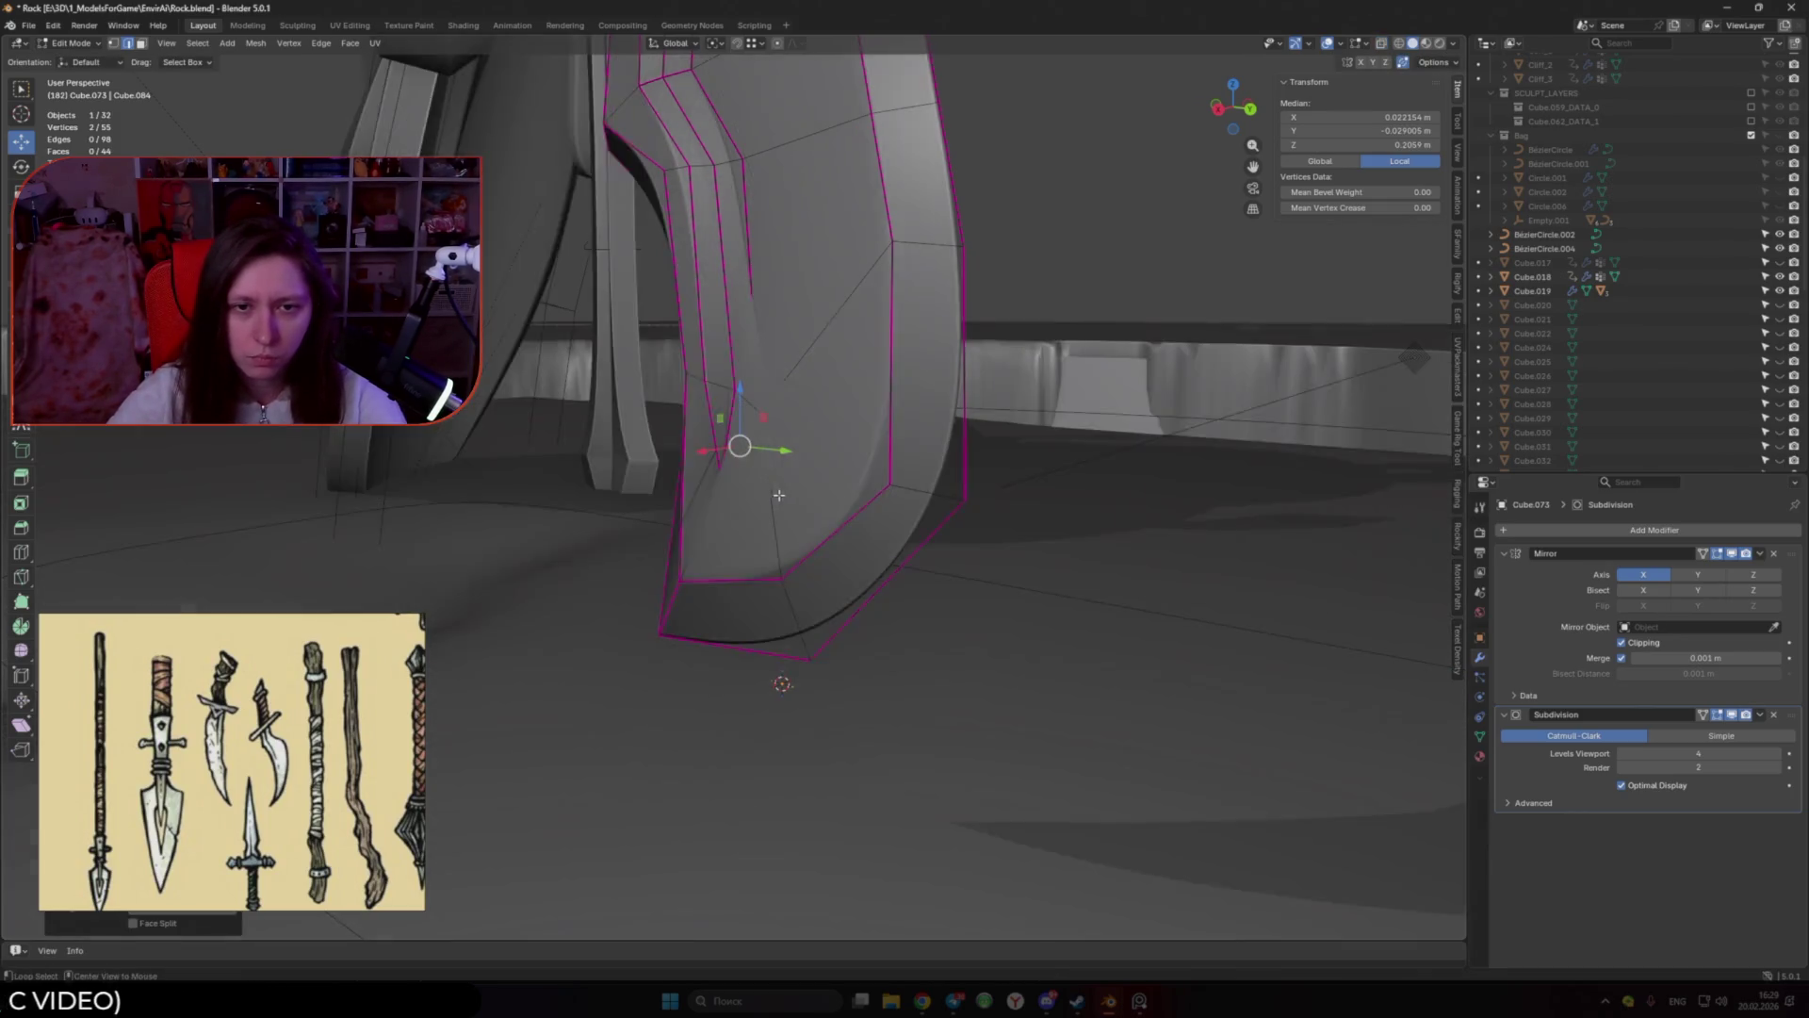
key(ctrl+z)
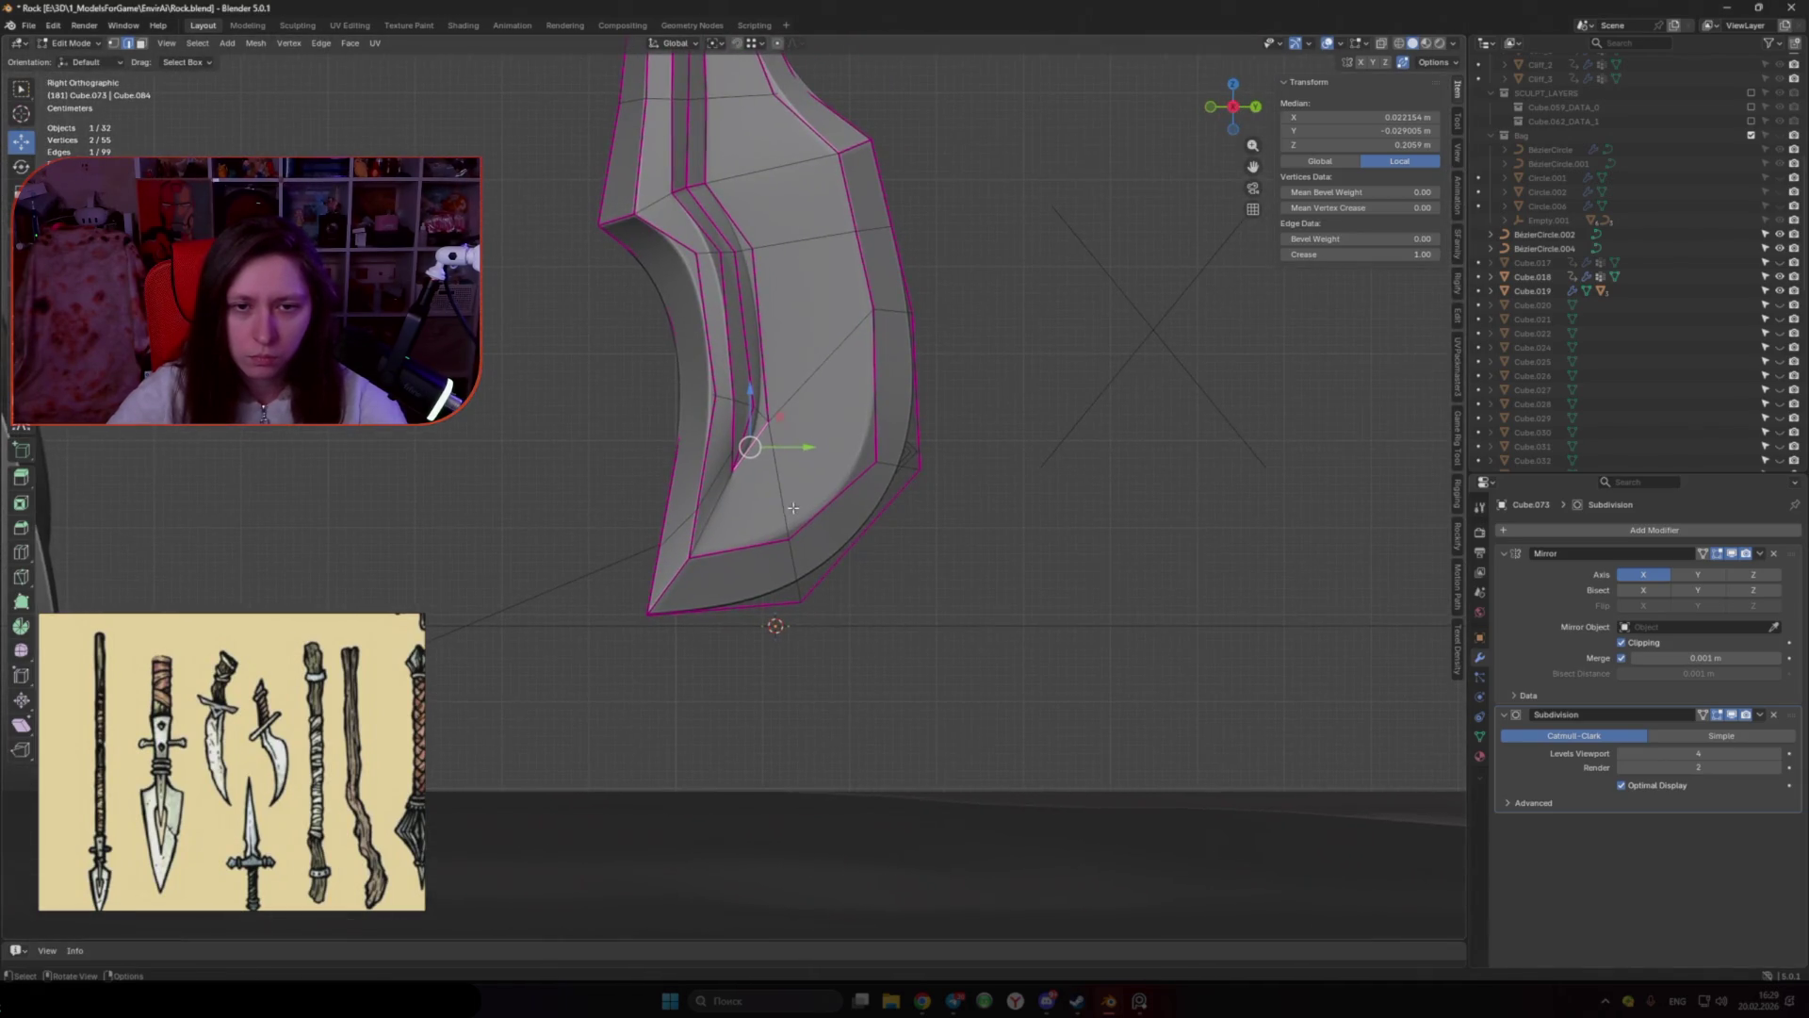
click(818, 503)
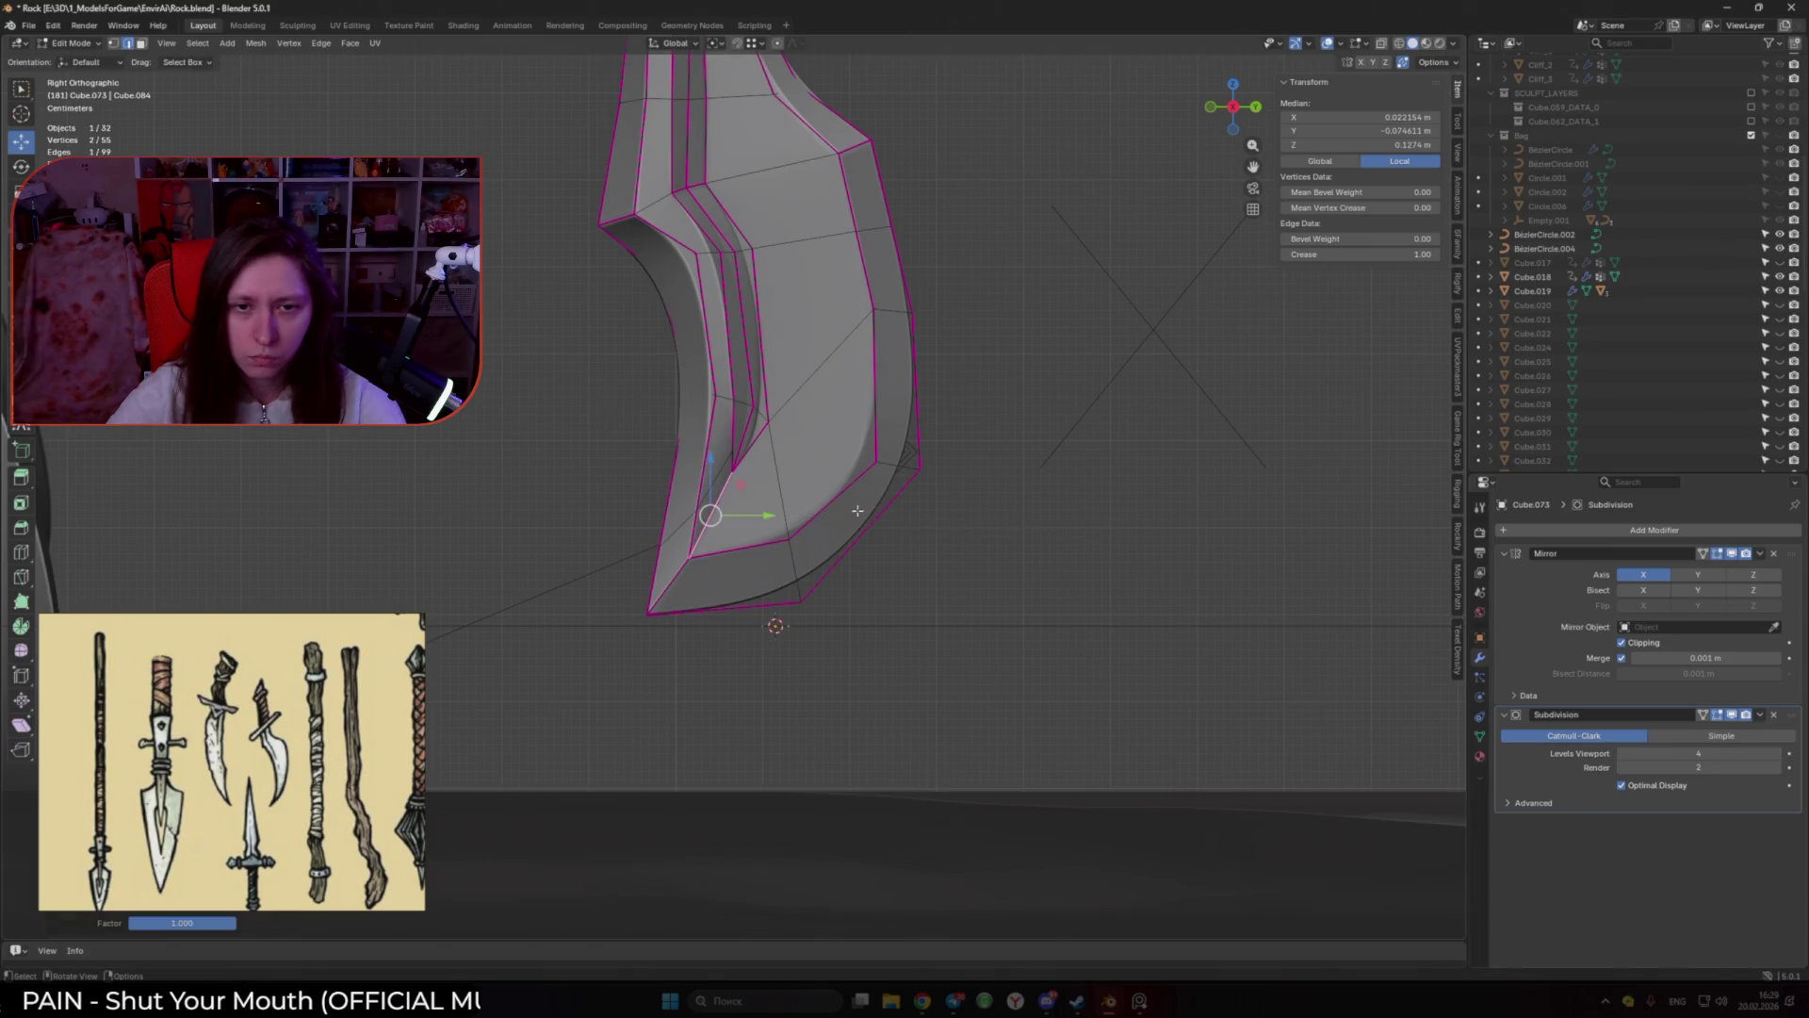
middle_drag(719, 512, 651, 517)
Step: Select the long edge loop beside the groove and dissolve it, leaving 48 vertices
click(692, 481)
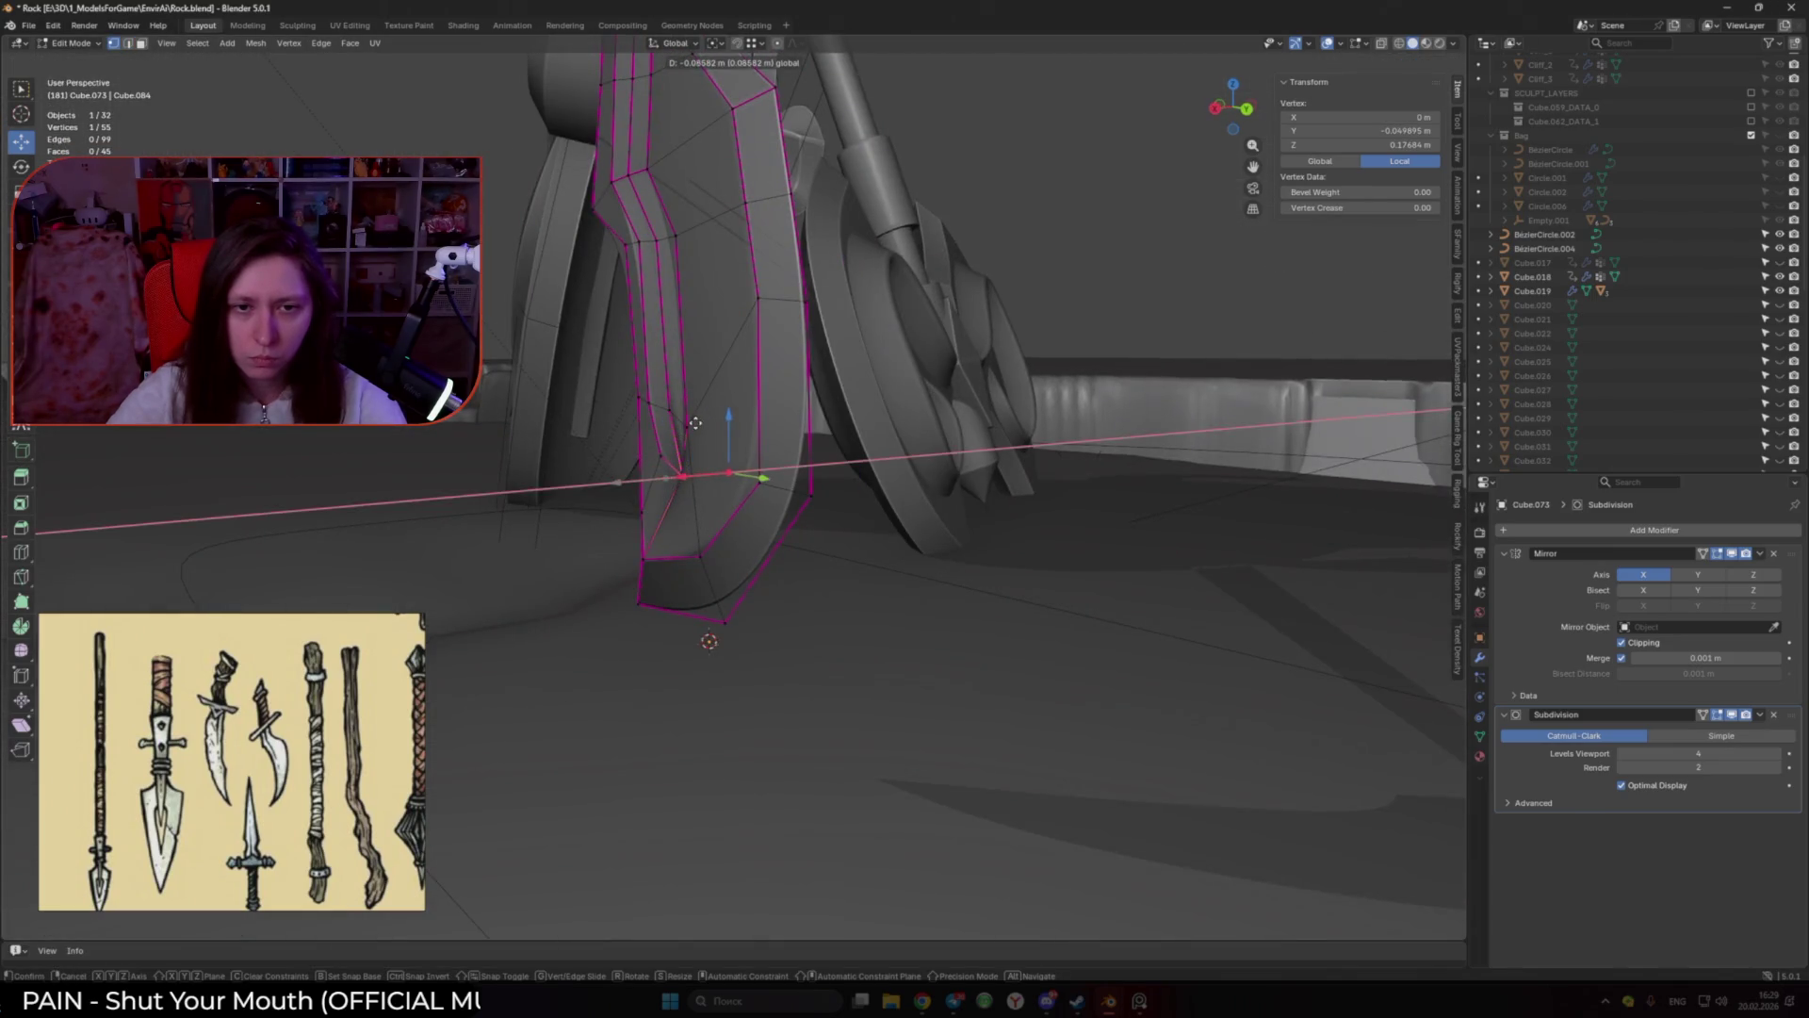
scroll(688, 495, up, 4)
mouse_move(697, 504)
middle_down()
mouse_move(790, 526)
mouse_move(722, 376)
middle_up()
alt+click(723, 374)
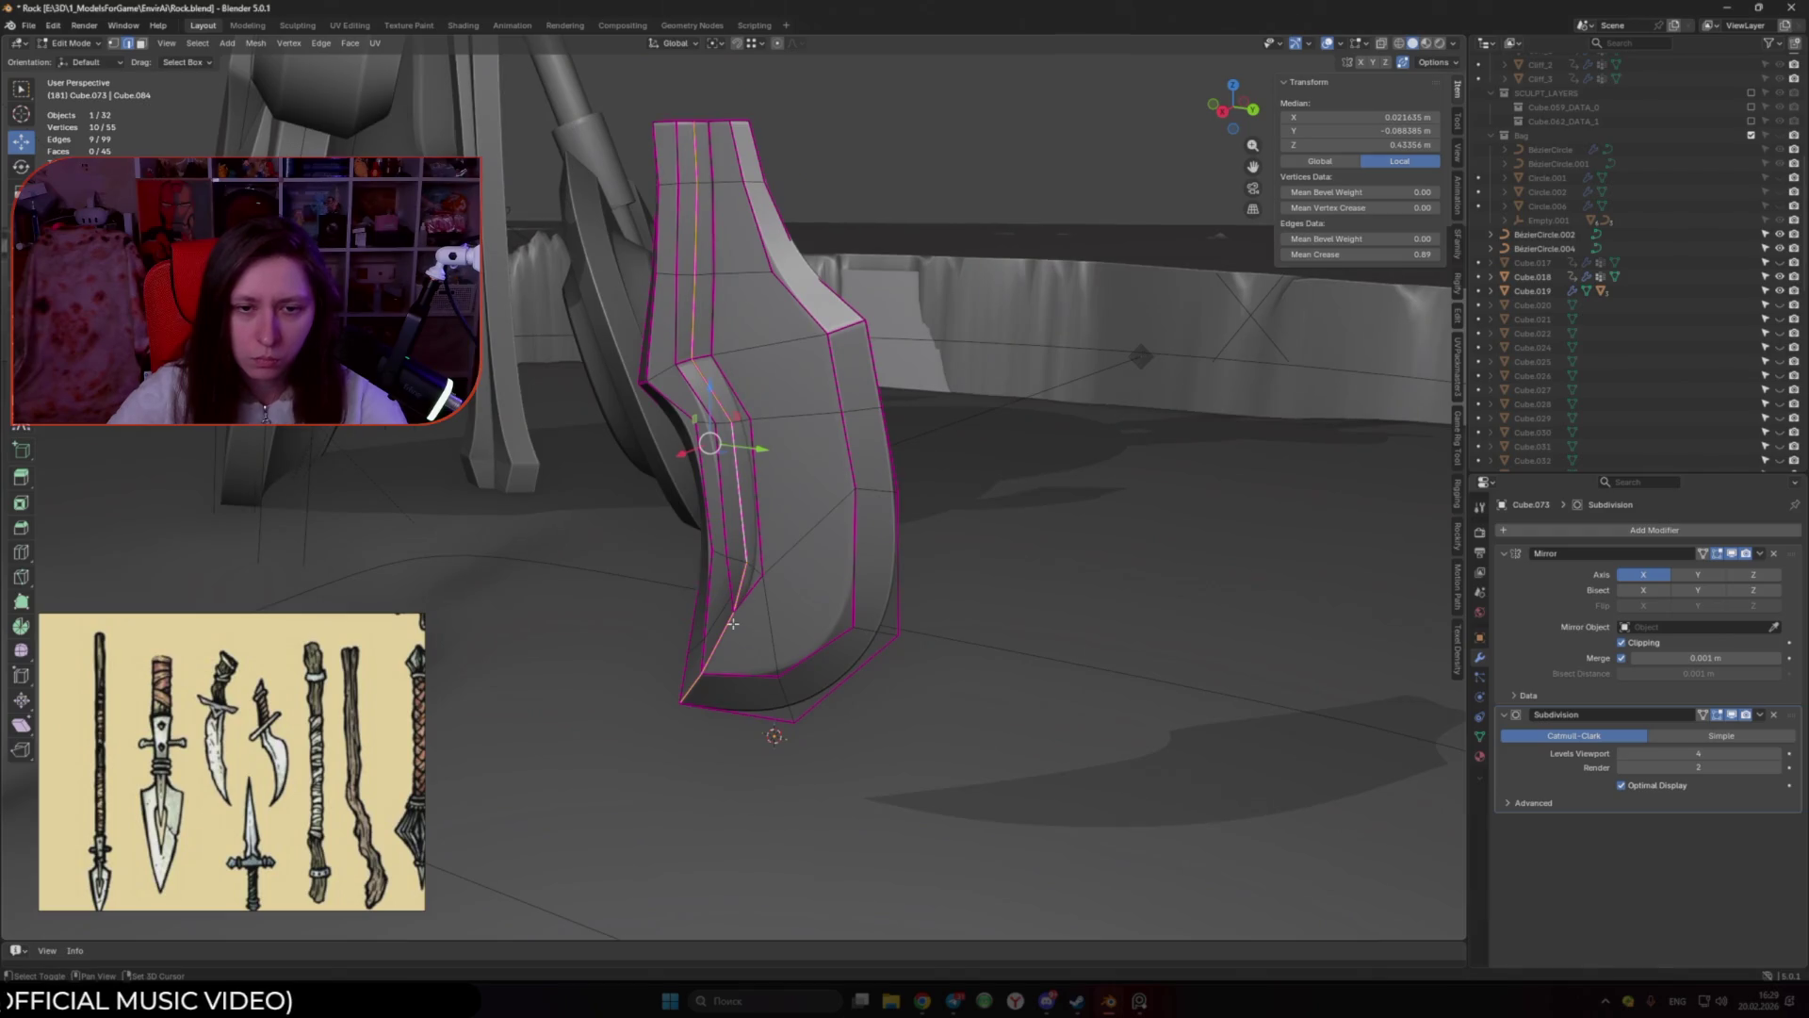
mouse_move(692, 685)
middle_down()
mouse_move(877, 603)
mouse_move(810, 490)
middle_up()
right_click(900, 626)
click(902, 627)
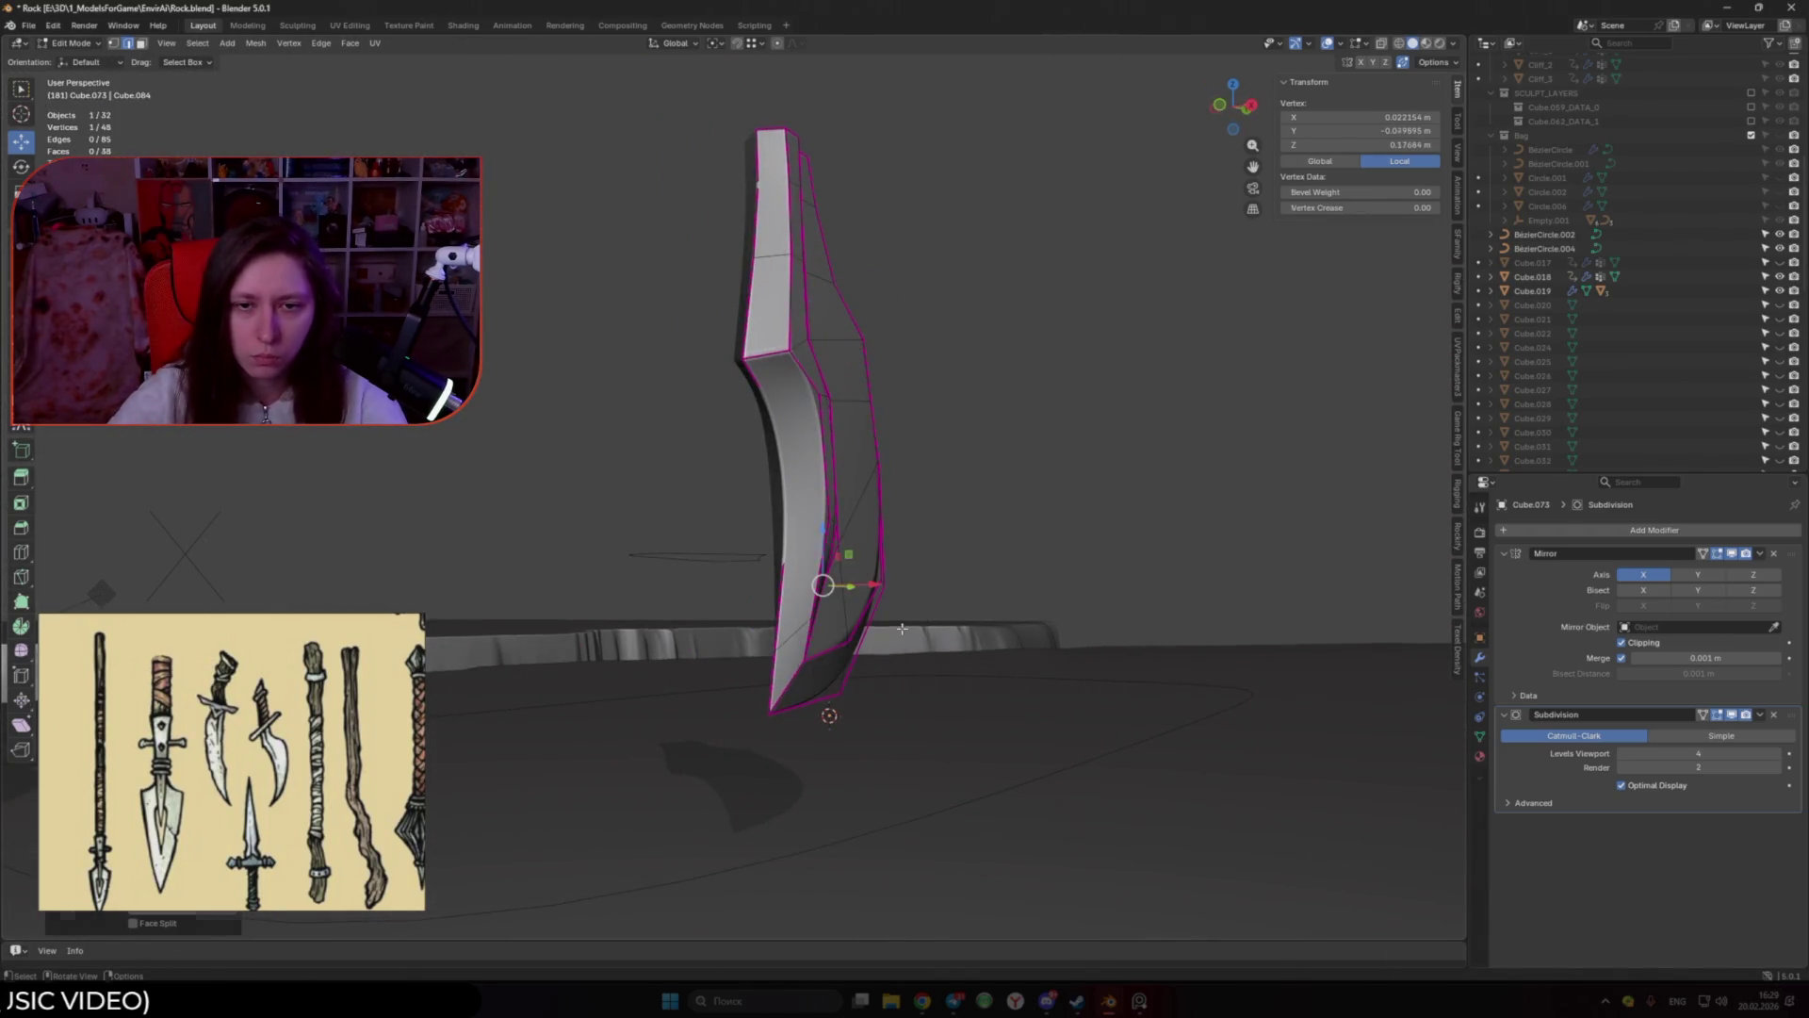
scroll(901, 627, up, 4)
shift+click(796, 429)
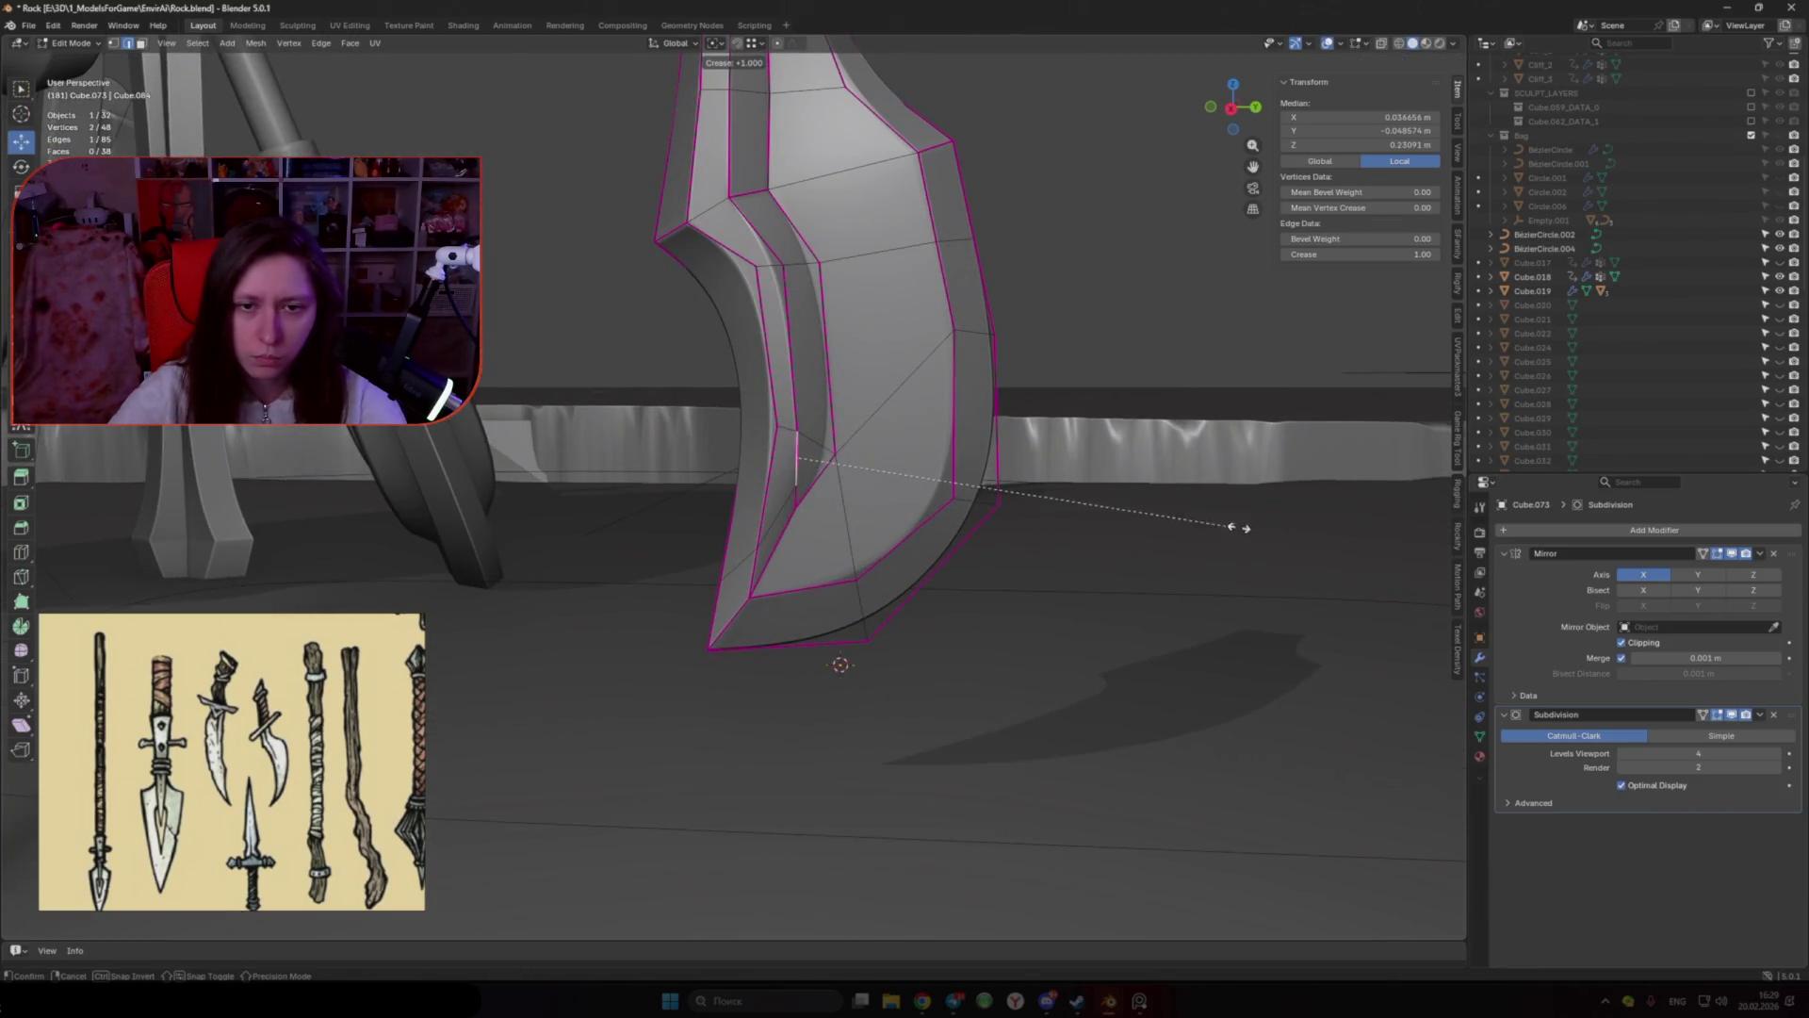
Step: Dissolve the extra edges, connect two vertices with J, and fully crease the ridge loop
right_click(784, 501)
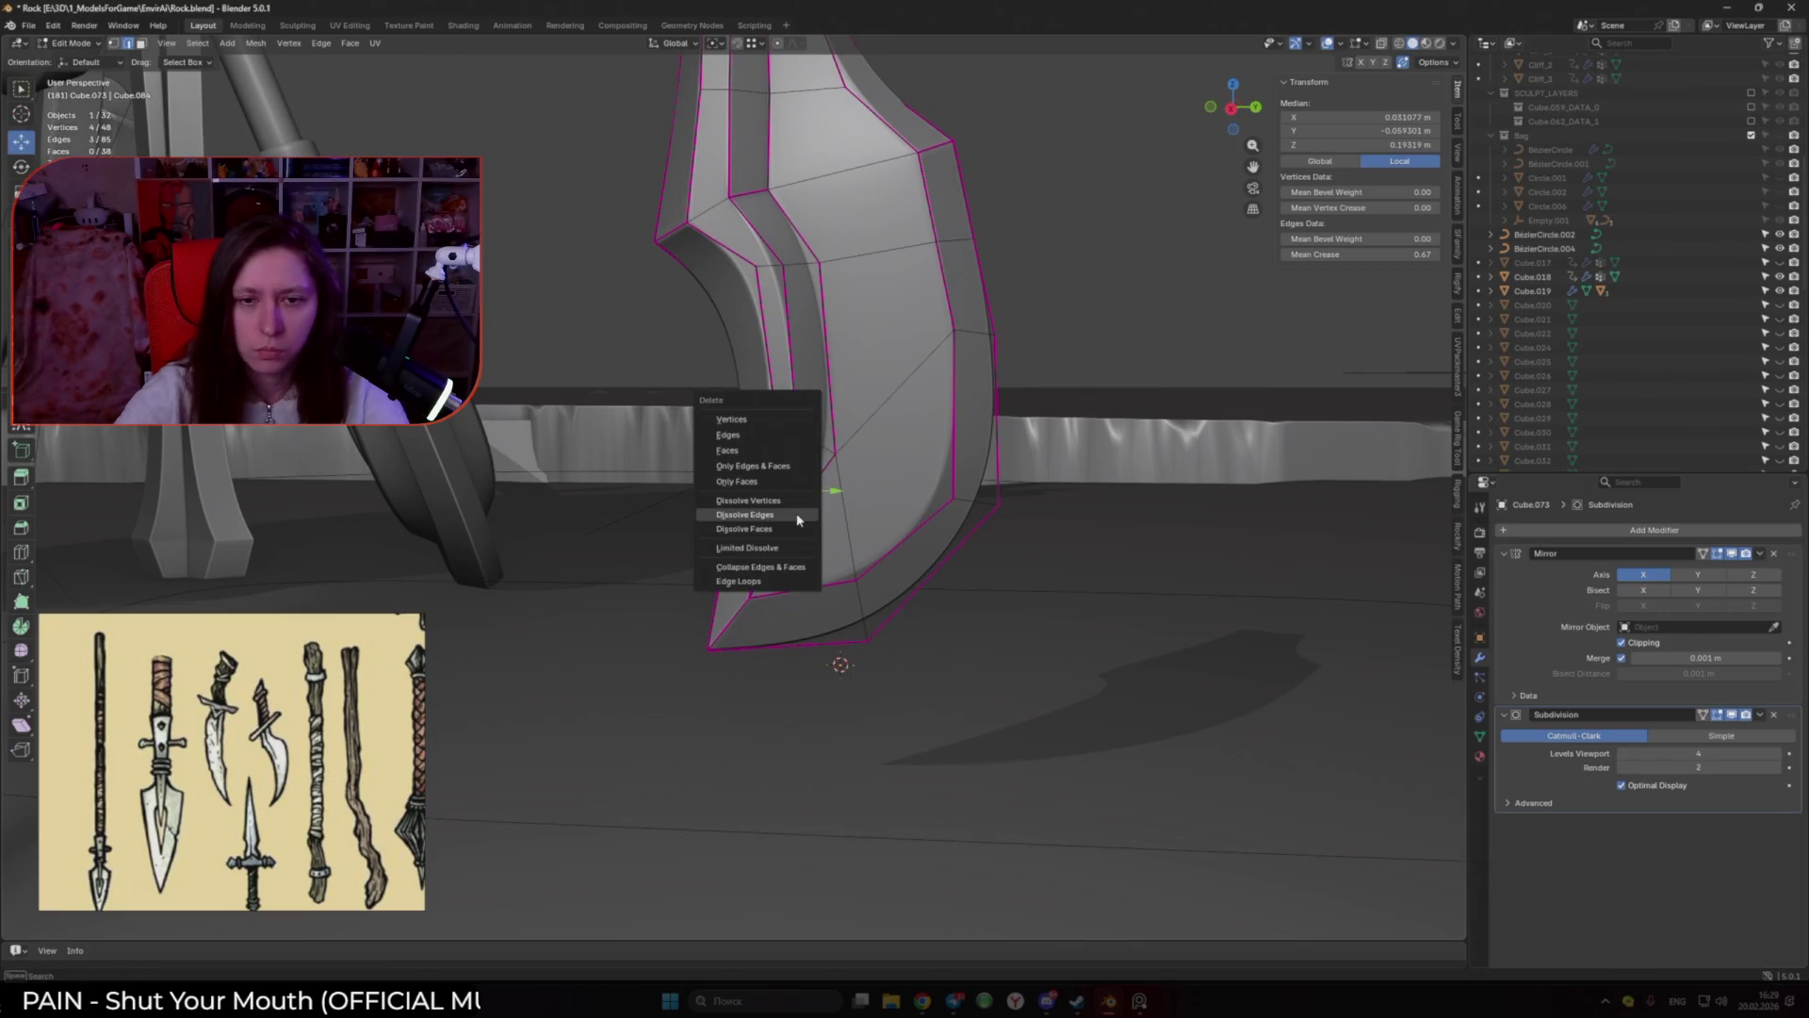
click(796, 514)
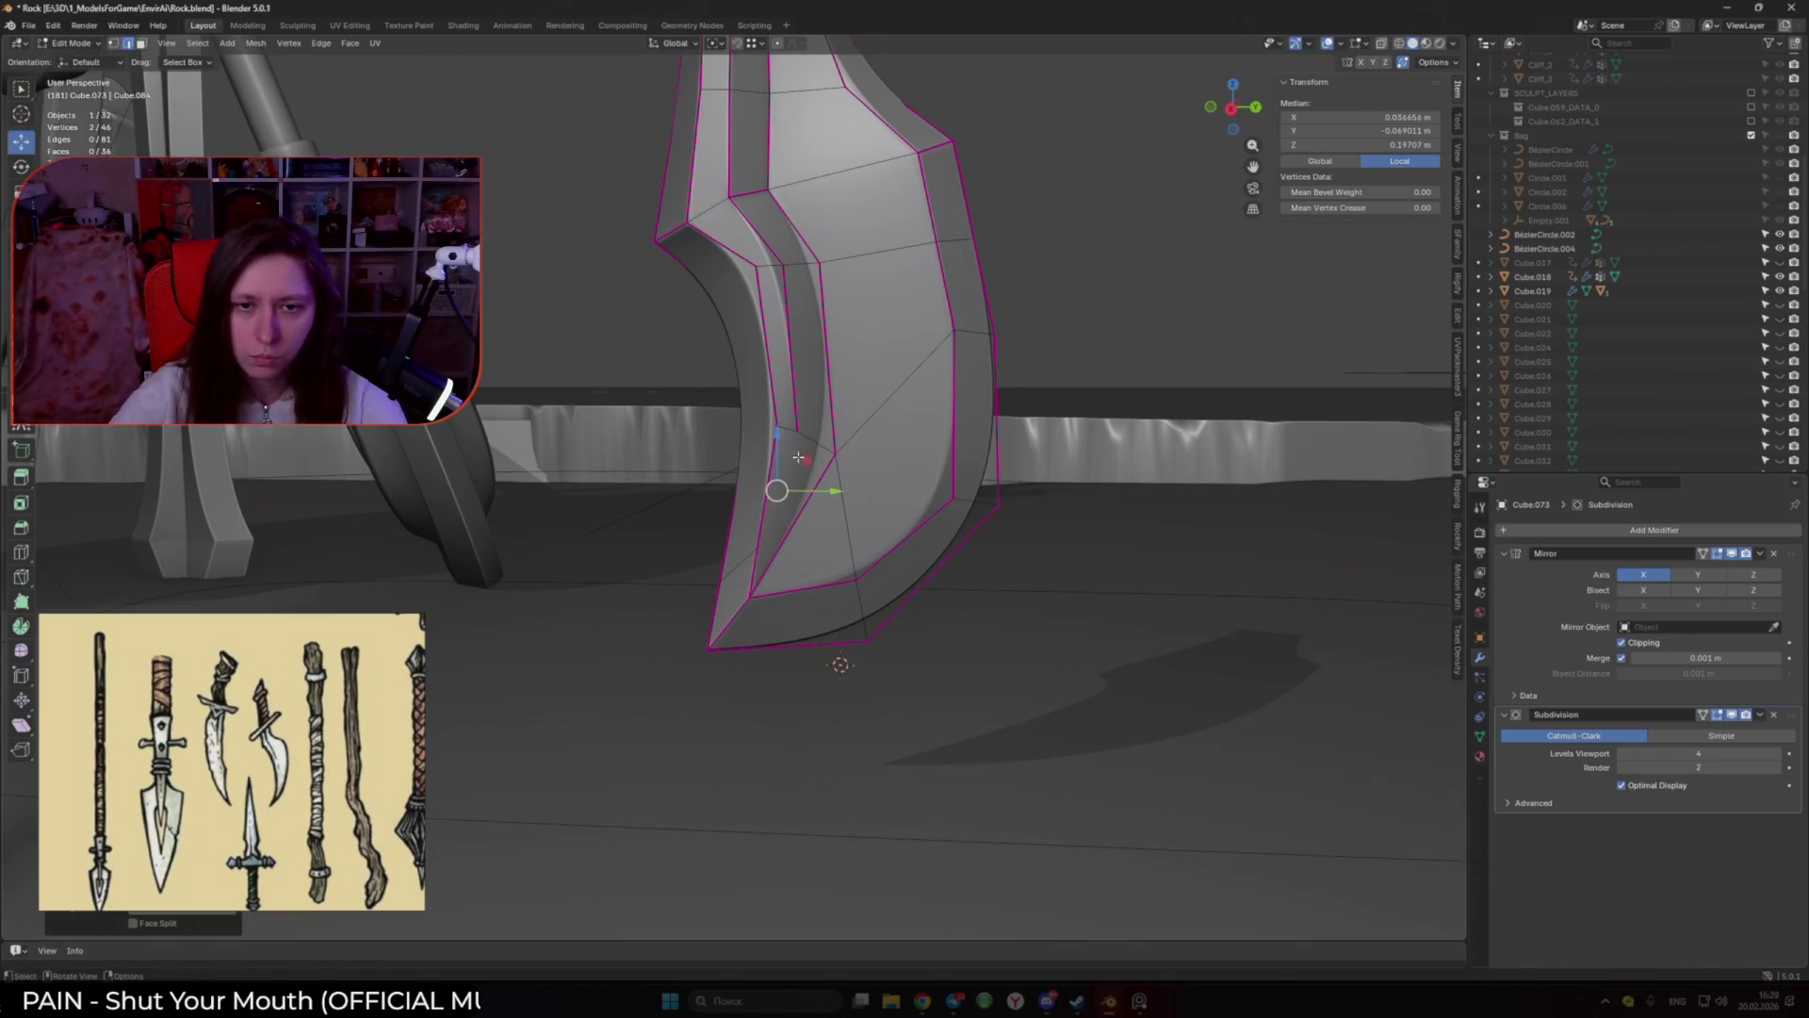
key(j)
alt+click(793, 368)
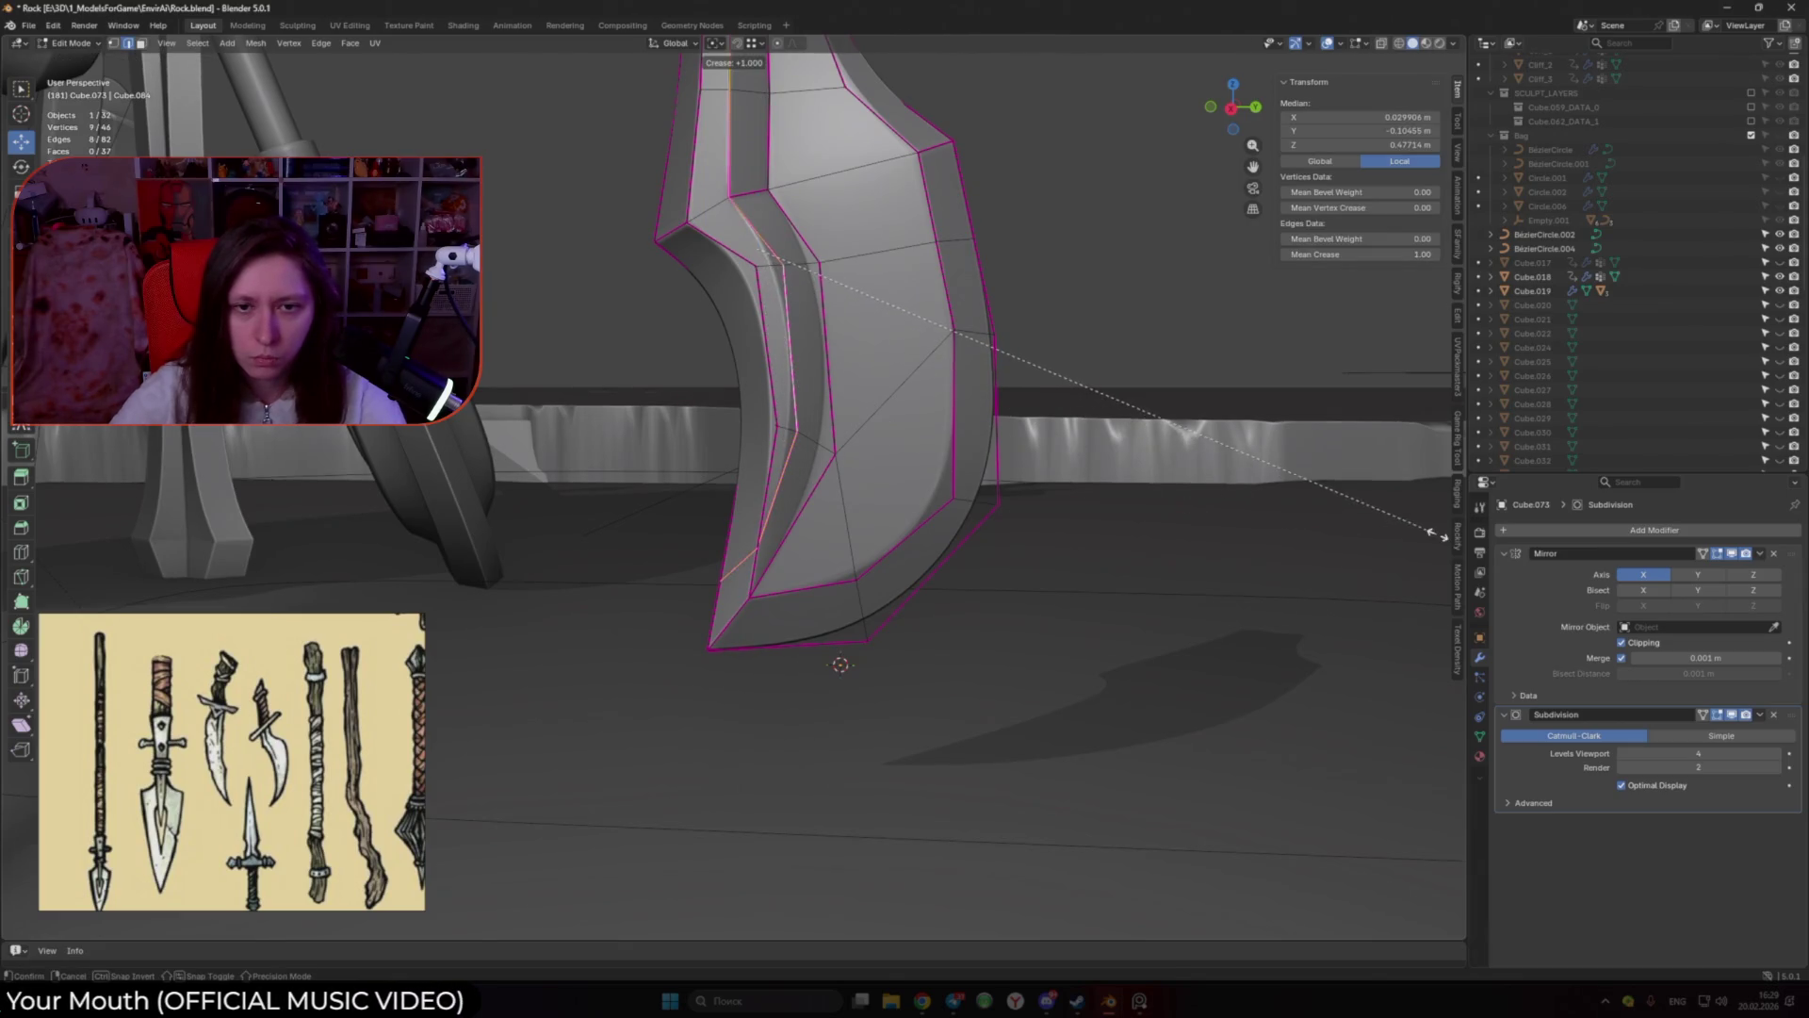
key(shift+e)
Step: Move the blade's lower tip vertex along the X axis twice
mouse_move(922, 519)
middle_down()
mouse_move(874, 560)
mouse_move(686, 198)
middle_up()
key(shift+alt+z)
click(697, 544)
key(g)
key(x)
click(717, 397)
middle_drag(719, 403, 961, 429)
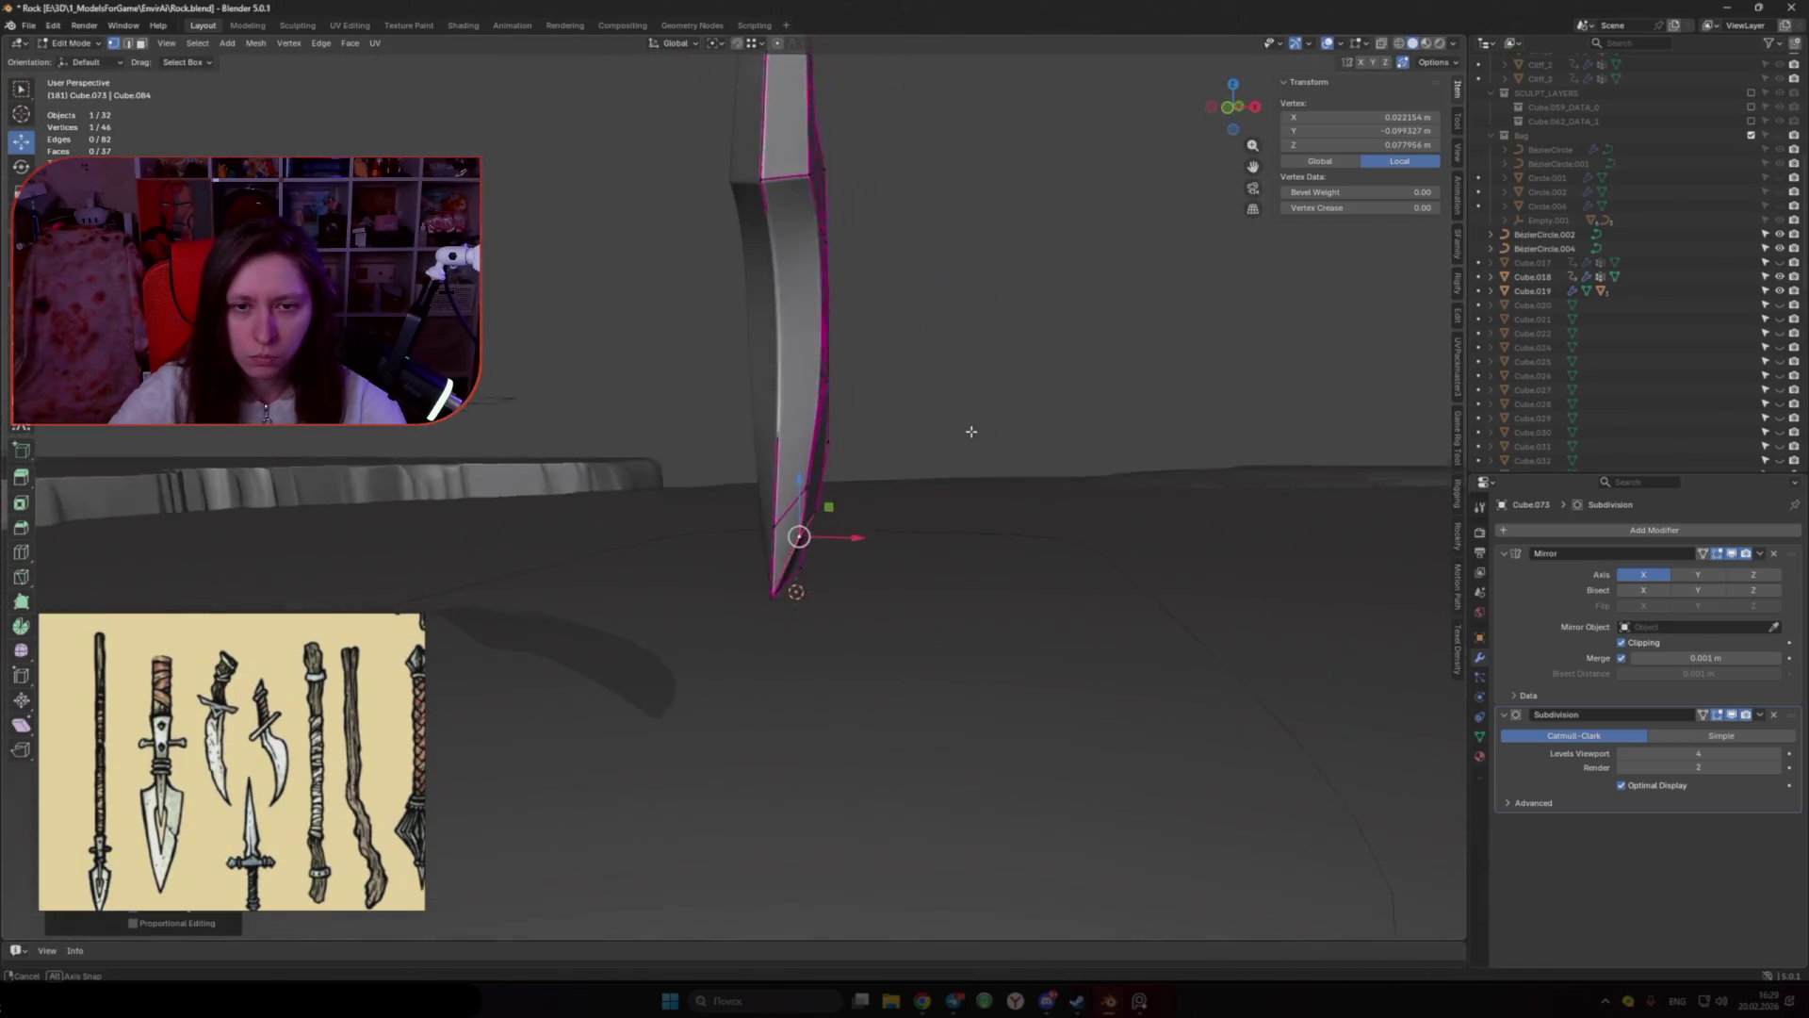
key(g)
key(x)
click(854, 539)
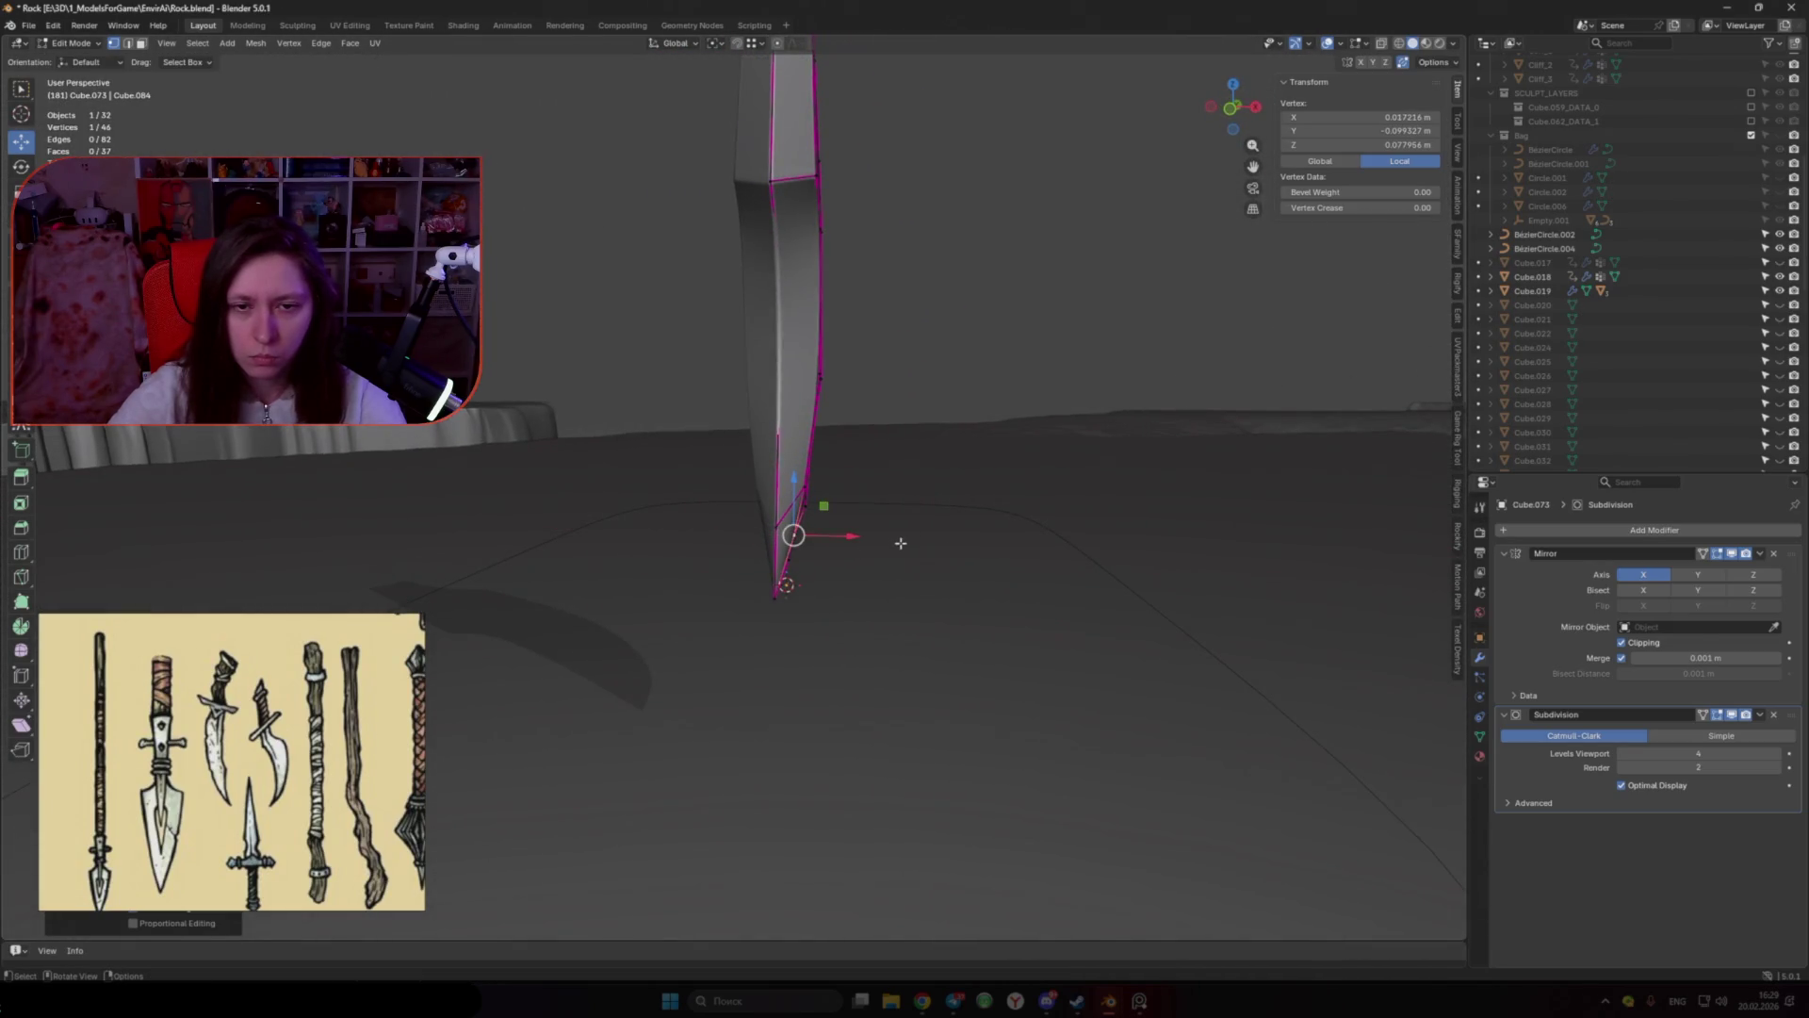
Step: Set a groove edge's crease to 0.00 and return to Object Mode to view the smoothed blade
middle_drag(764, 510, 764, 421)
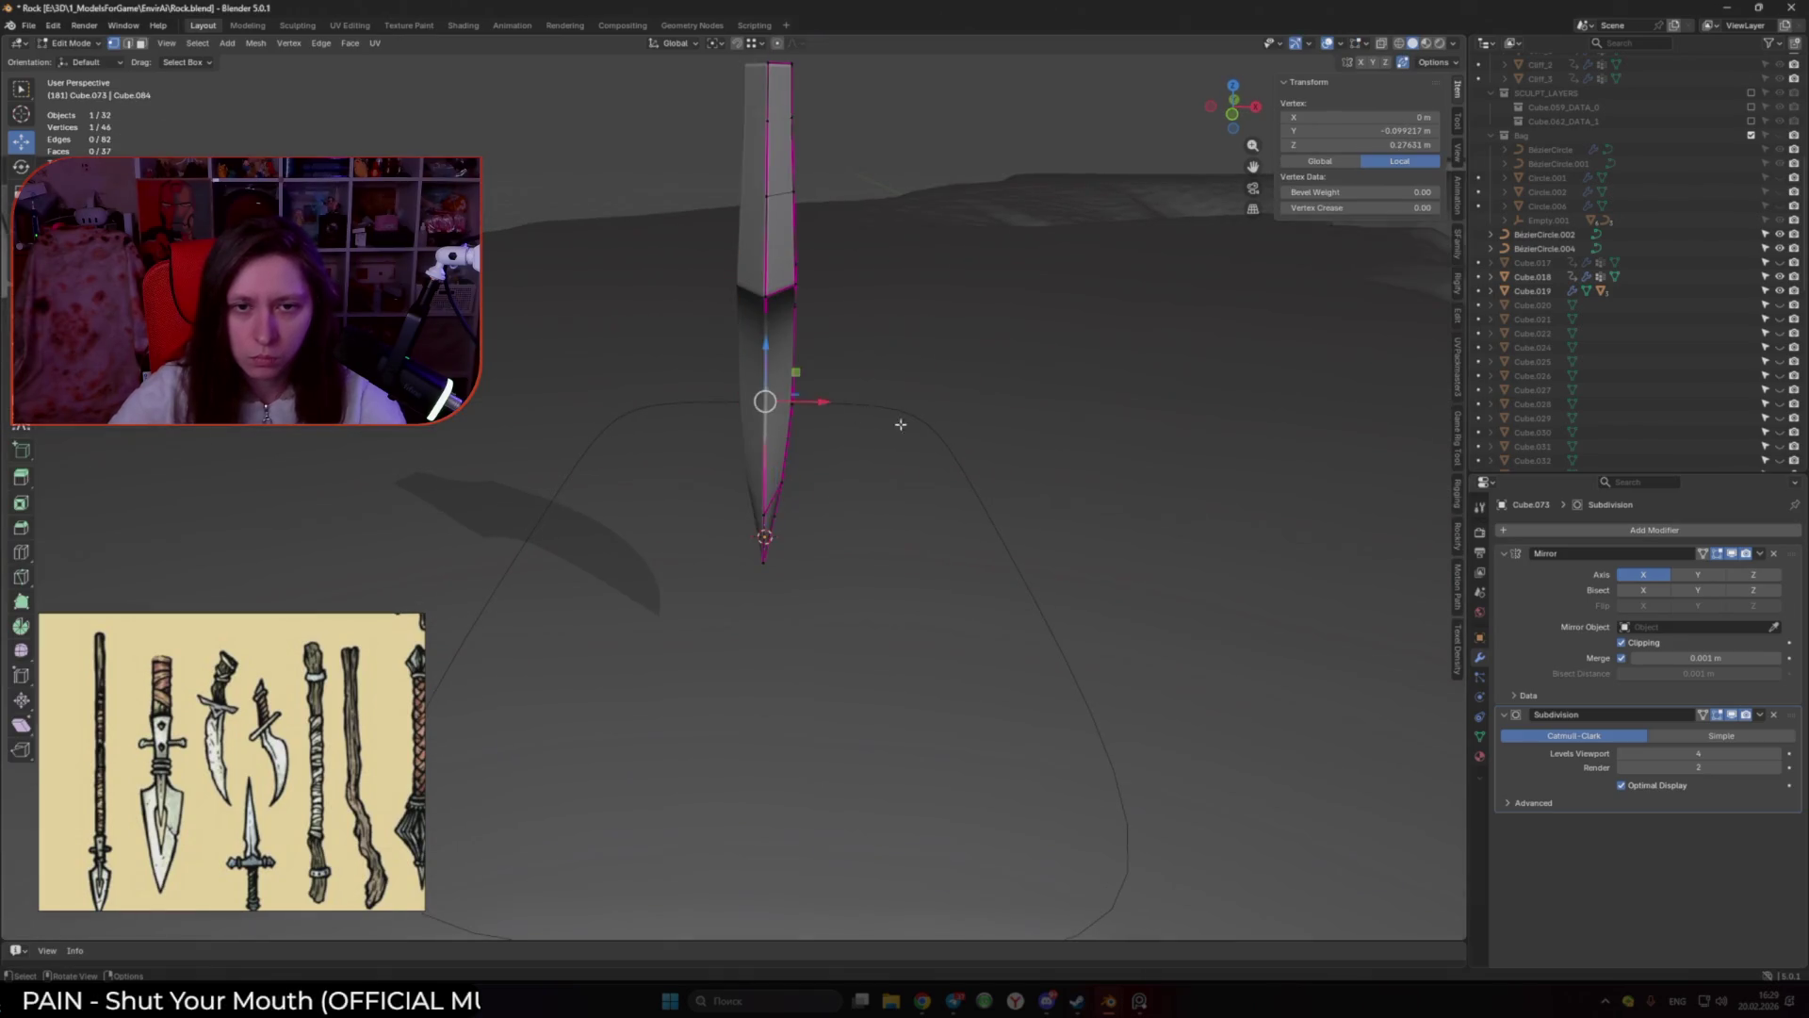
middle_drag(893, 422, 736, 429)
shift+click(717, 526)
key(shift+e)
click(1196, 428)
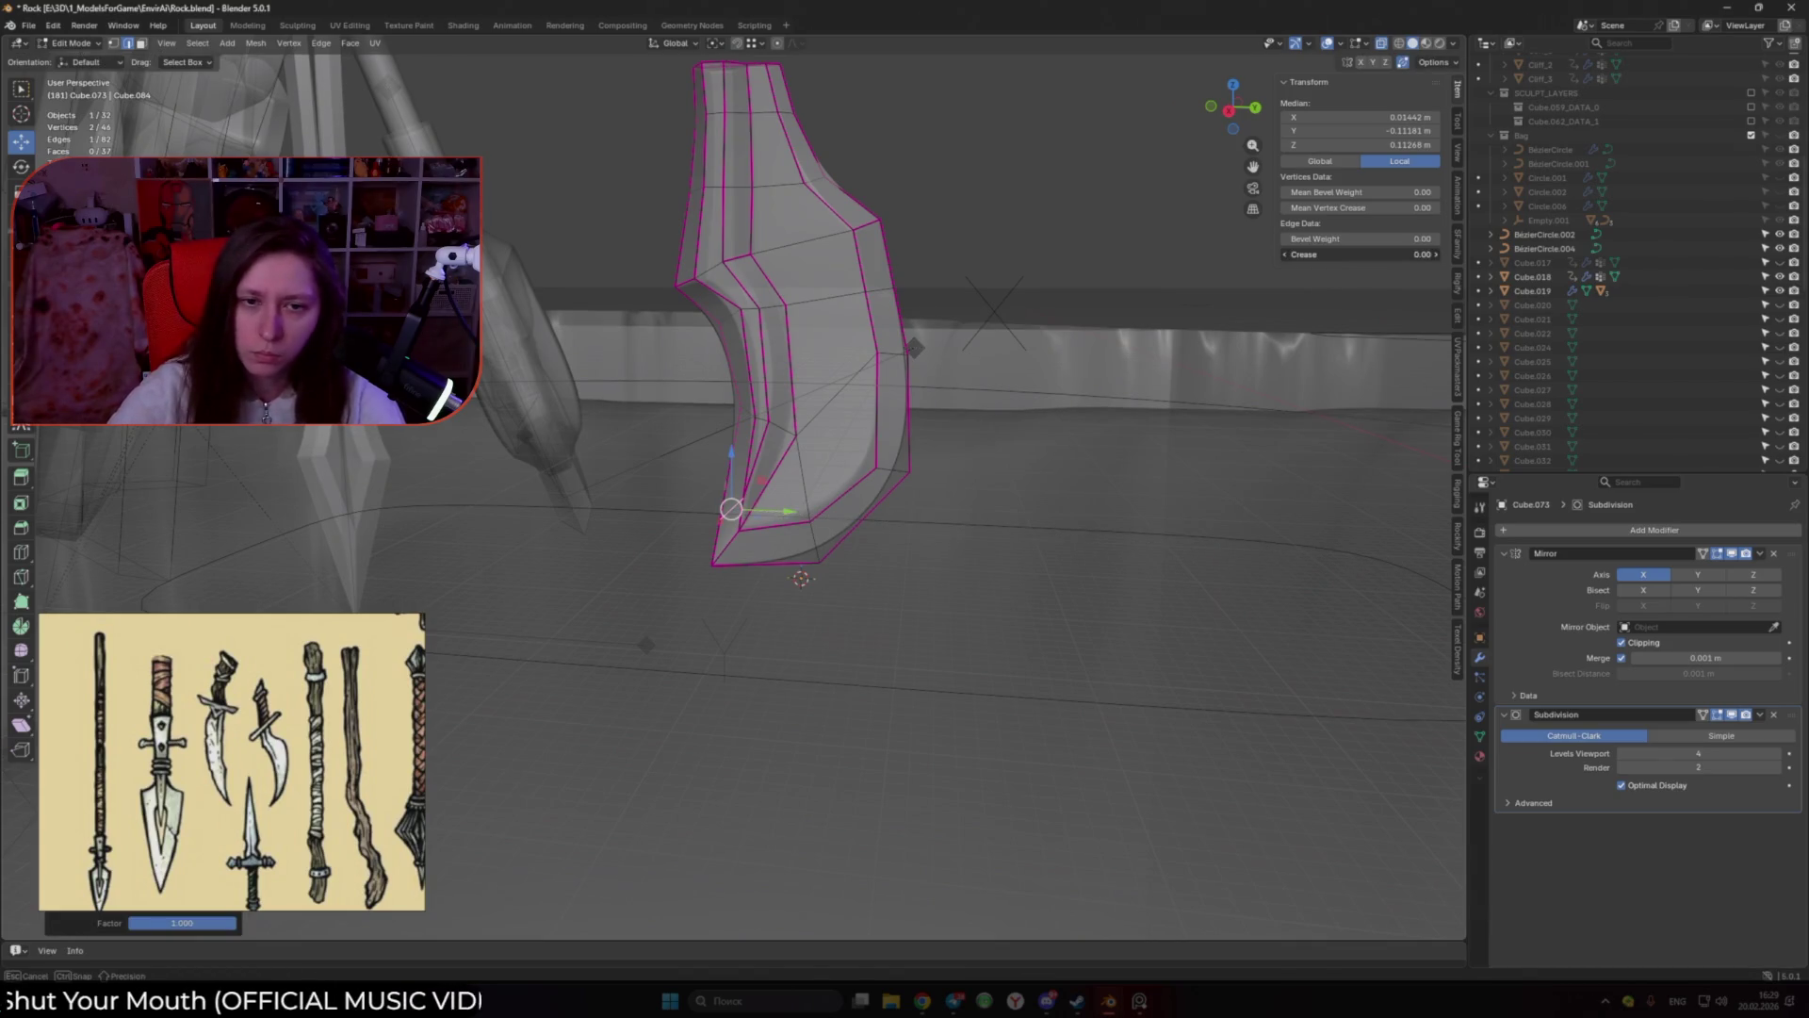
key(Tab)
middle_drag(1123, 442, 941, 467)
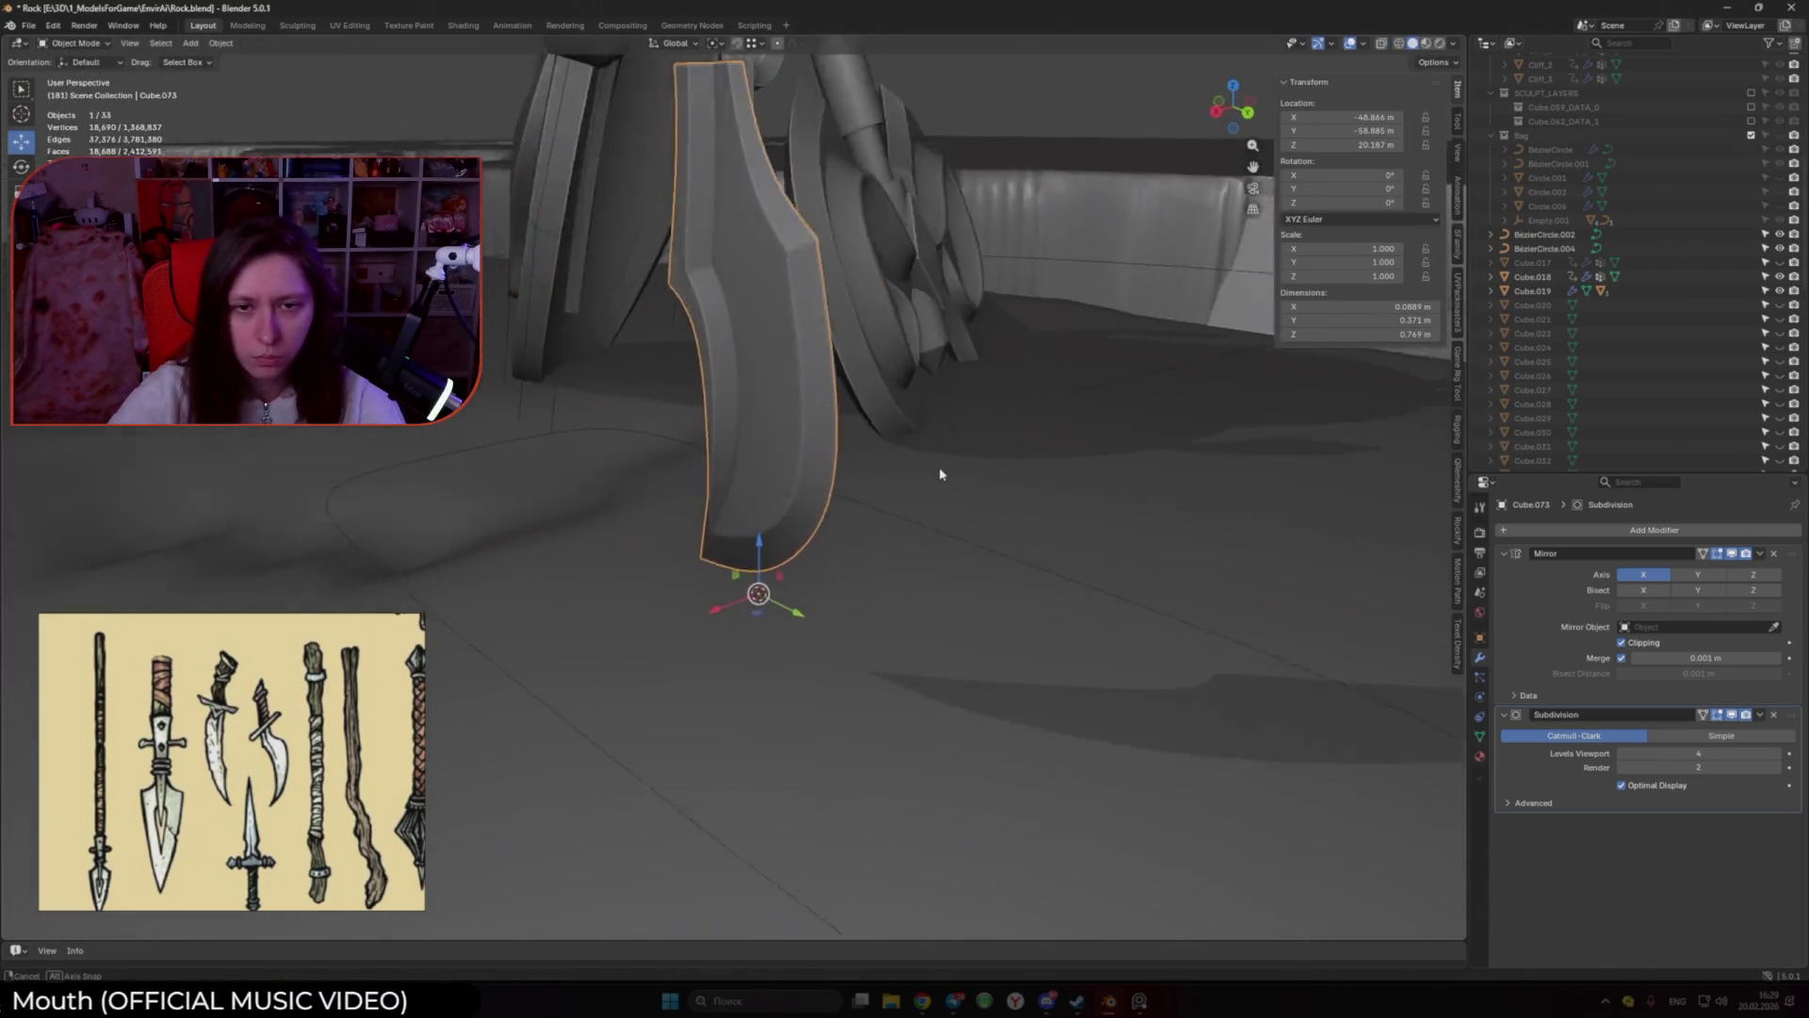
Step: Move the blade's top edge along the Y axis in Edit Mode
scroll(1043, 429, down, 3)
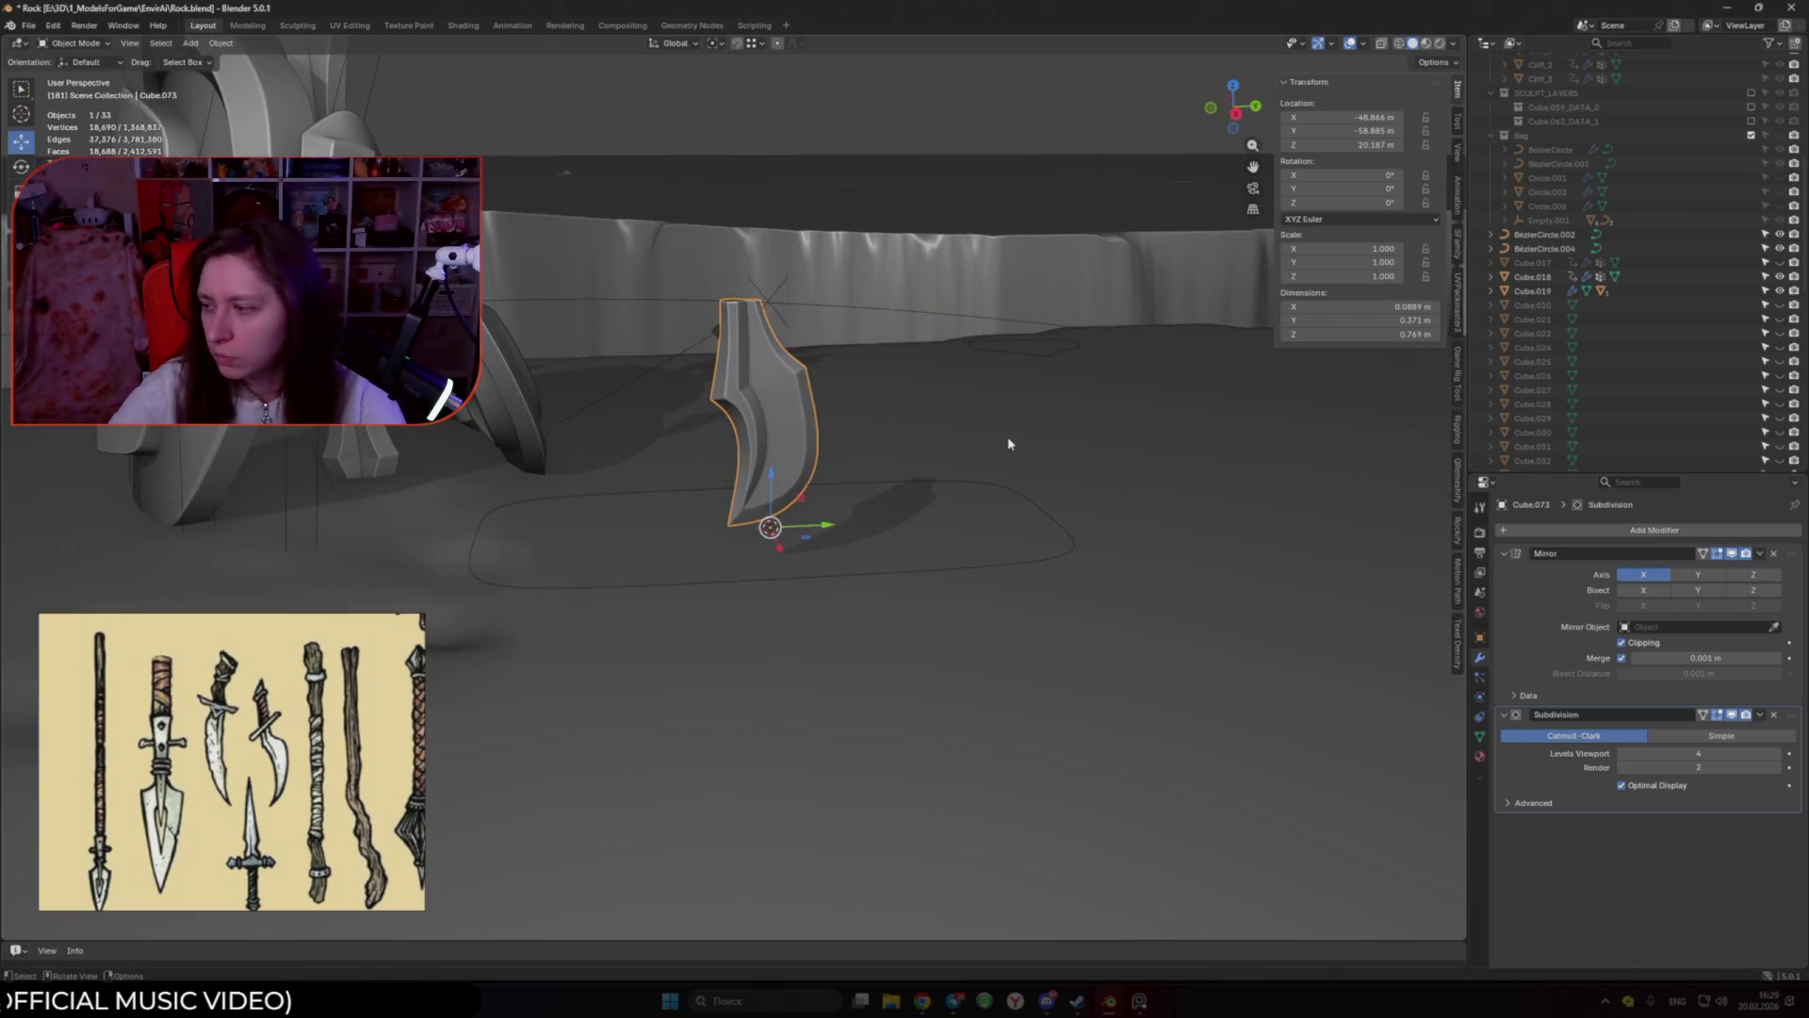
key(Tab)
mouse_move(999, 437)
middle_down()
mouse_move(646, 497)
mouse_move(823, 497)
mouse_move(790, 327)
middle_up()
key(Tab)
mouse_move(772, 470)
middle_down()
mouse_move(795, 404)
mouse_move(868, 349)
mouse_move(990, 509)
mouse_move(751, 479)
middle_up()
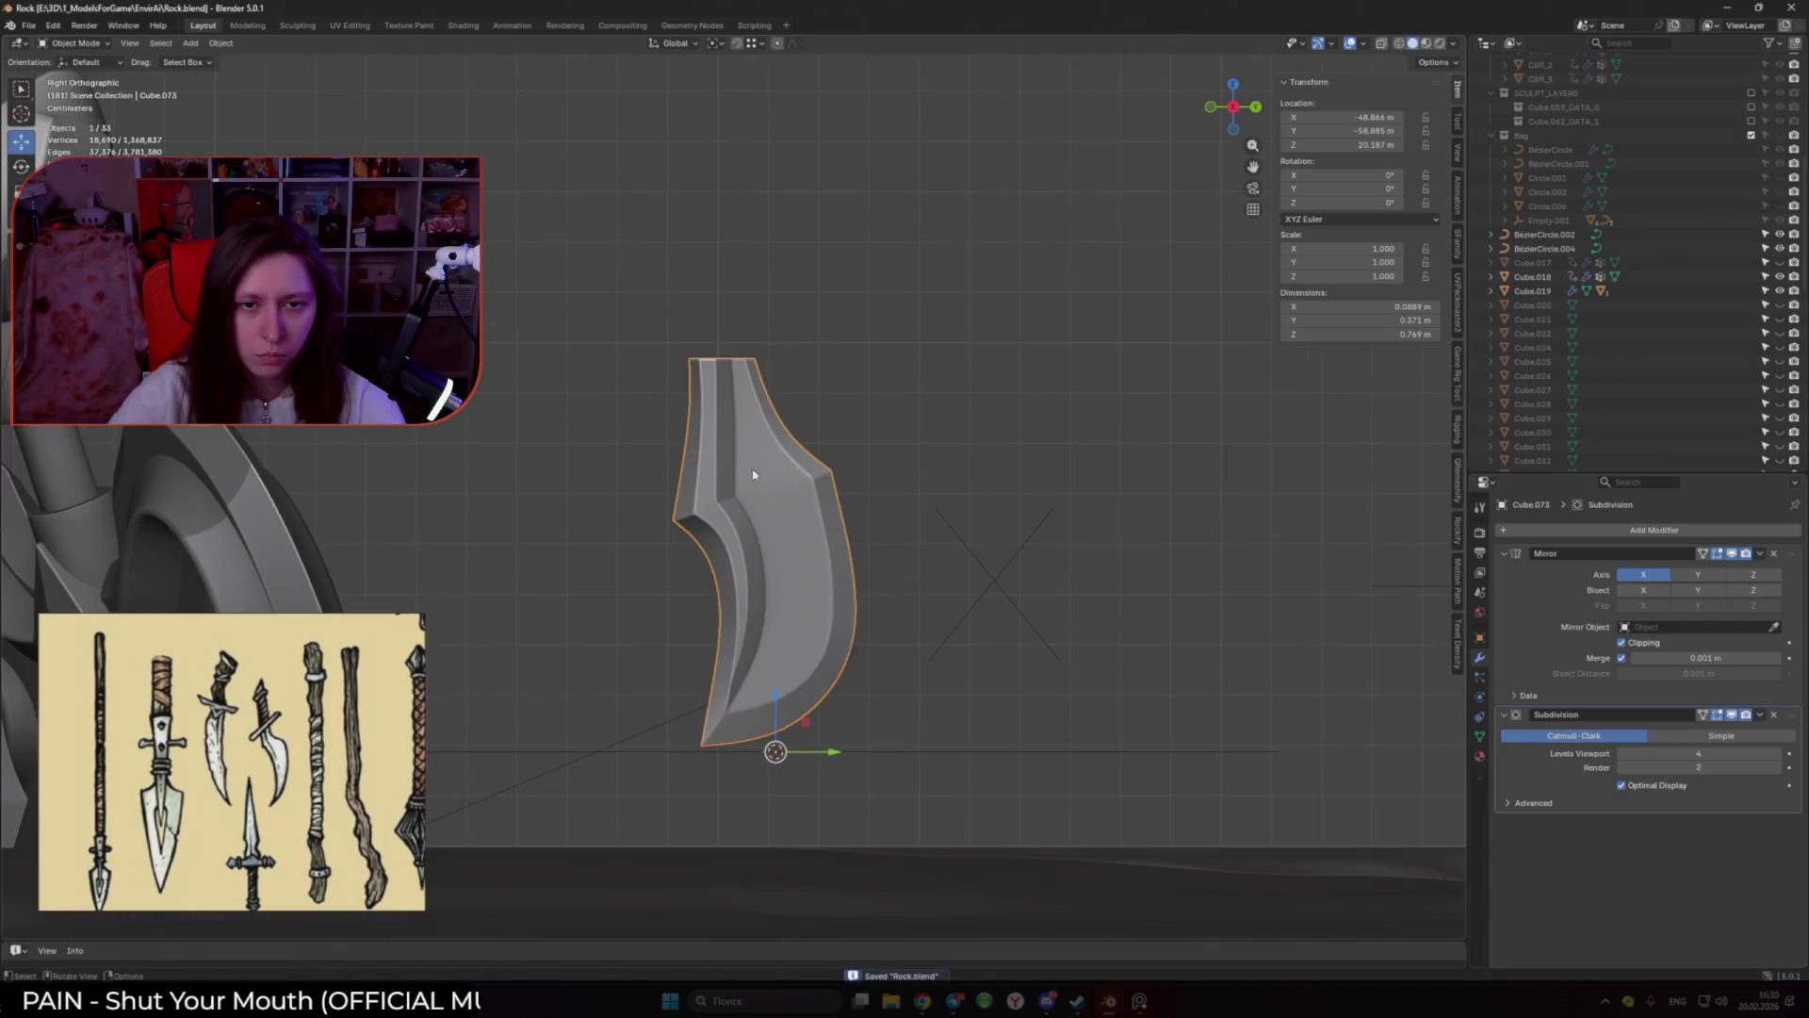
key(Tab)
scroll(762, 419, up, 5)
click(744, 383)
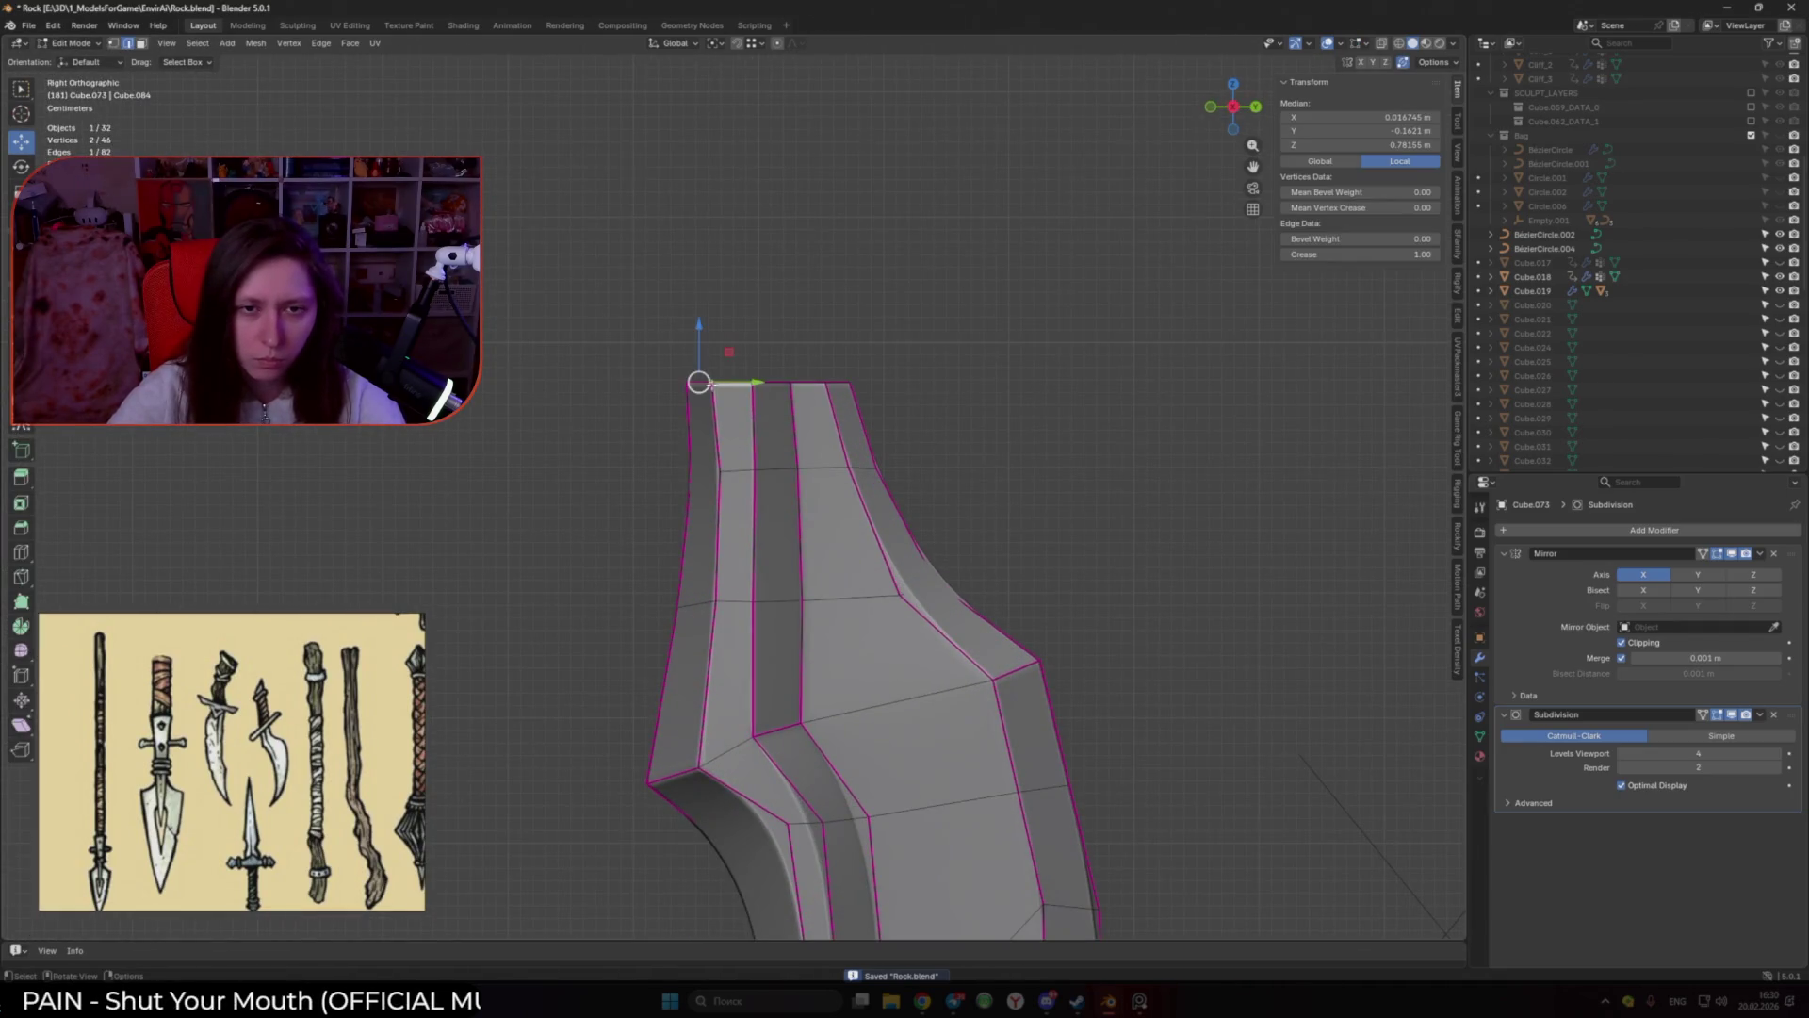
key(g)
key(y)
click(759, 383)
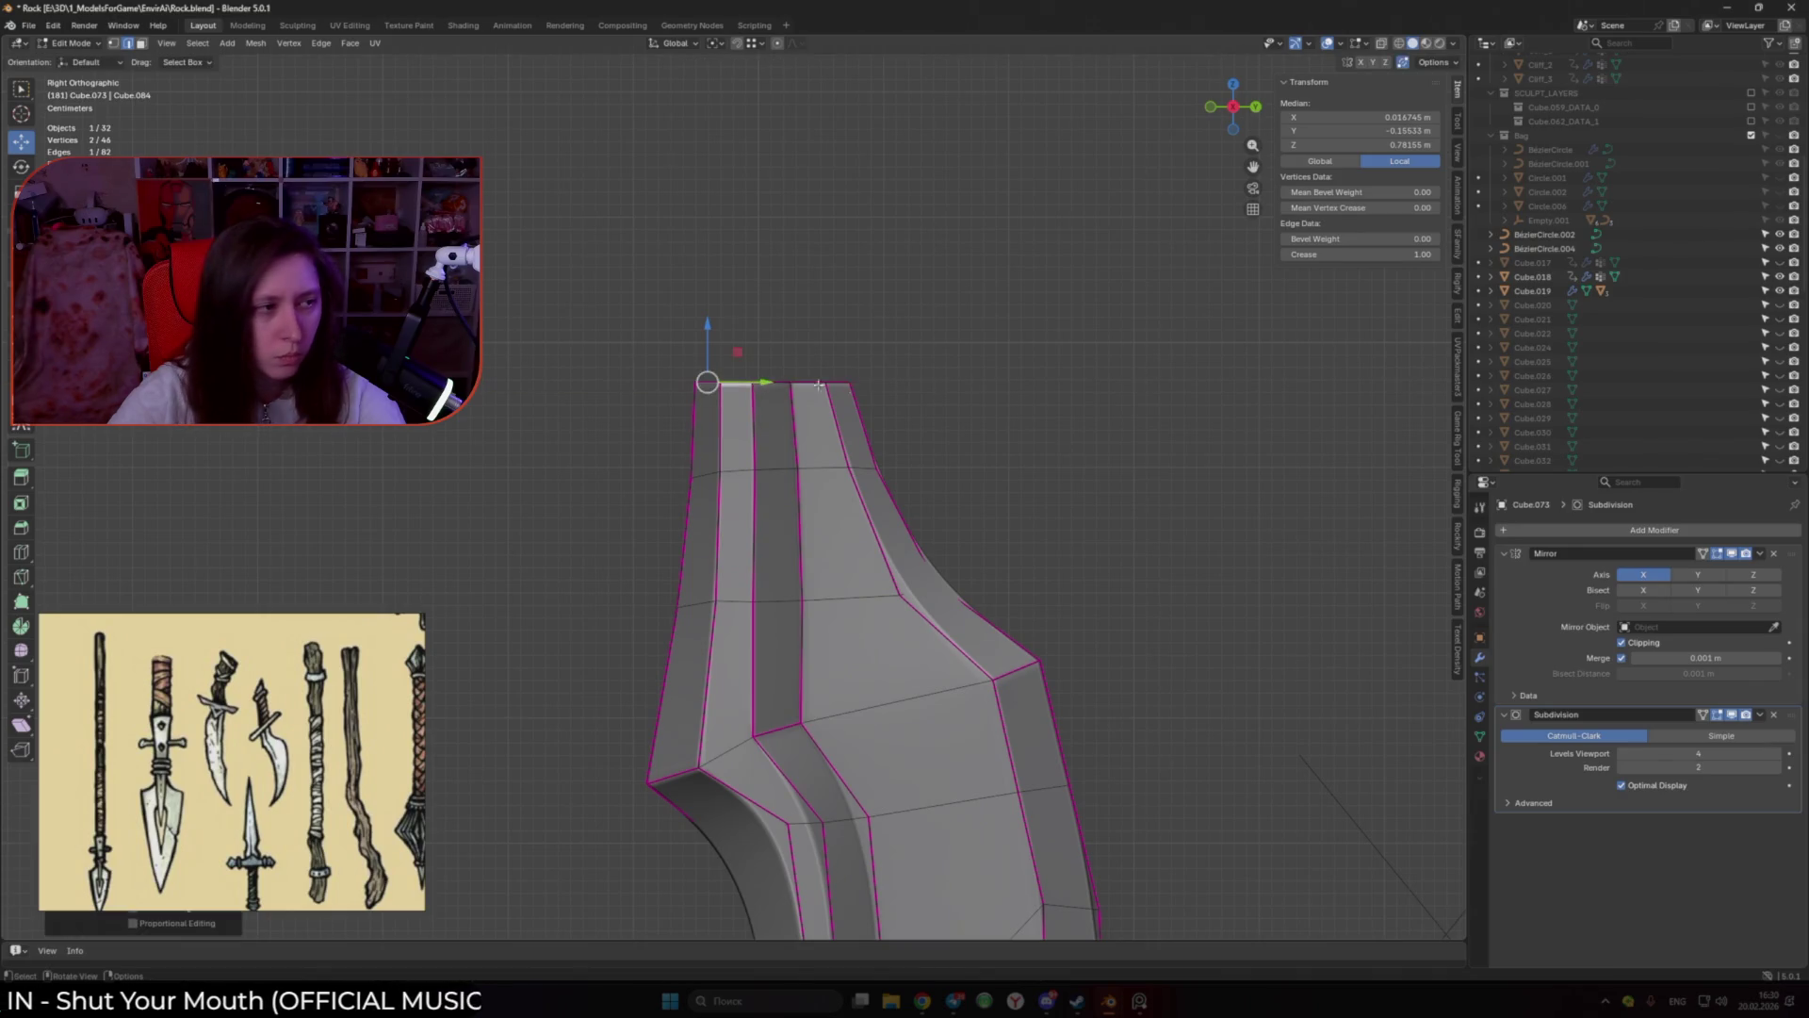
key(Tab)
Step: Save the file and raise the blade's Subdivision viewport level to 5
key(ctrl+s)
click(1784, 754)
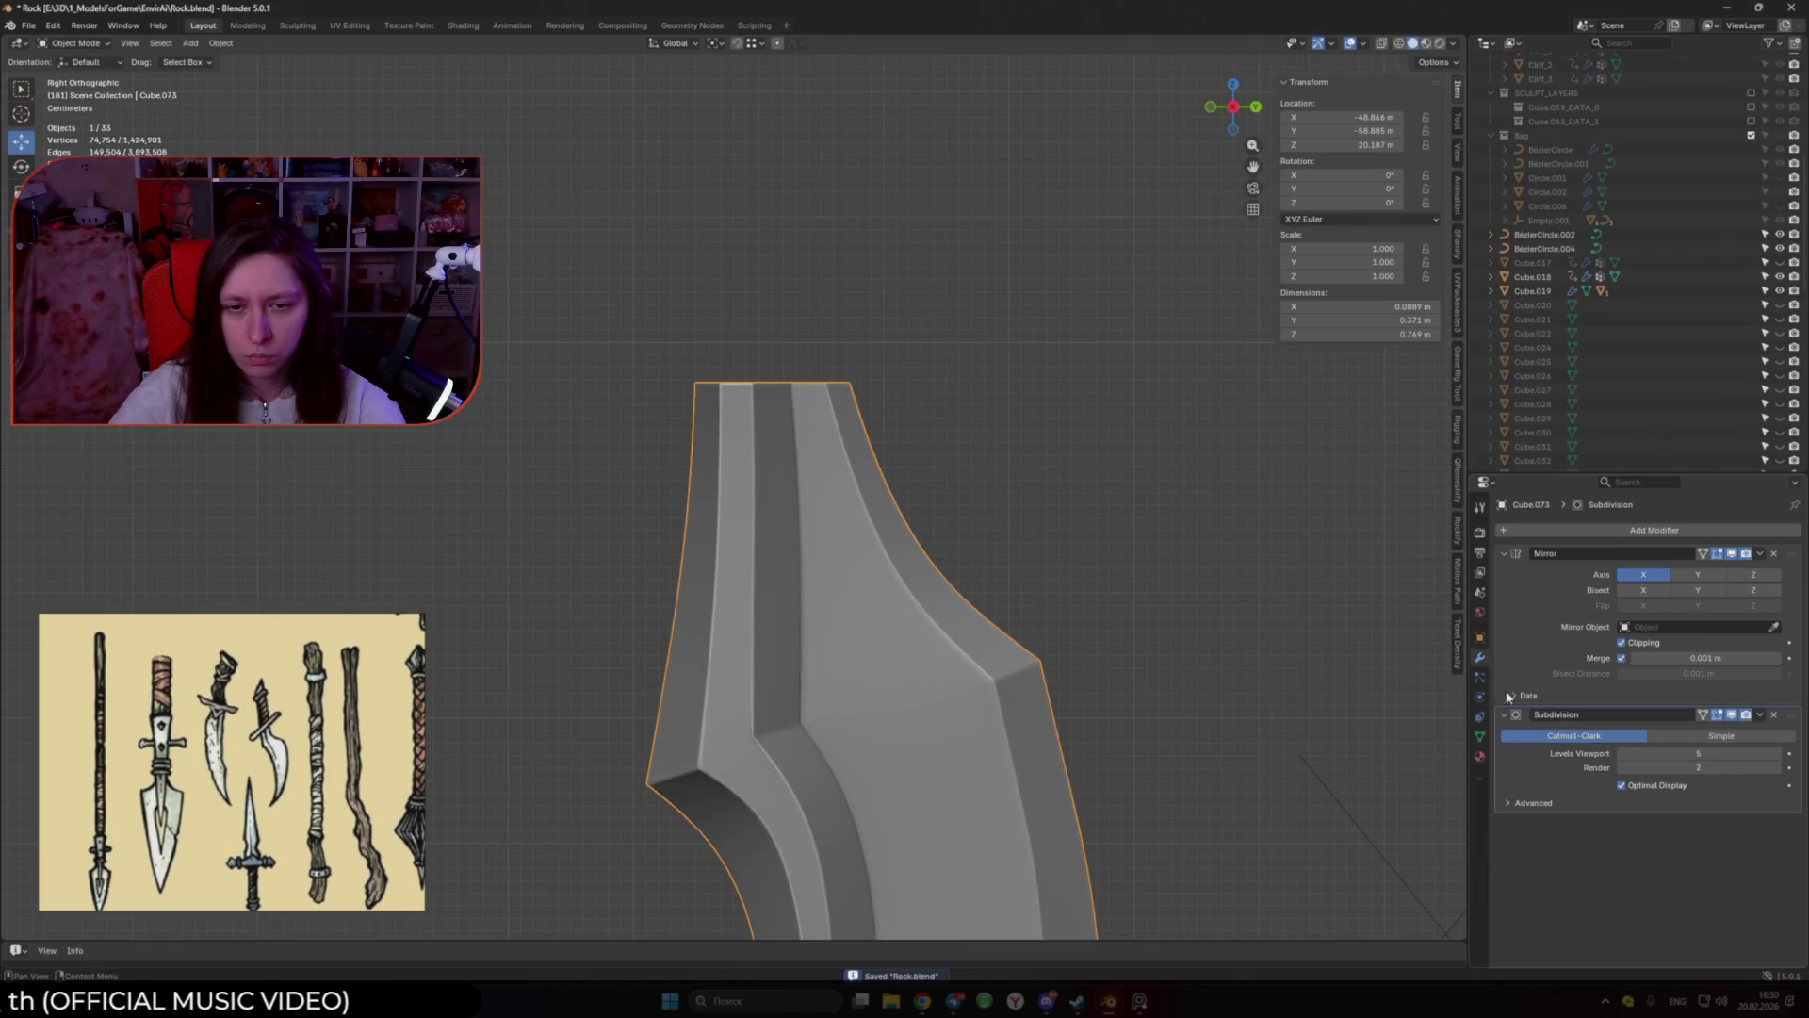
scroll(953, 578, down, 5)
mouse_move(953, 578)
middle_down()
mouse_move(962, 678)
mouse_move(1087, 622)
middle_up()
scroll(1183, 610, up, 4)
Step: Bring up the Add > Mesh menu to choose a new object
key(Tab)
middle_drag(702, 530, 820, 568)
key(Tab)
key(shift+a)
mouse_move(826, 569)
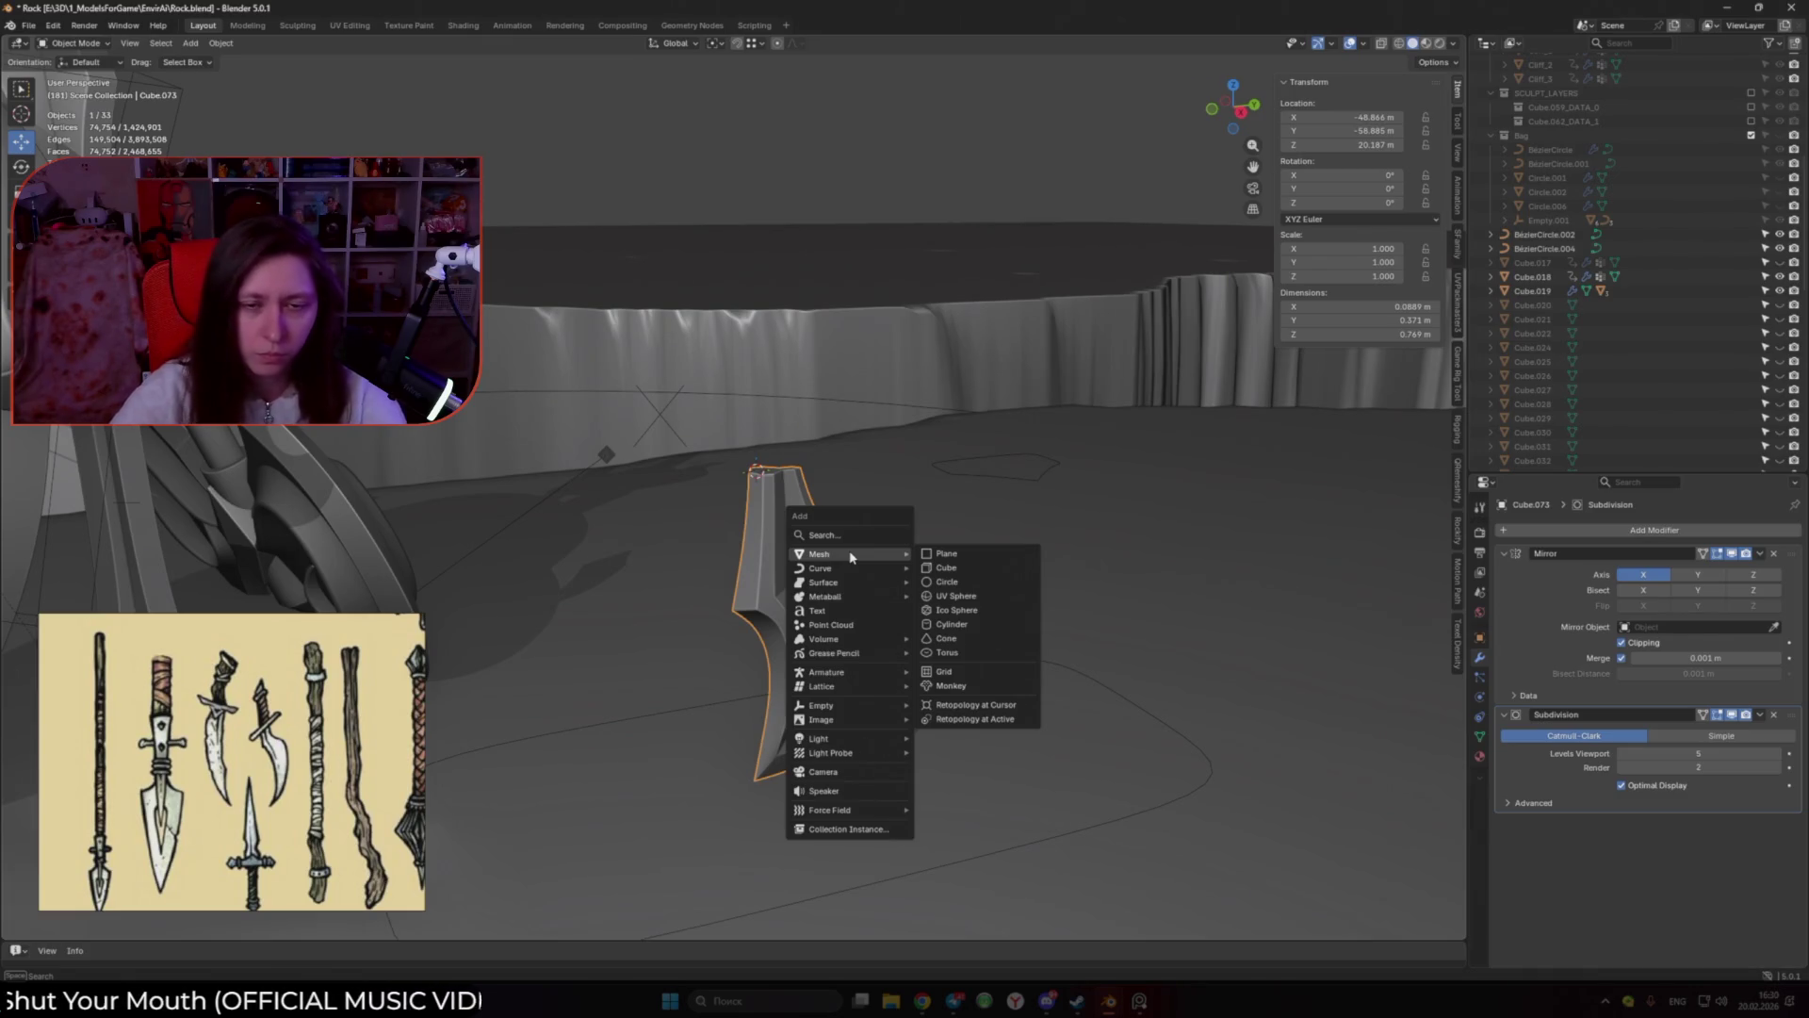
Step: Add a new cube and shrink it in Edit Mode
click(988, 569)
scroll(987, 570, down, 5)
key(Tab)
key(s)
scroll(1042, 537, up, 3)
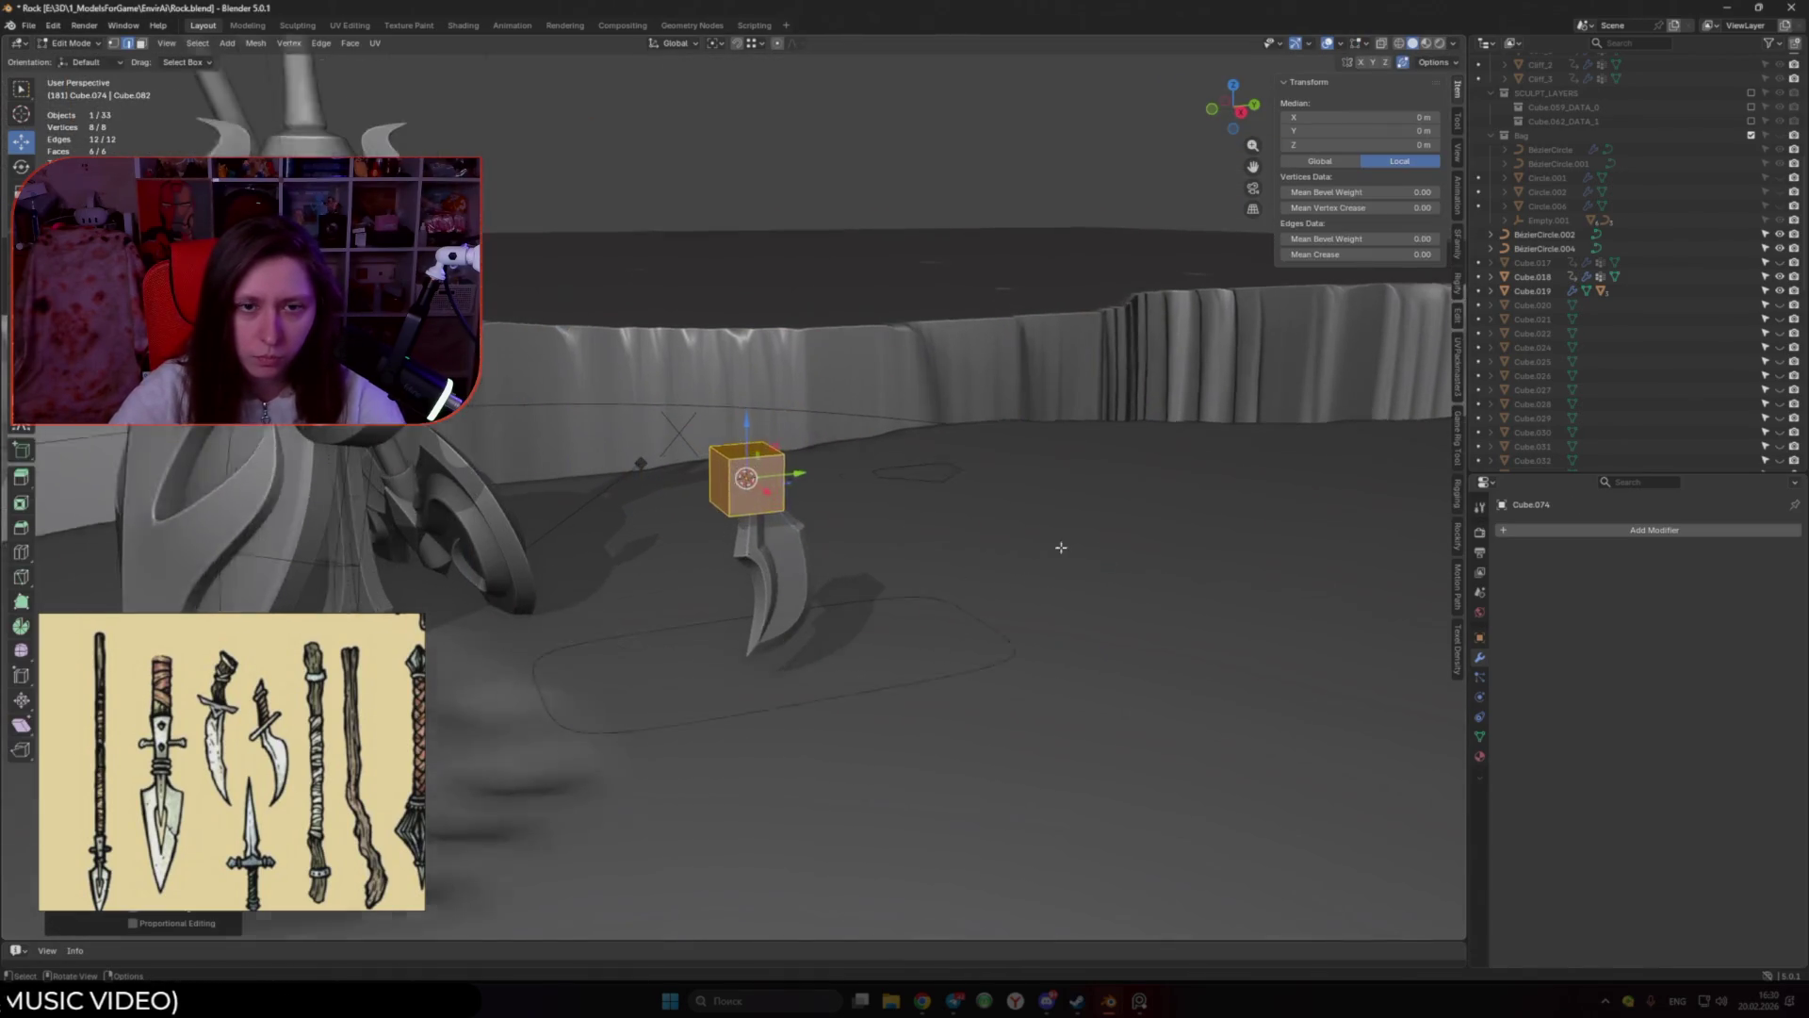
click(886, 515)
key(Tab)
scroll(886, 518, up, 3)
mouse_move(886, 518)
middle_down()
mouse_move(893, 553)
mouse_move(903, 528)
middle_up()
Step: Give the cube level-2 subdivision, then rescale its geometry and shift it along Y
key(ctrl+2)
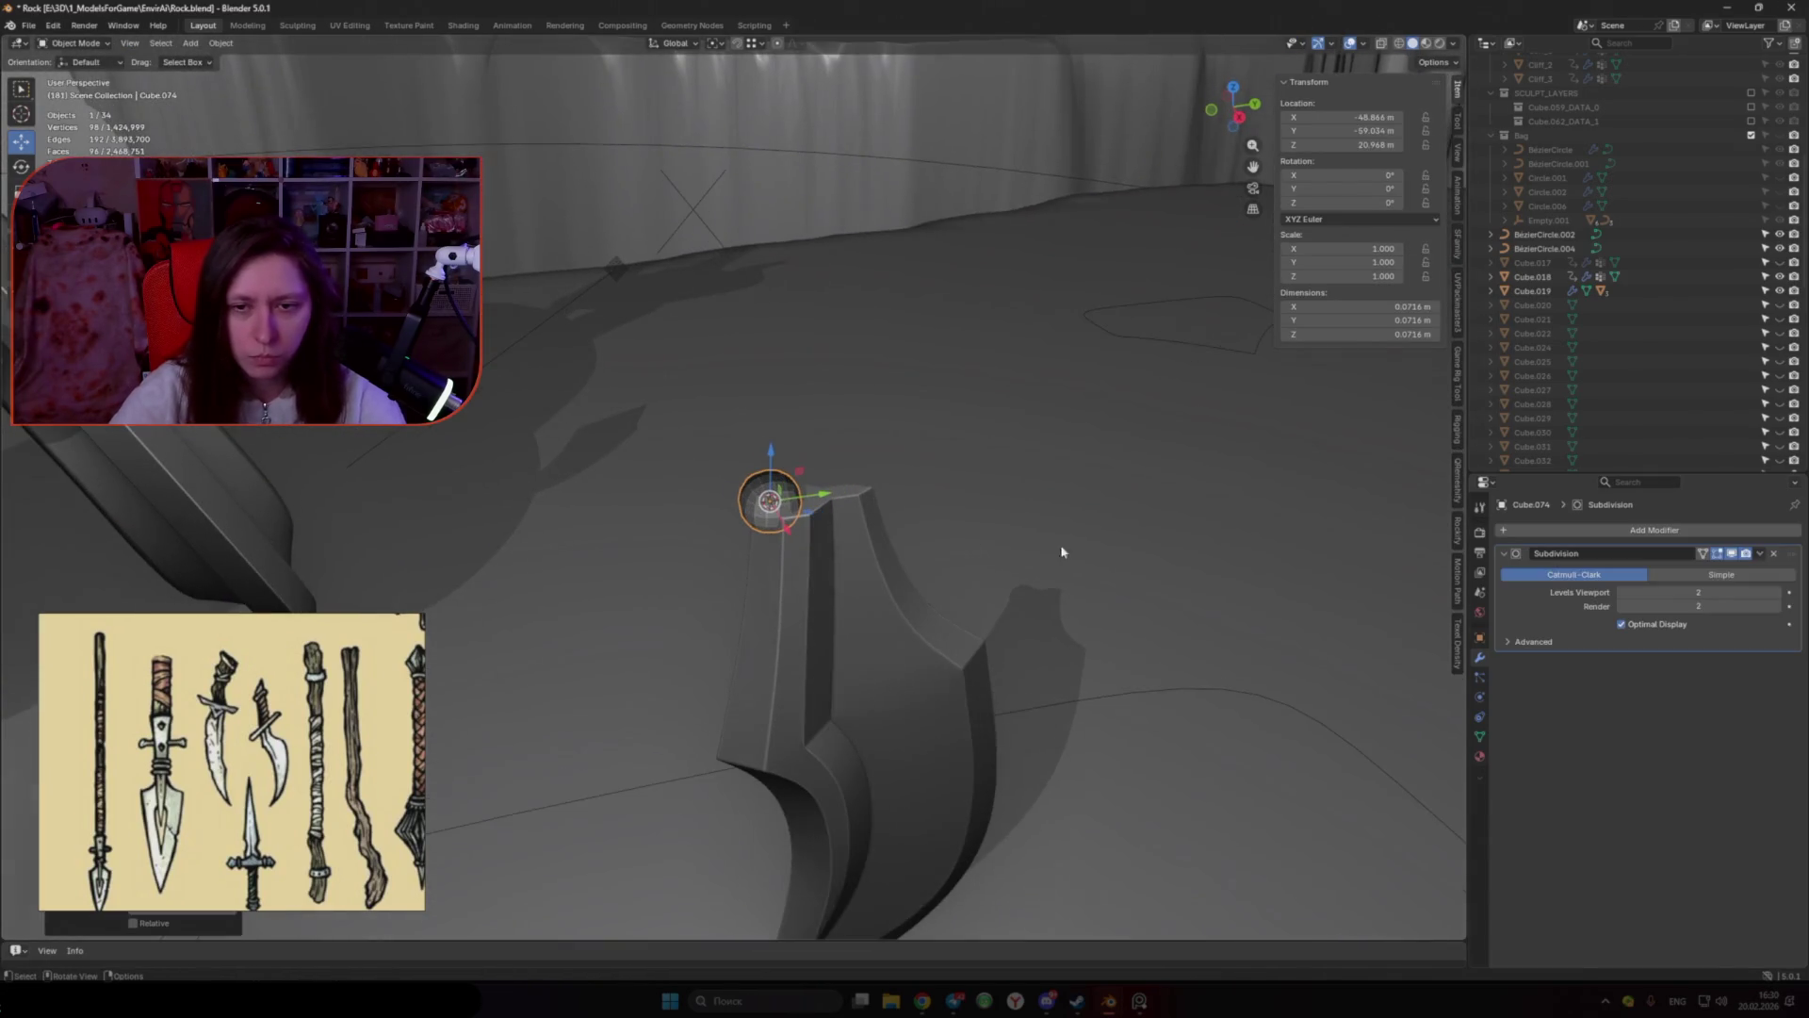
key(Tab)
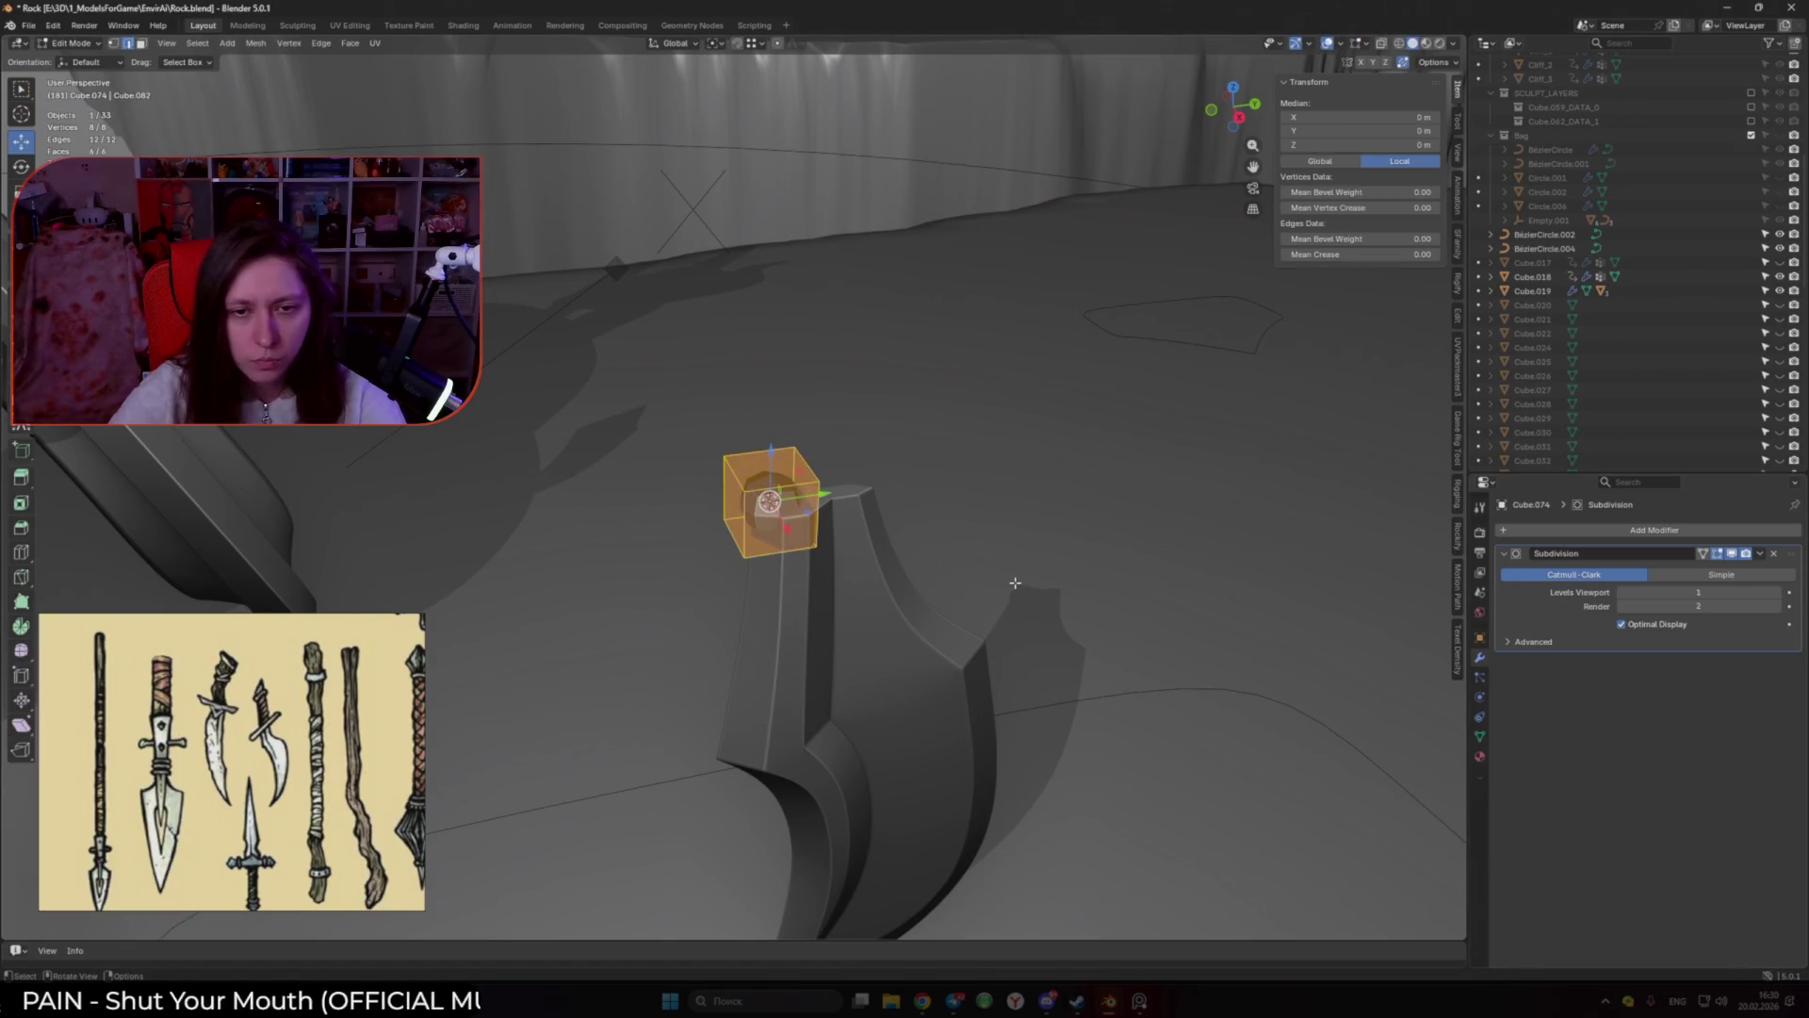
right_click(1015, 582)
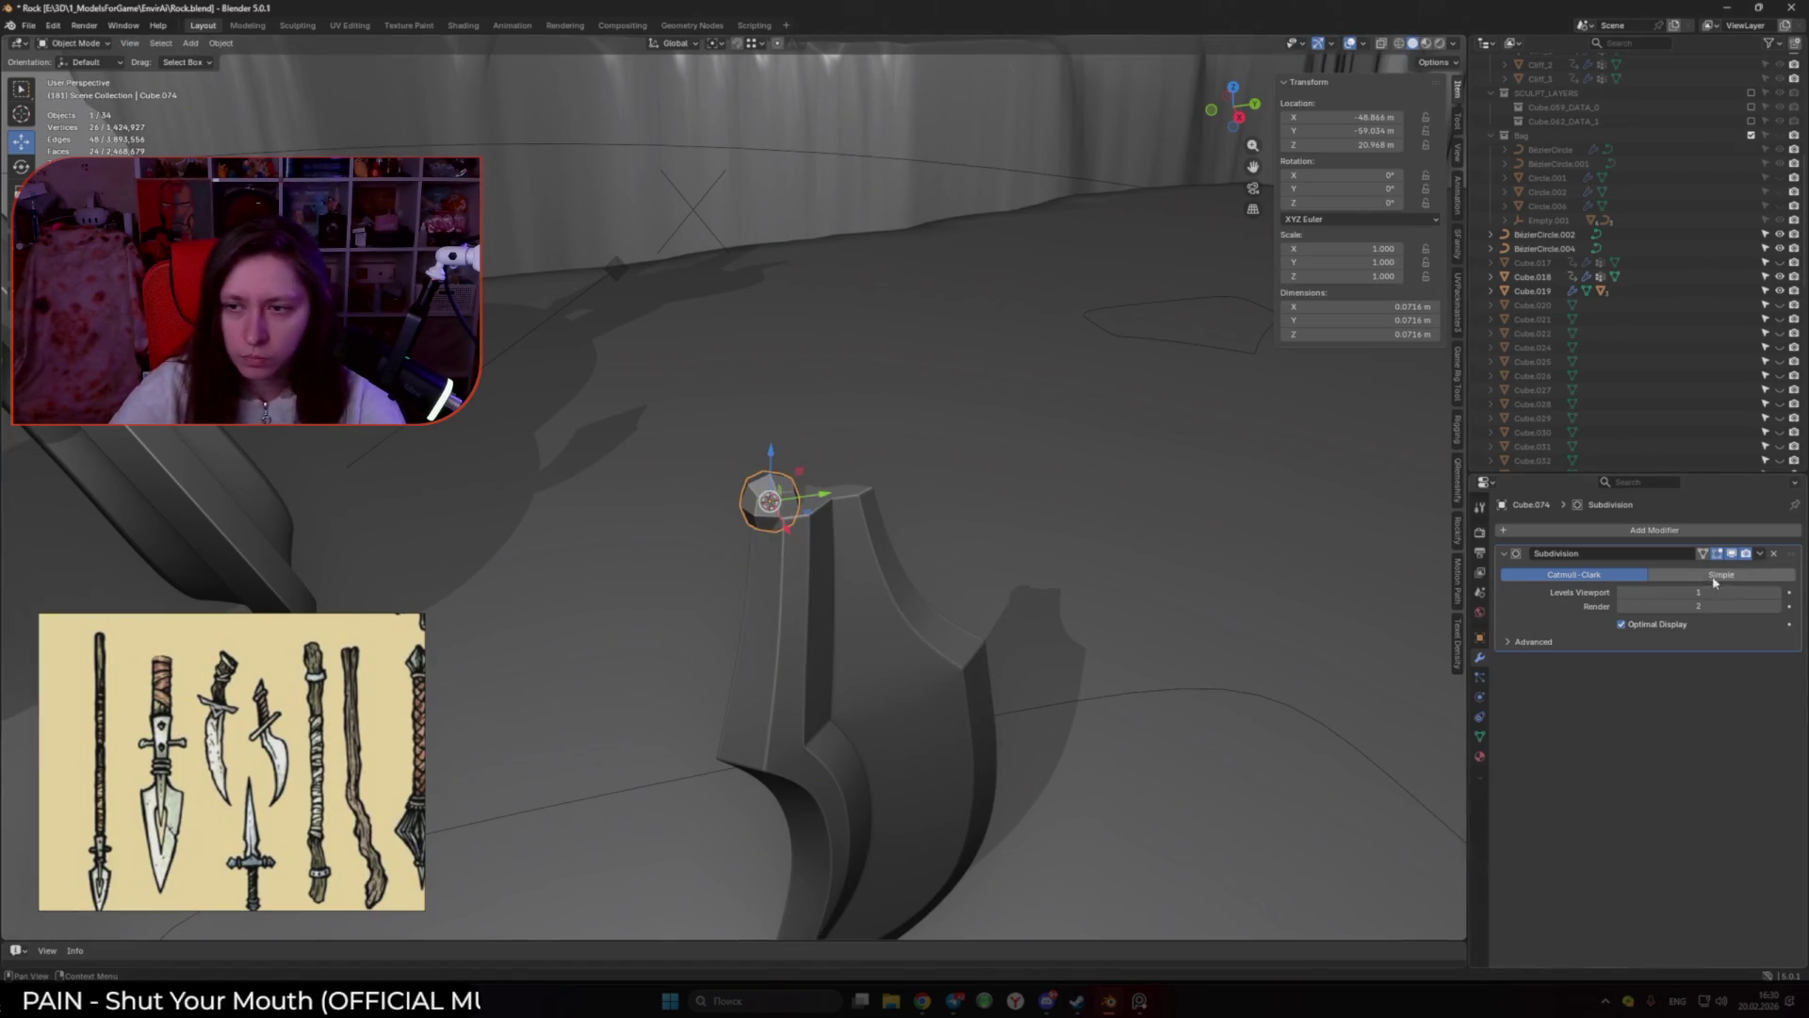
key(s)
key(g)
key(y)
click(887, 492)
key(Tab)
Step: Move the cube along Y to sit on top of the blade
key(g)
key(y)
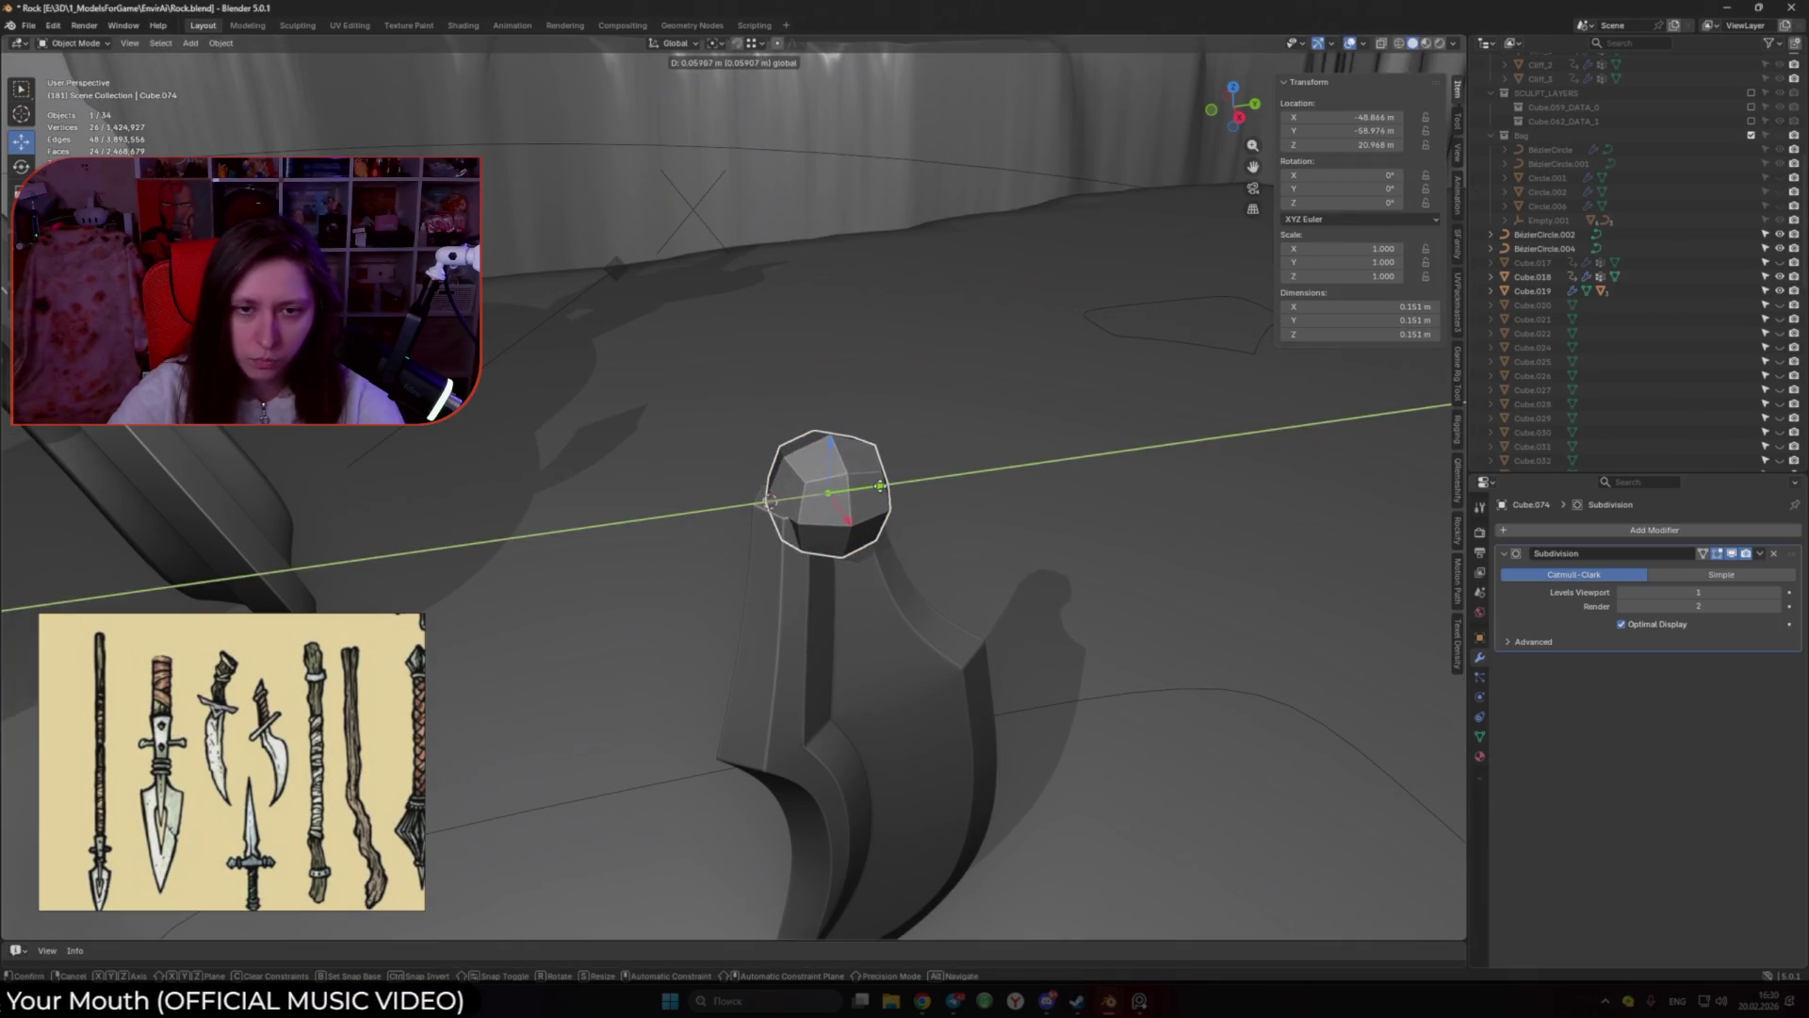
click(879, 487)
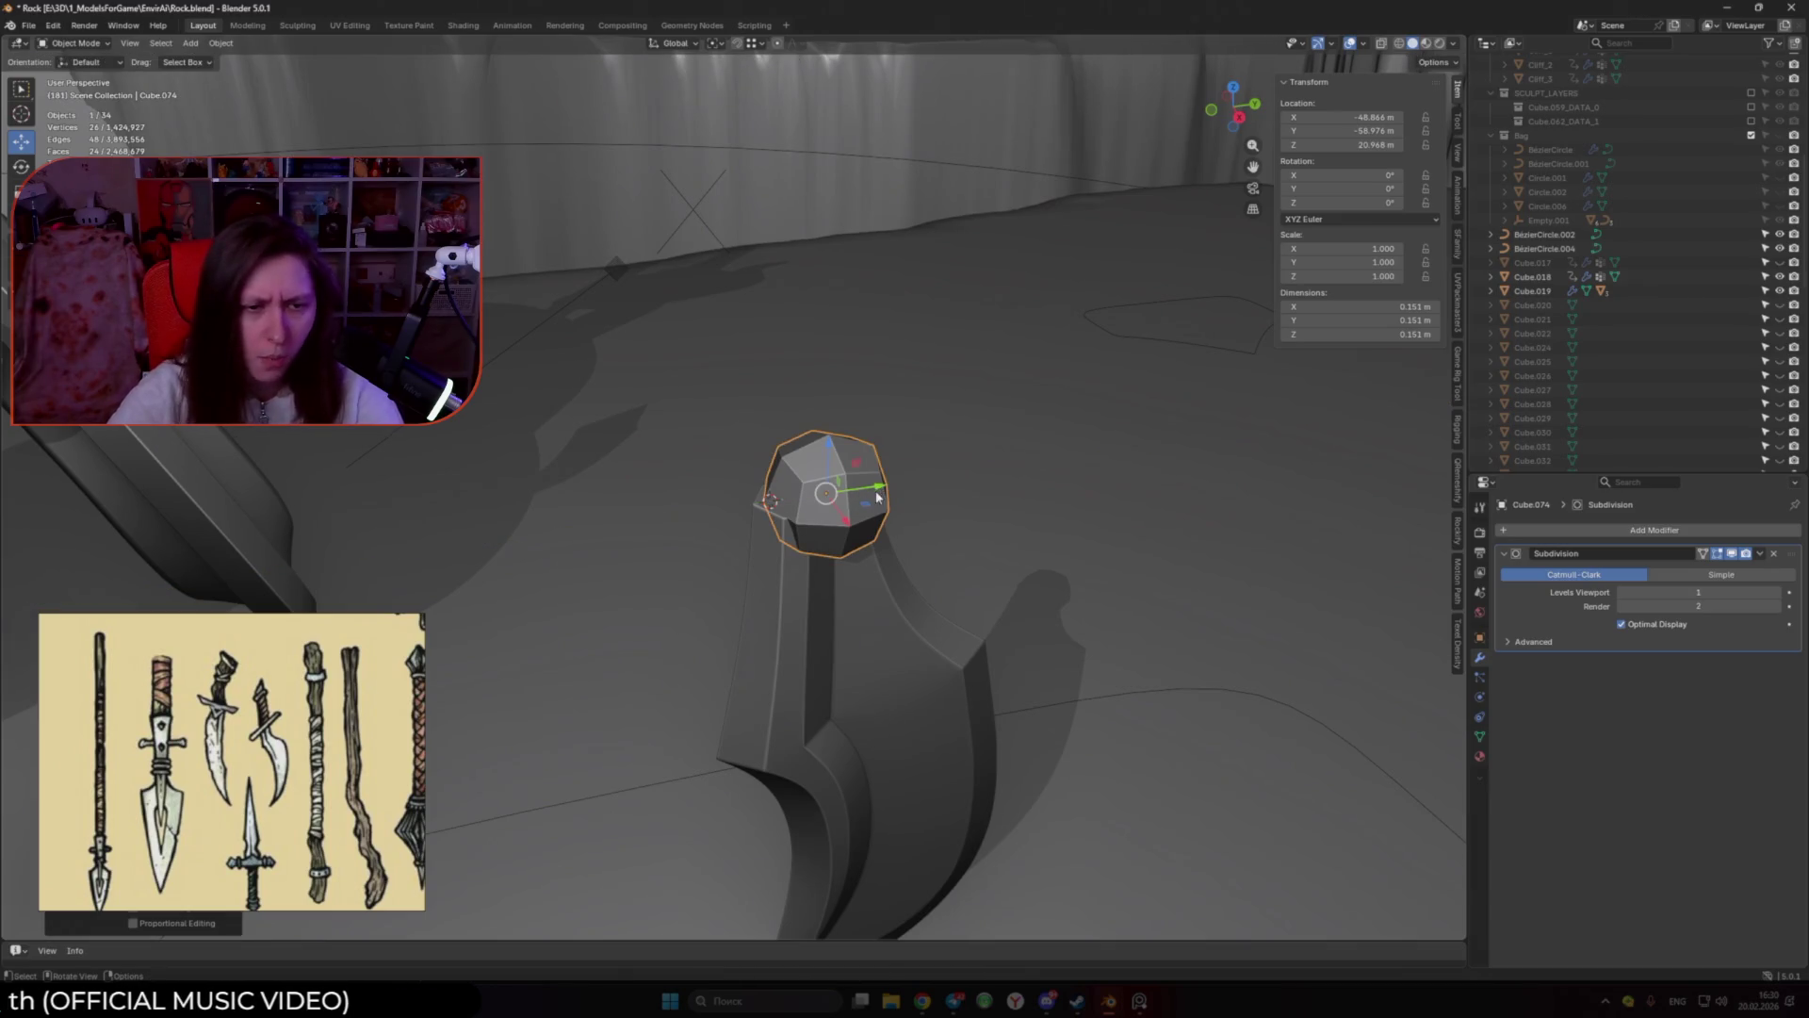
middle_drag(863, 570, 939, 544)
Step: Remove the Subdivision modifier from the cap cube
click(1763, 556)
click(1696, 569)
scroll(848, 499, up, 2)
middle_drag(862, 504, 864, 490)
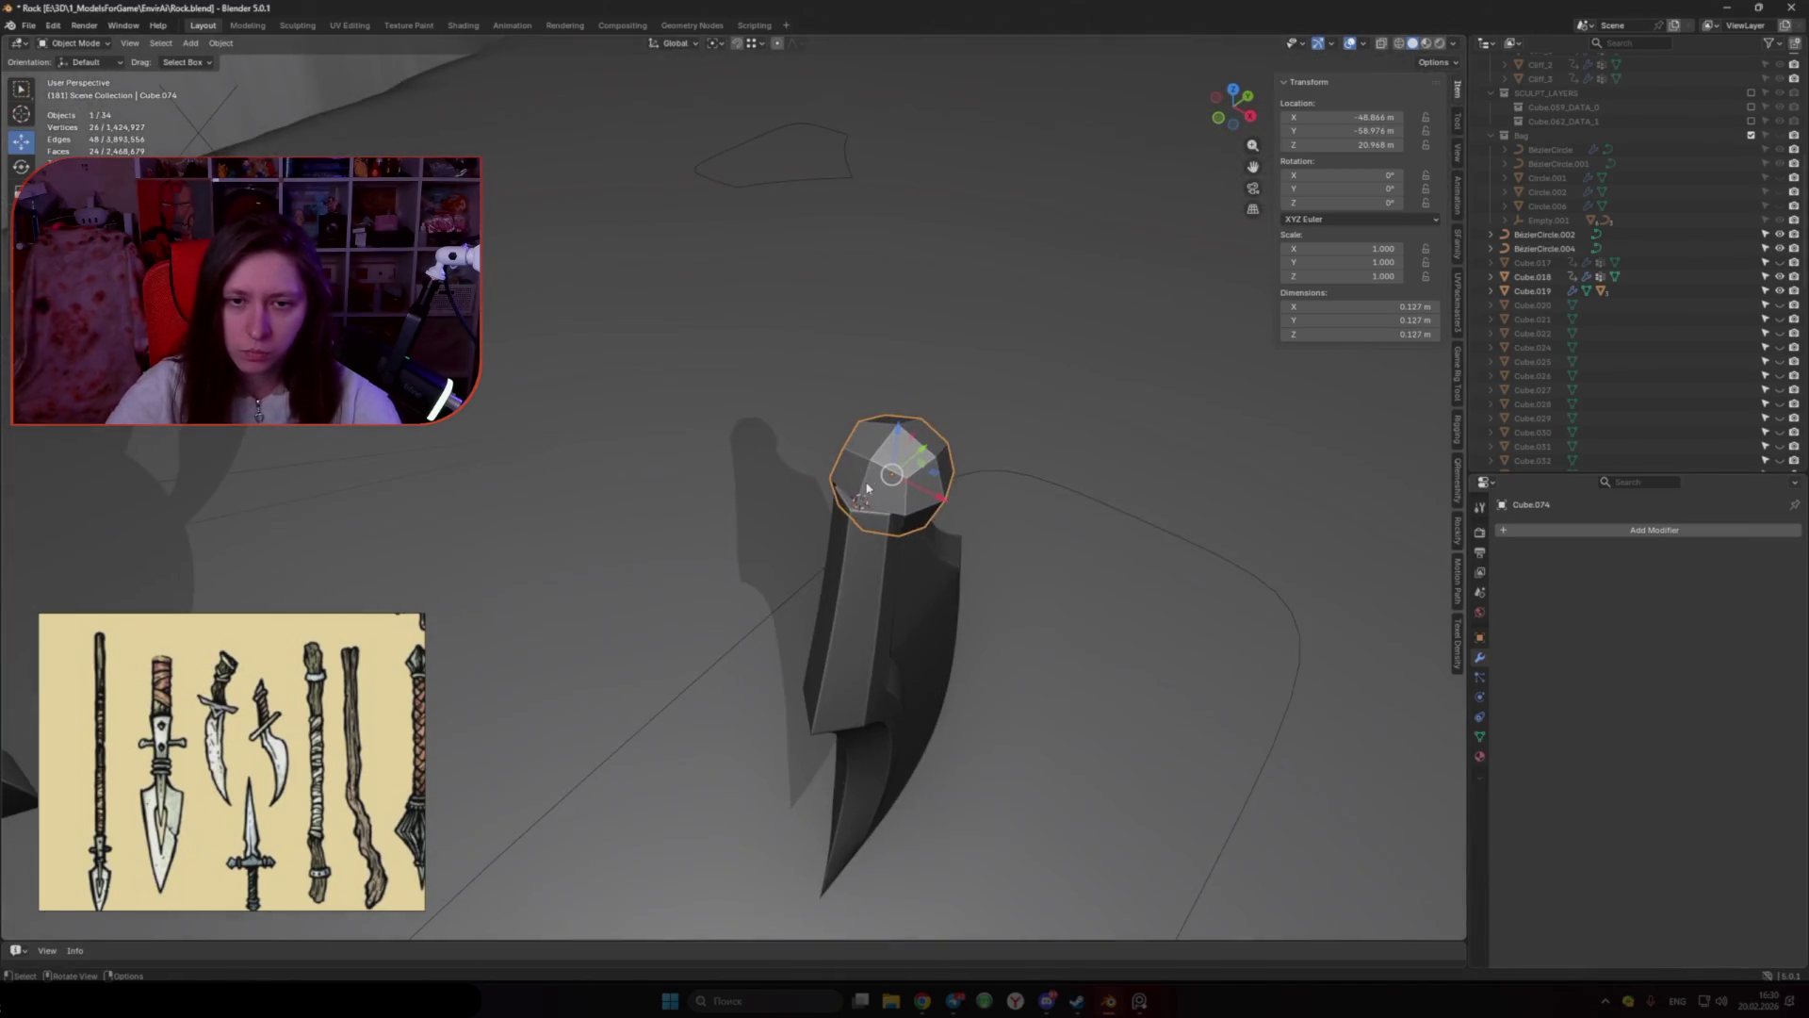
Step: In front X-ray view, delete the edges and faces of half the cap
key(Tab)
key(KP_1)
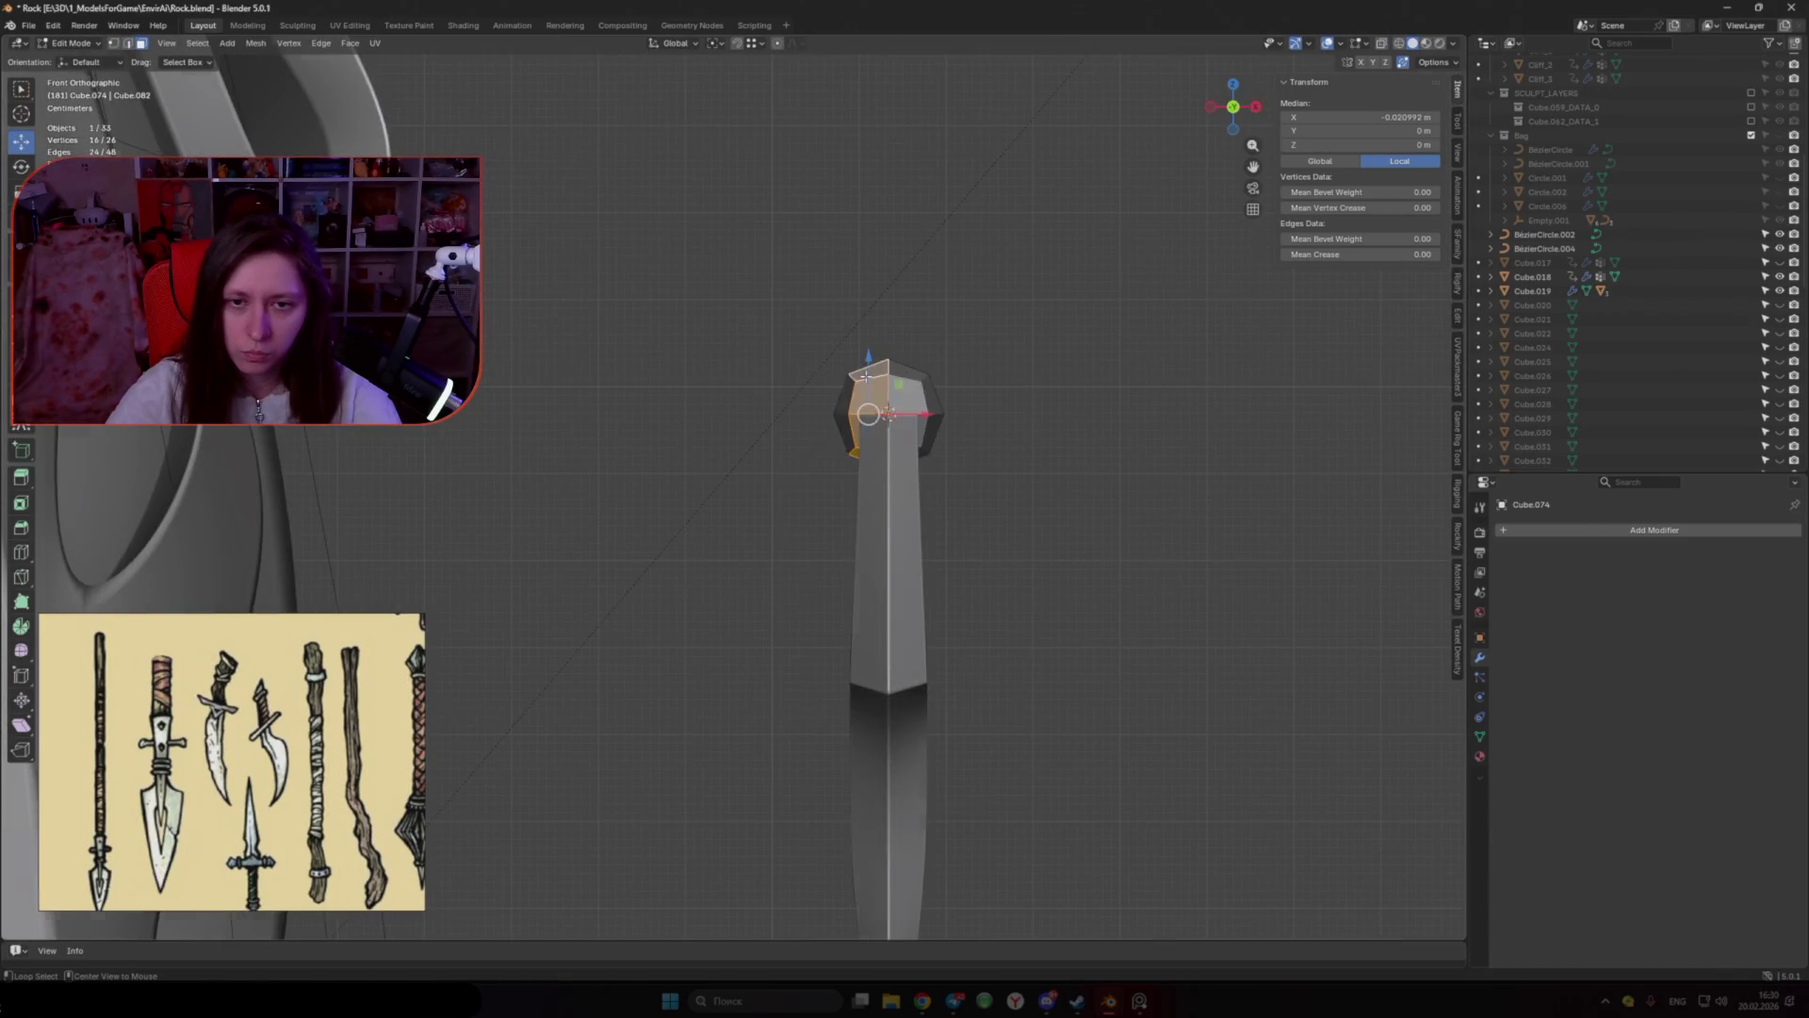
key(alt+z)
drag(791, 345, 866, 492)
key(x)
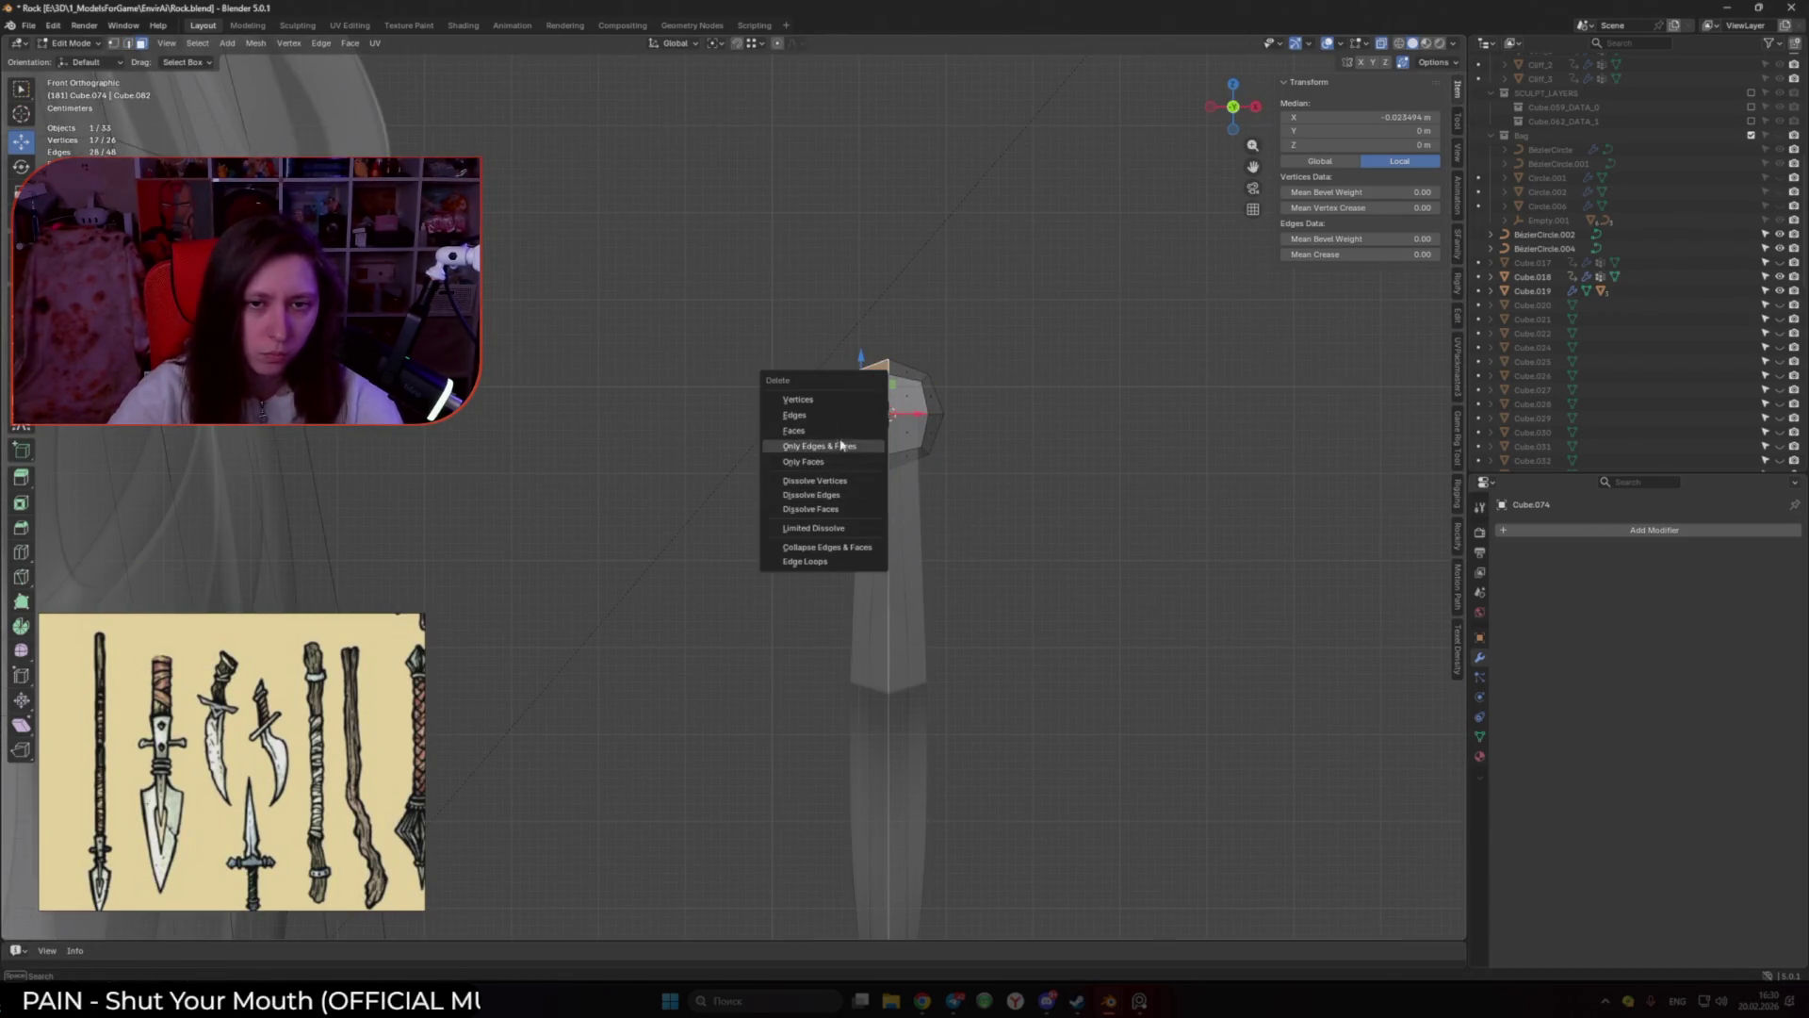
click(842, 445)
Step: From a side view, delete the left part of the octagonal cap
alt+middle_drag(830, 420, 1024, 435)
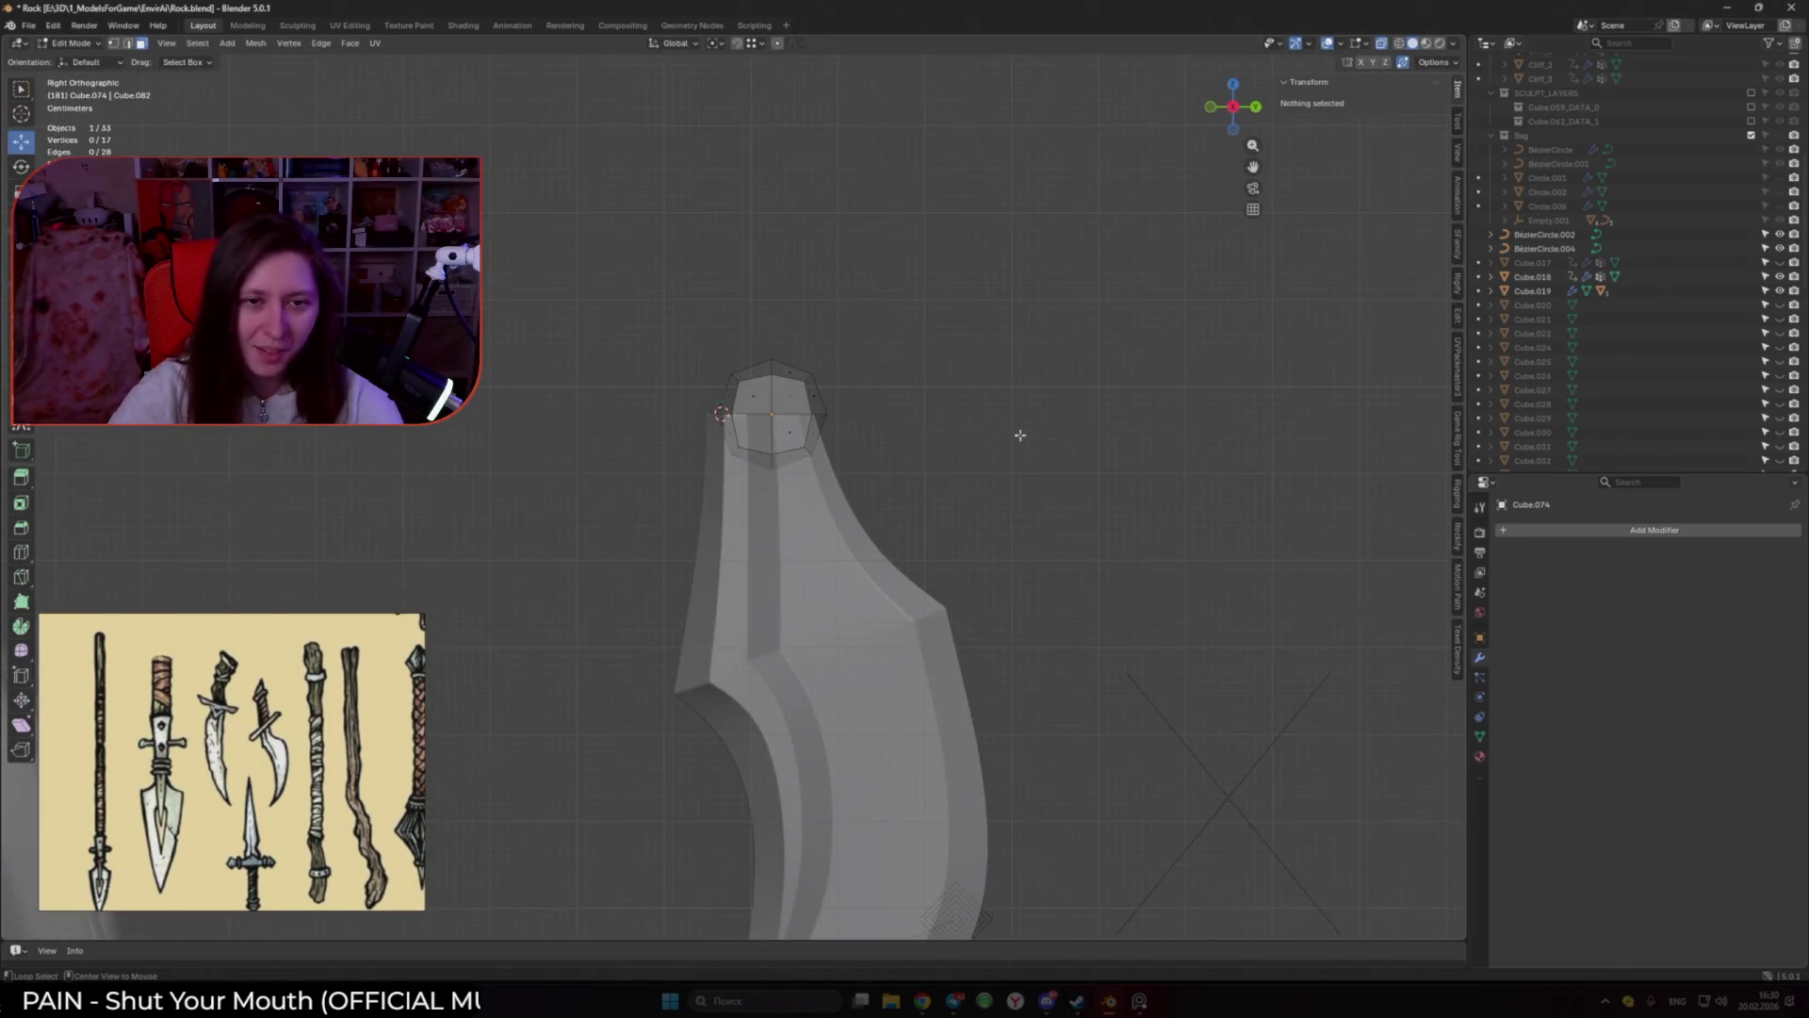
drag(634, 266, 755, 517)
key(x)
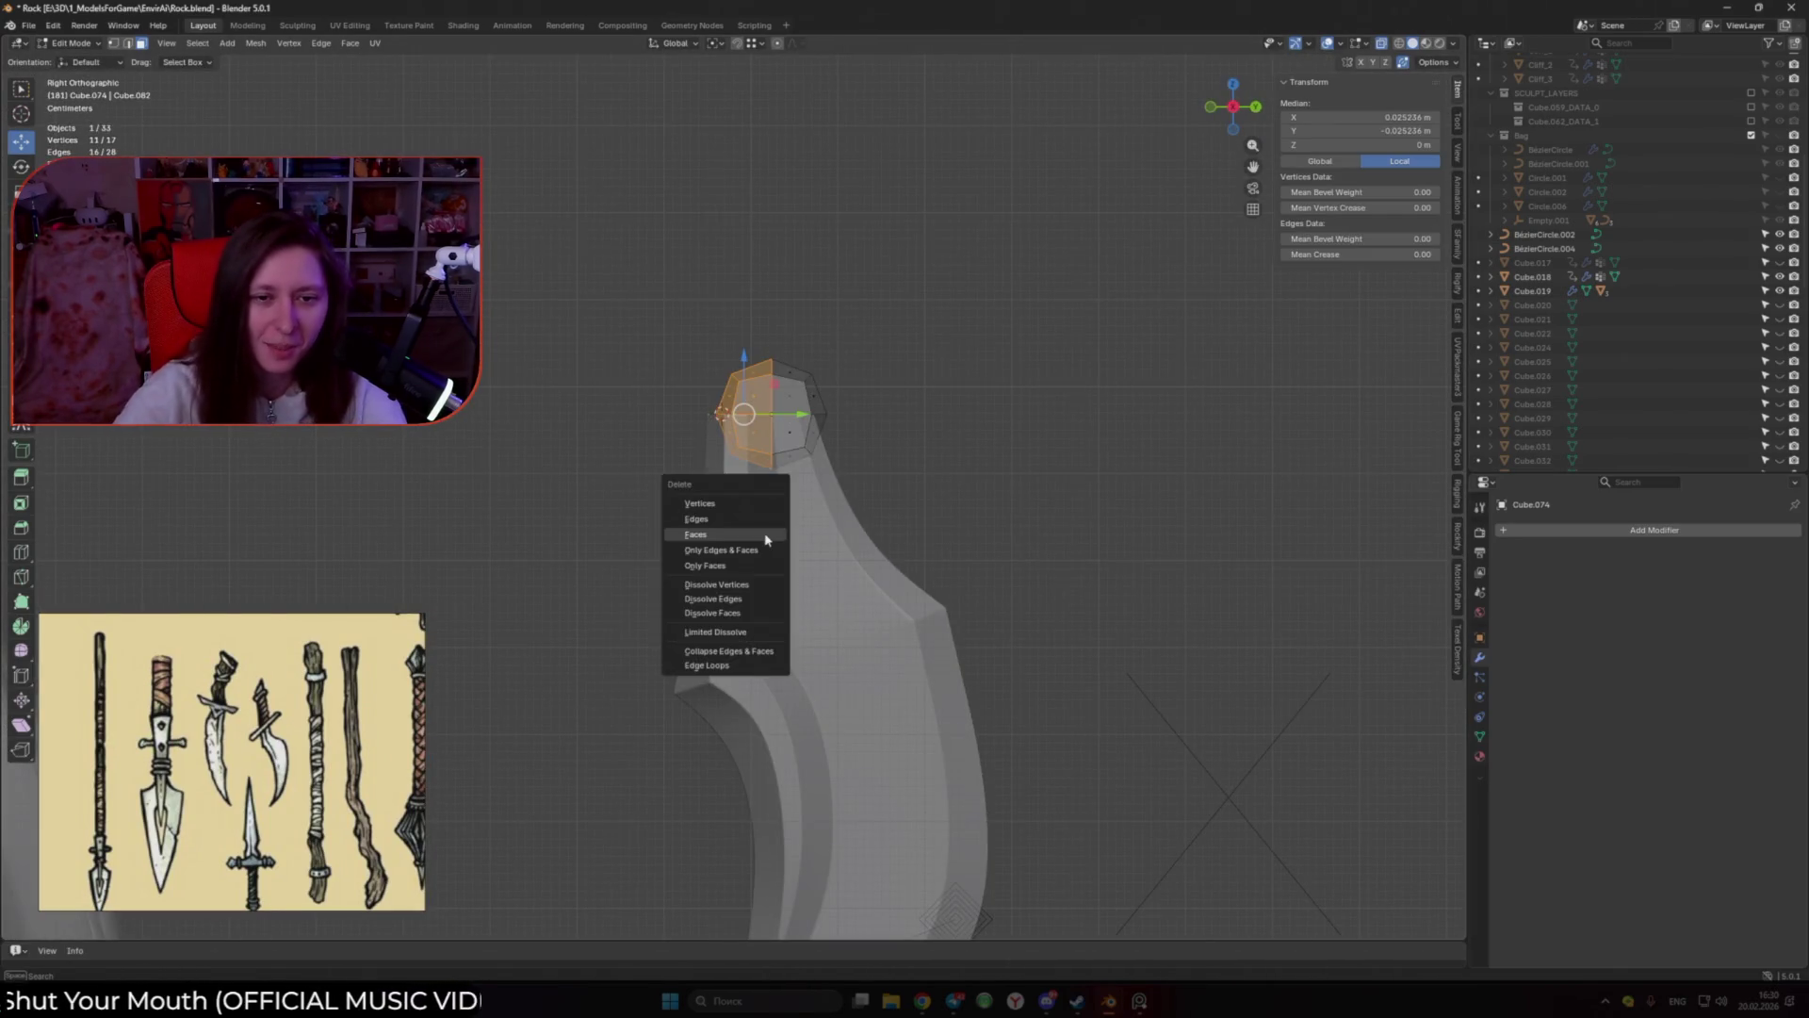
click(765, 532)
key(Tab)
click(1548, 532)
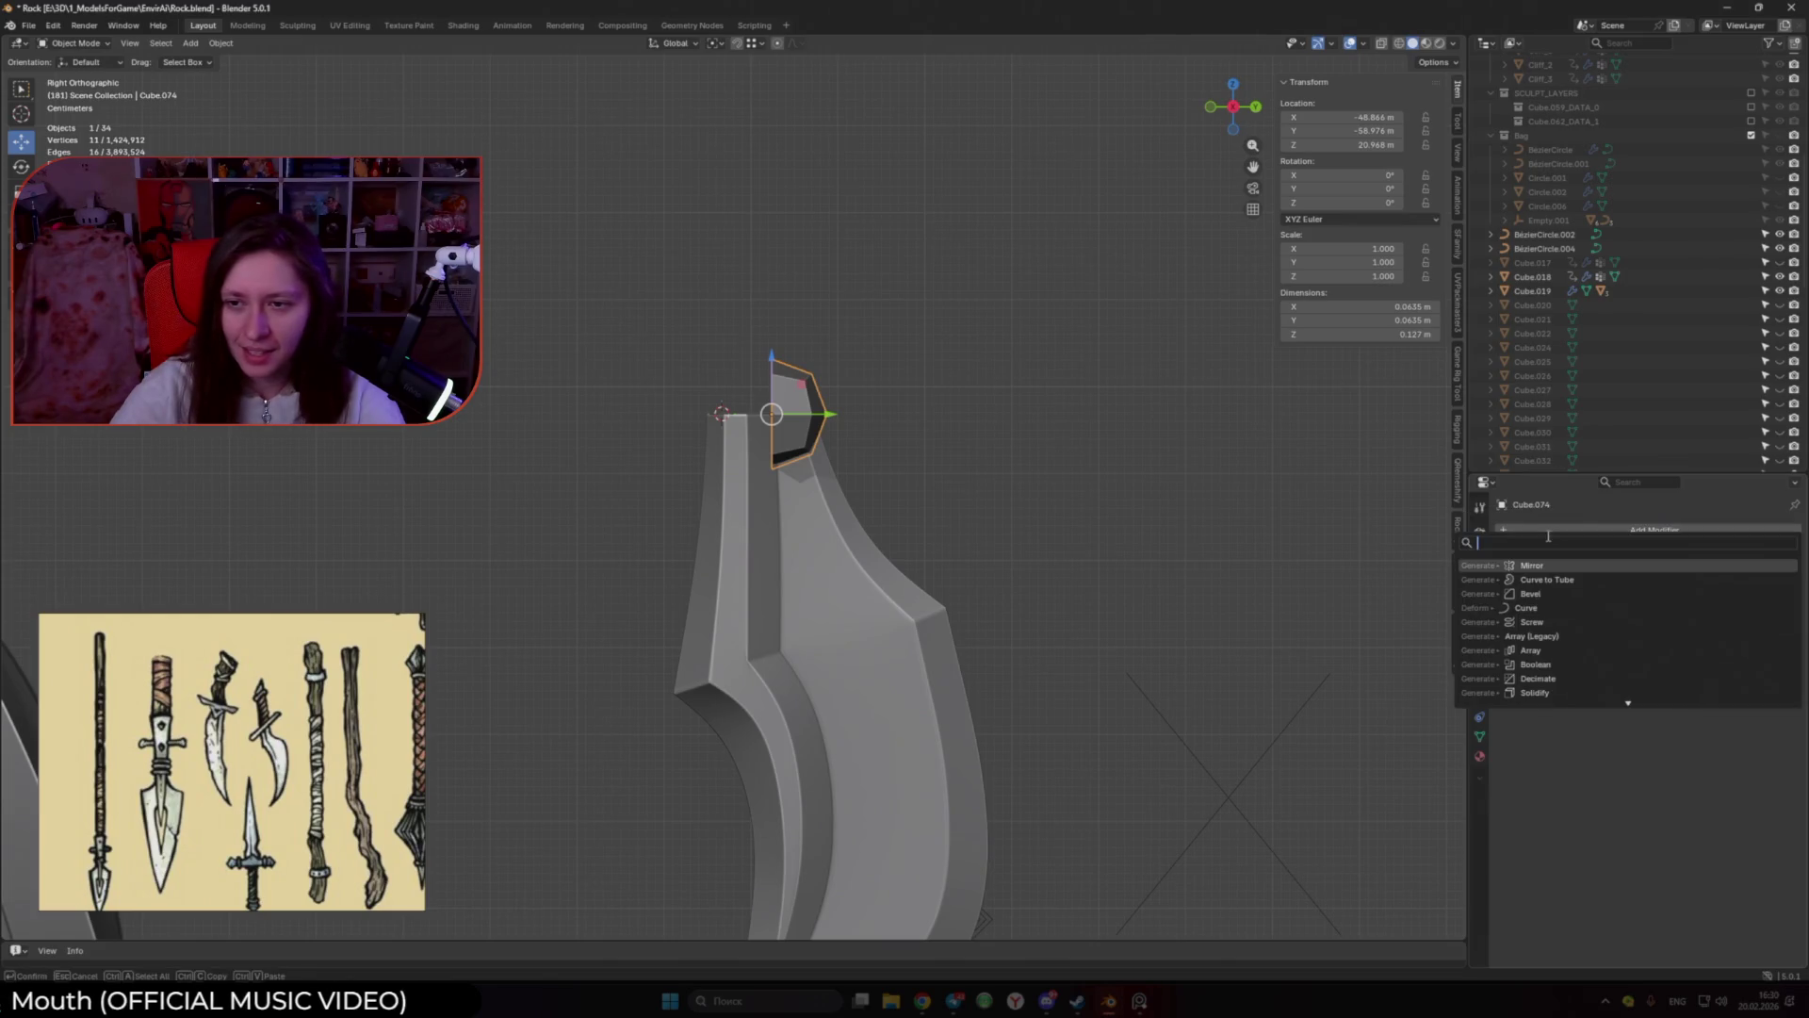
Step: Add a Mirror modifier on X and Y with clipping to the cap
click(1568, 567)
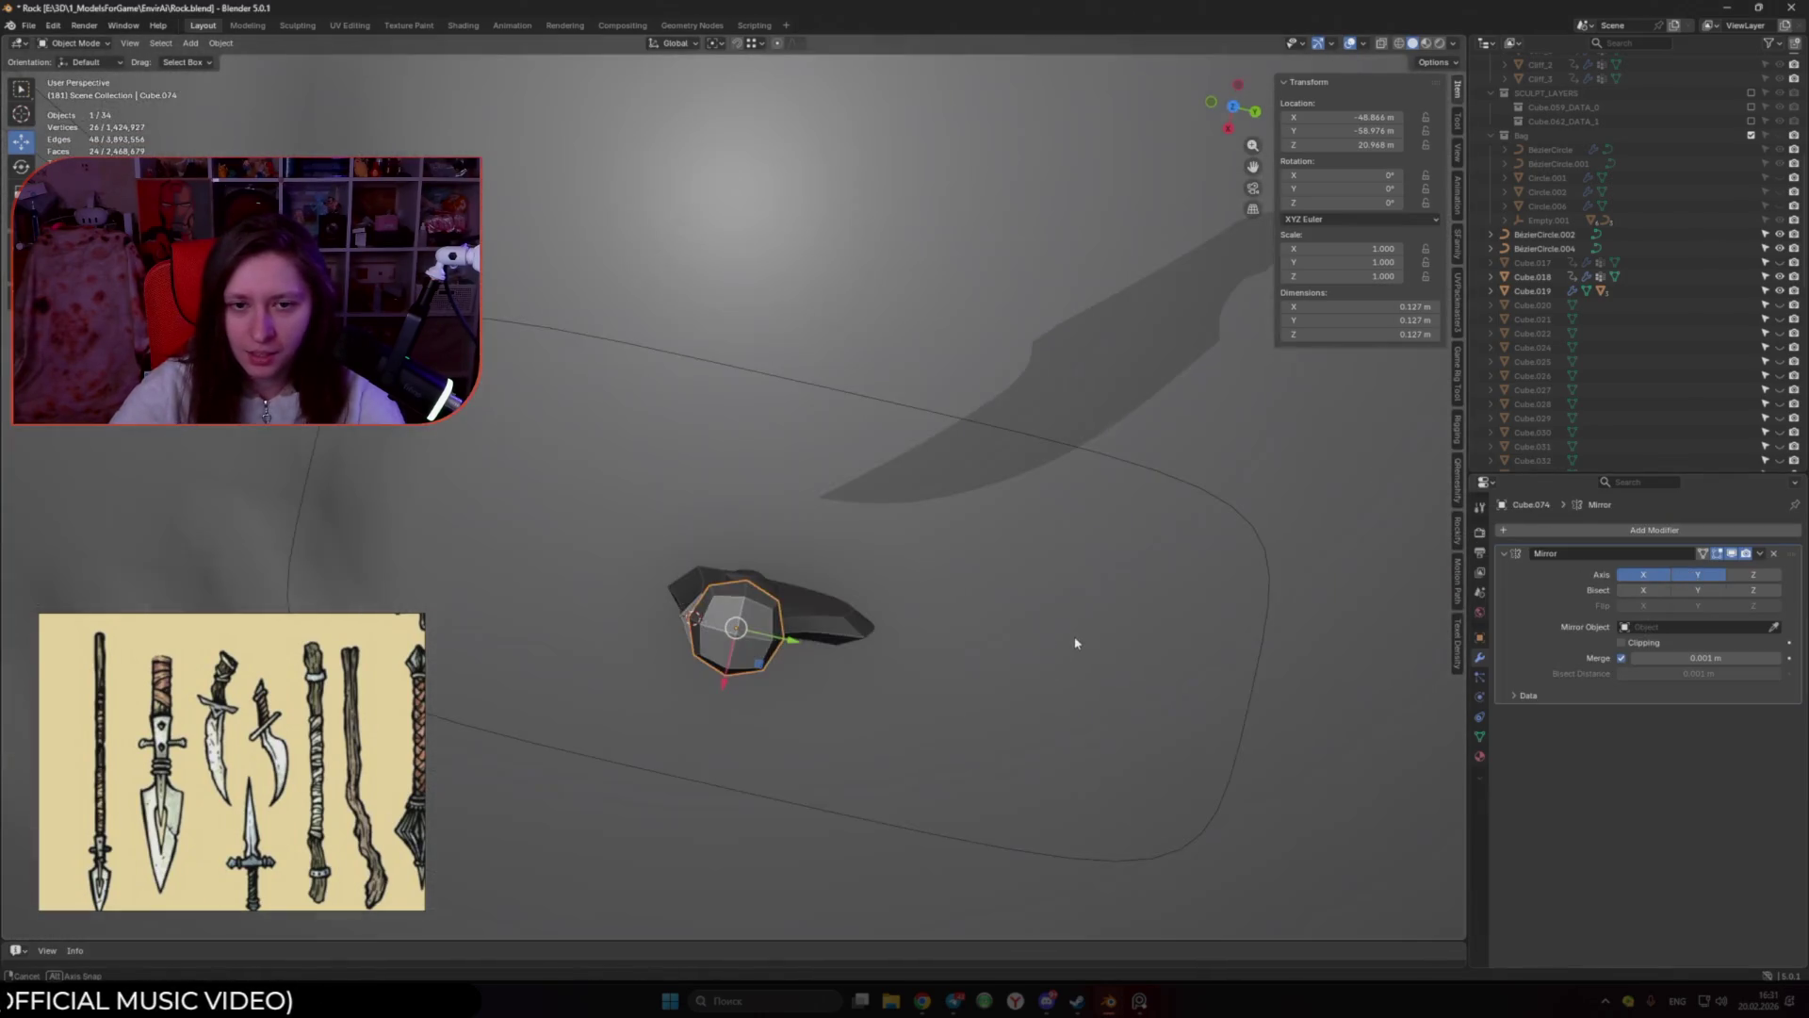
middle_drag(1074, 634, 1071, 550)
key(Tab)
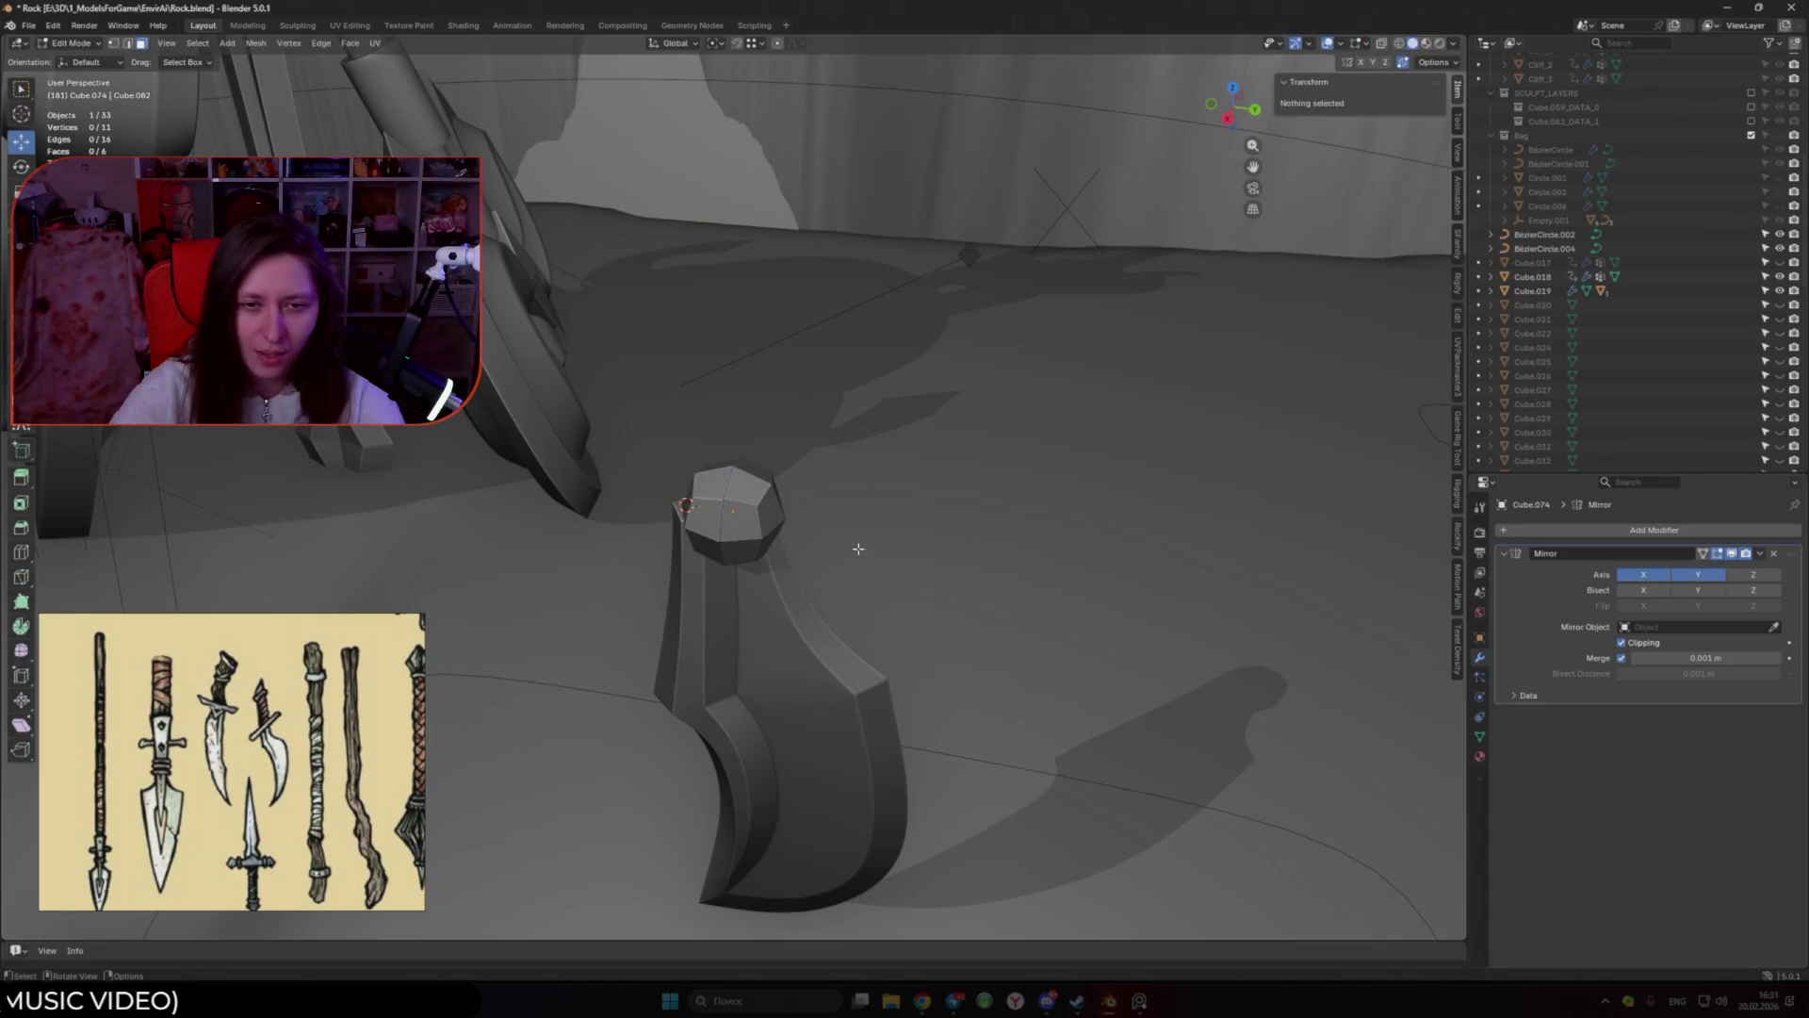
middle_drag(852, 541, 703, 567)
click(597, 514)
middle_drag(596, 513, 635, 505)
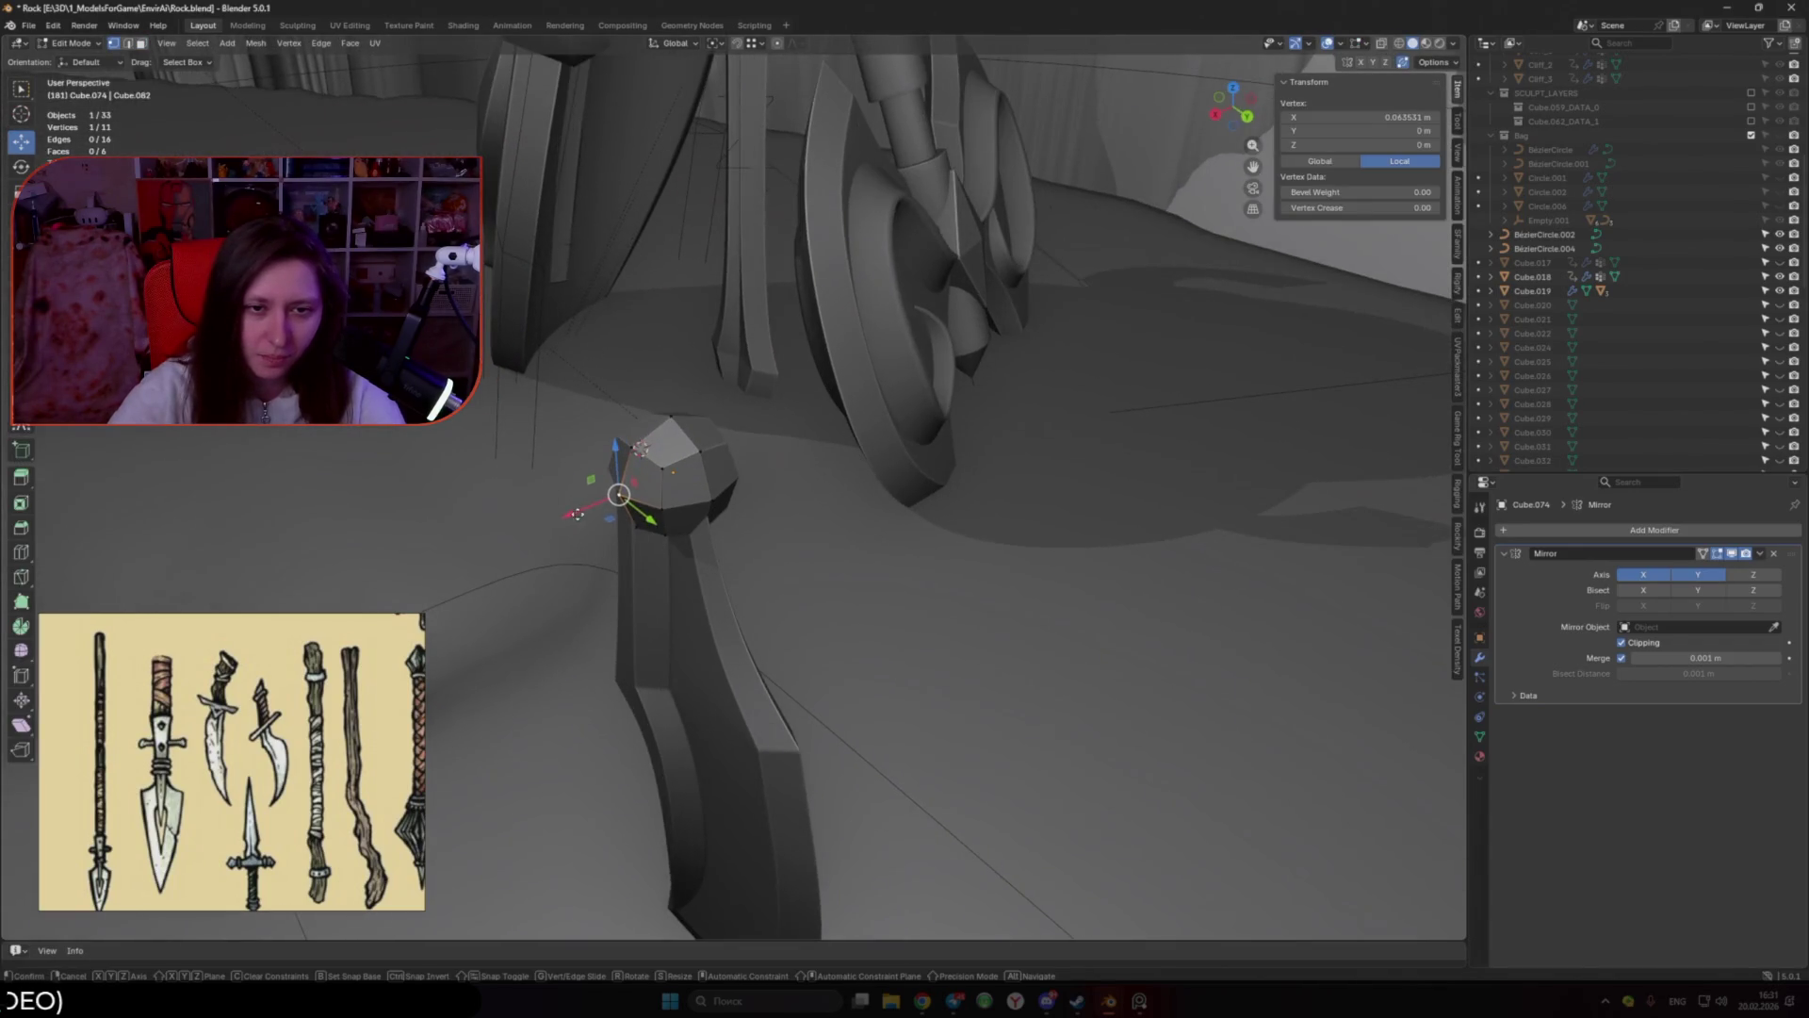
Step: Try moving cap vertices along X, cancelling both moves
key(g)
key(x)
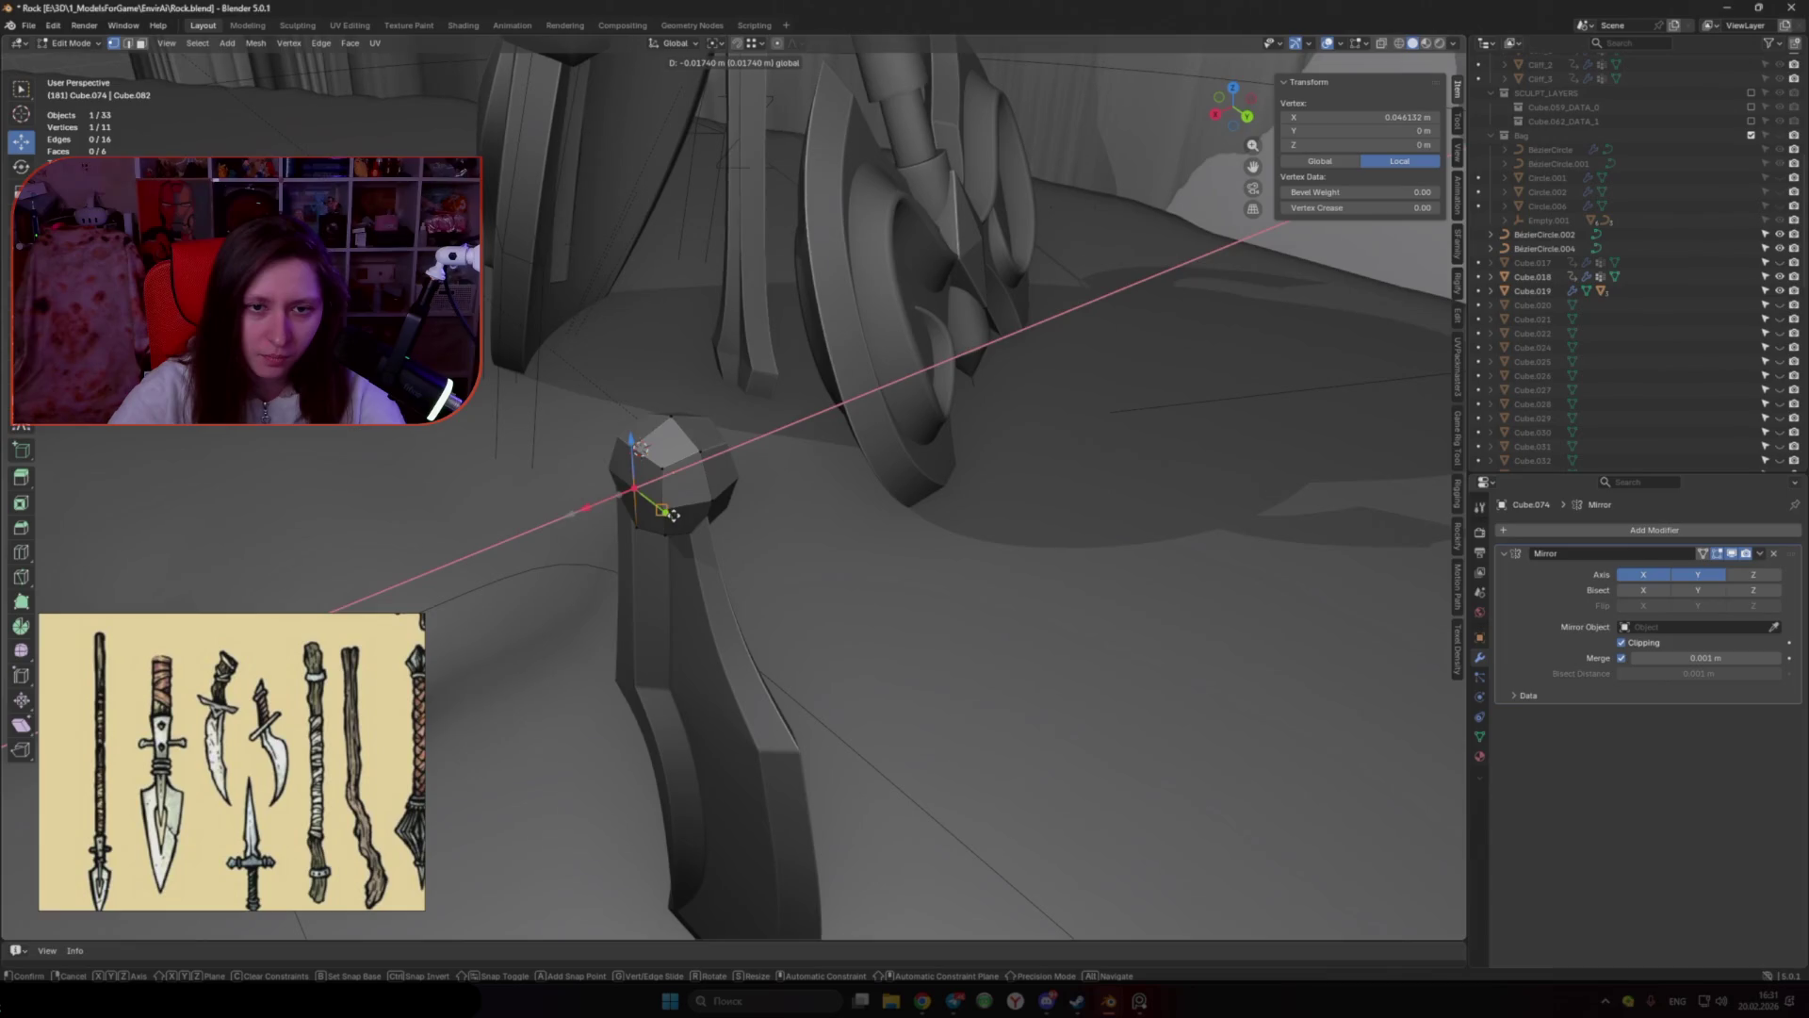
middle_drag(634, 477, 598, 415)
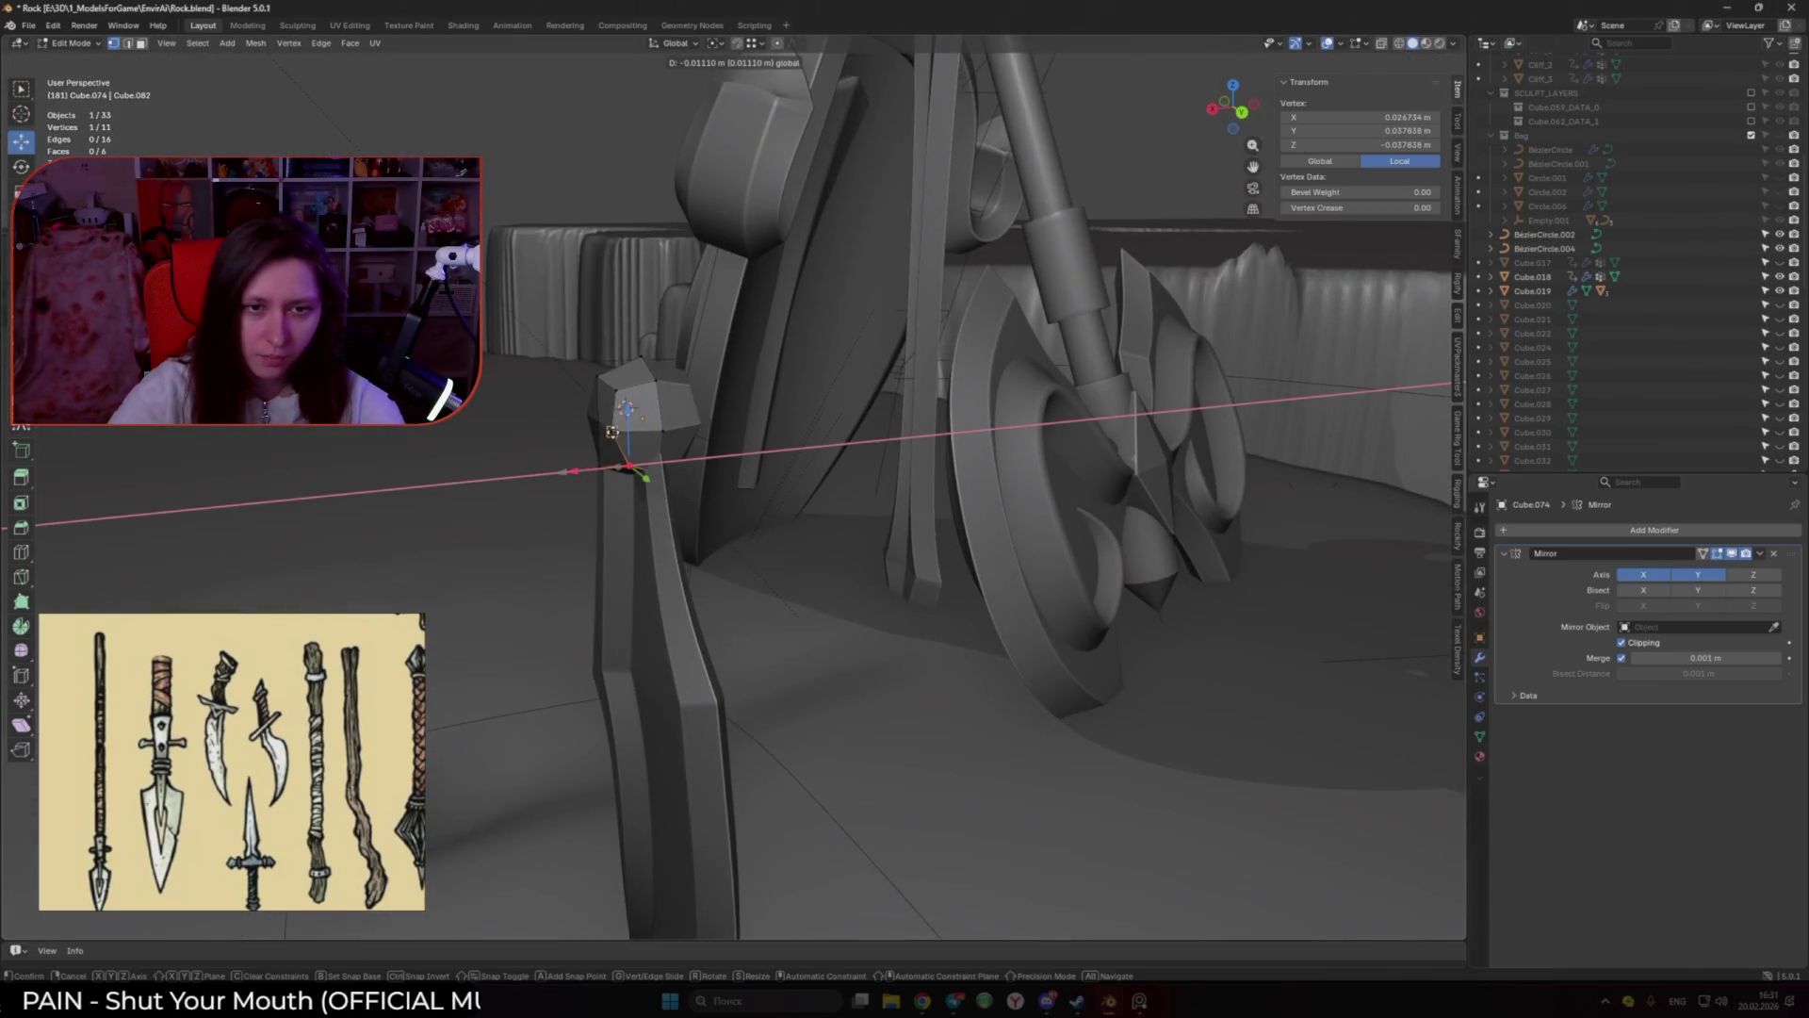
middle_drag(611, 430, 744, 517)
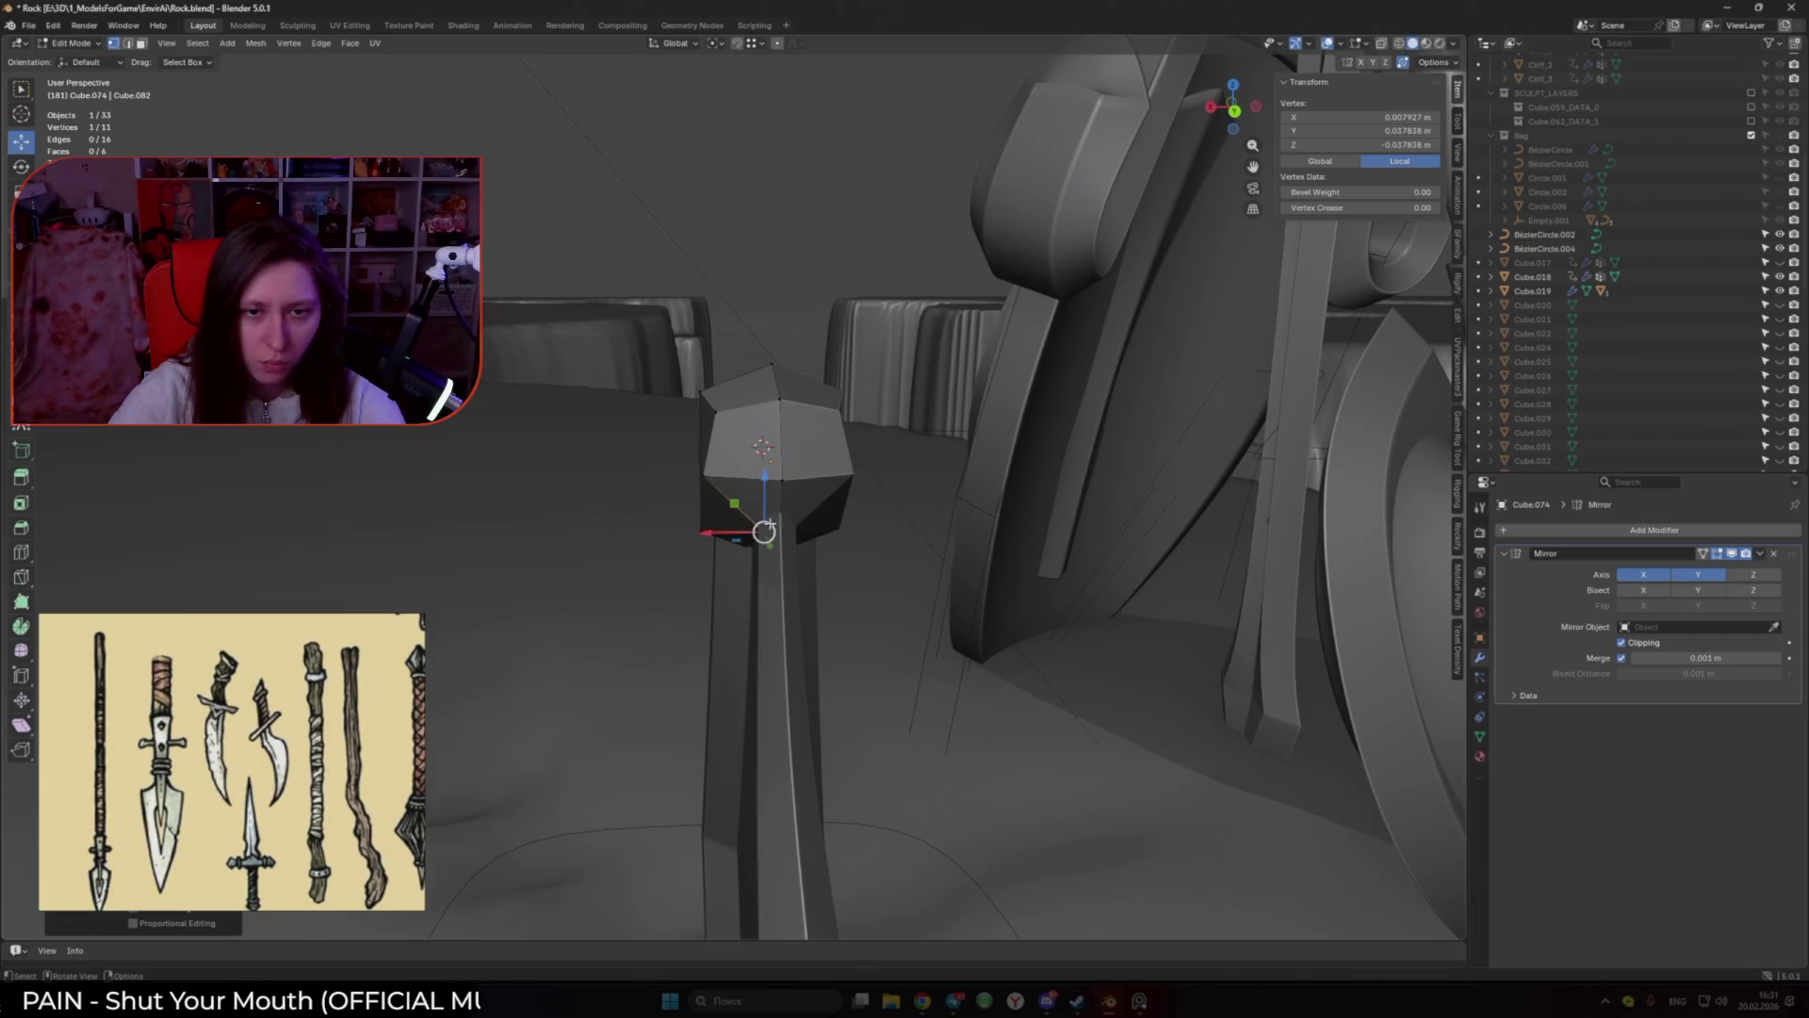
right_click(705, 476)
click(778, 411)
key(g)
key(x)
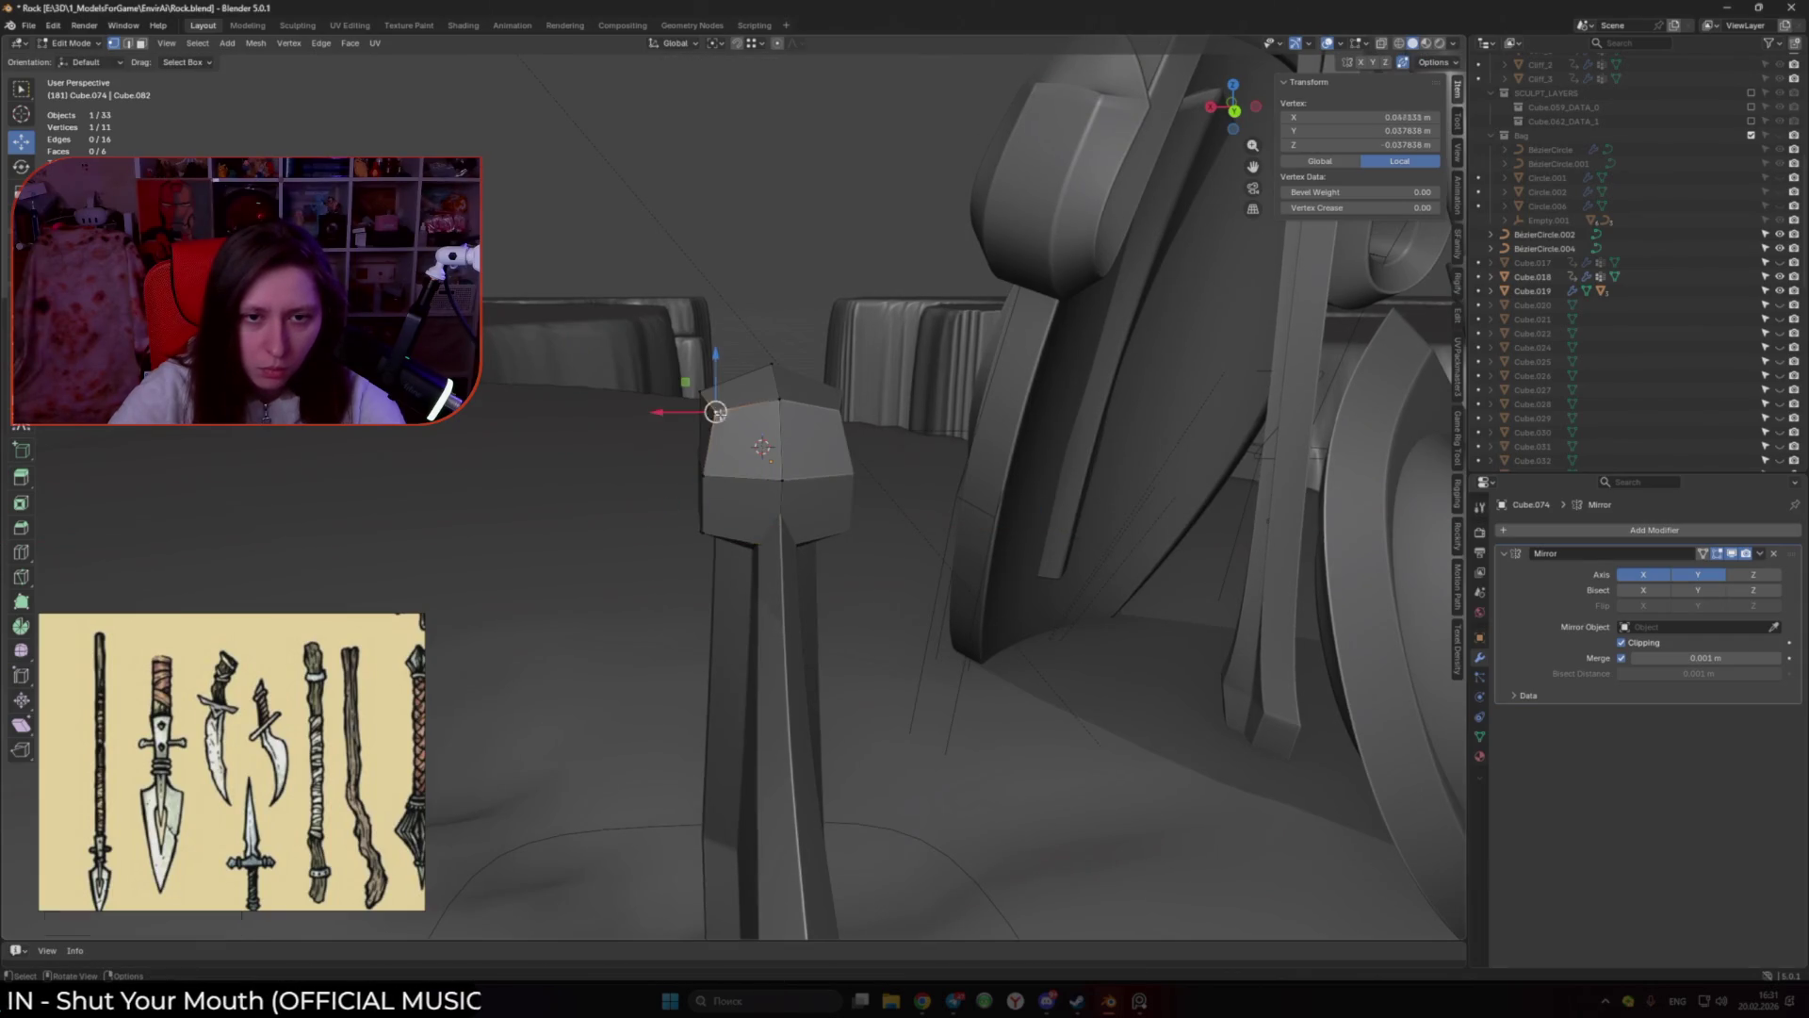
right_click(700, 399)
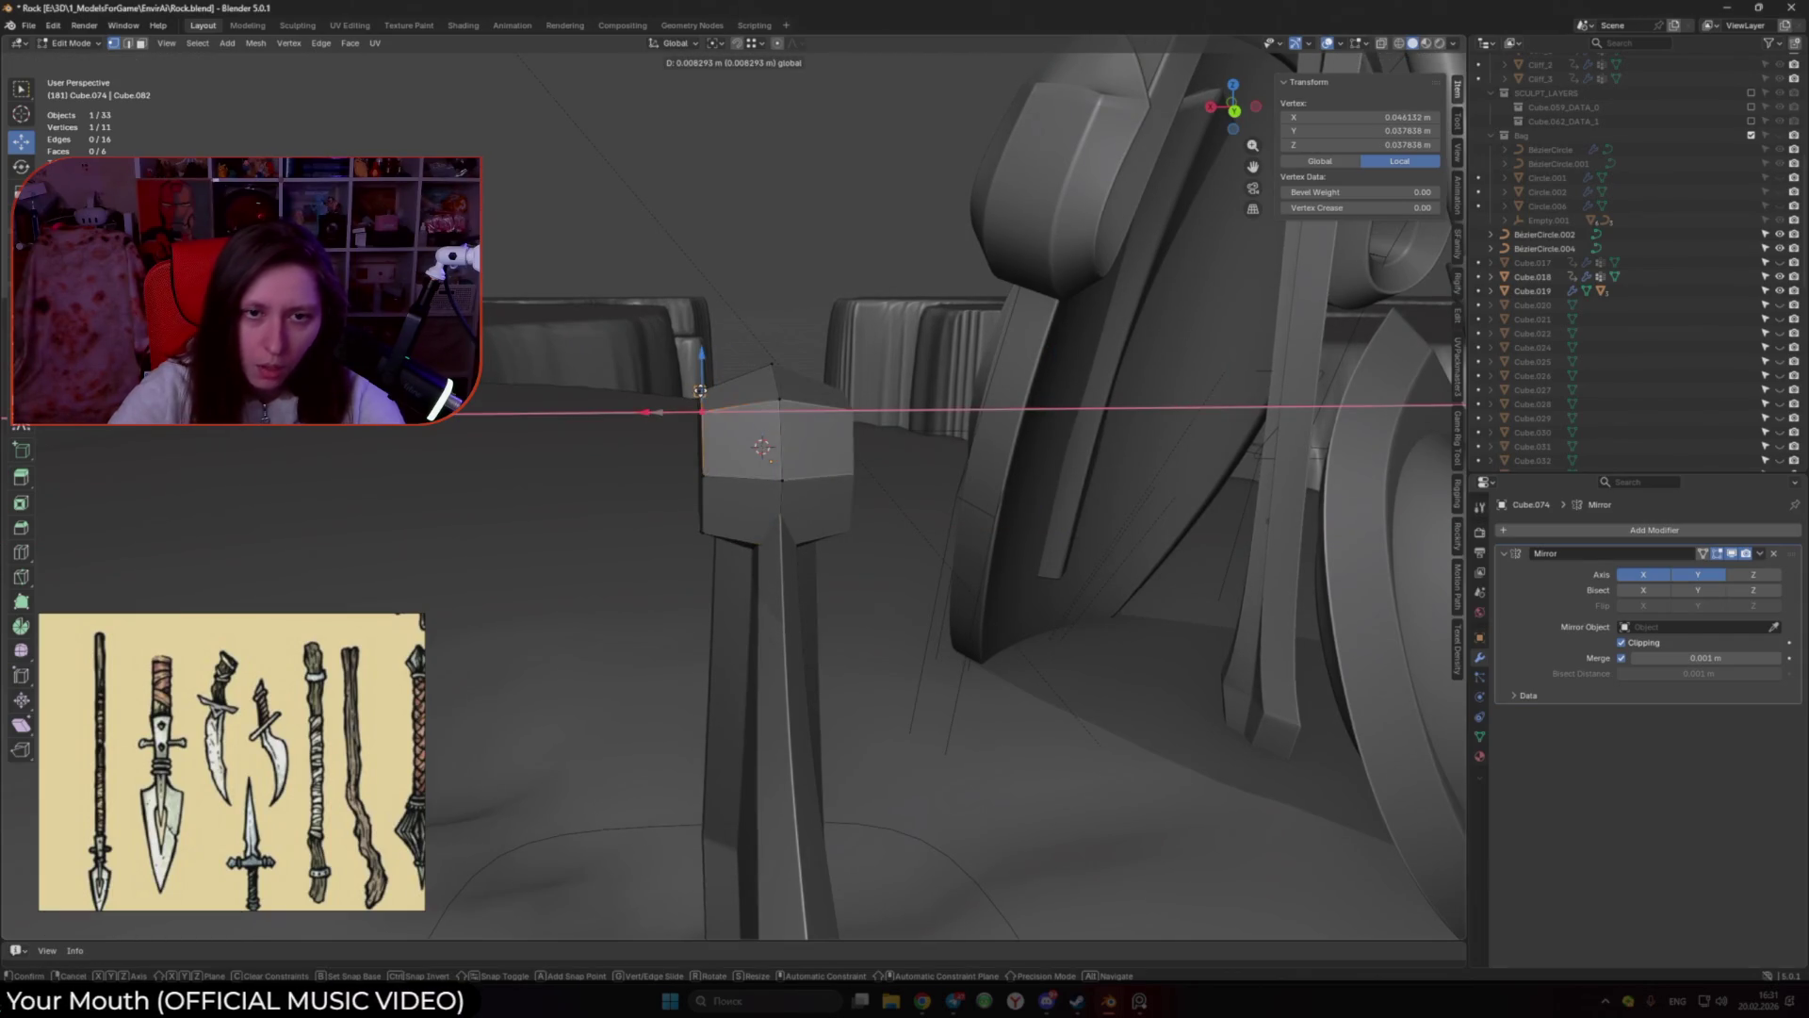
mouse_move(700, 399)
middle_down()
mouse_move(931, 429)
mouse_move(856, 493)
middle_up()
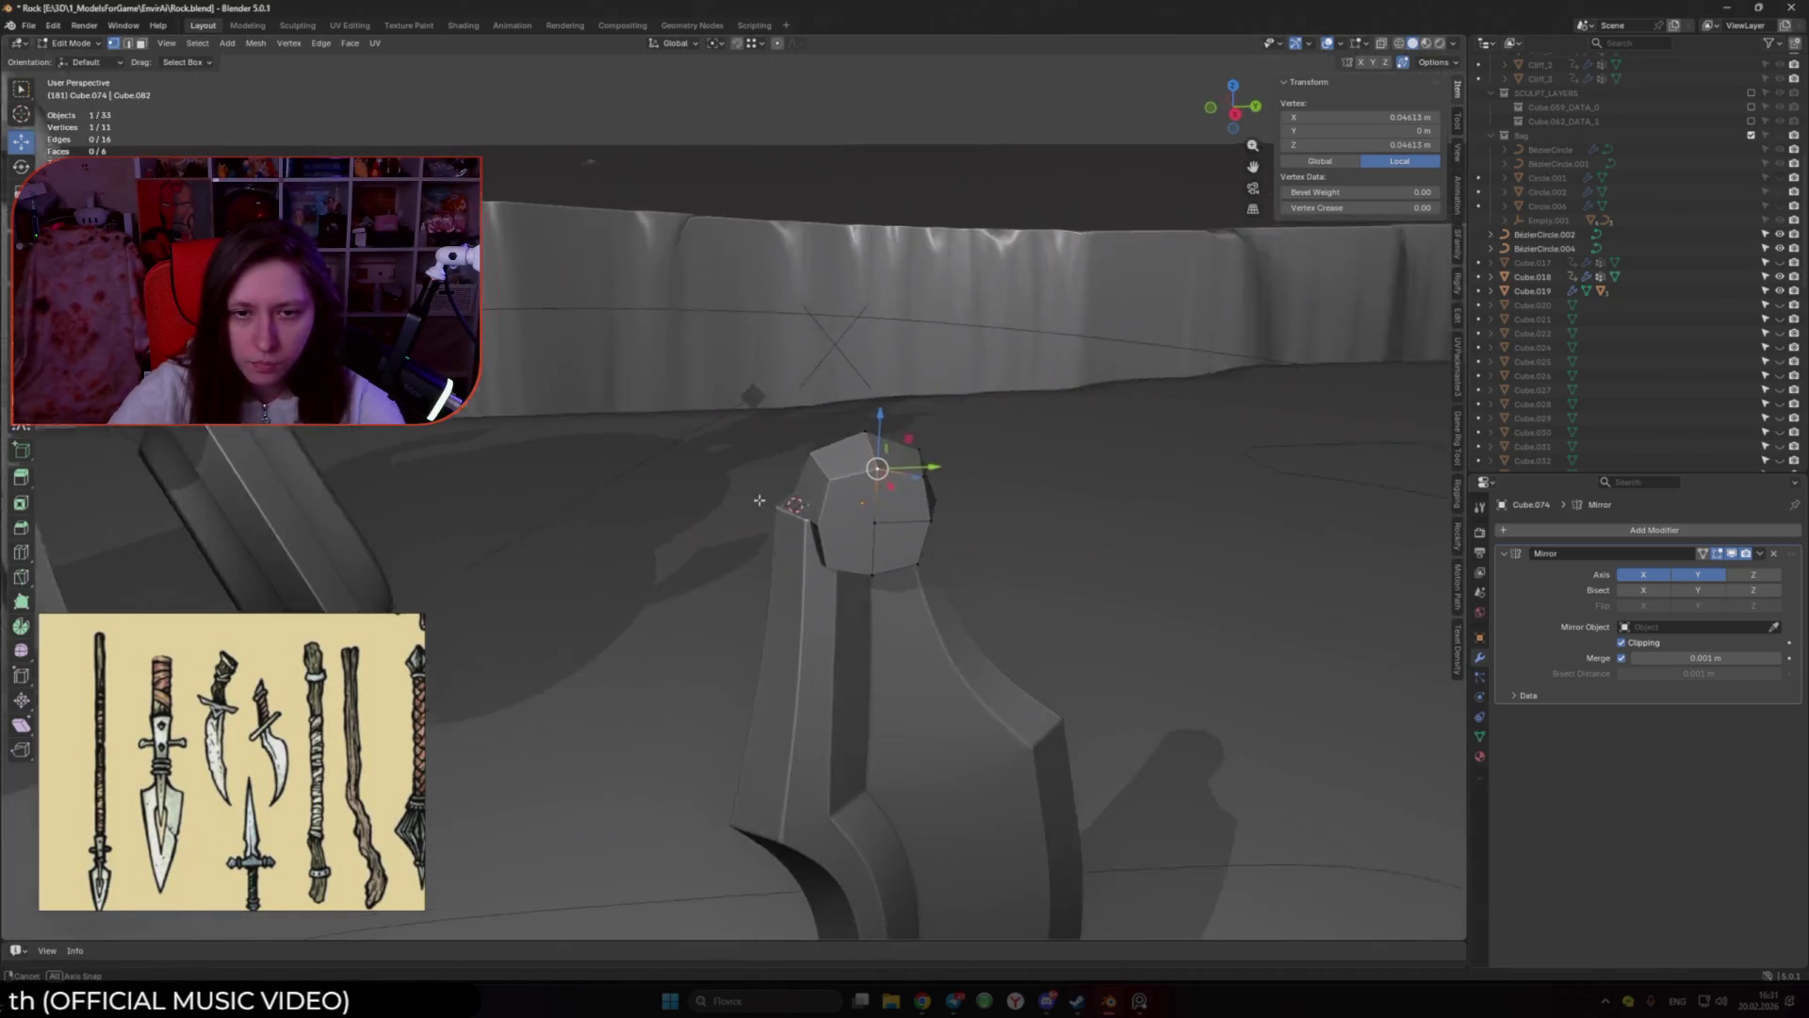
Step: Widen the cap by pushing its right side face outward, then align a corner vertex
key(3)
click(826, 441)
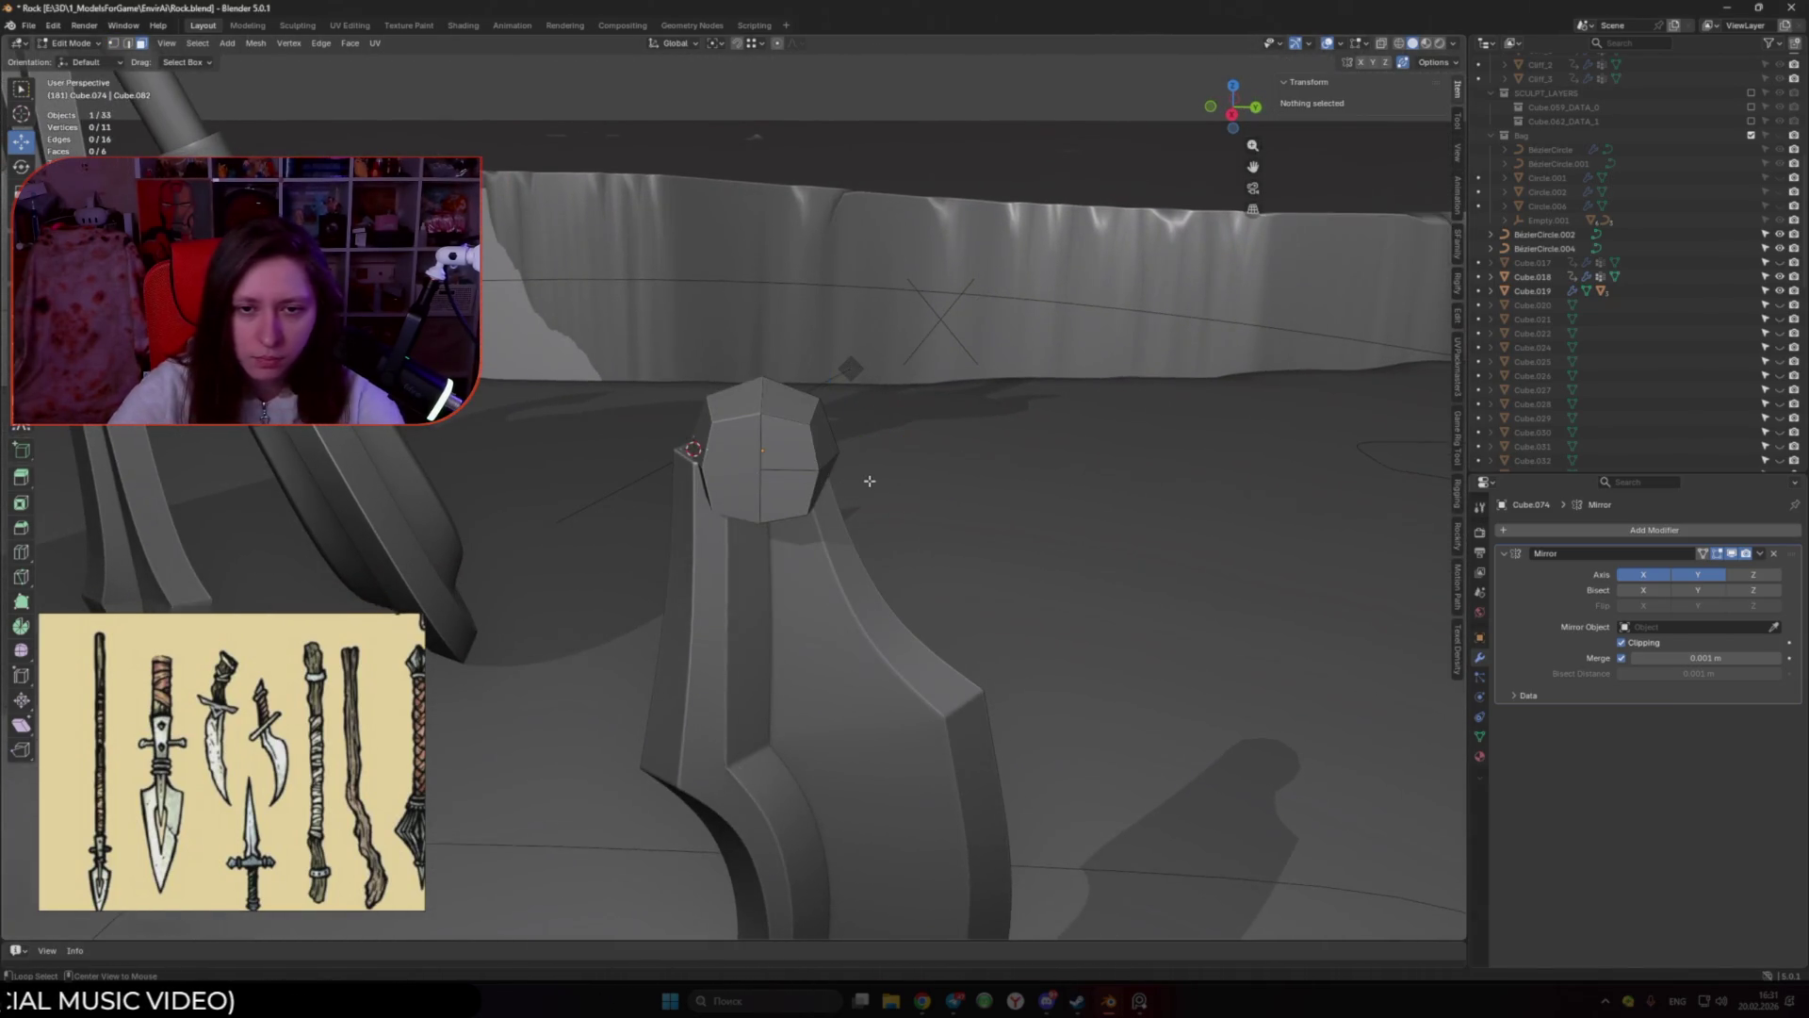
drag(889, 467, 970, 468)
key(1)
click(898, 422)
ctrl+drag(902, 410, 765, 415)
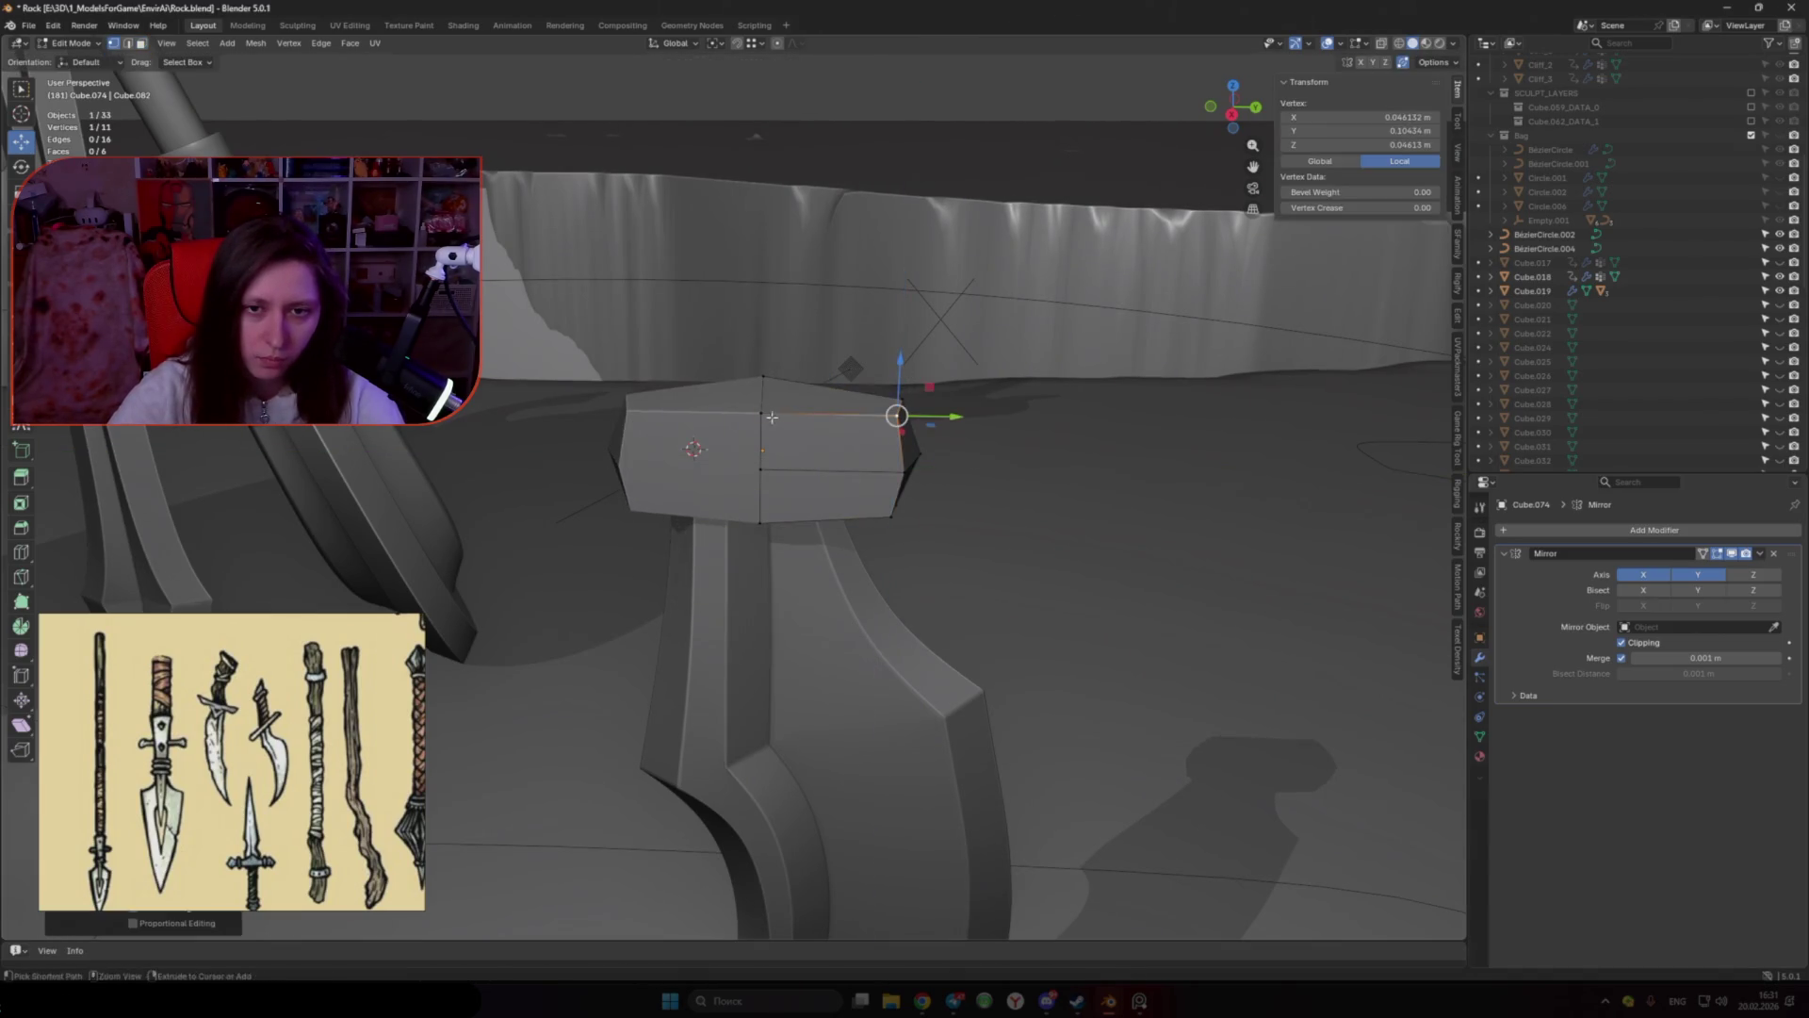
mouse_move(932, 478)
ctrl+mouse_down()
mouse_move(900, 403)
mouse_move(921, 413)
mouse_move(888, 515)
ctrl+mouse_up()
middle_drag(889, 515, 900, 415)
ctrl+drag(905, 412, 913, 470)
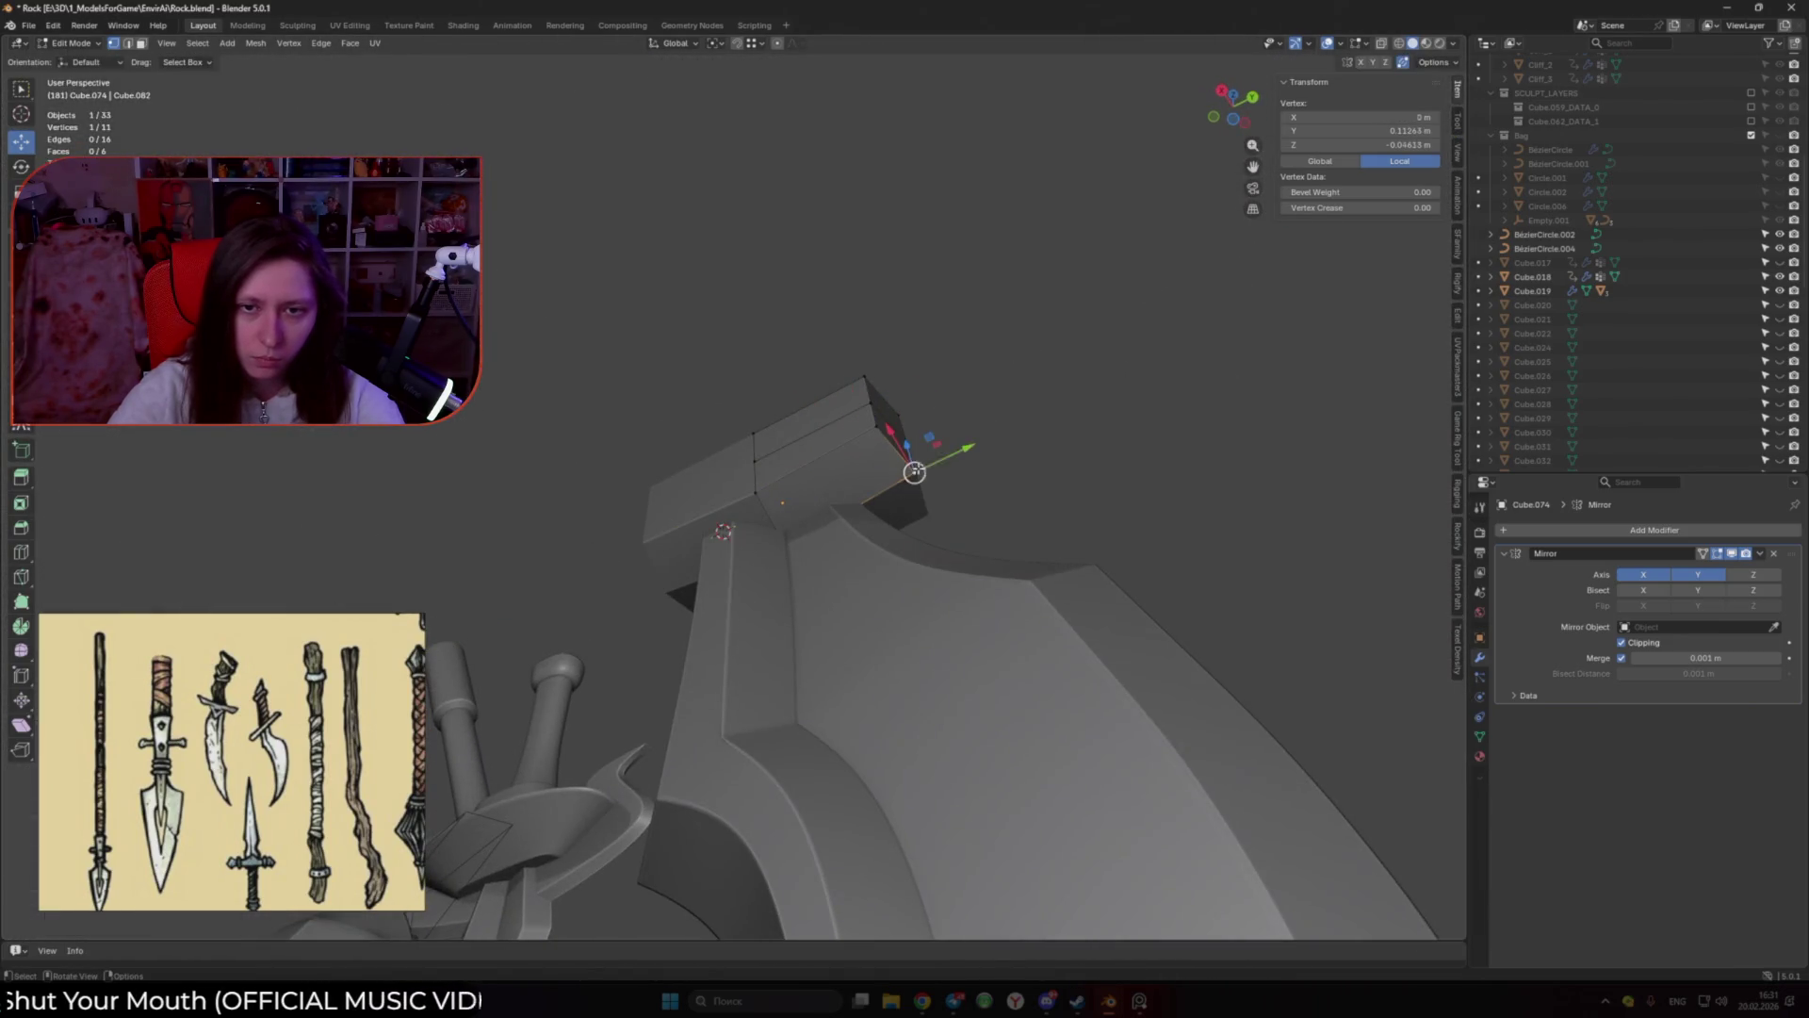
Step: Frame the cap and give it level-1 subdivision smoothing
key(Tab)
key(KP_Decimal)
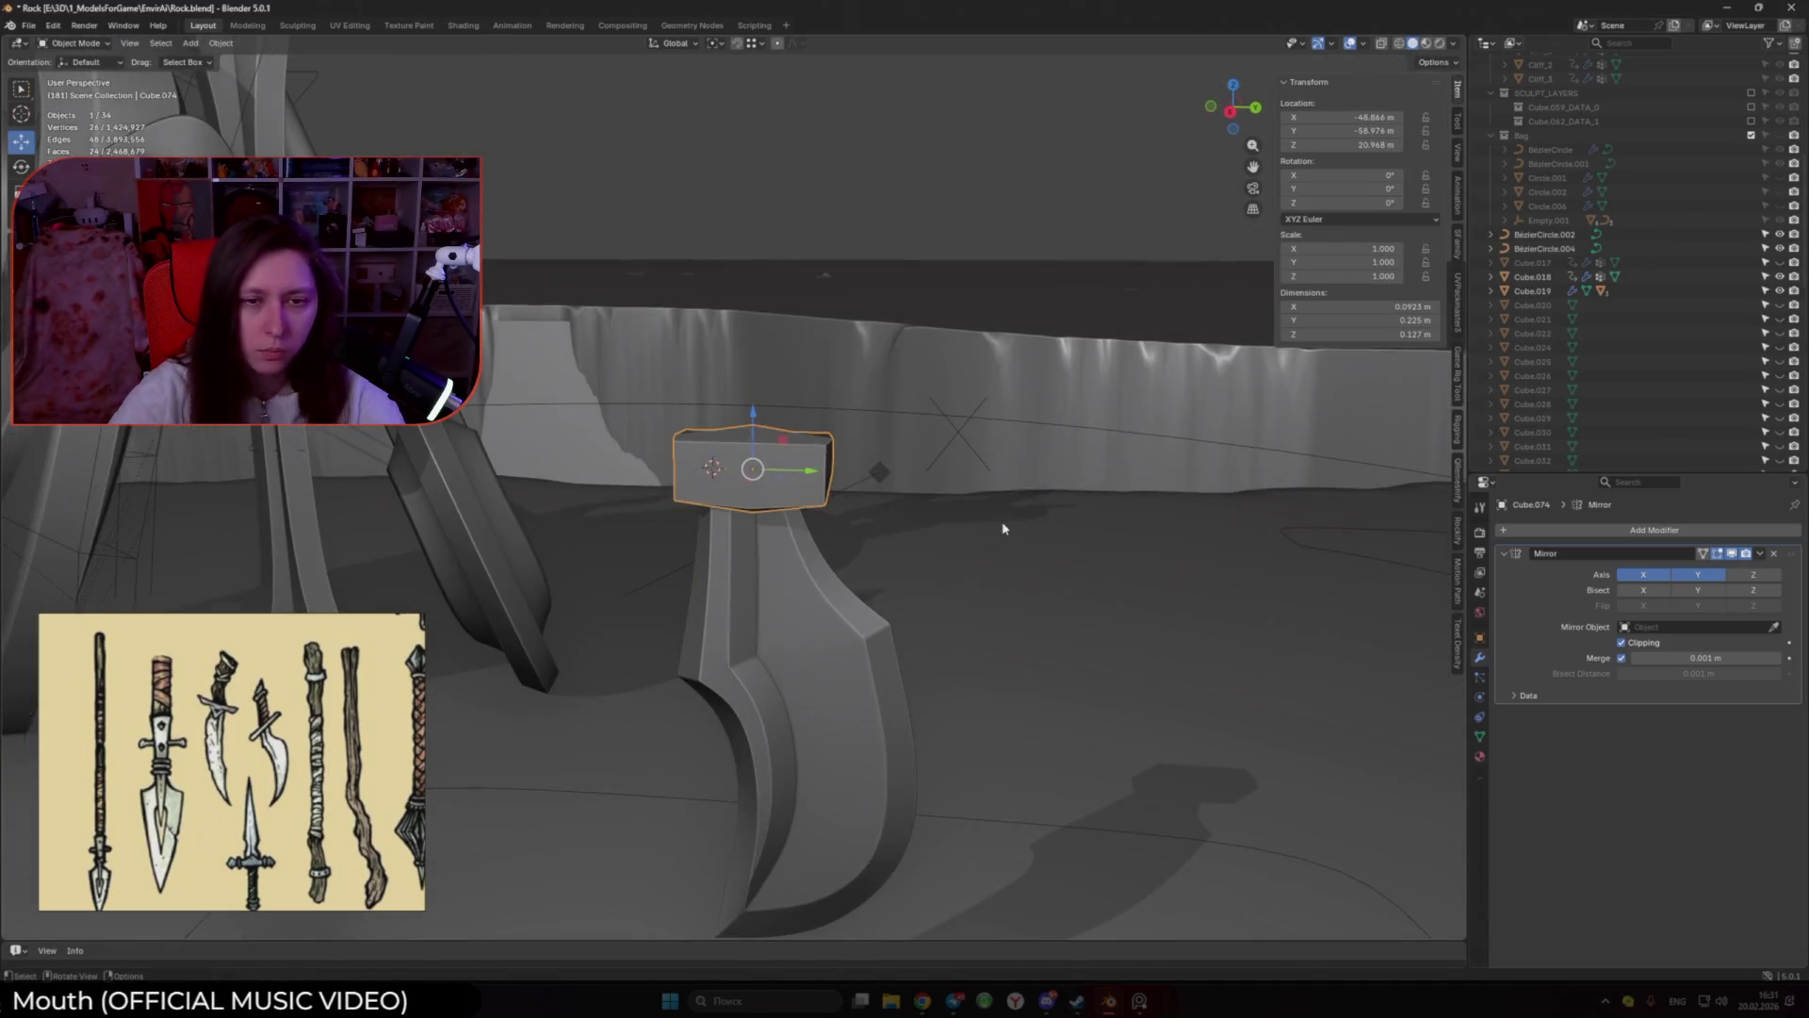
key(ctrl+1)
scroll(1003, 529, up, 3)
Step: Lower the cap cage's top vertex along Z
key(Tab)
click(766, 389)
key(g)
key(z)
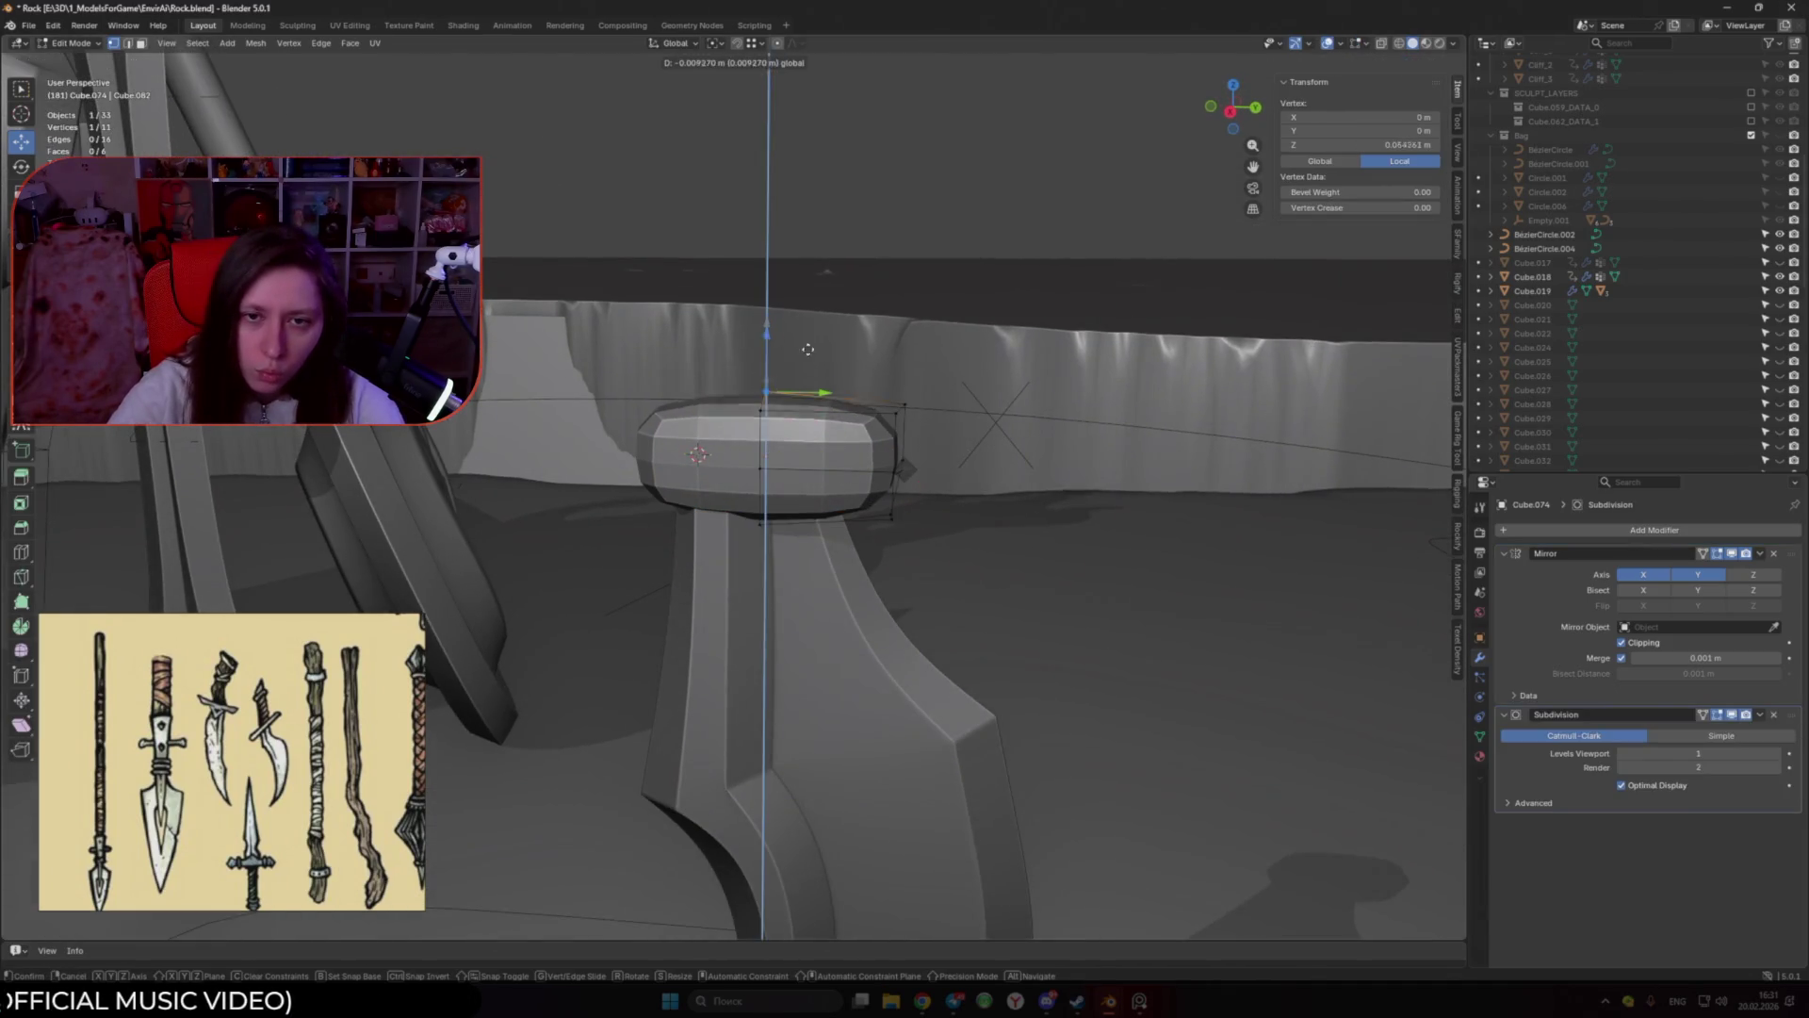
click(801, 353)
middle_drag(801, 353, 810, 516)
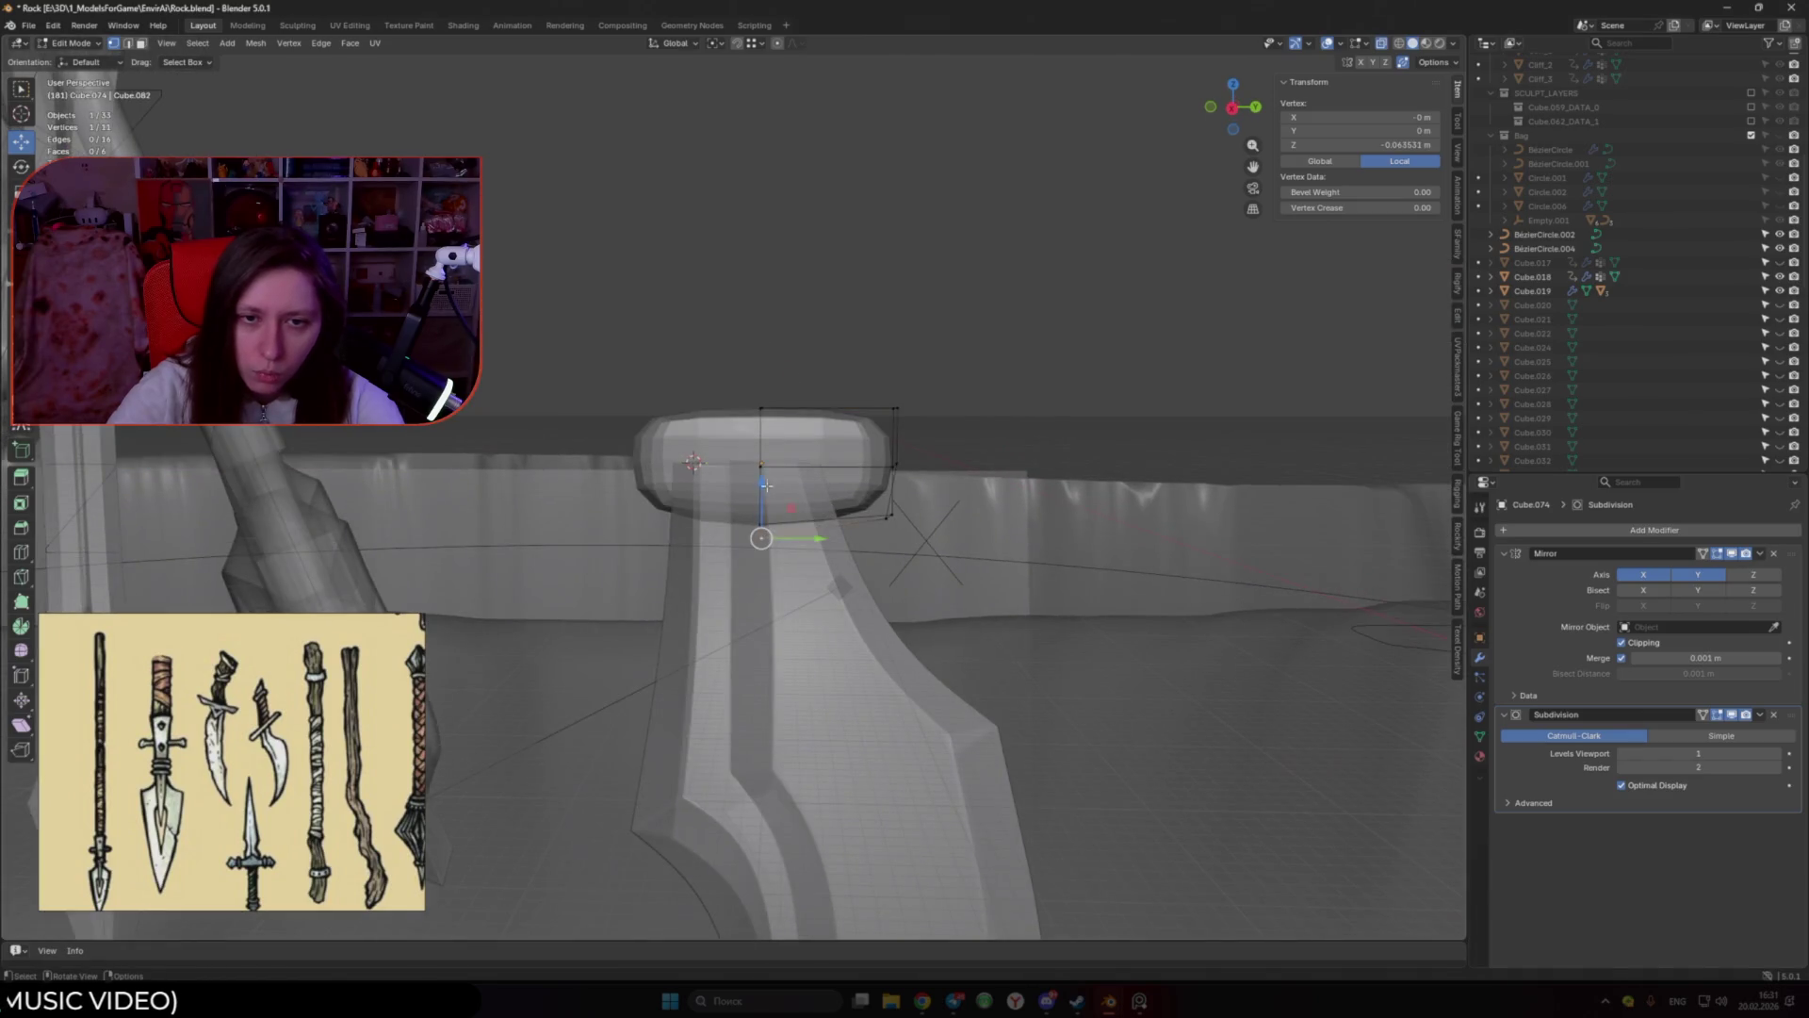
drag(767, 488, 767, 481)
Step: Move the cage's lower-left vertex vertically with snapping
click(921, 526)
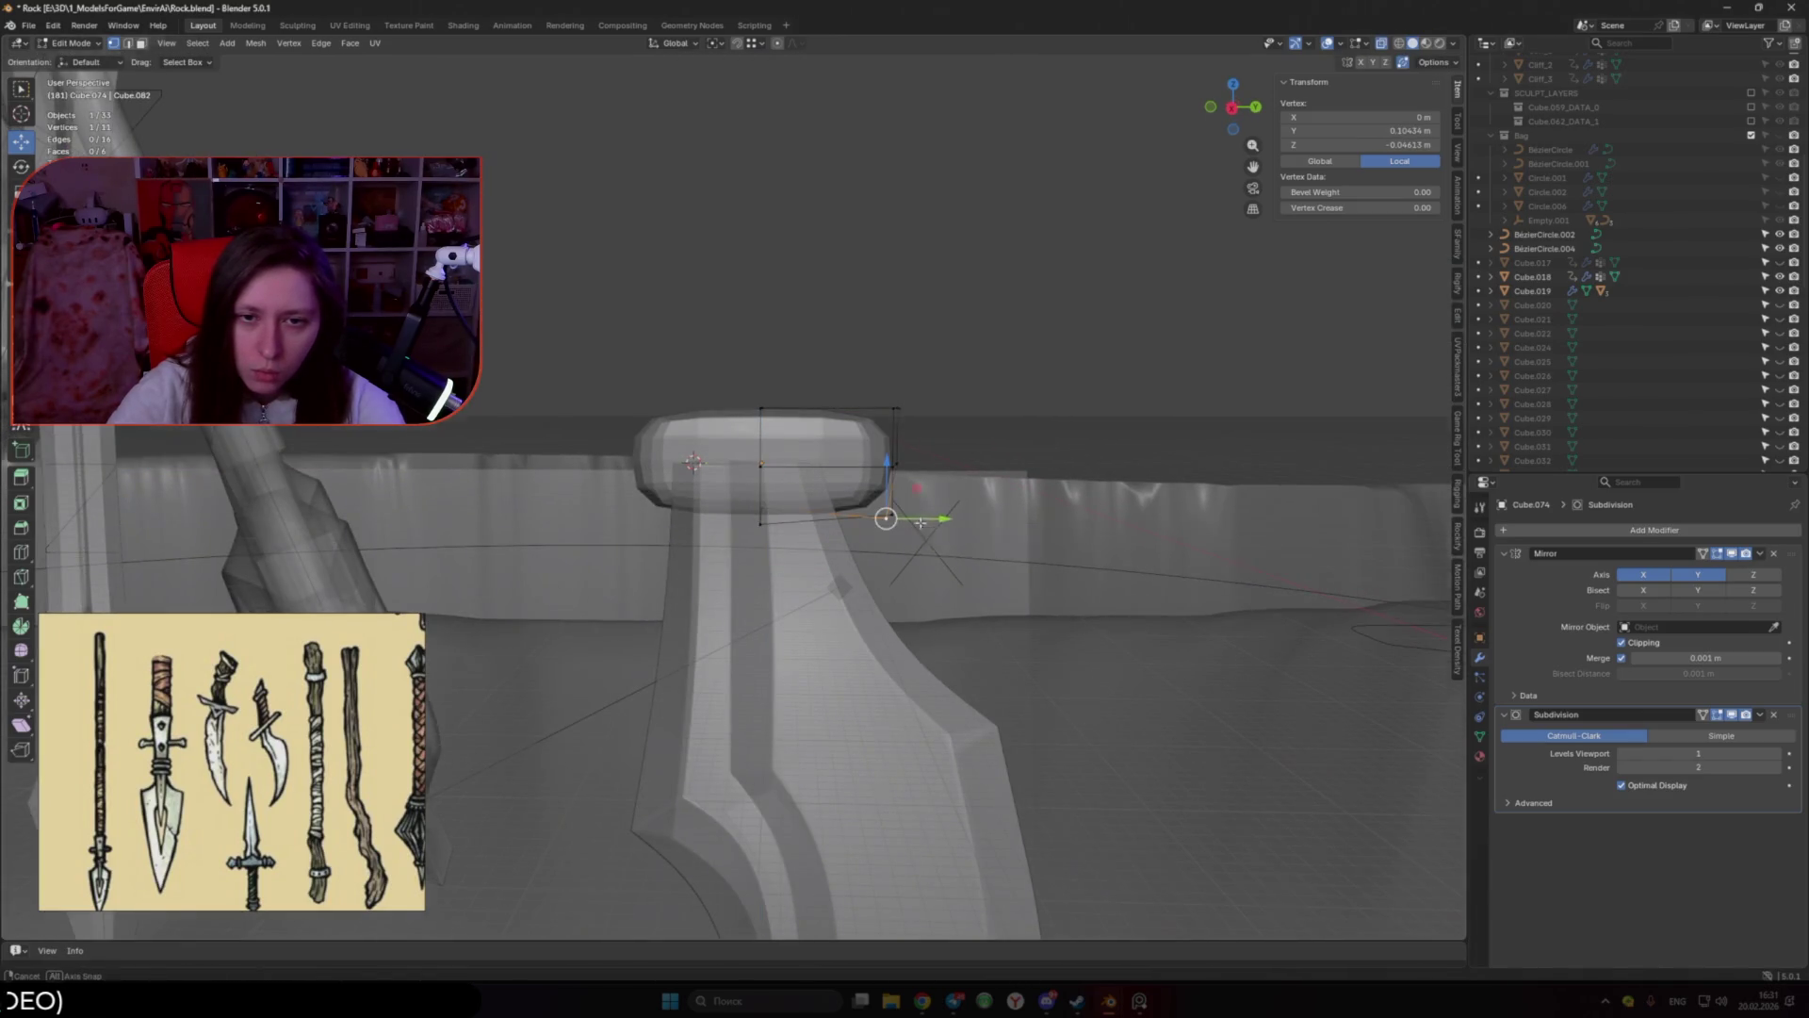
middle_drag(923, 524, 848, 528)
click(780, 543)
key(g)
key(z)
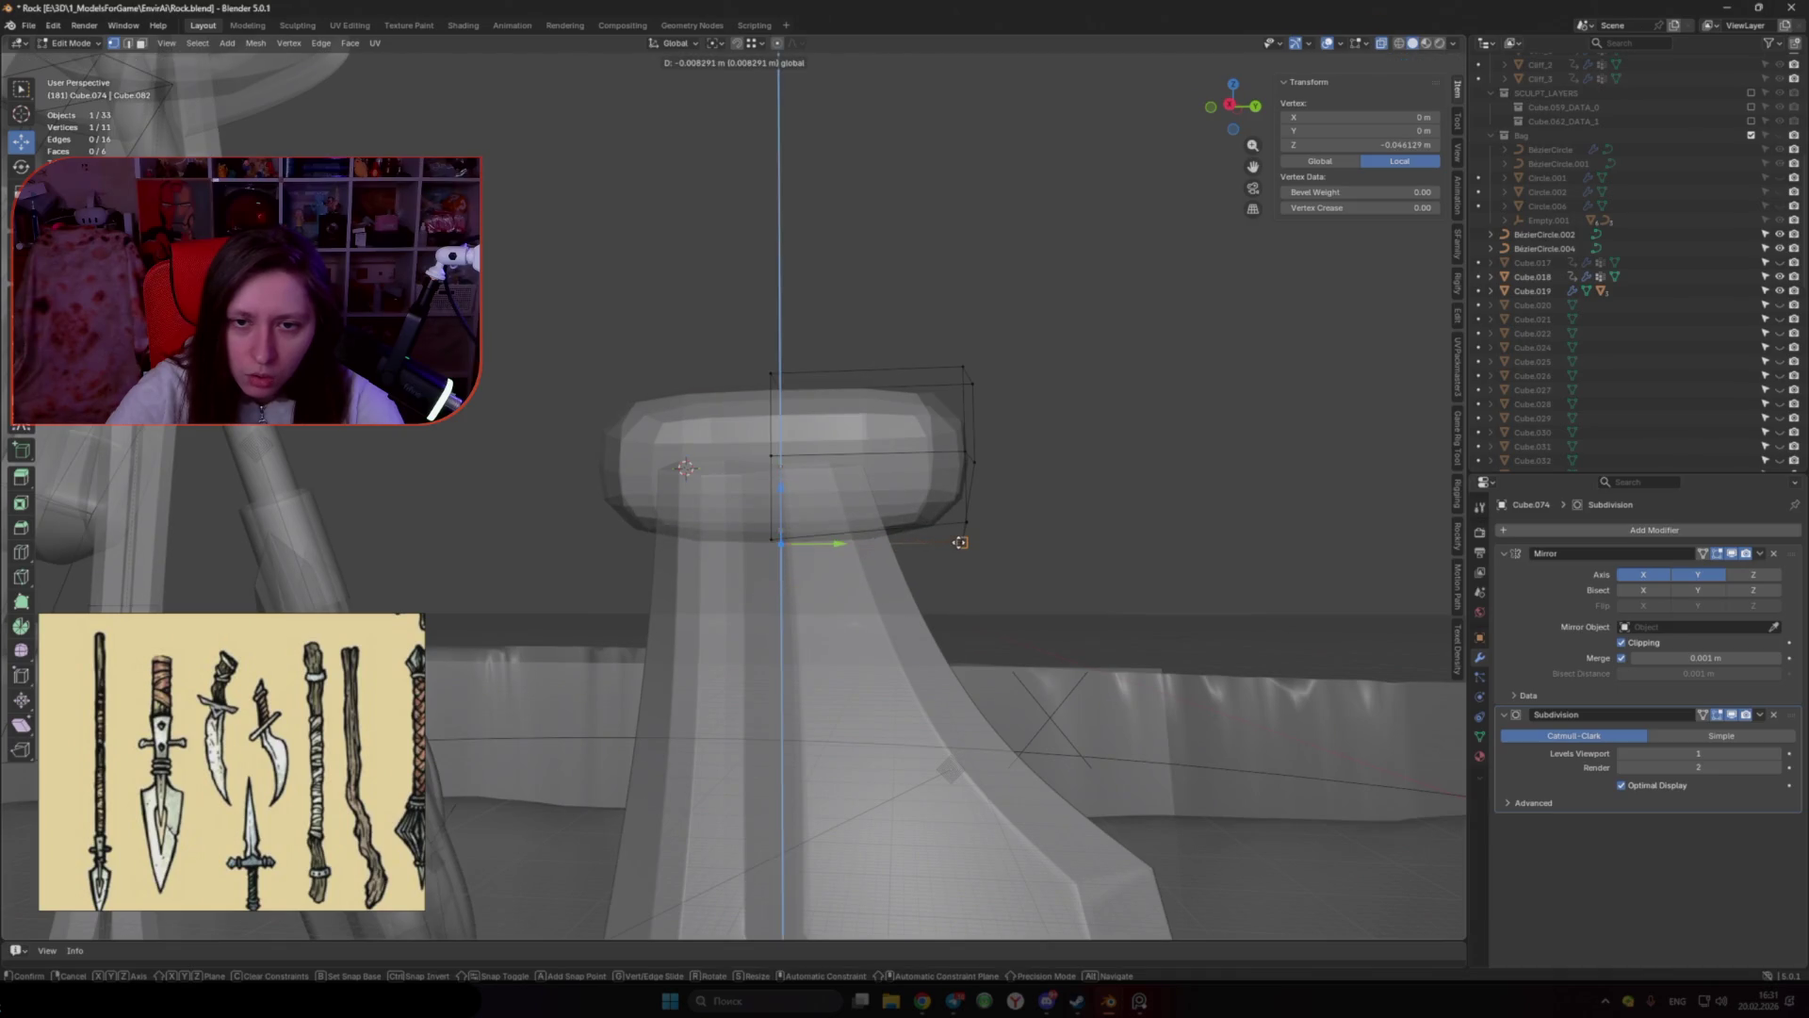
middle_drag(959, 542, 823, 493)
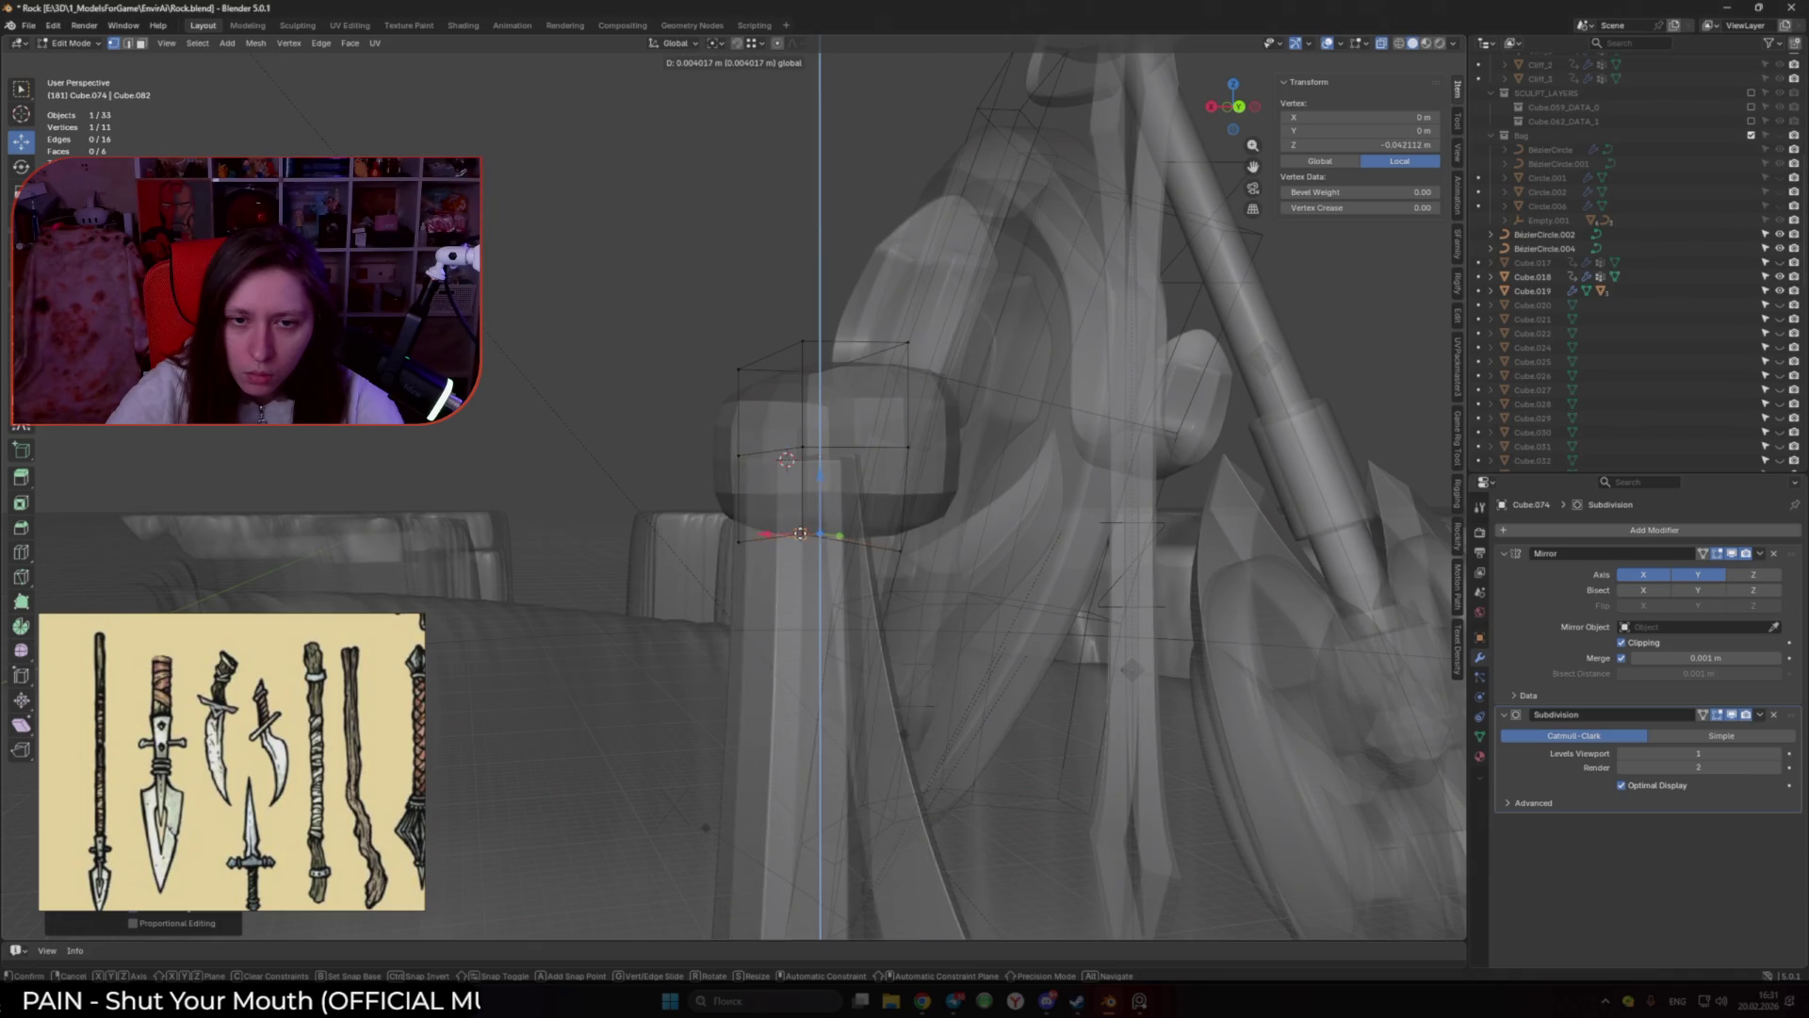
key(ctrl)
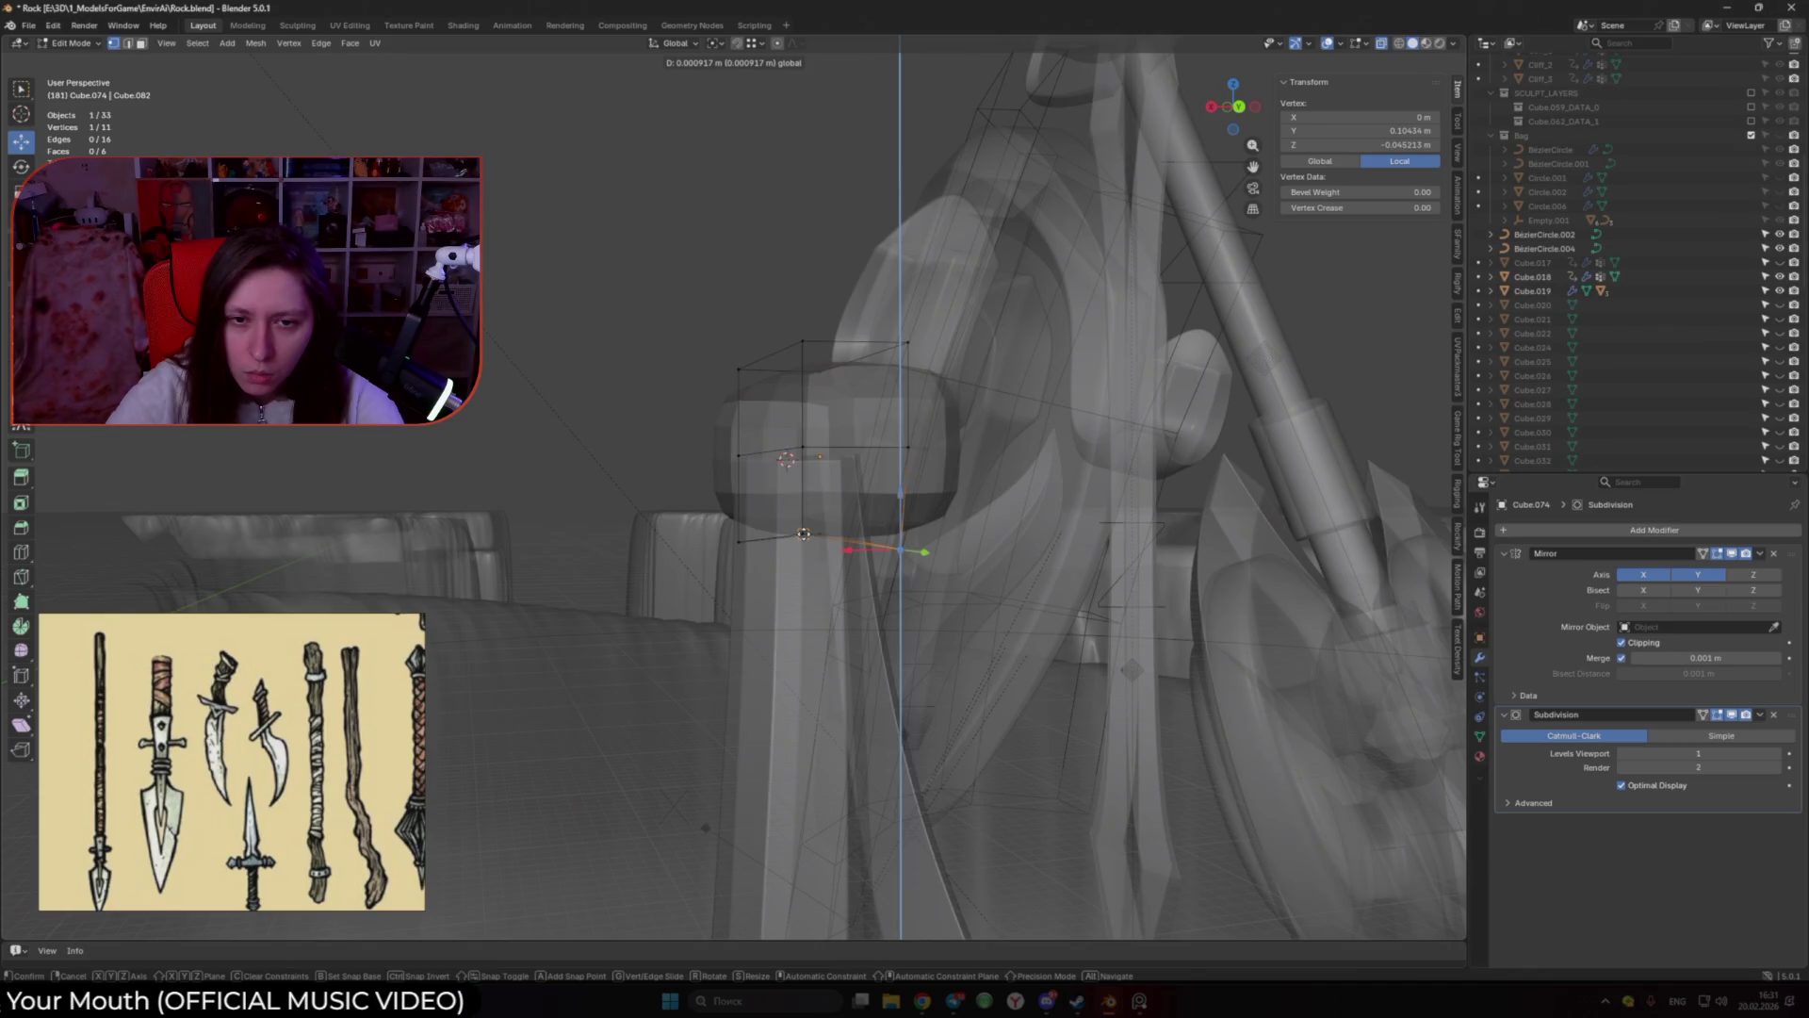
click(804, 533)
scroll(1106, 513, up, 5)
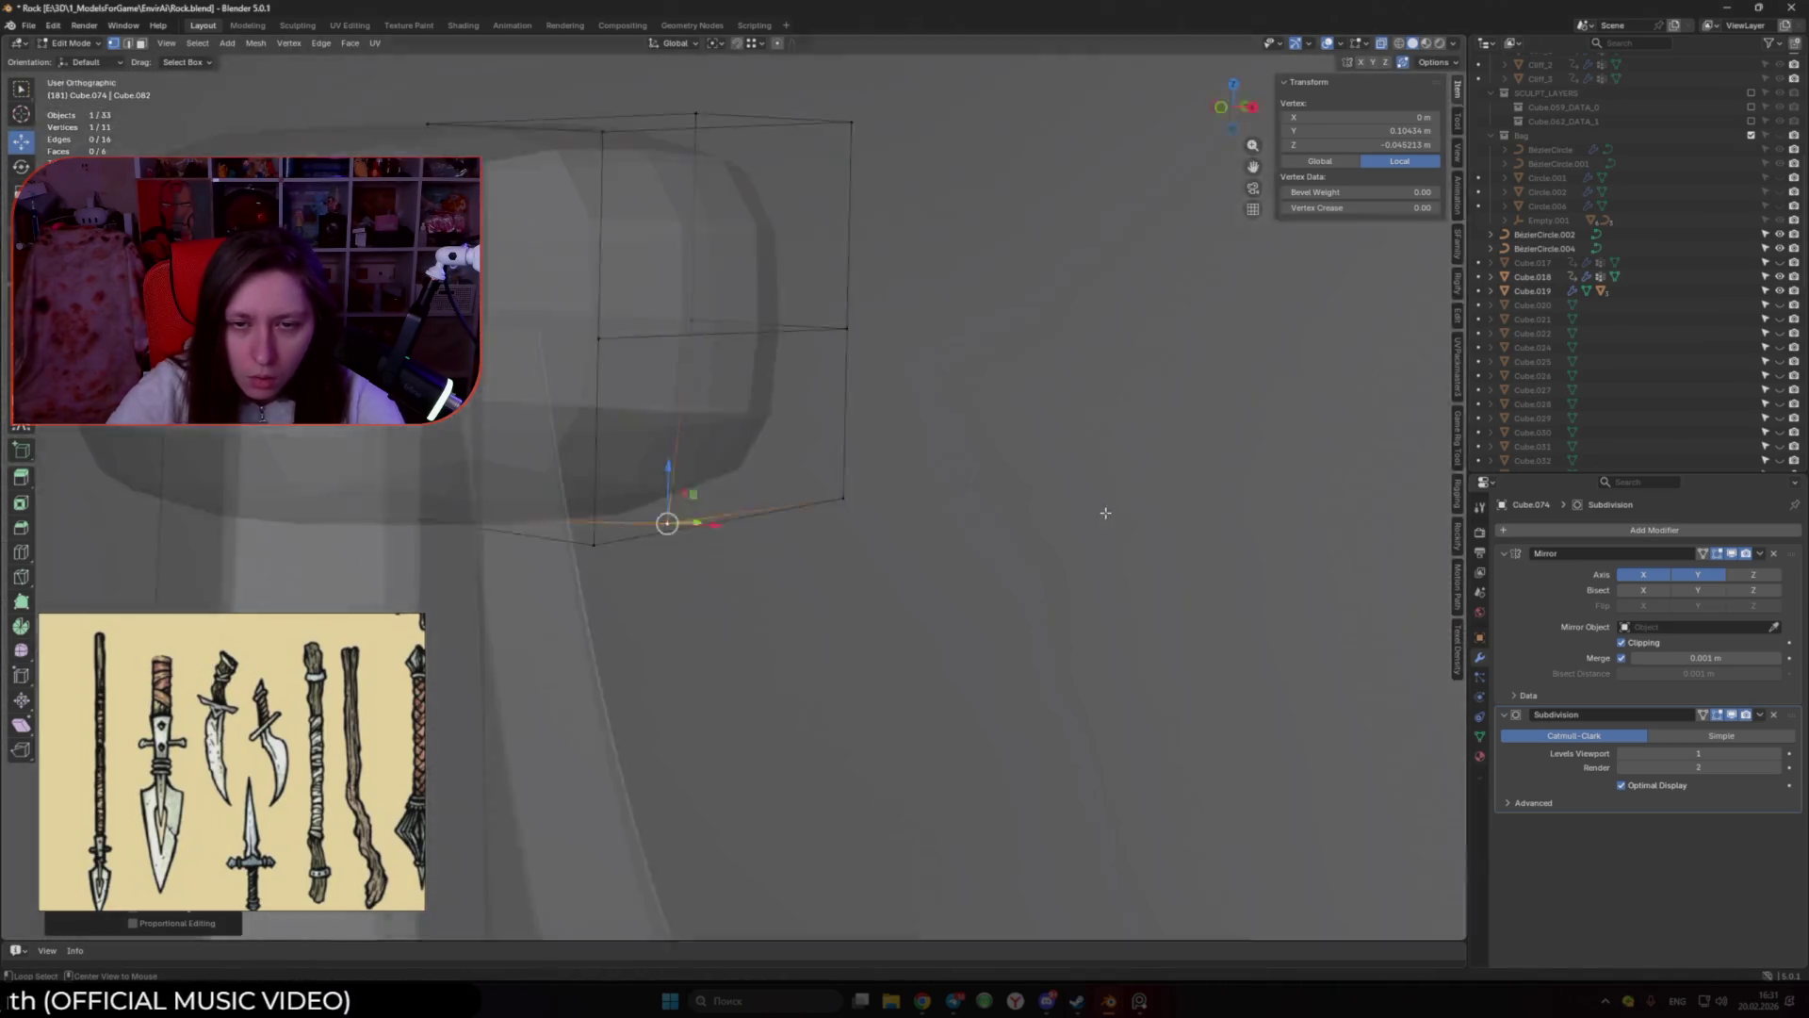
Step: In right side view, set one vertex to zero height and shift the middle and top vertices along Y
key(KP_3)
key(g)
key(z)
click(959, 435)
key(g)
key(y)
click(910, 396)
click(947, 188)
key(g)
key(y)
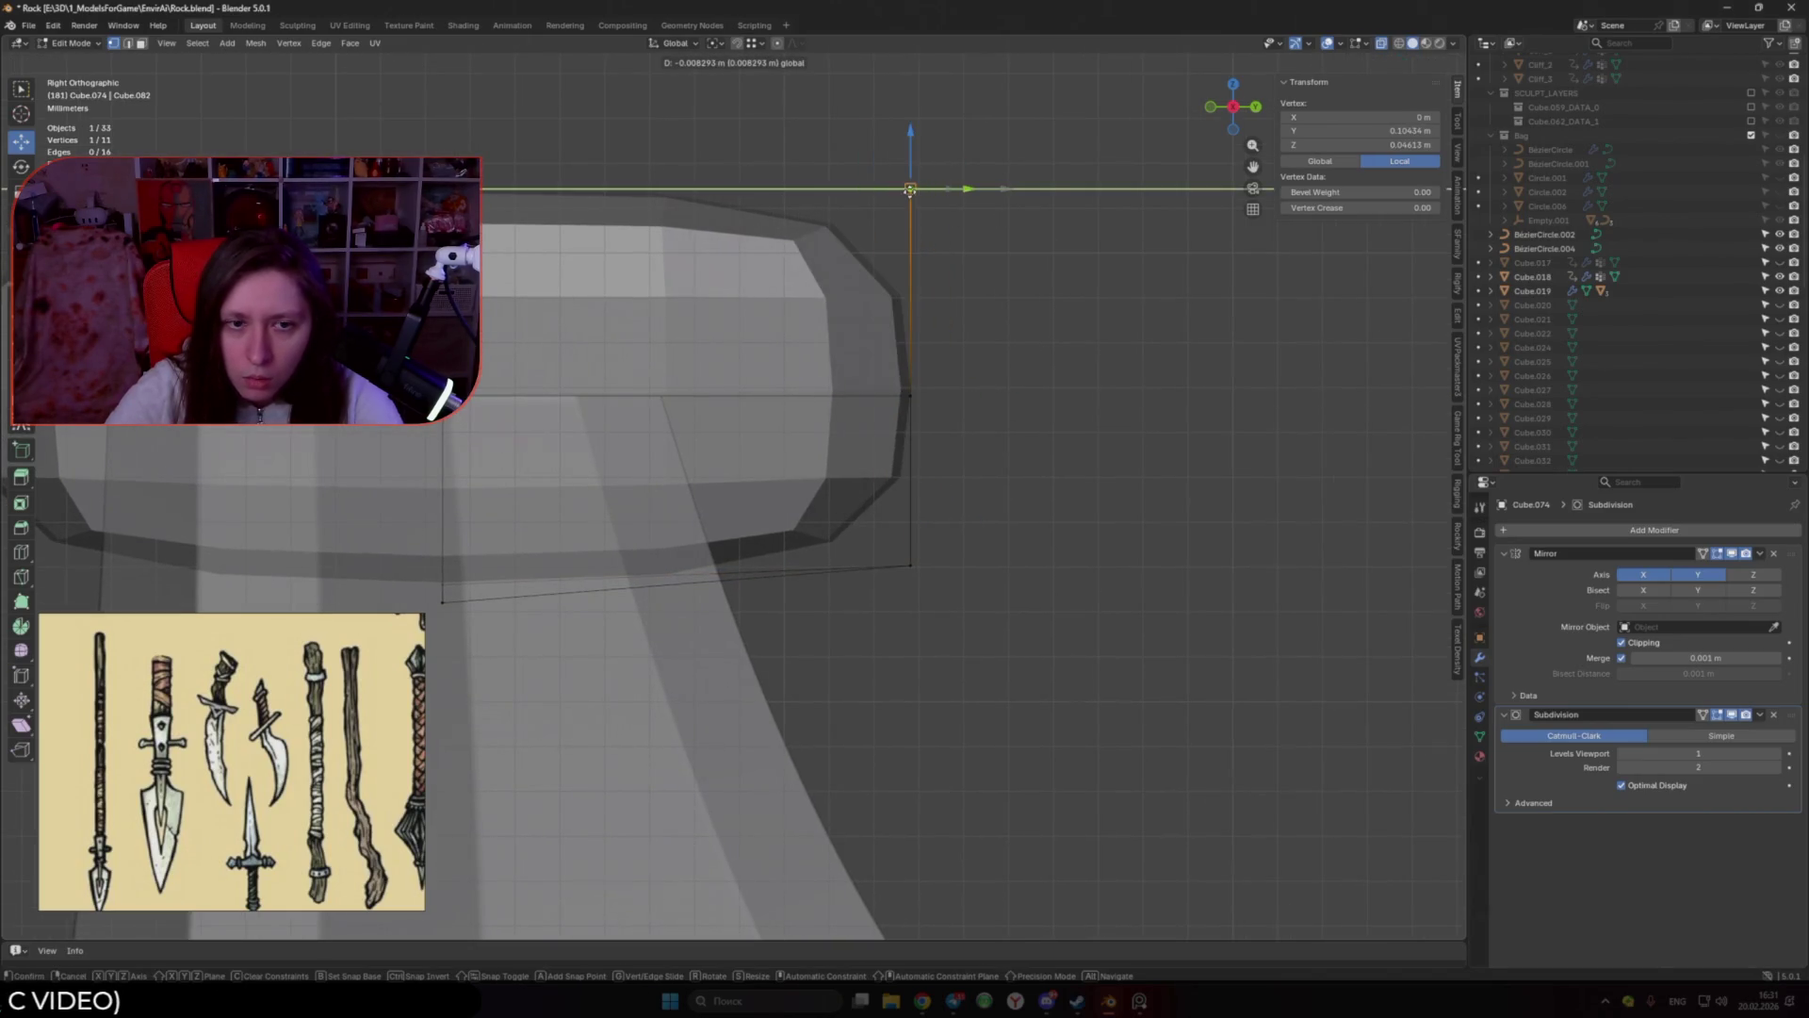
click(910, 189)
Step: Adjust the bottom-left cage vertex's height along Z to finish the rounded cap
click(443, 601)
key(g)
key(z)
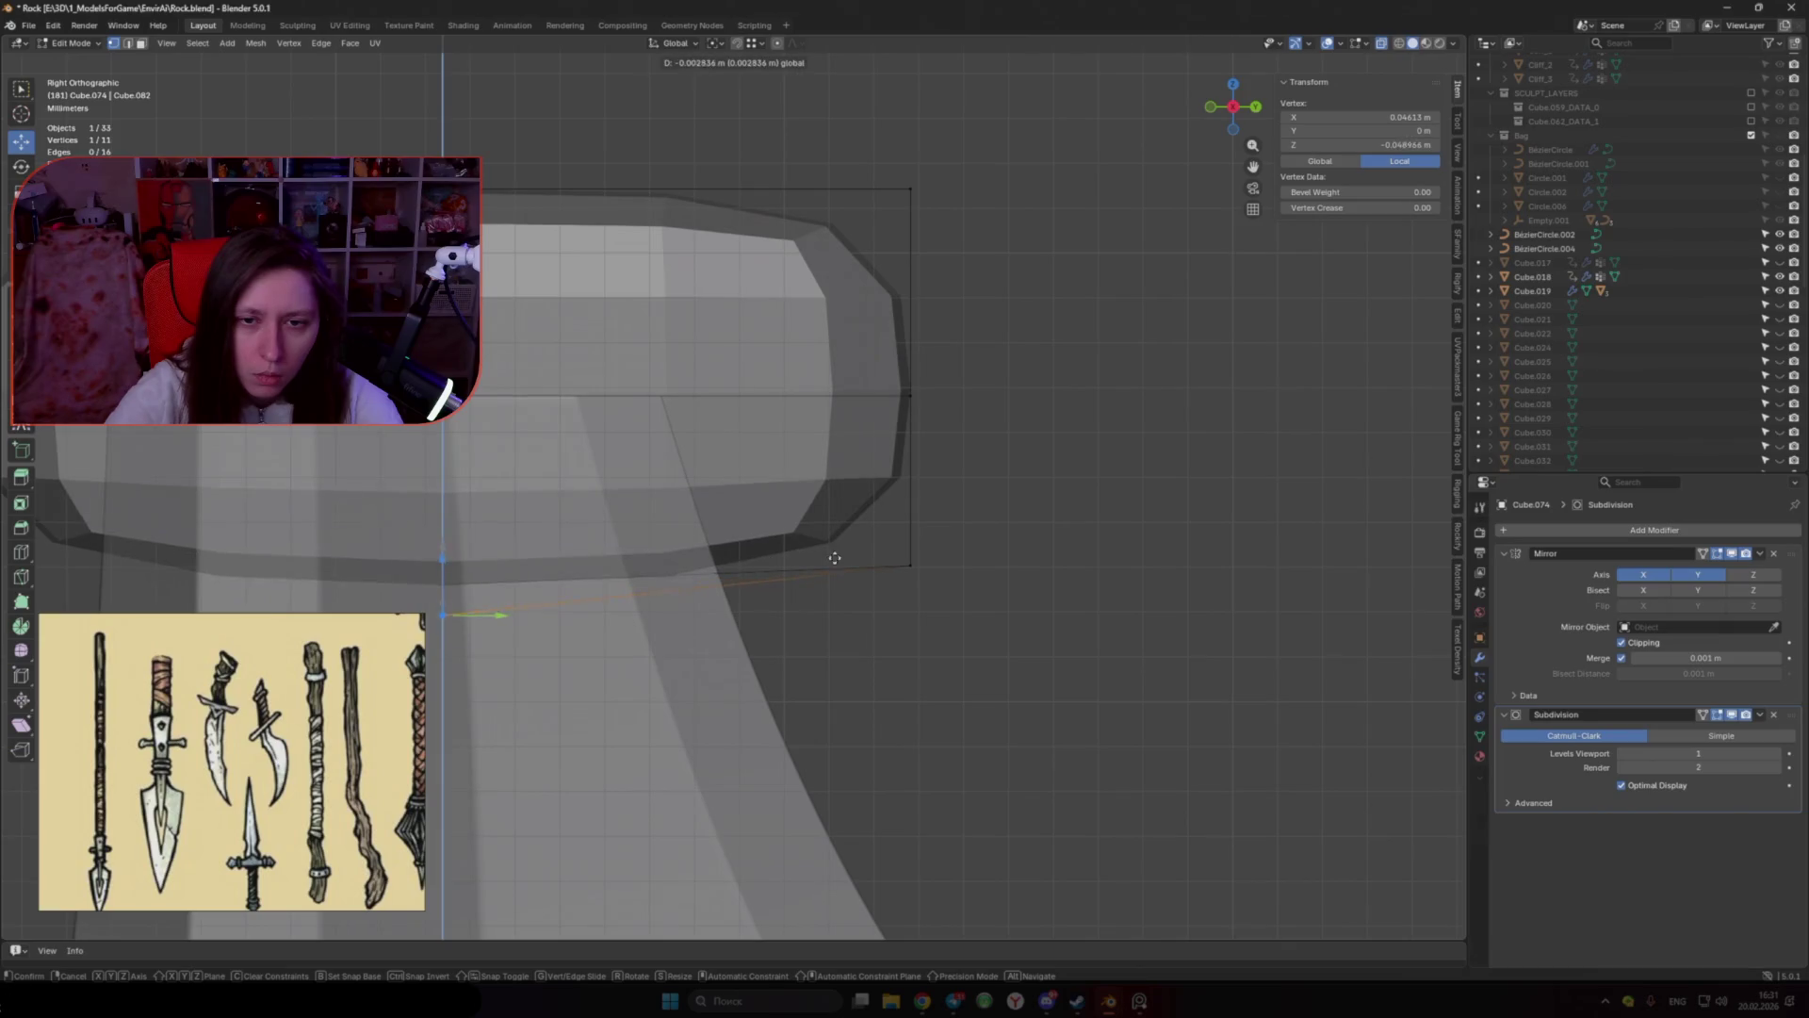
right_click(914, 564)
key(g)
key(z)
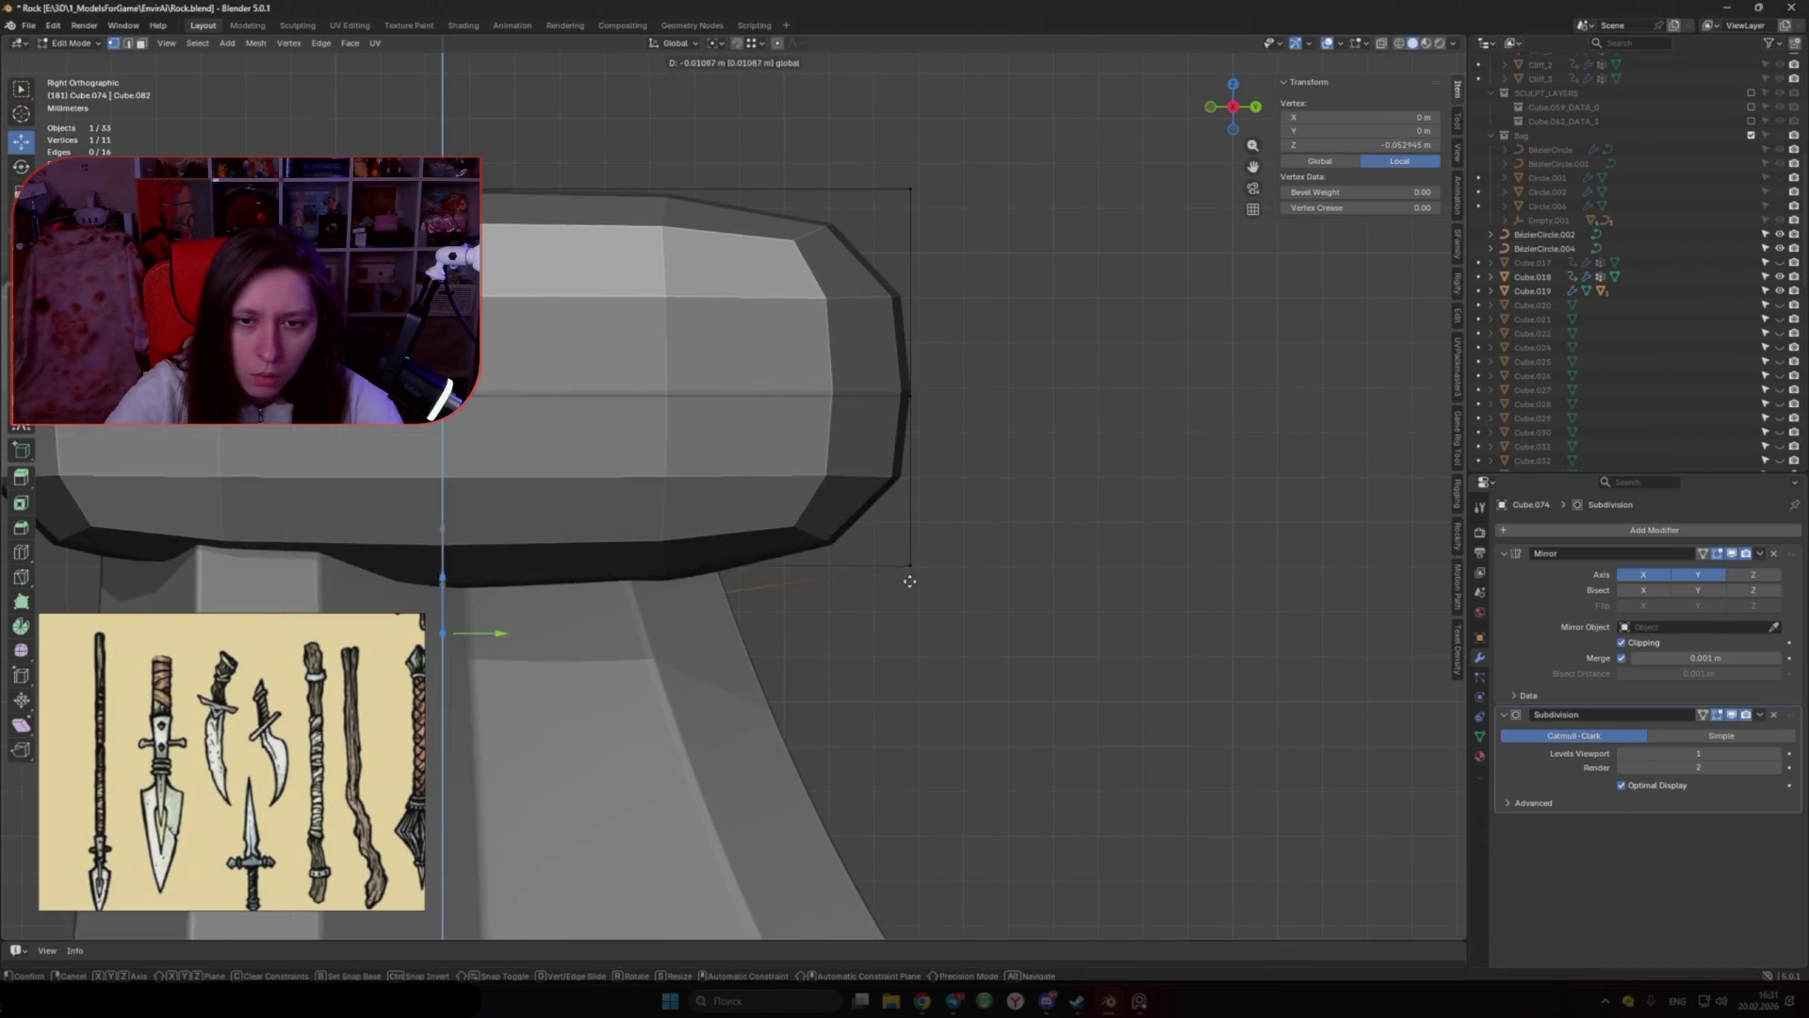
click(916, 566)
scroll(916, 566, down, 3)
middle_drag(929, 547, 829, 608)
key(Tab)
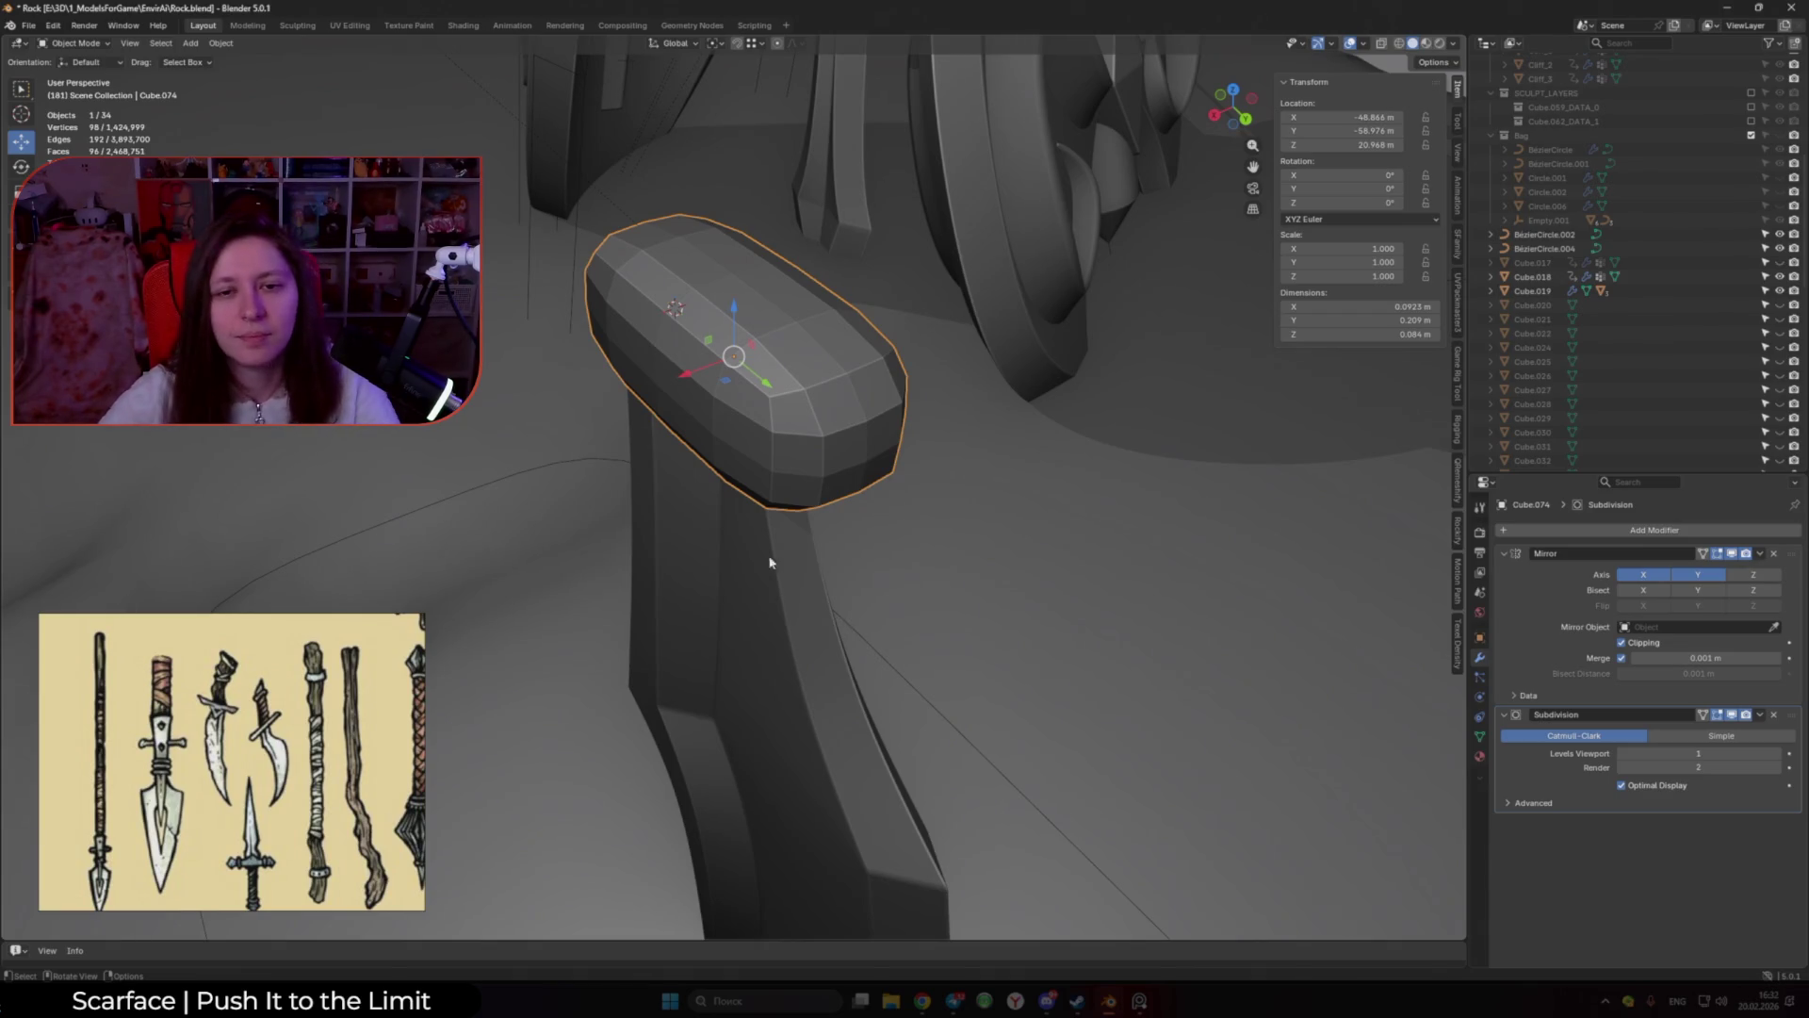
Step: Apply smooth shading to the cap and view it from a lower side angle
scroll(923, 532, down, 2)
middle_drag(736, 537, 603, 481)
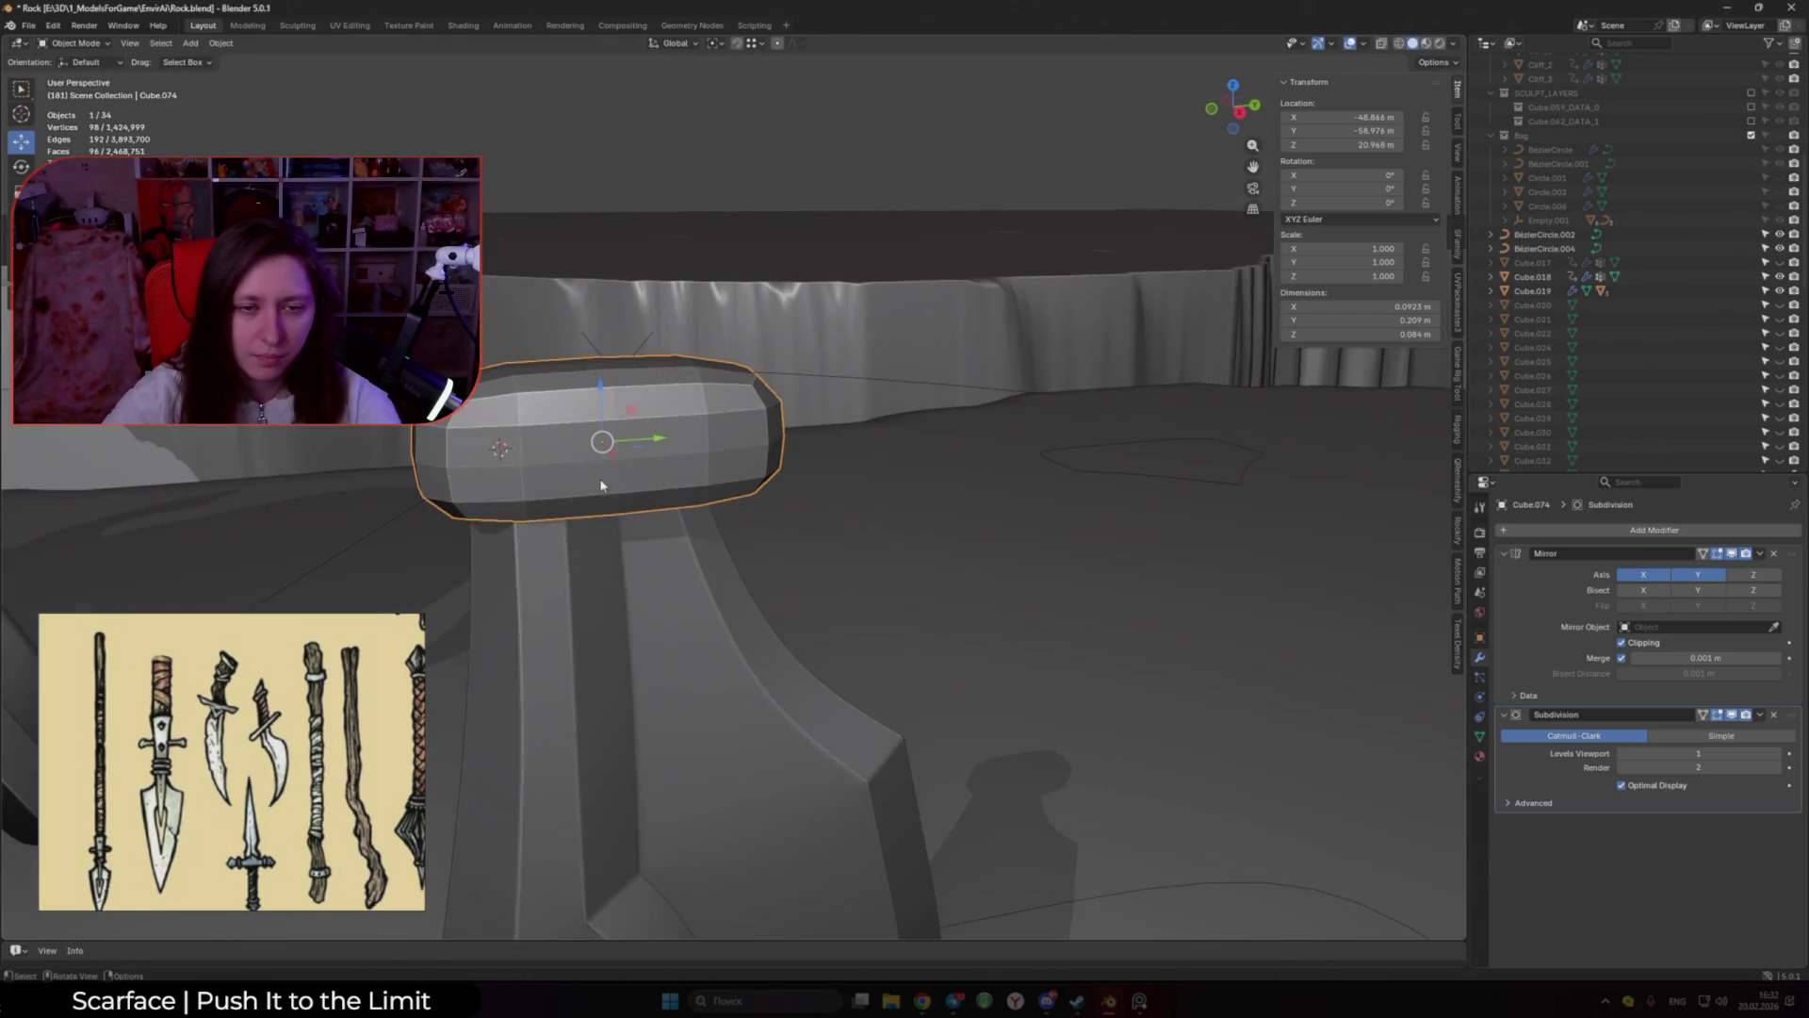
right_click(603, 477)
click(631, 490)
middle_drag(721, 503, 808, 562)
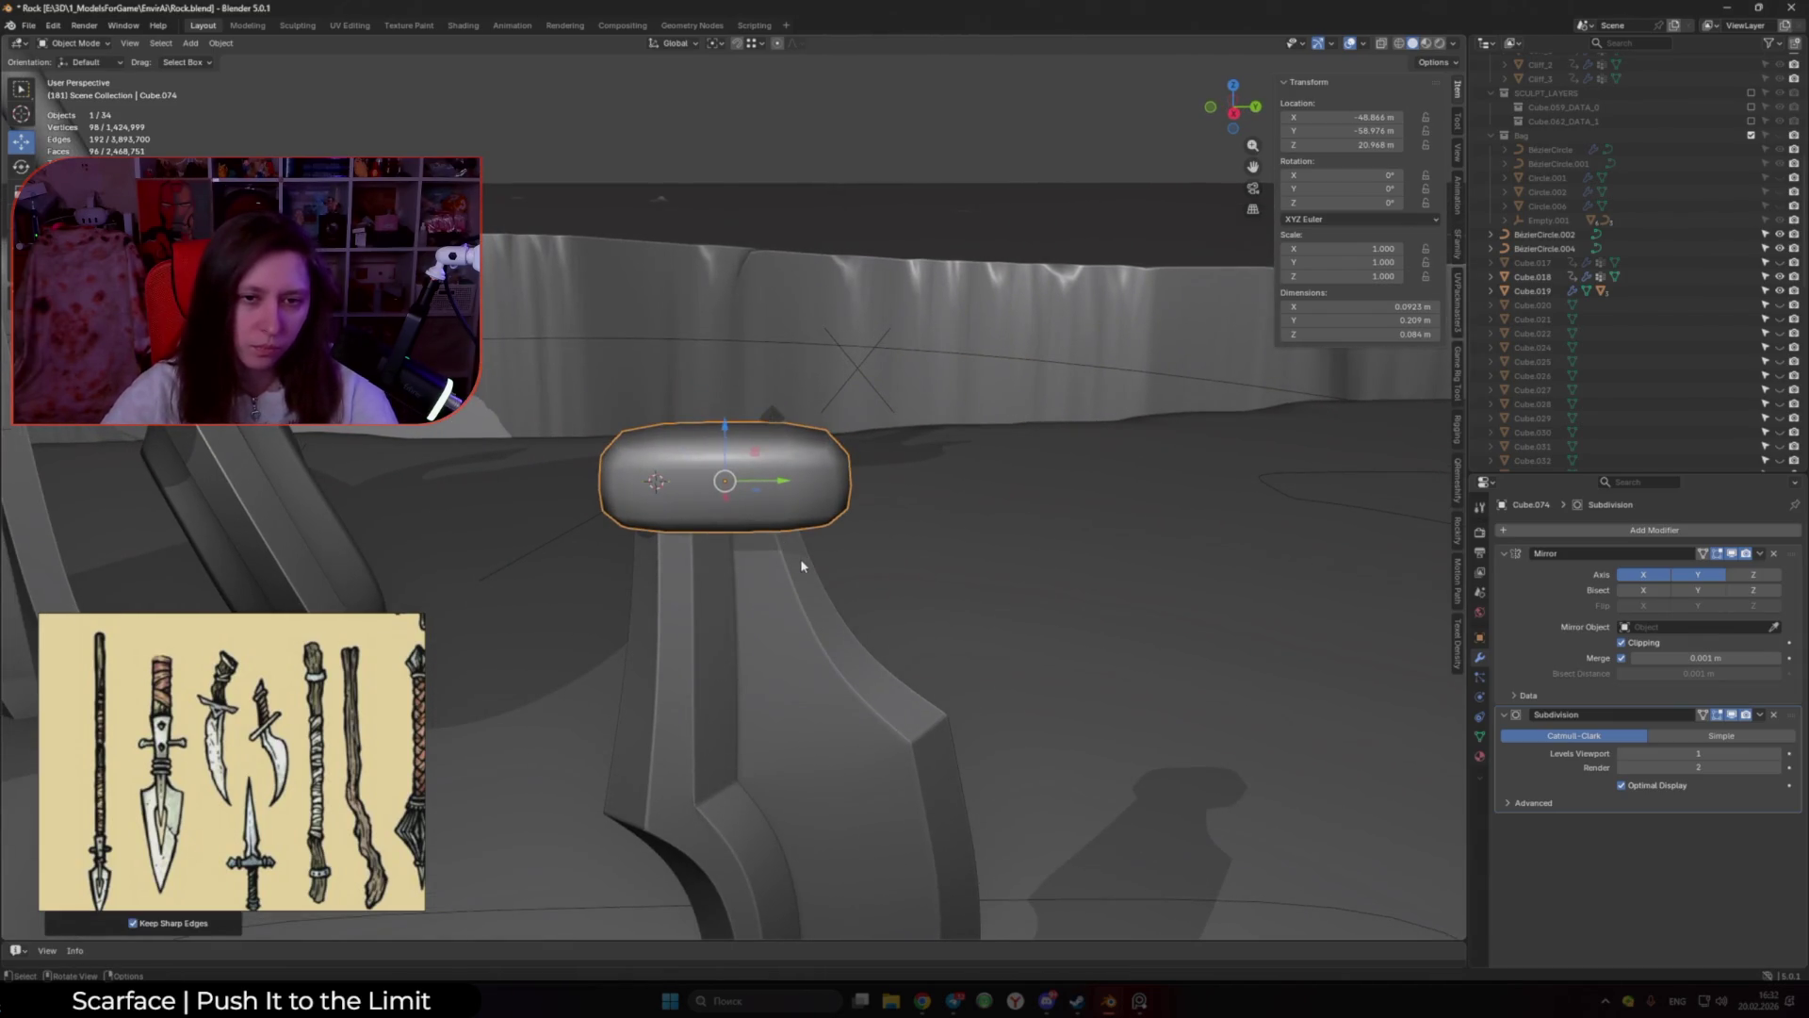
Step: Tilt the cap from the right side view and raise its viewport Subdivision level to 4
key(Tab)
key(KP_3)
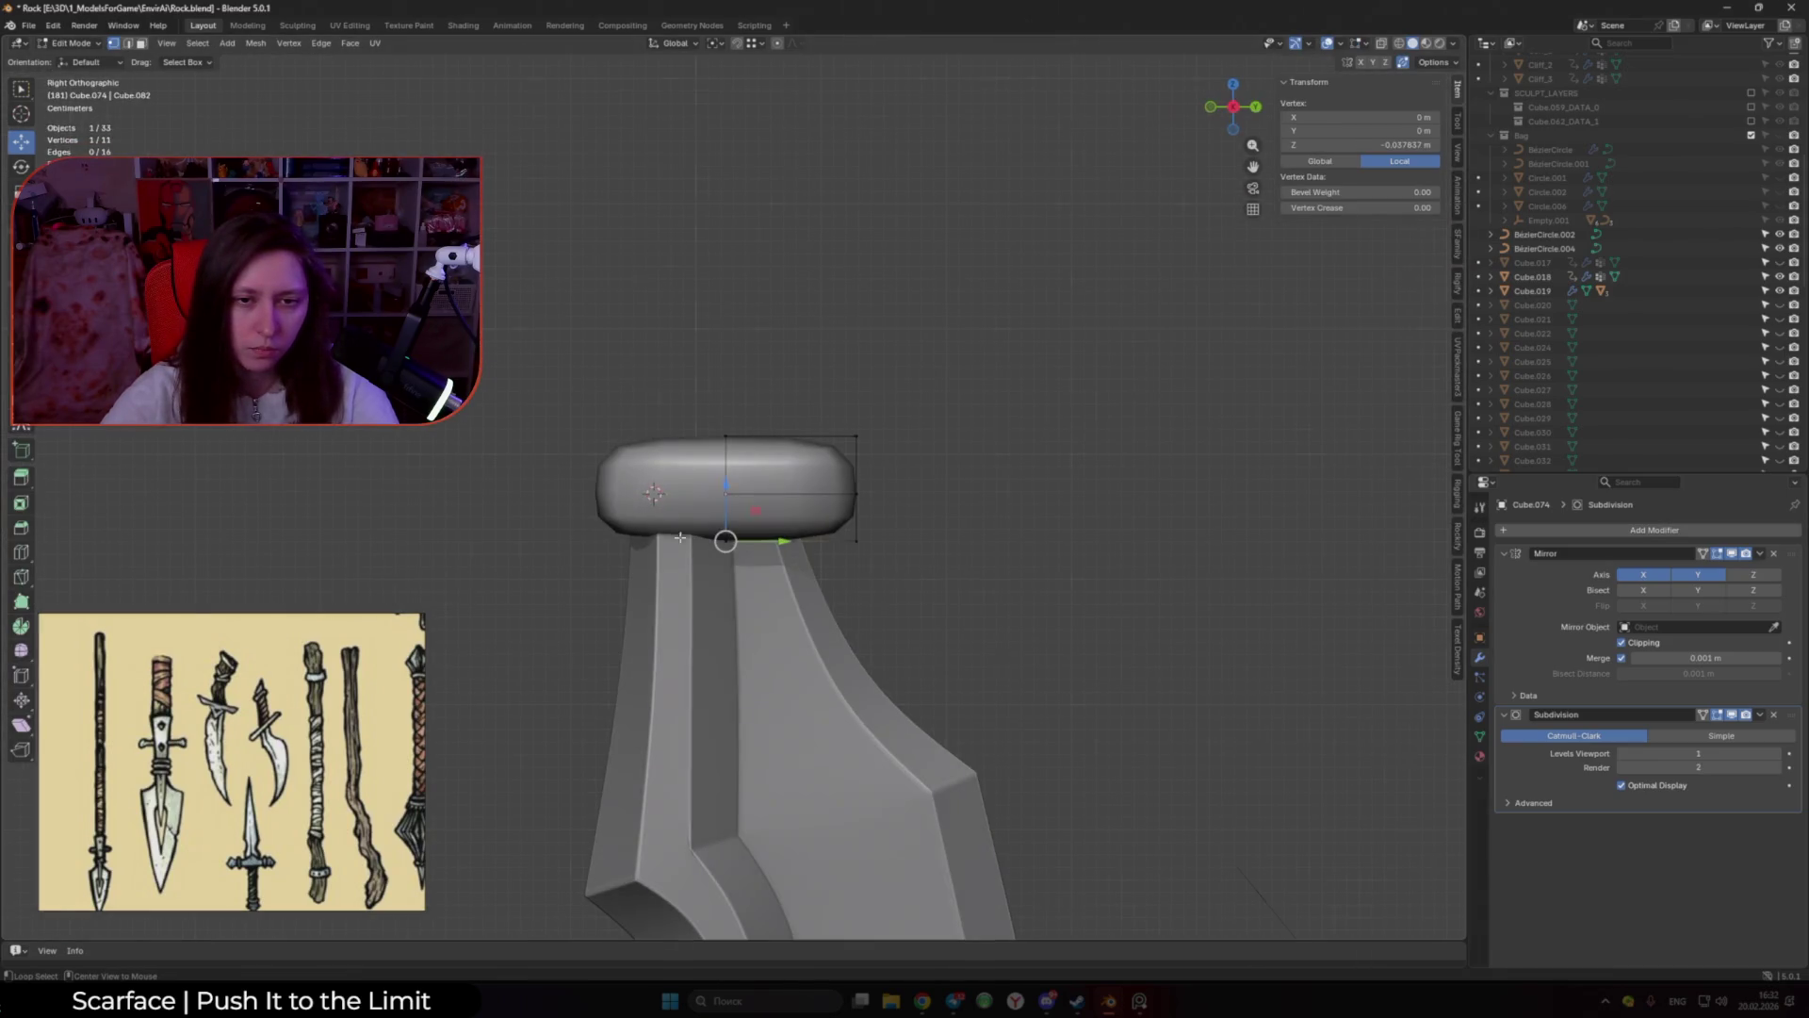
key(Tab)
key(r)
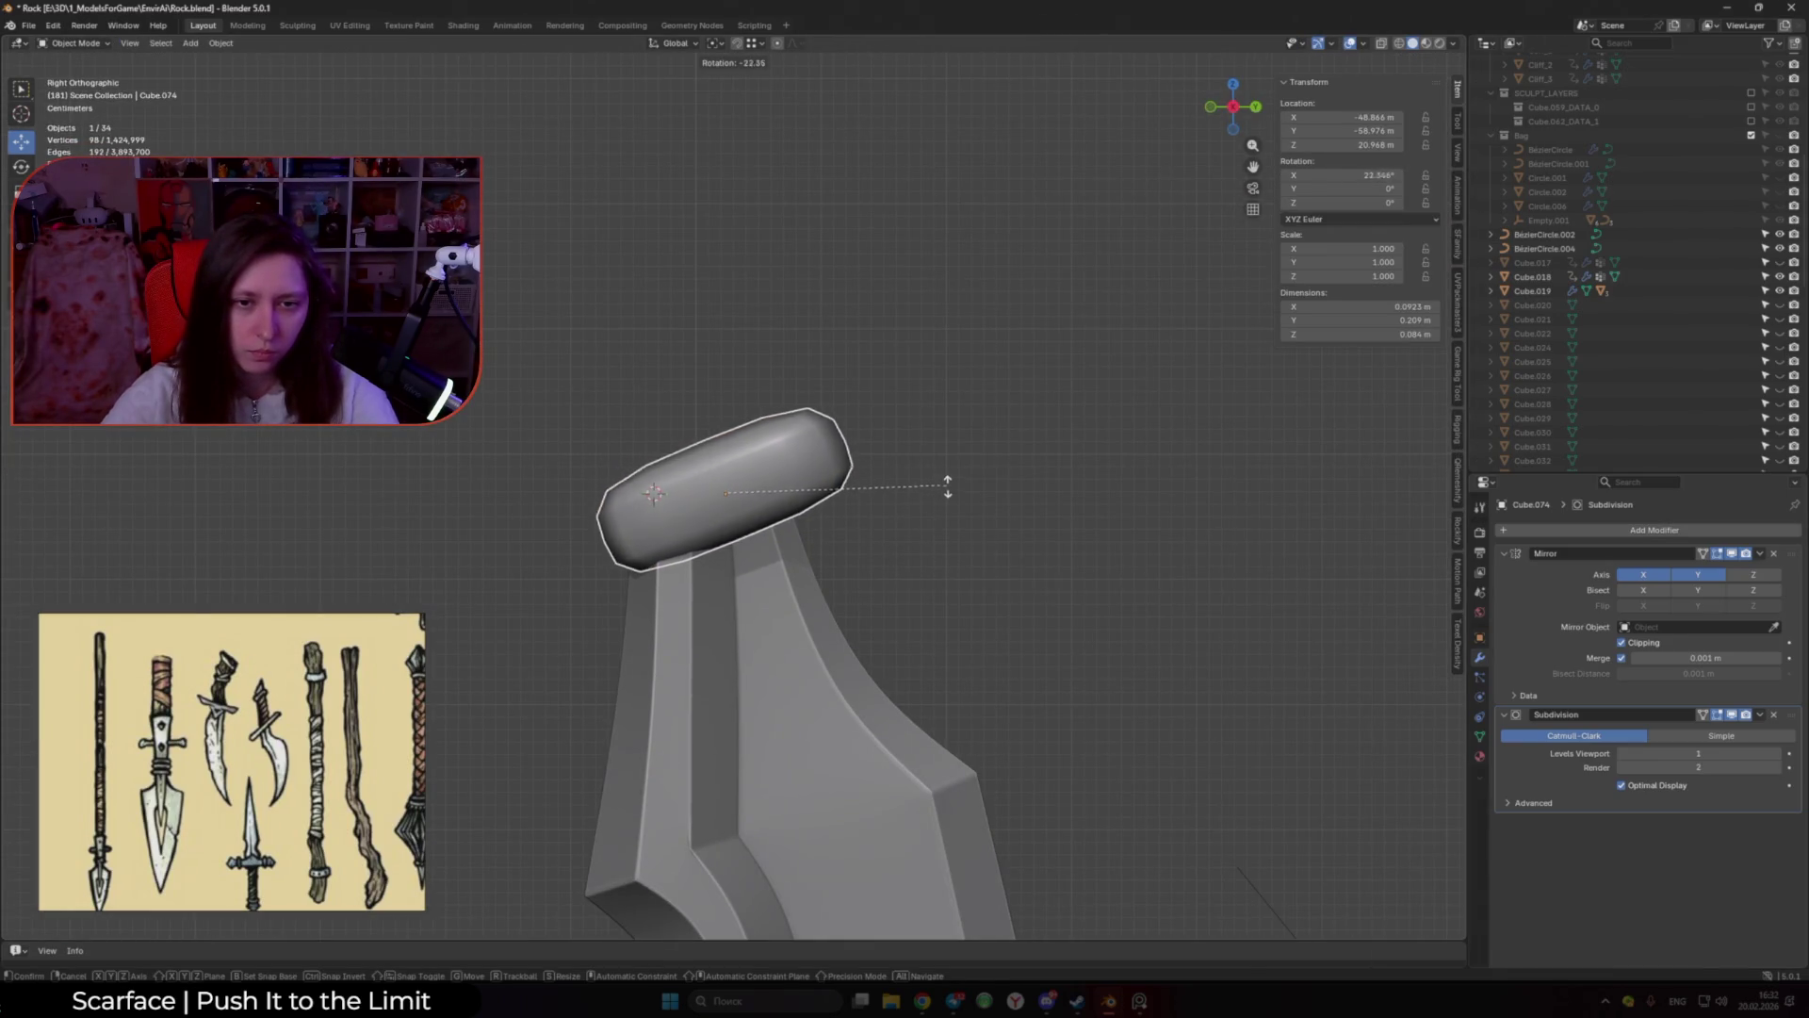
click(952, 497)
key(Tab)
mouse_move(888, 486)
middle_down()
mouse_move(819, 461)
mouse_move(850, 450)
mouse_move(785, 482)
middle_up()
key(Tab)
key(ctrl+4)
key(Tab)
Step: Fully crease the four top edges of the cap
click(785, 481)
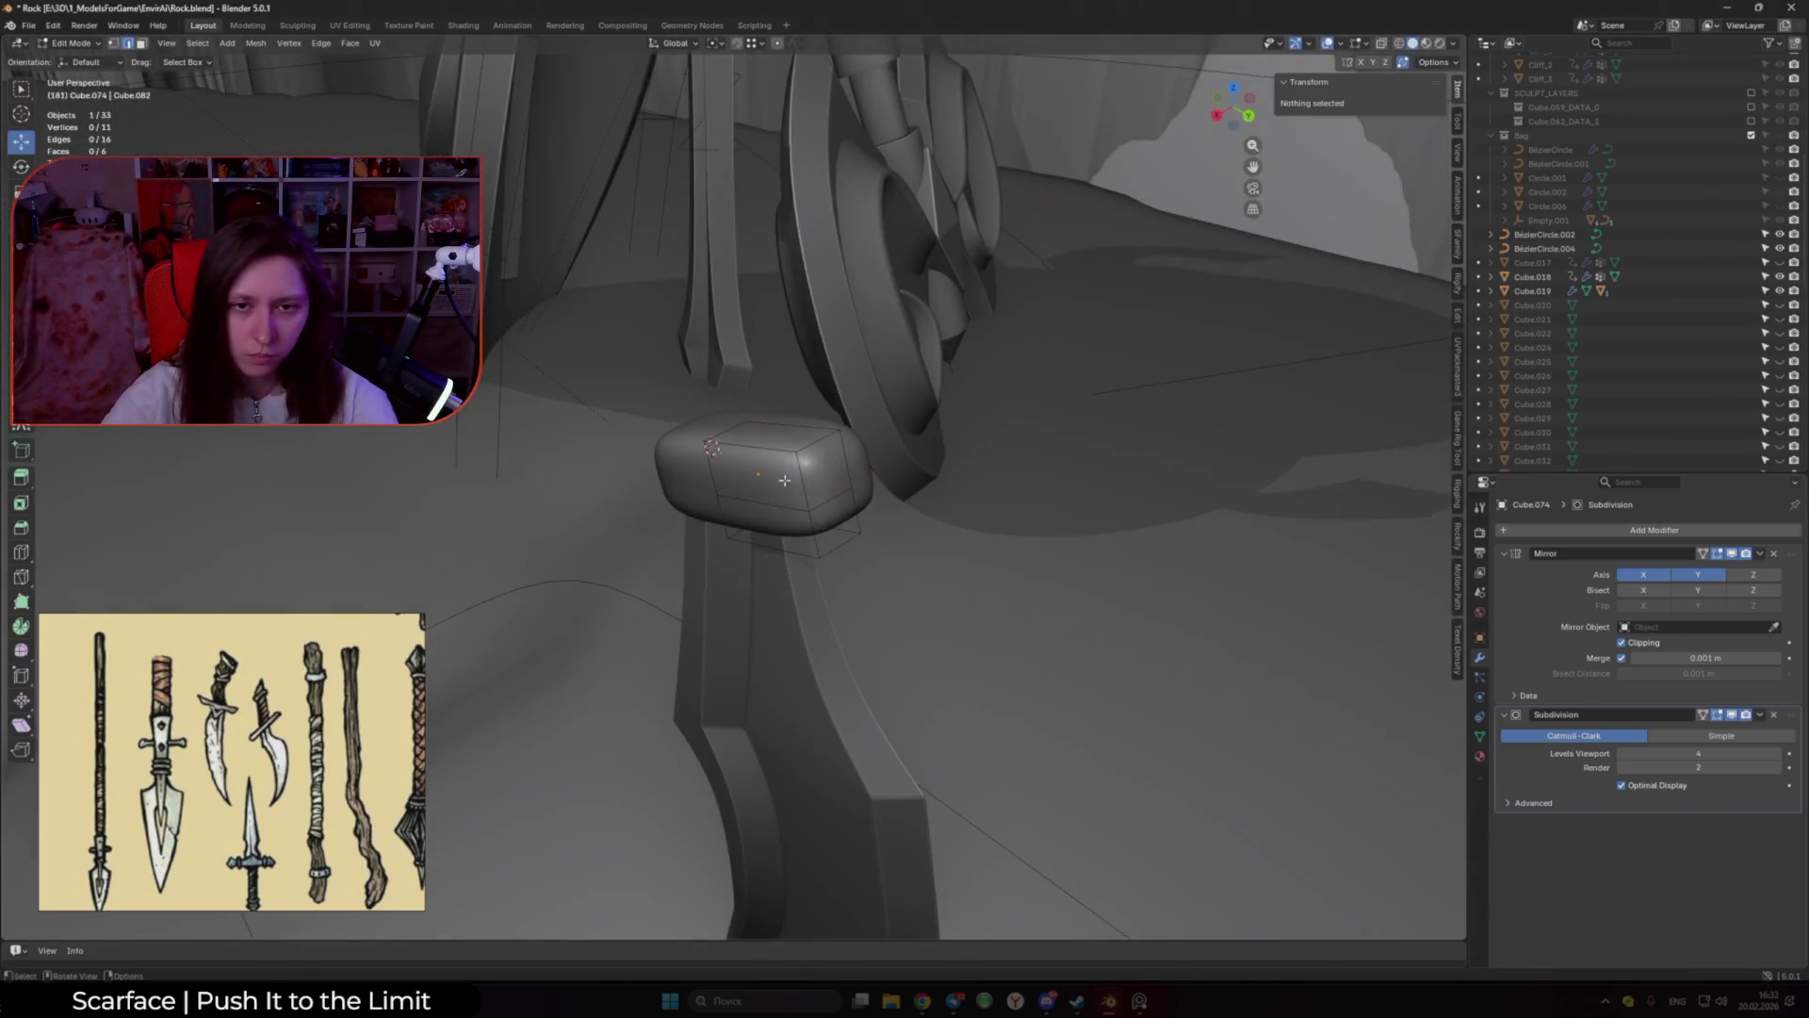
click(779, 447)
key(shift+e)
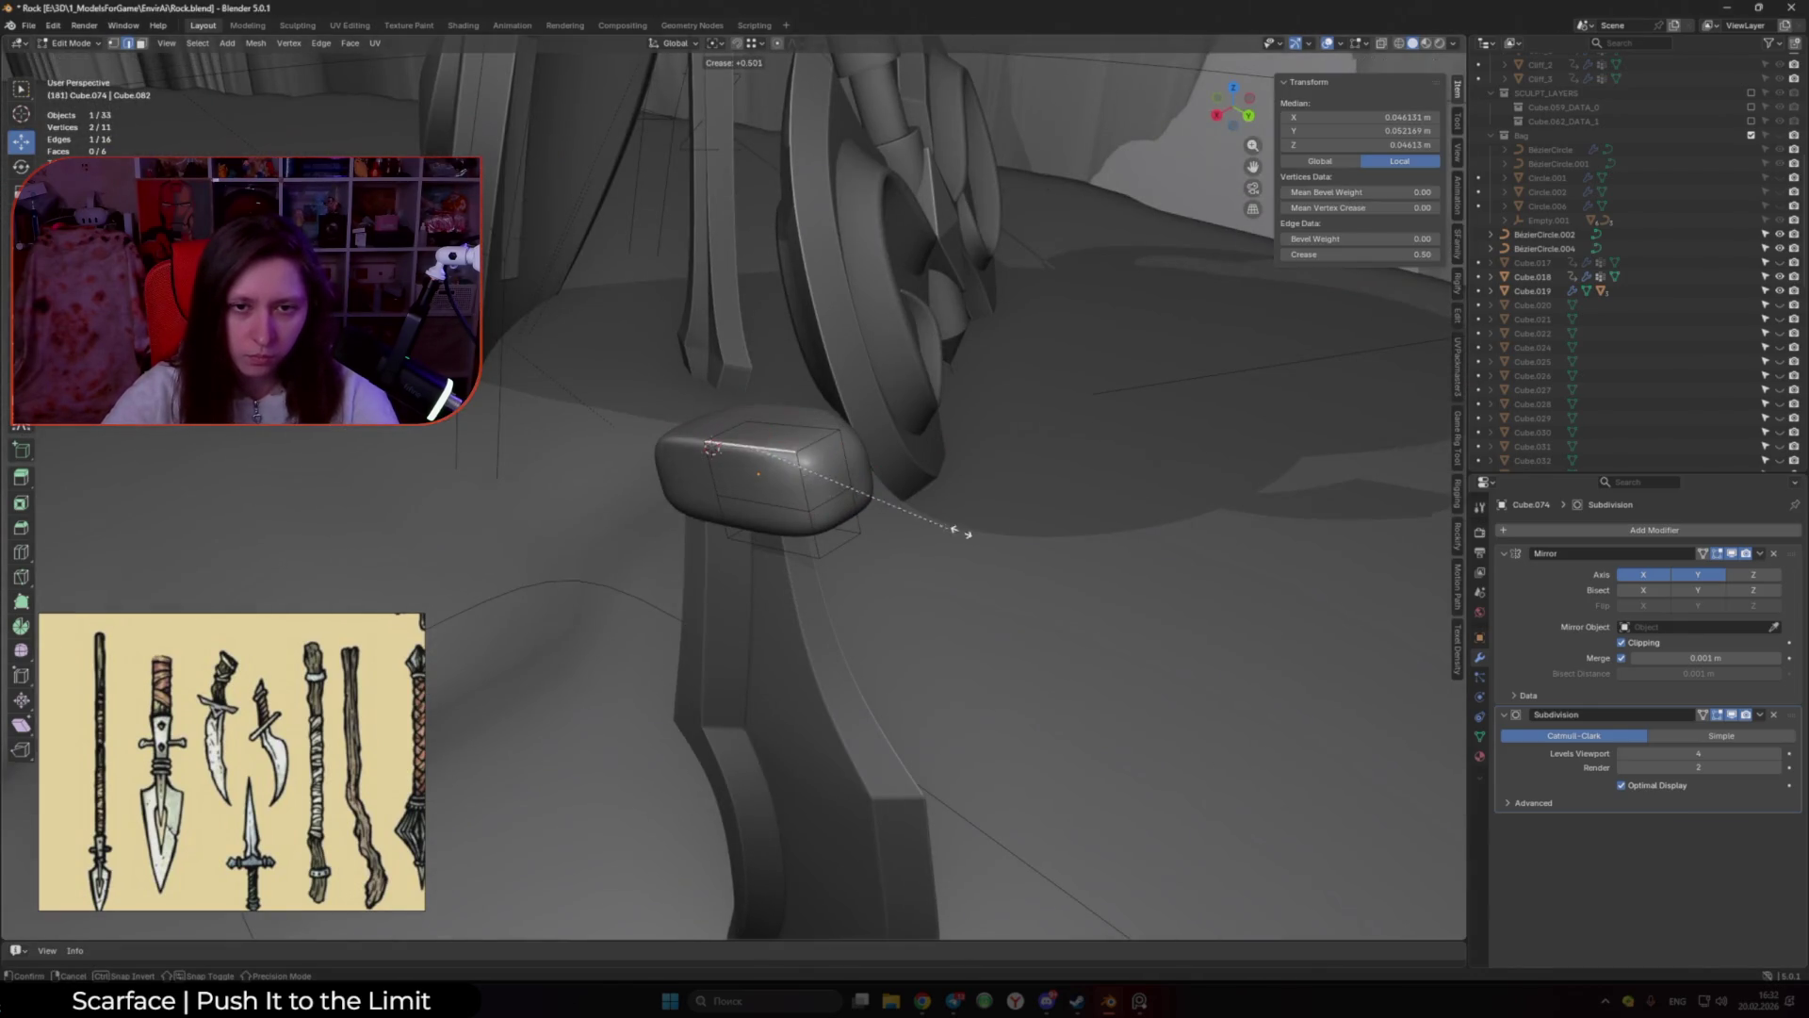
right_click(1123, 541)
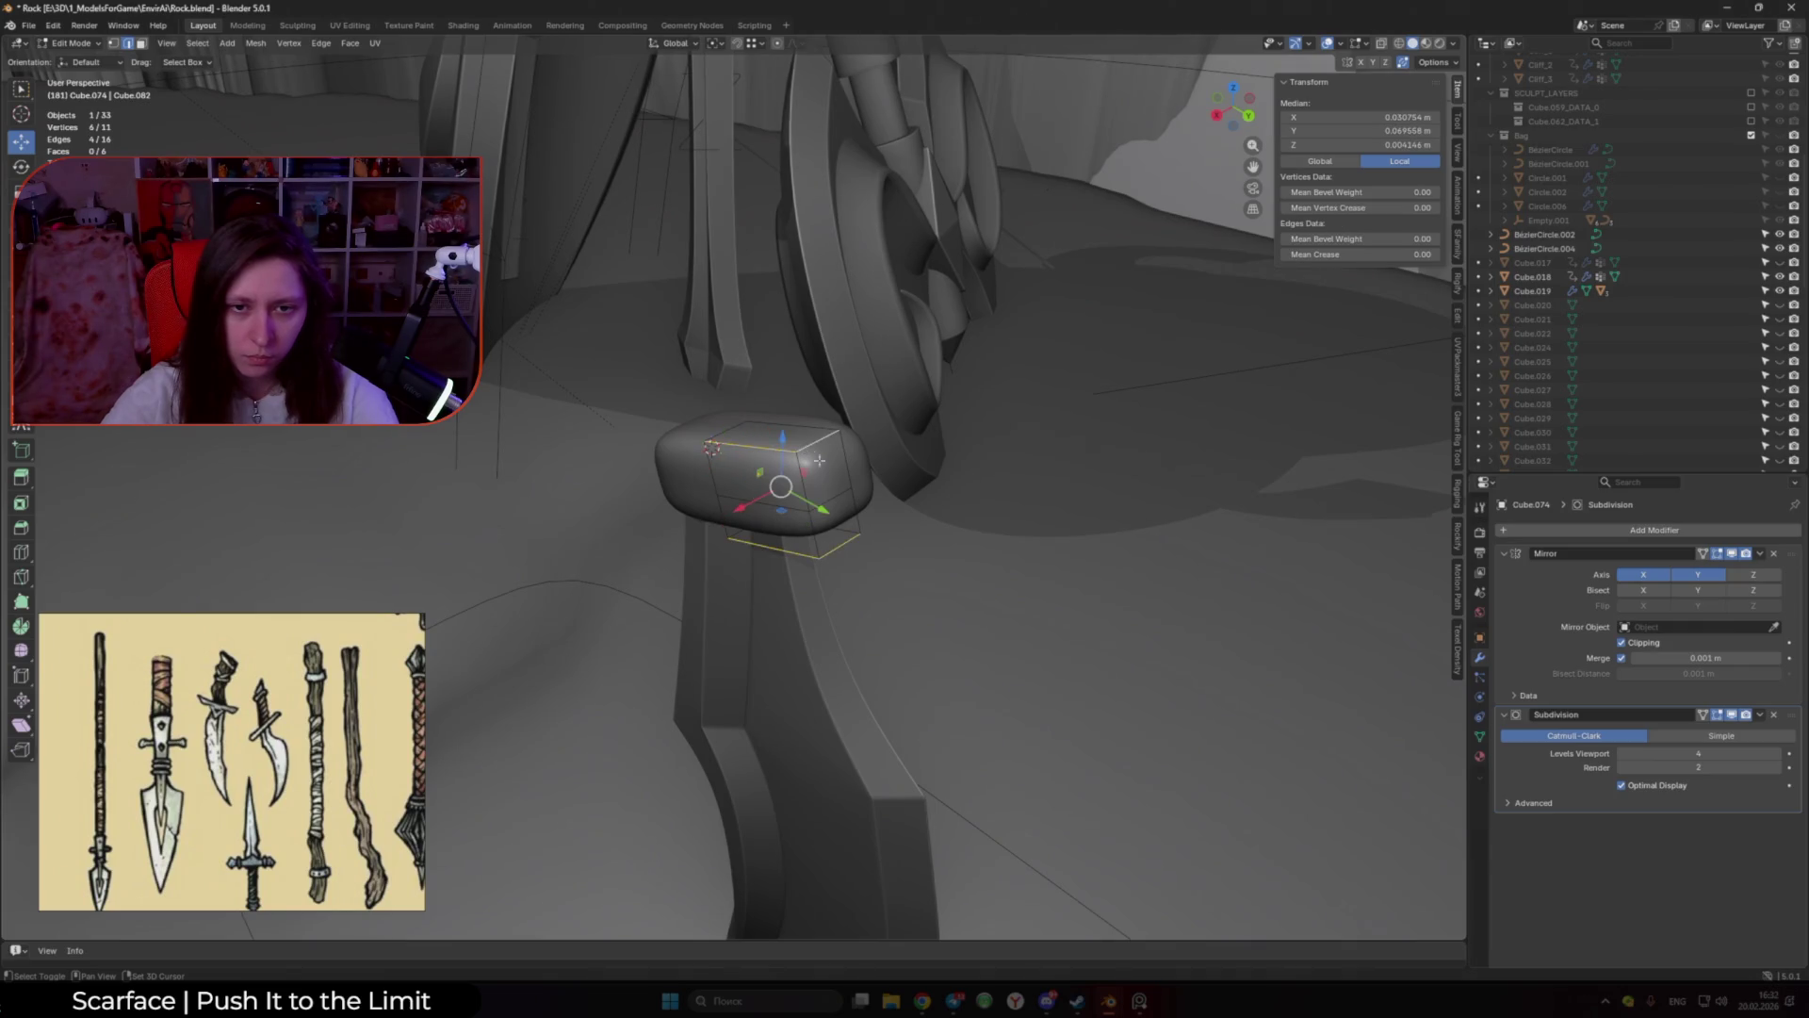
key(shift+e)
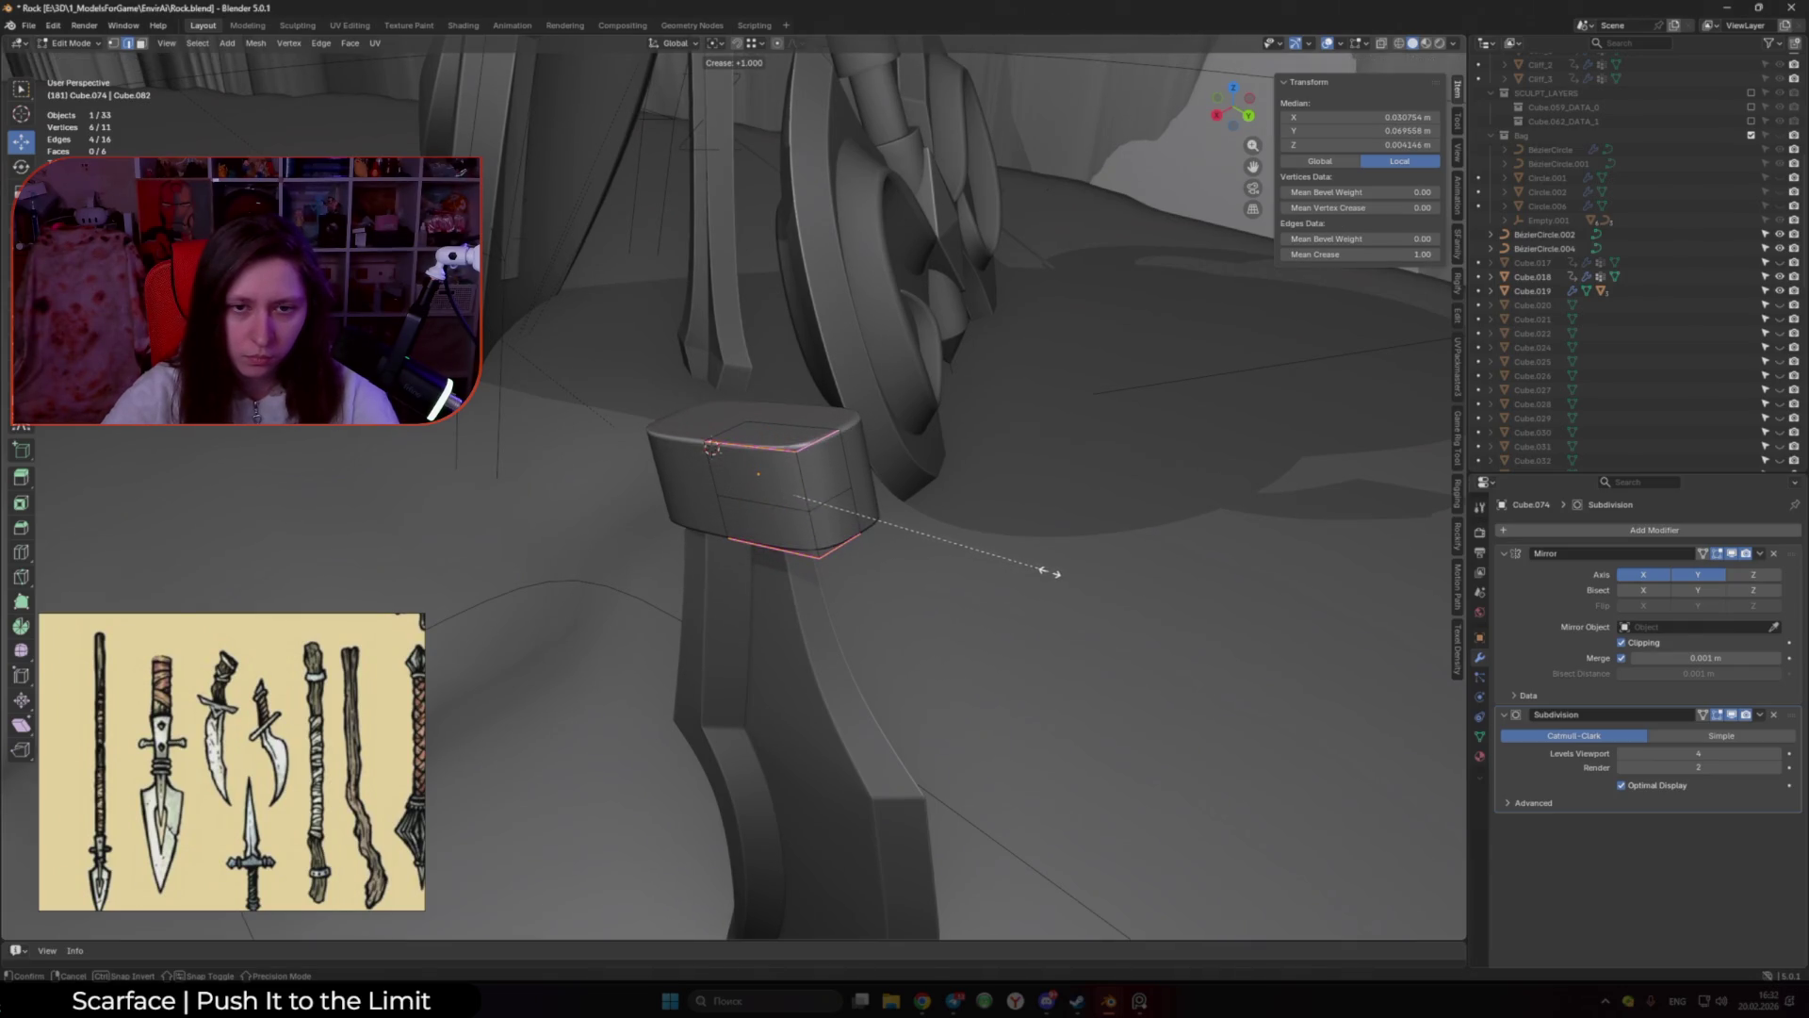
click(1053, 572)
mouse_move(1053, 572)
middle_down()
mouse_move(1143, 503)
mouse_move(994, 530)
mouse_move(833, 525)
middle_up()
Step: Extrude the cap's side face outward and push it further out
click(791, 532)
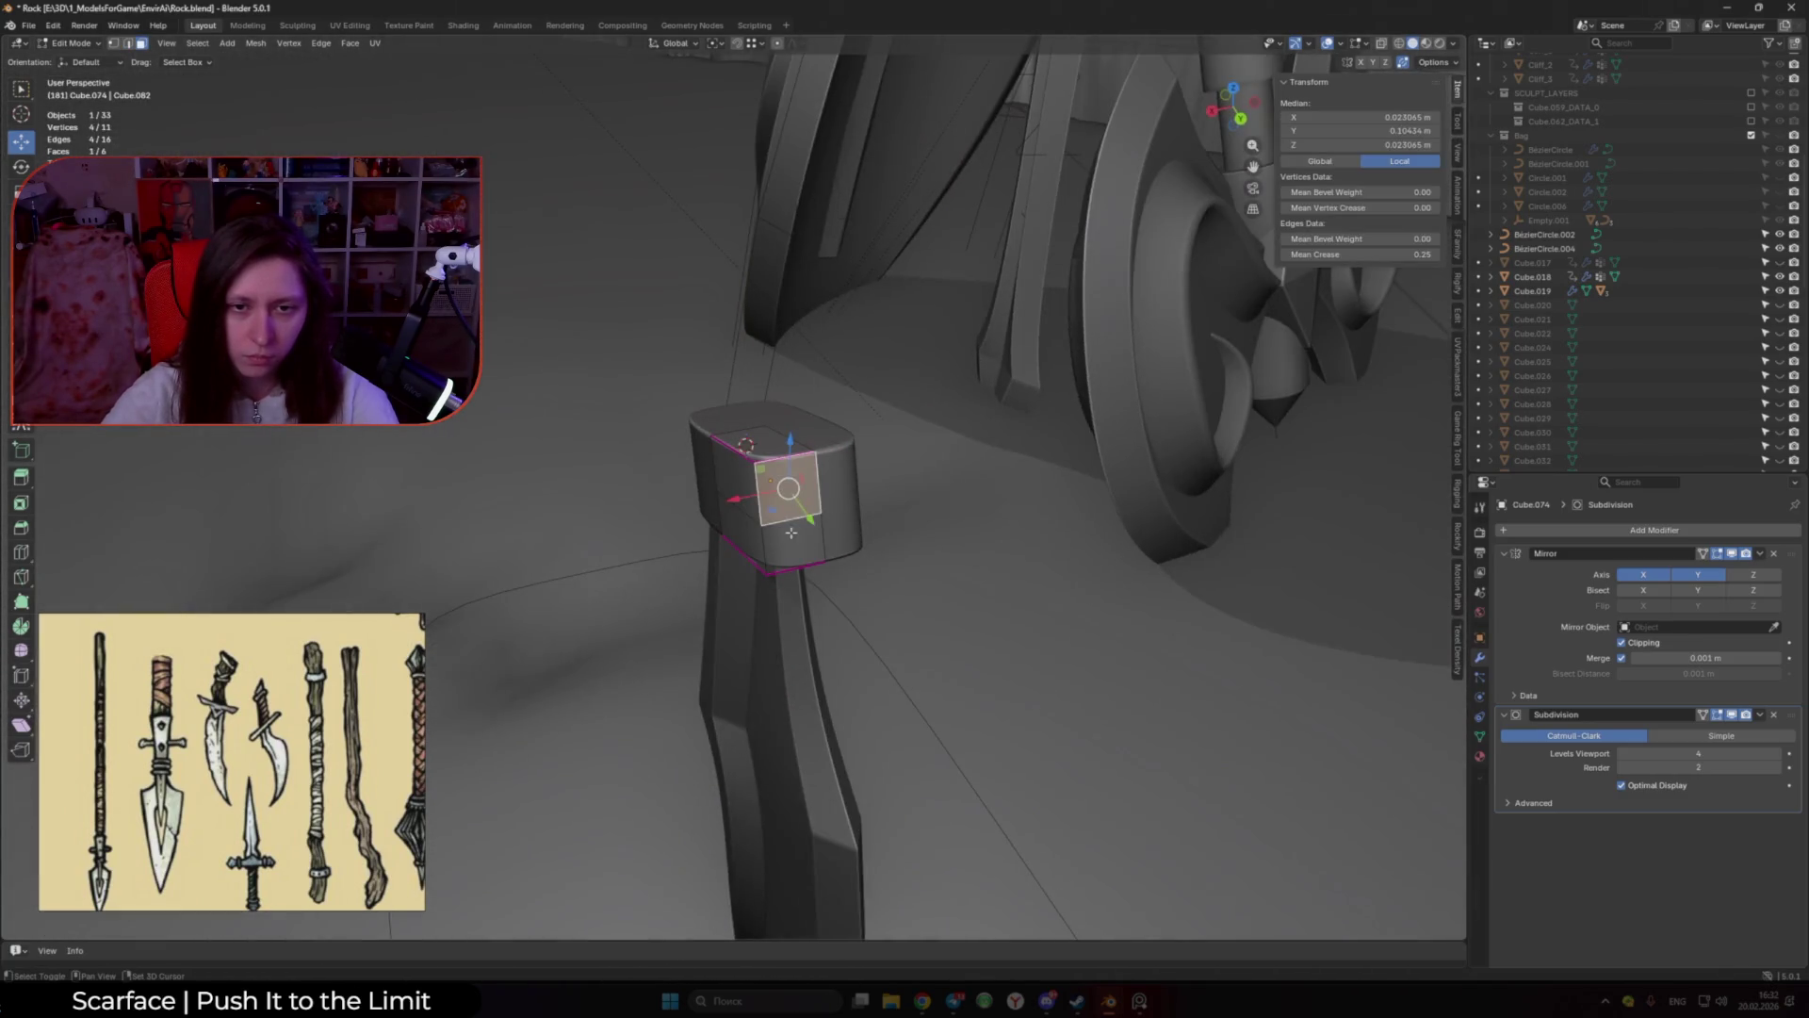
click(680, 44)
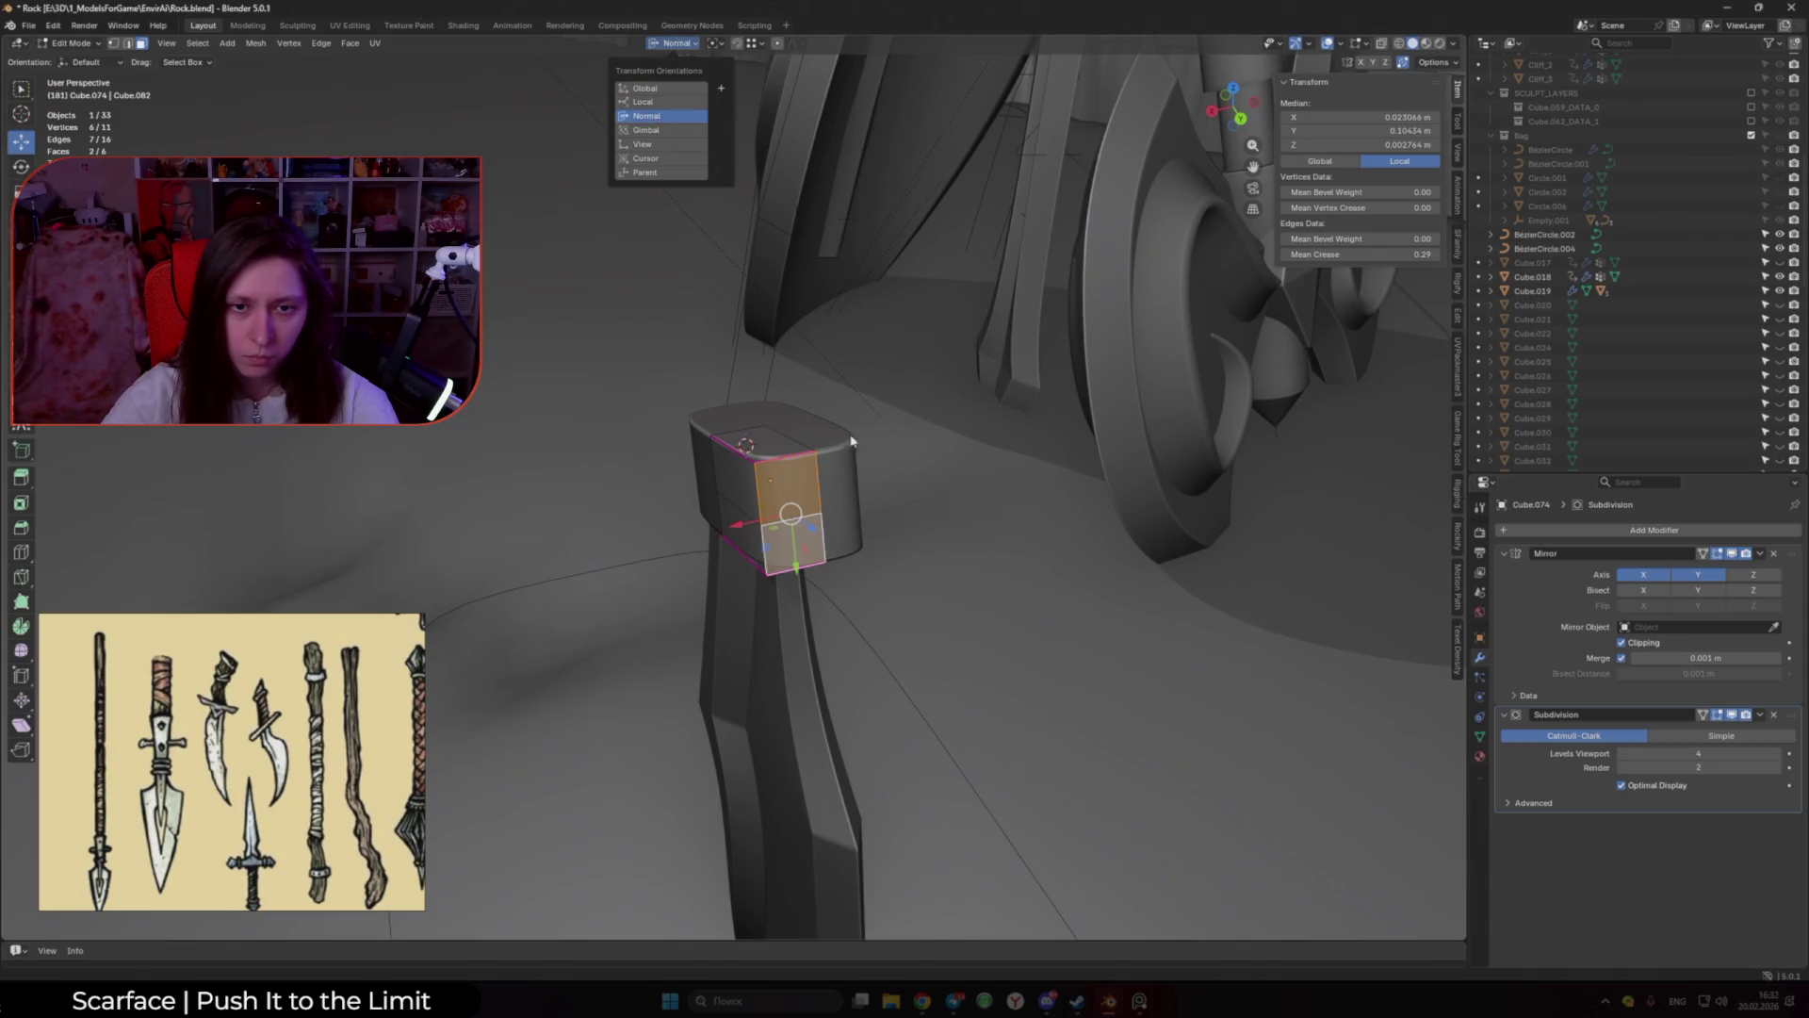
mouse_move(853, 435)
middle_down()
mouse_move(942, 419)
mouse_move(829, 452)
mouse_move(780, 424)
middle_up()
key(e)
click(971, 415)
key(g)
click(798, 432)
Step: Select two edges across the crossguard top and dissolve them
shift+click(799, 432)
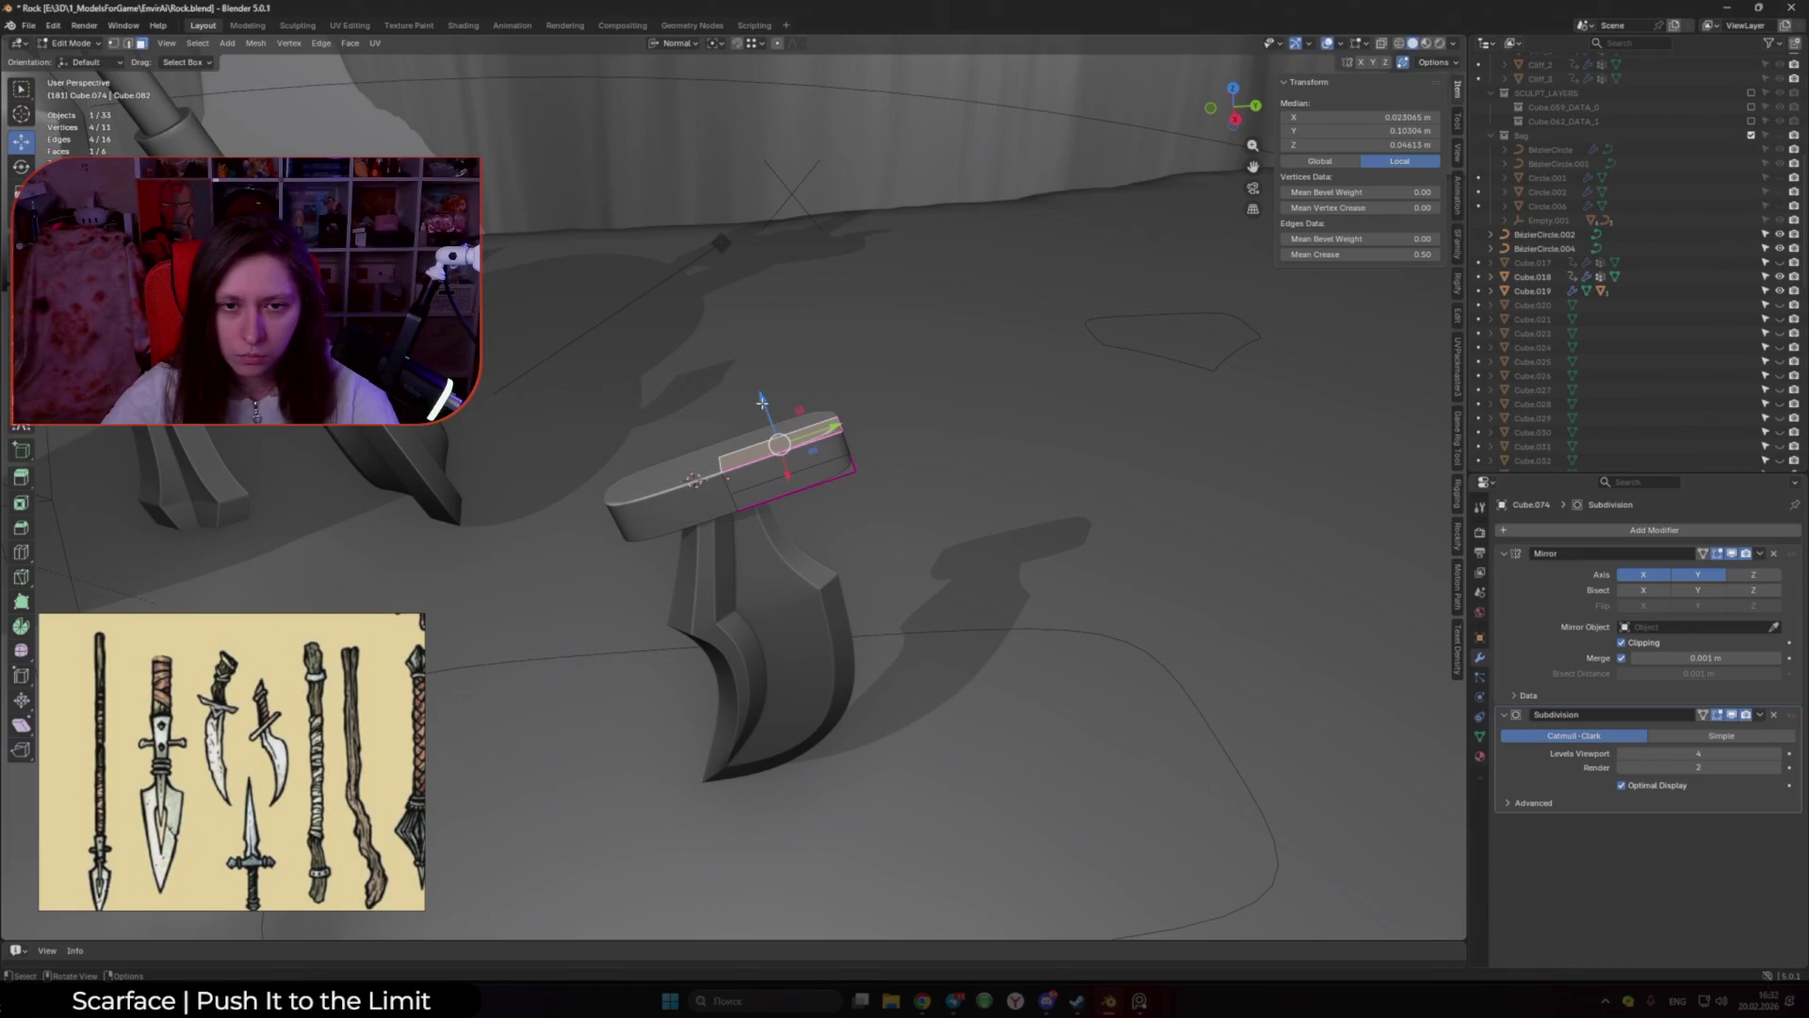
key(g)
key(z)
click(762, 402)
key(2)
click(792, 471)
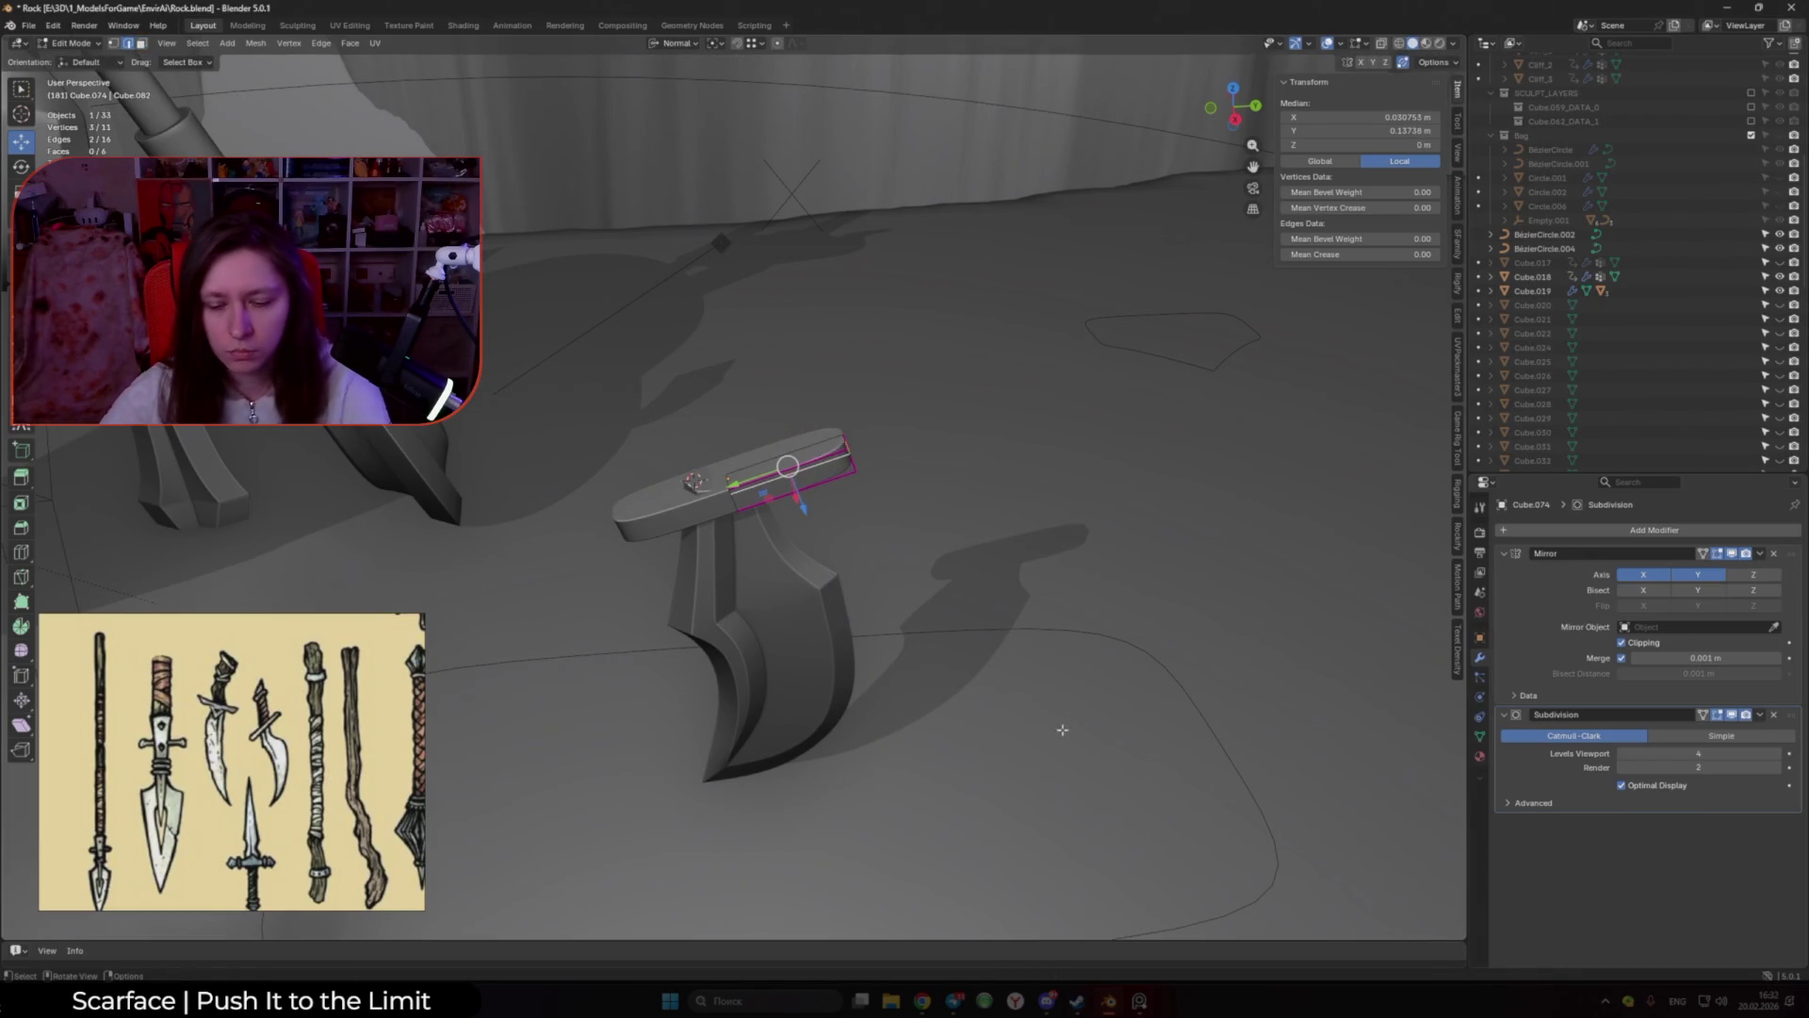
key(x)
click(1025, 799)
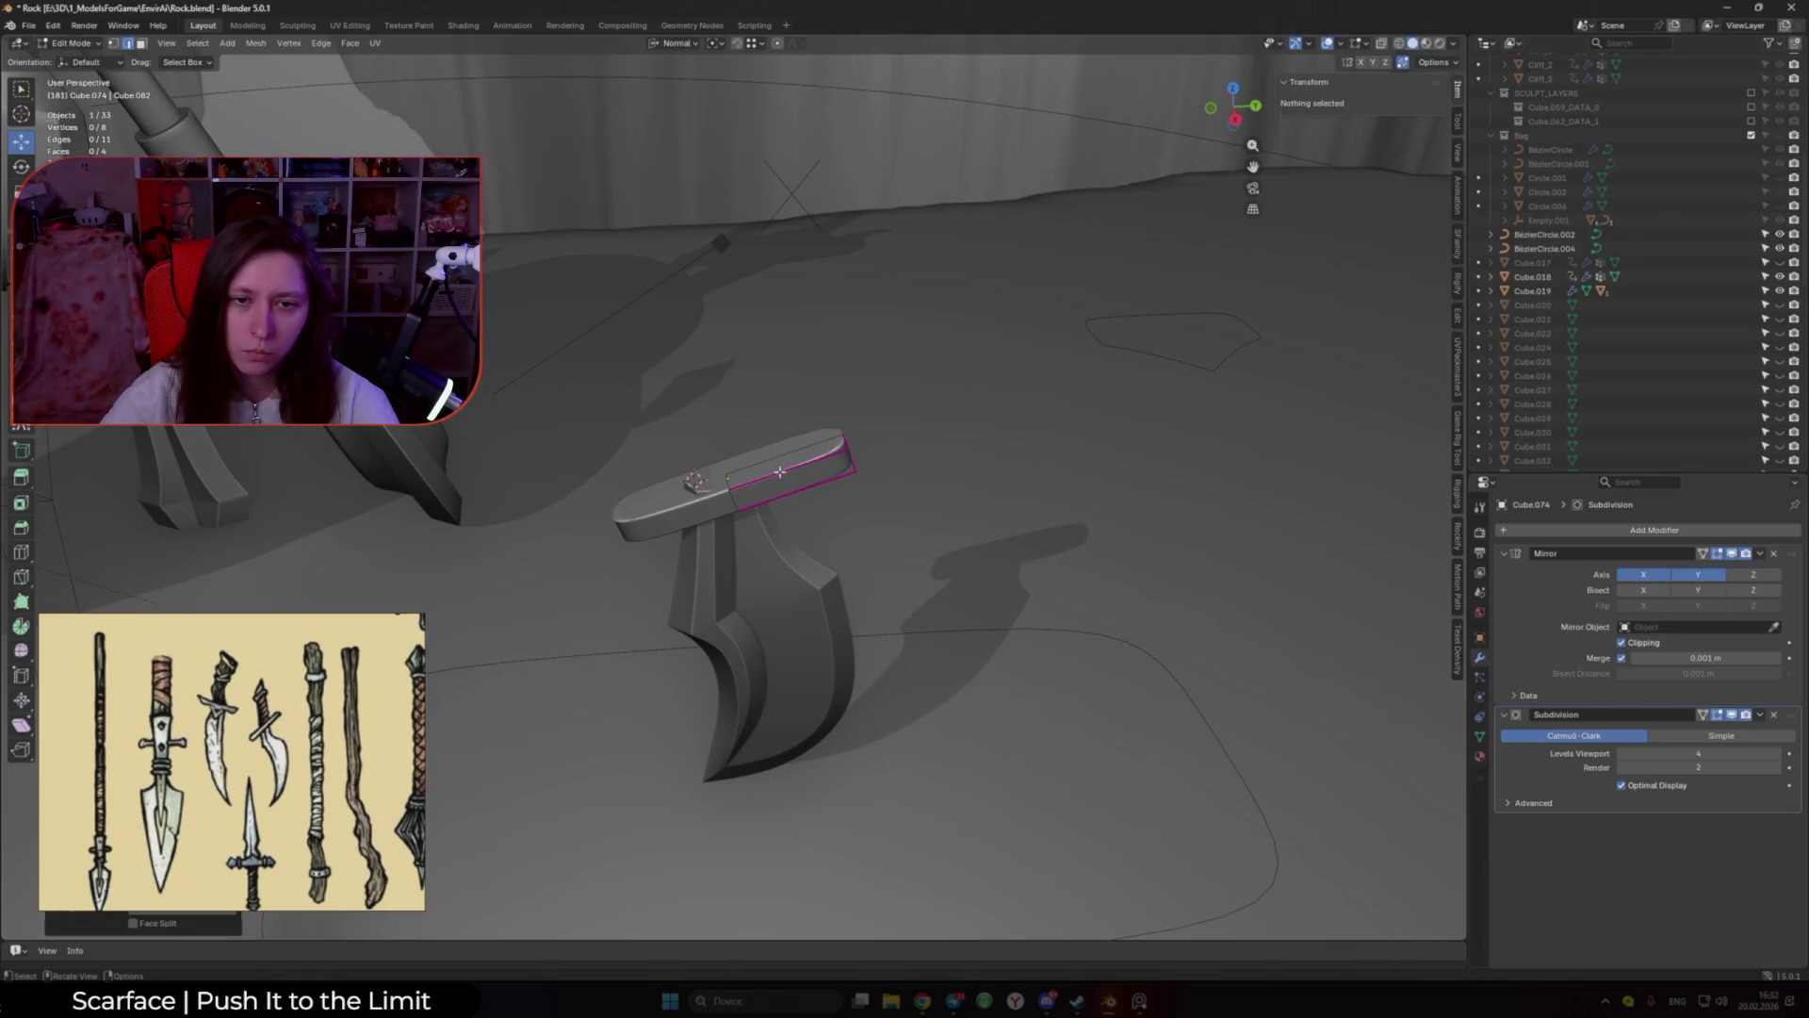
Step: Move the crossguard's top face along its normal and check it from the side
key(a)
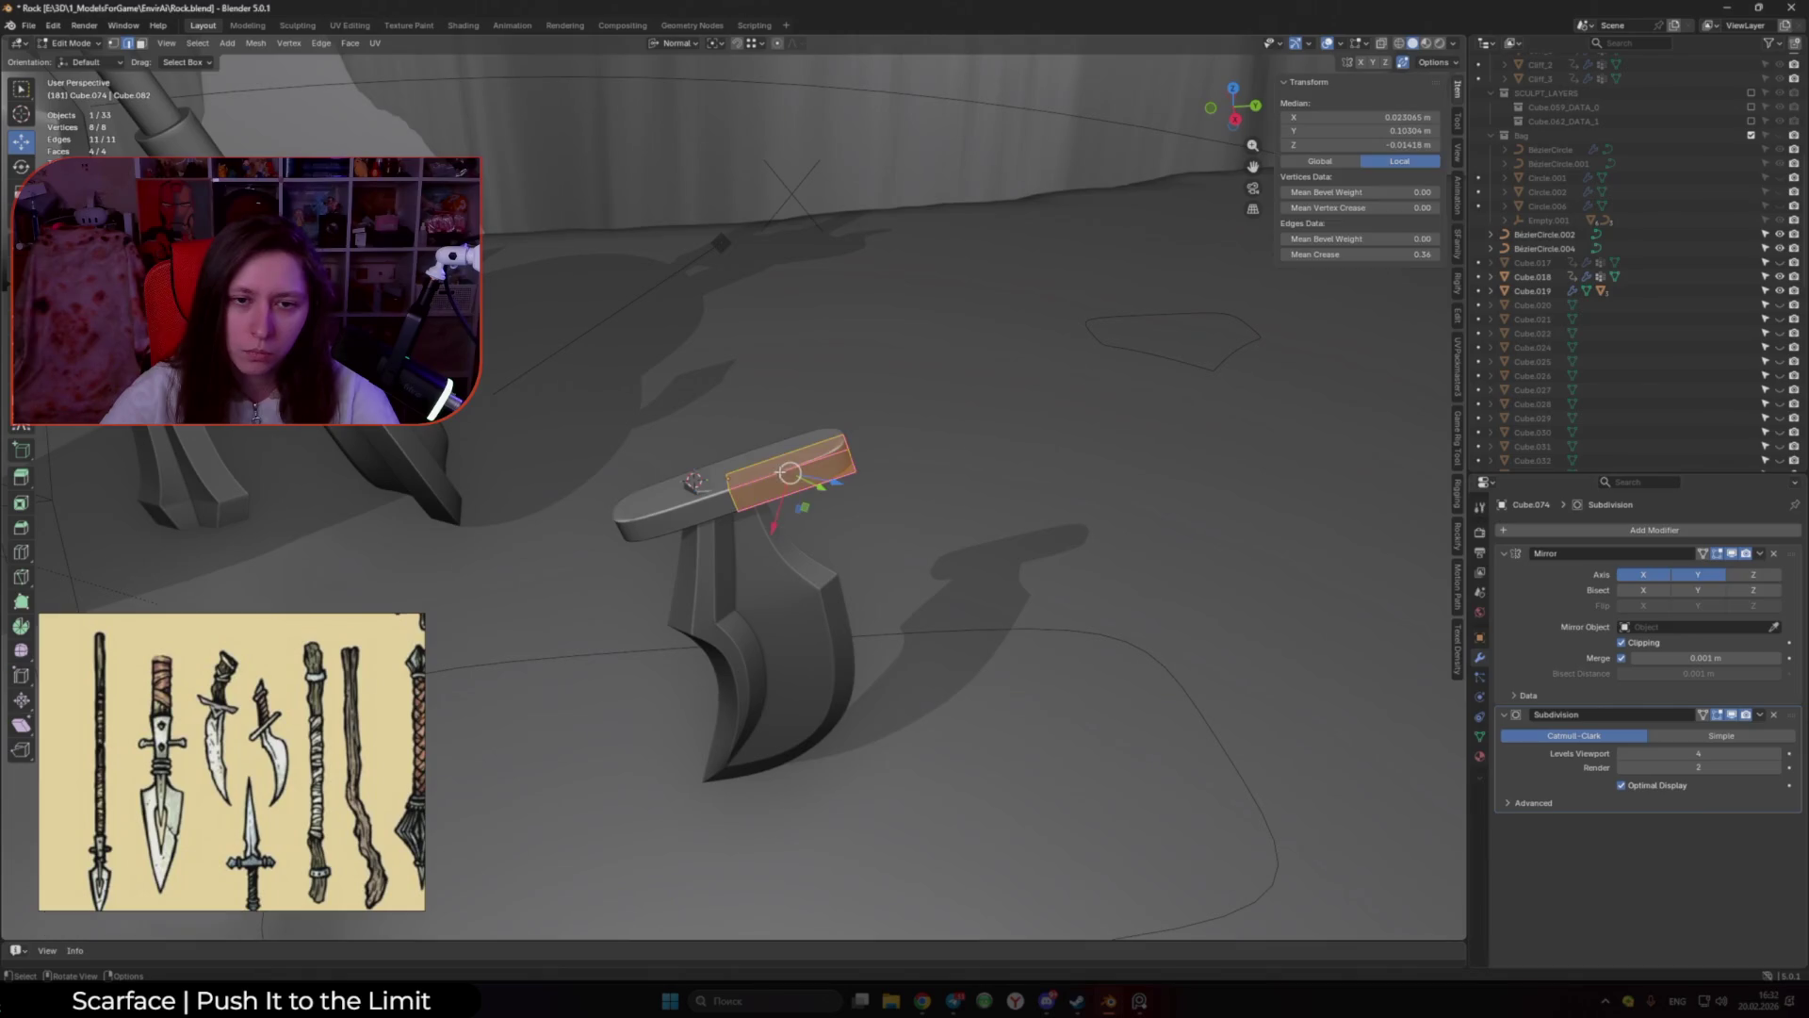
key(3)
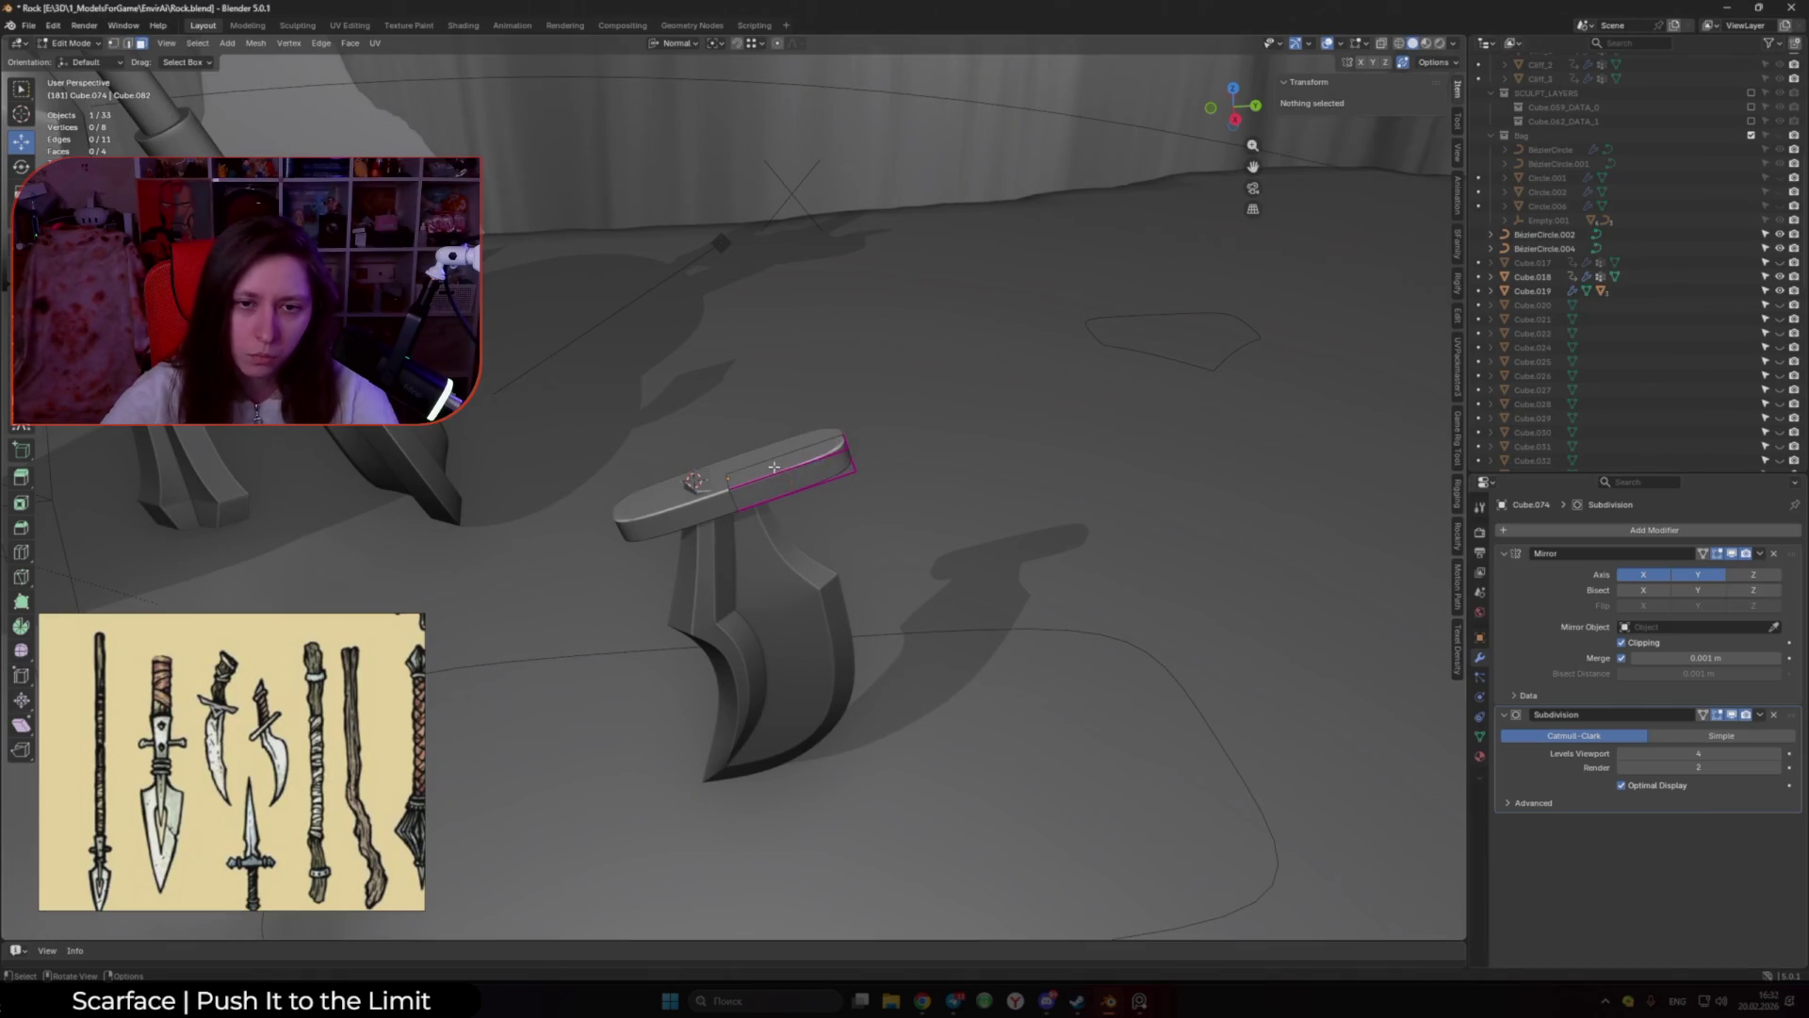
click(771, 429)
key(g)
key(z)
click(763, 422)
middle_drag(763, 421, 724, 518)
Step: Nudge the crossguard slightly along its length in Object Mode
key(Tab)
drag(767, 476, 767, 475)
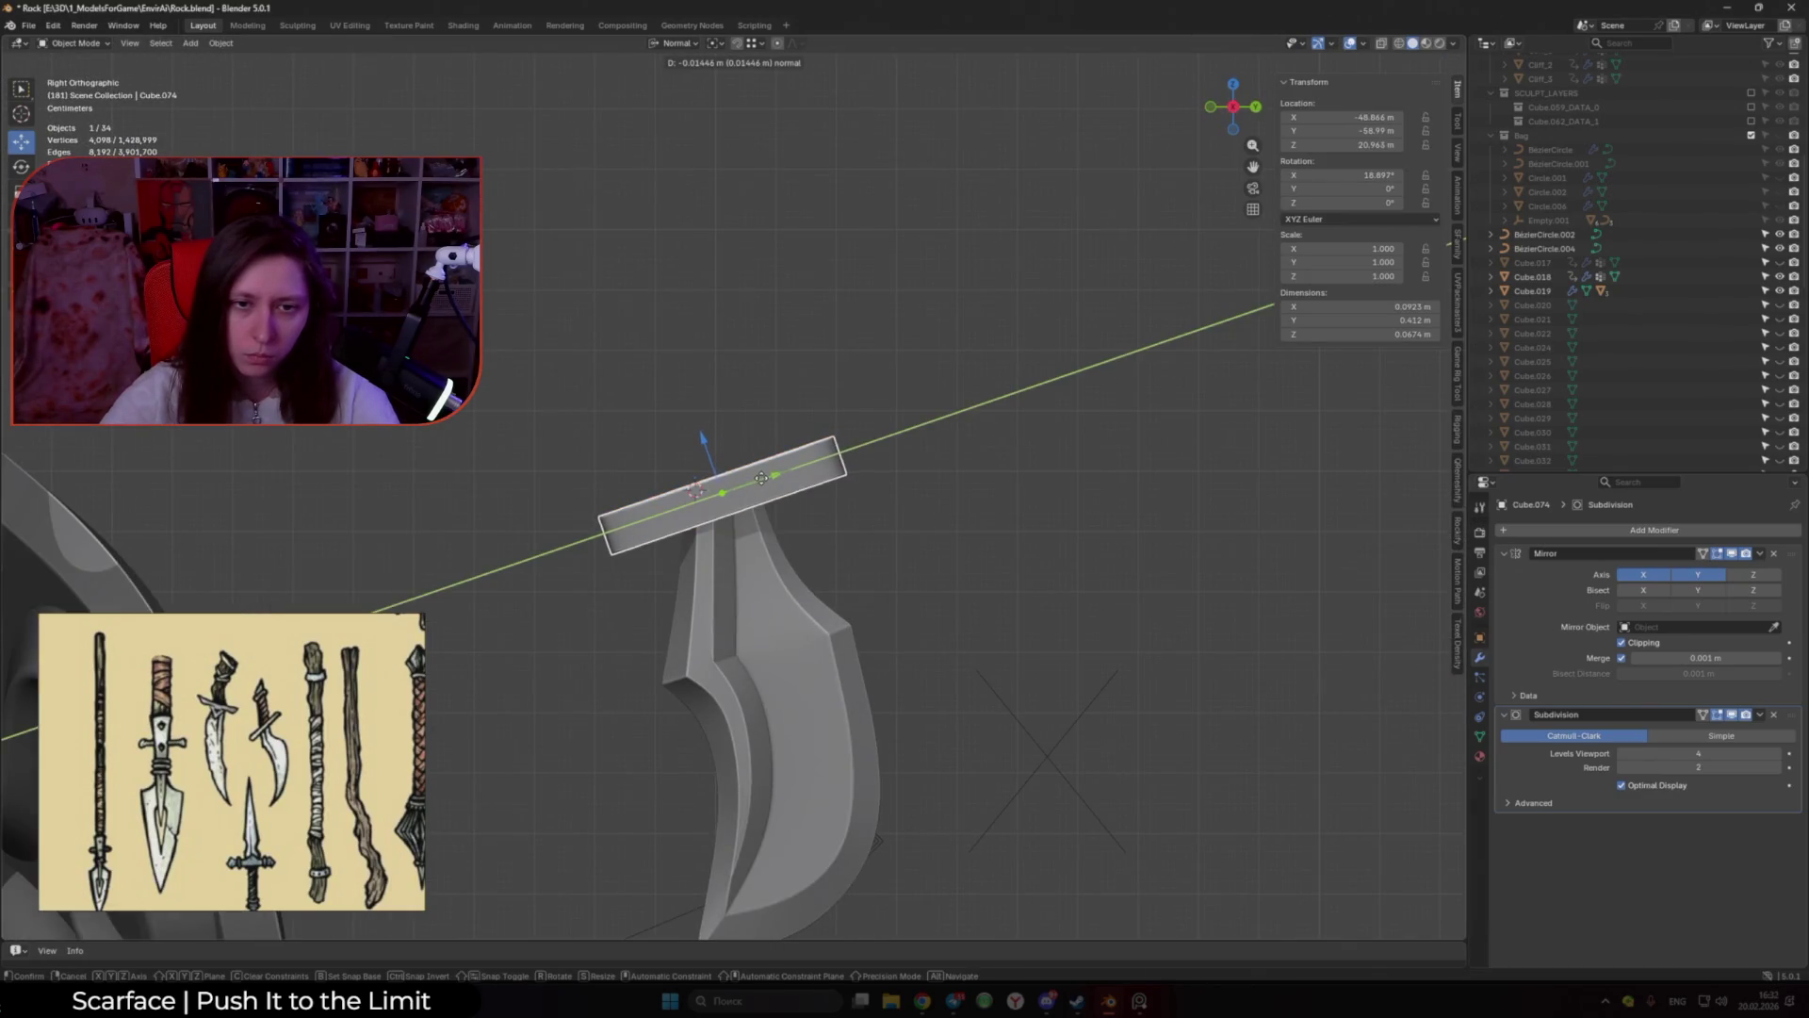
click(764, 478)
mouse_move(764, 478)
middle_down()
mouse_move(808, 557)
mouse_move(845, 486)
middle_up()
Step: Fully crease the edge between two corner vertices of the crossguard at 1
key(Tab)
key(1)
click(853, 485)
shift+click(865, 439)
key(shift+e)
key(1)
key(Return)
Step: Bevel the bar's long edges, redoing the bevel after adding another edge
mouse_move(841, 471)
middle_down()
mouse_move(988, 461)
mouse_move(794, 469)
mouse_move(986, 468)
middle_up()
shift+click(780, 416)
key(ctrl+b)
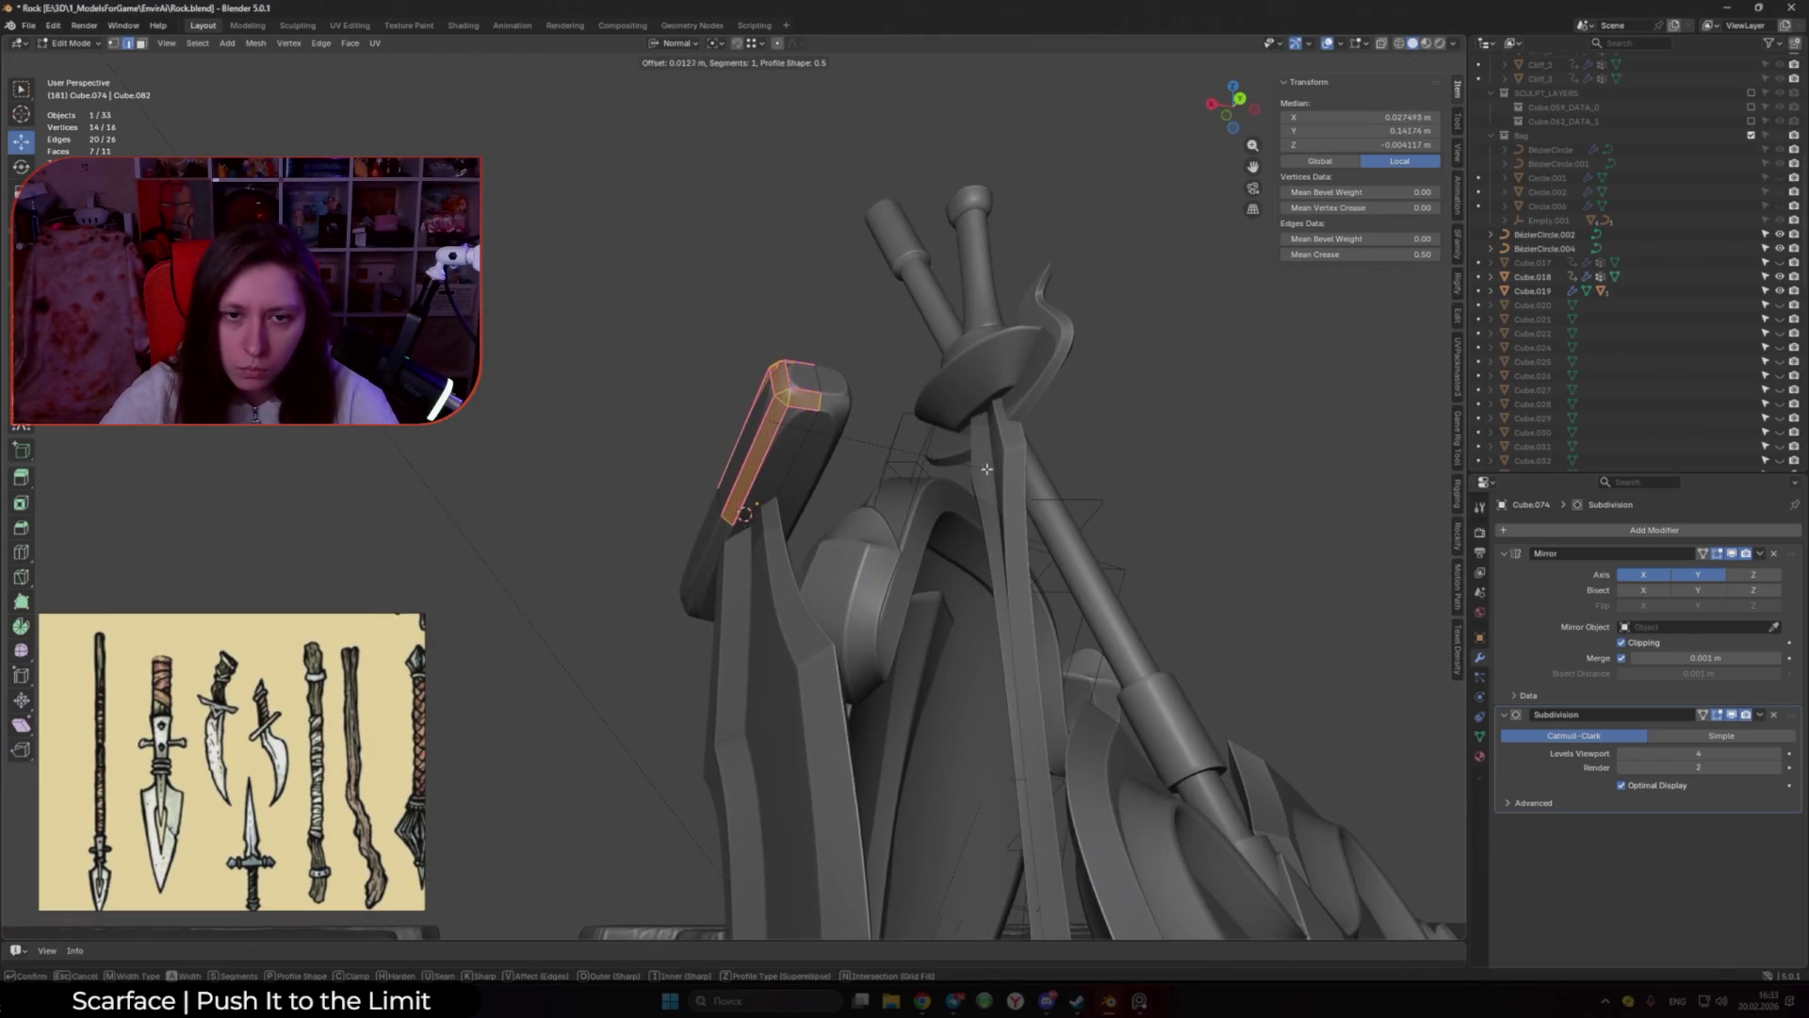
click(990, 470)
middle_drag(868, 398, 1020, 456)
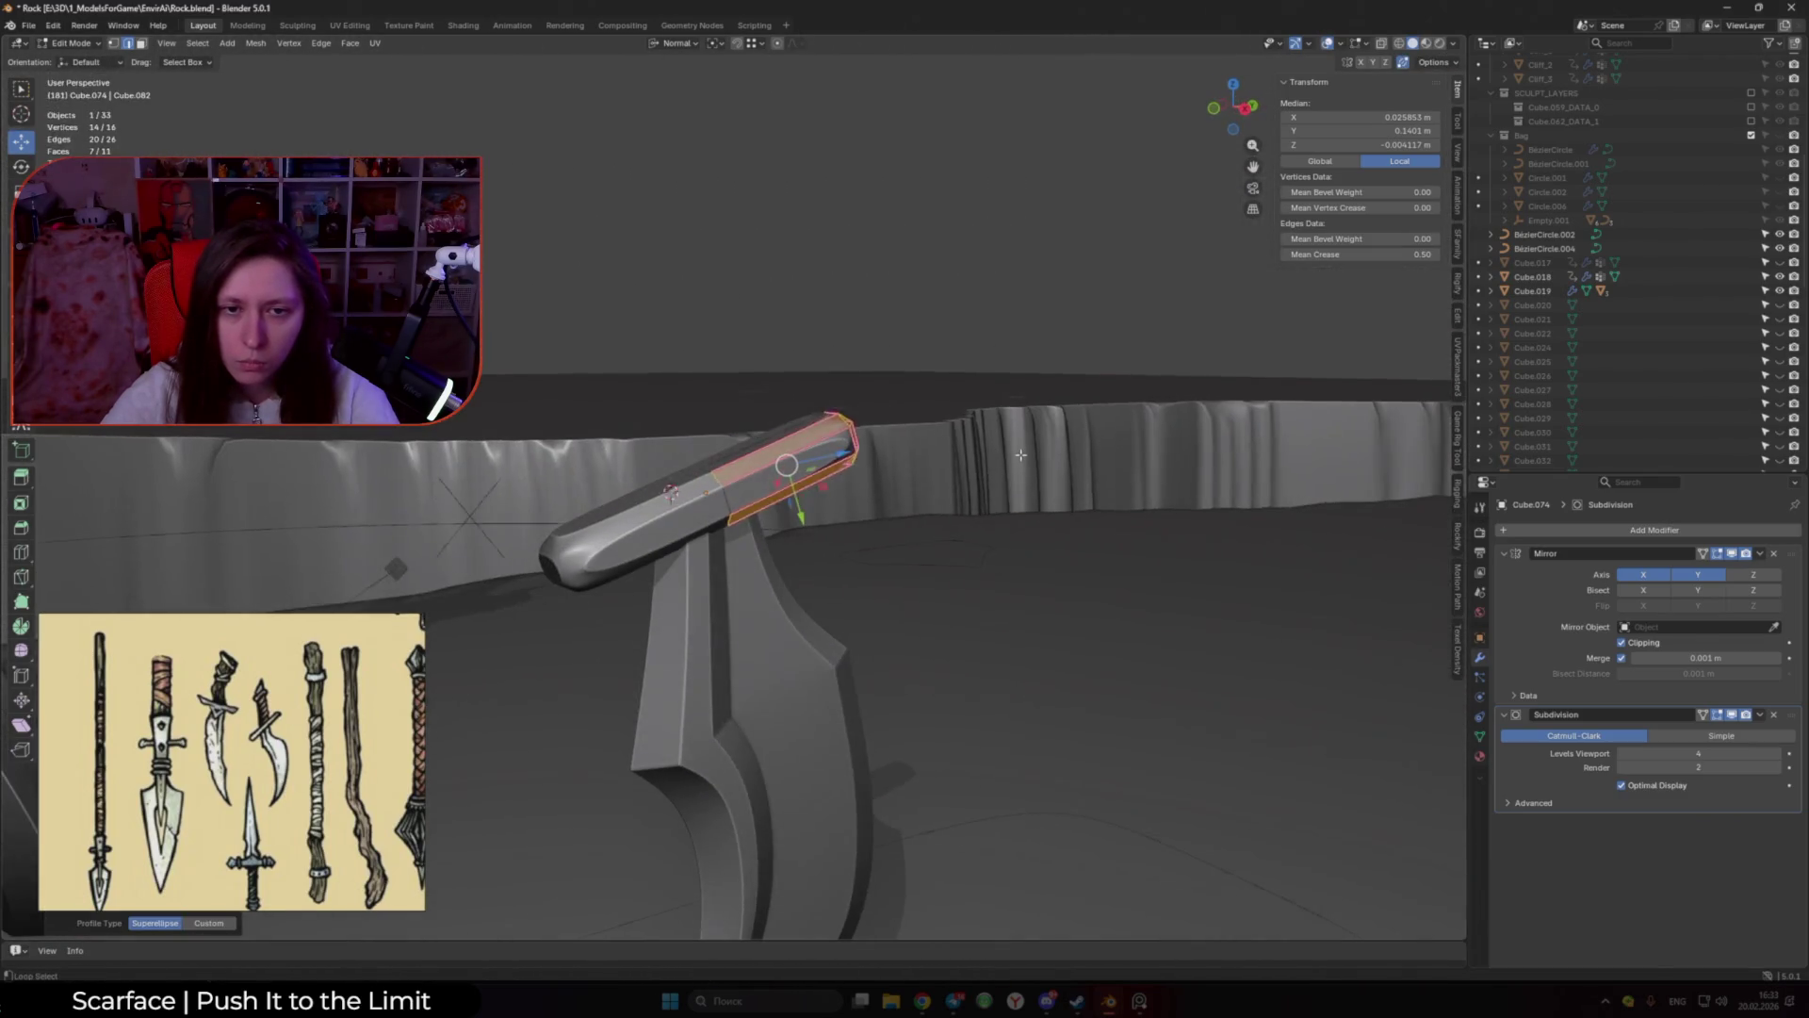
key(ctrl+z)
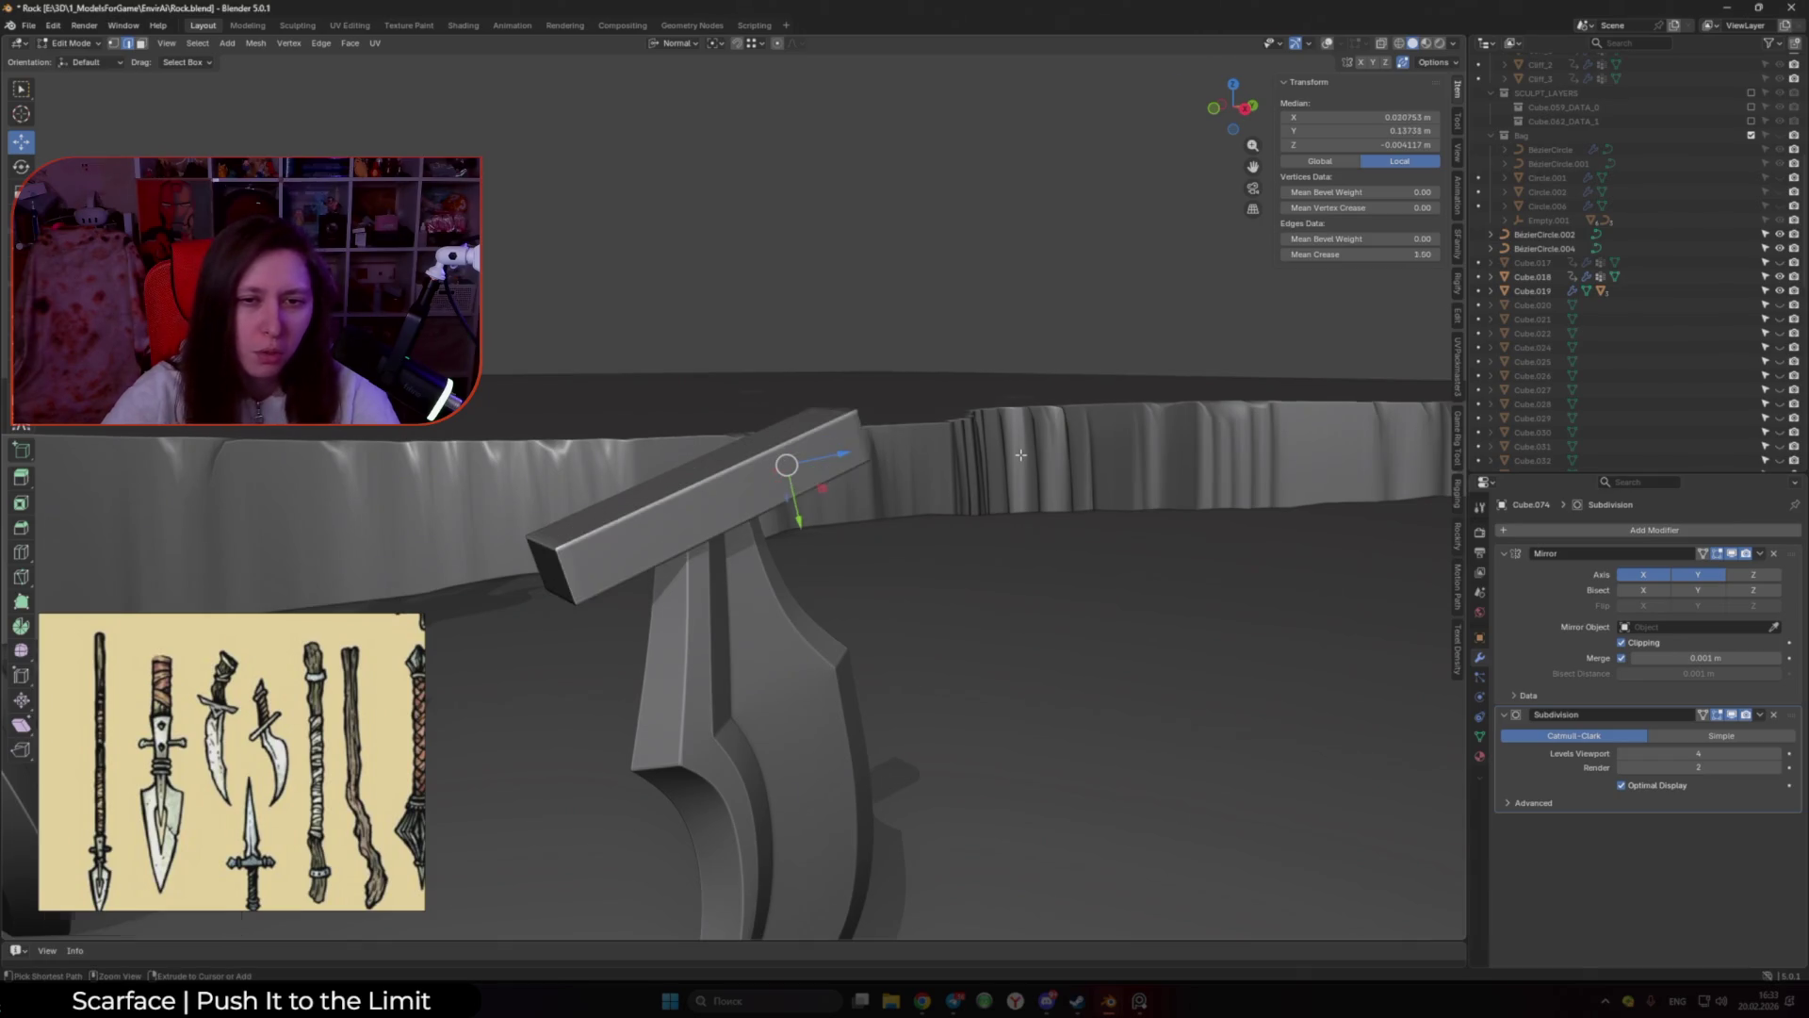
middle_drag(1021, 455, 894, 453)
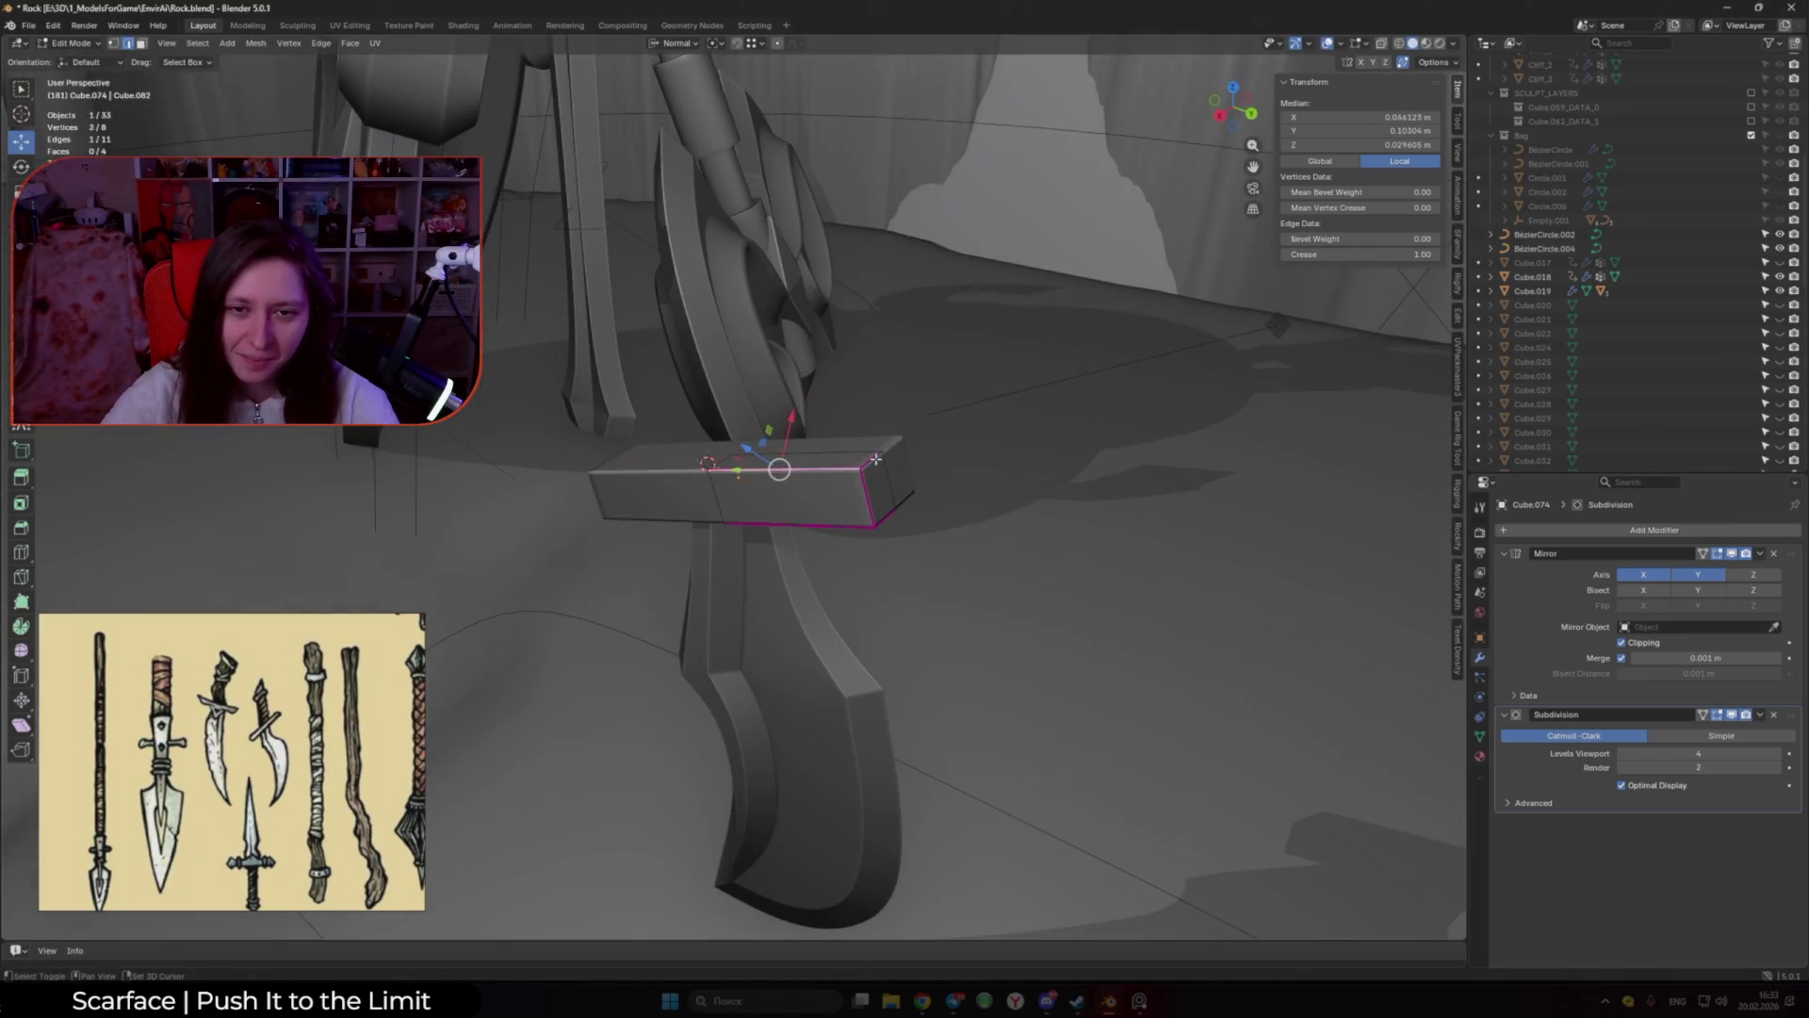
shift+click(895, 454)
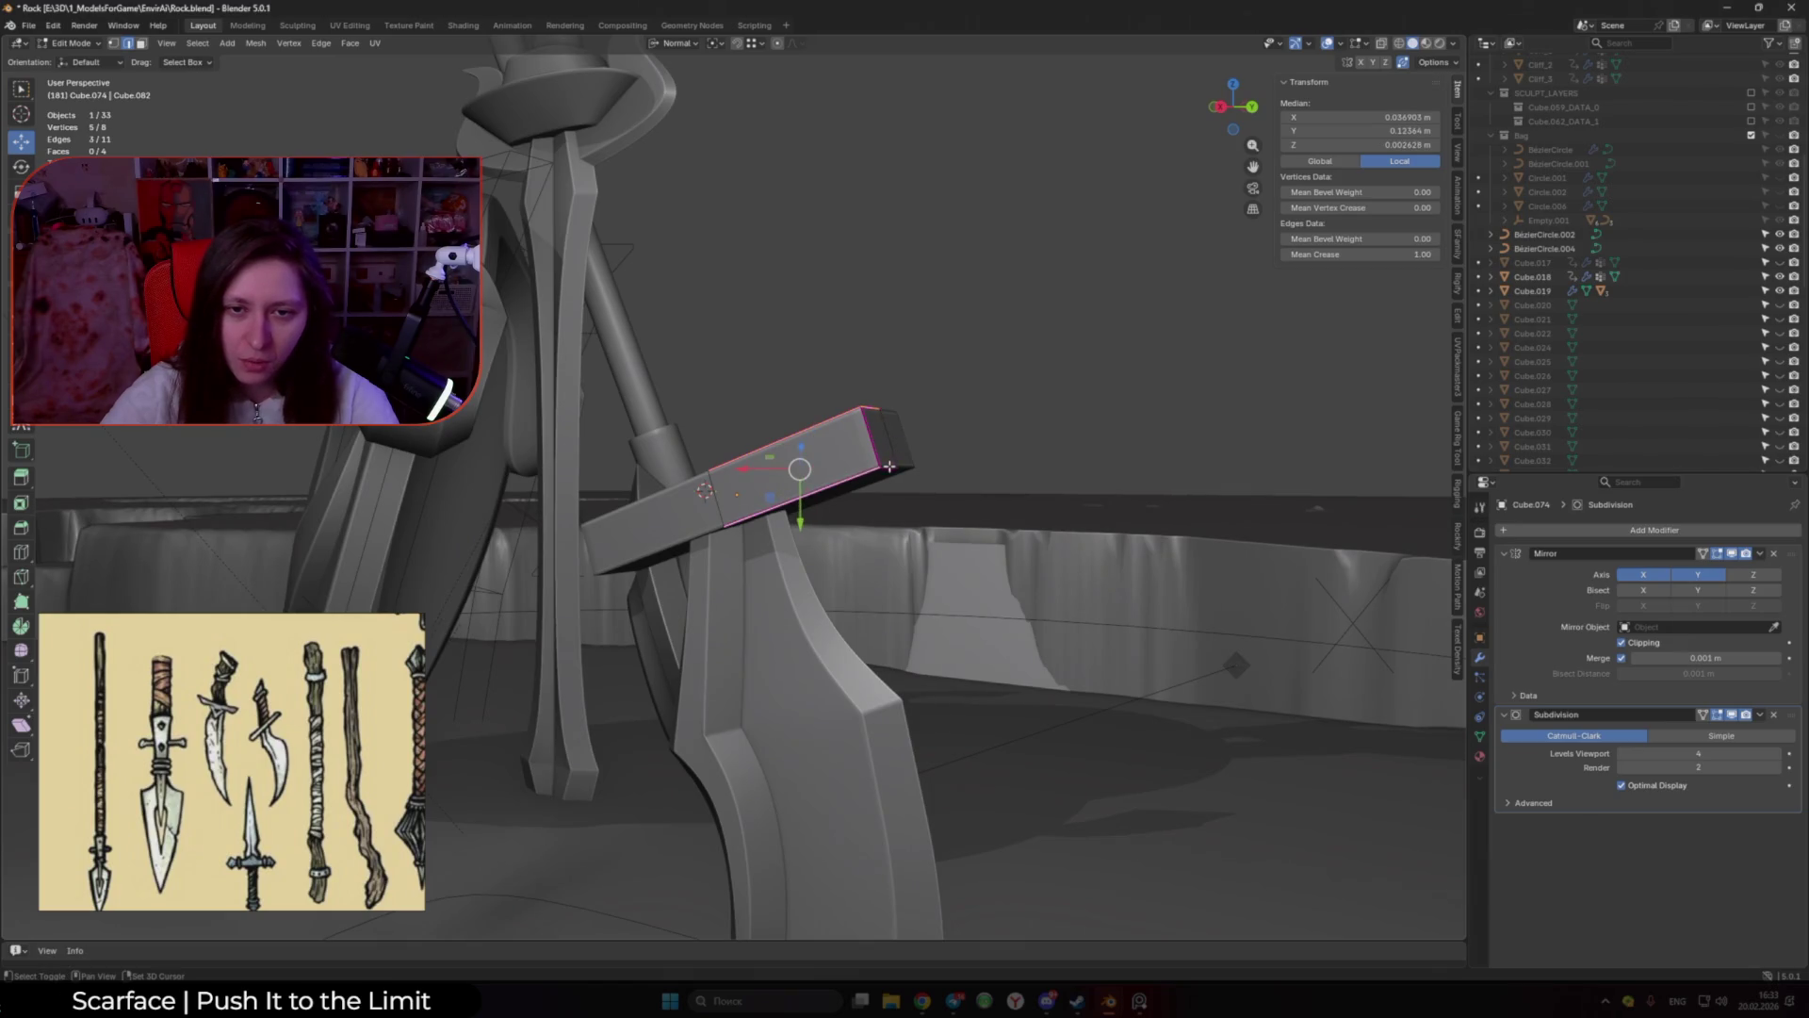
key(ctrl+b)
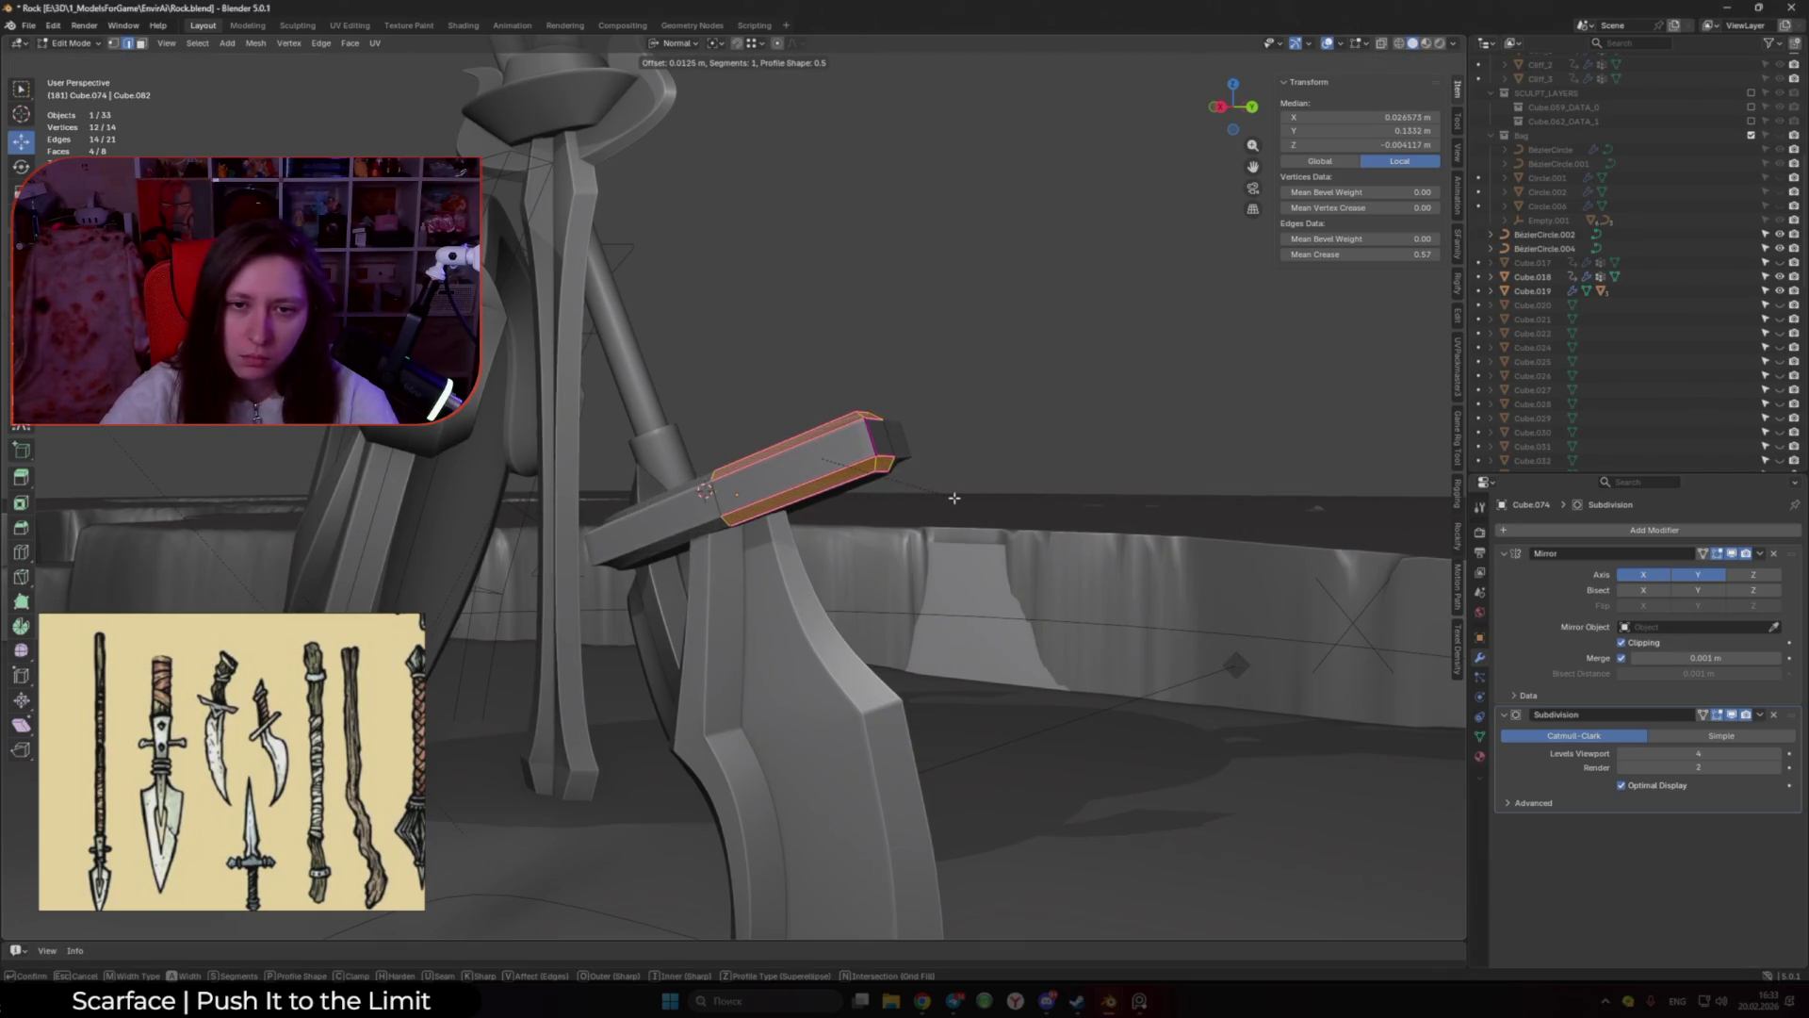
click(954, 497)
Step: Fully crease the bar's end edges and give them a 0.0109 m single-segment bevel
mouse_move(957, 497)
middle_down()
mouse_move(801, 468)
mouse_move(898, 502)
middle_up()
click(801, 469)
key(shift+e)
click(1037, 501)
mouse_move(1037, 500)
middle_down()
mouse_move(886, 504)
mouse_move(932, 514)
middle_up()
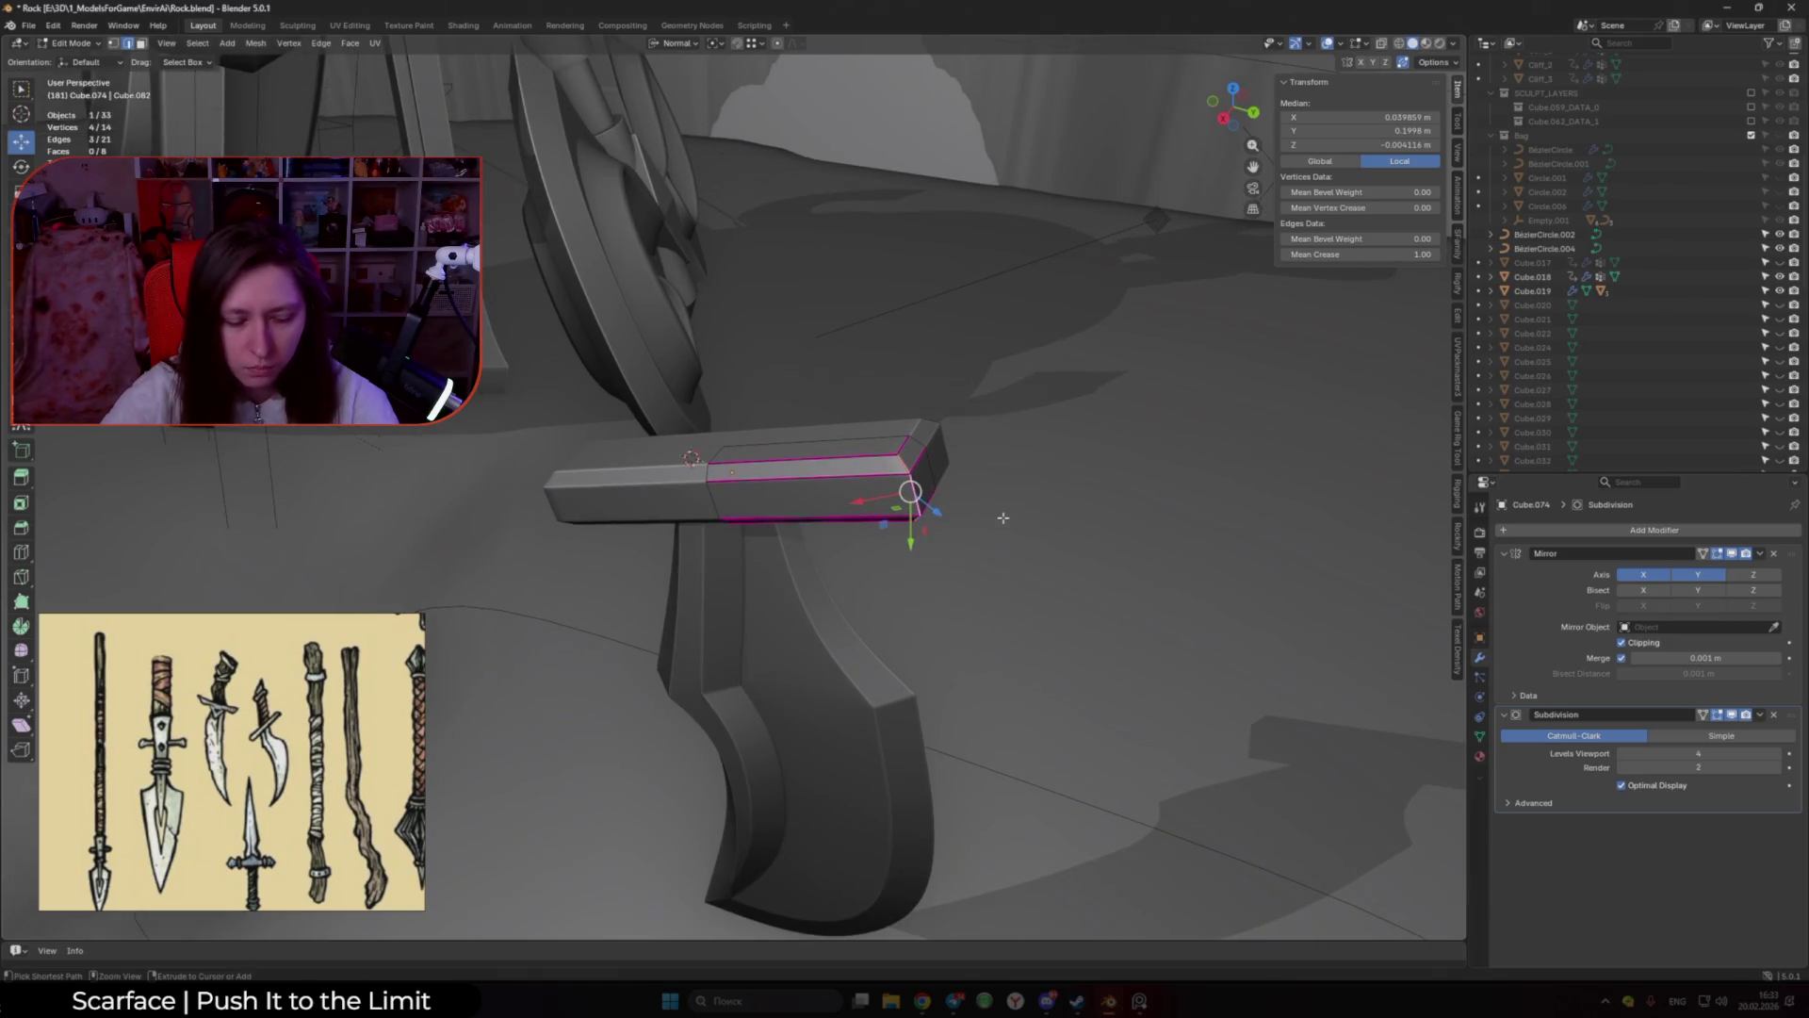
key(ctrl+b)
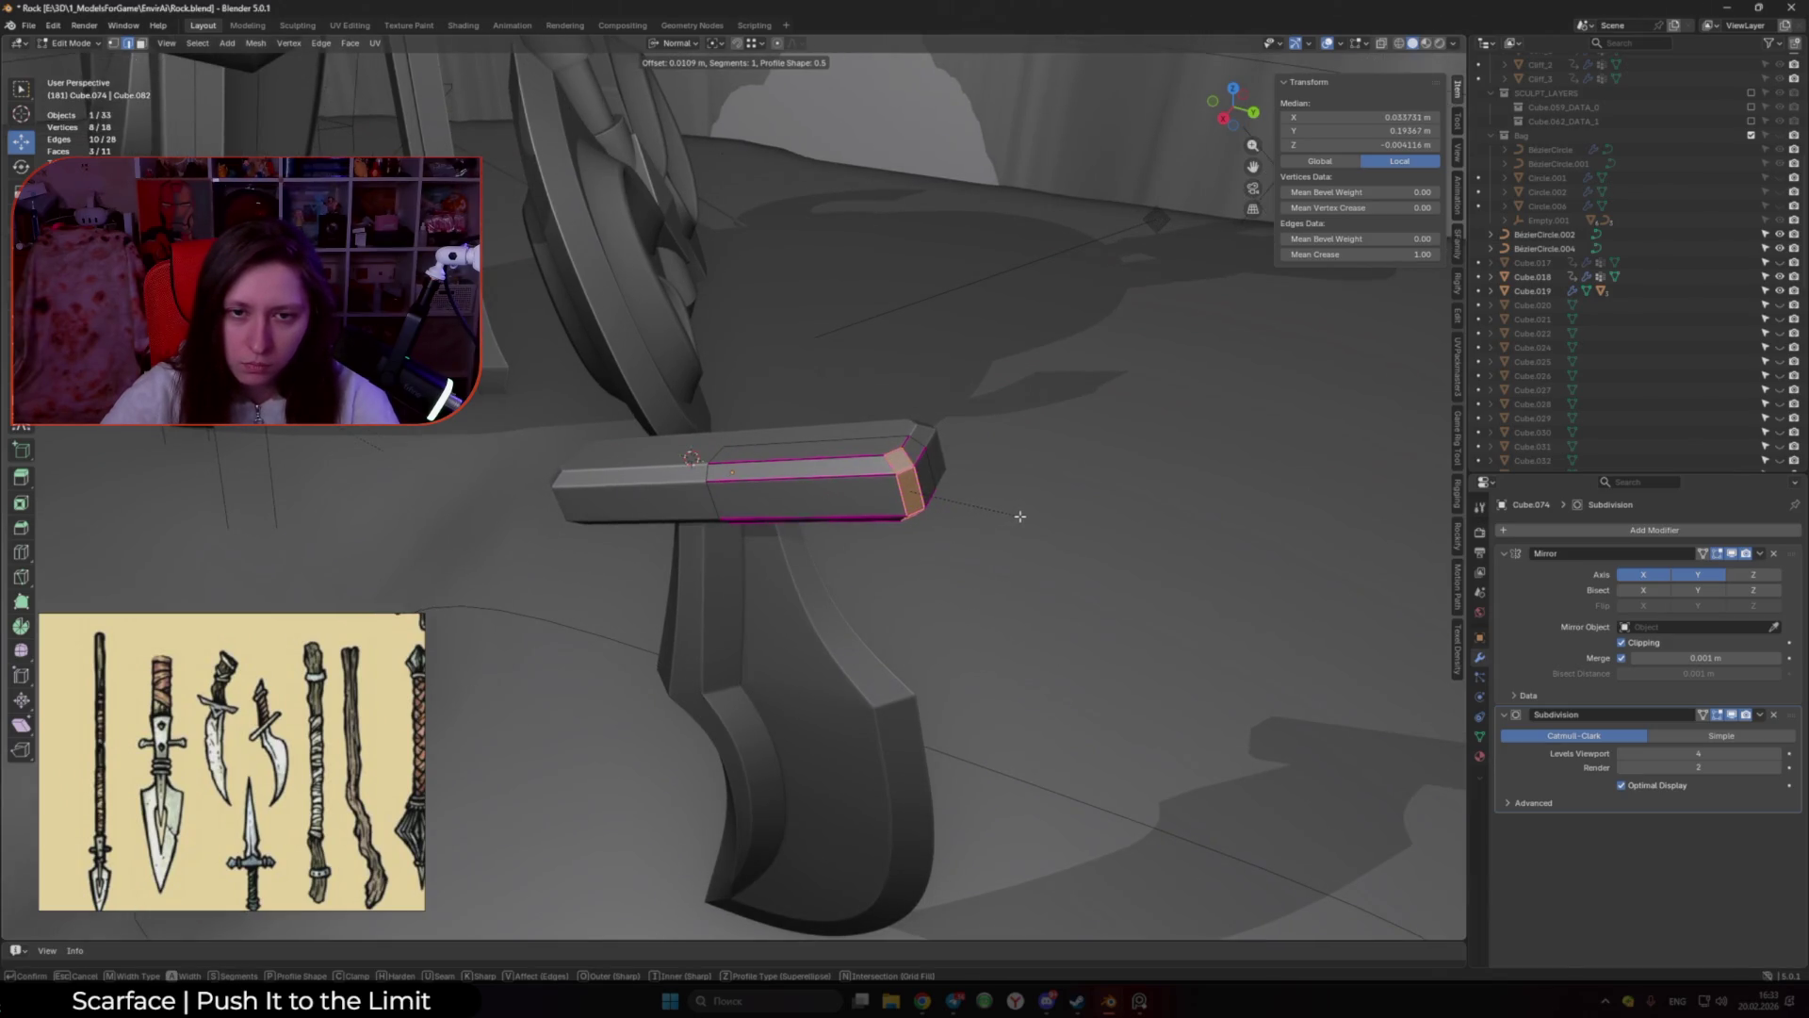
click(1020, 516)
Step: Return to Object Mode, select the blade and edit it in the right side view
key(Tab)
scroll(1009, 512, down, 8)
middle_drag(835, 501, 915, 429)
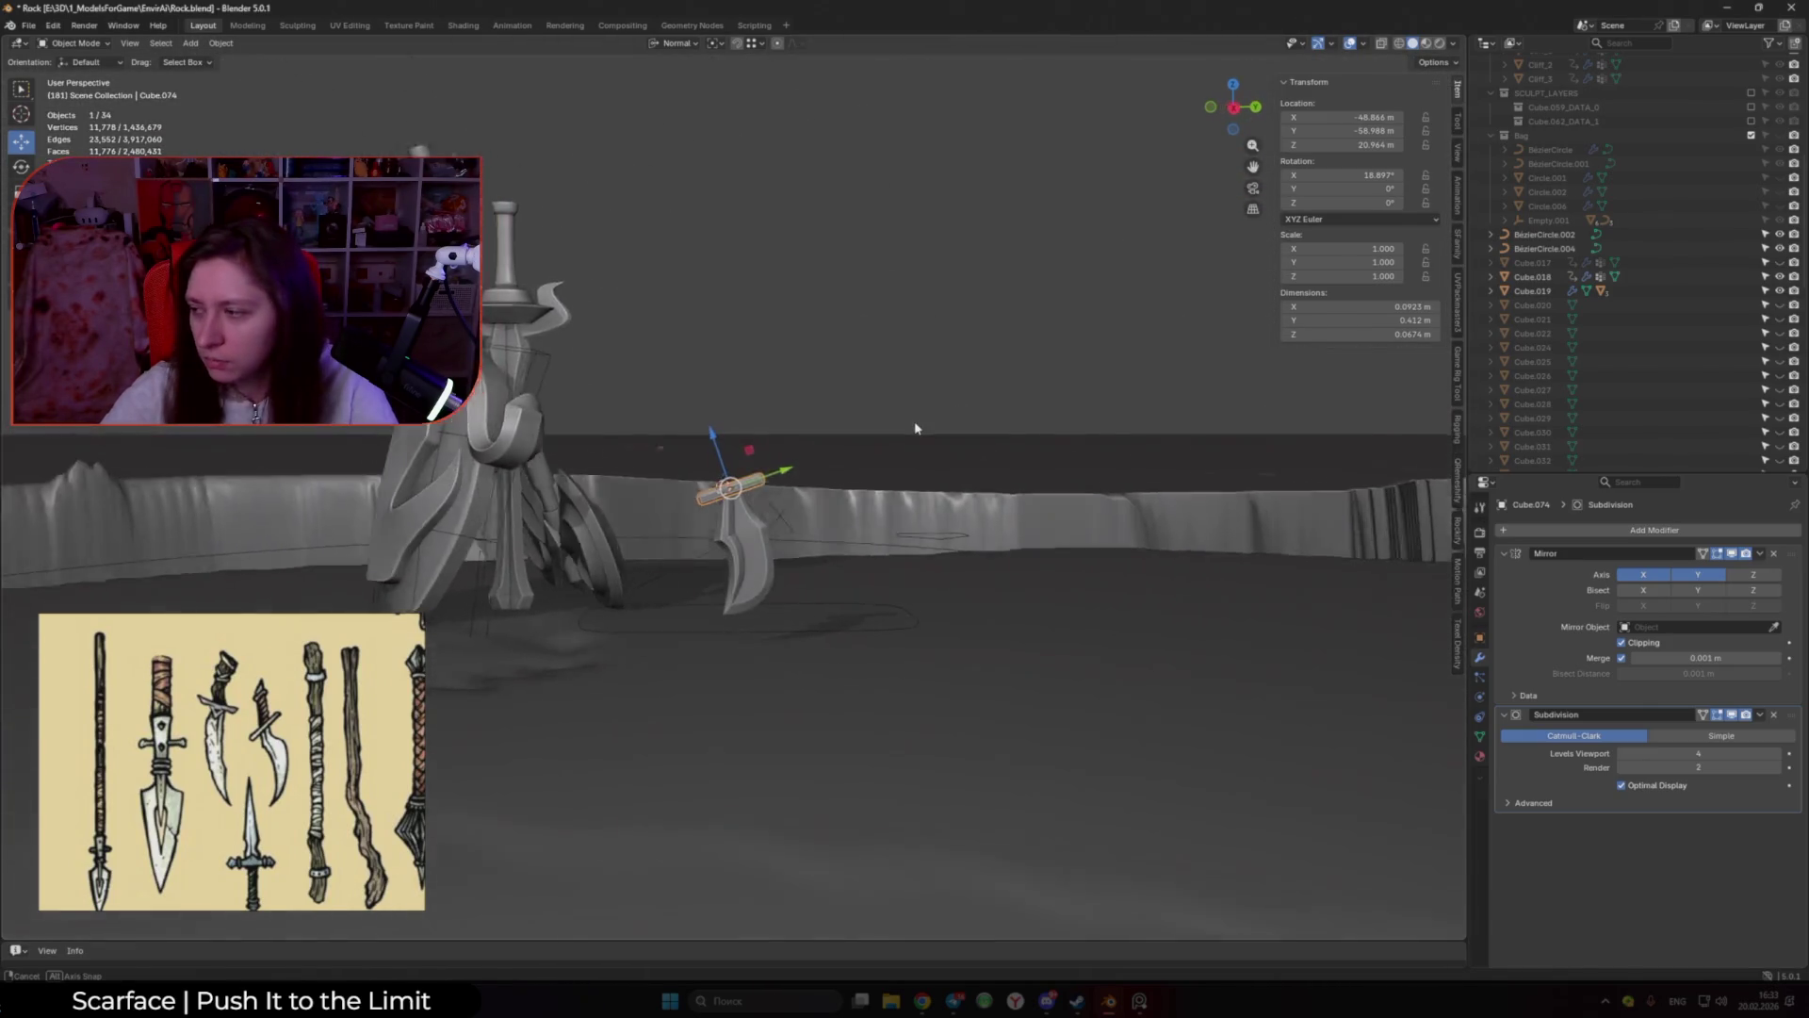
scroll(784, 506, up, 7)
click(784, 506)
key(Tab)
key(KP_3)
Step: Box-select a group of blade vertices and shift them along Y
drag(799, 509, 769, 491)
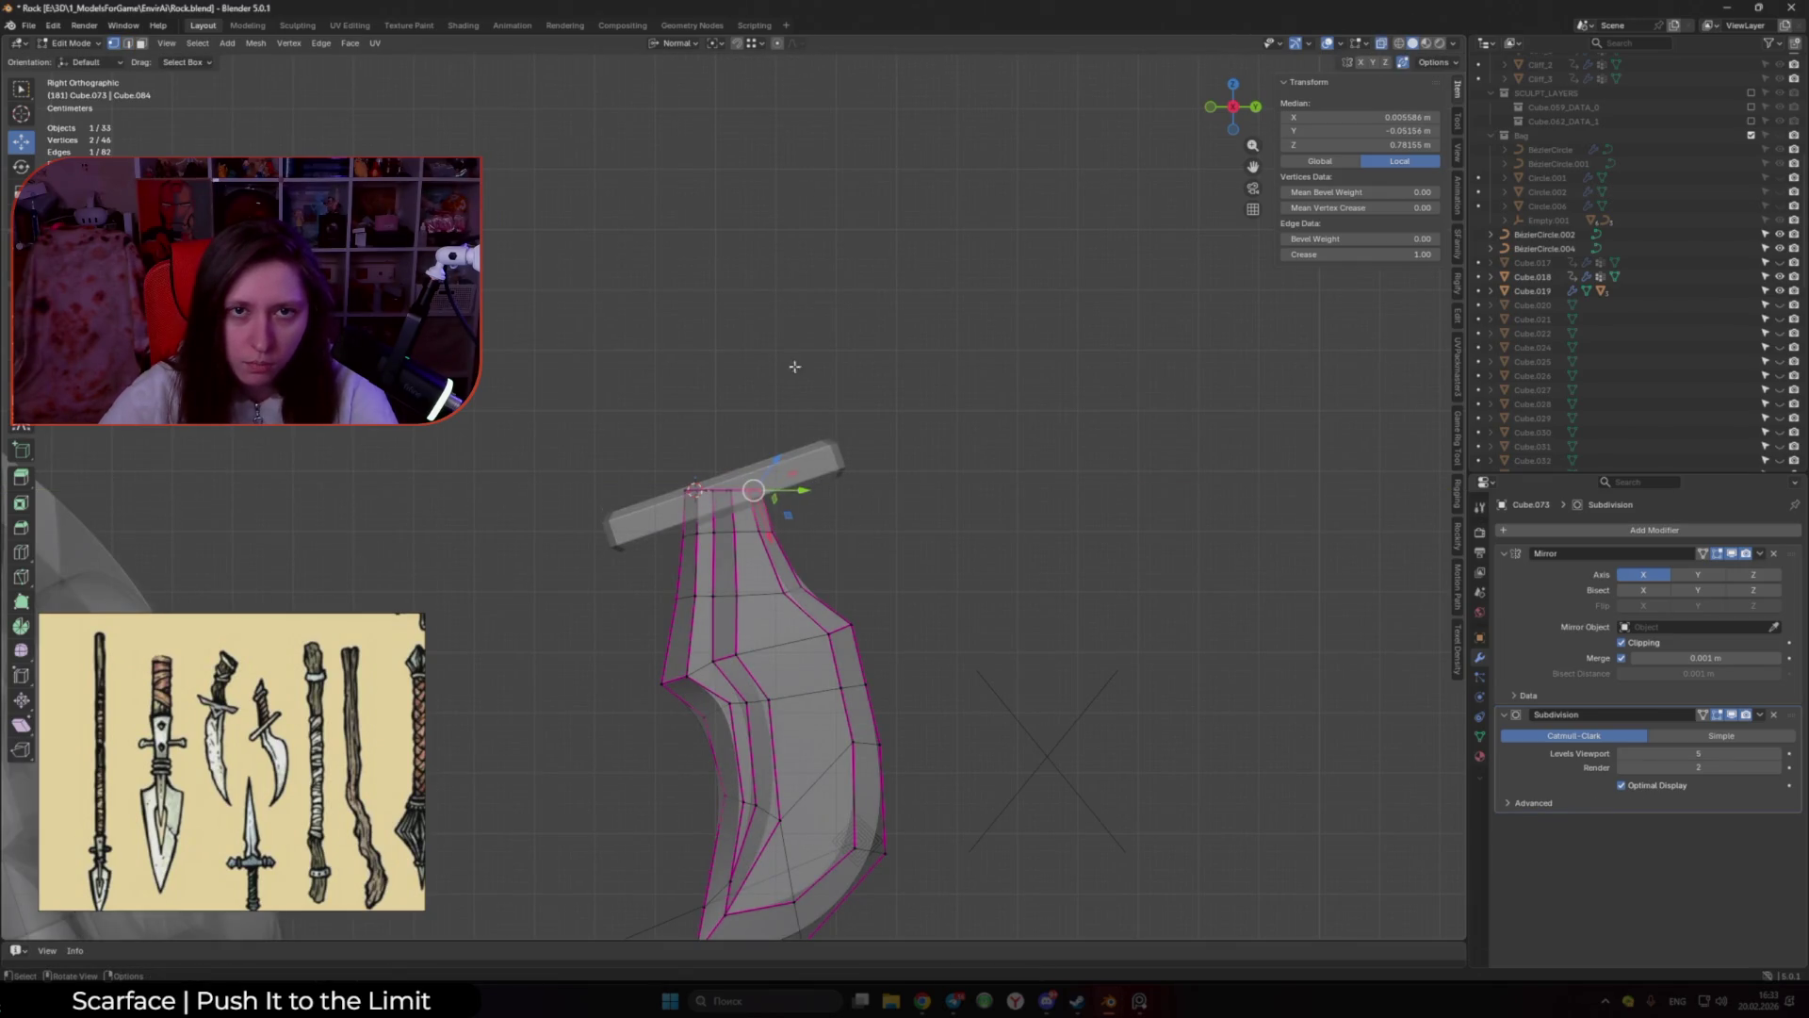
click(676, 43)
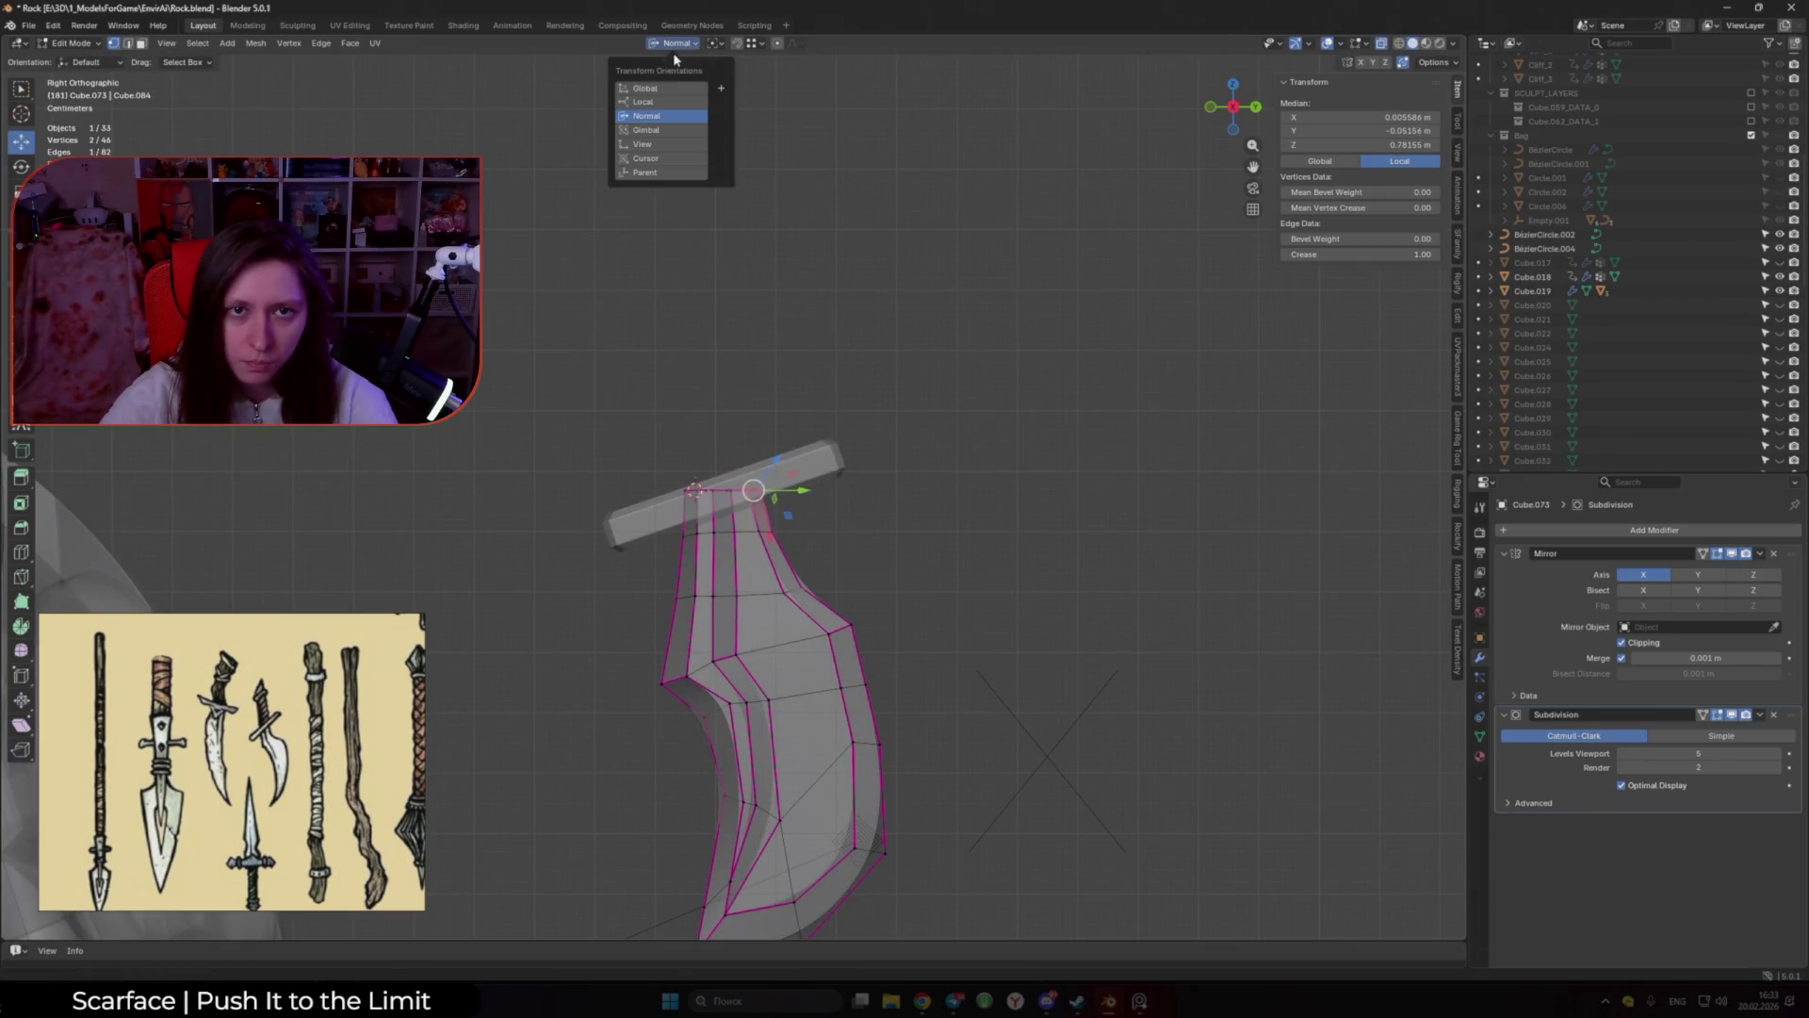
mouse_move(815, 515)
mouse_down()
mouse_move(834, 511)
mouse_move(834, 531)
mouse_up()
click(821, 553)
key(Tab)
scroll(873, 521, down, 5)
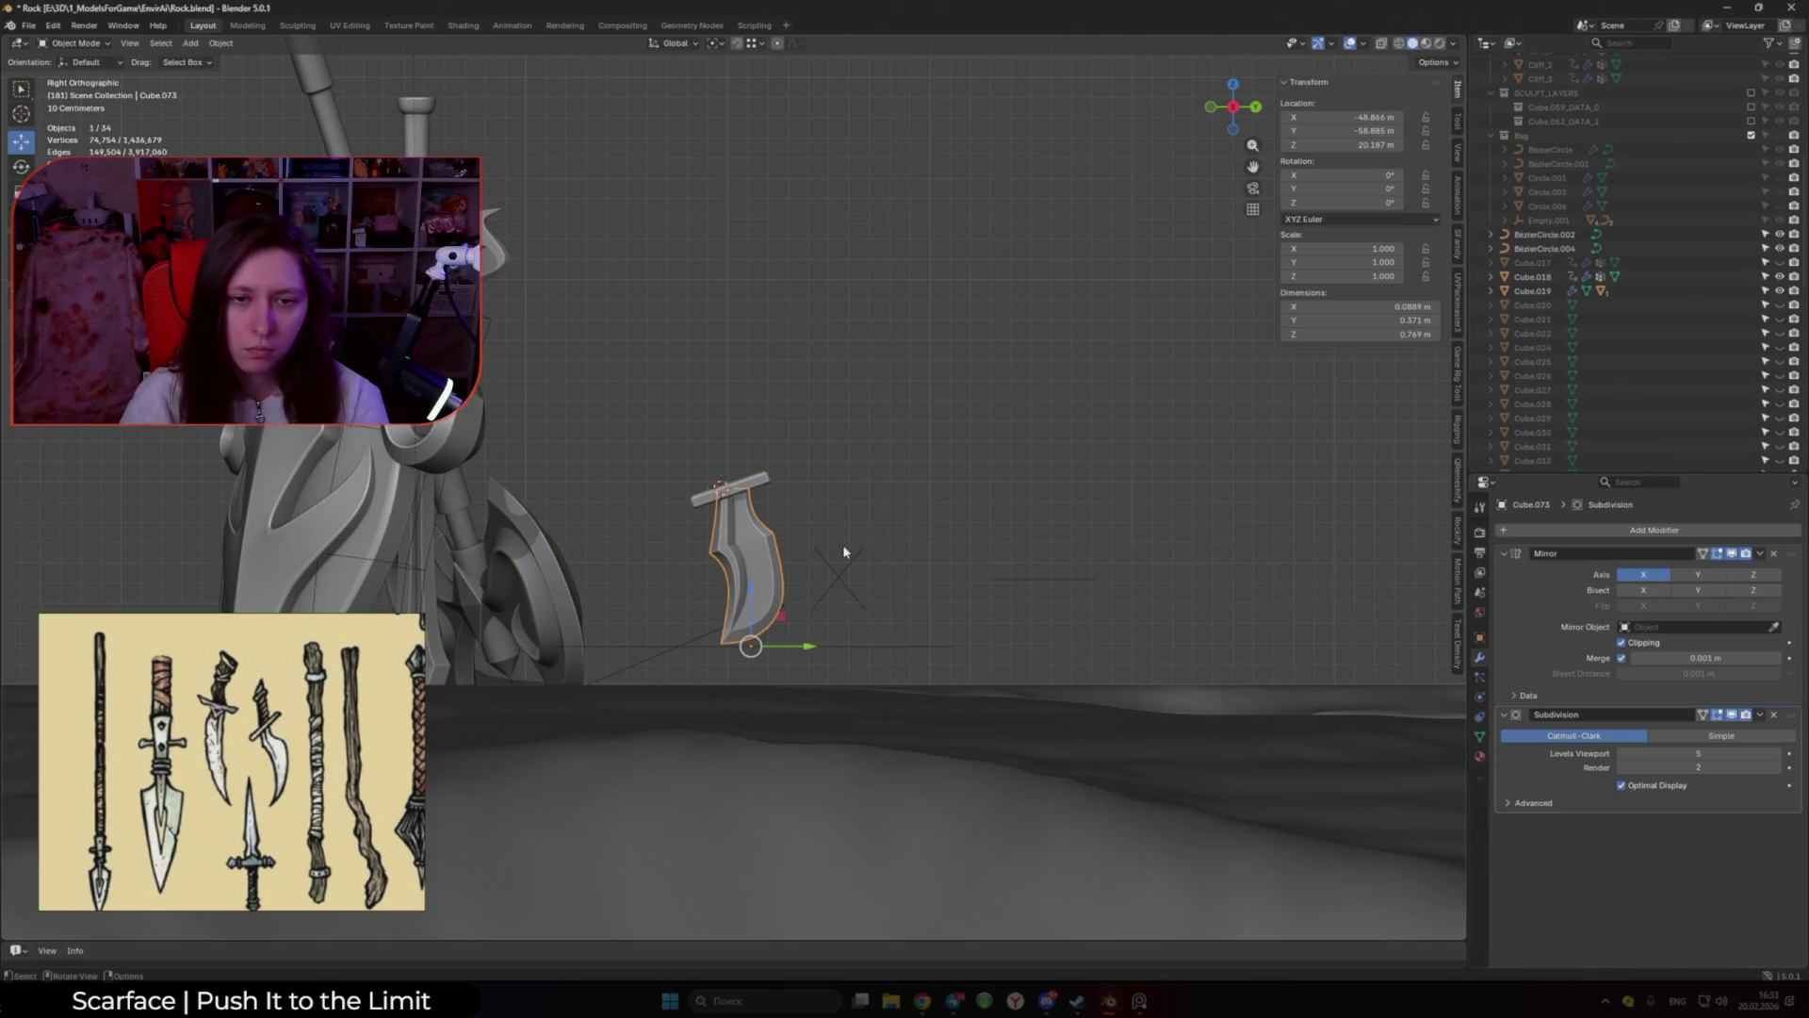
key(Tab)
scroll(732, 551, up, 3)
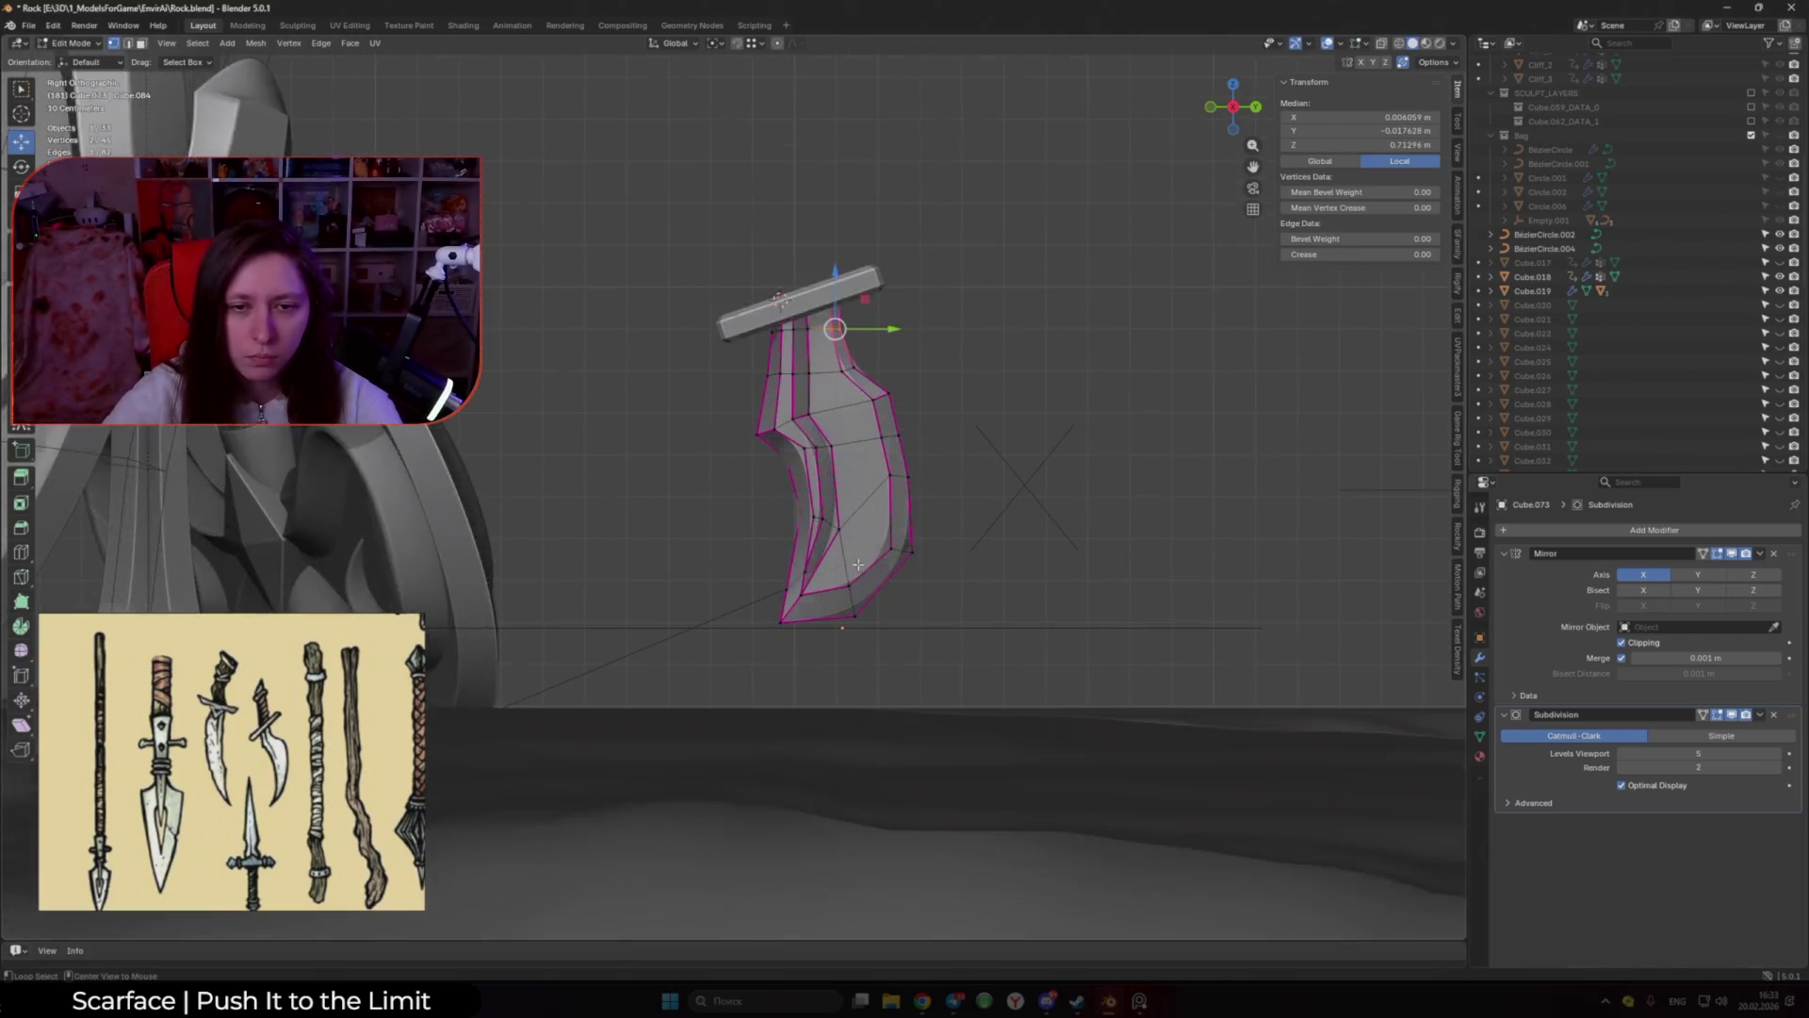
Step: Draw the blade tip vertices closer together and move them along Y into a point
drag(732, 551, 862, 636)
key(alt+z)
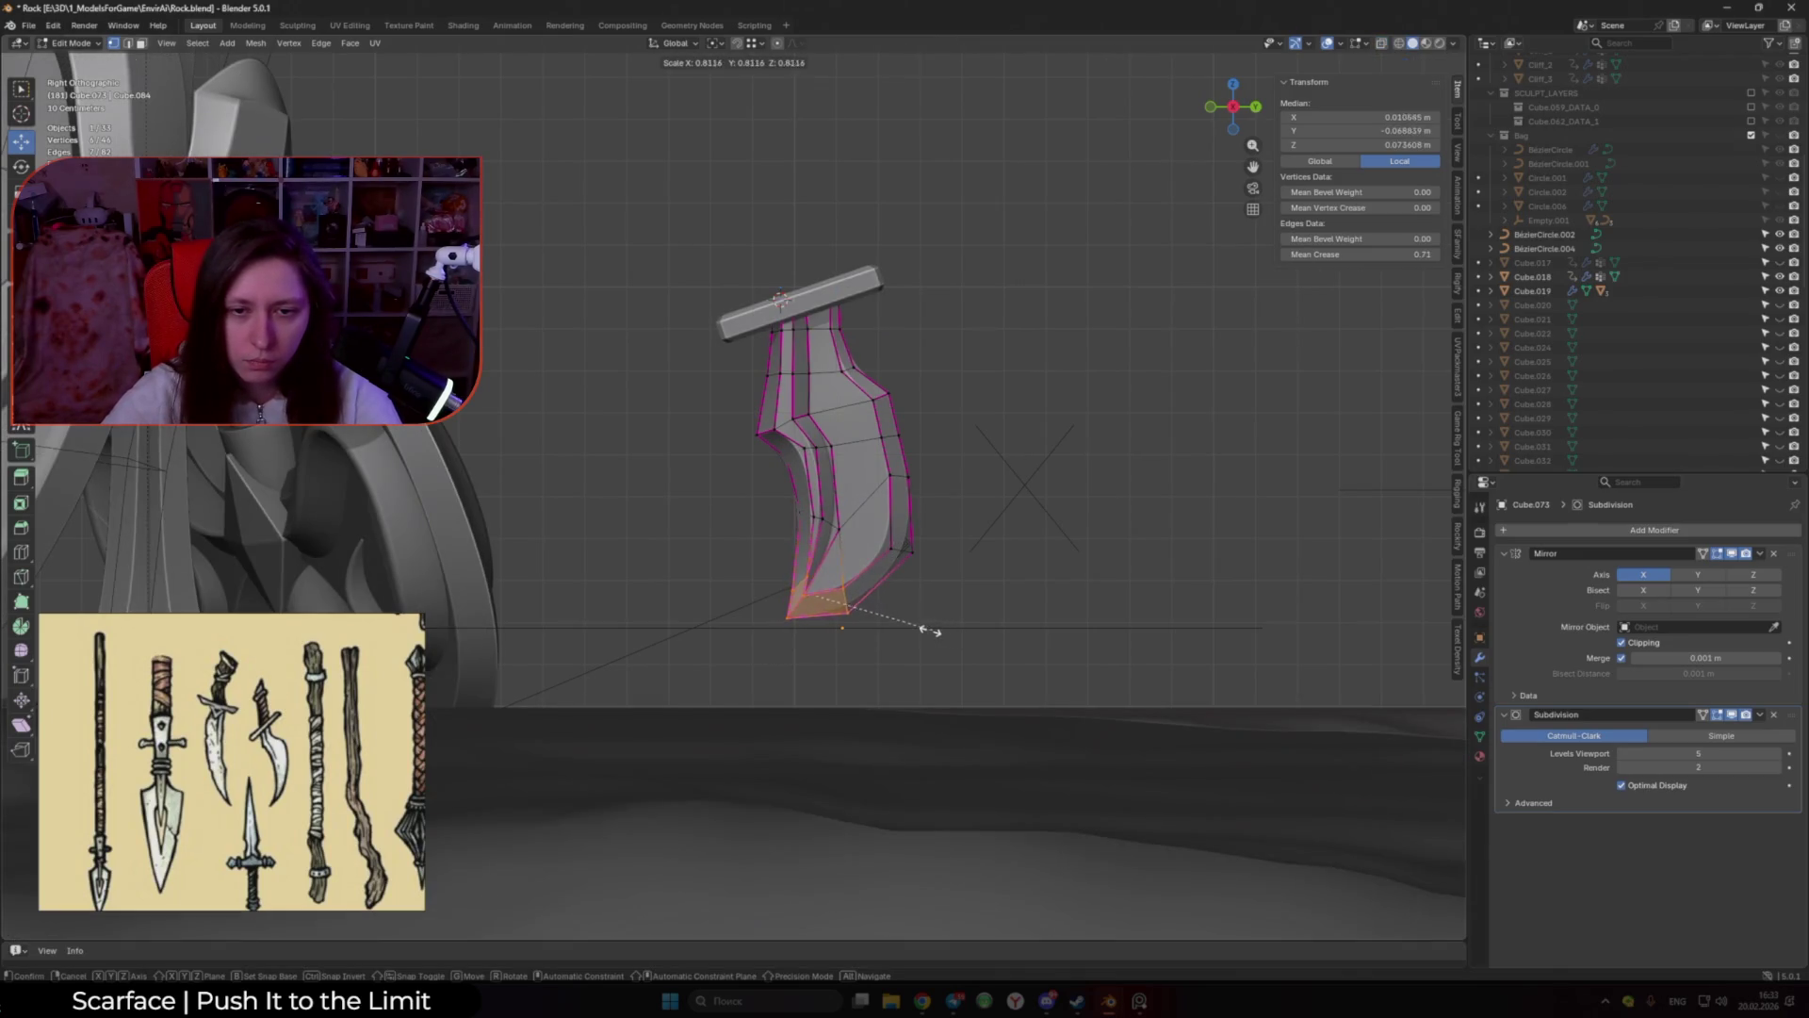
key(o)
drag(814, 559, 821, 553)
click(825, 574)
key(g)
key(y)
click(877, 633)
key(g)
key(y)
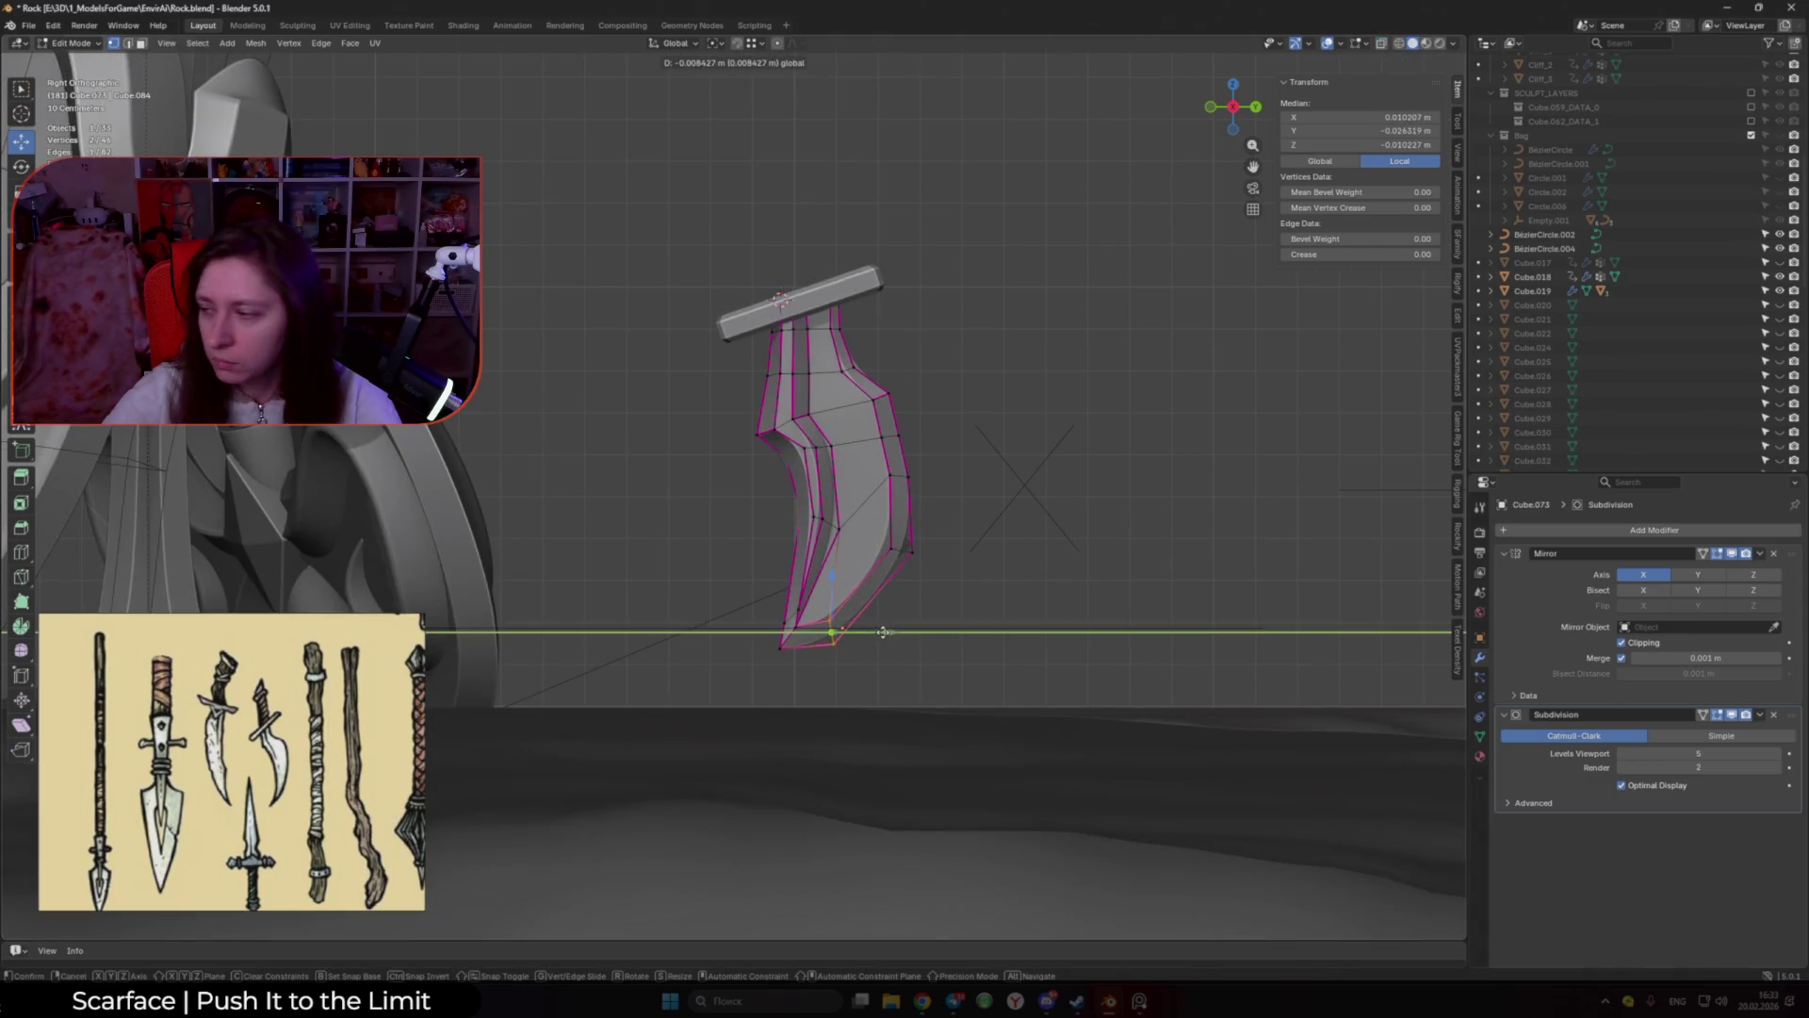
click(822, 589)
Step: Nudge the tip vertices along Y within the side plane
key(g)
key(z)
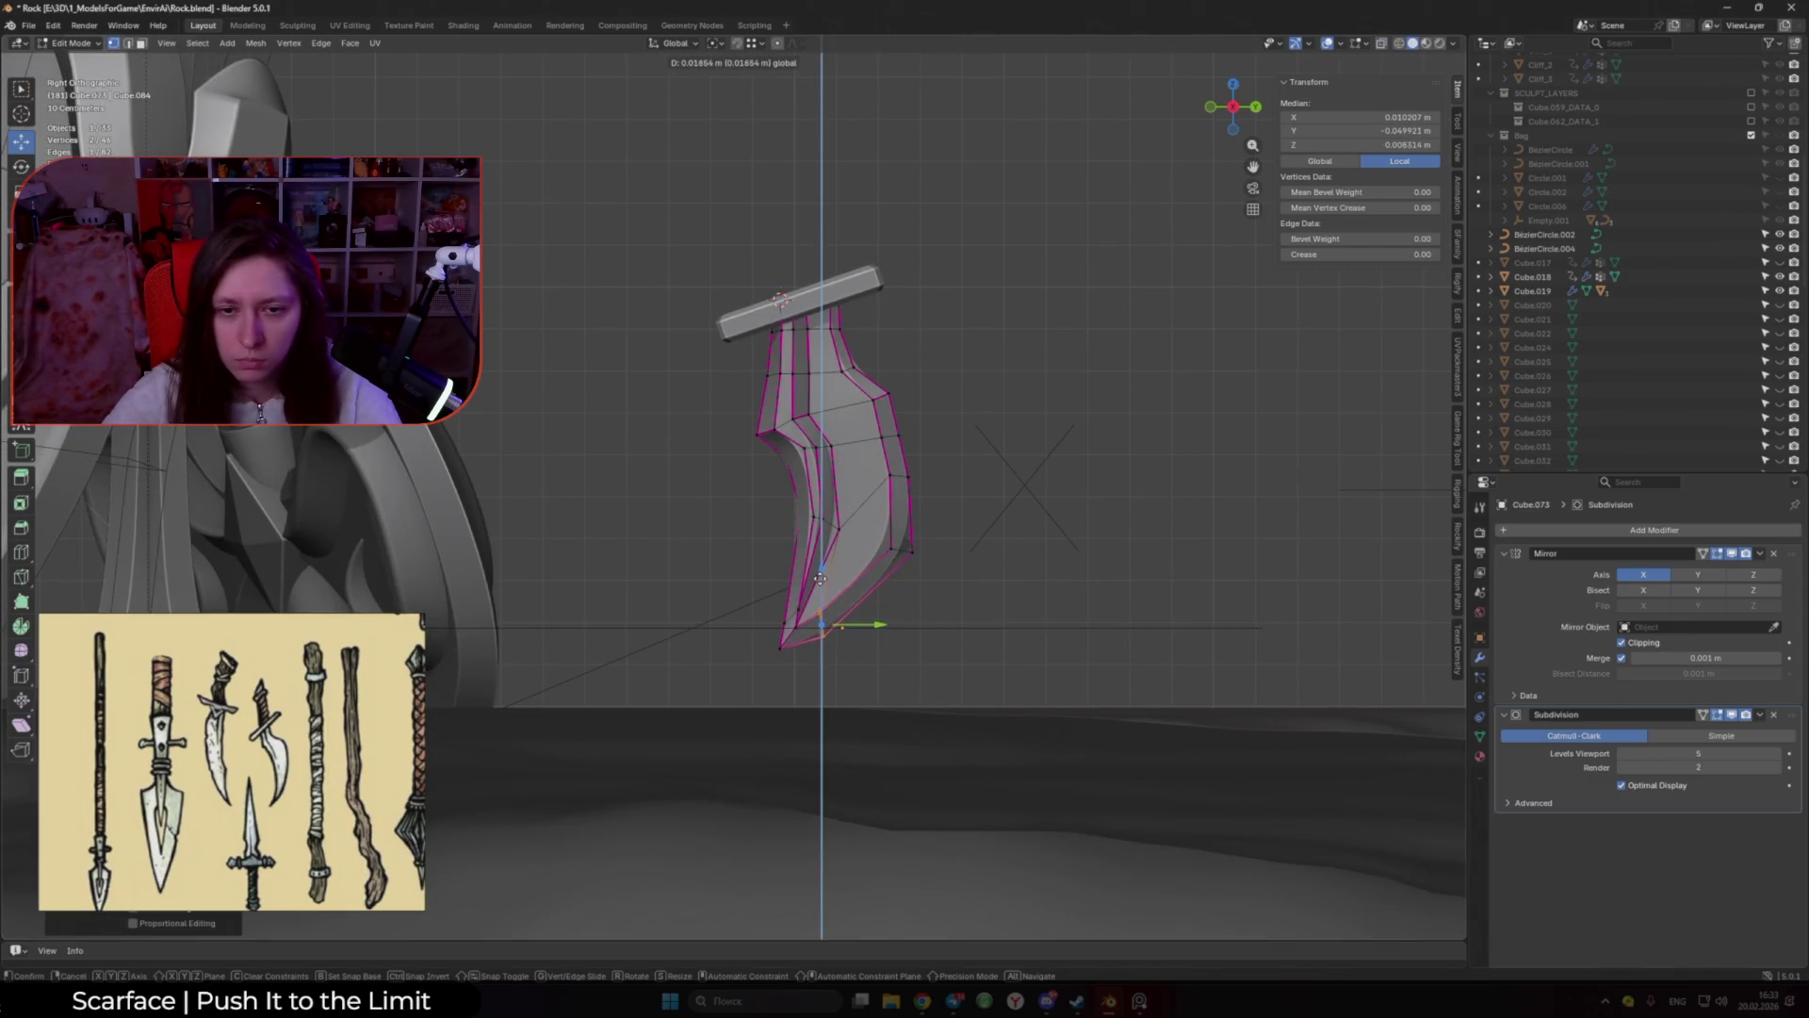
key(Escape)
key(Tab)
key(Tab)
key(g)
key(y)
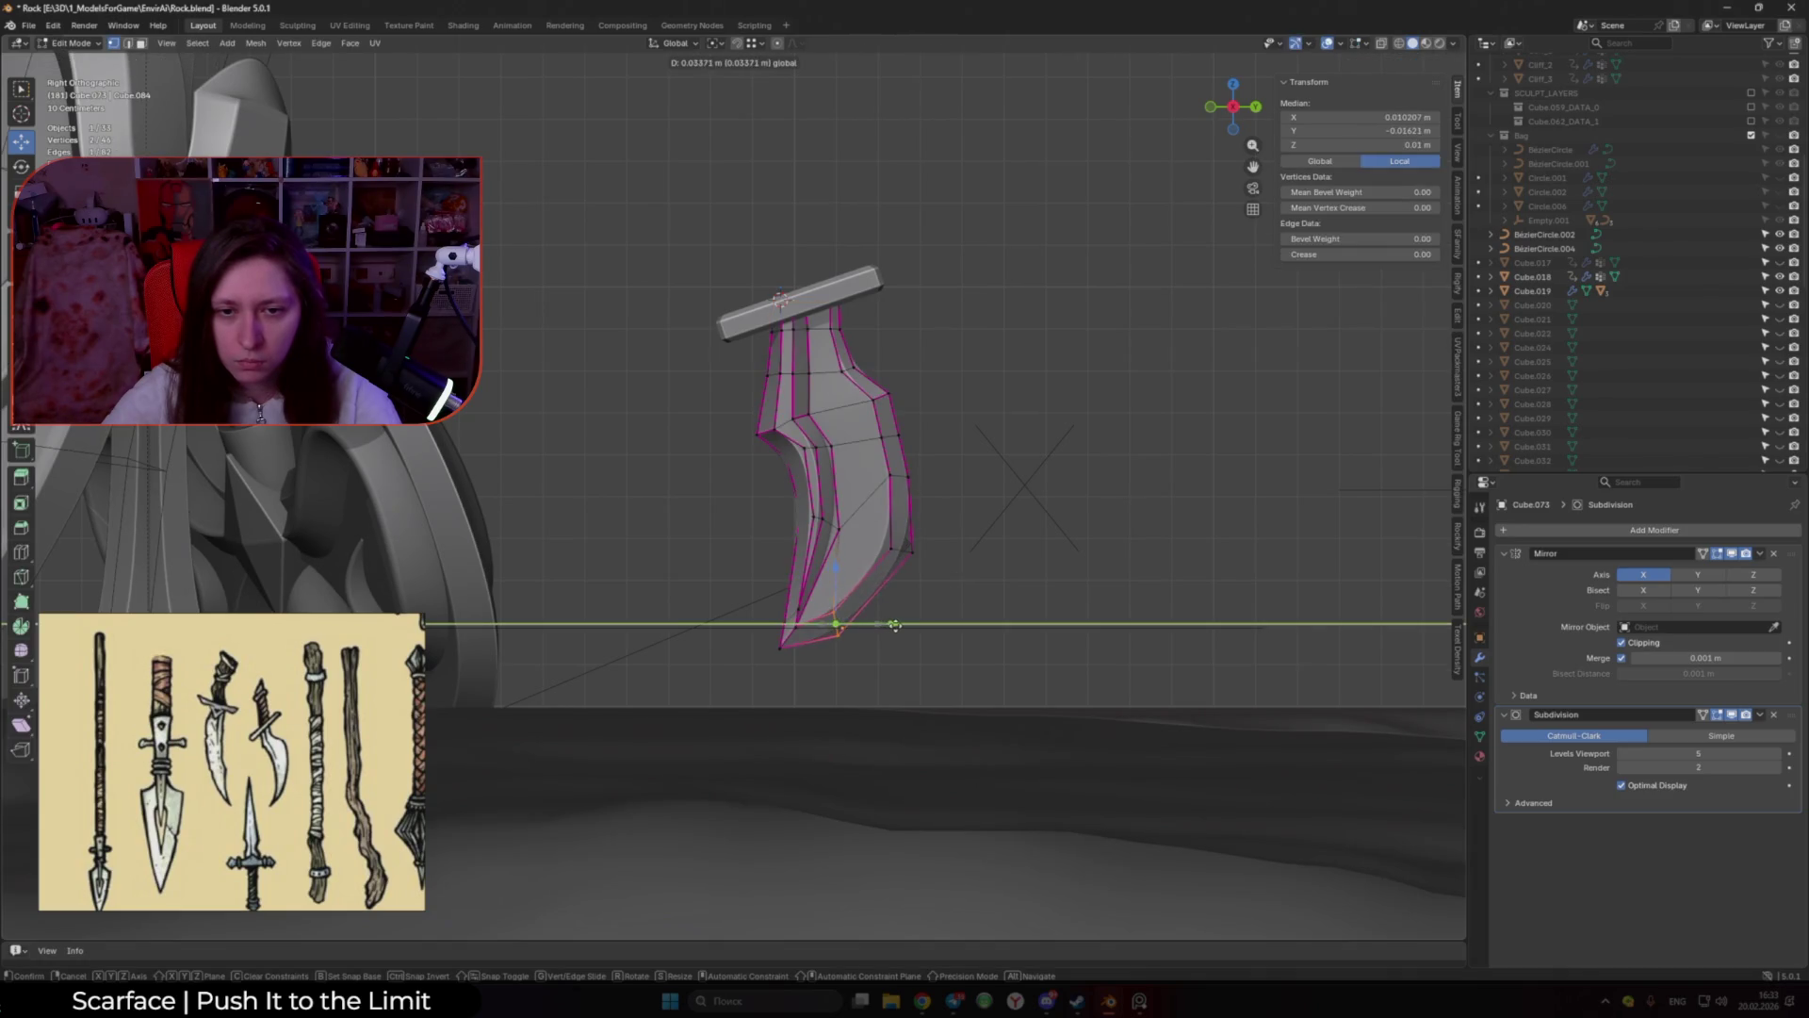
key(Escape)
key(g)
key(shift+x)
key(y)
click(929, 528)
Step: Undo the last two tip edits and slide the blade edge vertices within the side plane
key(g)
key(shift+x)
key(Escape)
key(ctrl+z)
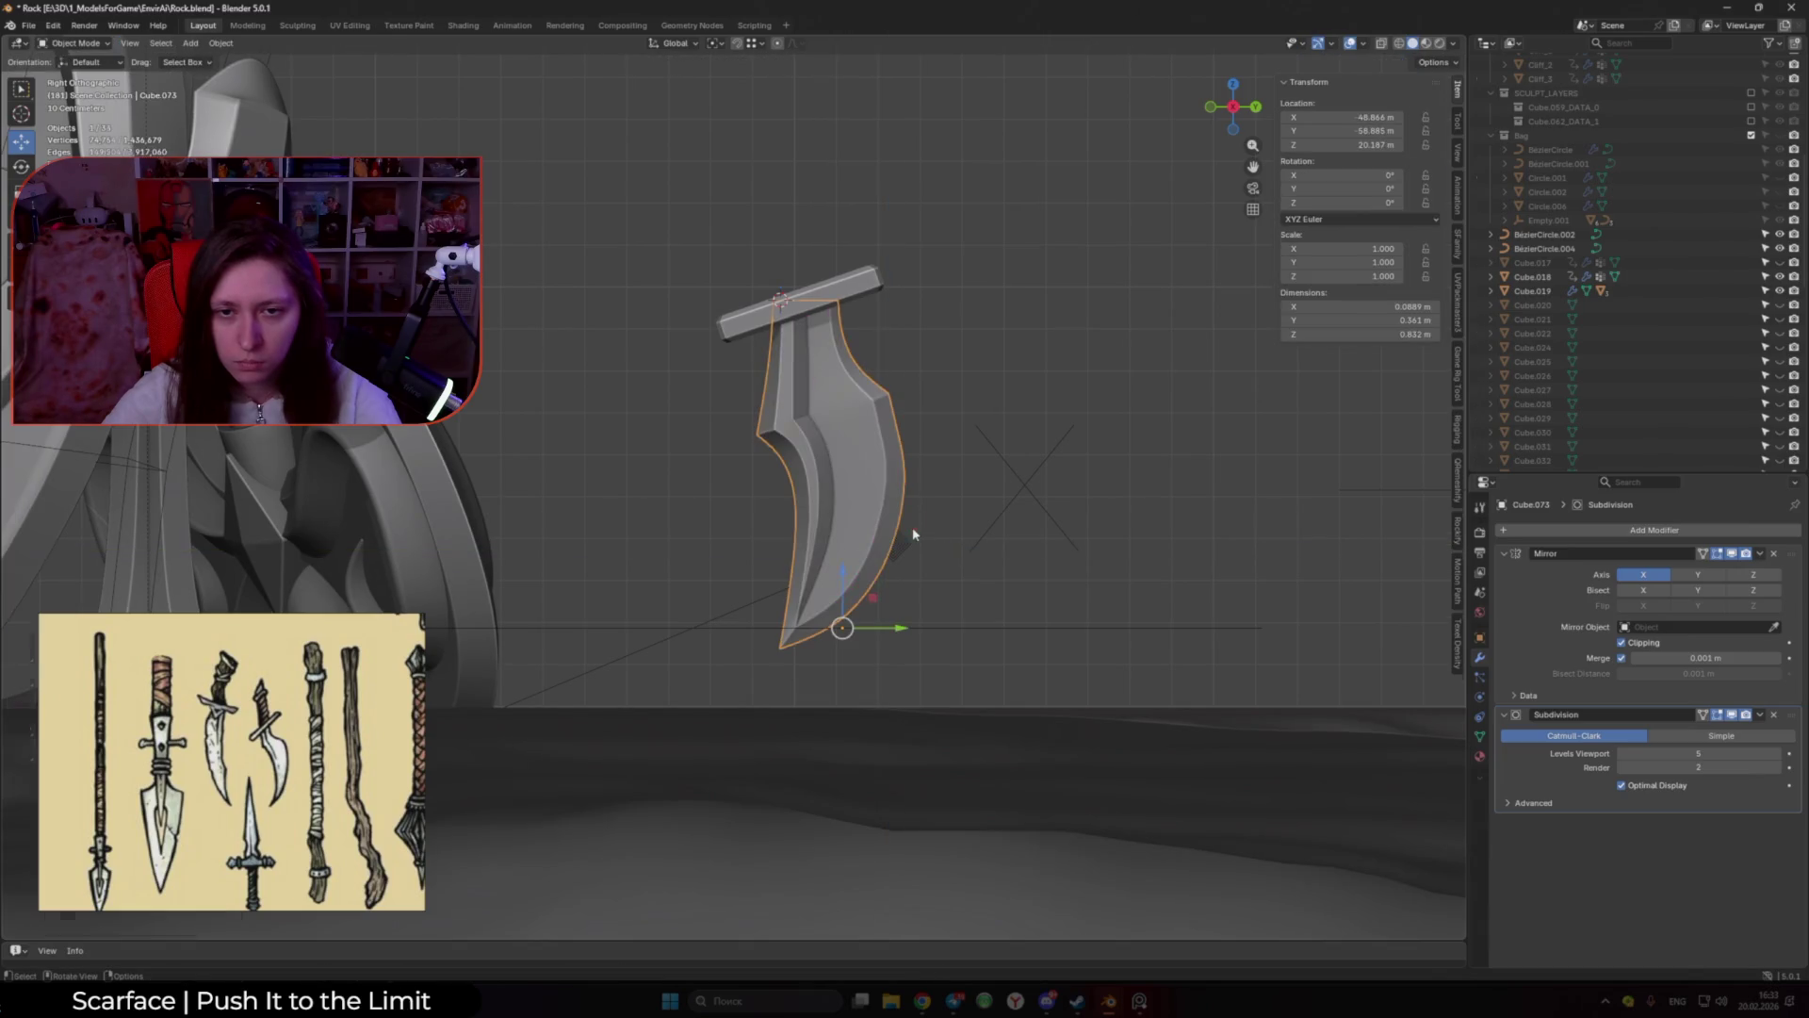
key(ctrl+z)
key(g)
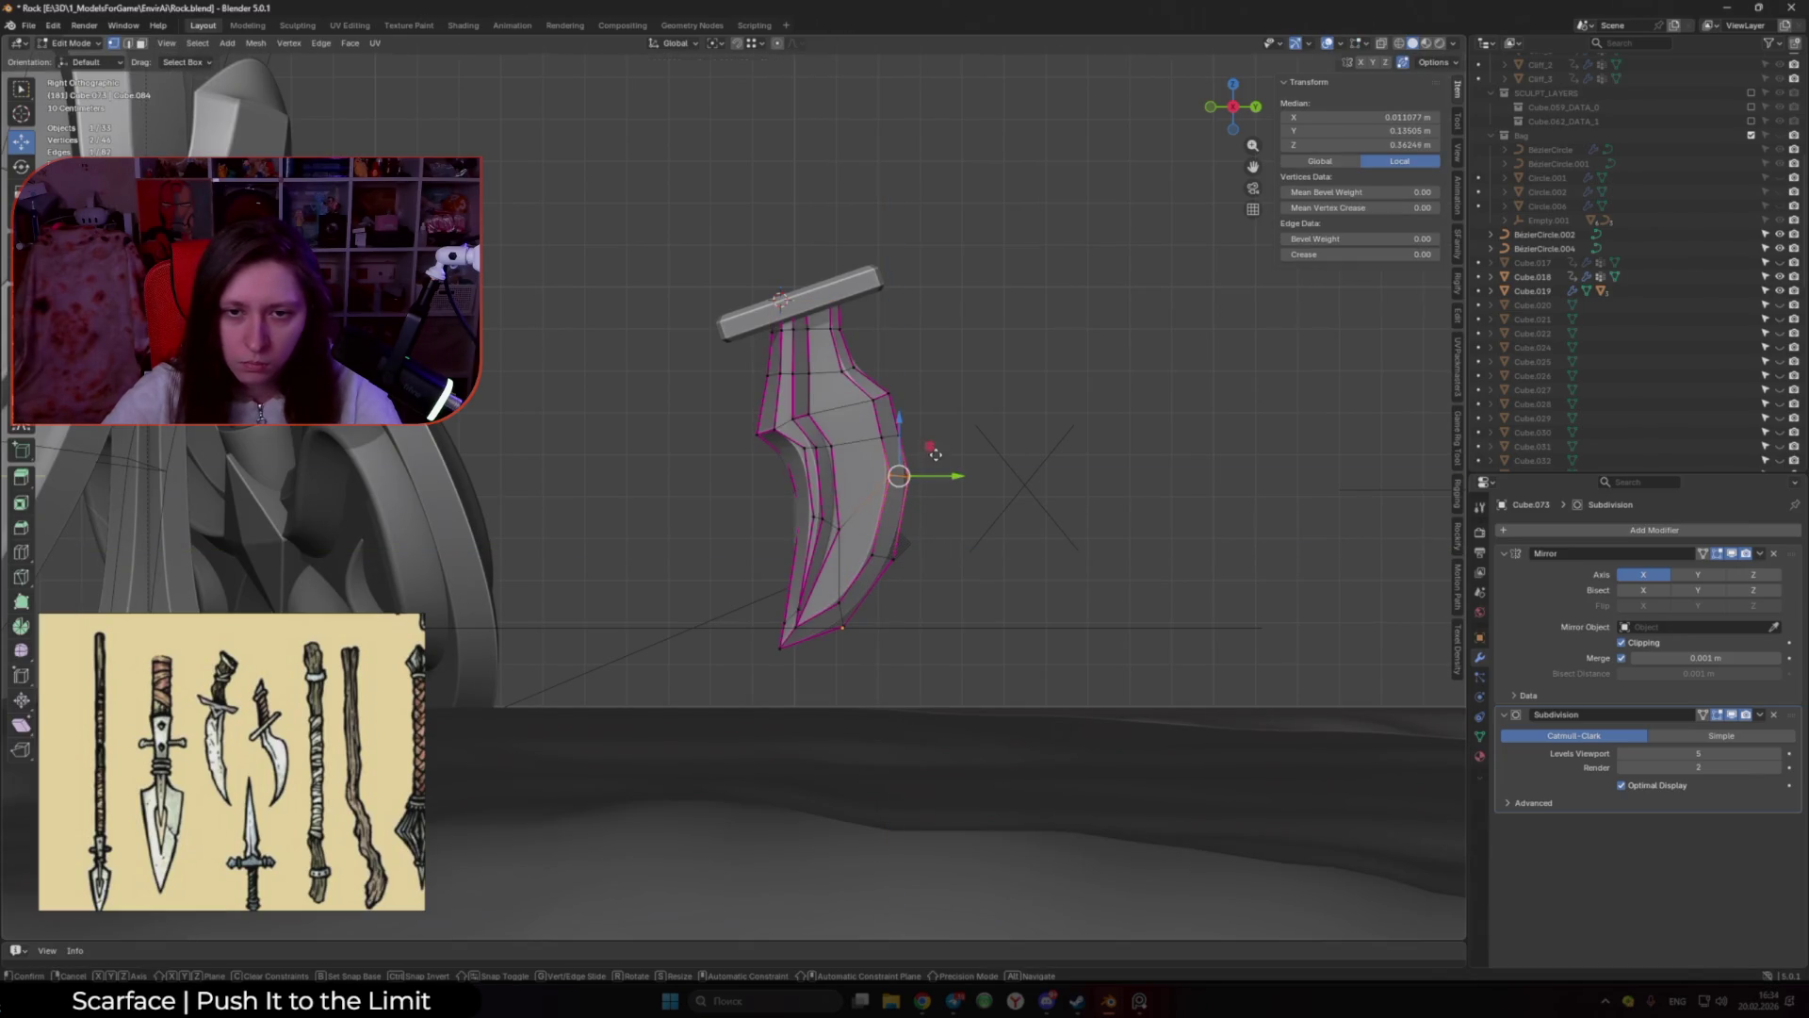
key(shift+x)
click(930, 464)
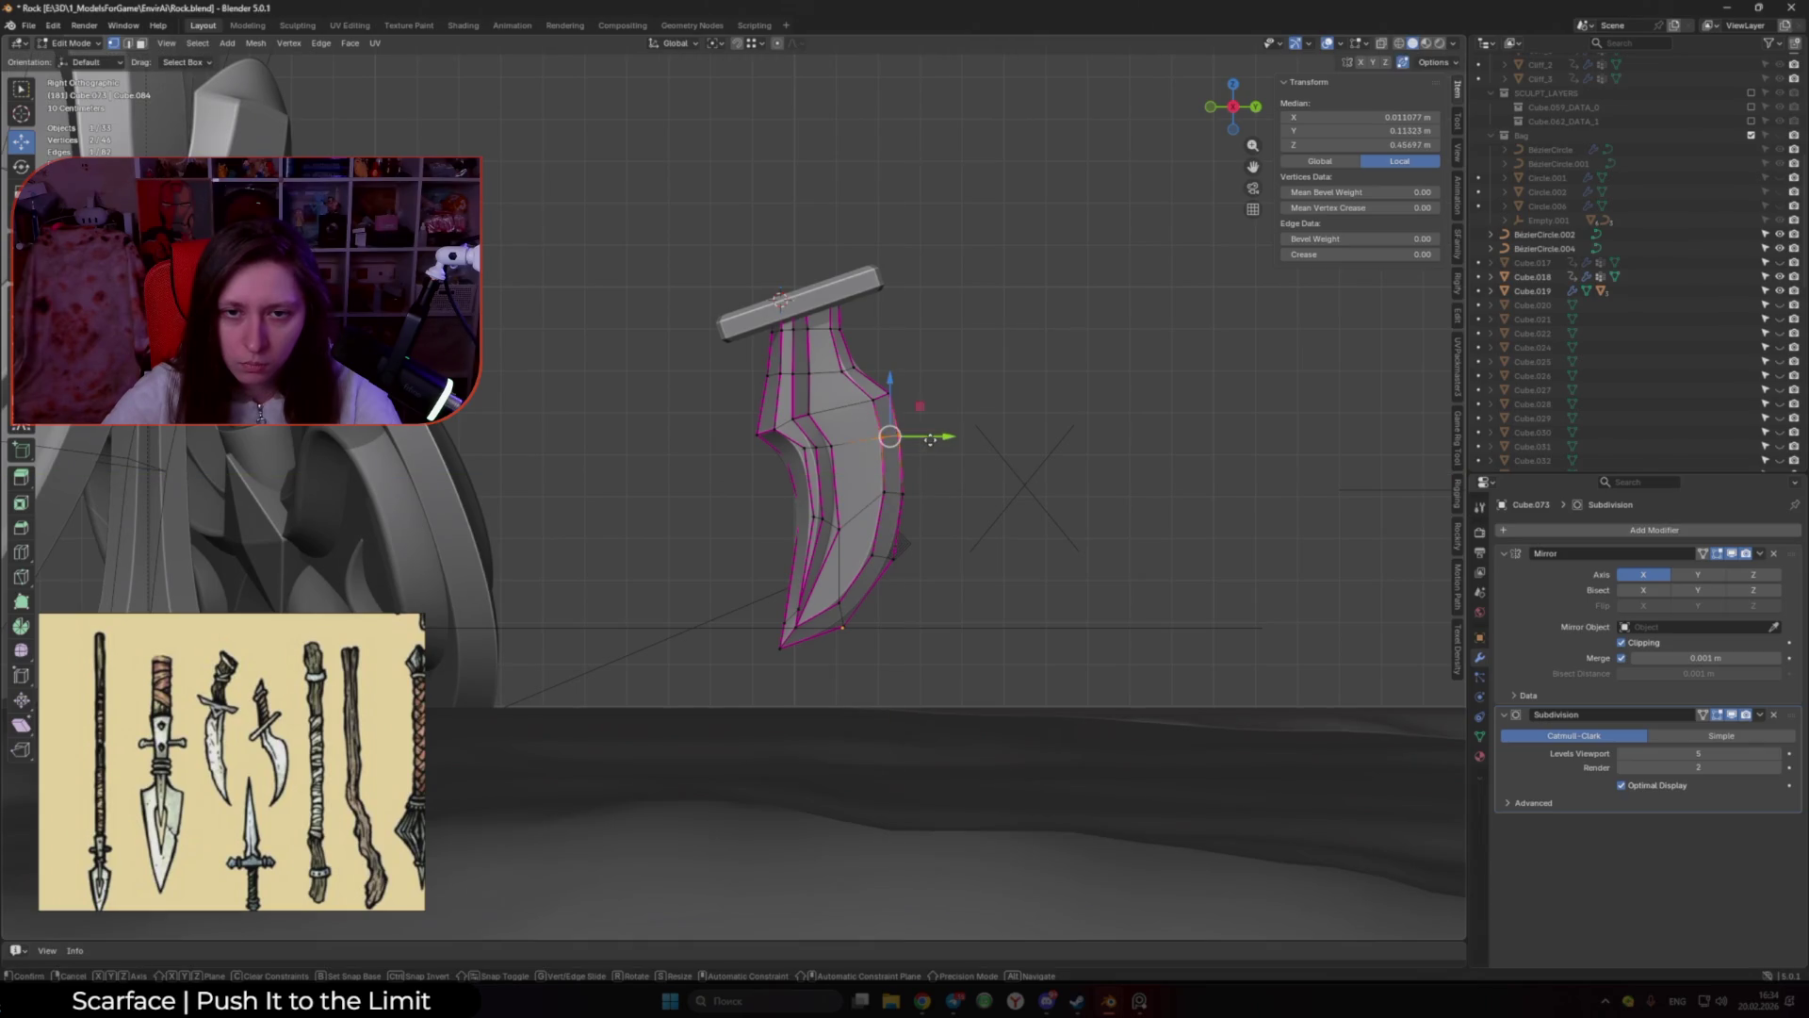
key(Tab)
Step: Move the blade vertex just below the crossguard in the side view
mouse_move(932, 444)
middle_down()
mouse_move(1248, 524)
mouse_move(1029, 536)
middle_up()
scroll(913, 525, up, 5)
key(Tab)
key(KP_1)
key(KP_3)
click(892, 390)
key(g)
click(935, 351)
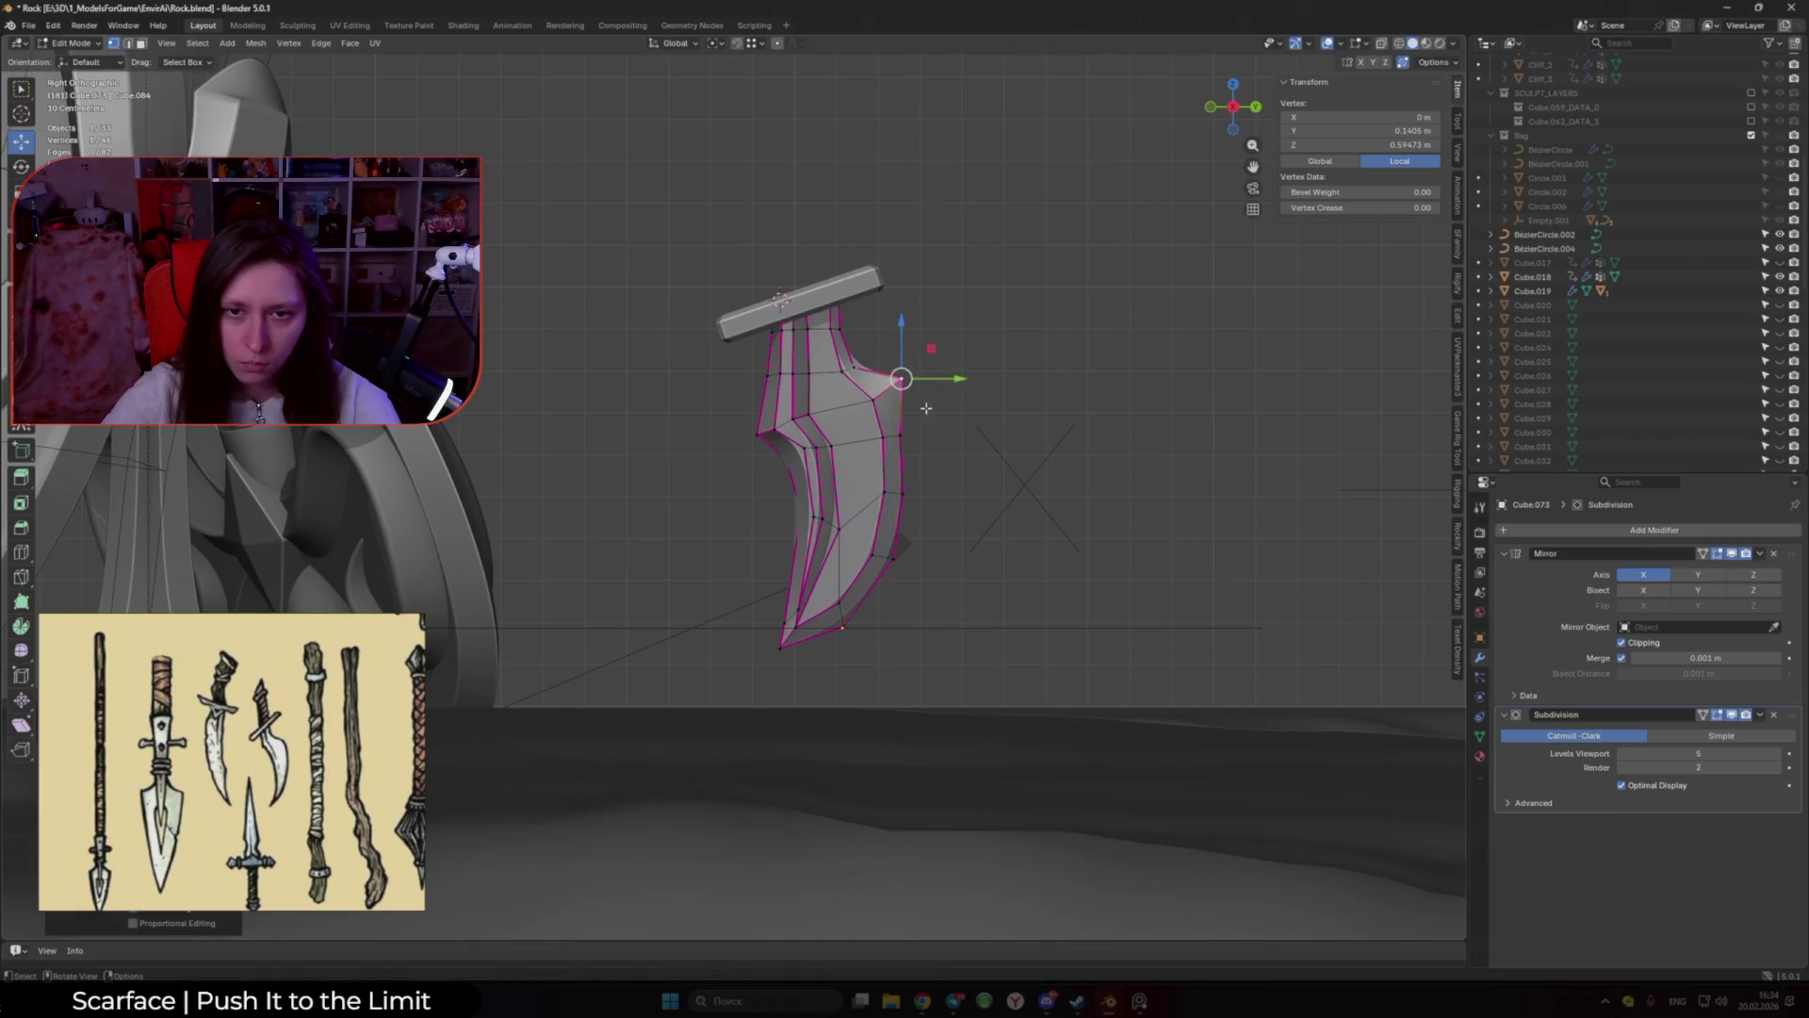
Step: Slide that vertex down the blade edge and along Y, then view the whole scene
key(g)
click(909, 441)
key(g)
key(y)
click(946, 431)
key(Tab)
scroll(980, 422, down, 5)
mouse_move(961, 428)
middle_down()
mouse_move(802, 493)
mouse_move(1044, 457)
mouse_move(687, 513)
mouse_move(832, 510)
middle_up()
Step: Select the grip bar and, in Edit Mode with X-ray, pick the faces at its end
click(688, 514)
scroll(831, 510, up, 2)
click(877, 490)
key(Tab)
key(alt+z)
middle_drag(936, 497, 938, 584)
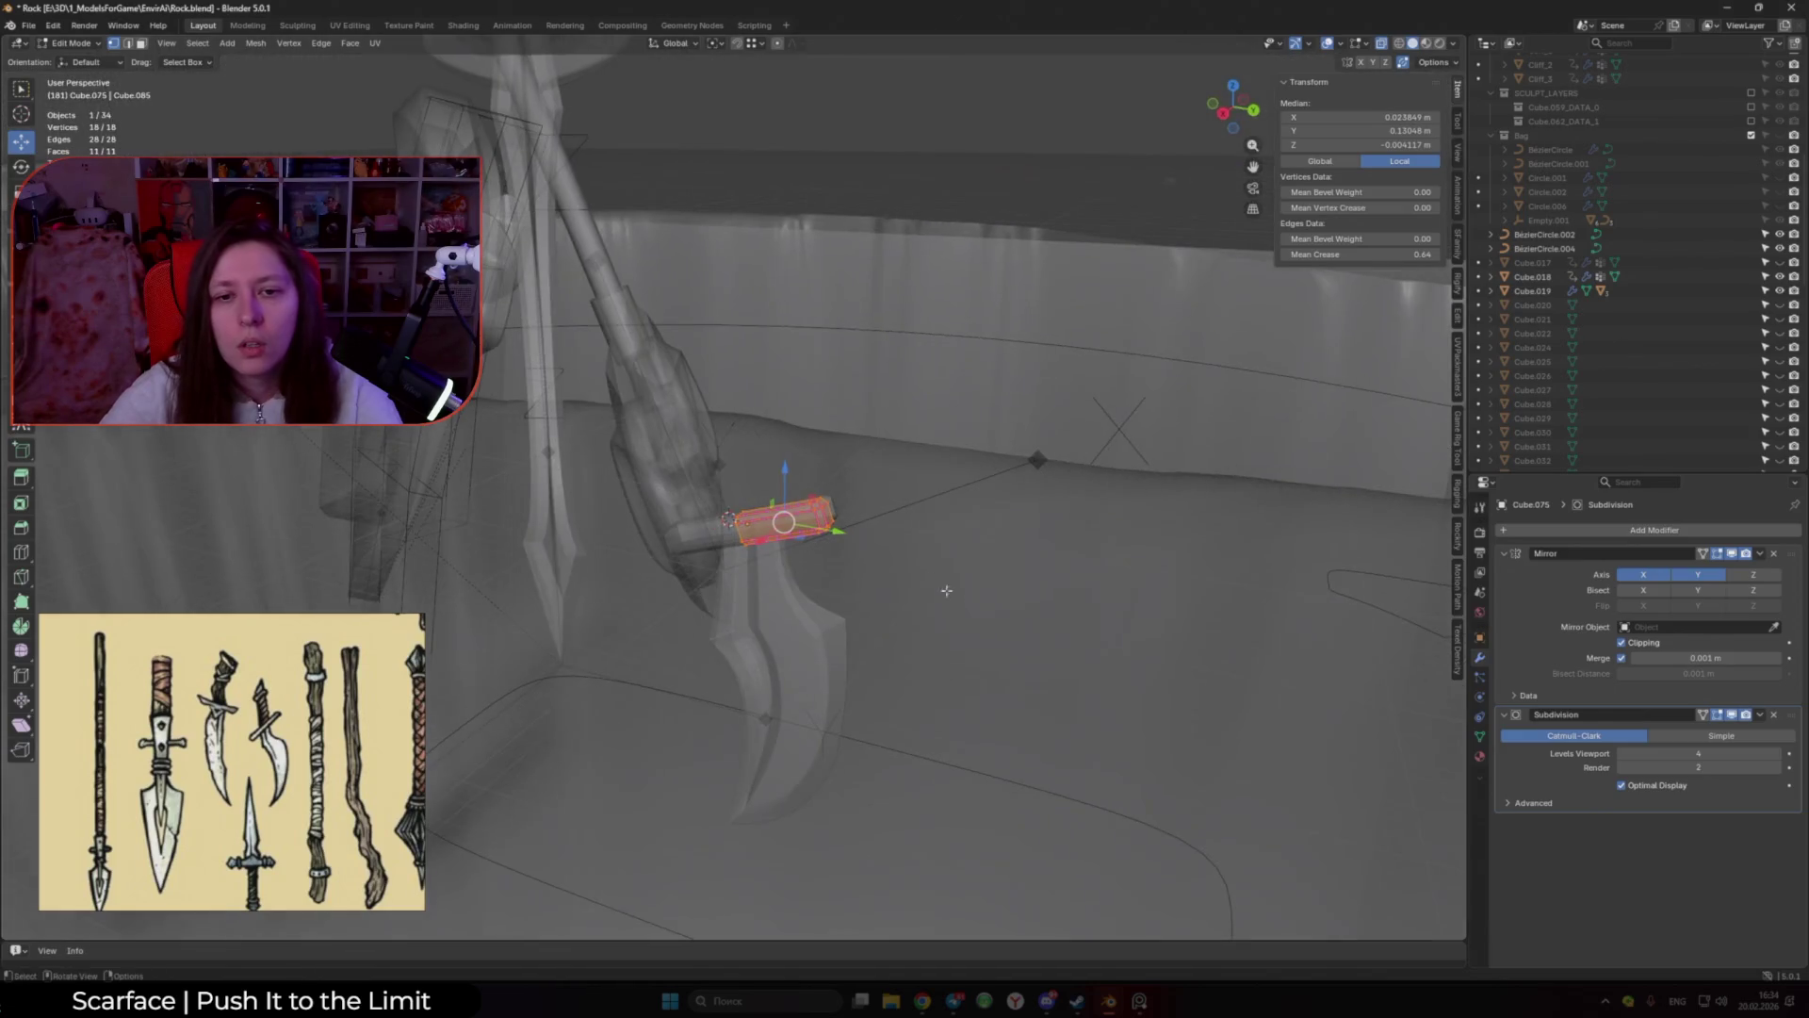
drag(799, 454, 799, 454)
key(alt+z)
alt+middle_drag(799, 454, 840, 496)
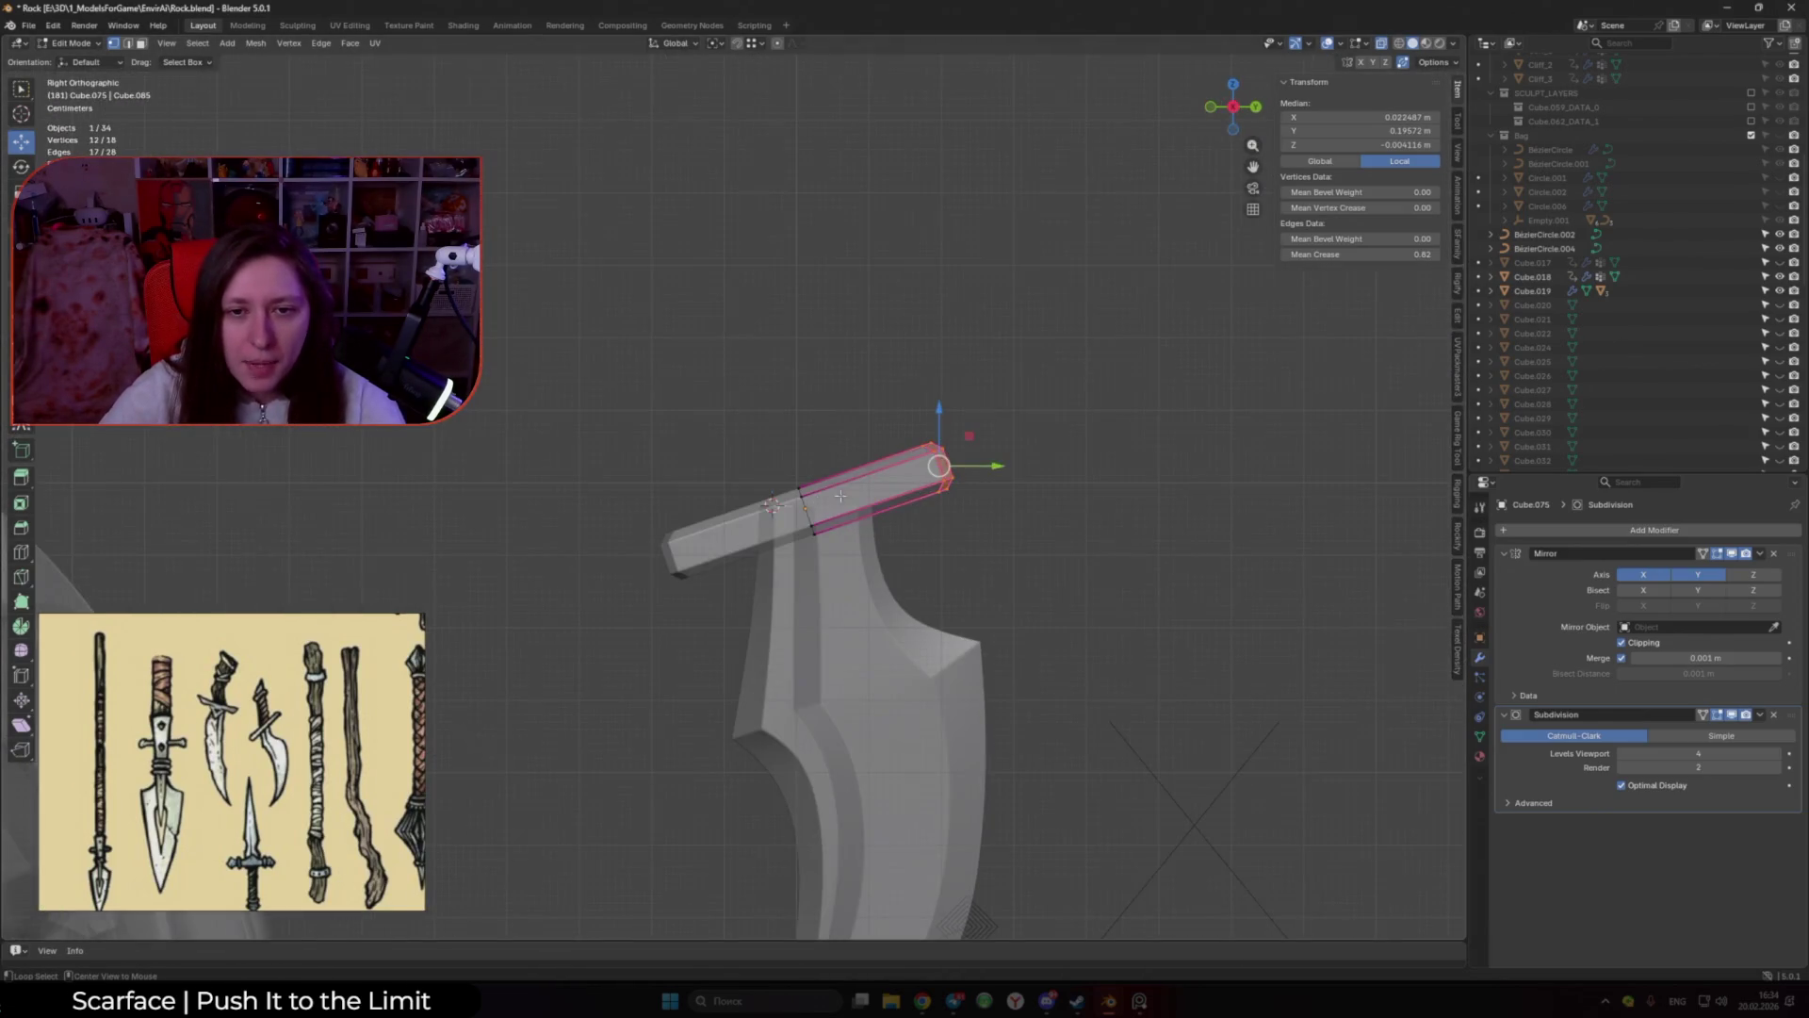
Step: Create a custom Face transform orientation from the selected face, overwriting the earlier one
click(675, 43)
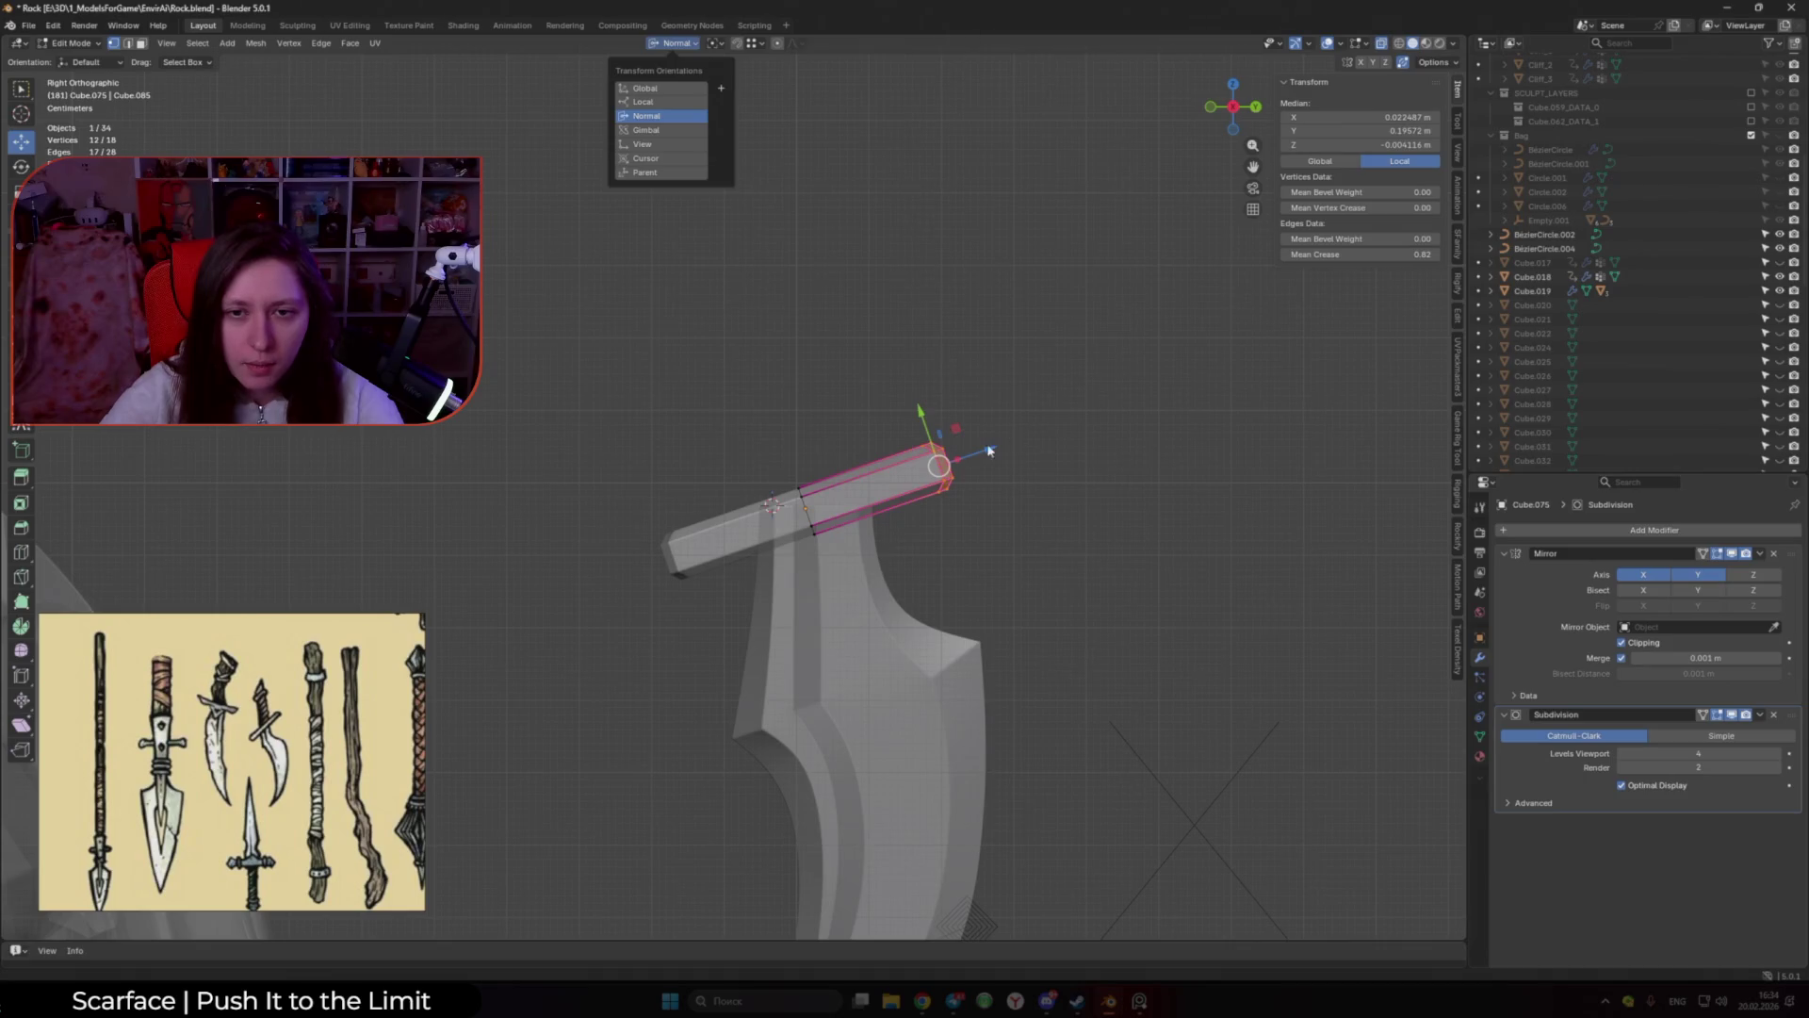
key(alt+z)
middle_drag(990, 455, 714, 633)
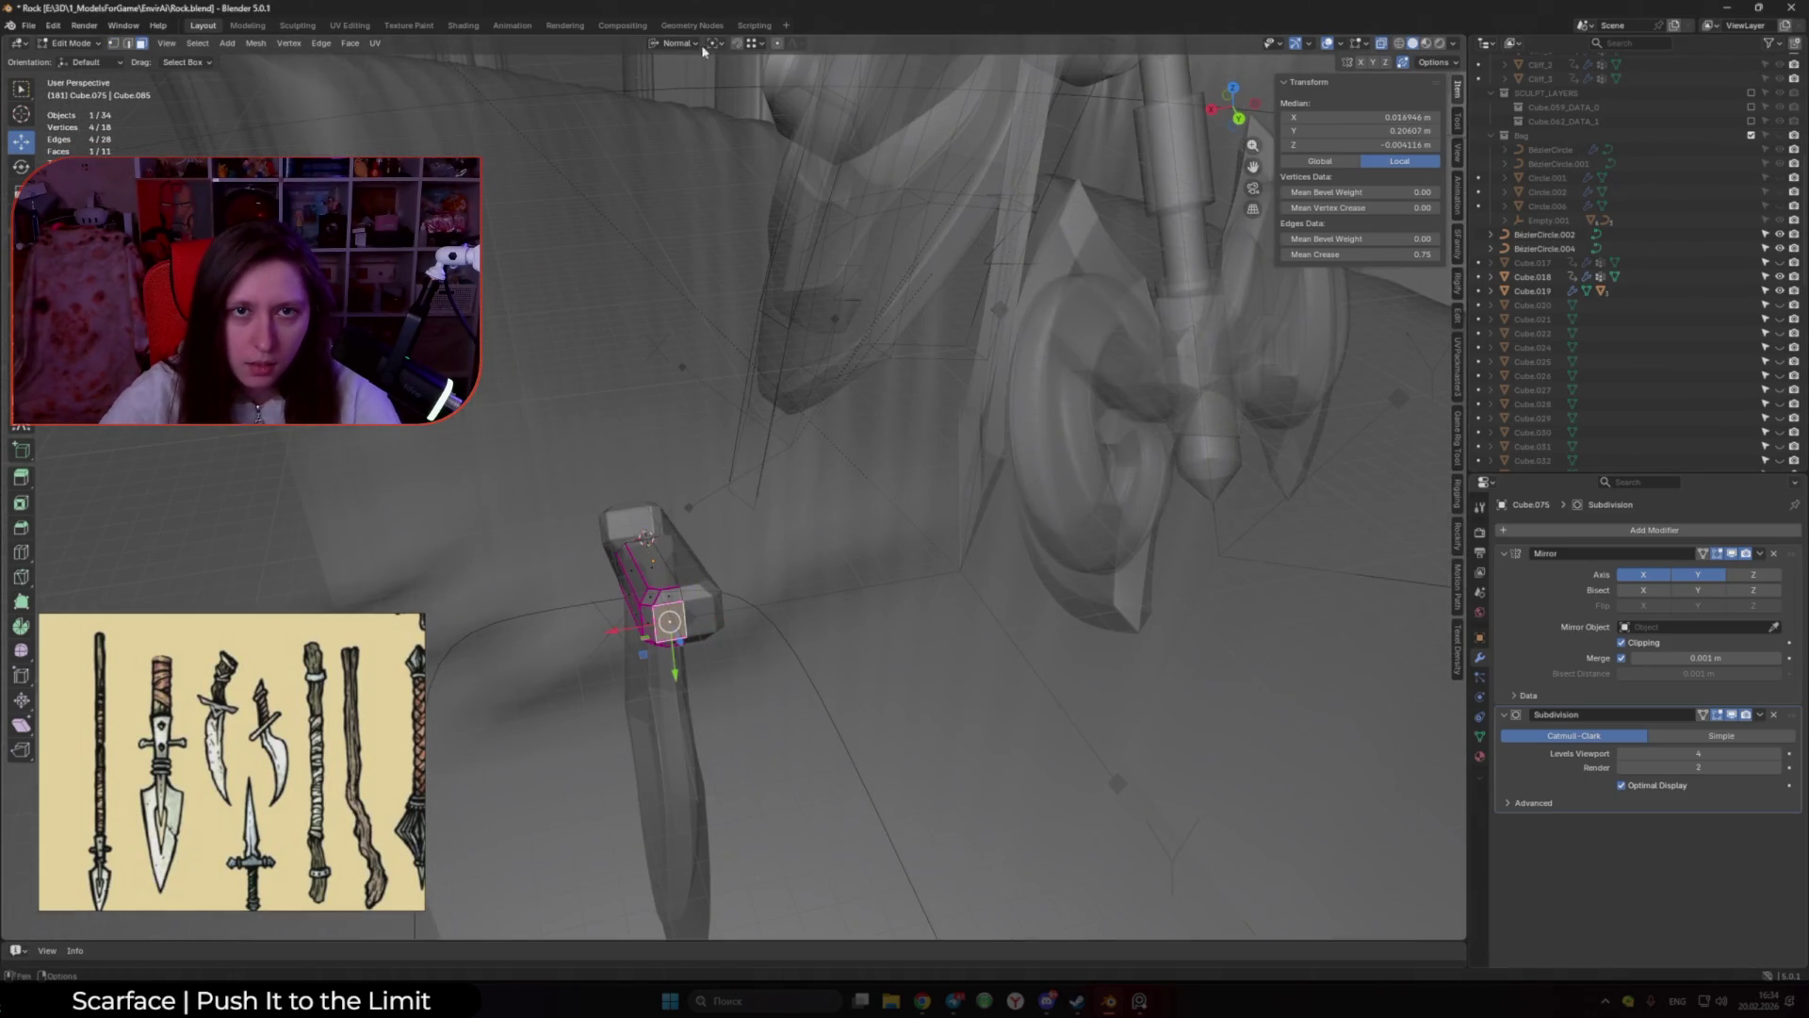
click(692, 44)
click(721, 89)
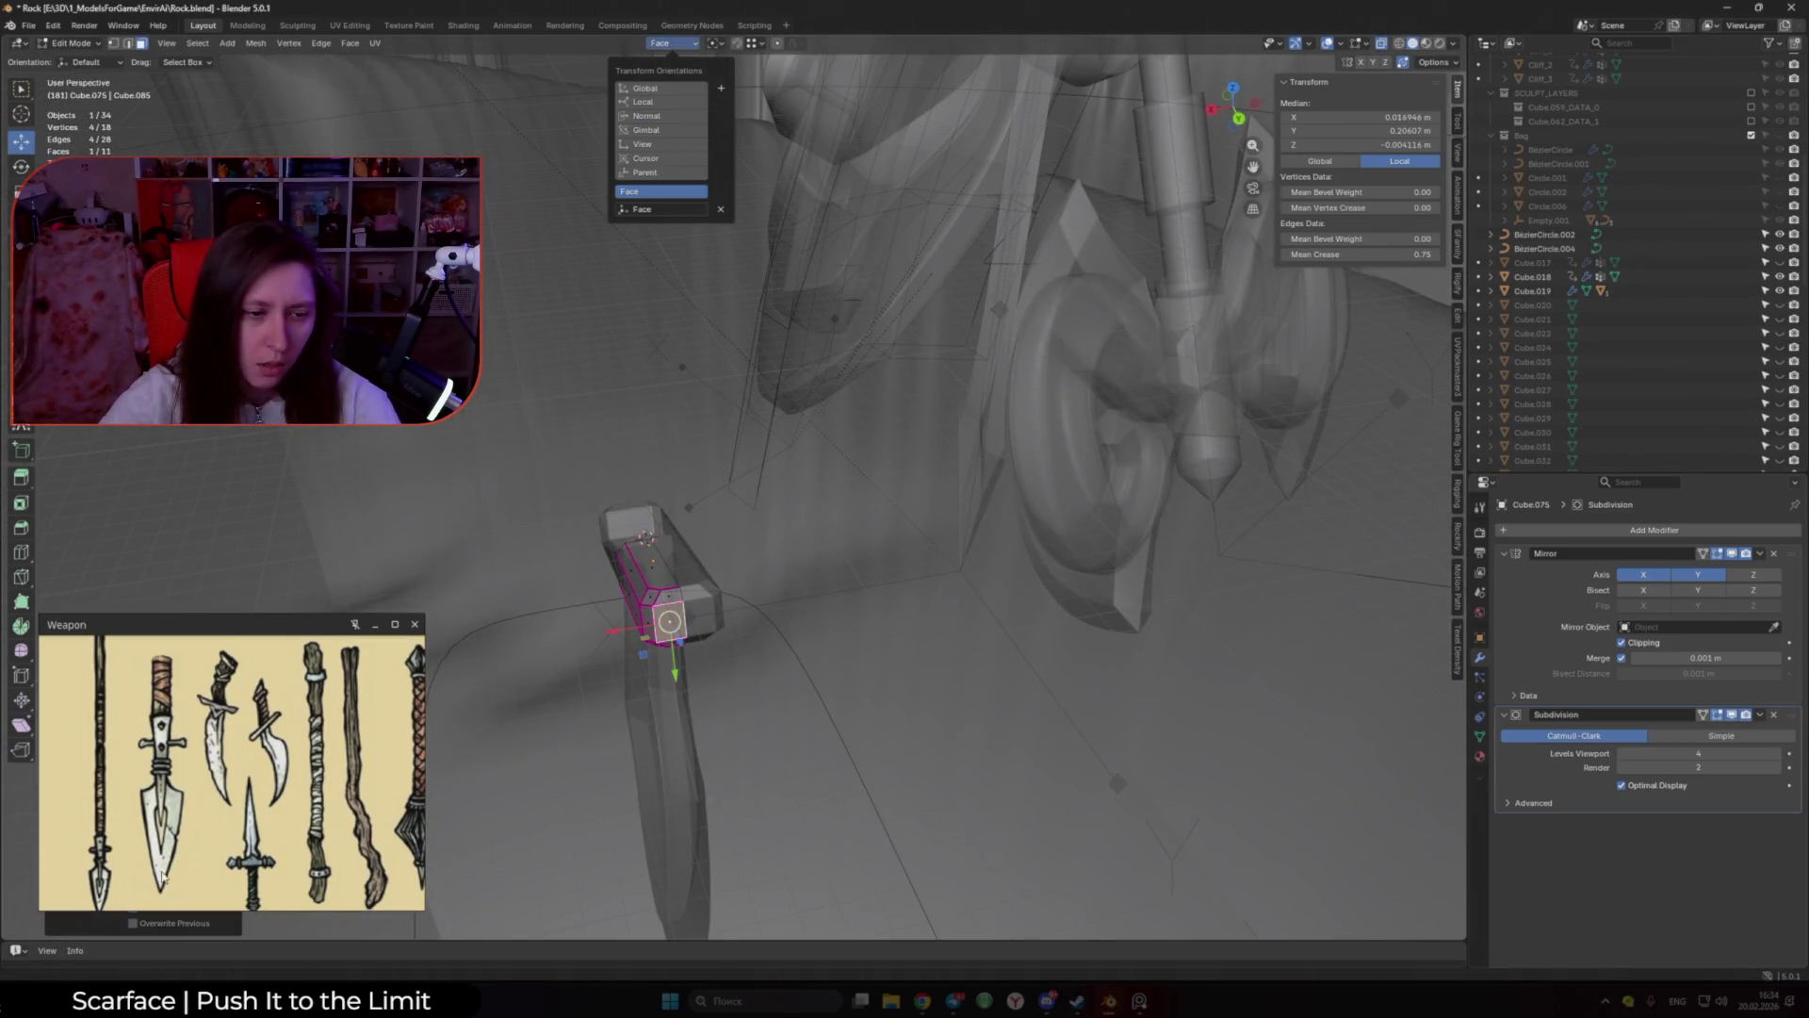
click(133, 924)
Step: Select more faces at the grip's end and move them along the custom Z axis
middle_drag(716, 603, 813, 563)
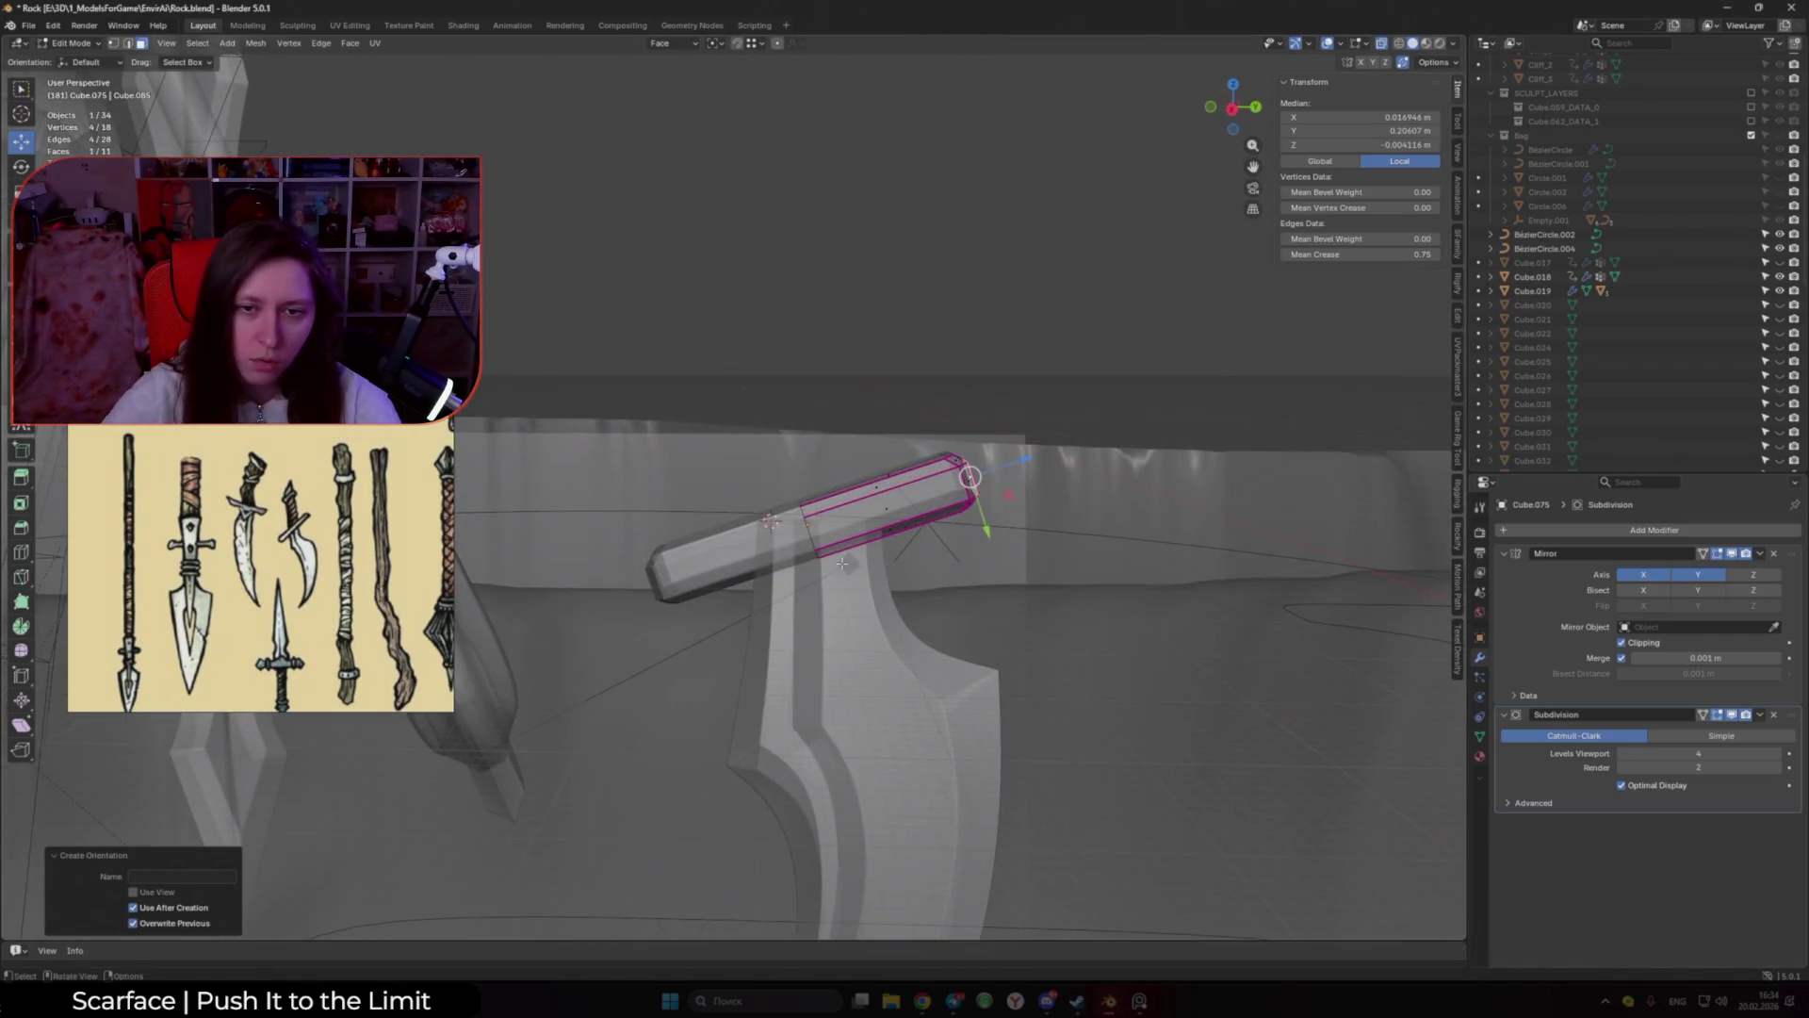
drag(935, 412, 1068, 617)
key(KP_3)
key(g)
key(z)
click(897, 488)
Step: Switch to Face orientation, box-select the grip's top section and raise it along Z
click(834, 500)
middle_drag(834, 500, 746, 274)
click(674, 44)
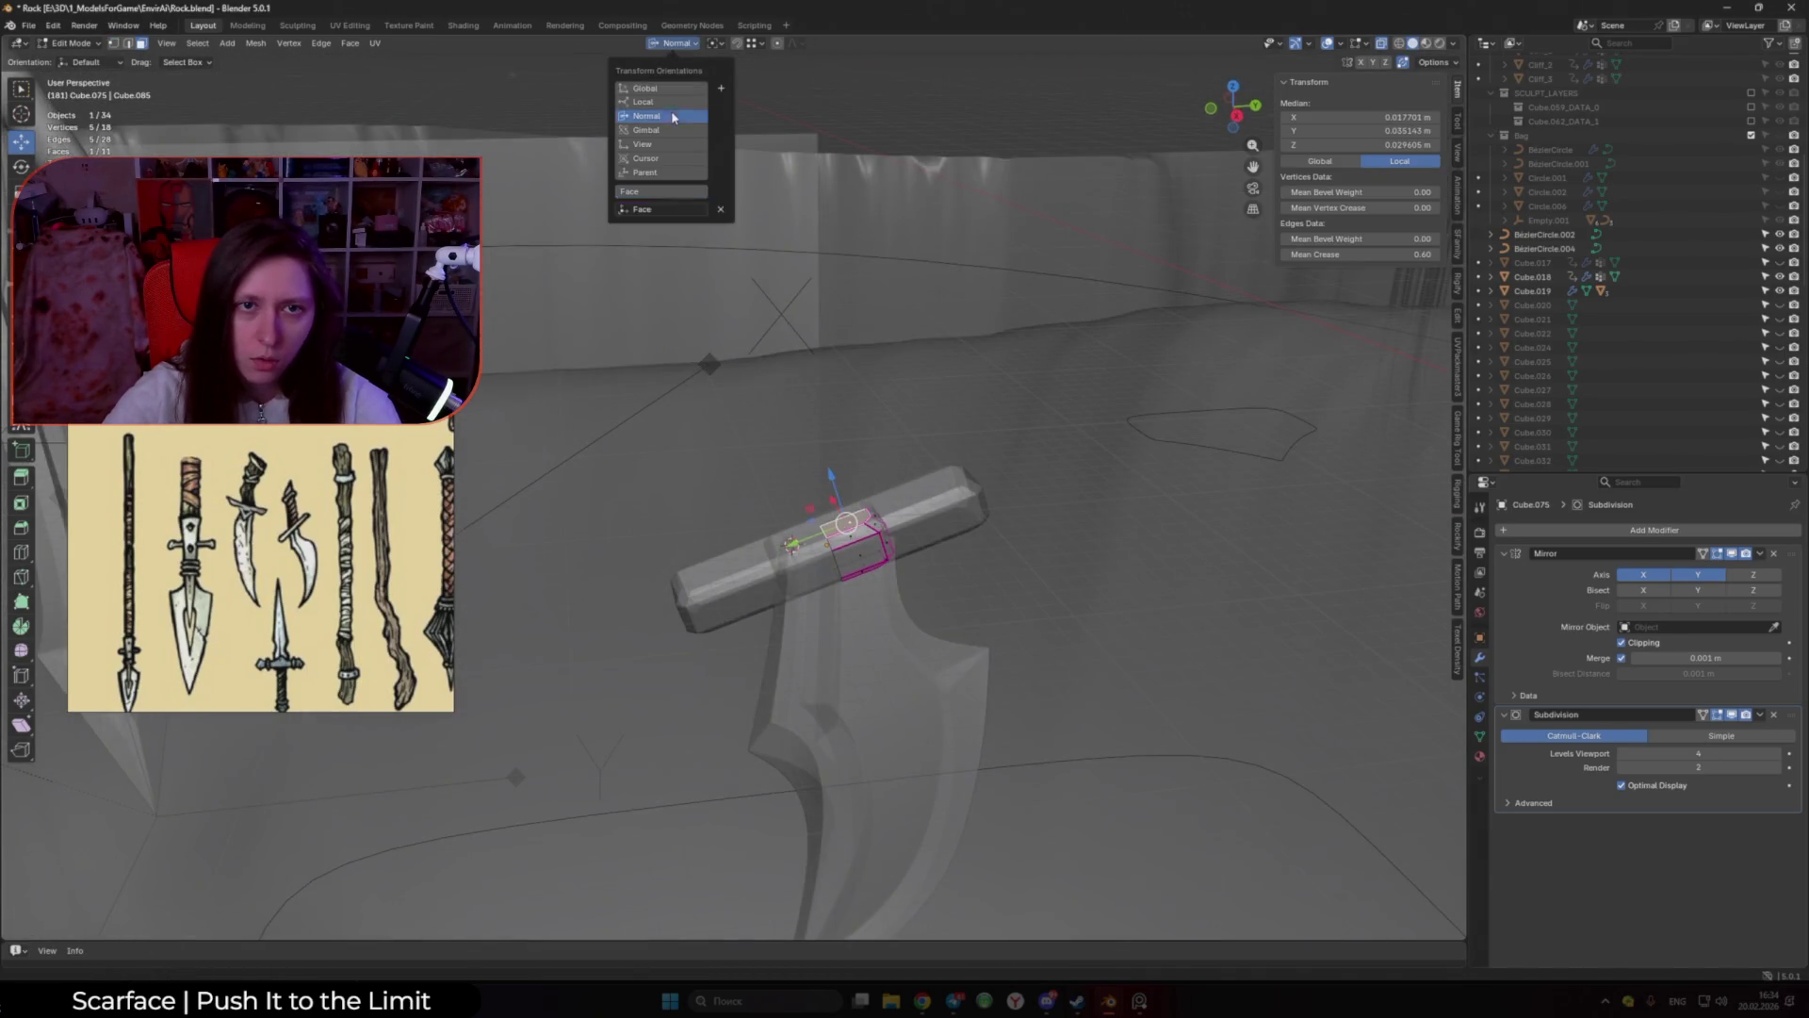
click(642, 209)
key(KP_3)
key(b)
drag(727, 421, 877, 504)
key(g)
key(z)
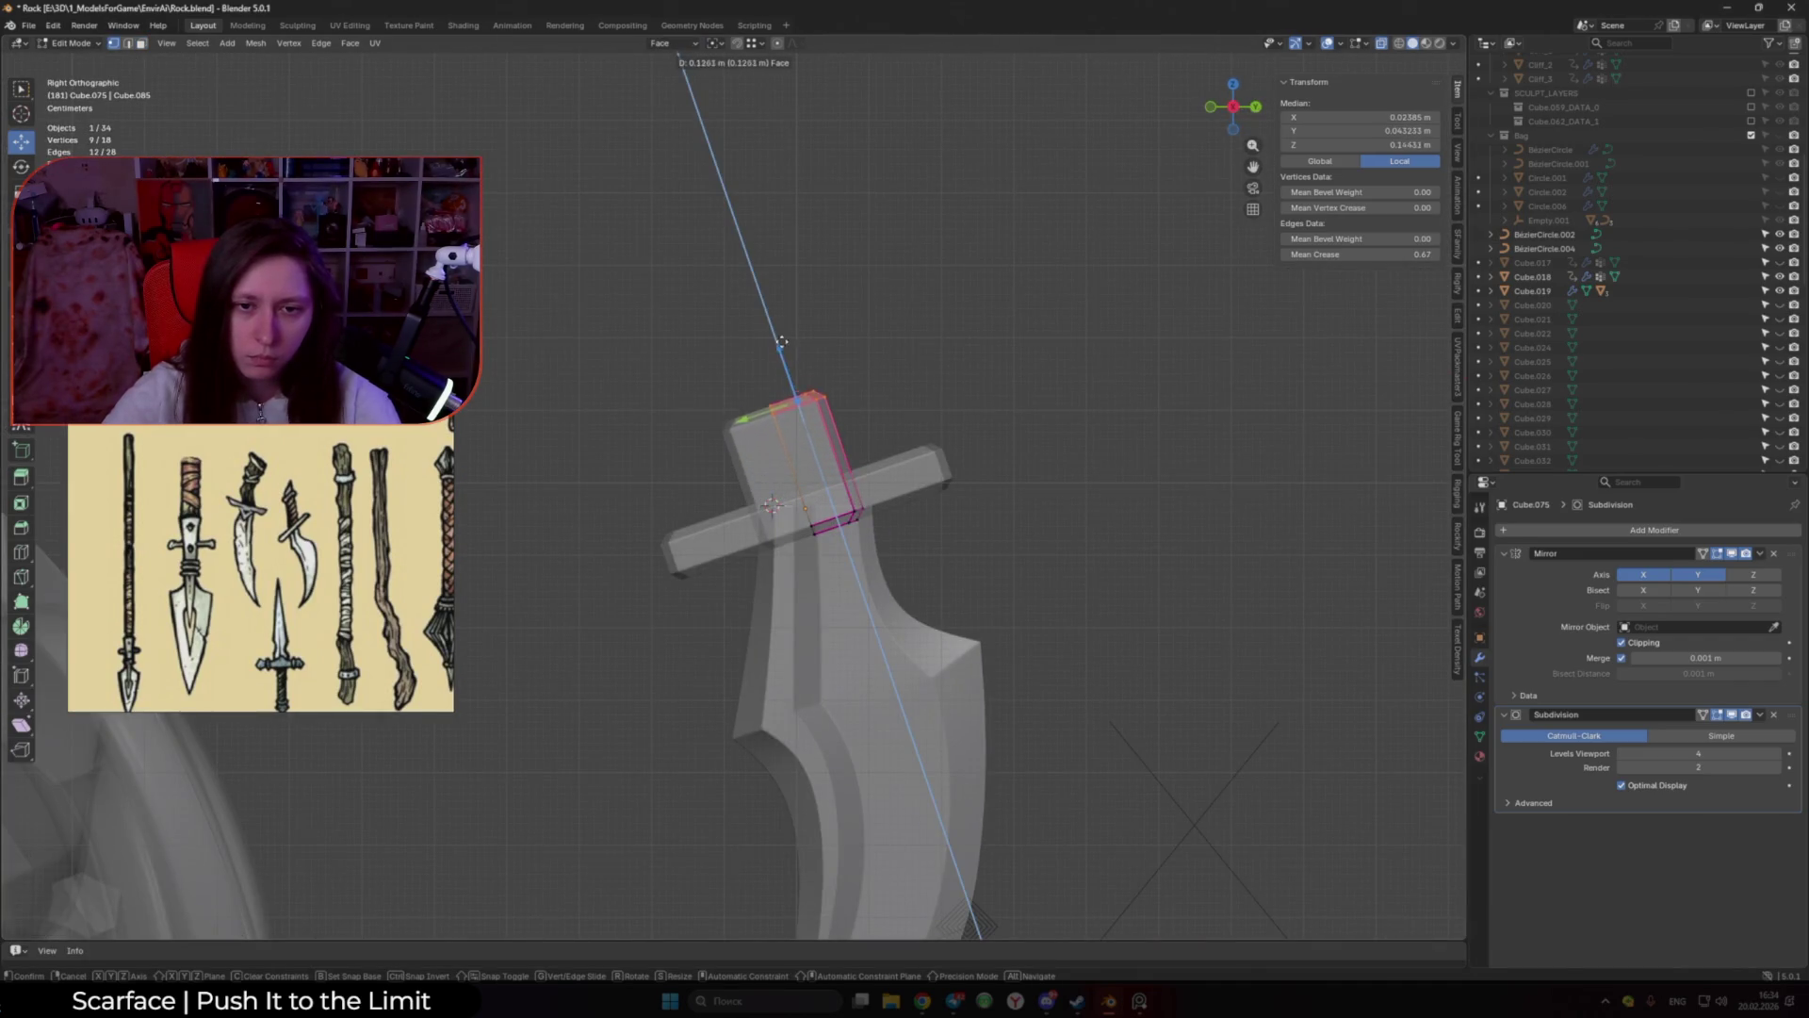
click(781, 341)
Step: Move the whole grip mesh along Z to its new position
key(a)
key(g)
key(z)
click(788, 392)
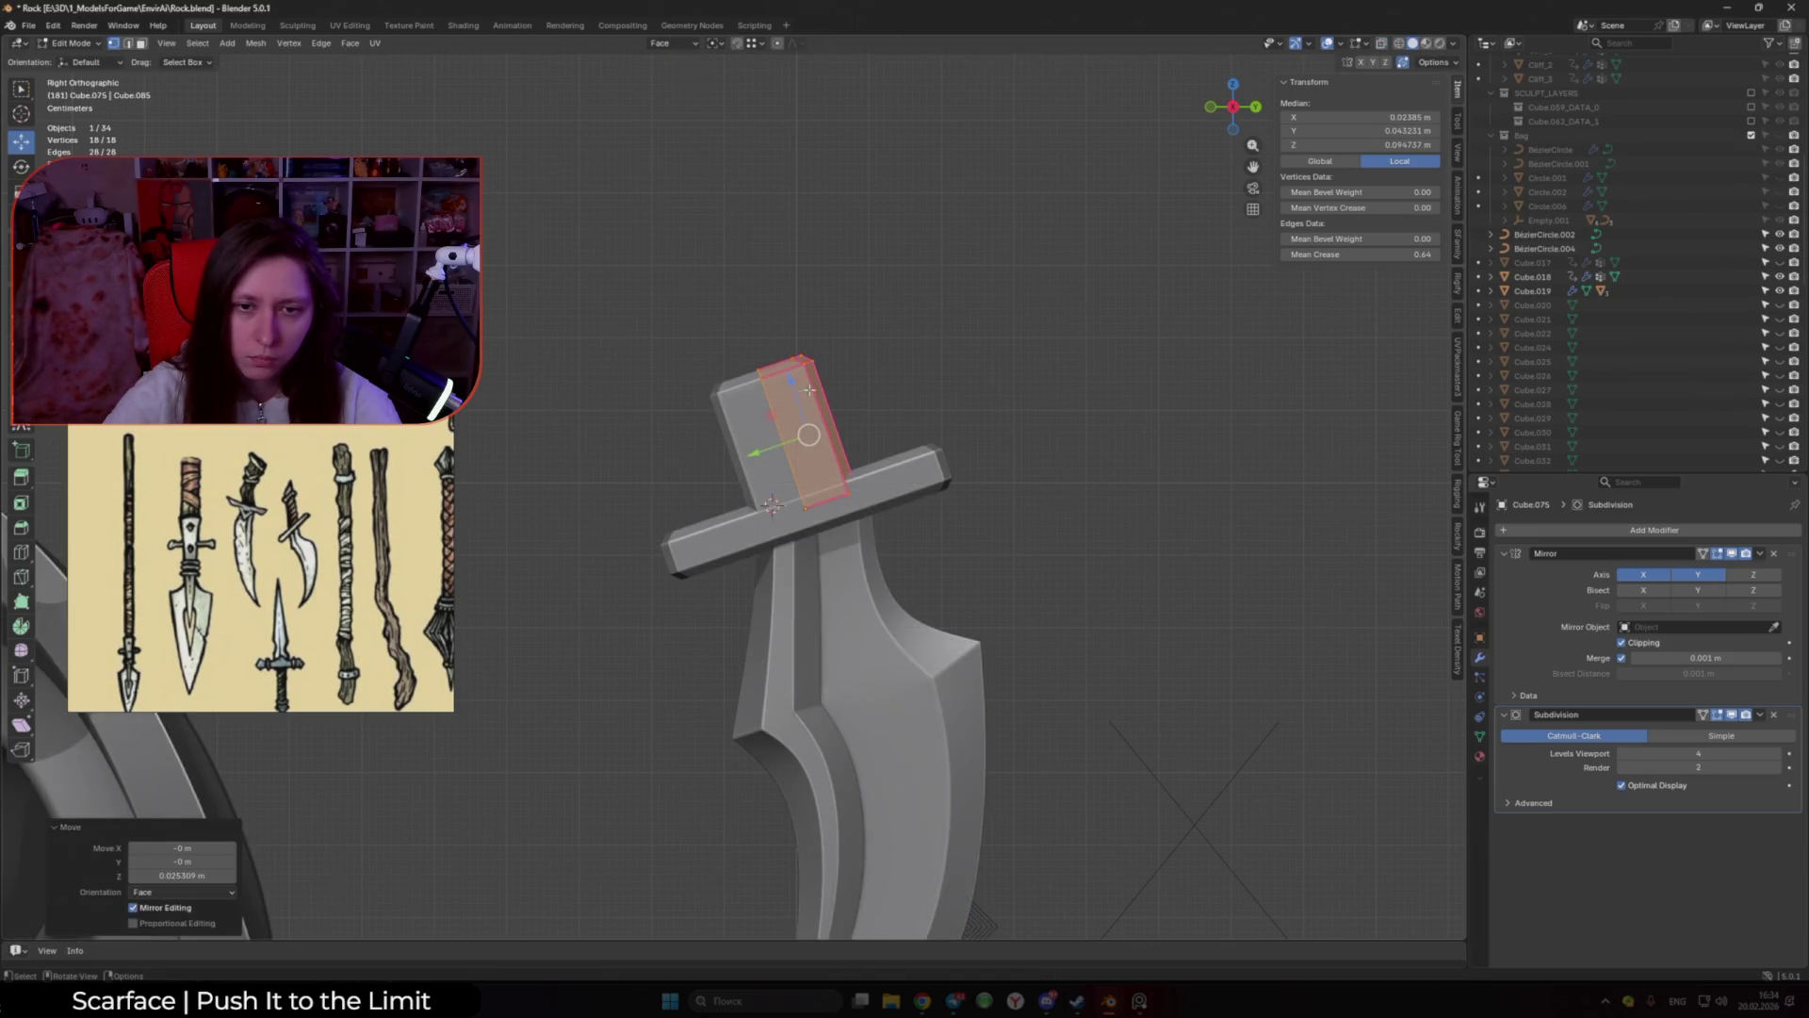
middle_drag(788, 392, 939, 473)
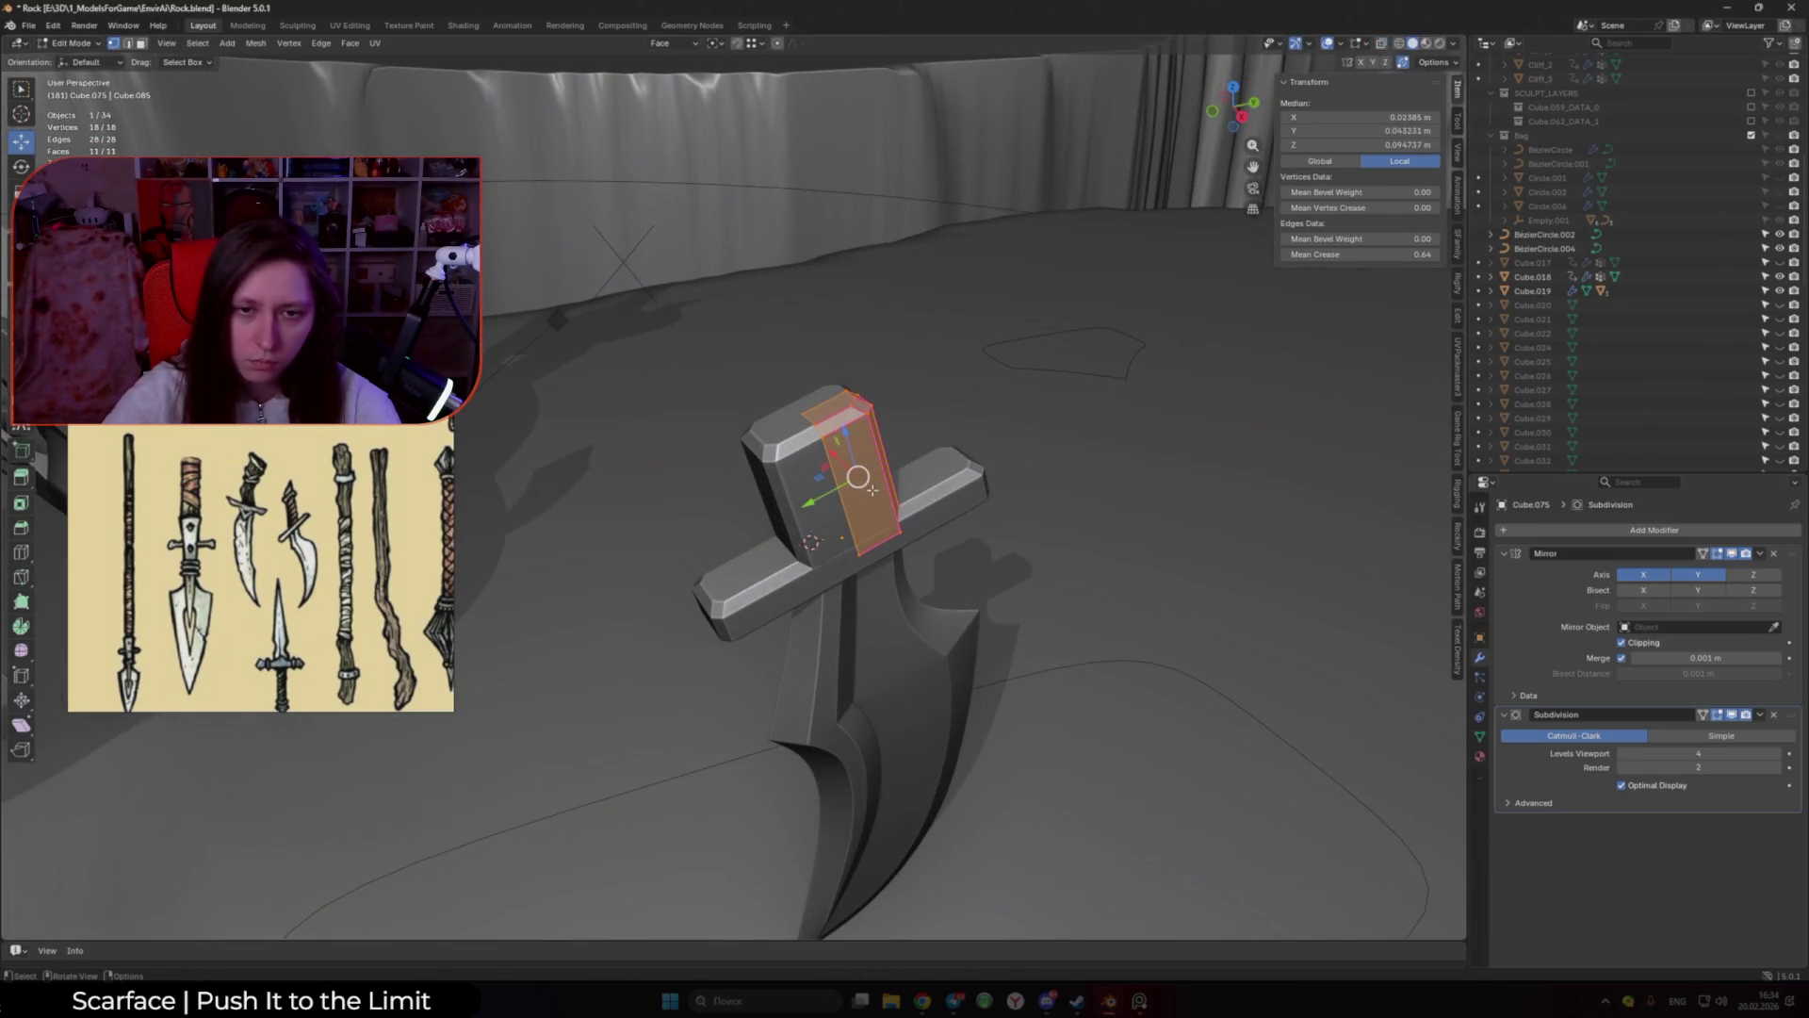
Step: Make a custom orientation from a grip side face and push those side faces inward
key(alt+a)
click(846, 440)
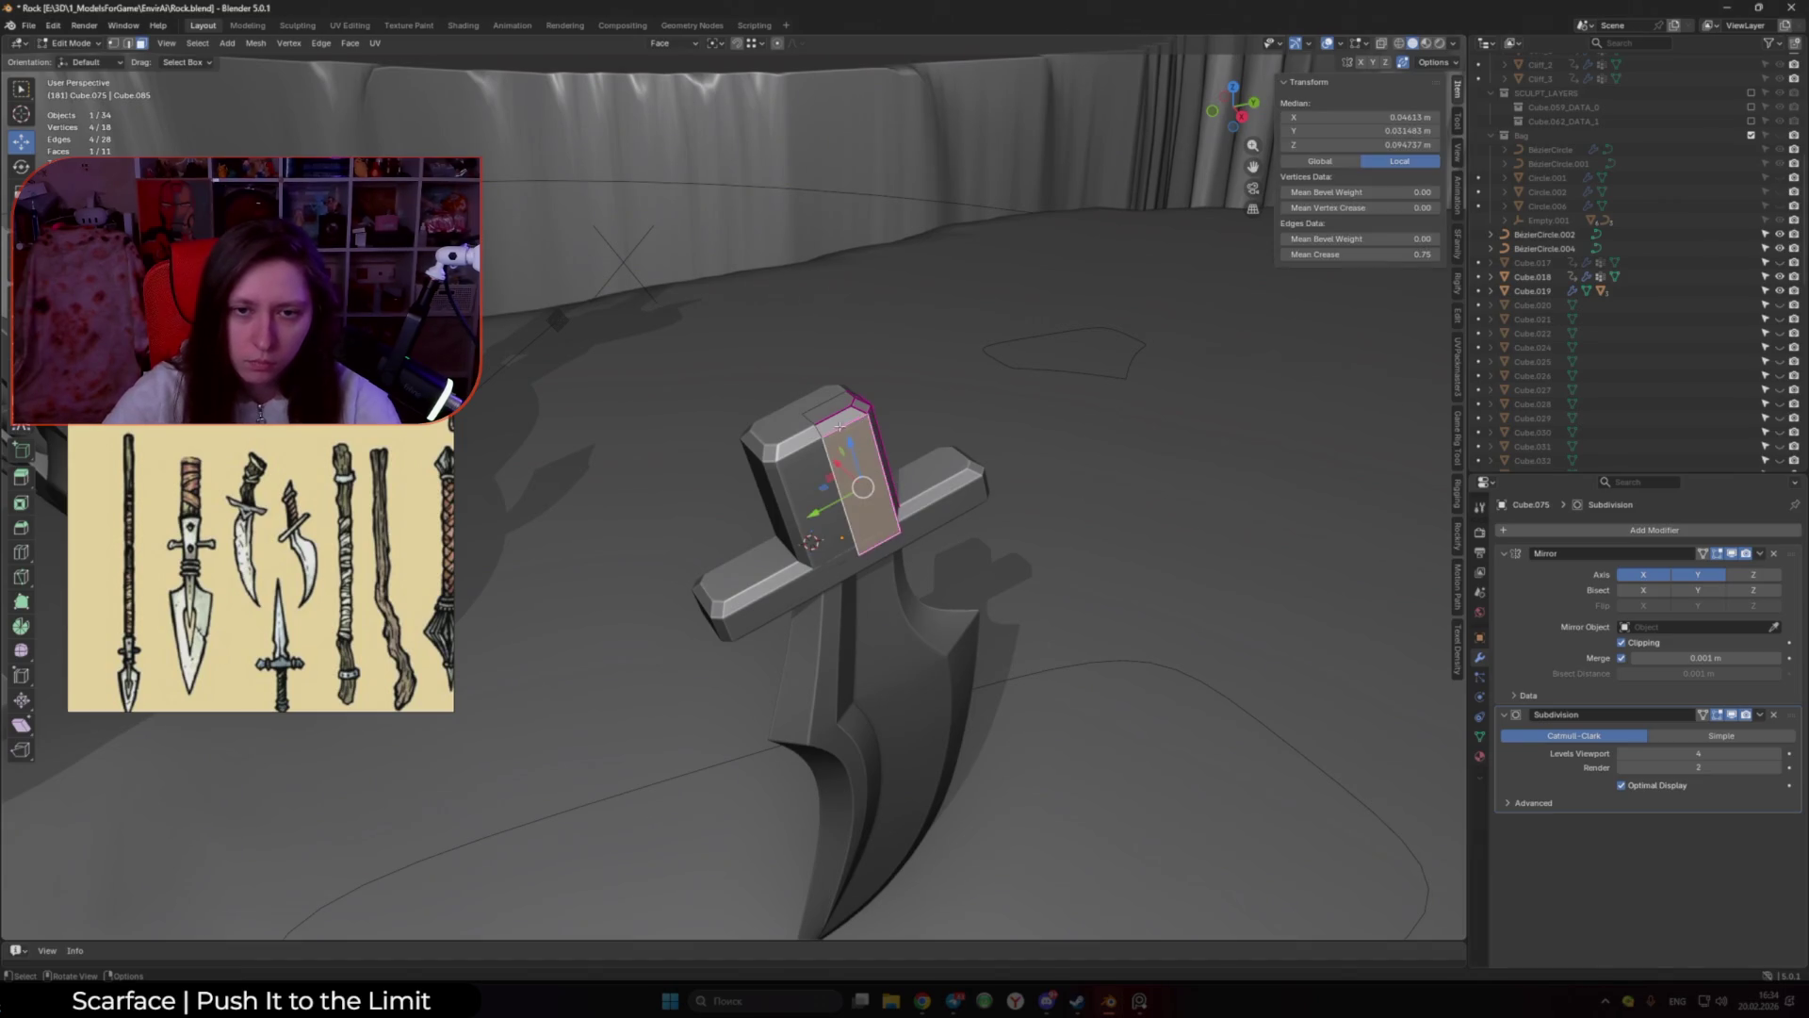
click(663, 44)
click(721, 89)
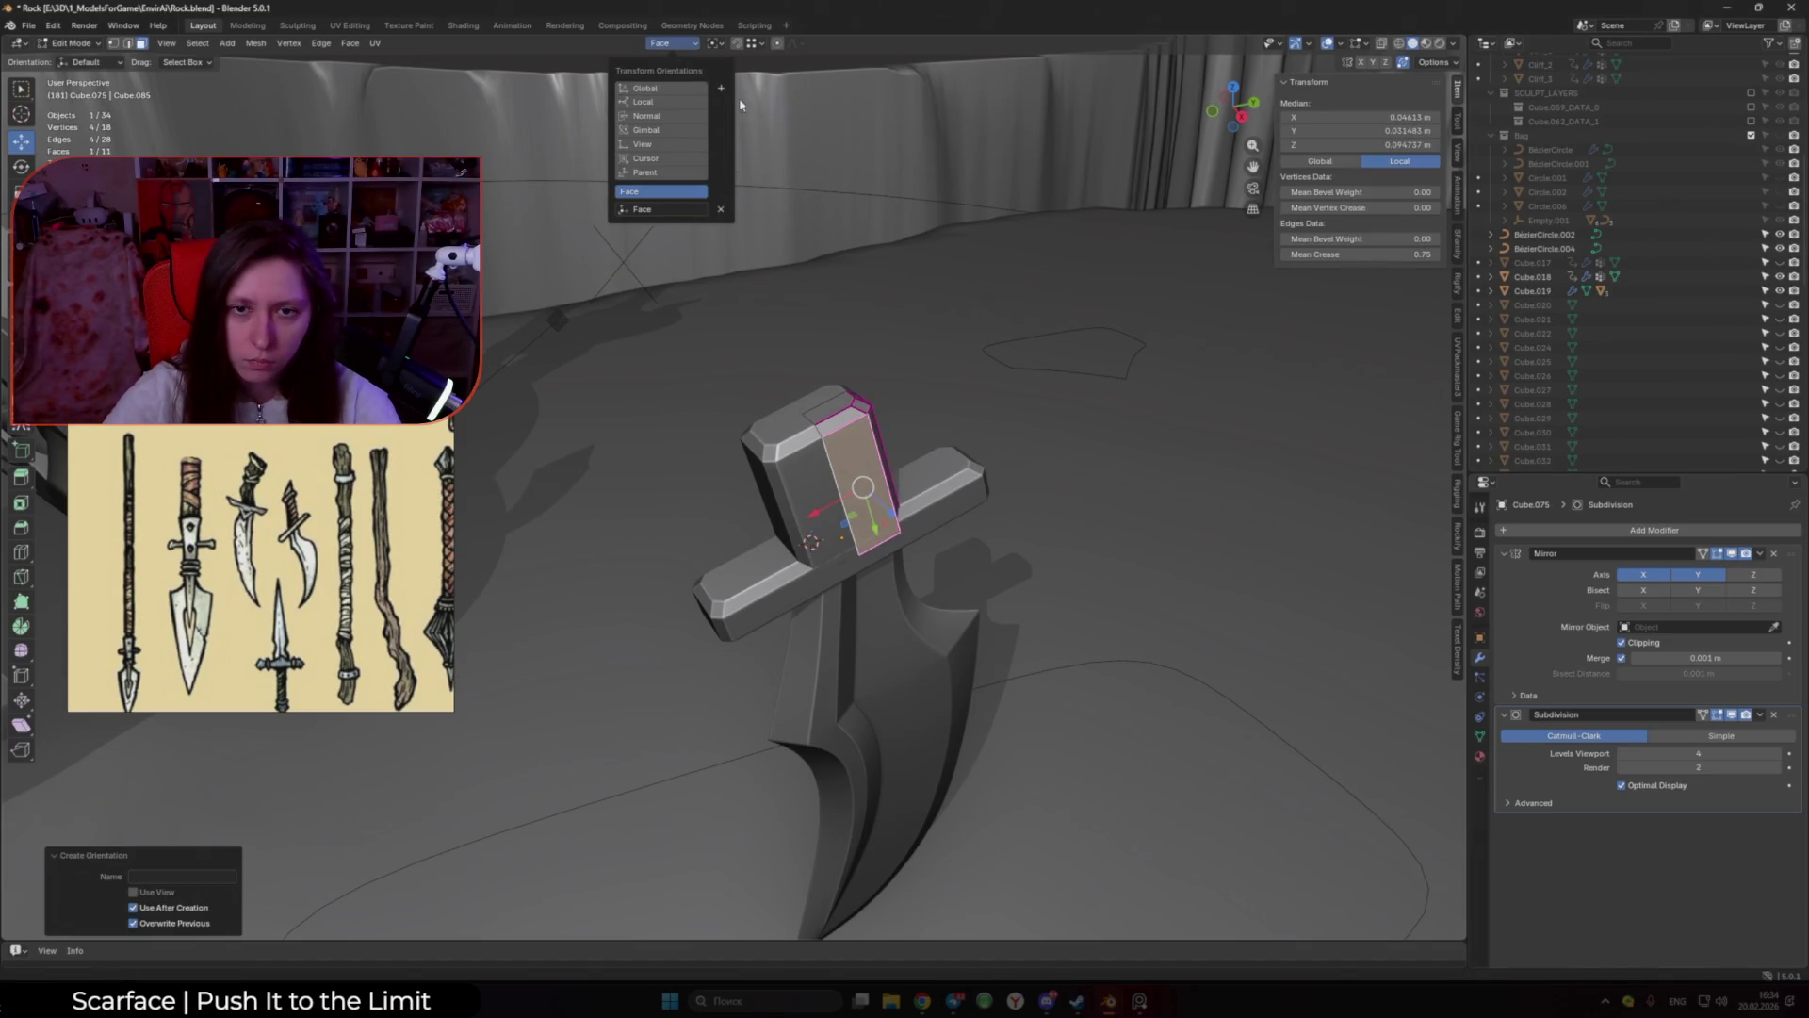
shift+click(846, 423)
shift+click(834, 407)
mouse_move(834, 407)
middle_down()
mouse_move(709, 482)
mouse_move(636, 416)
middle_up()
drag(600, 506, 622, 500)
Step: Create an orientation from another face and slide a strip of grip faces inward
click(650, 481)
middle_drag(650, 481, 882, 451)
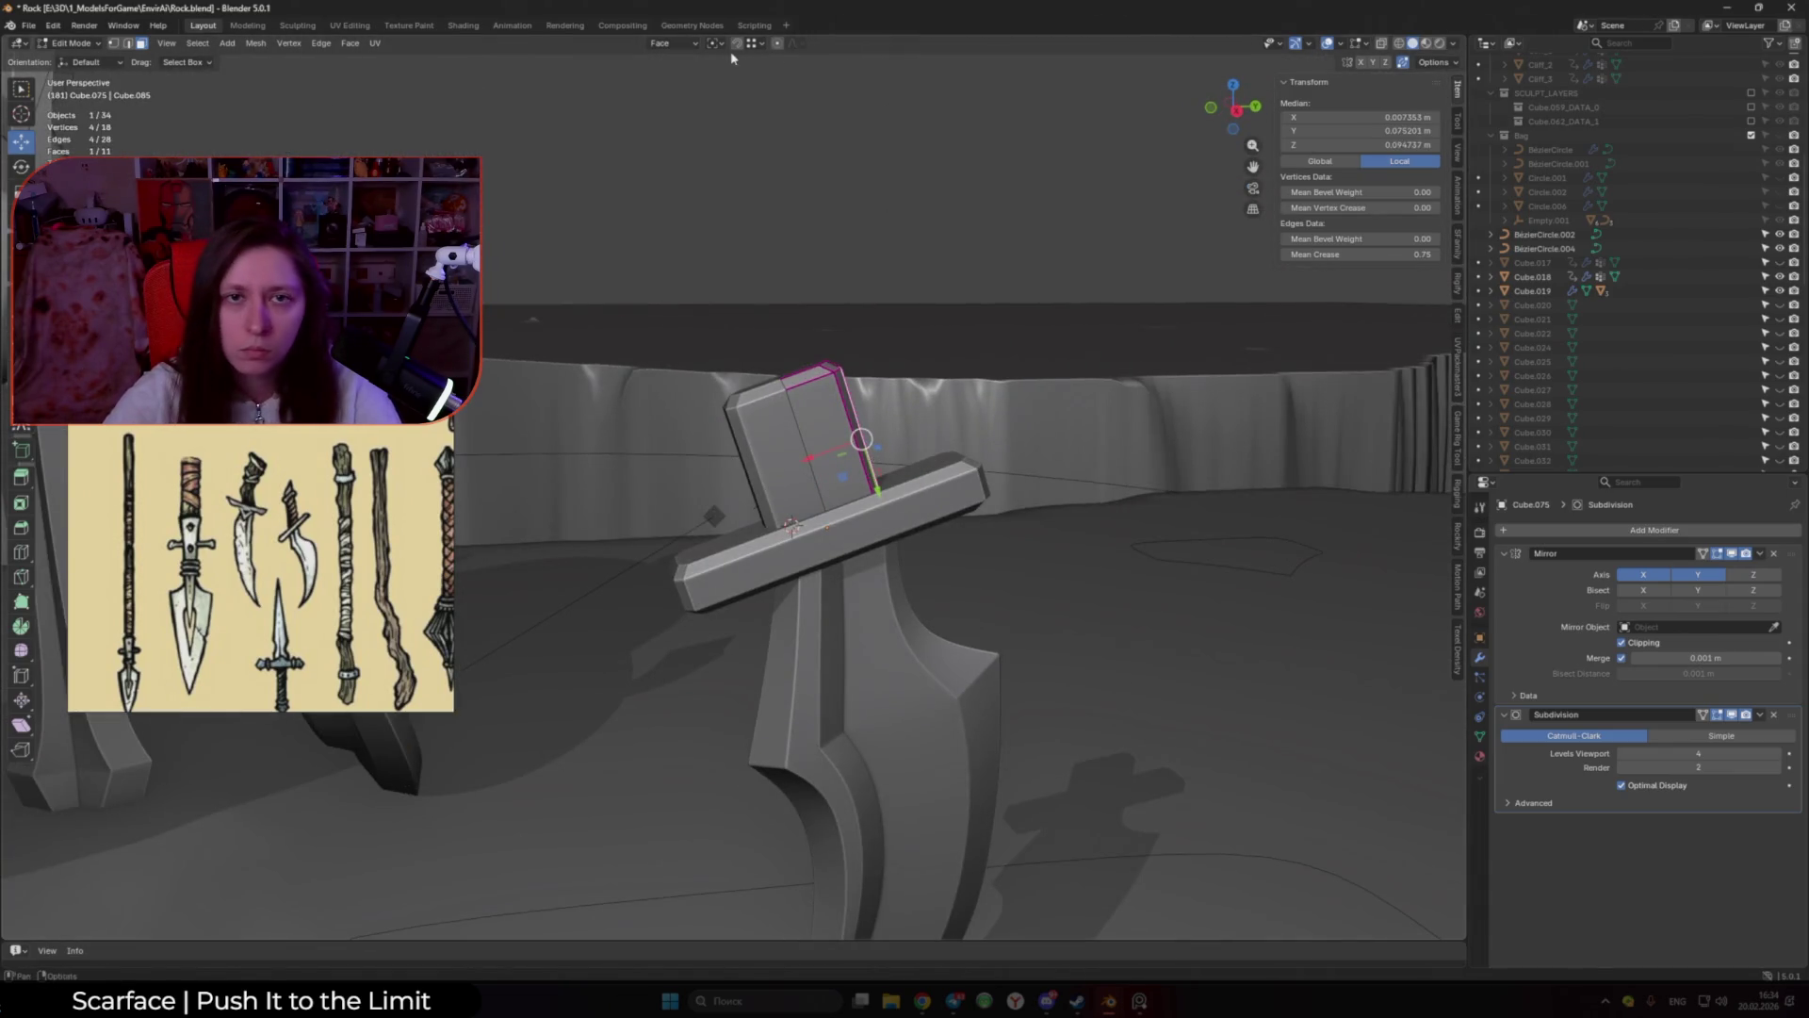
click(679, 43)
middle_drag(960, 227, 652, 493)
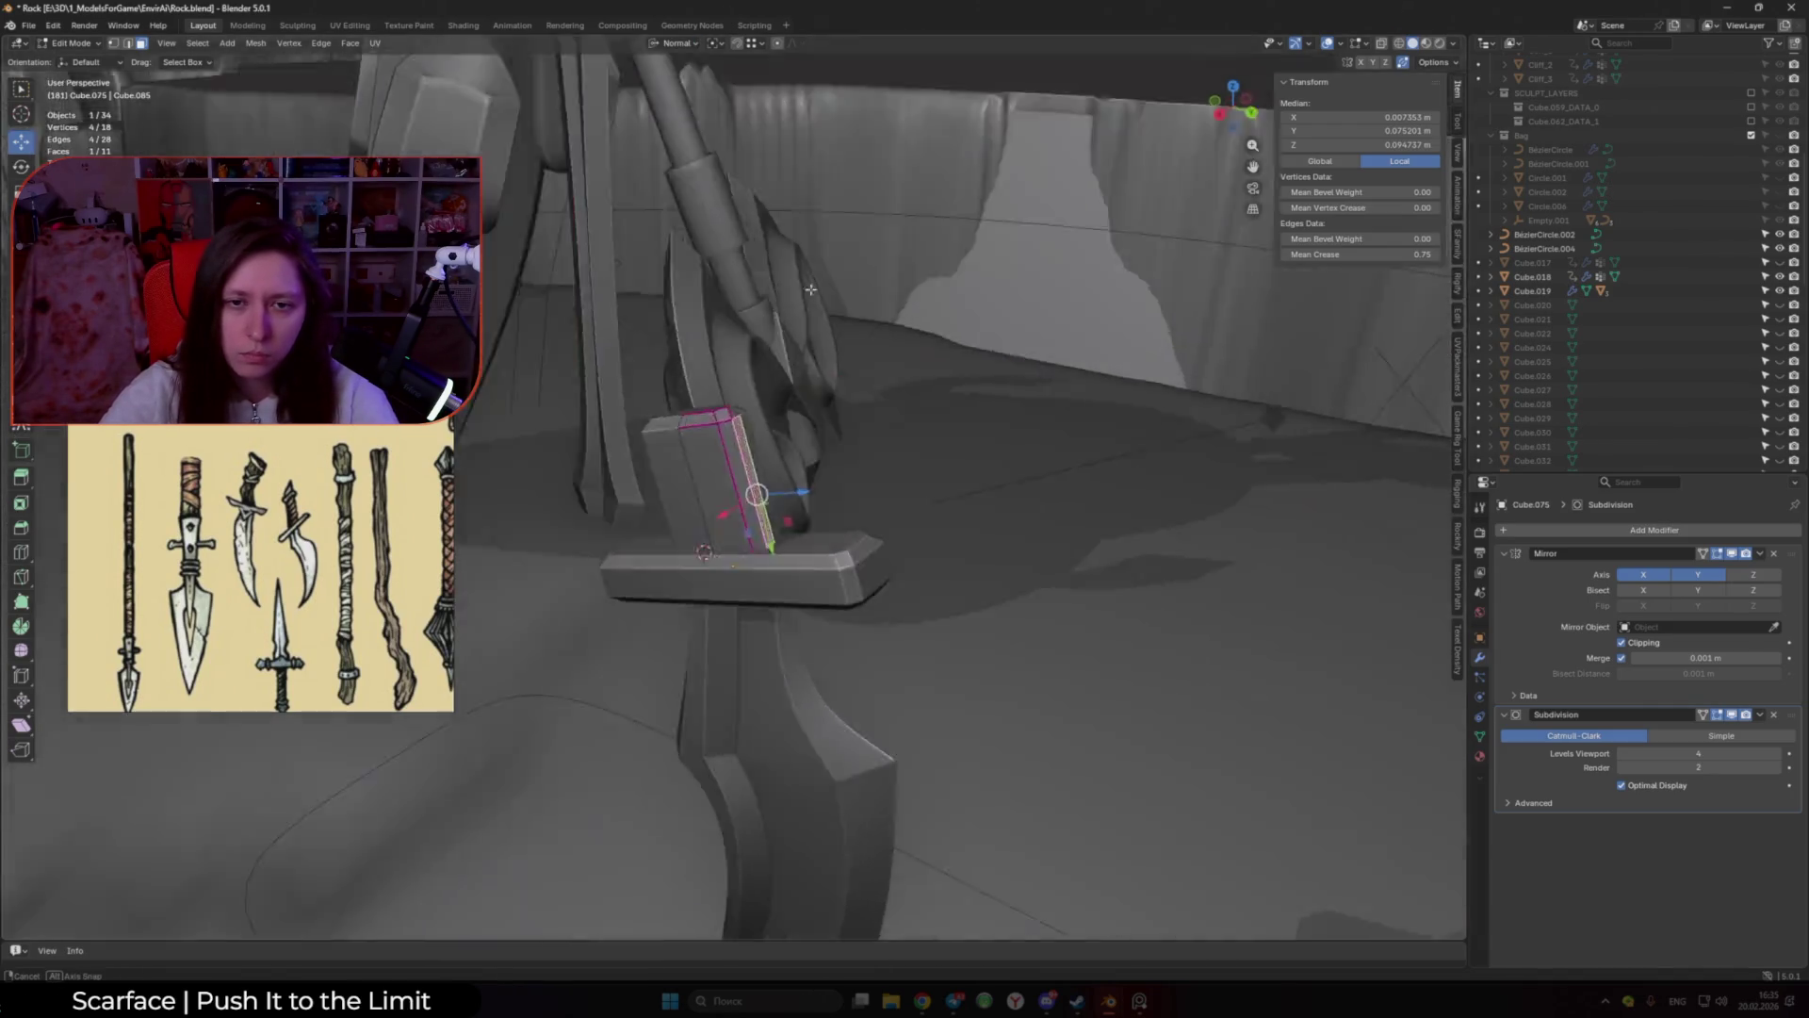
click(679, 43)
click(721, 58)
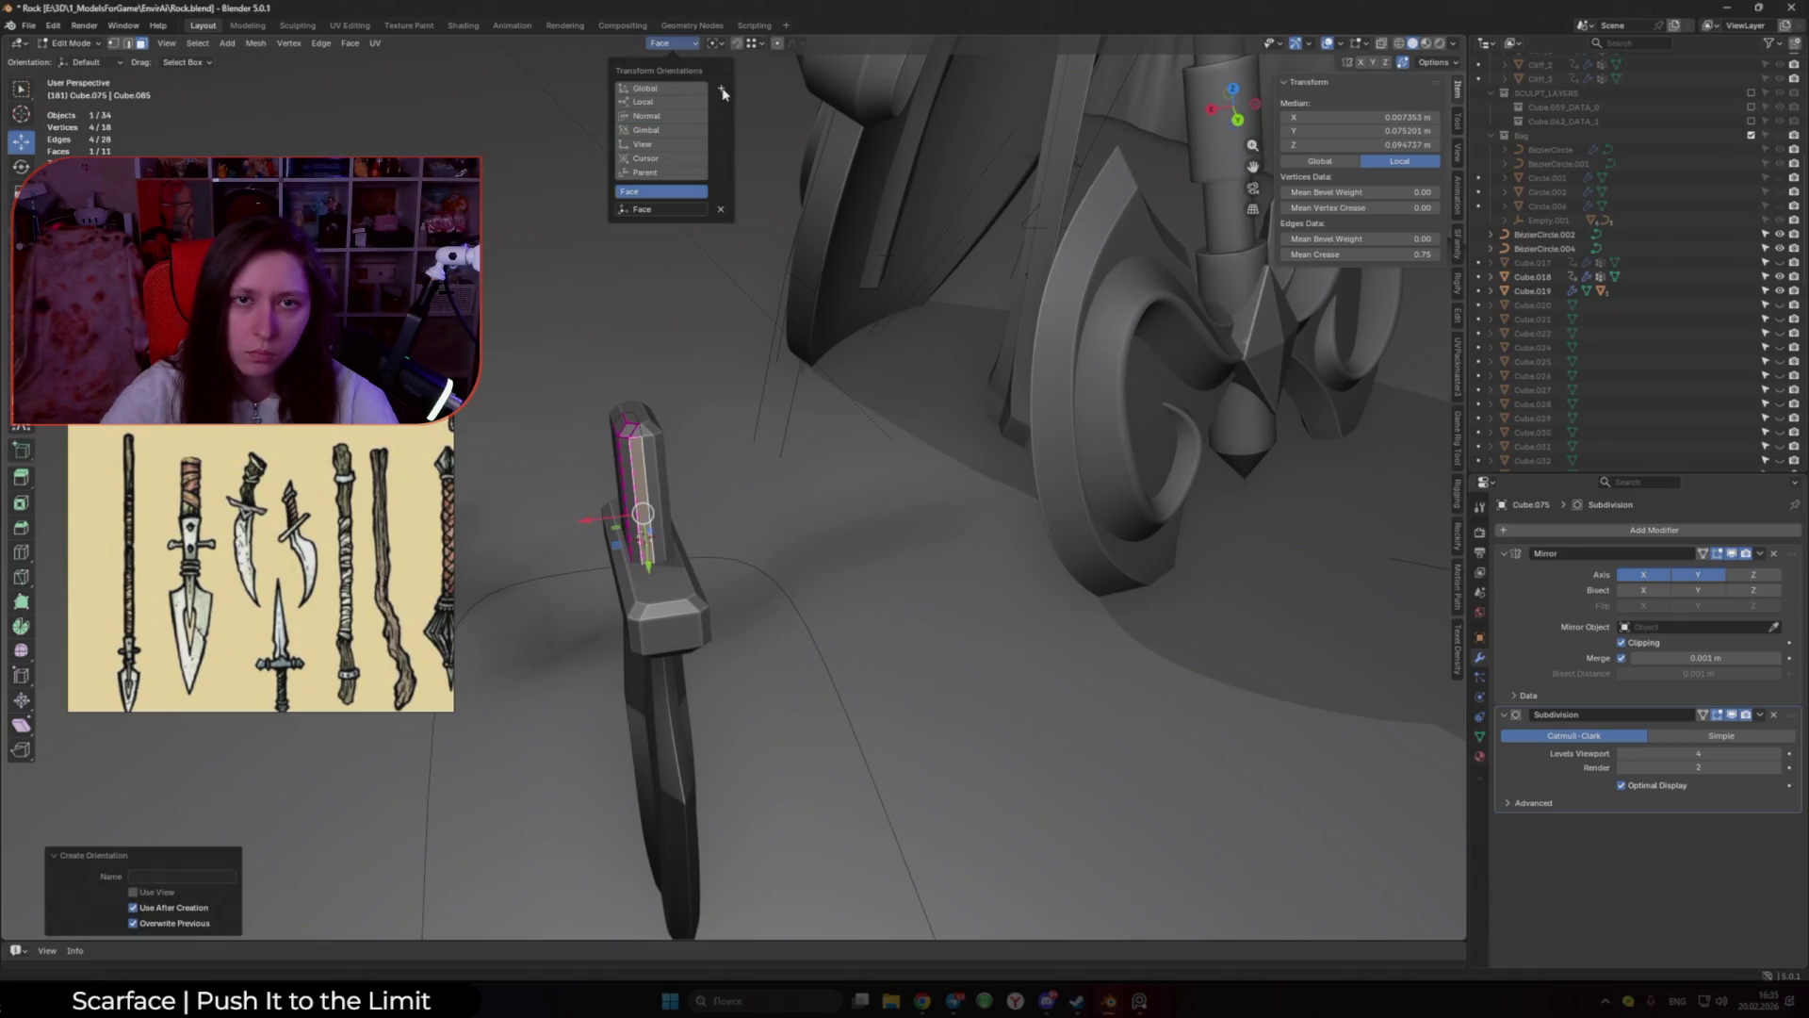
middle_drag(437, 392, 739, 443)
ctrl+click(733, 449)
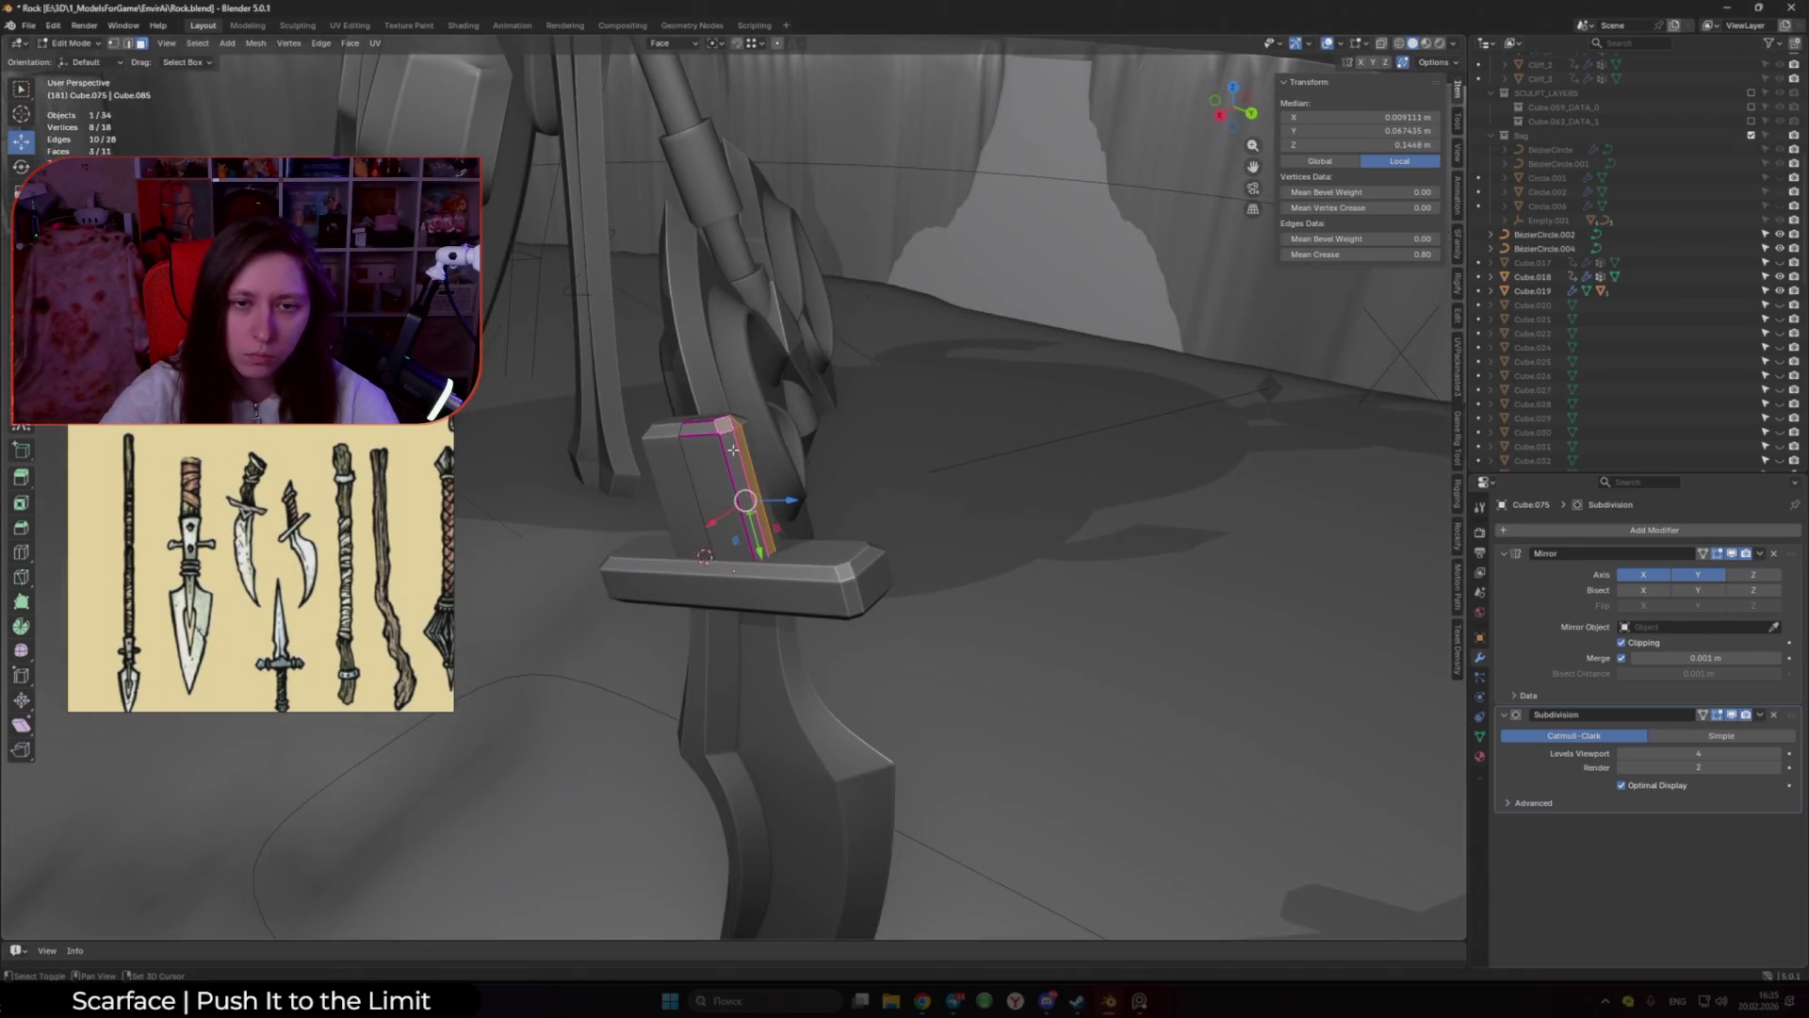
drag(787, 508, 765, 503)
Step: Create an orientation from the grip's top face and nudge a top corner vertex along its X axis
mouse_move(820, 436)
middle_down()
mouse_move(891, 566)
mouse_move(942, 603)
middle_up()
key(1)
scroll(942, 612, up, 3)
click(997, 625)
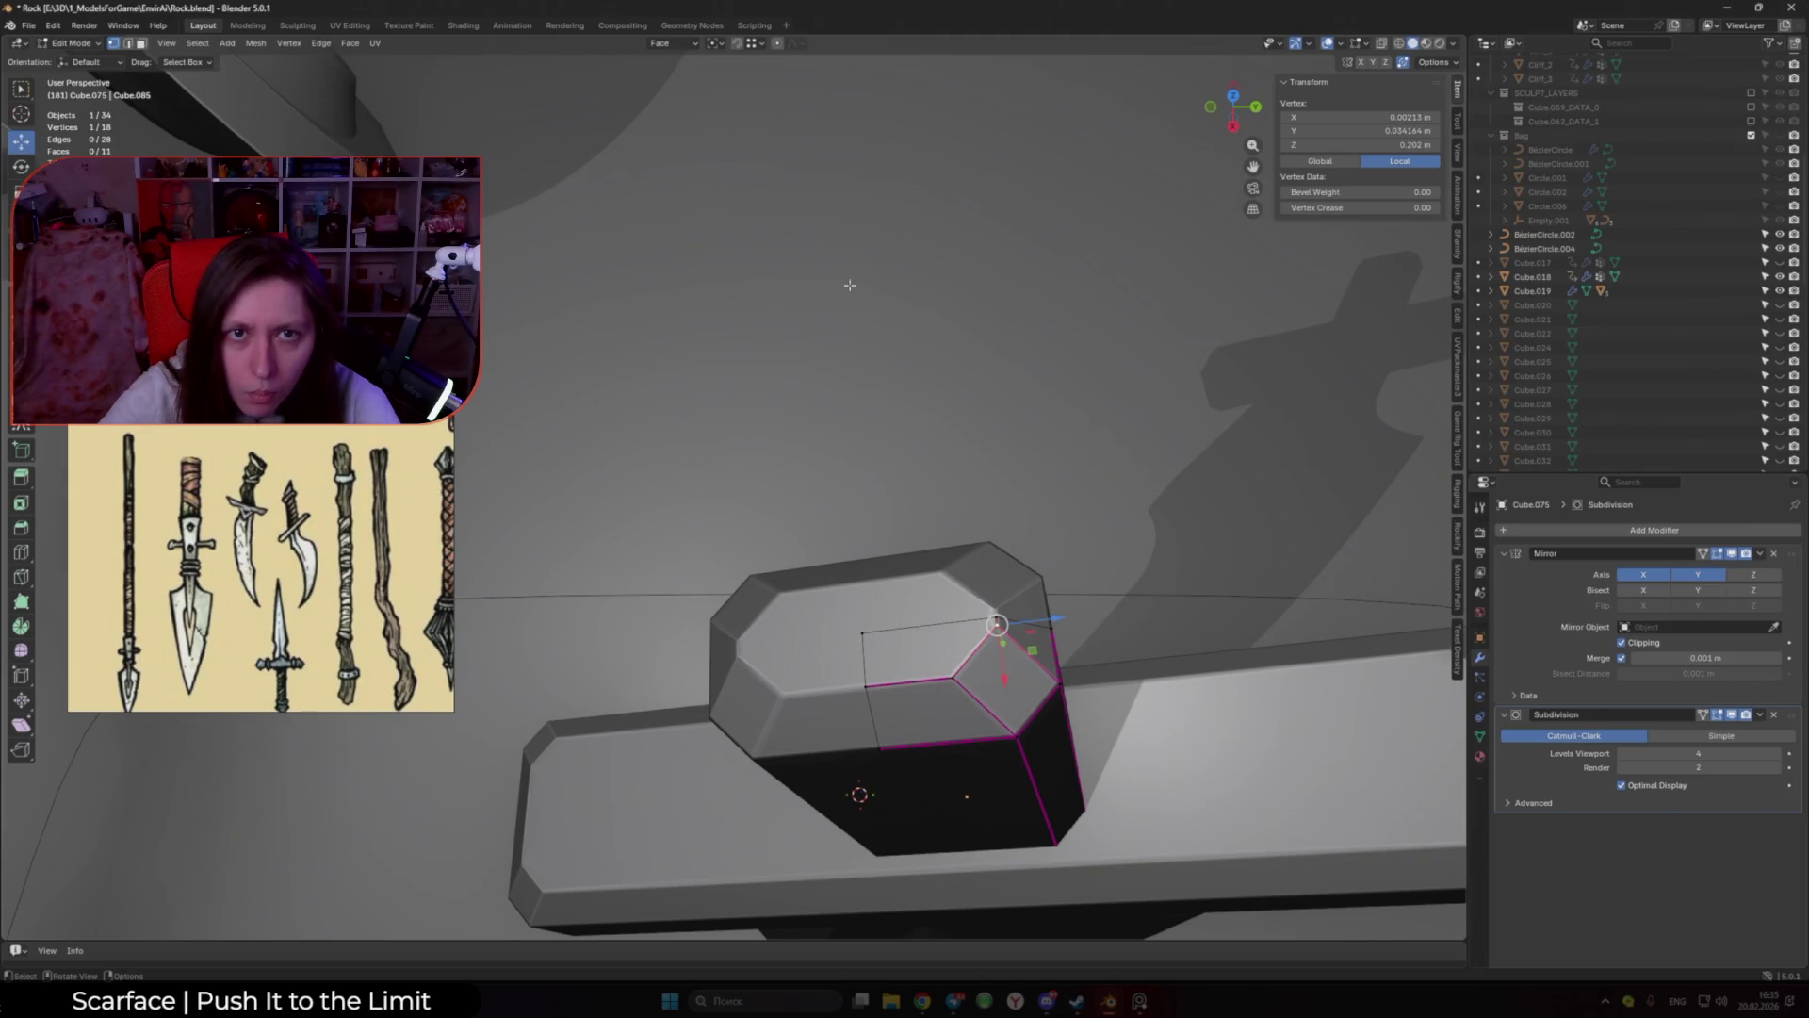
key(3)
click(928, 652)
click(671, 43)
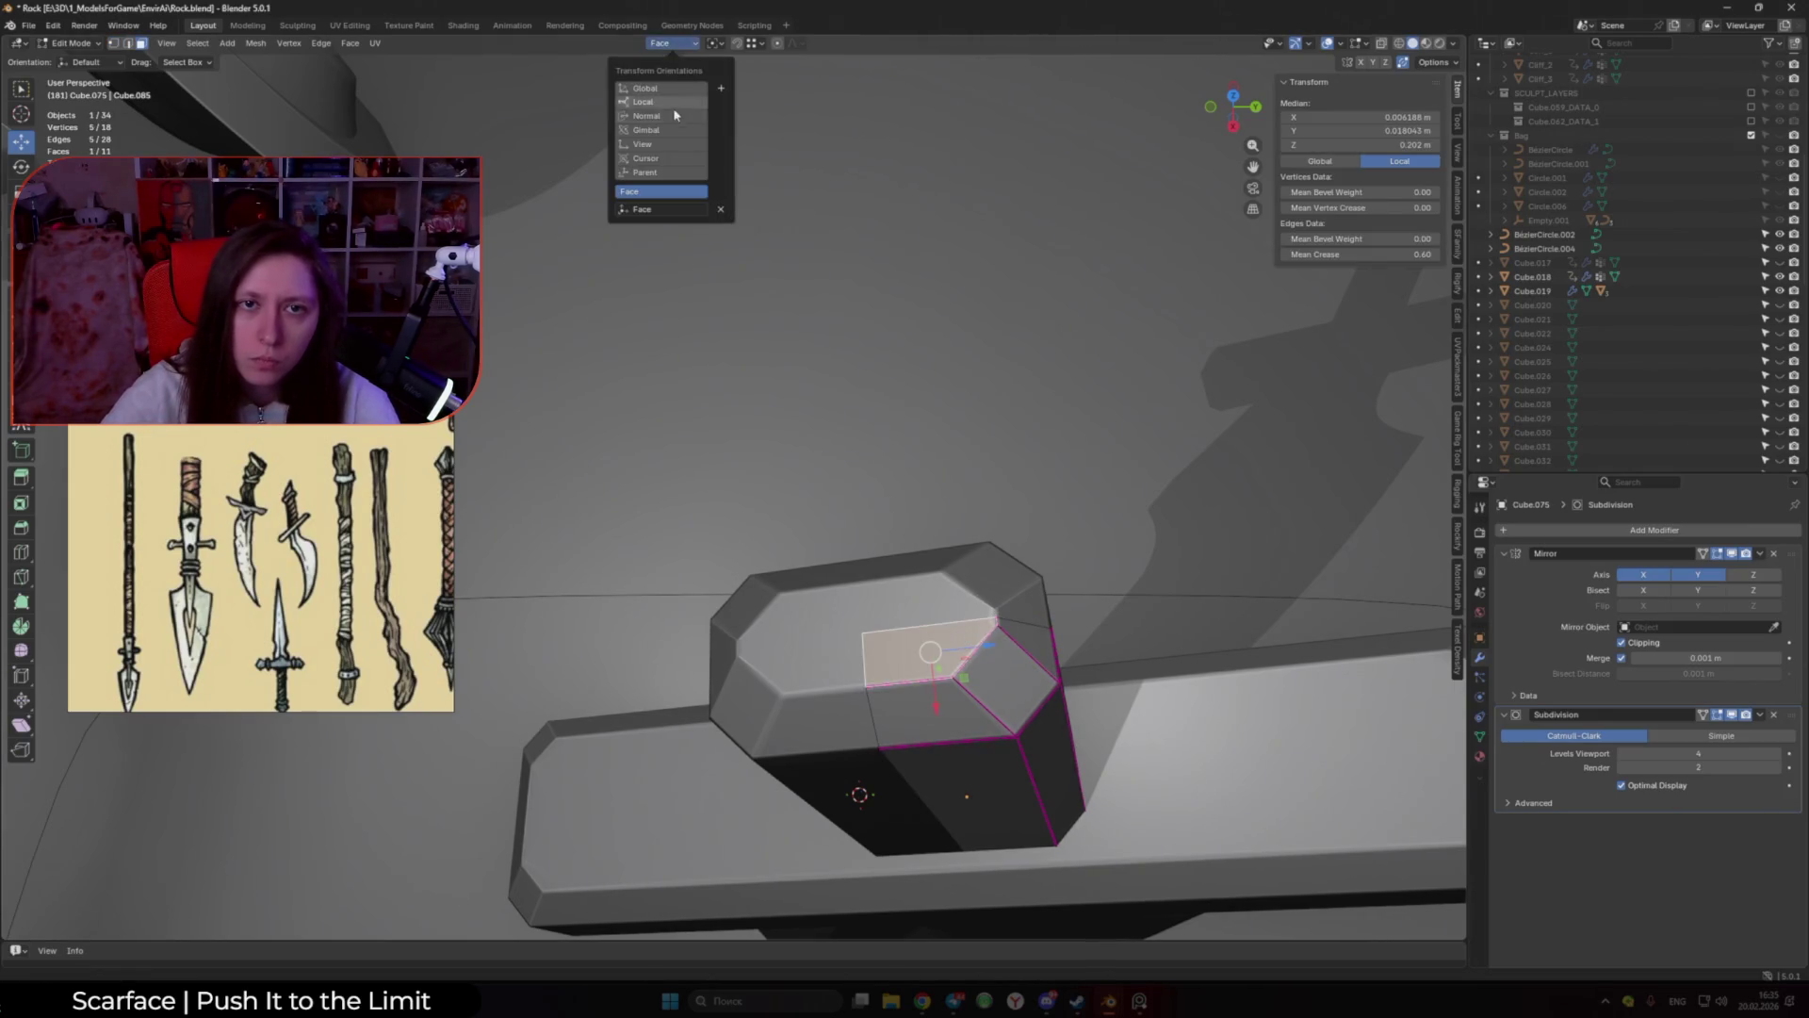
click(719, 90)
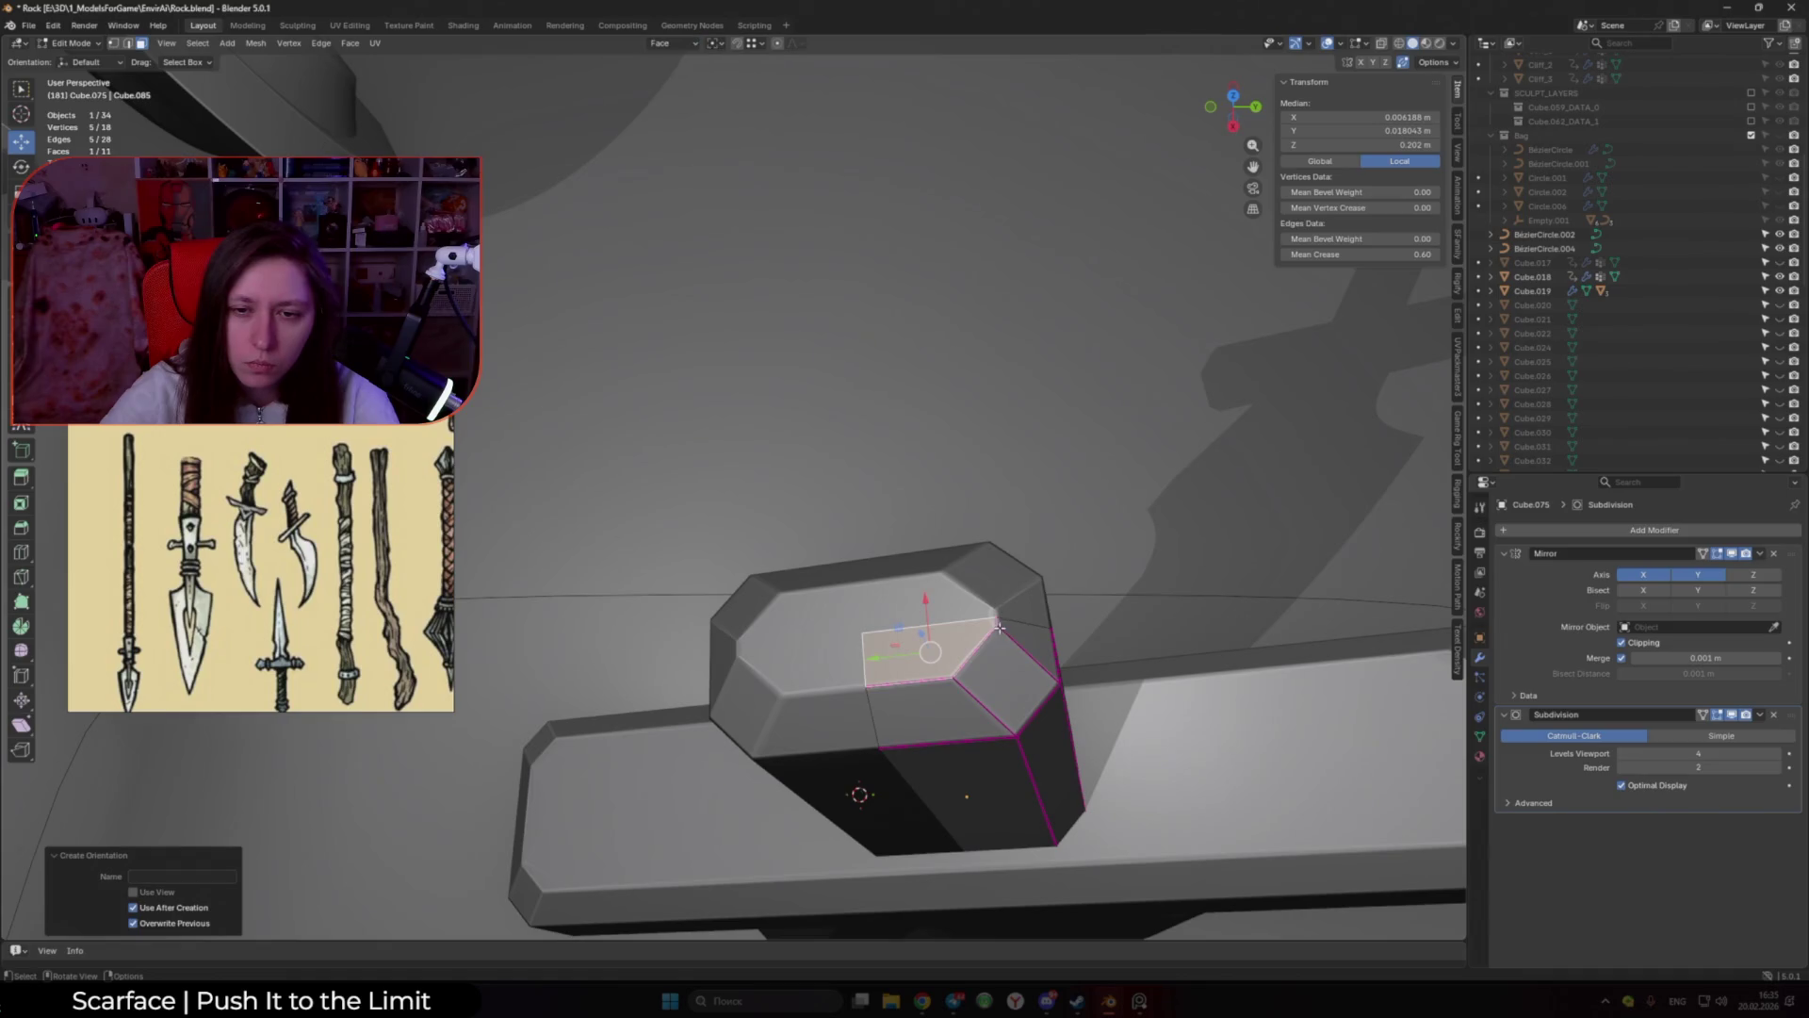
key(1)
click(997, 625)
drag(992, 579, 1007, 604)
Step: Check the whole dagger in Object Mode, then return to editing the grip
key(Tab)
scroll(848, 339, down, 5)
scroll(848, 335, down, 5)
scroll(847, 348, down, 3)
scroll(853, 387, up, 4)
scroll(859, 414, up, 5)
key(Tab)
scroll(839, 471, up, 3)
scroll(820, 520, up, 2)
Step: Raise the grip's top face to lengthen the grip to about 0.355 m
key(3)
click(812, 547)
middle_drag(812, 547, 774, 484)
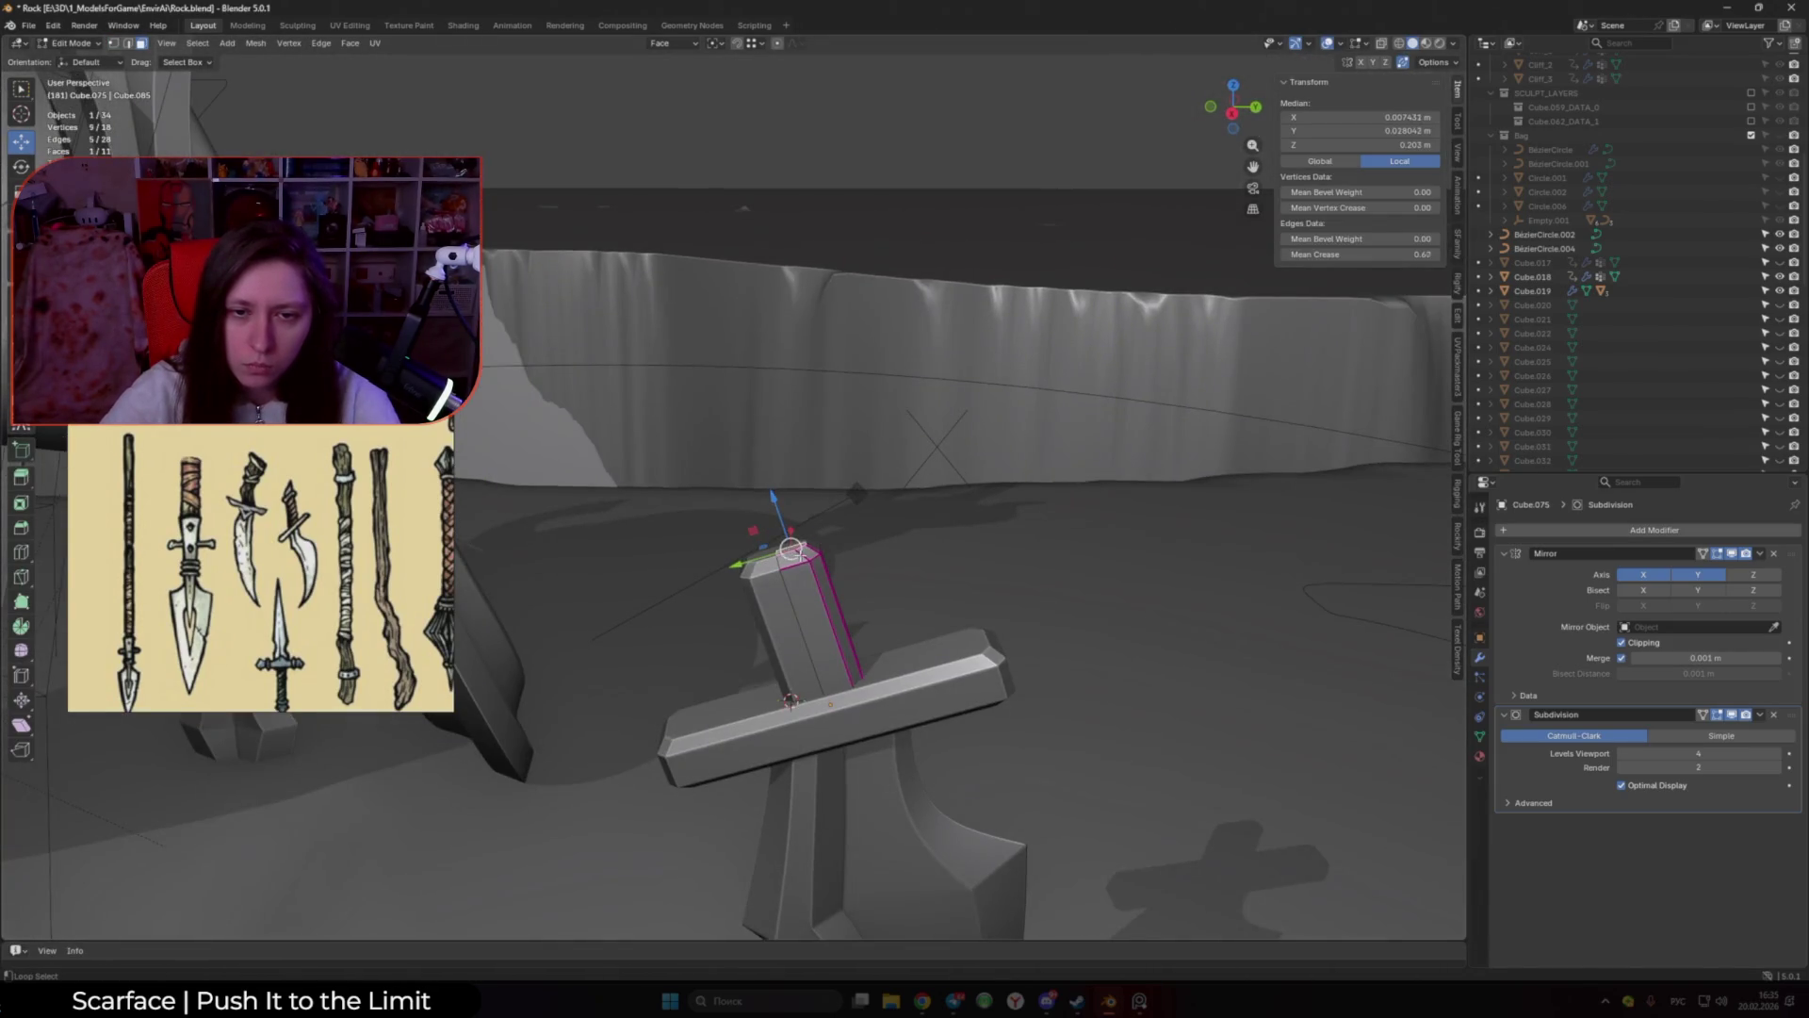
drag(781, 504, 760, 376)
key(Tab)
scroll(760, 424, down, 8)
middle_drag(760, 507, 921, 449)
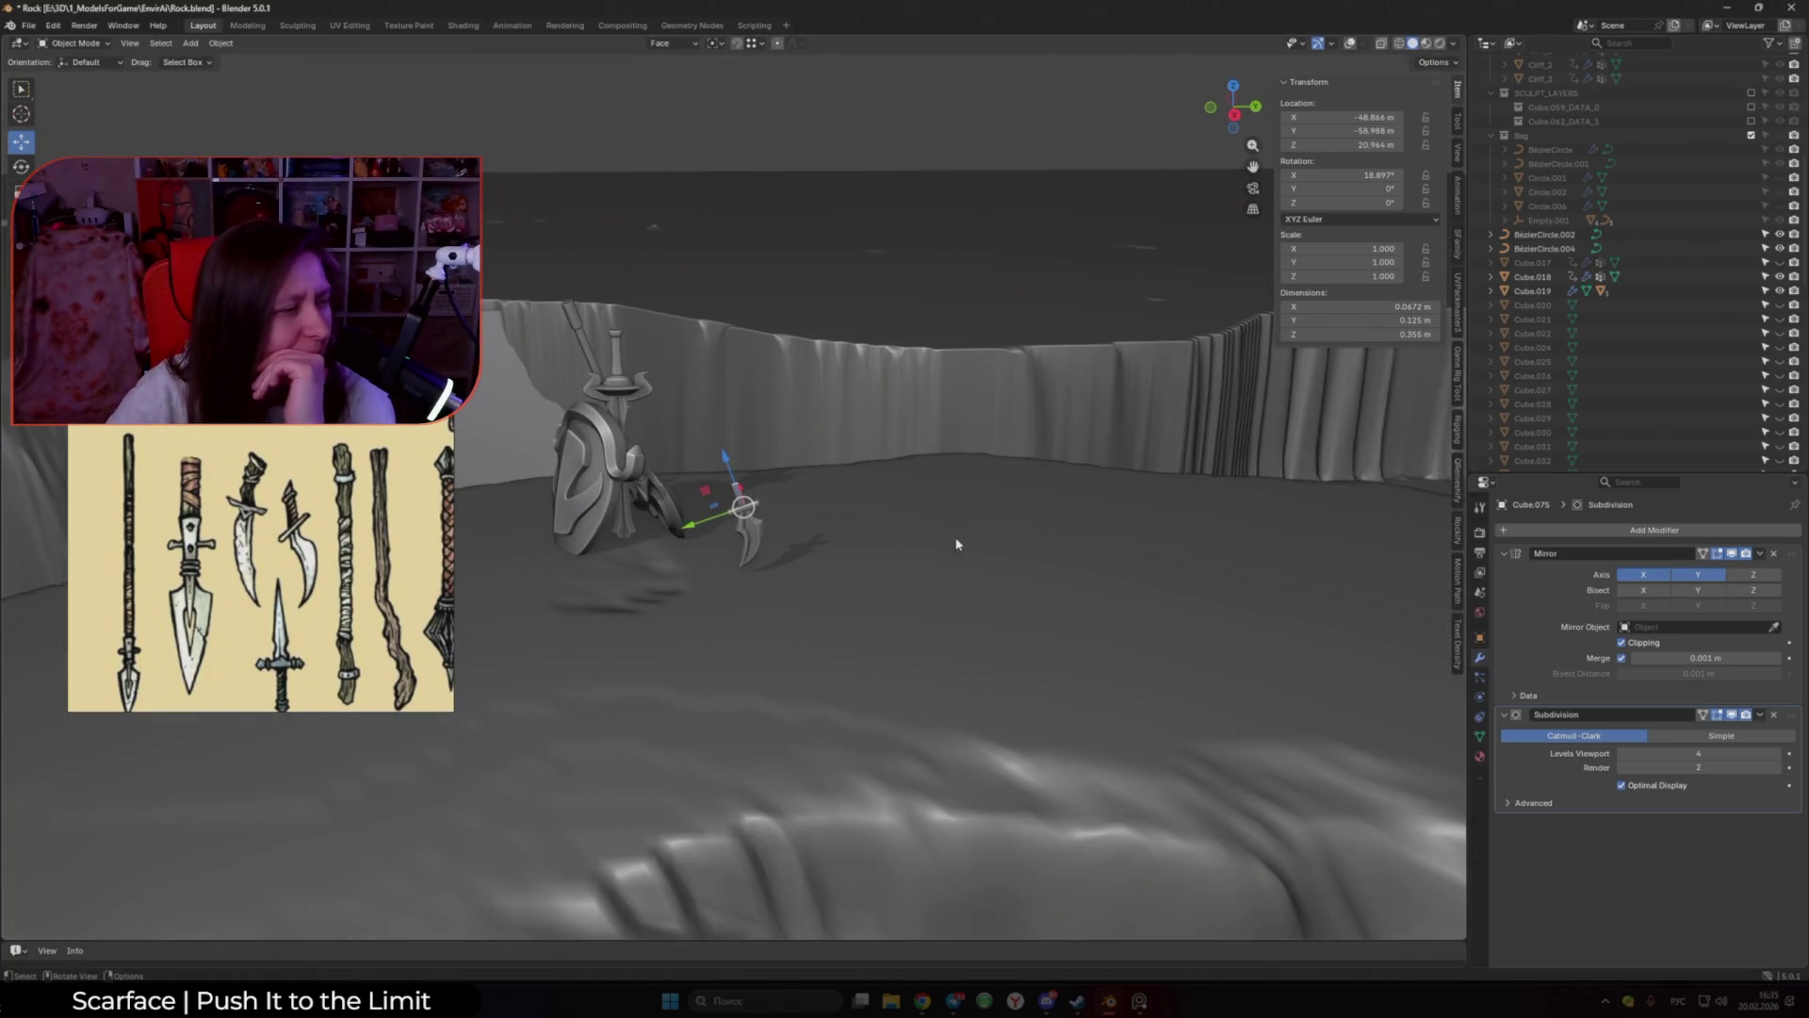
Step: Snap the 3D cursor to the blade tip vertex and return to Object Mode
scroll(874, 575, up, 6)
click(762, 513)
key(Tab)
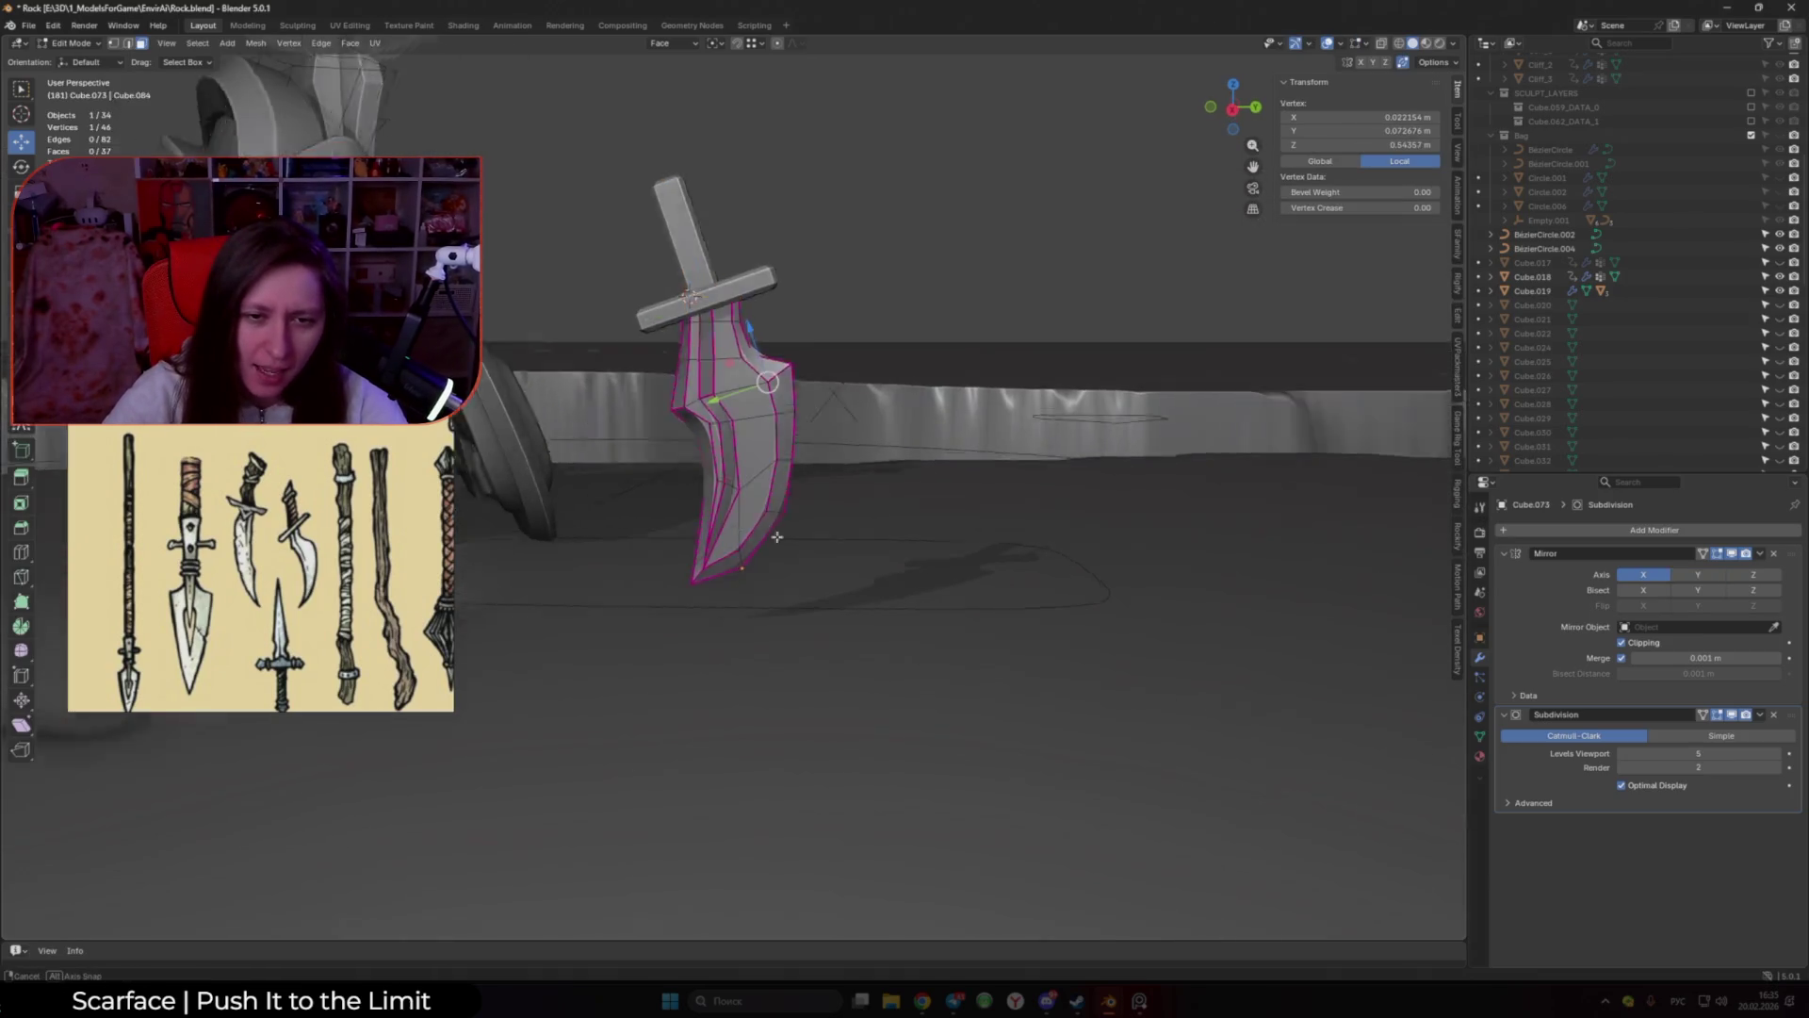
scroll(753, 565, up, 3)
click(735, 593)
key(shift+s)
click(772, 660)
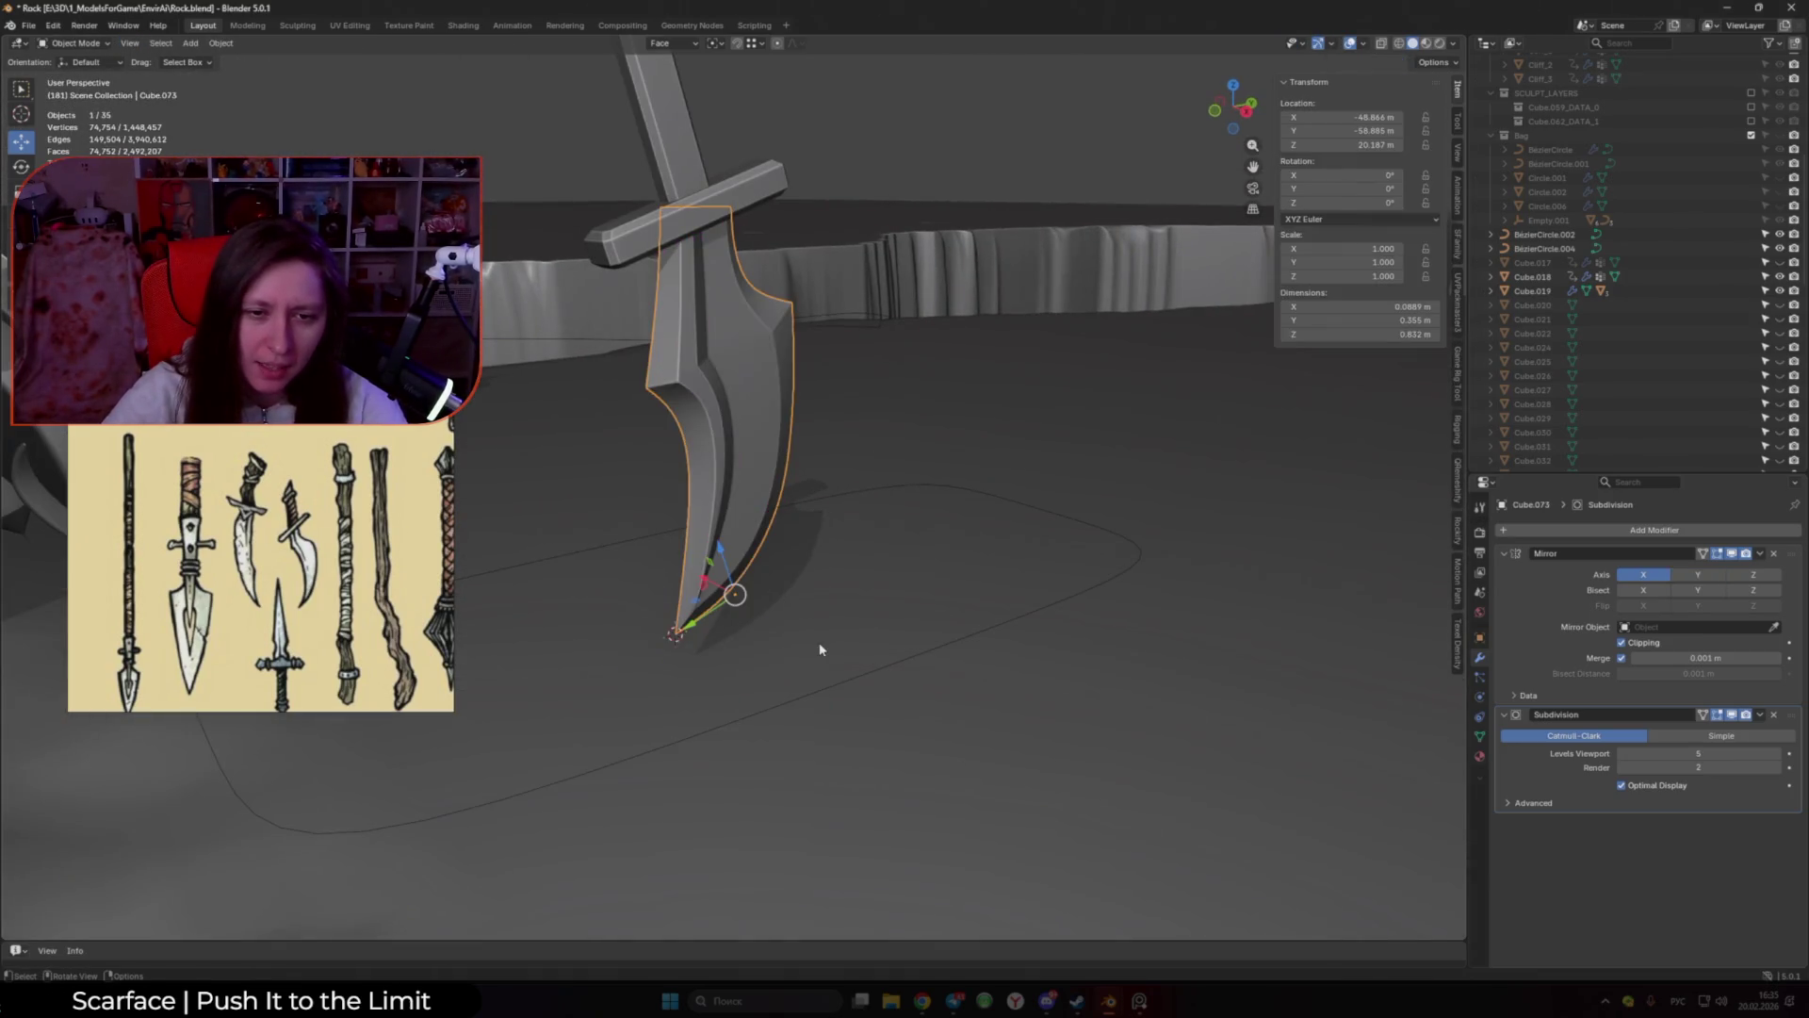
key(Tab)
Step: Restore Global orientation and add an Arrows empty at the blade tip
click(693, 43)
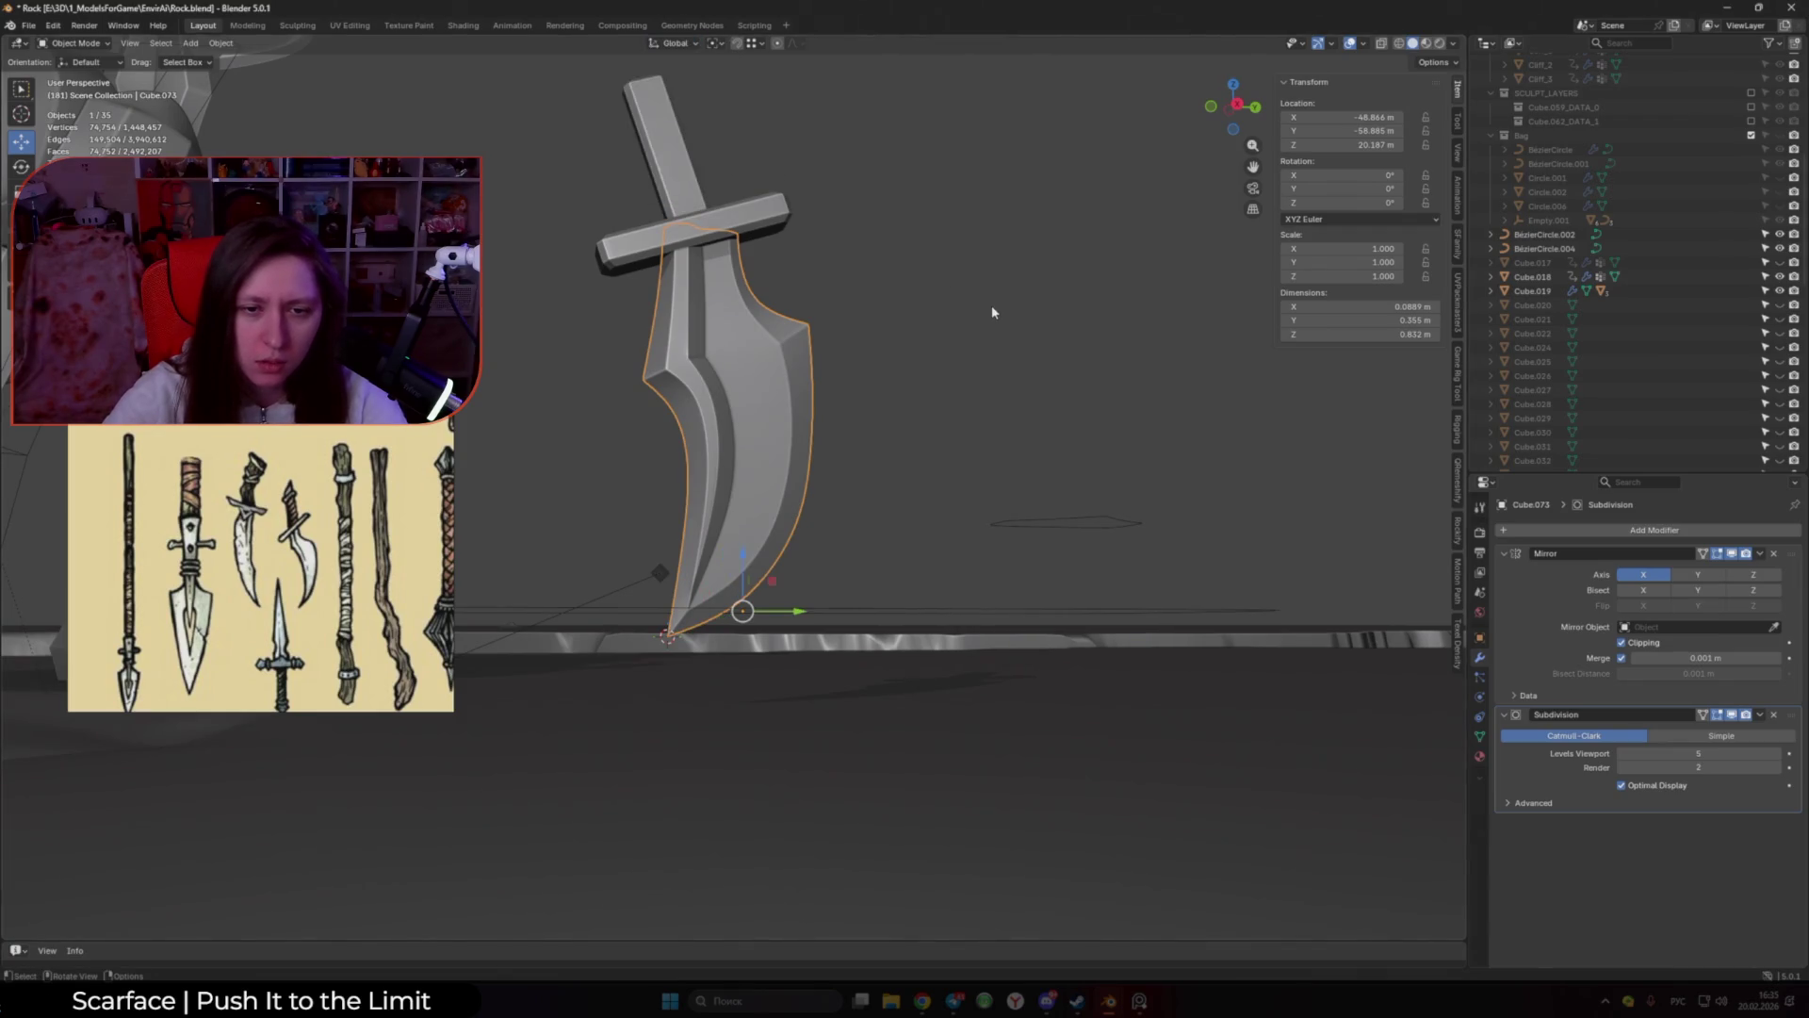
key(shift+a)
mouse_move(978, 325)
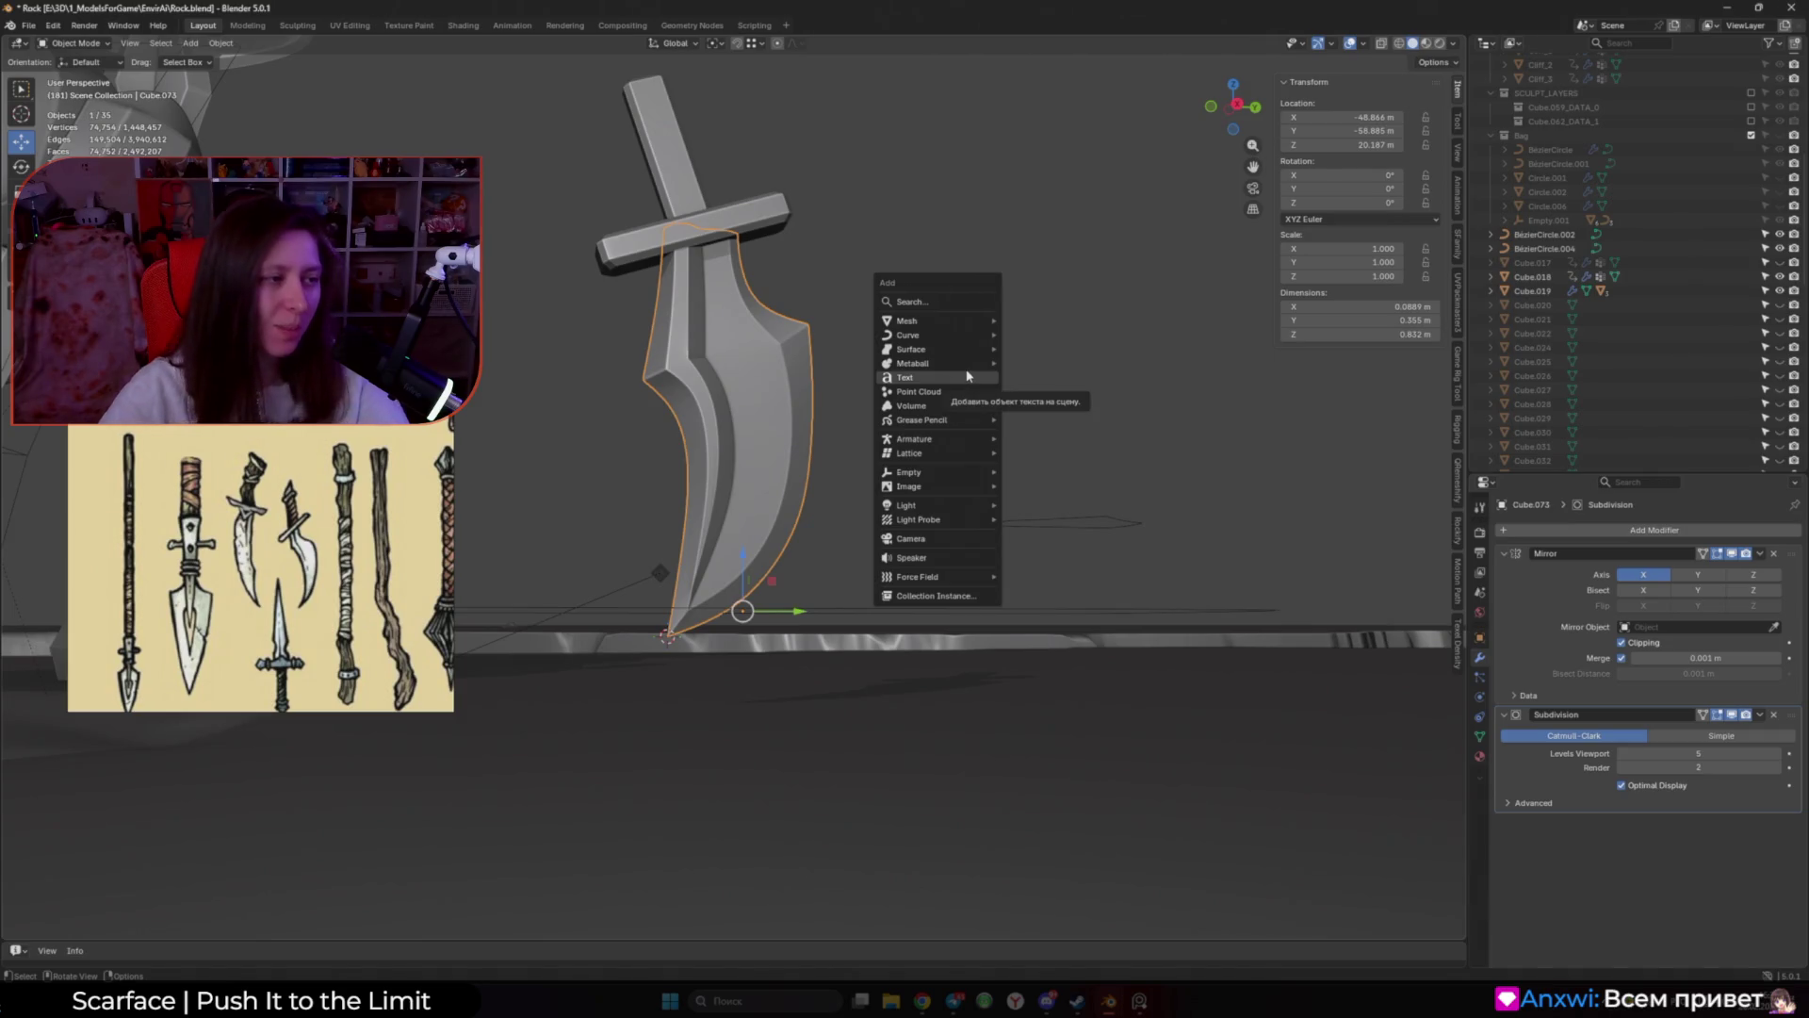
mouse_move(968, 363)
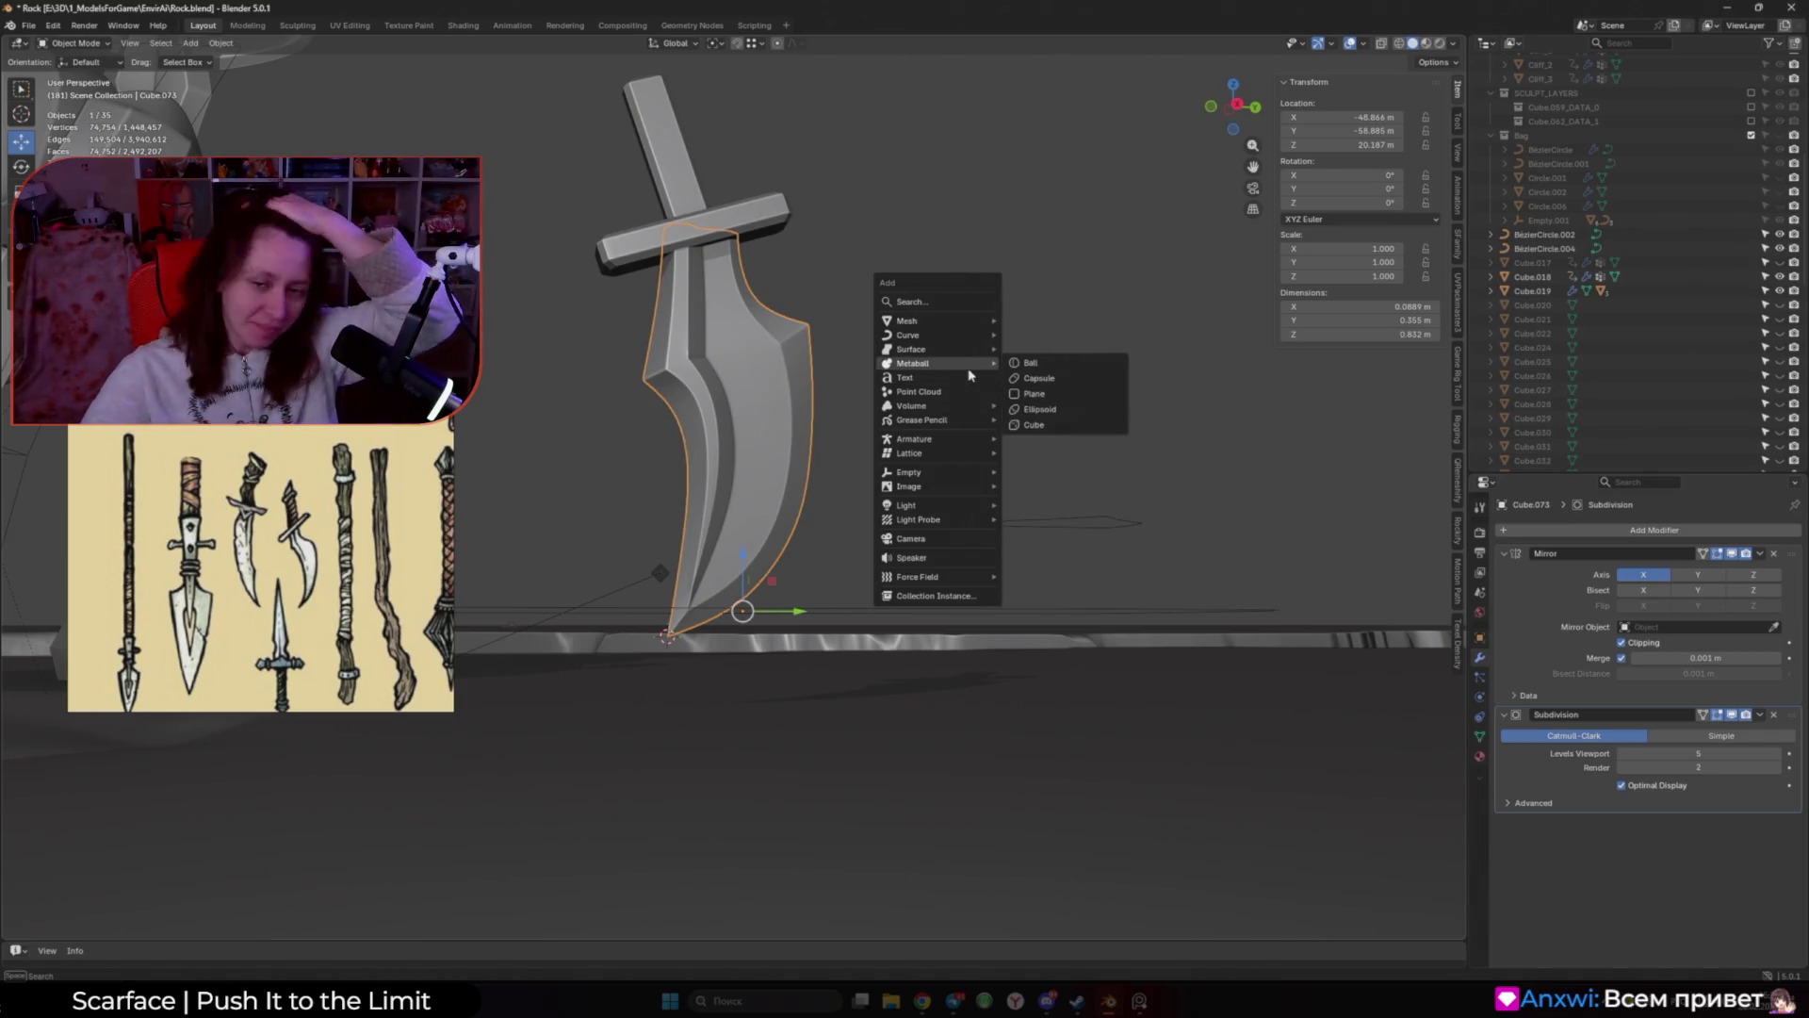
mouse_move(974, 484)
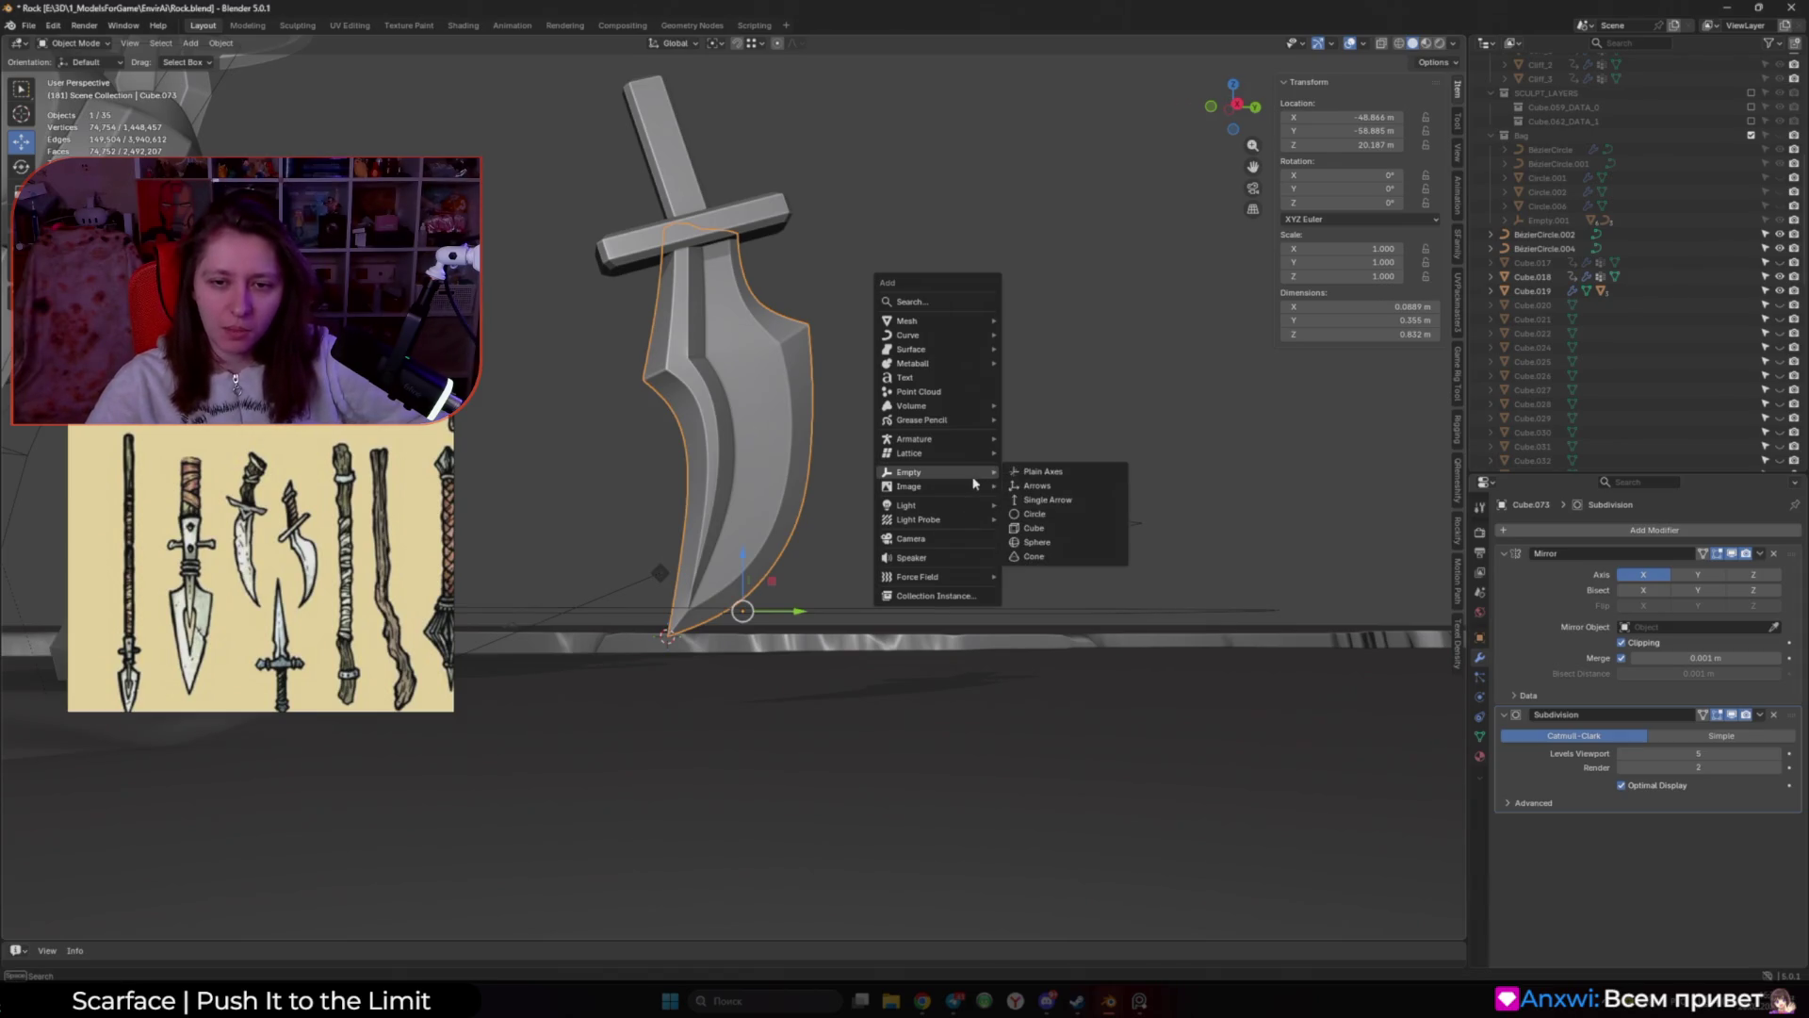
click(1090, 494)
middle_drag(1002, 468, 963, 481)
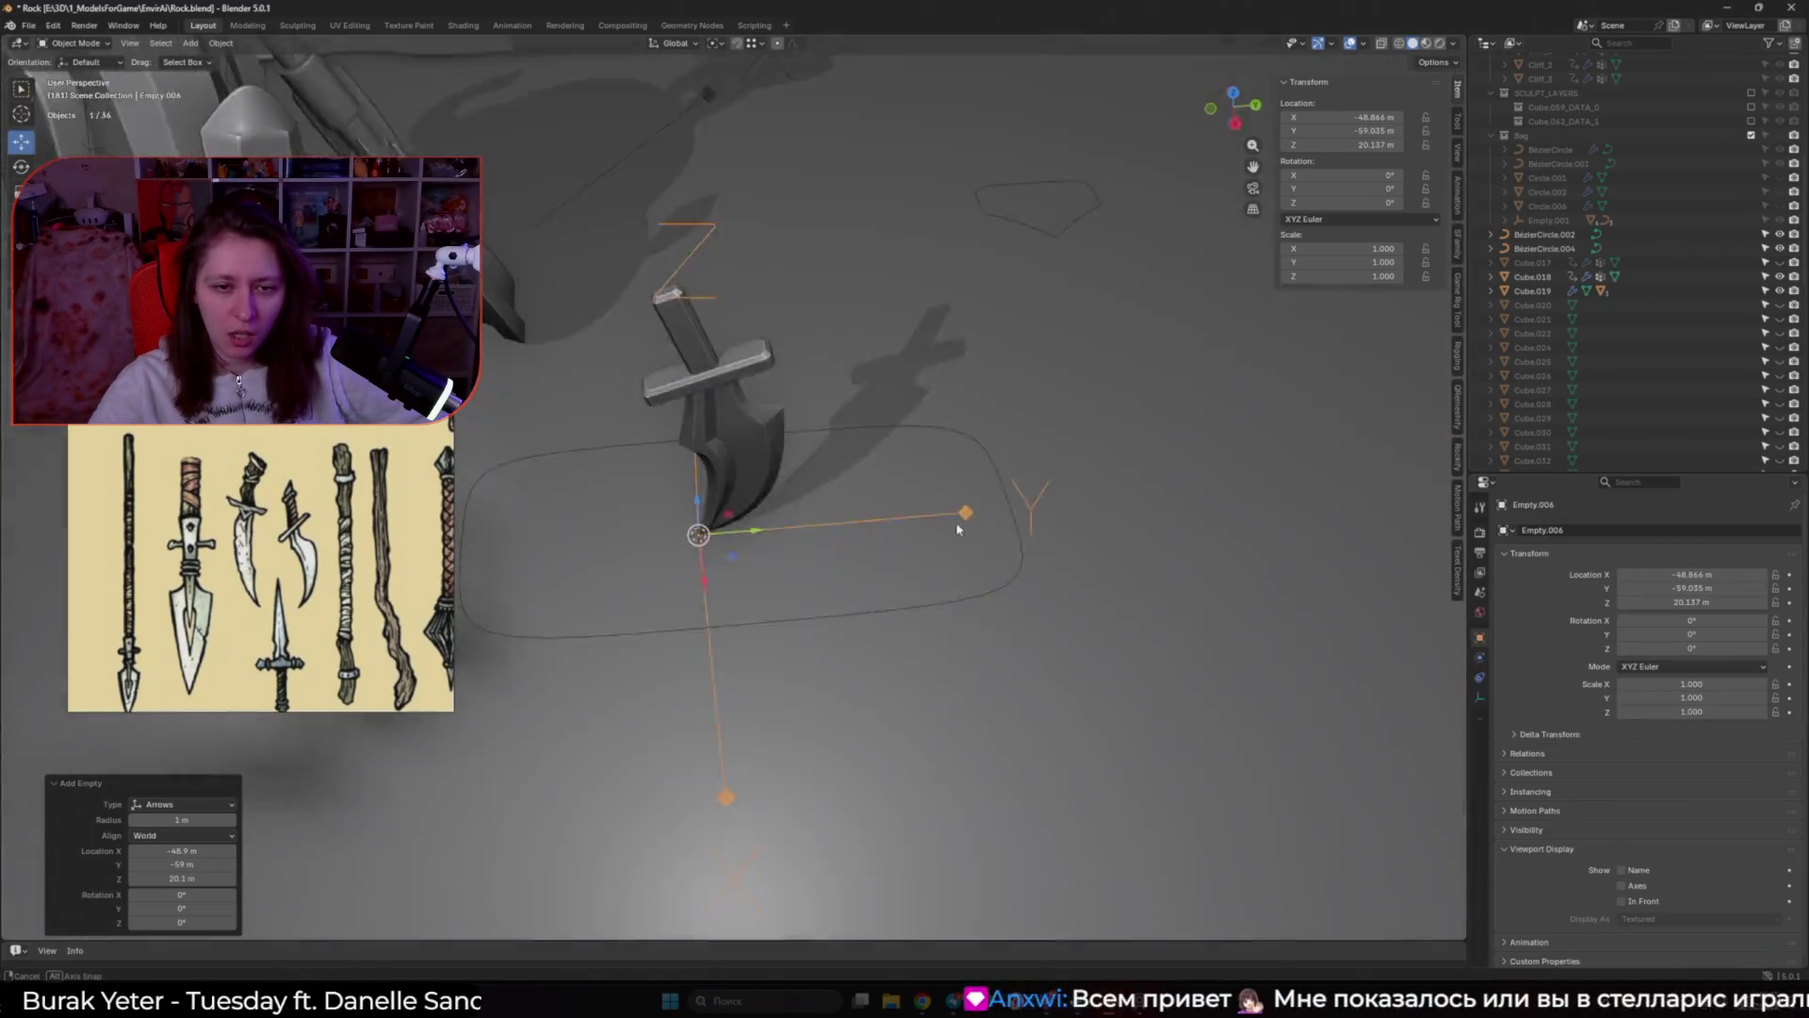
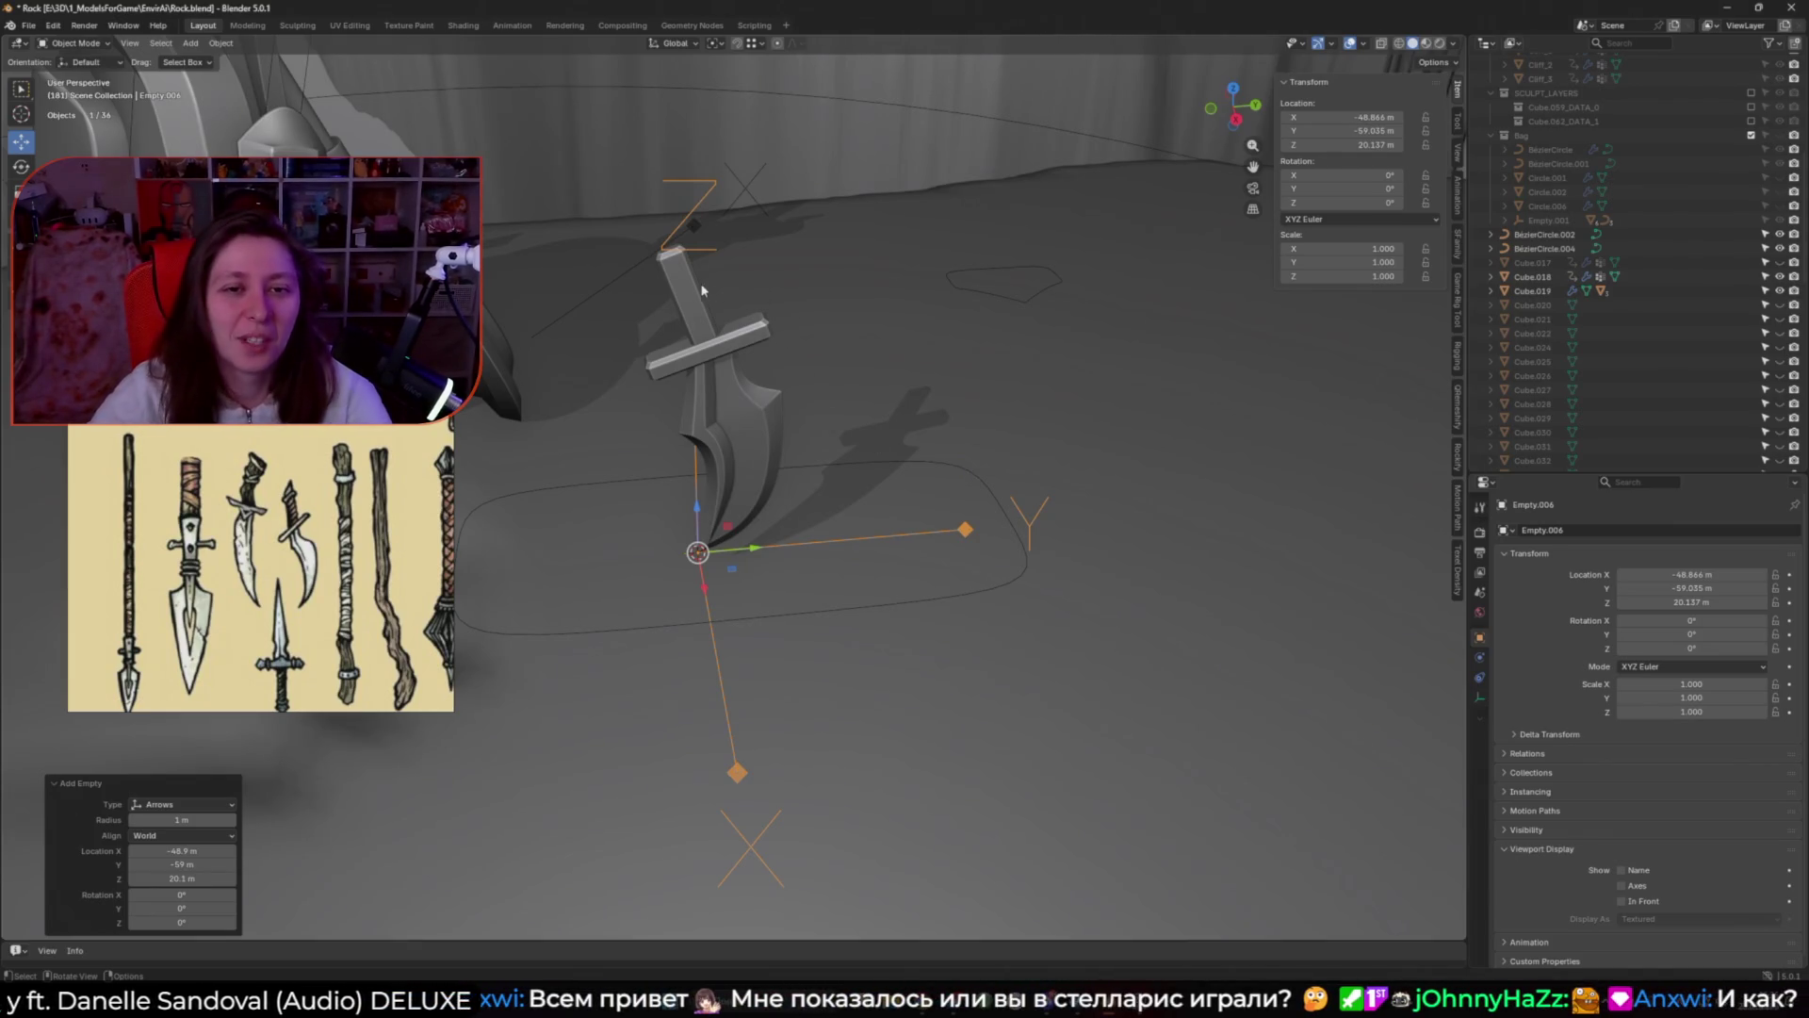
Step: Parent the dagger to Empty.006 using Ctrl+P > Object
middle_drag(691, 251, 713, 373)
click(714, 373)
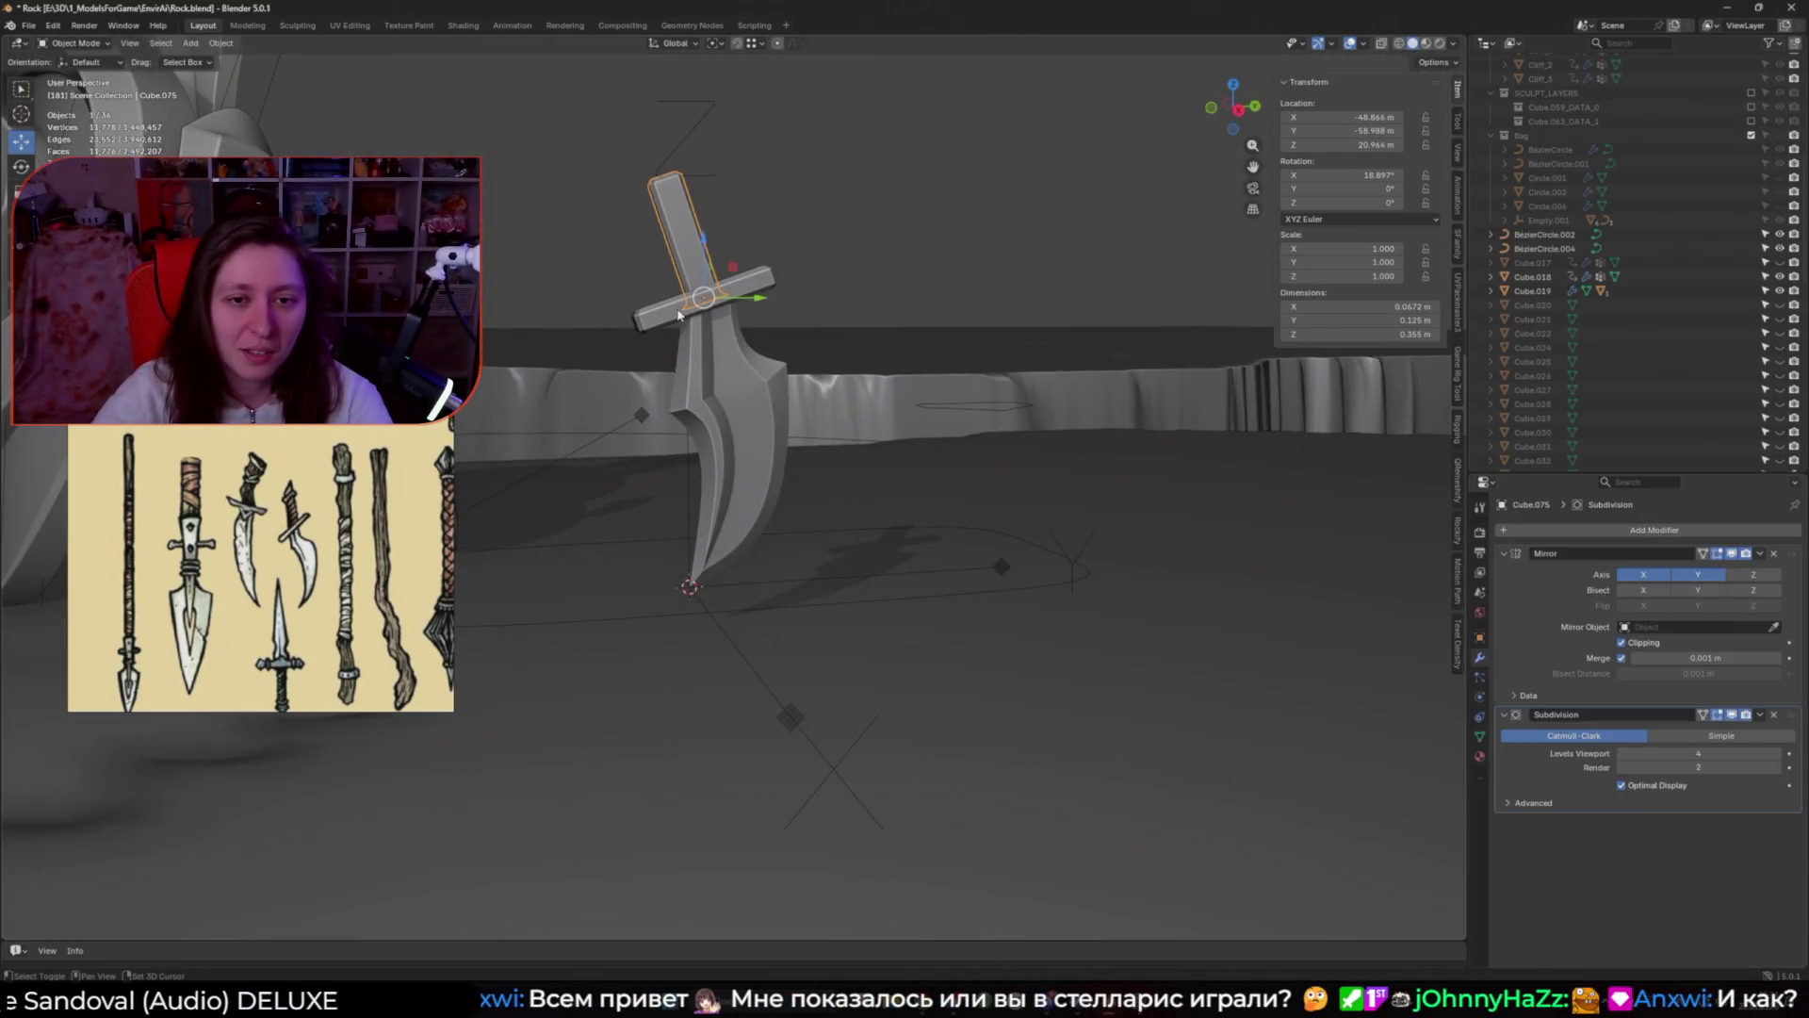
shift+click(720, 627)
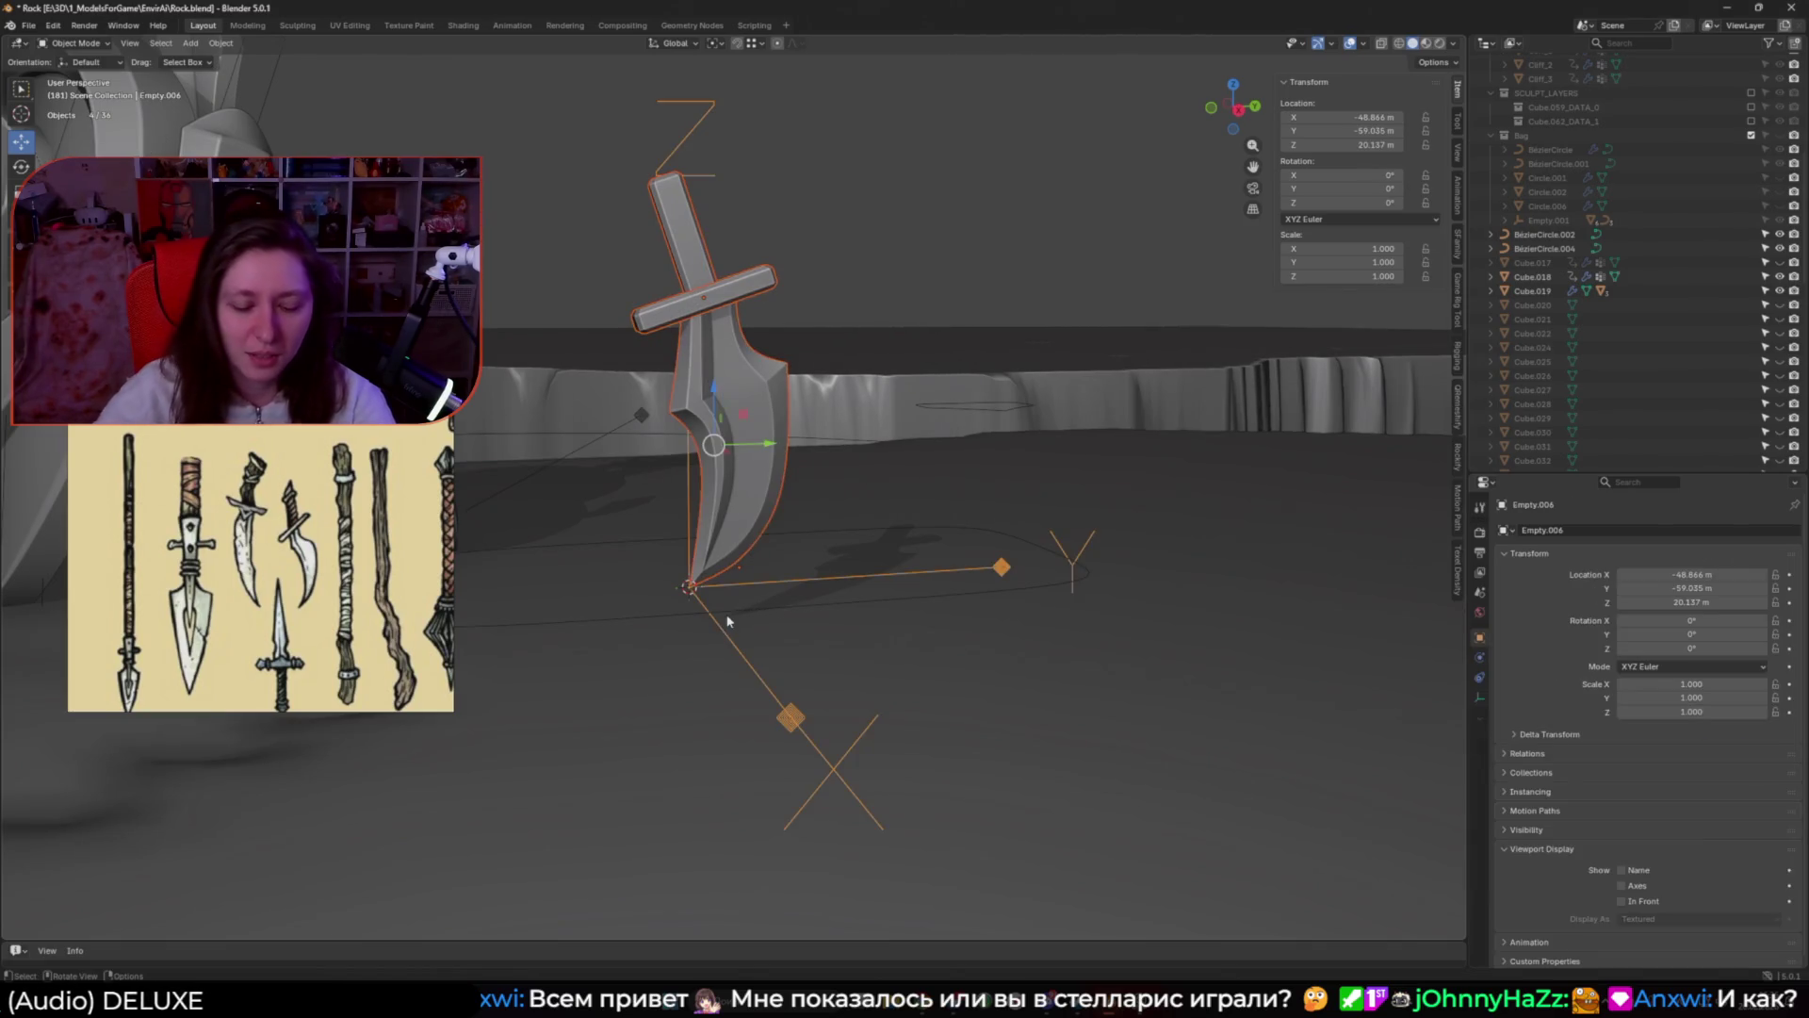
key(ctrl+p)
click(727, 621)
Step: Move Empty.006 and scale it so the dagger grows to 1.353
click(776, 579)
key(g)
click(772, 560)
mouse_move(772, 561)
middle_down()
mouse_move(801, 528)
mouse_move(702, 519)
mouse_move(848, 603)
middle_up()
key(s)
click(903, 576)
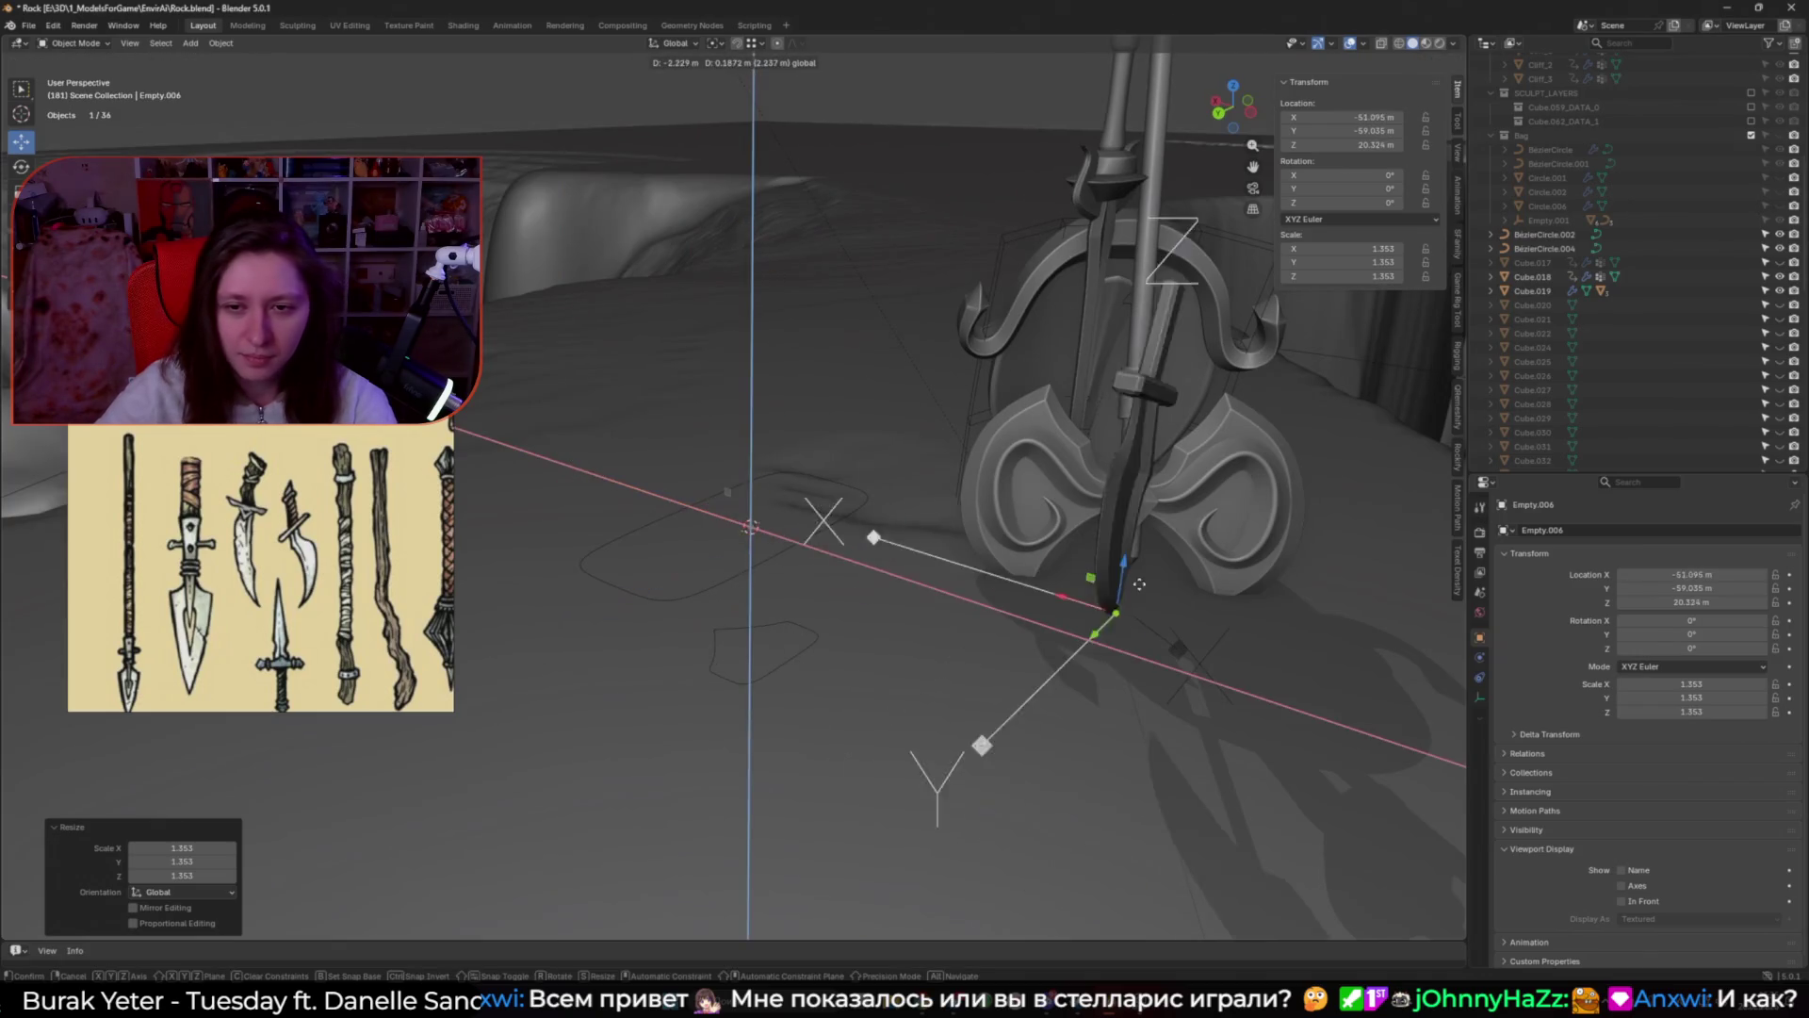
scroll(866, 647, down, 4)
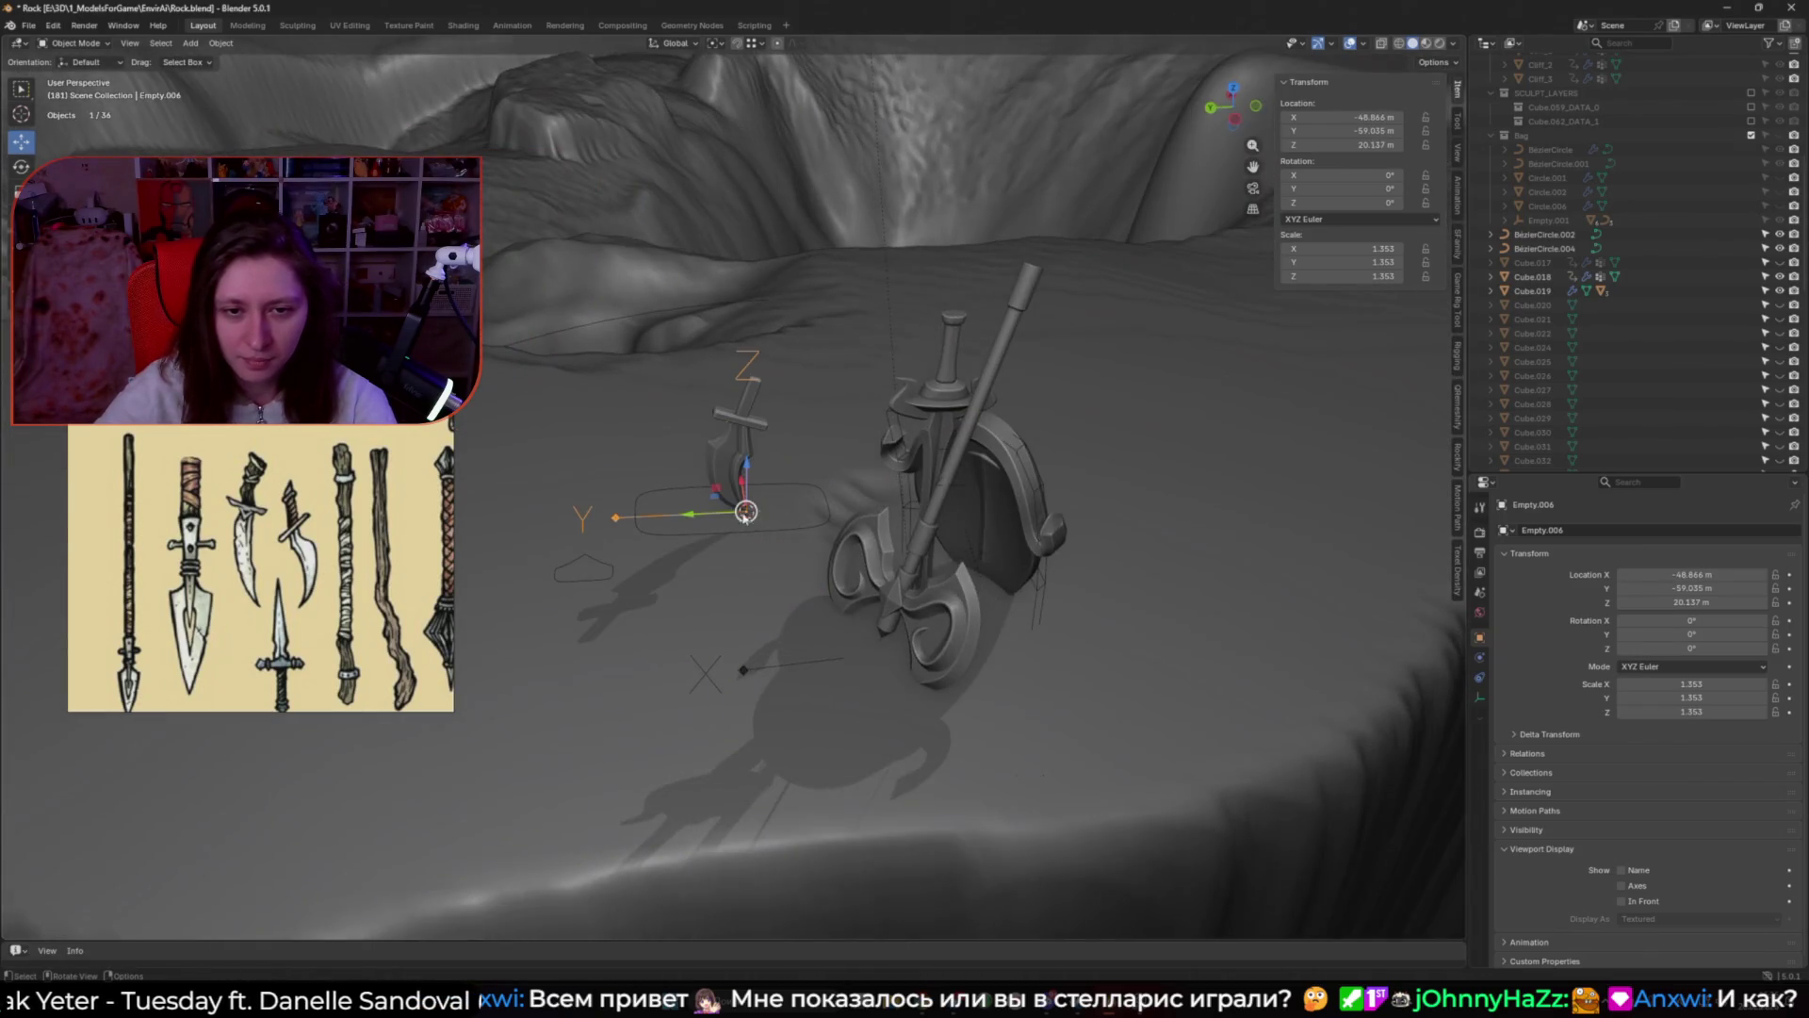
Step: Bring the dagger over to the axe, turn it about Z, and lower it onto the ledge
middle_drag(746, 511, 745, 488)
drag(744, 488, 697, 476)
mouse_move(697, 476)
middle_down()
mouse_move(839, 463)
mouse_move(676, 439)
mouse_move(829, 603)
middle_up()
key(r)
key(z)
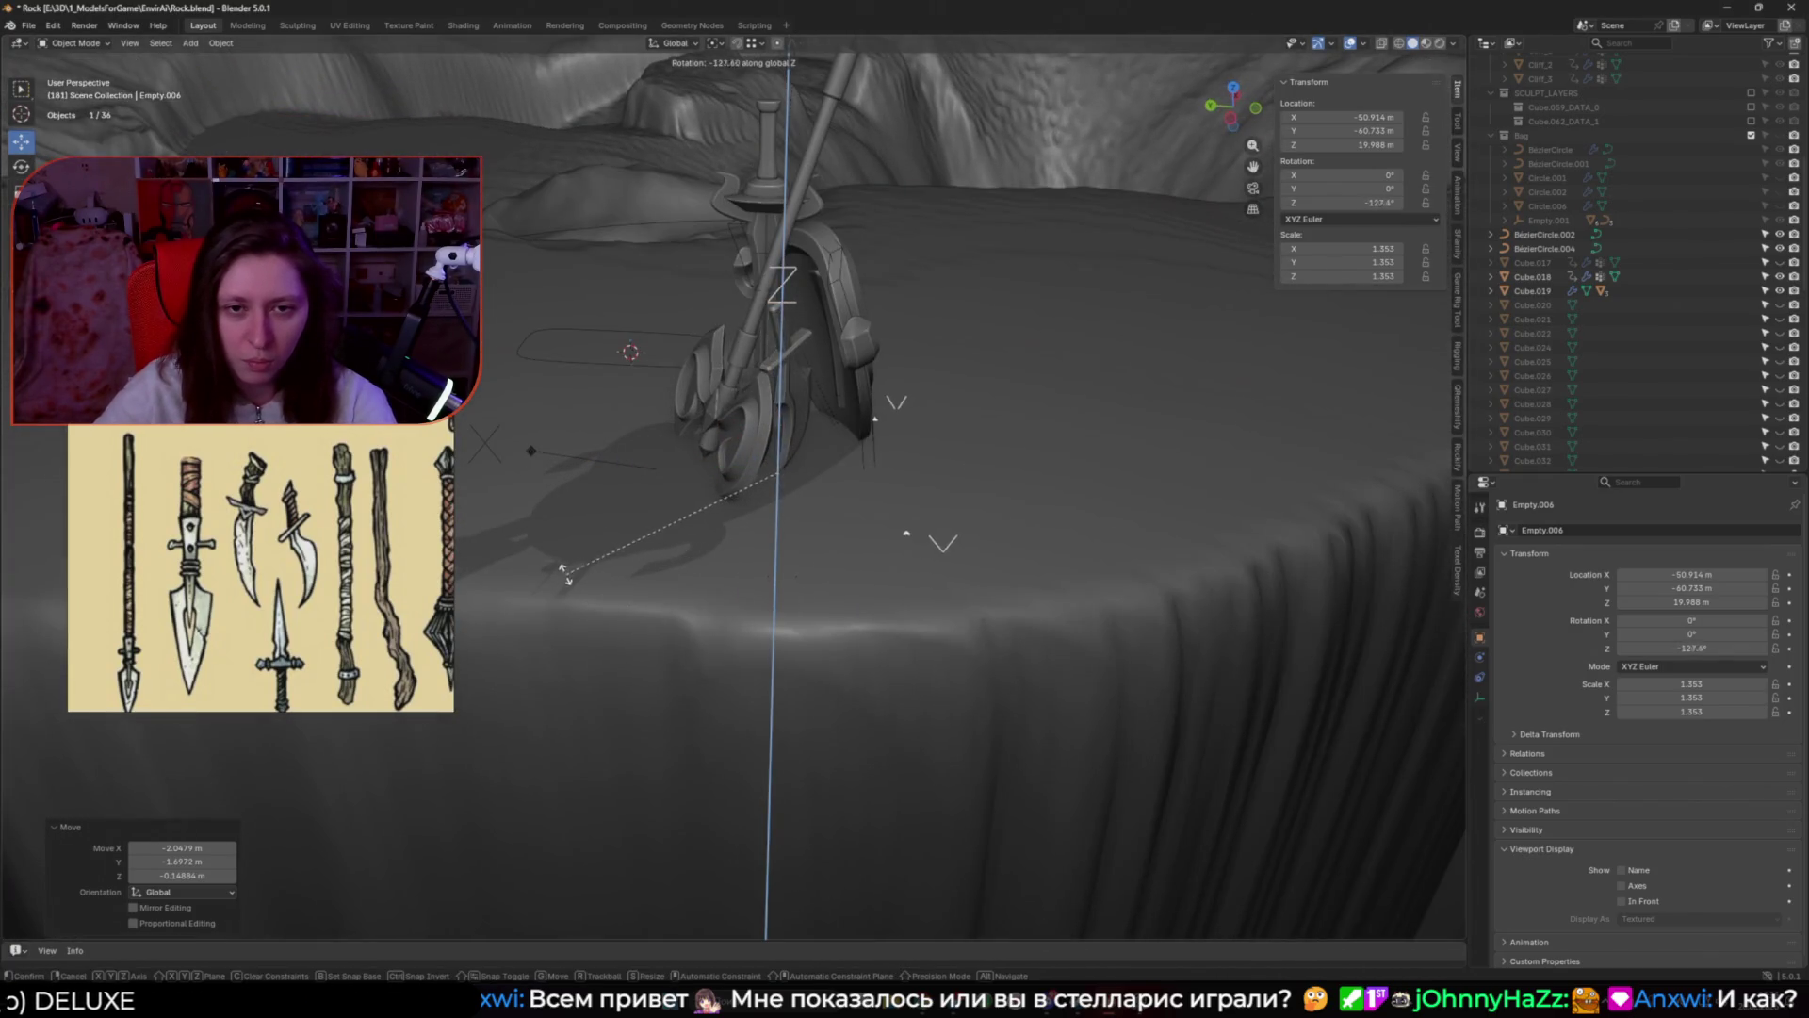
click(569, 577)
drag(787, 431, 744, 479)
middle_drag(745, 479, 788, 578)
Step: Tilt the dagger with several free trackball rotations so it leans
key(r)
key(r)
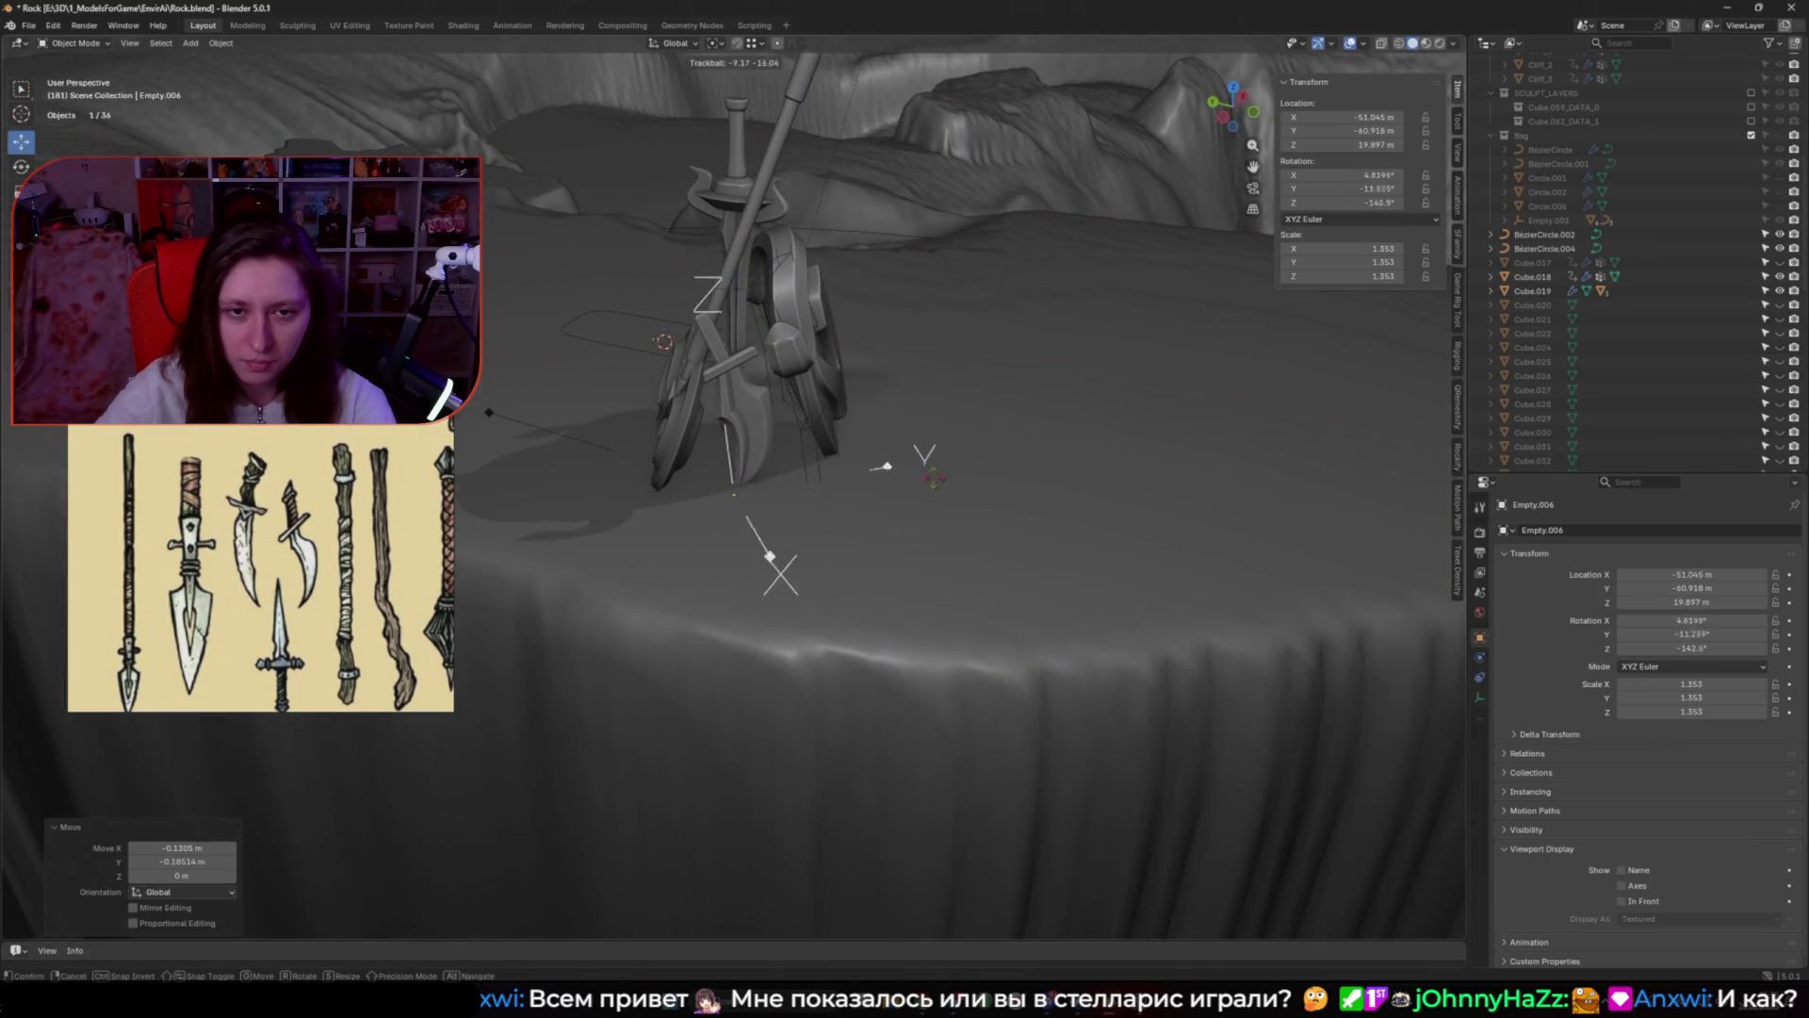
click(933, 485)
middle_drag(933, 485, 952, 509)
key(r)
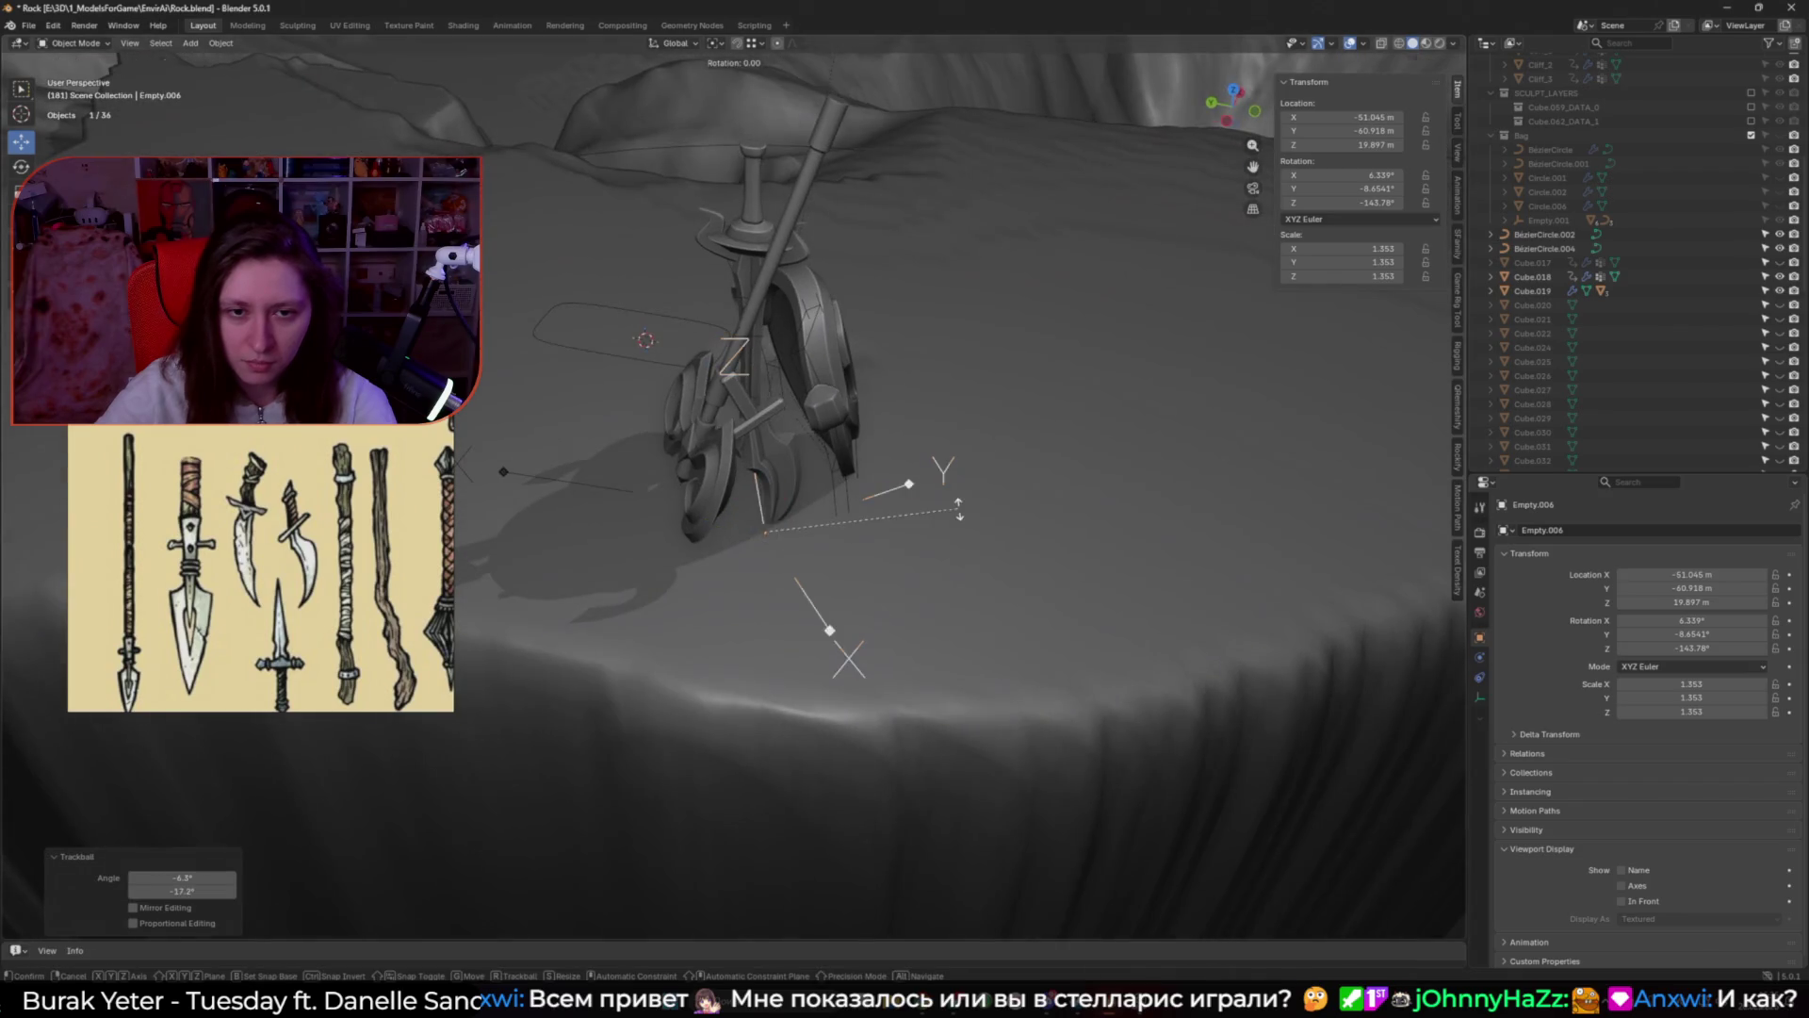
alt+middle_drag(980, 448, 1074, 504)
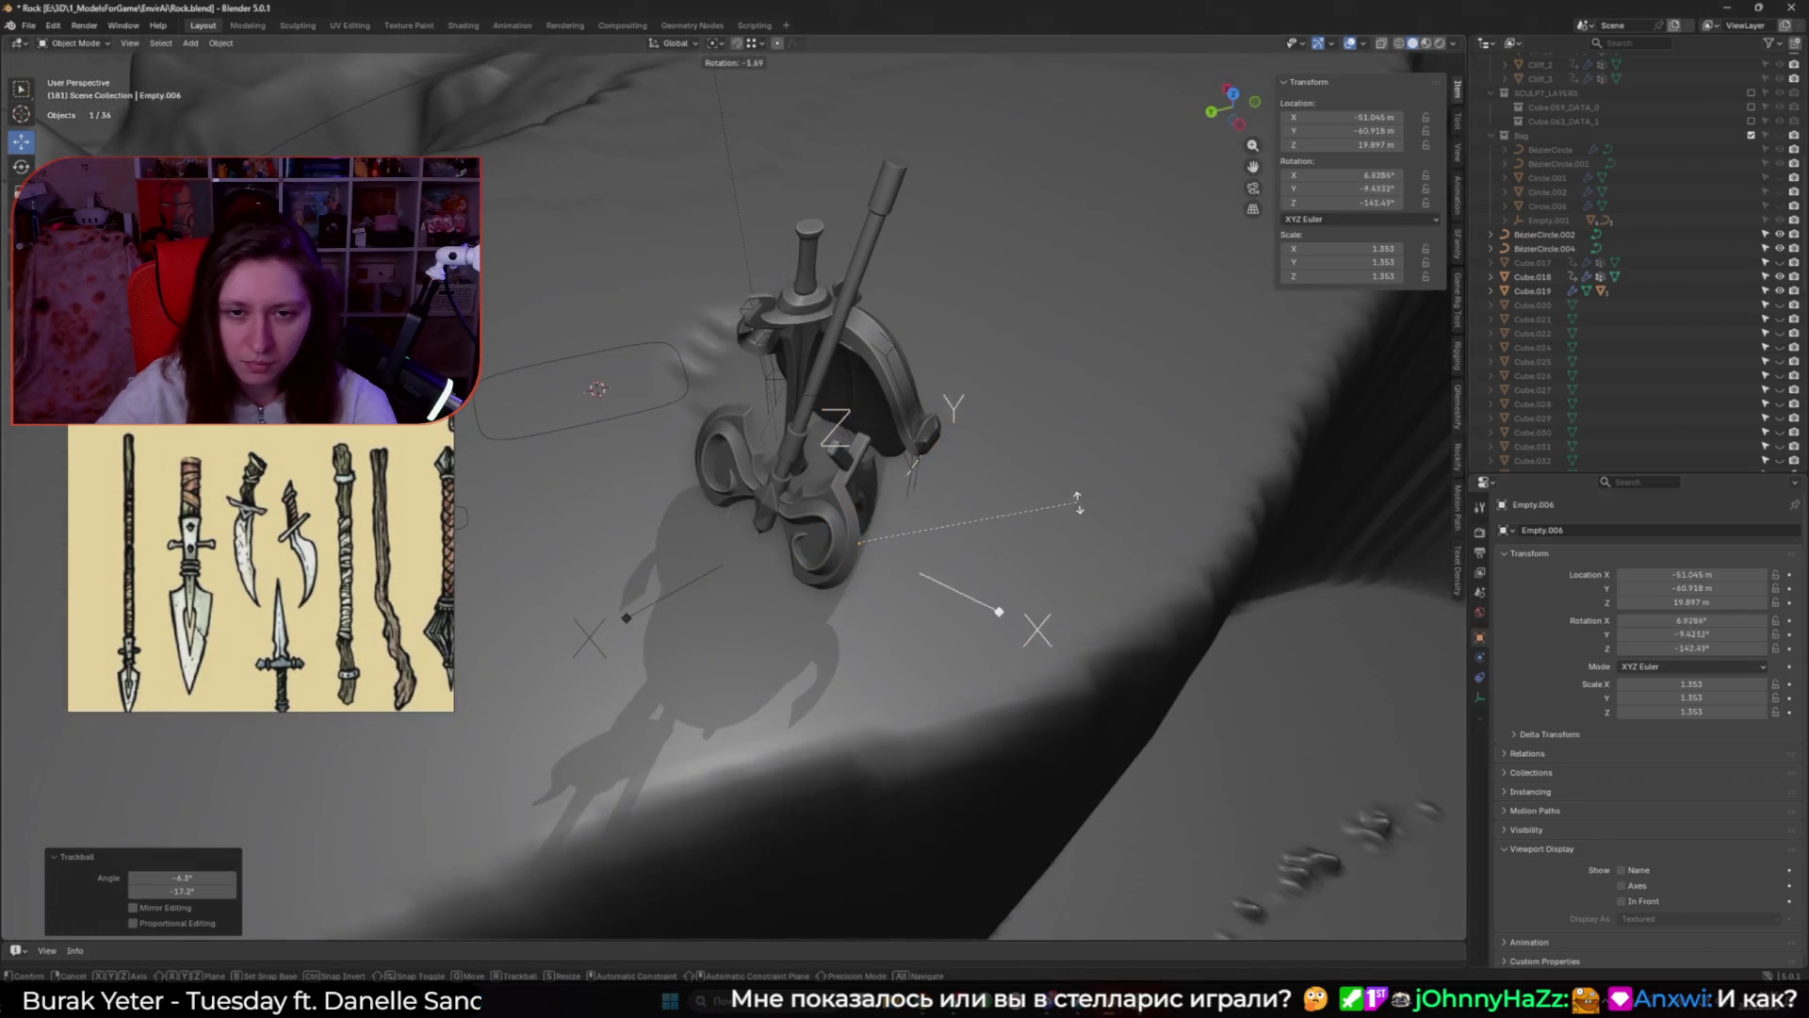
alt+middle_drag(1056, 400, 1031, 471)
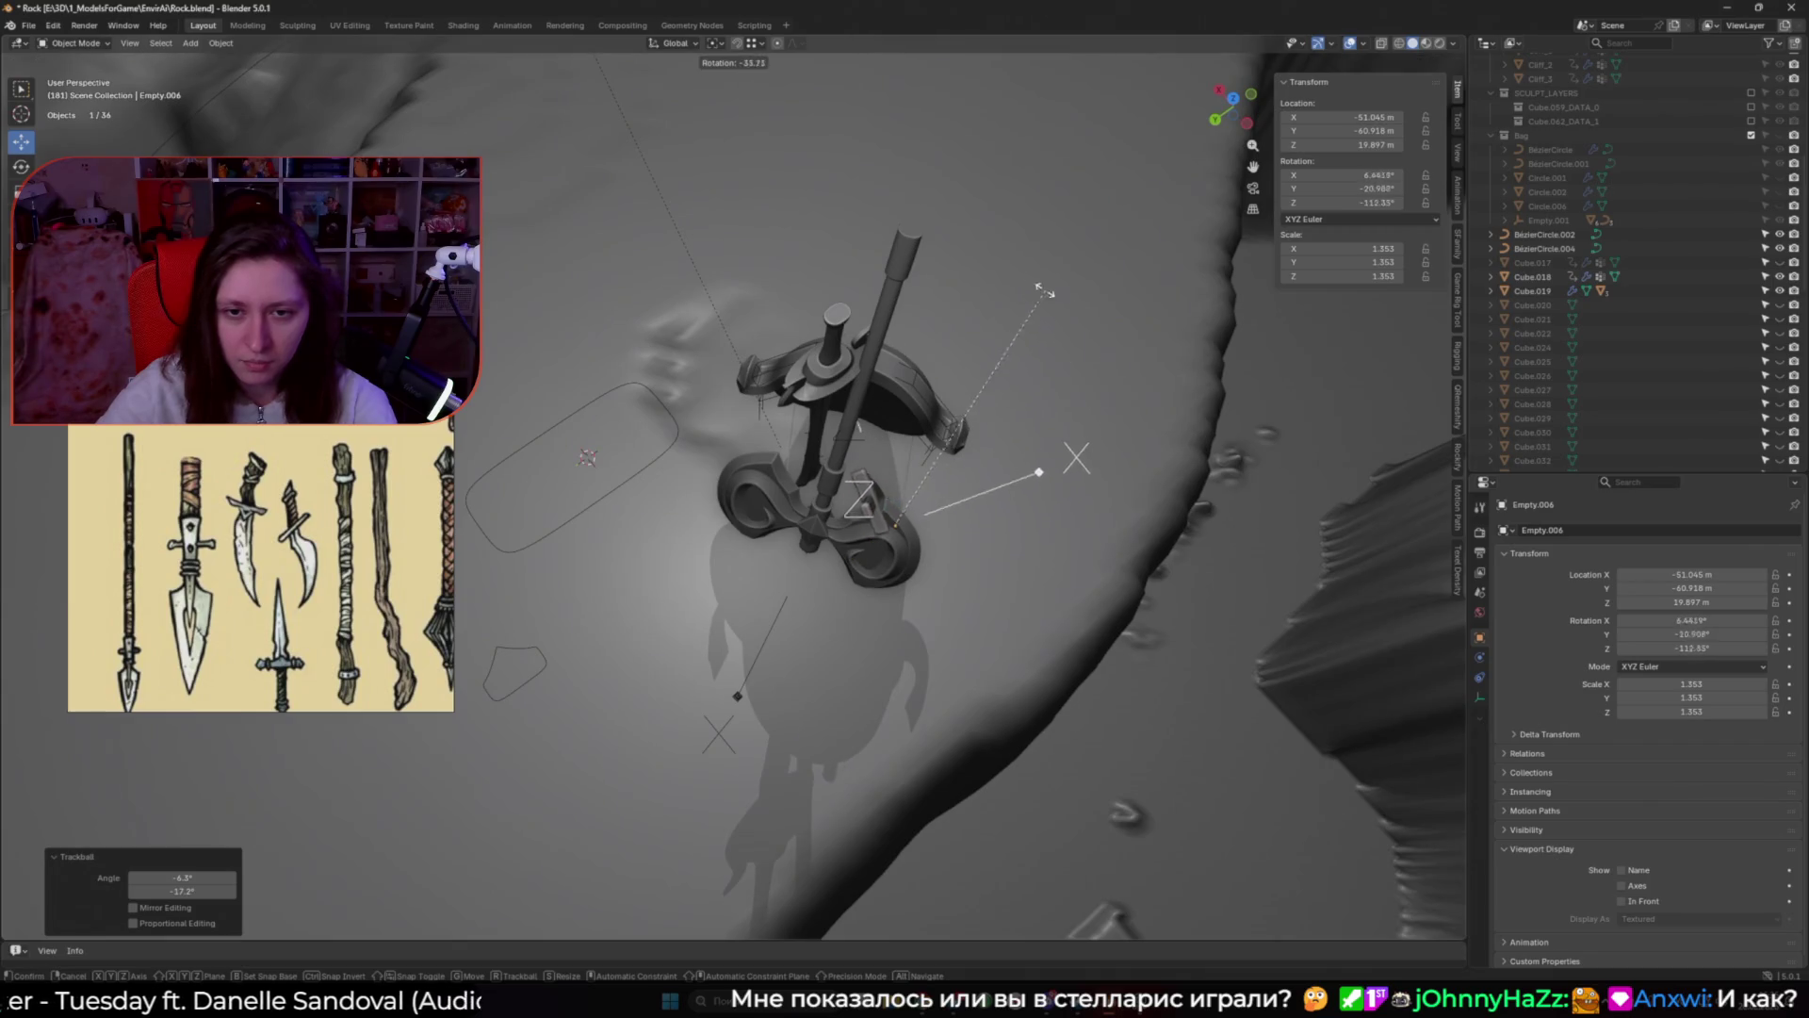
click(1025, 478)
key(r)
key(r)
click(1015, 440)
Step: Refine the dagger's position and rotation so it sits against the axe
mouse_move(1014, 440)
middle_down()
mouse_move(960, 567)
mouse_move(997, 522)
mouse_move(990, 537)
middle_up()
scroll(959, 567, down, 3)
scroll(808, 578, up, 5)
scroll(808, 577, up, 3)
key(g)
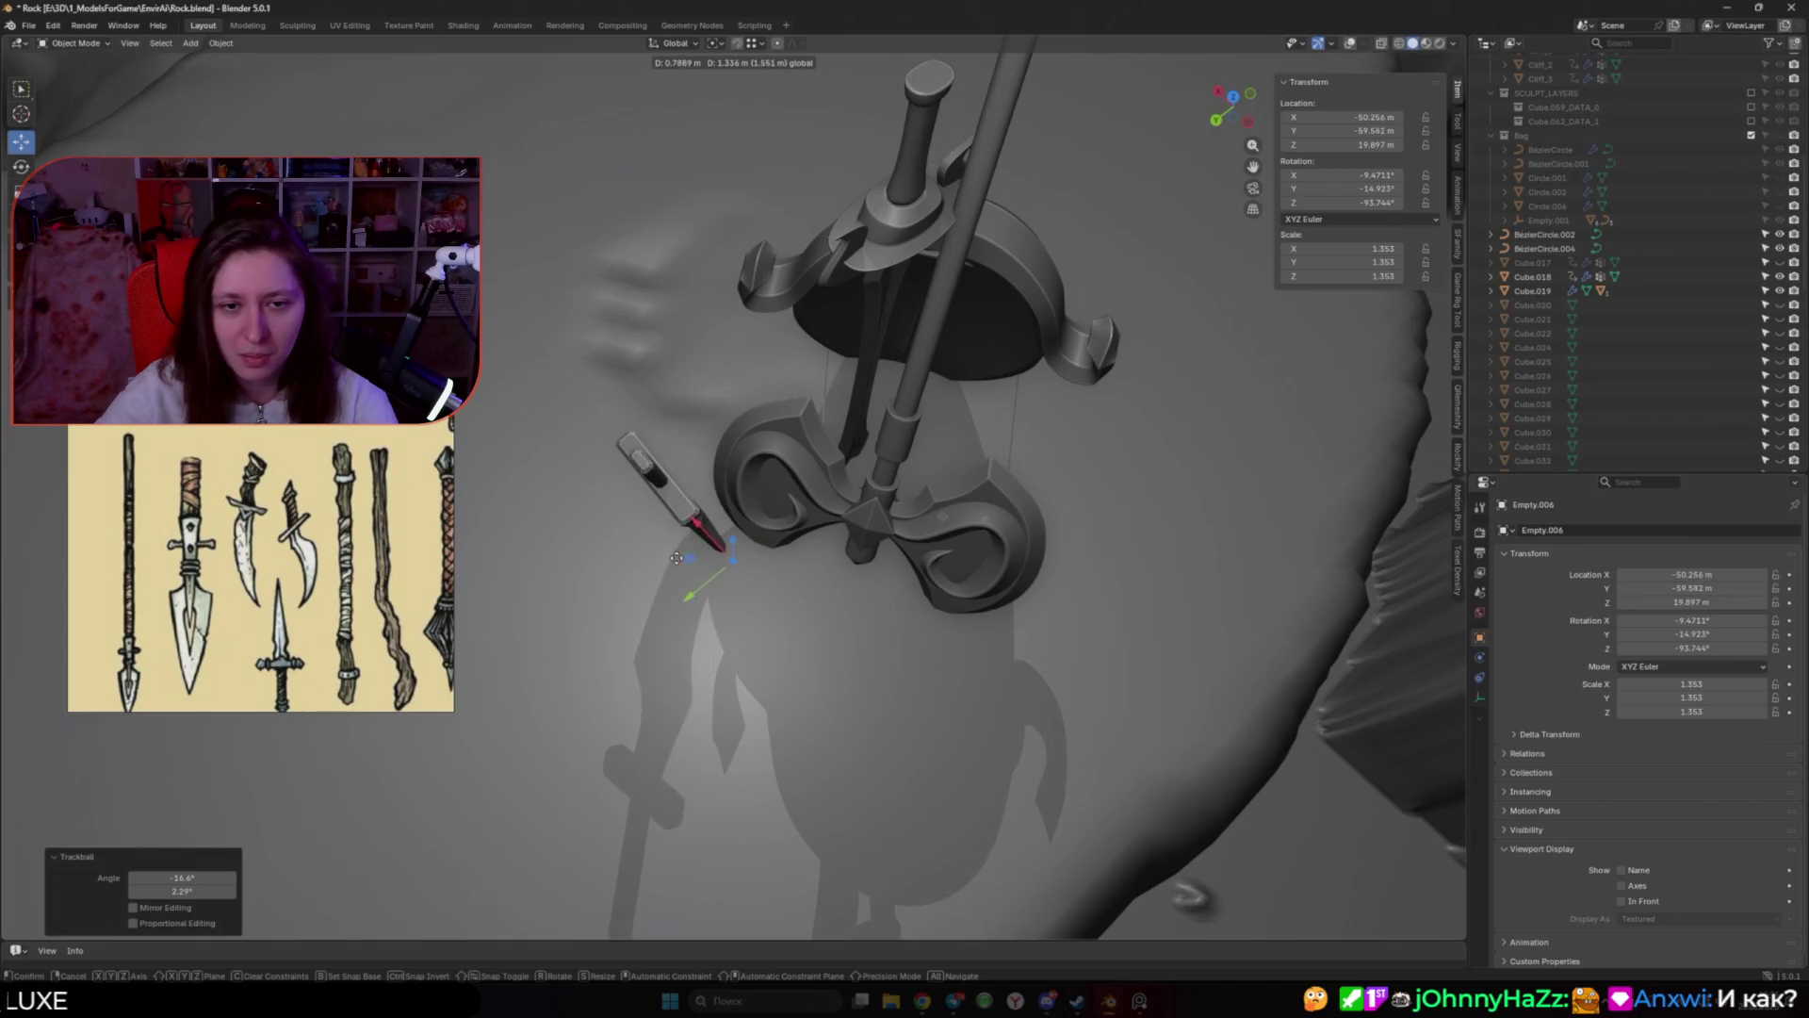
click(716, 575)
middle_drag(717, 575, 876, 525)
key(r)
key(r)
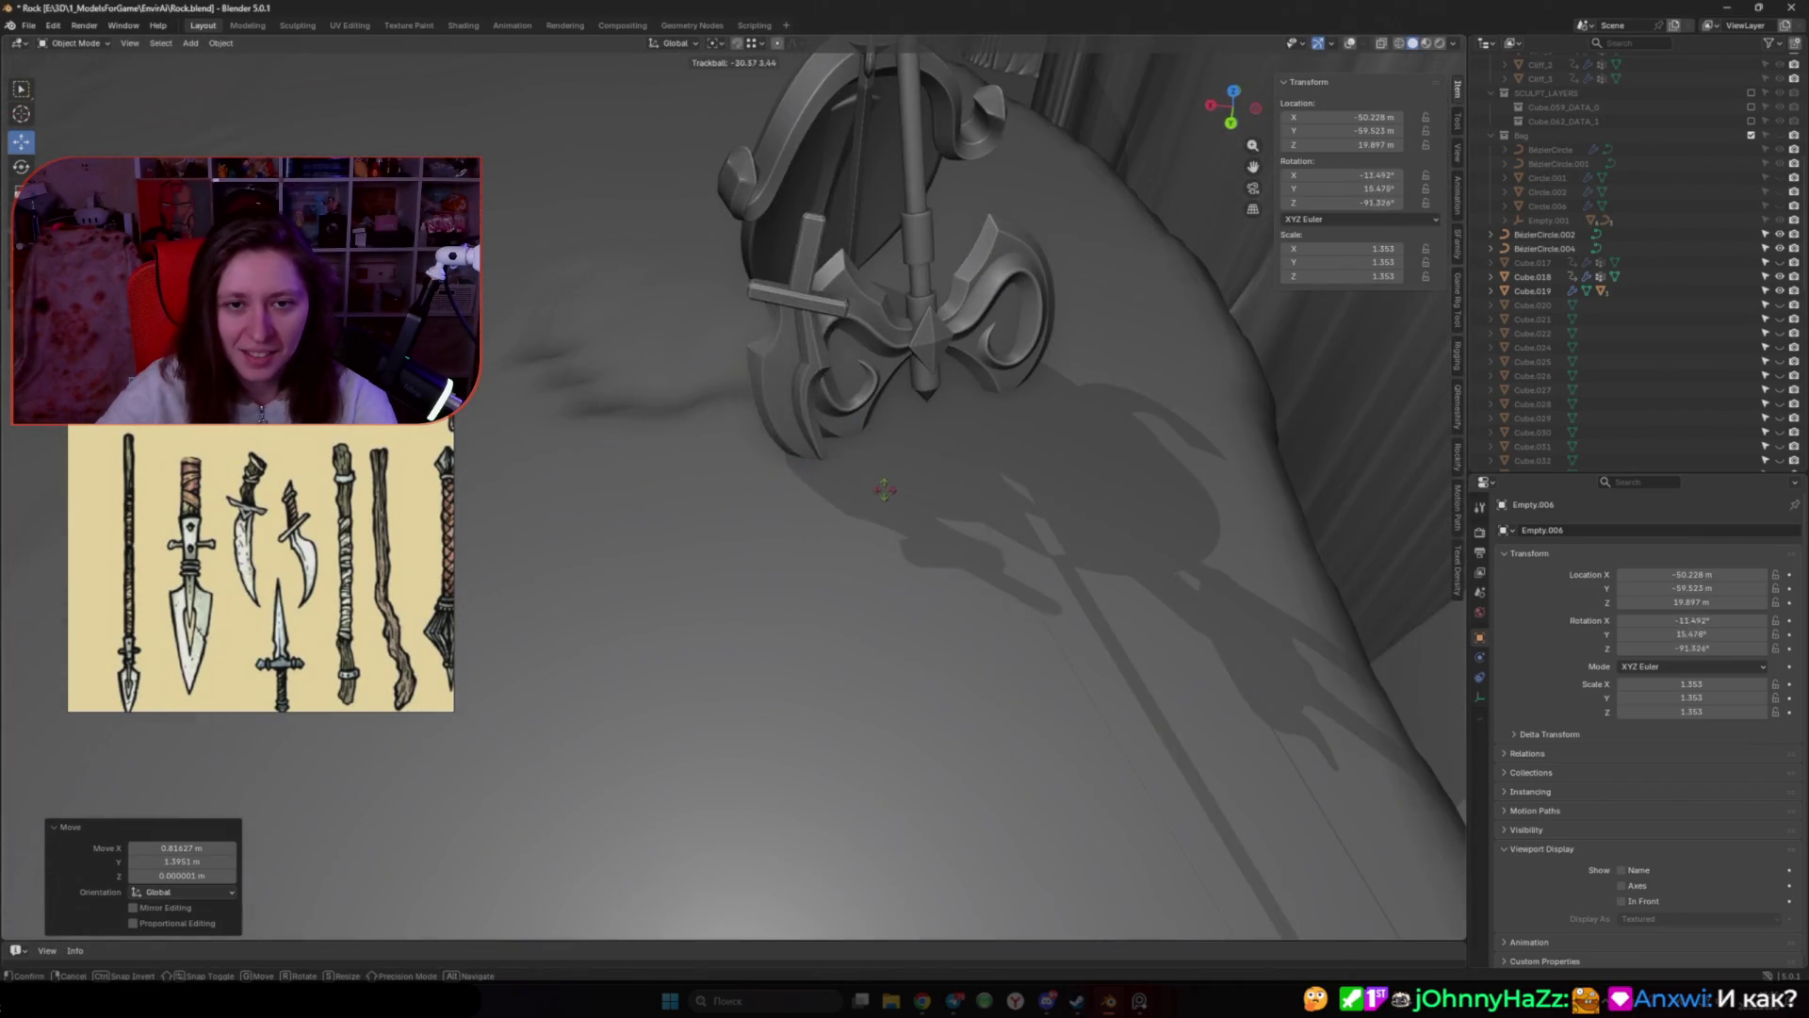
click(896, 489)
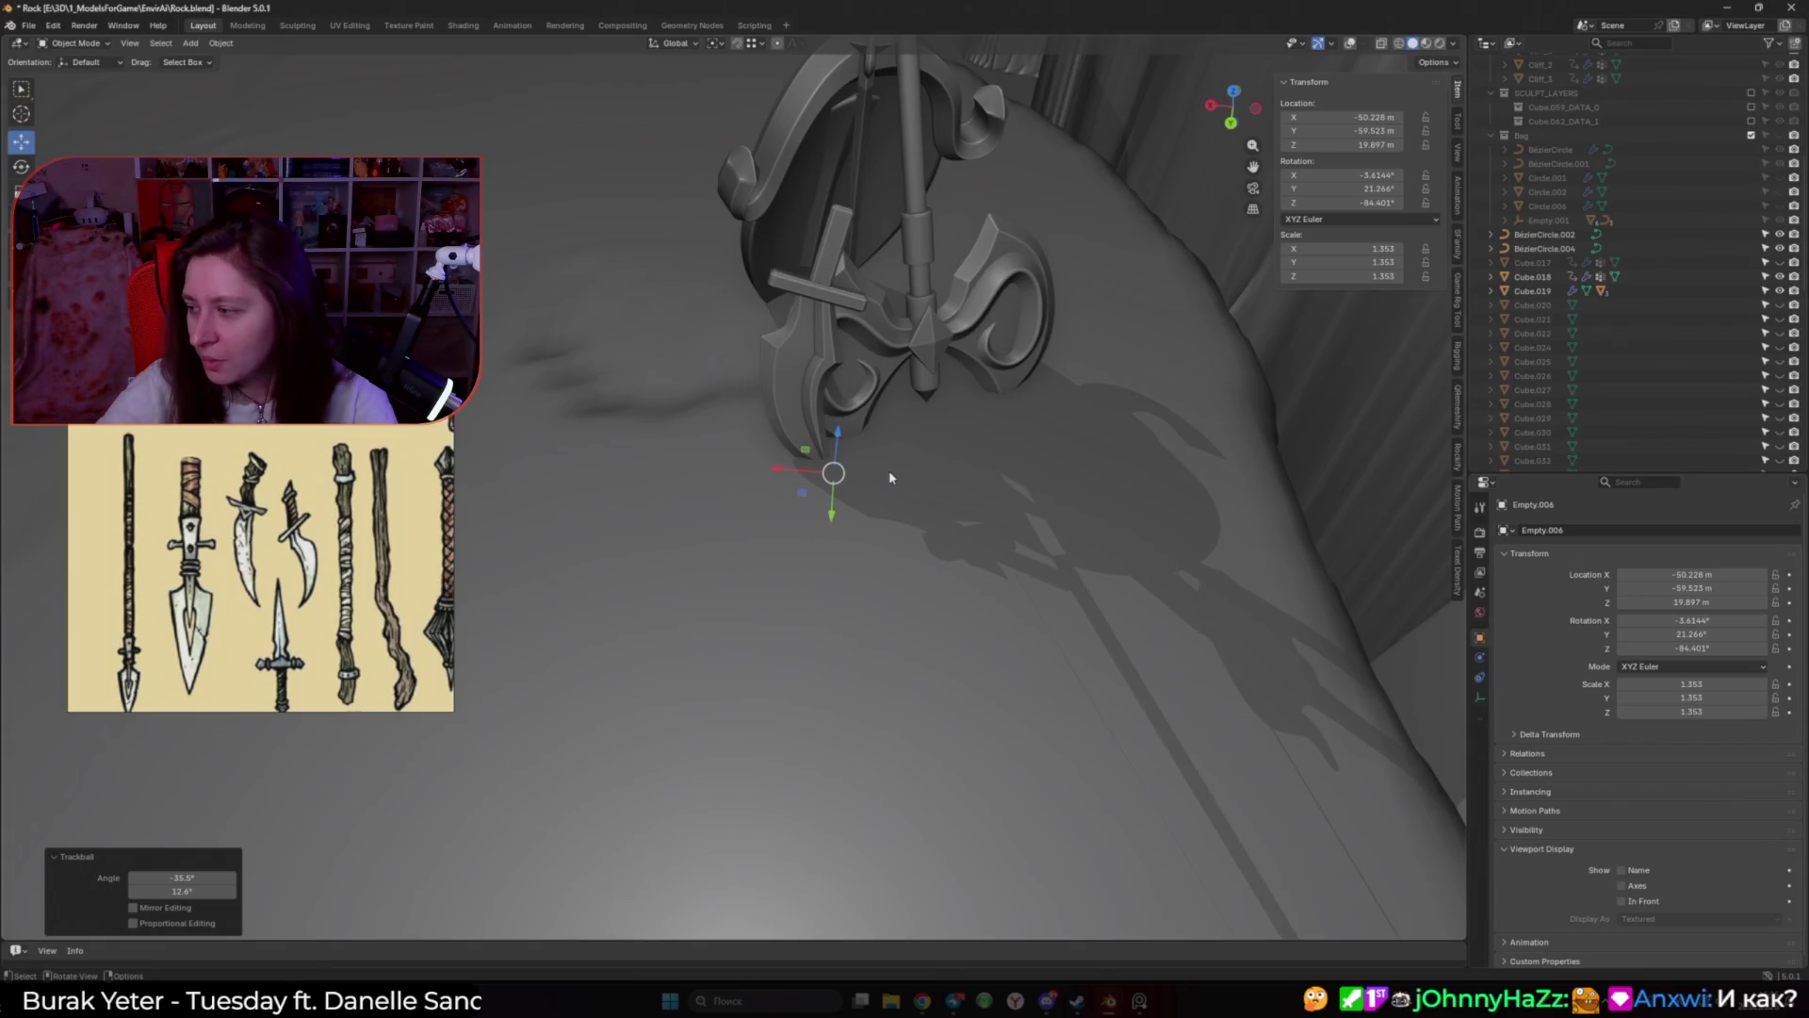
middle_drag(896, 489, 886, 514)
key(g)
click(909, 521)
Step: Turn the dagger about 46° around Z and shift its position slightly
key(r)
key(z)
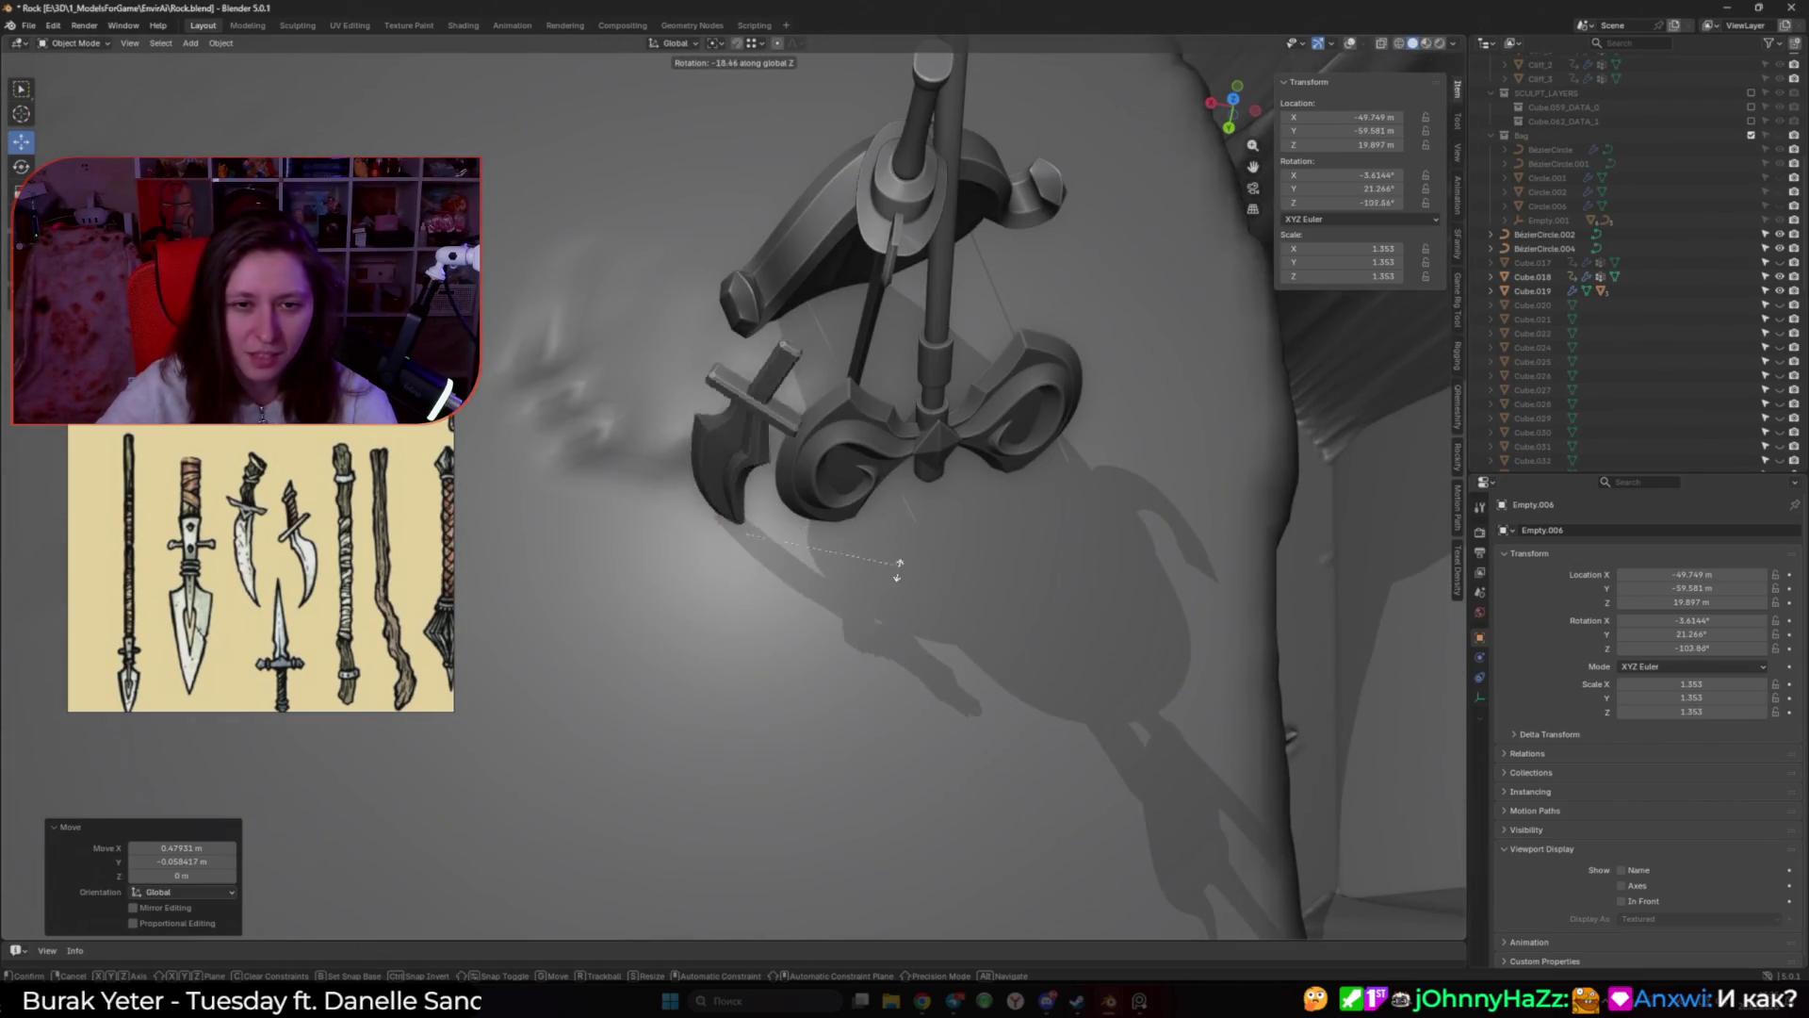
click(842, 617)
right_click(824, 595)
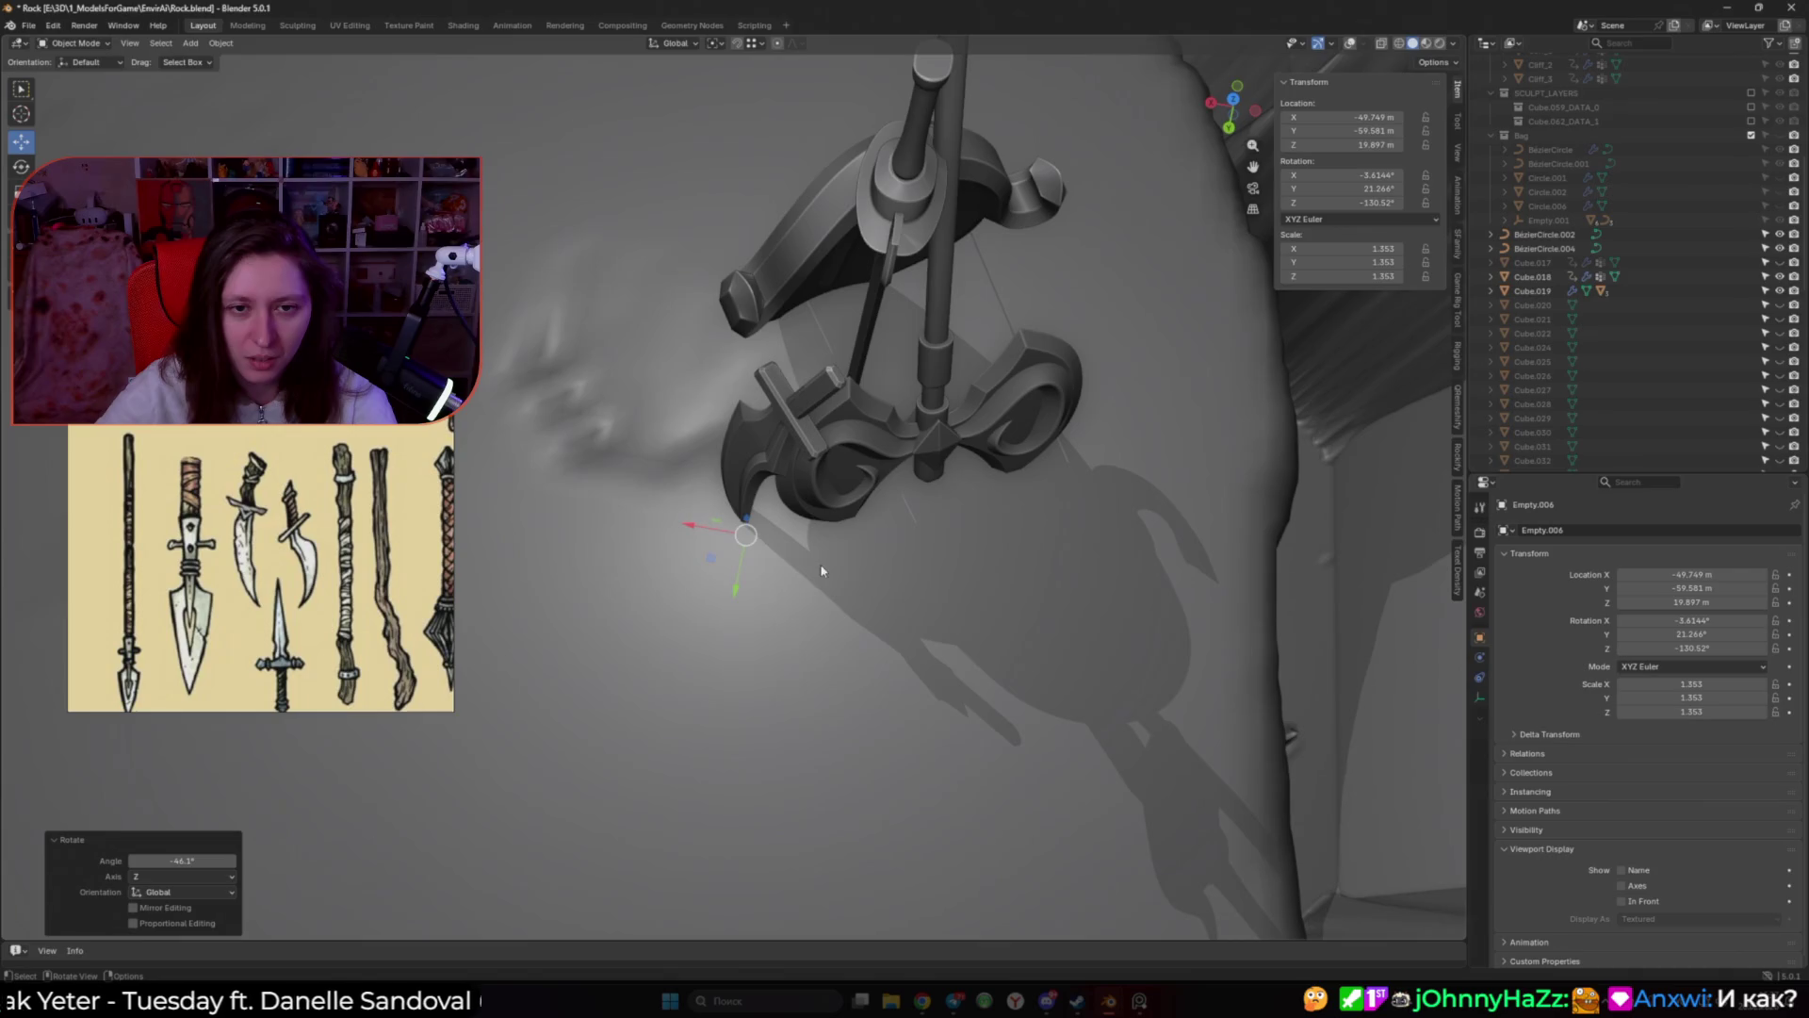
key(g)
click(753, 517)
Step: Rotate the dagger 16.3° and add a small extra tilt against the axe
key(r)
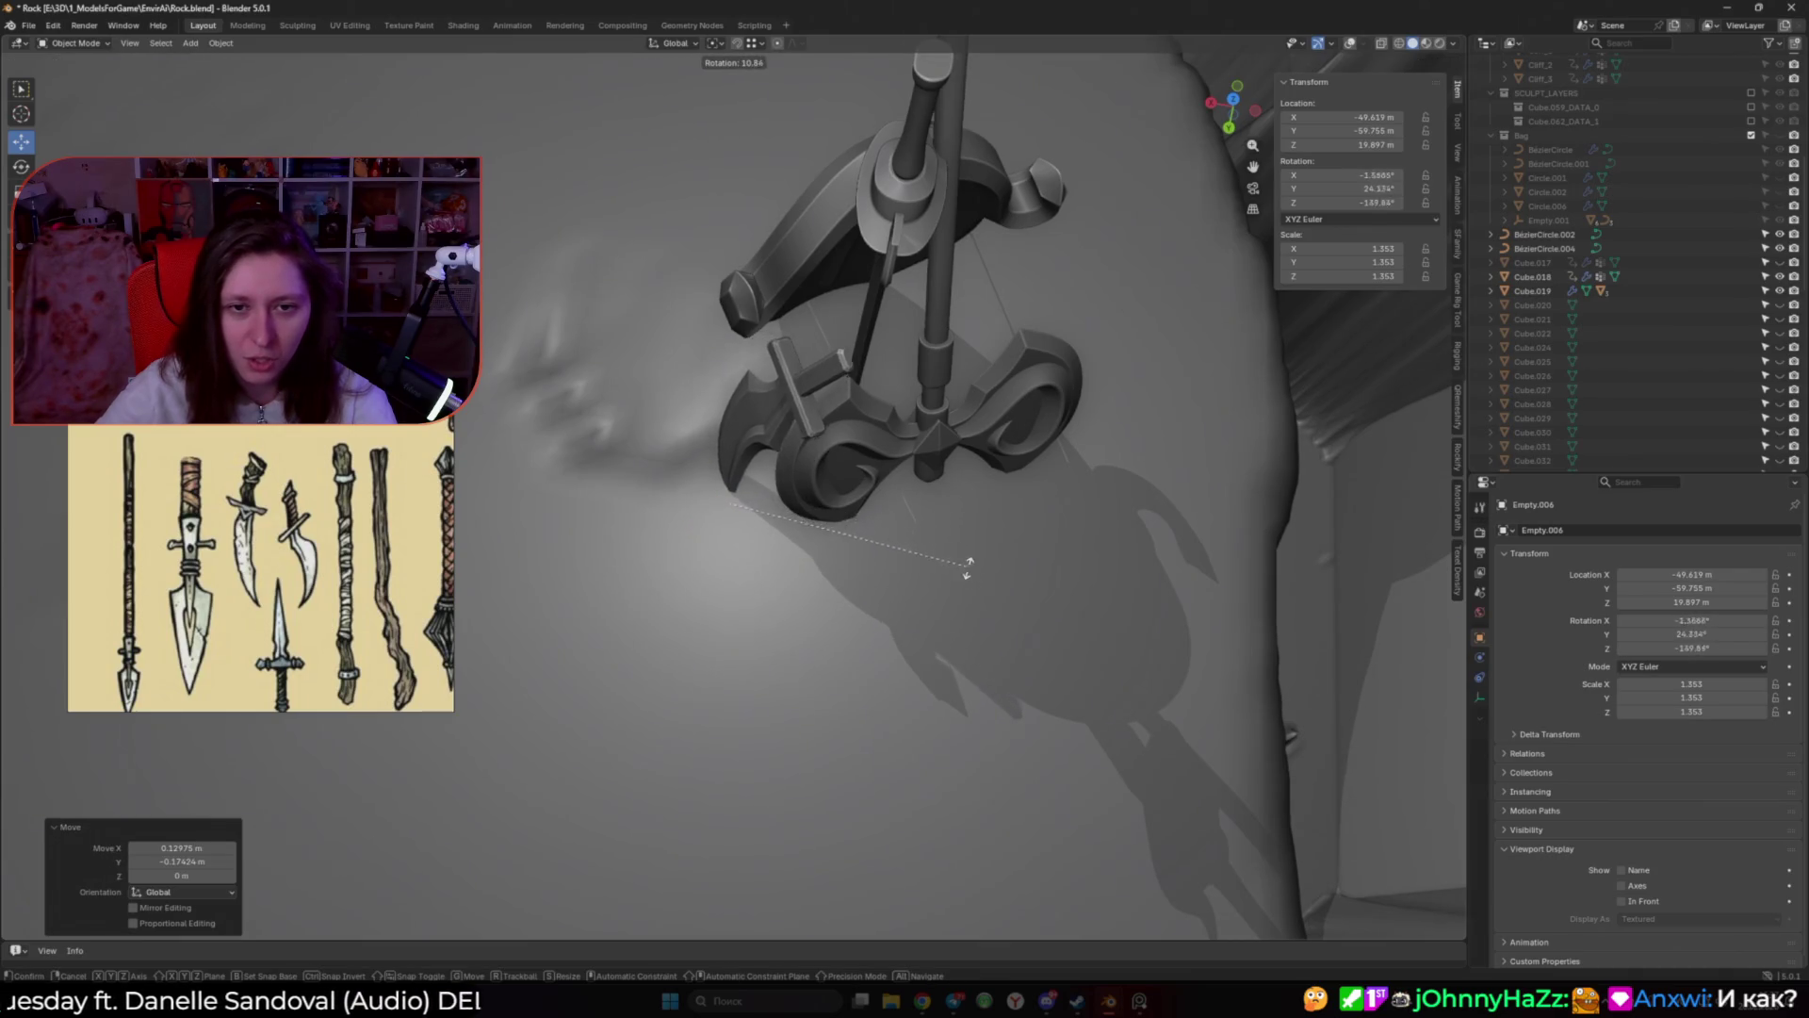
click(1009, 611)
mouse_move(1009, 610)
middle_down()
mouse_move(768, 430)
mouse_move(929, 471)
middle_up()
key(r)
key(r)
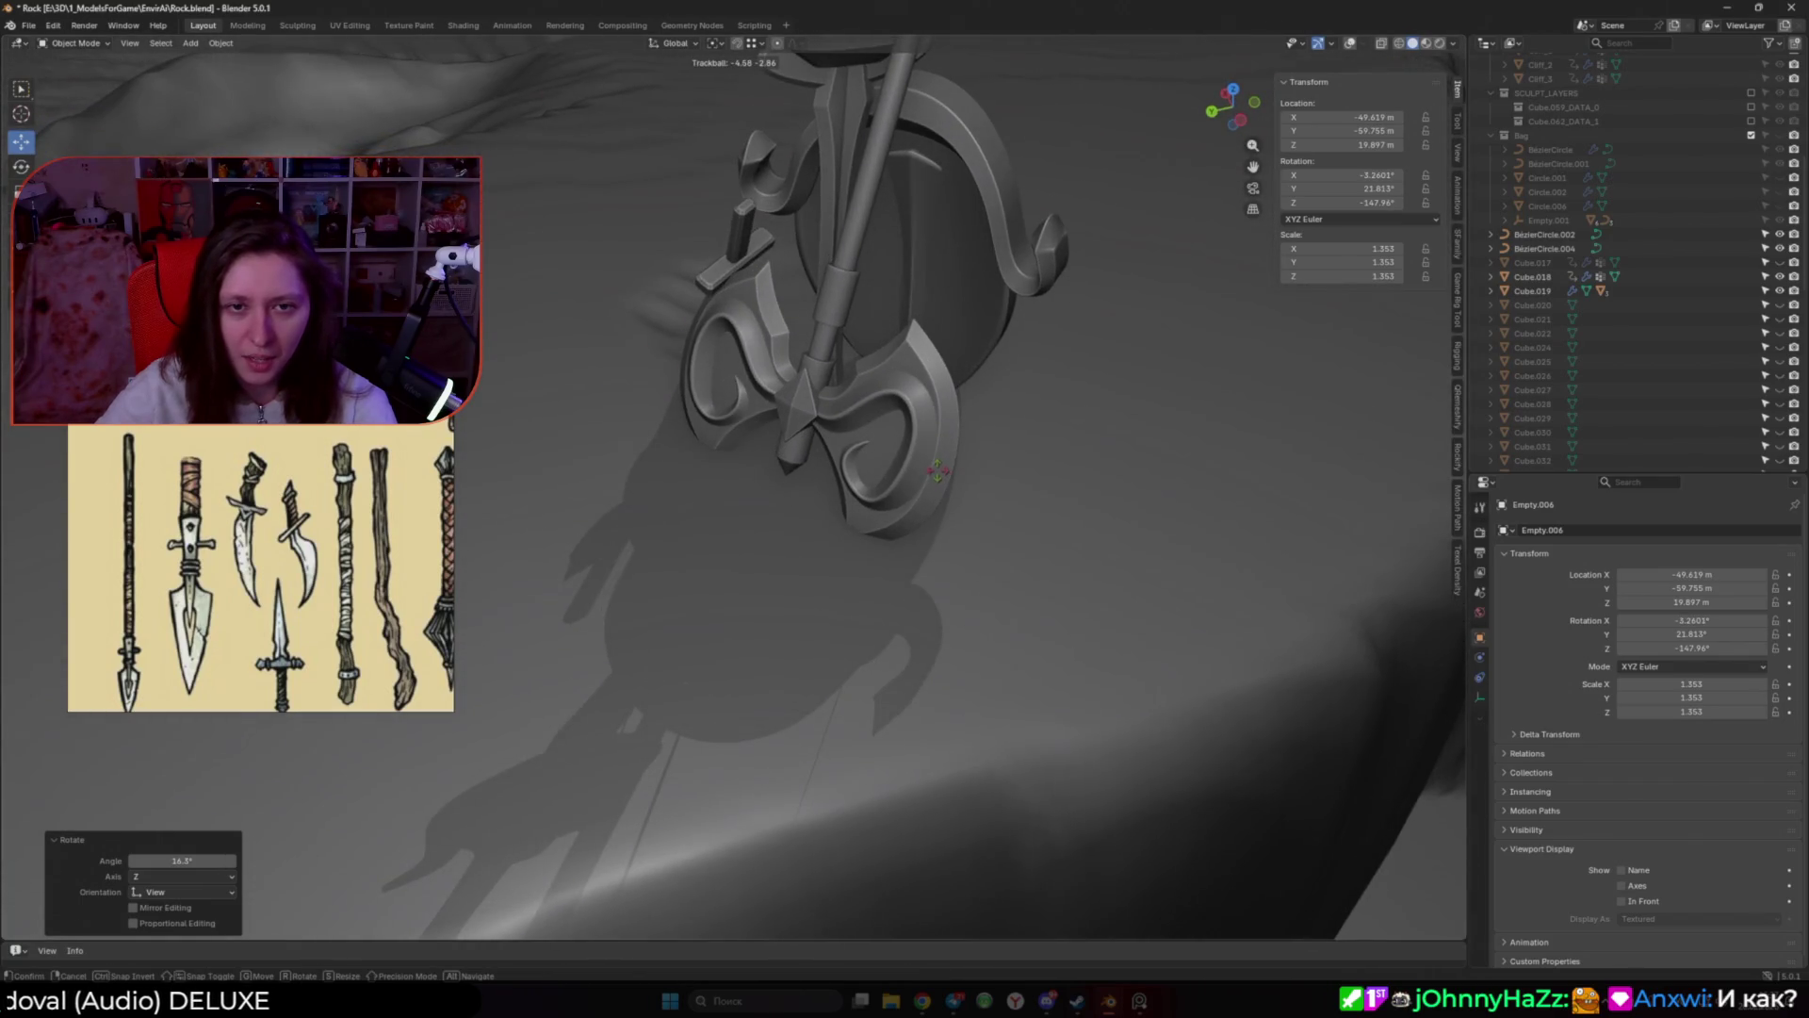
click(937, 476)
scroll(793, 500, down, 5)
middle_drag(790, 496, 1026, 525)
scroll(848, 497, up, 5)
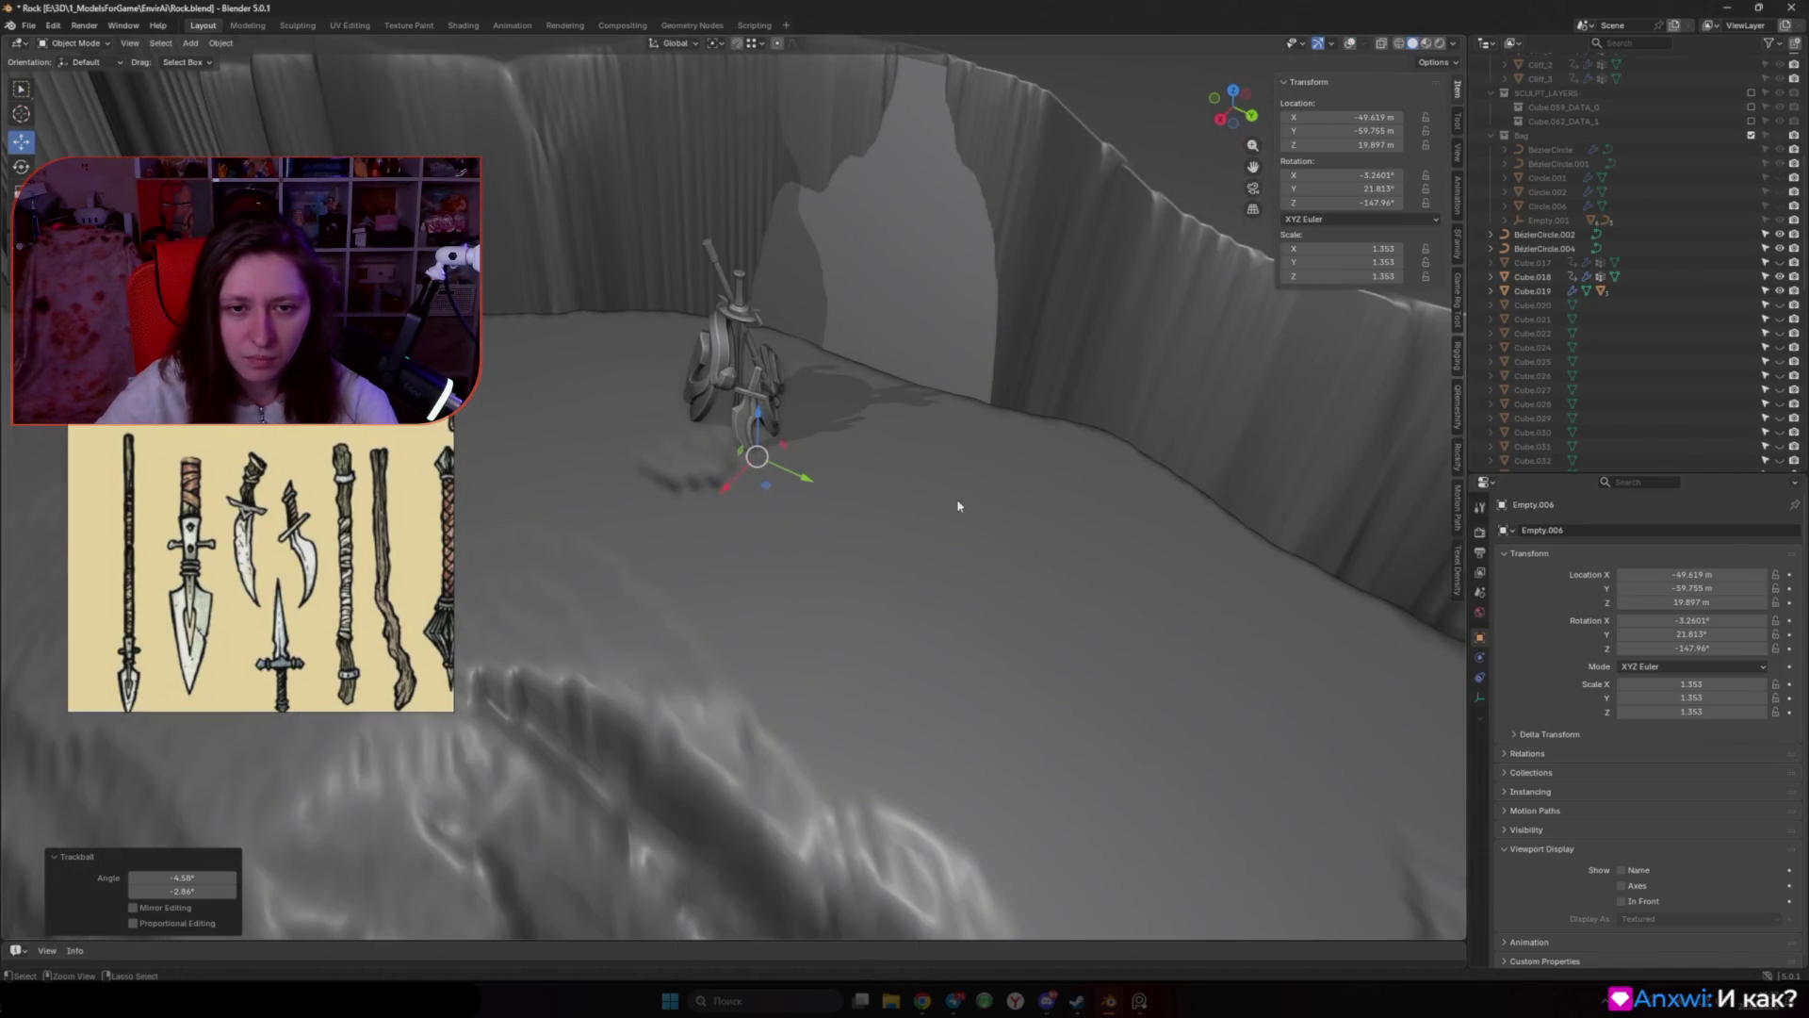
Step: Select the large circular Empty.005 and drag its N-panel Rotation Z field to -178°
click(1166, 415)
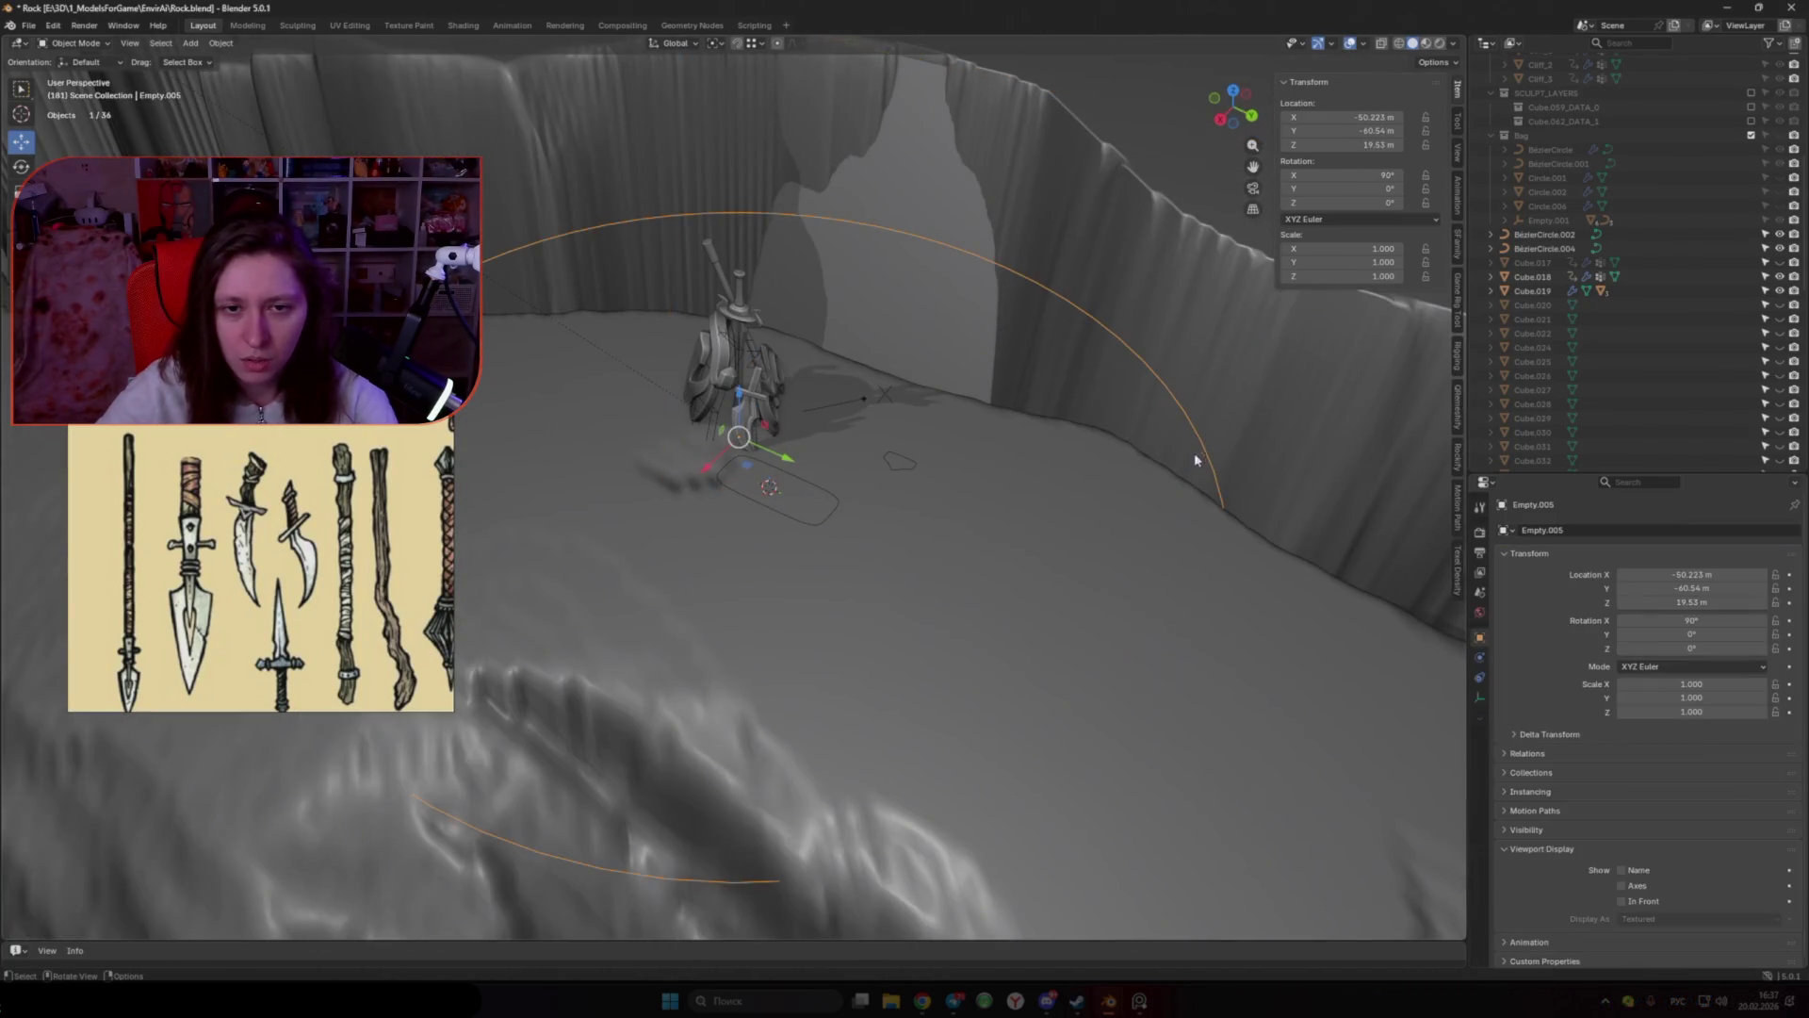
key(shift+alt+z)
drag(1346, 143, 1347, 143)
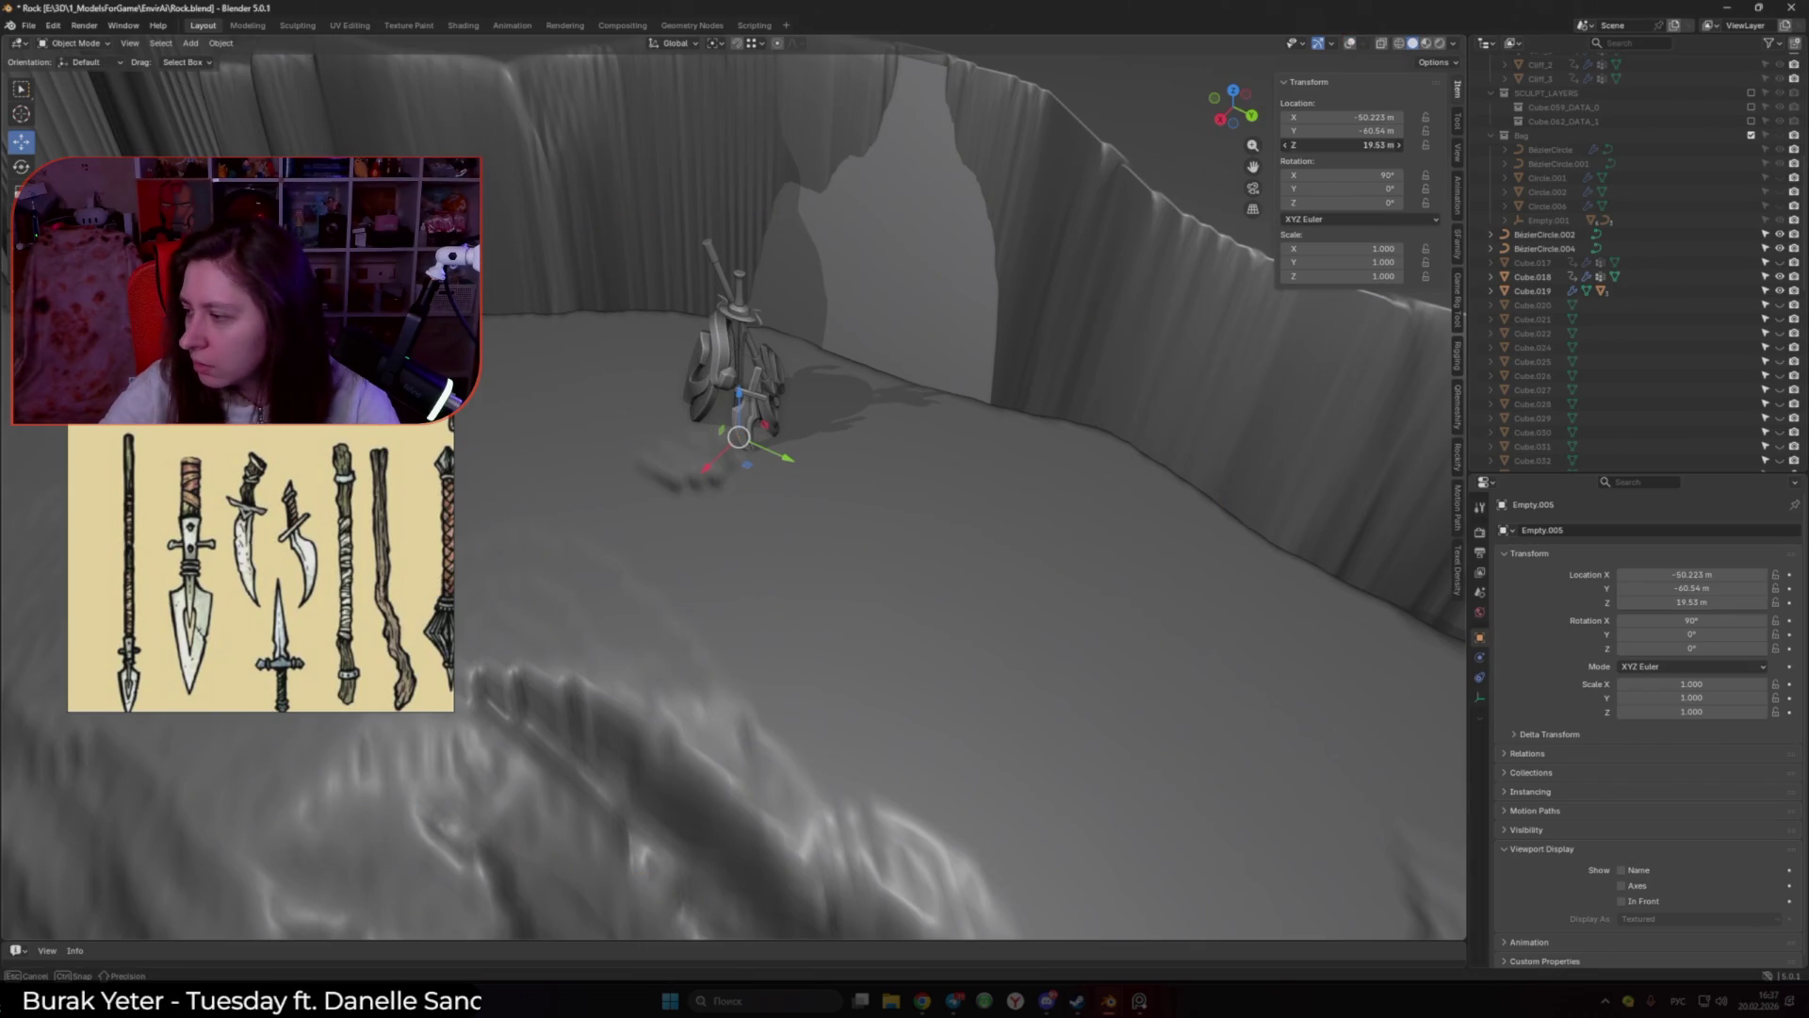
key(Escape)
key(shift+alt+z)
key(shift+alt+z)
drag(1345, 202, 1376, 202)
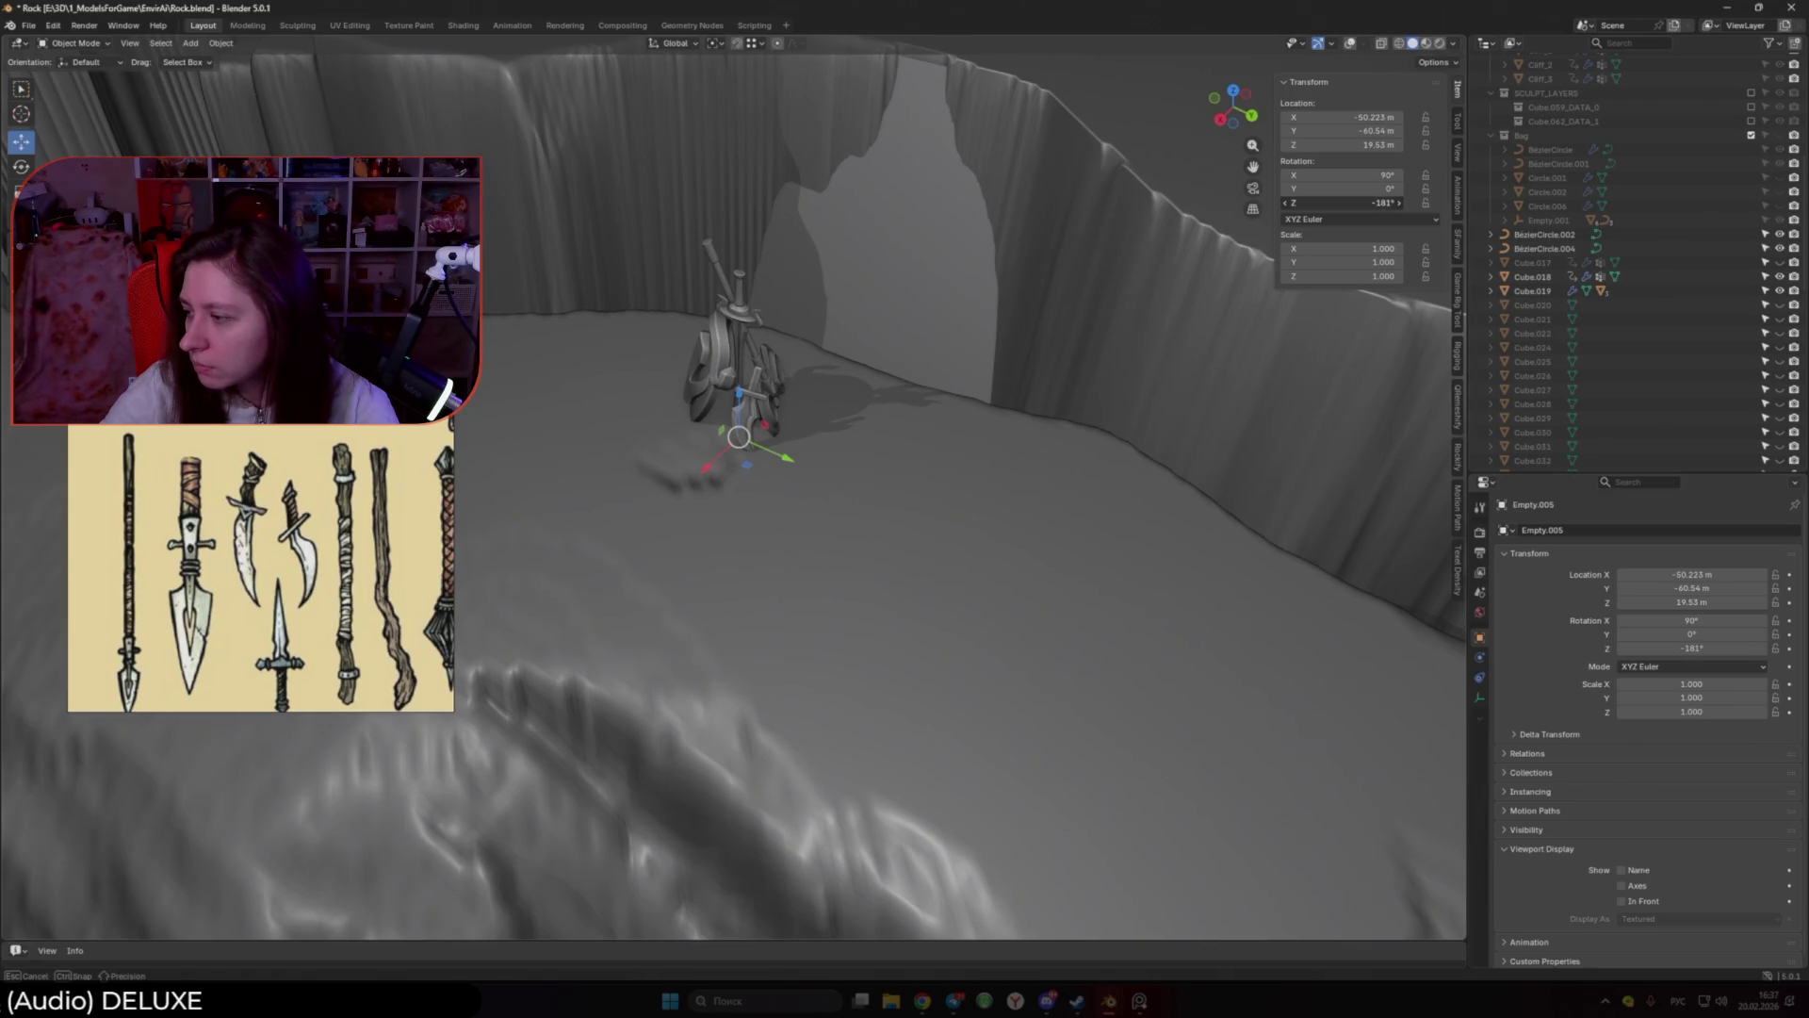
drag(1376, 202, 1357, 201)
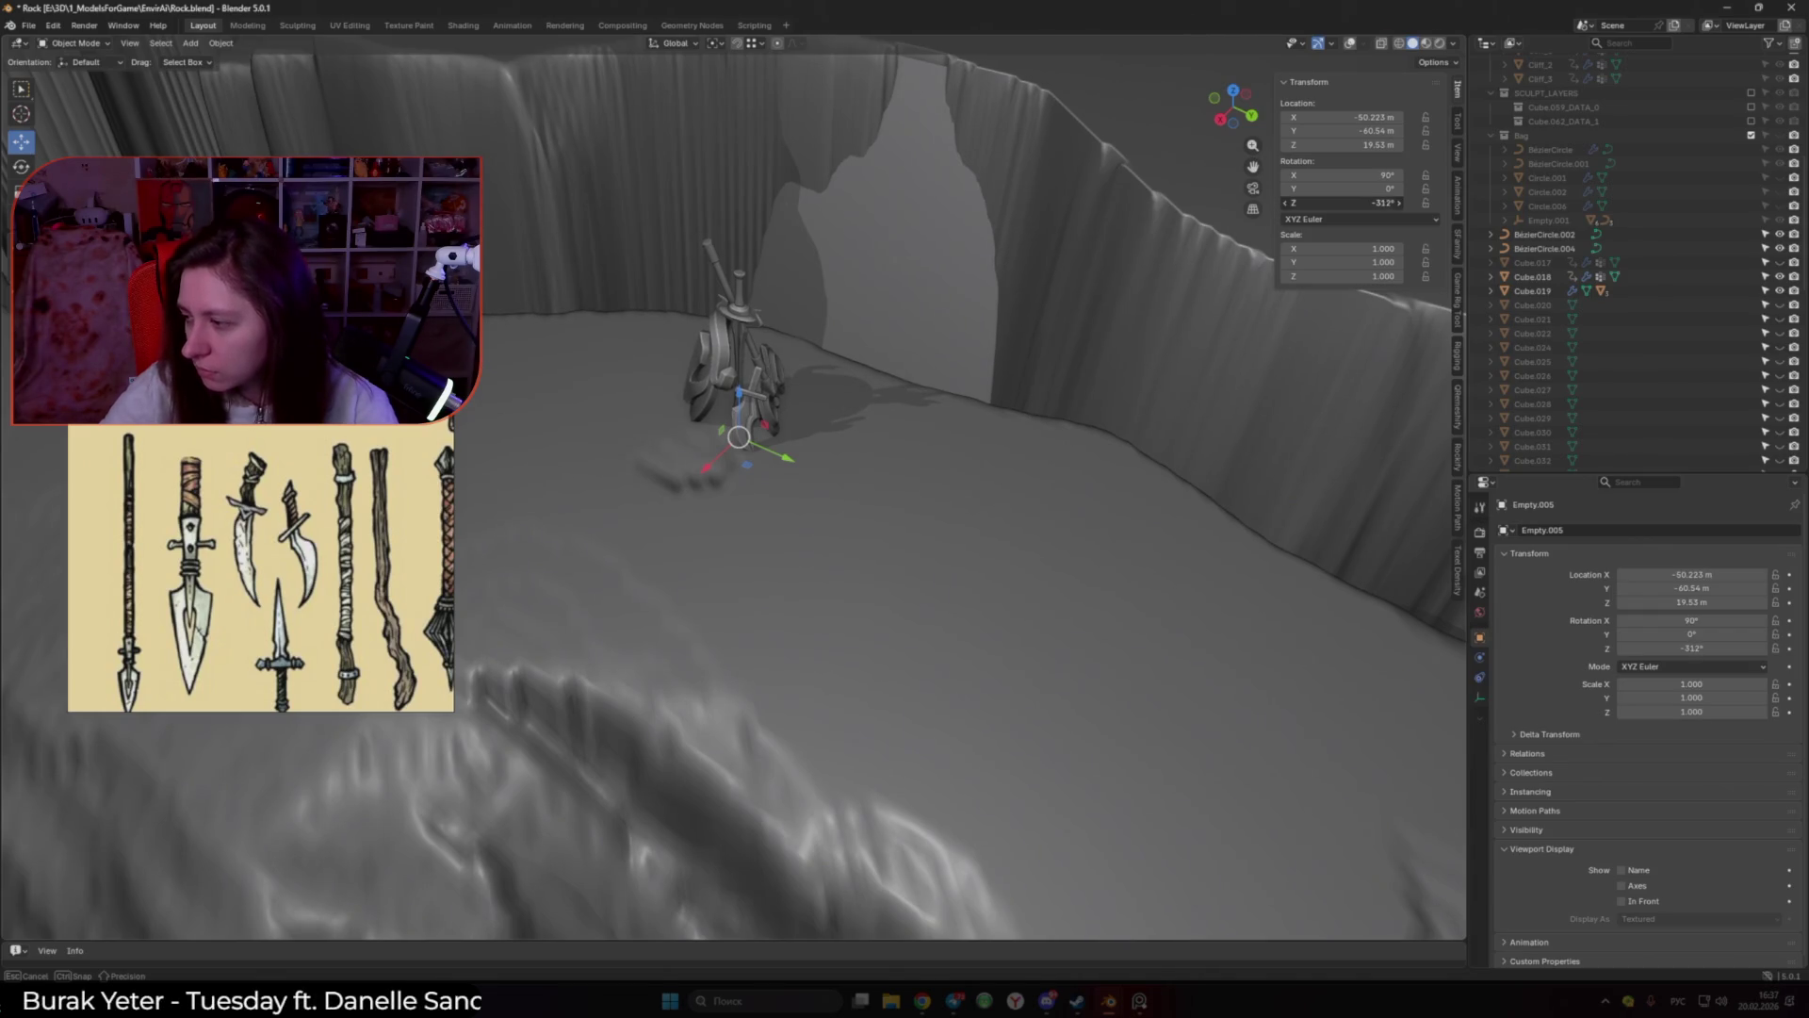
key(Escape)
mouse_move(1195, 260)
middle_down()
mouse_move(728, 540)
mouse_move(719, 485)
middle_up()
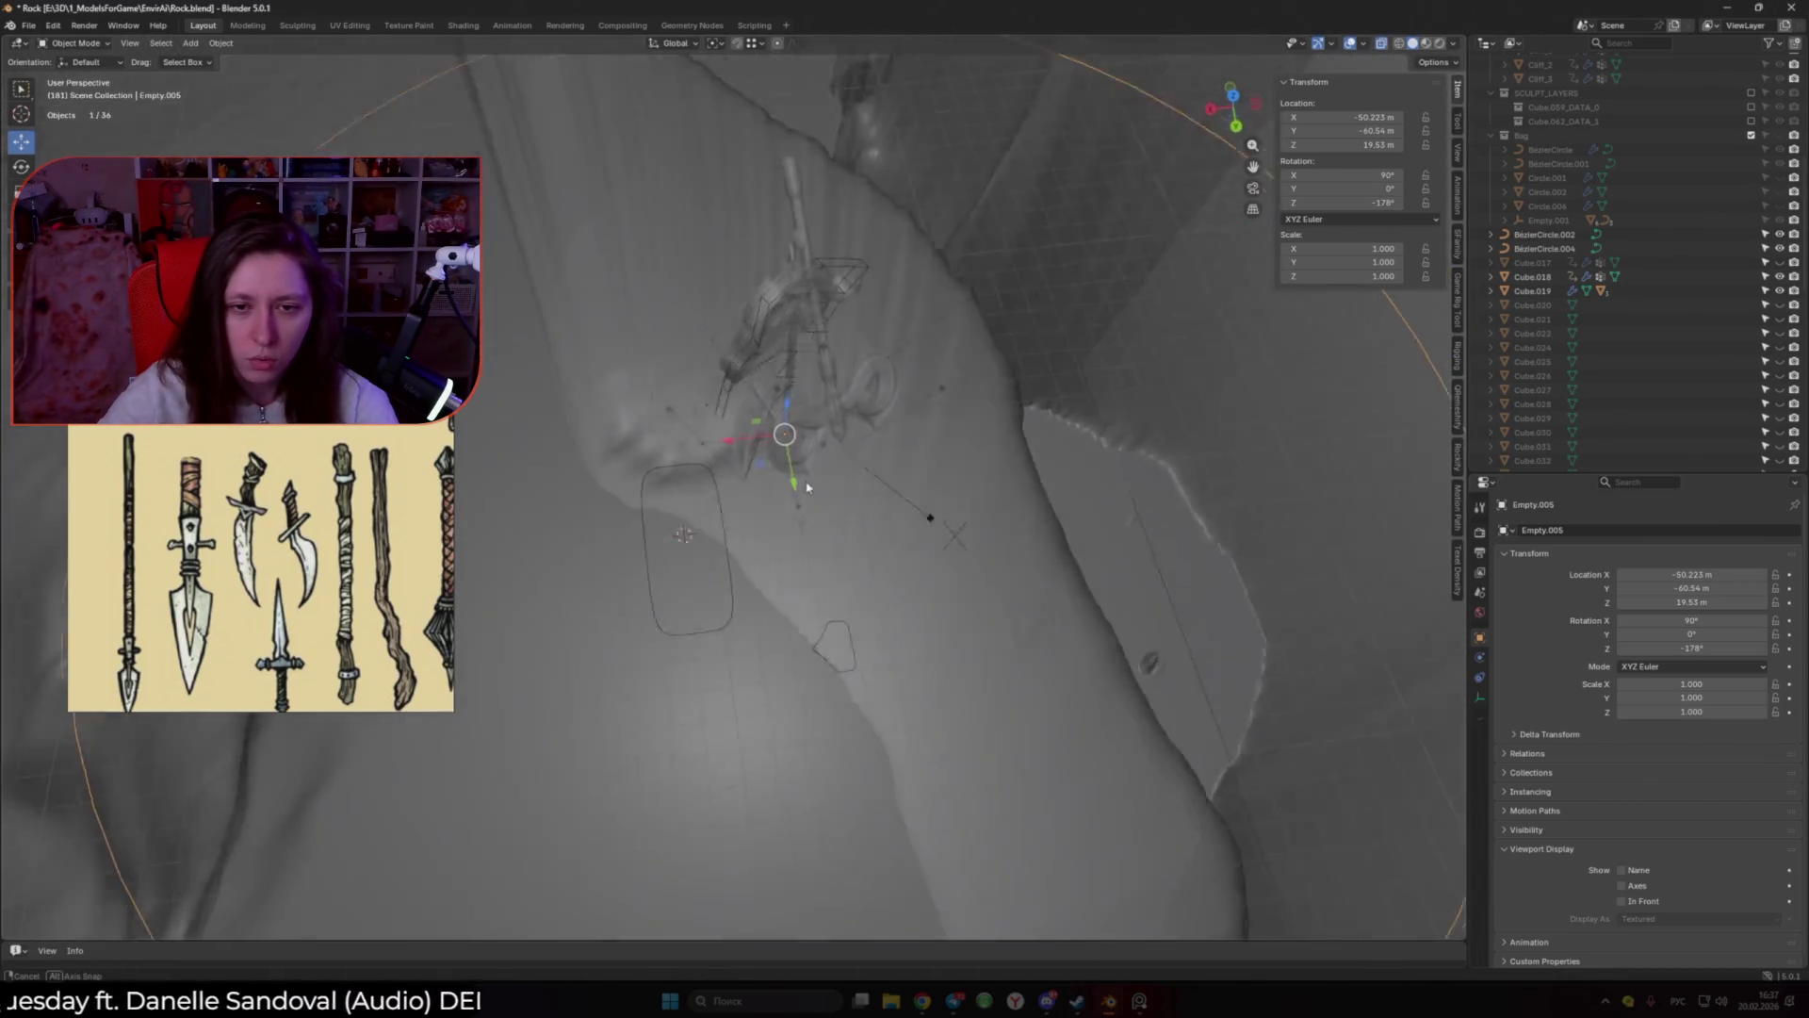
click(719, 485)
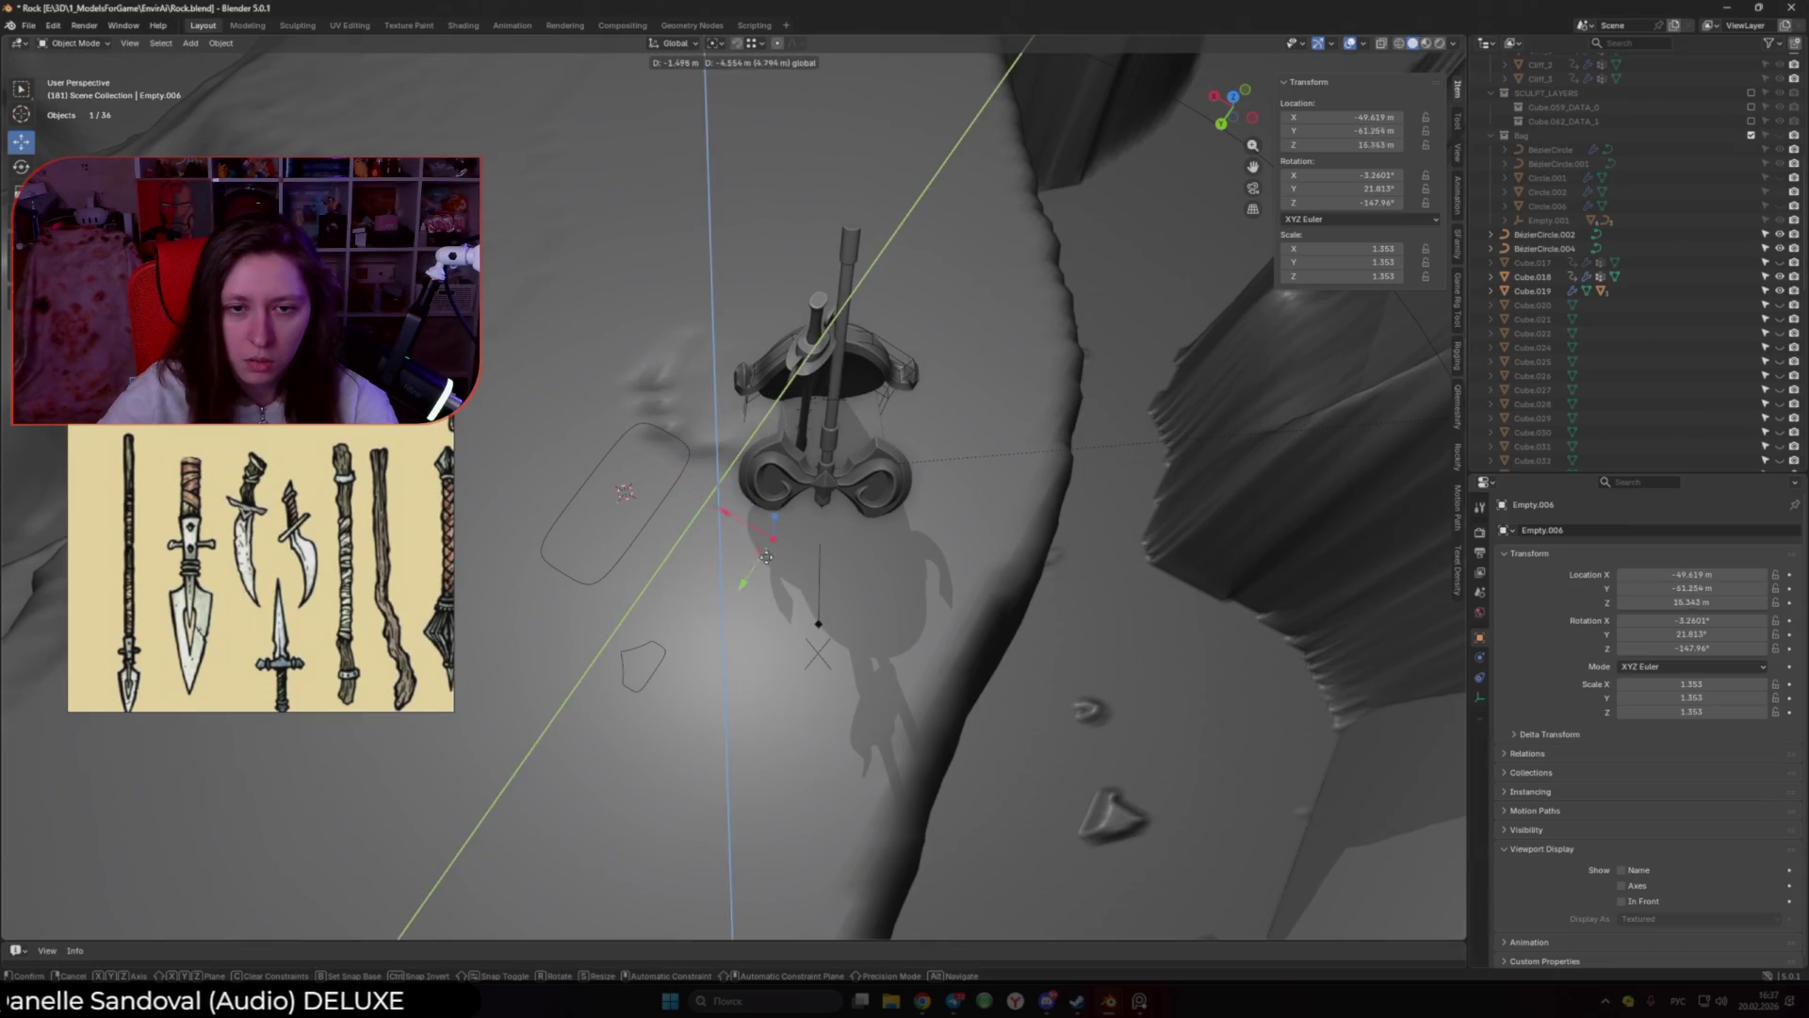
Step: Move Empty.006 to the right, clear its rotation, and turn it slightly about Z
drag(716, 487, 912, 533)
middle_drag(912, 533, 1033, 597)
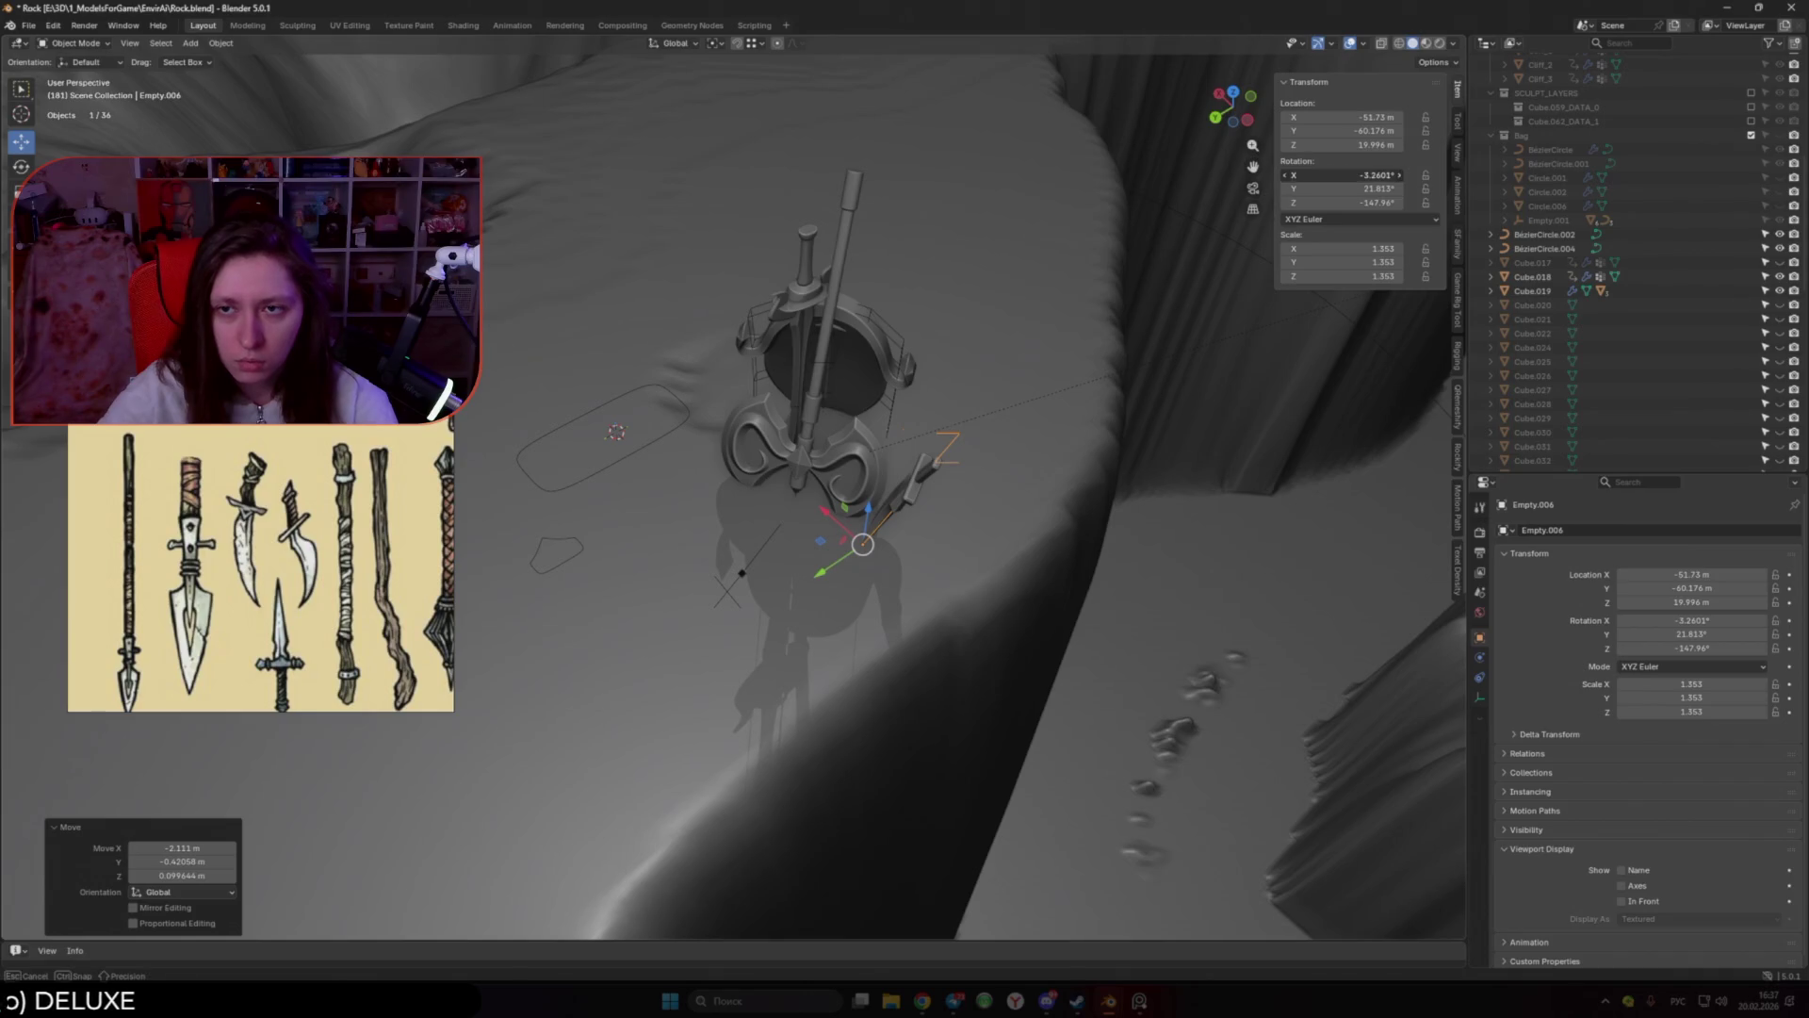
click(1349, 174)
text(0)
key(Return)
middle_drag(1084, 452, 955, 559)
key(r)
key(z)
click(911, 583)
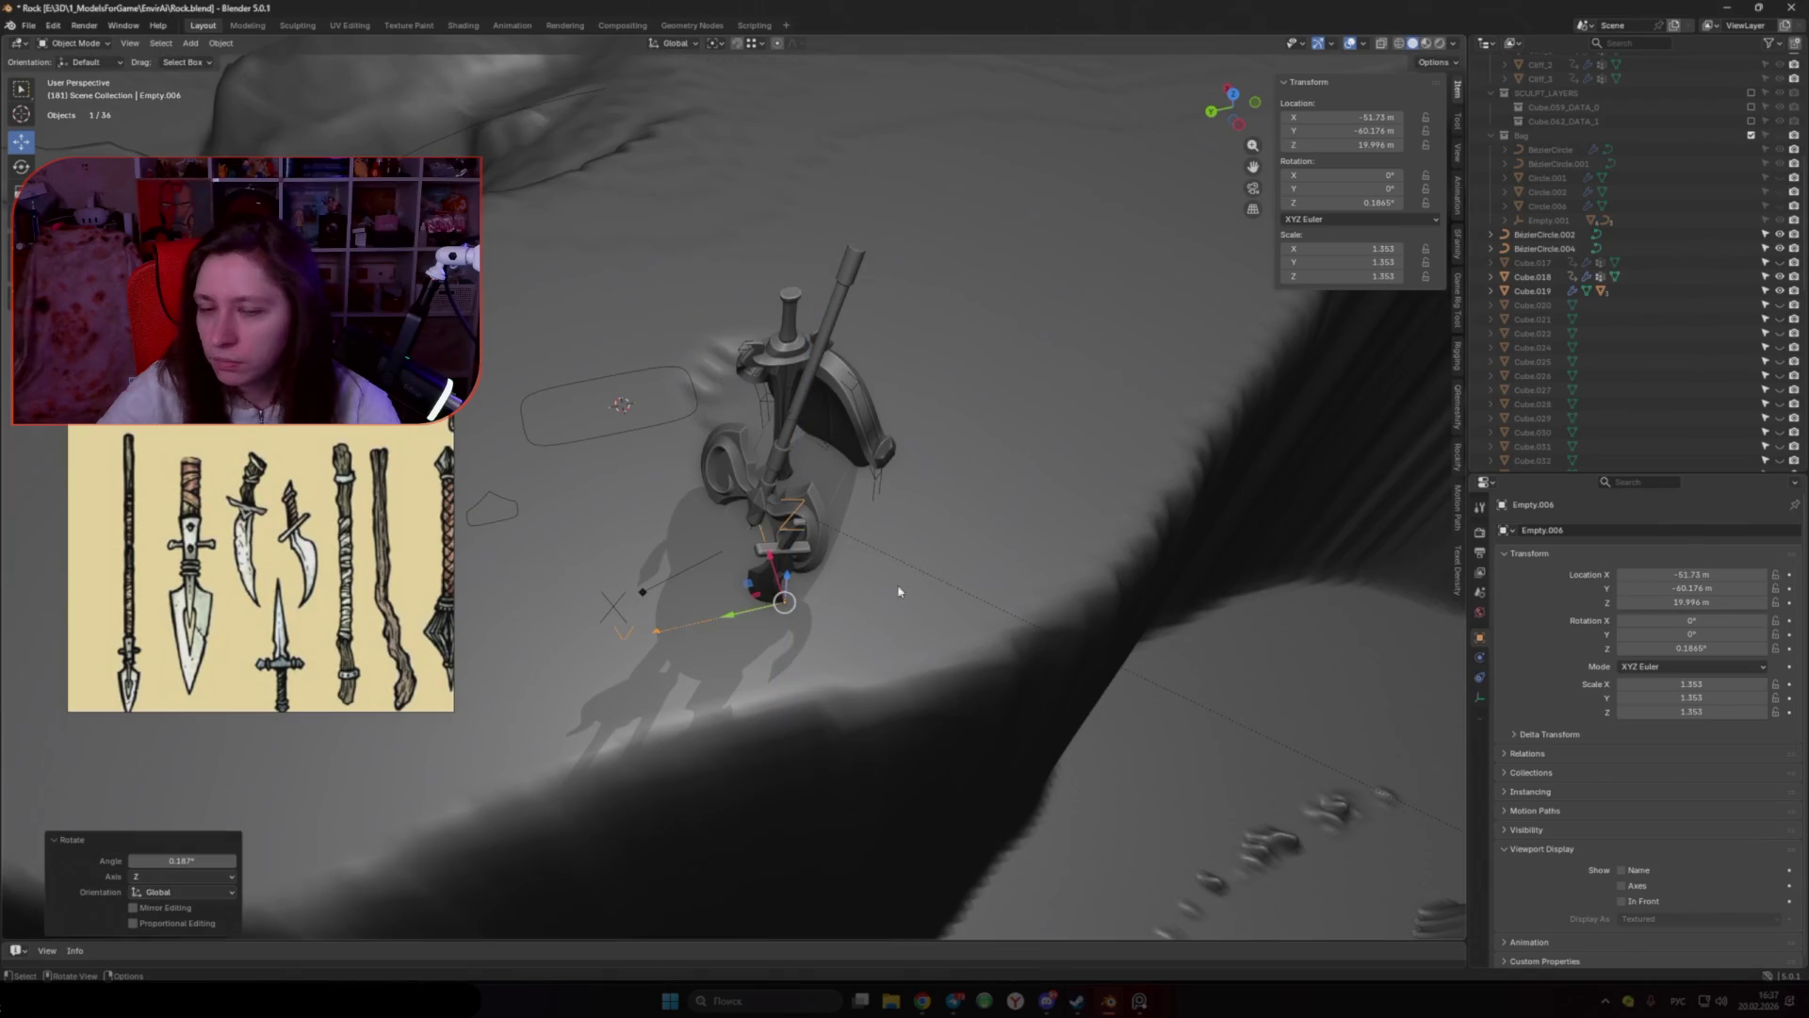
Step: Slide Empty.006 across the ground plane and lower it vertically
key(g)
key(shift+z)
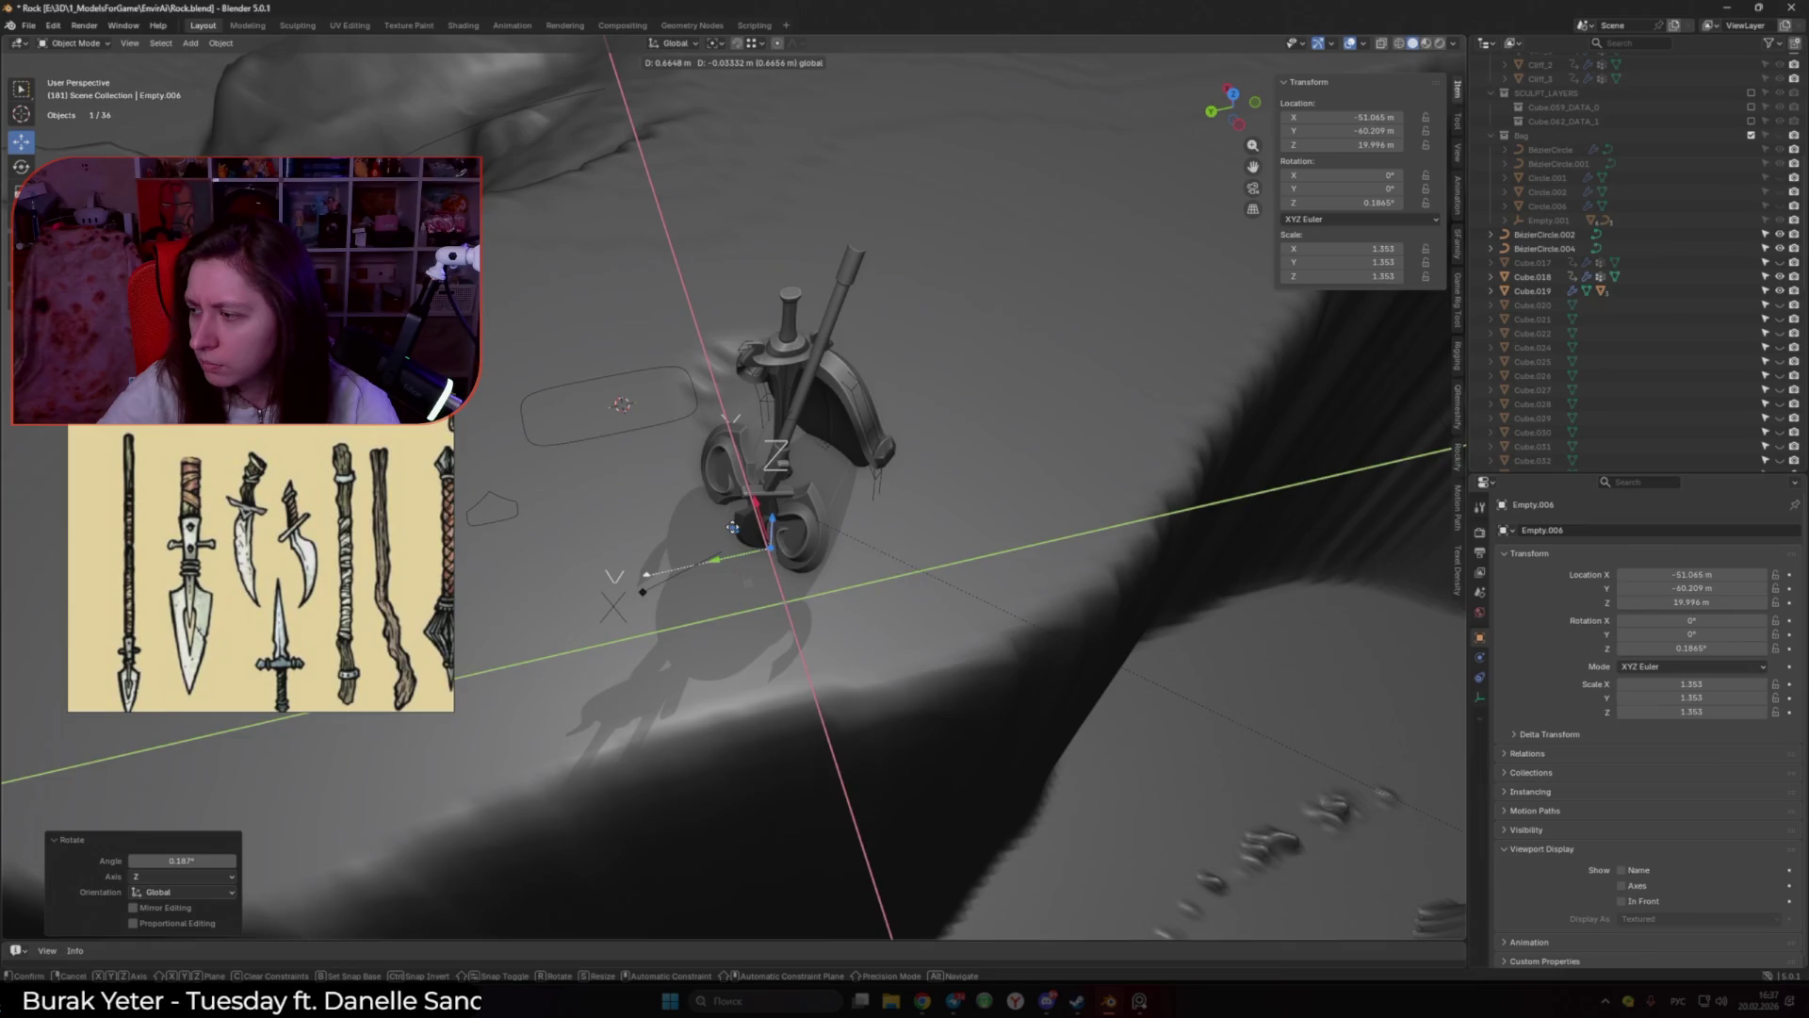
click(733, 528)
mouse_move(734, 528)
middle_down()
mouse_move(767, 408)
mouse_move(788, 437)
middle_up()
key(g)
key(z)
click(805, 375)
key(r)
key(z)
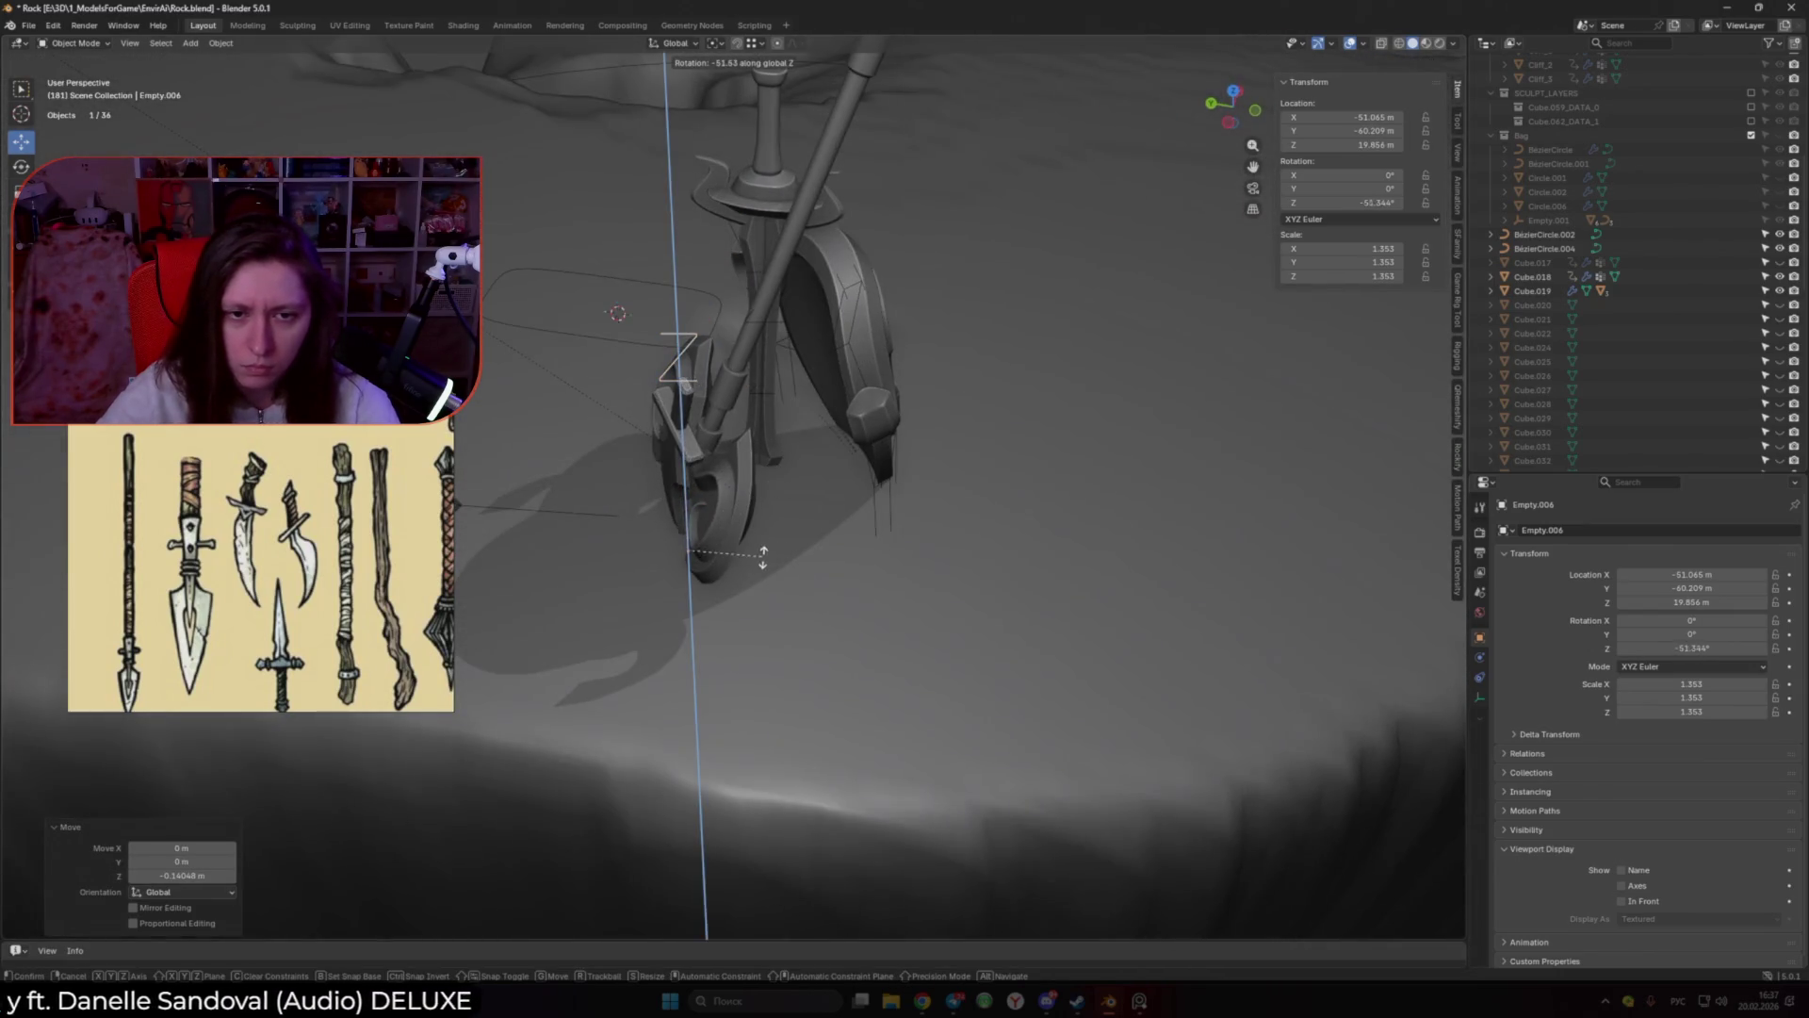
key(Escape)
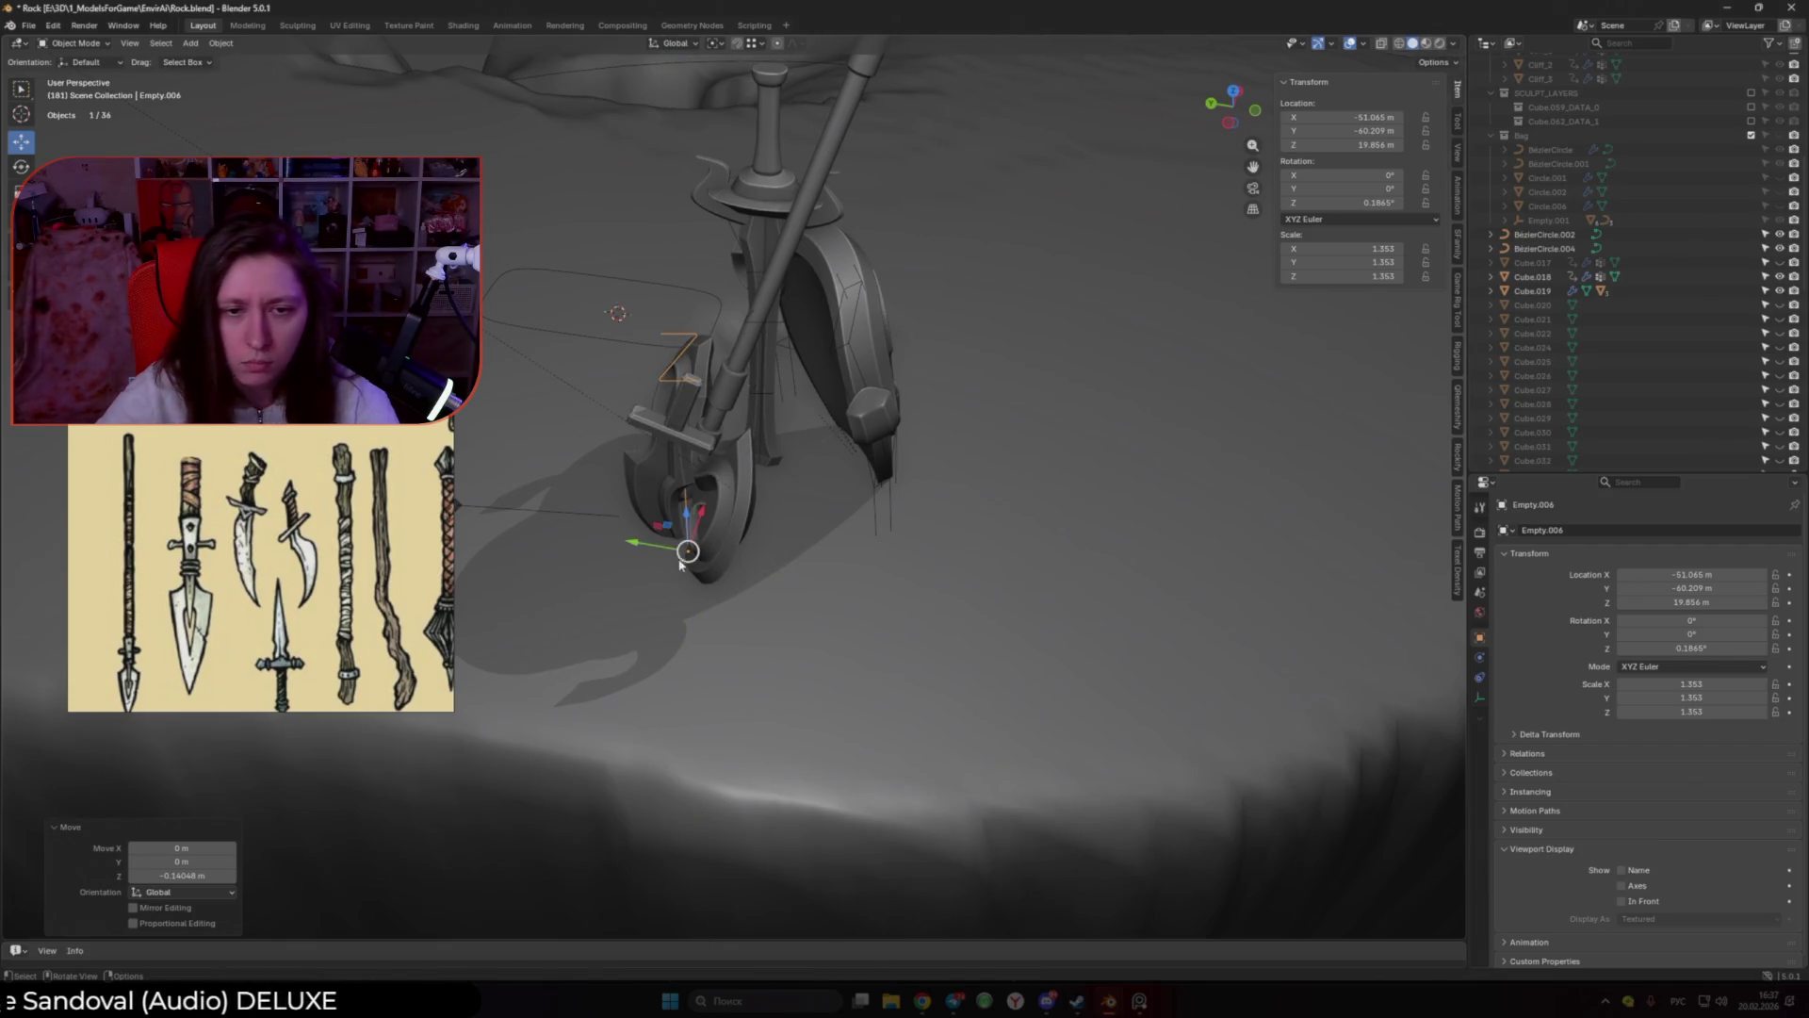
Step: Reposition Empty.006 on the ground plane and turn it about 57° around Z
key(g)
key(shift+z)
click(943, 529)
key(r)
key(z)
click(912, 351)
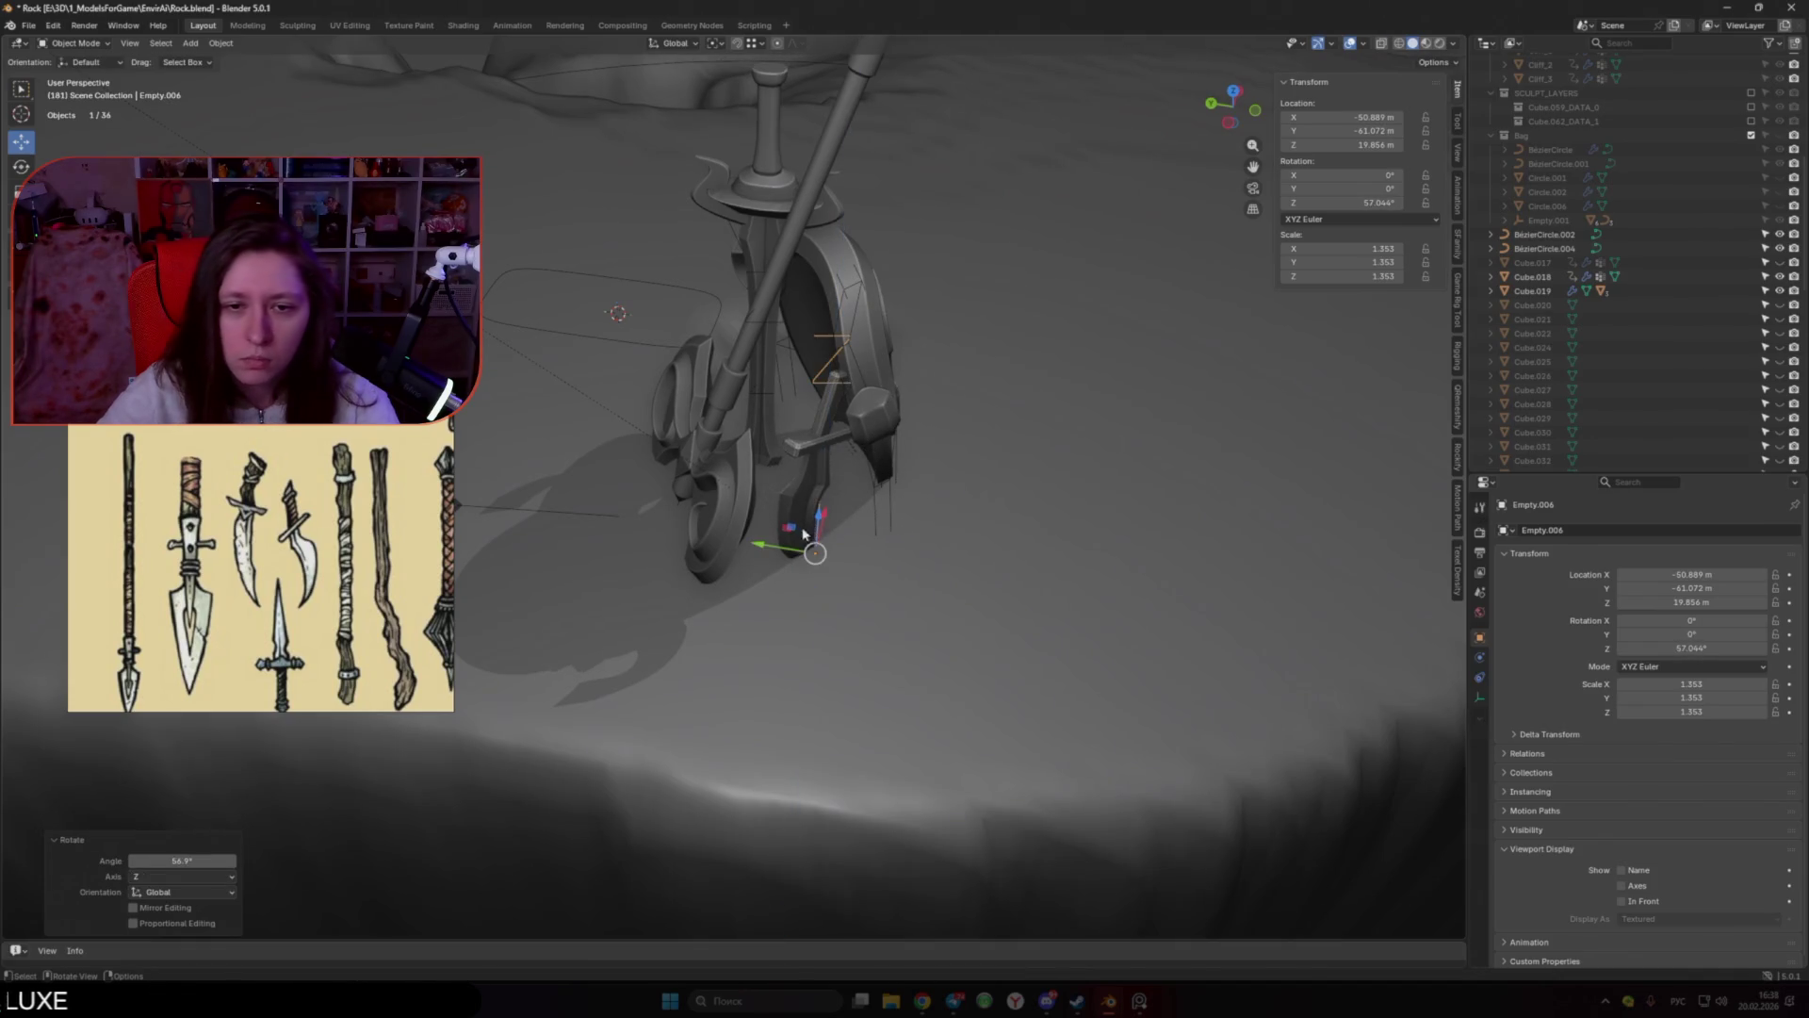
middle_drag(808, 536, 820, 585)
key(g)
key(shift+z)
click(923, 574)
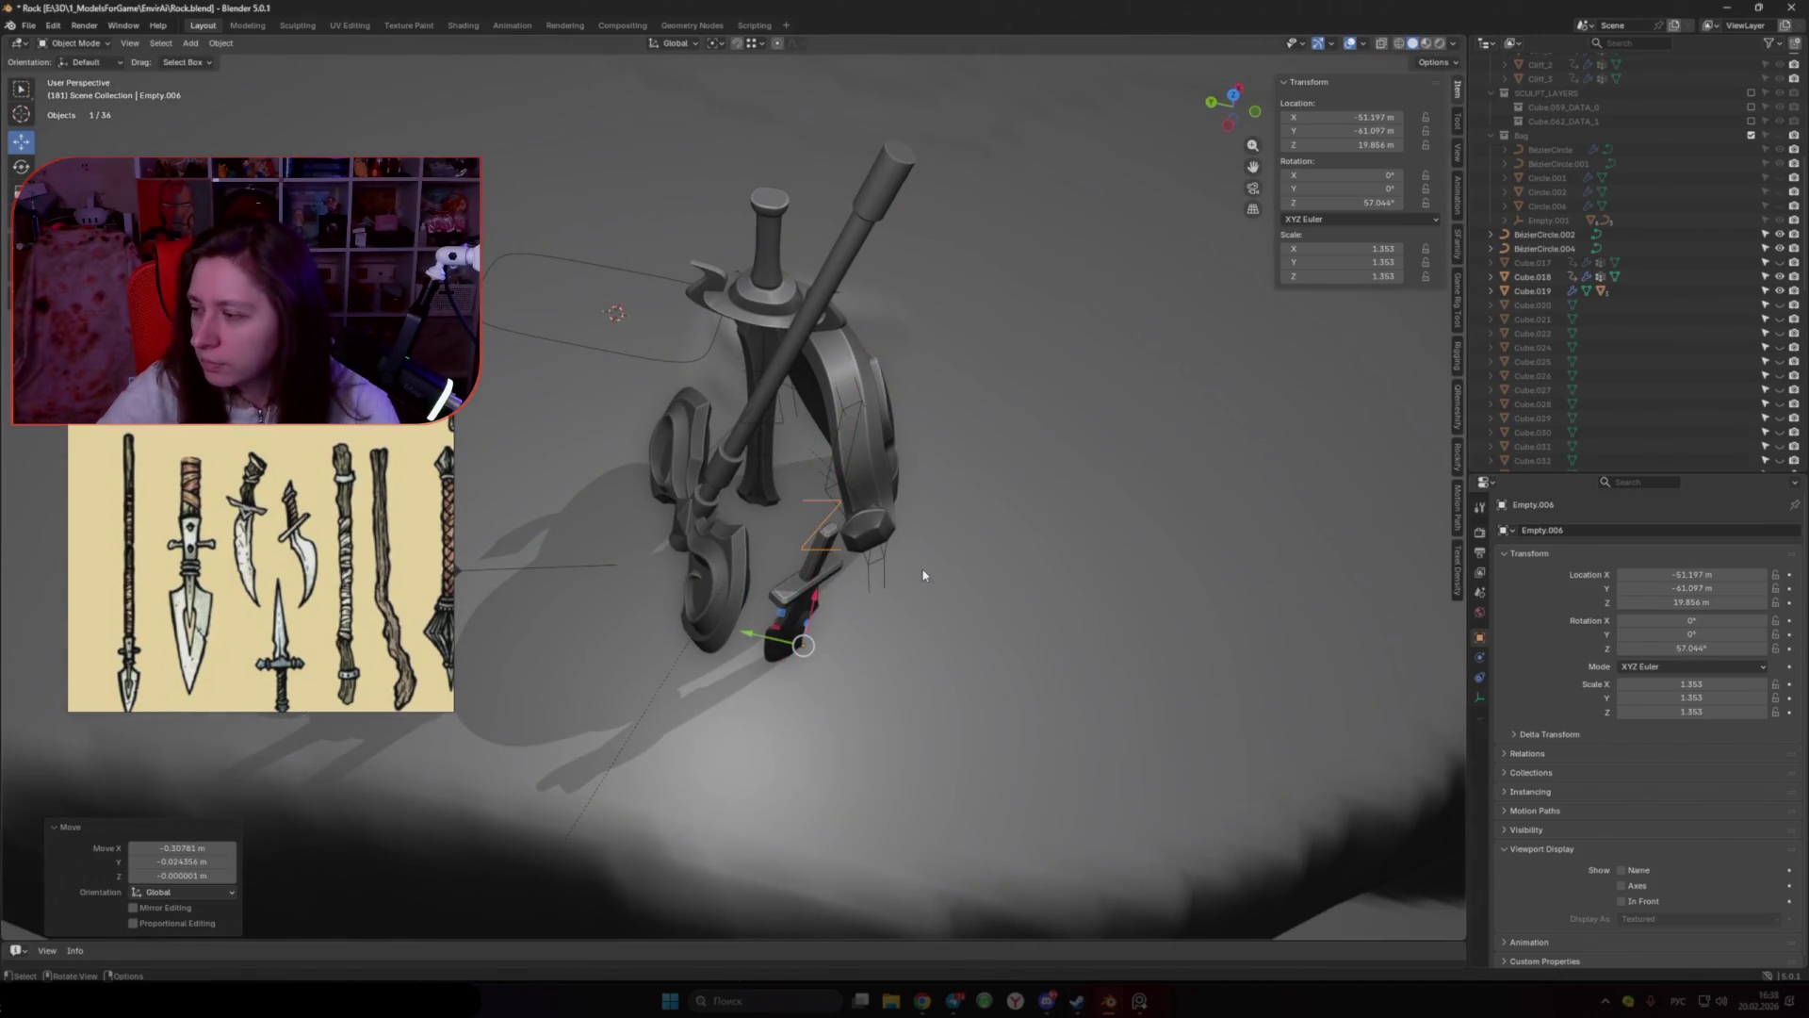
Step: Lower Empty.006 by 0.146 m along Z
key(r)
key(z)
key(Escape)
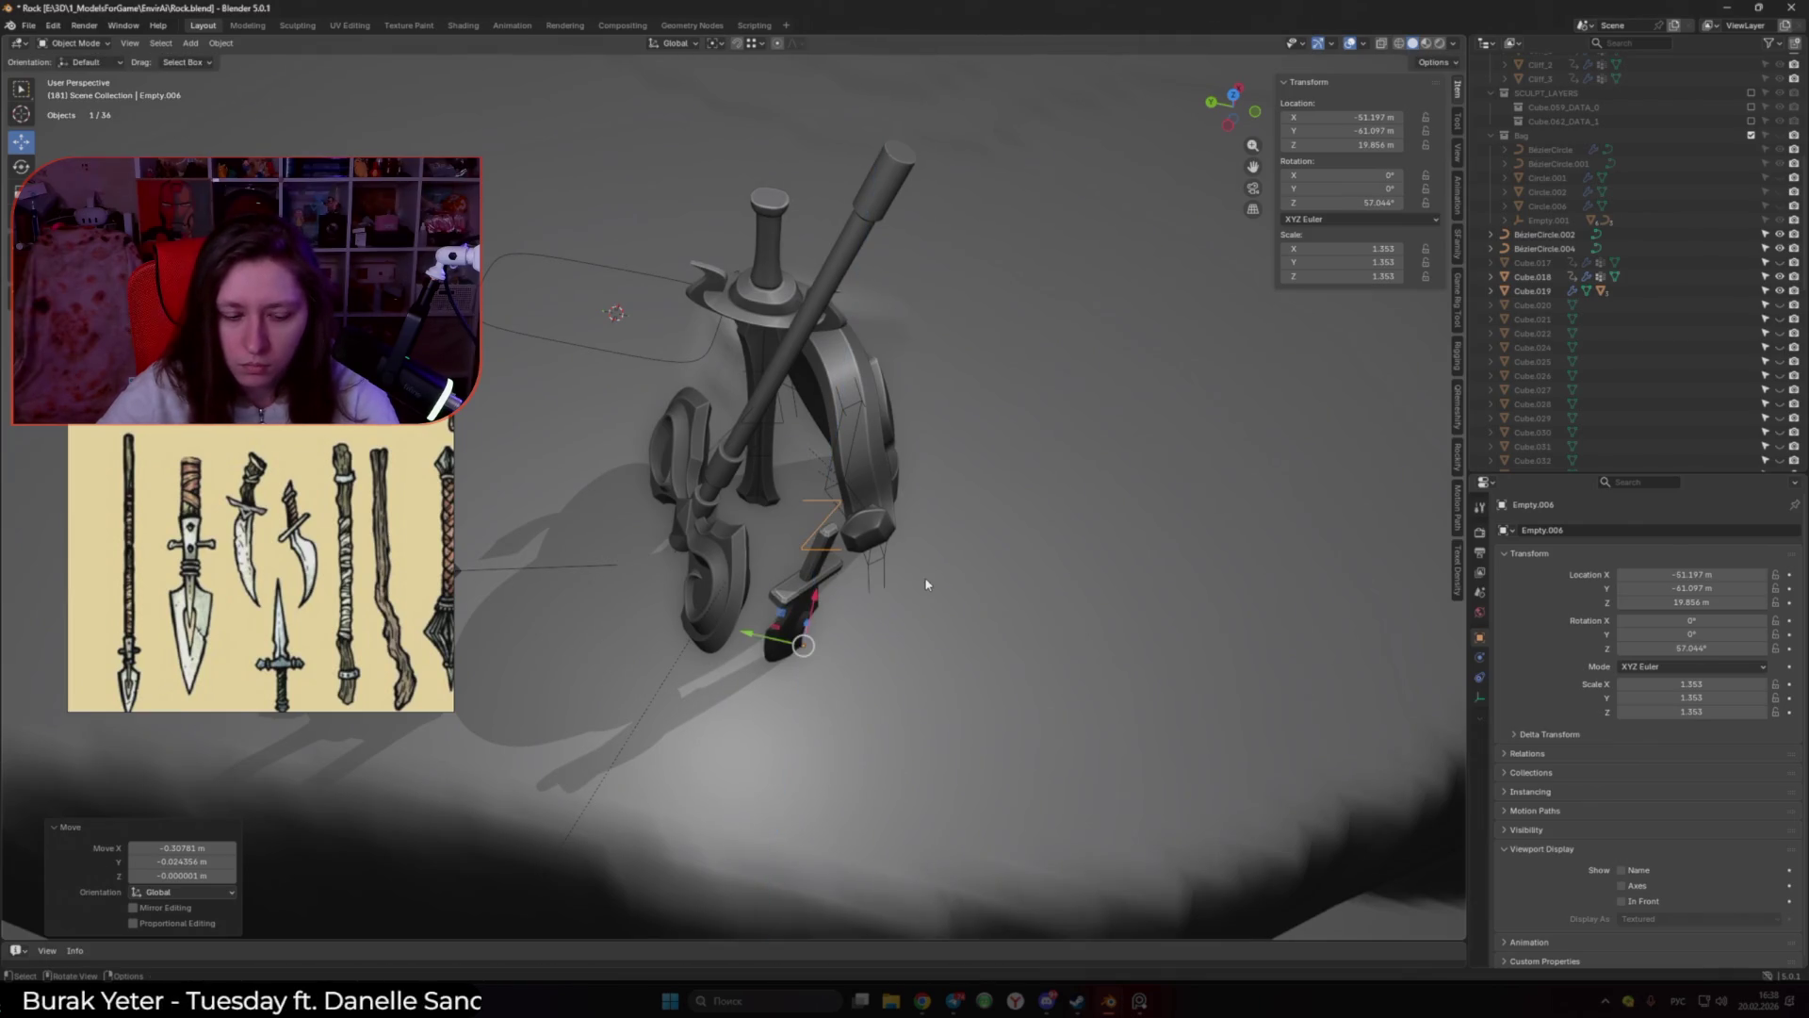
key(g)
key(z)
click(921, 598)
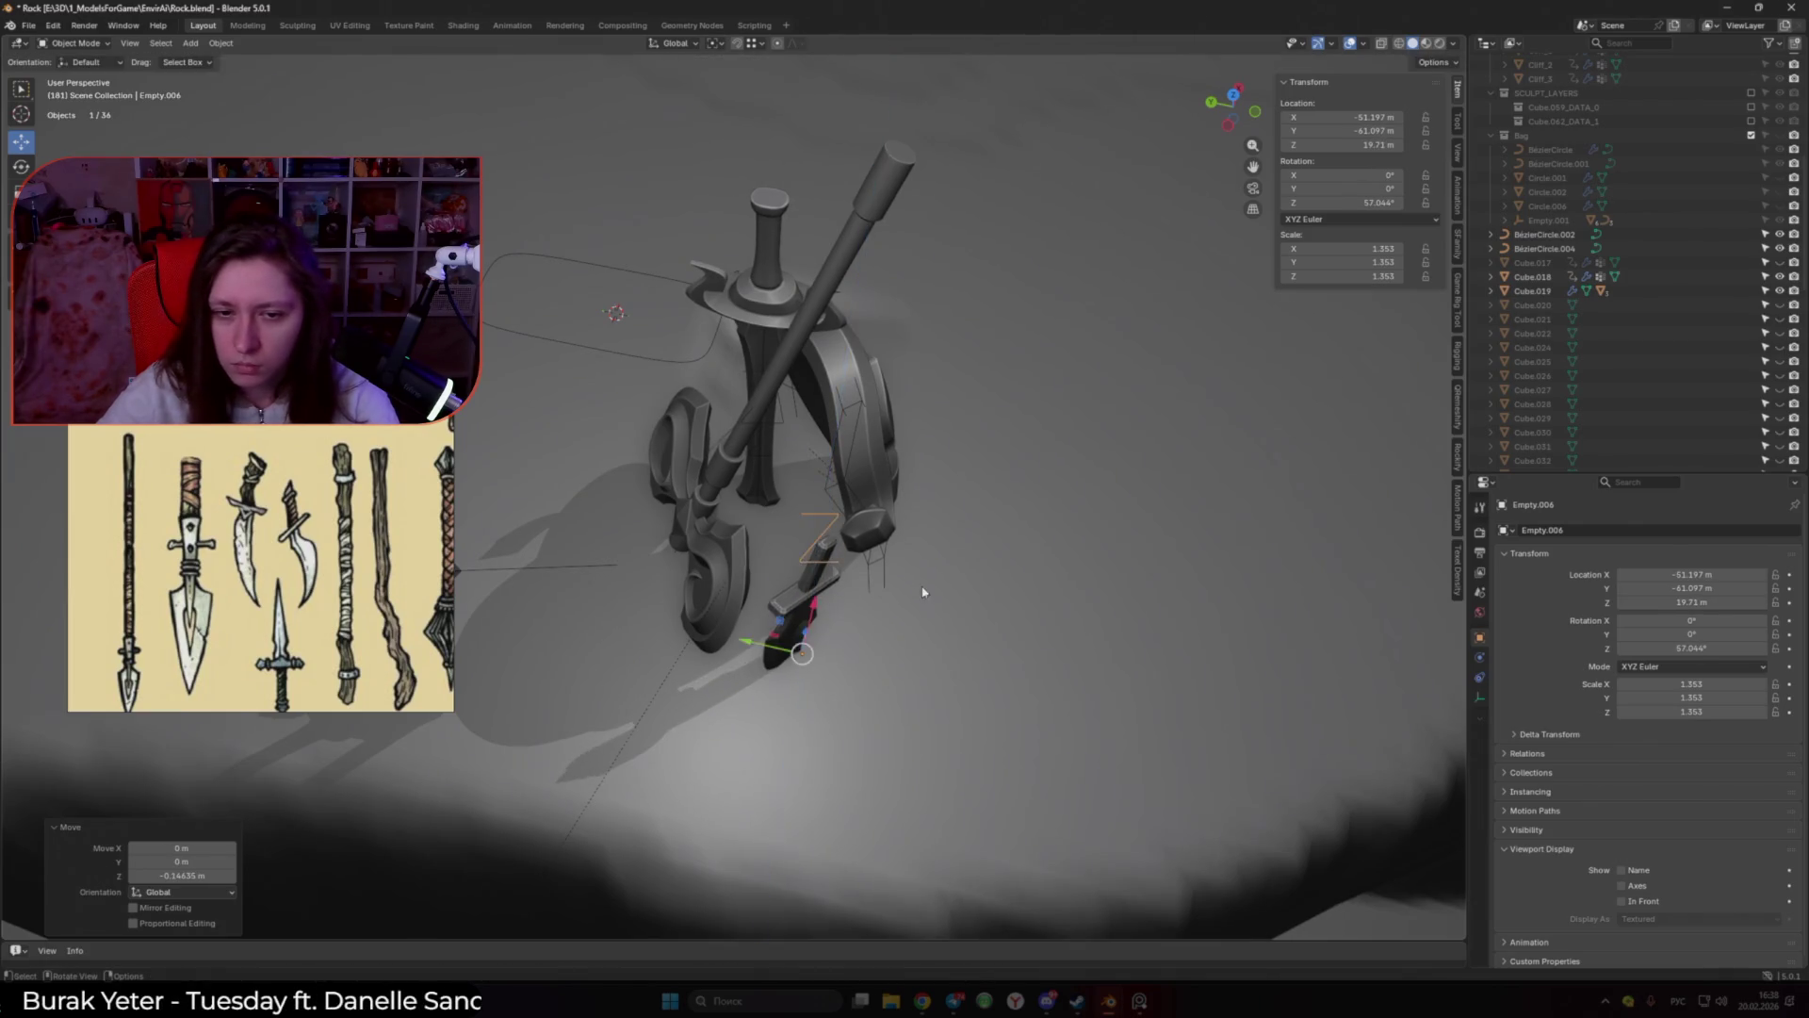
middle_drag(921, 598, 970, 537)
Step: Tumble Empty.006 to a new tilt, turn it -35.4° on its axis, and raise it slightly
key(r)
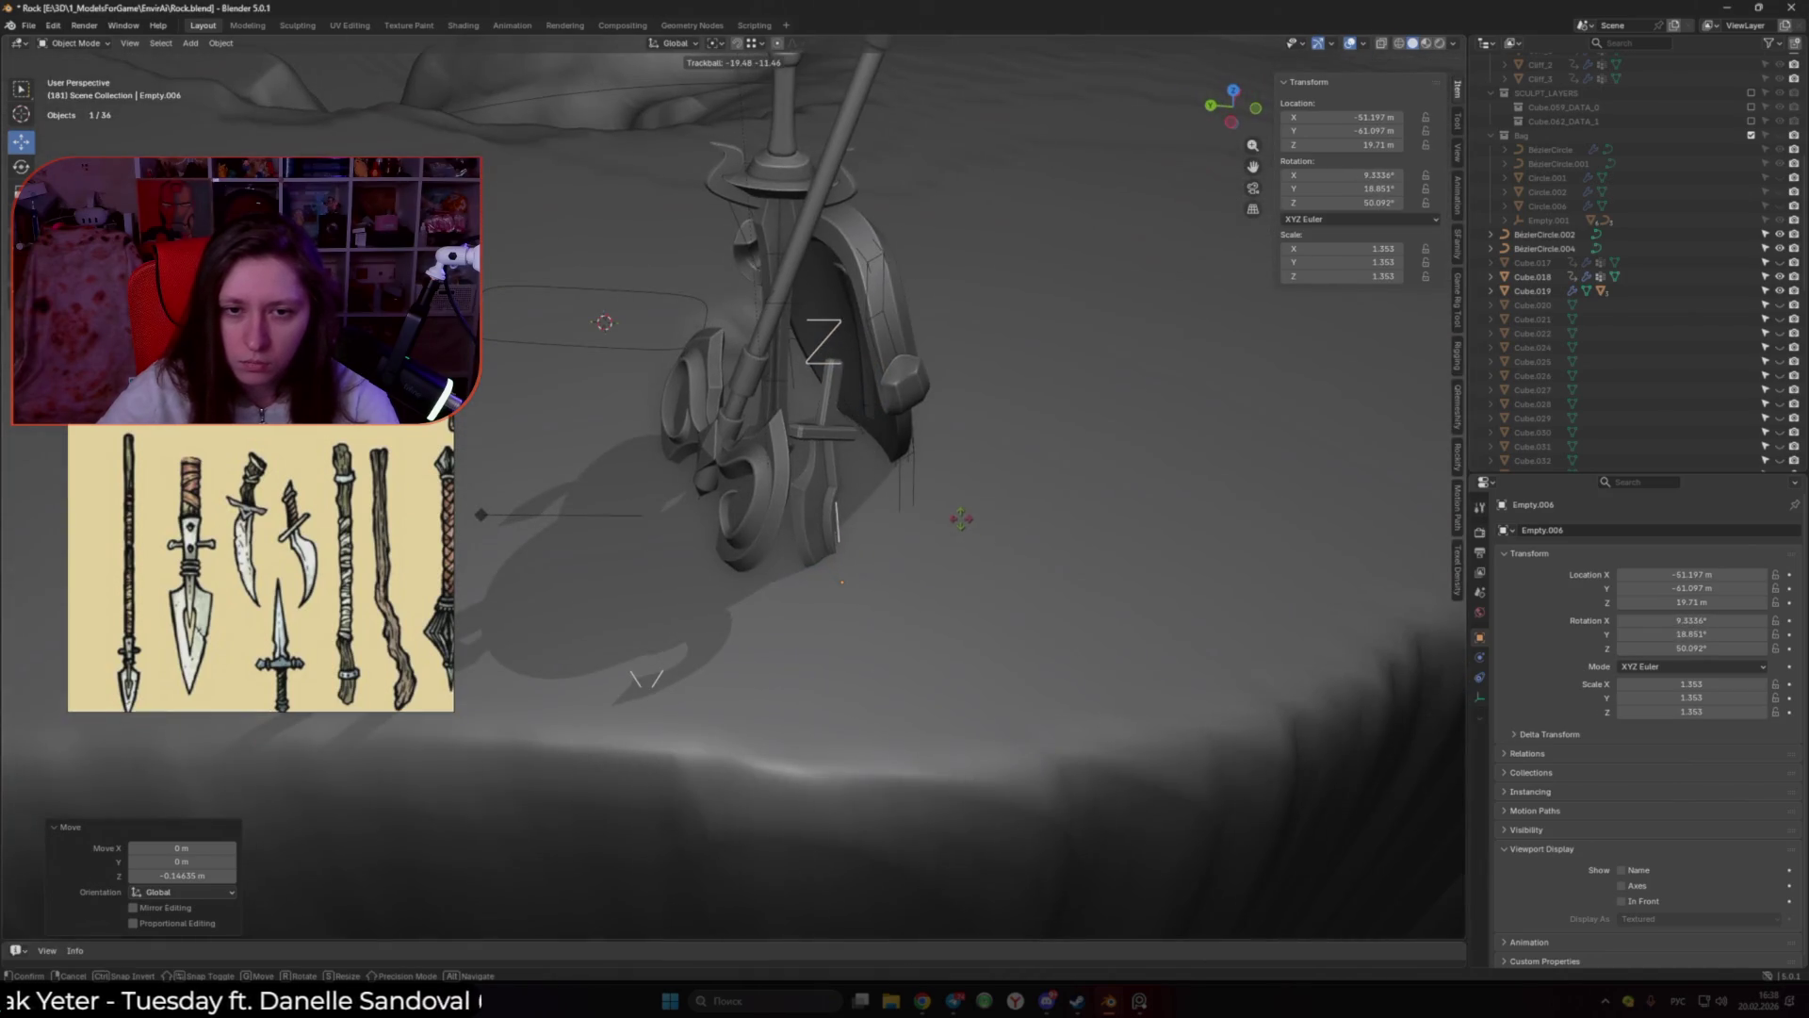
key(r)
click(980, 506)
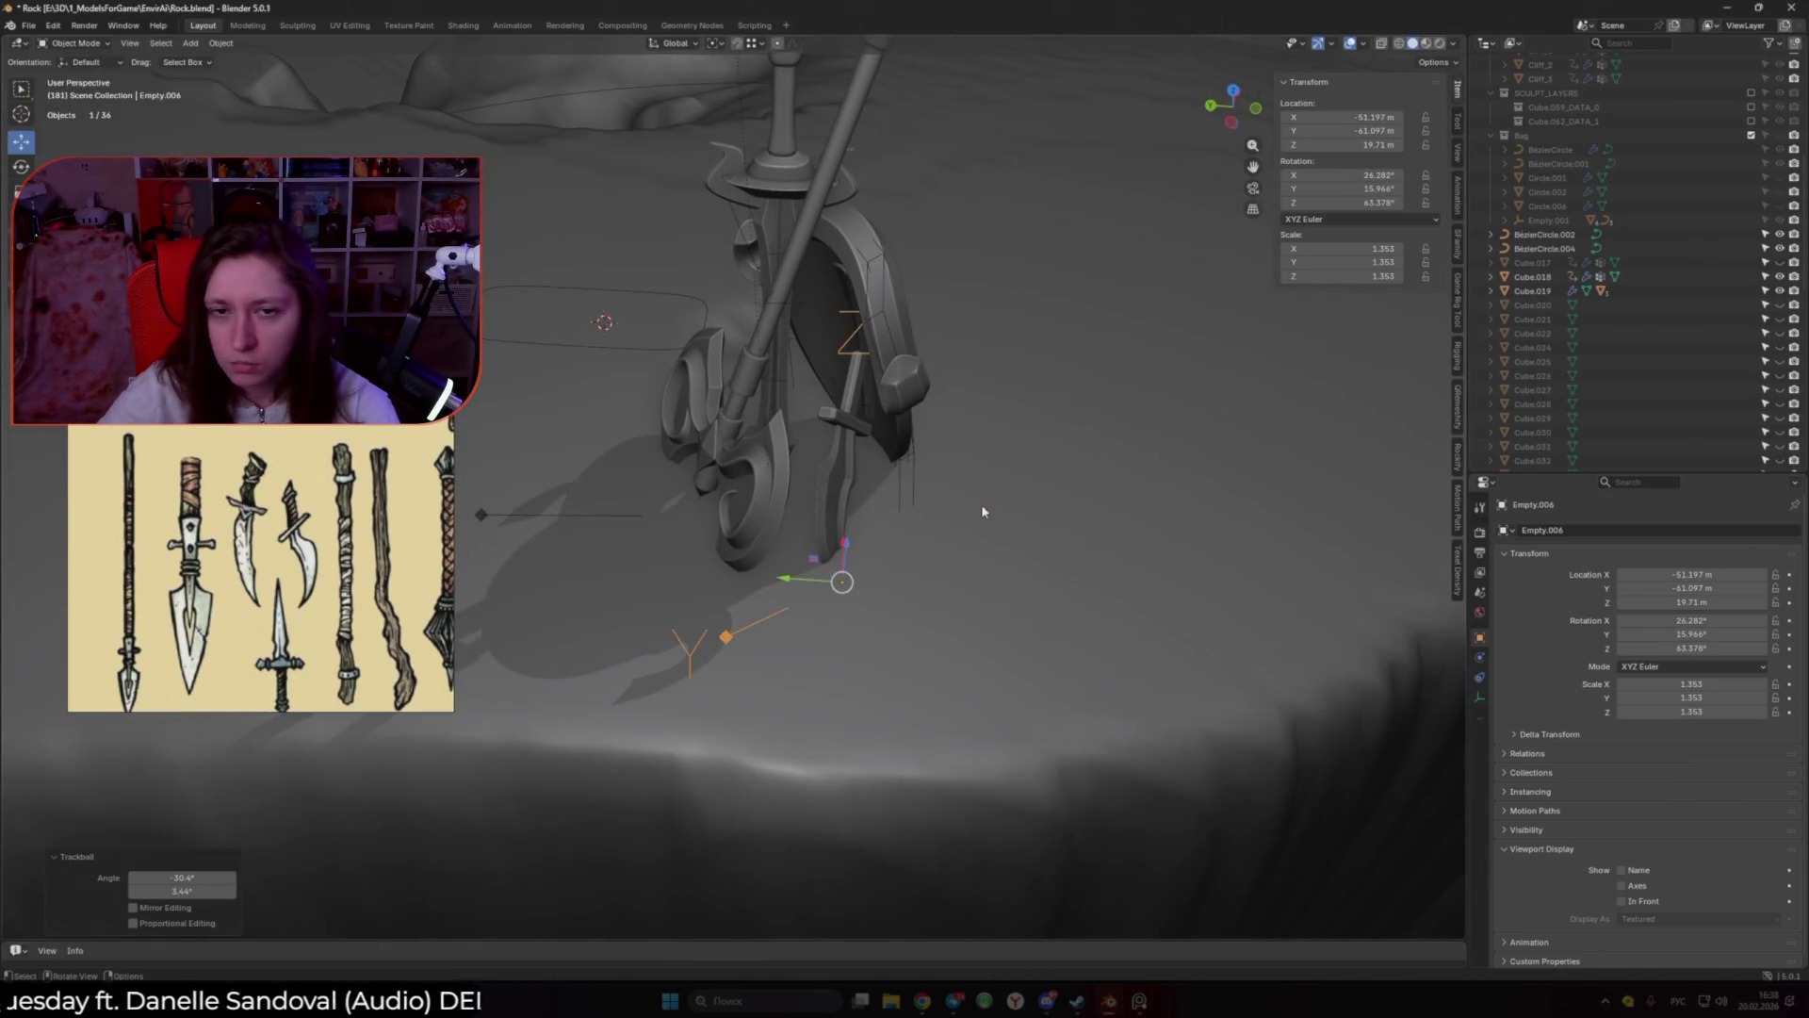
key(r)
key(z)
key(z)
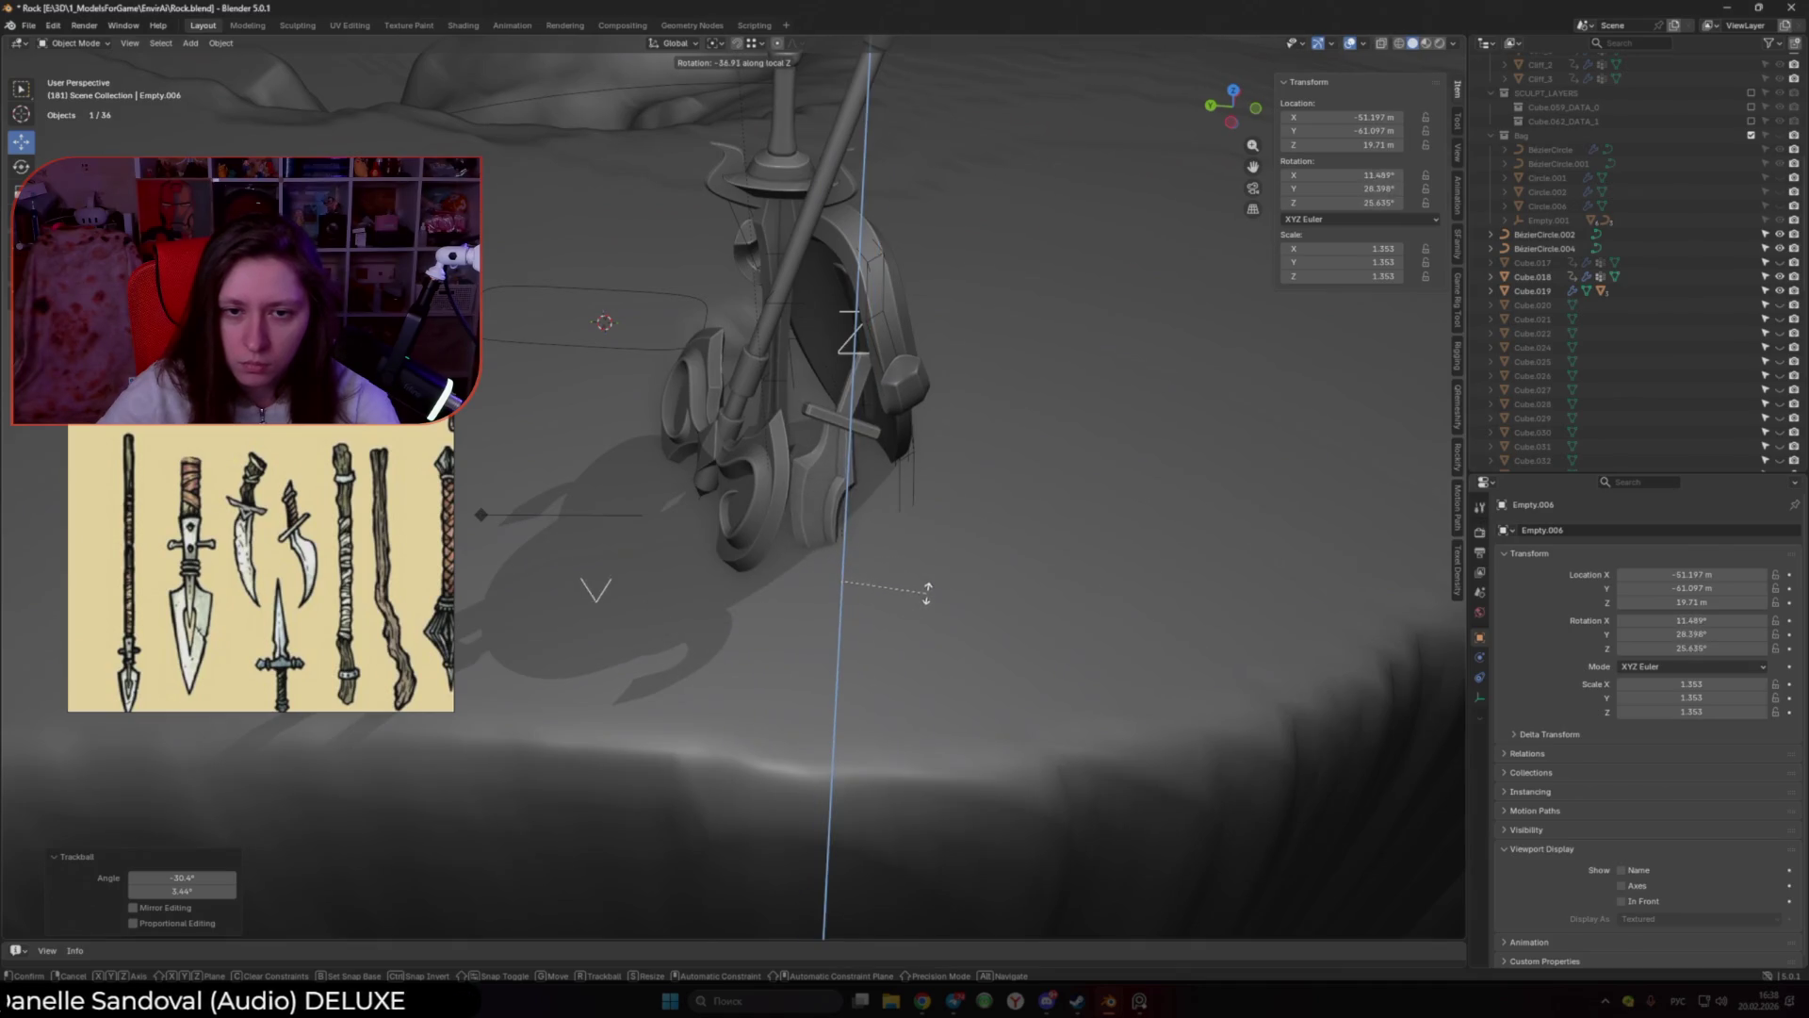
click(957, 585)
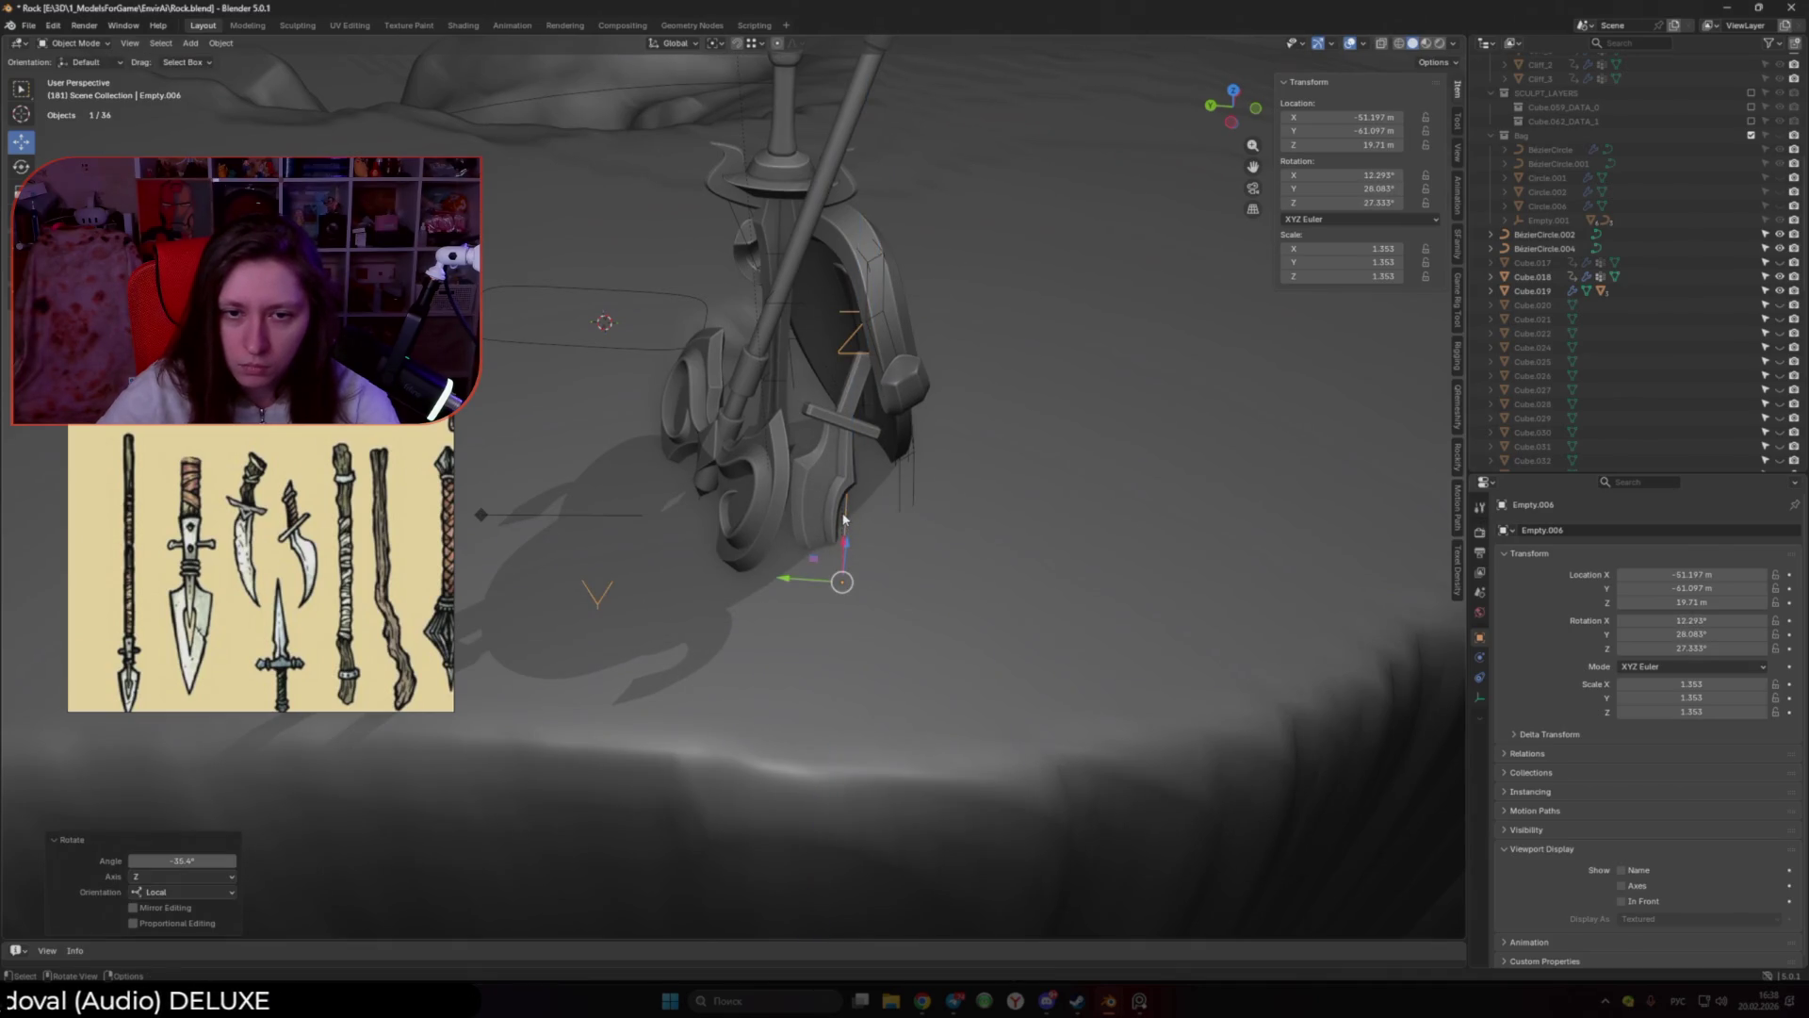
key(g)
key(z)
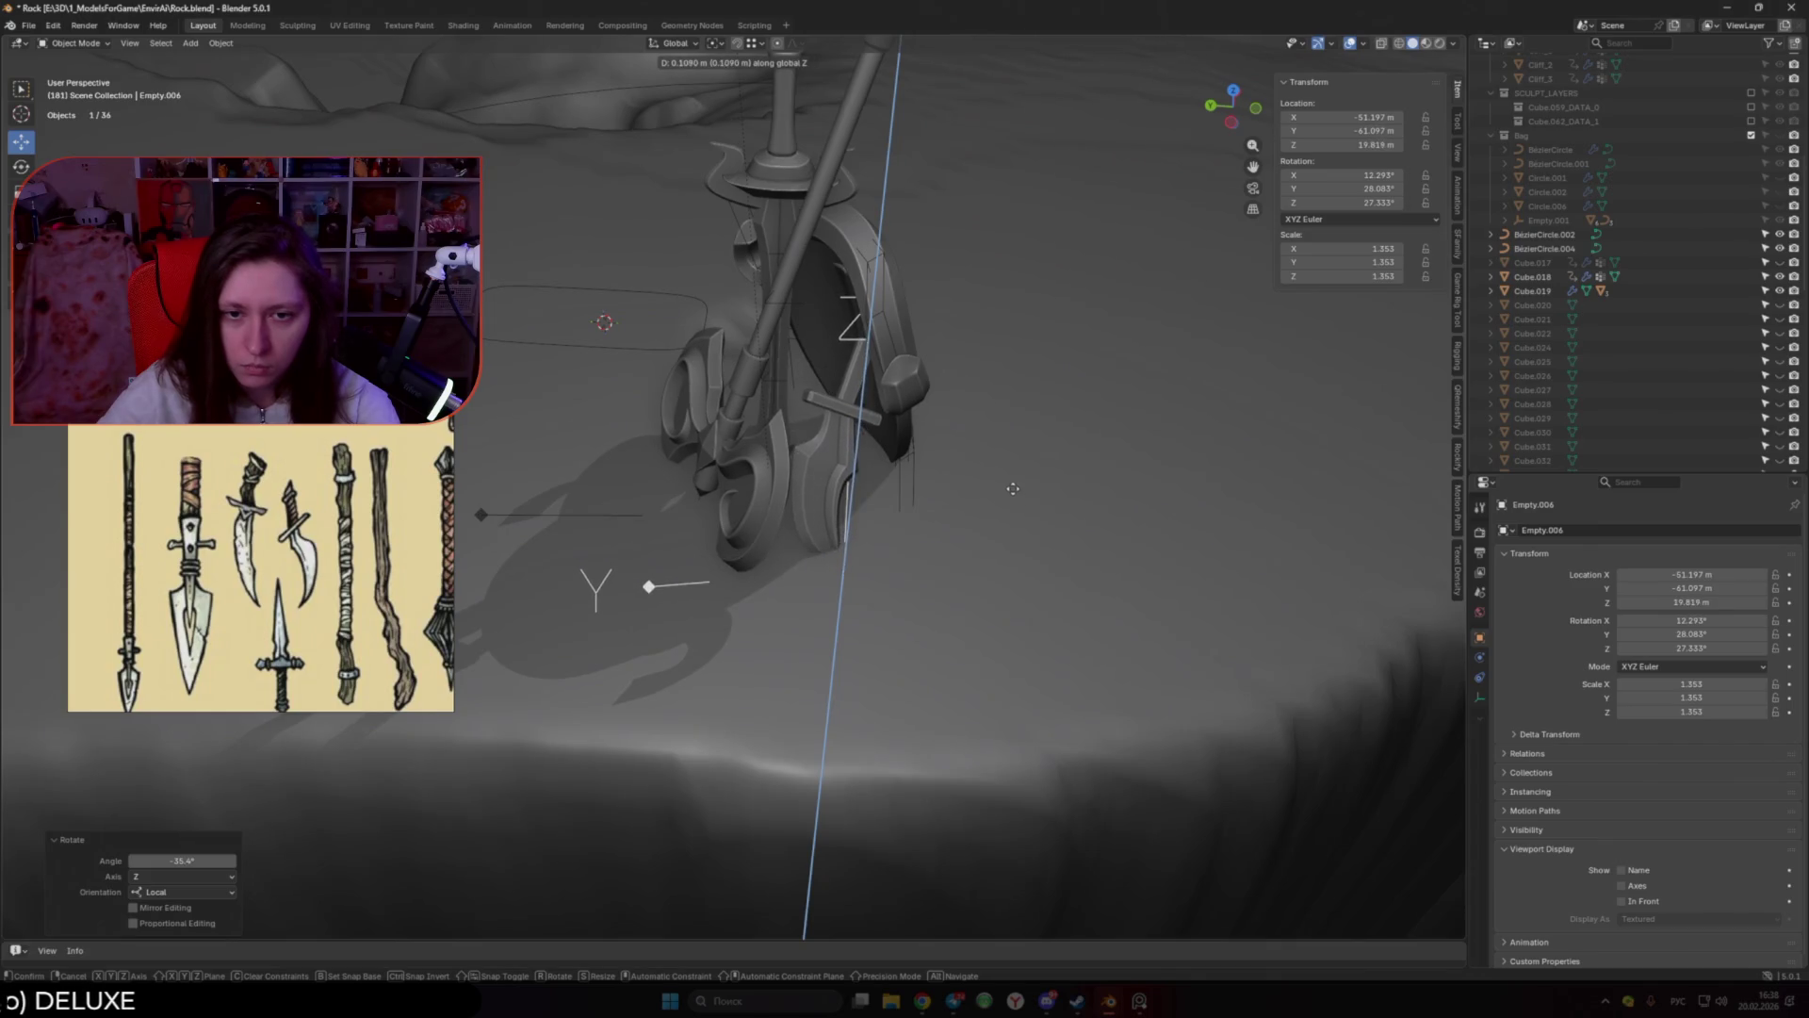
click(1005, 488)
Step: Re-tilt and reposition Empty.006, turning it to about 58° around Z
middle_drag(1006, 488, 937, 501)
key(r)
key(r)
click(912, 508)
key(r)
key(z)
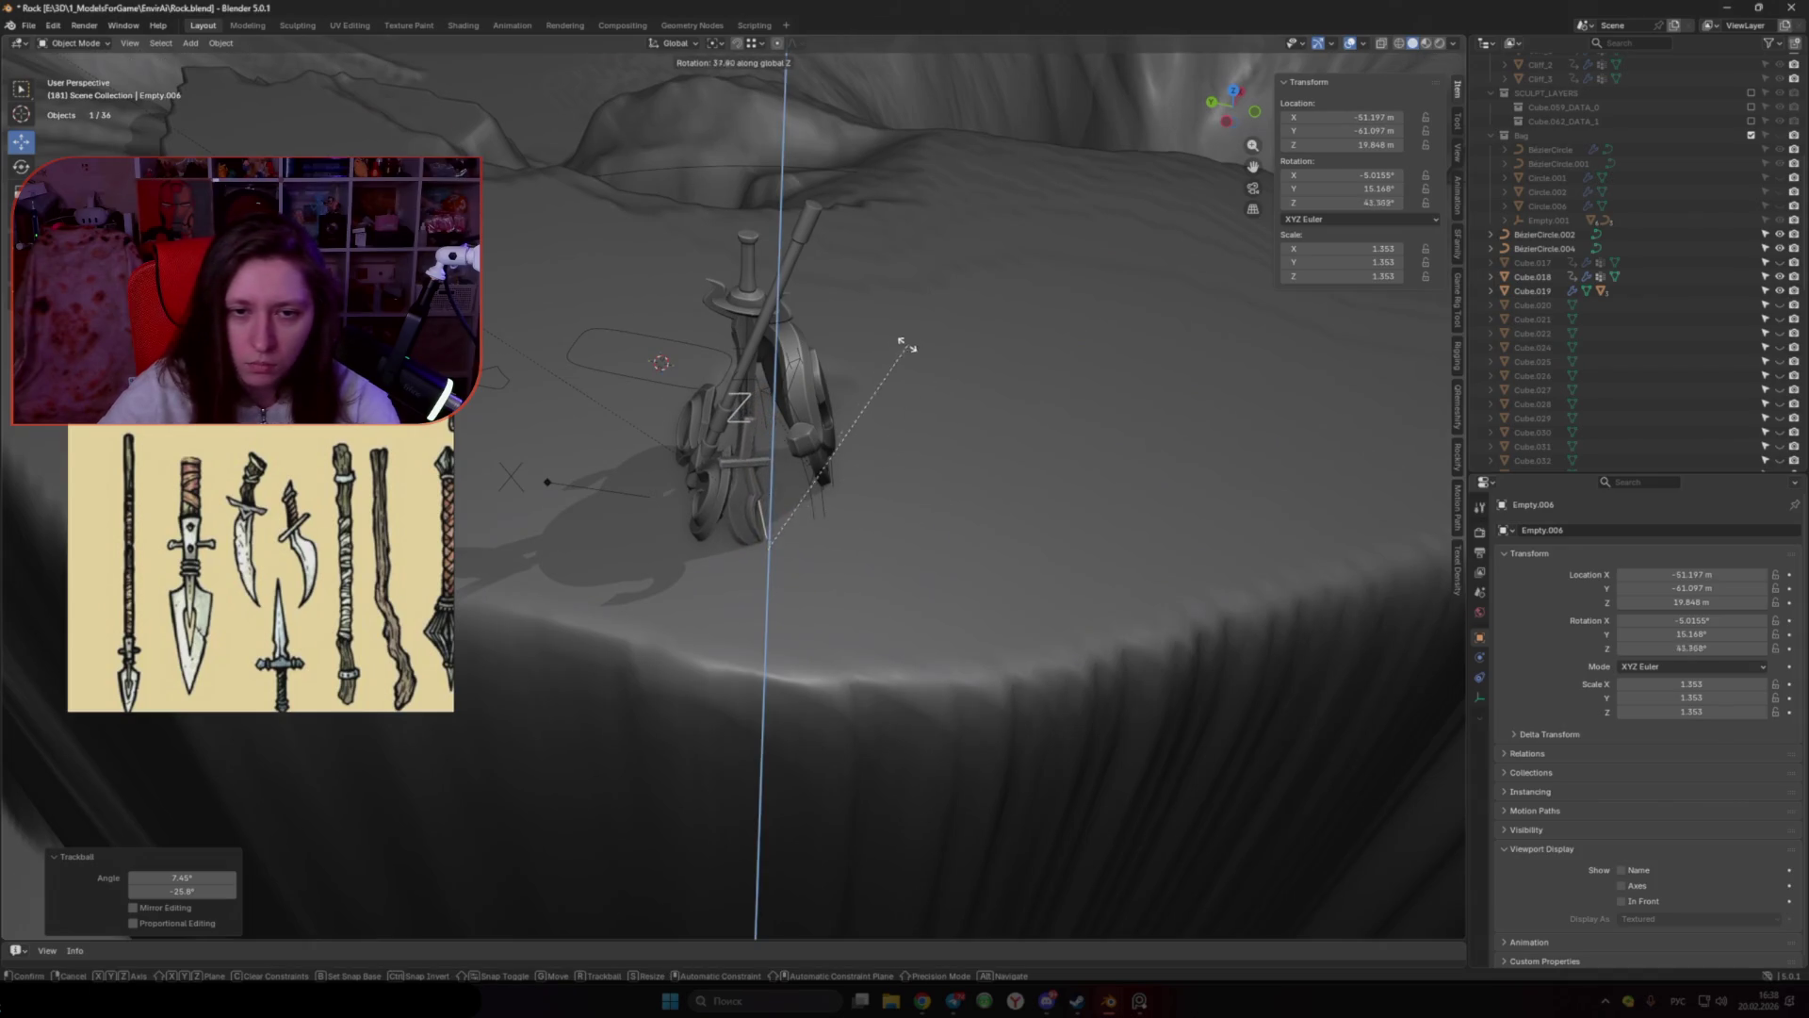
click(825, 533)
key(g)
click(838, 529)
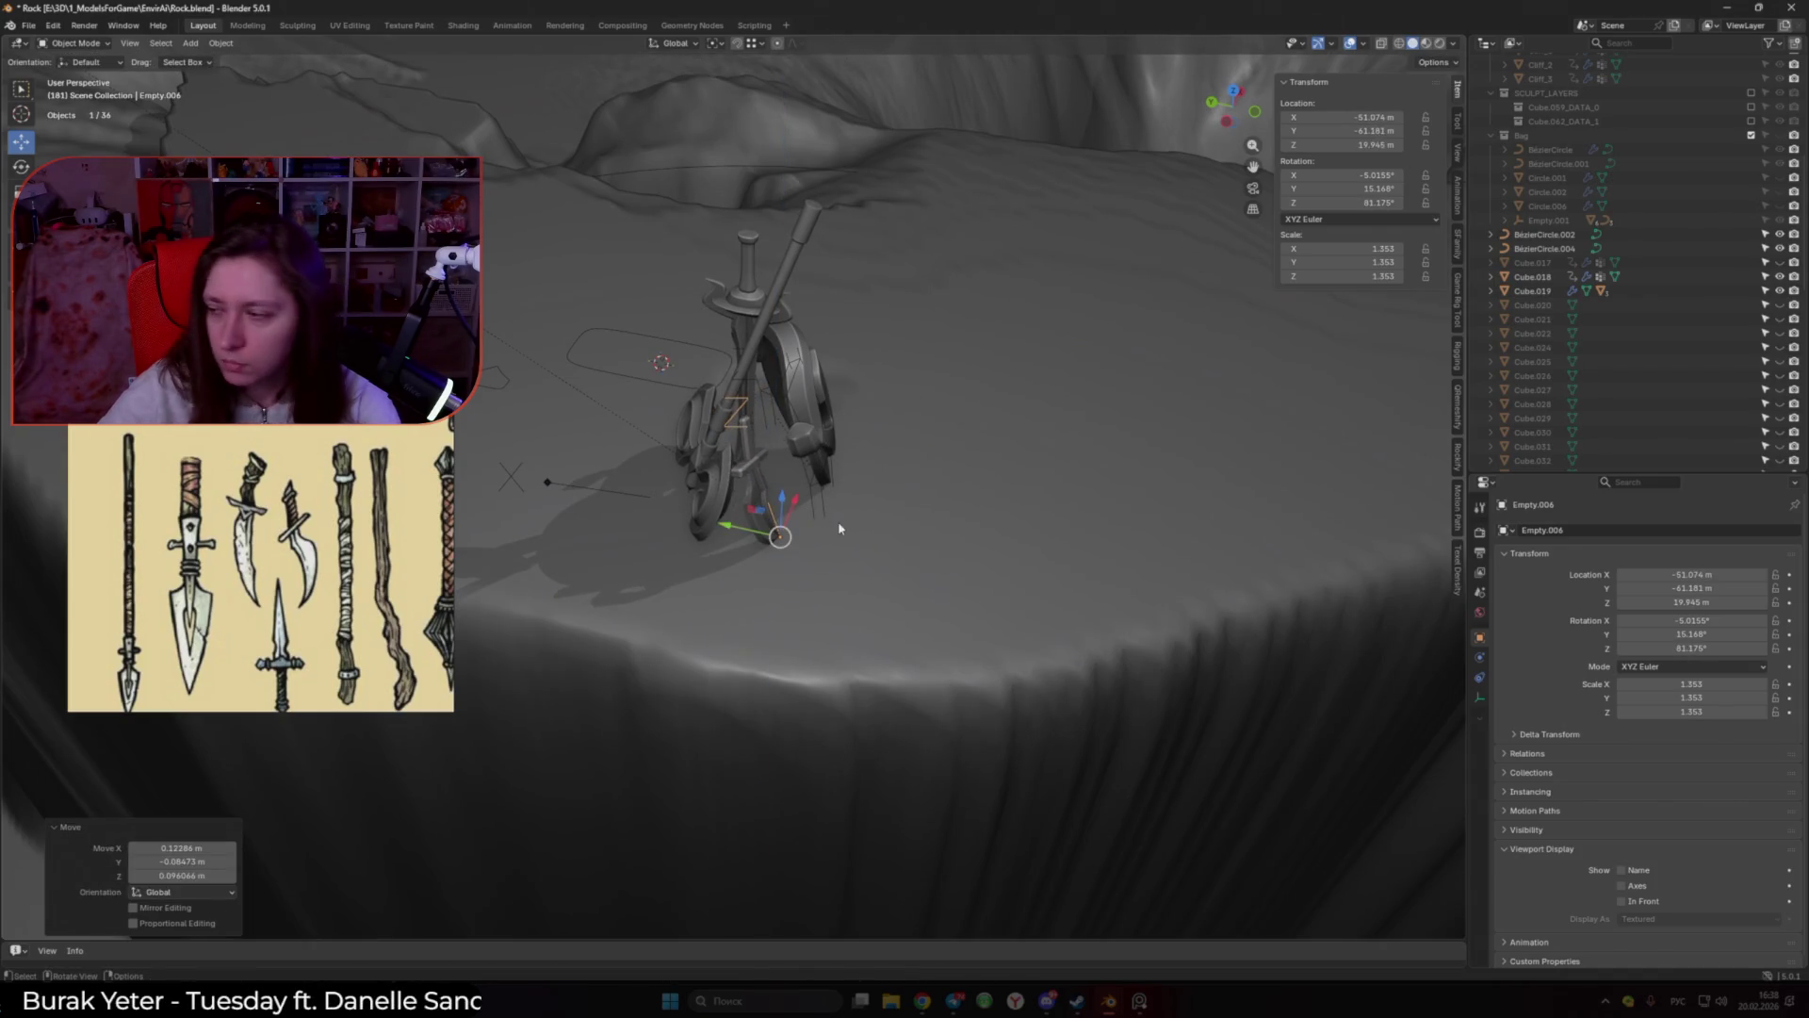
mouse_move(931, 503)
middle_down()
mouse_move(846, 511)
mouse_move(933, 512)
middle_up()
key(r)
key(z)
click(915, 571)
Step: Spin Empty.006 around Z, tumble it to a new lean, and nudge its position
key(g)
key(r)
key(z)
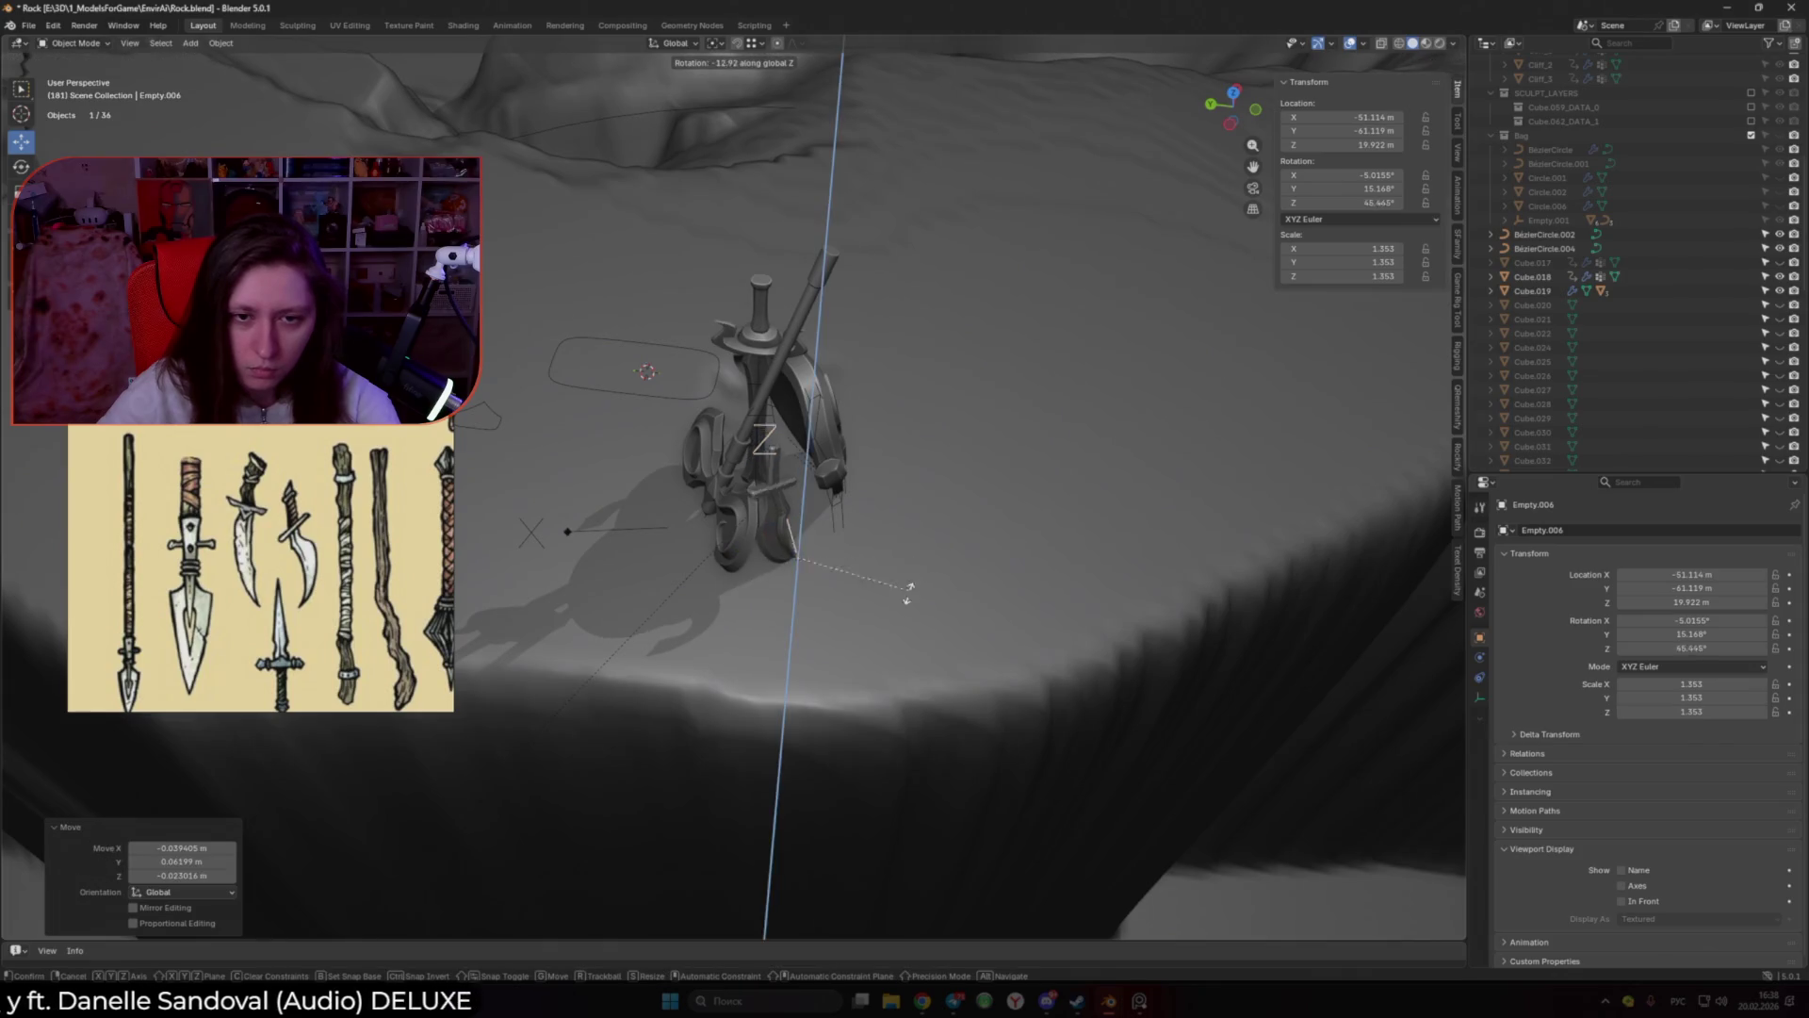
click(891, 561)
key(r)
key(r)
click(957, 577)
key(g)
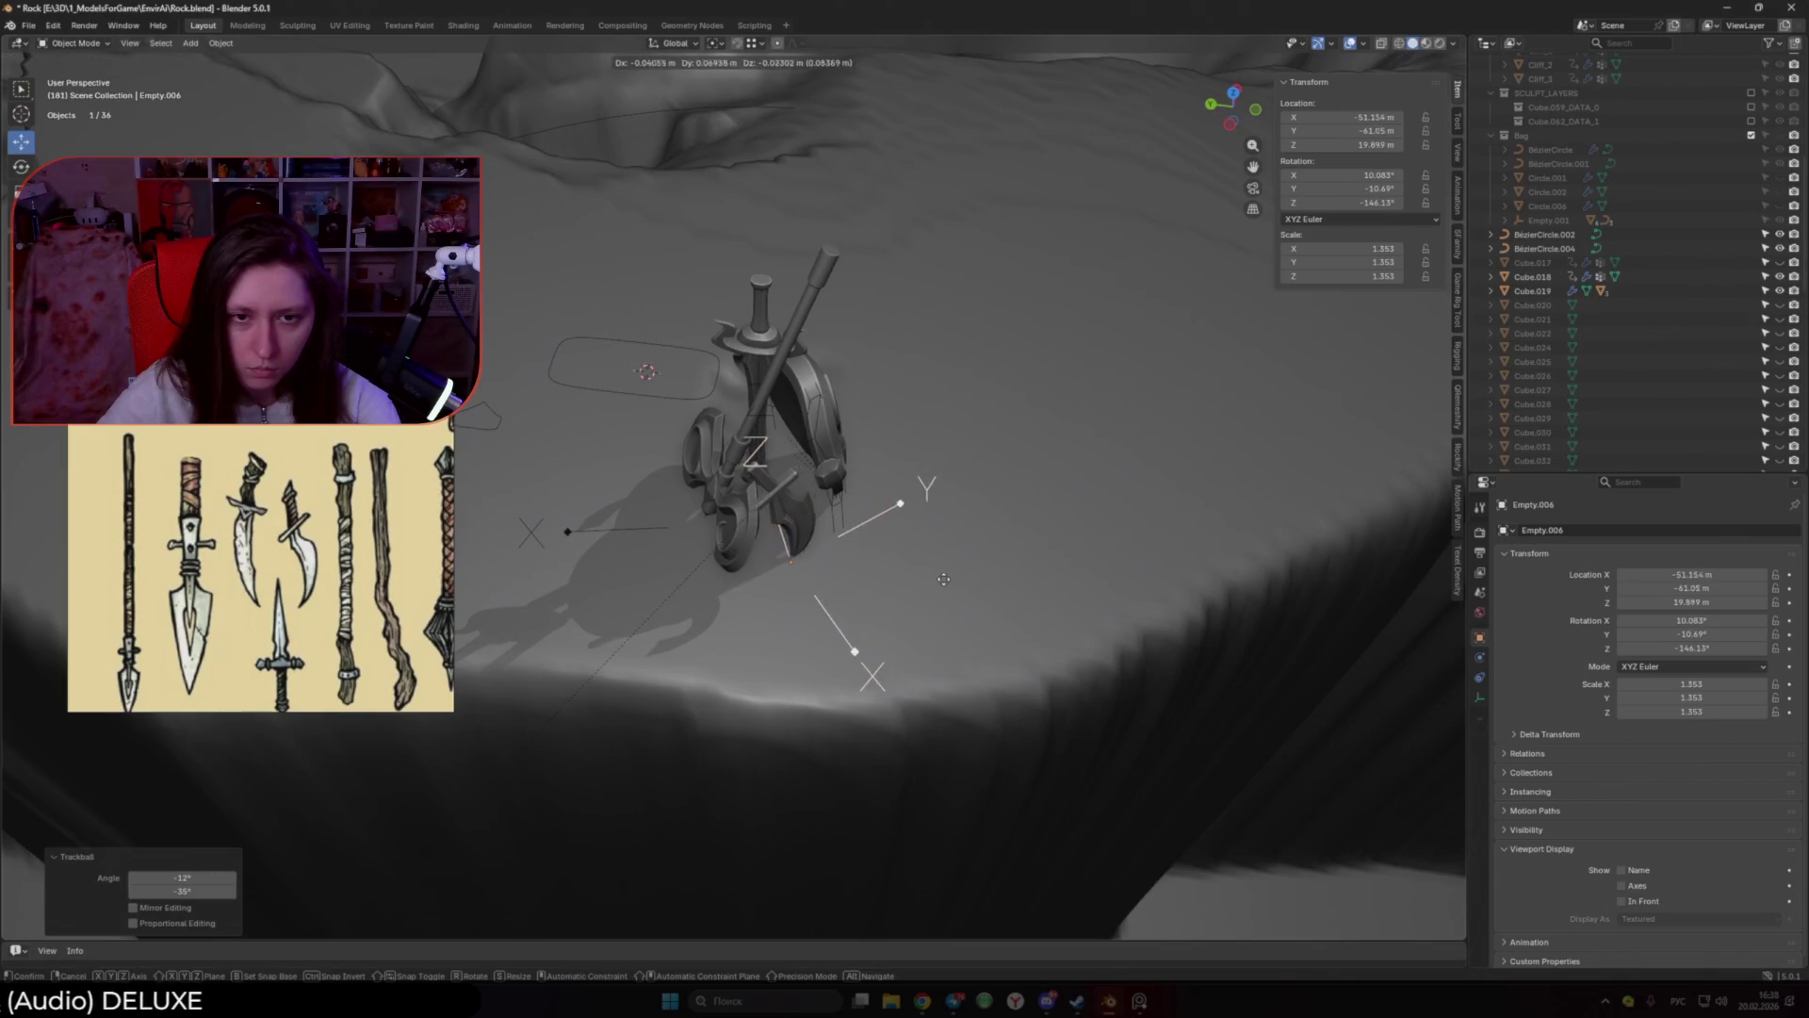
click(936, 579)
Step: Turn Empty.006 a further 18.8° about Z, settling it at -127.29° on the ledge
middle_drag(937, 579, 884, 517)
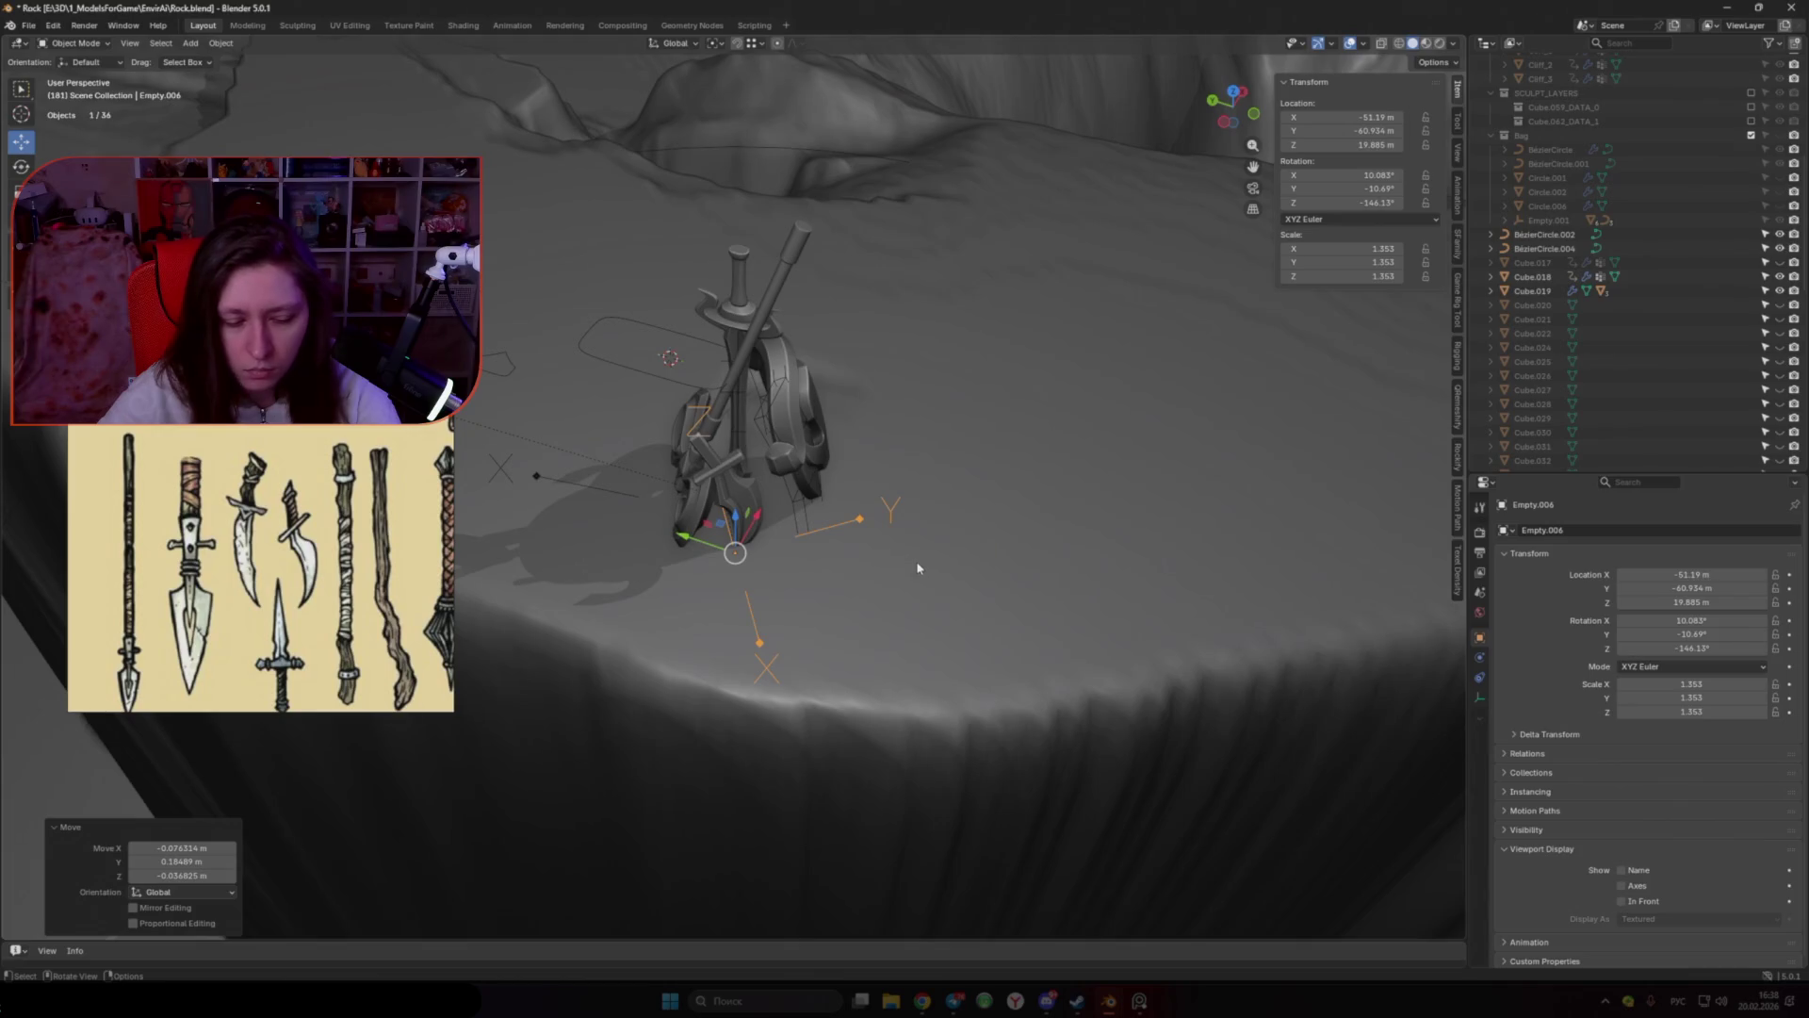
key(r)
key(z)
click(928, 510)
mouse_move(928, 511)
middle_down()
mouse_move(914, 478)
mouse_move(781, 478)
mouse_move(999, 494)
mouse_move(1113, 415)
mouse_move(1198, 419)
mouse_move(924, 472)
mouse_move(920, 525)
middle_up()
scroll(945, 484, down, 5)
scroll(905, 505, up, 3)
click(938, 502)
Step: Turn the Empty.004 staff assembly -27.9° about Z, reposition it, and tilt it freely
key(r)
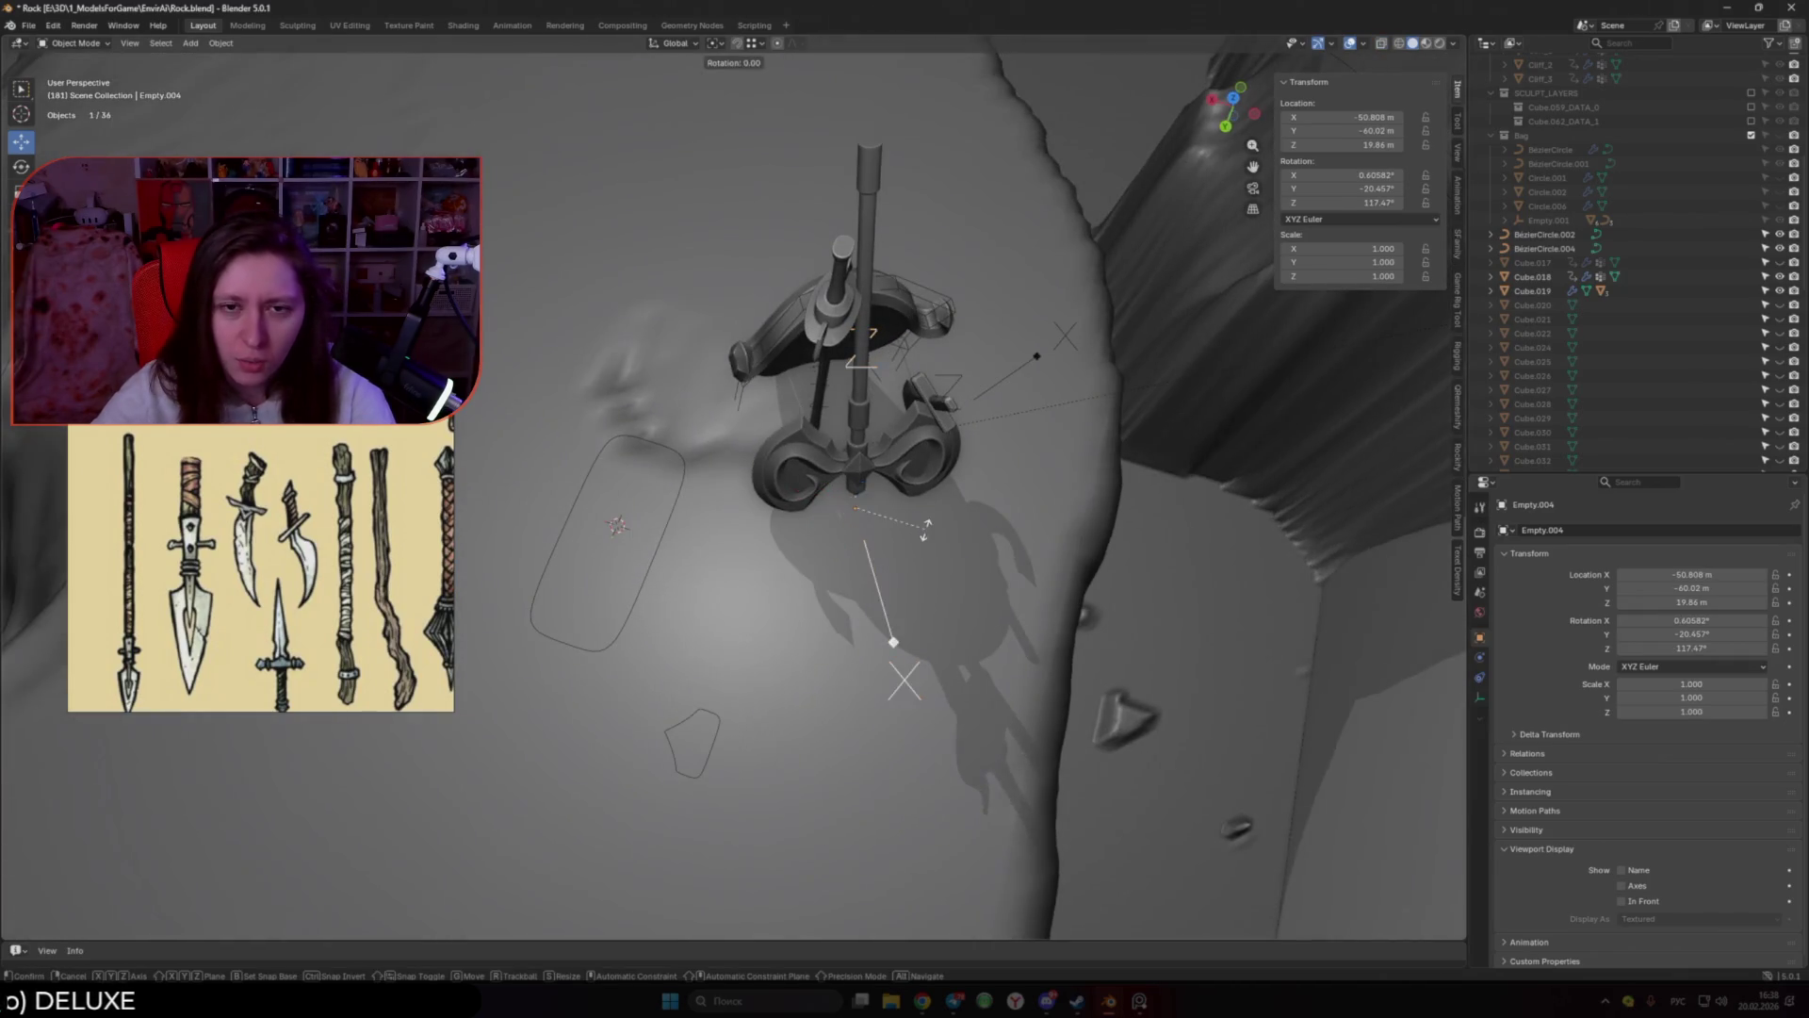
key(z)
click(853, 517)
key(g)
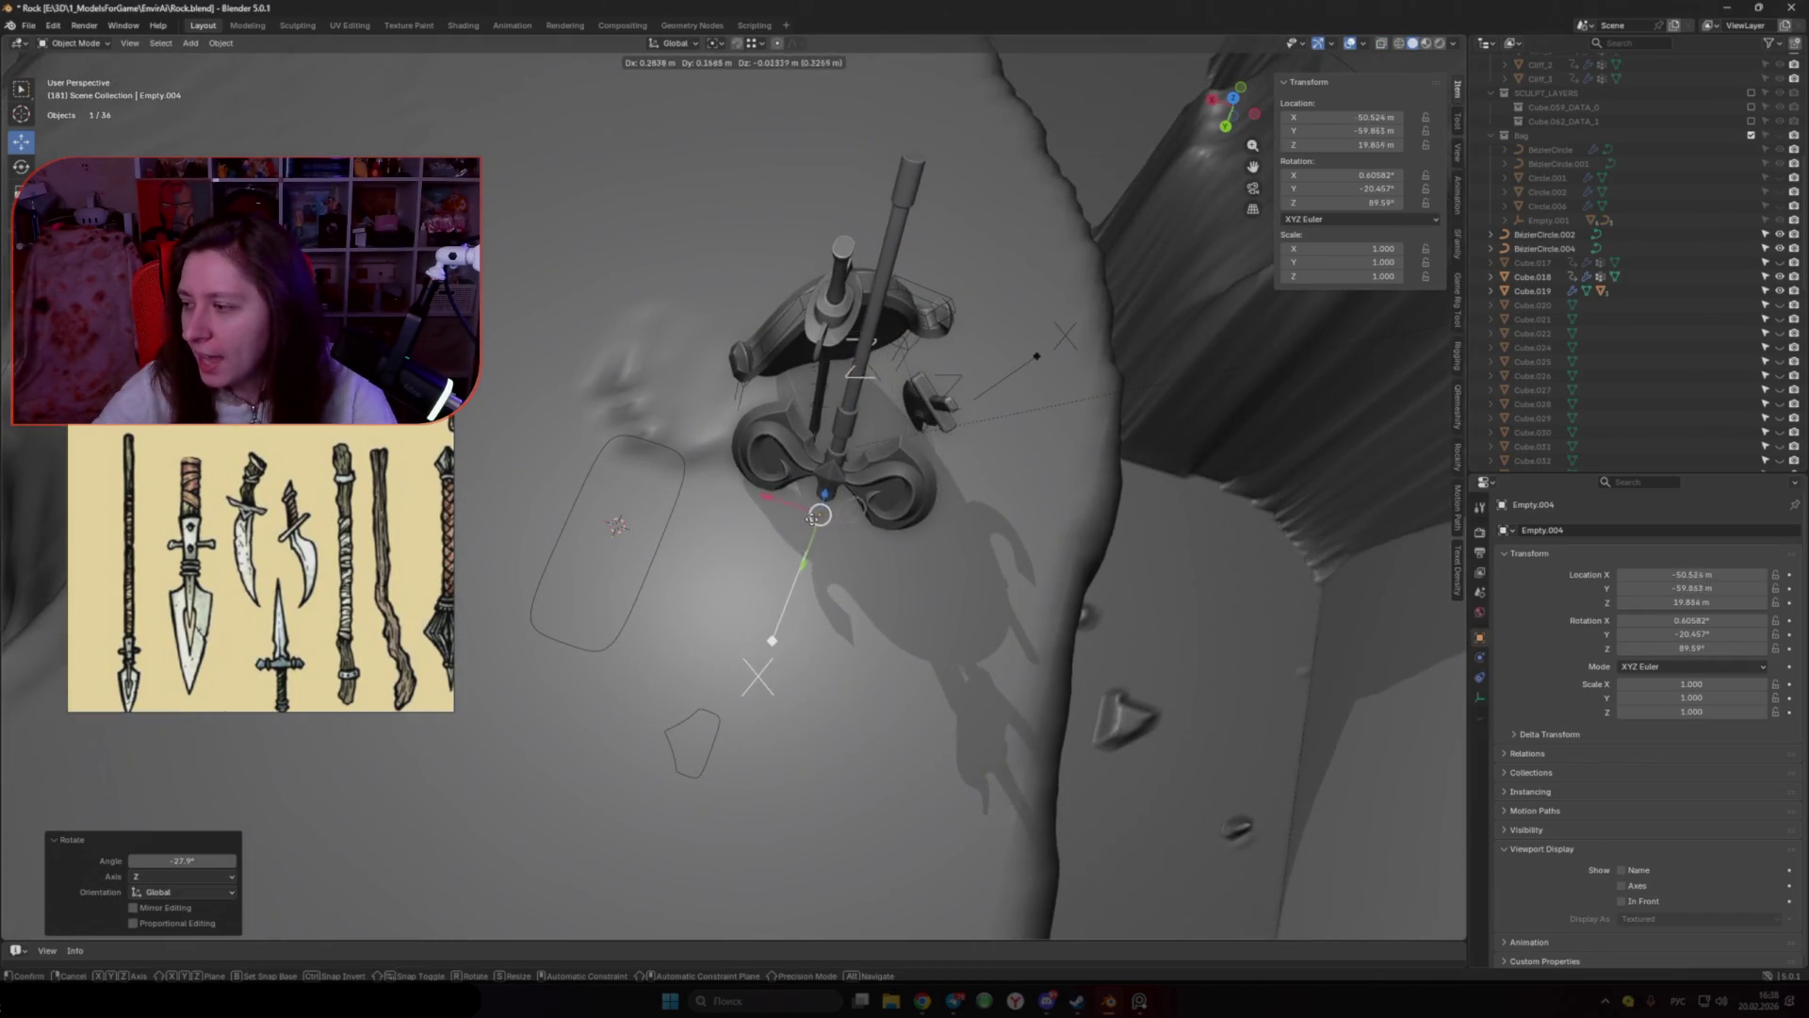
click(942, 517)
mouse_move(942, 517)
middle_down()
mouse_move(980, 490)
mouse_move(855, 571)
mouse_move(782, 579)
mouse_move(1018, 585)
middle_up()
key(r)
key(r)
click(923, 503)
Step: Lower the staff assembly slightly along Z, shift its position, and give it a small tilt
key(g)
key(z)
click(791, 573)
key(g)
click(768, 588)
key(r)
key(r)
key(r)
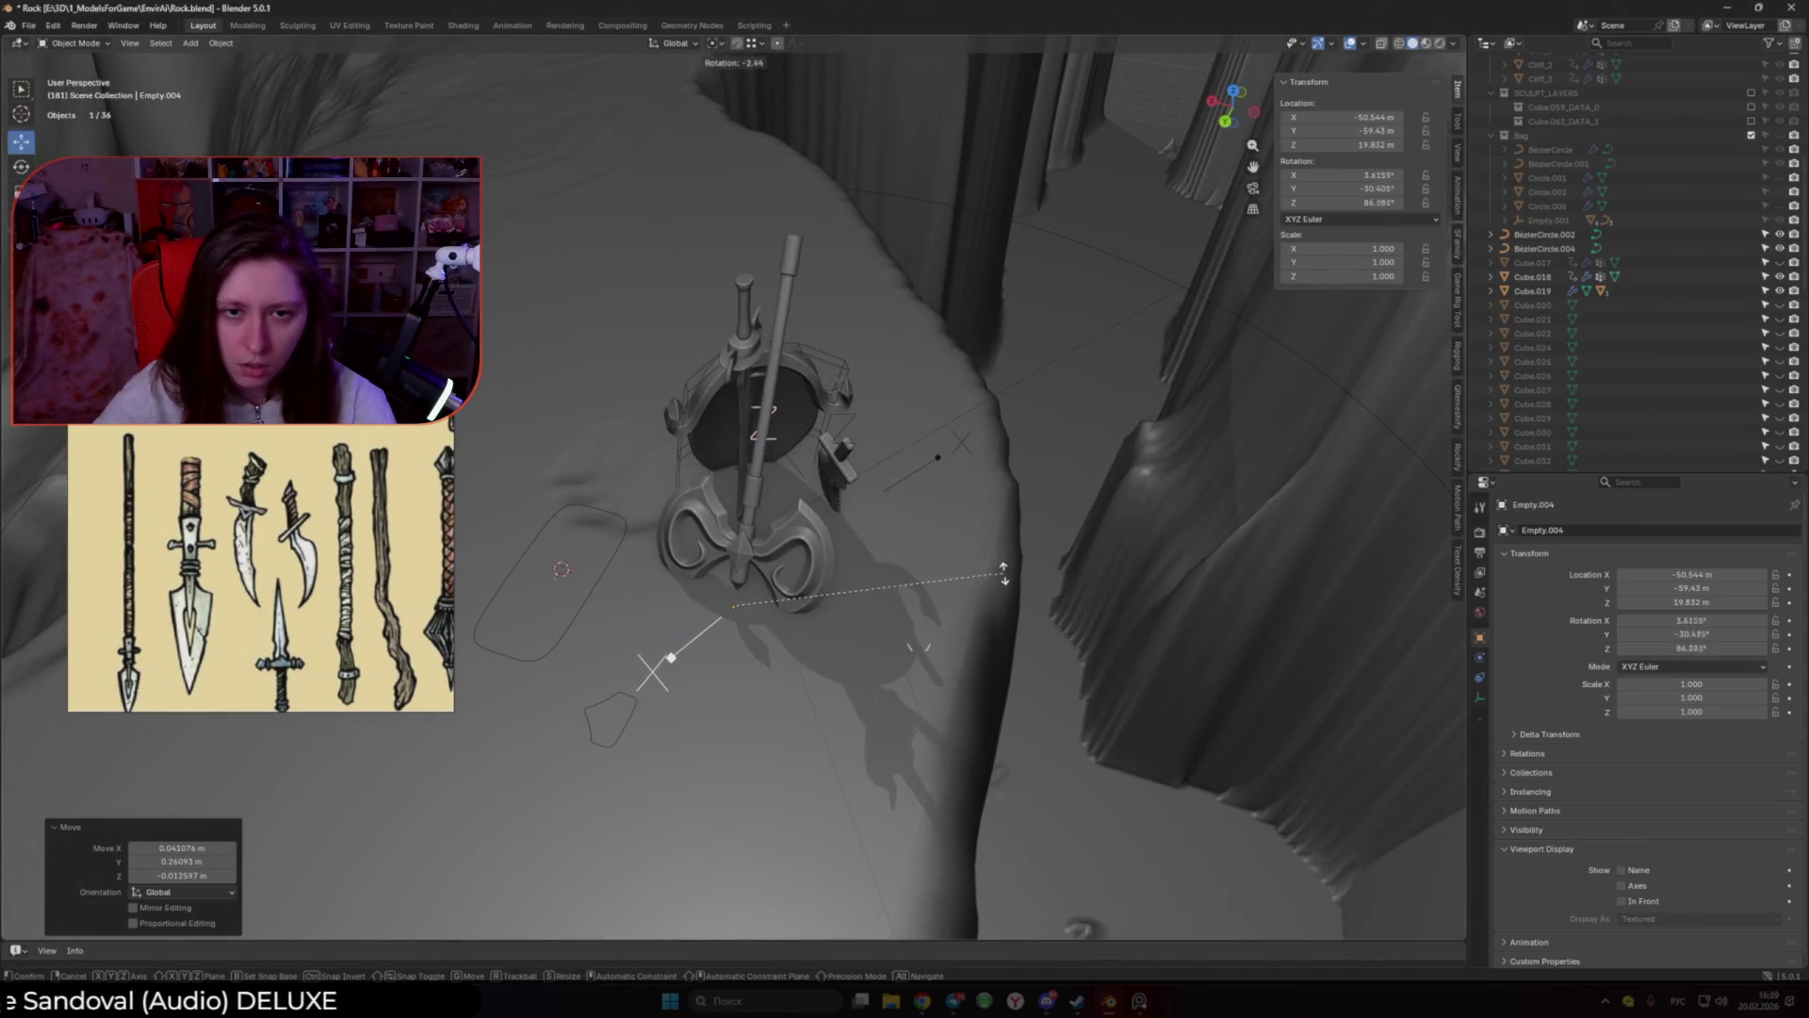
click(961, 553)
Step: Using X-ray, select Empty.002 and slide it across the ground plane, keeping its height
mouse_move(961, 553)
middle_down()
mouse_move(778, 491)
mouse_move(1061, 489)
middle_up()
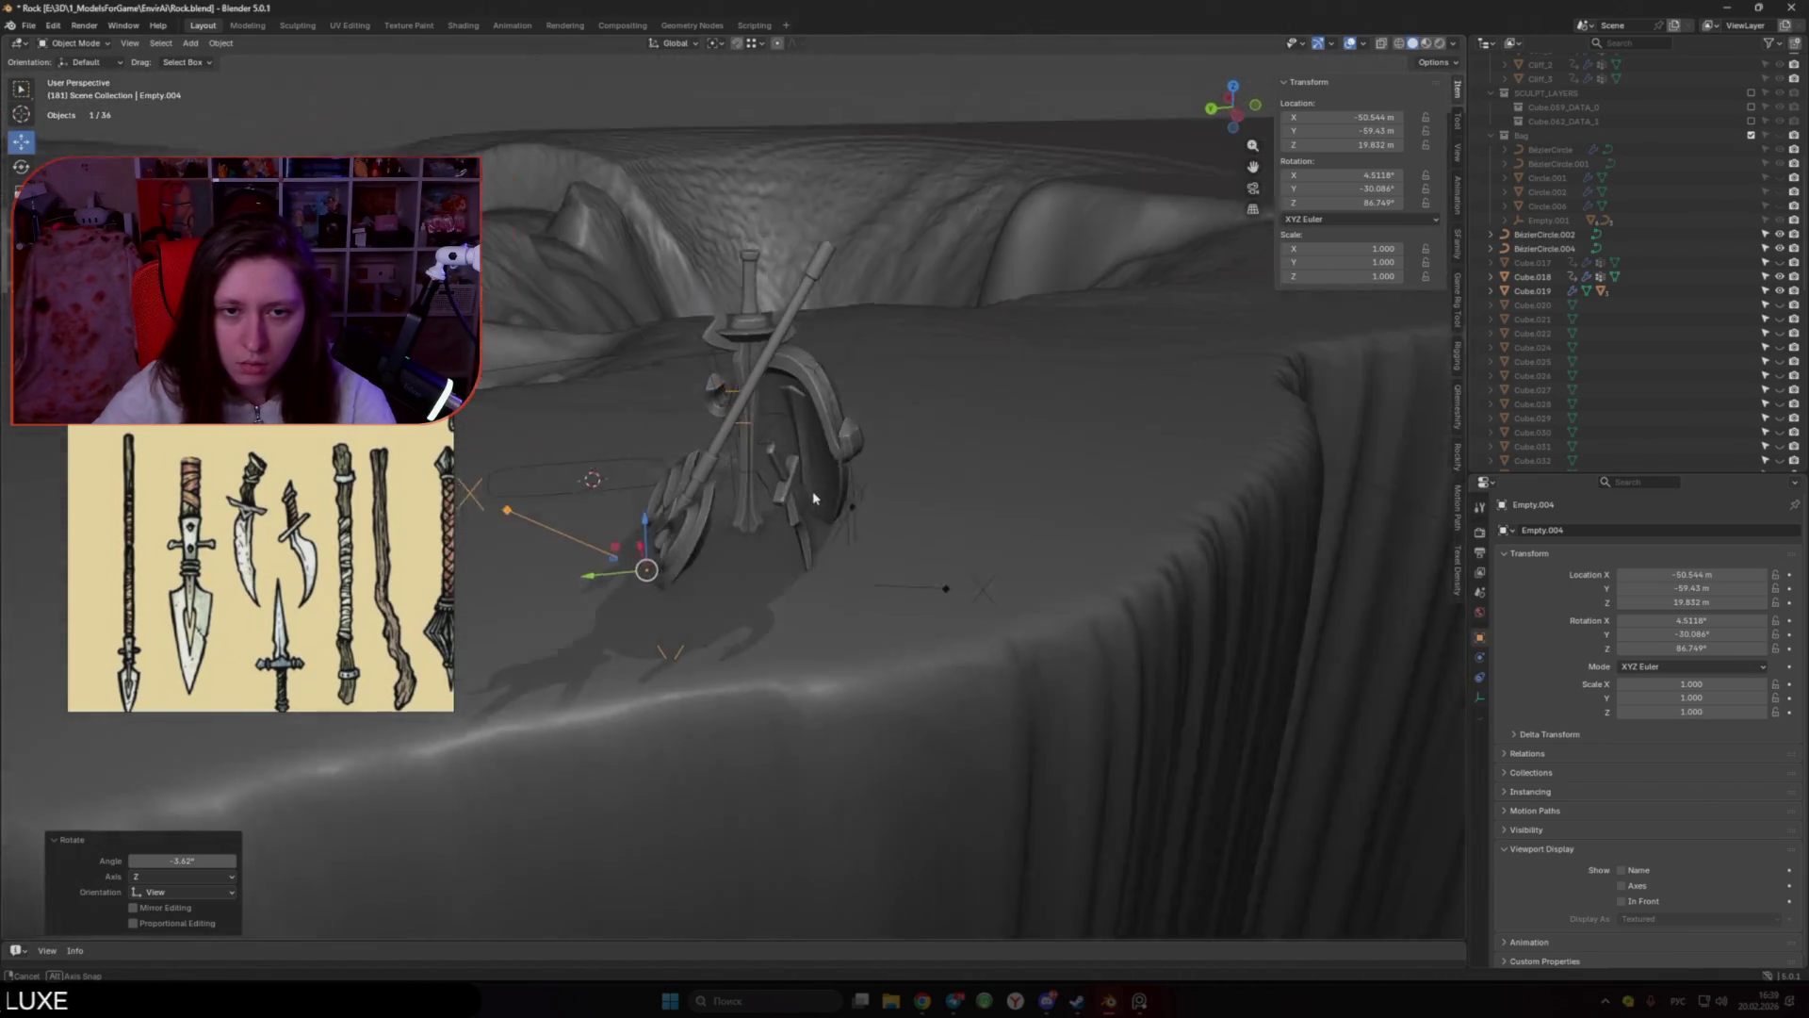
key(alt+z)
key(alt+z)
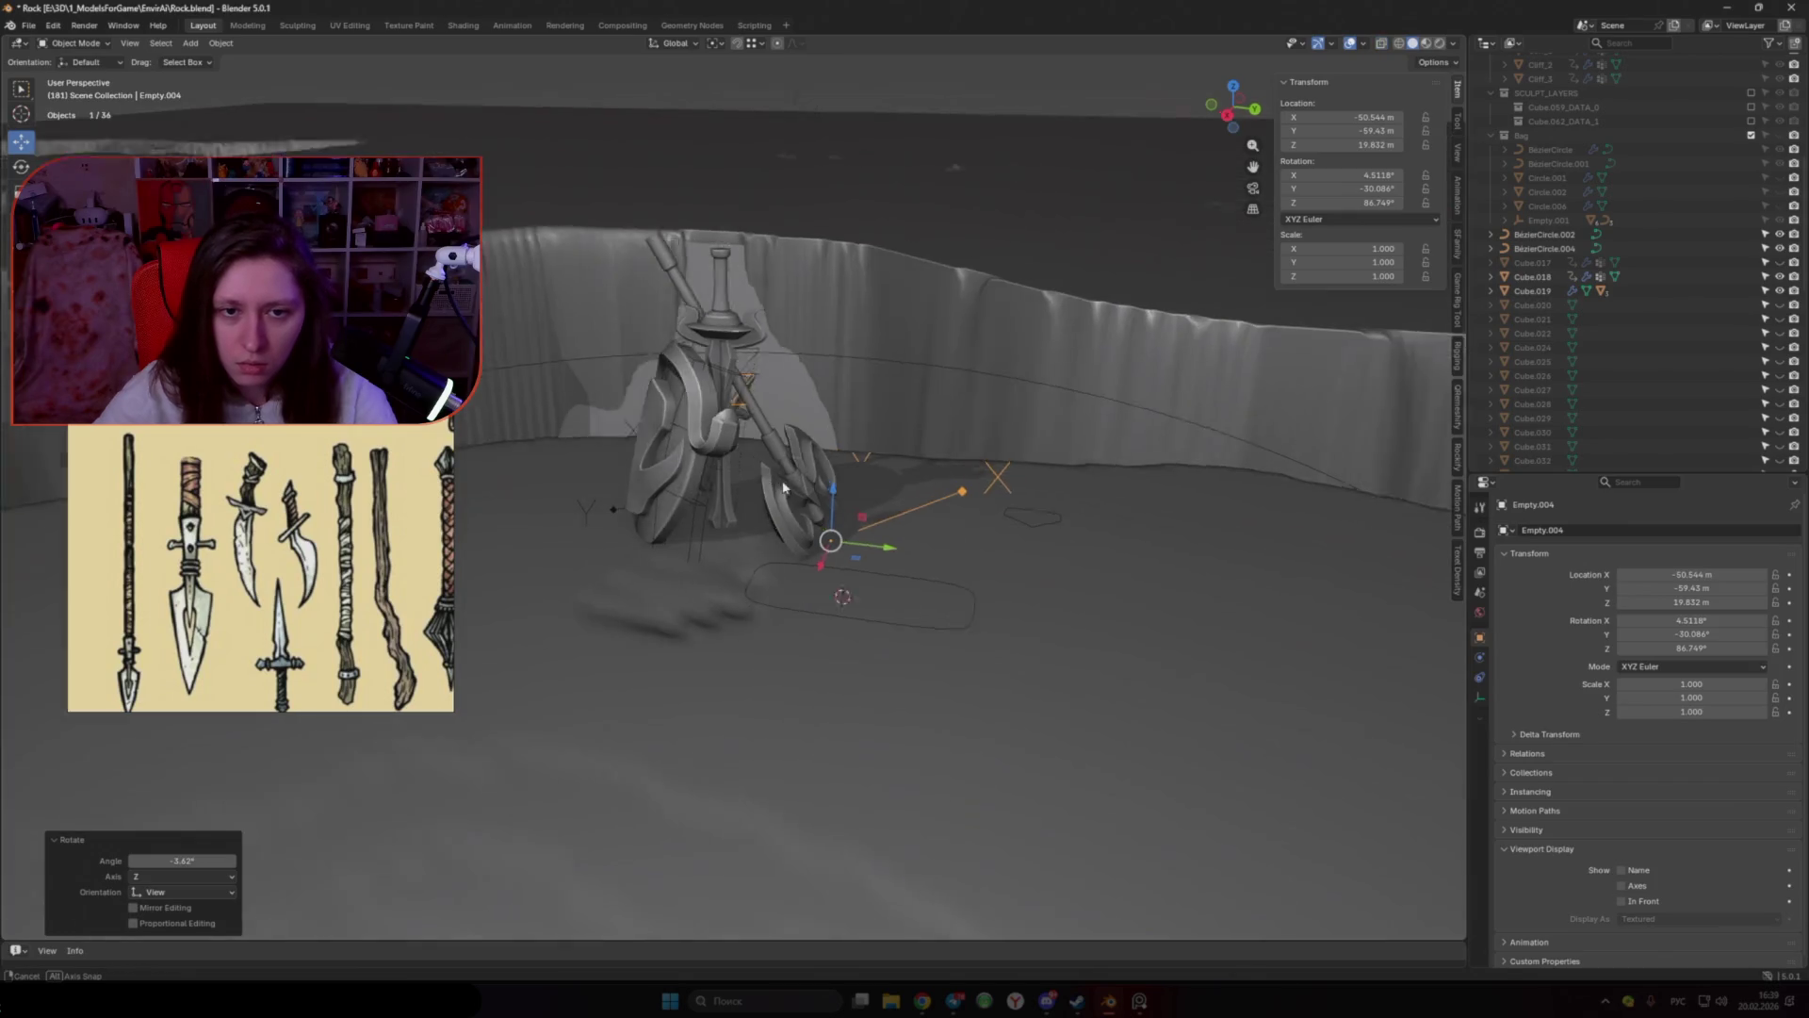
middle_drag(1061, 488, 805, 483)
key(alt+z)
click(756, 577)
key(alt+z)
middle_drag(756, 576, 593, 512)
key(g)
key(shift+z)
click(749, 580)
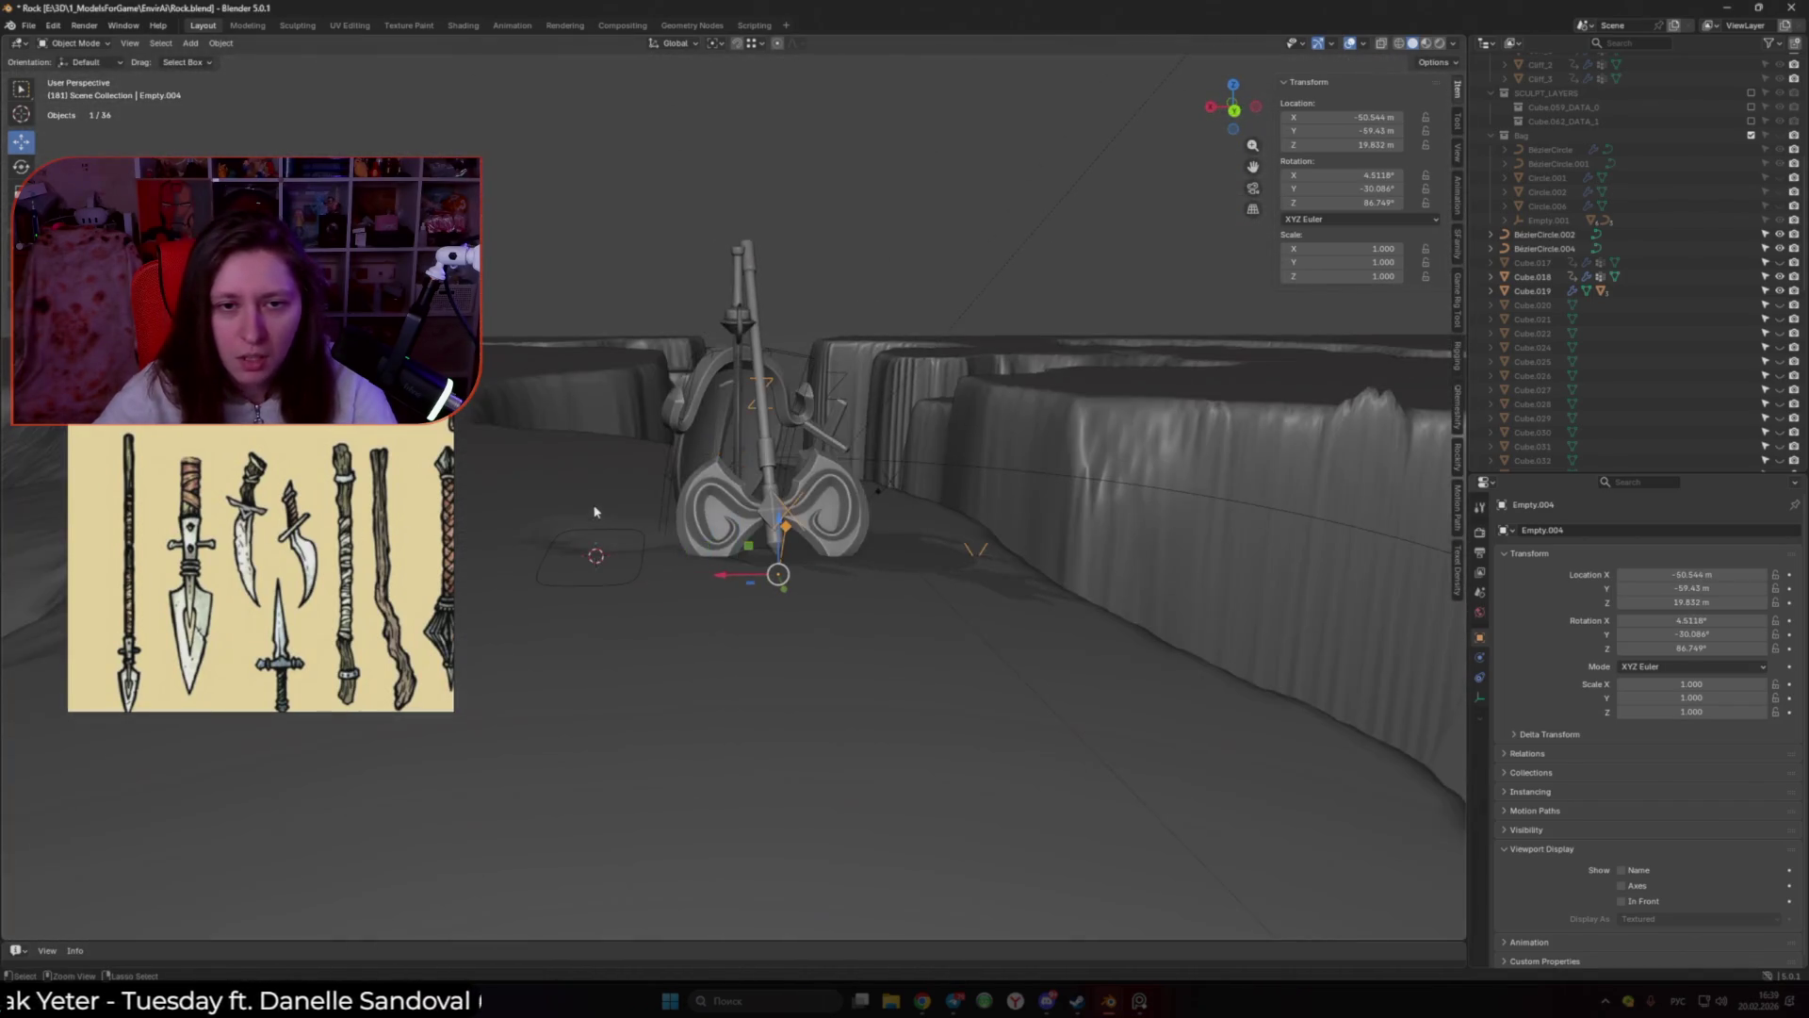
Step: Zero Empty.006's rotation fields and turn it -174° about Z
click(743, 453)
mouse_move(742, 453)
middle_down()
mouse_move(913, 525)
mouse_move(728, 551)
mouse_move(635, 498)
middle_up()
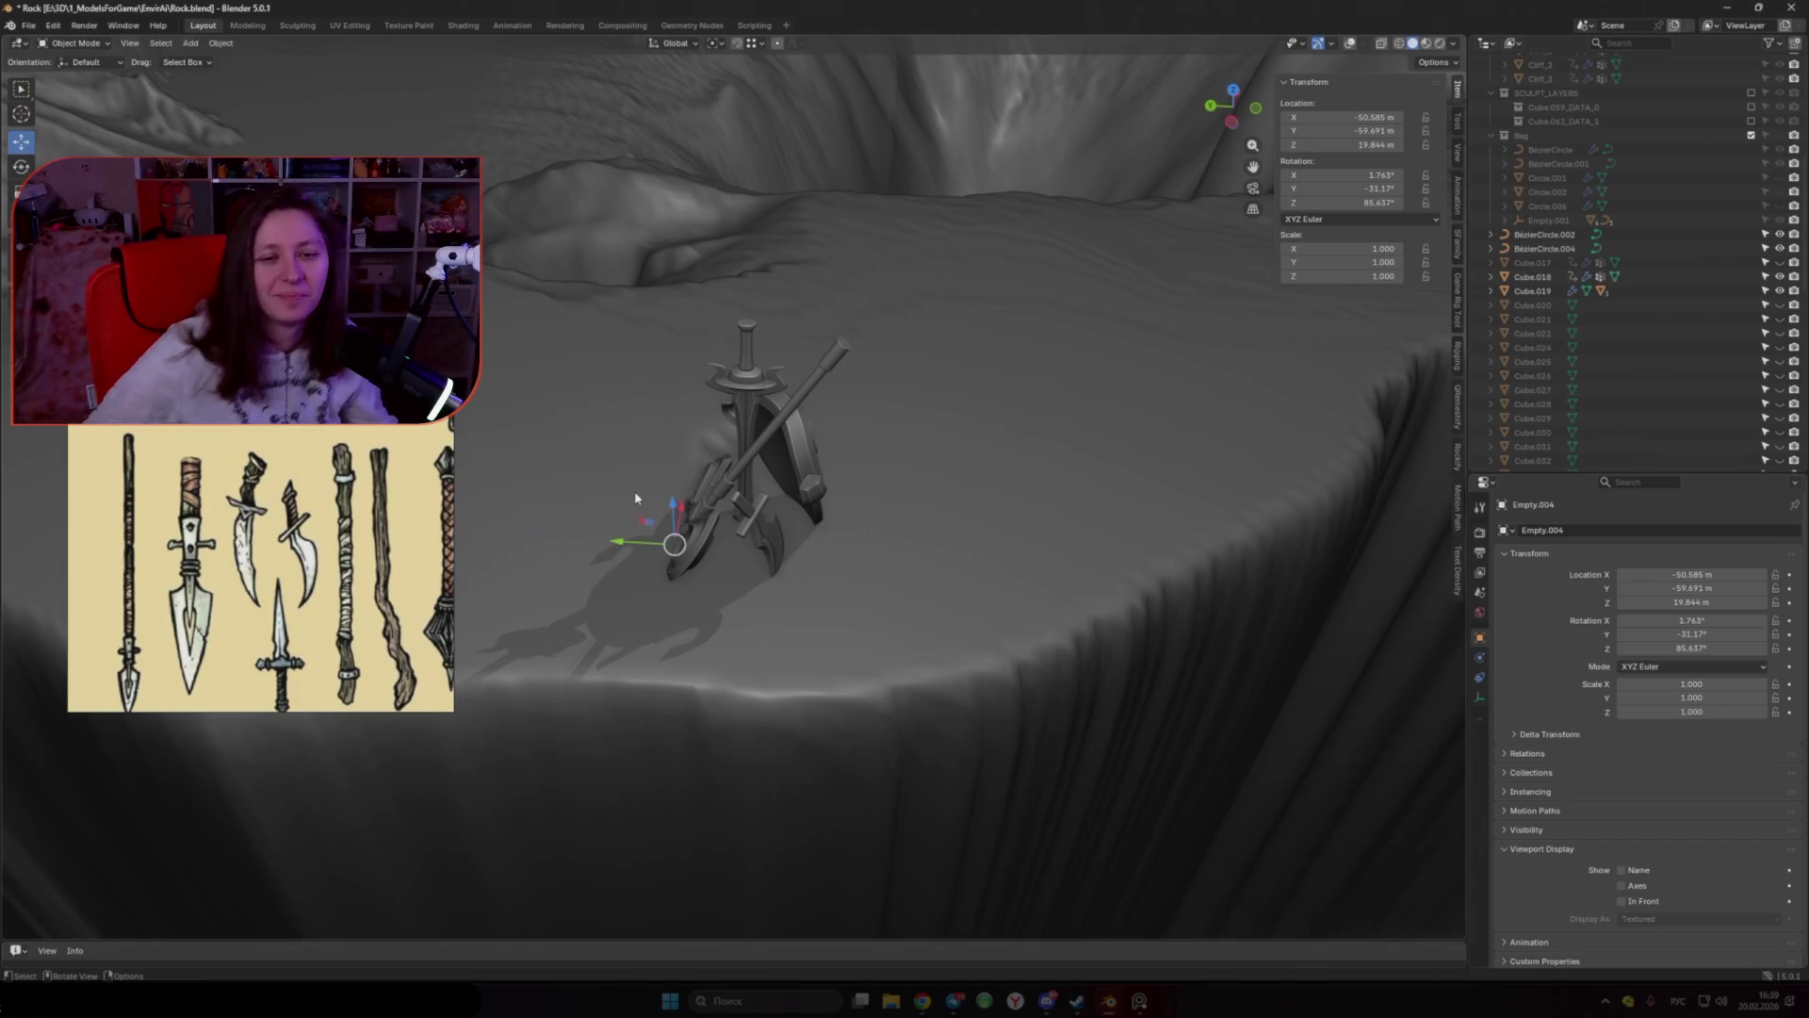
scroll(635, 498, up, 2)
scroll(794, 594, up, 2)
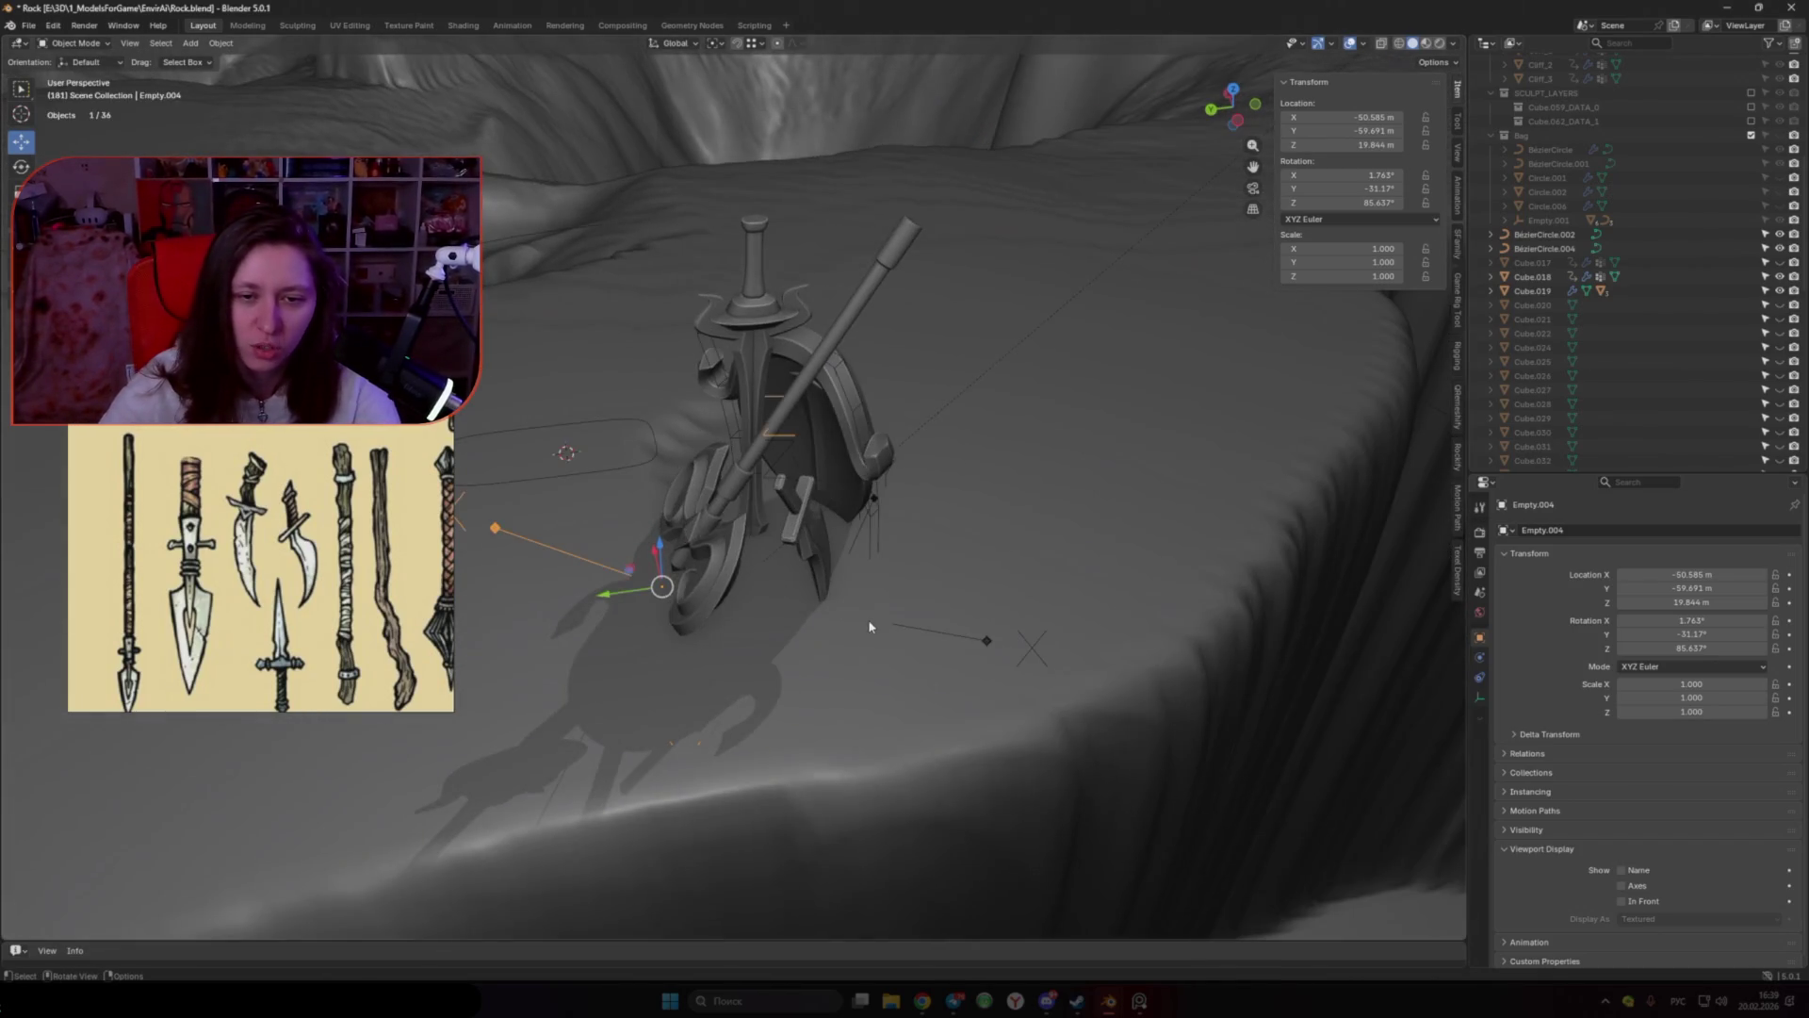
text(0)
key(Return)
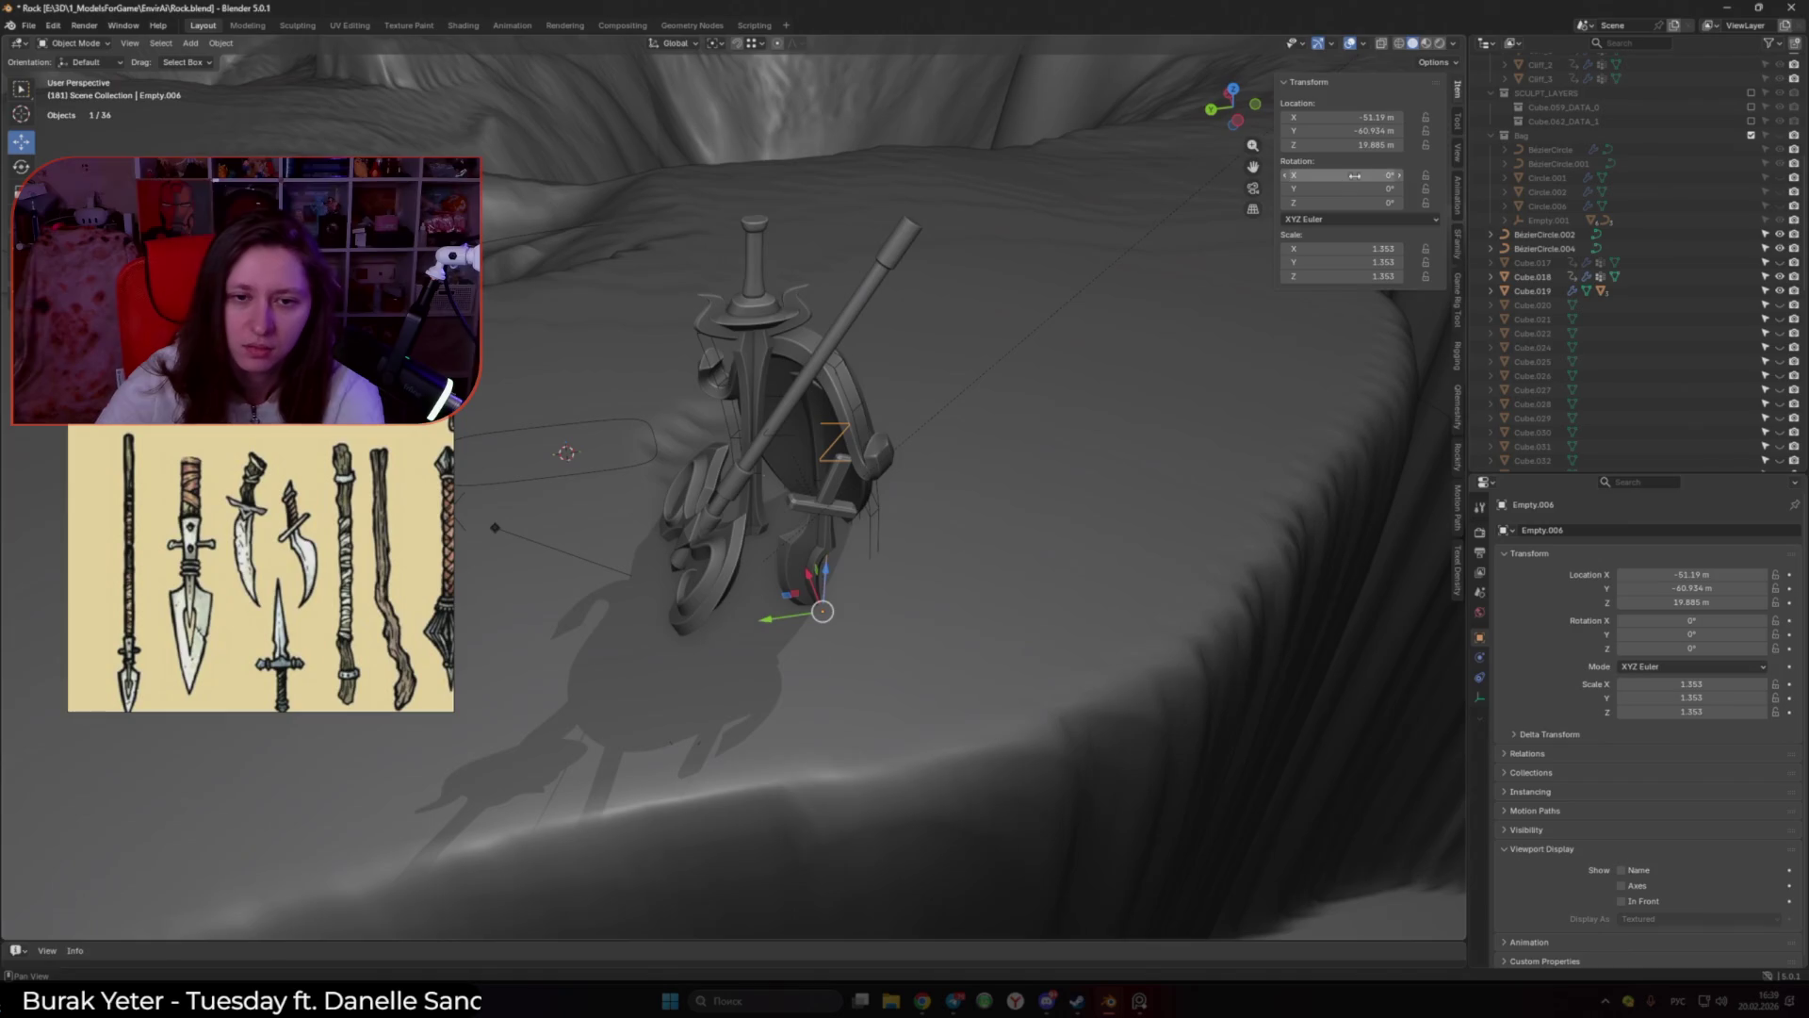
key(r)
key(z)
click(534, 690)
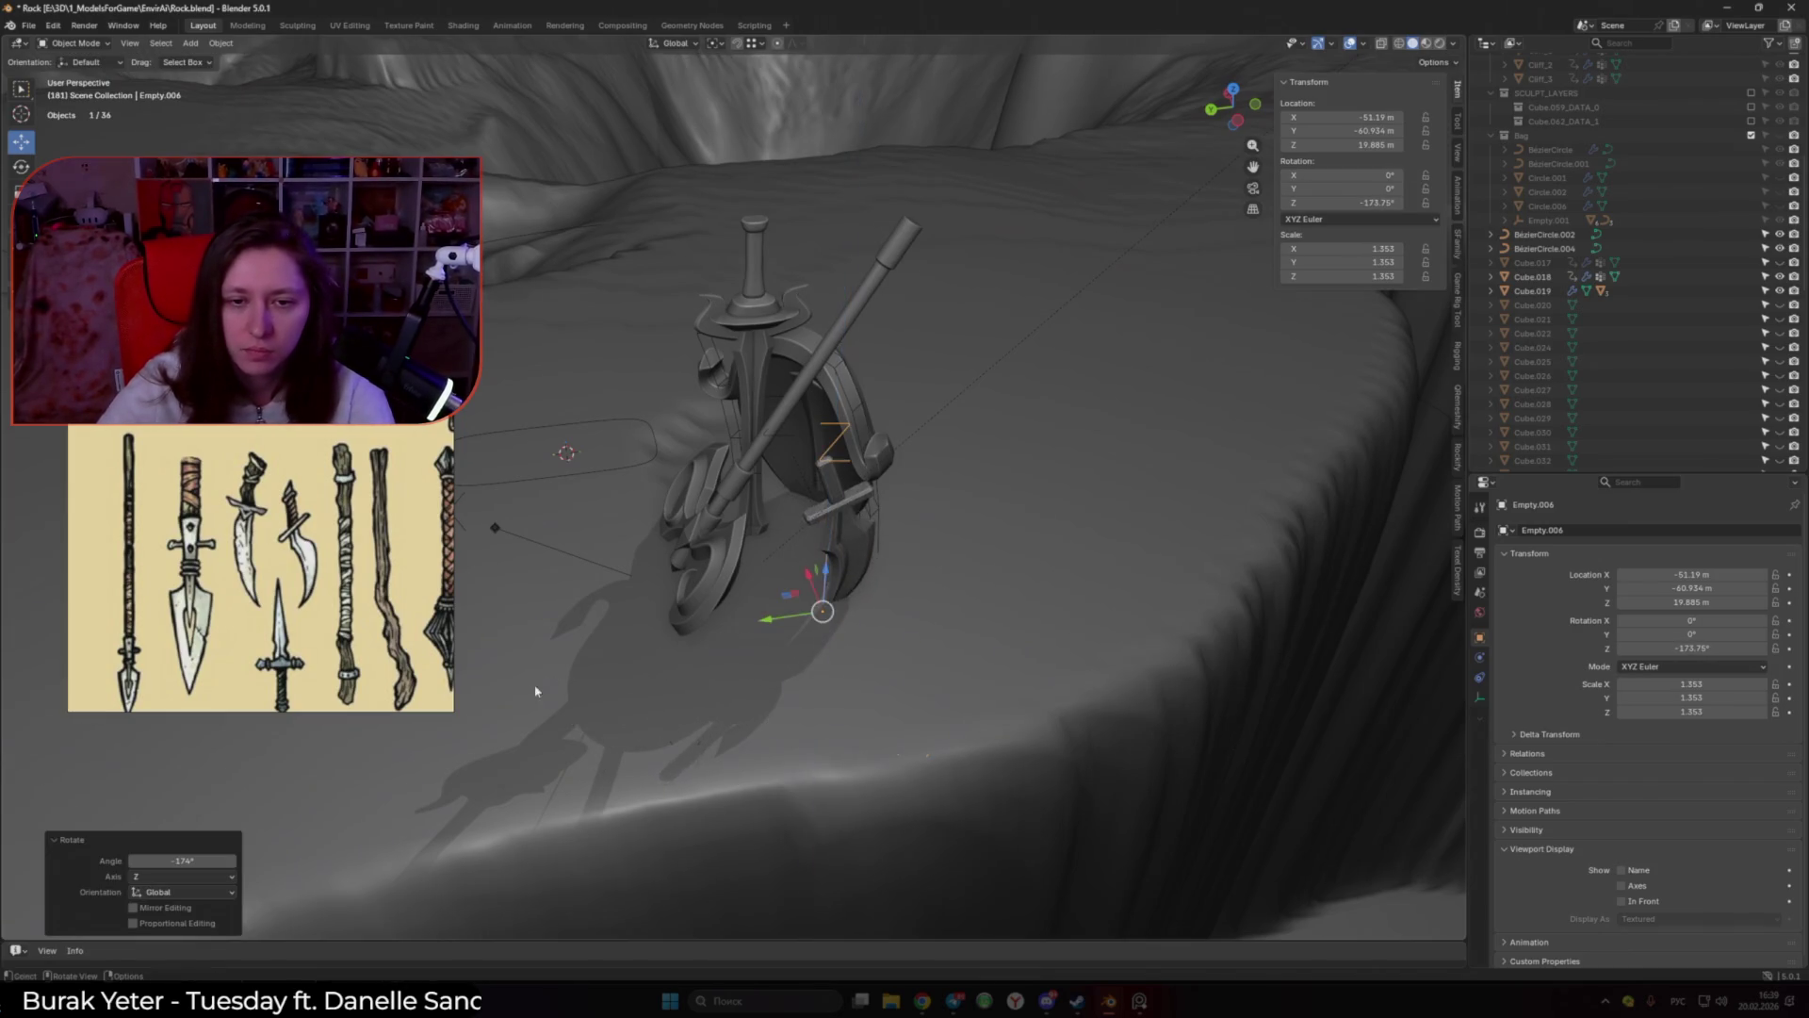
Step: Move the piece across the ground, turn it -20.3°, then apply a small corrective turn
drag(788, 601, 788, 603)
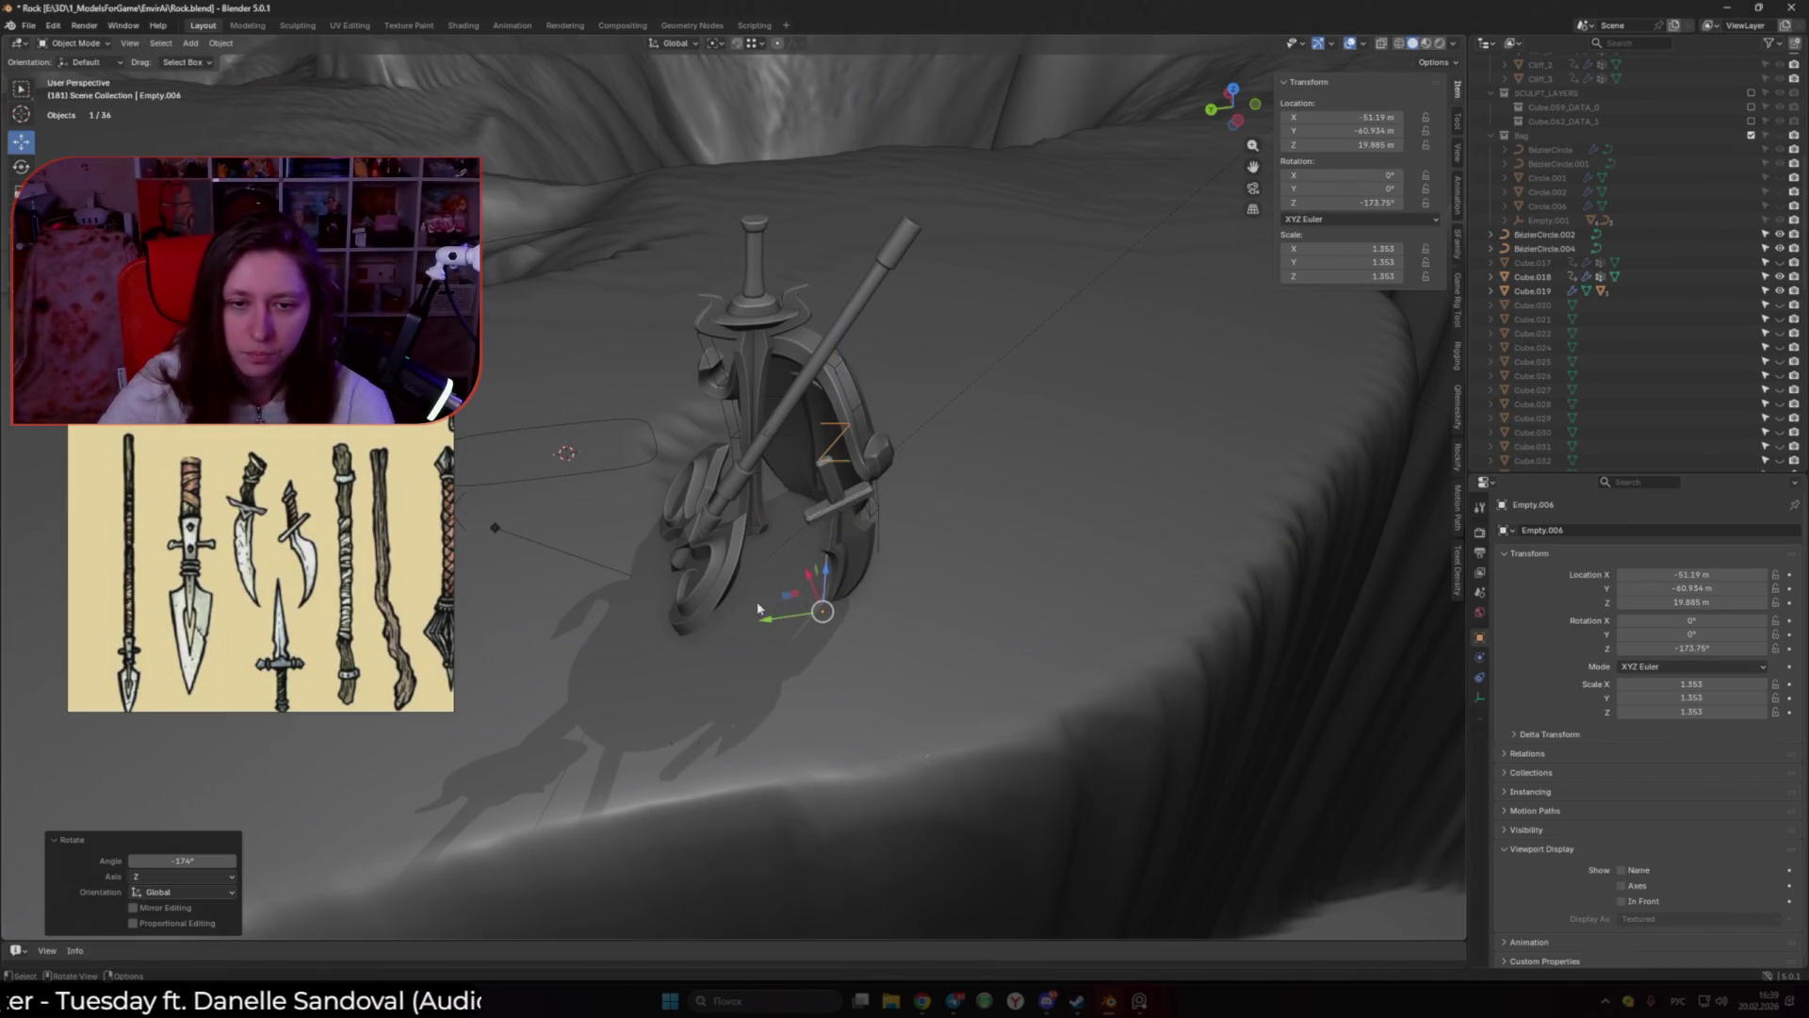
middle_drag(788, 603, 782, 589)
drag(785, 588, 749, 599)
middle_drag(749, 599, 1074, 551)
key(r)
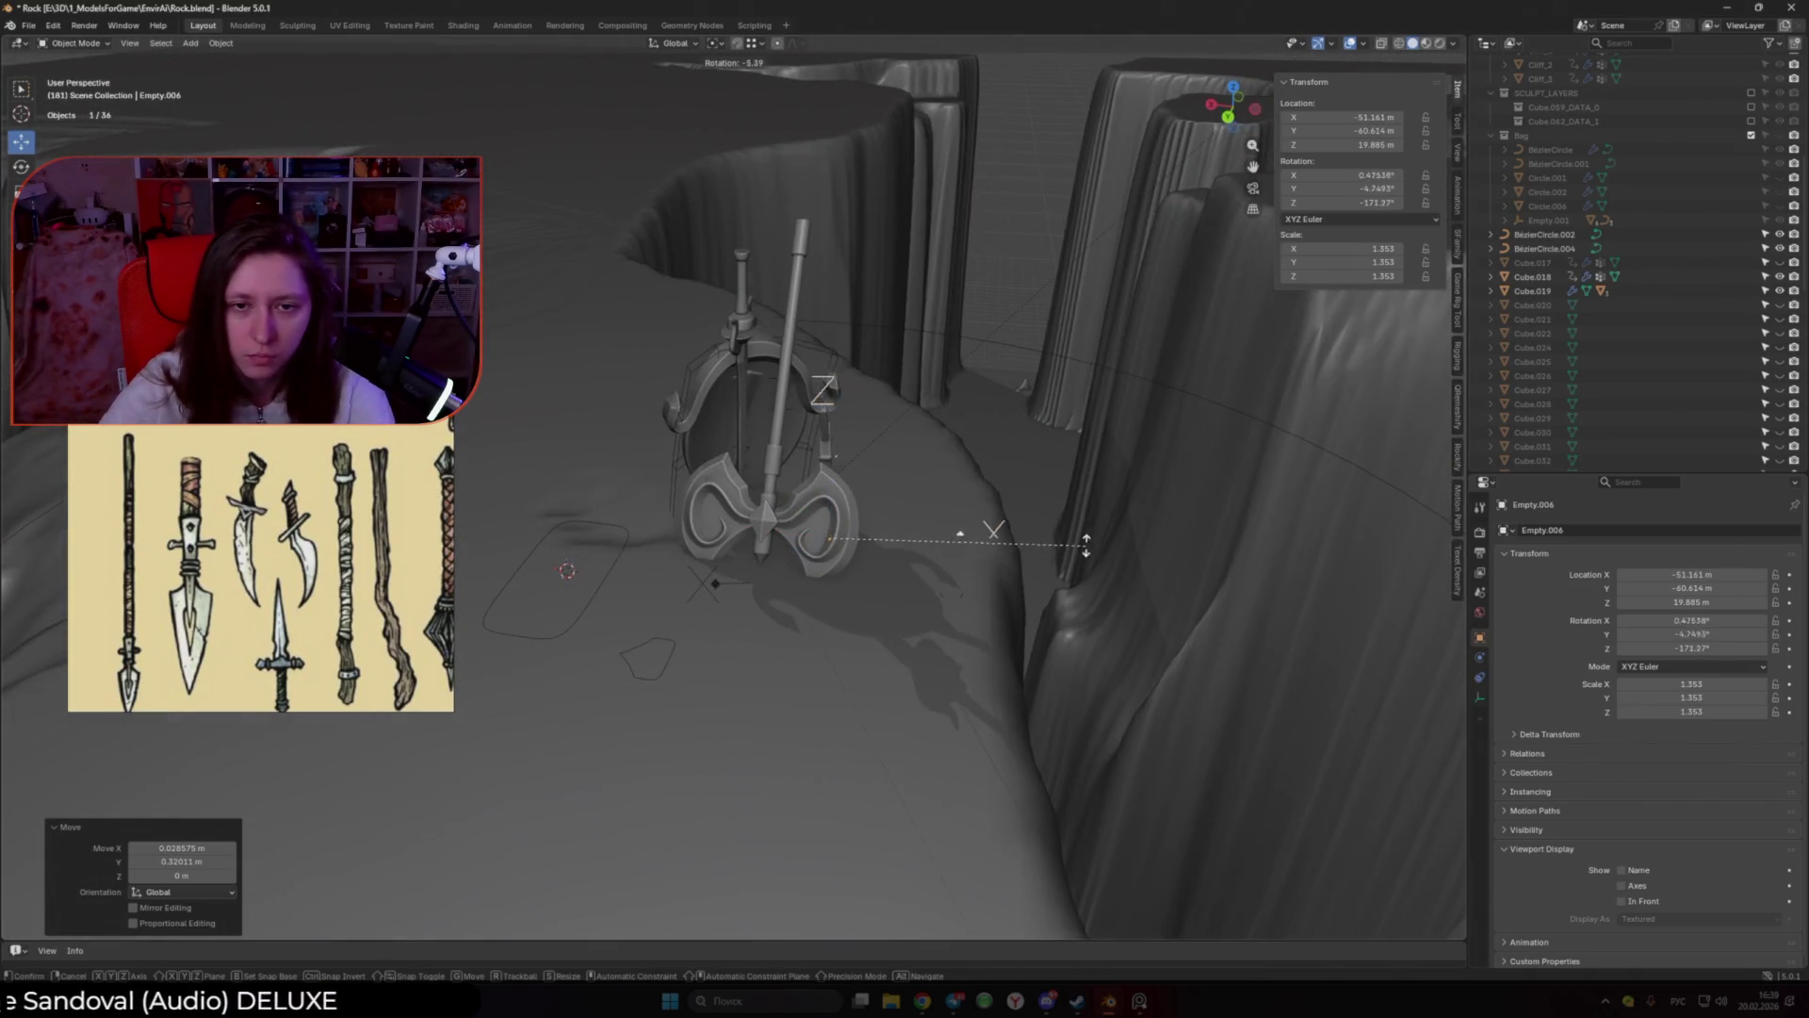
click(1036, 489)
mouse_move(1036, 489)
middle_down()
mouse_move(1053, 471)
mouse_move(1062, 488)
mouse_move(817, 516)
mouse_move(854, 601)
mouse_move(828, 606)
middle_up()
key(r)
click(1034, 476)
Step: Reselect Empty.004, the staff assembly, and view it from a lower angle
scroll(817, 516, down, 4)
scroll(828, 606, up, 3)
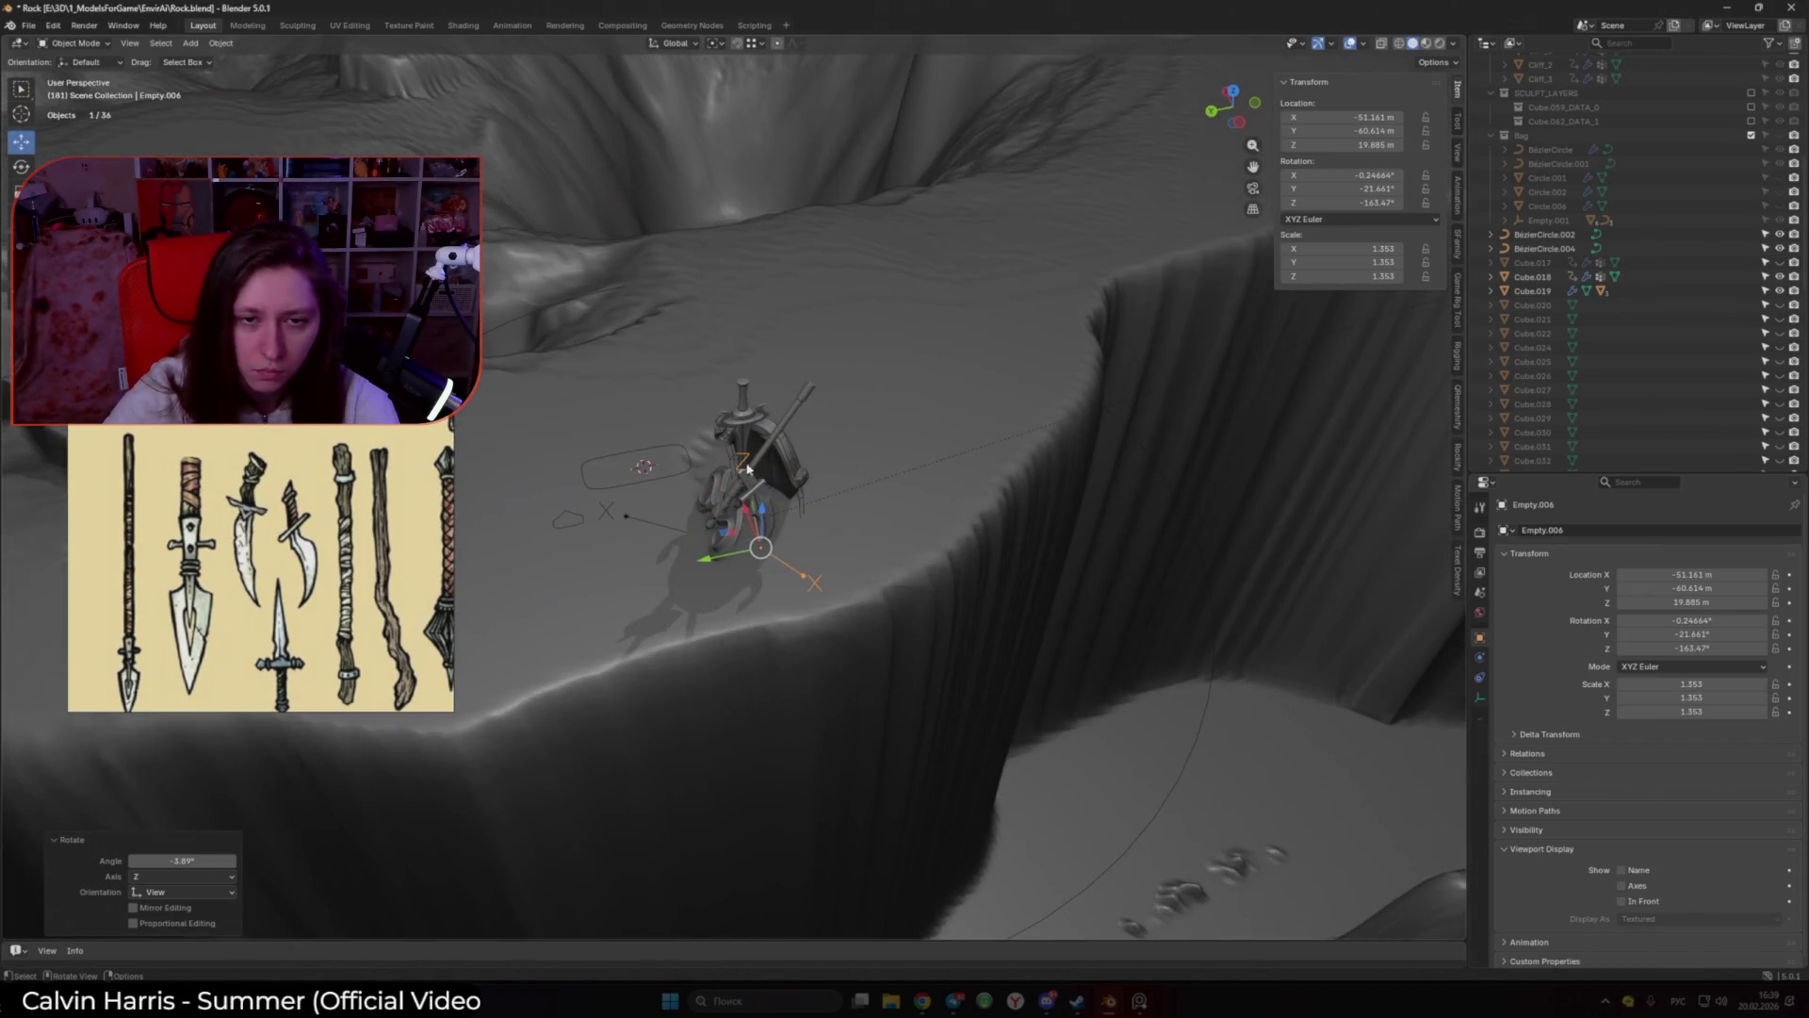
click(748, 541)
middle_drag(749, 541, 877, 569)
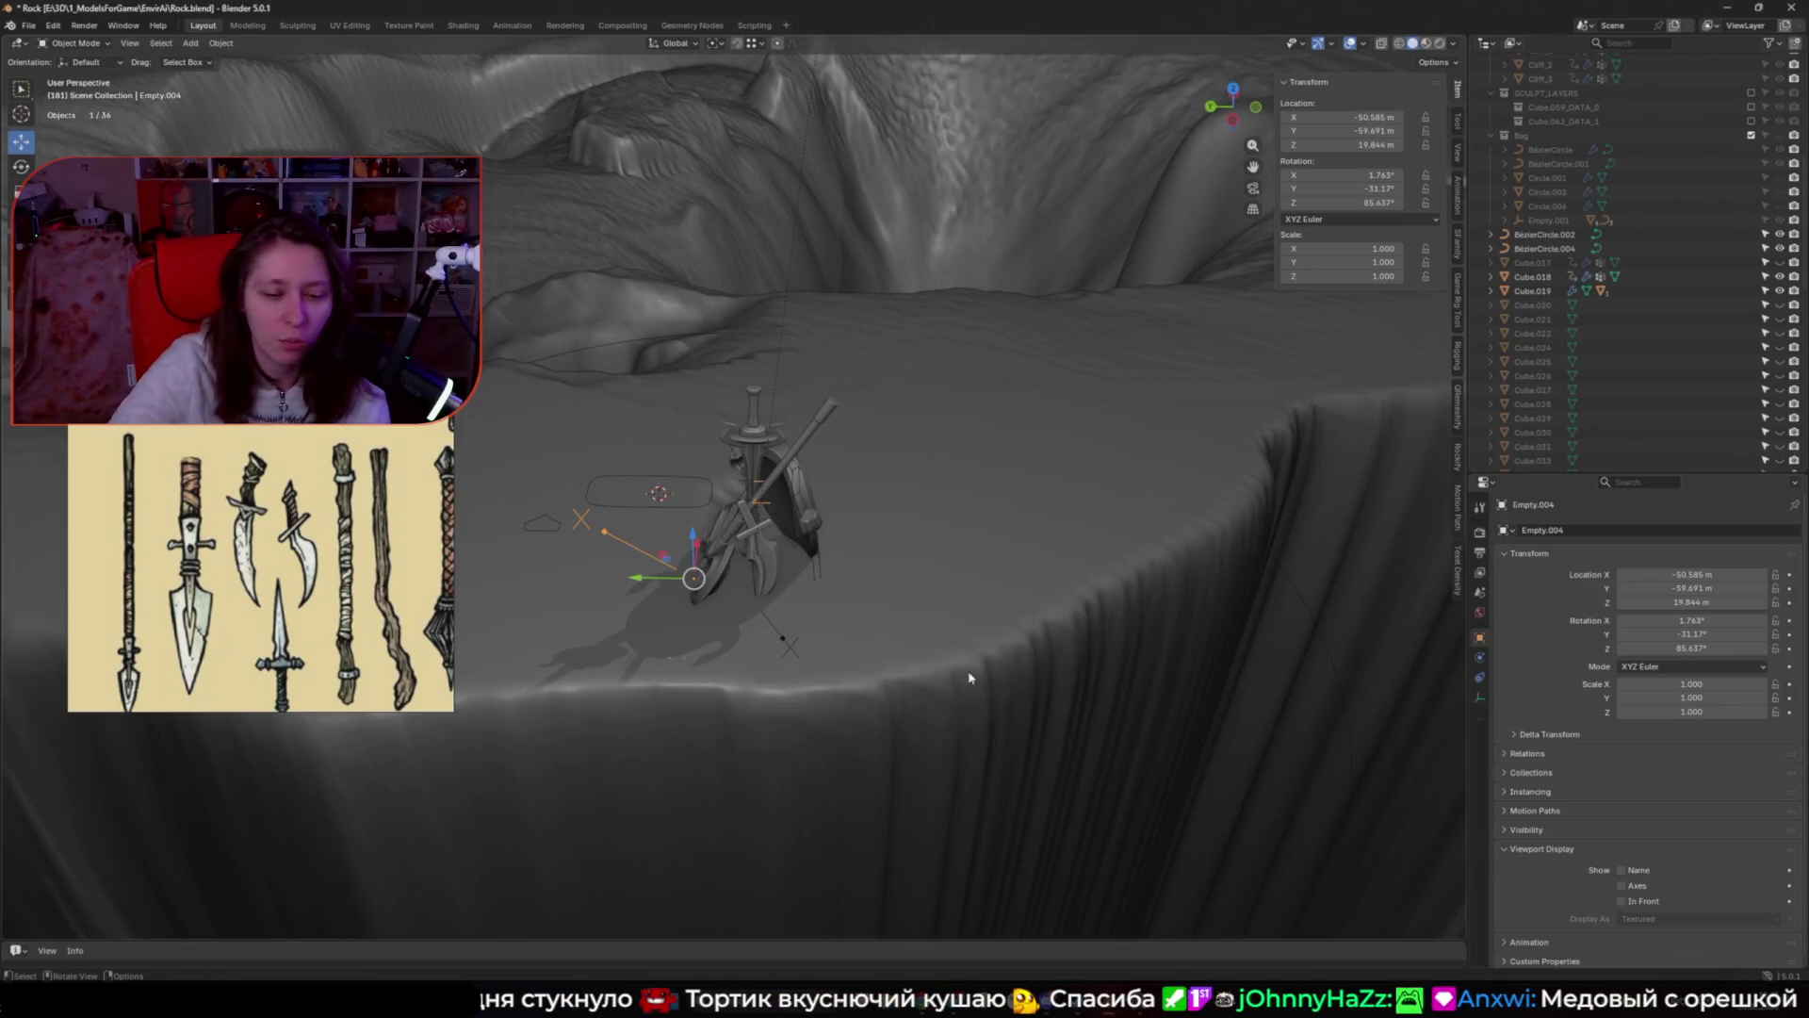
mouse_move(922, 999)
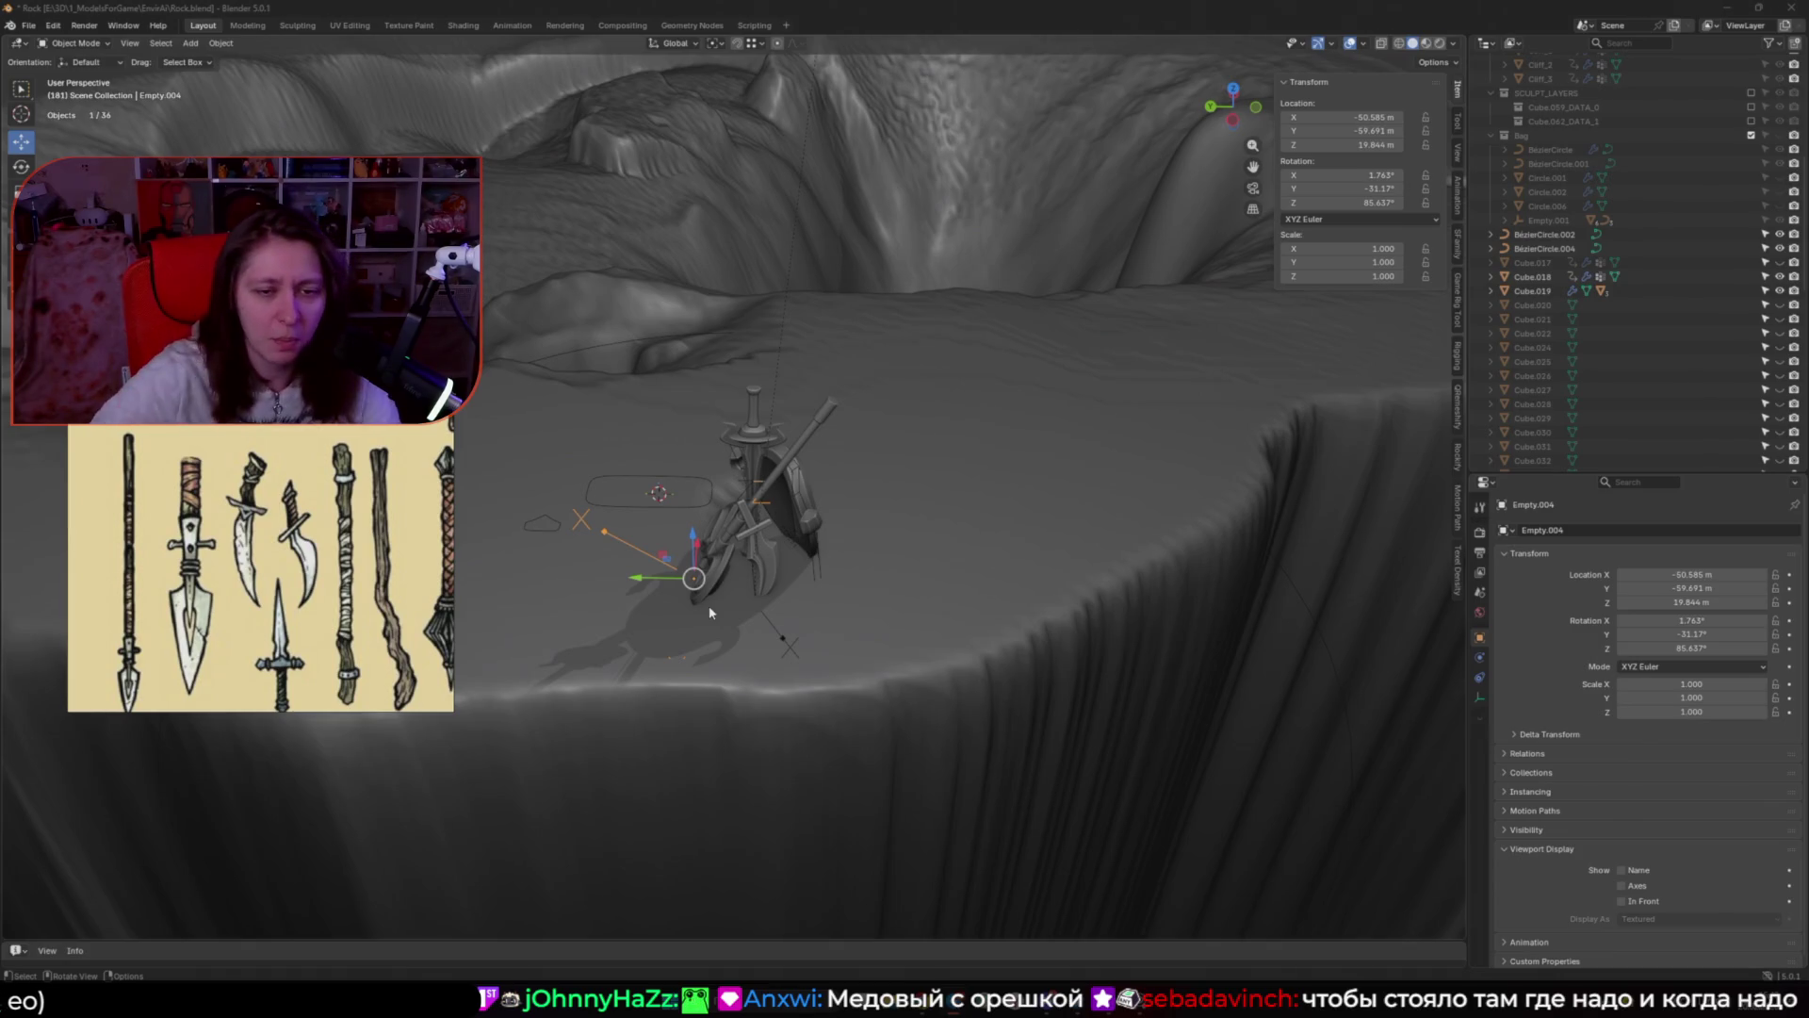
Step: Tilt the Empty.004 staff assembly, then reset all its rotation values to zero
mouse_move(709, 613)
middle_down()
mouse_move(951, 603)
mouse_move(950, 529)
mouse_move(908, 506)
mouse_move(961, 490)
middle_up()
scroll(881, 617, up, 3)
key(r)
click(943, 546)
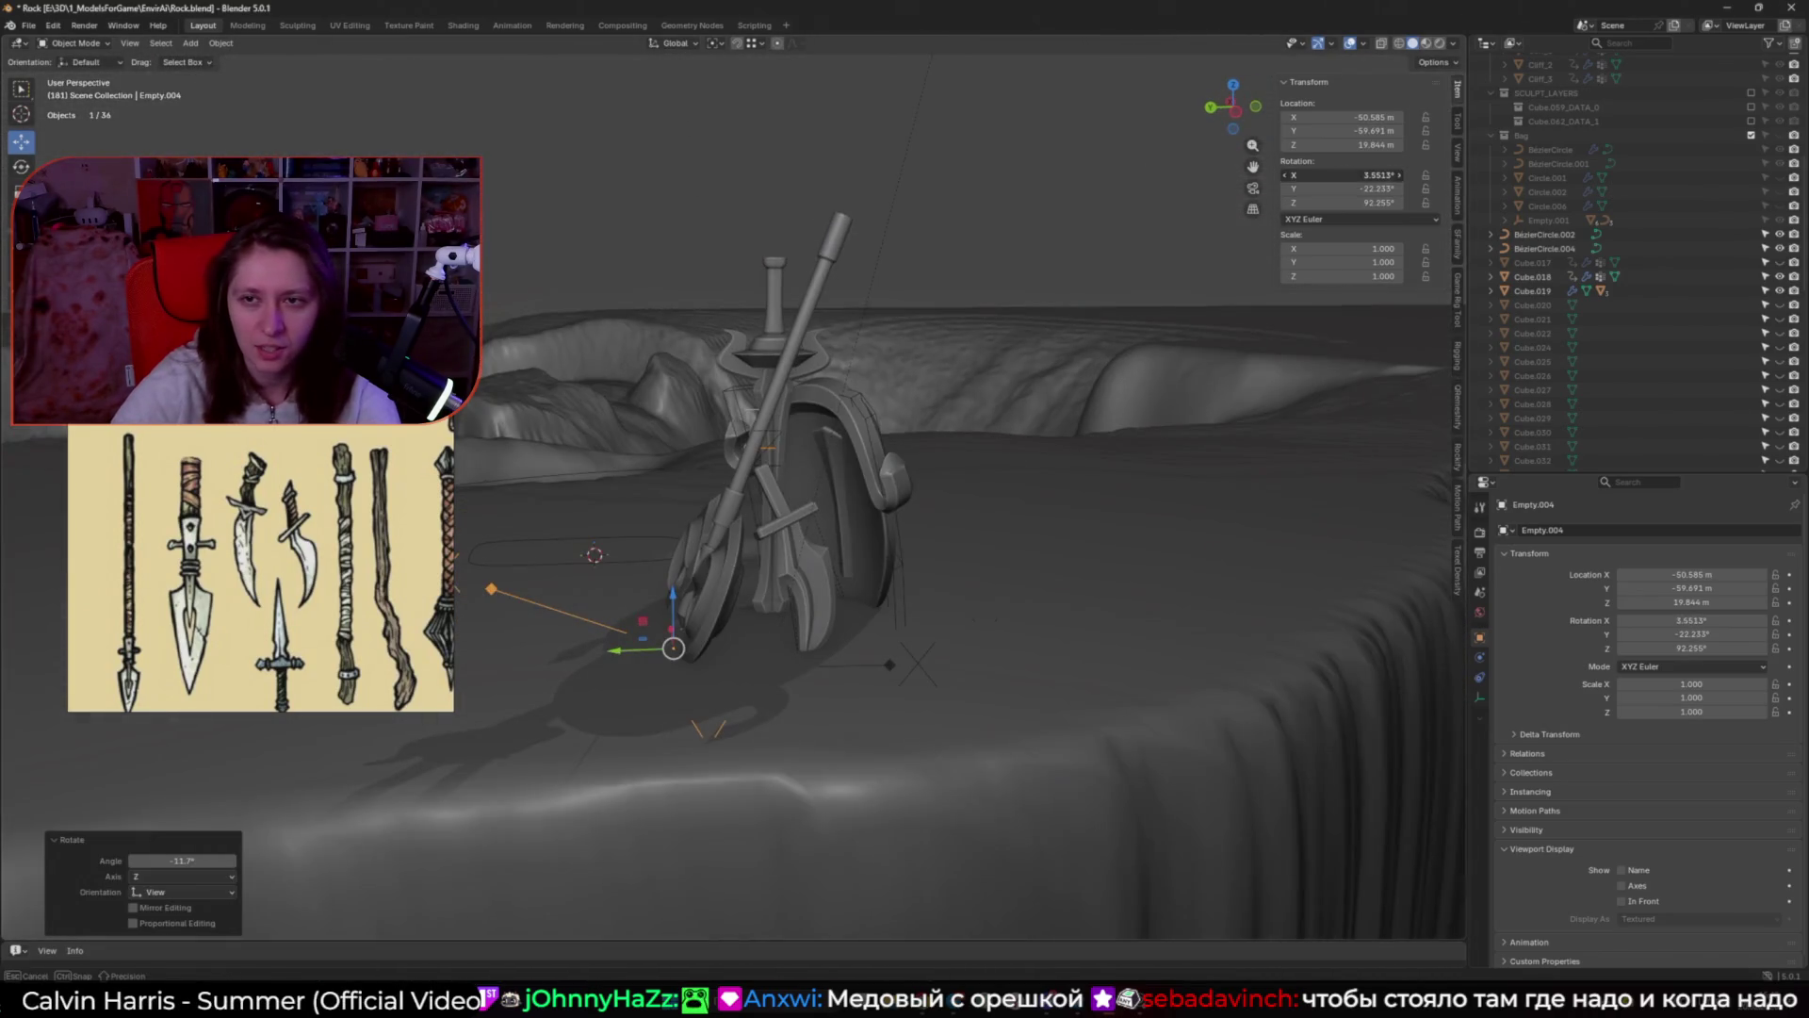
drag(1345, 175, 1345, 203)
key(Return)
Step: Turn the staff assembly -54.6° about Z, add another 5°, then rotate the axe freely
middle_drag(848, 472, 801, 660)
key(r)
key(z)
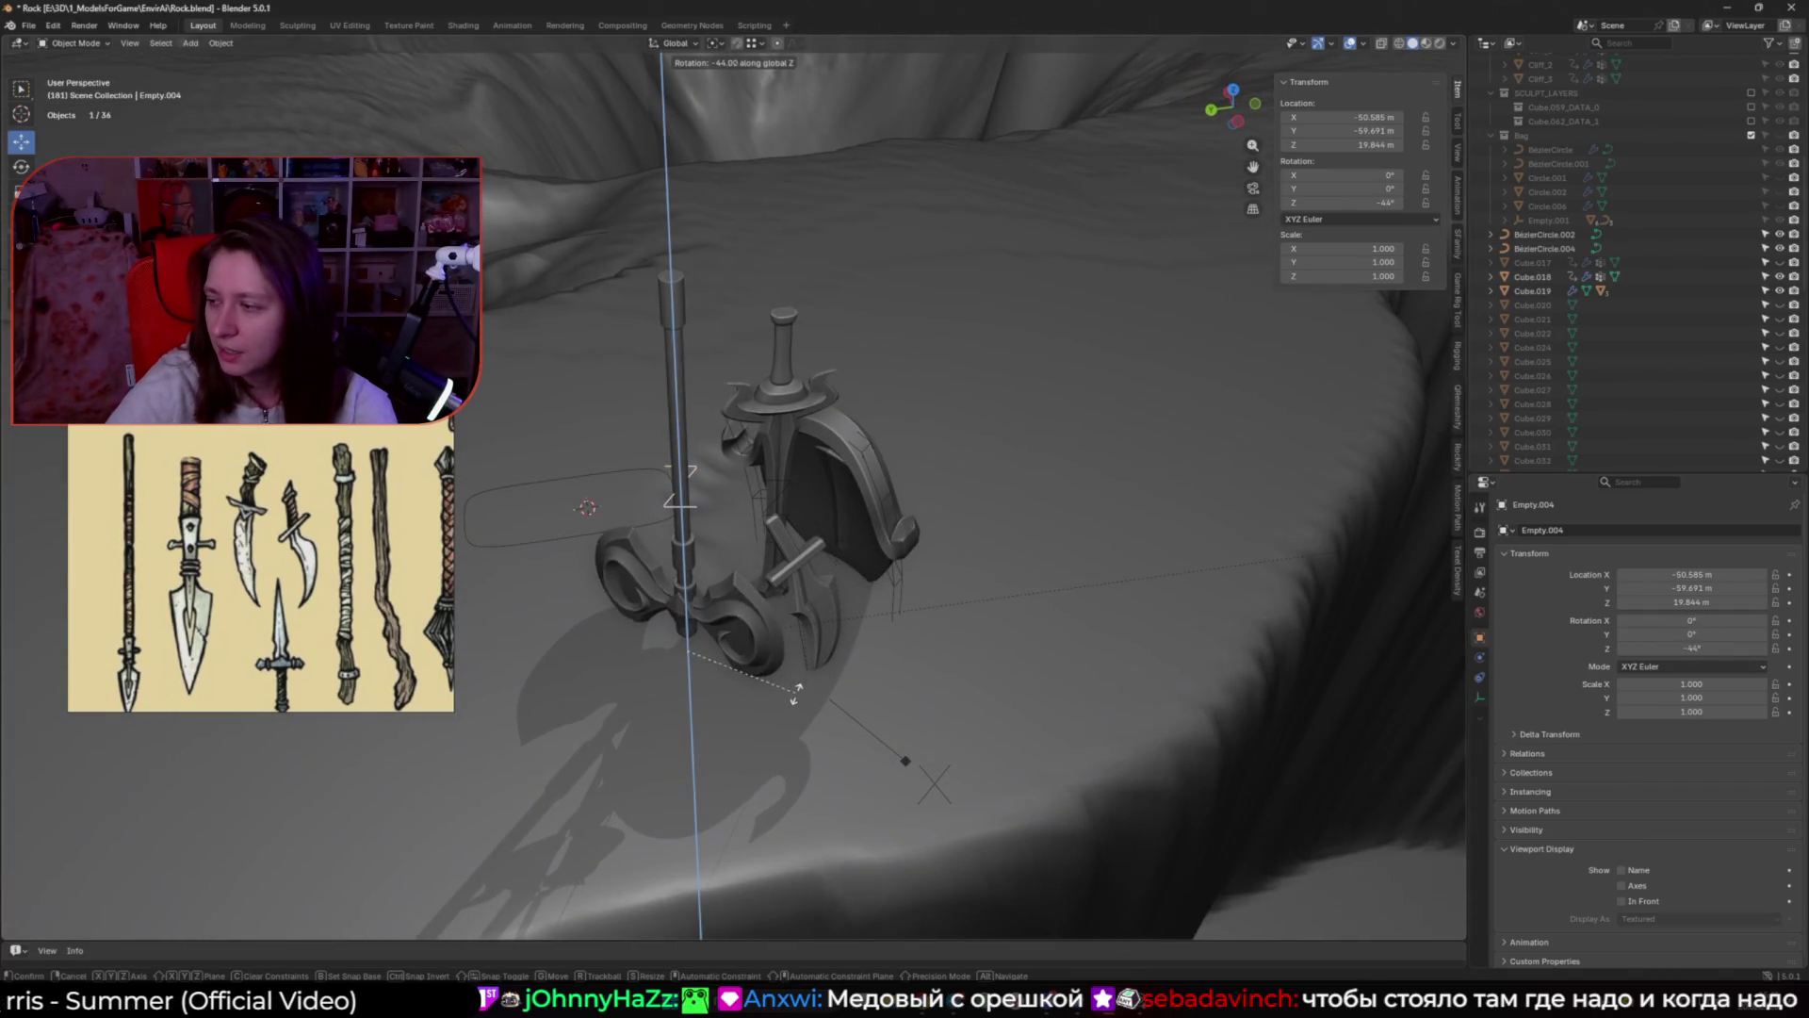
click(758, 707)
mouse_move(758, 707)
middle_down()
mouse_move(1005, 629)
mouse_move(1054, 650)
mouse_move(1014, 600)
middle_up()
key(r)
key(z)
click(1067, 617)
key(r)
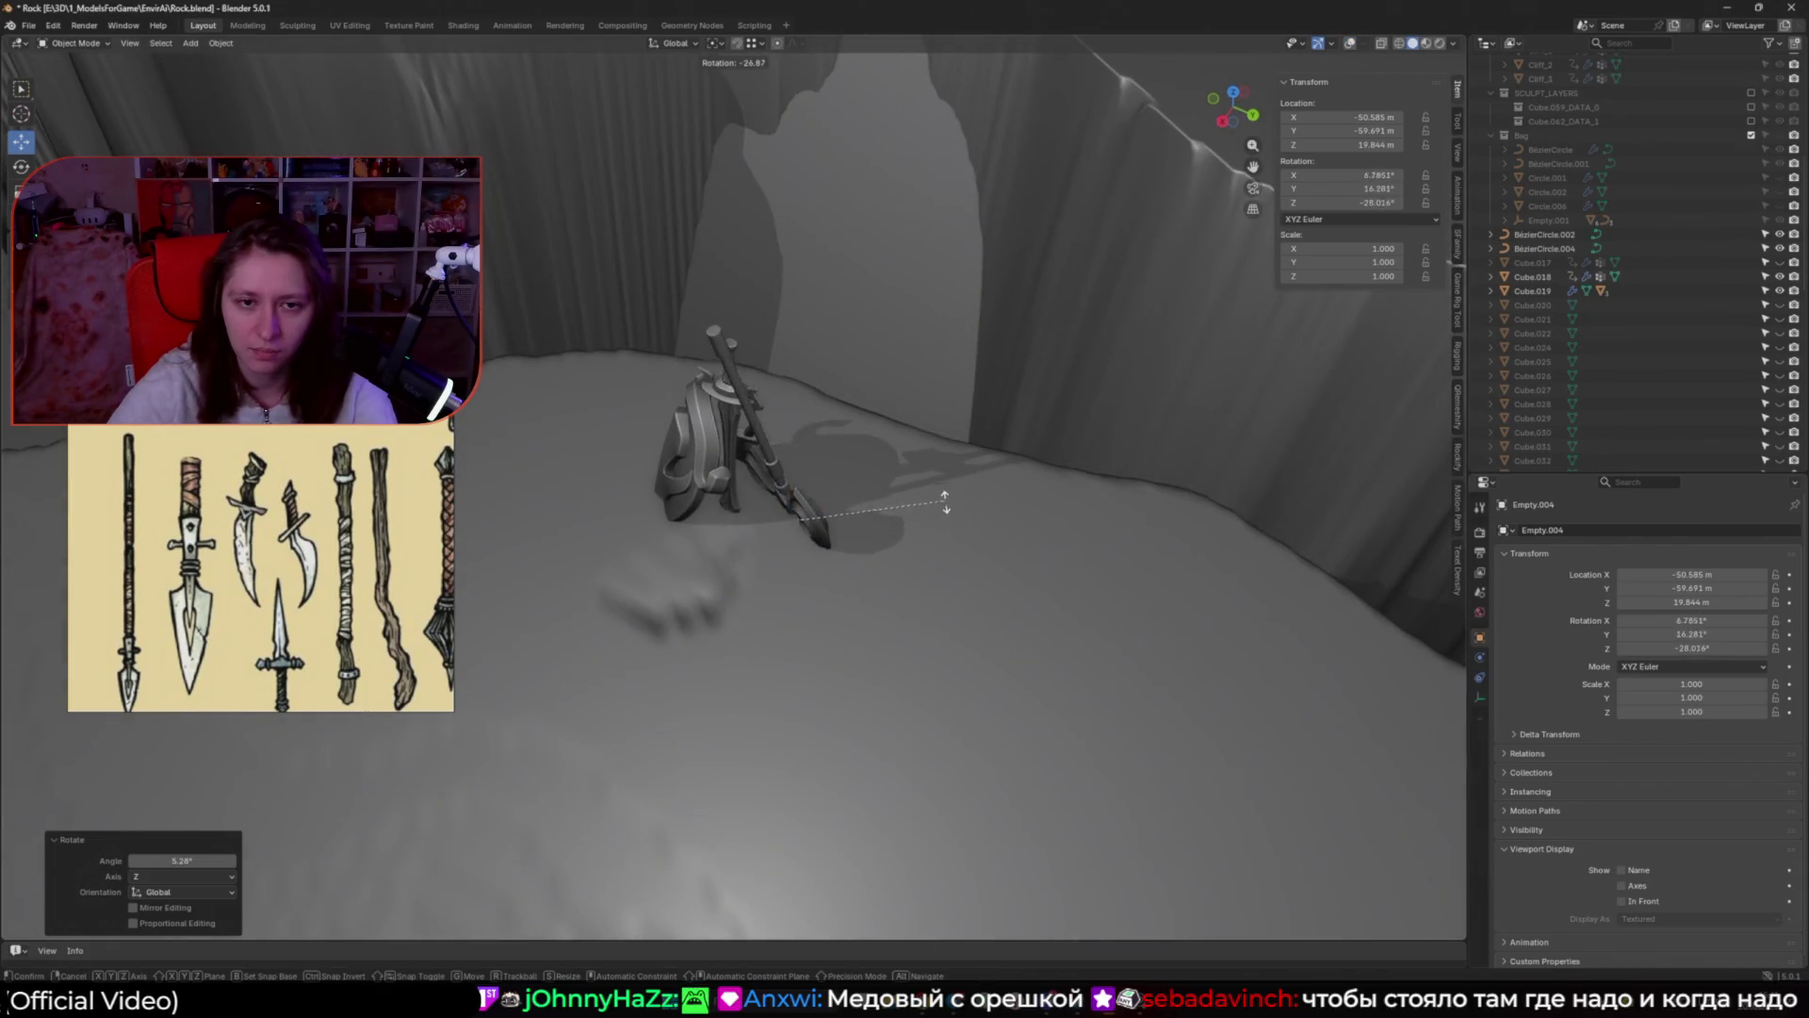
click(945, 525)
mouse_move(945, 524)
middle_down()
mouse_move(916, 563)
mouse_move(799, 553)
middle_up()
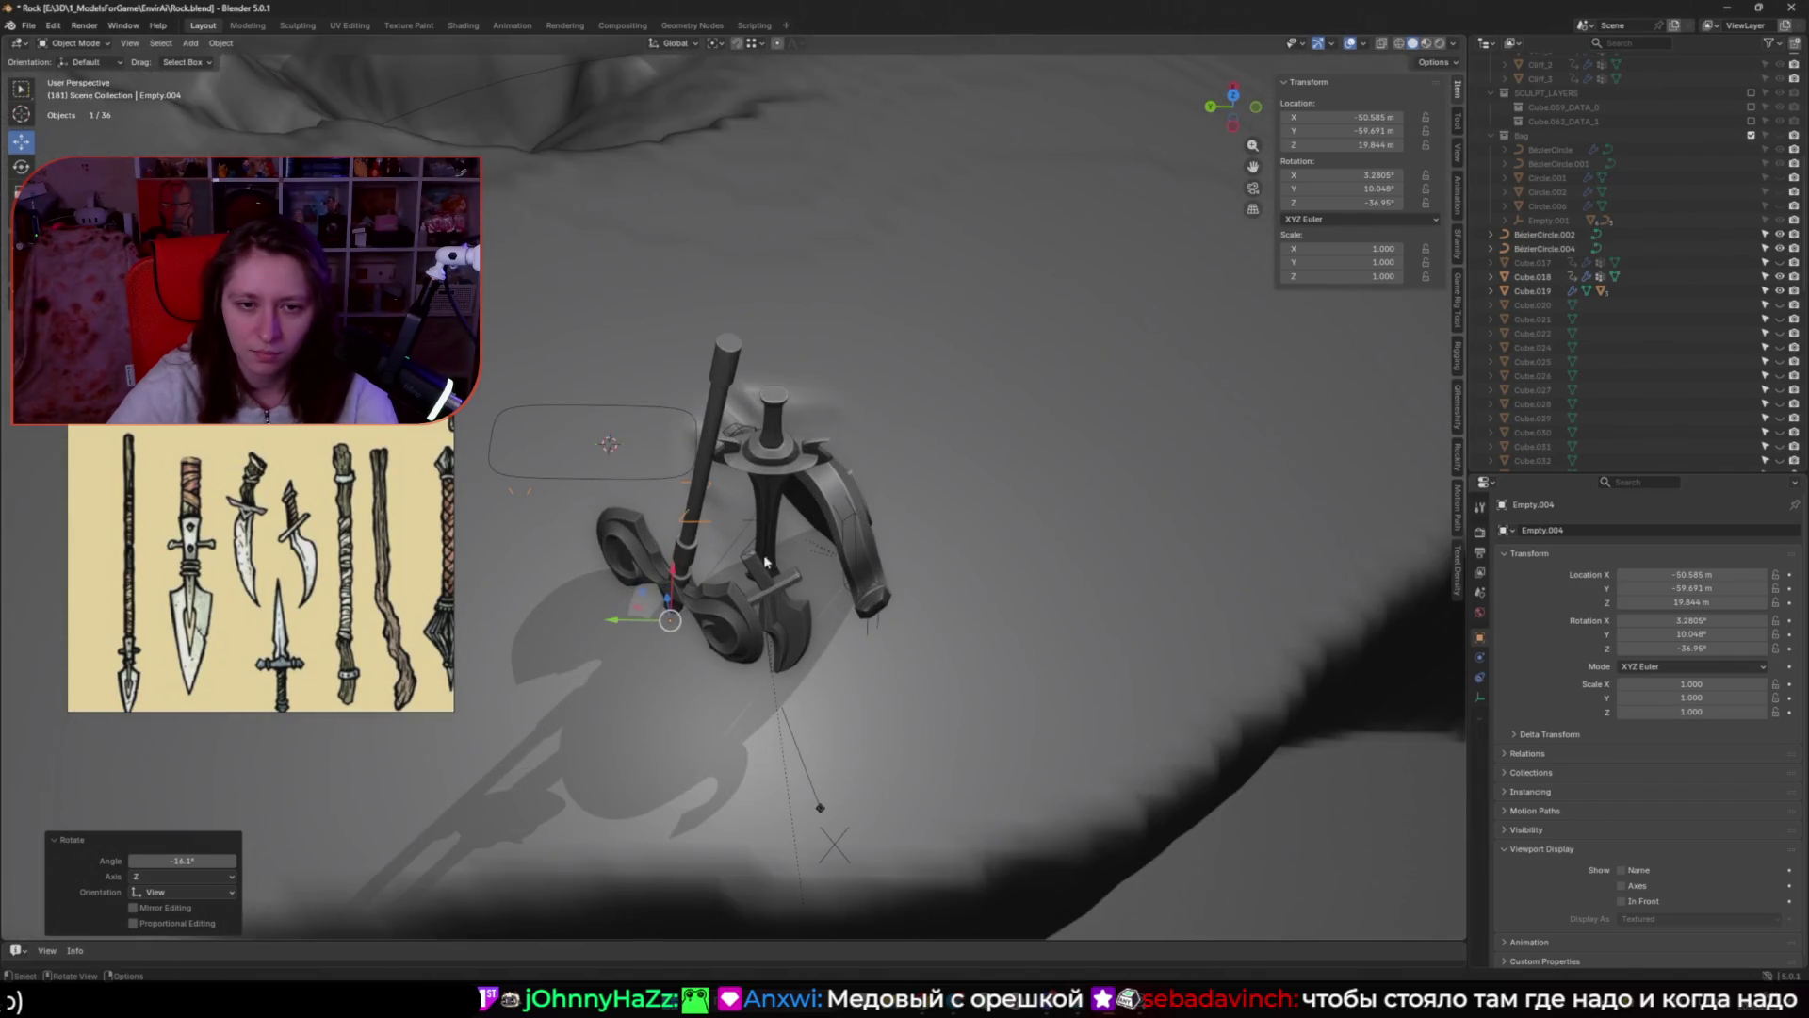
Step: Select Empty.002 in X-ray, rotate it about Z, then clear its rotation to zero
key(alt+z)
click(766, 563)
middle_drag(765, 563, 851, 638)
key(alt+z)
key(r)
key(z)
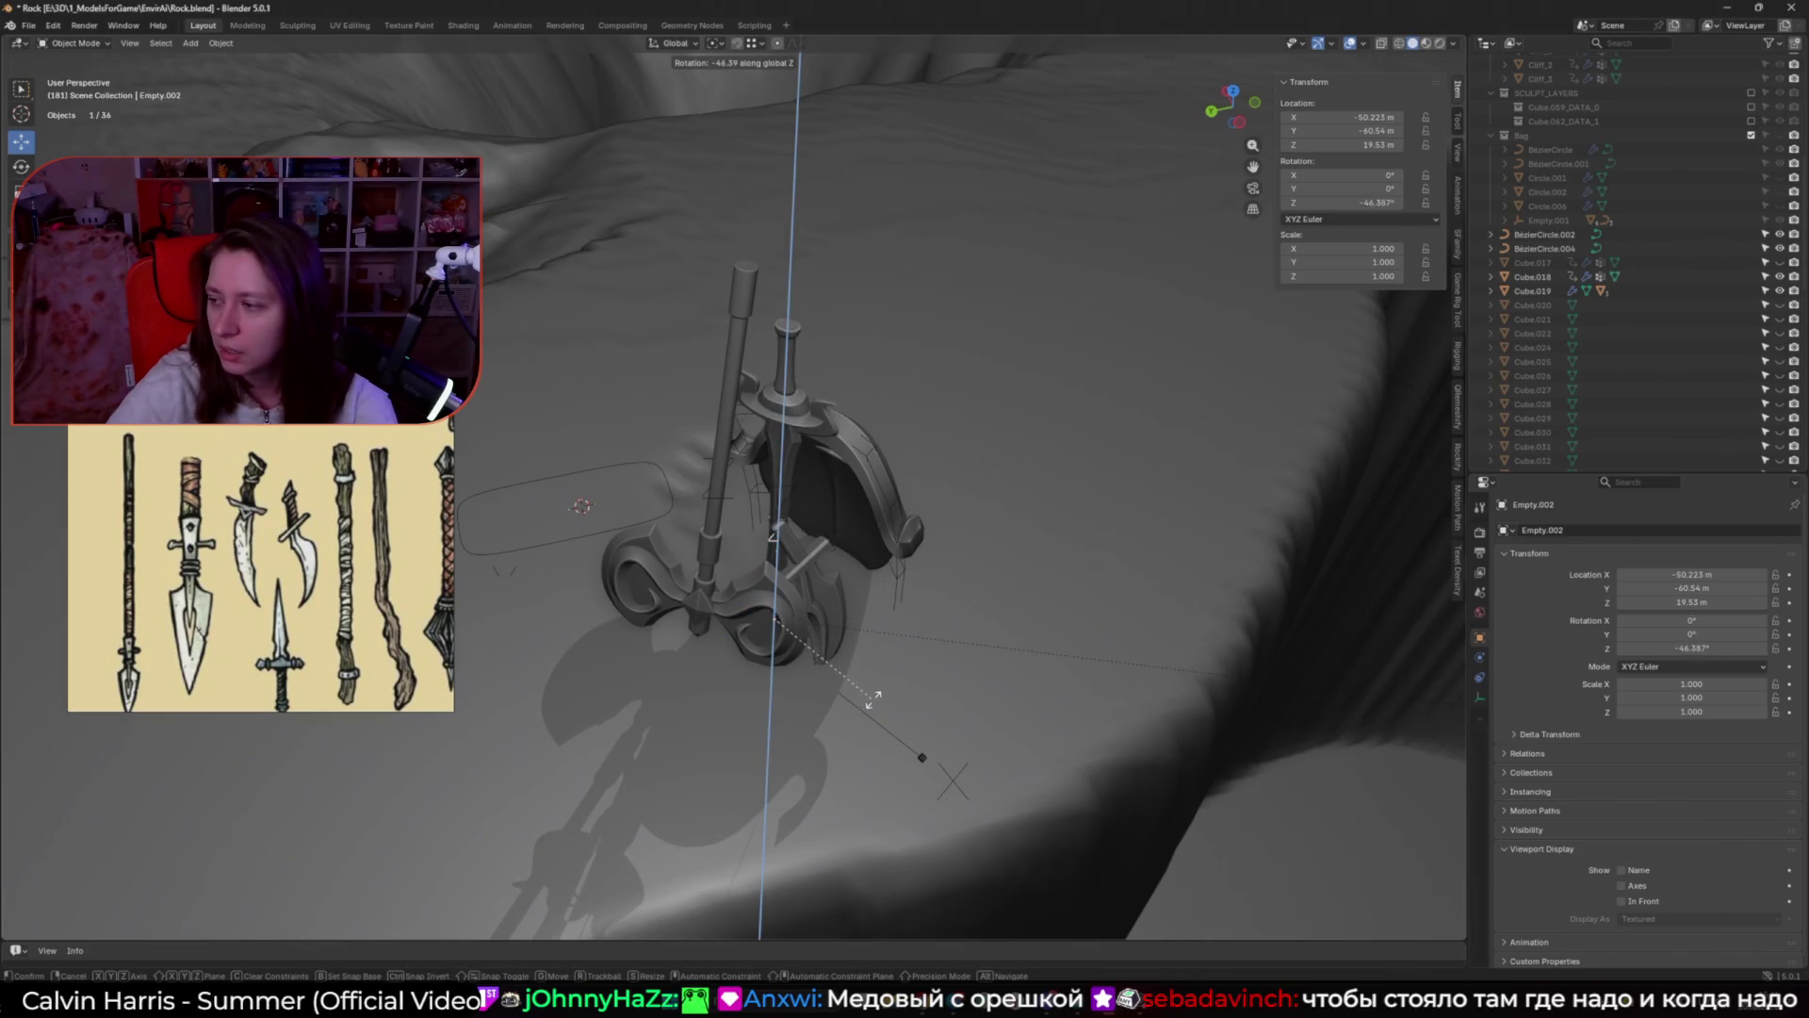
click(900, 674)
mouse_move(900, 674)
middle_down()
mouse_move(1088, 604)
mouse_move(659, 550)
middle_up()
key(alt+r)
scroll(660, 550, up, 2)
Step: Reselect the axe Empty.004, rotate it 5.38°, and move it to a new position
key(alt+z)
click(782, 660)
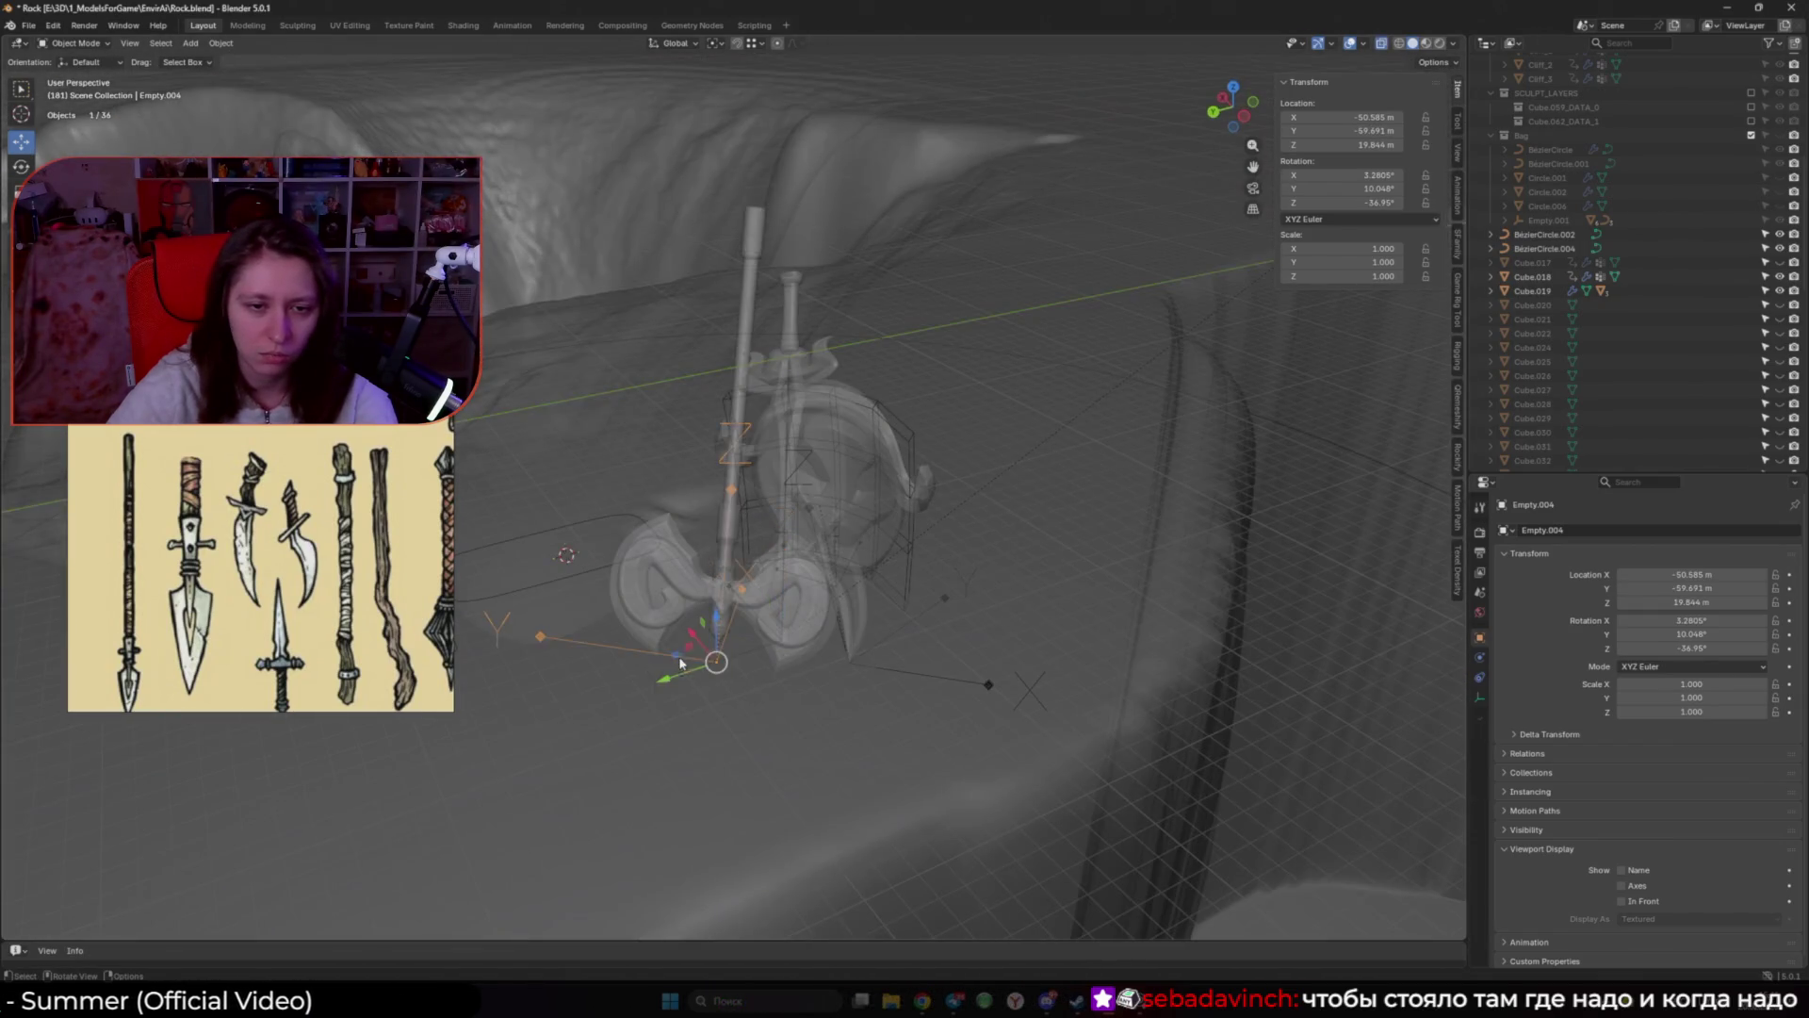
key(alt+z)
scroll(790, 603, up, 2)
mouse_move(792, 611)
middle_down()
mouse_move(937, 512)
mouse_move(1145, 614)
middle_up()
key(r)
click(957, 542)
key(g)
click(1002, 625)
Step: Rotate the axe -36.7° about its own Z, add small turns including -5.5°, and reposition it
mouse_move(1002, 625)
middle_down()
mouse_move(961, 739)
mouse_move(922, 591)
mouse_move(1084, 517)
mouse_move(858, 508)
mouse_move(857, 658)
middle_up()
key(r)
key(z)
click(913, 708)
key(r)
click(982, 574)
key(r)
click(1075, 505)
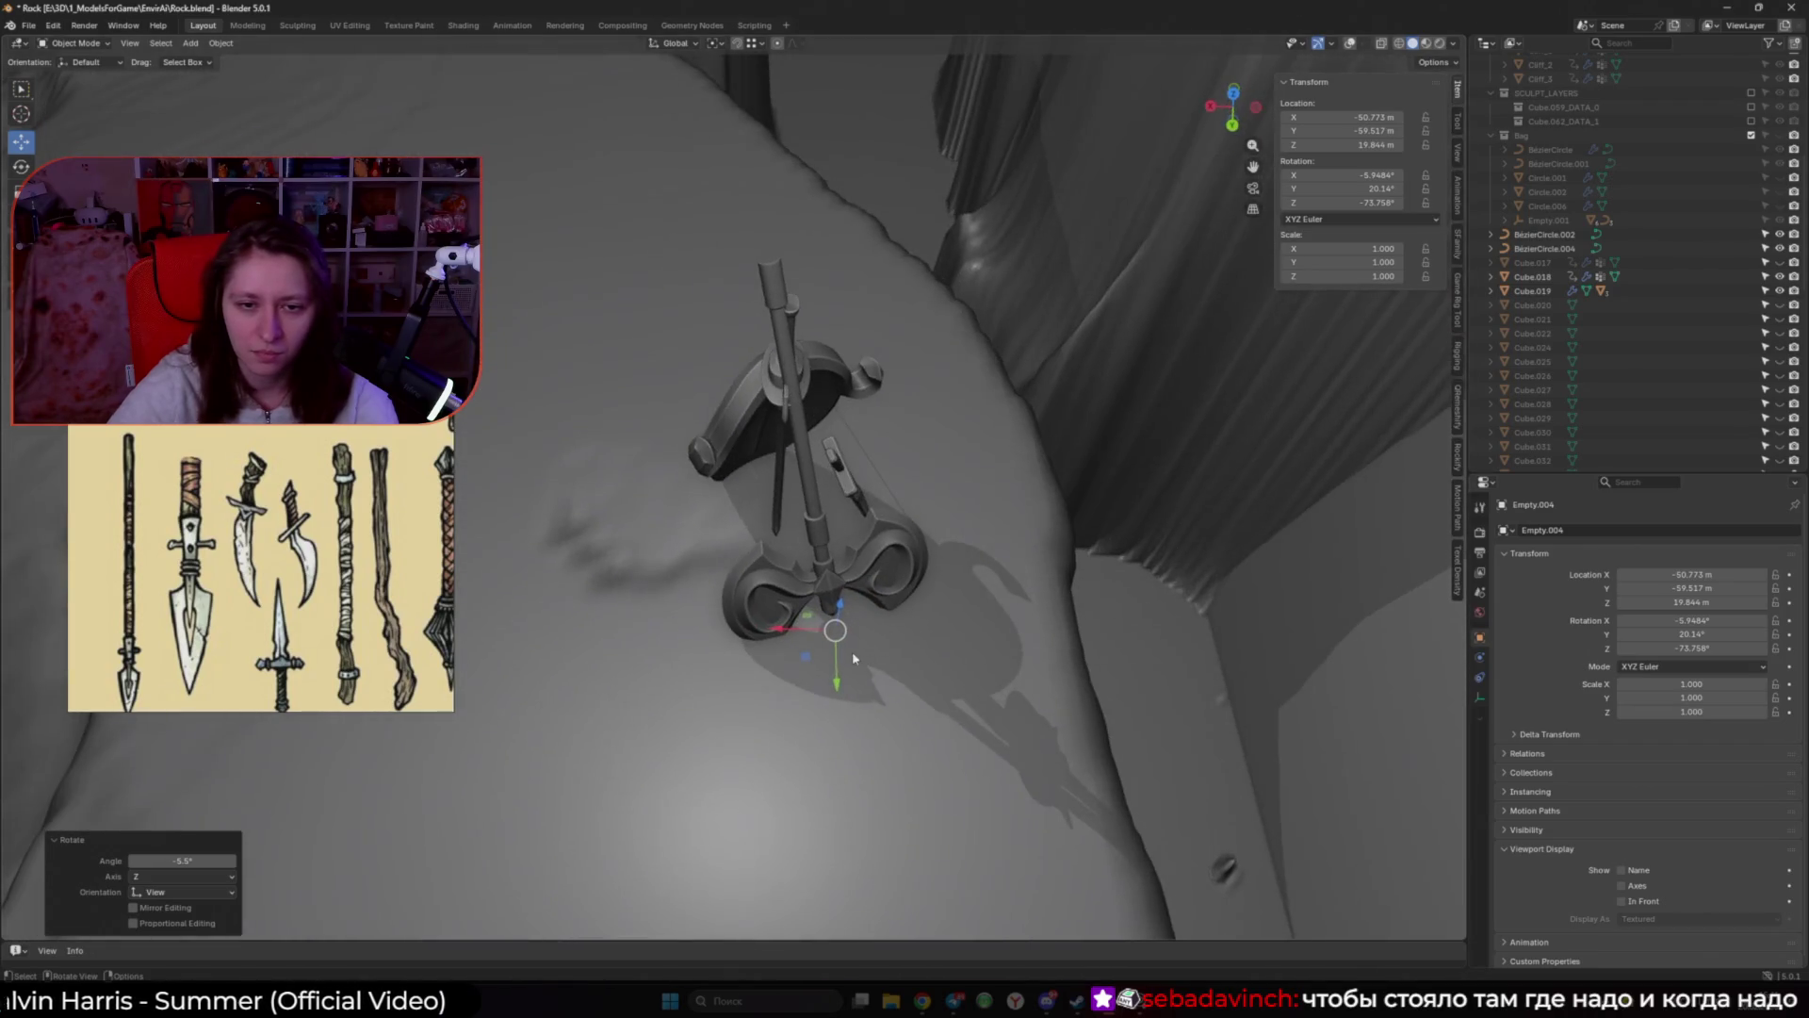
key(g)
click(858, 658)
Step: Tumble the axe freely, turn it 50.3° about Z, and tilt it about its own X
middle_drag(858, 658, 858, 527)
key(r)
key(r)
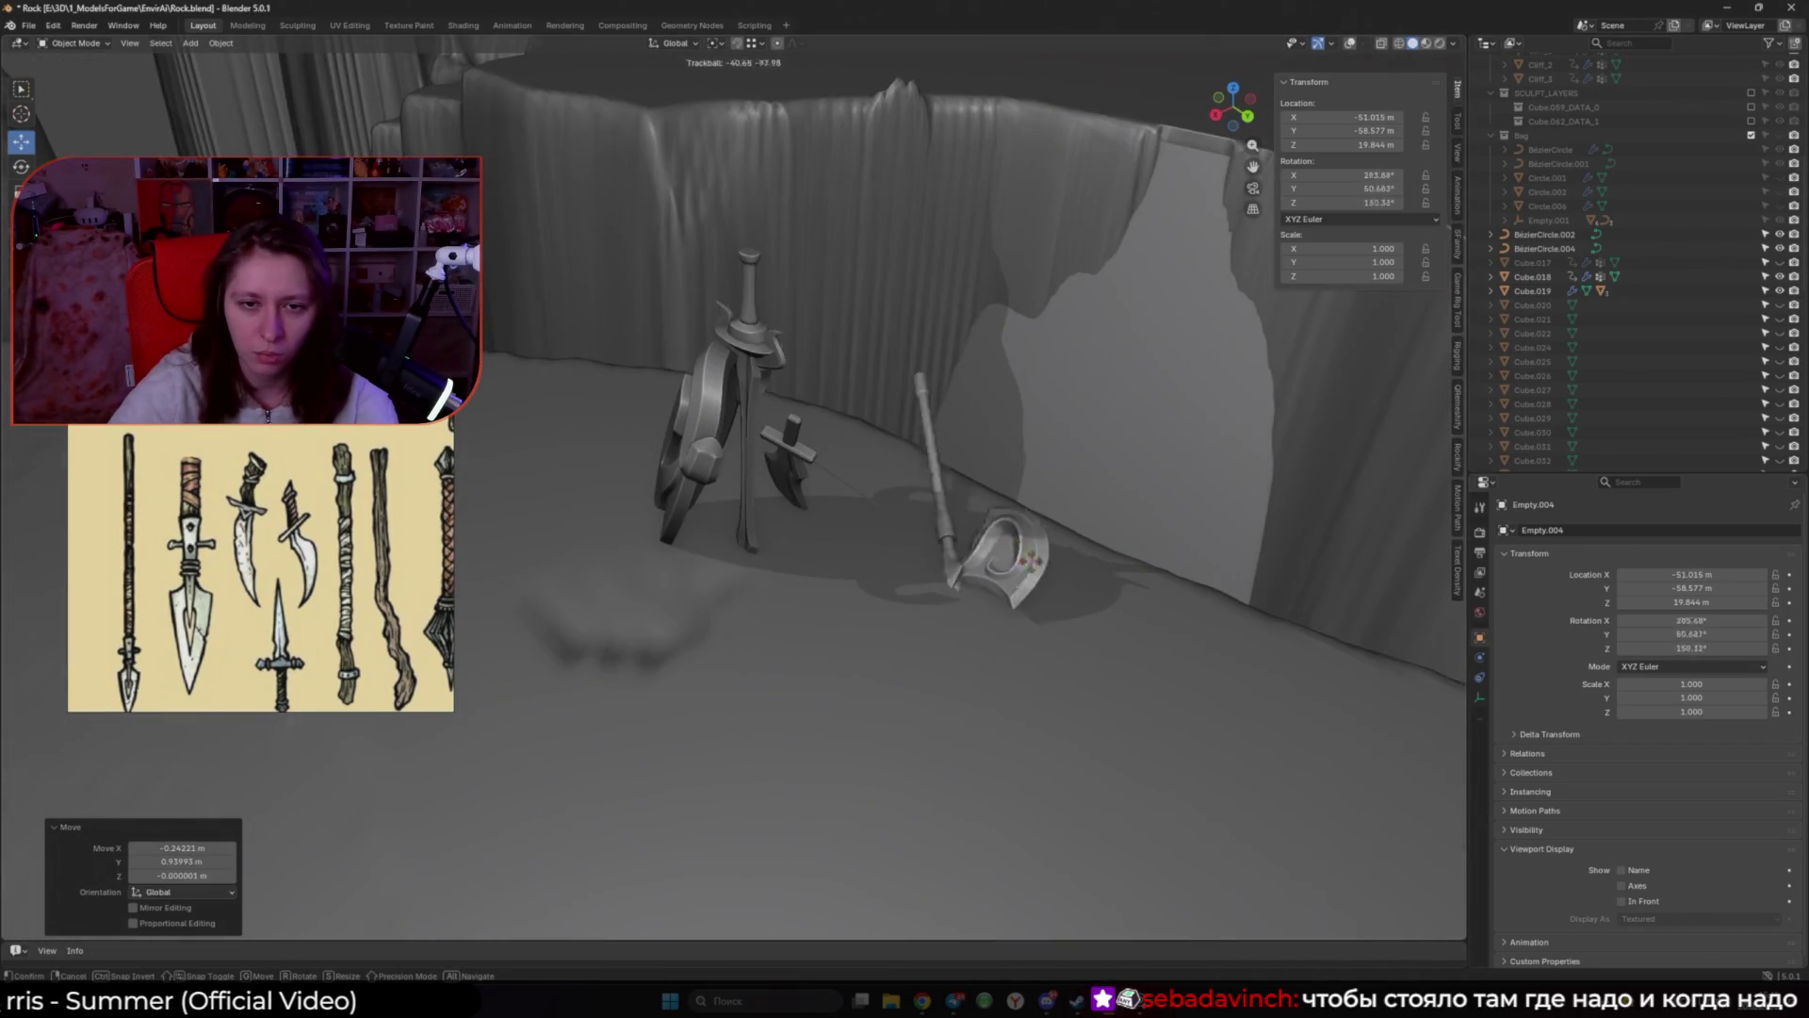
click(1083, 490)
key(r)
key(z)
click(1167, 430)
key(r)
key(x)
key(x)
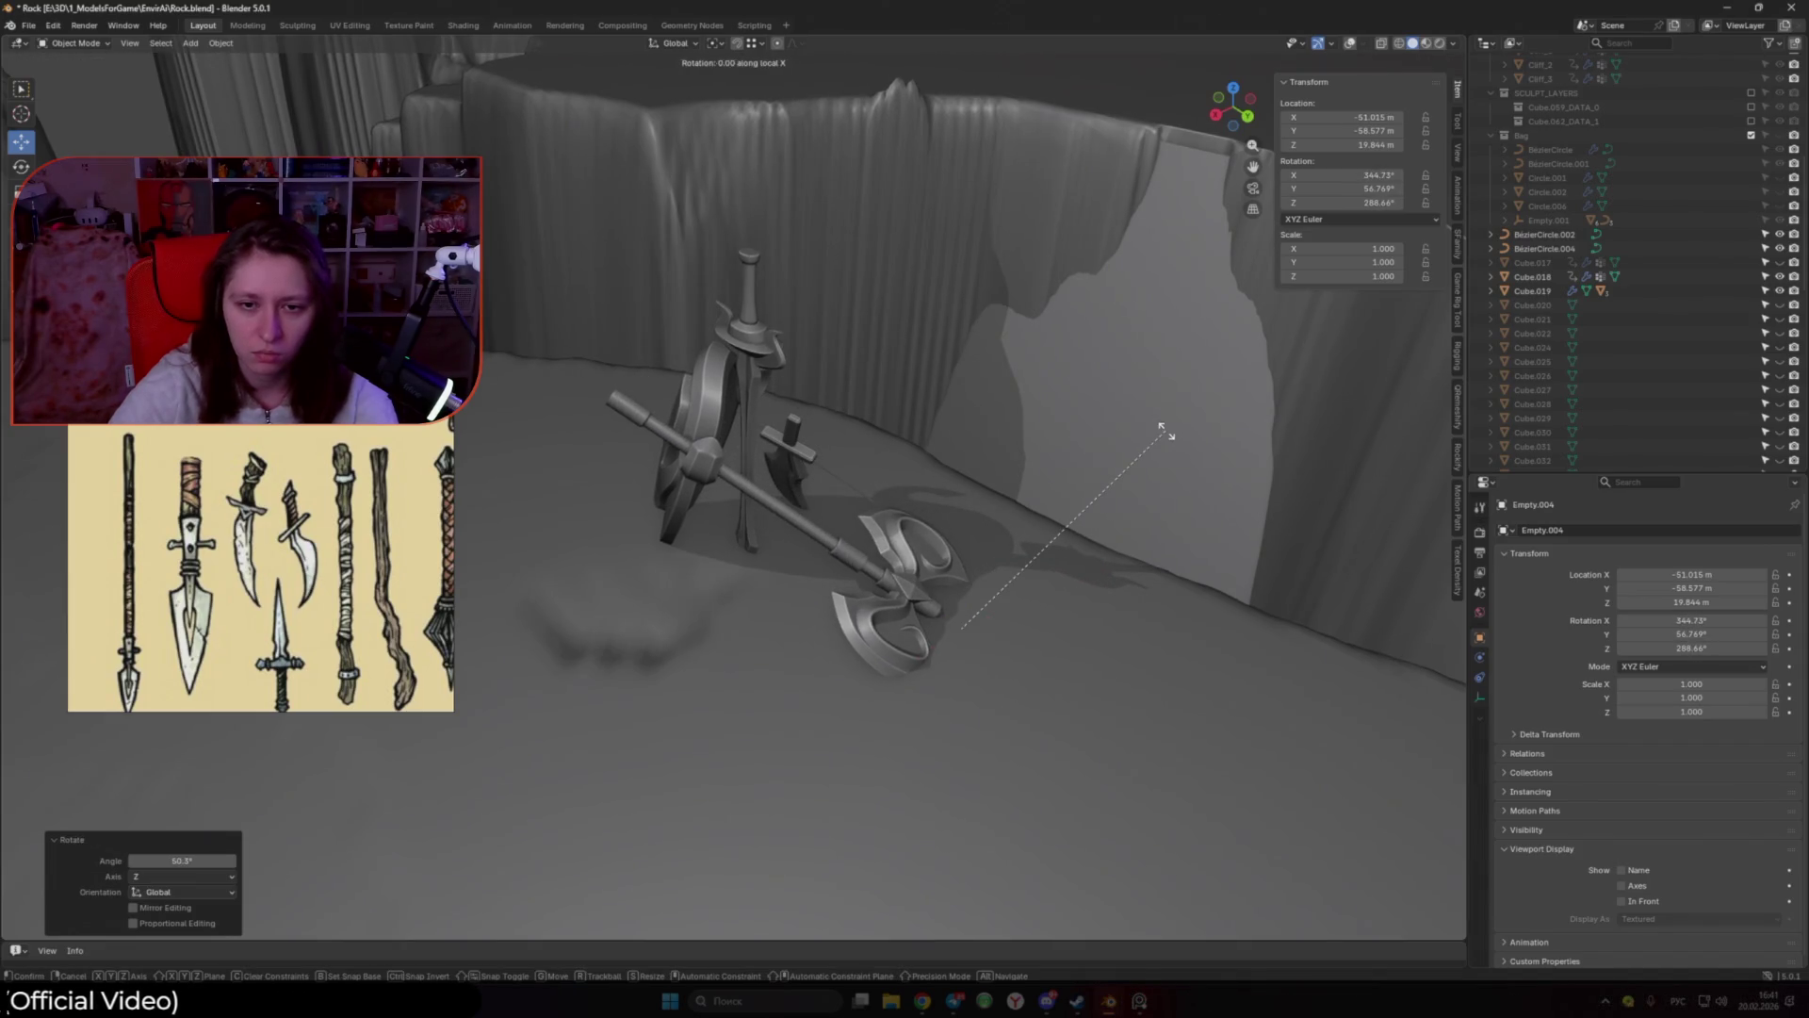
click(955, 330)
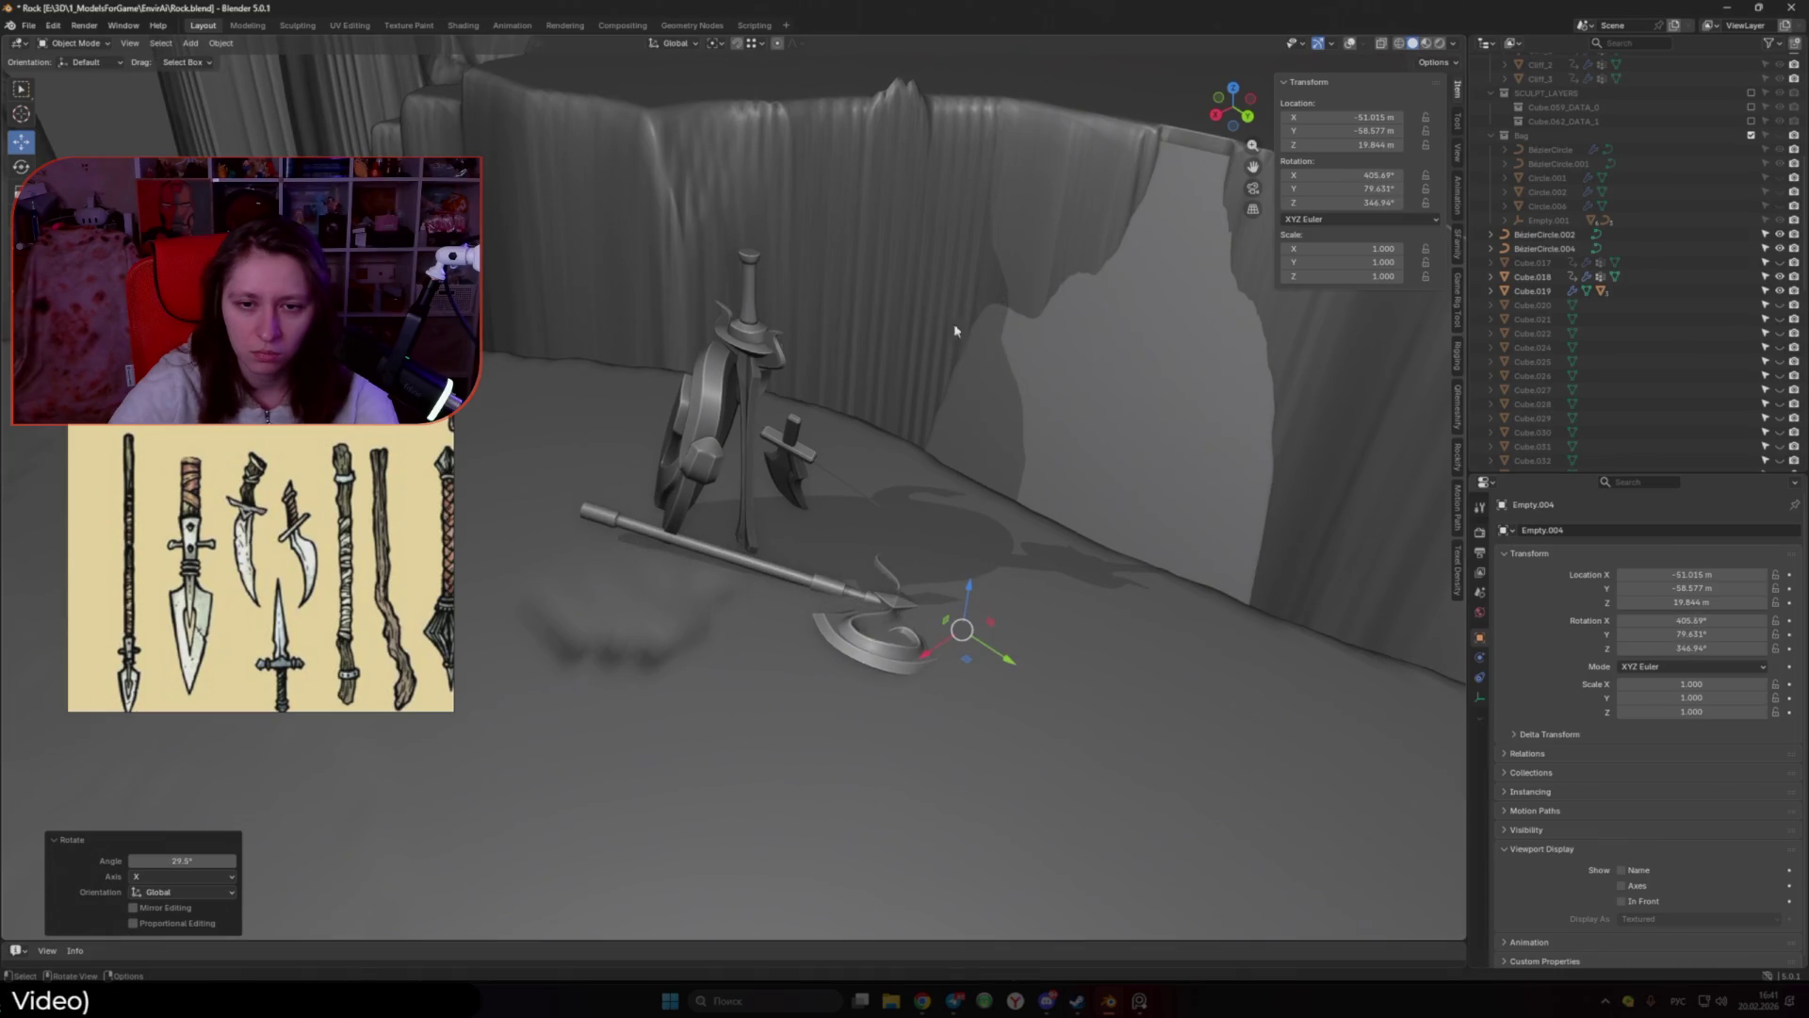
Step: Raise the axe slightly along Z, rotate it a little toward the view, then undo the latest pose changes
key(g)
key(z)
click(961, 565)
mouse_move(962, 565)
middle_down()
mouse_move(1005, 482)
mouse_move(1056, 509)
middle_up()
key(r)
click(1080, 520)
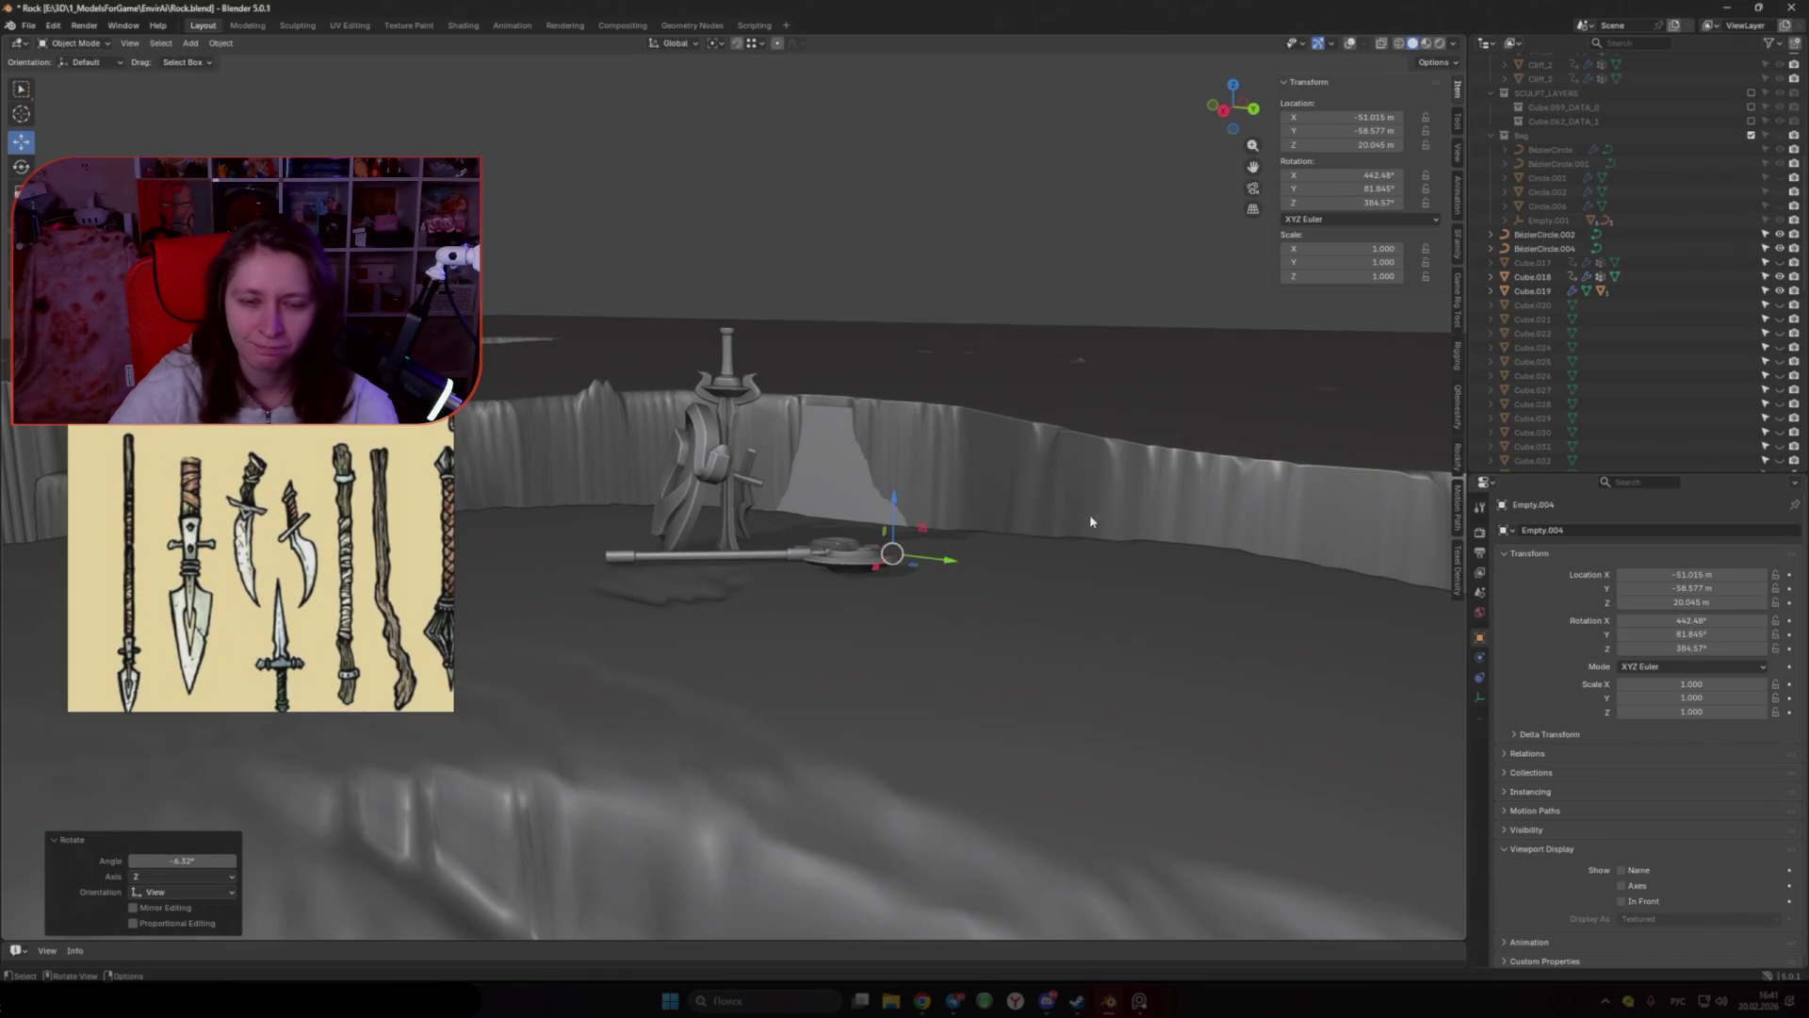
scroll(1079, 520, down, 2)
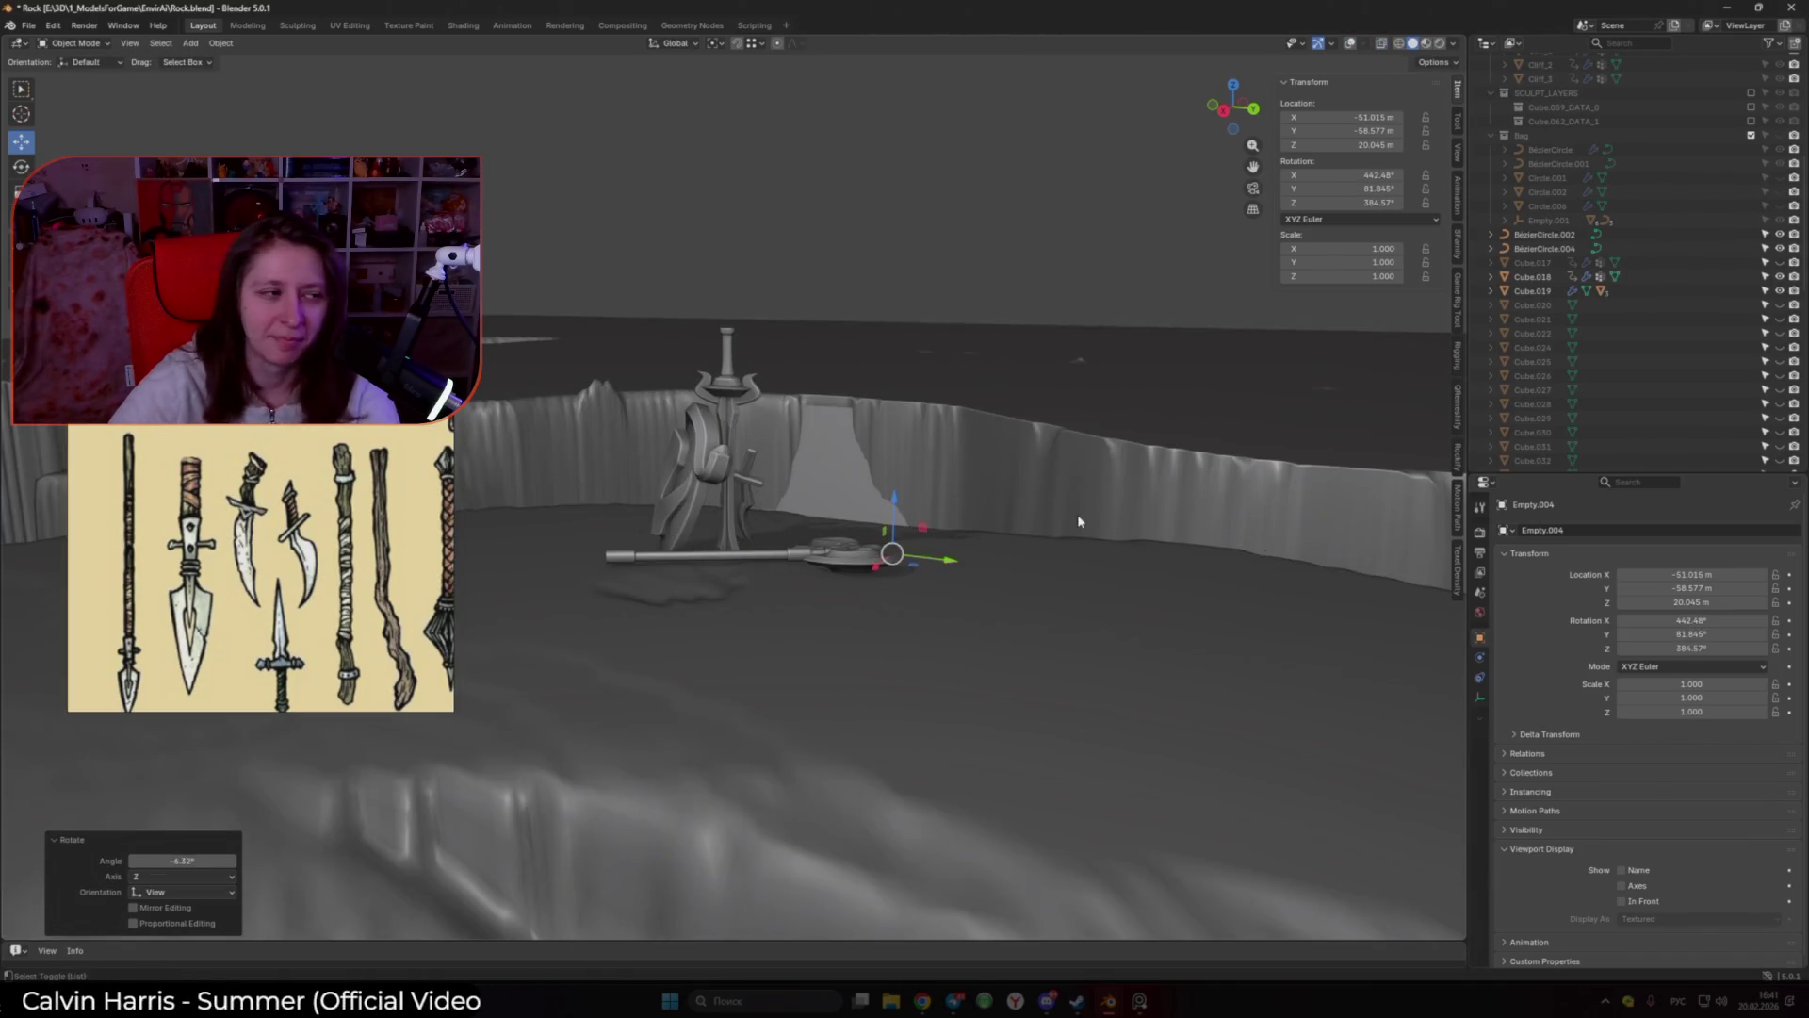
mouse_move(1072, 514)
middle_down()
mouse_move(980, 586)
mouse_move(900, 608)
mouse_move(829, 573)
mouse_move(799, 664)
middle_up()
key(ctrl+z)
key(ctrl+z)
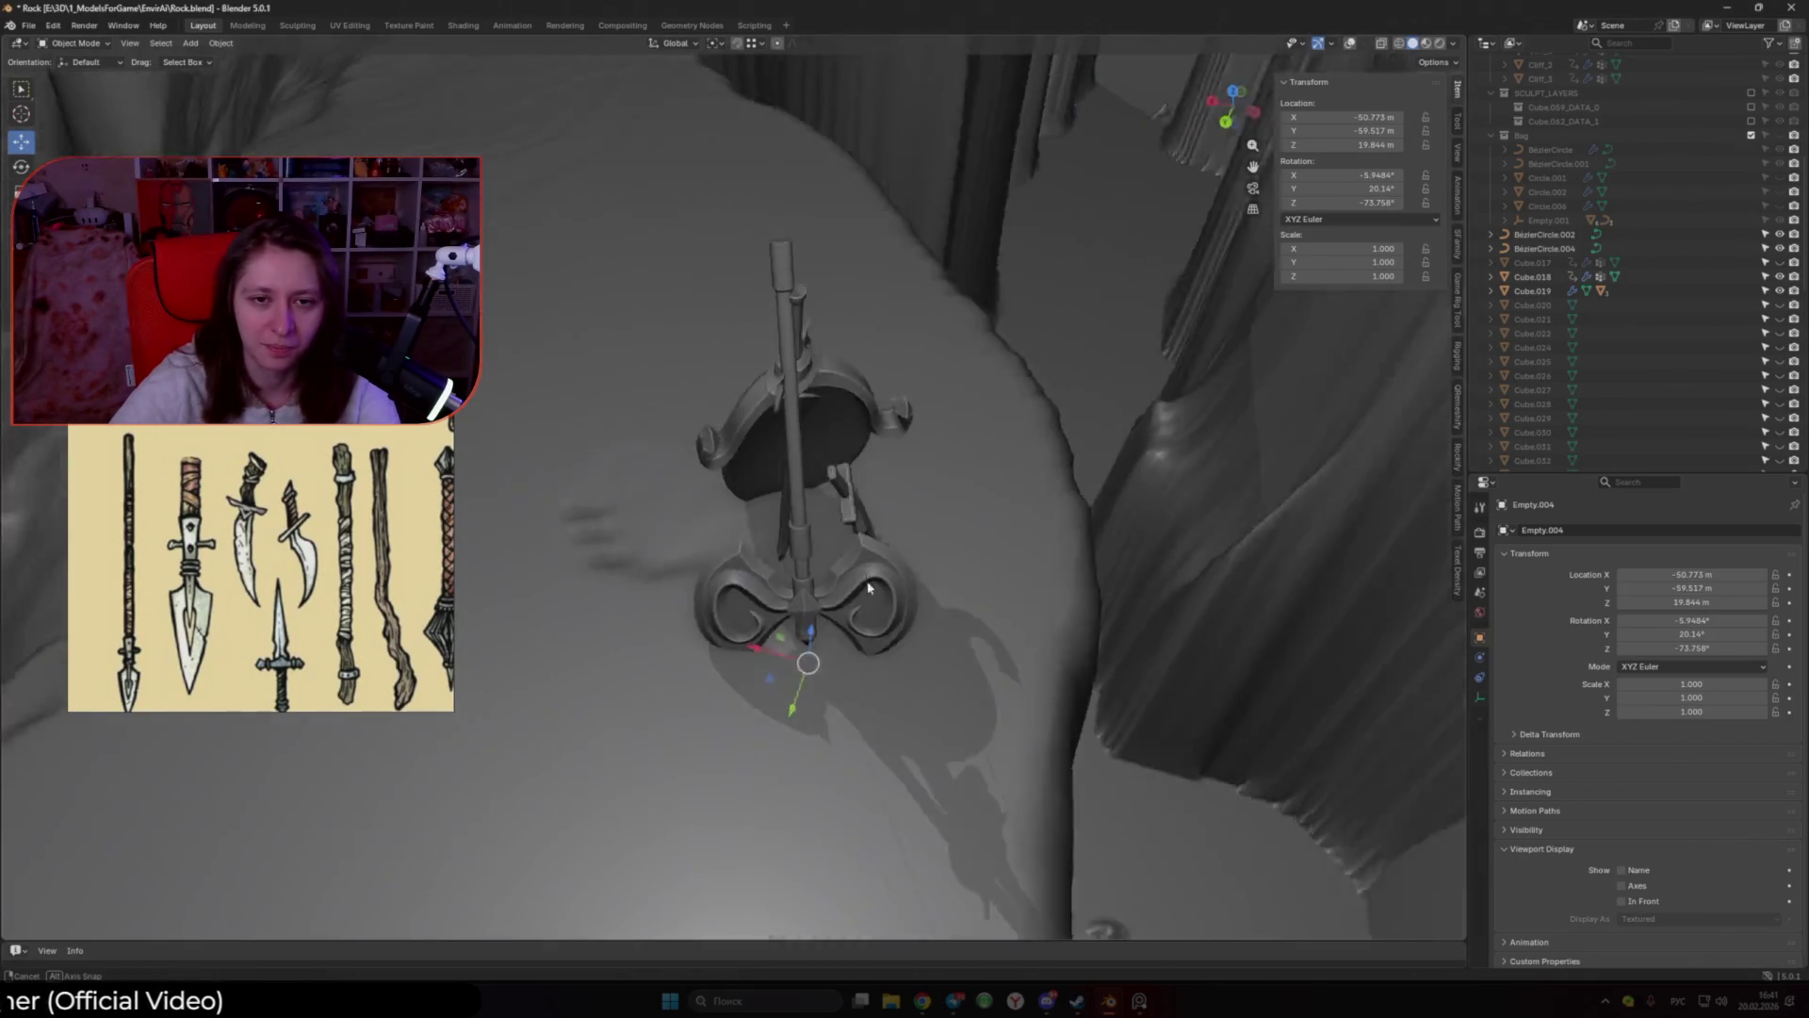
Step: Turn the axe to -106° around Z and move it into its new position
key(r)
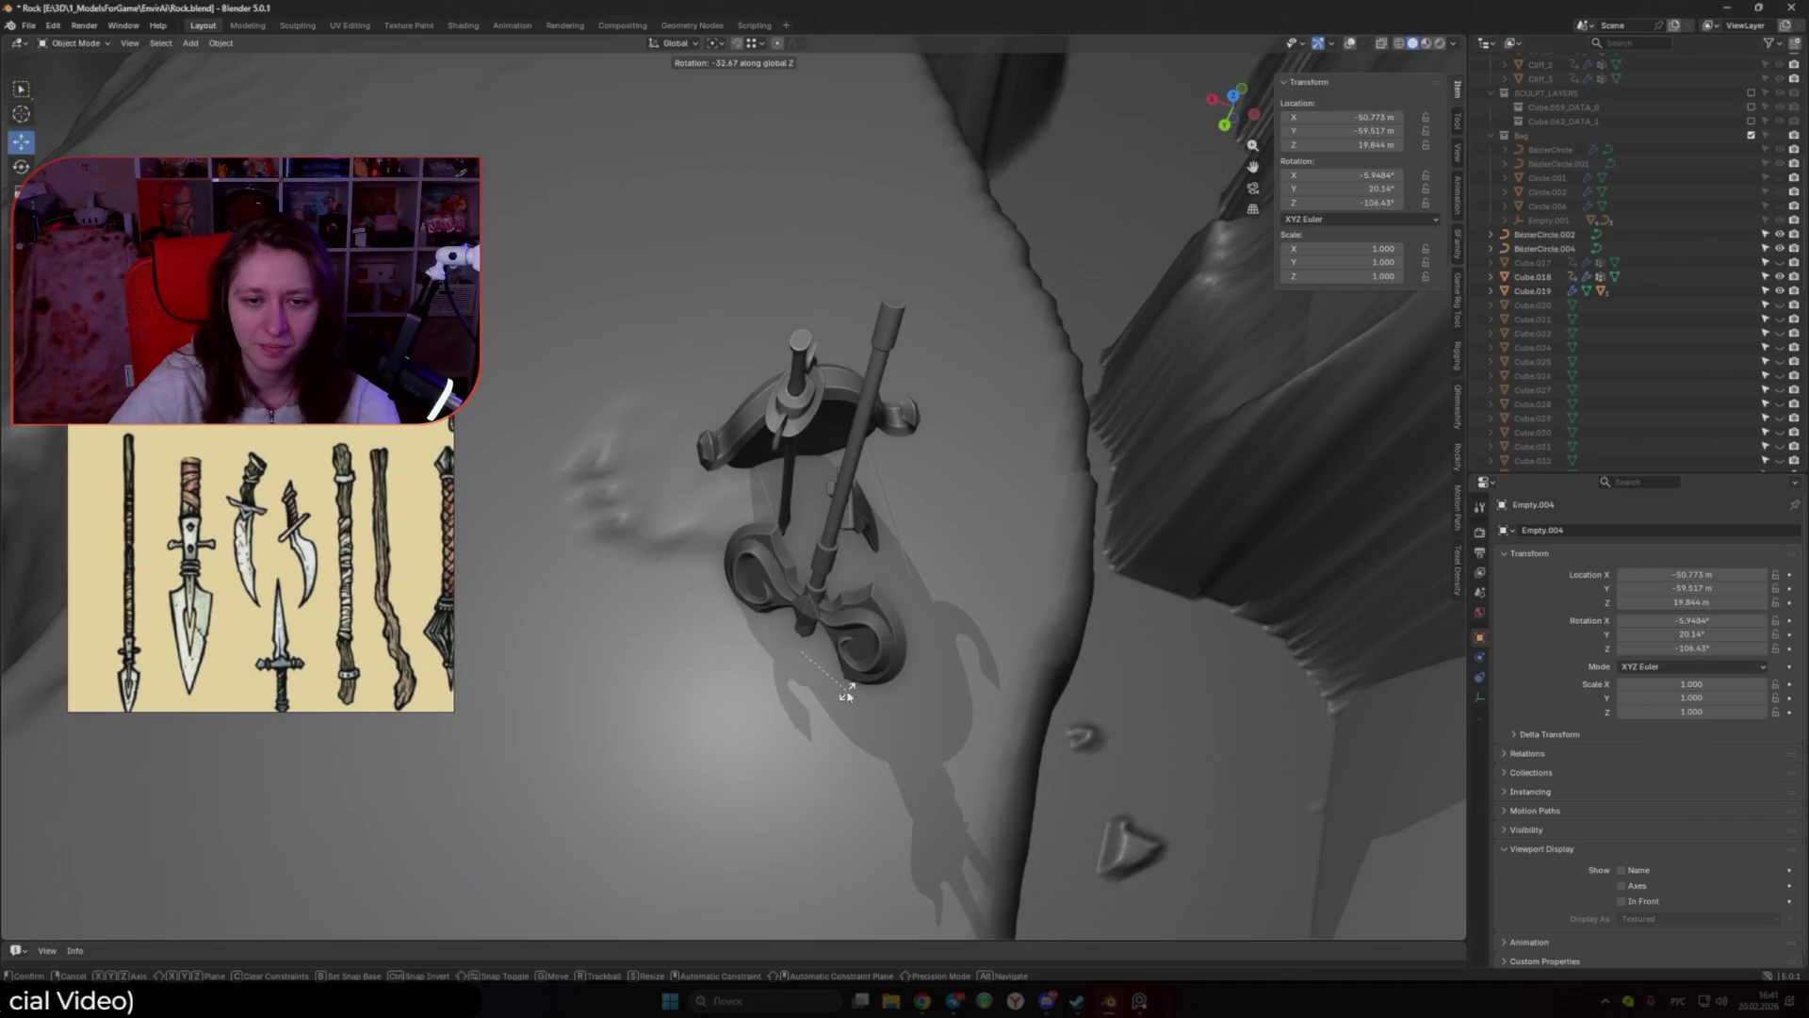
click(782, 666)
key(g)
click(726, 643)
middle_drag(726, 643, 822, 608)
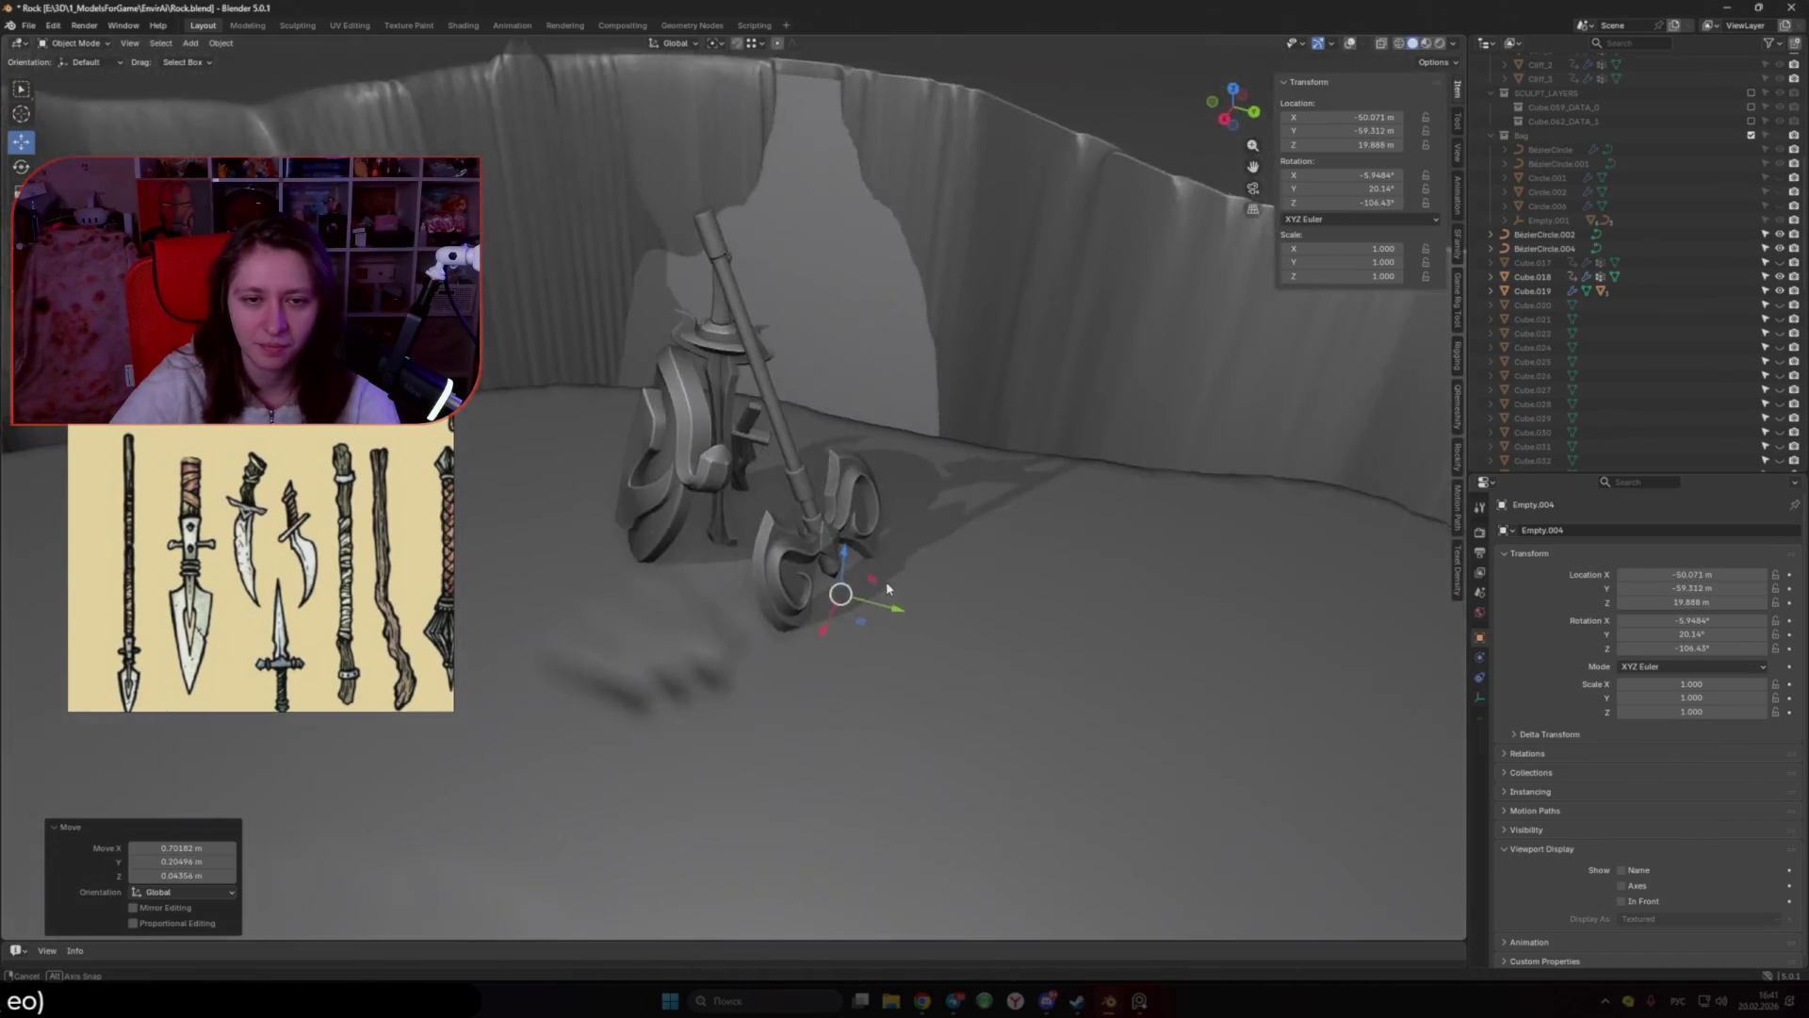
mouse_move(921, 707)
middle_down()
mouse_move(886, 717)
mouse_move(1034, 594)
middle_up()
Step: Tumble the sword Empty.006 freely, raise it straight up, then tumble it again
click(885, 737)
key(r)
key(r)
click(932, 718)
key(g)
key(z)
click(824, 662)
key(r)
key(r)
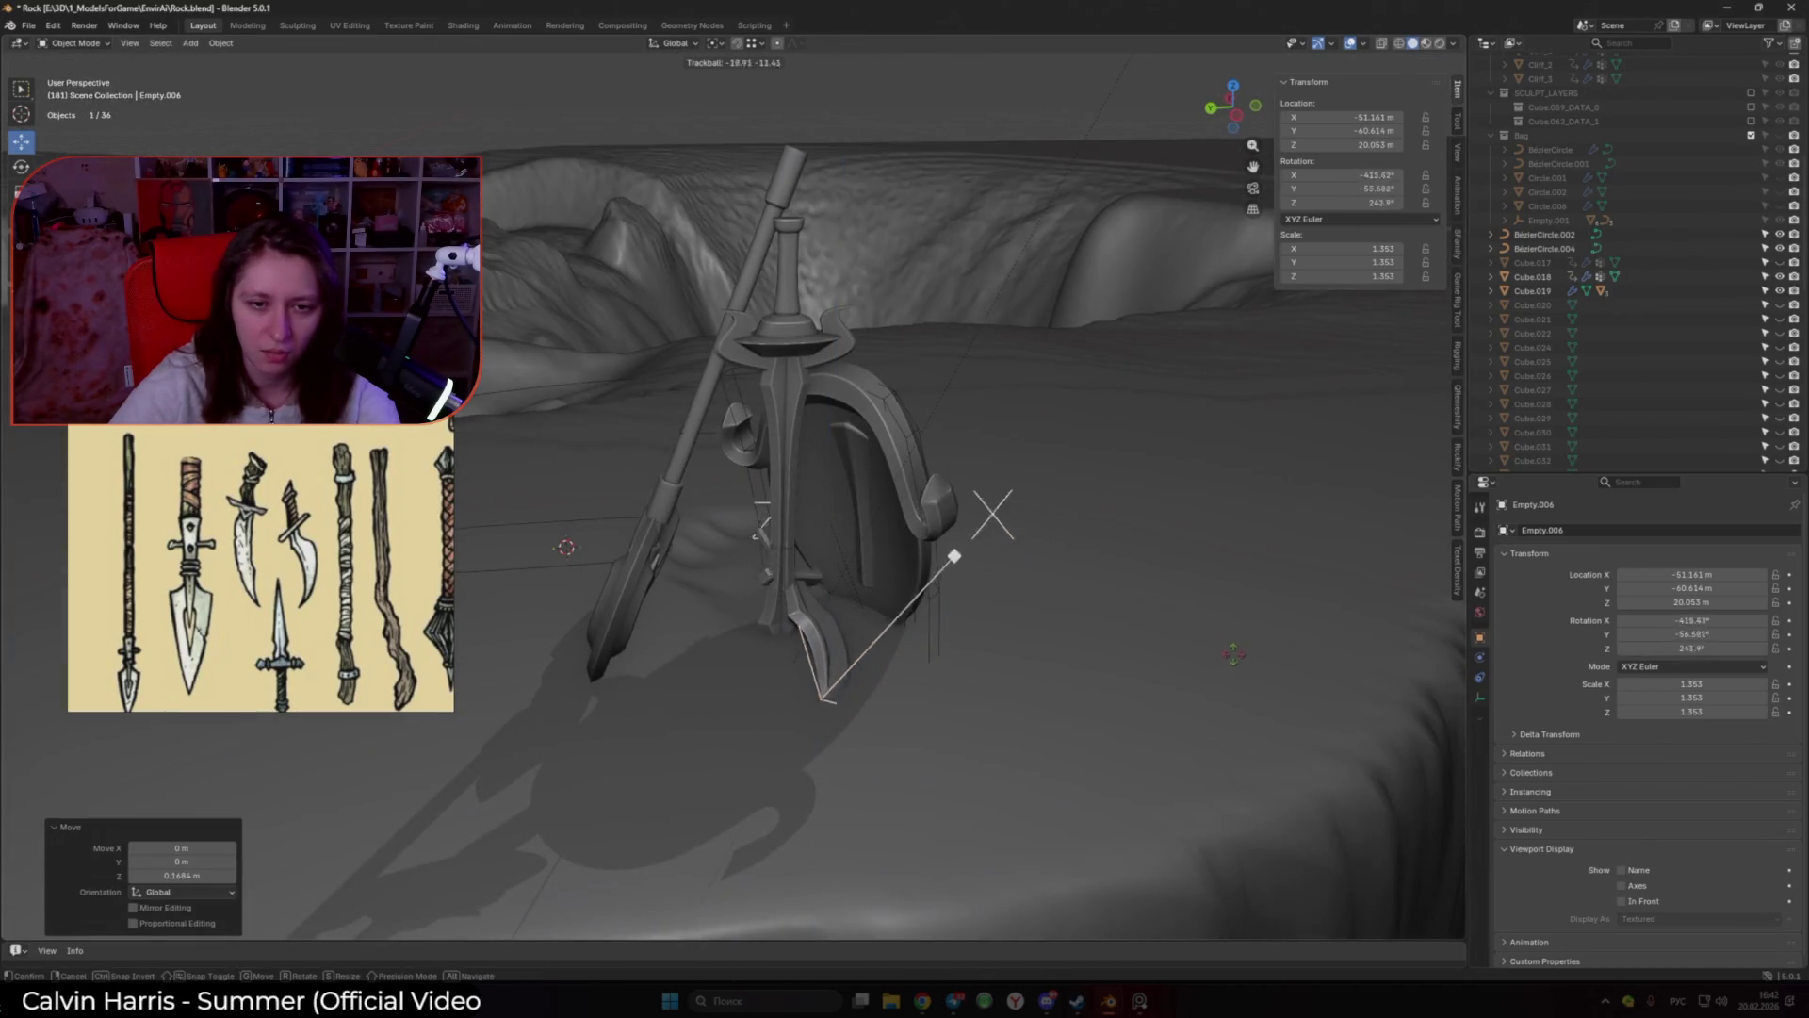
click(1041, 727)
middle_drag(1041, 727, 1038, 719)
Step: Turn the sword 98.9° around its vertical axis and give it a slight free tilt
key(r)
key(z)
click(712, 436)
mouse_move(713, 435)
middle_down()
mouse_move(1066, 548)
mouse_move(964, 609)
middle_up()
key(r)
click(1065, 549)
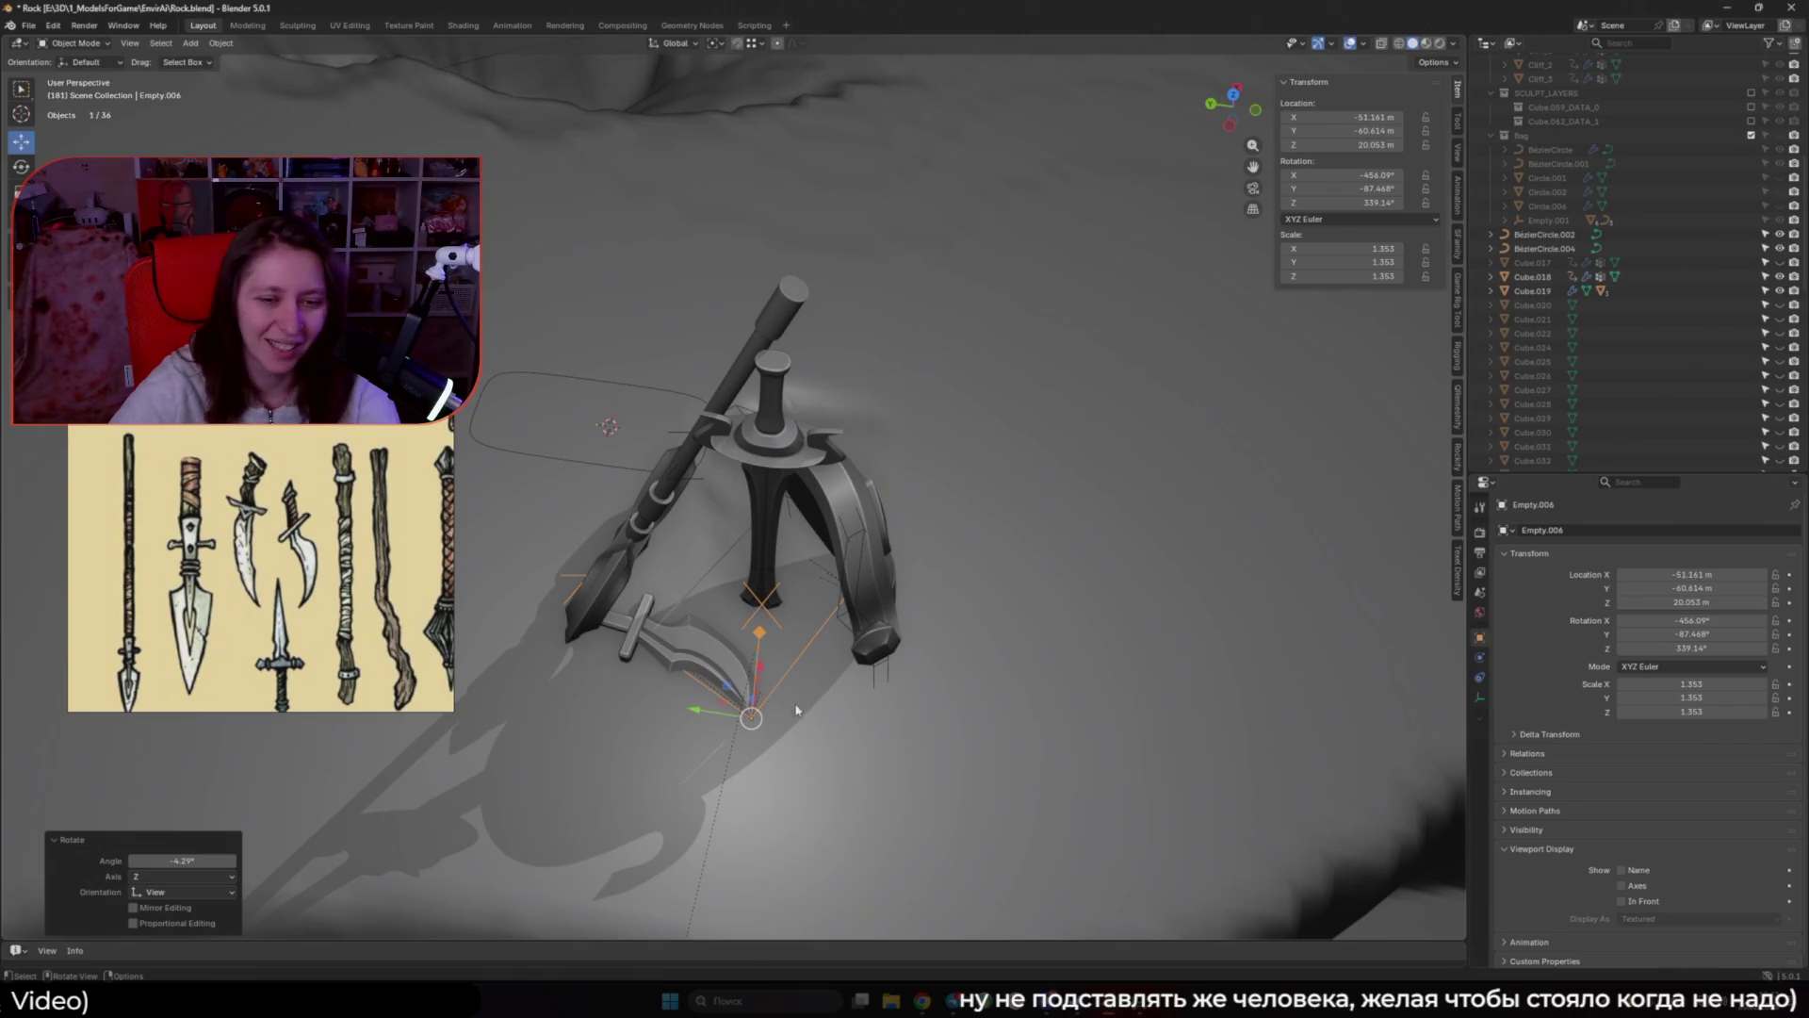
Step: Reselect only the sword in X-ray view and raise it slightly along Z
middle_drag(769, 698, 884, 611)
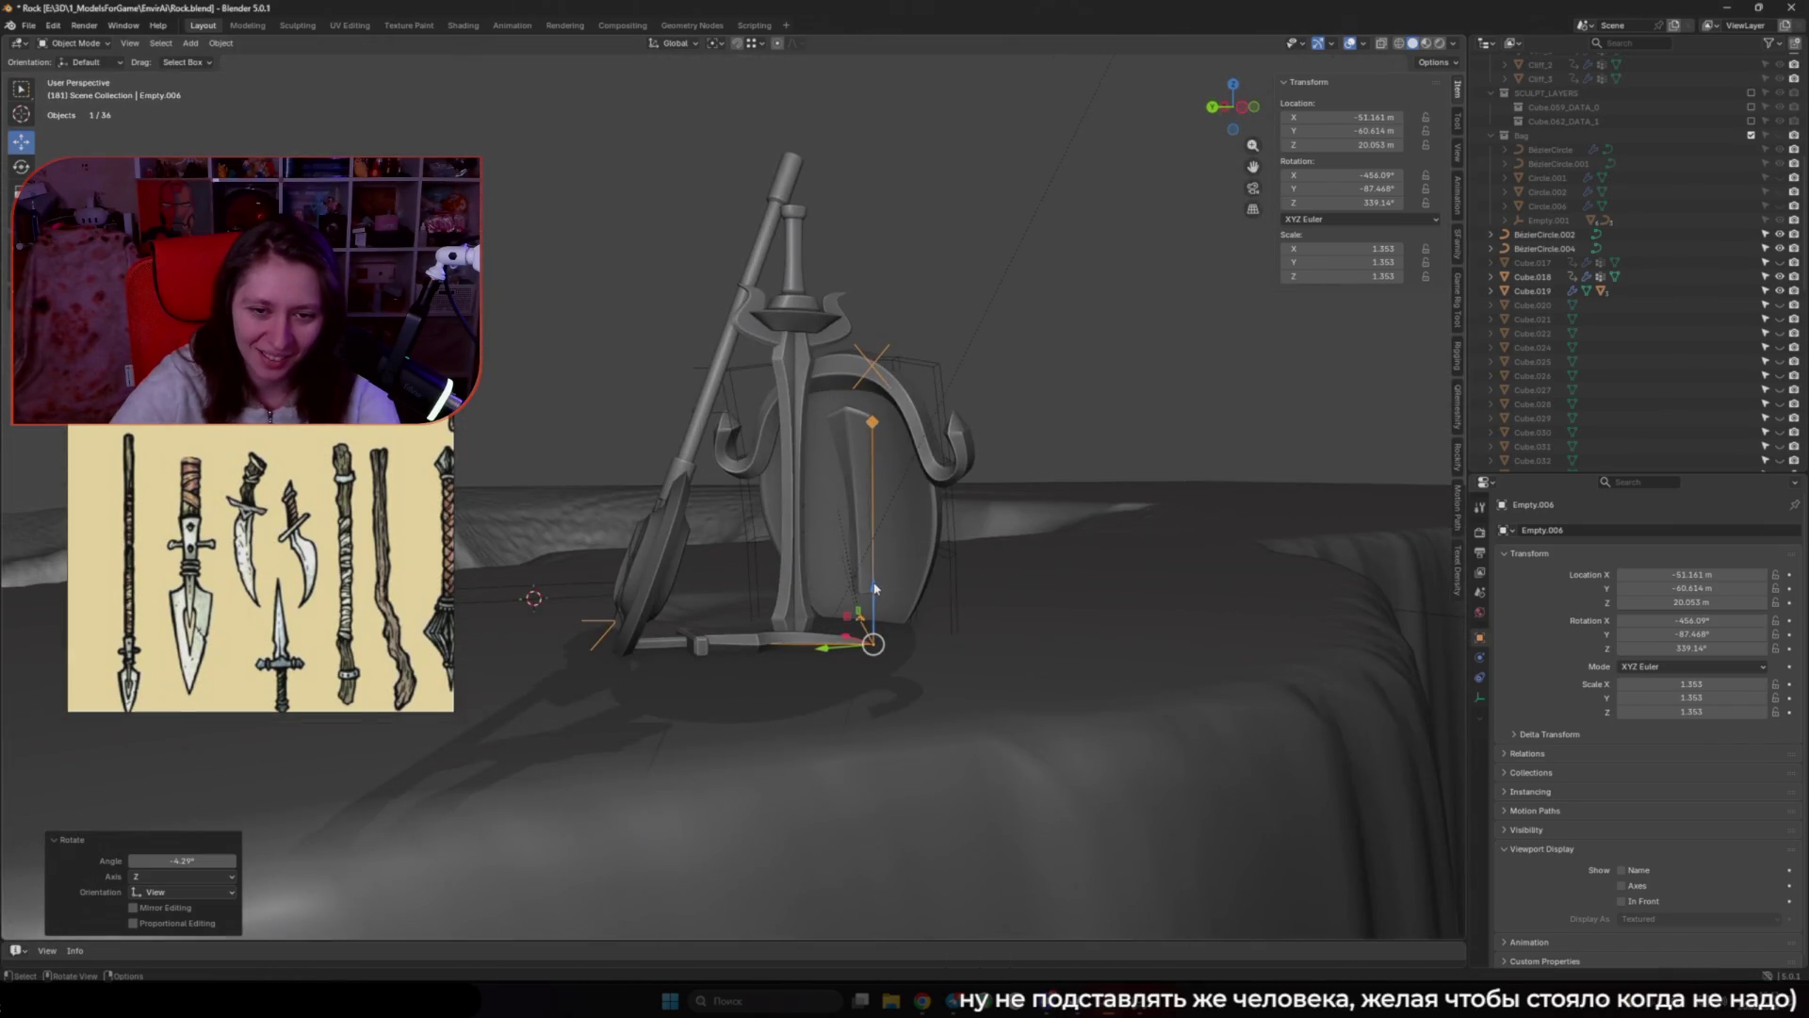
shift+click(893, 602)
key(g)
key(z)
key(Escape)
key(alt+z)
click(860, 671)
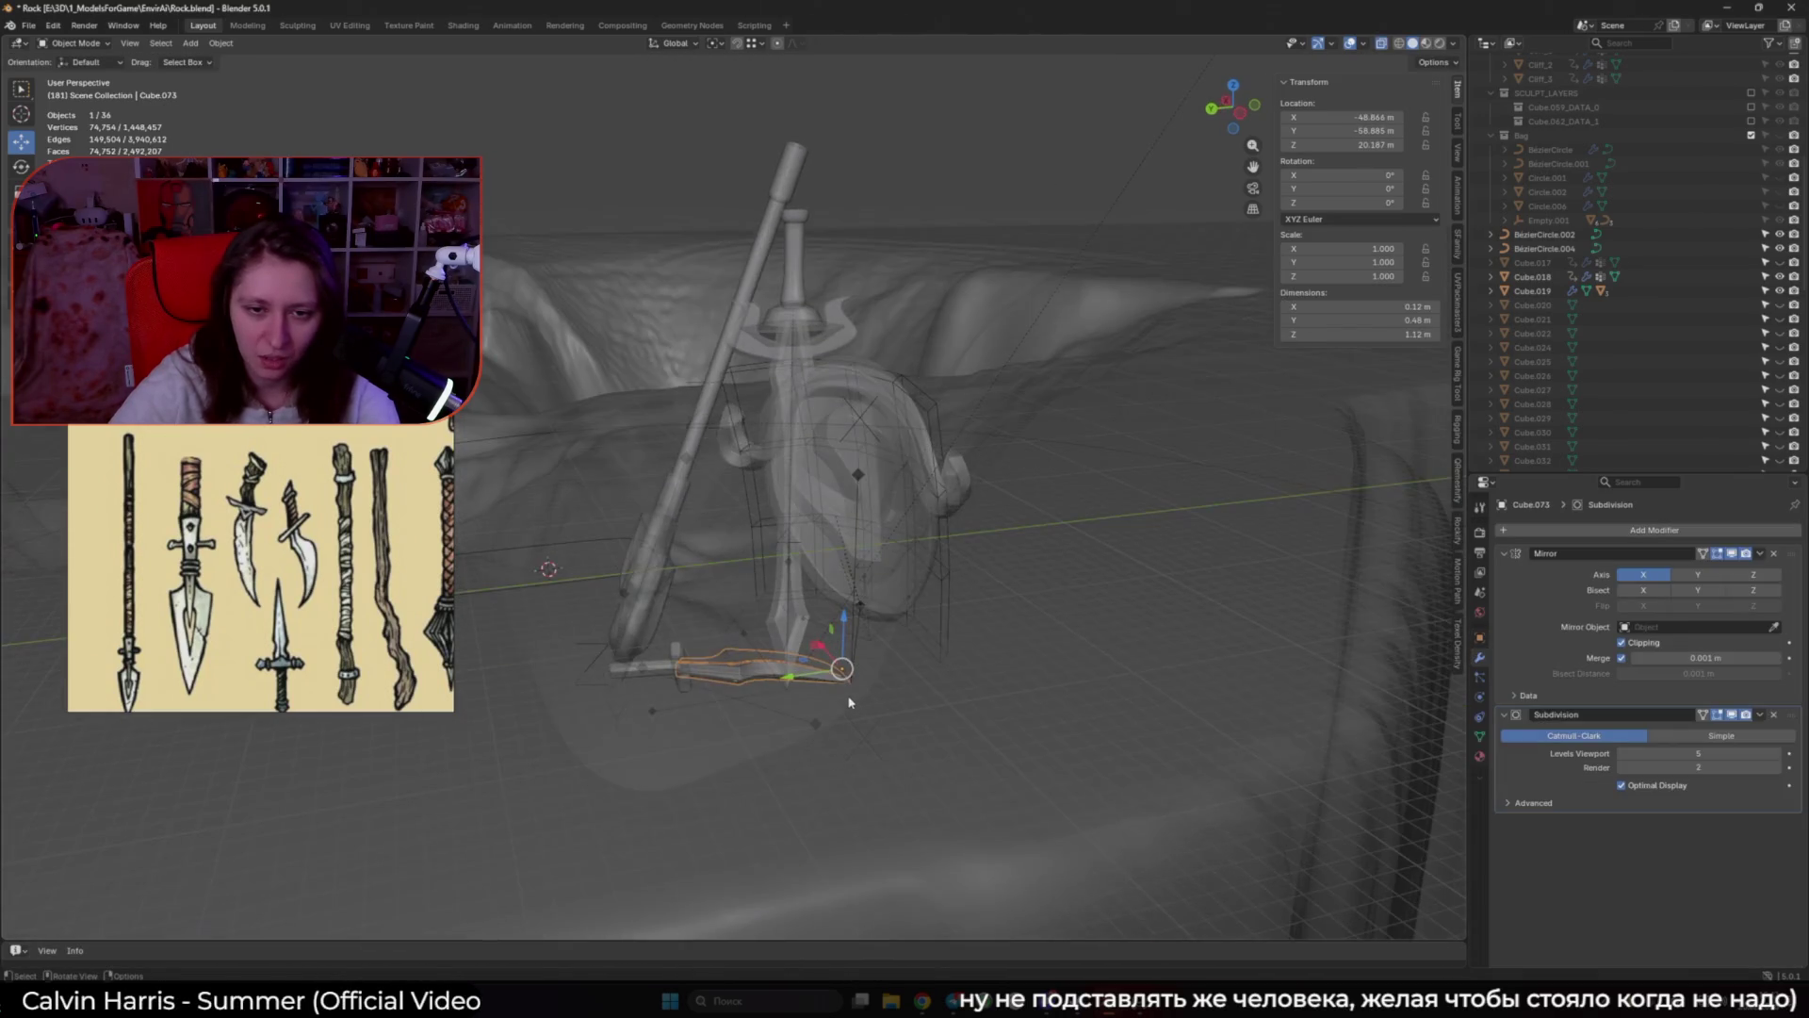
key(alt+z)
key(g)
key(z)
click(859, 664)
Step: Turn the sword -25.8° around Z and shift it to lean against the shield
middle_drag(860, 664, 749, 718)
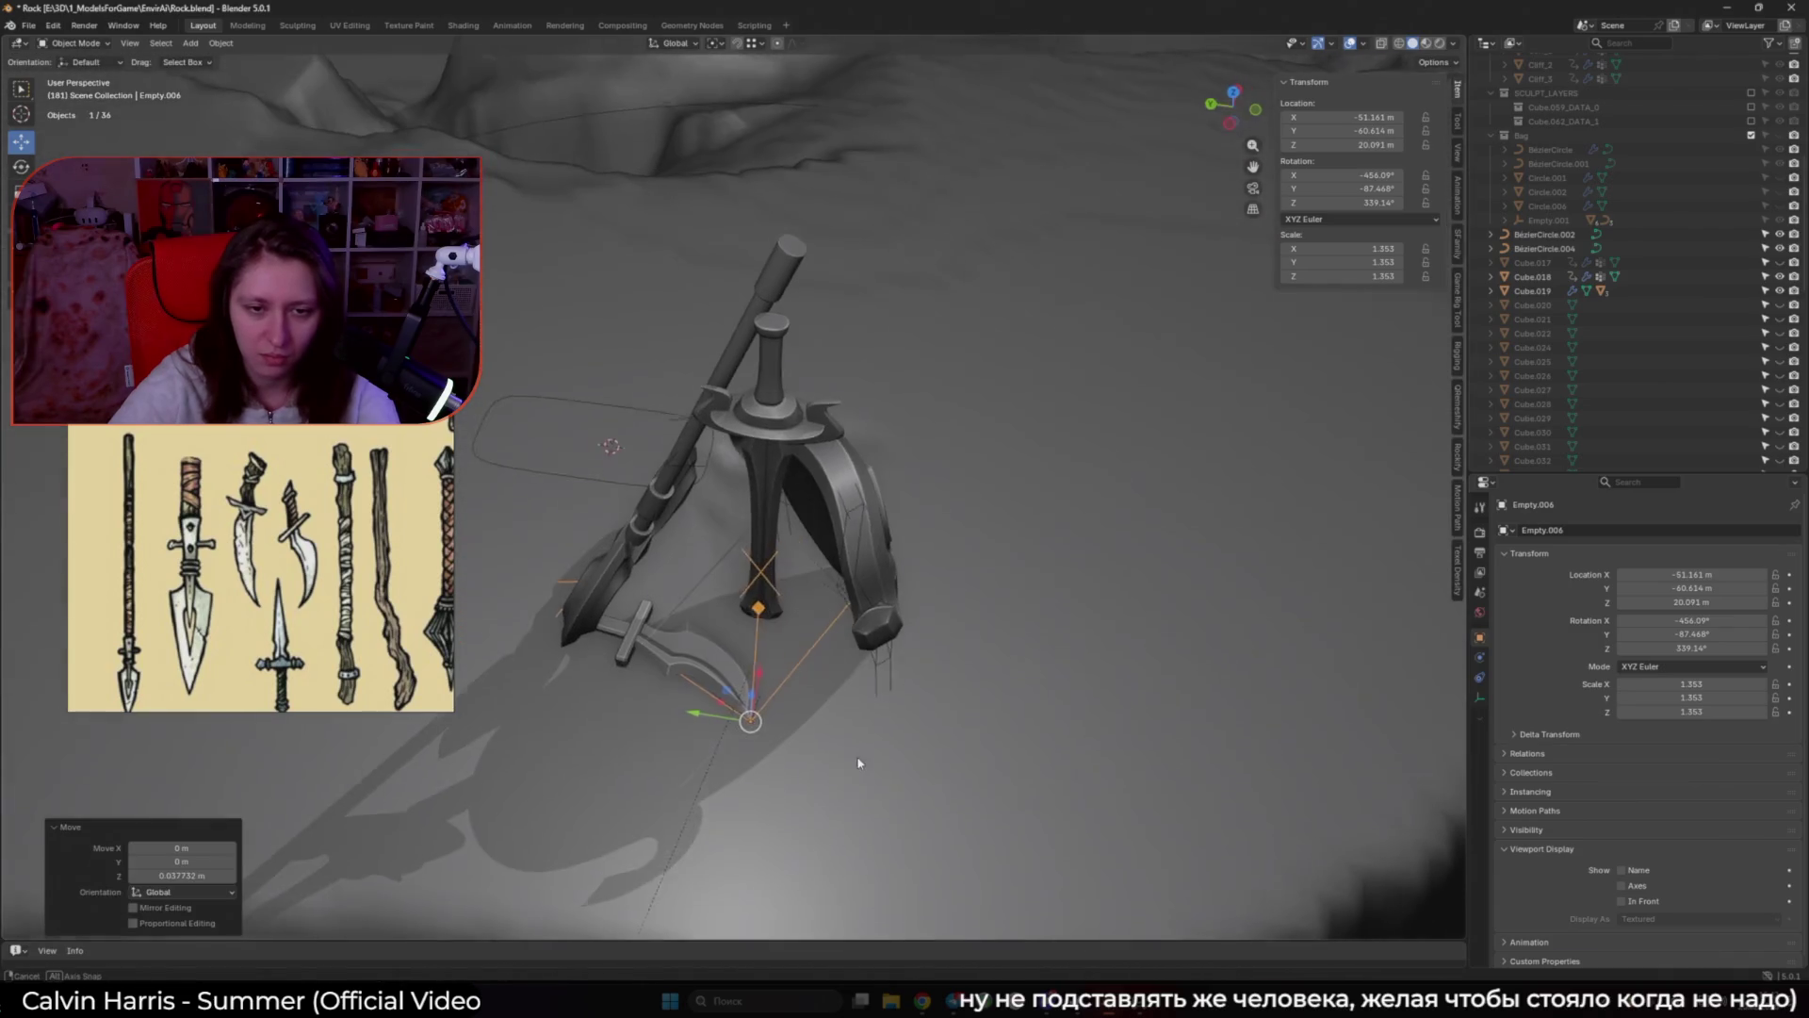
key(r)
key(z)
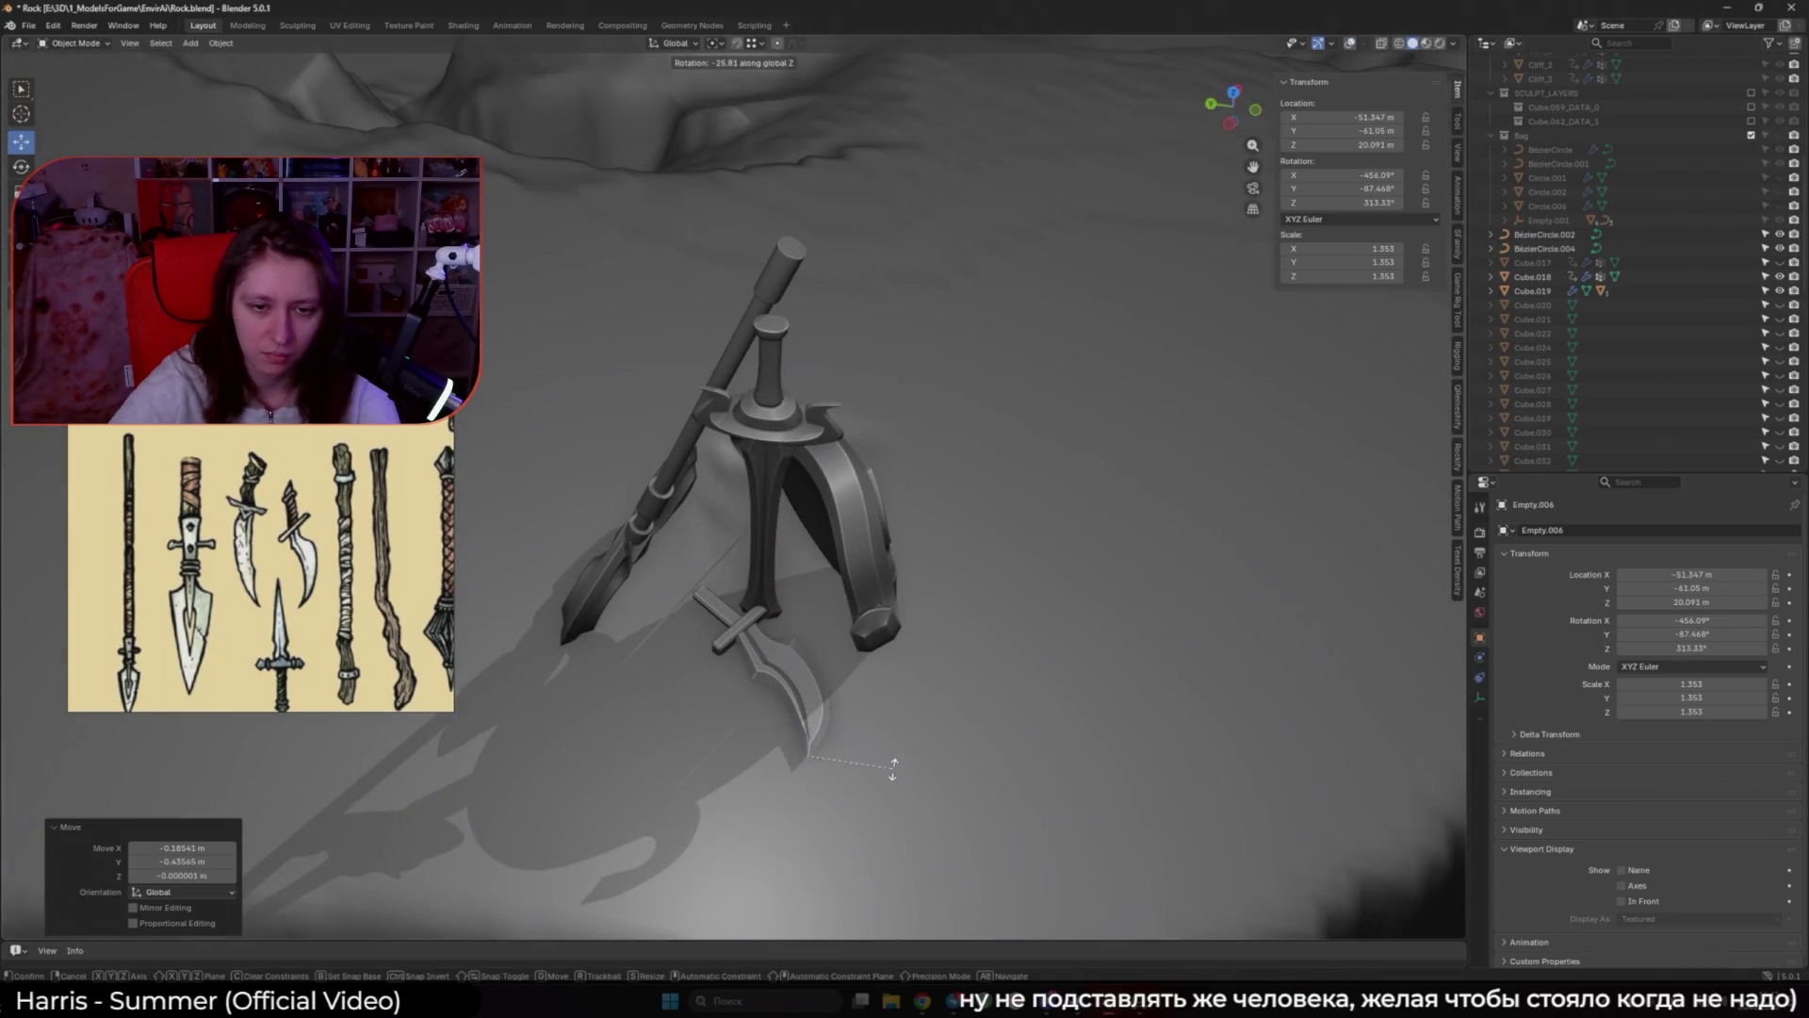
click(801, 754)
key(g)
click(783, 735)
mouse_move(782, 735)
middle_down()
mouse_move(938, 617)
mouse_move(860, 569)
middle_up()
scroll(938, 618, down, 4)
click(754, 499)
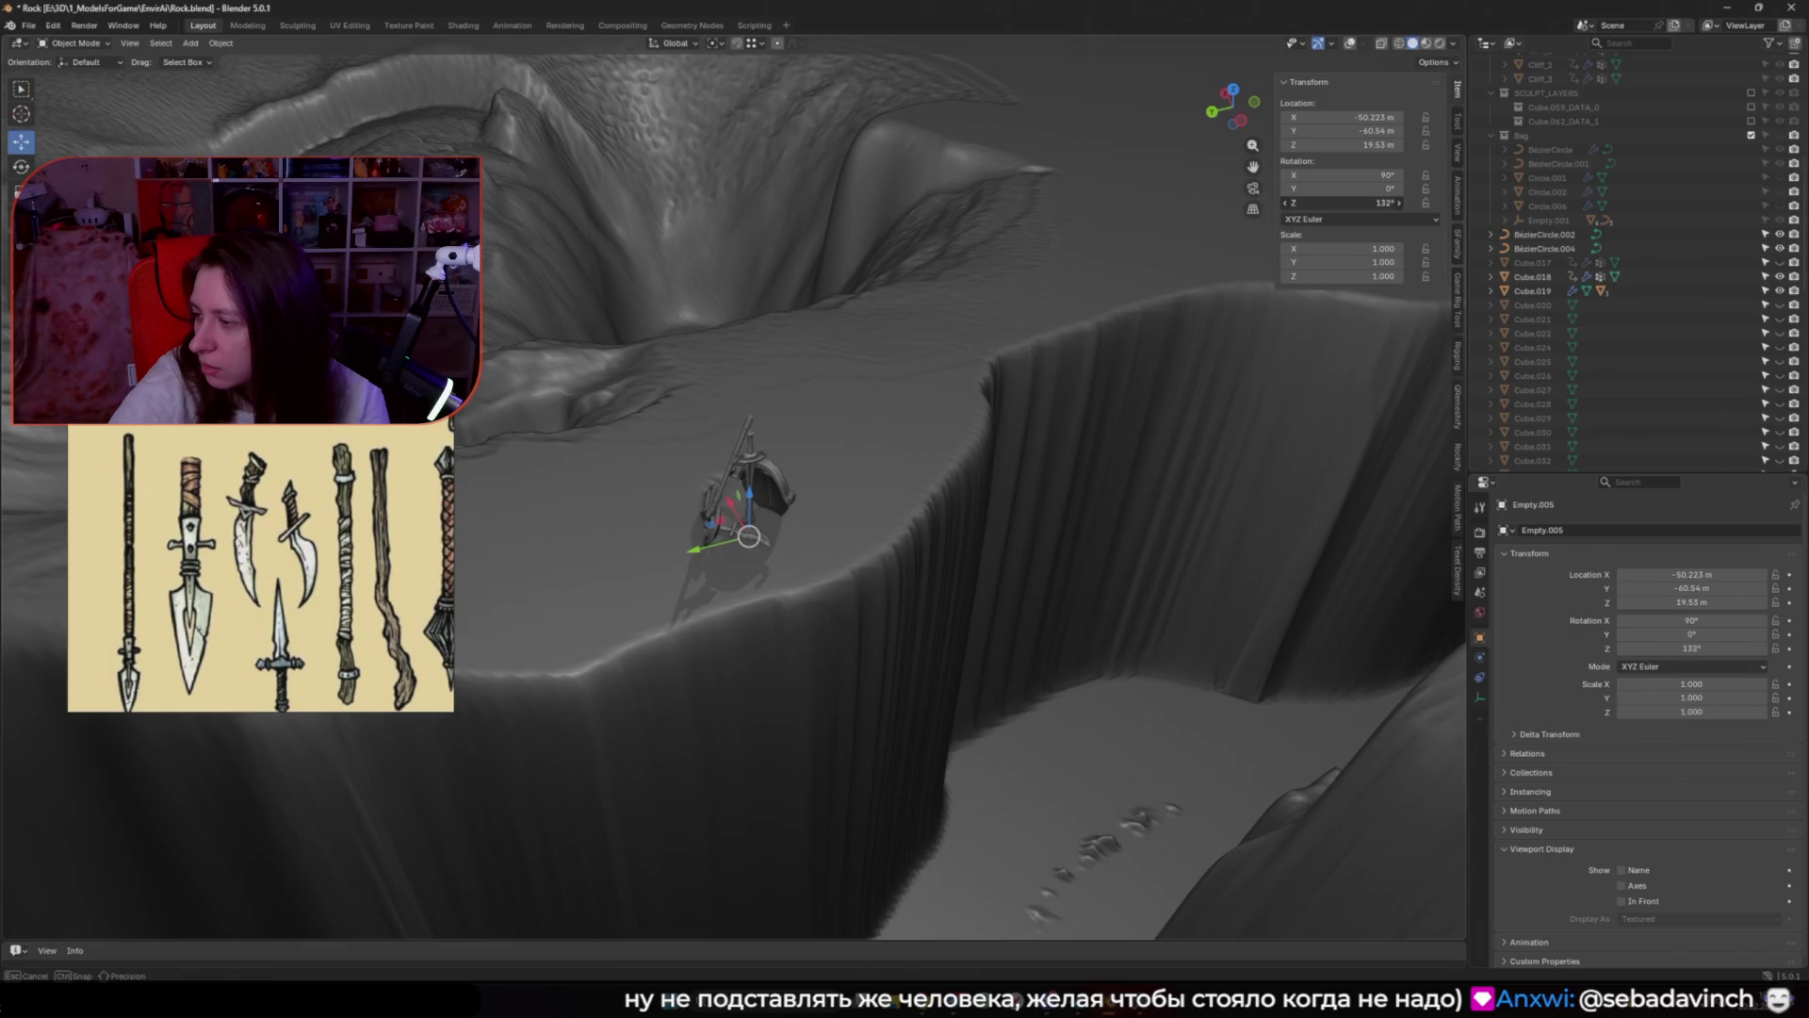
Step: Drag Empty.005's Rotation Z field in the sidebar until it settles at -107°
drag(1348, 203, 1338, 202)
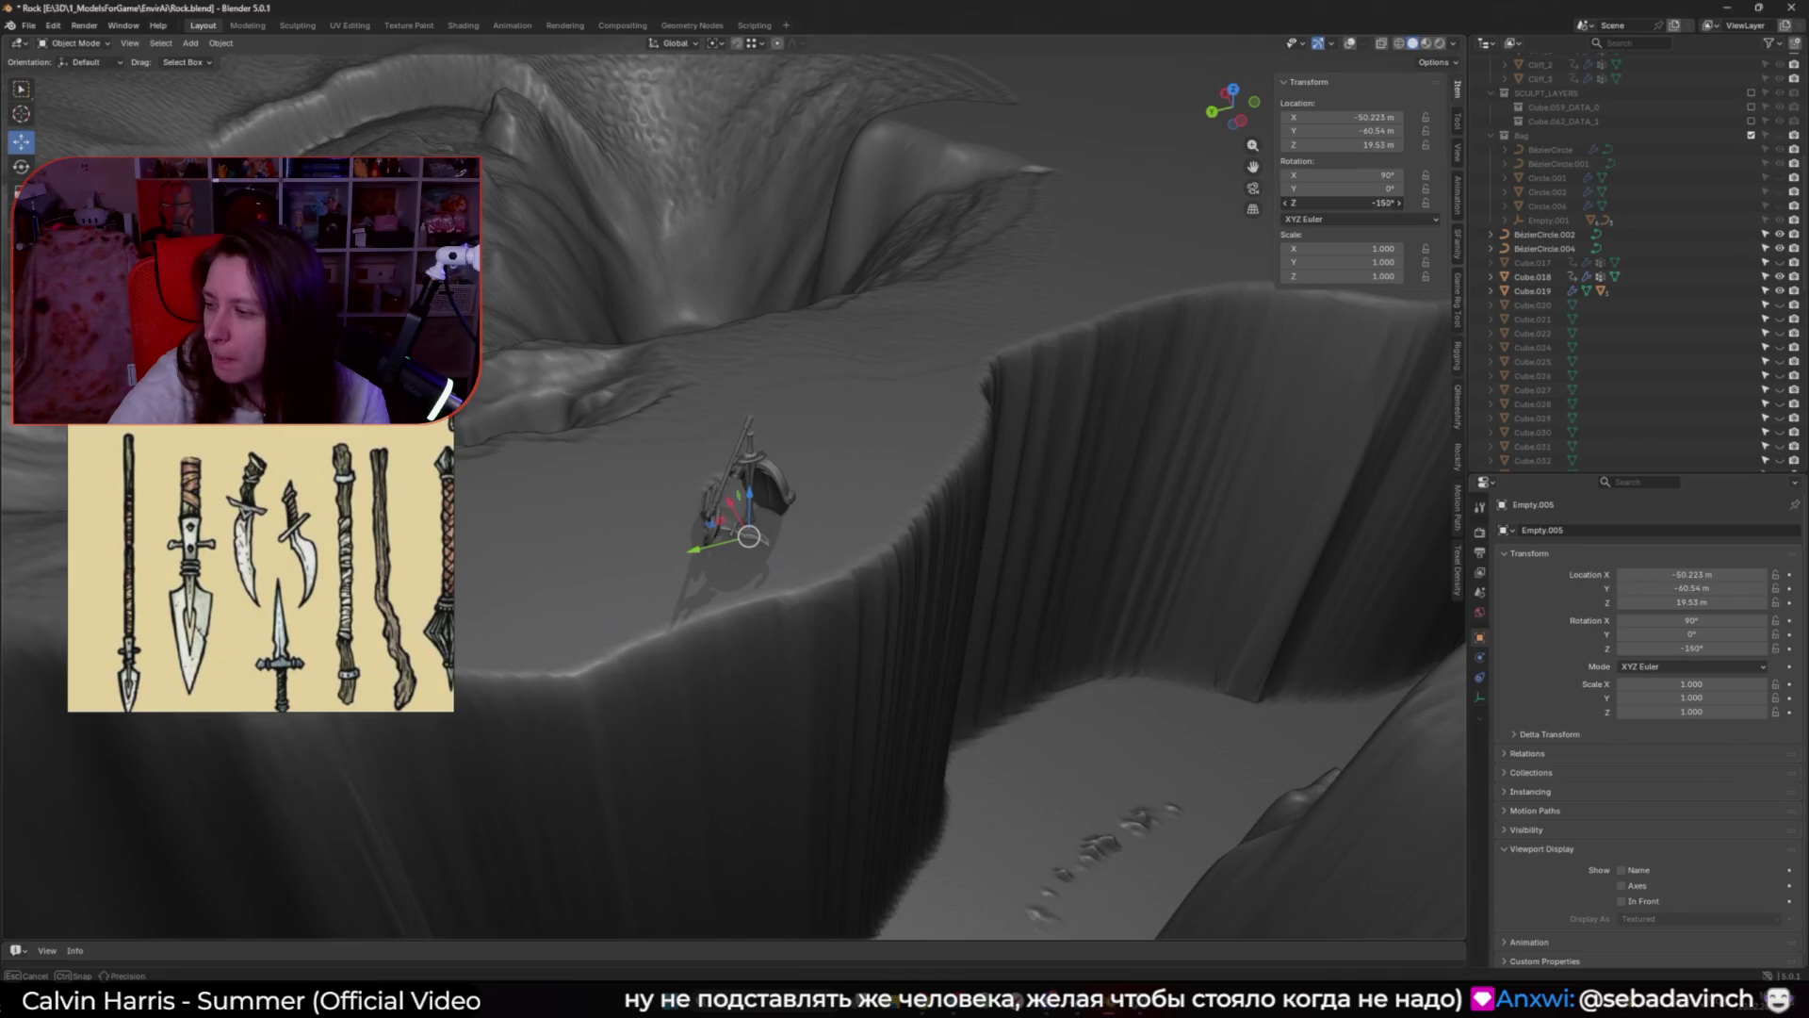
drag(1347, 202, 1334, 203)
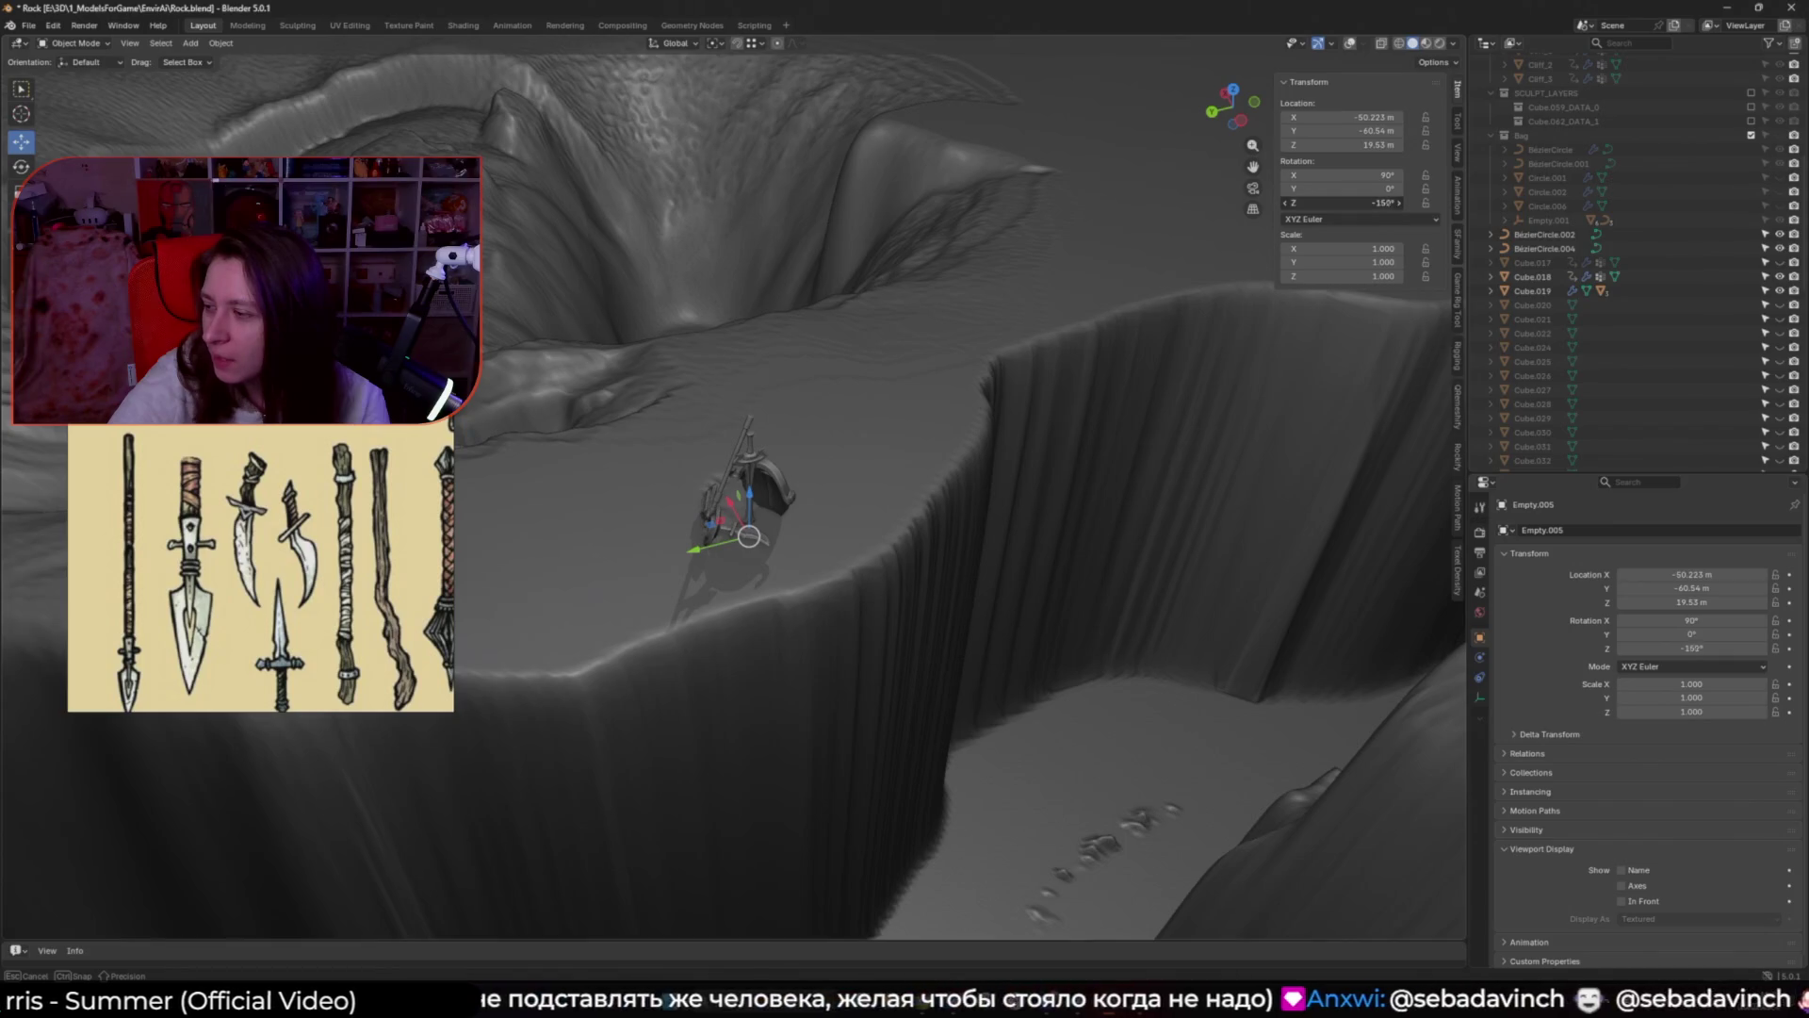
drag(1347, 203, 1282, 217)
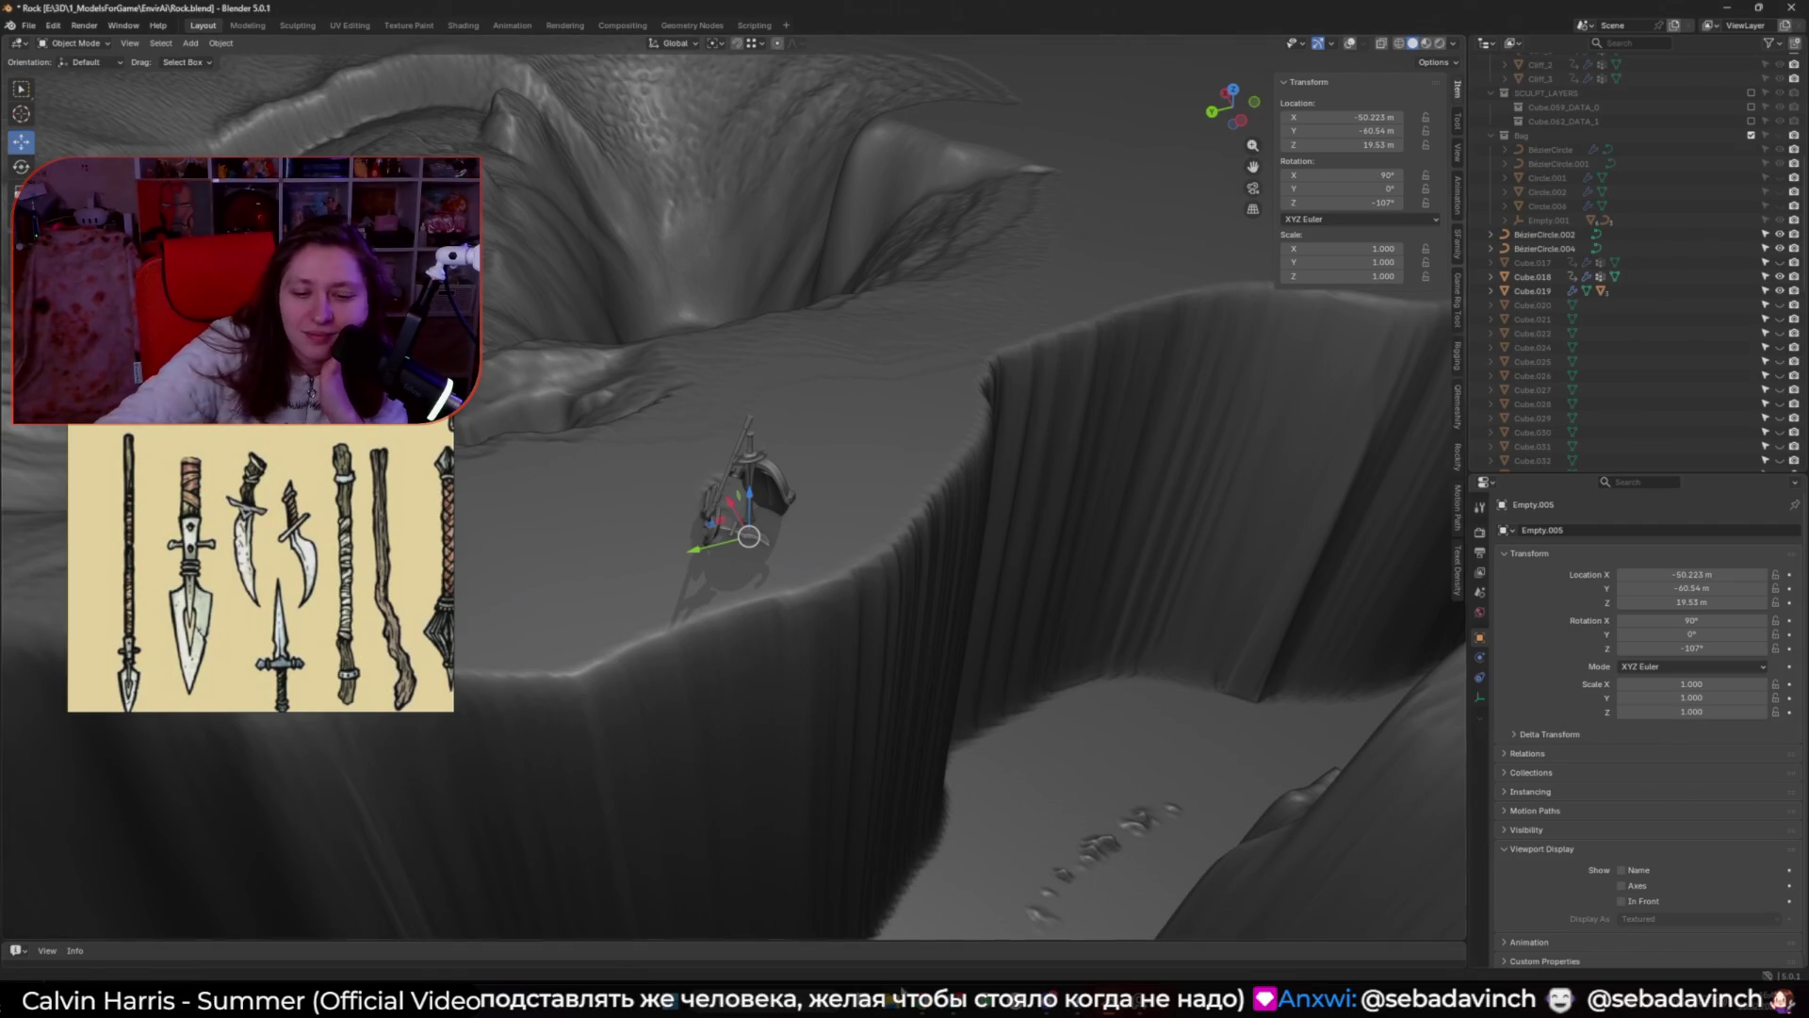
mouse_move(920, 998)
mouse_move(885, 940)
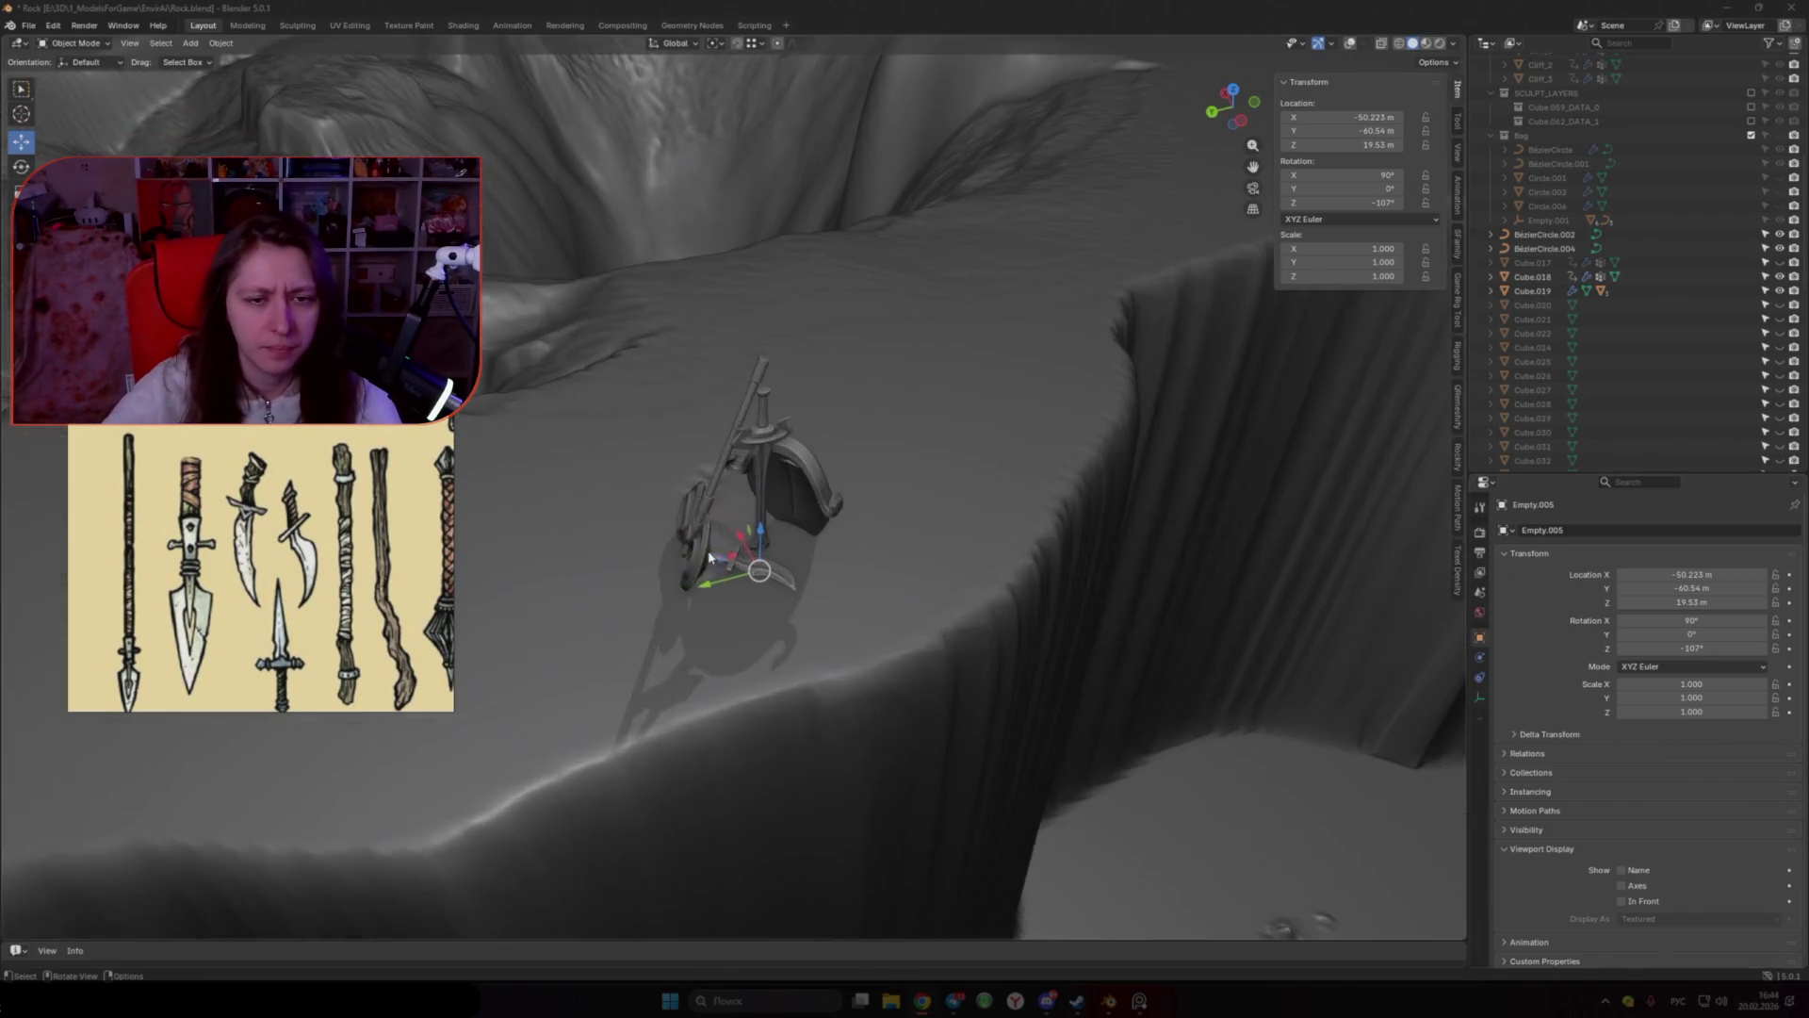
middle_drag(243, 617, 973, 517)
Step: Move Empty.005 to a new position beside the axe
scroll(784, 545, up, 4)
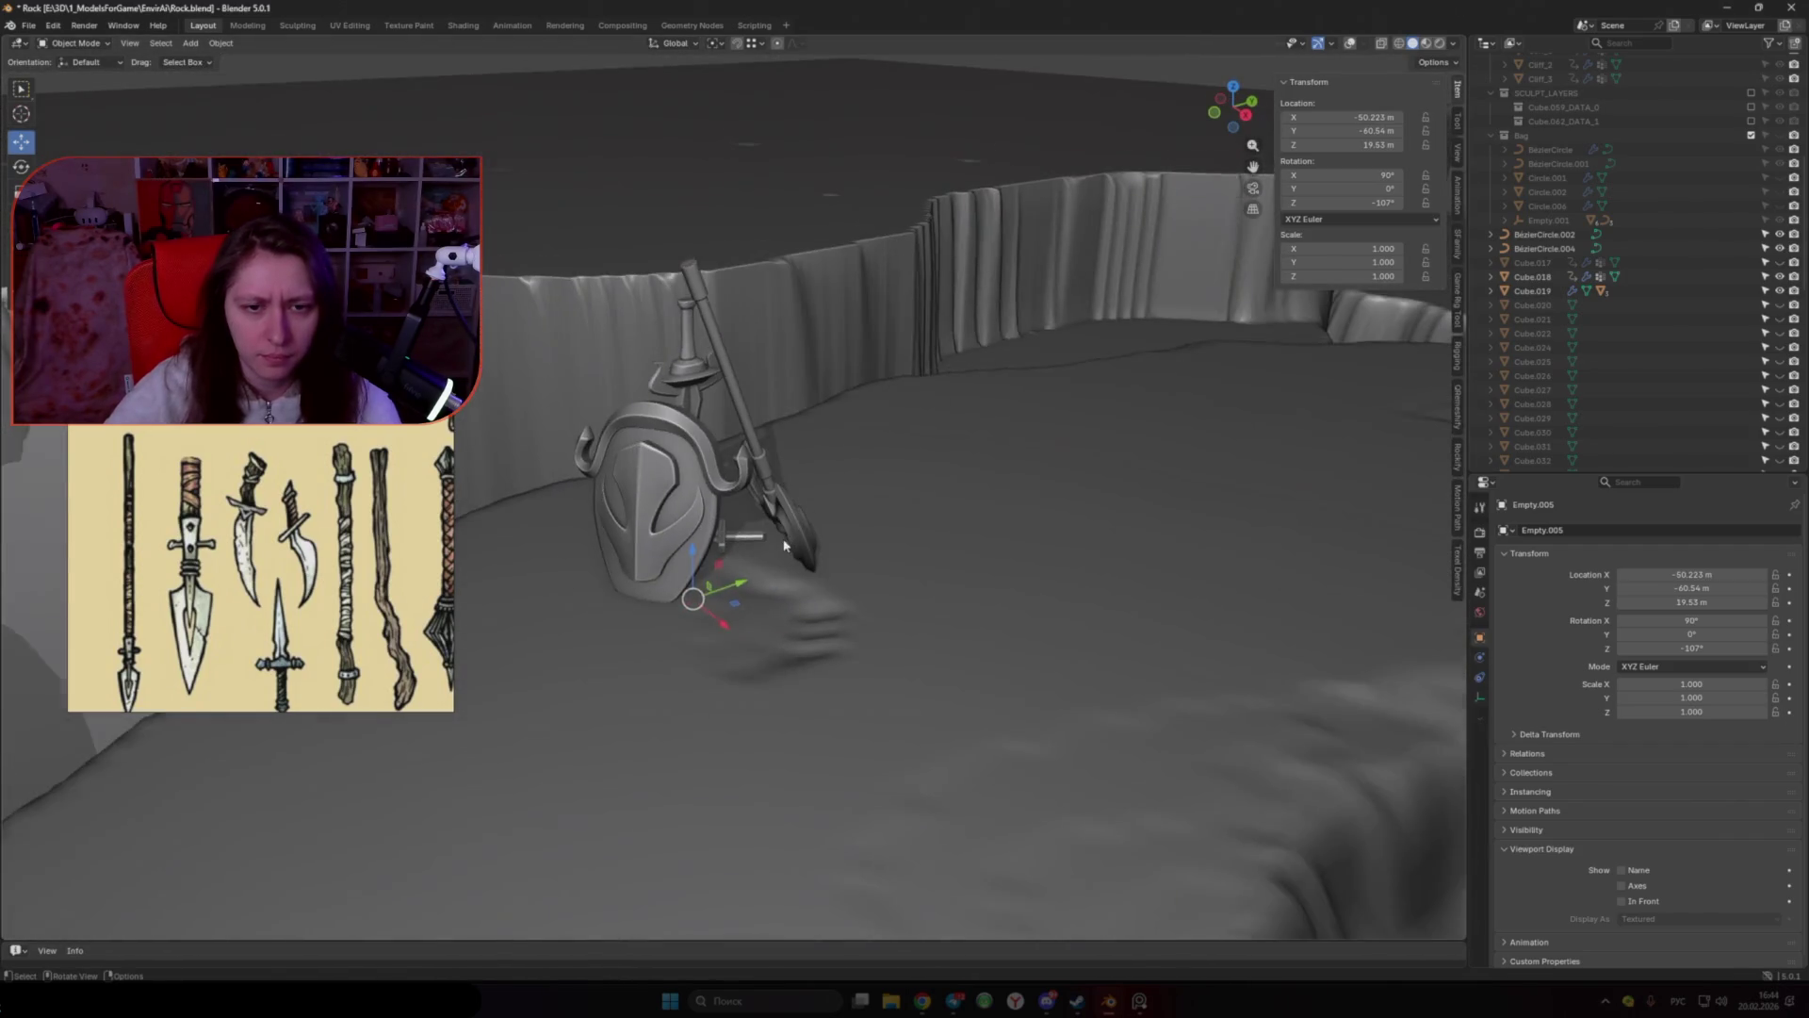
middle_drag(784, 544, 905, 650)
key(g)
click(842, 583)
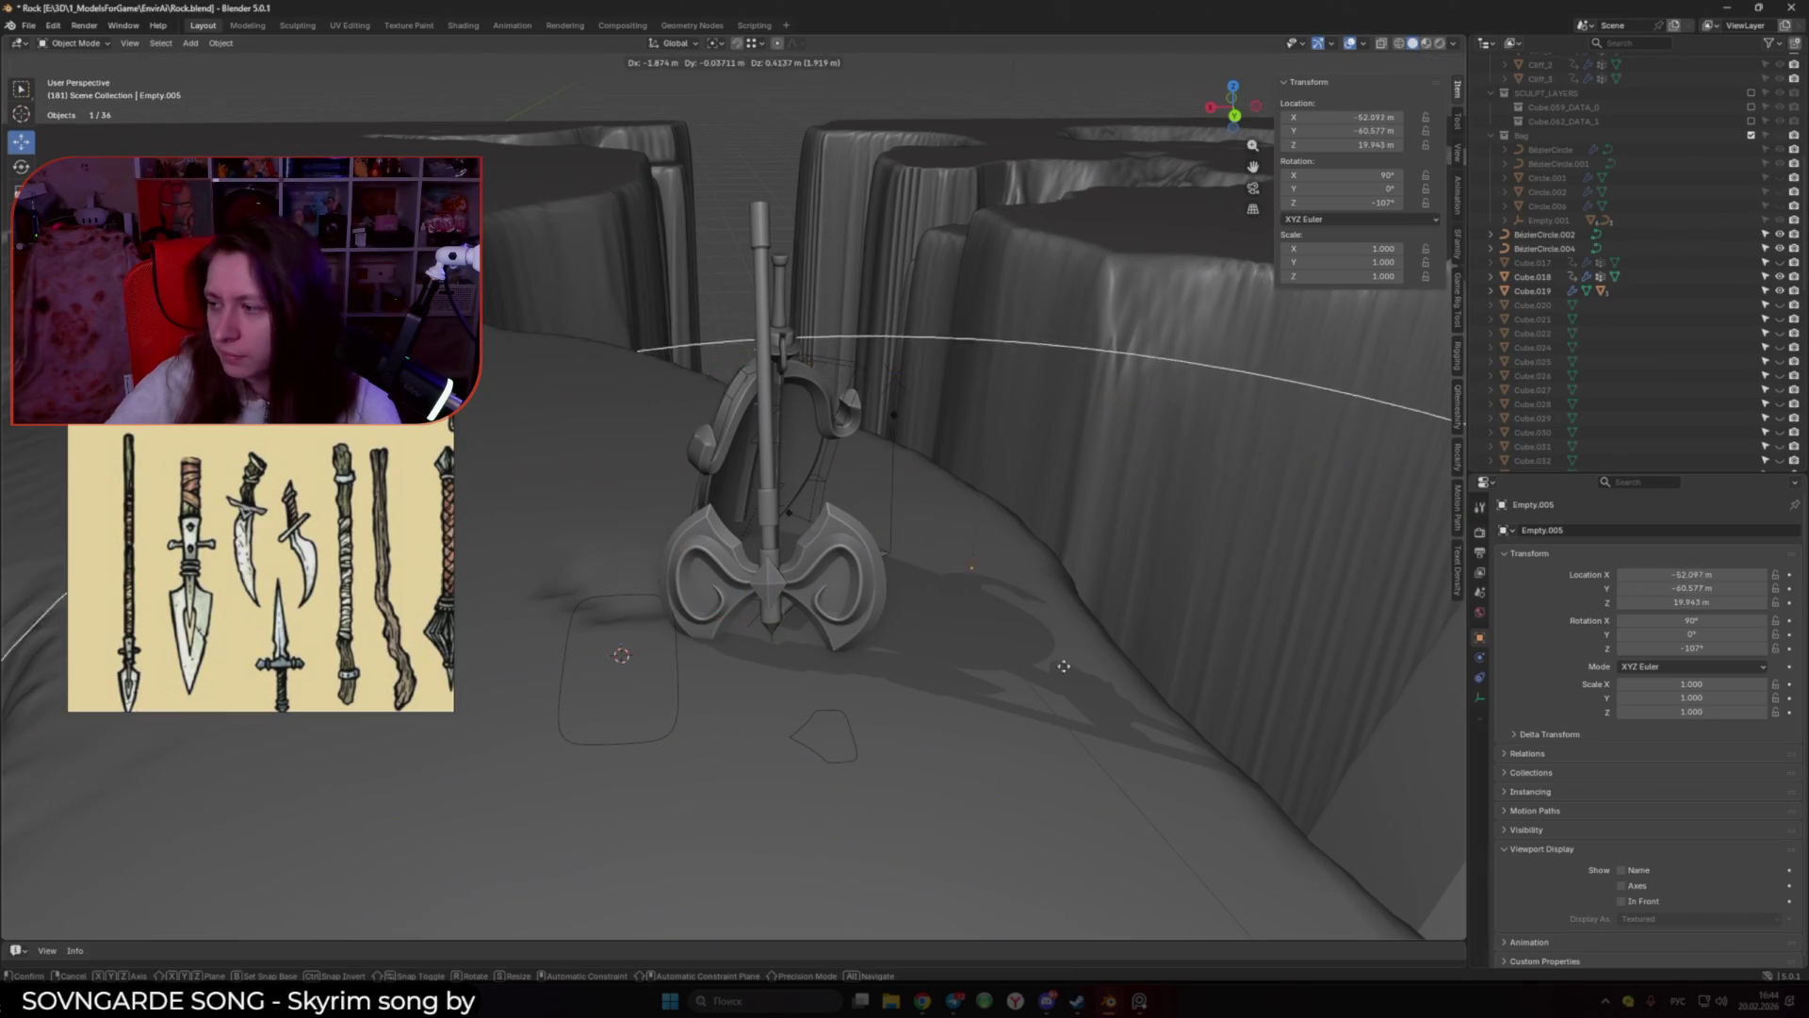
Step: Set Empty.005's Z rotation to 0° and show the viewport in a separate window
middle_drag(831, 658, 1362, 300)
click(1366, 203)
text(0)
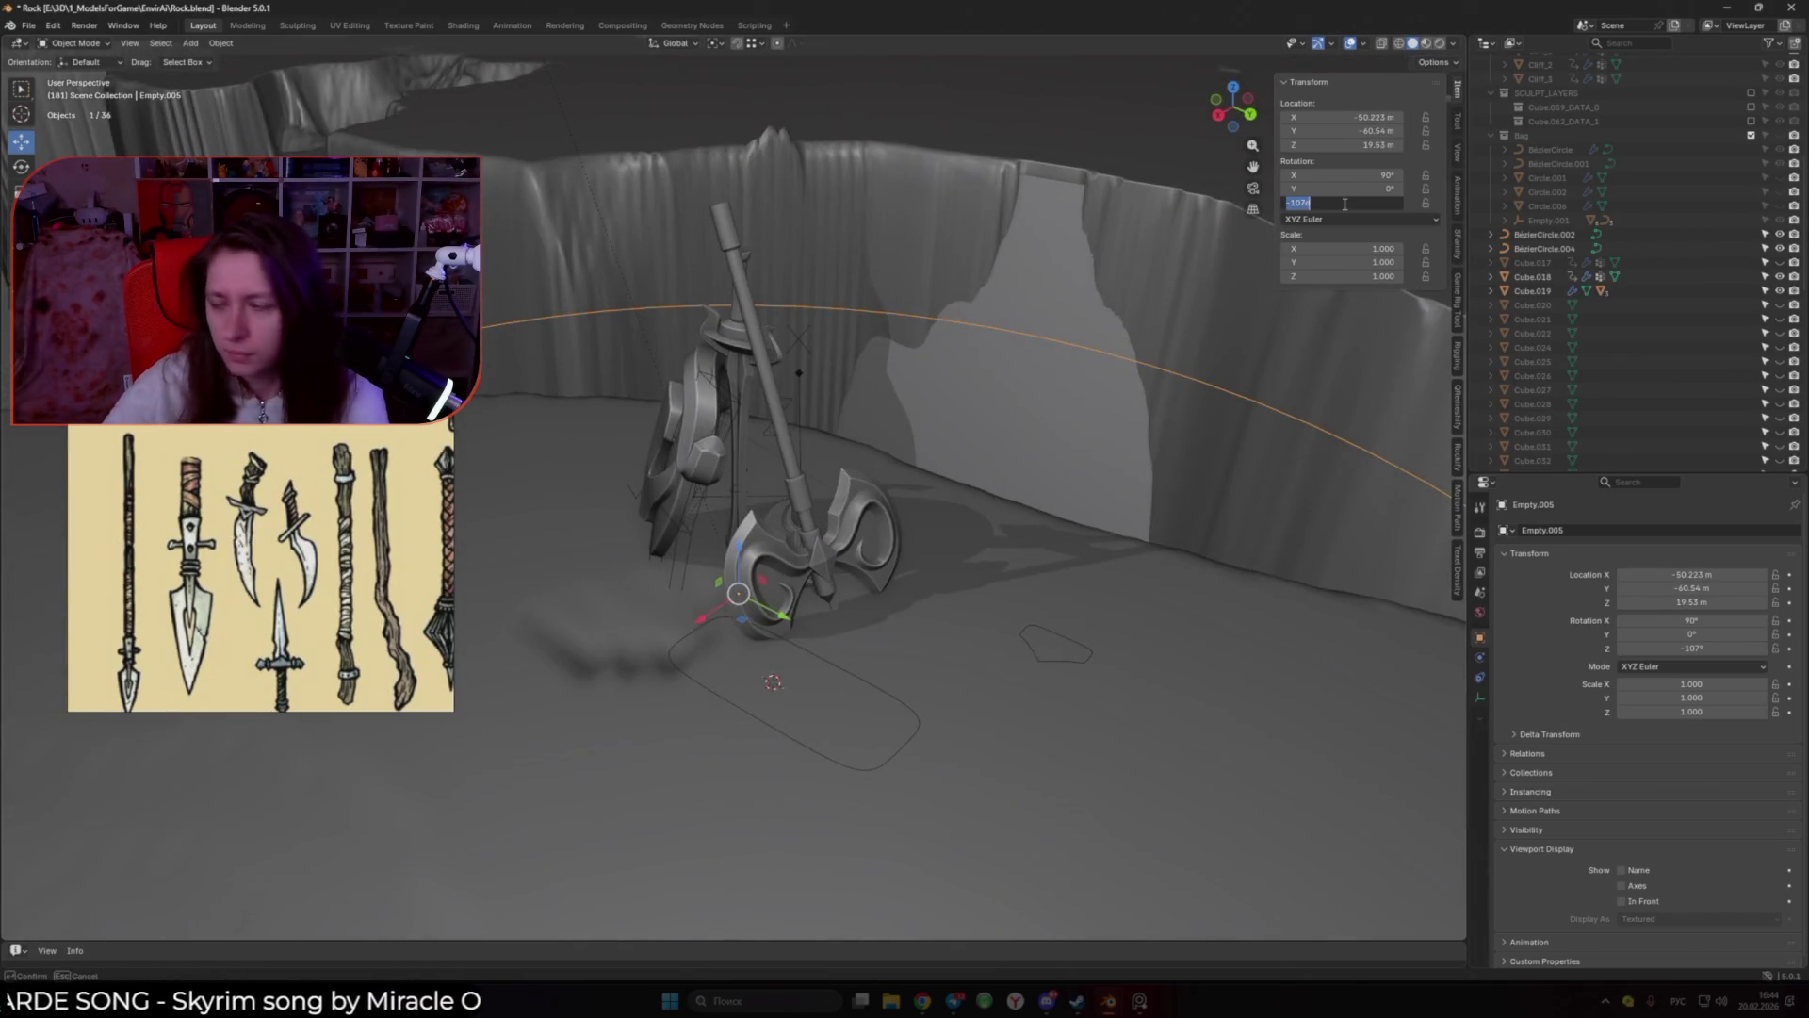
key(Return)
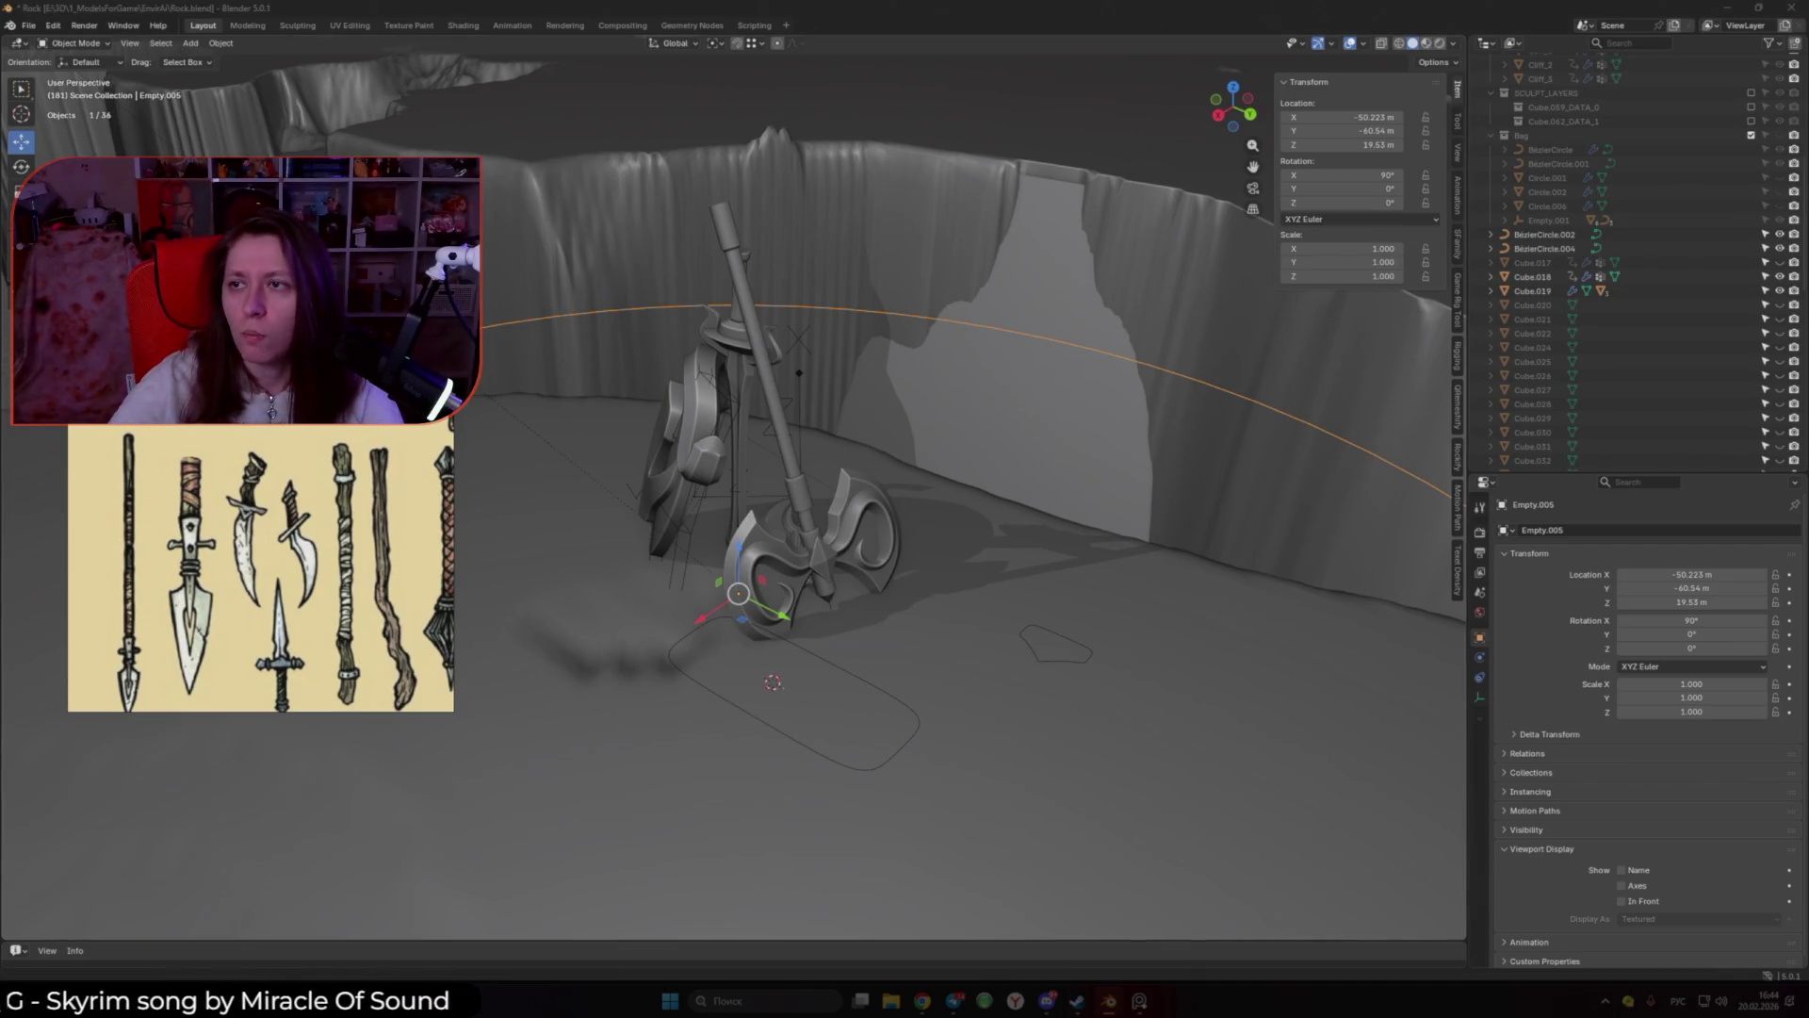
key(F12)
drag(1314, 150, 1808, 158)
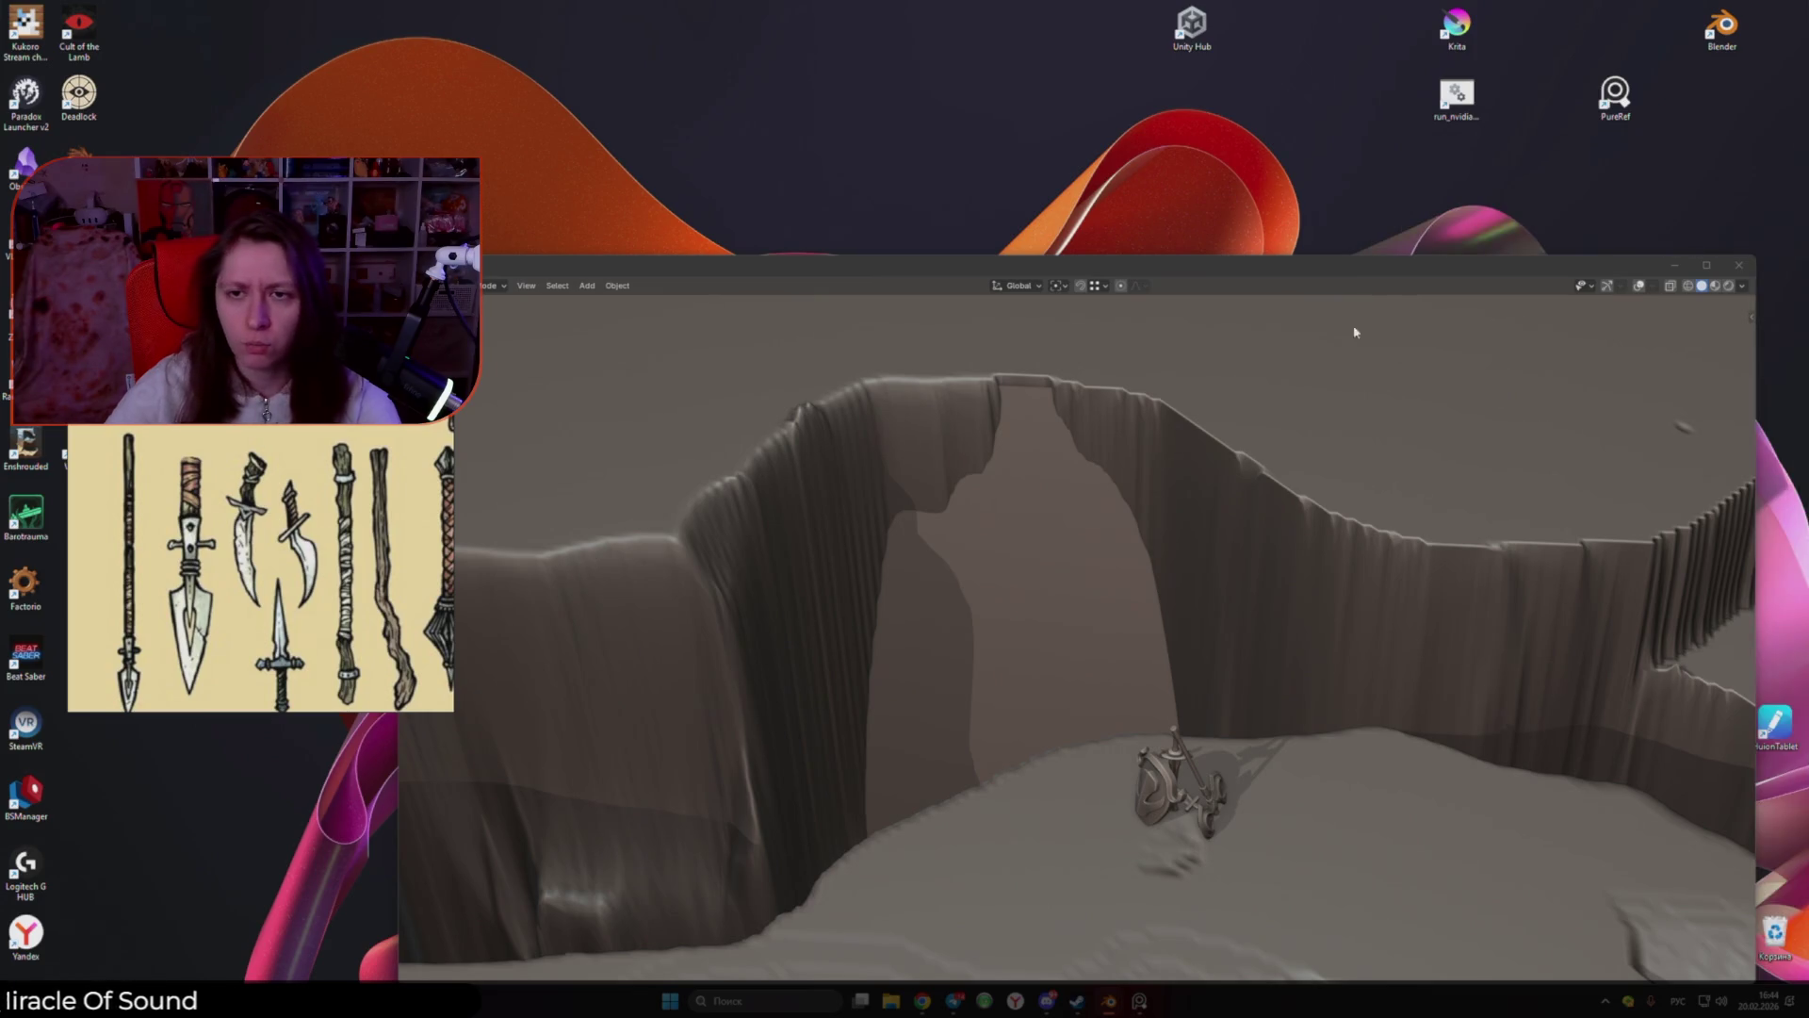
Step: Make the separate viewport window fill the screen and orbit around the cliffs and arch
drag(1231, 272, 1118, 116)
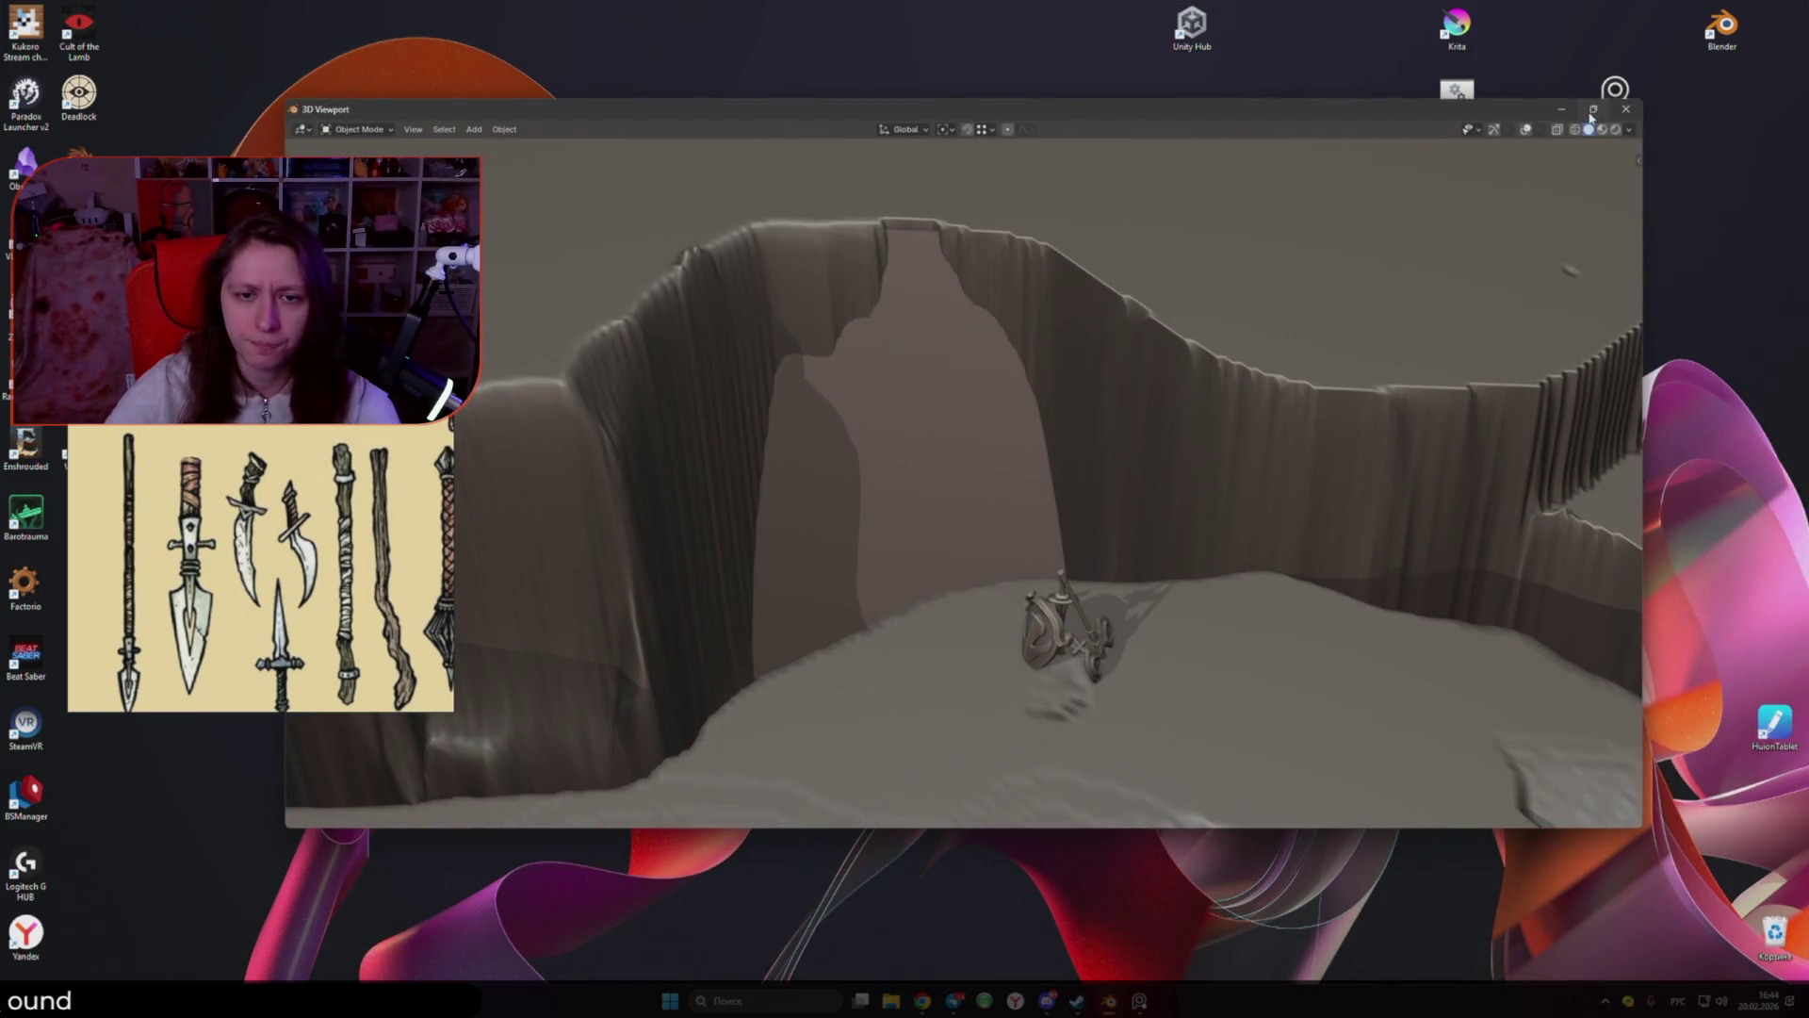
click(1592, 111)
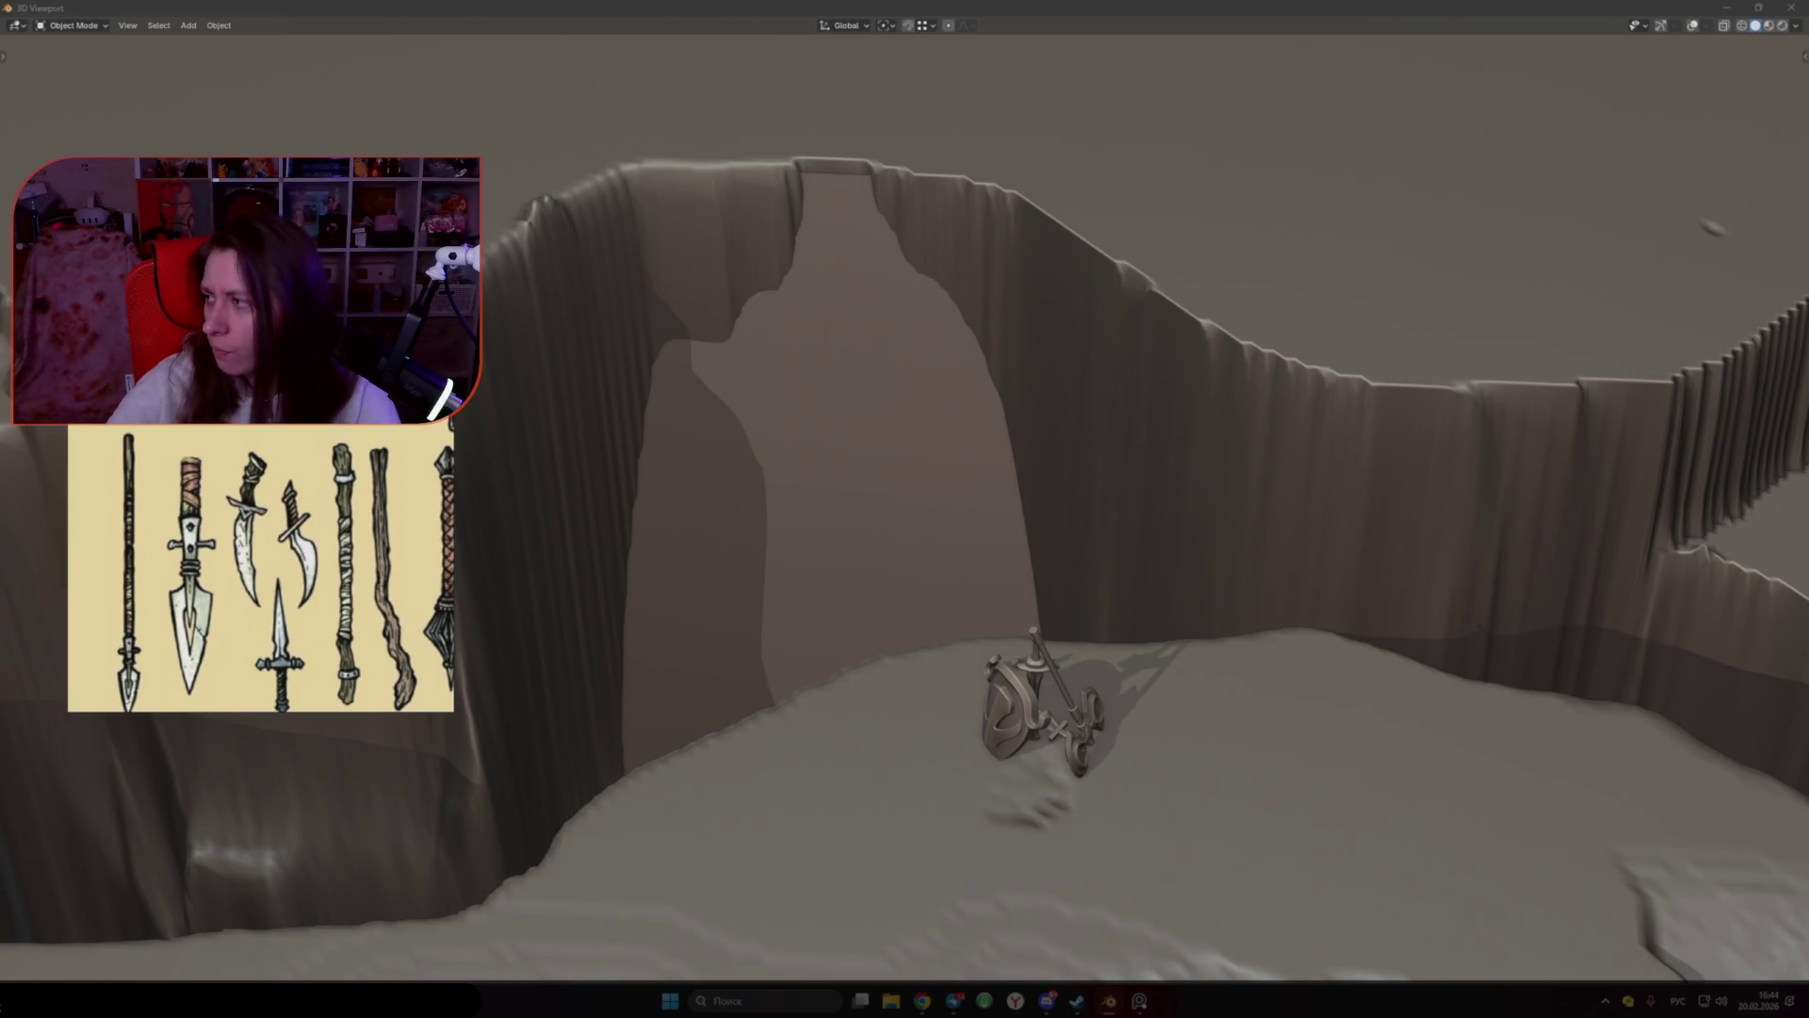
mouse_move(849, 509)
middle_down()
mouse_move(1037, 509)
mouse_move(1225, 377)
mouse_move(1319, 283)
mouse_move(1225, 396)
mouse_move(1130, 565)
mouse_move(1461, 577)
middle_up()
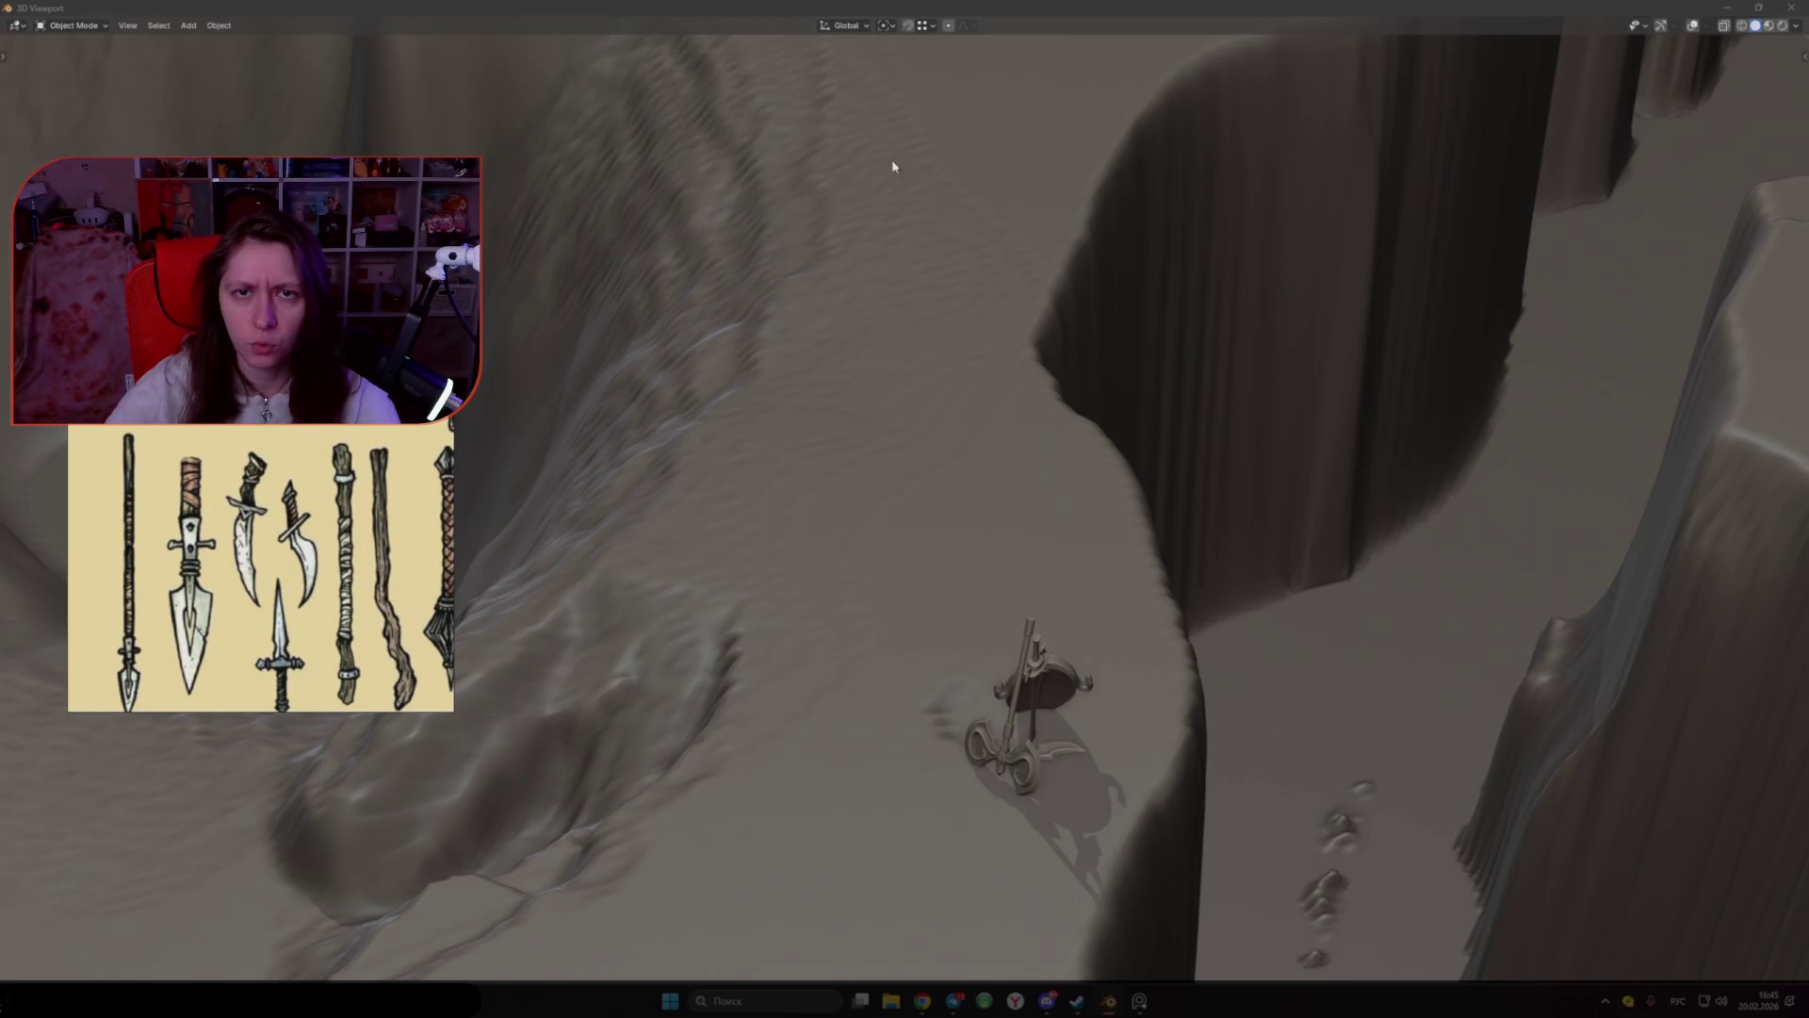
Step: Return to the maximized main window and clear Empty.005's Z rotation back to 0°
key(super+Down)
key(super+Down)
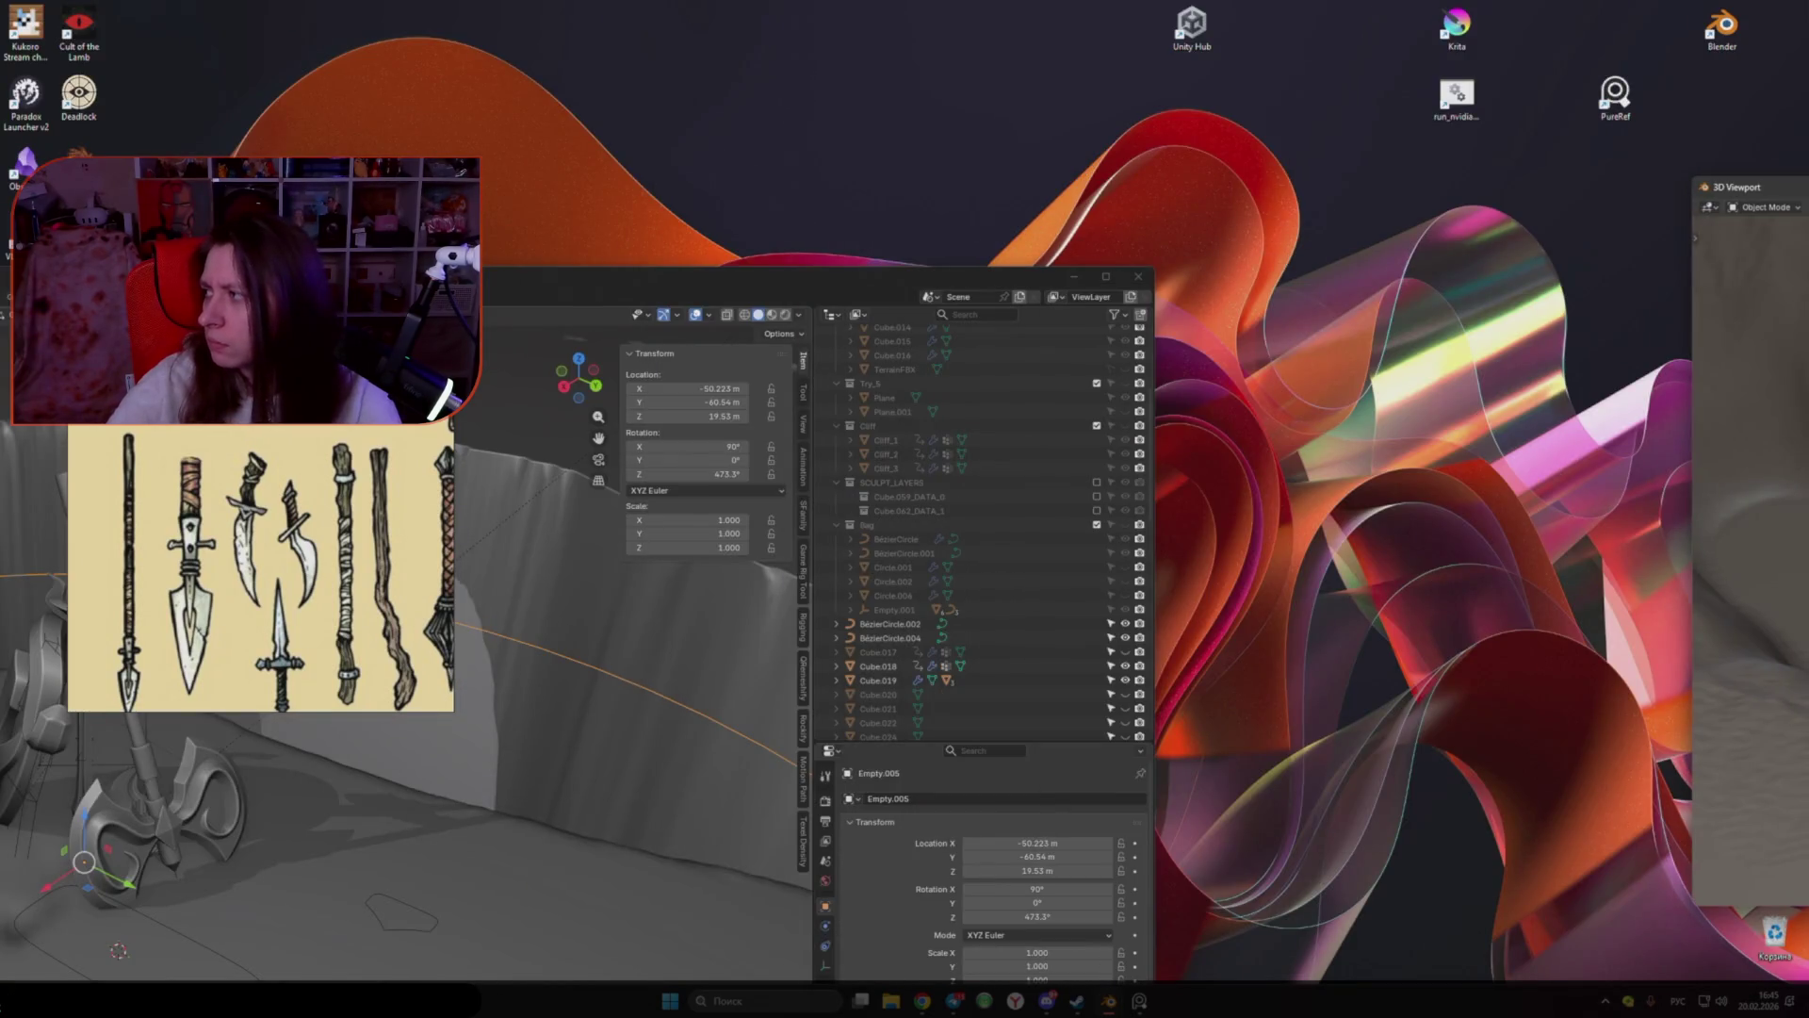
click(1106, 277)
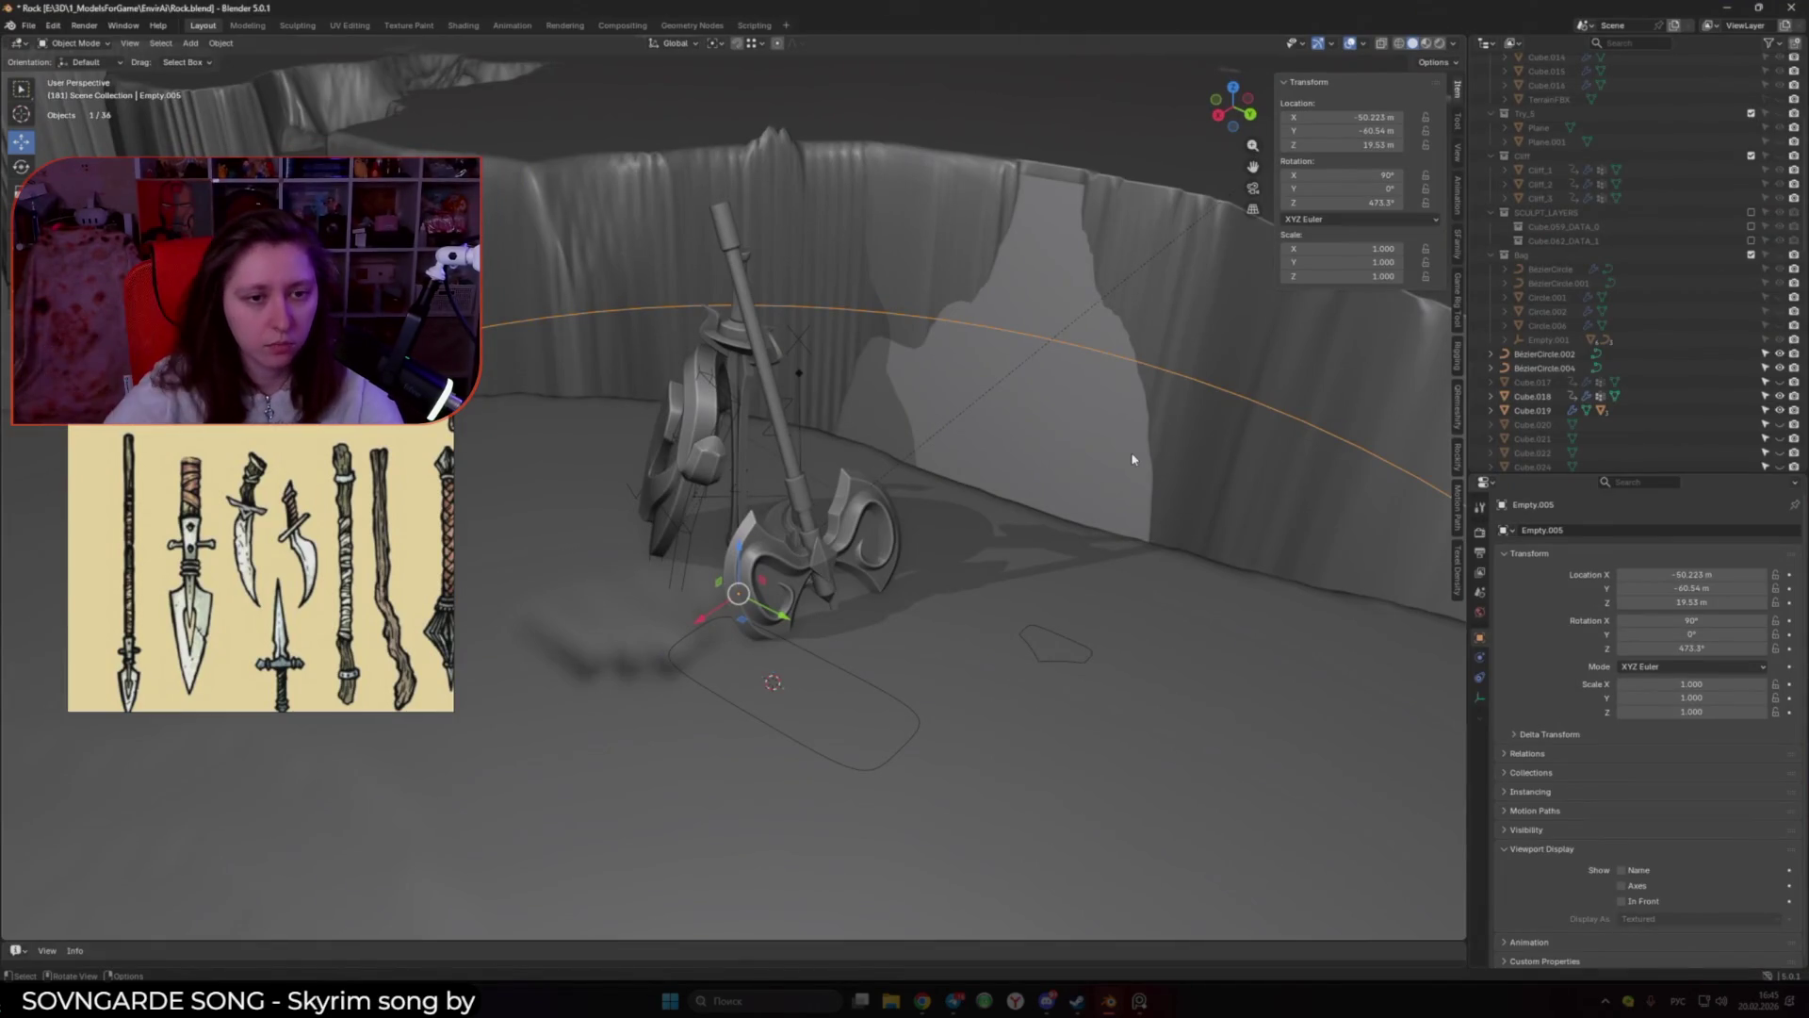
scroll(980, 490, down, 4)
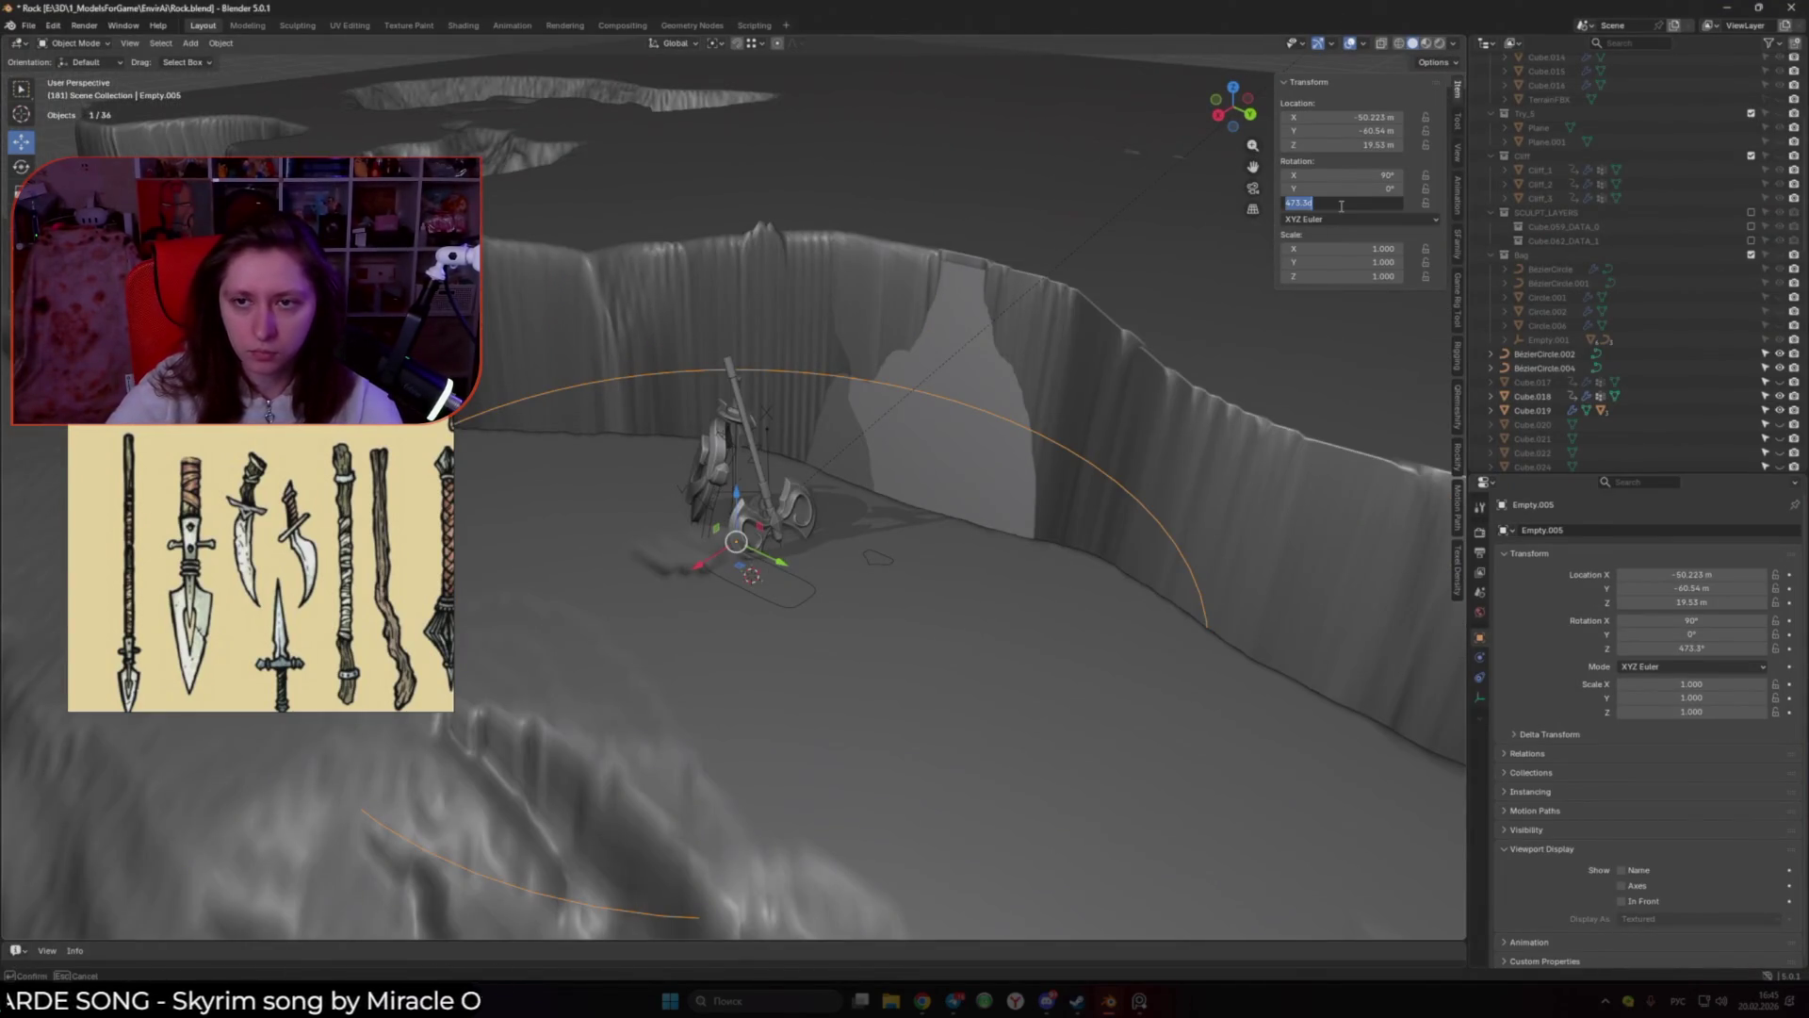
key(BackSpace)
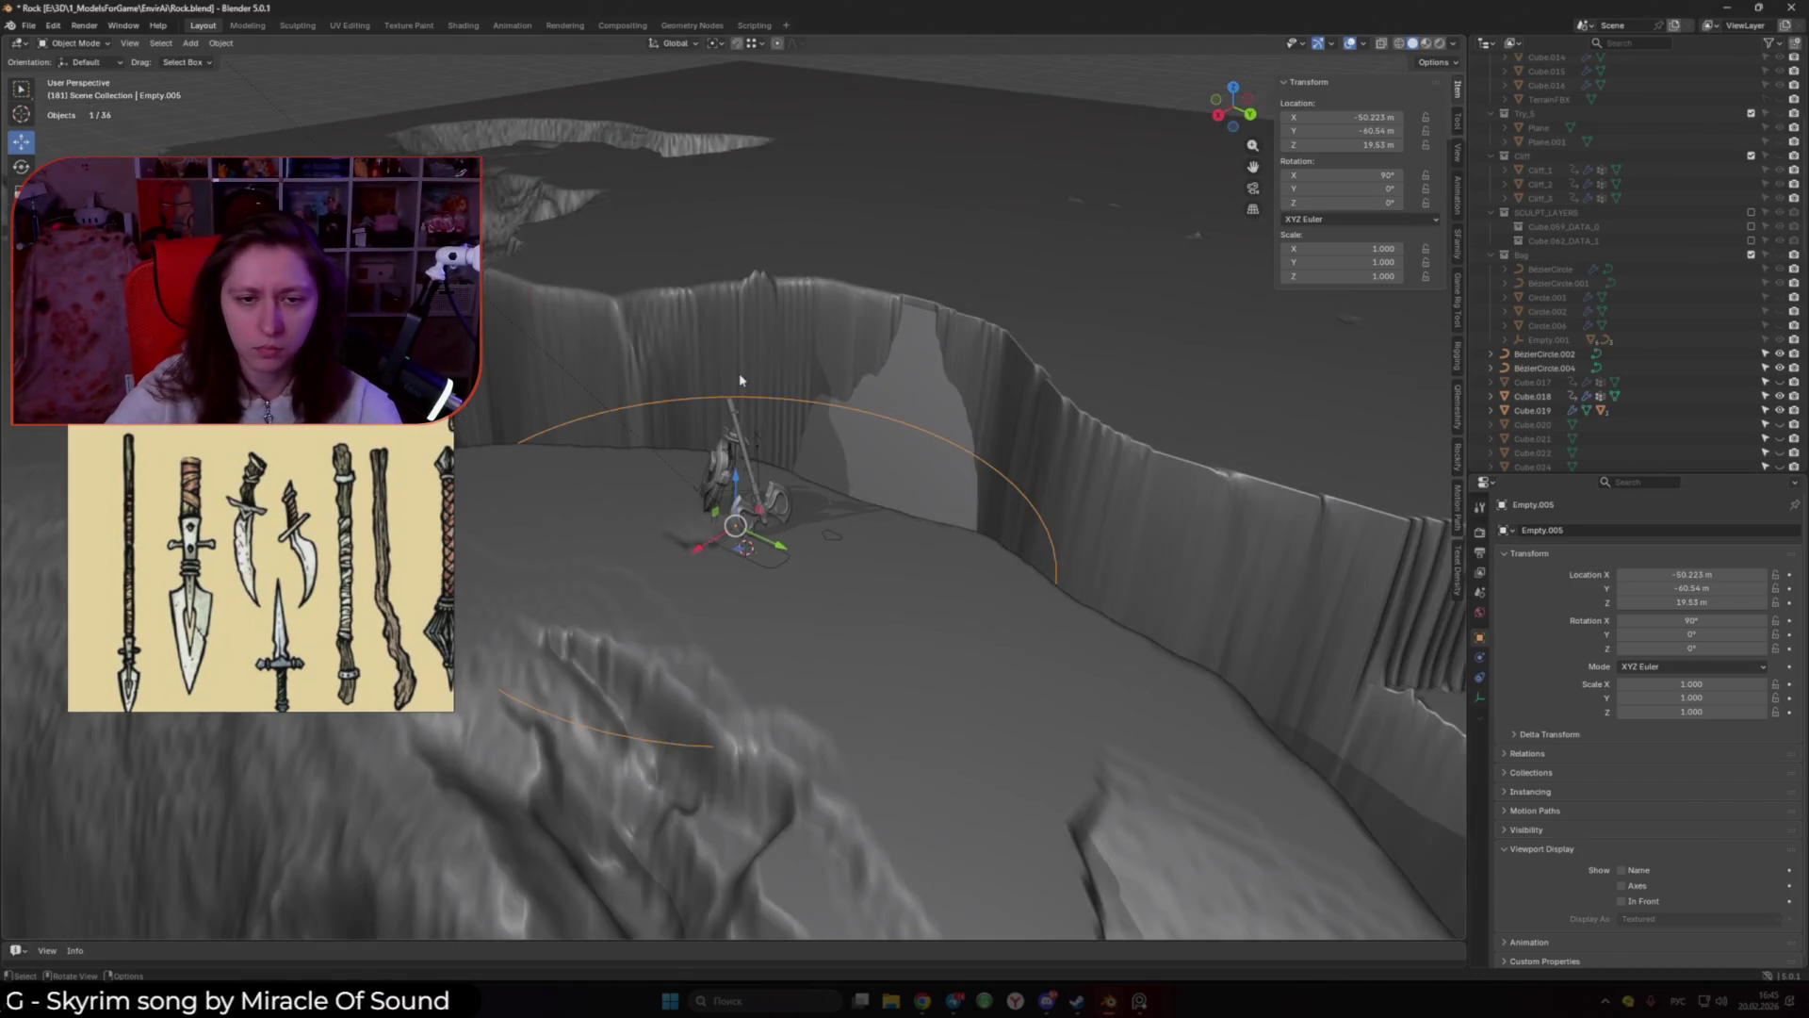
middle_drag(1133, 295, 865, 434)
mouse_move(643, 501)
middle_down()
mouse_move(852, 501)
mouse_move(845, 619)
mouse_move(673, 606)
mouse_move(646, 586)
mouse_move(669, 593)
middle_up()
scroll(846, 618, up, 3)
Step: Select Empty.004 beside the axe and inspect it by toggling X-ray in solid shading
click(655, 636)
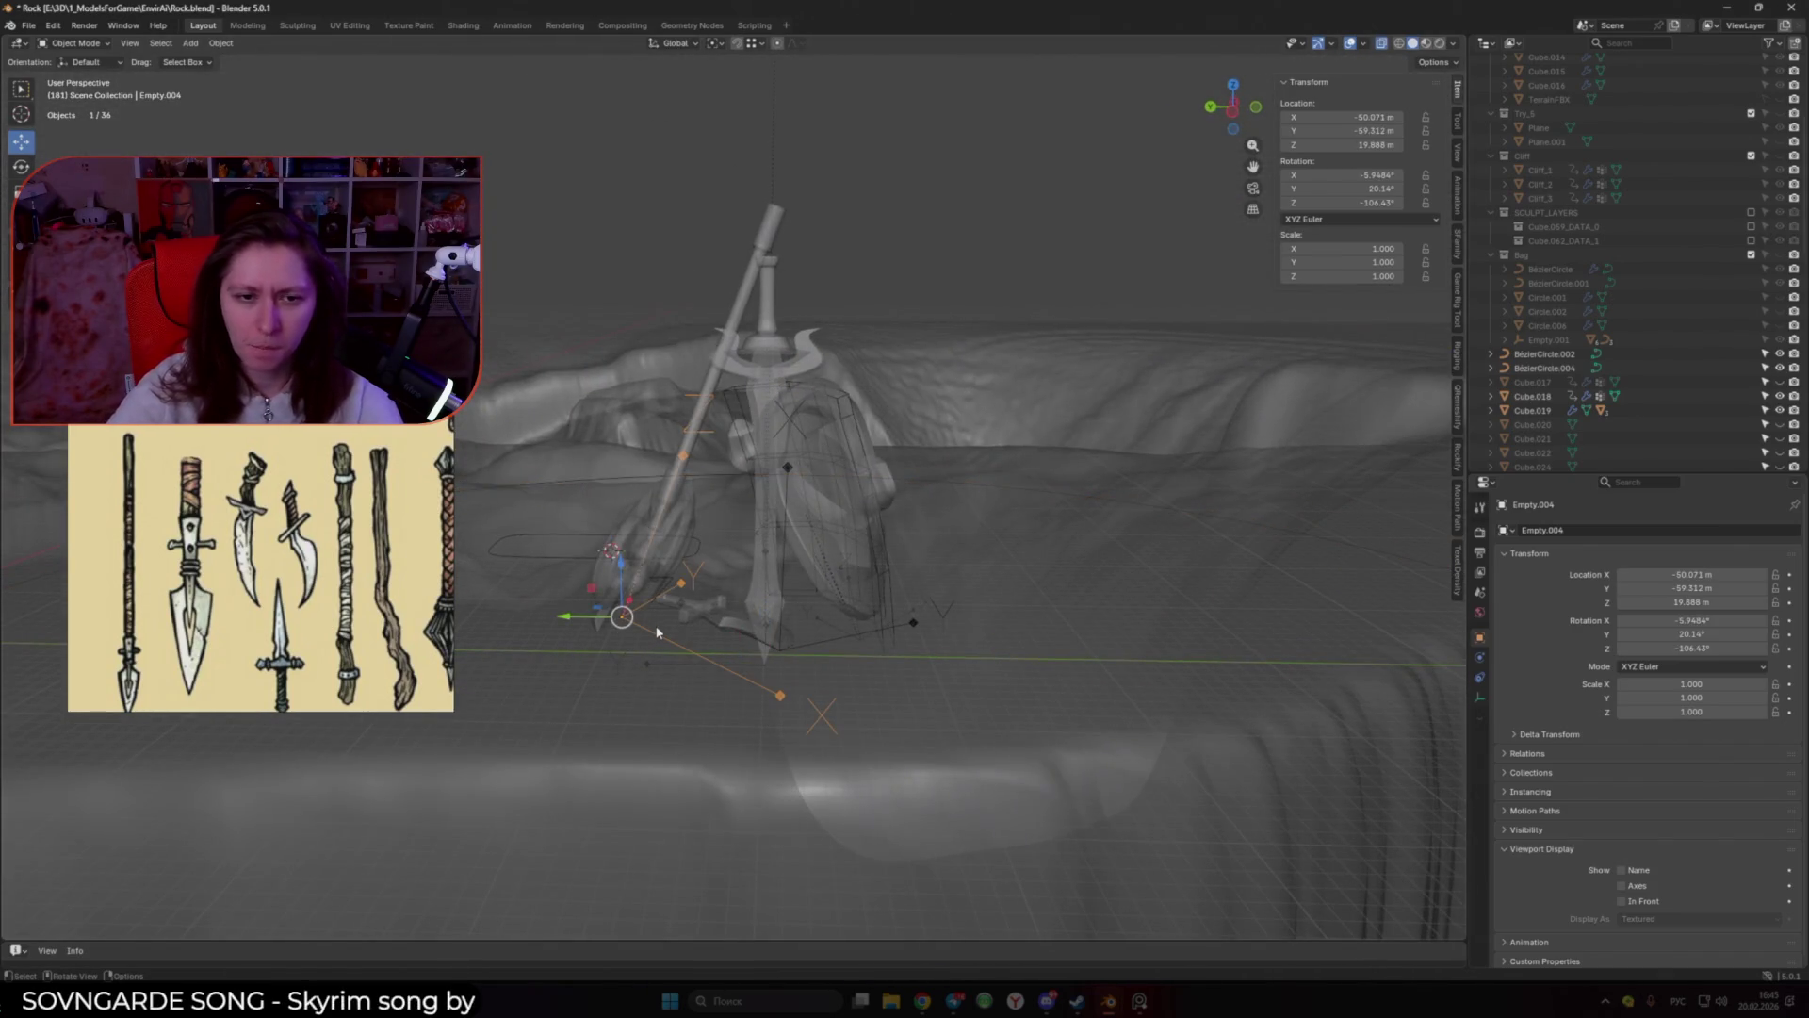
key(alt+z)
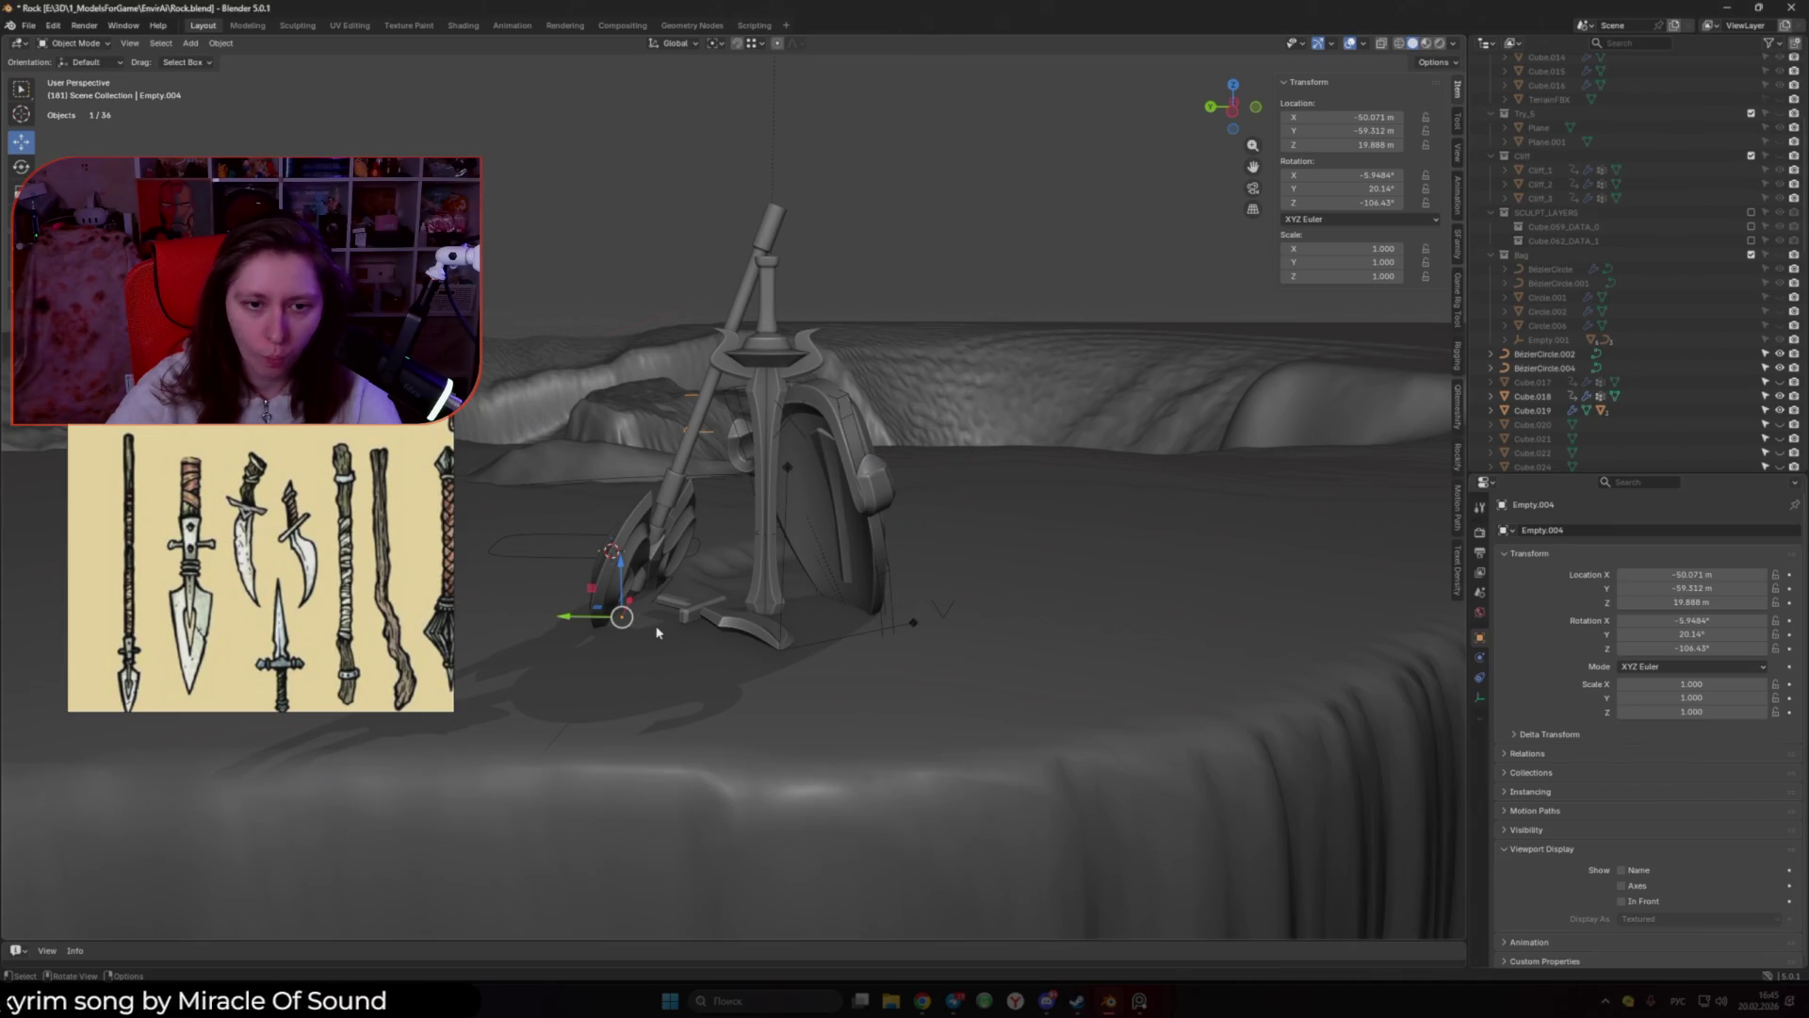
key(alt+z)
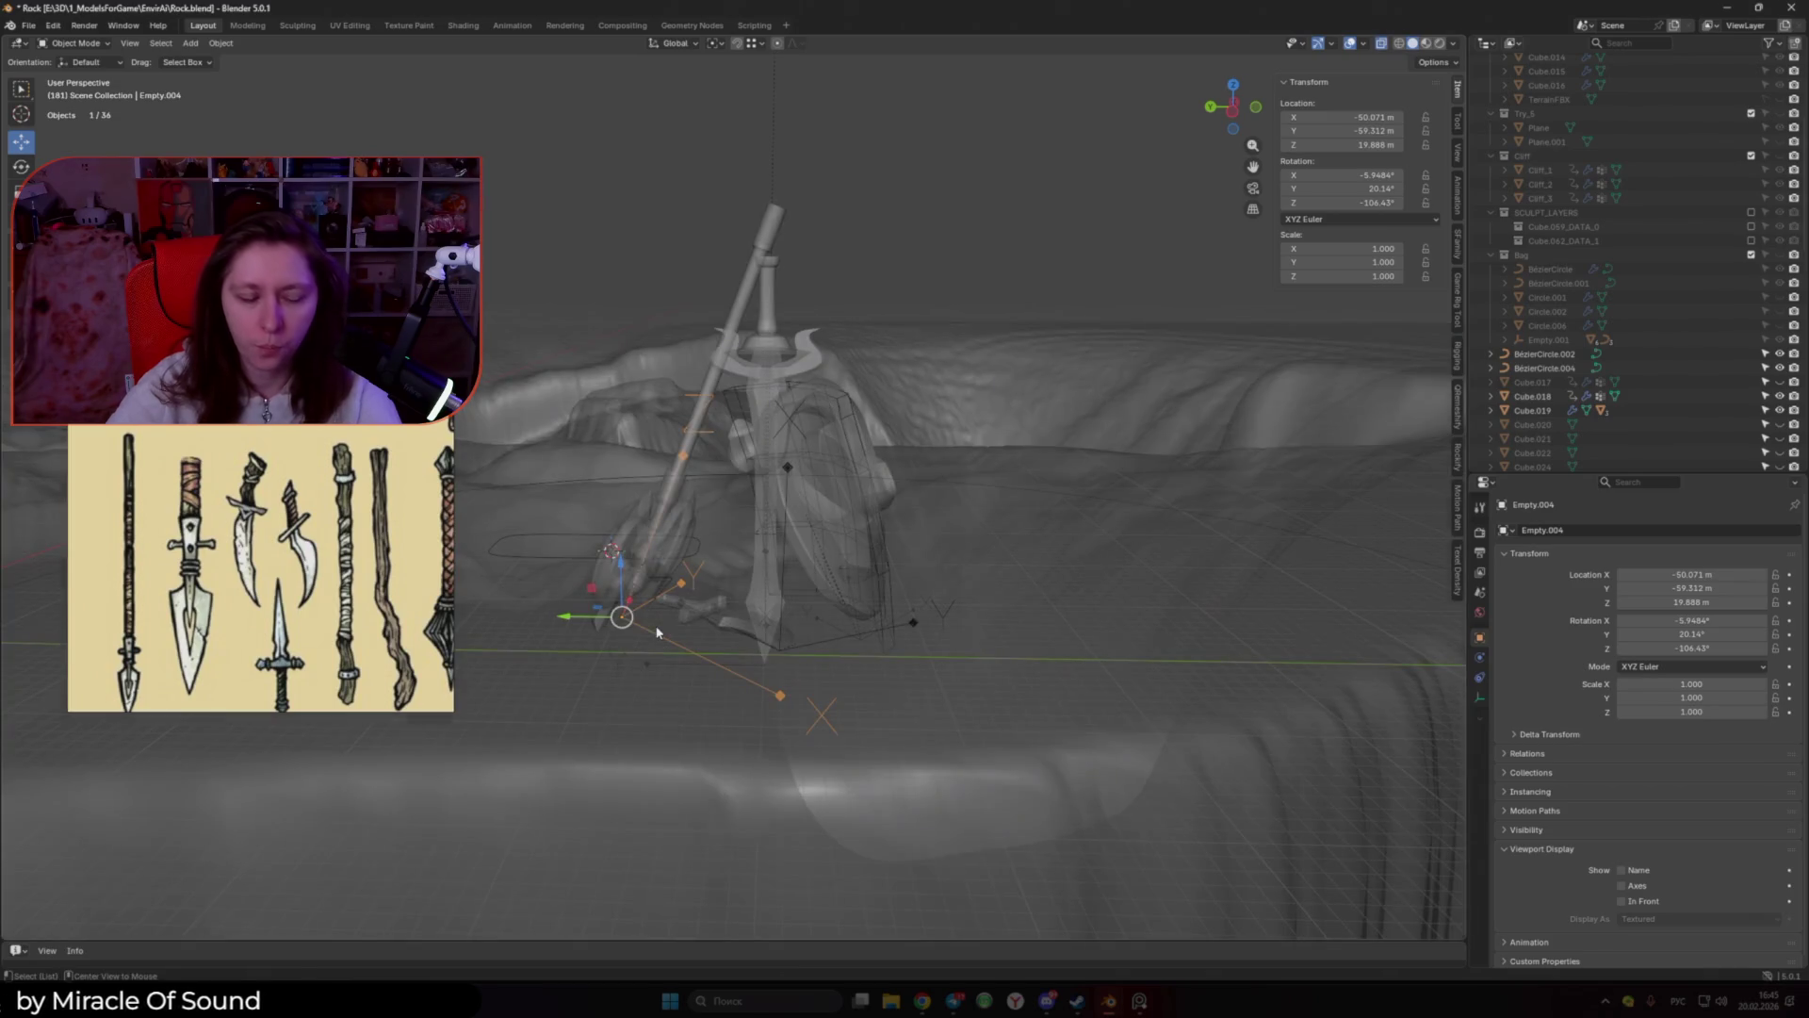
key(alt+z)
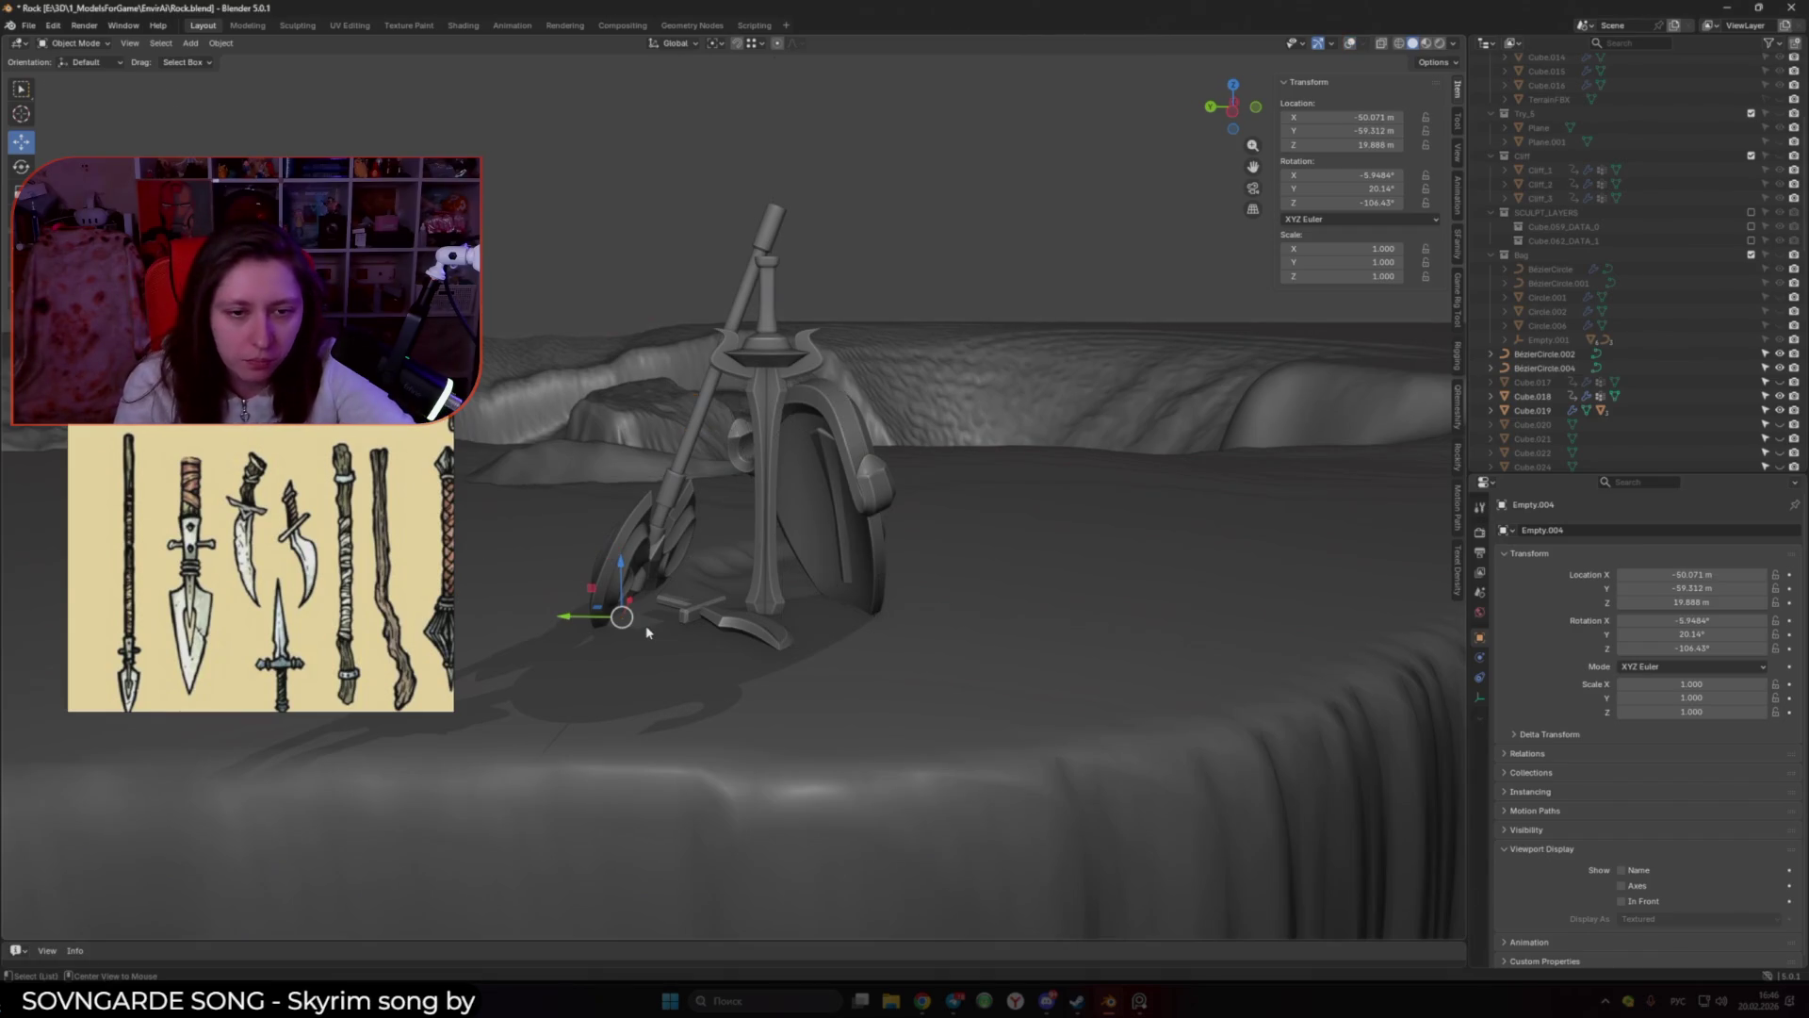
key(alt+z)
key(z)
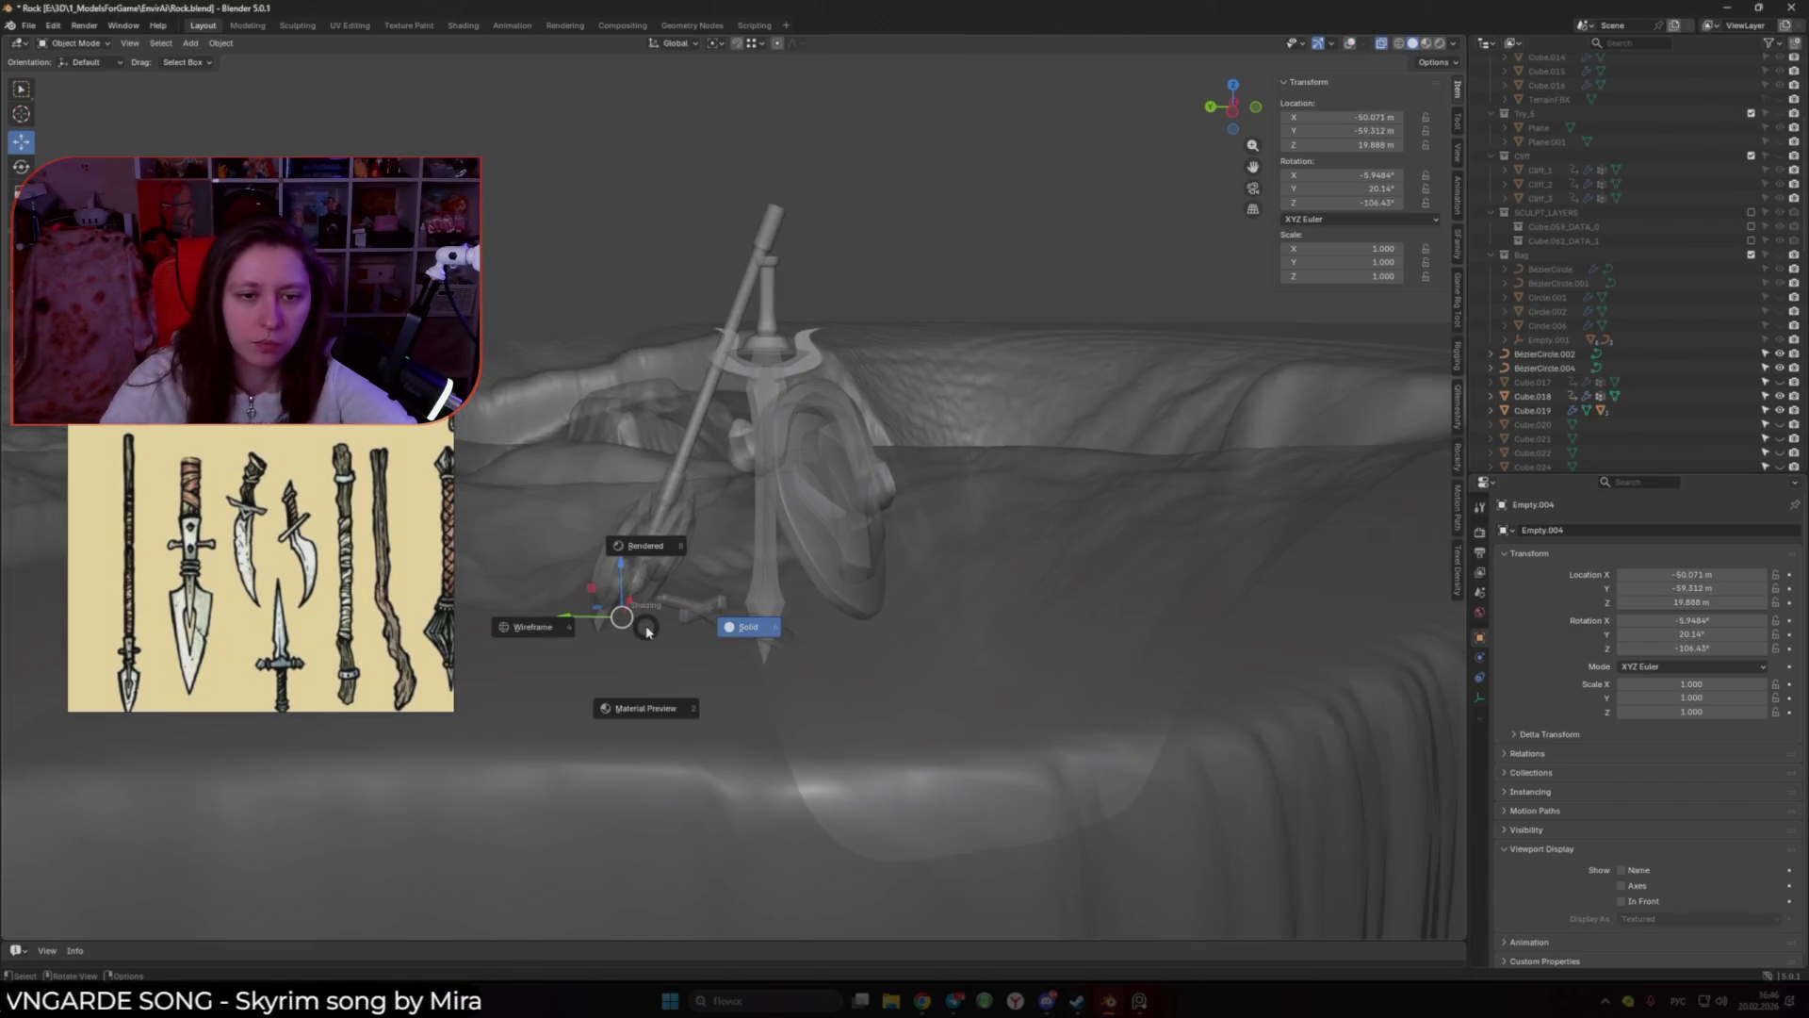
click(646, 631)
key(alt+z)
key(alt+z)
key(alt+z)
Step: Restore the viewport overlays with opaque display, then bring up the reference viewer's options
key(shift+alt+z)
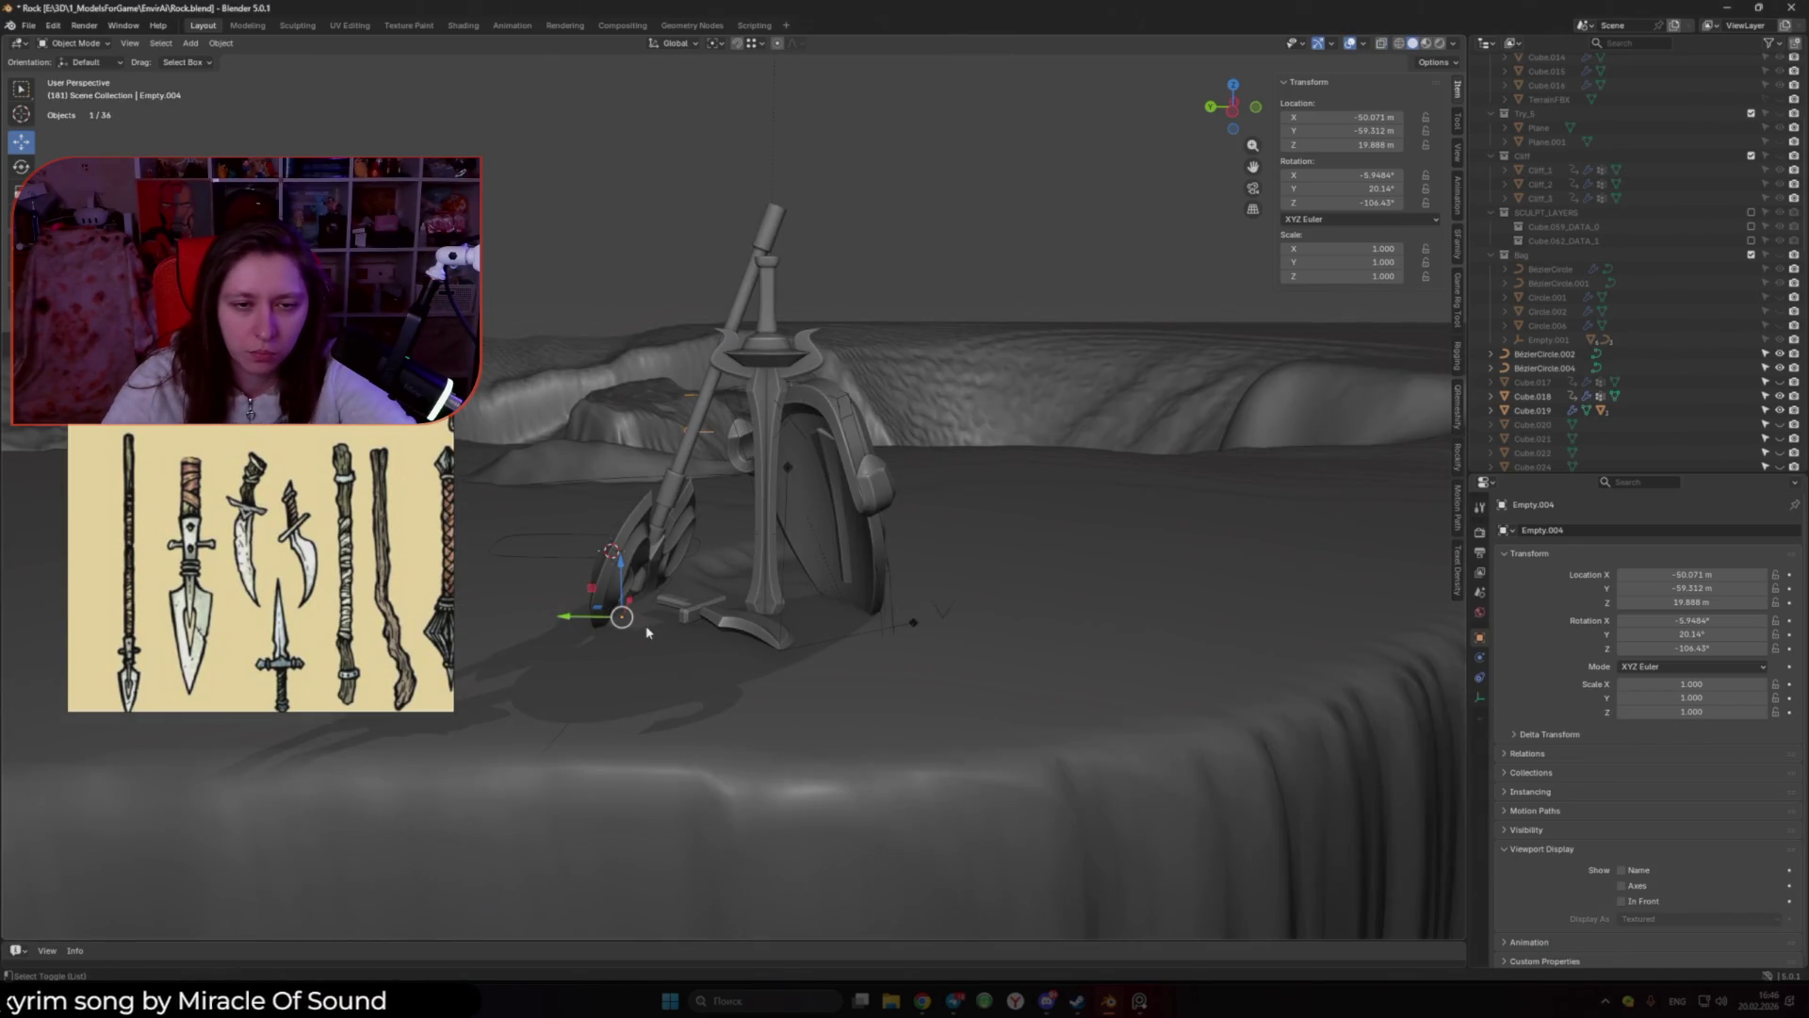
key(alt+z)
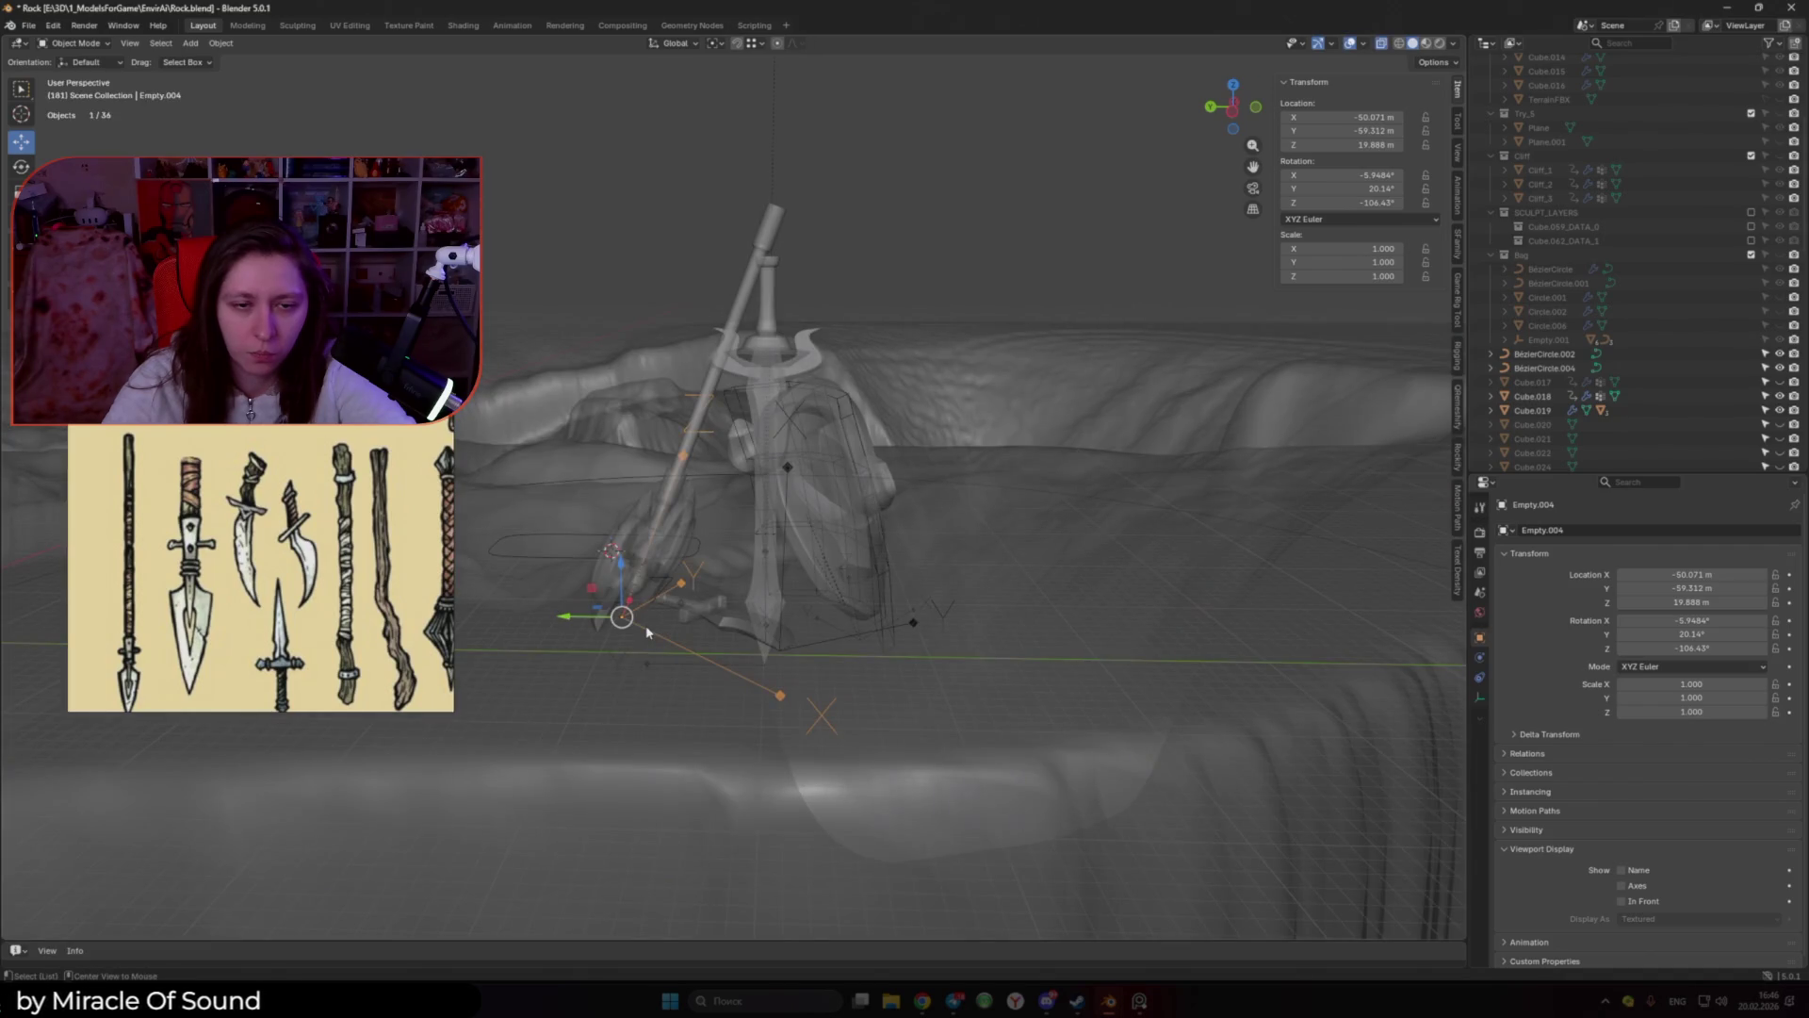
key(alt+z)
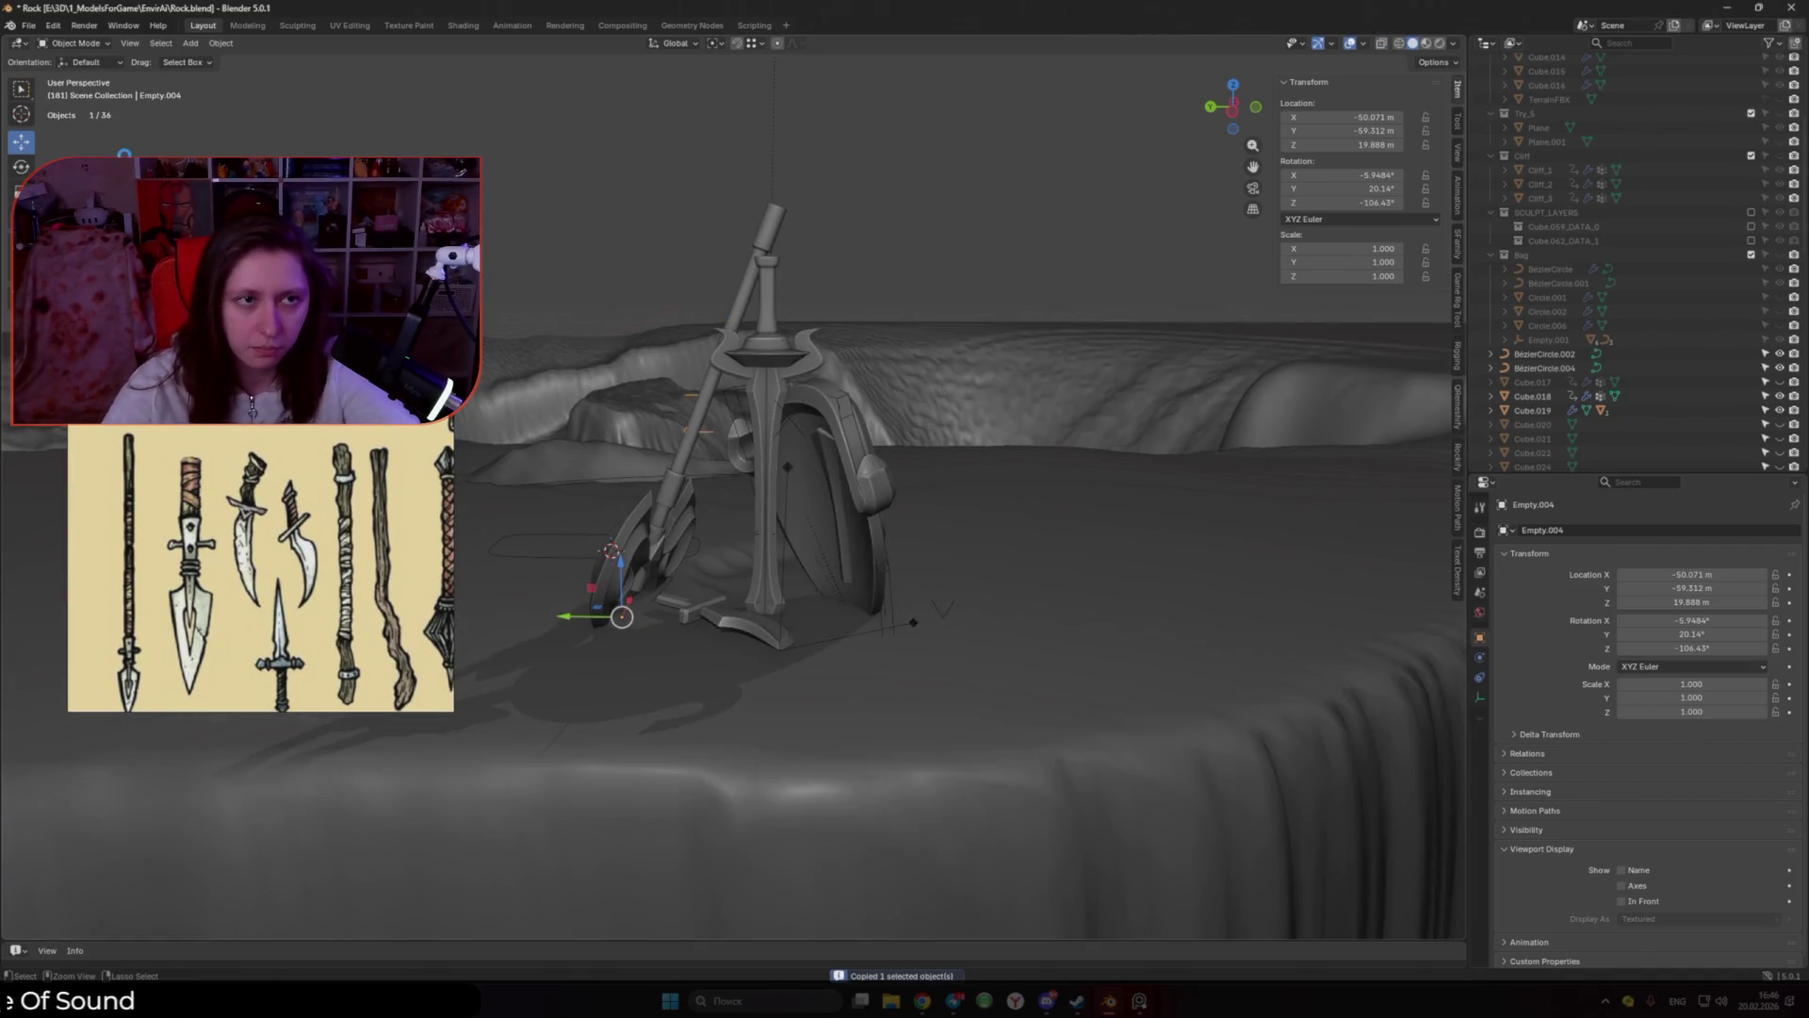
click(29, 25)
right_click(237, 473)
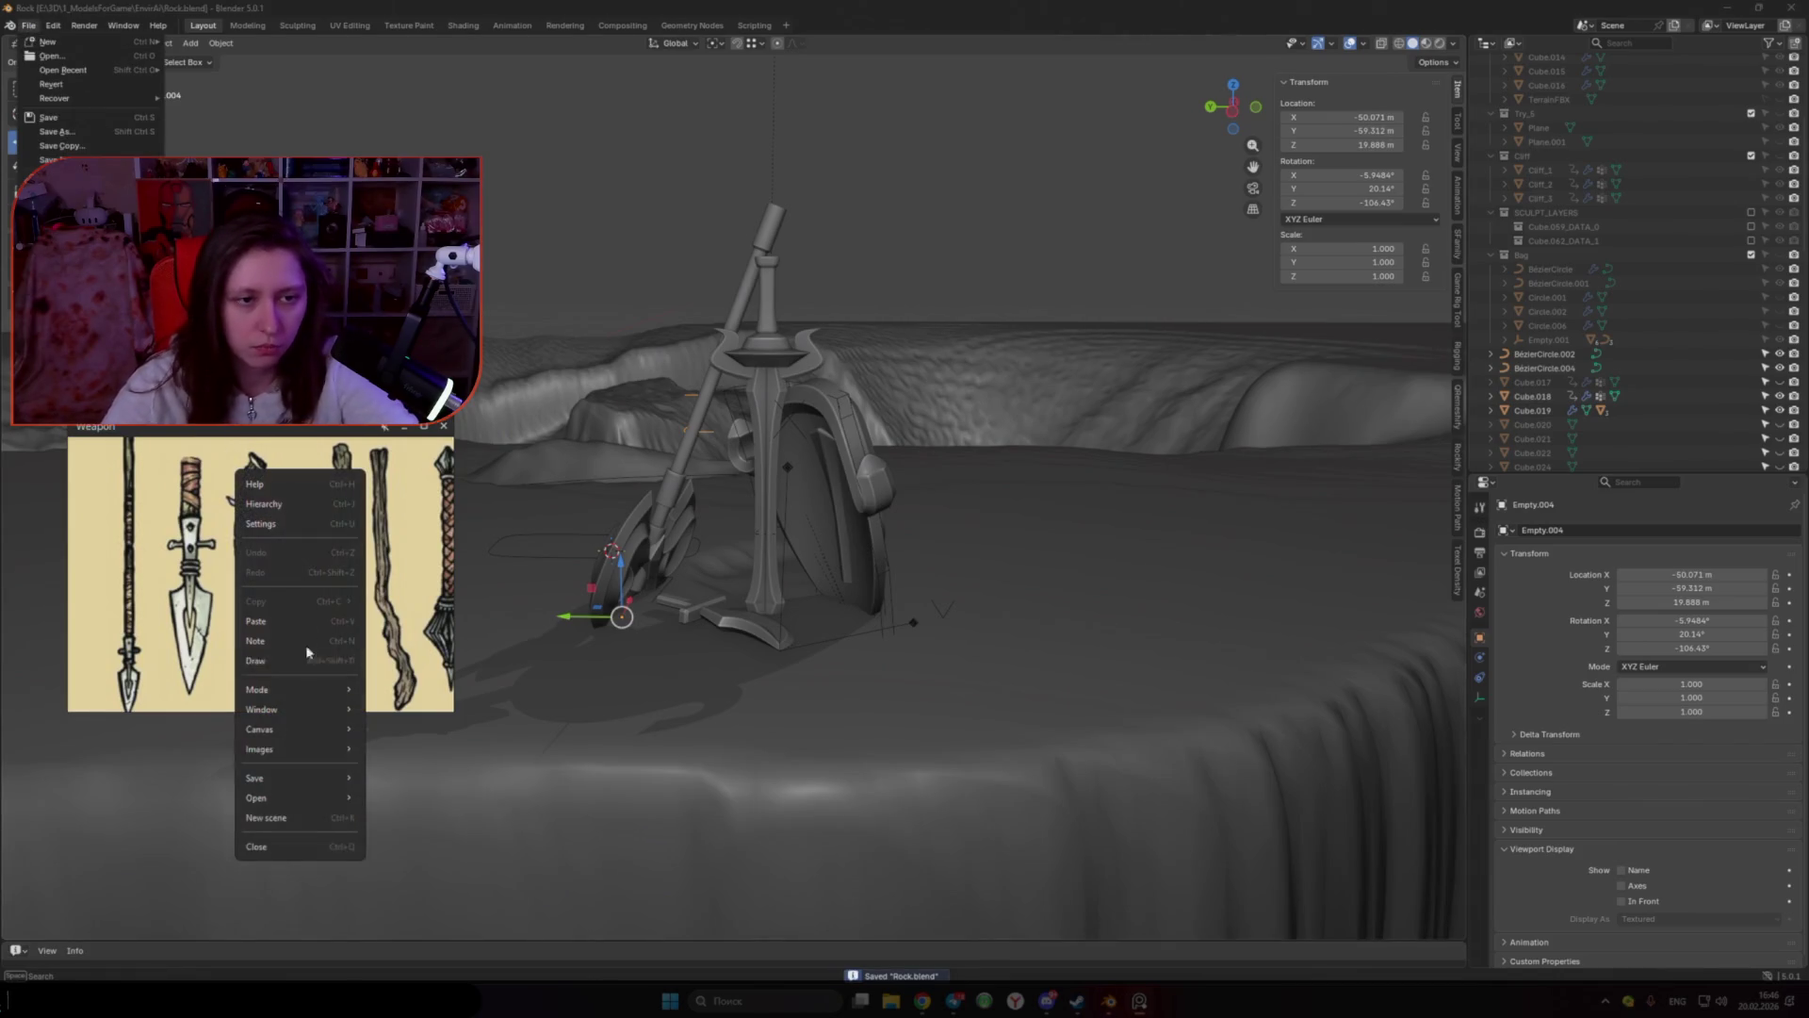
Step: Close the reference image window and paste the copied empty into a cleared new General scene
click(280, 852)
mouse_move(52, 44)
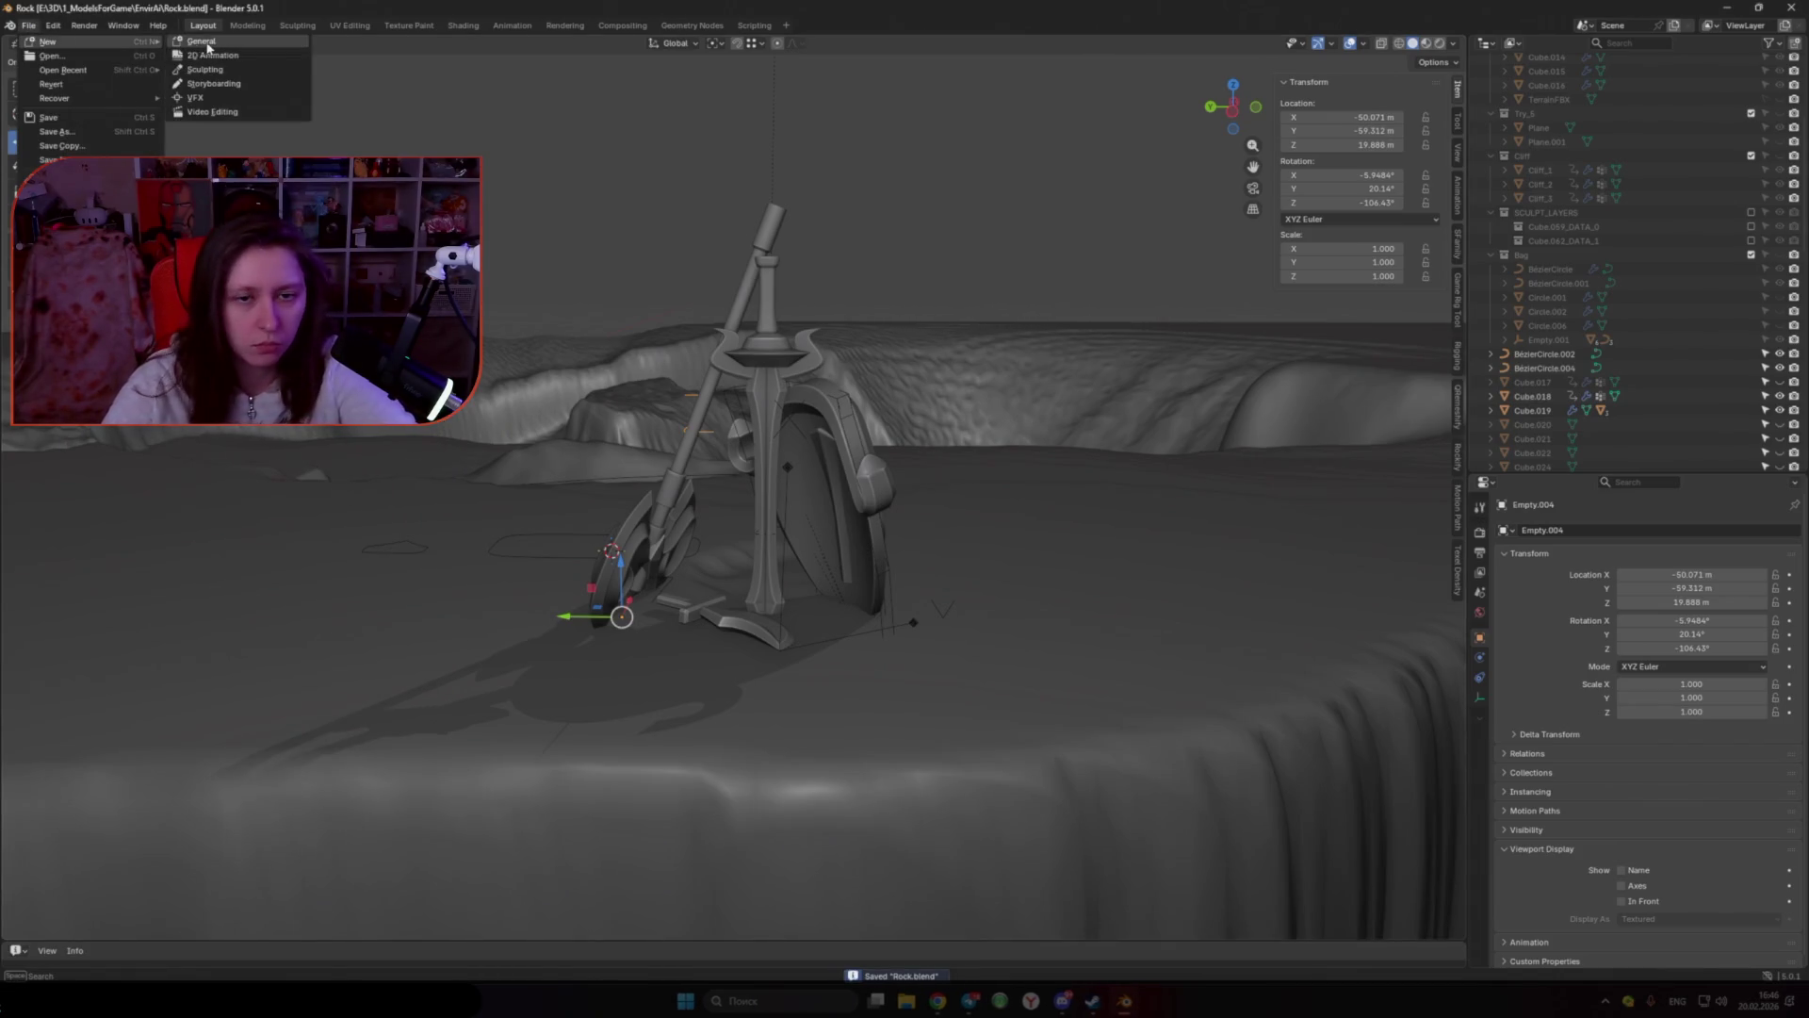
click(202, 42)
click(837, 558)
key(a)
key(Delete)
key(ctrl+v)
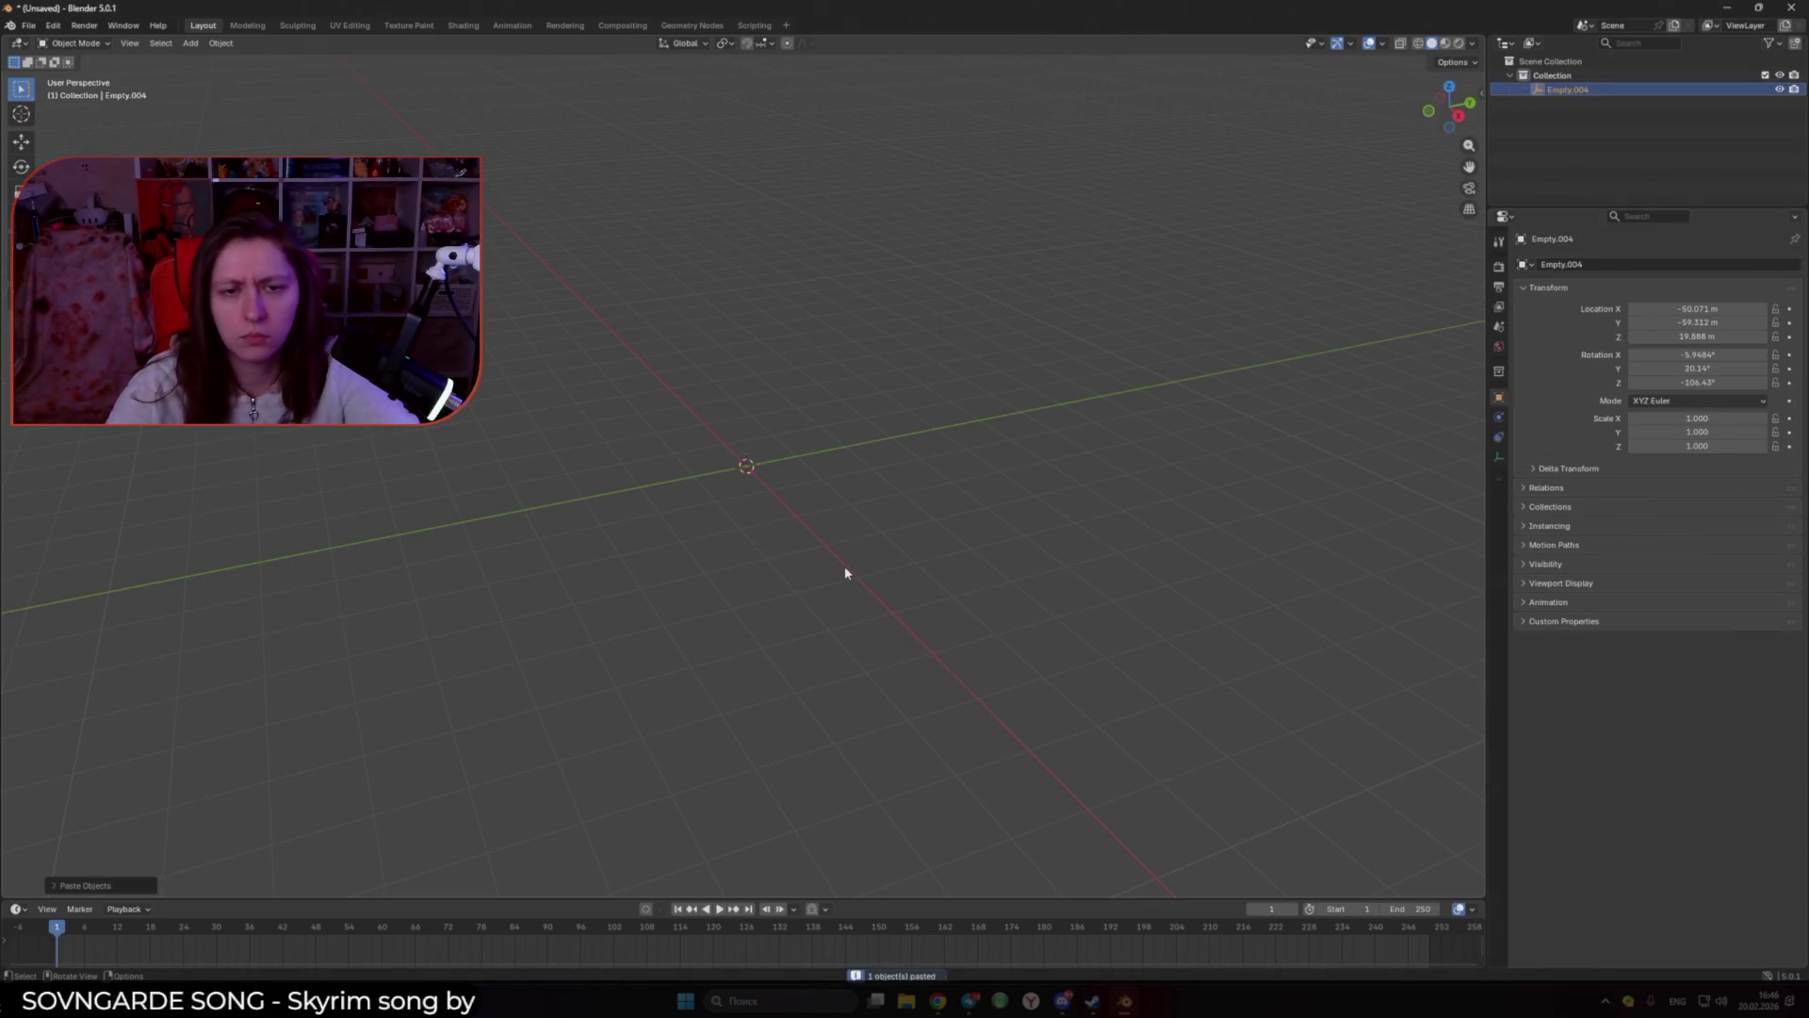
Step: Zero the pasted empty's rotation and location on all three axes
key(n)
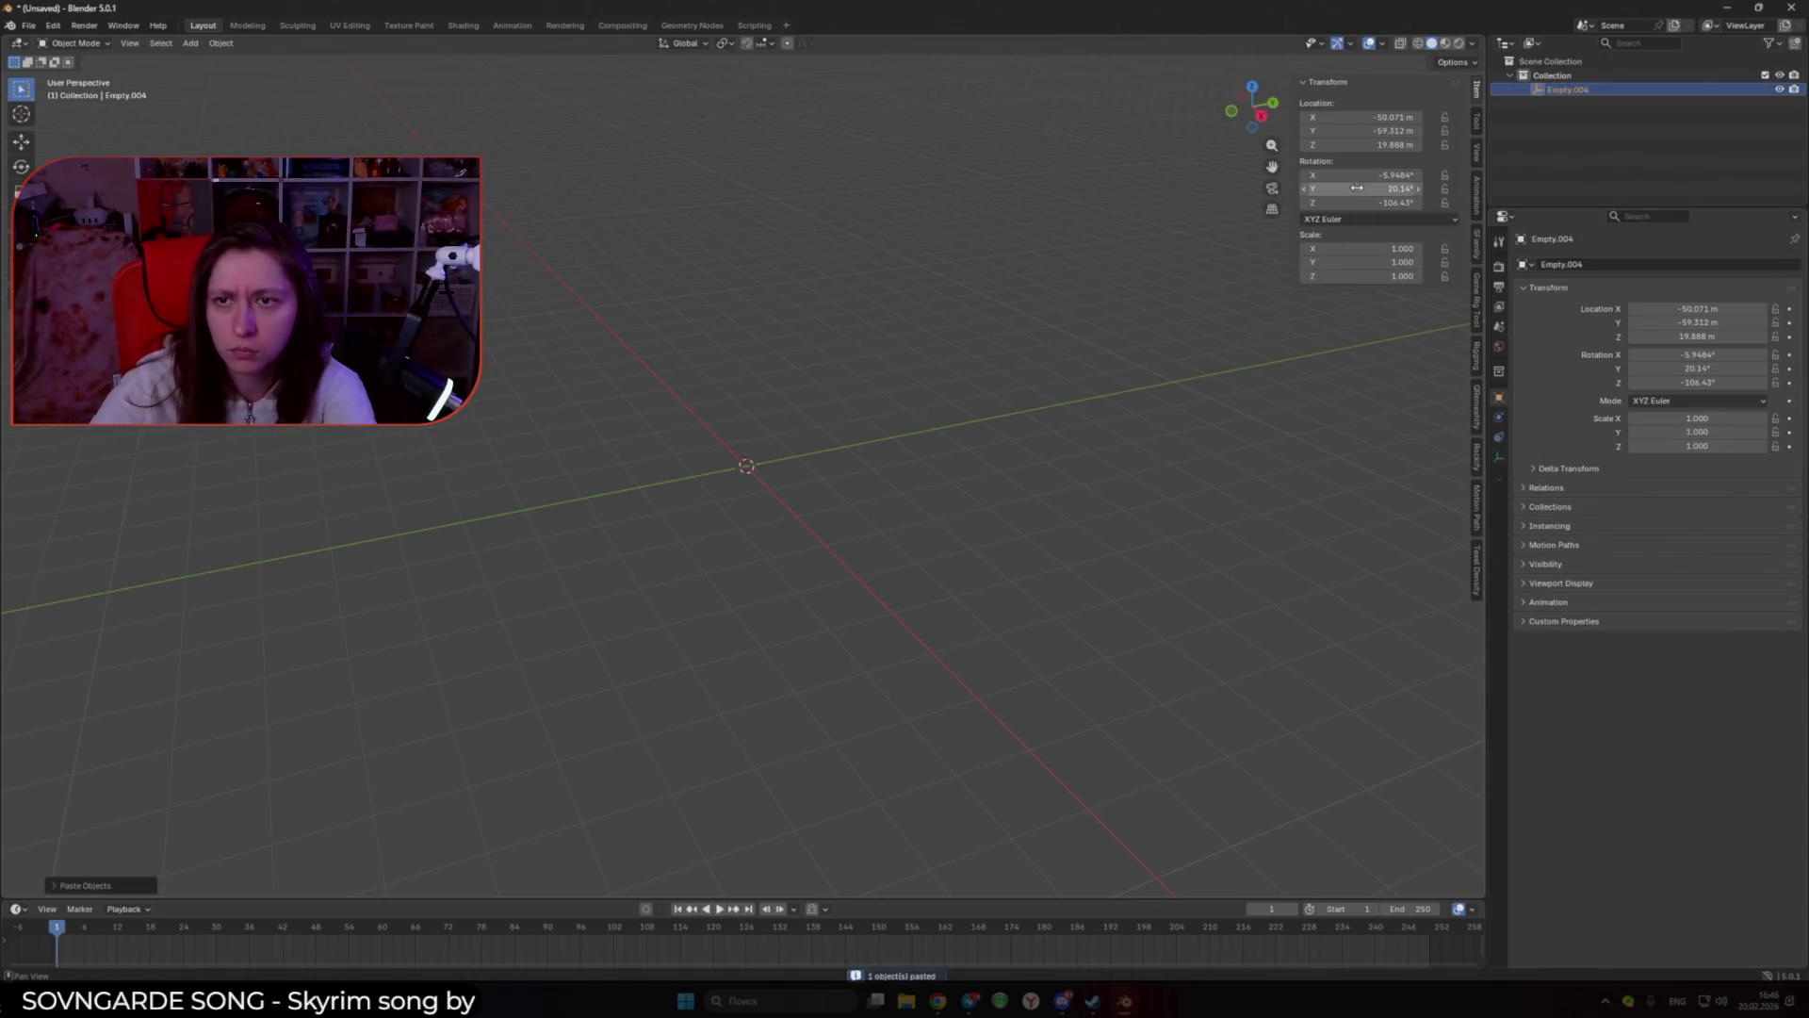
drag(1362, 175, 1362, 203)
text(0)
key(Return)
drag(1362, 116, 1361, 145)
text(0)
key(Return)
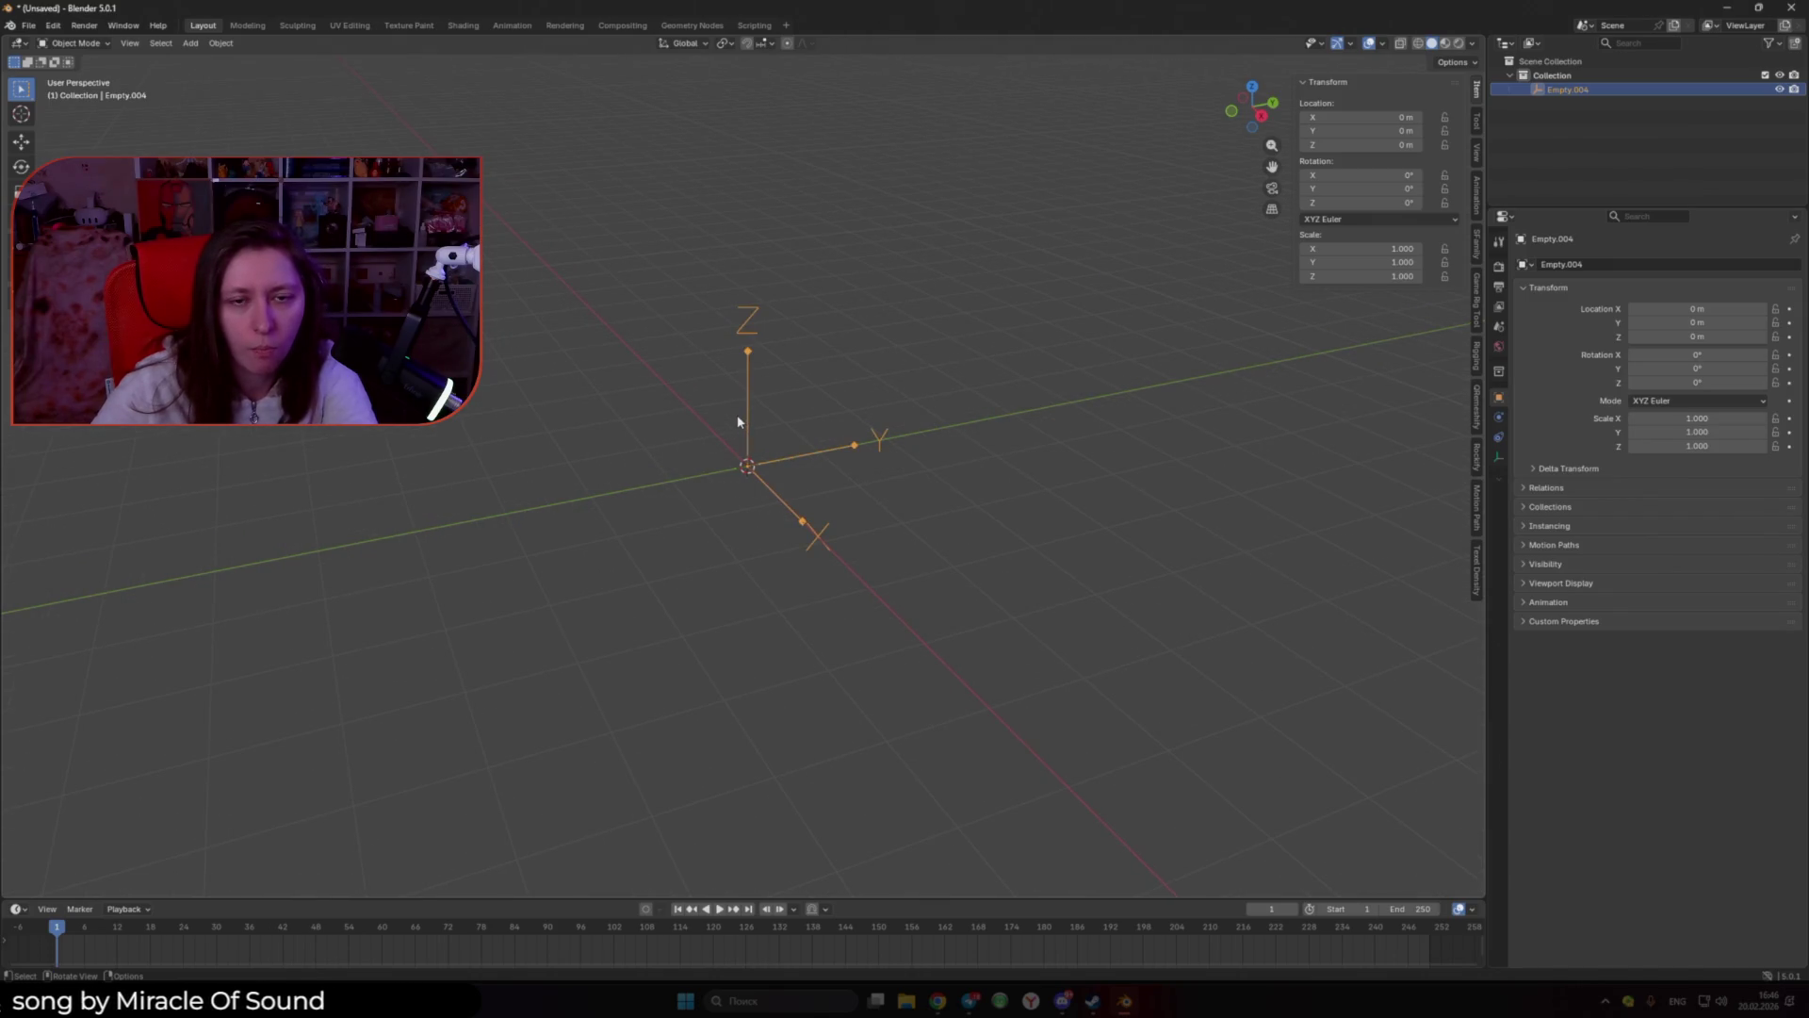
Step: Delete the test empty and reopen Rock.blend from Open Recent without saving the scratch file
key(Delete)
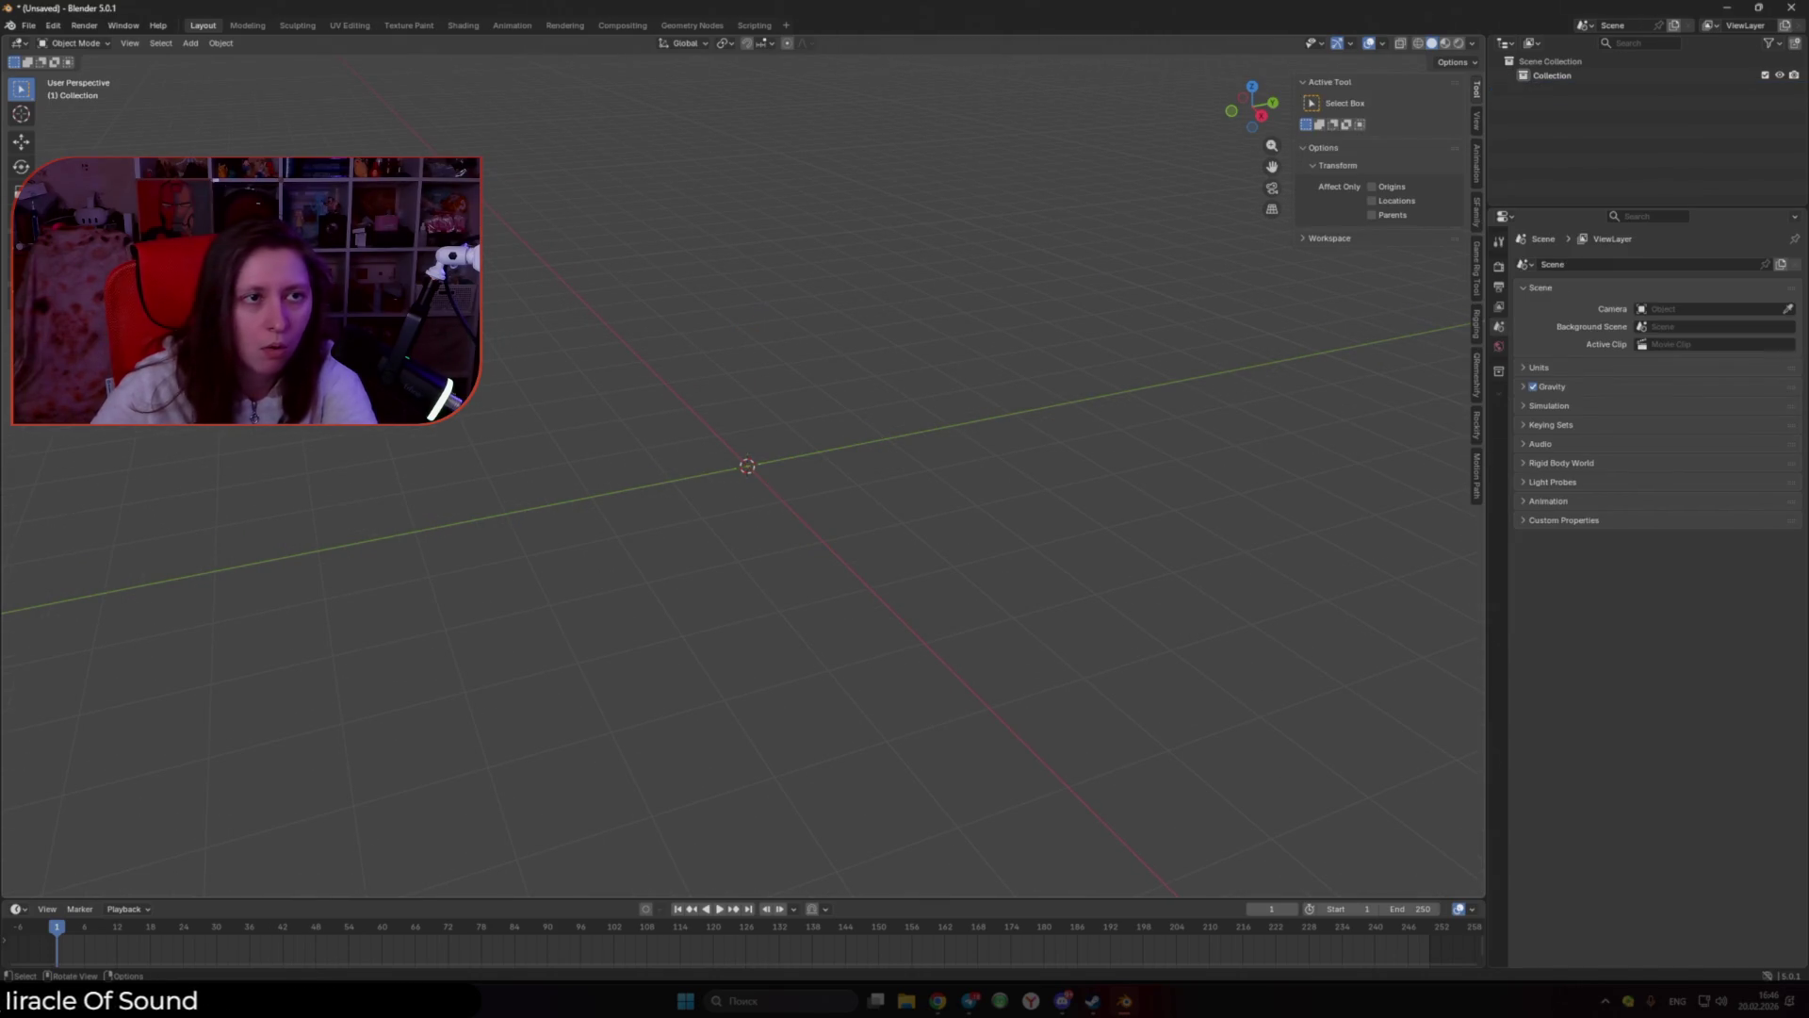
click(30, 28)
mouse_move(63, 70)
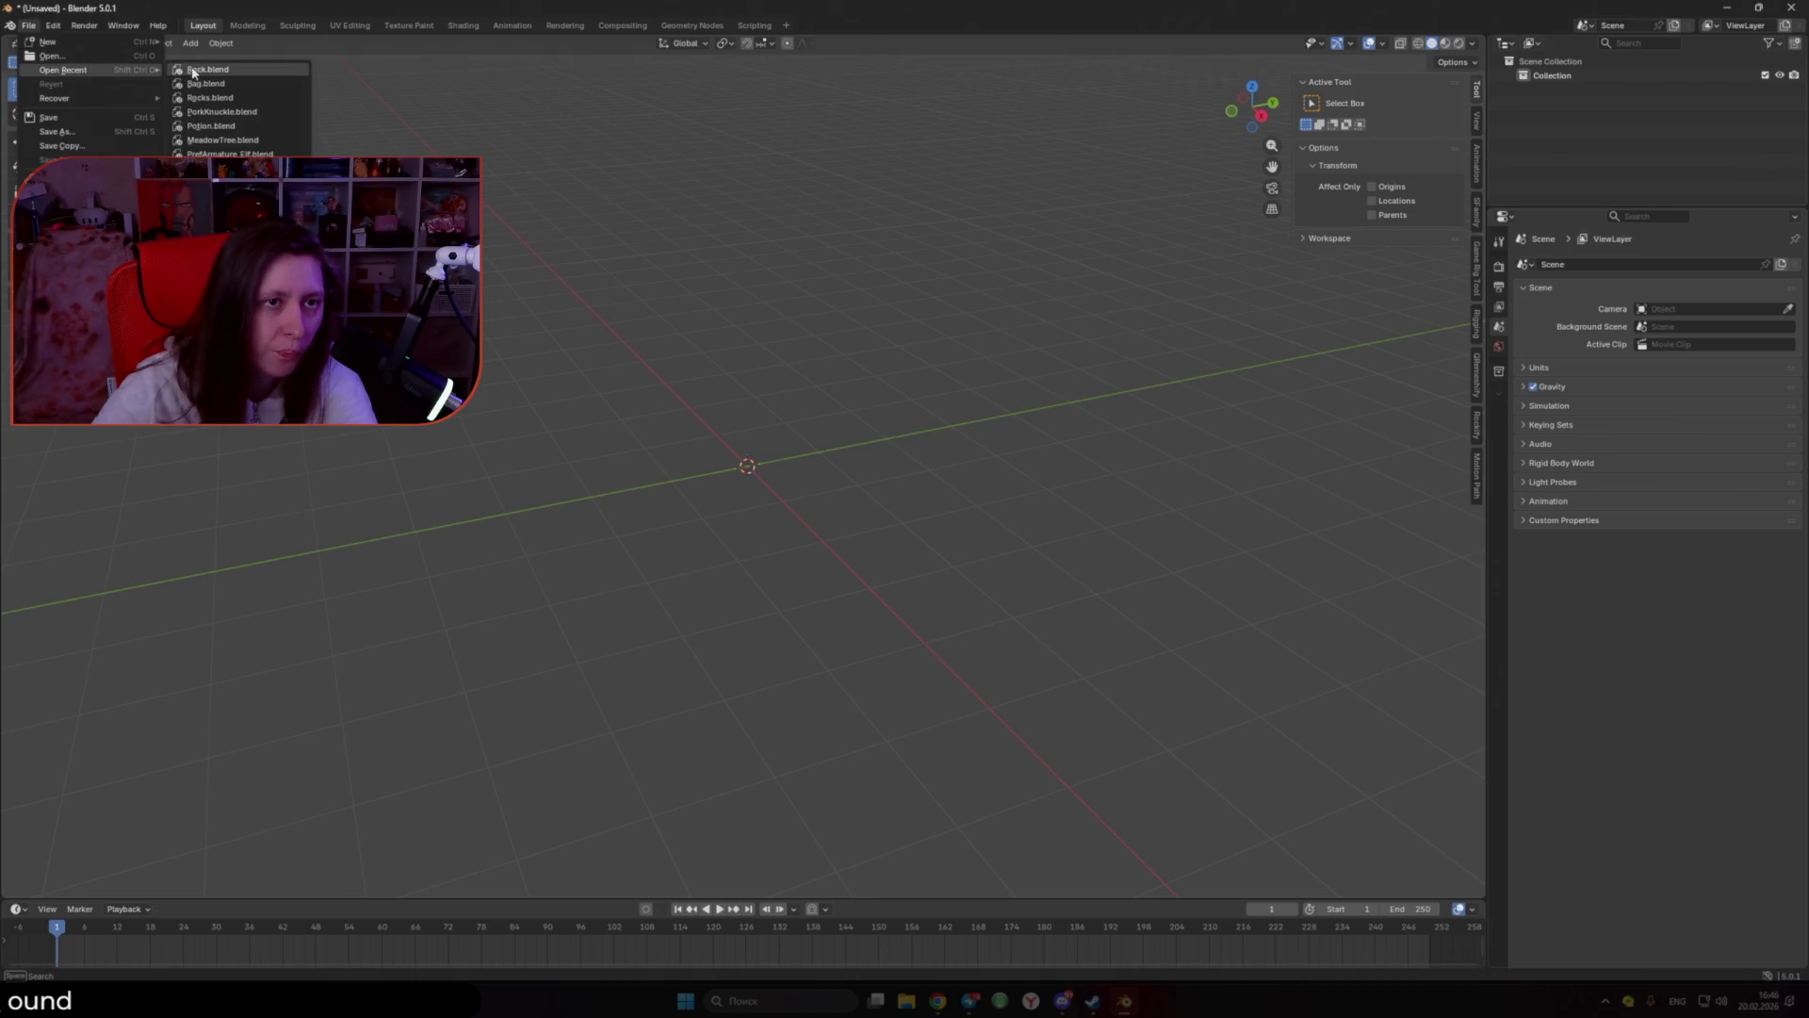
click(226, 72)
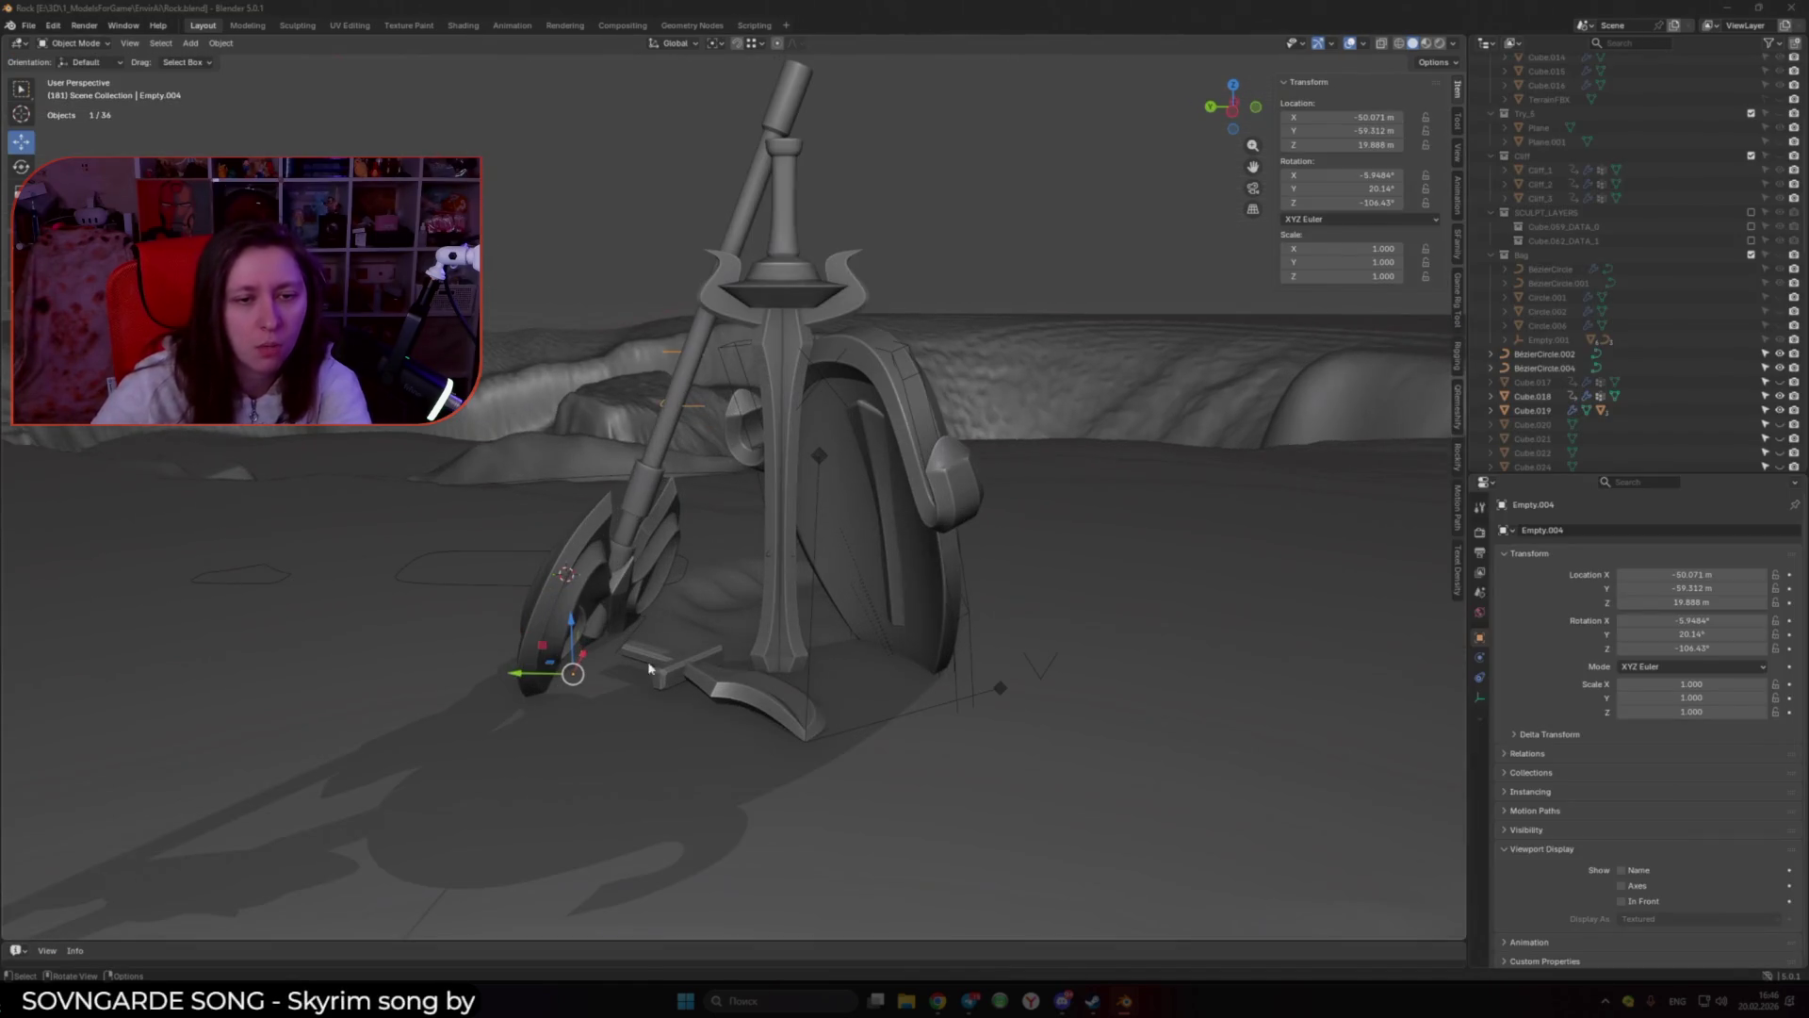
click(648, 667)
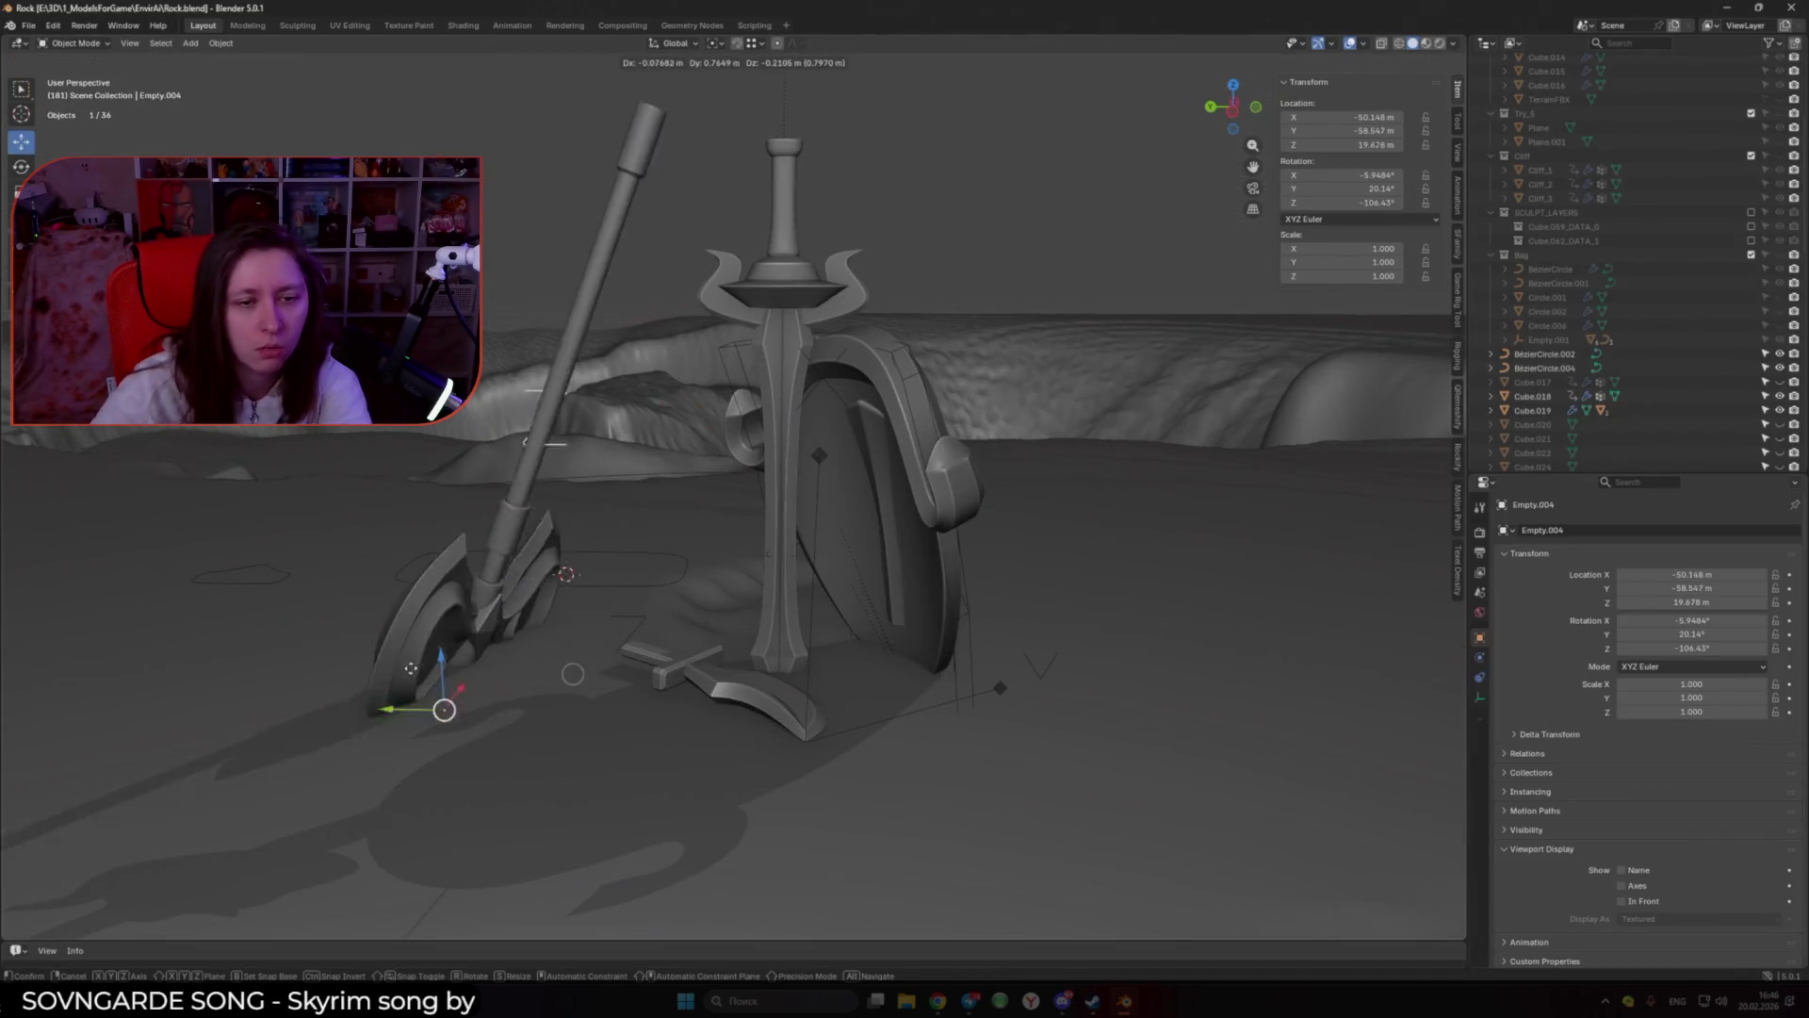
Step: Select the axe's parts: the centre diamond, the other head pieces and the handle
mouse_move(648, 667)
middle_down()
mouse_move(858, 644)
mouse_move(819, 613)
middle_up()
shift+click(801, 551)
shift+click(759, 558)
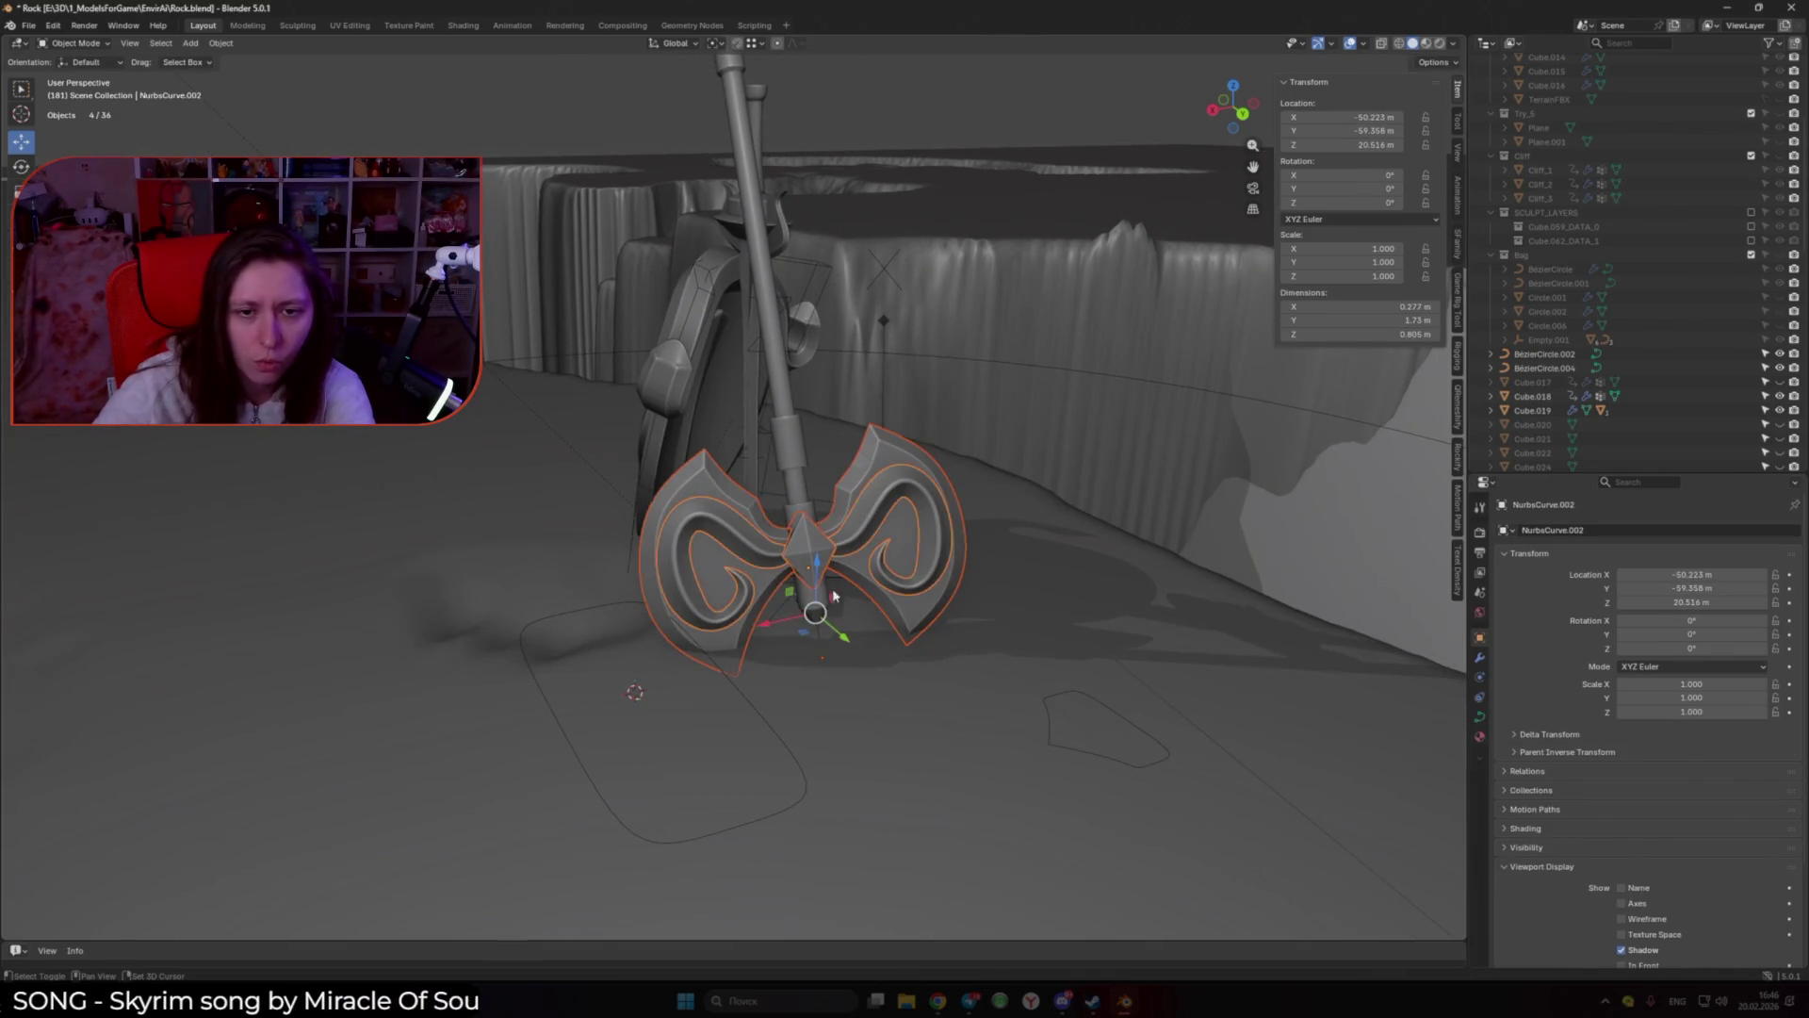
shift+click(791, 473)
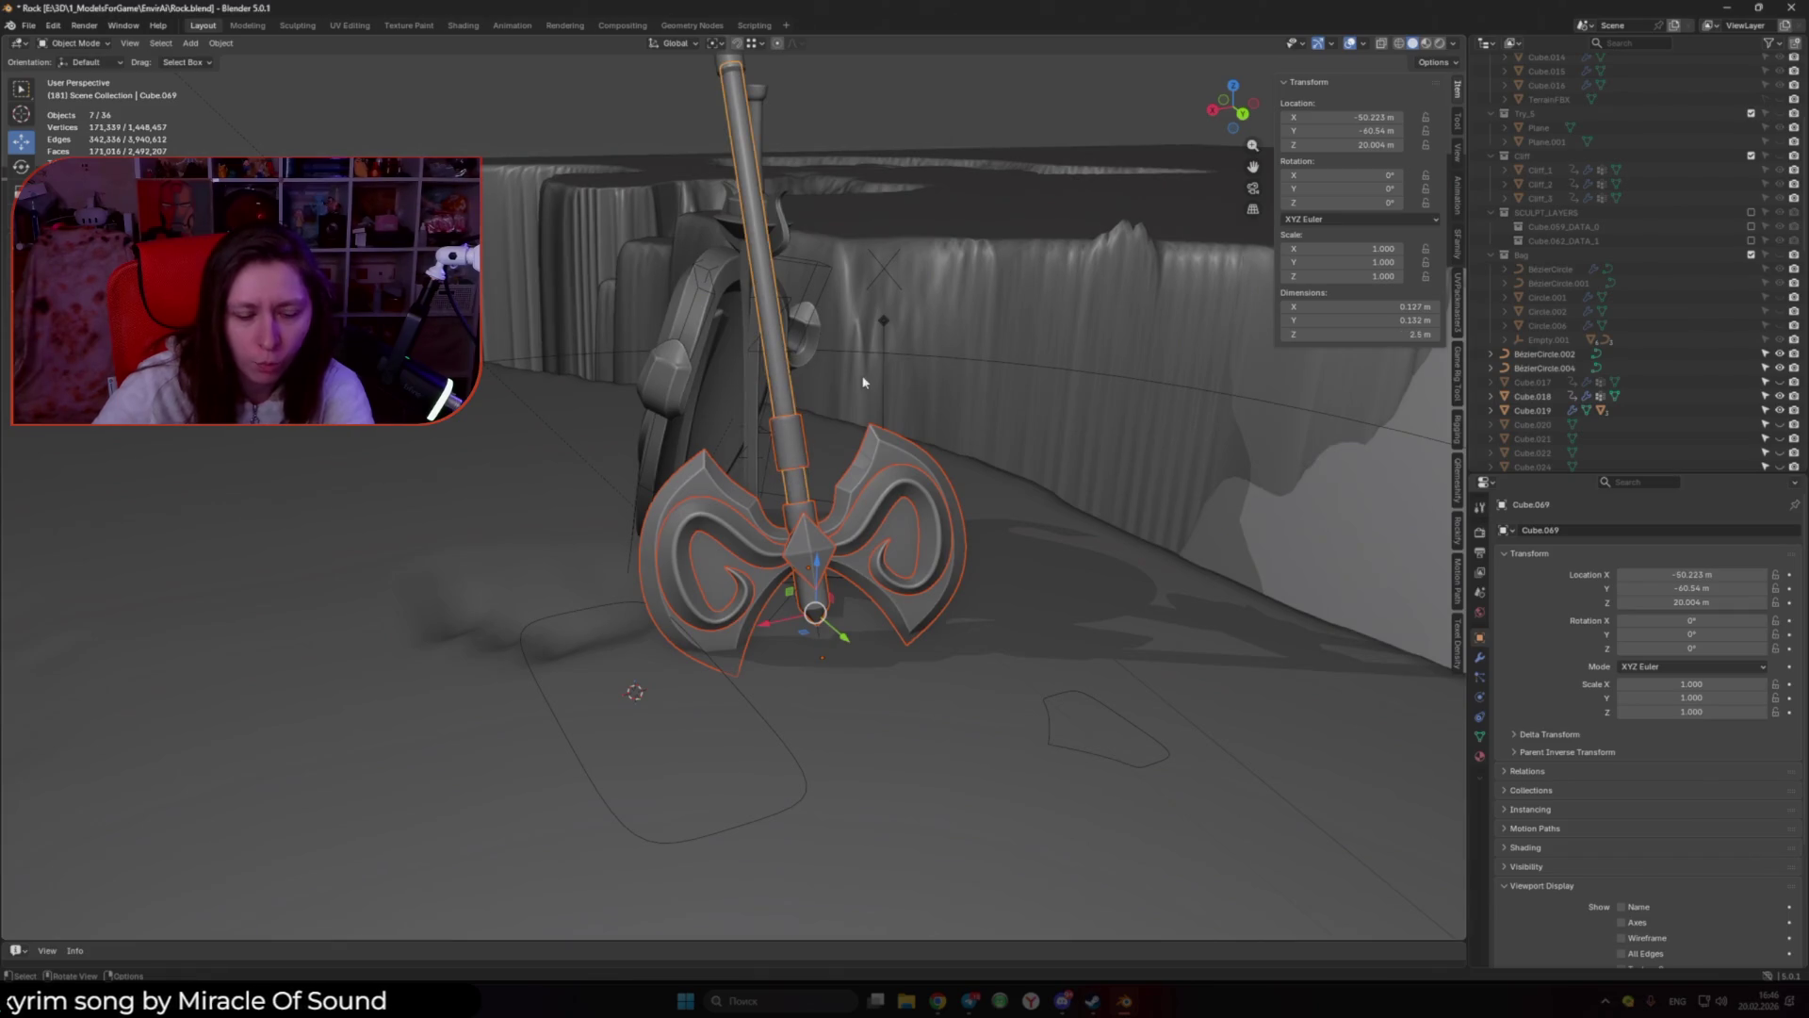
middle_drag(863, 381, 702, 134)
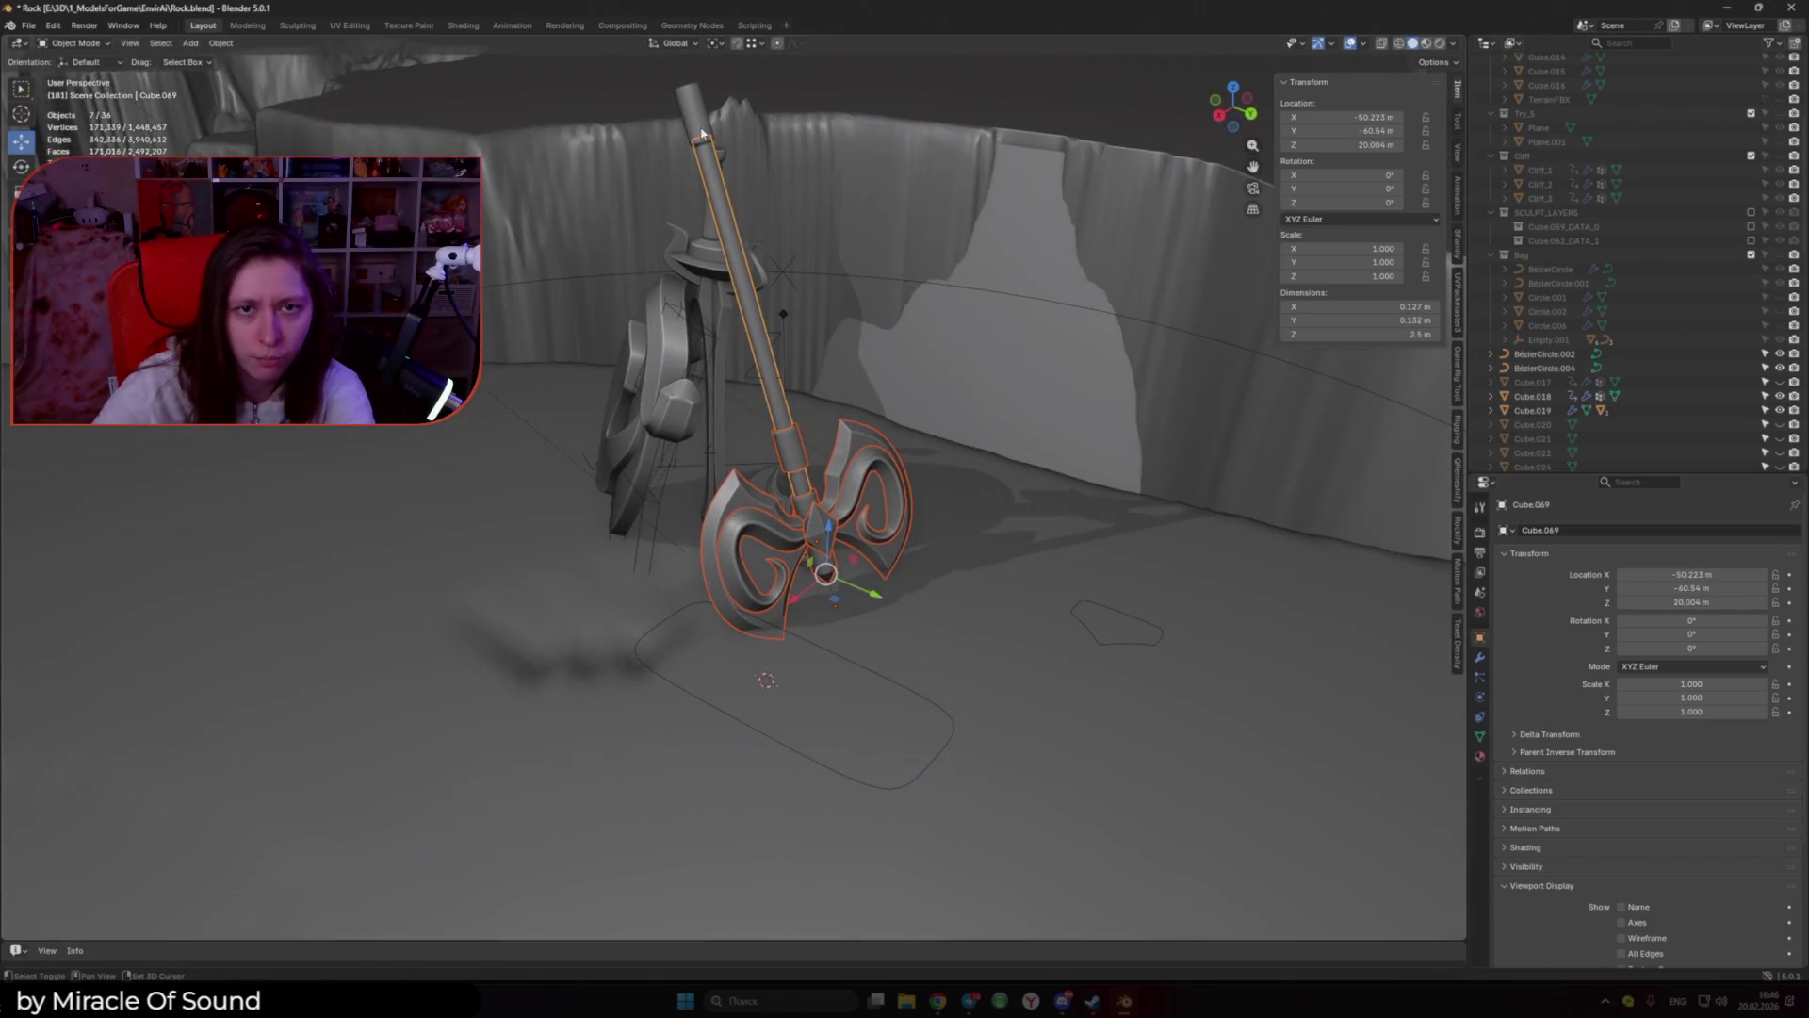
Step: Reload Rock.blend from Open Recent, discarding unsaved changes
click(28, 27)
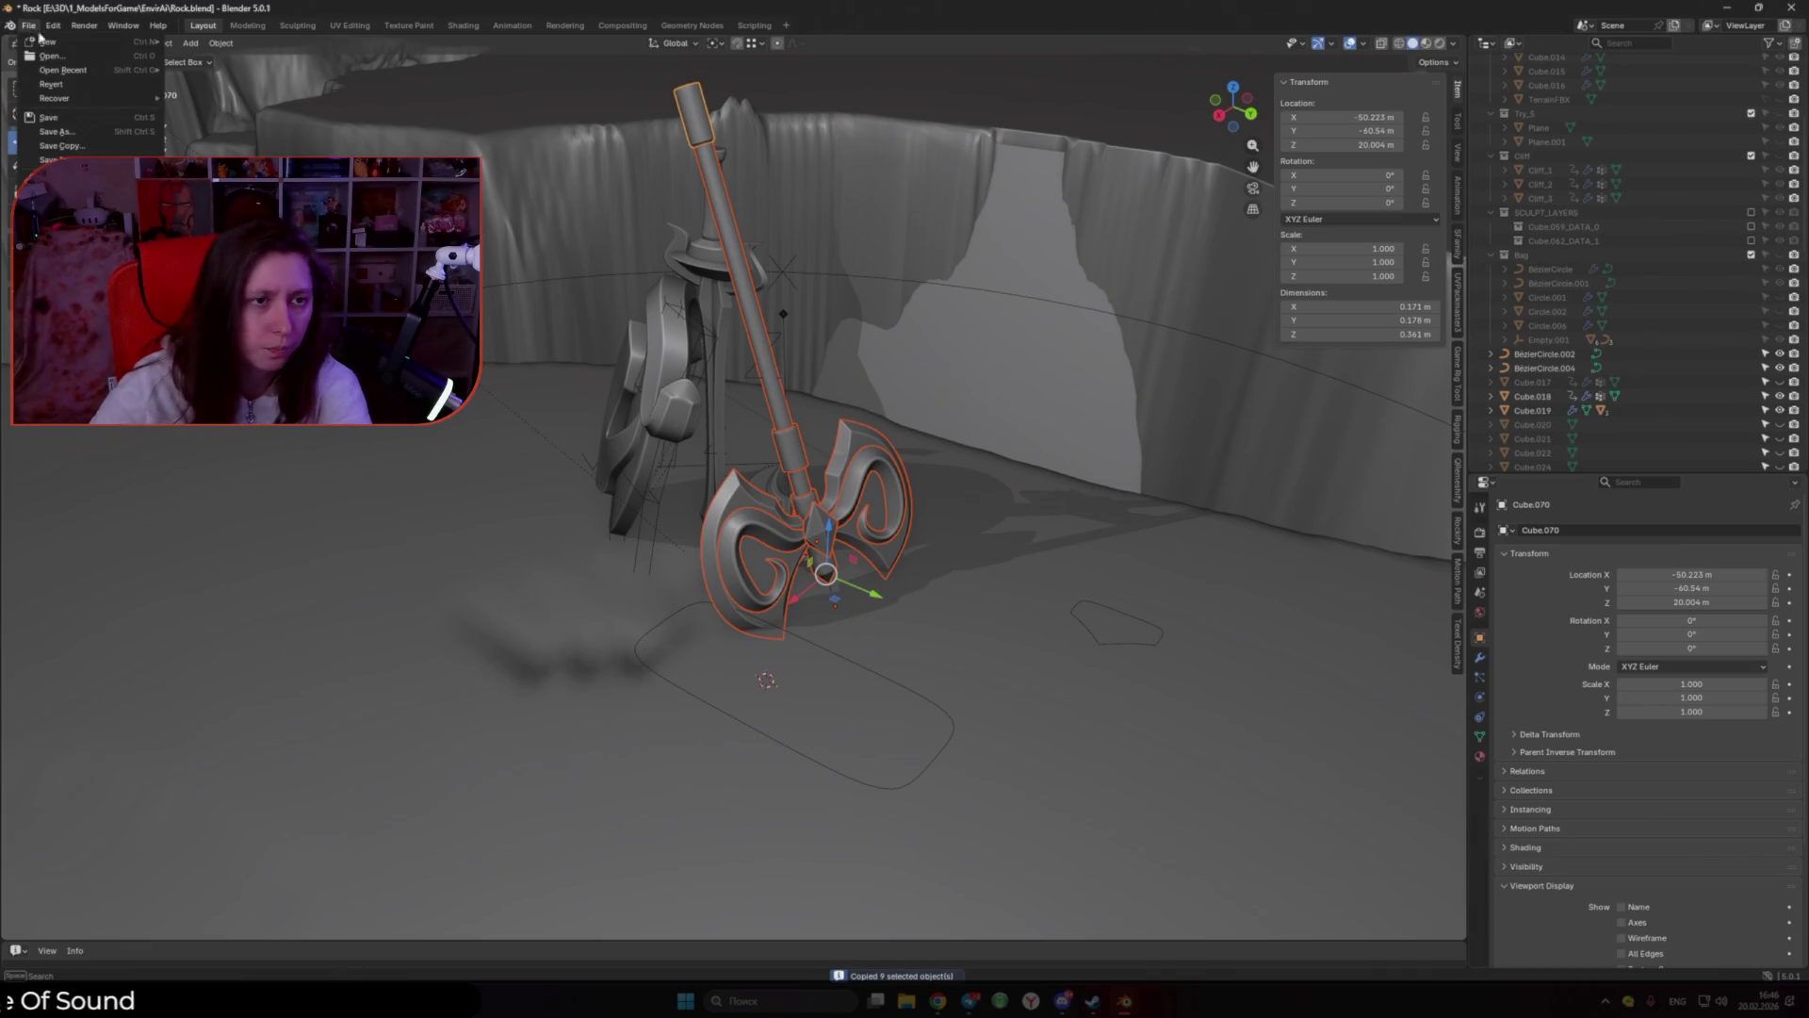
mouse_move(65, 71)
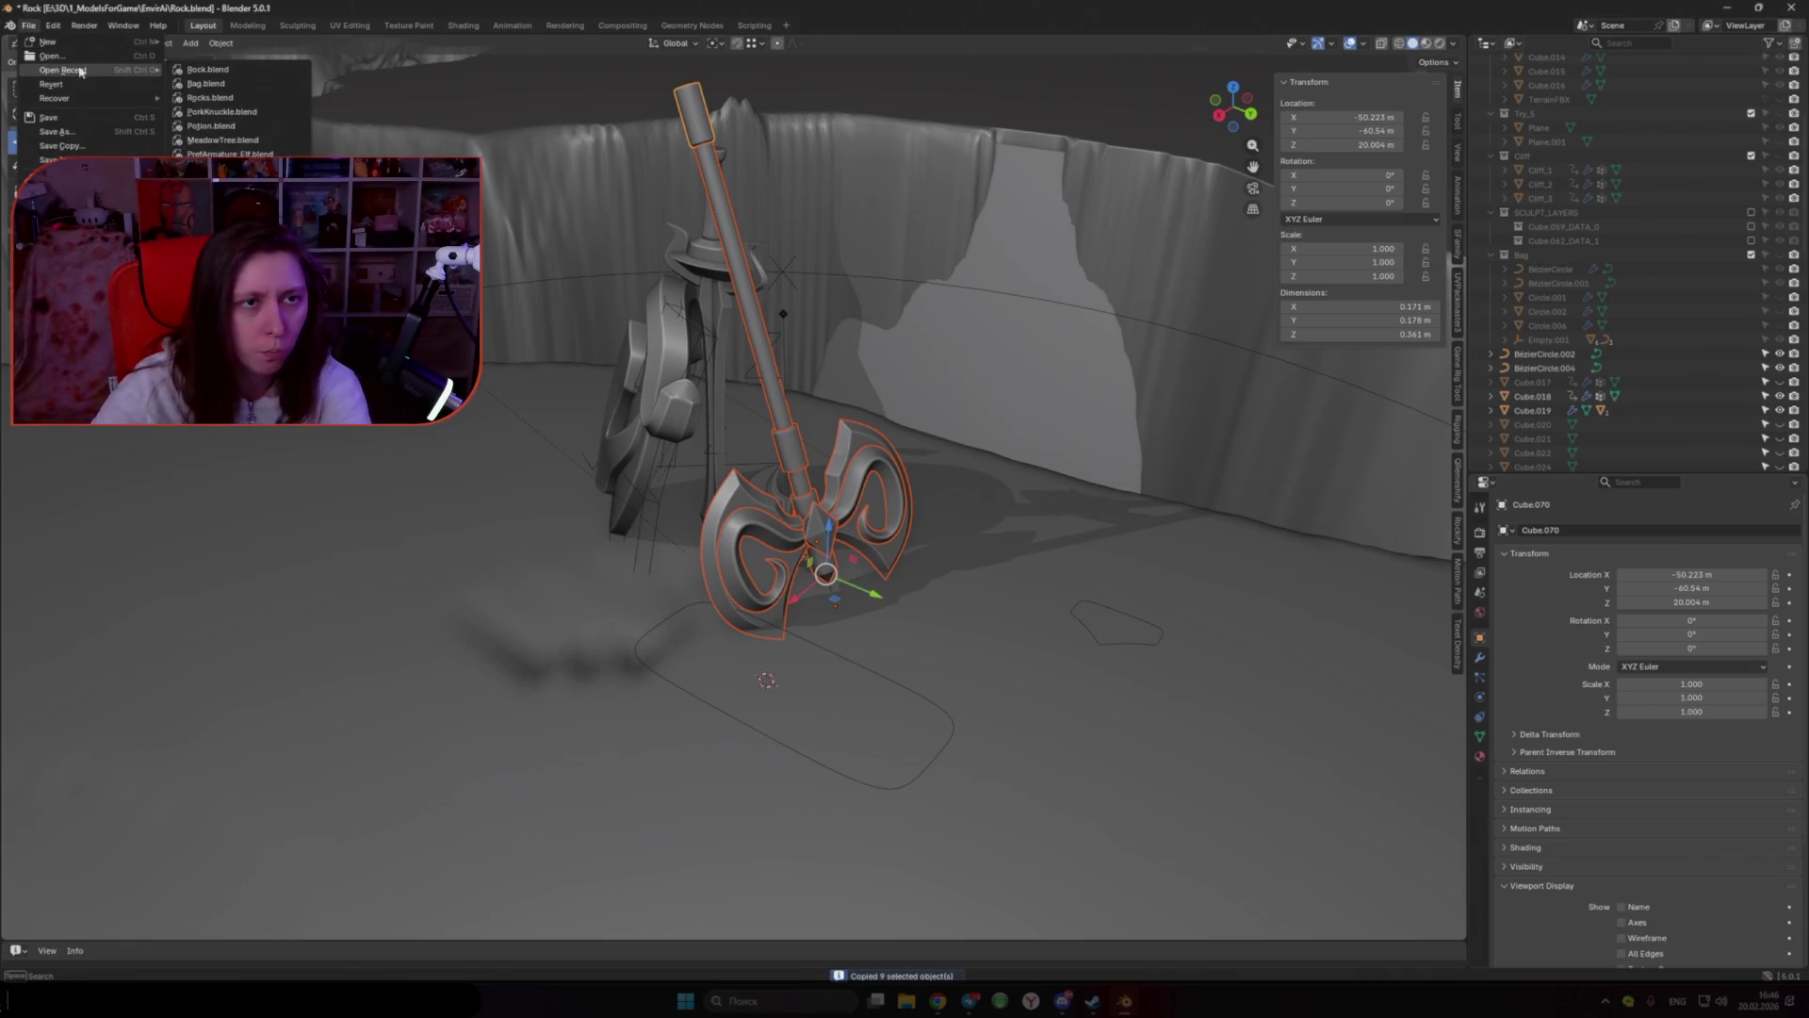
click(207, 69)
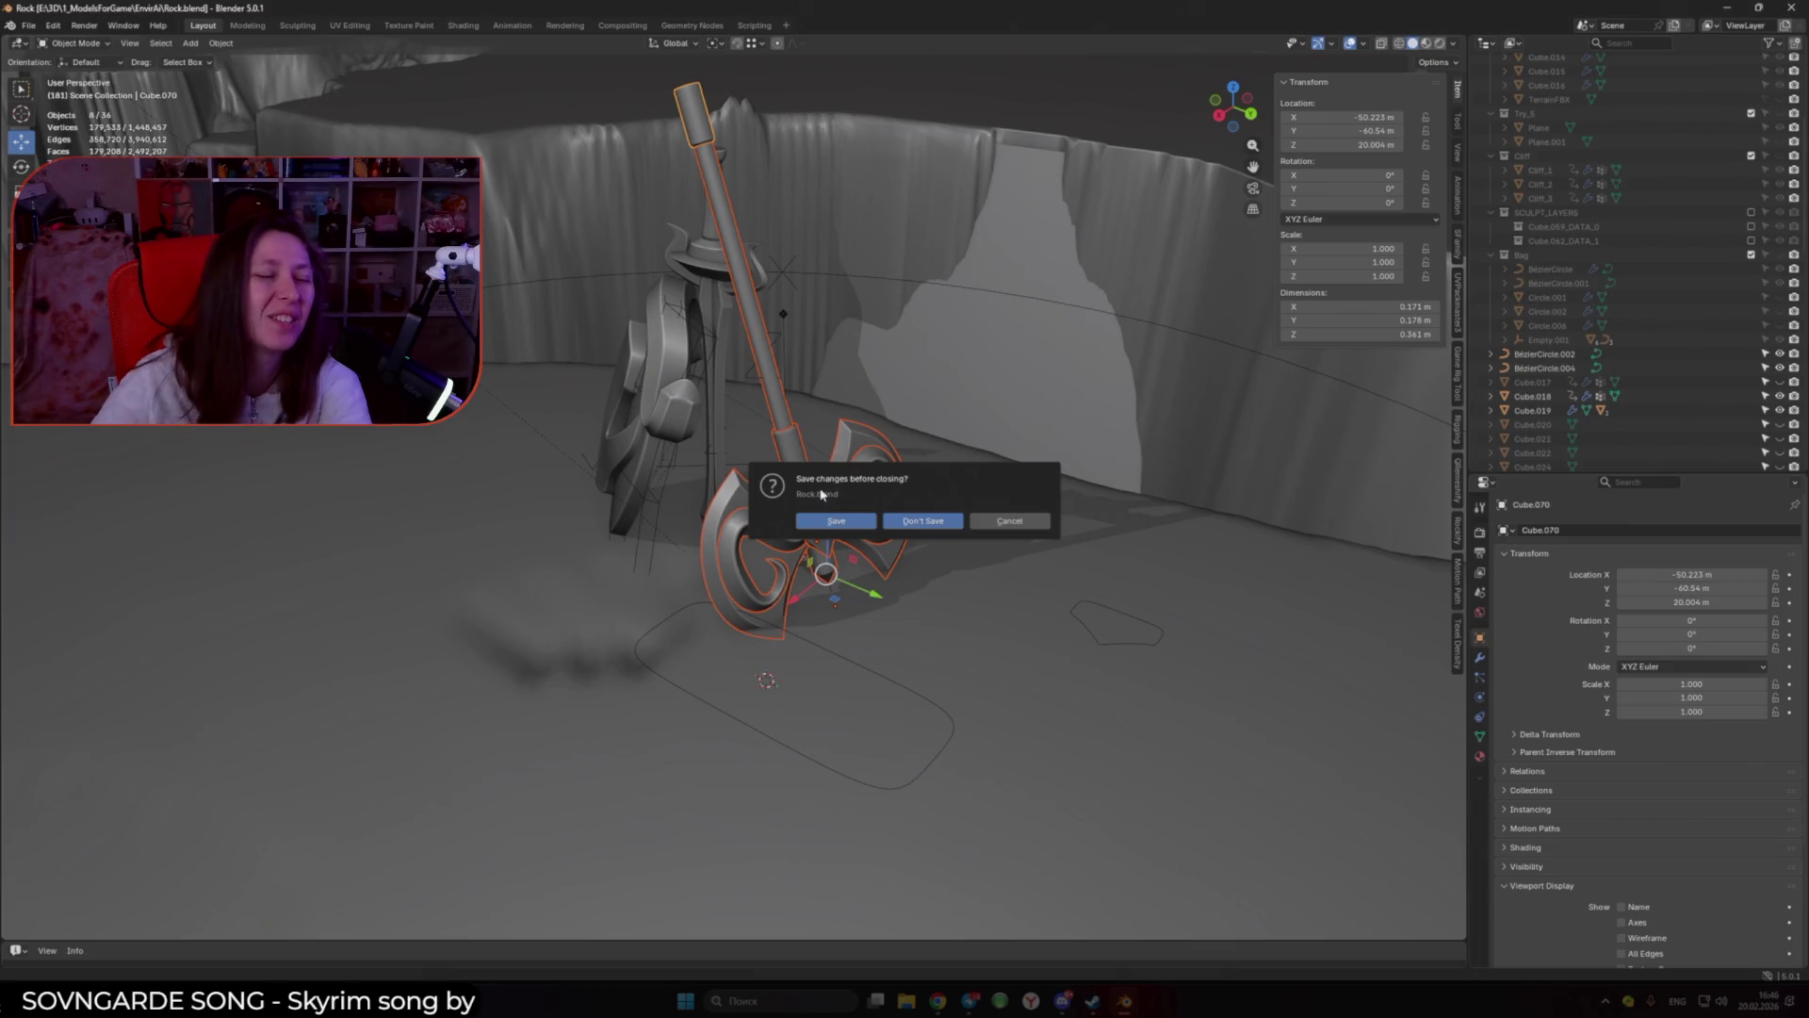
click(836, 520)
click(28, 25)
Step: Paste the copied axe into a new General scene cleared of its default objects
mouse_move(47, 41)
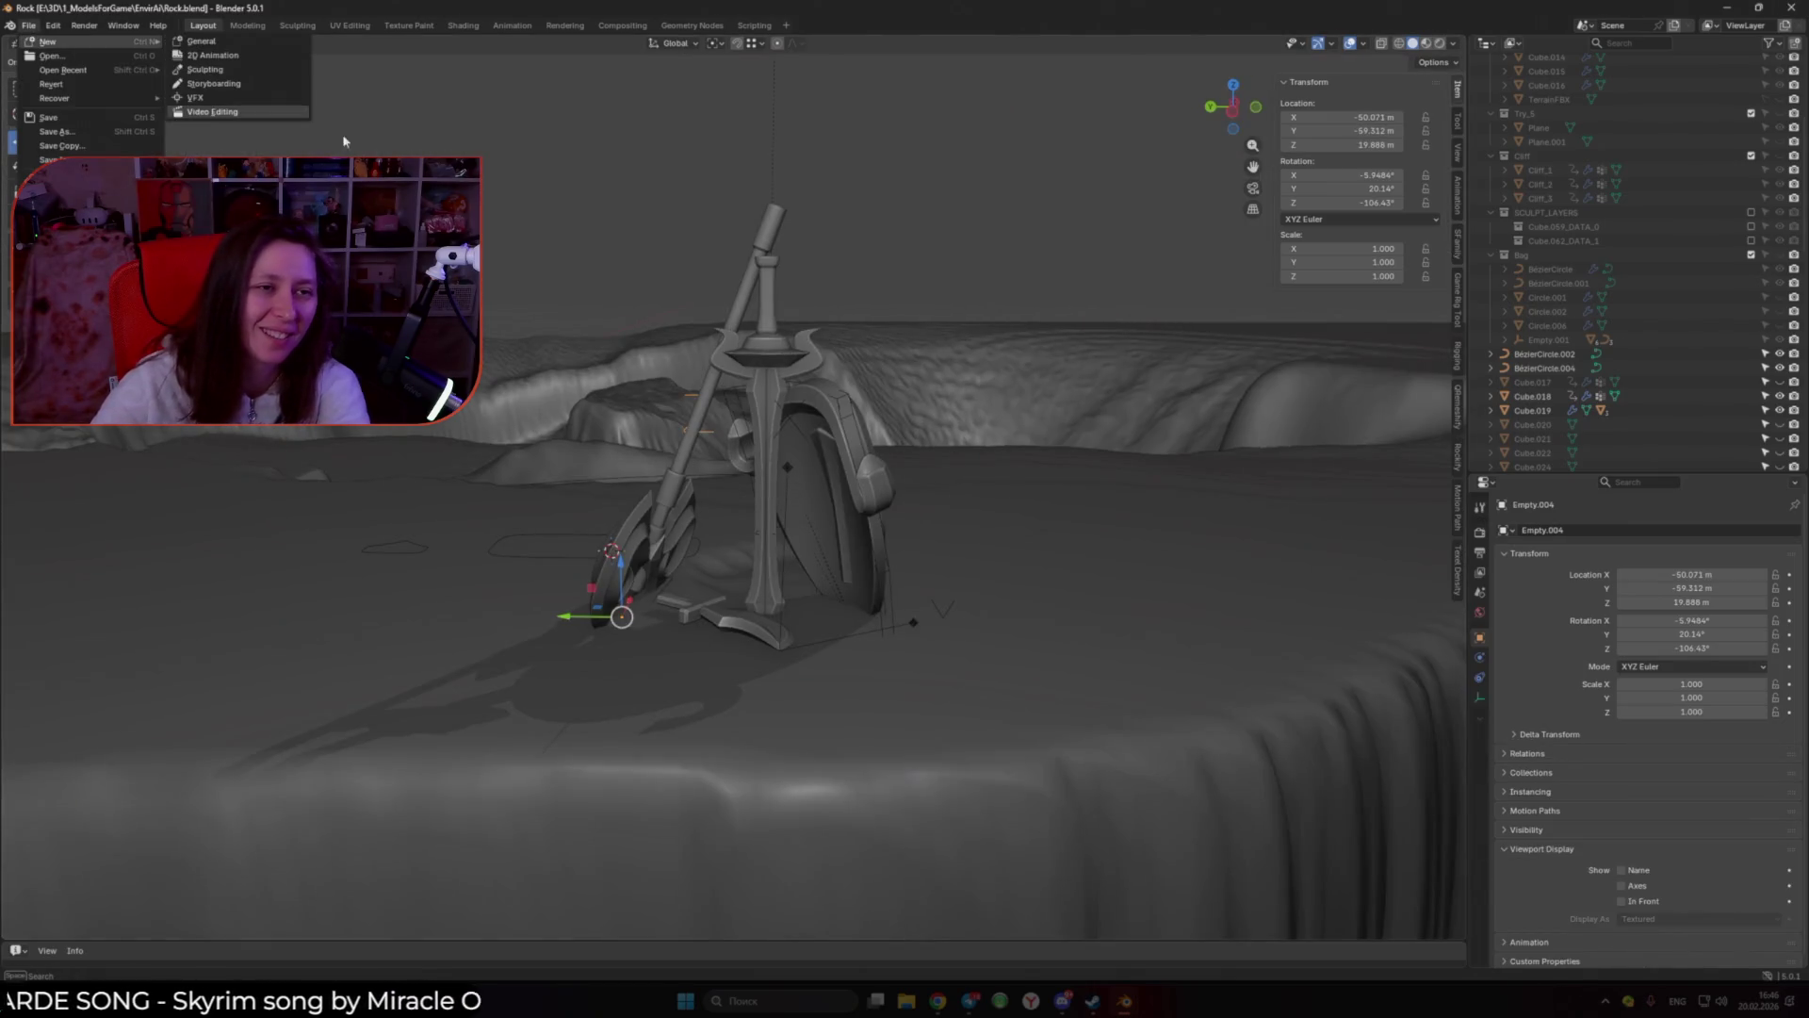
click(201, 42)
key(a)
key(Delete)
key(ctrl+v)
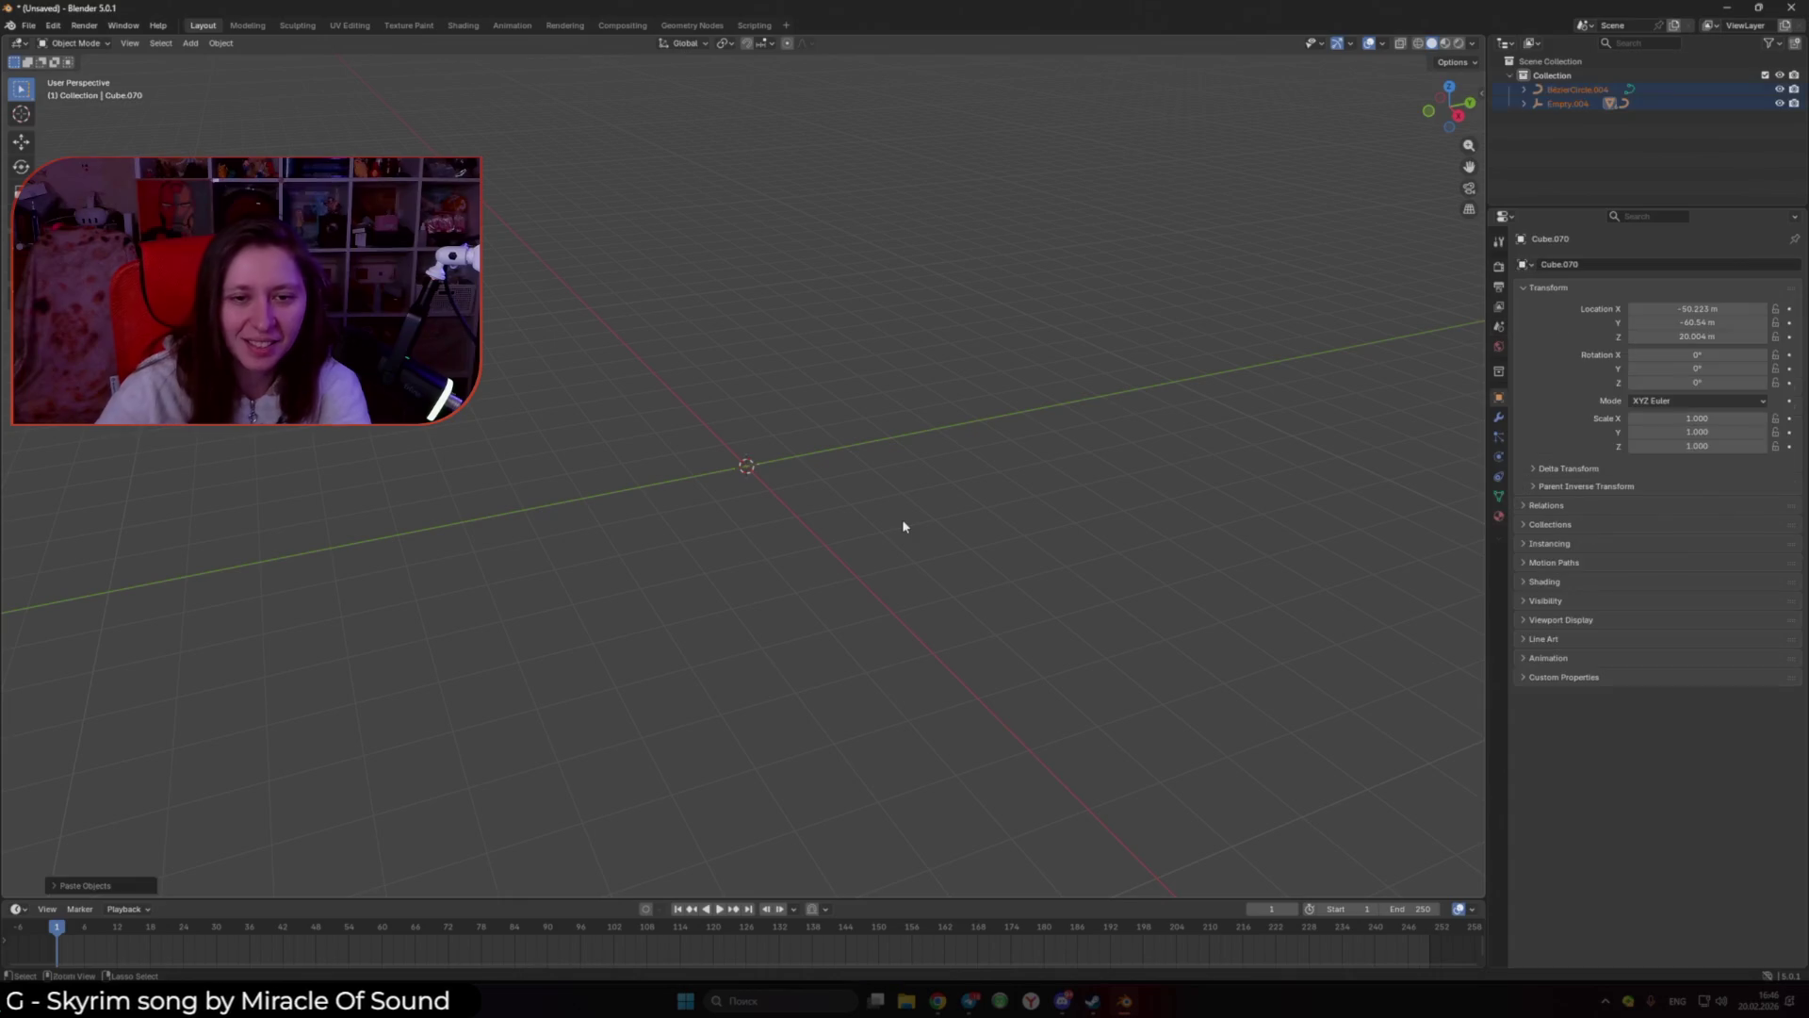
mouse_move(687, 473)
shift+middle_down()
mouse_move(590, 449)
mouse_move(754, 384)
shift+middle_up()
scroll(654, 404, up, 5)
scroll(779, 387, up, 3)
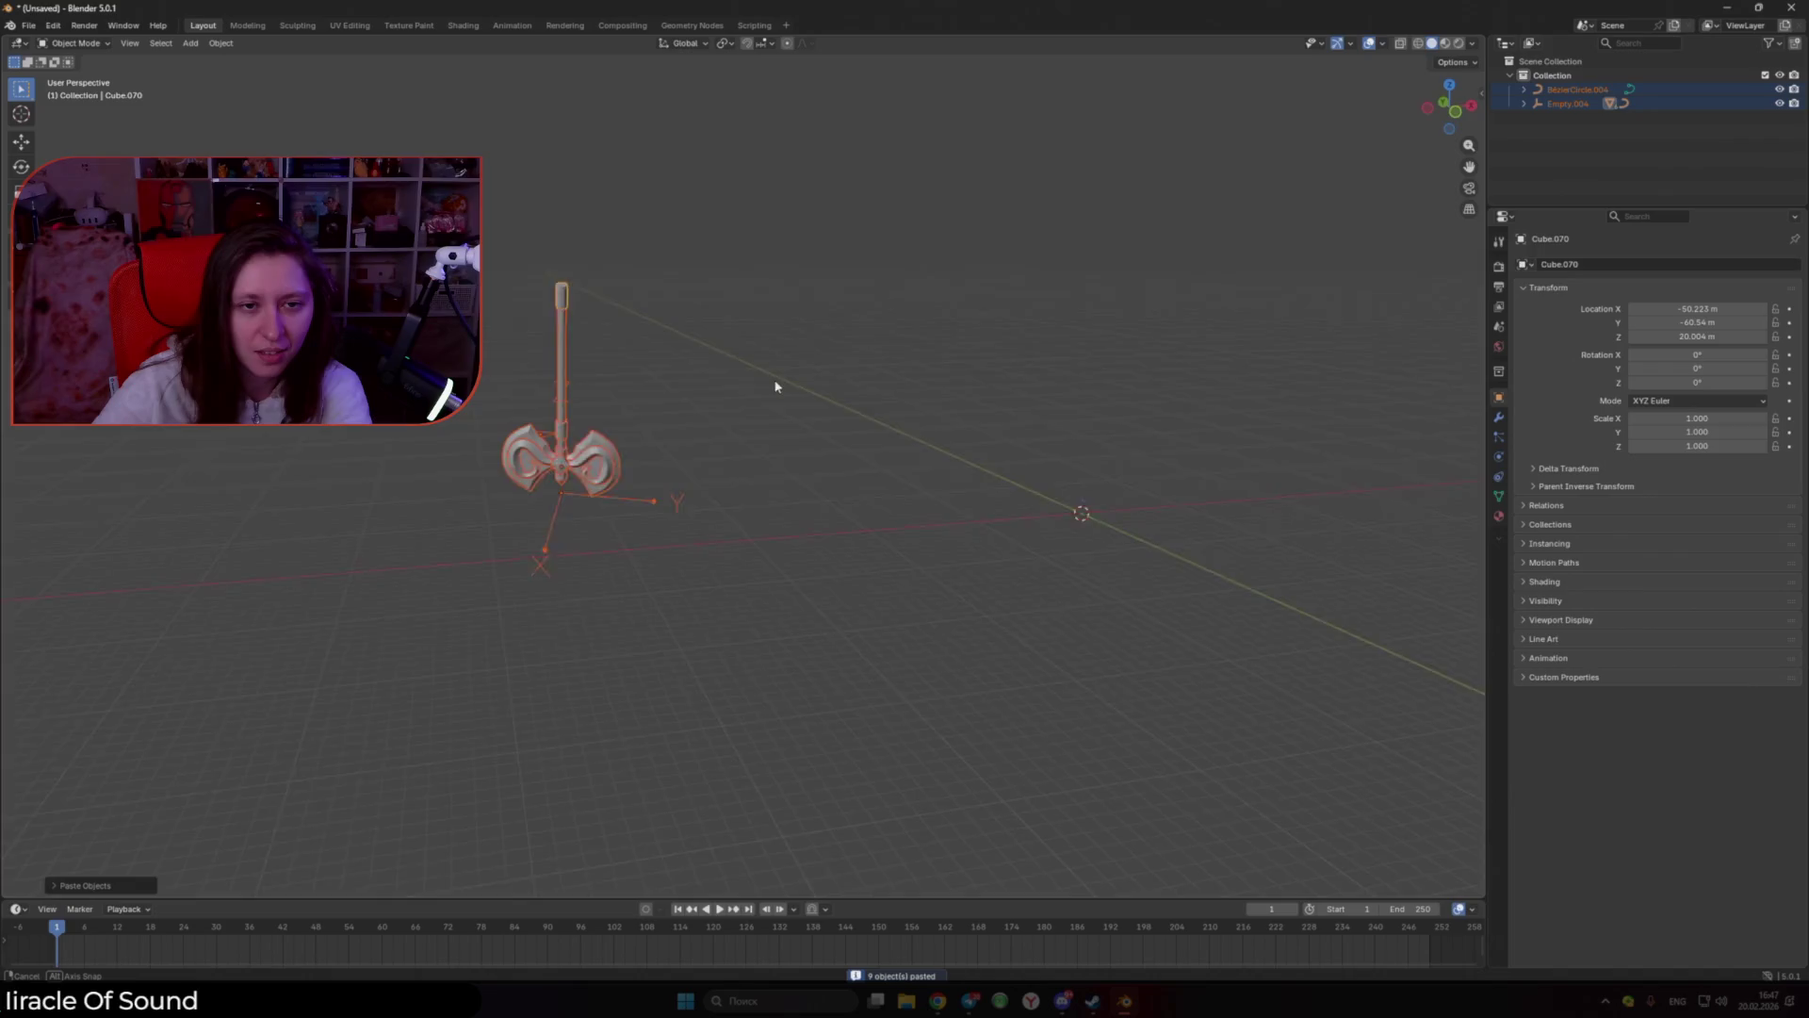
scroll(780, 392, up, 3)
Step: Set Empty.004's location and rotation to 0 on all three axes
click(761, 416)
key(n)
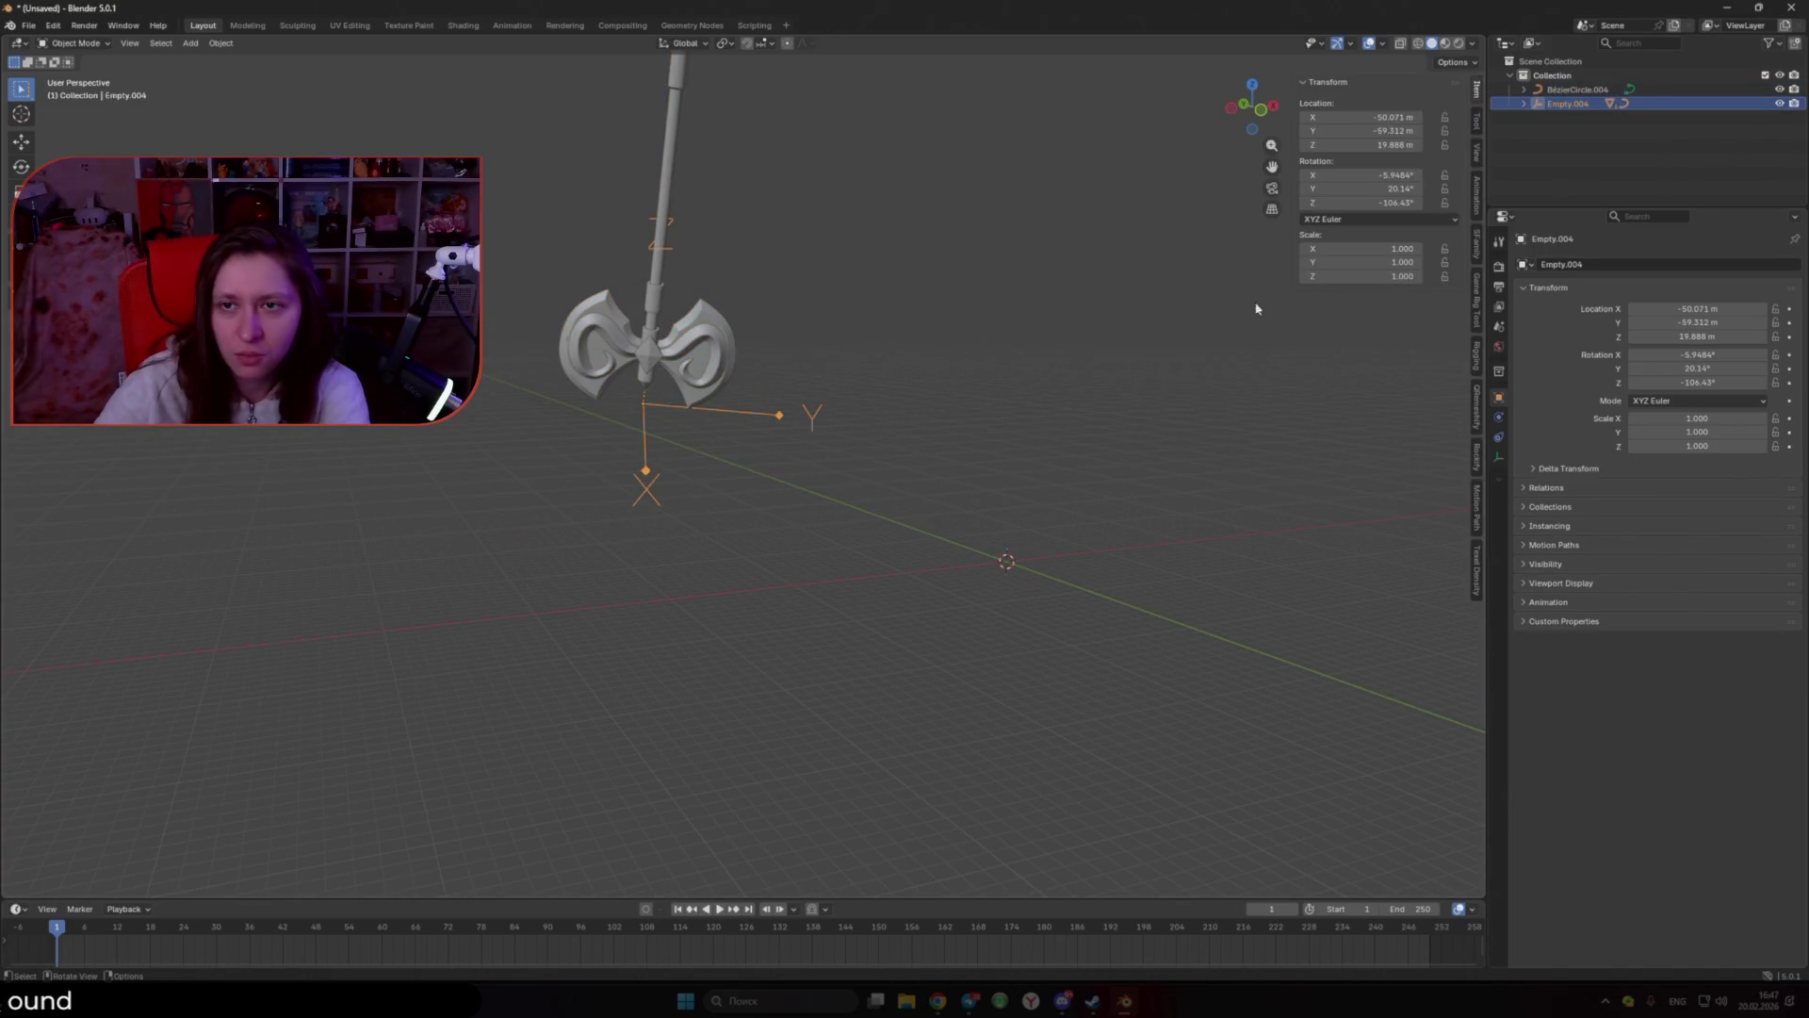
drag(1385, 117, 1373, 202)
text(0)
key(Return)
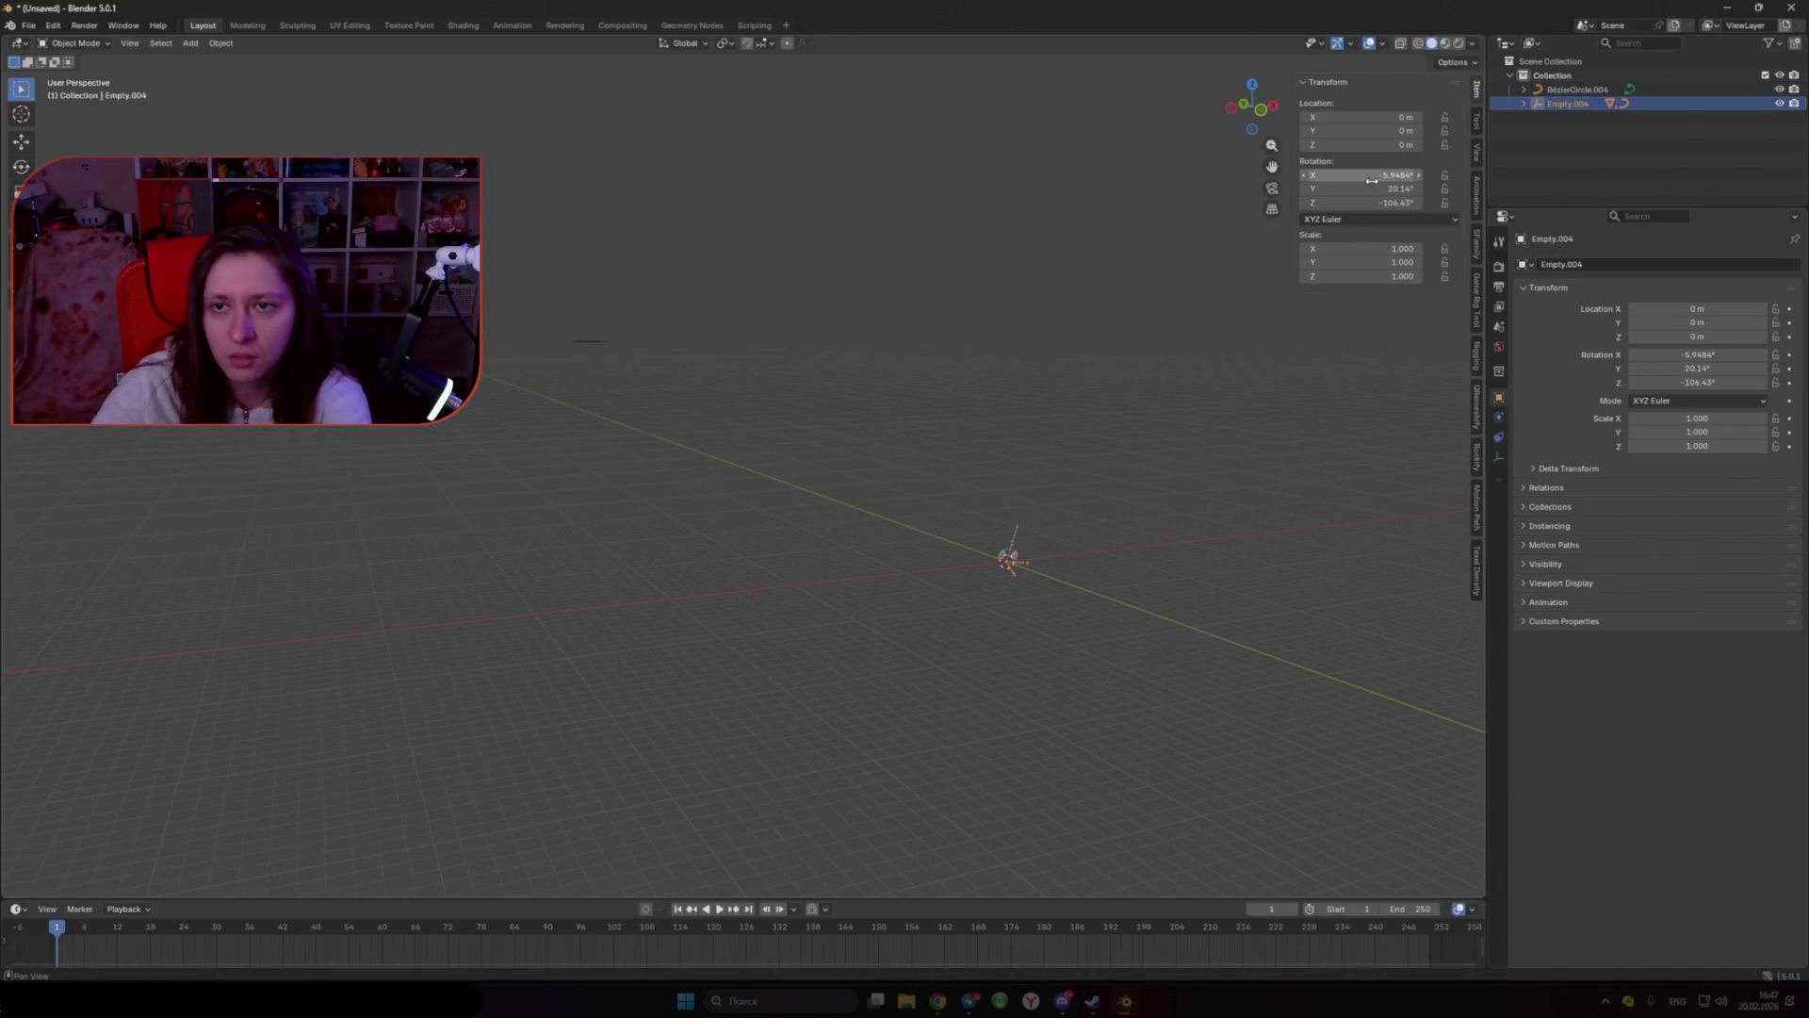
text(0)
key(Return)
Step: Delete the leftover BezierCircle.004, then select the swirl ornament curve on the axe head
click(1204, 433)
middle_drag(1204, 432, 919, 596)
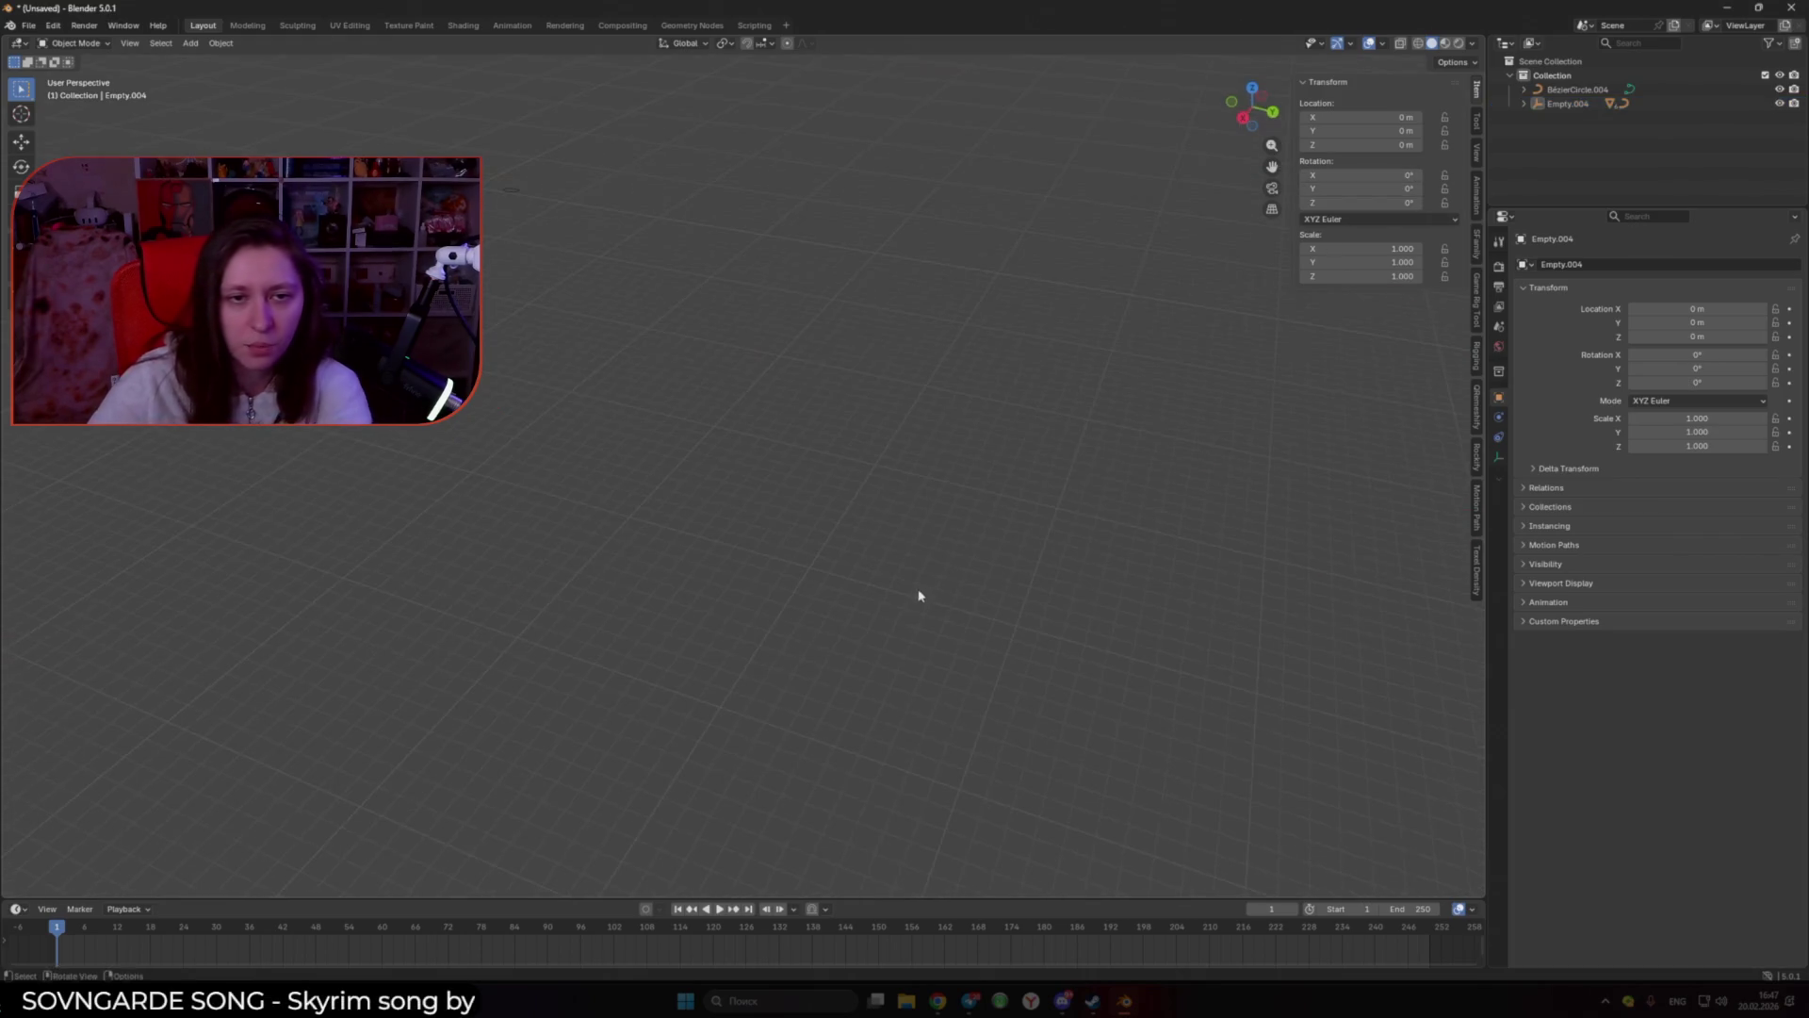
mouse_move(1195, 608)
middle_down()
mouse_move(1146, 562)
mouse_move(1029, 587)
middle_up()
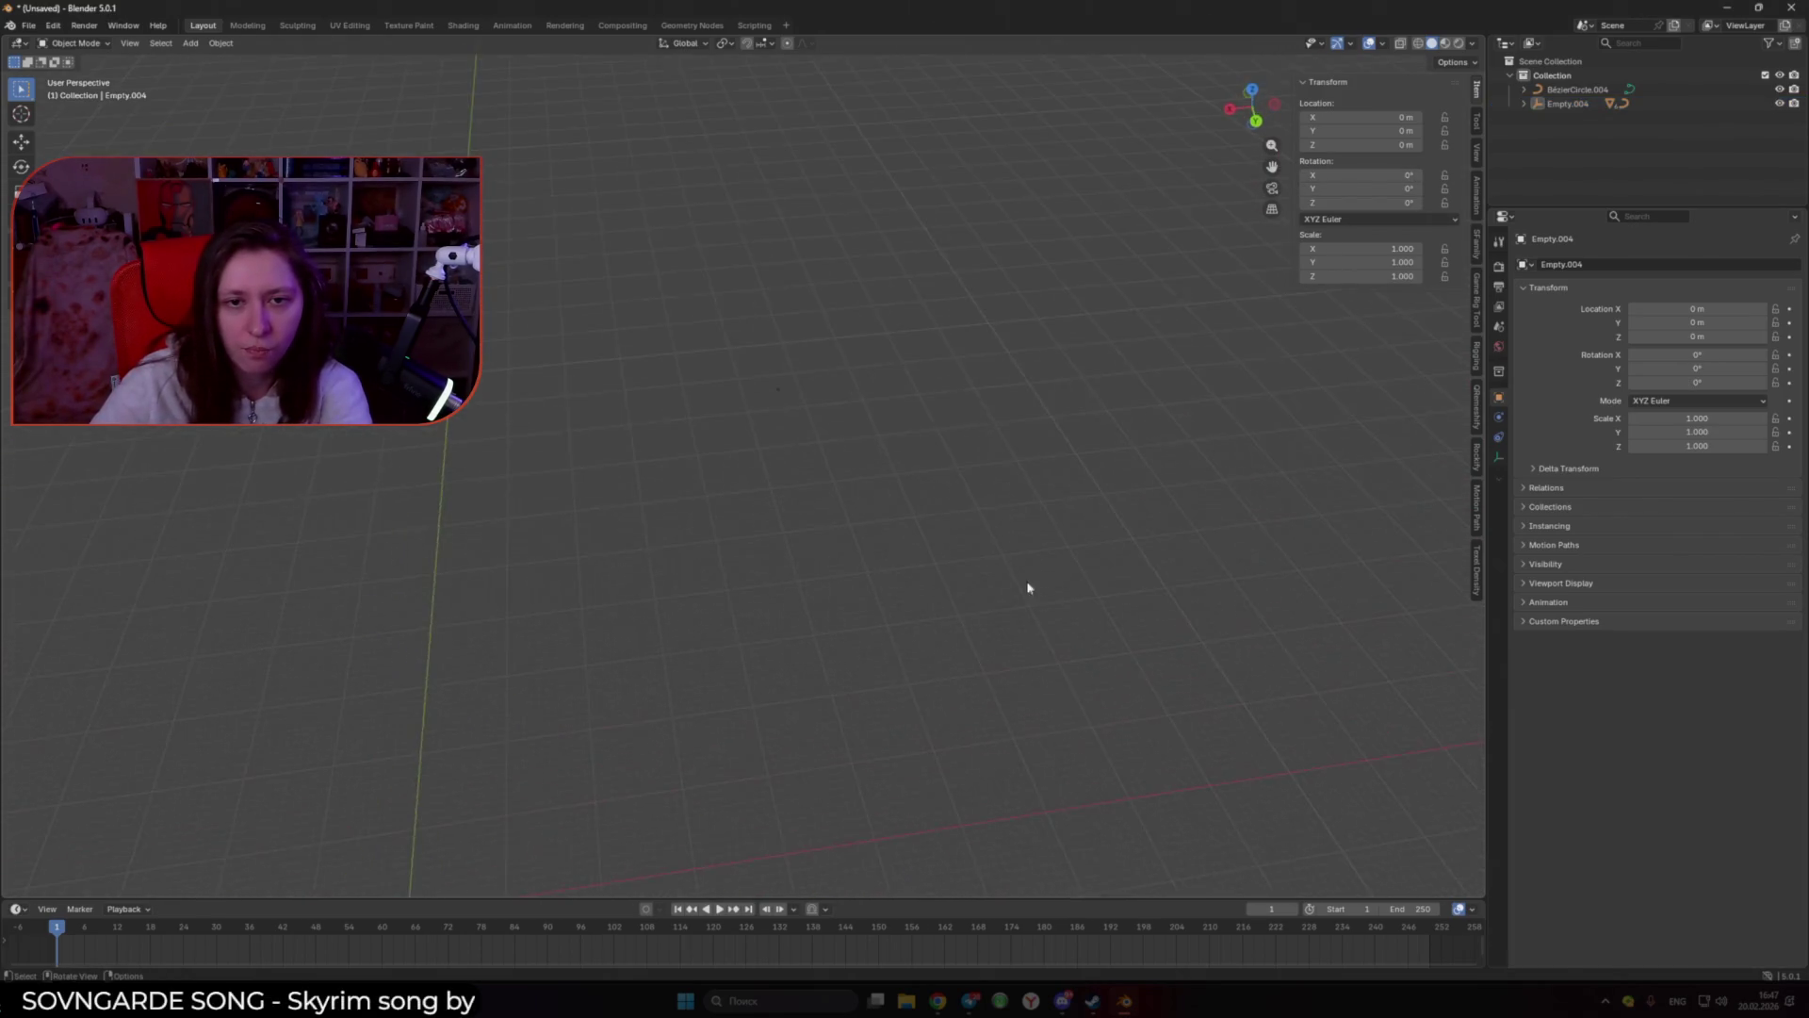
mouse_move(937, 372)
middle_down()
mouse_move(811, 557)
mouse_move(783, 308)
mouse_move(988, 237)
mouse_move(691, 576)
mouse_move(845, 399)
middle_up()
scroll(811, 428, up, 3)
key(Delete)
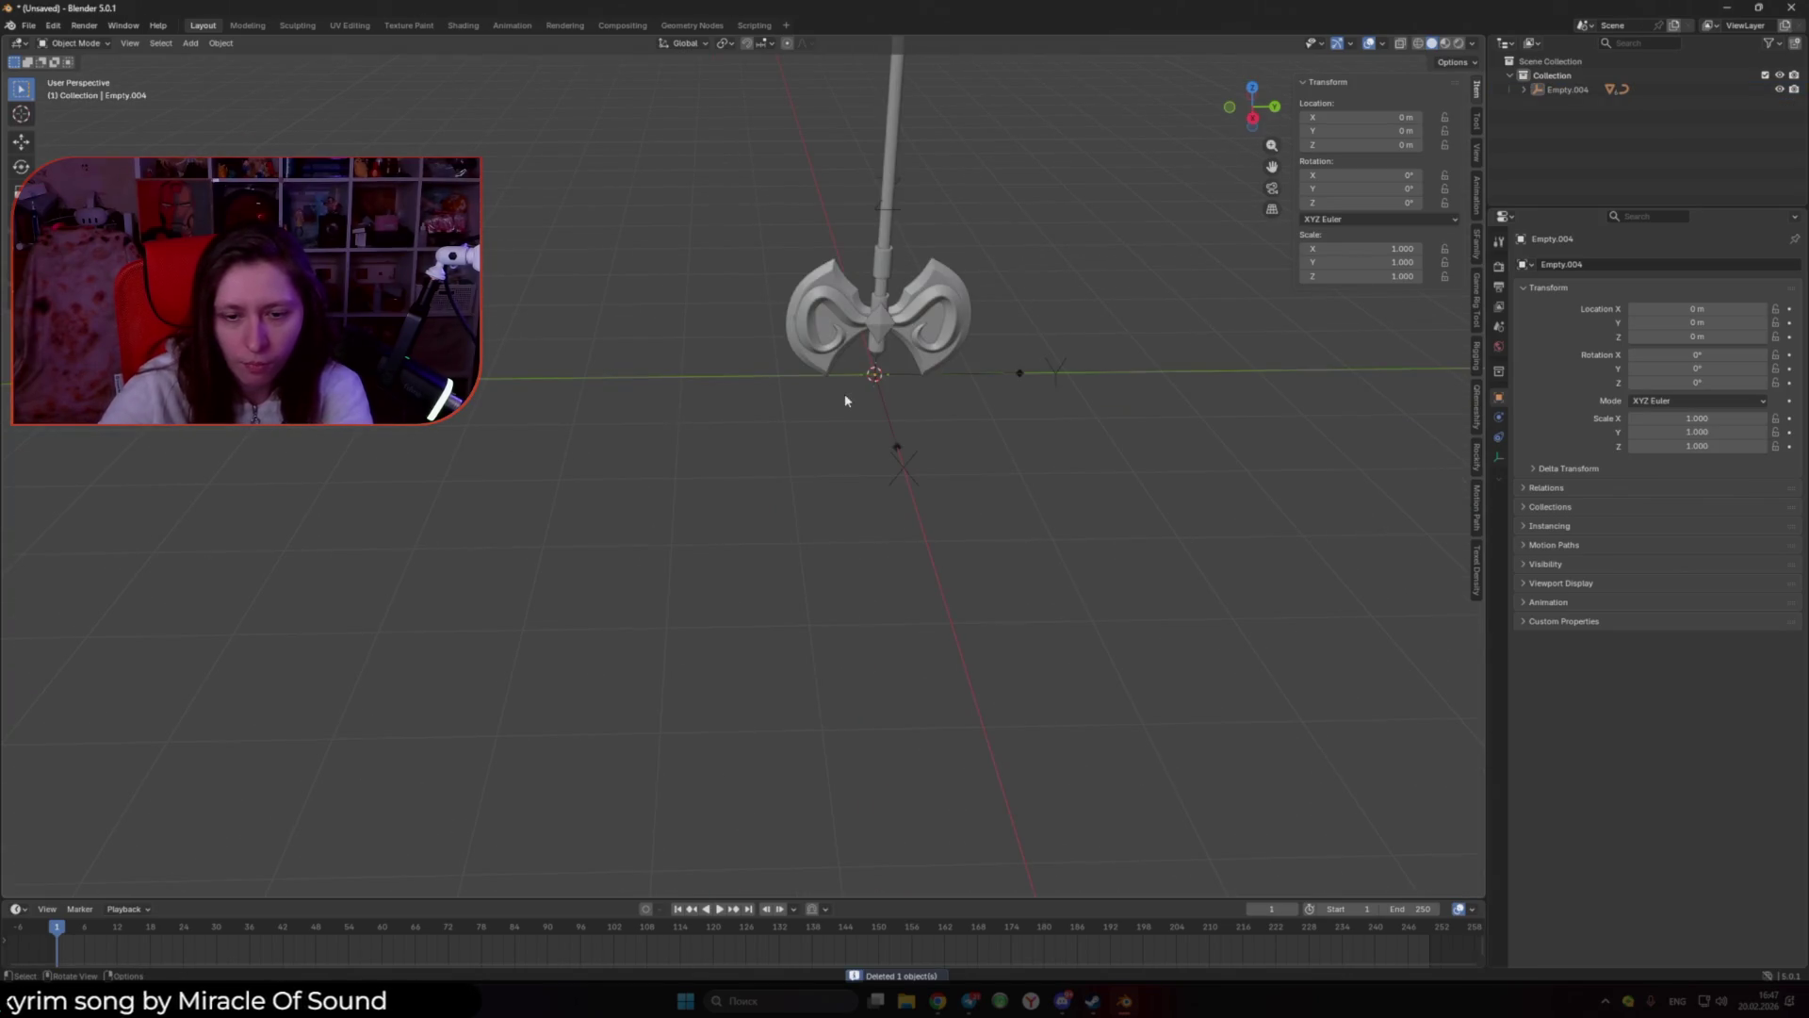
click(837, 314)
click(1500, 435)
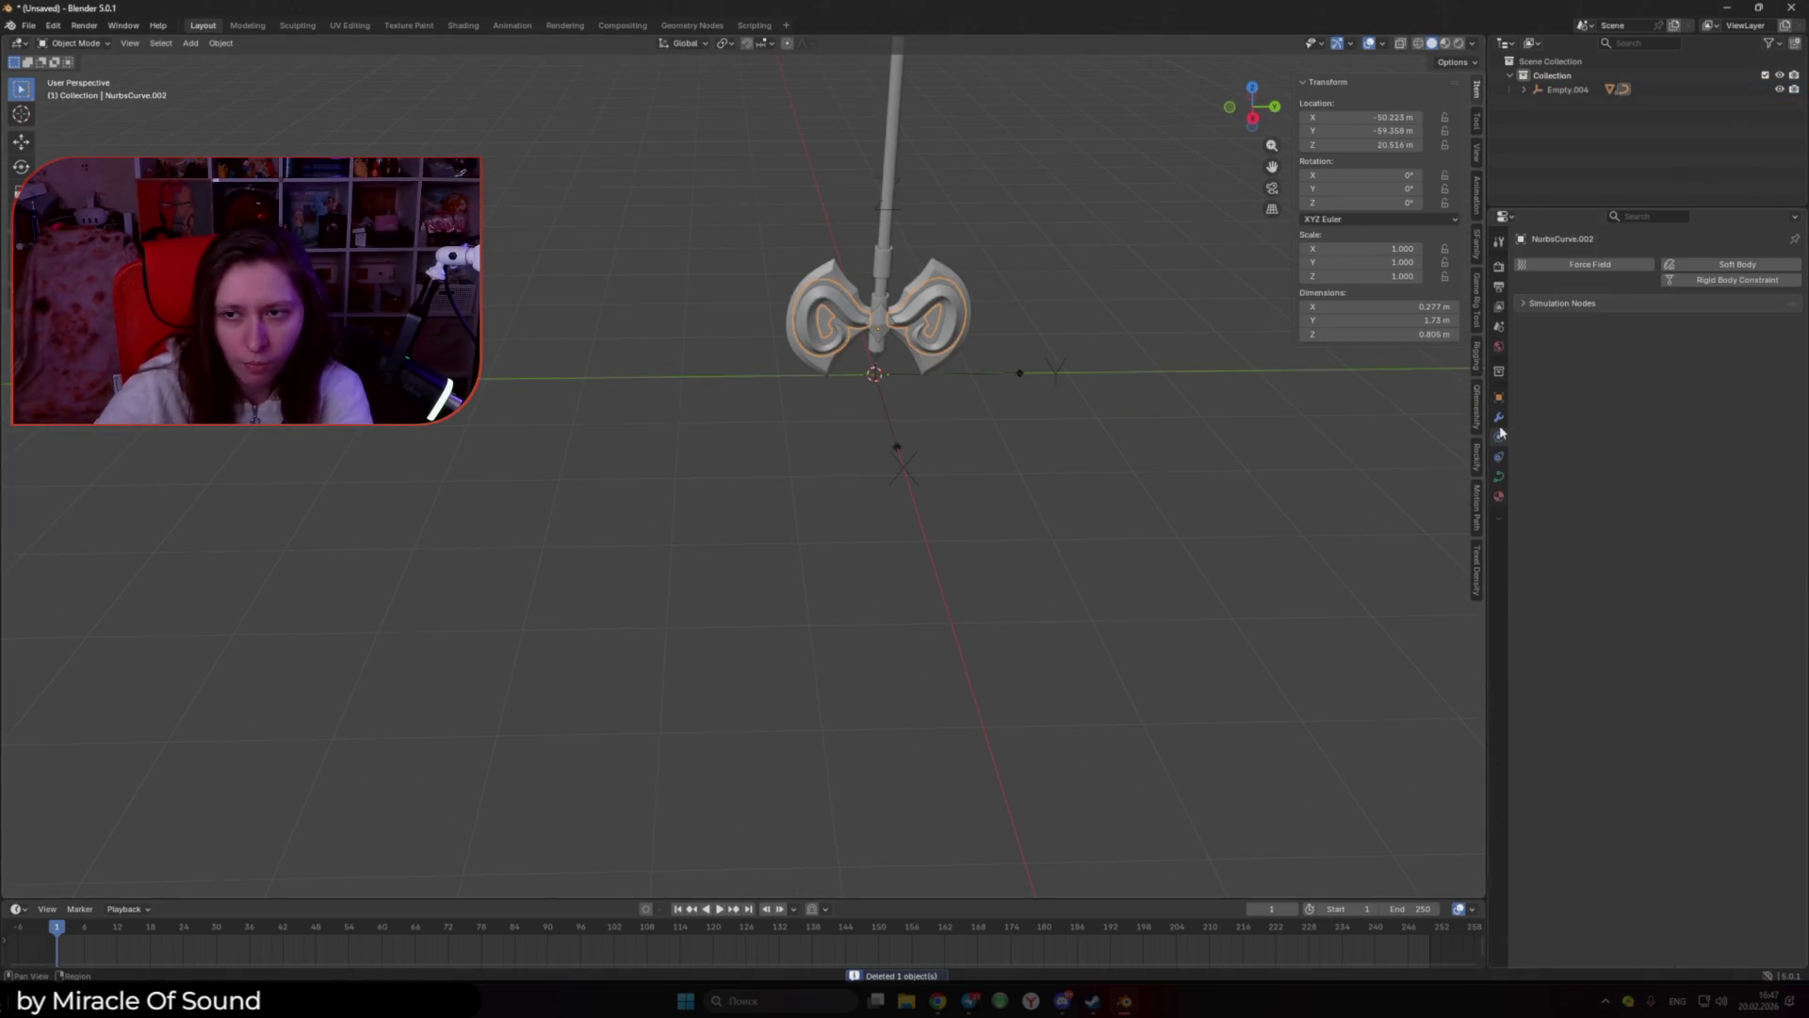
Step: Frame the axe head and expand the empty to reveal NurbsCurve.002's modifiers
shift+middle_drag(1153, 358, 821, 660)
click(1500, 422)
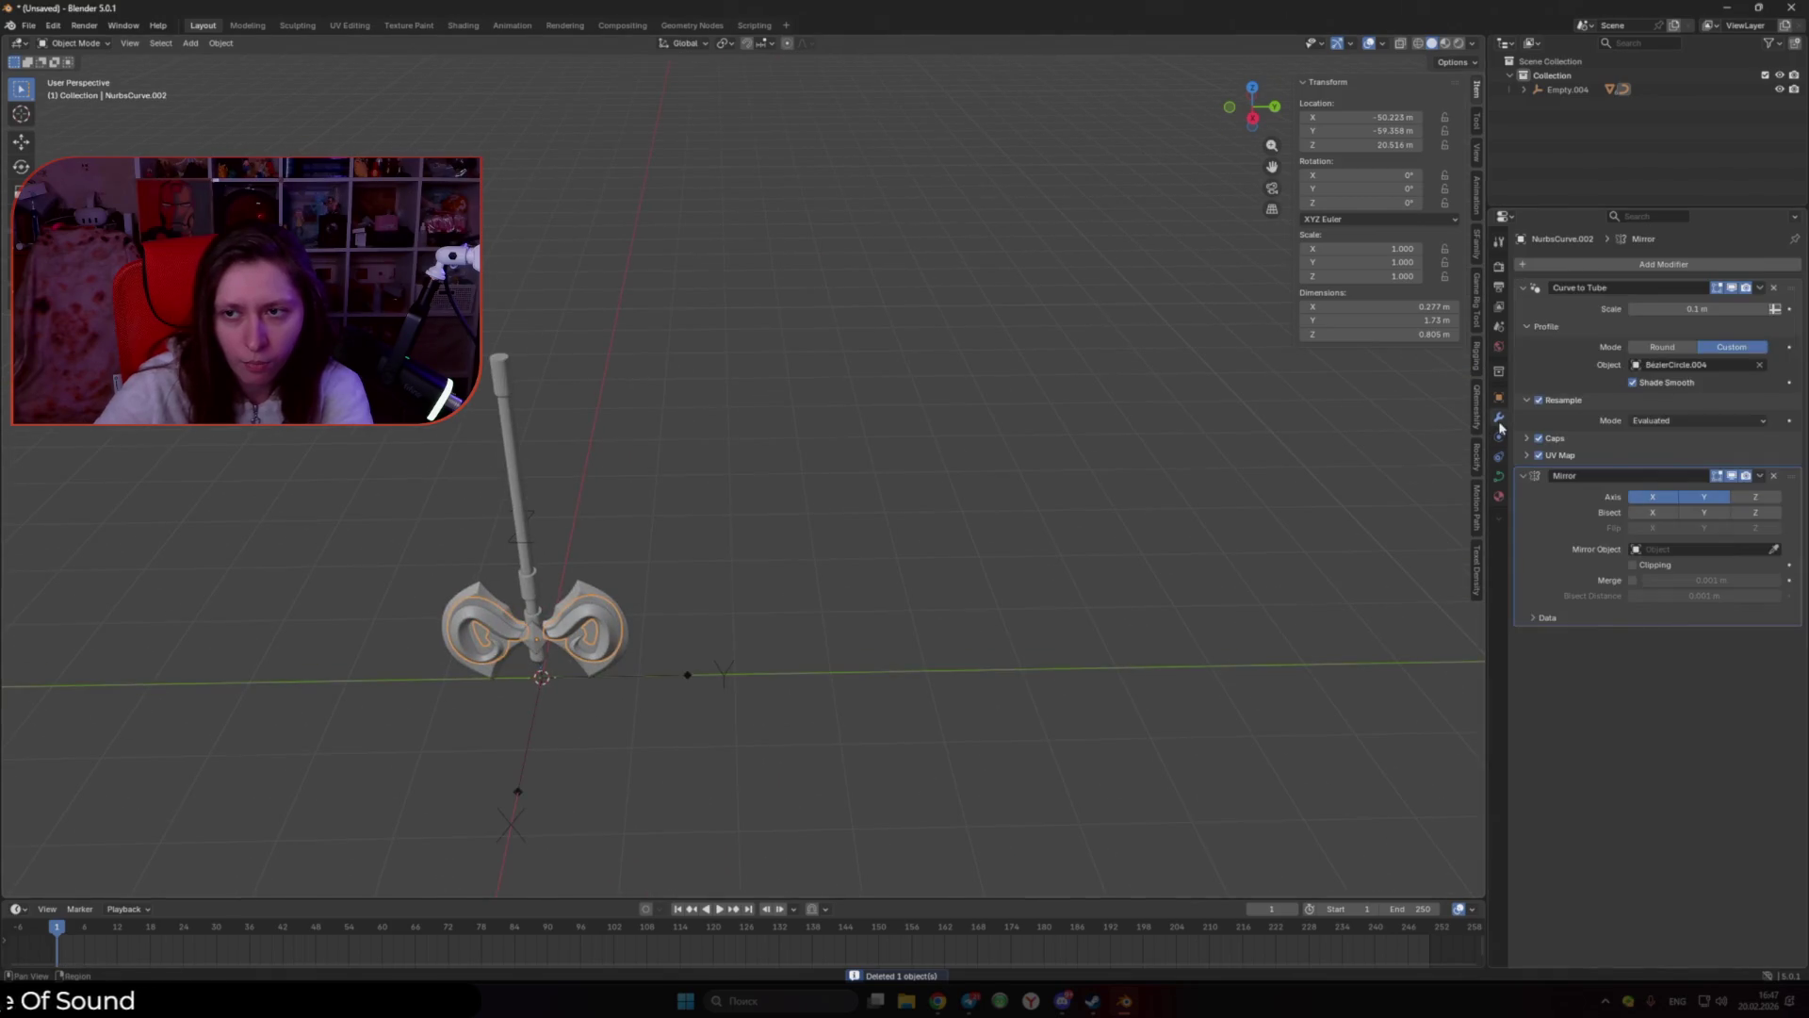
middle_drag(1012, 601, 1350, 453)
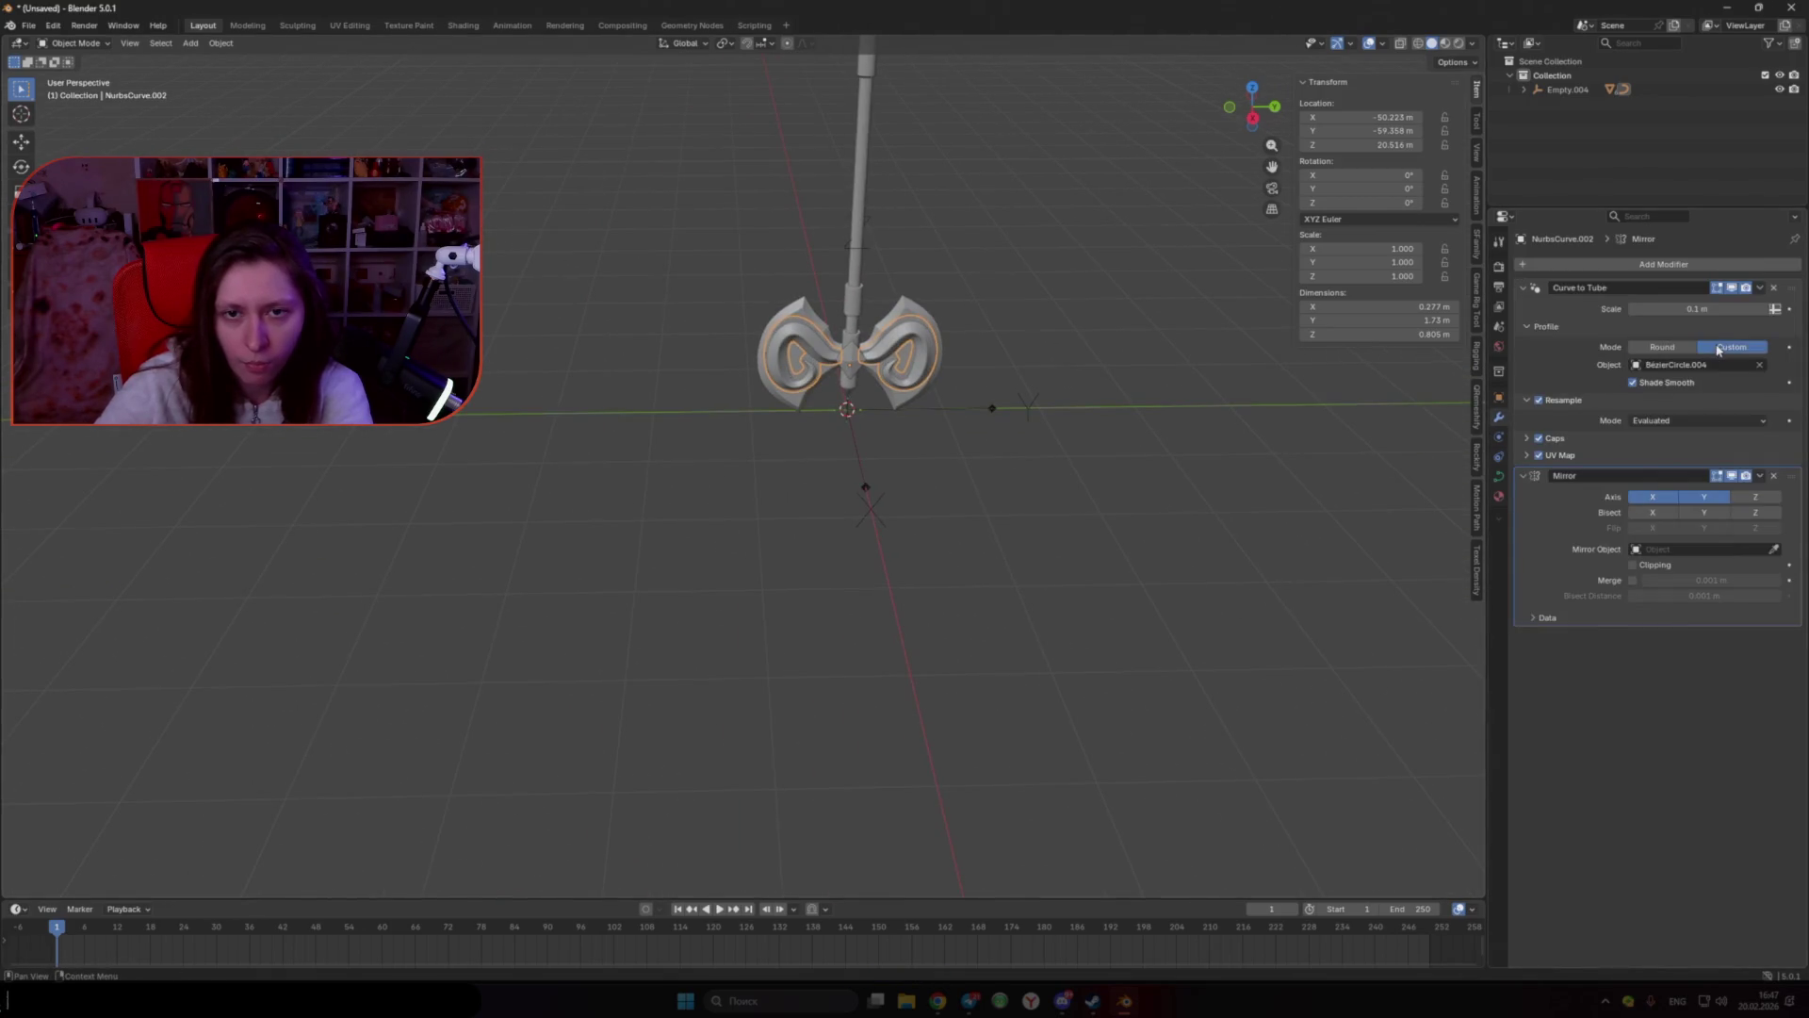
scroll(1174, 400, down, 2)
scroll(985, 441, up, 3)
shift+middle_drag(1402, 89, 1181, 388)
click(1523, 91)
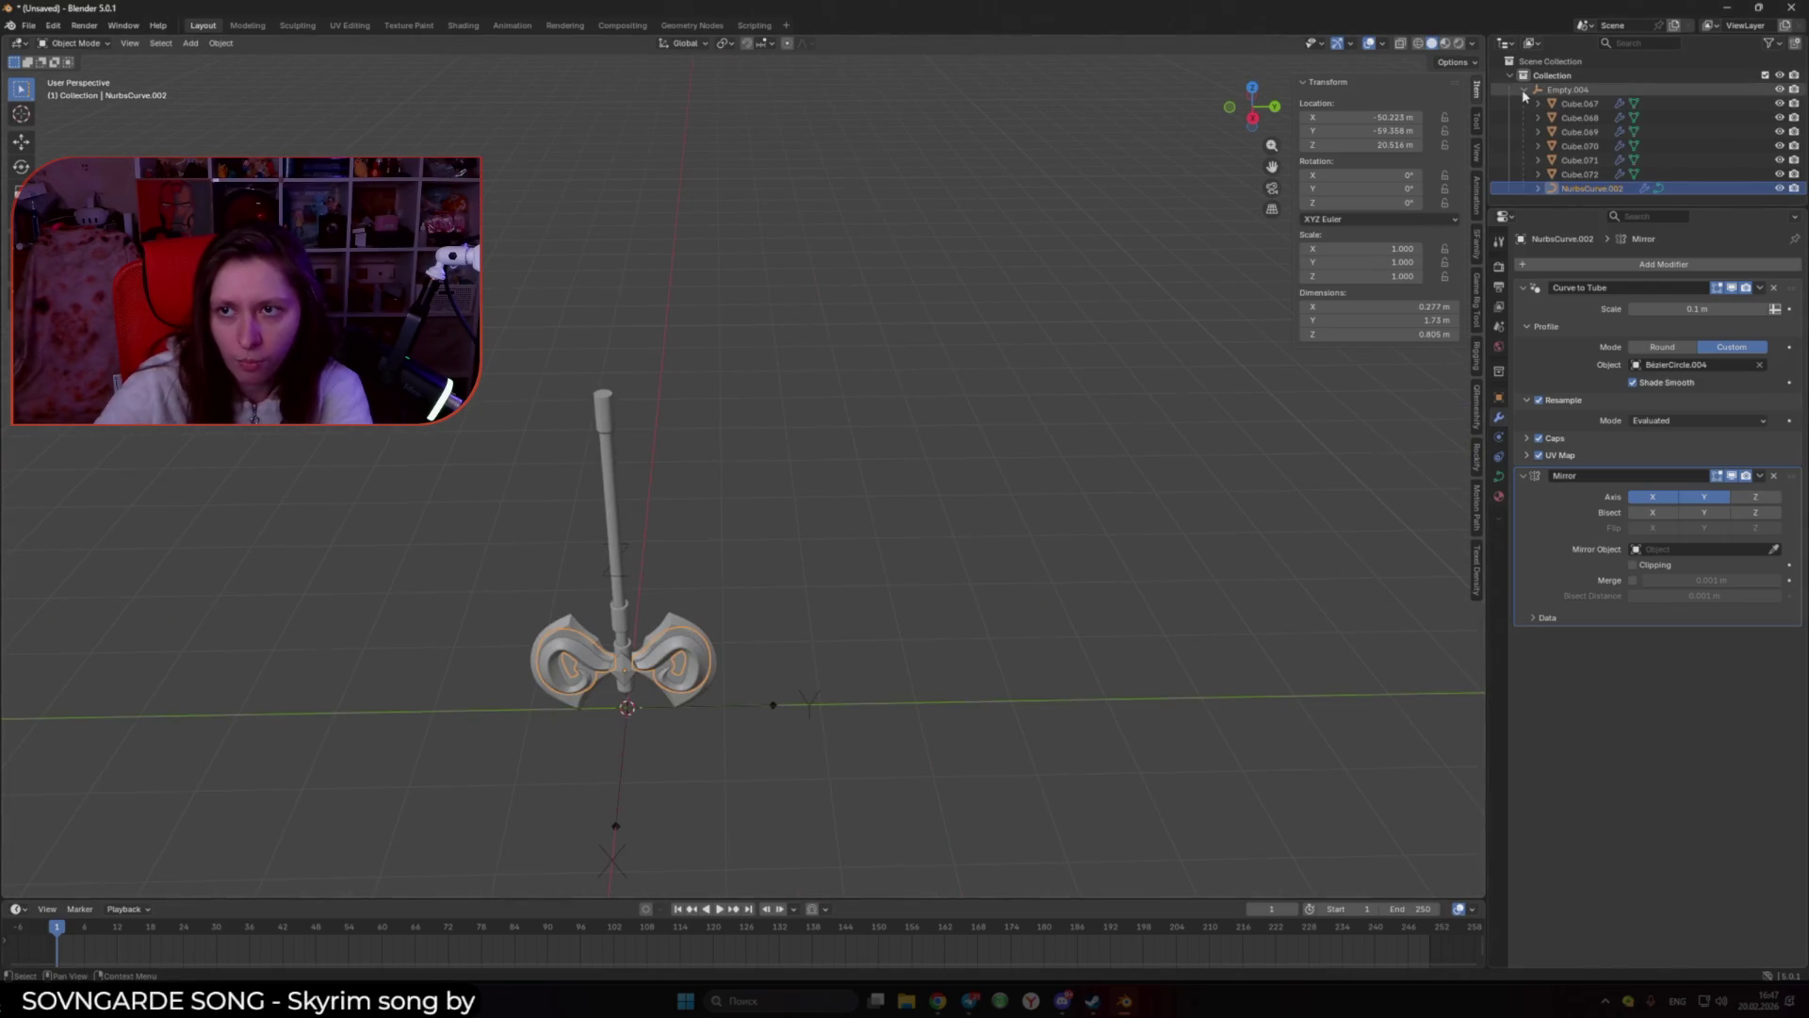
scroll(1078, 371, up, 5)
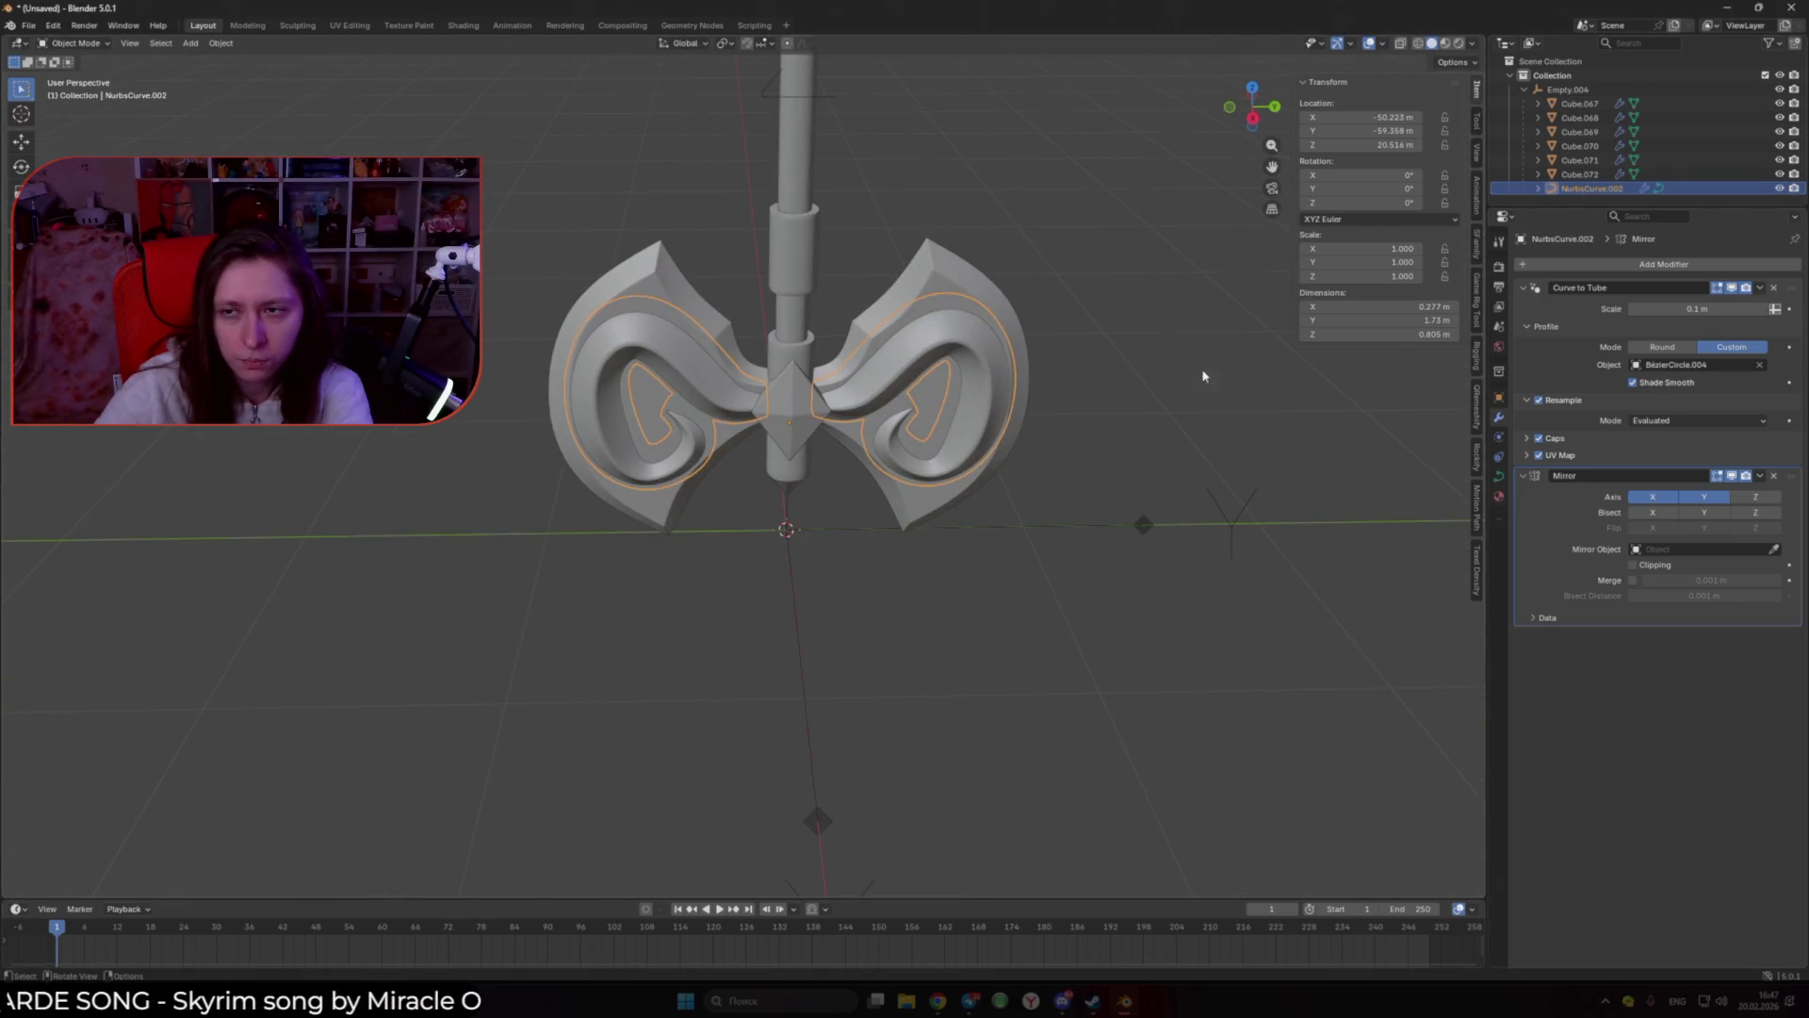
Step: Try applying the Curve to Tube modifier, then convert NurbsCurve.002 to a mesh
click(1759, 288)
click(1723, 304)
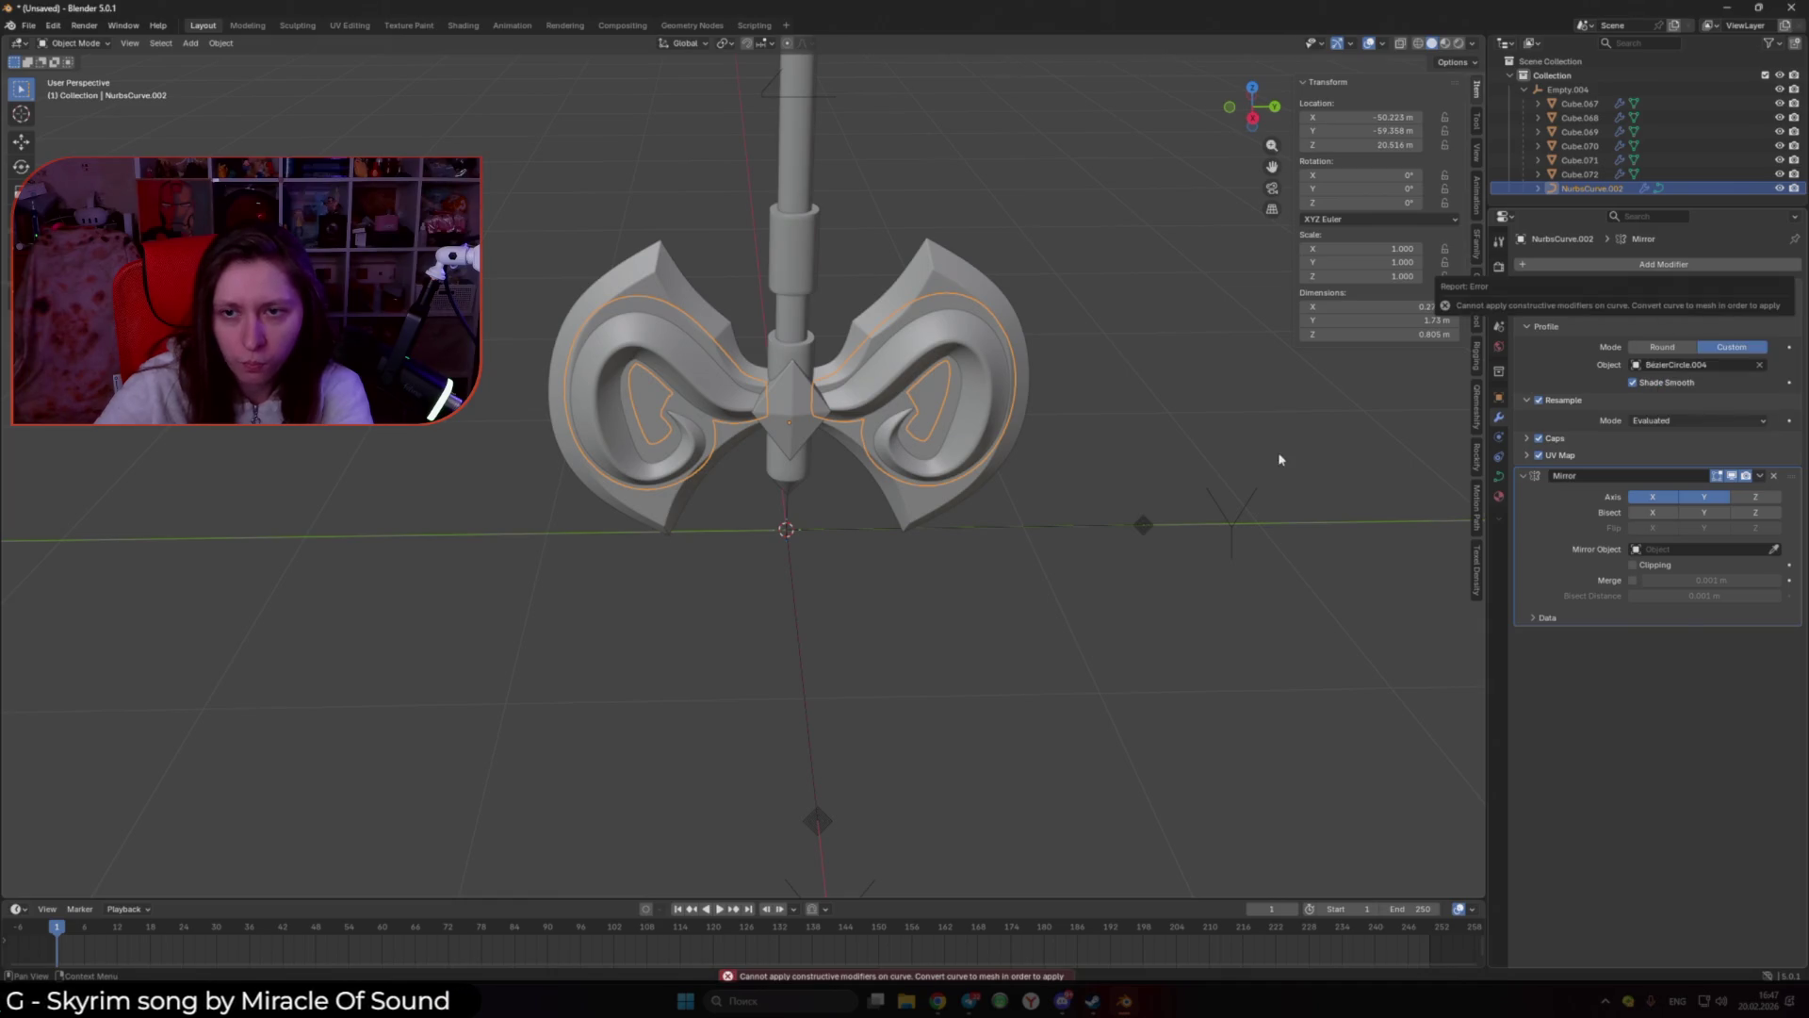
right_click(1004, 387)
mouse_move(1008, 401)
click(1053, 430)
Step: Isolate the converted ornament in local view and select the diamond gem at its centre
scroll(1053, 431, down, 10)
middle_drag(876, 450, 892, 390)
scroll(867, 330, up, 5)
mouse_move(867, 330)
middle_down()
mouse_move(853, 415)
mouse_move(1058, 386)
mouse_move(1010, 632)
mouse_move(1108, 608)
middle_up()
key(KP_Divide)
key(KP_Divide)
middle_drag(997, 558, 955, 527)
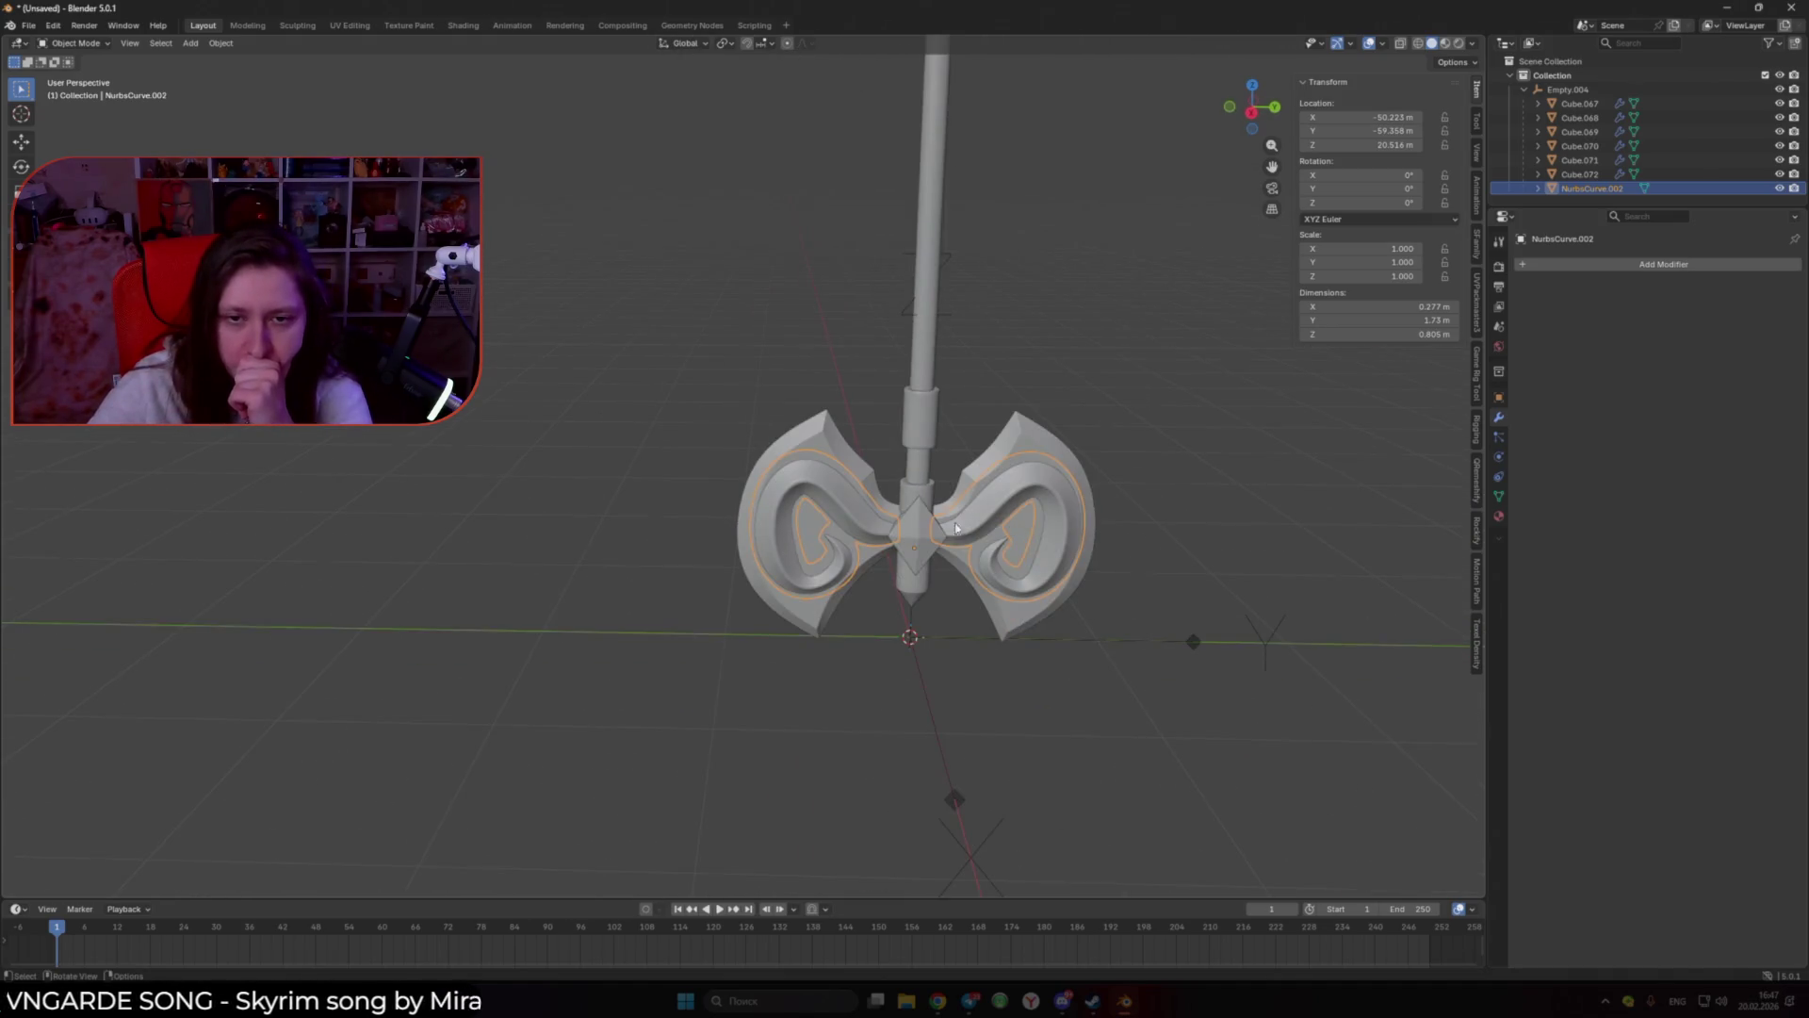
click(955, 527)
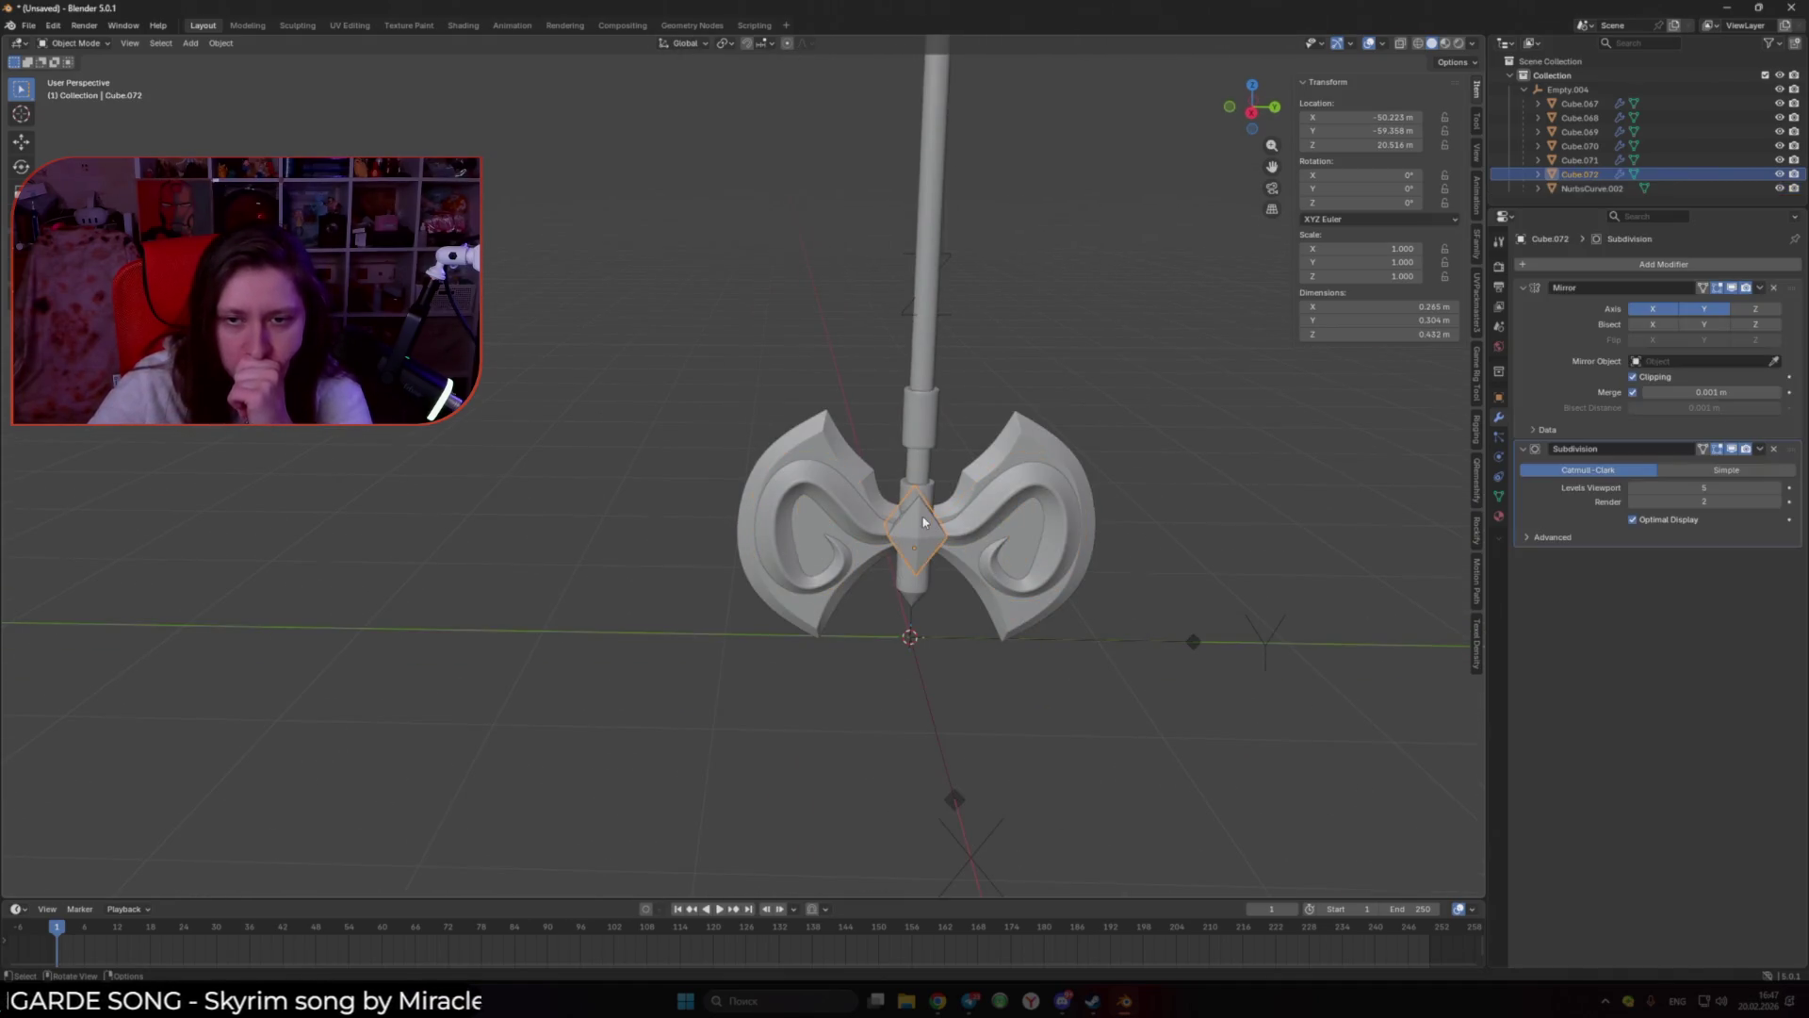
Step: Give the gem a new material with light blue base colour and matching viewport display colour
click(1501, 518)
click(1576, 331)
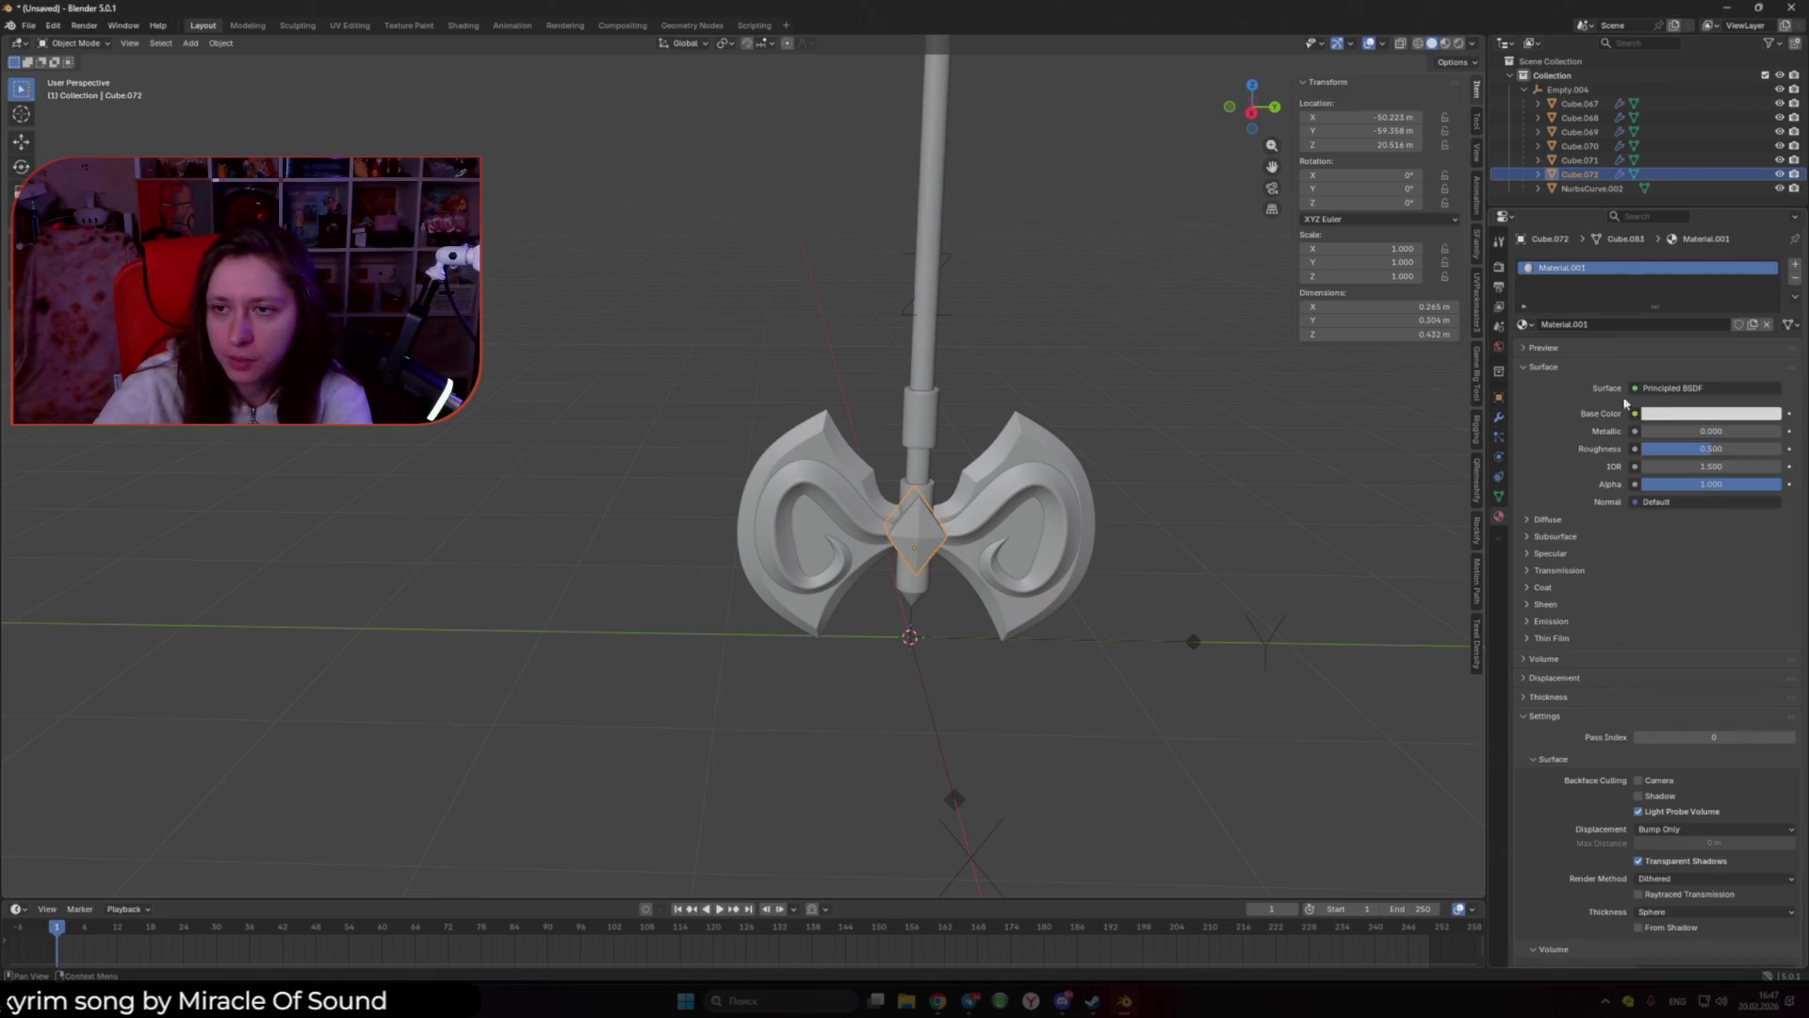
scroll(1624, 533, down, 3)
click(1662, 326)
drag(1710, 117, 1716, 114)
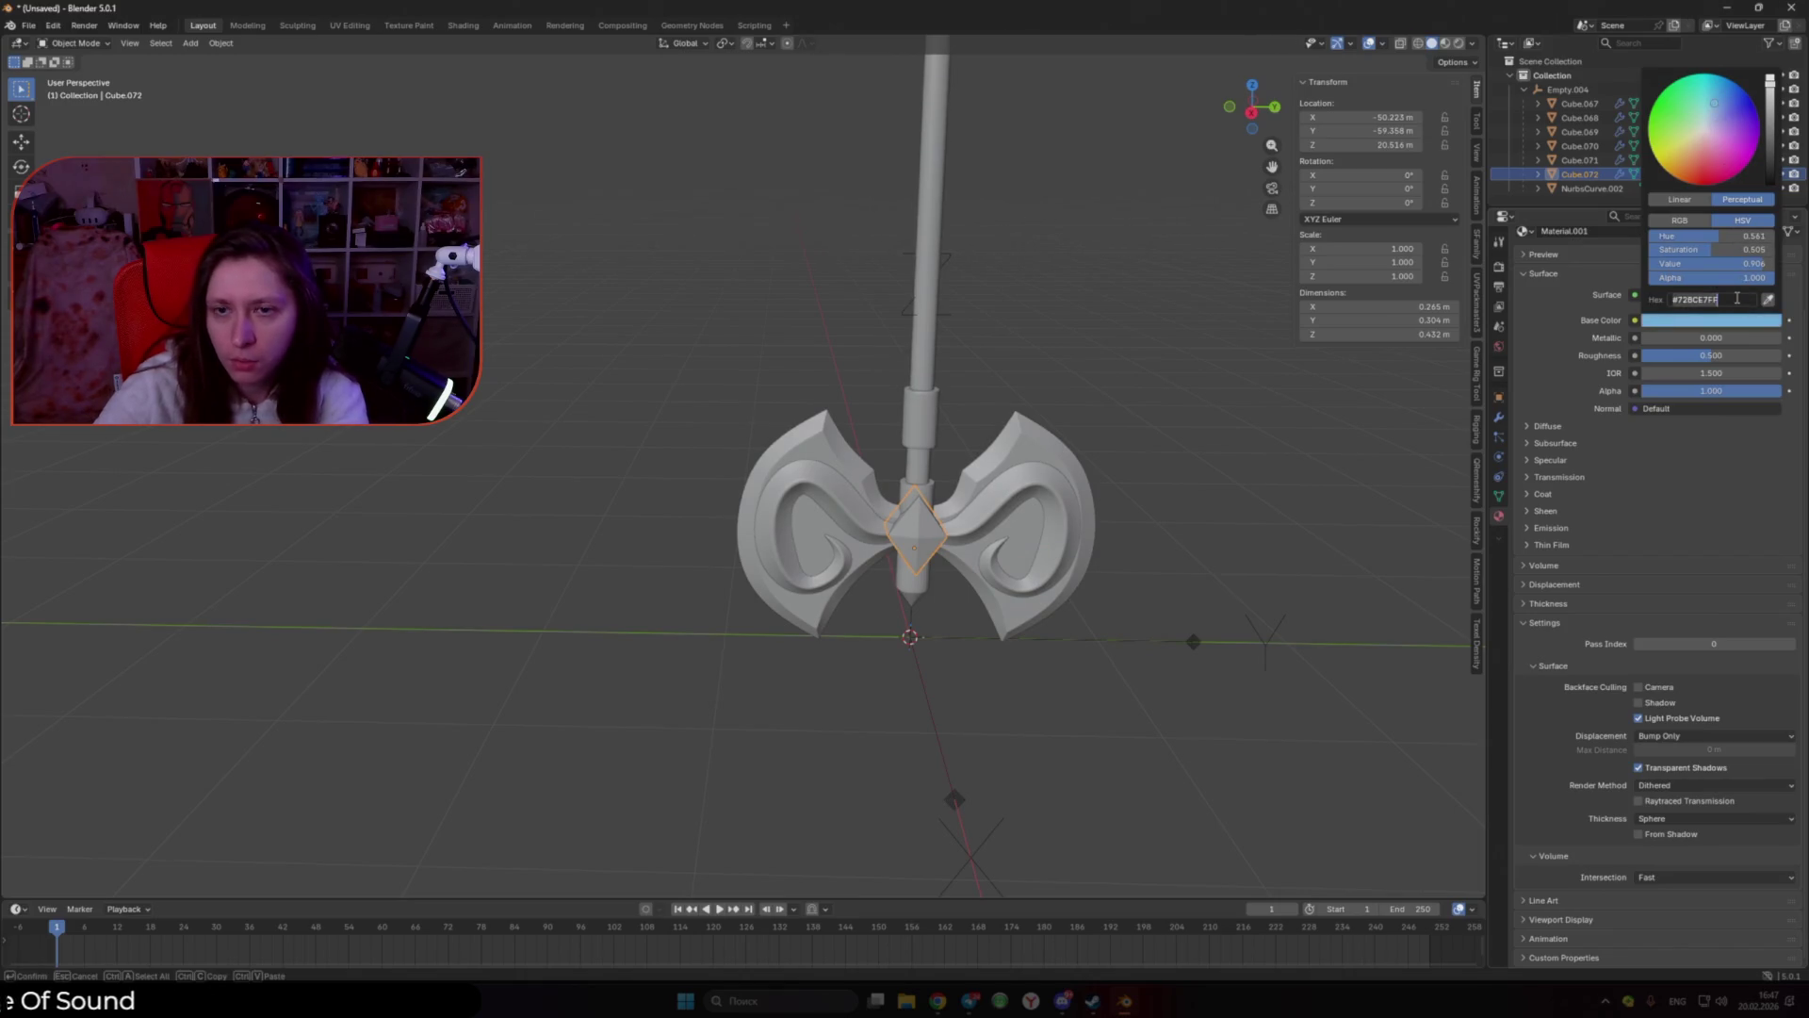
key(Return)
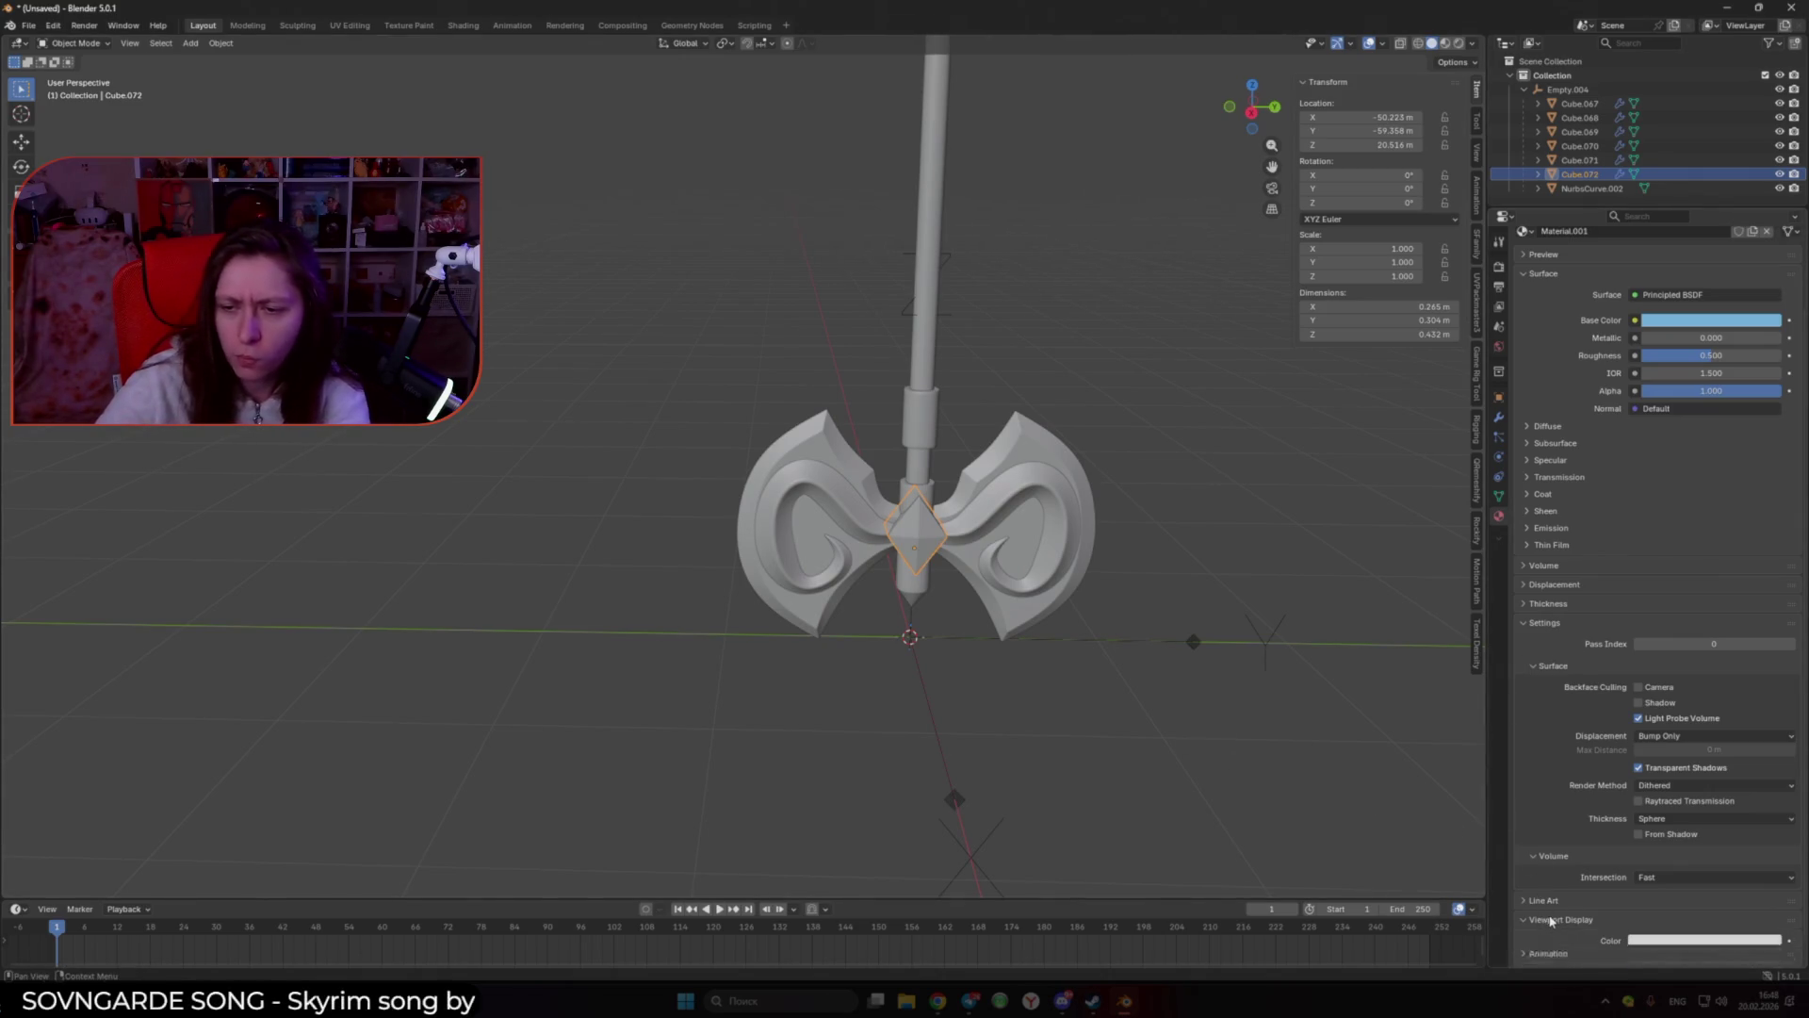
click(1677, 943)
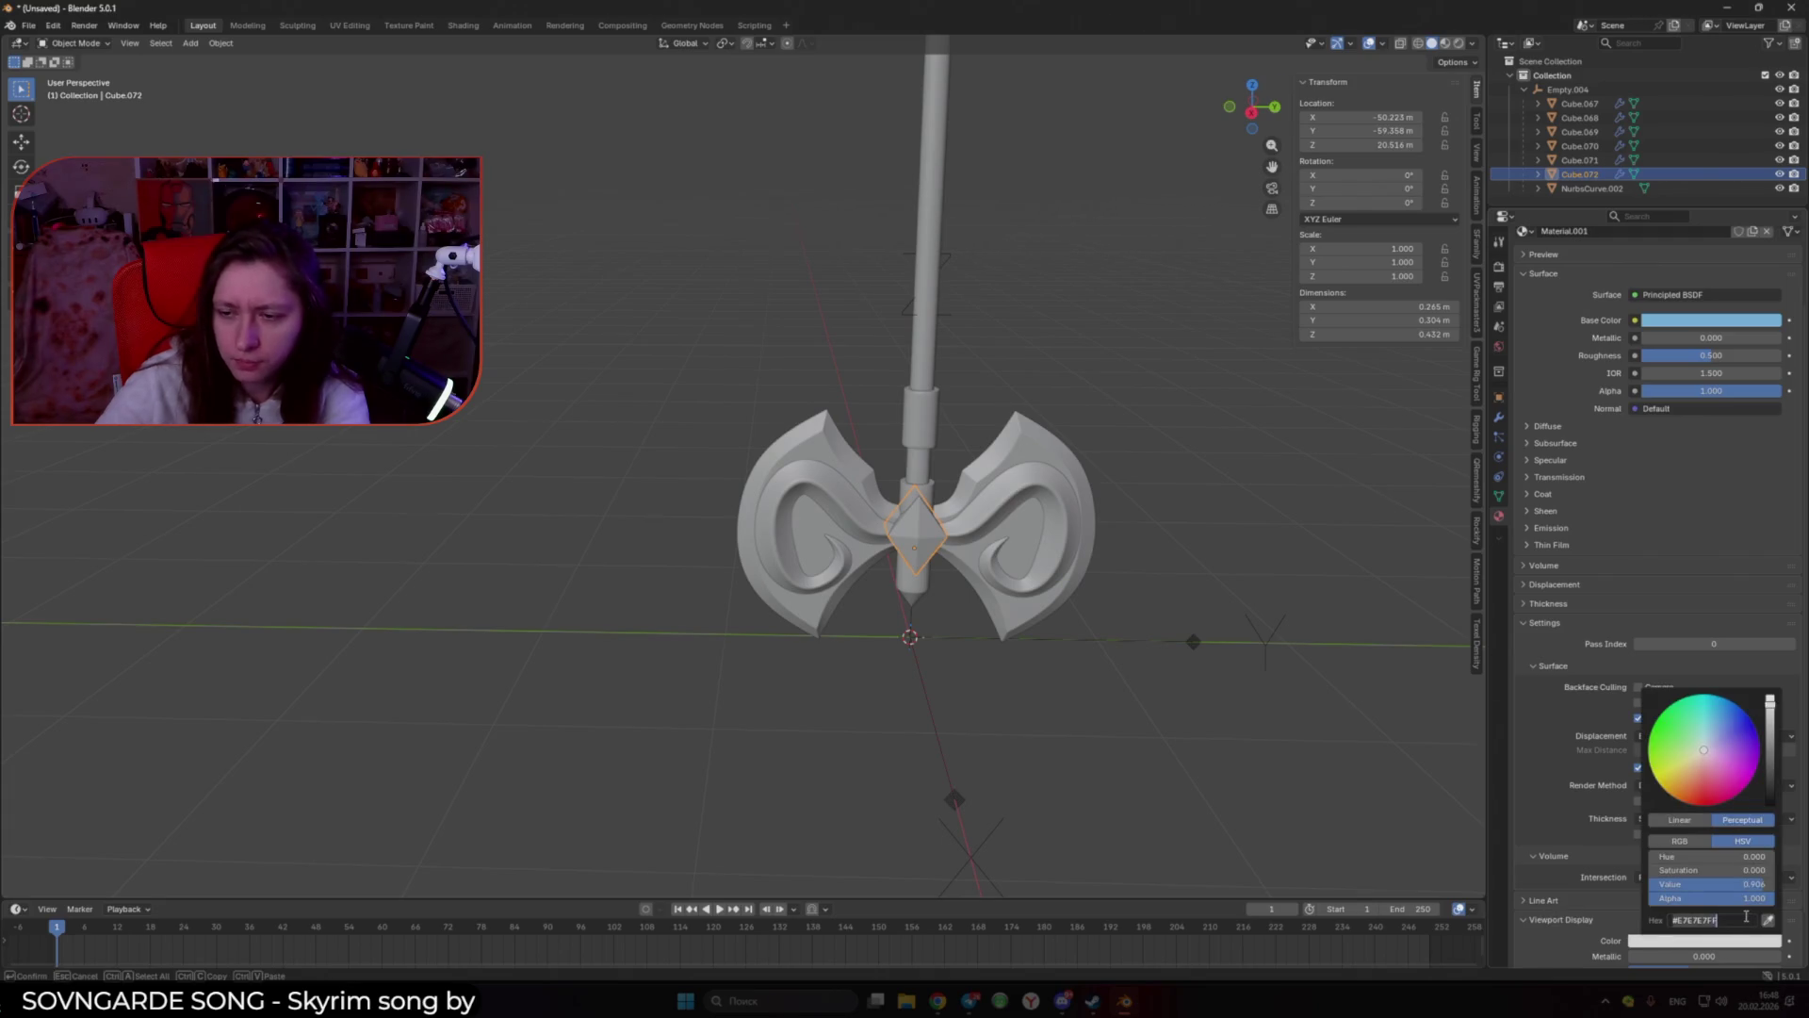
key(ctrl+v)
key(Return)
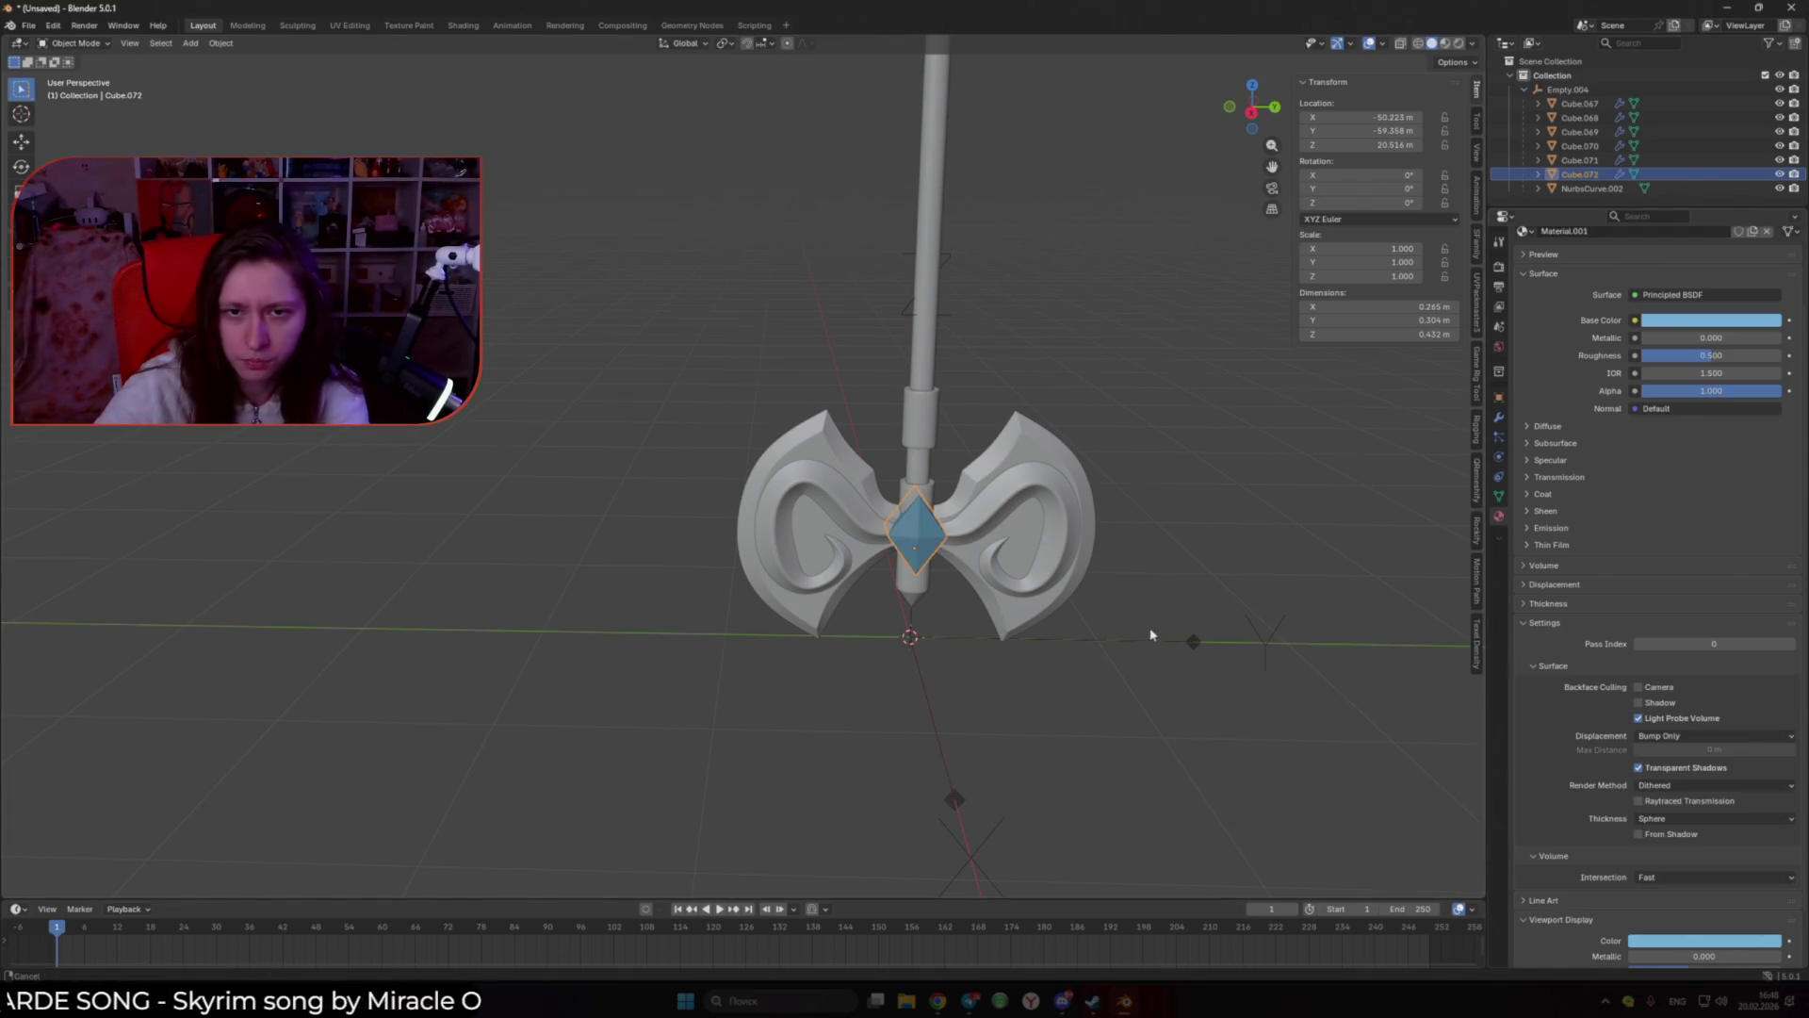
Step: Give the collar around the gem a new salmon red material and red viewport display colour
shift+middle_drag(1150, 634, 1049, 603)
click(821, 561)
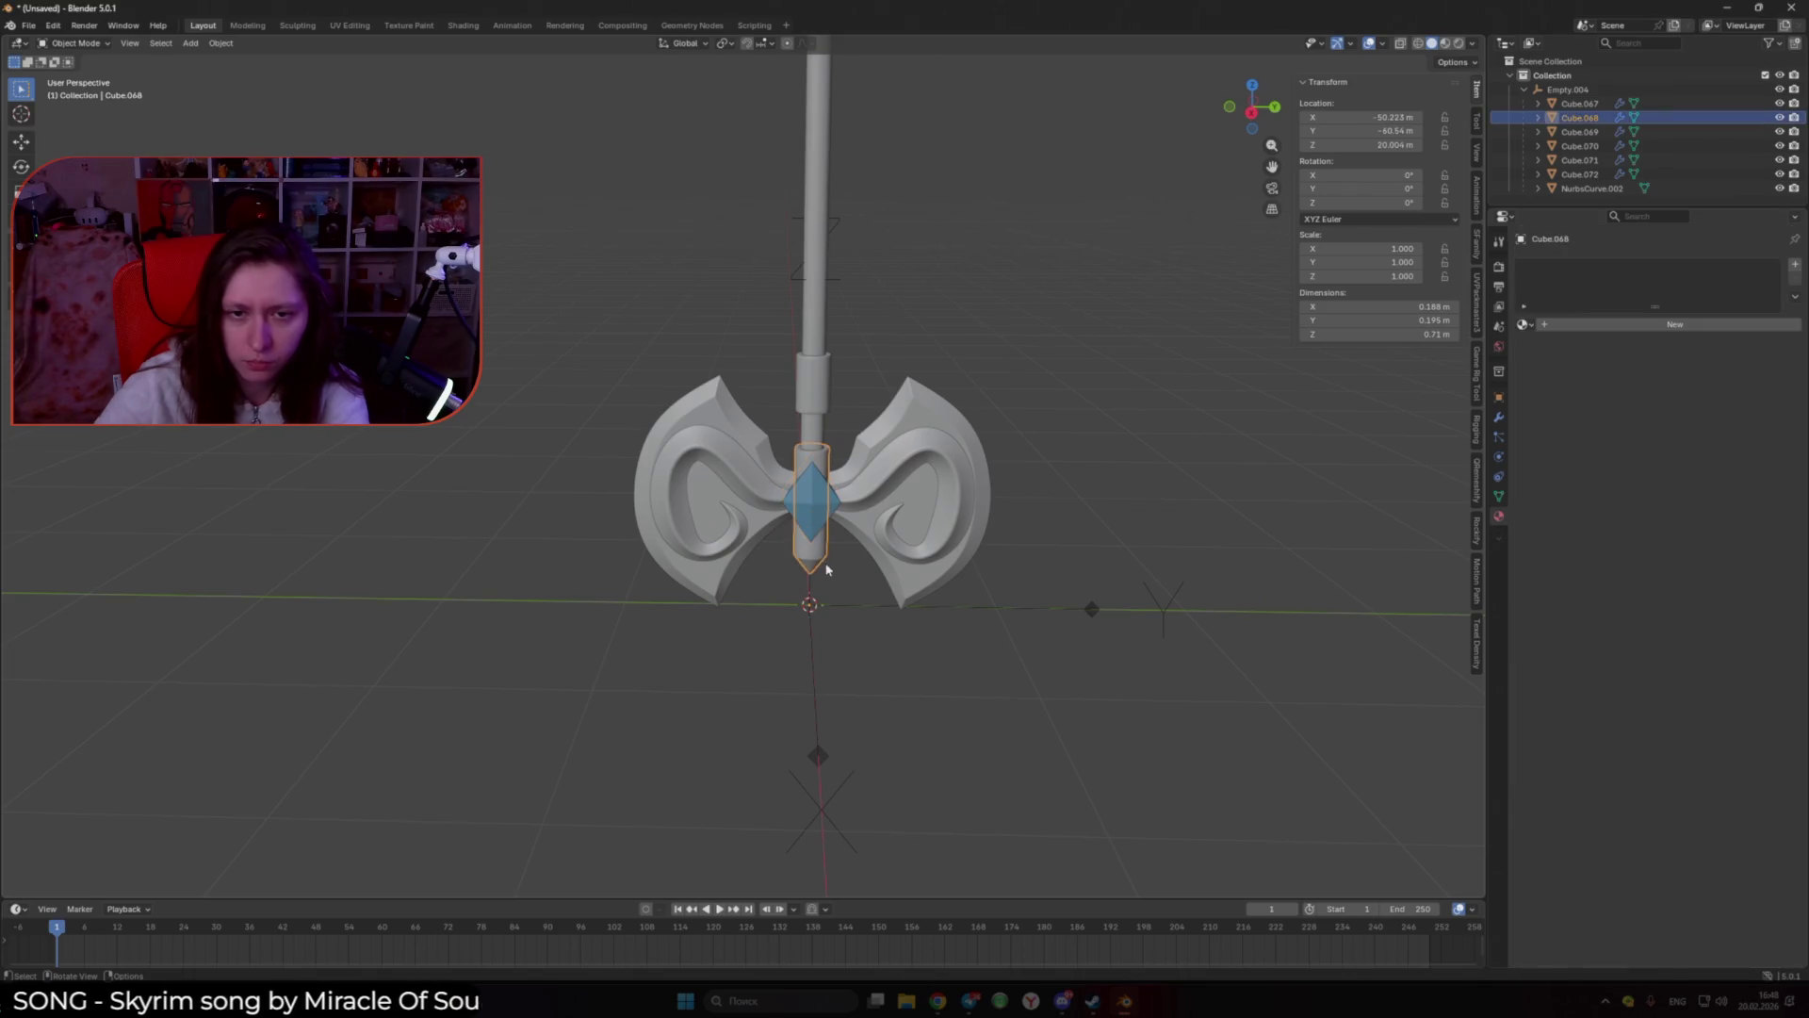
click(1548, 327)
click(1723, 414)
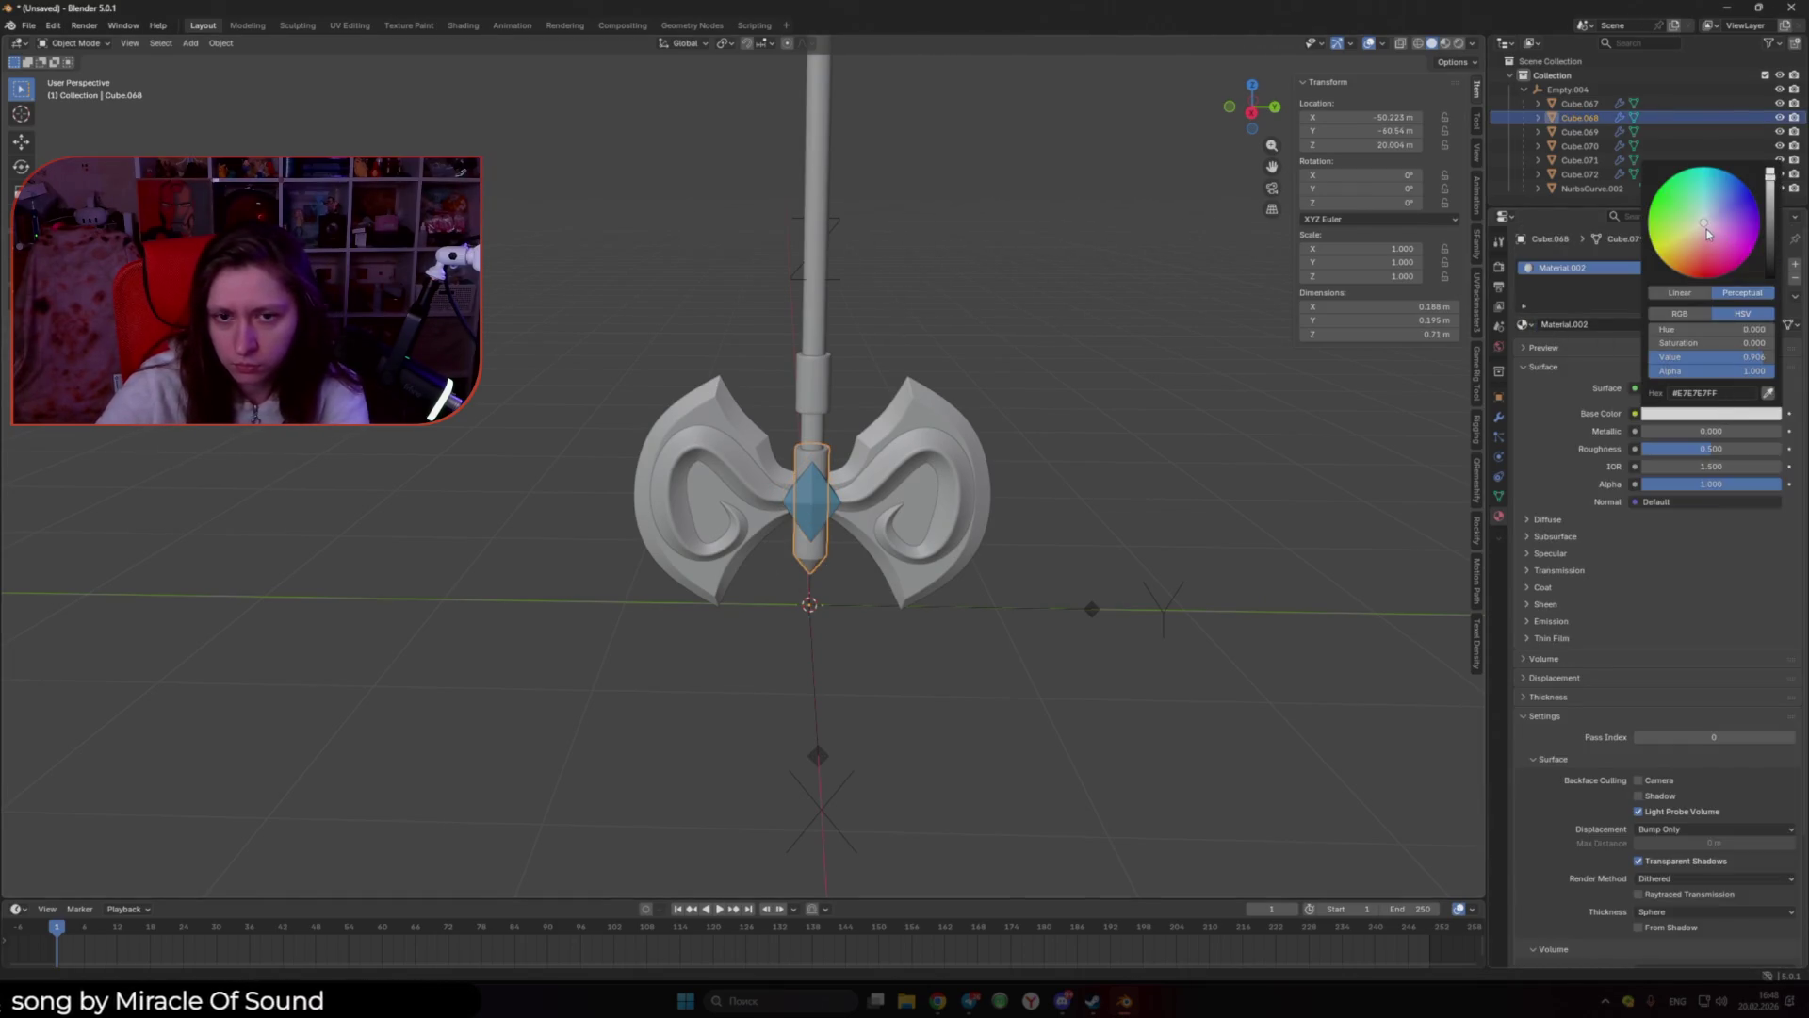
drag(1707, 233, 1699, 252)
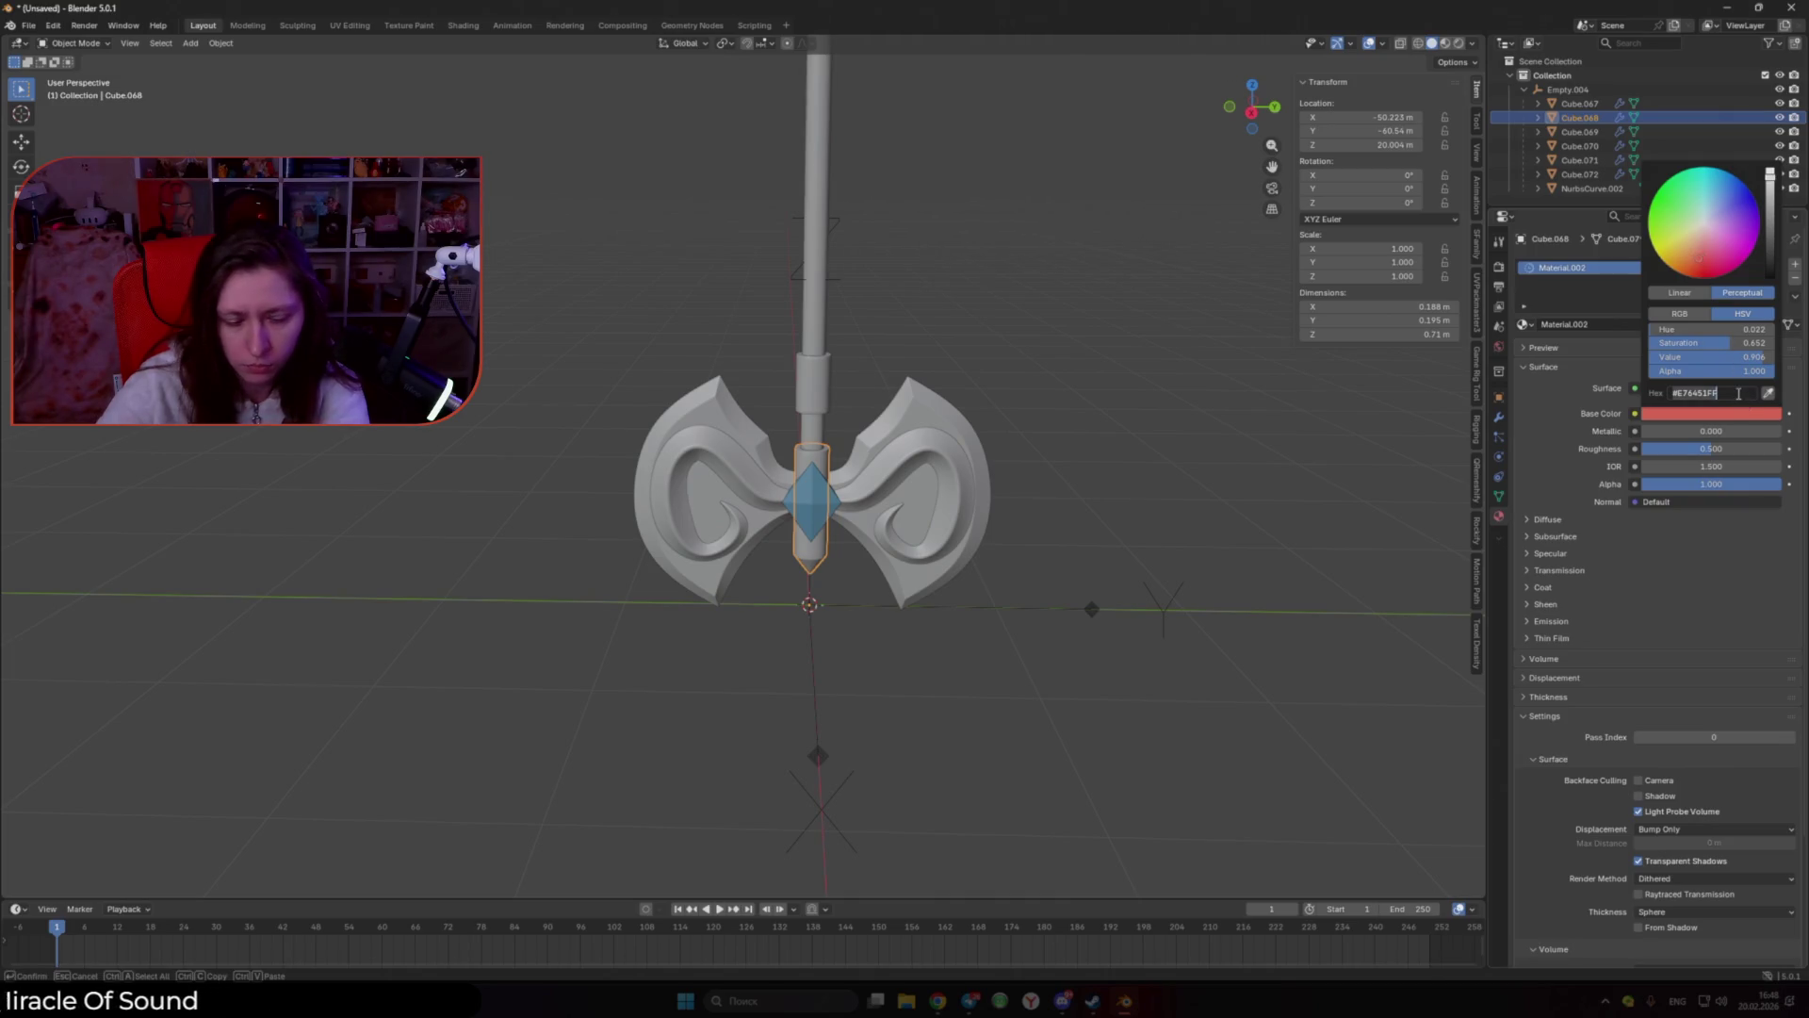
scroll(1656, 517, down, 5)
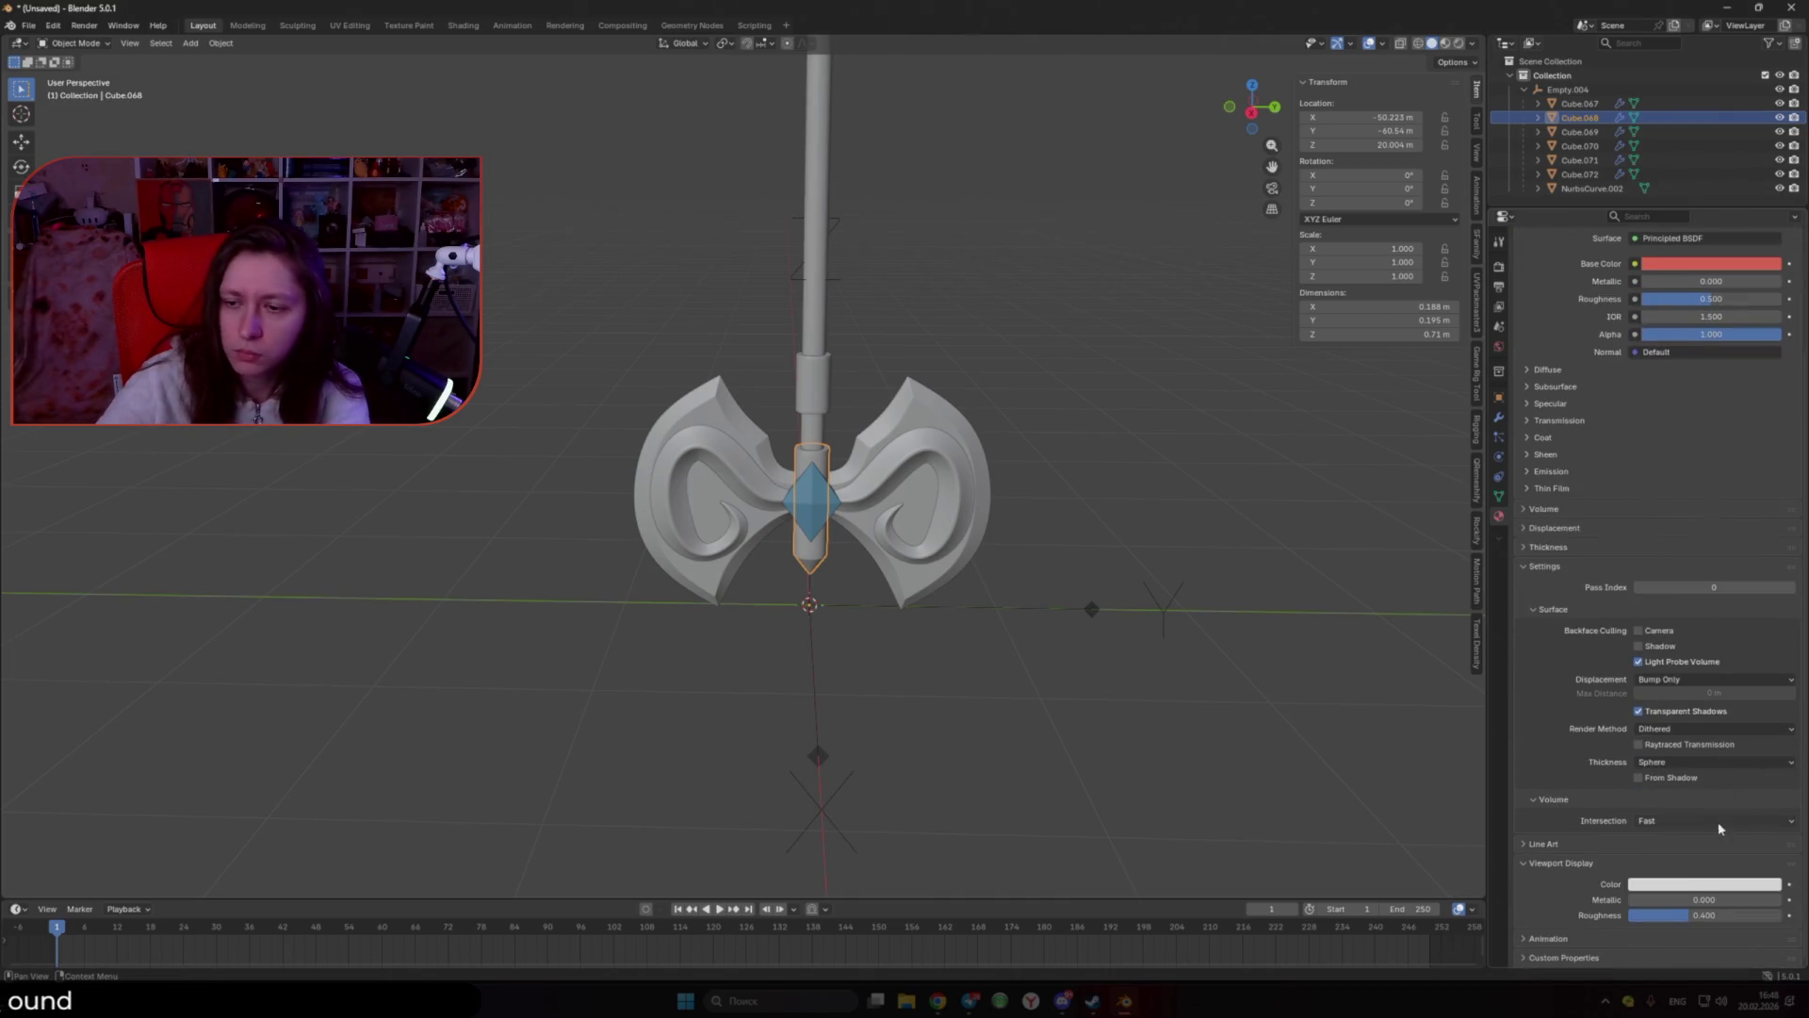
click(1657, 885)
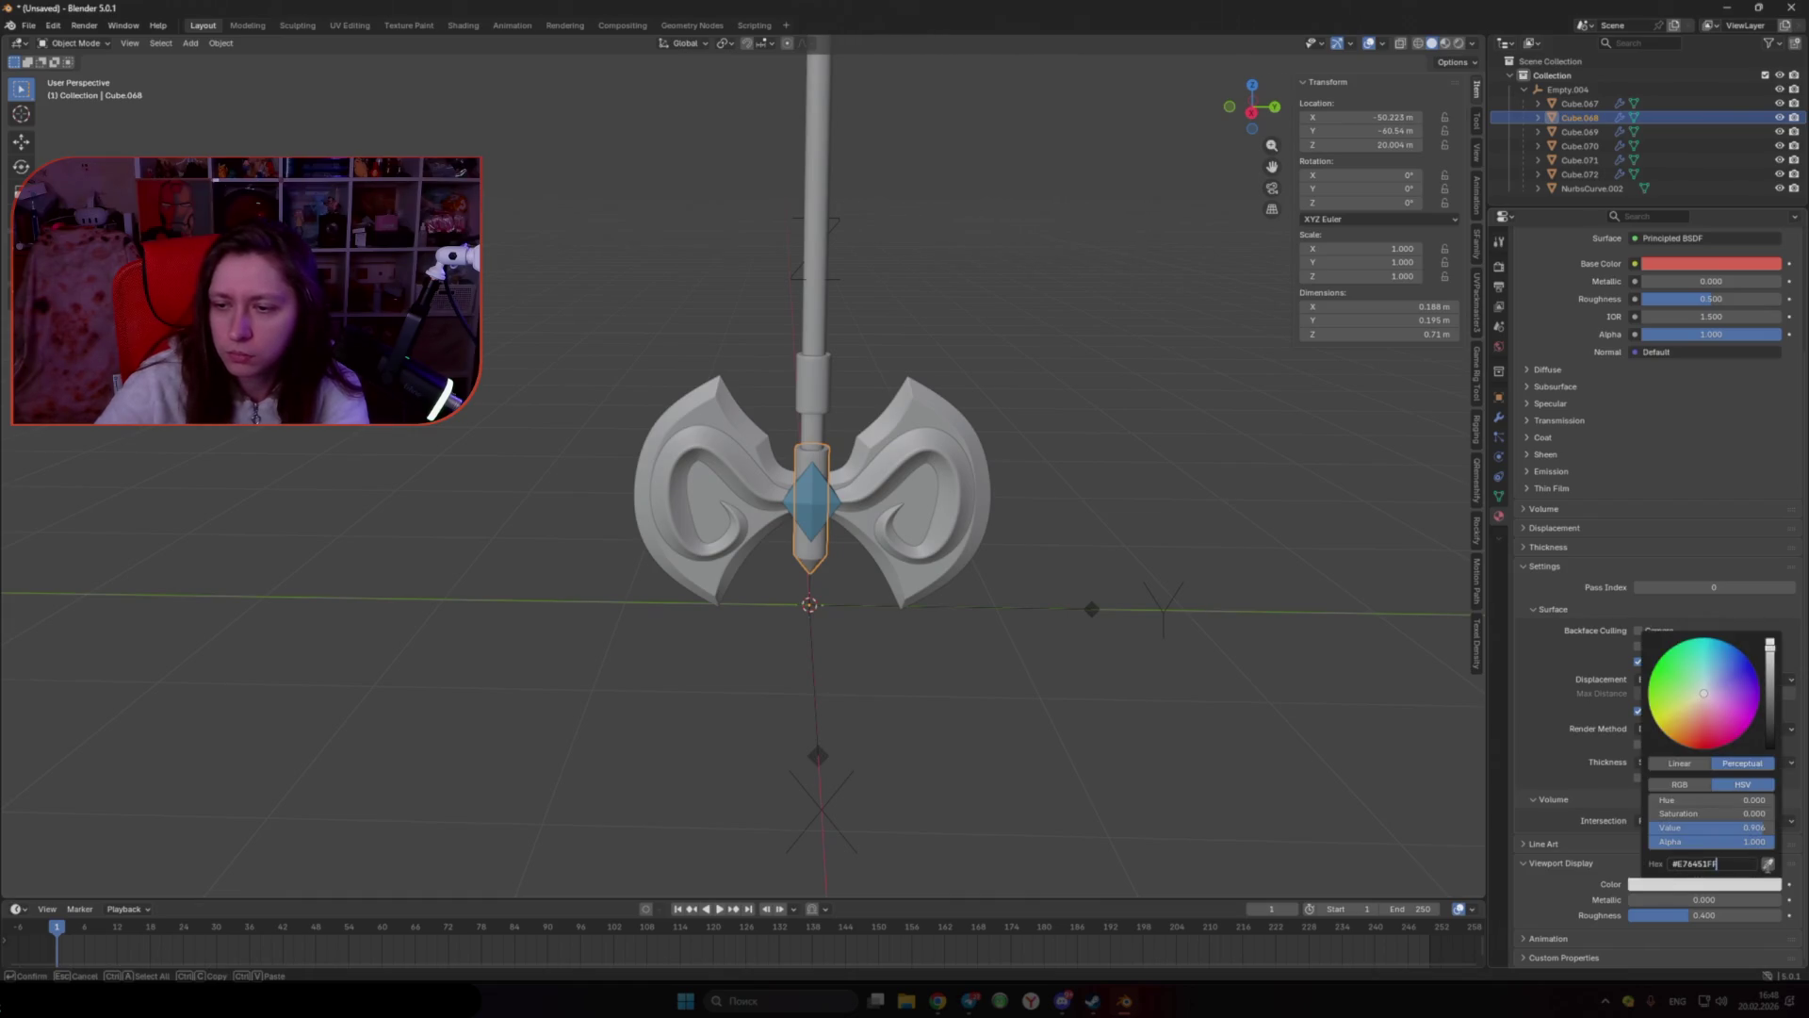
click(1768, 863)
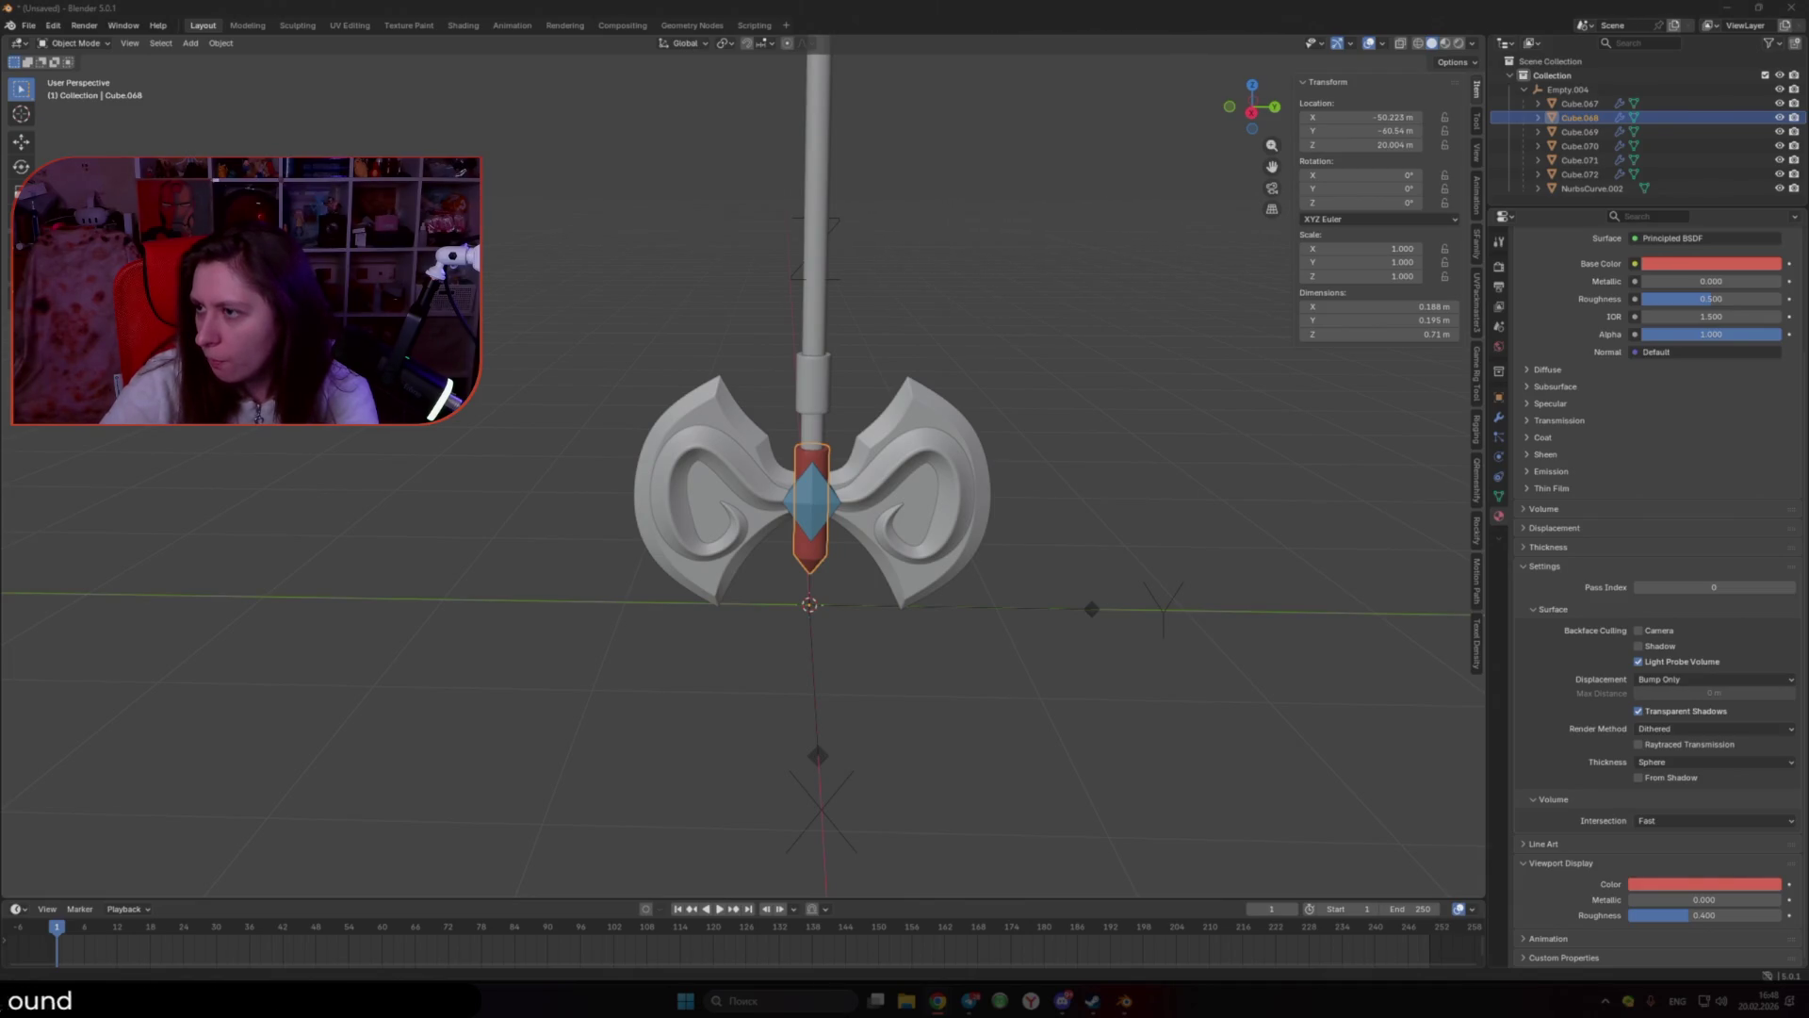
key(alt+shift)
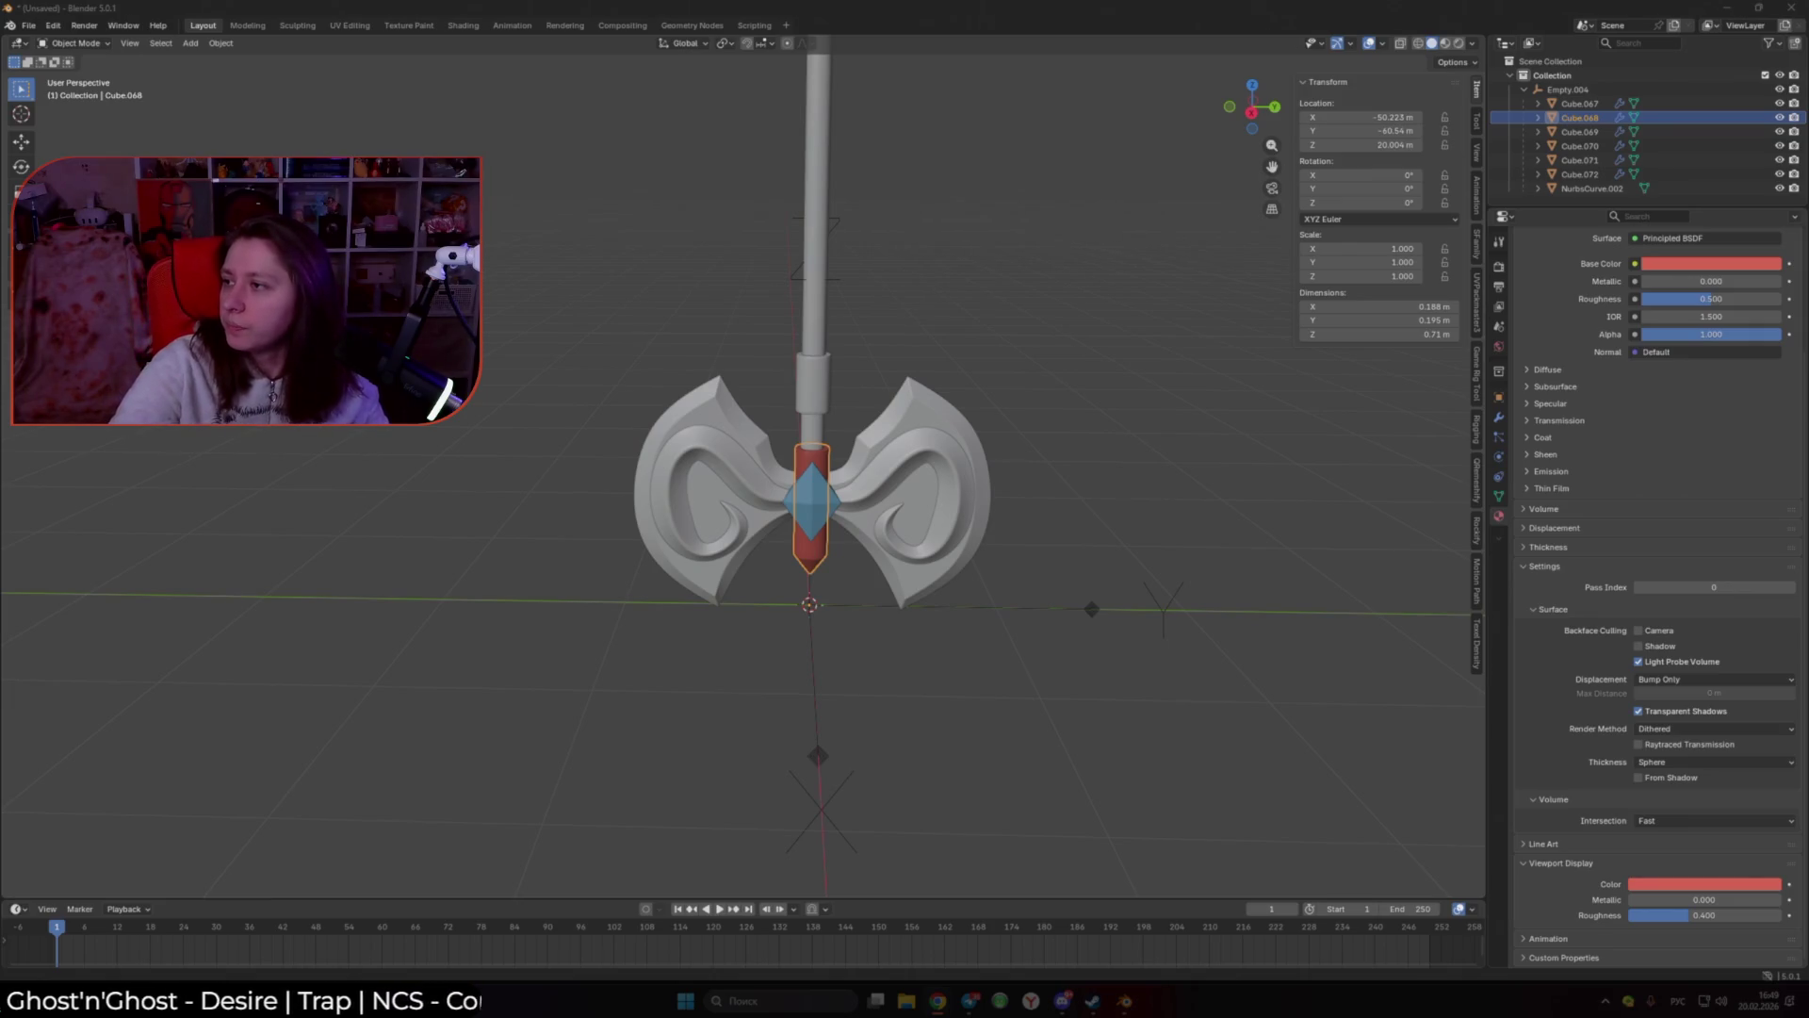
click(881, 552)
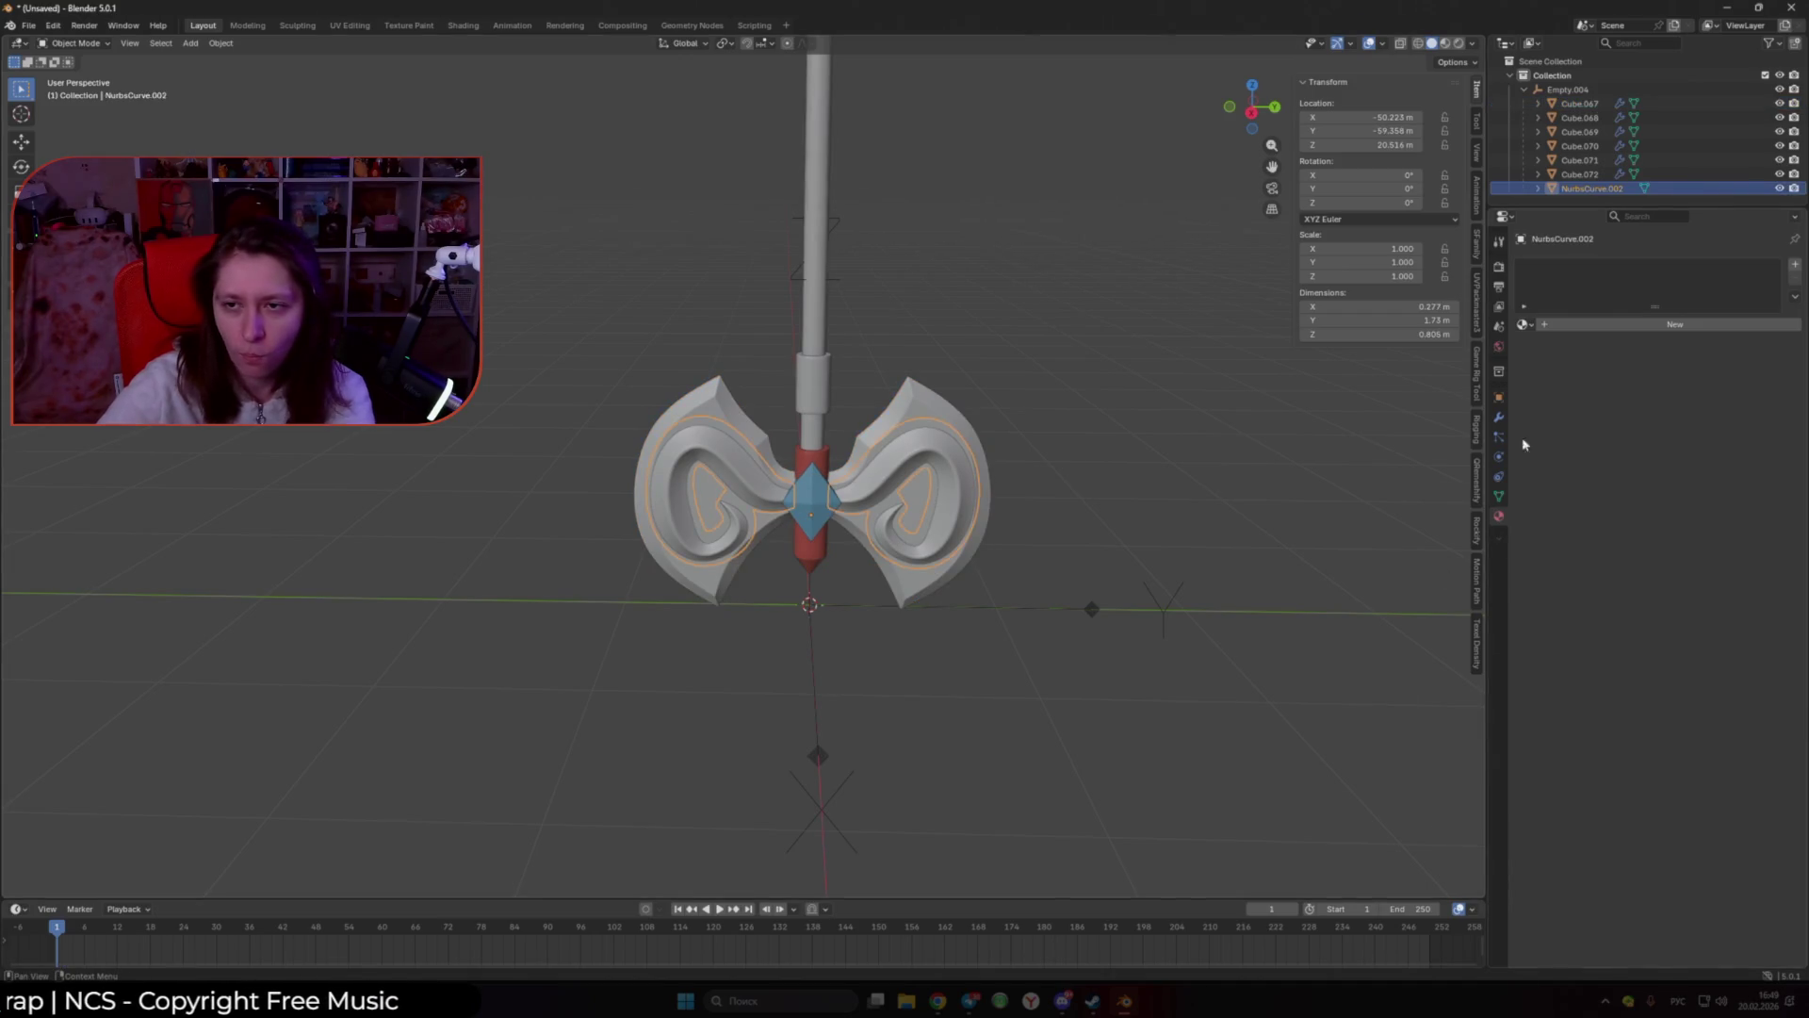
Step: Give the swirl ornament a new material with a yellow viewport display colour
click(1675, 324)
click(1711, 412)
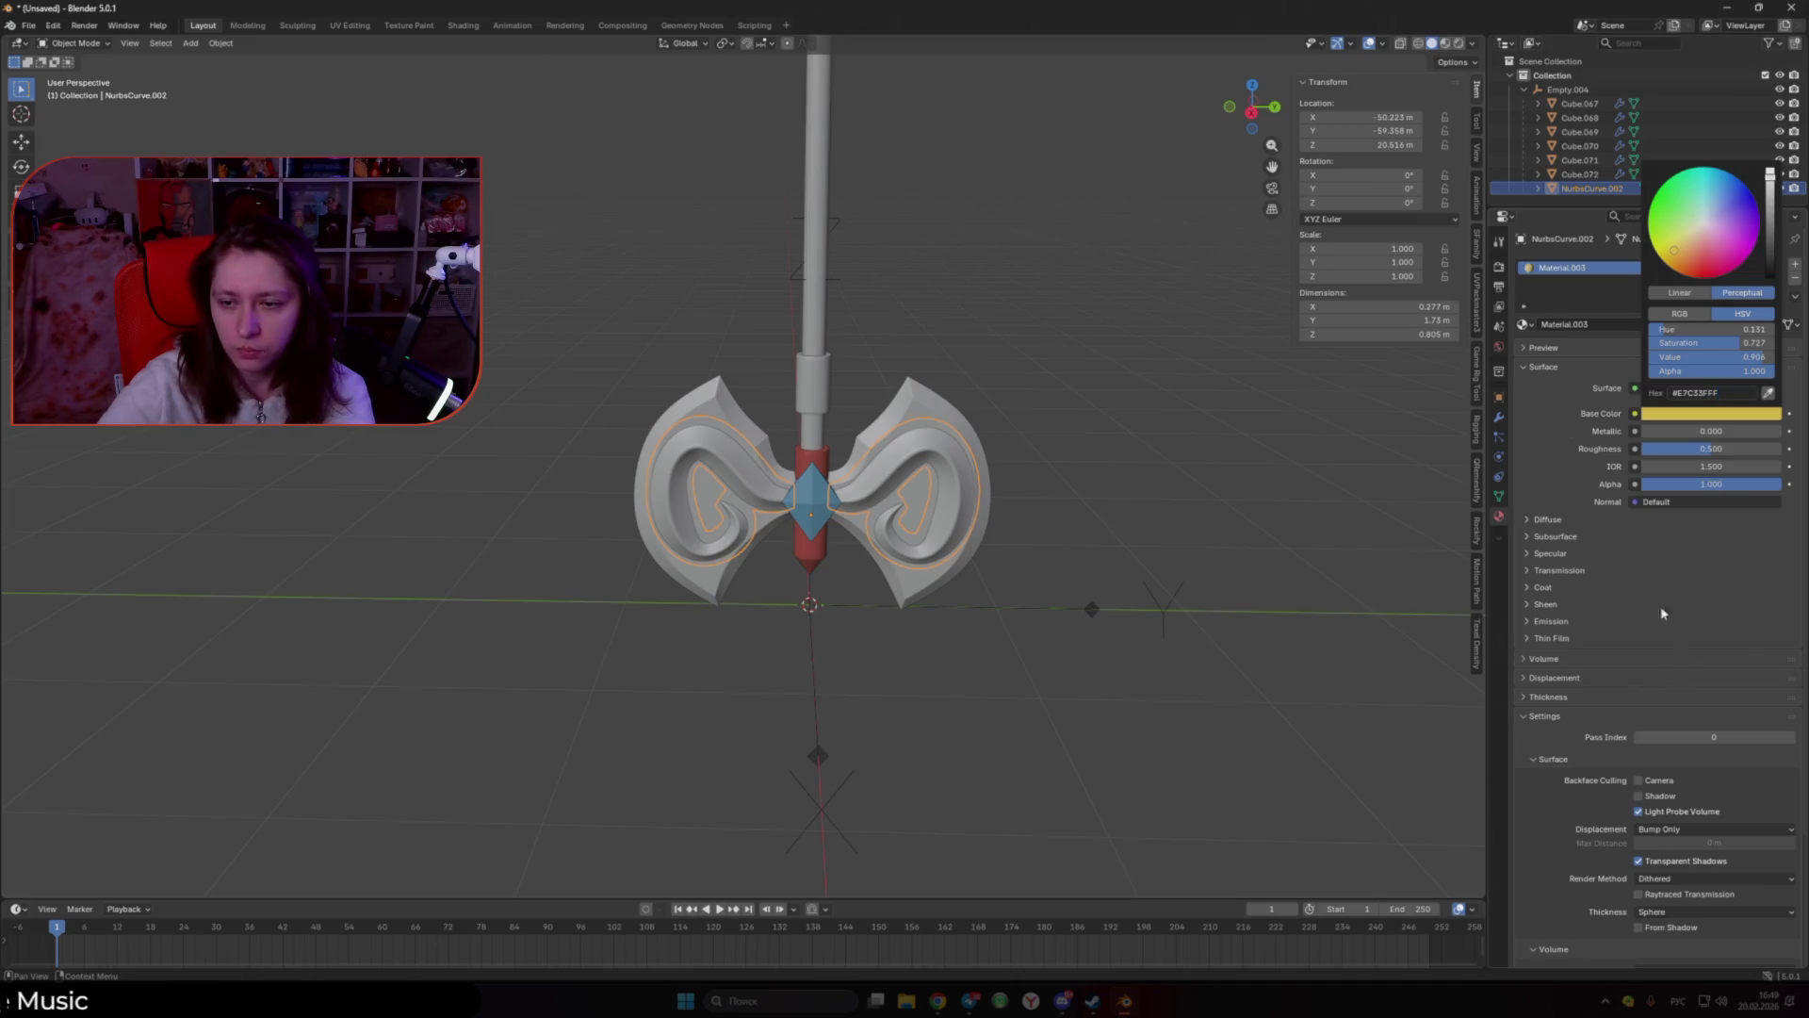
scroll(1708, 744, down, 4)
click(1694, 887)
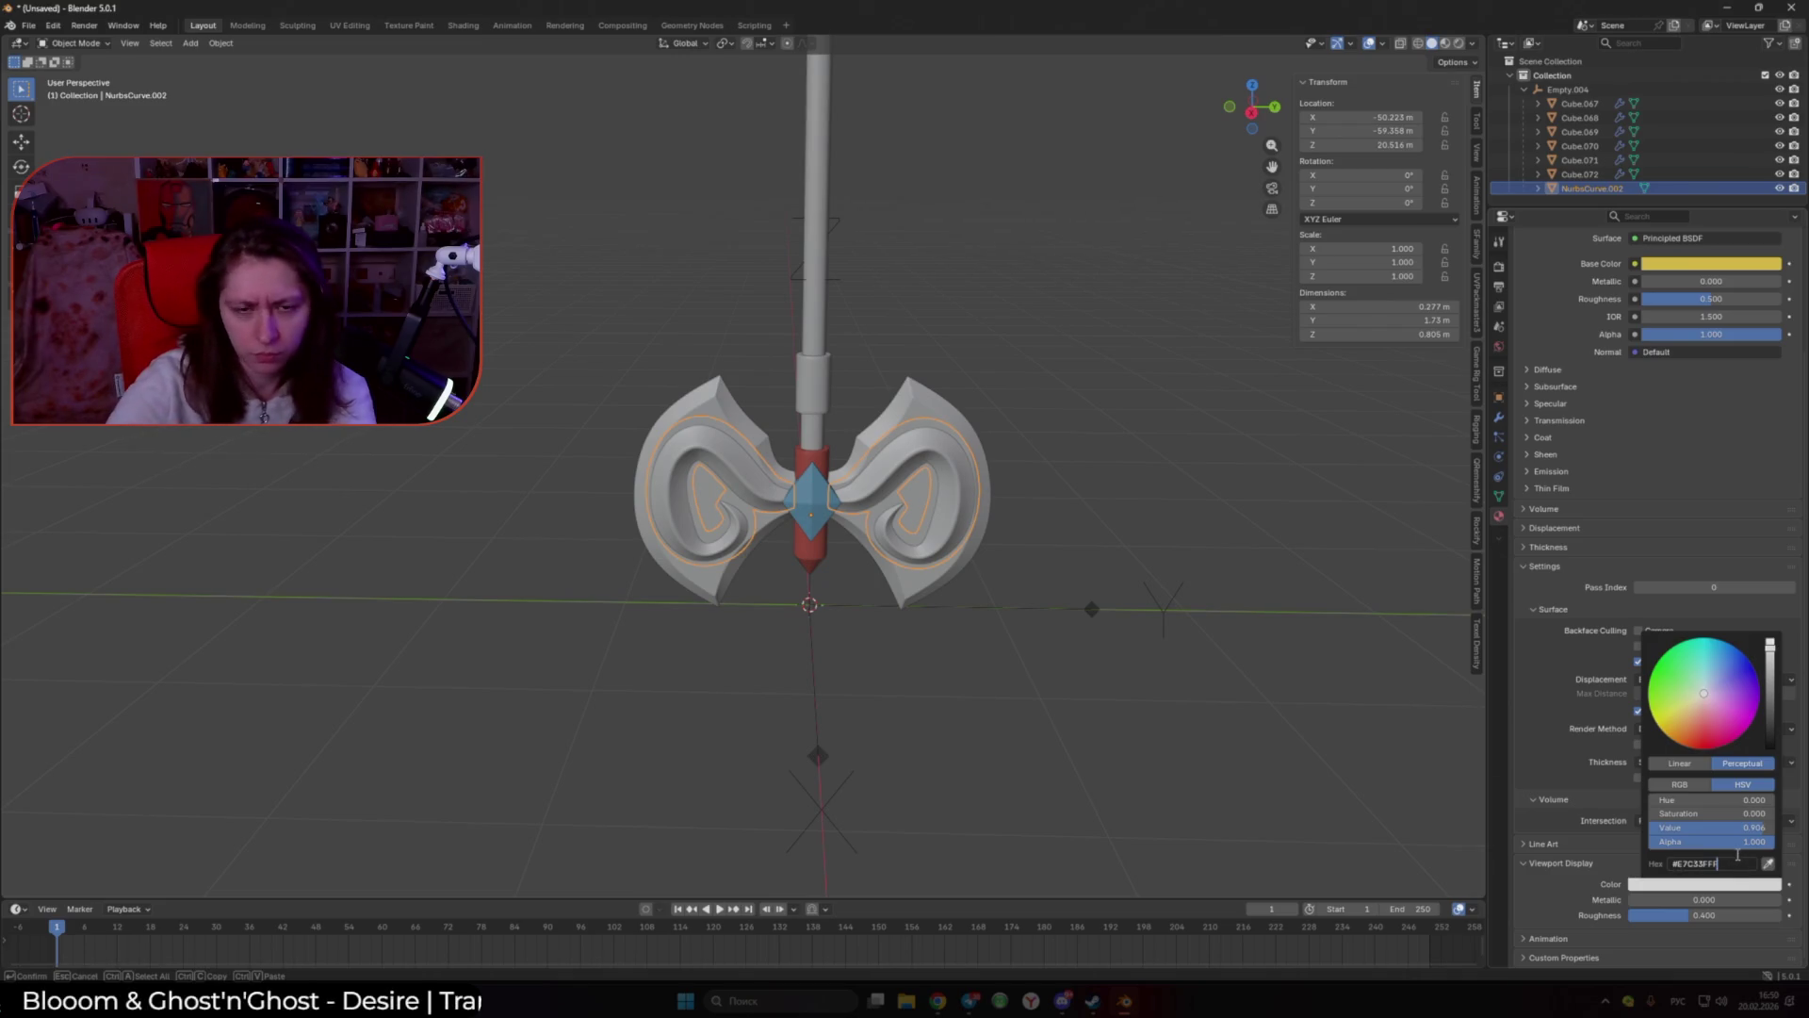
key(Return)
Step: Give the axe blade a new material with green viewport display and base colour
mouse_move(942, 606)
shift+middle_down()
mouse_move(876, 493)
mouse_move(903, 499)
shift+middle_up()
click(872, 481)
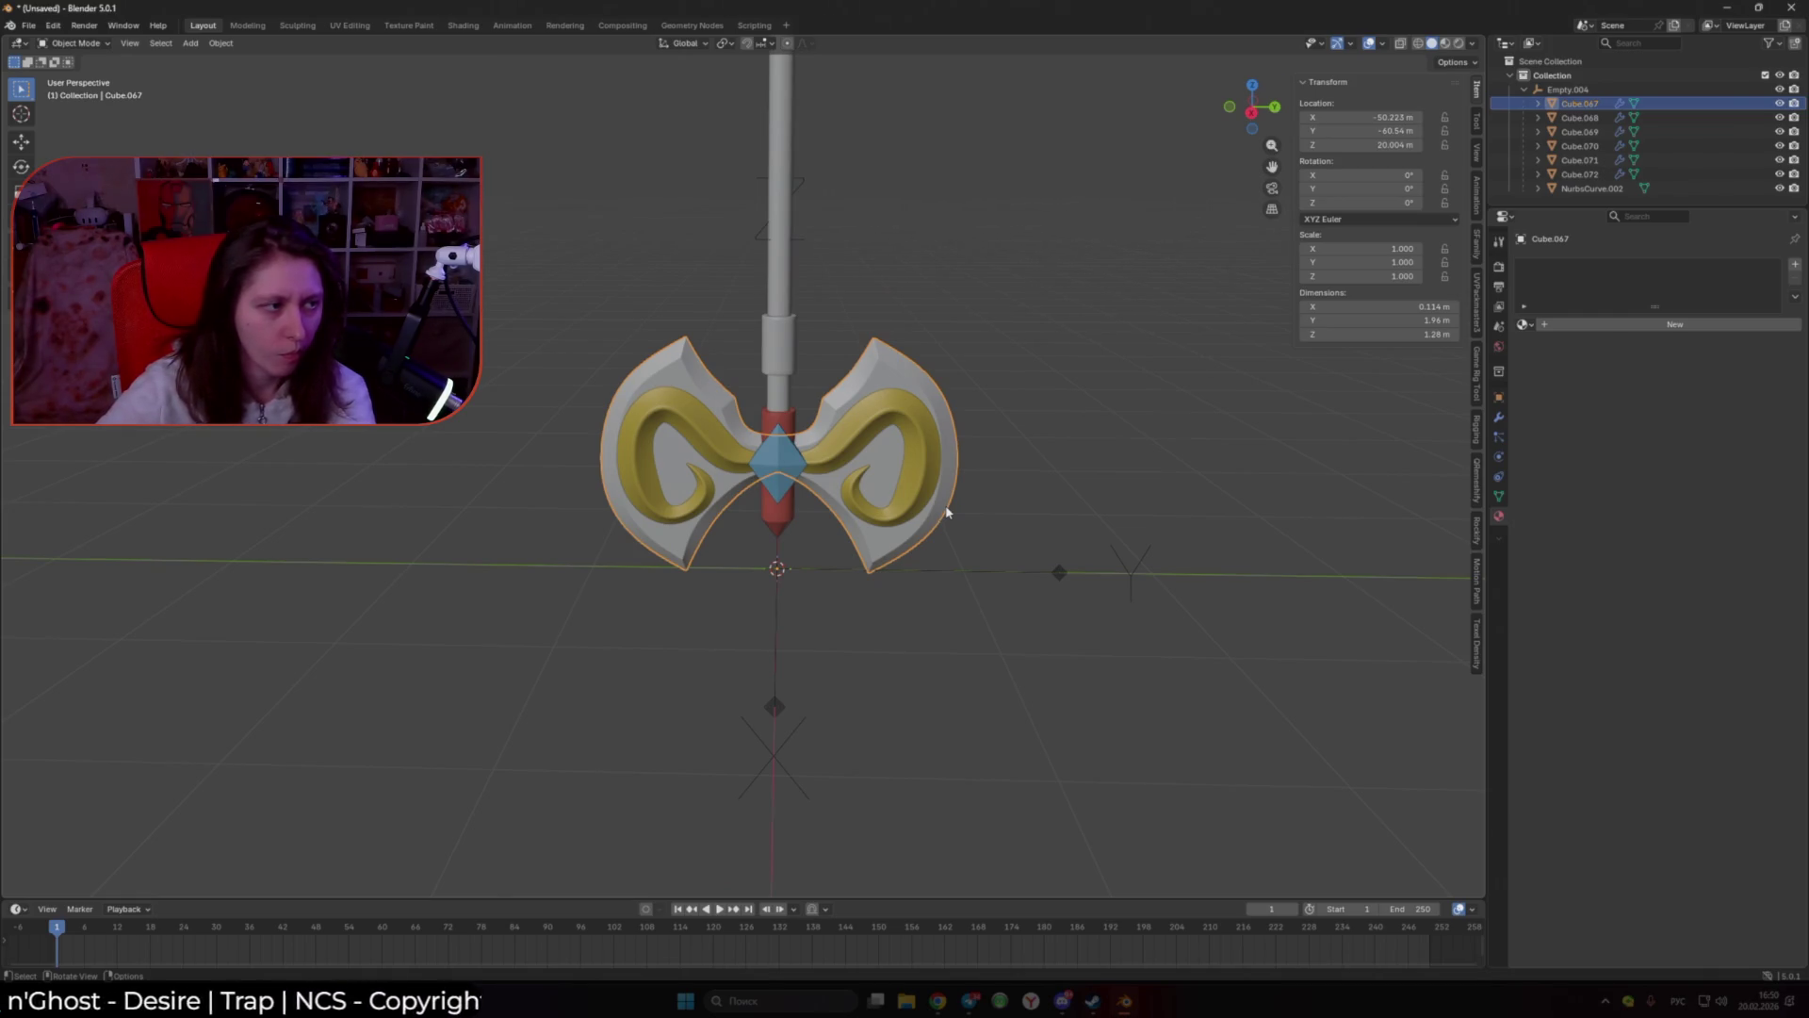
click(1580, 325)
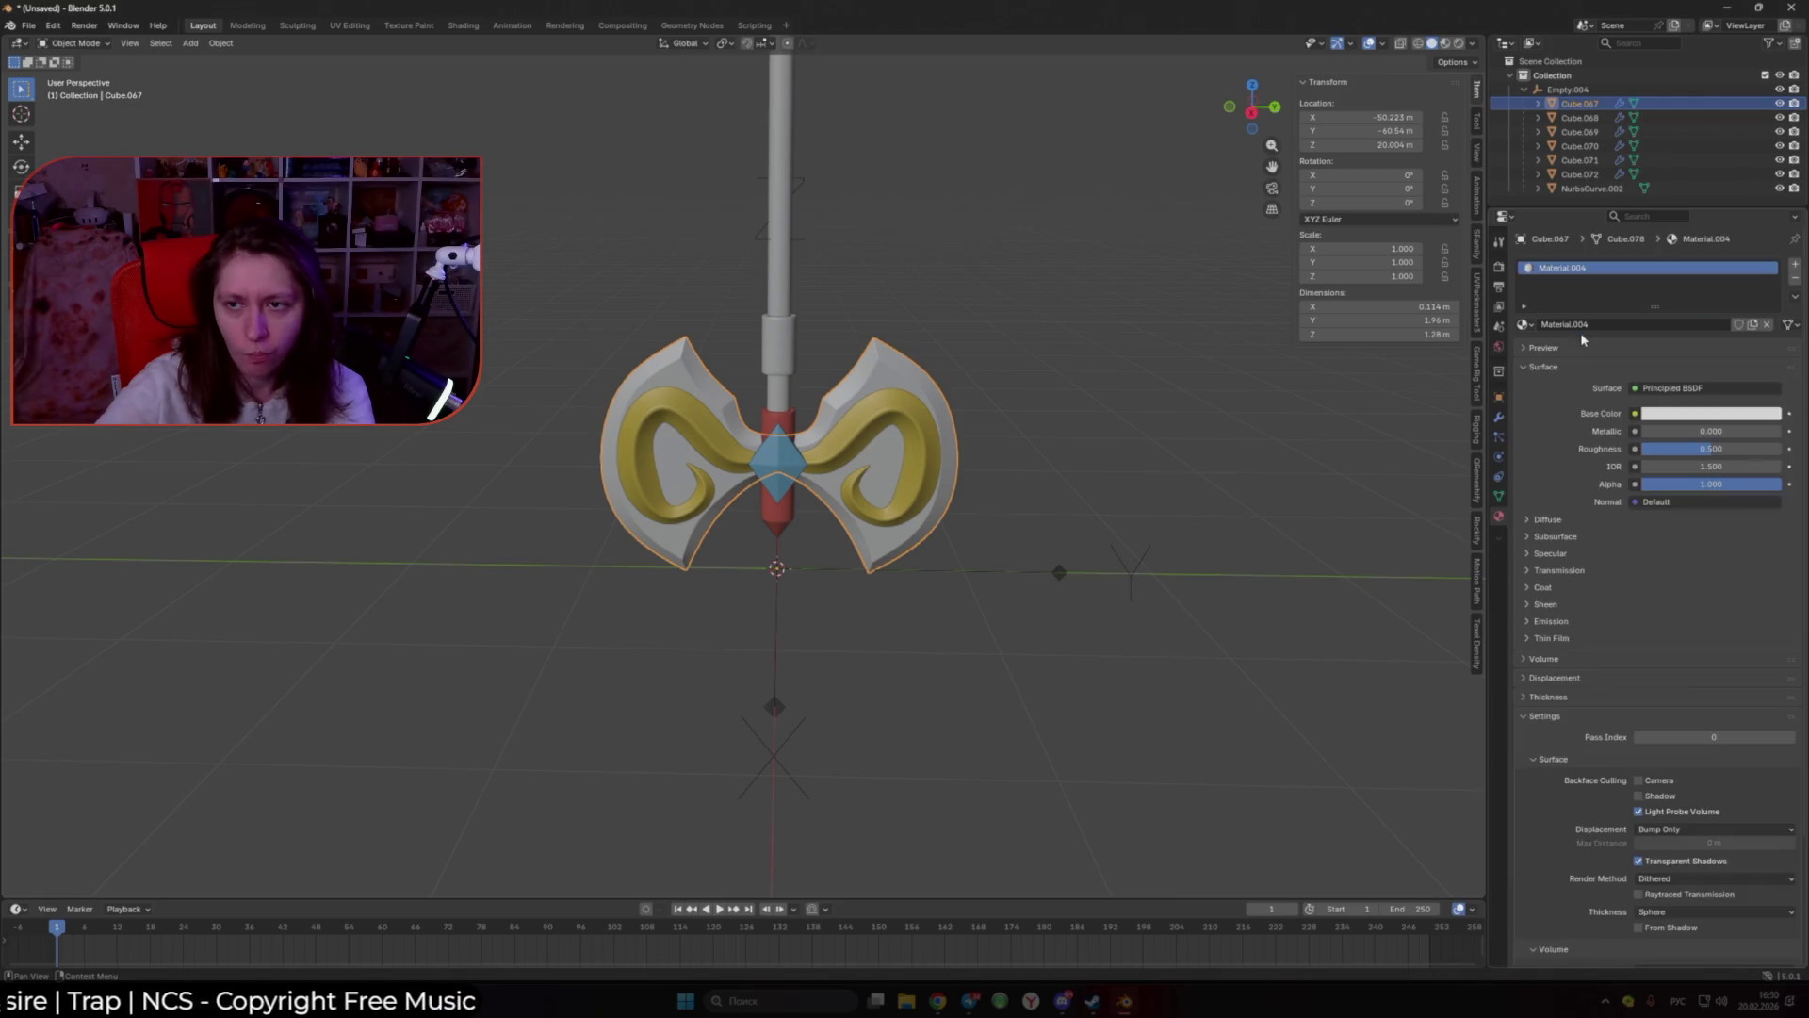
scroll(1583, 336, down, 4)
click(1693, 891)
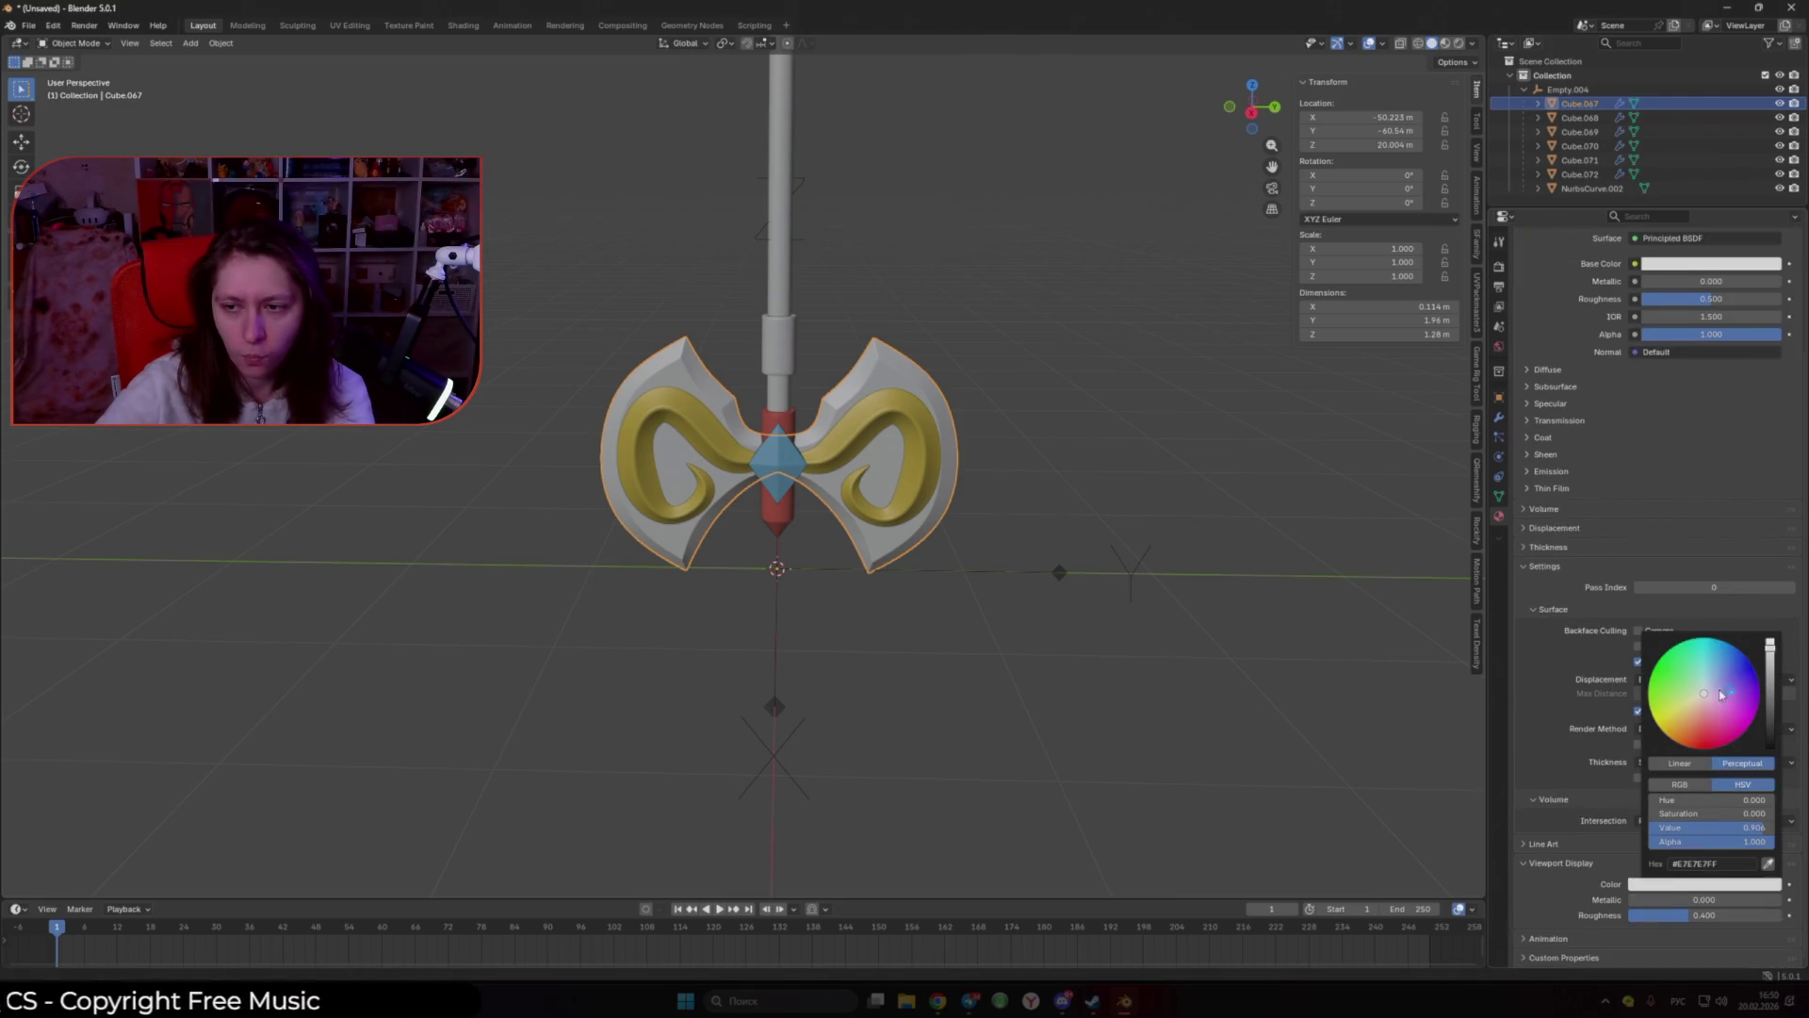
drag(1702, 693, 1675, 685)
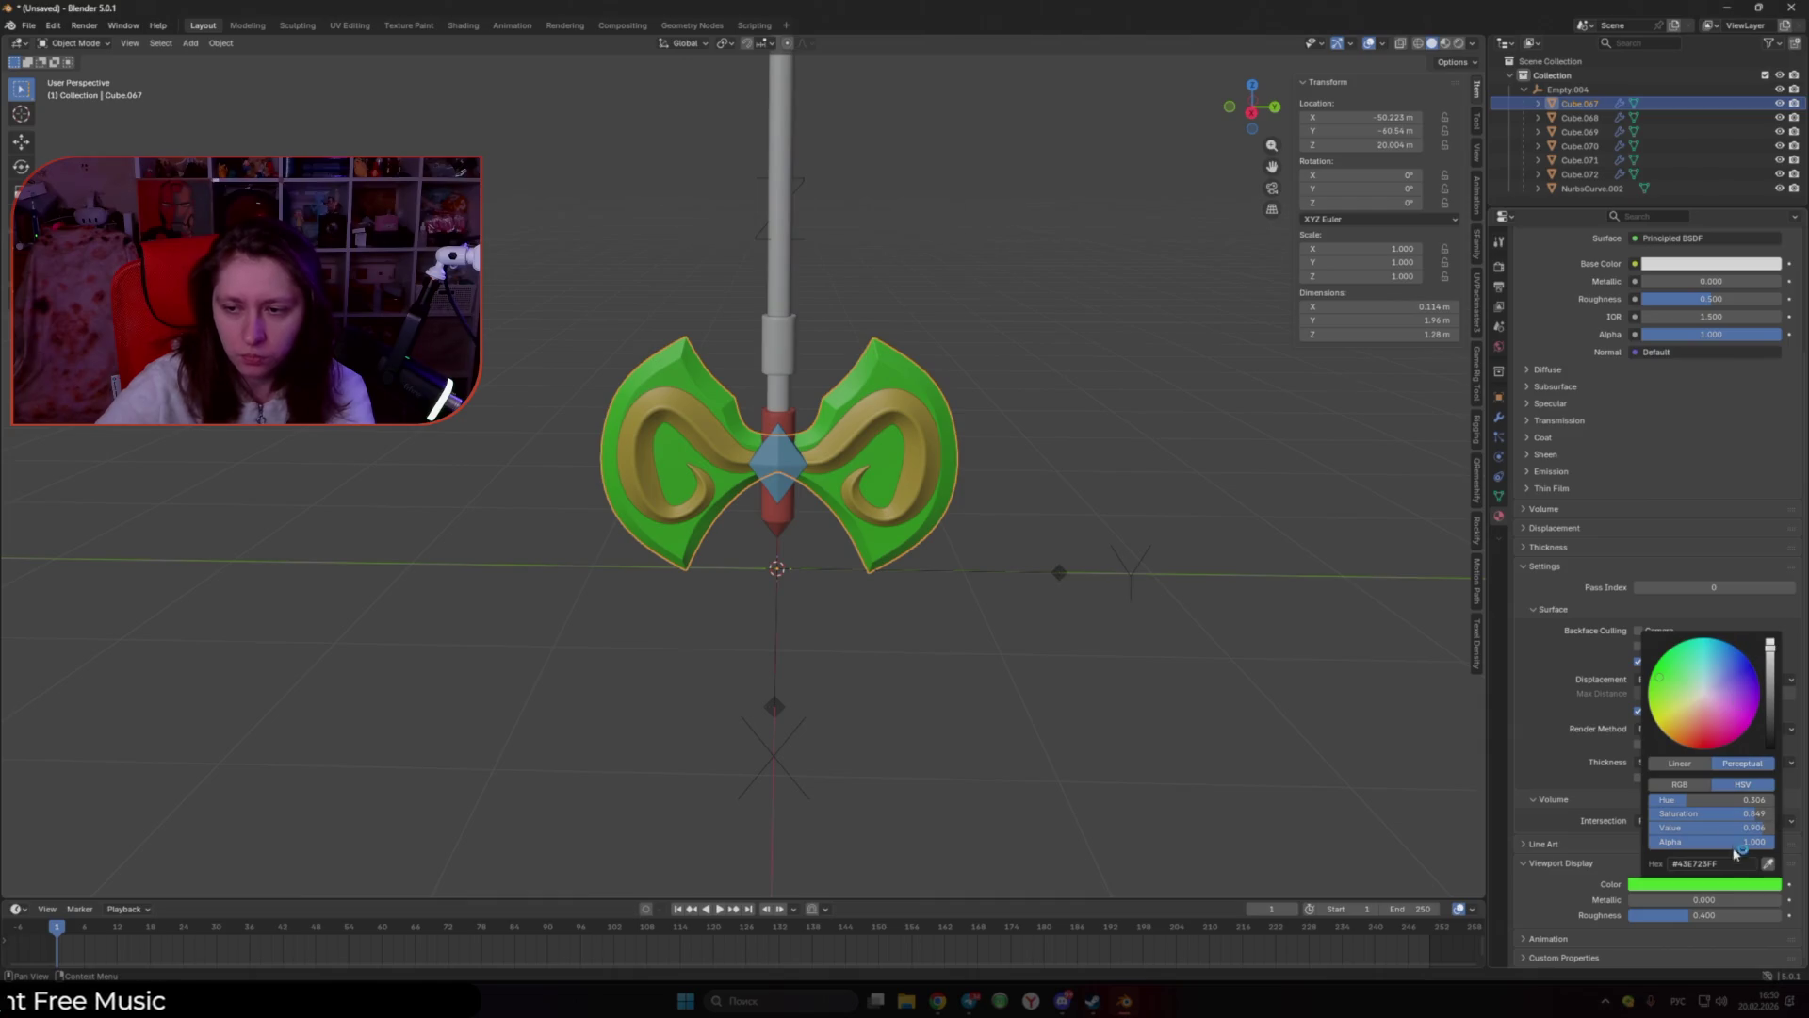
key(Return)
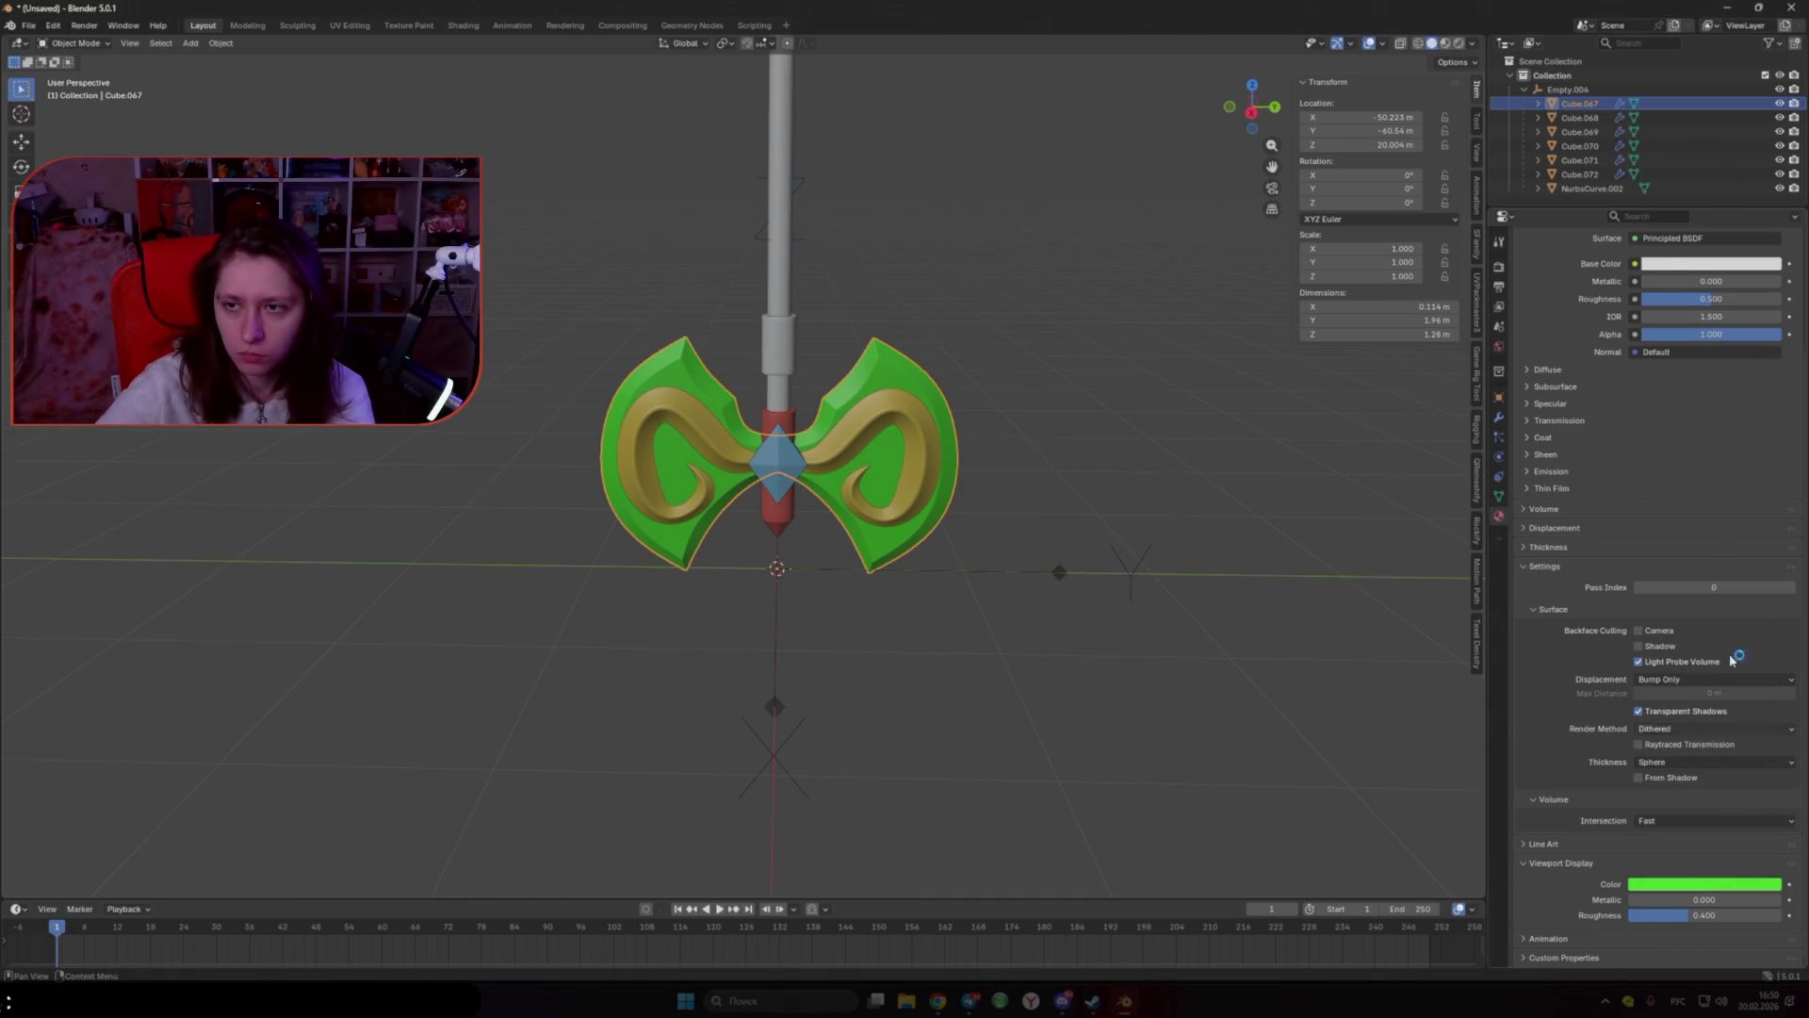
click(1674, 264)
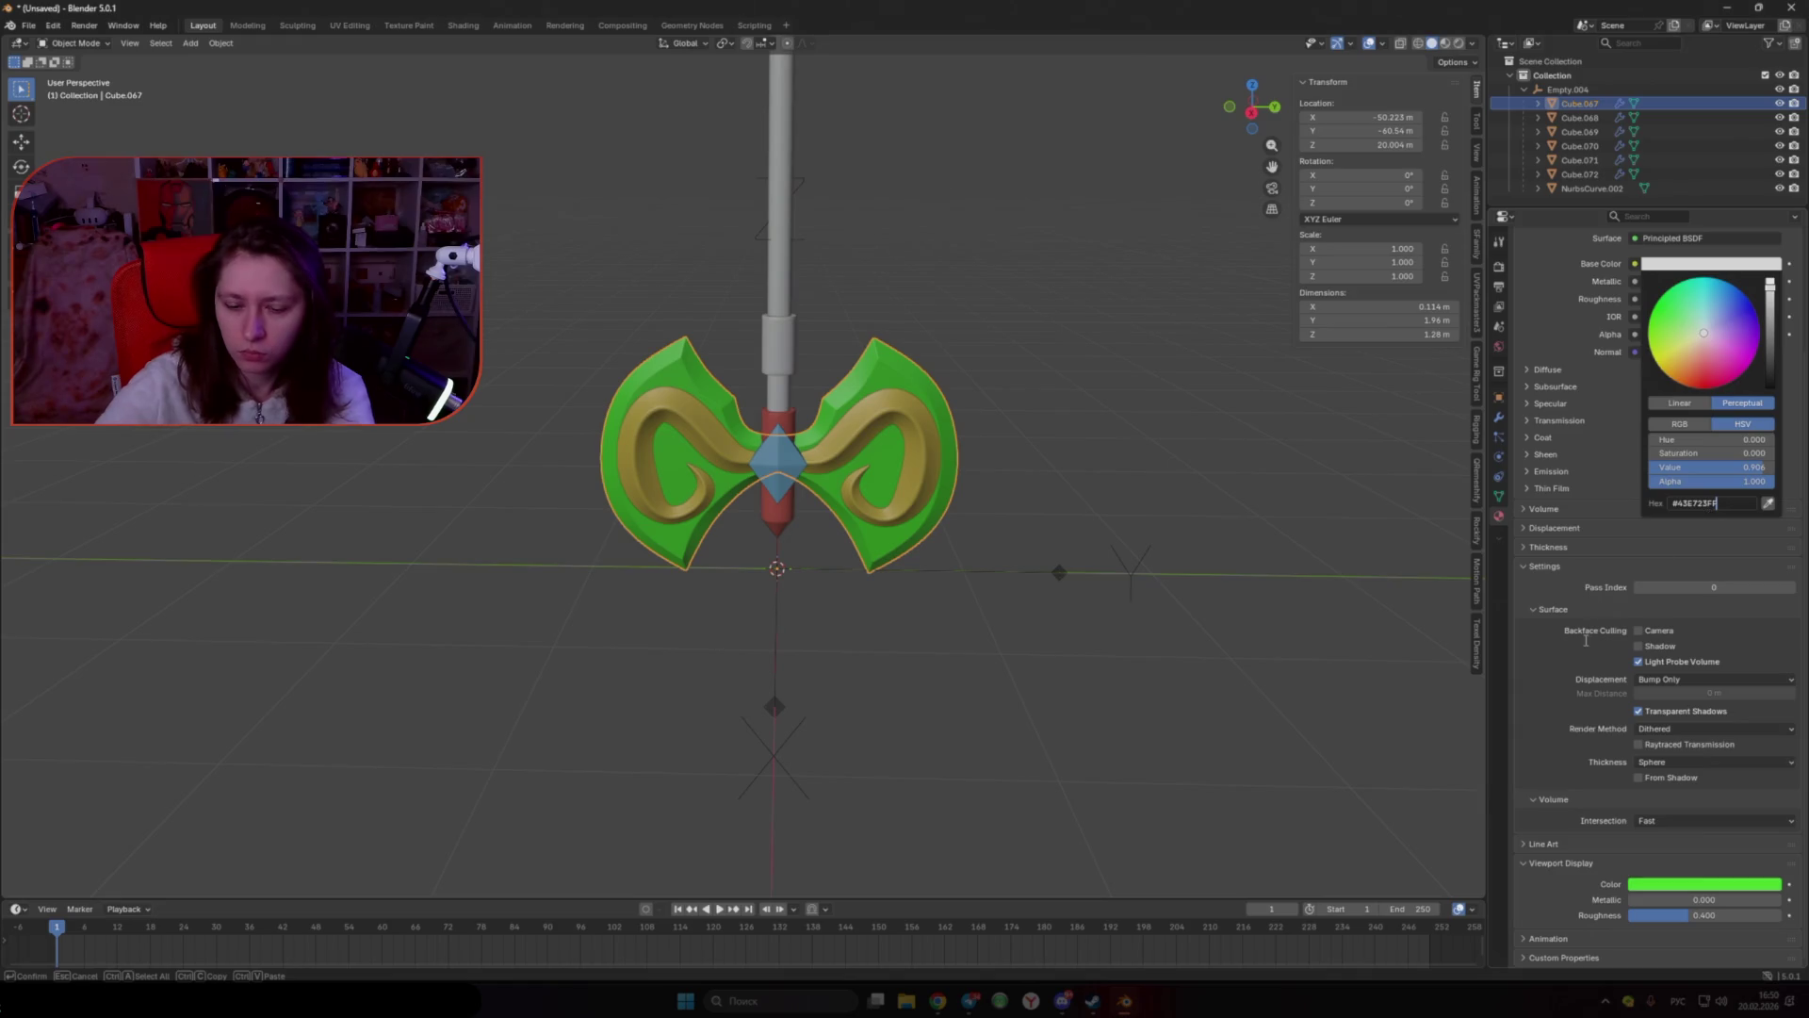
key(Return)
click(778, 330)
shift+scroll(863, 415, up, 5)
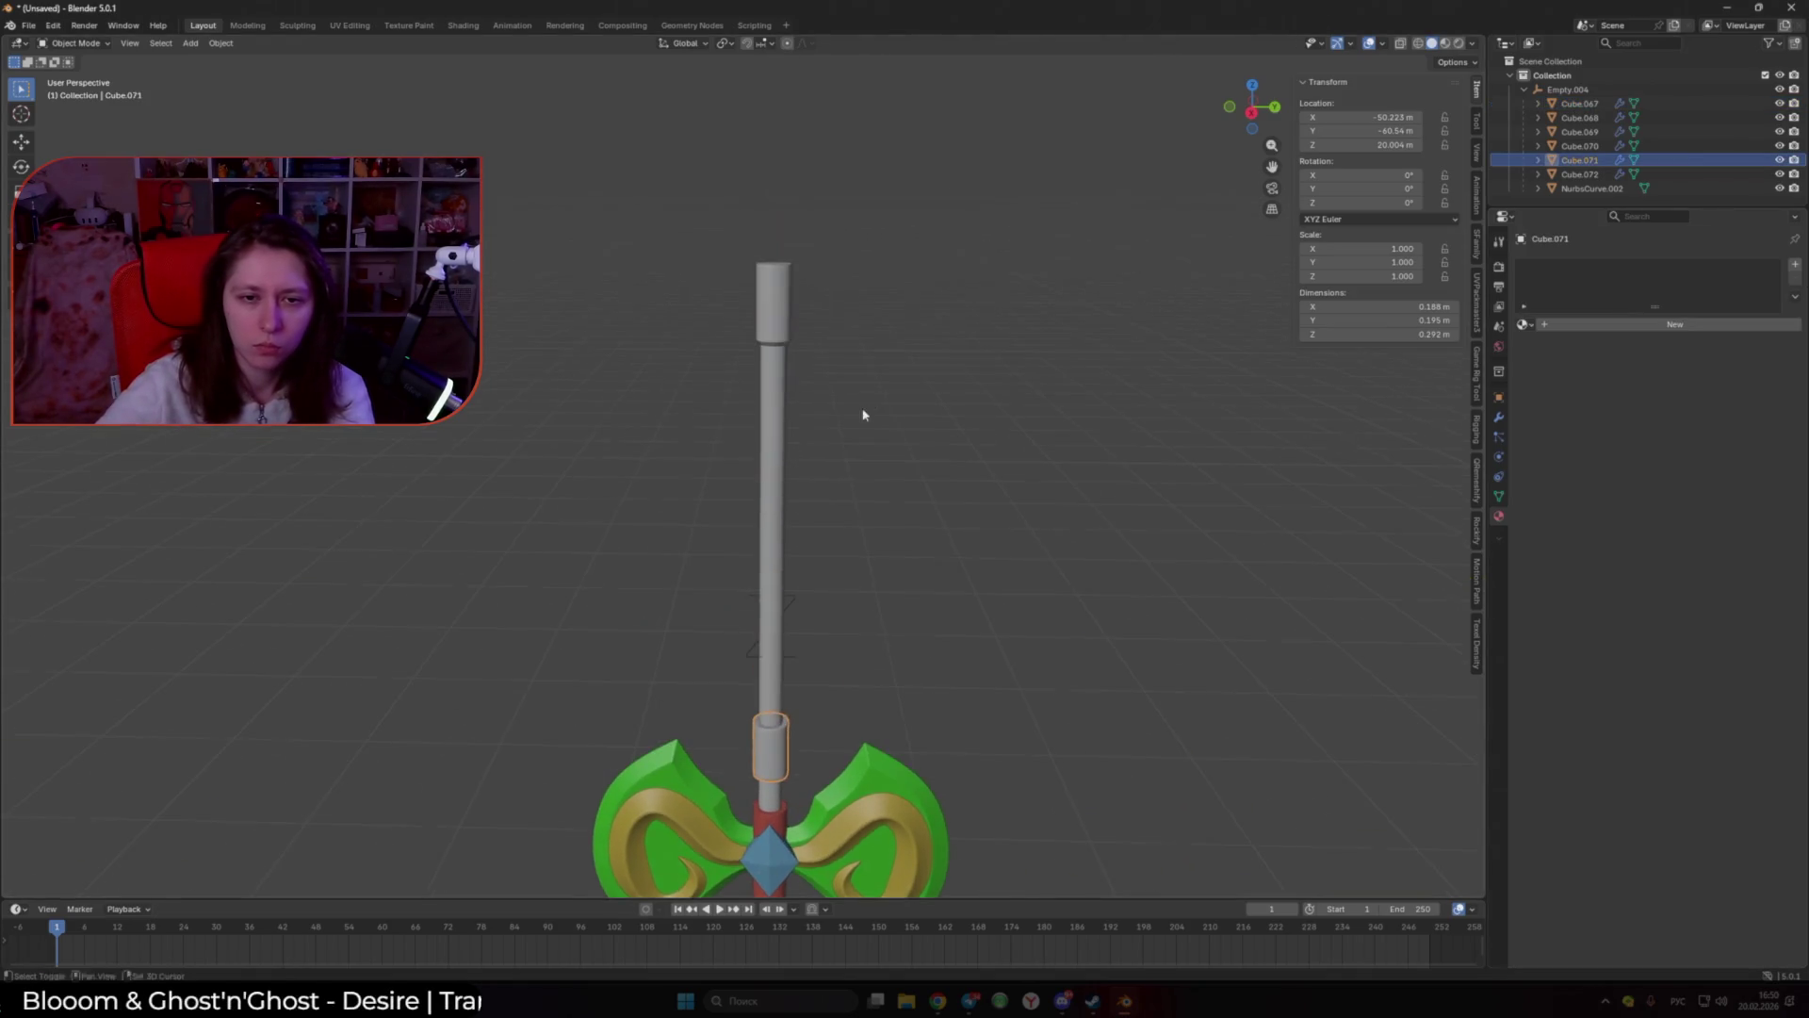
Step: Assign the existing red Material.002 to the collar piece above the blade
shift+scroll(876, 407, down, 5)
click(874, 515)
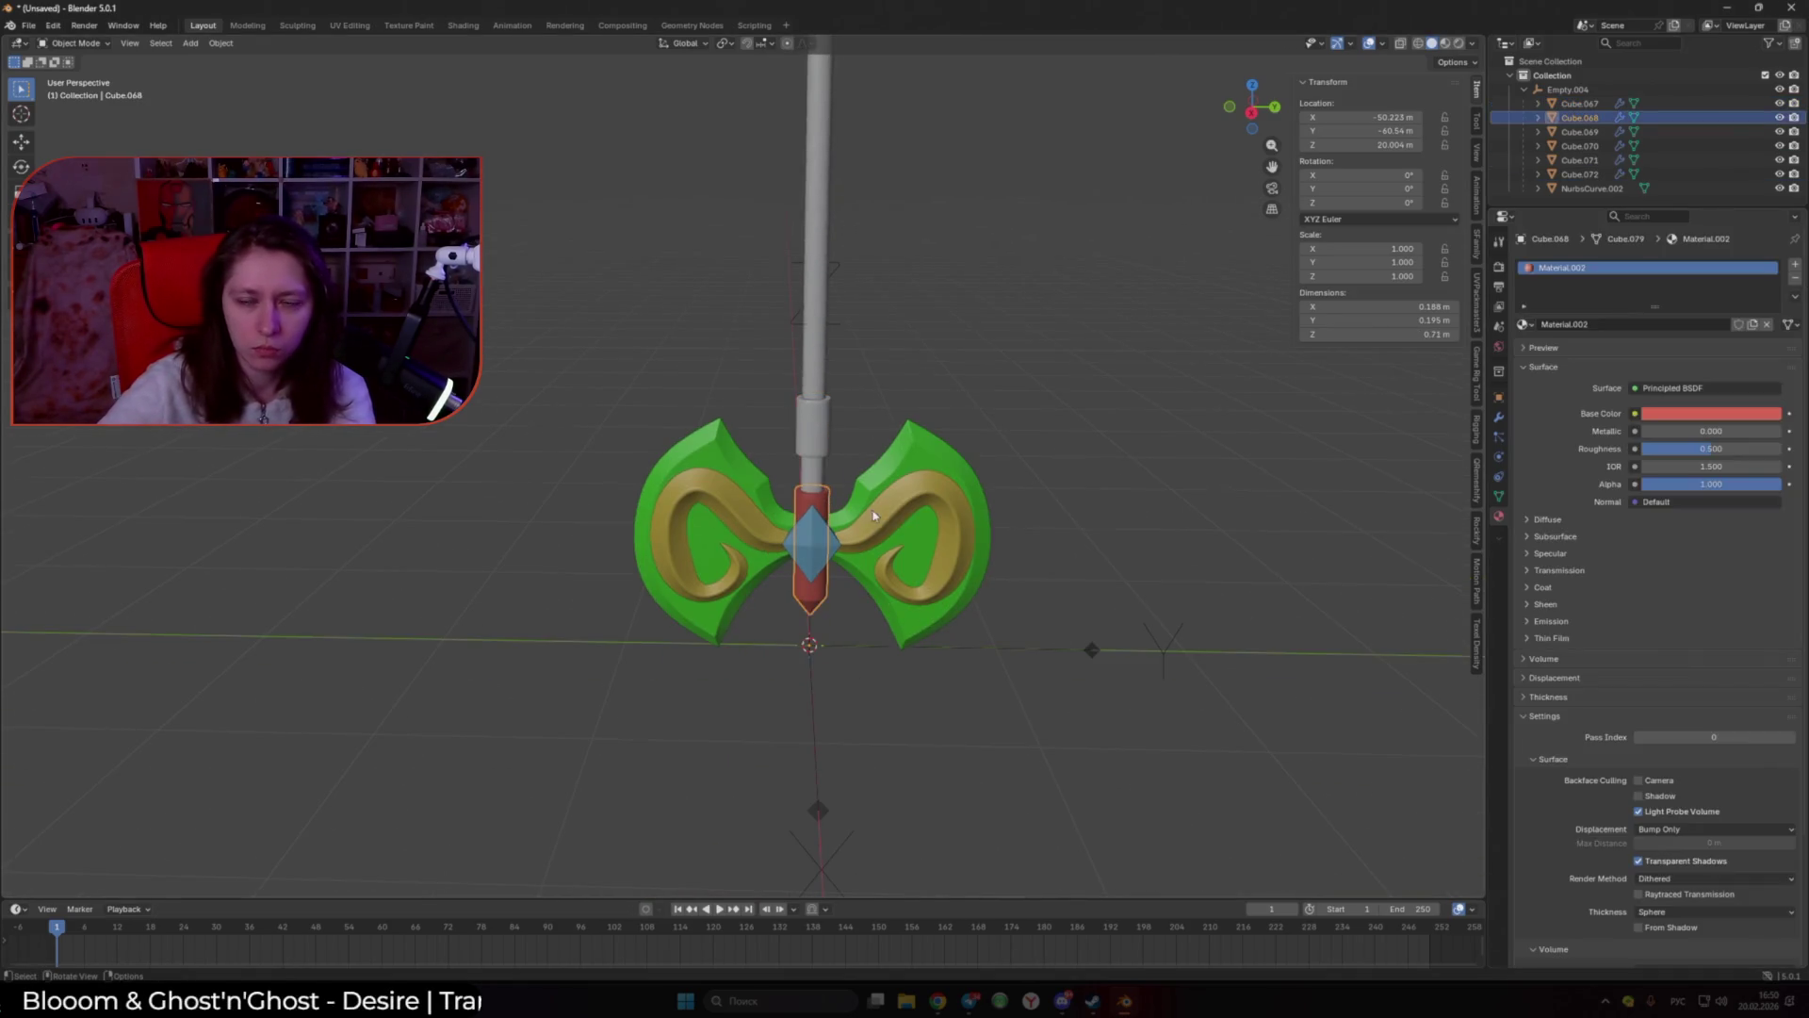
click(1687, 417)
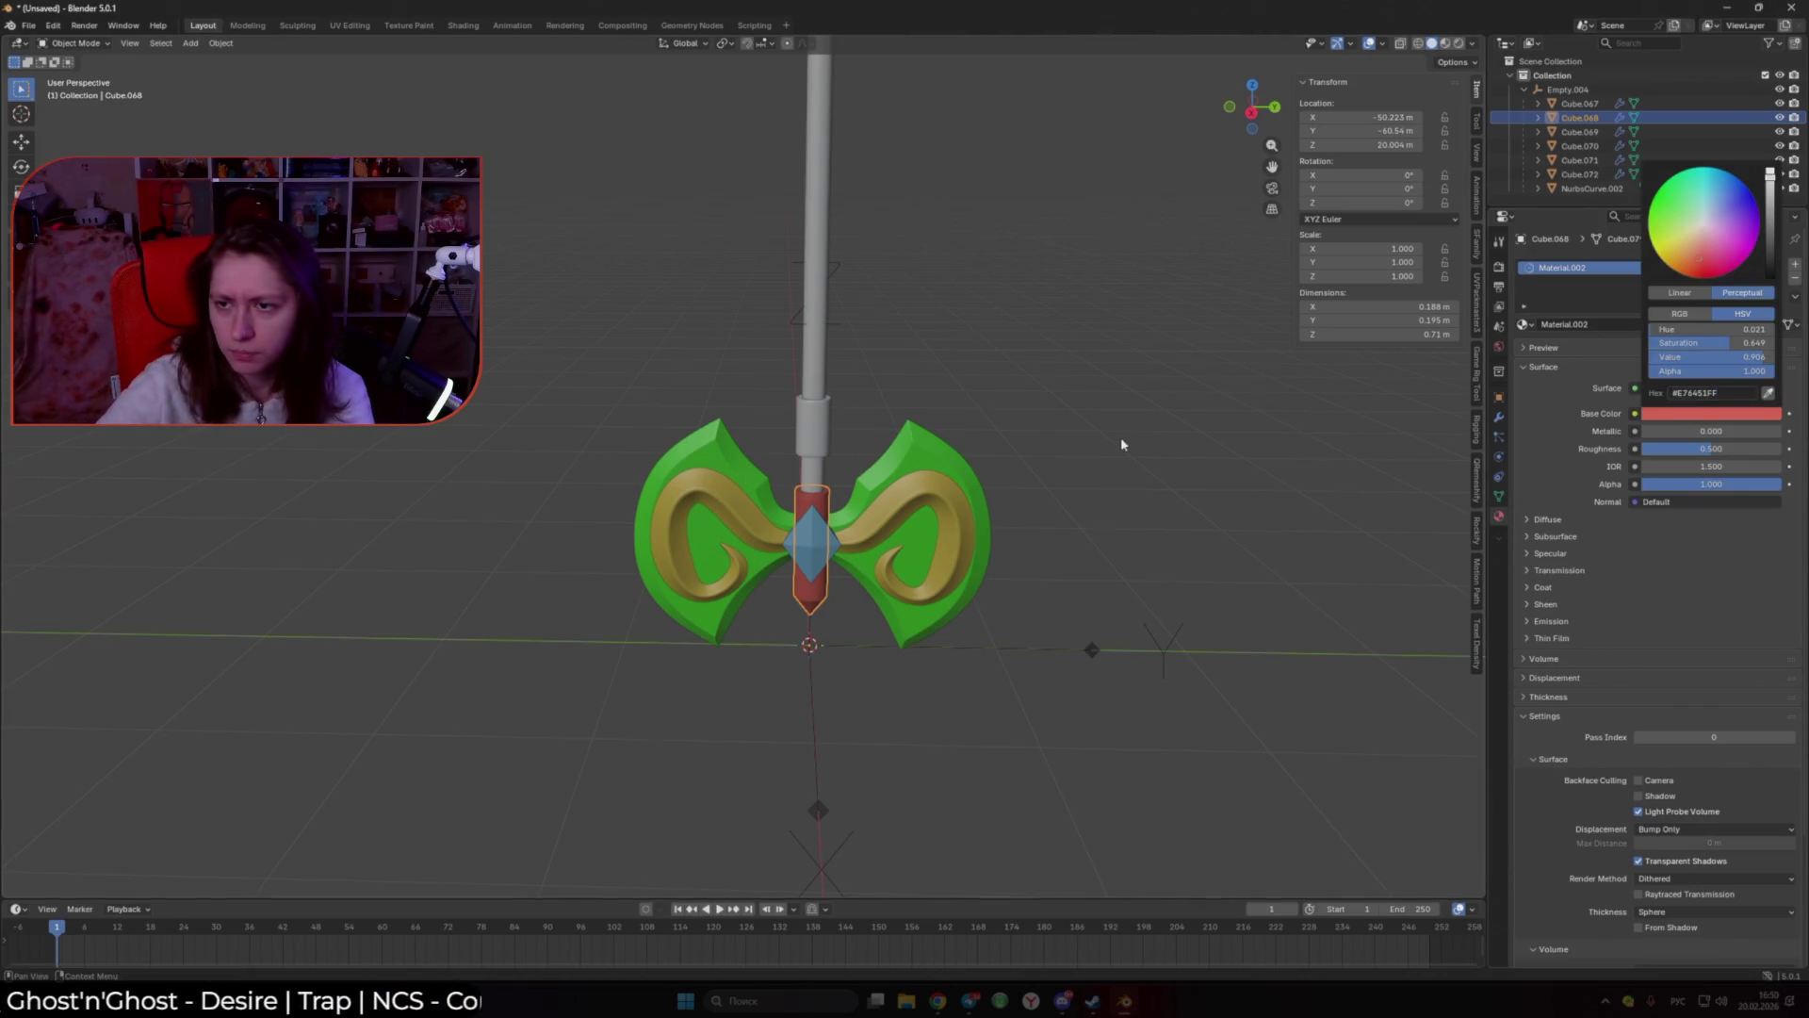
click(812, 424)
click(1525, 325)
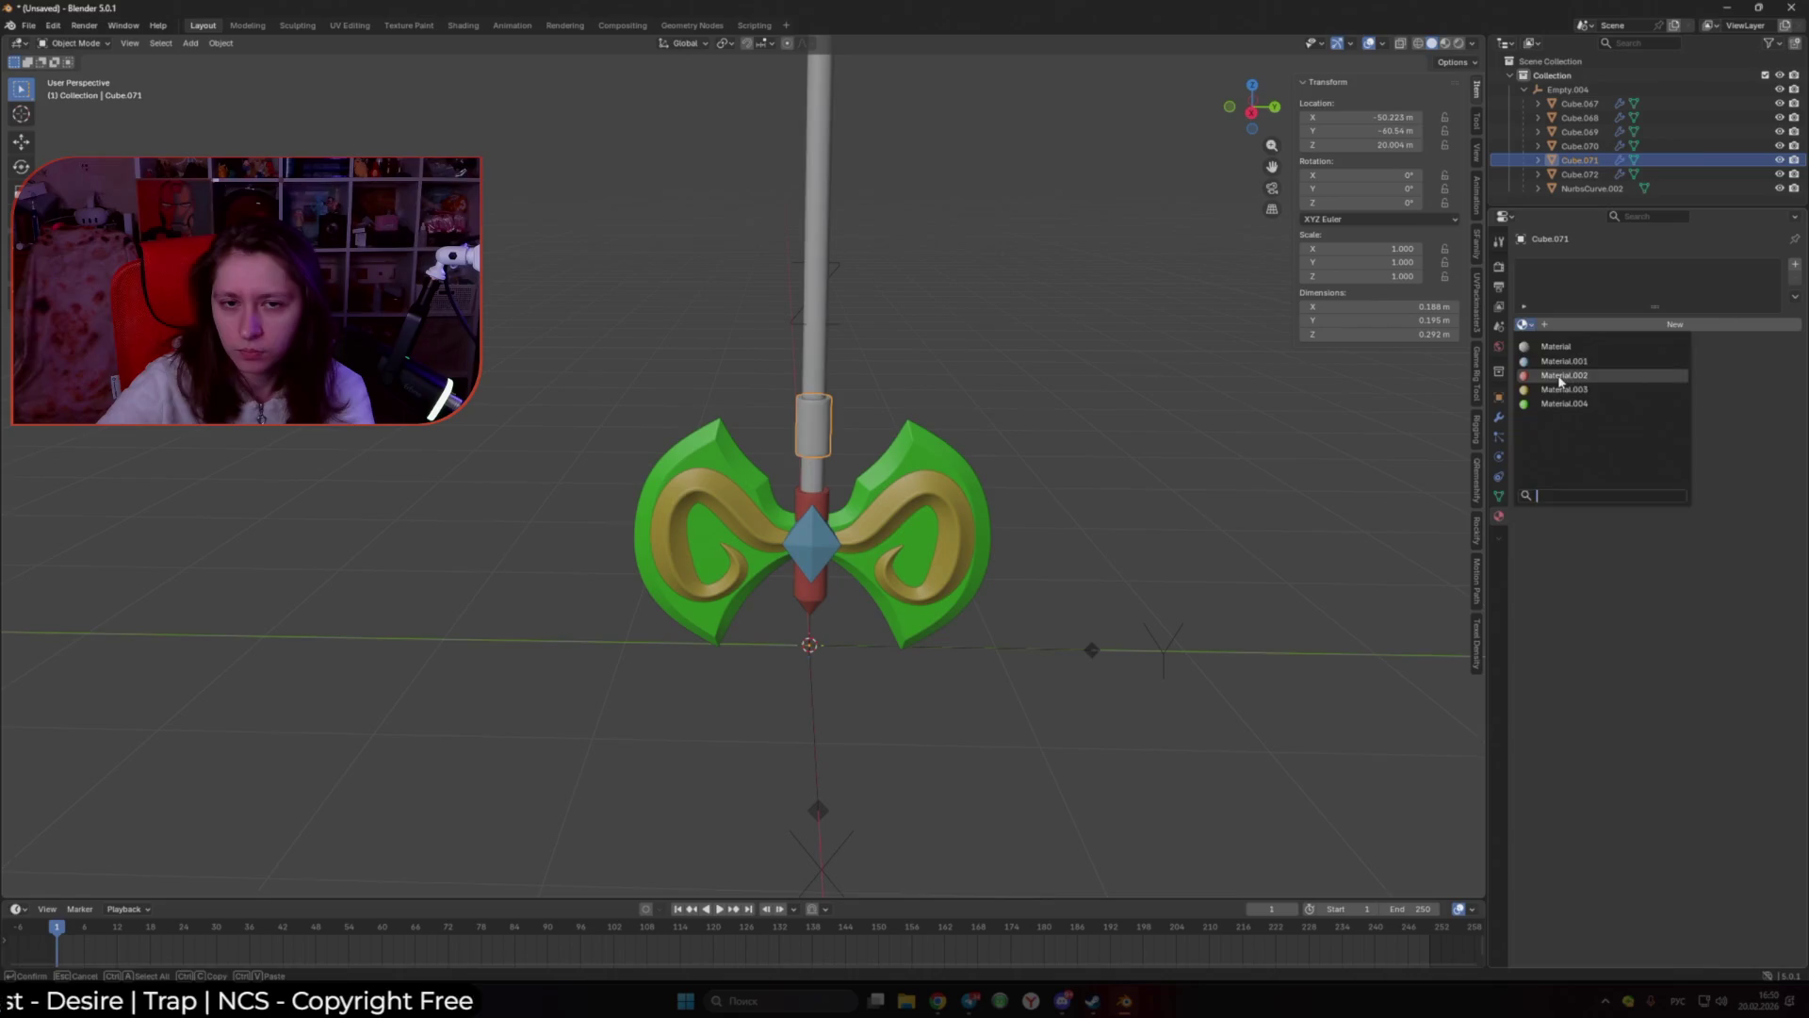
click(1560, 375)
click(1037, 386)
scroll(880, 377, down, 4)
scroll(789, 367, up, 4)
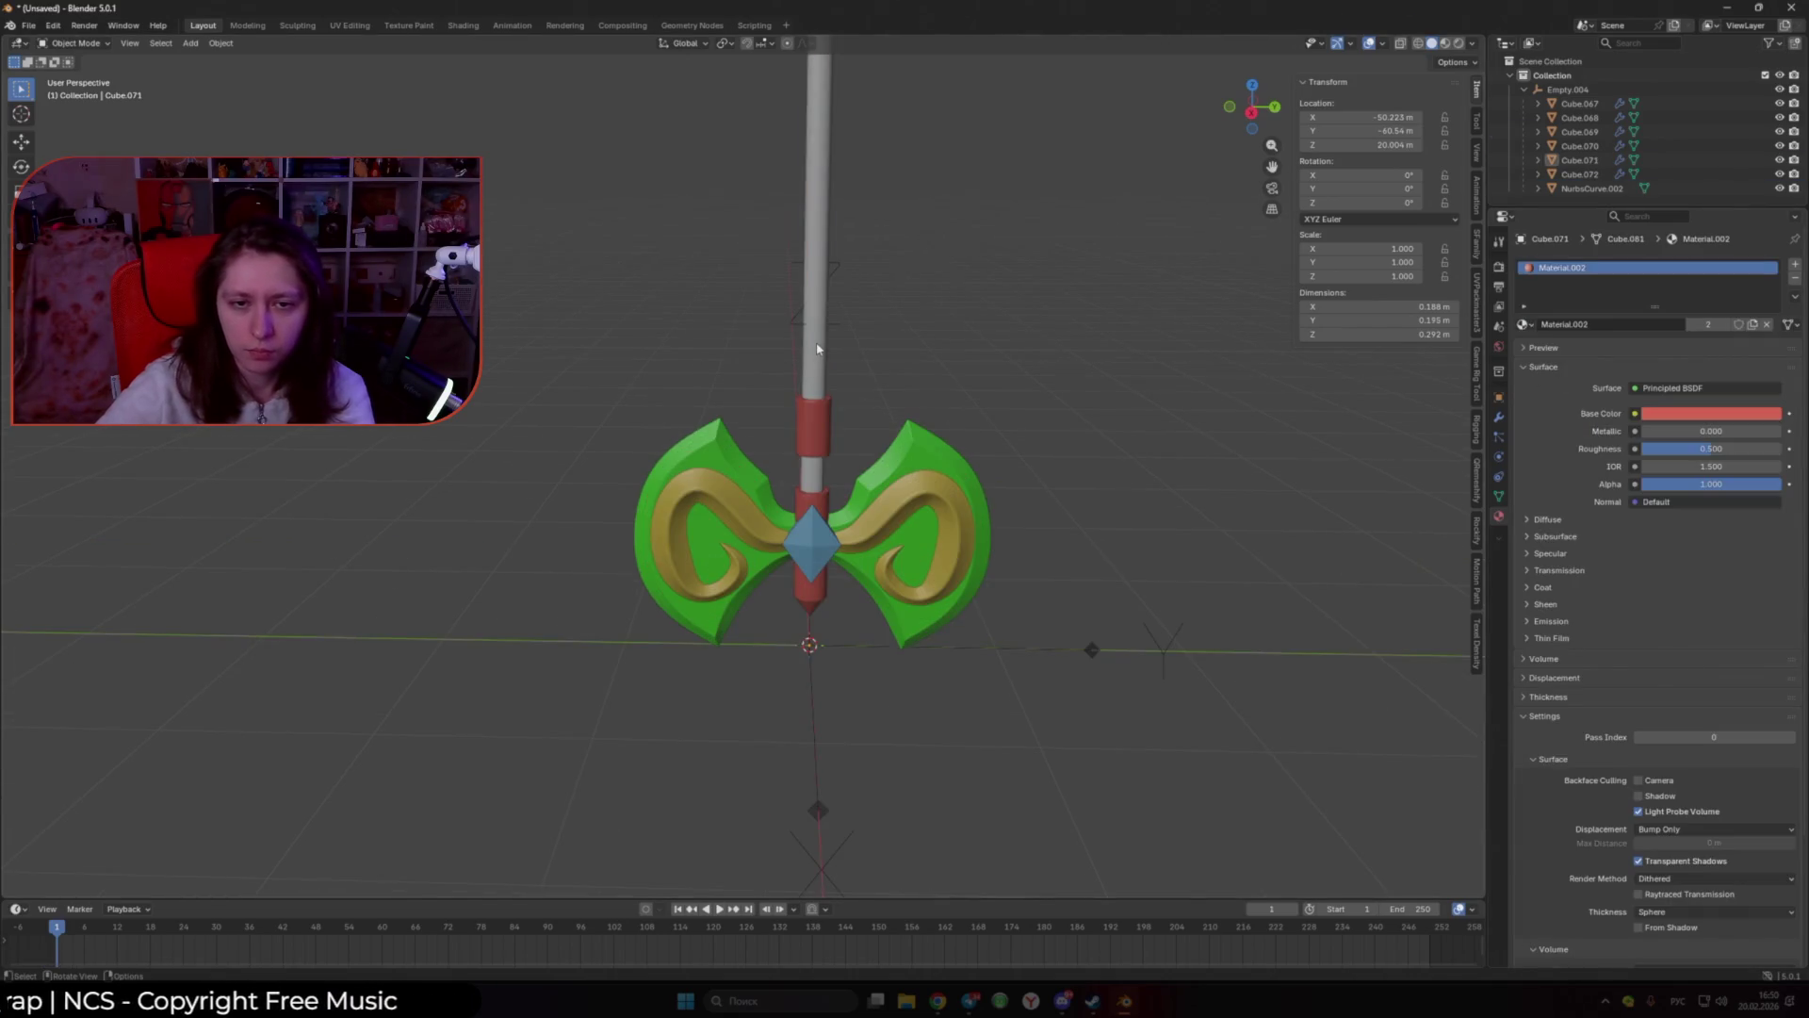
Step: Assign the yellow Material.003 to the axe shaft
click(817, 348)
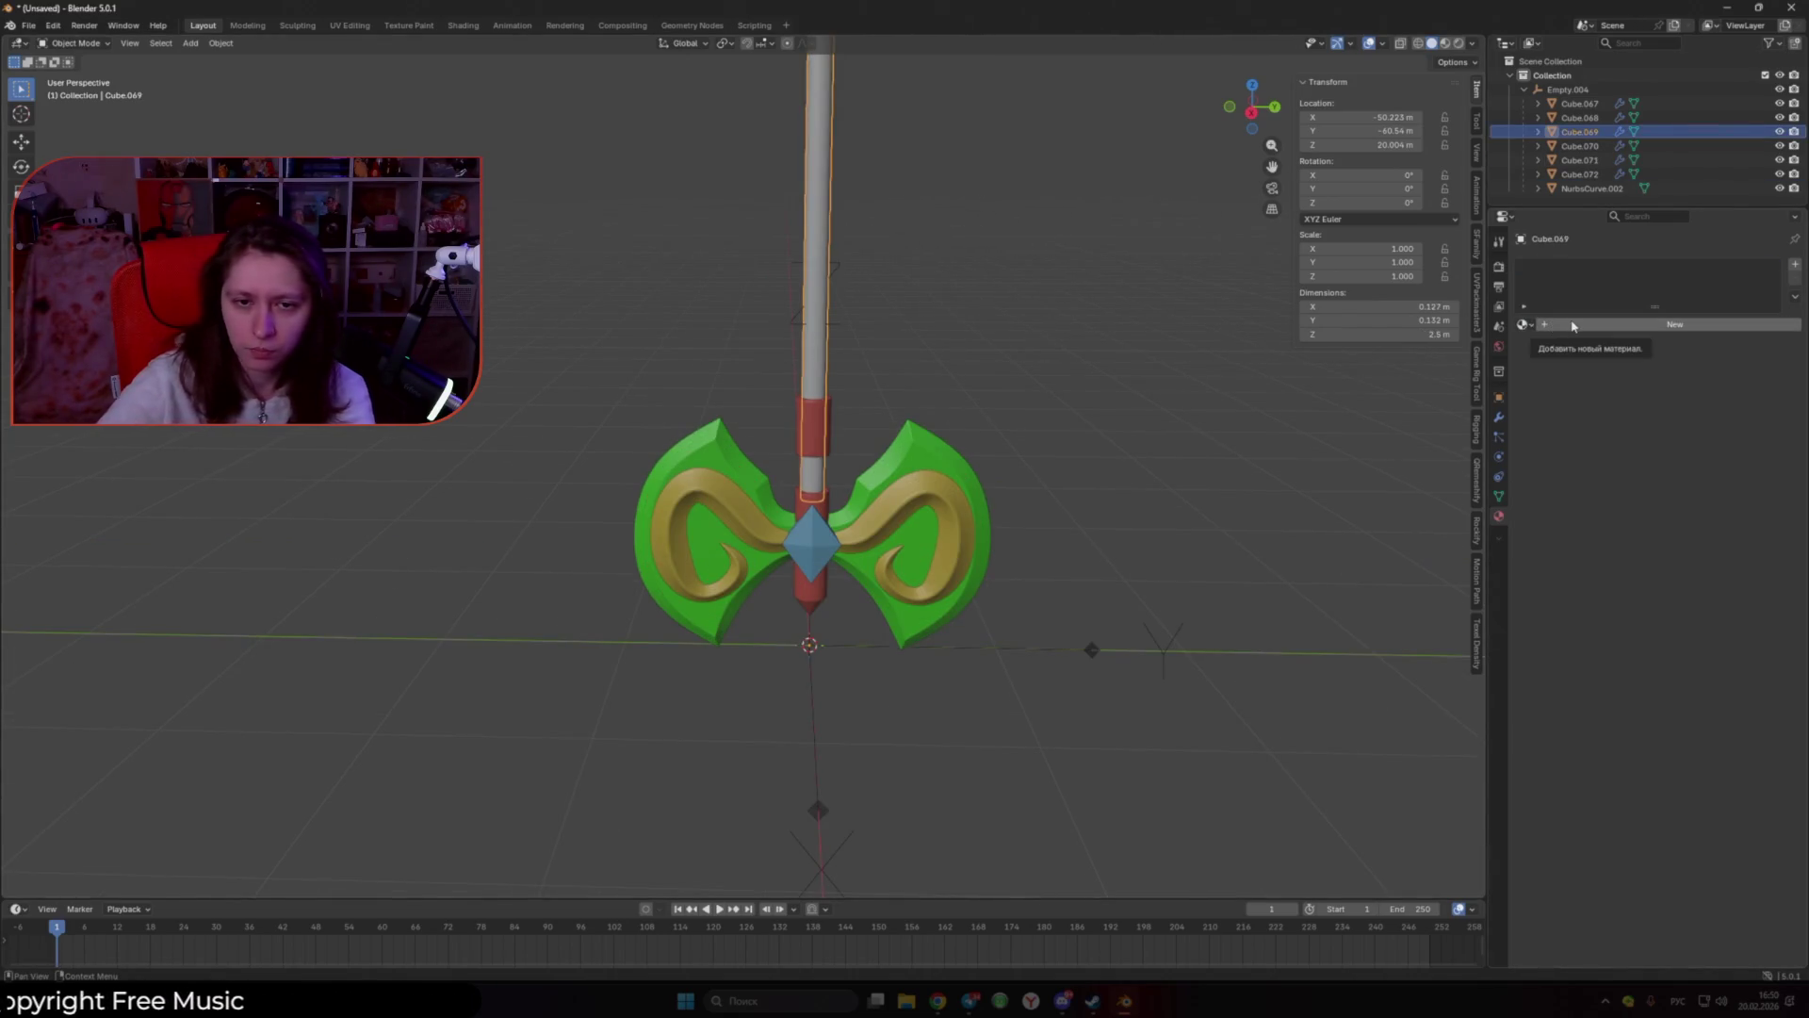
click(1525, 324)
click(1560, 390)
click(923, 393)
scroll(922, 393, down, 5)
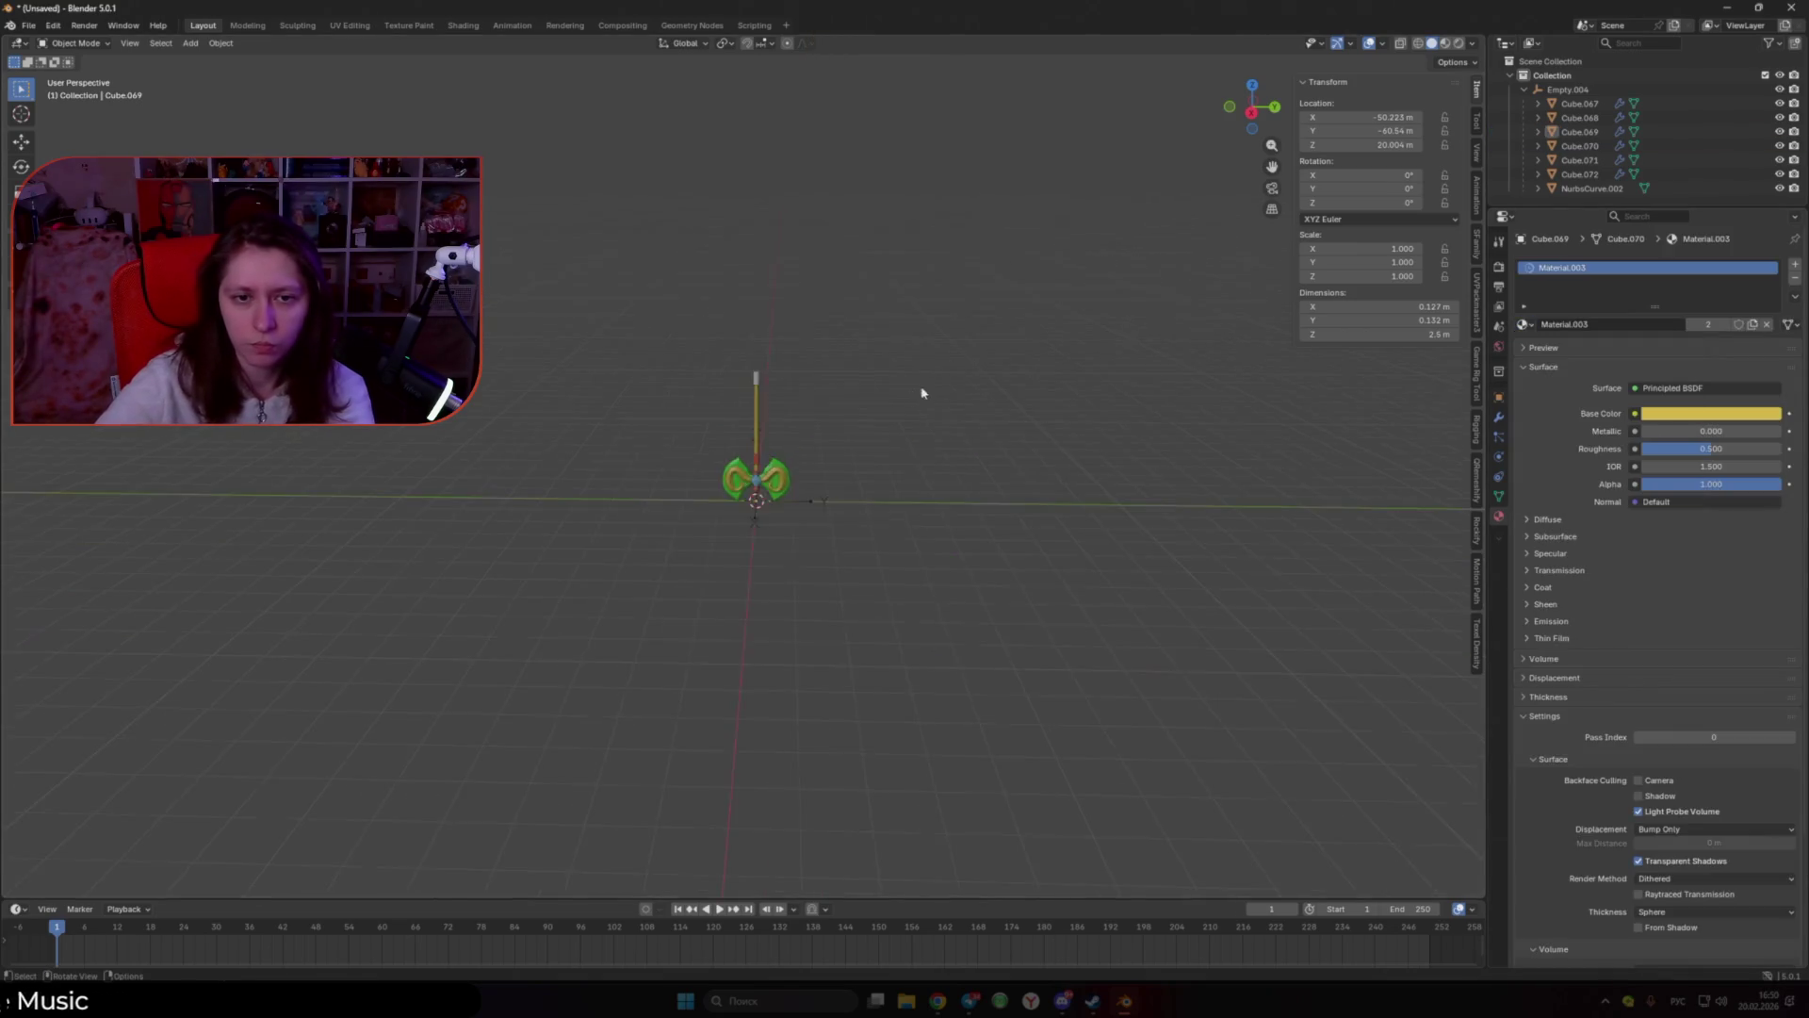
scroll(921, 396, up, 5)
Step: Assign red Material.002 to the top cap and bring up the save dialog with Ctrl+S
click(774, 334)
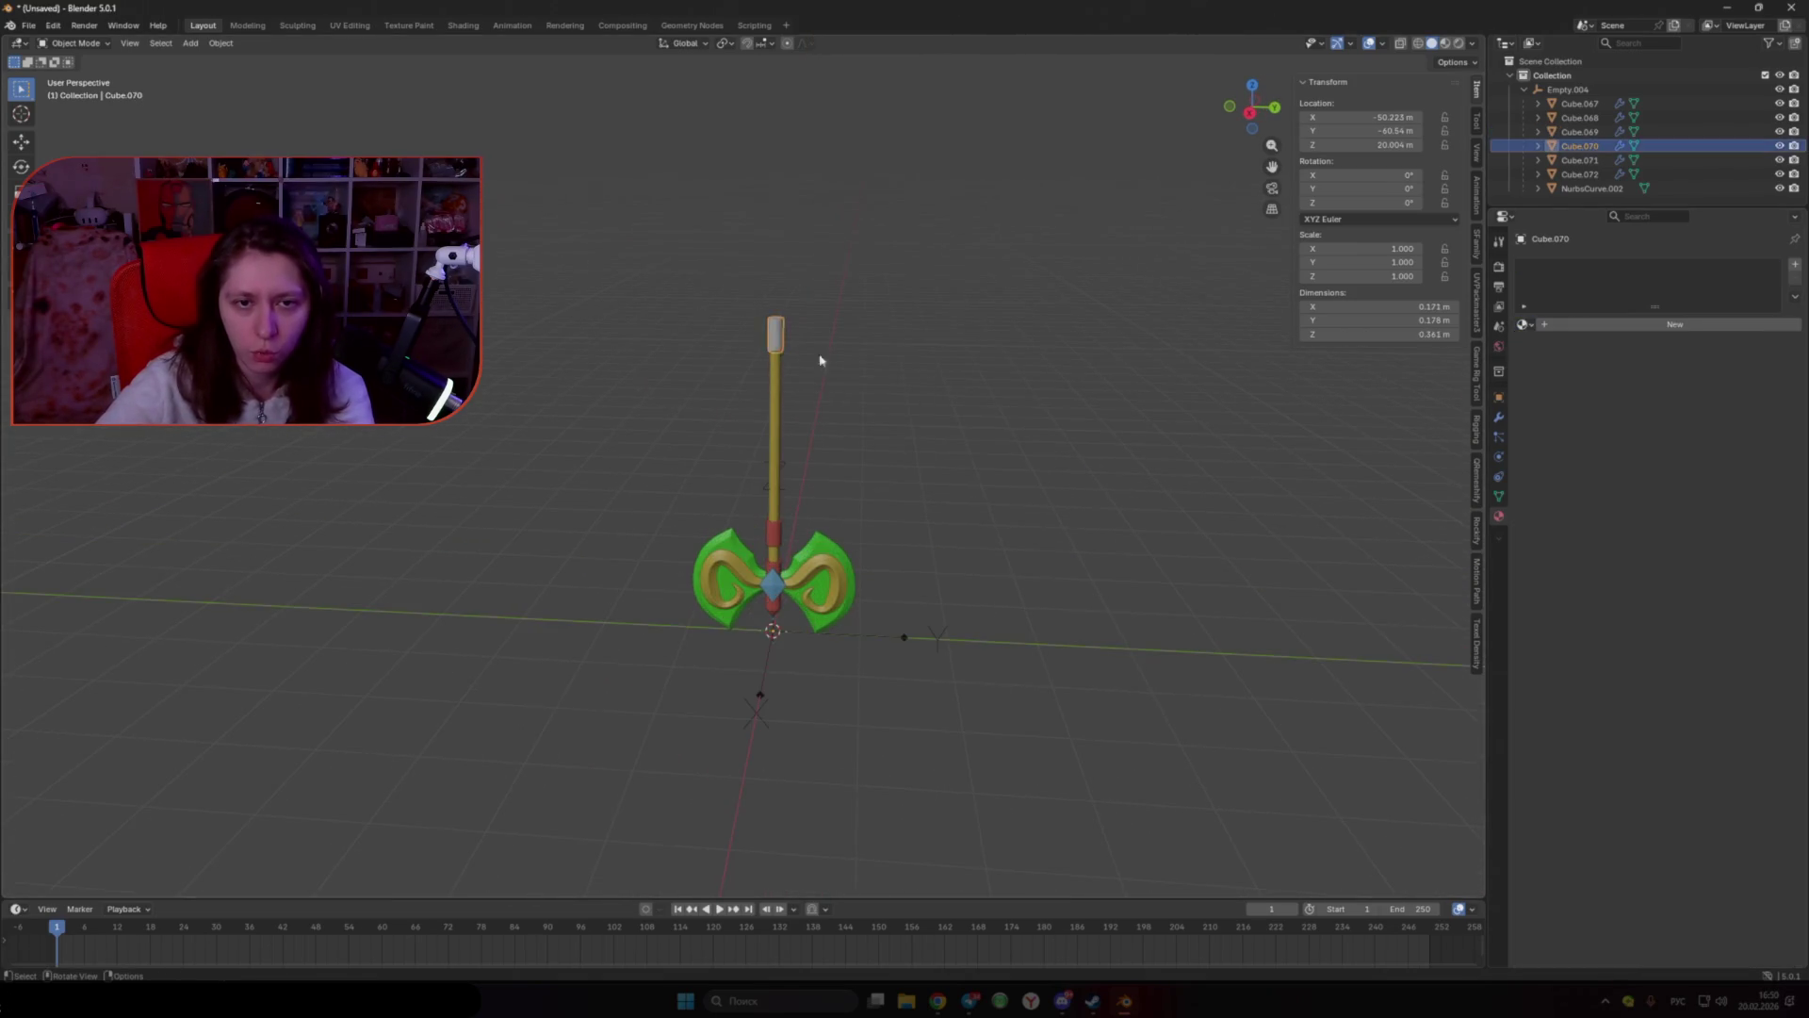
scroll(820, 360, up, 3)
click(1525, 324)
click(1561, 376)
click(1126, 497)
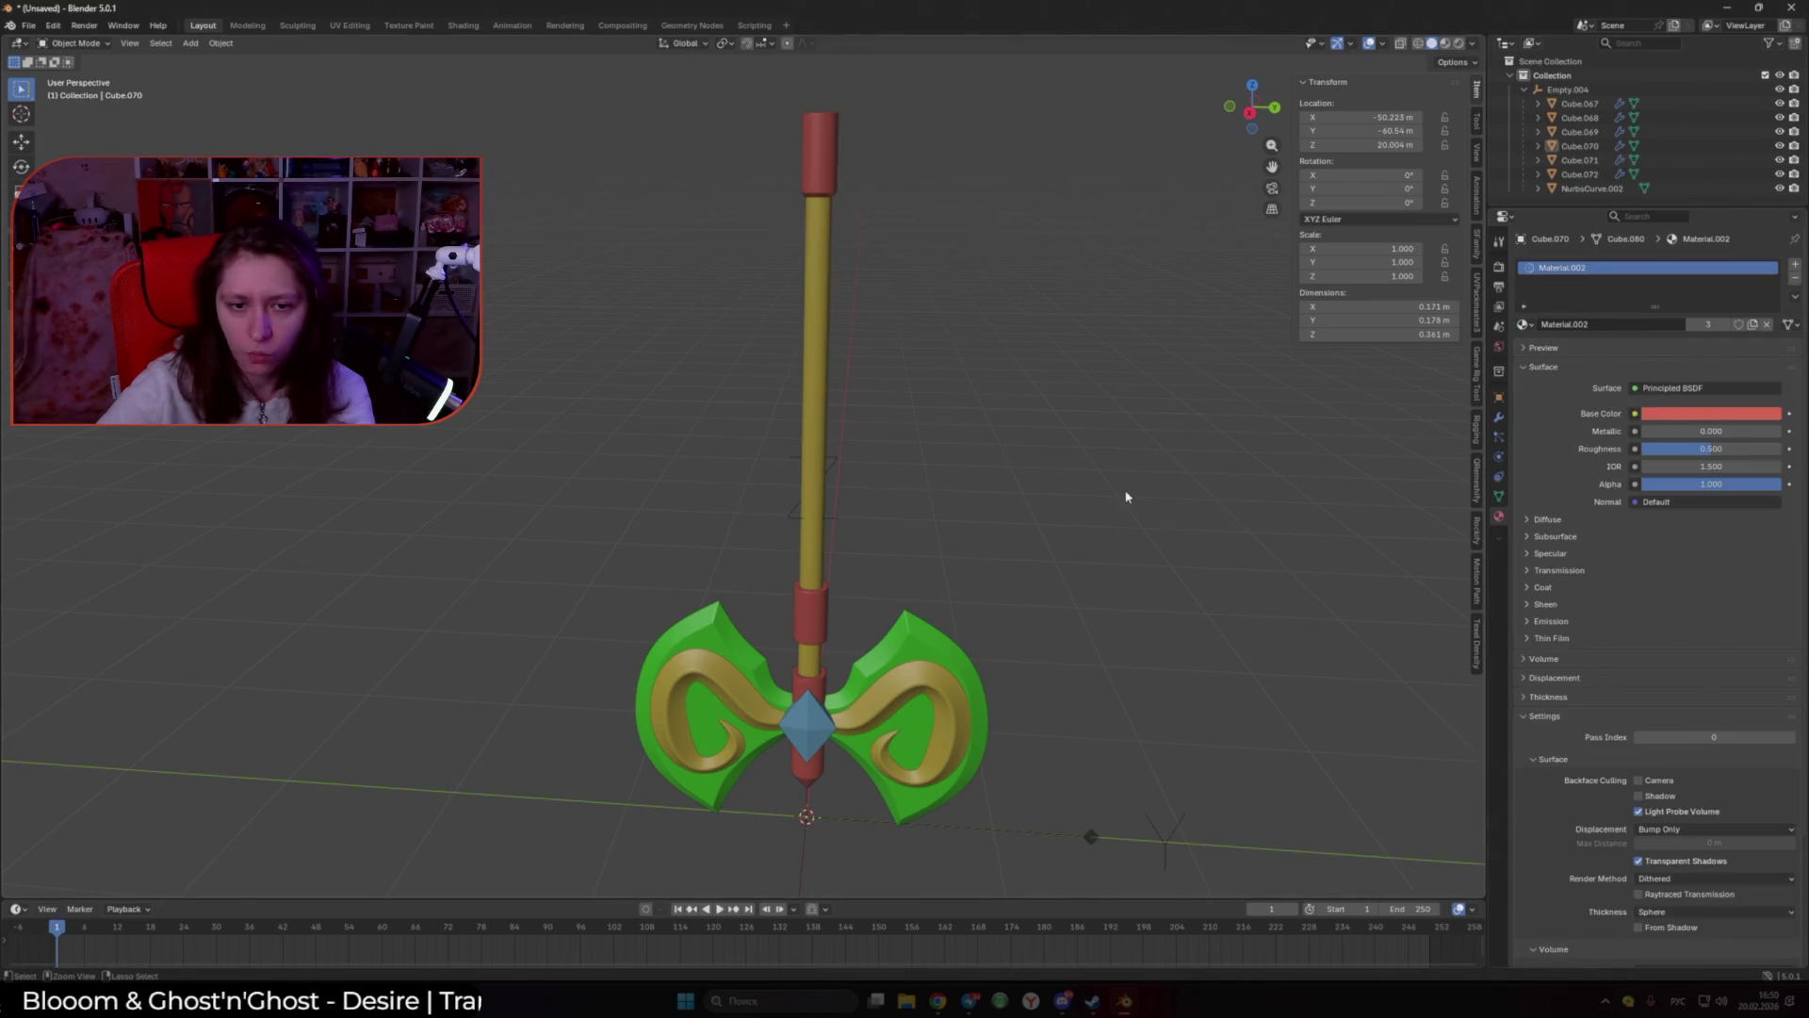
key(ctrl+s)
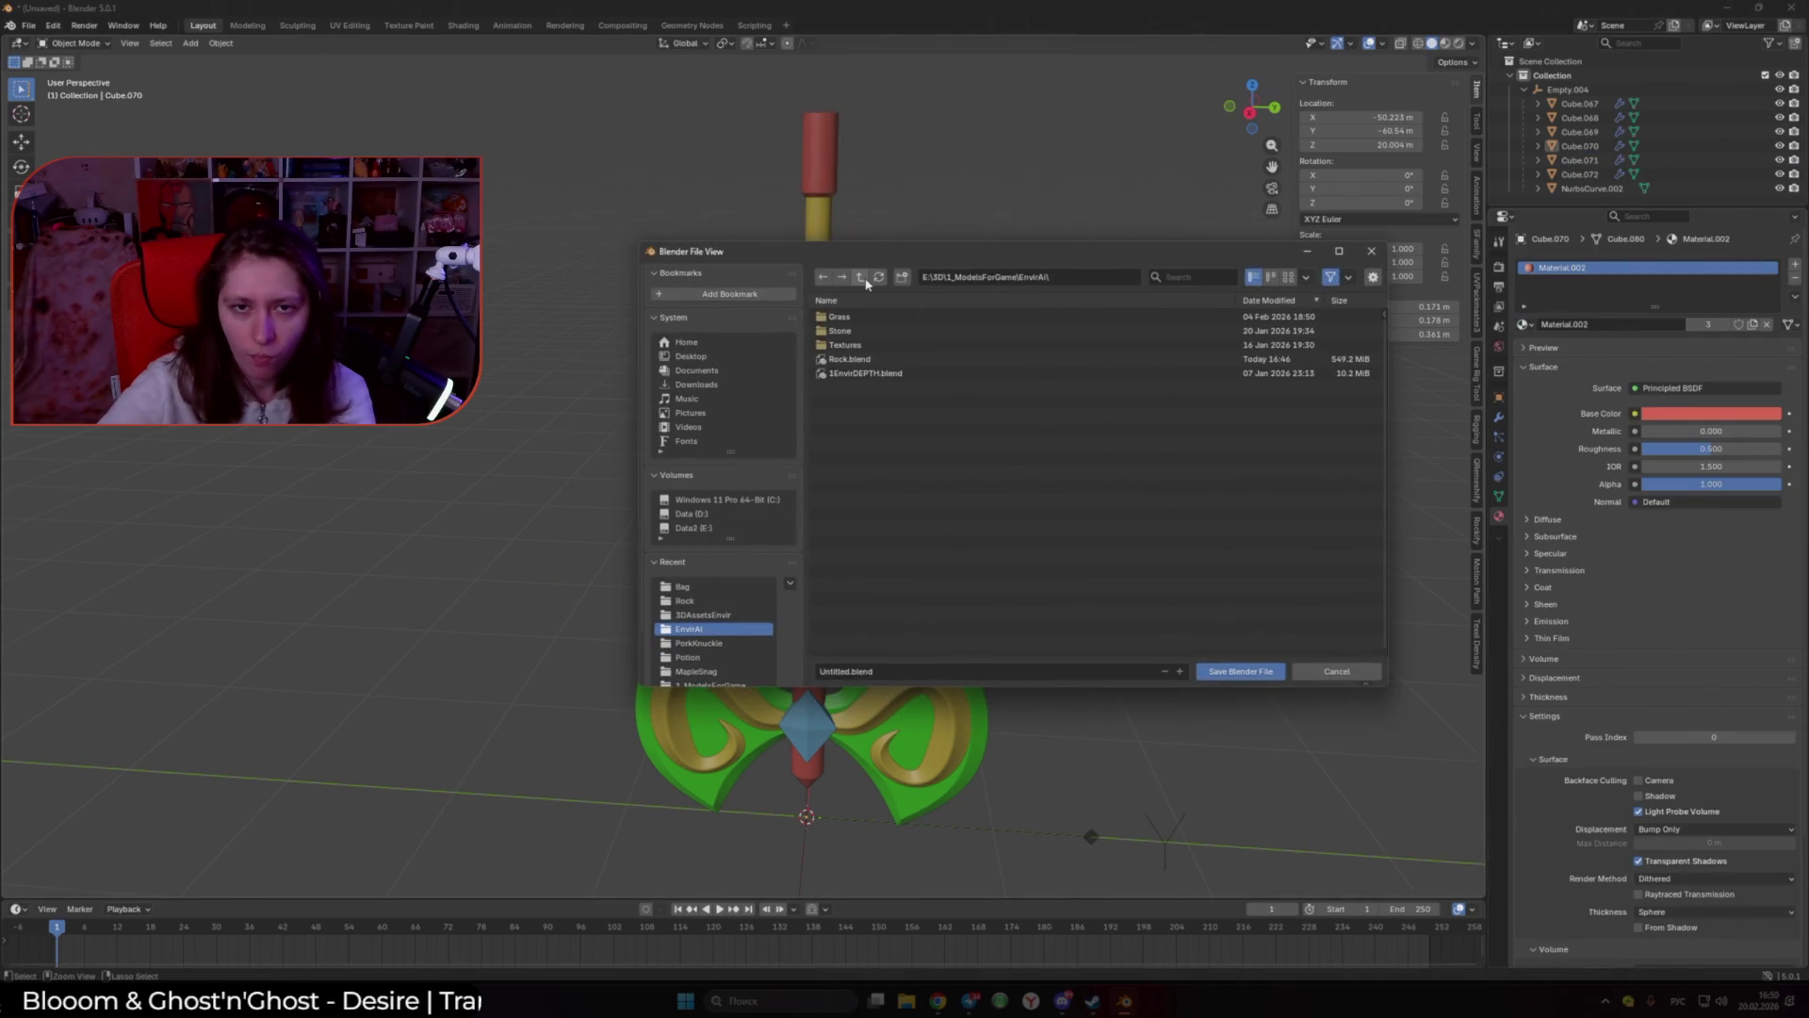
Step: Create a new folder named Axe under 1_ModelsForGame and open it
click(860, 277)
key(i)
key(alt+shift)
text(Ax)
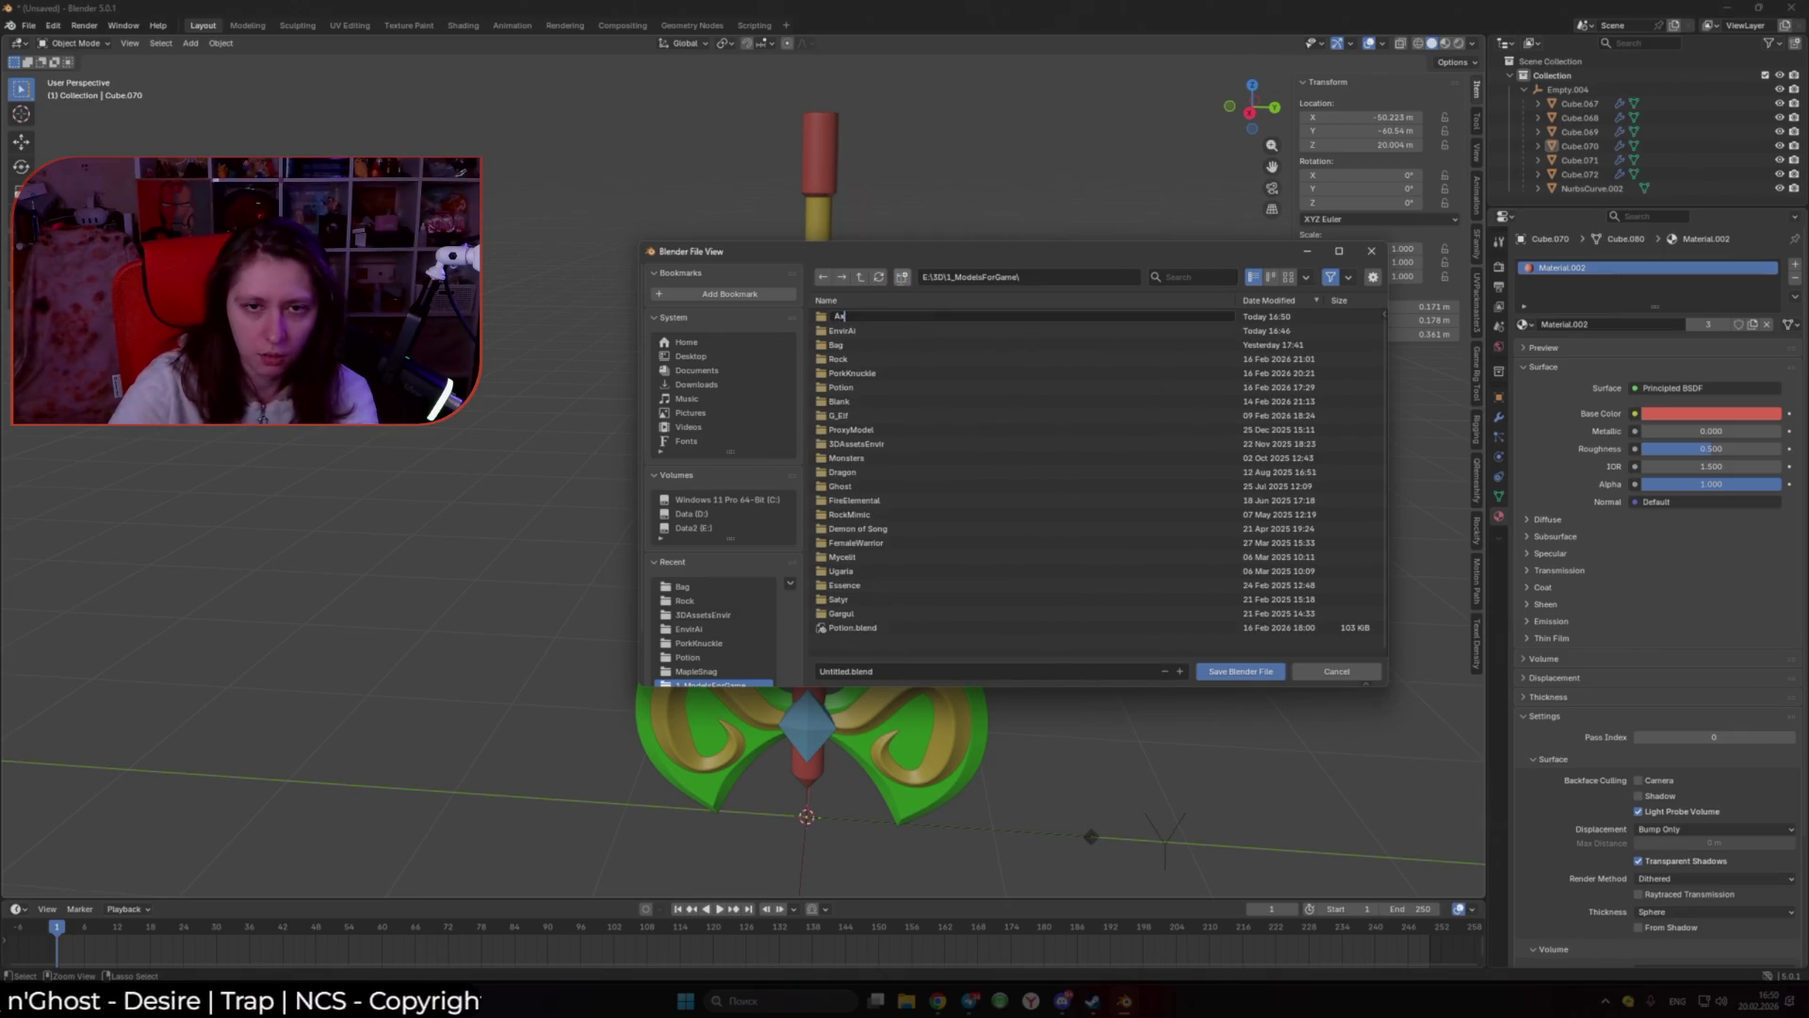
text(e)
key(Return)
double_click(884, 321)
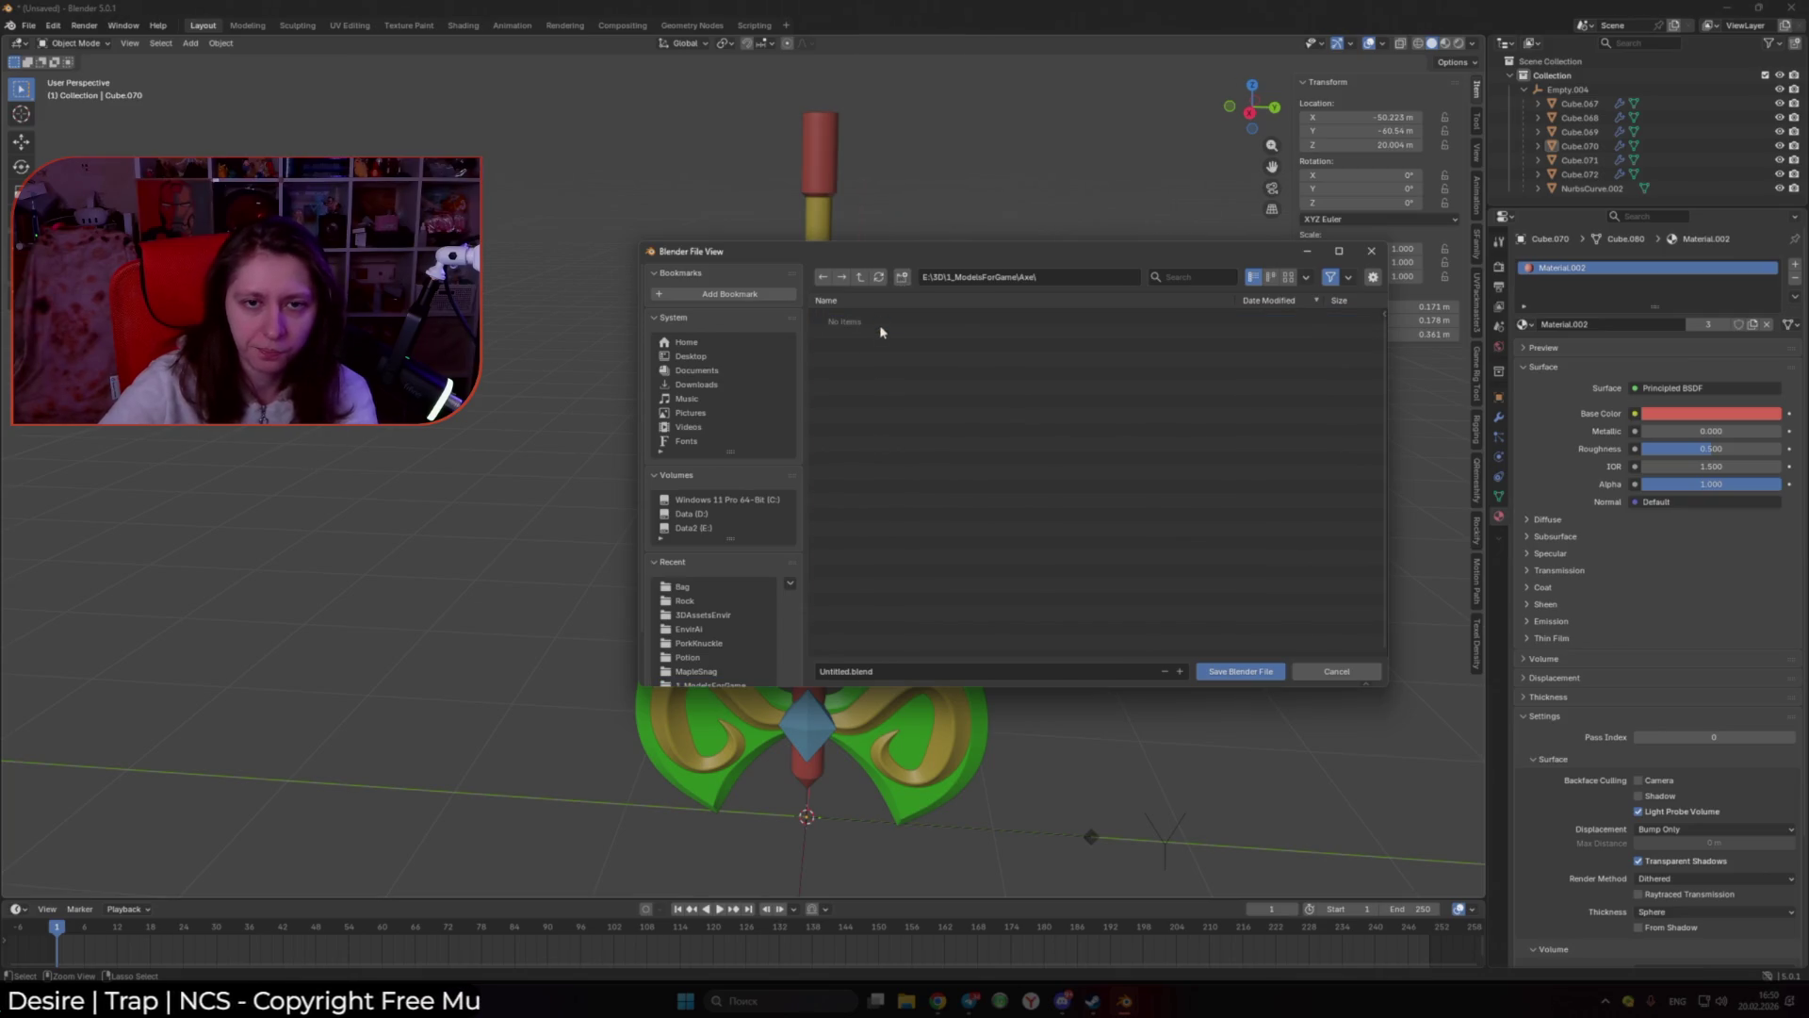
Step: Save the scene there as Axe.blend
click(908, 670)
key(BackSpace)
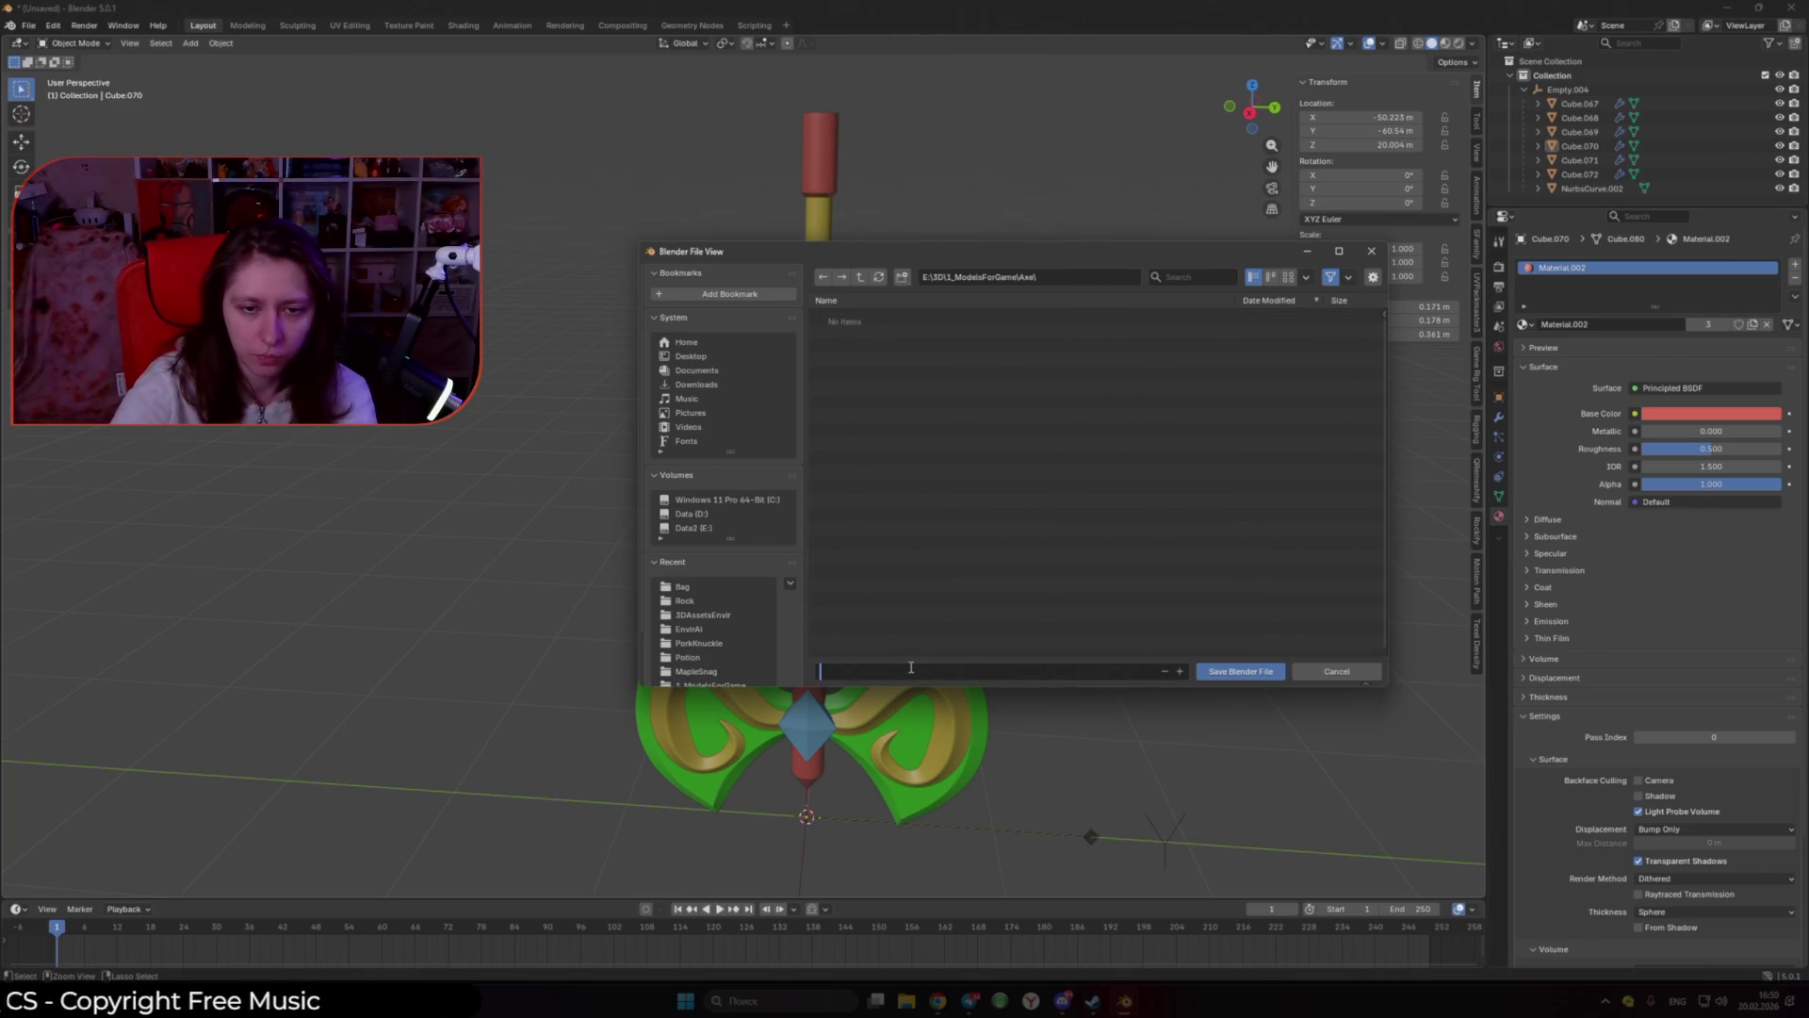
text(Axe)
key(Return)
middle_drag(1159, 652, 841, 544)
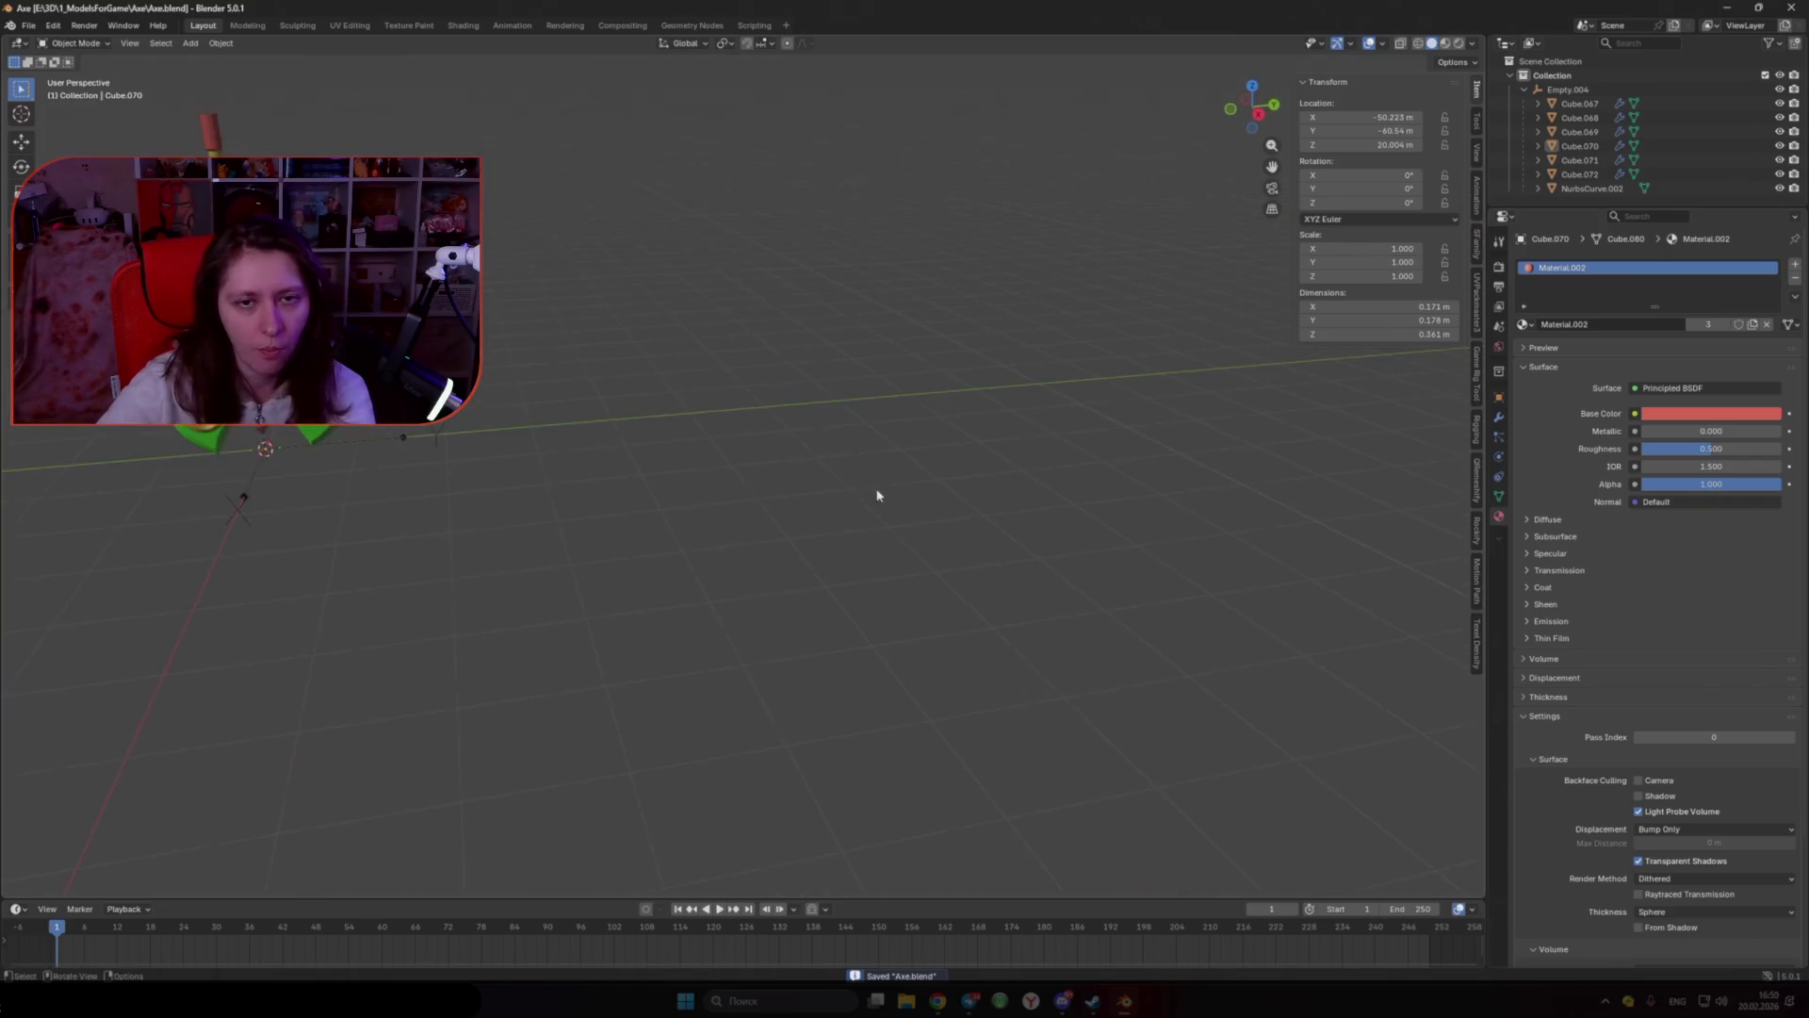
Step: Box-select all the axe pieces and isolate them in local view
middle_drag(1077, 507, 954, 493)
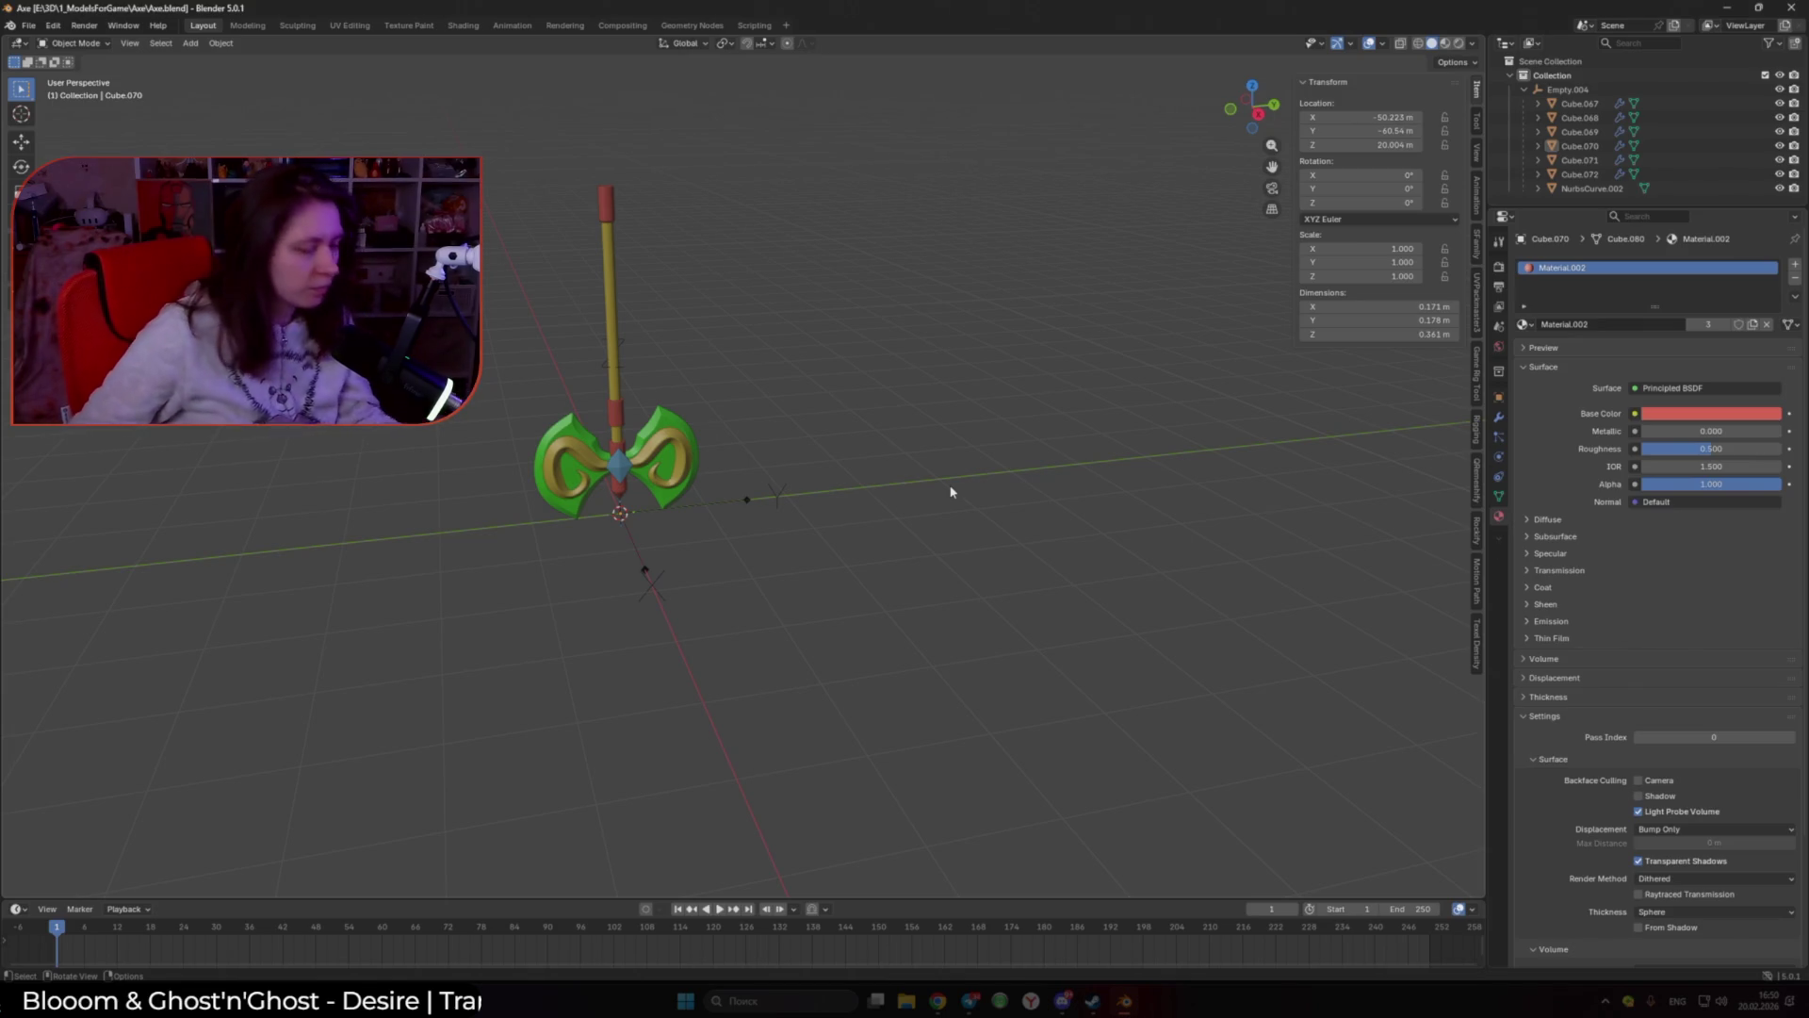
mouse_move(950, 490)
middle_down()
mouse_move(997, 482)
mouse_move(880, 565)
middle_up()
drag(695, 291, 880, 608)
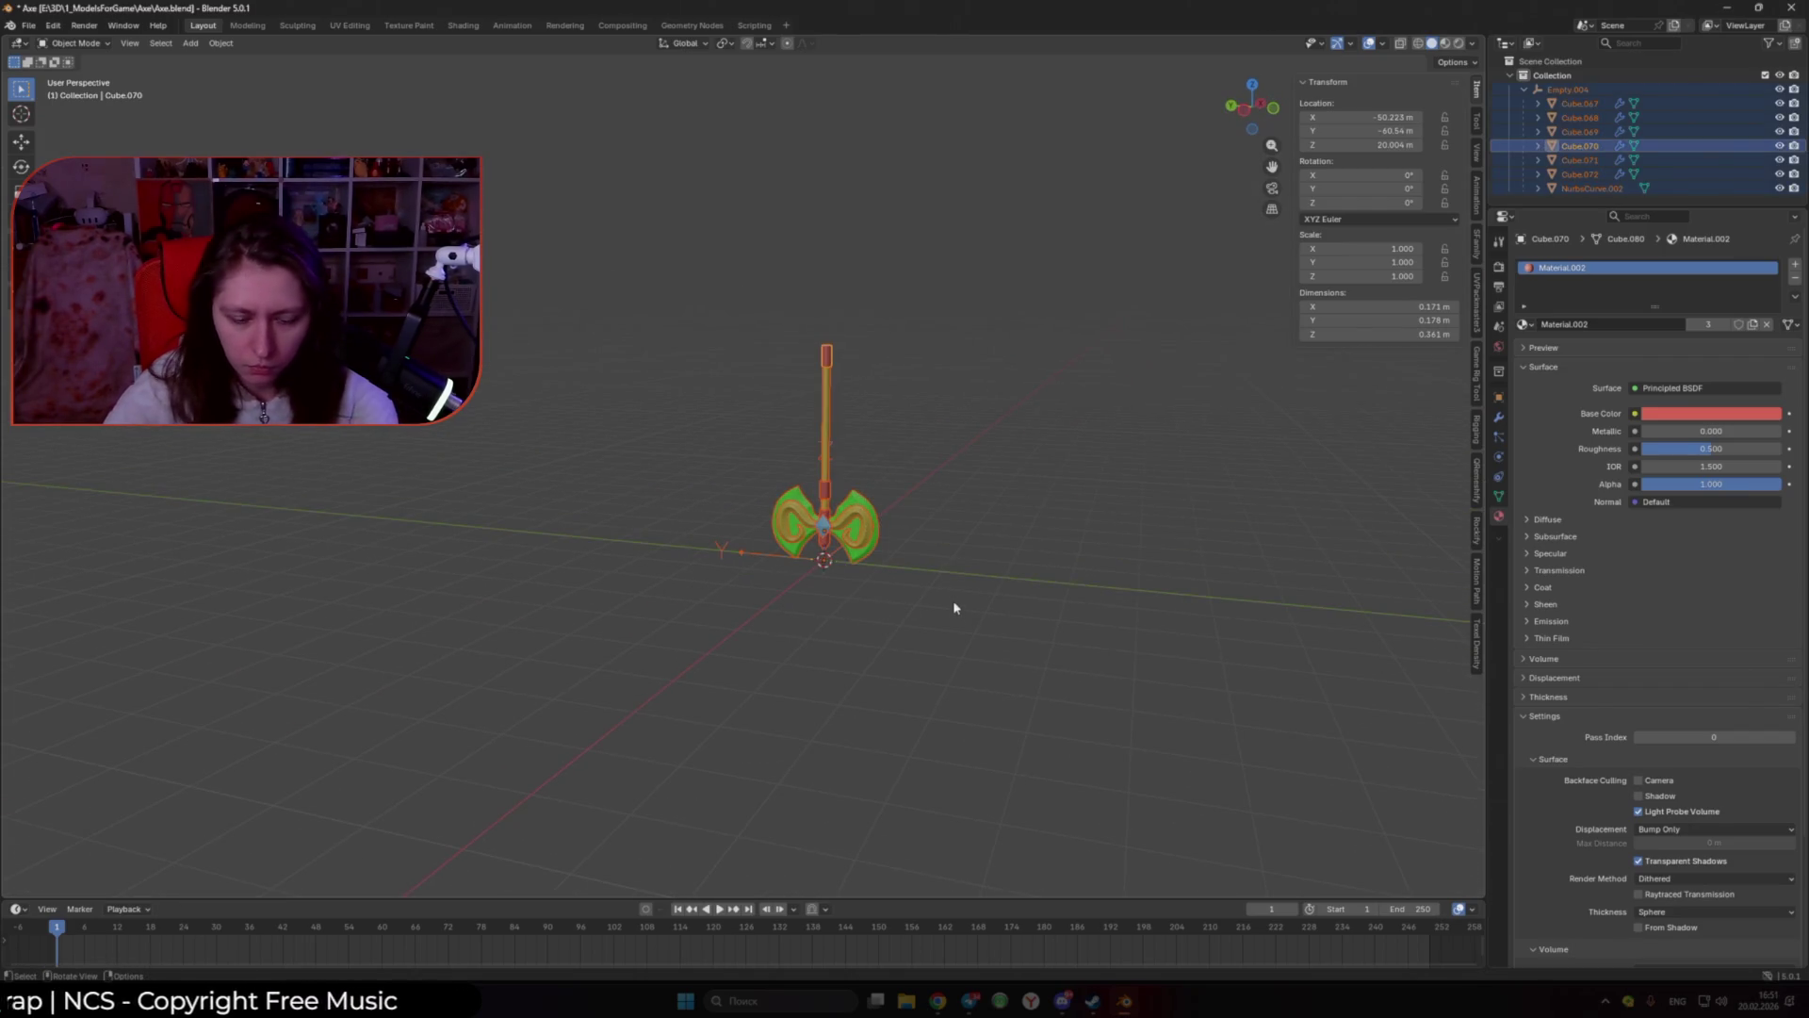
key(KP_Divide)
click(1020, 603)
middle_drag(1020, 603, 781, 614)
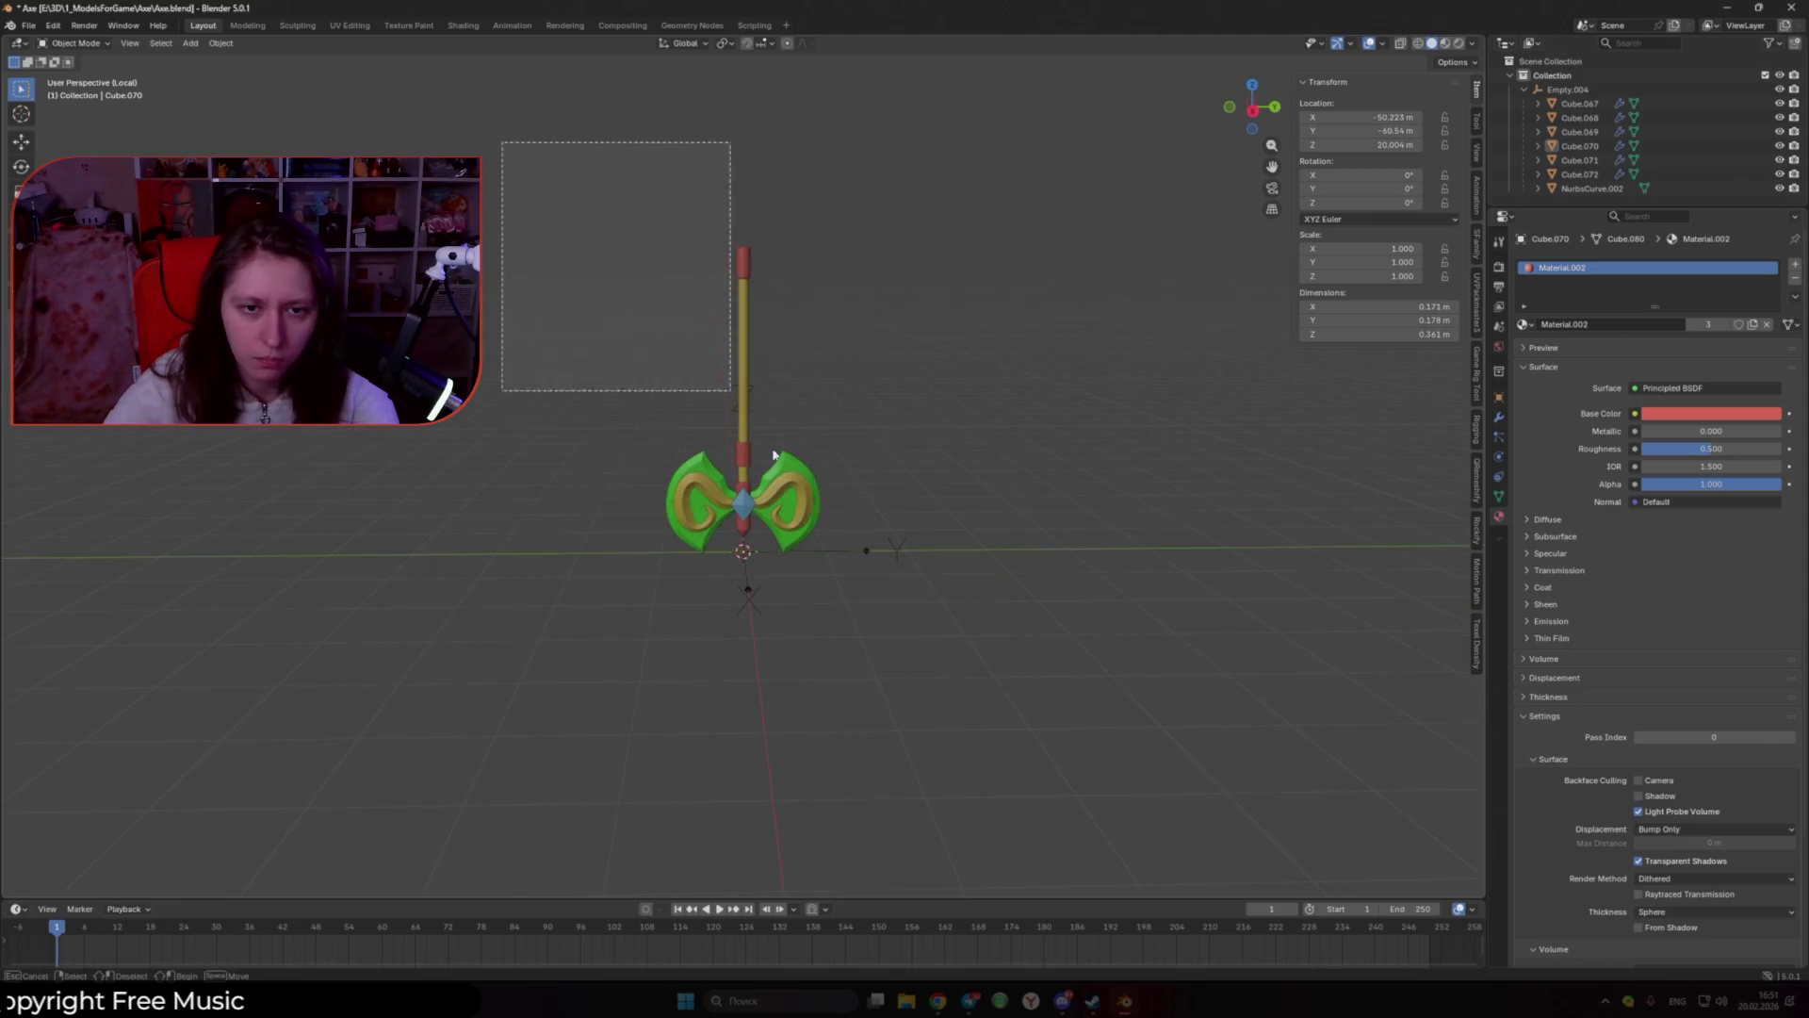
drag(501, 142, 895, 603)
key(KP_Decimal)
right_click(740, 588)
key(Escape)
right_click(934, 532)
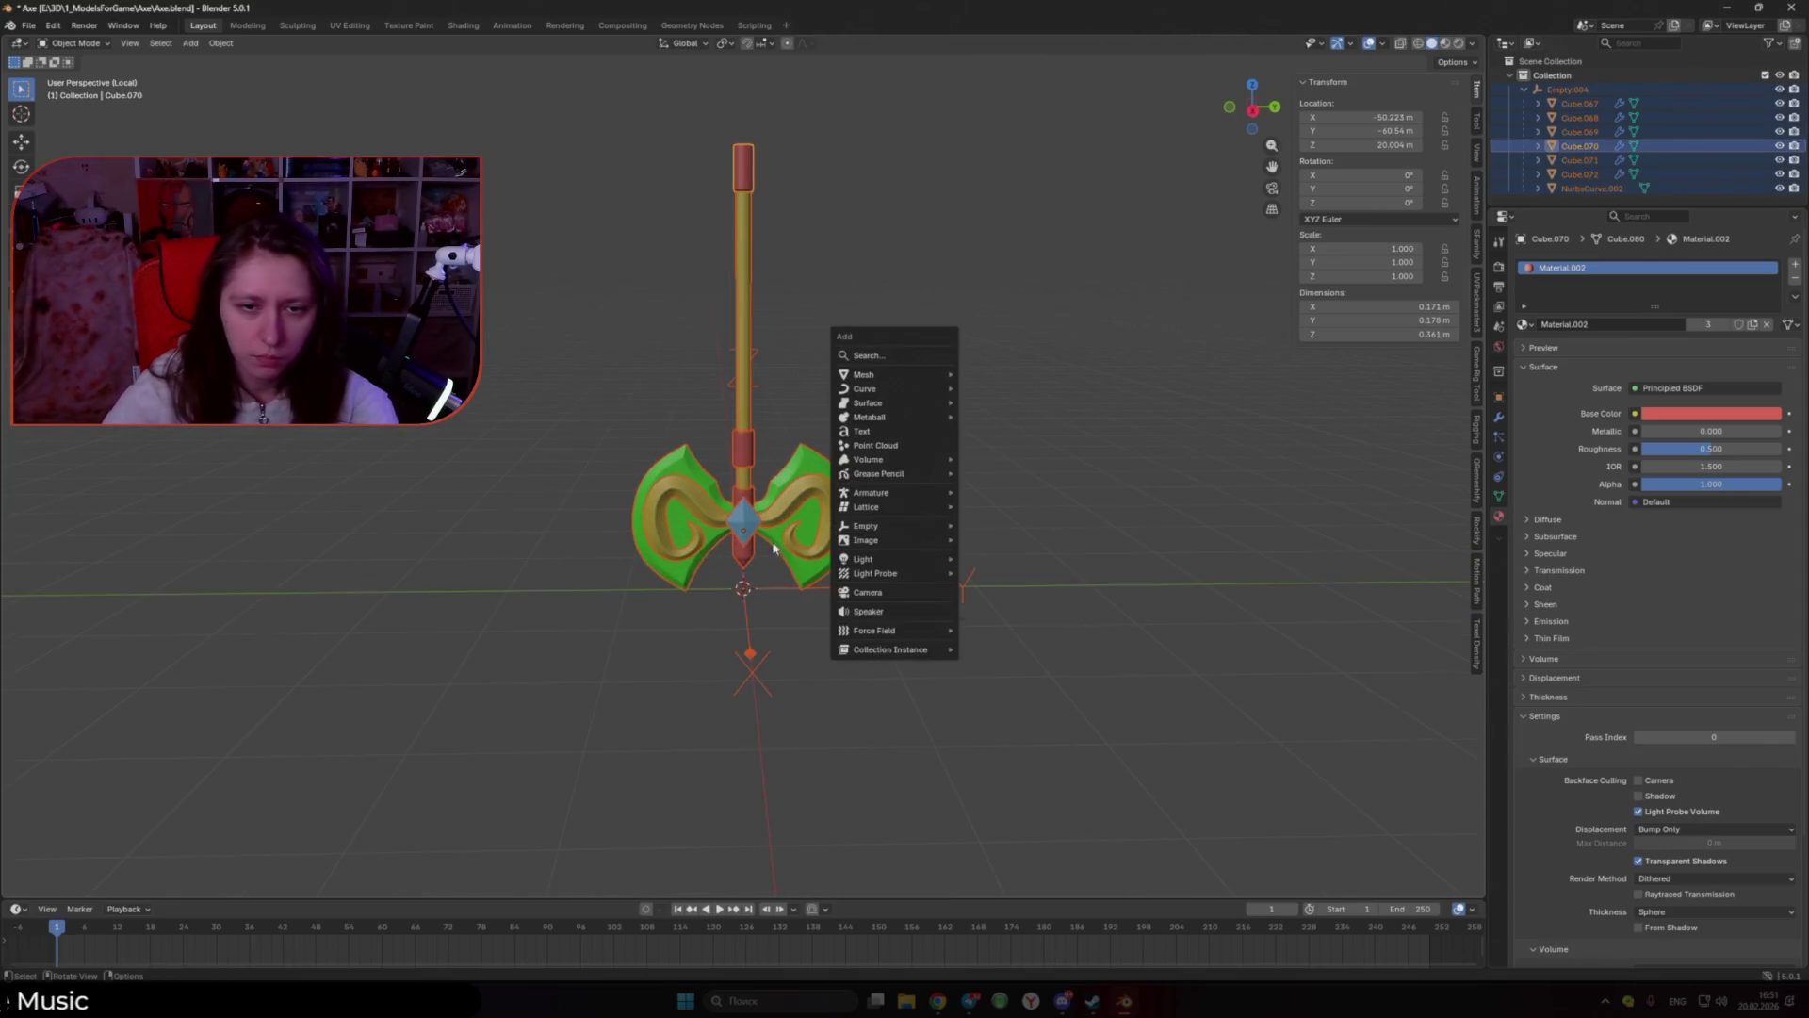
Step: Add a Mesh > Retopology object at the 3D cursor
shift+click(783, 496)
key(shift+a)
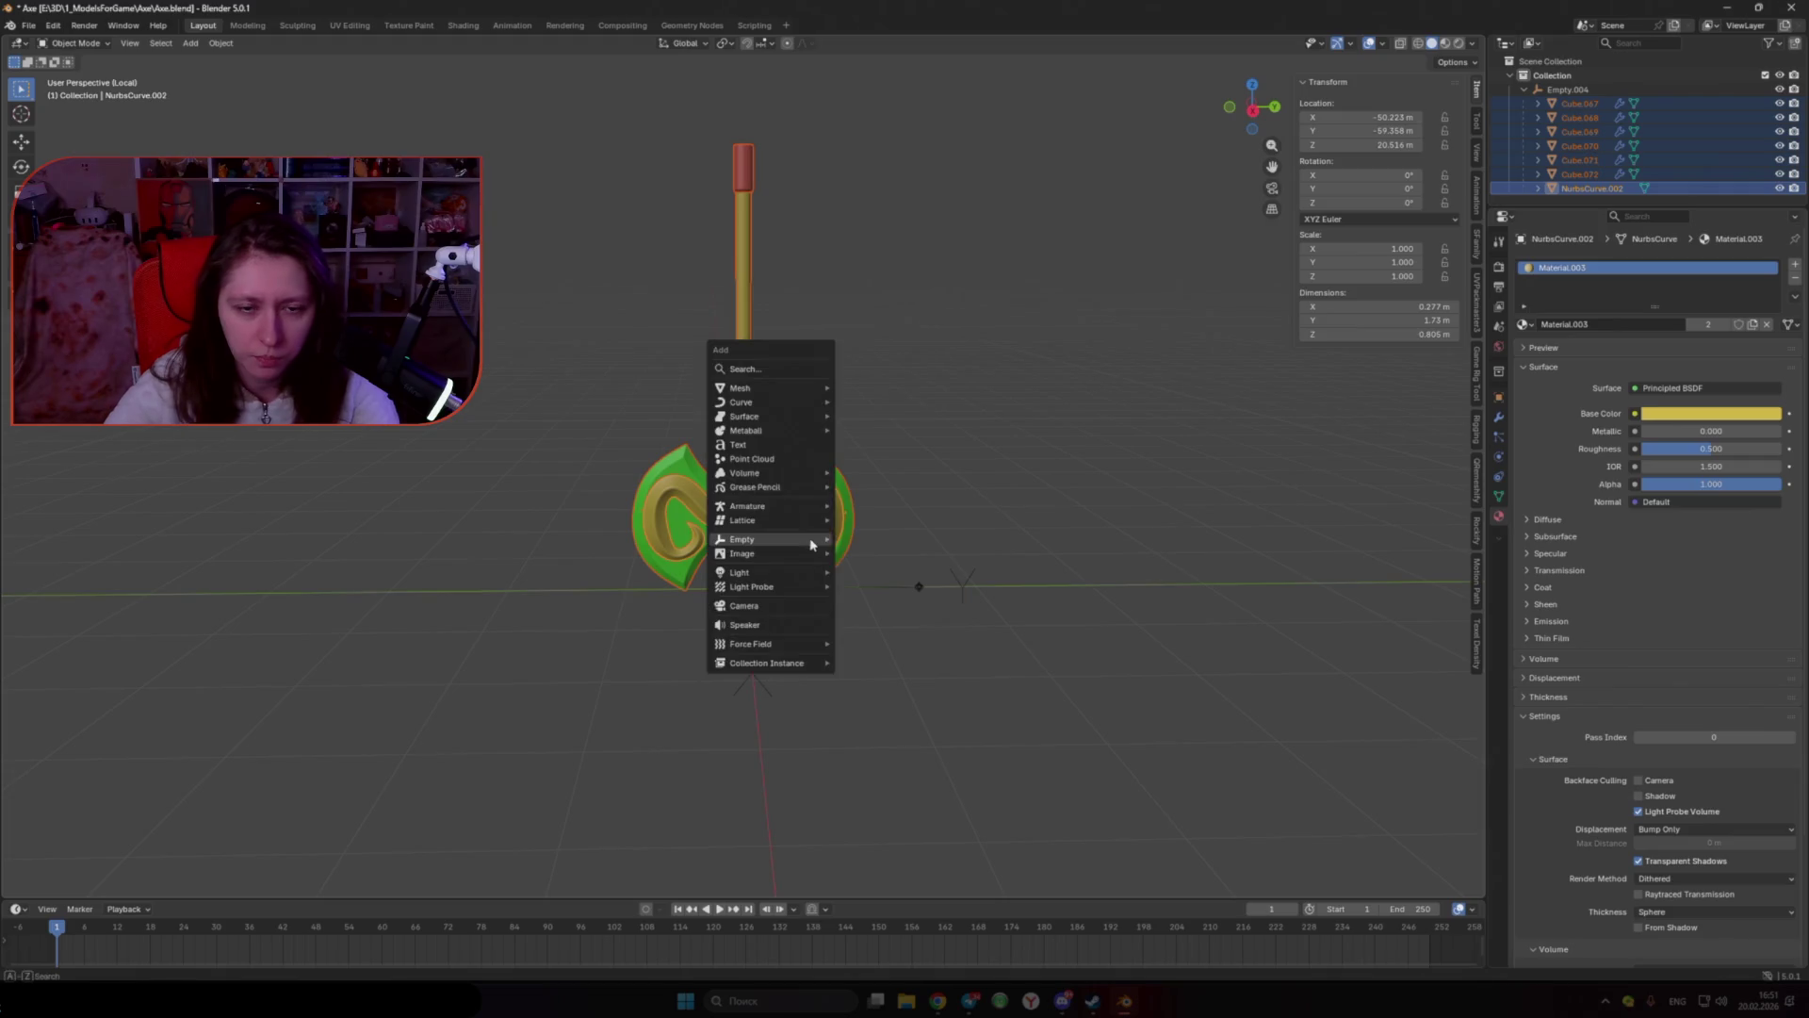
mouse_move(810, 543)
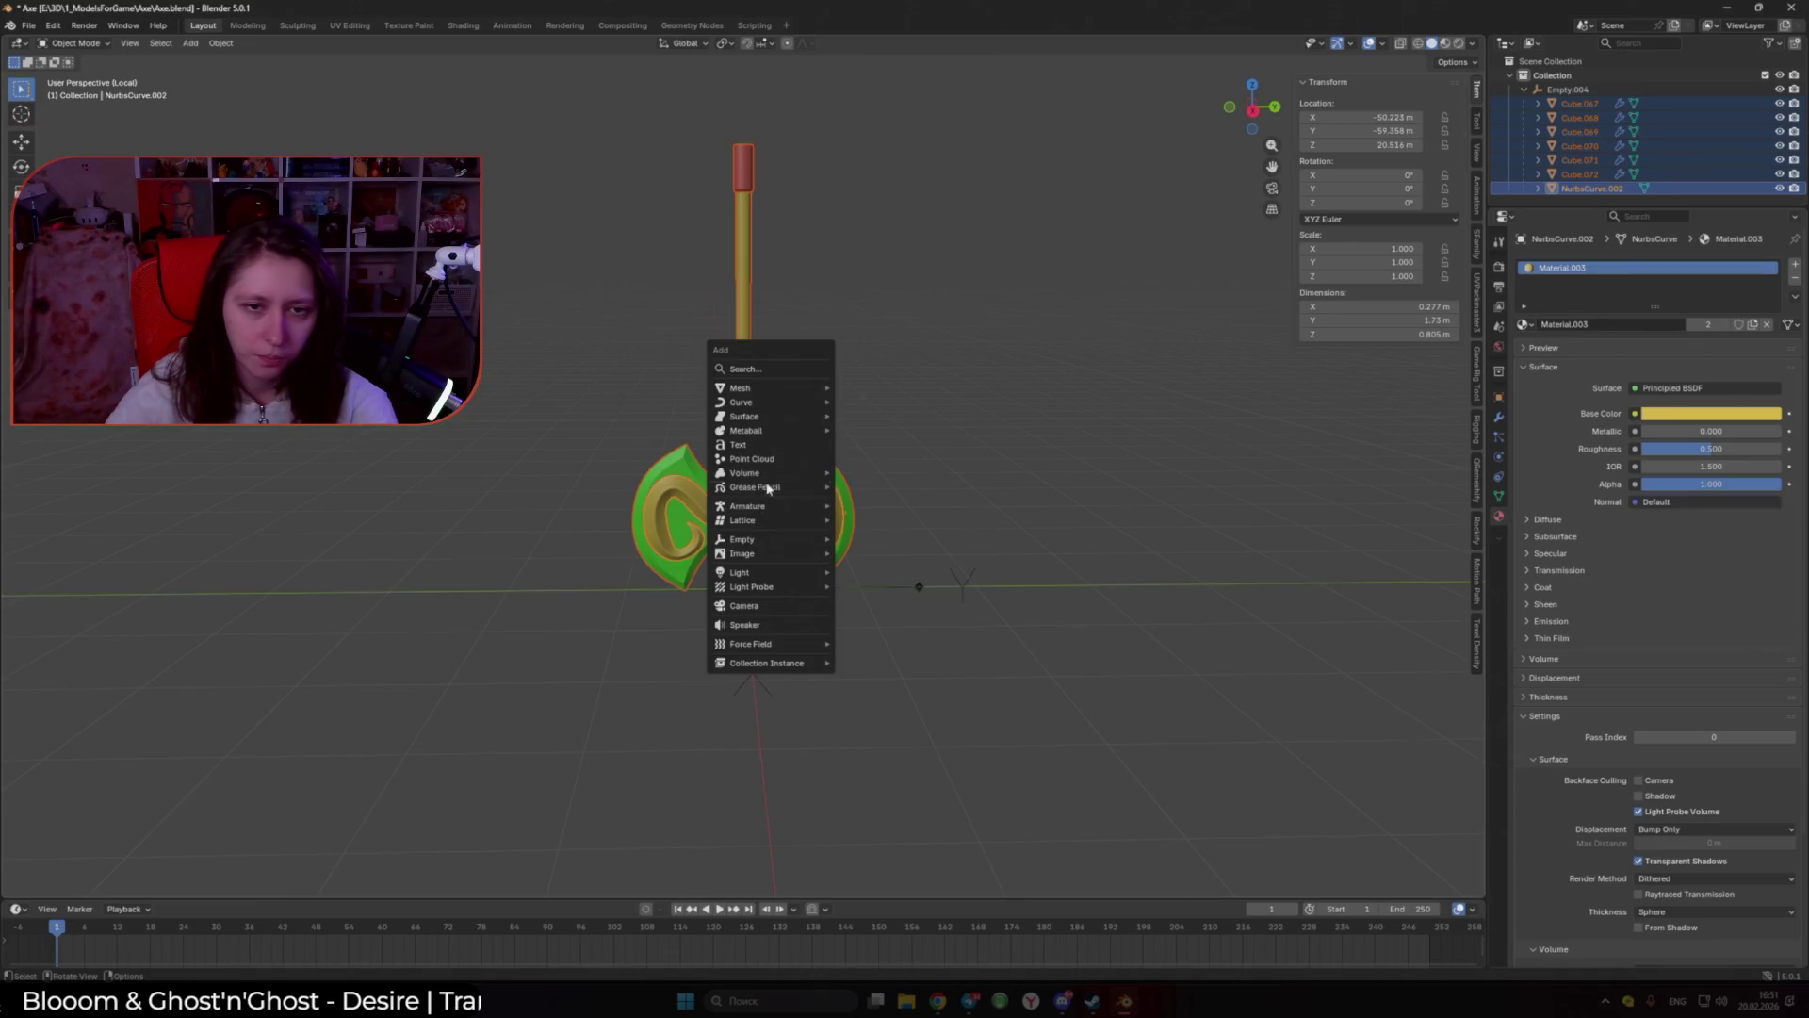
mouse_move(796, 388)
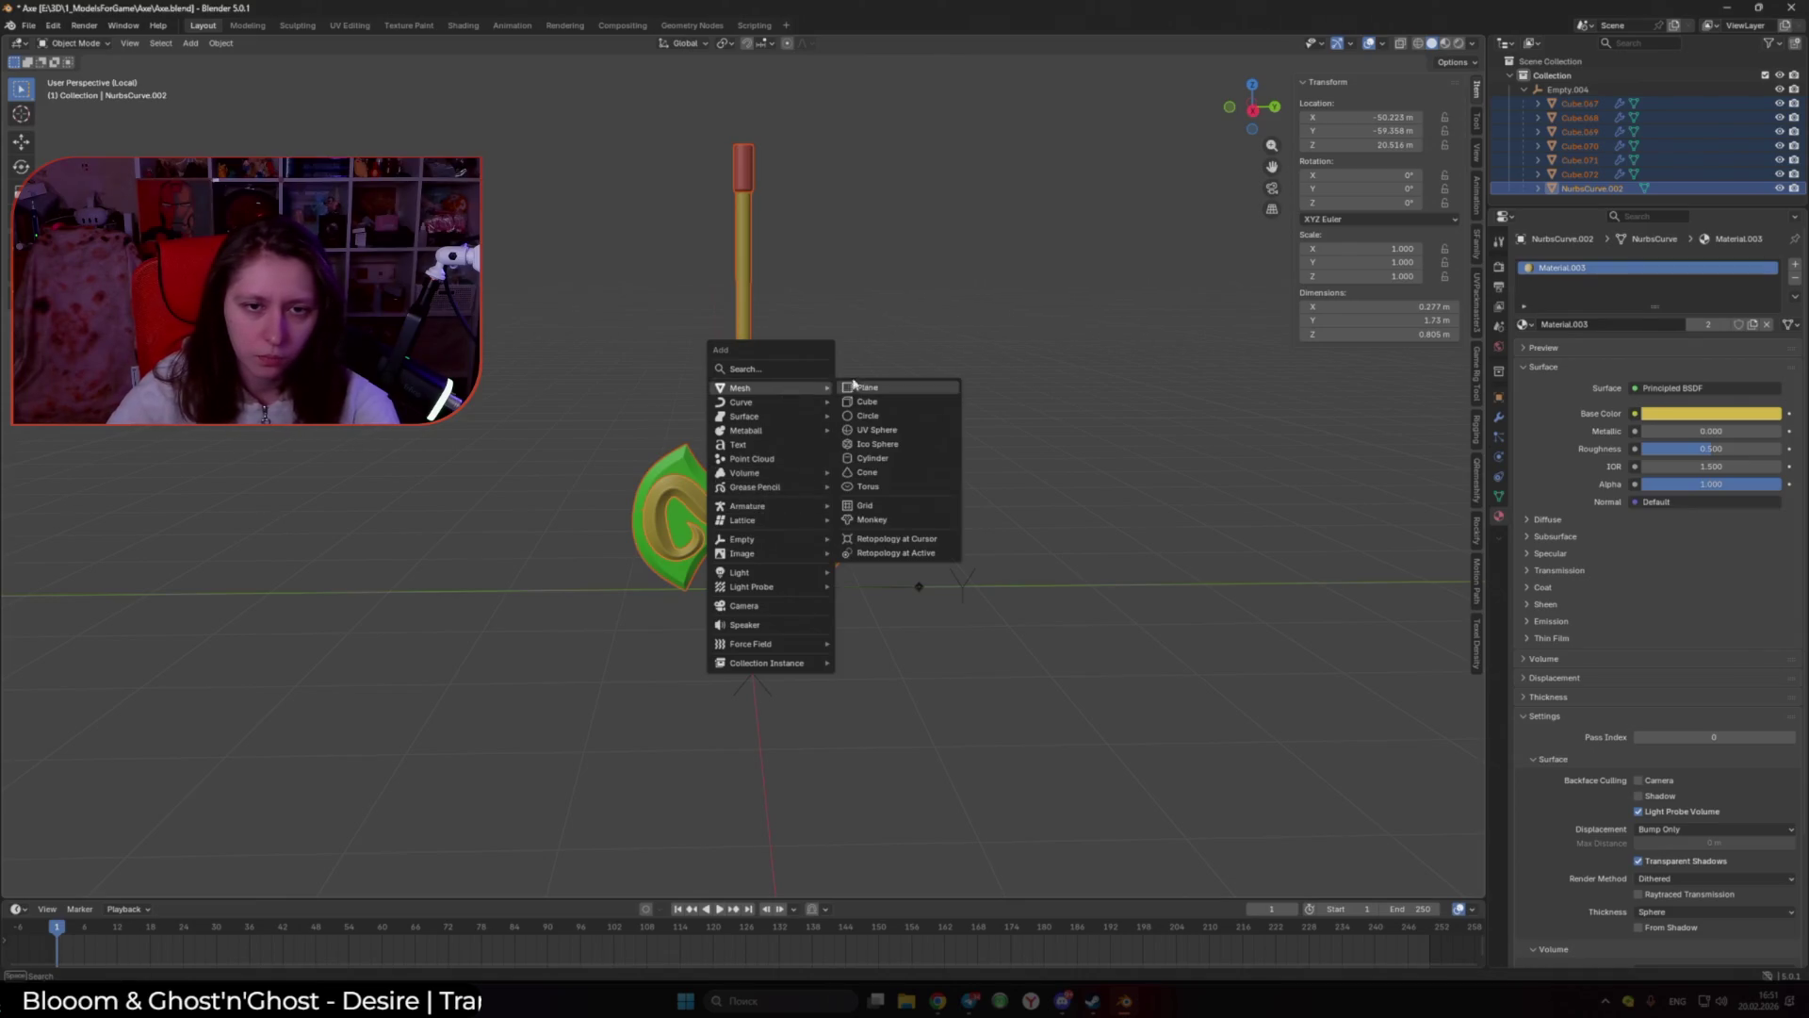
click(947, 547)
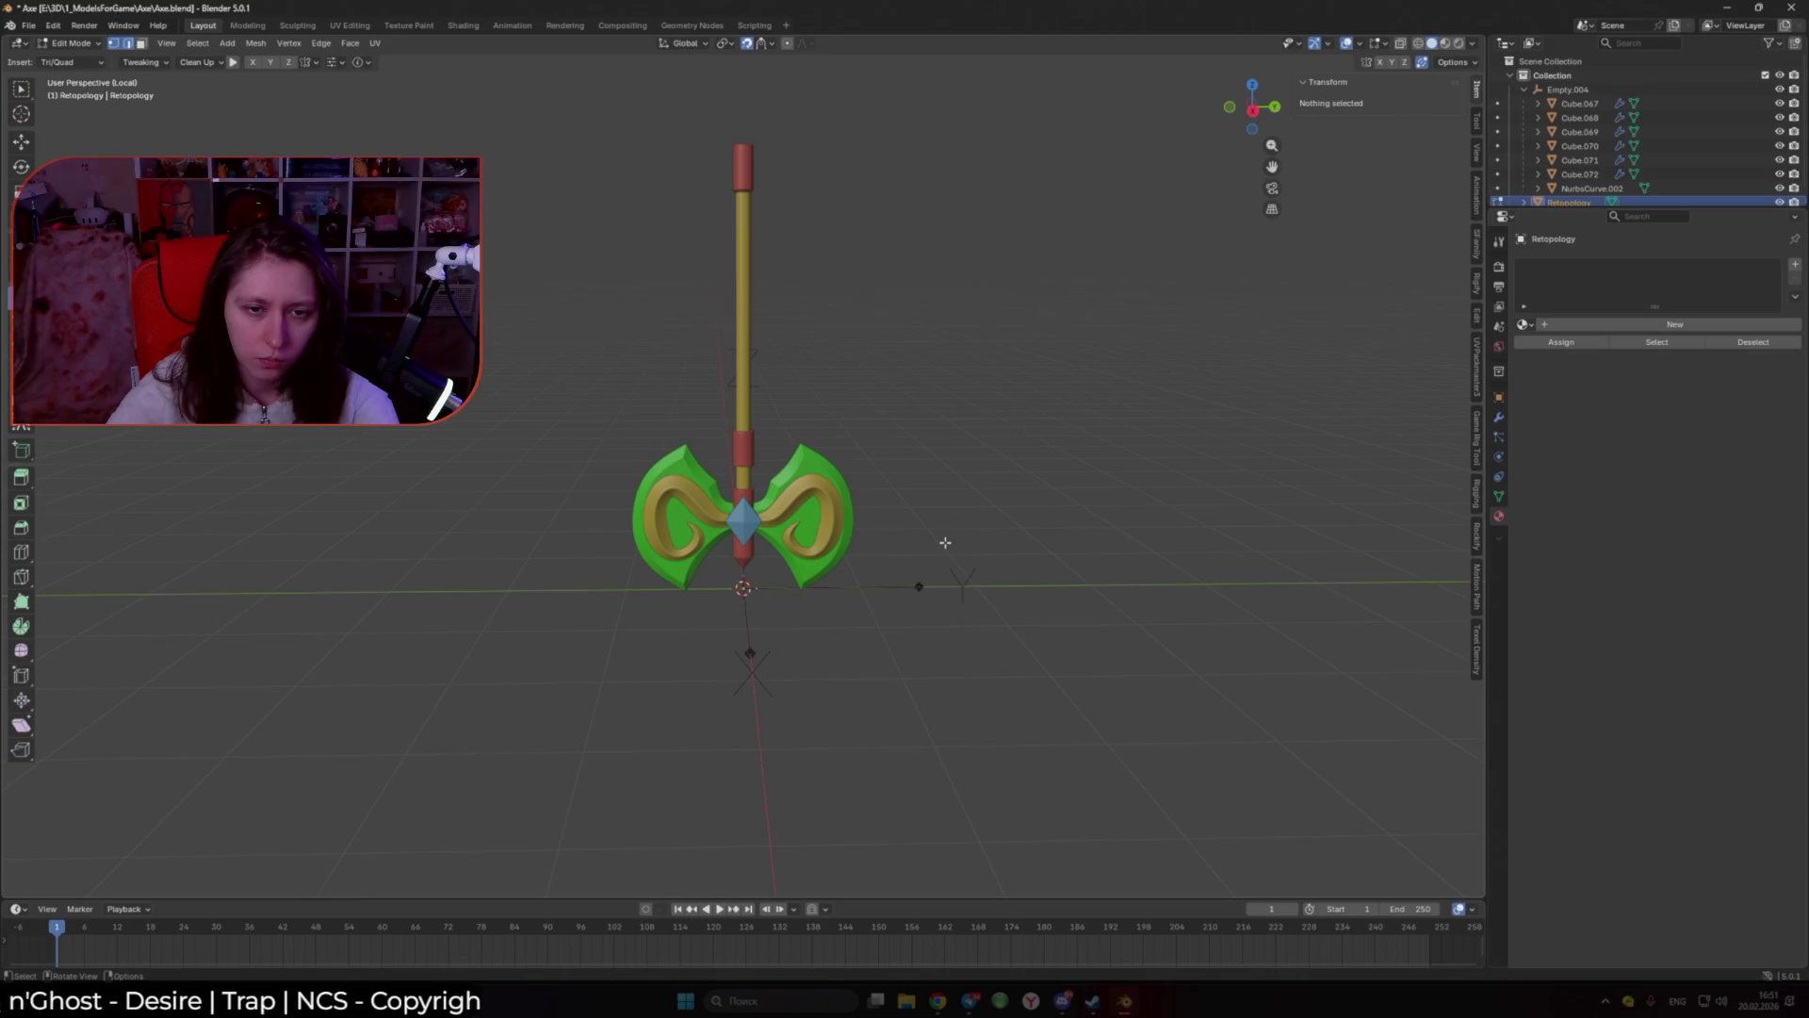
Step: From a side view, position the new triangle's corner on the gold ornament
scroll(762, 550, up, 2)
scroll(761, 551, up, 2)
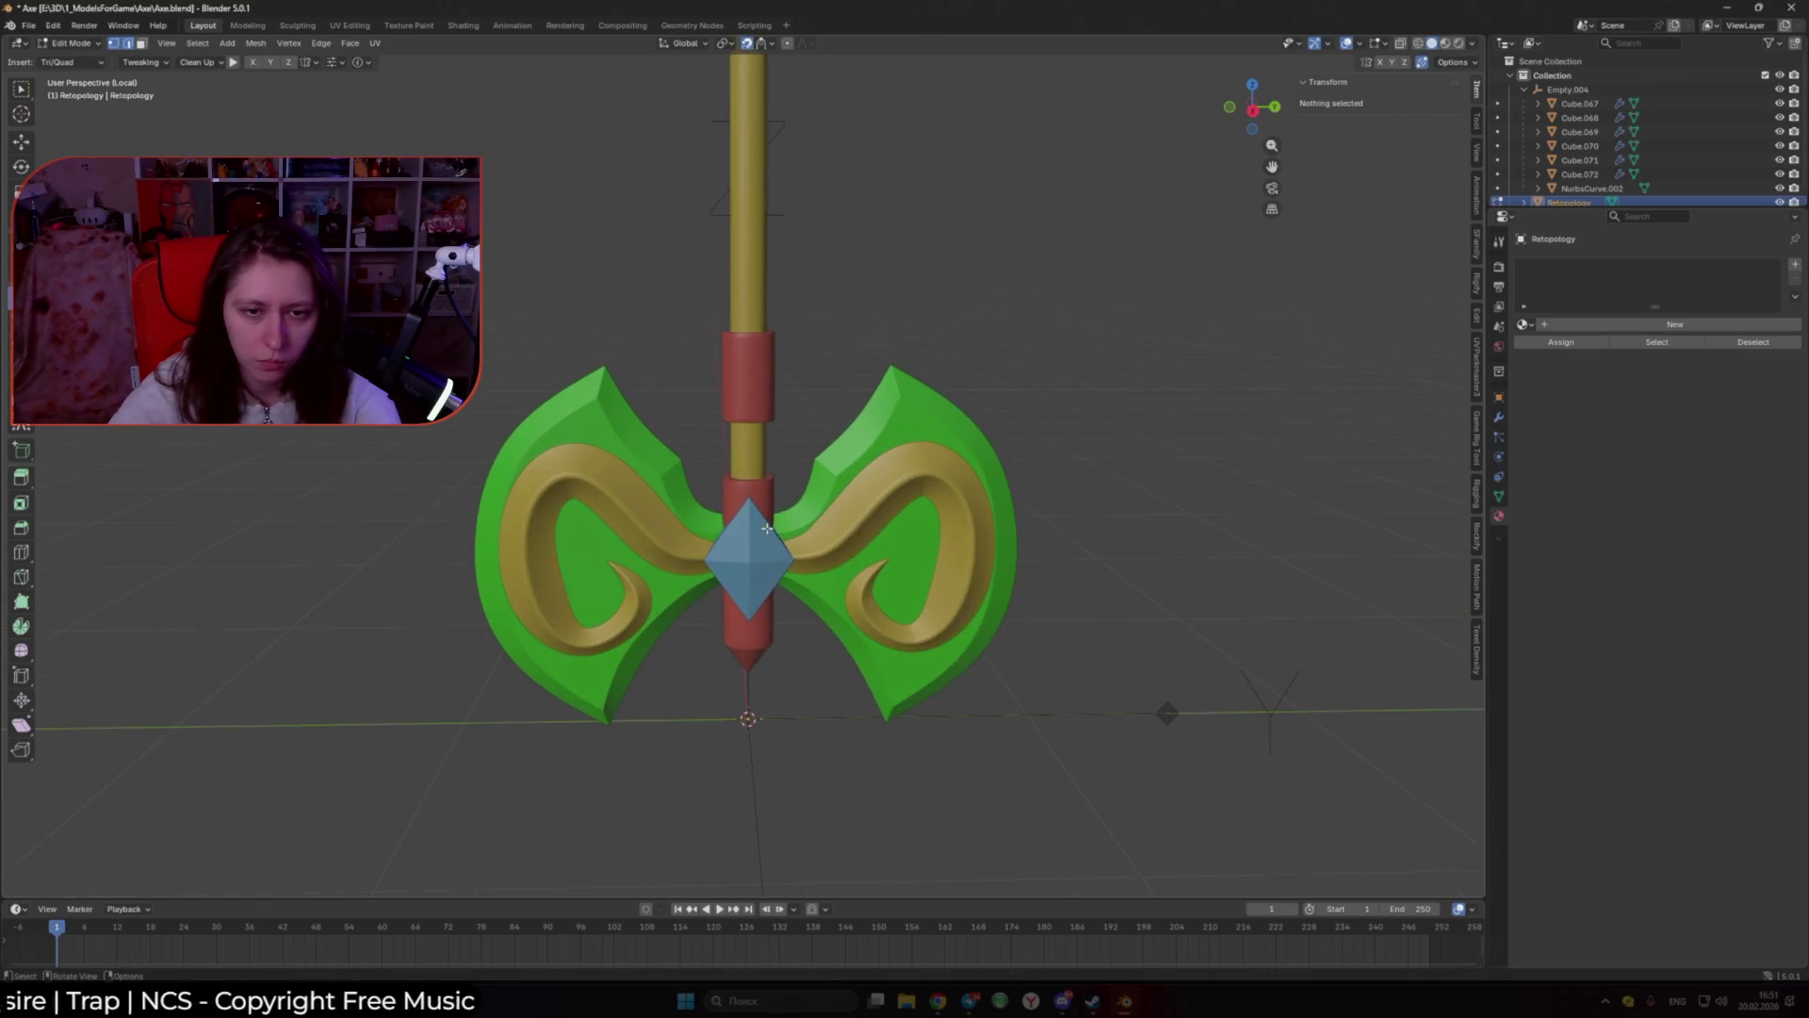
scroll(761, 550, up, 1)
mouse_move(762, 550)
middle_down()
mouse_move(705, 496)
mouse_move(848, 471)
middle_up()
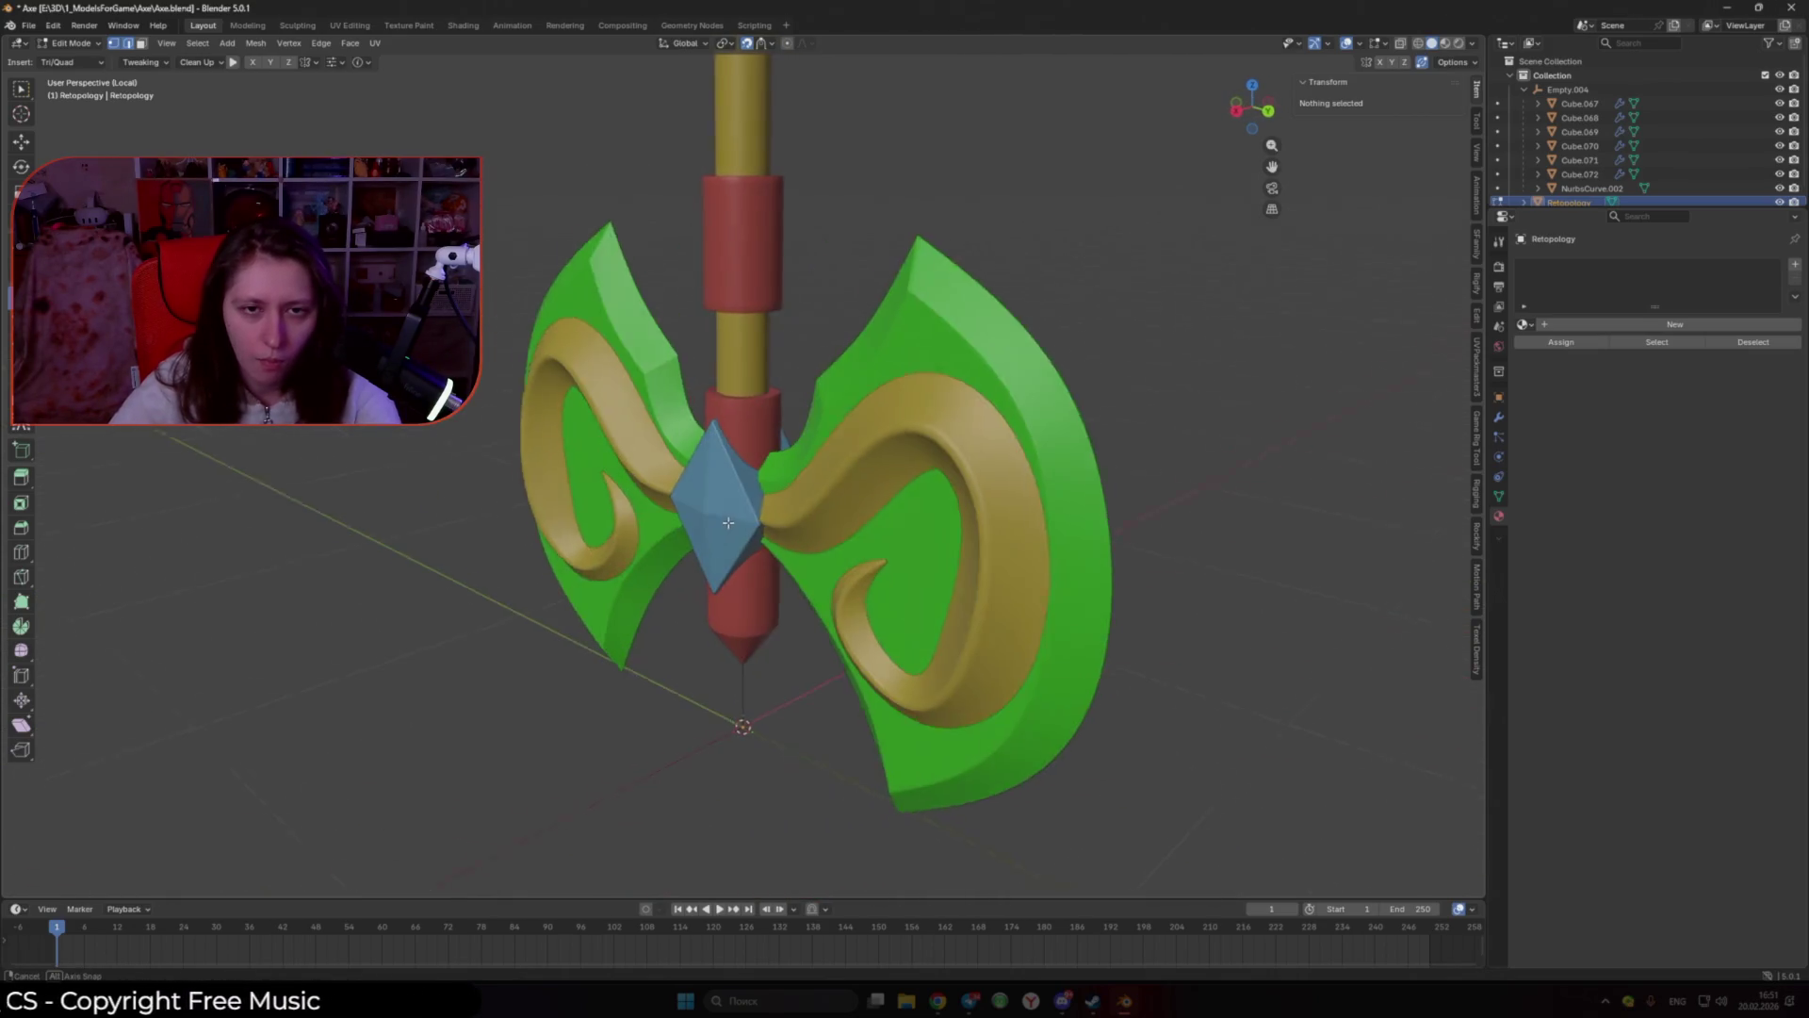
scroll(848, 471, up, 2)
ctrl+drag(801, 411, 869, 455)
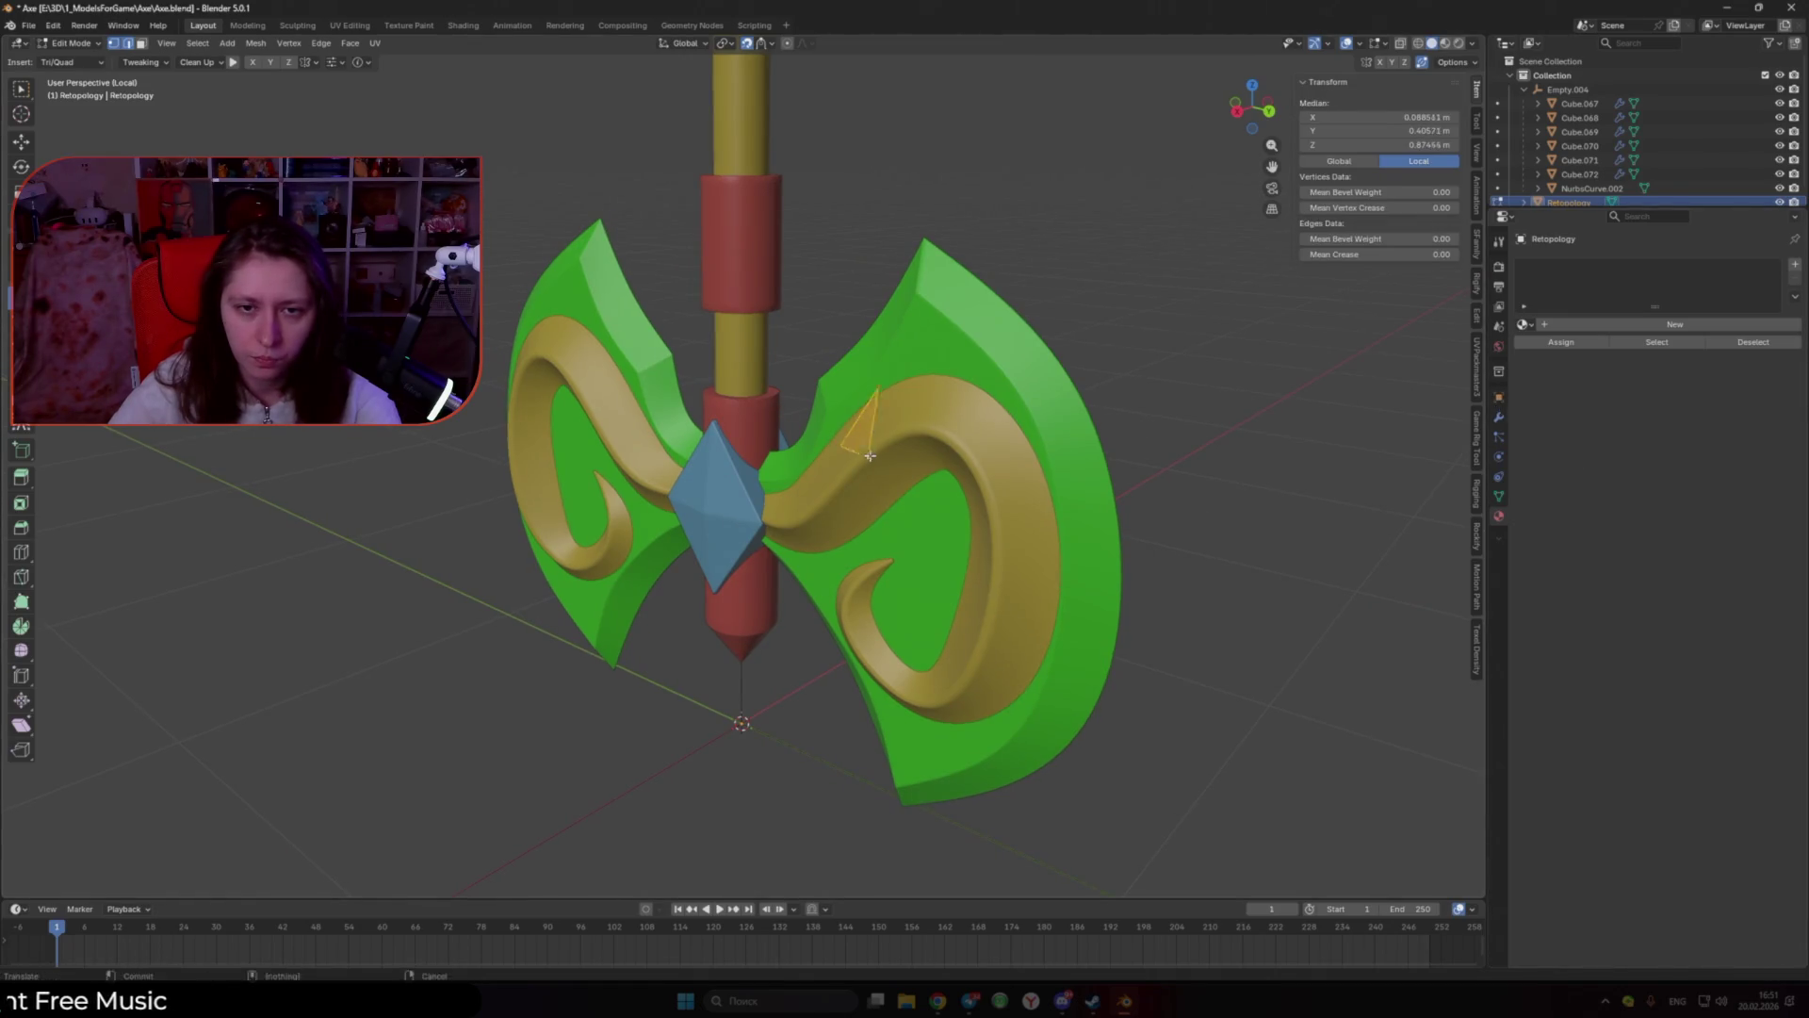
Step: Add a Mirror modifier to the retopology mesh
click(1501, 418)
click(1561, 267)
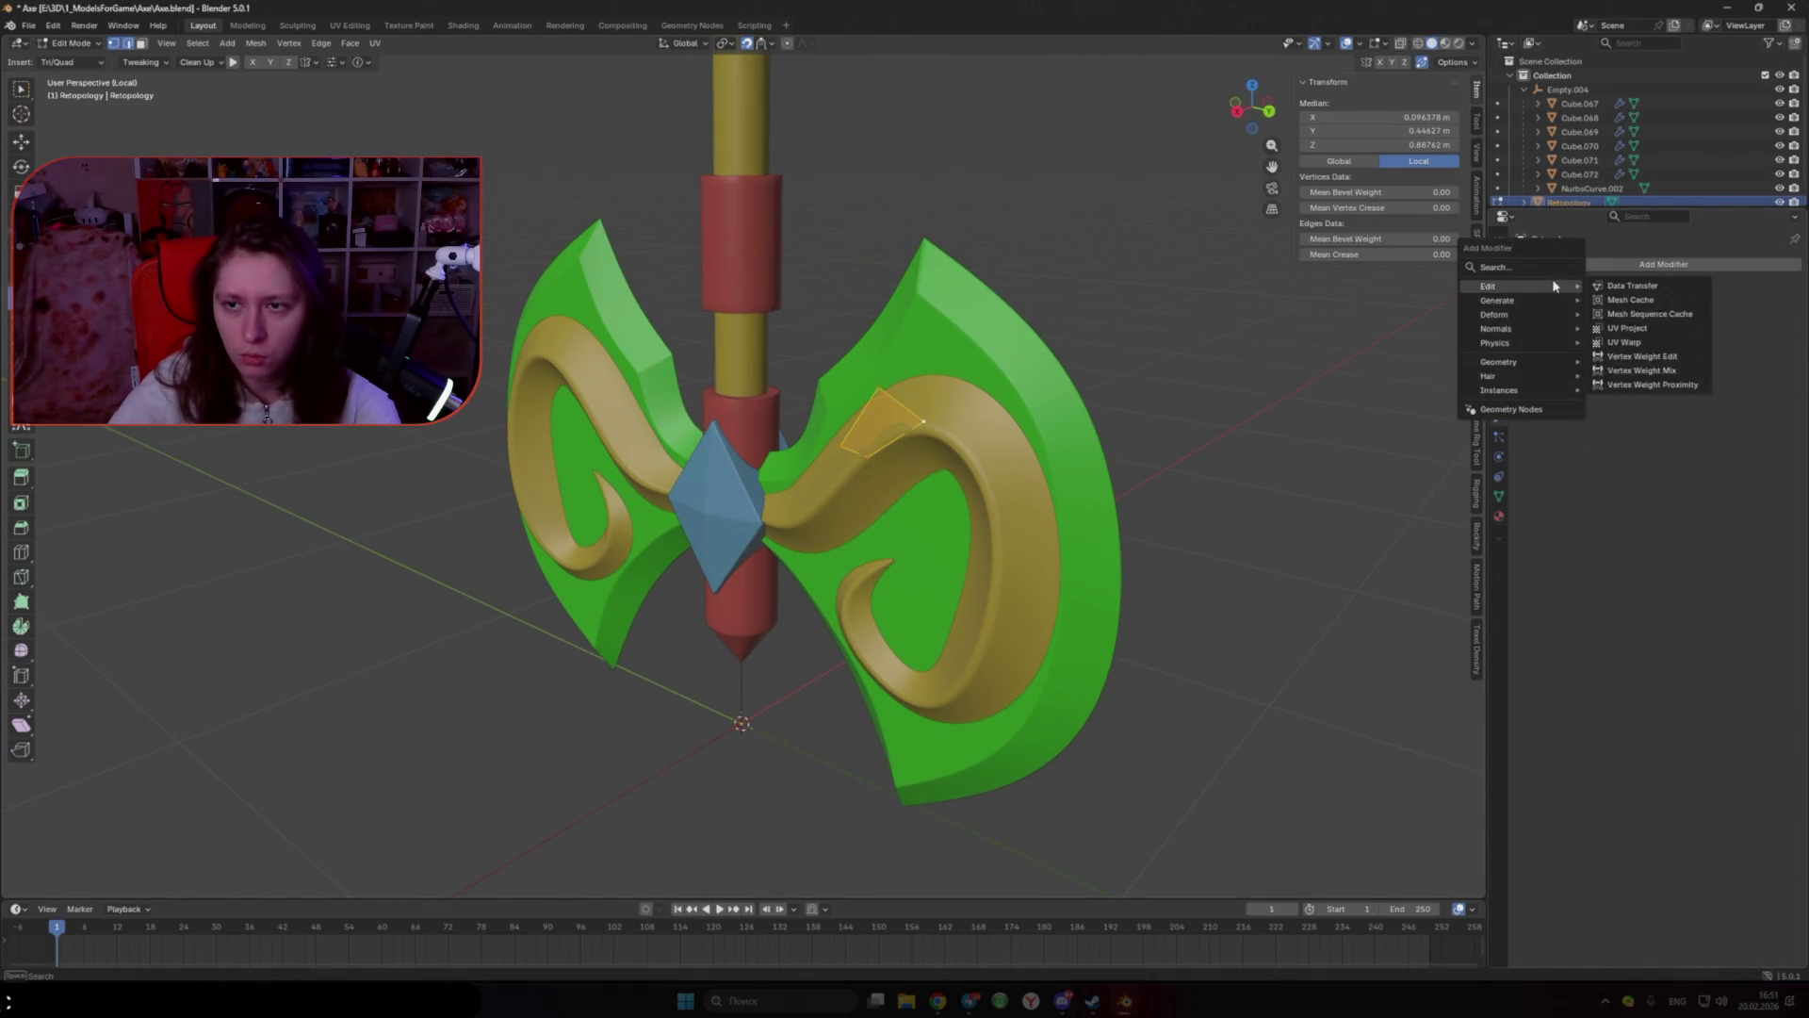
click(1539, 270)
click(1545, 296)
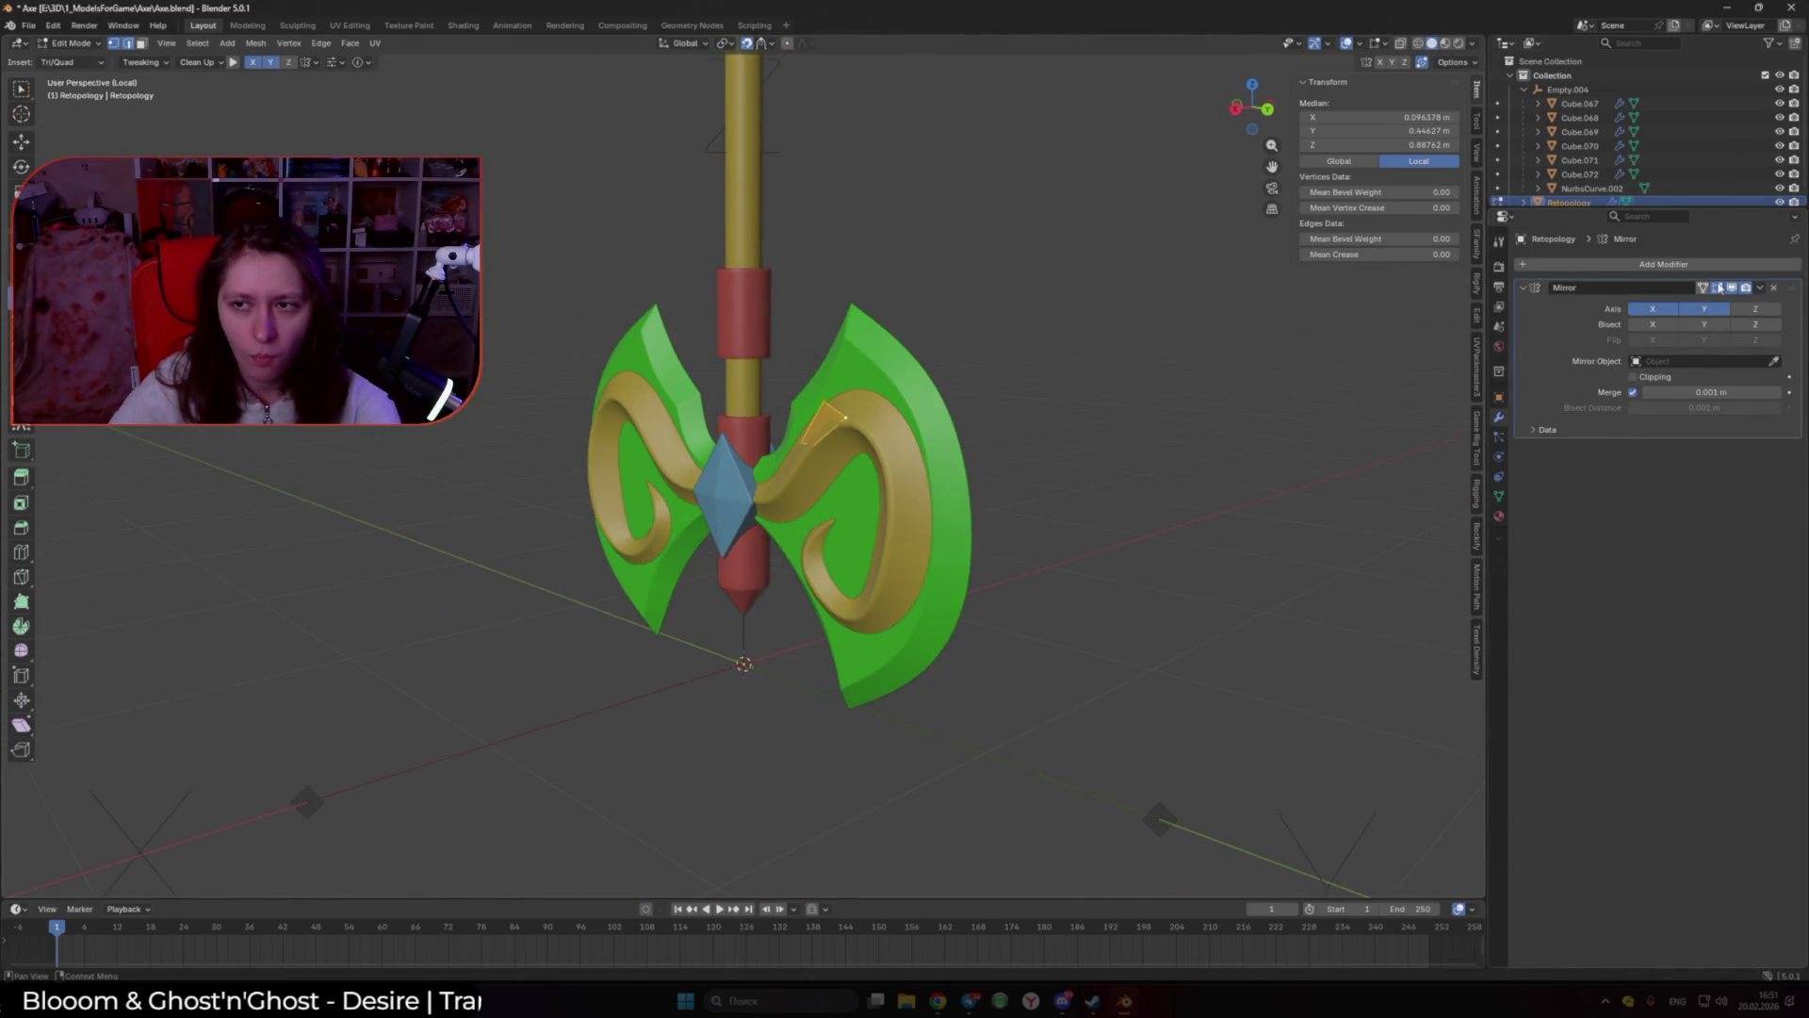
Step: Fit the quad's vertices to the ornament edge and add a triangle at the blade's top corner
middle_drag(1704, 287, 857, 509)
scroll(856, 513, up, 6)
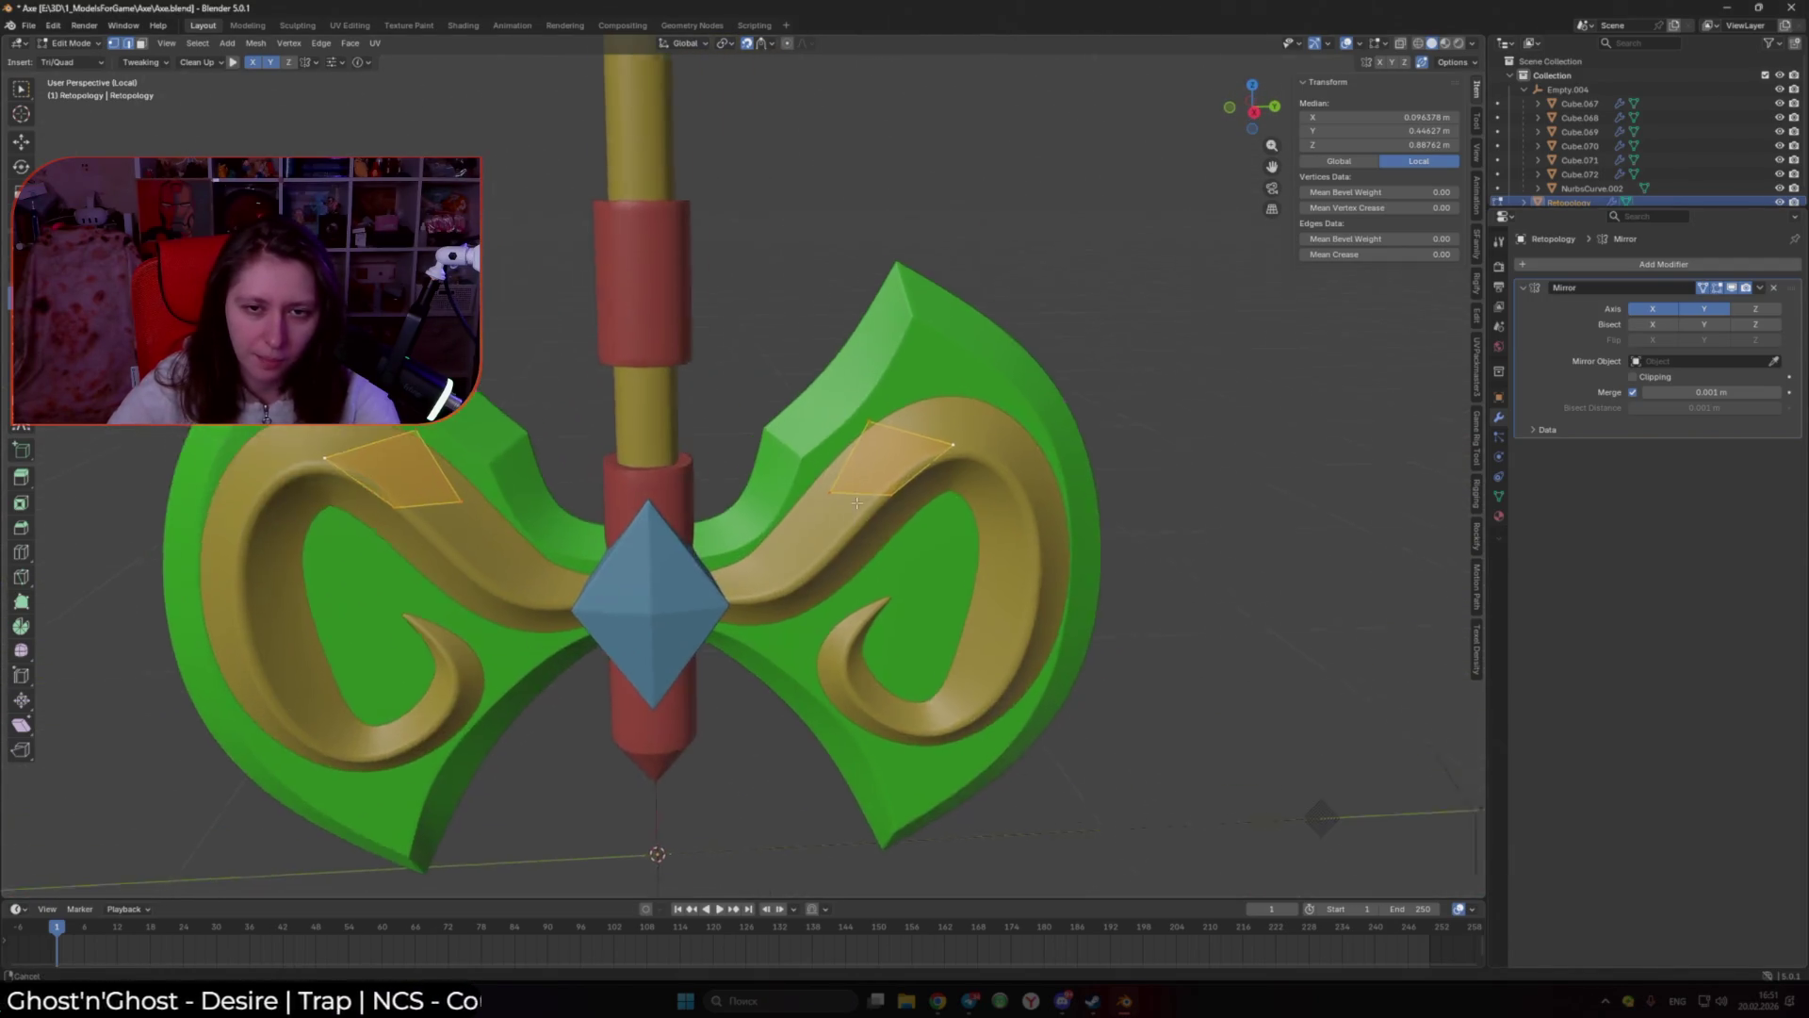
drag(856, 514, 893, 566)
drag(907, 411, 881, 398)
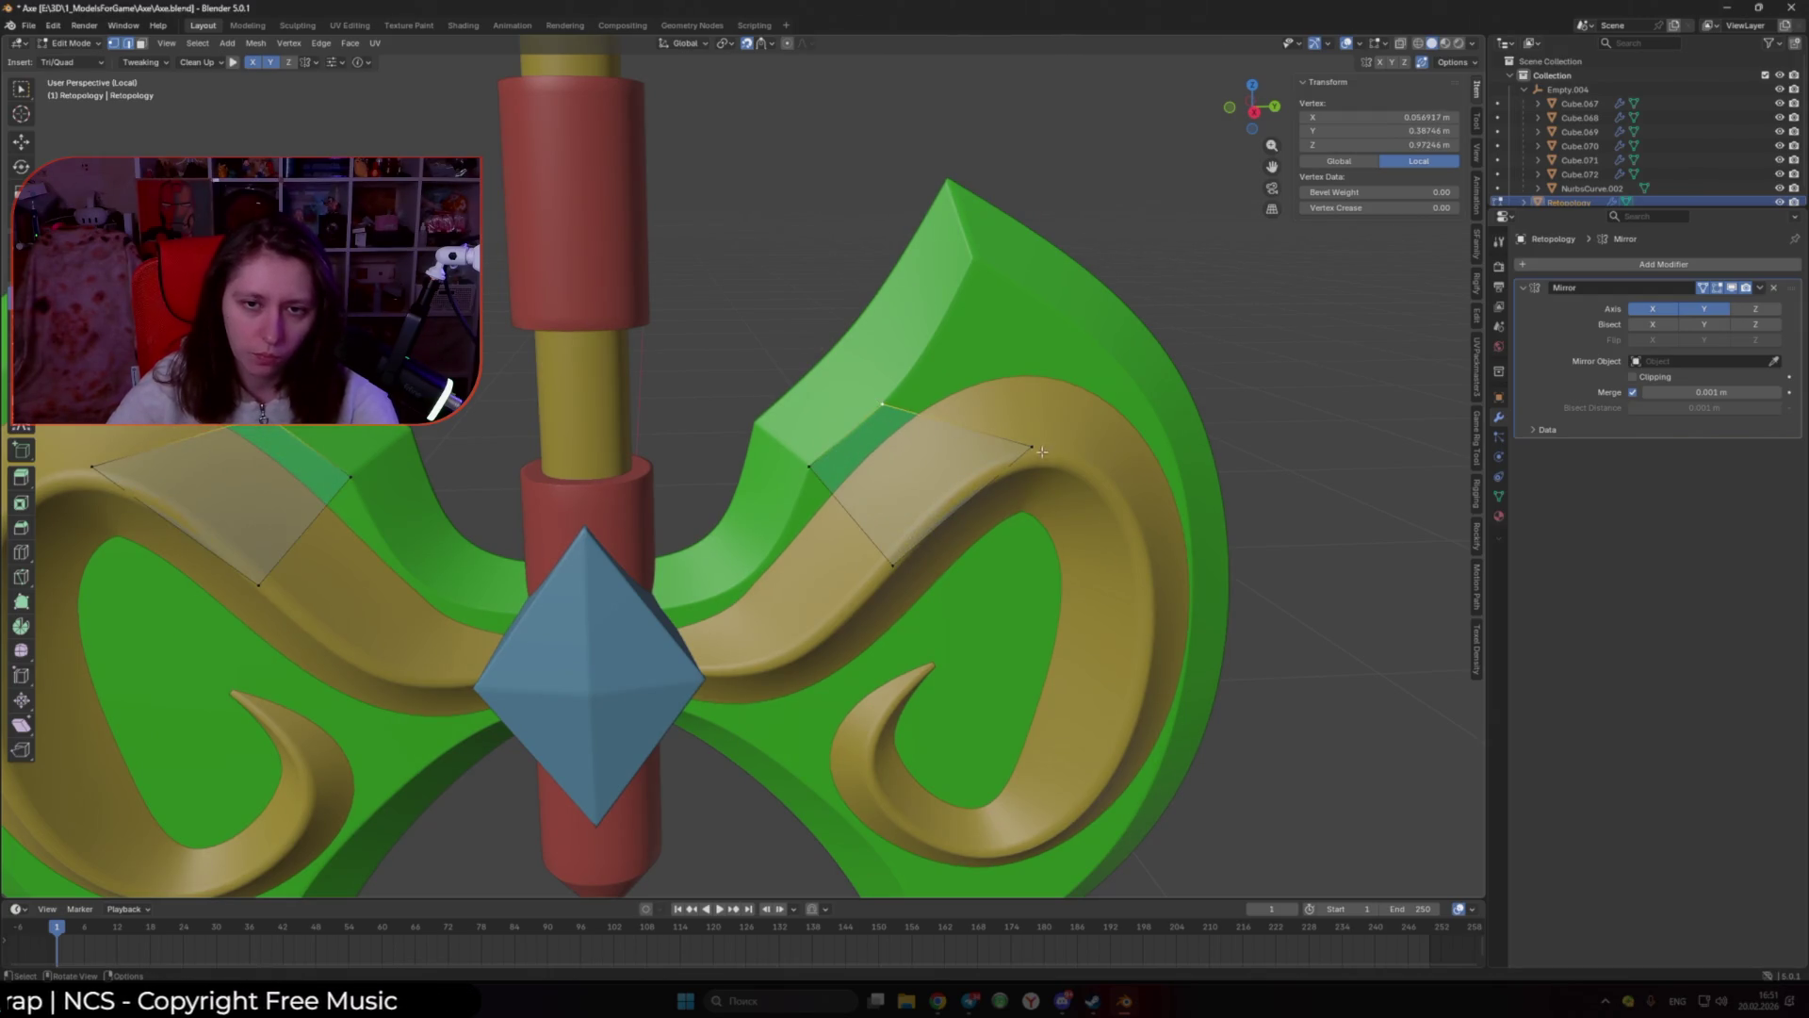
scroll(950, 481, down, 5)
middle_drag(949, 482, 895, 452)
click(852, 448)
click(870, 345)
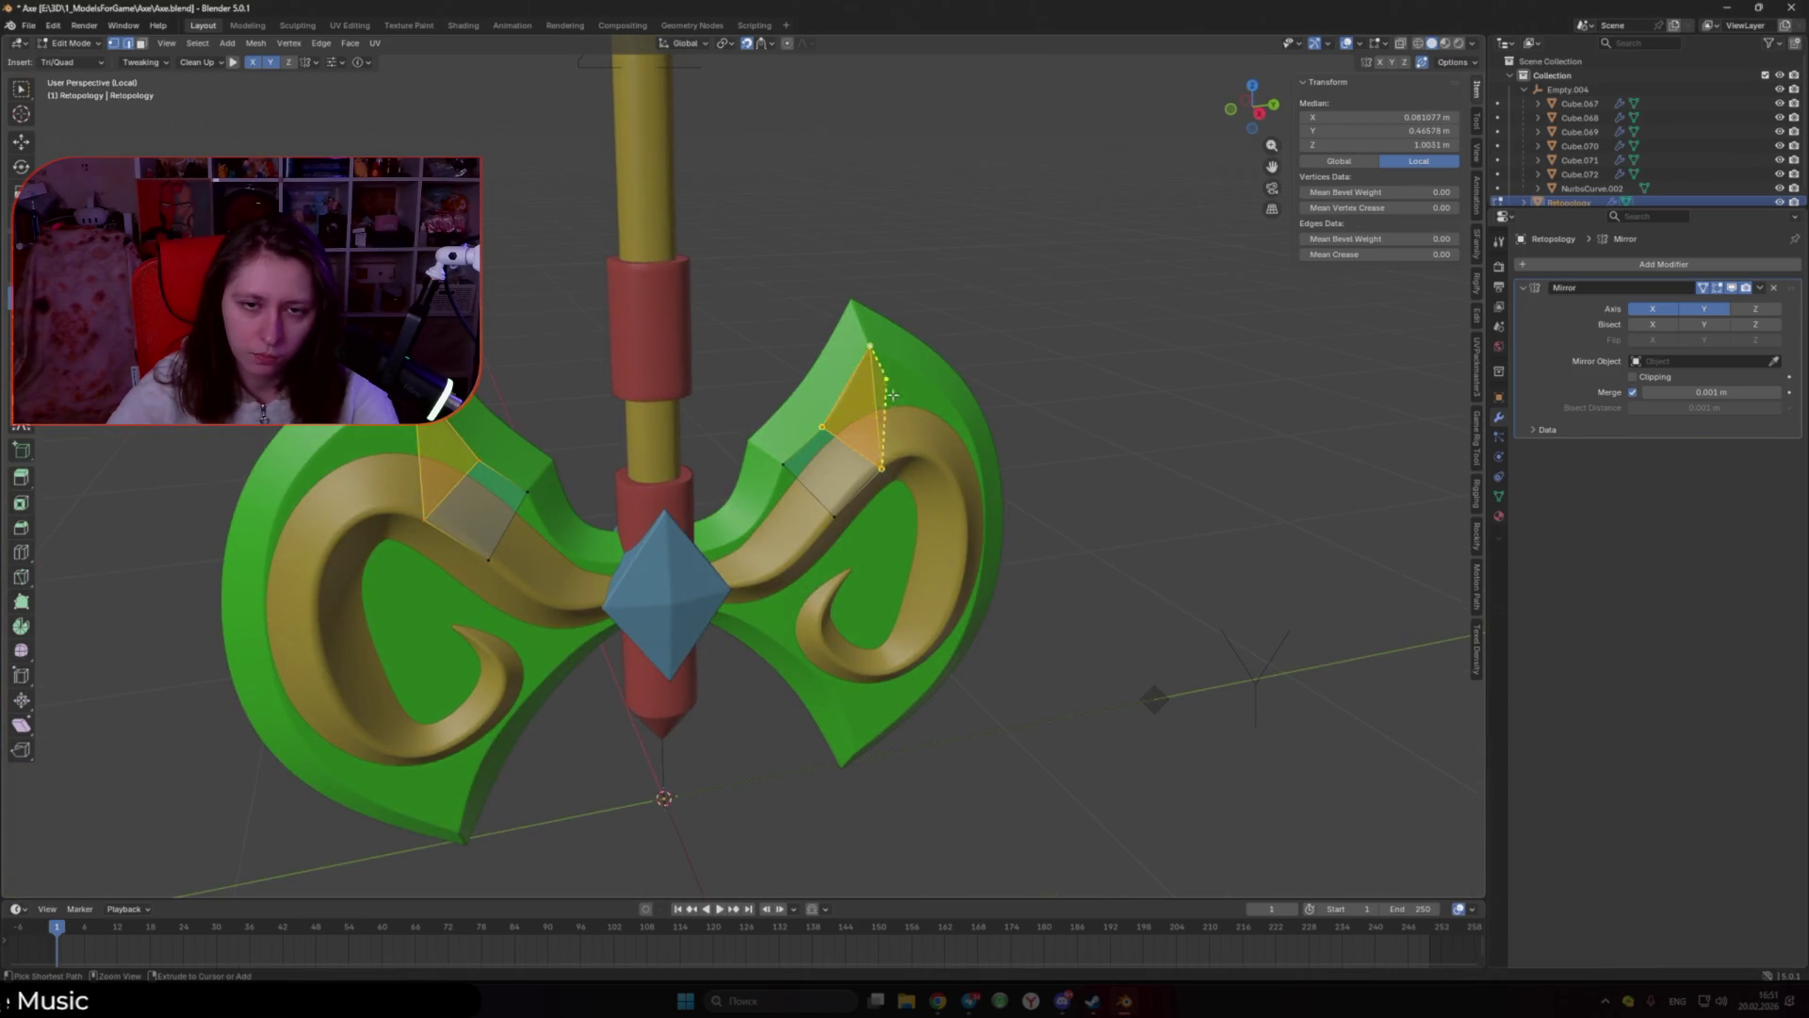
drag(881, 467, 865, 476)
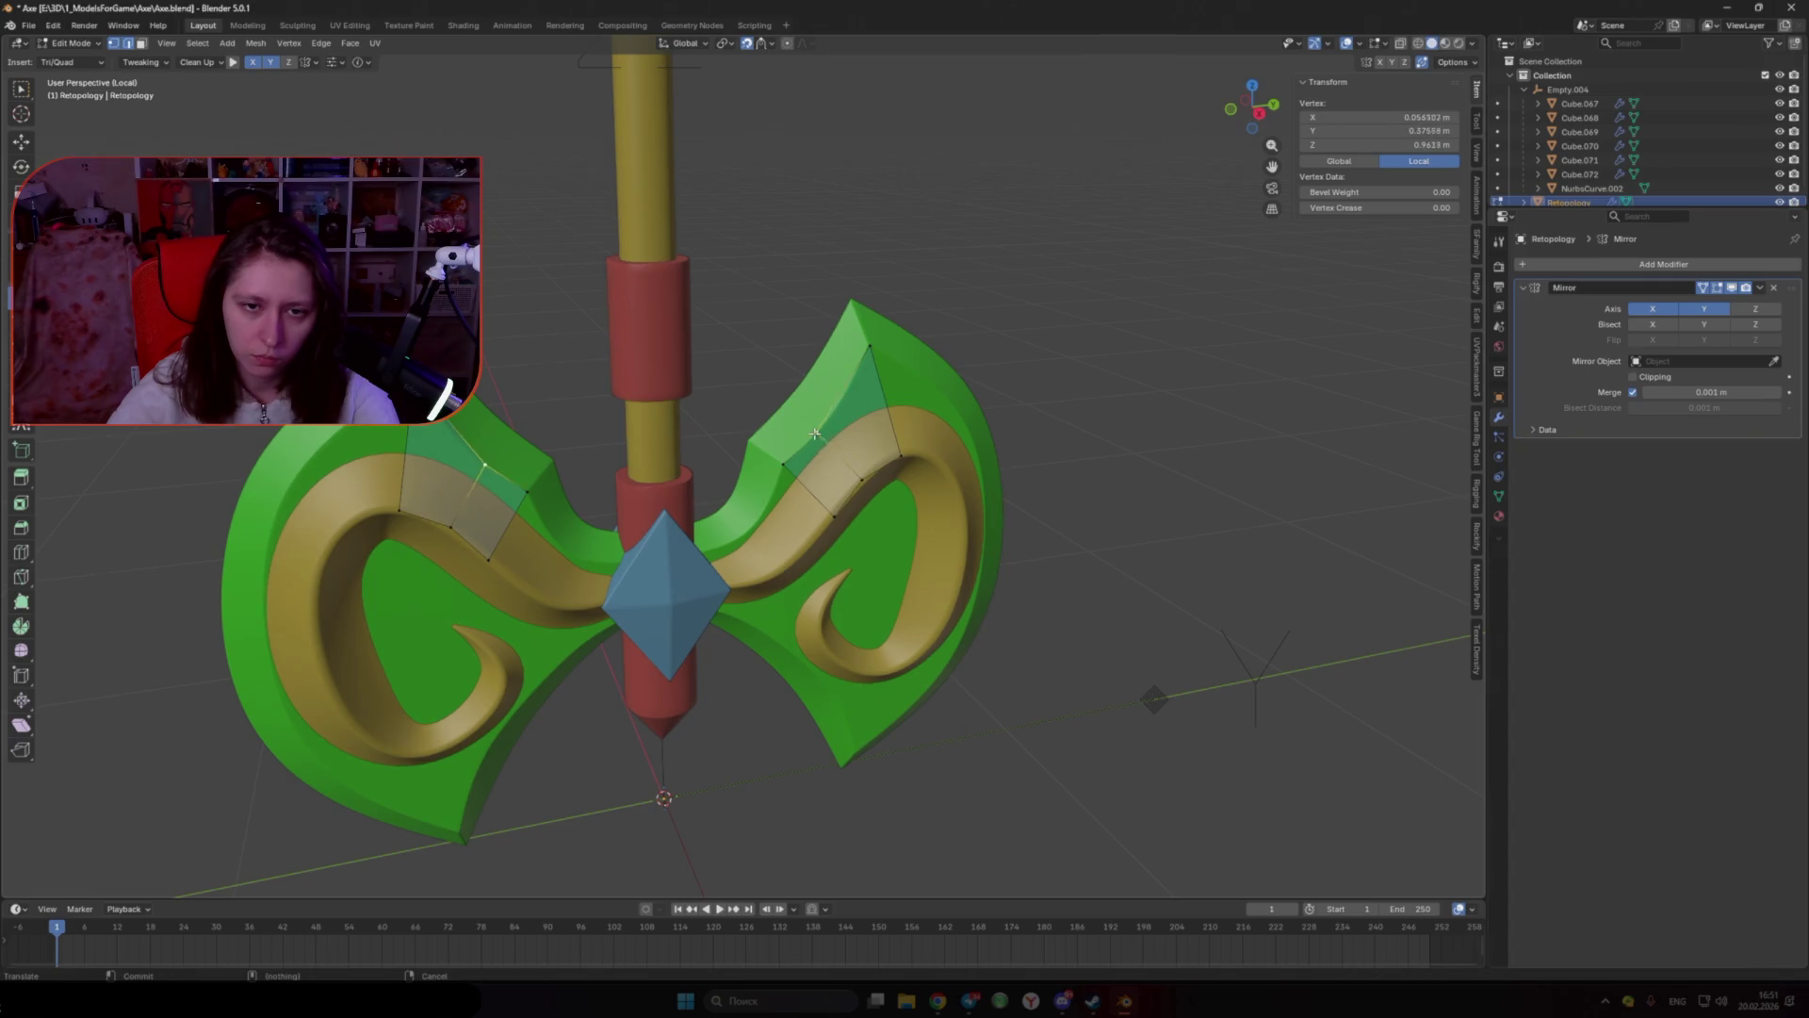
Step: Add two quads running down the ornament band
middle_drag(877, 408, 951, 417)
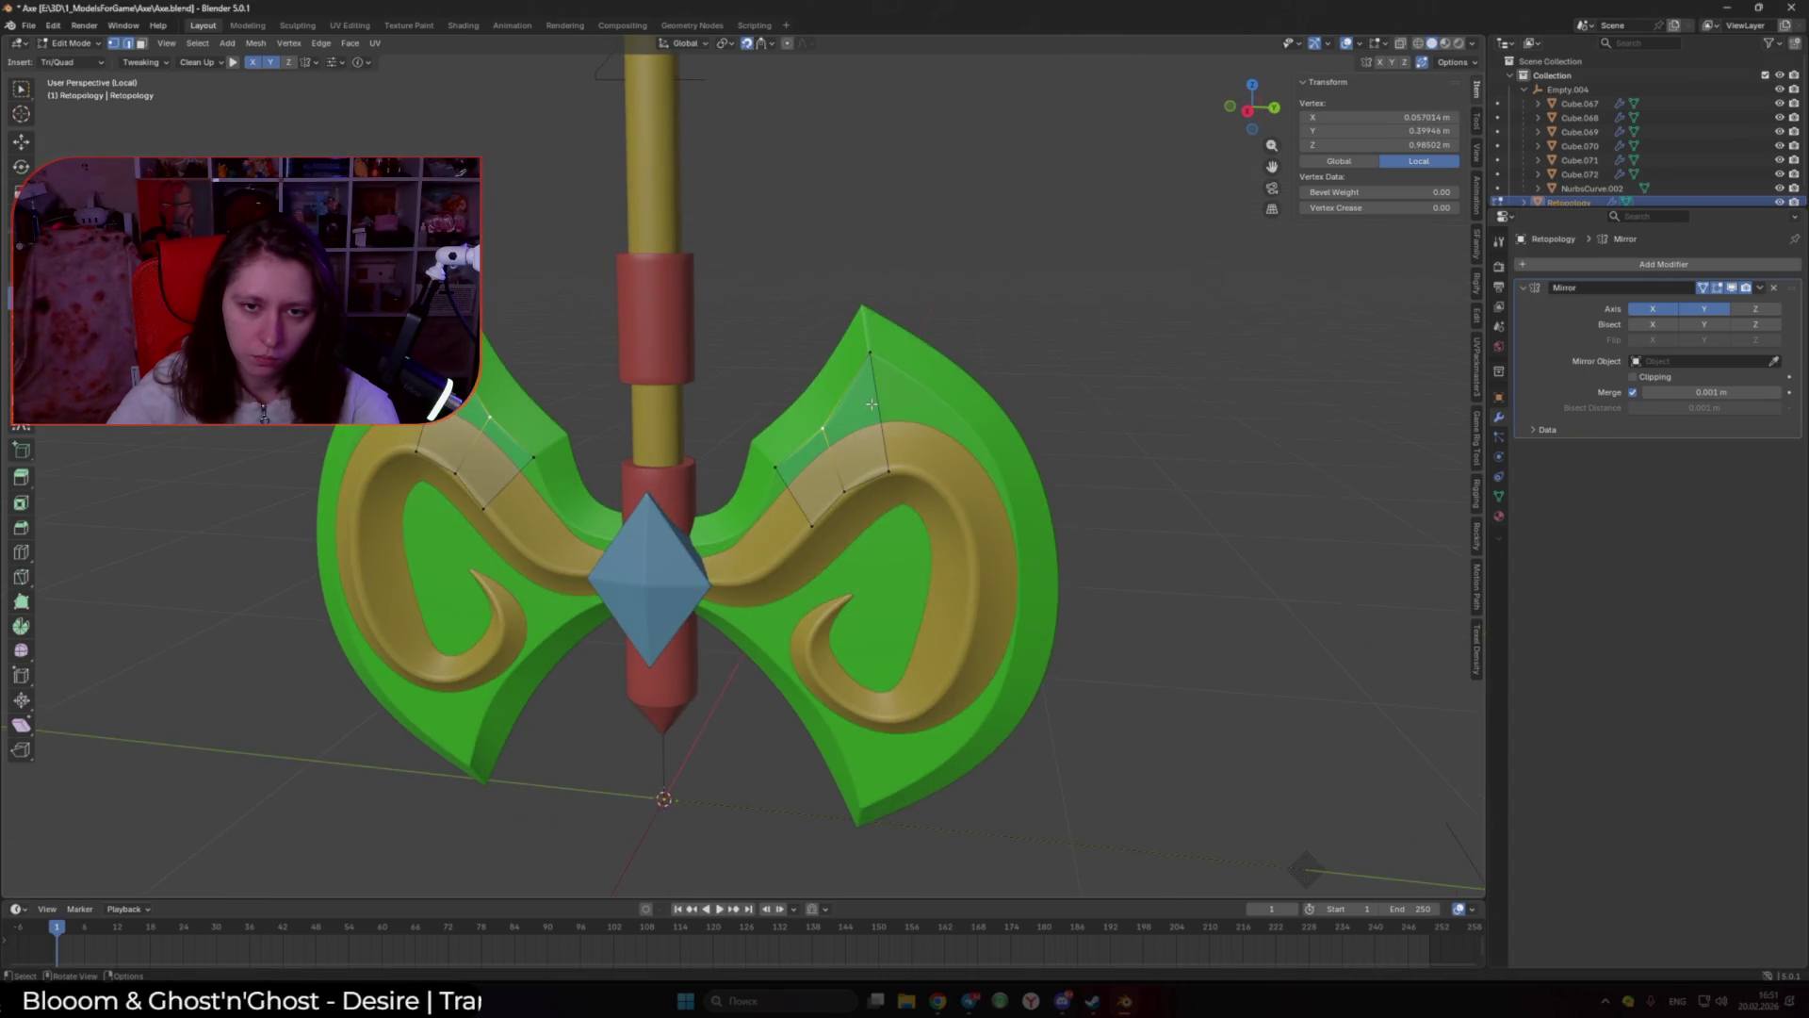
click(967, 529)
click(1010, 510)
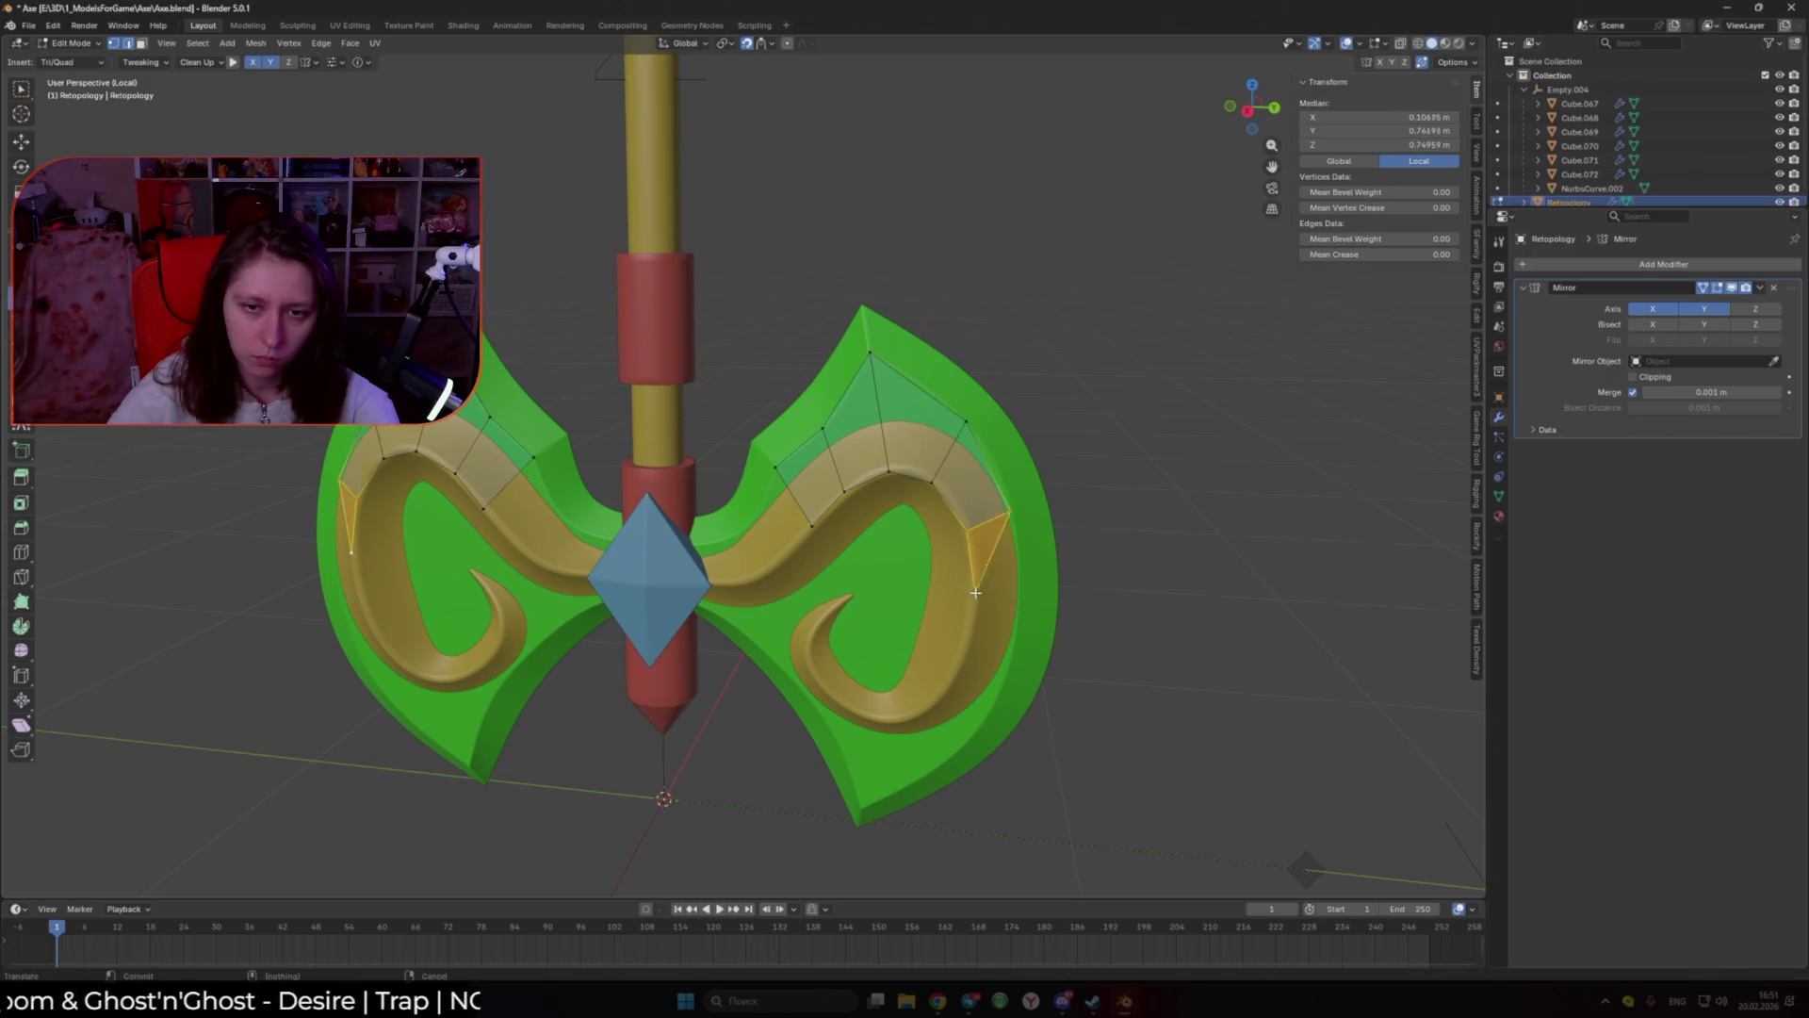
mouse_move(1021, 600)
middle_down()
mouse_move(940, 533)
mouse_move(1003, 653)
middle_up()
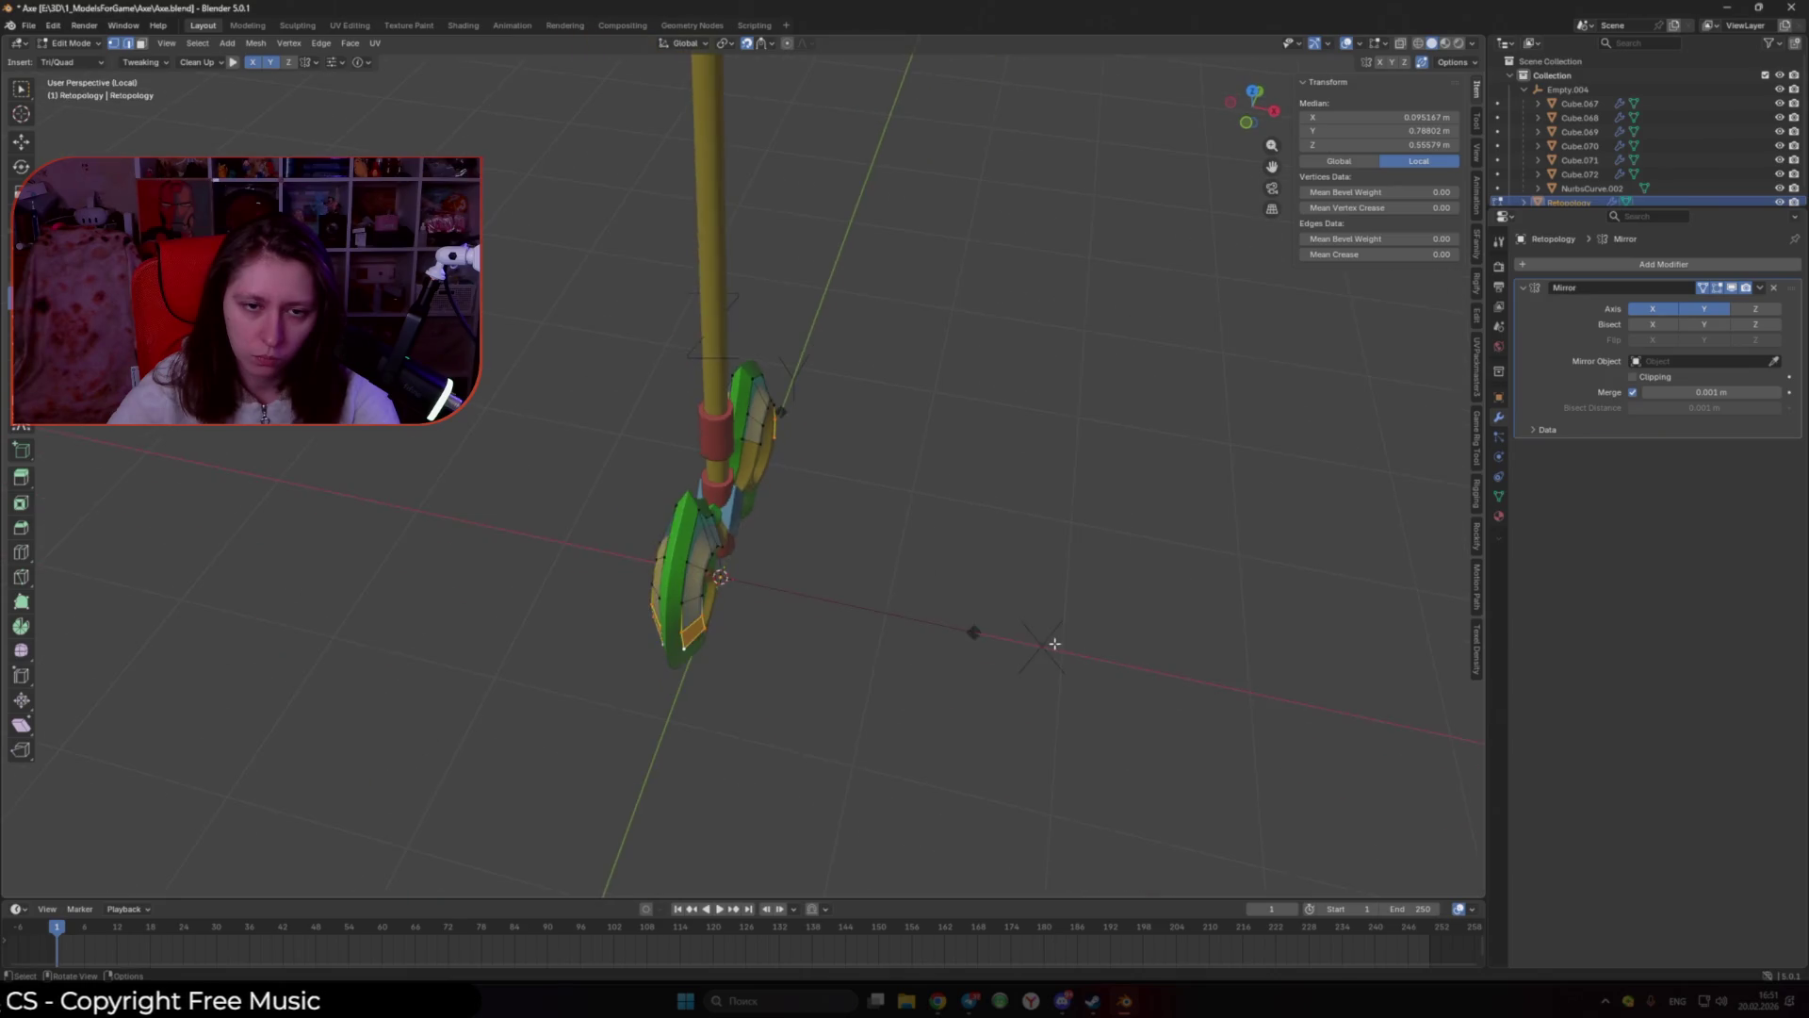
mouse_move(1003, 653)
middle_down()
mouse_move(828, 568)
mouse_move(835, 542)
middle_up()
scroll(839, 524, up, 3)
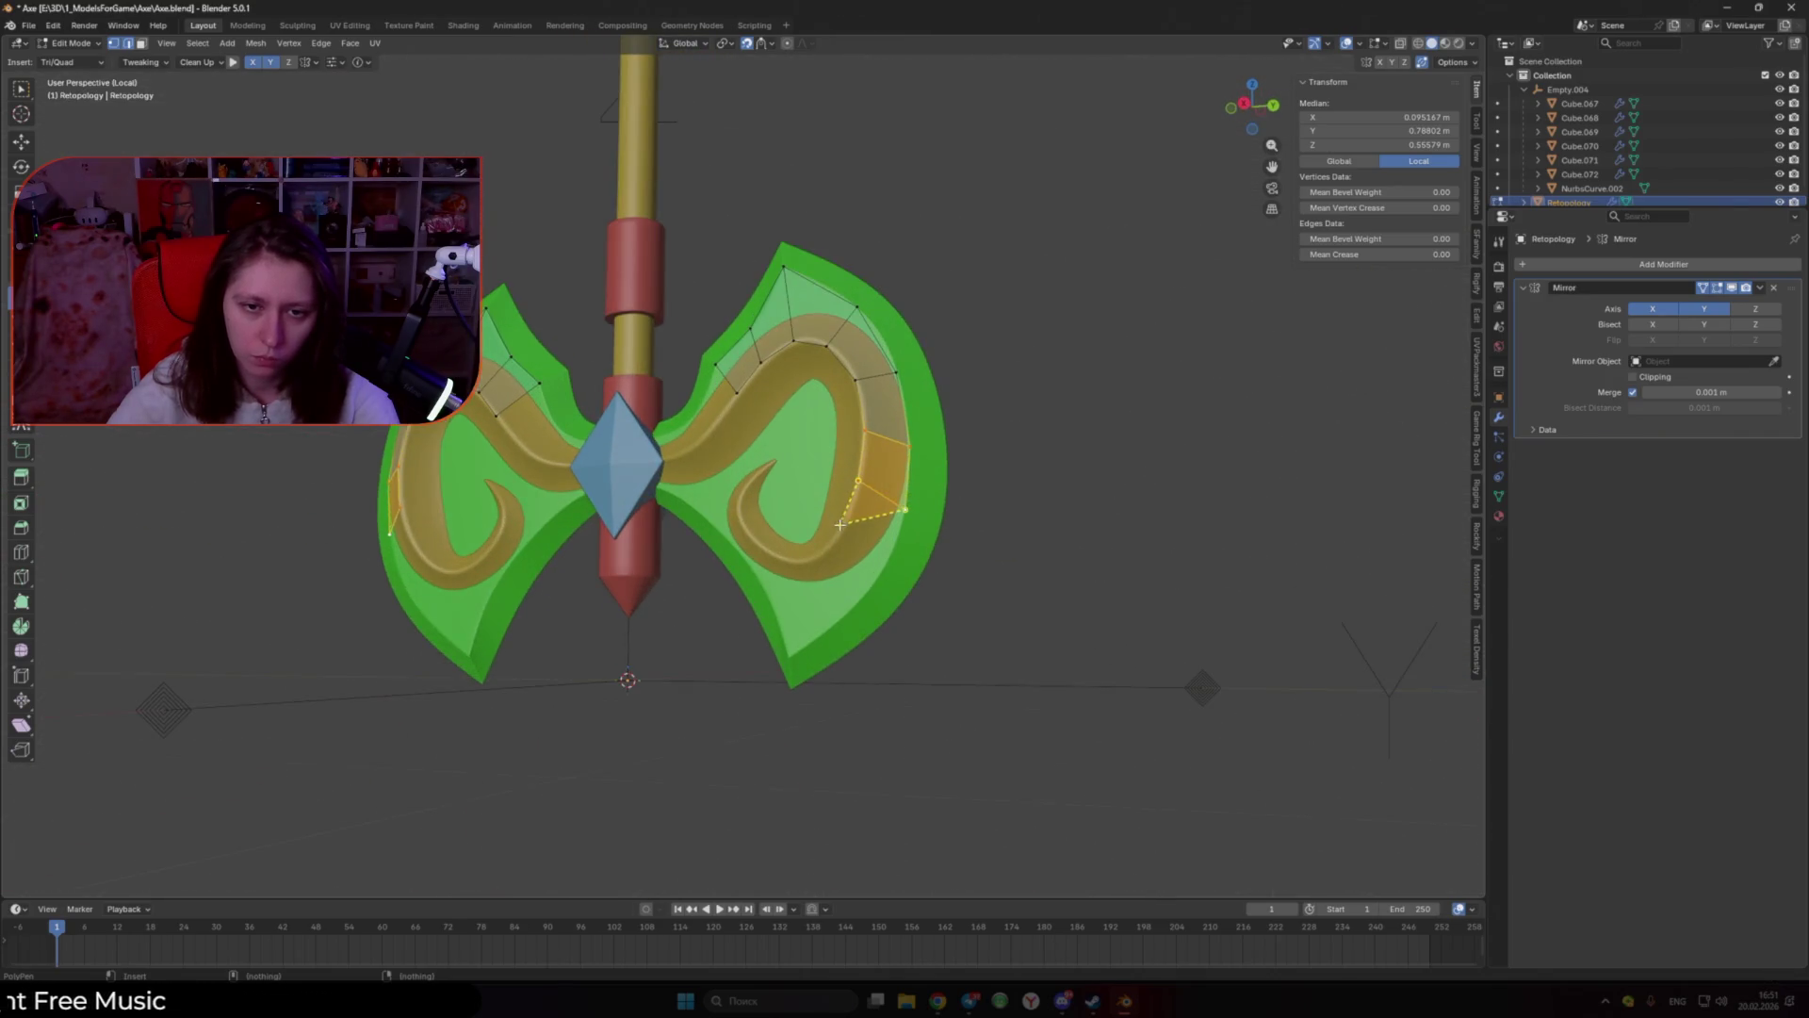
Step: Add a face along the outer blade edge and fit its vertices to the edge
click(805, 577)
mouse_move(806, 578)
middle_down()
mouse_move(868, 581)
mouse_move(855, 525)
middle_up()
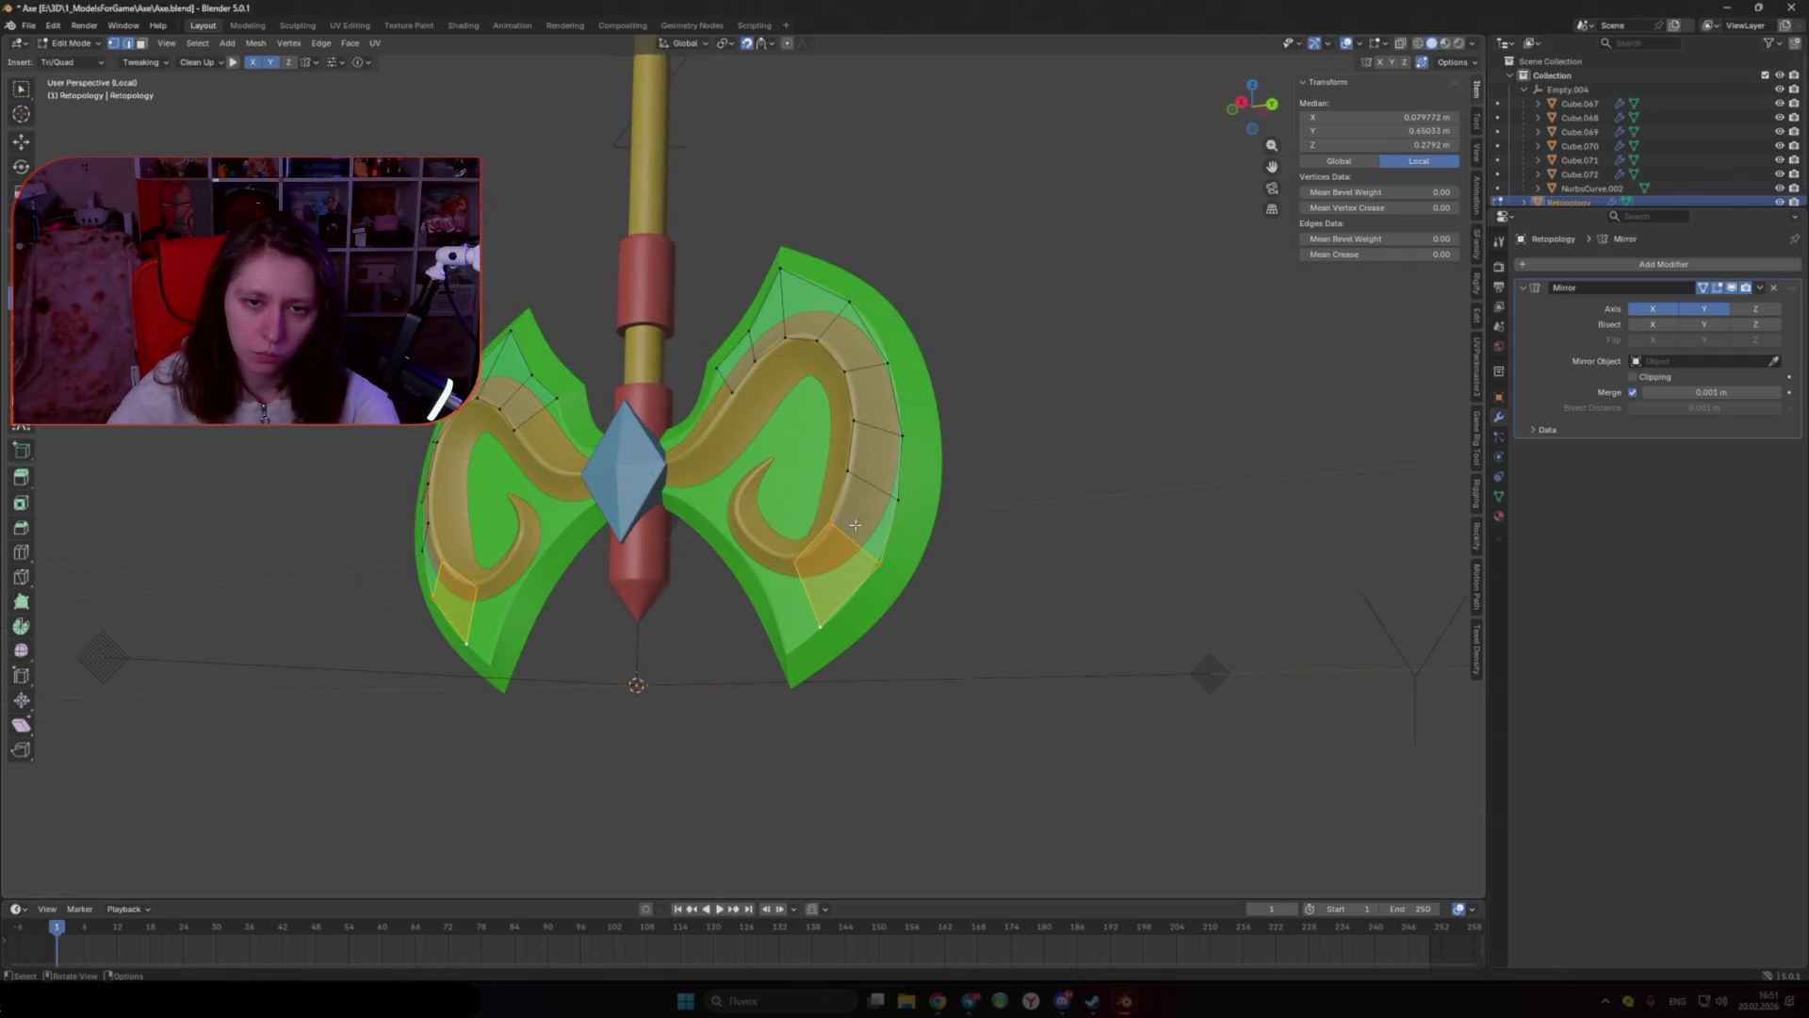
click(903, 437)
scroll(896, 503, up, 2)
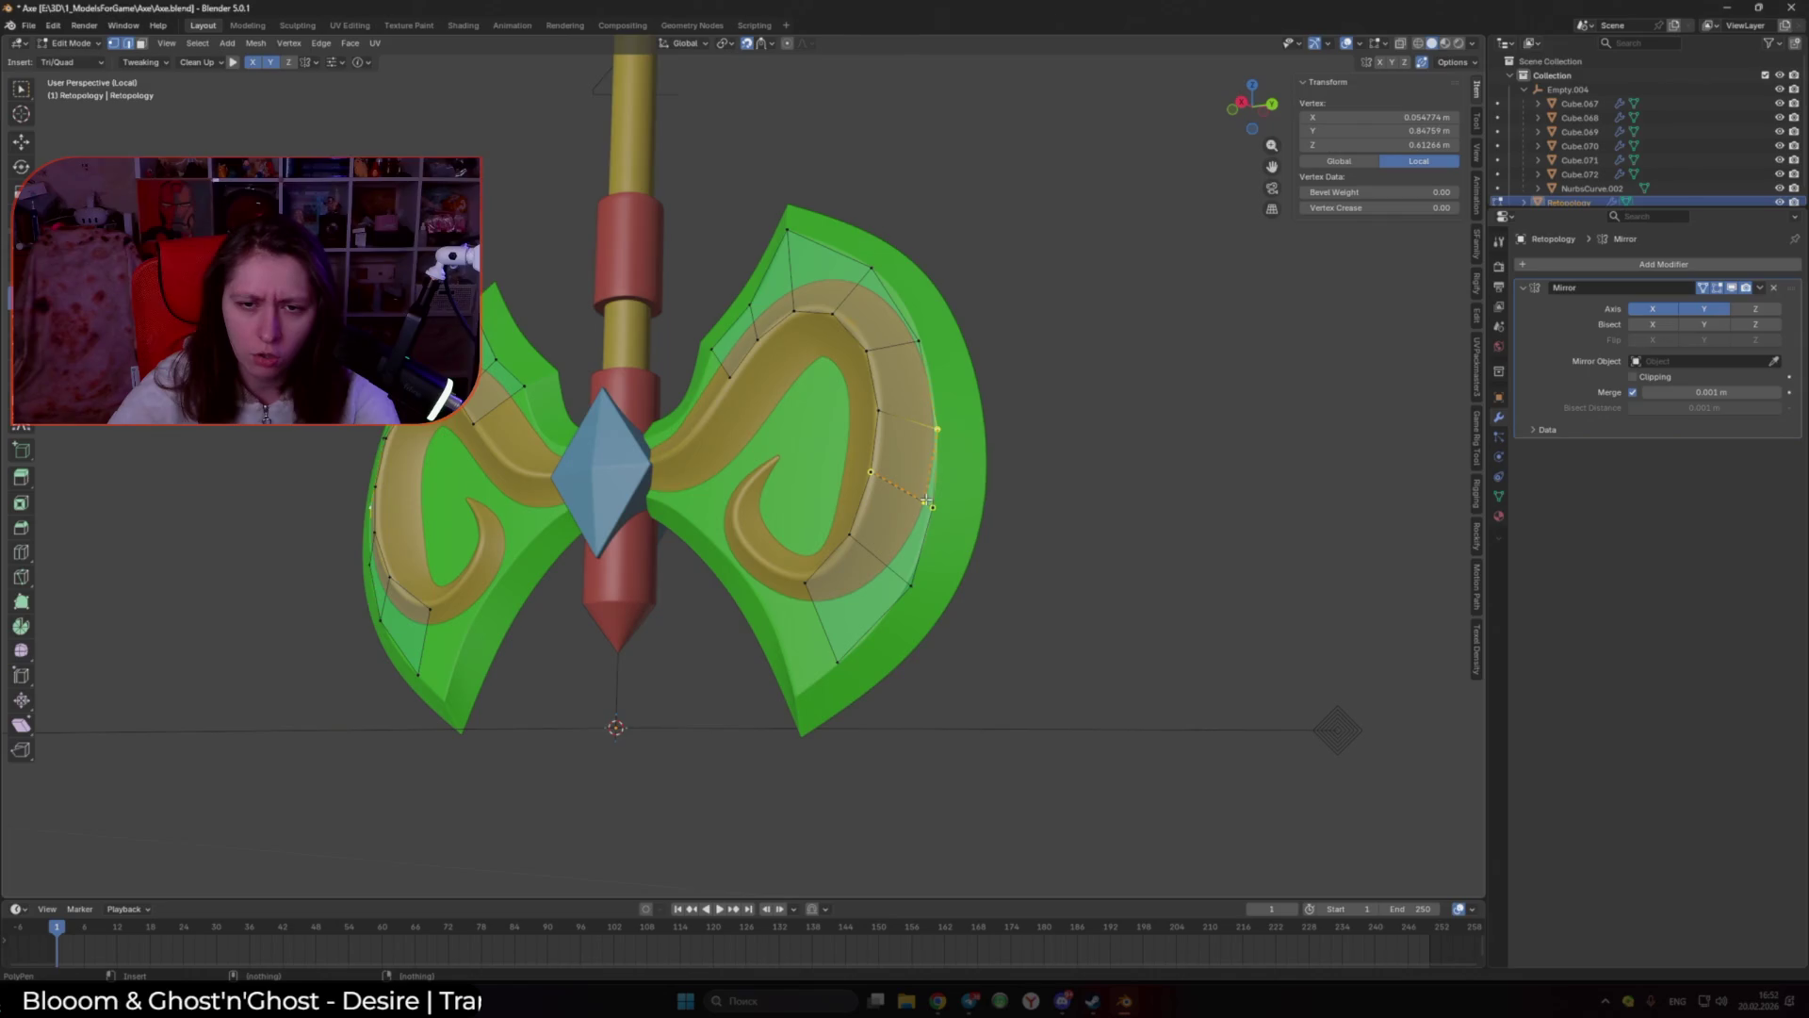
drag(806, 591, 803, 579)
click(802, 601)
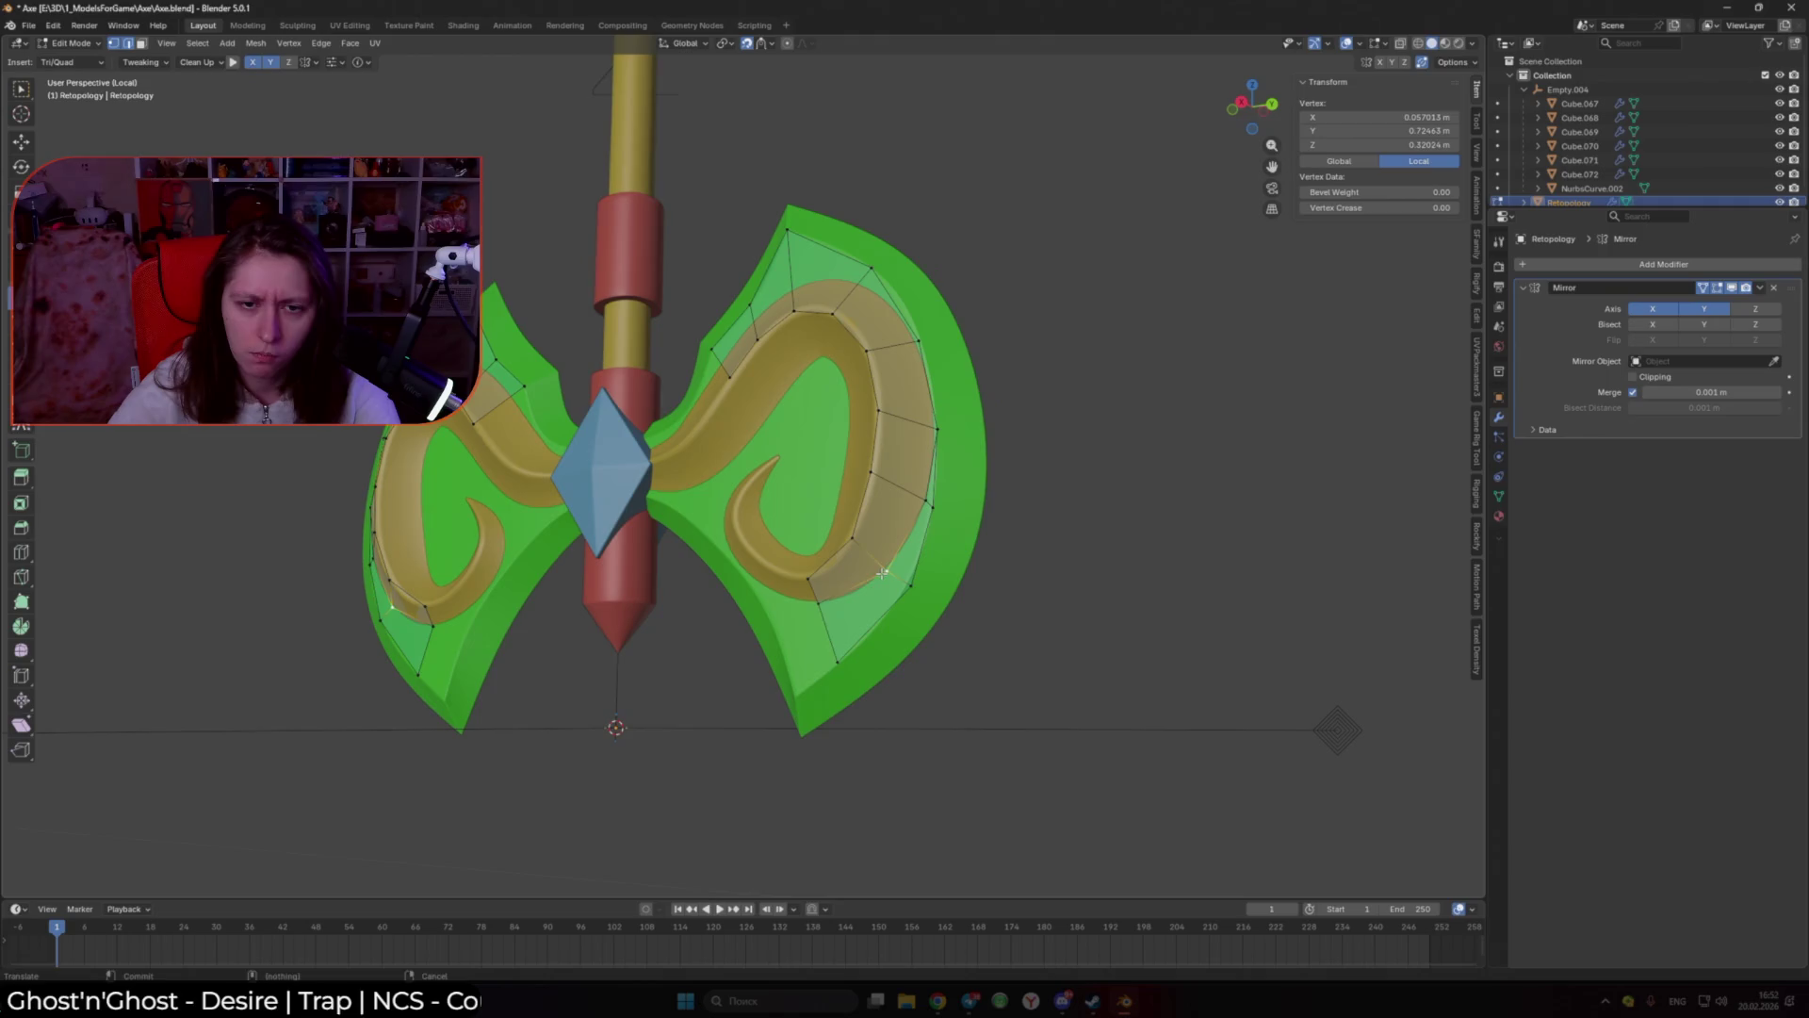
middle_drag(802, 601, 1334, 57)
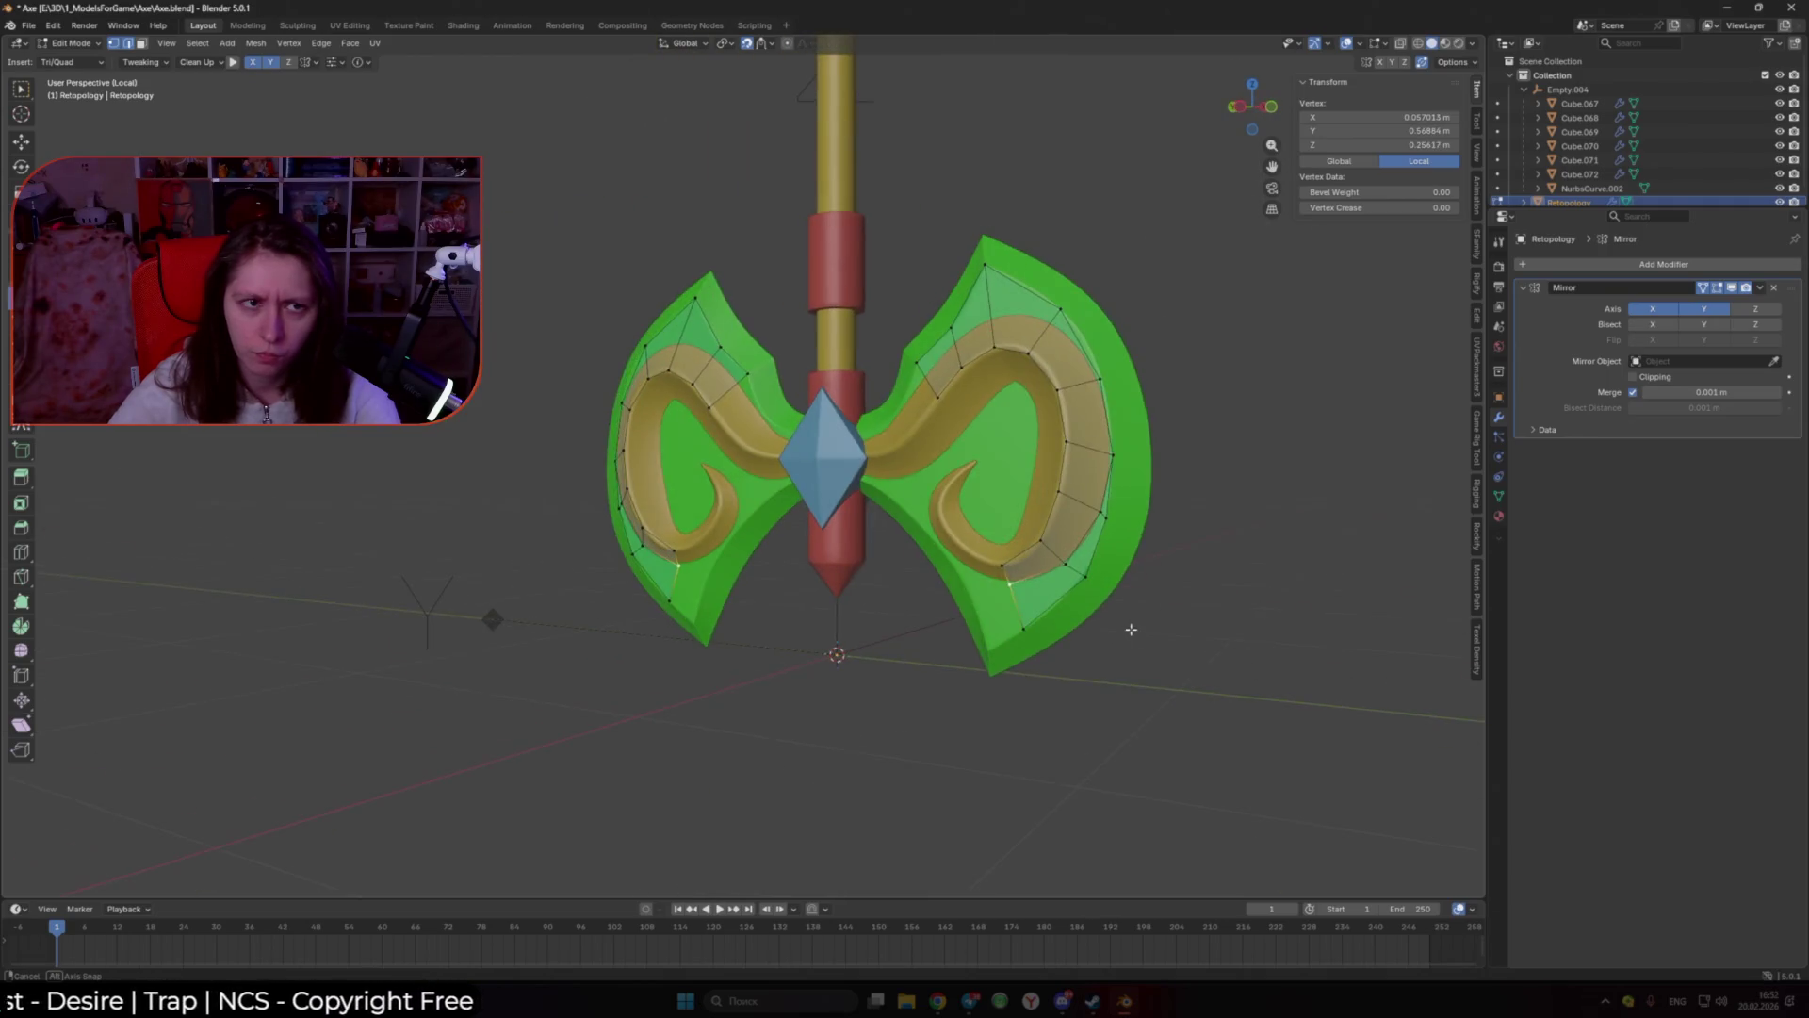
Step: Turn on the Statistics overlay and extend a new quad from the selected blade edge
click(1358, 44)
click(1268, 127)
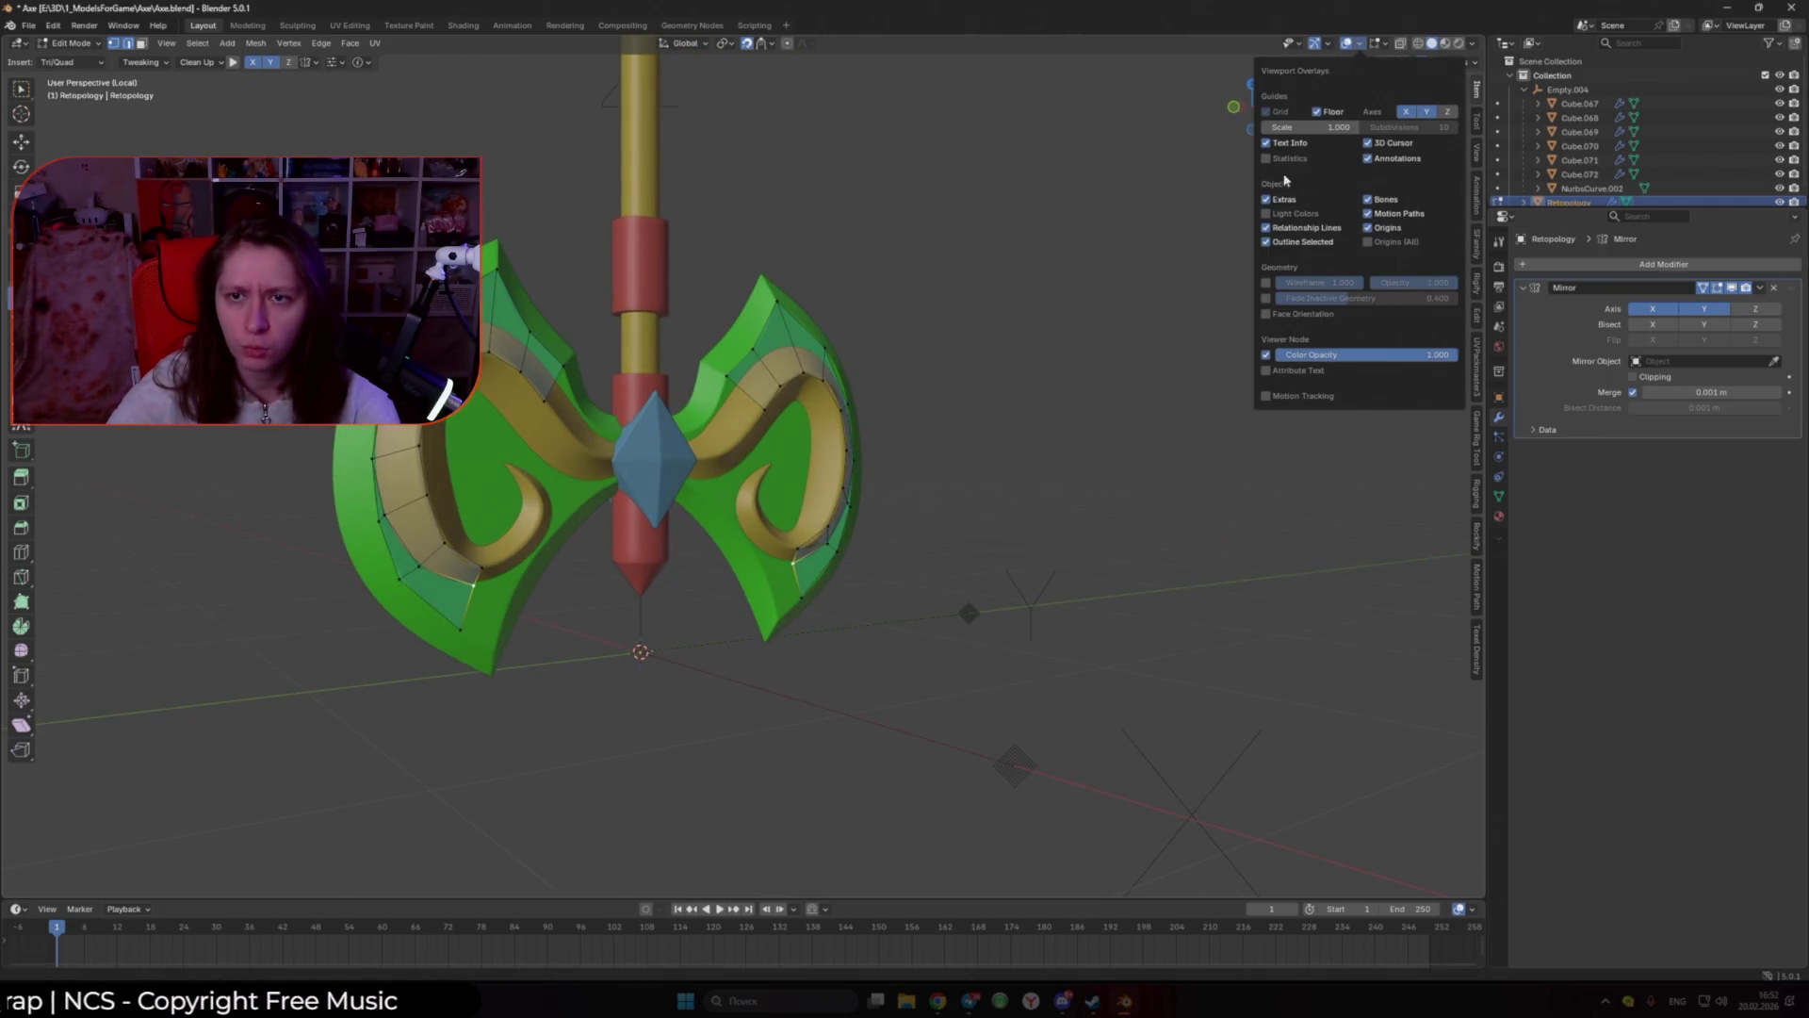
middle_drag(993, 418, 962, 520)
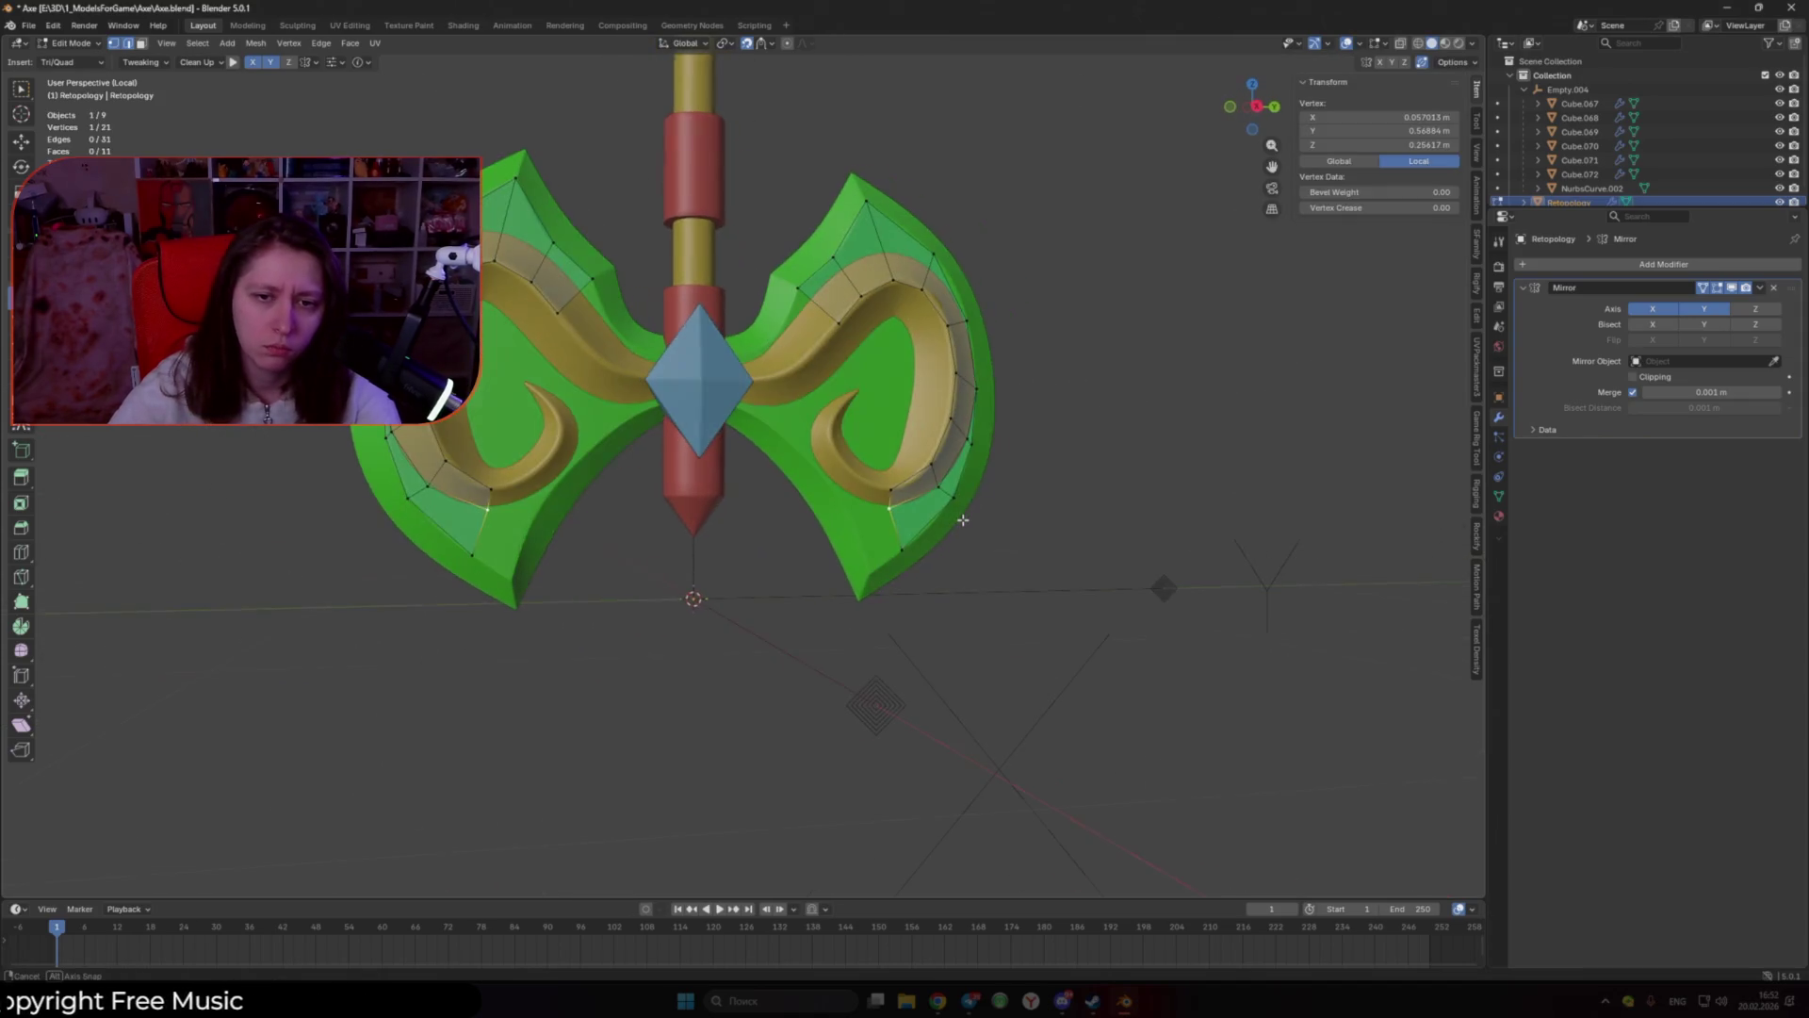
scroll(865, 473, up, 1)
shift+click(856, 473)
scroll(830, 450, up, 1)
click(822, 438)
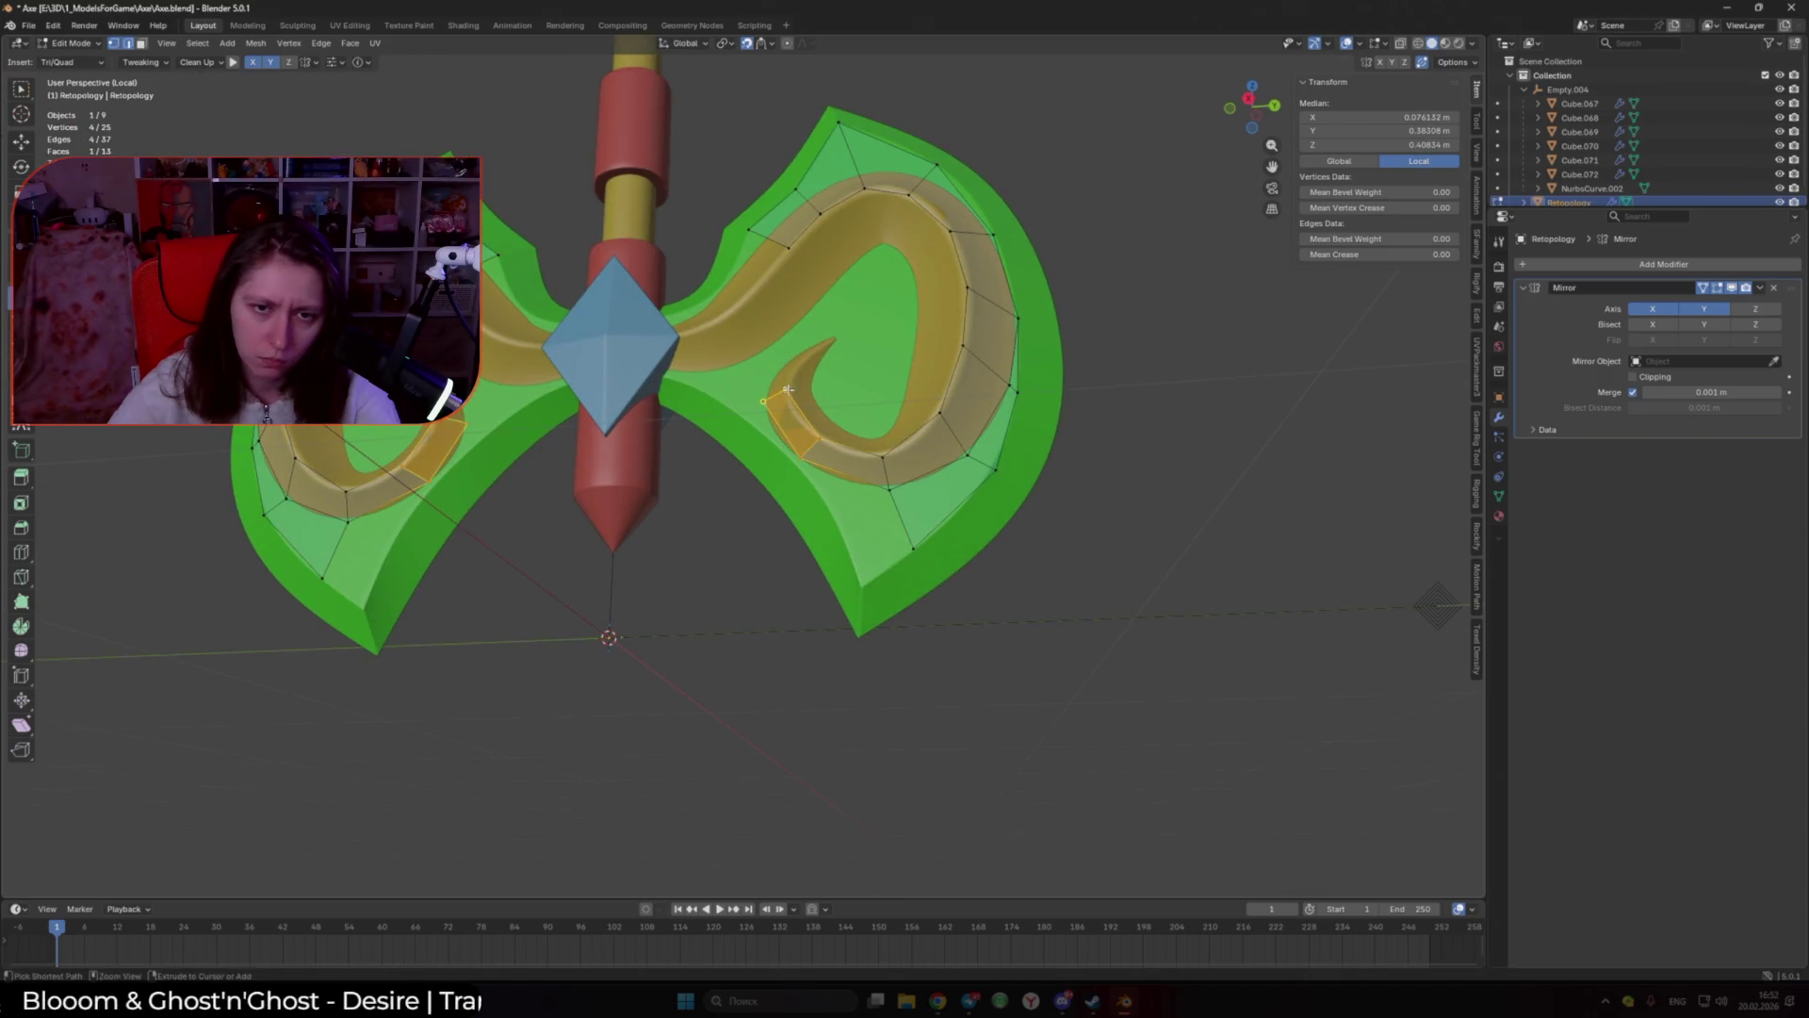
Step: Add a strip of faces climbing the ornament curl up to its top vertex
middle_drag(788, 389, 803, 417)
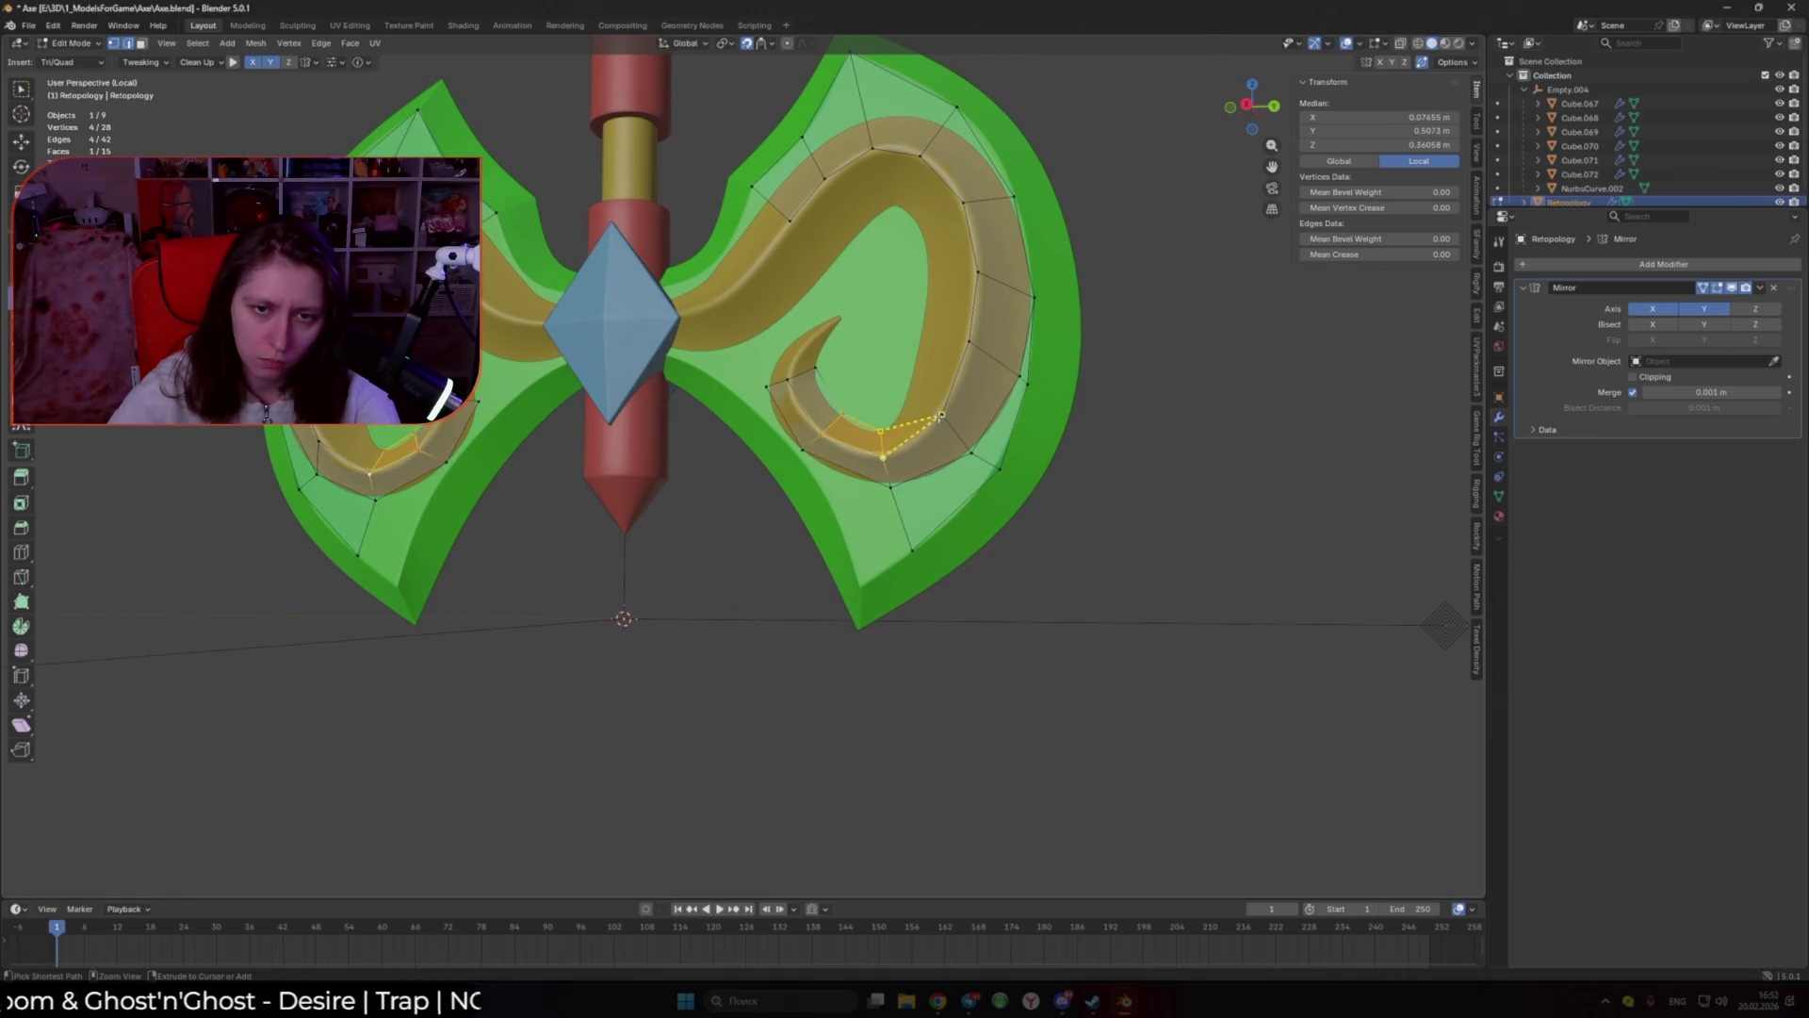
ctrl+click(941, 416)
ctrl+click(967, 339)
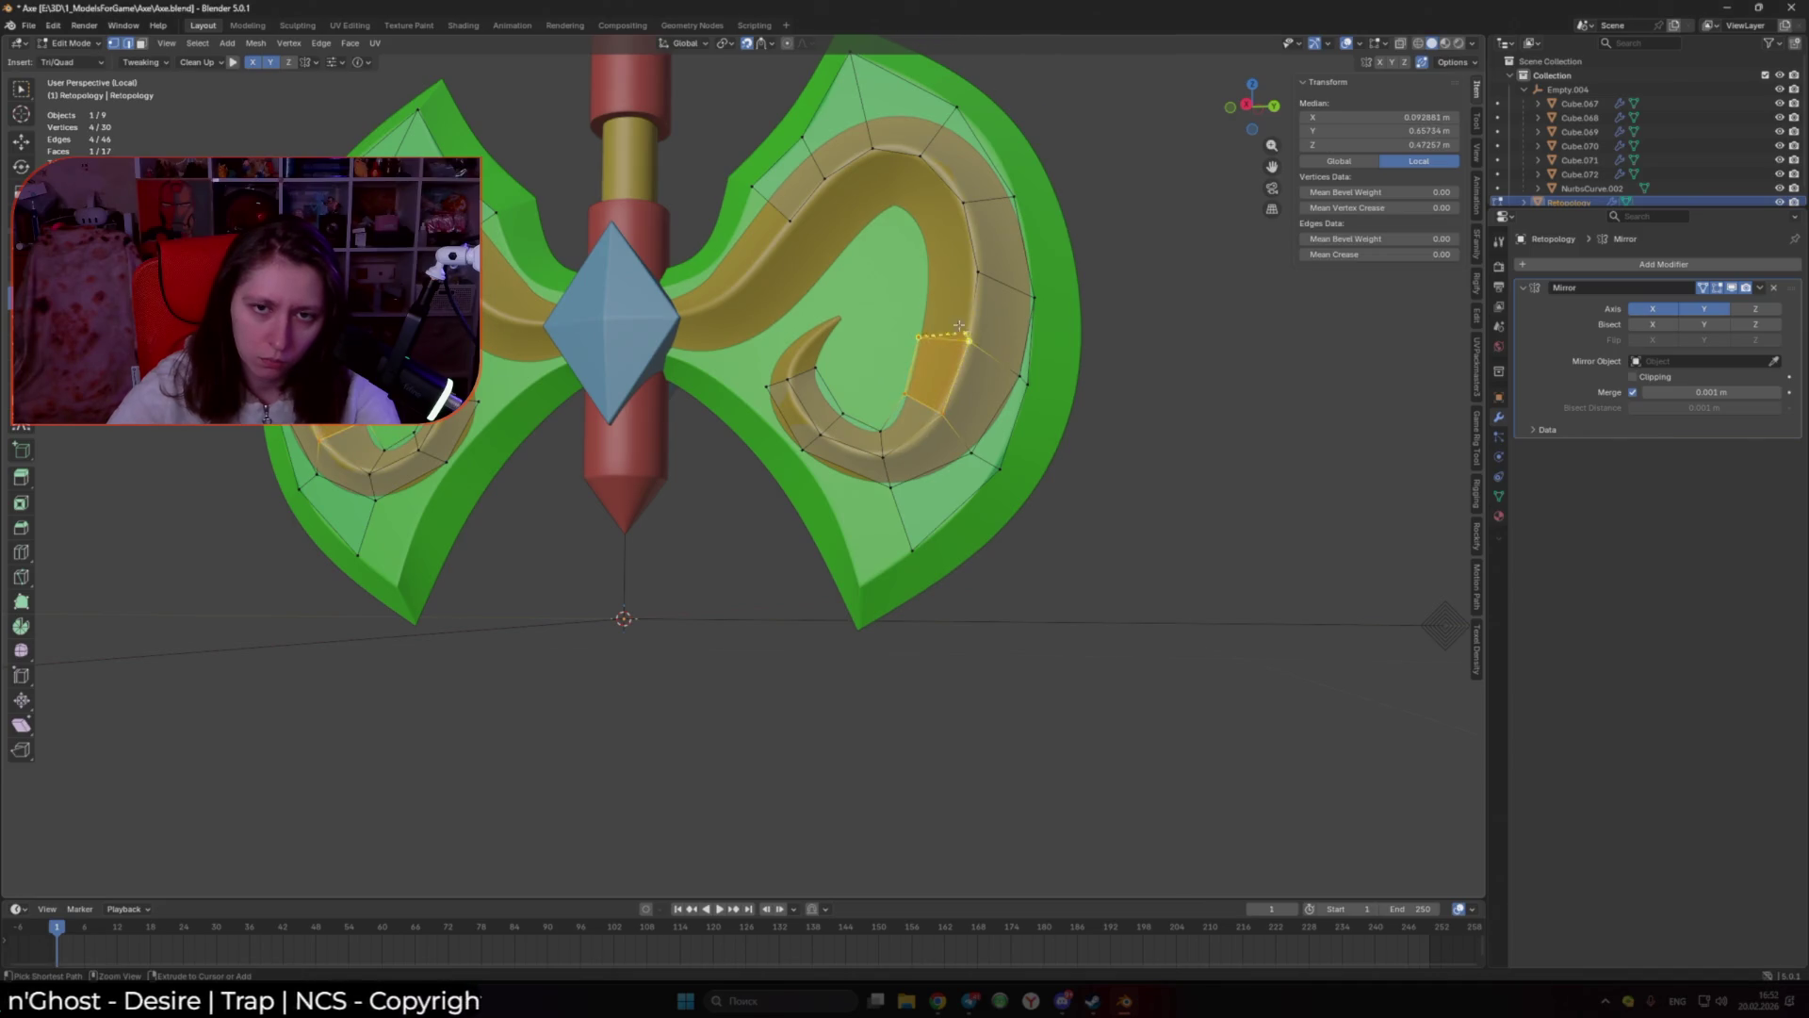
ctrl+click(956, 273)
ctrl+click(959, 203)
ctrl+click(921, 157)
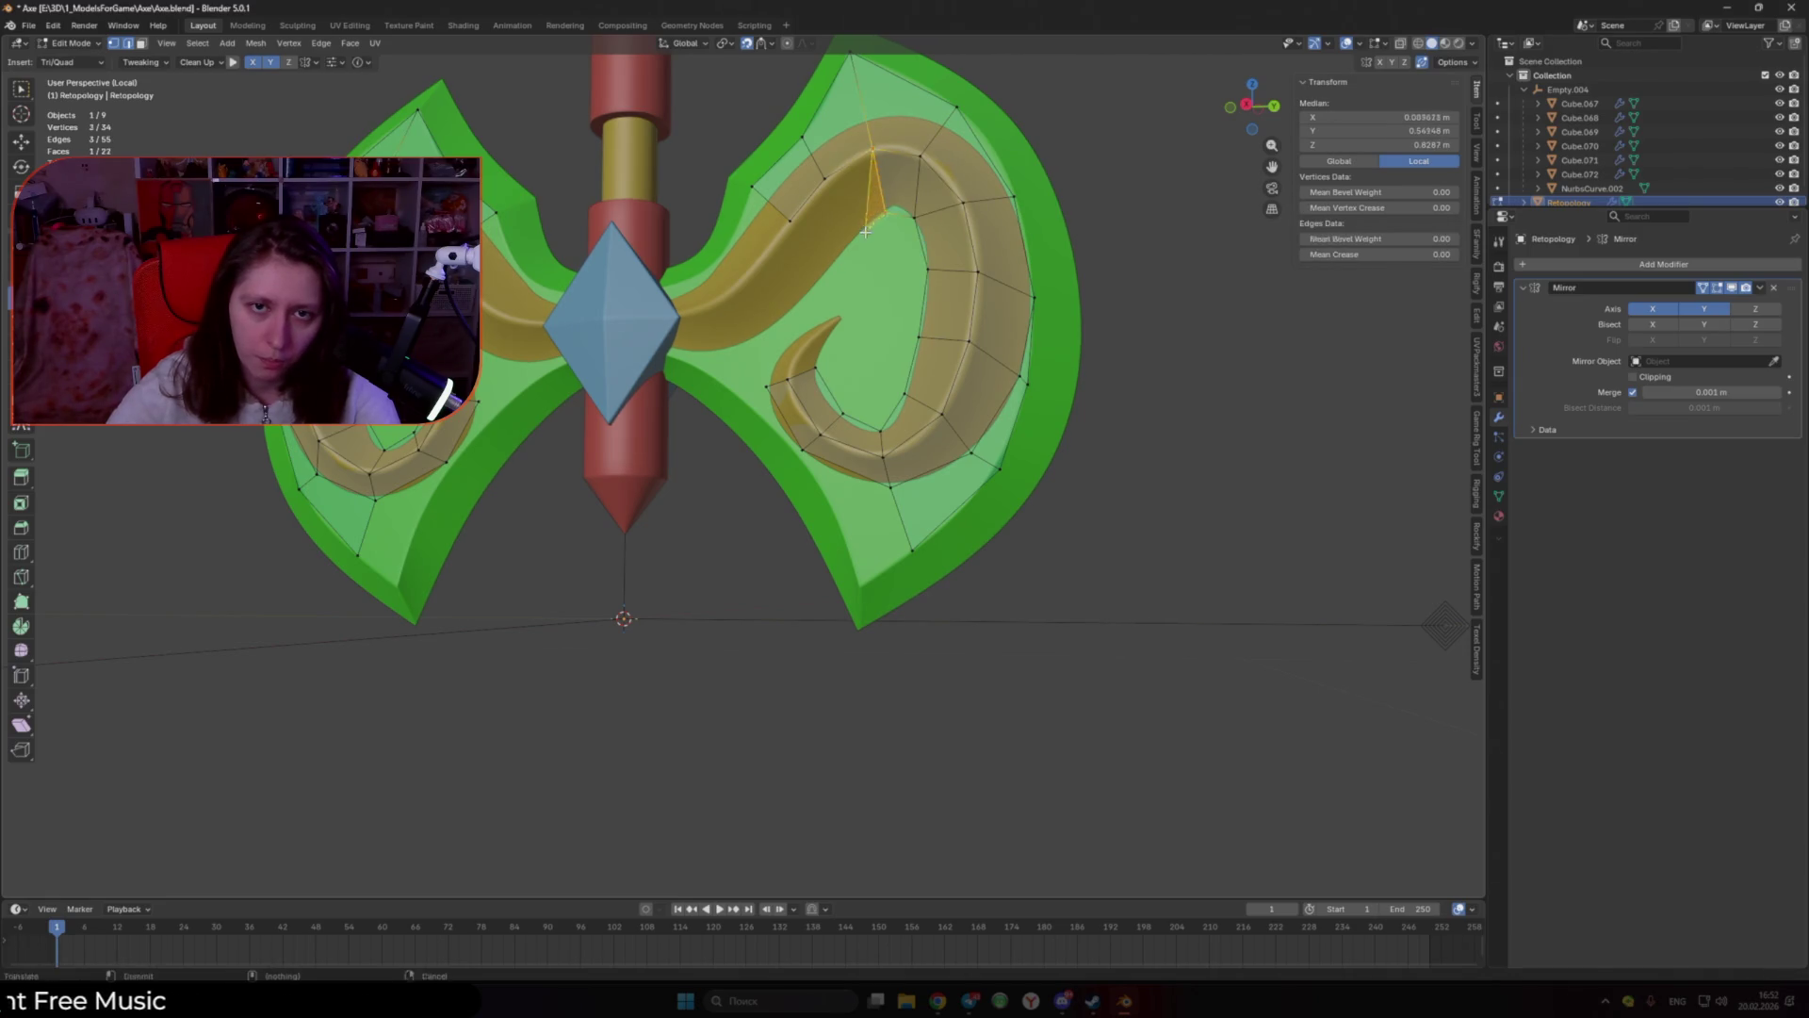
ctrl+click(797, 224)
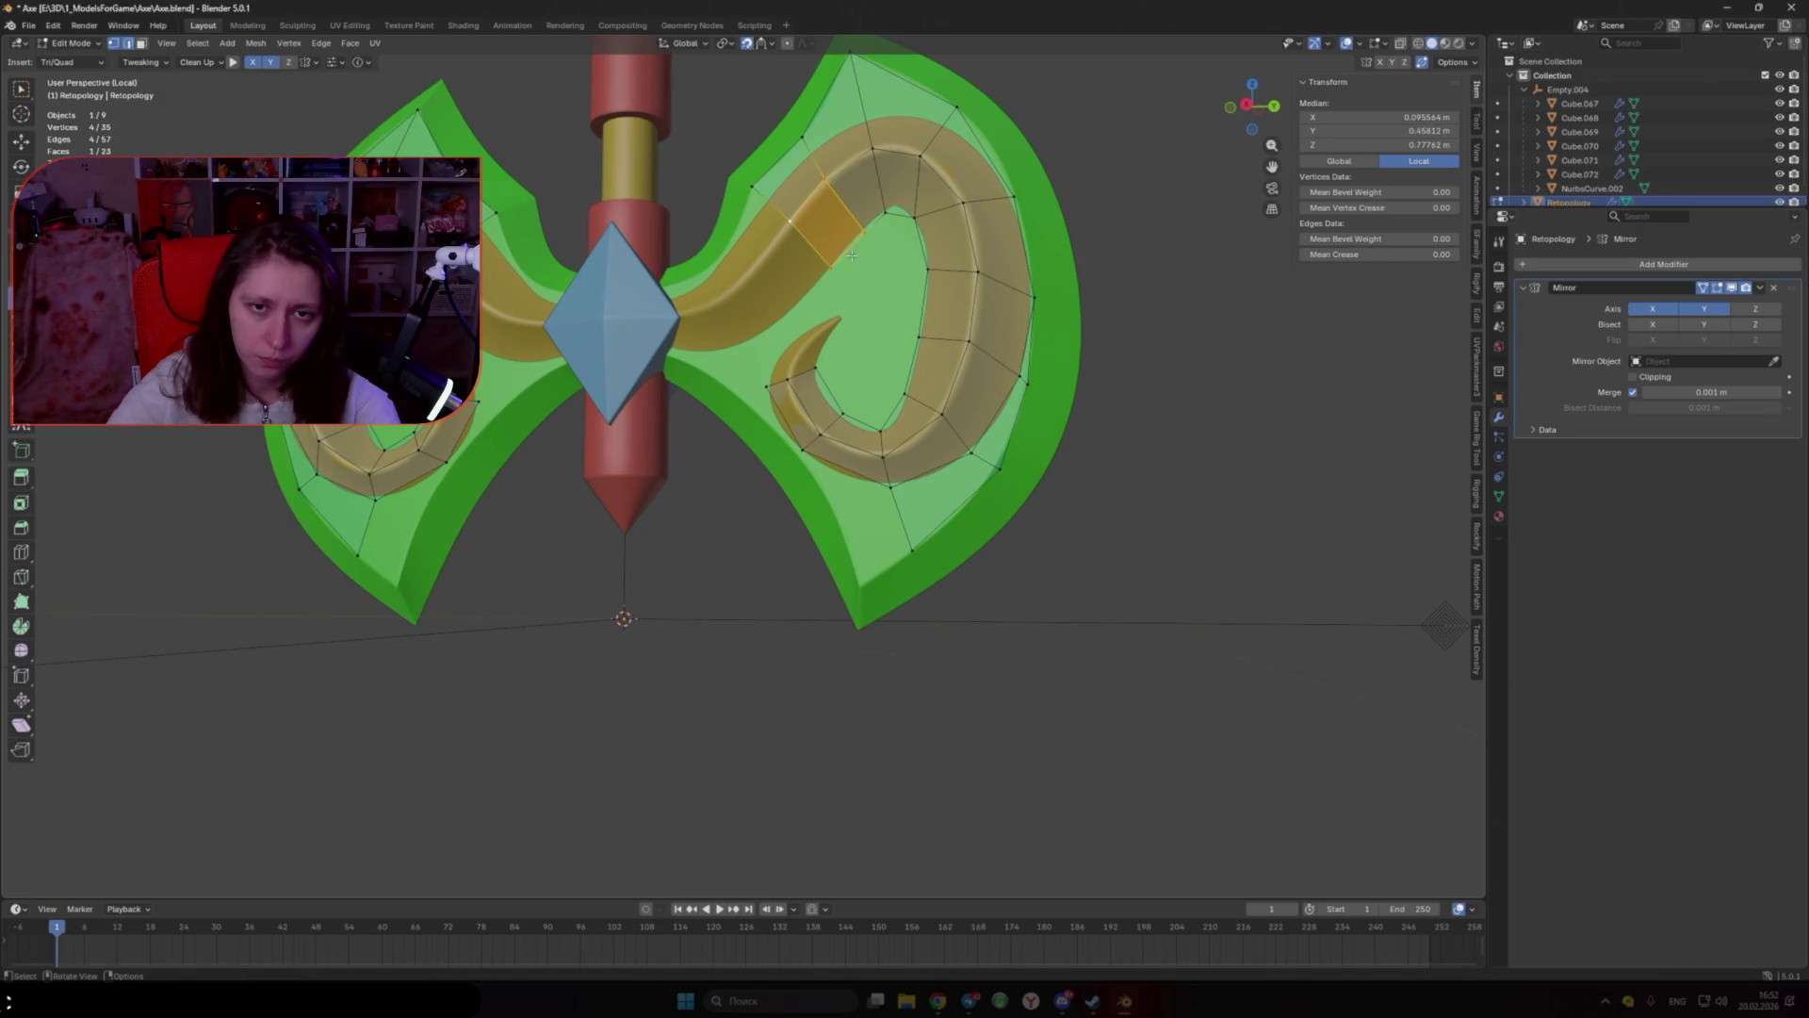
Step: Add a triangle near the curl's tip and move the horn-tip vertex into place
click(878, 222)
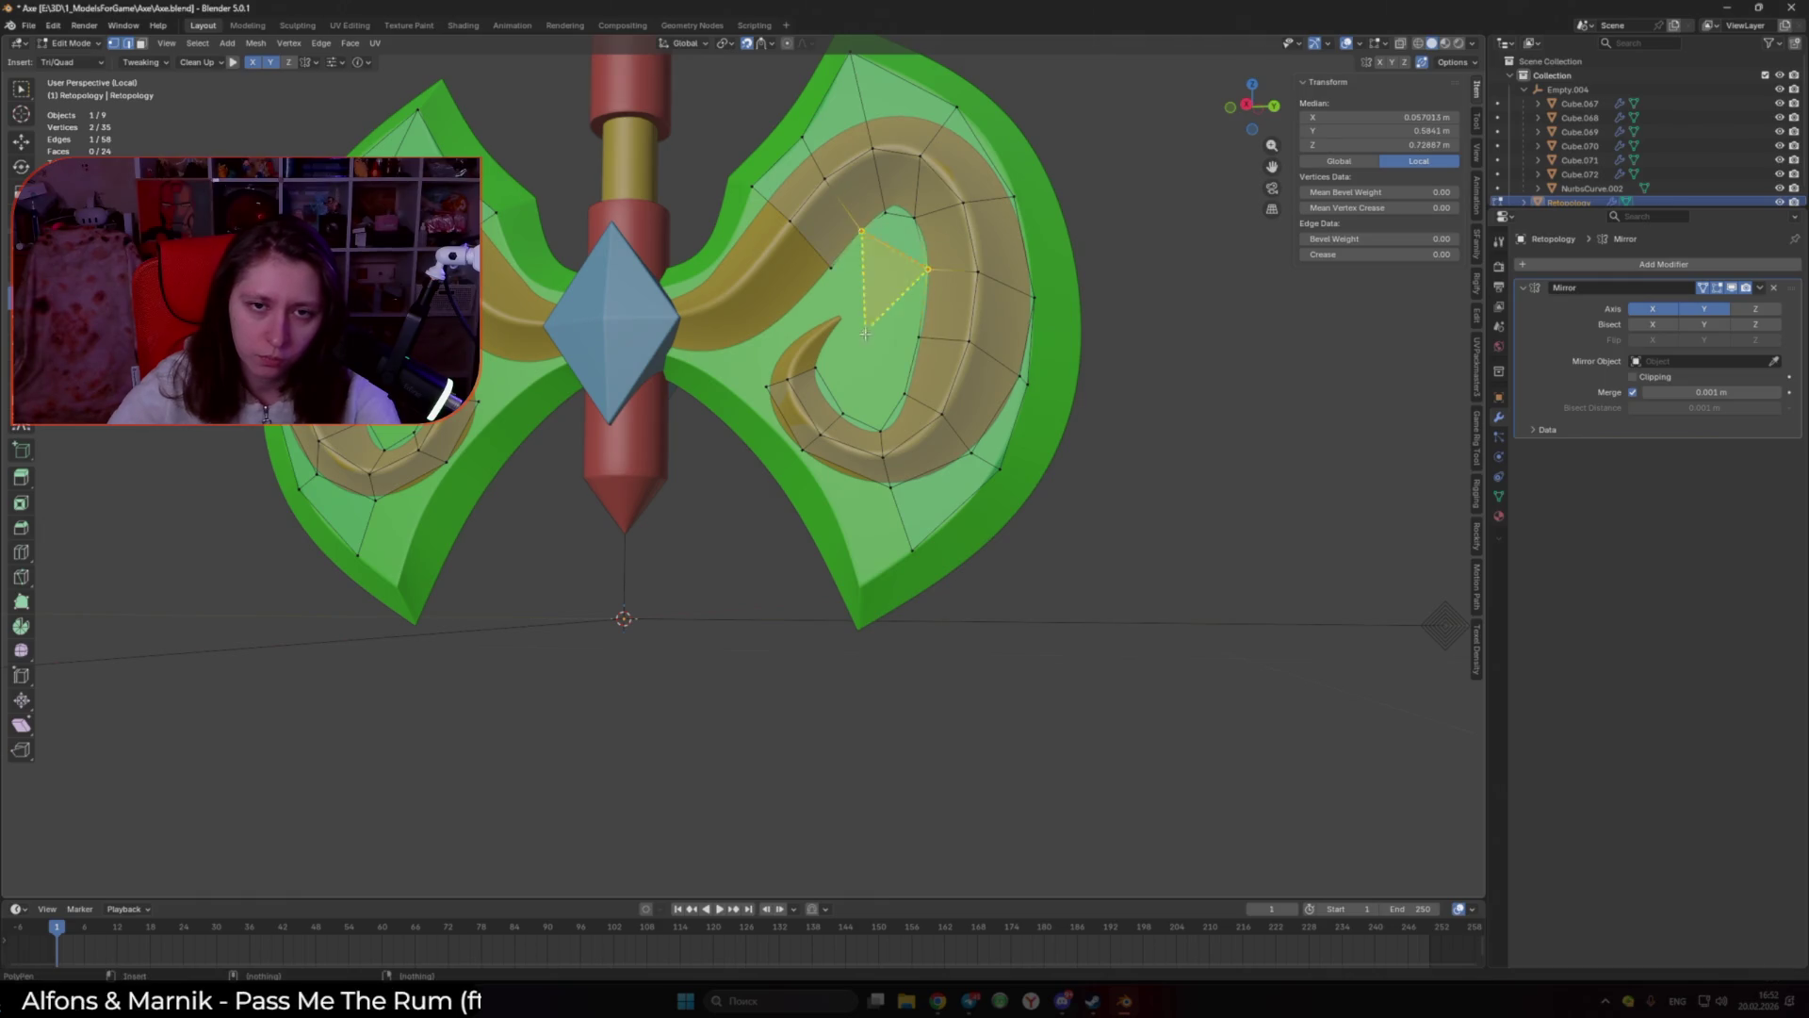
mouse_move(788, 378)
mouse_down()
mouse_move(766, 379)
mouse_move(816, 382)
mouse_up()
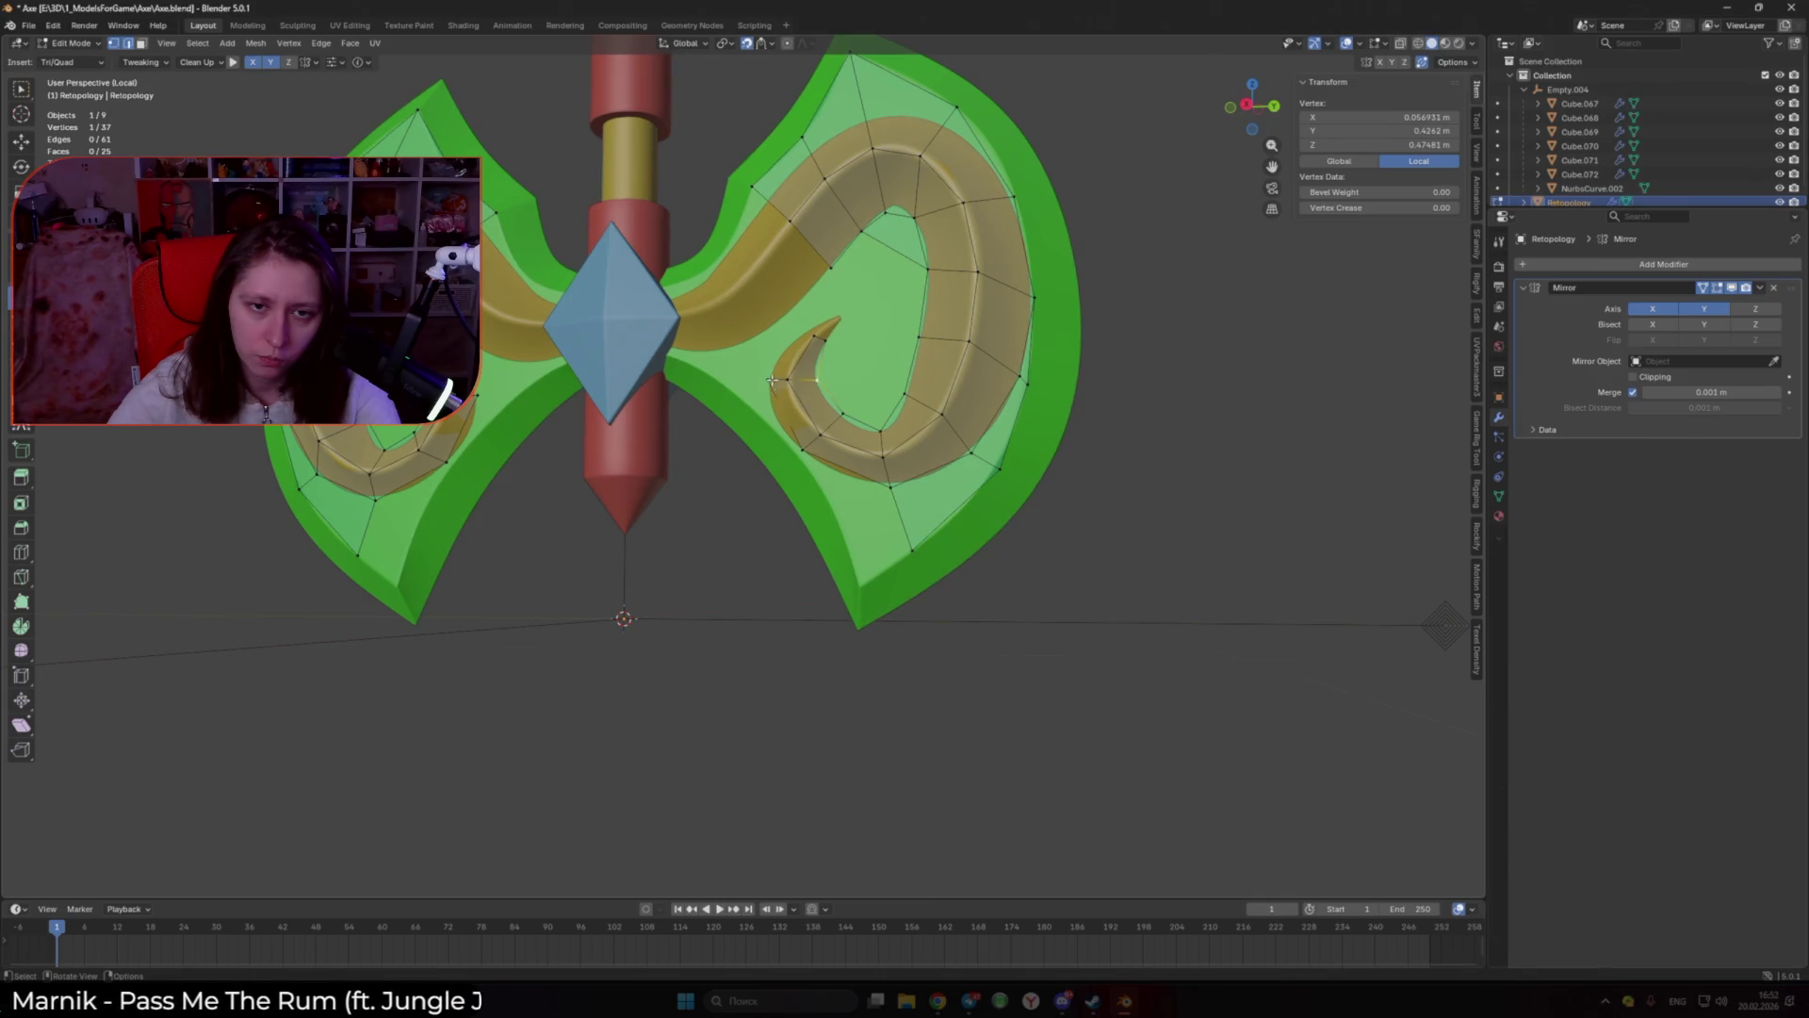
click(772, 380)
scroll(775, 368, up, 2)
click(770, 334)
middle_drag(821, 311, 824, 311)
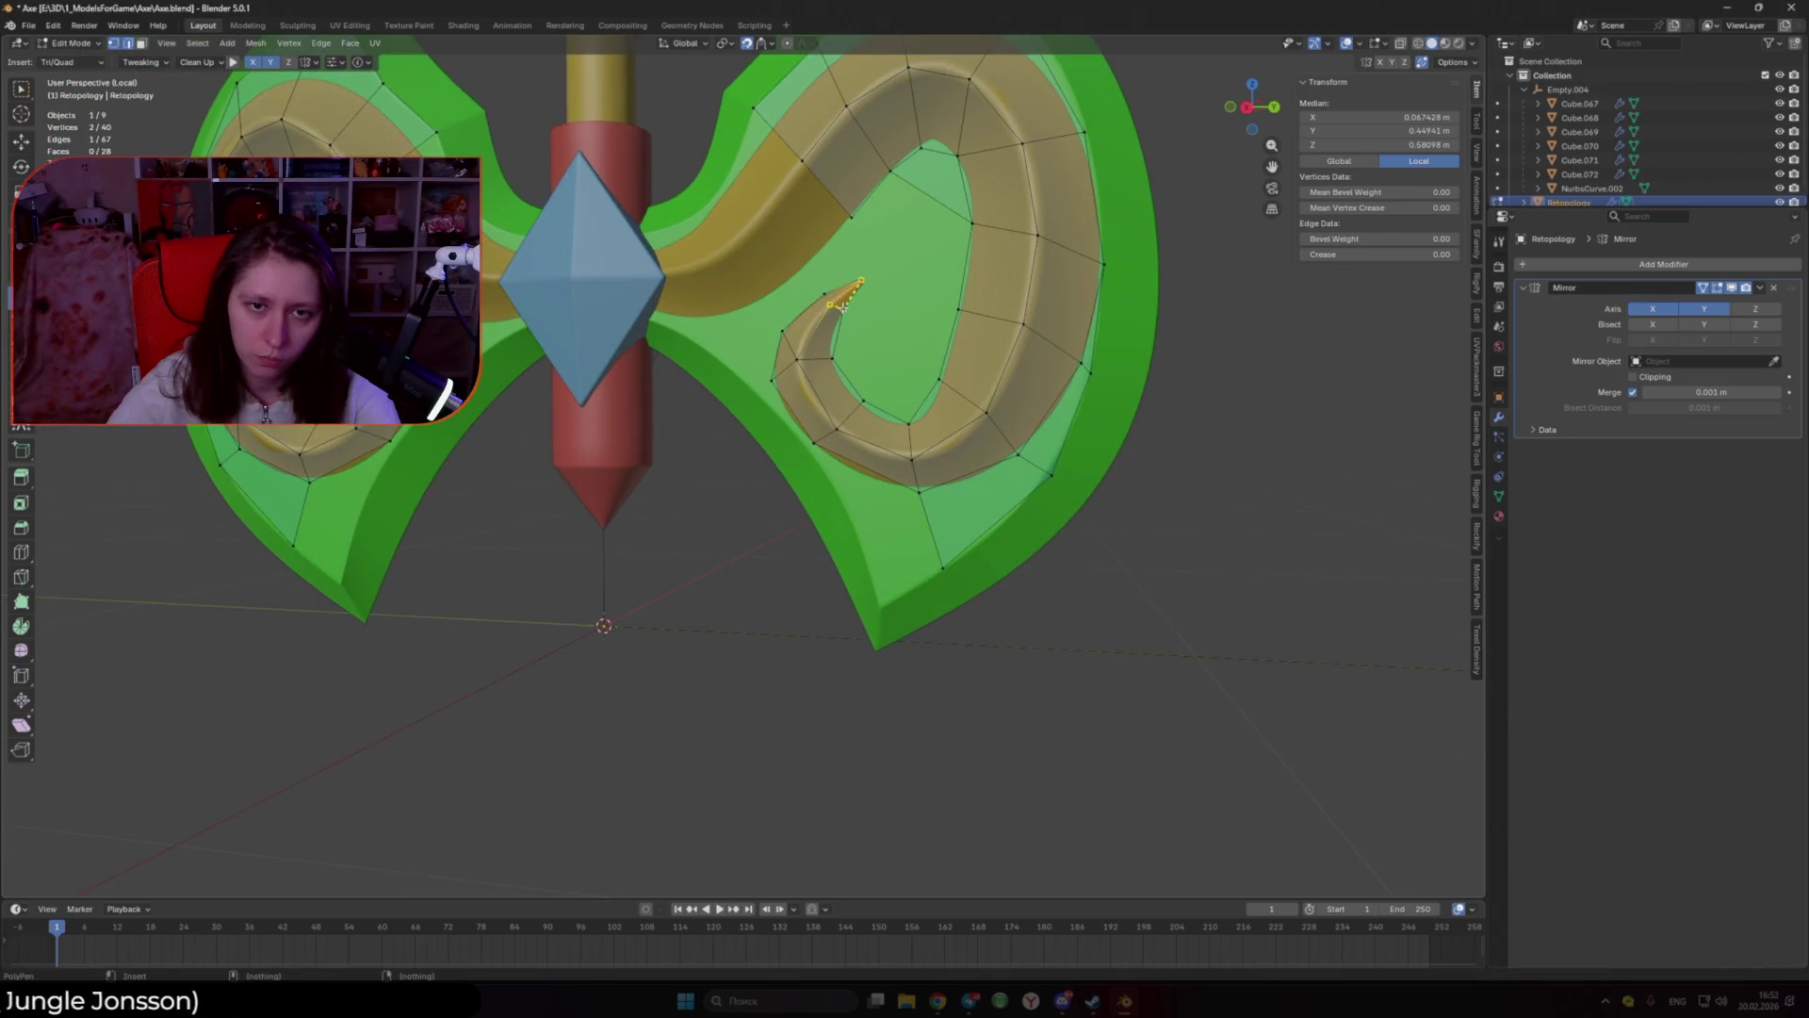
drag(861, 284, 867, 278)
mouse_move(838, 346)
middle_down()
mouse_move(1180, 574)
mouse_move(839, 418)
middle_up()
shift+click(843, 385)
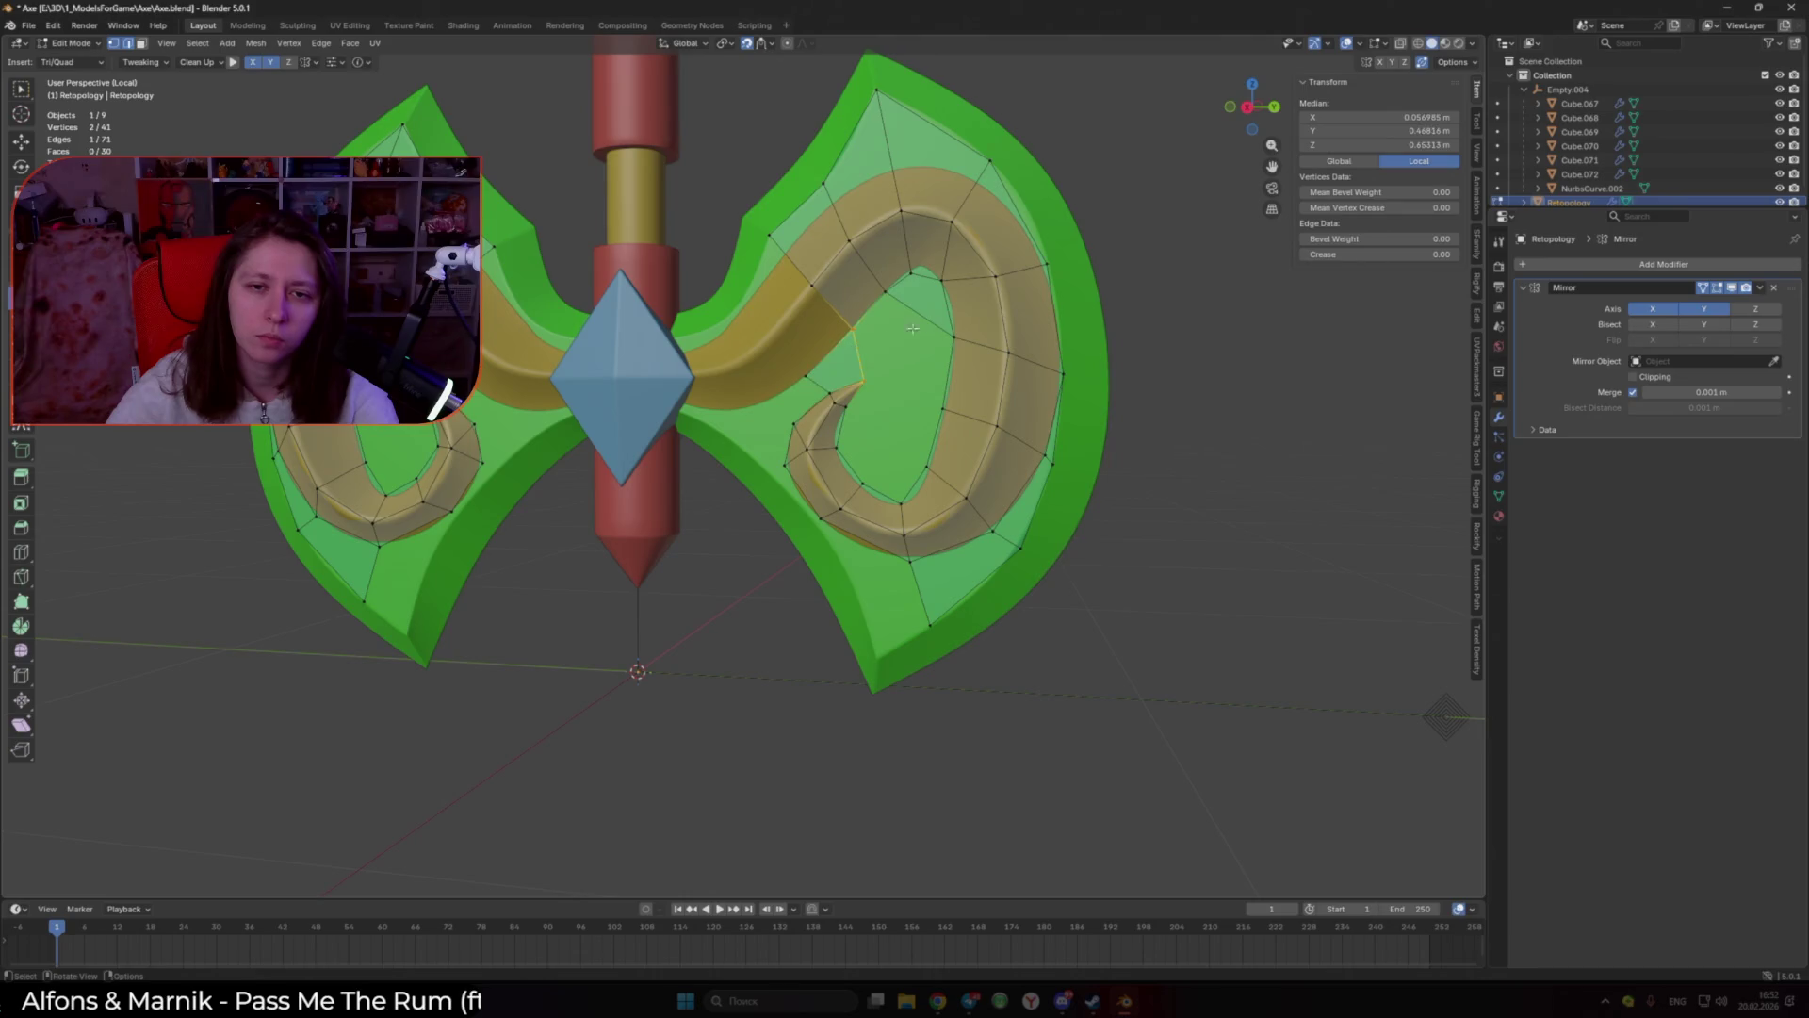
Step: Fill the horn's inner loop with faces using F and adjust the selected vertex
key(f)
key(f)
key(f)
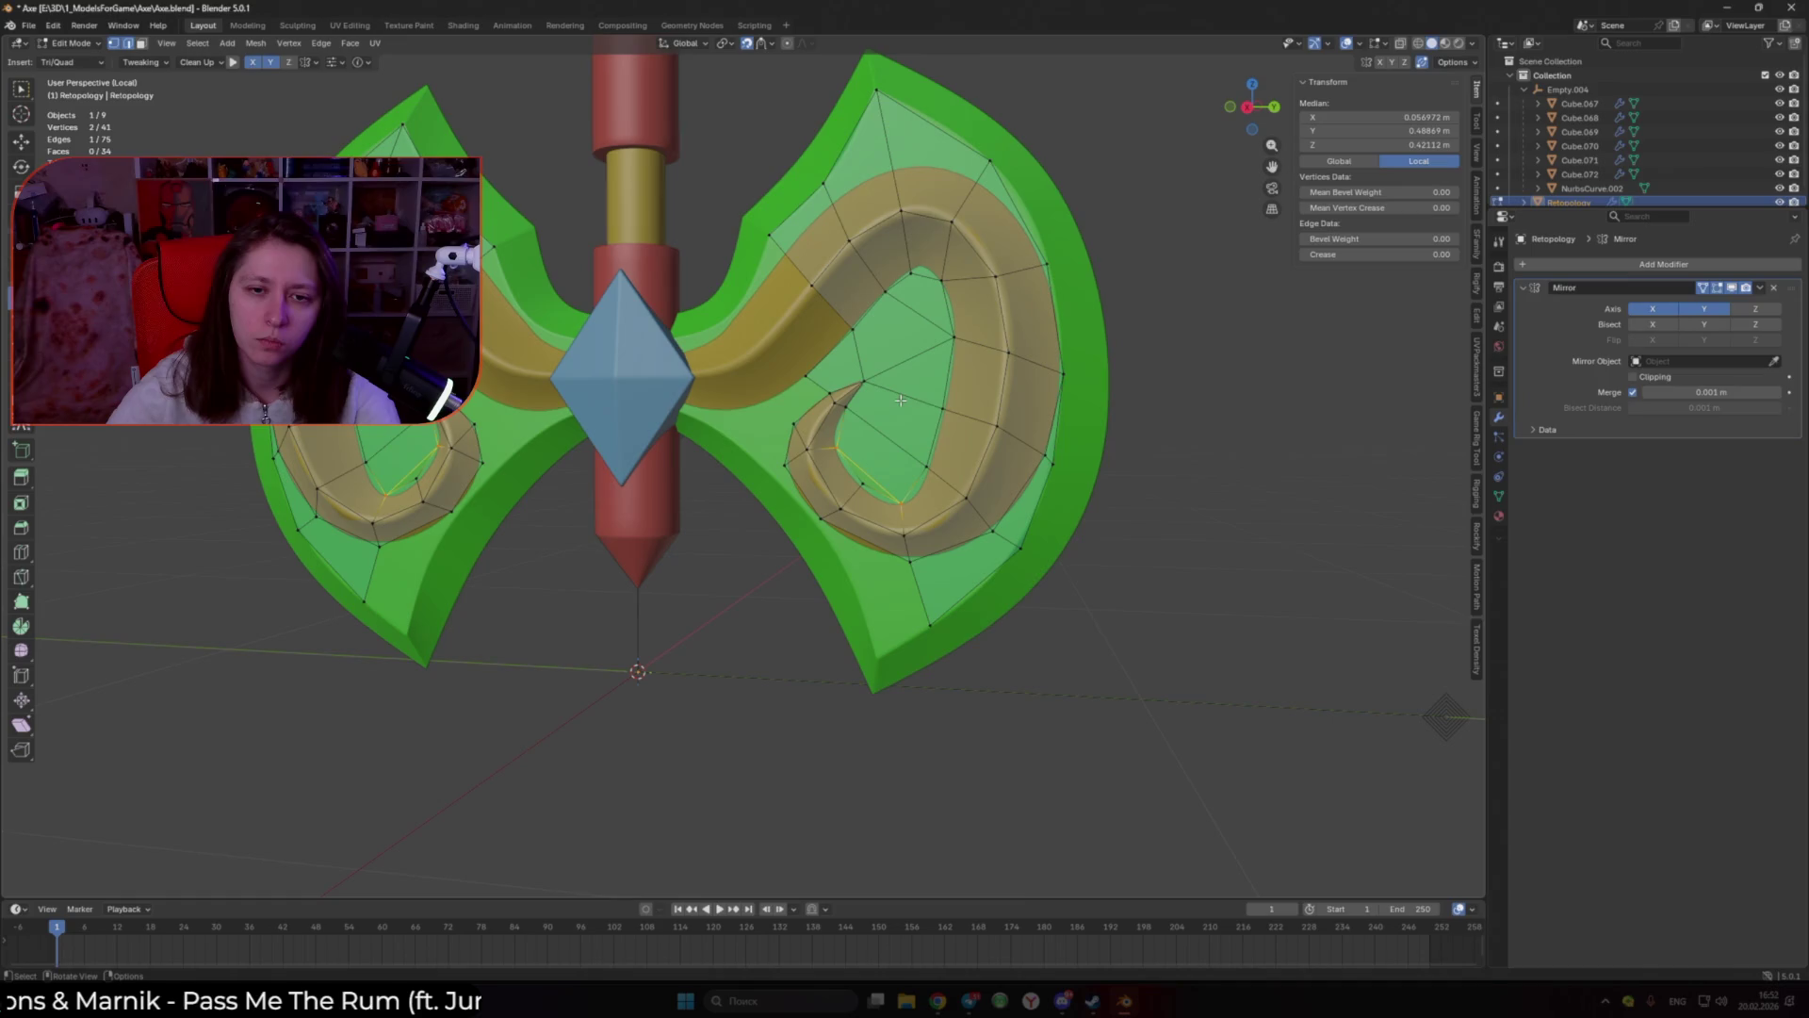
key(f)
middle_drag(894, 420, 827, 529)
key(g)
mouse_move(781, 467)
middle_down()
mouse_move(923, 474)
mouse_move(872, 447)
middle_up()
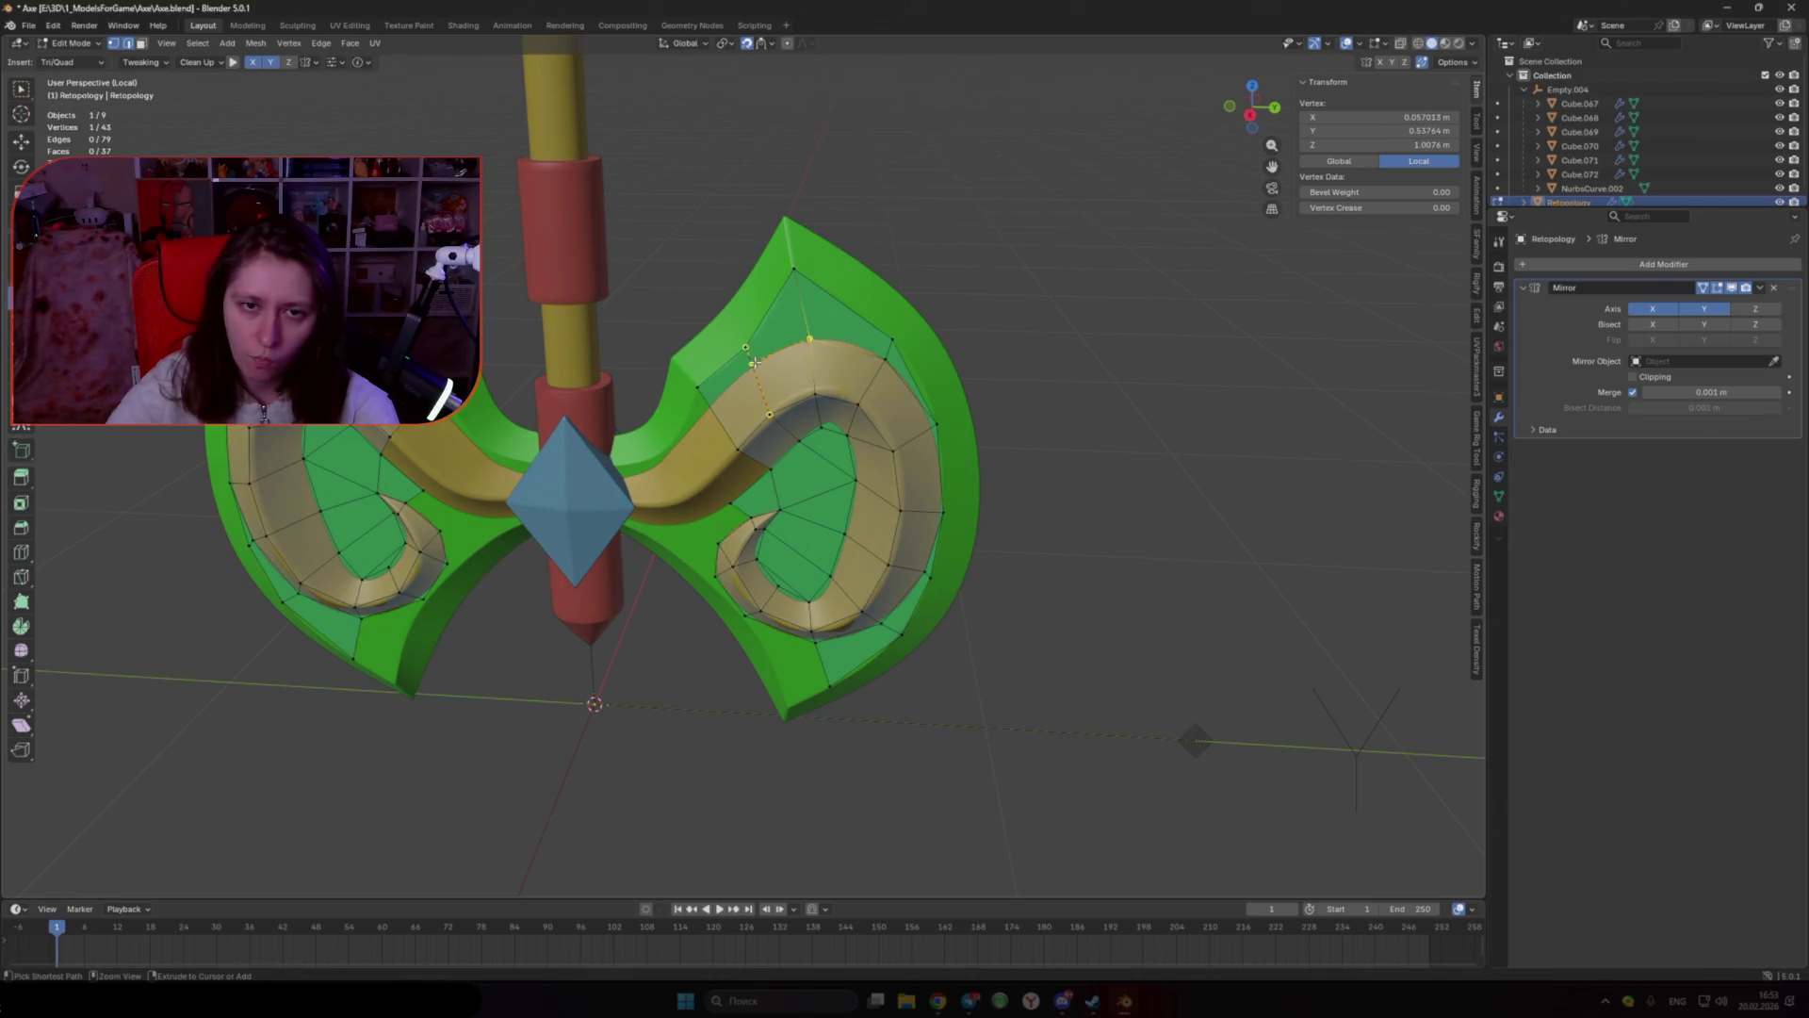
mouse_move(799, 387)
middle_down()
mouse_move(870, 356)
mouse_move(711, 379)
middle_up()
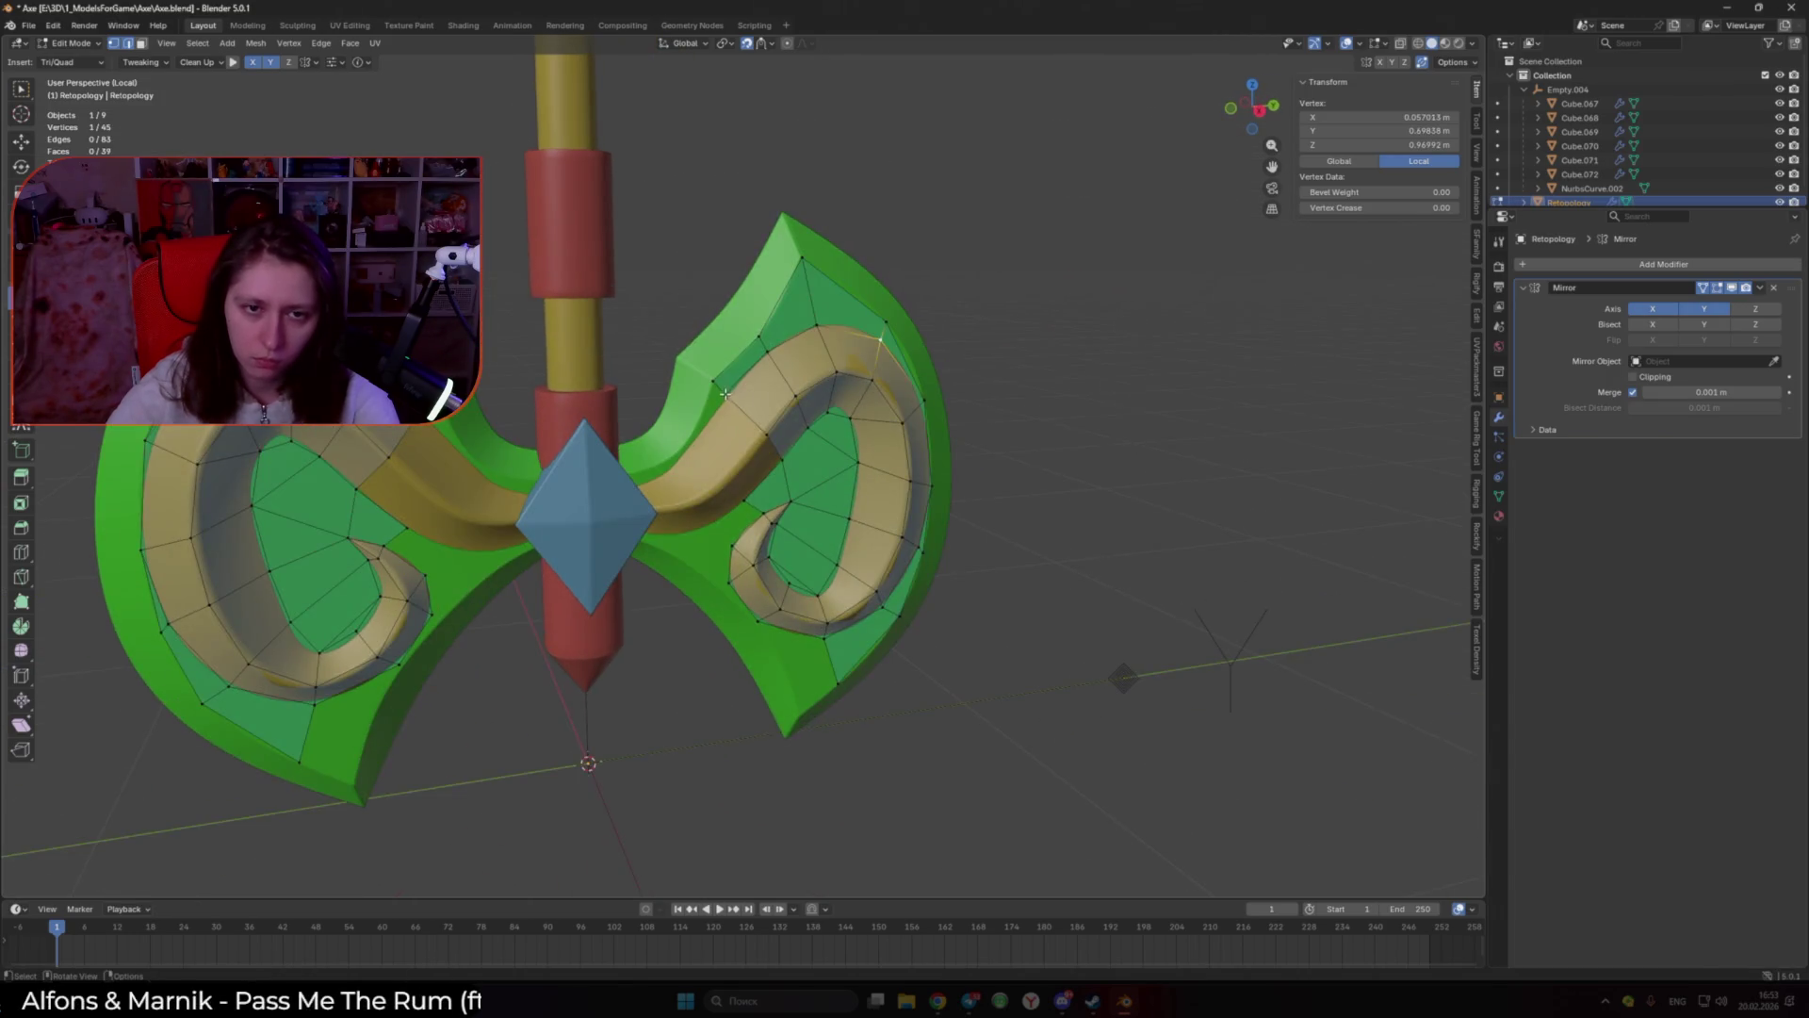
Step: Build a triangle and new faces along the blade's inner edge beside the ornament and gem
shift+click(727, 396)
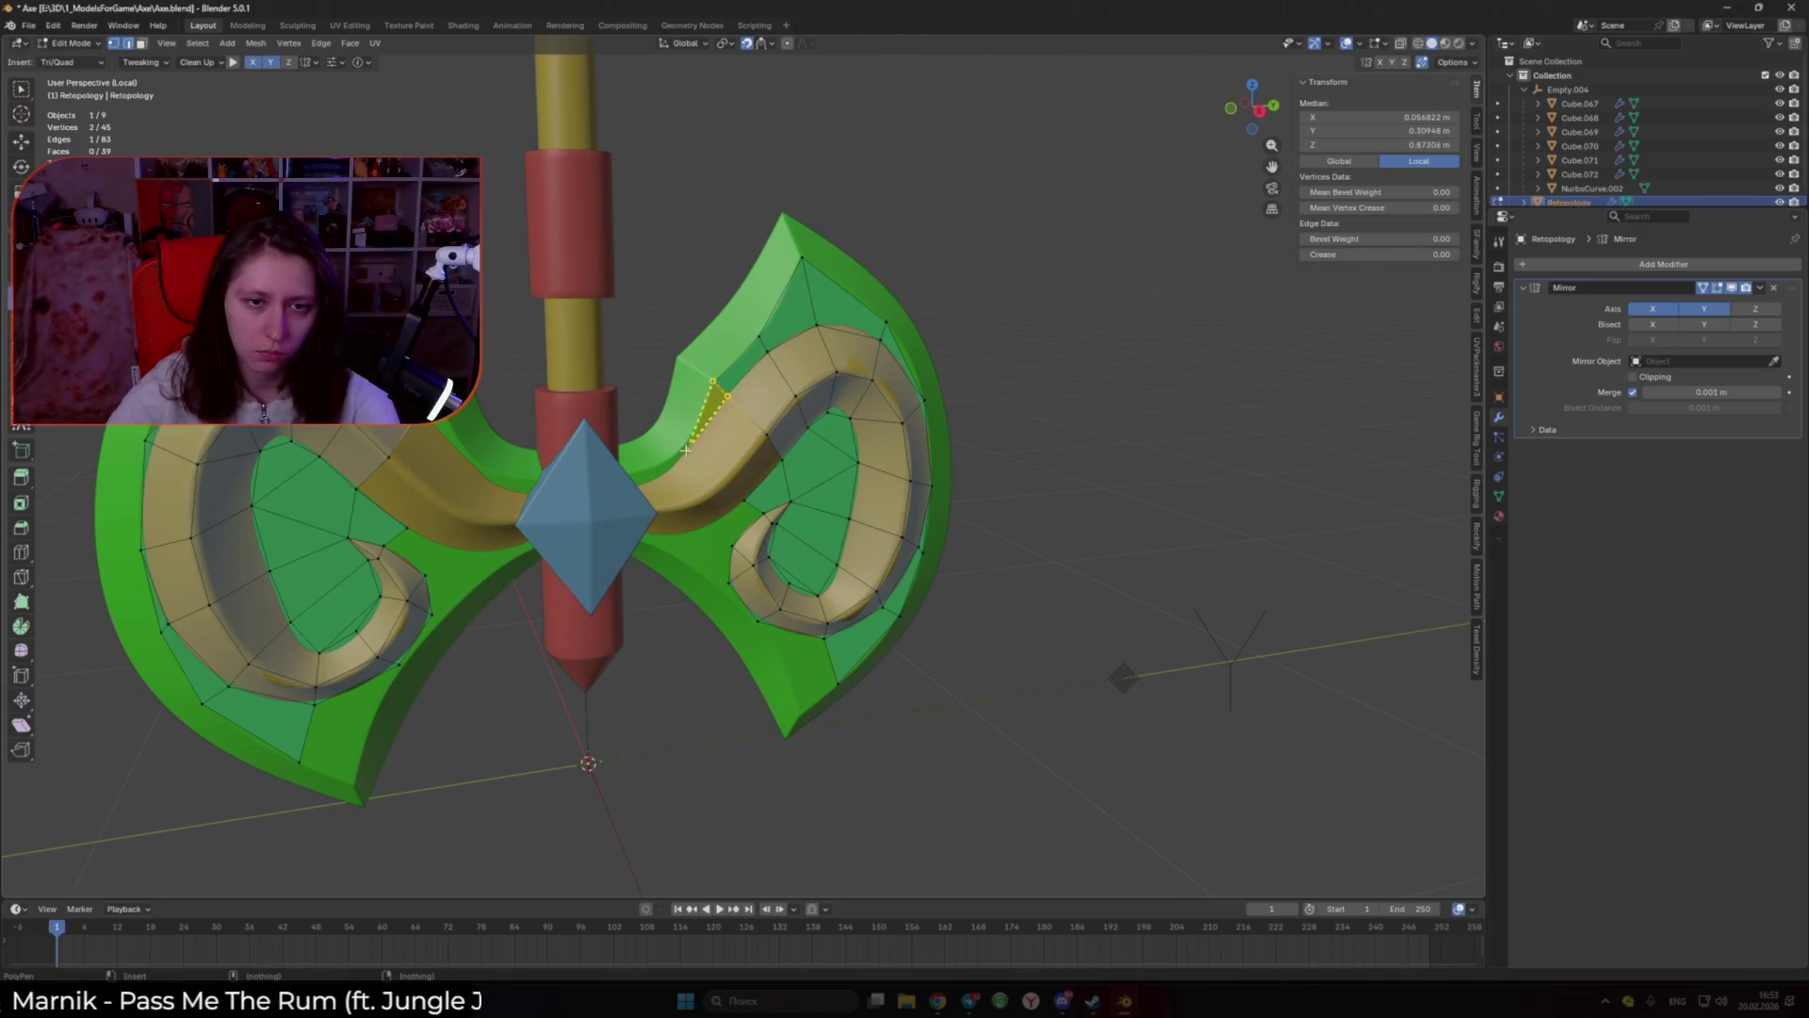
drag(685, 453, 721, 483)
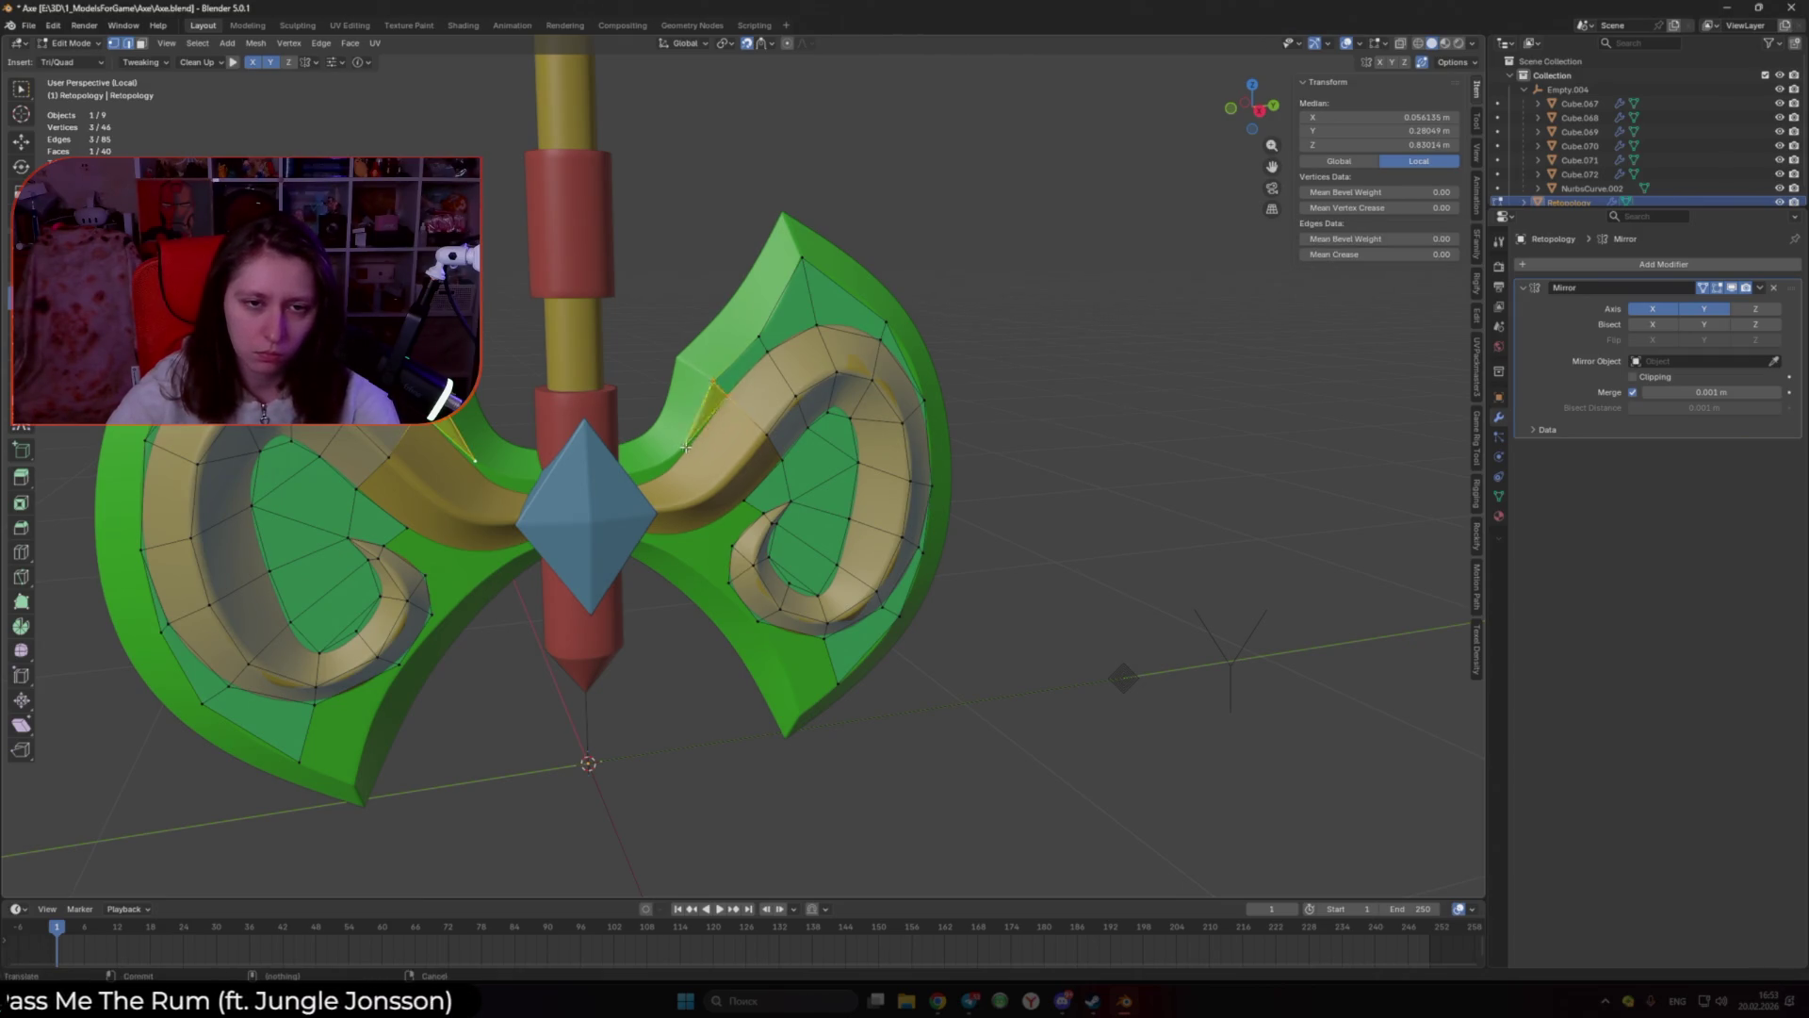
mouse_move(721, 483)
middle_down()
mouse_move(609, 462)
mouse_move(576, 489)
middle_up()
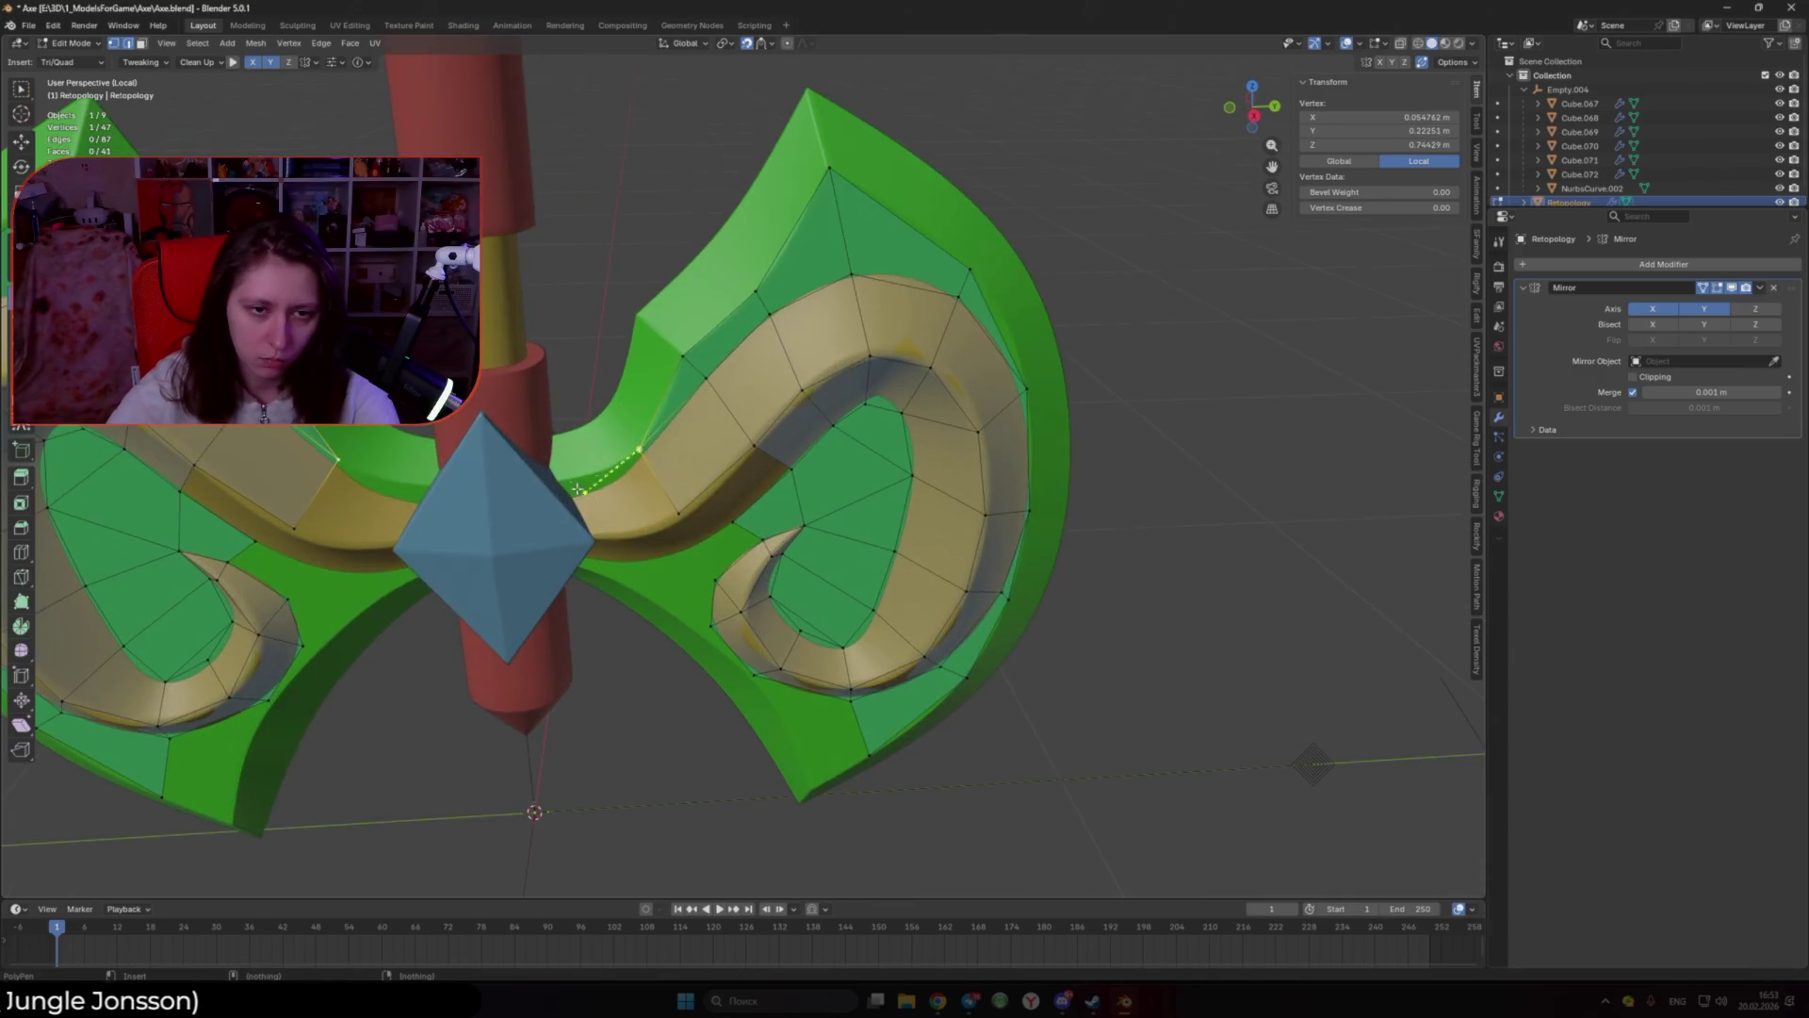
click(559, 482)
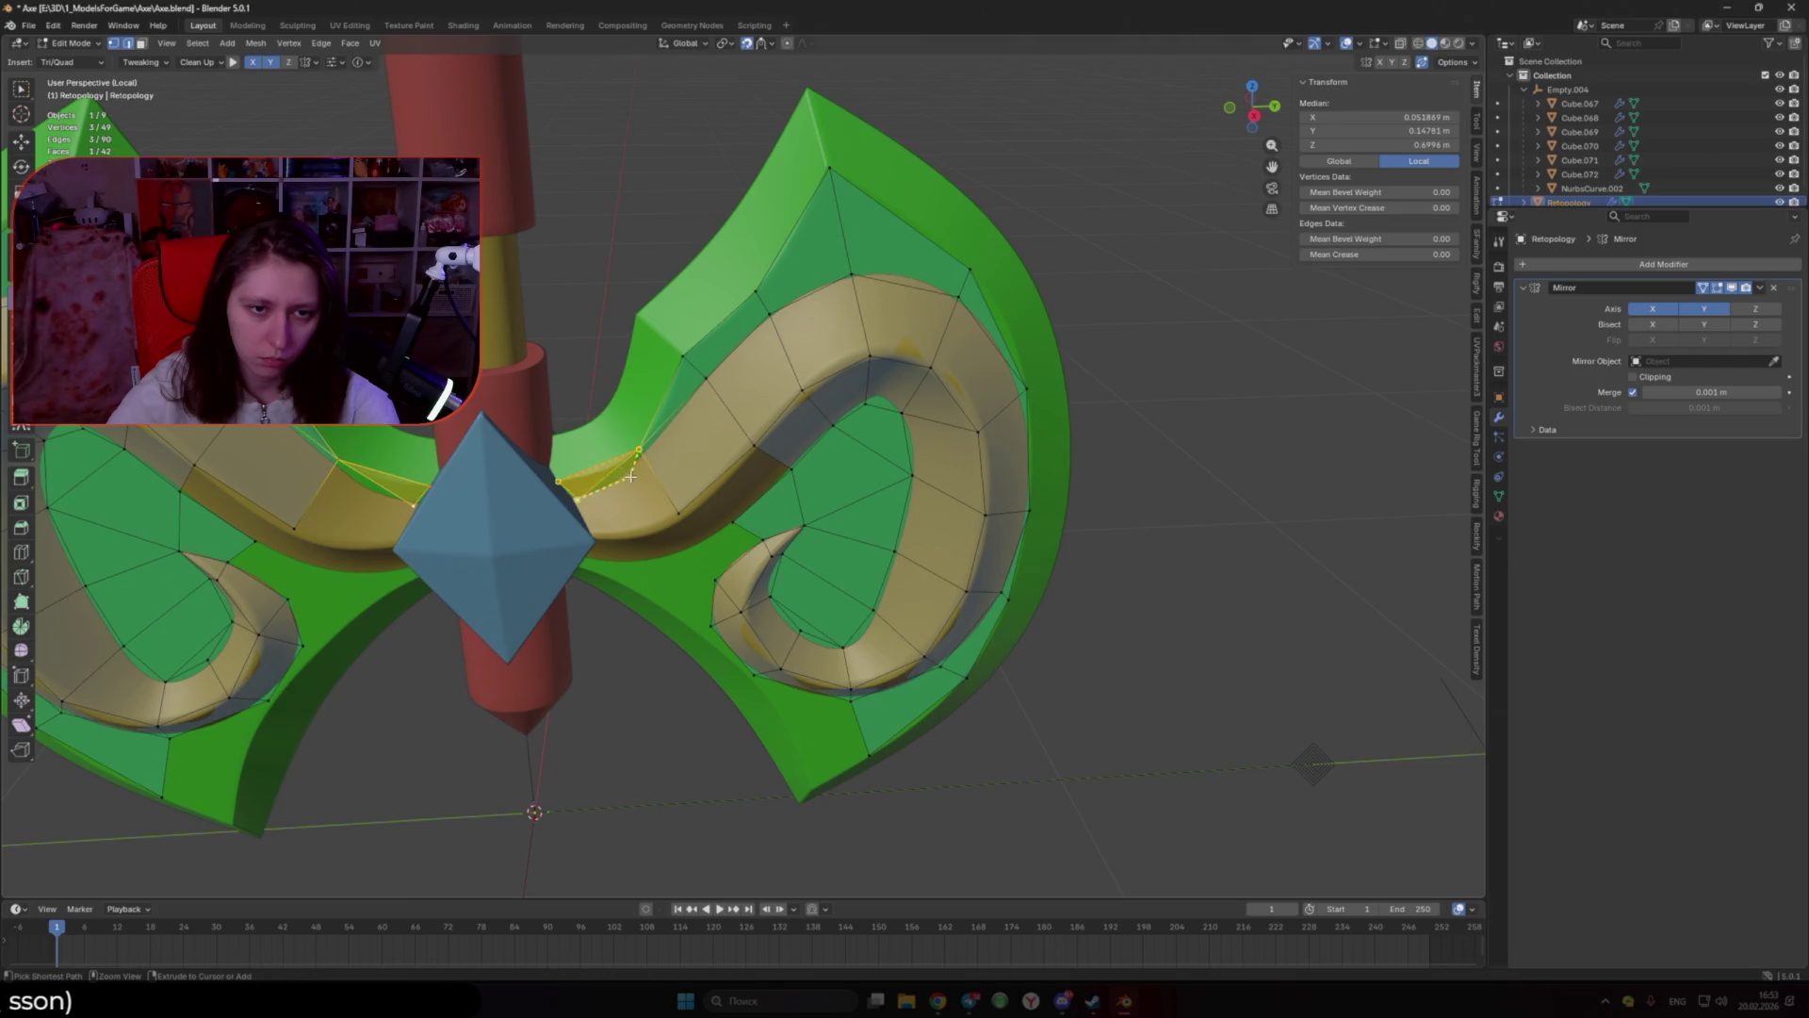
drag(632, 466, 642, 448)
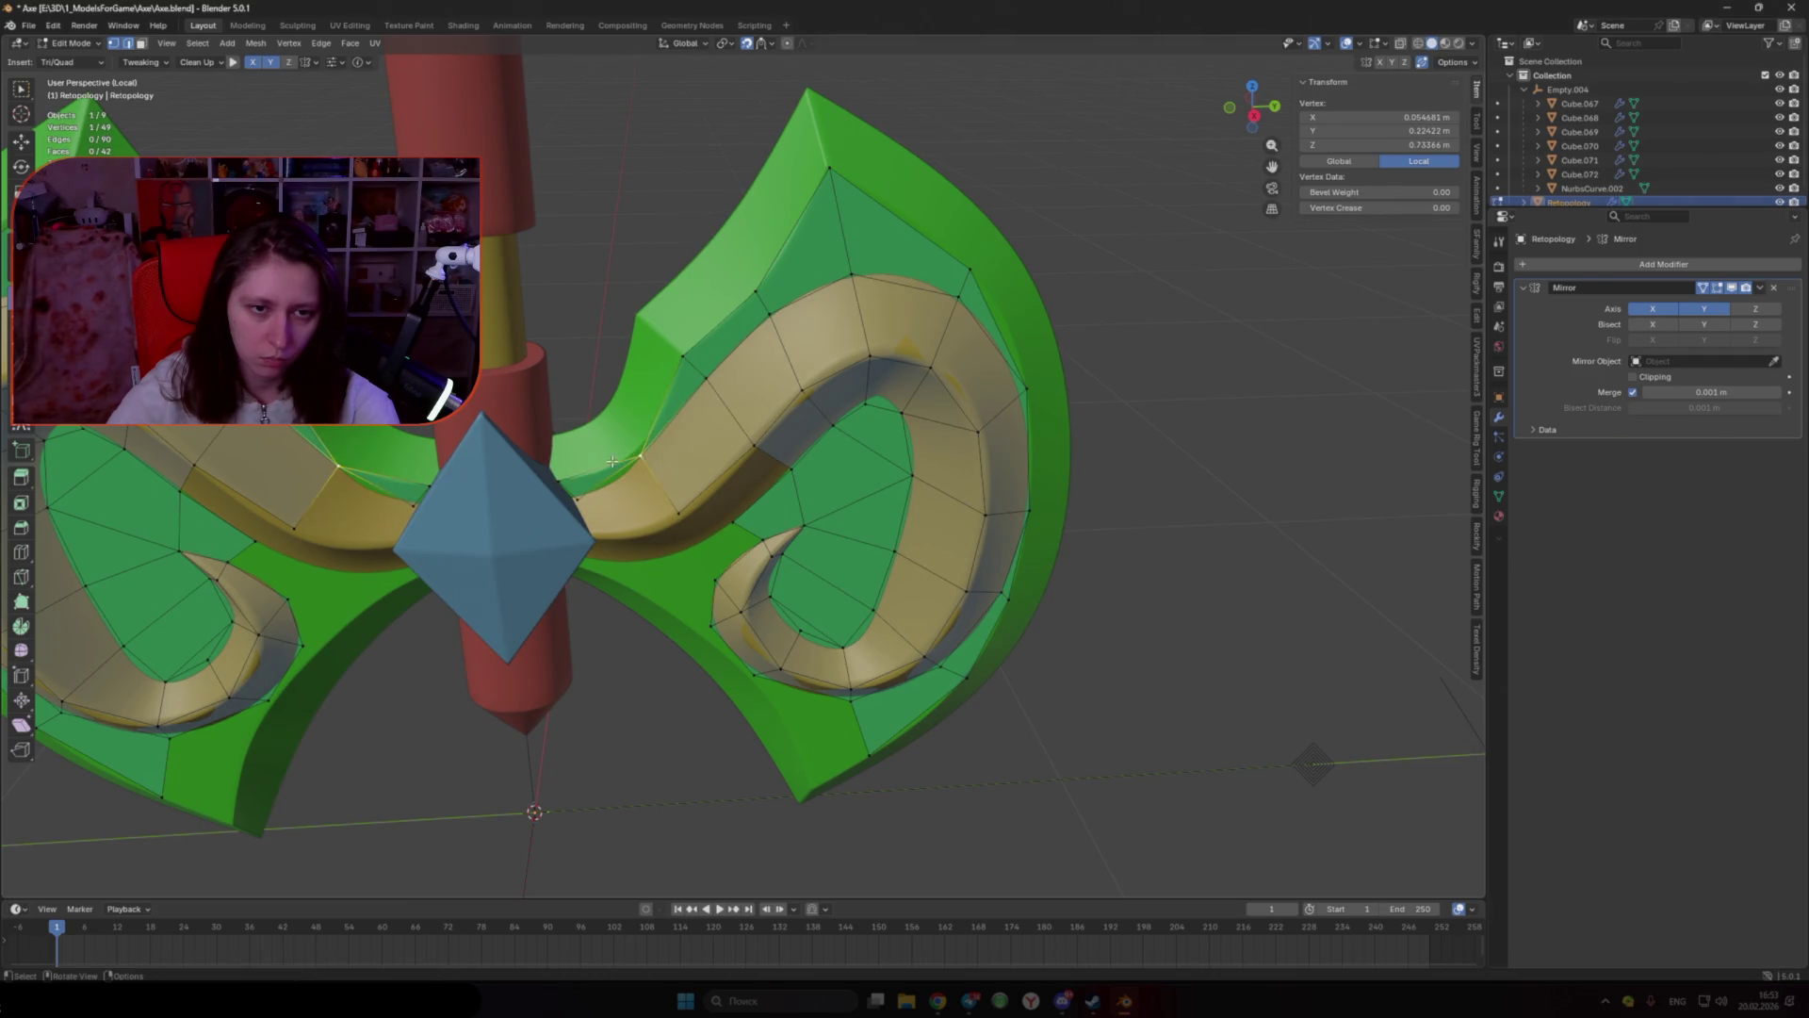
click(612, 462)
middle_drag(613, 462, 527, 462)
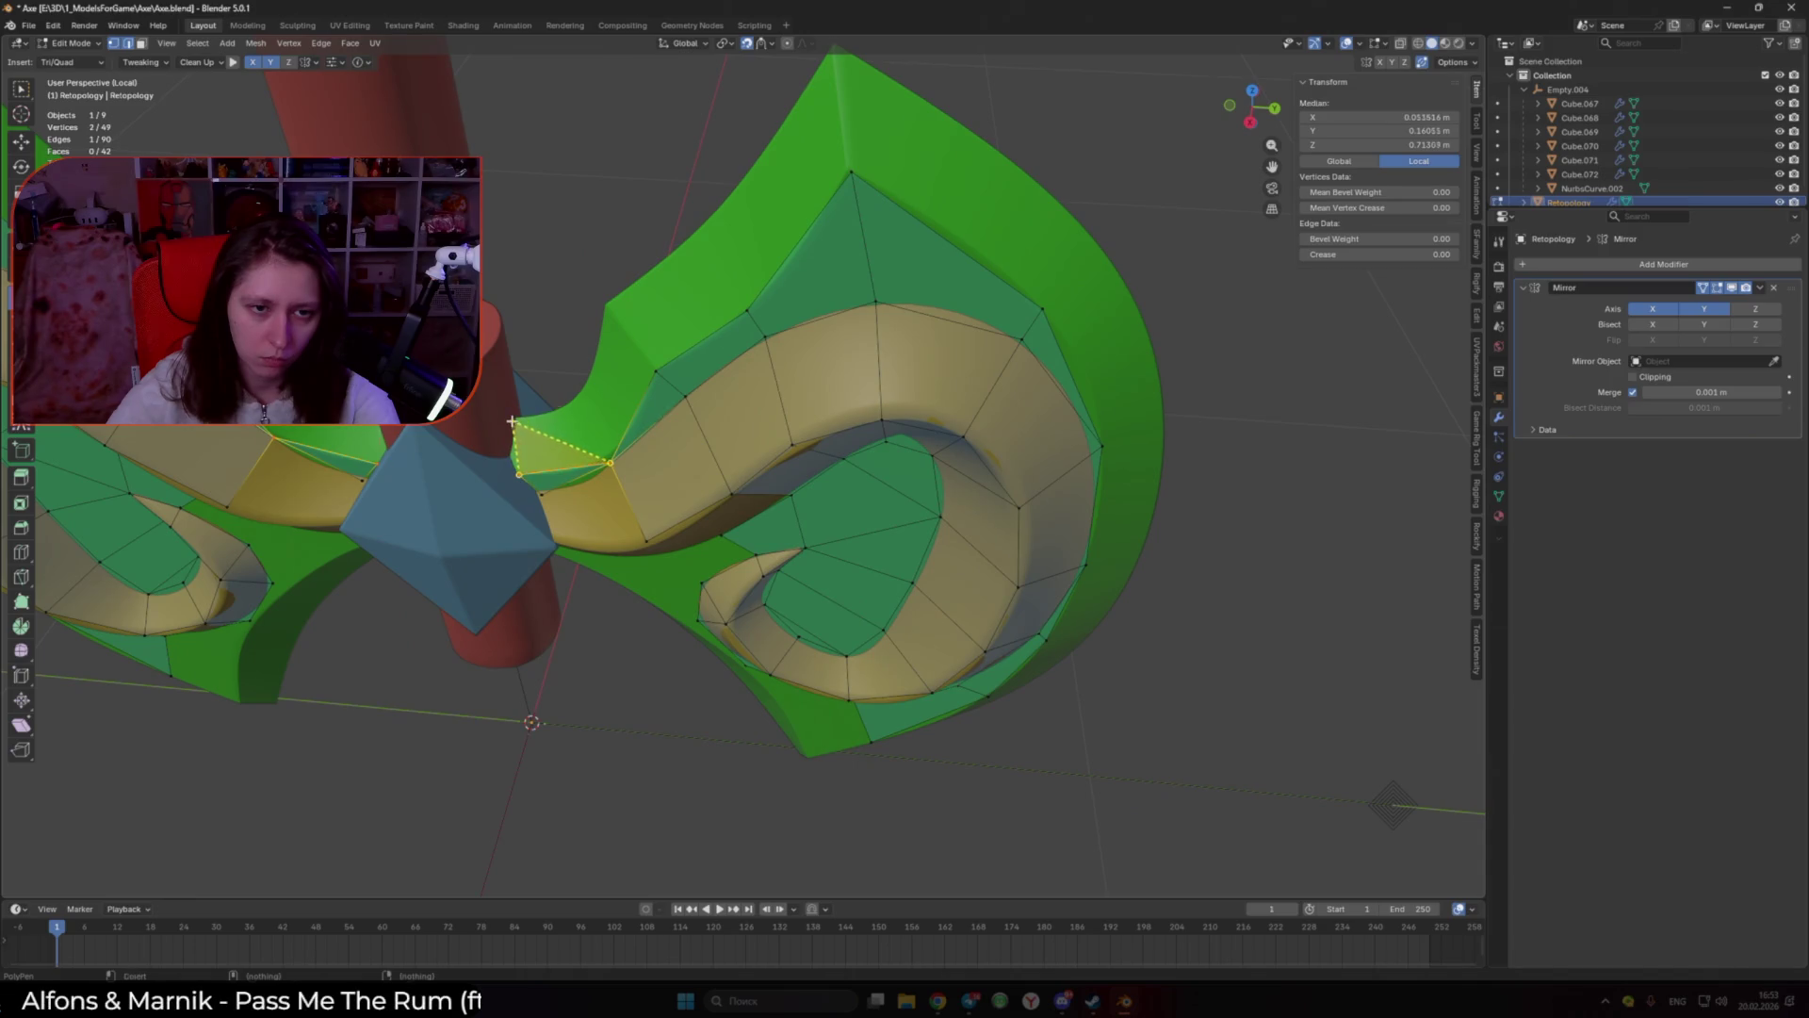
click(512, 422)
Step: Snap a vertex onto the mirror centre line and add a quad along the blade's top edge
middle_drag(575, 403, 523, 448)
drag(510, 458, 513, 466)
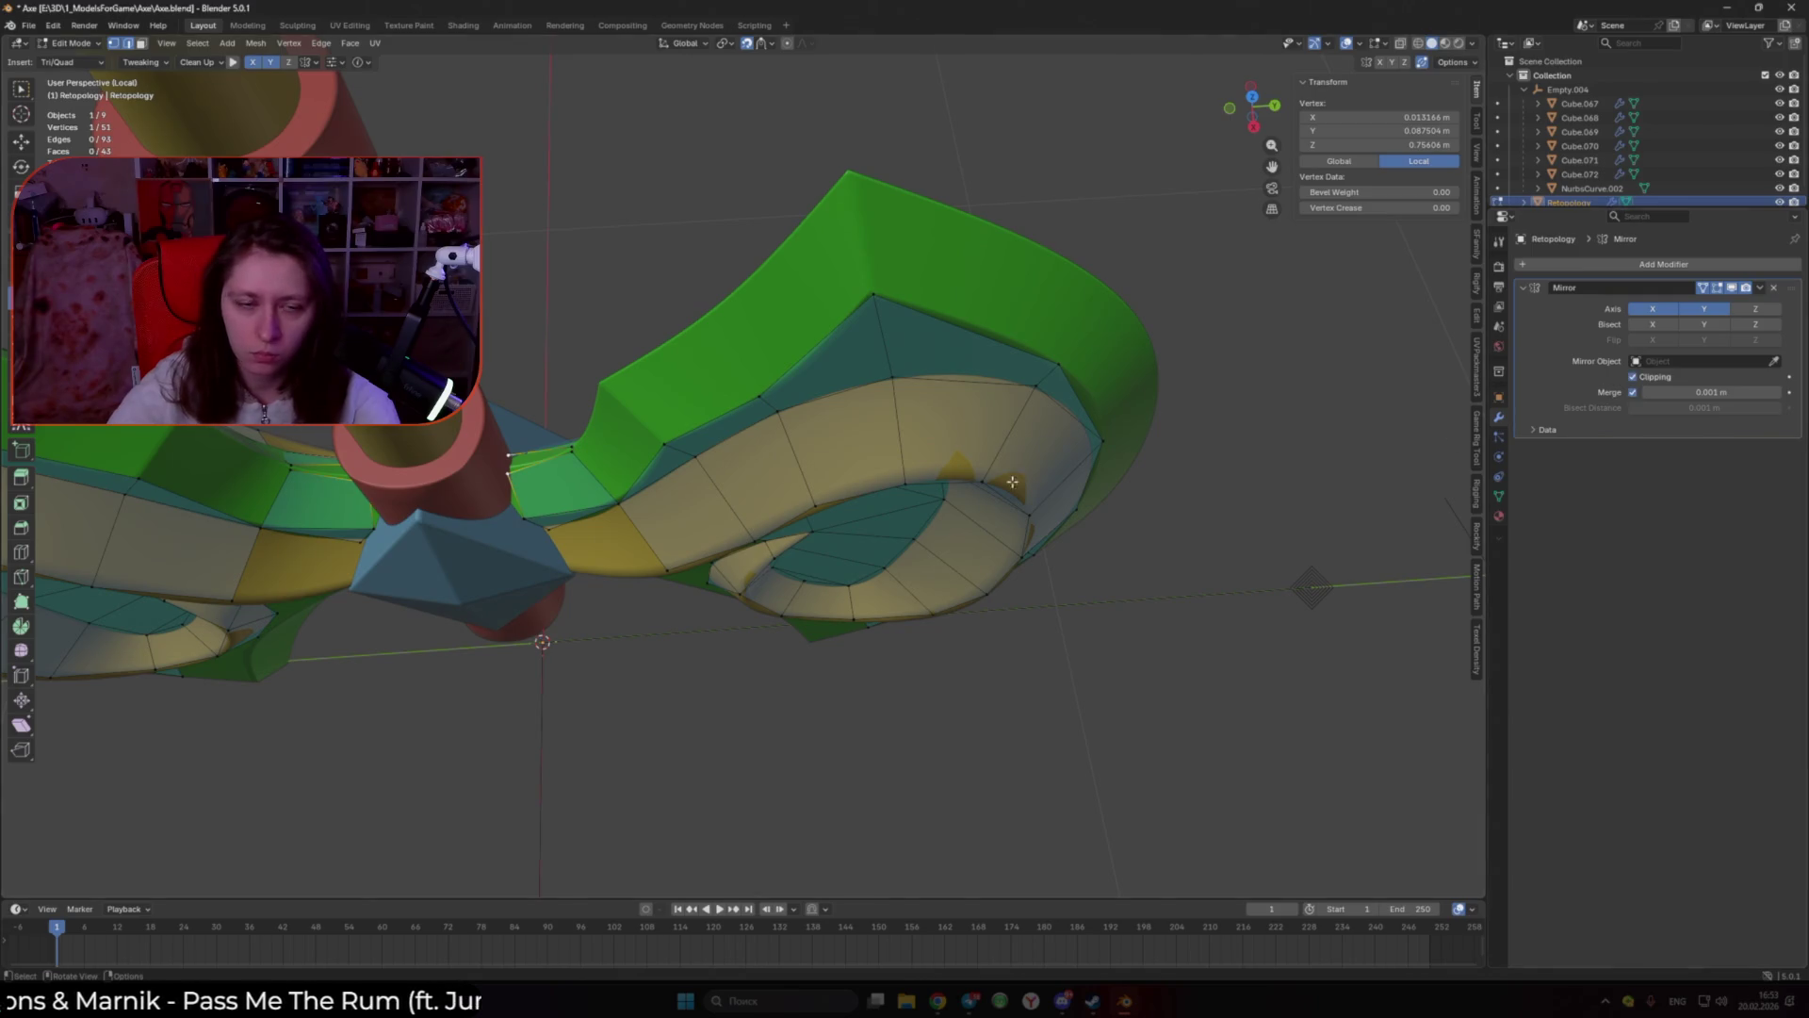
drag(516, 469, 511, 449)
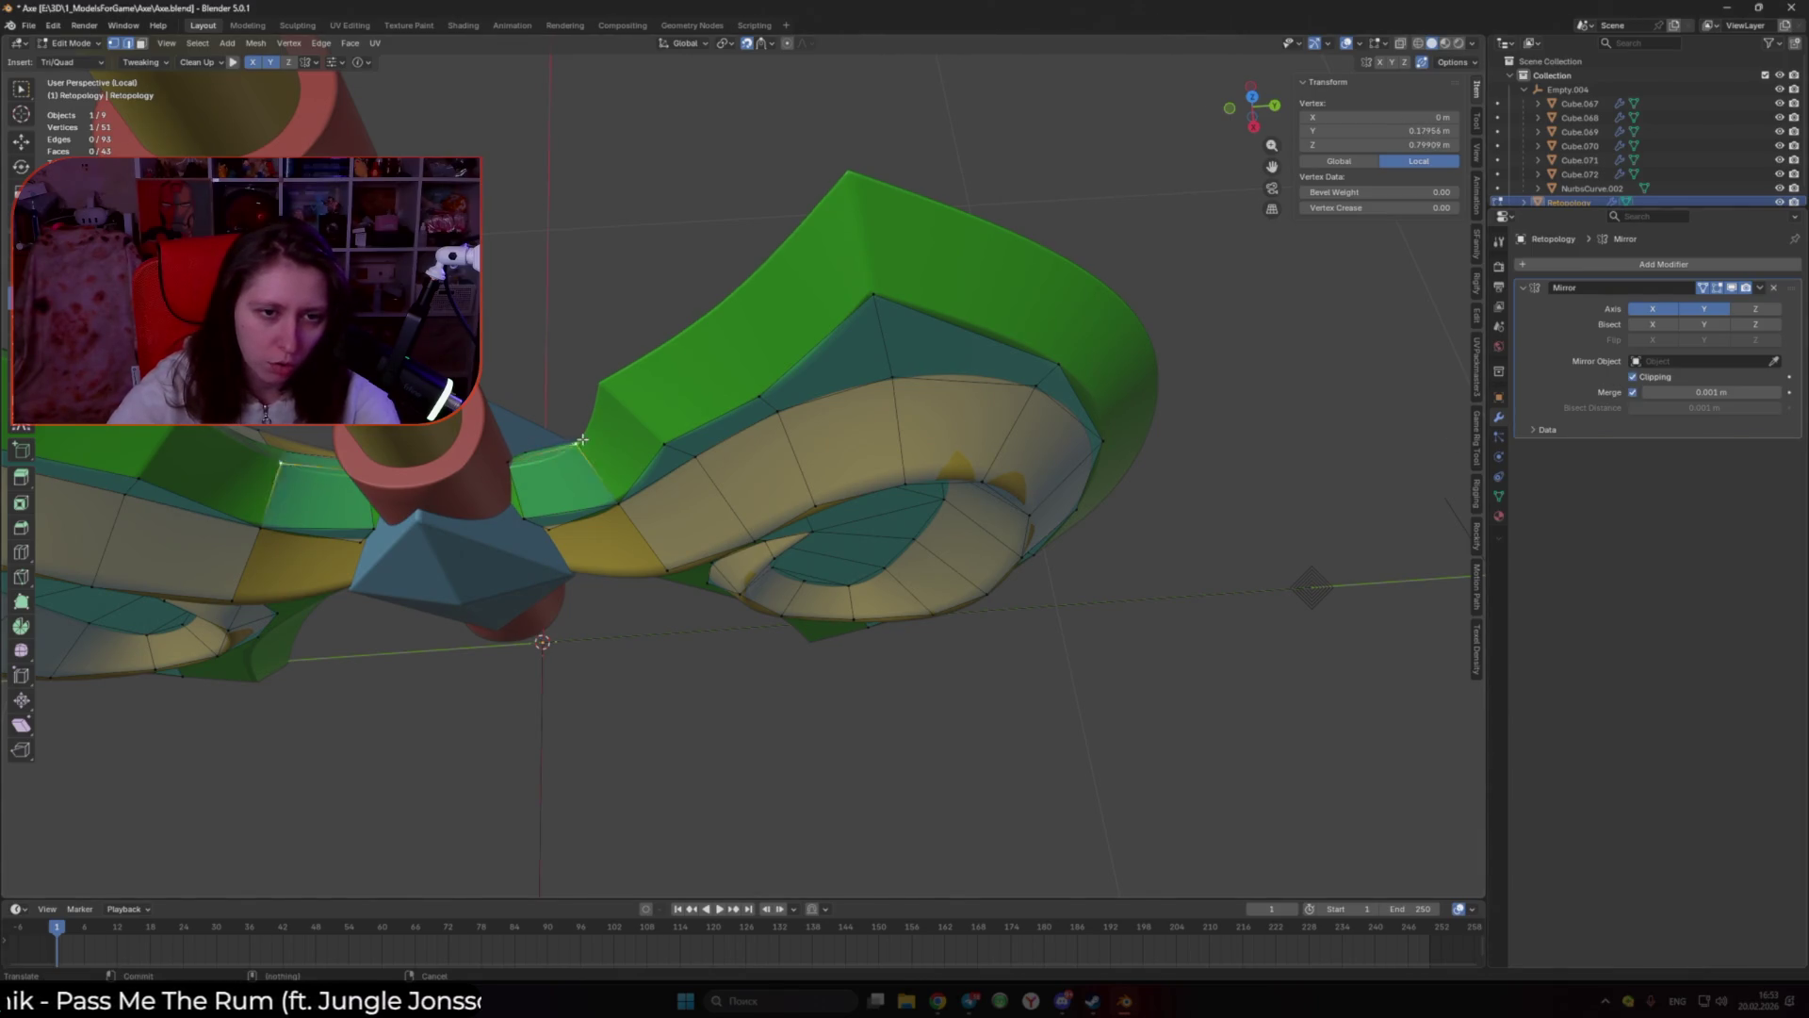
middle_drag(512, 448, 625, 482)
ctrl+drag(622, 384, 630, 378)
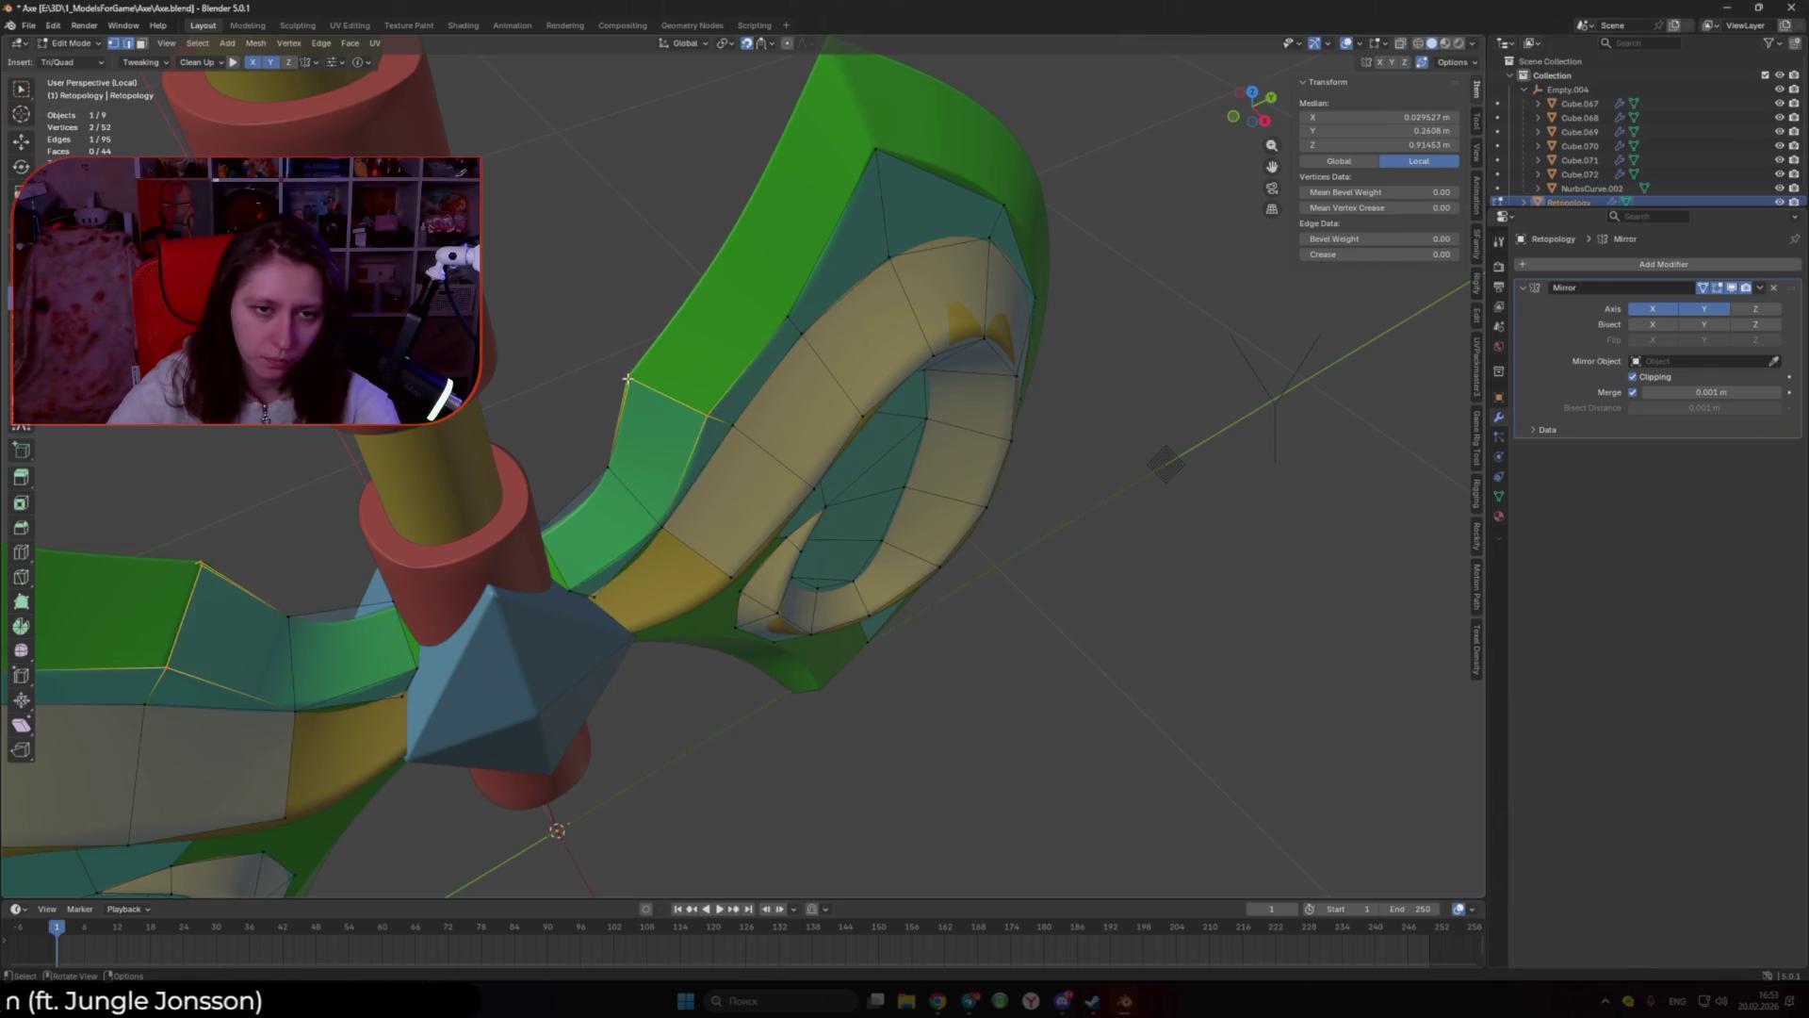
click(628, 376)
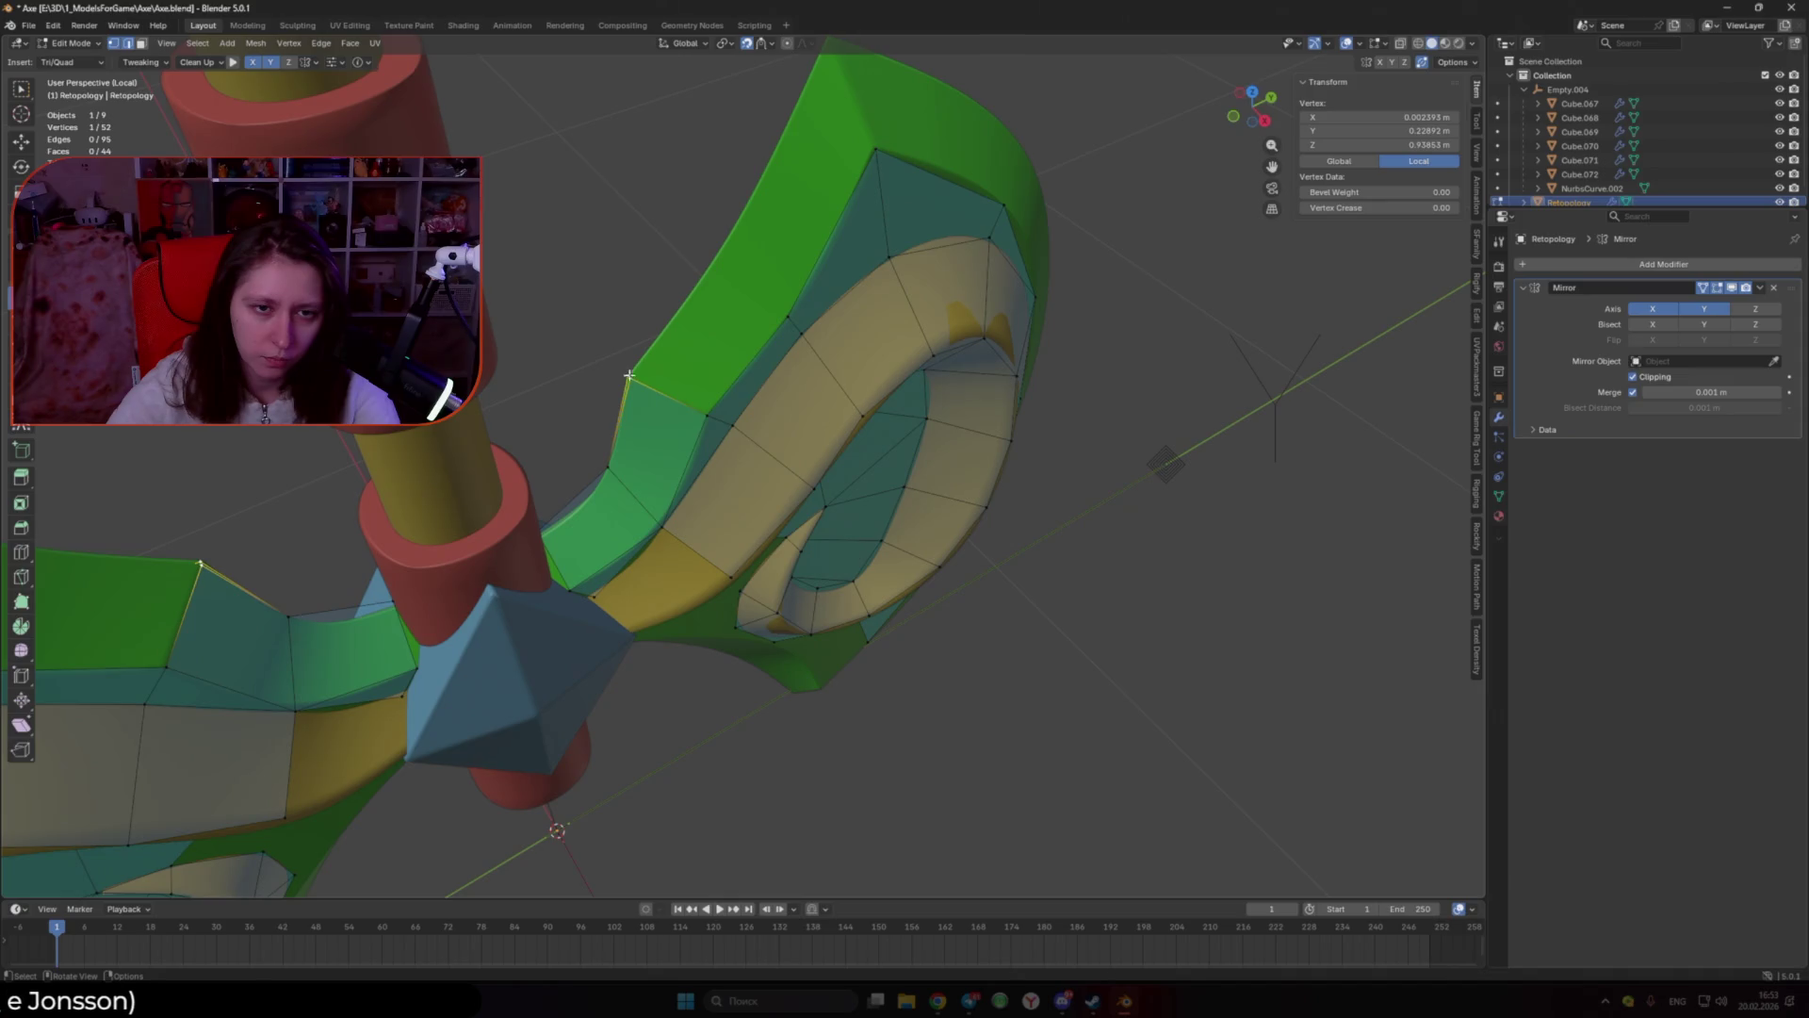
Step: Extend the quad strip up the upper blade to a new vertex at the blade tip
middle_drag(657, 389, 702, 282)
ctrl+click(725, 203)
middle_drag(726, 202, 764, 331)
drag(764, 332, 771, 338)
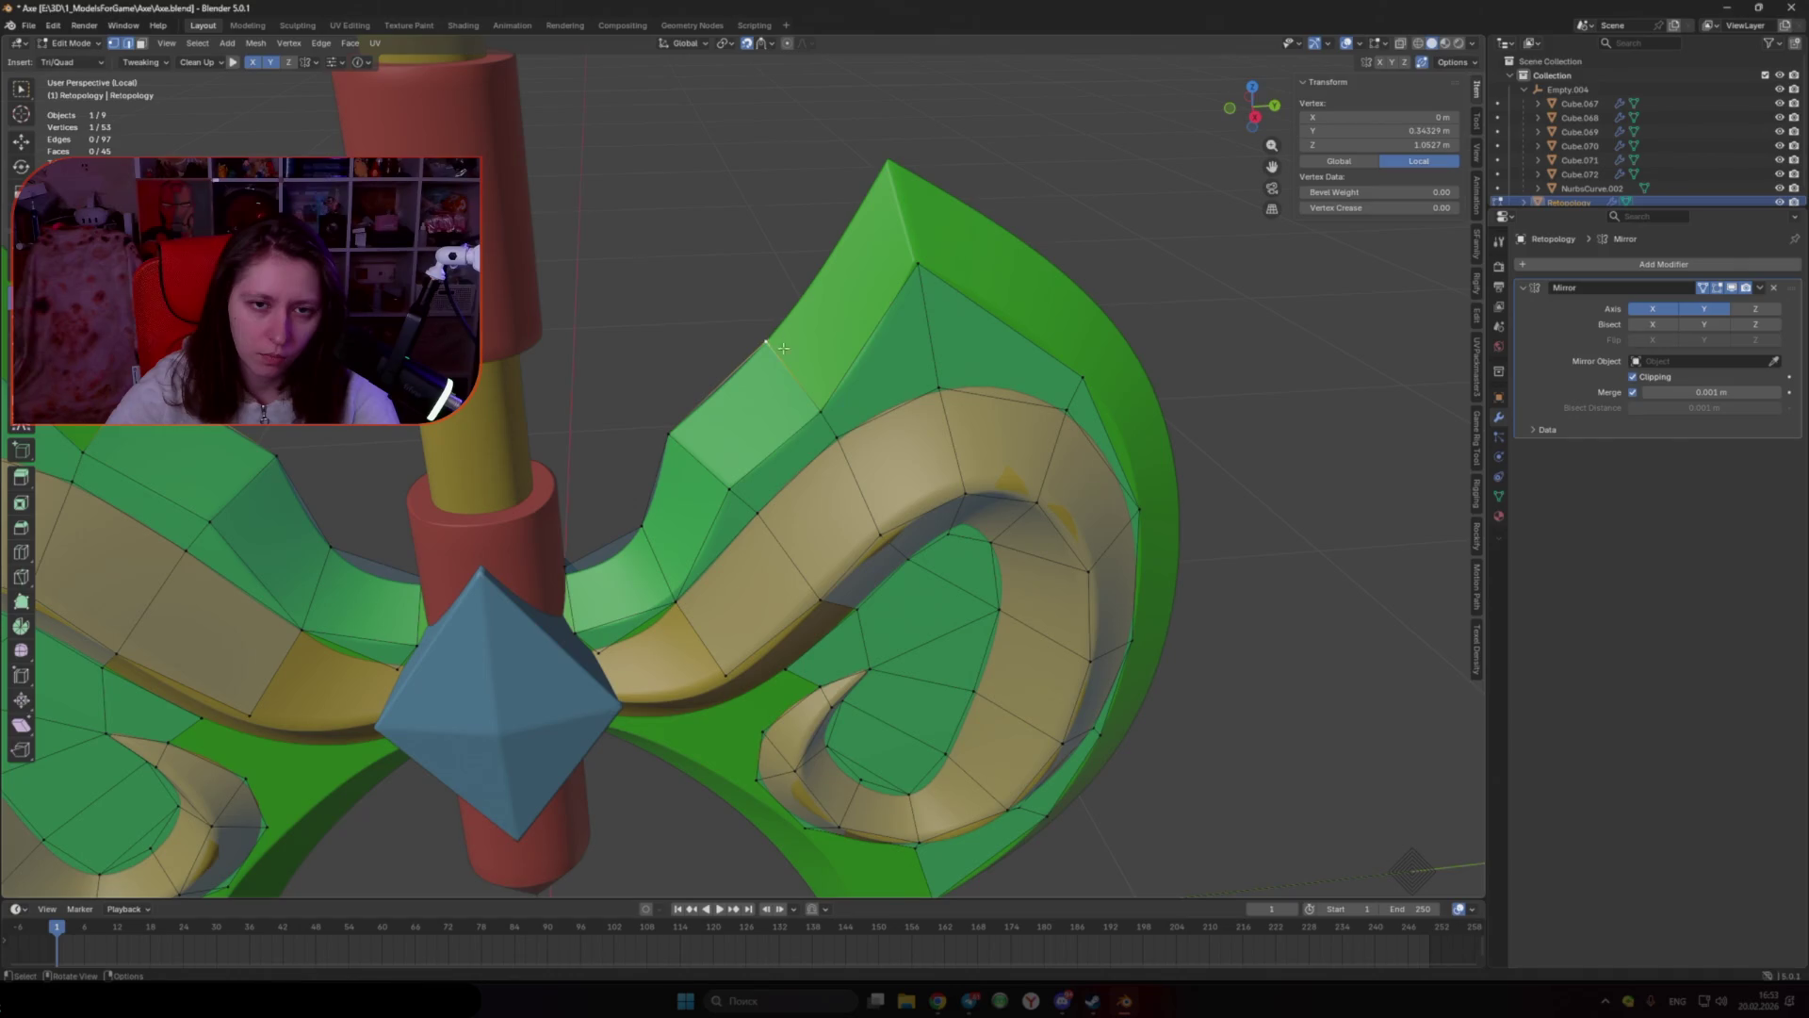
ctrl+right_click(890, 163)
click(893, 163)
middle_drag(886, 158, 752, 387)
drag(760, 366, 773, 355)
Step: Near the handle, cut a new edge loop, slide a vertex along the blade edge, and merge it
middle_drag(774, 350, 687, 498)
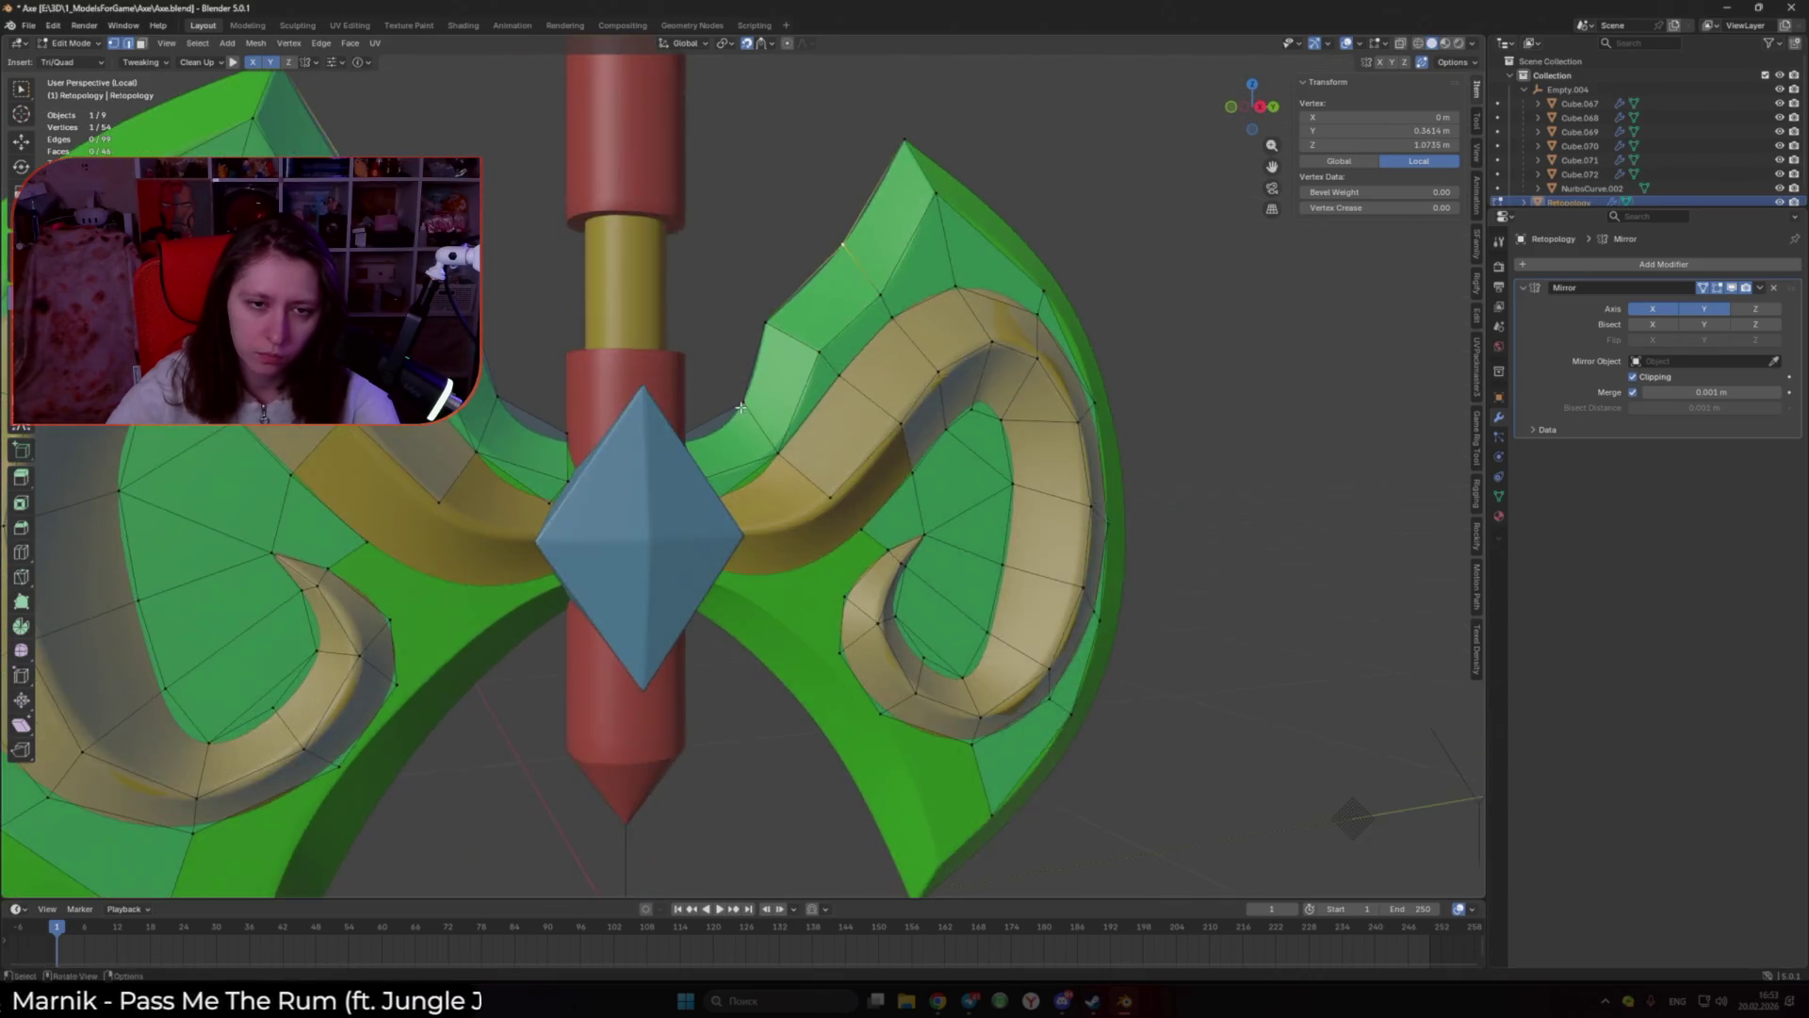
scroll(687, 498, up, 4)
drag(687, 499, 694, 498)
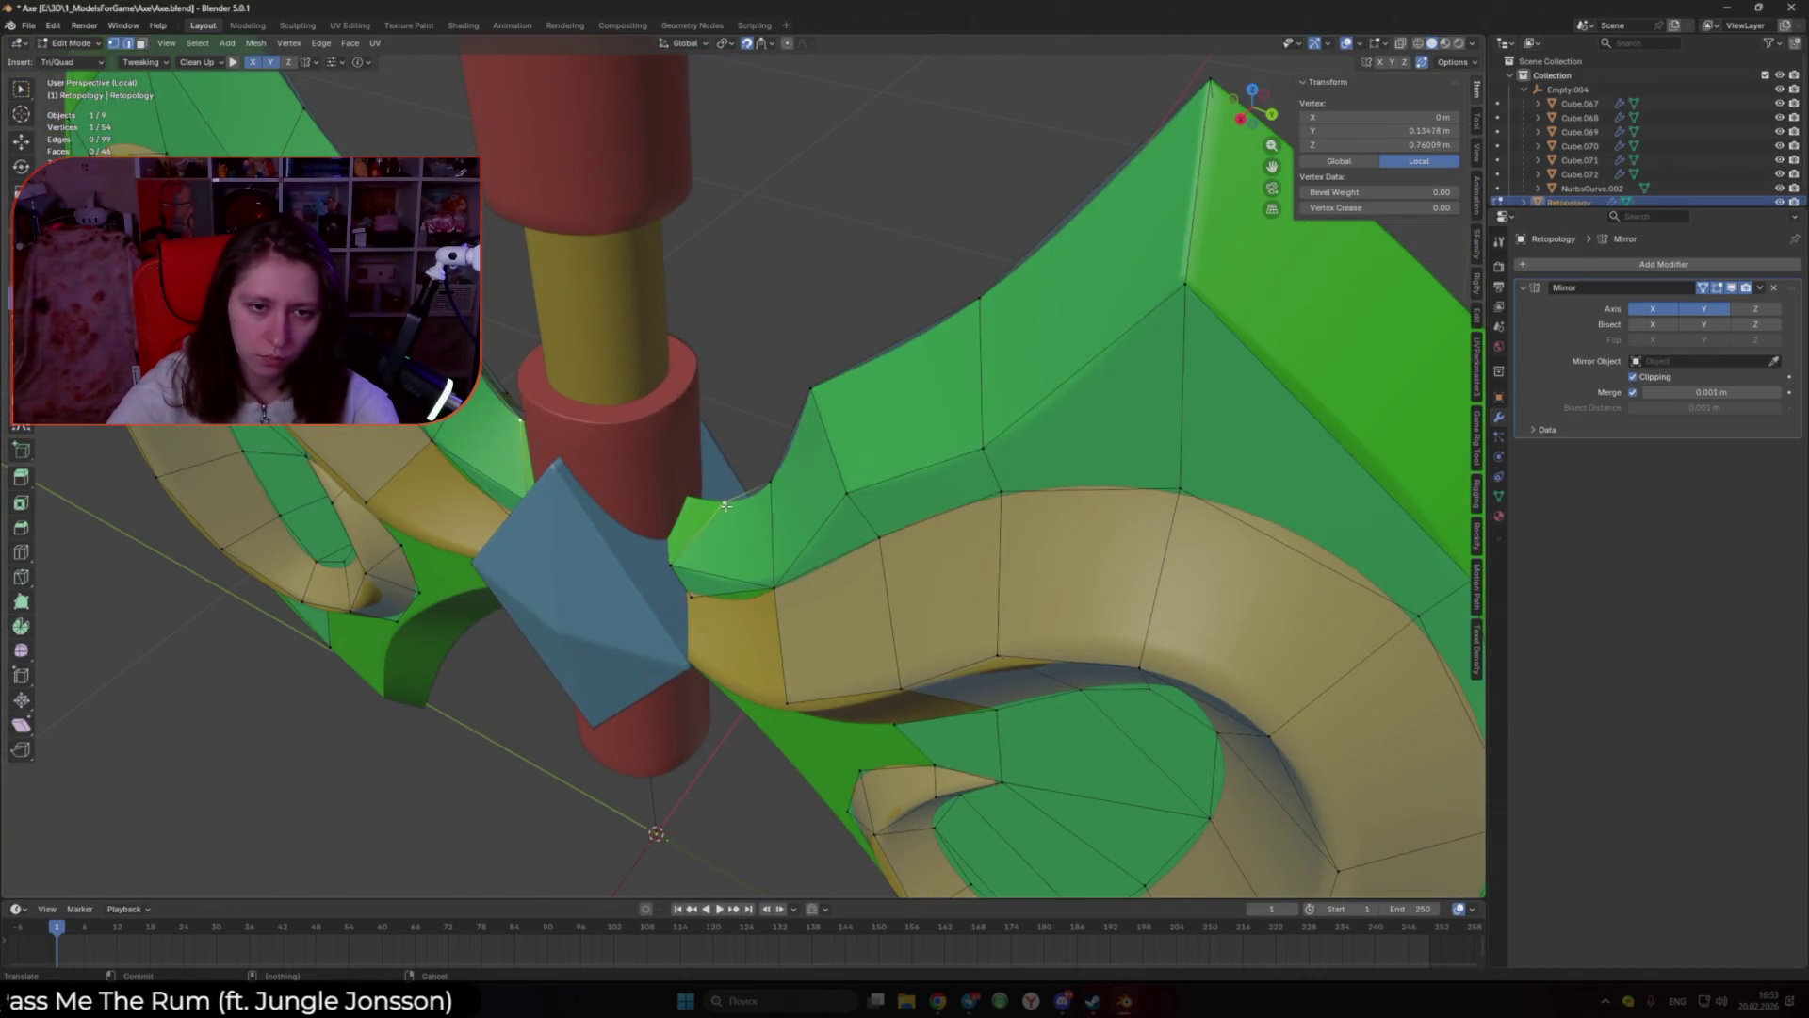
click(731, 506)
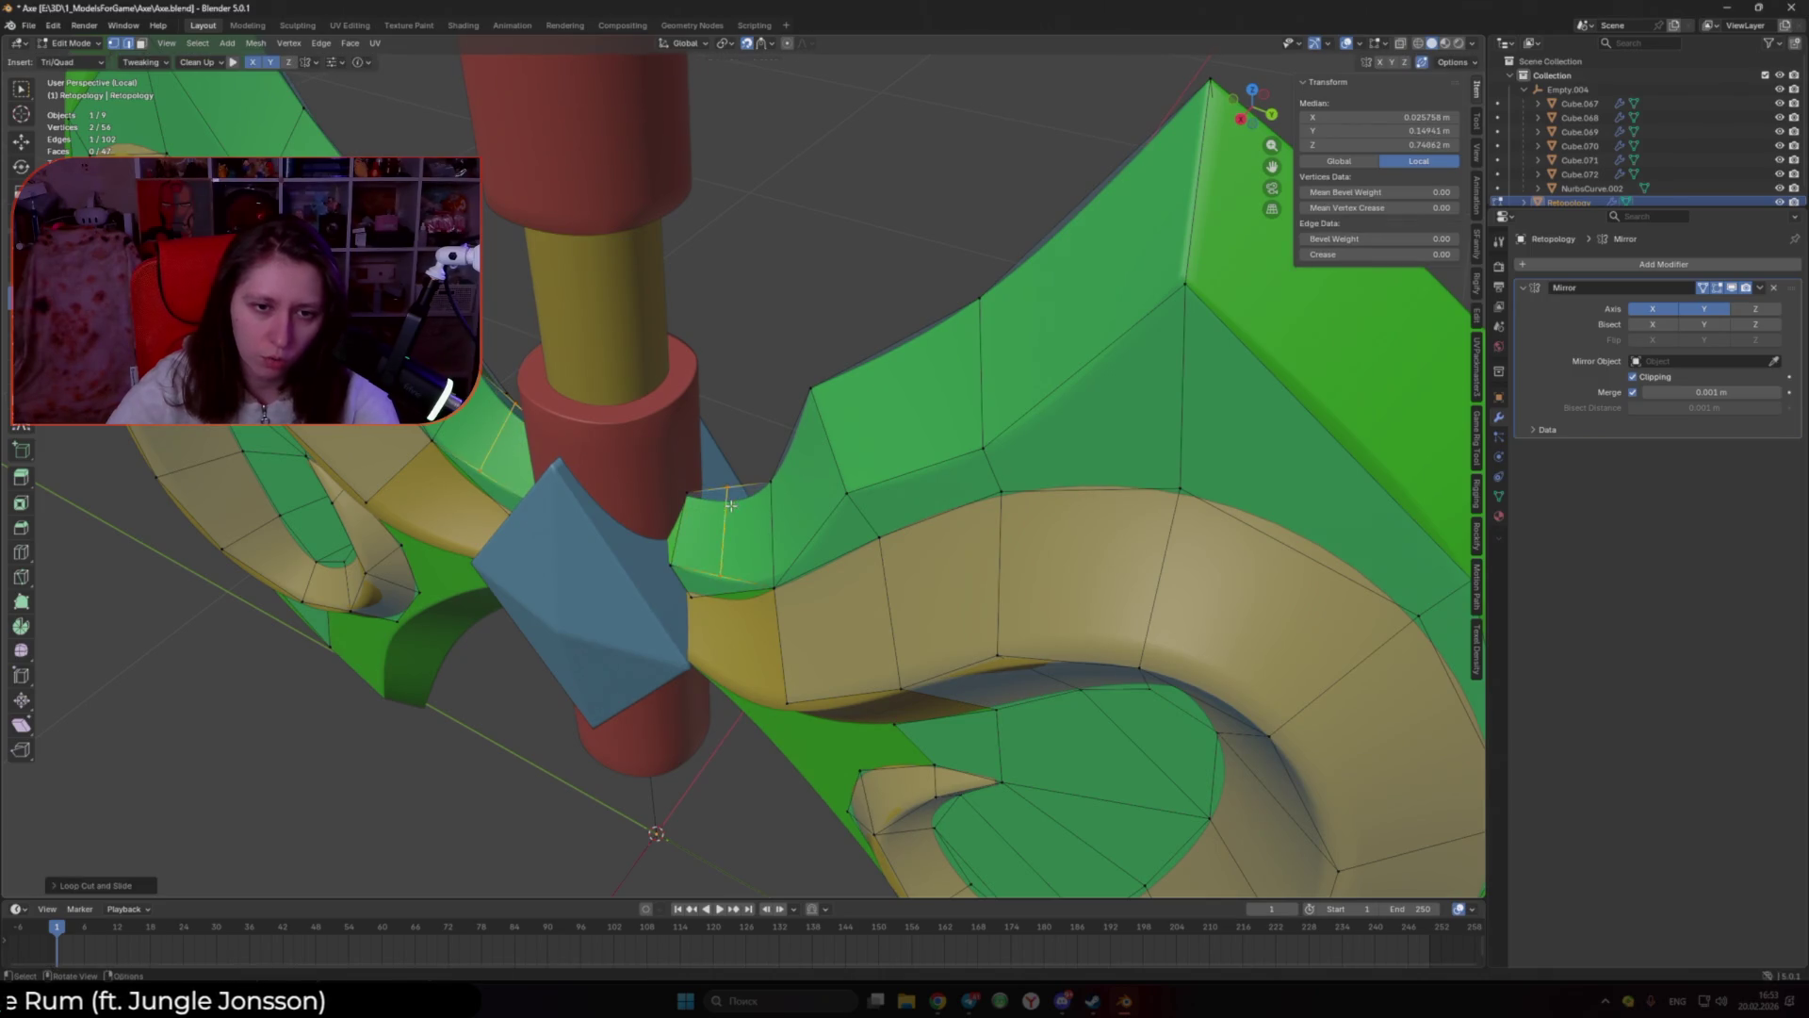
drag(727, 490, 724, 498)
middle_drag(716, 514, 782, 507)
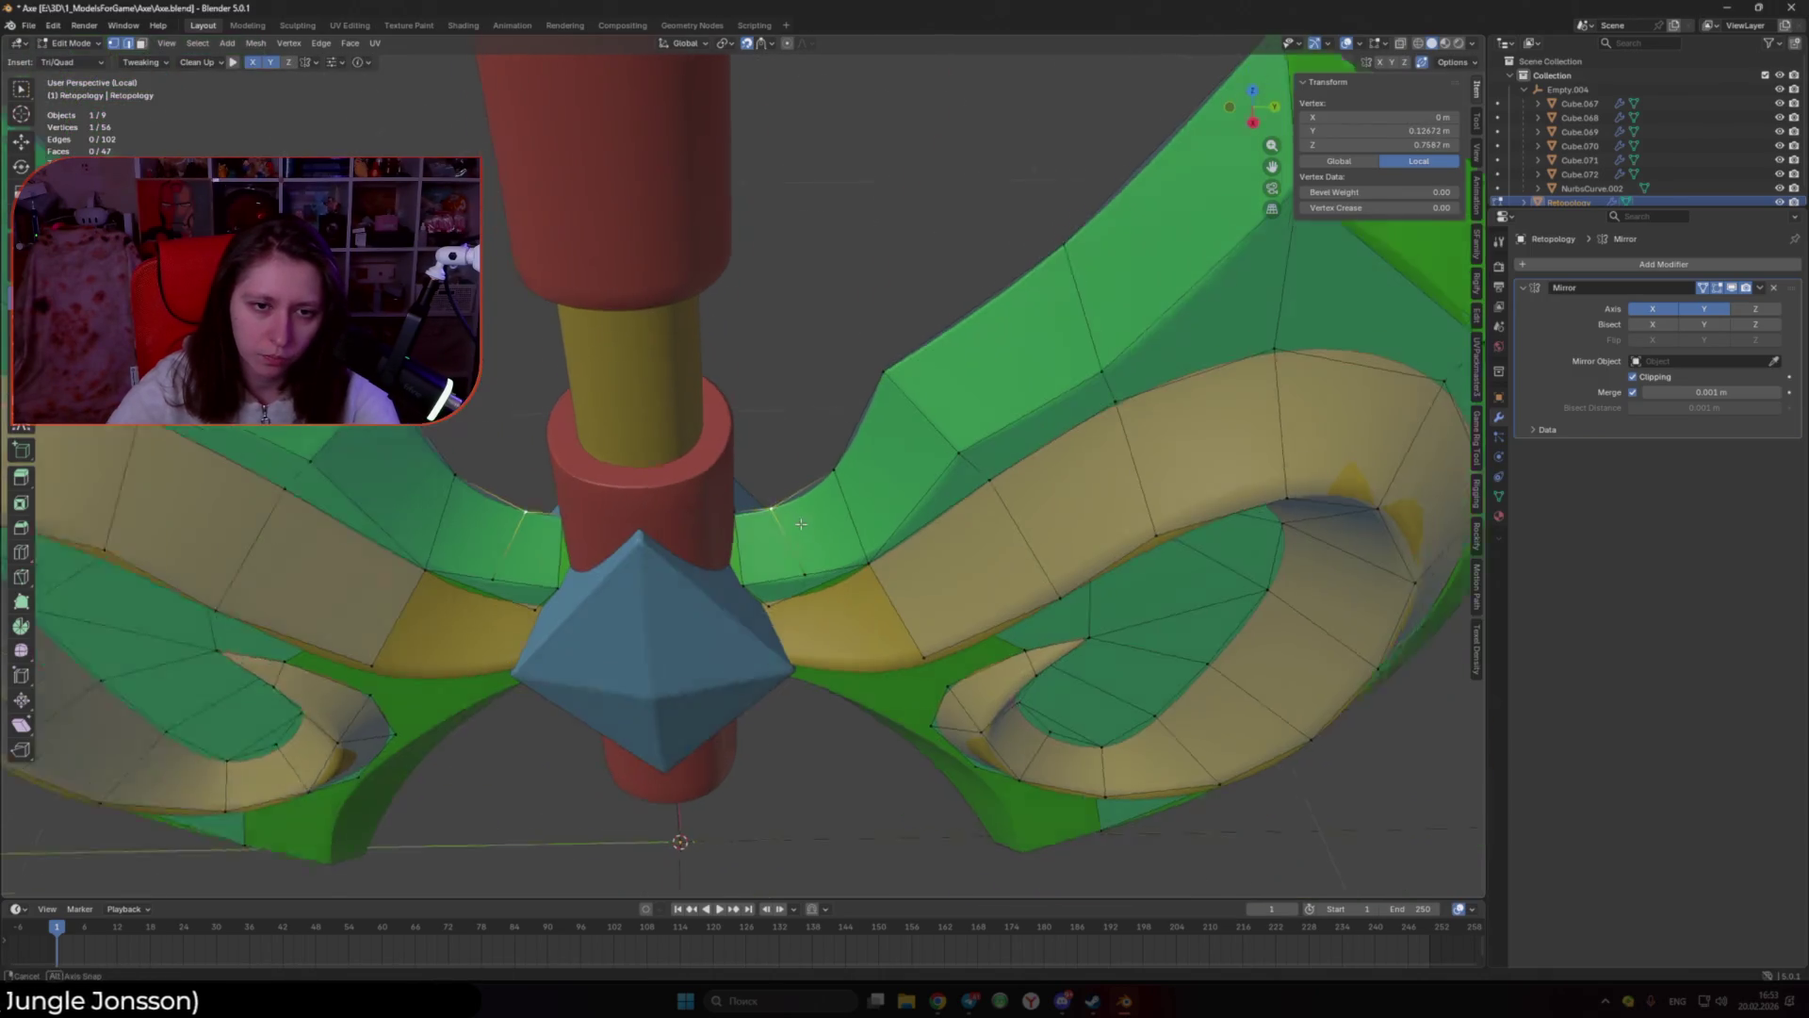
scroll(782, 503, down, 10)
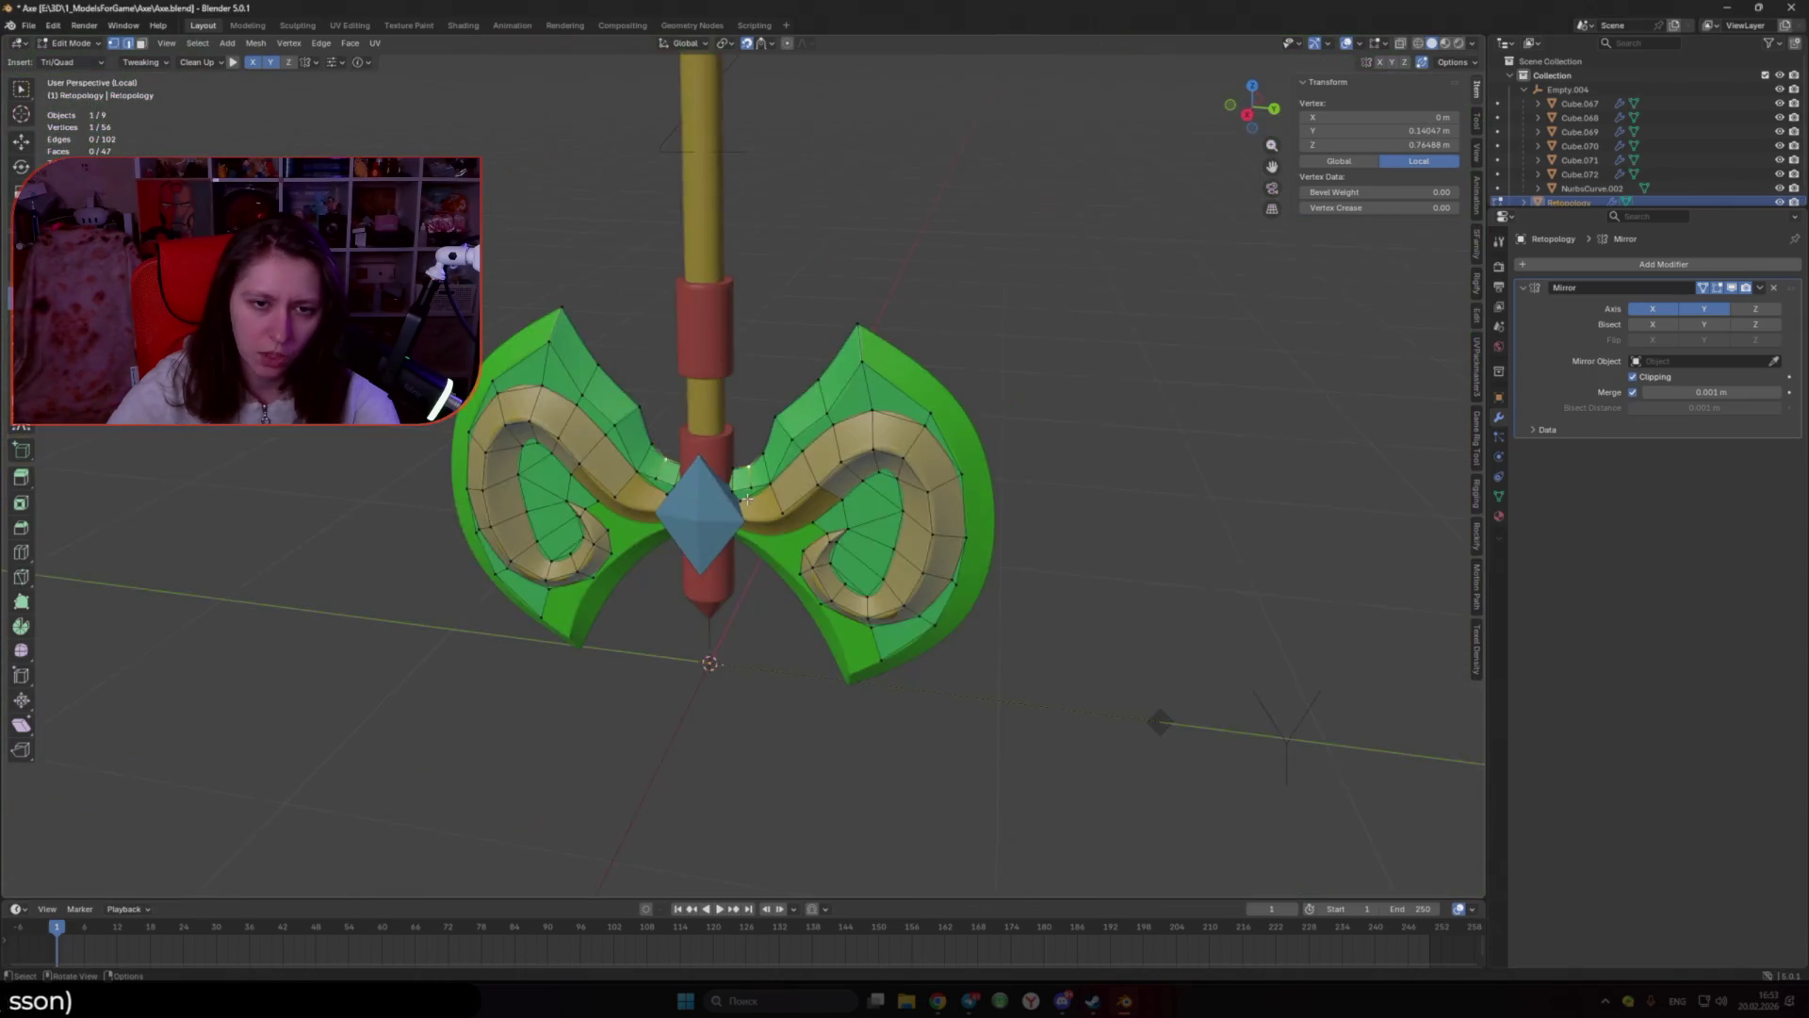
click(748, 499)
scroll(749, 500, up, 6)
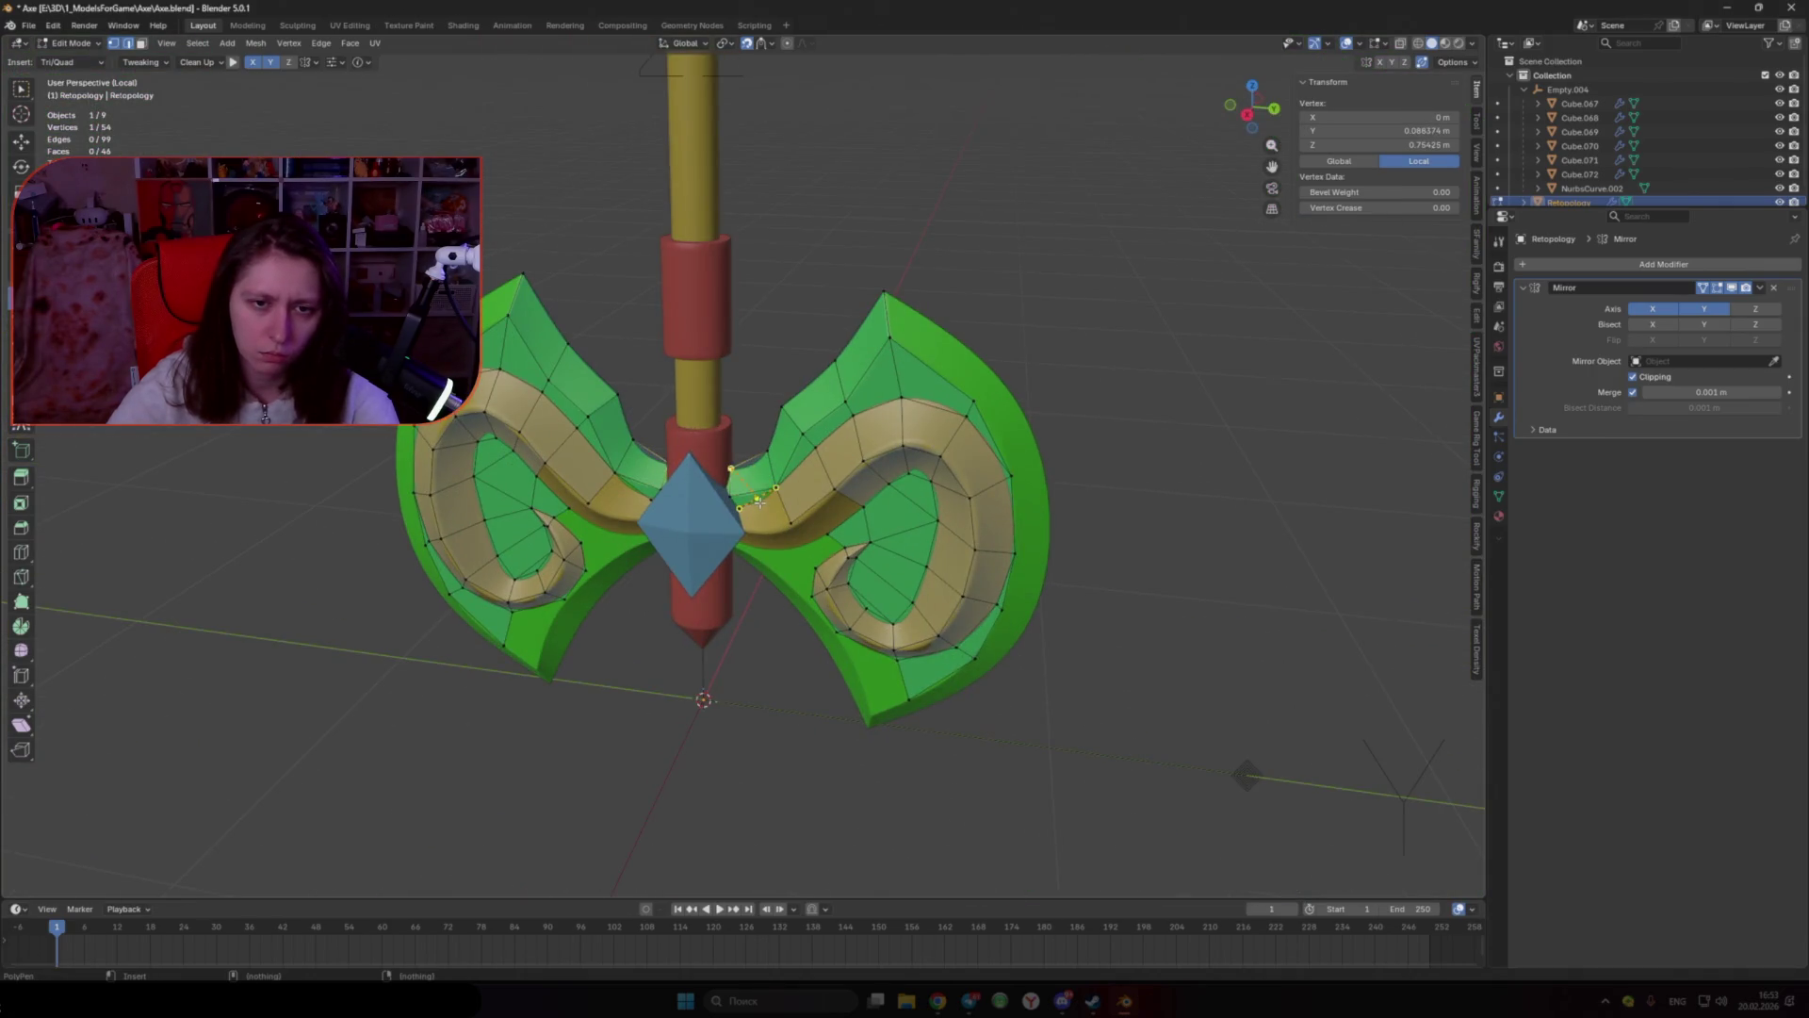
scroll(760, 502, up, 7)
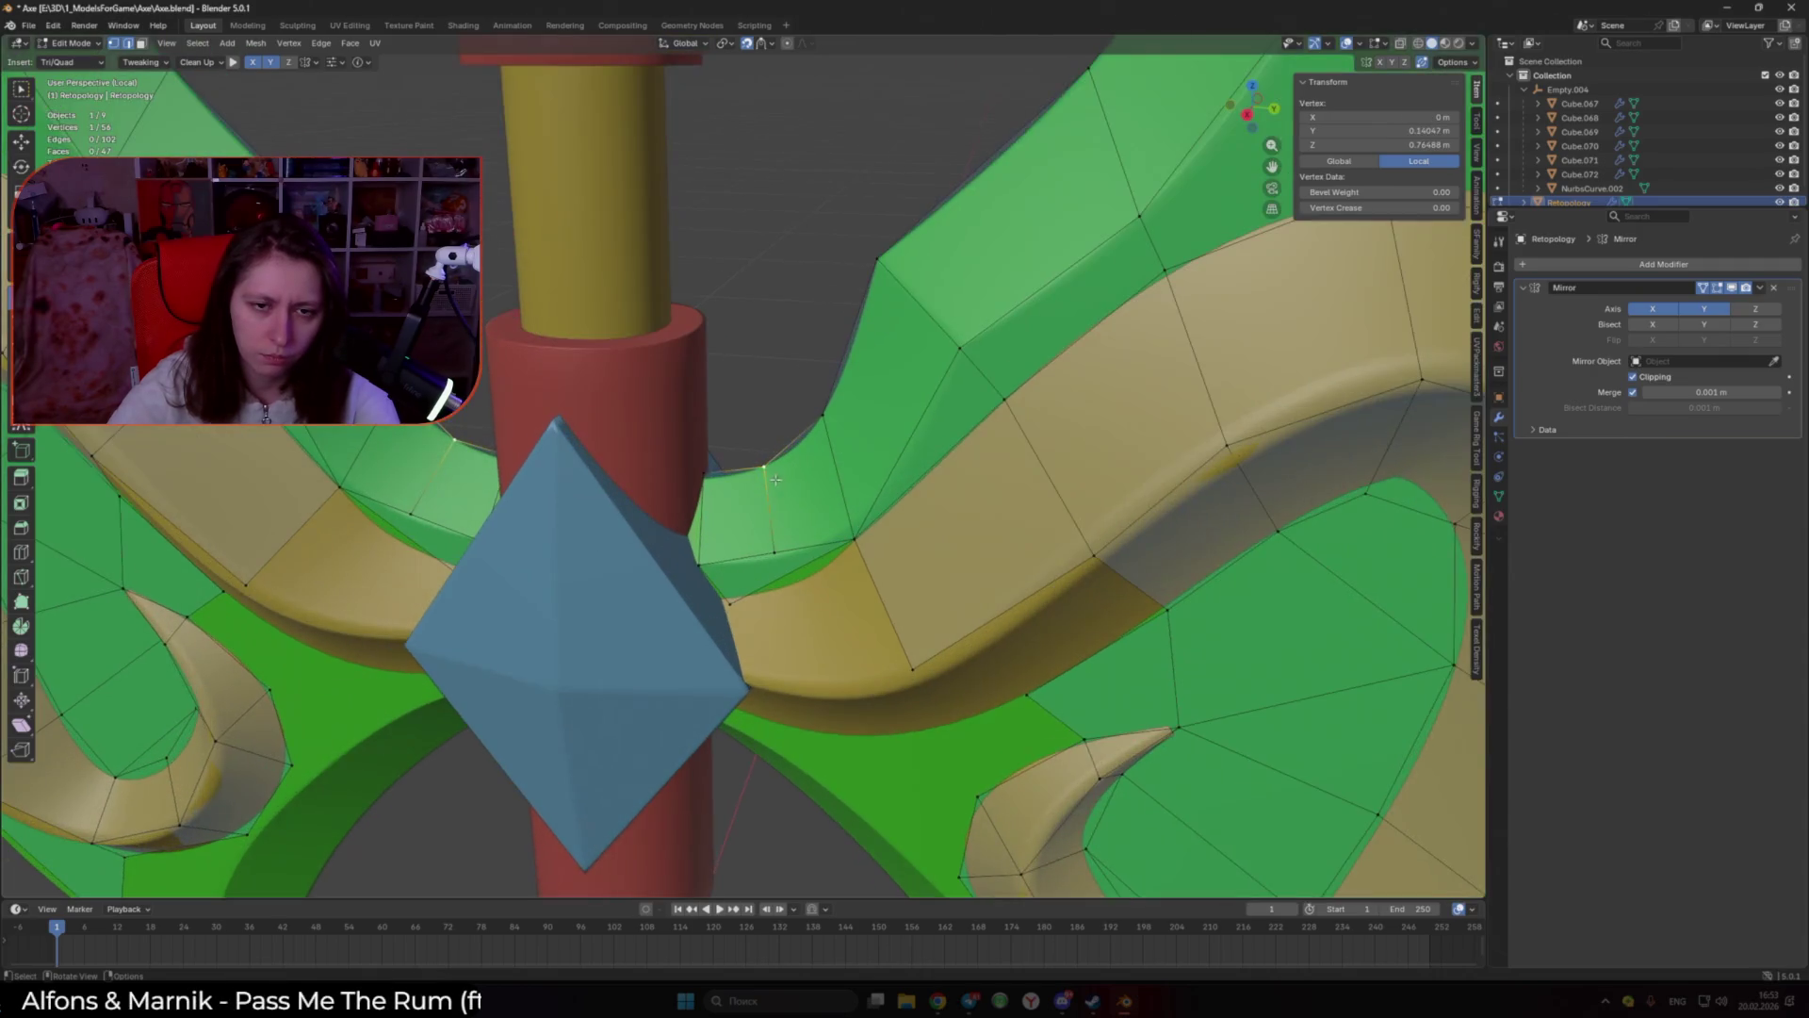
click(725, 531)
Step: Close new quad faces on the blade beside the gem
click(699, 564)
click(793, 567)
click(857, 542)
ctrl+click(936, 677)
drag(936, 678, 901, 681)
Step: Select vertices near the gem and extrude a new vertex toward the handle collar
scroll(692, 623, up, 2)
mouse_move(693, 623)
shift+middle_down()
mouse_move(816, 612)
mouse_move(829, 546)
mouse_move(759, 591)
mouse_move(829, 632)
mouse_move(849, 599)
shift+middle_up()
click(819, 618)
shift+click(834, 542)
click(848, 622)
ctrl+right_click(857, 476)
Step: Add quads onto the red collar reaching up to its top rim
mouse_move(858, 476)
middle_down()
mouse_move(852, 510)
mouse_move(808, 543)
middle_up()
shift+click(807, 543)
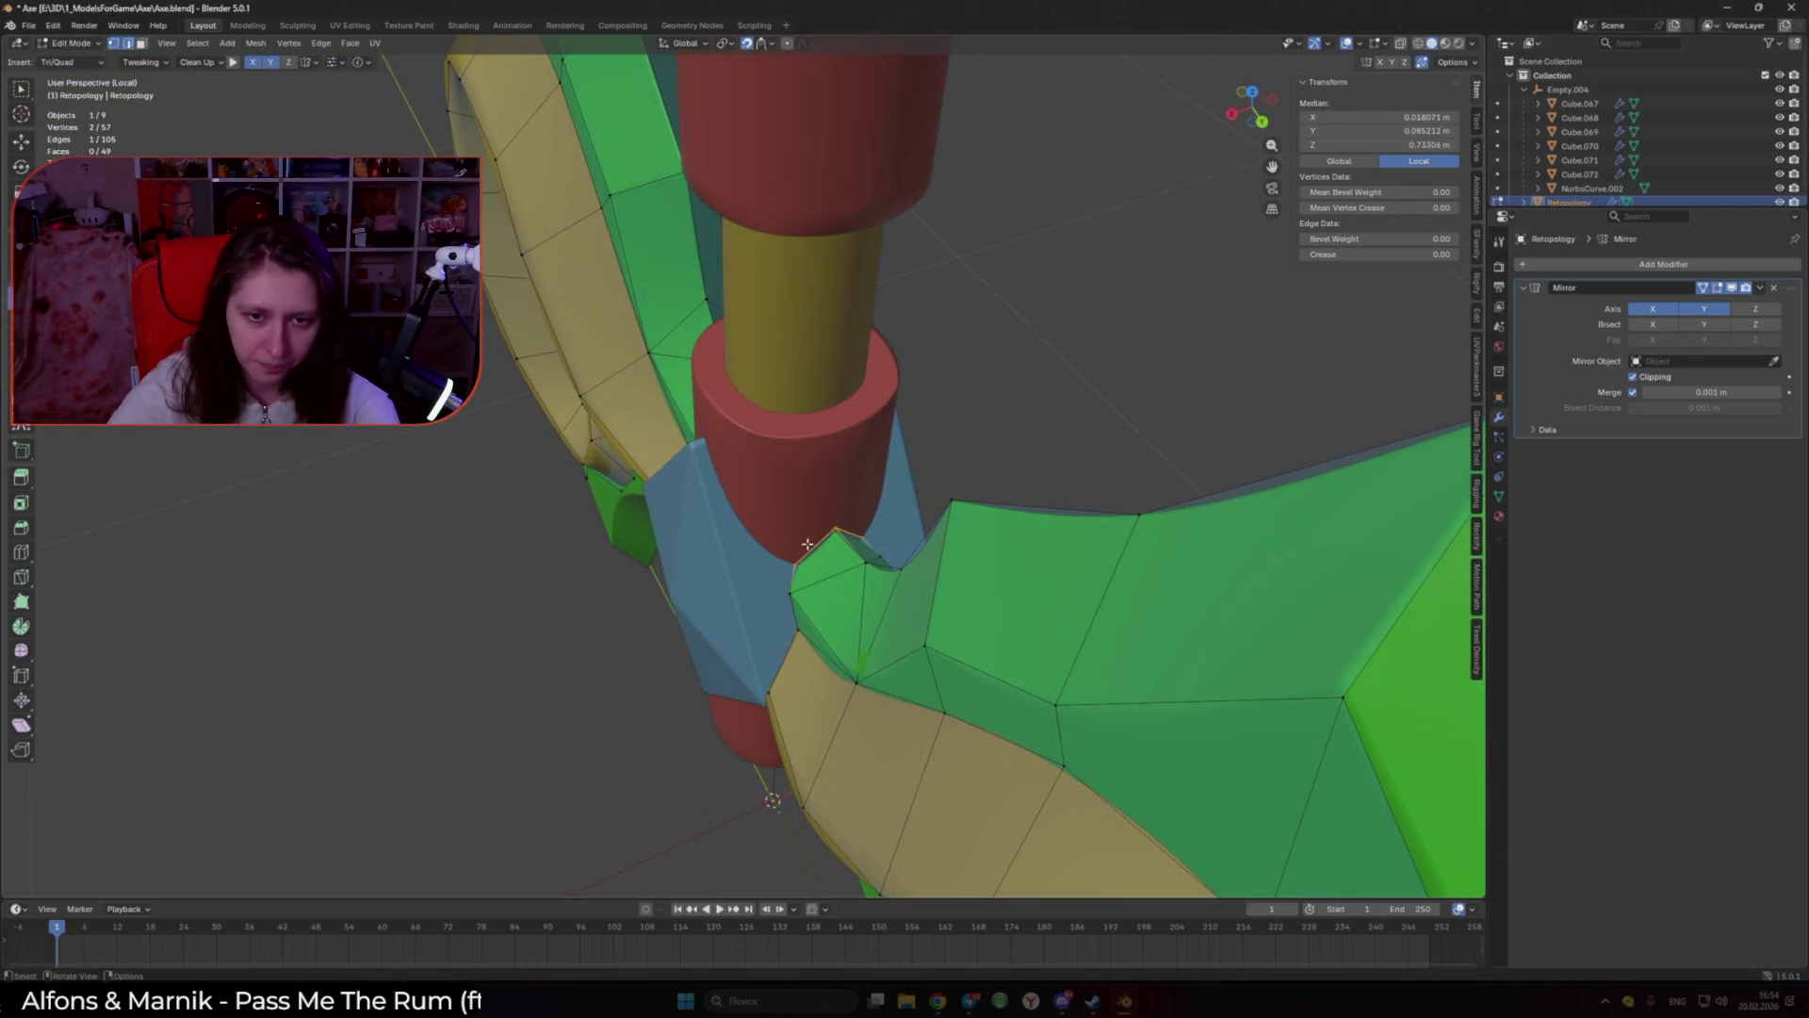
ctrl+click(789, 439)
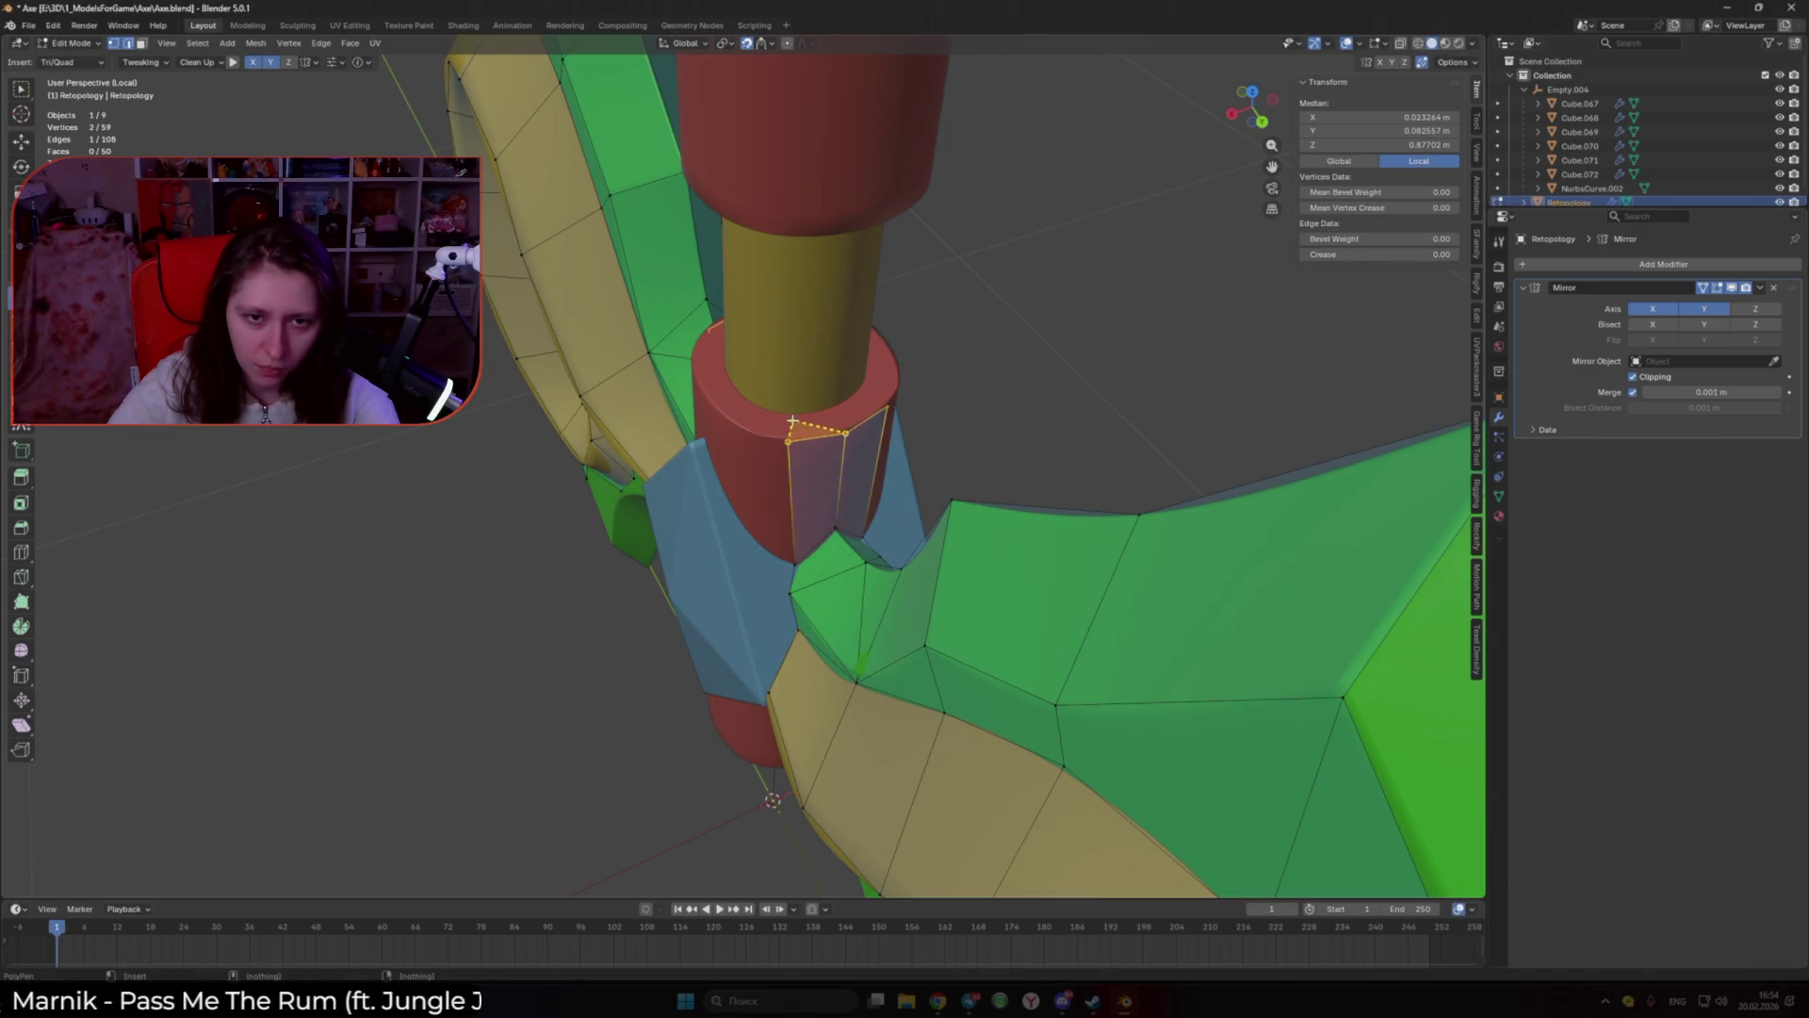
ctrl+drag(791, 421, 797, 419)
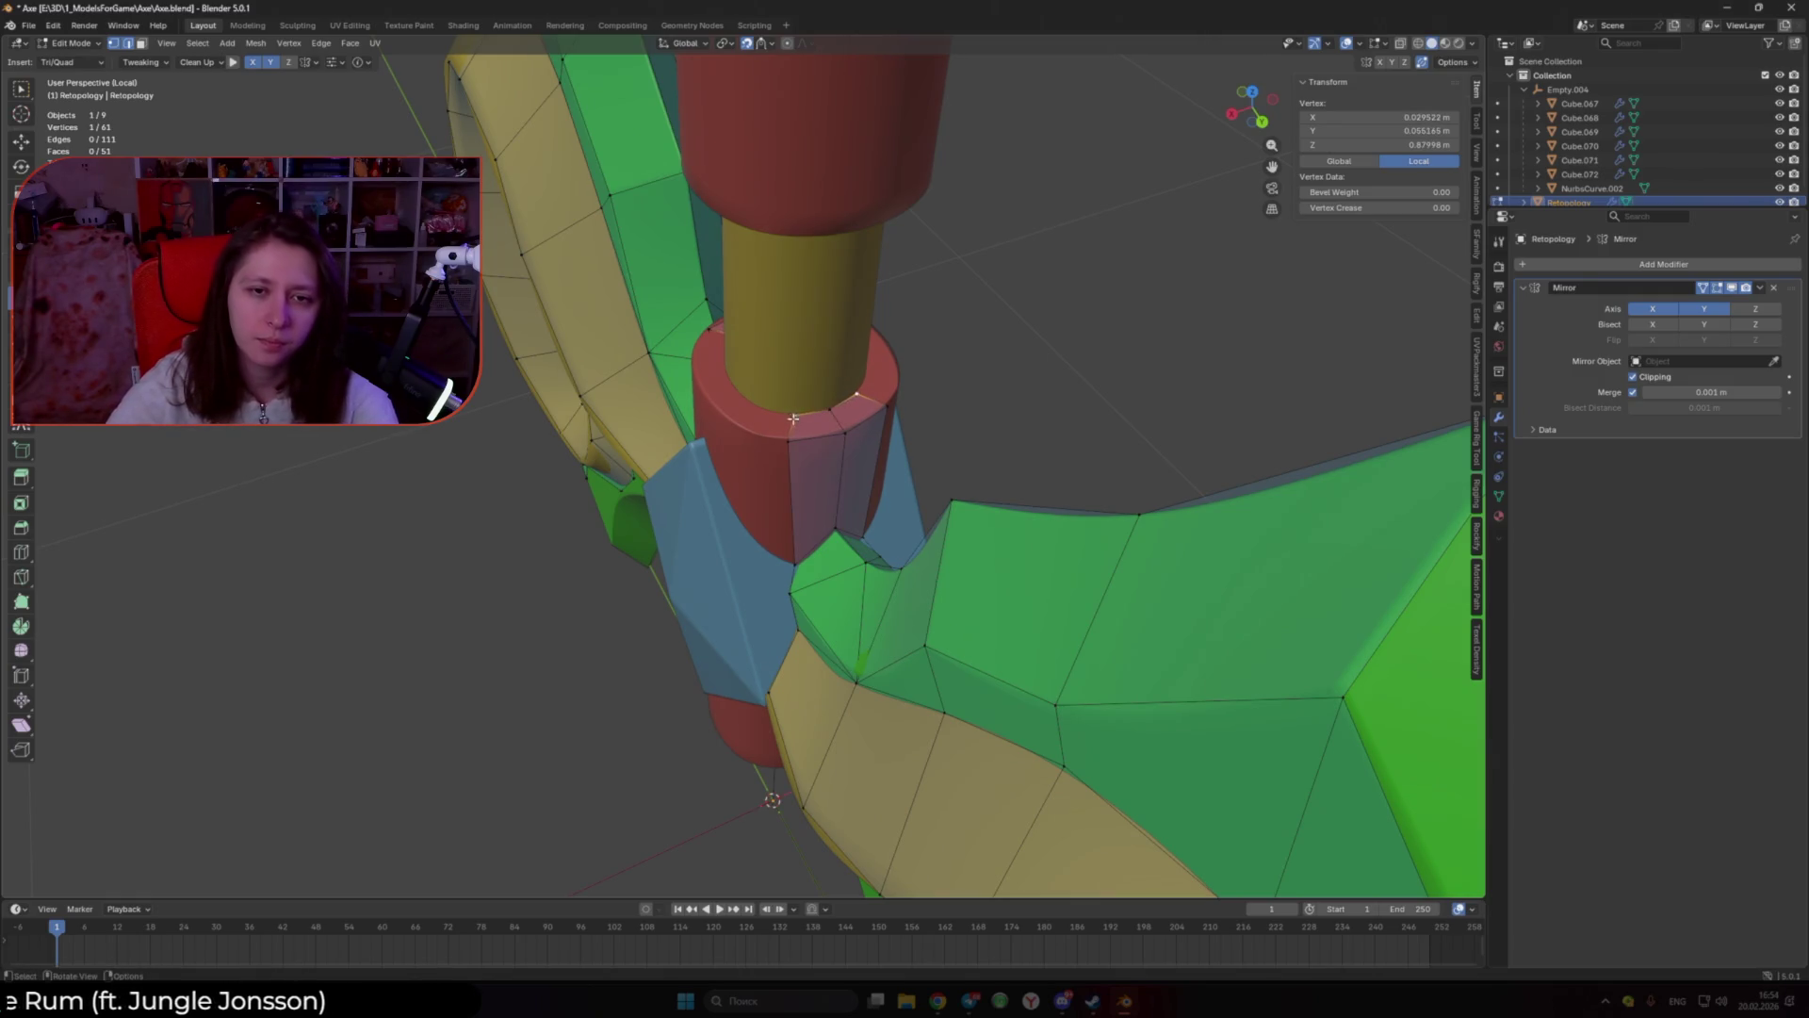
middle_drag(793, 418, 801, 464)
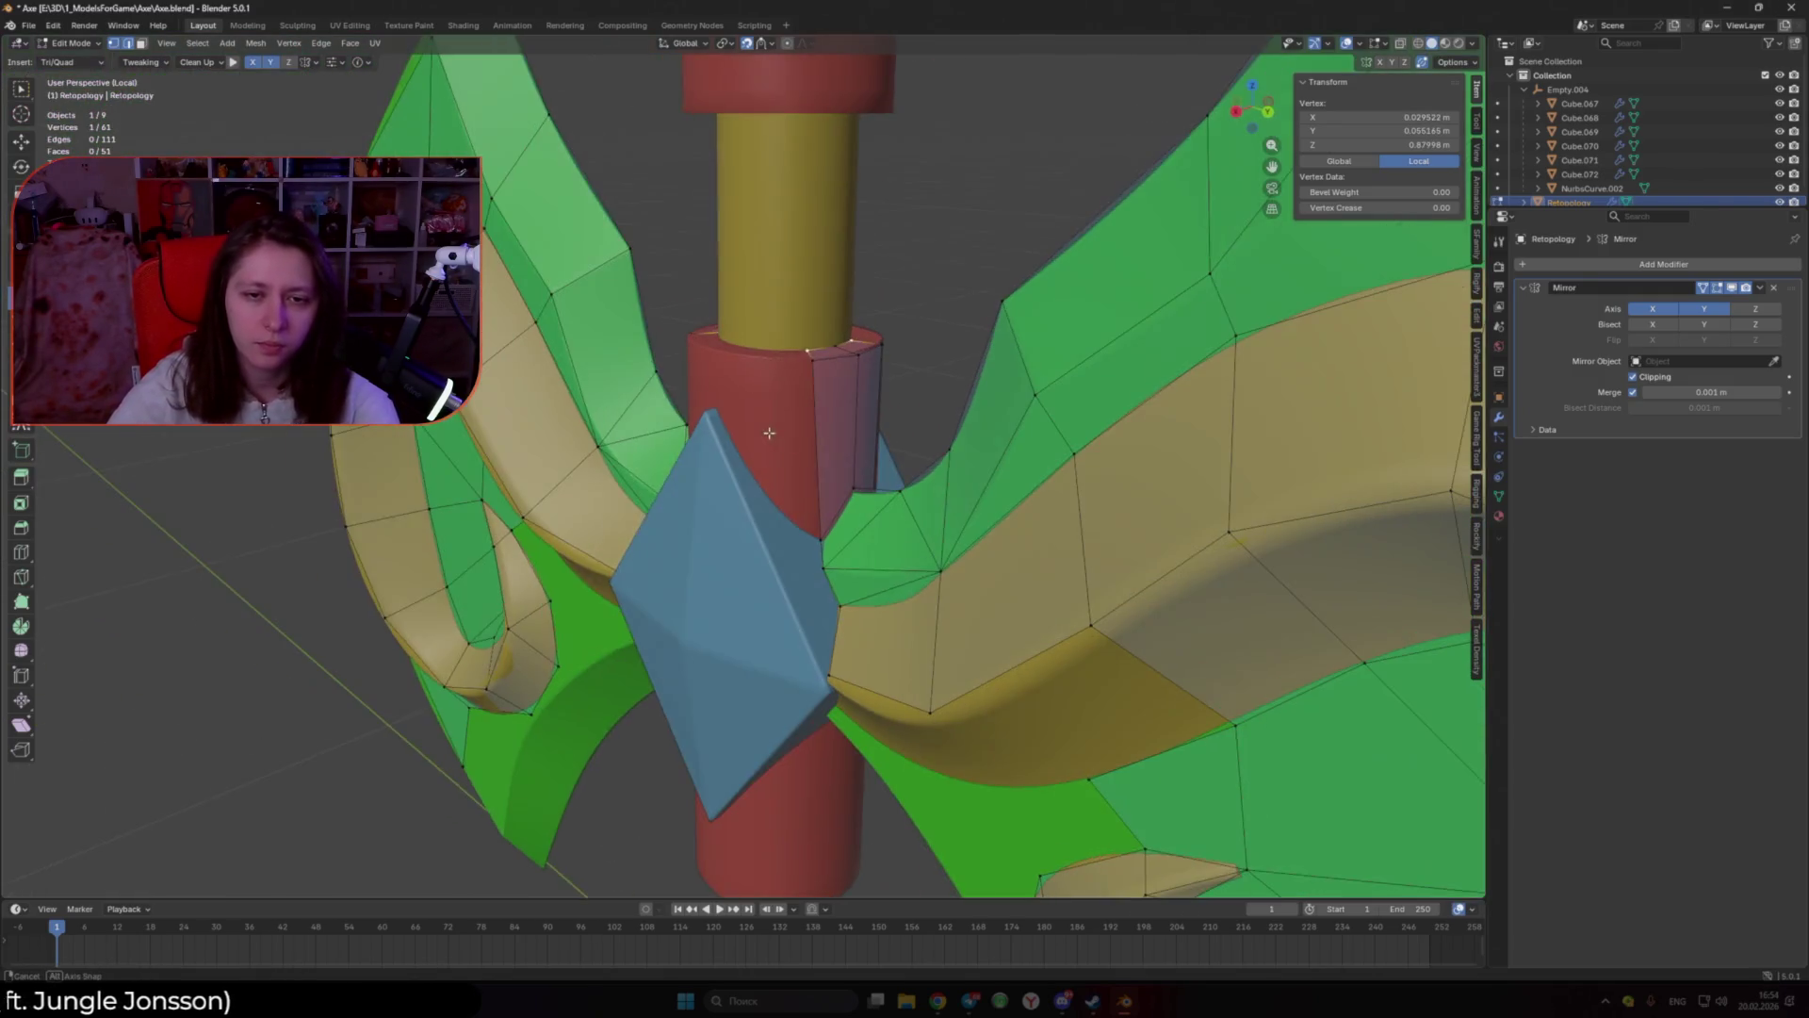
shift+click(801, 463)
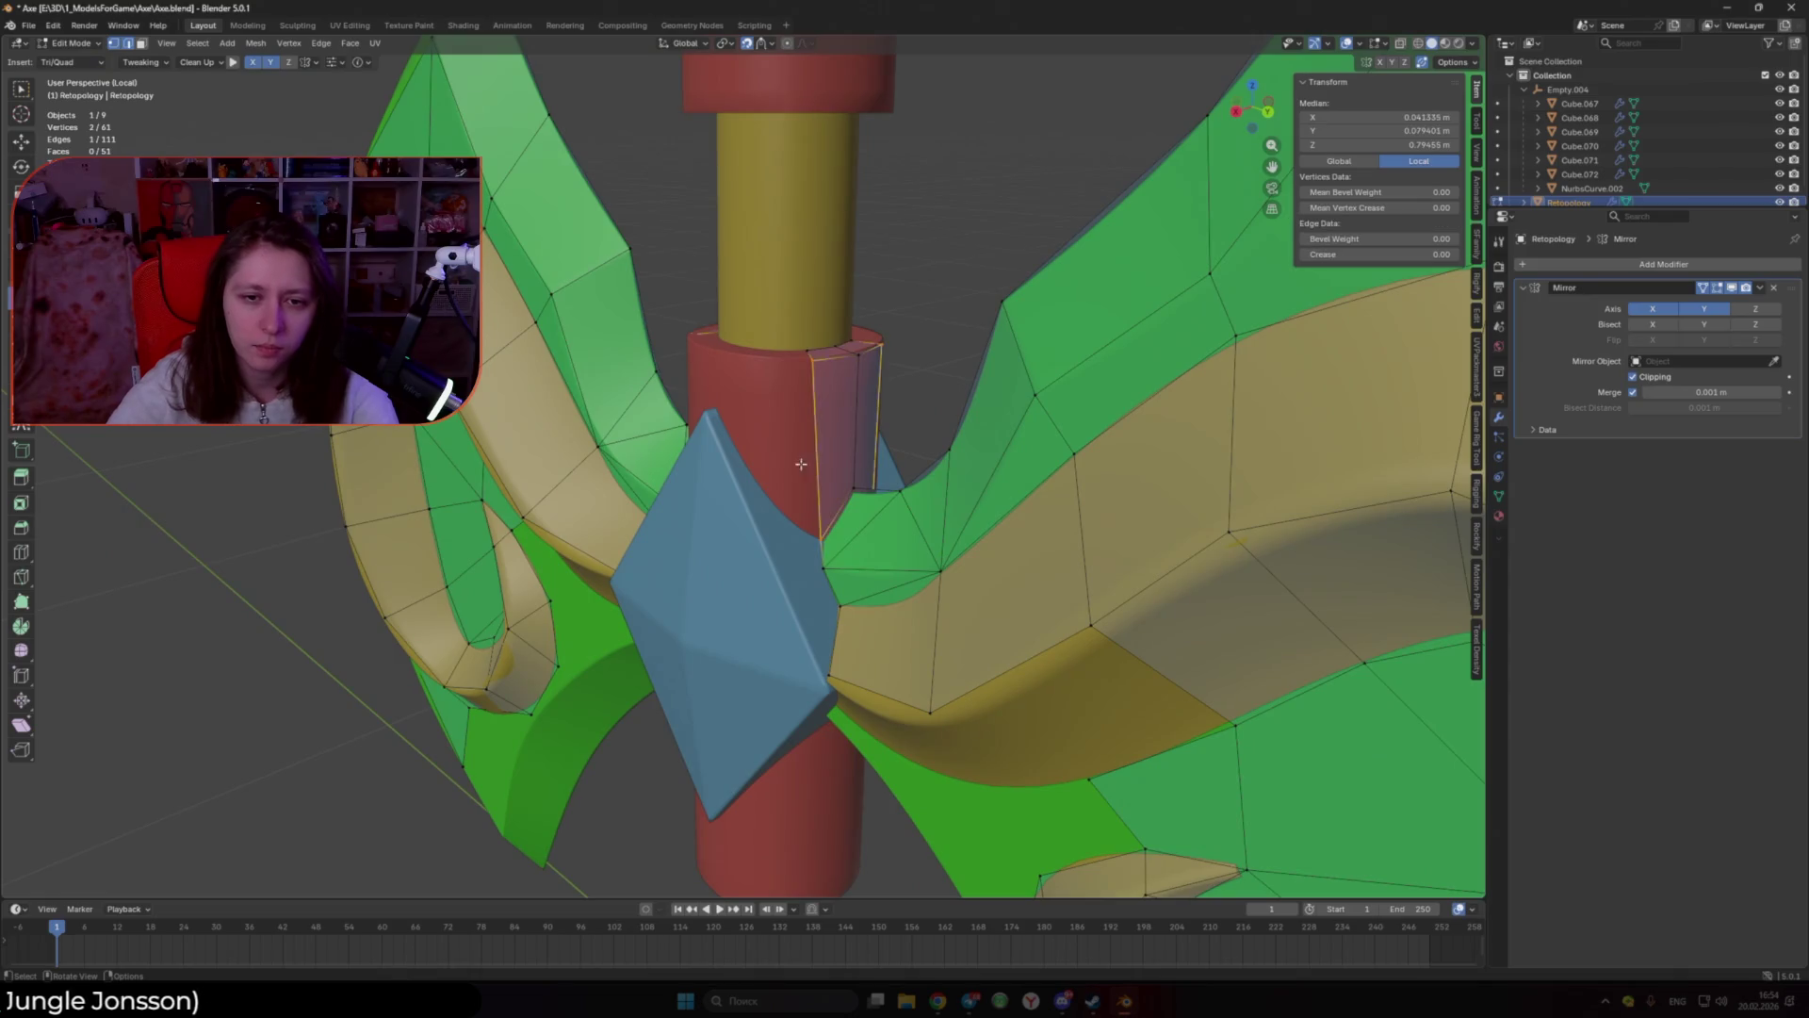
ctrl+click(761, 365)
mouse_move(762, 366)
middle_down()
mouse_move(767, 398)
mouse_move(733, 390)
middle_up()
Step: Add triangles on the collar top and place the last vertex on the mirror centre line
ctrl+click(767, 399)
ctrl+click(767, 398)
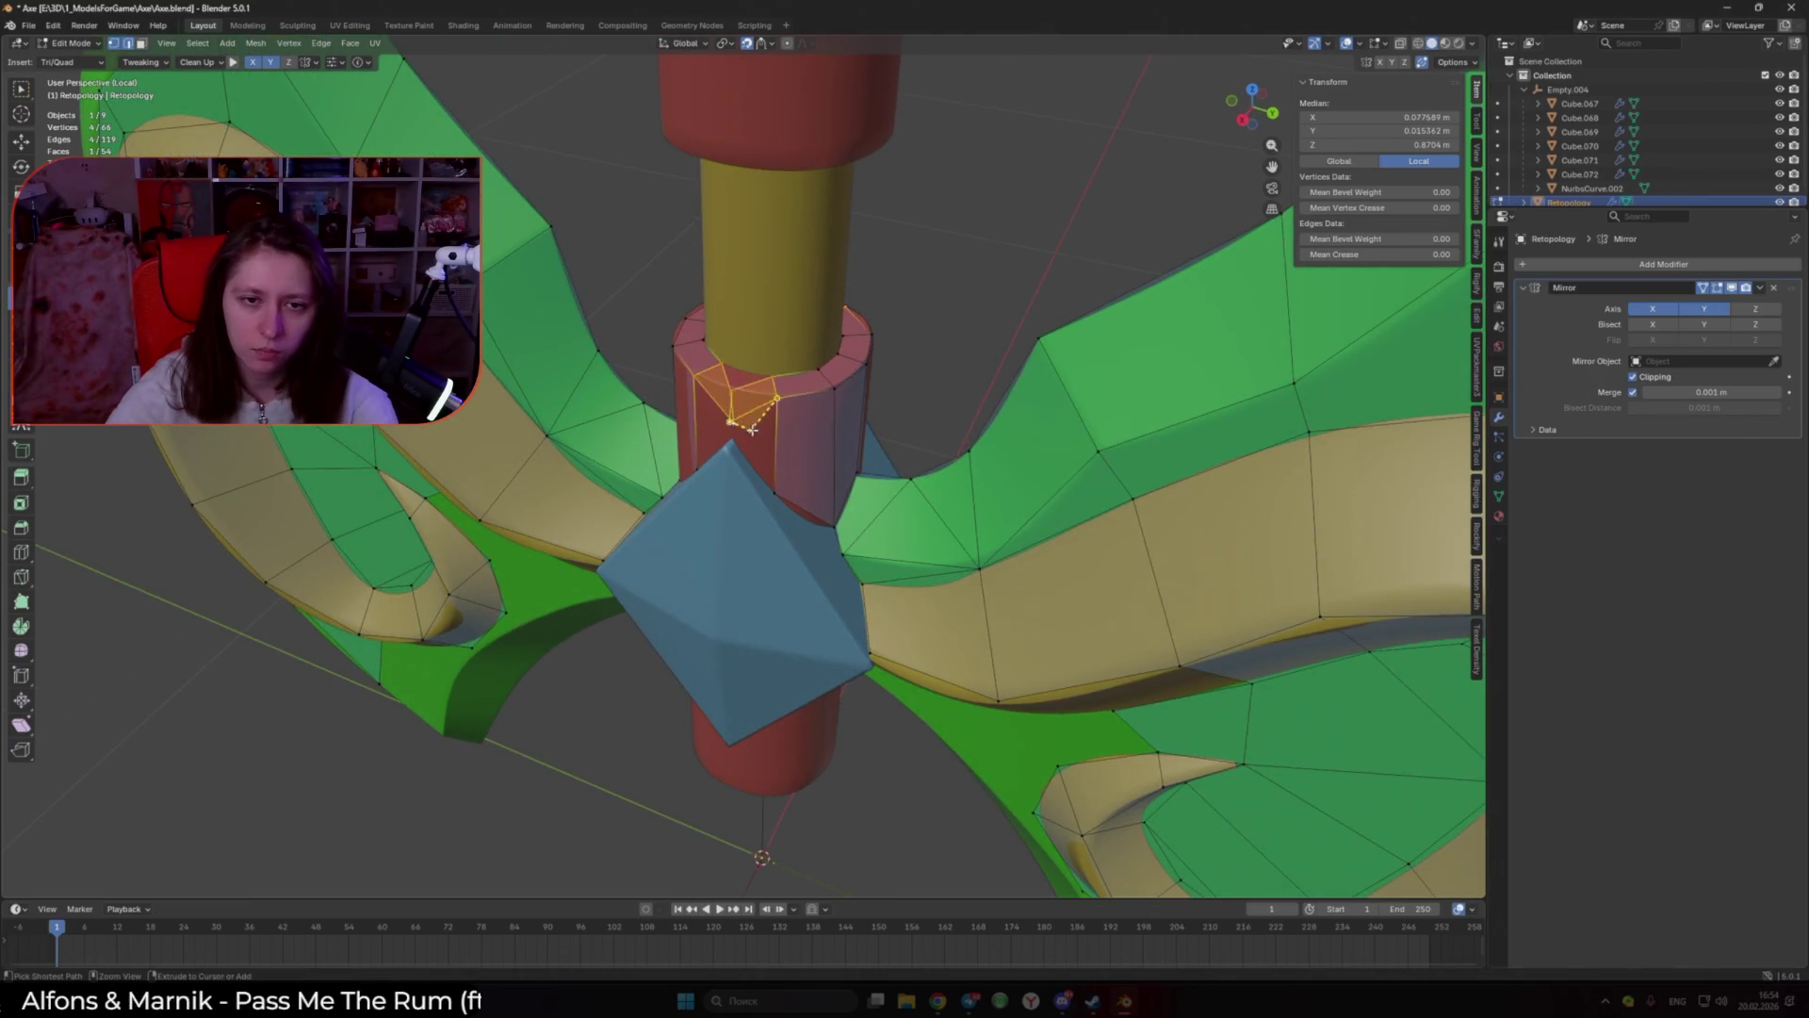
click(731, 420)
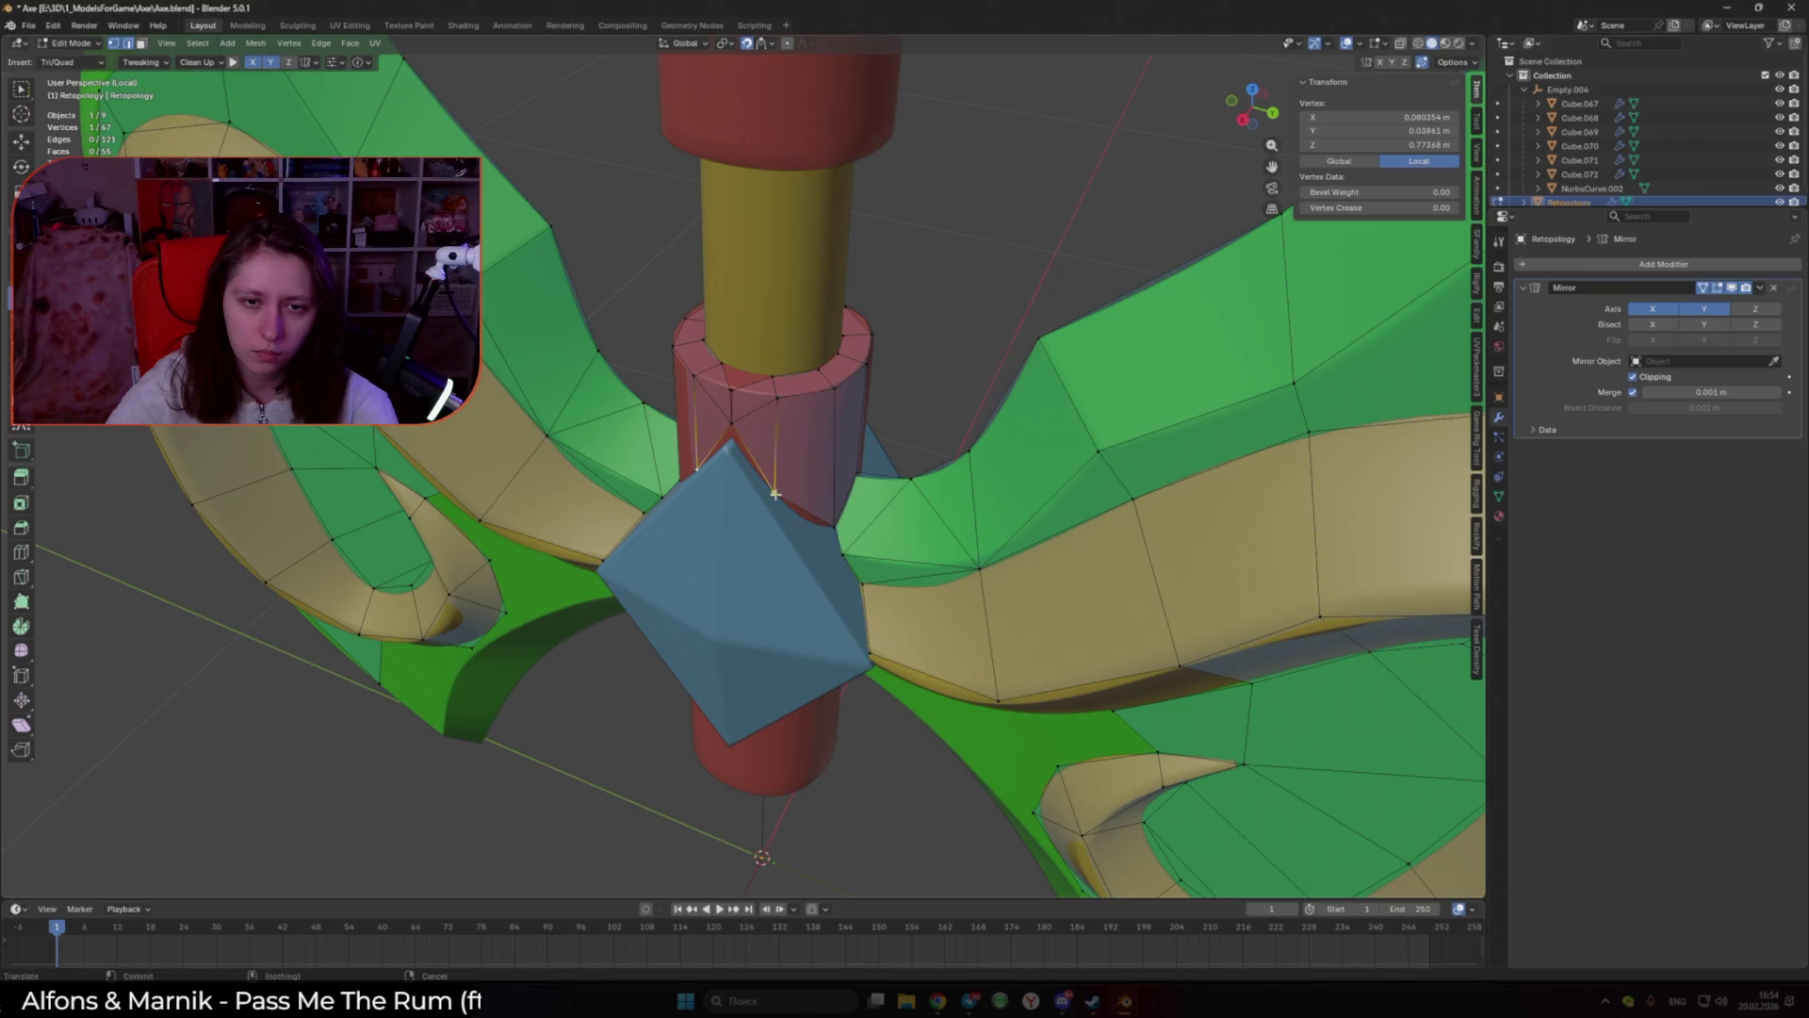
drag(732, 440, 720, 388)
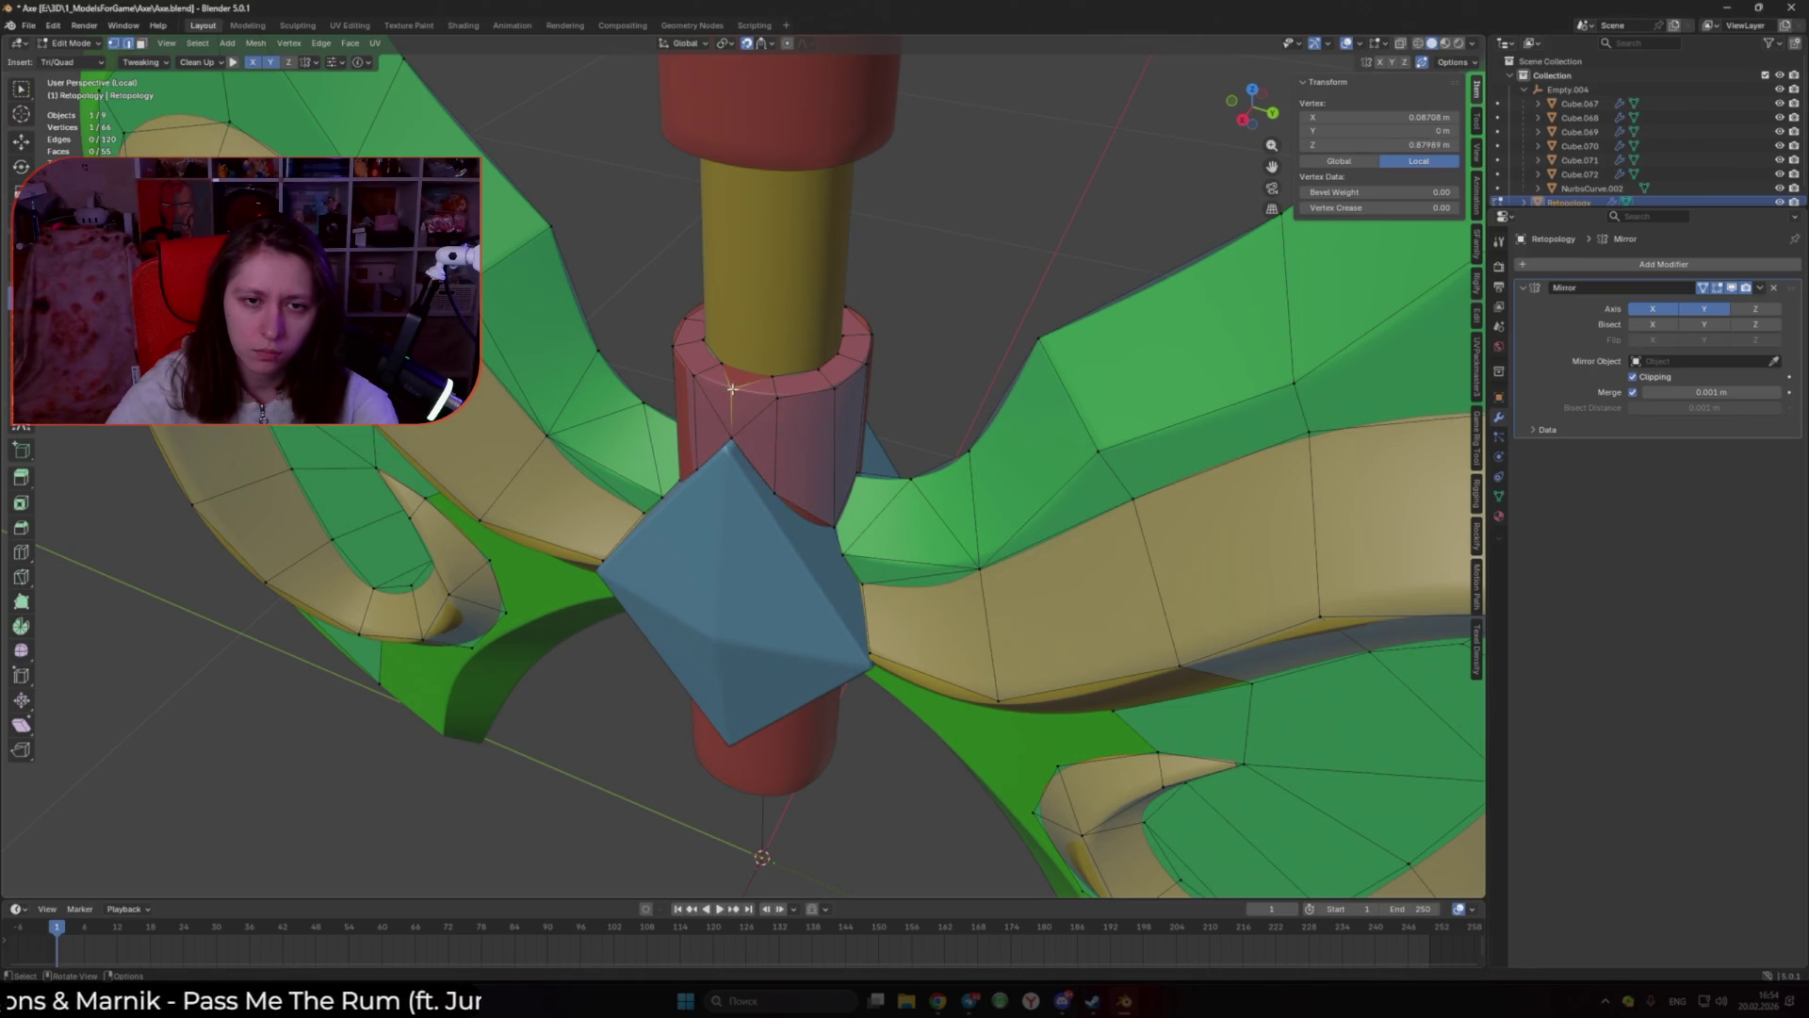
ctrl+click(757, 384)
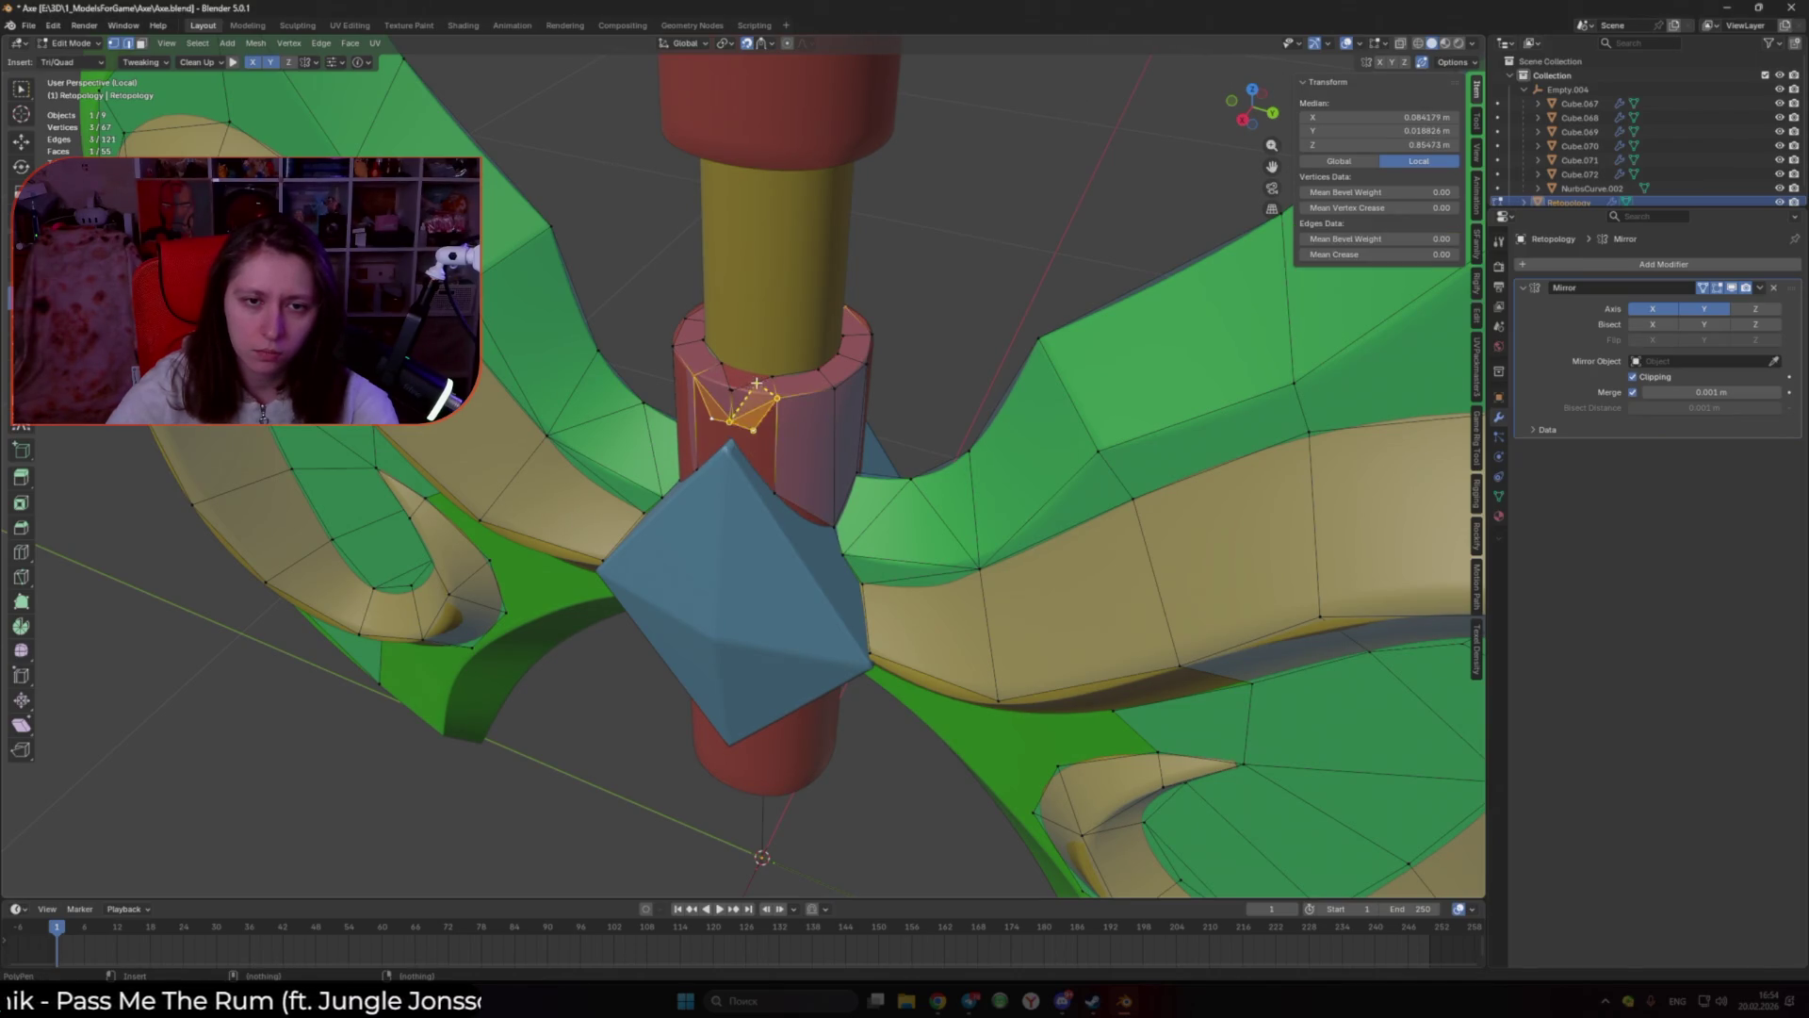
drag(757, 384, 749, 375)
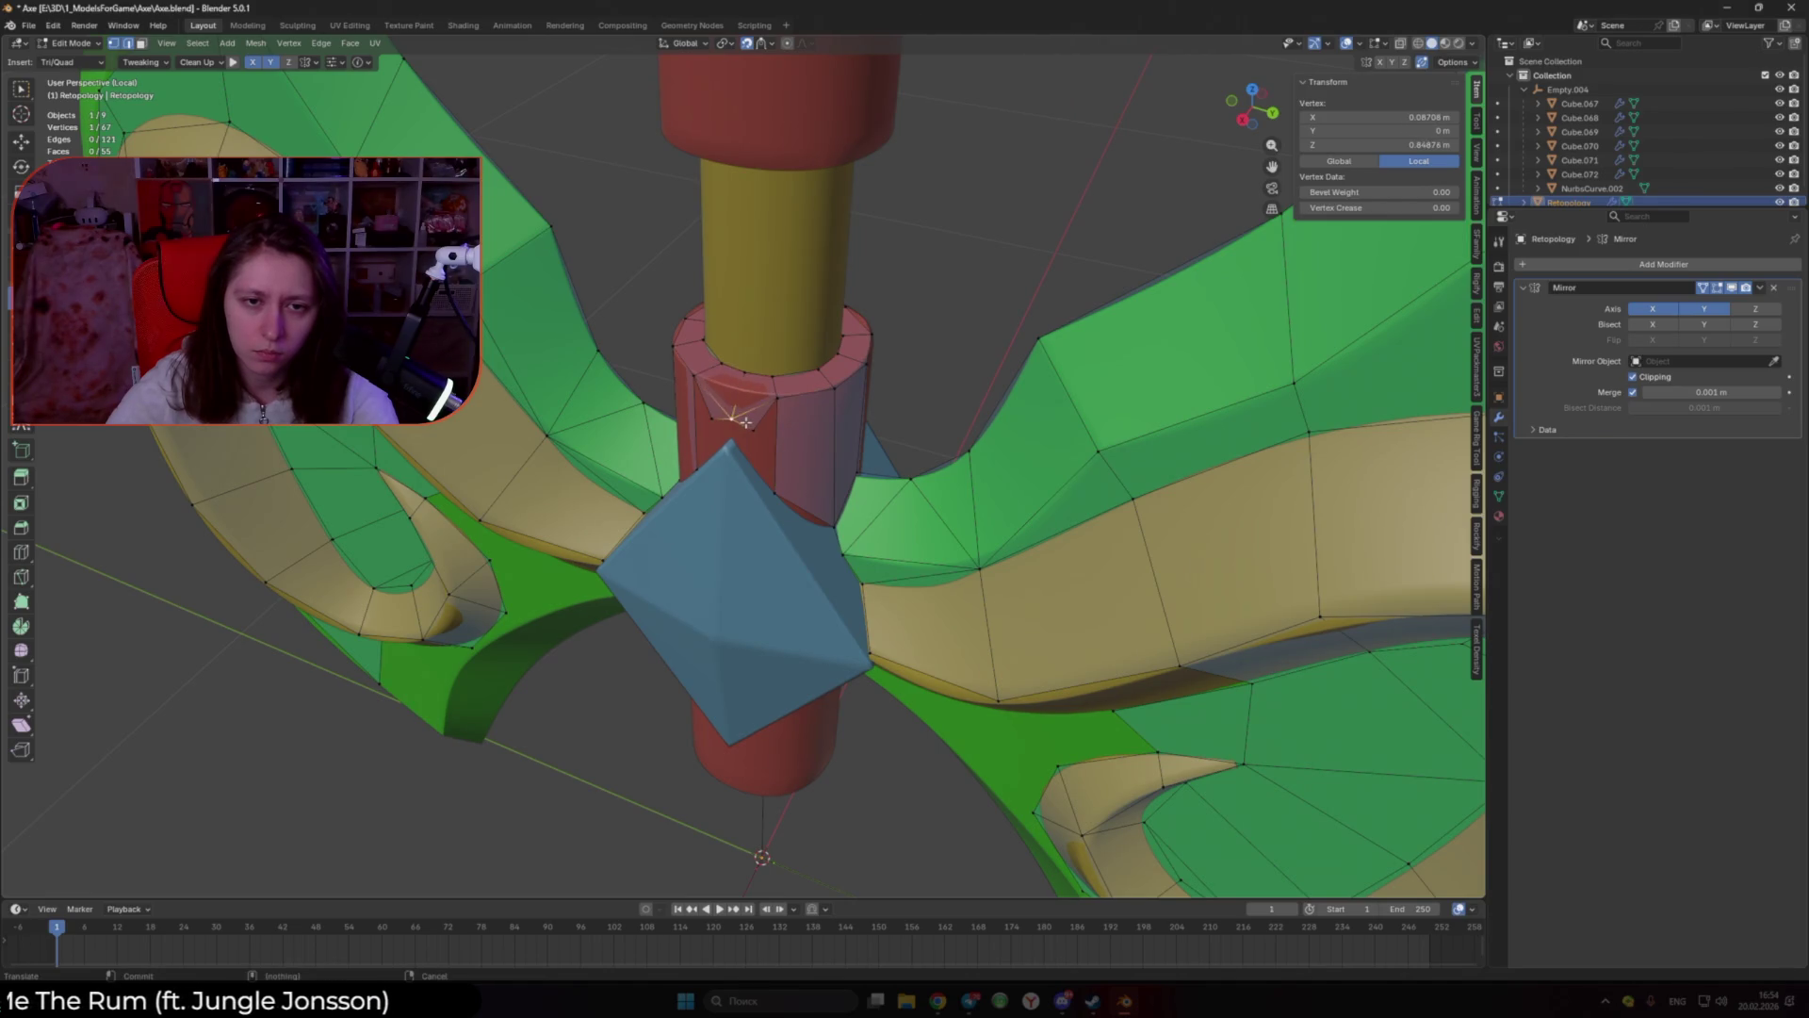
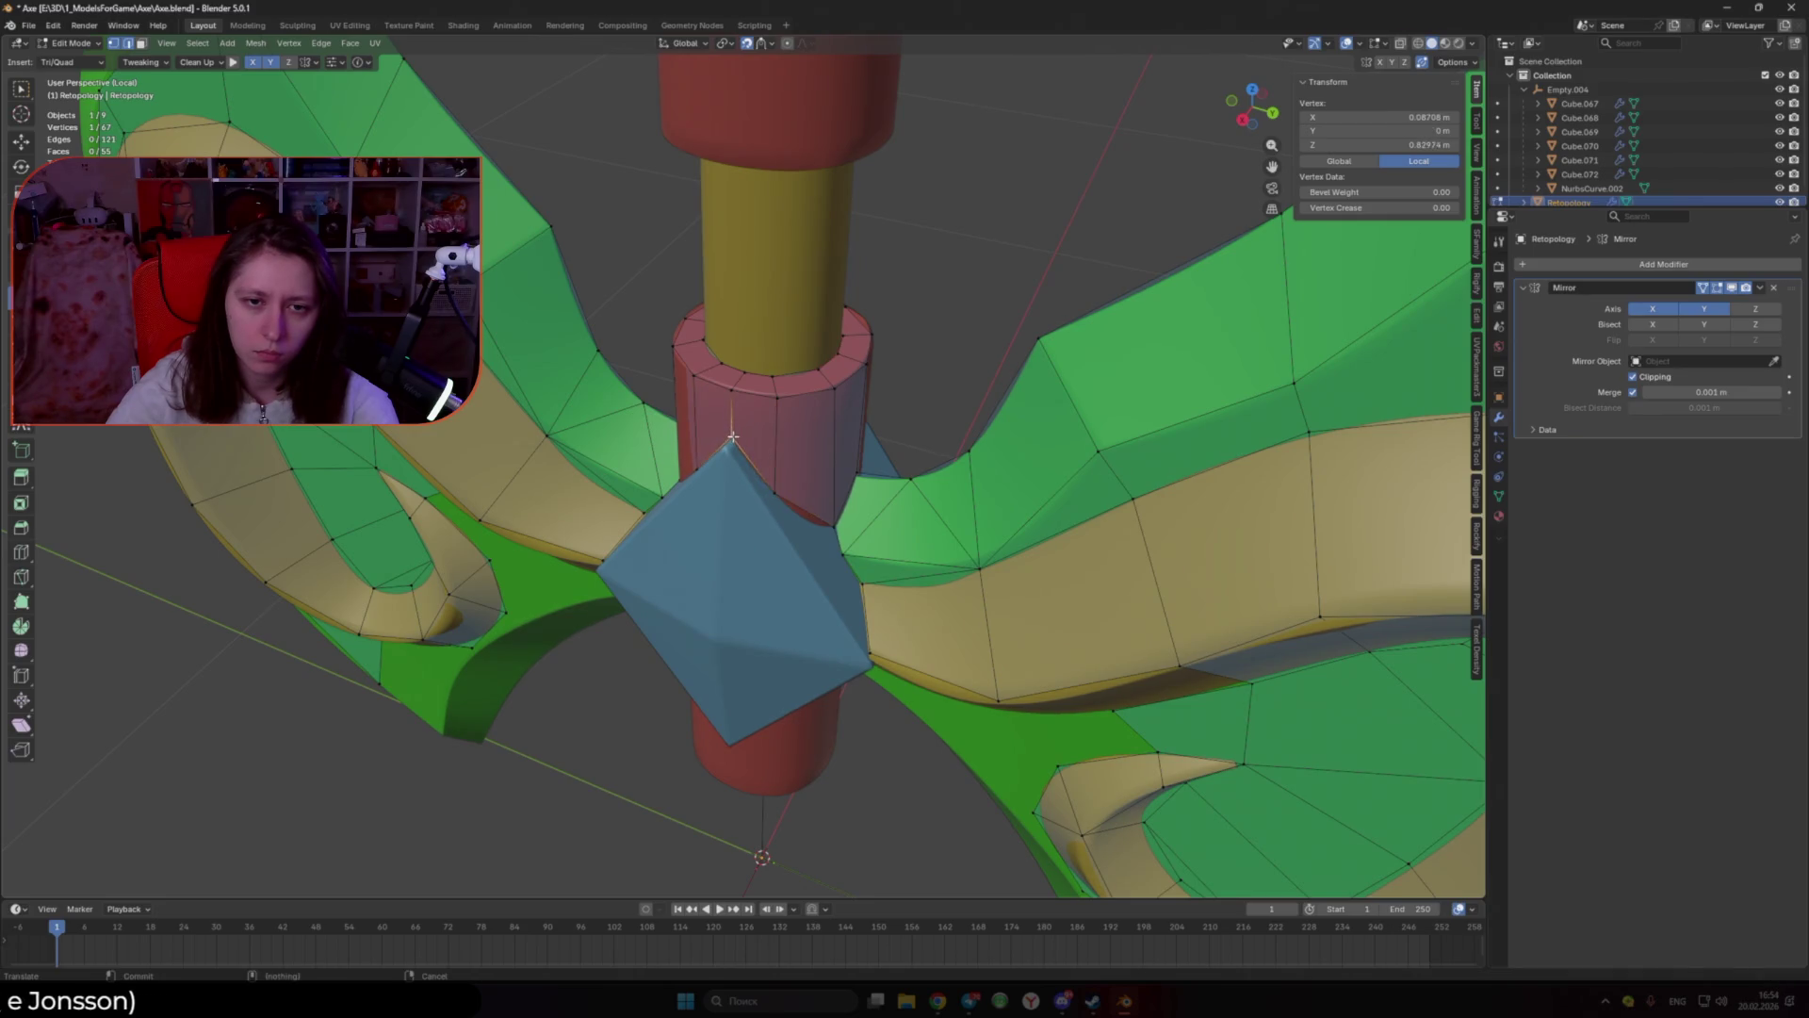
Step: Add a triangle off the blue gem and fill a quad beside a gem edge vertex
middle_drag(746, 432, 760, 552)
ctrl+click(758, 549)
click(710, 487)
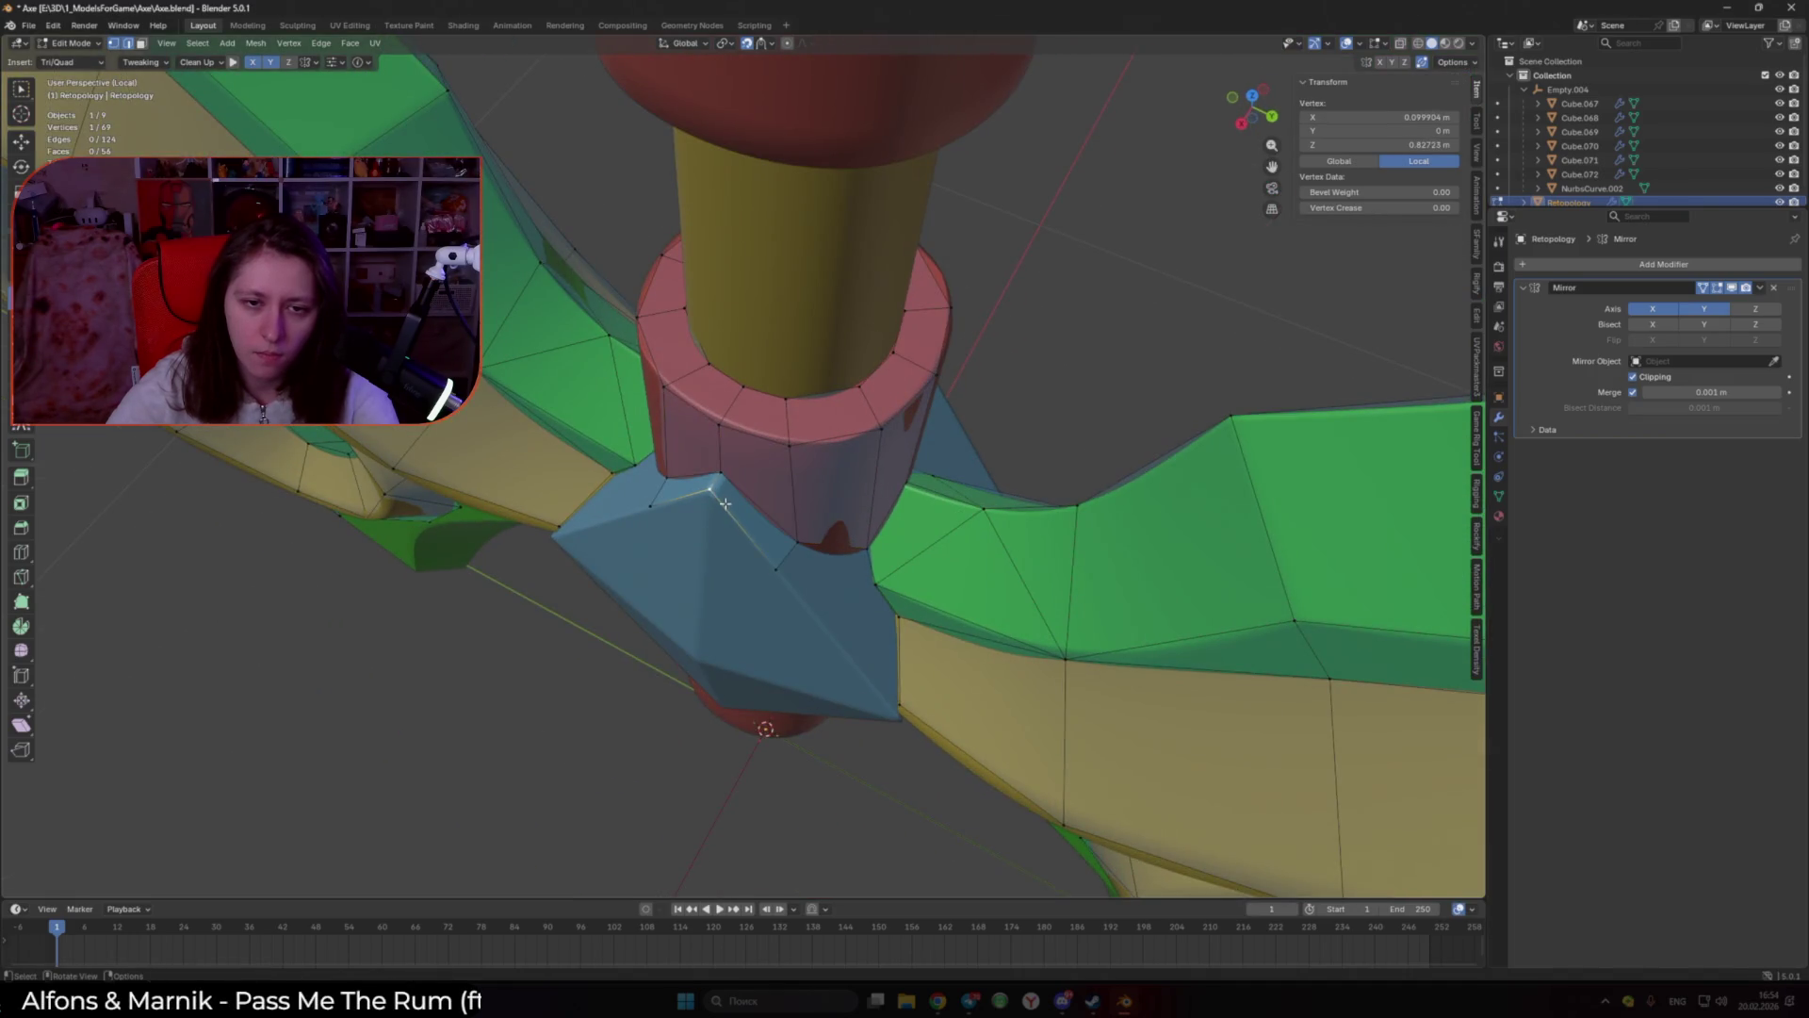
mouse_move(792, 596)
middle_down()
mouse_move(757, 546)
mouse_move(816, 622)
middle_up()
key(f)
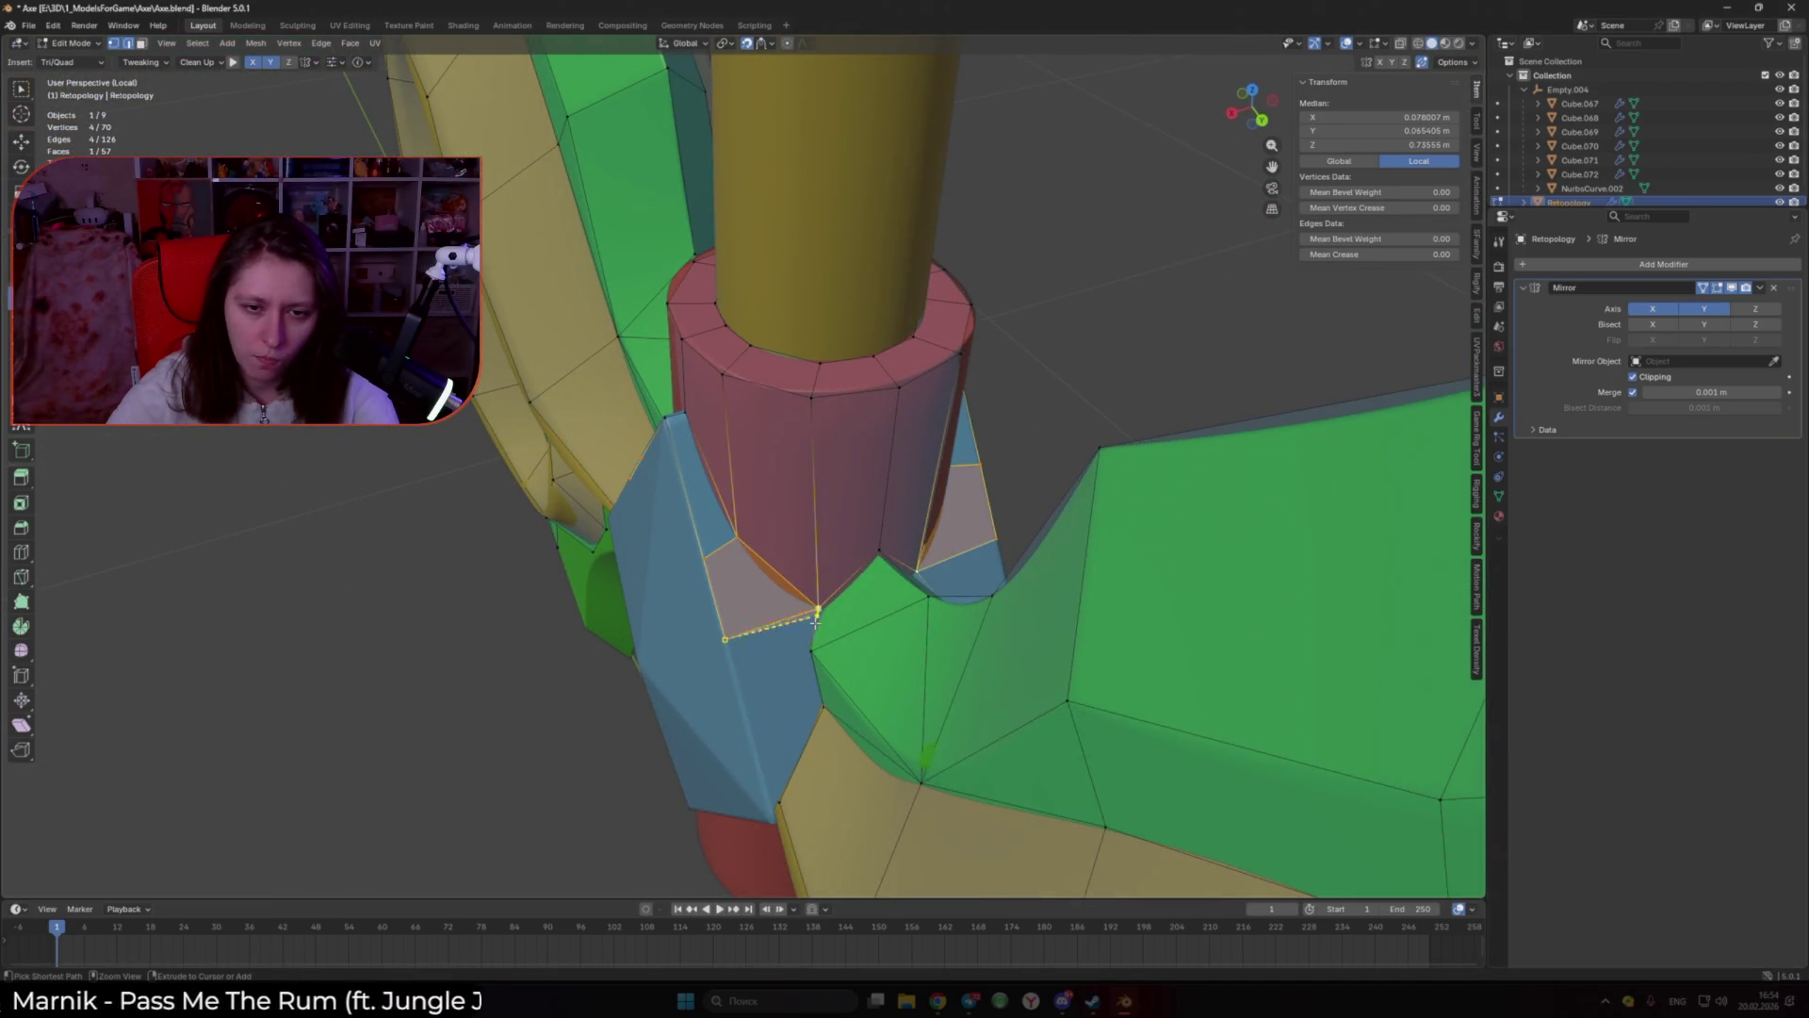
Step: Add a face below the red collar and move its vertices into place
click(701, 547)
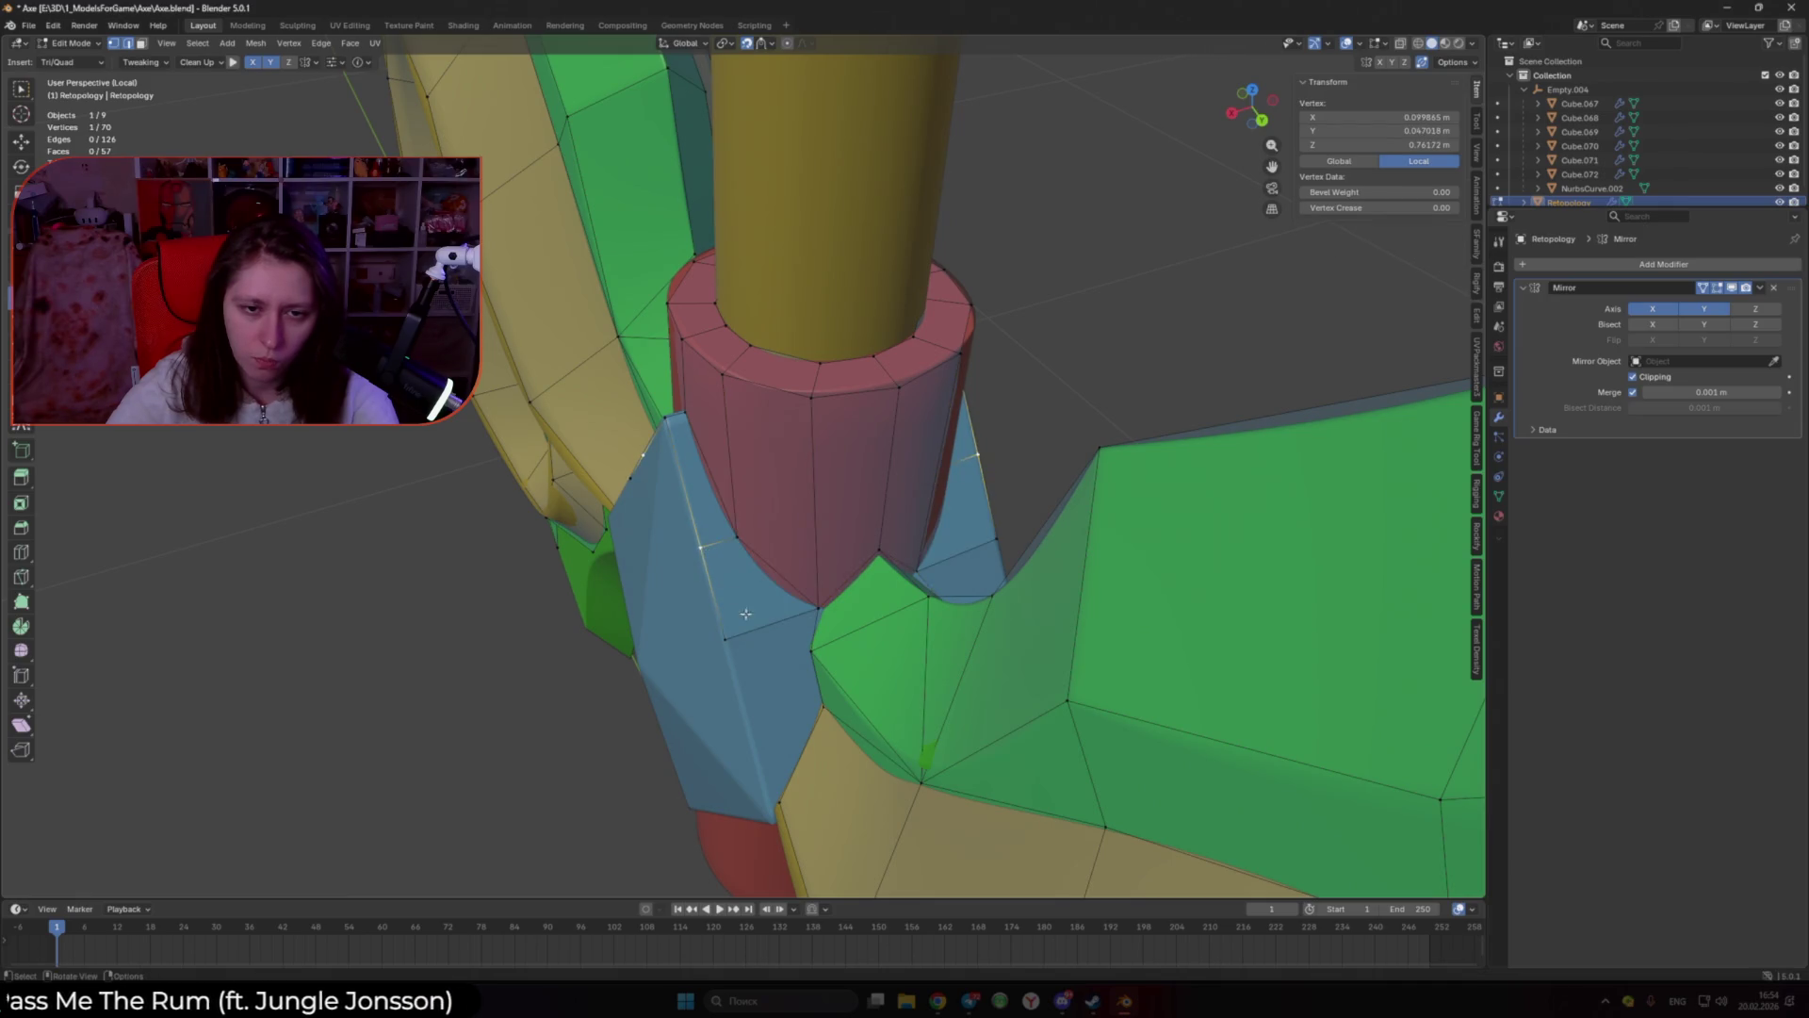
ctrl+click(781, 799)
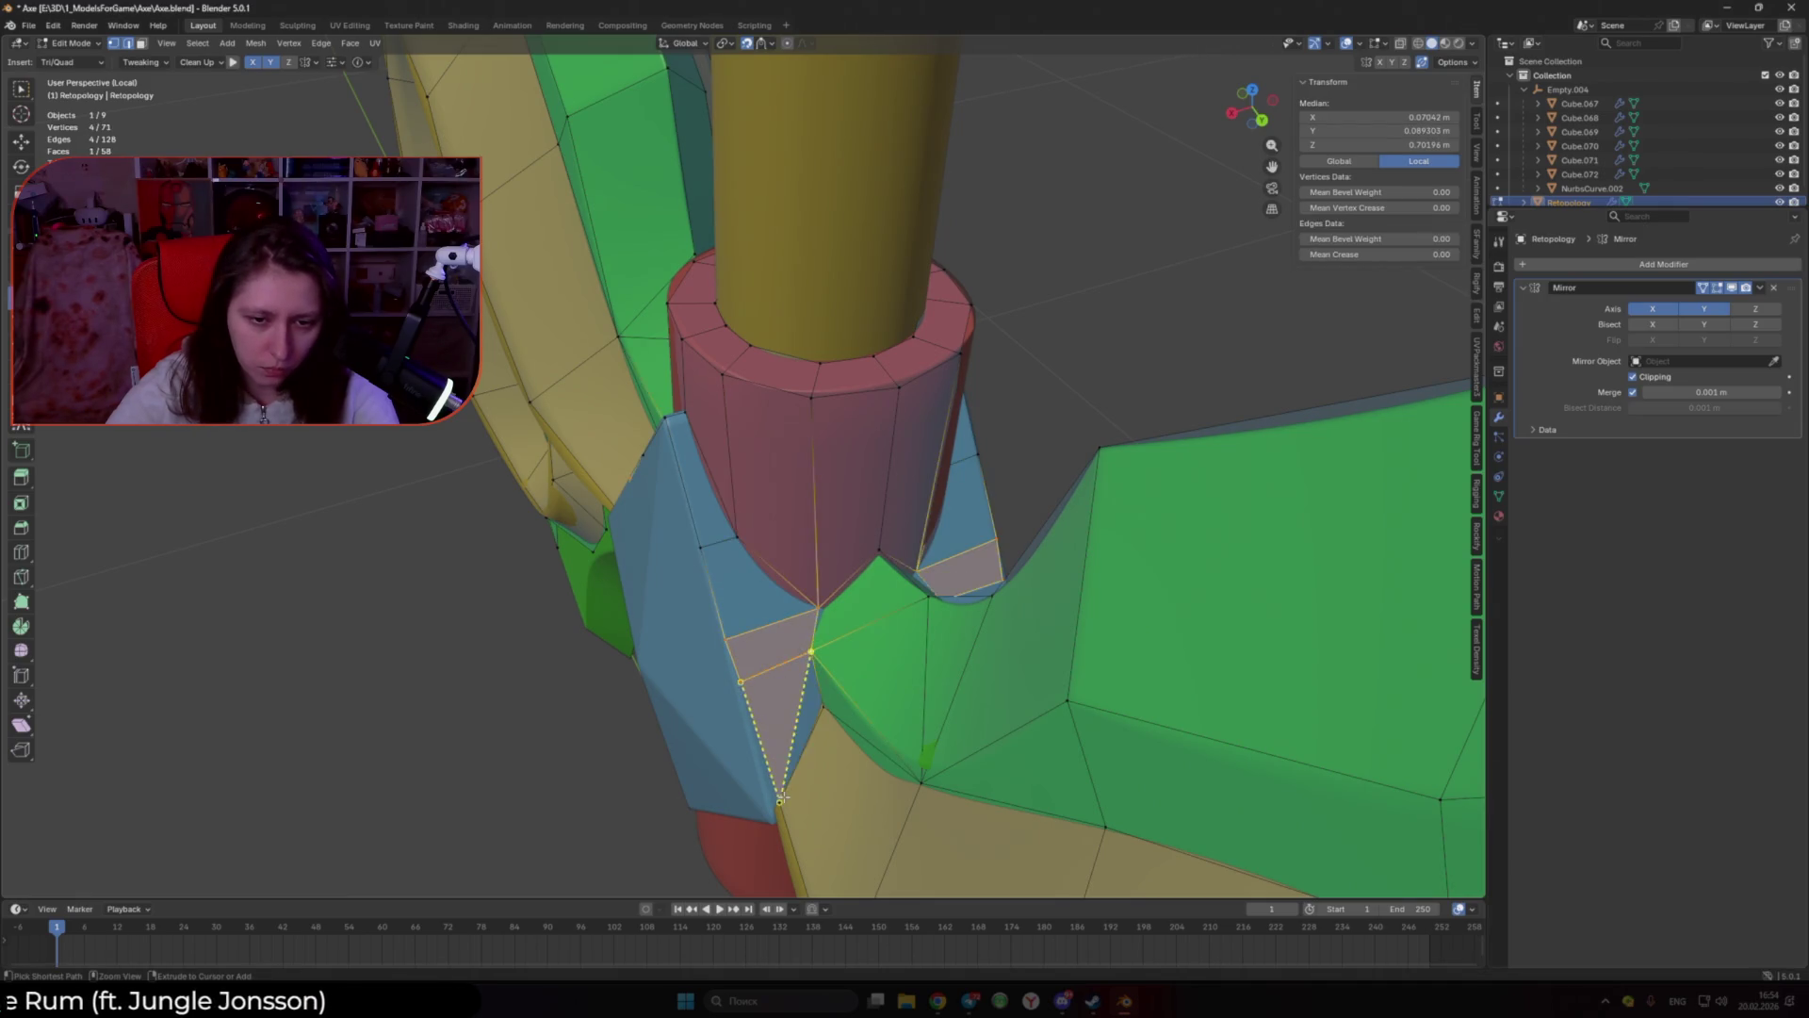
drag(780, 800, 771, 807)
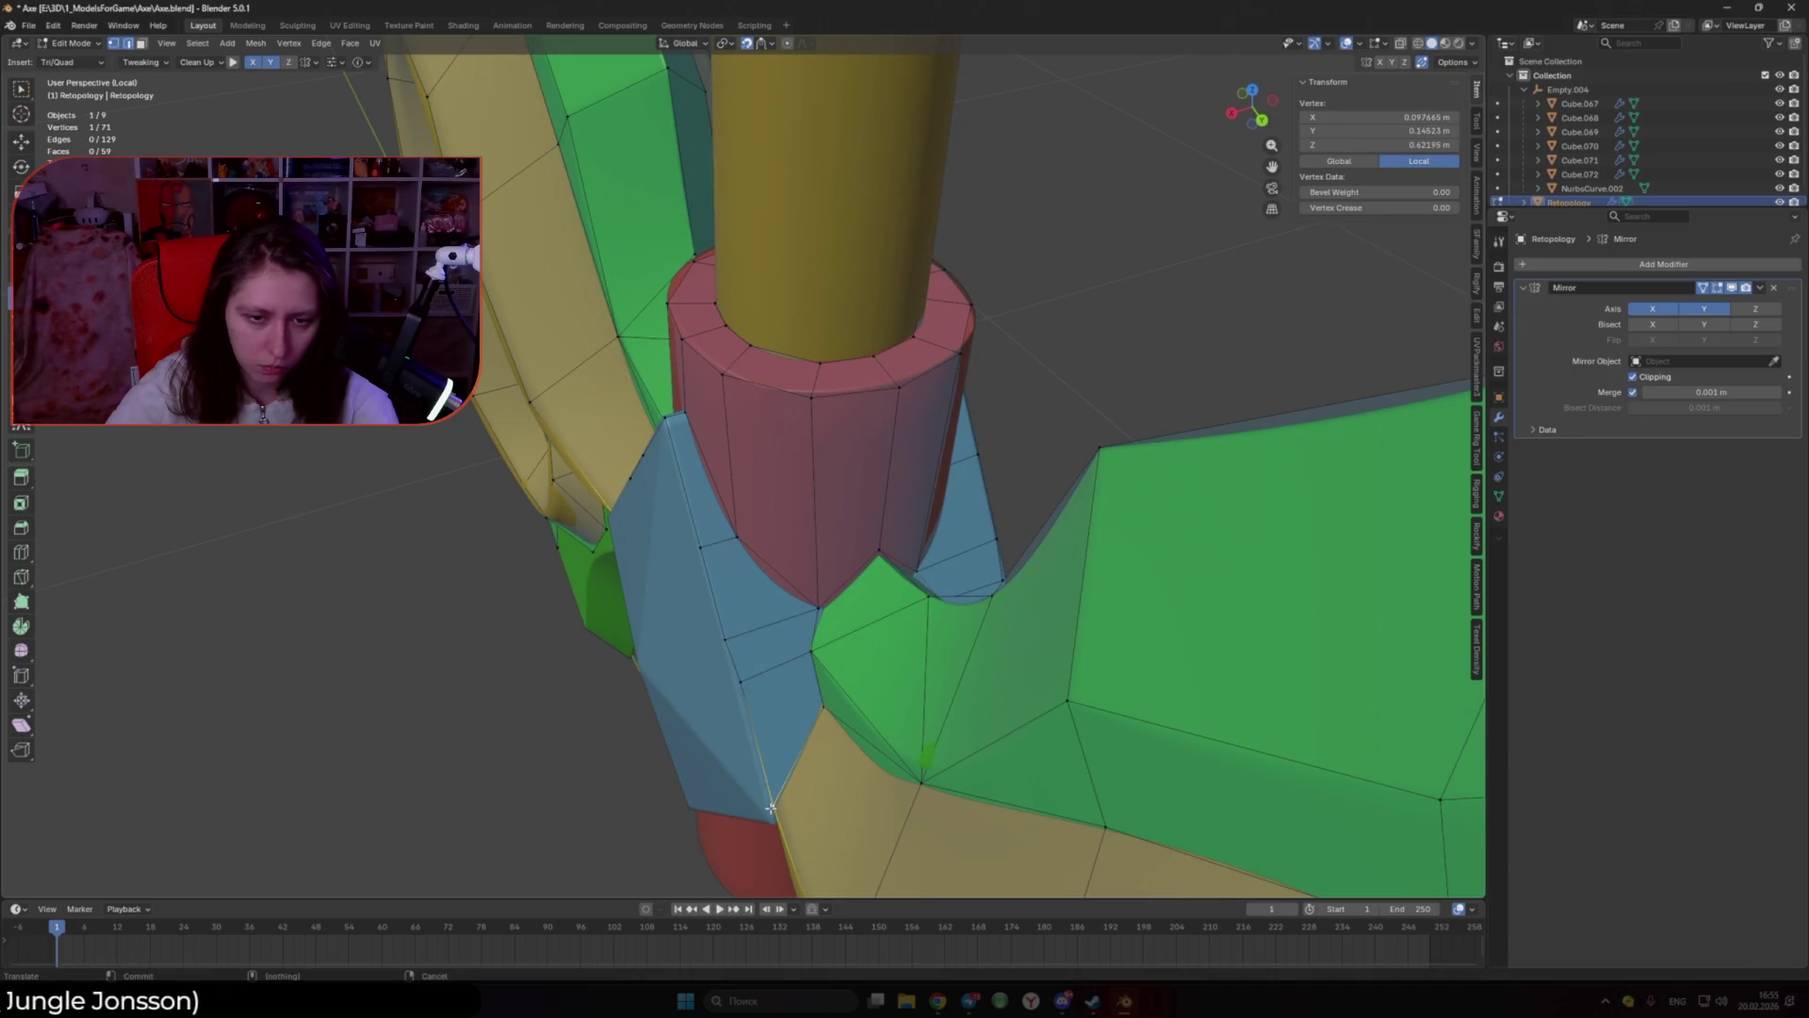
mouse_move(771, 808)
middle_down()
mouse_move(963, 475)
mouse_move(818, 518)
middle_up()
drag(818, 519, 813, 529)
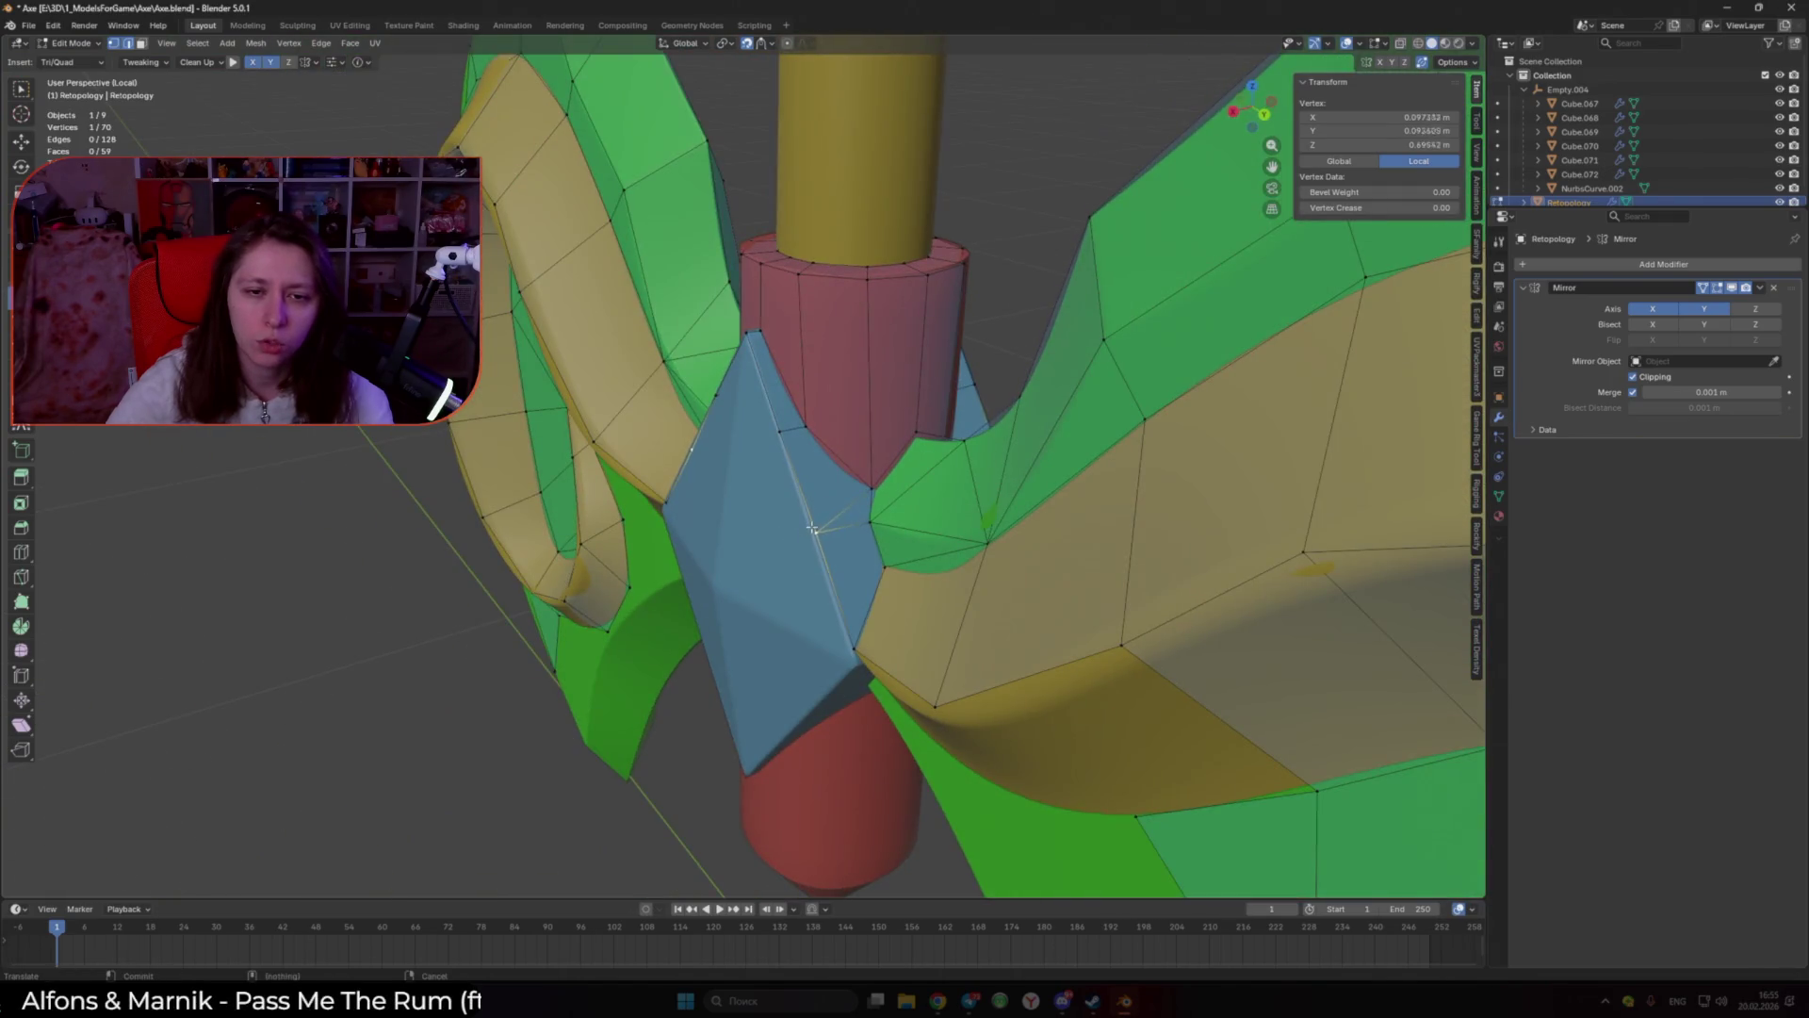
Step: Add triangle faces across the top and upper half of the blue gem
middle_drag(750, 511, 809, 464)
shift+click(809, 464)
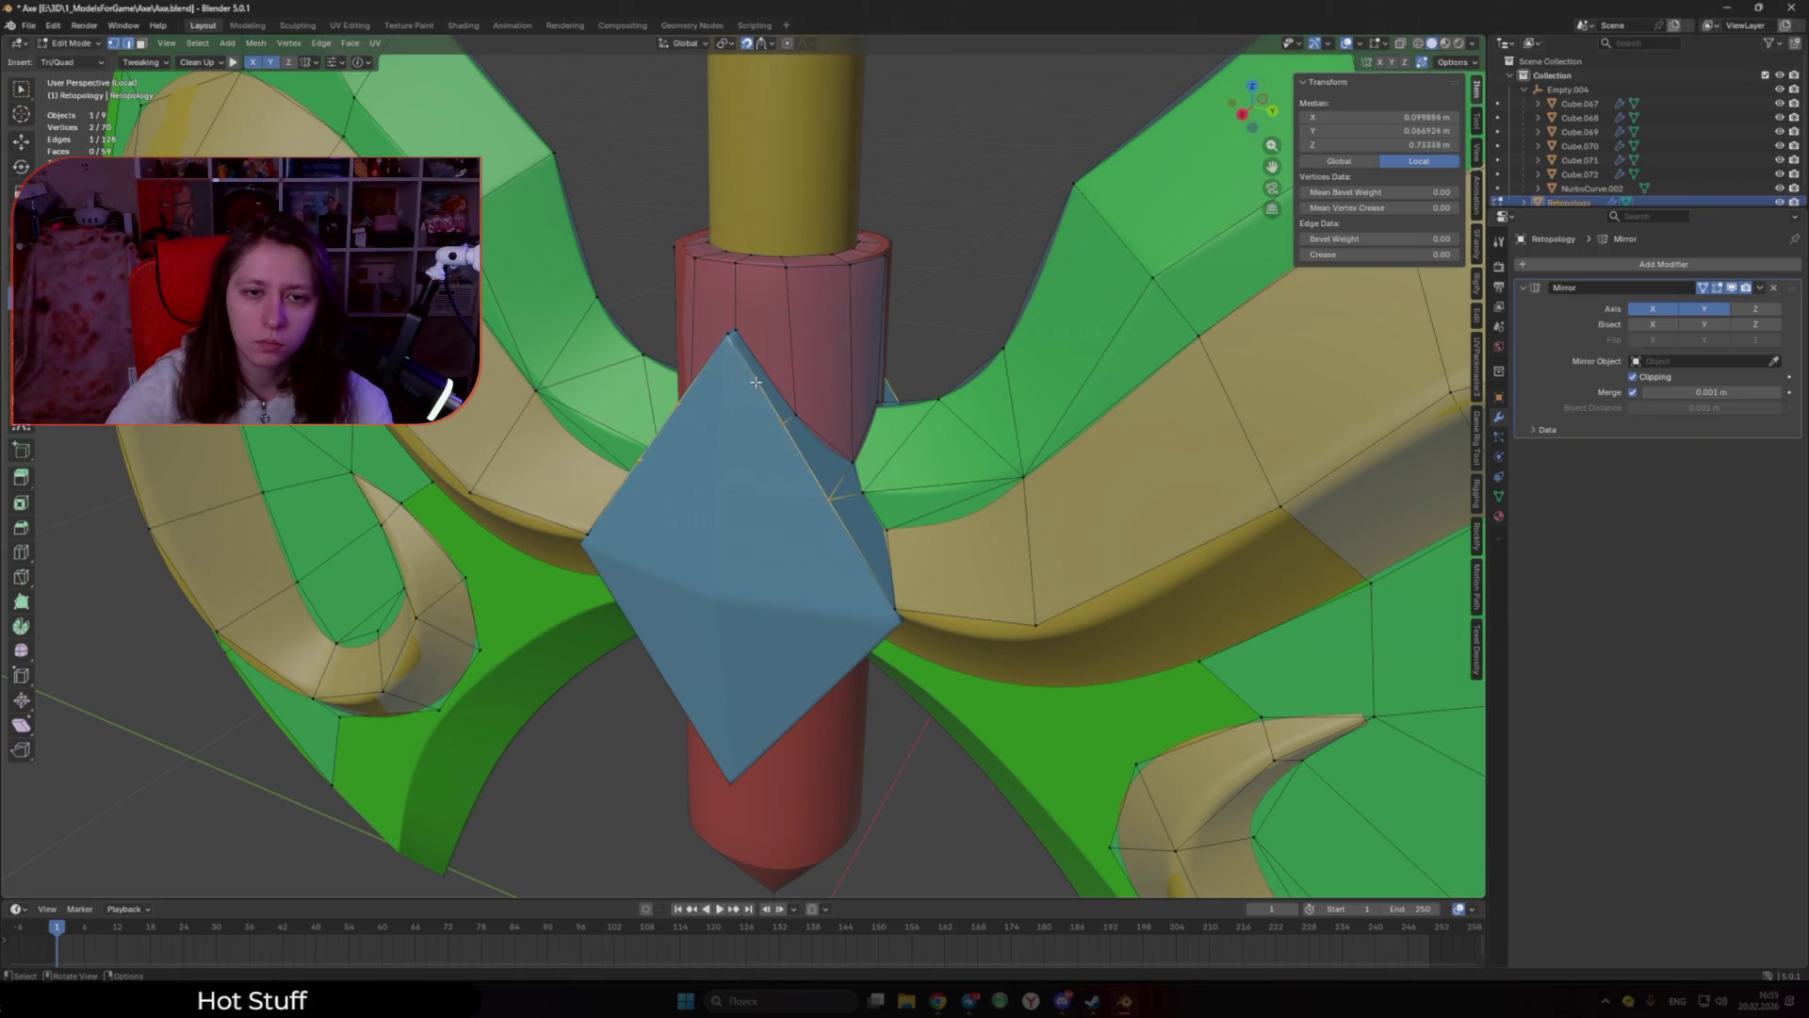
ctrl+click(724, 417)
ctrl+click(718, 520)
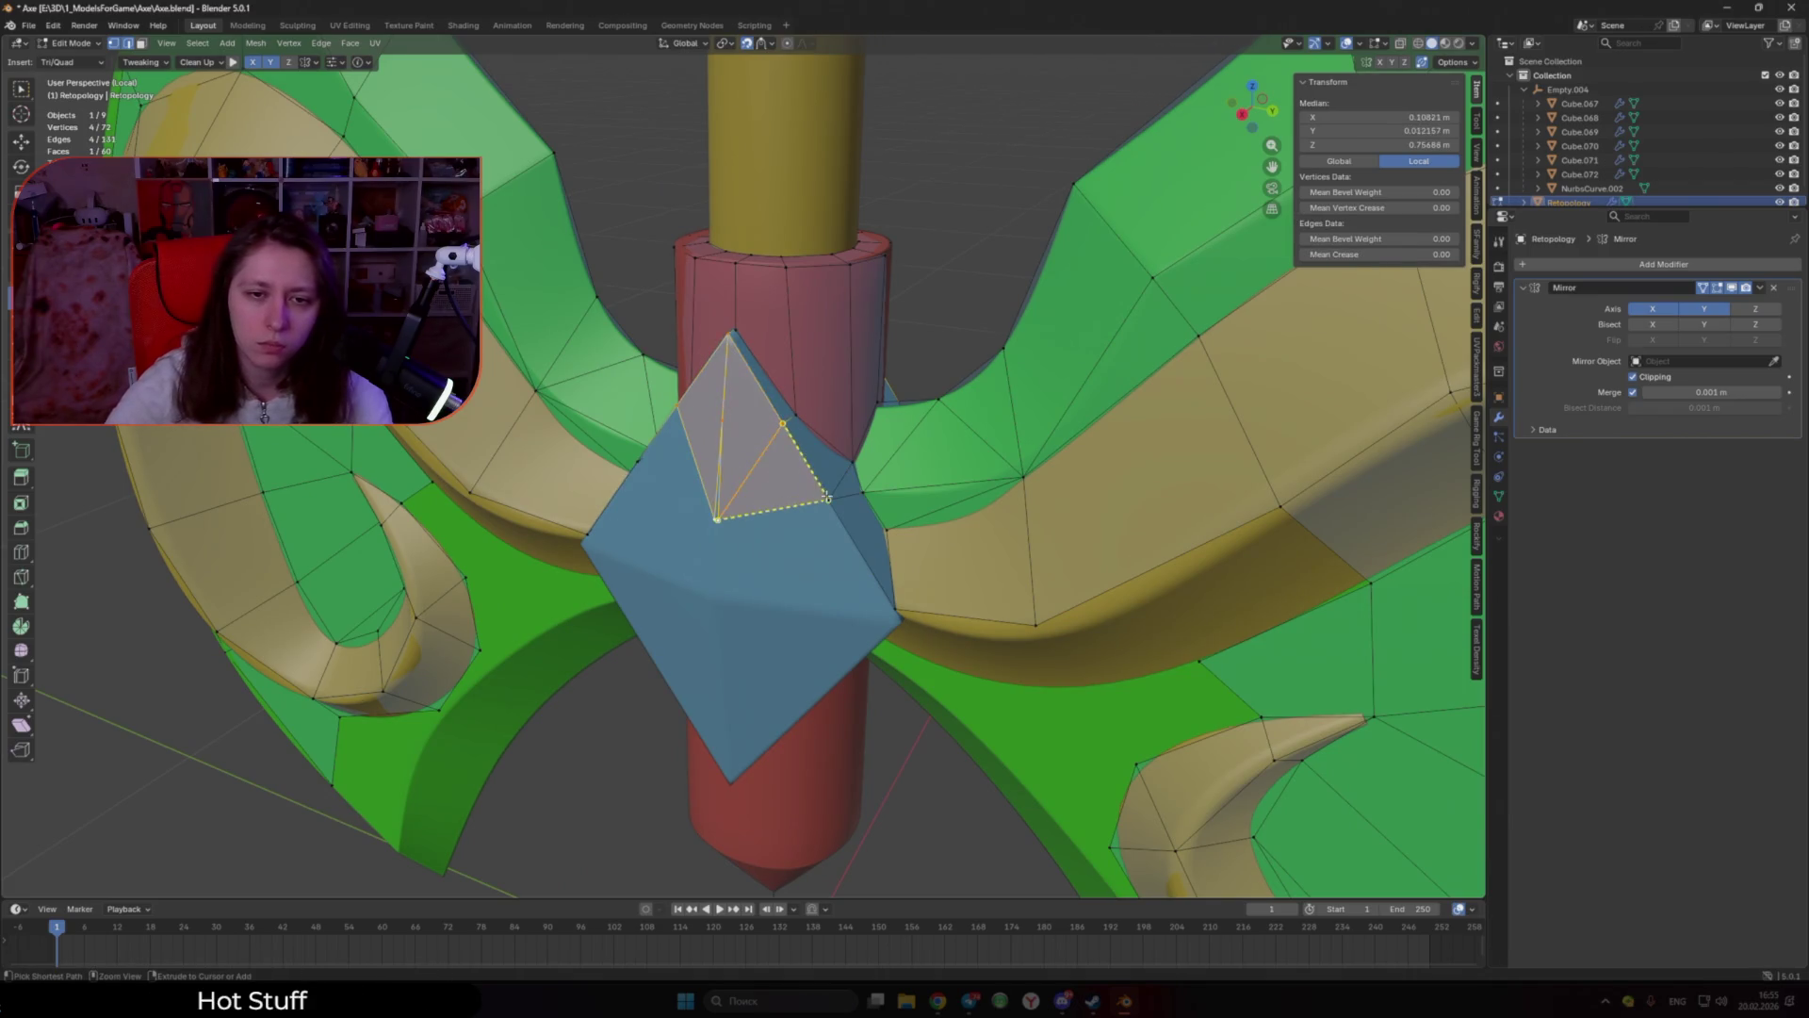
drag(718, 519, 768, 529)
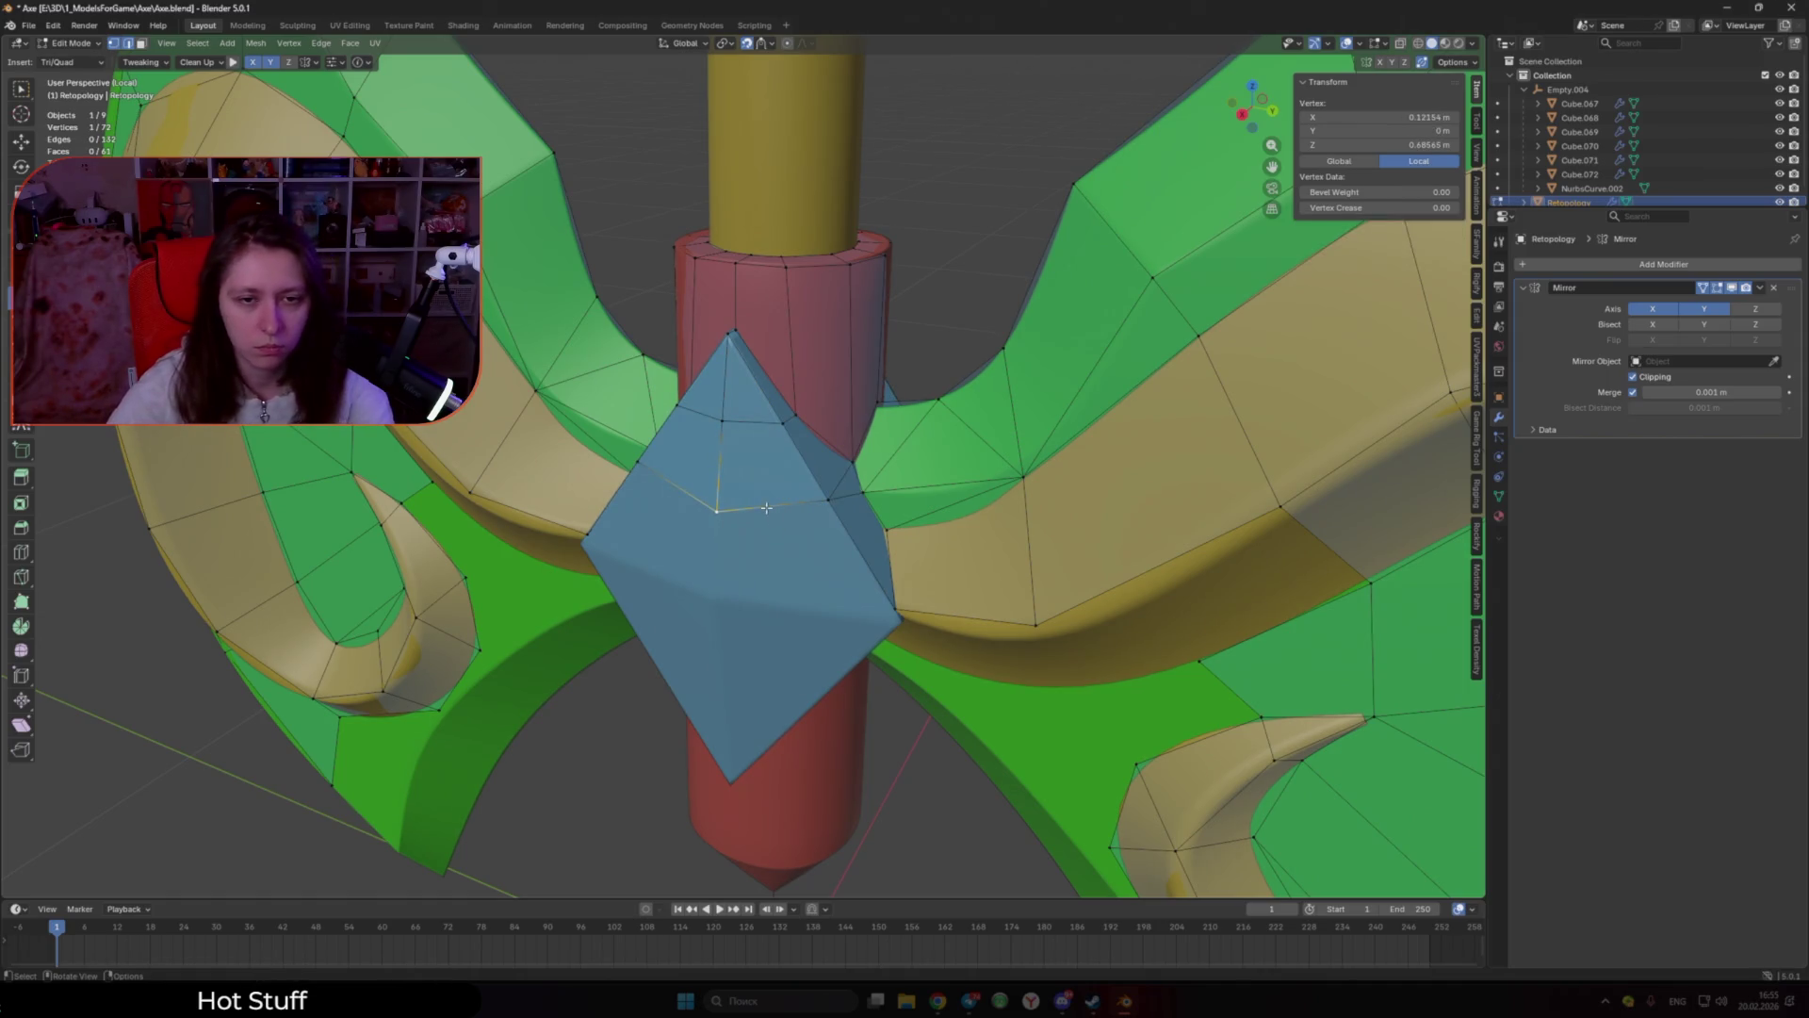
ctrl+drag(869, 615, 905, 625)
Step: Add triangles down the gem's side, stretching one toward its bottom tip
mouse_move(905, 625)
middle_down()
mouse_move(825, 633)
mouse_move(754, 603)
mouse_move(759, 486)
mouse_move(872, 504)
middle_up()
shift+click(747, 565)
ctrl+click(874, 505)
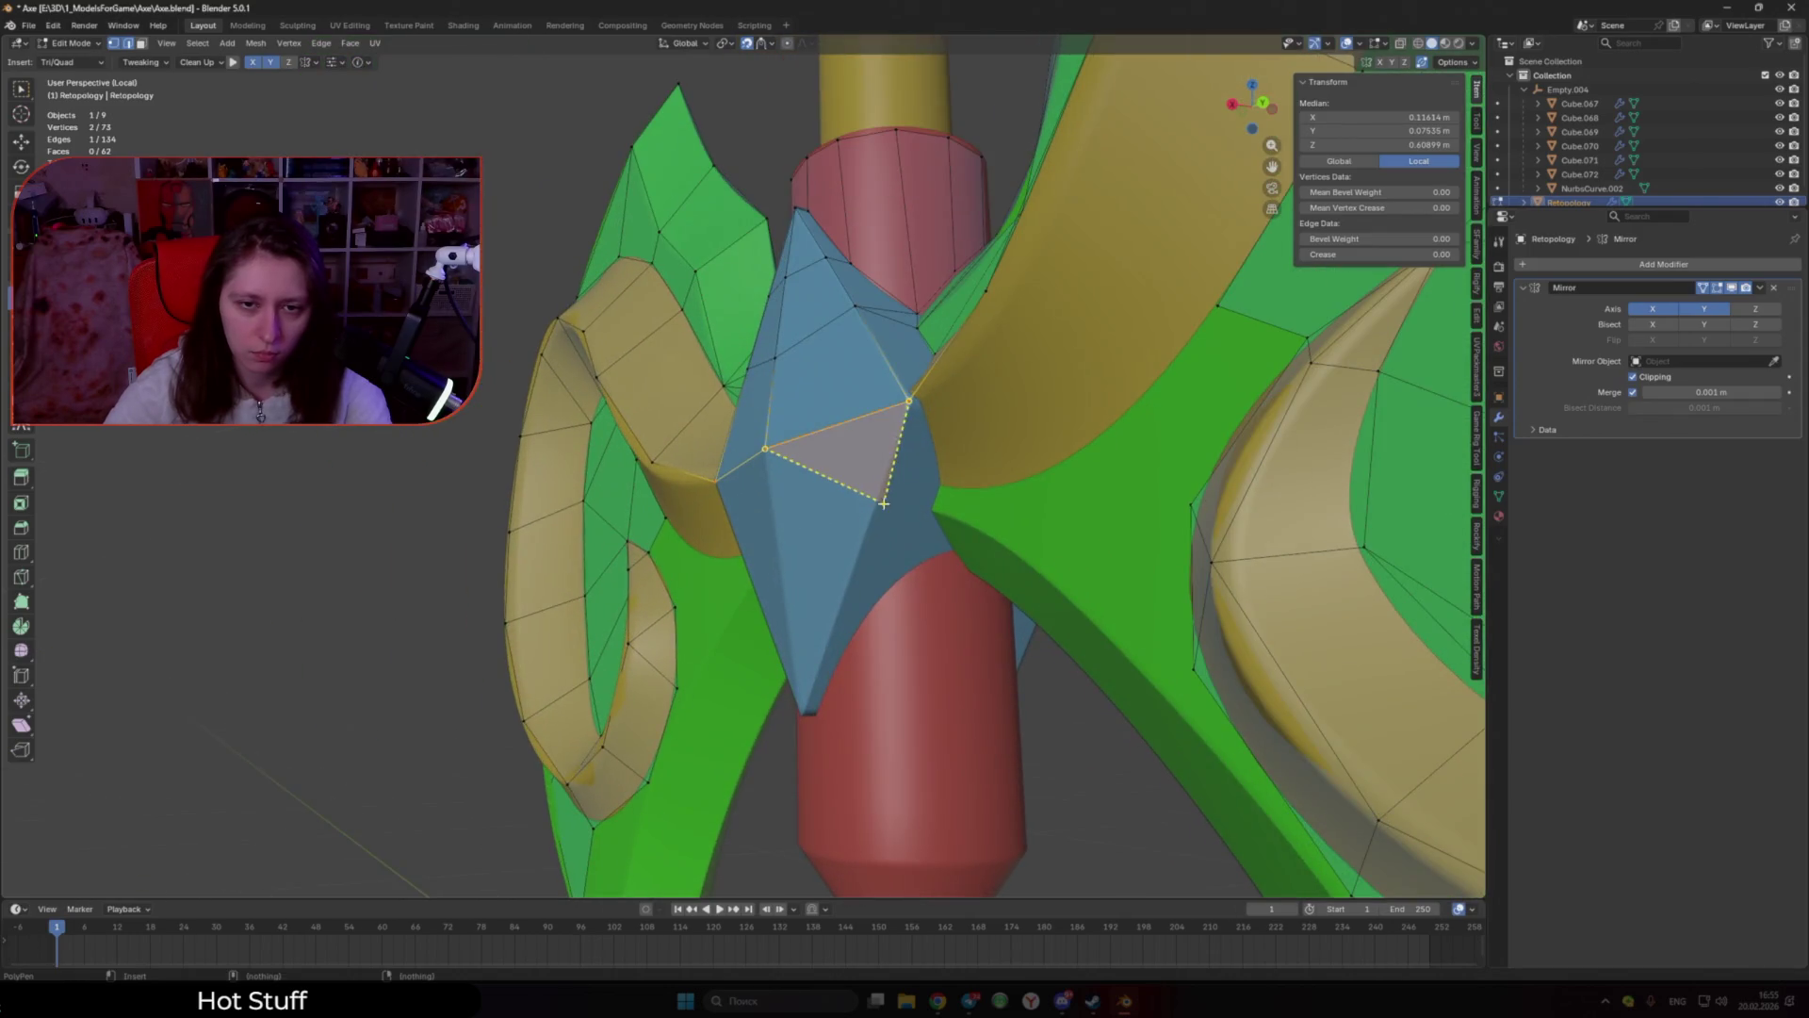
ctrl+click(776, 531)
ctrl+drag(789, 622, 801, 709)
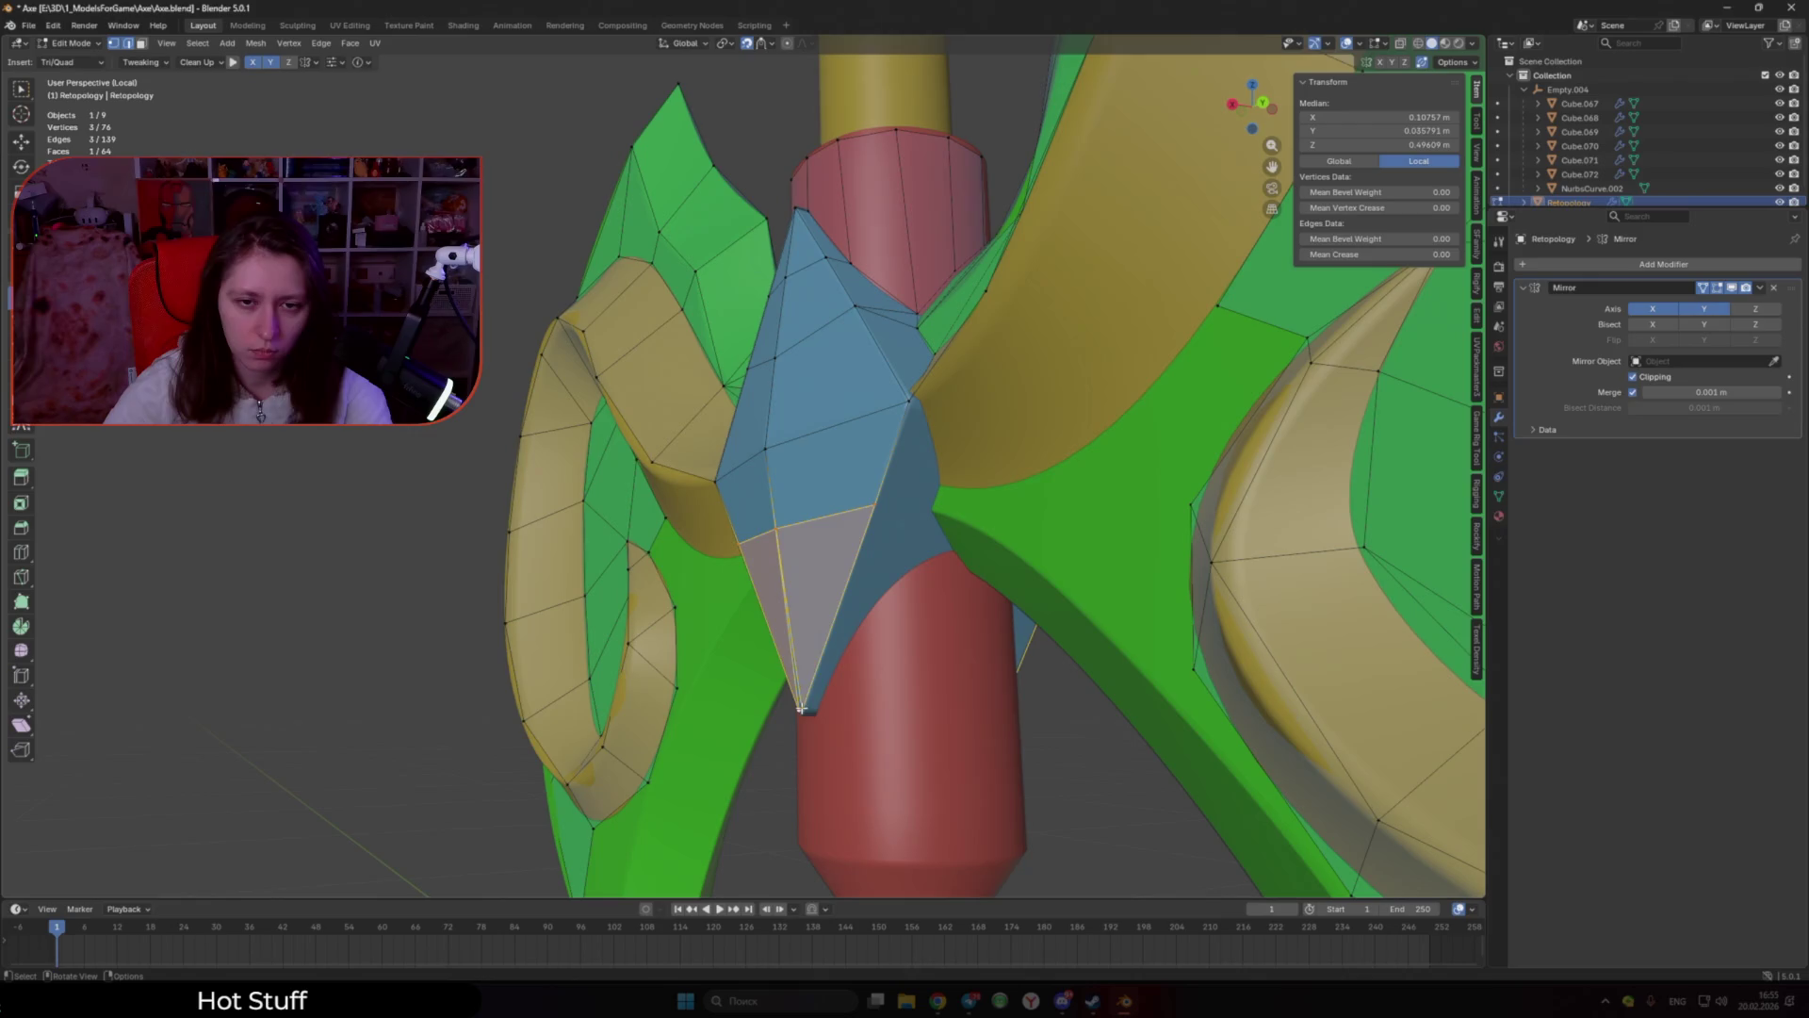
mouse_move(801, 709)
middle_down()
mouse_move(801, 598)
mouse_move(914, 457)
middle_up()
Step: Add a triangle along the gem's right edge and extend it with a new vertex
click(792, 660)
ctrl+click(921, 447)
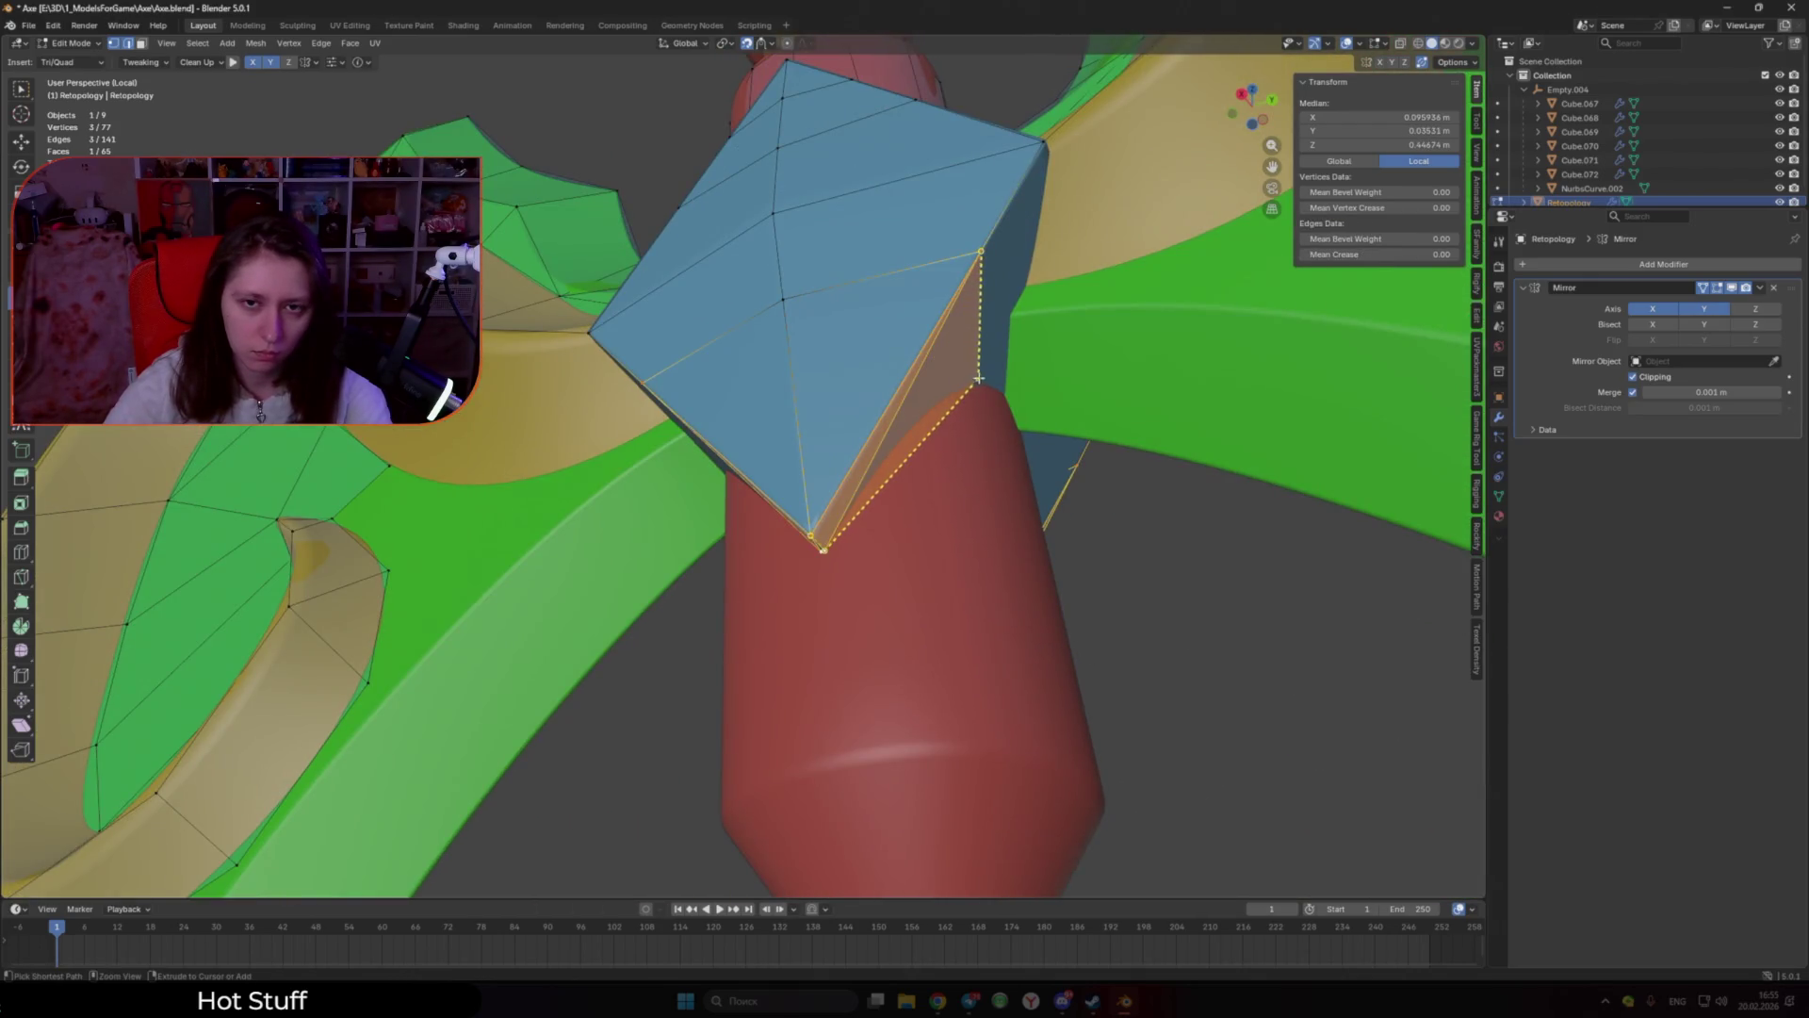
ctrl+click(1003, 320)
middle_drag(1004, 320, 1002, 379)
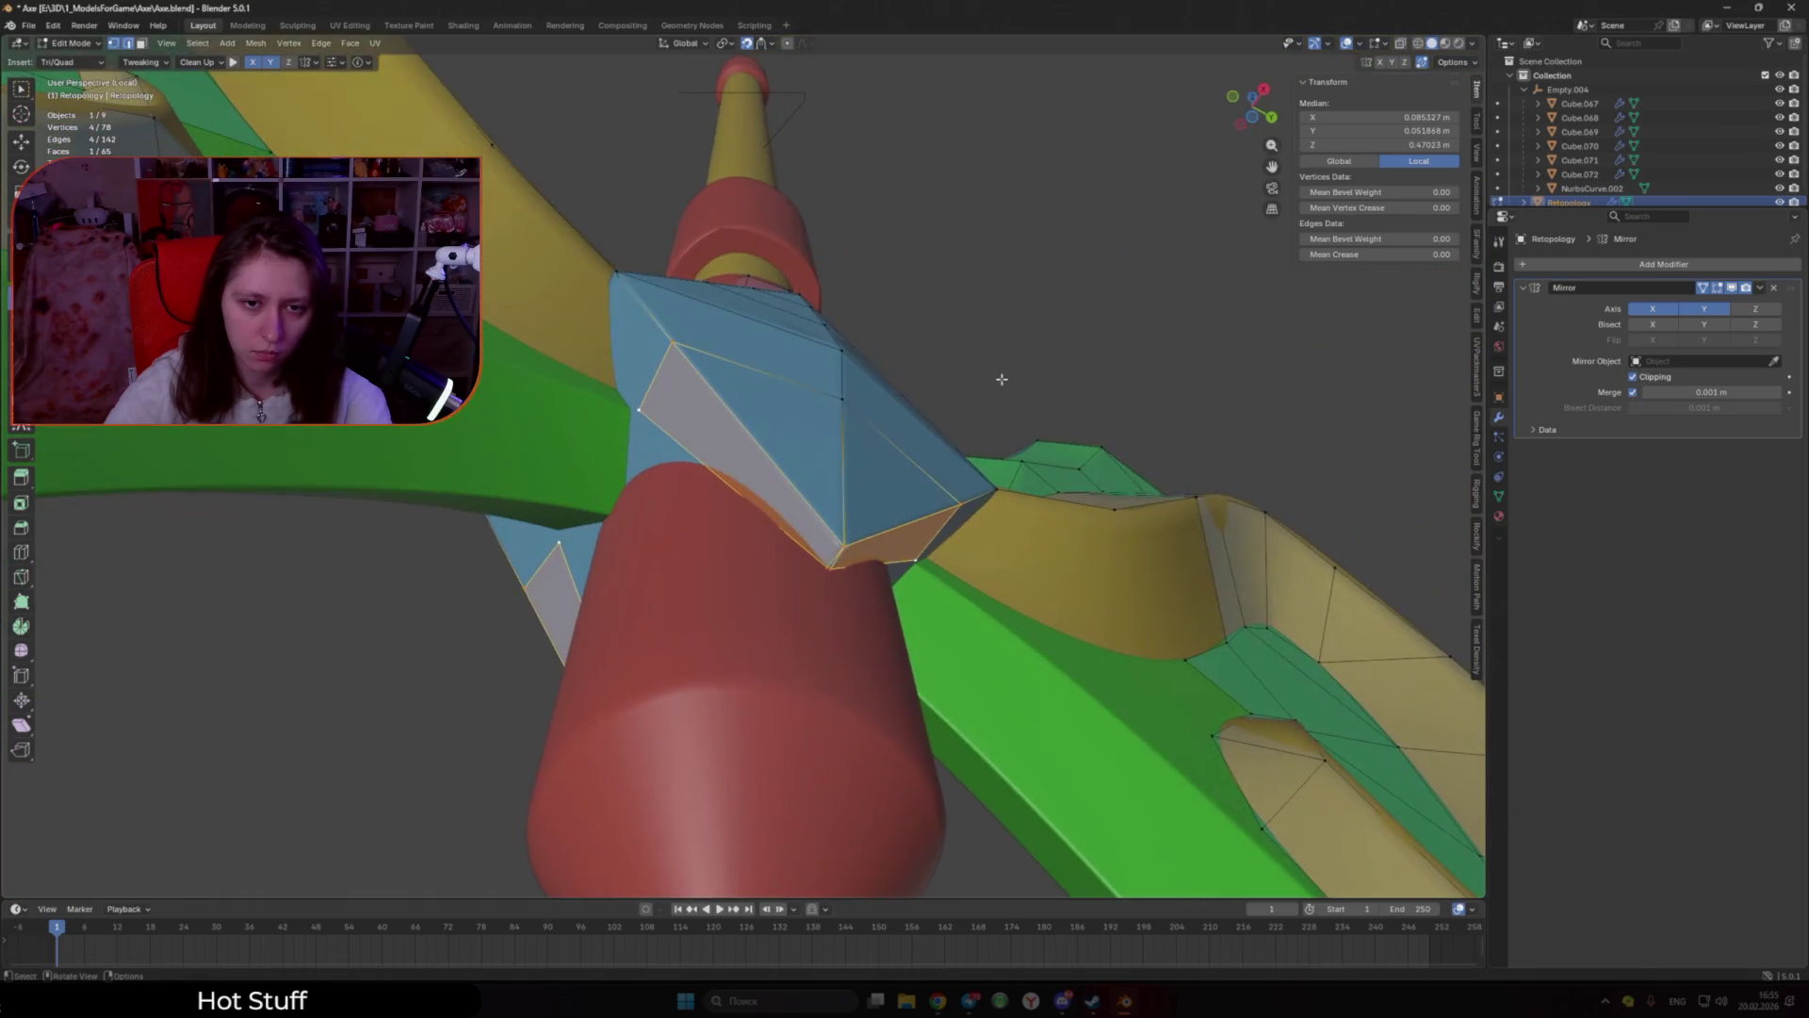
Step: Move the gem's tip vertex with G and pull a vertex down onto the grip's edge
click(835, 569)
middle_drag(834, 569, 808, 590)
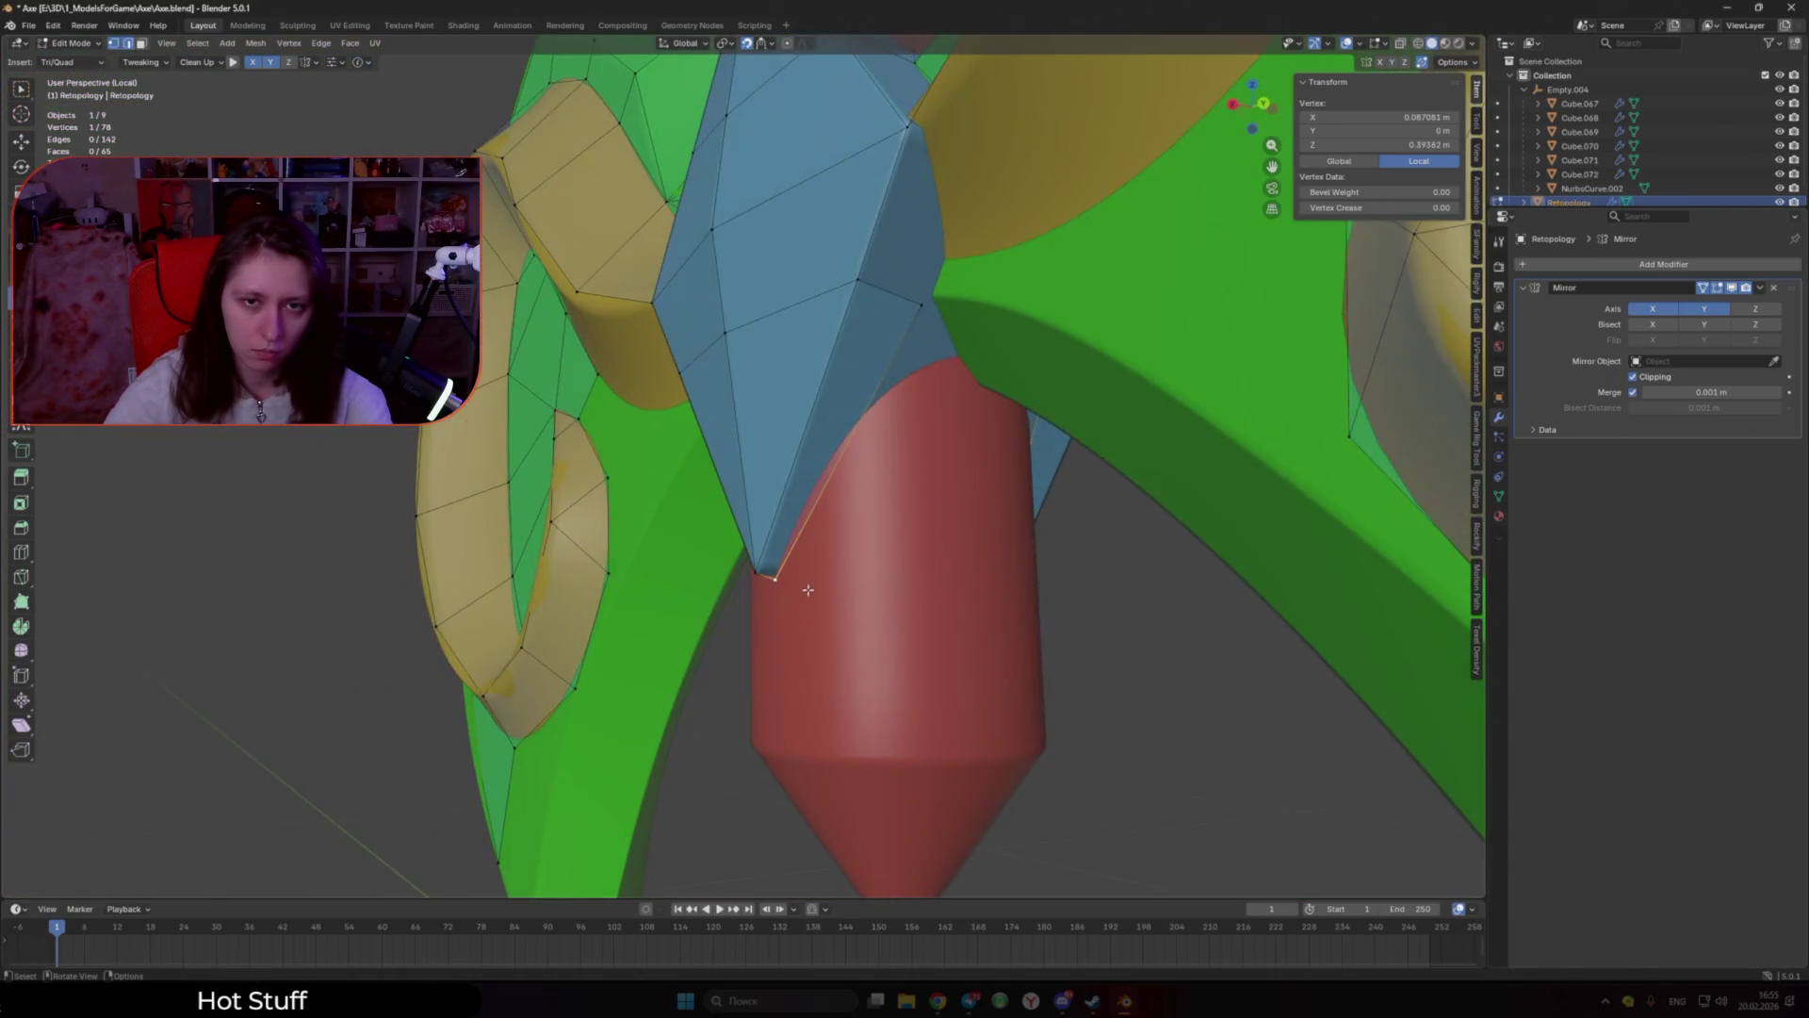
key(g)
click(860, 278)
mouse_move(861, 278)
mouse_down()
mouse_move(833, 335)
mouse_move(735, 354)
mouse_up()
drag(920, 310, 882, 396)
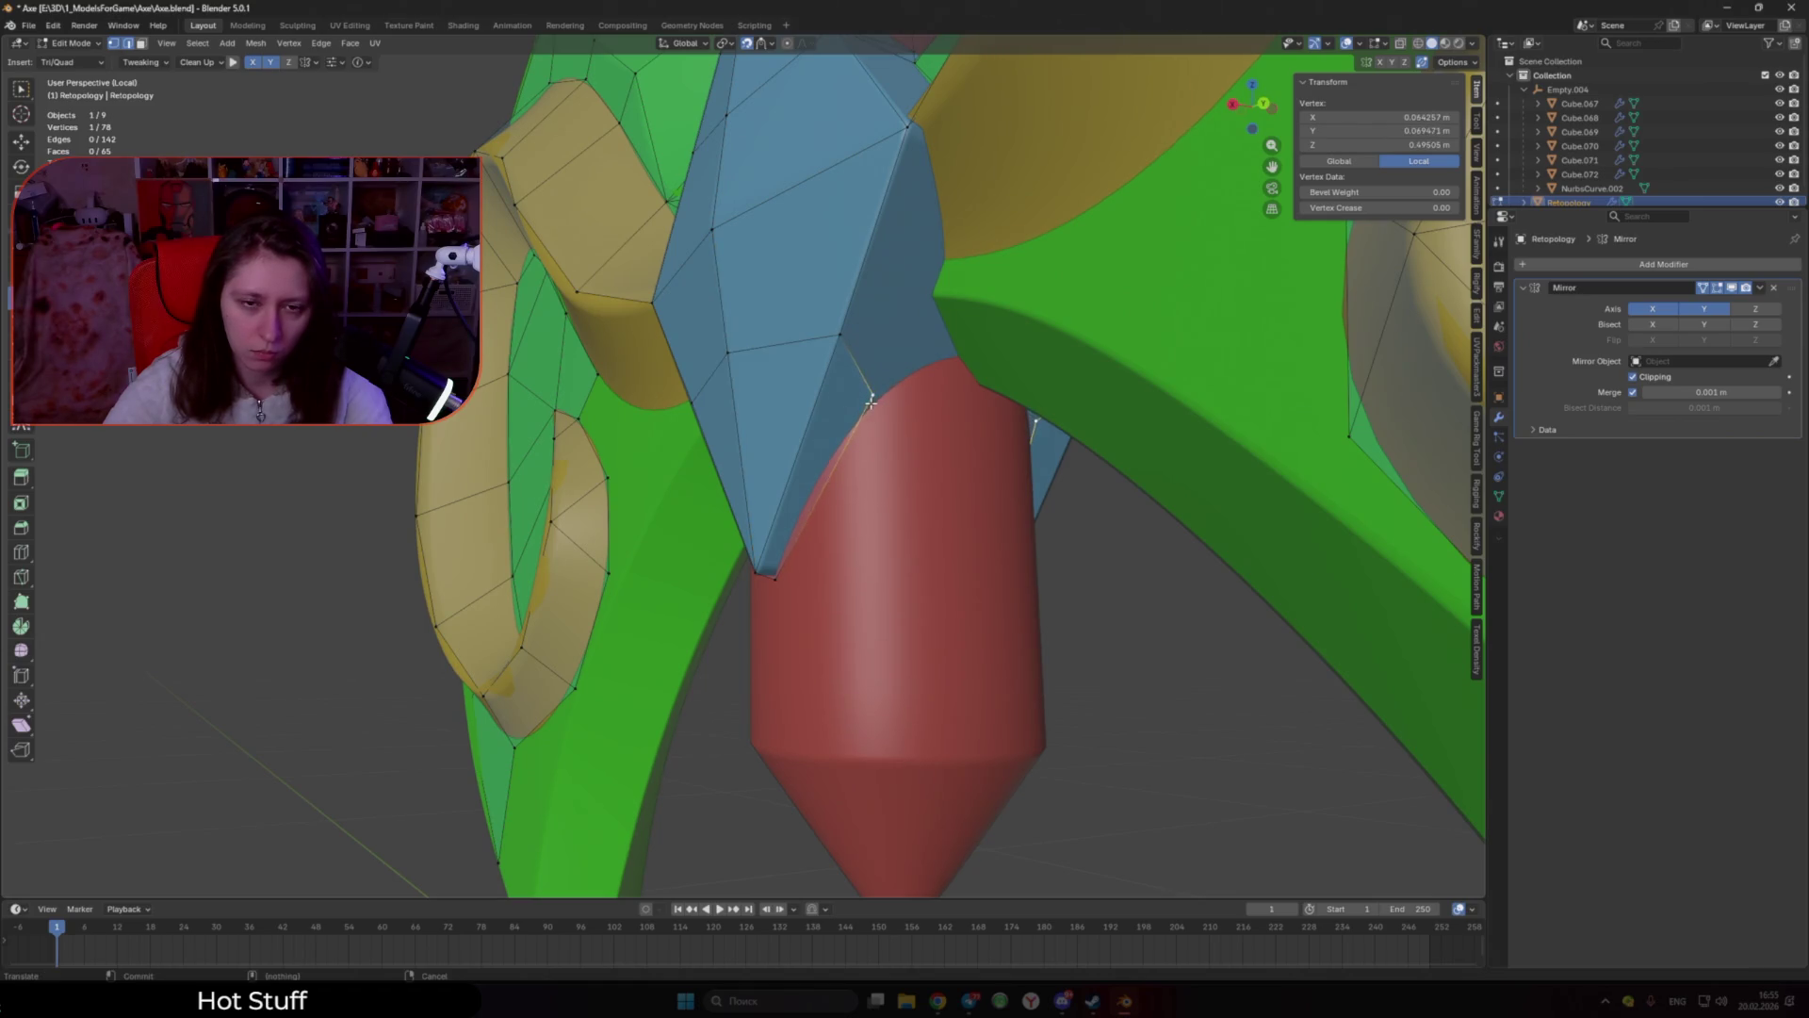
scroll(871, 402, down, 5)
Step: Add quads and a triangle below and to the right of the gem
ctrl+click(878, 545)
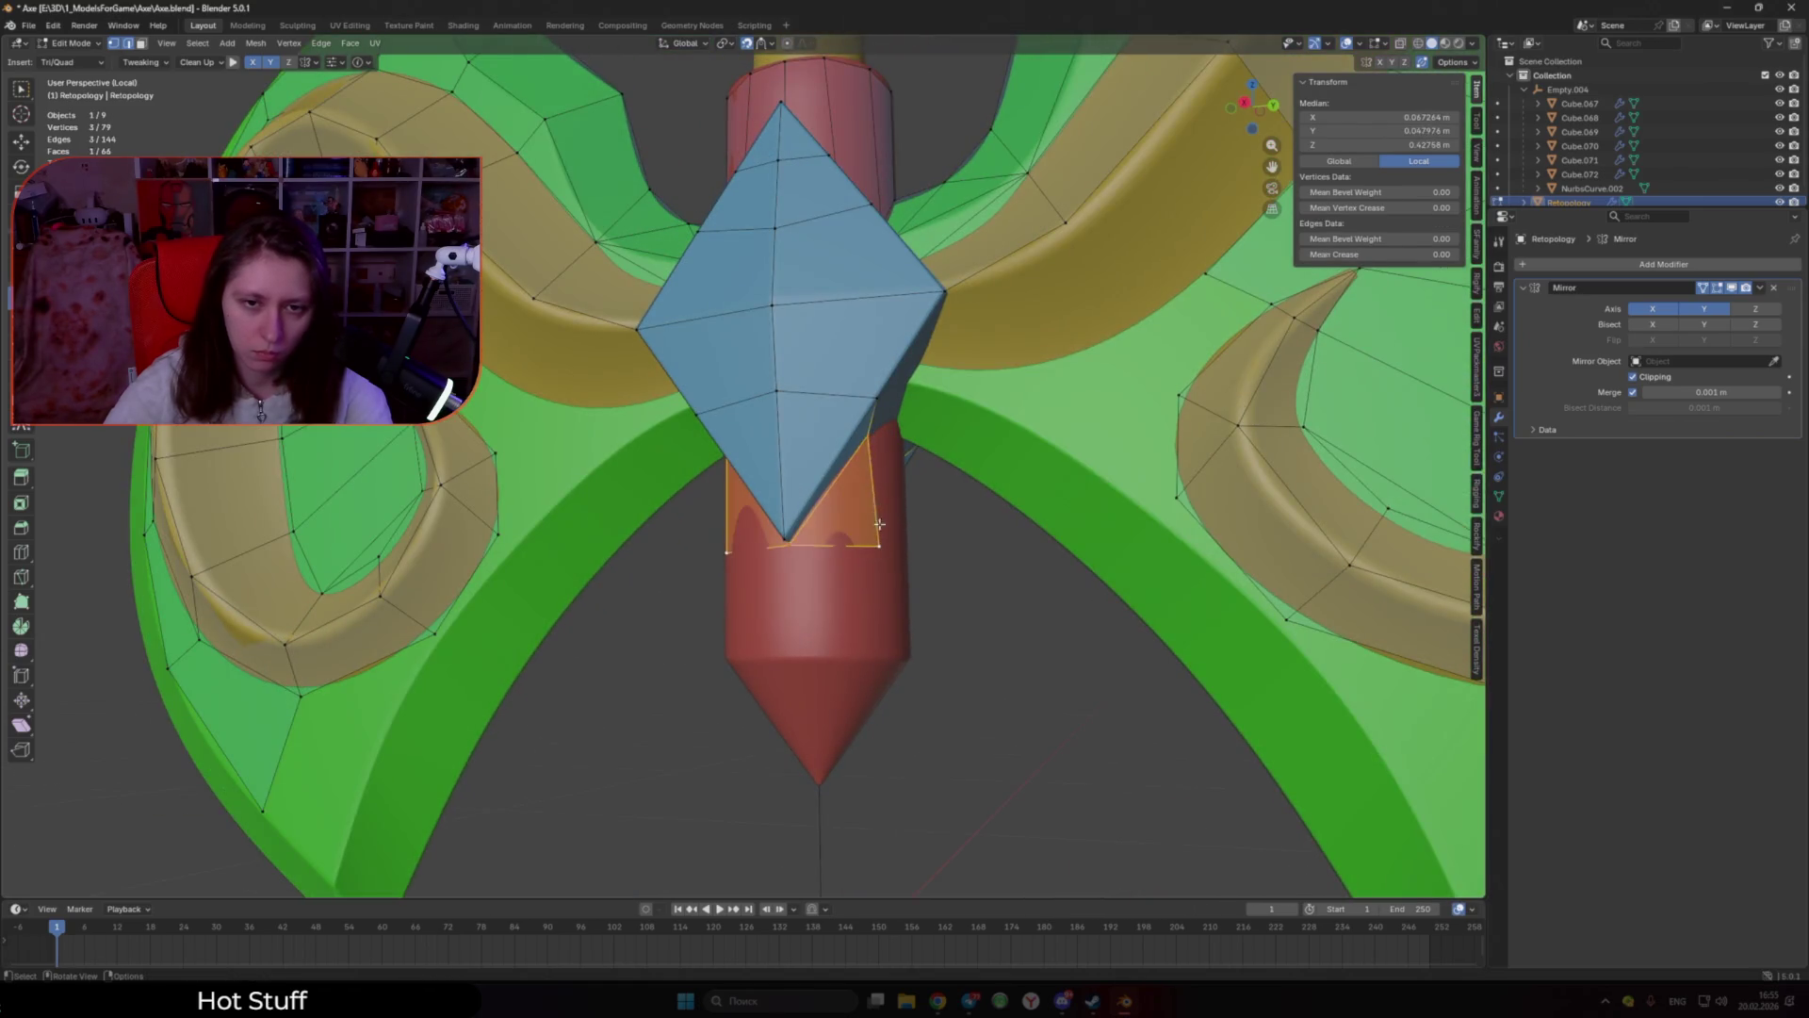
click(878, 523)
middle_drag(878, 524, 813, 466)
ctrl+click(837, 435)
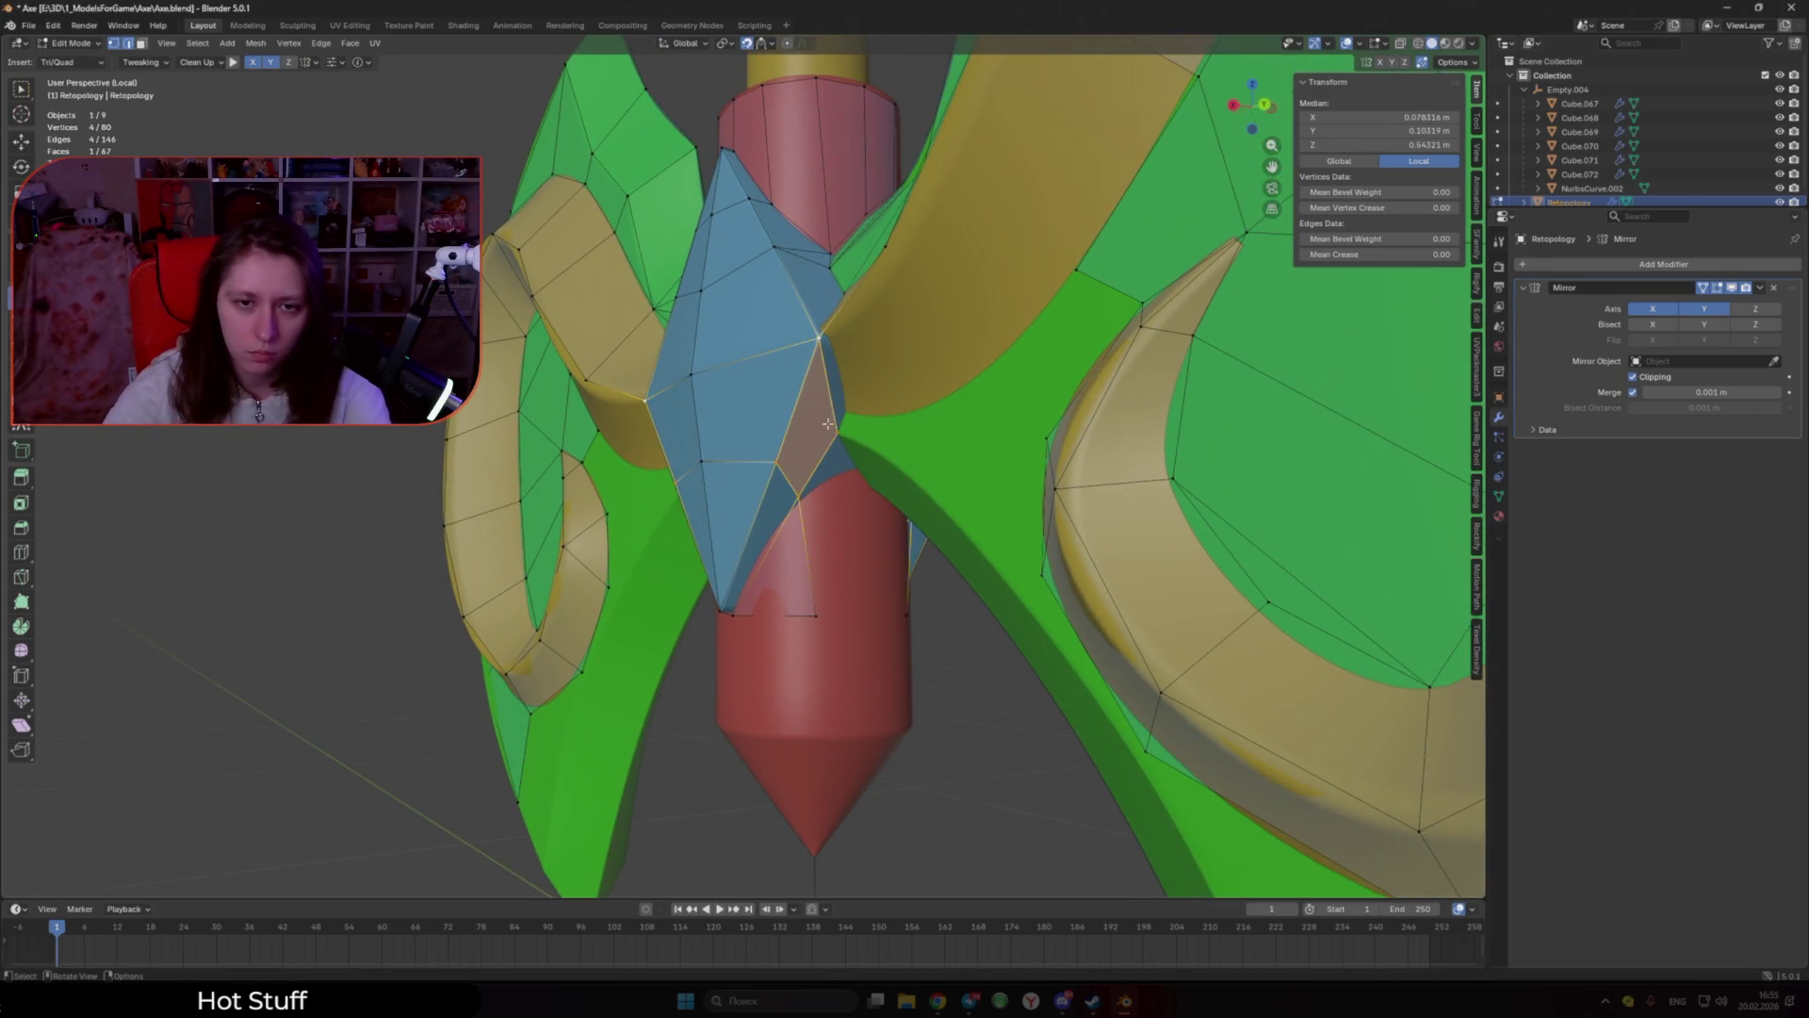
mouse_move(836, 414)
middle_down()
mouse_move(943, 369)
mouse_move(887, 462)
middle_up()
ctrl+click(945, 368)
click(856, 478)
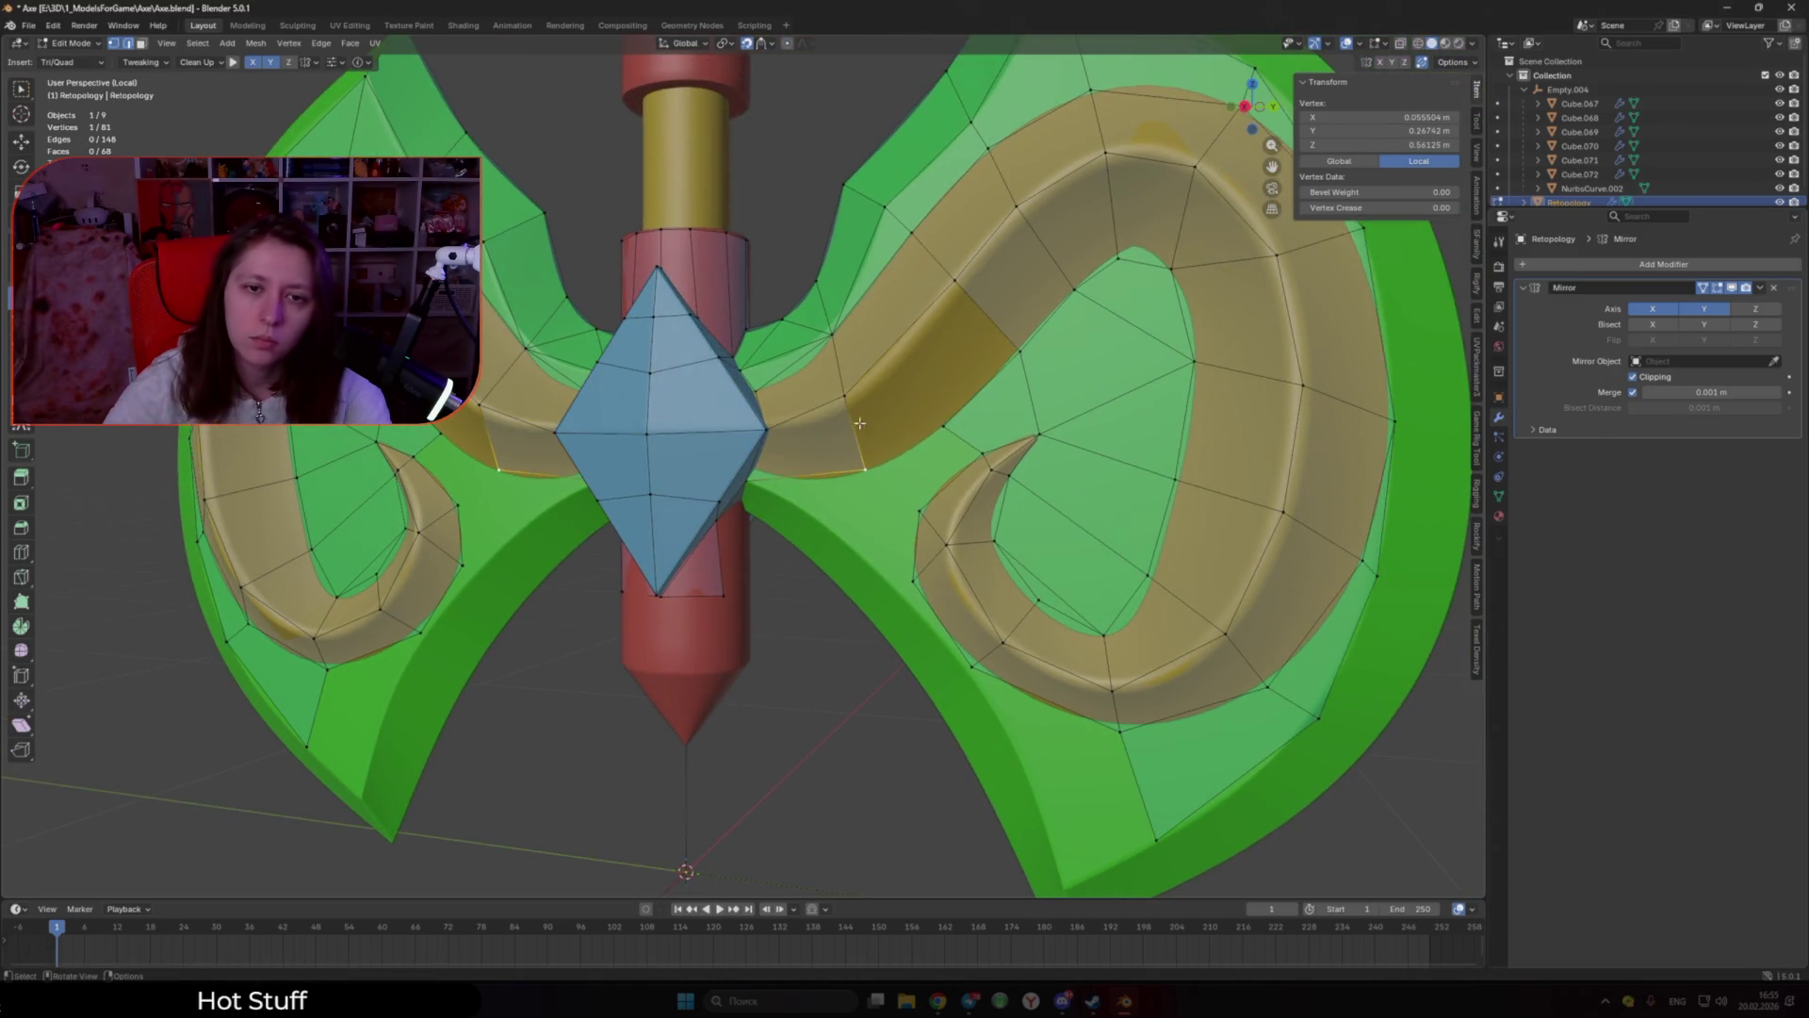
Step: Fill the gap right of the gem and the blade beside it, adjusting one vertex
ctrl+click(940, 425)
click(914, 332)
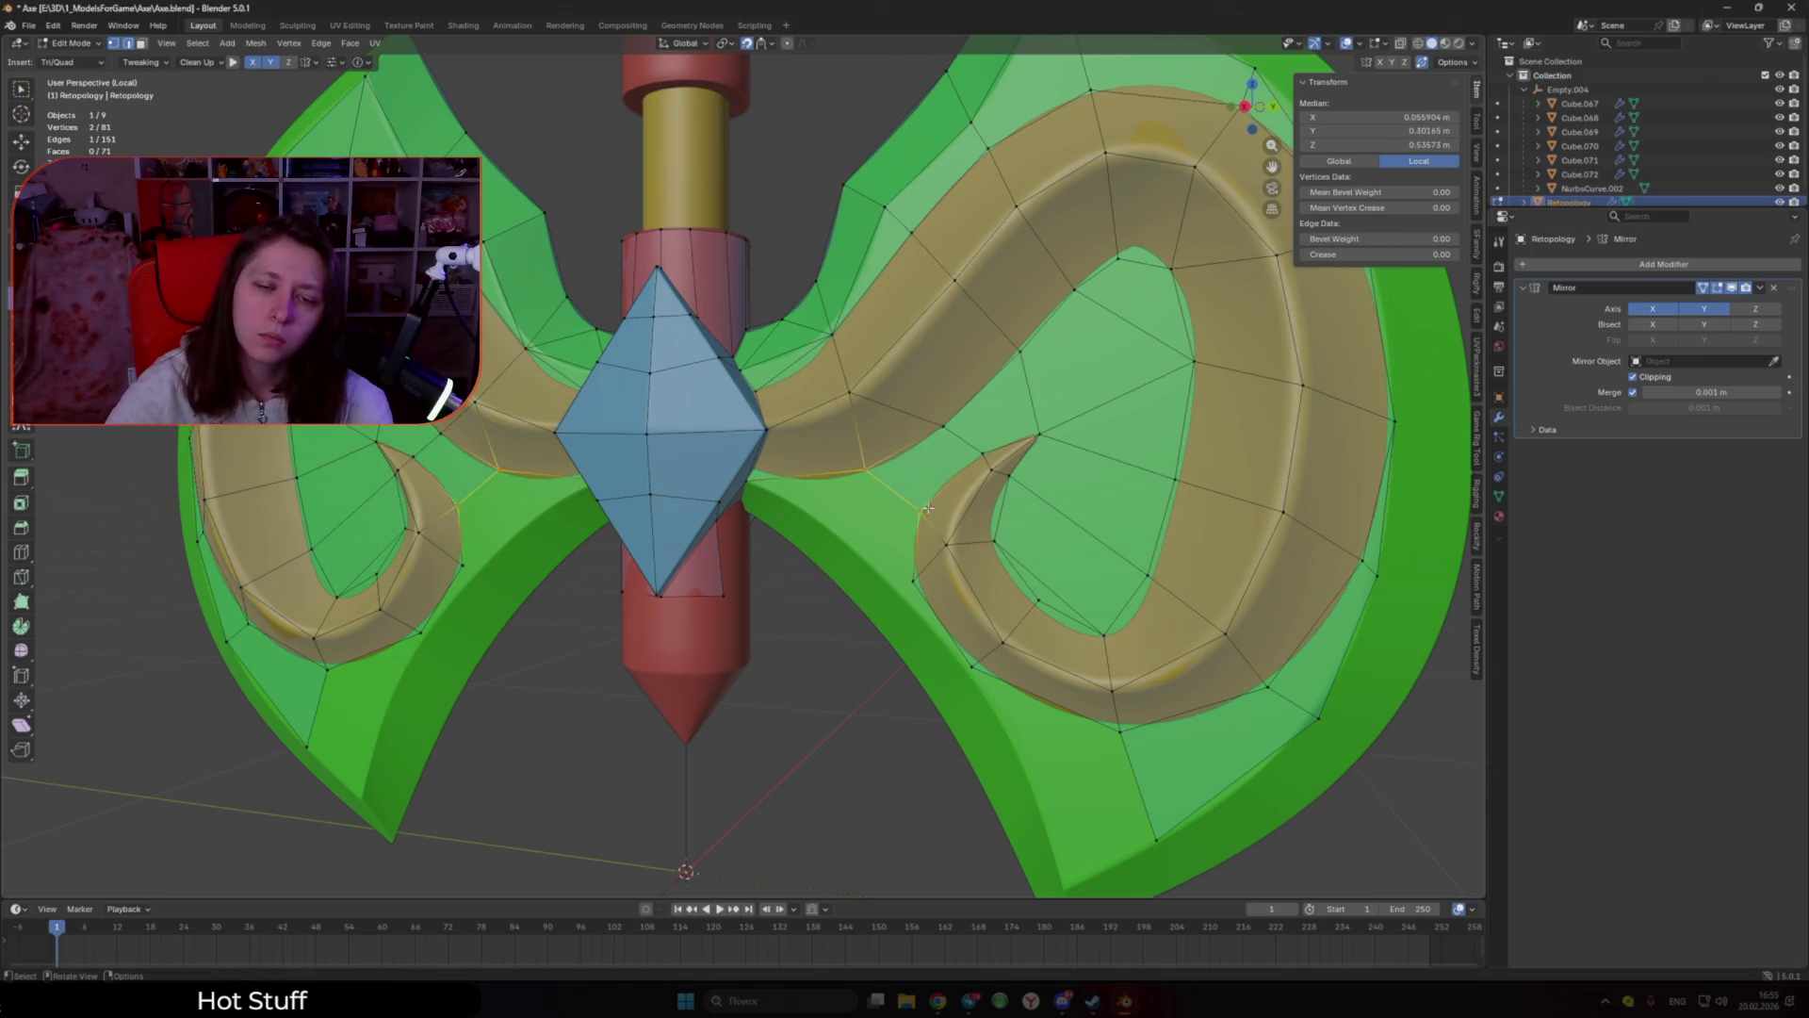
click(868, 507)
middle_drag(868, 507, 919, 579)
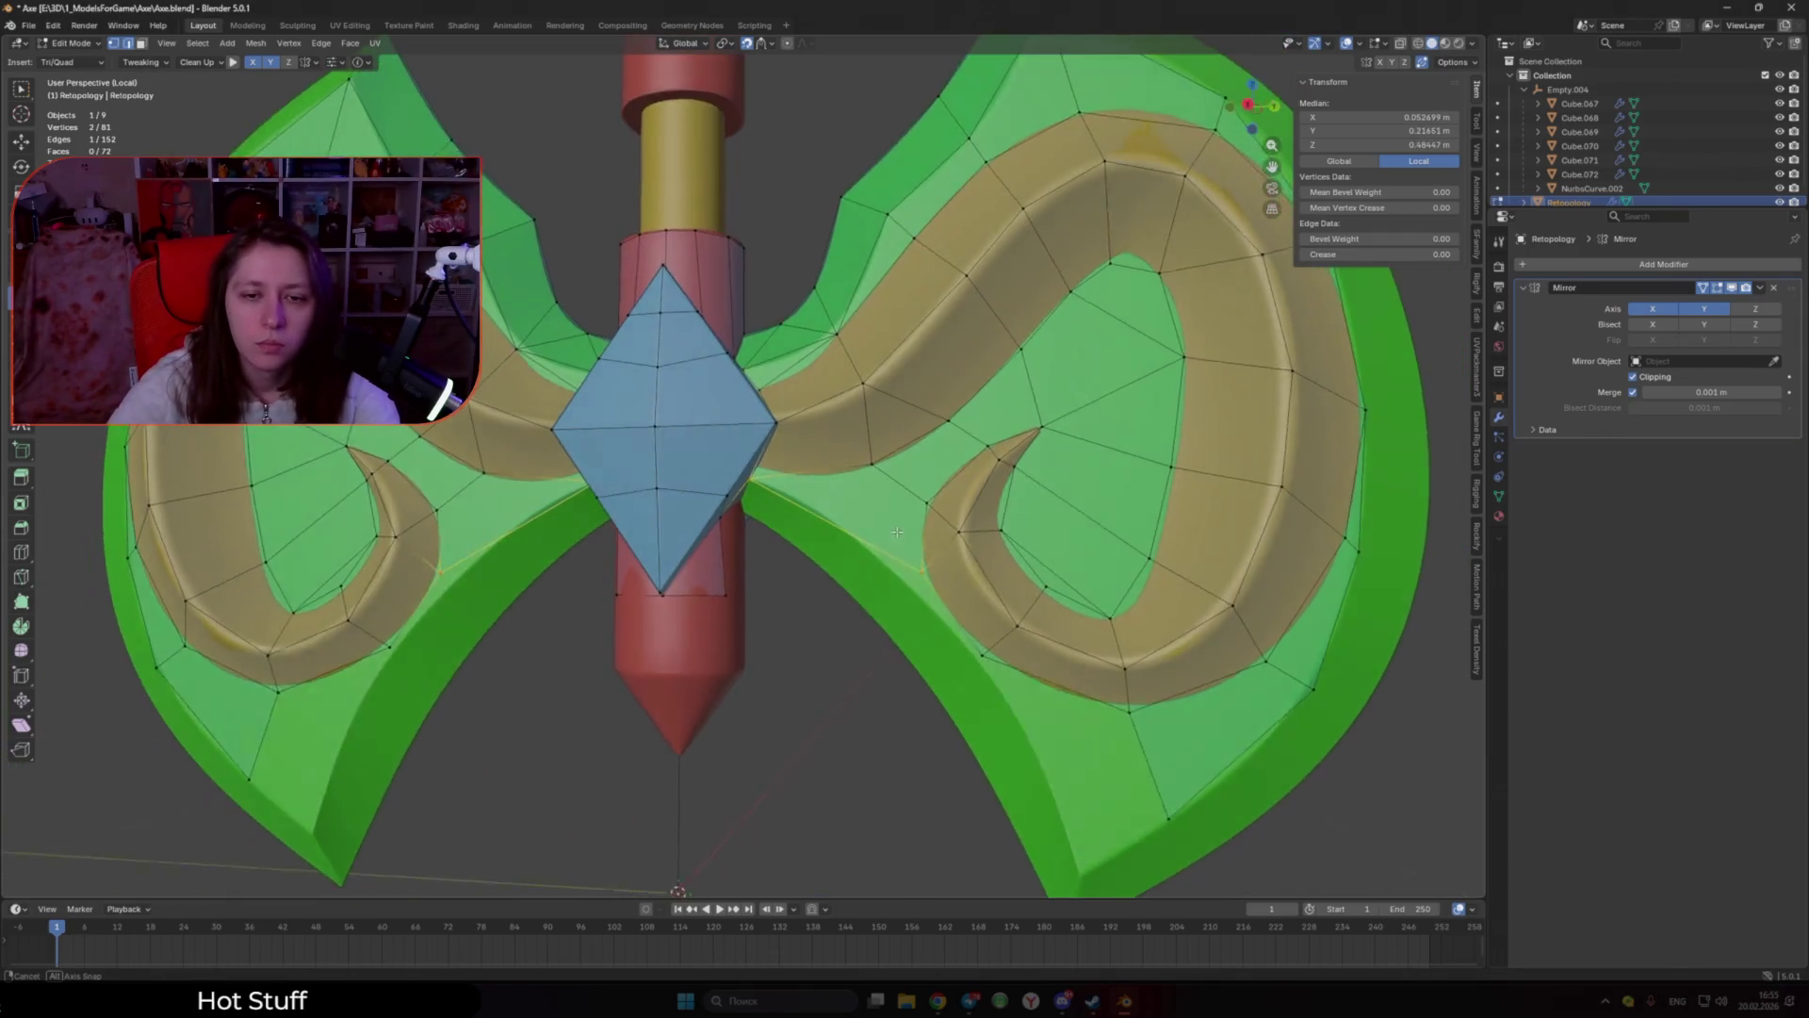
drag(919, 579, 924, 566)
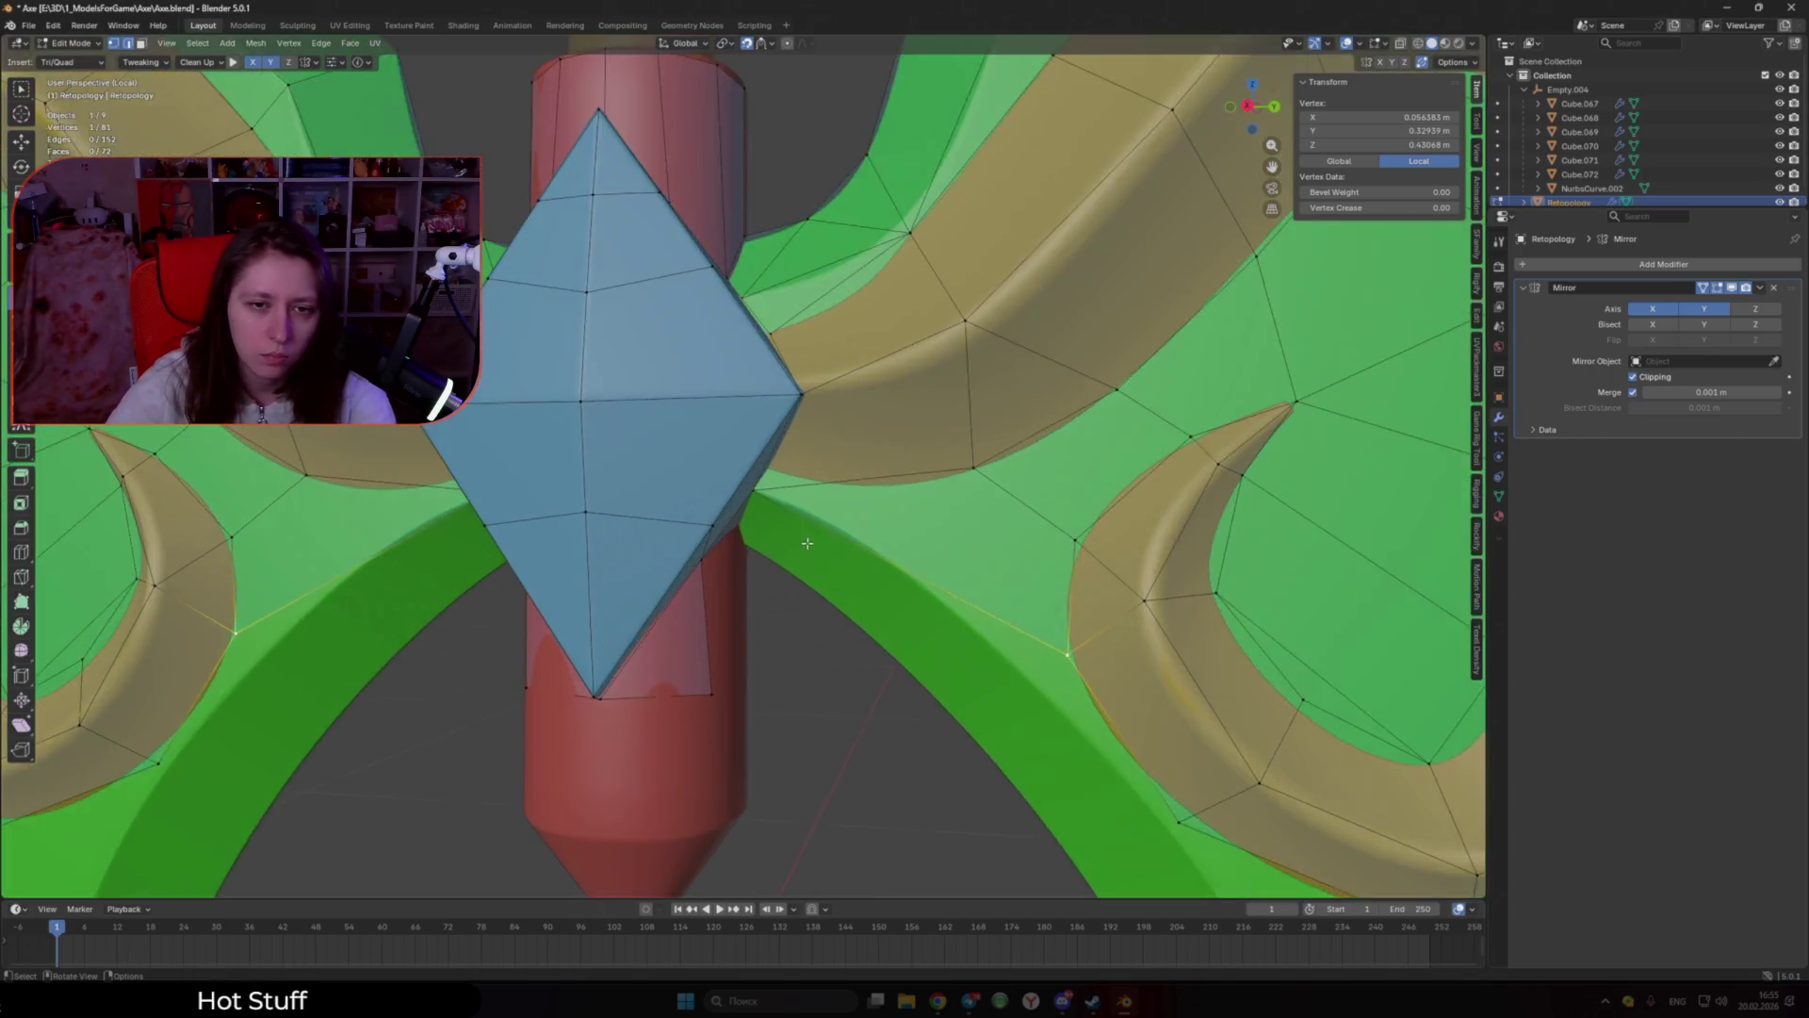
mouse_move(756, 492)
middle_down()
mouse_move(770, 443)
mouse_move(716, 518)
middle_up()
Step: Extend faces from the gem's lower side down to the red grip and adjust a vertex
shift+click(741, 449)
ctrl+right_click(914, 550)
click(741, 510)
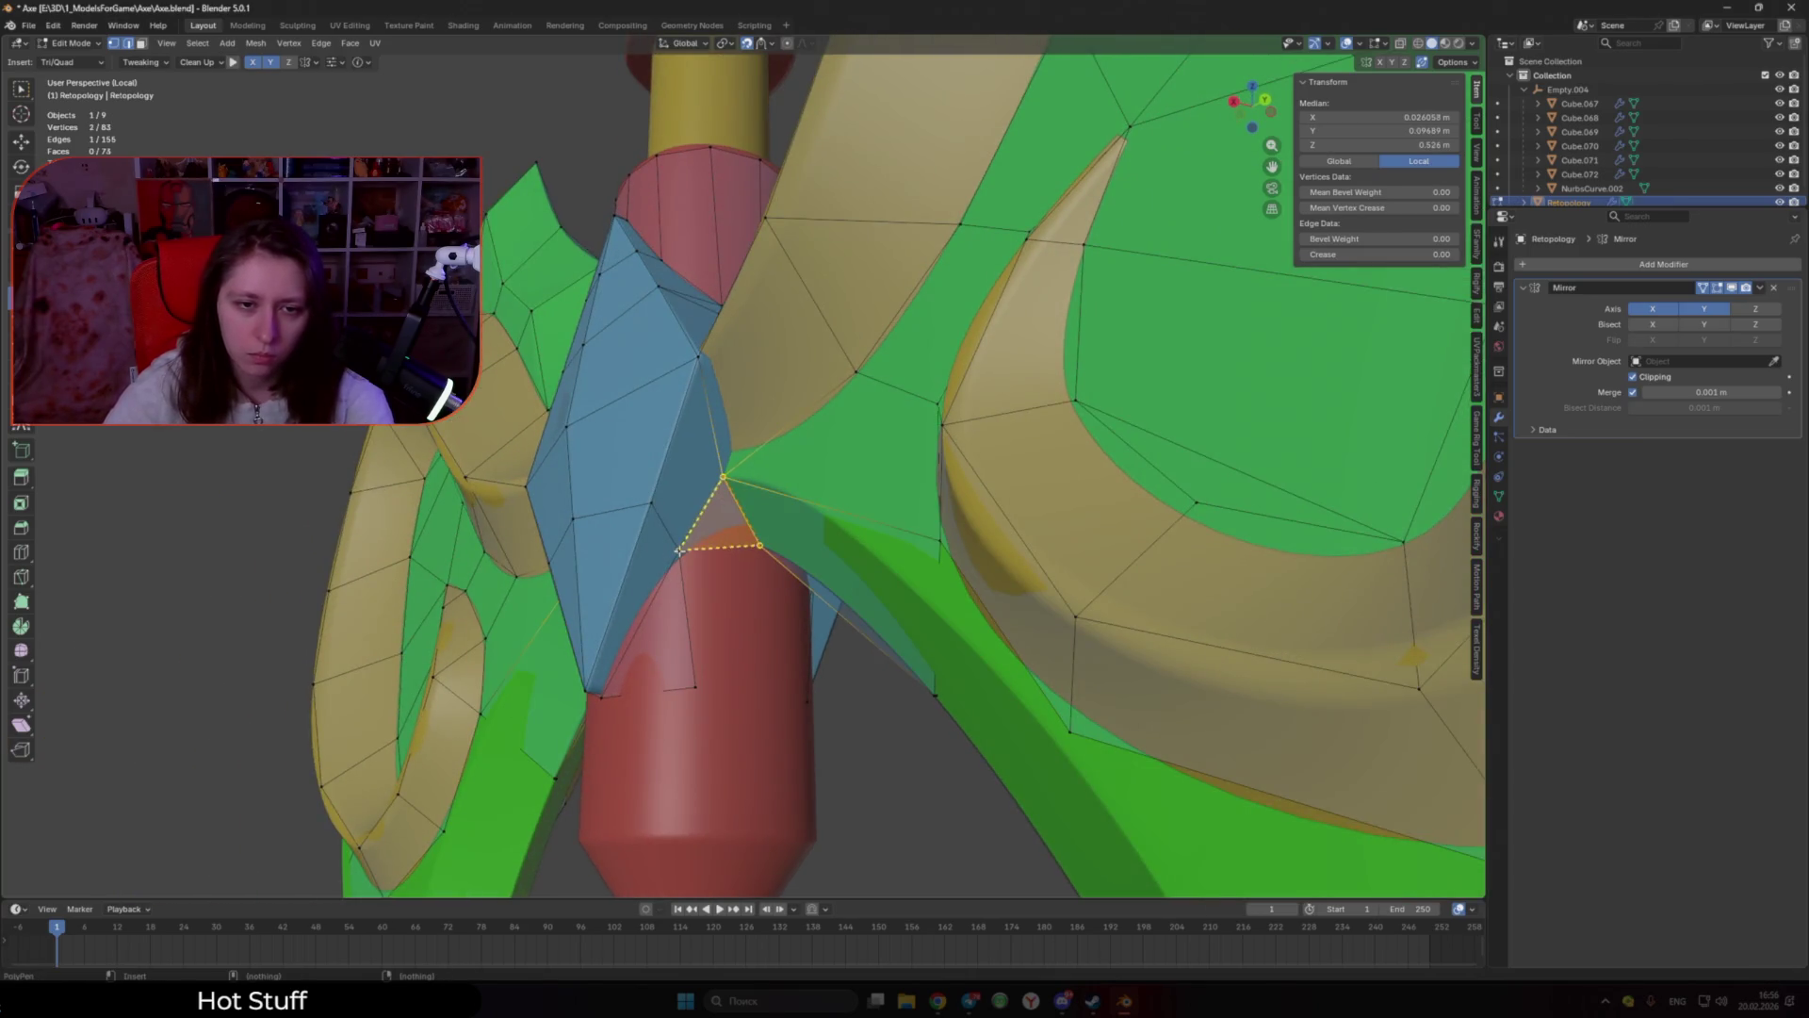
click(754, 544)
click(763, 683)
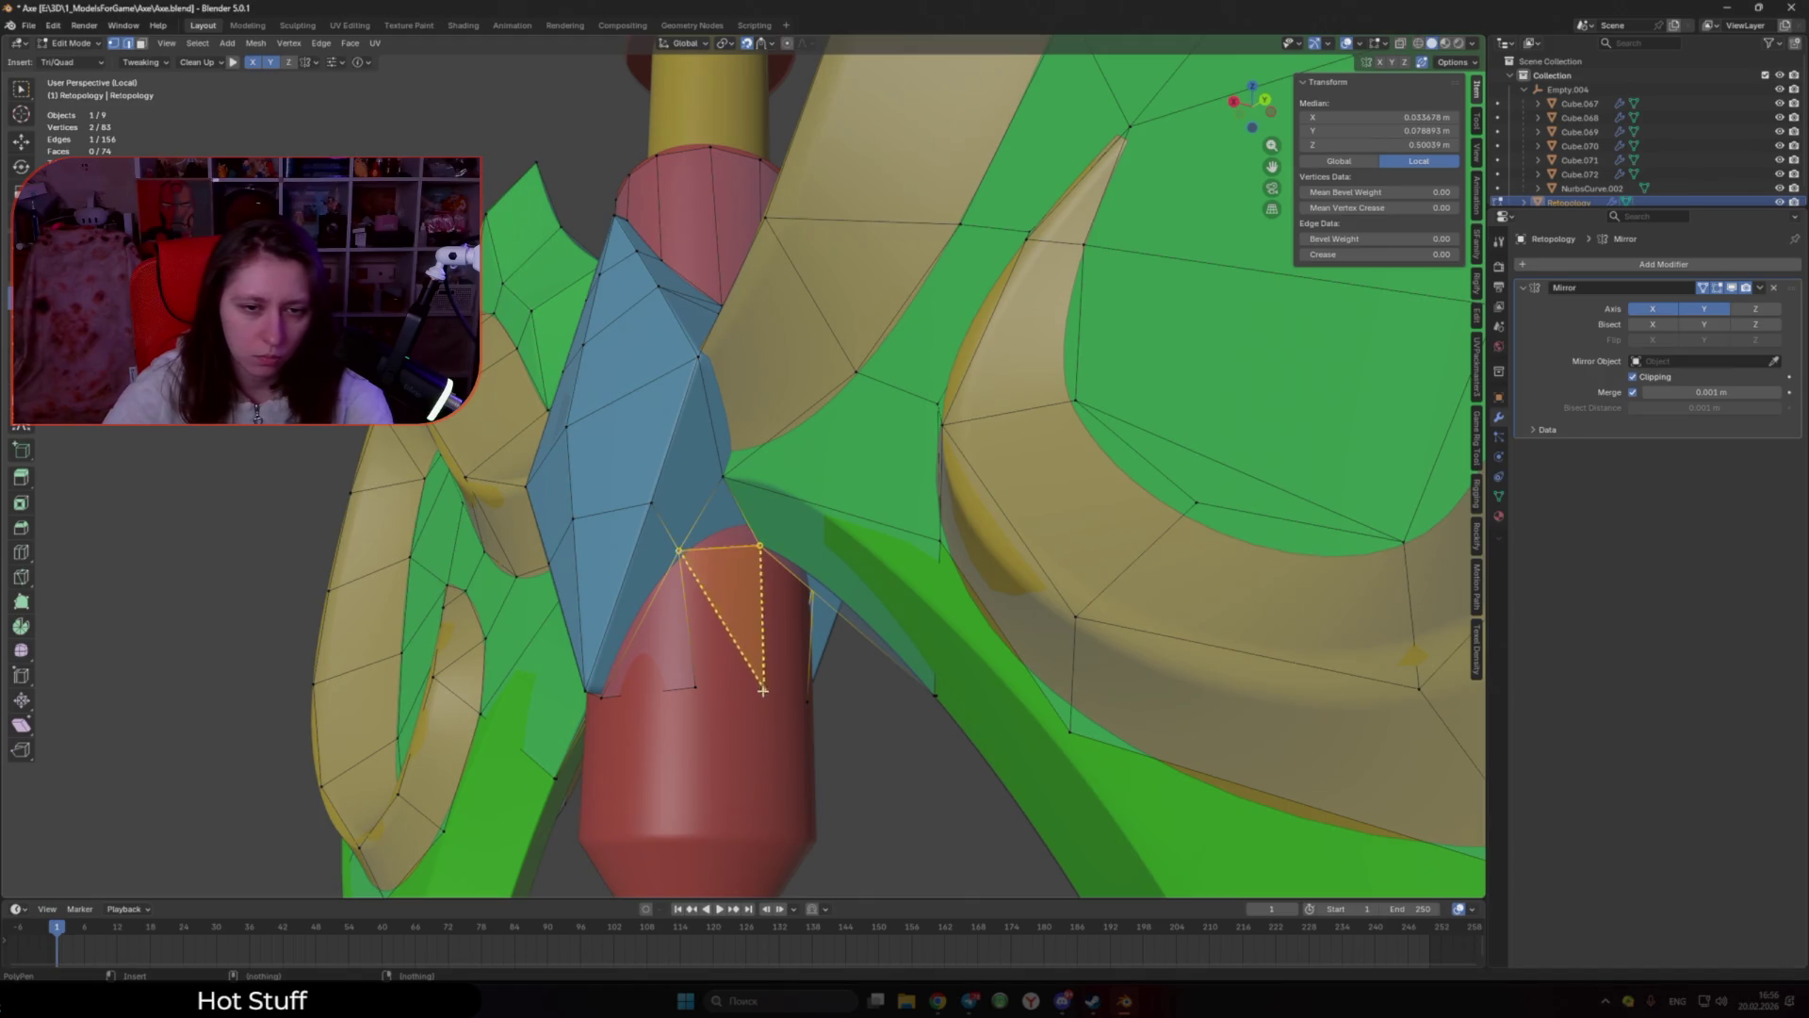
middle_drag(761, 550, 782, 528)
mouse_move(764, 525)
mouse_down()
mouse_move(765, 618)
mouse_move(688, 592)
mouse_up()
mouse_move(688, 592)
middle_down()
mouse_move(800, 627)
mouse_move(698, 664)
mouse_move(726, 508)
middle_up()
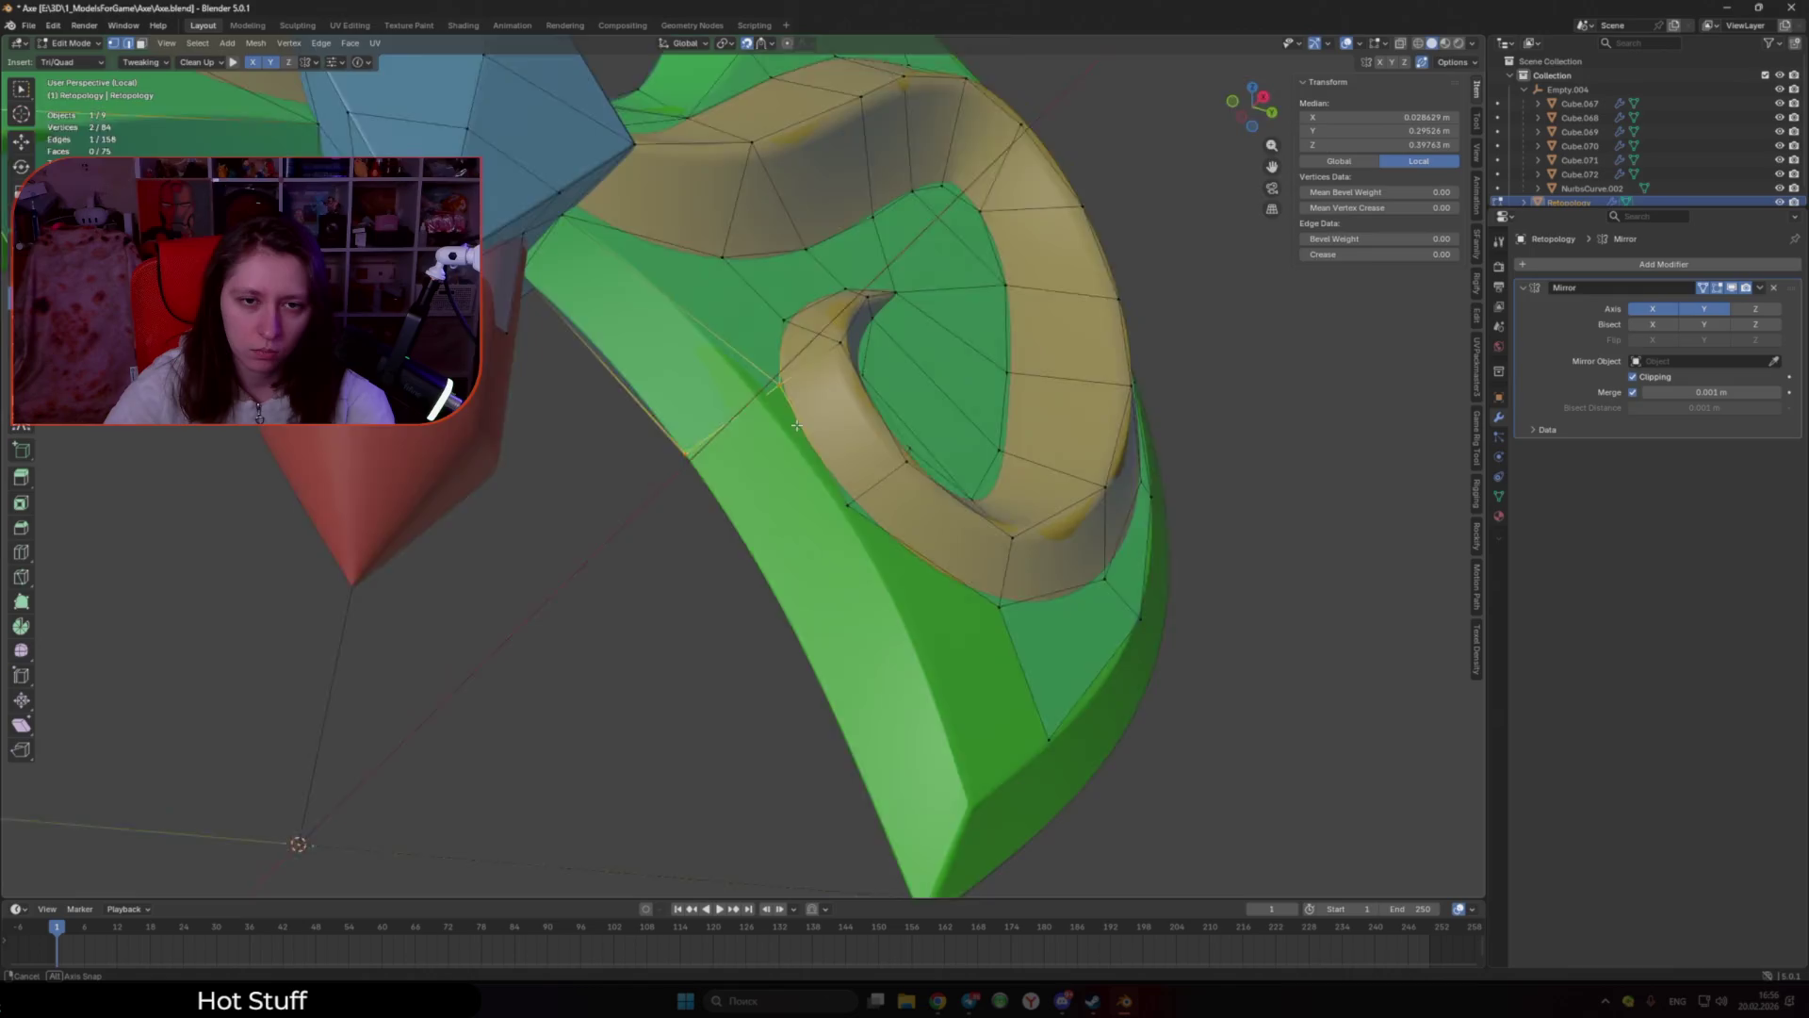
Step: Dissolve an unwanted edge on the green blade and fill a triangle at the vertex
drag(726, 504, 732, 498)
middle_drag(732, 499, 741, 431)
click(521, 274)
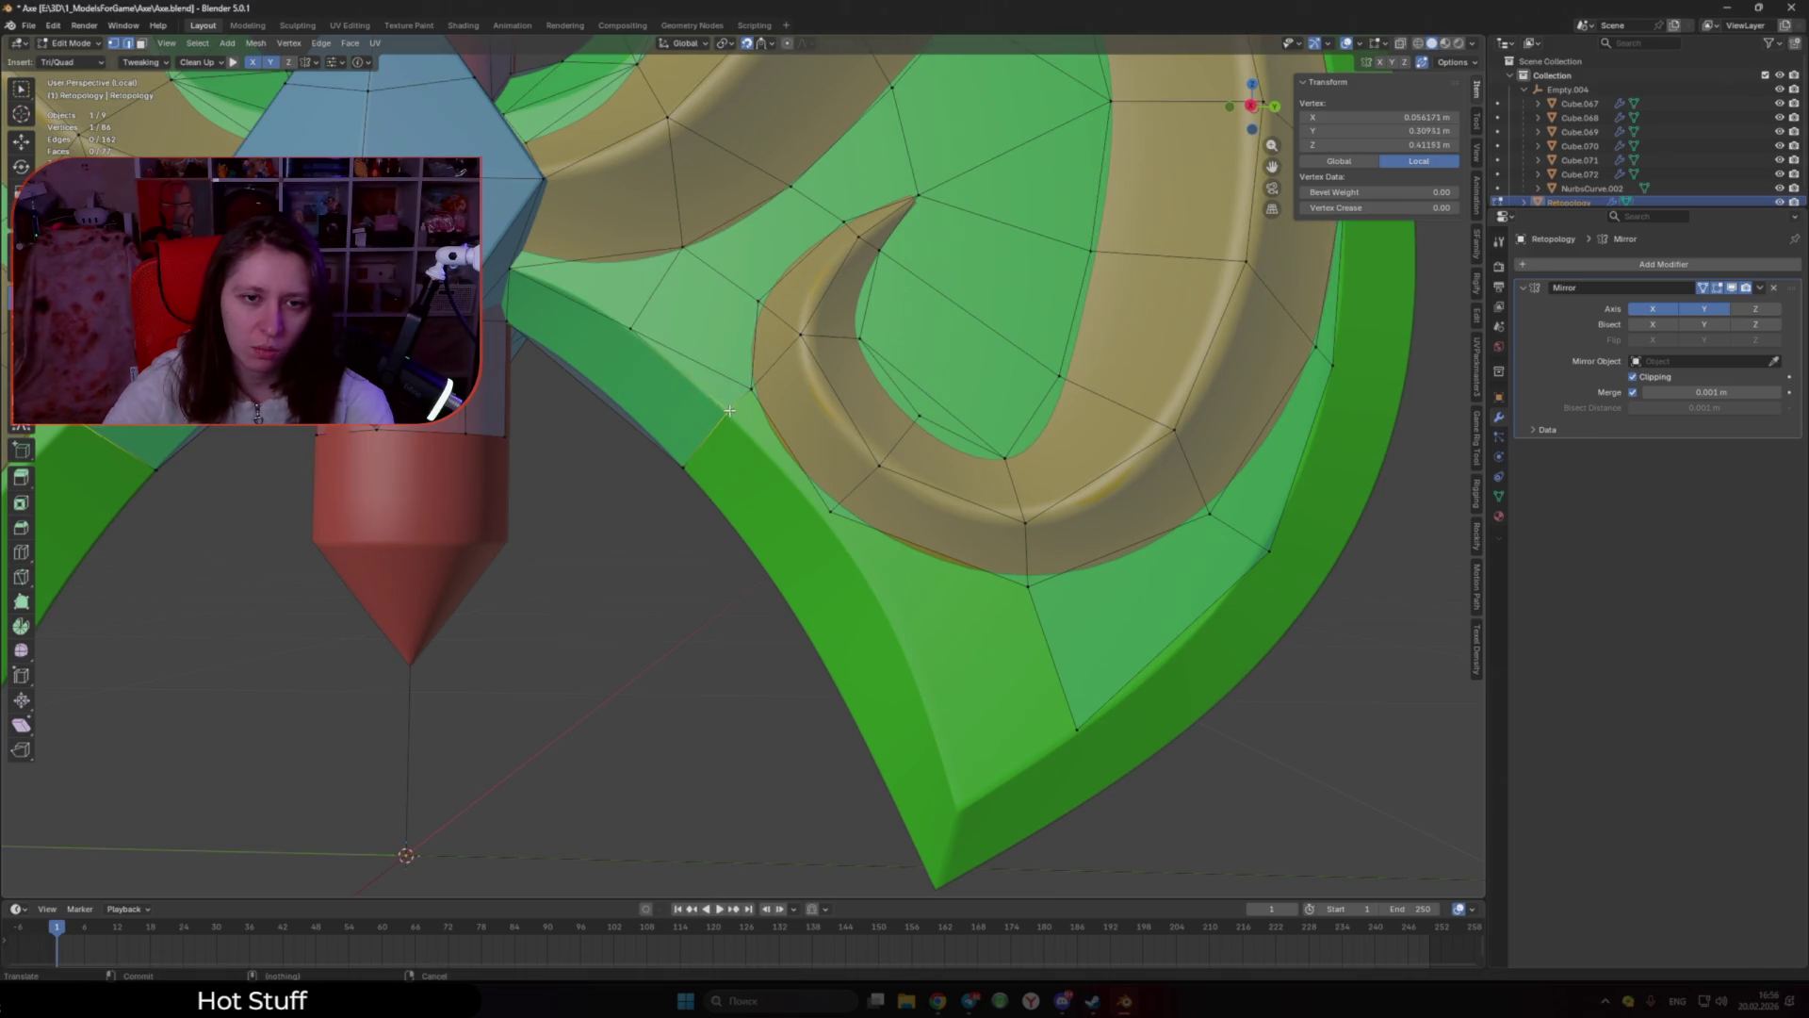
middle_drag(725, 413, 749, 461)
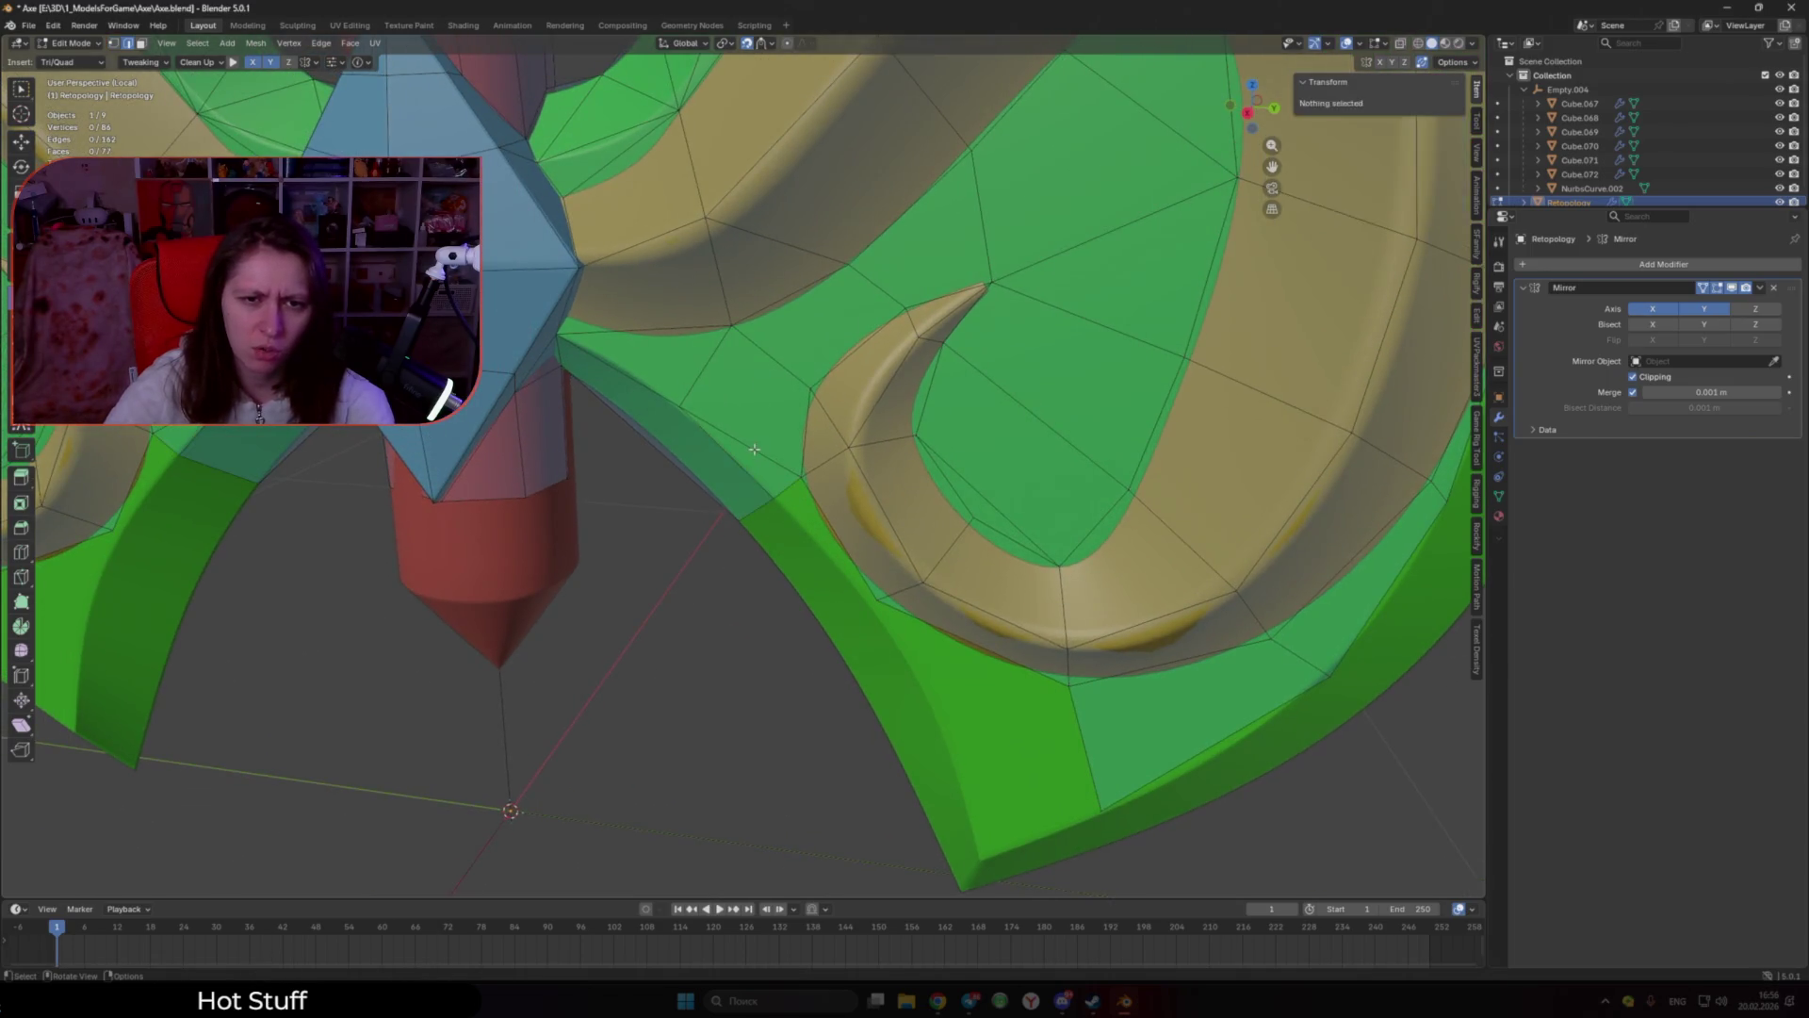
click(750, 461)
key(x)
click(749, 461)
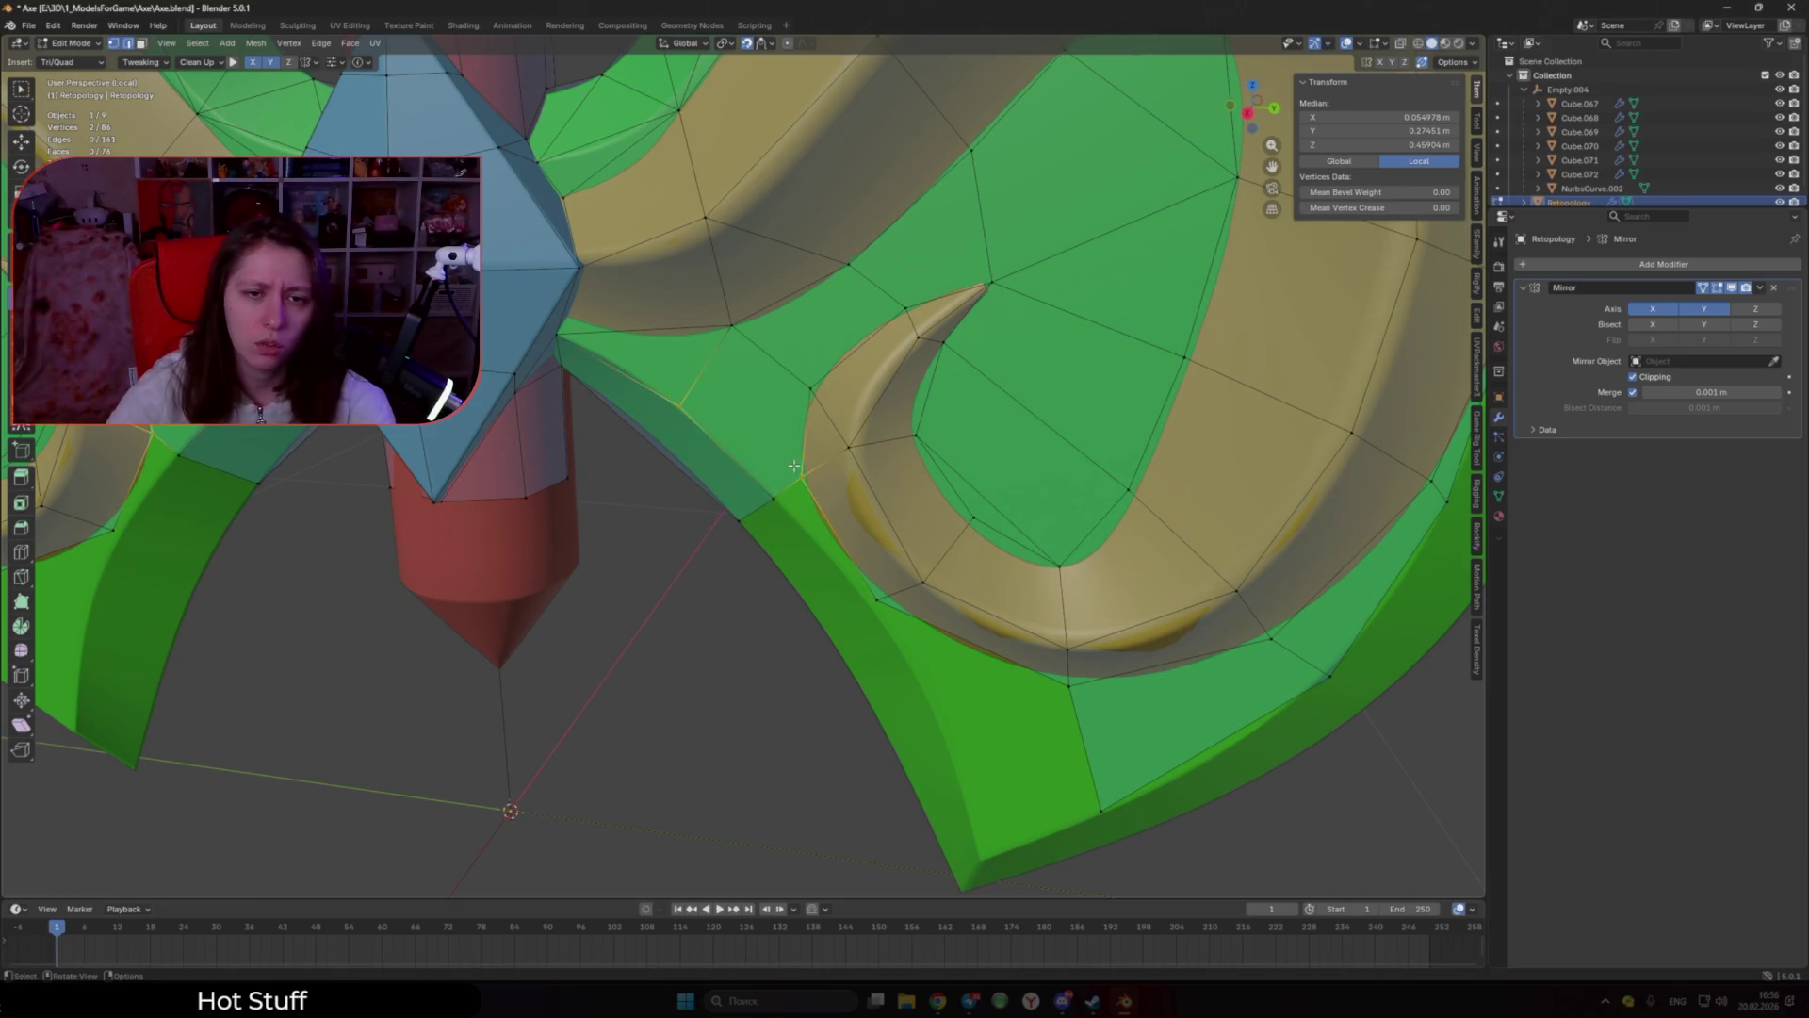
click(733, 322)
Step: Add a blade triangle, merge a stray vertex, and add two faces along the blade edge
mouse_move(732, 322)
middle_down()
mouse_move(886, 589)
mouse_move(831, 589)
middle_up()
ctrl+click(890, 587)
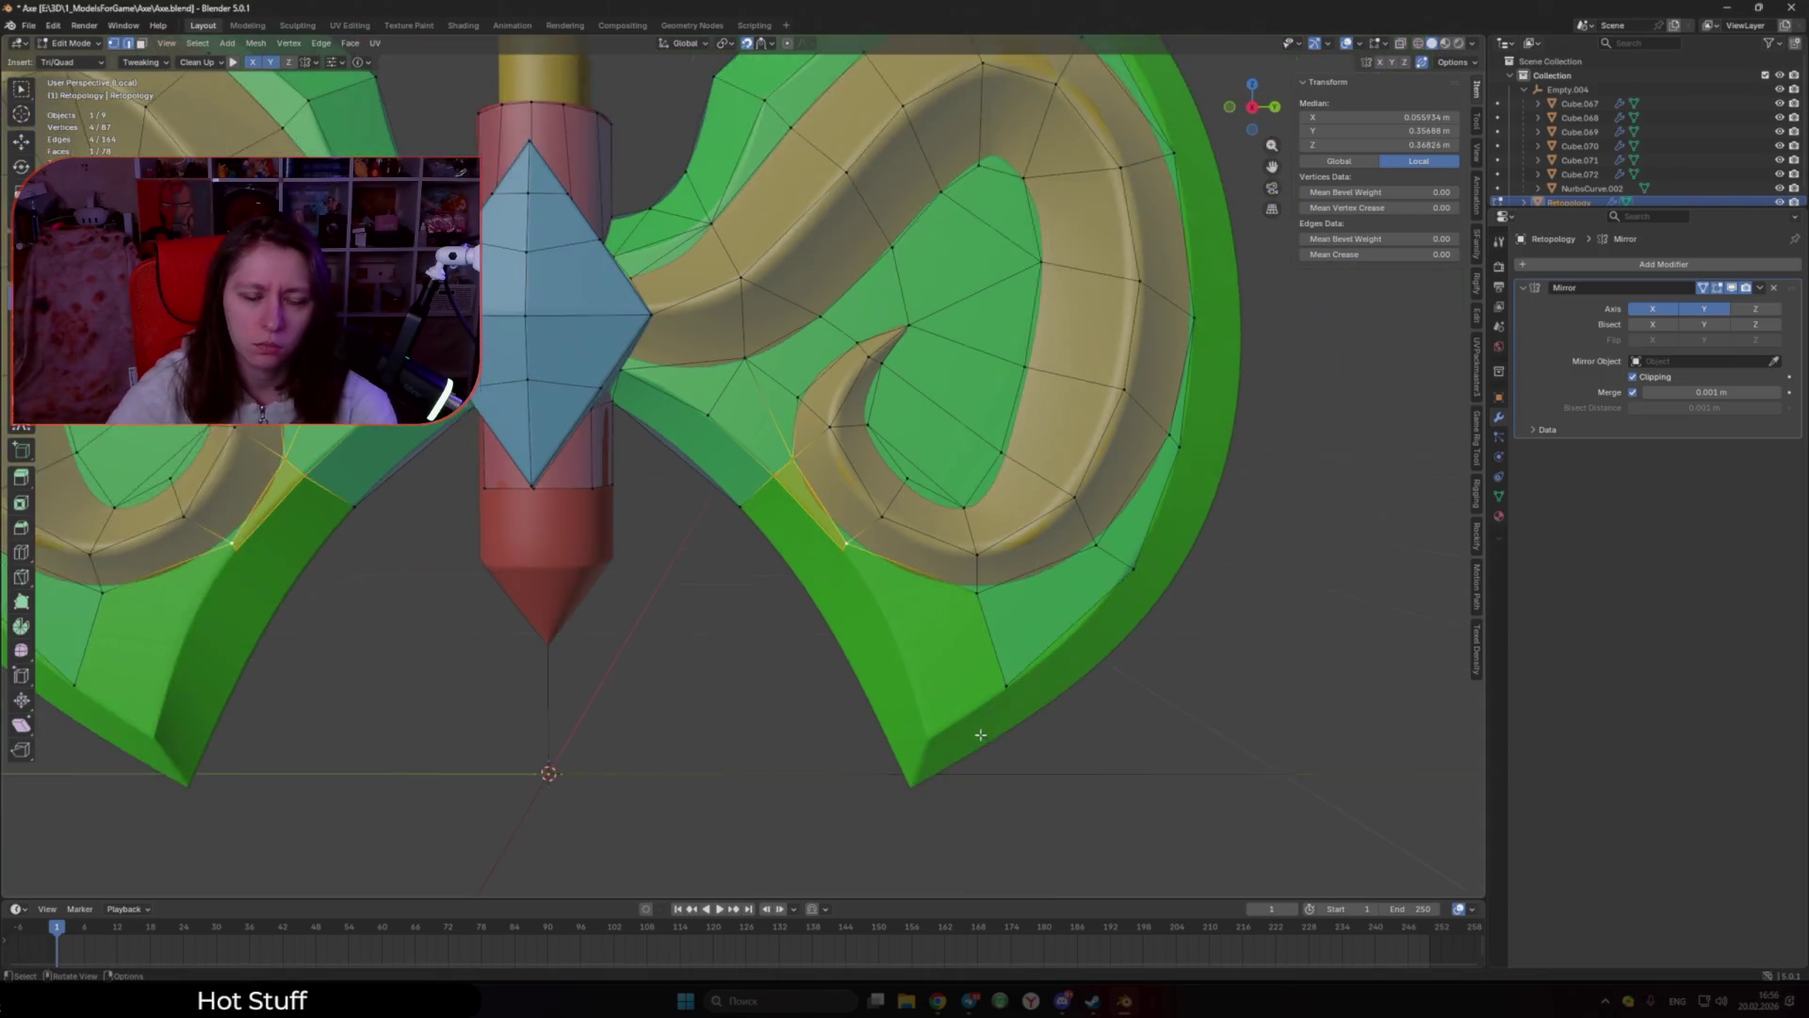
drag(753, 459, 763, 445)
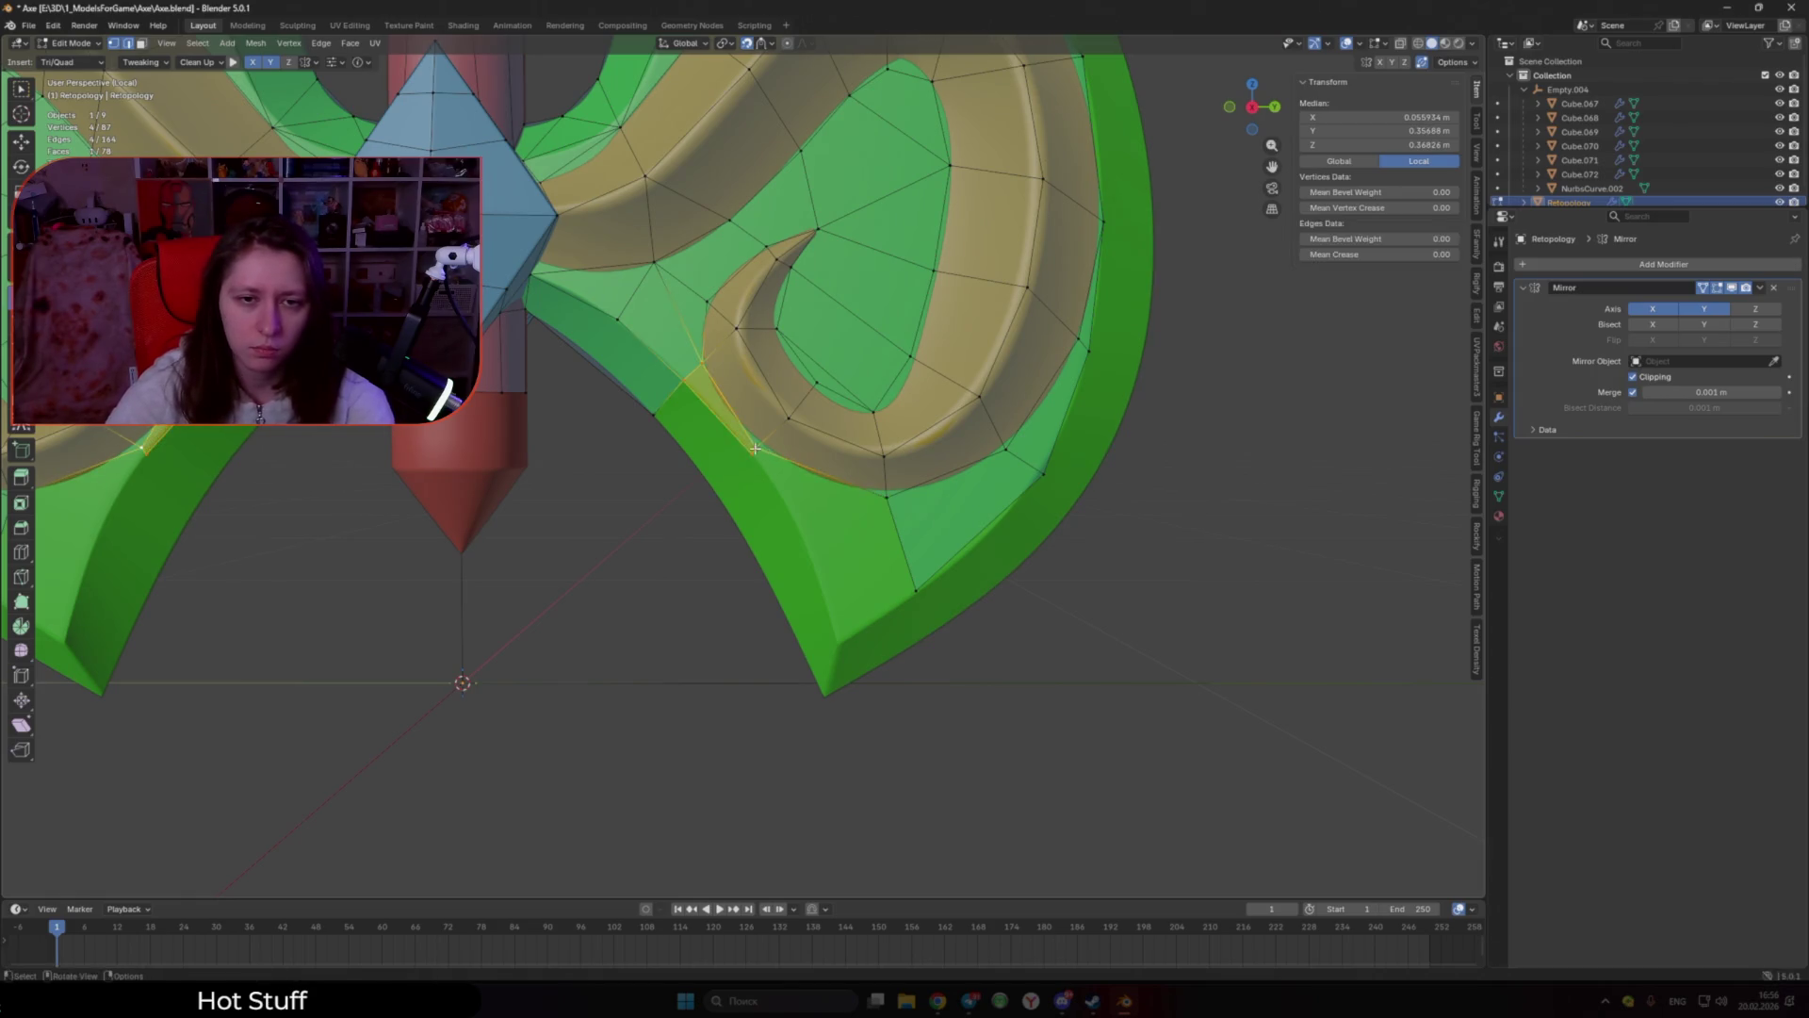
ctrl+click(802, 534)
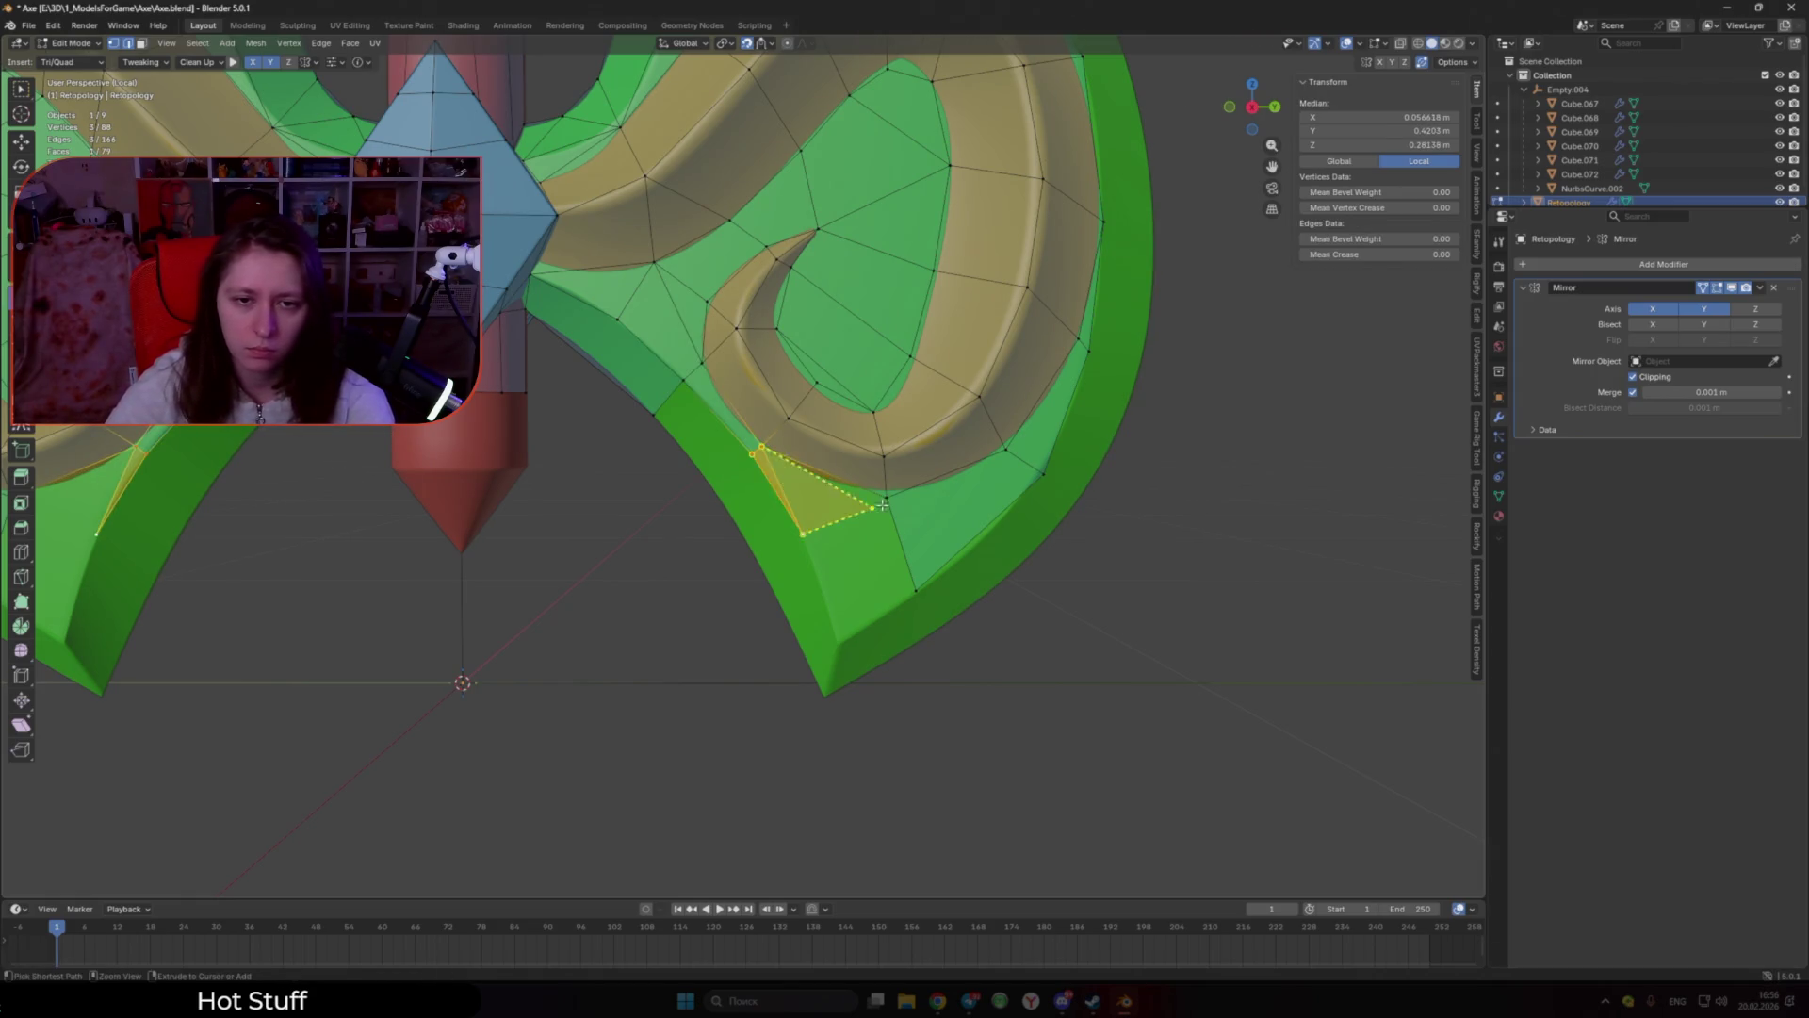
ctrl+click(838, 640)
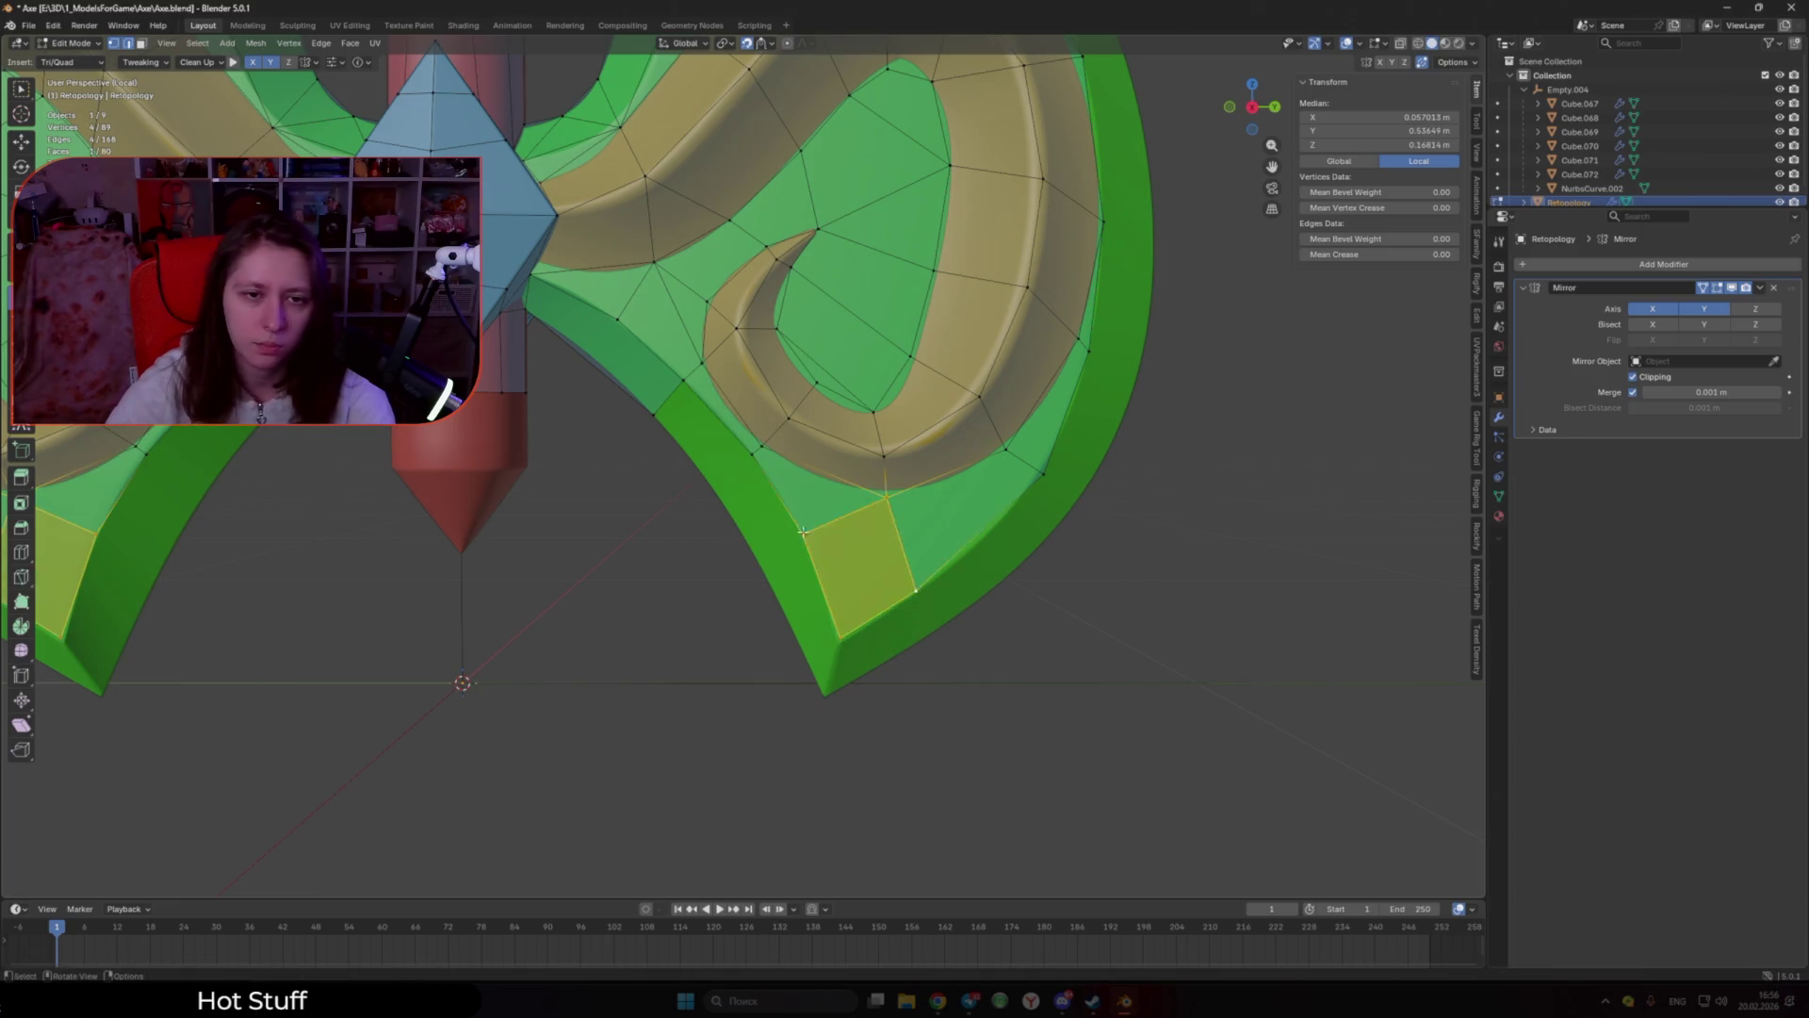
Step: Continue faces toward the blade tip, placing the new vertex on the blade surface
middle_drag(839, 640, 741, 417)
ctrl+click(724, 482)
mouse_move(723, 483)
middle_down()
mouse_move(751, 479)
mouse_move(757, 548)
middle_up()
ctrl+click(757, 548)
drag(765, 546, 745, 549)
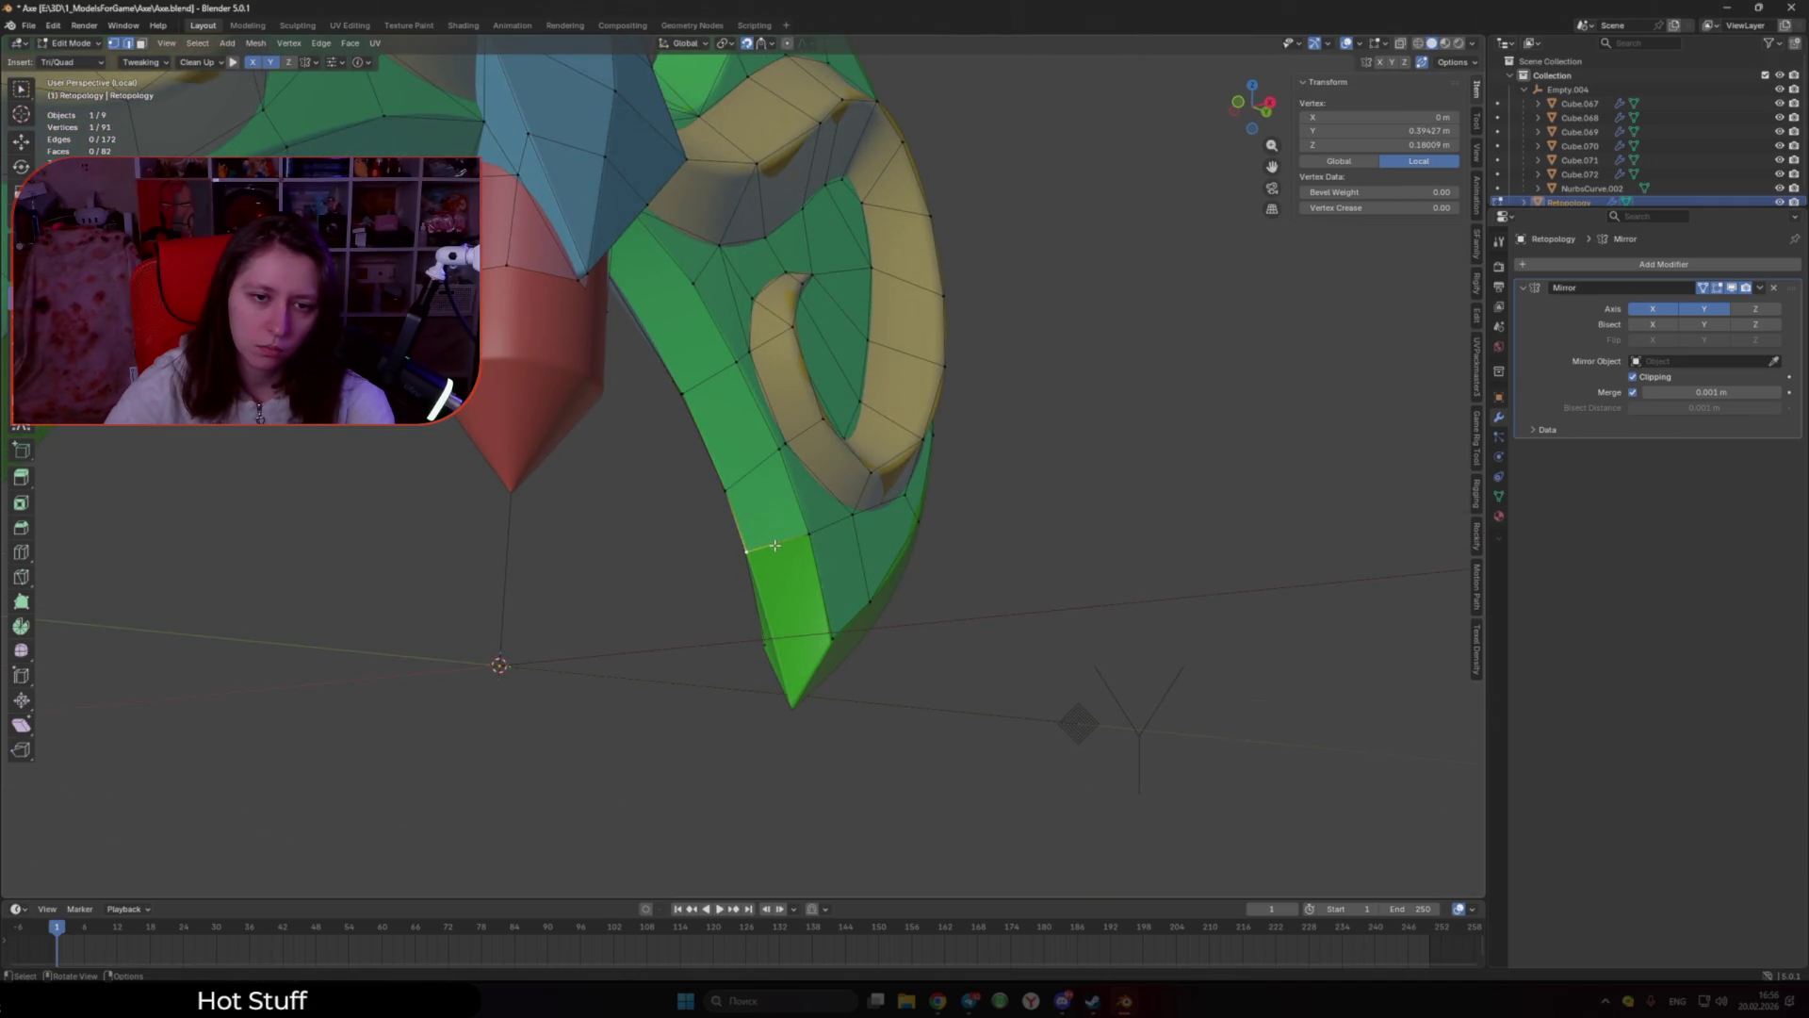
Step: Close the blade's pointed tip with a triangle face
click(775, 545)
click(788, 646)
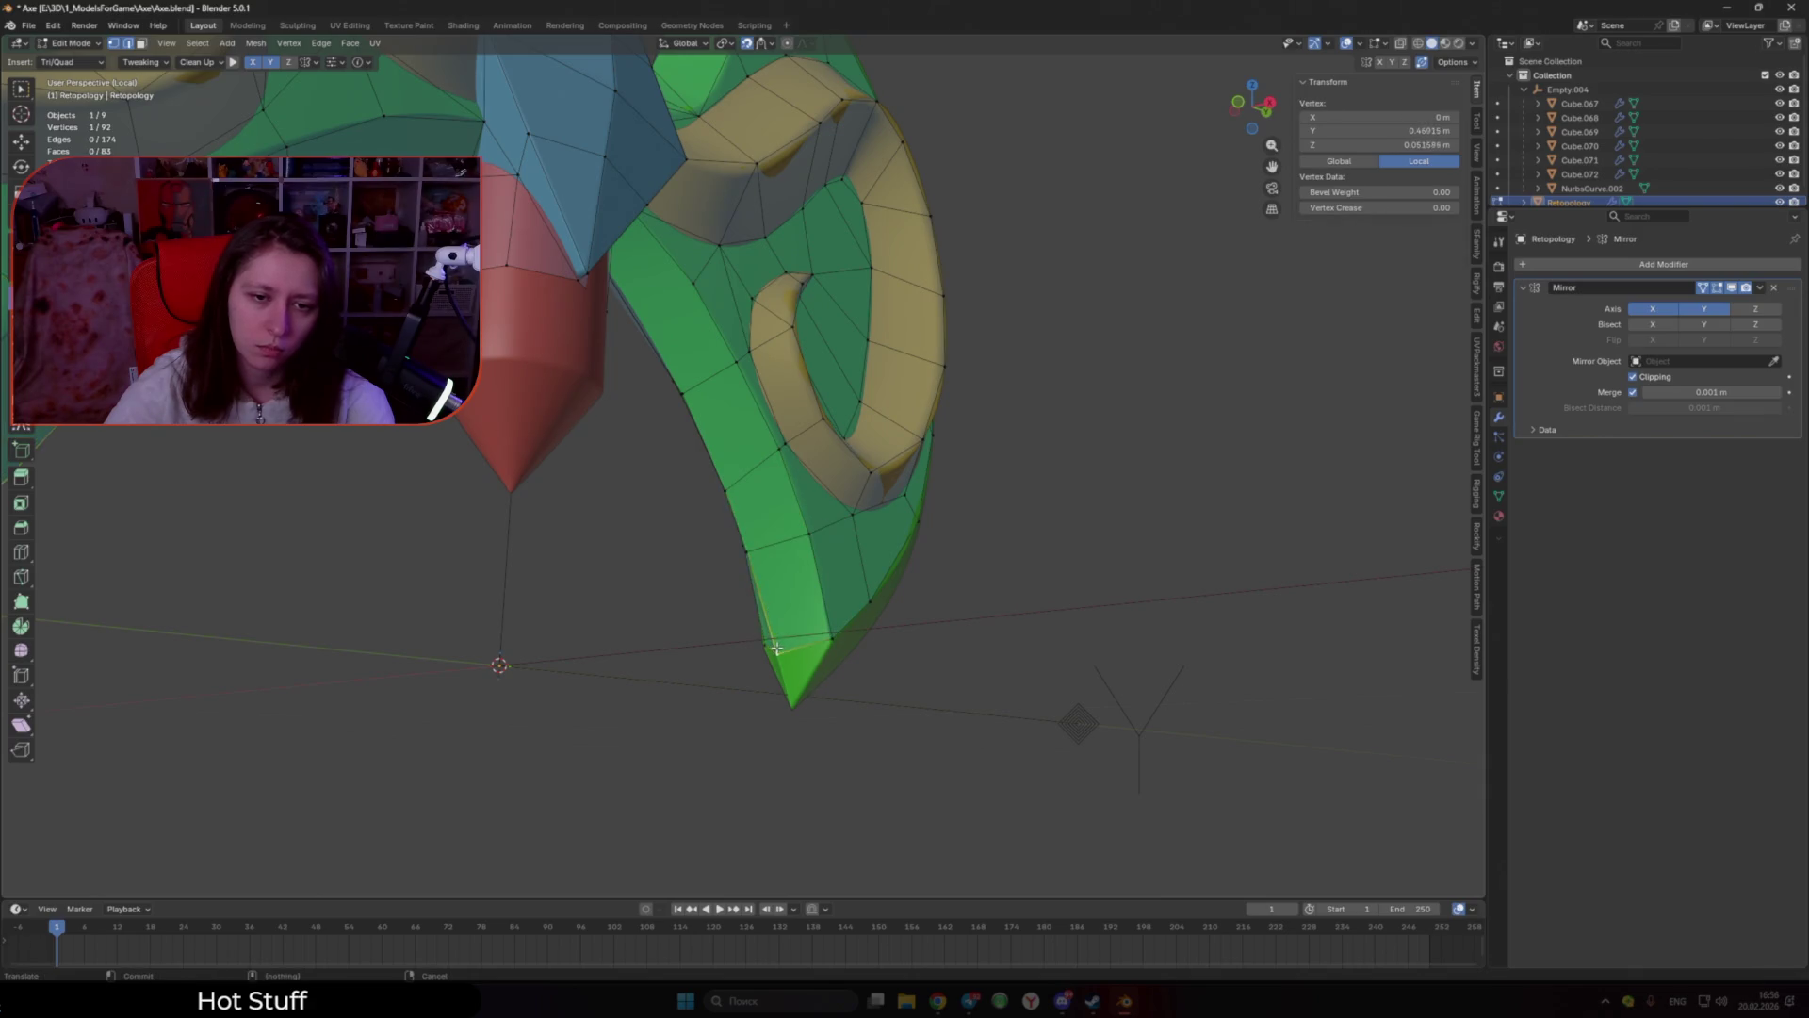
mouse_move(789, 646)
middle_down()
mouse_move(790, 589)
mouse_move(840, 533)
mouse_move(726, 576)
mouse_move(754, 527)
middle_up()
click(793, 611)
Step: Add a quad at the blade tip and a face along the outer edge
click(925, 365)
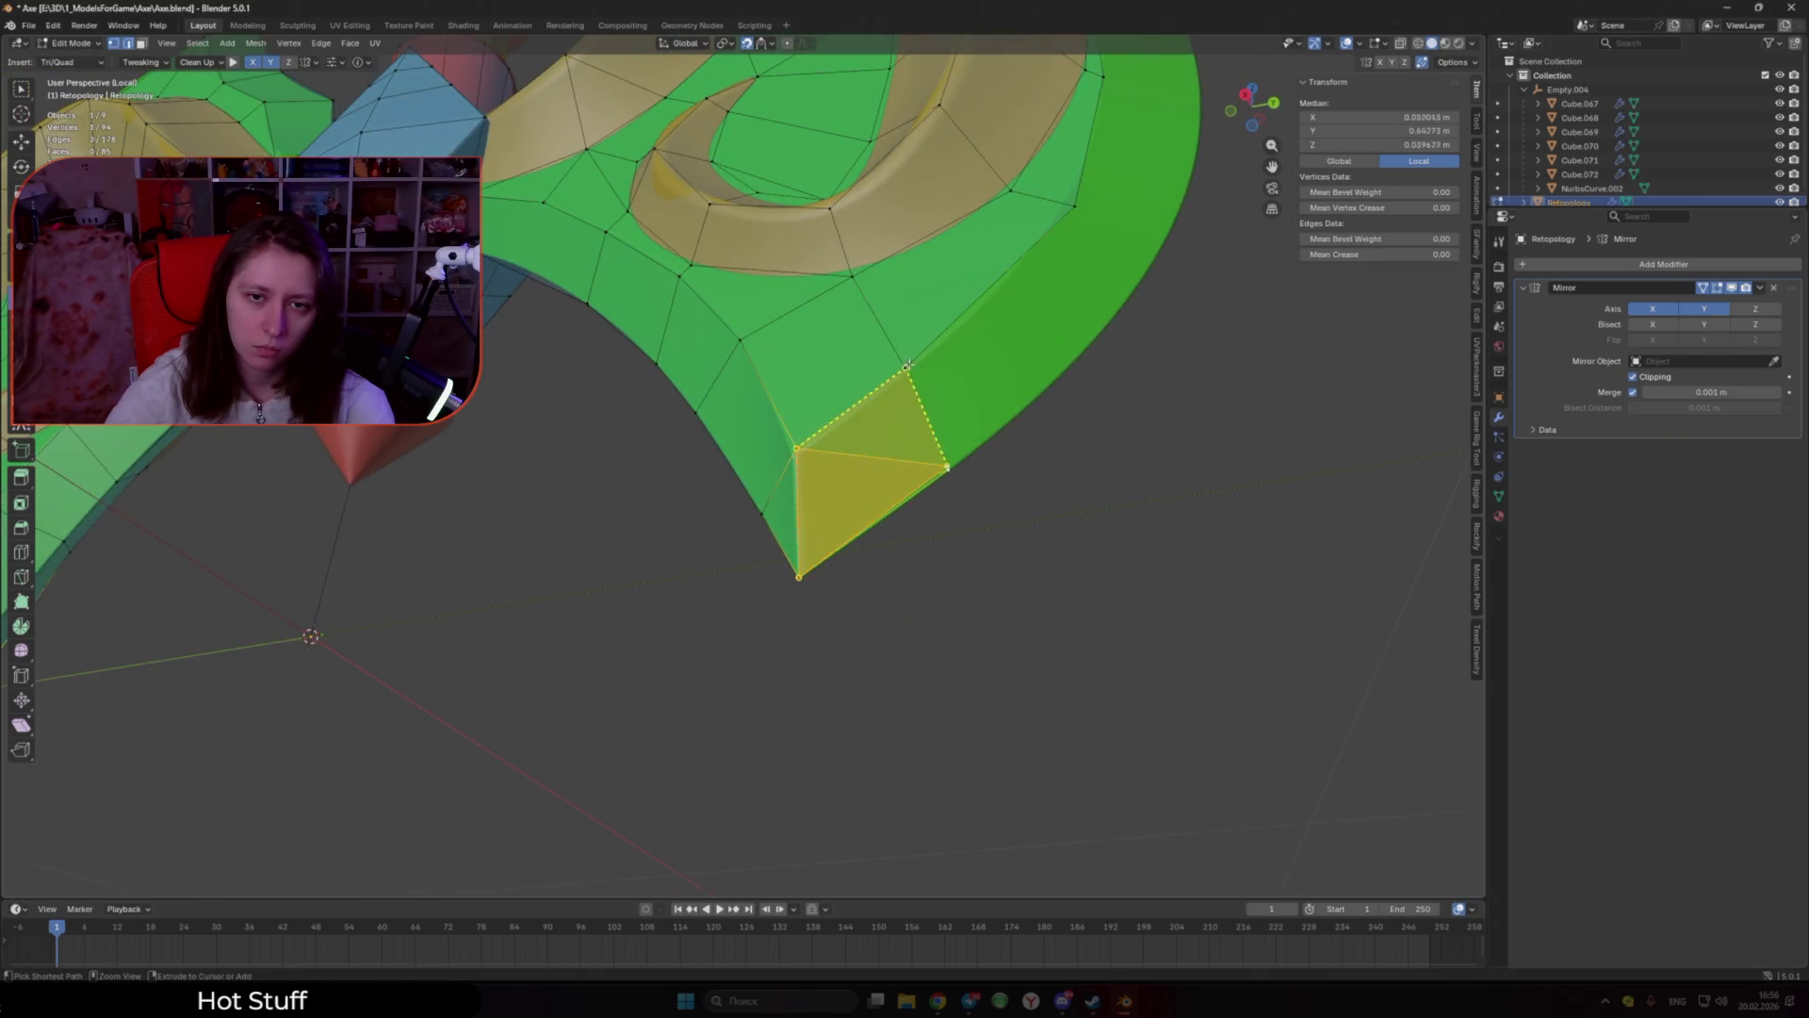
click(944, 468)
middle_drag(945, 469, 820, 443)
drag(820, 443, 821, 423)
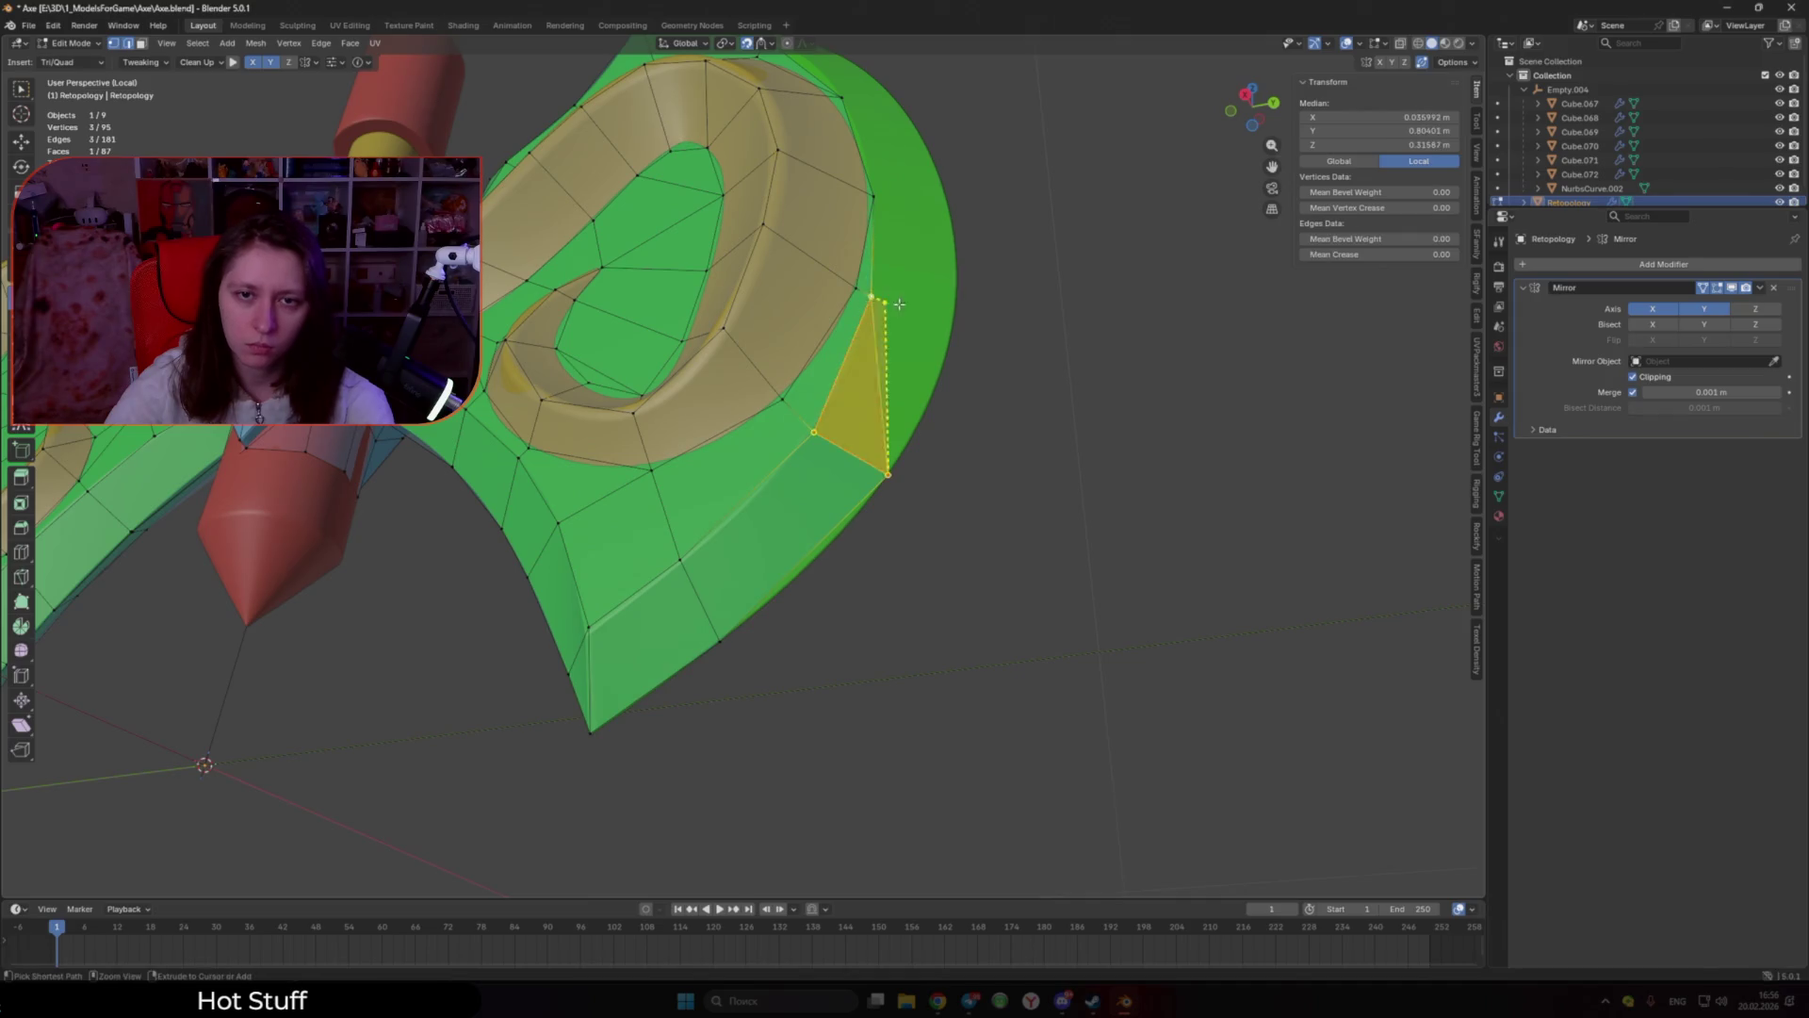
Step: Add quad faces up the blade's outer rim, repositioning a rim vertex
ctrl+click(971, 300)
middle_drag(986, 292, 822, 426)
drag(822, 425, 827, 430)
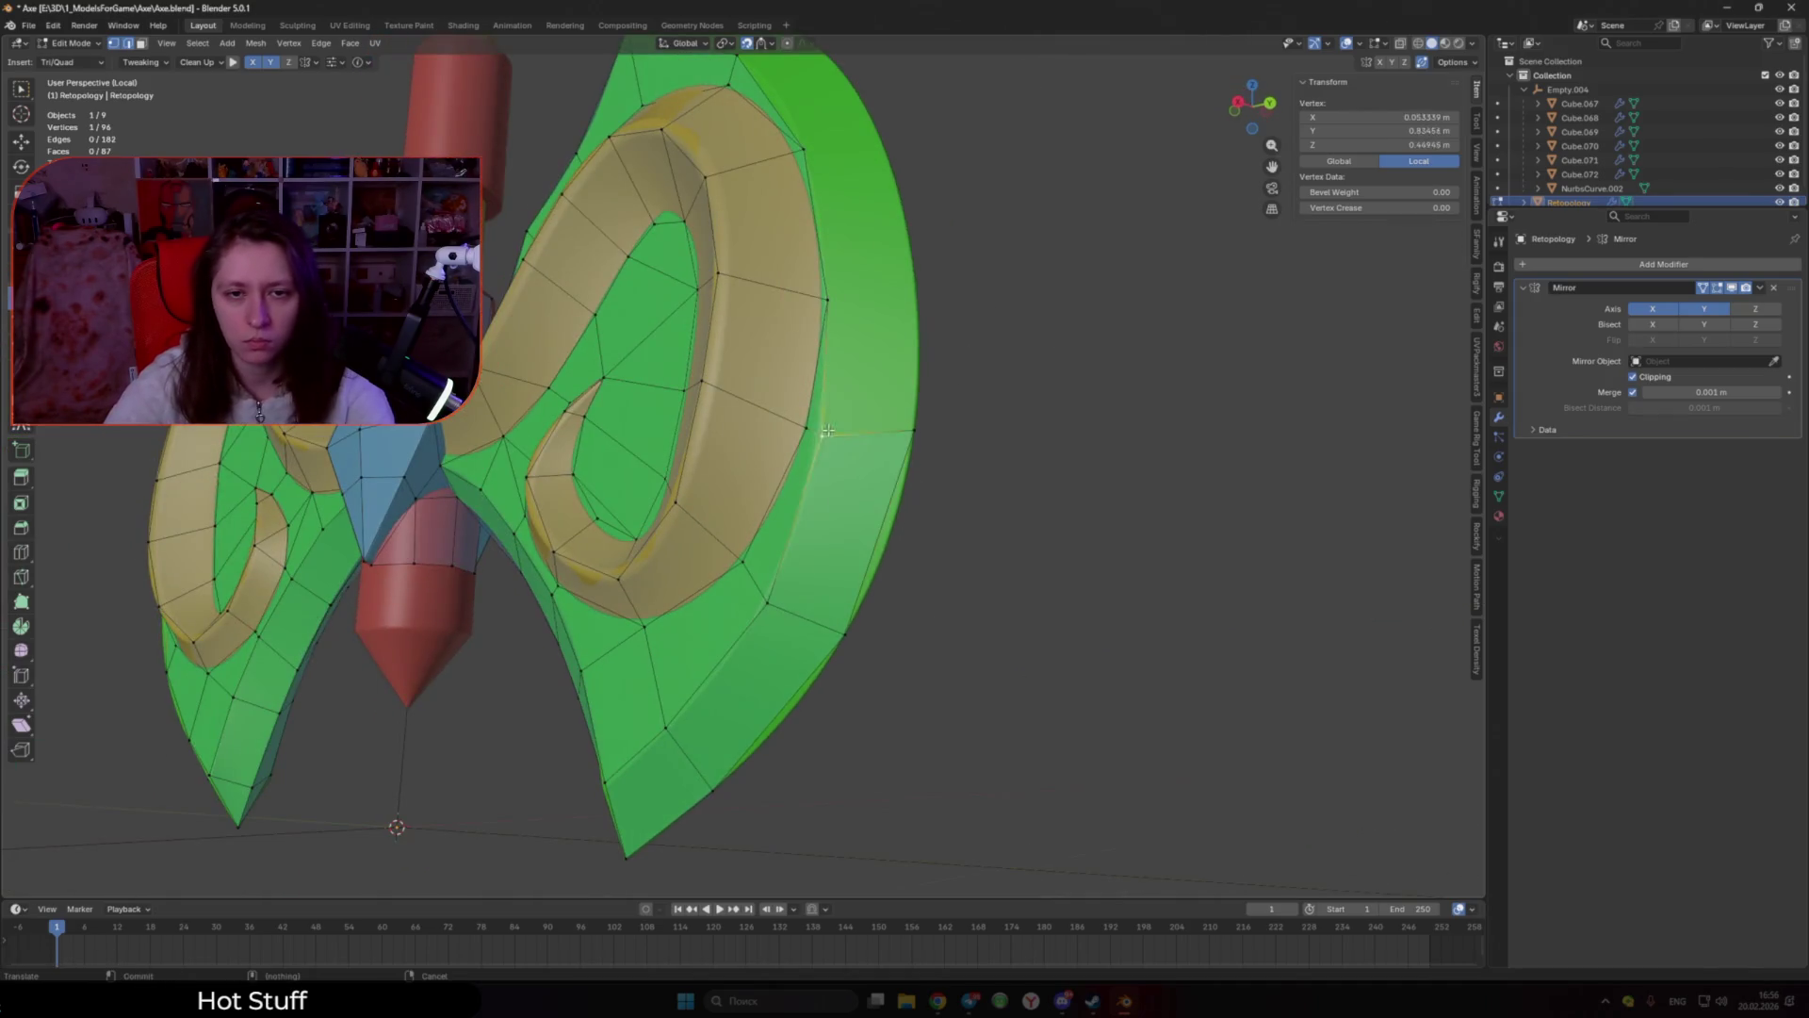
ctrl+drag(909, 302, 911, 300)
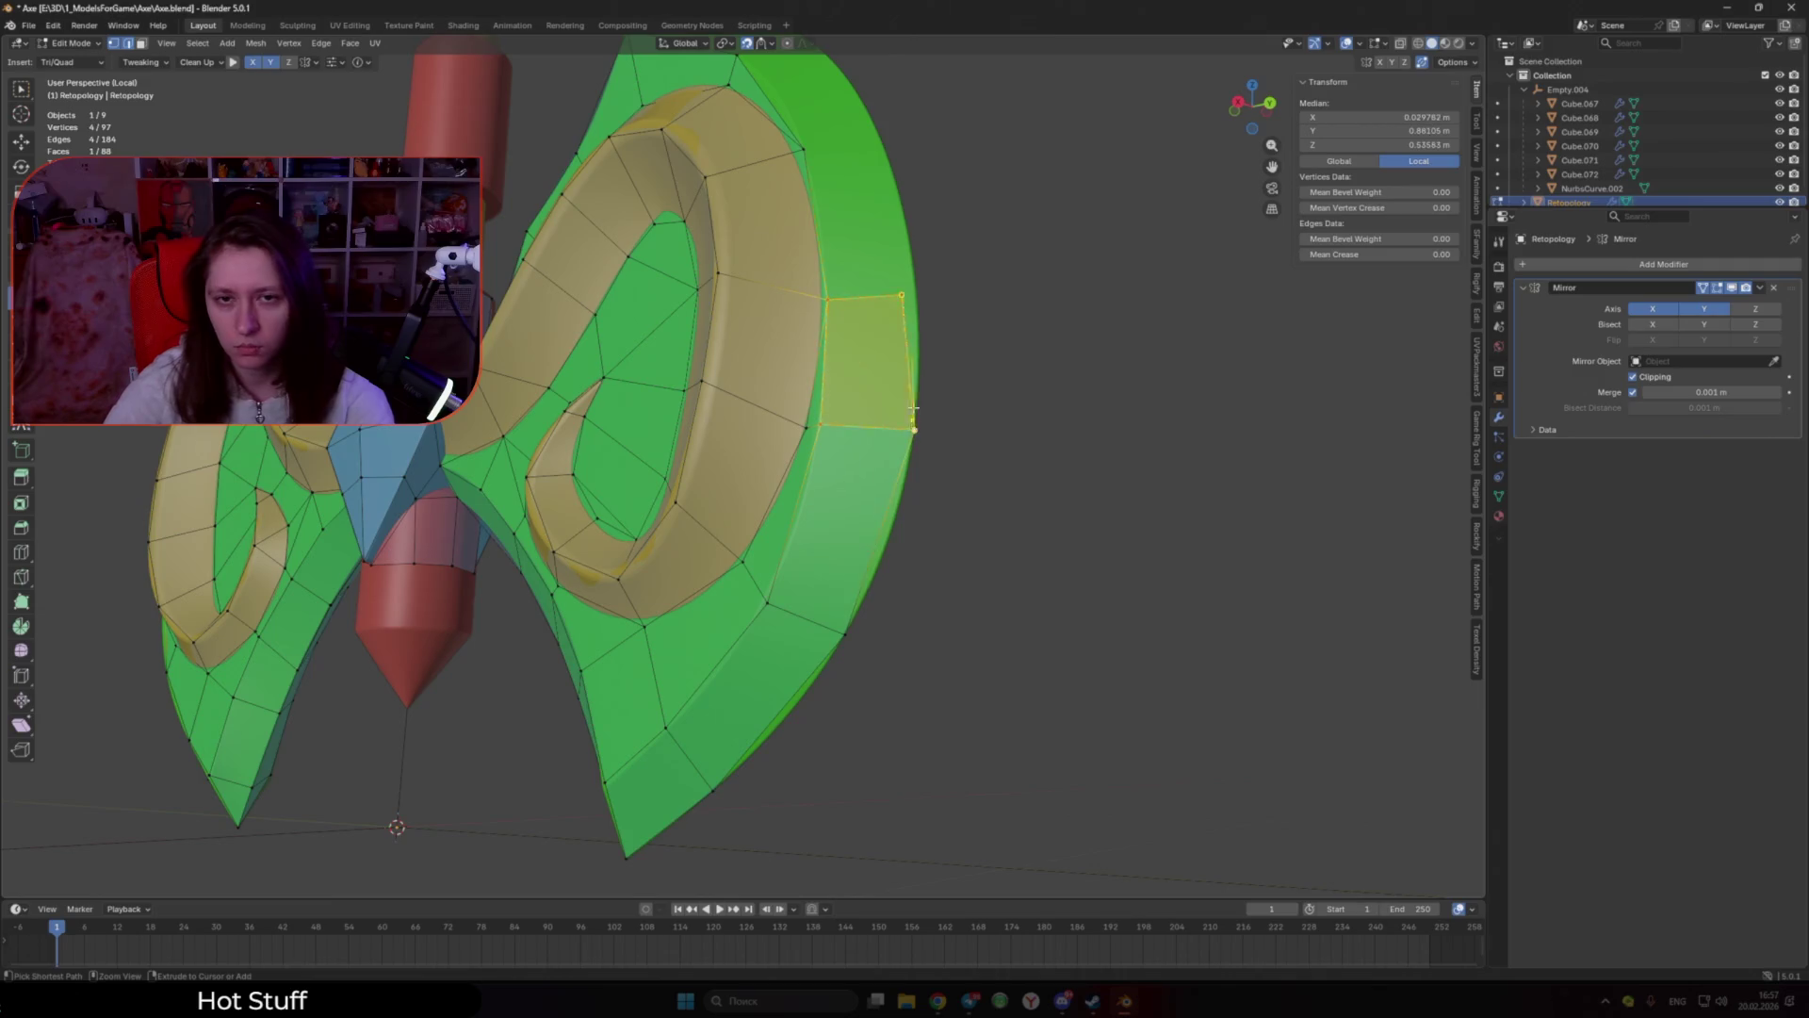
mouse_move(919, 297)
middle_down()
mouse_move(896, 488)
mouse_move(869, 488)
middle_up()
shift+click(896, 488)
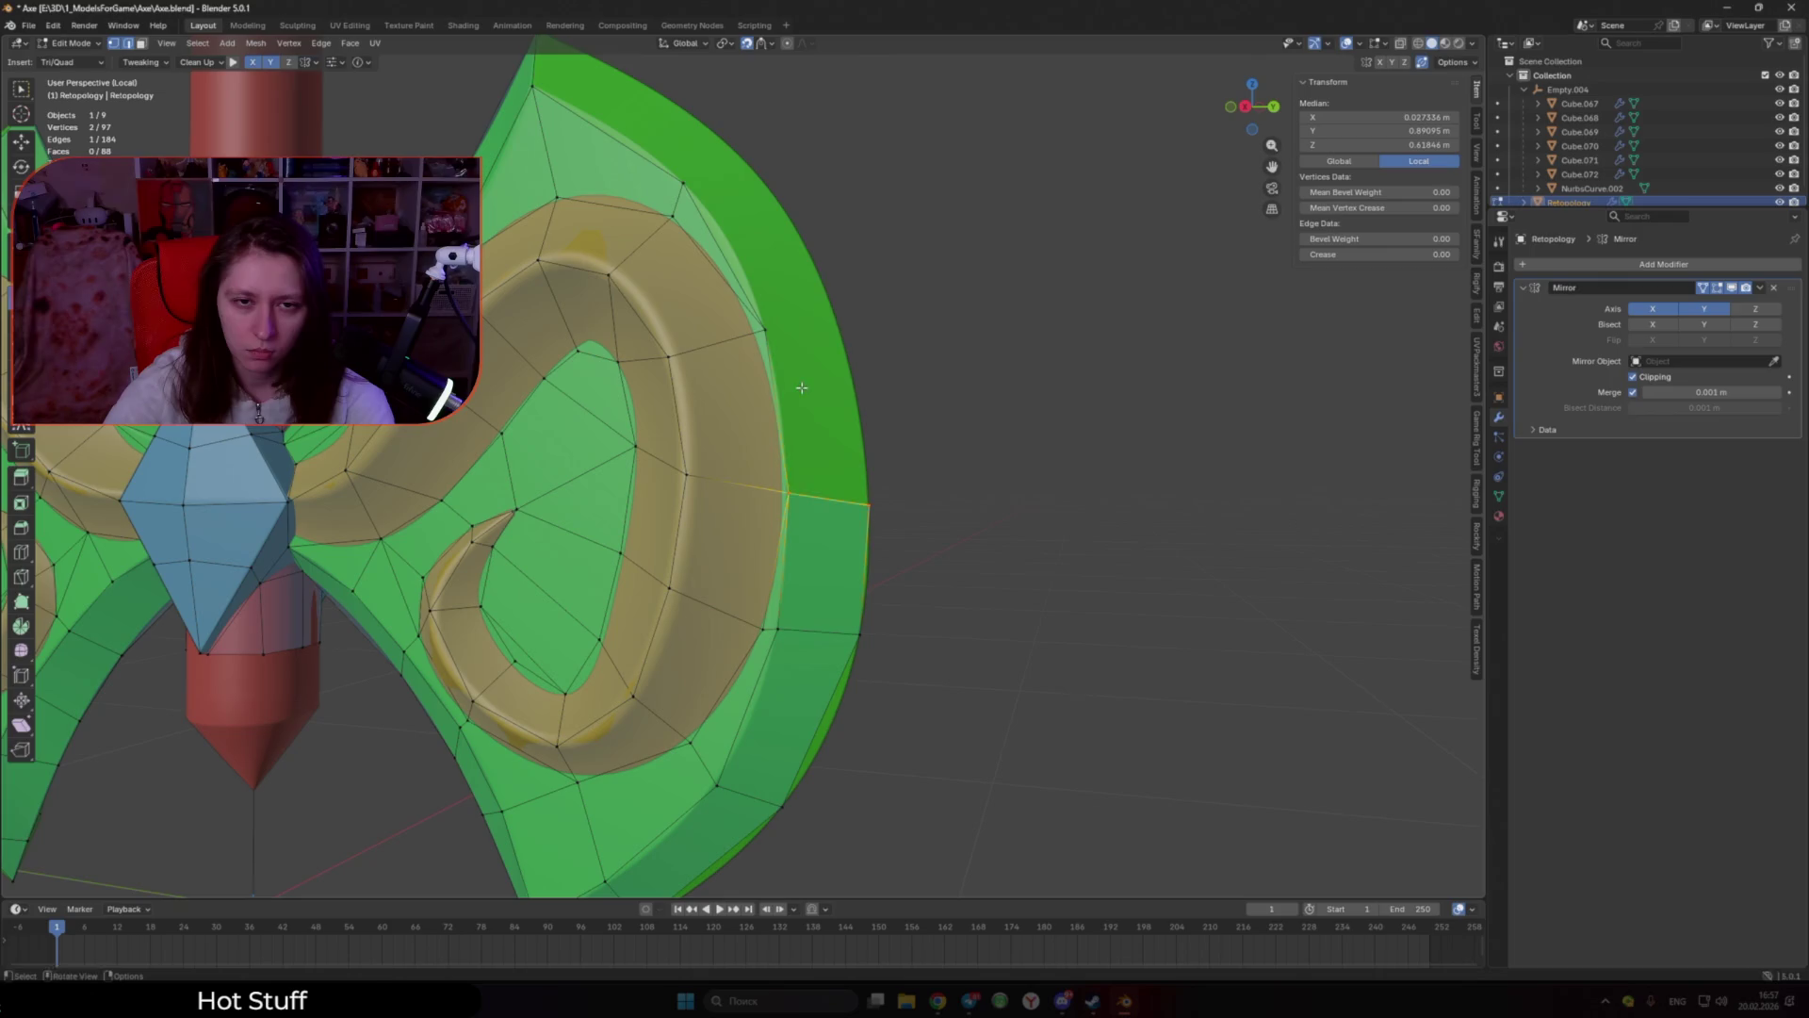
ctrl+click(768, 329)
Step: Add a face at the blade's upper point
mouse_move(835, 311)
middle_down()
mouse_move(909, 506)
mouse_move(840, 563)
middle_up()
shift+click(839, 563)
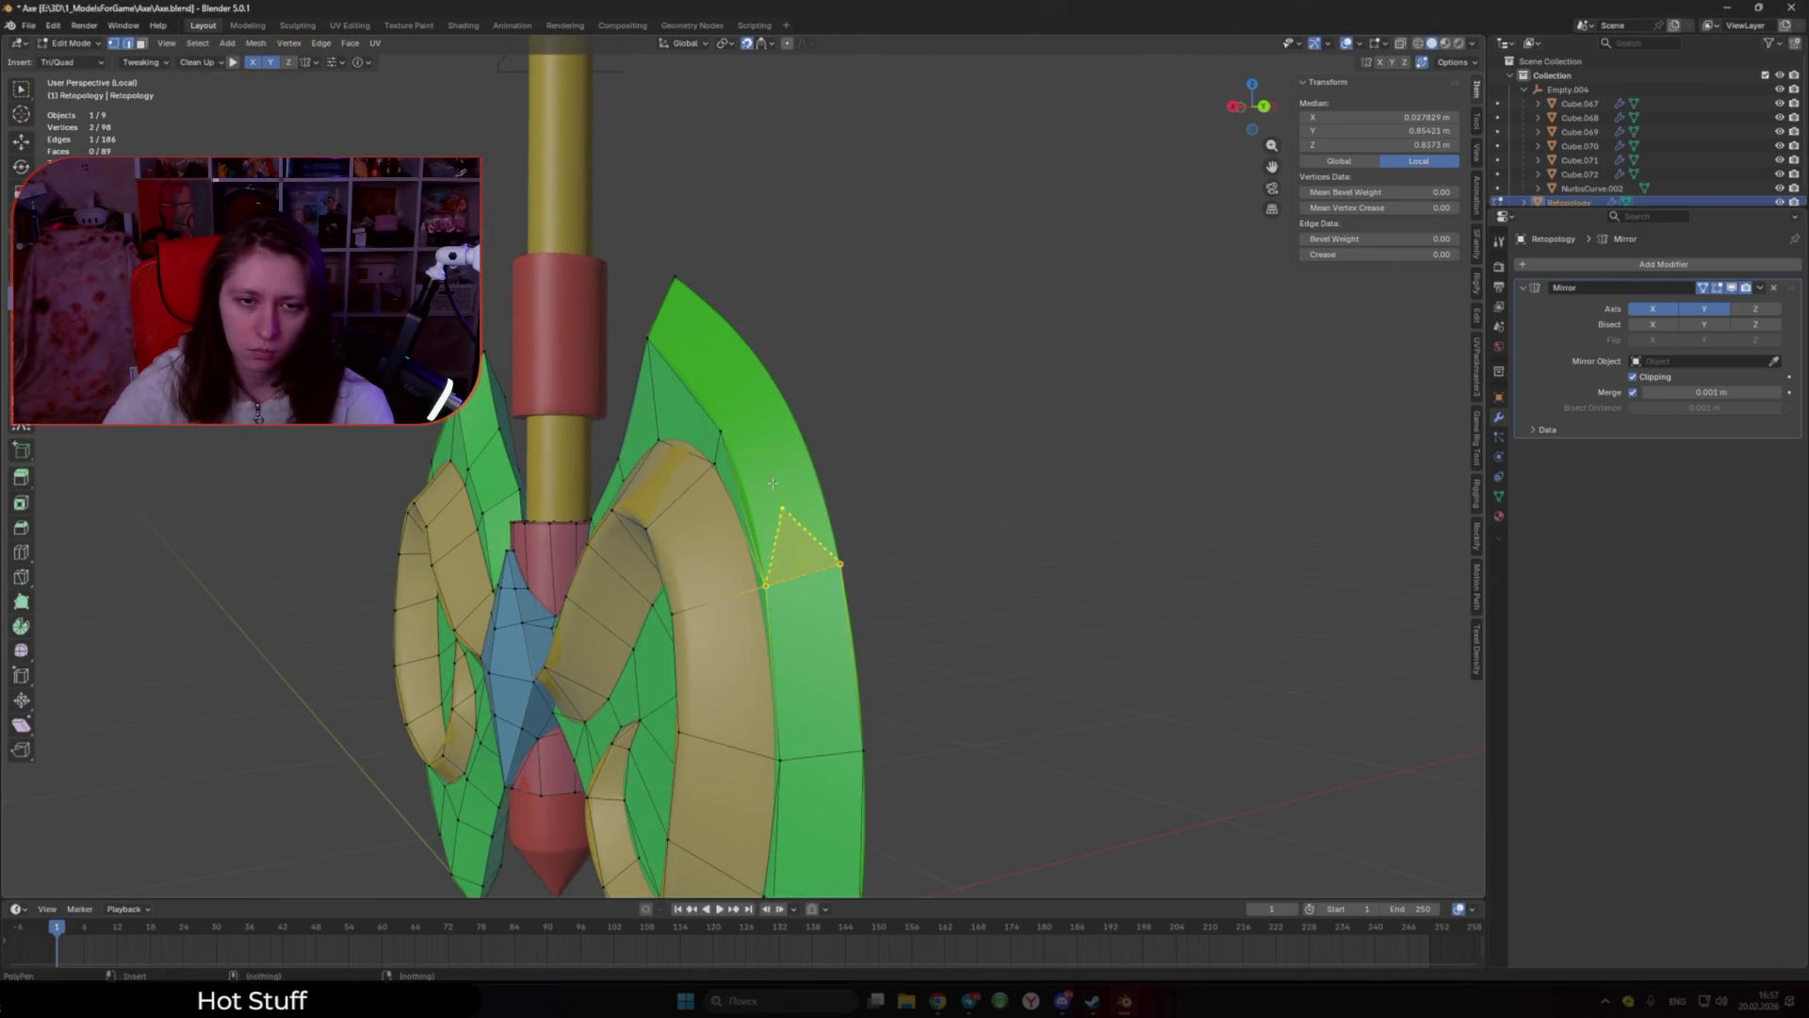
ctrl+click(788, 400)
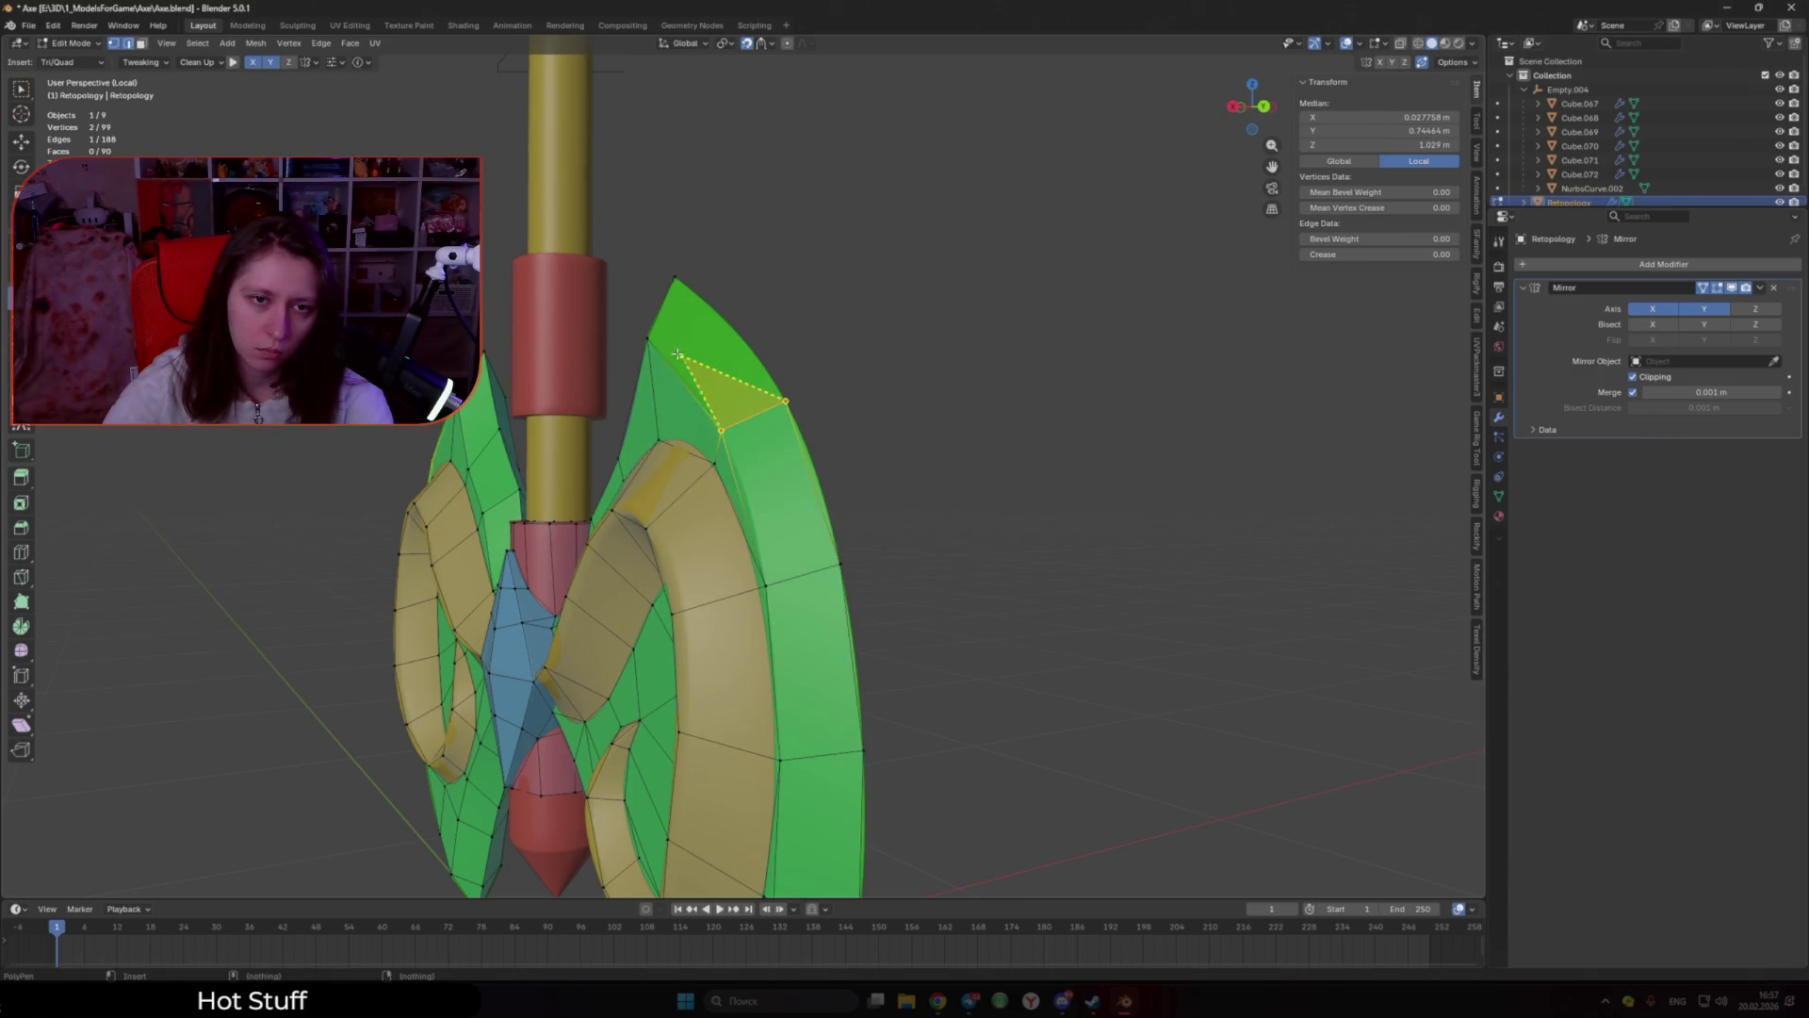
scroll(896, 497, down, 3)
mouse_move(896, 497)
middle_down()
mouse_move(896, 597)
mouse_move(1101, 465)
mouse_move(869, 545)
middle_up()
Step: Deselect all, select the edge at the red band's bottom, and centre the view on it
key(a)
key(alt+a)
scroll(868, 545, up, 5)
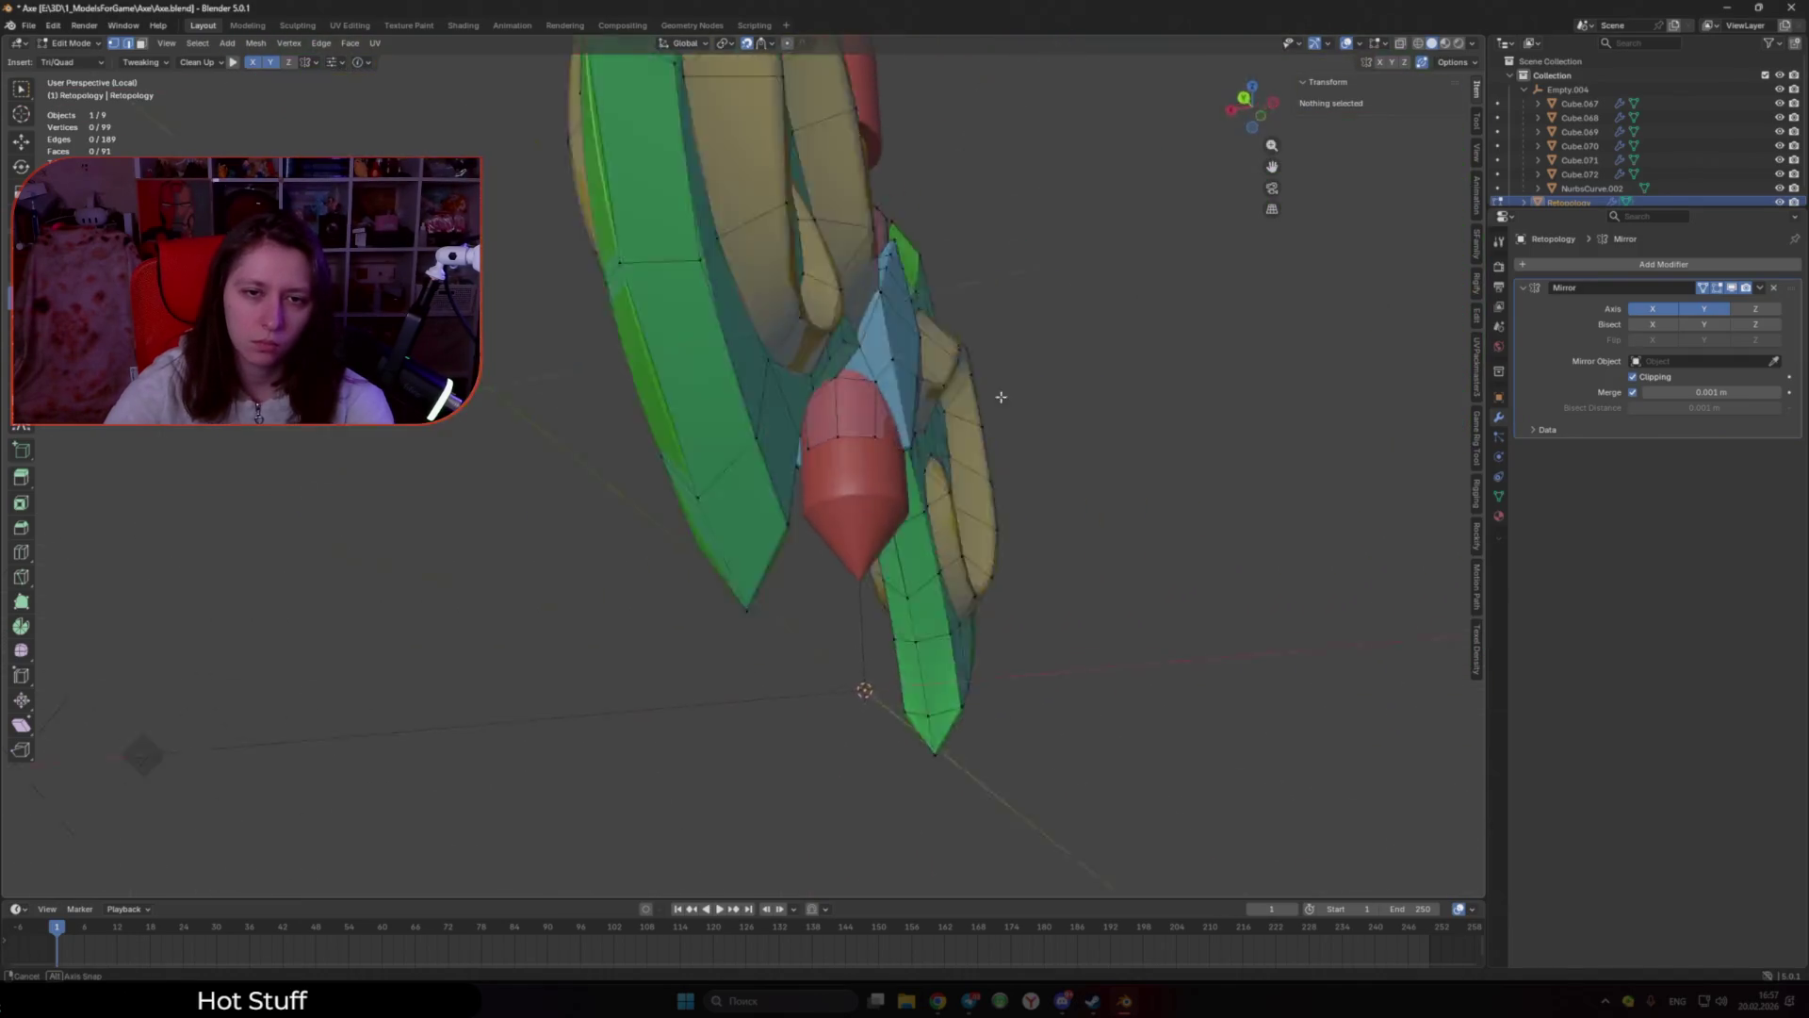
click(657, 496)
key(KP_Decimal)
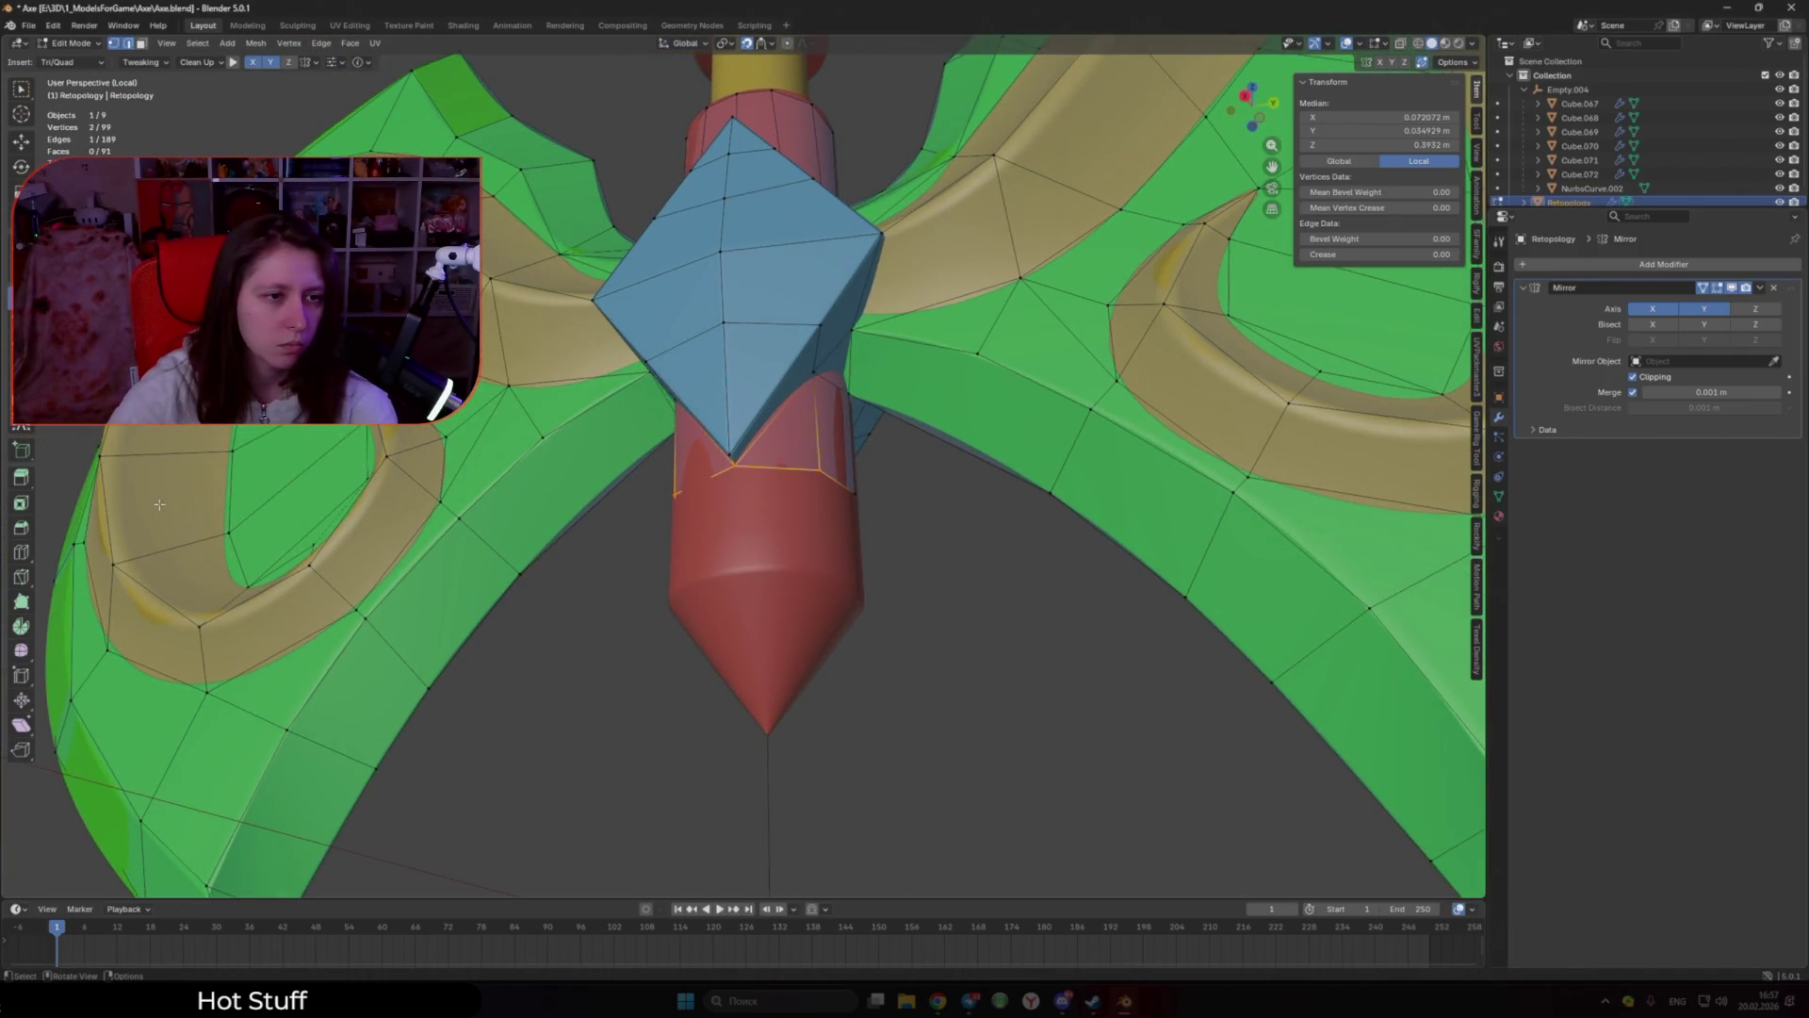
Step: Switch to Strokes and draw a strip of faces down the red cone from its top edge
key(5)
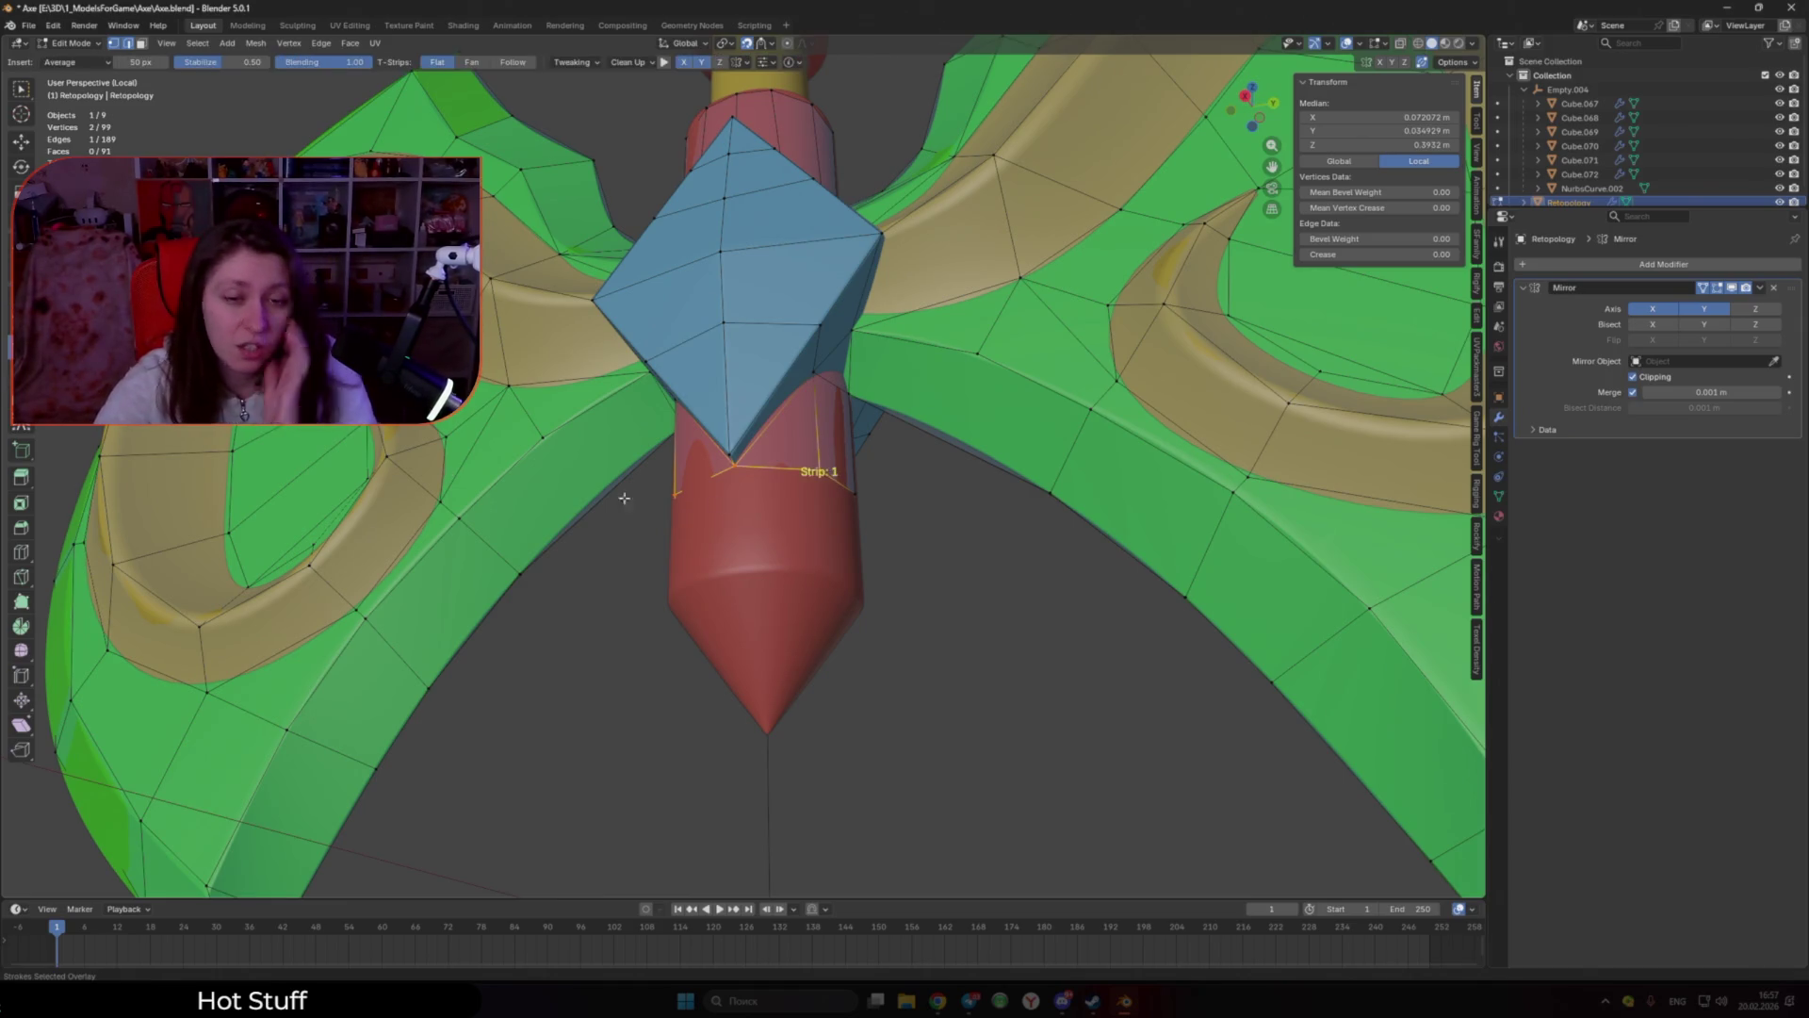
middle_drag(652, 526, 799, 556)
middle_drag(932, 532, 877, 490)
alt+click(830, 431)
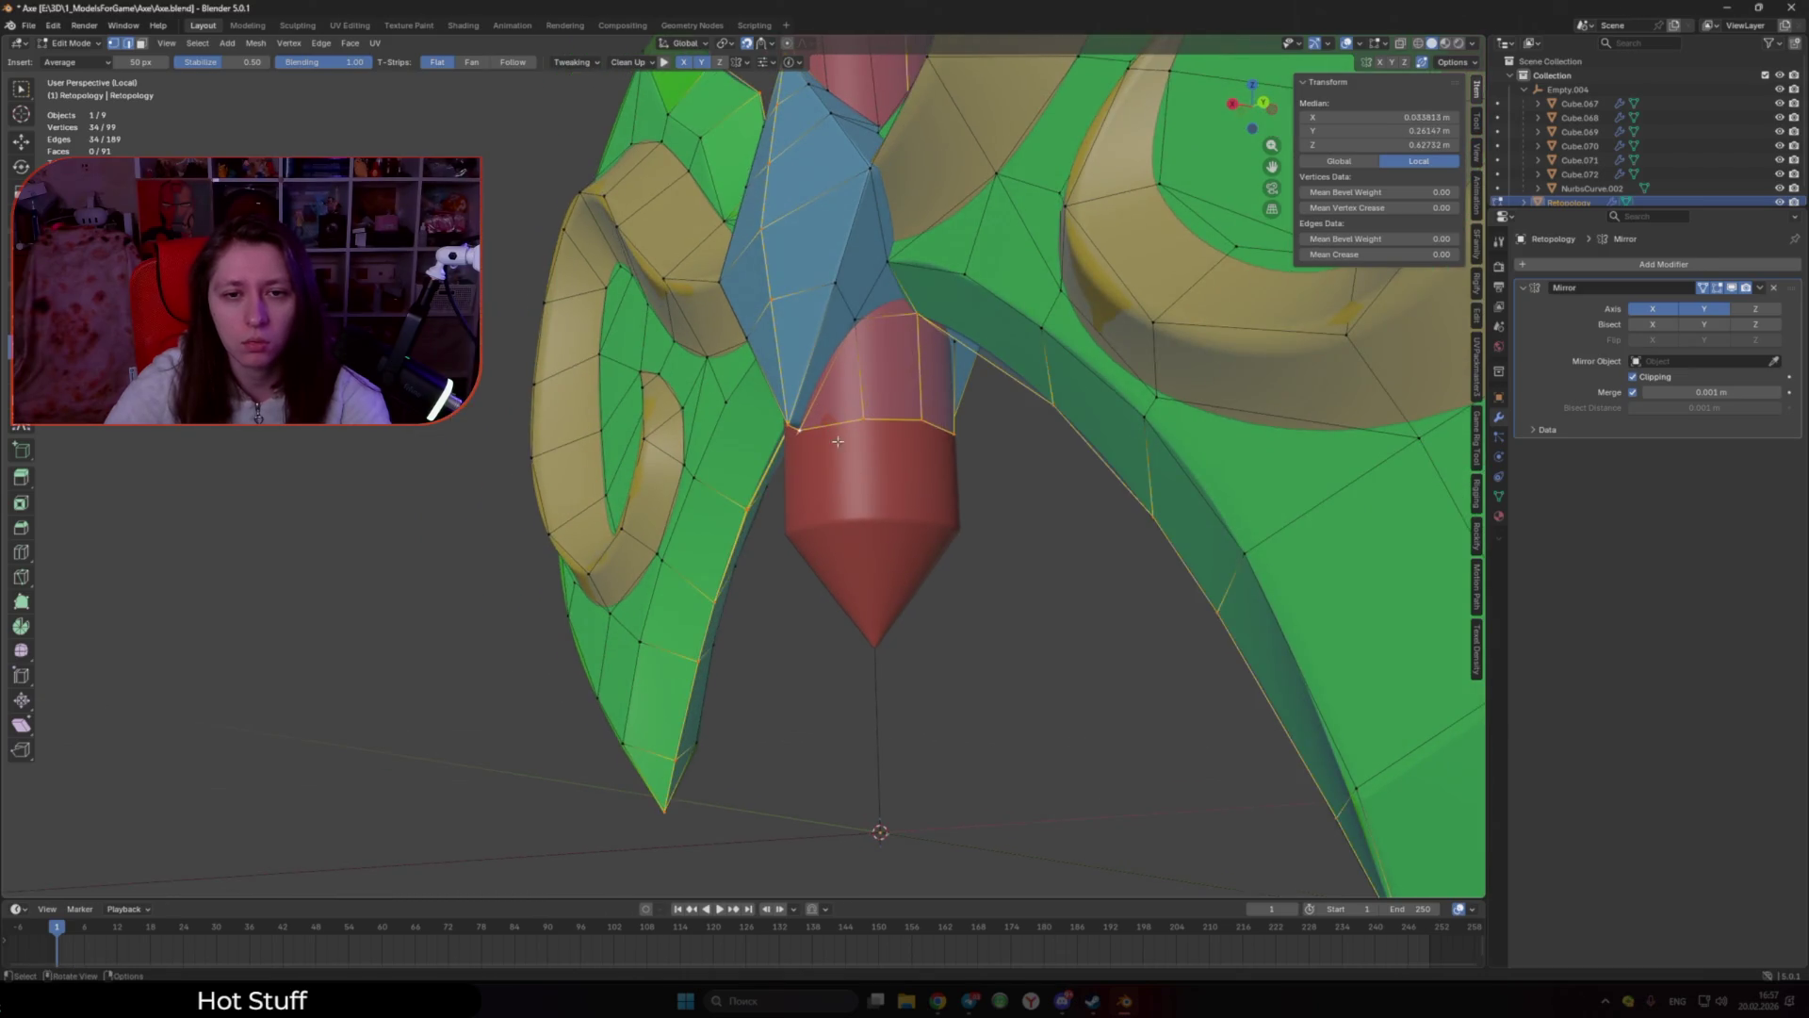
click(837, 420)
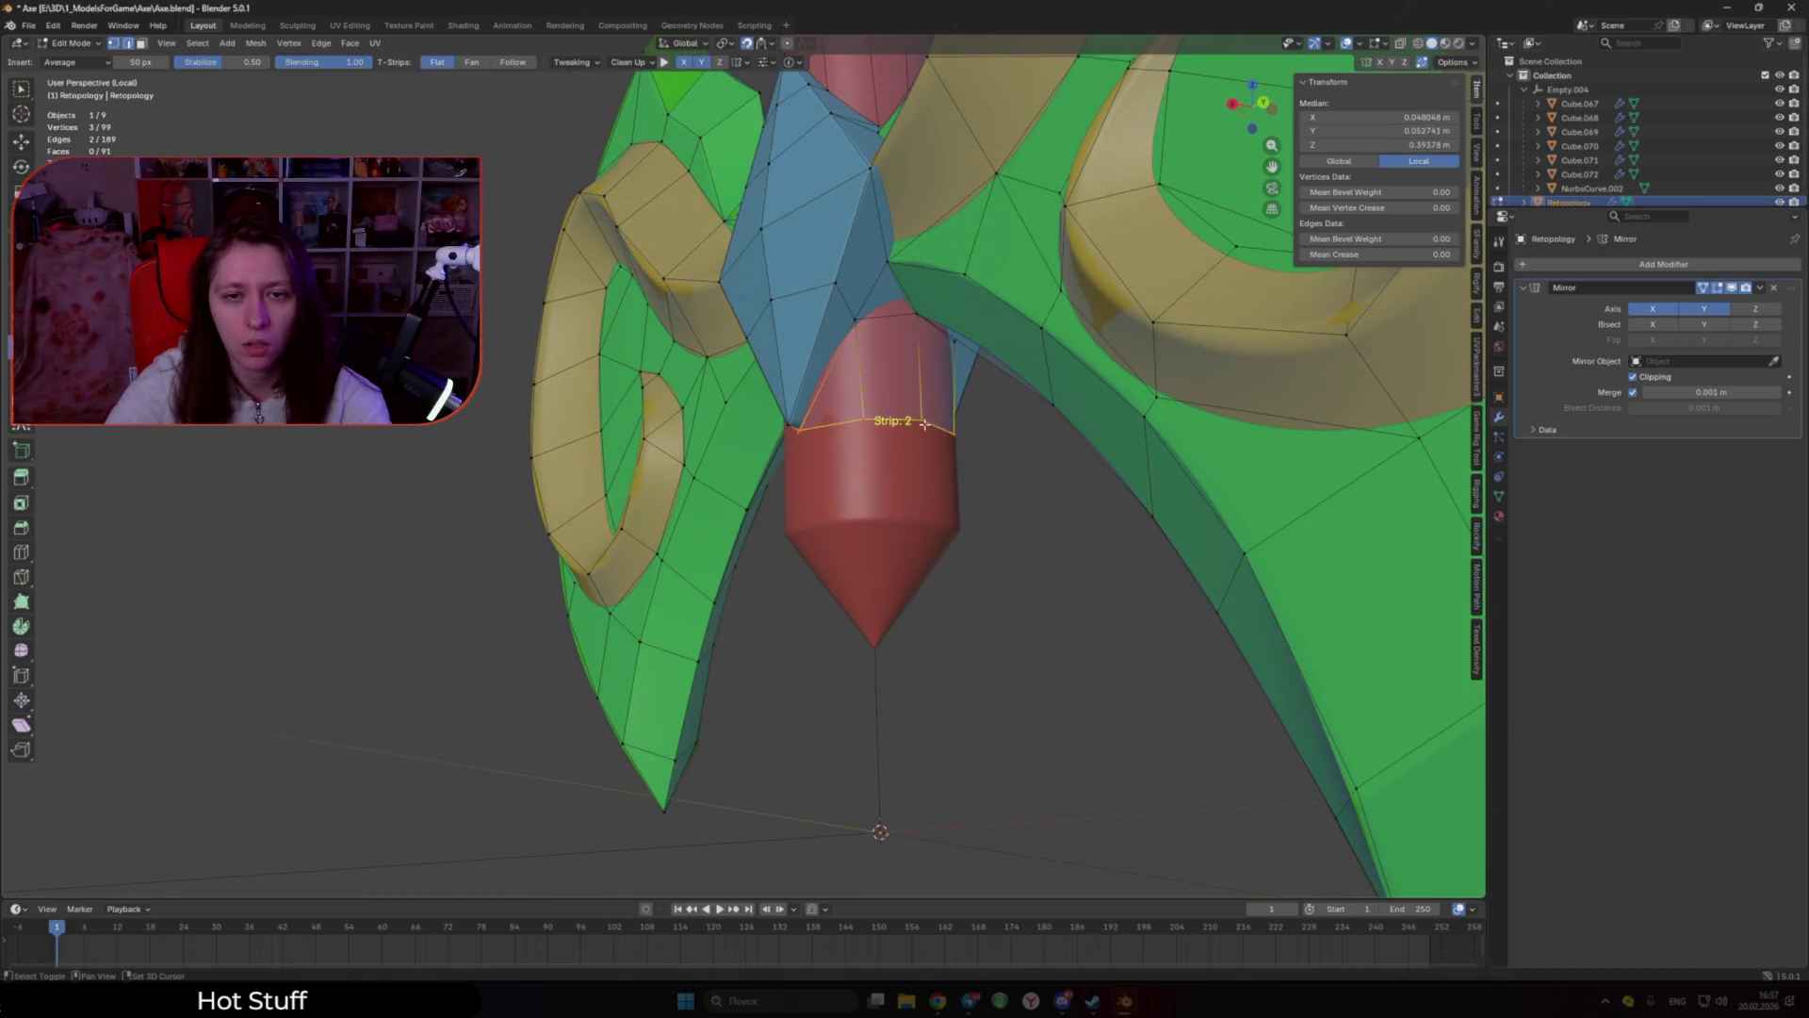
drag(928, 522, 942, 521)
Step: Move the strip's vertices onto the red cone's lower rim
scroll(943, 521, up, 2)
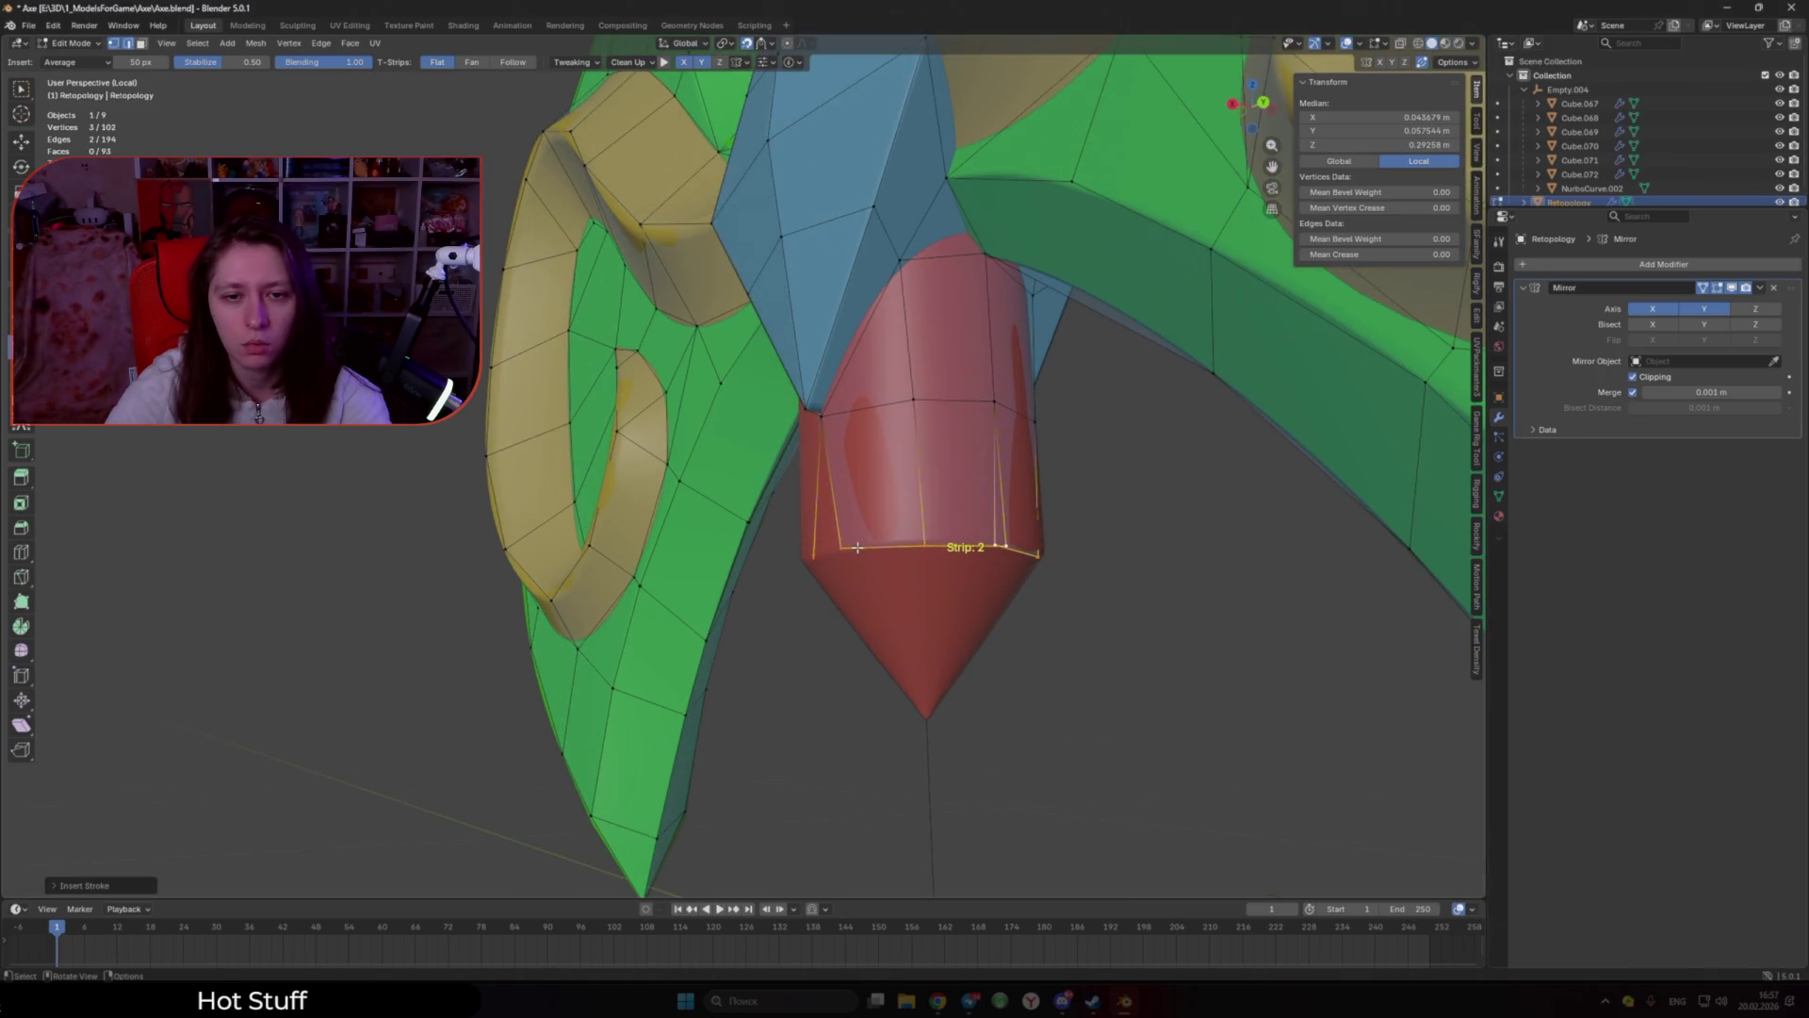
drag(833, 541, 828, 546)
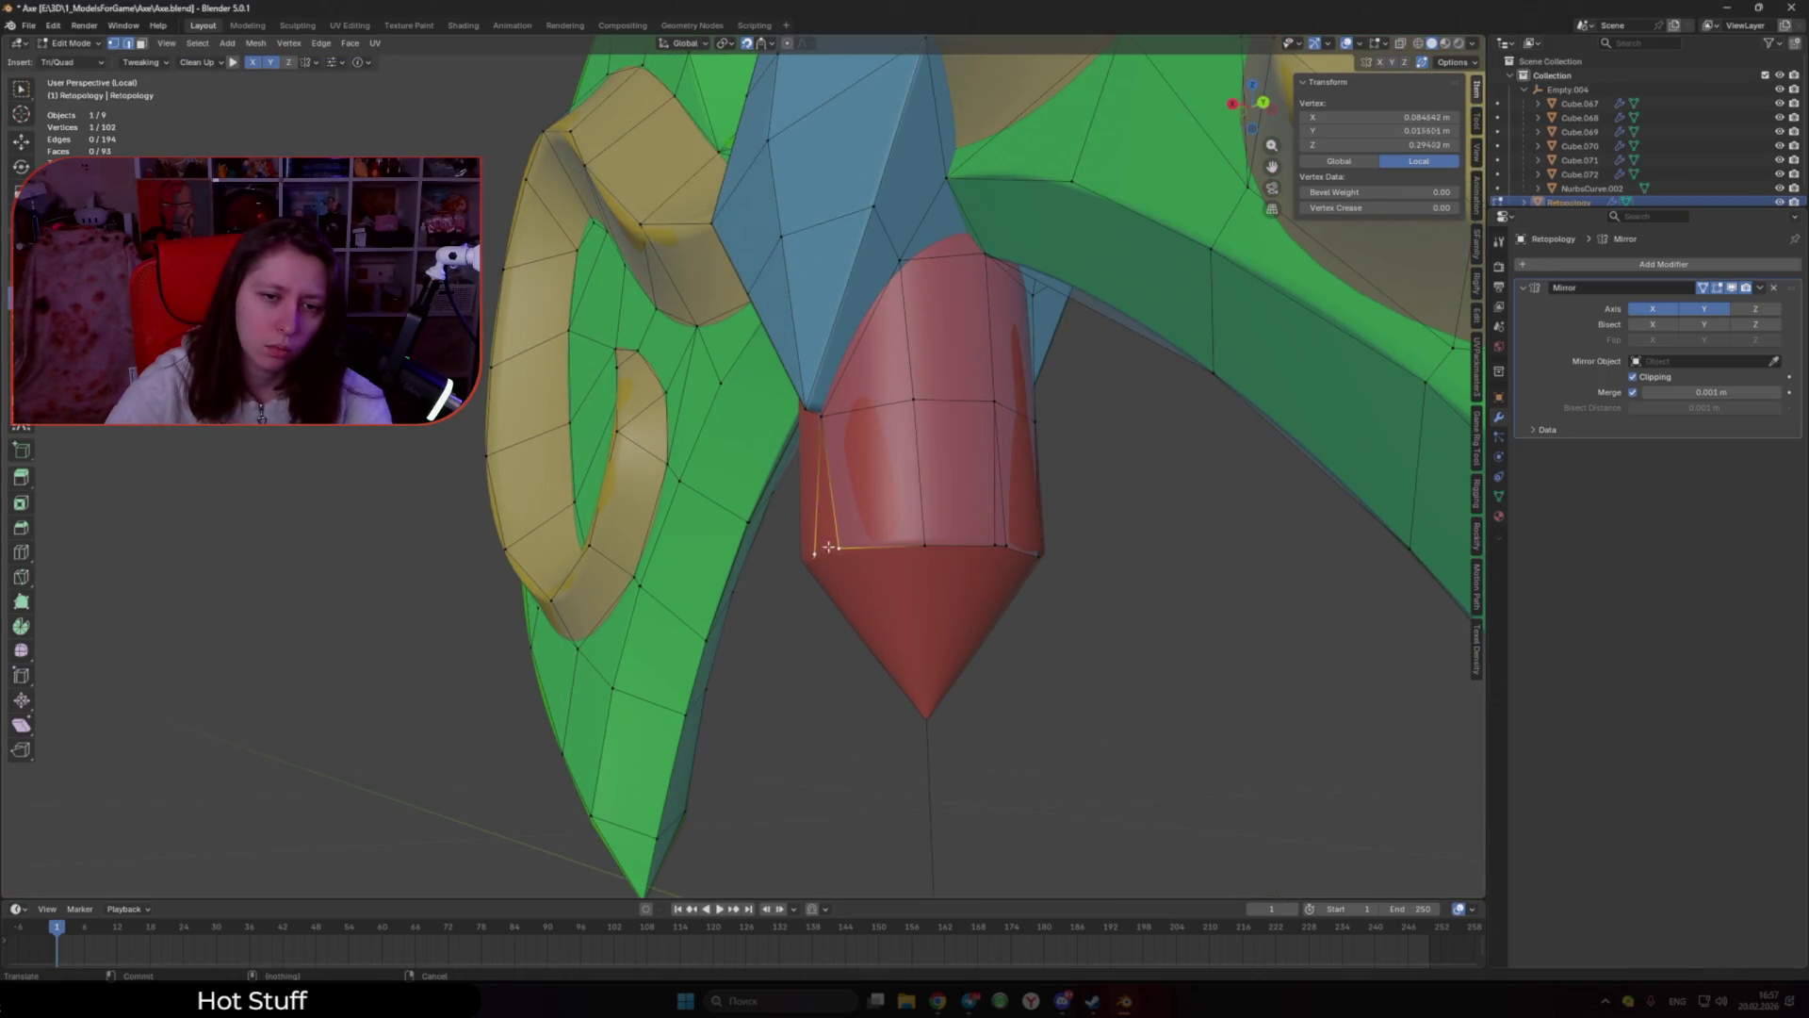
middle_drag(1004, 541, 1008, 537)
drag(1009, 537, 1011, 535)
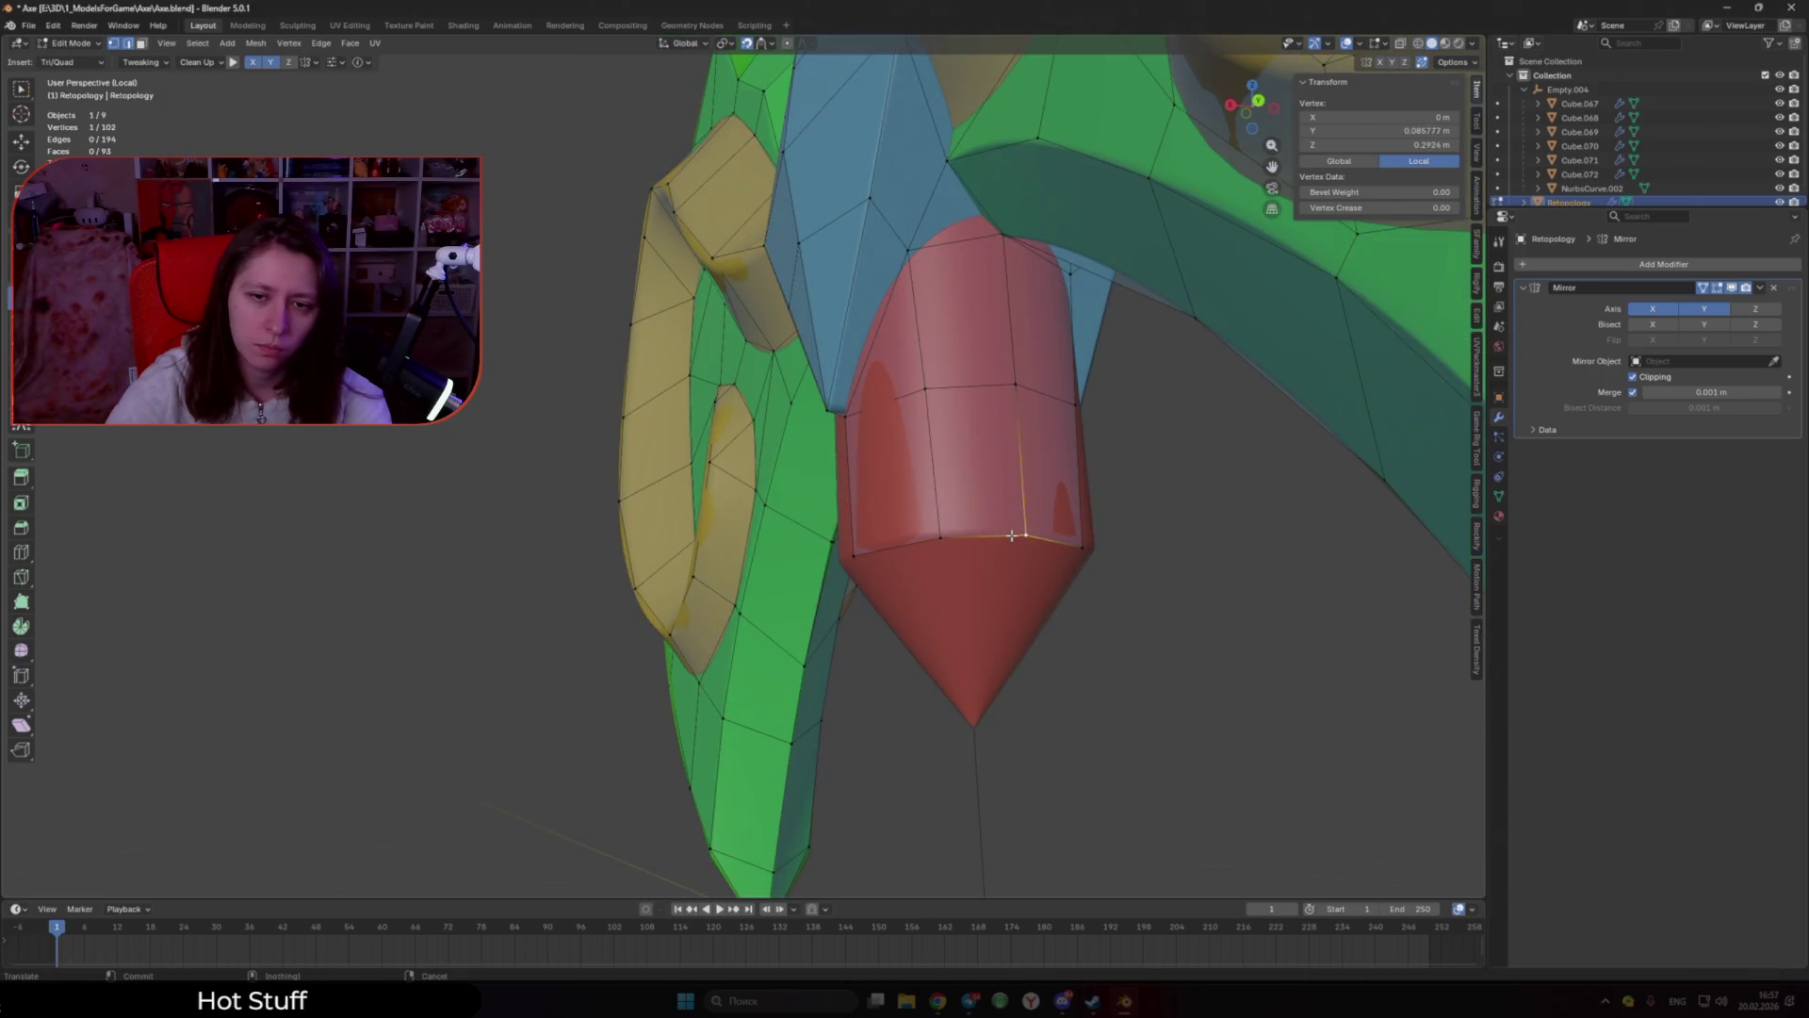
middle_drag(914, 538, 828, 594)
Step: Add two faces closing off the red cone's pointed tip
shift+click(743, 597)
shift+scroll(726, 574, down, 3)
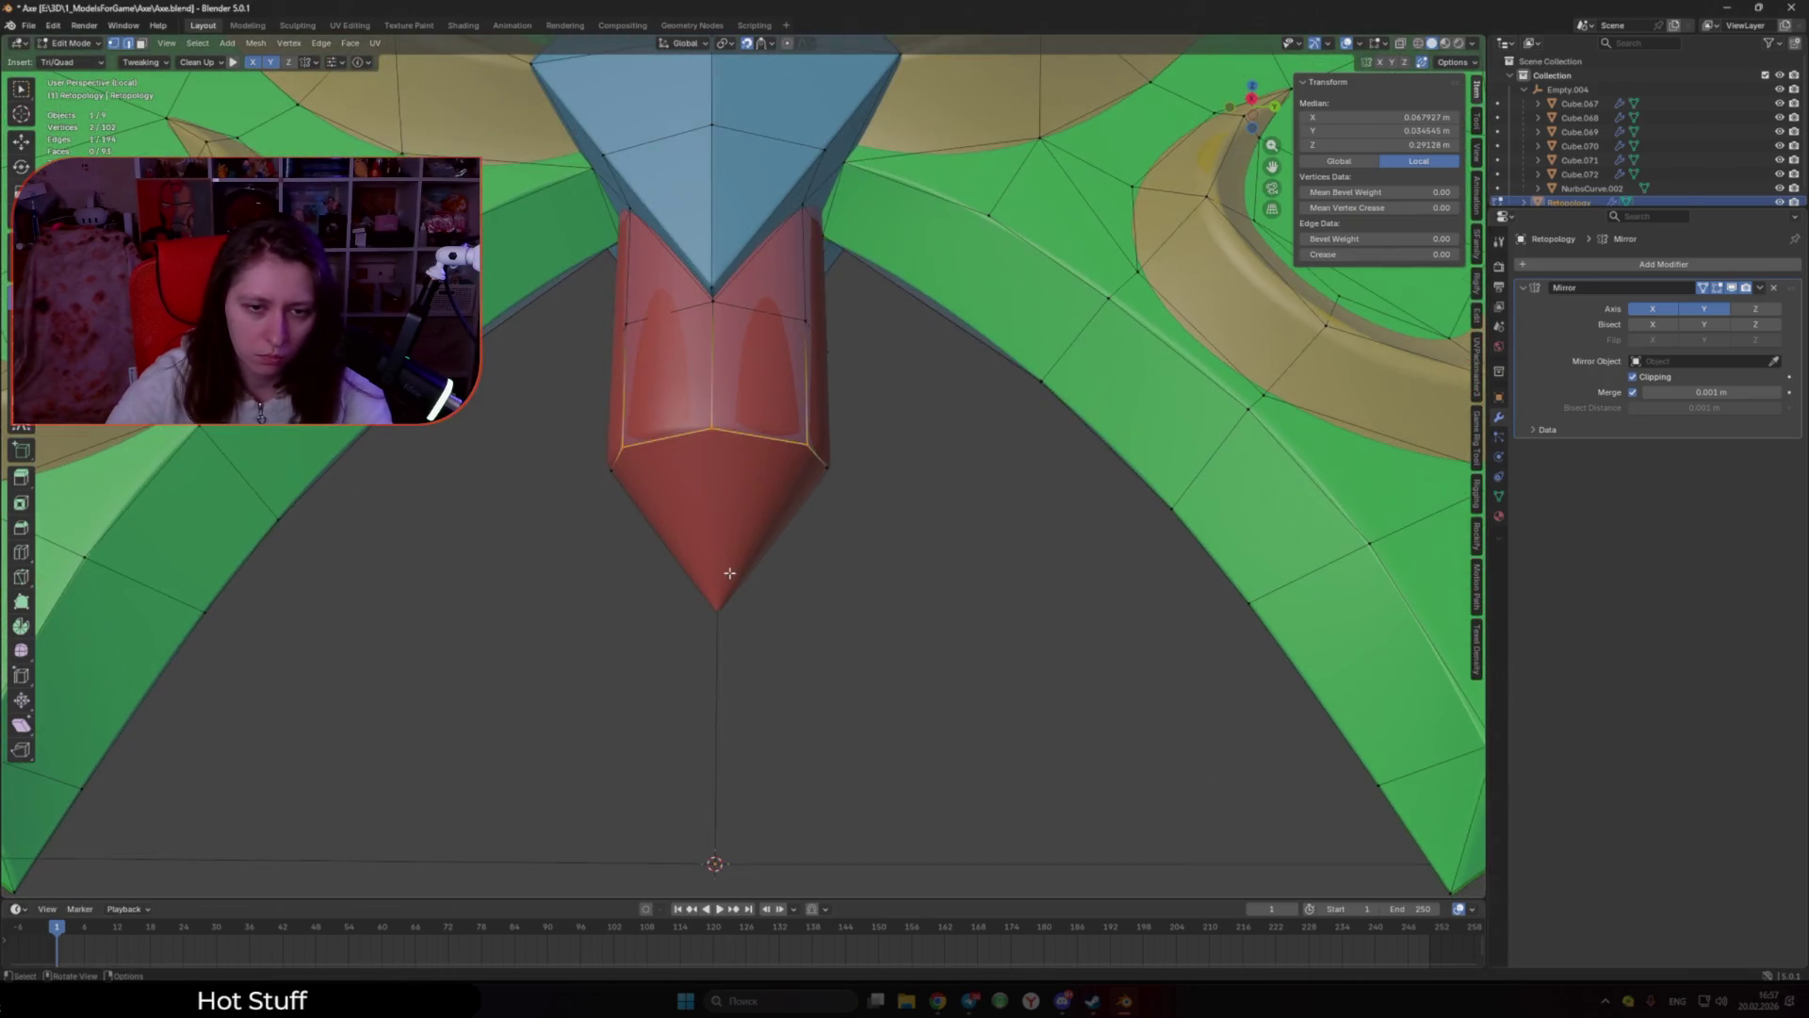
click(716, 612)
mouse_move(716, 612)
middle_down()
mouse_move(680, 581)
mouse_move(801, 471)
middle_up()
shift+click(930, 350)
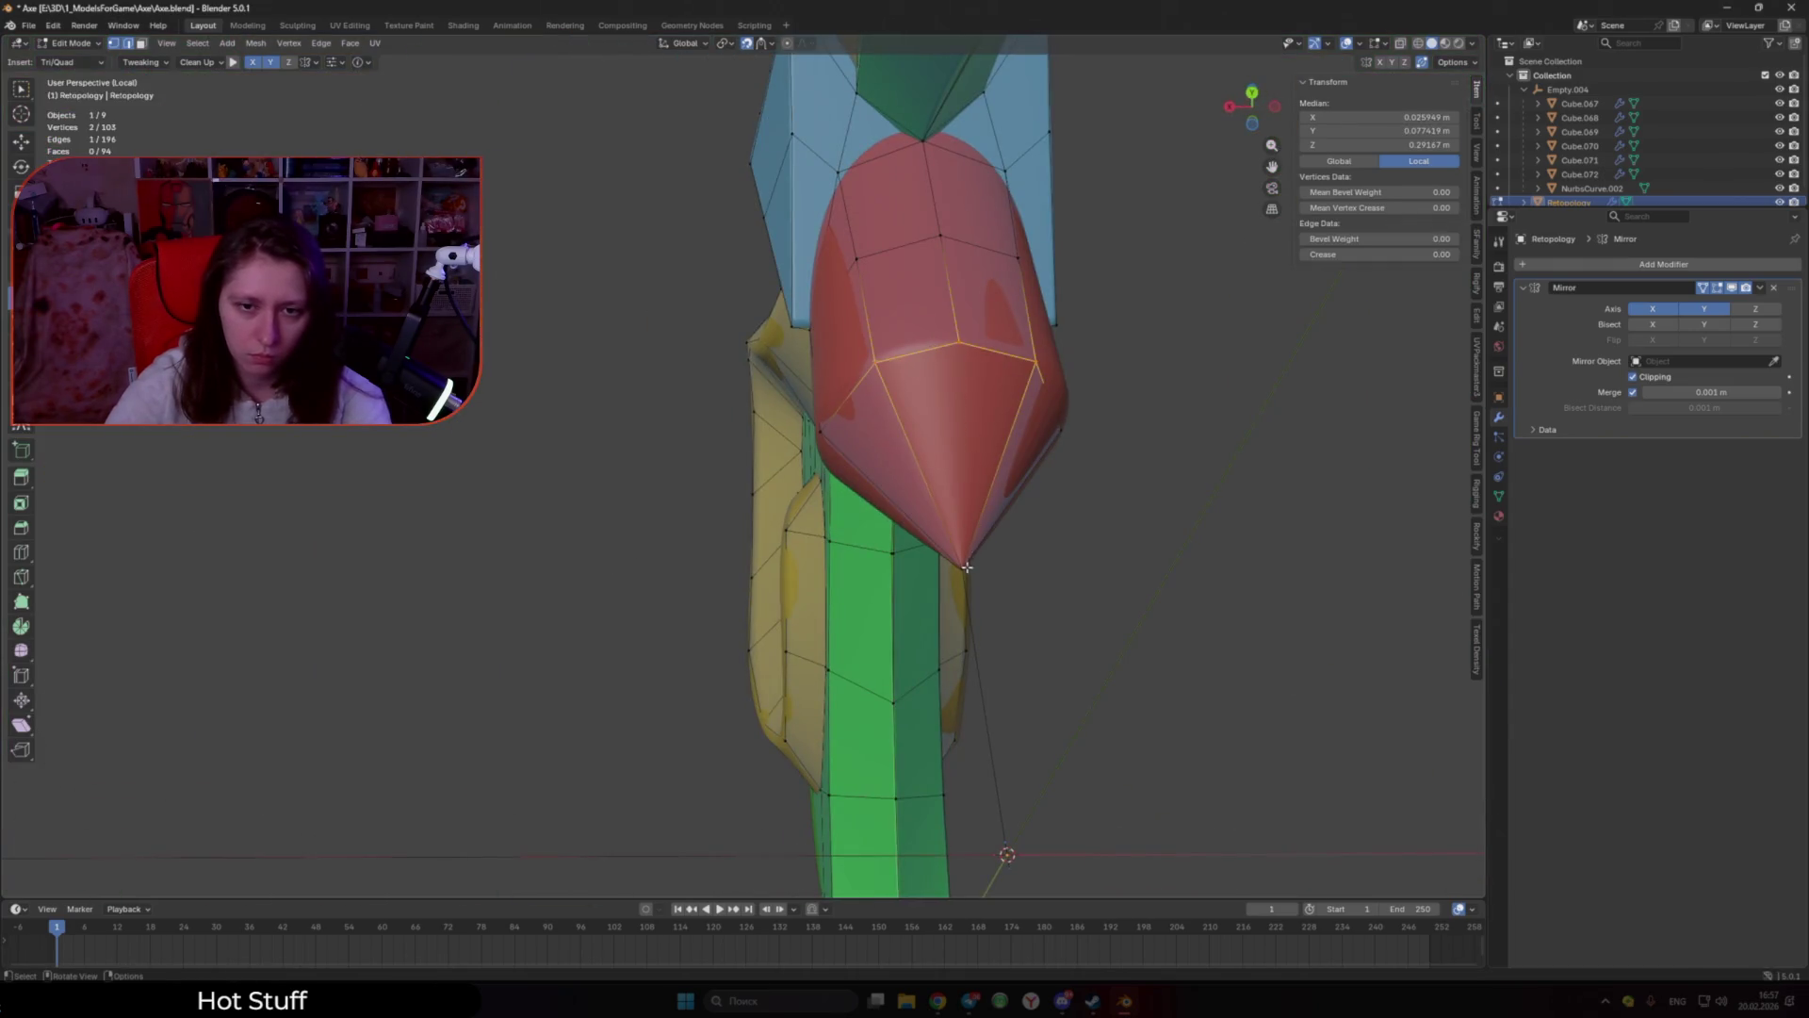
click(1041, 569)
Step: Return to a front view of the axe and select an edge on the red ring
mouse_move(1041, 569)
middle_down()
mouse_move(798, 456)
mouse_move(668, 491)
mouse_move(780, 434)
middle_up()
scroll(798, 456, up, 3)
scroll(735, 472, up, 3)
scroll(735, 471, up, 2)
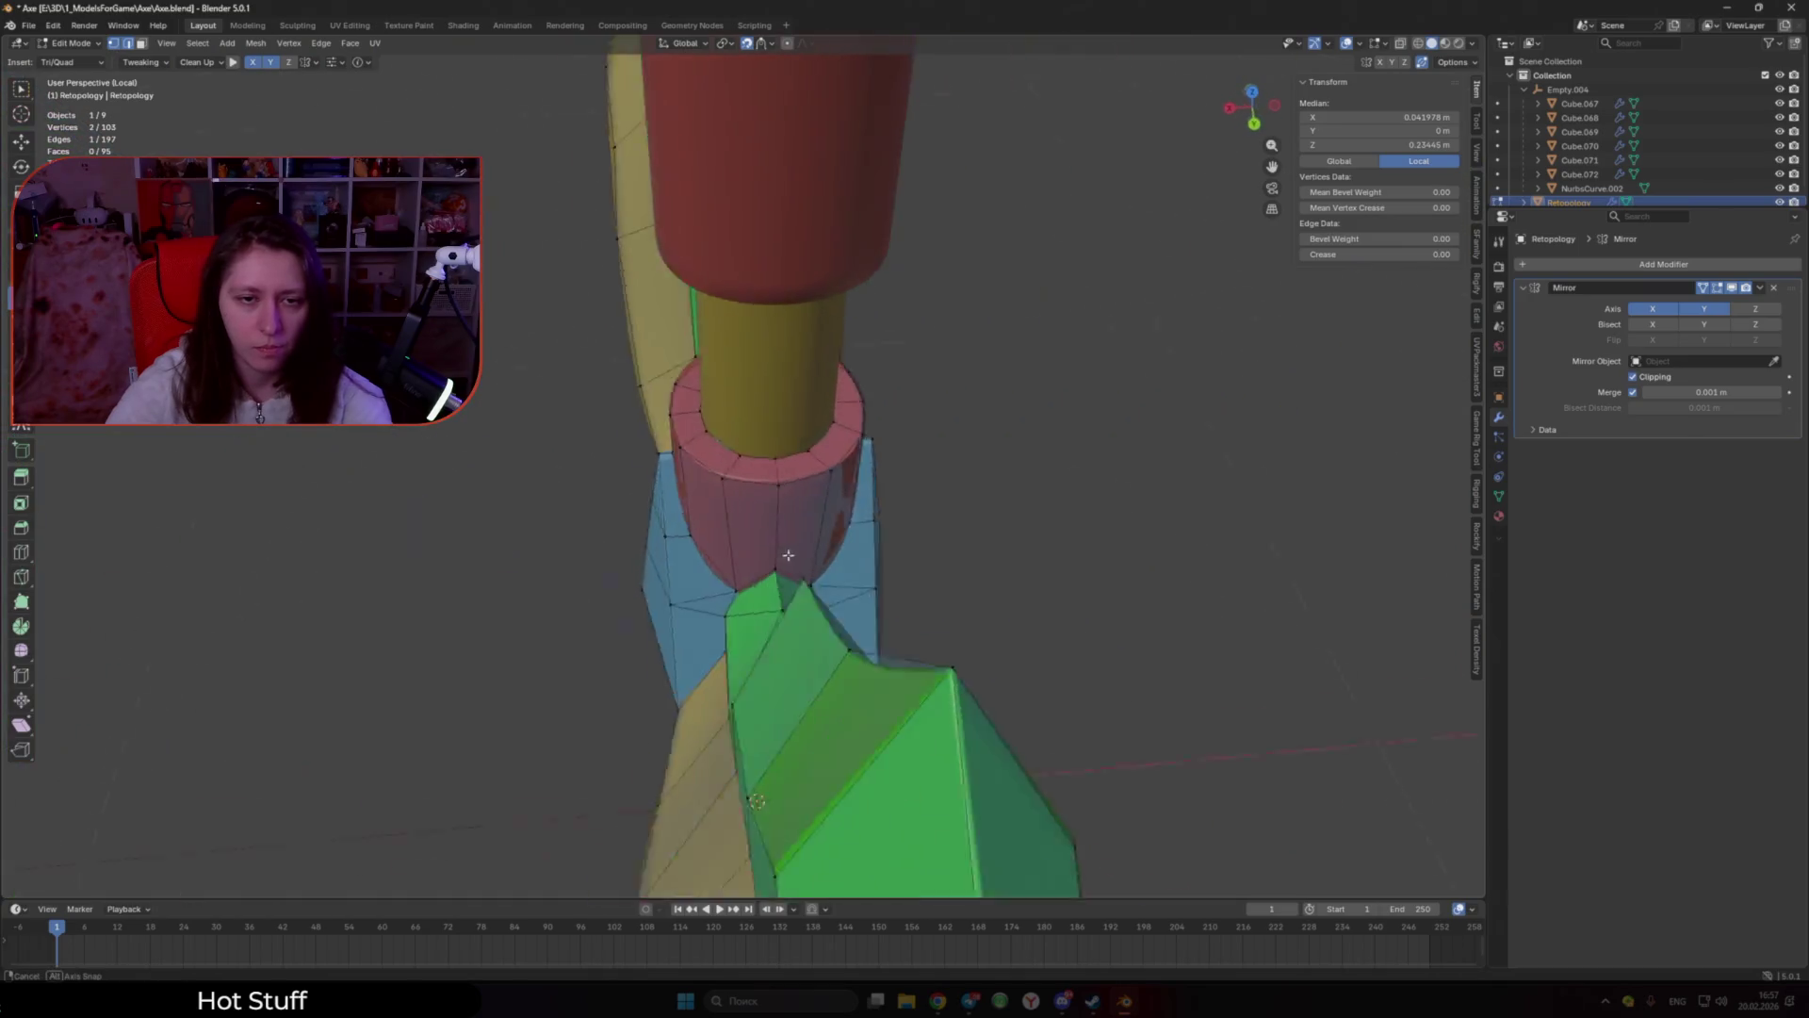
click(780, 435)
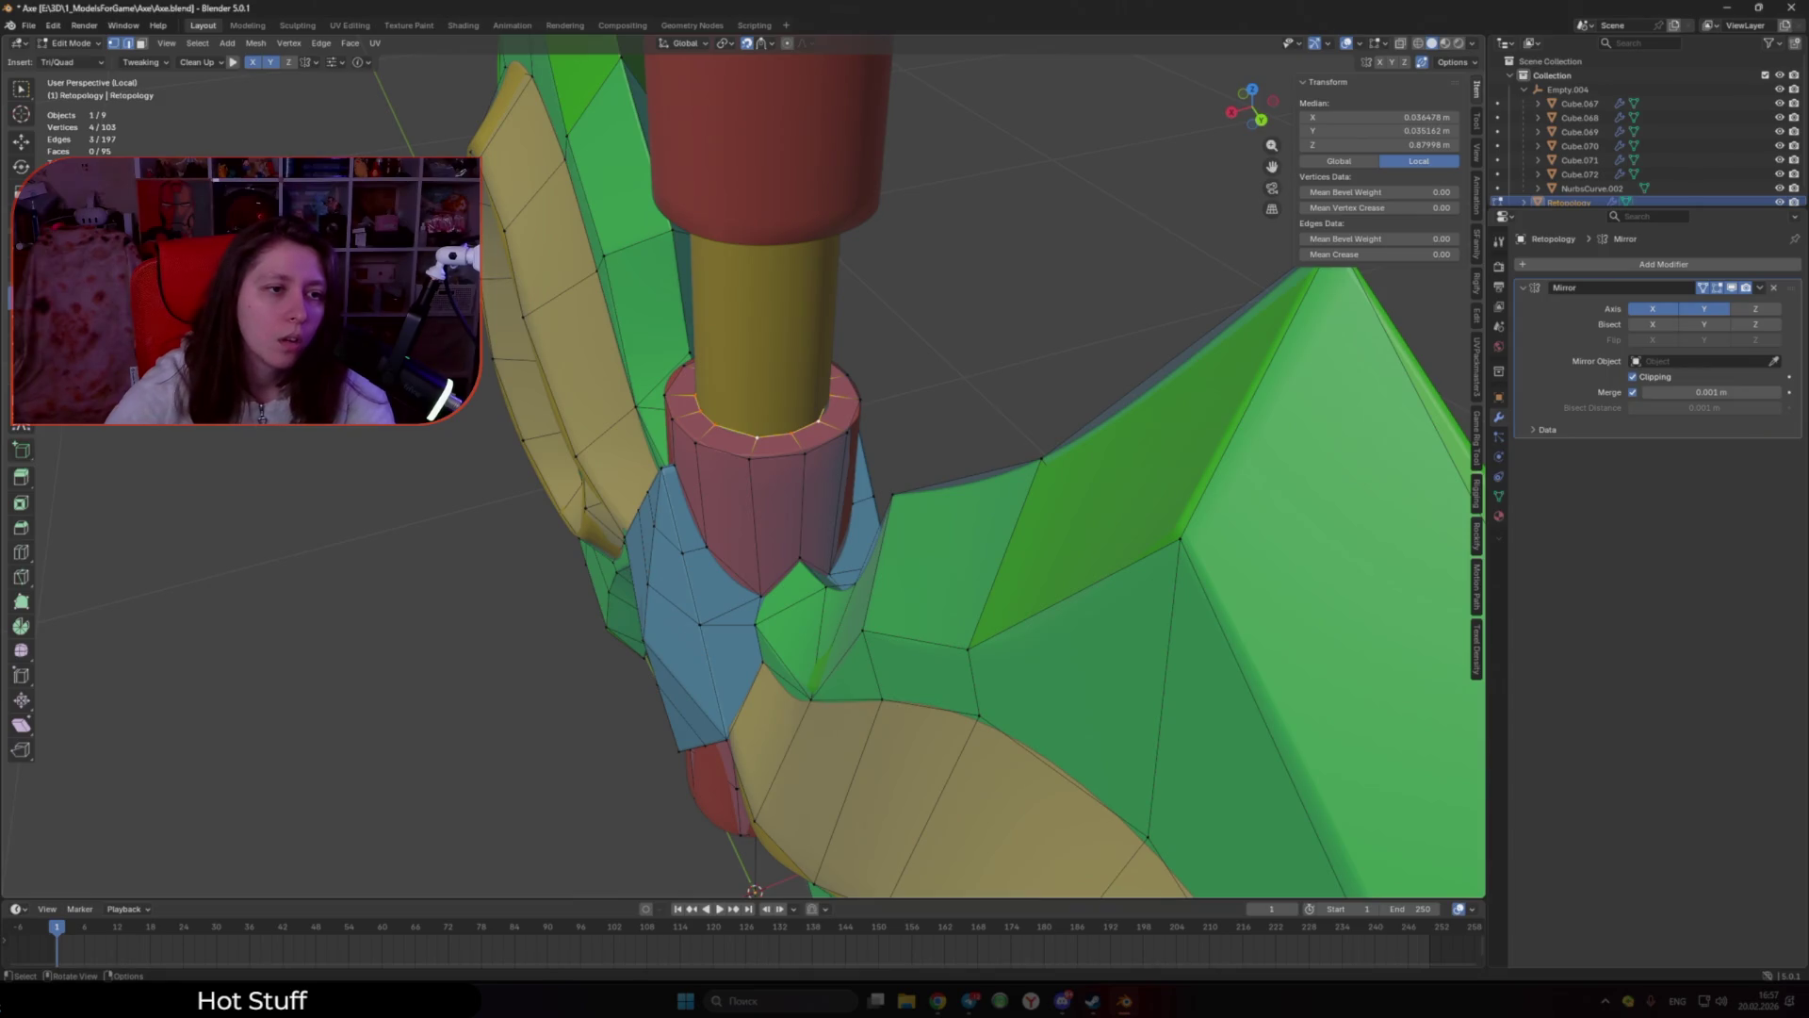
Step: Draw a strip of quads around the yellow grip with the Strokes tool
key(q)
mouse_move(754, 471)
middle_down()
mouse_move(840, 373)
mouse_move(810, 405)
middle_up()
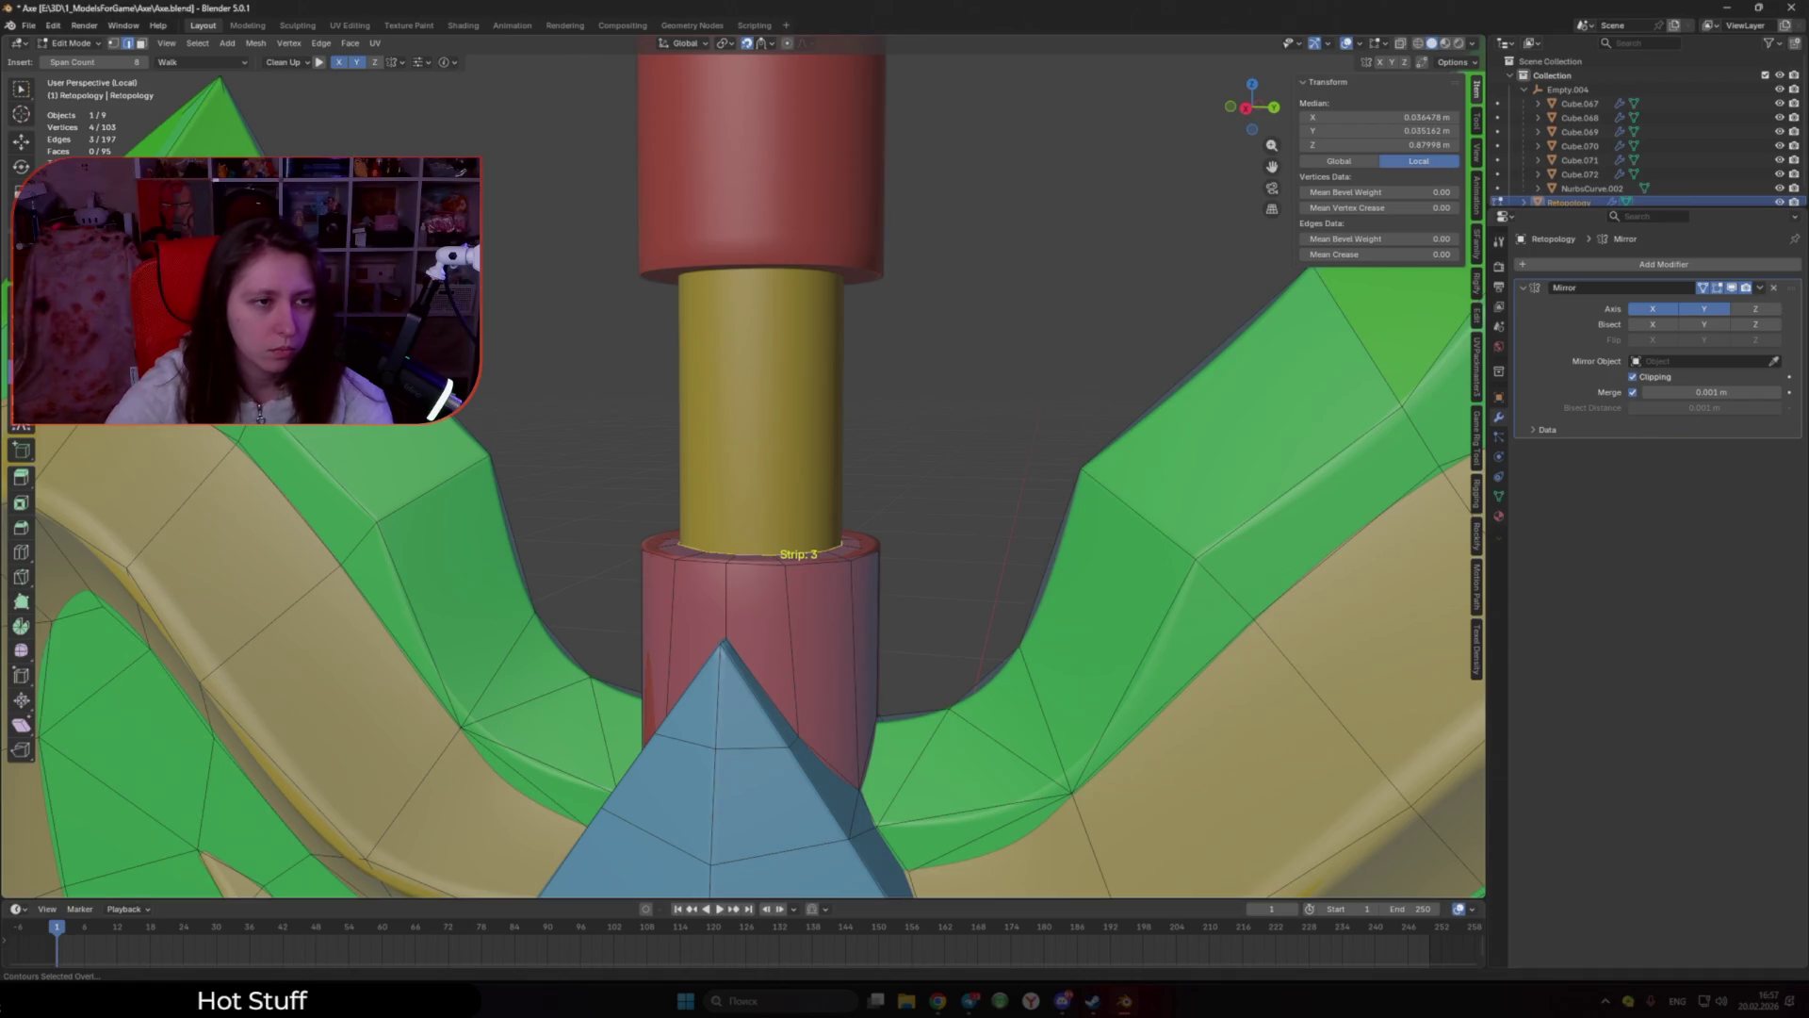
key(3)
mouse_move(844, 472)
middle_down()
mouse_move(726, 390)
mouse_move(695, 397)
middle_up()
drag(786, 393, 808, 392)
middle_drag(808, 392, 801, 434)
scroll(799, 433, down, 1)
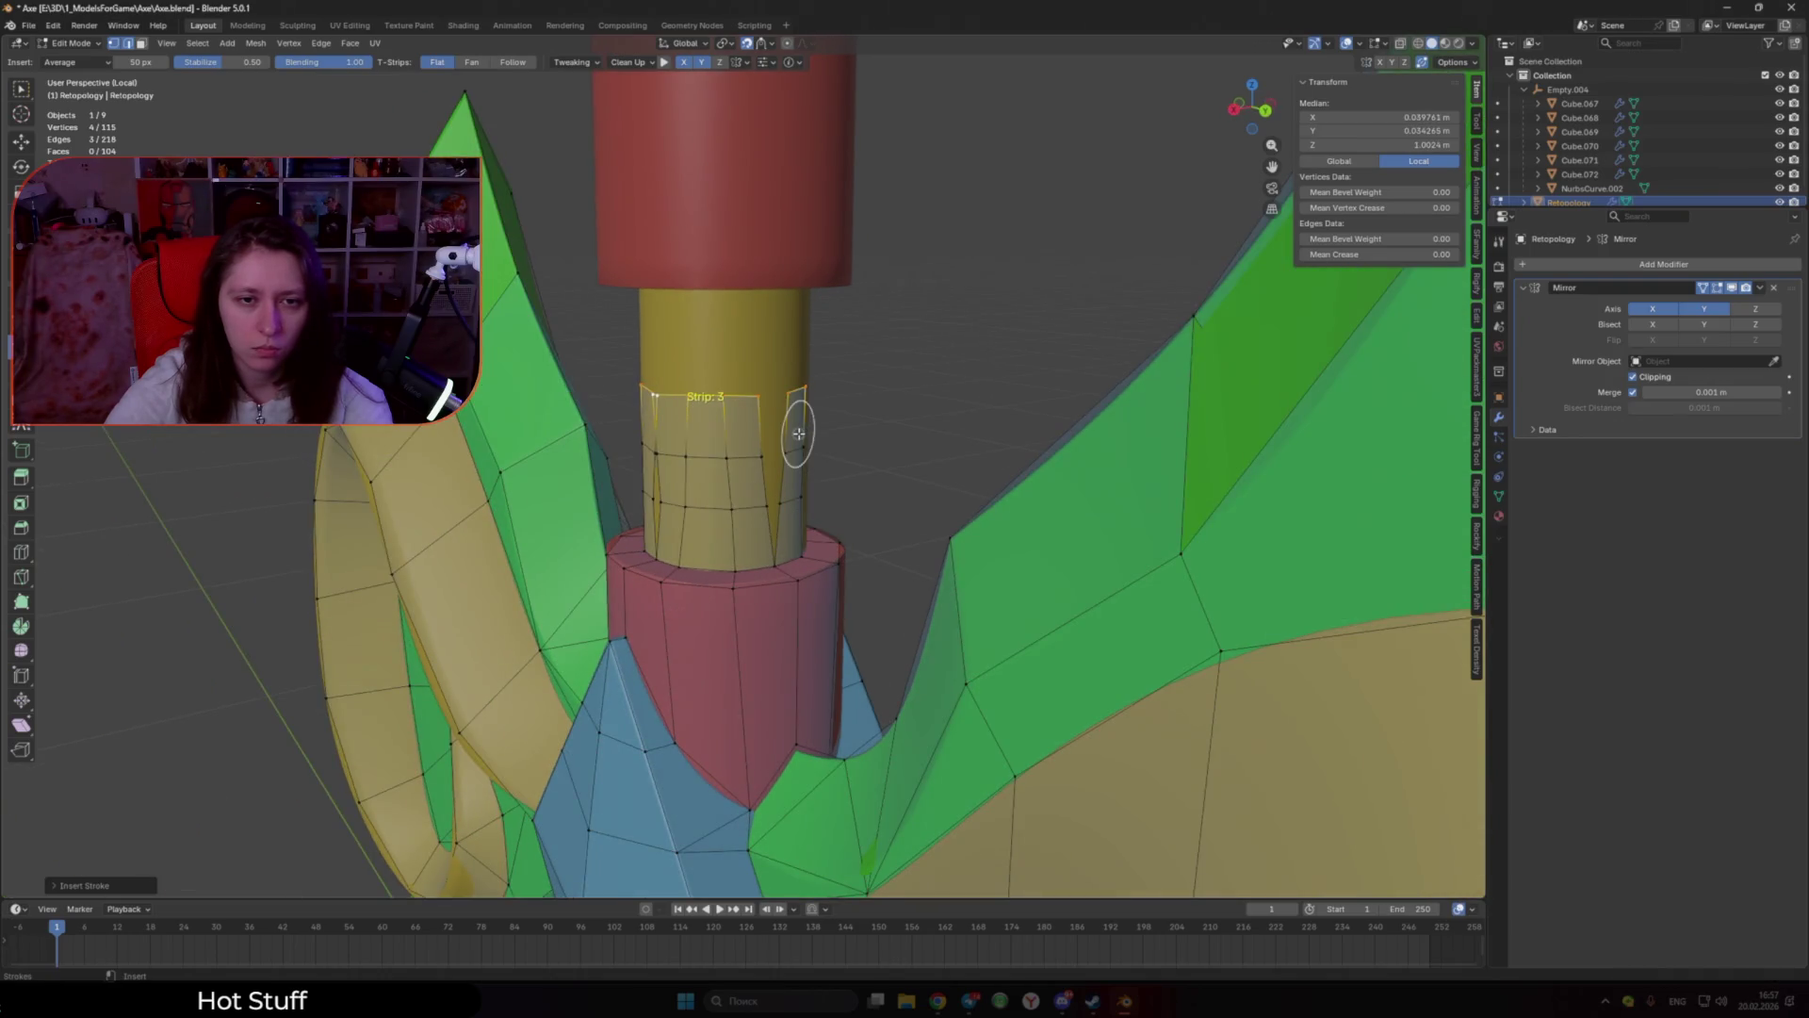
middle_drag(796, 434, 782, 414)
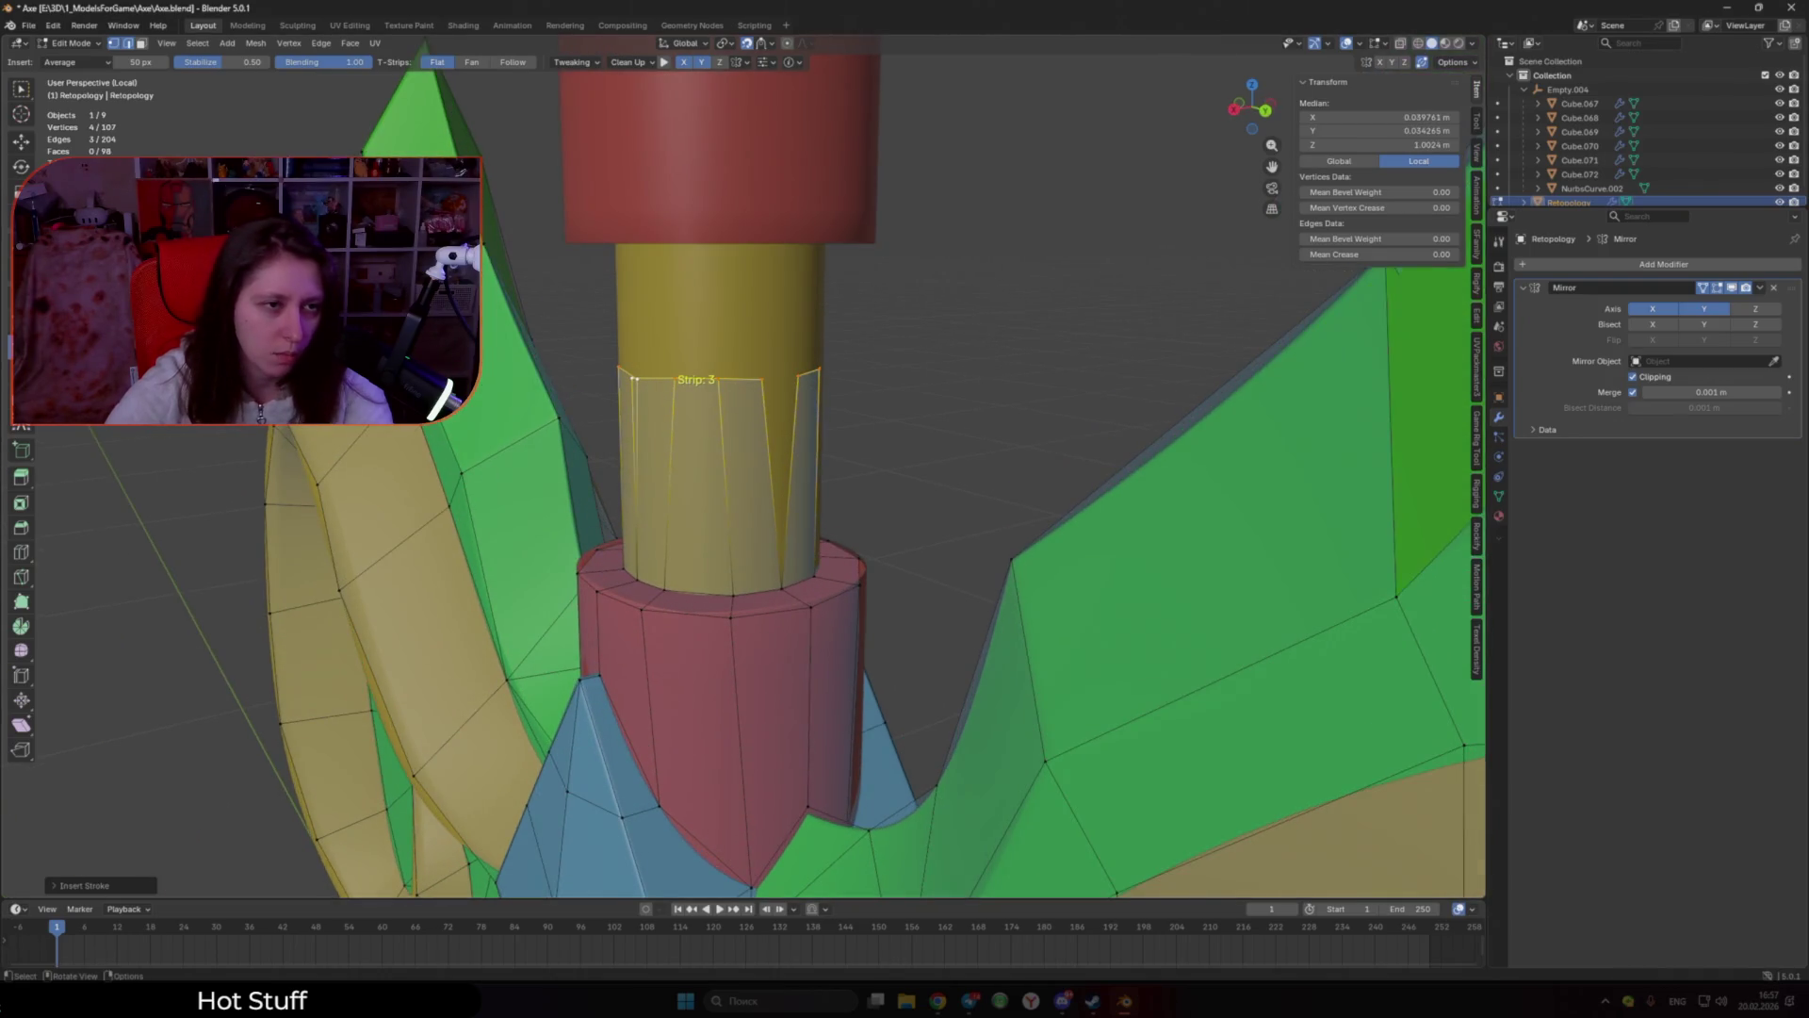
Step: Move the grip strip's top and bottom vertices so they fit the grip evenly
drag(635, 378, 630, 377)
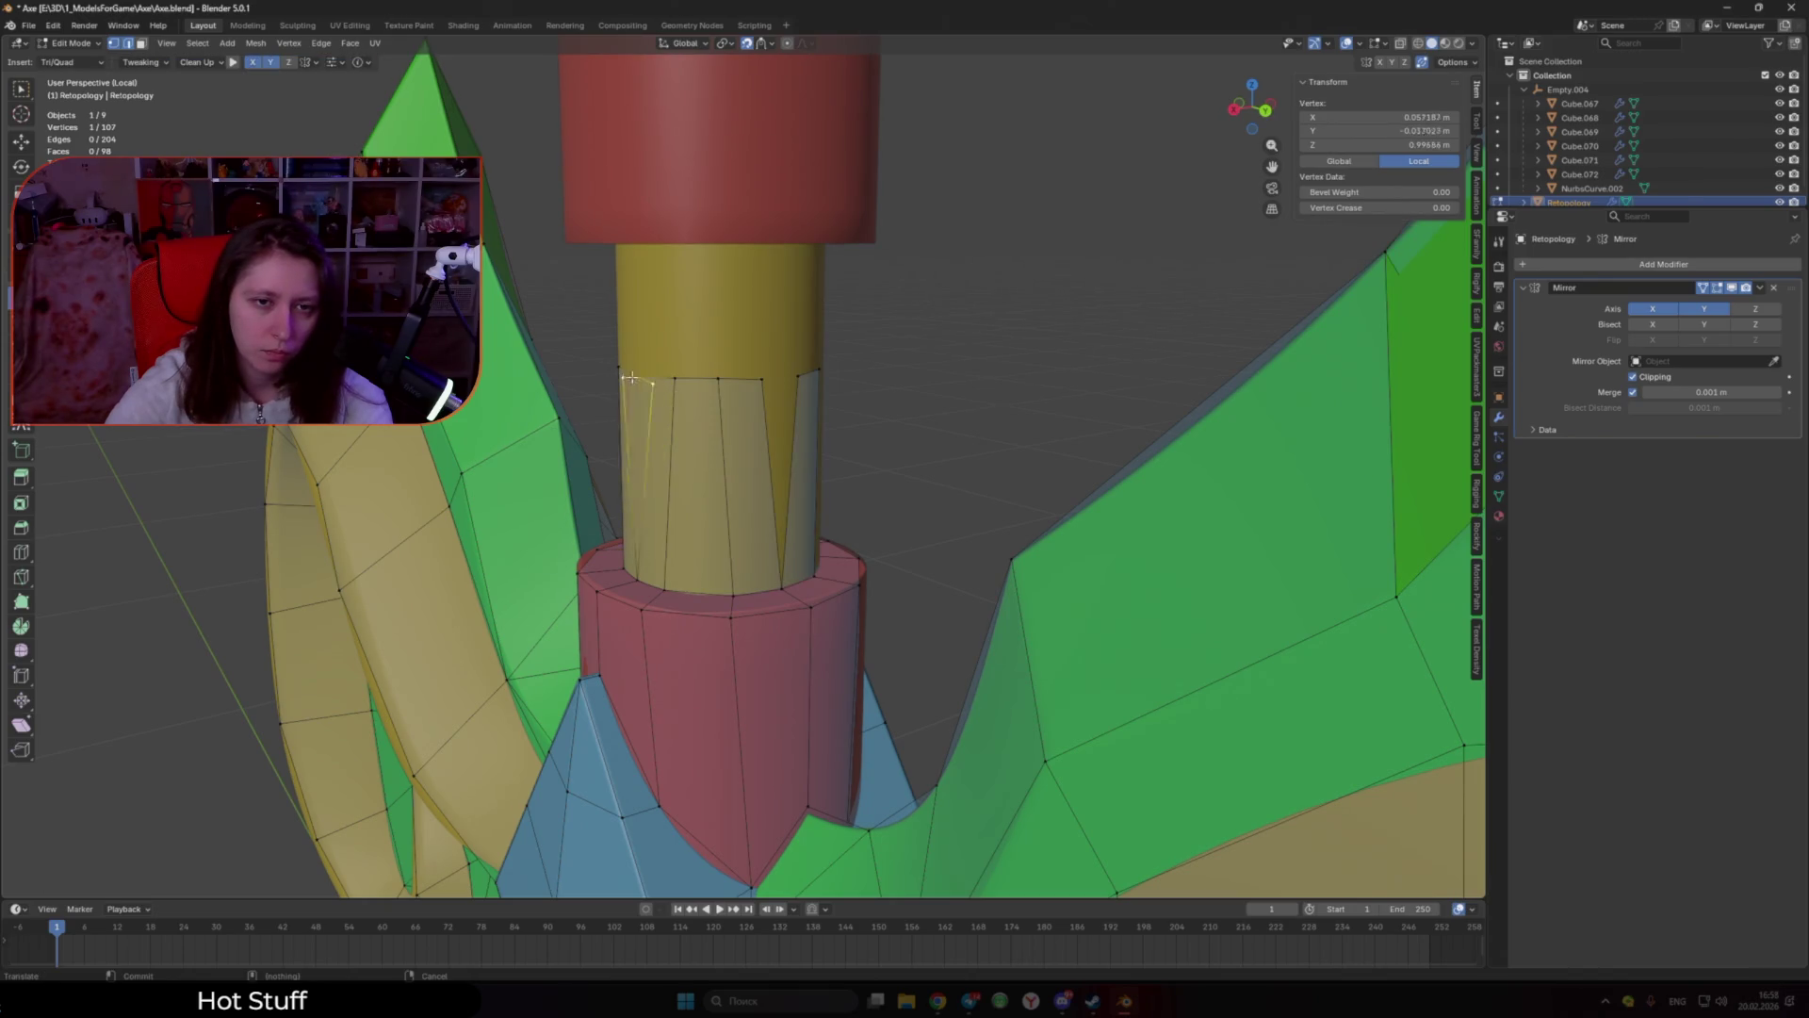
drag(749, 382, 737, 377)
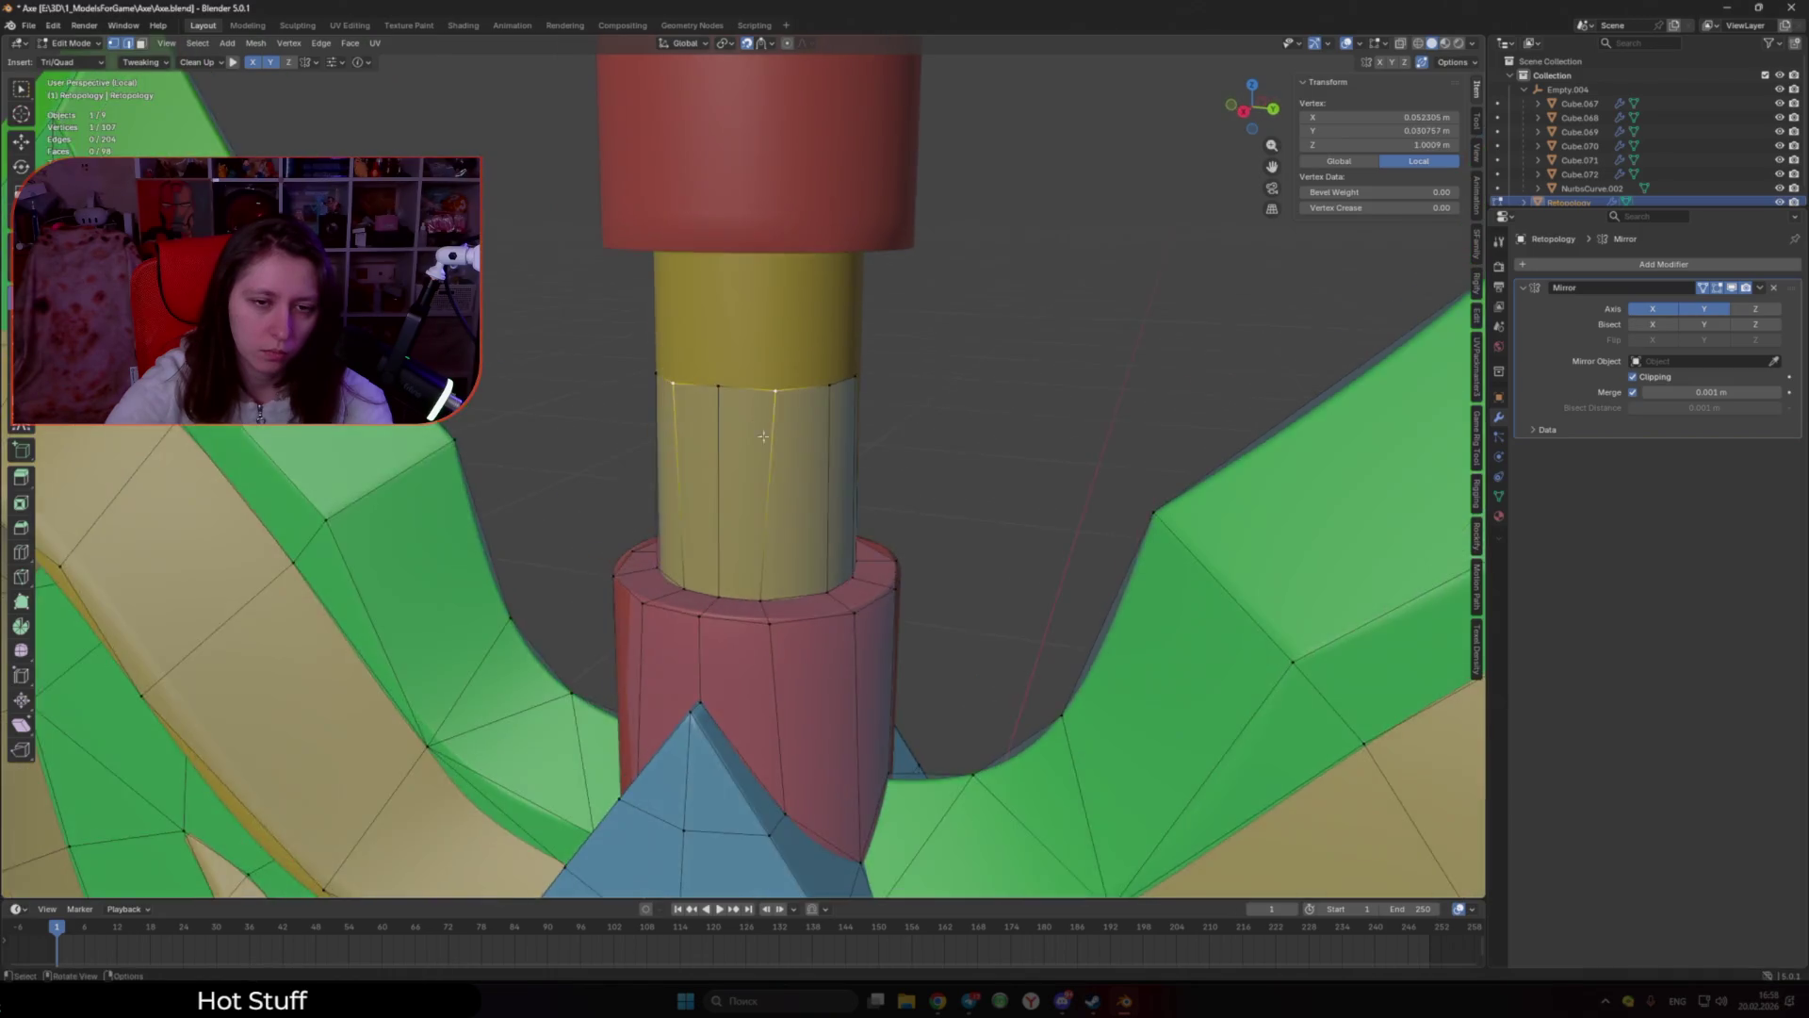
middle_drag(684, 381, 754, 631)
mouse_move(762, 639)
mouse_down()
mouse_move(780, 276)
mouse_move(829, 229)
mouse_up()
middle_drag(866, 269, 763, 429)
mouse_move(759, 429)
mouse_down()
mouse_move(763, 472)
mouse_move(816, 465)
mouse_up()
scroll(753, 425, up, 1)
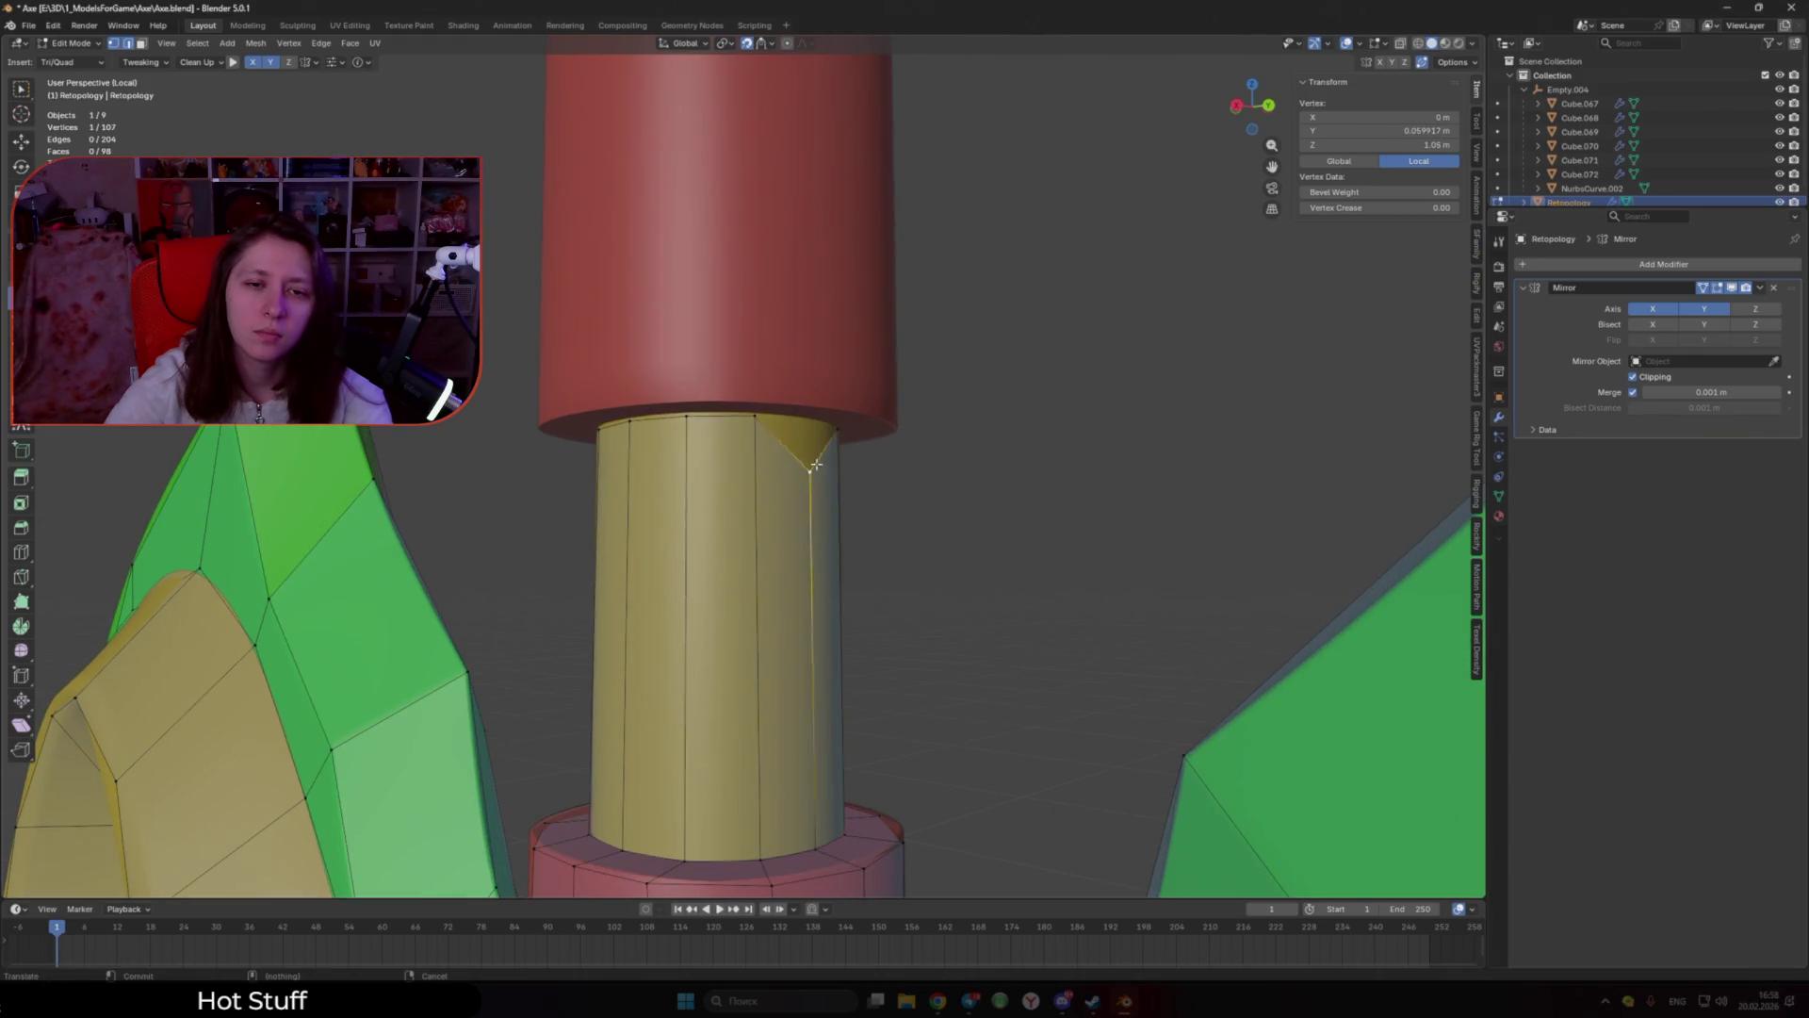
click(817, 425)
Step: Add faces on the grip's top rim and the red band above it with PolyPen
middle_drag(818, 425, 719, 332)
click(719, 332)
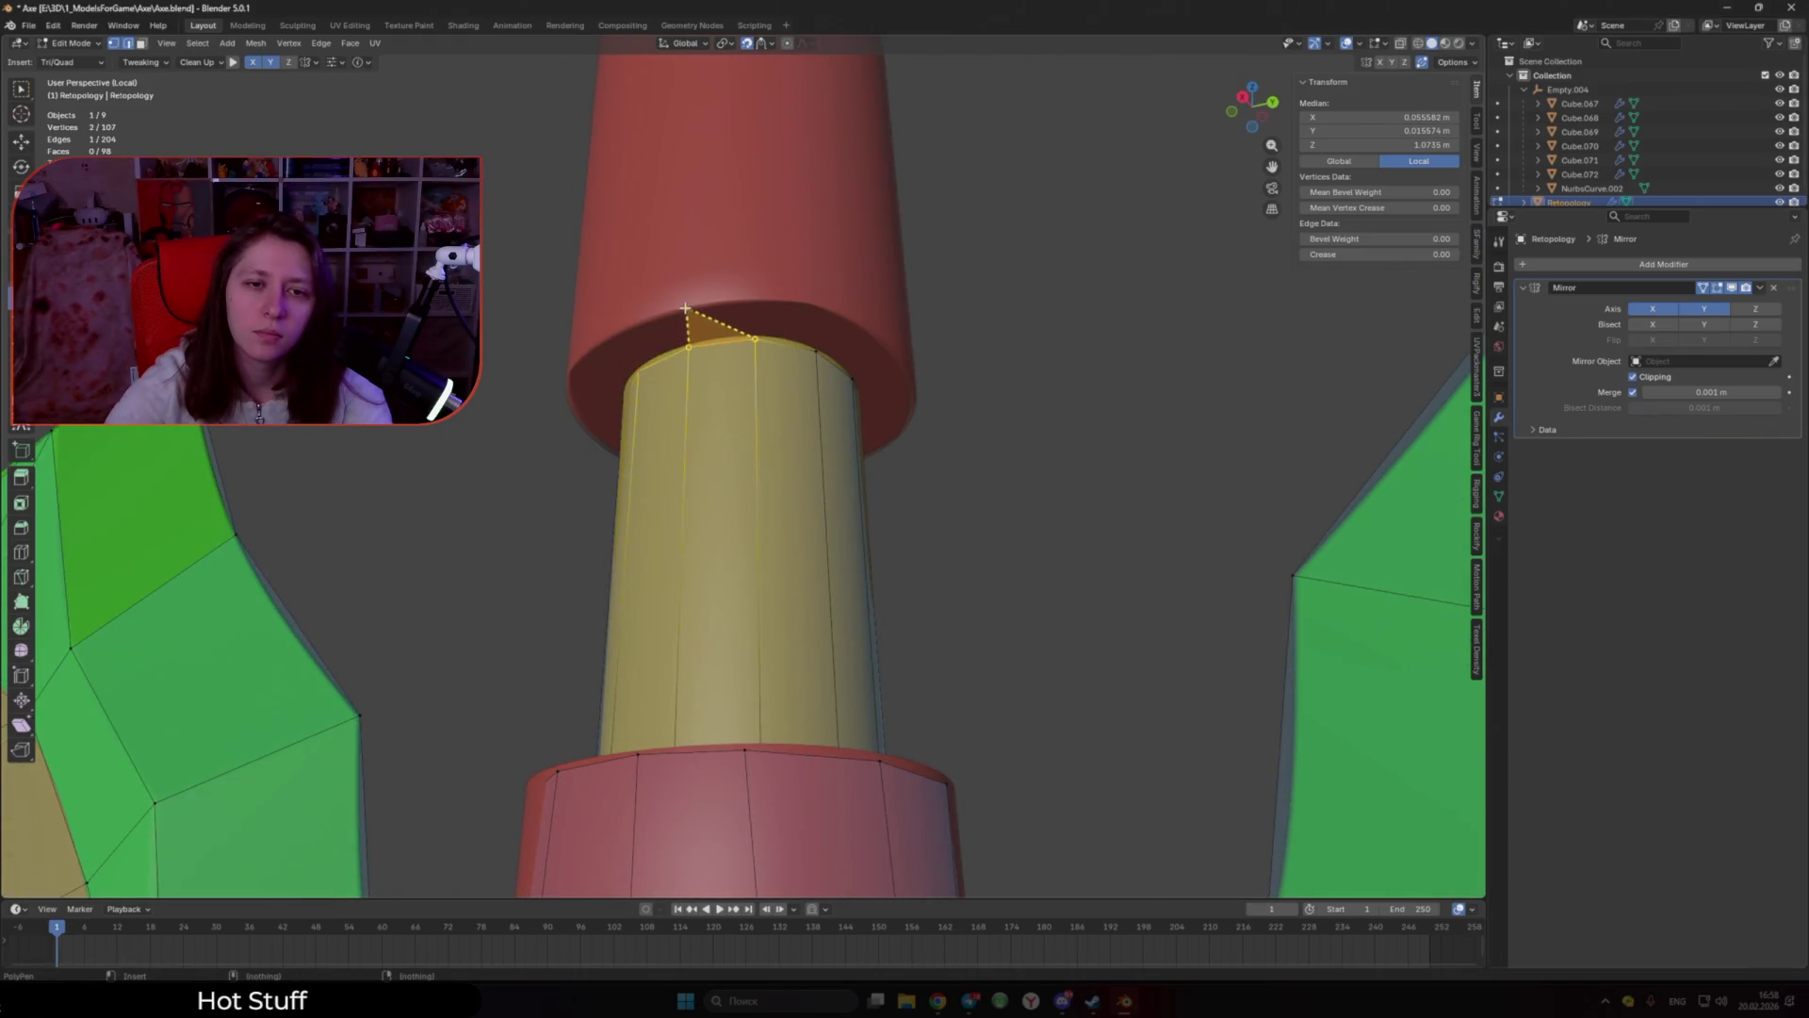
mouse_move(665, 317)
mouse_down()
mouse_move(649, 323)
mouse_move(801, 339)
mouse_up()
middle_drag(801, 340, 812, 346)
mouse_move(813, 346)
mouse_down()
mouse_move(830, 337)
mouse_move(643, 315)
mouse_up()
middle_drag(640, 303, 782, 358)
scroll(744, 344, down, 3)
click(744, 344)
click(790, 355)
scroll(785, 377, up, 2)
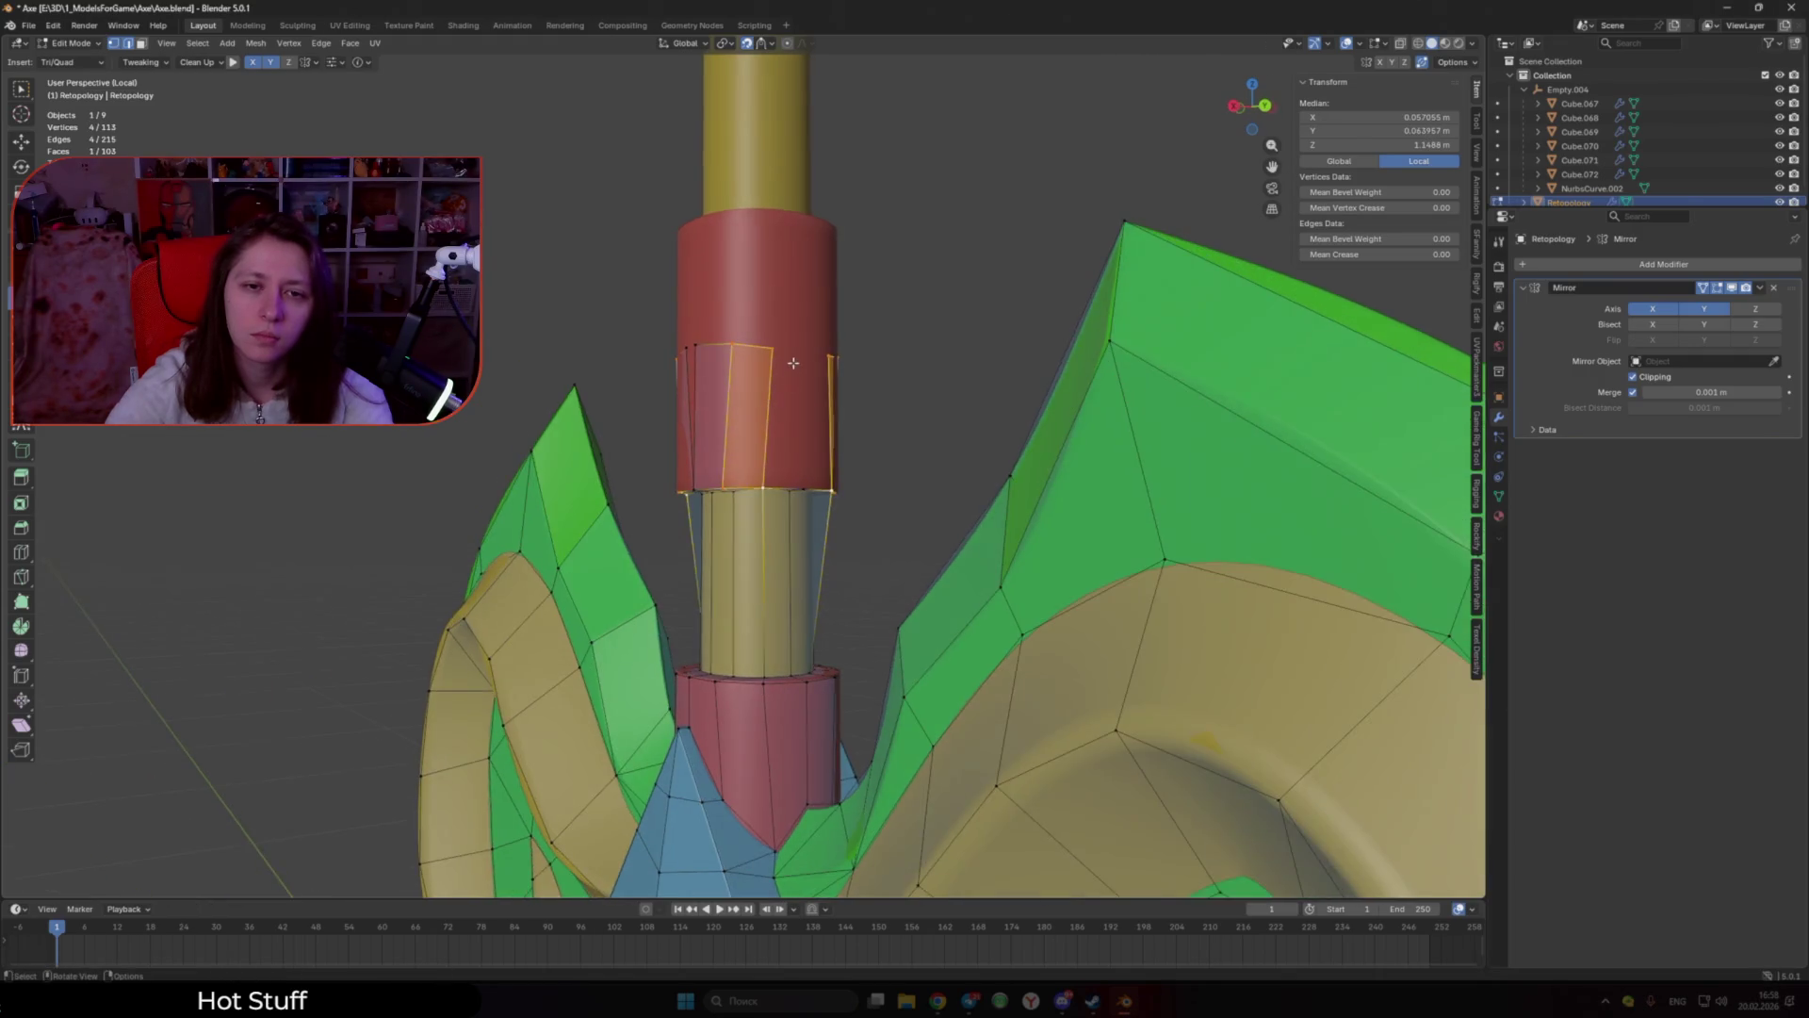
Step: Add new faces on the red collar up to its upper edge
scroll(780, 416, up, 3)
ctrl+click(801, 229)
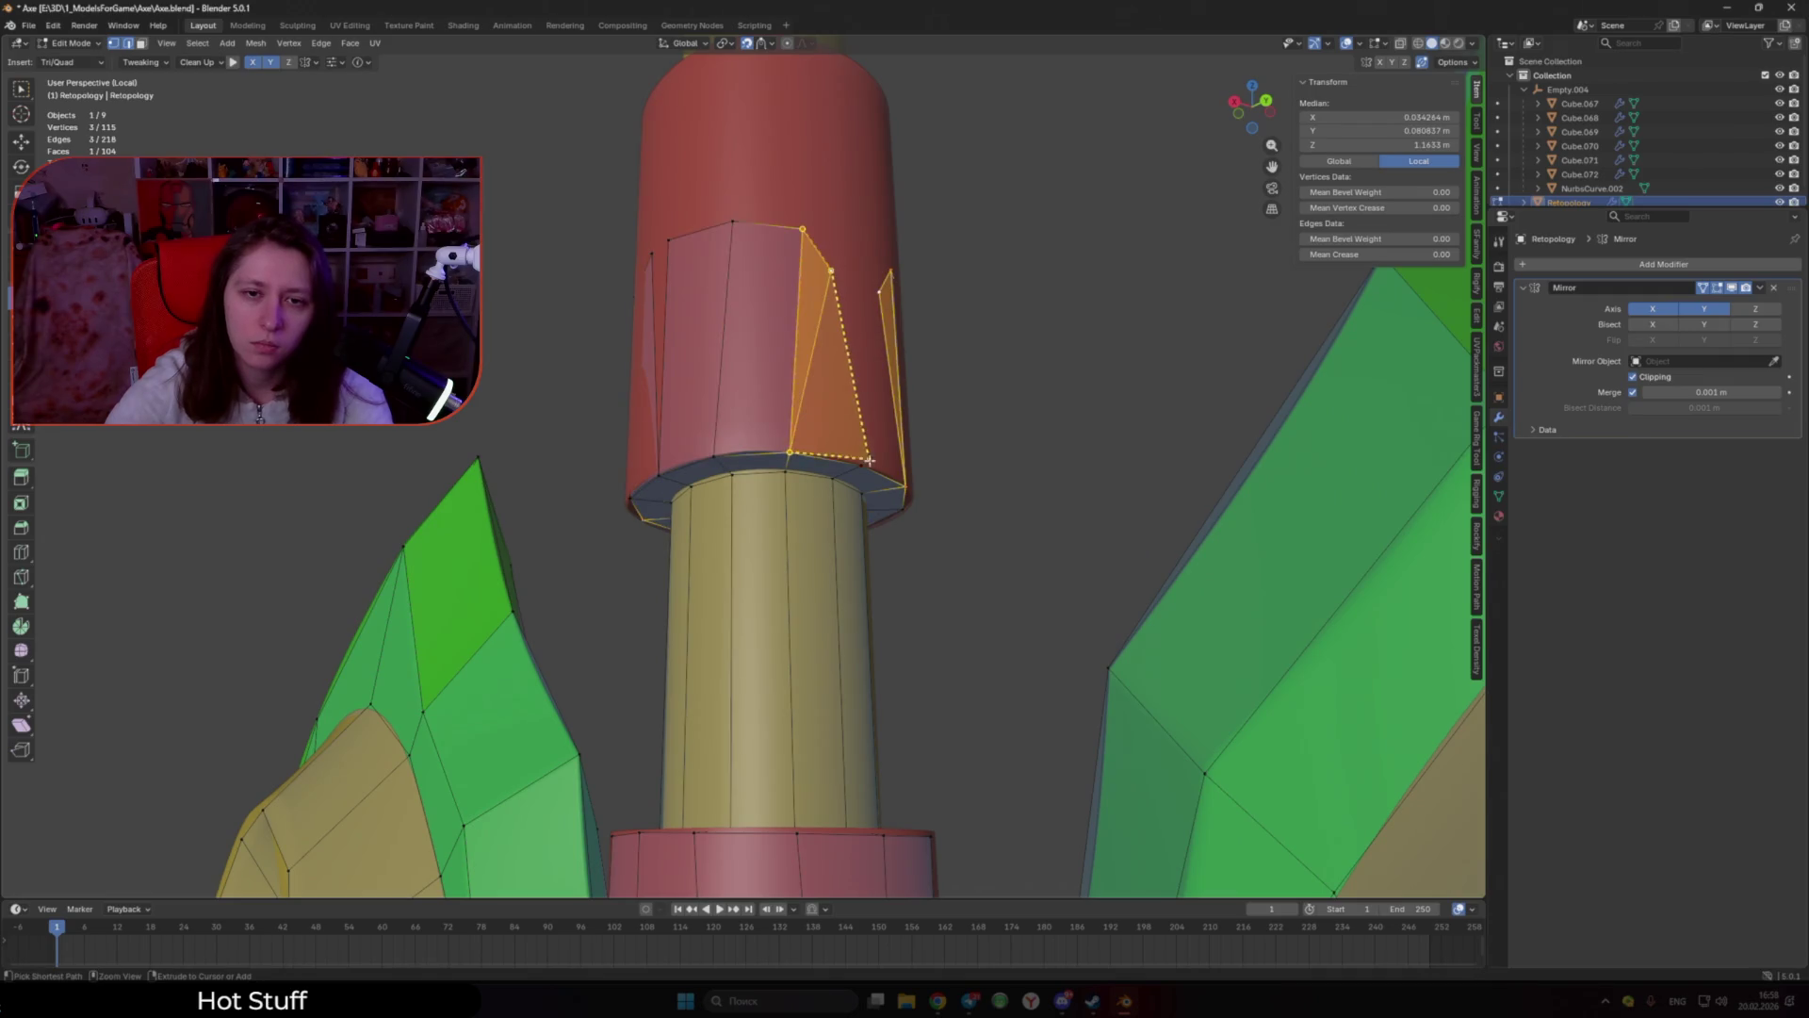
ctrl+click(857, 242)
mouse_move(862, 246)
middle_down()
mouse_move(796, 256)
mouse_move(717, 452)
middle_up()
alt+click(810, 259)
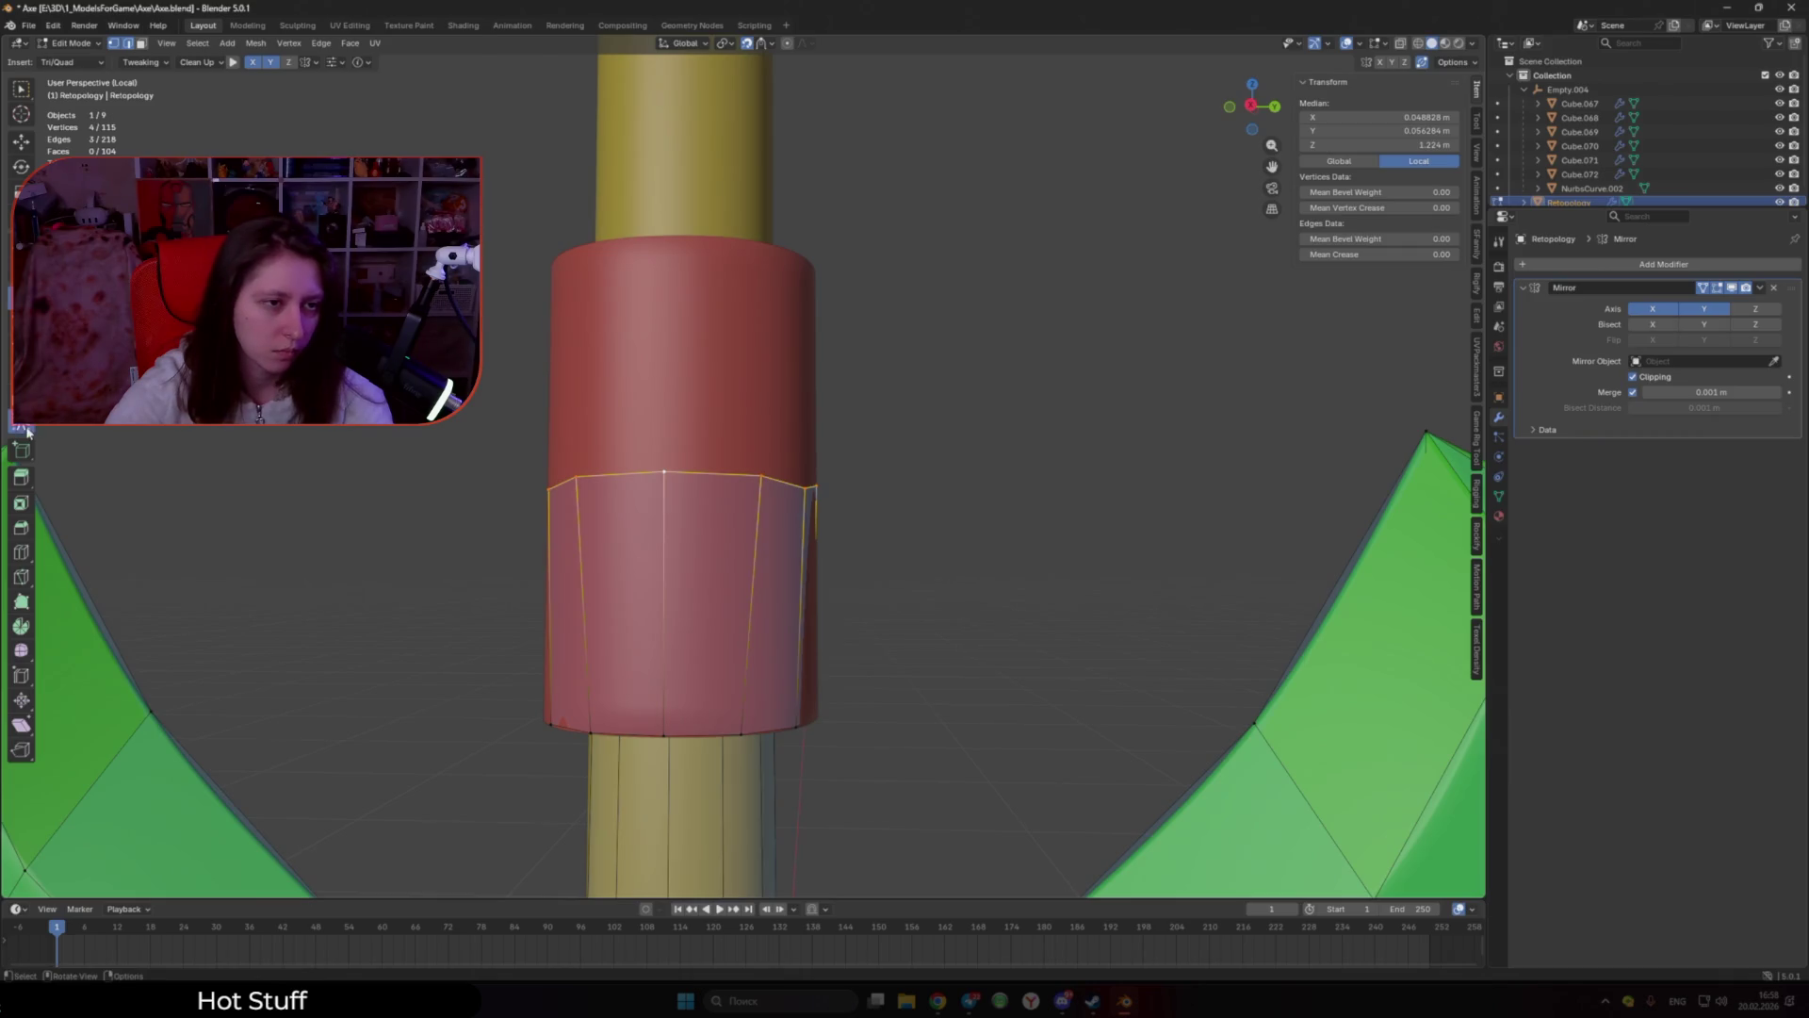
Step: Pull the collar faces' top vertices up to the rim with a smaller Tweak brush
key(shift+space)
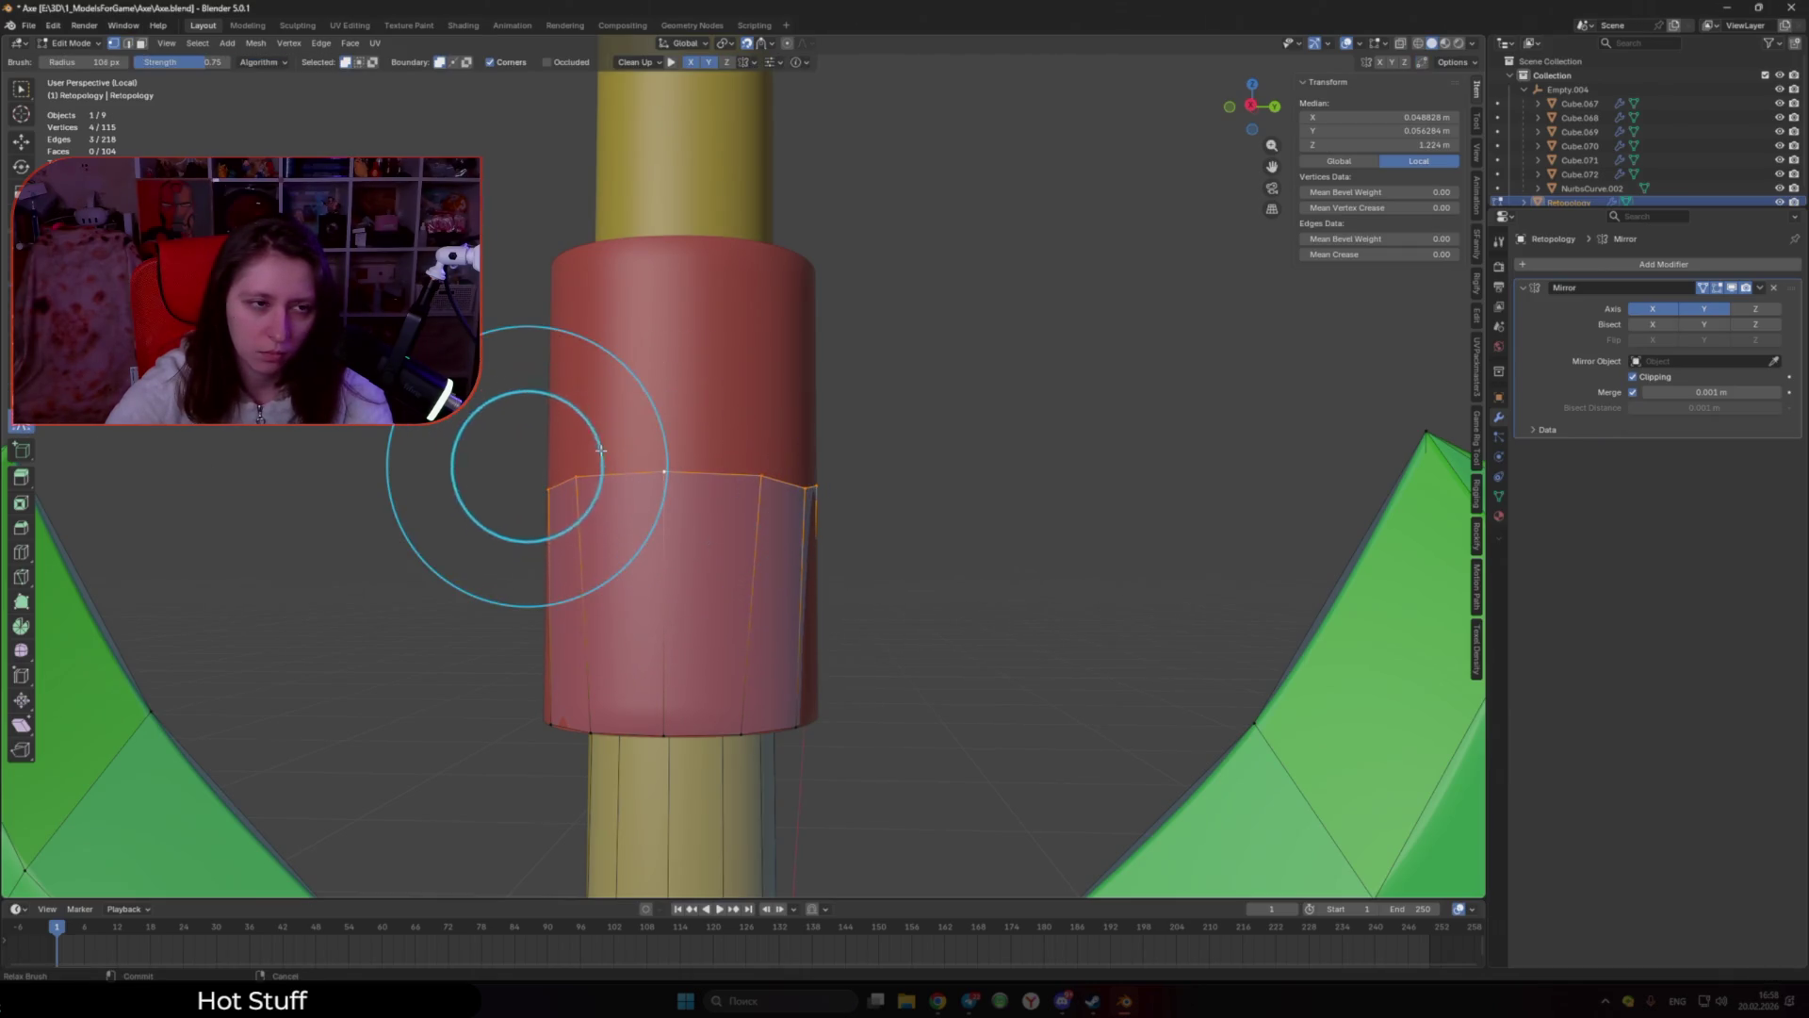
key(shift+space)
drag(660, 474, 693, 200)
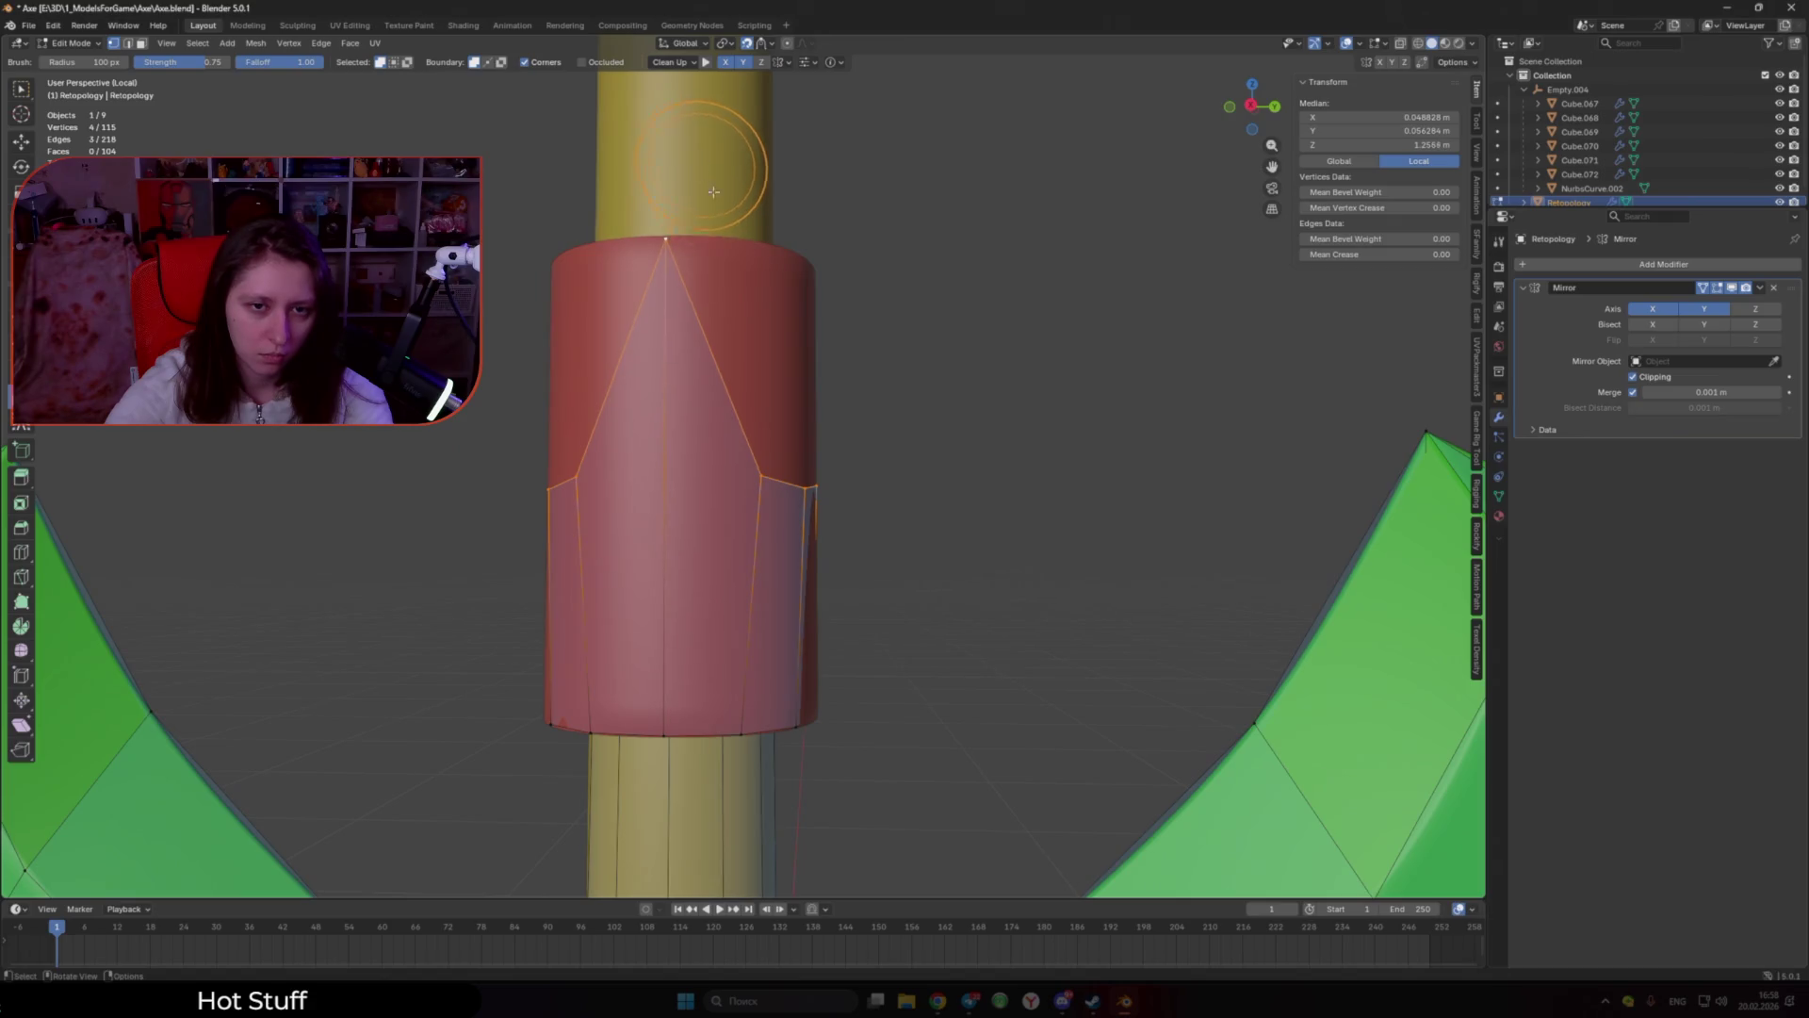
drag(768, 356, 759, 182)
middle_drag(759, 182, 709, 375)
key(f)
drag(710, 343, 721, 224)
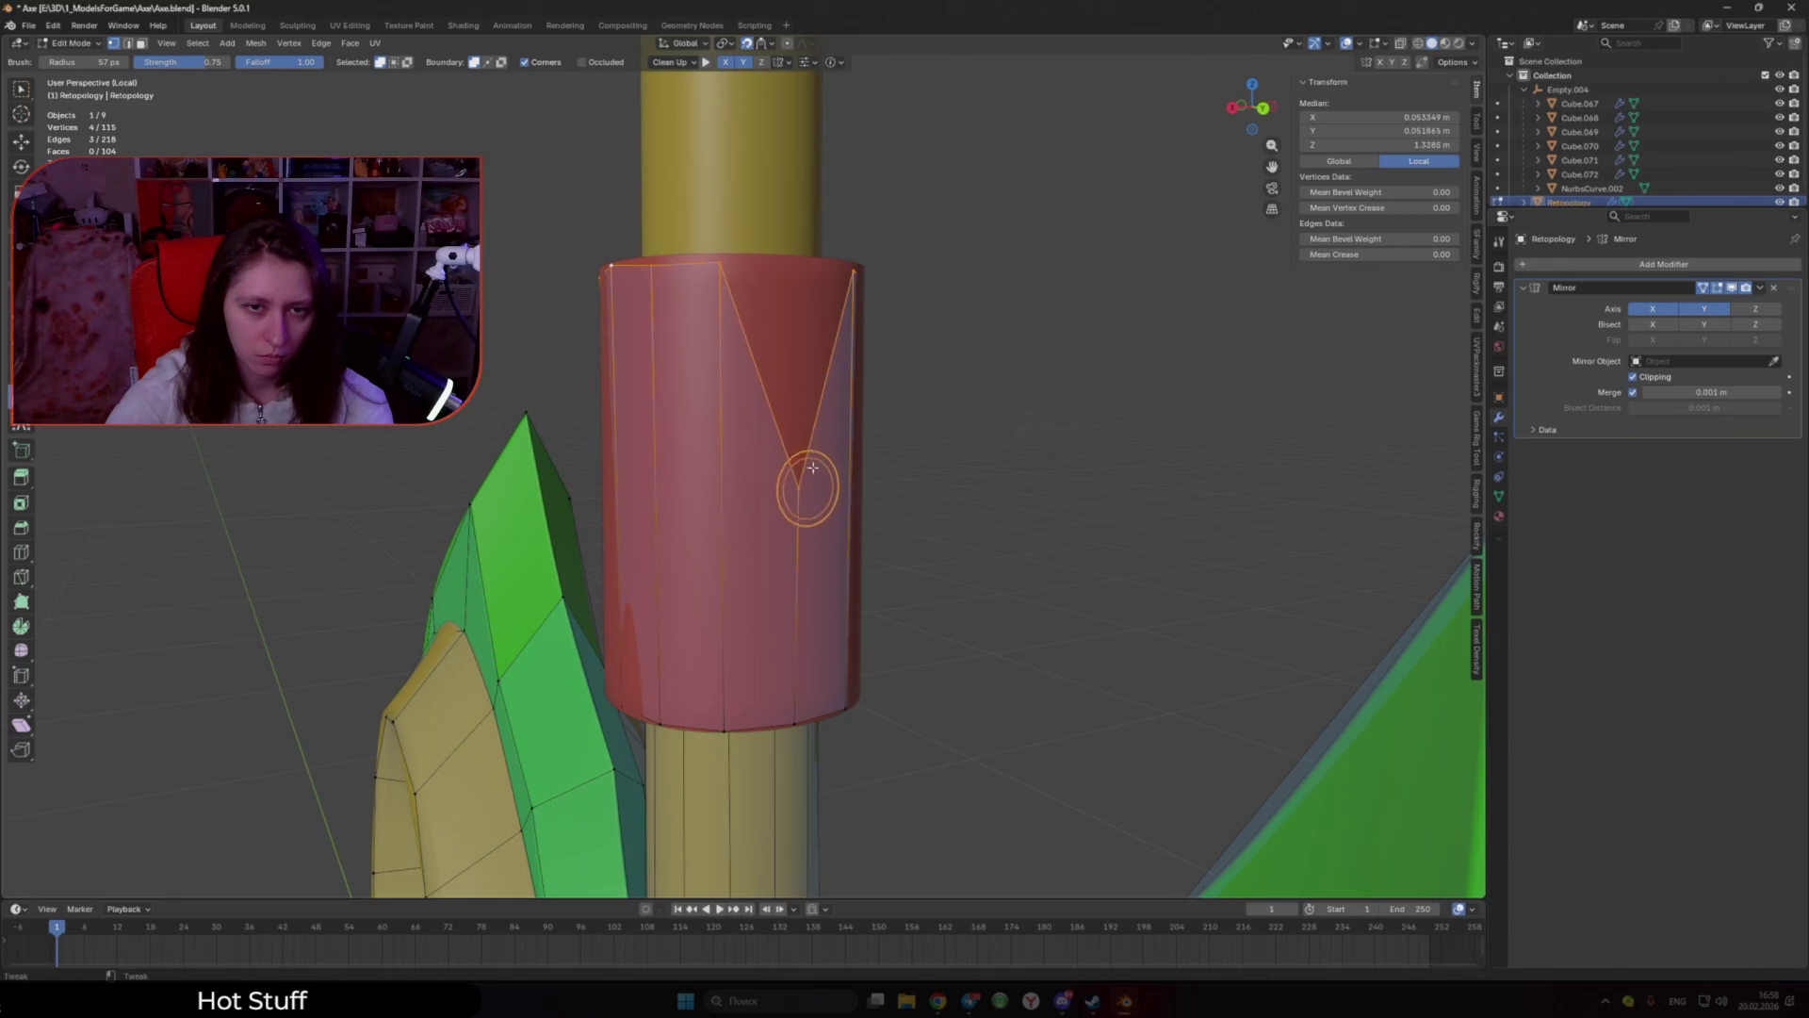
drag(812, 468, 825, 214)
mouse_move(818, 181)
middle_down()
mouse_move(662, 390)
mouse_move(772, 461)
middle_up()
Step: Build new faces across the red collar's top rim vertex by vertex
key(w)
click(773, 460)
ctrl+click(758, 429)
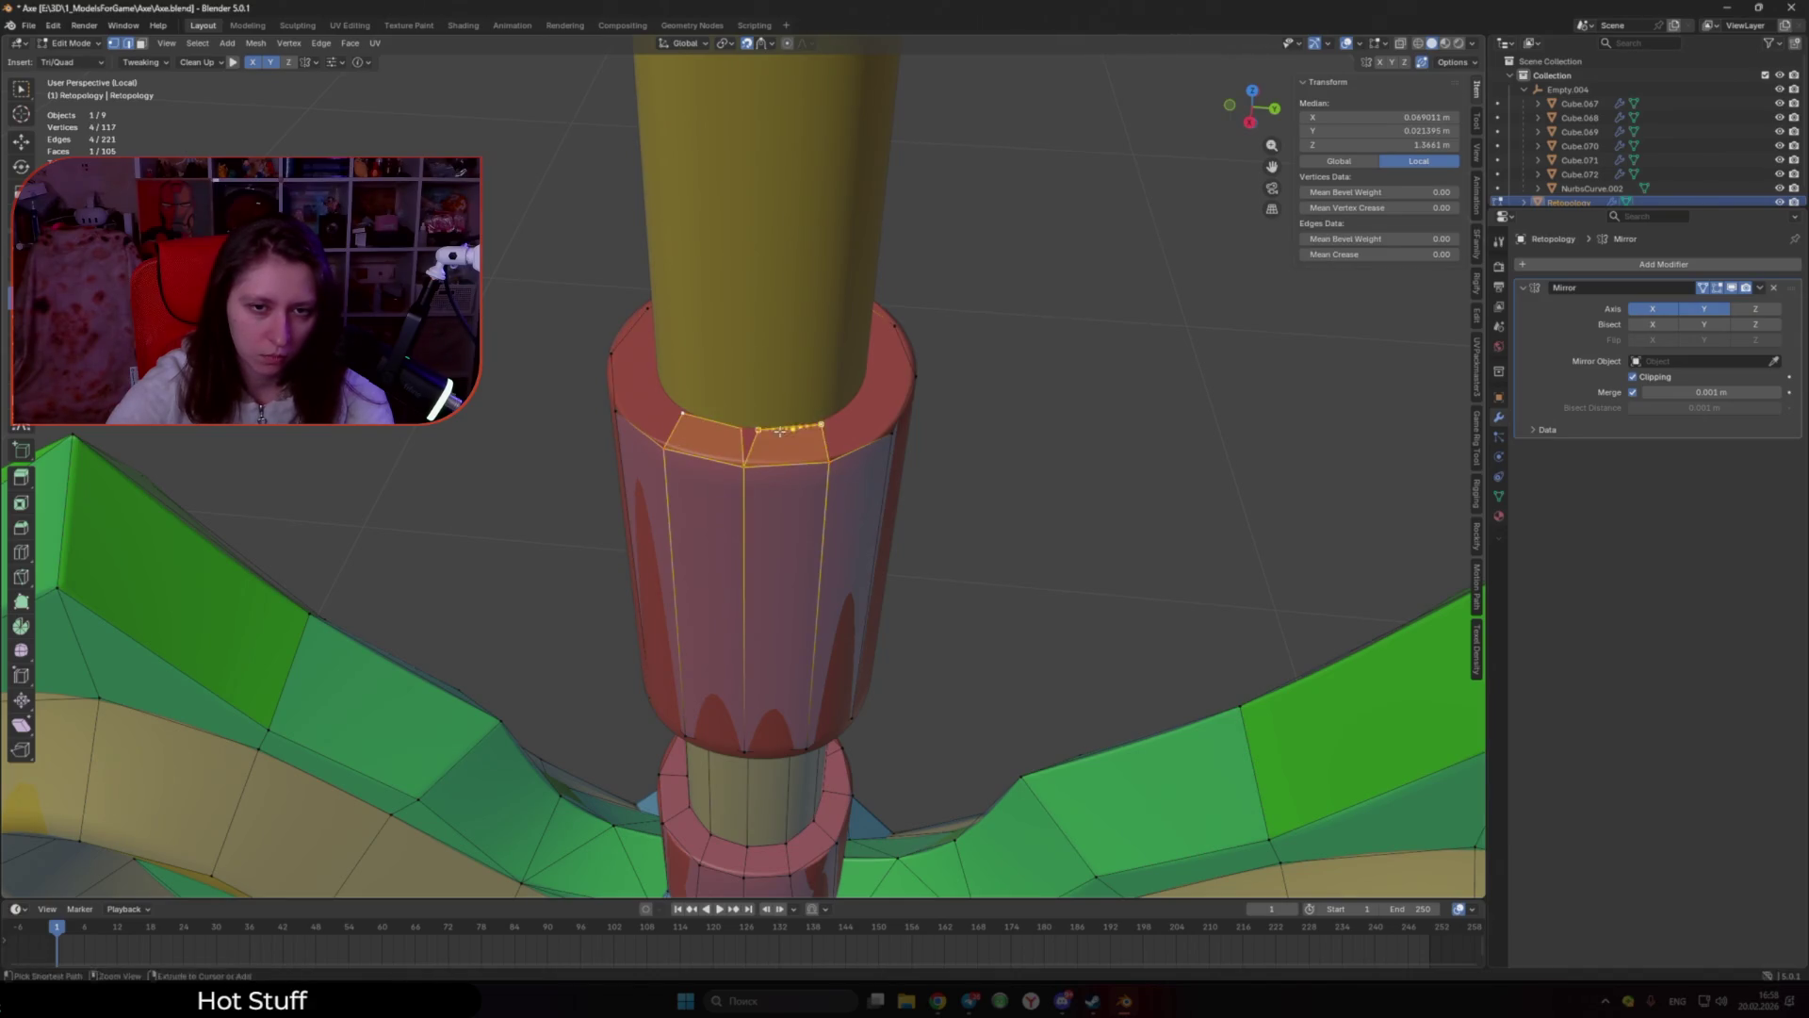
ctrl+click(780, 430)
middle_drag(780, 430, 778, 436)
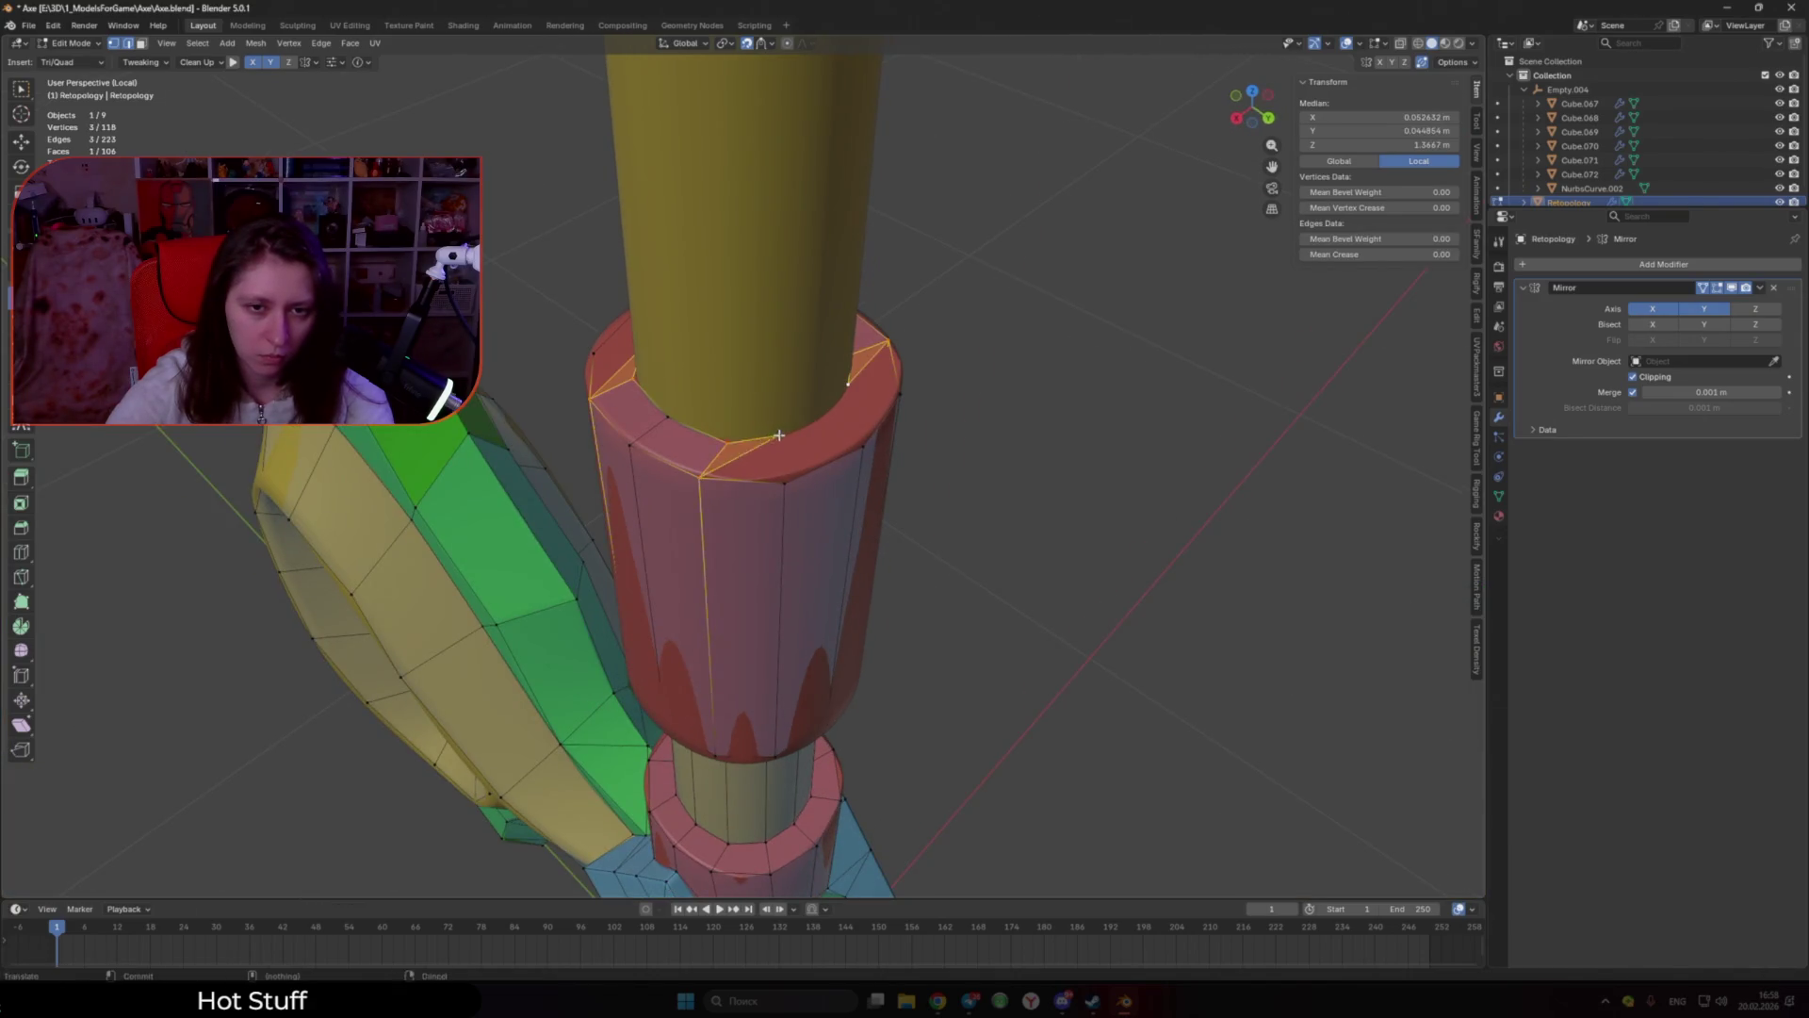
click(784, 478)
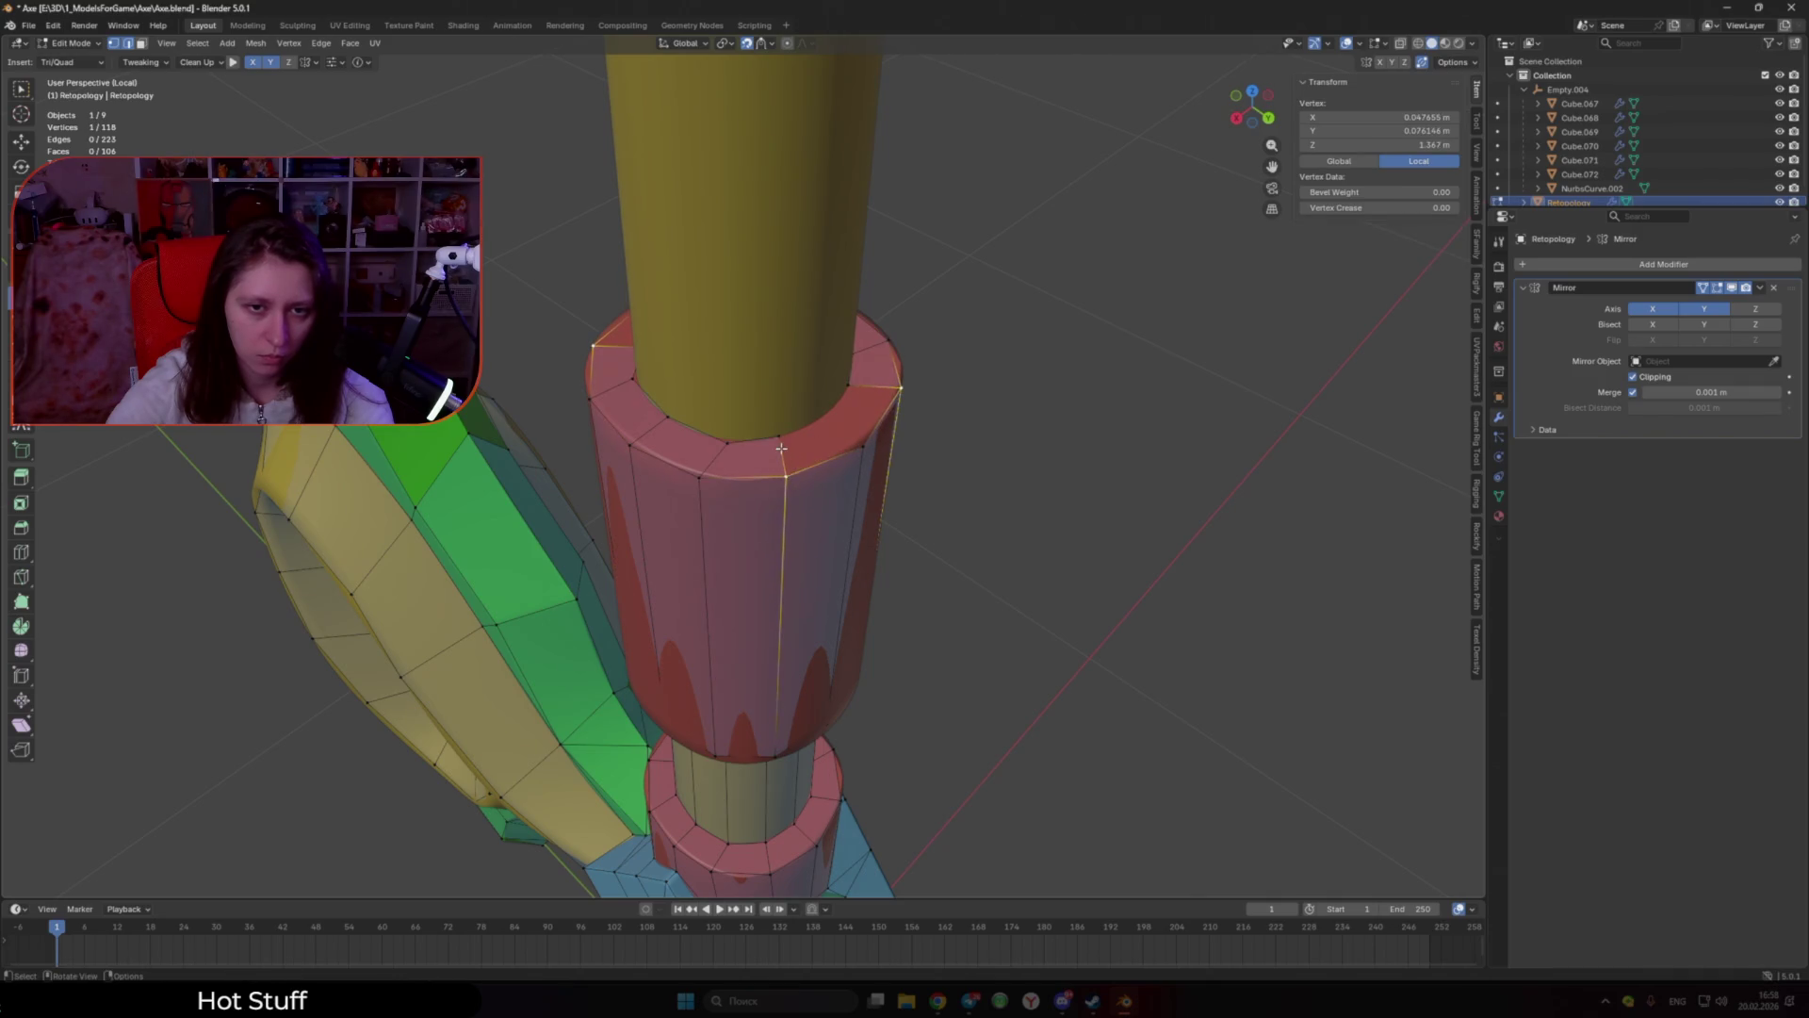
mouse_move(781, 447)
ctrl+mouse_down()
mouse_move(822, 417)
mouse_move(701, 440)
ctrl+mouse_up()
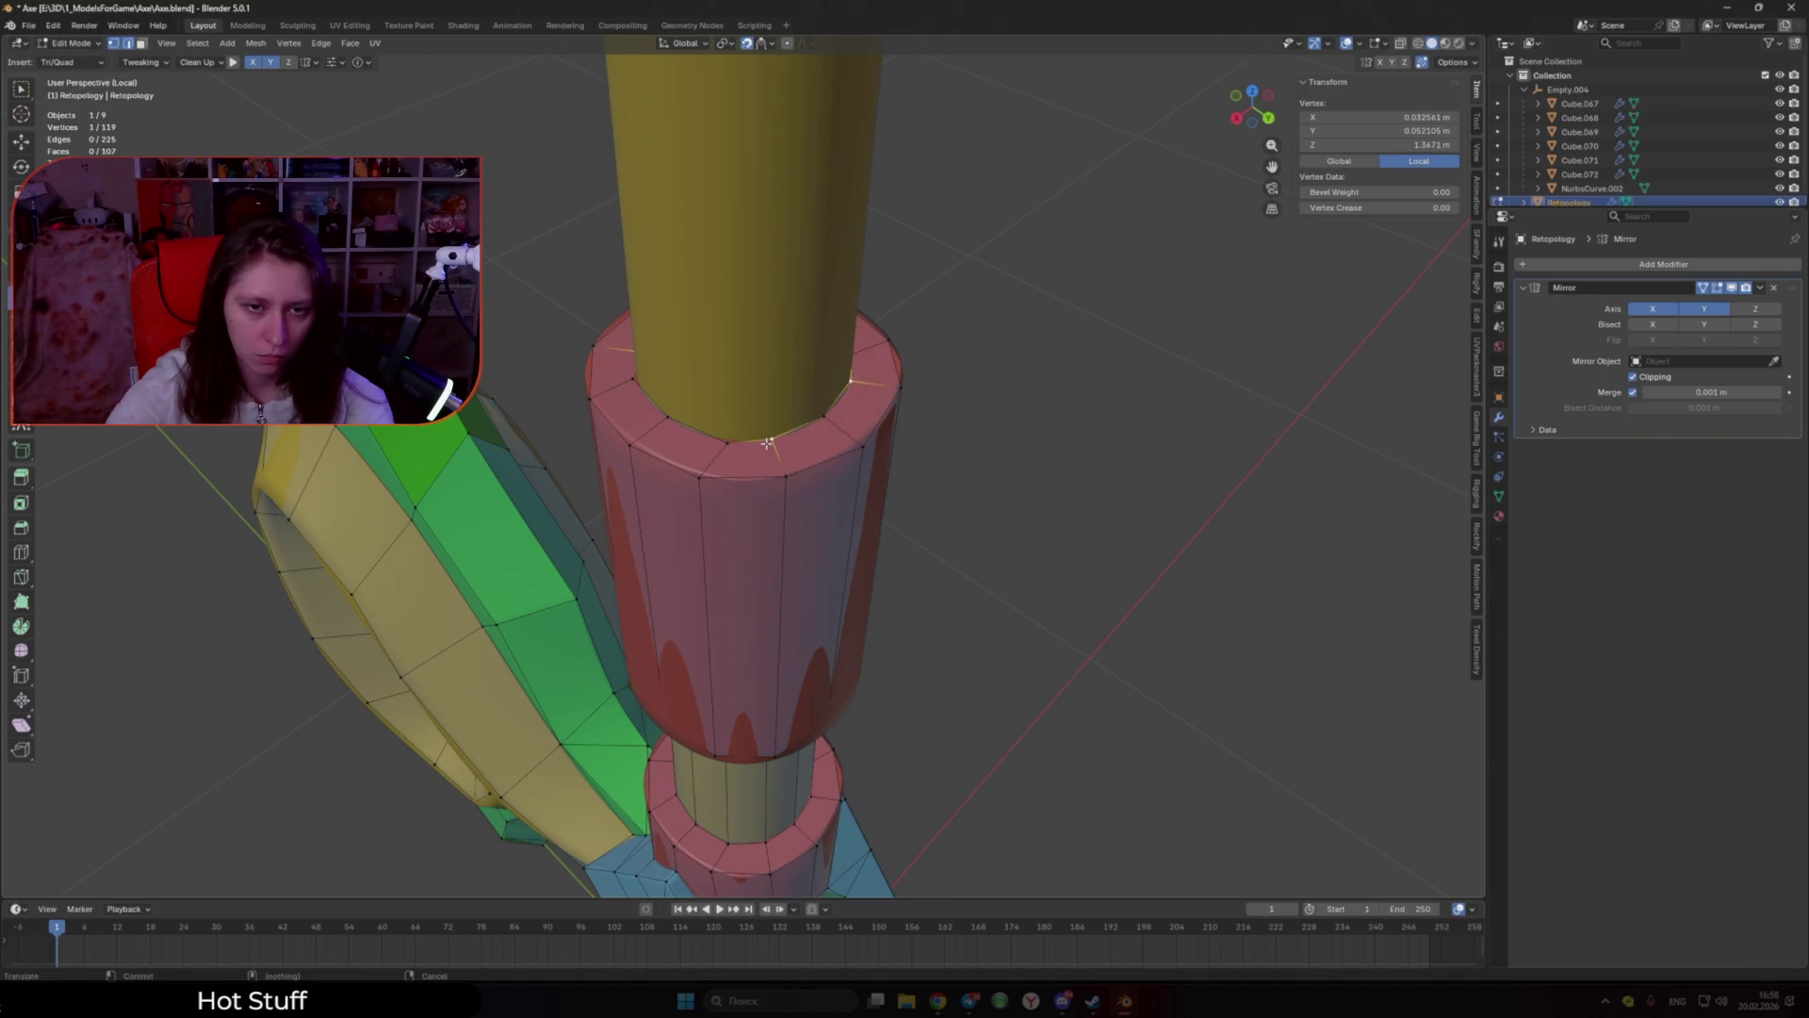
ctrl+click(689, 432)
scroll(805, 559, down, 3)
scroll(805, 558, down, 3)
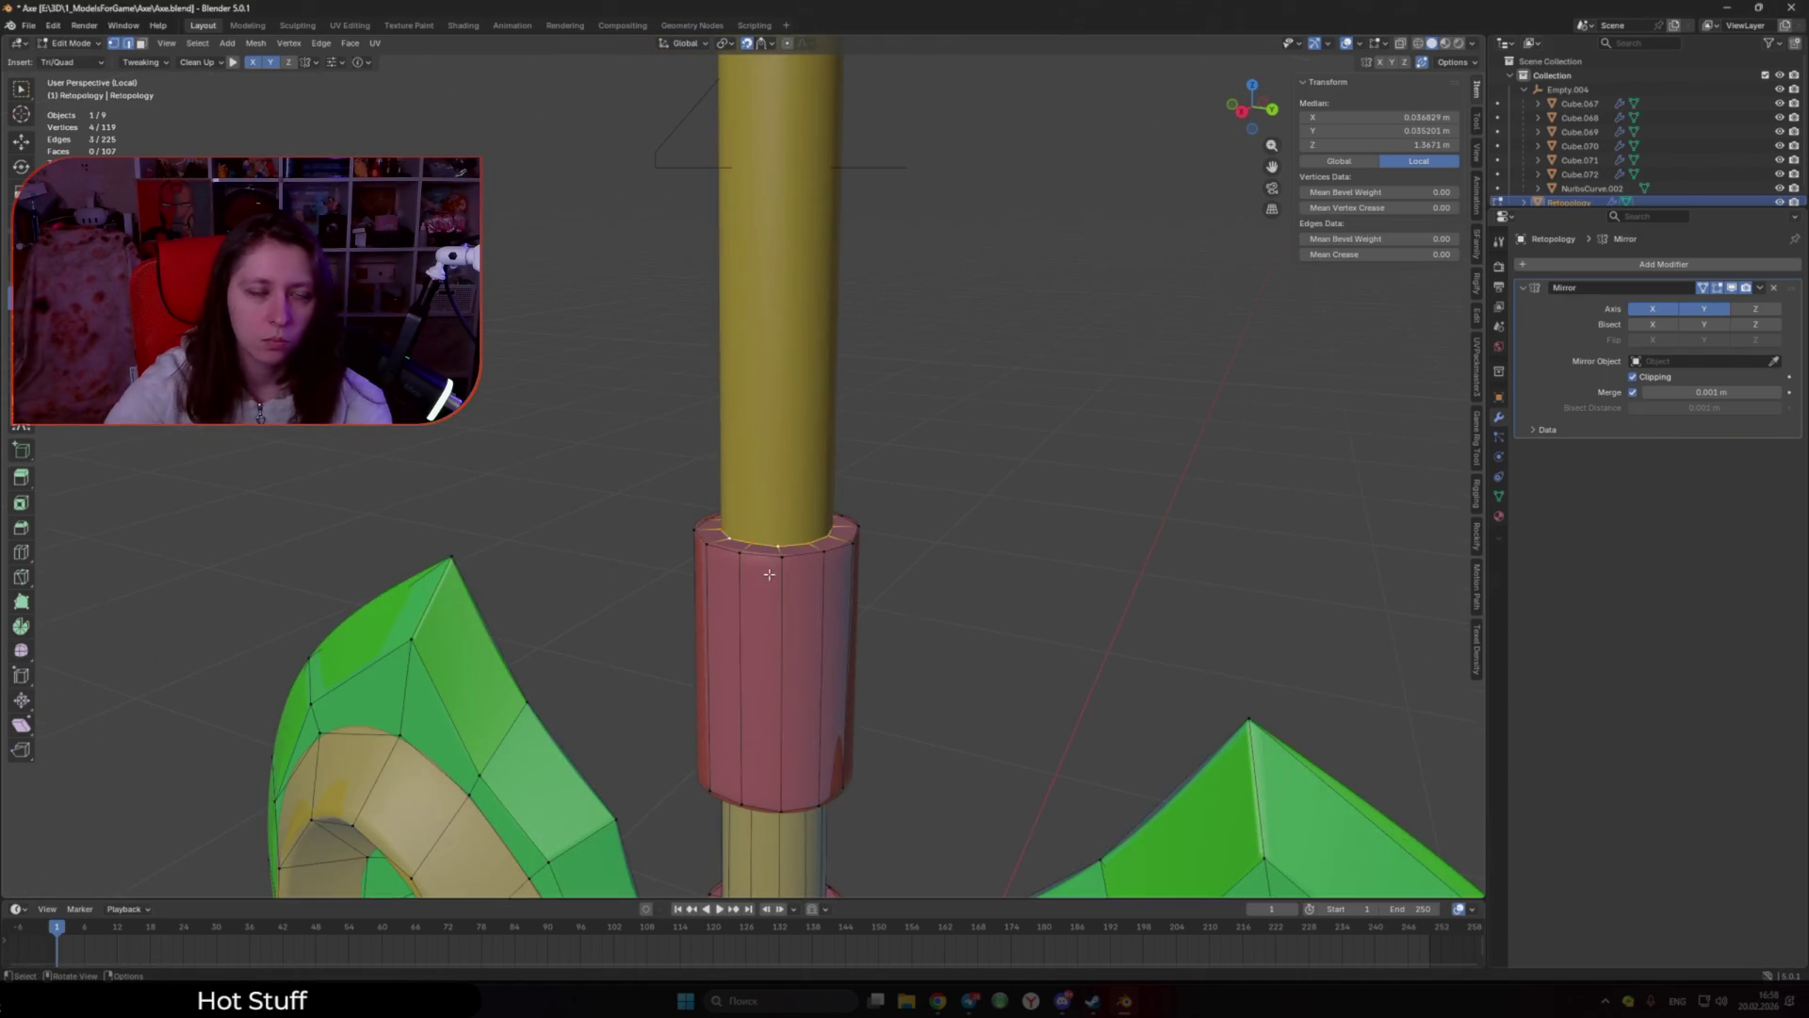
Step: Try a contour stroke across the shaft top, undo it, and save Axe.blend
scroll(805, 559, down, 3)
scroll(804, 558, down, 8)
middle_drag(805, 558, 754, 528)
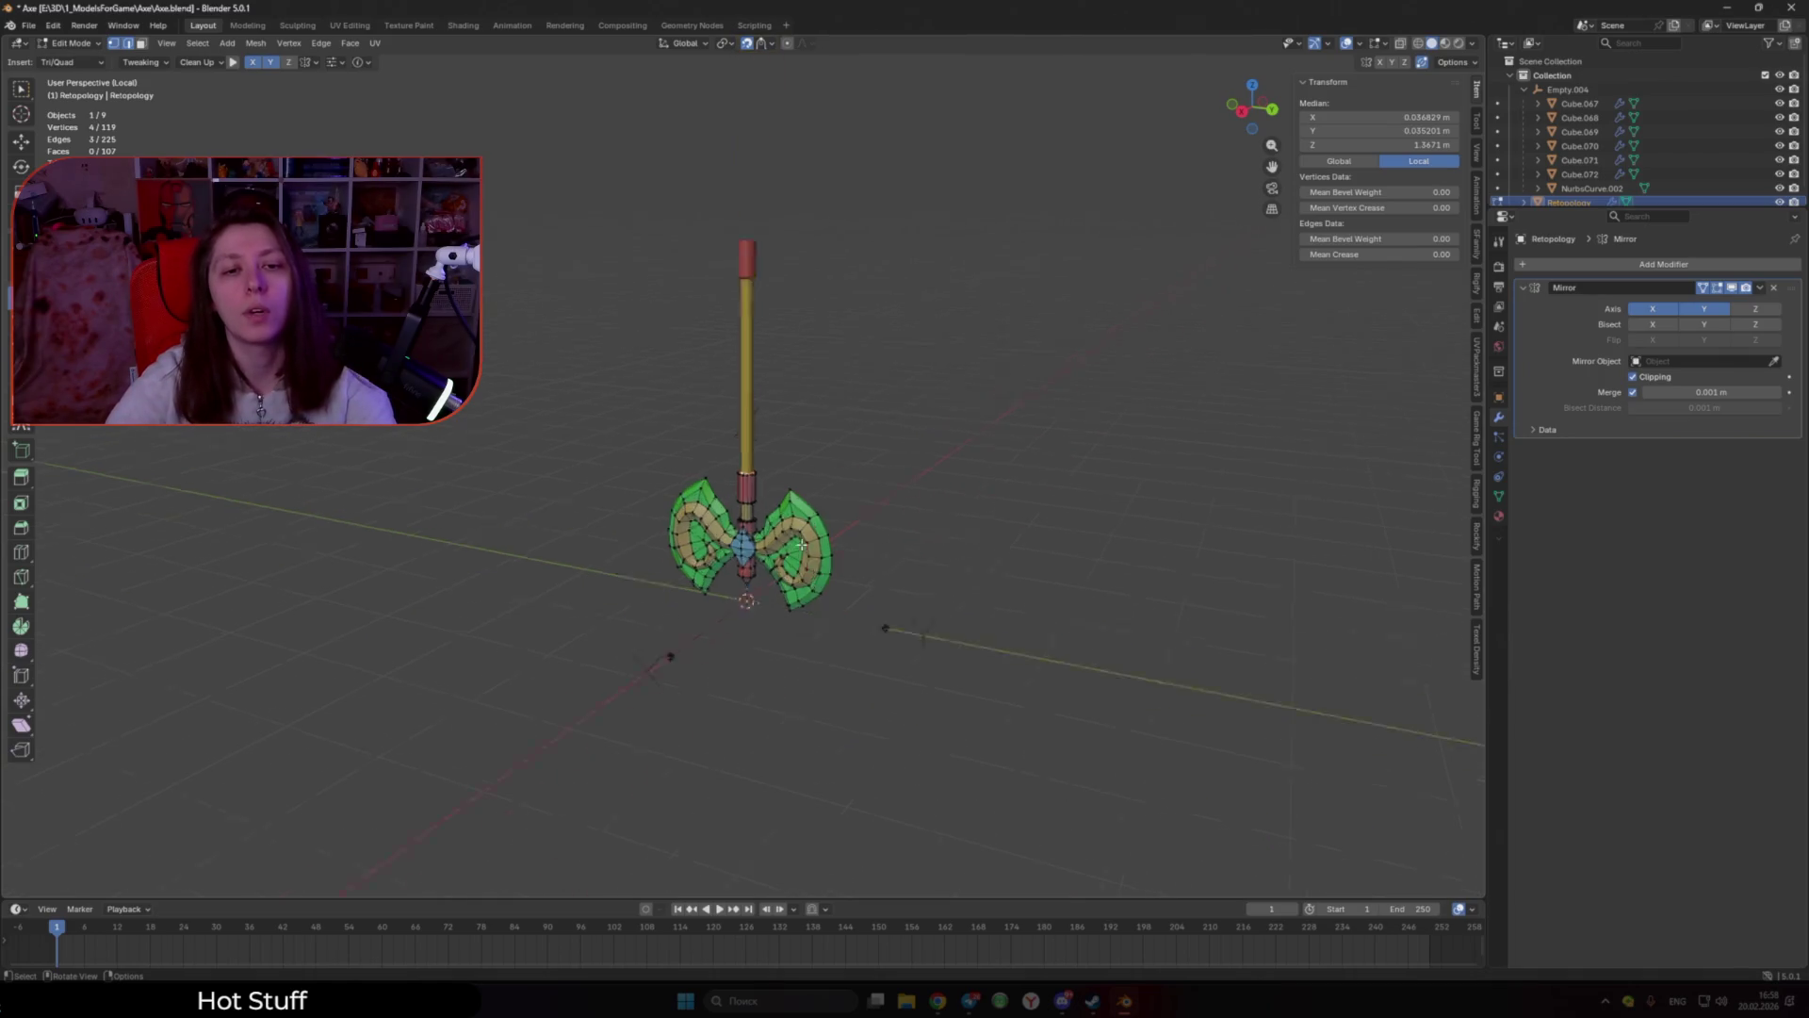
scroll(728, 501, up, 8)
scroll(728, 500, up, 2)
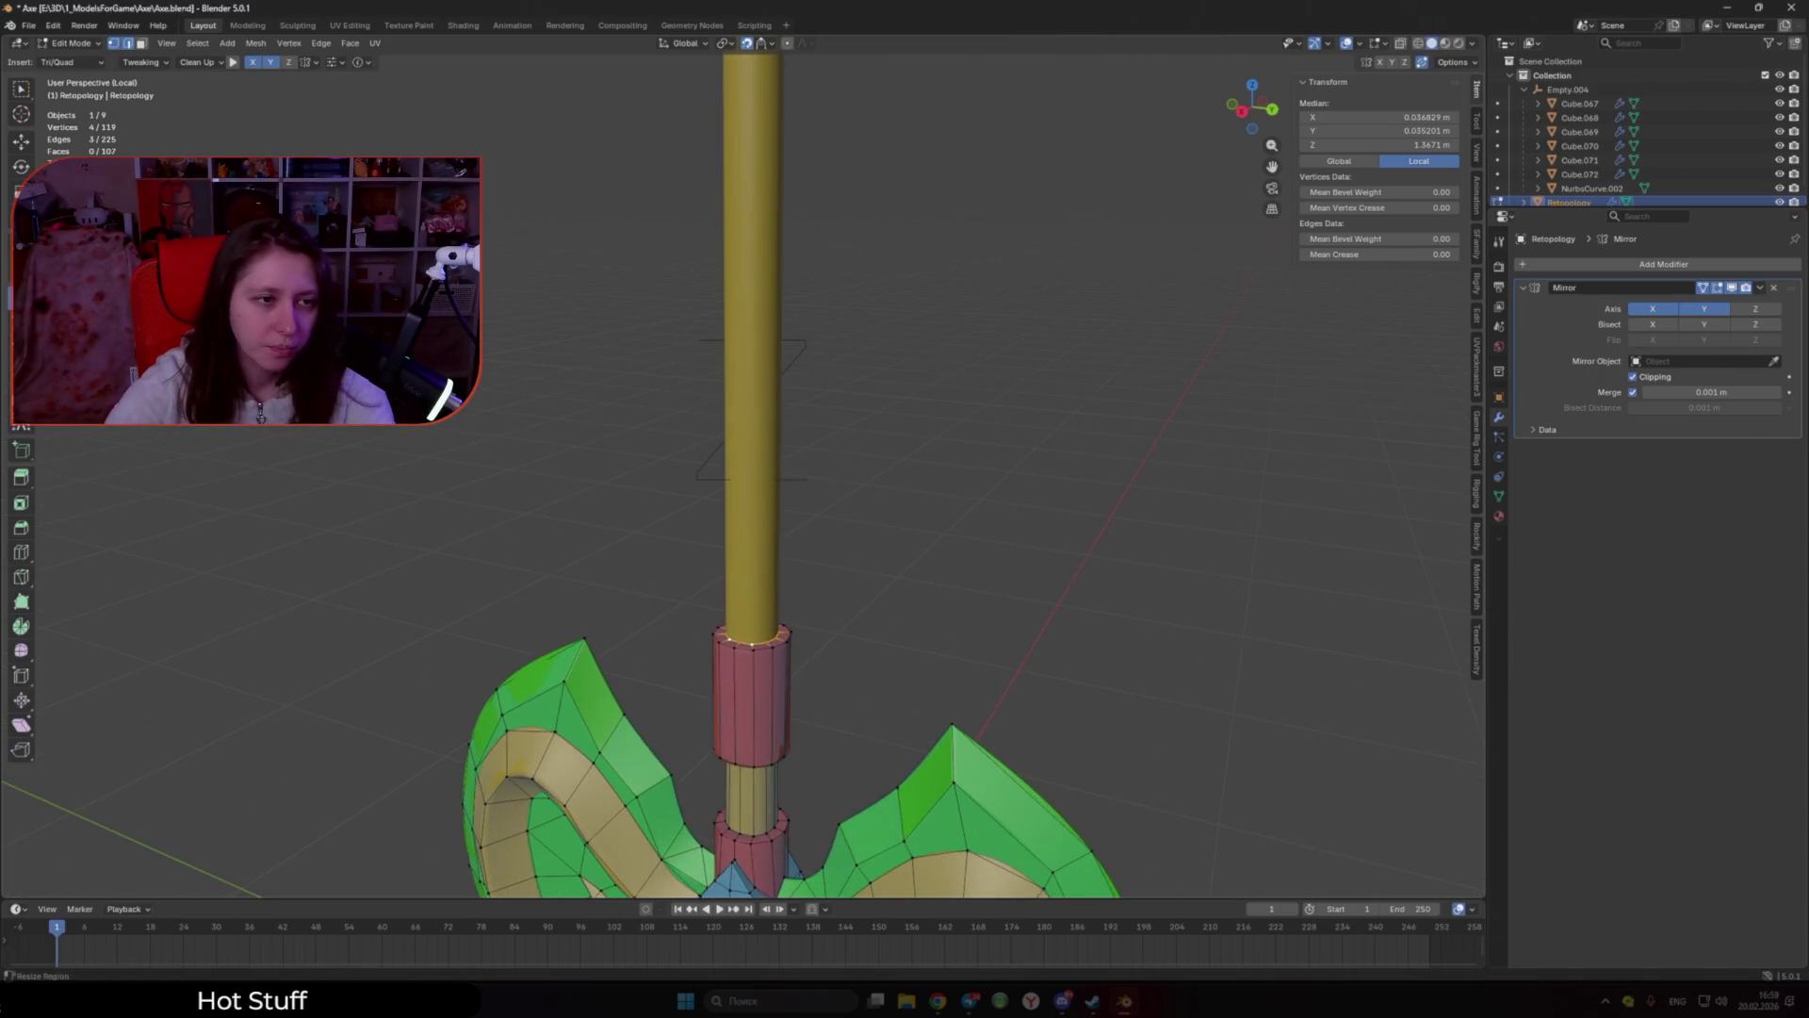
key(1)
scroll(691, 255, down, 5)
scroll(715, 283, up, 6)
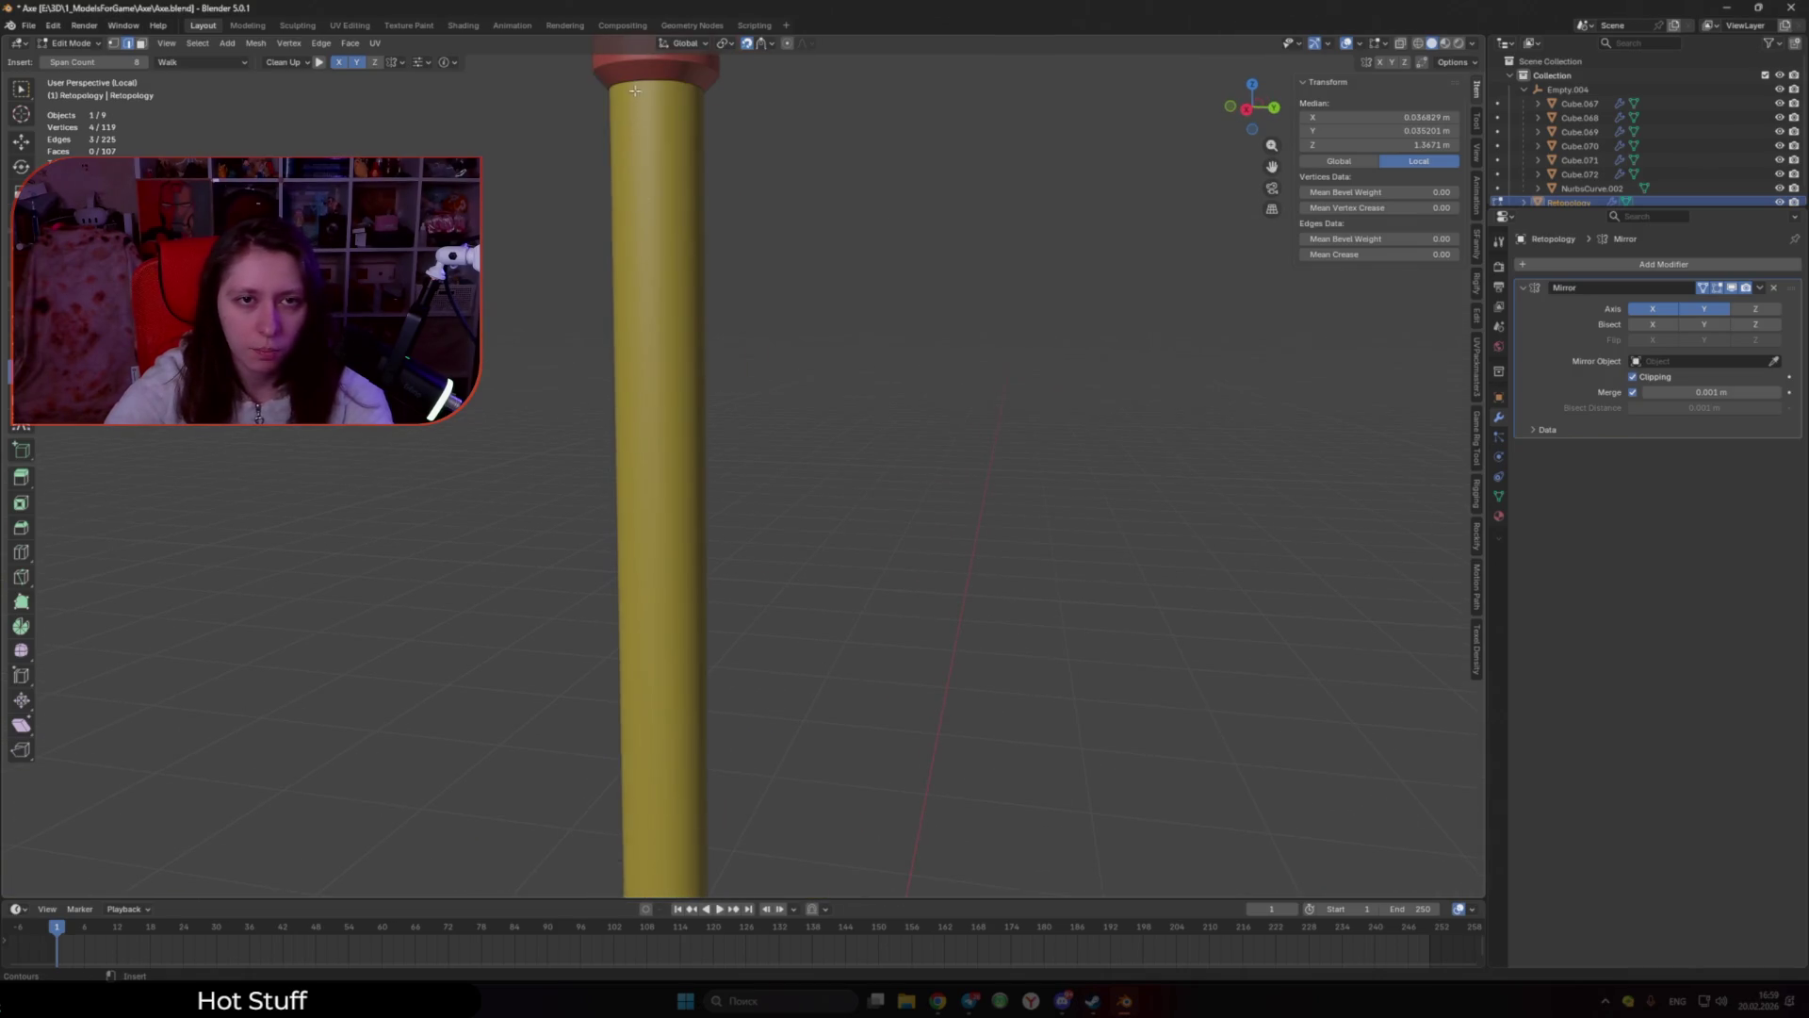
drag(698, 88, 701, 89)
key(ctrl+z)
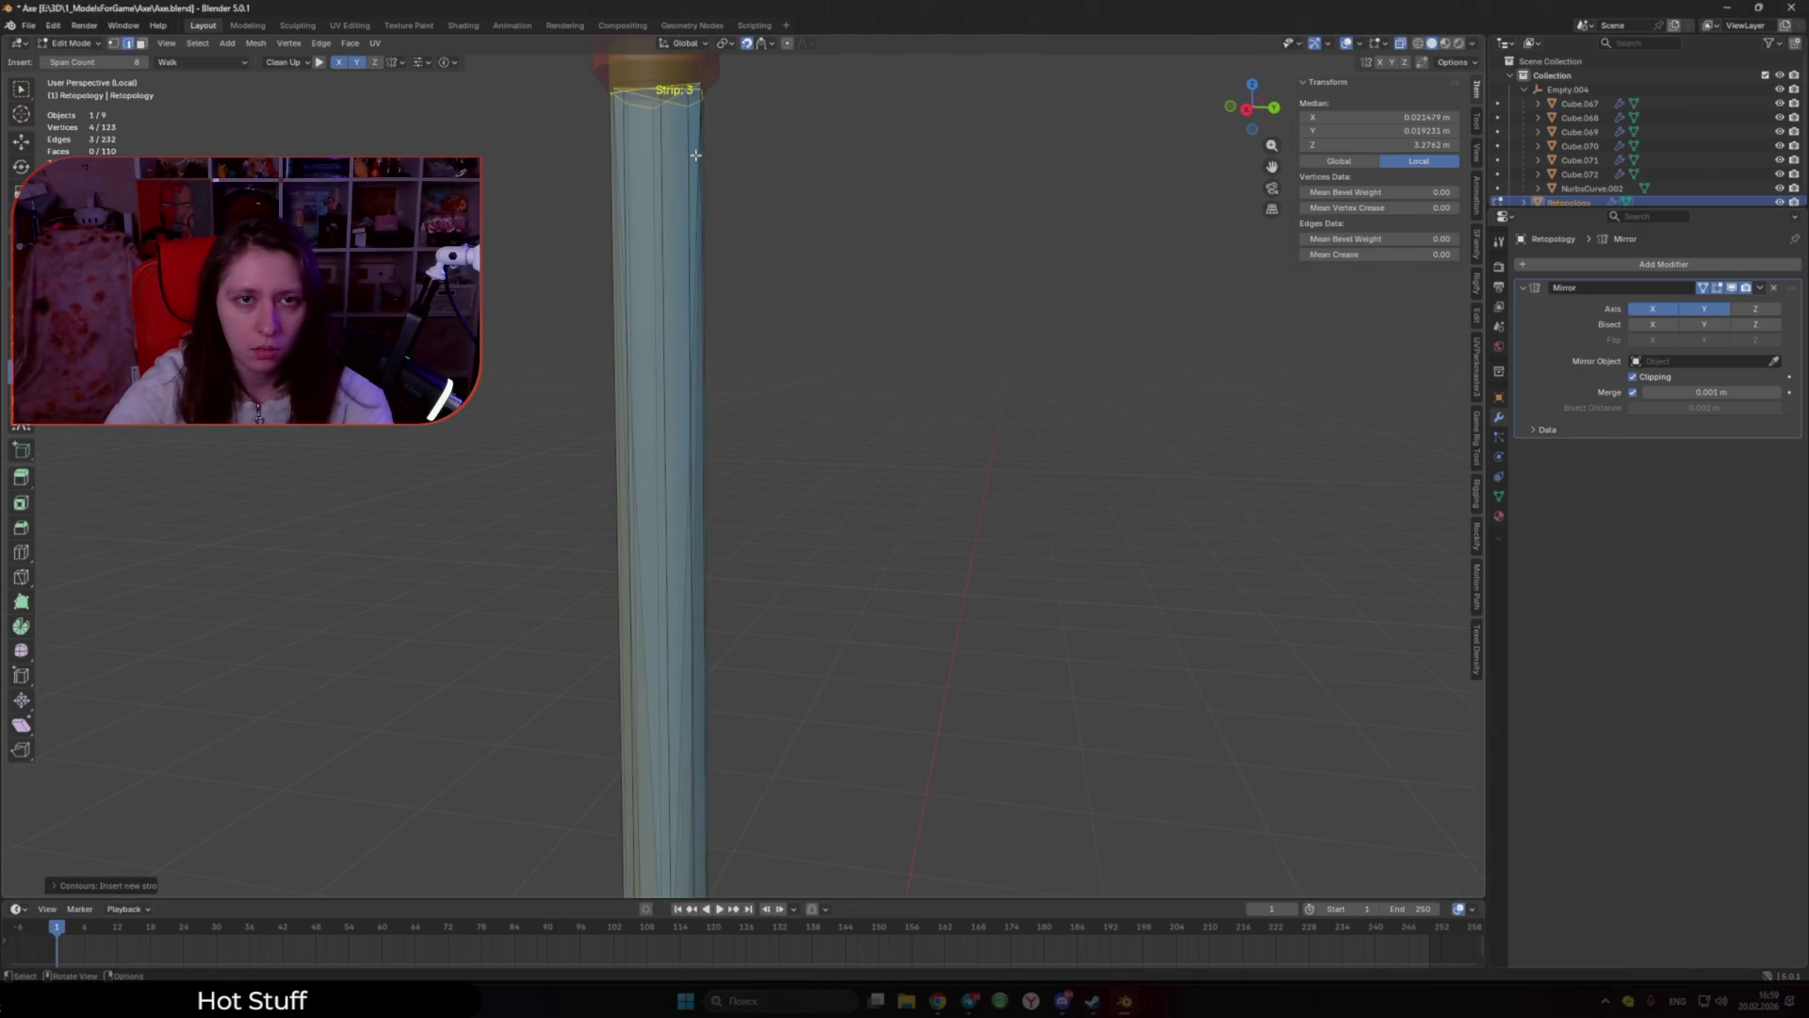
scroll(660, 170, up, 2)
key(3)
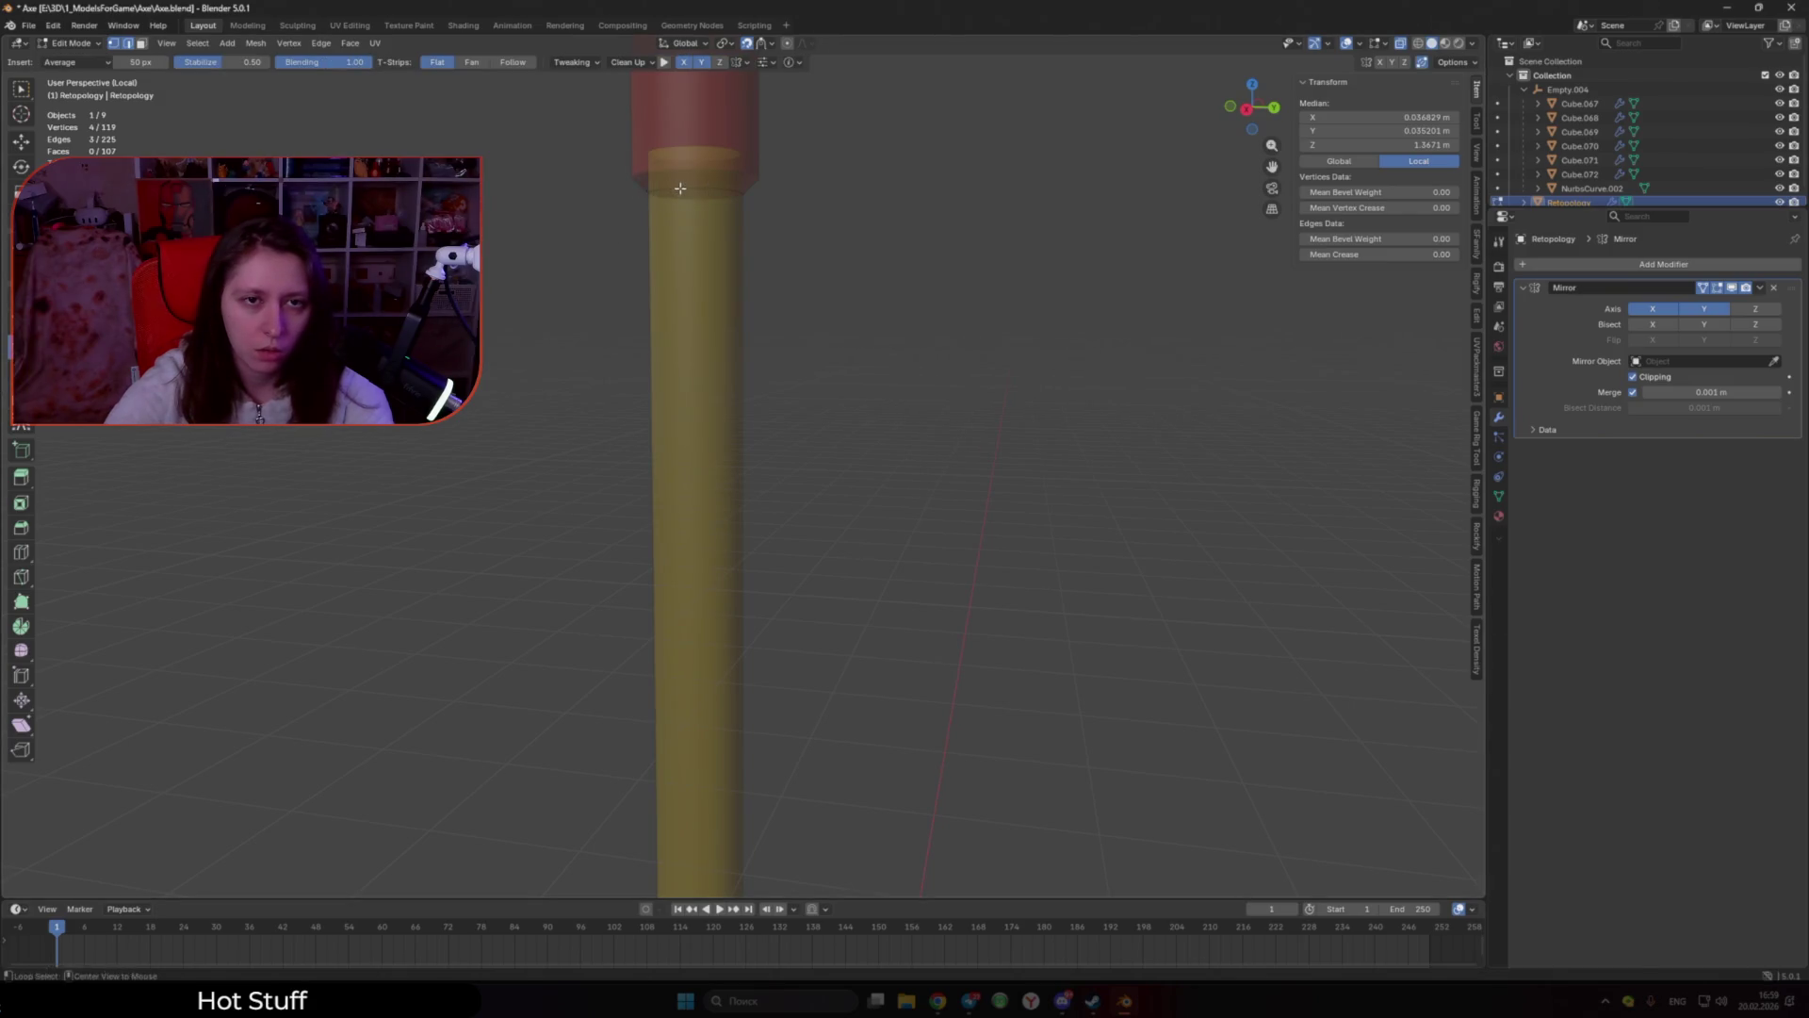
key(ctrl+s)
Step: Draw a strip of long vertical quads down the yellow shaft with Strokes
scroll(762, 589, down, 3)
scroll(762, 589, down, 3)
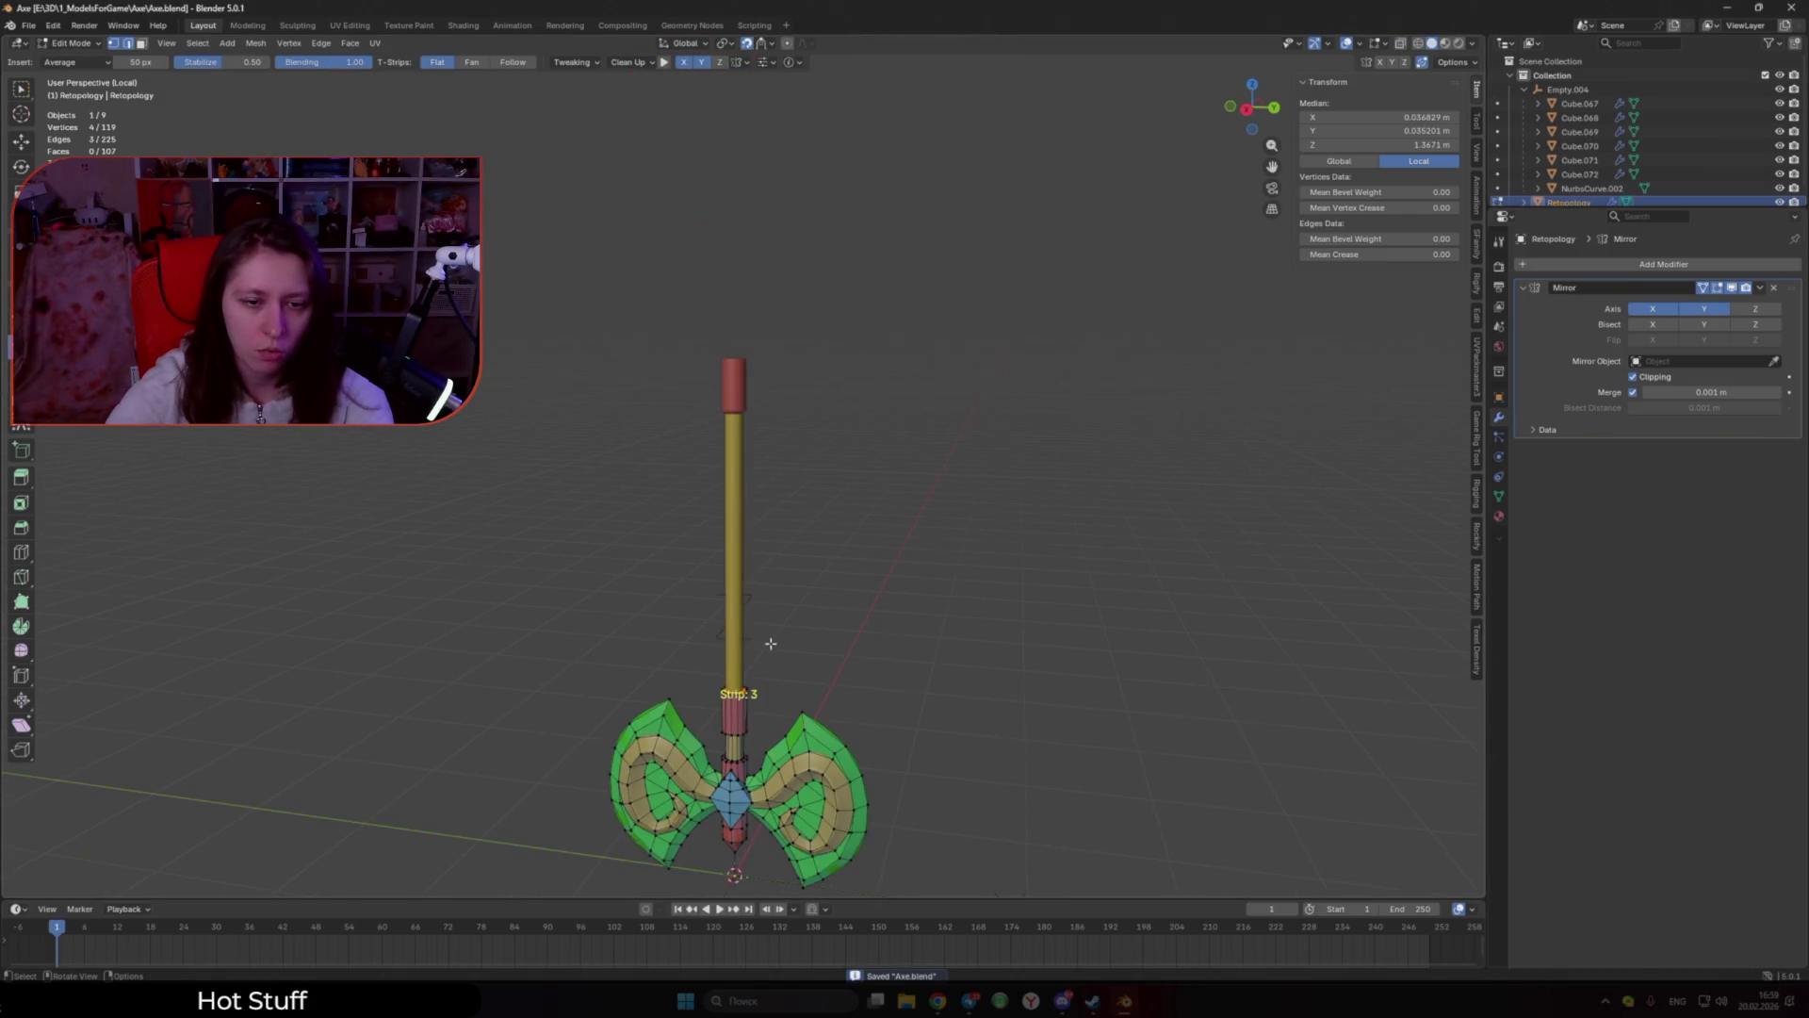
scroll(739, 436, up, 4)
scroll(715, 345, up, 2)
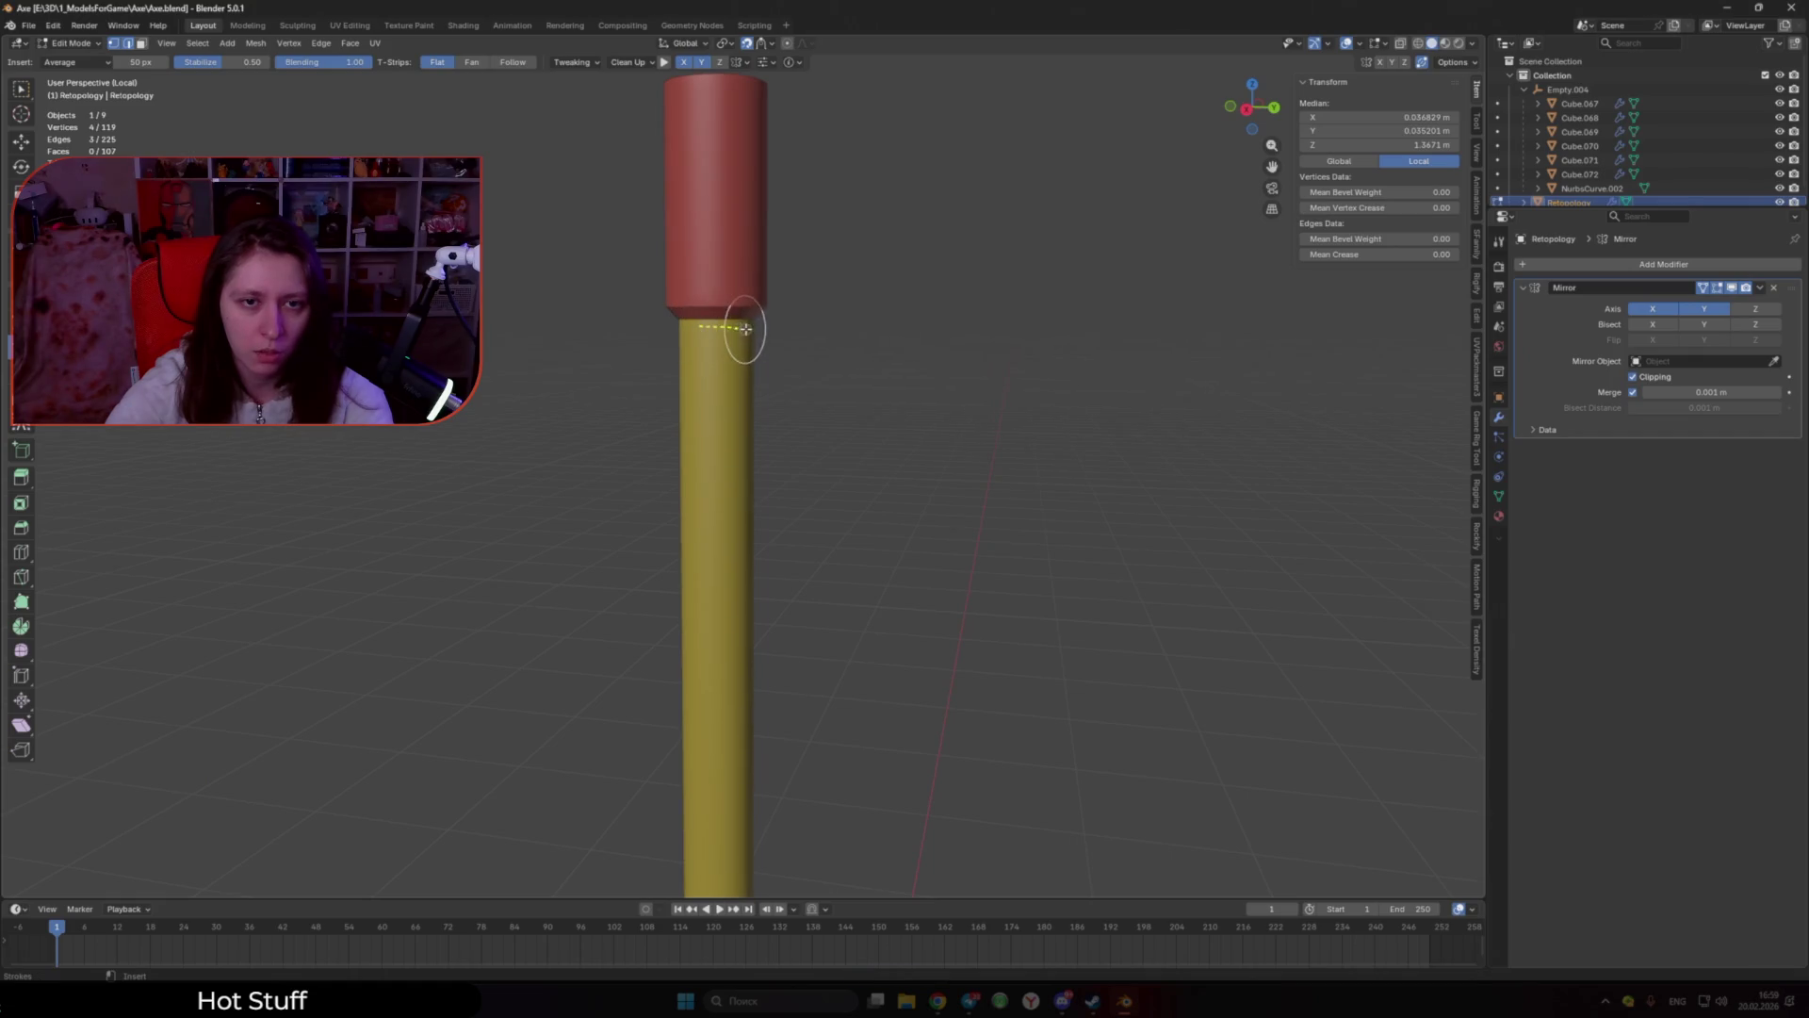
drag(745, 329, 747, 332)
scroll(753, 404, up, 1)
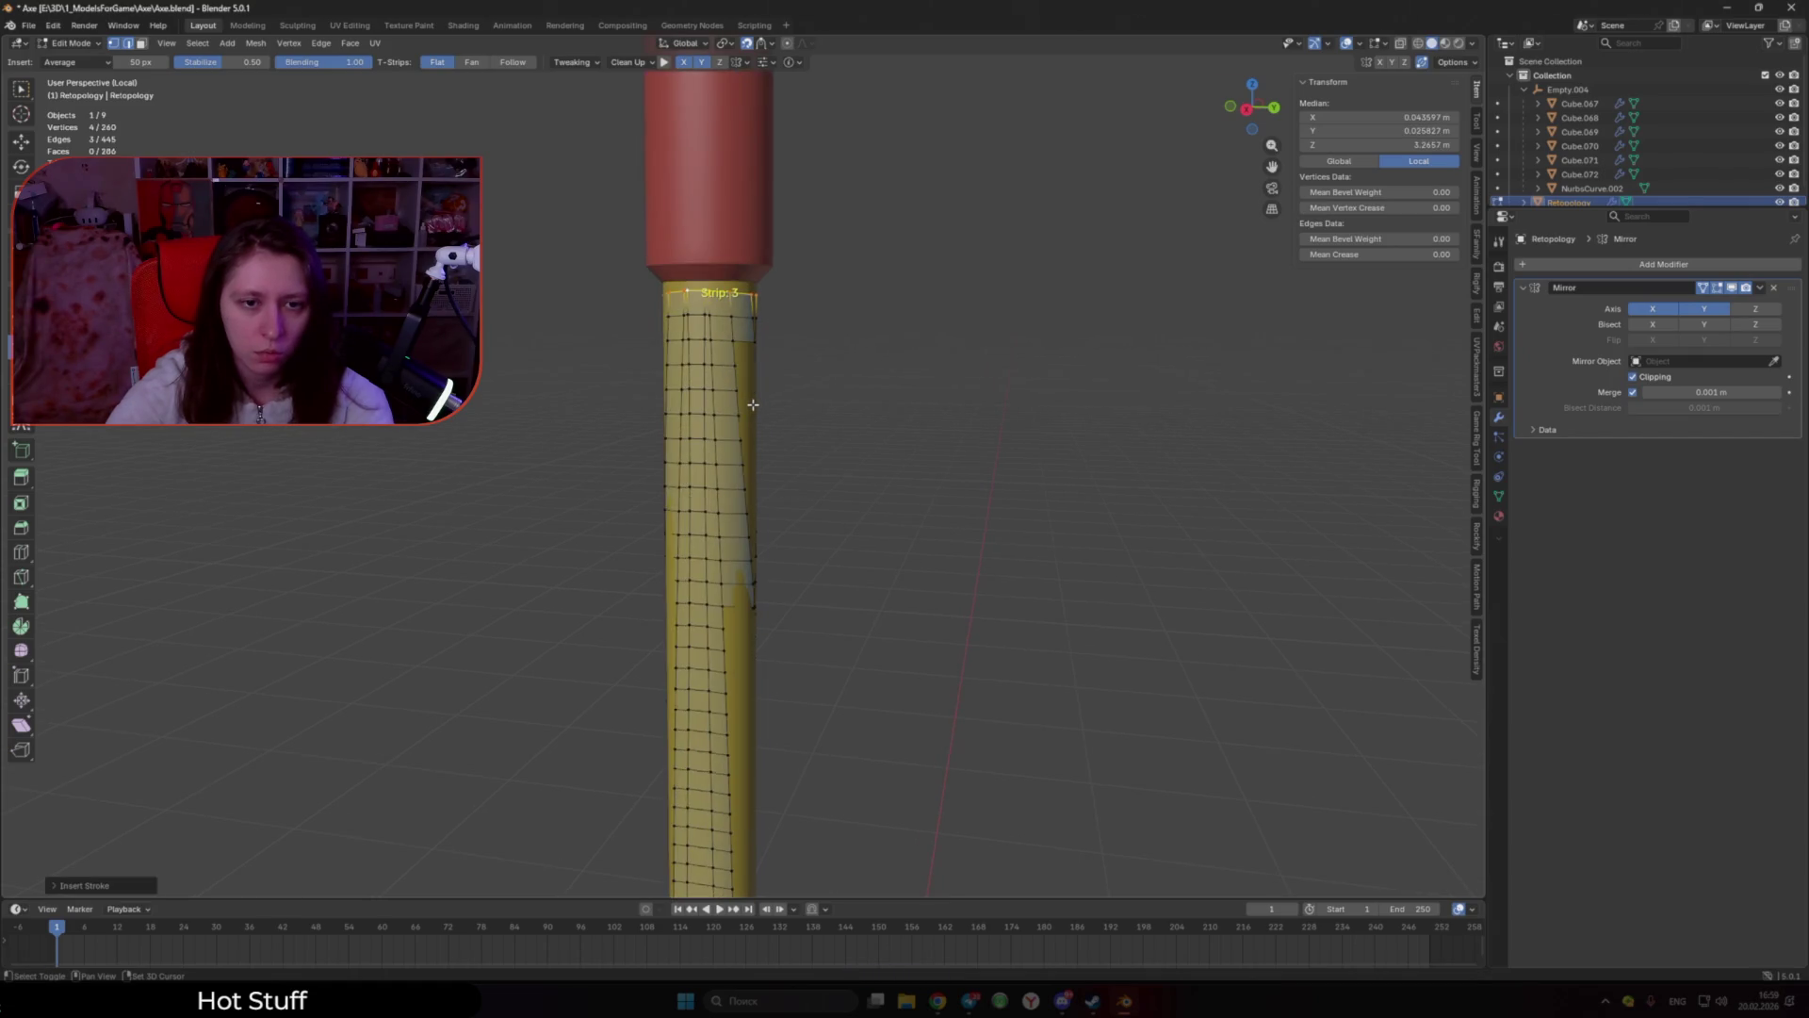
scroll(753, 404, up, 1)
scroll(752, 404, down, 5)
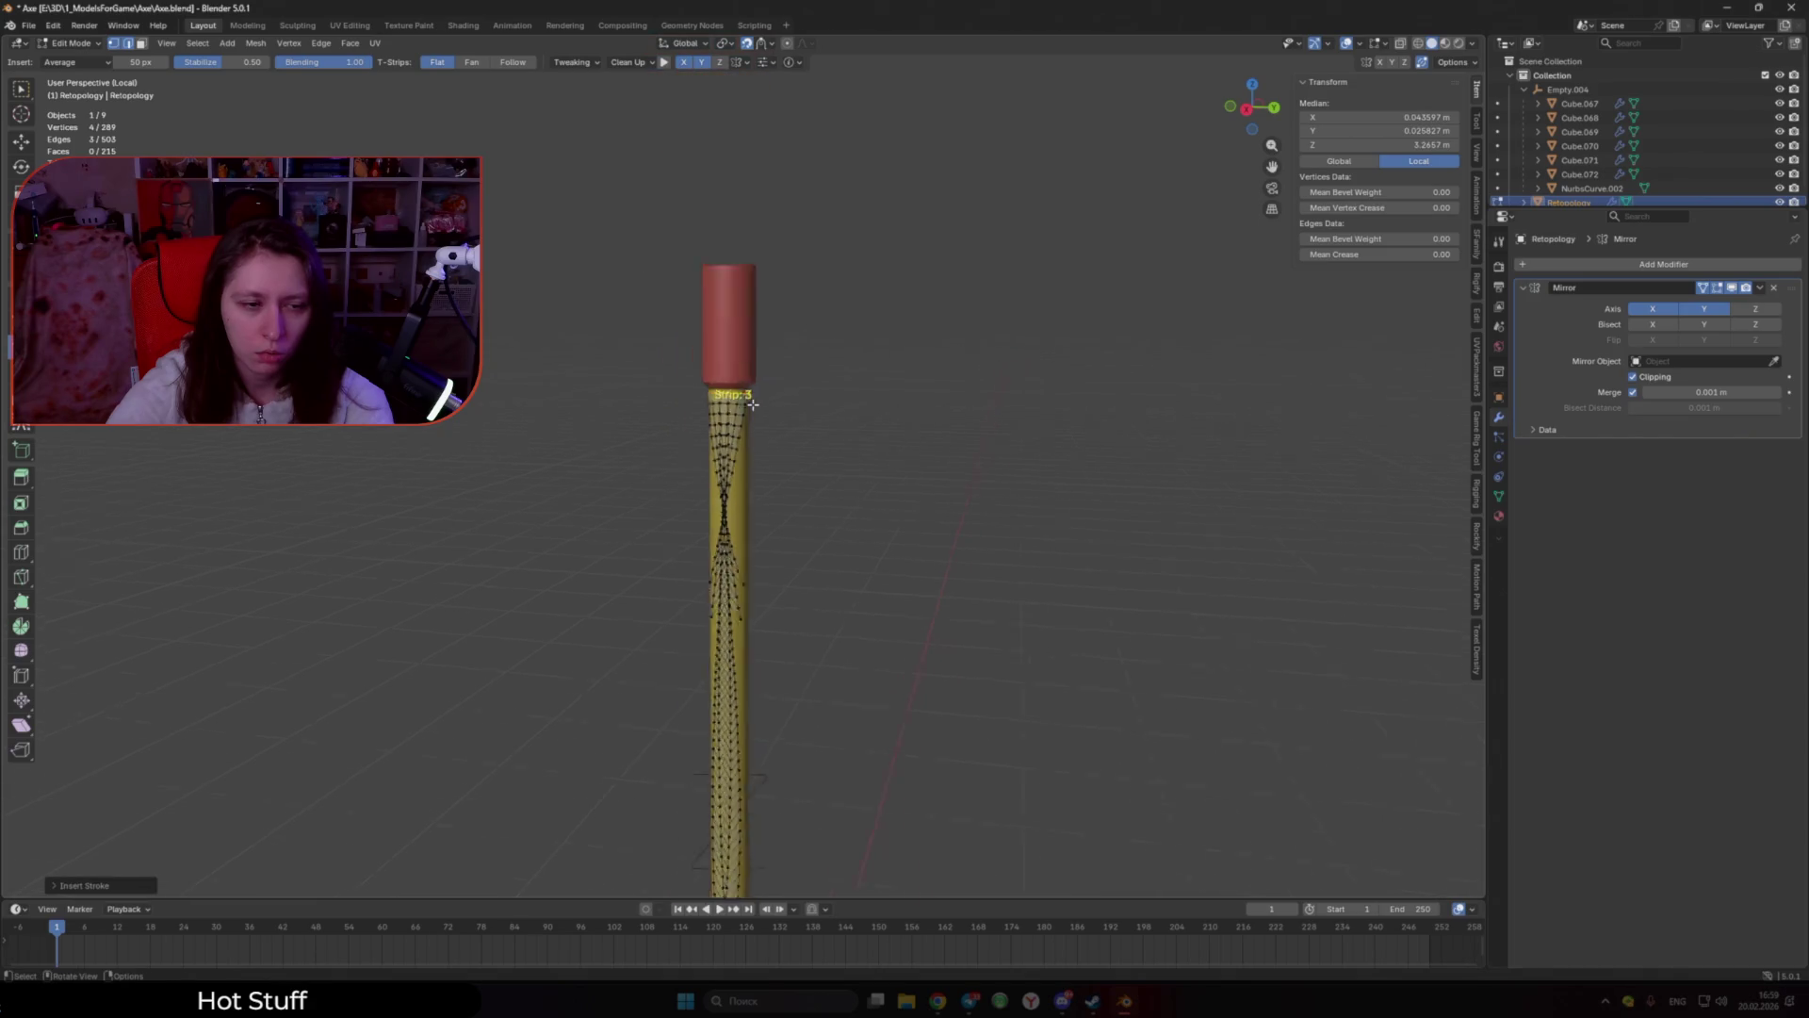
scroll(829, 517, down, 3)
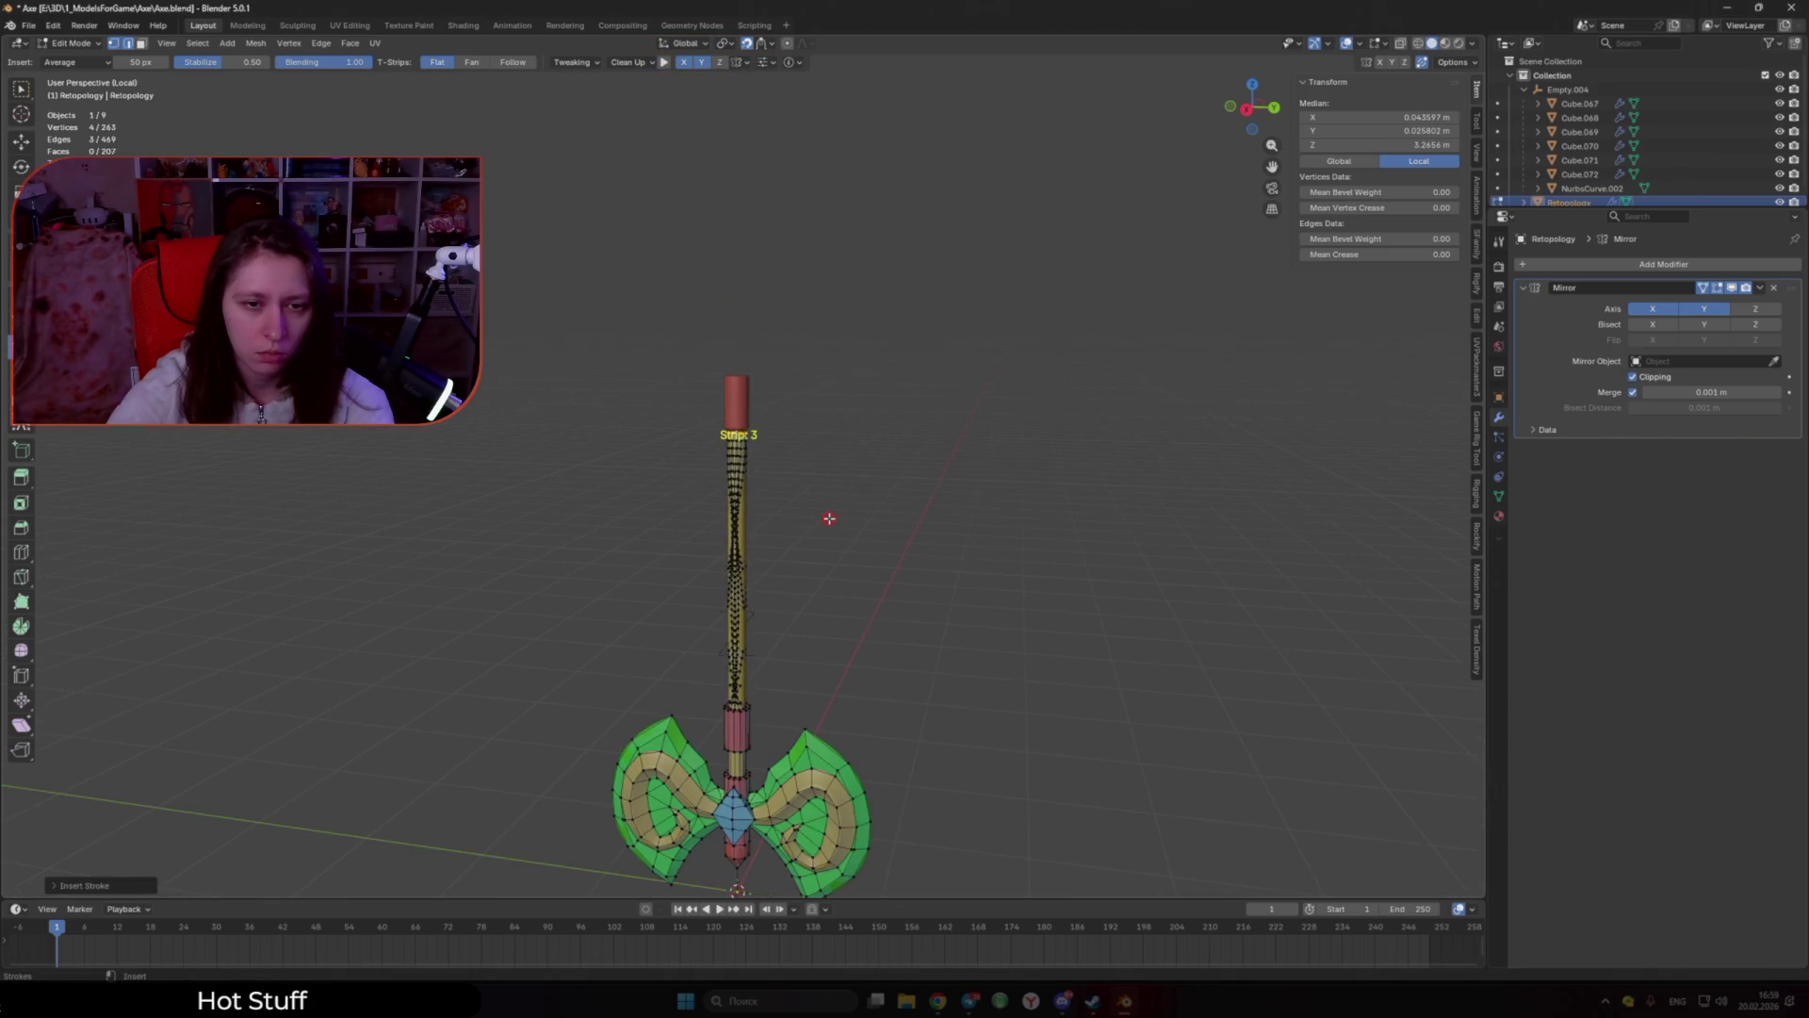
scroll(824, 514, up, 5)
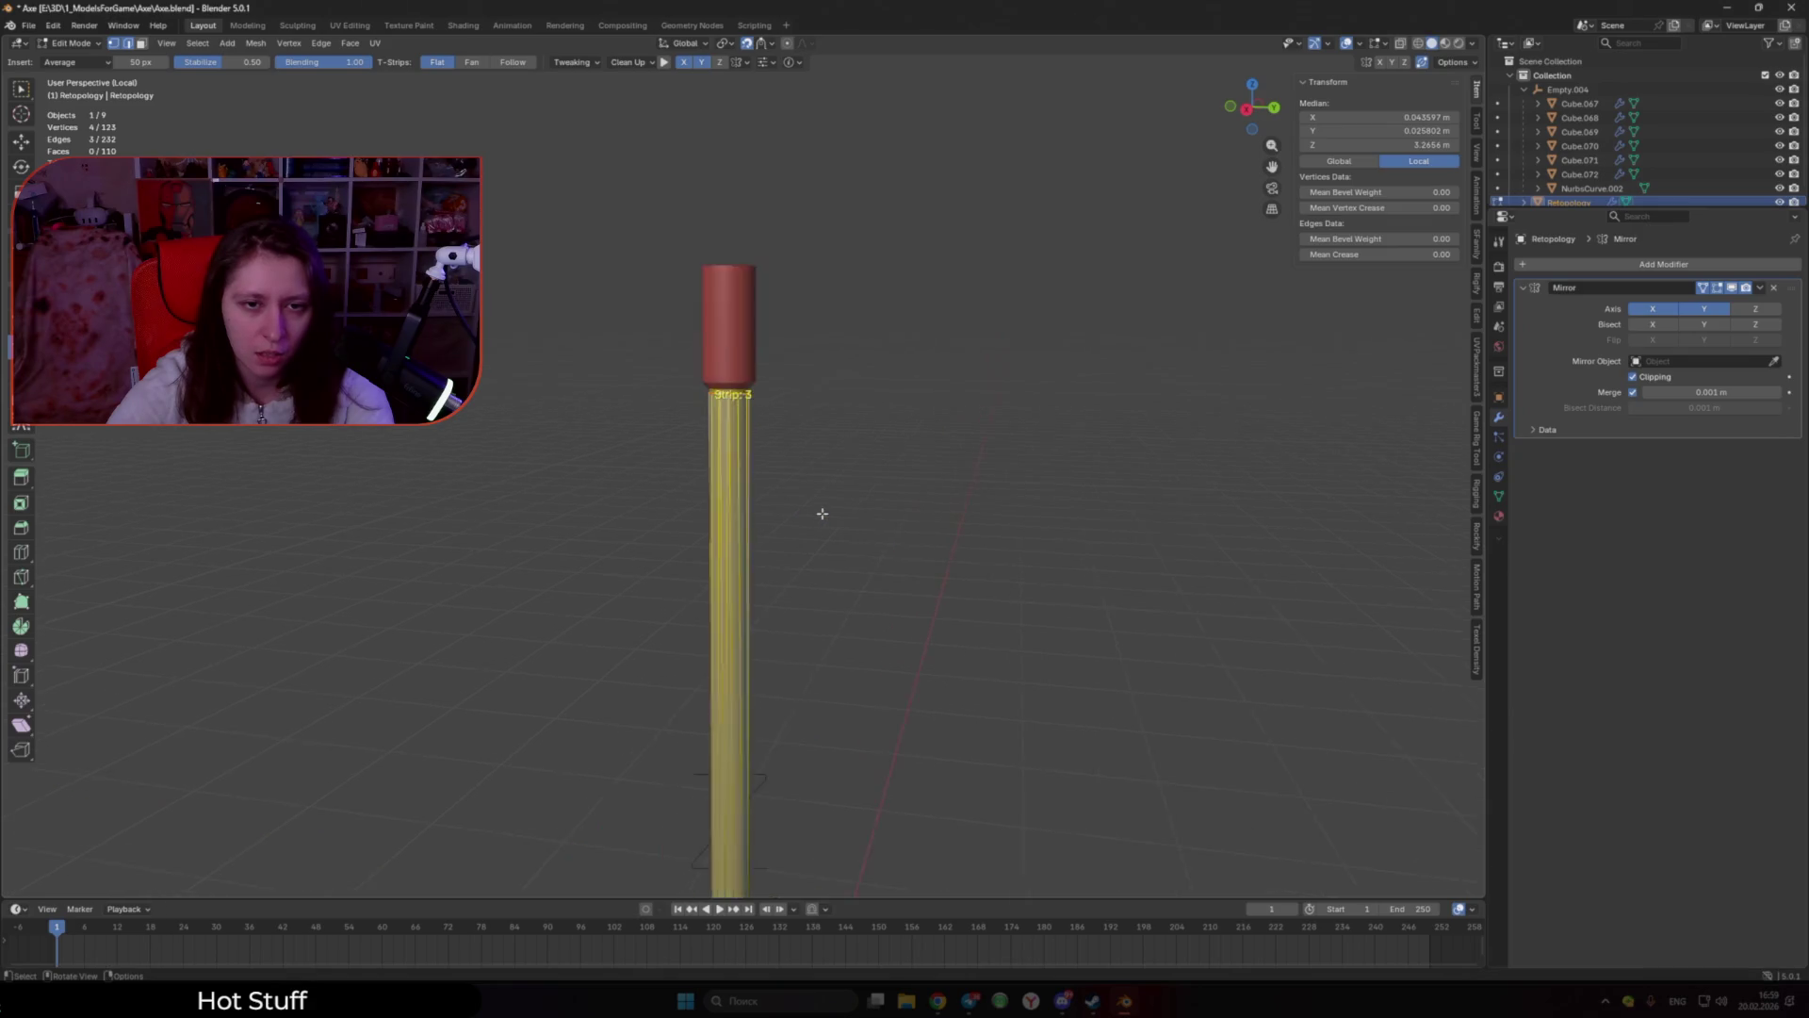
scroll(743, 440, up, 2)
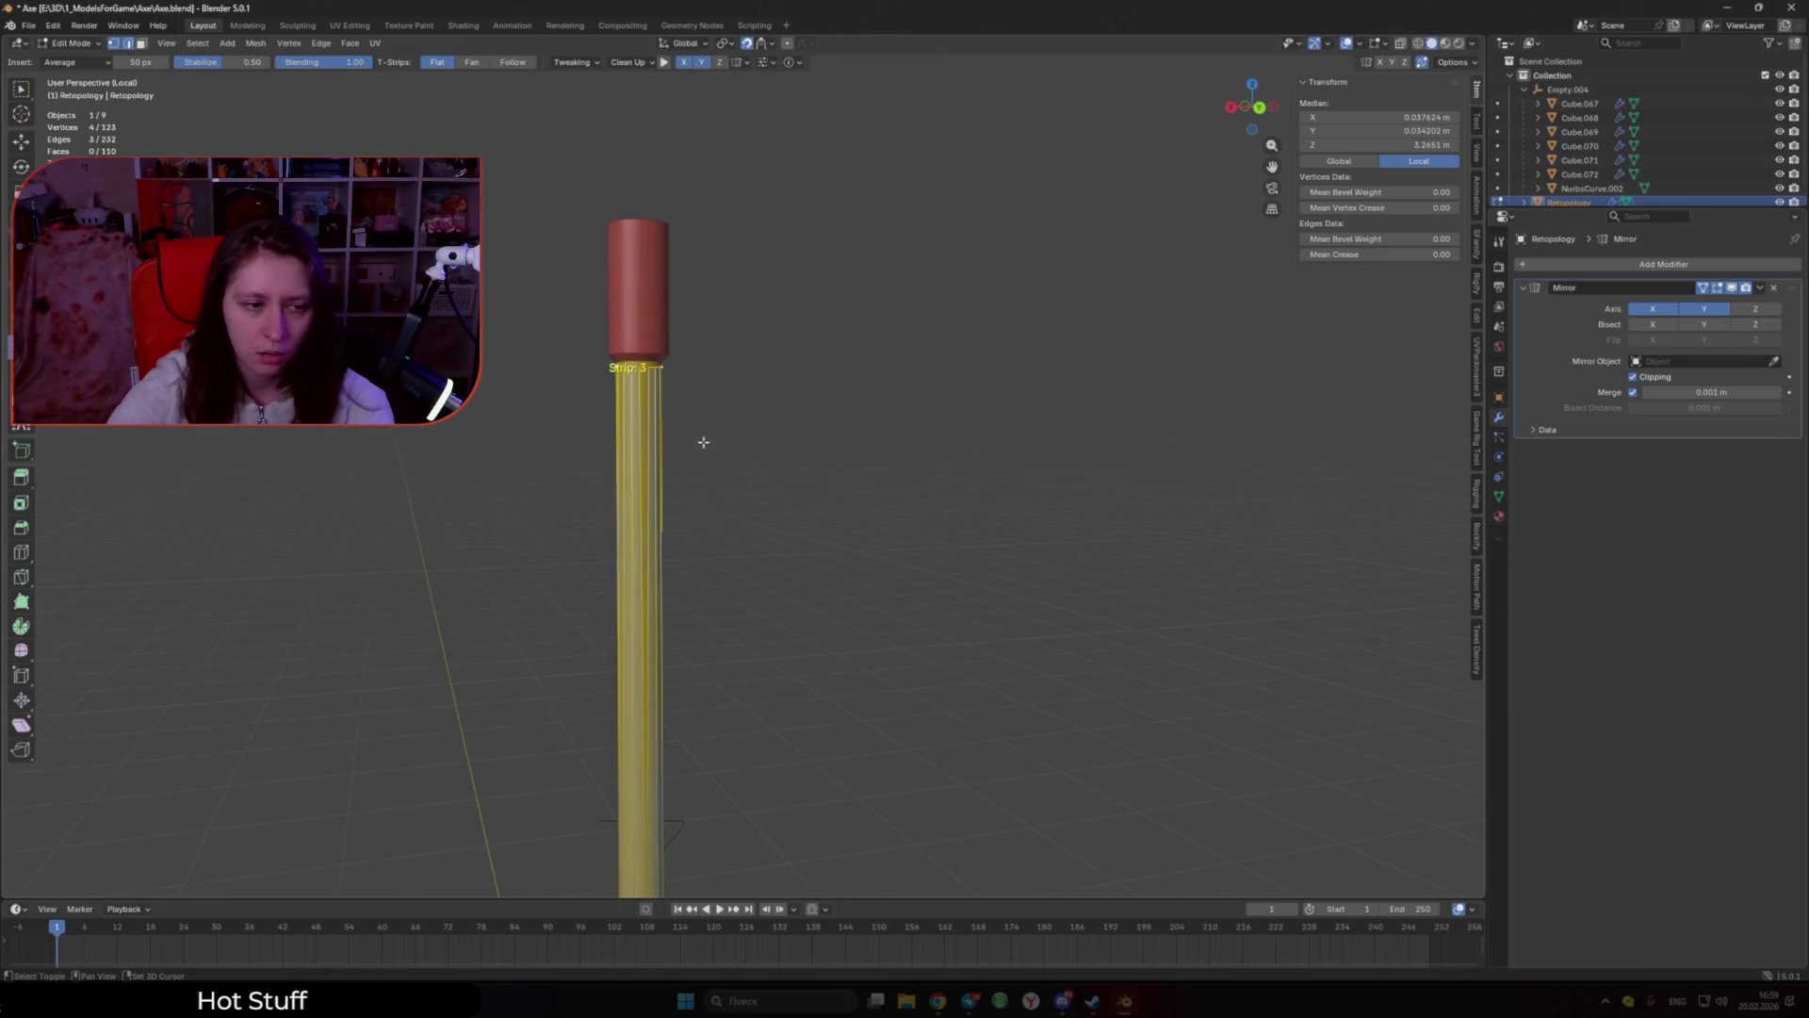
middle_drag(703, 442, 744, 486)
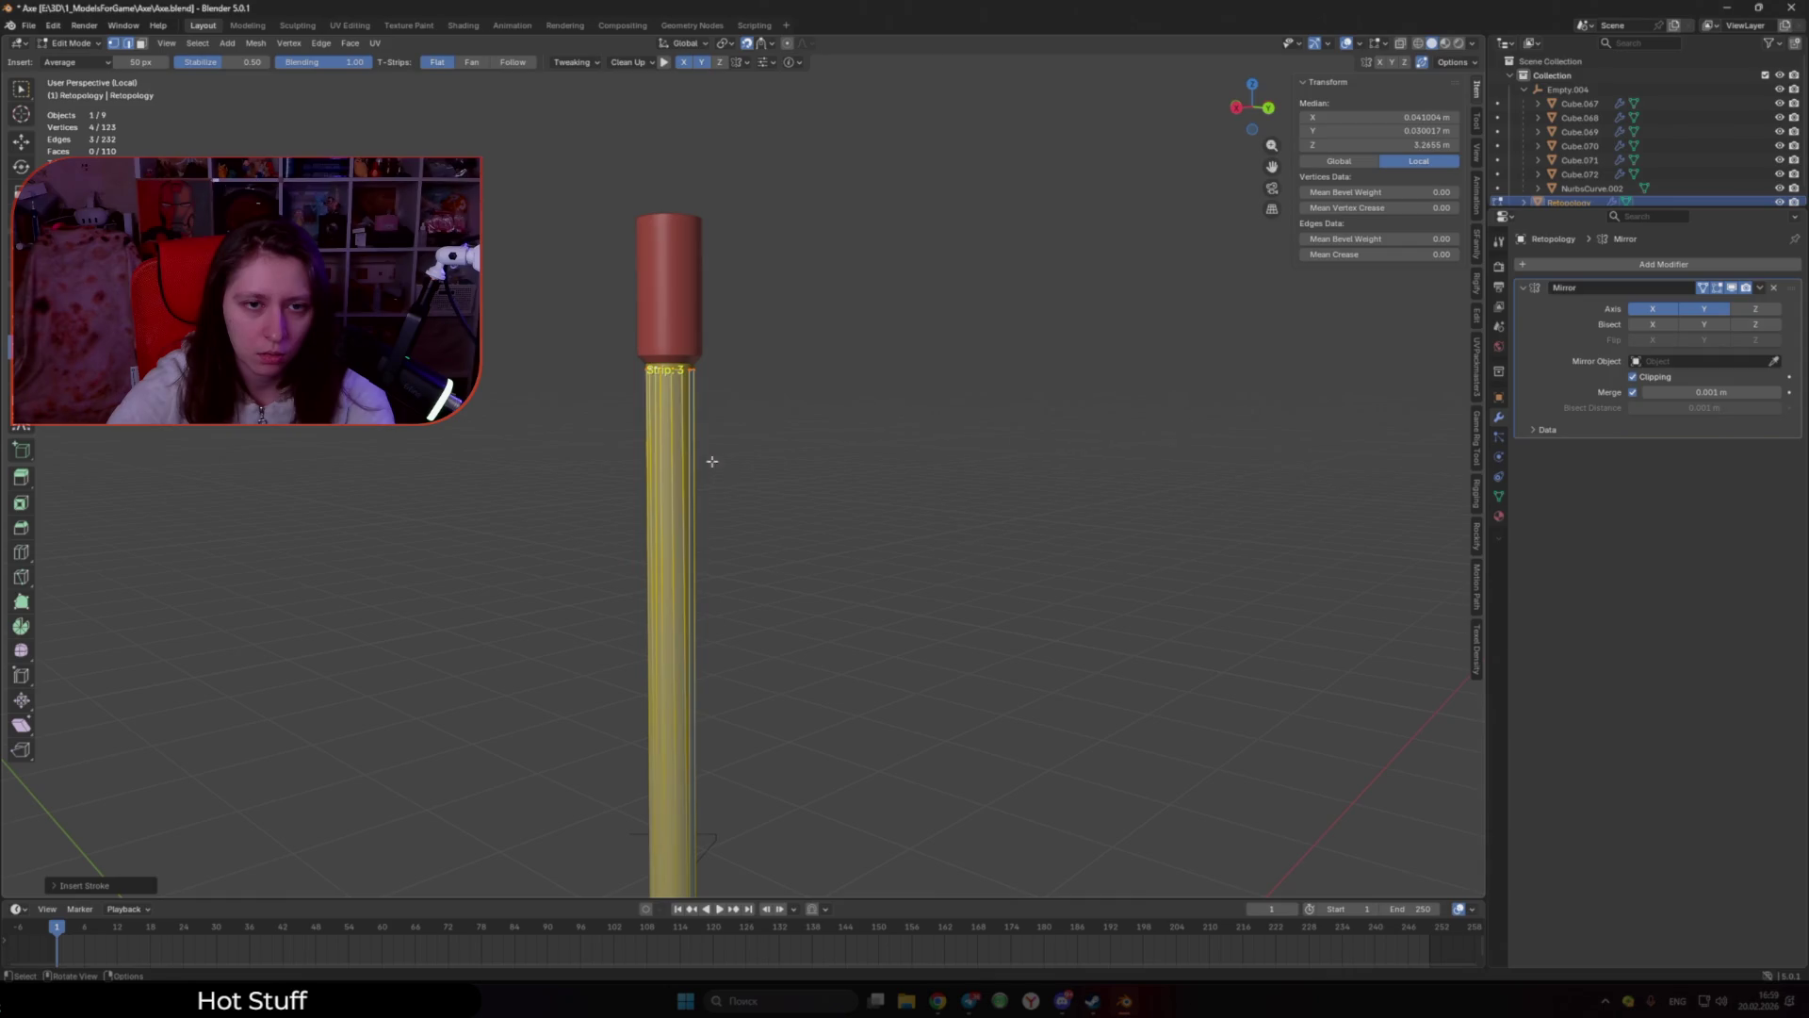
scroll(711, 460, up, 2)
scroll(712, 461, up, 2)
scroll(712, 460, up, 2)
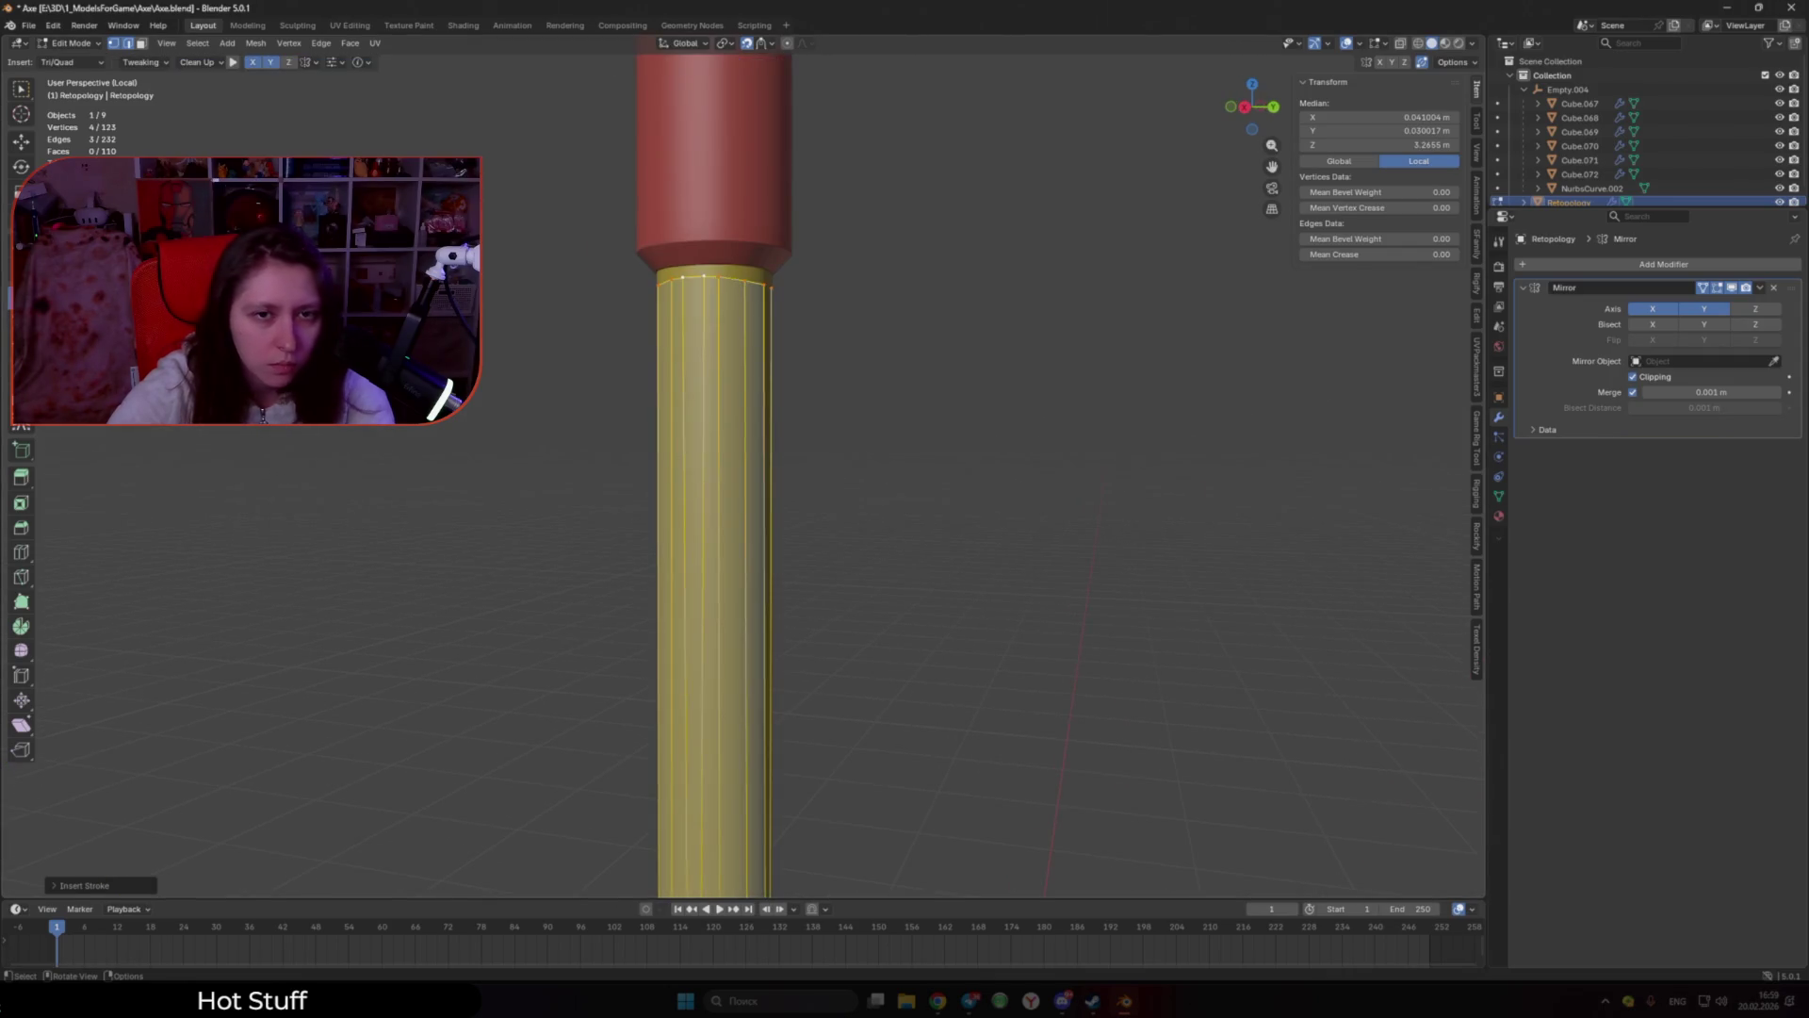
scroll(704, 275, up, 2)
Step: Tidy the strip's top edge by moving a shaft vertex onto the centre line
drag(698, 142, 706, 123)
middle_drag(745, 149, 659, 156)
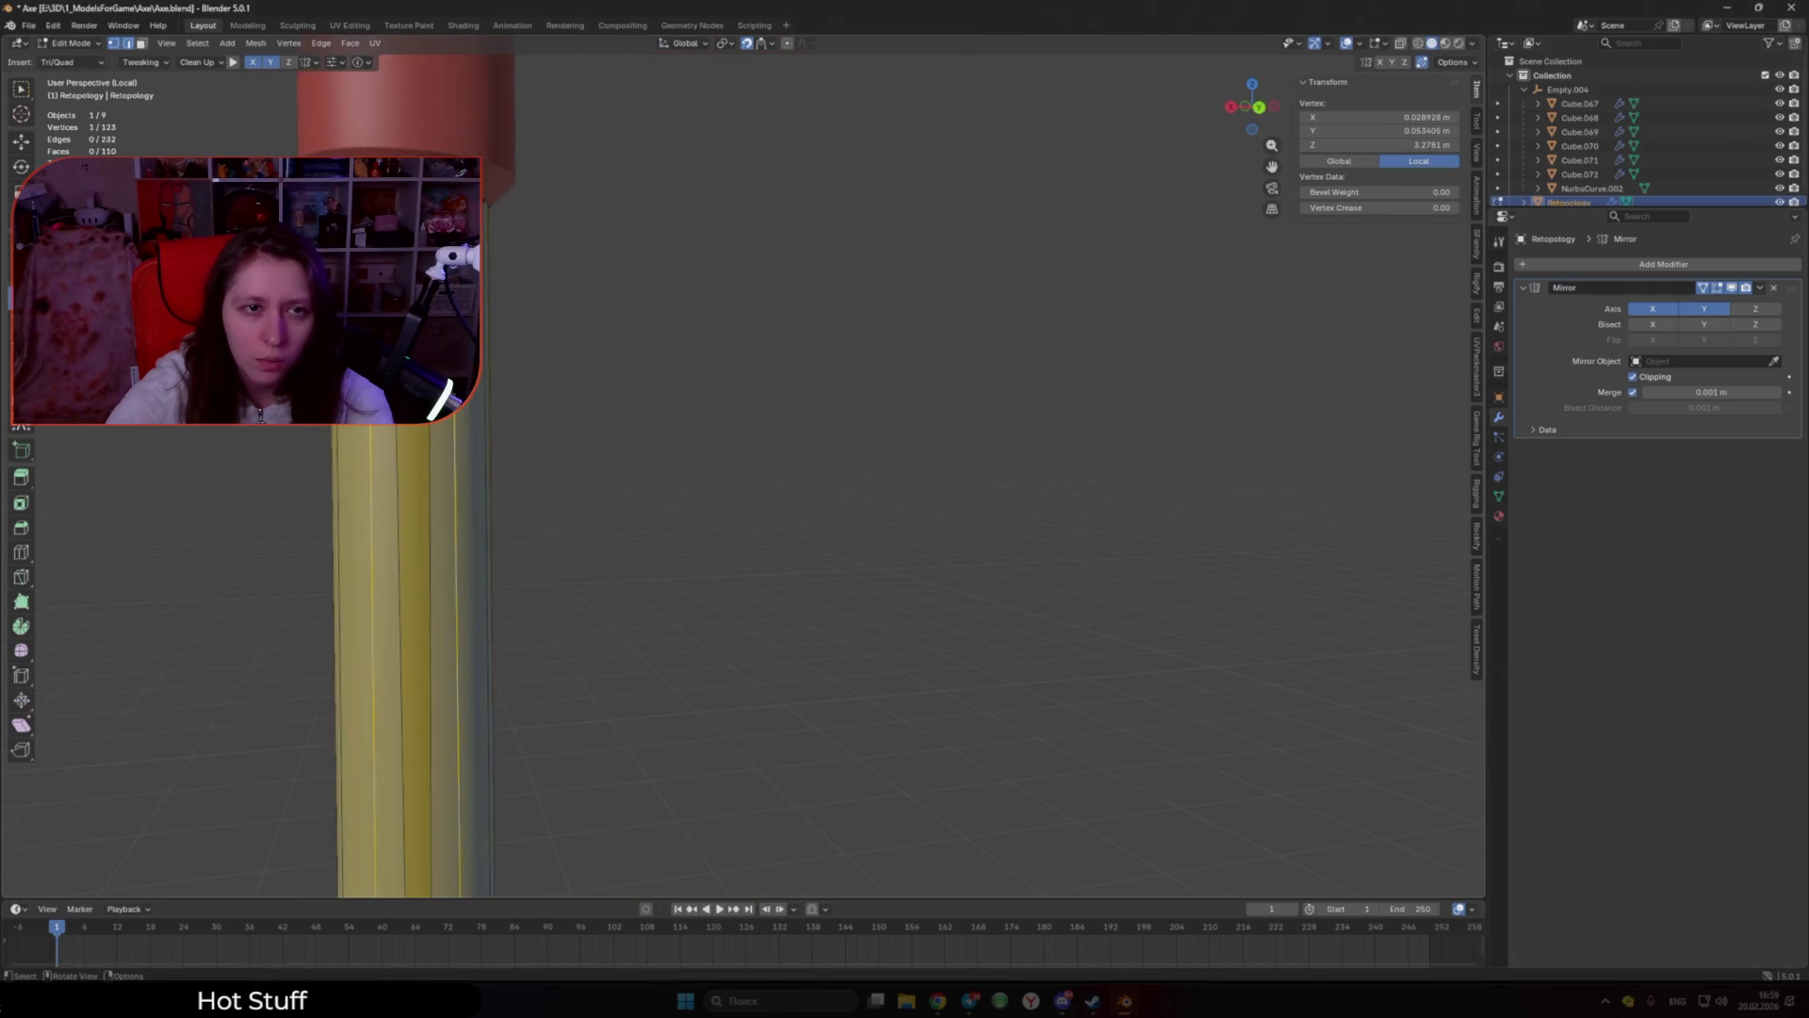
key(g)
scroll(754, 396, down, 6)
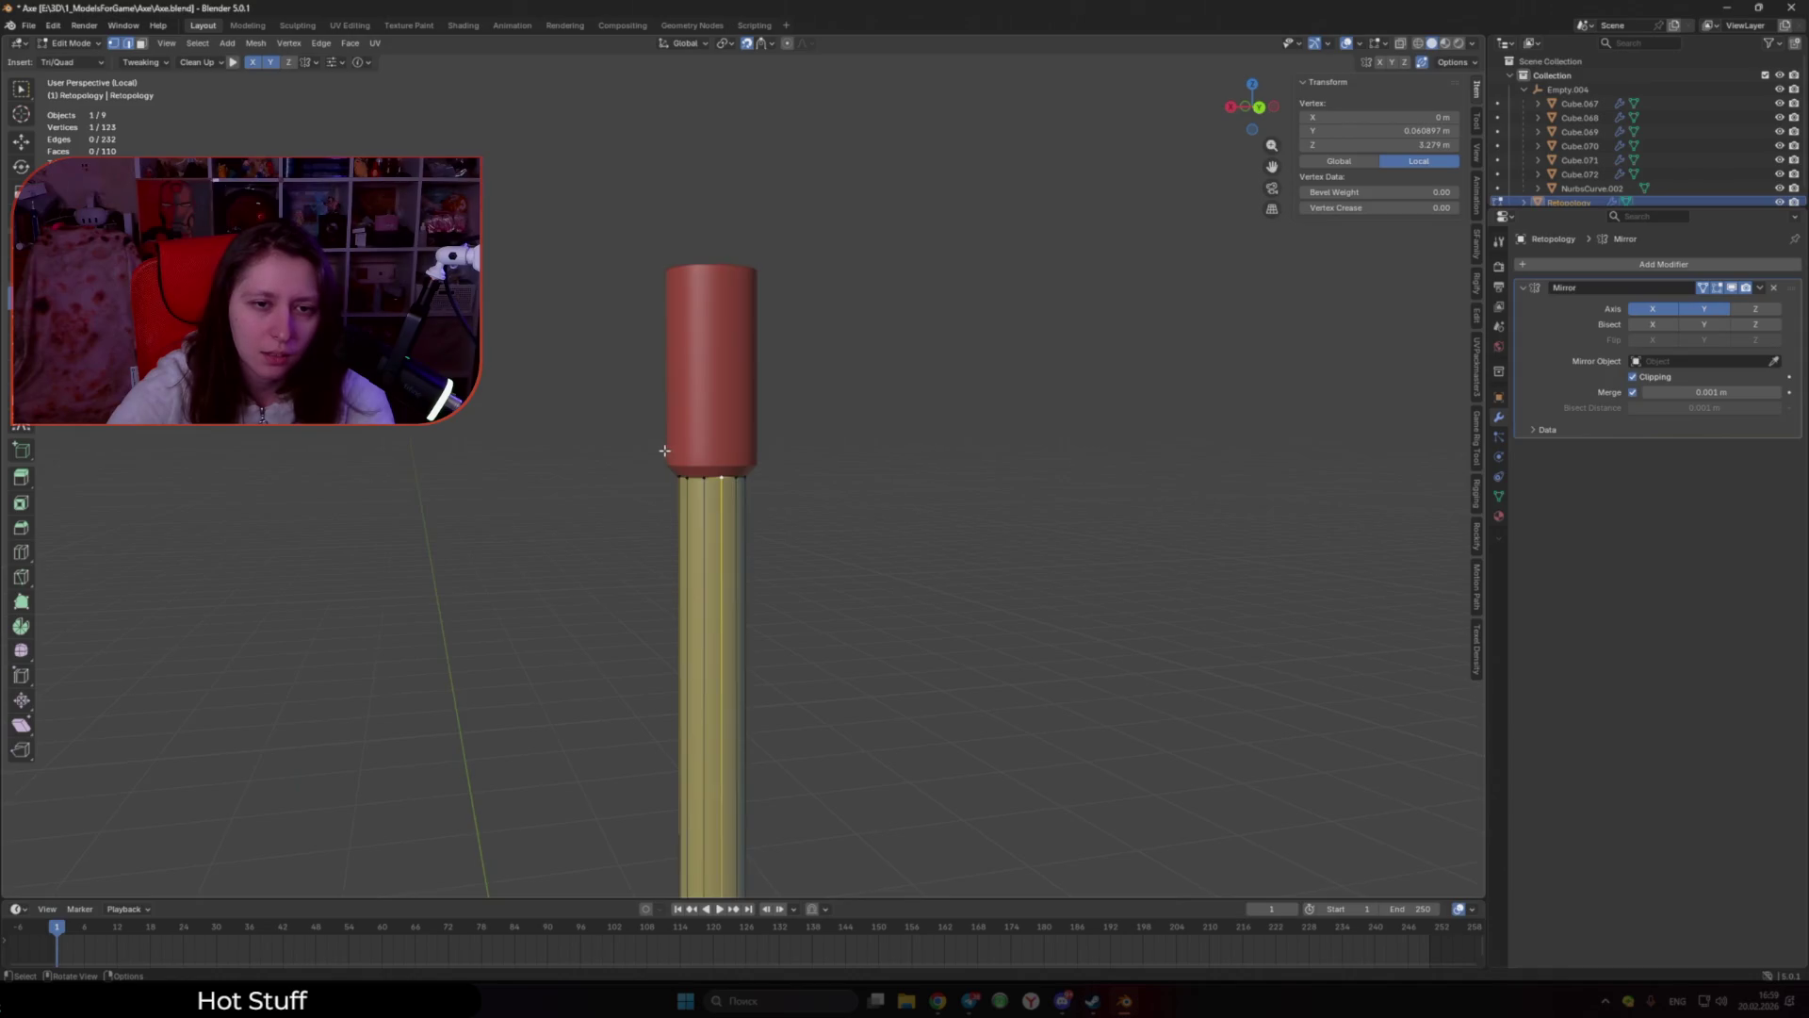
Step: Extrude a new face up from the top of the shaft
scroll(754, 396, up, 7)
middle_drag(749, 397, 877, 387)
scroll(877, 386, up, 2)
shift+click(923, 405)
key(e)
click(896, 370)
Step: Build quads around and up the sides of the red cap
click(905, 375)
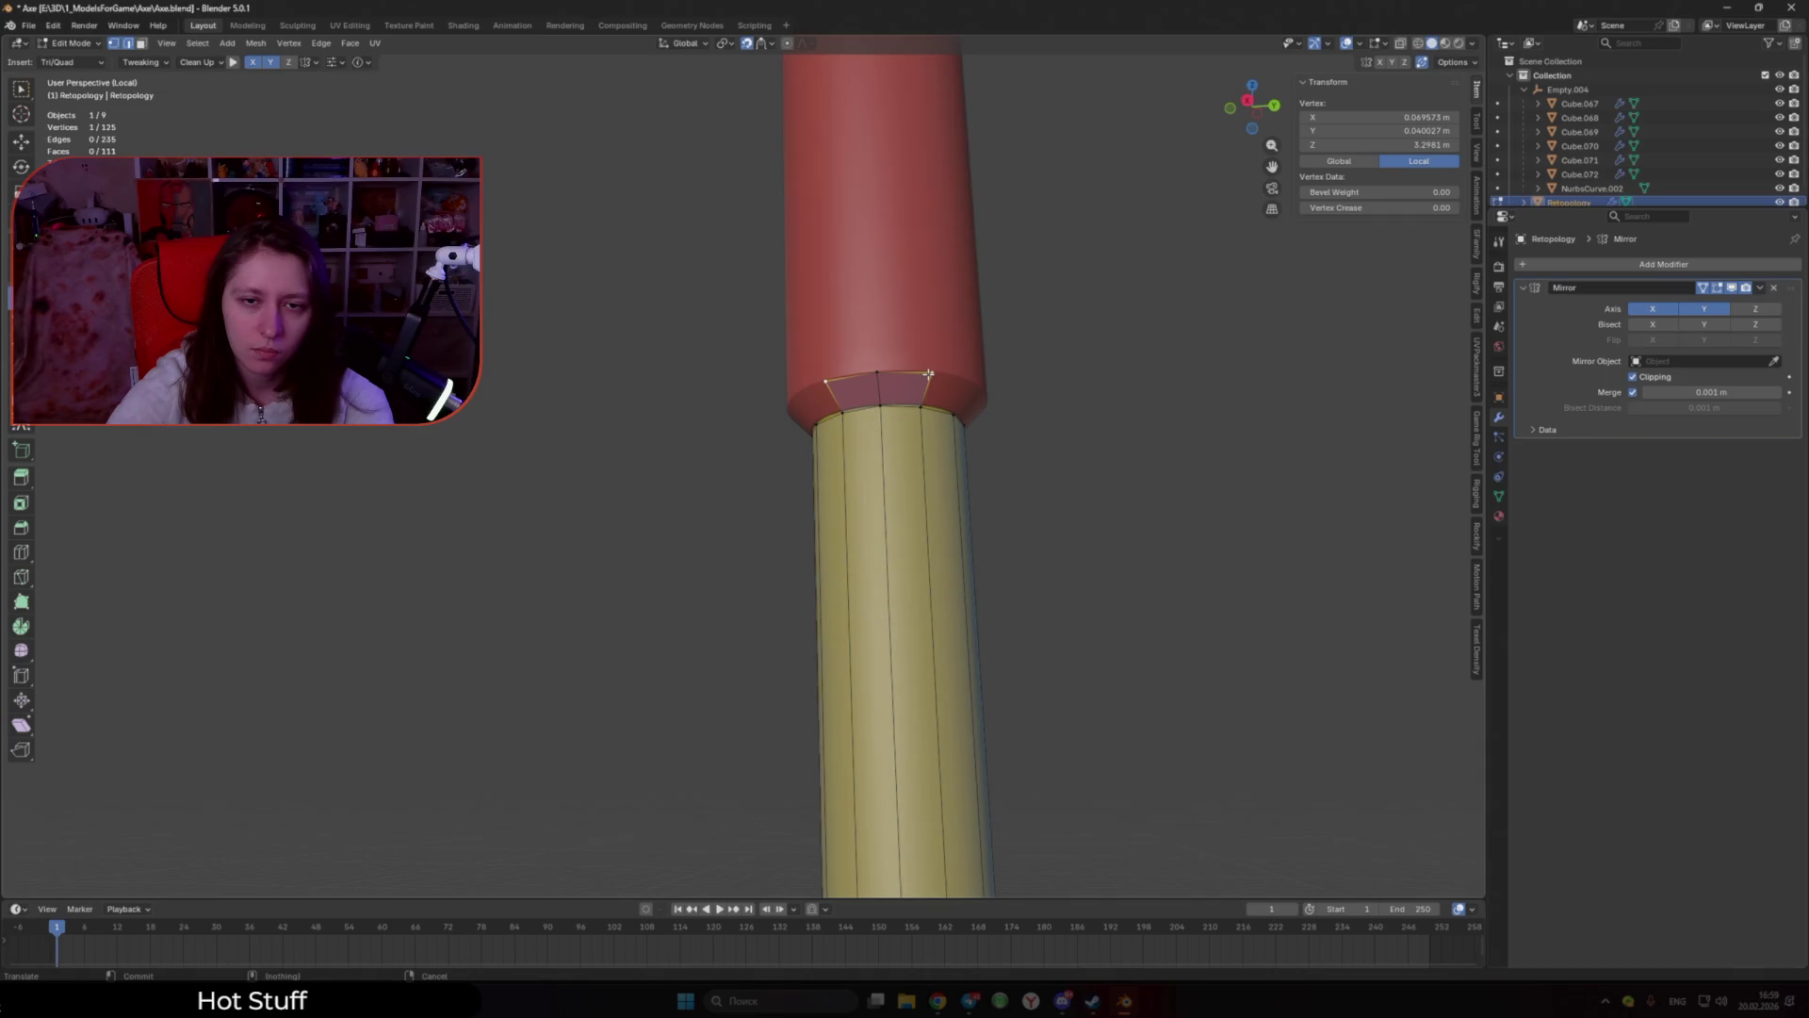
ctrl+click(845, 355)
mouse_move(928, 374)
middle_down()
mouse_move(845, 355)
mouse_move(649, 380)
mouse_move(702, 353)
middle_up()
ctrl+click(649, 380)
ctrl+click(706, 351)
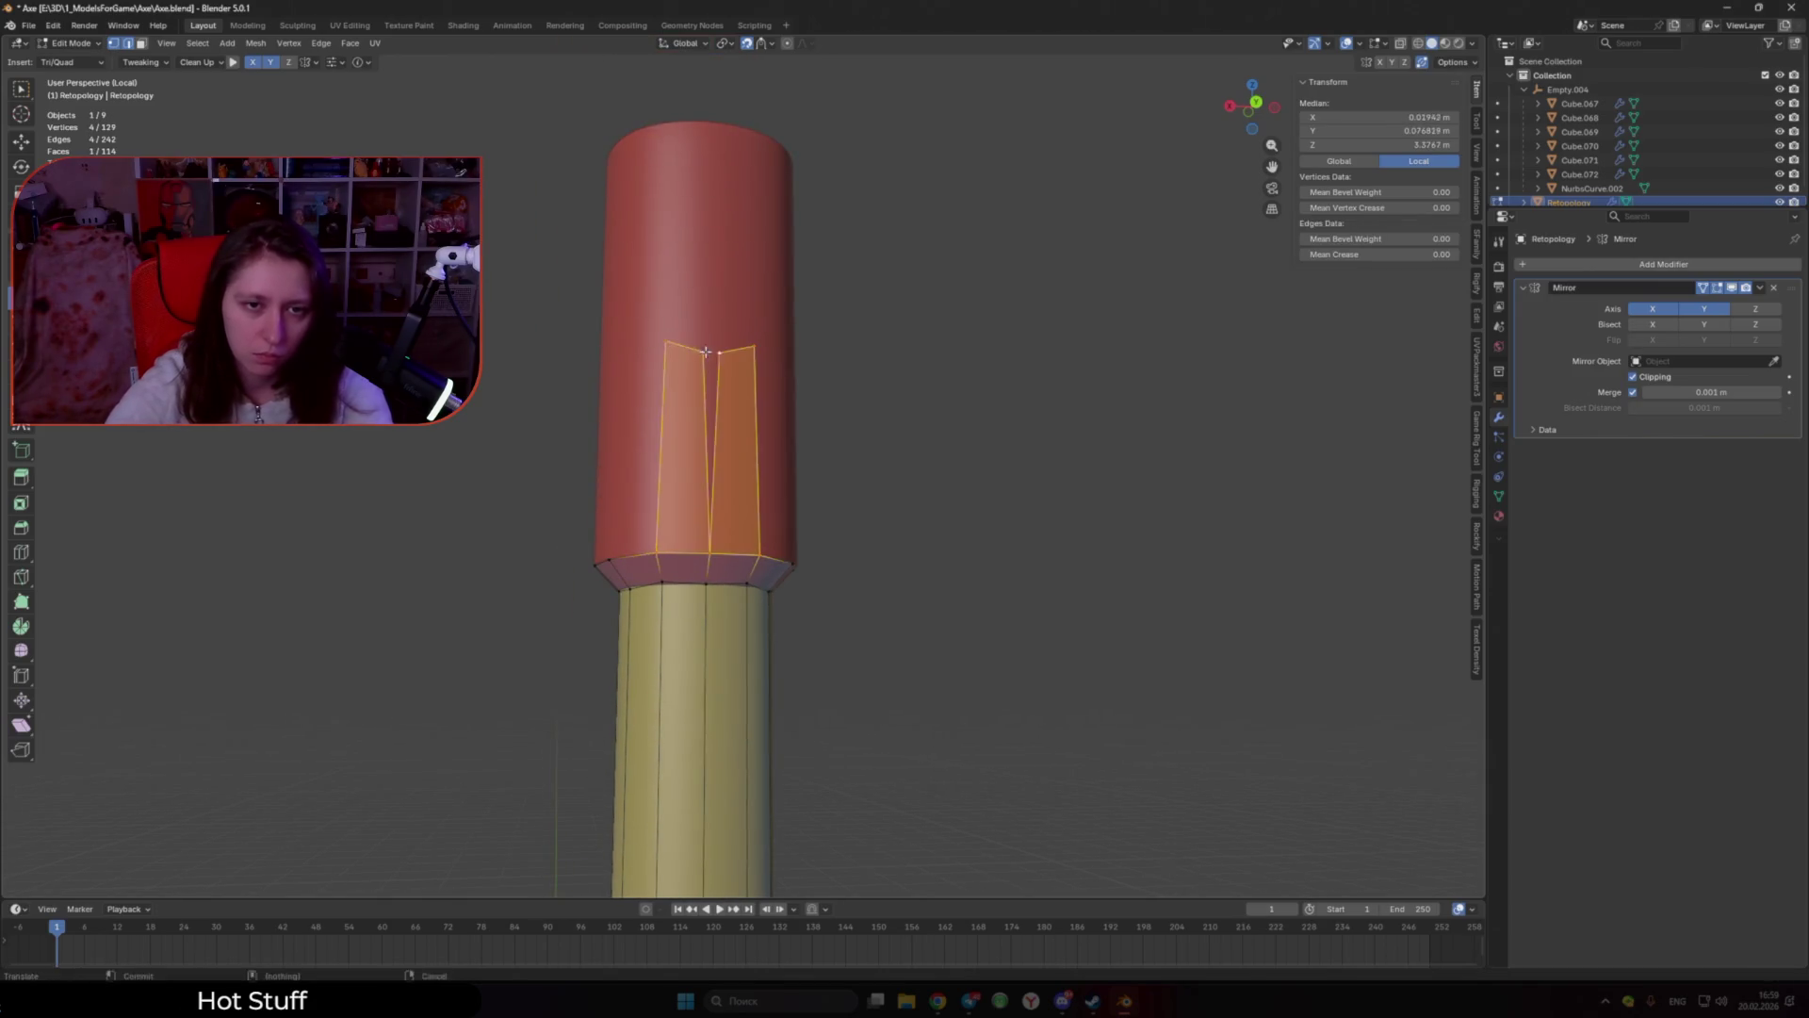
click(708, 443)
mouse_move(708, 443)
middle_down()
mouse_move(788, 544)
mouse_move(837, 456)
middle_up()
ctrl+click(788, 544)
ctrl+click(838, 456)
ctrl+click(839, 359)
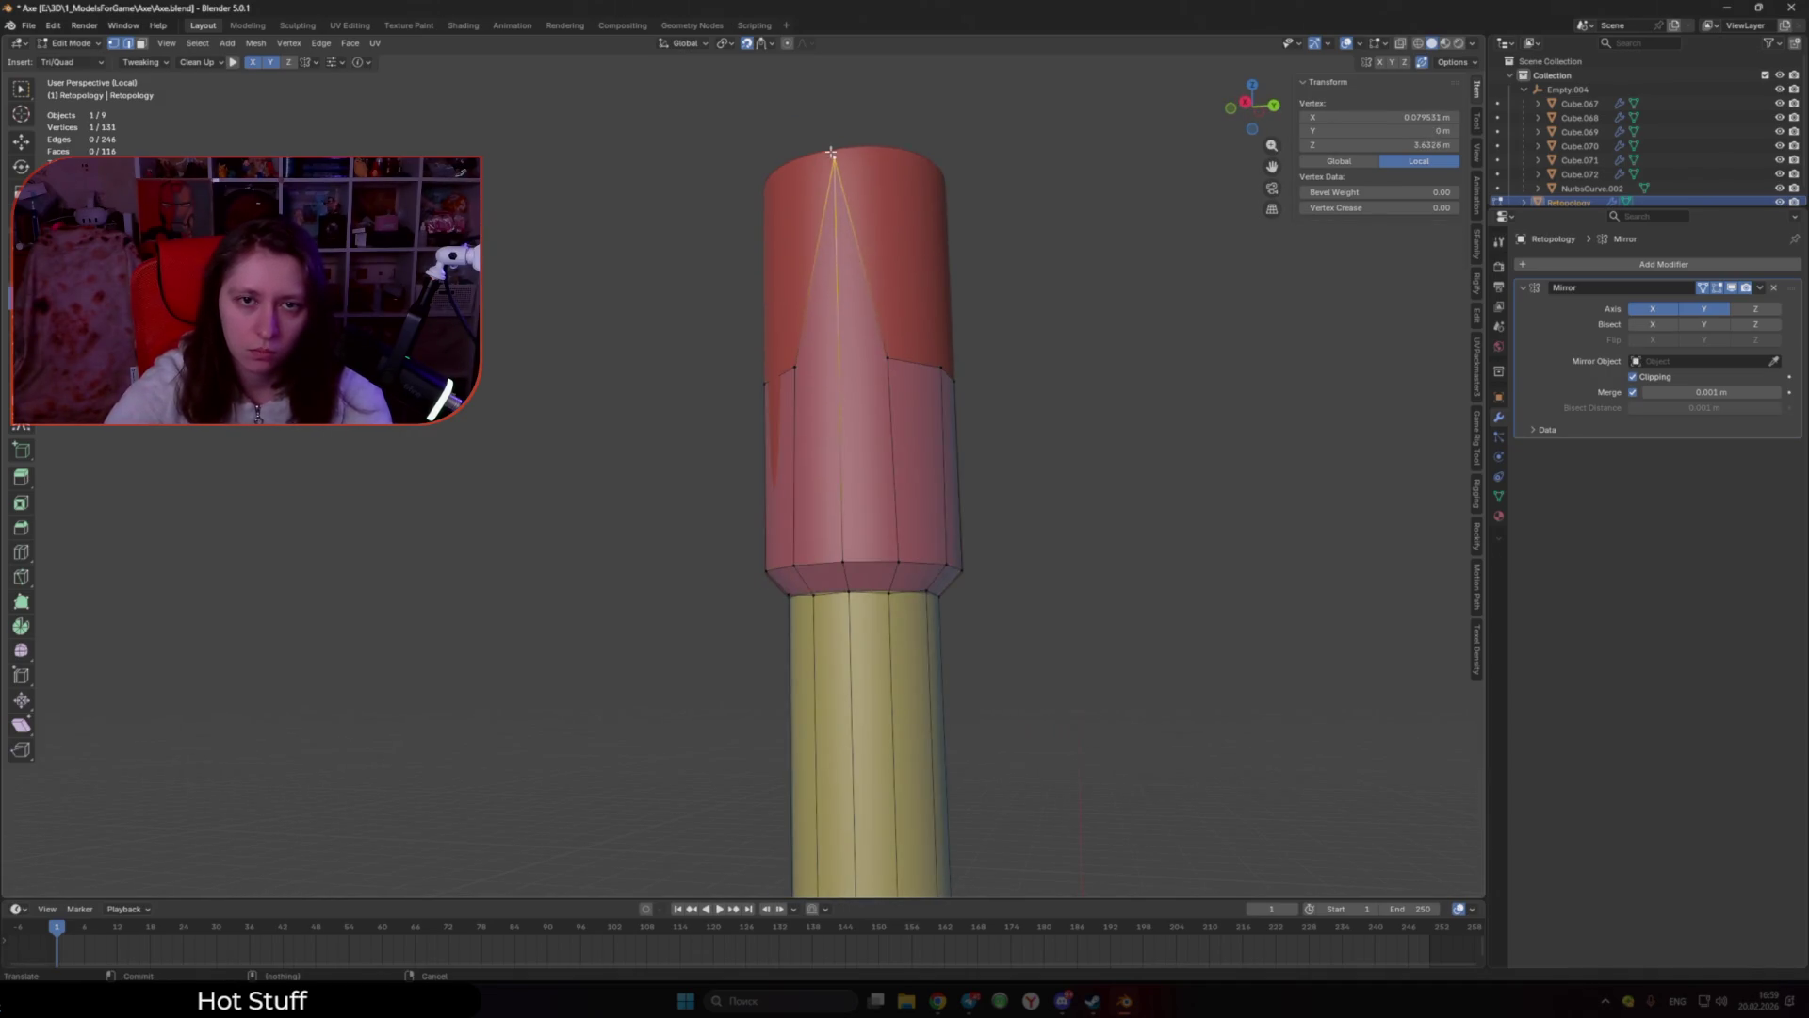
Step: Pull the cap's rim vertices up to its top and close the V face
drag(893, 342, 885, 160)
drag(943, 367, 930, 170)
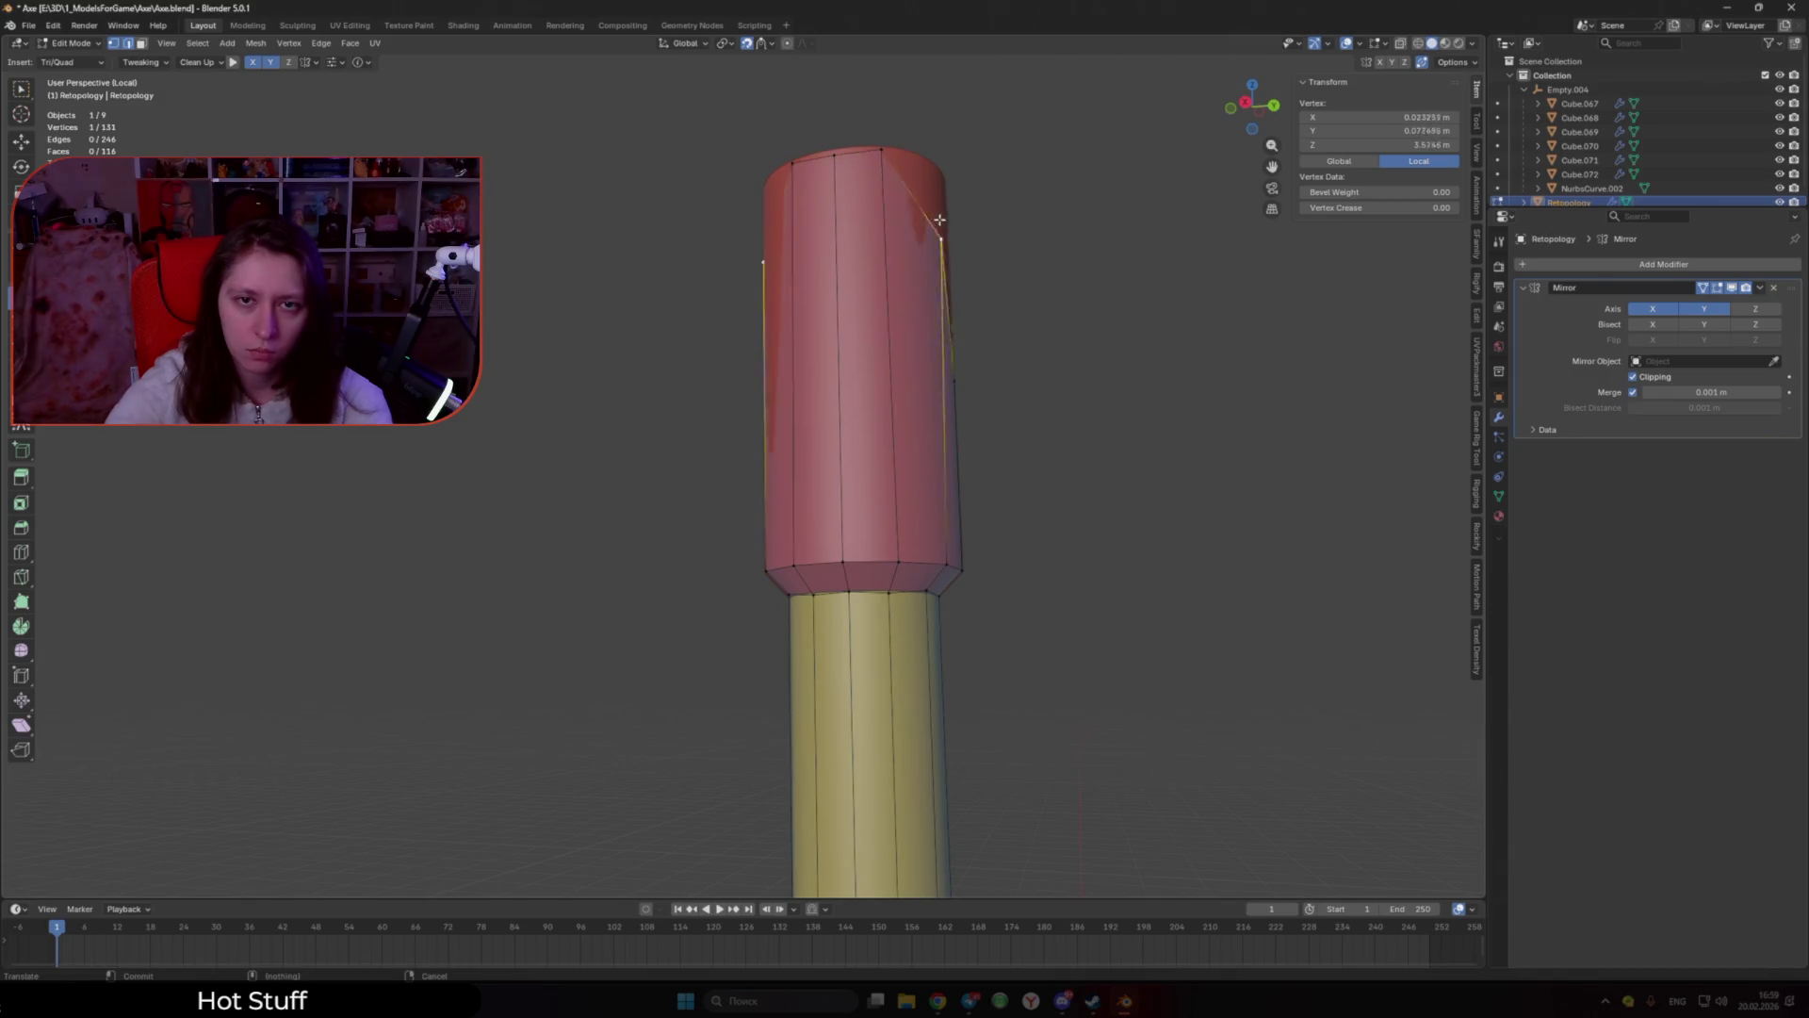
middle_drag(931, 170, 683, 666)
drag(683, 665, 681, 417)
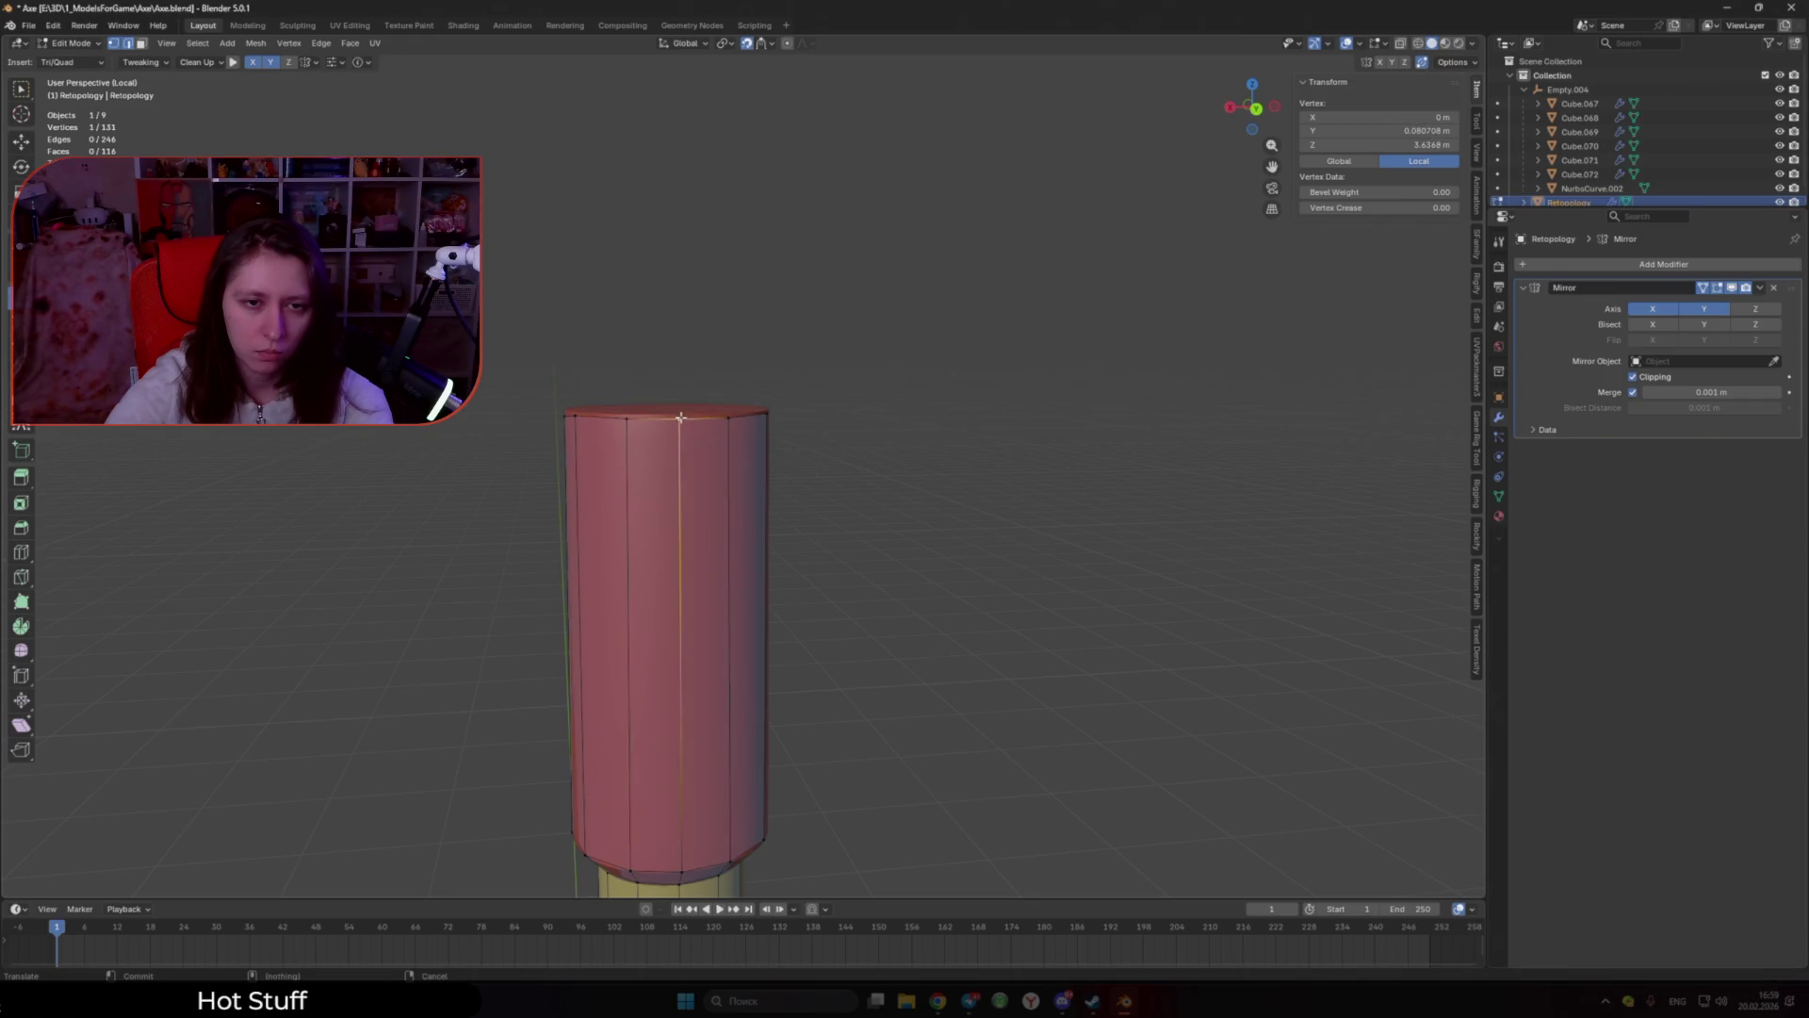
middle_drag(646, 425, 829, 486)
Step: Close the cylinder top with faces joined at a new centre vertex
drag(922, 487, 829, 482)
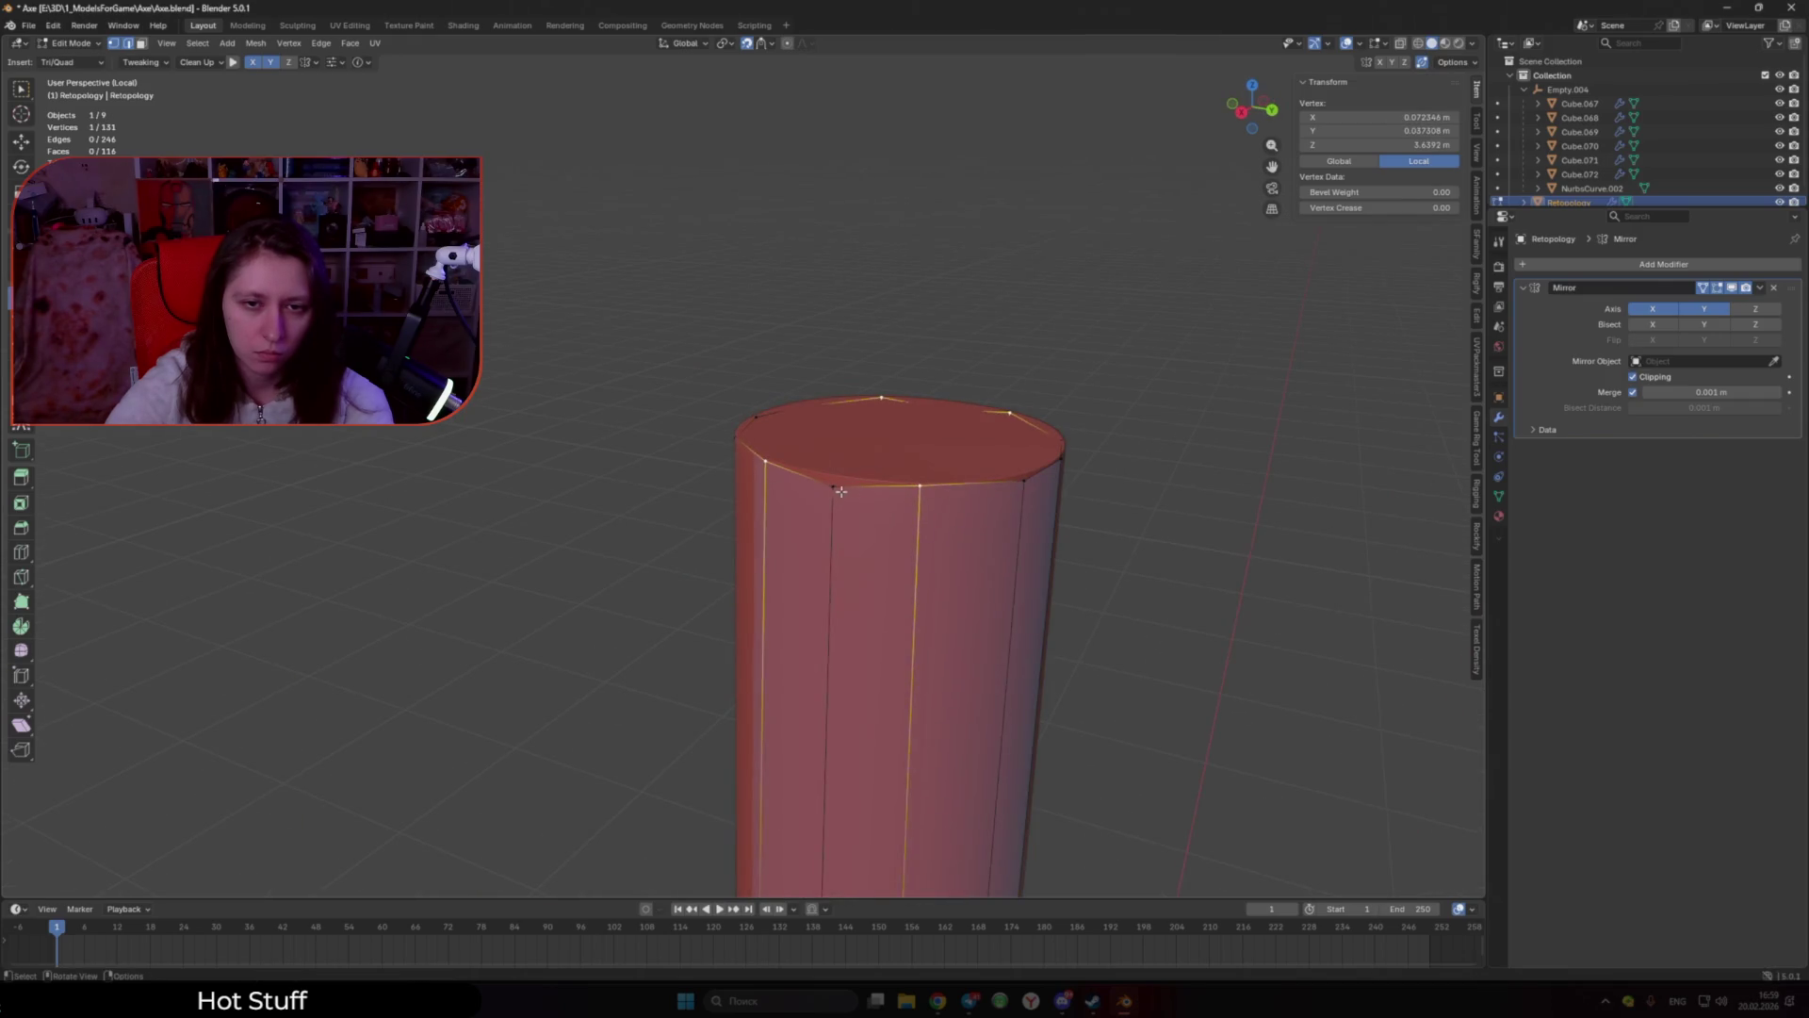
shift+click(1034, 484)
middle_drag(1037, 486, 838, 566)
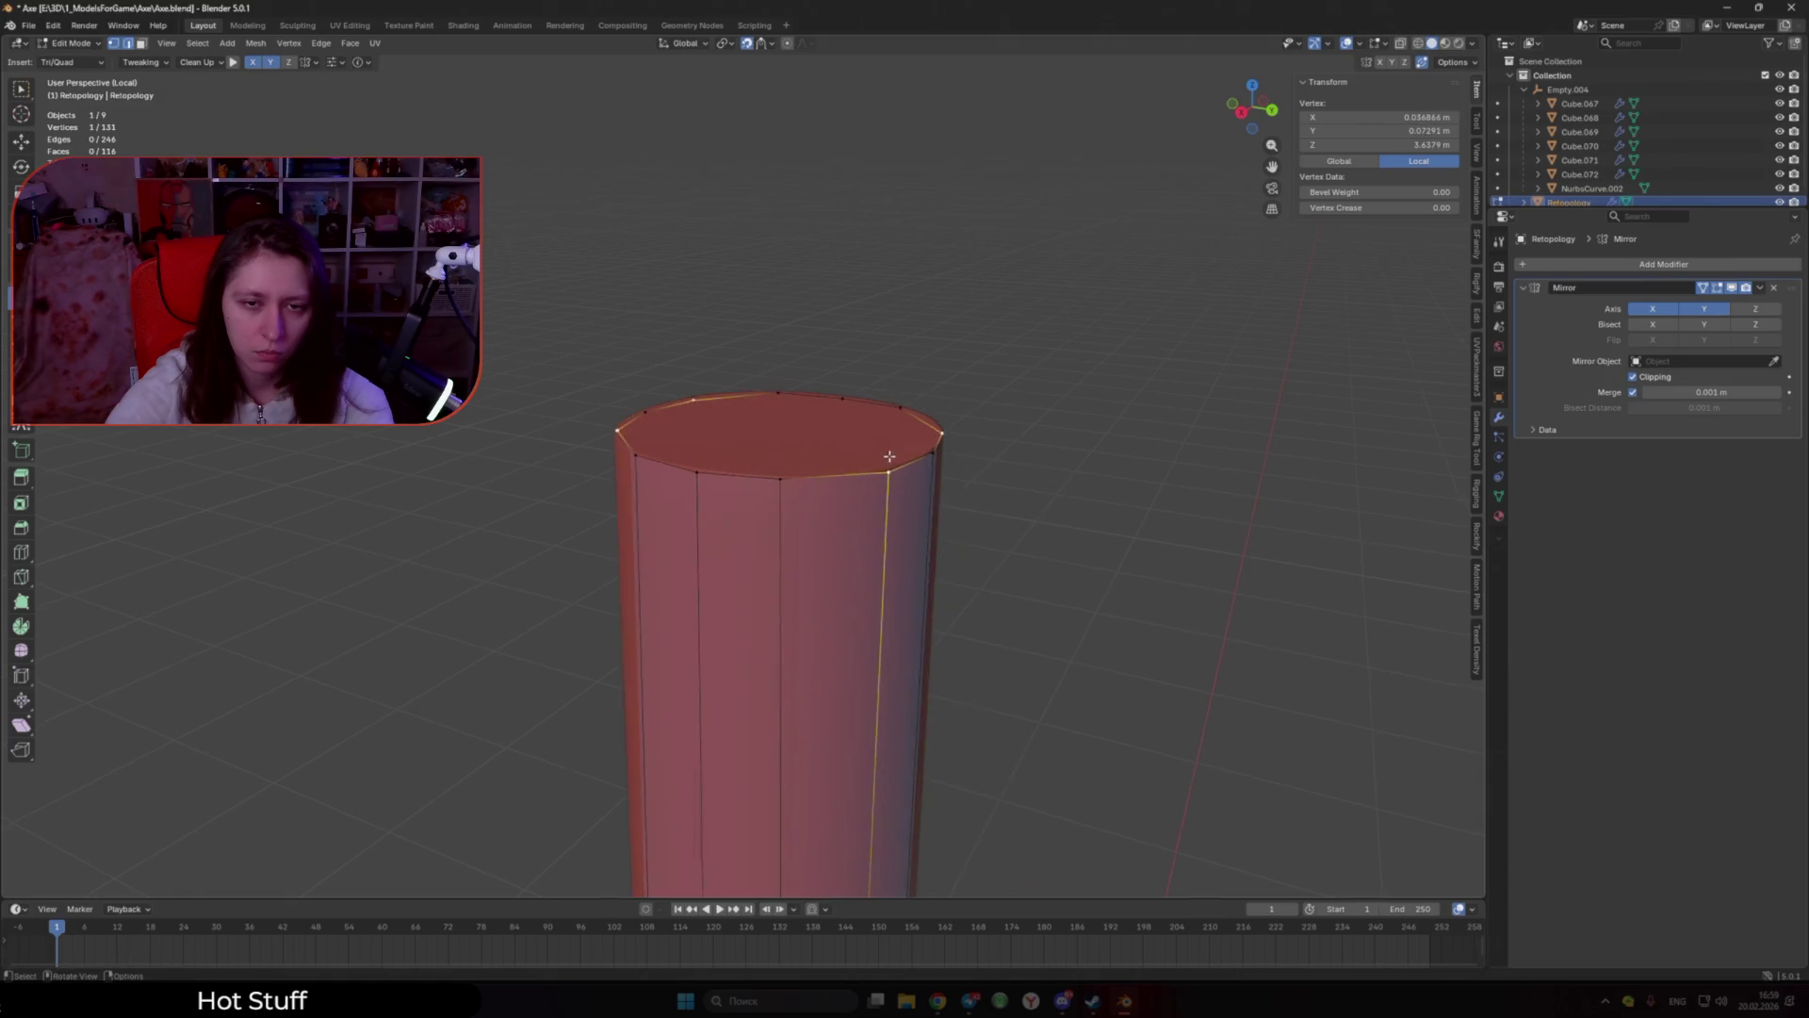
key(j)
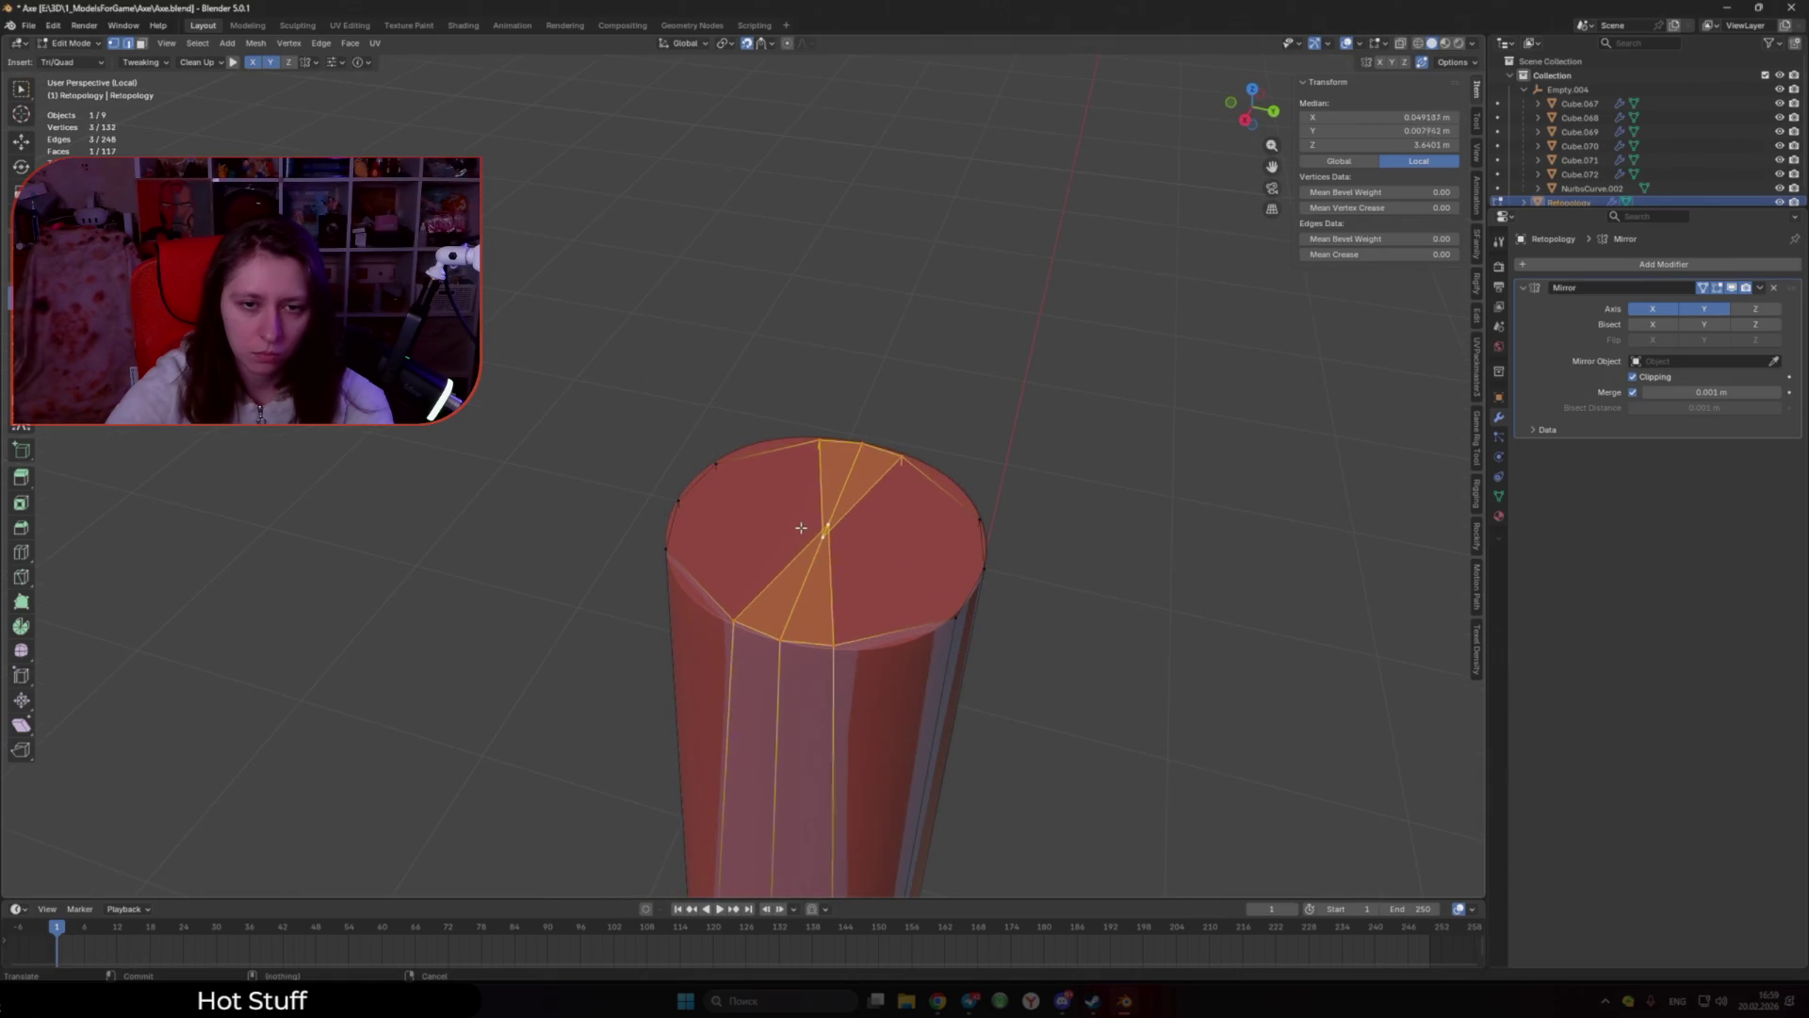
drag(835, 541, 823, 513)
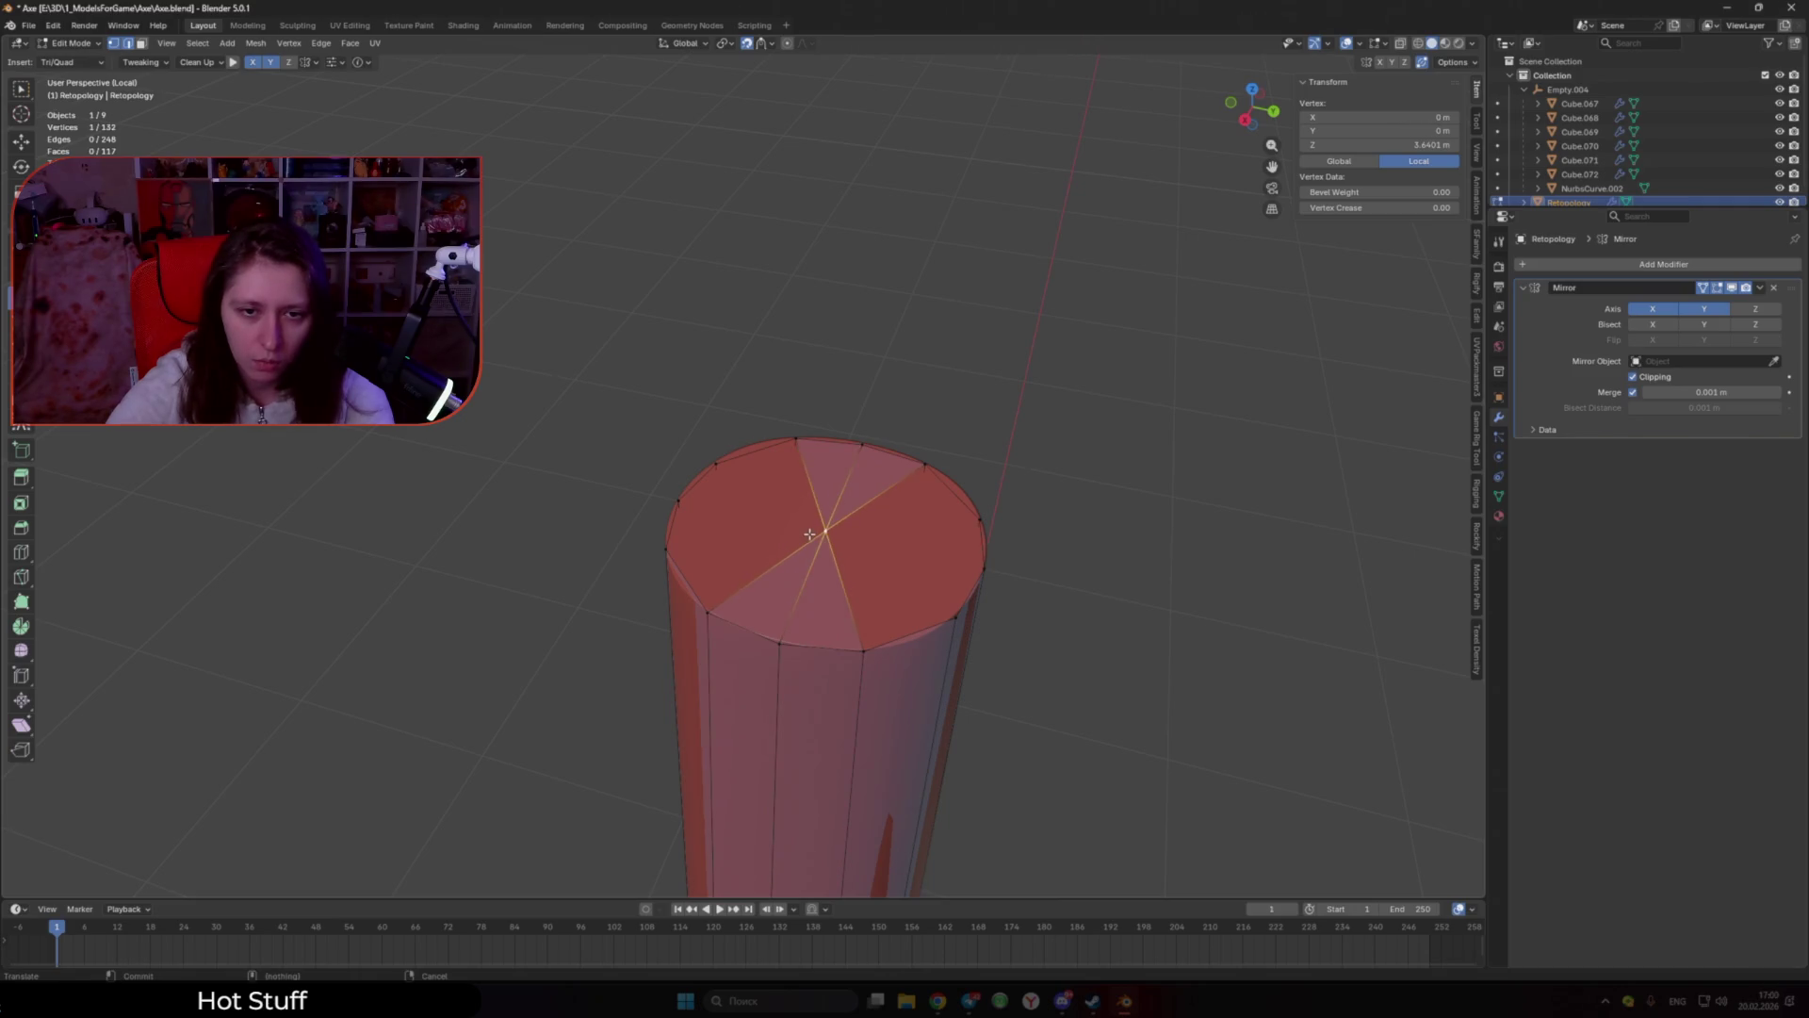
click(956, 617)
click(983, 566)
Step: Clear the selection and save the file
key(alt+a)
scroll(1037, 557, down, 6)
scroll(892, 675, down, 3)
key(ctrl+s)
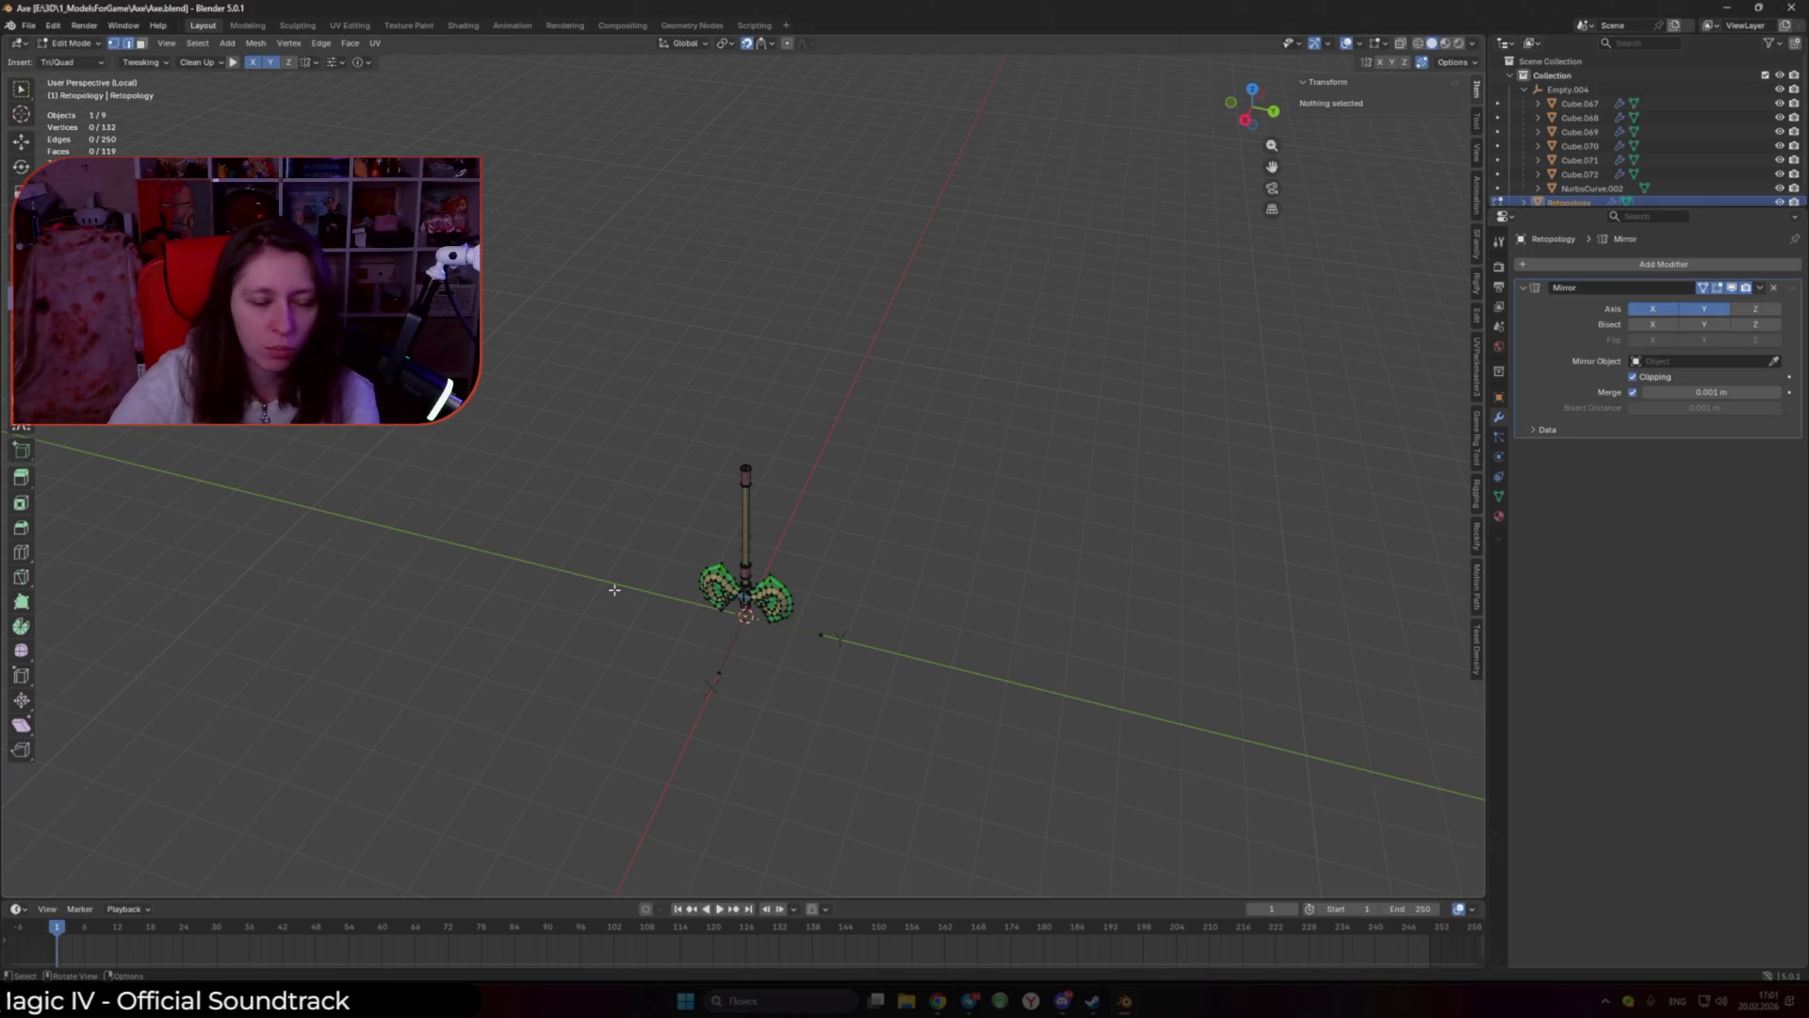
Step: Move the vertex at the yellow handle's base into place and save the file
mouse_move(733, 476)
middle_down()
mouse_move(979, 570)
mouse_move(949, 658)
middle_up()
scroll(910, 557, up, 6)
scroll(949, 658, up, 6)
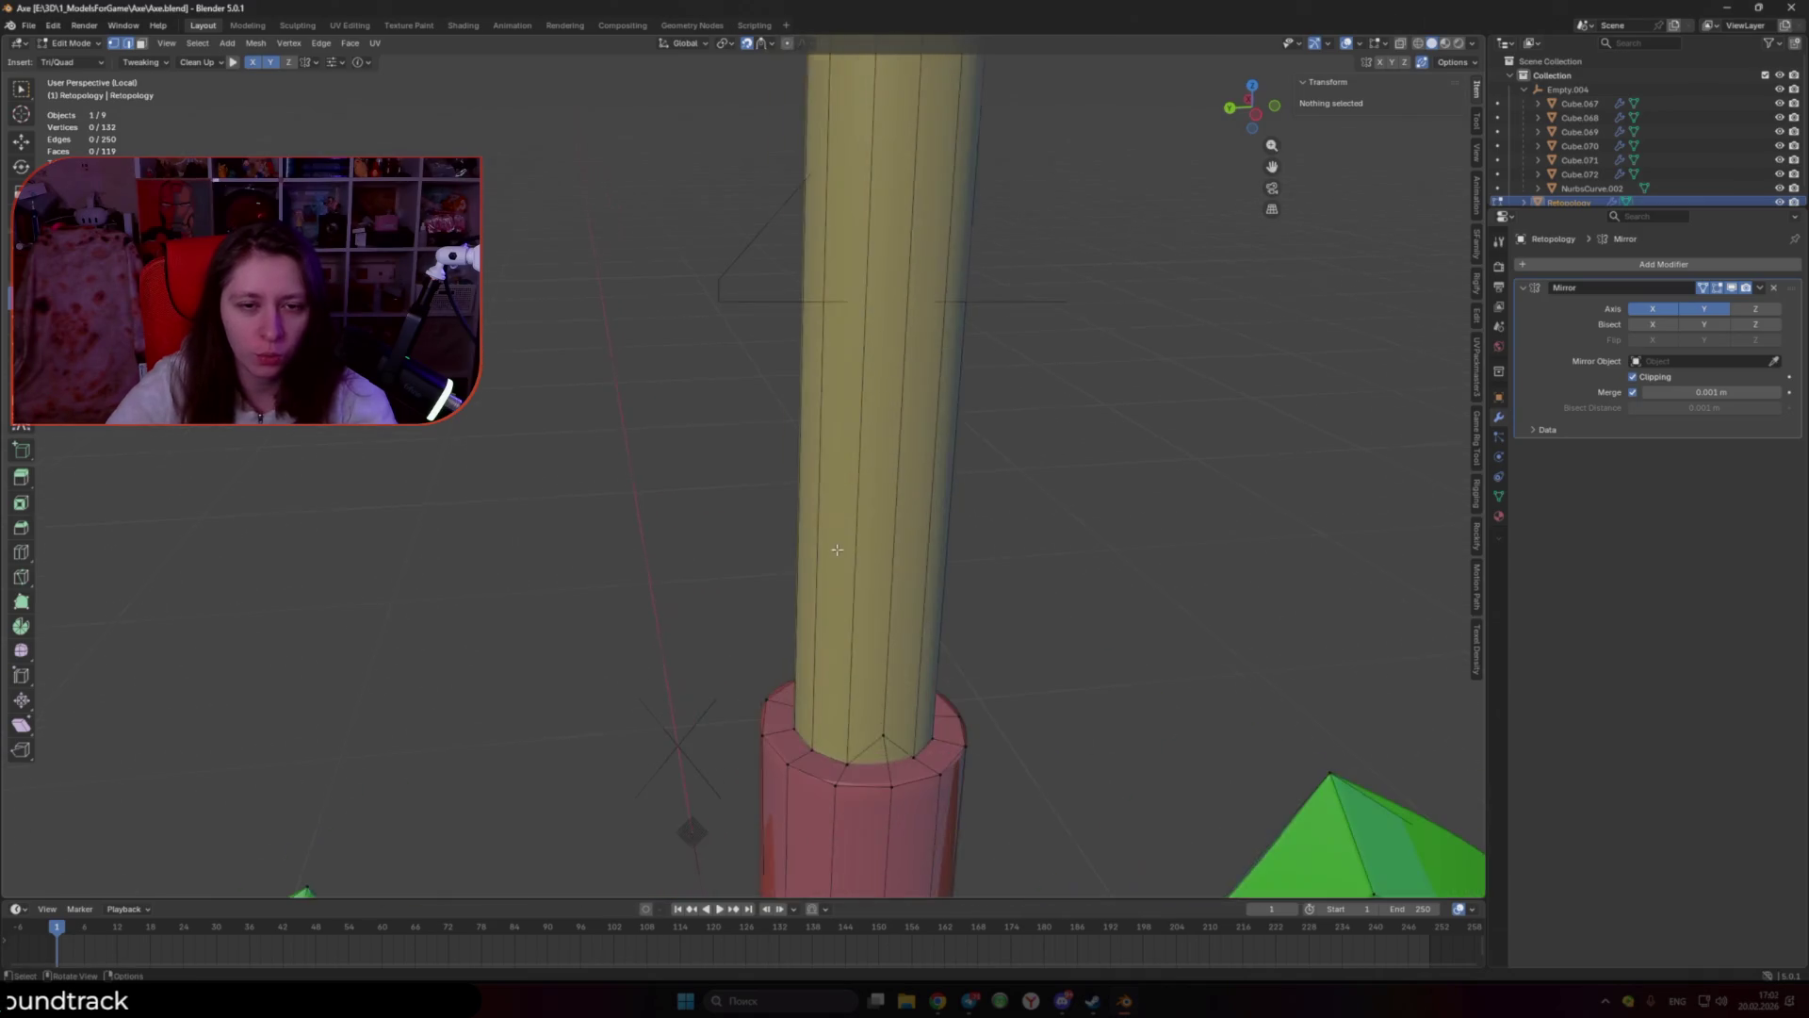
click(804, 492)
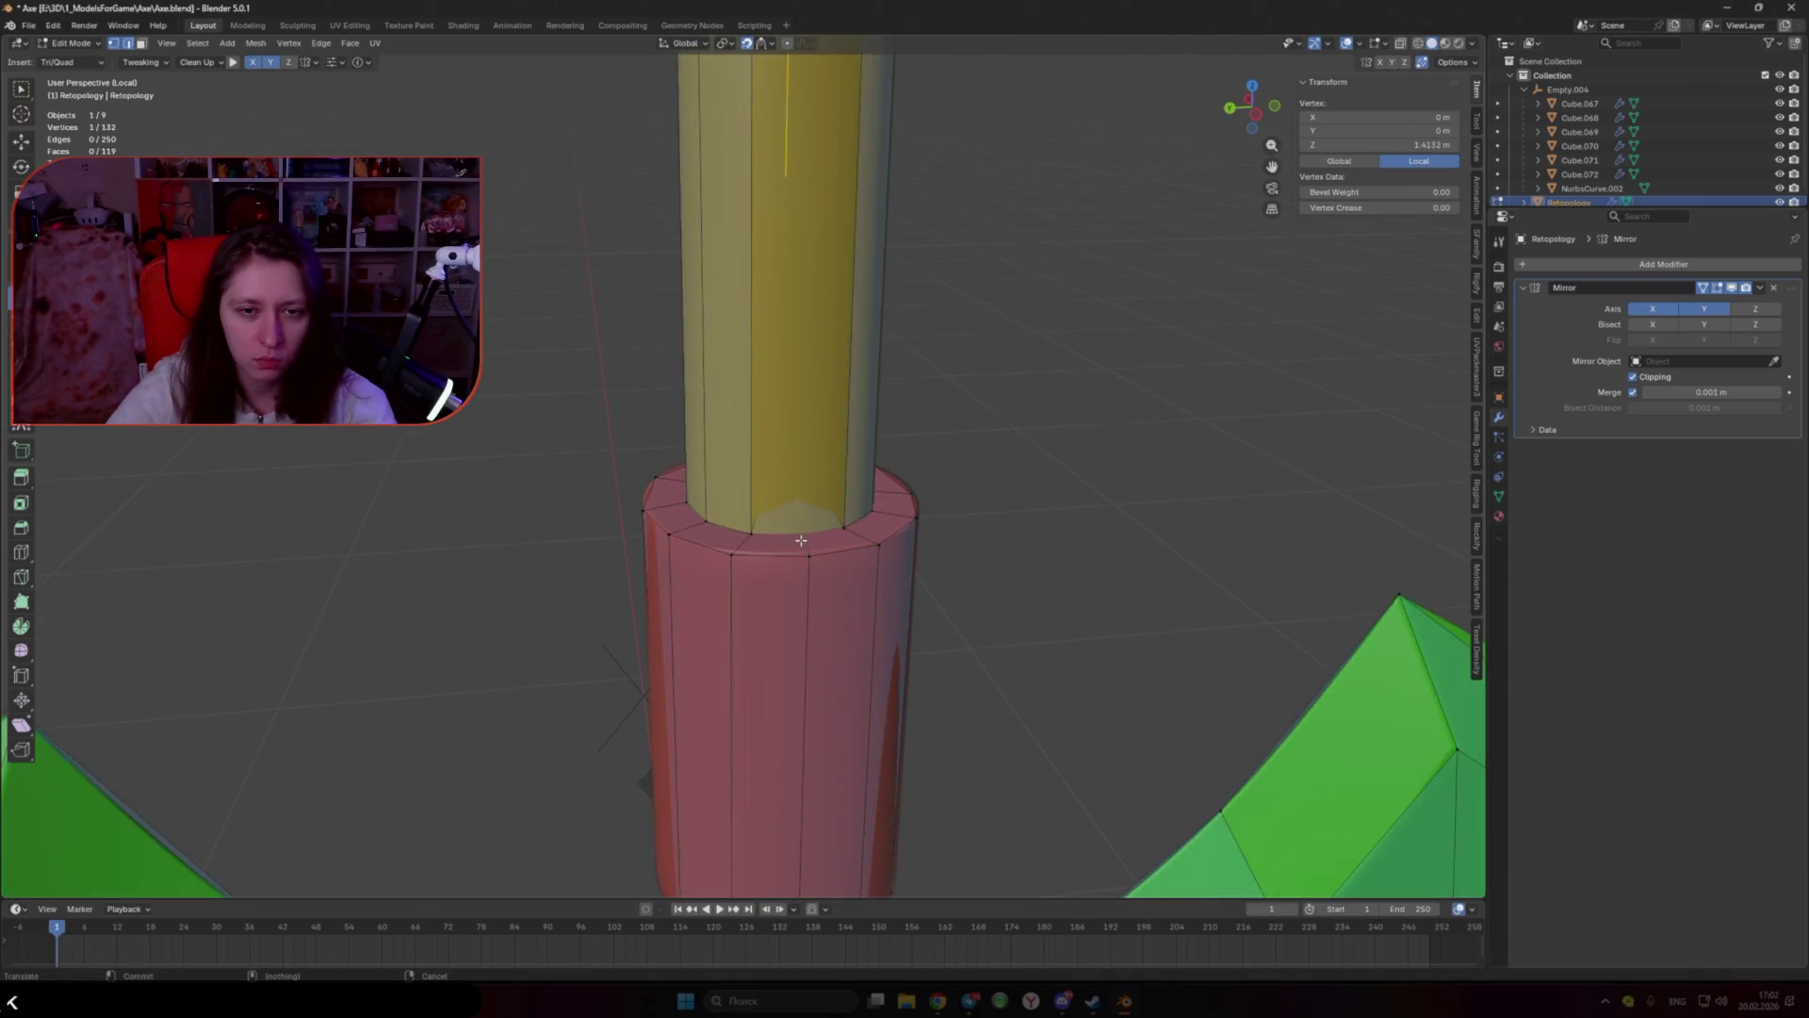
middle_drag(801, 540, 827, 488)
scroll(827, 488, down, 5)
scroll(969, 488, up, 3)
scroll(961, 500, up, 4)
click(887, 414)
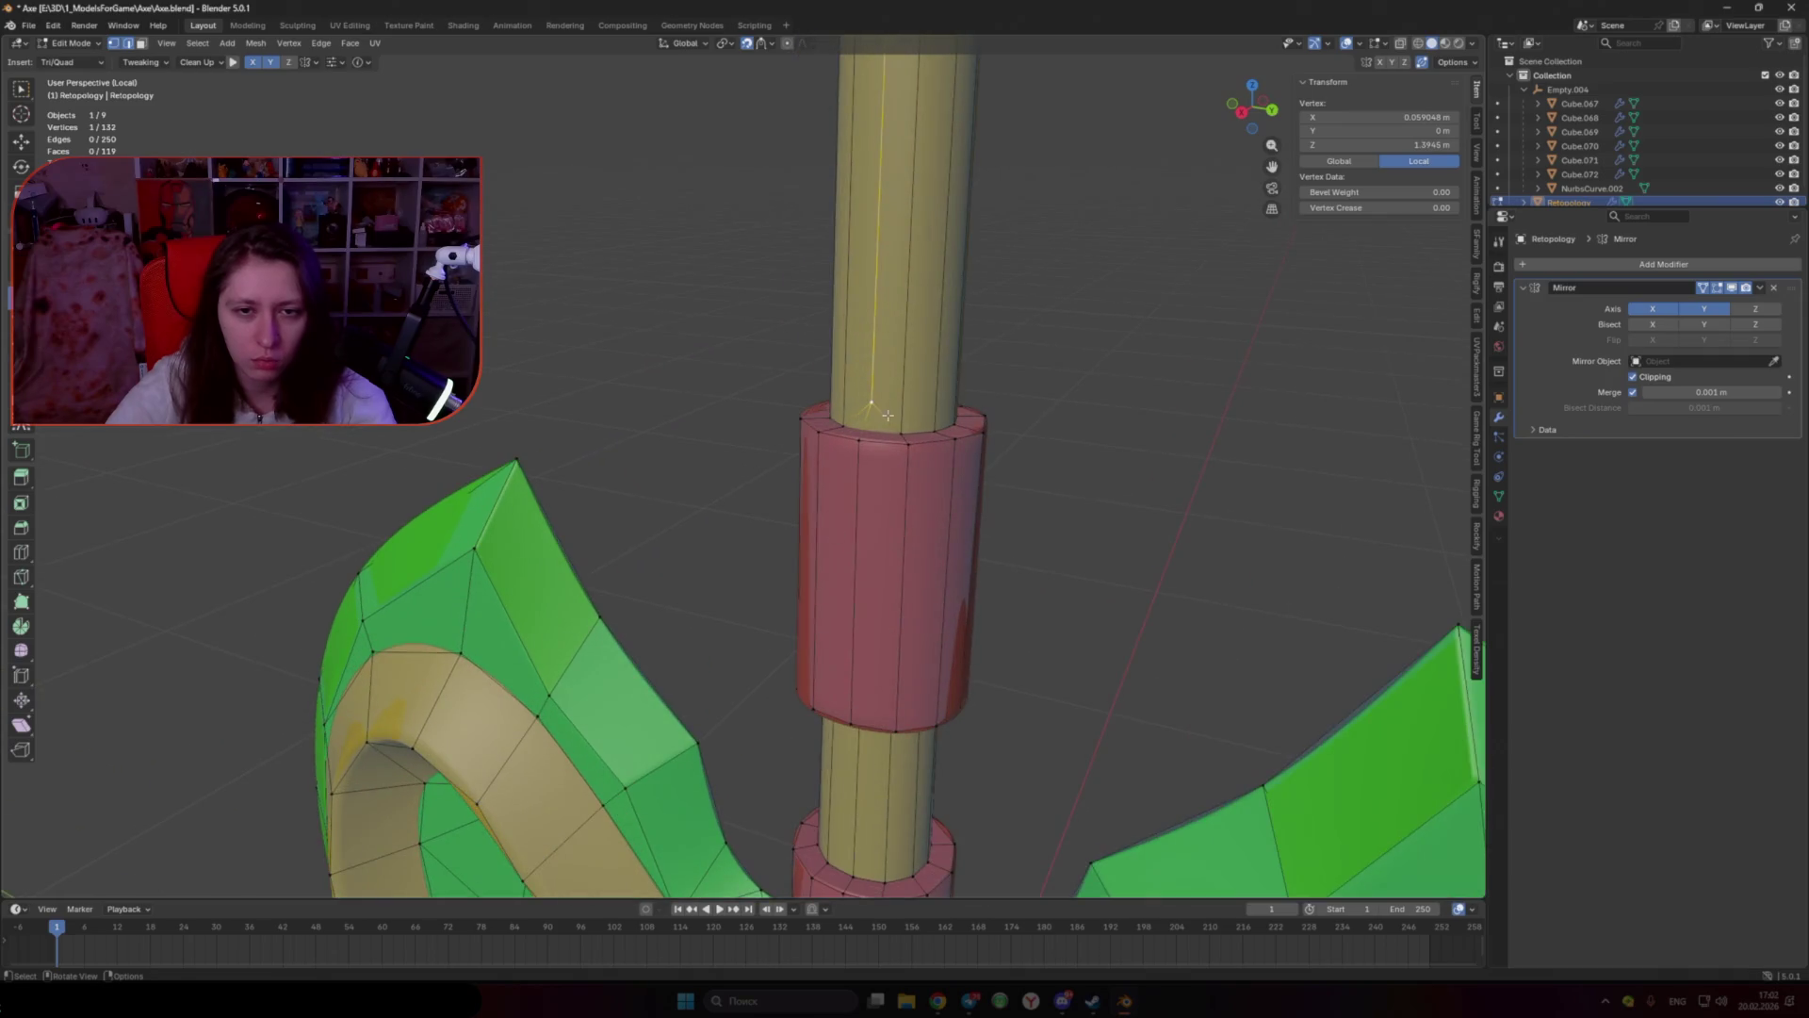
click(876, 435)
scroll(878, 443, down, 5)
key(ctrl+s)
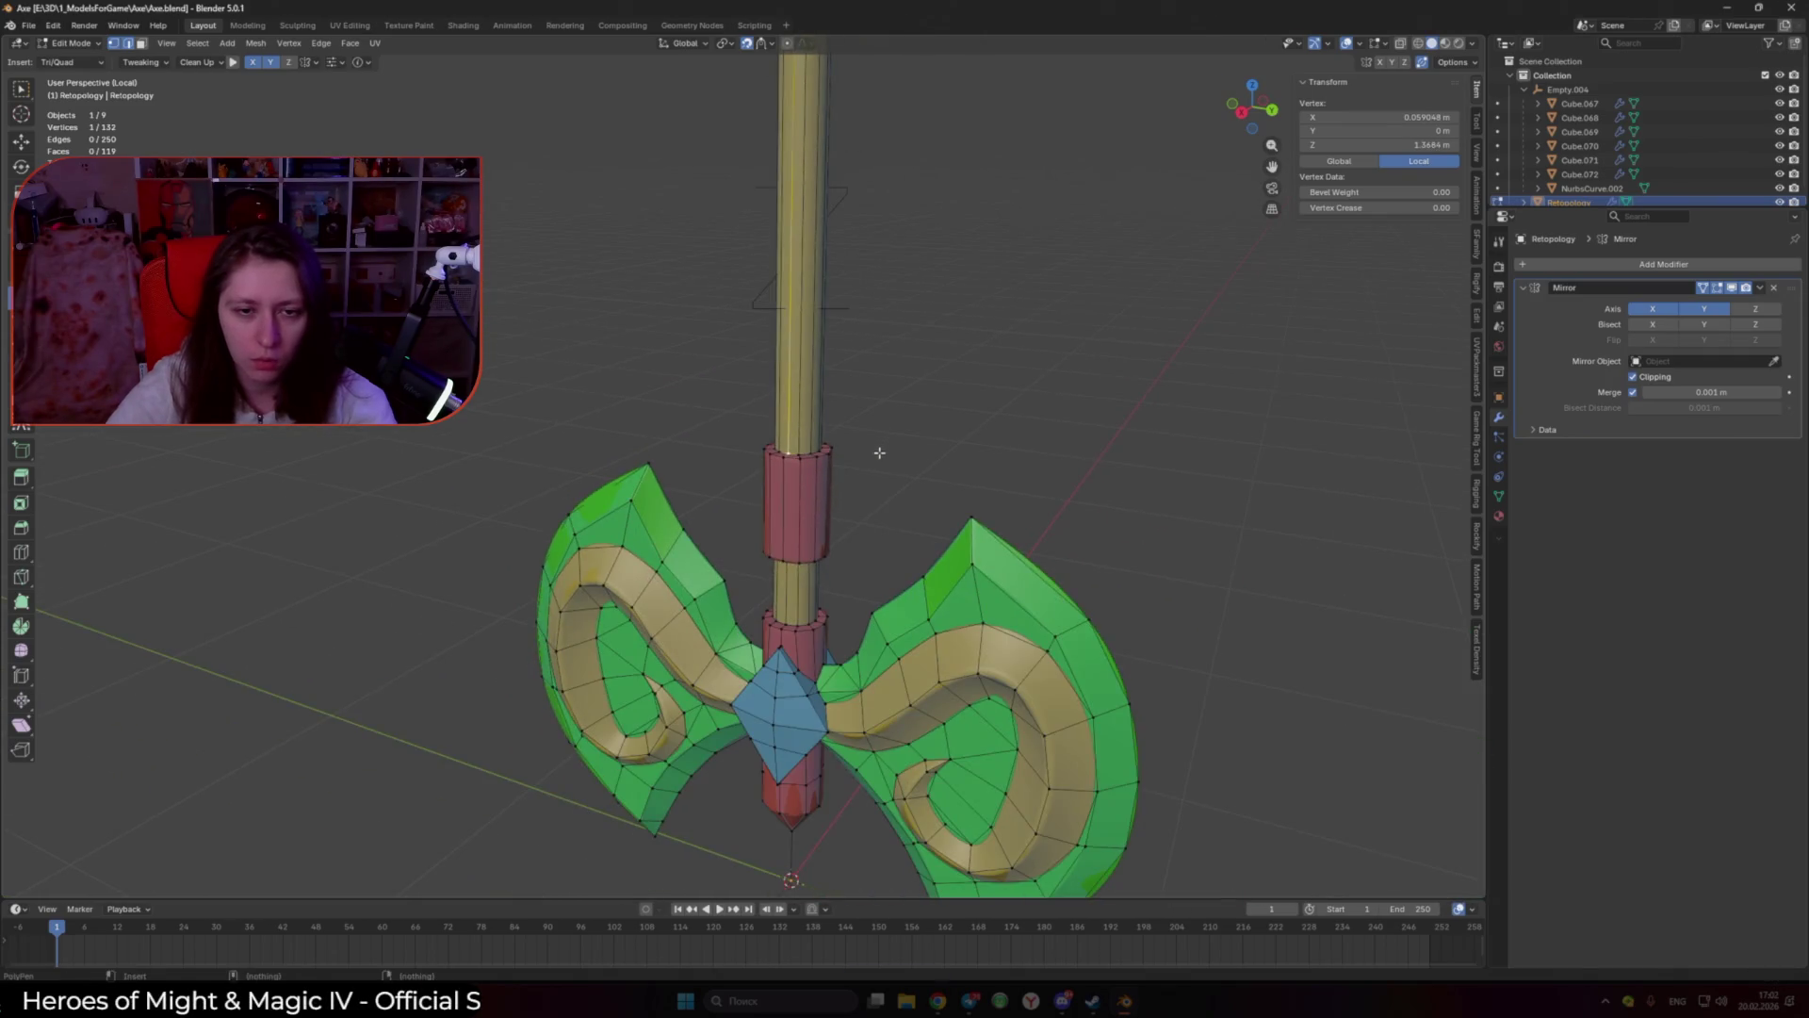
Step: In the UV Editing workspace, add a UV map and unwrap the whole mesh
click(367, 26)
click(1522, 499)
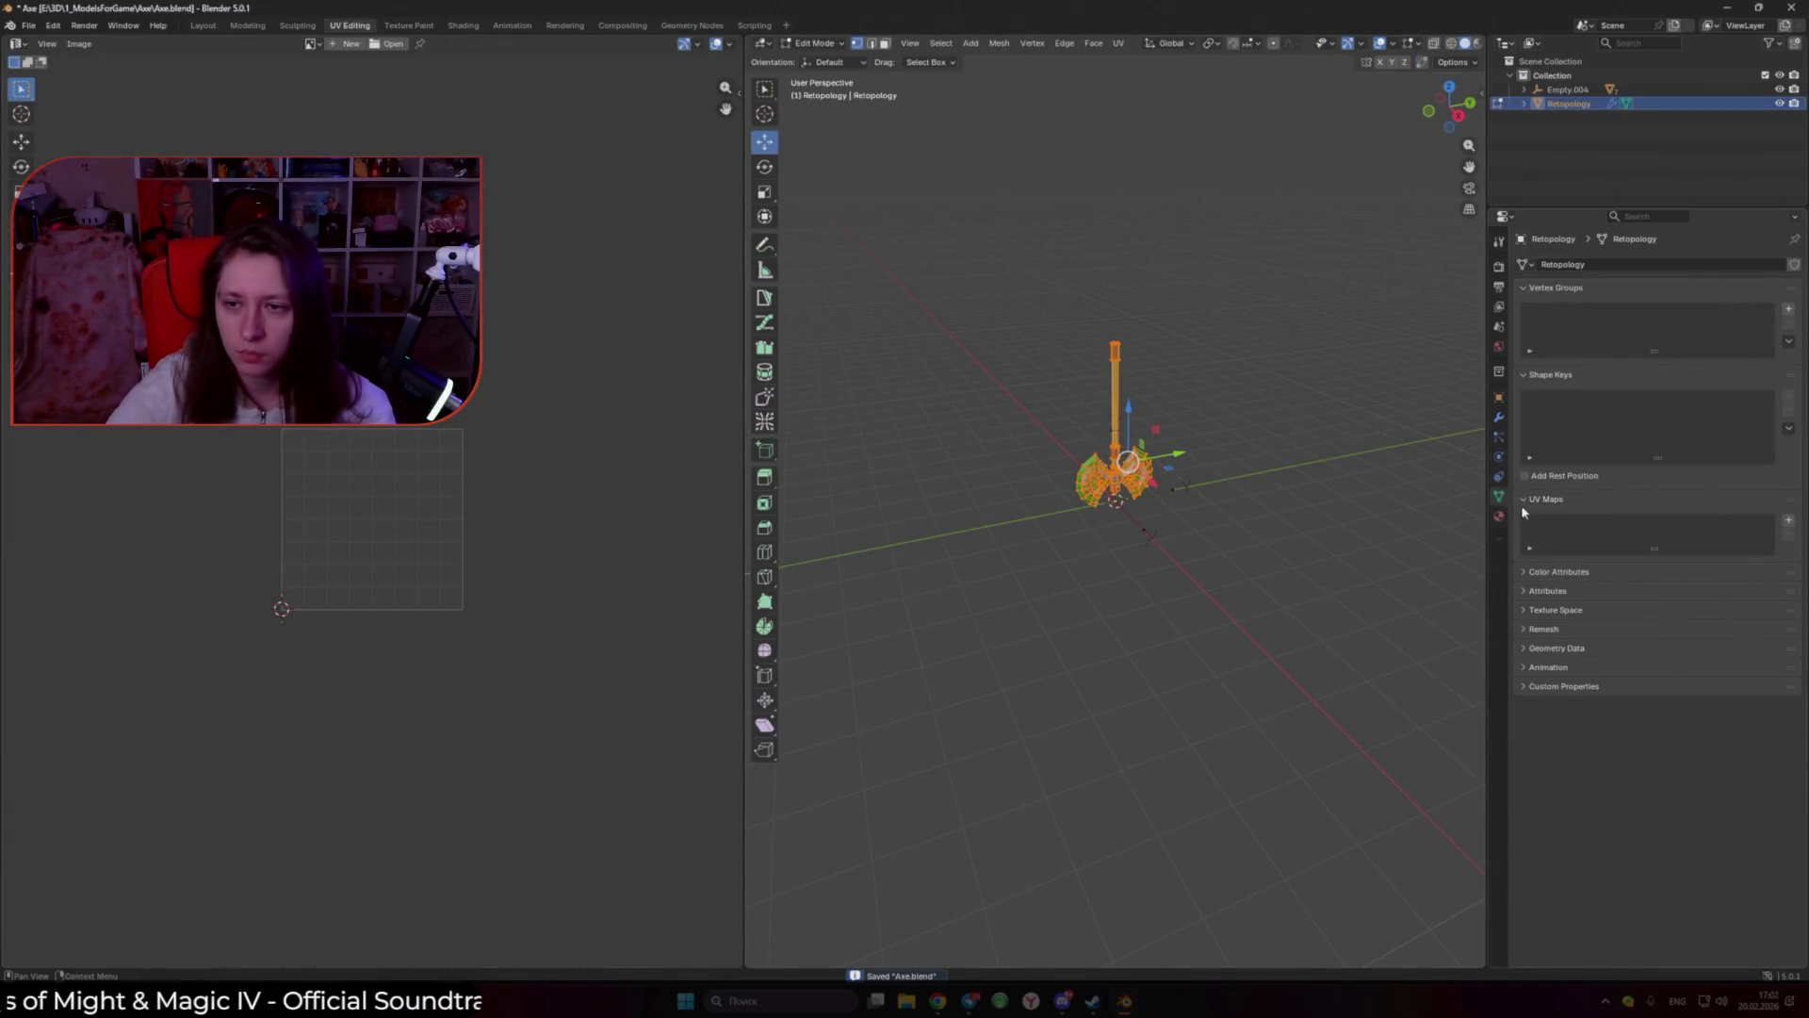
click(1789, 520)
key(u)
click(508, 471)
Step: Return to Object Mode and isolate the retopology mesh in local view
scroll(895, 493, up, 3)
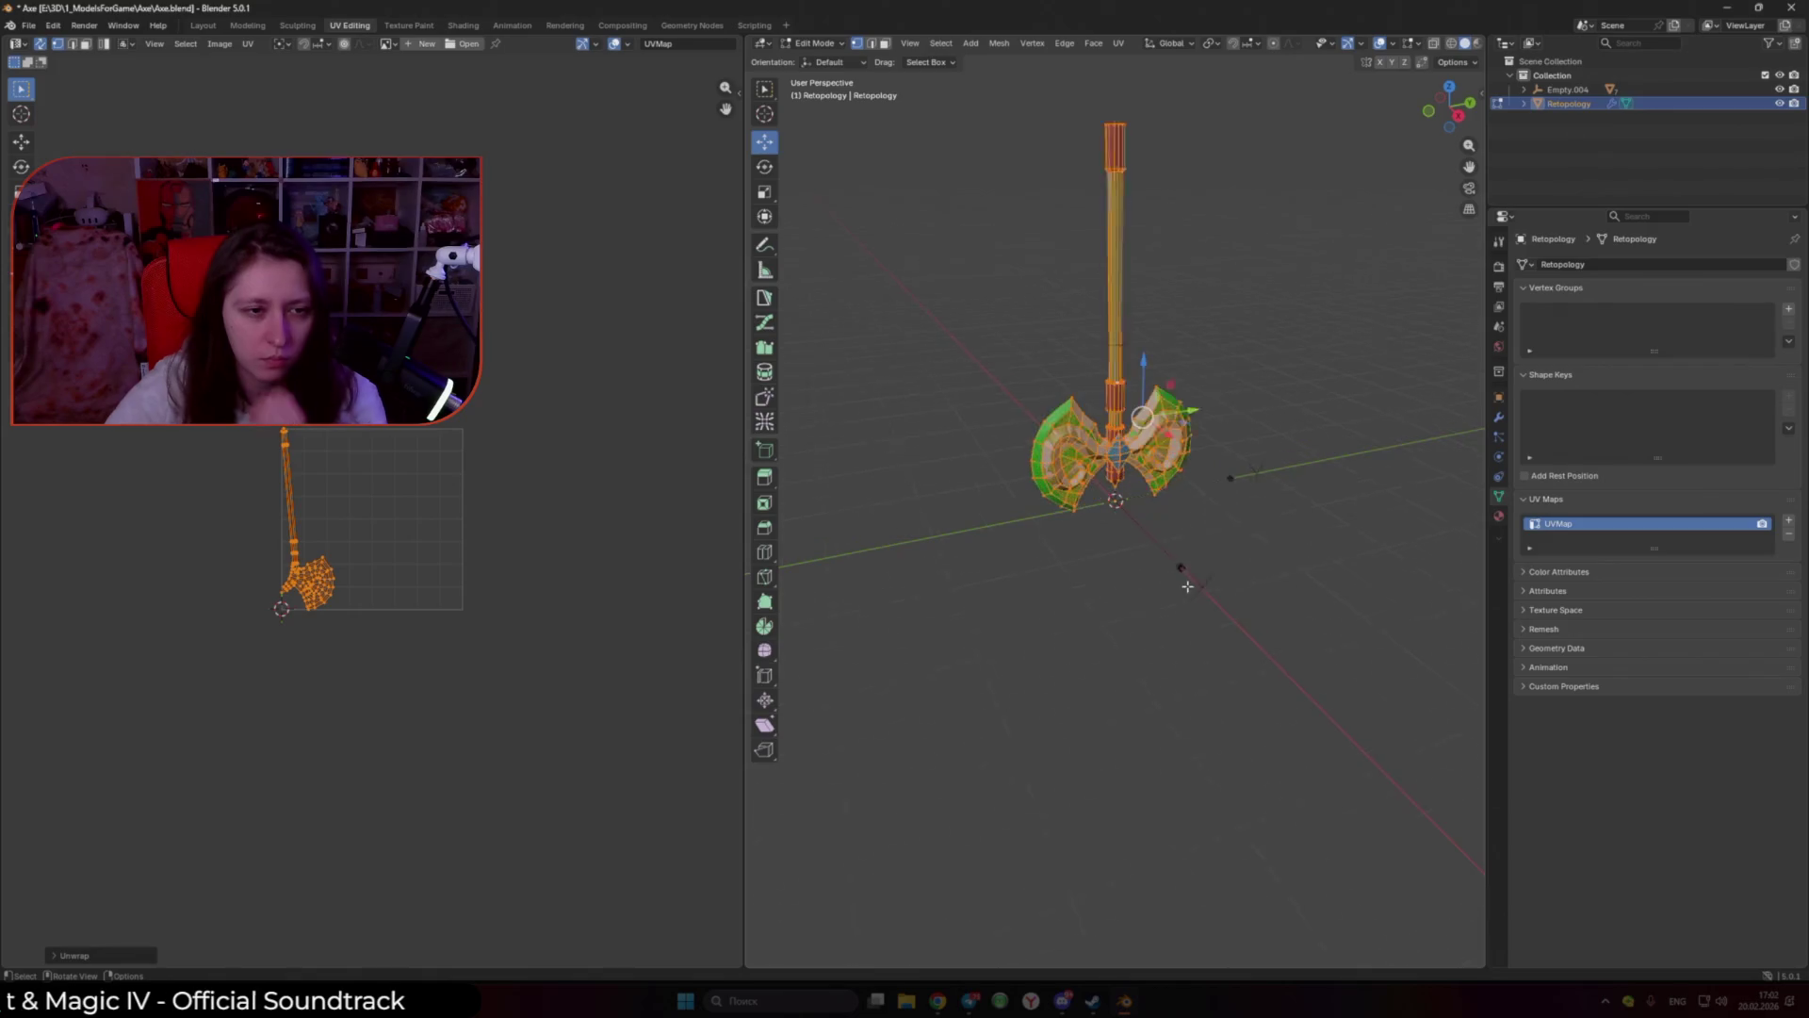
key(Tab)
scroll(895, 493, up, 4)
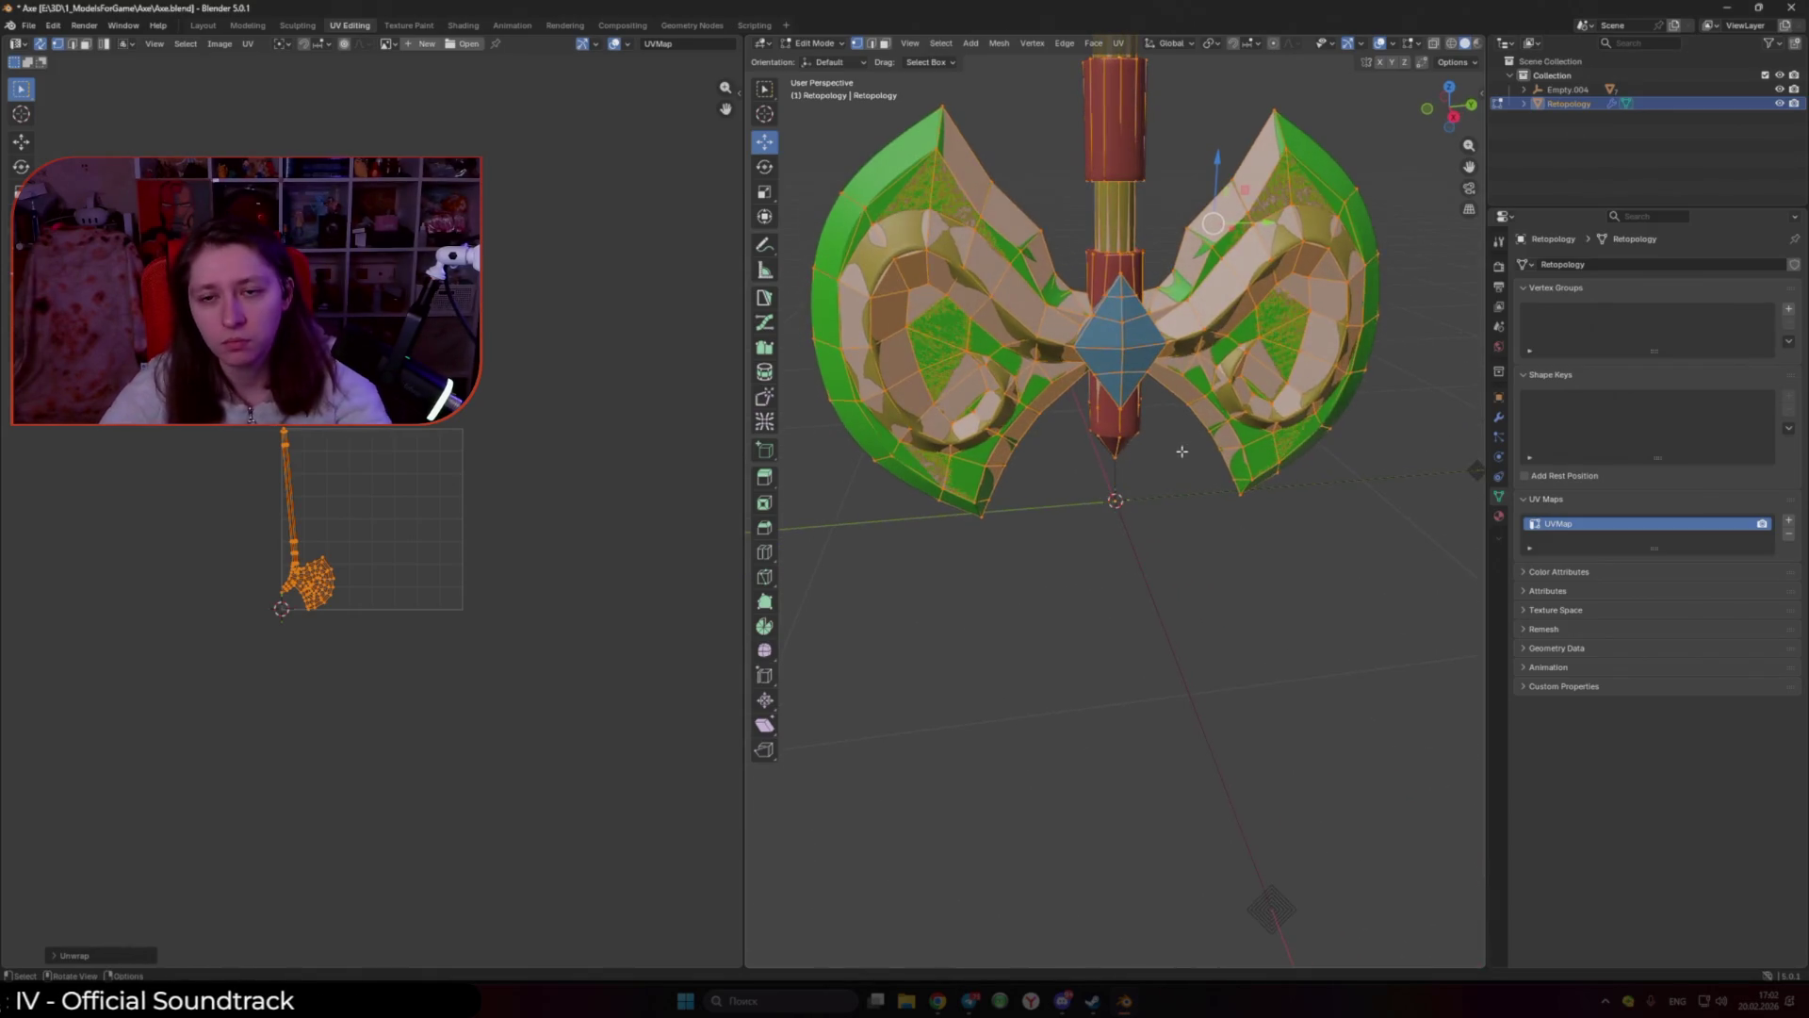
key(slash)
scroll(1159, 481, up, 1)
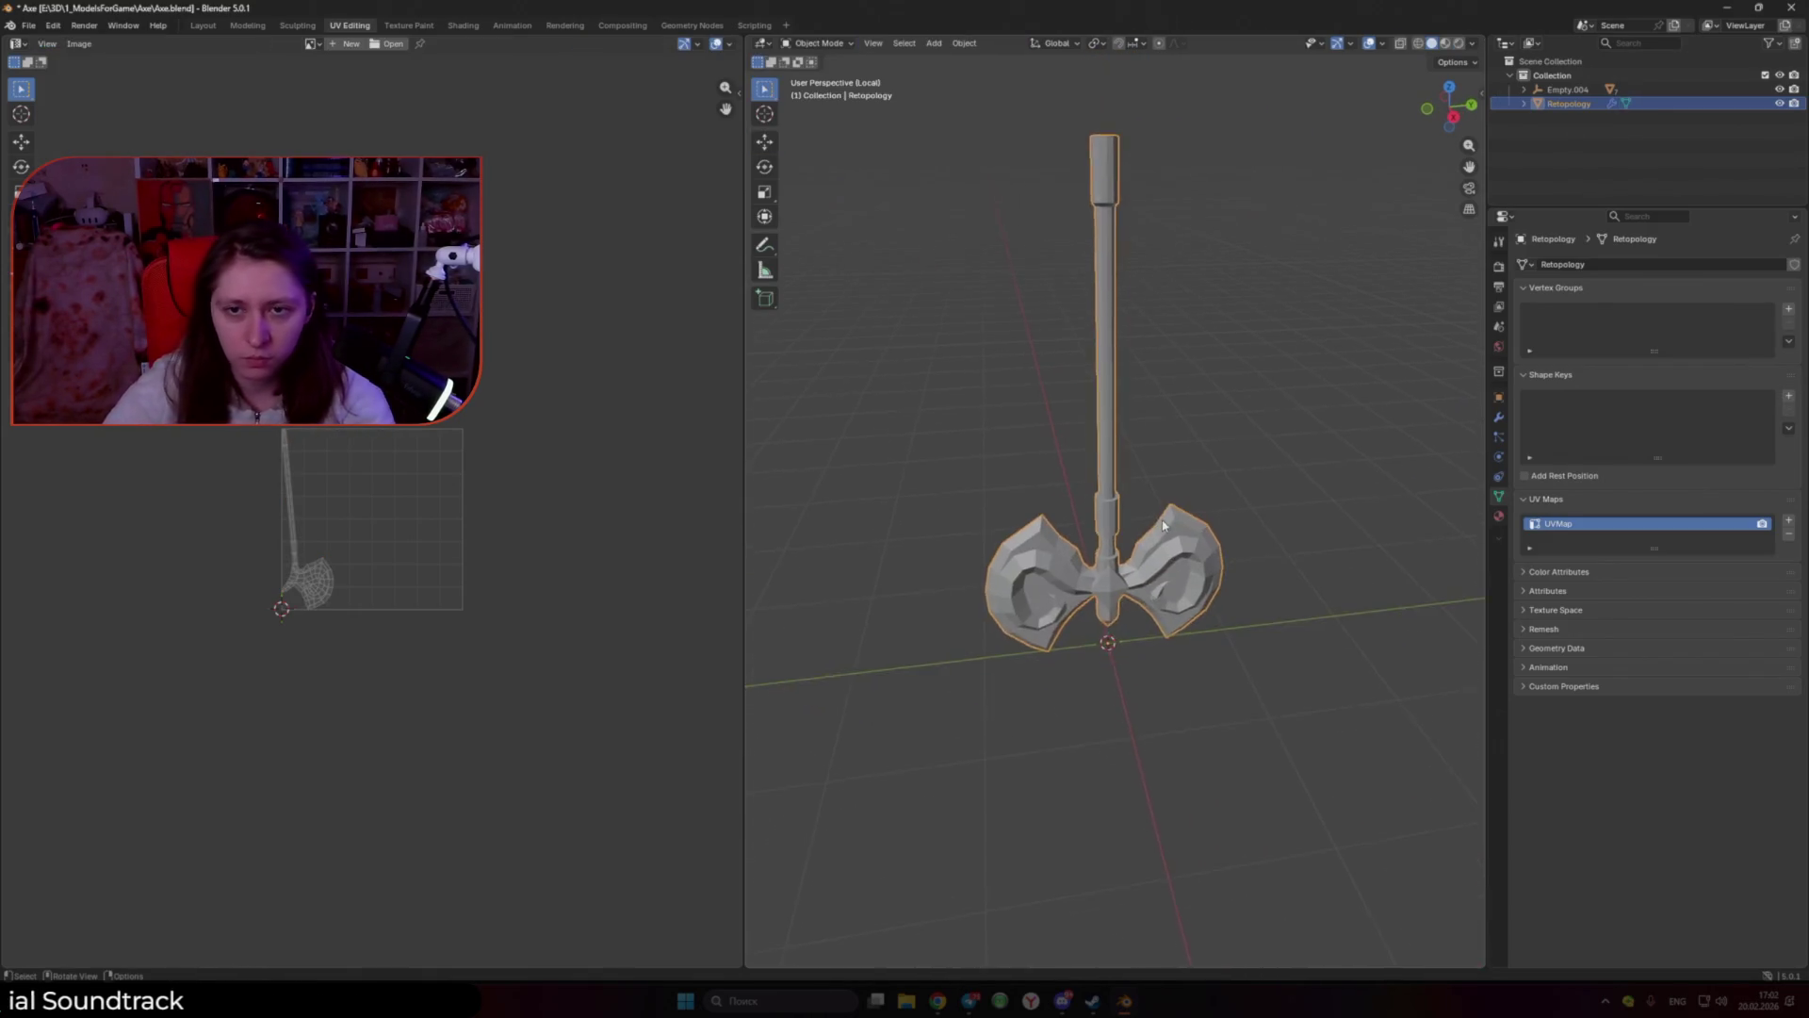
scroll(1145, 505, up, 3)
click(1500, 516)
Step: Add a new material to the axe mesh and name it Cheker
click(1522, 324)
click(1585, 323)
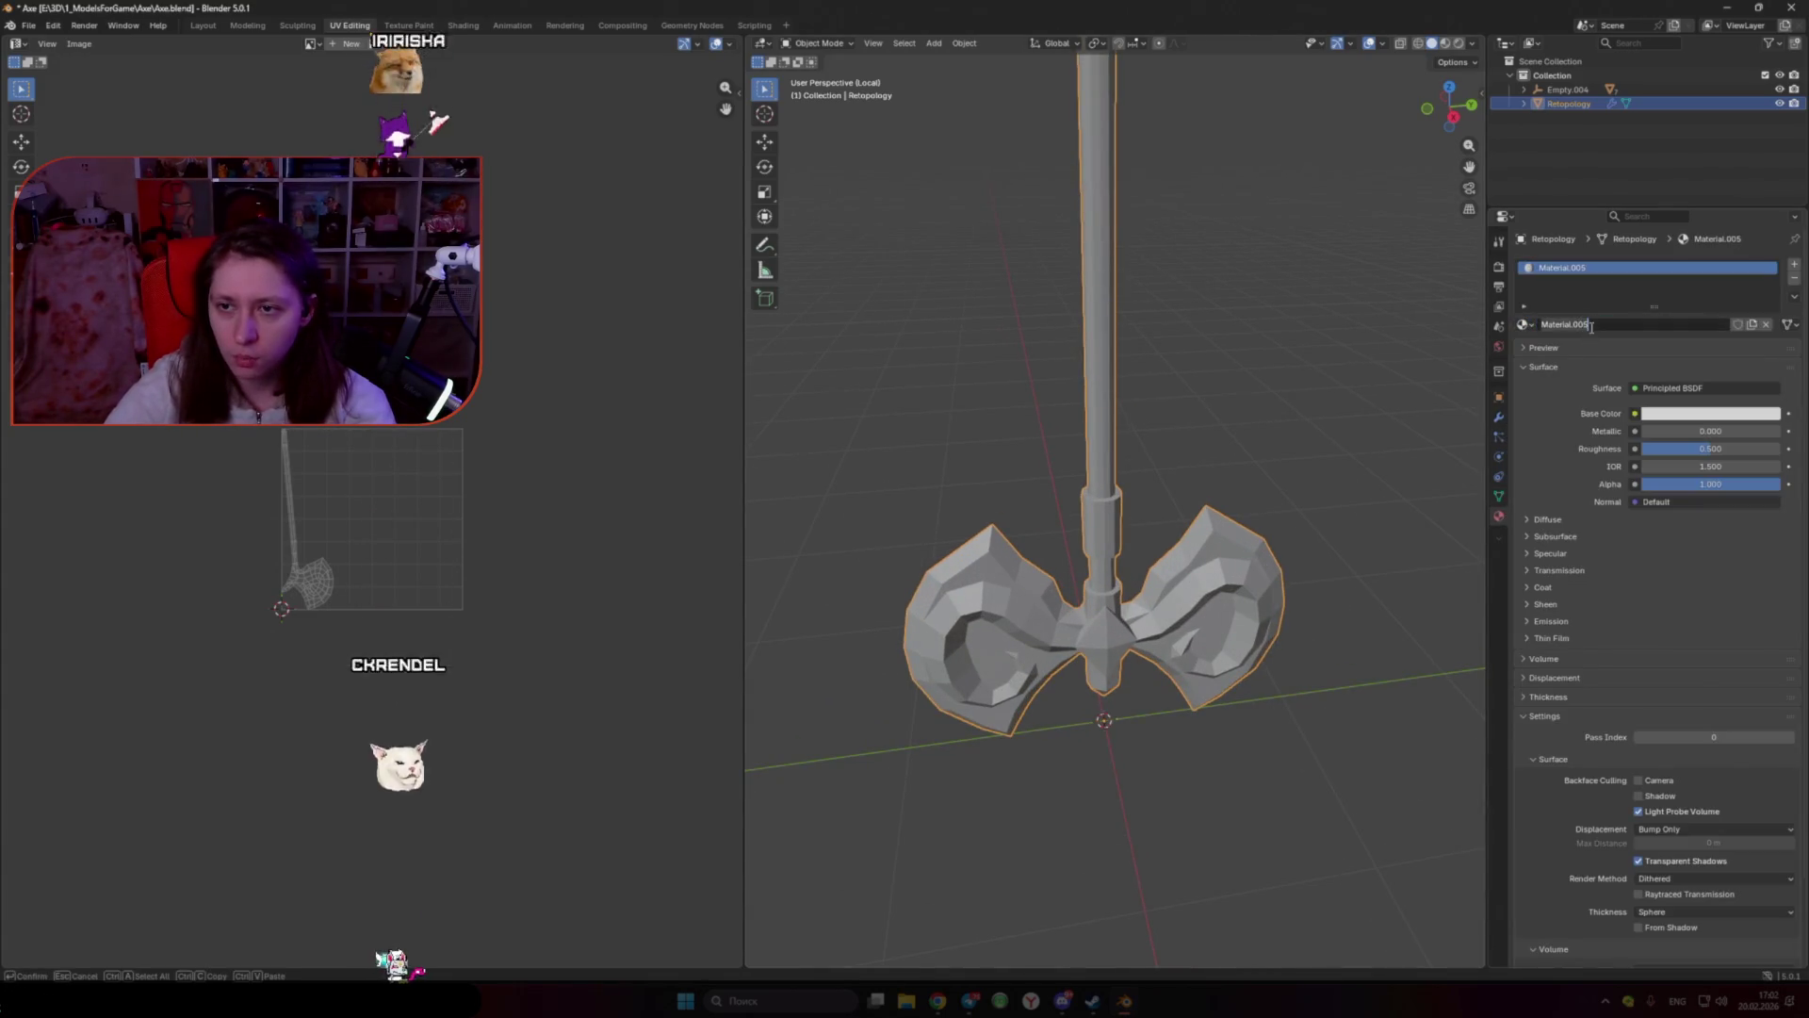
click(1586, 325)
text(Cheker)
key(Return)
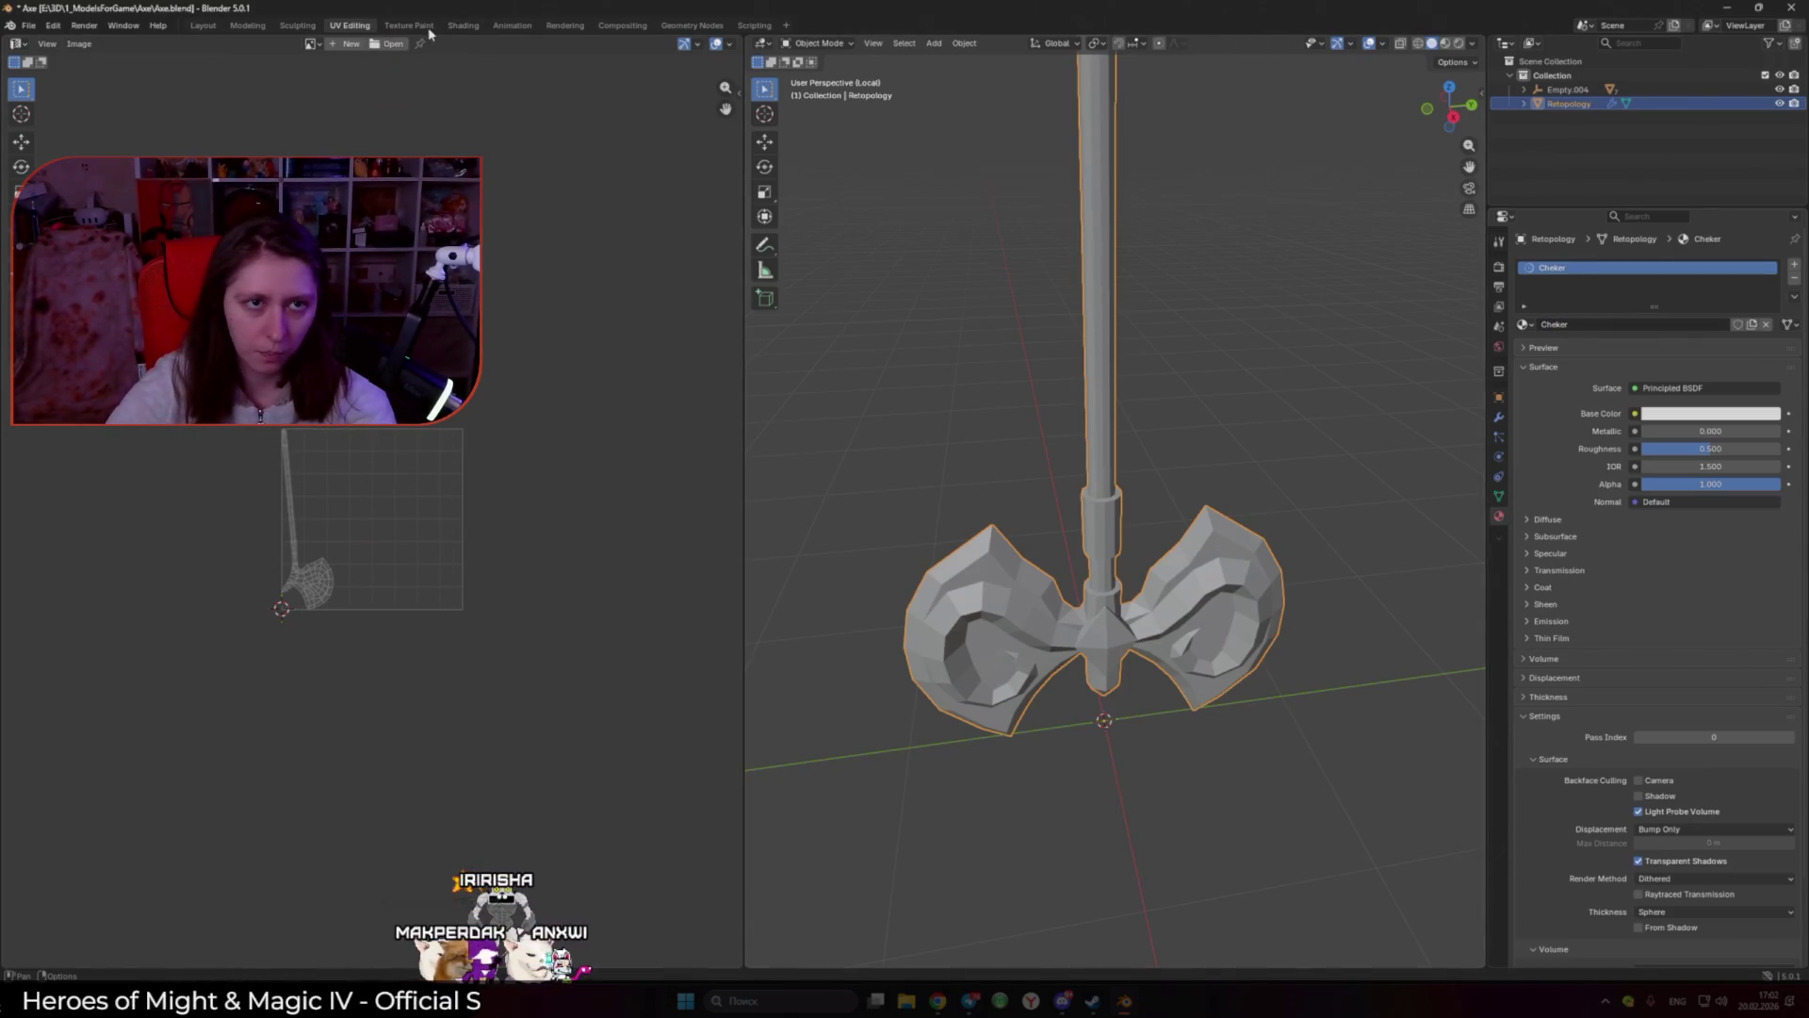
Step: Create a new 512×512 UV Grid image in the UV editor
click(464, 26)
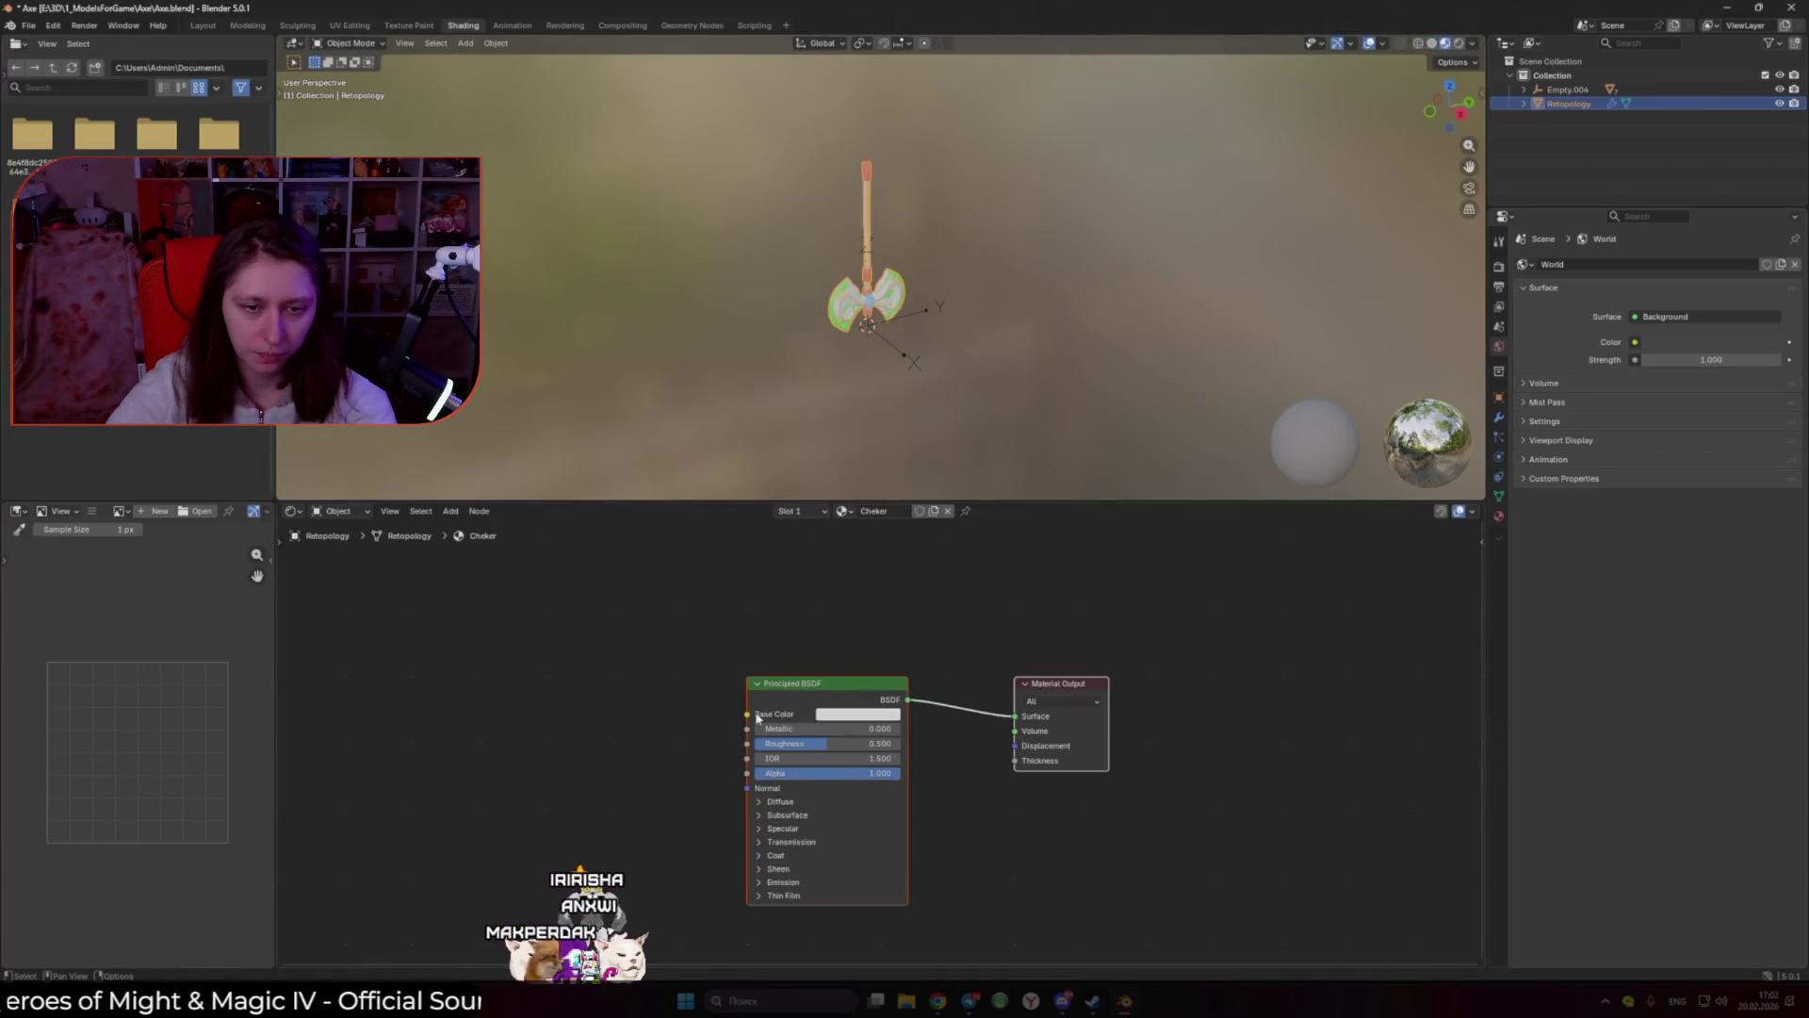
click(349, 25)
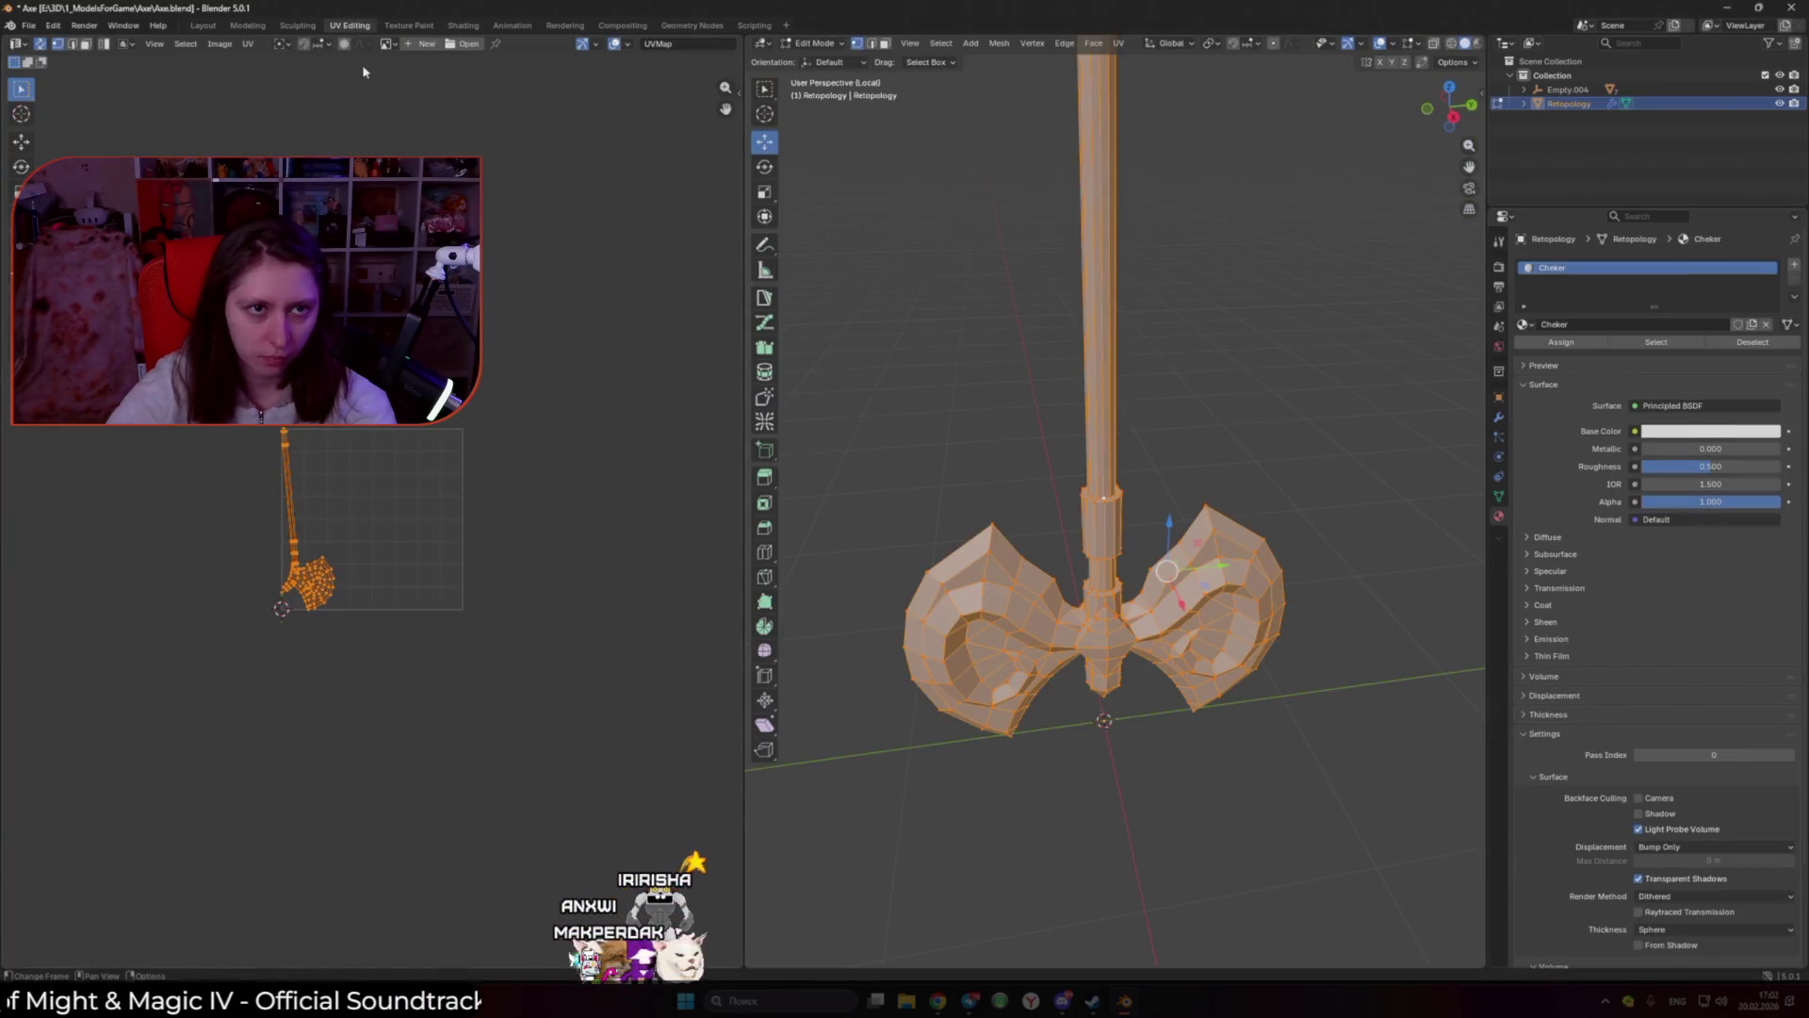
click(422, 43)
click(509, 78)
drag(509, 78, 487, 91)
text(1024/2)
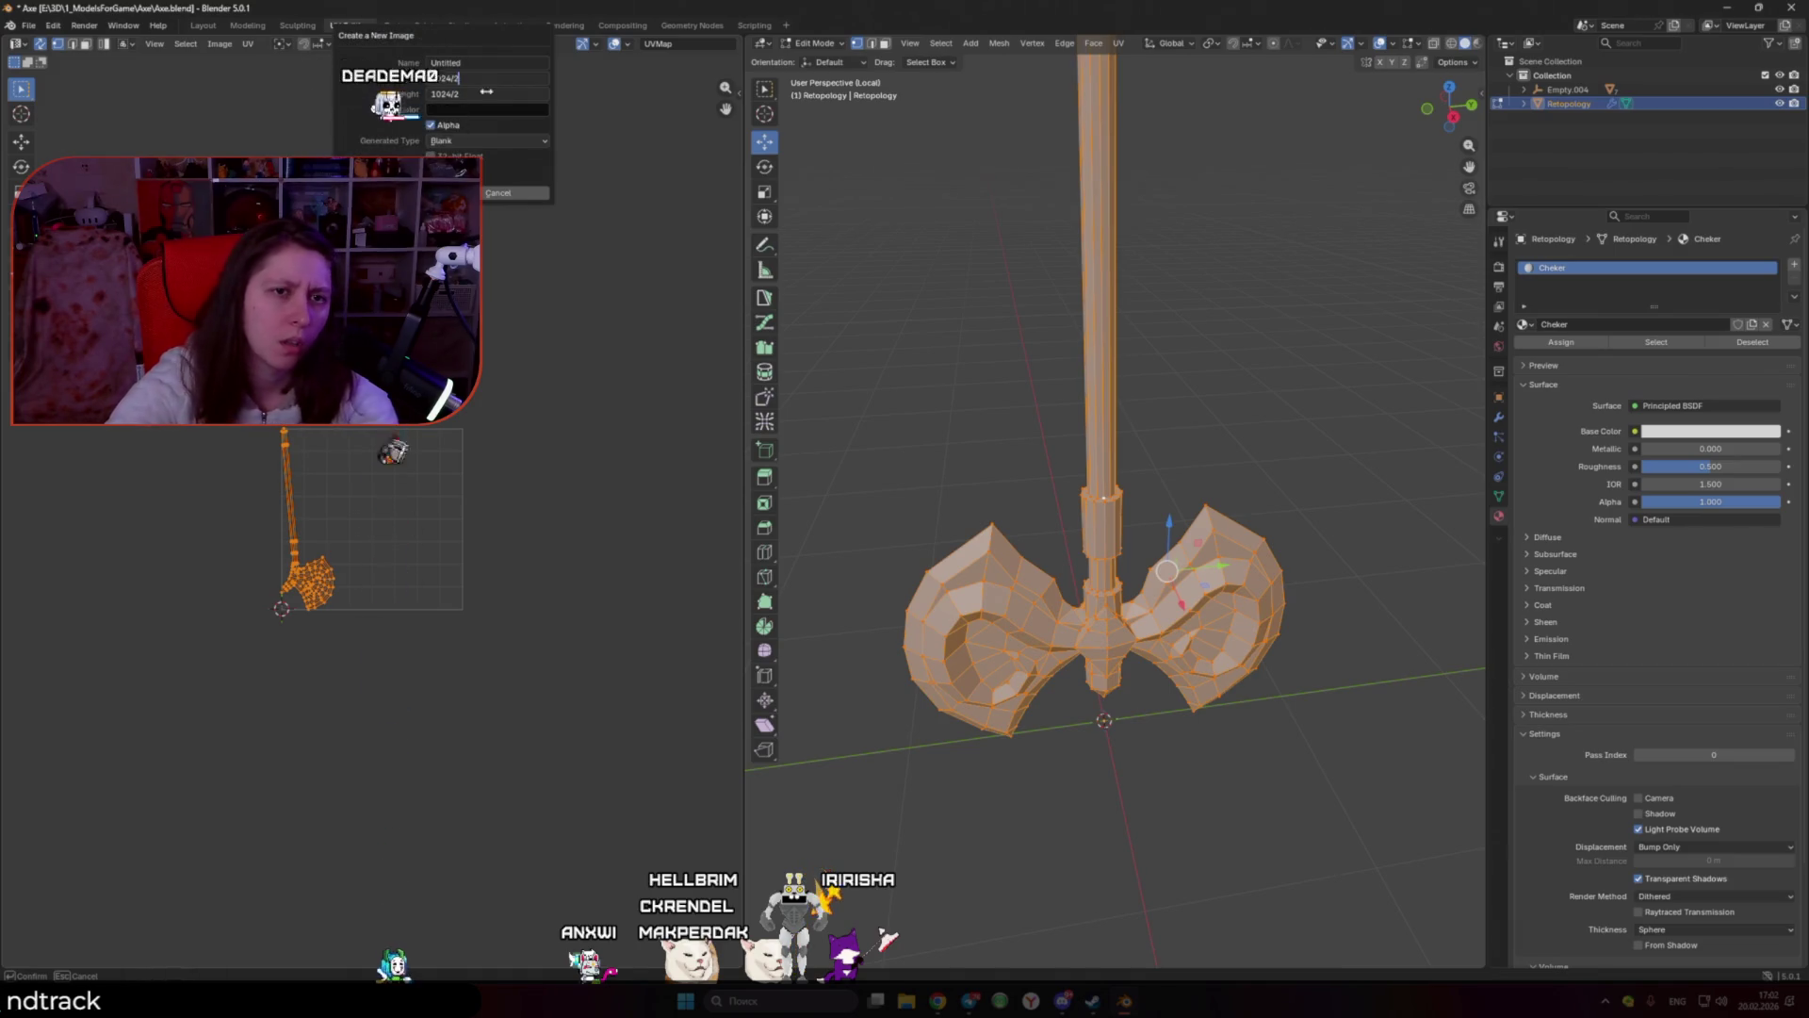
key(Return)
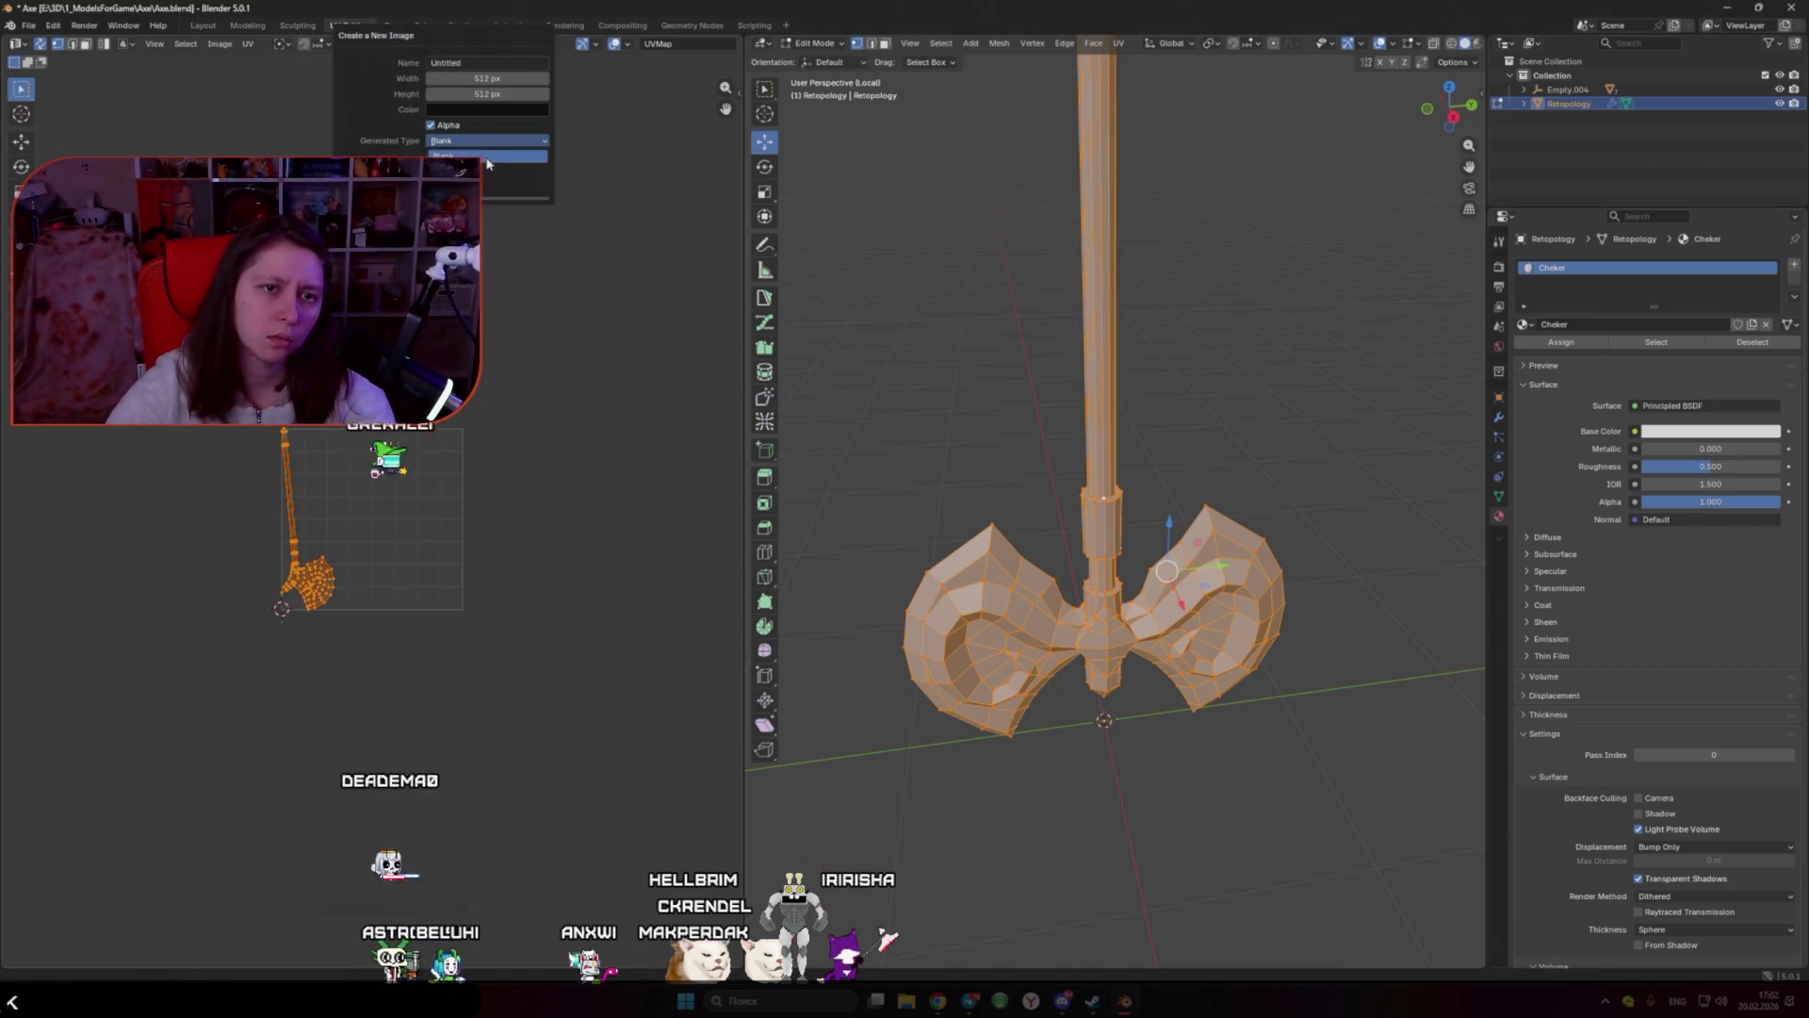
click(489, 174)
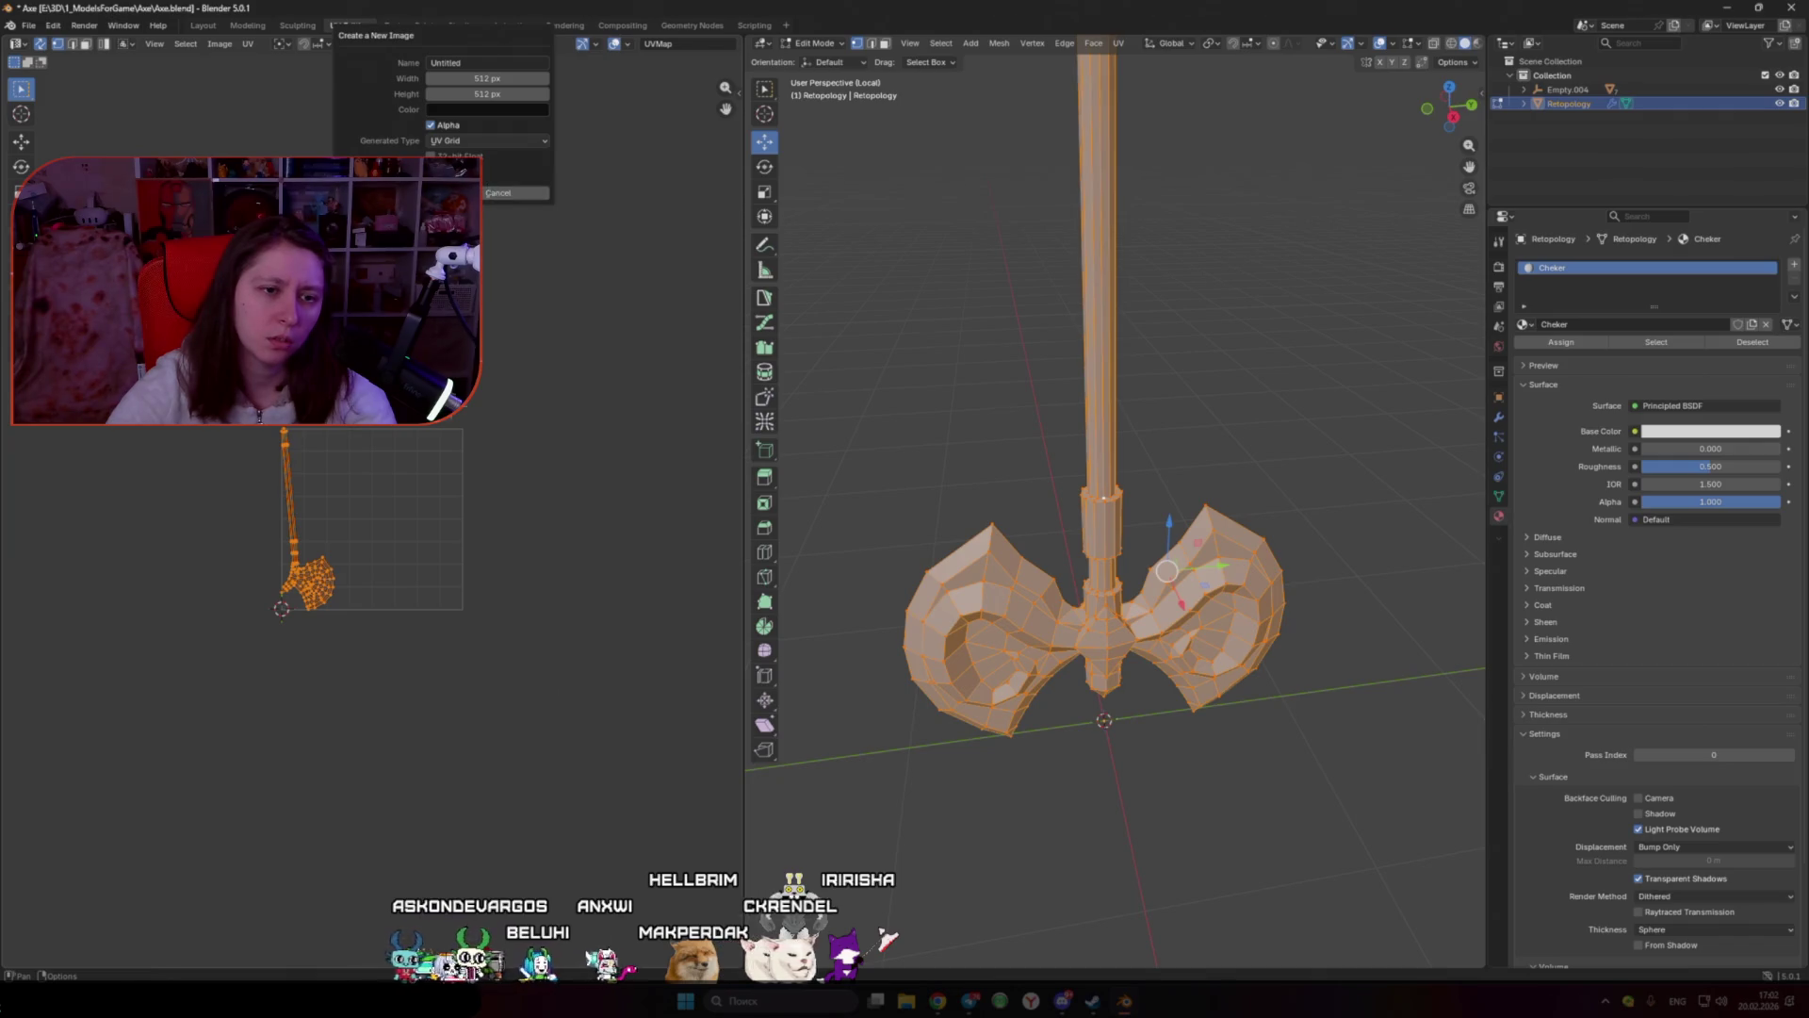
key(Return)
click(1094, 464)
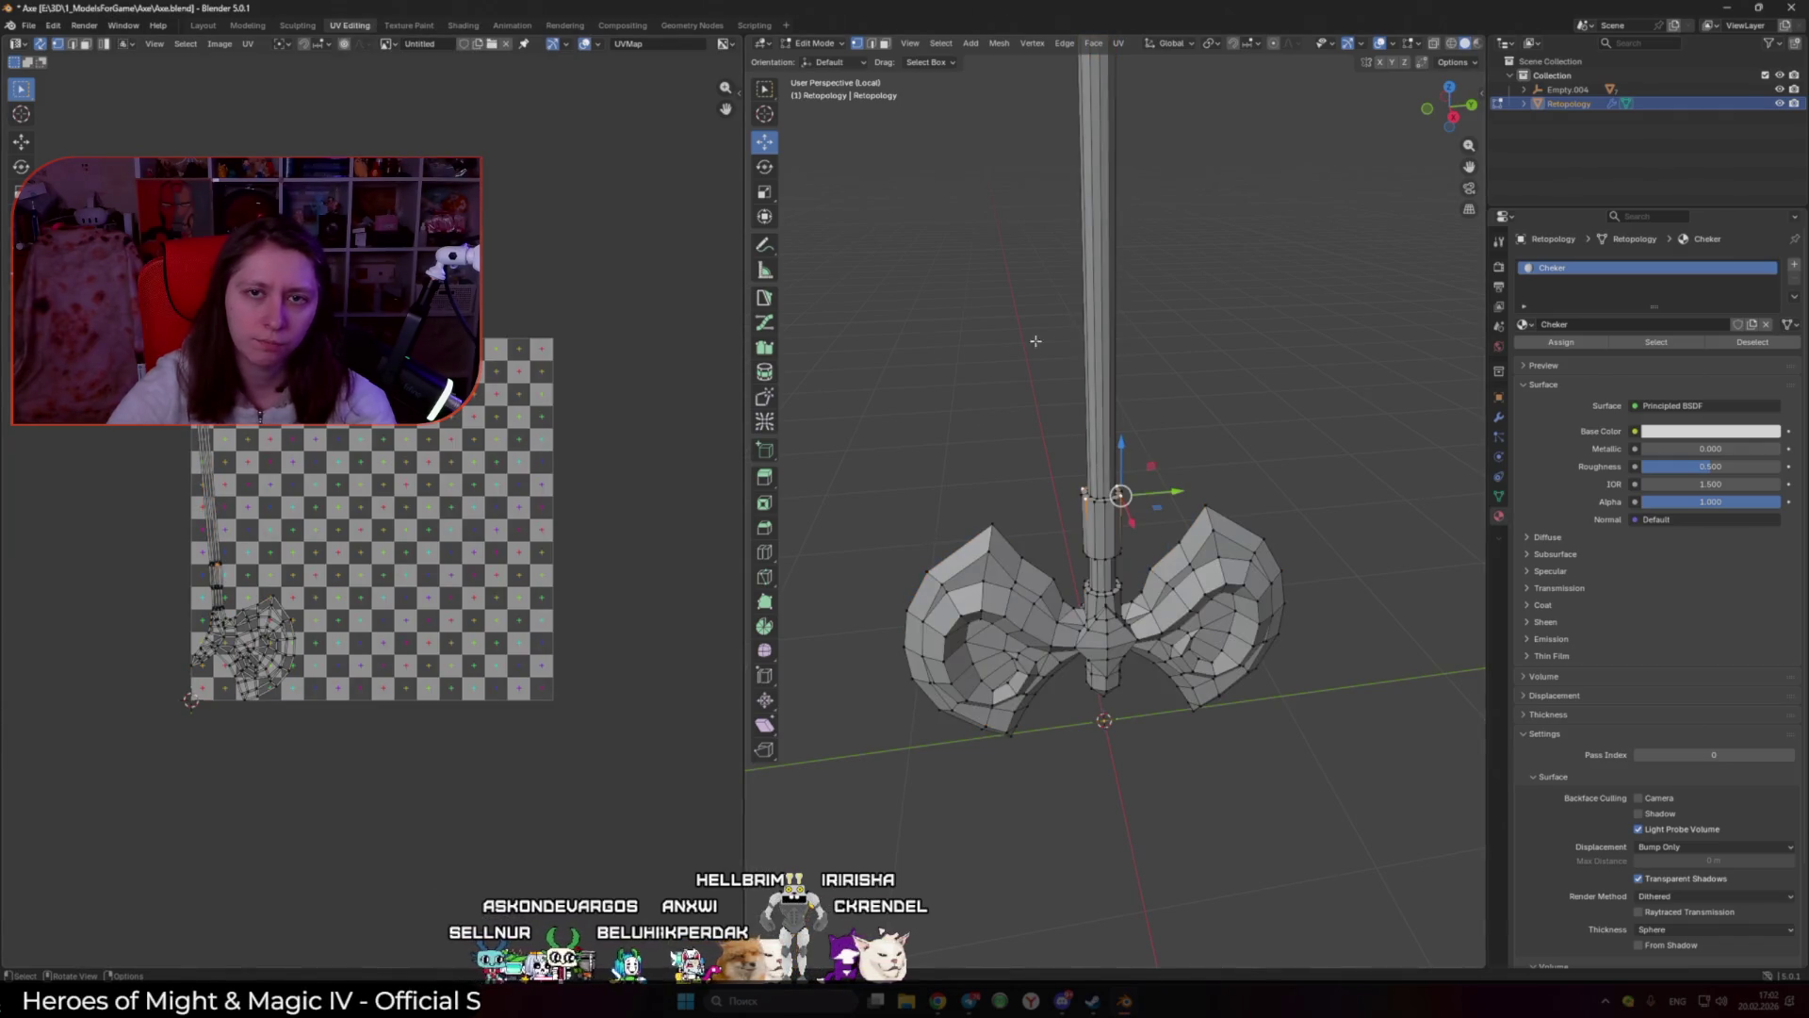
Step: Feed an Image Texture node with the Untitled checker image into the material's Base Color
click(462, 25)
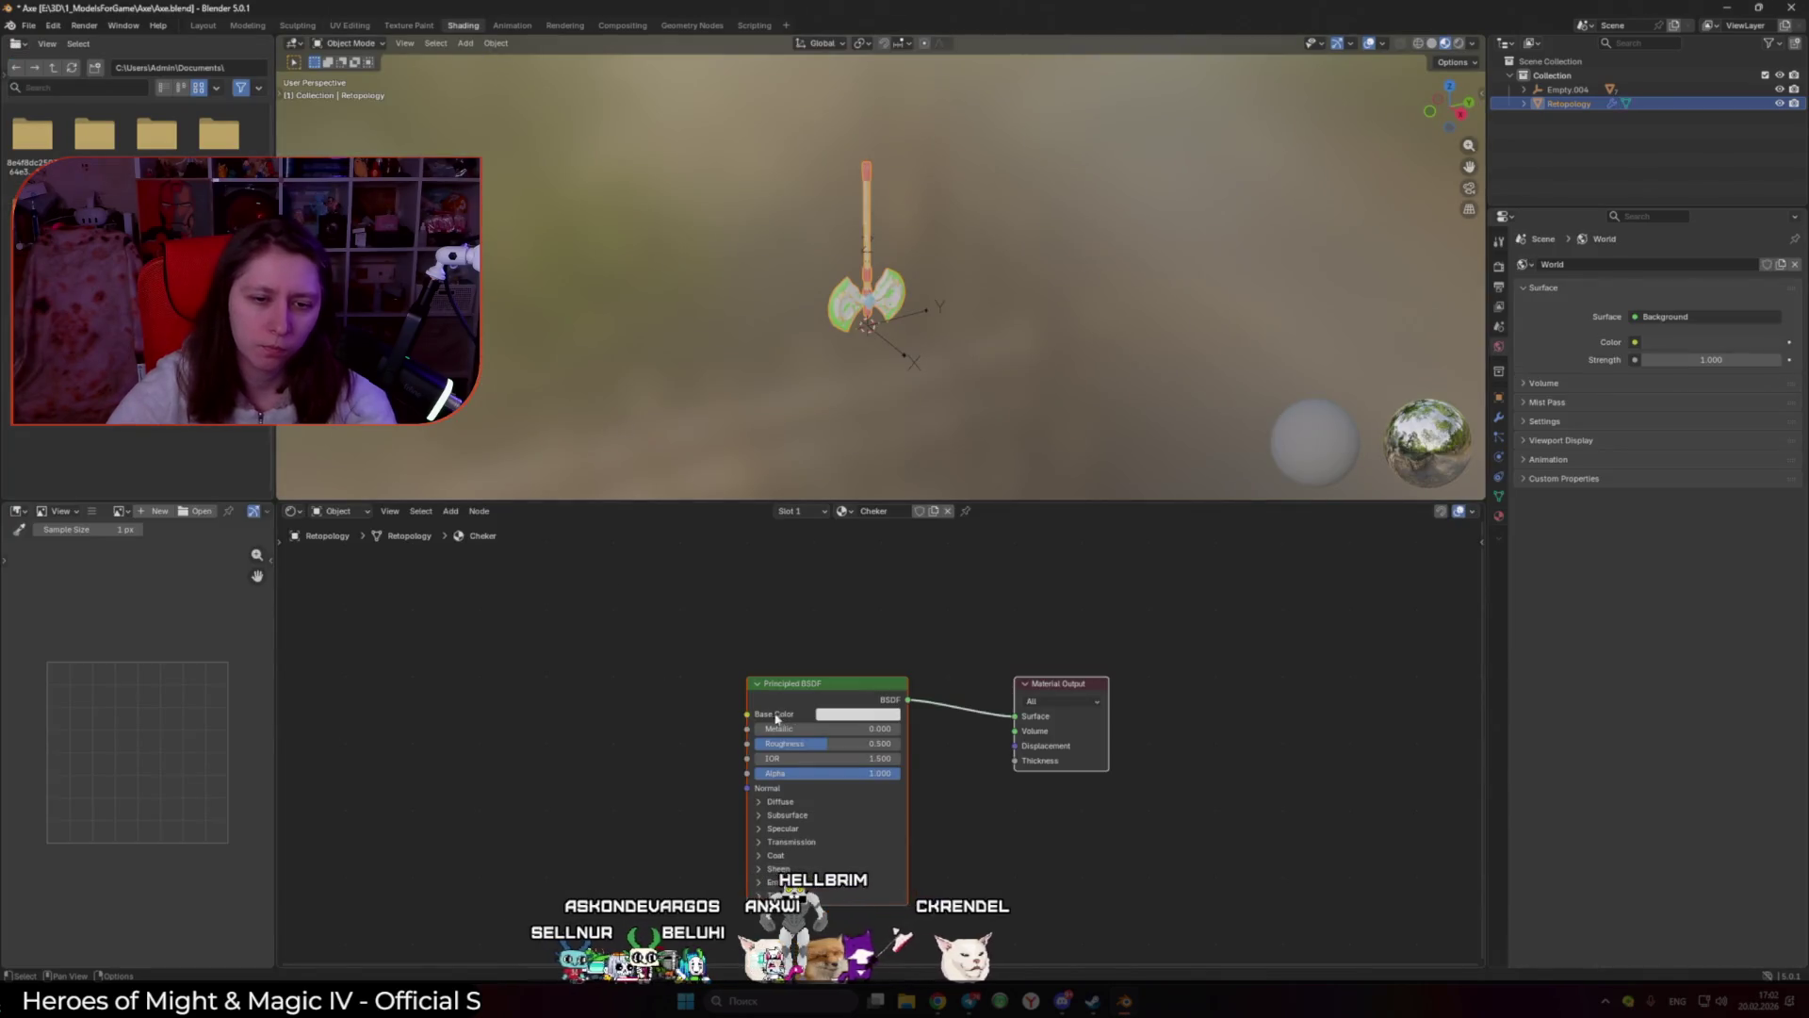
drag(711, 723, 648, 735)
text(image)
key(Return)
click(633, 709)
click(487, 745)
click(519, 780)
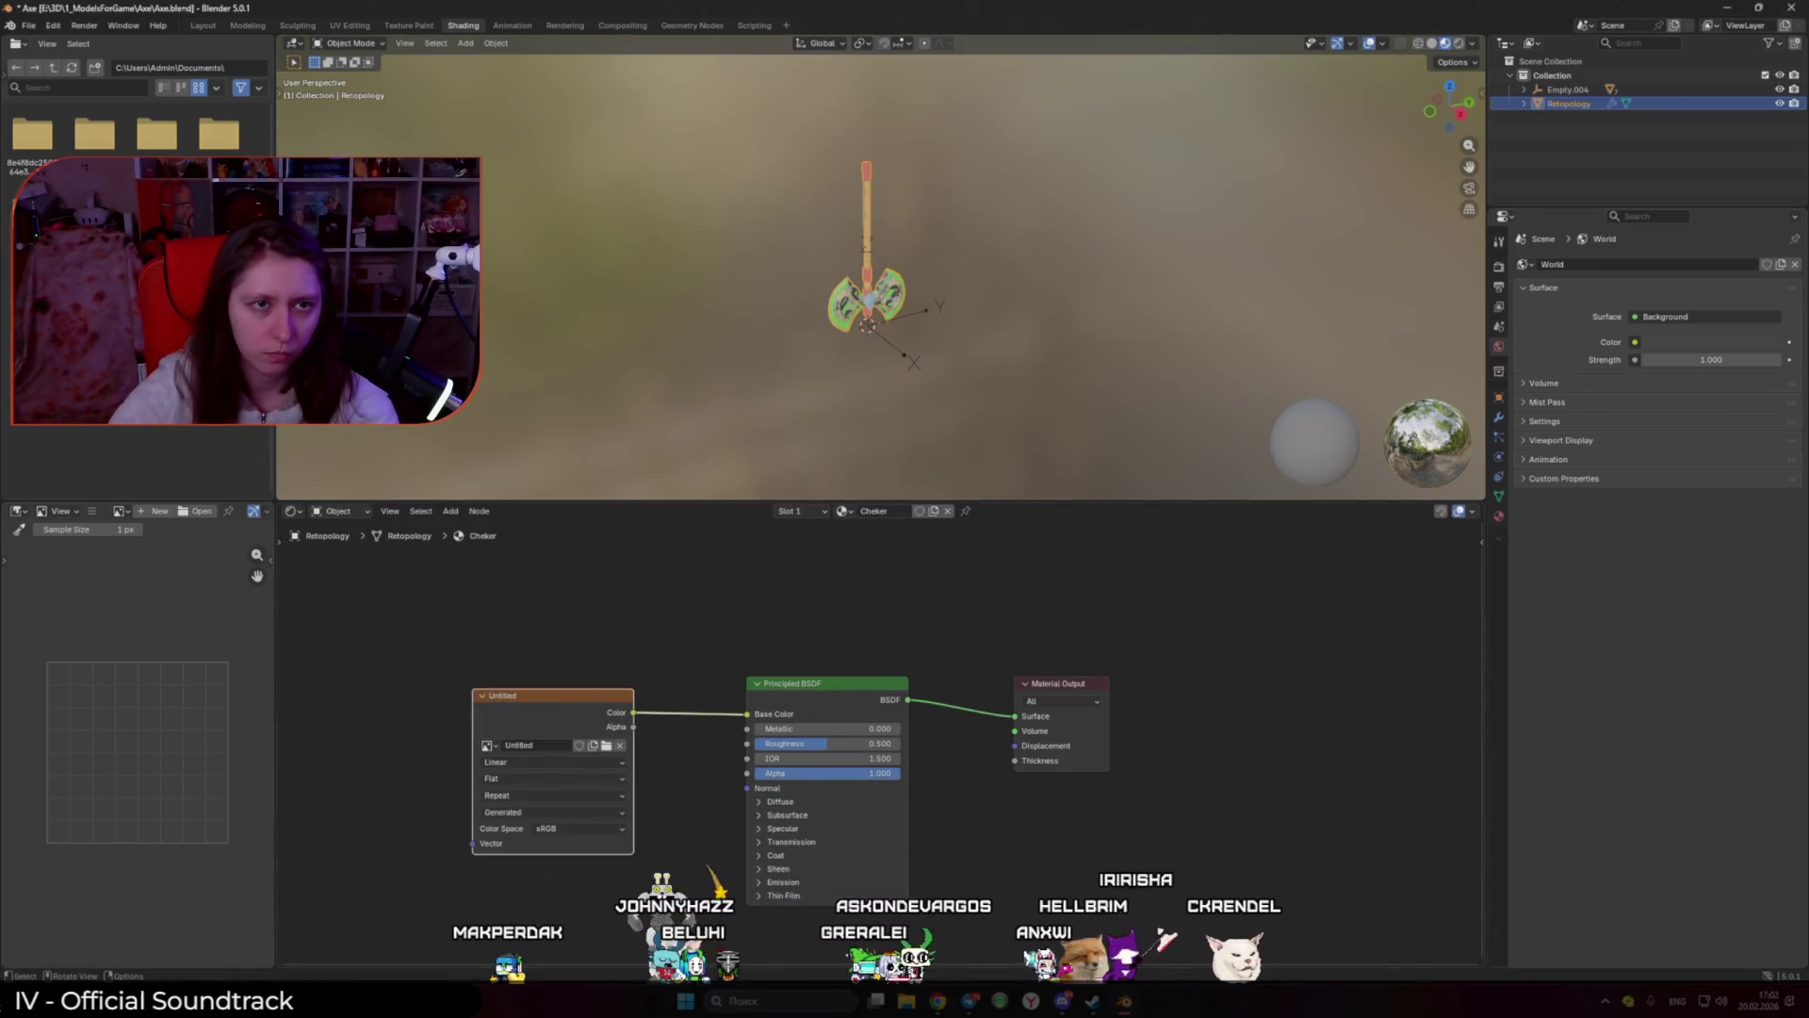
click(224, 26)
click(350, 26)
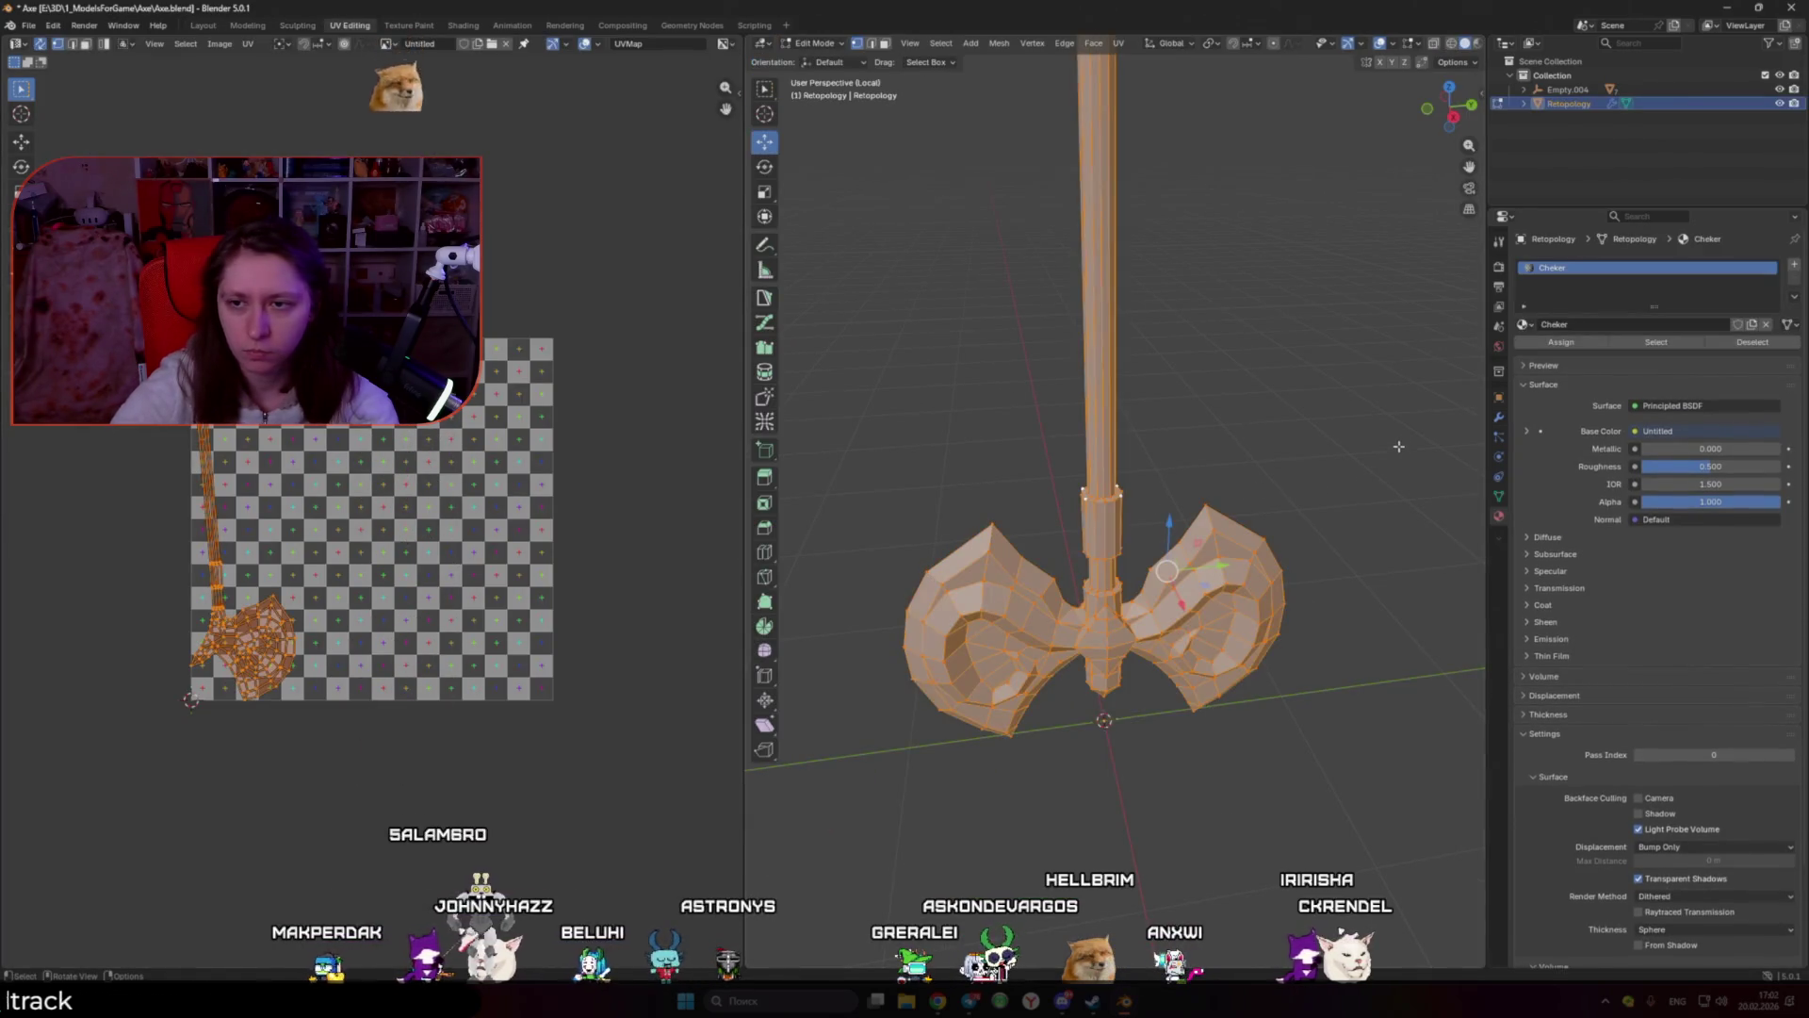
Step: Switch the viewport shading to show the checker texture on the axe
click(1472, 43)
click(1468, 278)
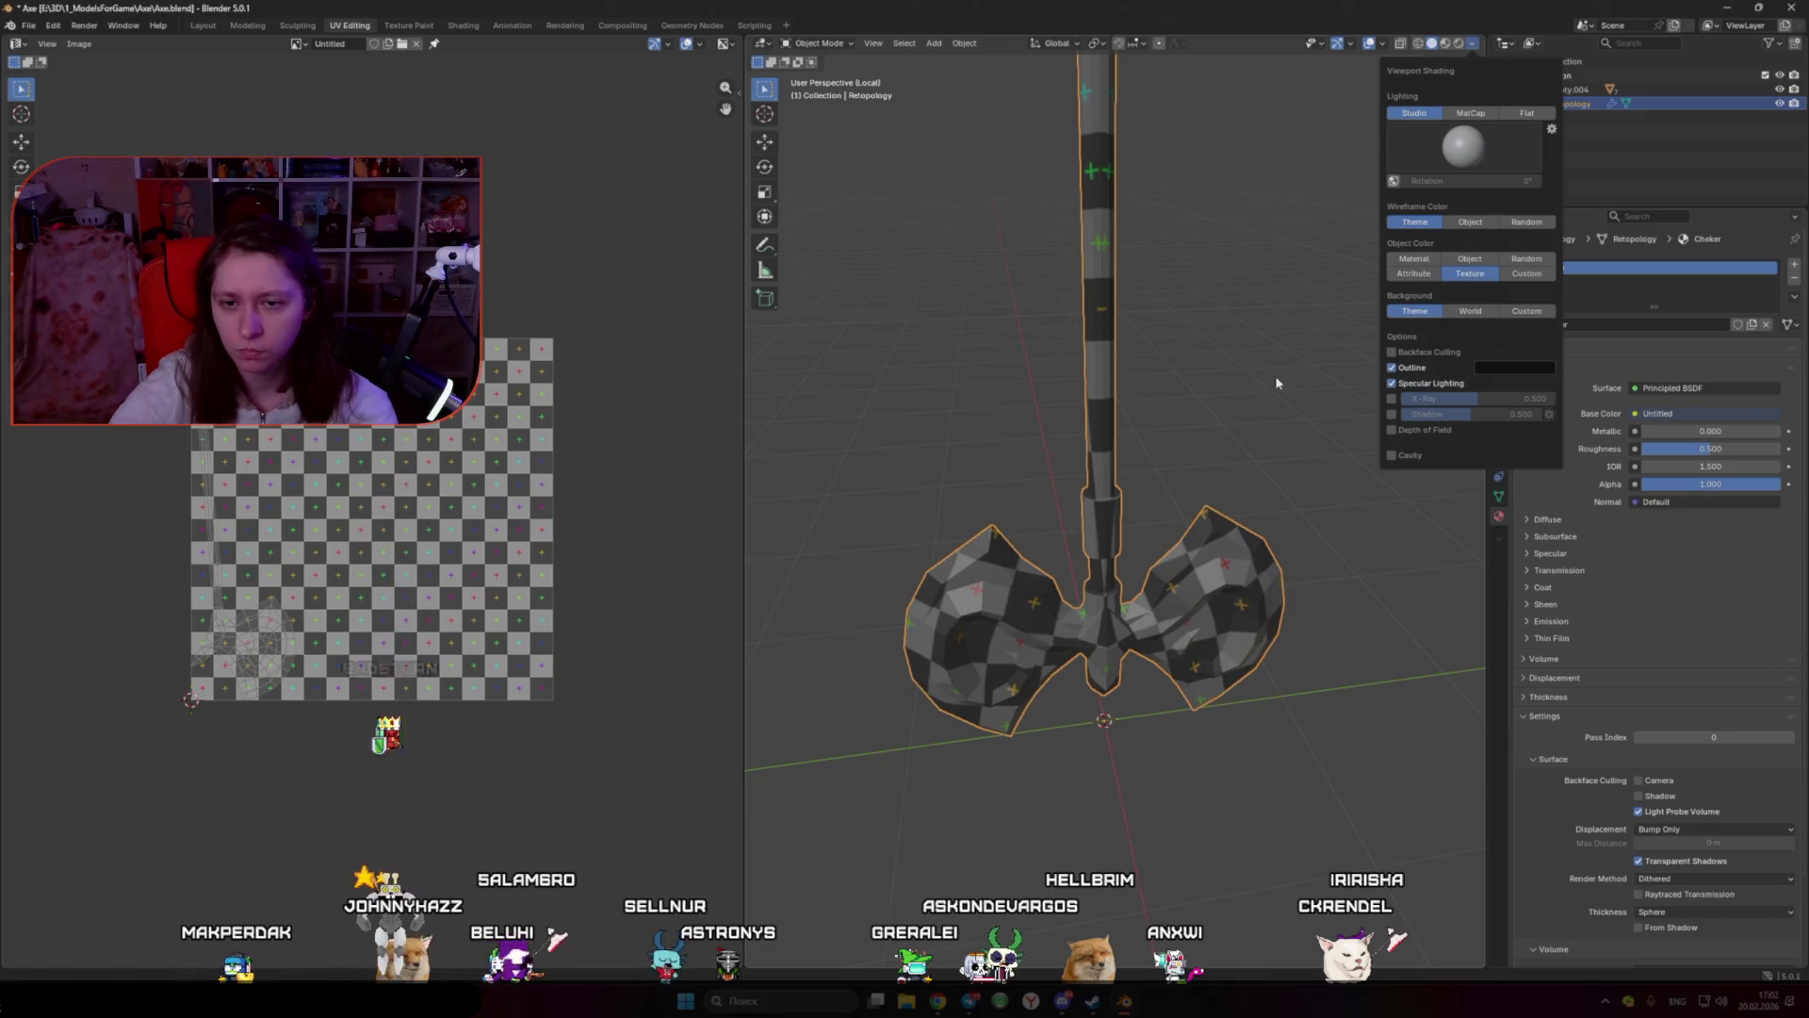
scroll(1225, 424, down, 8)
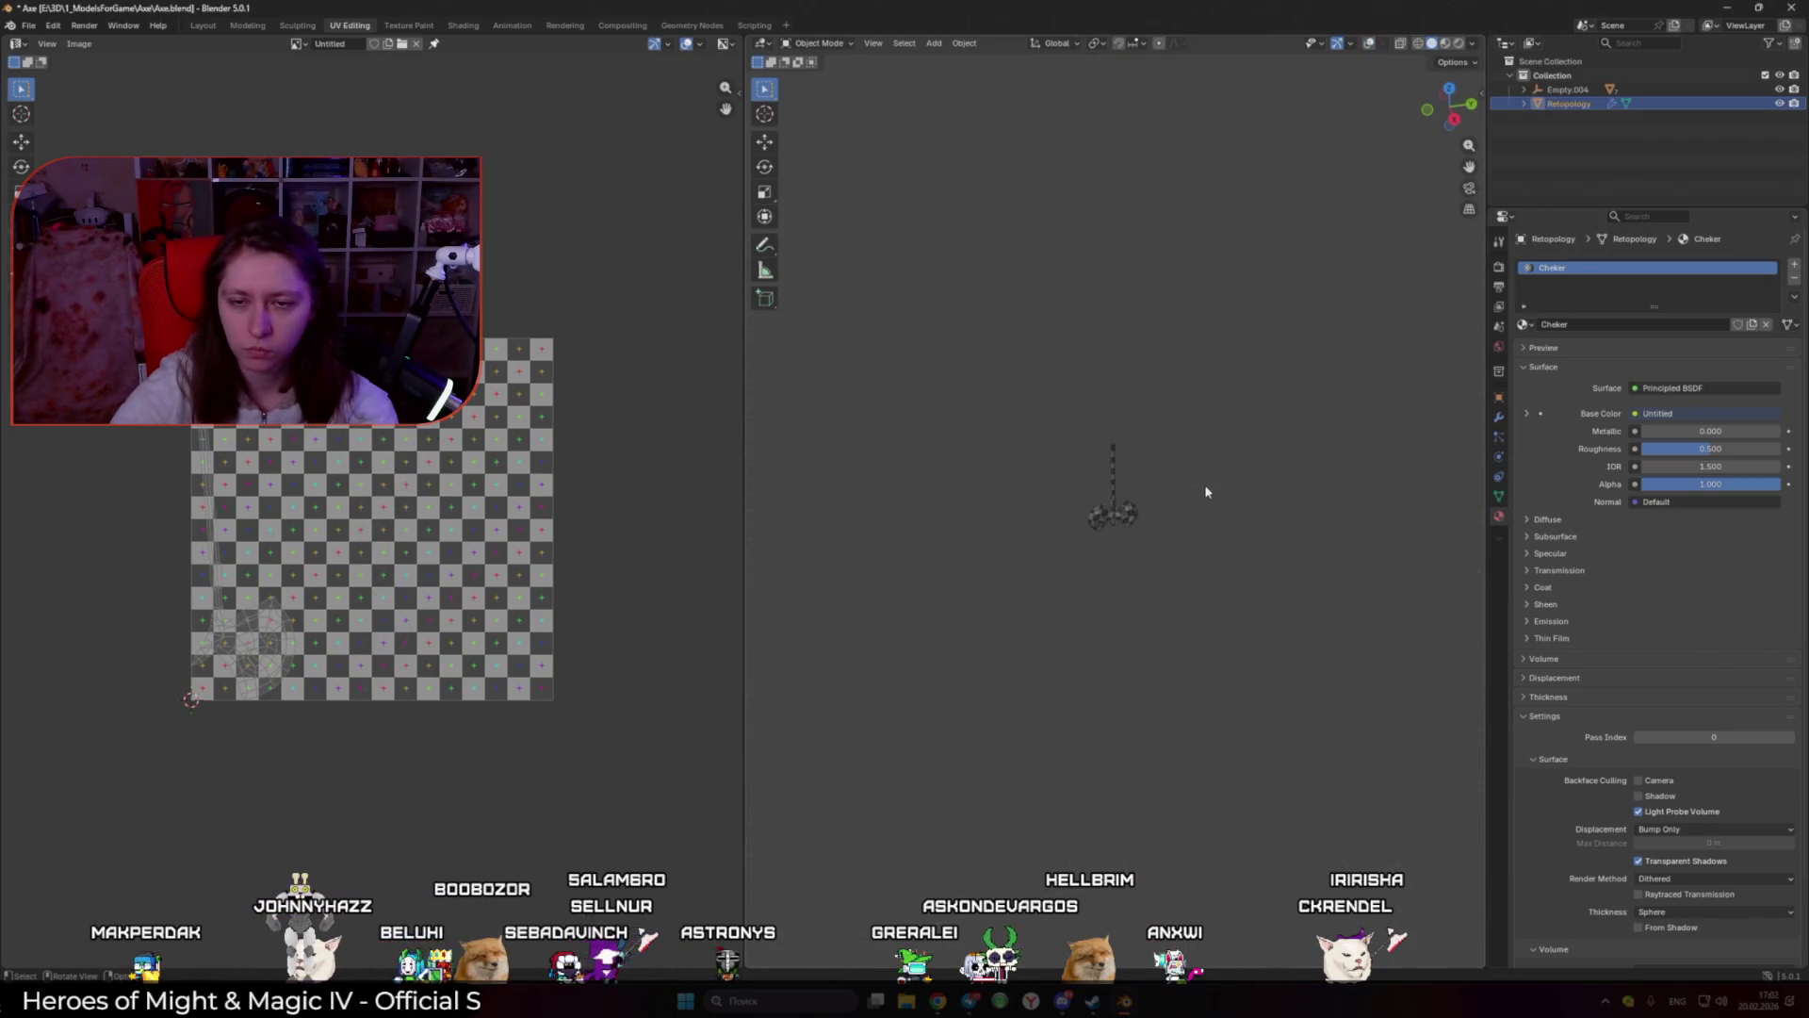
scroll(1206, 492, up, 3)
Step: Enter edit mode and unwrap the axe mesh again
key(Tab)
key(u)
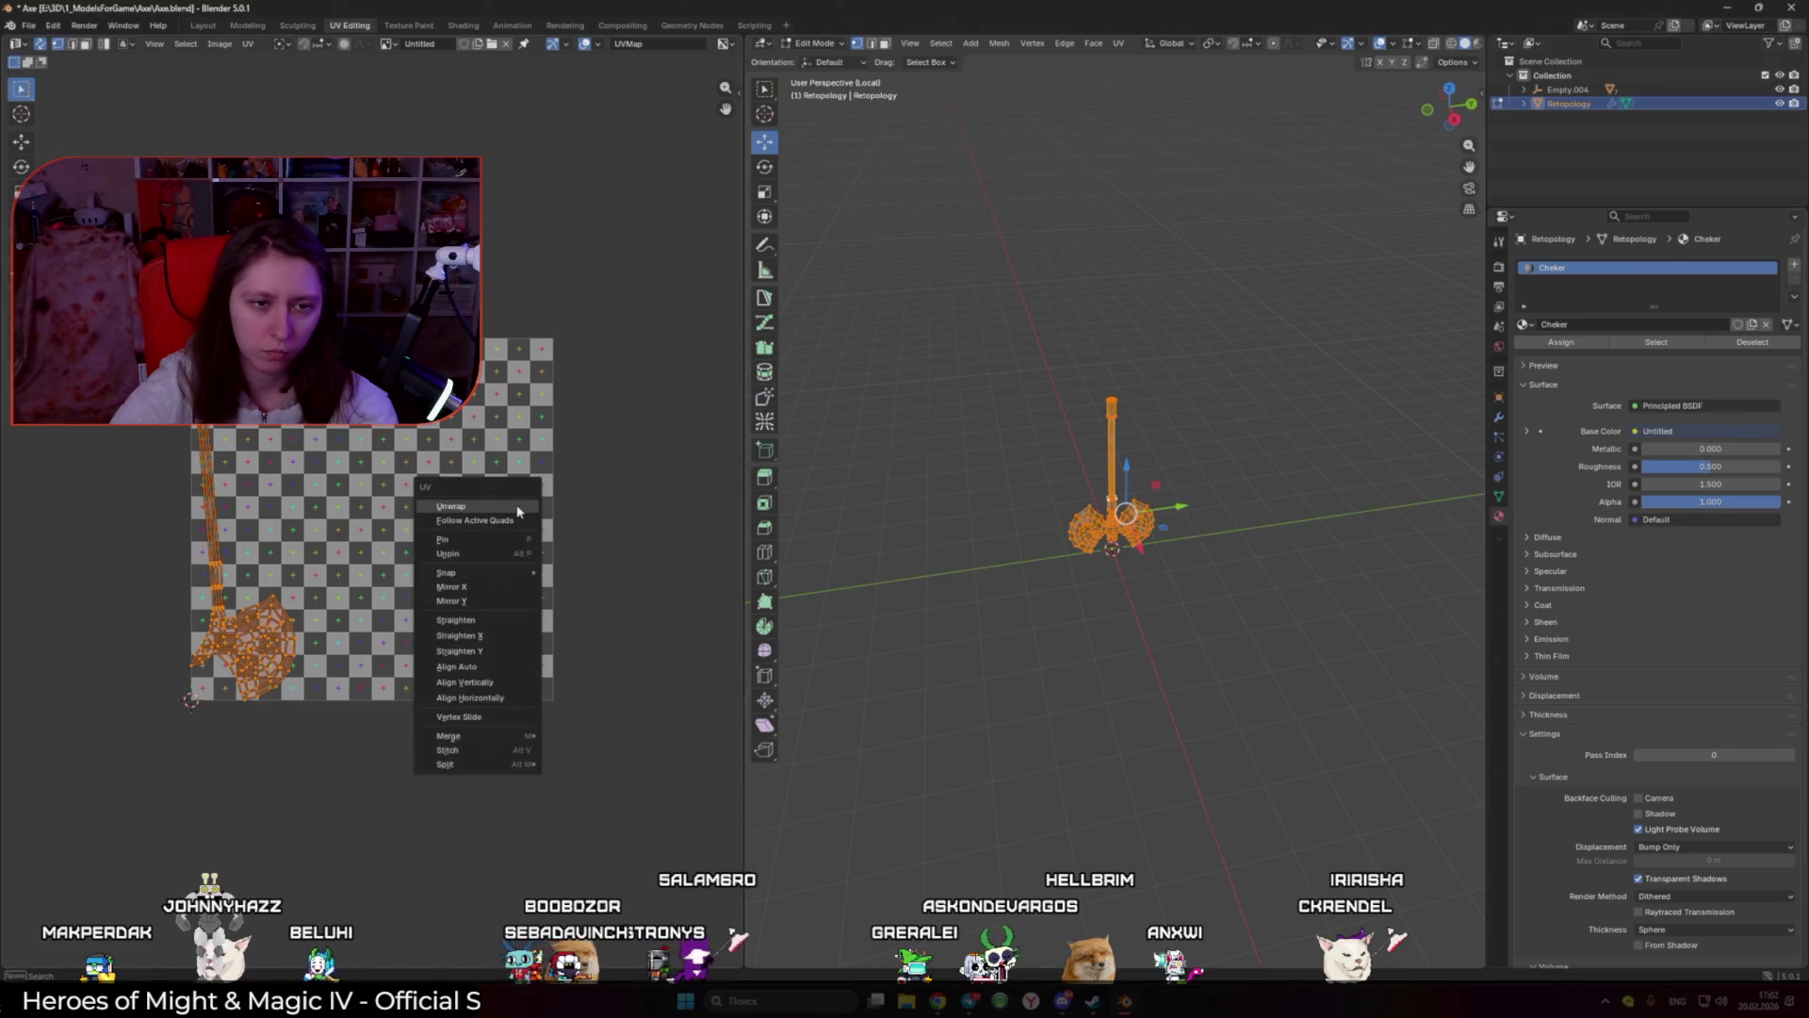
click(508, 490)
middle_drag(1037, 471, 1093, 518)
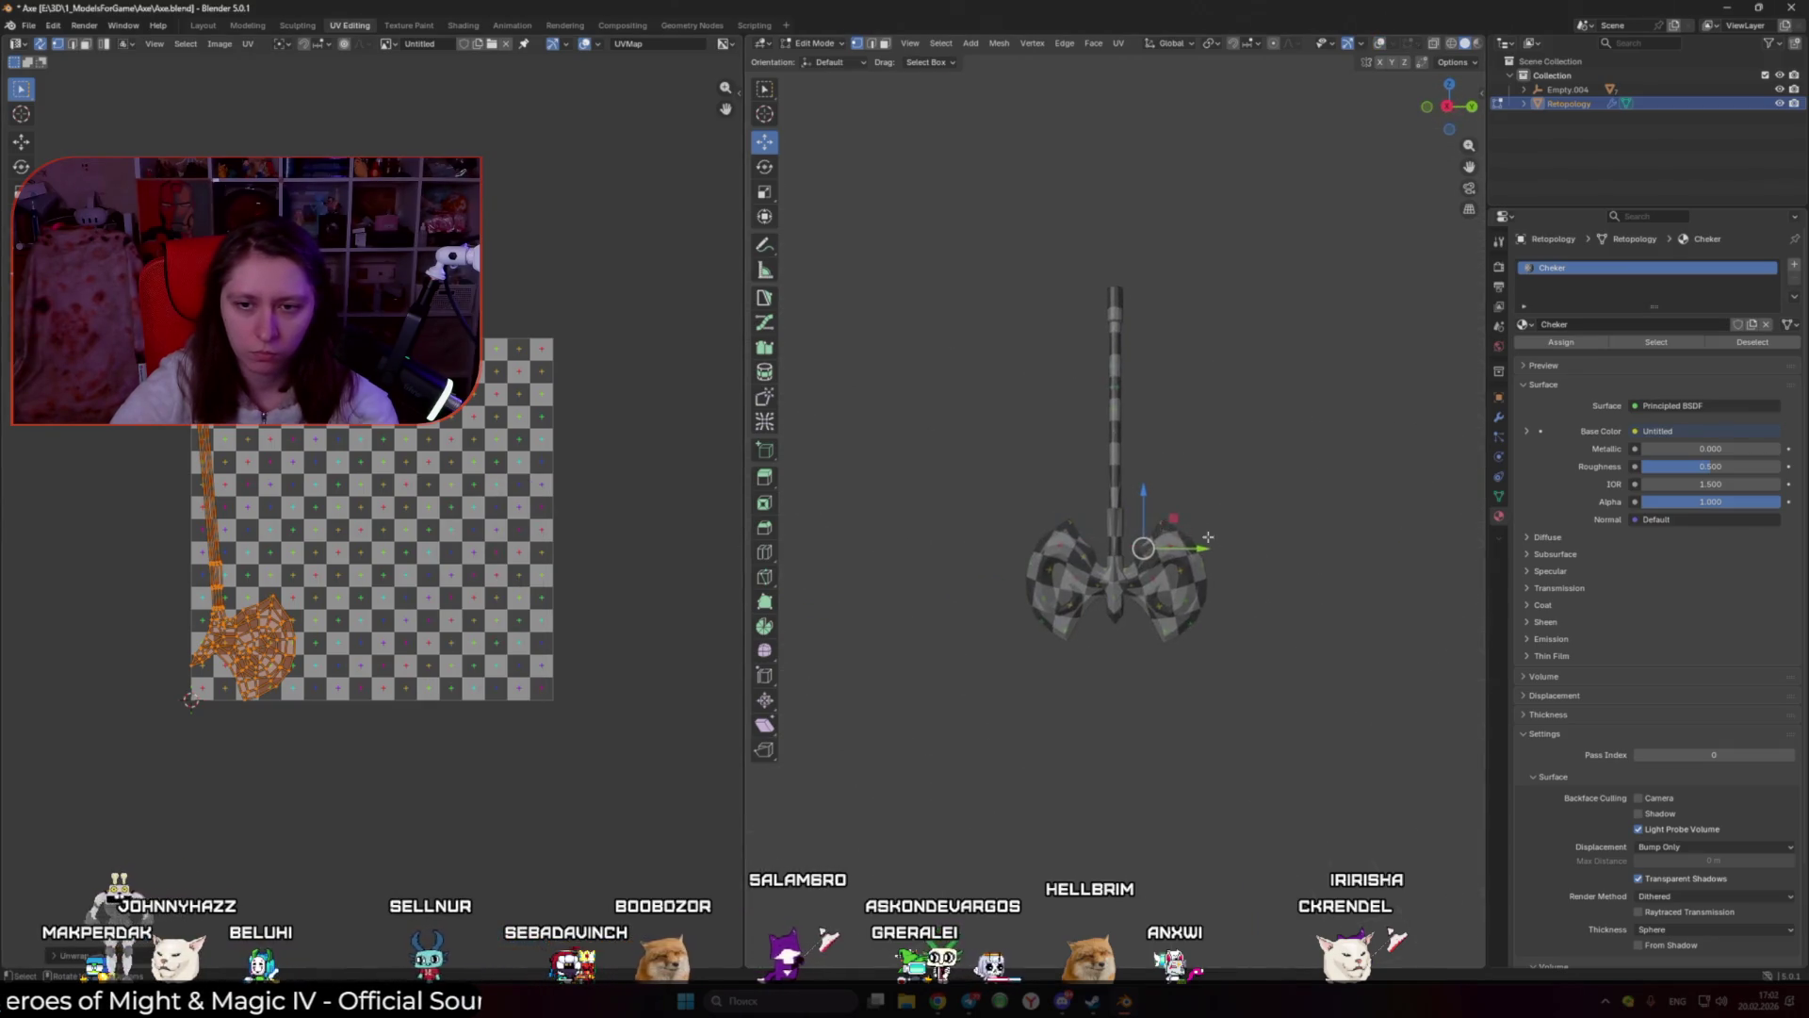
click(1093, 518)
scroll(1131, 556, up, 5)
middle_drag(1150, 578, 1110, 541)
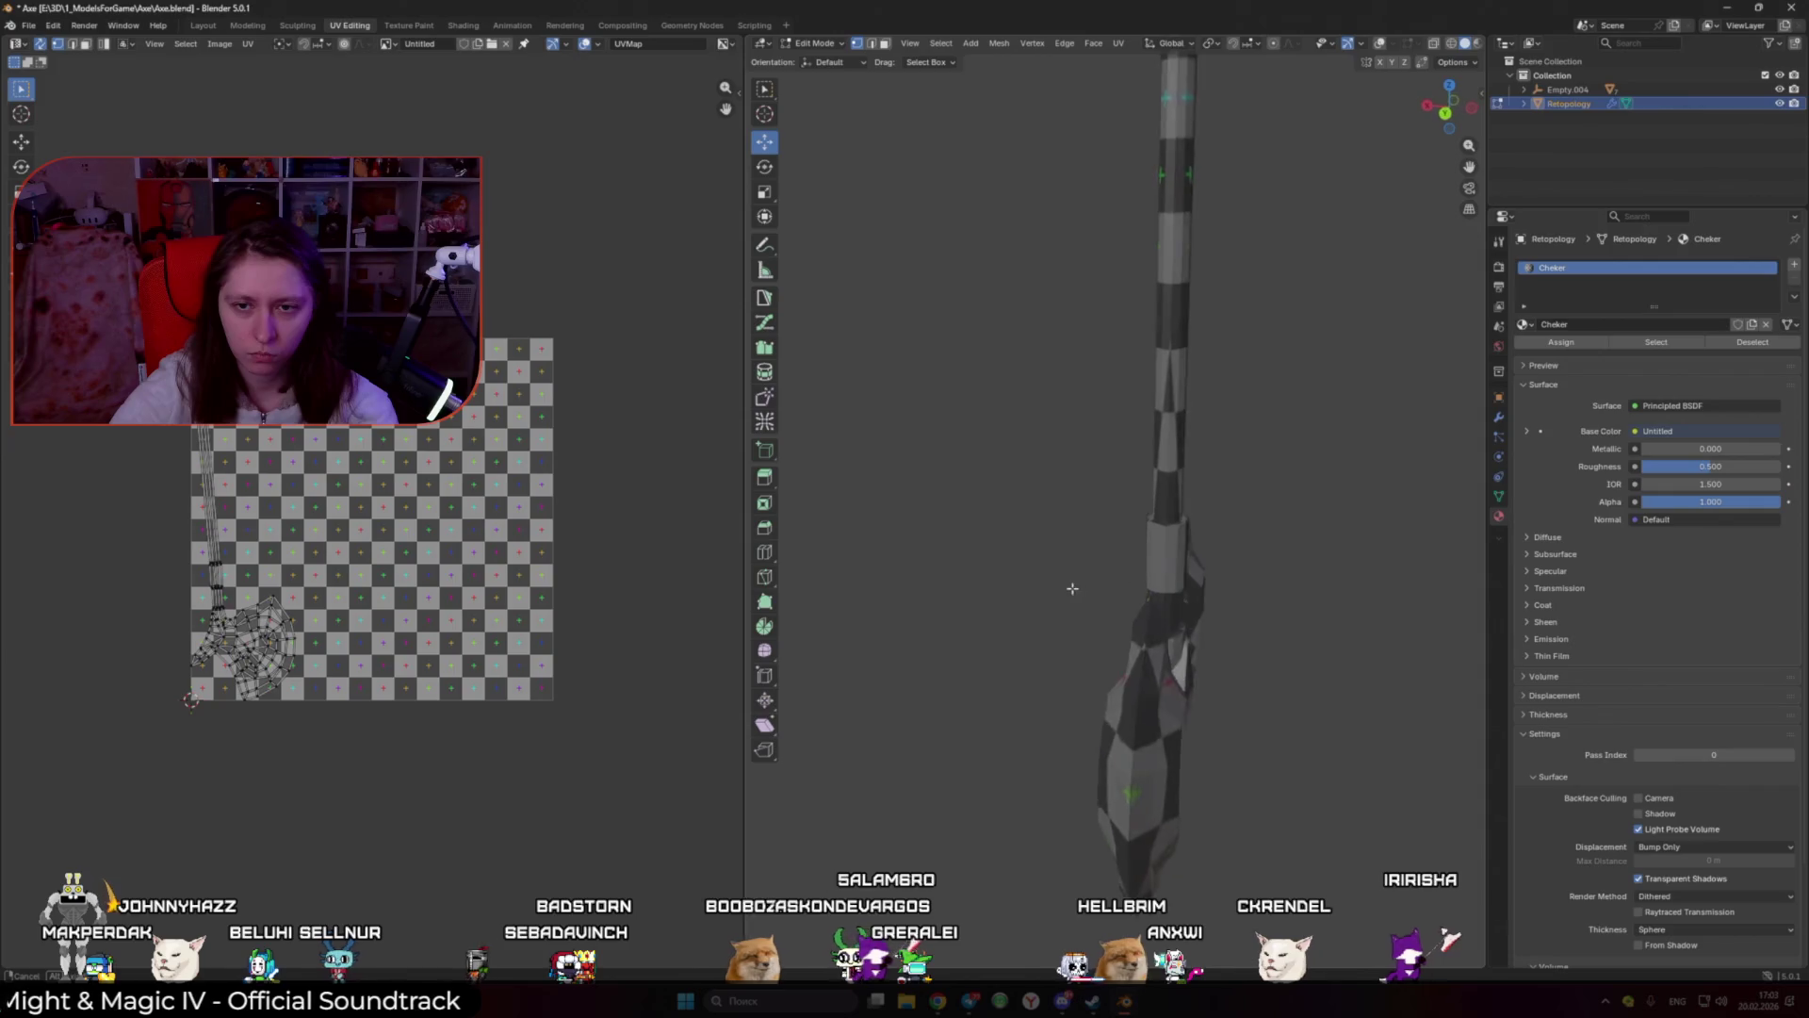
Step: Hide overlays and inspect the checker pattern across the selected axe mesh
key(a)
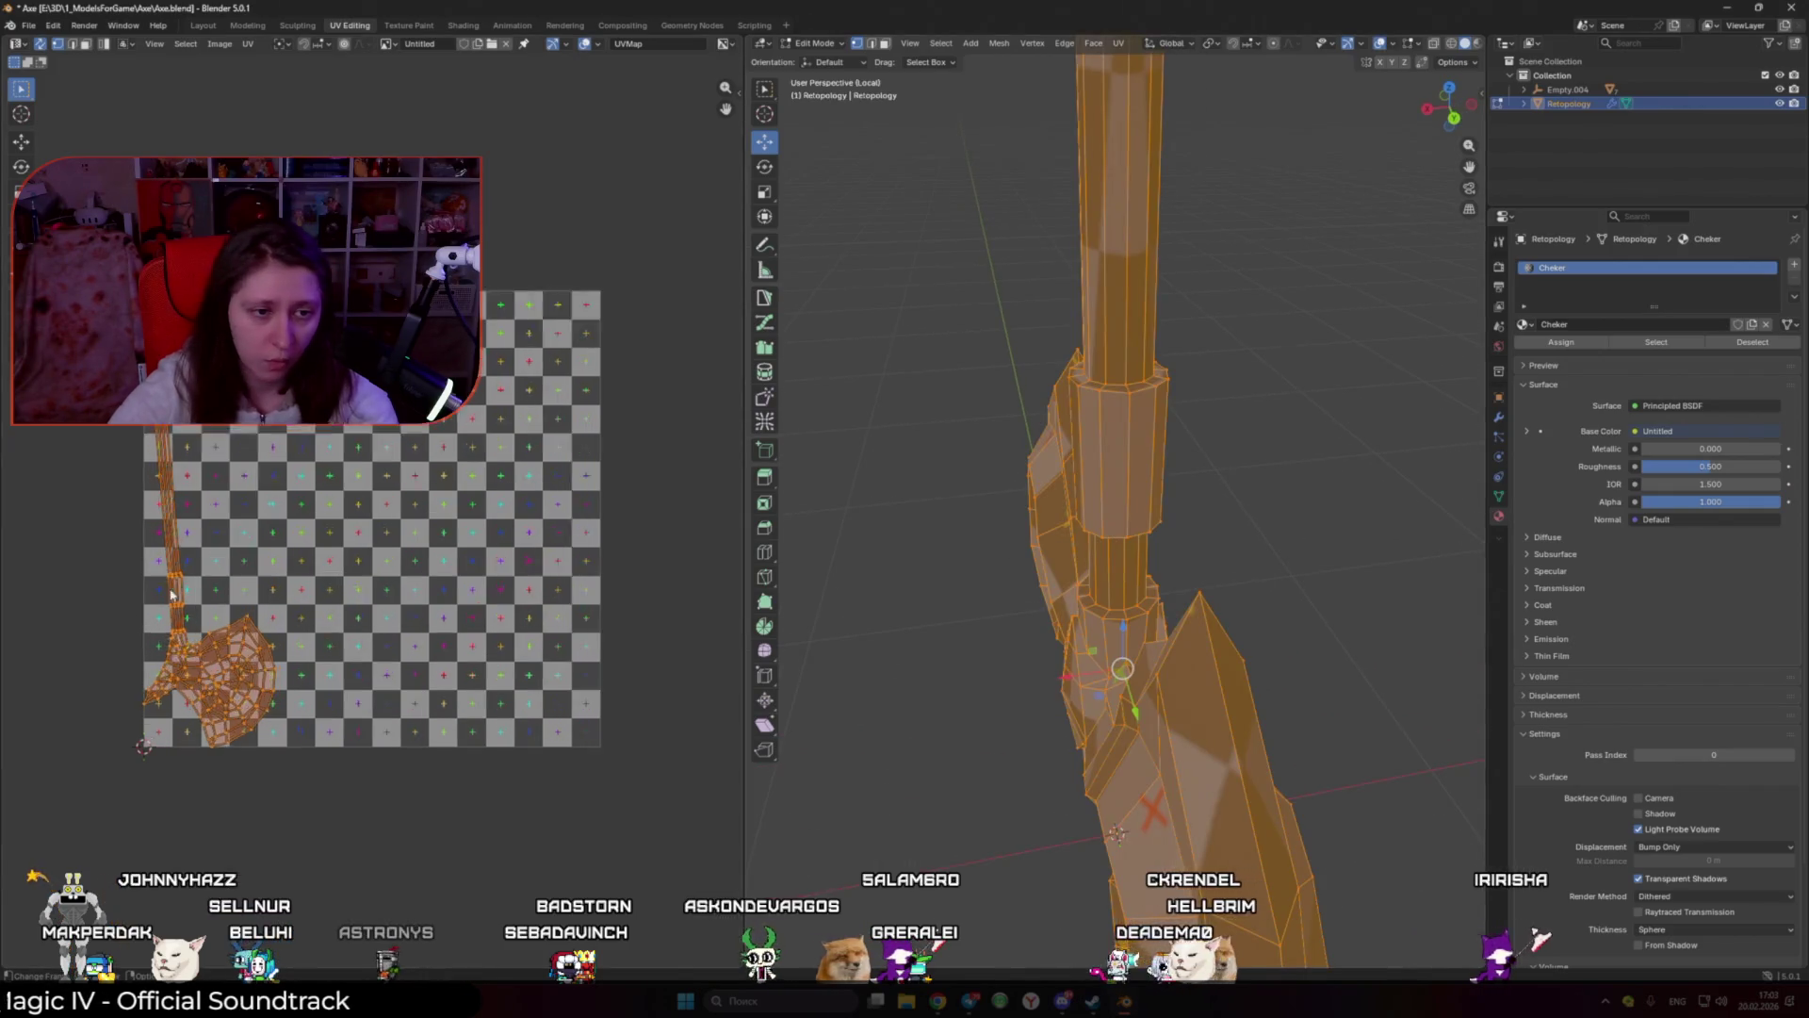
scroll(612, 596, up, 3)
mouse_move(1083, 424)
middle_down()
mouse_move(1133, 222)
mouse_move(1137, 461)
mouse_move(1208, 407)
mouse_move(1093, 471)
mouse_move(1210, 613)
mouse_move(1135, 511)
middle_up()
key(shift+alt+z)
key(shift+alt+z)
scroll(1138, 461, up, 2)
scroll(1138, 460, up, 2)
key(alt+a)
key(a)
scroll(1169, 424, down, 3)
scroll(1093, 471, up, 3)
key(alt+a)
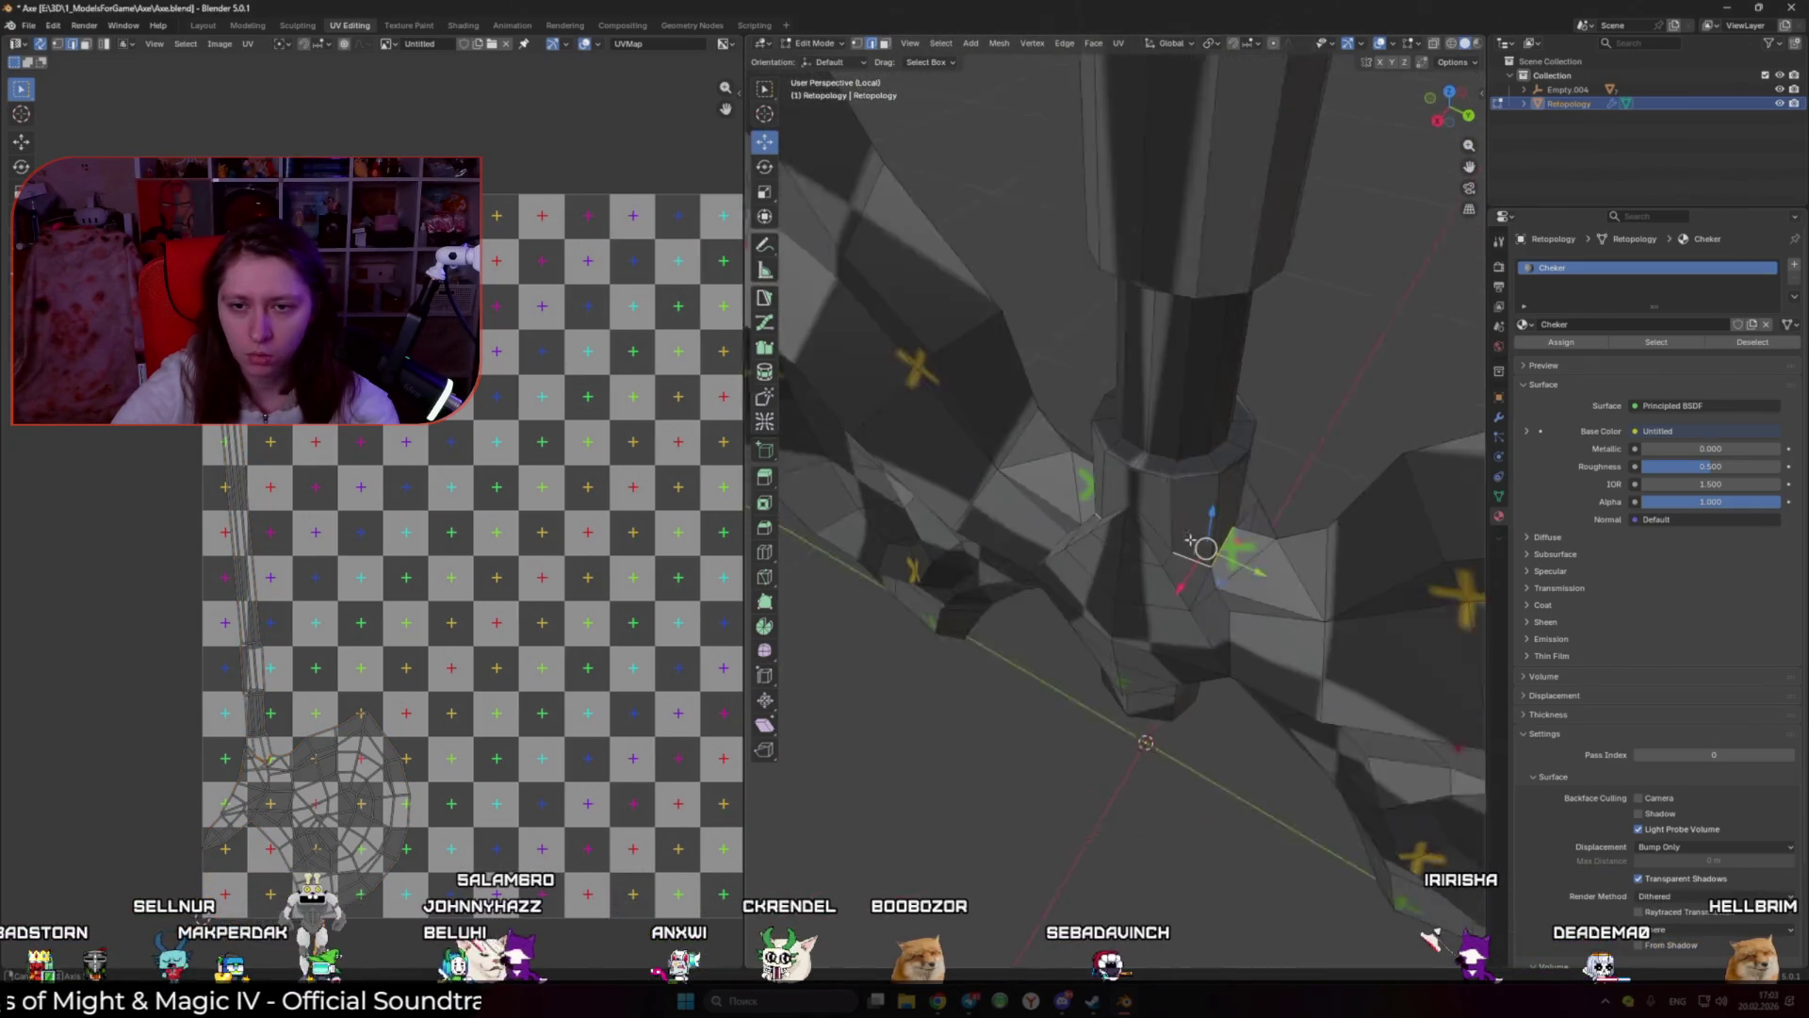
Step: Select an edge path around the axe neck, then unwrap the whole mesh via the UV Toolkit panel
ctrl+click(1135, 511)
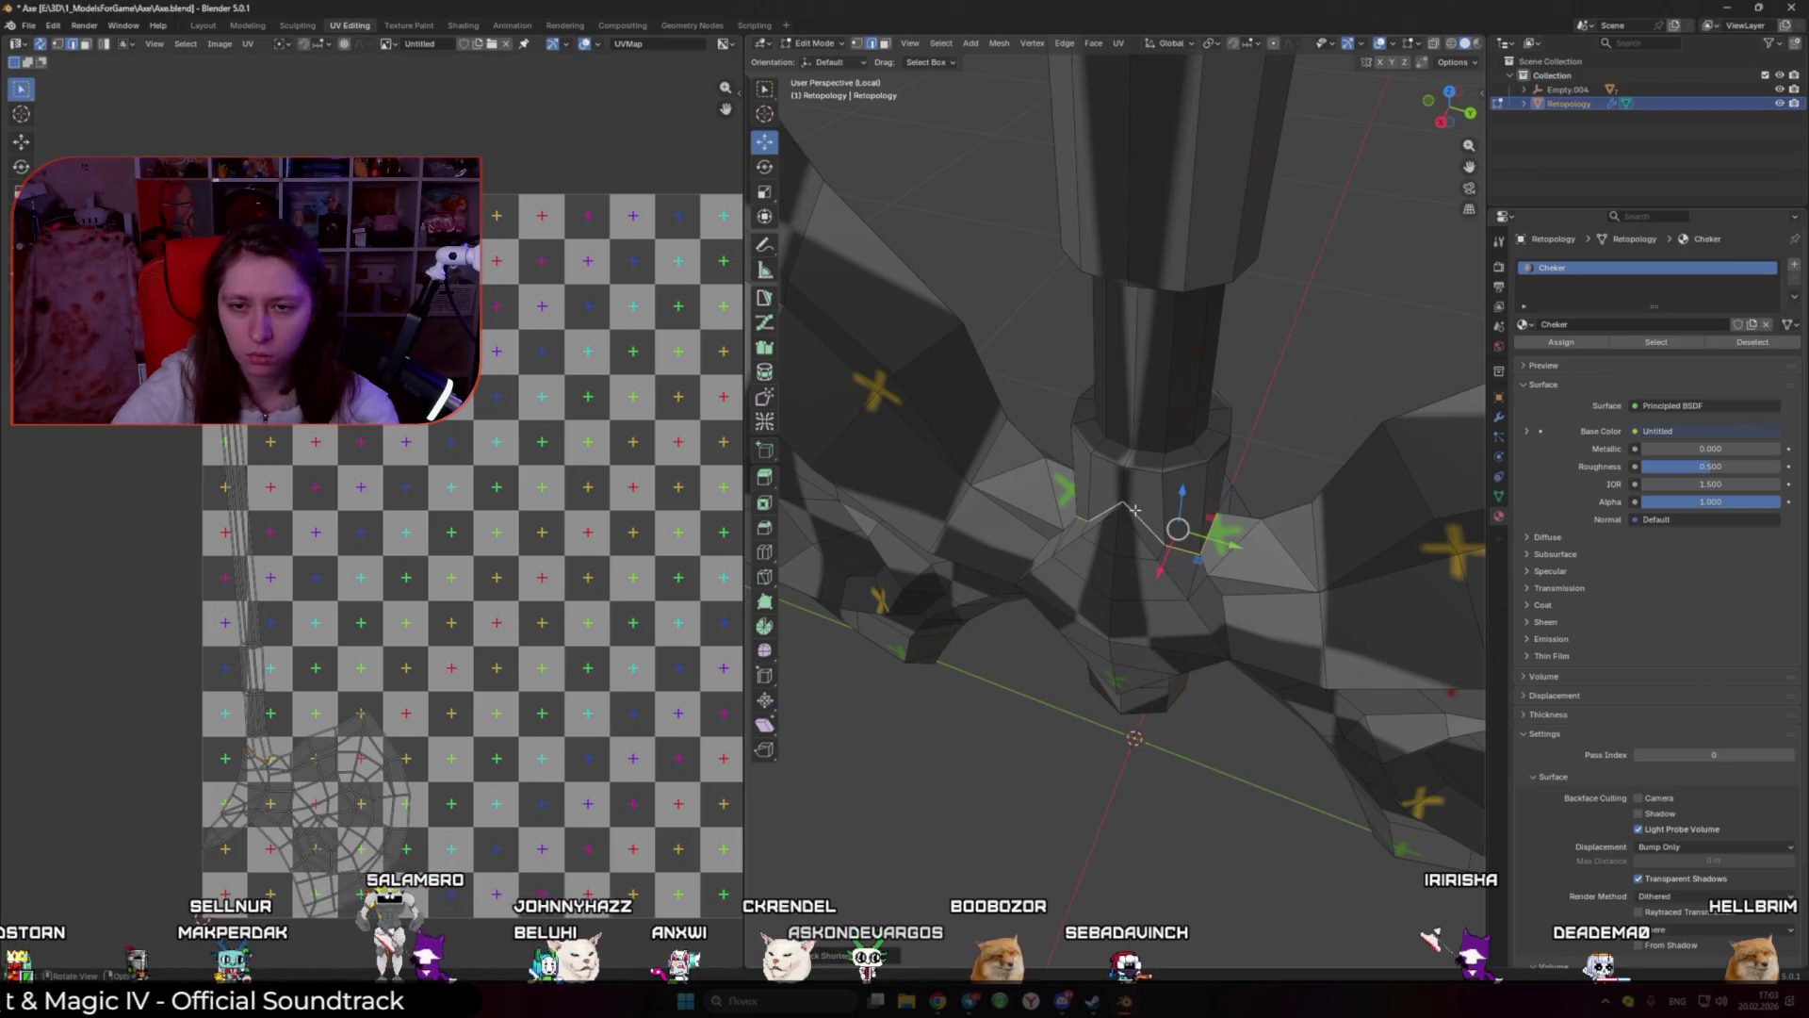
scroll(1135, 510, down, 3)
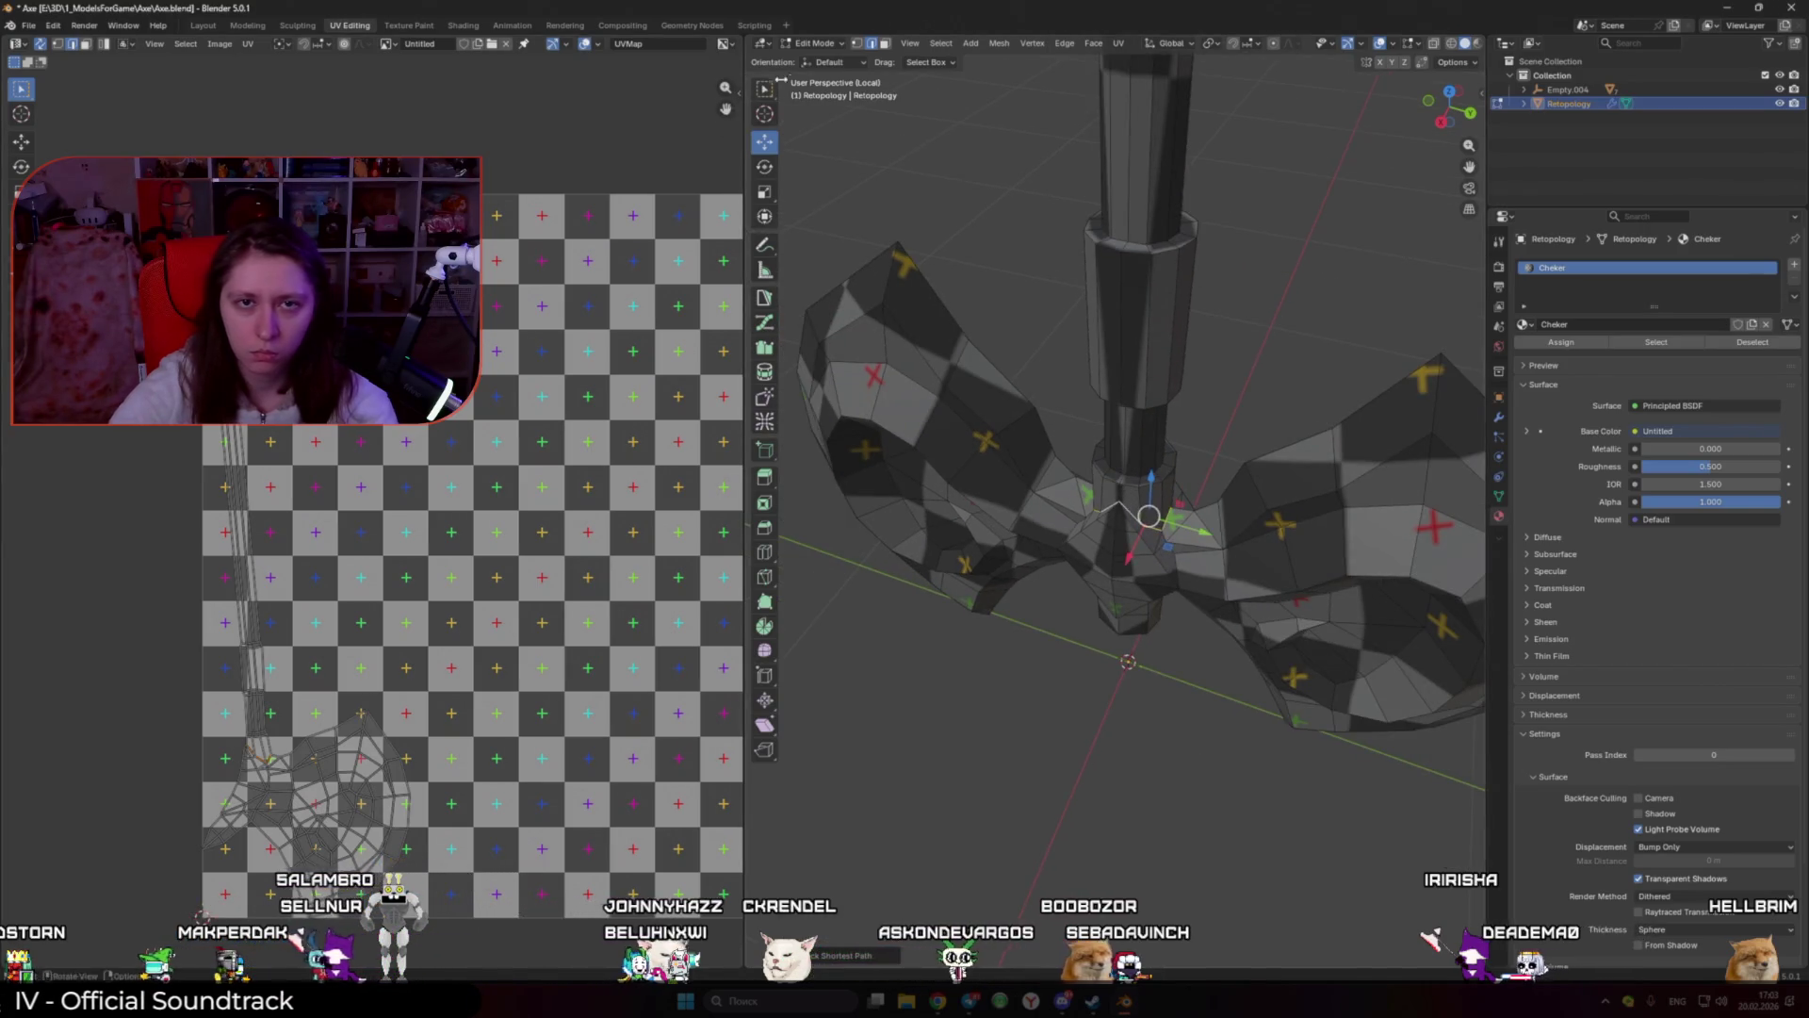
key(n)
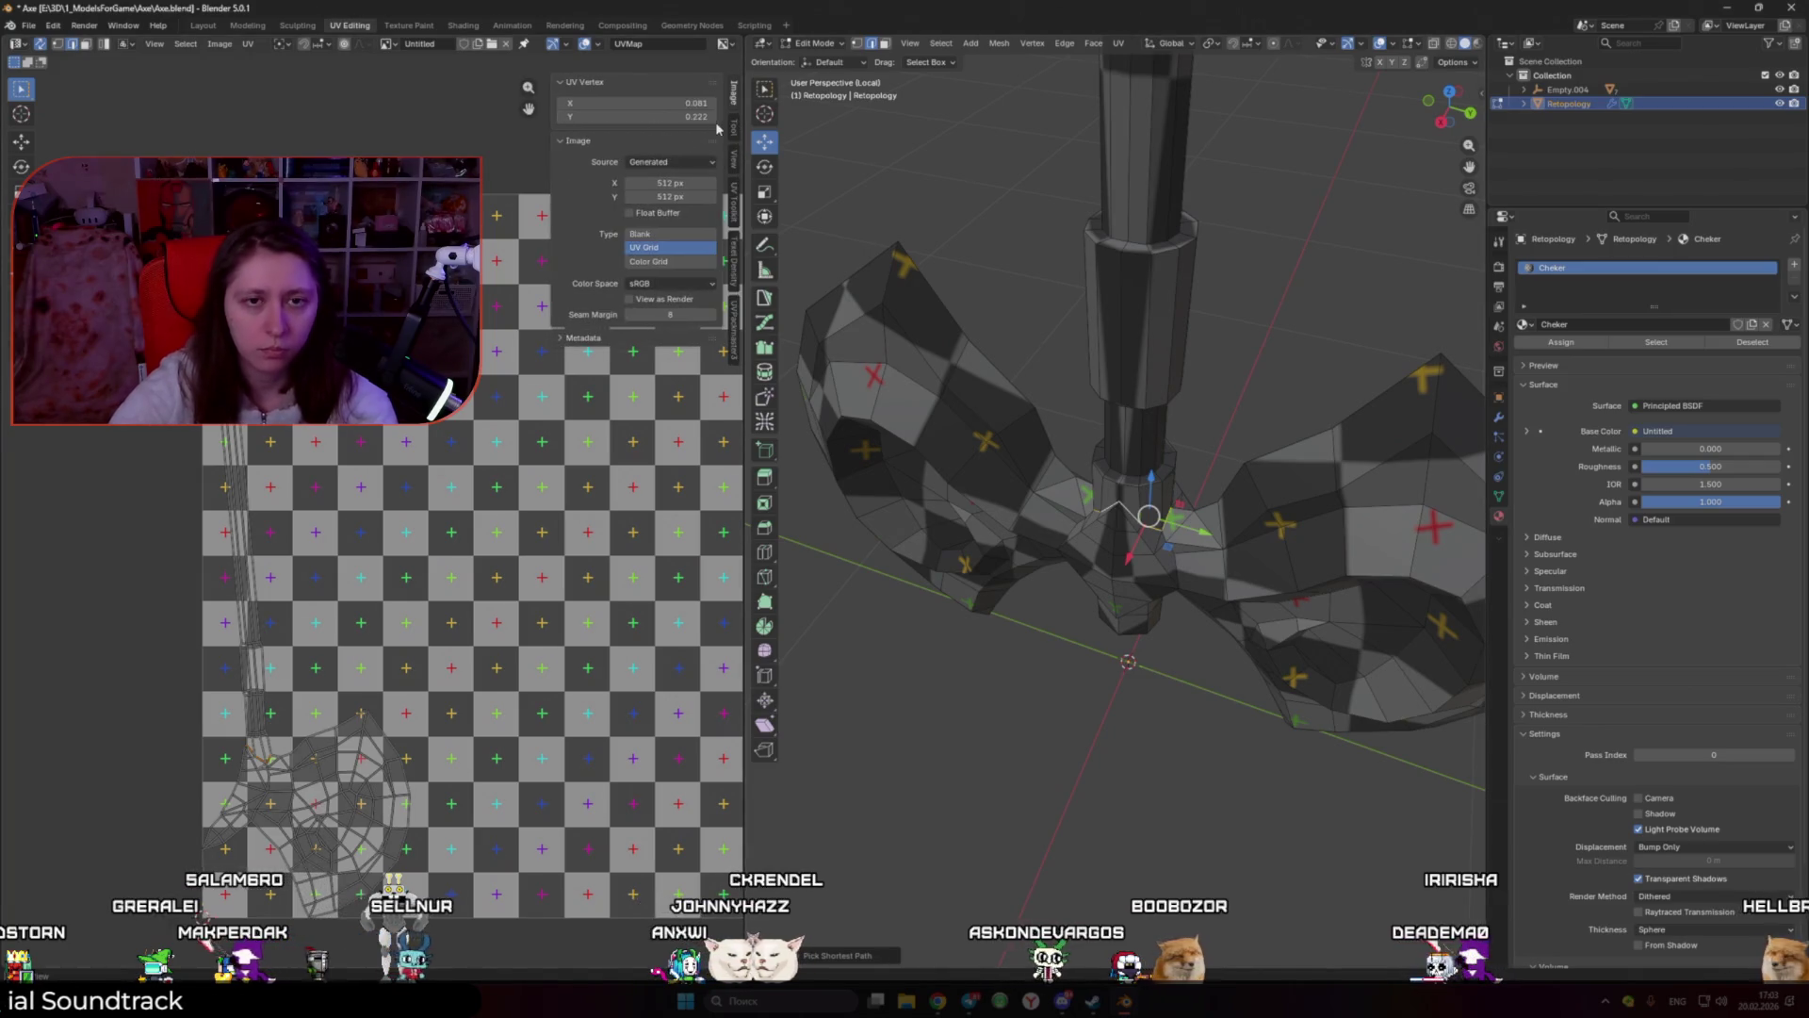
click(734, 180)
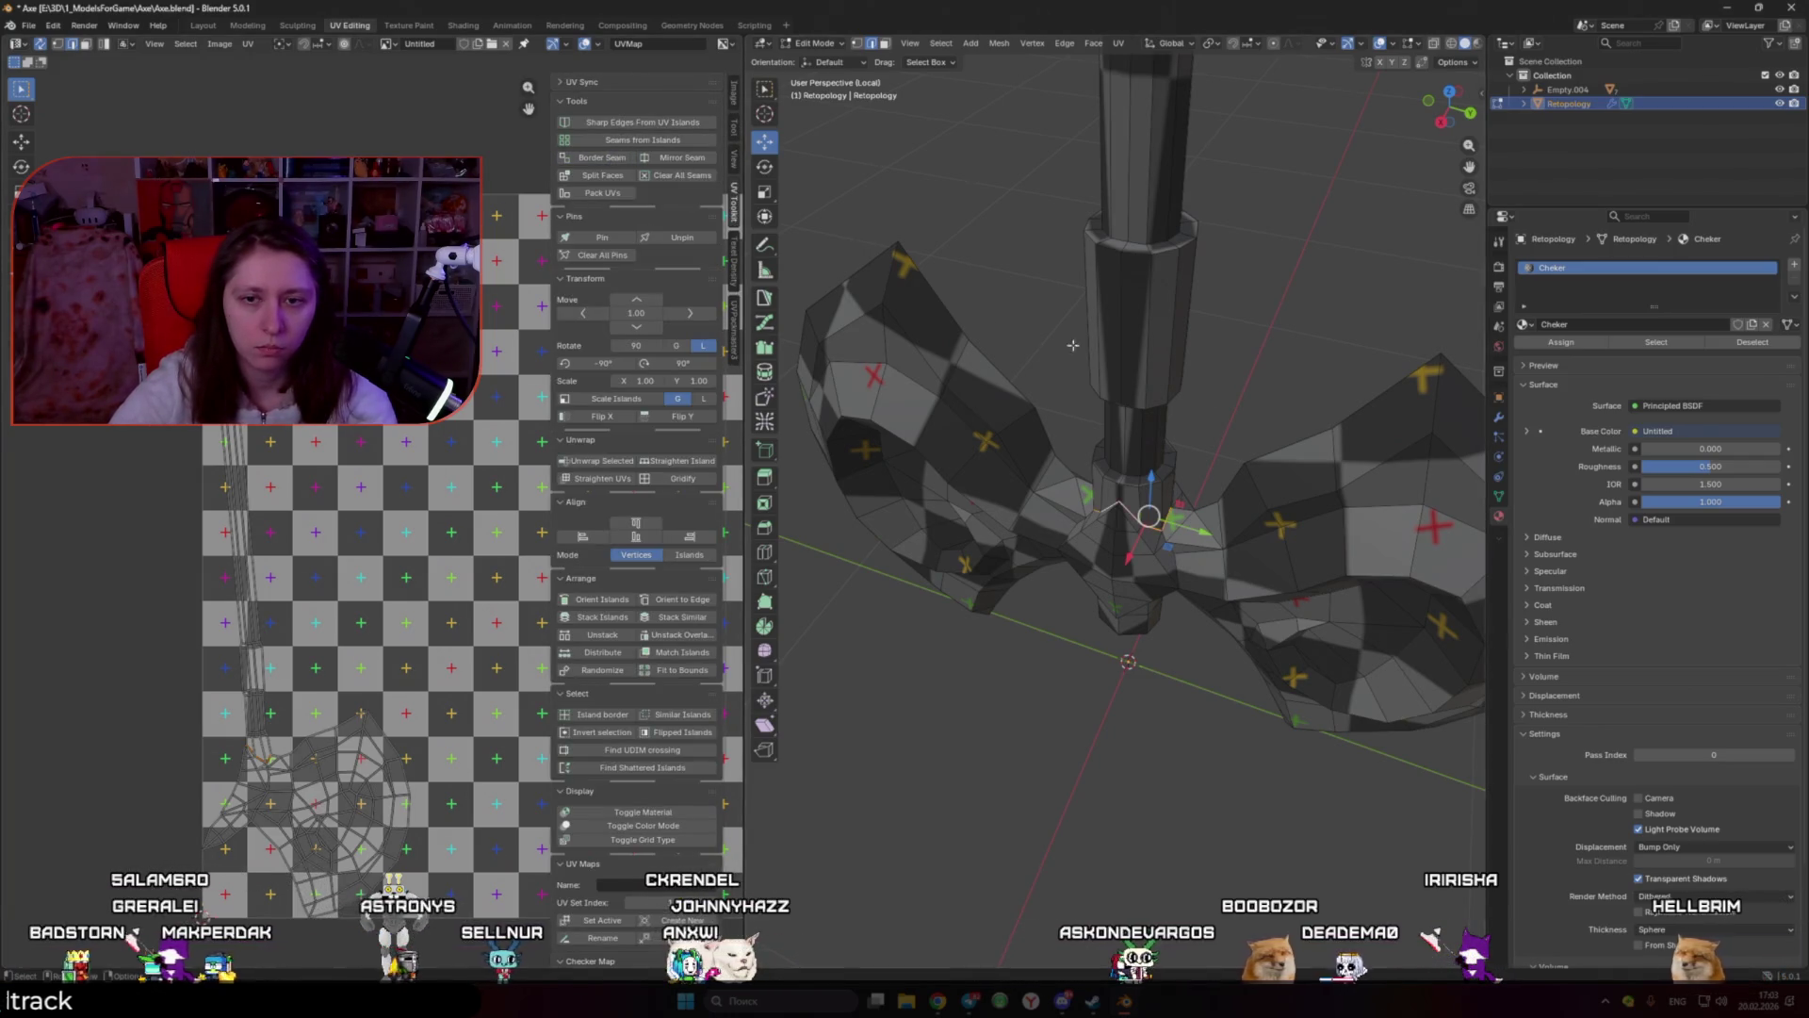
key(a)
key(u)
click(370, 475)
scroll(1133, 602, down, 2)
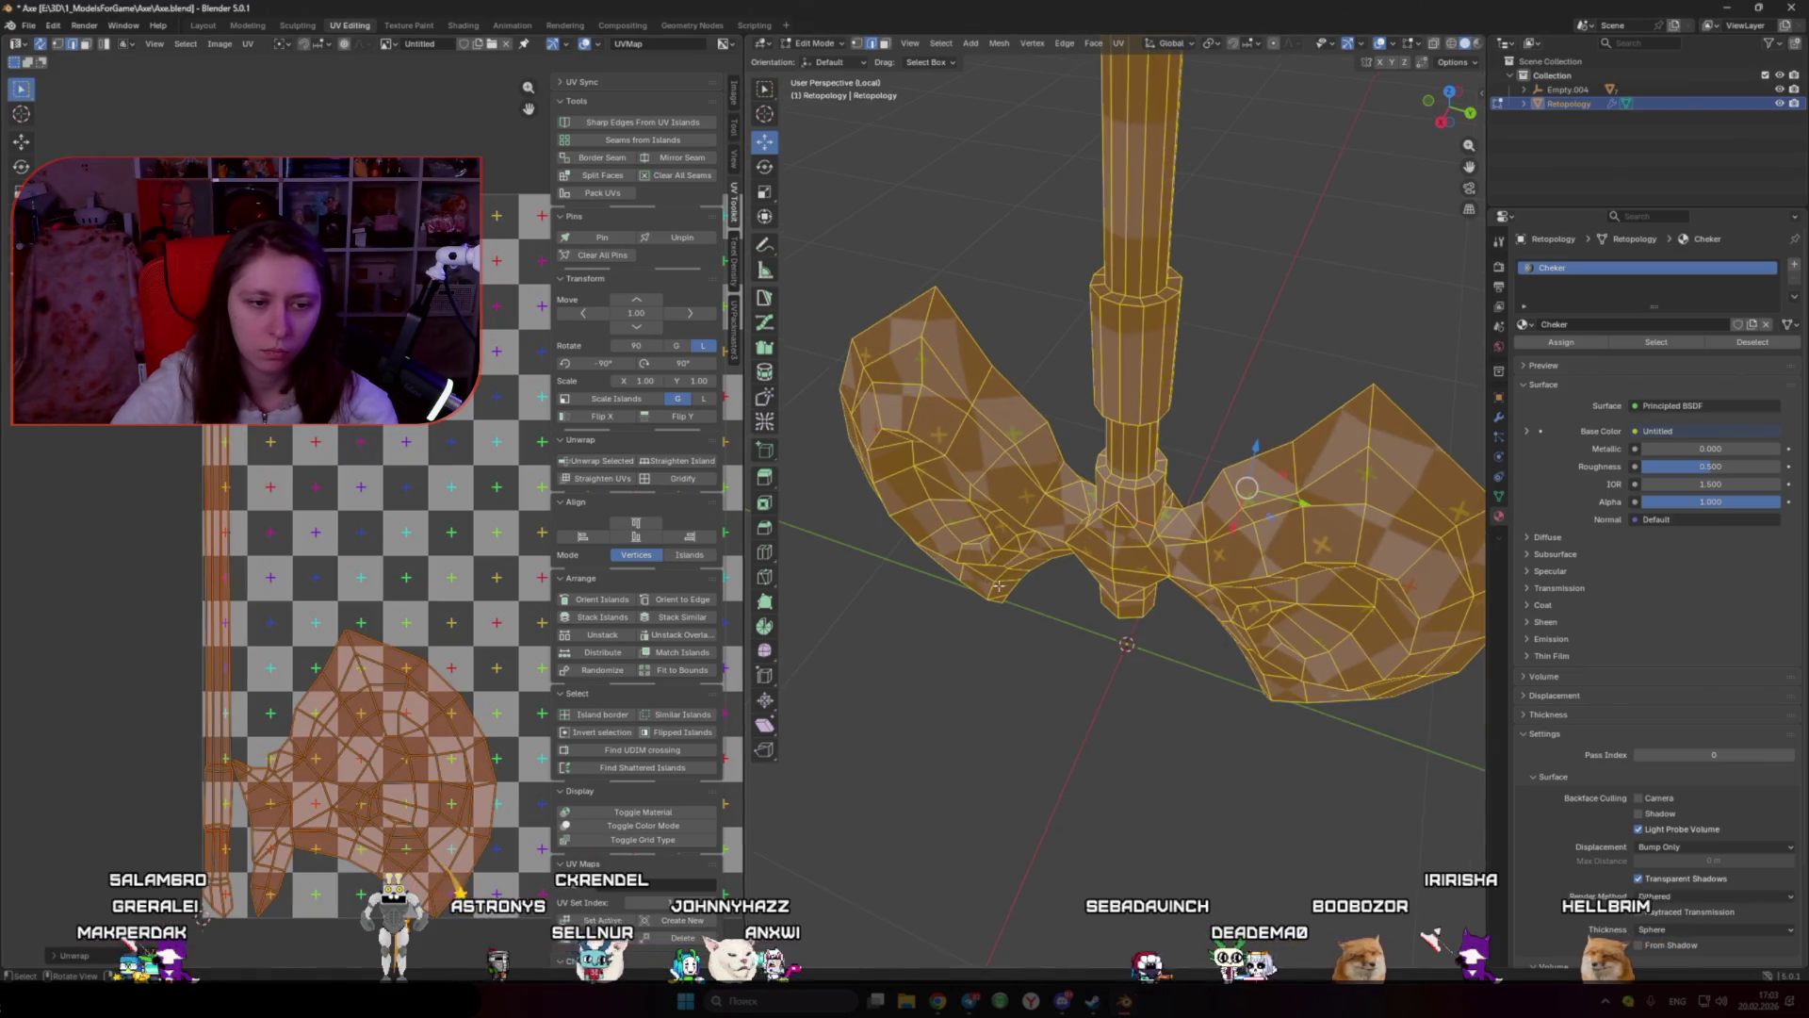
scroll(1132, 601, down, 1)
scroll(1133, 601, up, 3)
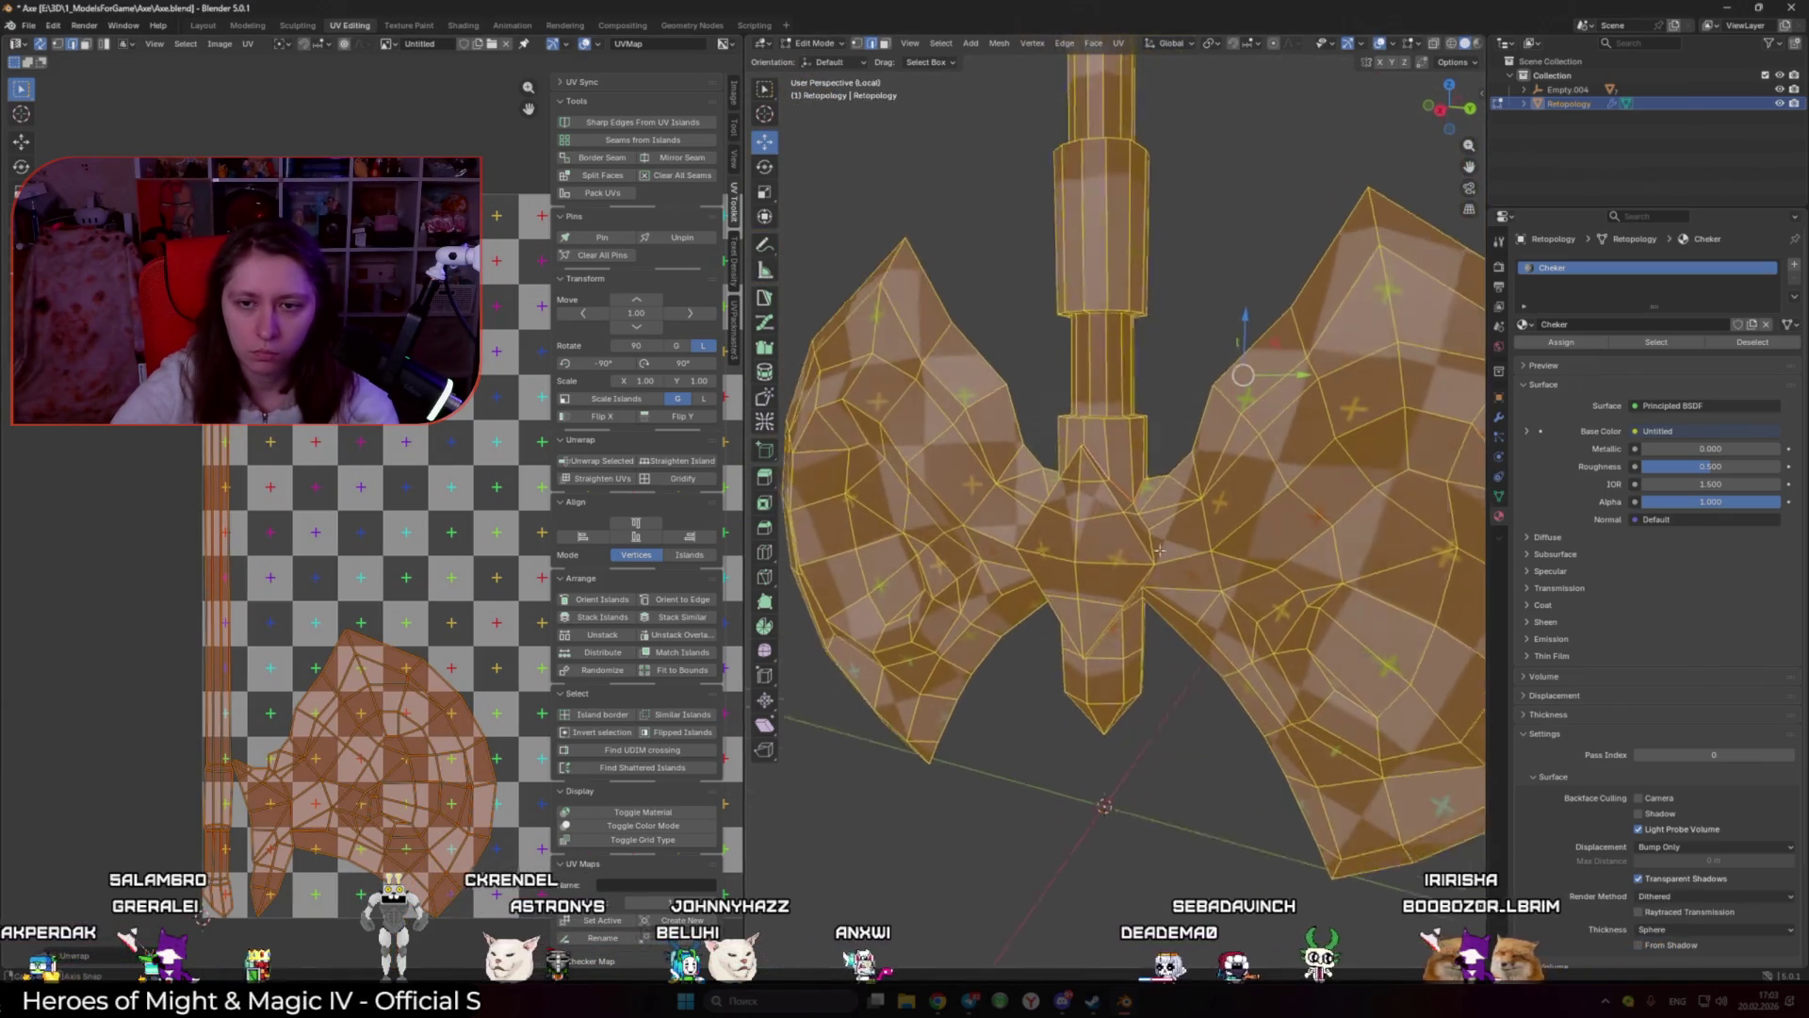
scroll(1133, 601, up, 2)
Step: Reposition edge loops on the handle near the head, one moved along X
mouse_move(1133, 601)
middle_down()
mouse_move(1225, 528)
mouse_move(1141, 429)
mouse_move(1087, 438)
middle_up()
click(1246, 529)
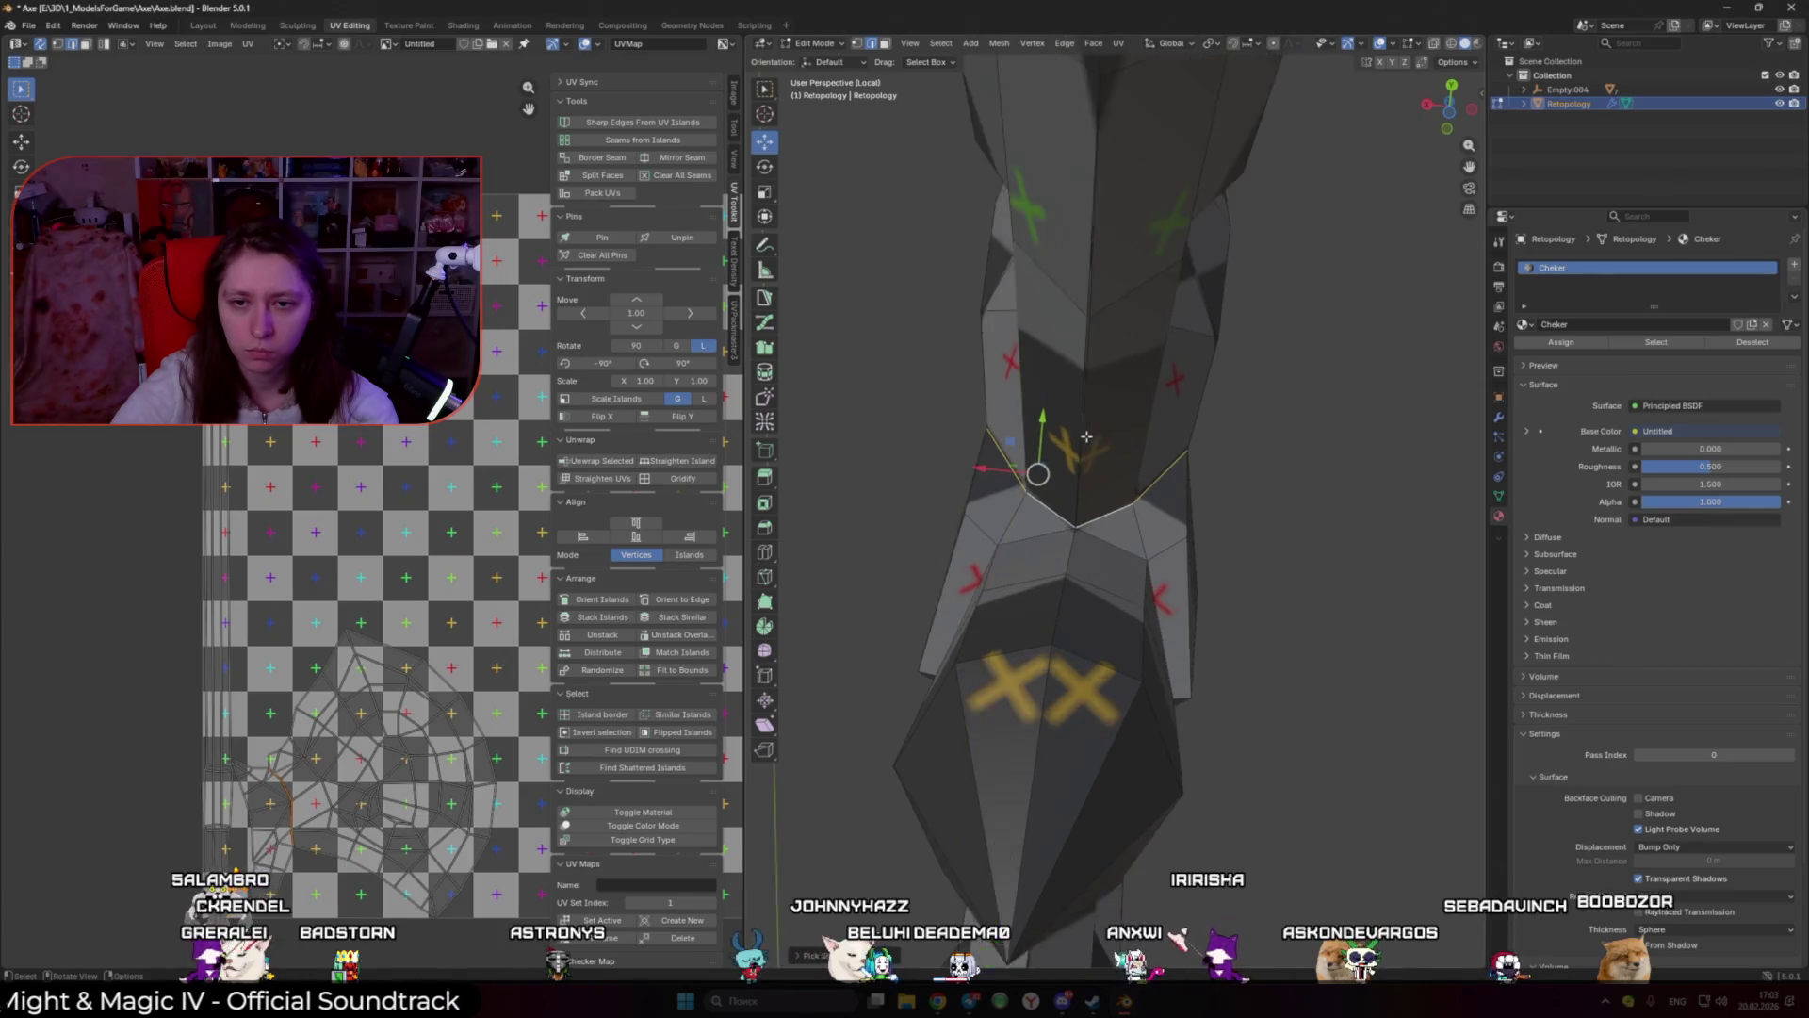
scroll(1087, 438, up, 3)
middle_drag(1083, 426, 1103, 377)
key(g)
click(1129, 287)
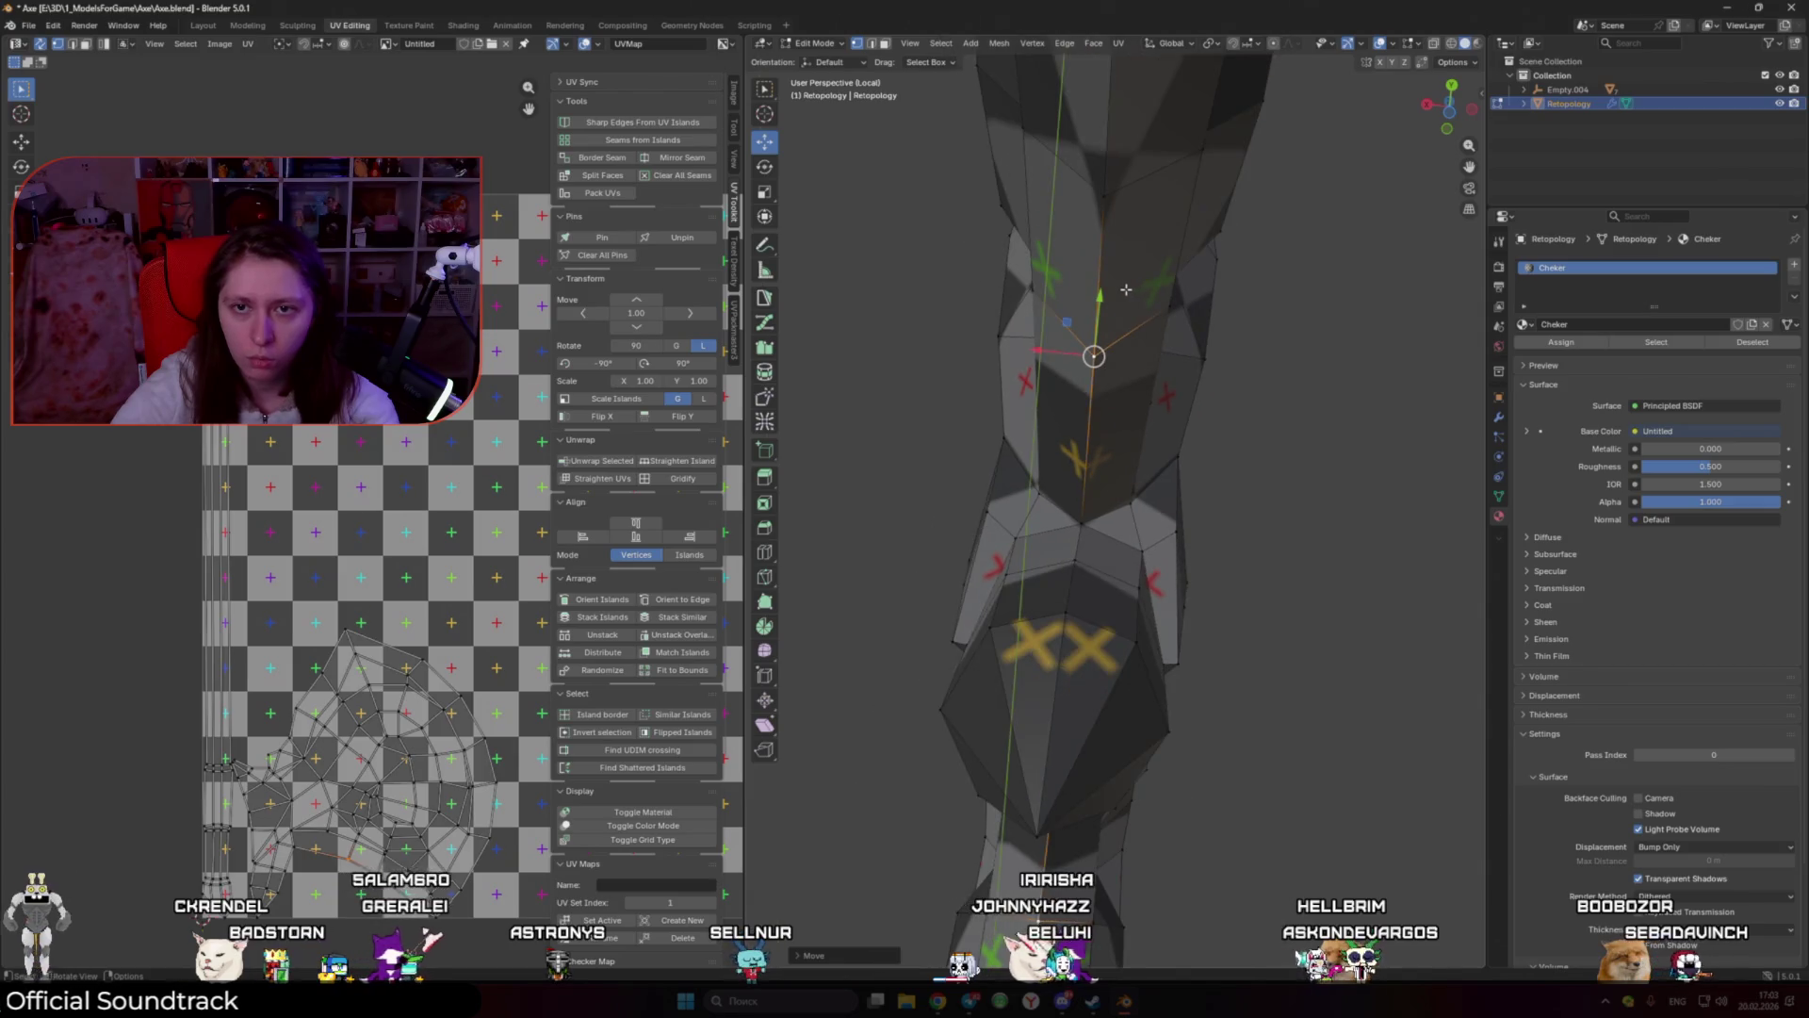
middle_drag(1128, 286, 1169, 565)
scroll(1186, 635, up, 3)
key(g)
key(x)
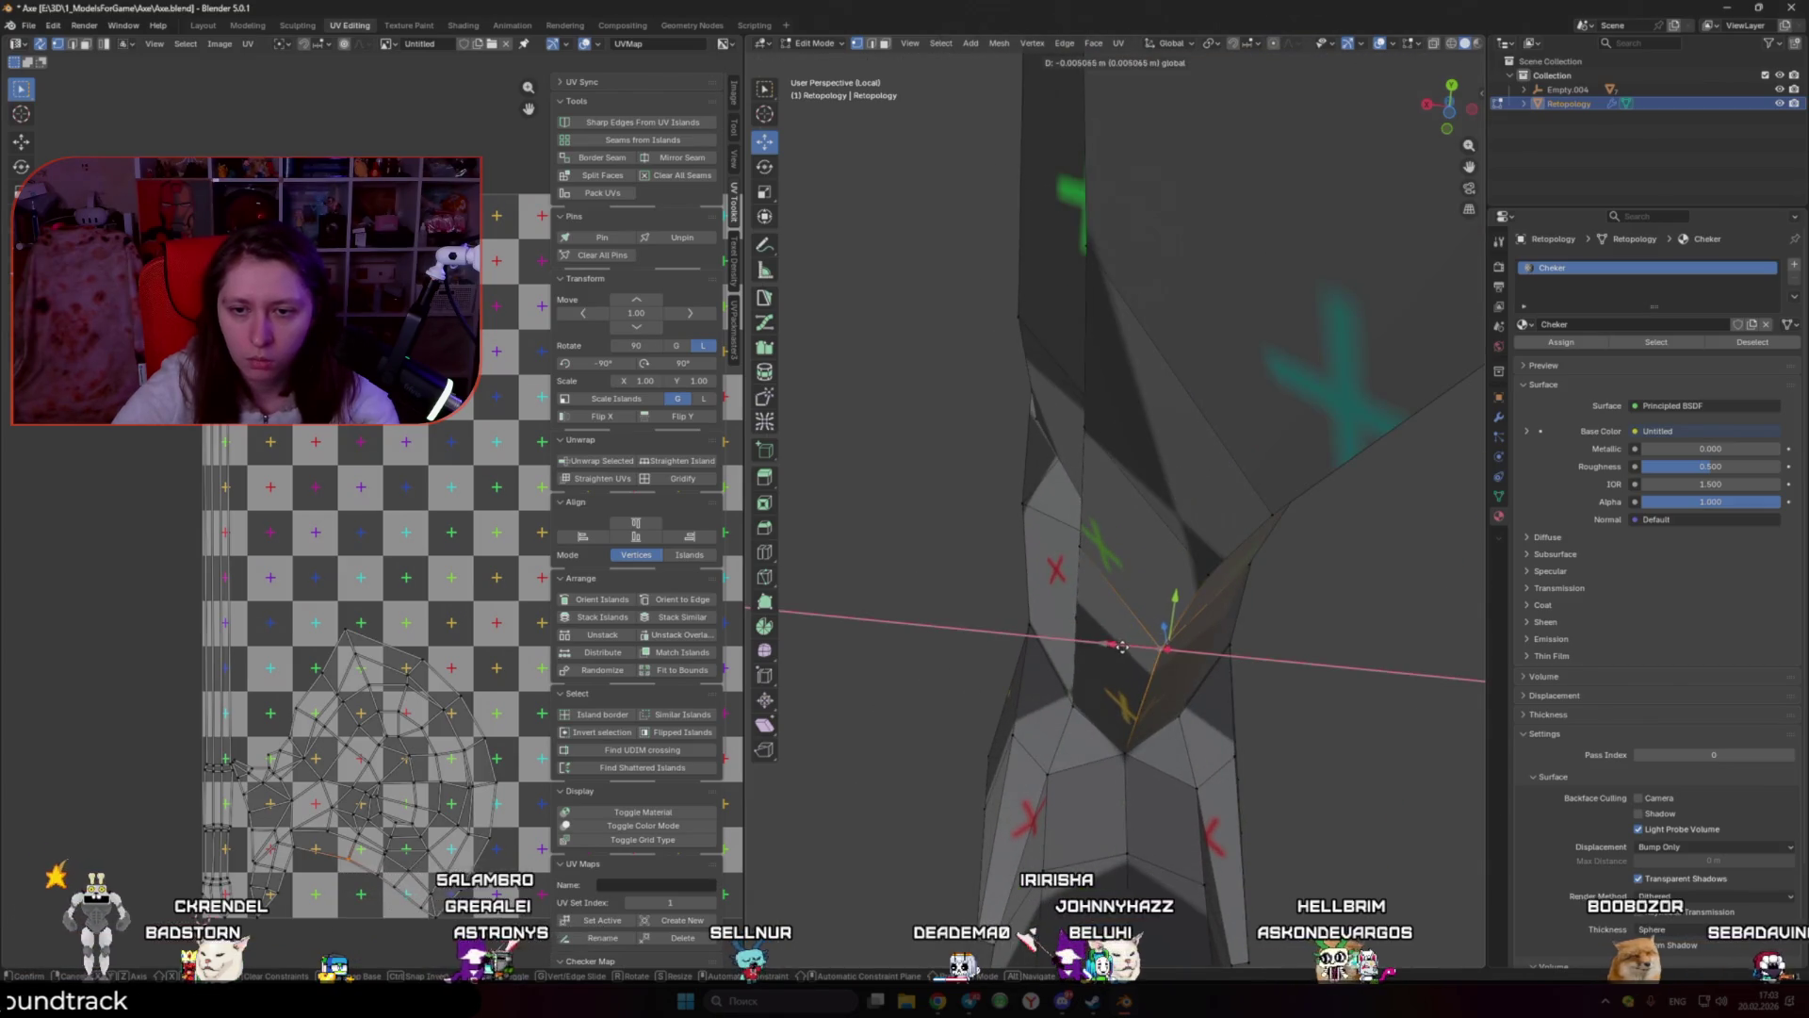
click(1112, 646)
scroll(1131, 622, down, 3)
middle_drag(1131, 622, 1145, 506)
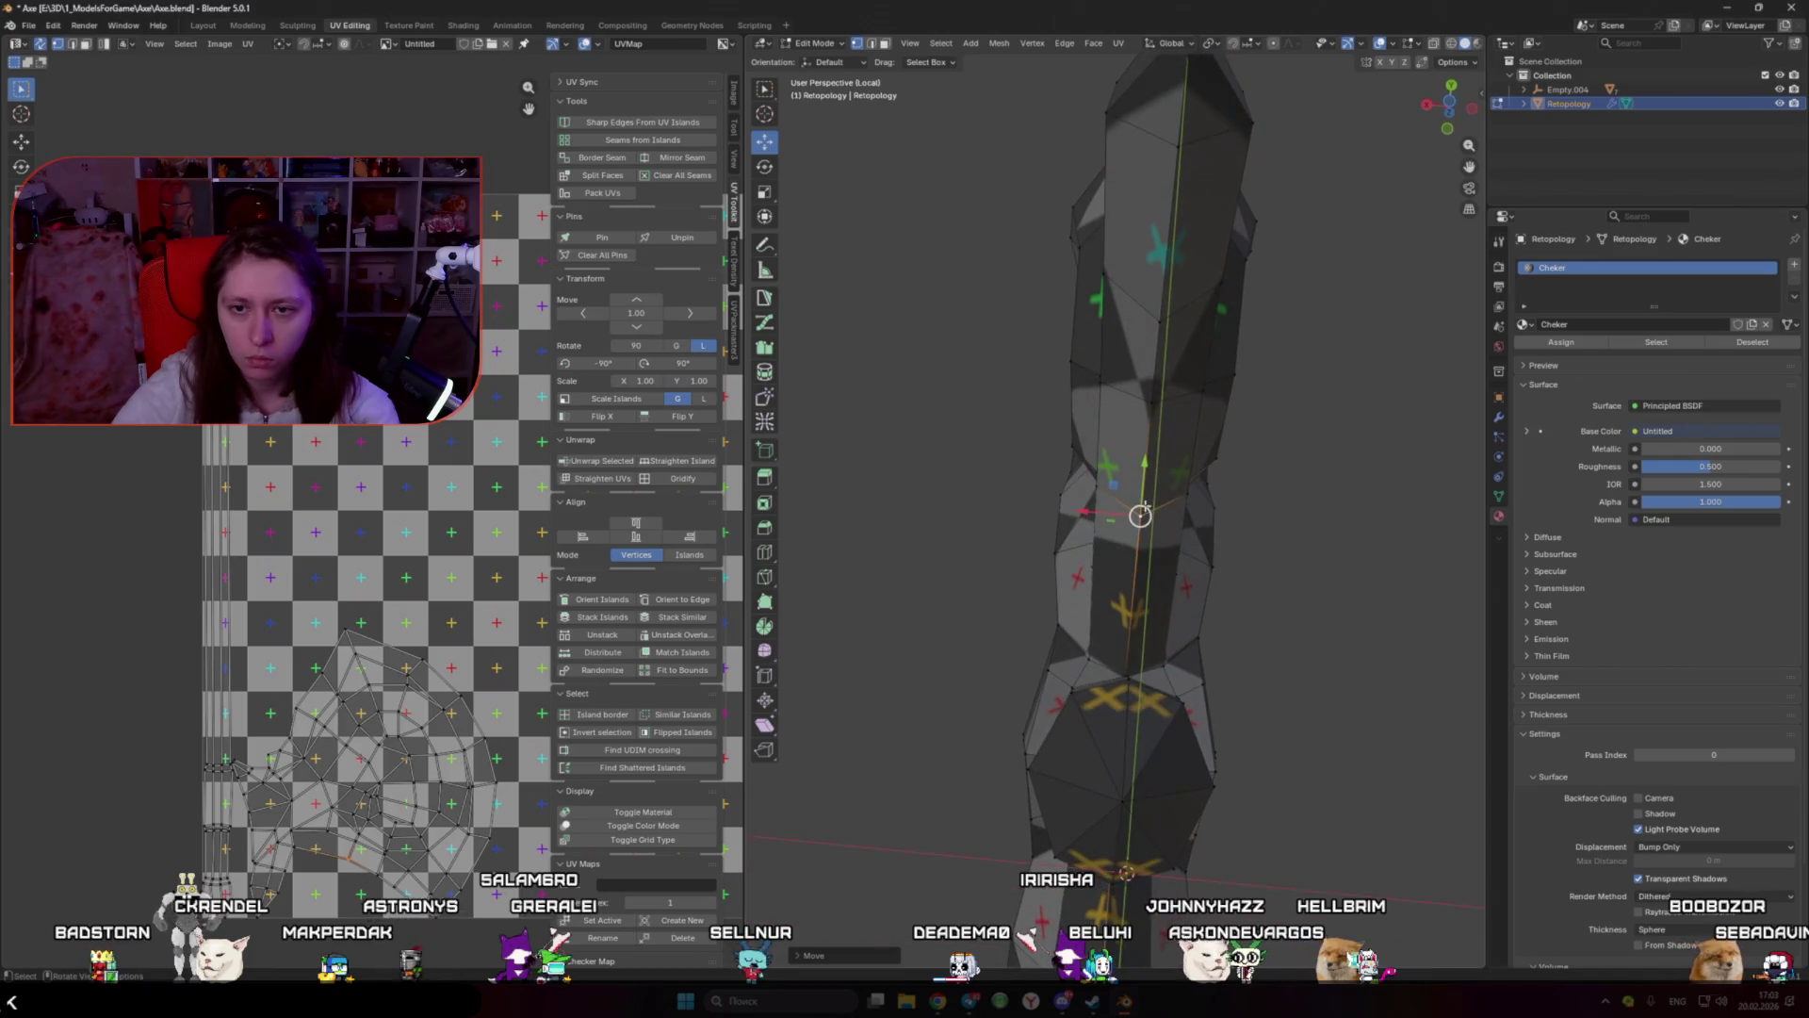
Step: Inspect the axe head and bottom spike tip from several angles in edge select mode
key(a)
scroll(1041, 556, down, 3)
scroll(1046, 551, up, 2)
scroll(1082, 557, down, 2)
mouse_move(1081, 557)
middle_down()
mouse_move(1062, 538)
mouse_move(1211, 506)
mouse_move(1131, 566)
middle_up()
scroll(1103, 532, down, 3)
scroll(1212, 507, up, 5)
scroll(1131, 566, down, 3)
key(alt+a)
key(a)
click(961, 678)
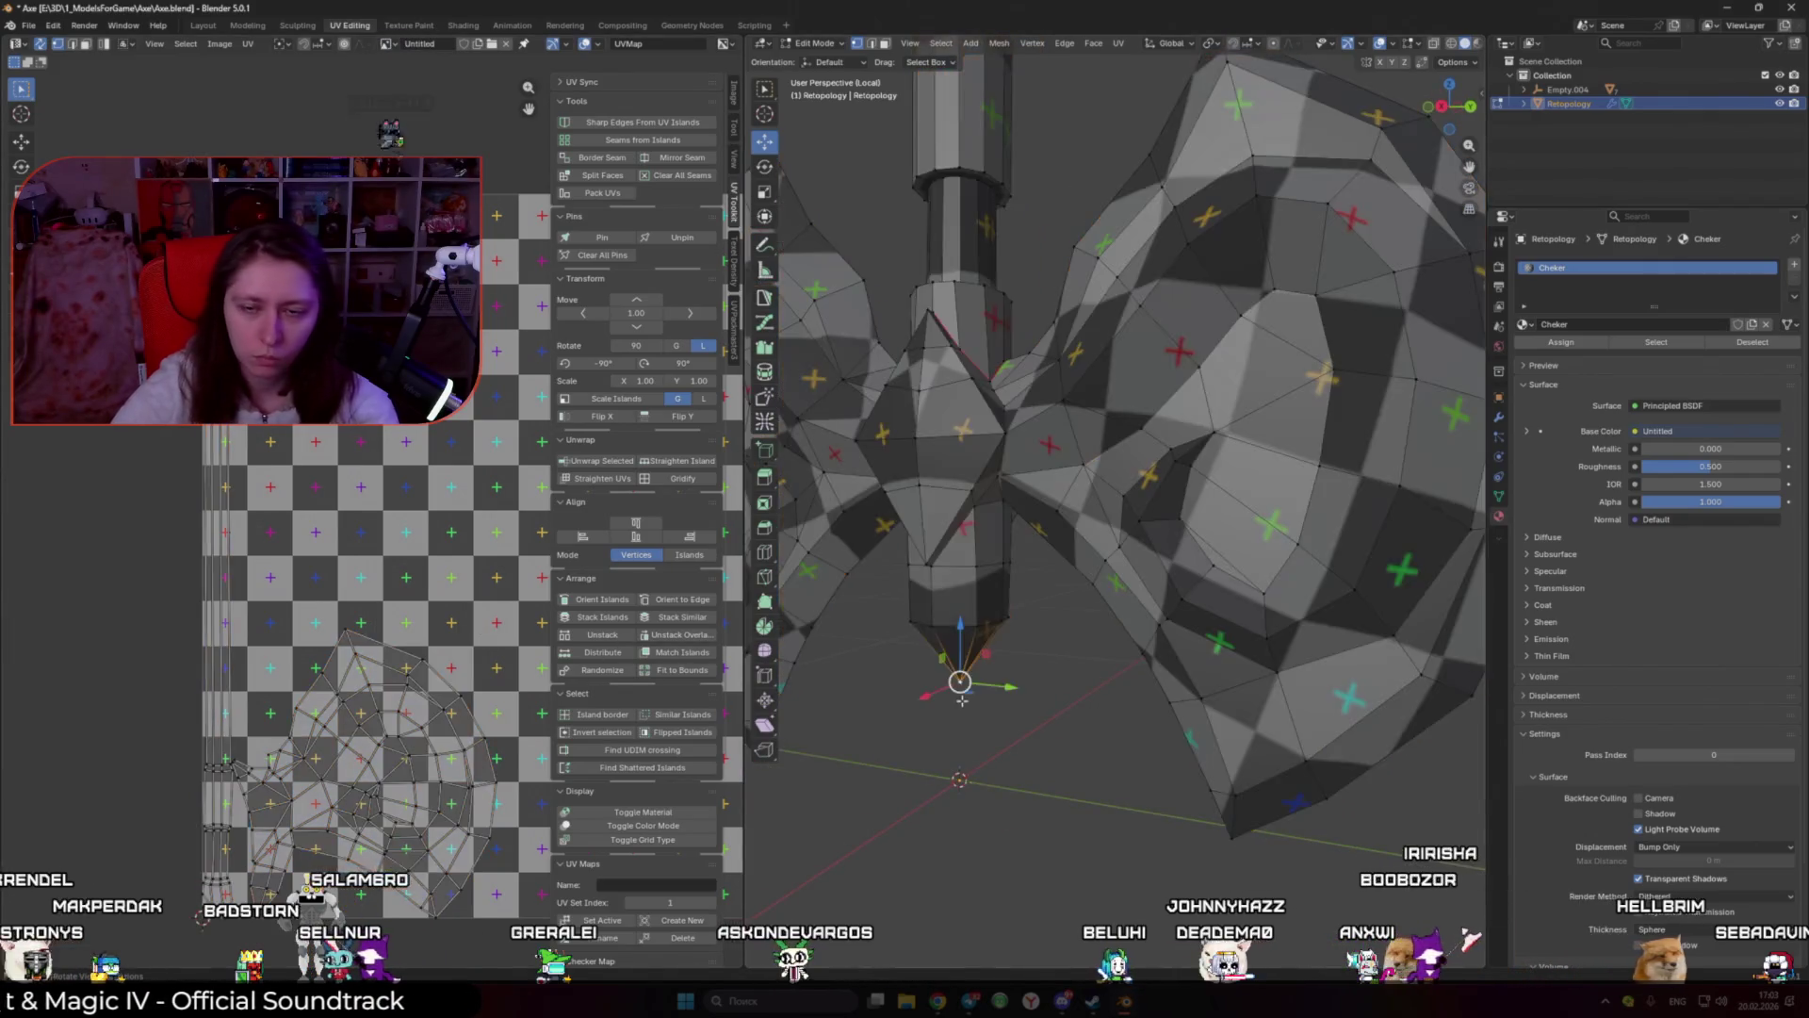
mouse_move(962, 679)
middle_down()
mouse_move(1119, 513)
mouse_move(1035, 528)
middle_up()
scroll(1118, 513, up, 4)
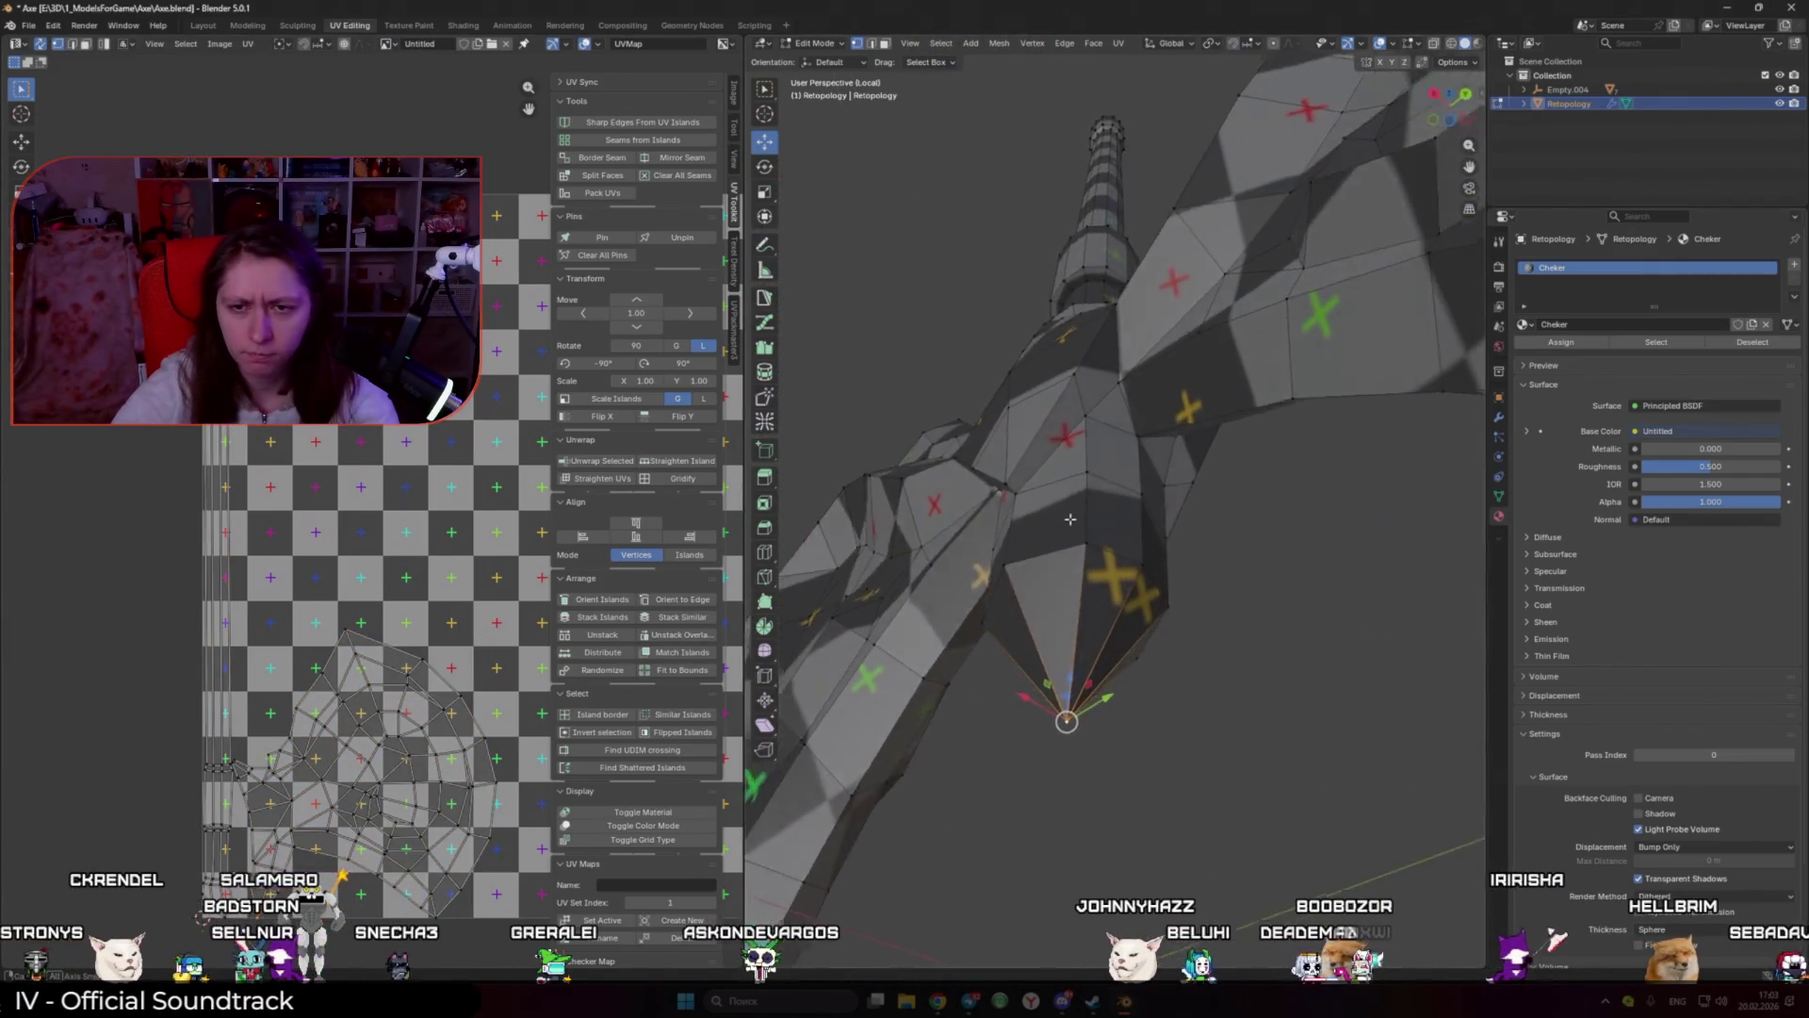
key(2)
mouse_move(1117, 469)
middle_down()
mouse_move(1053, 474)
mouse_move(1143, 431)
mouse_move(1119, 412)
middle_up()
middle_drag(1114, 308, 1111, 340)
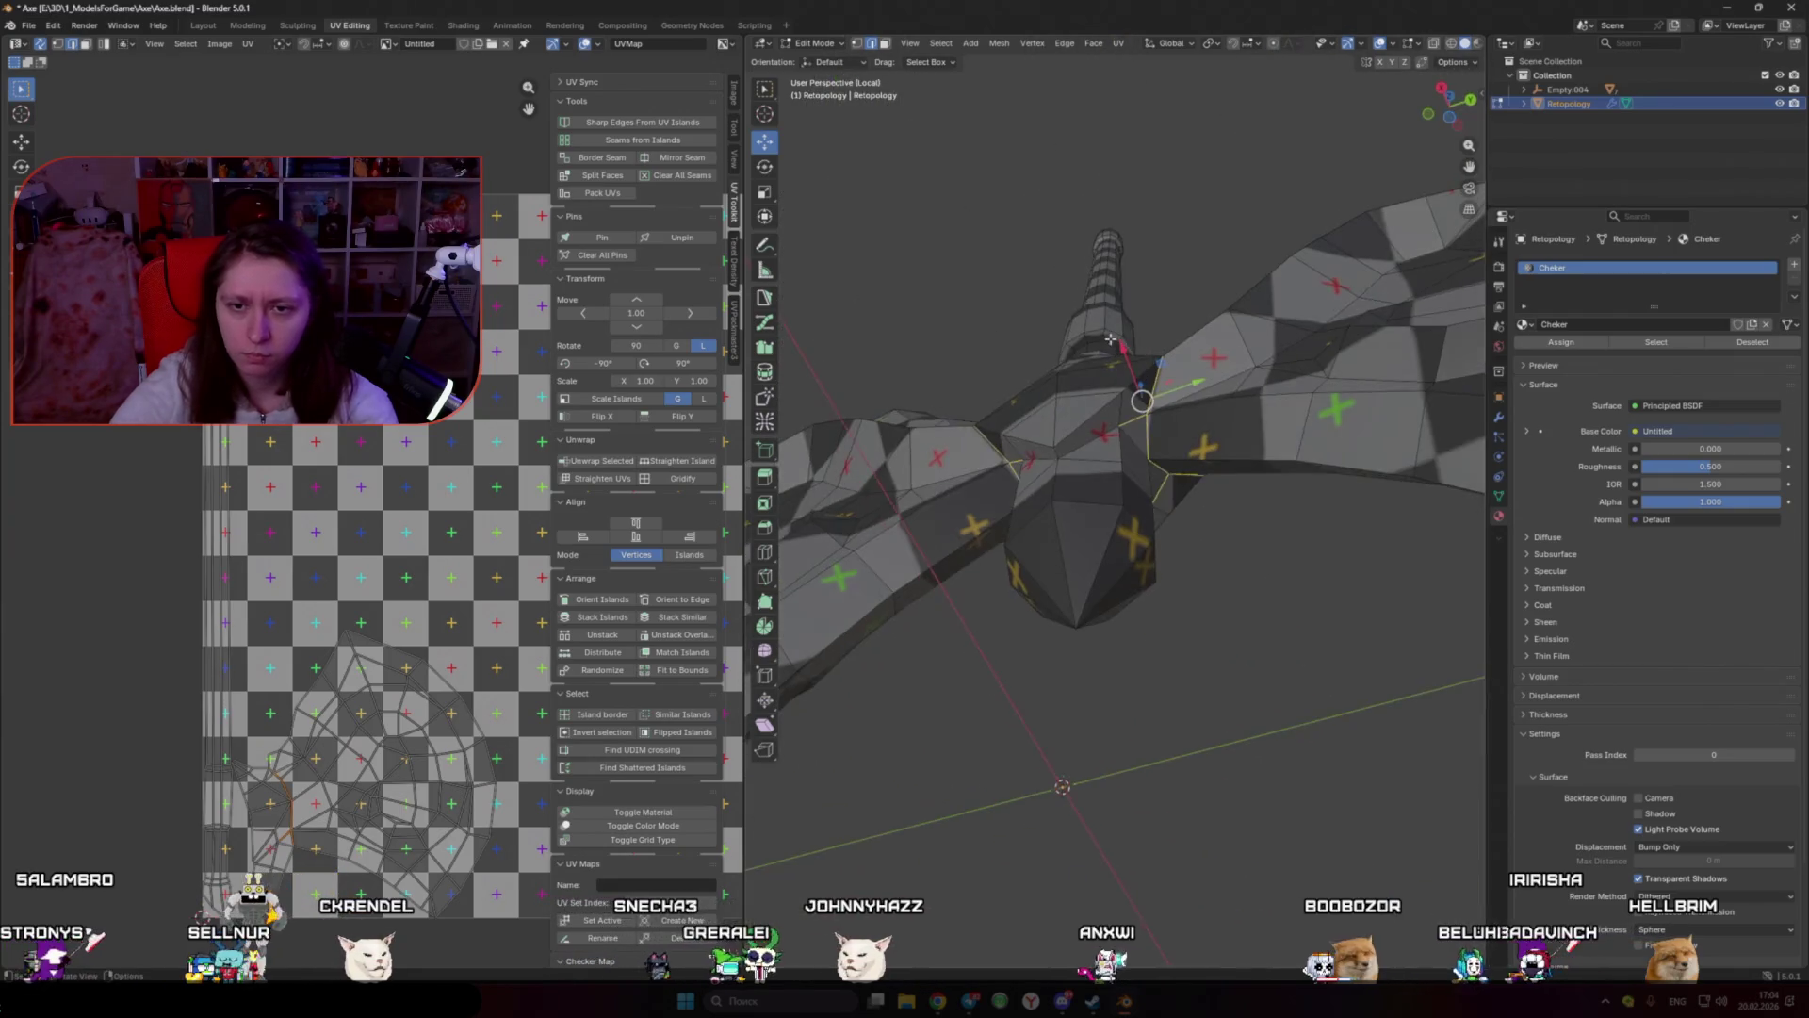
mouse_move(849, 326)
middle_down()
mouse_move(1090, 522)
mouse_move(1112, 471)
middle_up()
Step: Unwrap the entire axe mesh again and check the new checker layout
key(a)
key(u)
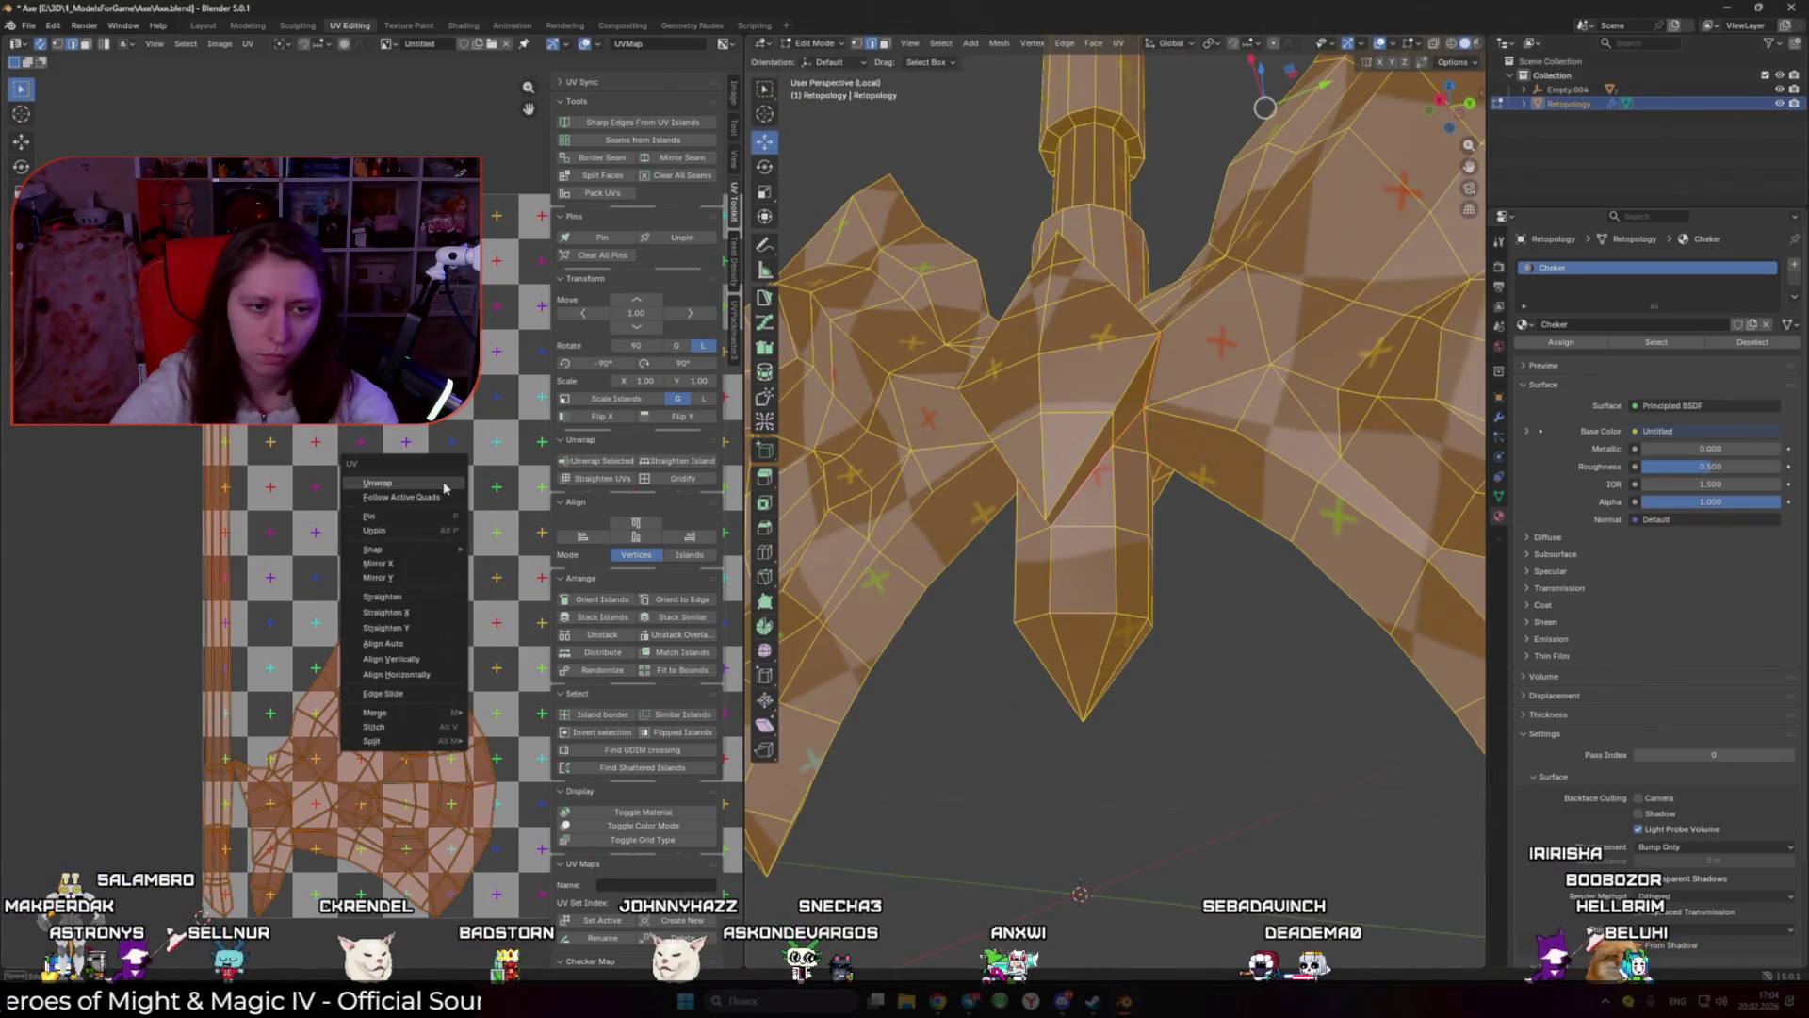
click(444, 488)
scroll(1140, 627, down, 8)
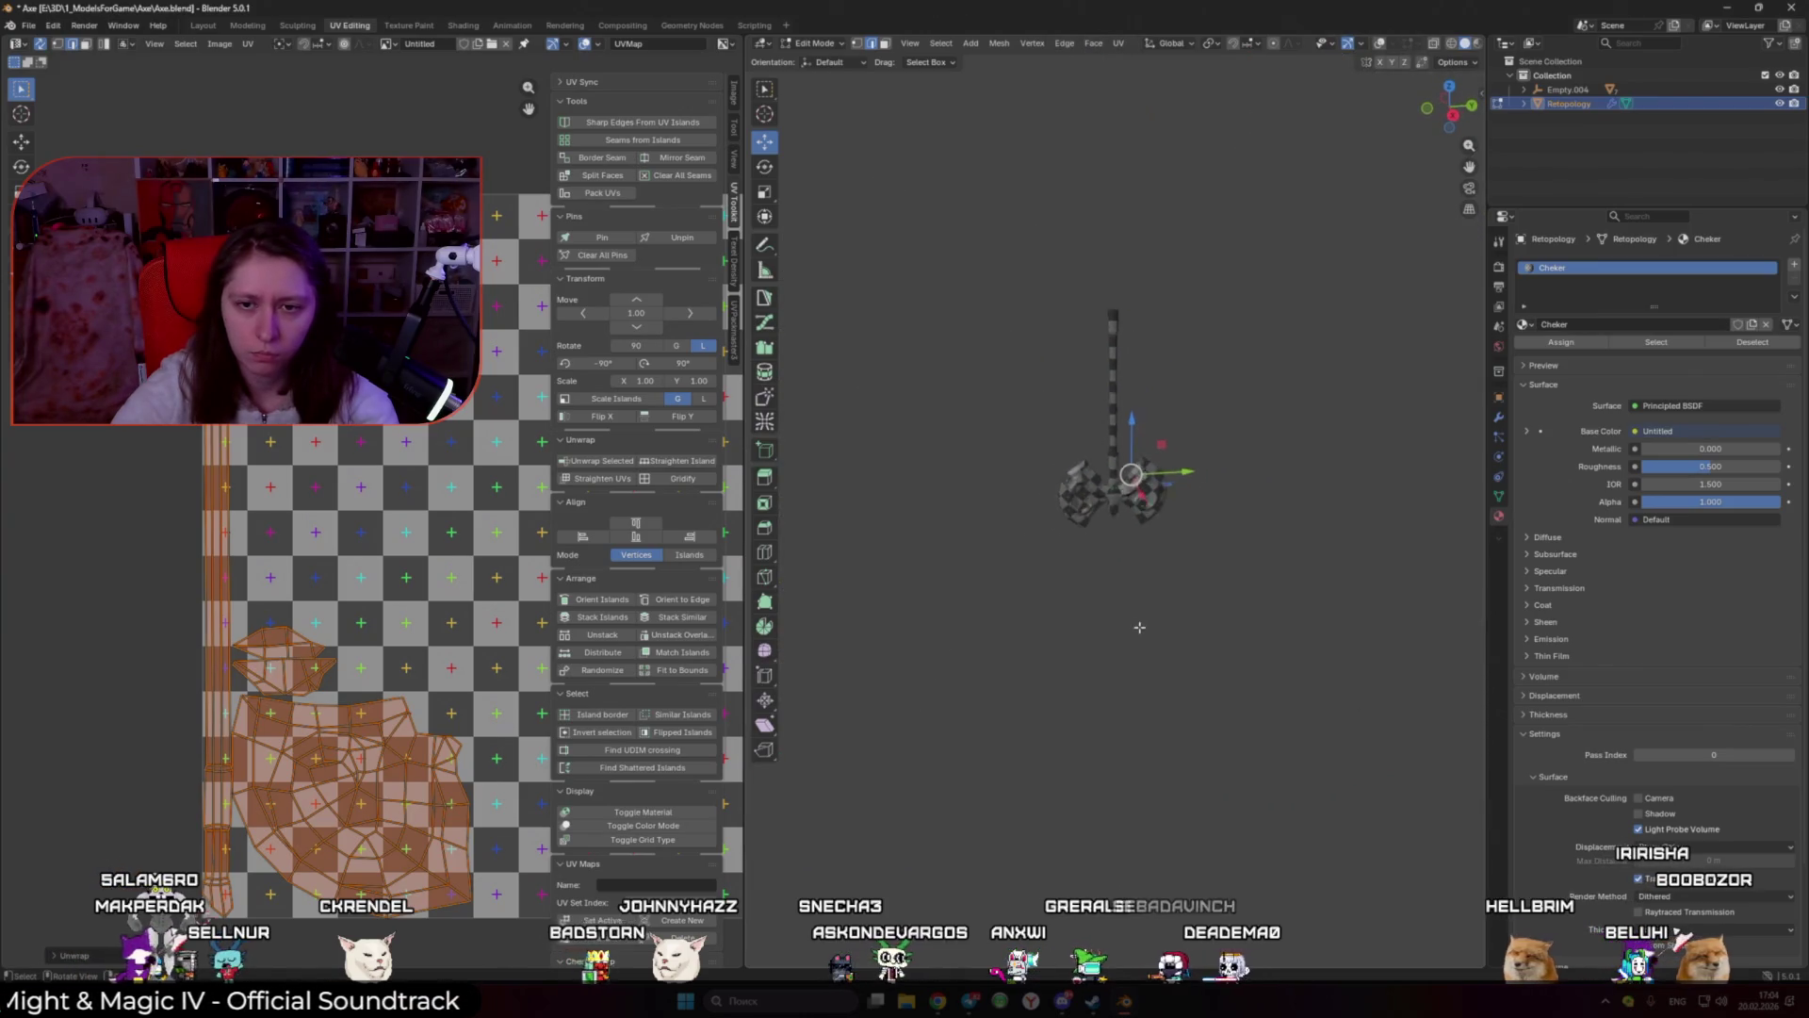
scroll(1139, 627, up, 5)
mouse_move(1140, 627)
middle_down()
mouse_move(987, 562)
mouse_move(1151, 590)
middle_up()
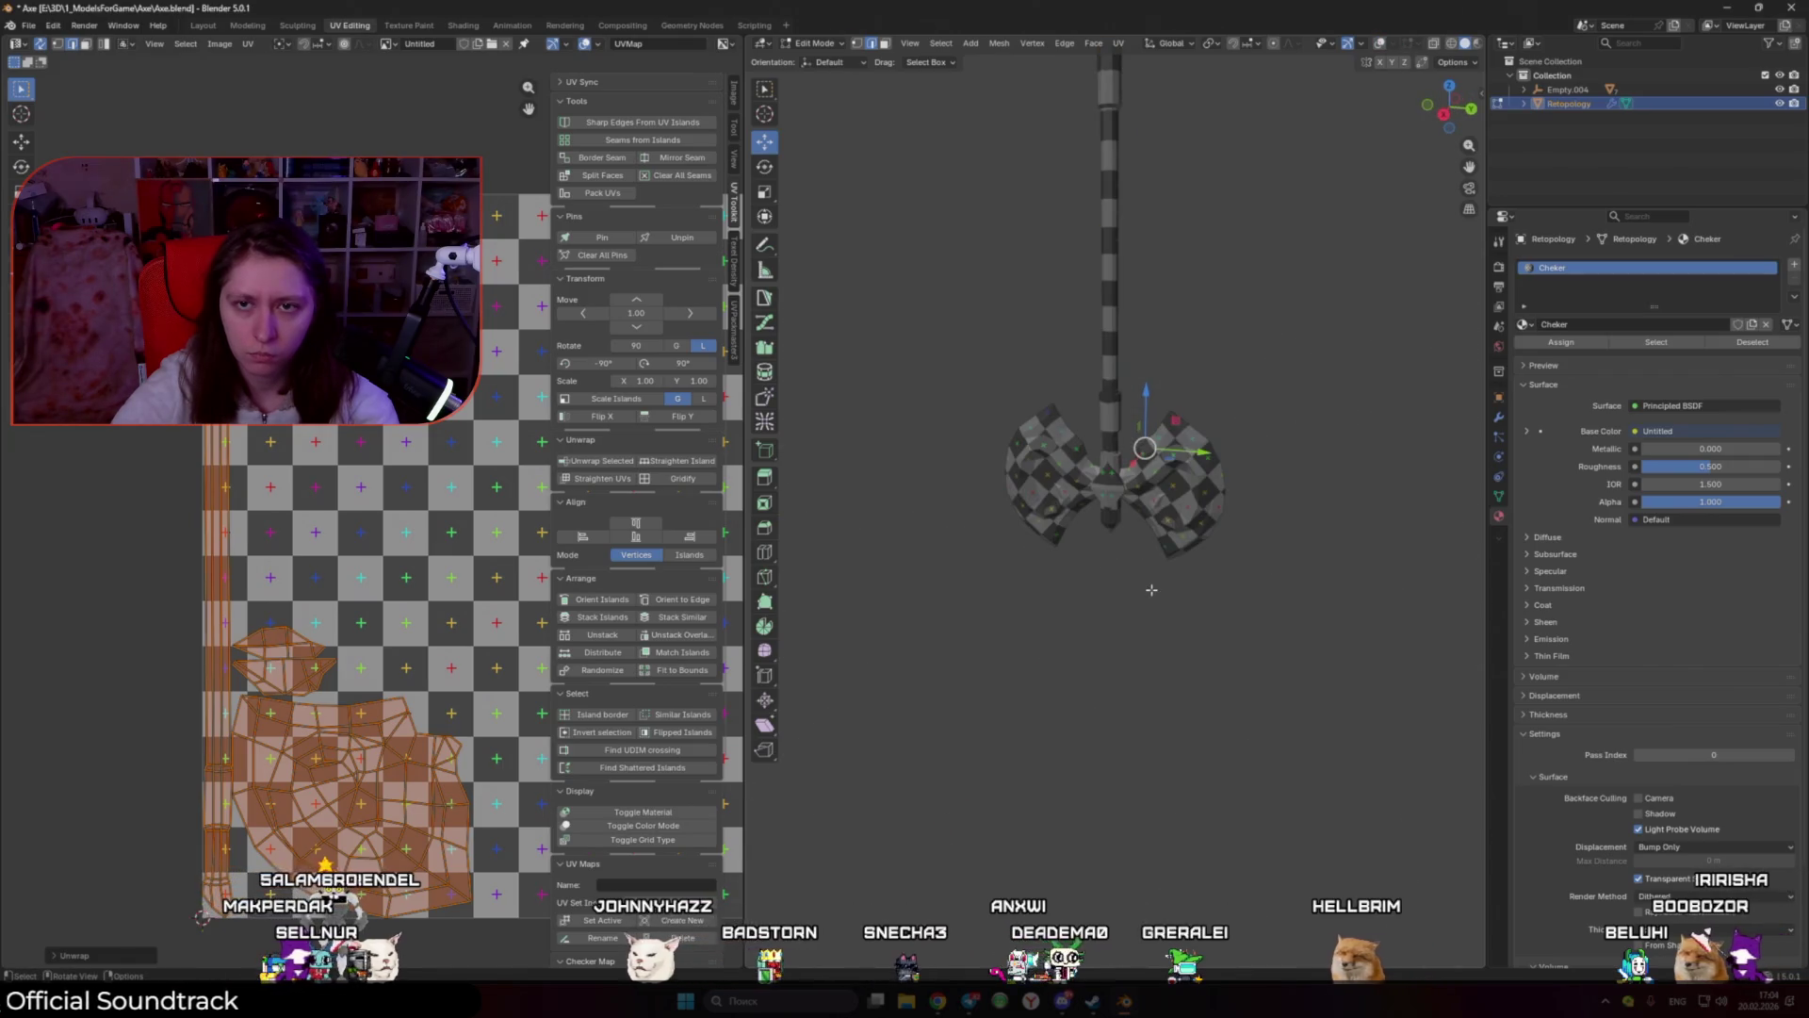
scroll(1152, 589, down, 5)
middle_drag(1151, 590, 1470, 585)
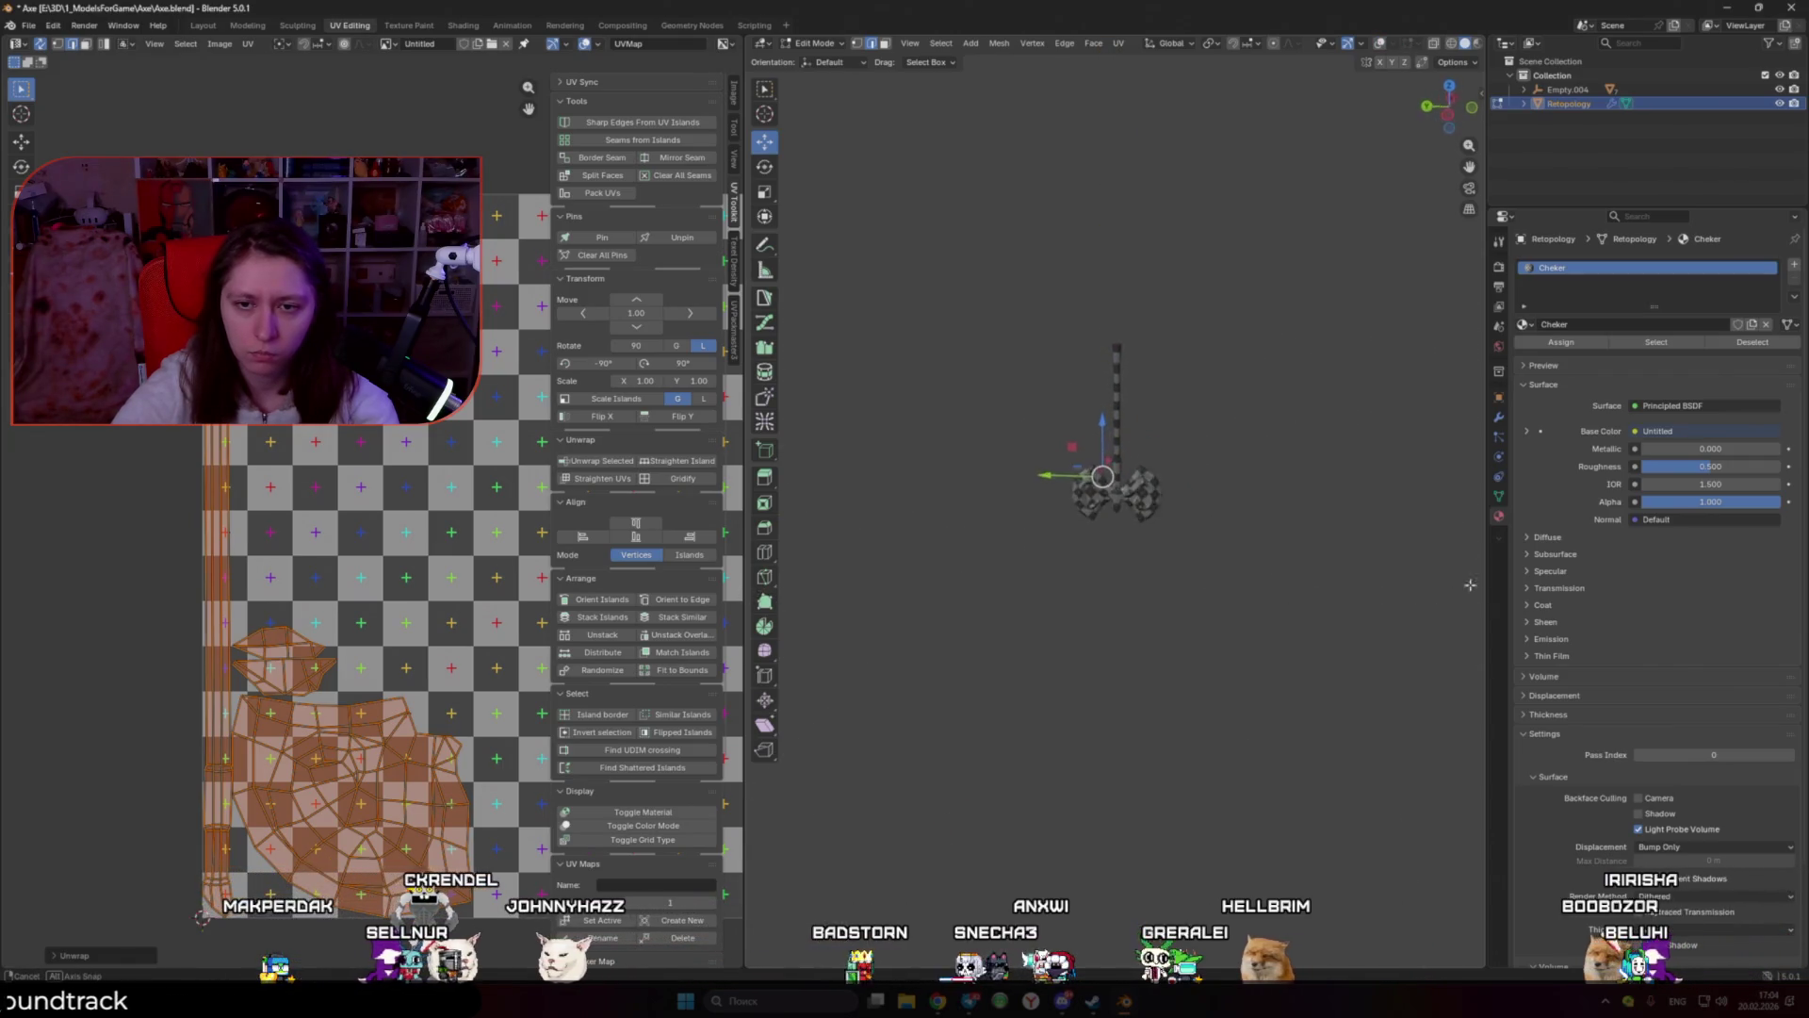
scroll(1122, 544, up, 6)
Step: Return the axe to object mode and bring up its object context menu
key(a)
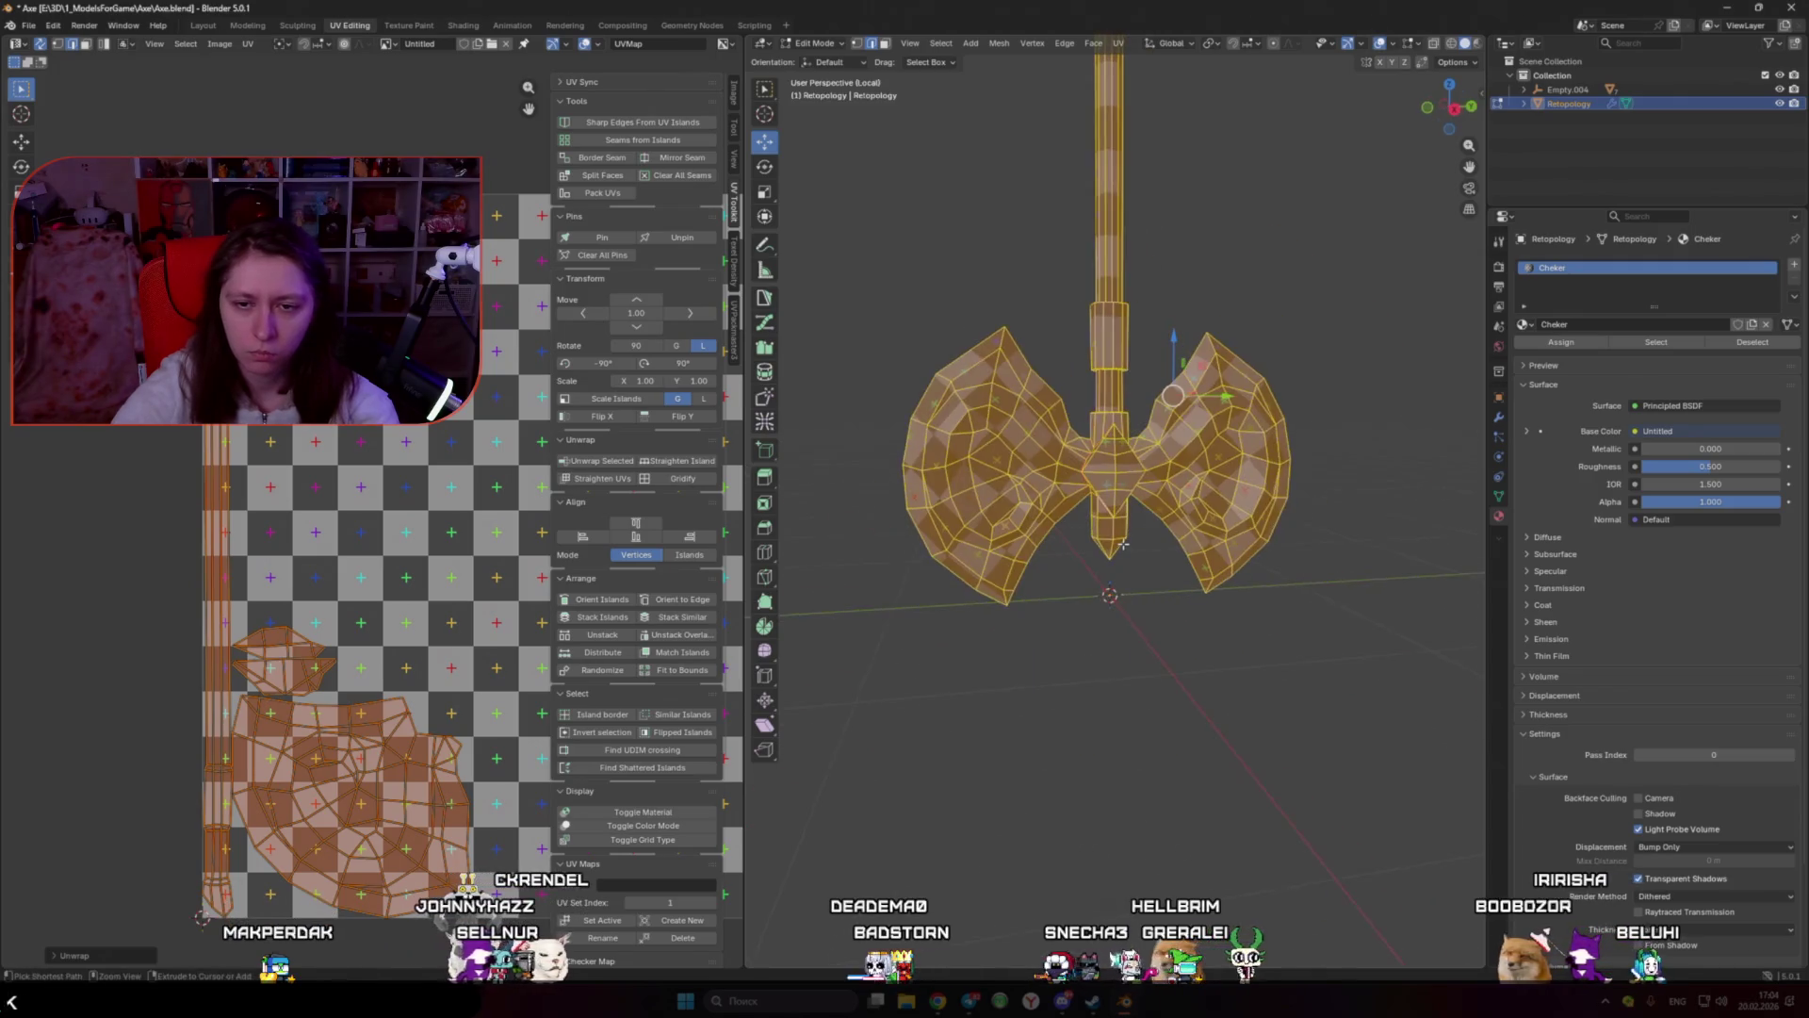
scroll(1122, 543, down, 2)
scroll(1122, 544, down, 2)
key(Tab)
right_click(1131, 513)
mouse_move(1140, 506)
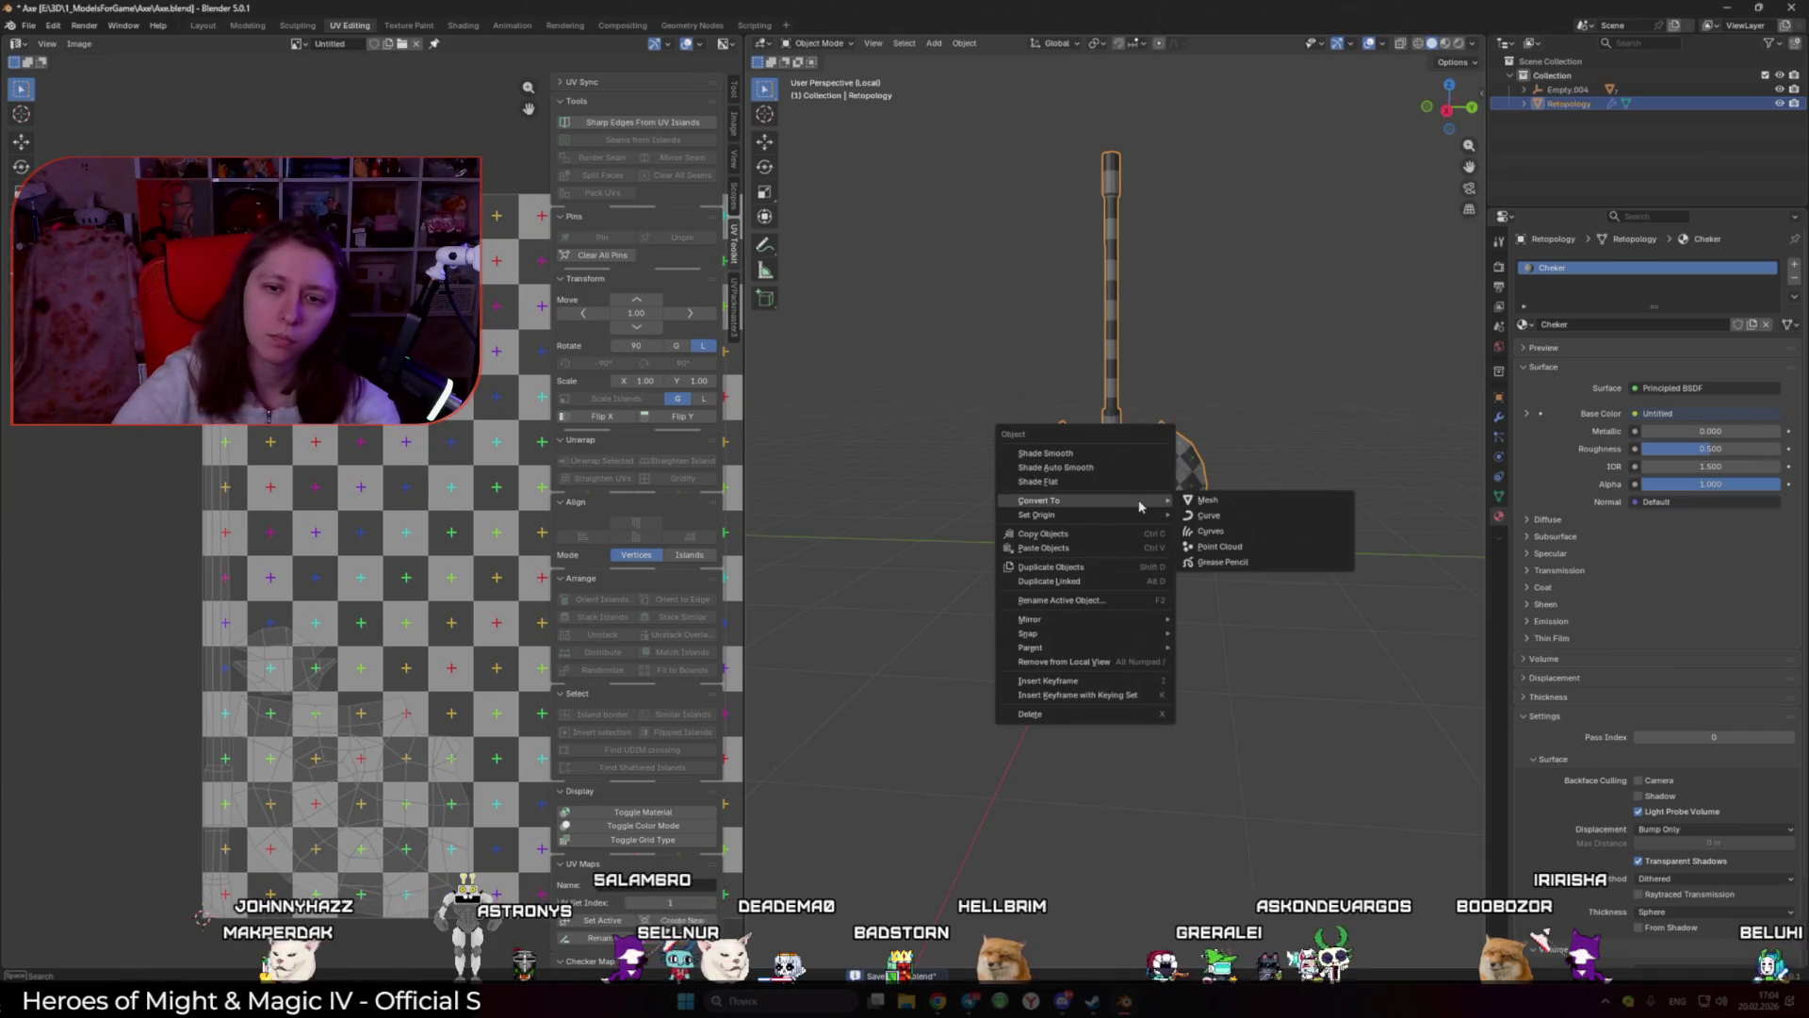
Step: In the Layout workspace, rename the outliner collection to Axe, then open the File menu
click(205, 25)
scroll(745, 472, down, 2)
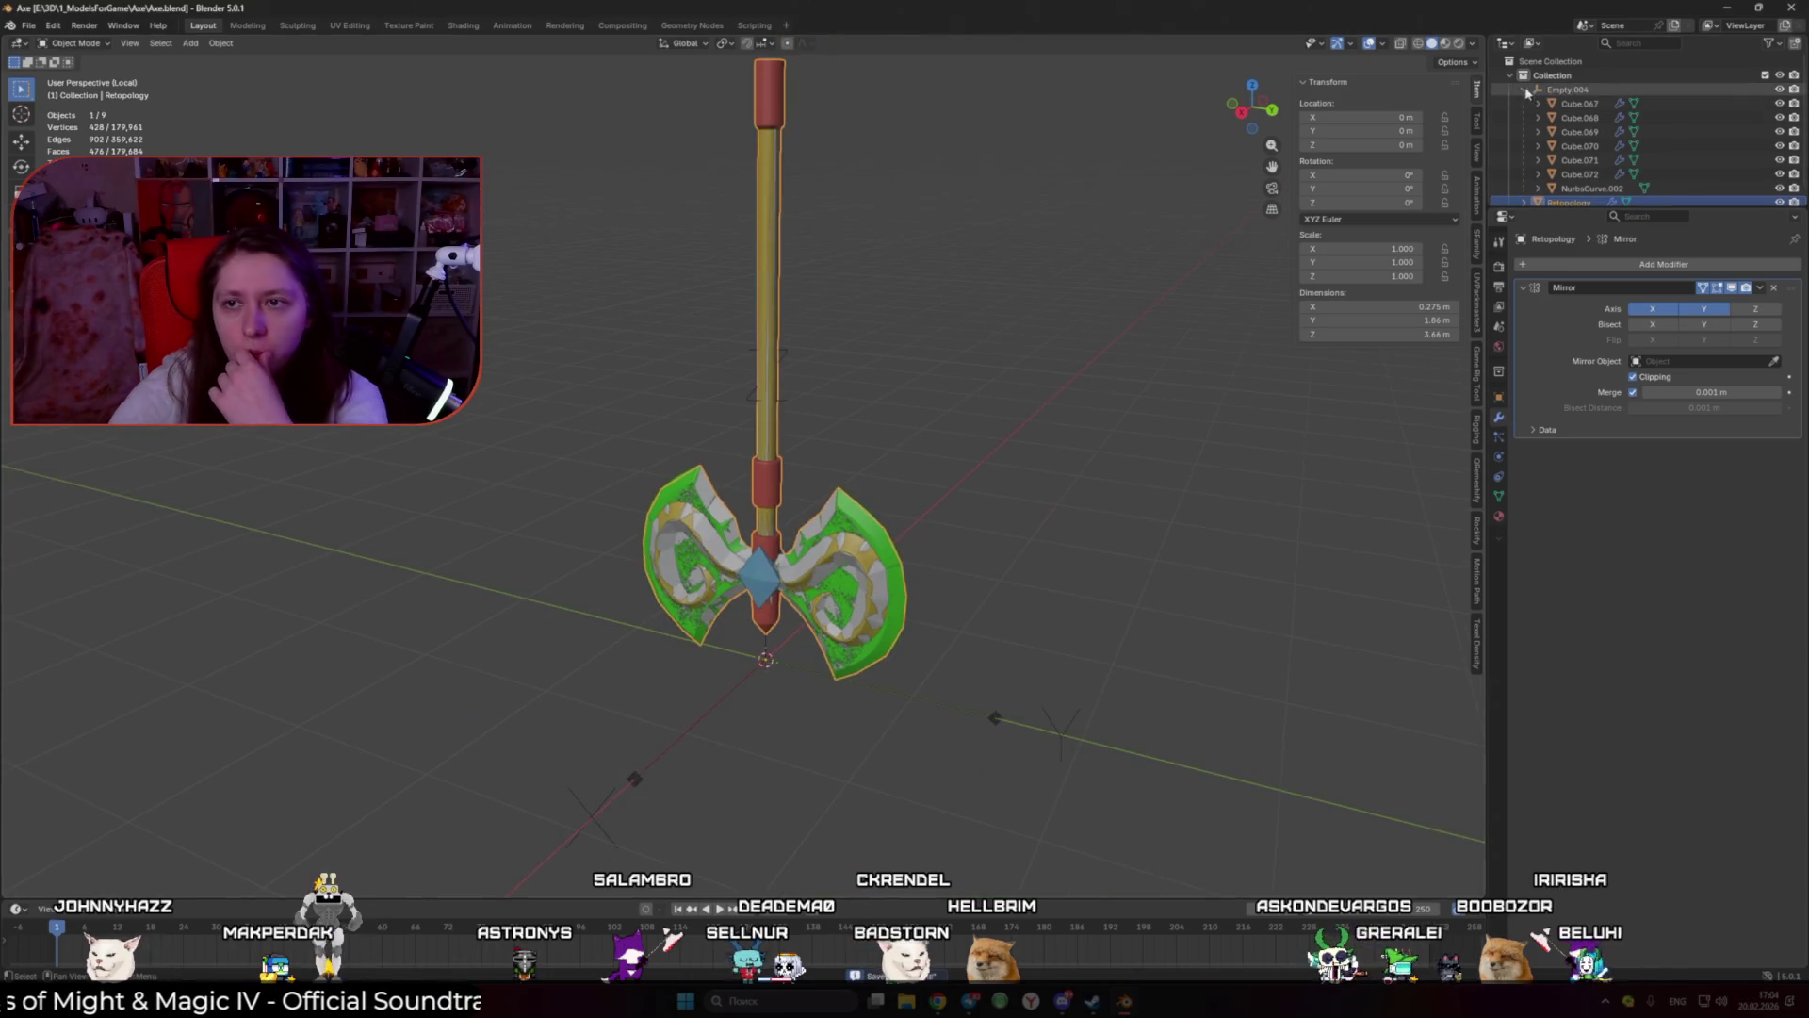
double_click(1551, 75)
text(Axe)
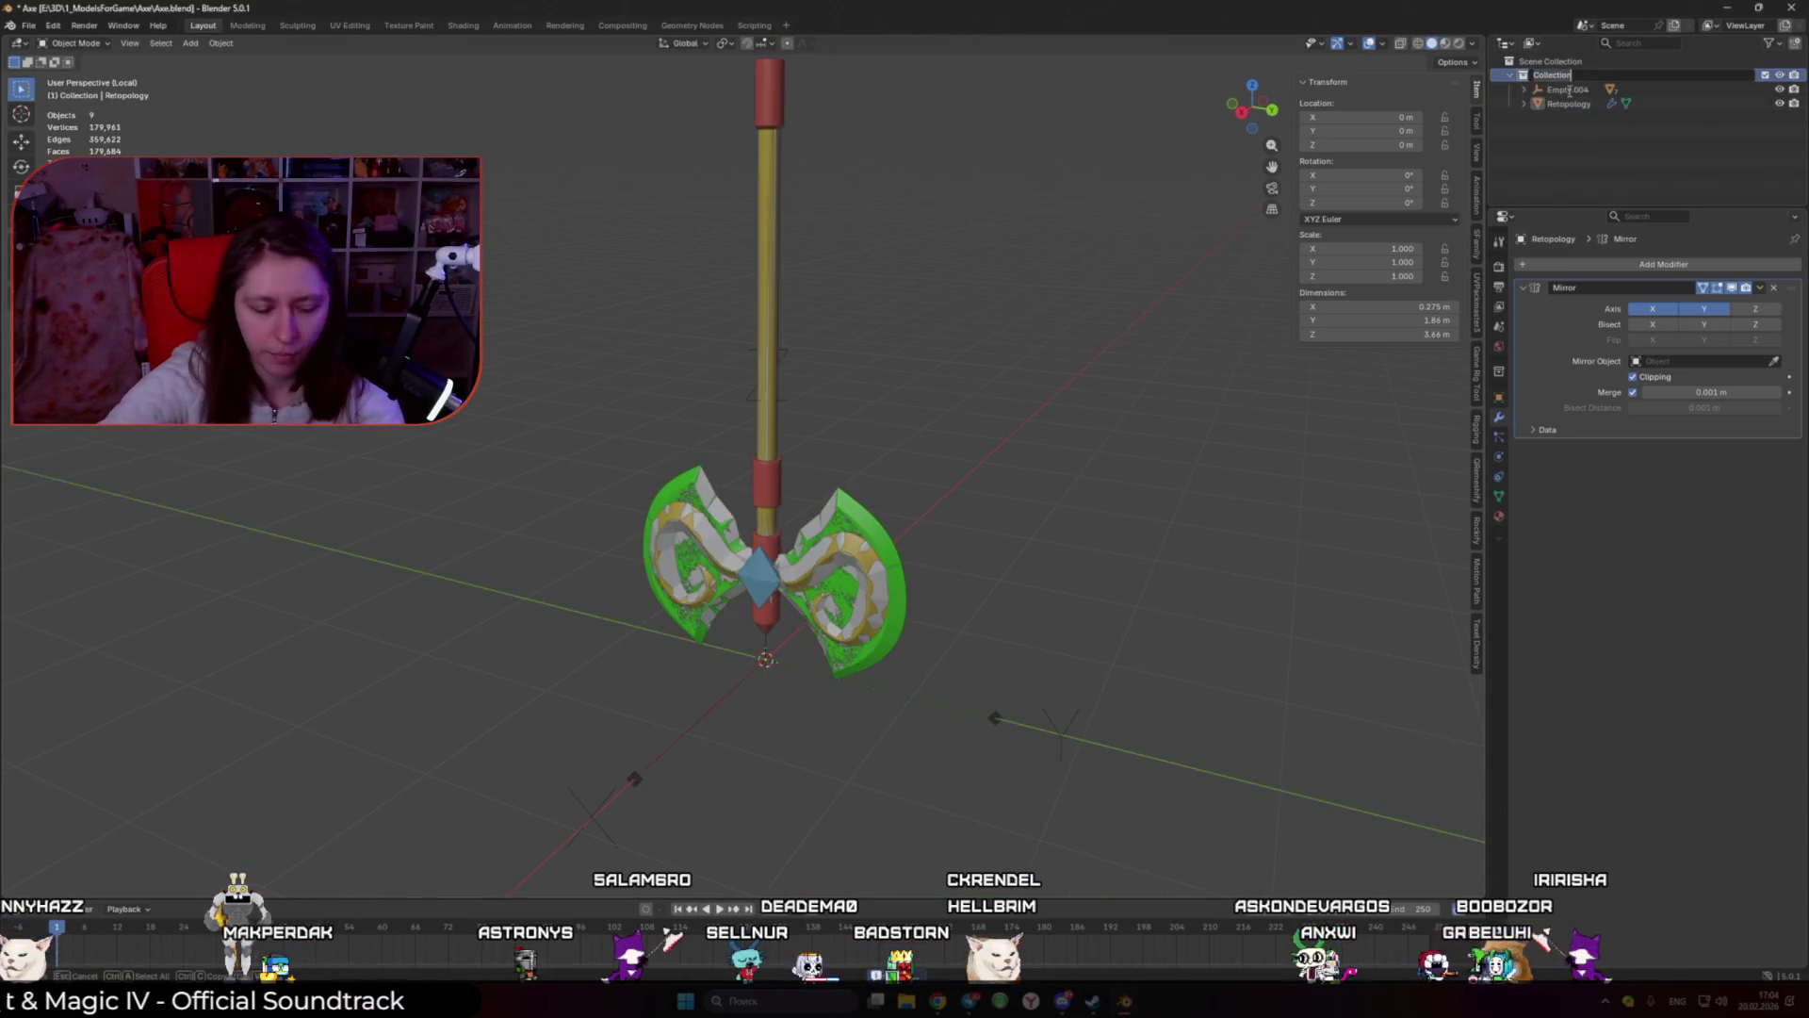
key(Return)
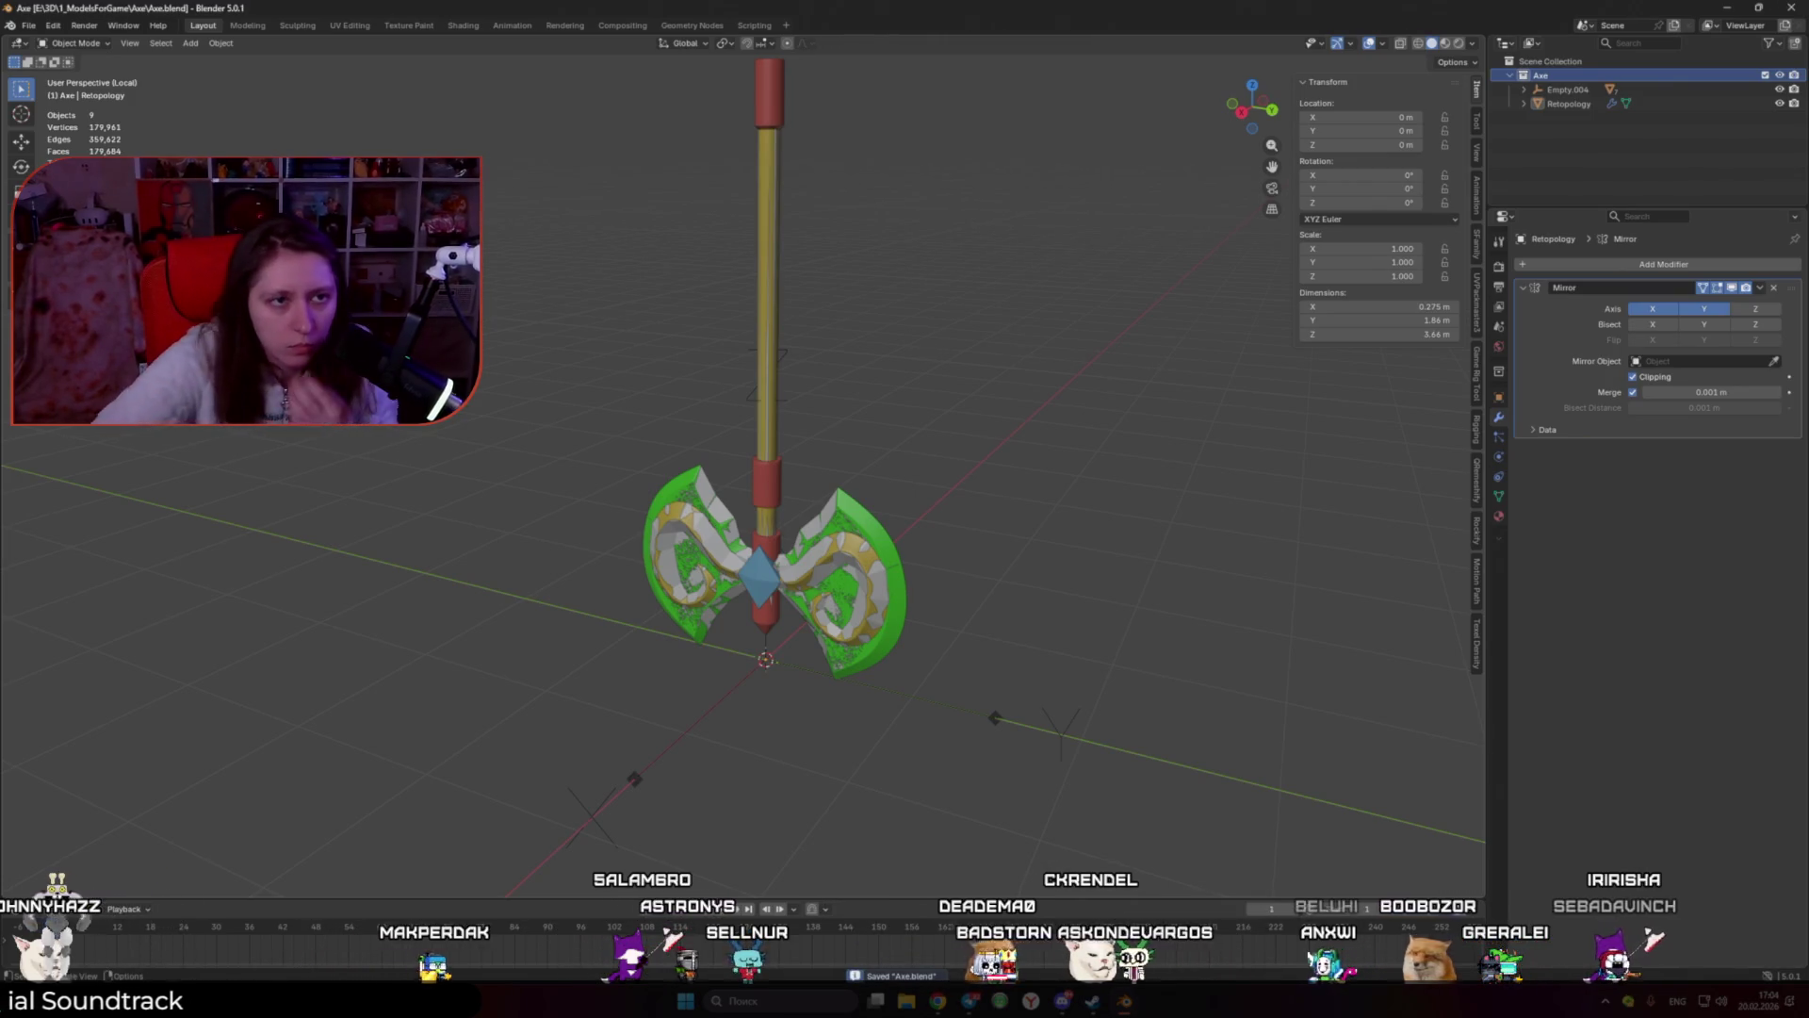
click(27, 25)
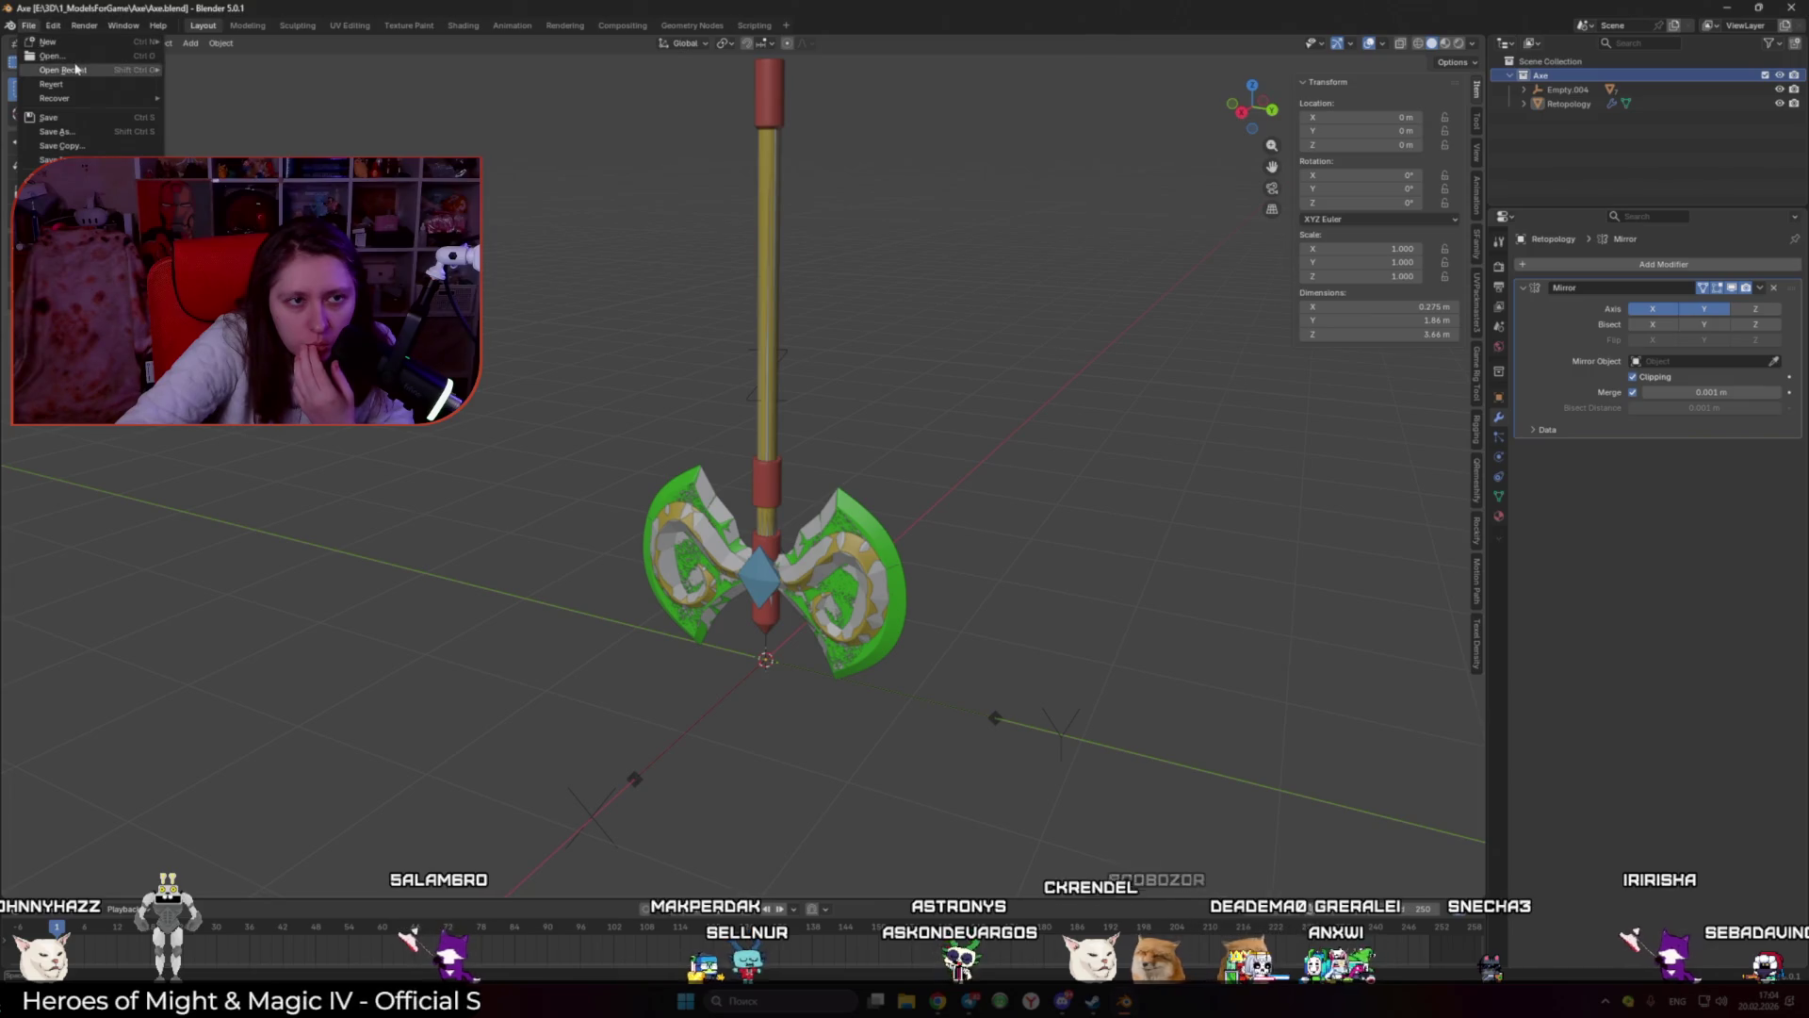
Step: Copy the sword objects from the rock scene and reopen Axe.blend from recent files
mouse_move(81, 70)
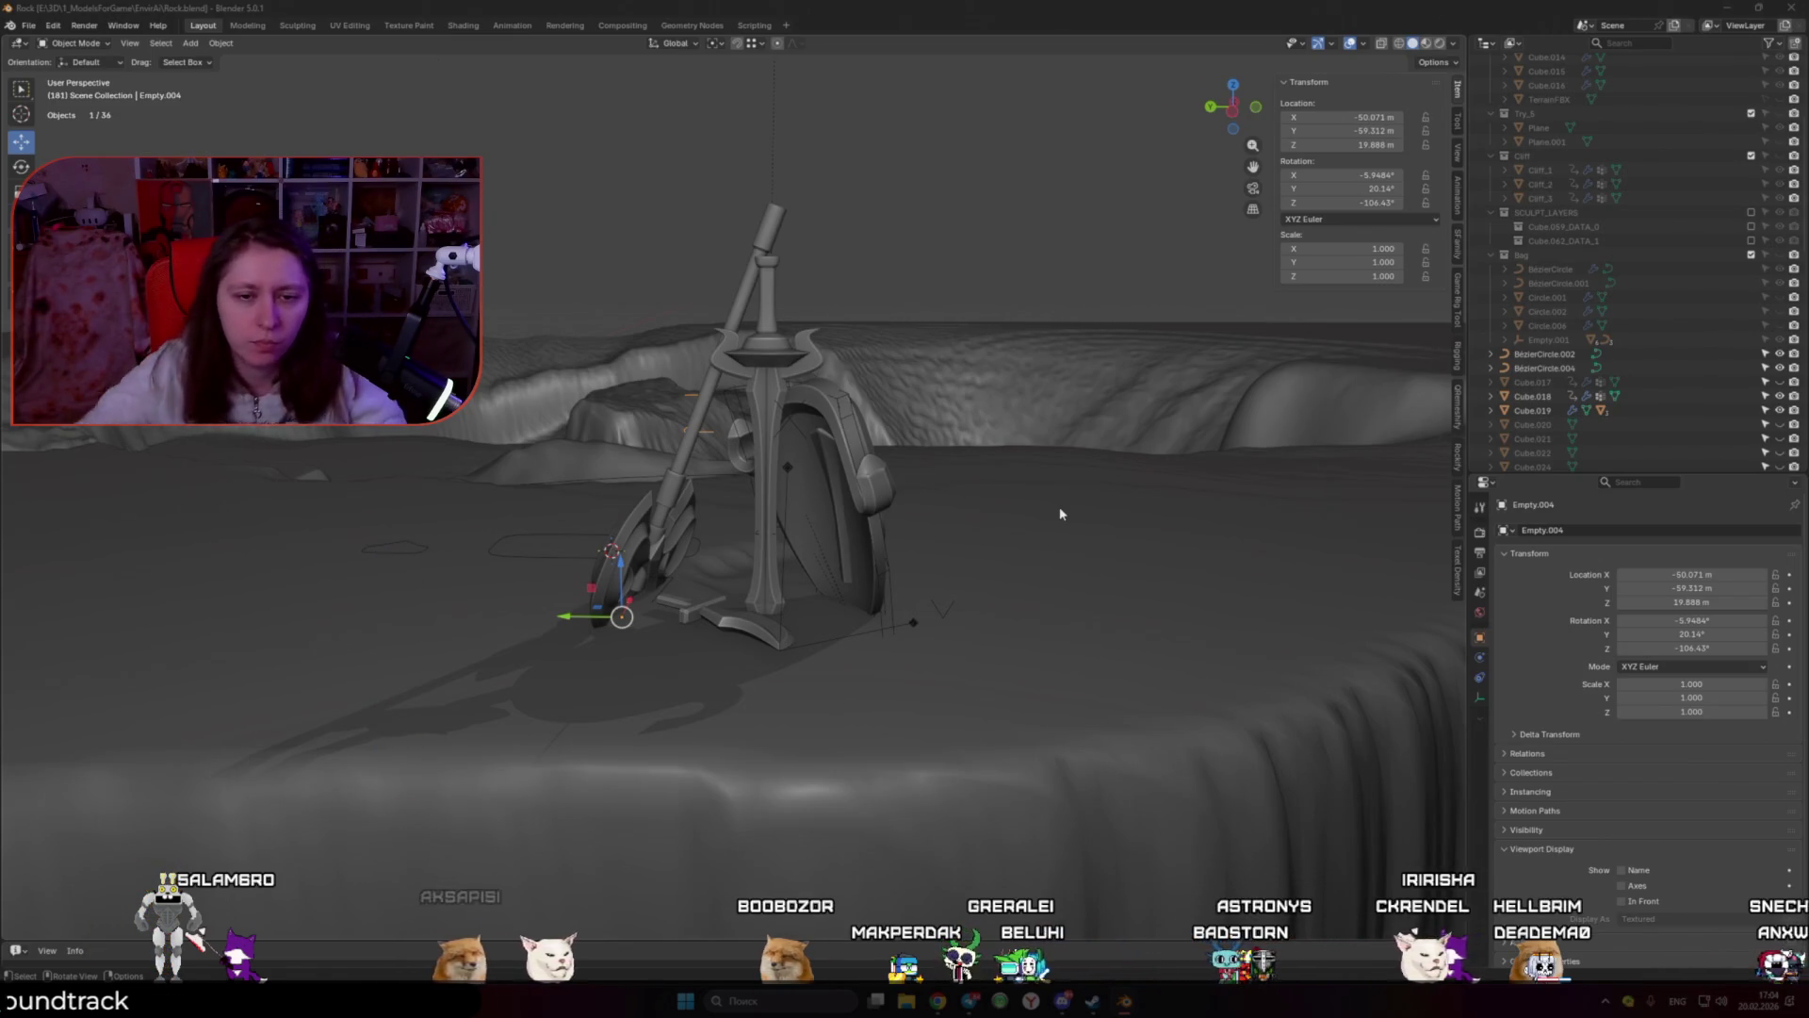
scroll(921, 235, up, 5)
middle_drag(823, 439, 818, 390)
click(824, 284)
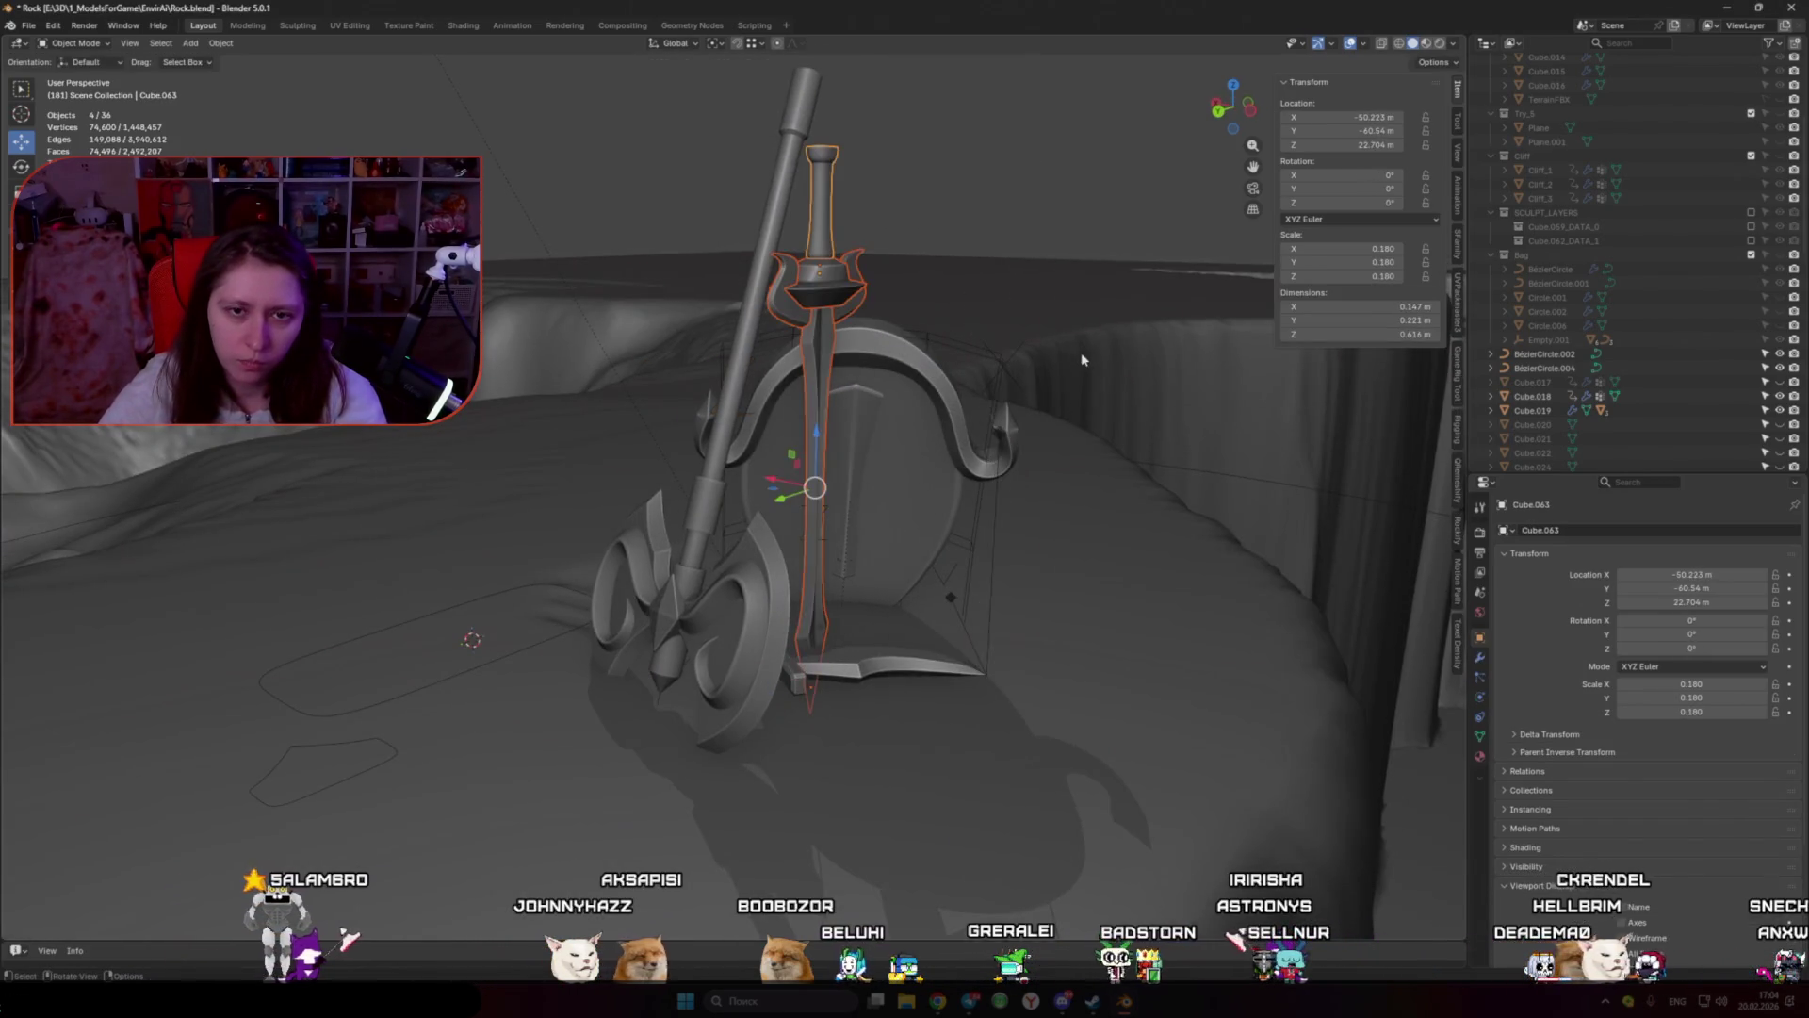
key(ctrl+c)
click(29, 26)
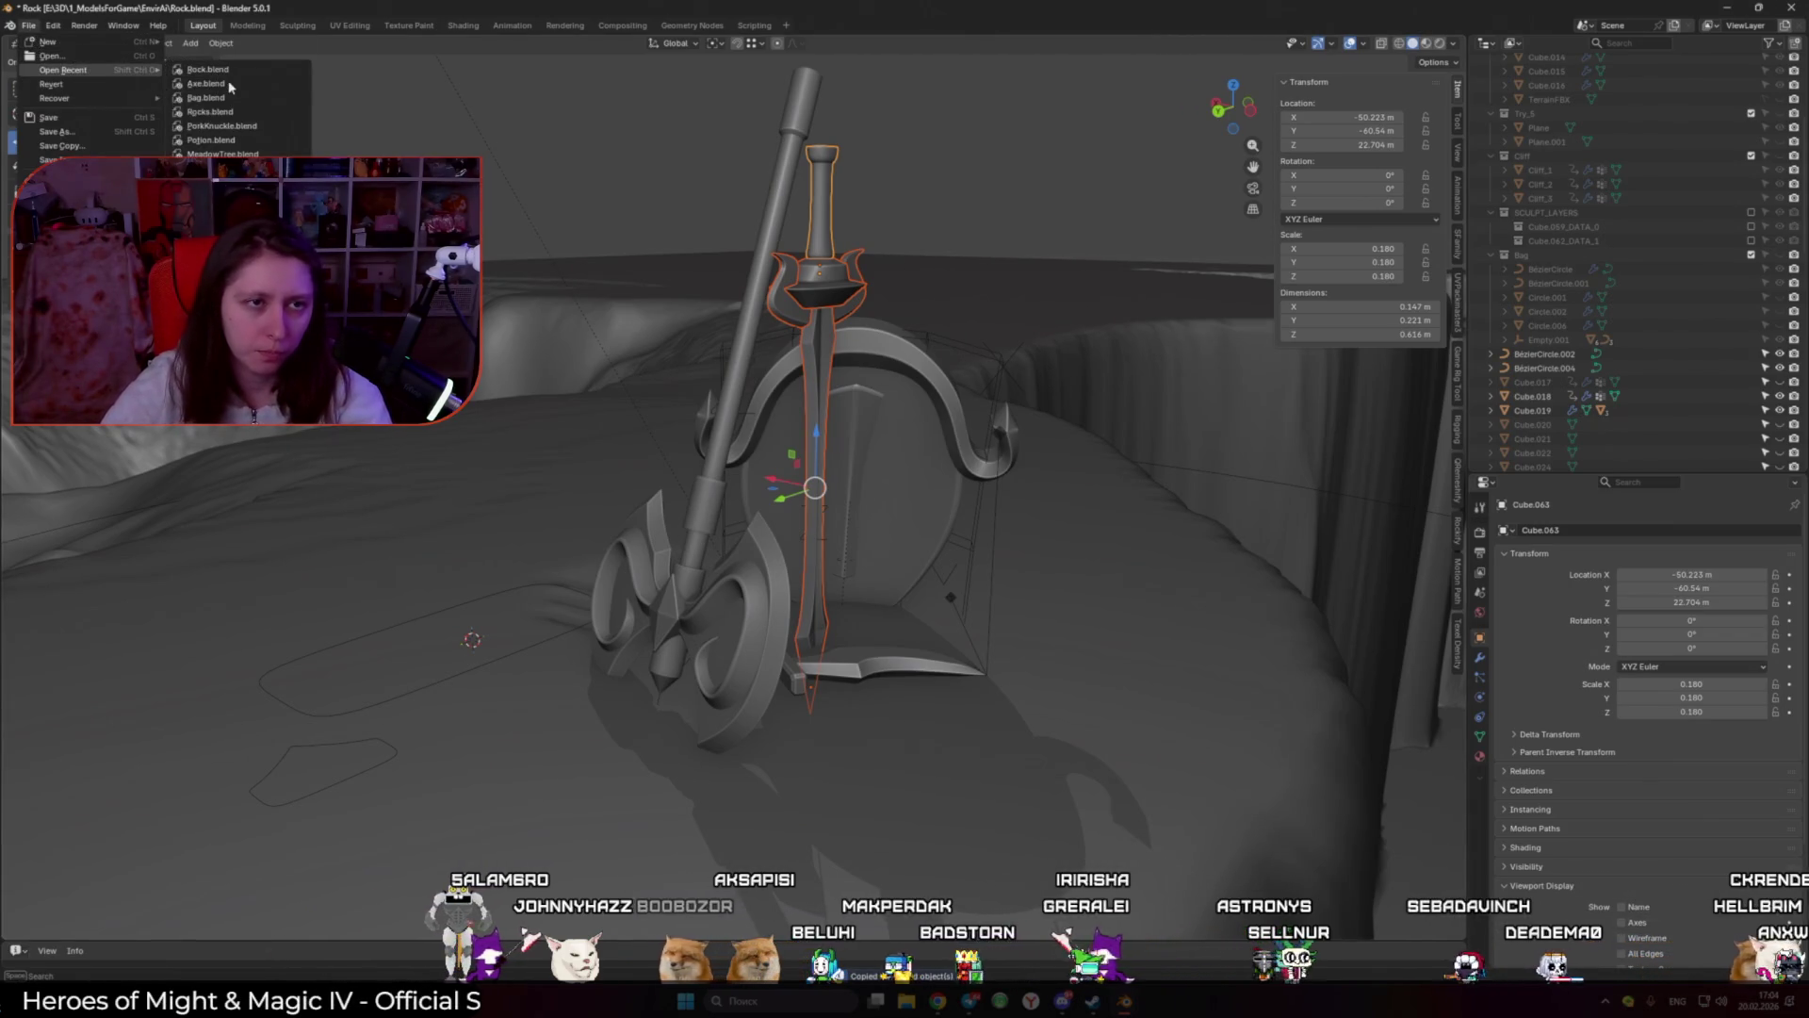
click(229, 85)
click(929, 514)
Step: Paste the sword objects, move Empty.002 out of the Axe collection, and hide Axe
scroll(929, 521, down, 3)
key(ctrl+v)
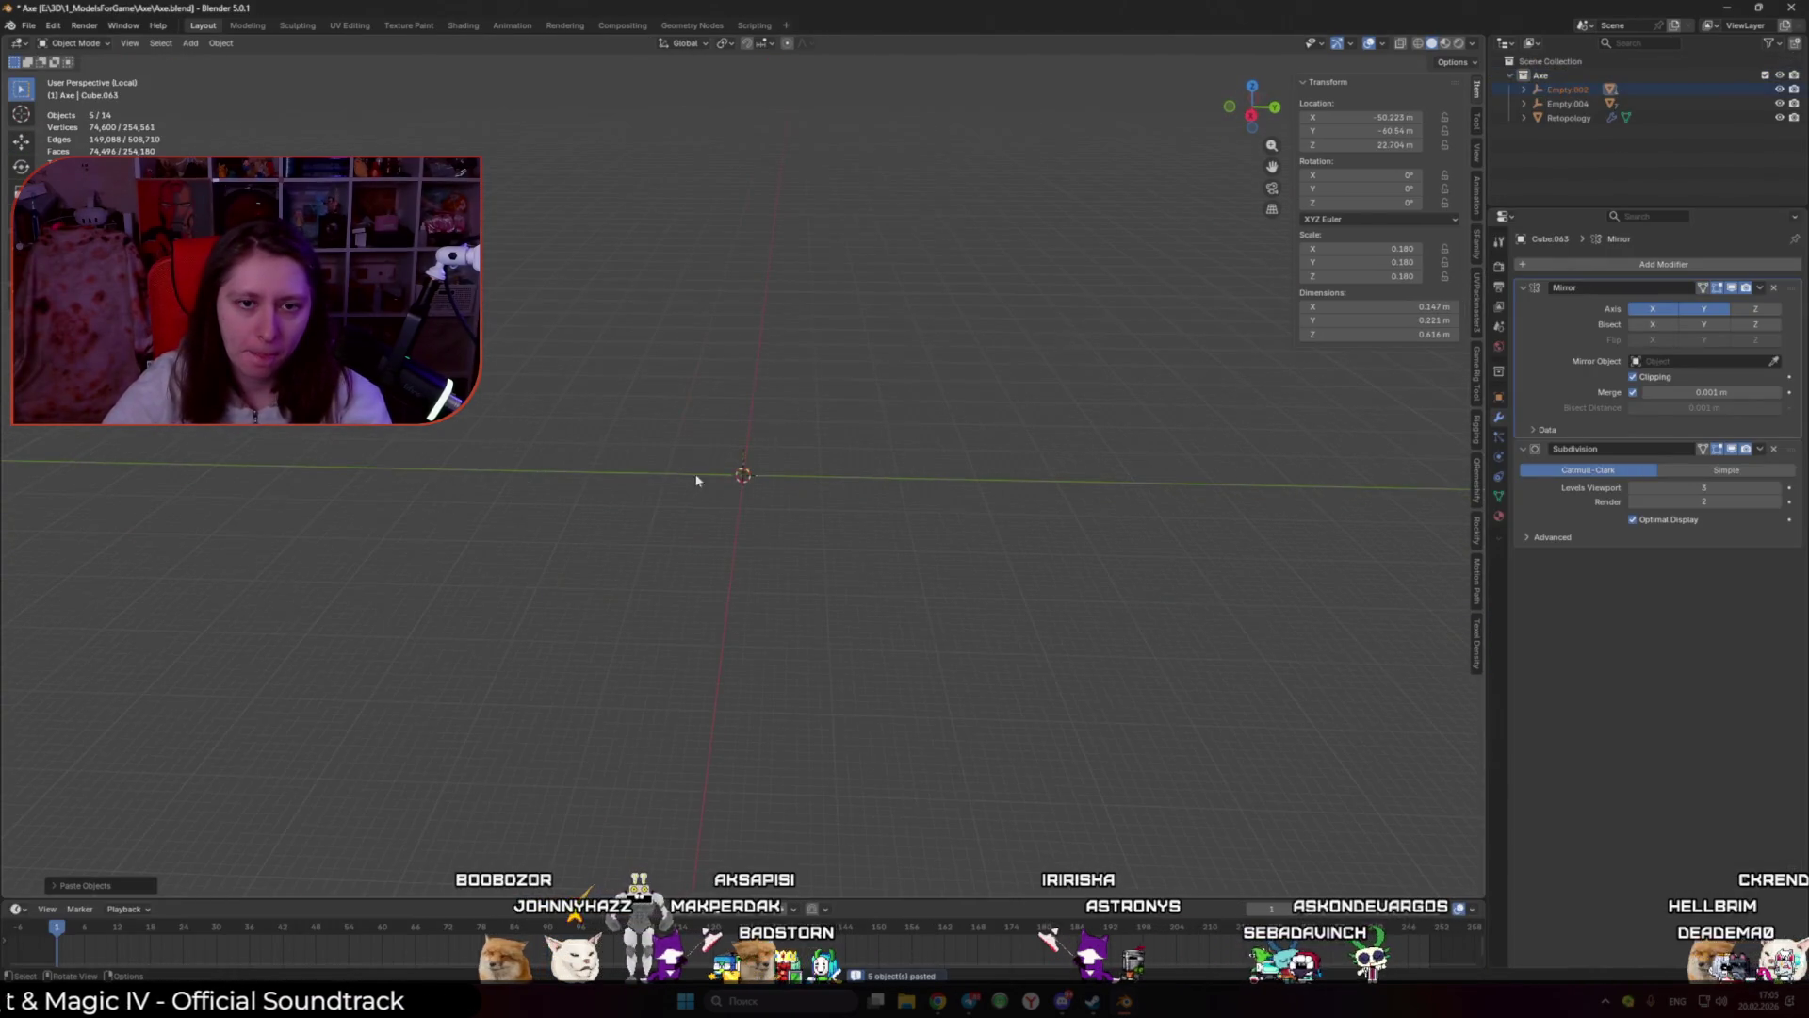
drag(1566, 90, 1553, 61)
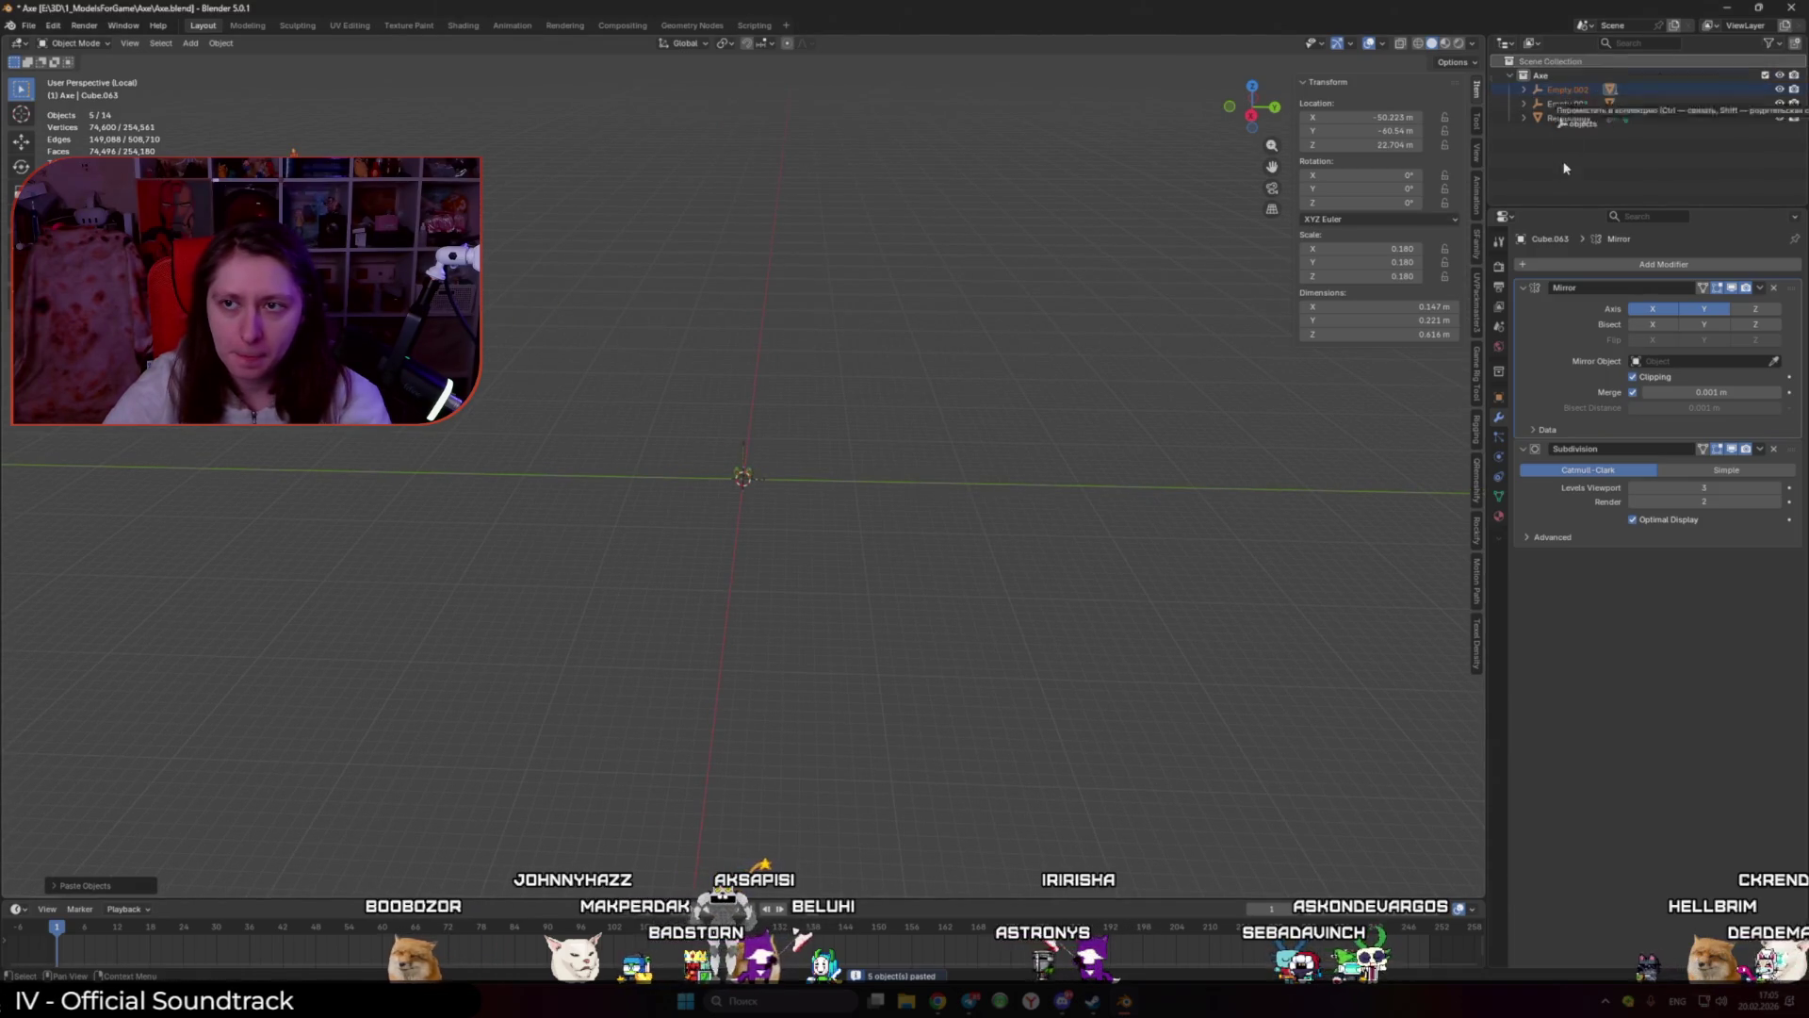
click(1780, 75)
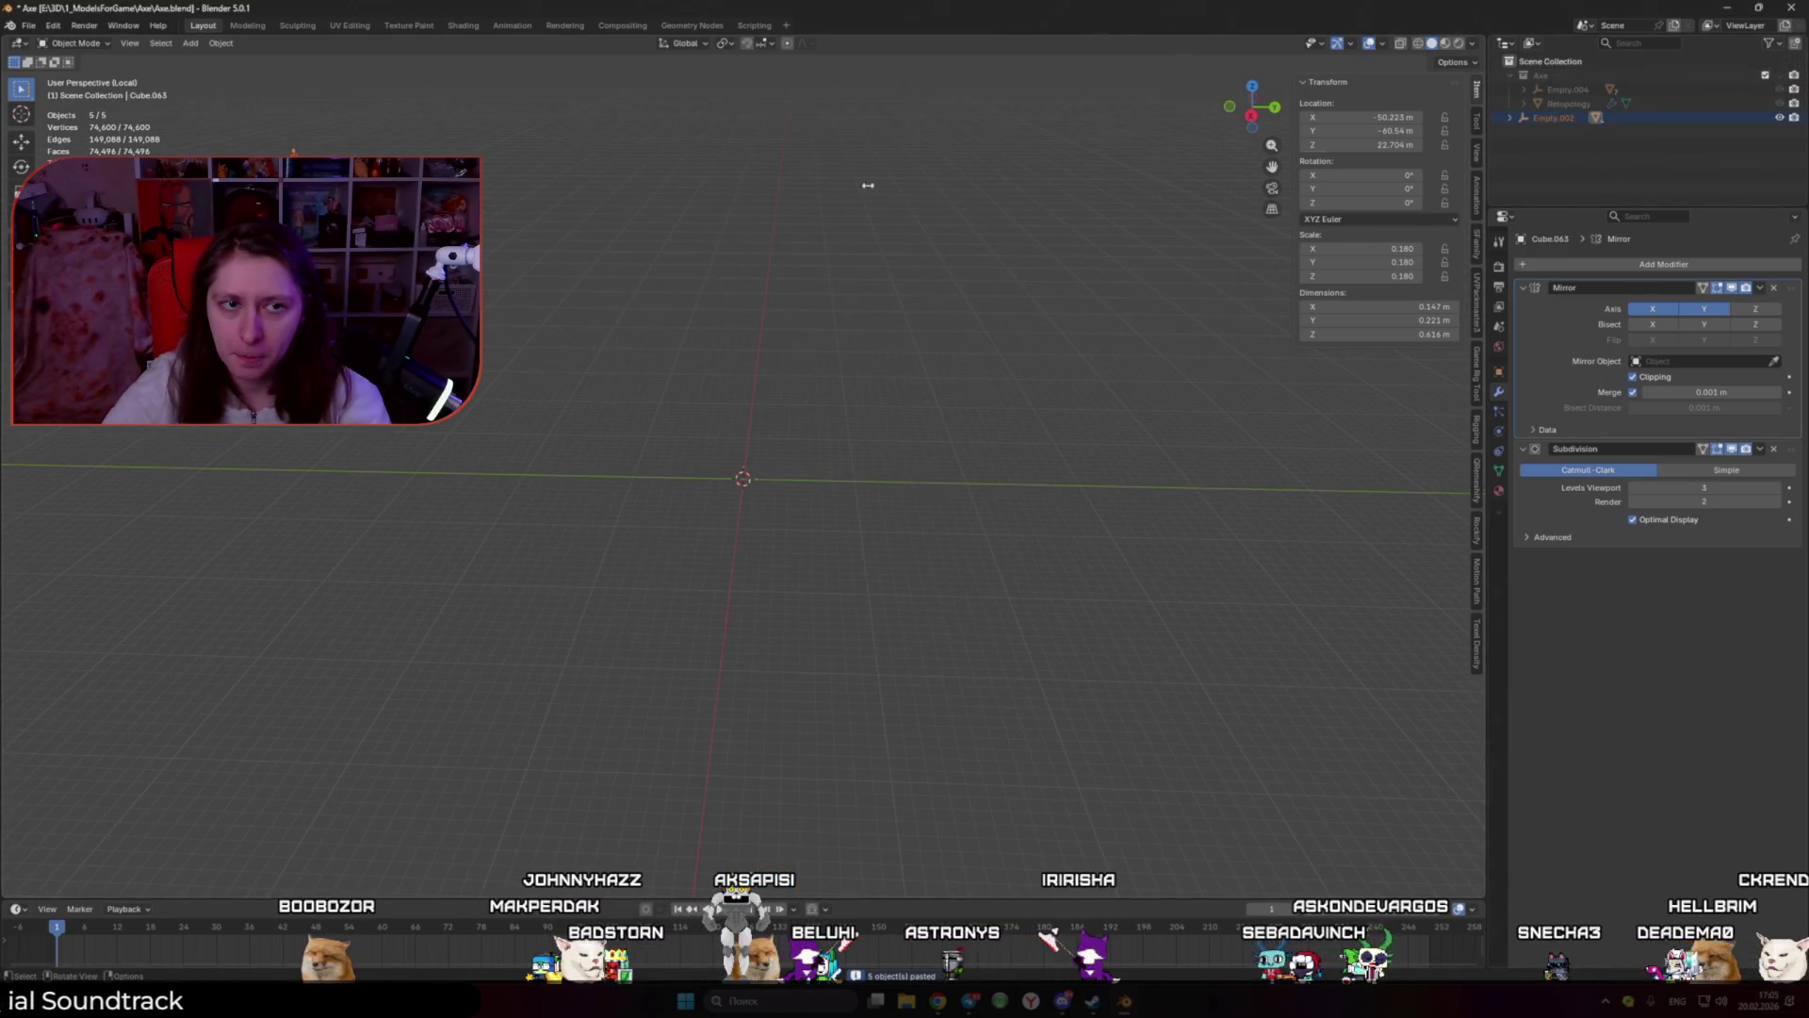
Step: Move the sword's empty, Empty.002, to the world origin with location 0, 0, 0
middle_drag(868, 181, 1029, 216)
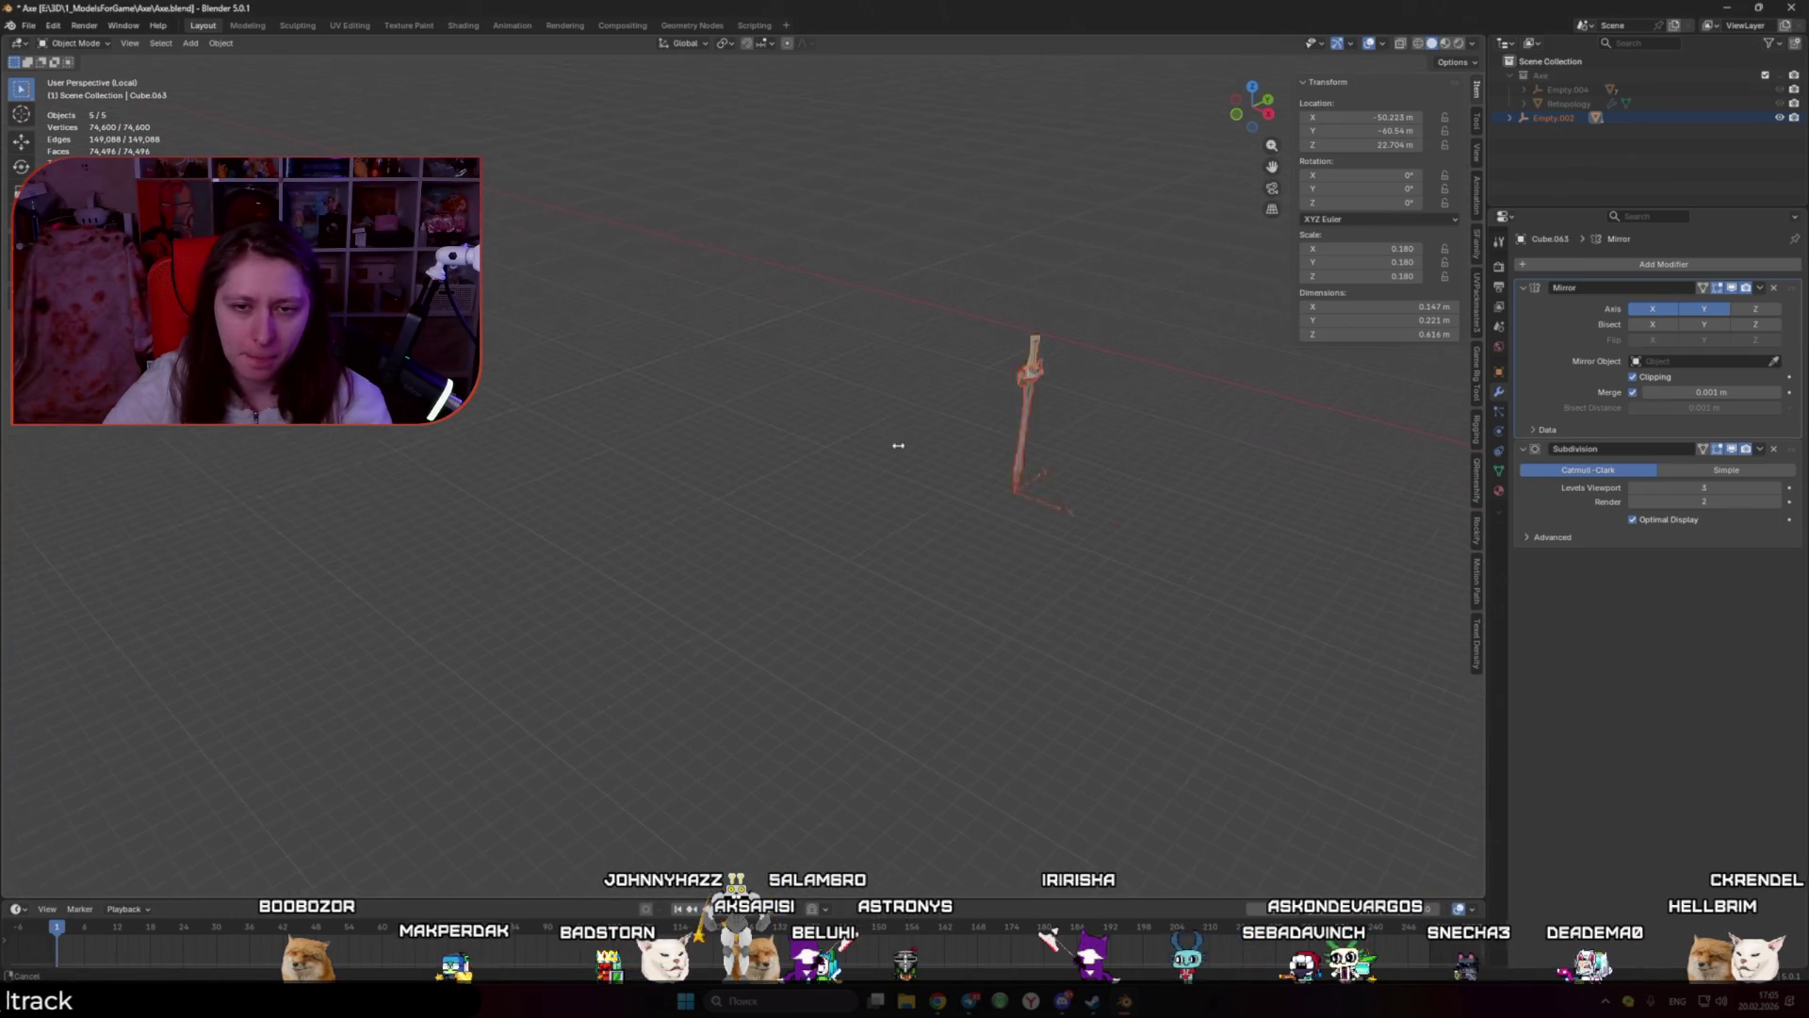
scroll(1005, 457, up, 5)
click(1005, 445)
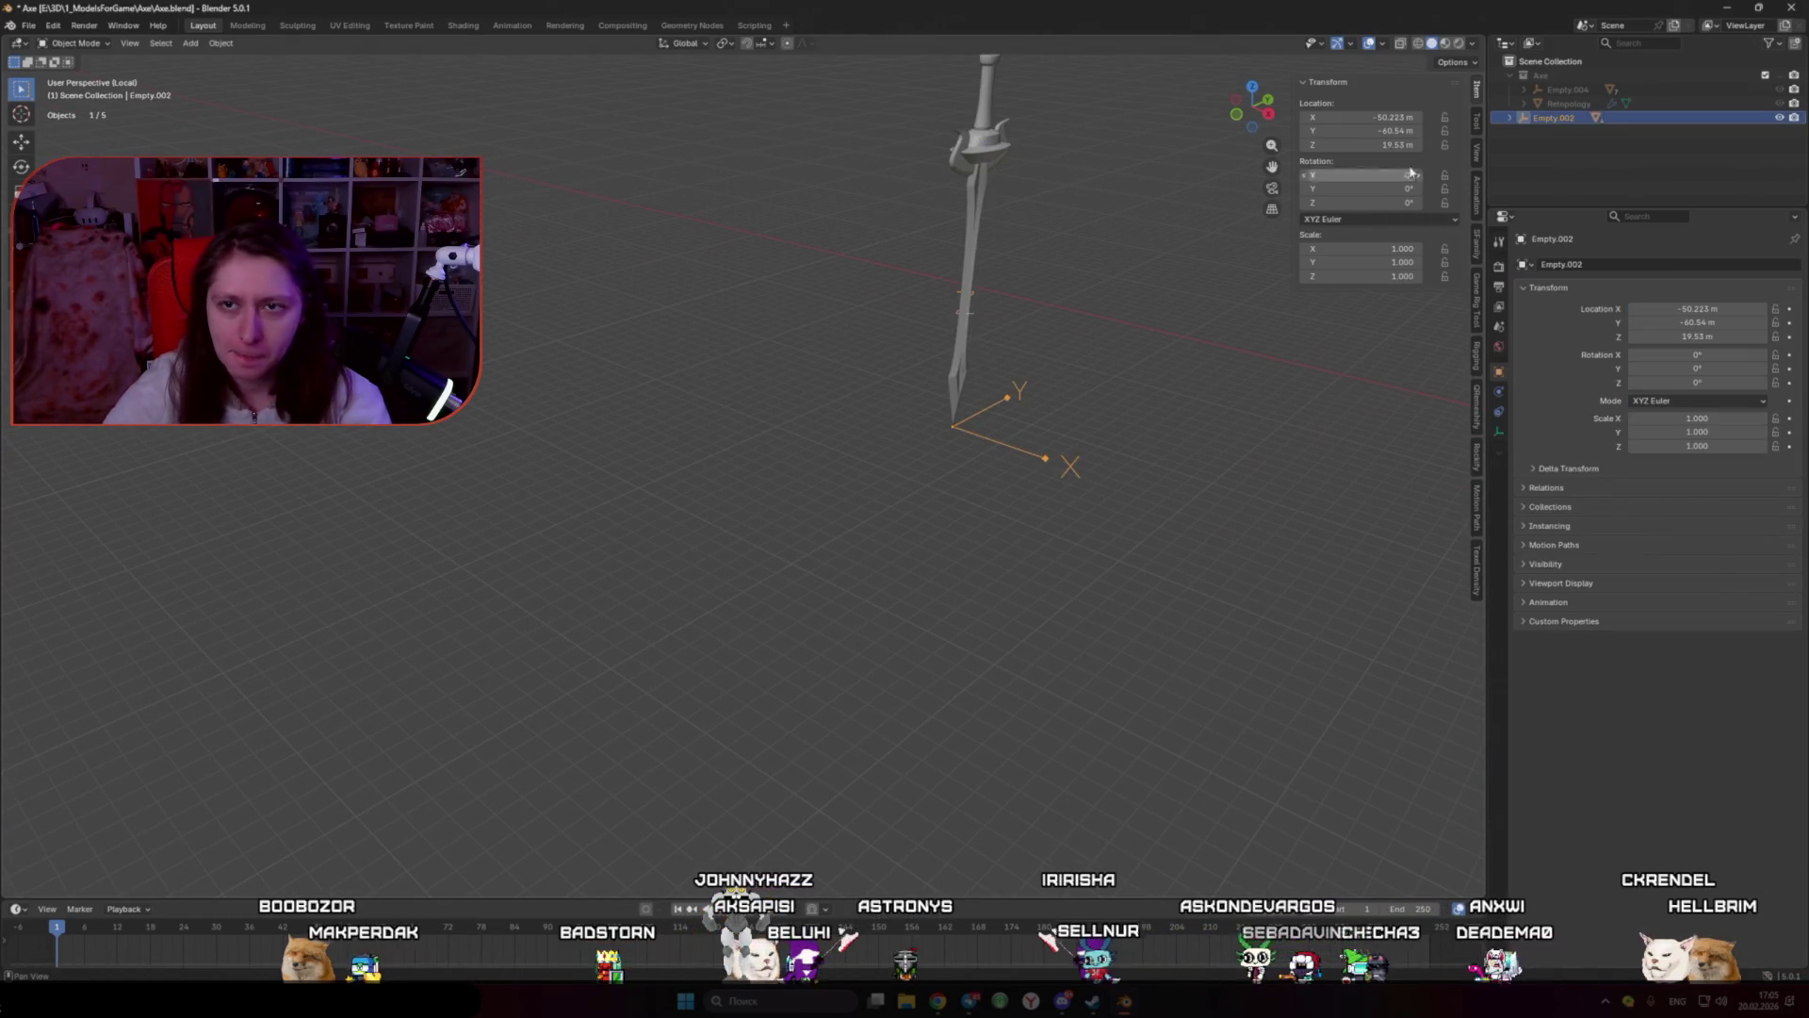
text(0)
key(Return)
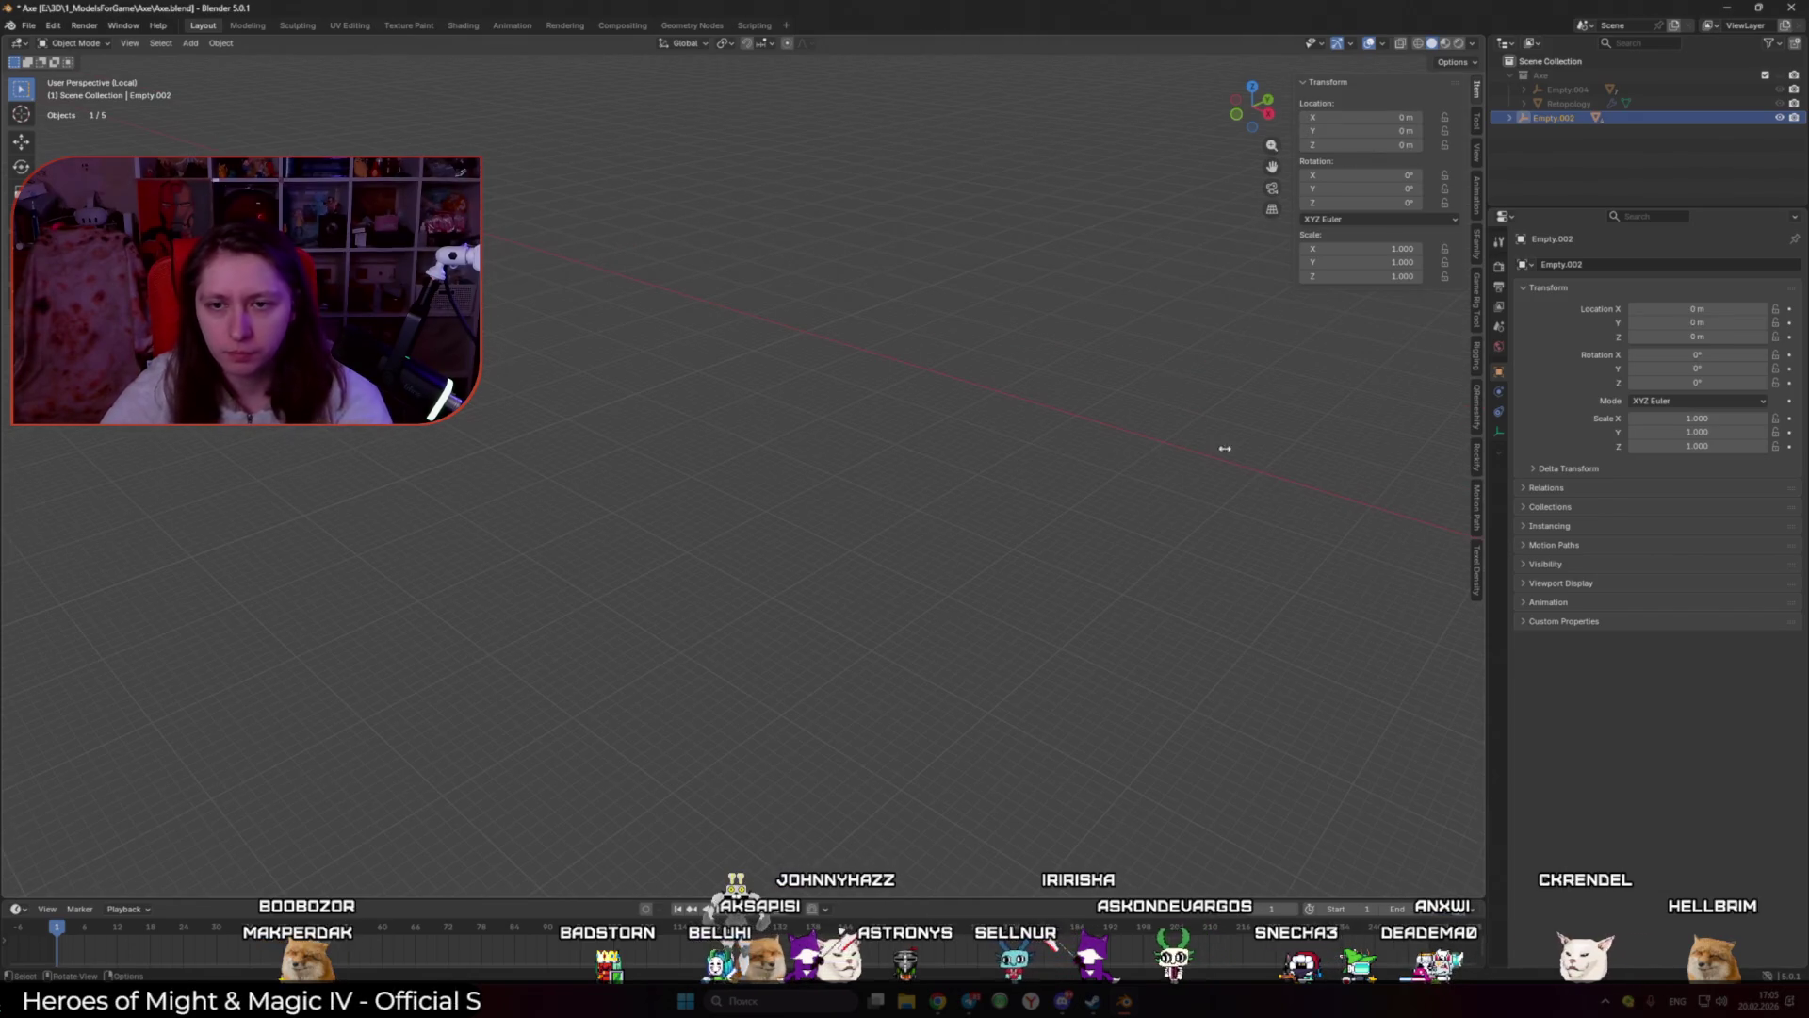
Step: Box-select all the sword parts and move them into a new collection named Sword
mouse_move(1192, 452)
middle_down()
mouse_move(808, 449)
mouse_move(1049, 457)
middle_up()
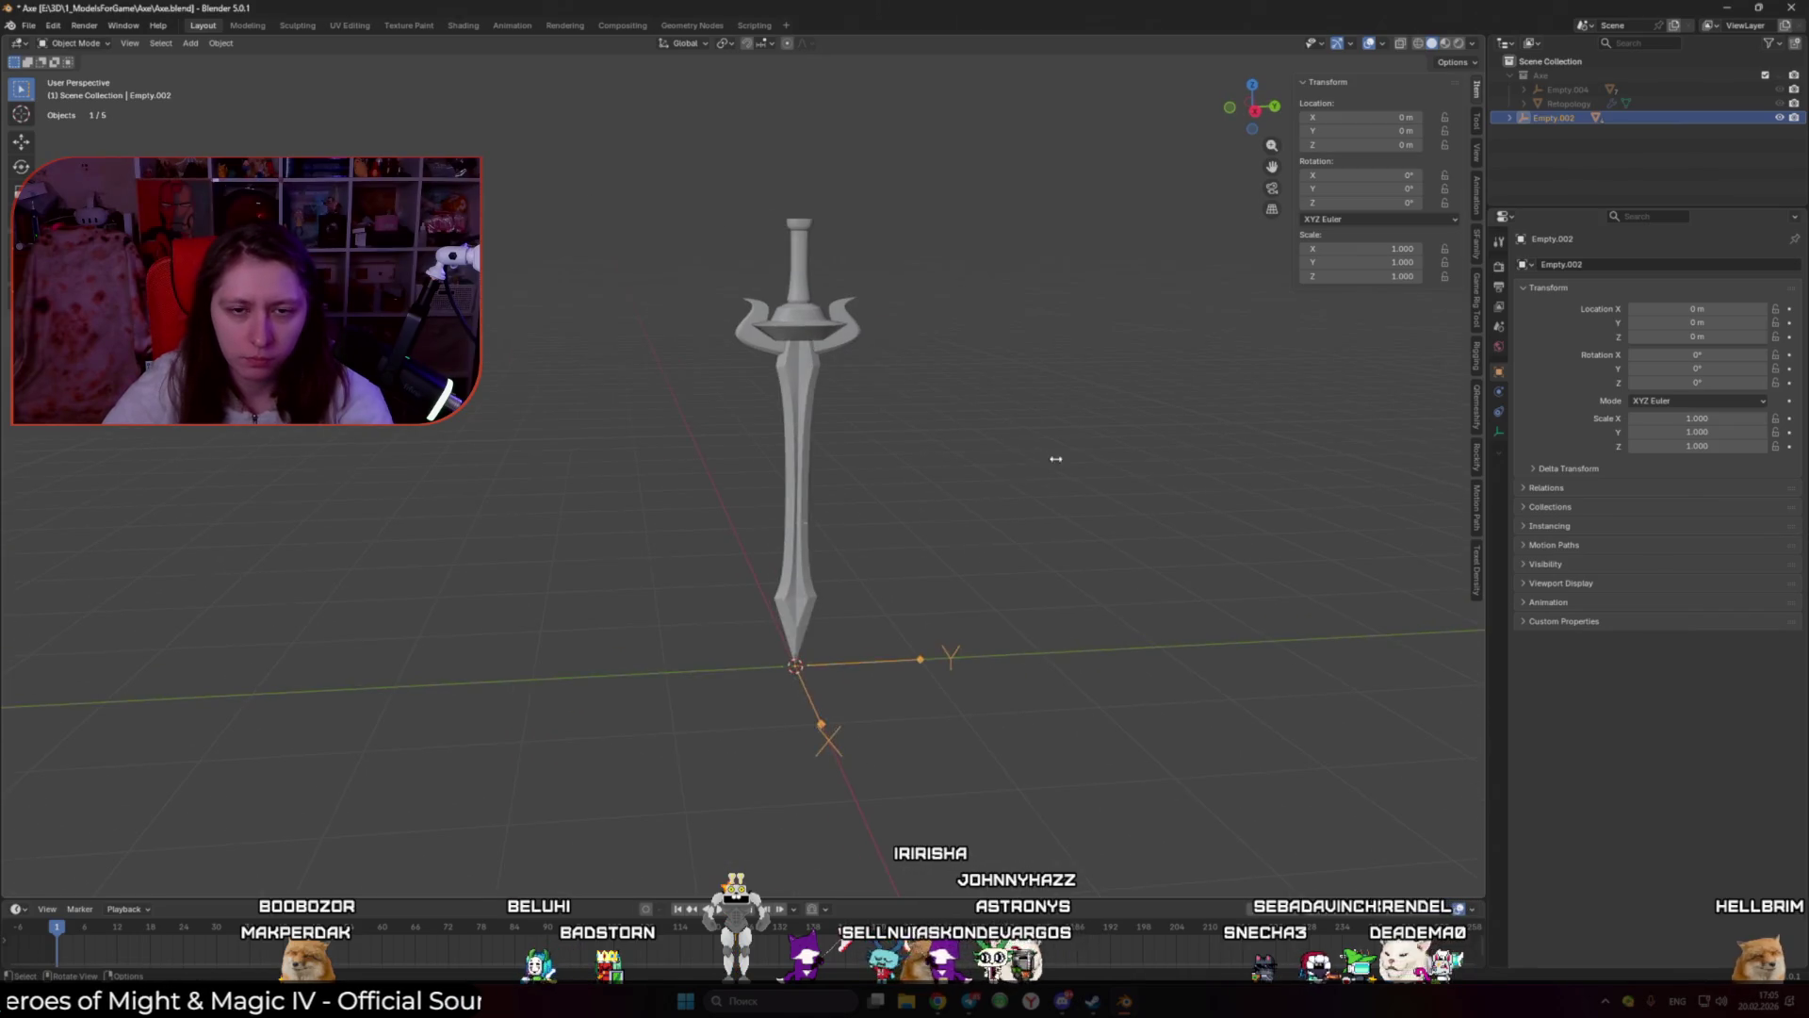
click(797, 452)
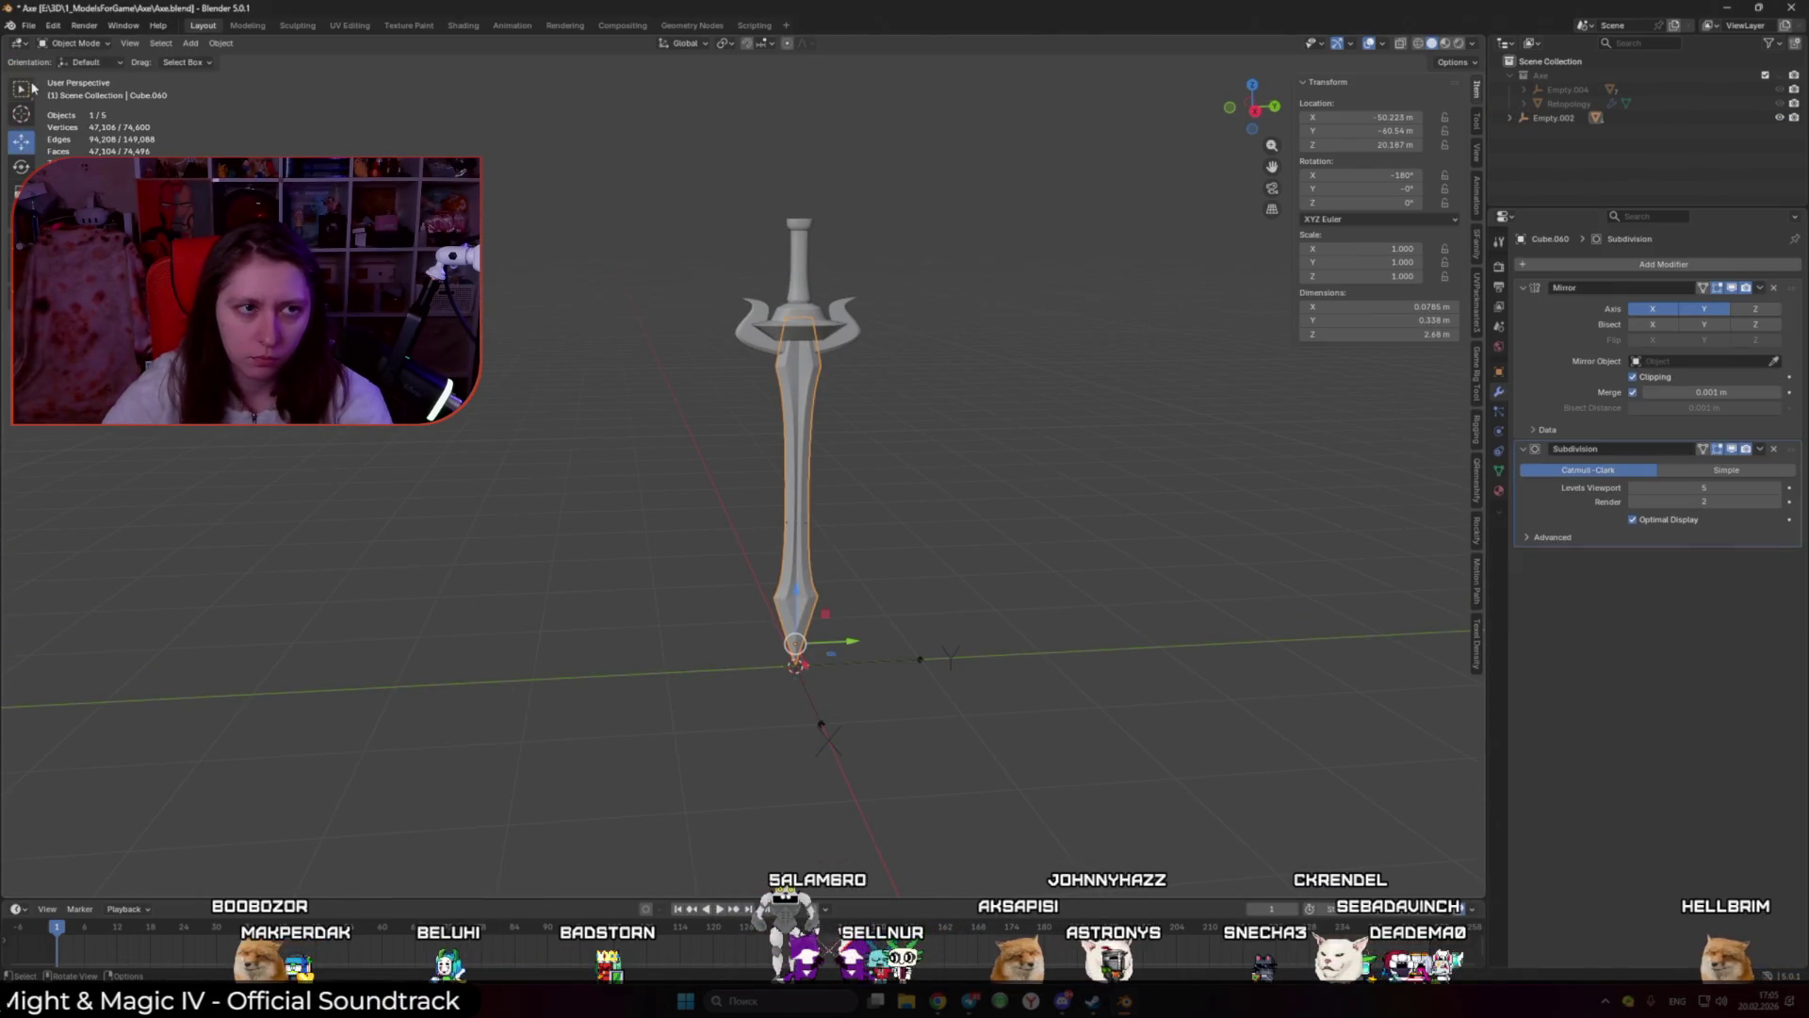
click(929, 359)
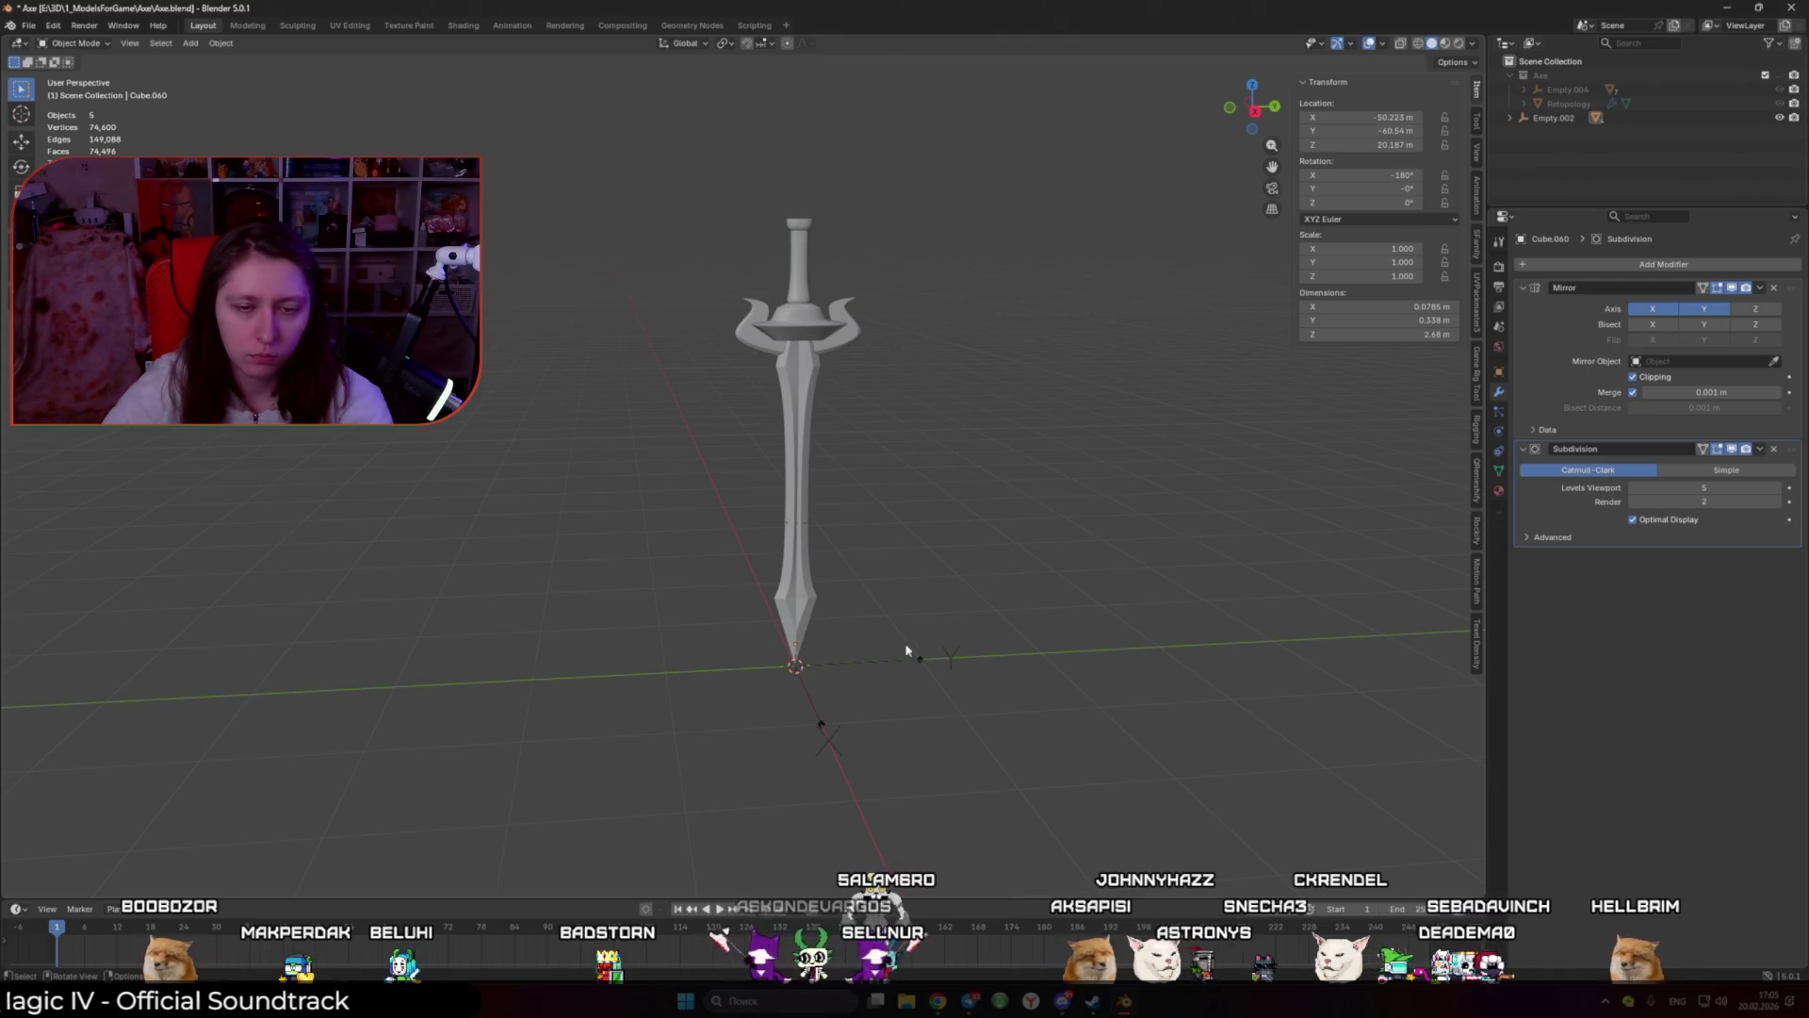
drag(574, 150, 1077, 800)
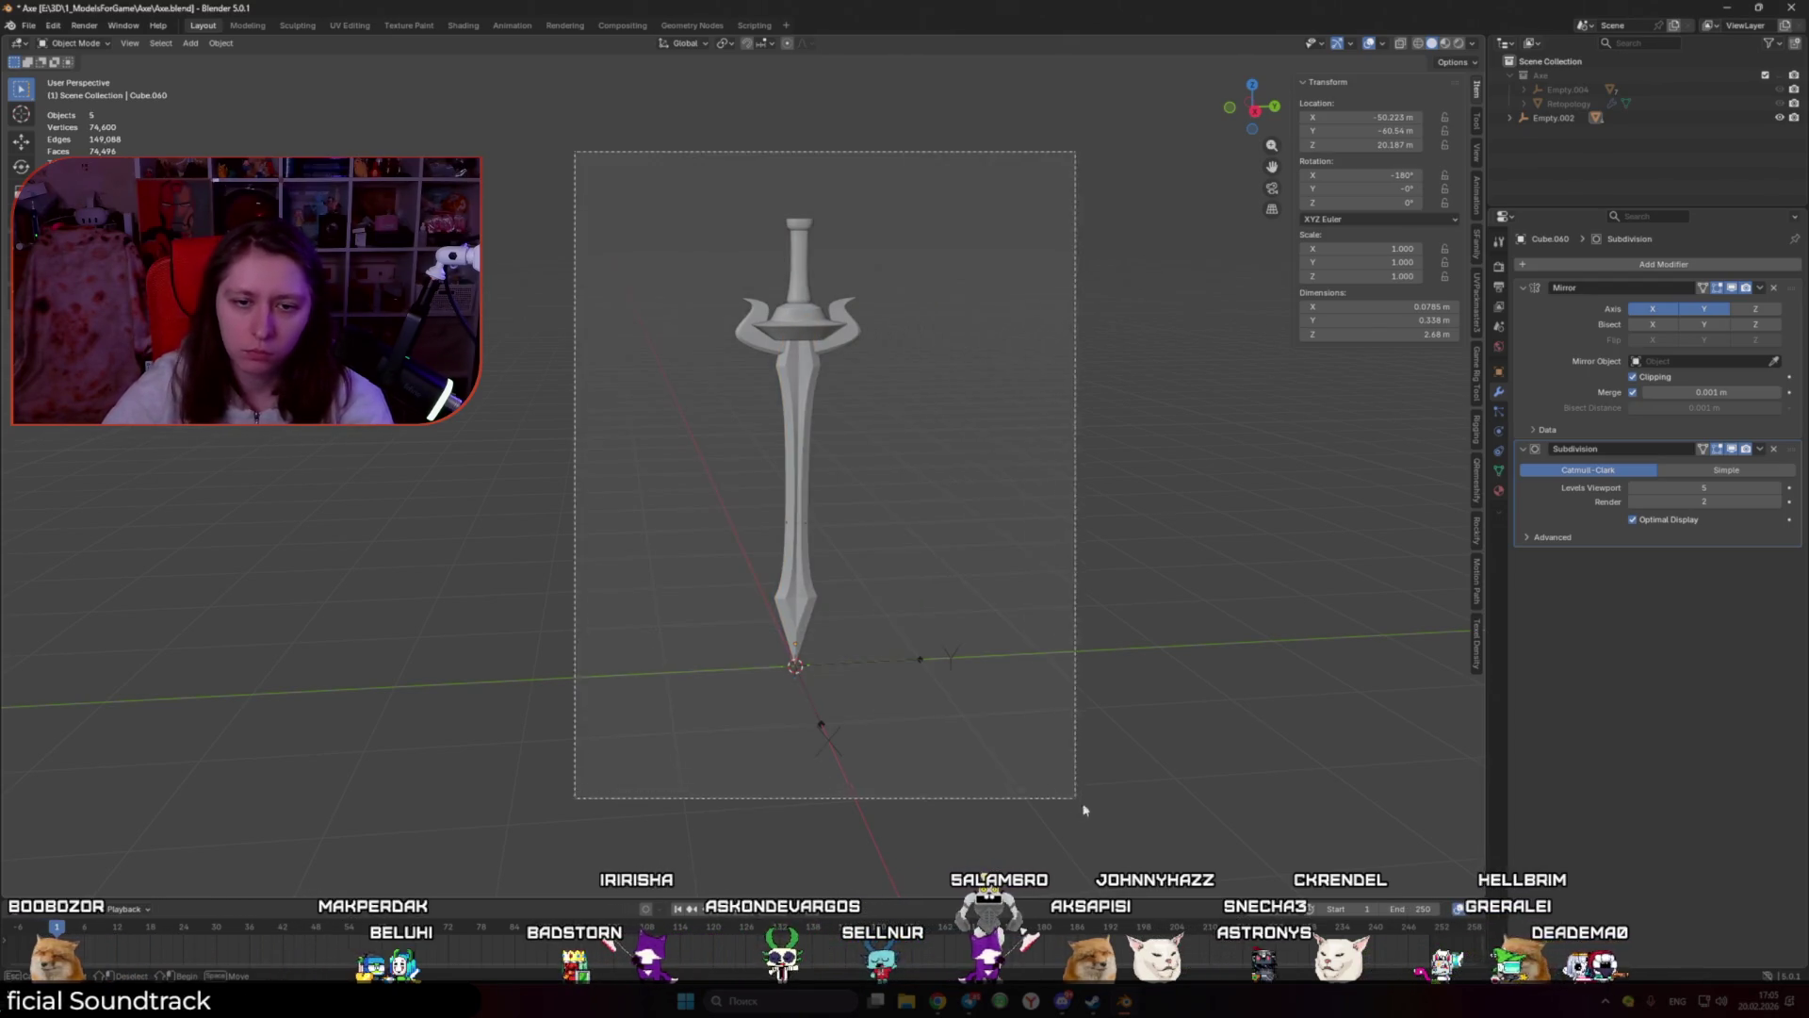
key(m)
click(1054, 742)
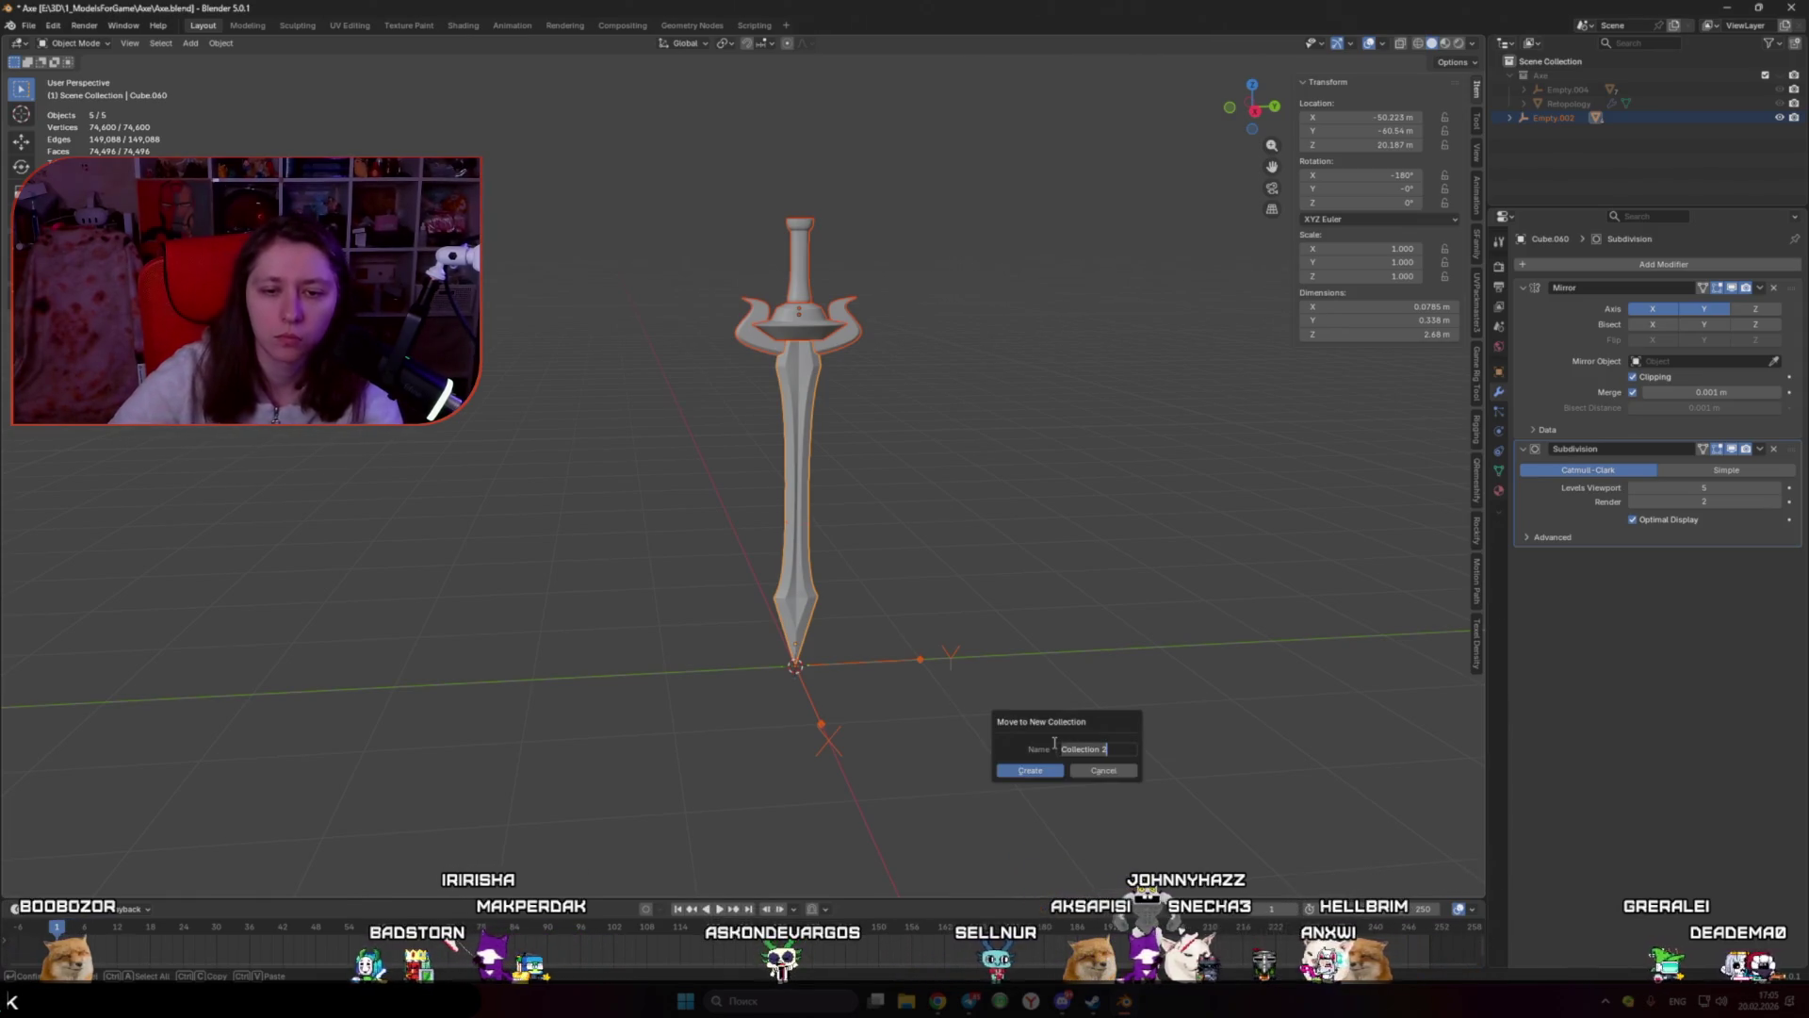
text(s)
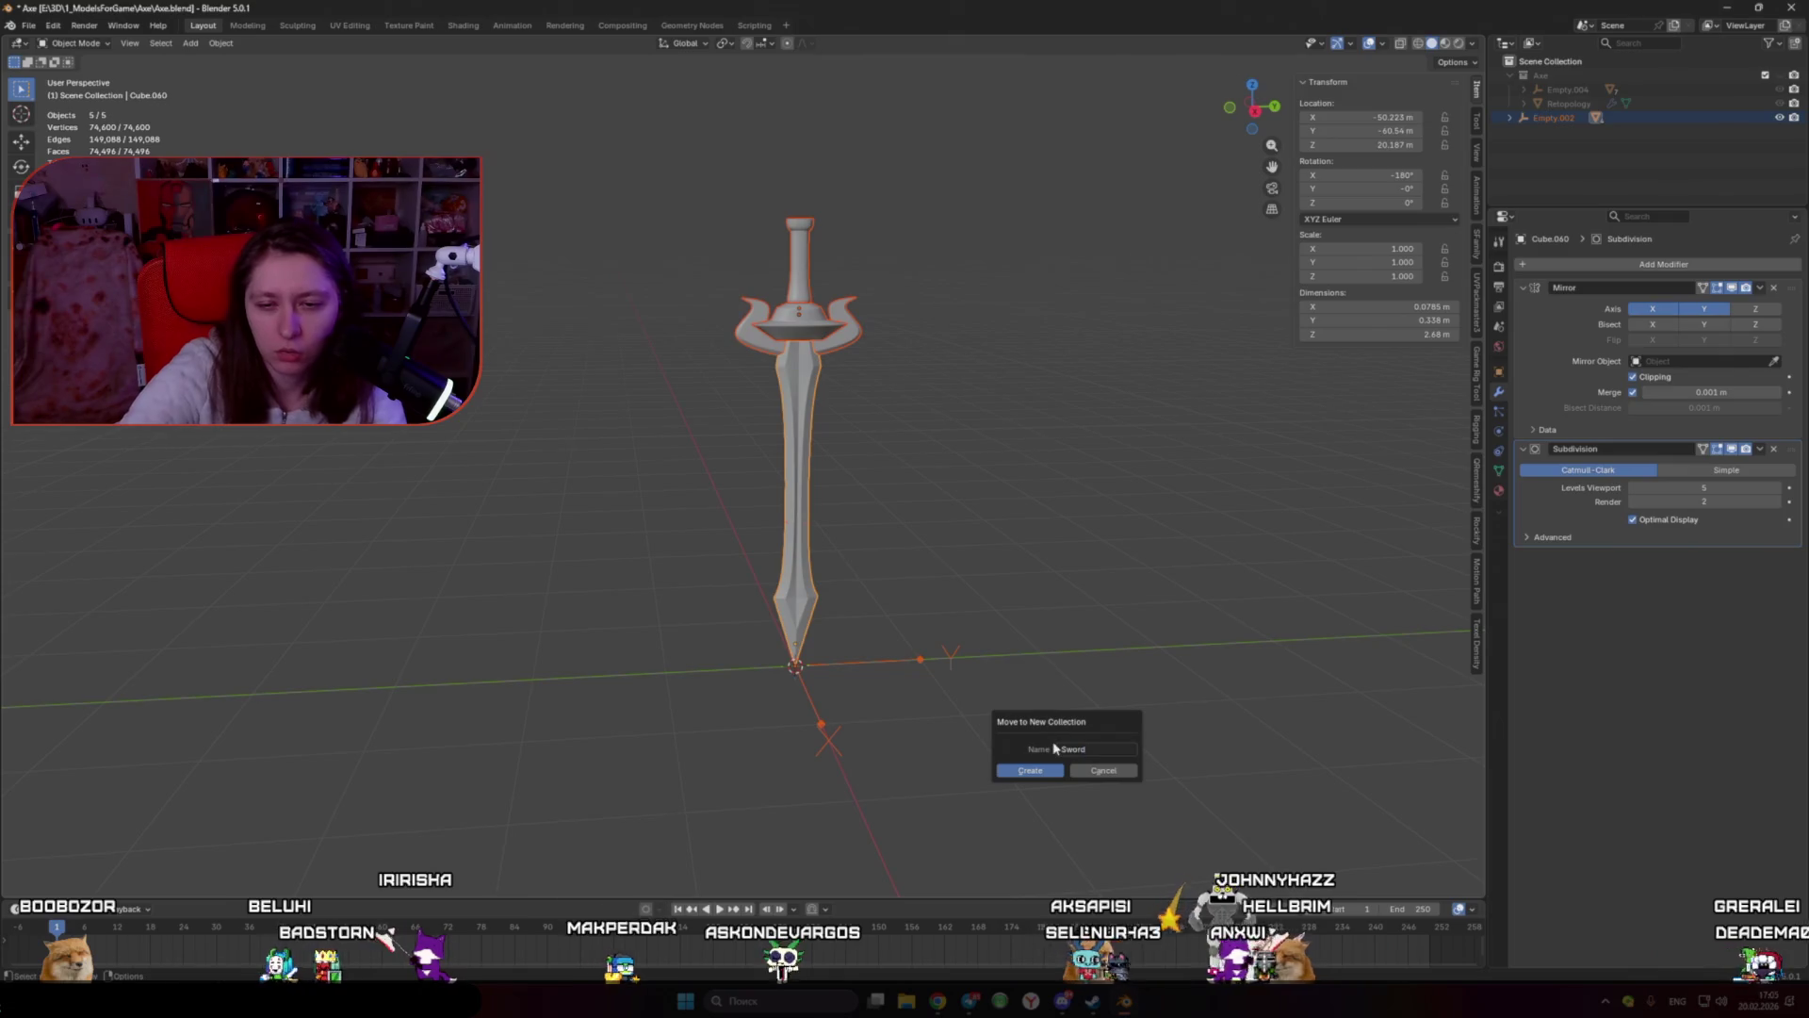
key(Return)
click(1090, 626)
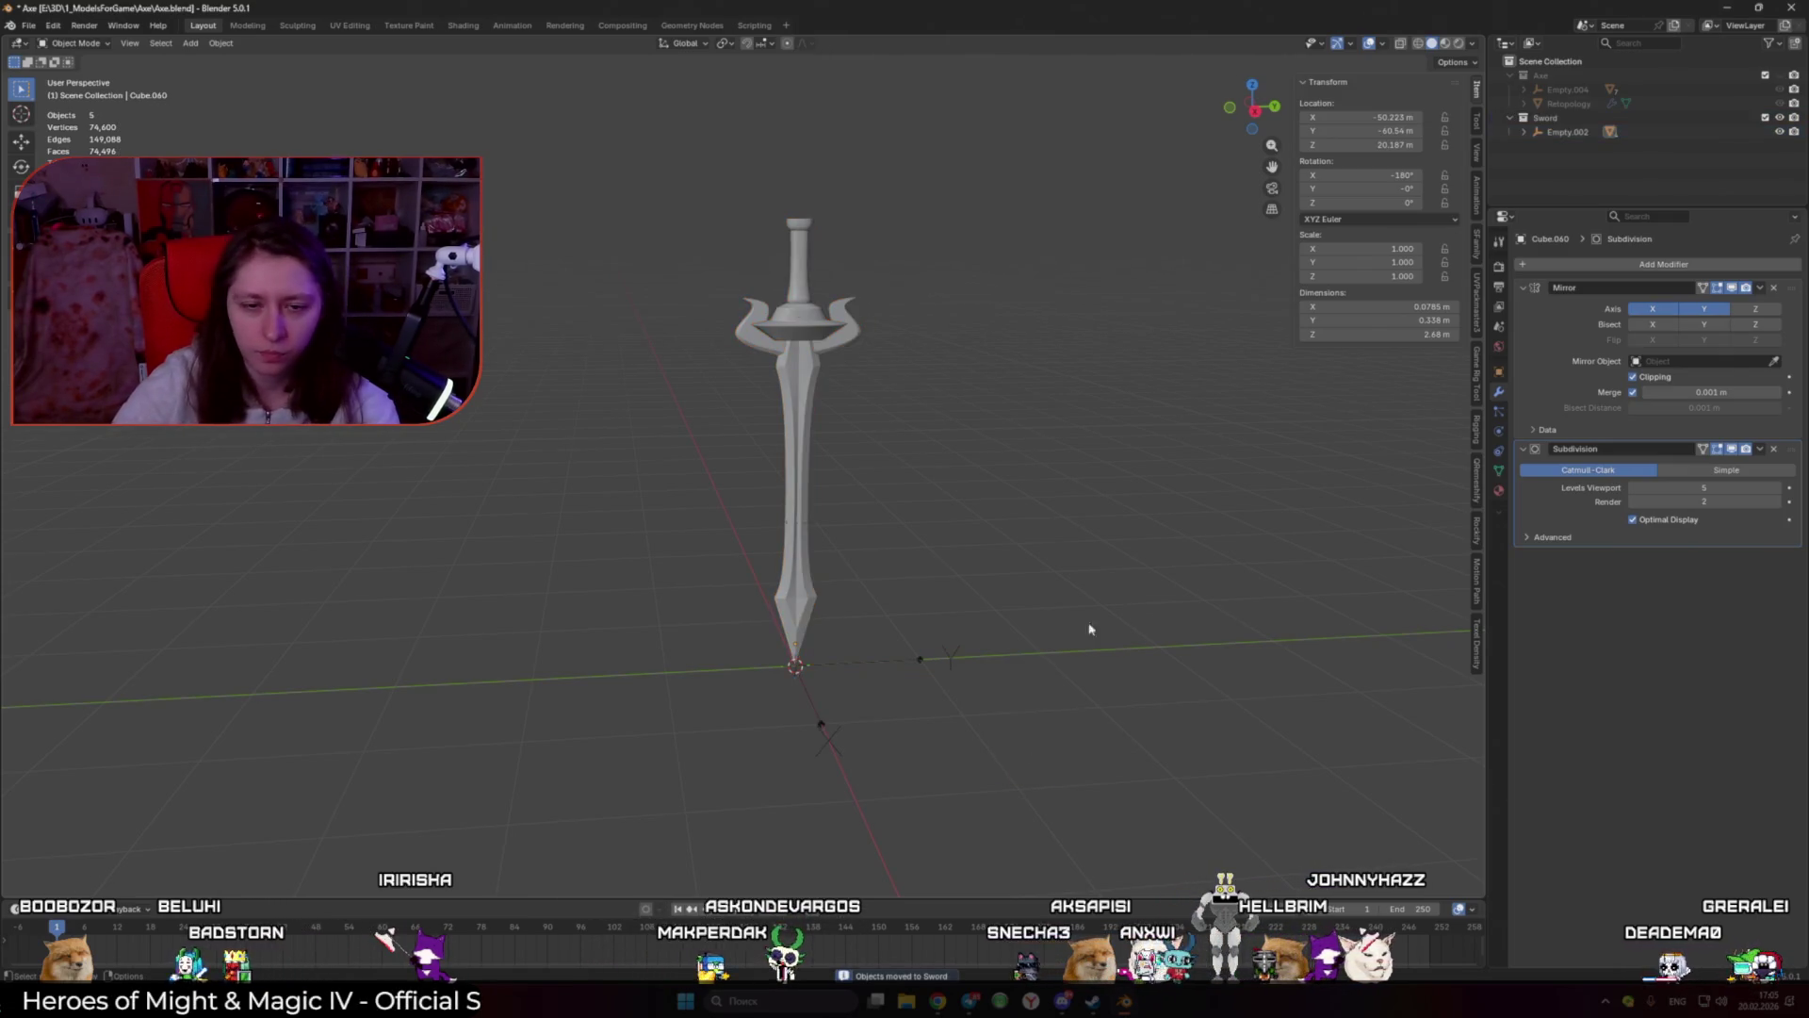
Step: Select the sword blade and isolate the sword parts in local view
click(901, 662)
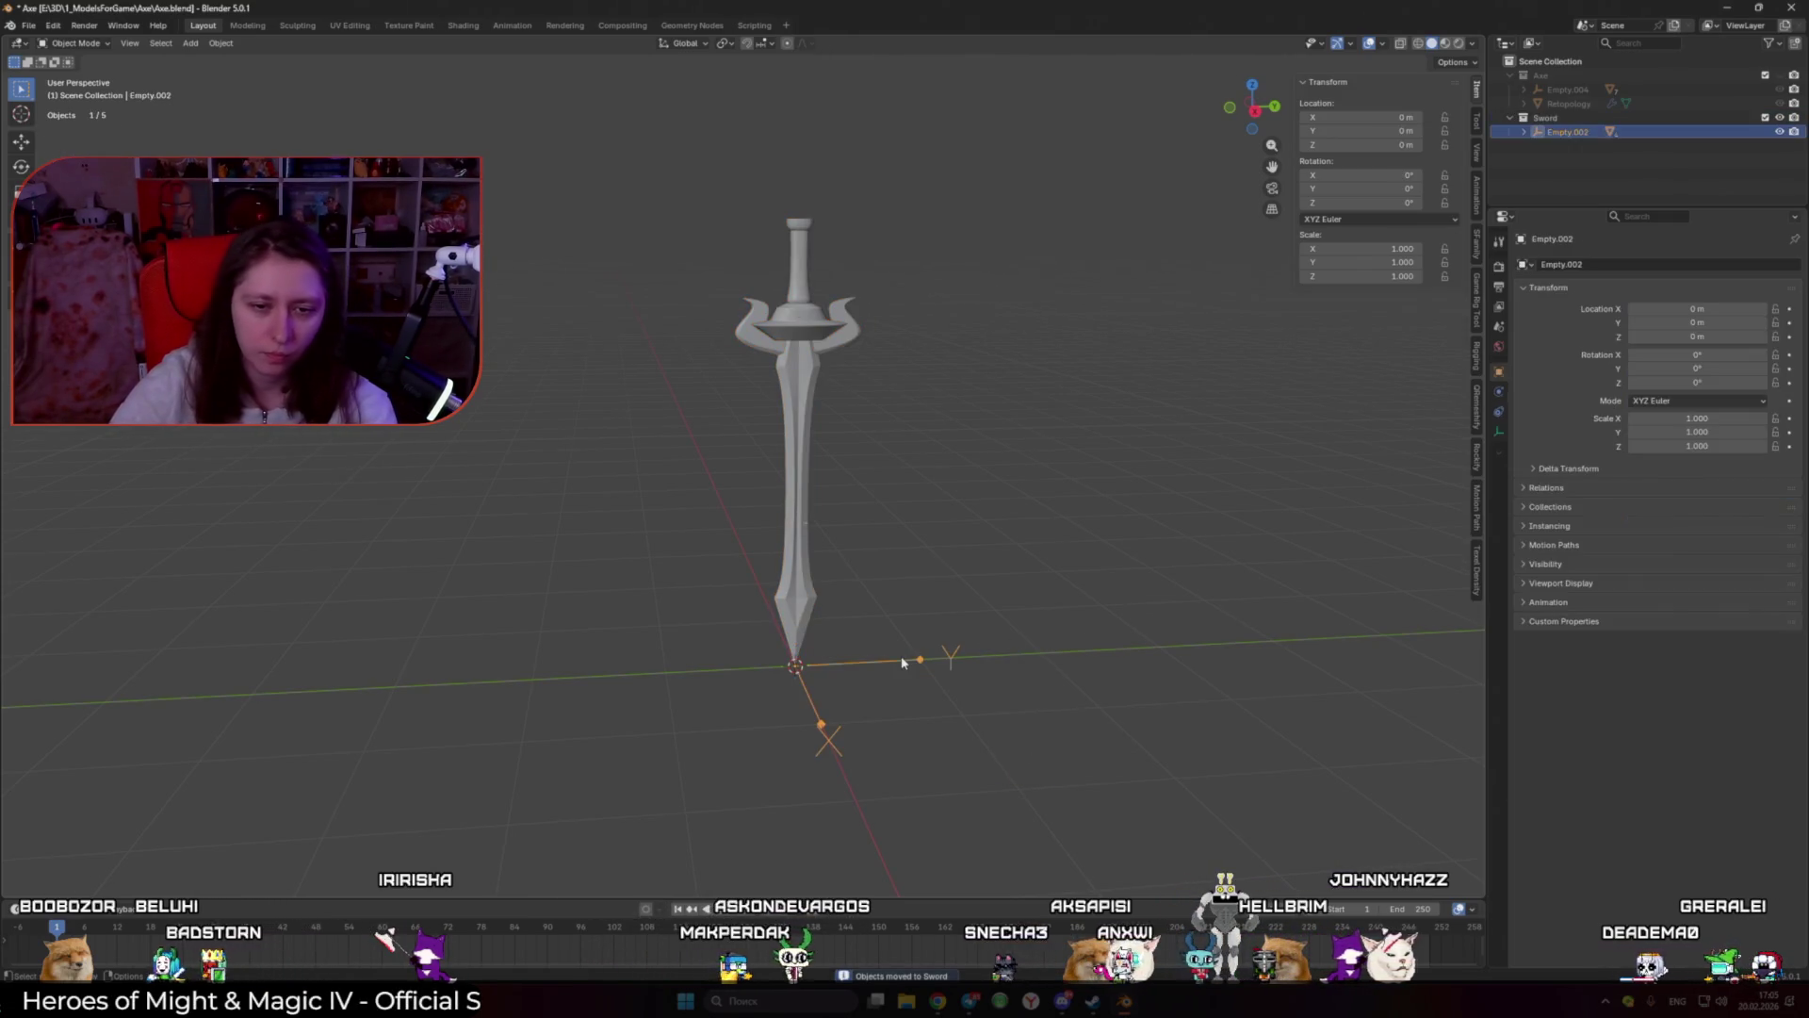
click(782, 600)
middle_drag(782, 600, 1075, 618)
scroll(1047, 586, up, 5)
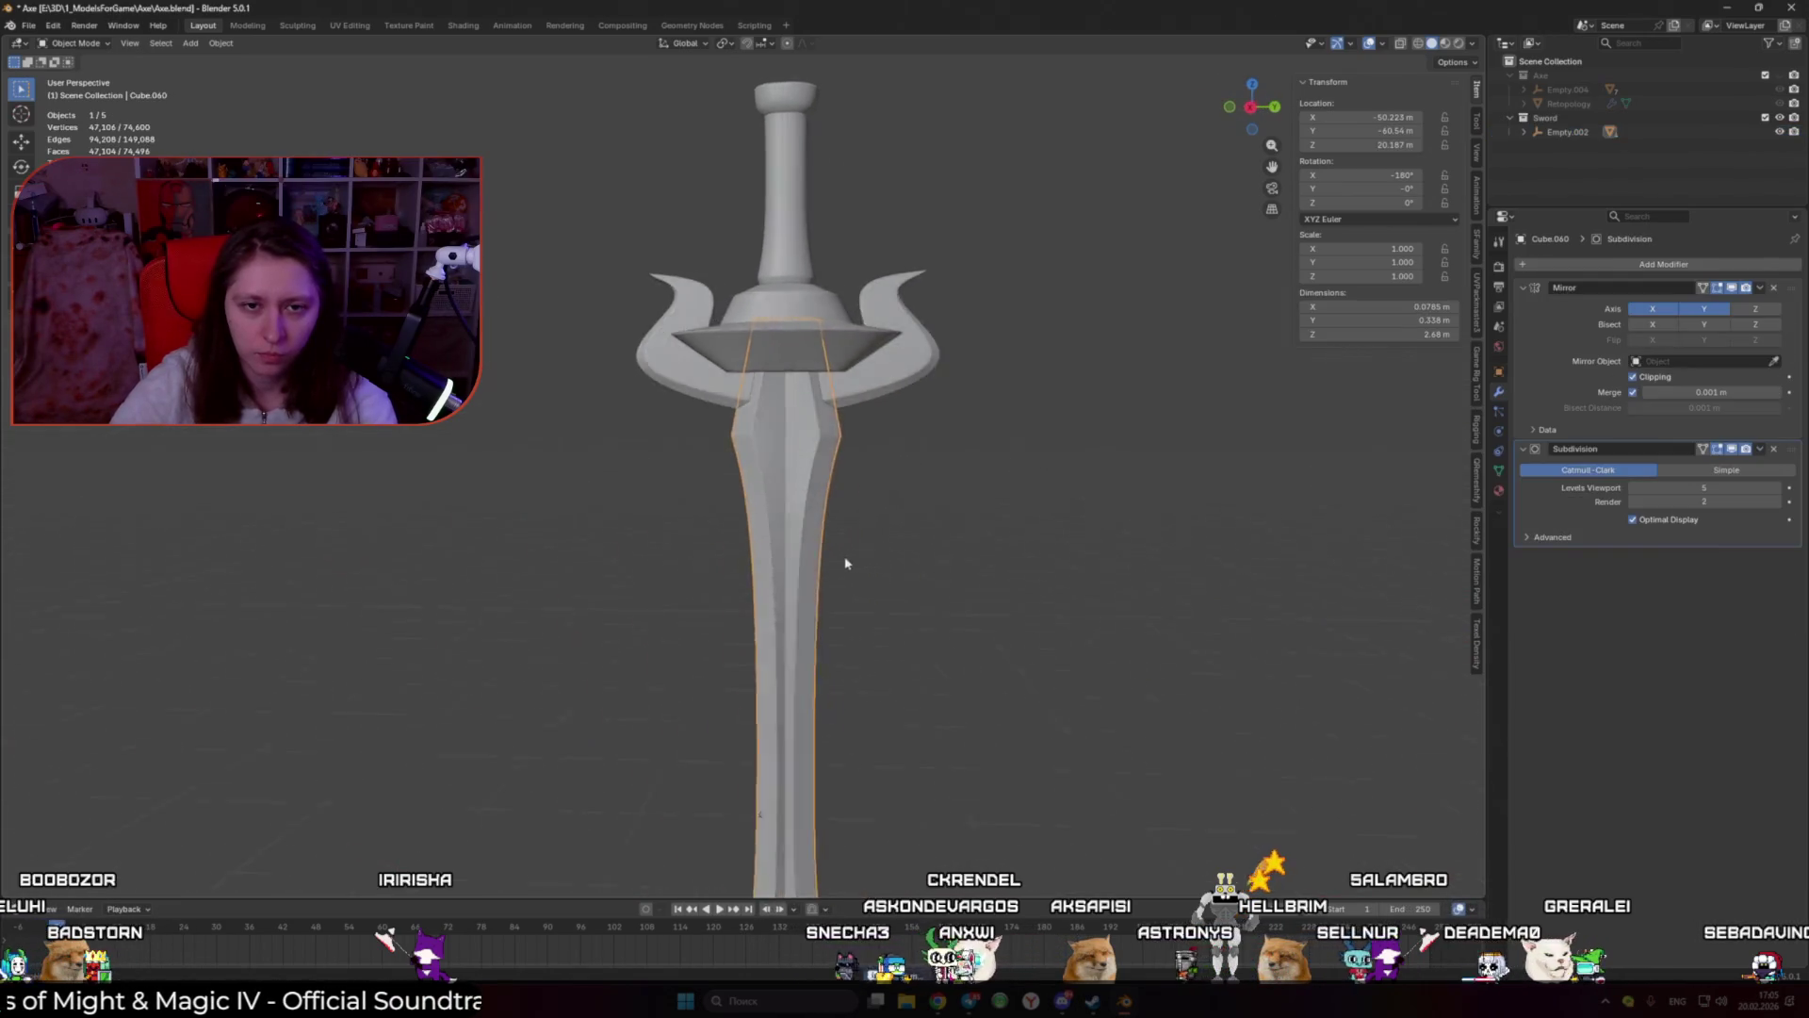
scroll(713, 450, down, 3)
key(KP_Divide)
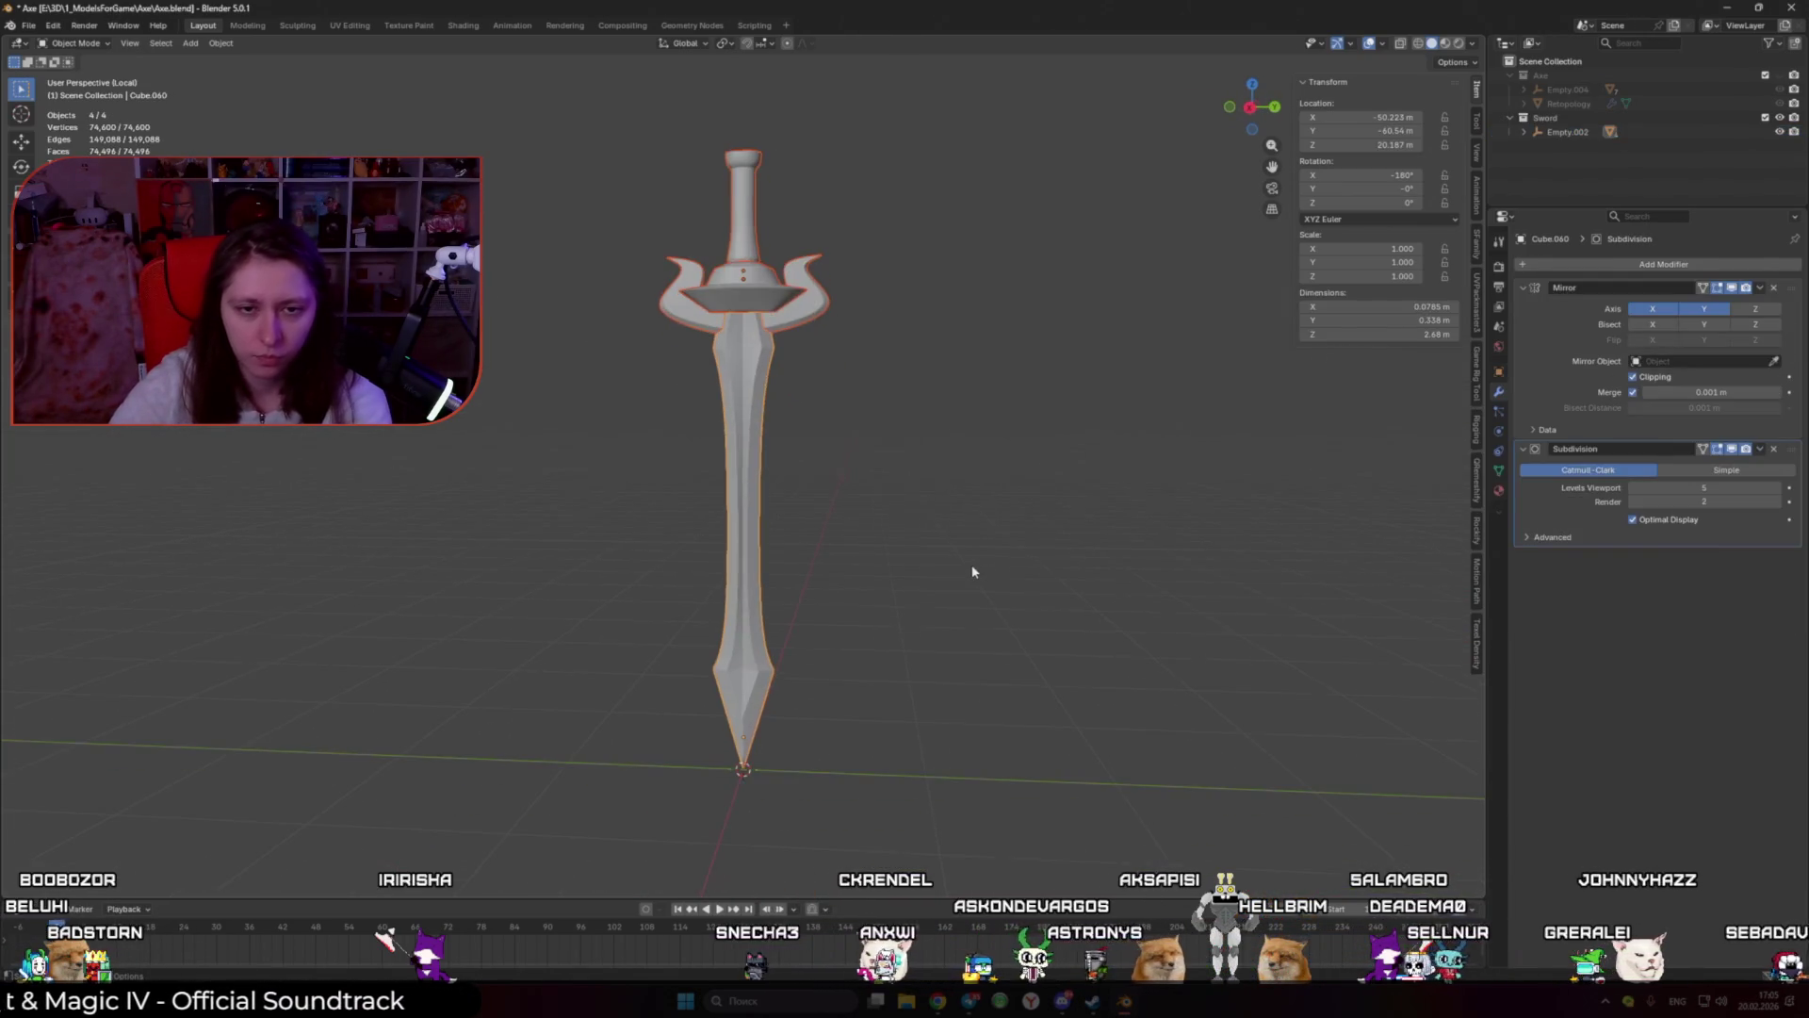
key(shift+a)
mouse_move(920, 584)
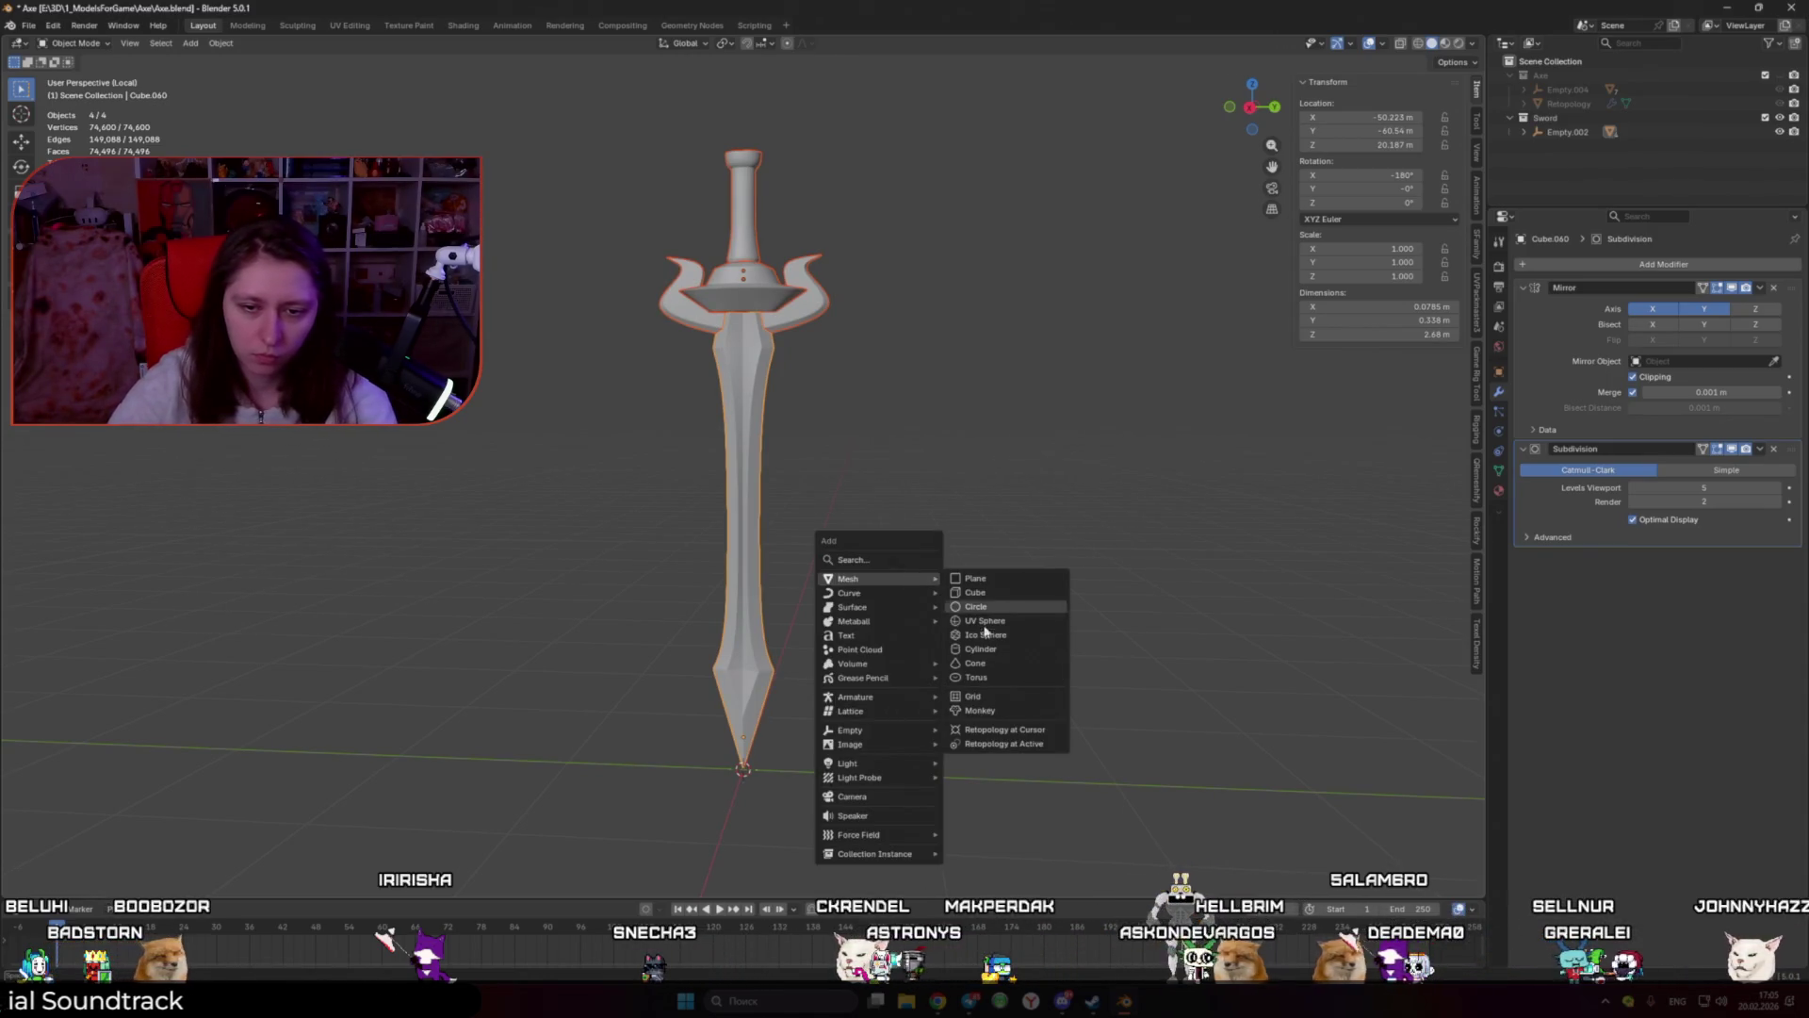
Step: Add a new empty retopology mesh and give it a Mirror modifier
click(1031, 732)
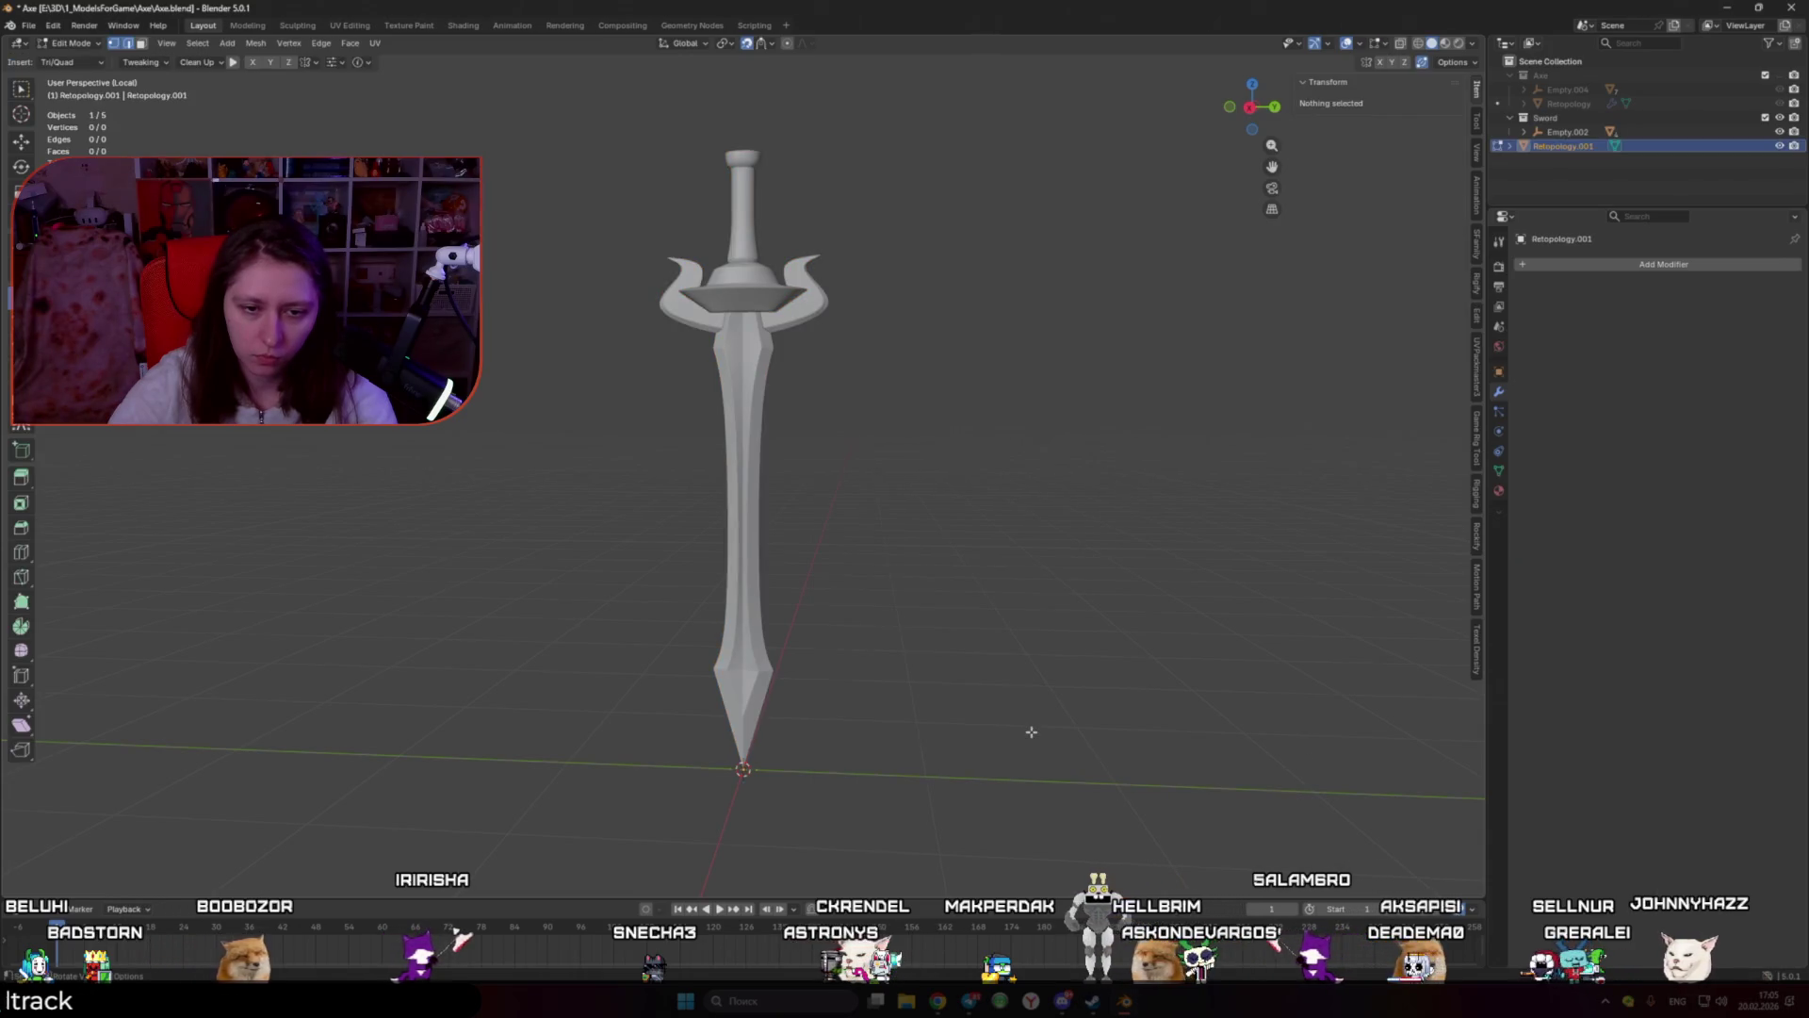
scroll(848, 573, up, 3)
scroll(848, 573, up, 2)
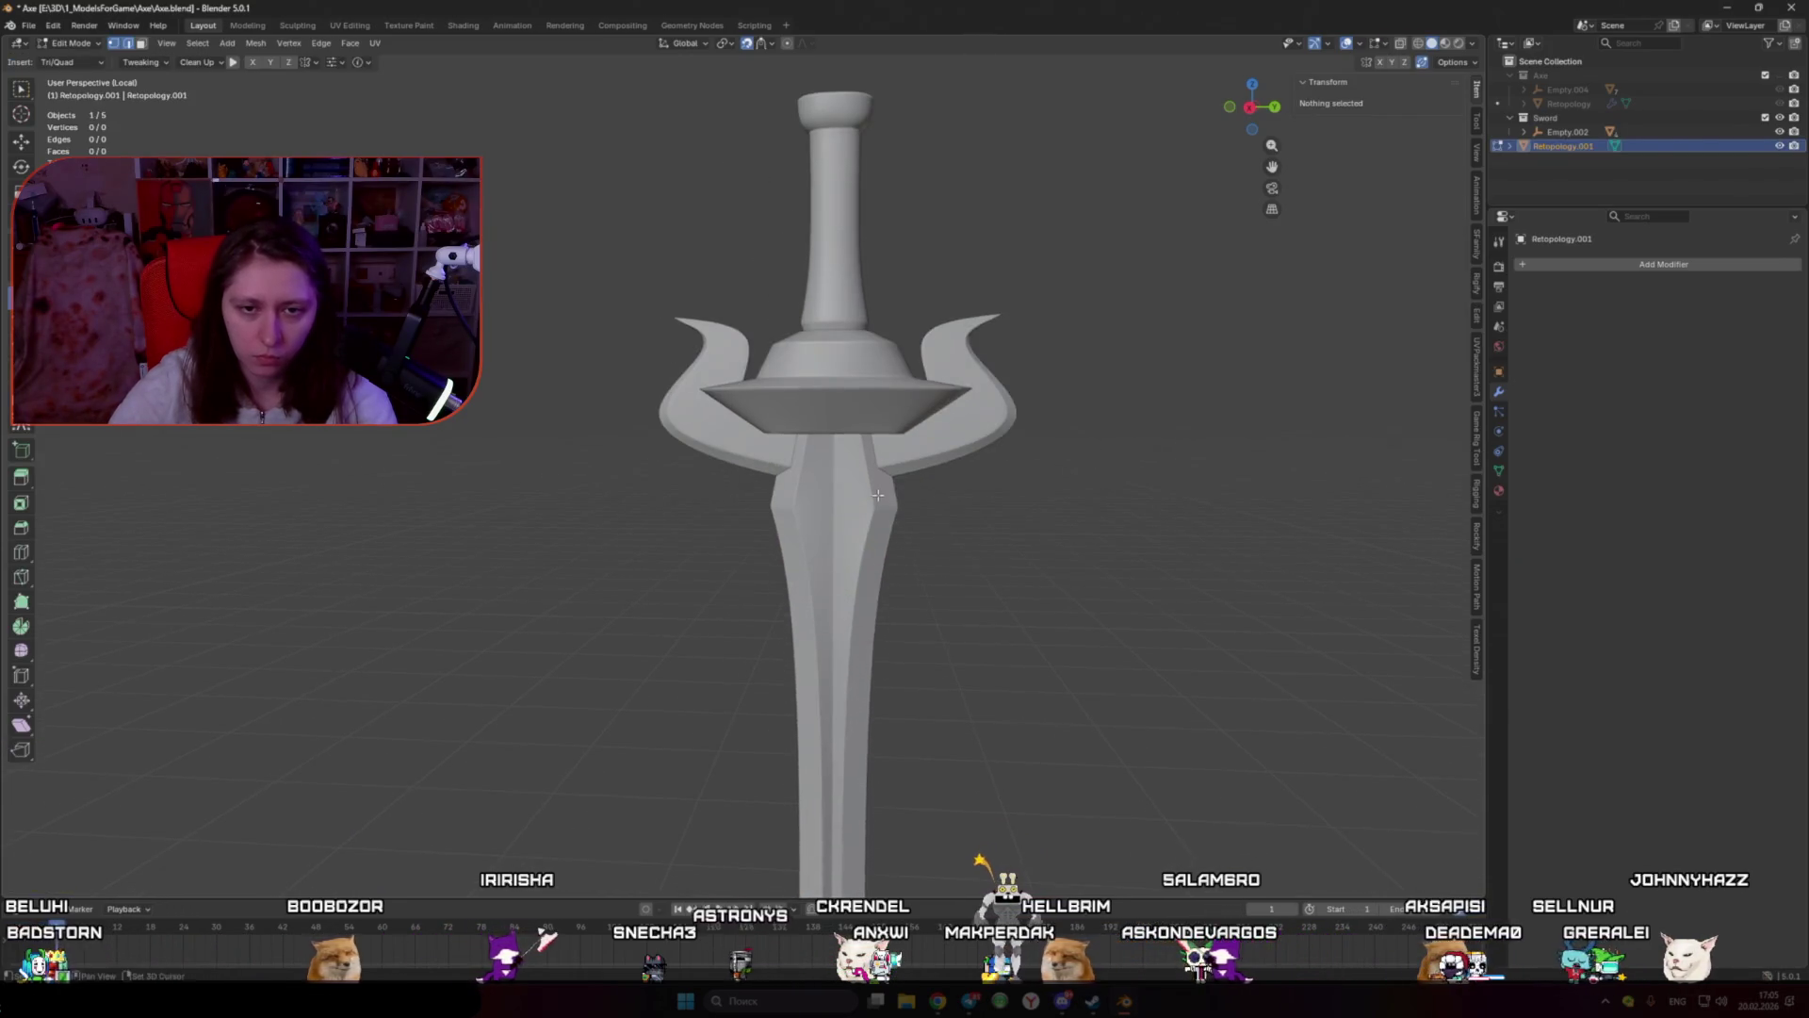
click(1561, 267)
click(1560, 294)
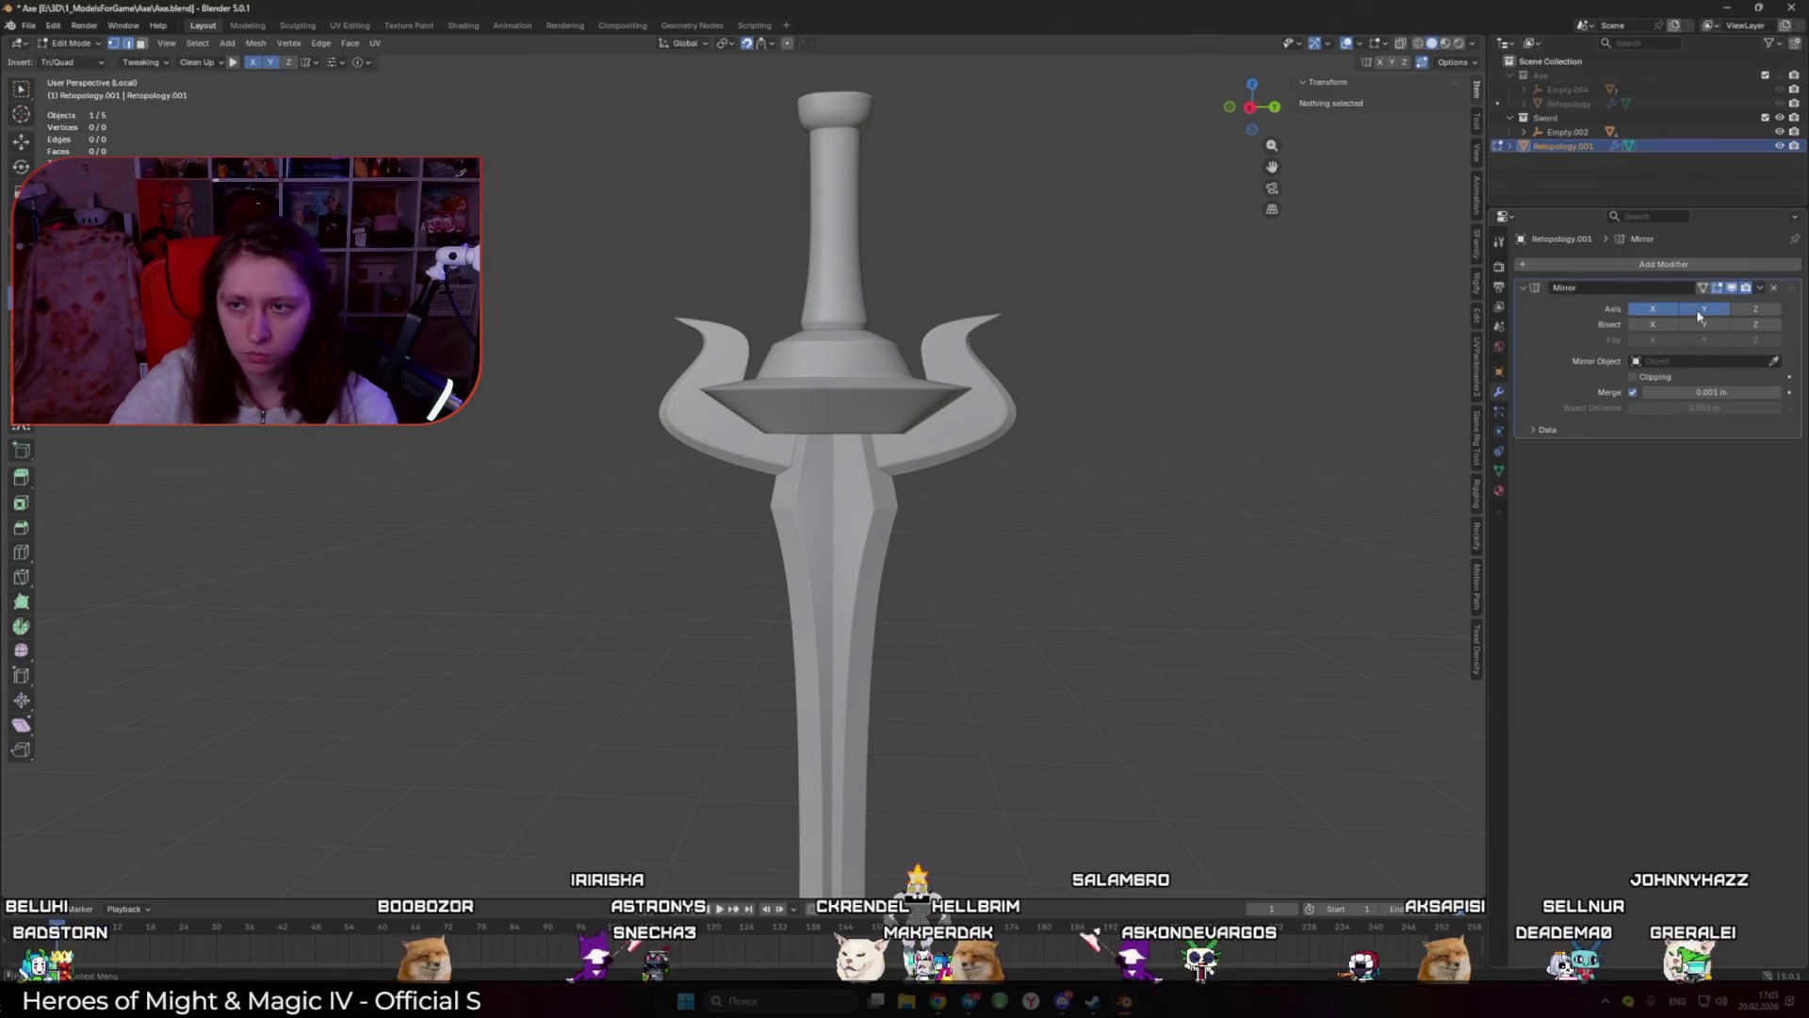
Step: Build the first faces on the grip below the guard, loop-cutting a centred vertical edge
drag(849, 446, 839, 532)
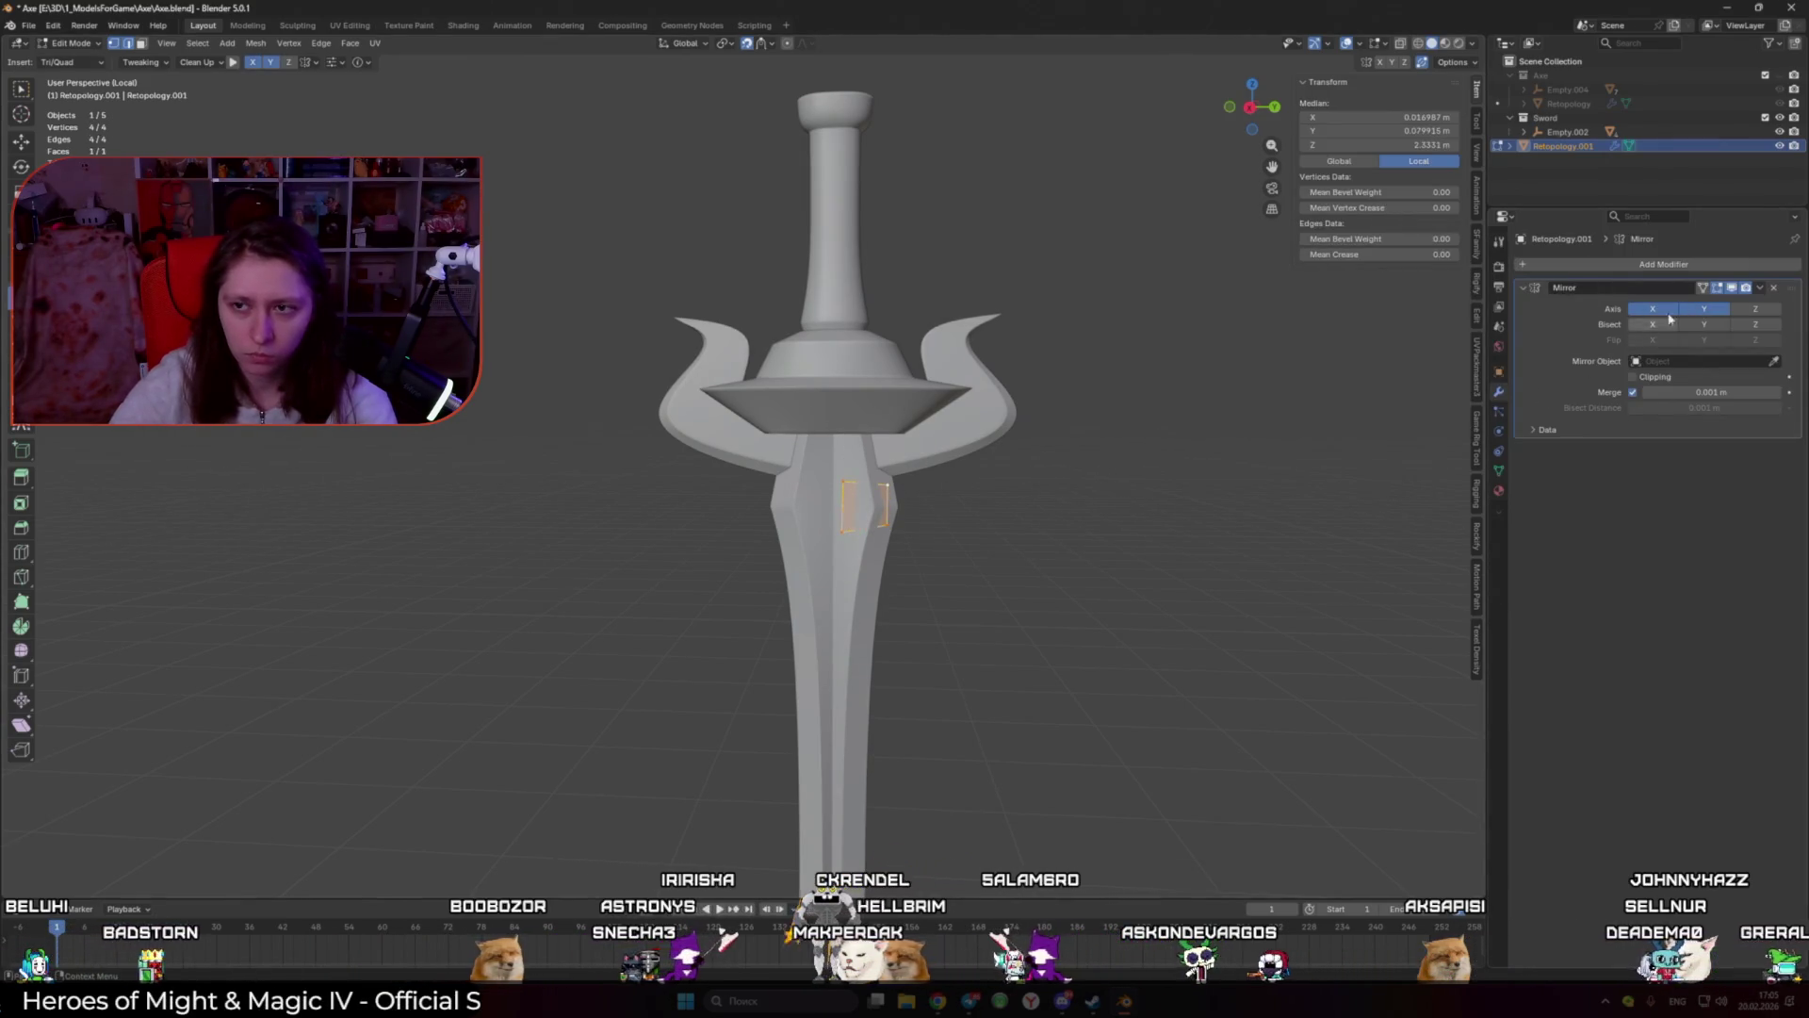
middle_drag(945, 505, 971, 476)
scroll(970, 475, up, 3)
click(978, 468)
drag(978, 469, 955, 496)
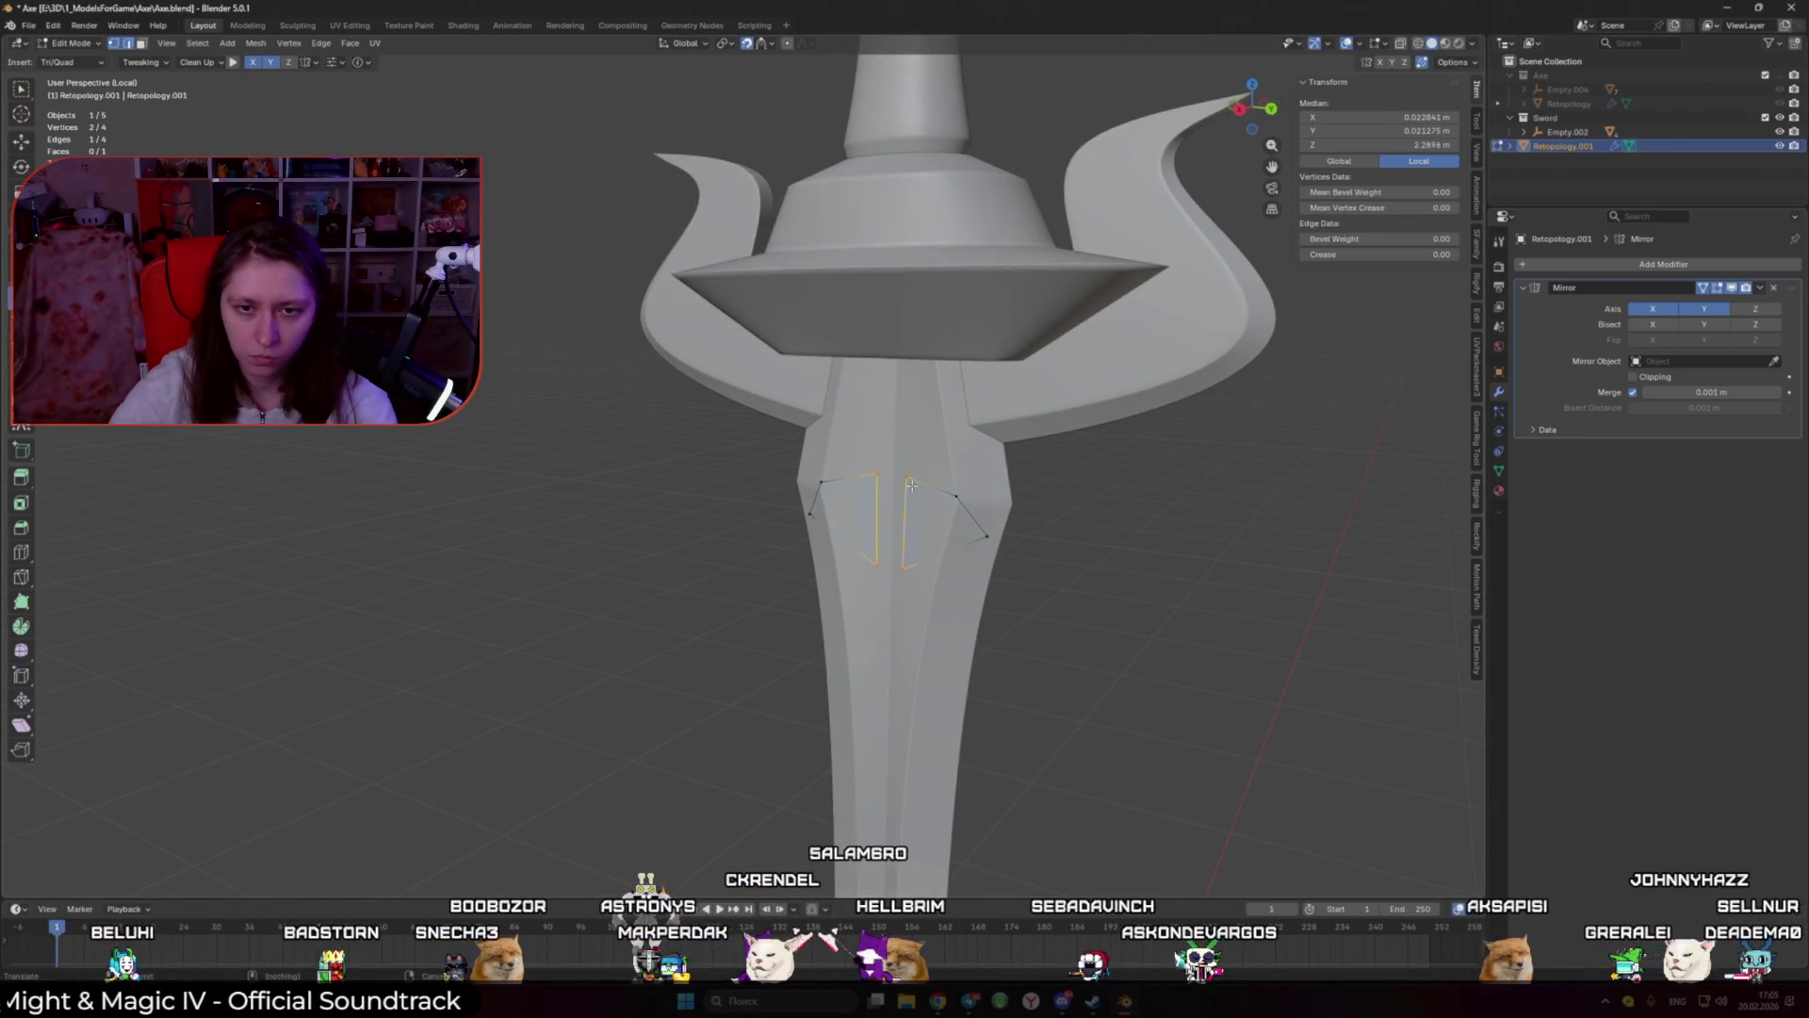
key(ctrl+z)
mouse_move(1025, 503)
middle_down()
mouse_move(909, 517)
mouse_move(961, 528)
middle_up()
key(ctrl+r)
click(851, 466)
right_click(851, 466)
click(965, 529)
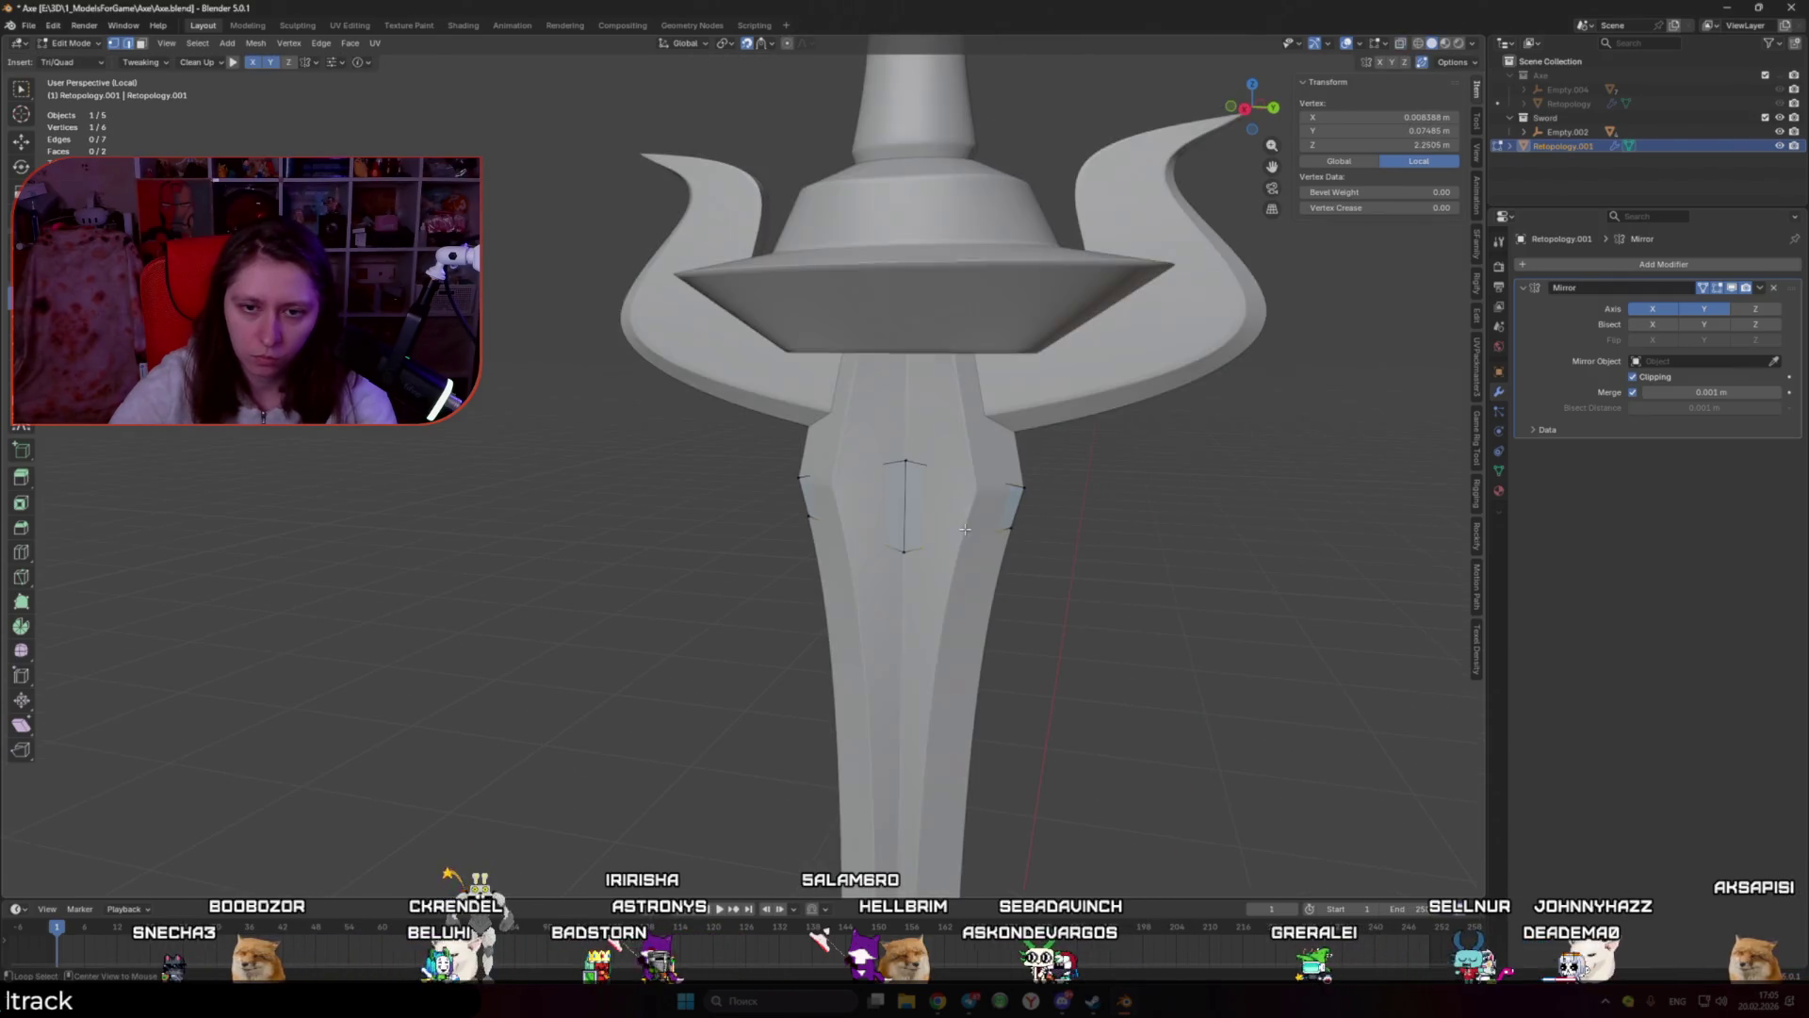
click(970, 477)
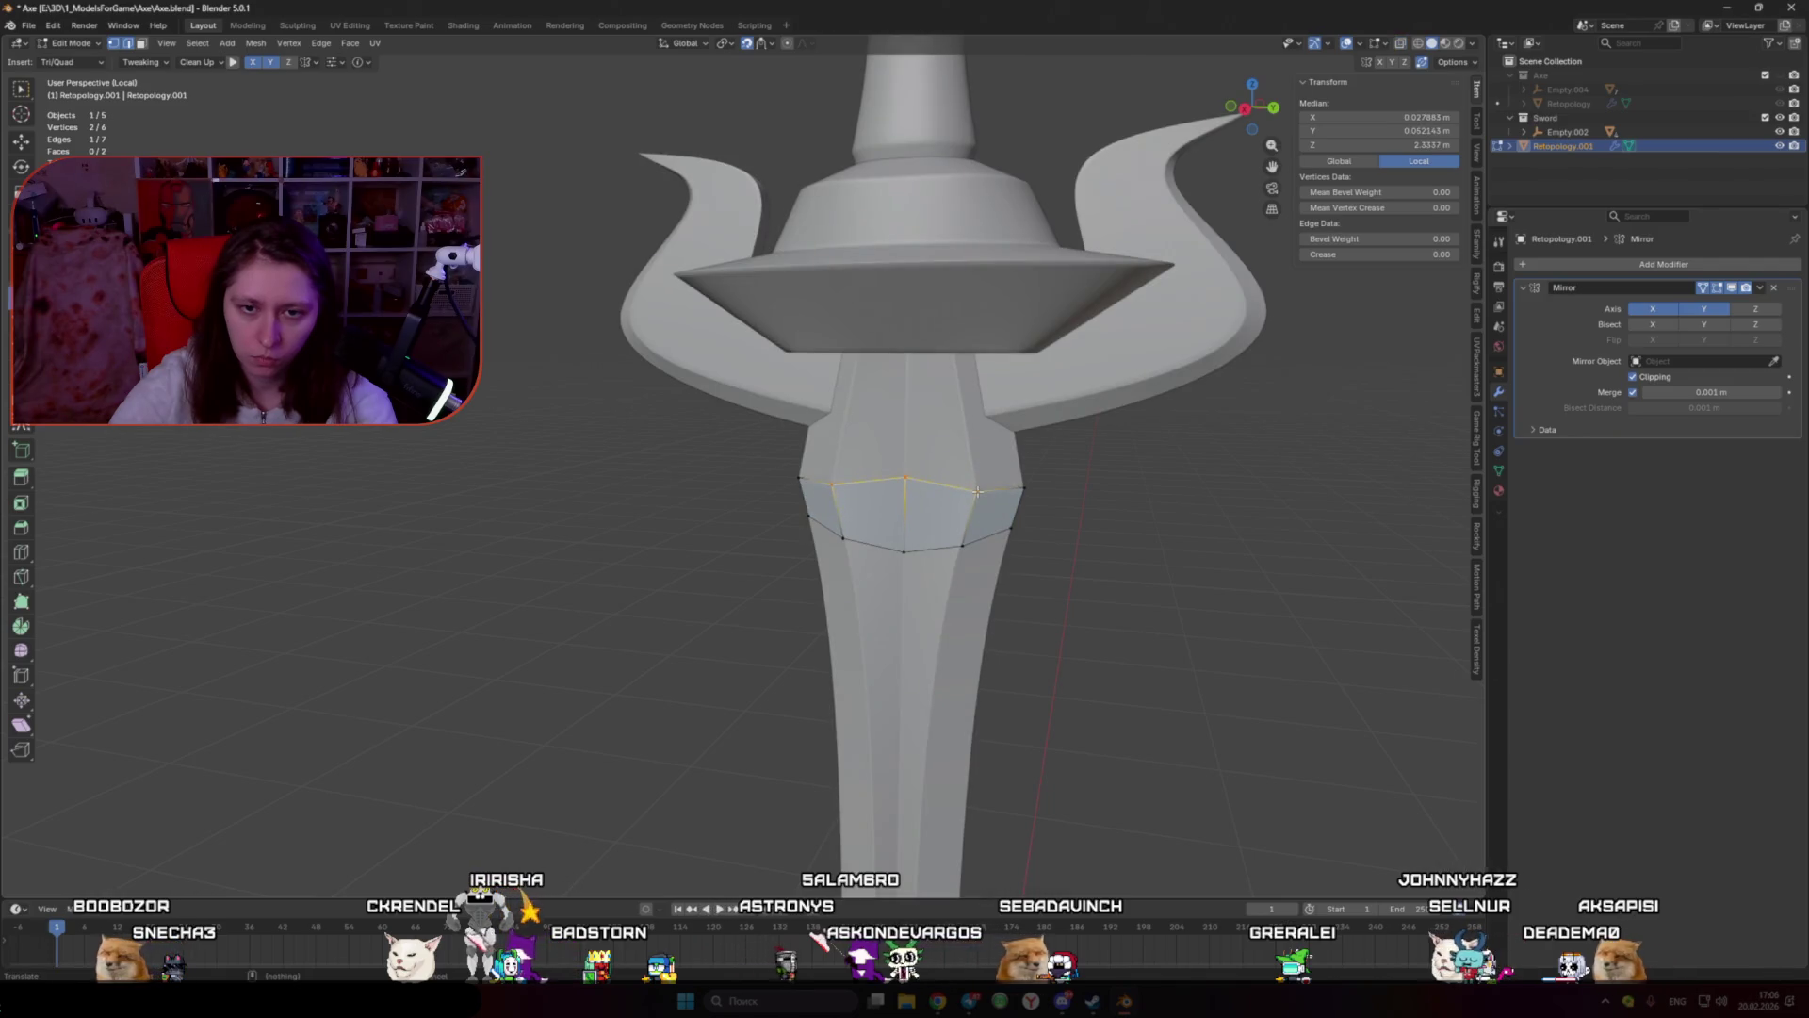
Step: Raise the edit-mode retopology overlay offset to 0.11 m
click(1456, 63)
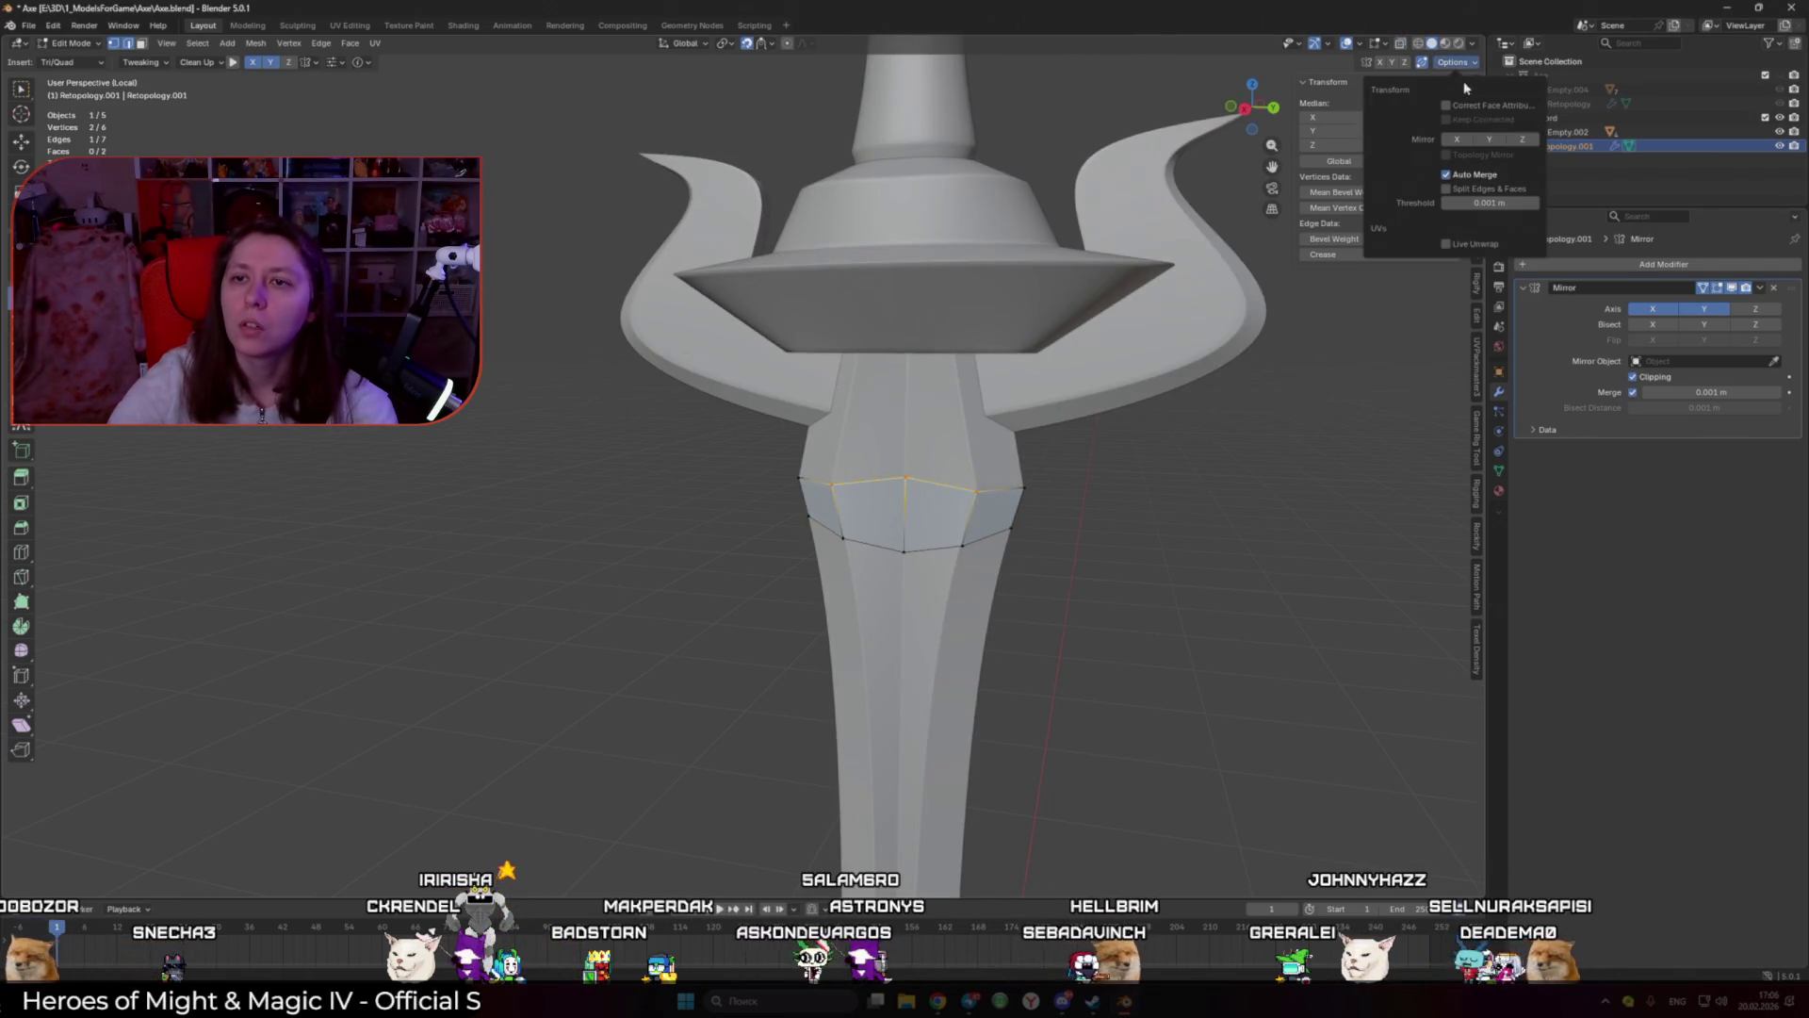
click(1358, 44)
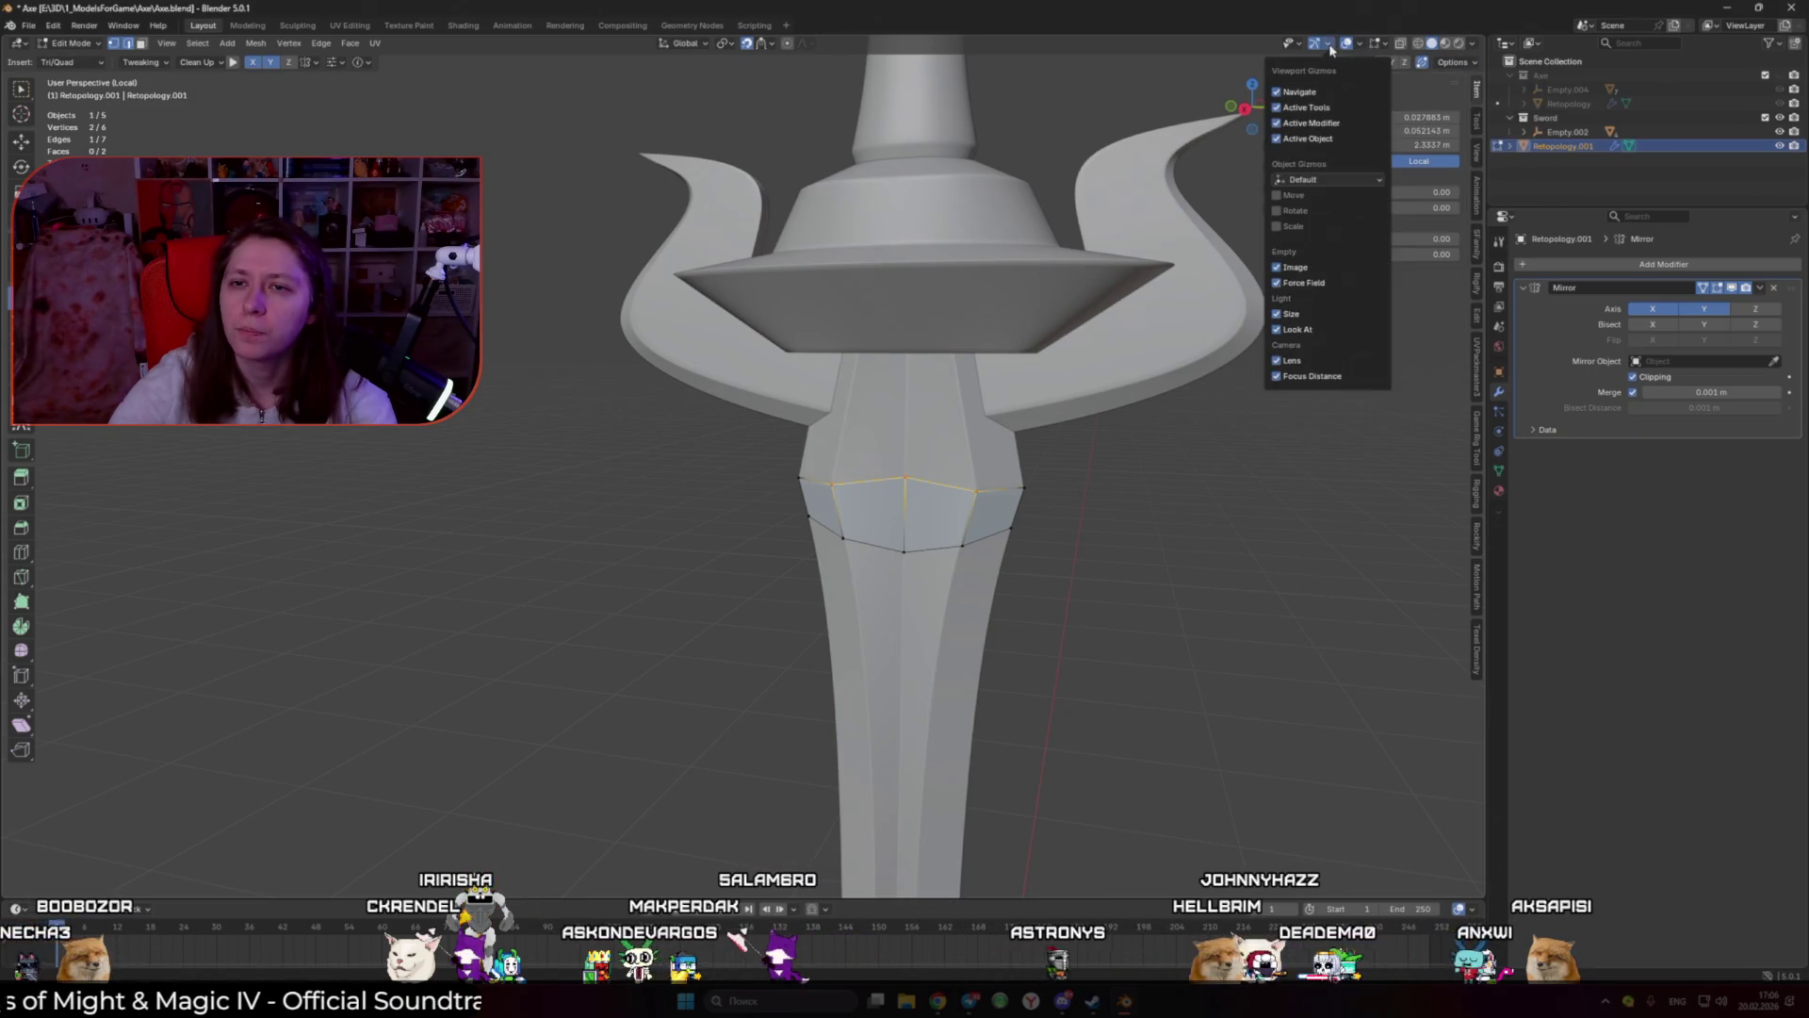
click(1446, 62)
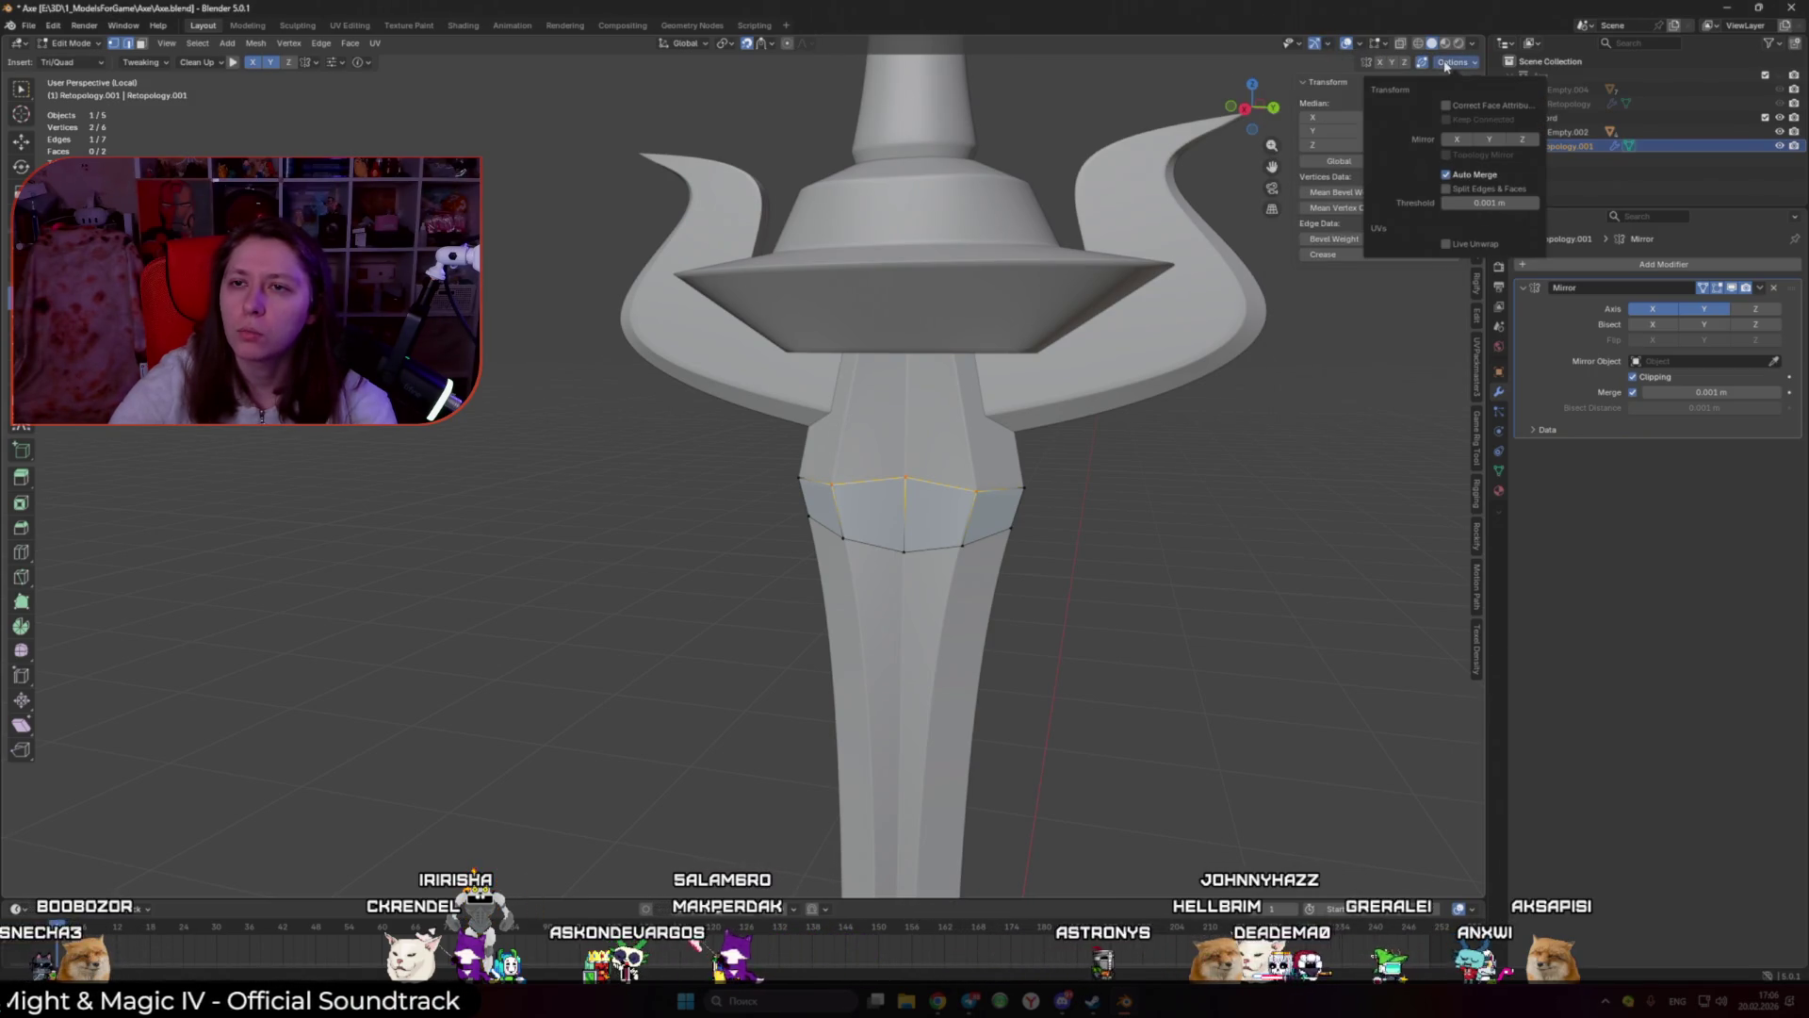
click(1382, 43)
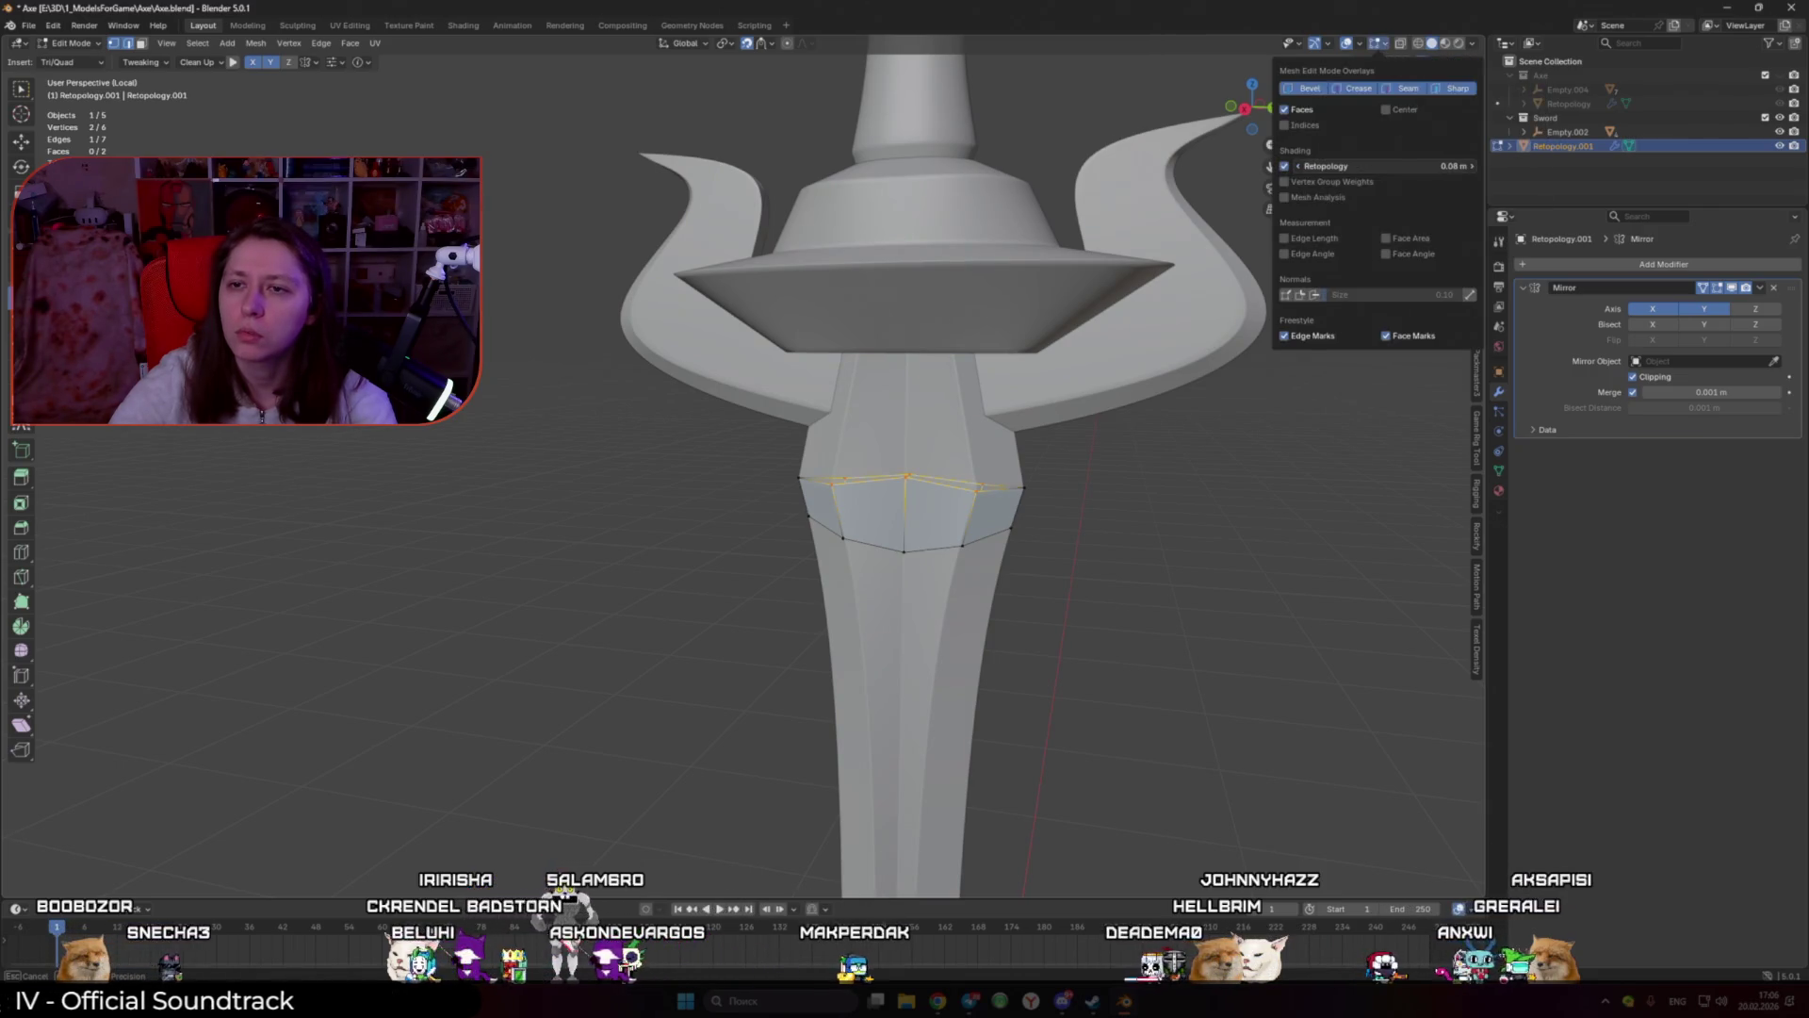
drag(1312, 166, 1324, 165)
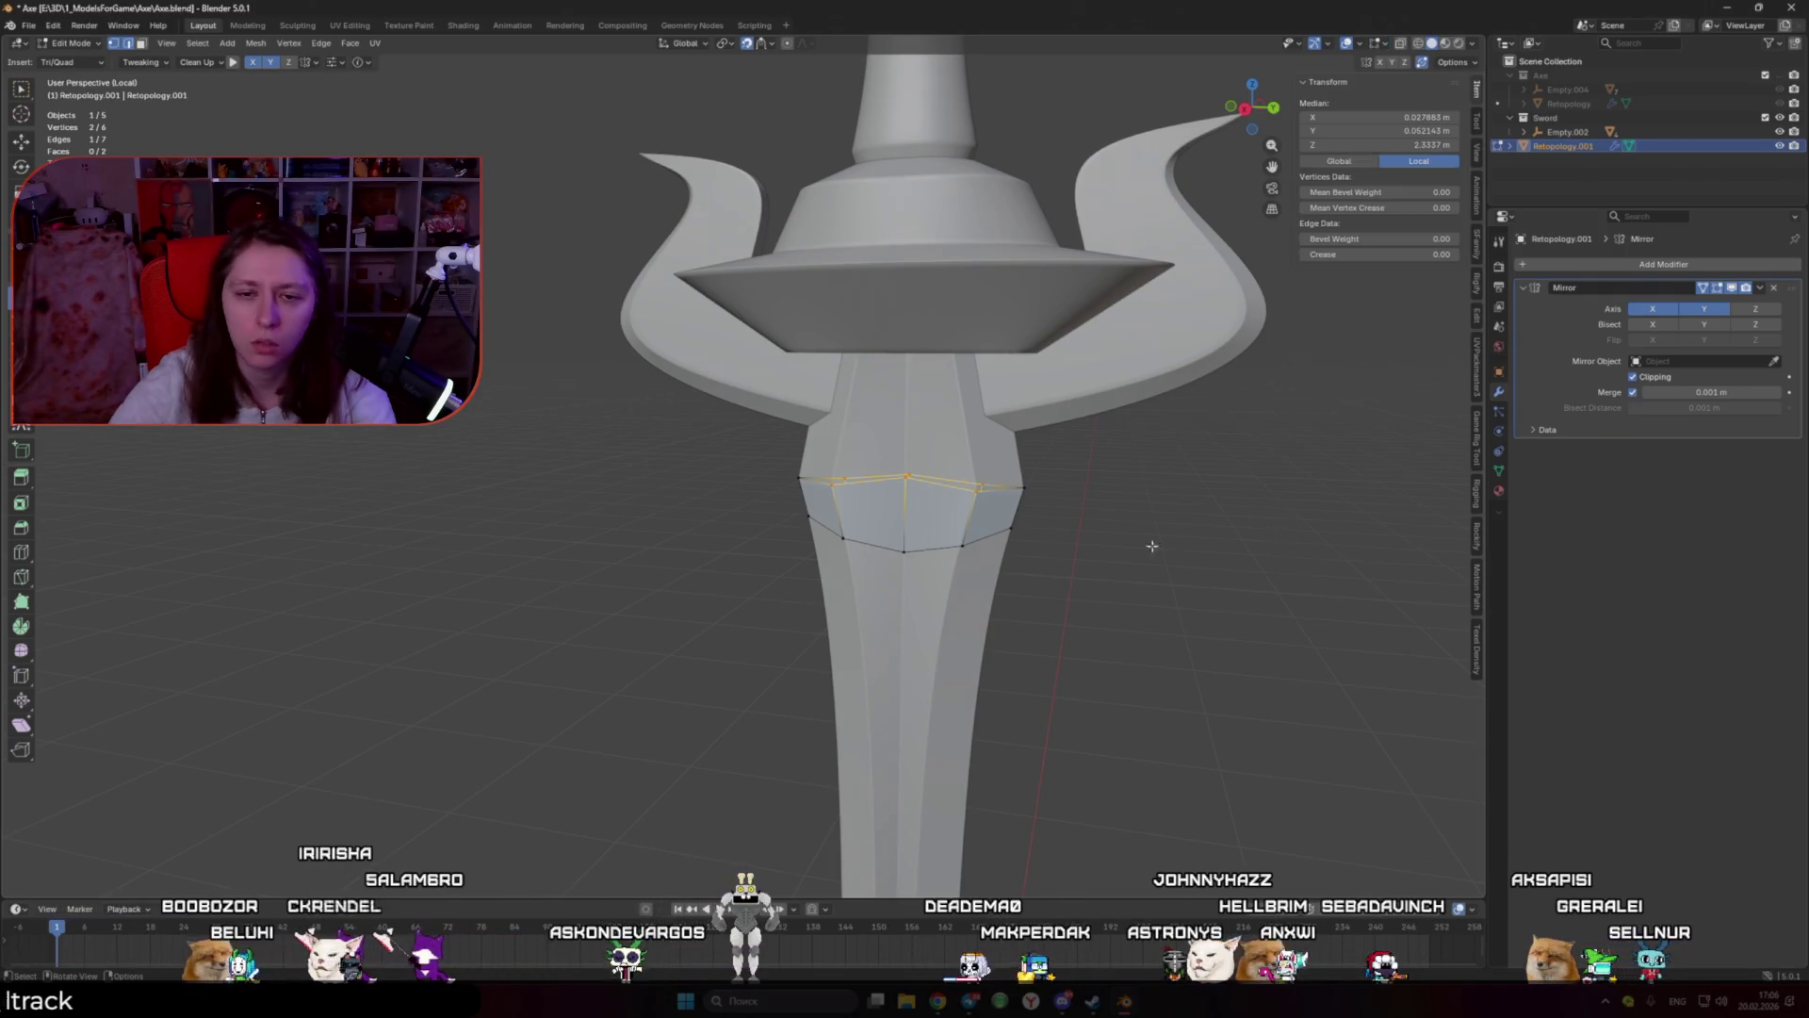
Step: Pull the grip band's lower vertices downward and select the band's bottom edge
middle_drag(1199, 555, 1020, 496)
scroll(1019, 497, up, 2)
scroll(1015, 490, up, 3)
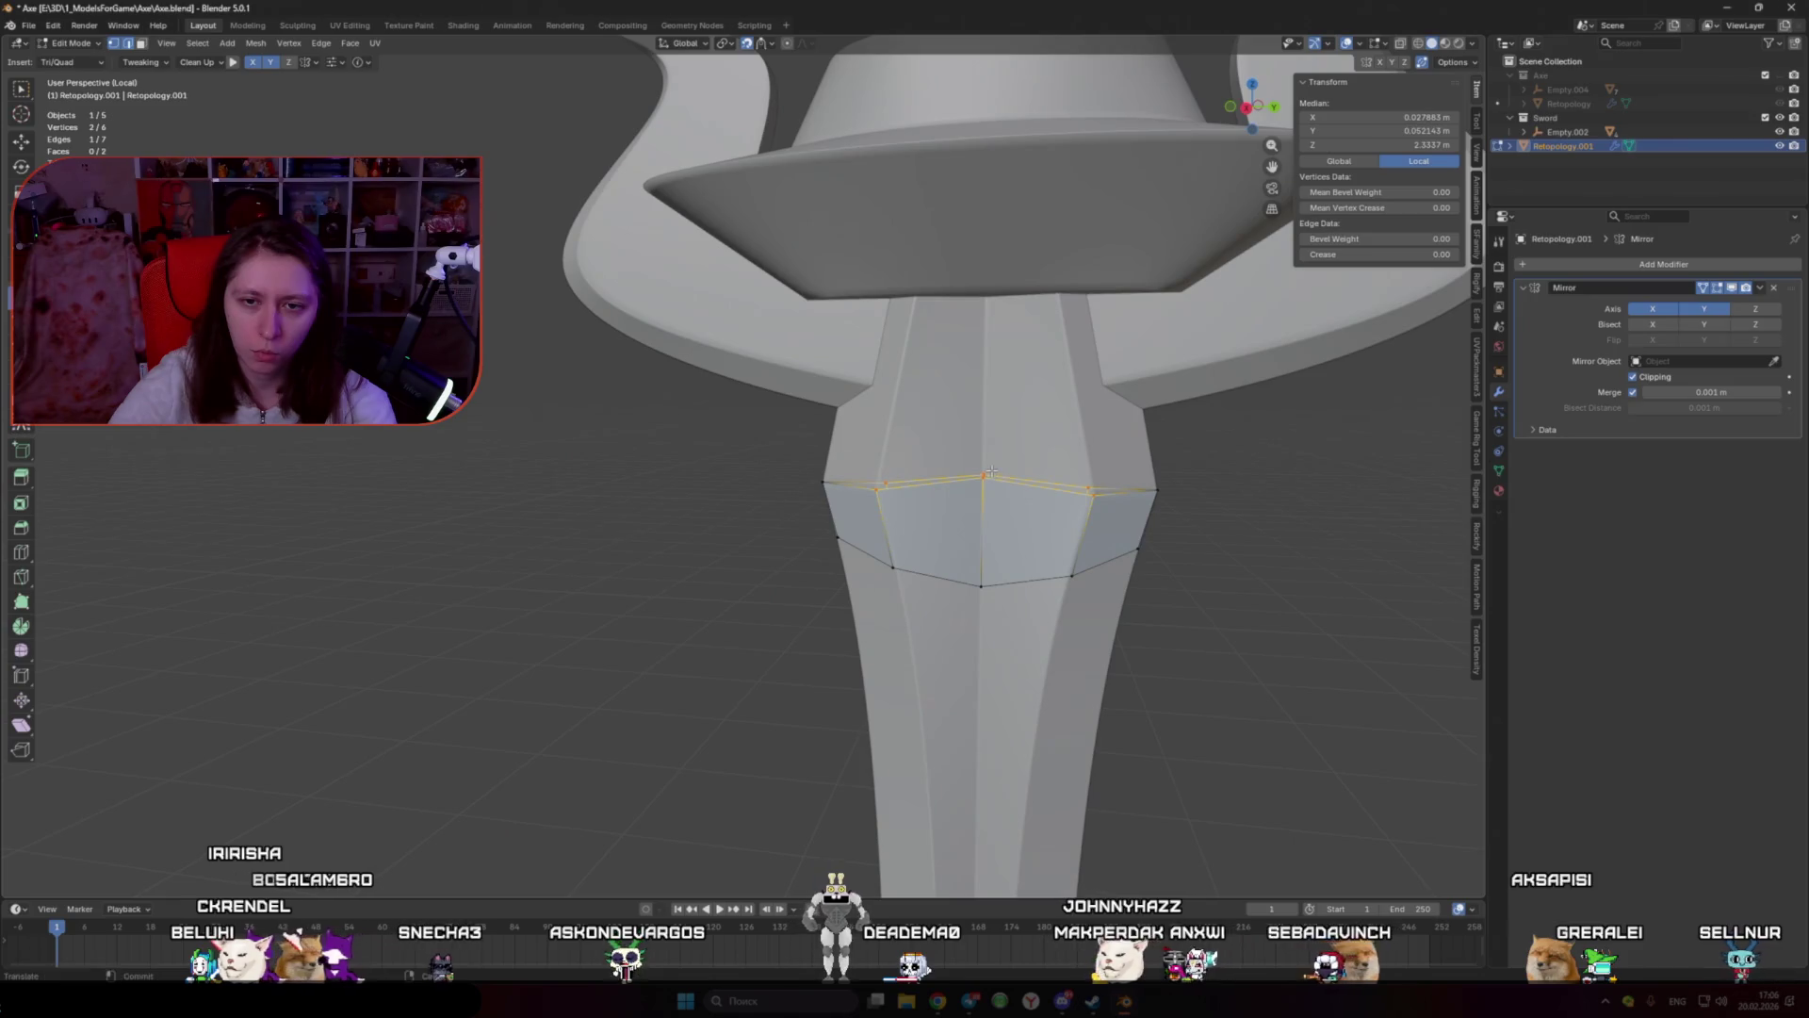
drag(1072, 574, 1048, 696)
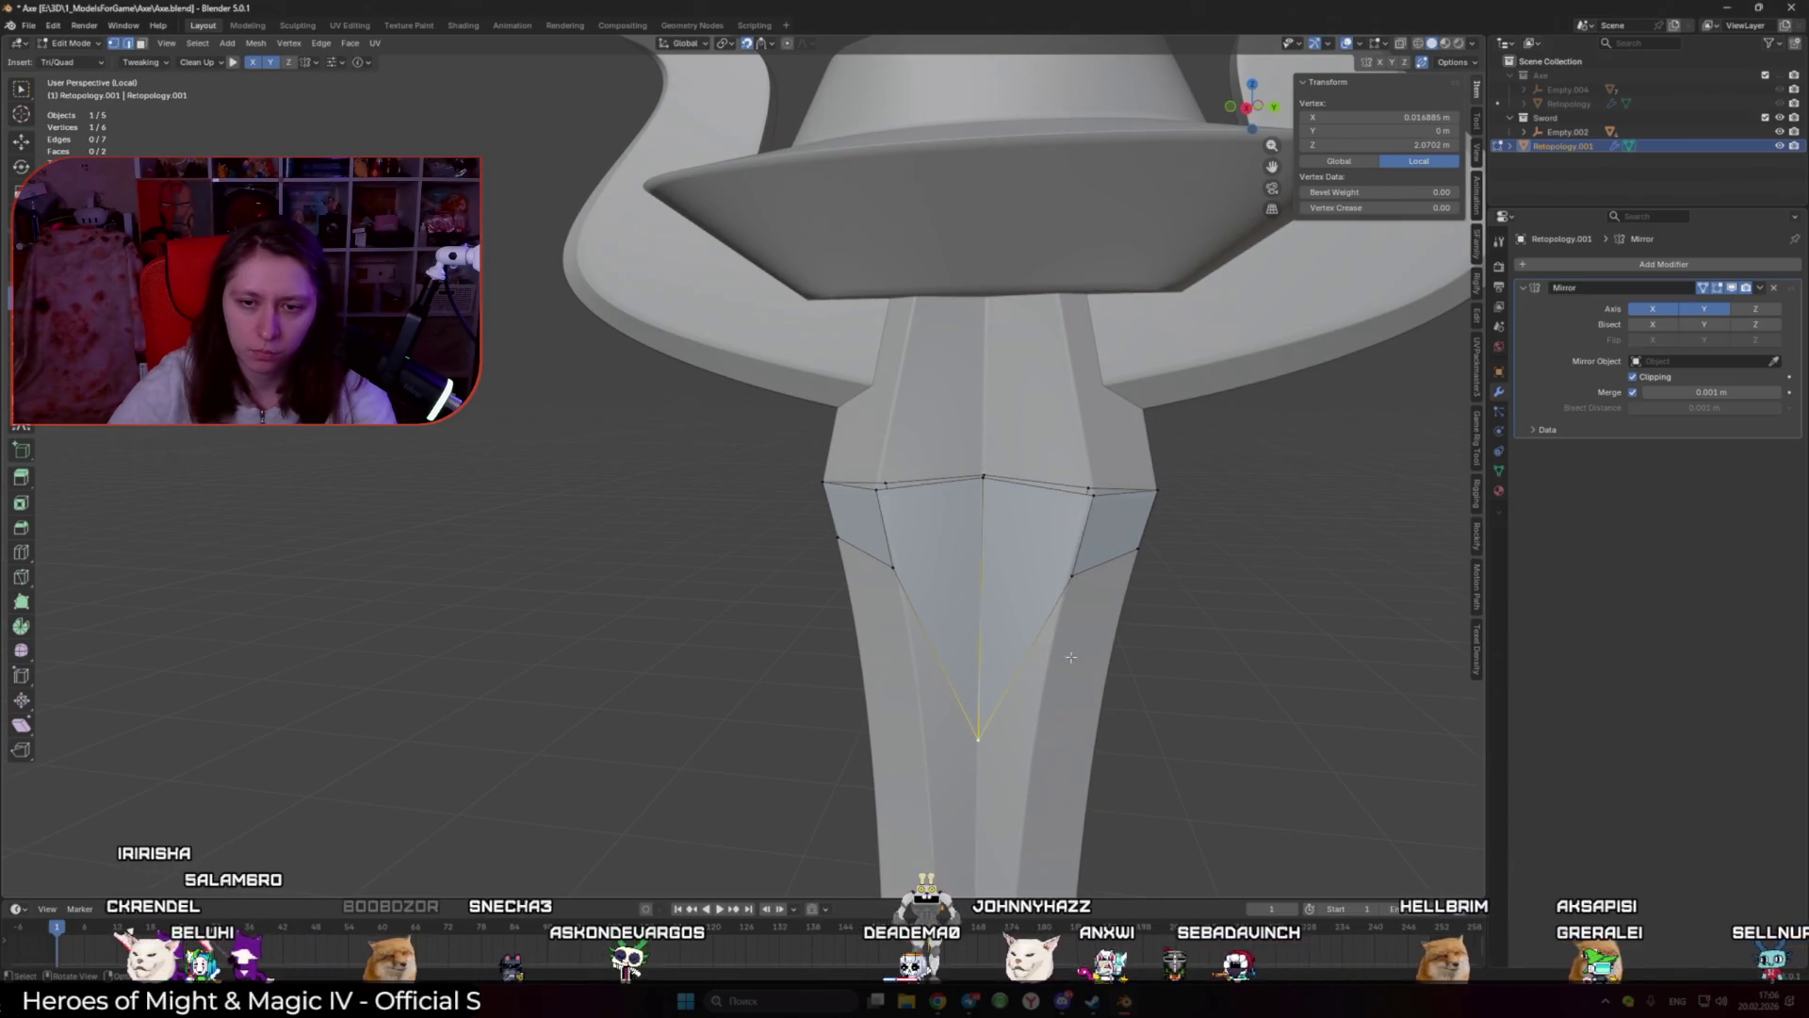
middle_drag(1034, 760, 822, 336)
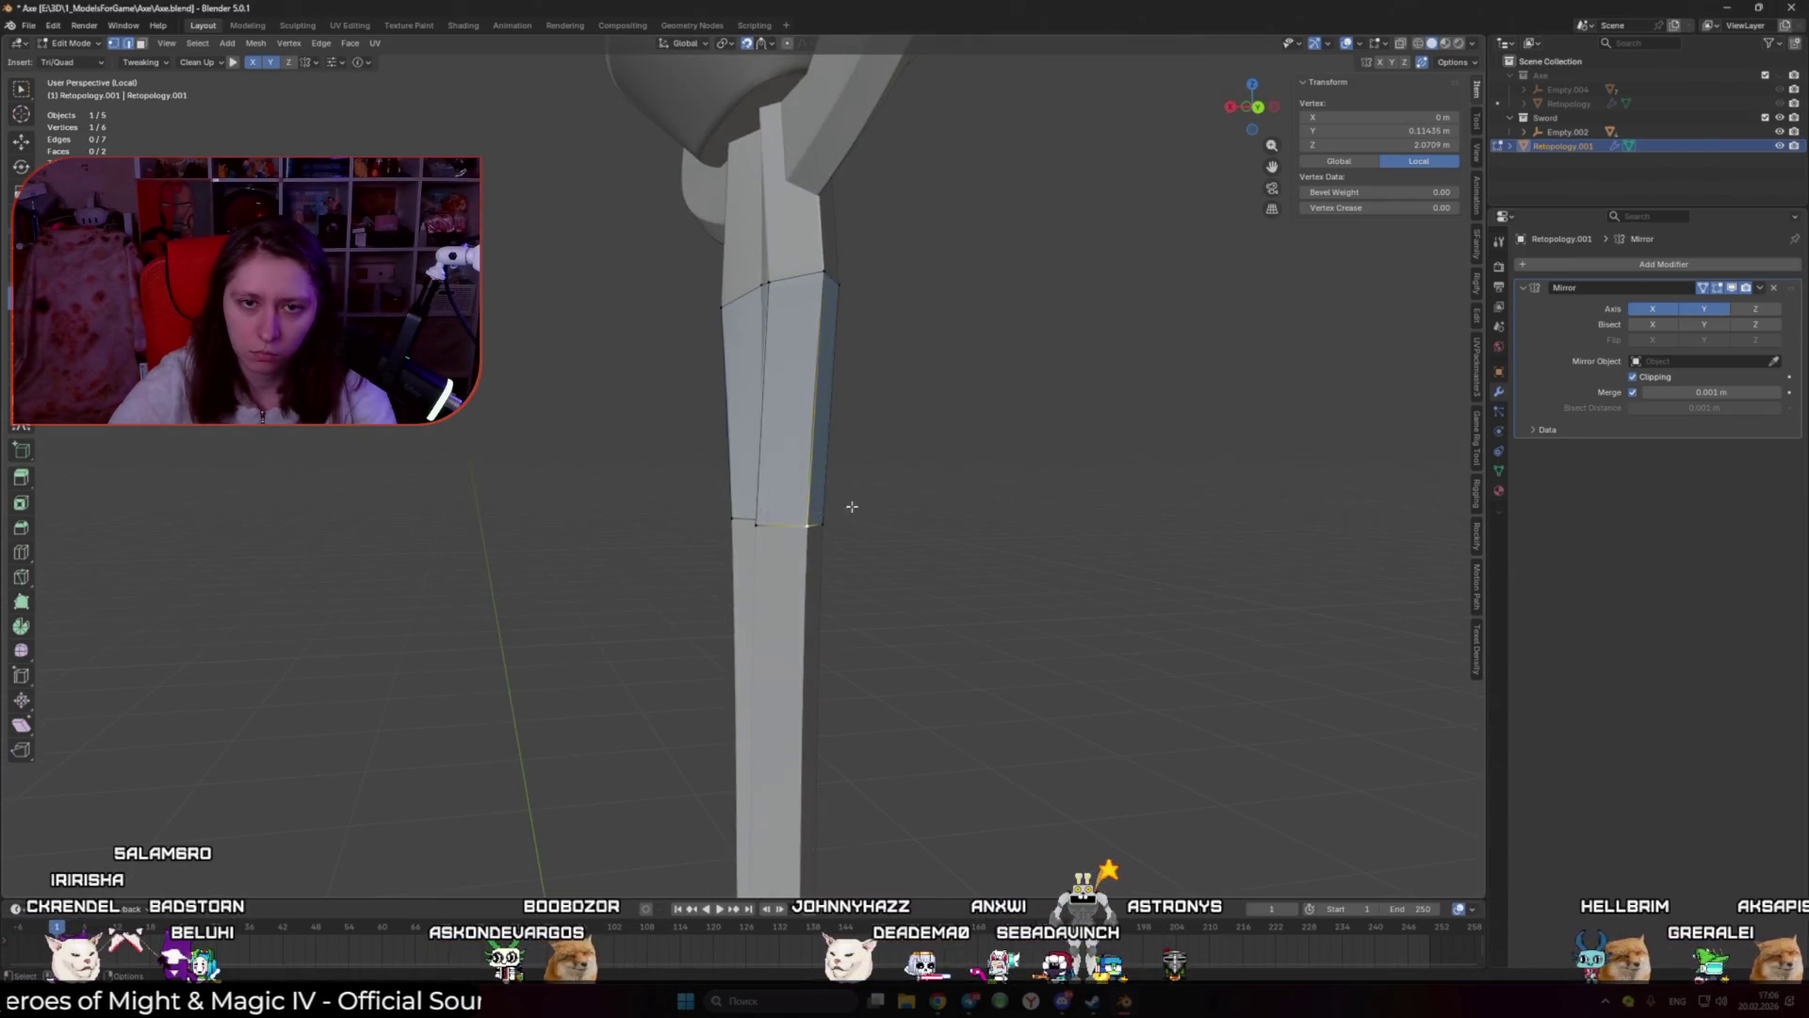
middle_drag(848, 505, 972, 519)
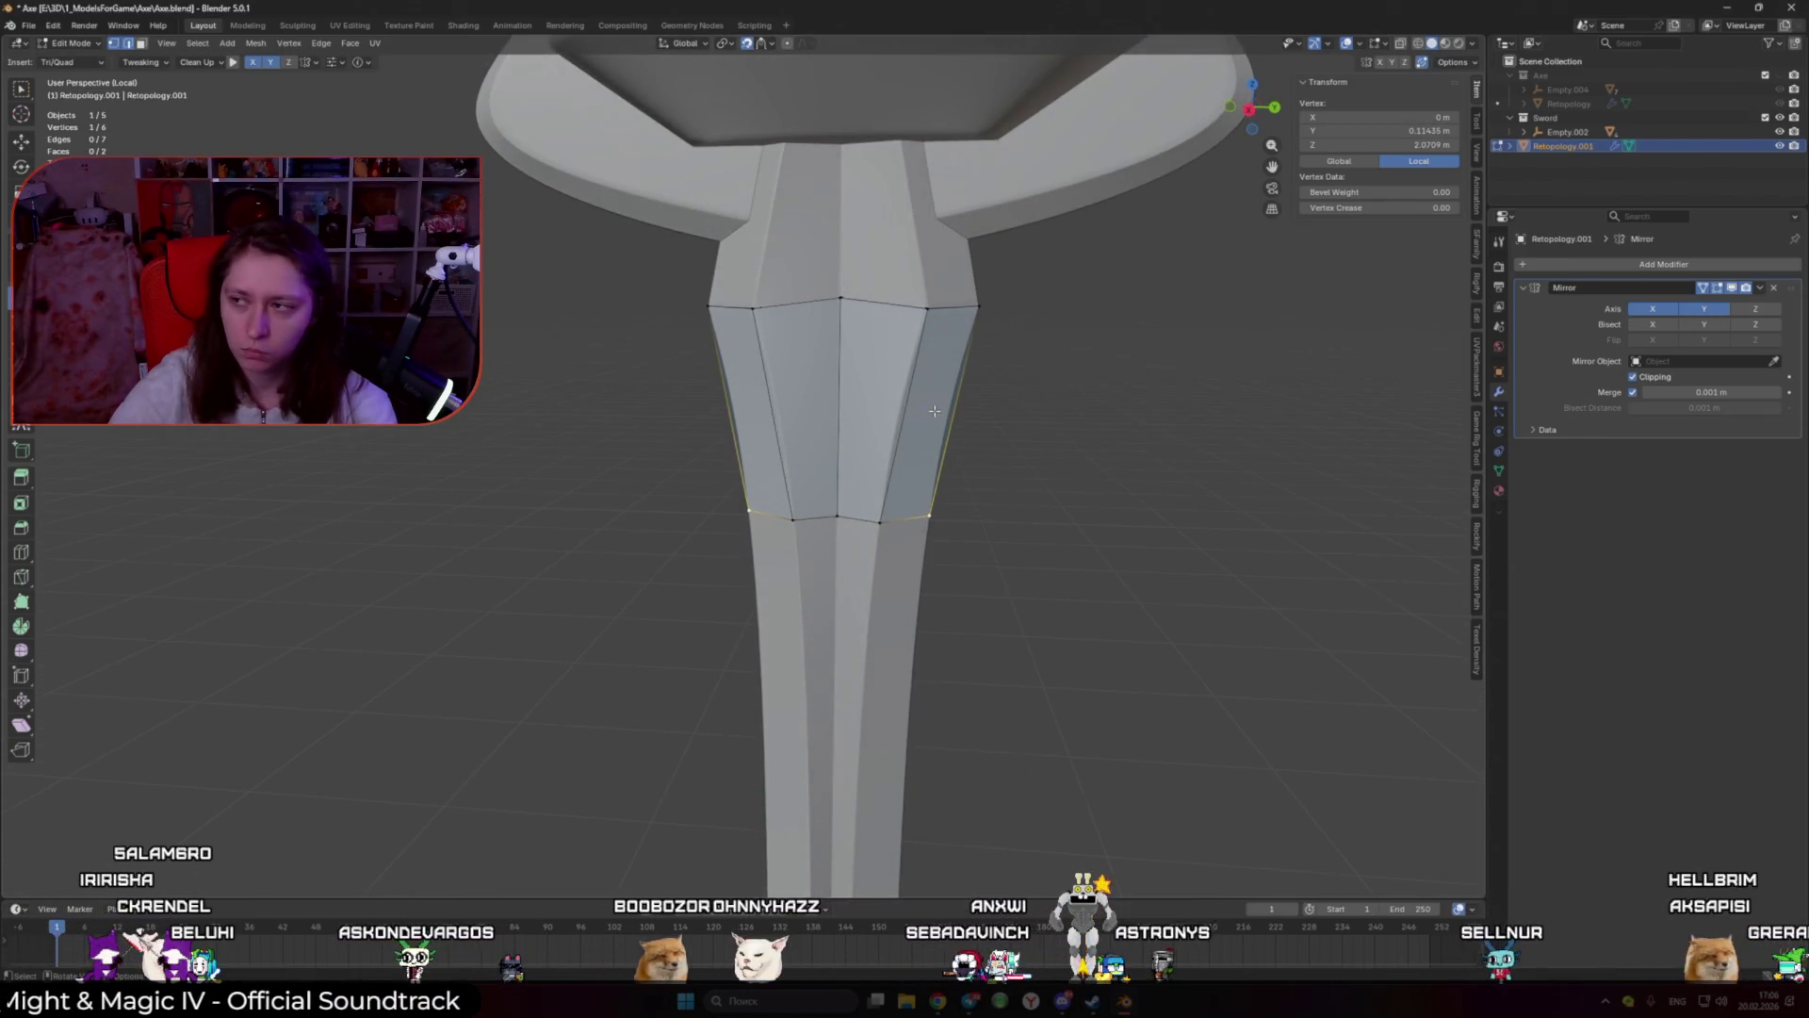
scroll(942, 471, down, 10)
scroll(926, 424, down, 3)
scroll(860, 392, up, 5)
scroll(860, 392, up, 4)
key(ctrl+KP_Add)
Step: Draw quad strips from the grip along the blade with the Strips tool and save
shift+middle_drag(287, 541, 287, 409)
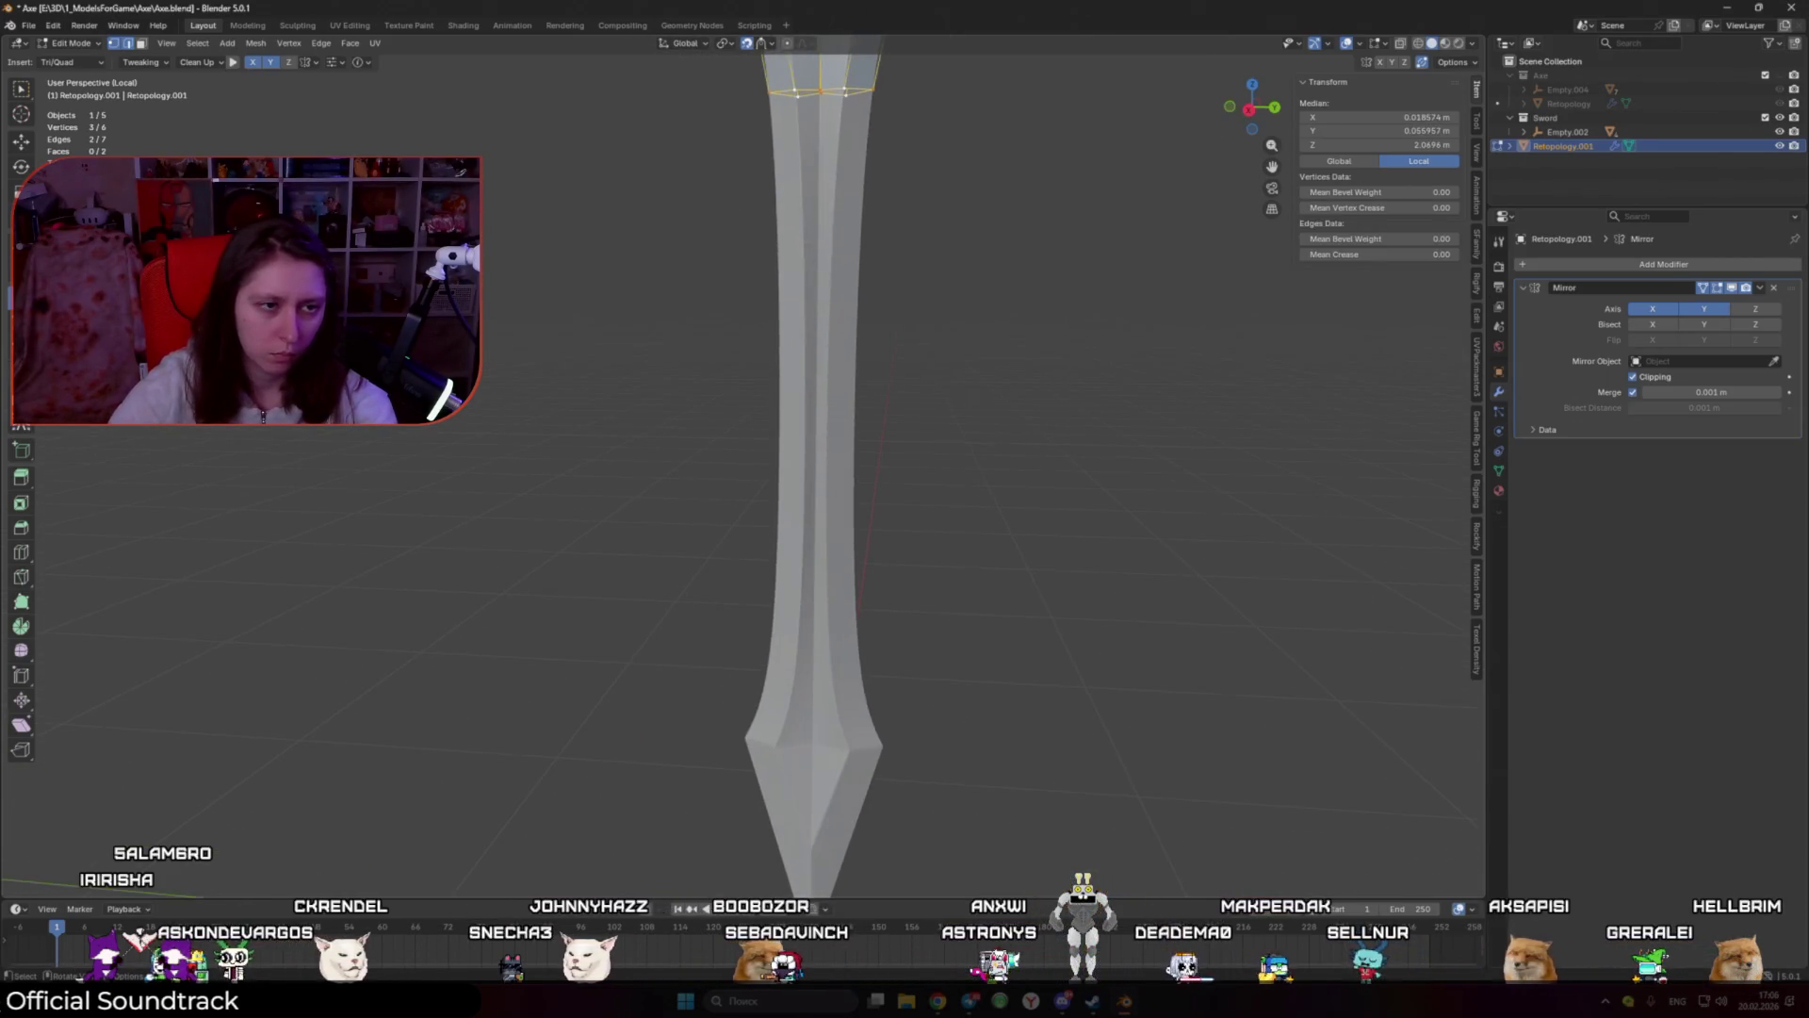
key(1)
scroll(930, 692, up, 2)
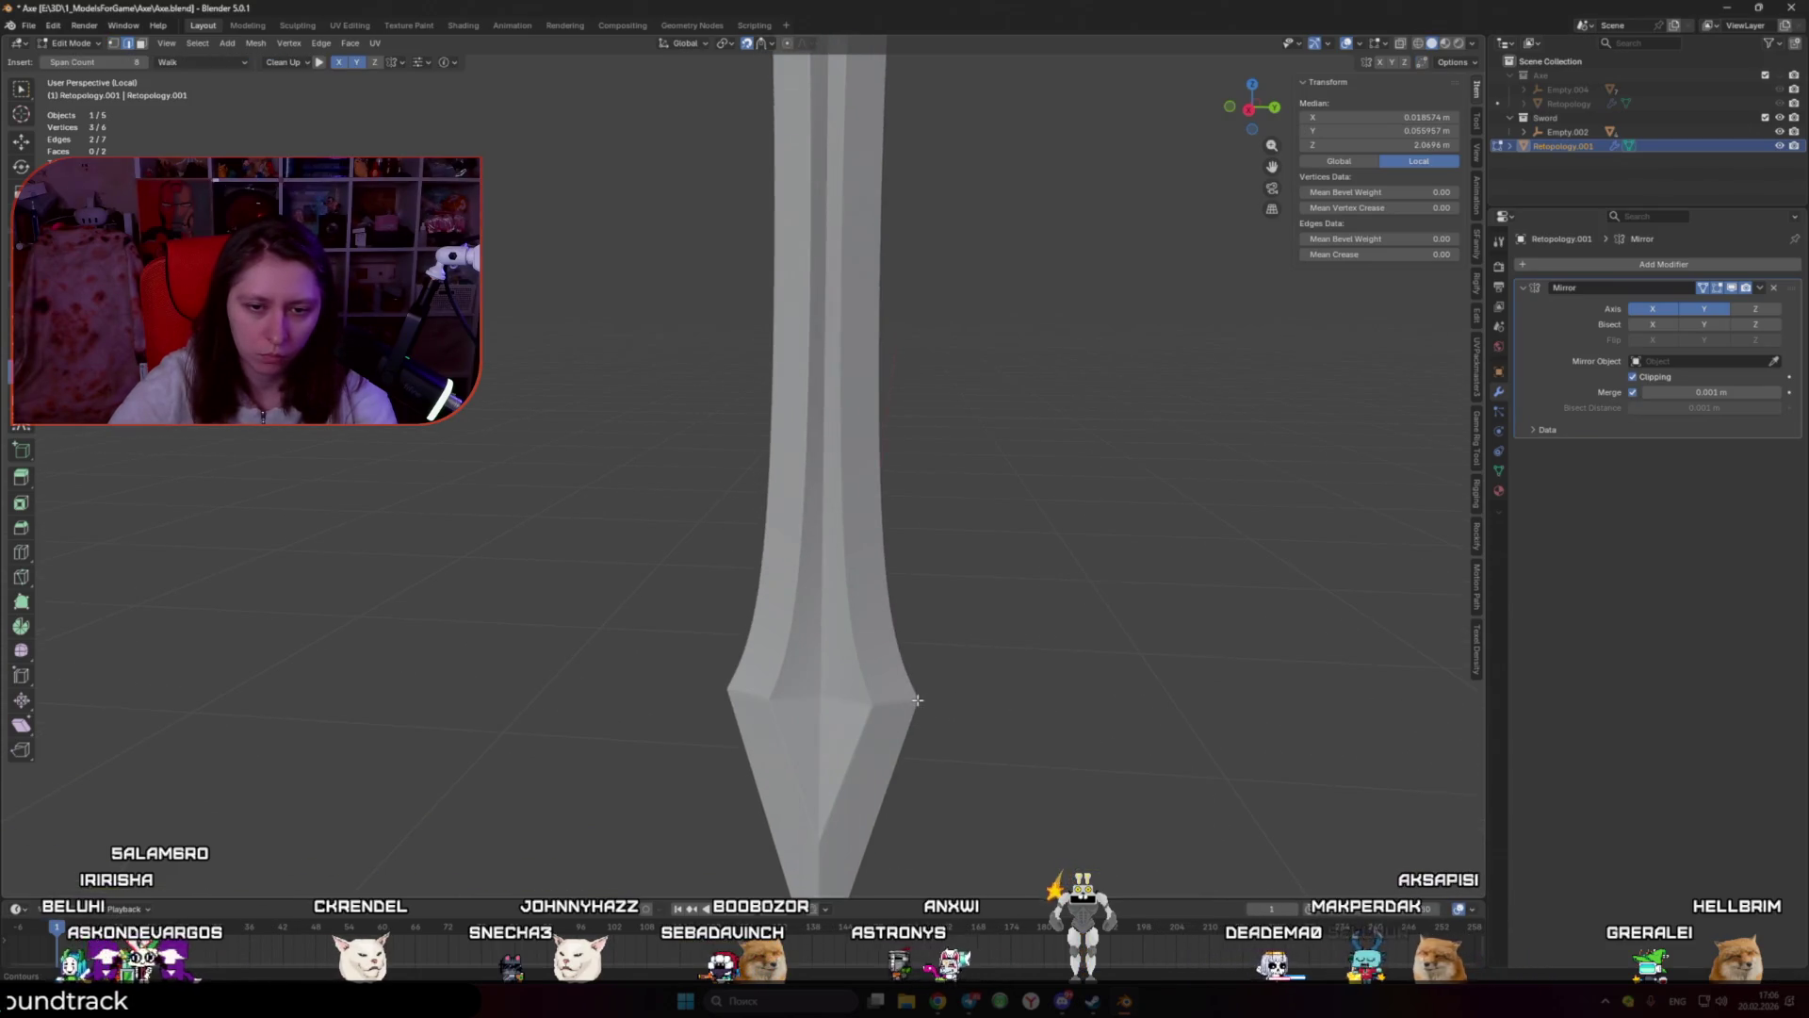
drag(819, 695, 810, 695)
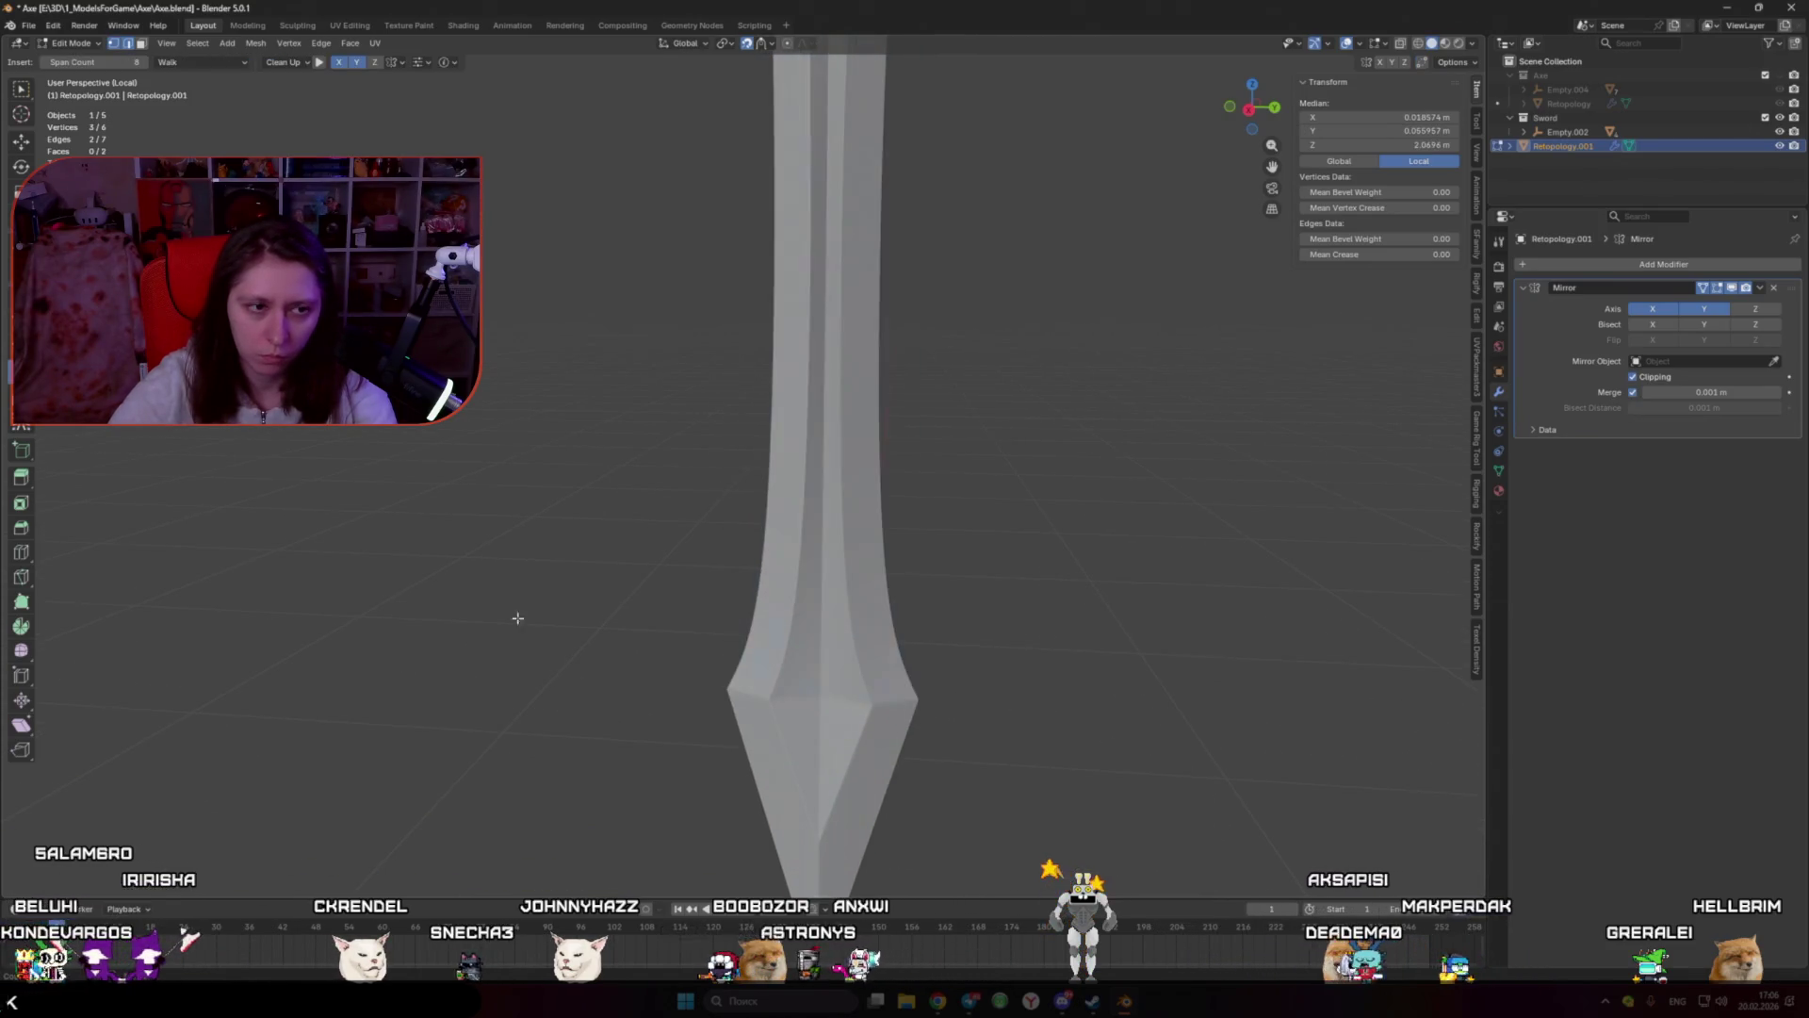
key(2)
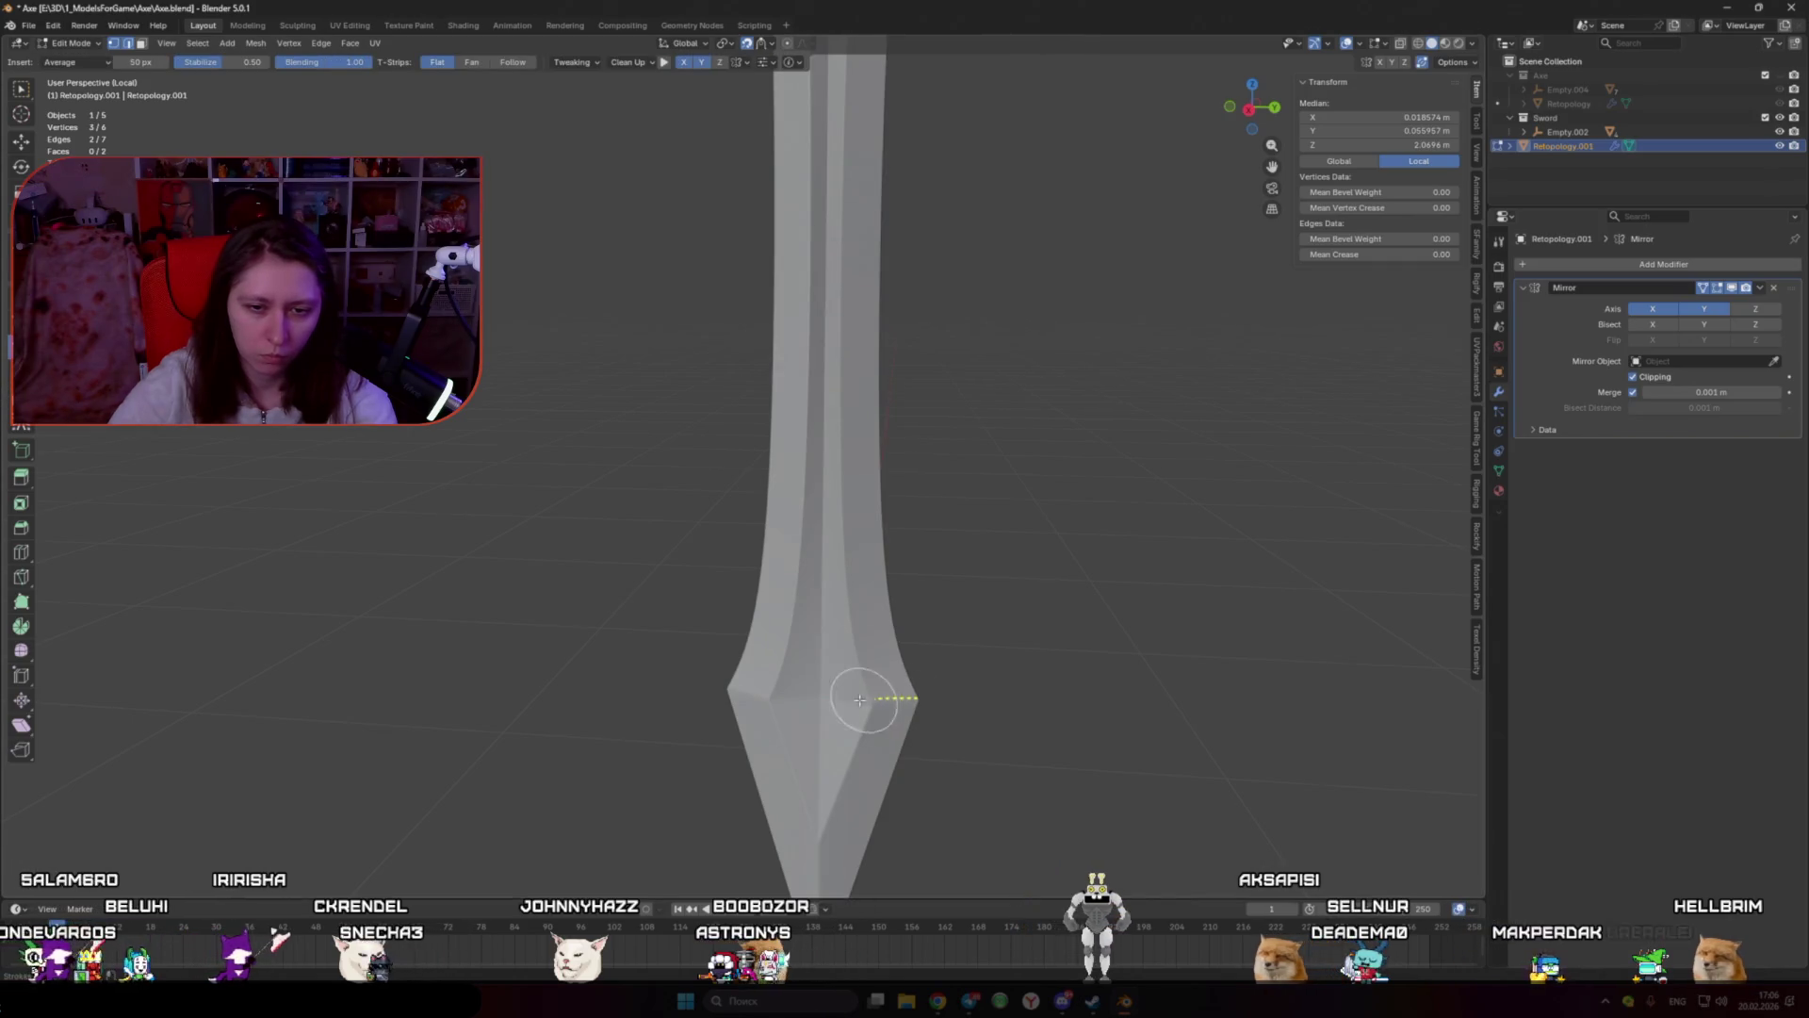
drag(825, 697, 926, 708)
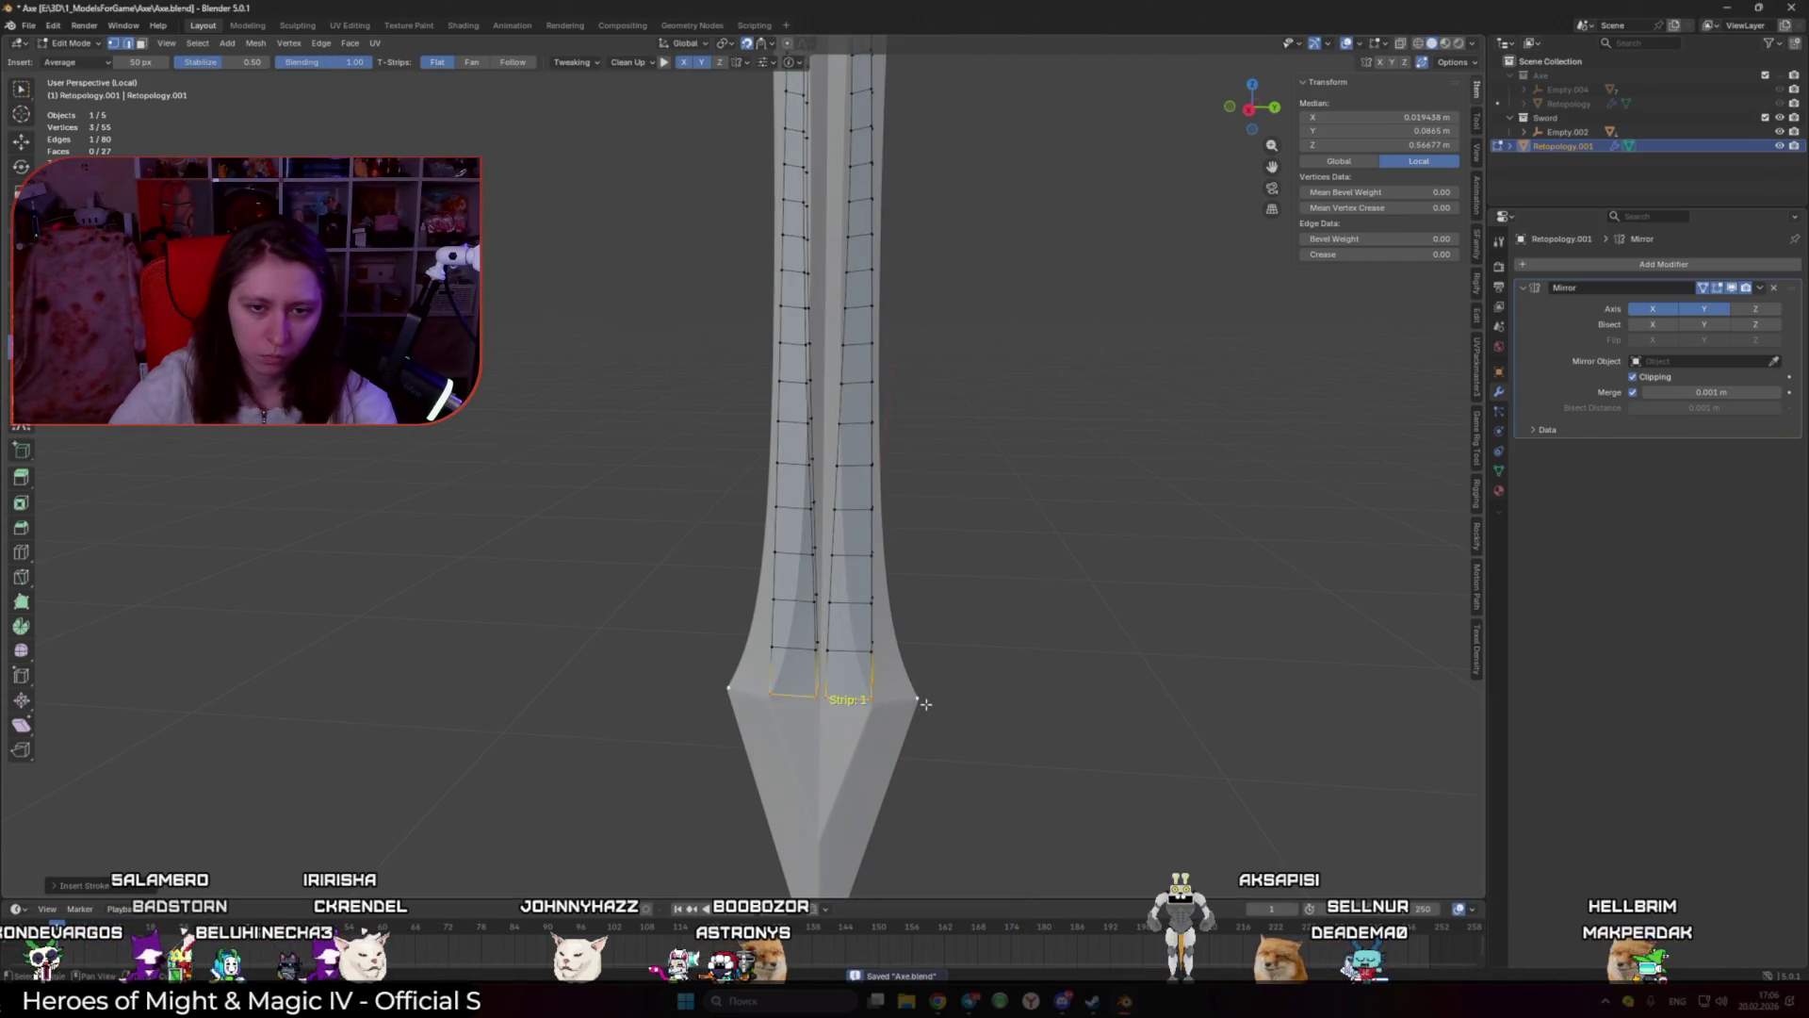
key(ctrl+s)
Step: Snap the blade's lower-edge vertex onto the mirror centre line
middle_drag(921, 729, 965, 679)
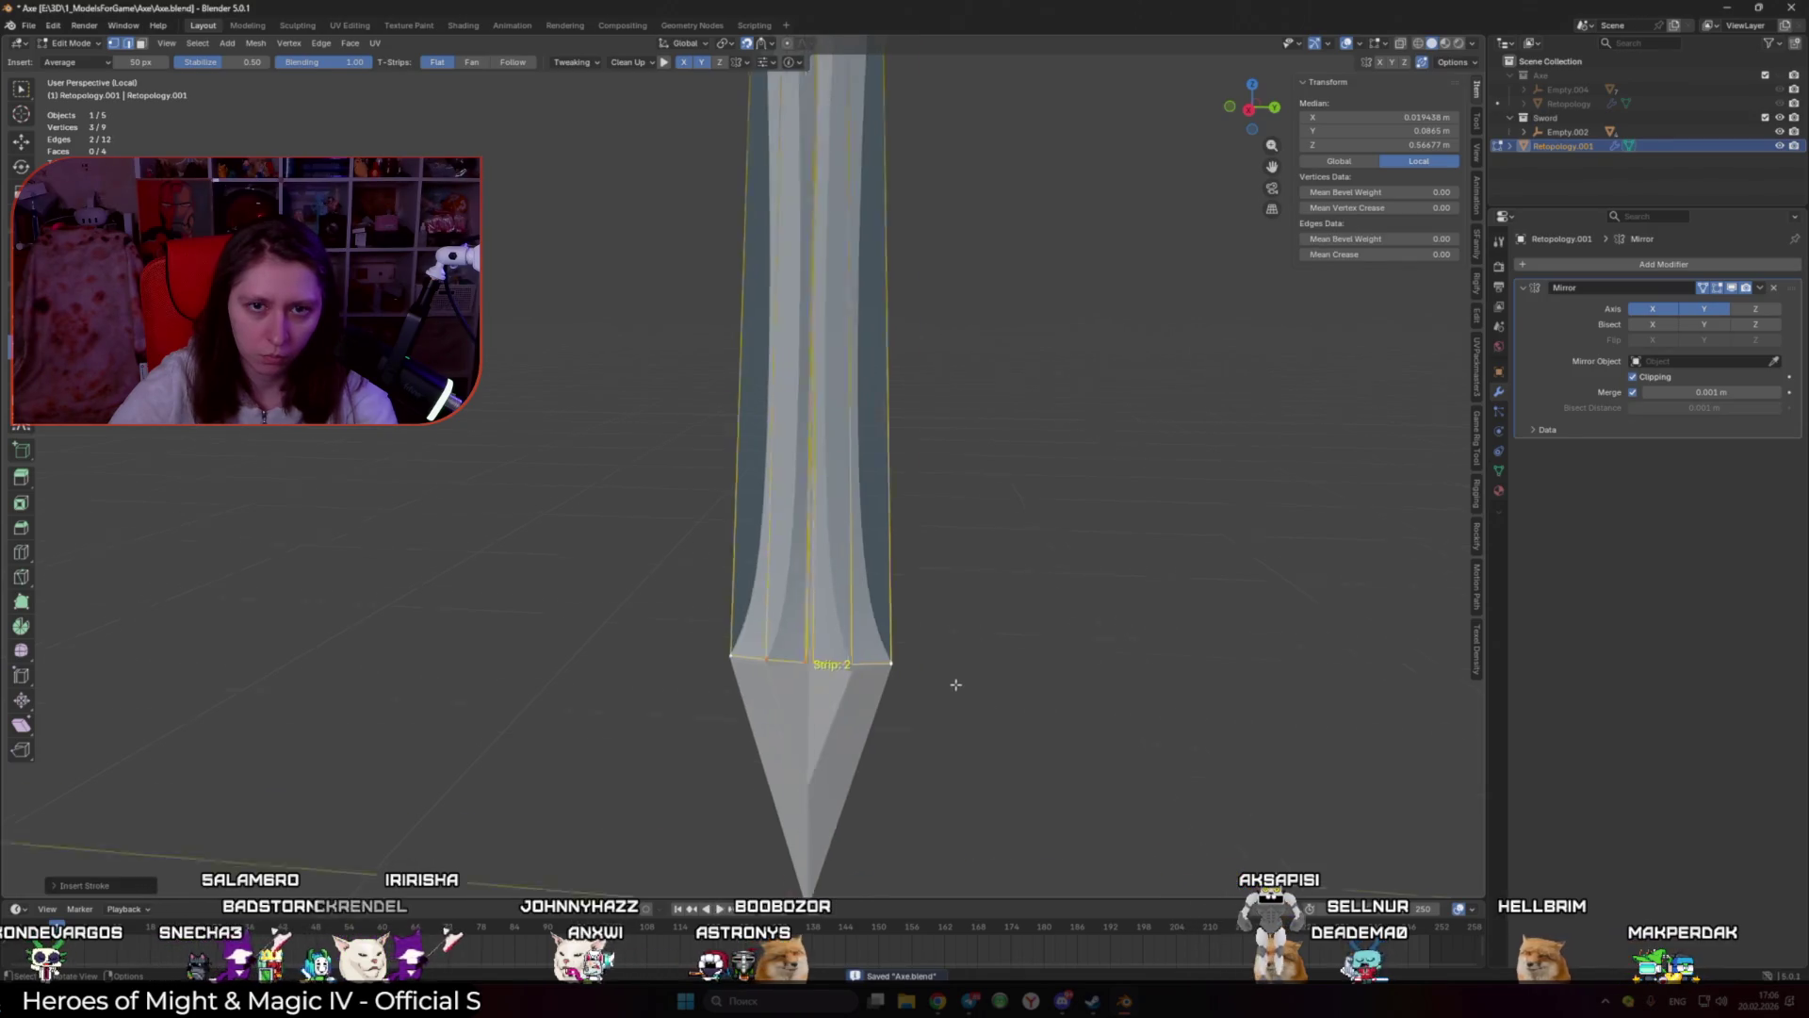
scroll(965, 679, up, 5)
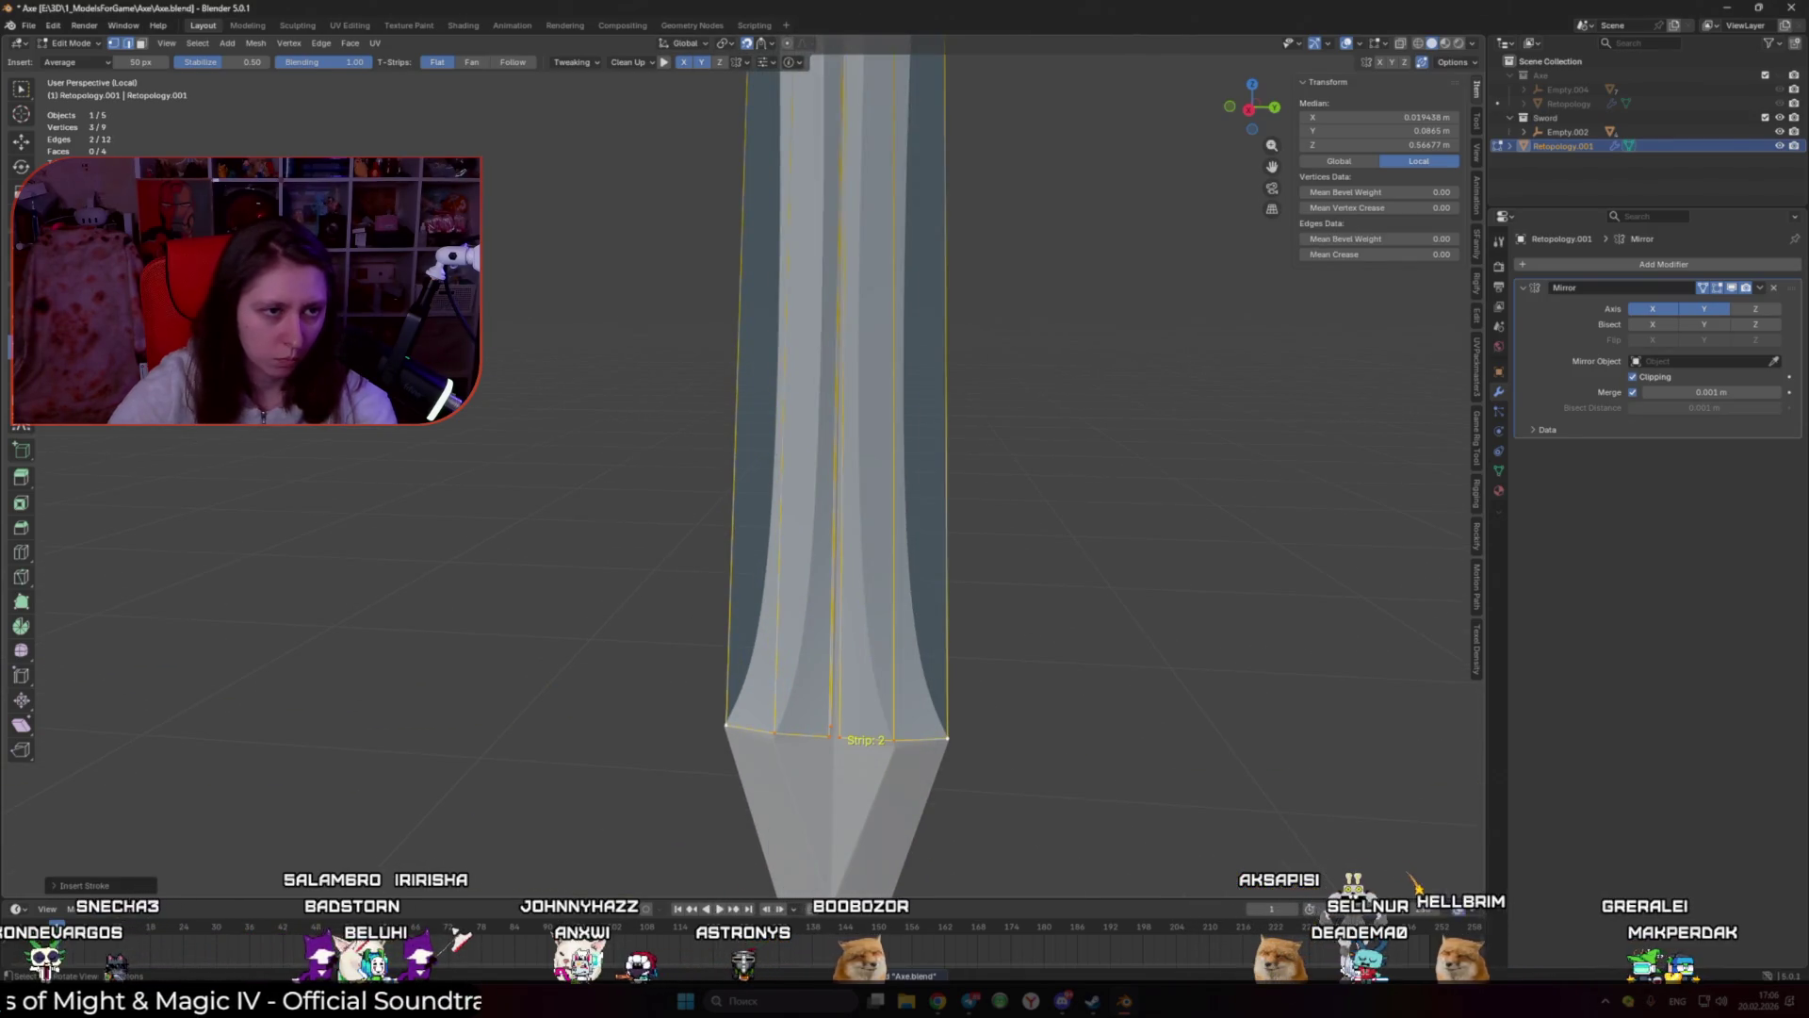
click(842, 734)
drag(844, 734, 890, 749)
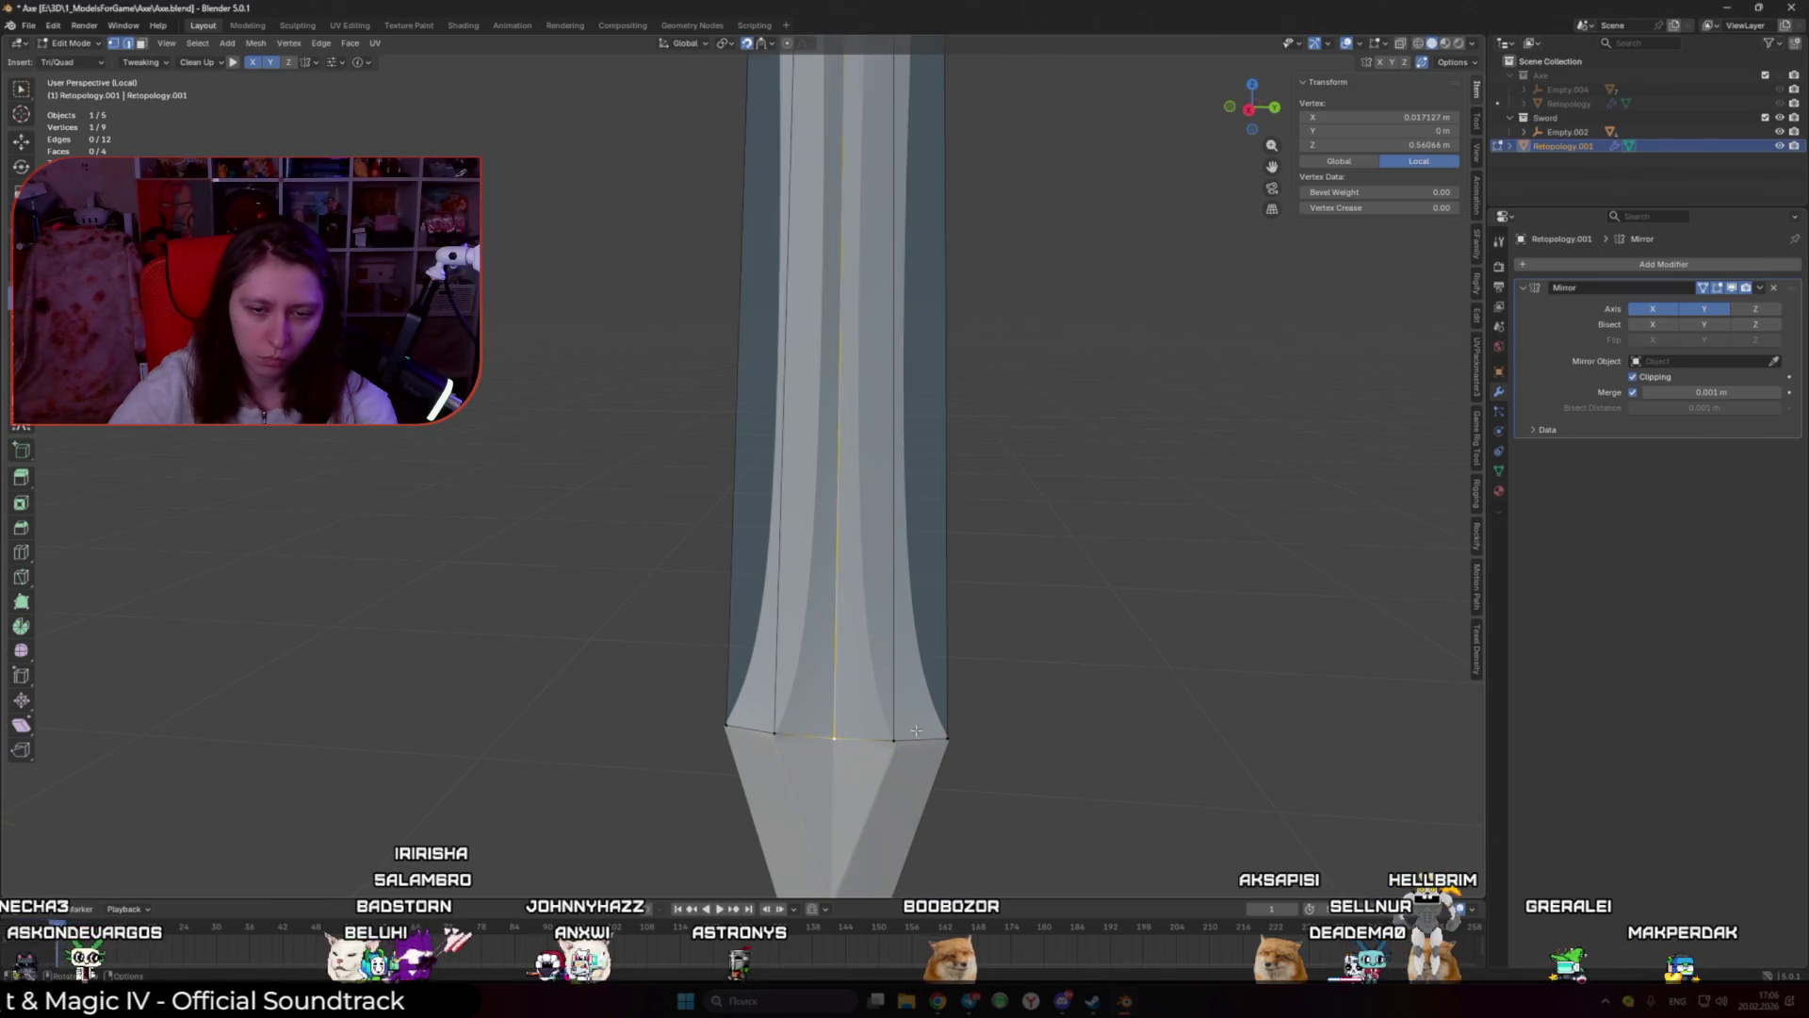
mouse_move(916, 731)
middle_down()
mouse_move(848, 662)
mouse_move(780, 376)
middle_up()
click(839, 660)
Step: Add two edge loops across the blade strip with loop cuts
key(ctrl+r)
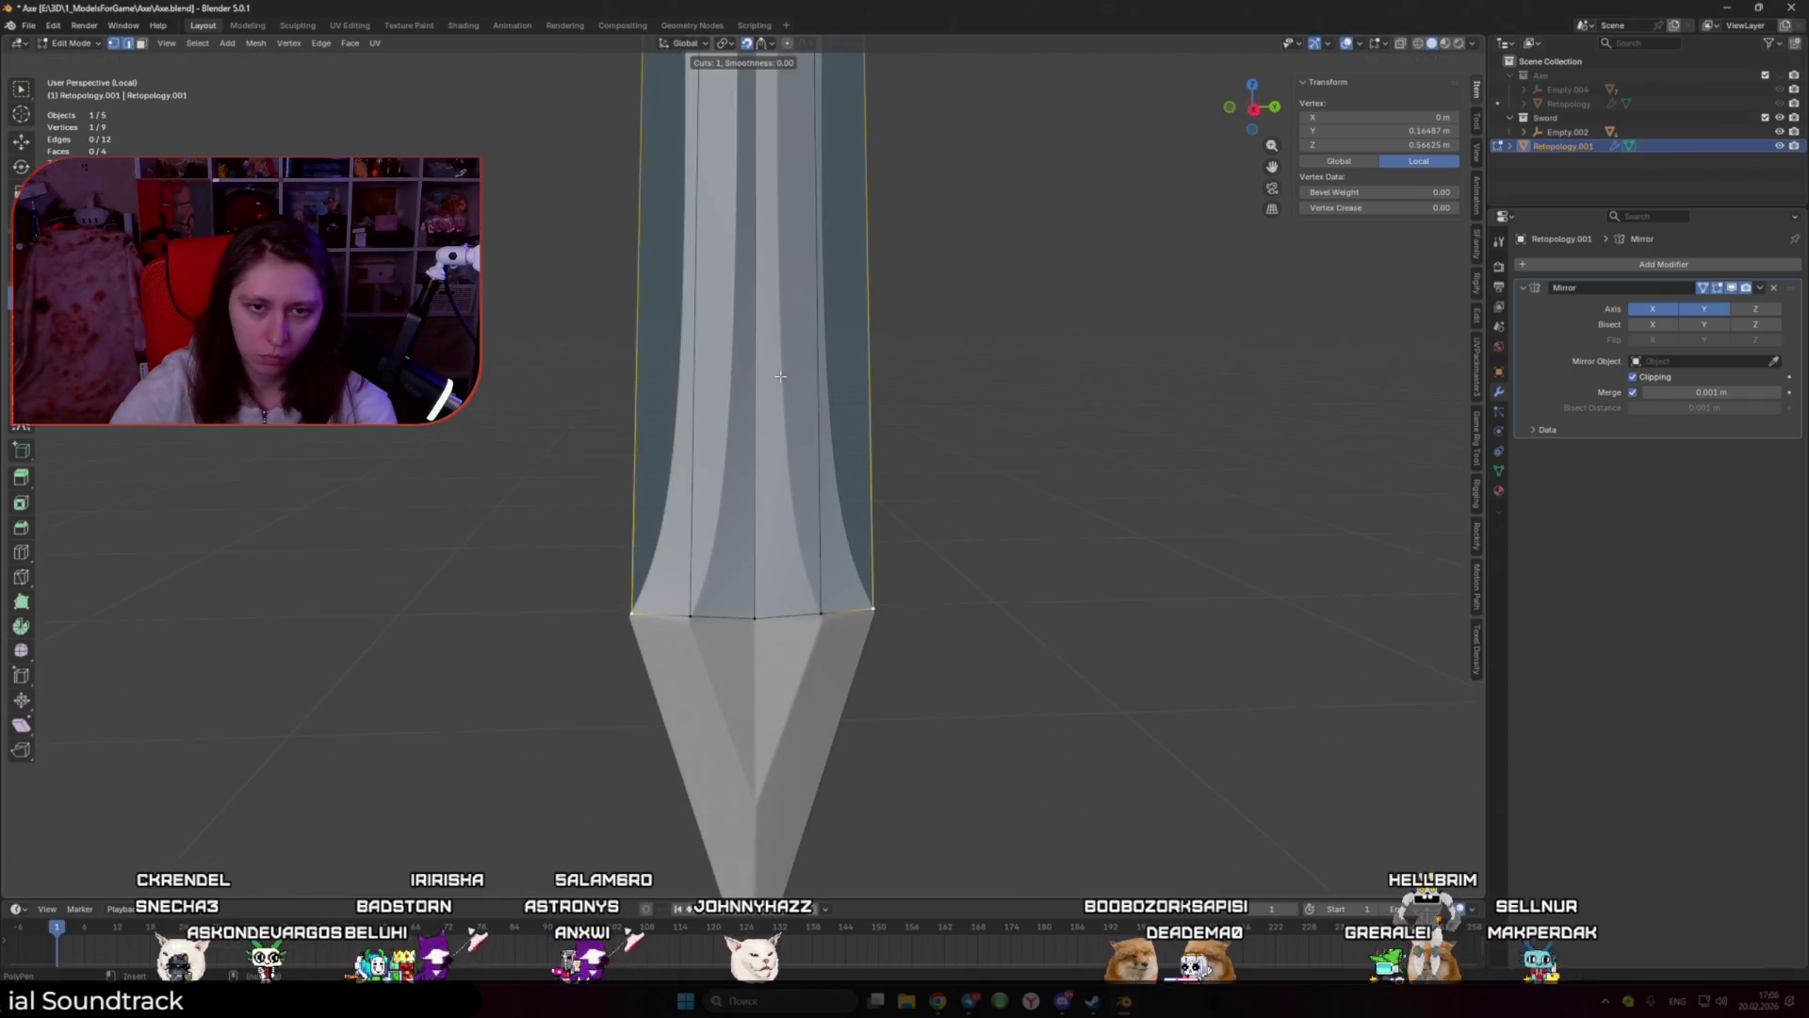
click(780, 376)
click(848, 554)
scroll(874, 660, down, 2)
scroll(838, 395, up, 1)
key(ctrl+r)
click(802, 390)
click(810, 222)
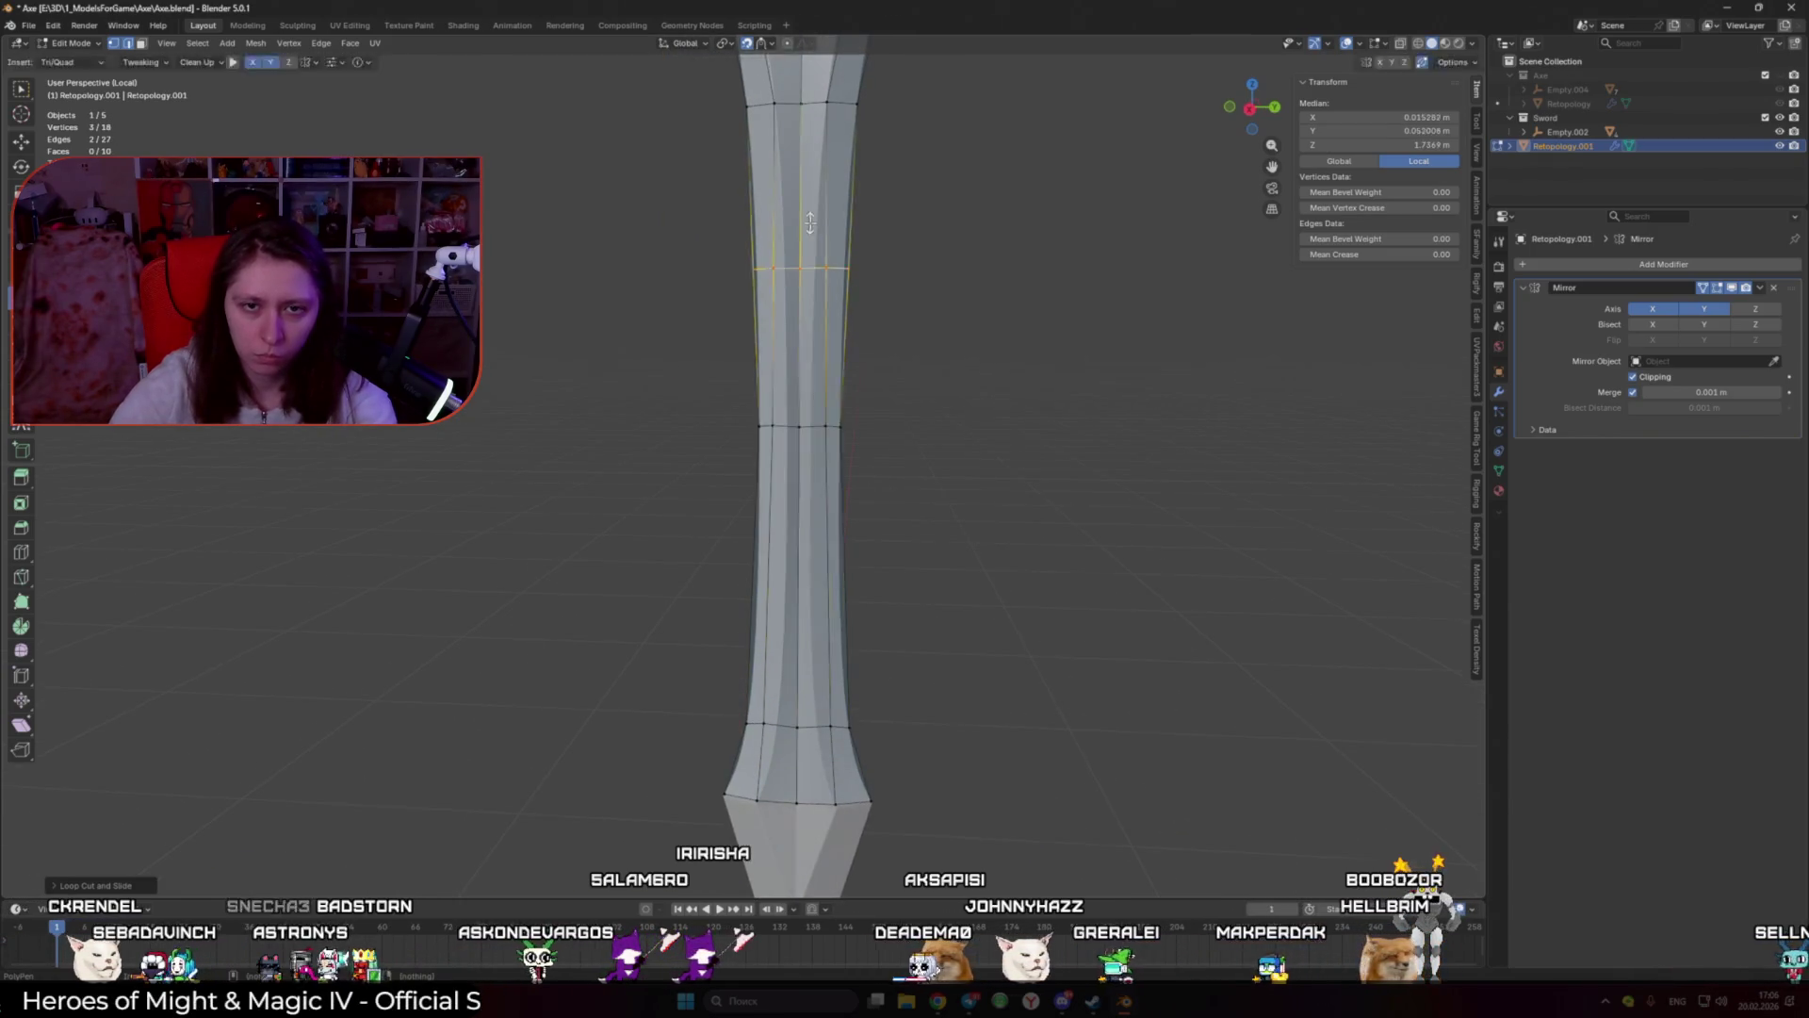
Step: Move and scale the new edge loops to match the blade's width
key(g)
click(938, 444)
key(s)
click(937, 448)
alt+click(815, 721)
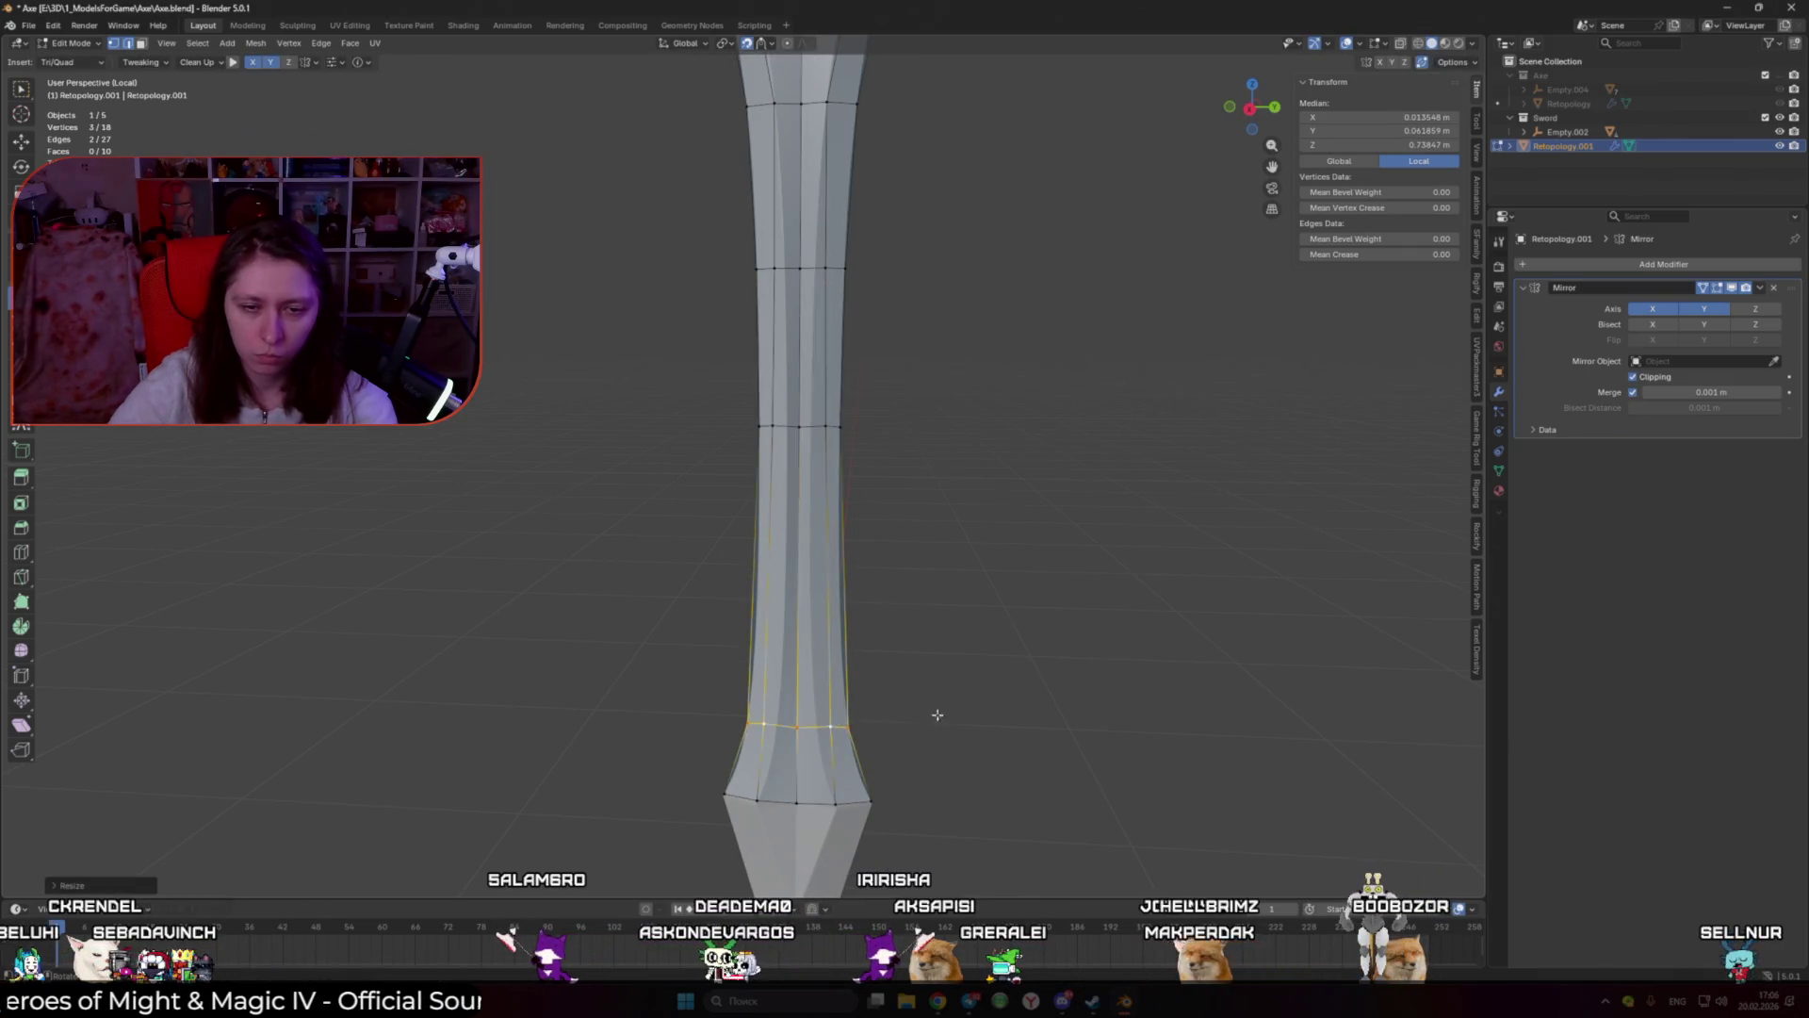
scroll(982, 718, up, 4)
Step: Align the blade-neck vertices on the centre line and finish scaling that loop
click(834, 566)
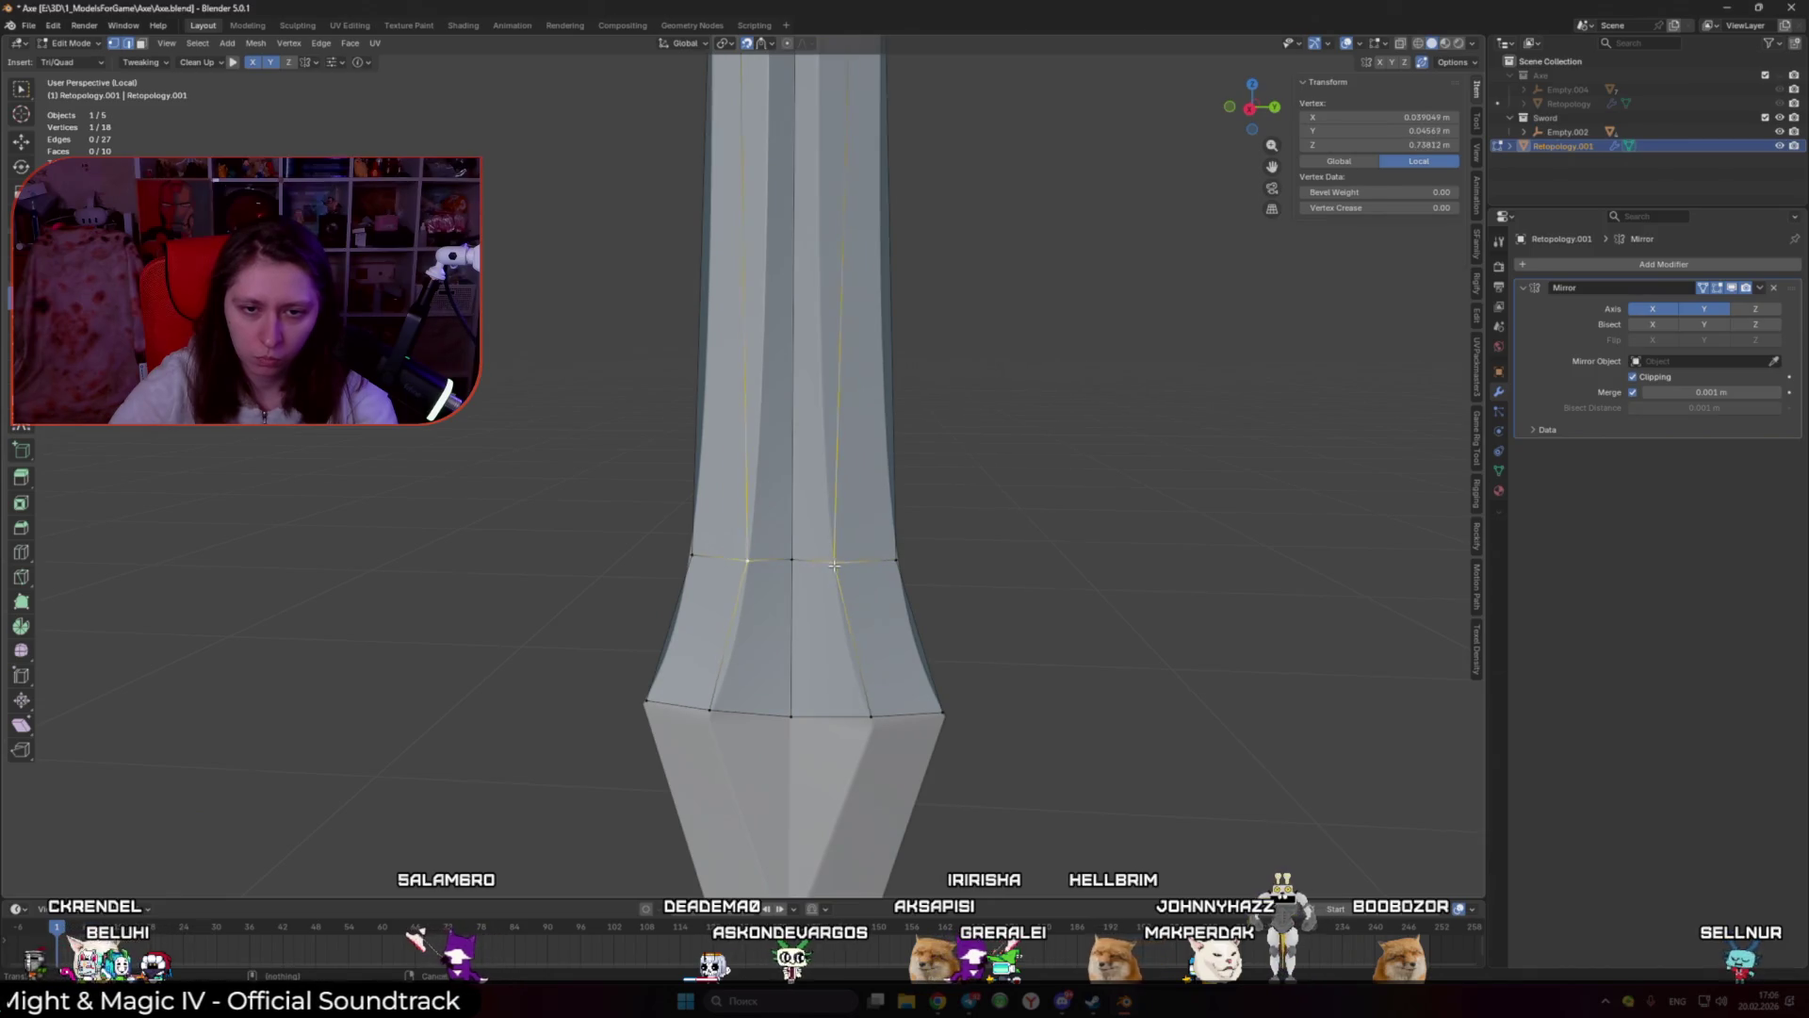
mouse_move(834, 561)
middle_down()
mouse_move(893, 594)
mouse_move(1043, 586)
middle_up()
click(894, 594)
scroll(942, 574, down, 3)
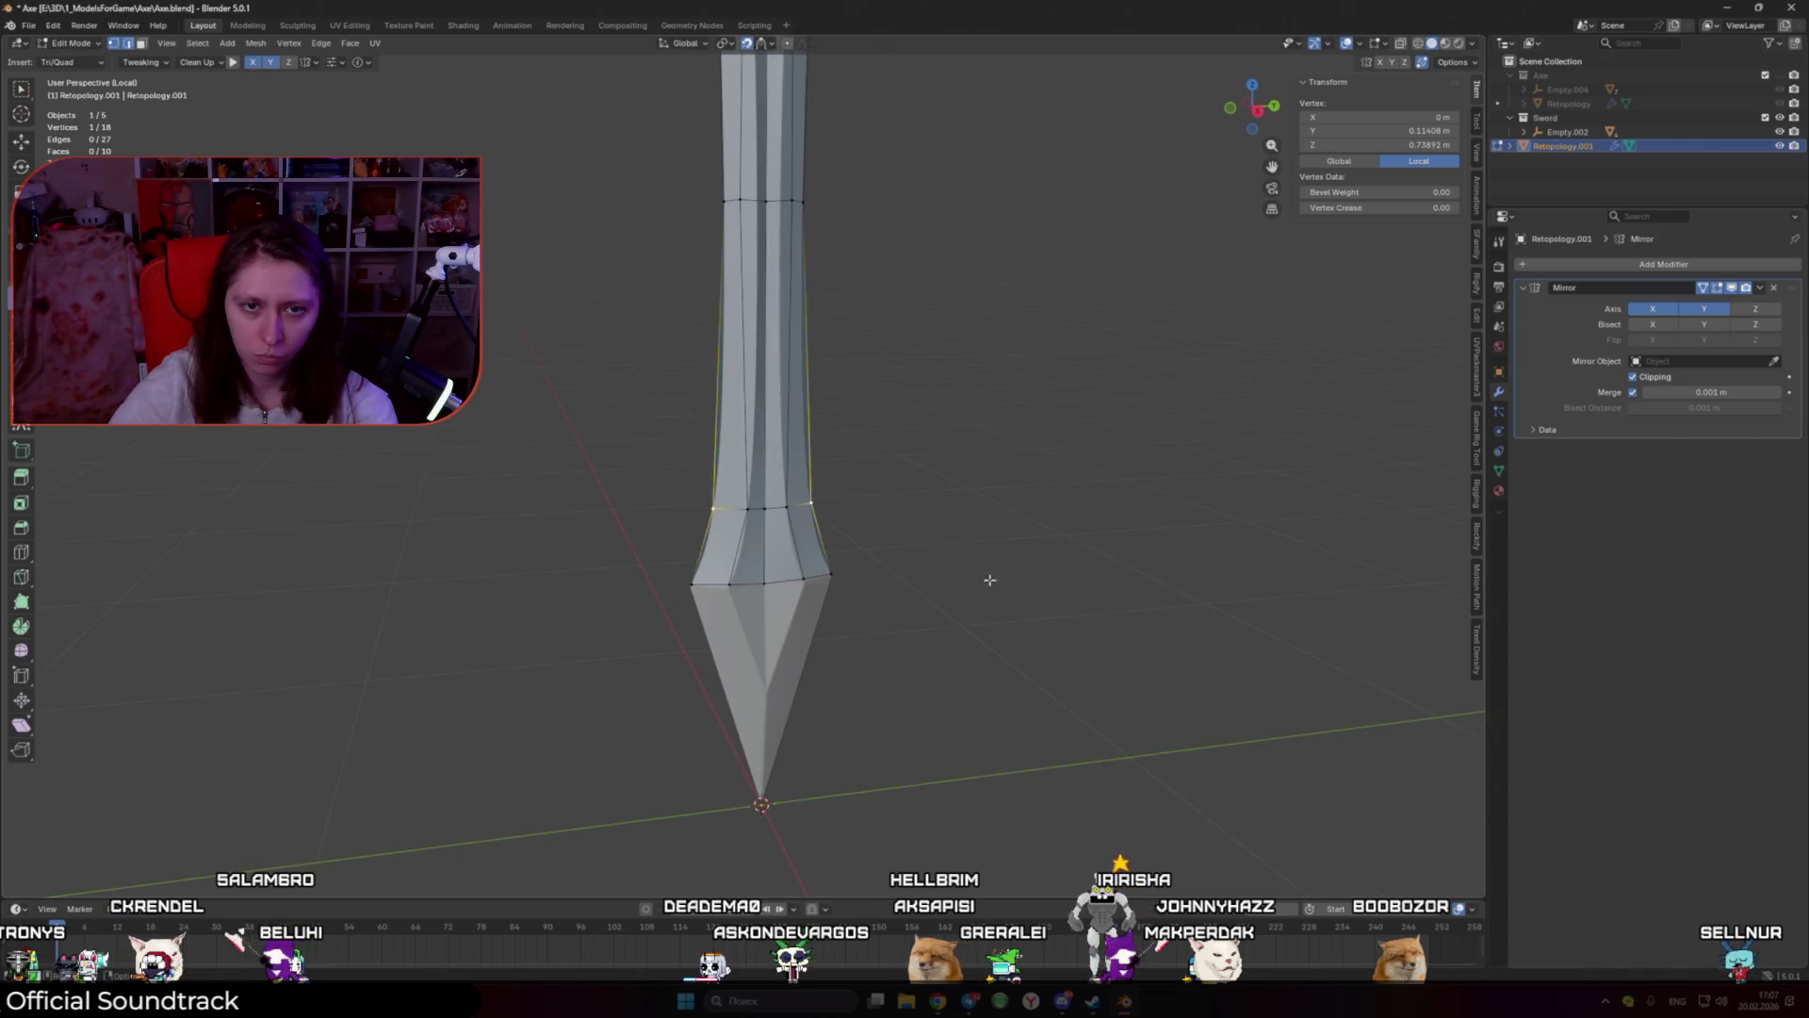
click(825, 457)
scroll(815, 452, up, 3)
scroll(815, 450, up, 3)
click(811, 446)
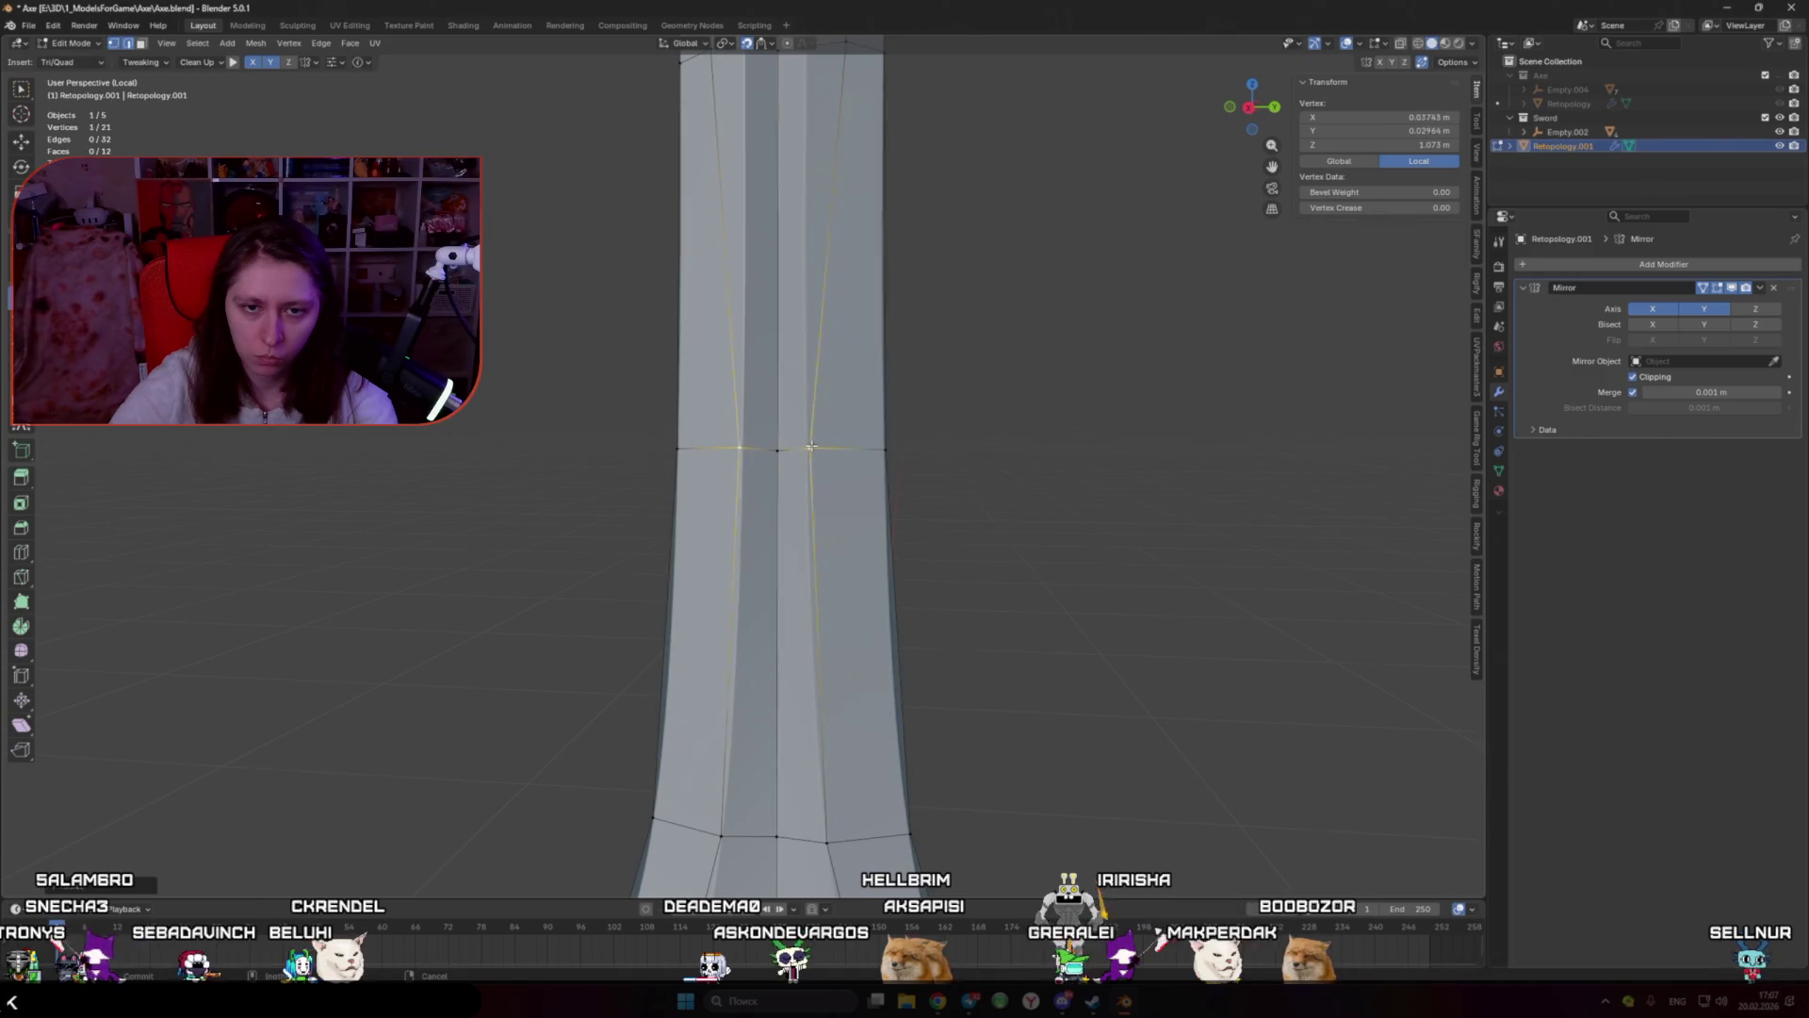
scroll(810, 448, down, 3)
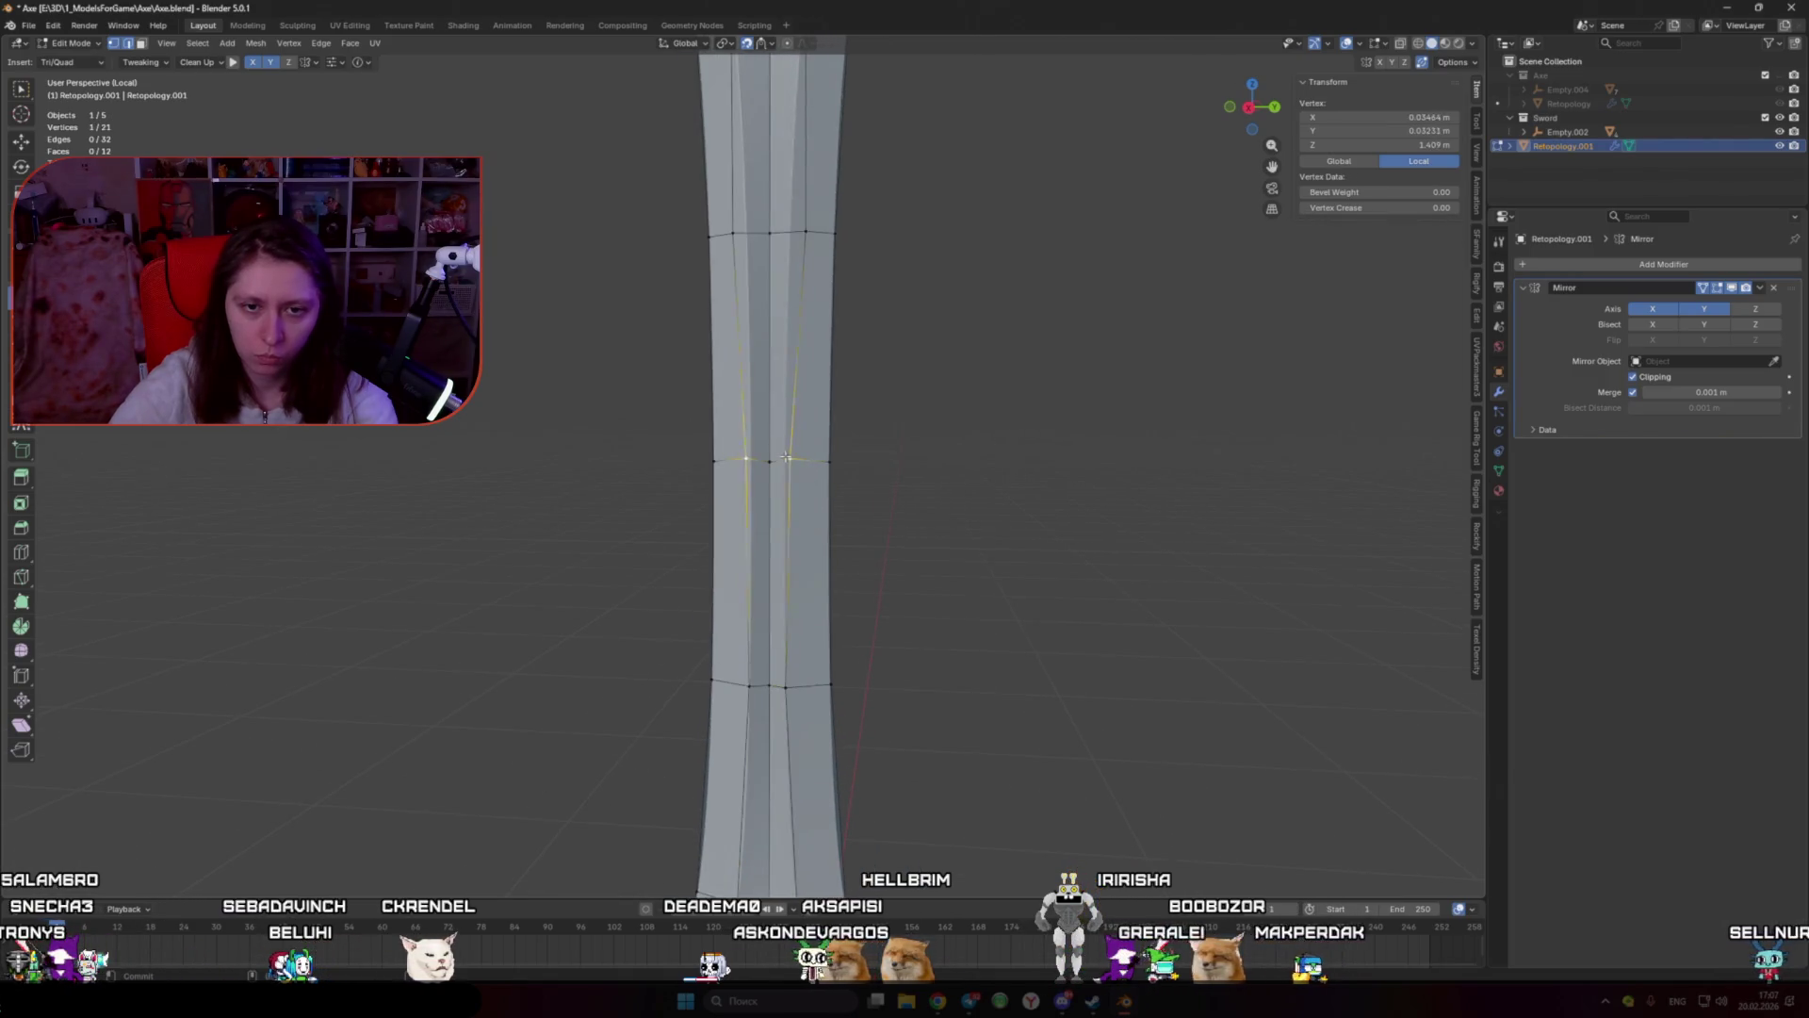
Step: Position the bottom ring's corner vertex and add a triangle face toward the blade tip
shift+middle_drag(790, 228, 801, 424)
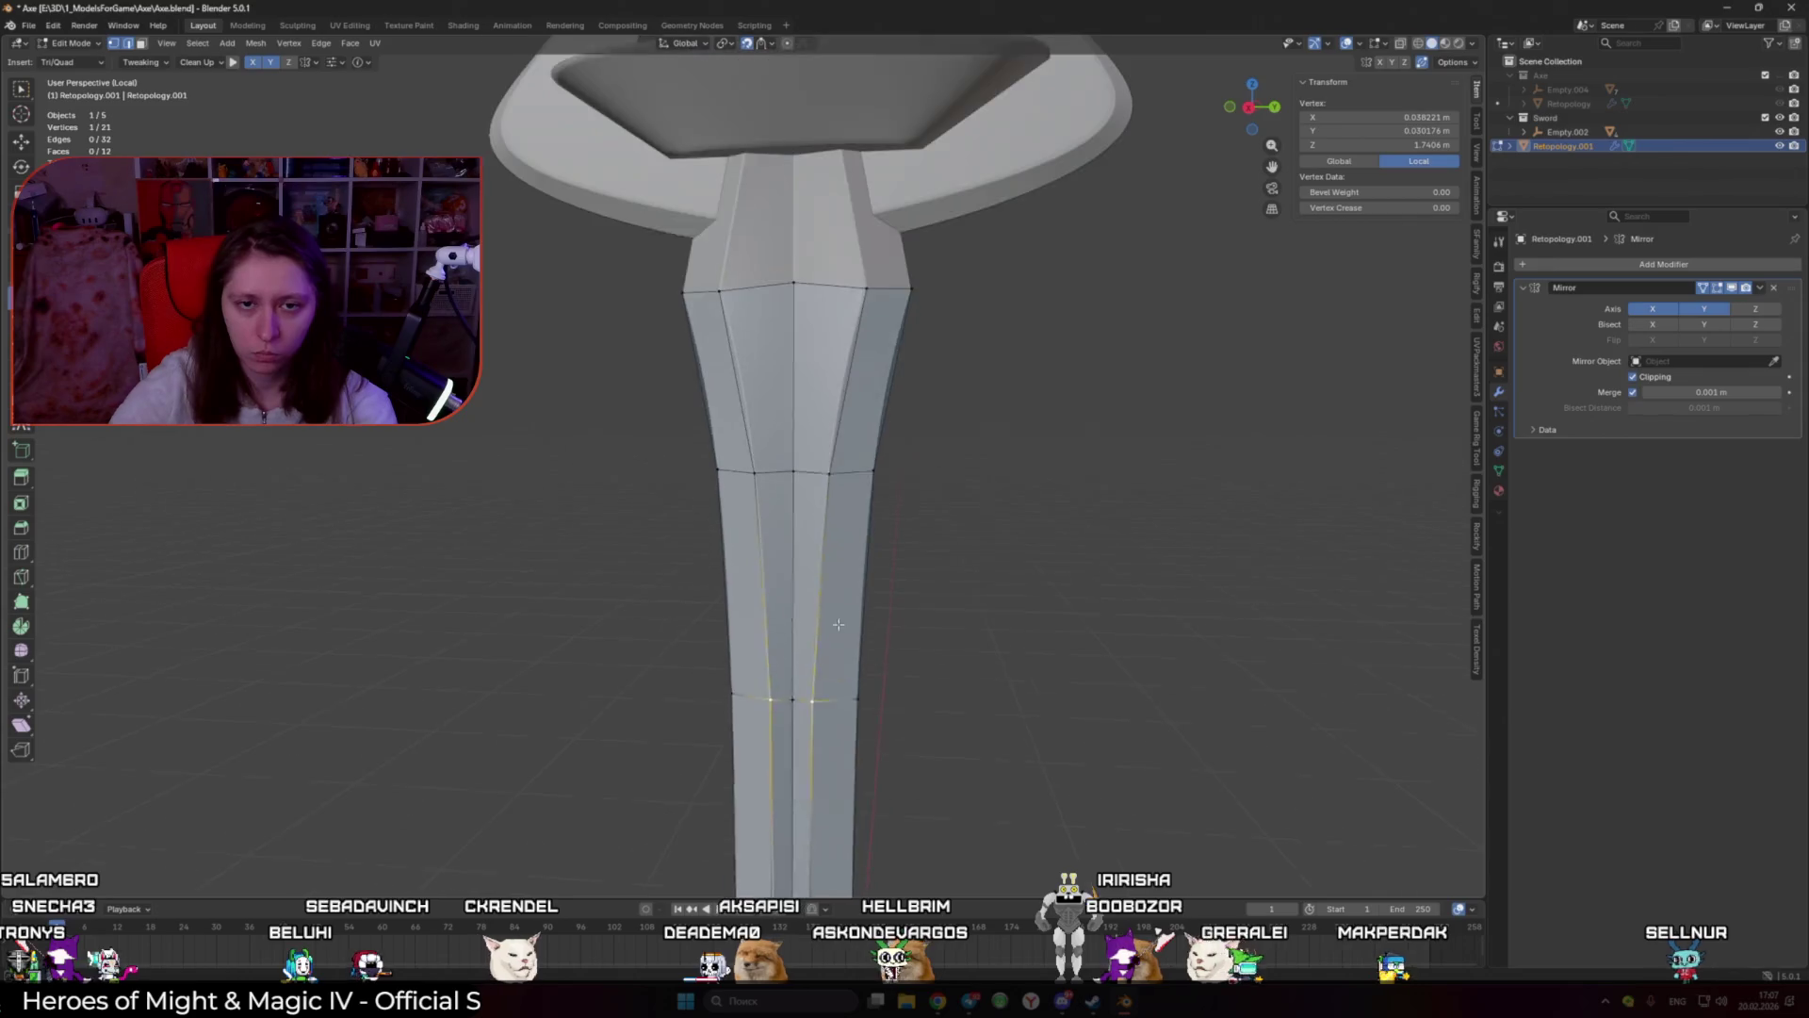
scroll(829, 566, down, 2)
scroll(846, 608, up, 2)
scroll(845, 608, down, 2)
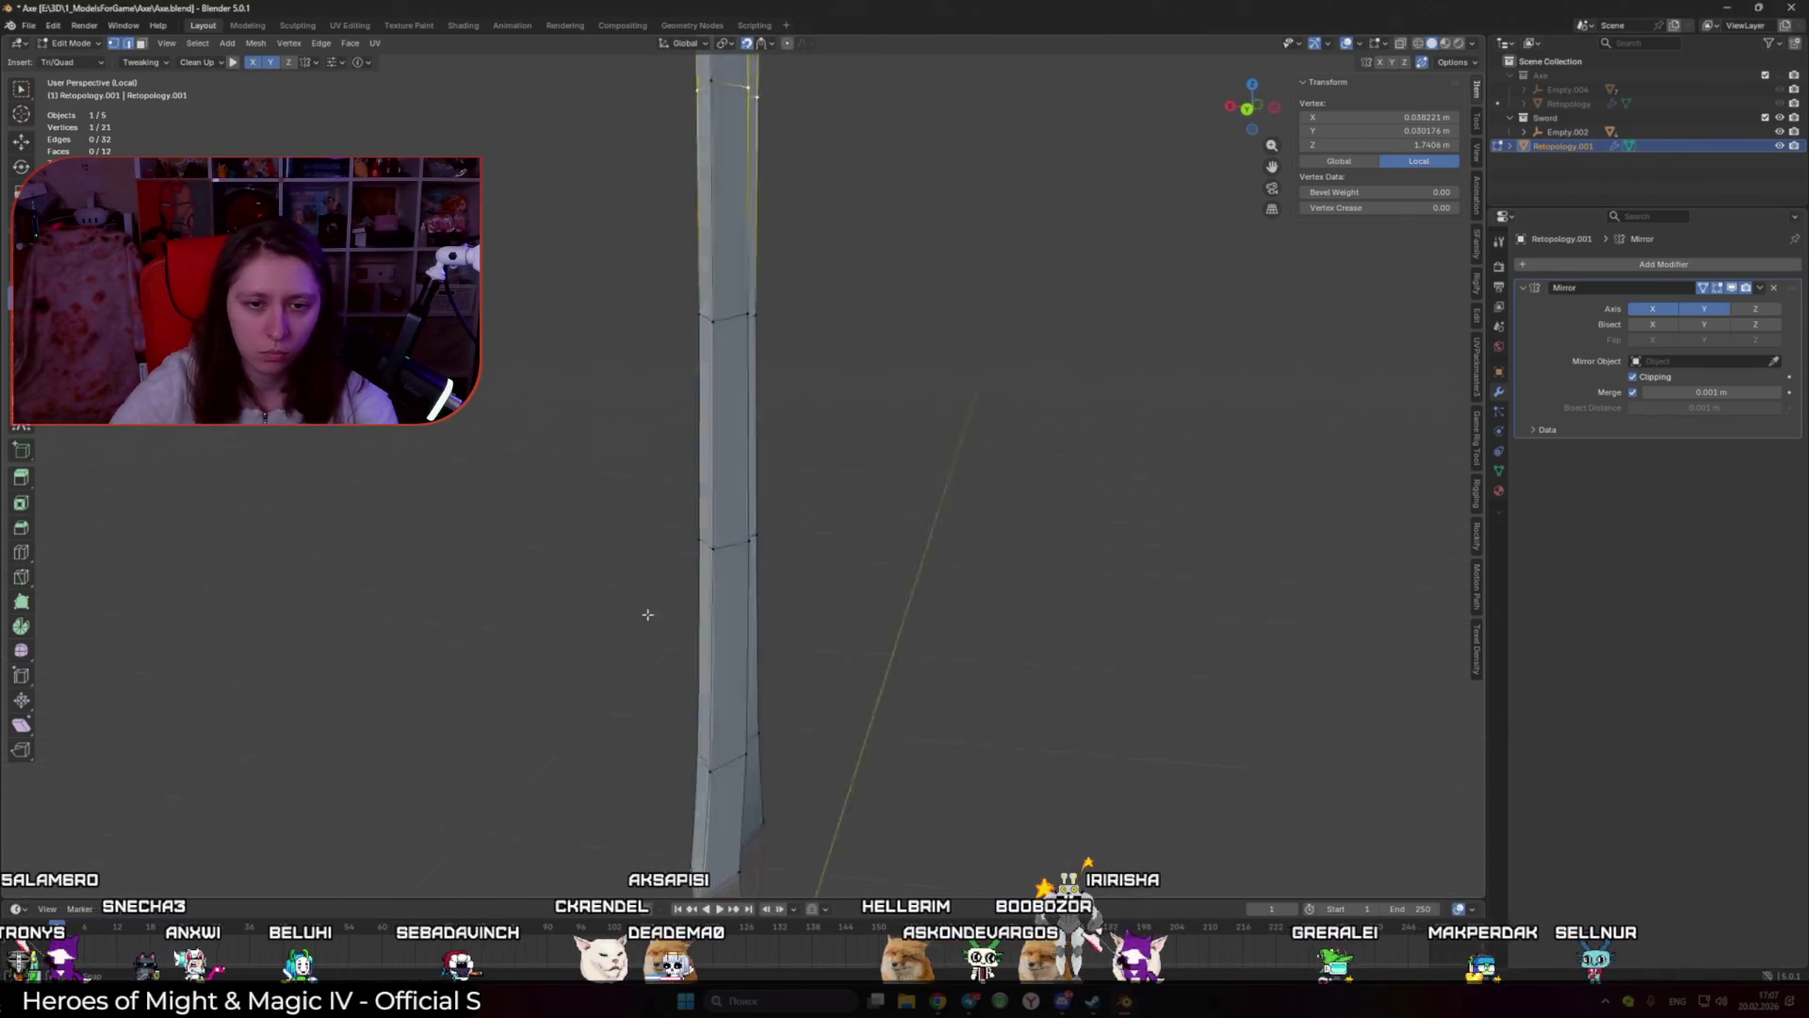
shift+middle_drag(646, 613, 775, 455)
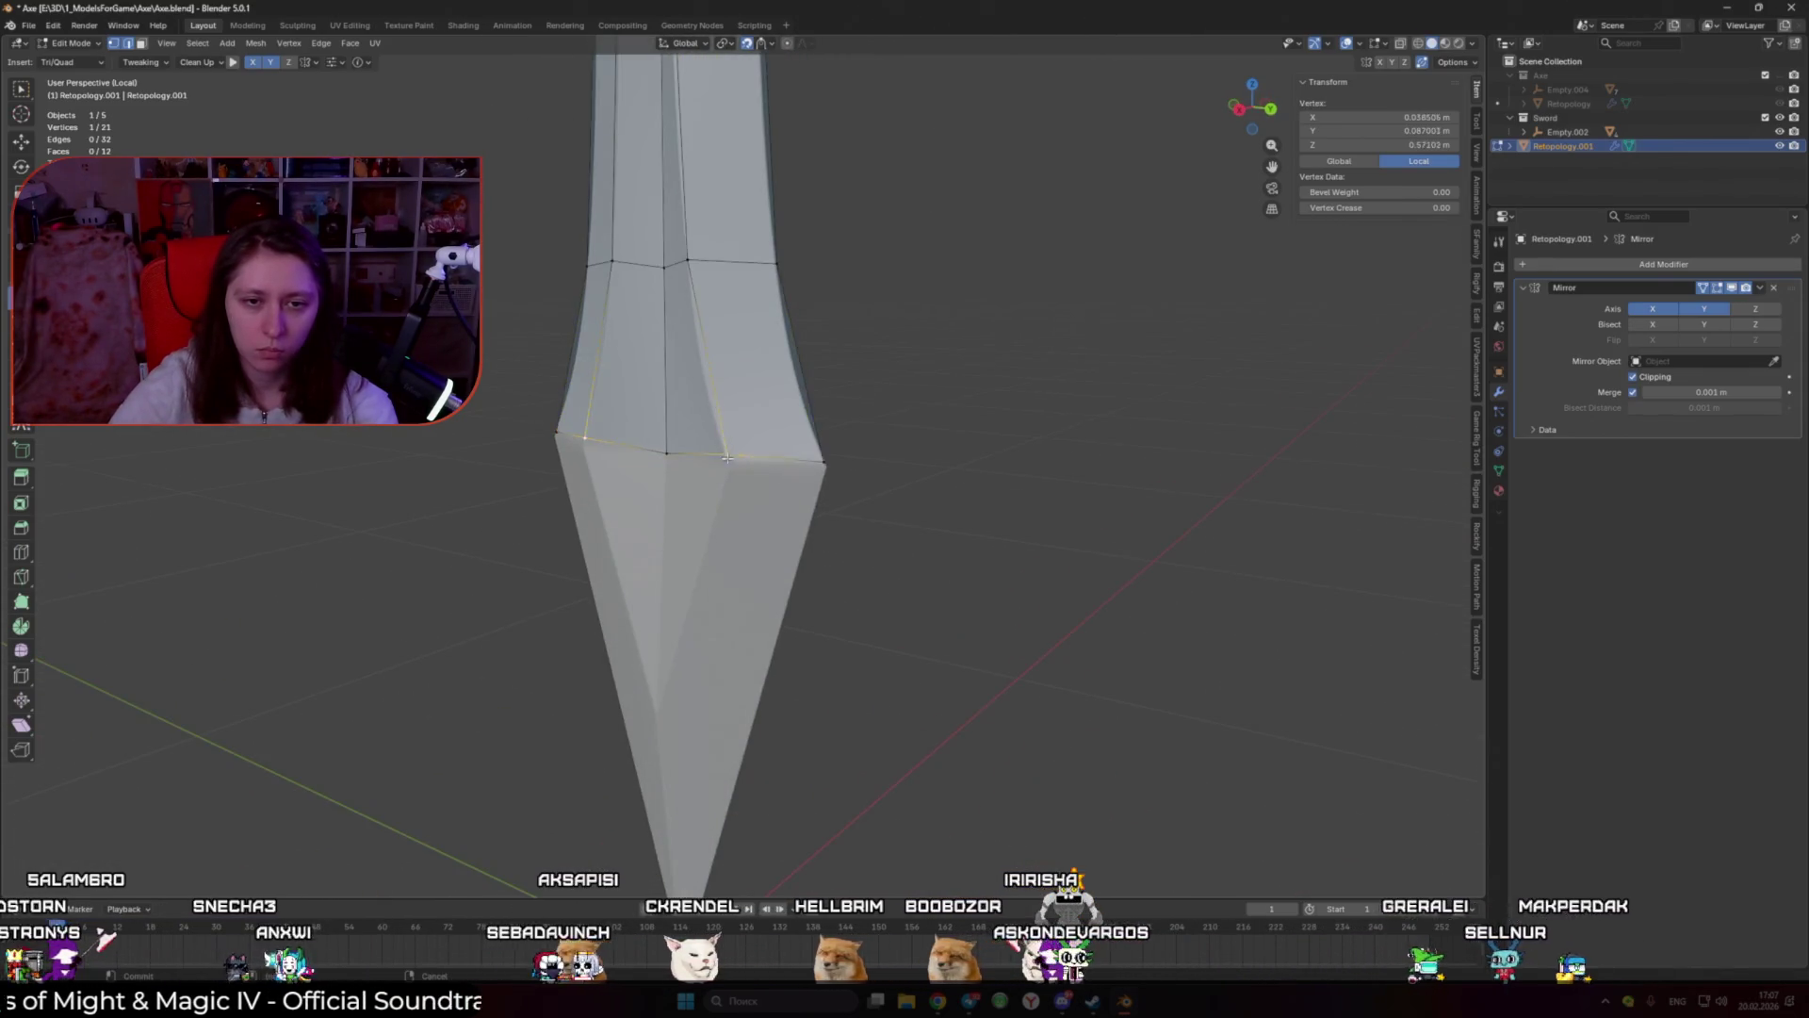
drag(825, 463, 828, 466)
click(827, 466)
middle_drag(828, 467, 702, 549)
scroll(702, 550, up, 2)
ctrl+click(703, 552)
Step: Add a second triangle reaching the blade's point, closing the tip
middle_drag(718, 515, 718, 526)
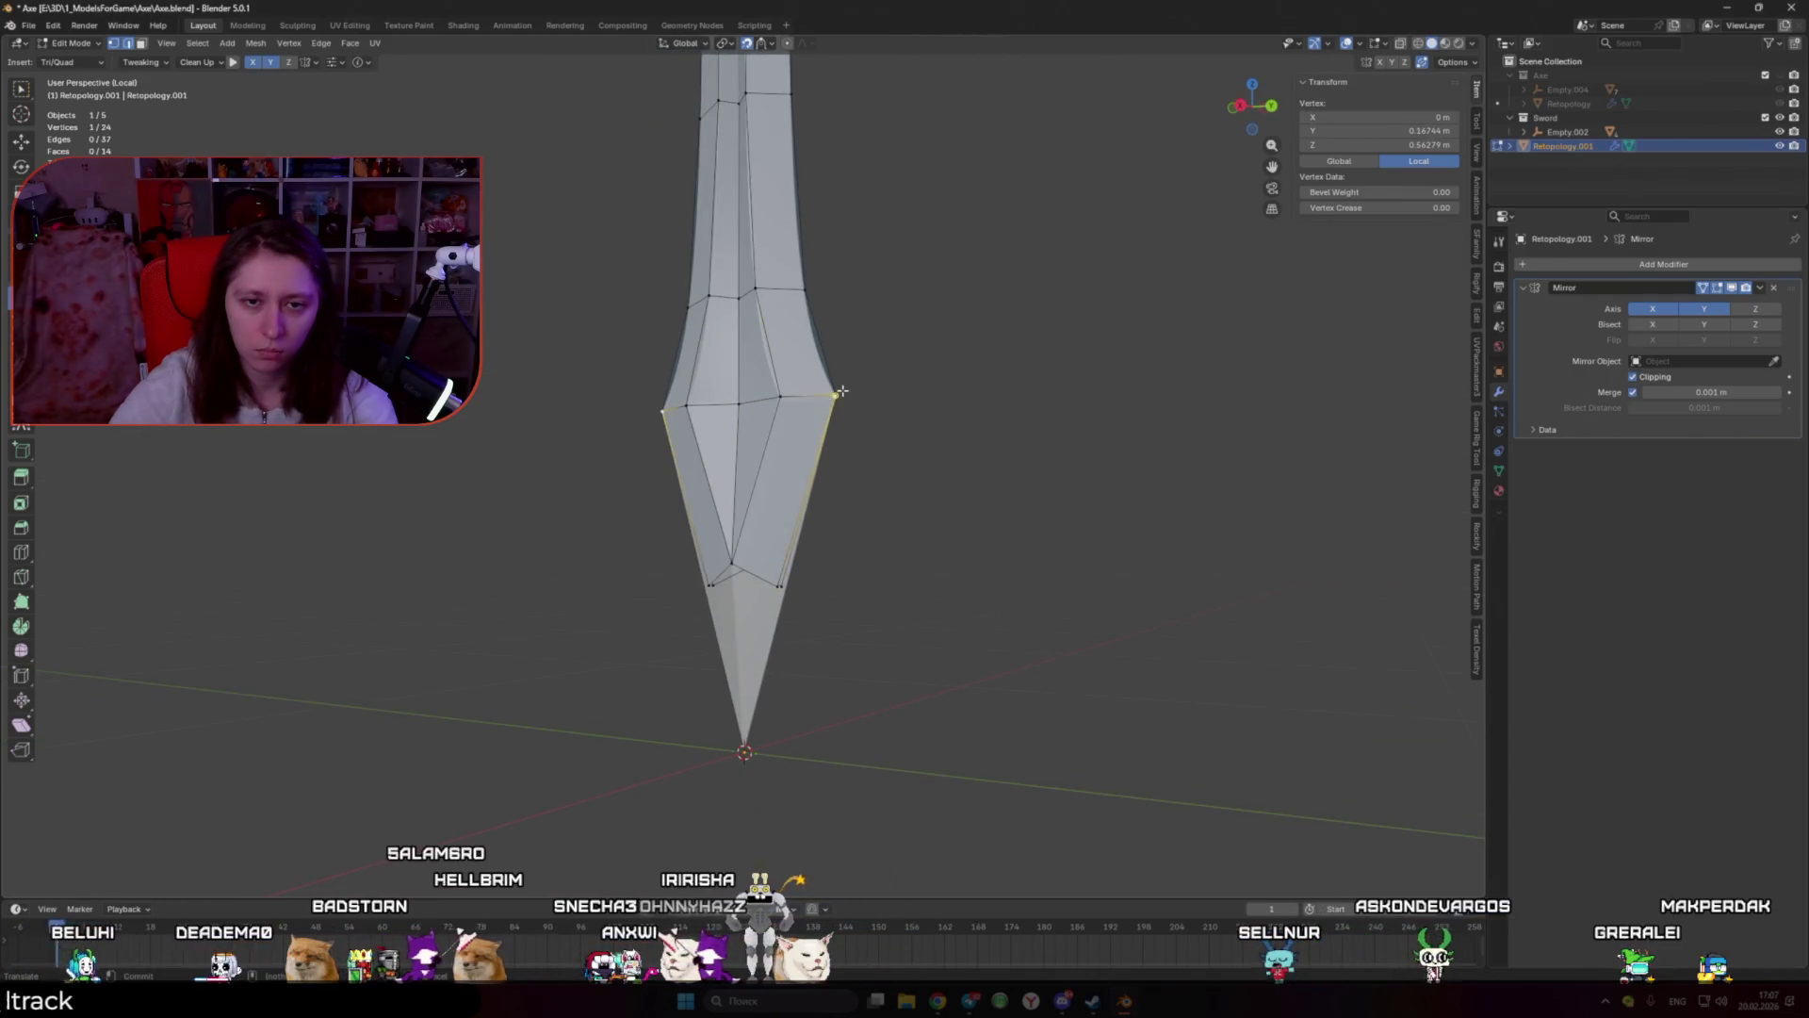
middle_drag(722, 582, 773, 528)
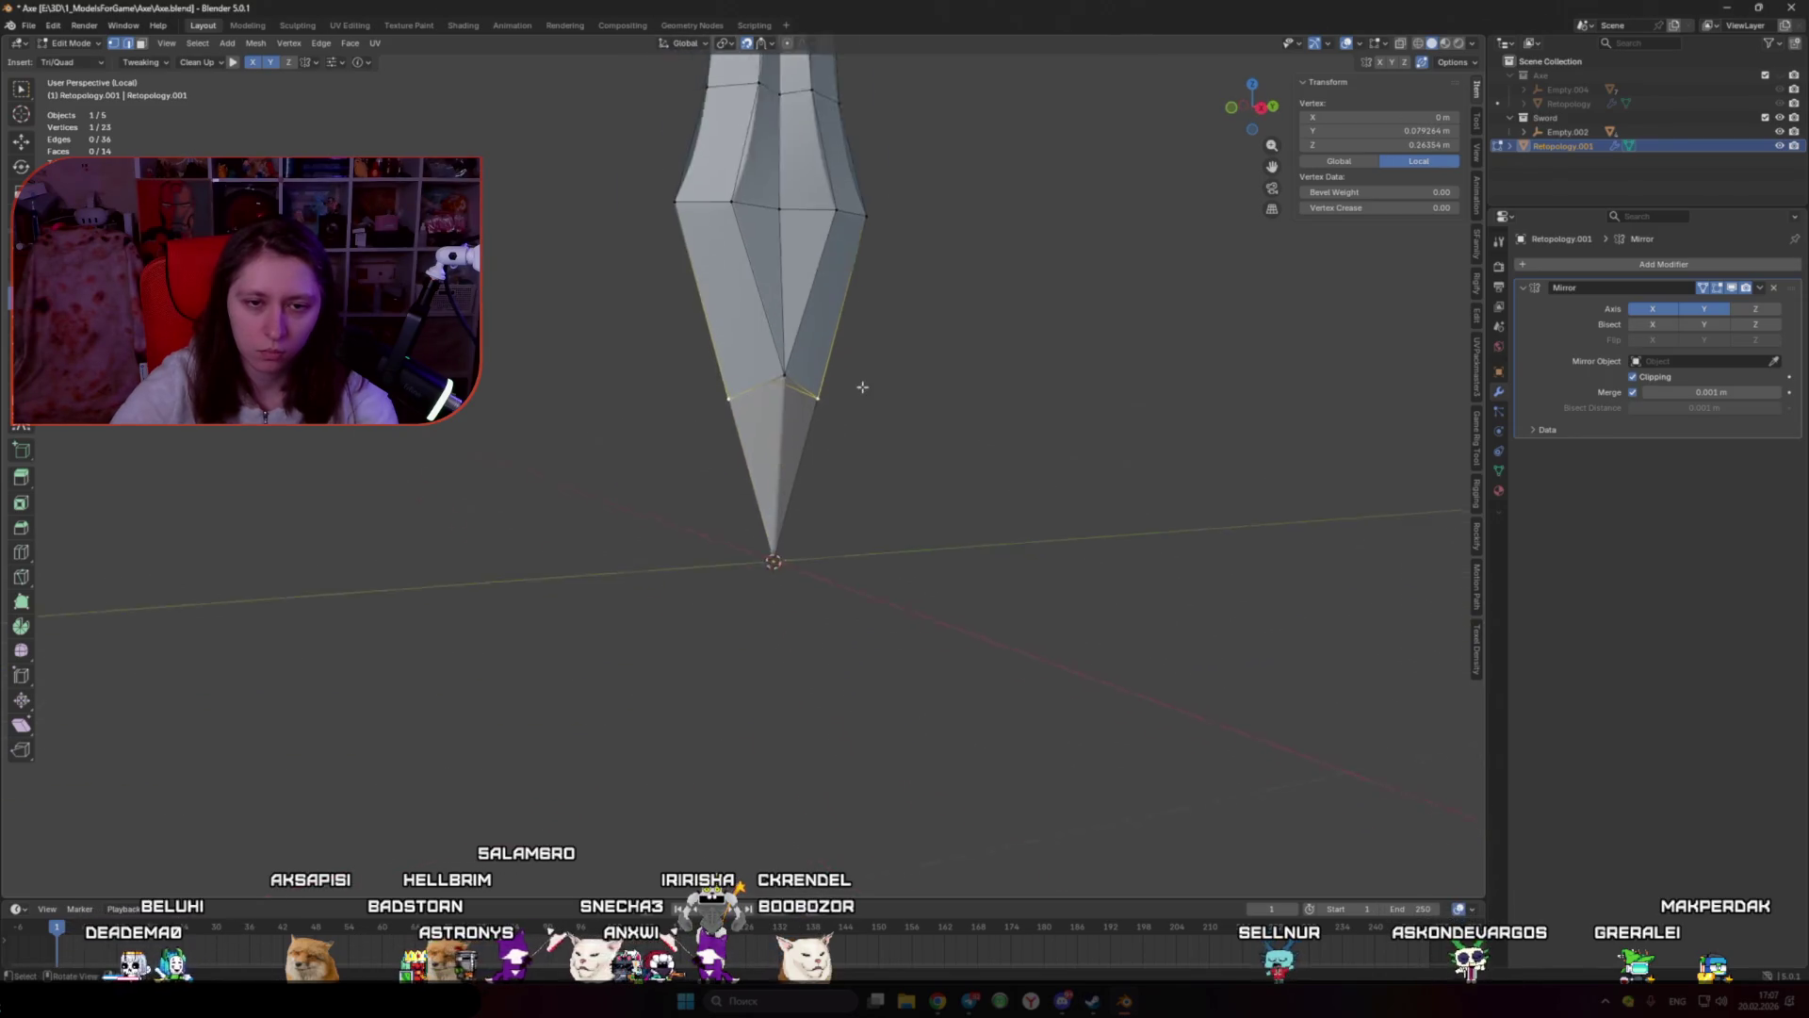
scroll(792, 424, up, 2)
click(829, 358)
ctrl+click(826, 563)
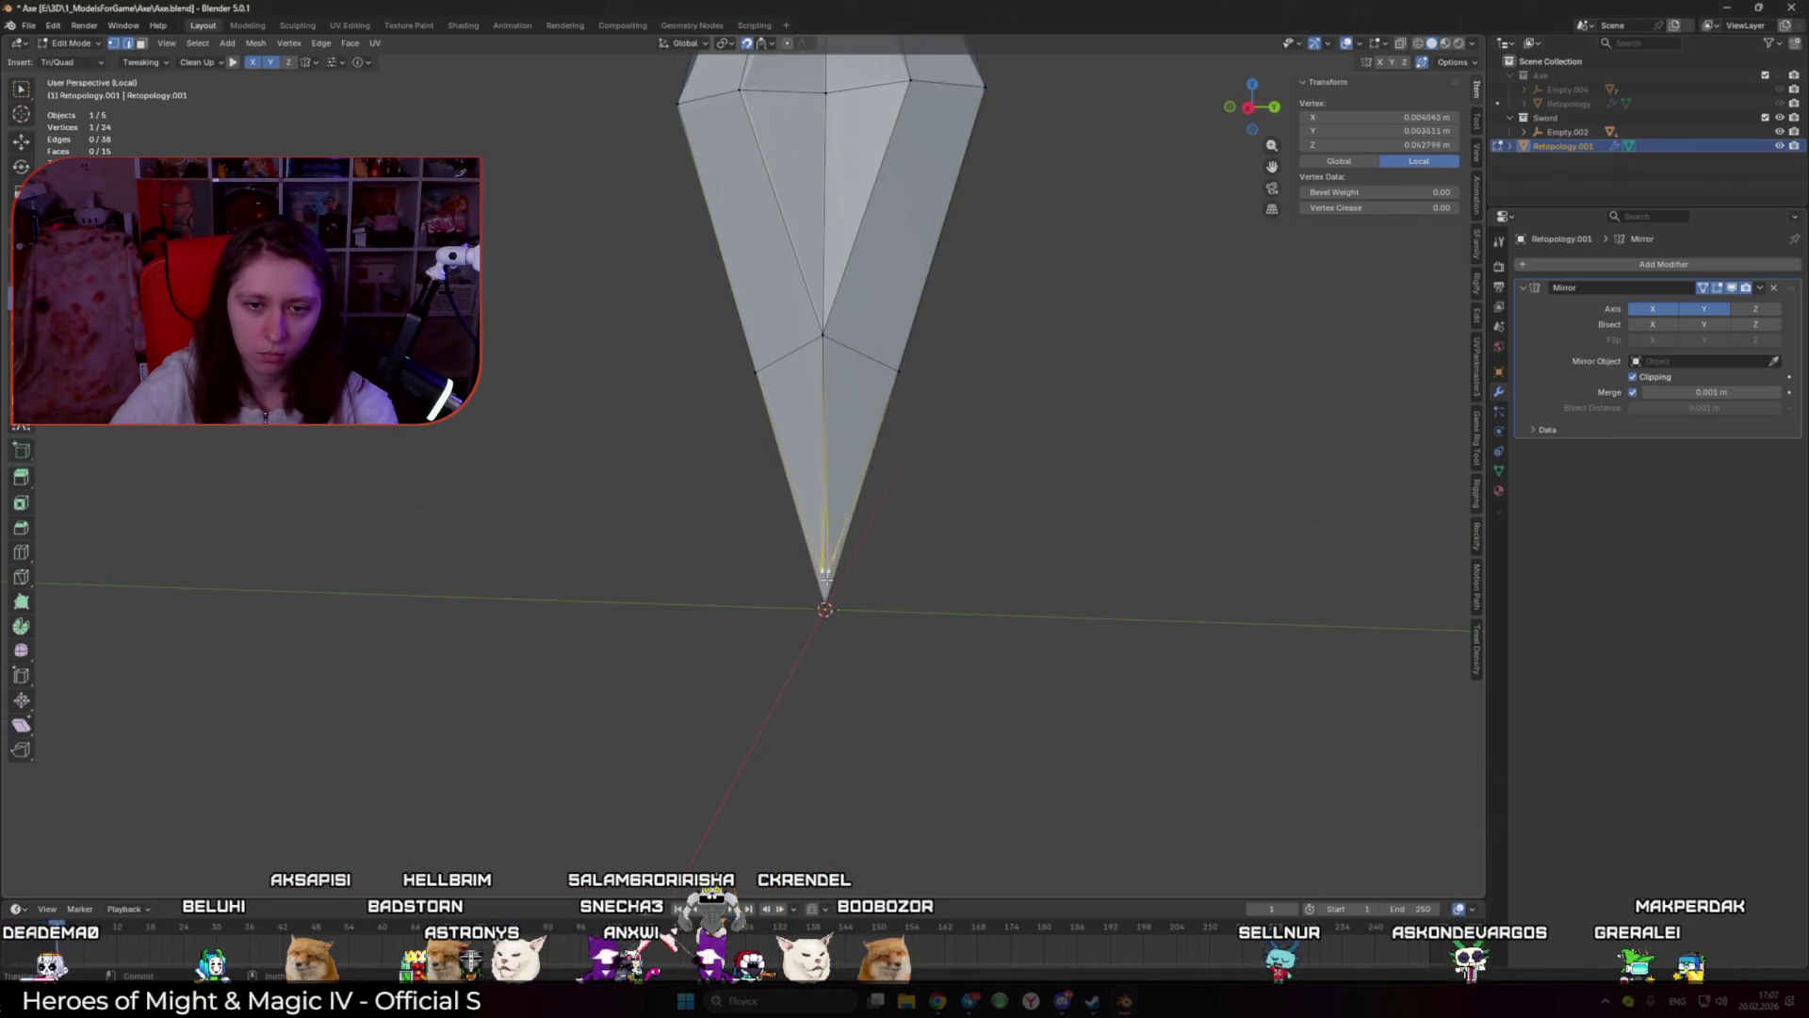
mouse_move(821, 632)
middle_down()
mouse_move(840, 540)
mouse_move(990, 500)
mouse_move(817, 424)
middle_up()
scroll(908, 230, down, 2)
scroll(952, 550, down, 3)
scroll(1024, 461, up, 5)
scroll(1025, 461, up, 3)
click(857, 419)
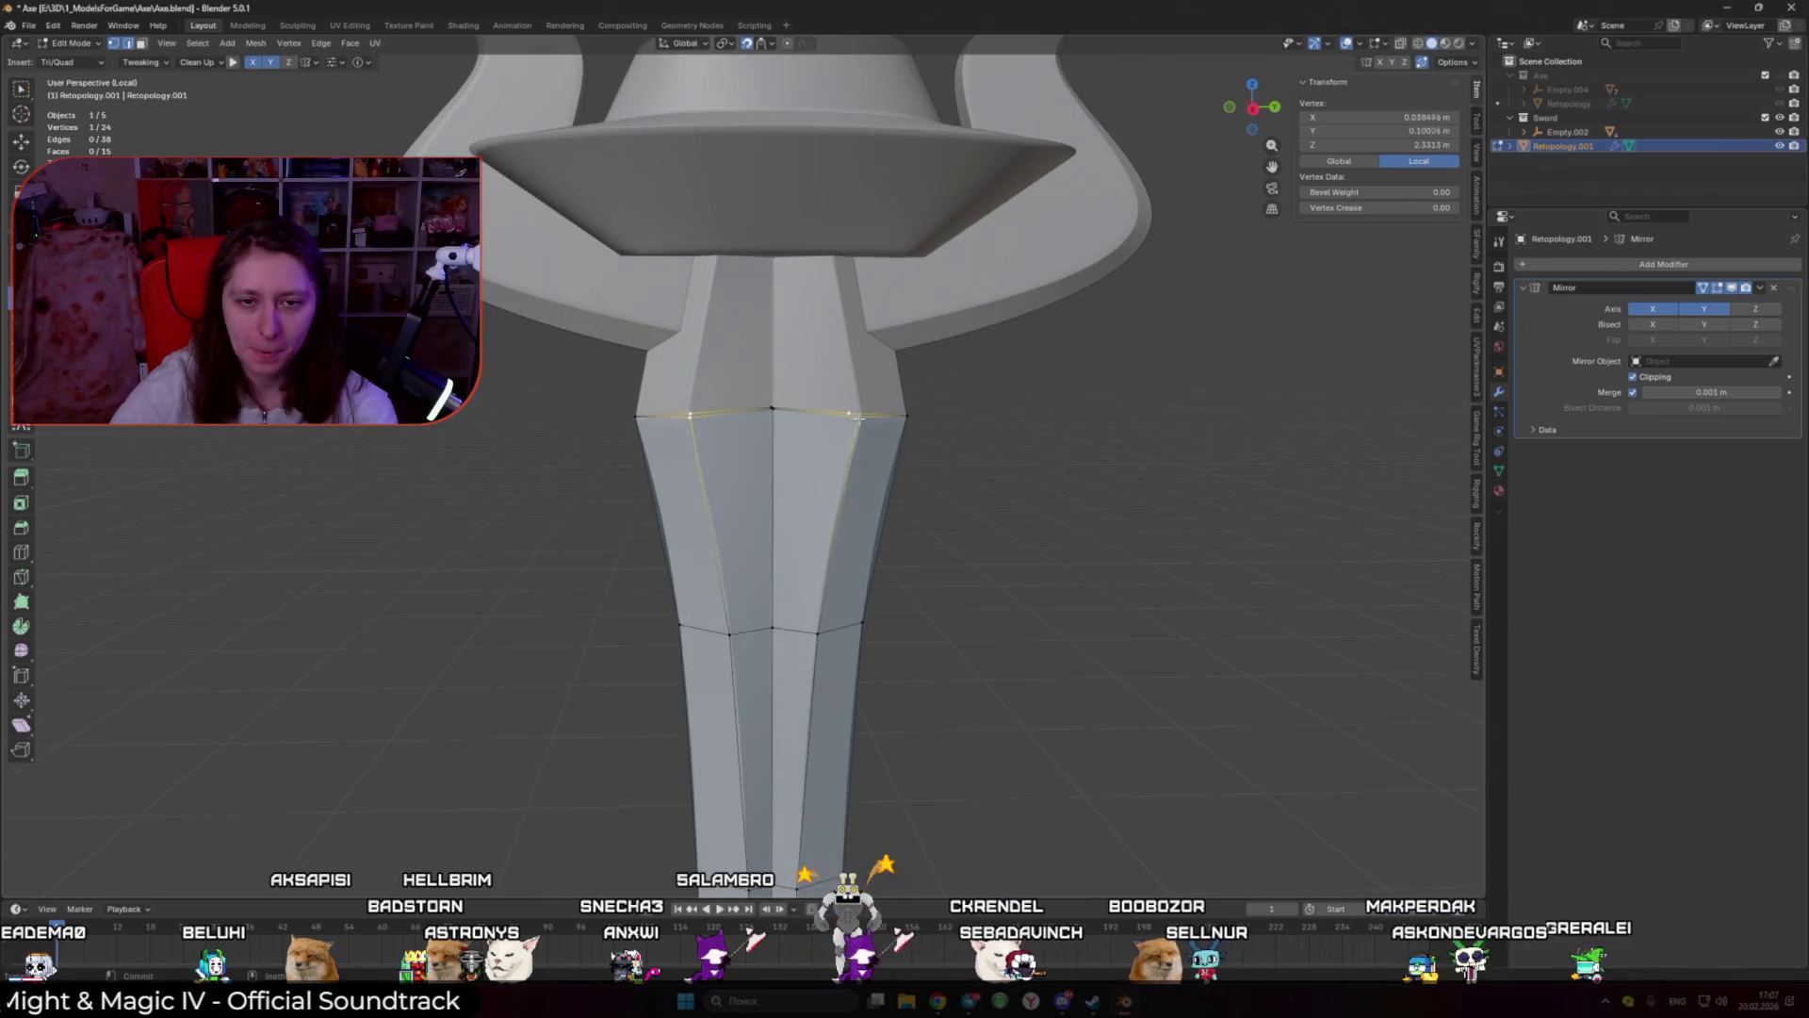
Step: Build a triangle from the top-ring edge up to a new vertex at the crossguard's centre
shift+middle_drag(826, 634, 740, 525)
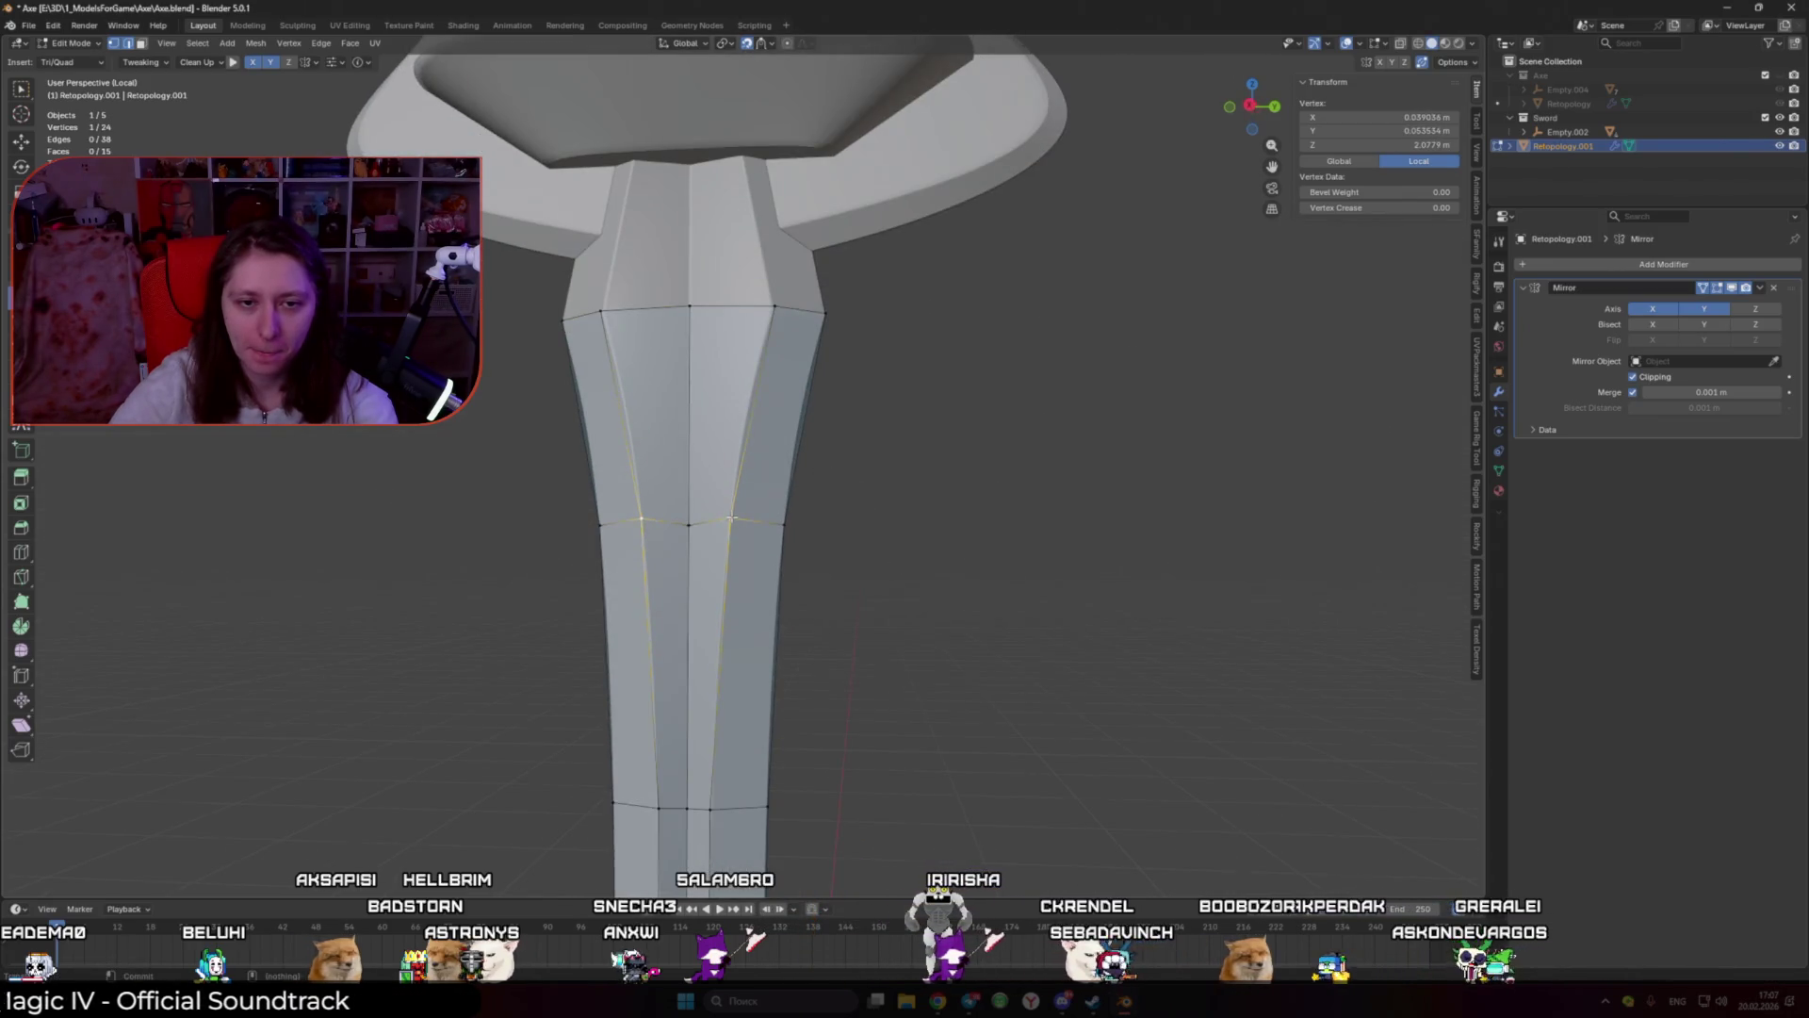
click(727, 308)
shift+middle_drag(728, 308, 784, 491)
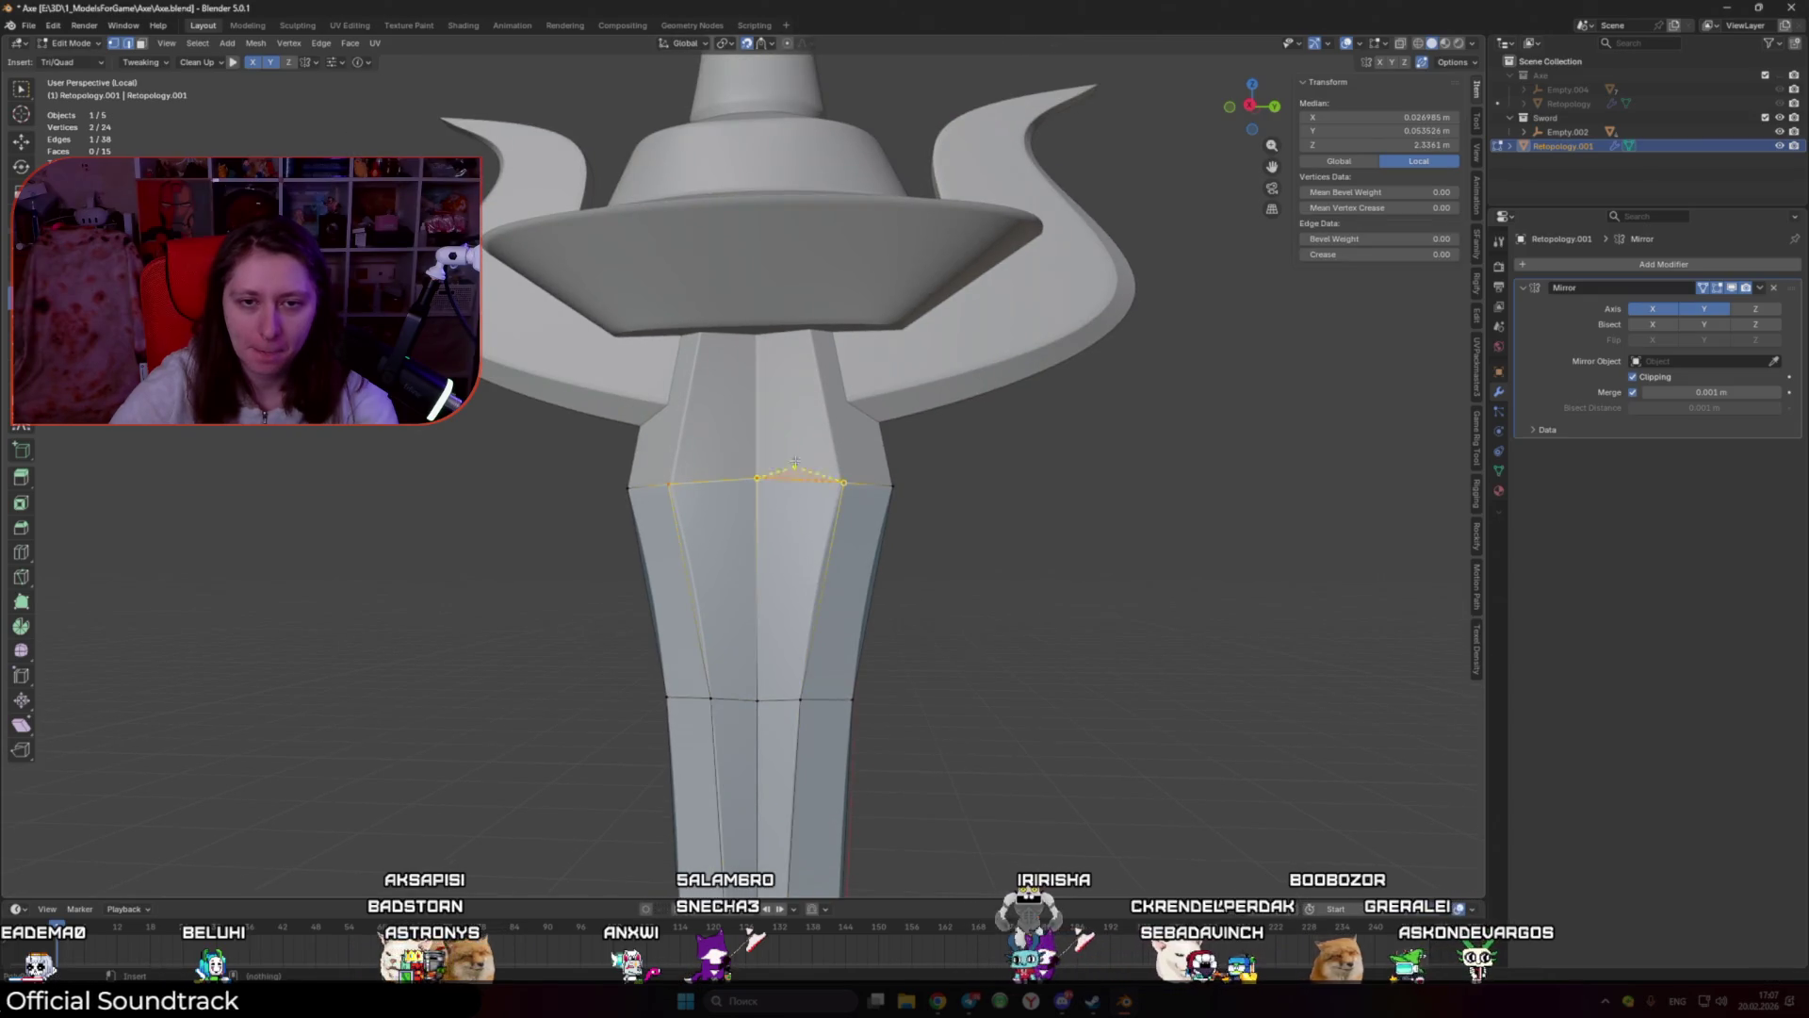
ctrl+click(701, 331)
mouse_move(764, 334)
middle_down()
mouse_move(758, 209)
mouse_move(868, 427)
mouse_move(975, 456)
middle_up()
ctrl+click(758, 209)
Step: Extend the mesh with a new face under the crossguard from the handle-top edge
click(871, 398)
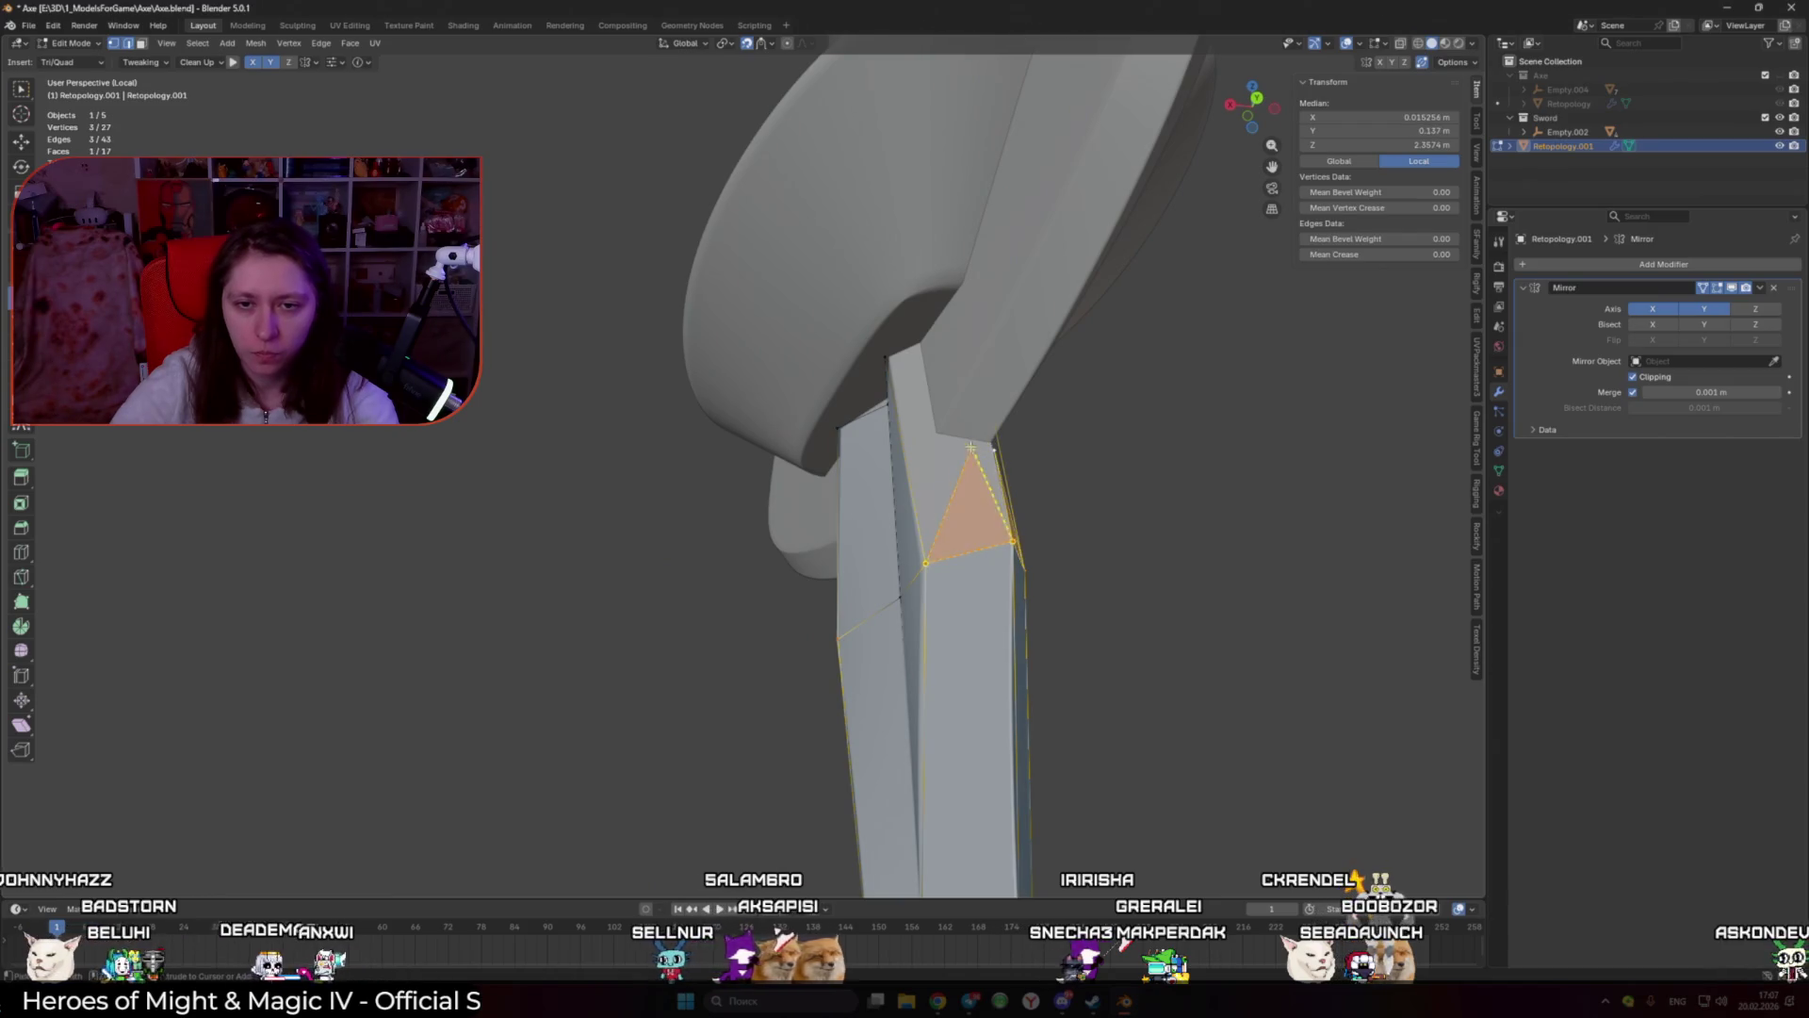
click(991, 436)
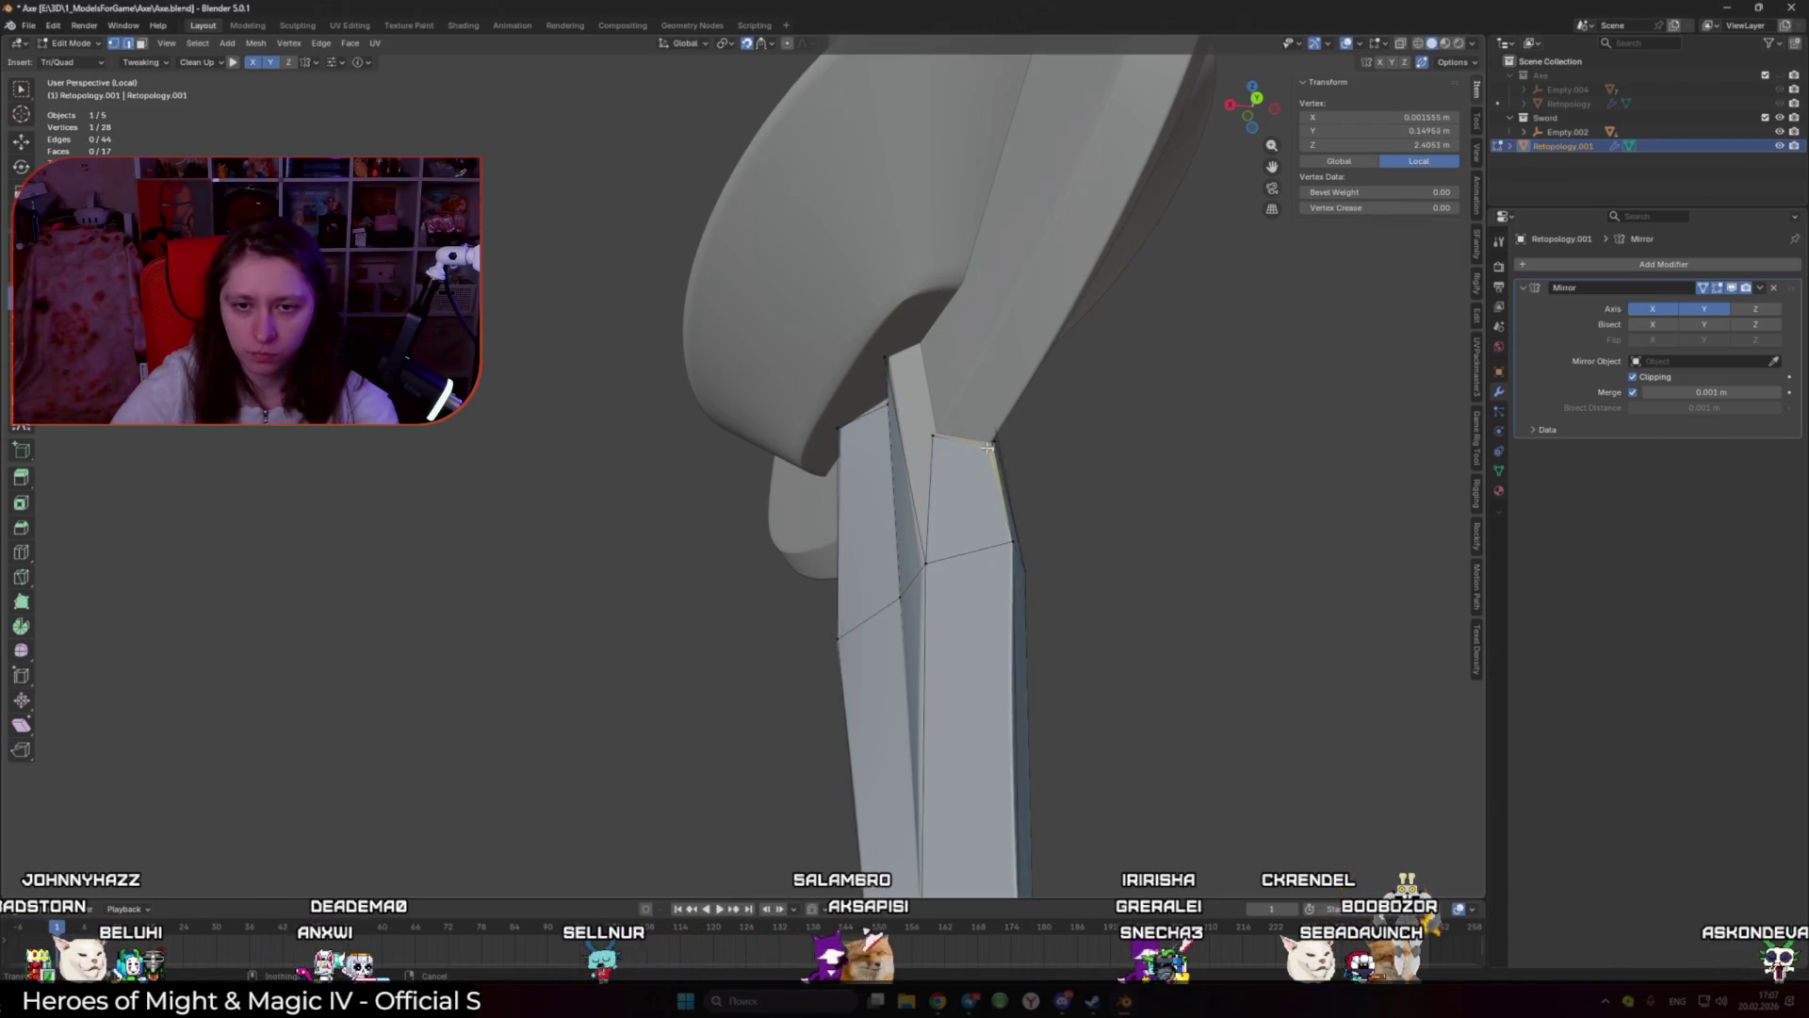
middle_drag(988, 448, 920, 509)
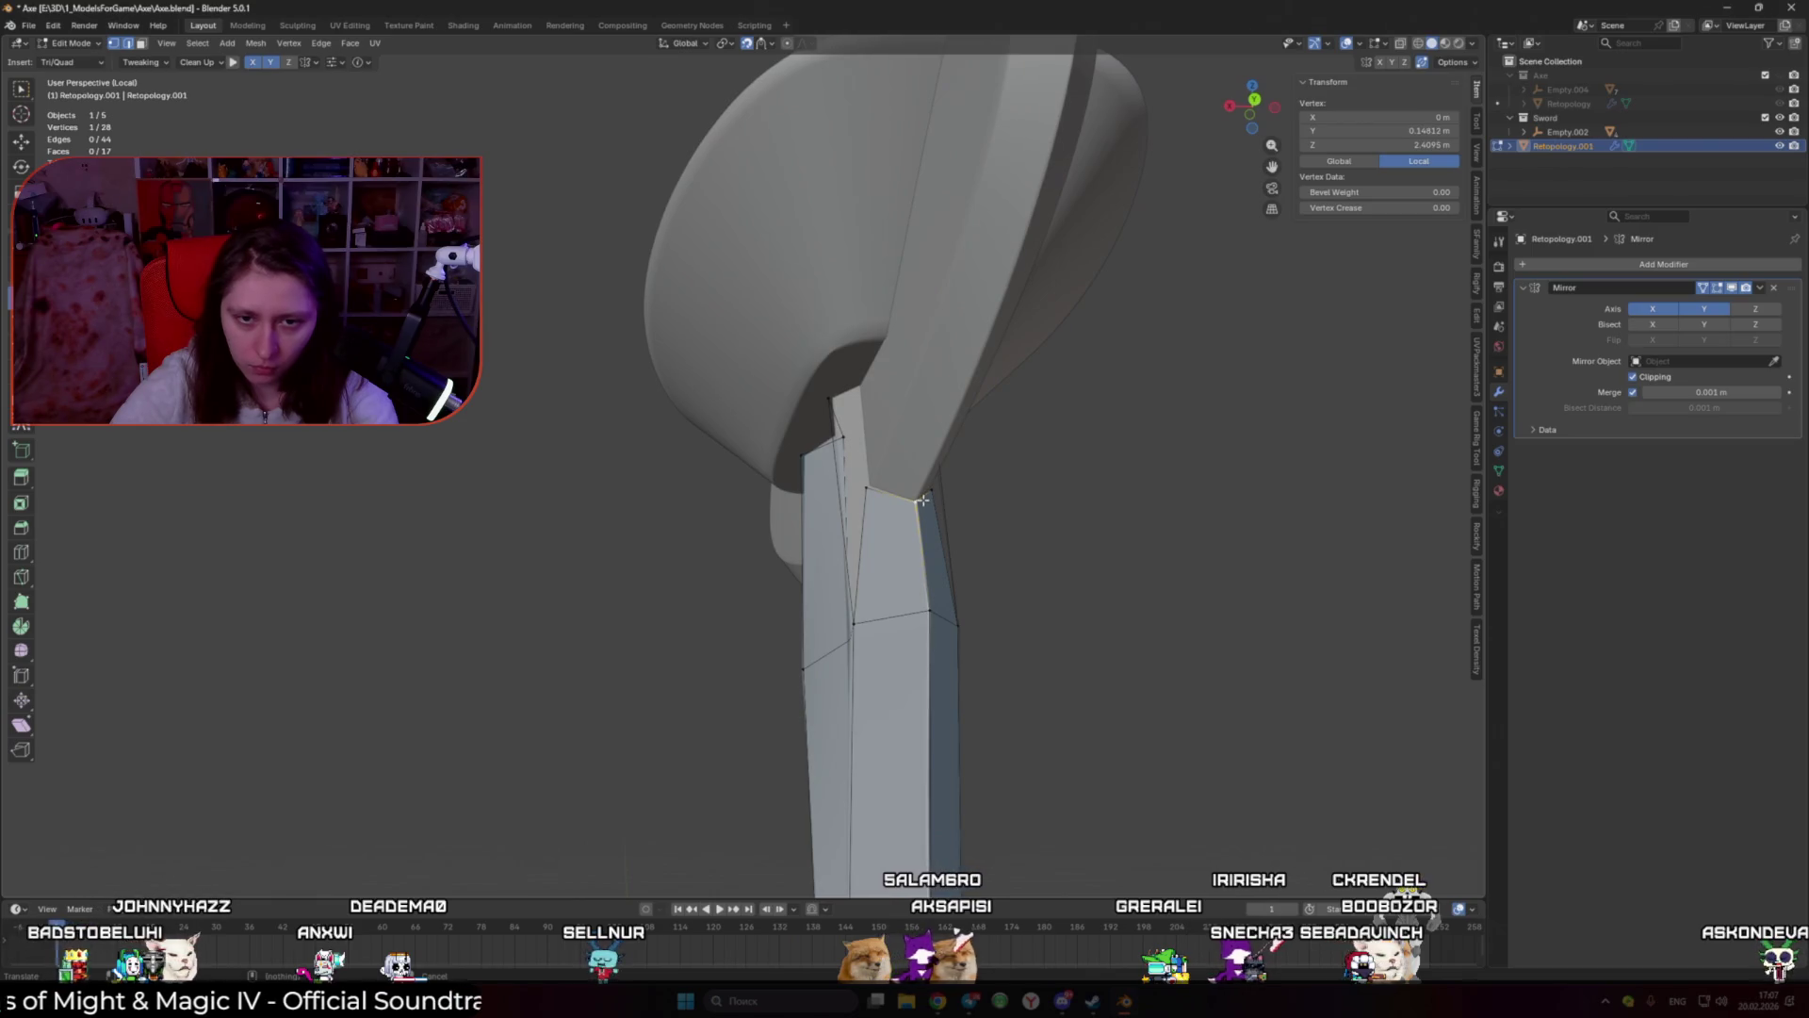
click(868, 487)
mouse_move(869, 504)
middle_down()
mouse_move(888, 412)
mouse_move(947, 341)
middle_up()
shift+click(888, 411)
click(829, 348)
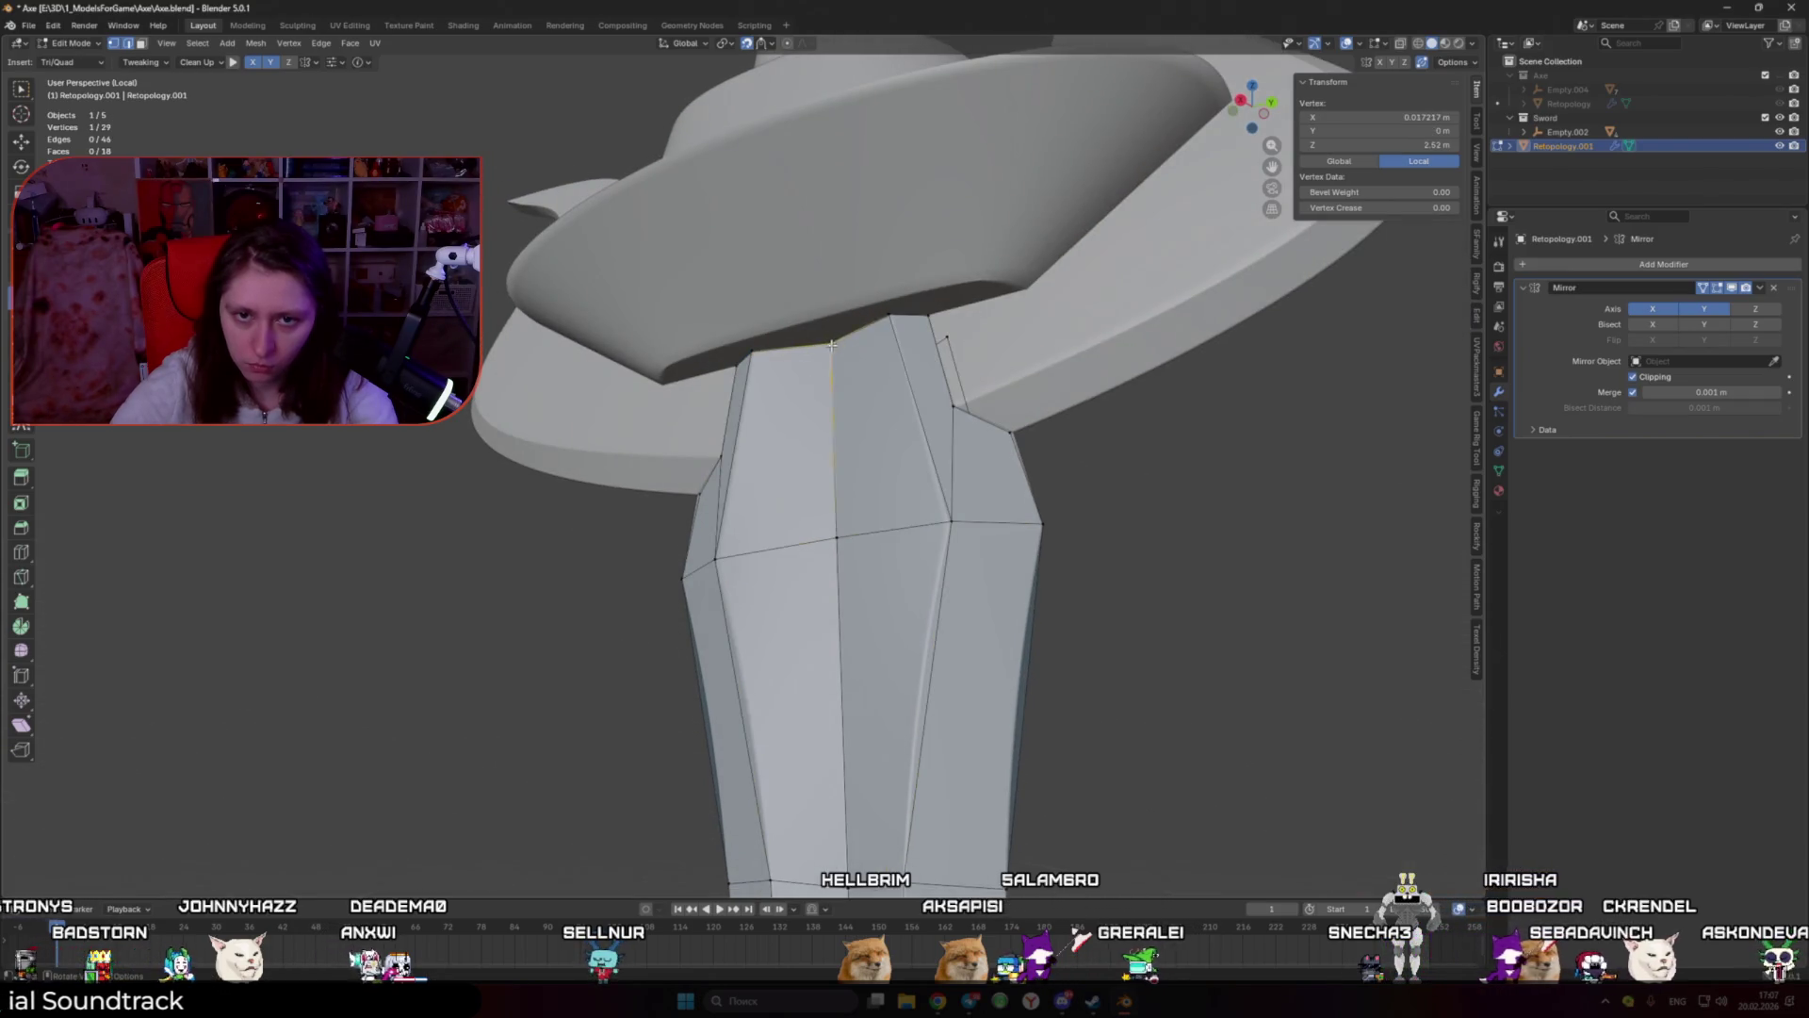
middle_drag(832, 345, 877, 456)
shift+click(877, 456)
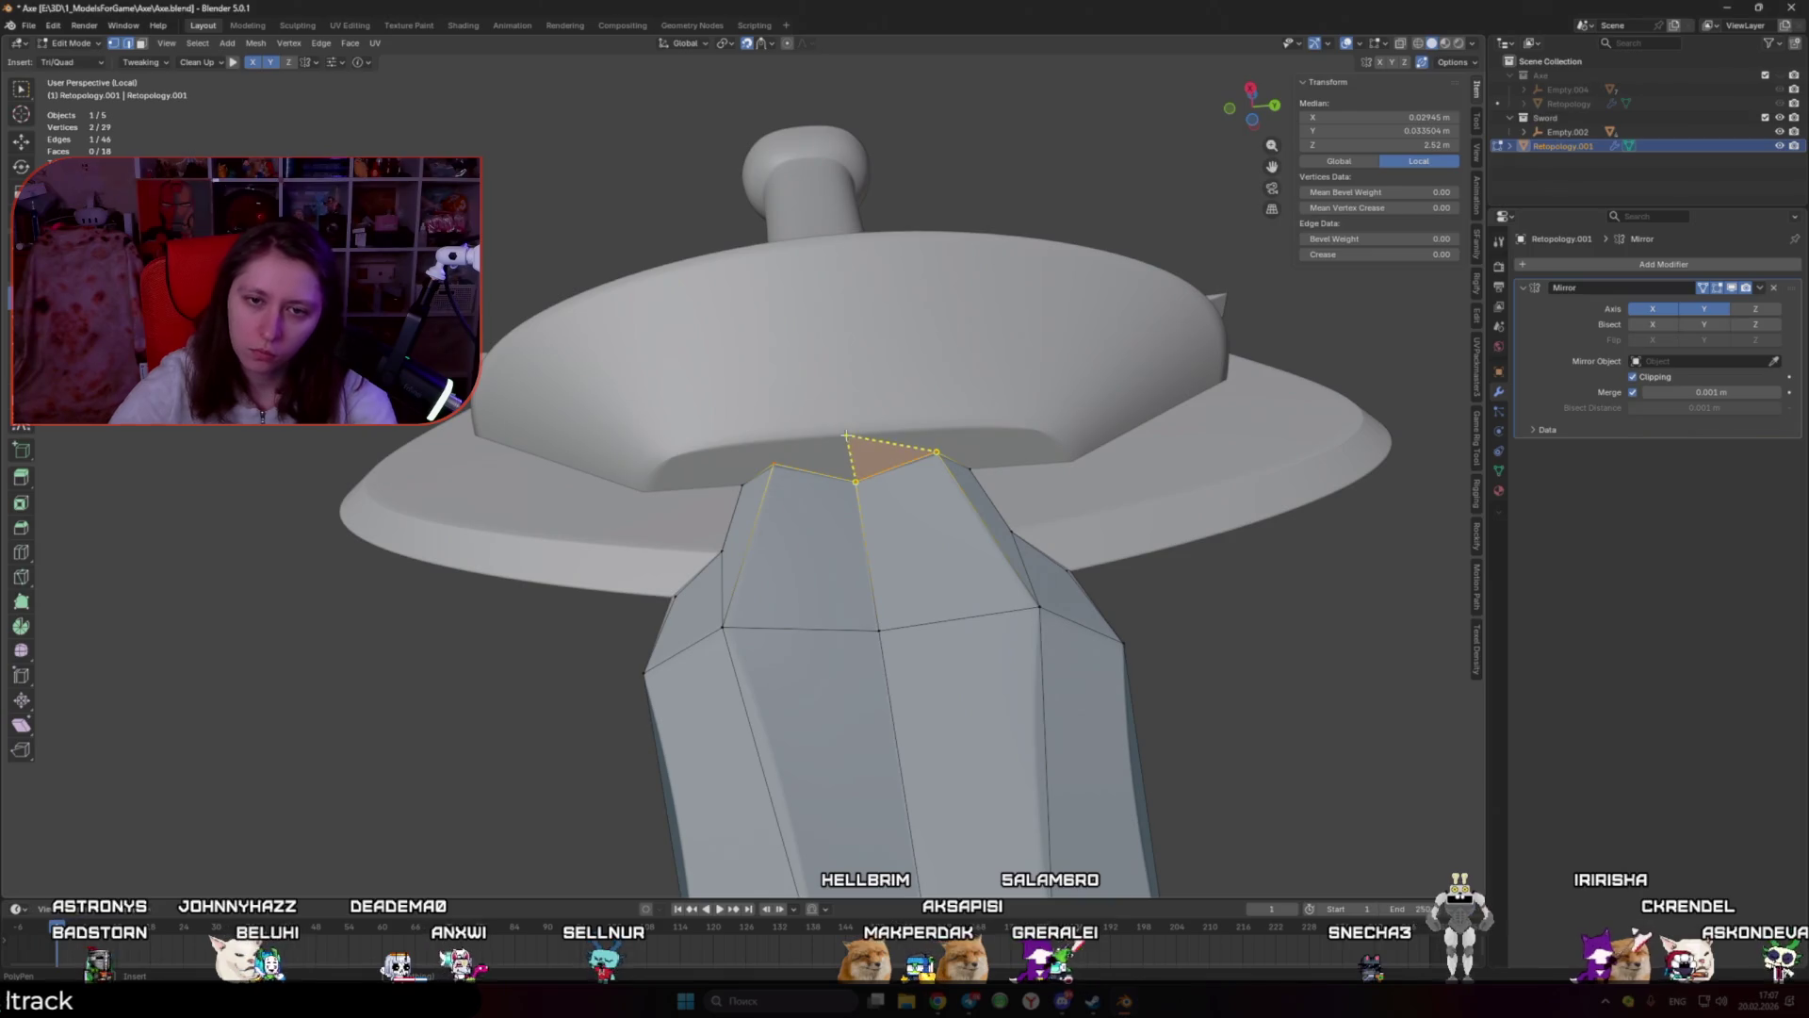
ctrl+click(927, 431)
click(887, 433)
Step: Add triangle faces along the guard's underside and turn one into a quad
click(887, 432)
ctrl+click(1002, 430)
ctrl+click(1070, 461)
click(931, 430)
ctrl+click(944, 429)
ctrl+drag(943, 428, 936, 428)
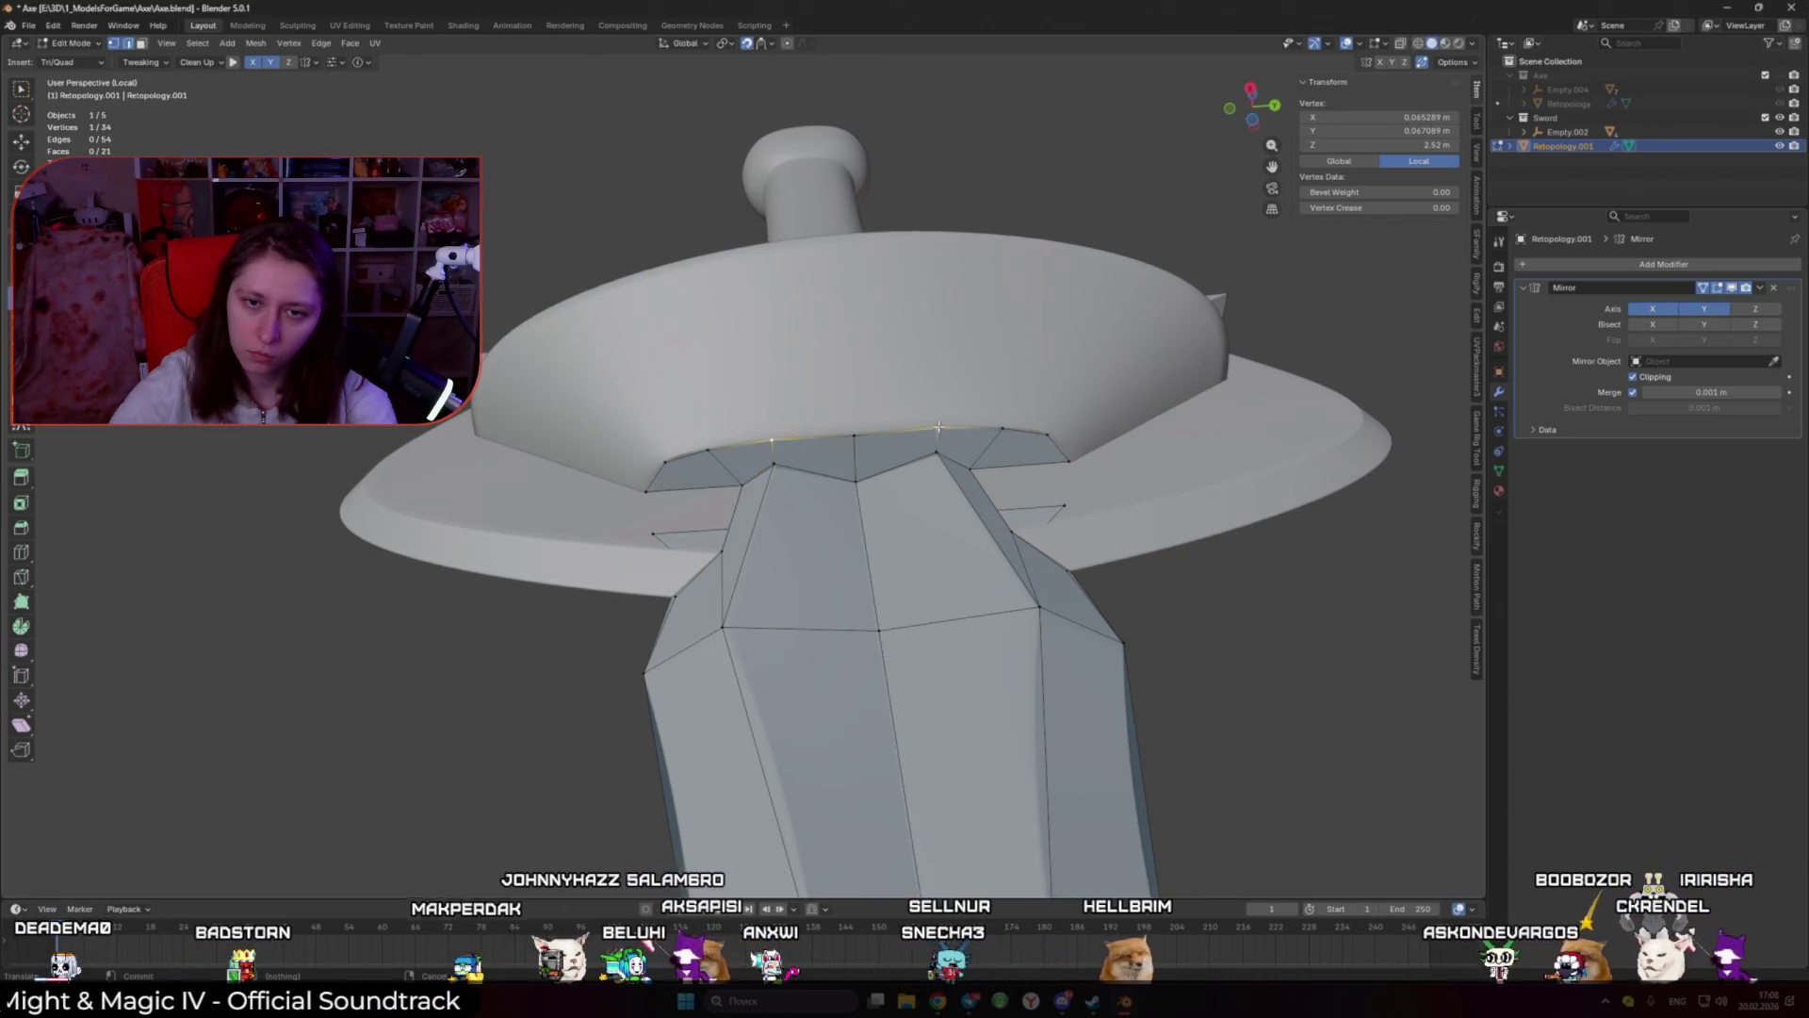
click(1034, 465)
mouse_move(1033, 465)
middle_down()
mouse_move(993, 572)
mouse_move(1035, 490)
mouse_move(952, 494)
middle_up()
ctrl+click(1020, 512)
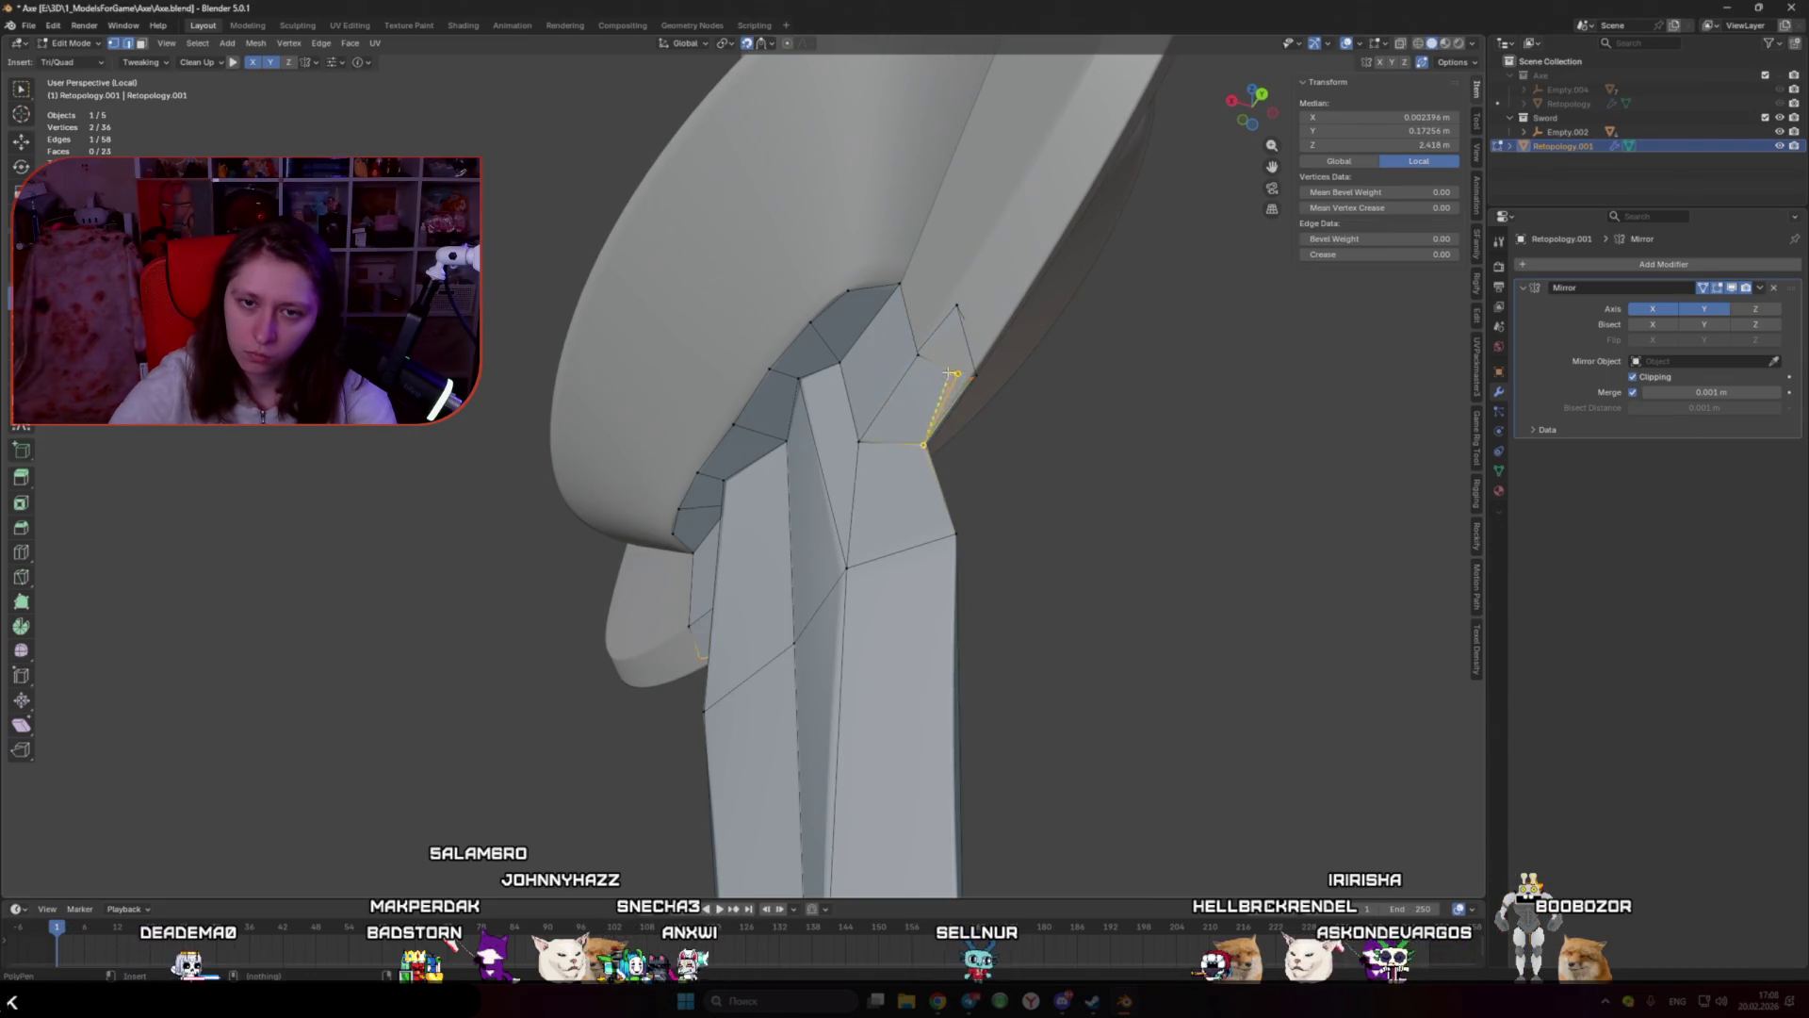
Step: Extrude a quad from the guard tip's outer edge and fit its vertex onto the horn's curve
scroll(971, 380, down, 4)
middle_drag(971, 380, 922, 431)
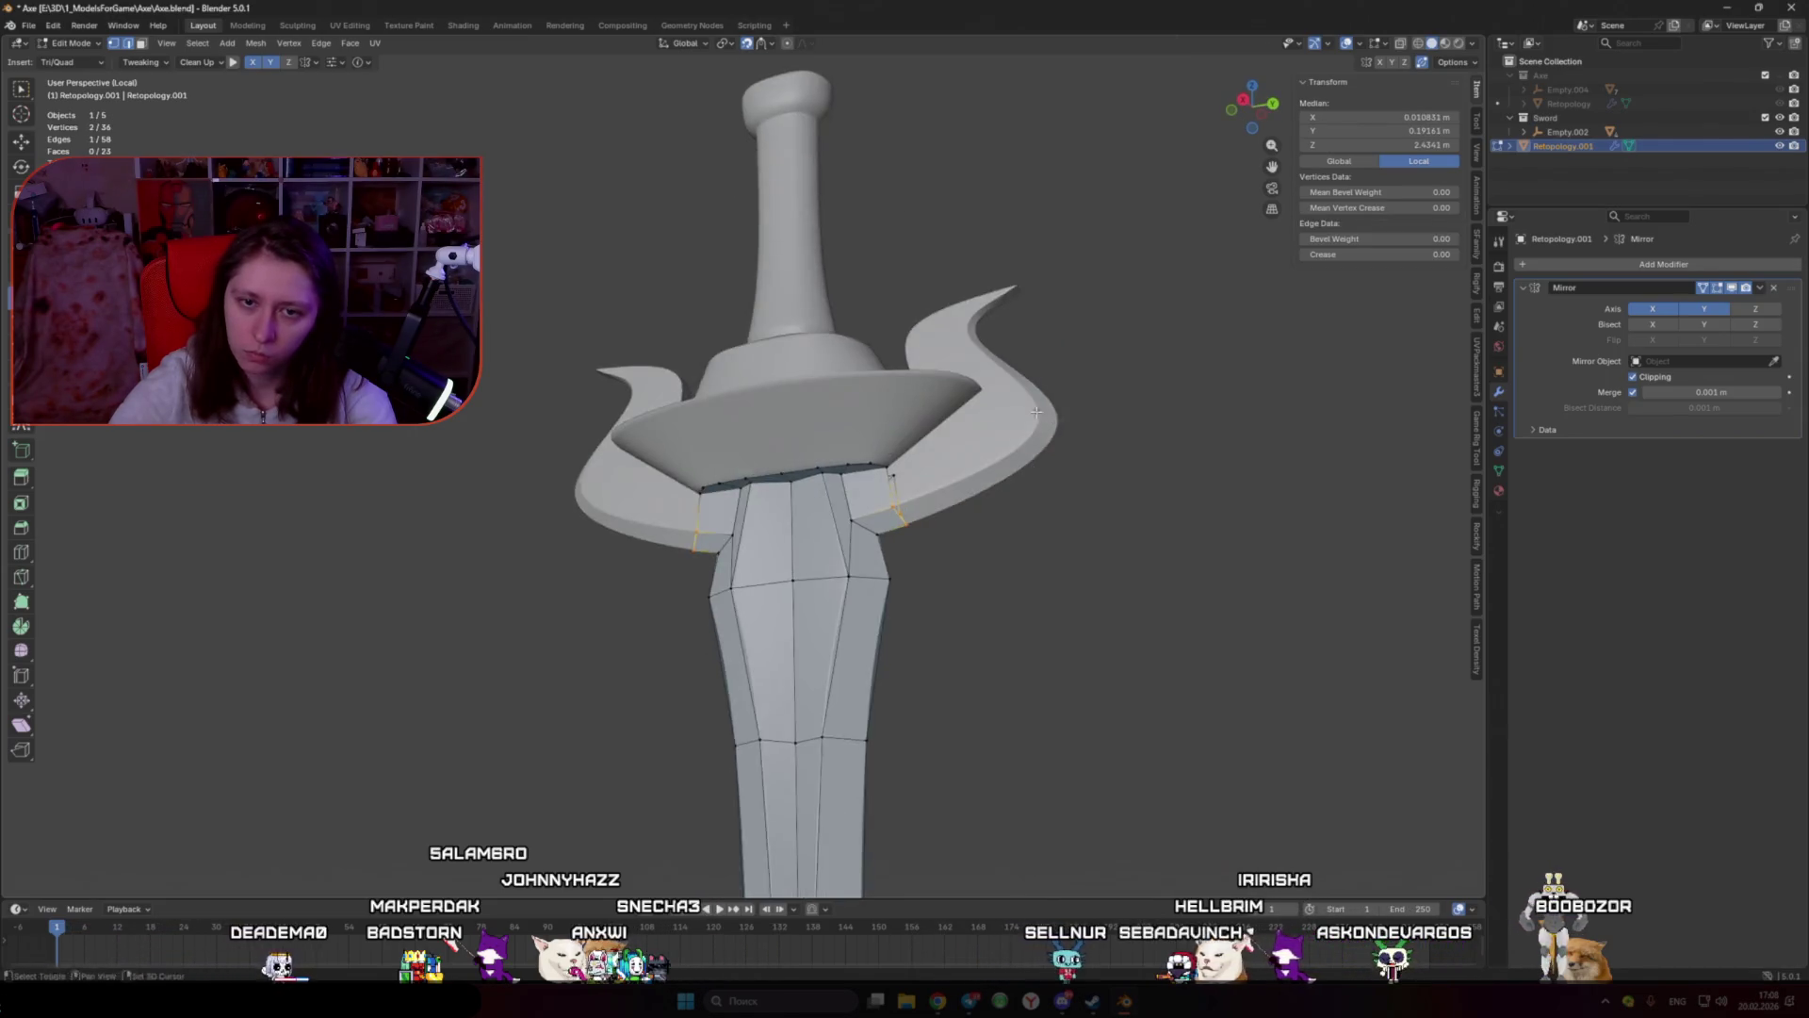
mouse_move(929, 431)
mouse_down()
mouse_move(943, 440)
mouse_move(983, 386)
mouse_up()
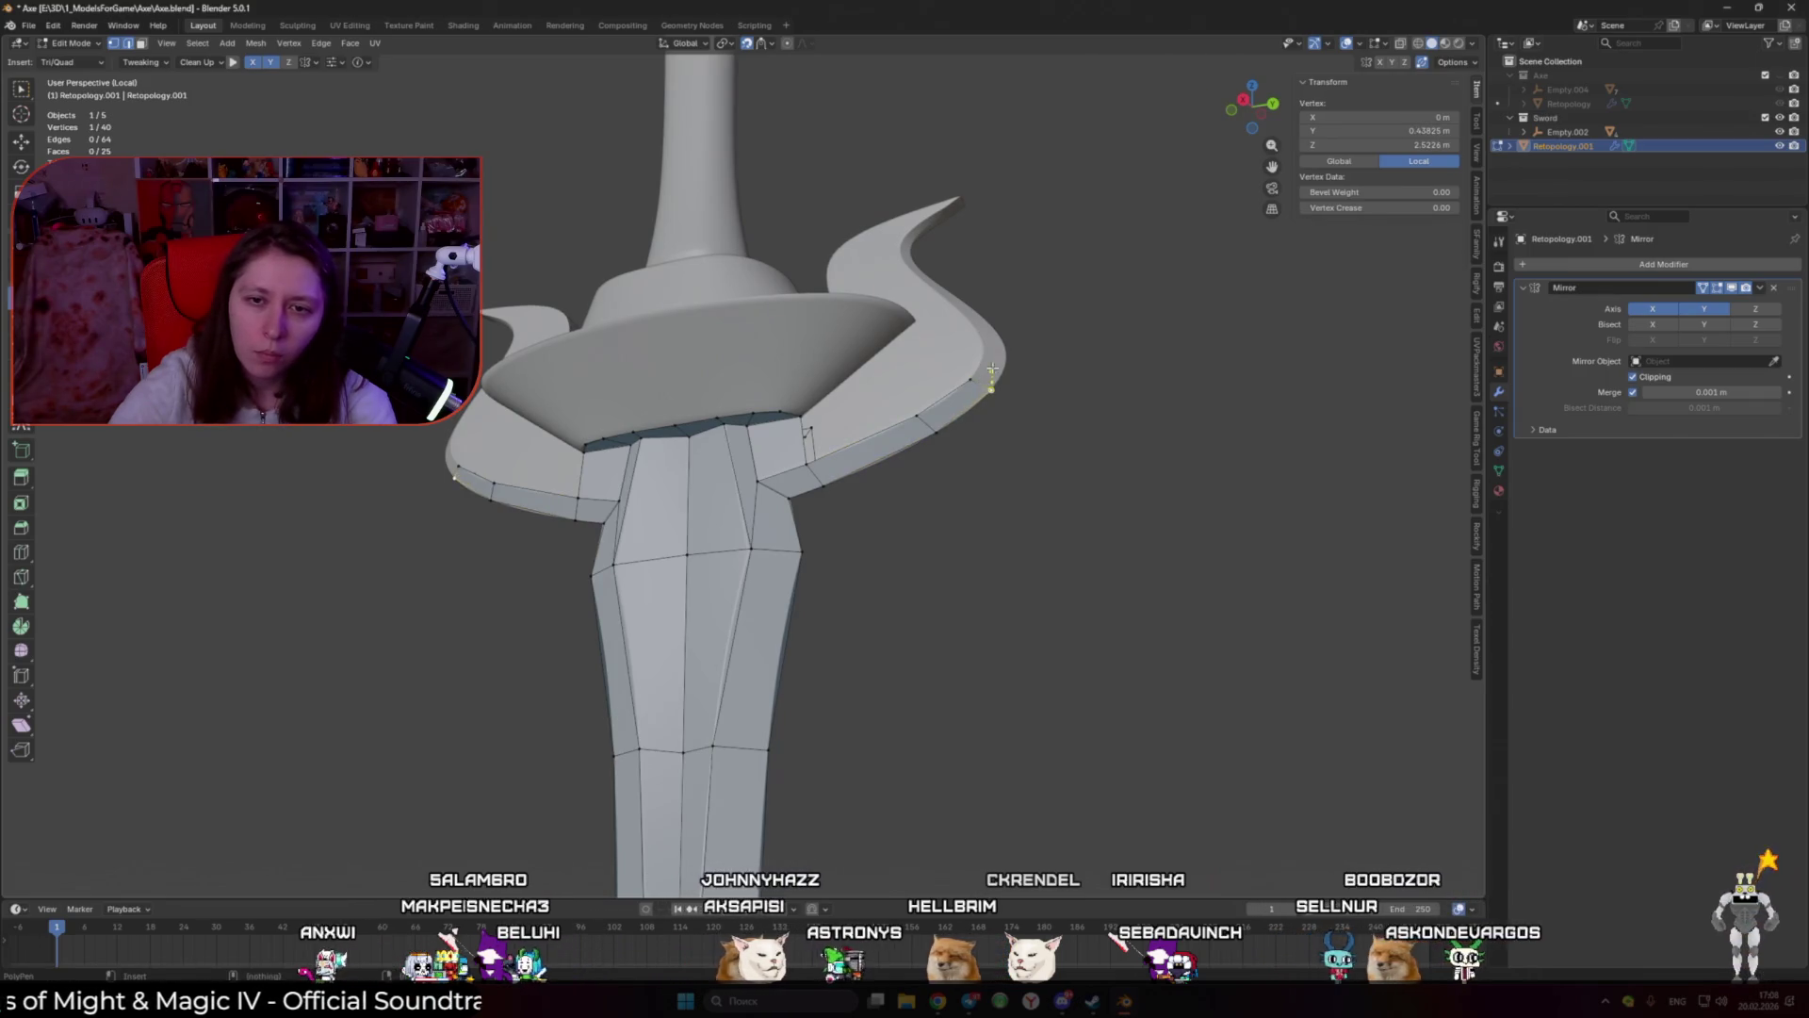
drag(983, 355, 1005, 356)
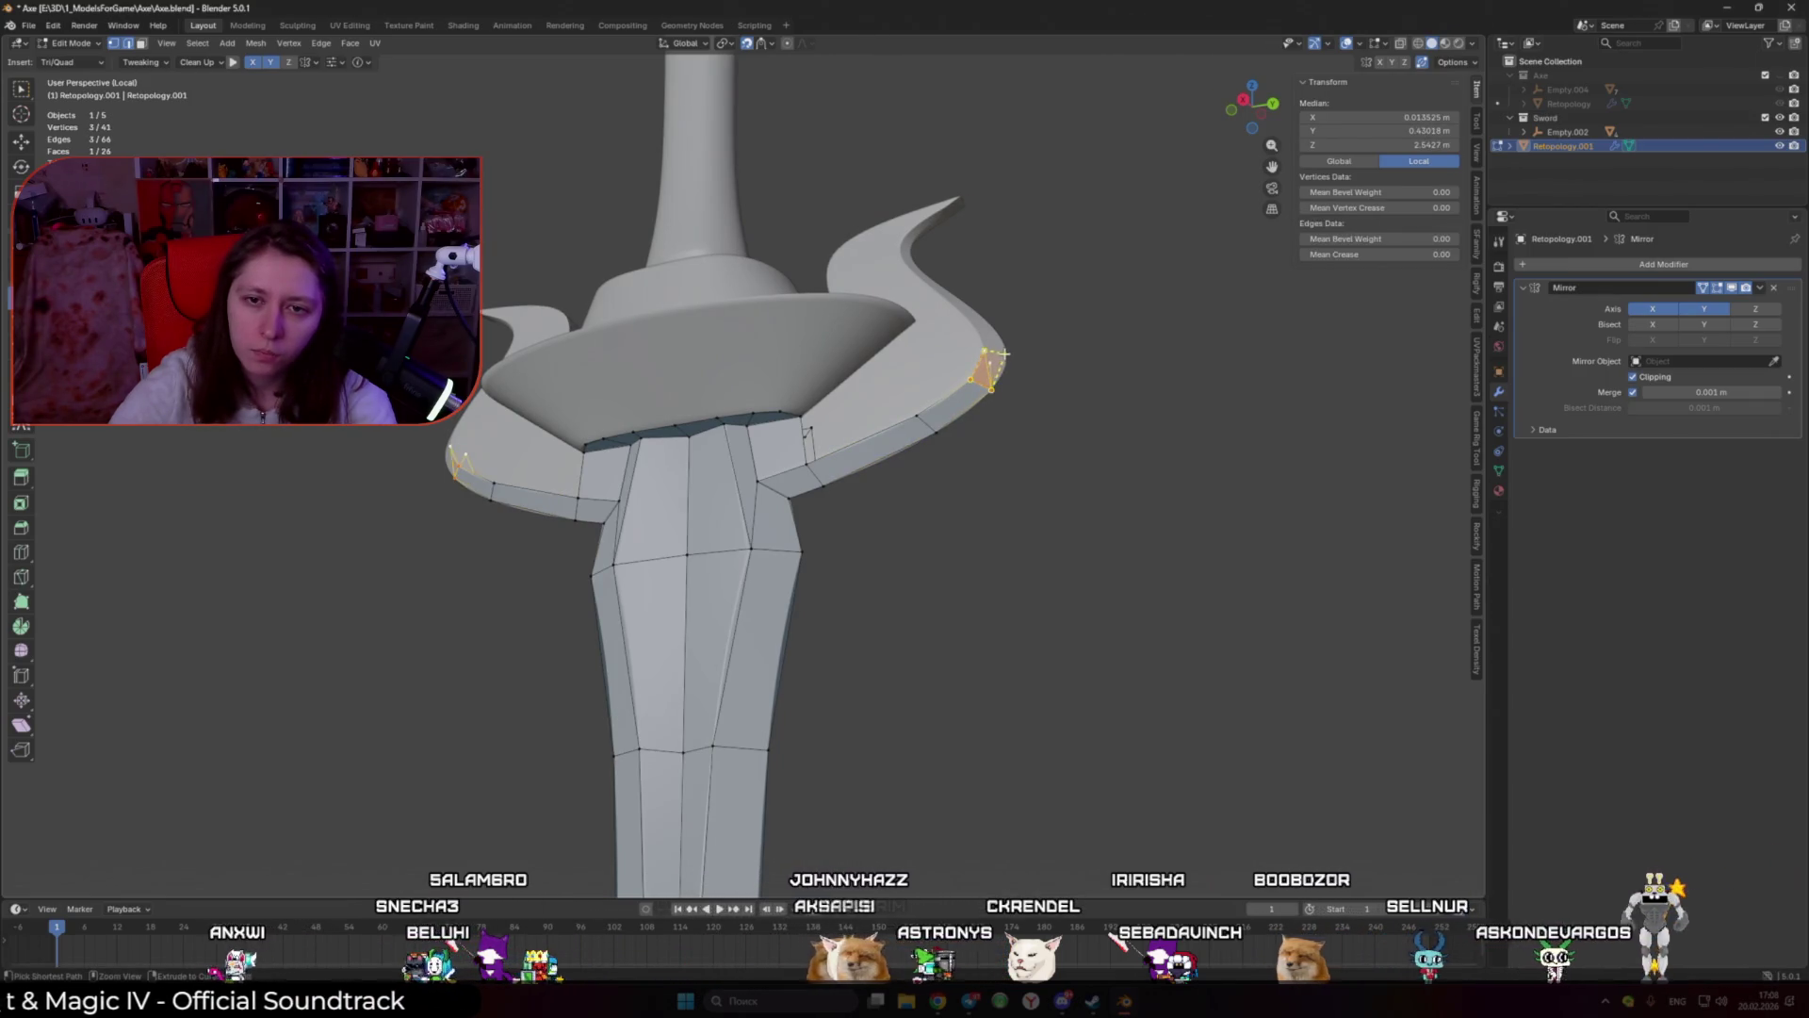
middle_drag(1018, 356, 1023, 422)
click(1024, 421)
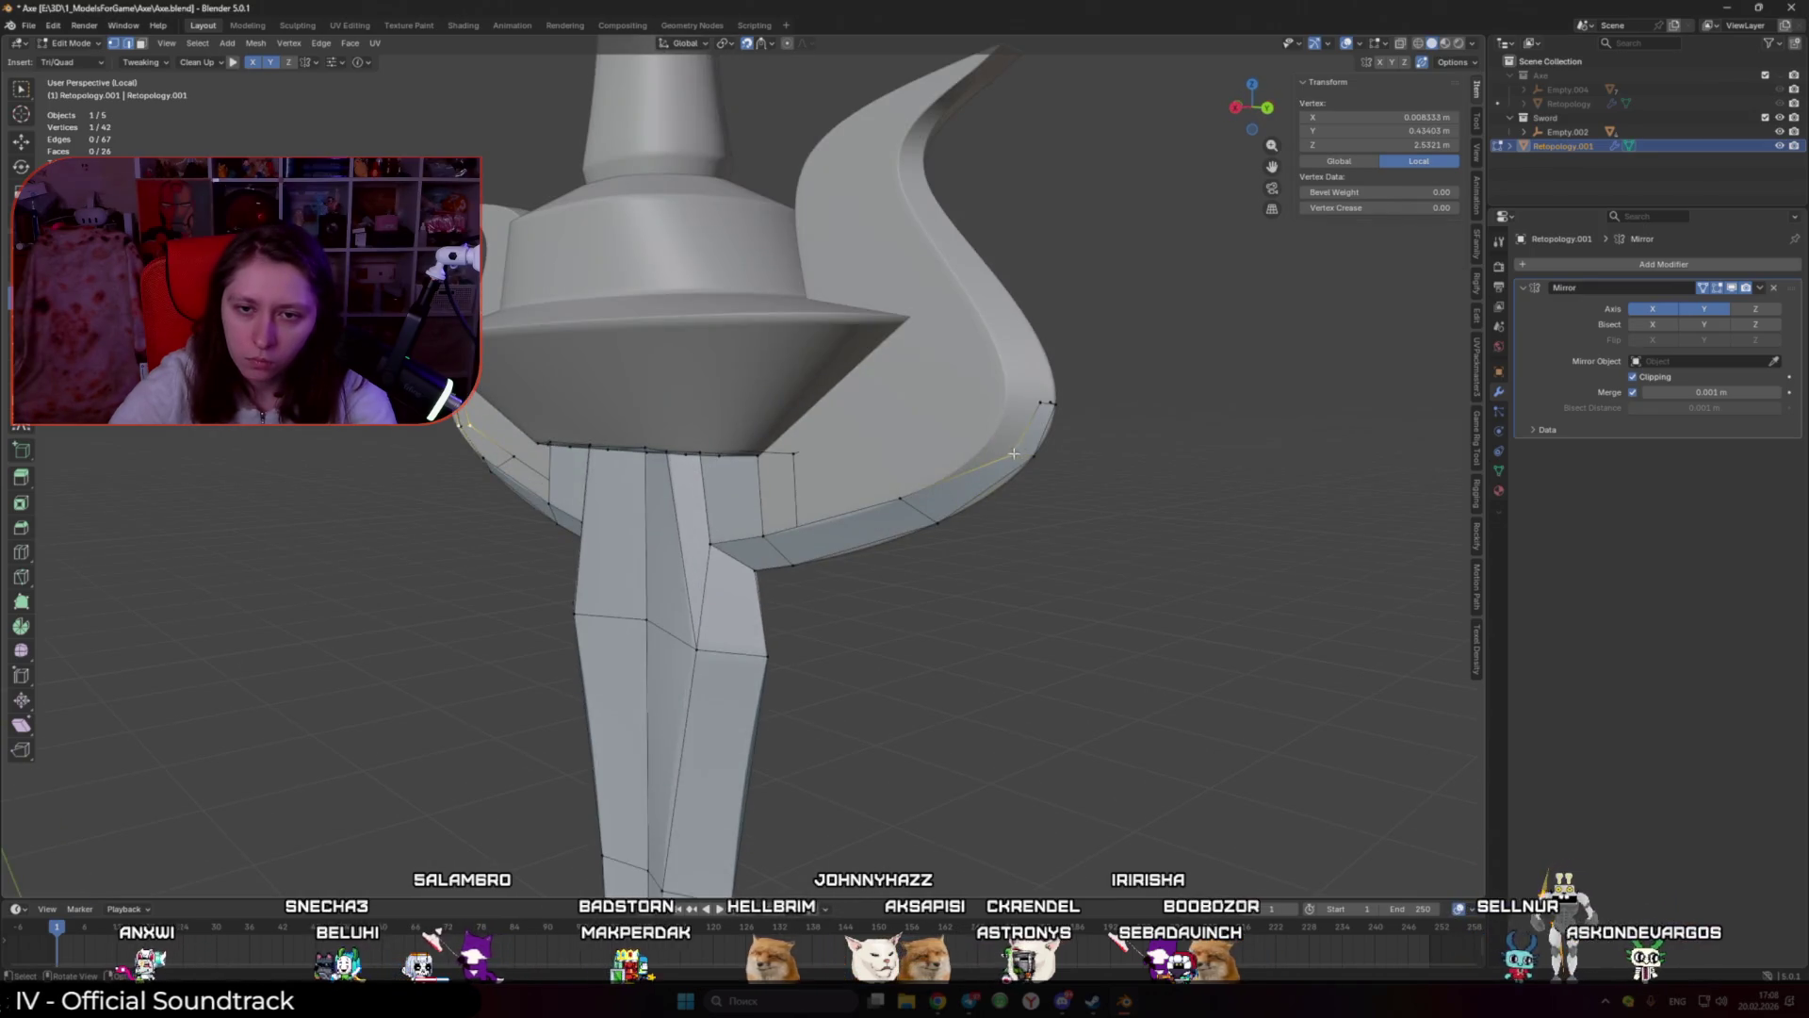
drag(1023, 421, 1005, 394)
Step: Add another quad further up the horn prong's outer rim
shift+click(1021, 382)
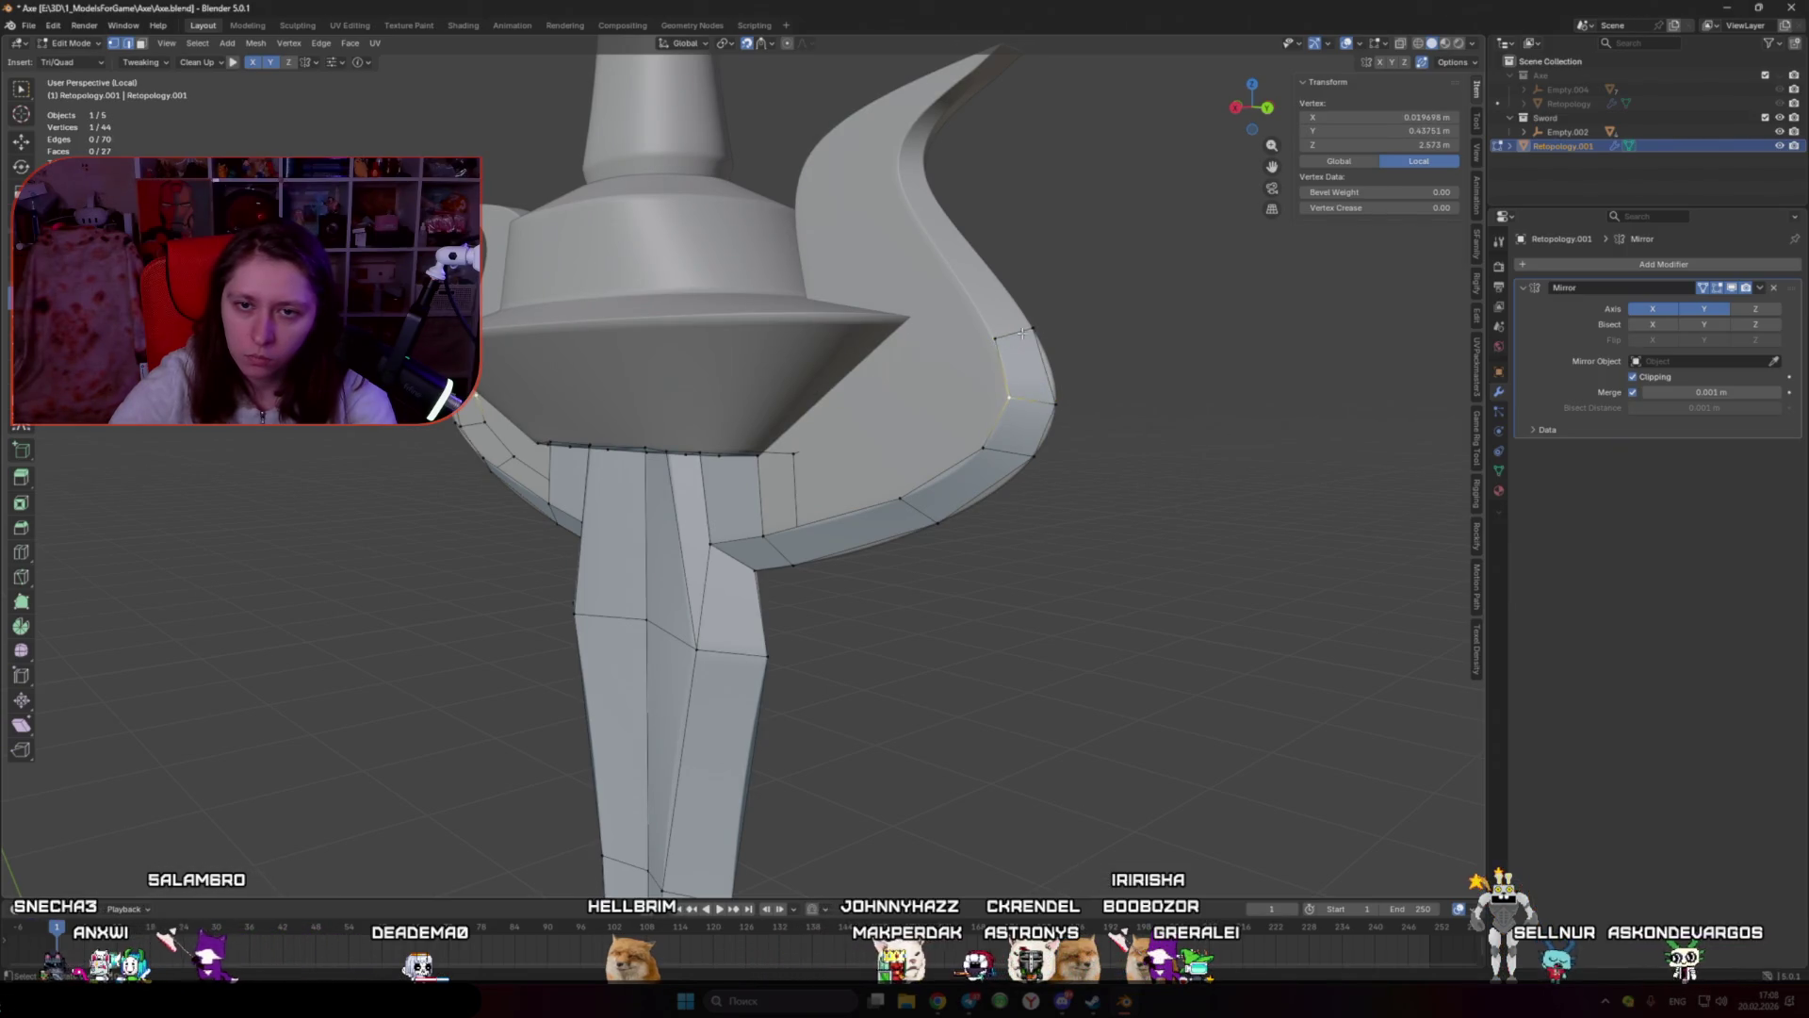
shift+click(1021, 332)
middle_drag(1022, 331, 924, 554)
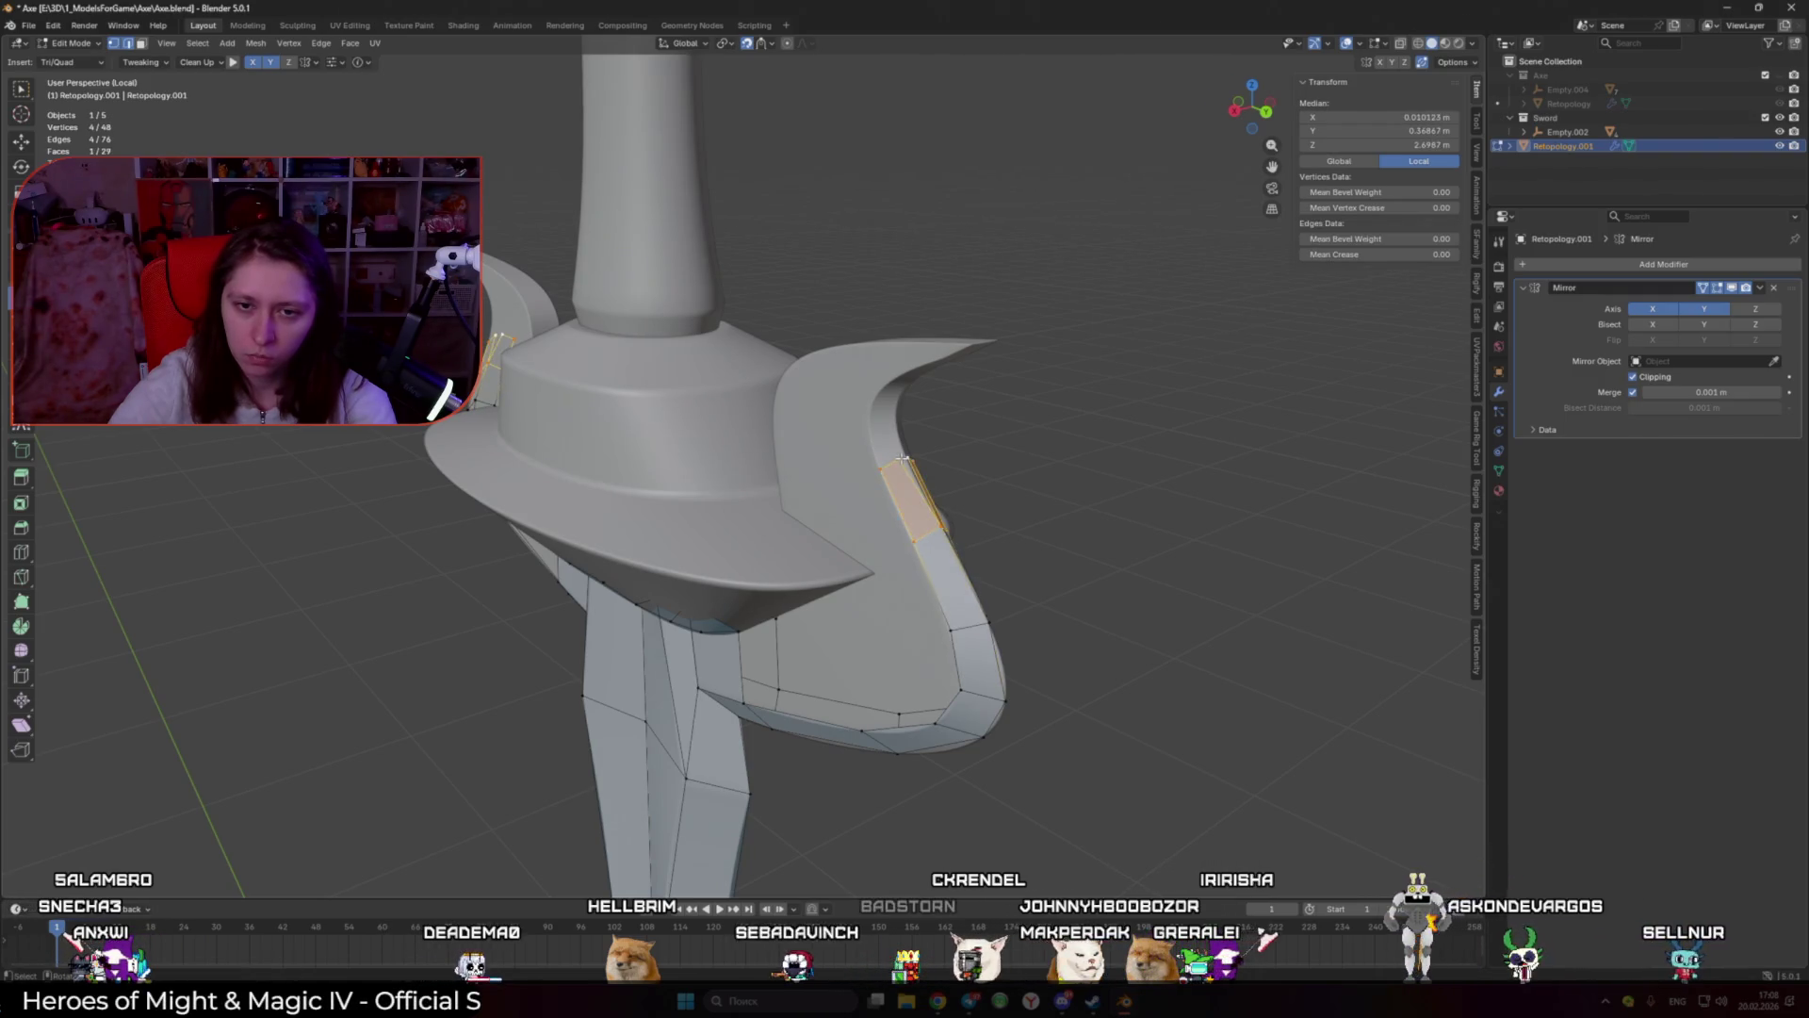
click(894, 415)
scroll(898, 423, up, 2)
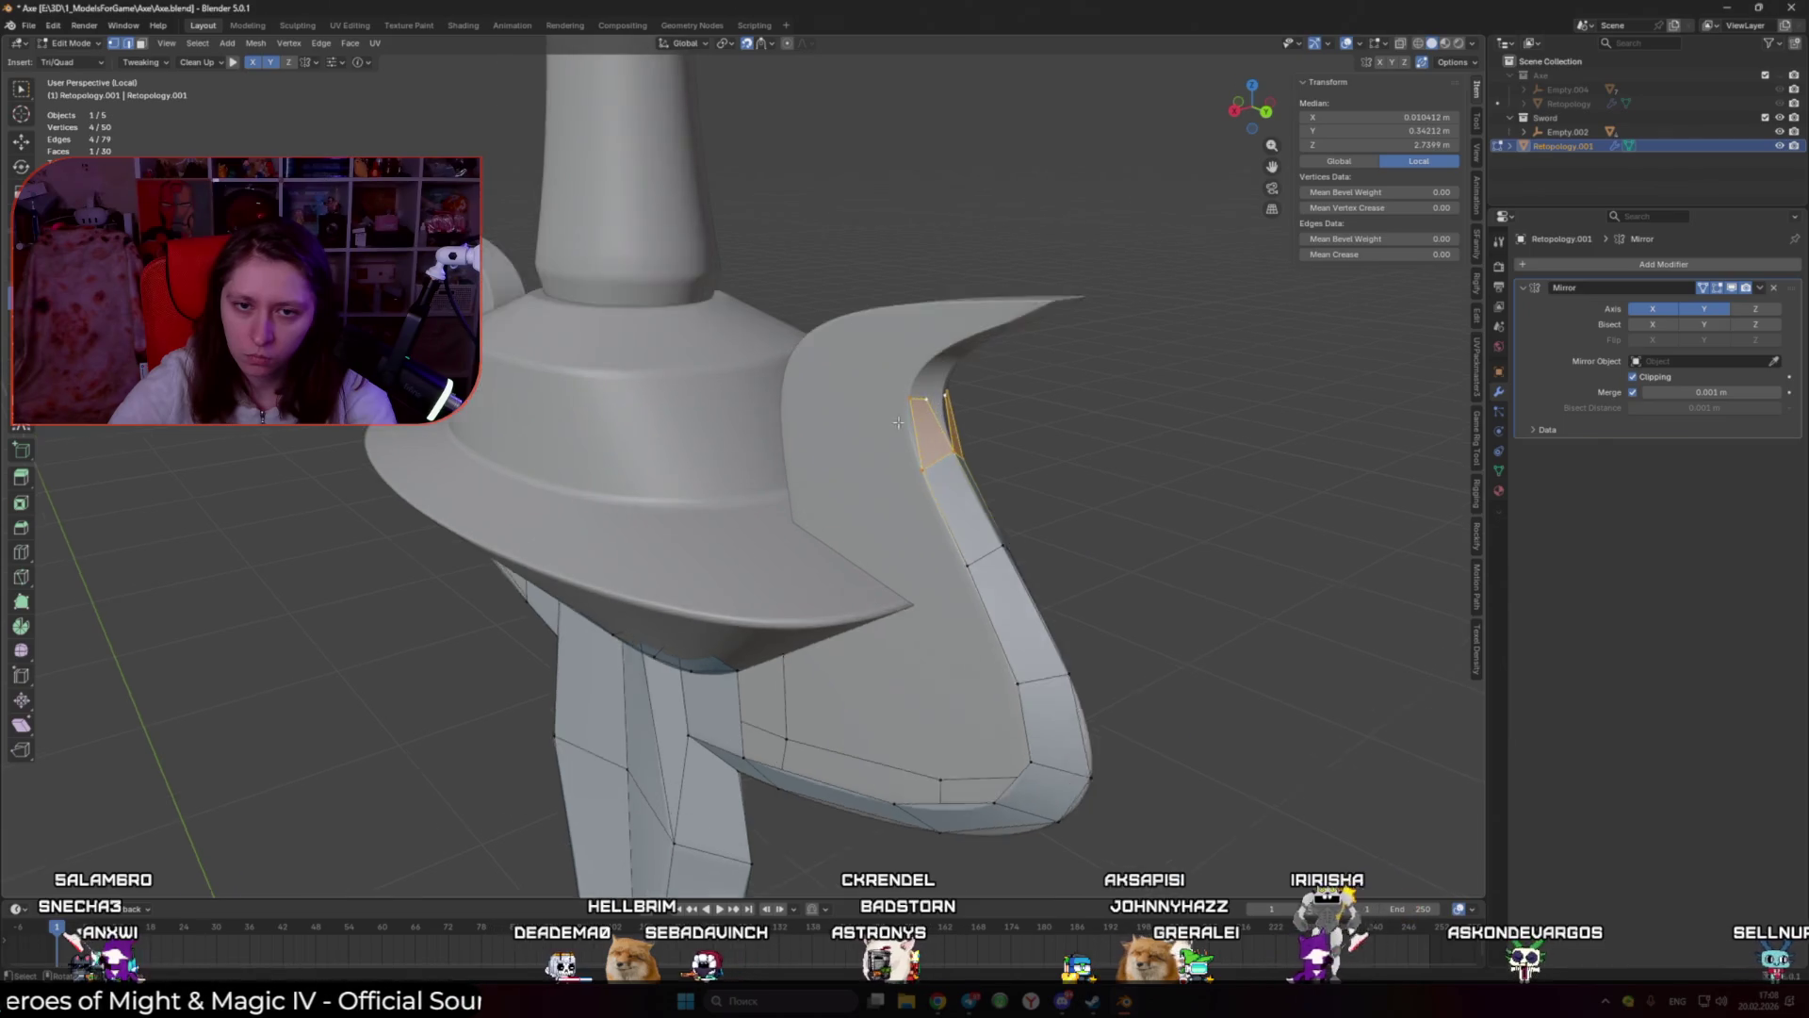
click(905, 415)
scroll(902, 571, down, 6)
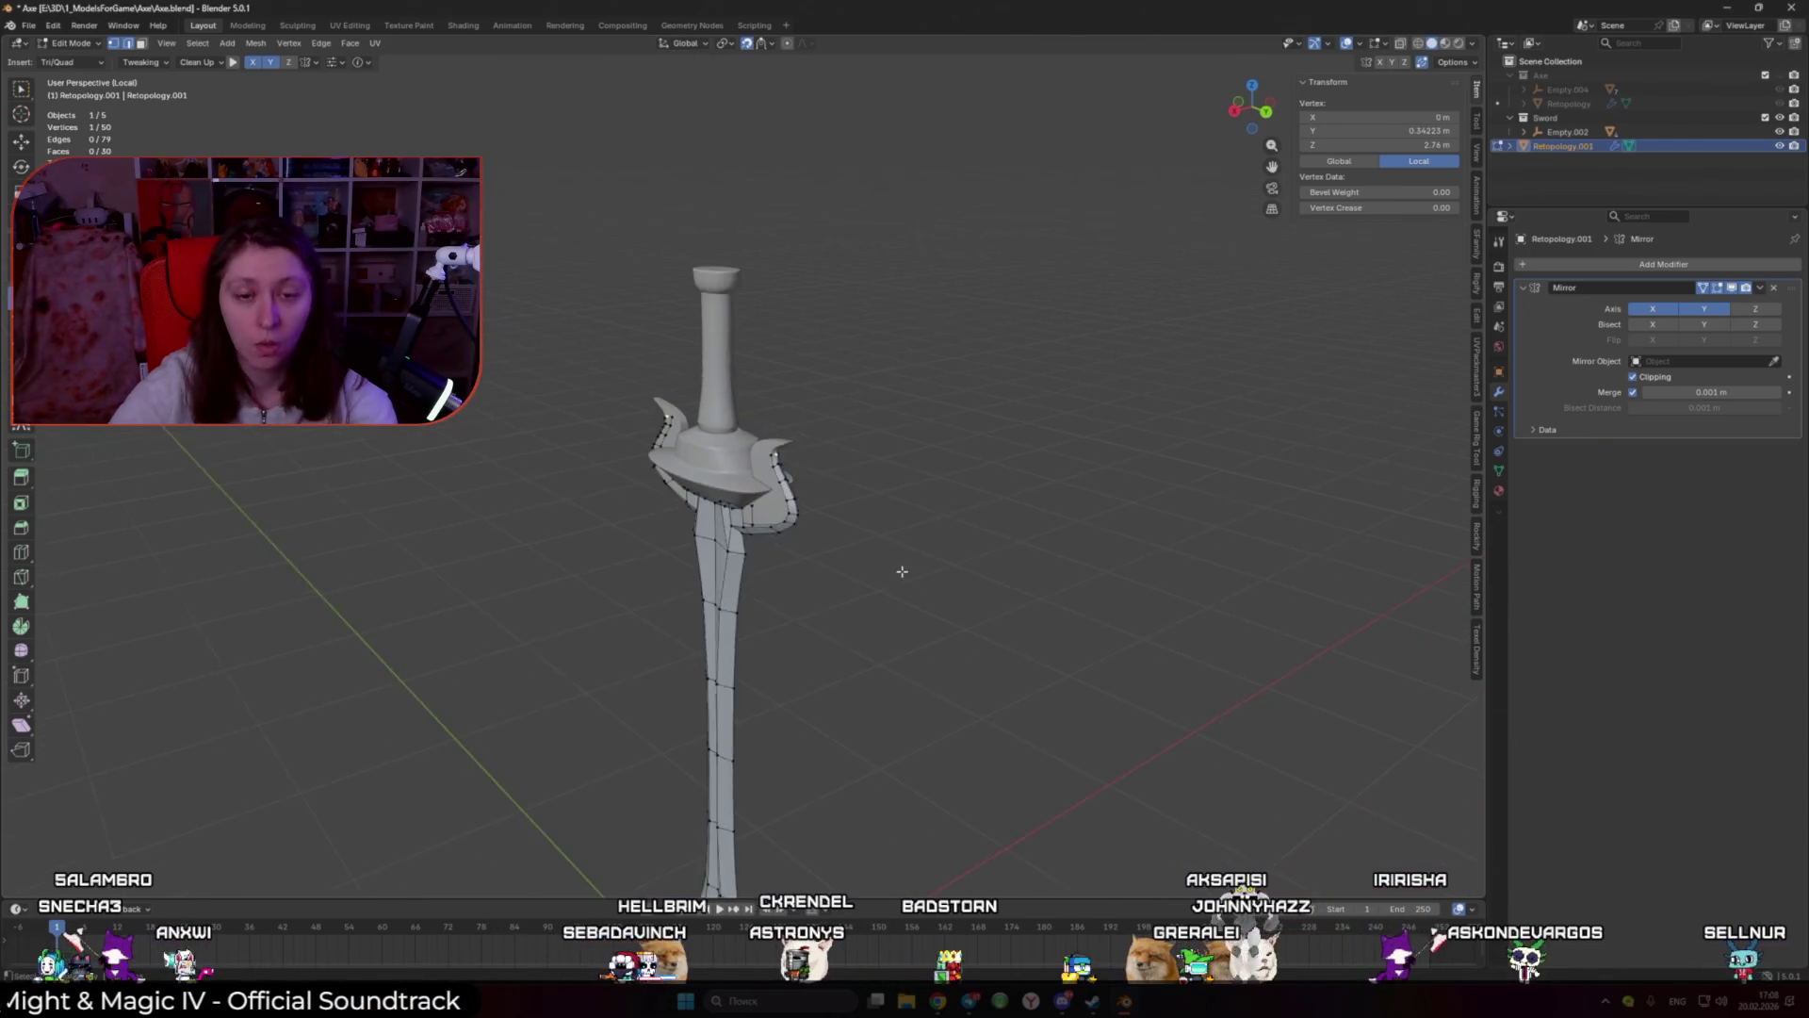
middle_drag(902, 571, 958, 537)
Step: Start a new face at the guard's bottom edge, stretching it up the slanted side
key(a)
key(alt+a)
scroll(758, 578, up, 5)
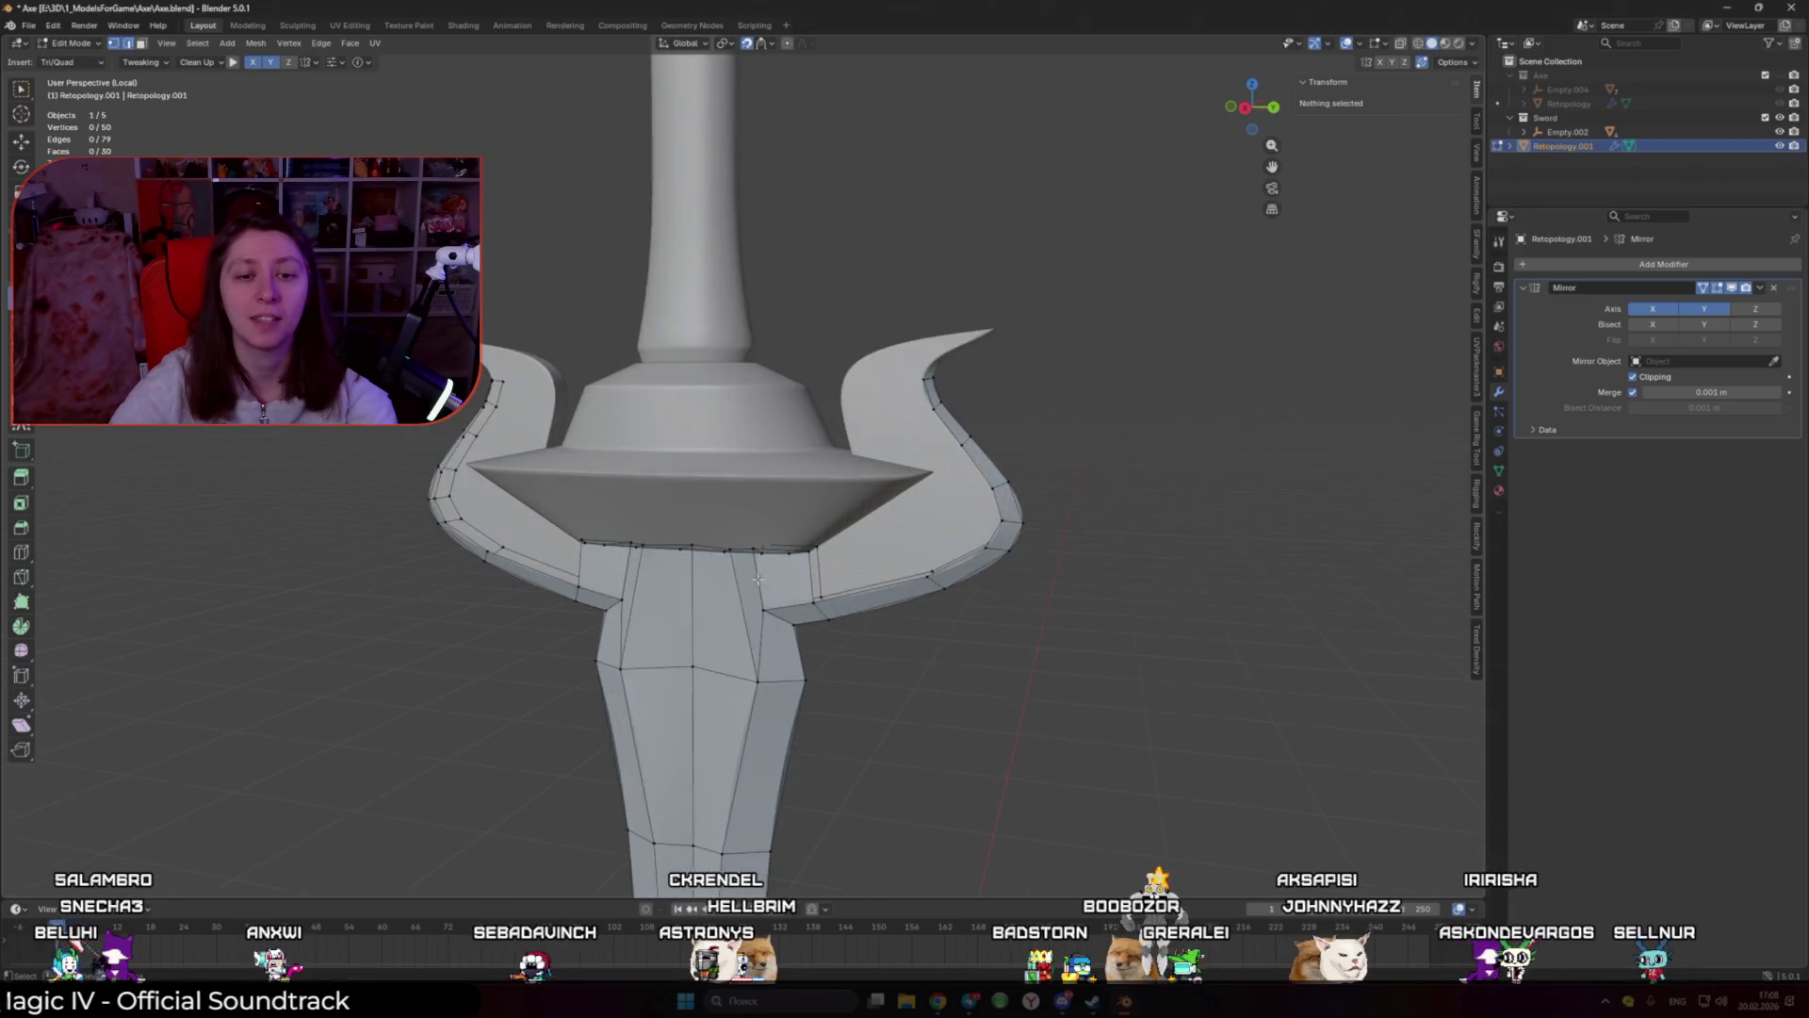
middle_drag(758, 579, 745, 547)
scroll(744, 546, up, 3)
scroll(744, 527, down, 2)
mouse_move(745, 510)
mouse_down()
mouse_move(717, 328)
mouse_move(843, 337)
mouse_up()
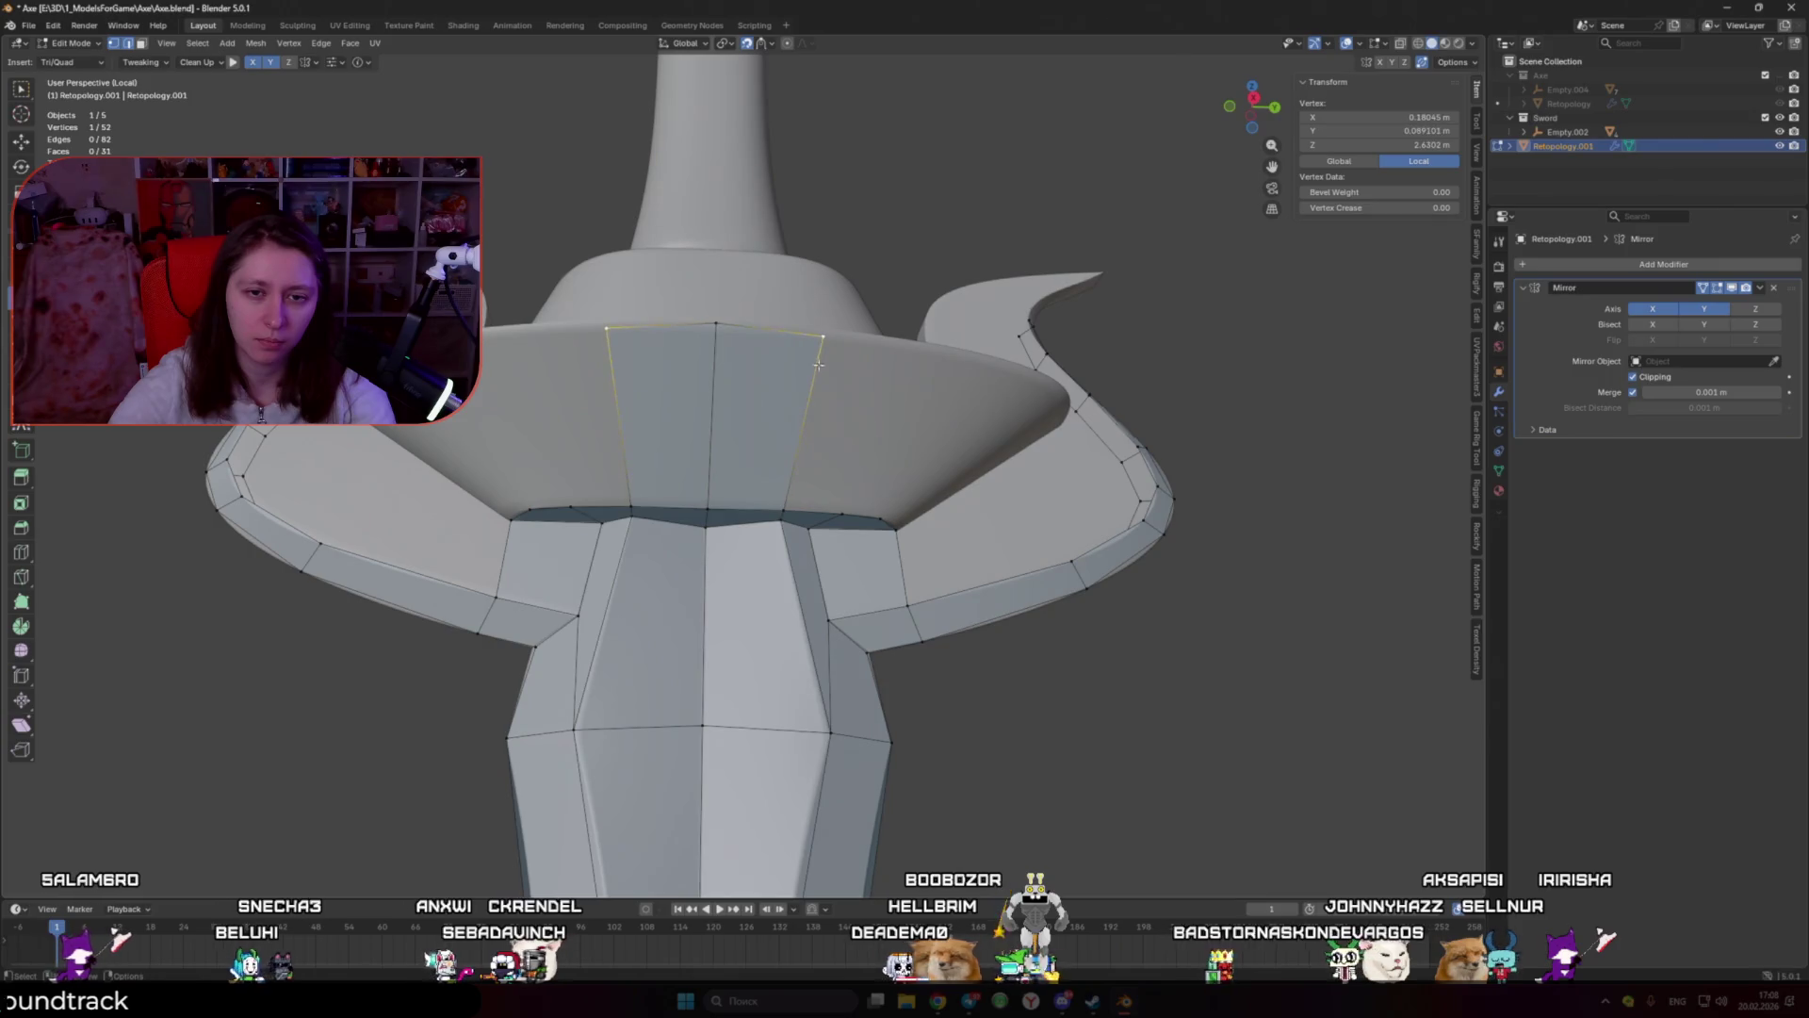
middle_drag(818, 365, 768, 417)
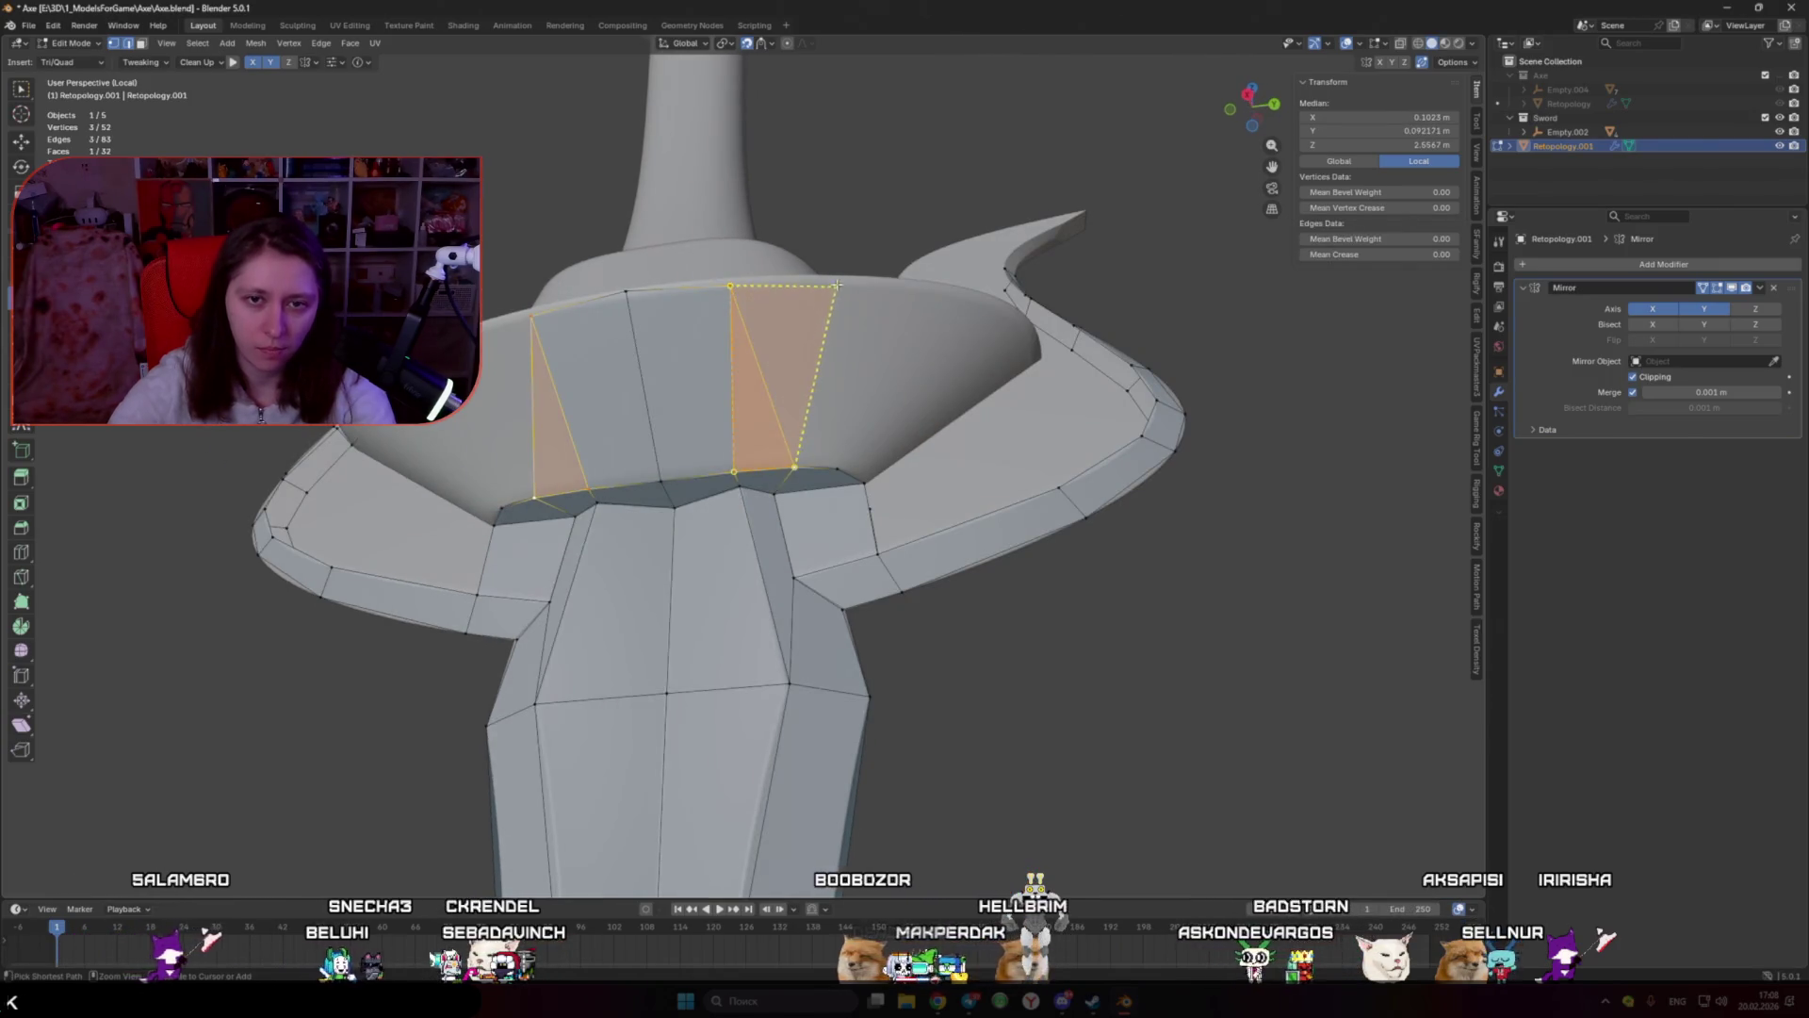
middle_drag(974, 295, 835, 454)
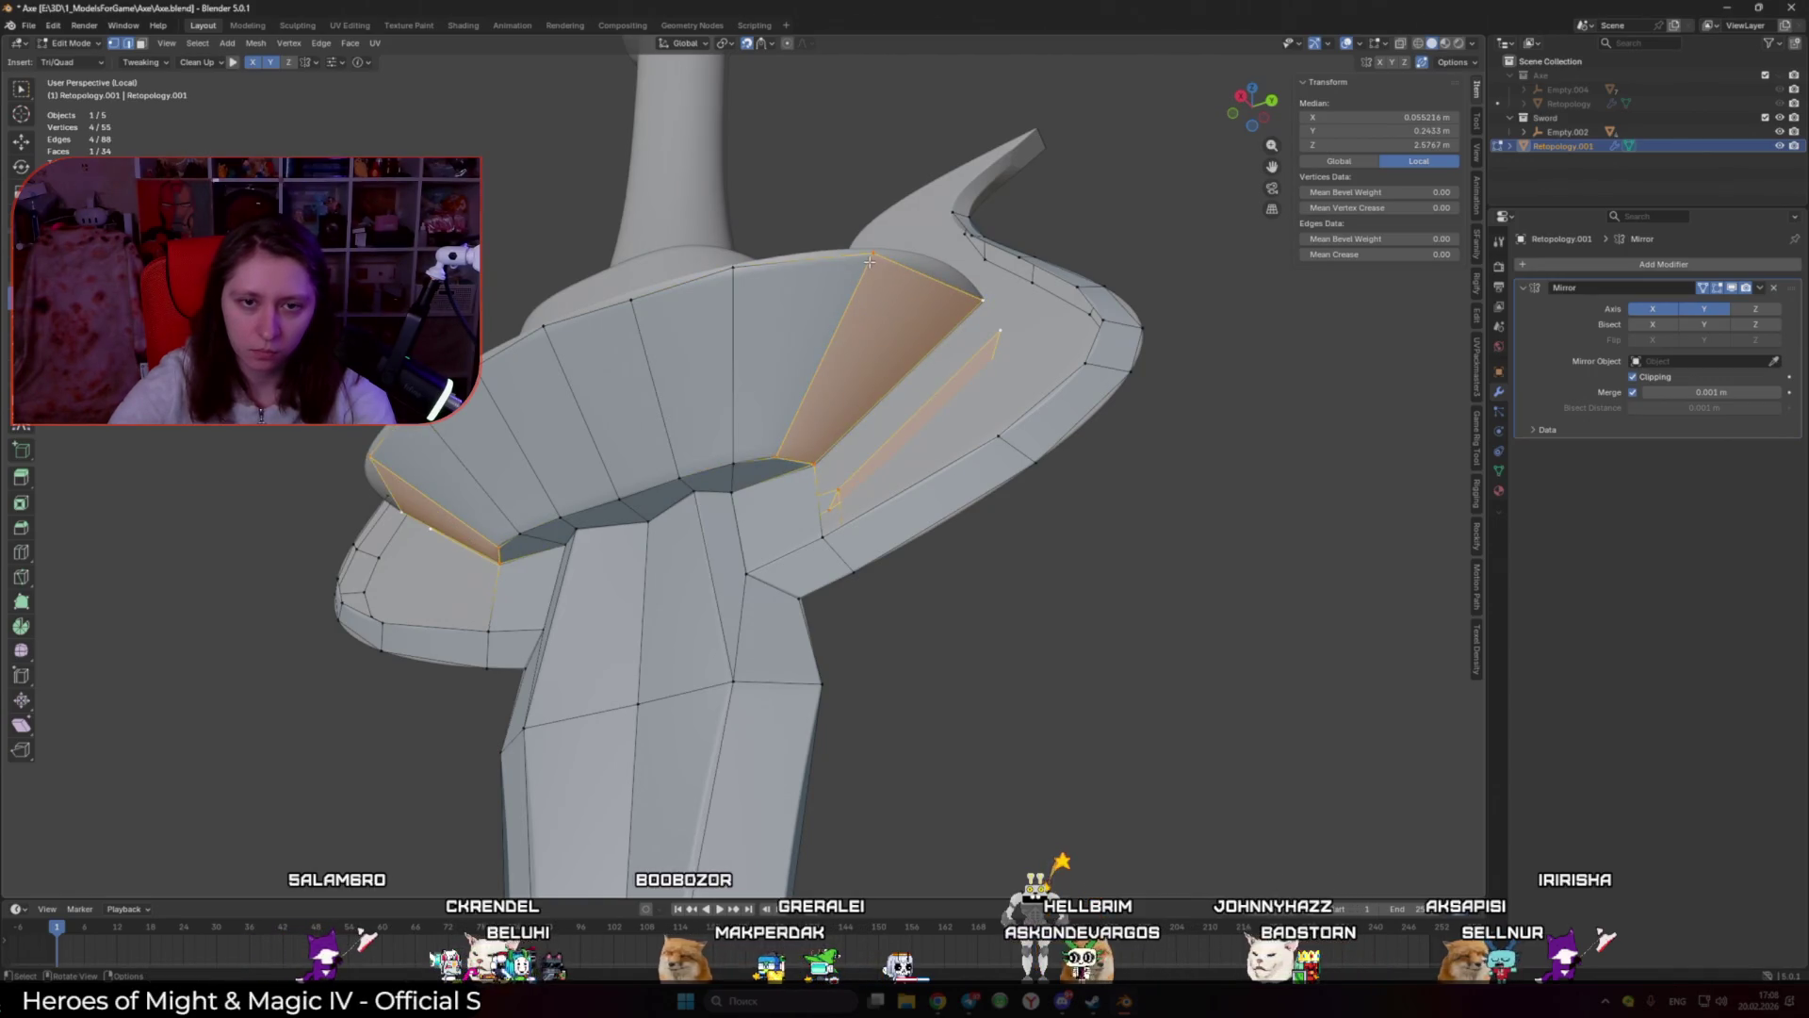
Step: Complete a quad on the slanted band, merge a vertex onto its neighbour, and add a triangle beside the horn
click(820, 487)
mouse_move(942, 435)
middle_down()
mouse_move(961, 498)
mouse_move(1054, 489)
mouse_move(1036, 545)
middle_up()
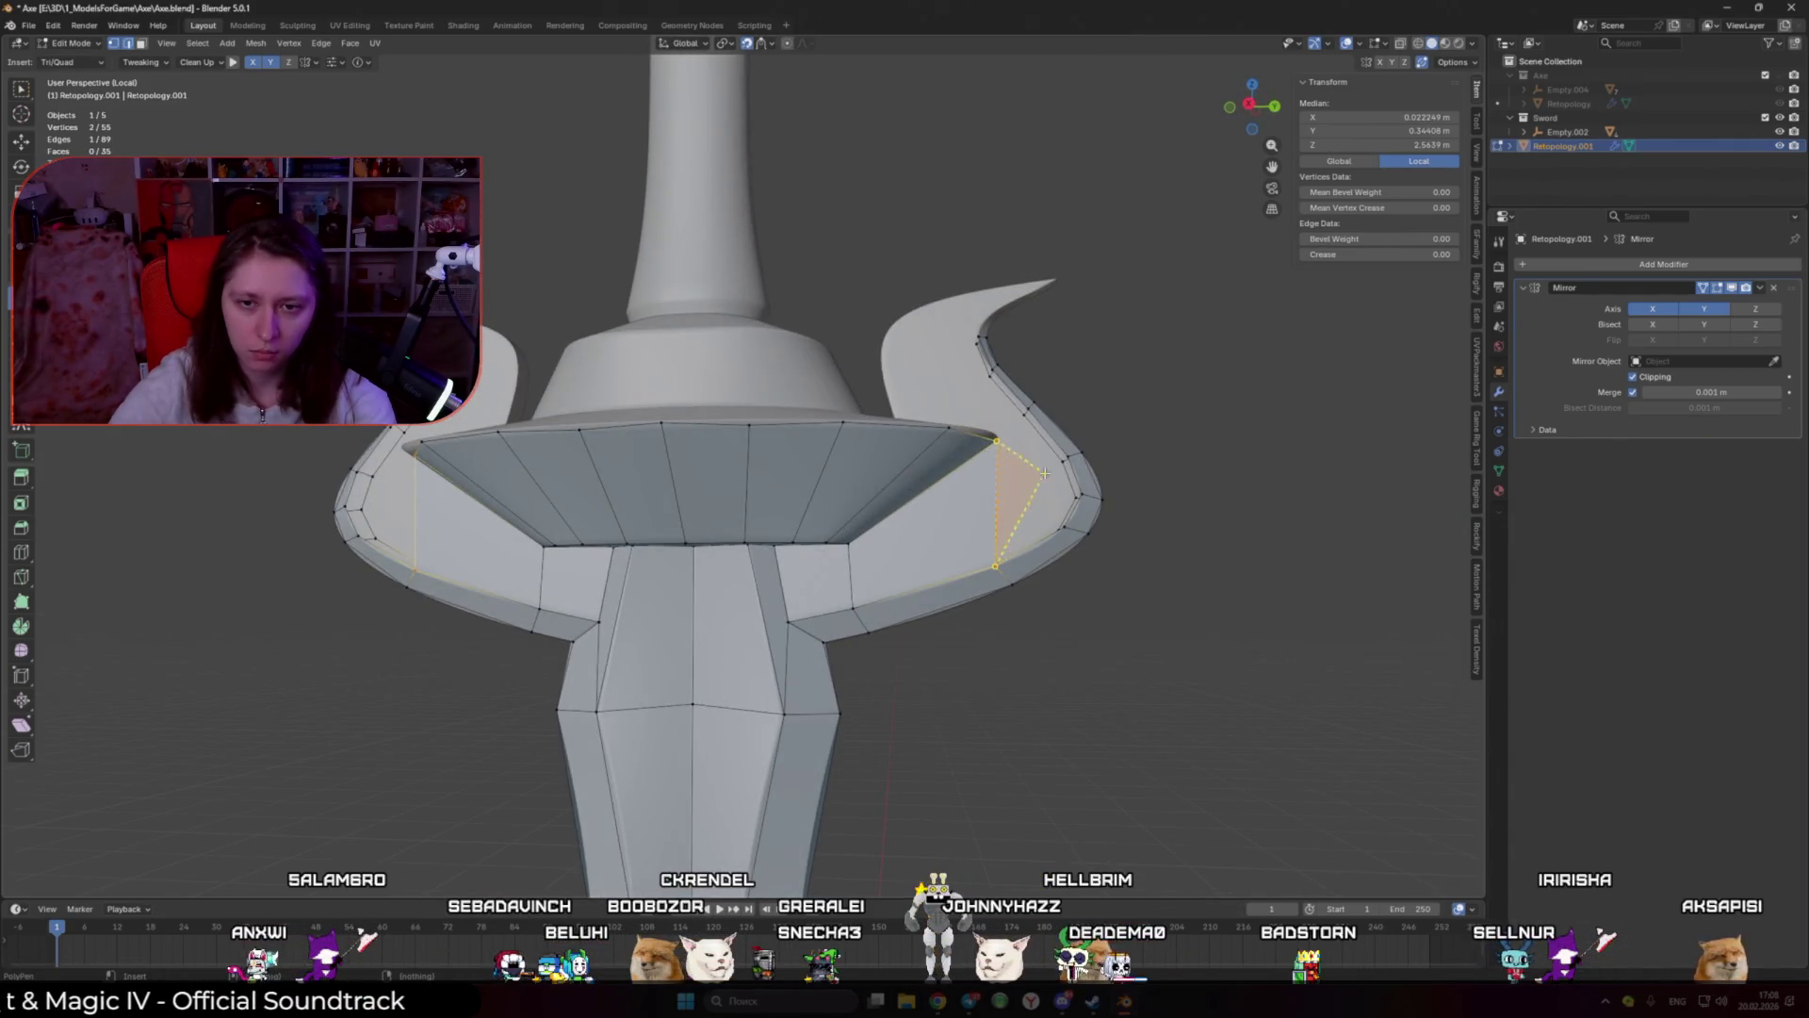
ctrl+click(1062, 530)
scroll(1067, 494, up, 2)
drag(1213, 473, 1273, 502)
middle_drag(1273, 502, 1148, 509)
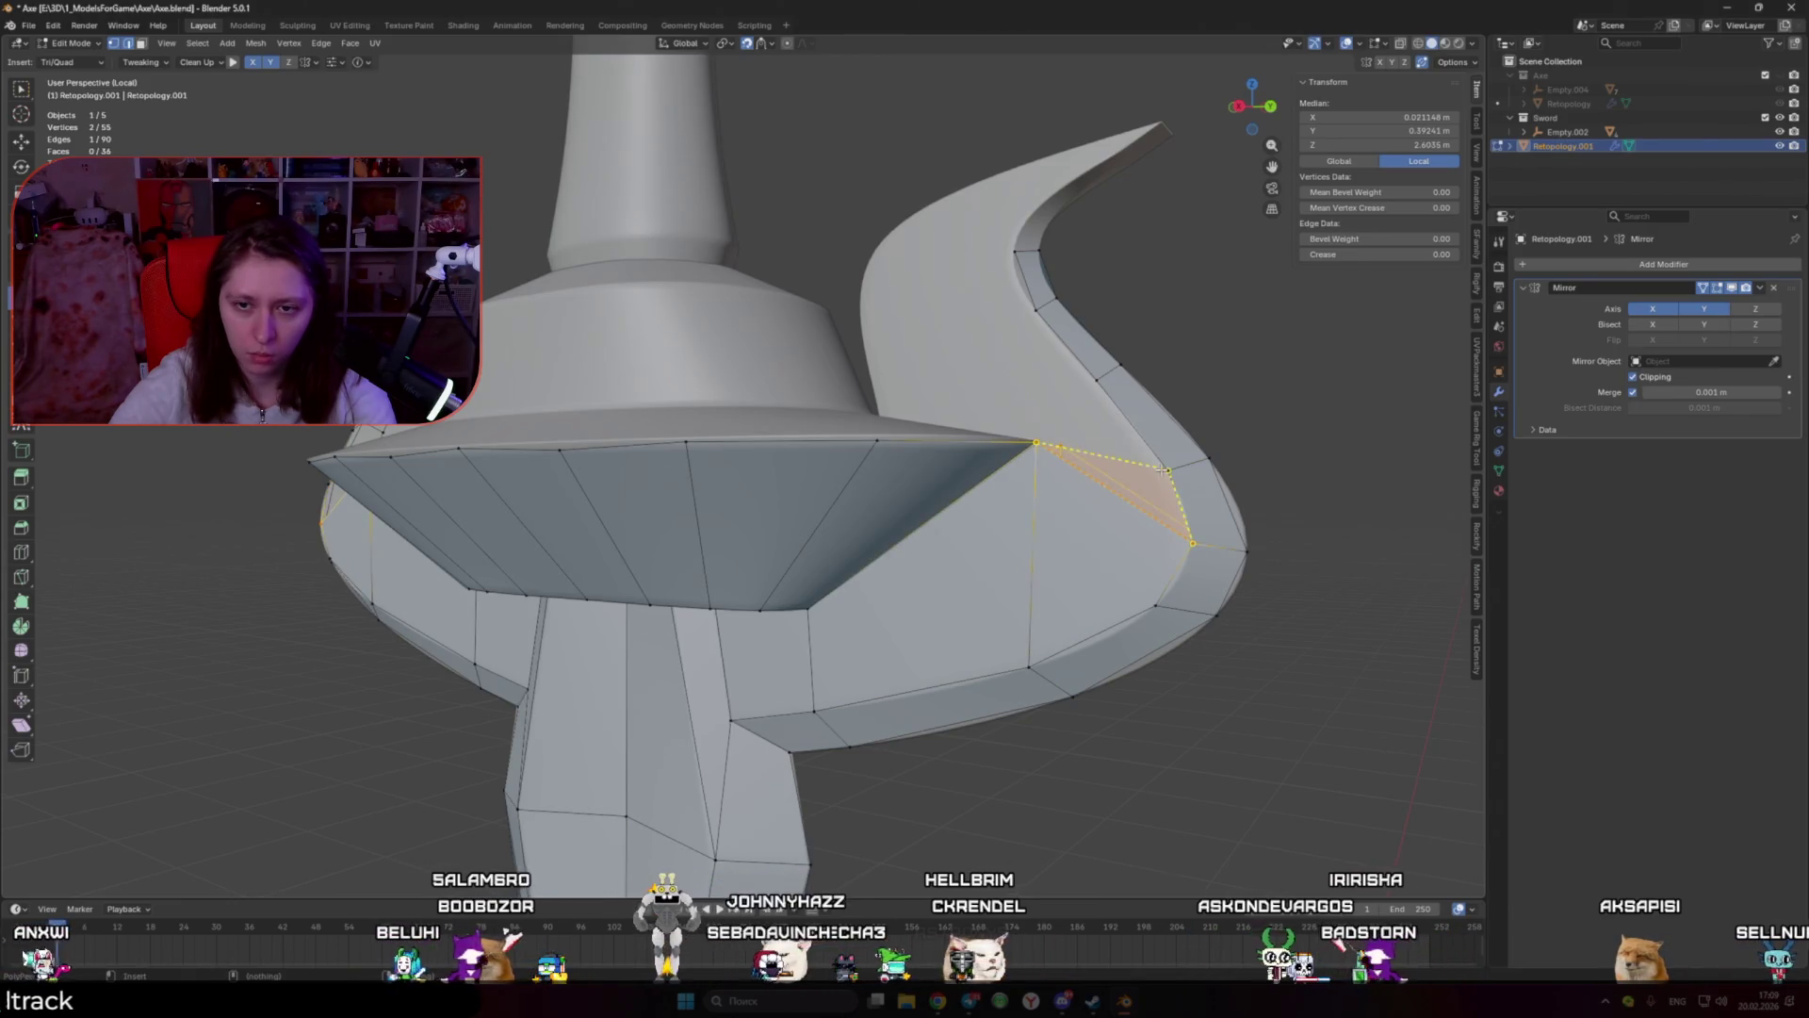
ctrl+click(1094, 387)
Step: Fit vertices where the guard meets the horn and start a loop cut through the faces
middle_drag(1095, 386, 946, 404)
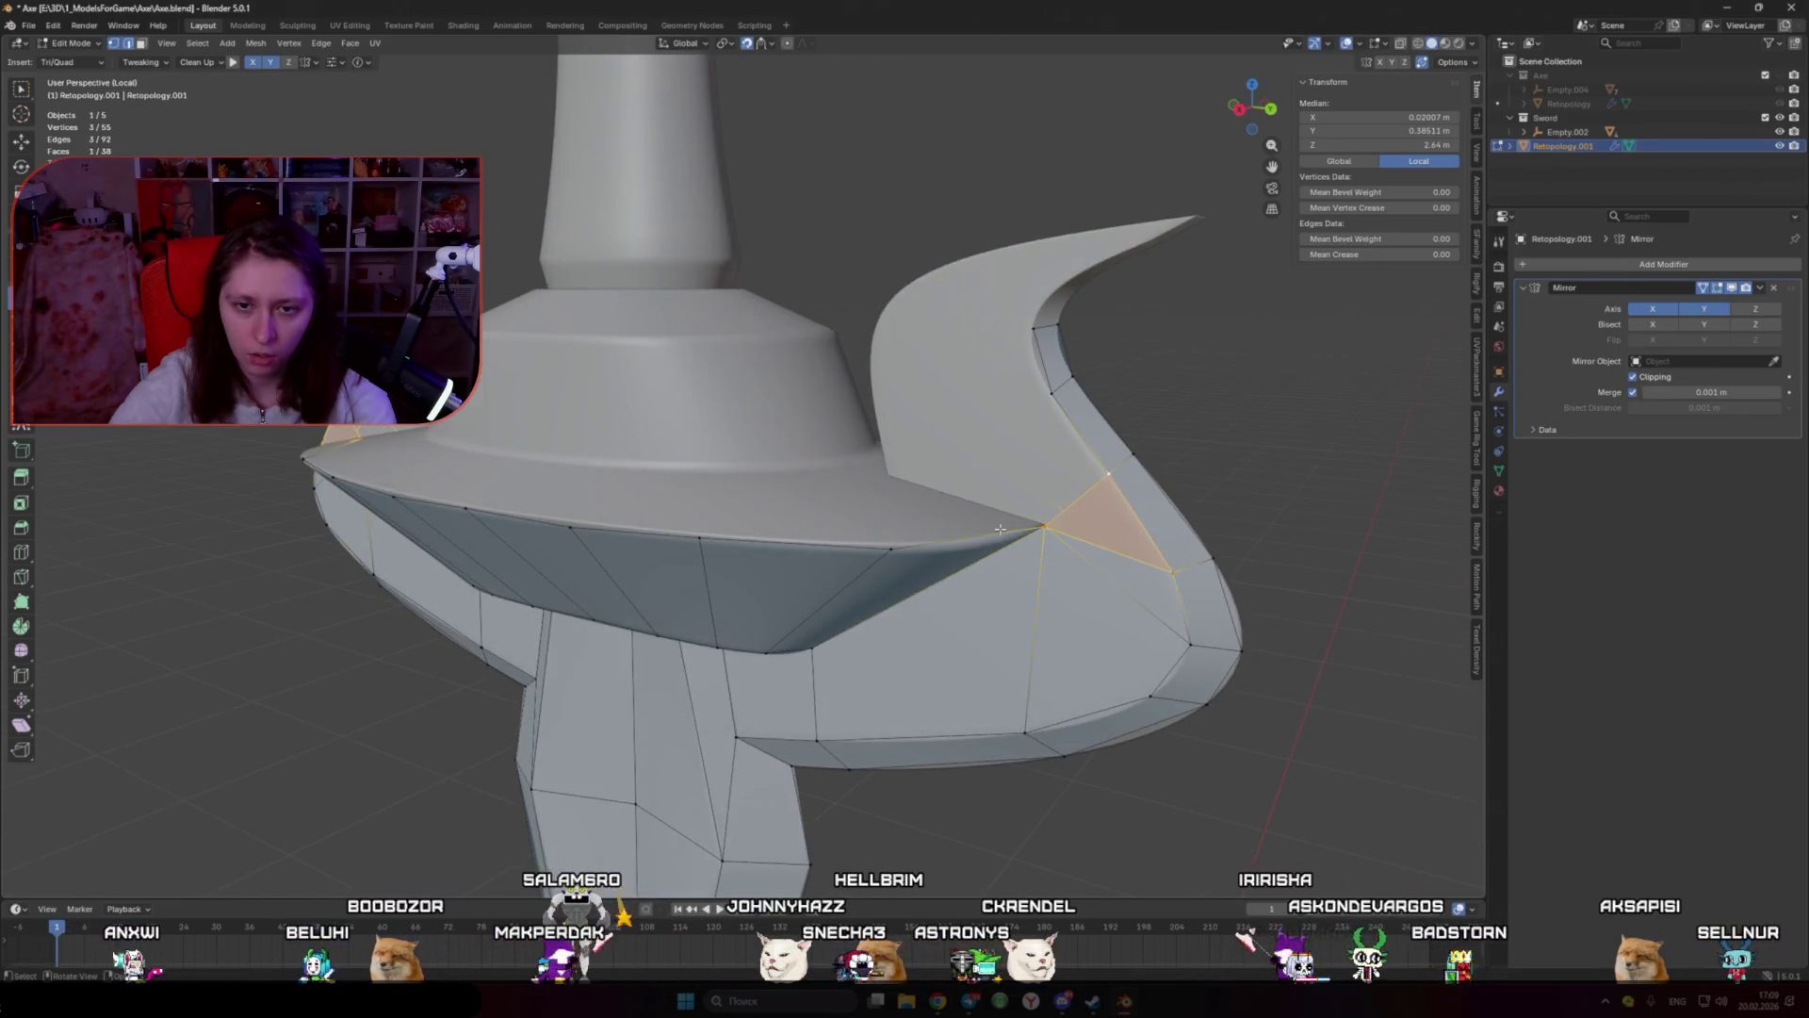
drag(893, 260, 908, 263)
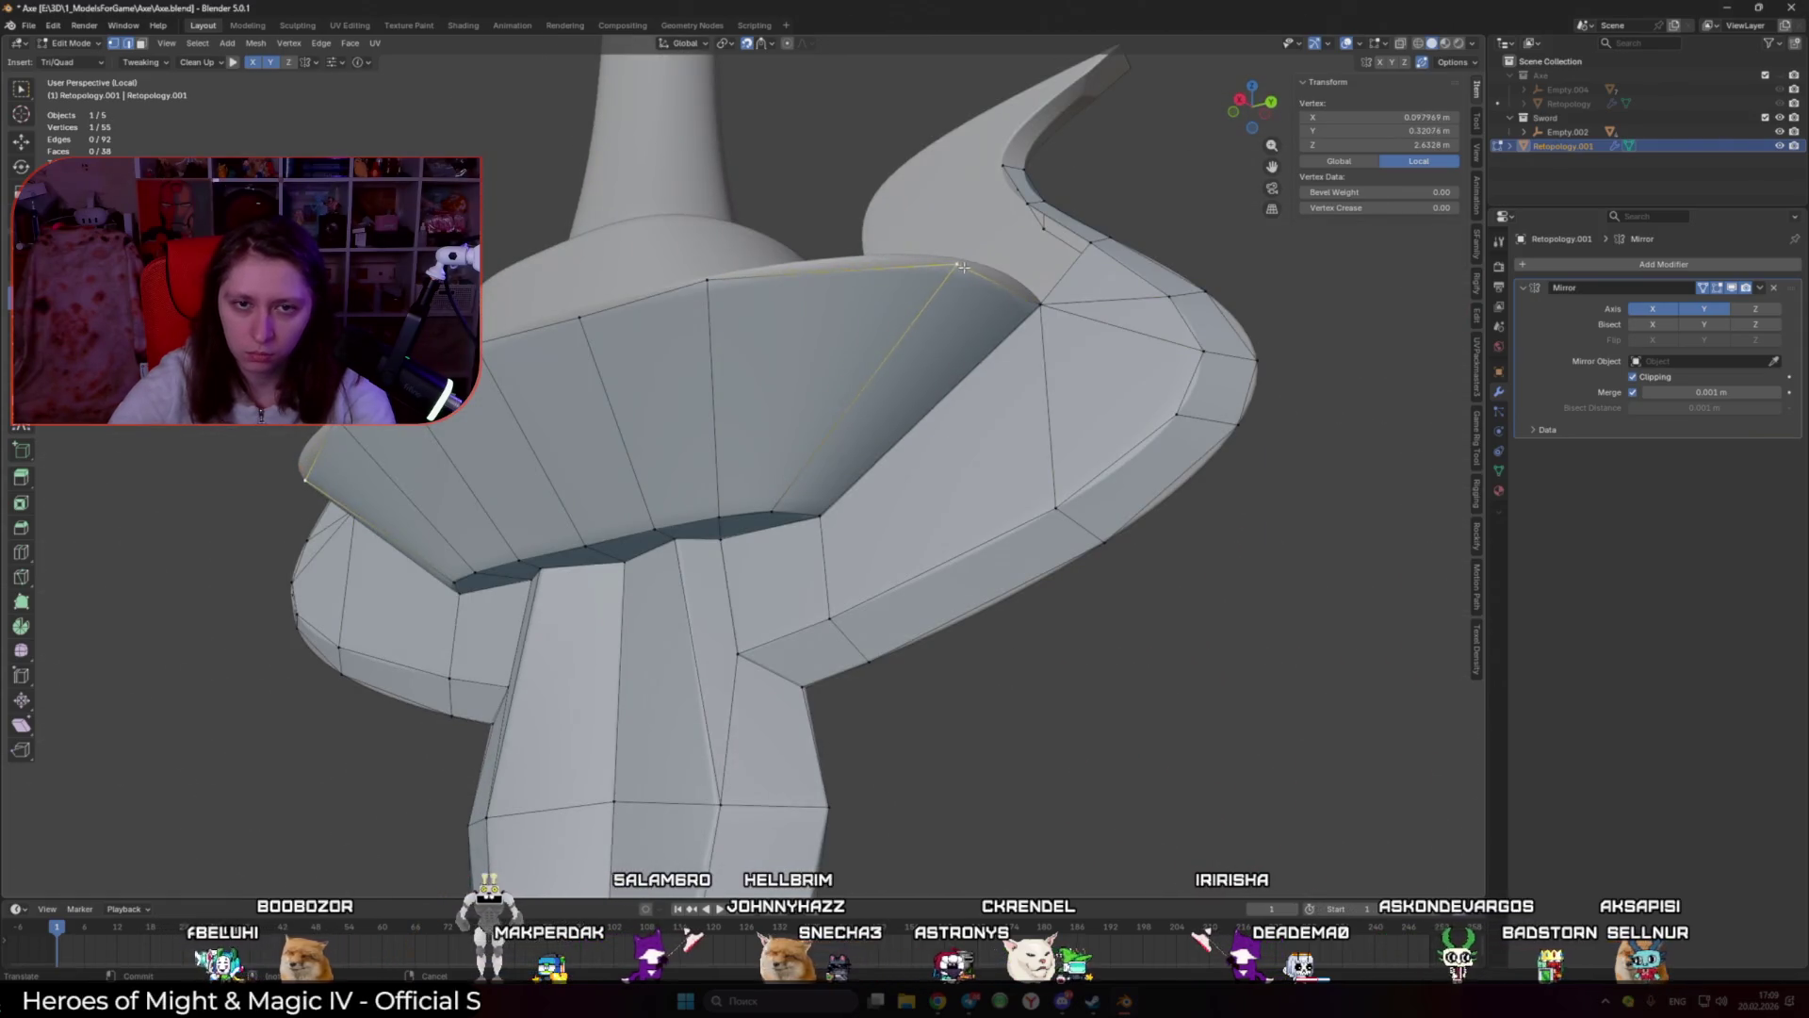
drag(787, 270, 782, 273)
mouse_move(782, 274)
middle_down()
mouse_move(661, 449)
mouse_move(668, 485)
middle_up()
shift+click(647, 447)
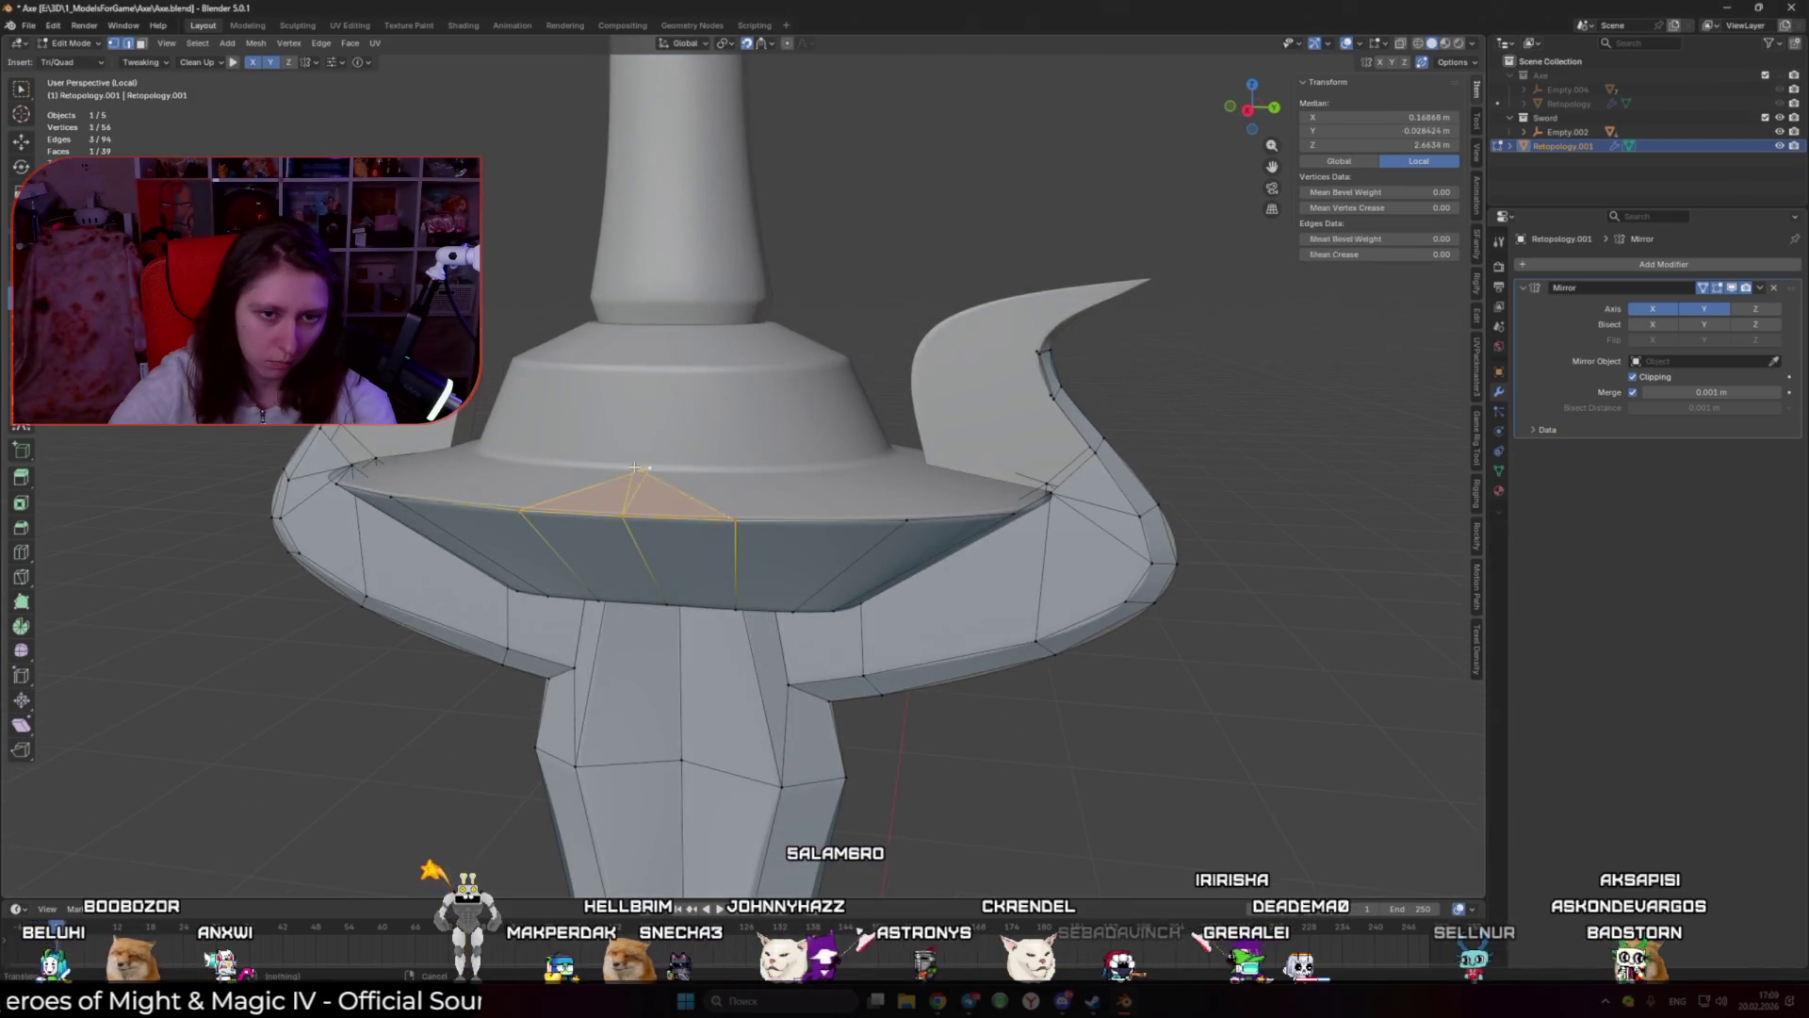
drag(640, 467, 635, 465)
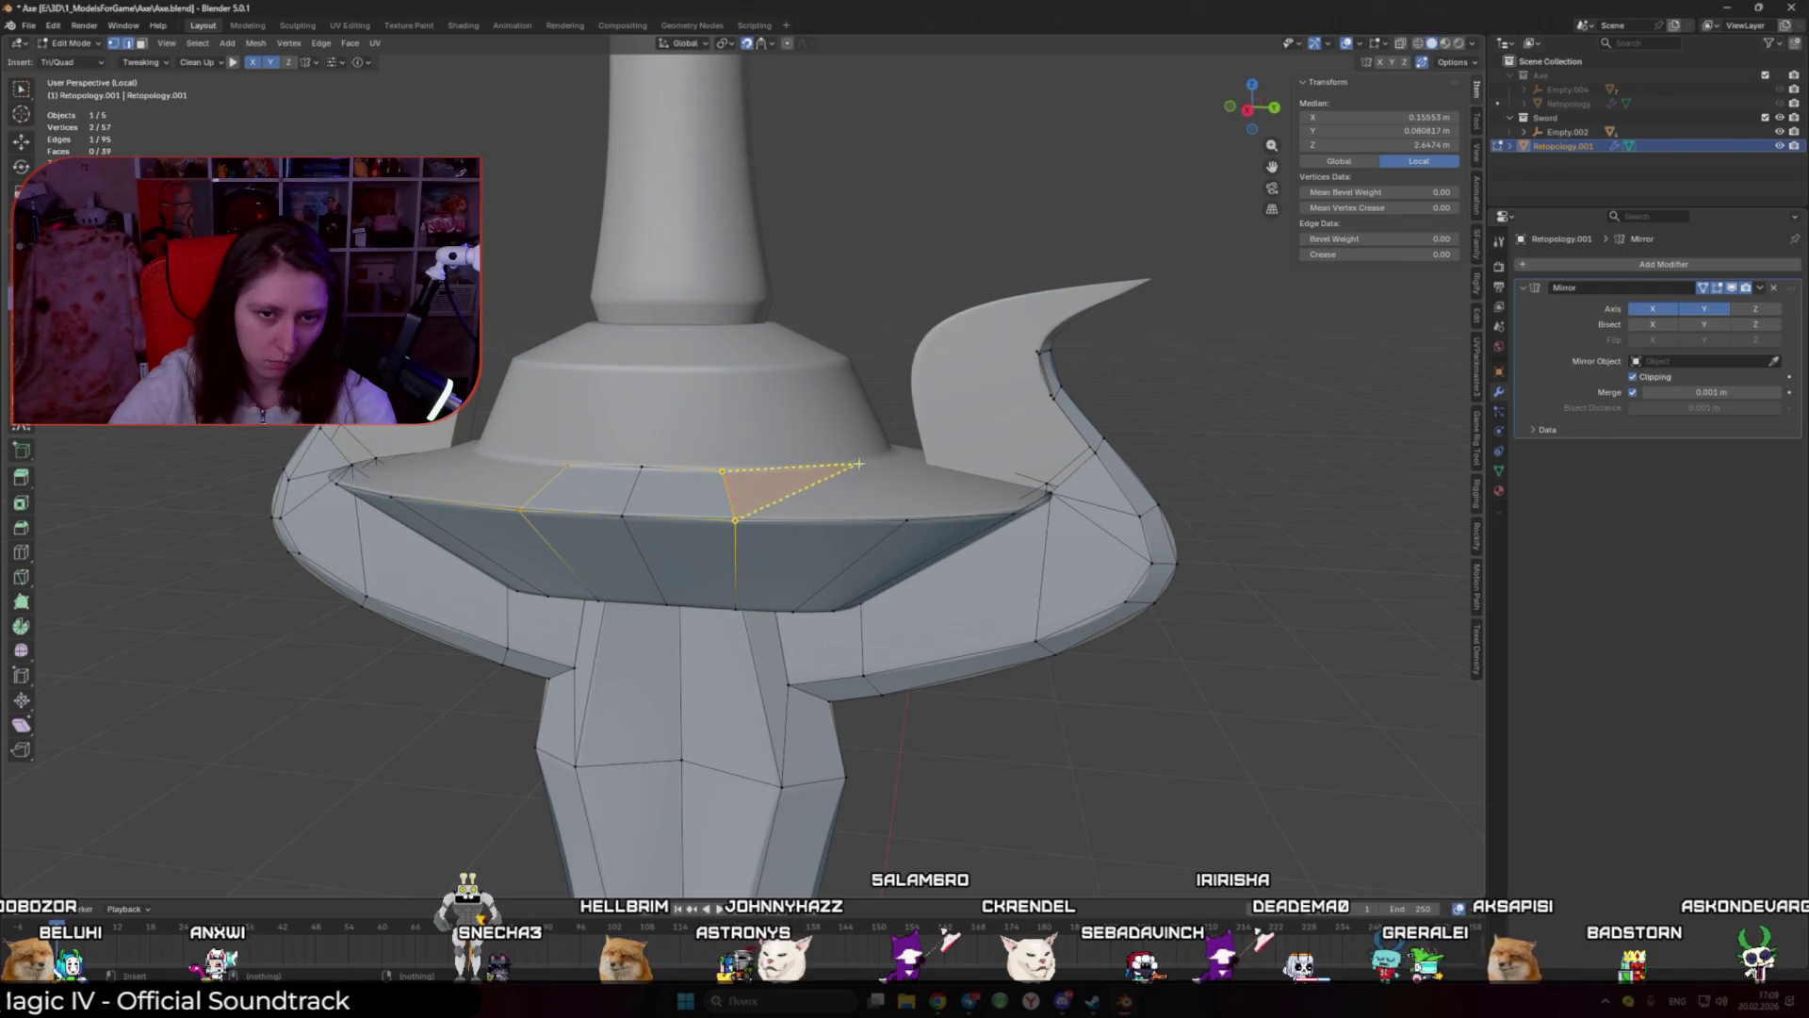
middle_drag(903, 506, 940, 557)
key(ctrl+r)
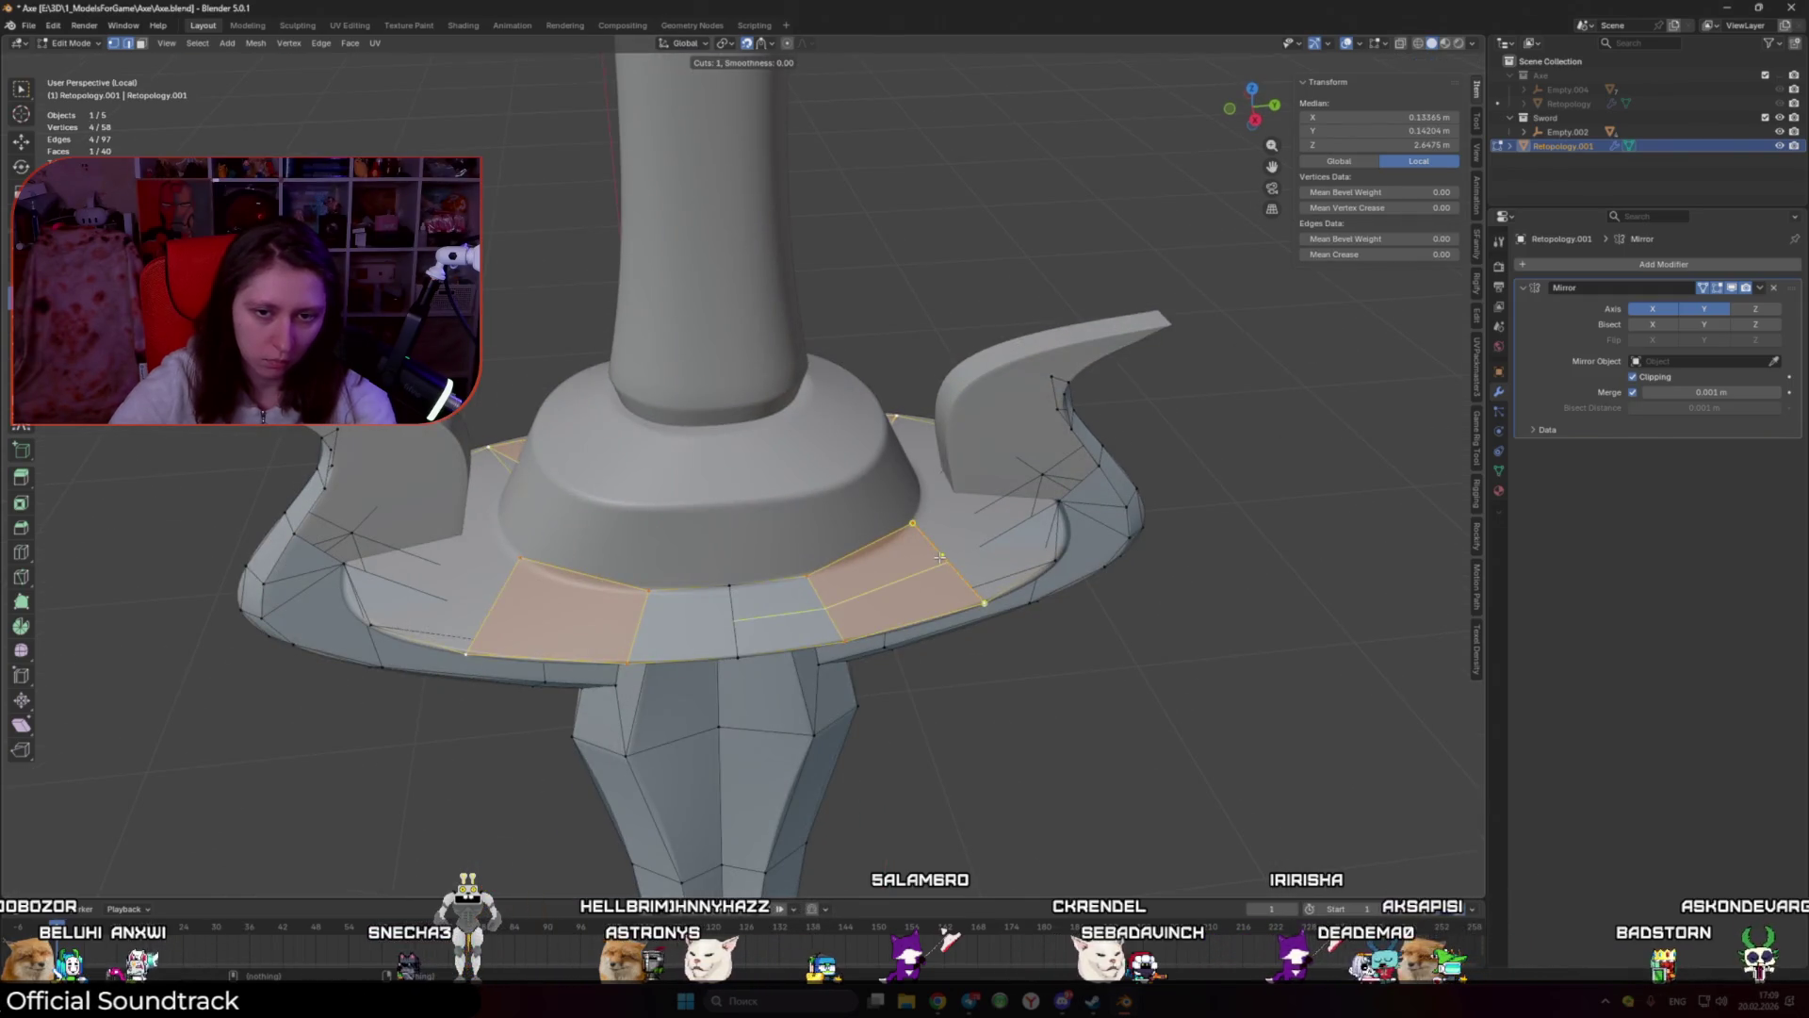
Step: Place the loop cut and add quad faces around the guard's sides
click(931, 545)
click(952, 537)
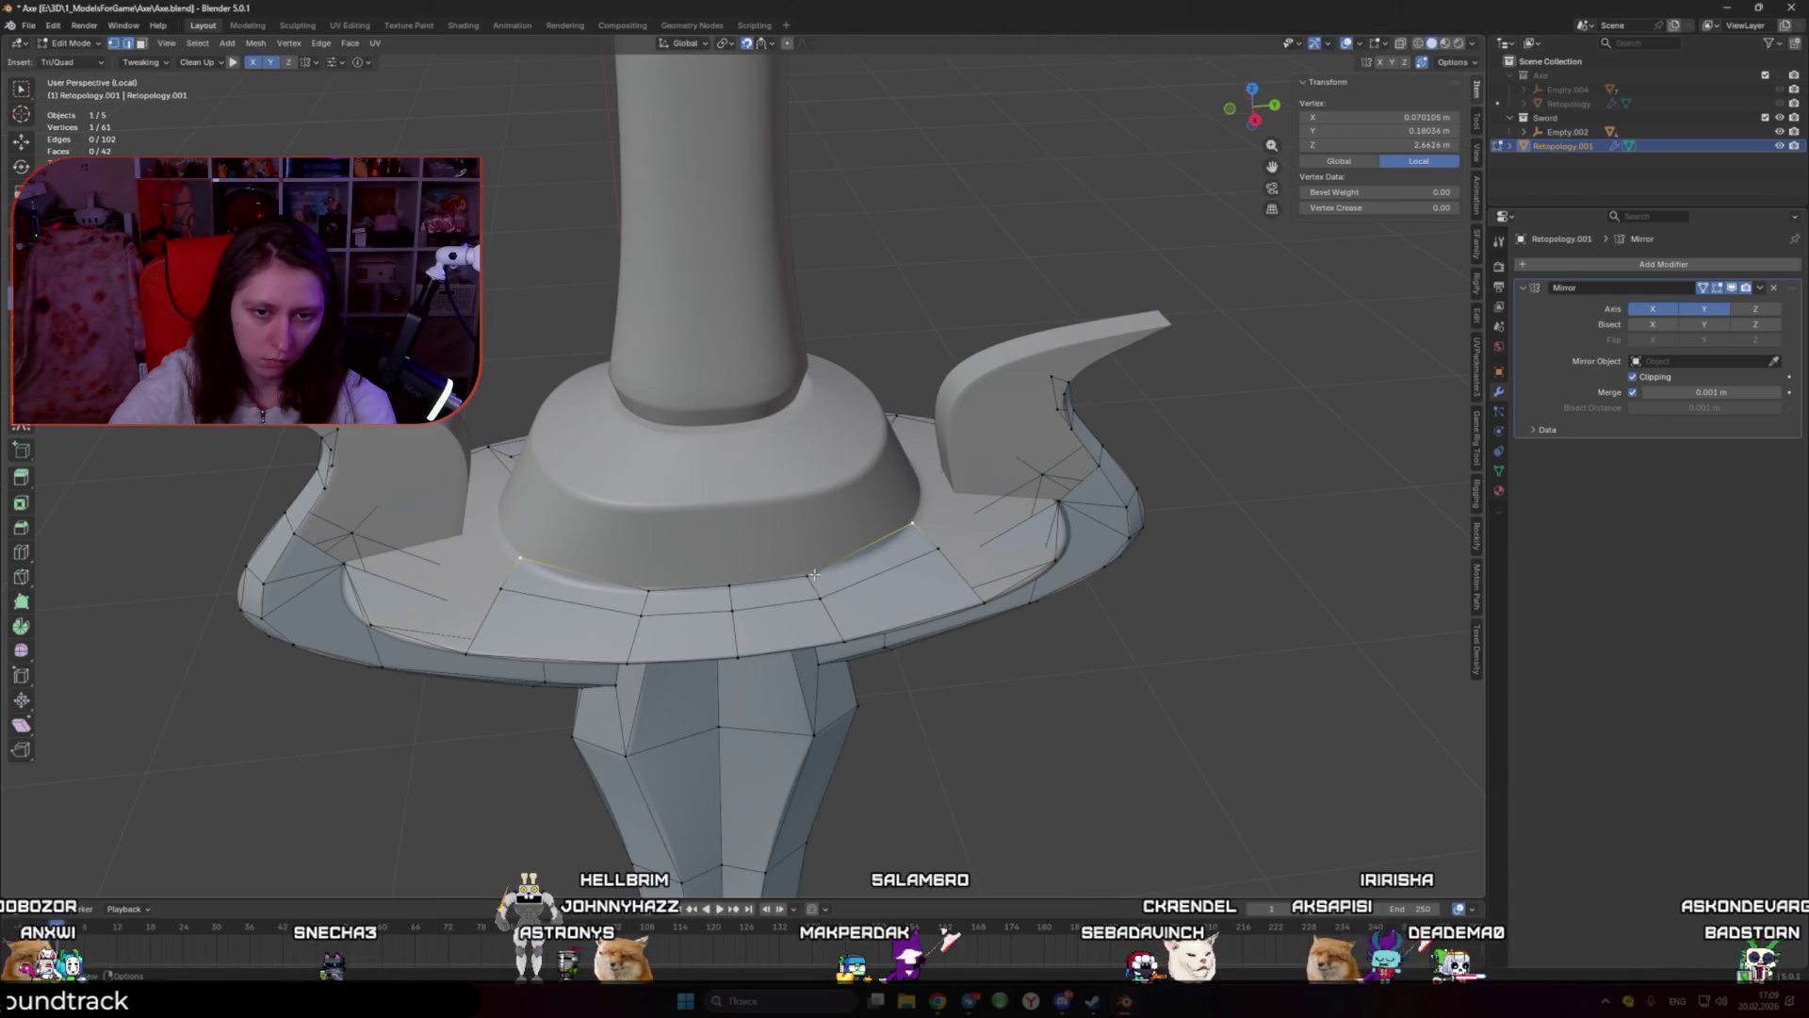
middle_drag(913, 552, 848, 490)
ctrl+click(859, 518)
click(876, 488)
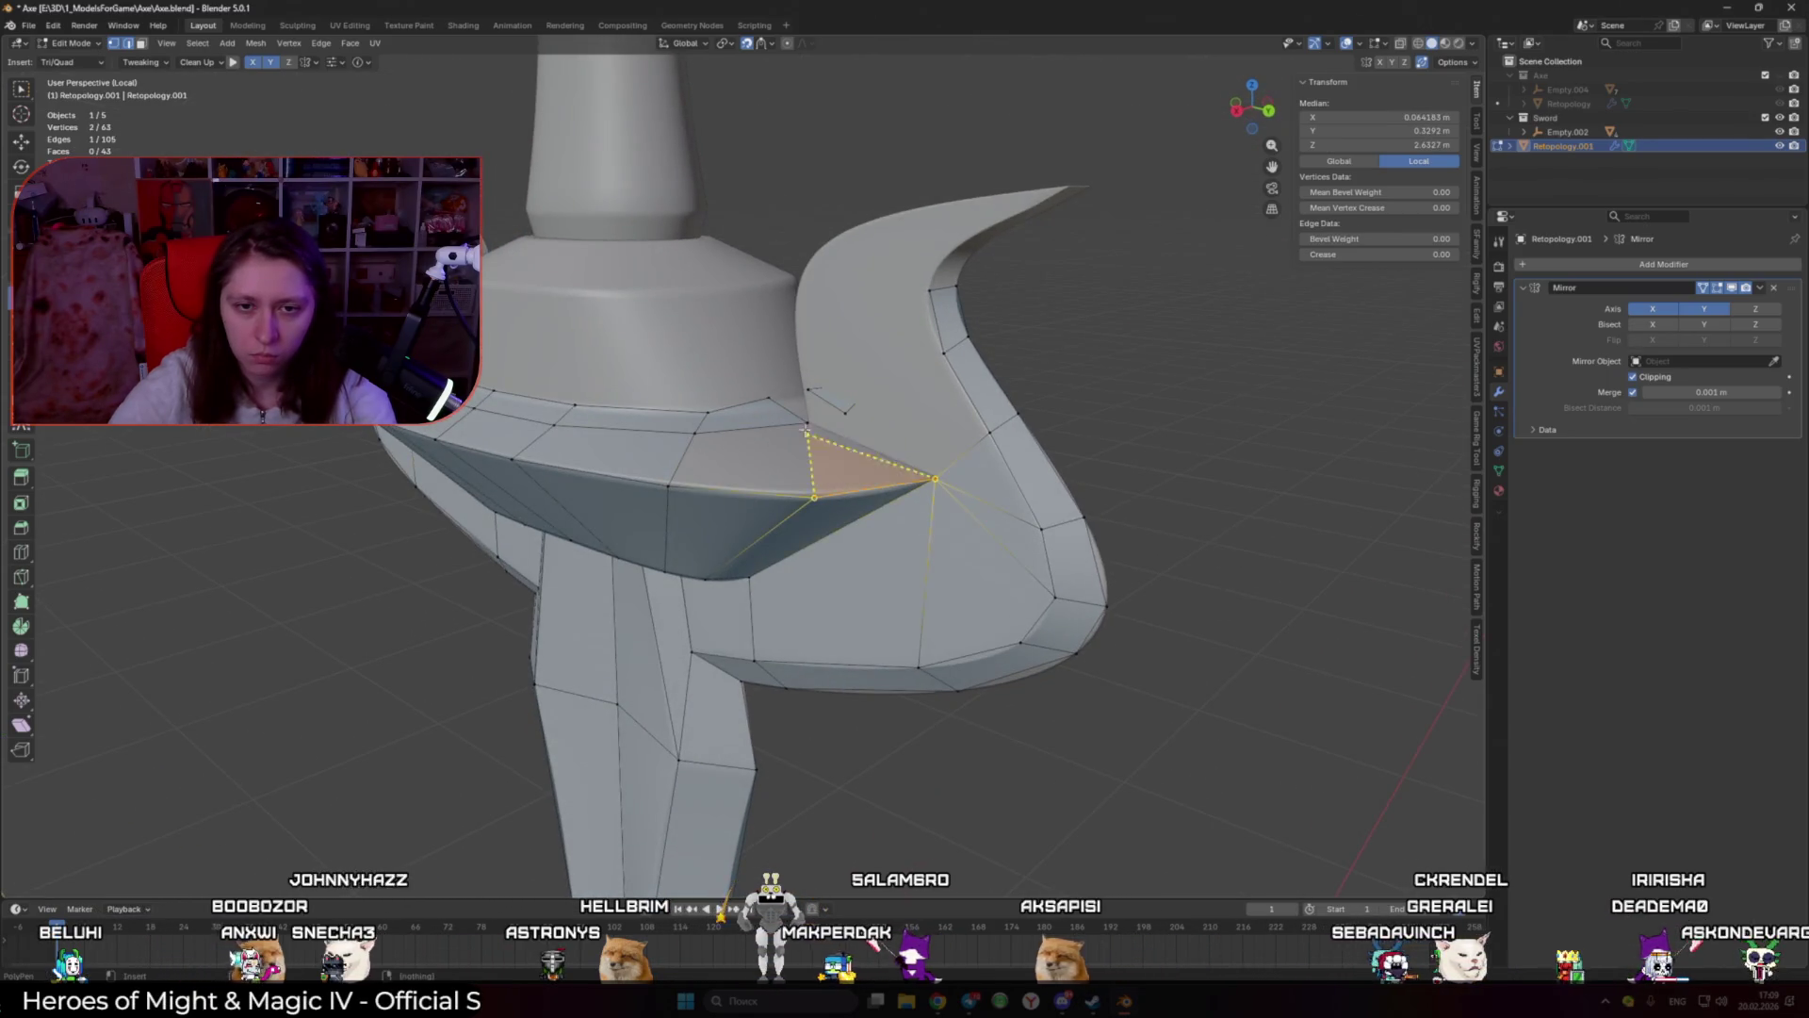
click(845, 412)
click(680, 456)
Step: Extrude quads across the guard's top, pulling a vertex onto the mirror centreline
mouse_move(680, 456)
middle_down()
mouse_move(925, 495)
mouse_move(947, 518)
mouse_move(1022, 436)
middle_up()
scroll(926, 495, up, 3)
ctrl+click(980, 528)
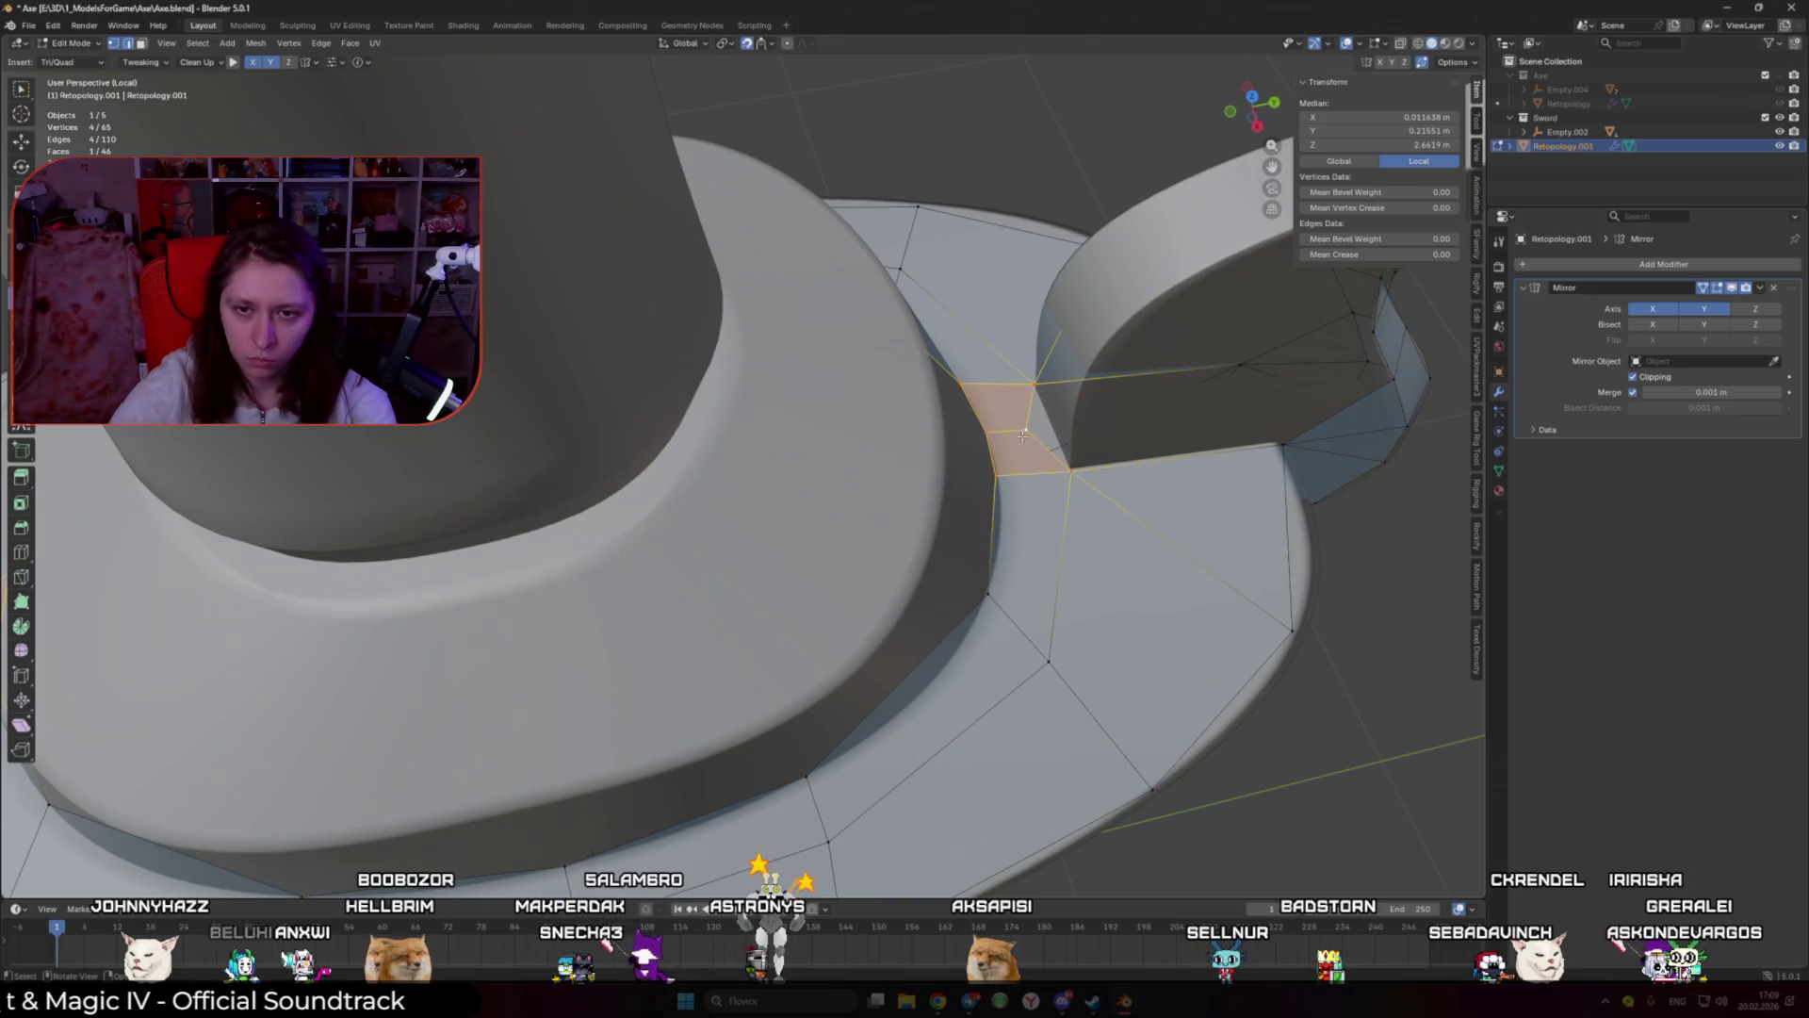
drag(1023, 436, 1053, 426)
middle_drag(1052, 427, 911, 464)
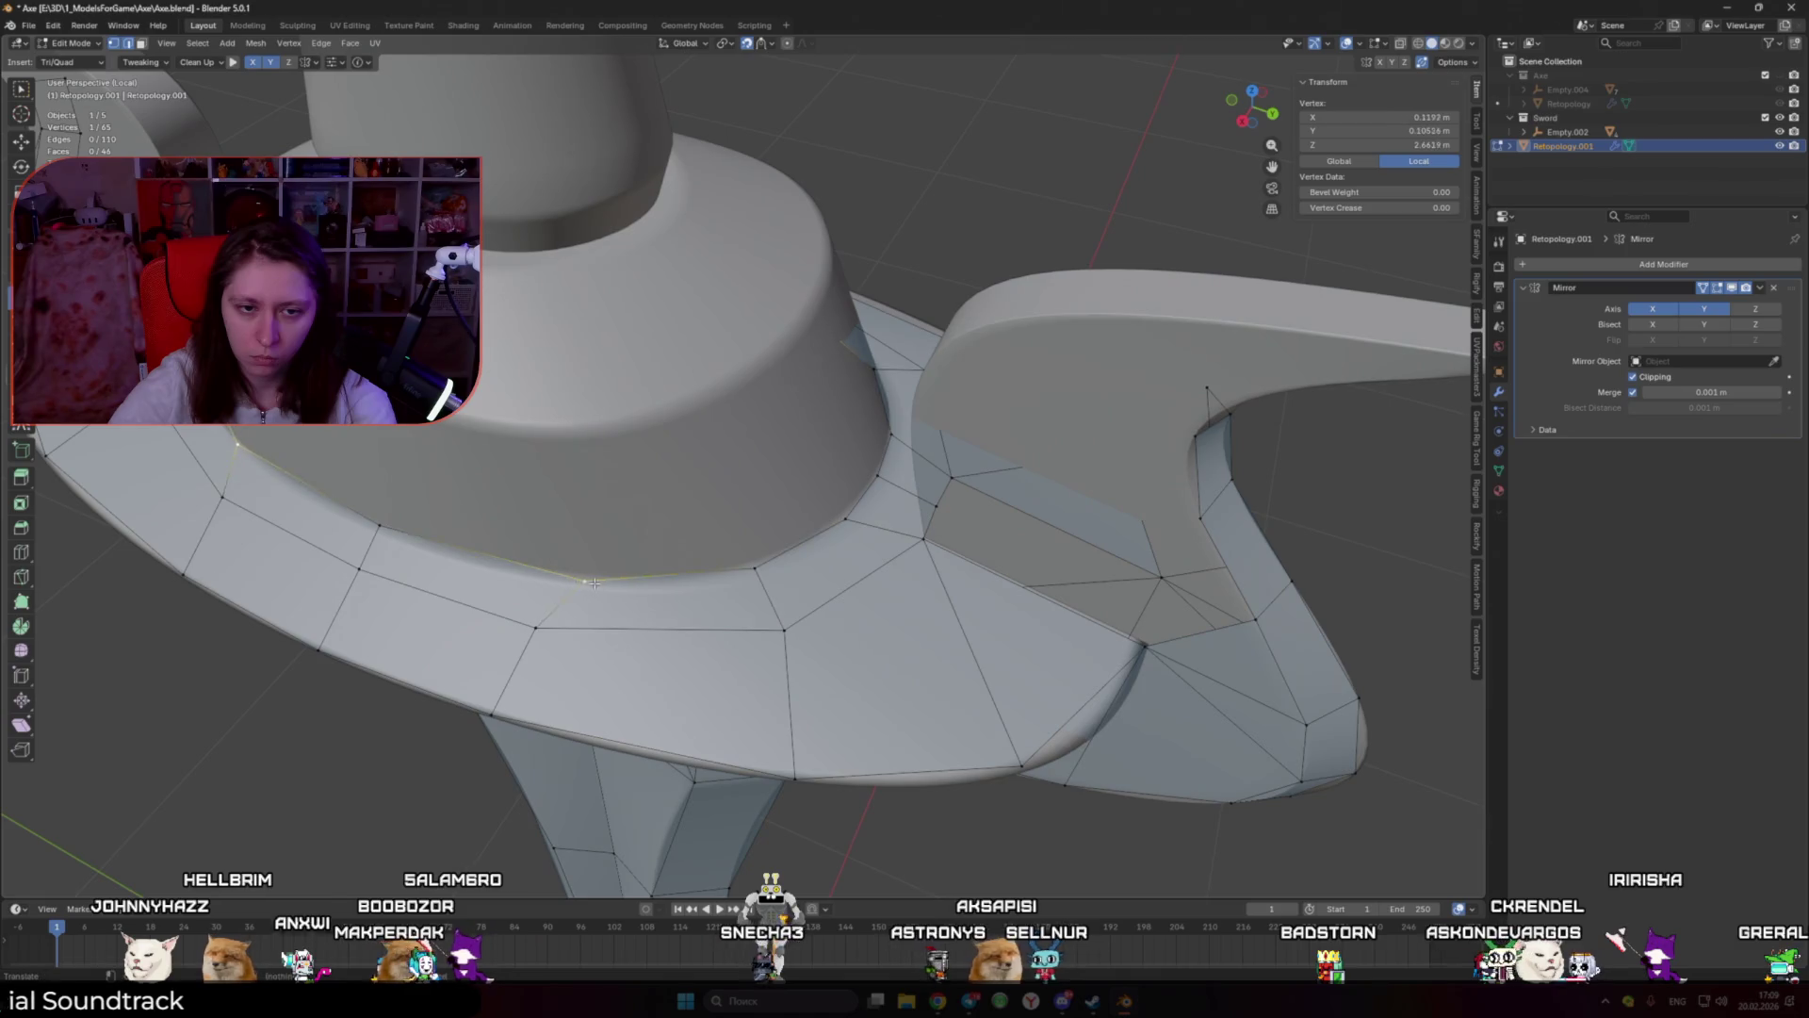
middle_drag(548, 572, 565, 443)
ctrl+click(561, 370)
drag(561, 370, 479, 356)
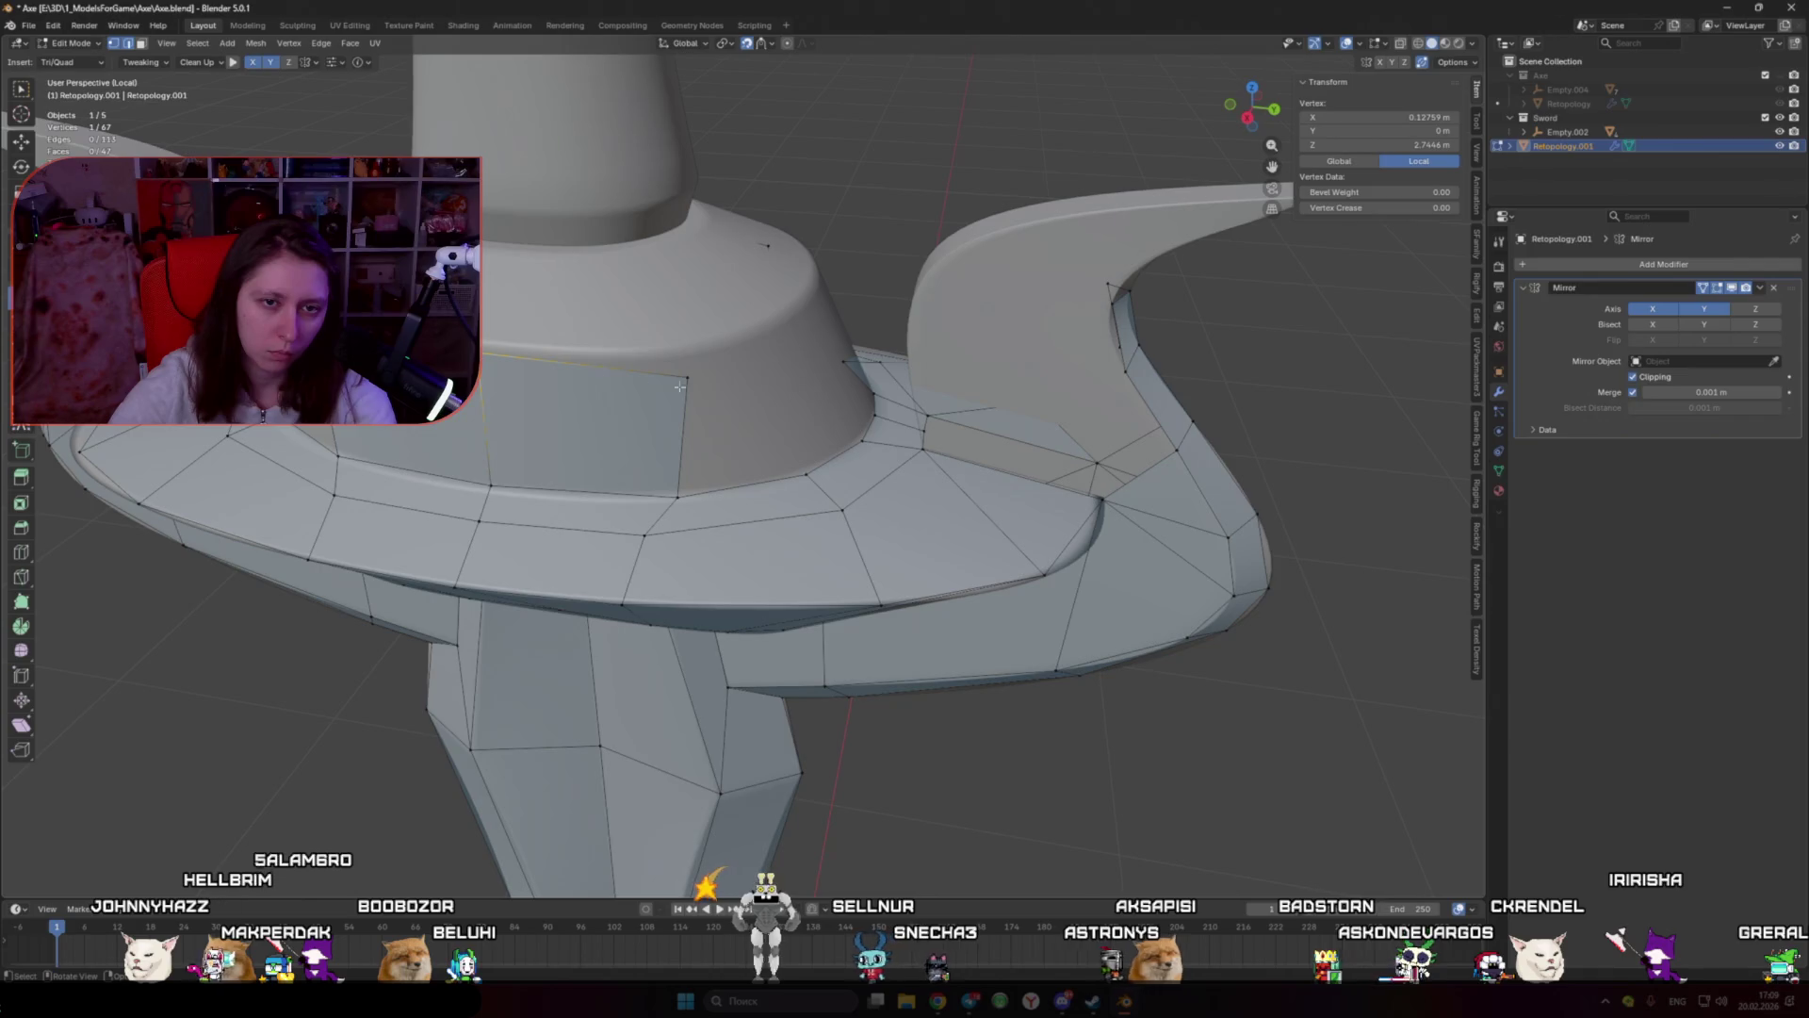
ctrl+click(810, 363)
drag(810, 362, 773, 349)
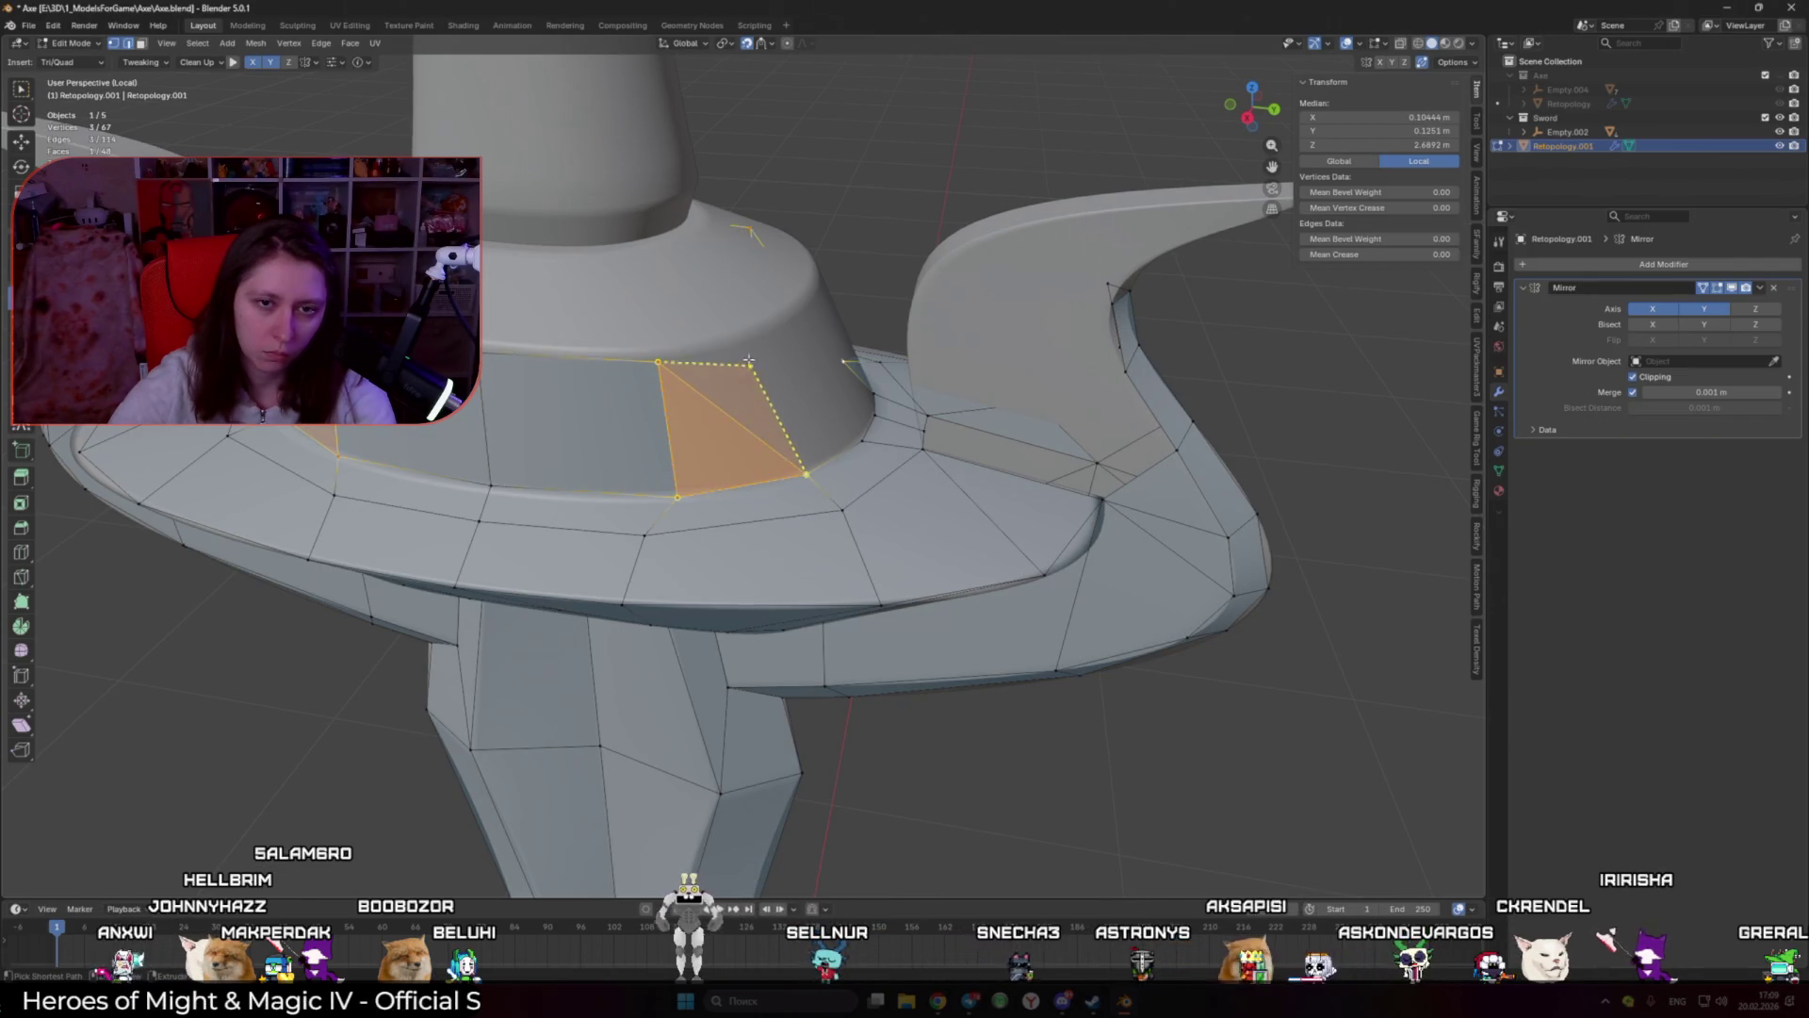
Step: Add more faces around the guard's top ring and fit a vertex to its surface
mouse_move(772, 349)
middle_down()
mouse_move(760, 445)
mouse_move(805, 462)
middle_up()
ctrl+click(759, 446)
ctrl+click(763, 443)
mouse_move(785, 425)
mouse_down()
mouse_move(786, 359)
mouse_move(668, 445)
mouse_up()
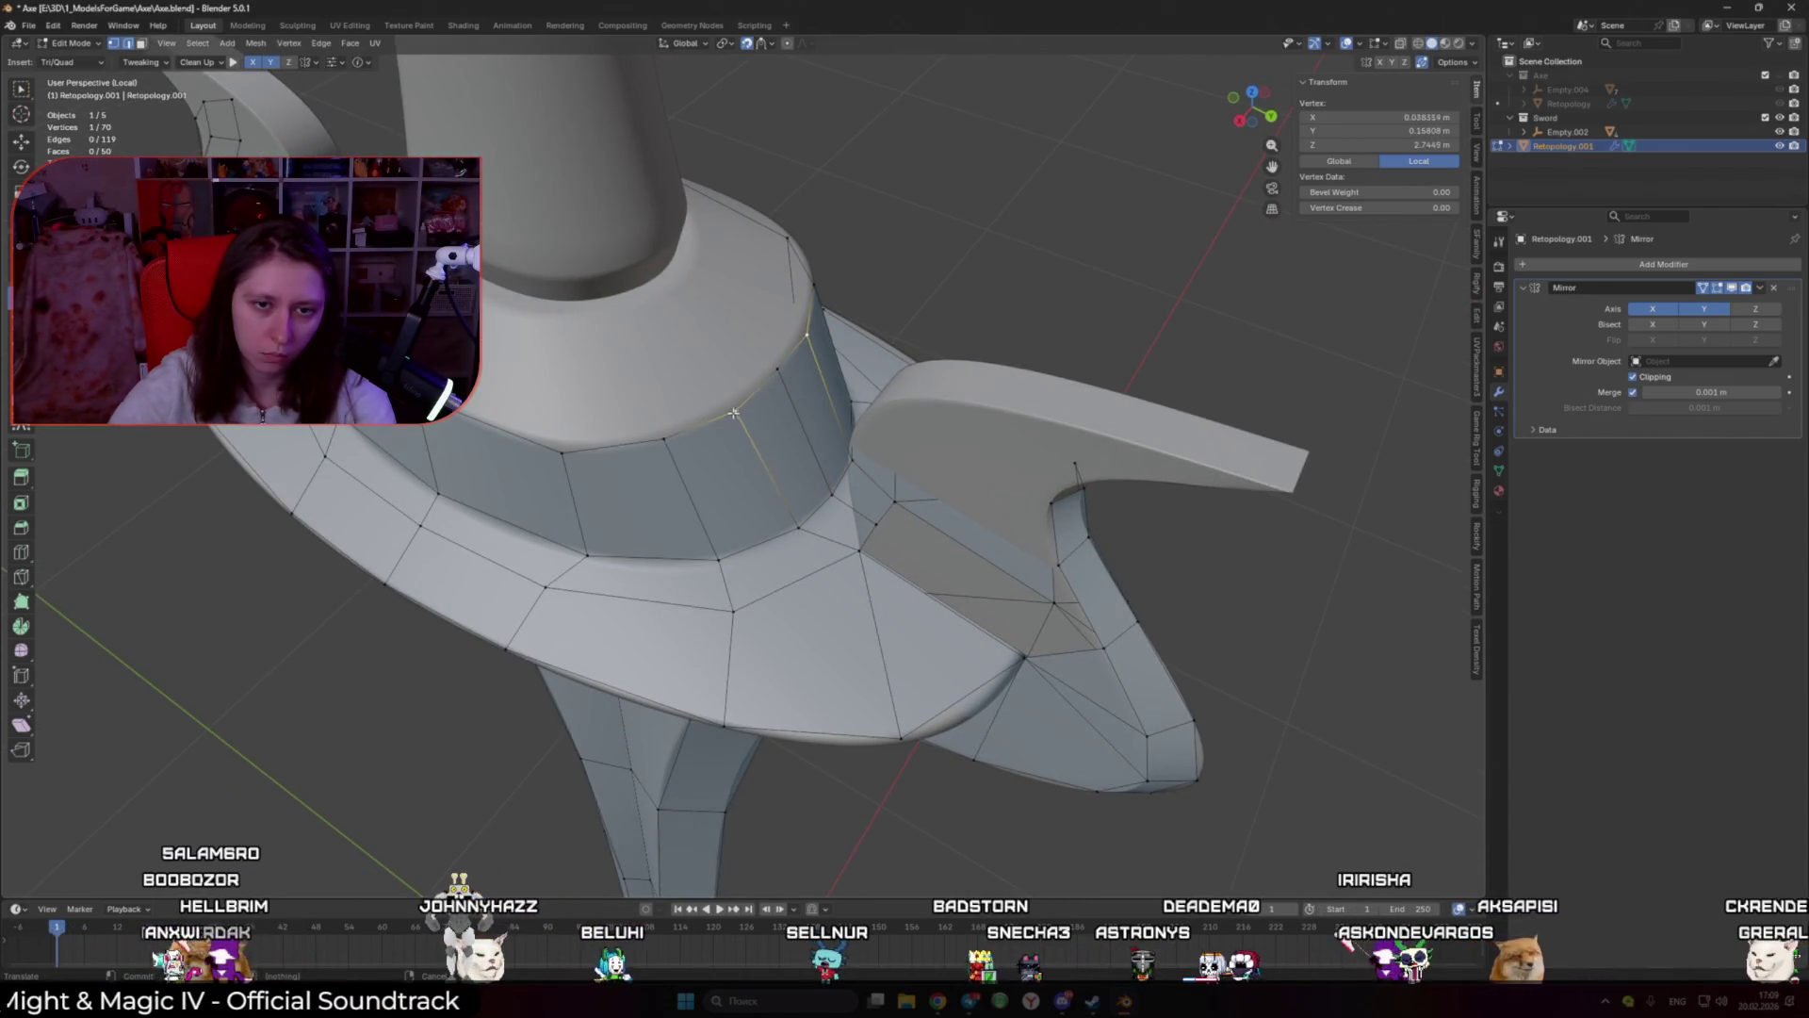
mouse_move(667, 445)
middle_down()
mouse_move(644, 486)
mouse_move(718, 543)
middle_up()
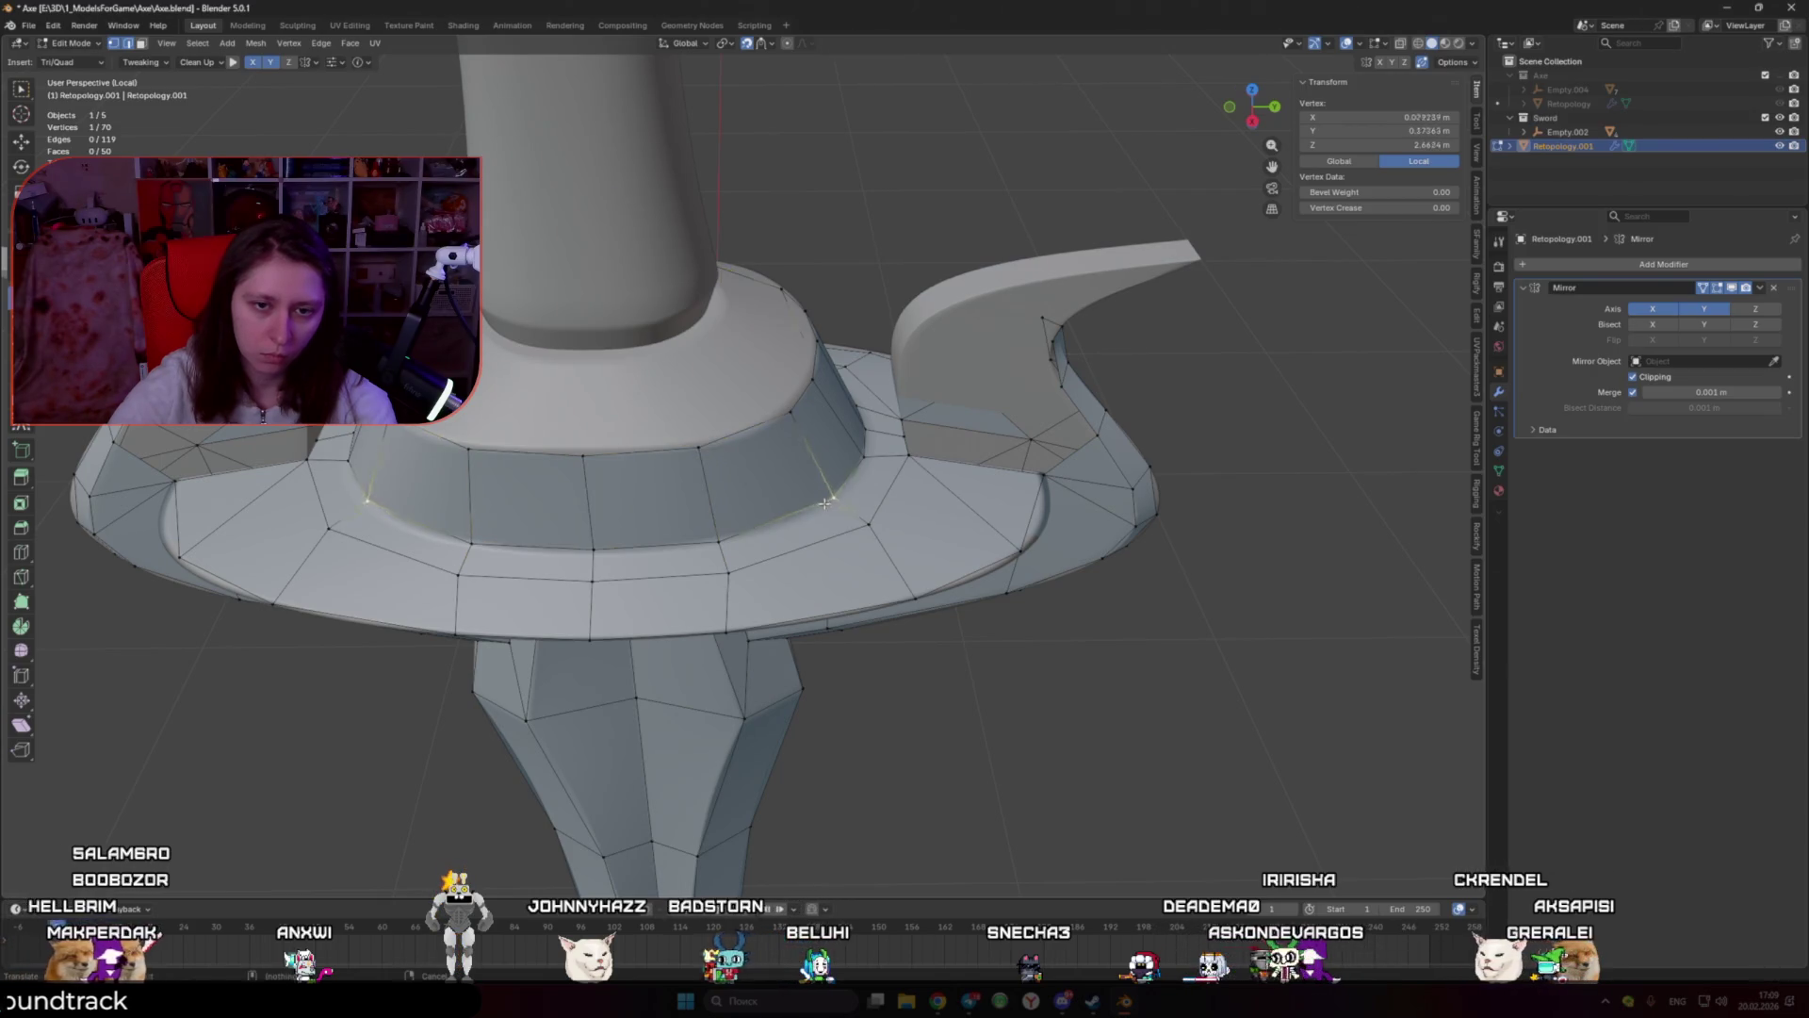
mouse_move(790, 447)
middle_down()
mouse_move(800, 507)
mouse_move(880, 617)
middle_up()
scroll(791, 516, up, 2)
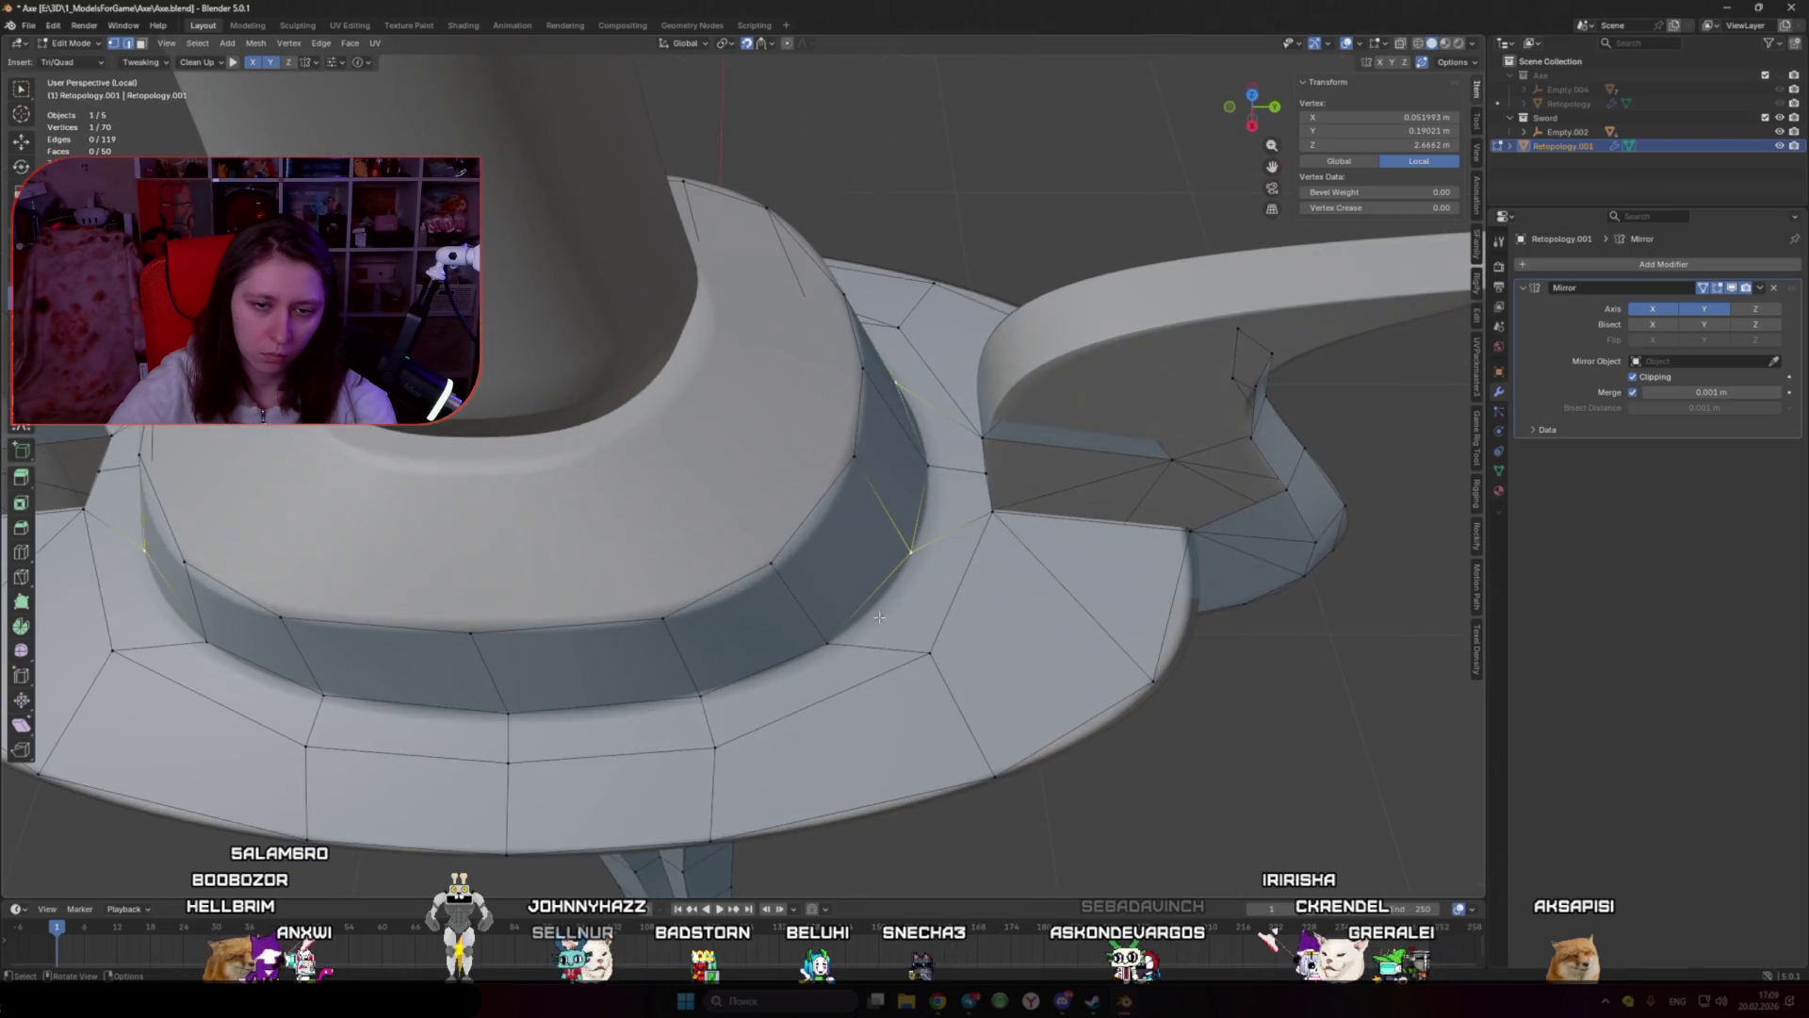
Step: Clear the selection and save Axe.blend
click(933, 650)
key(alt+a)
key(ctrl+s)
scroll(896, 685, down, 4)
Step: Add a face and a quad at the crossguard edge where the horn begins
middle_drag(881, 612, 891, 443)
scroll(893, 500, up, 5)
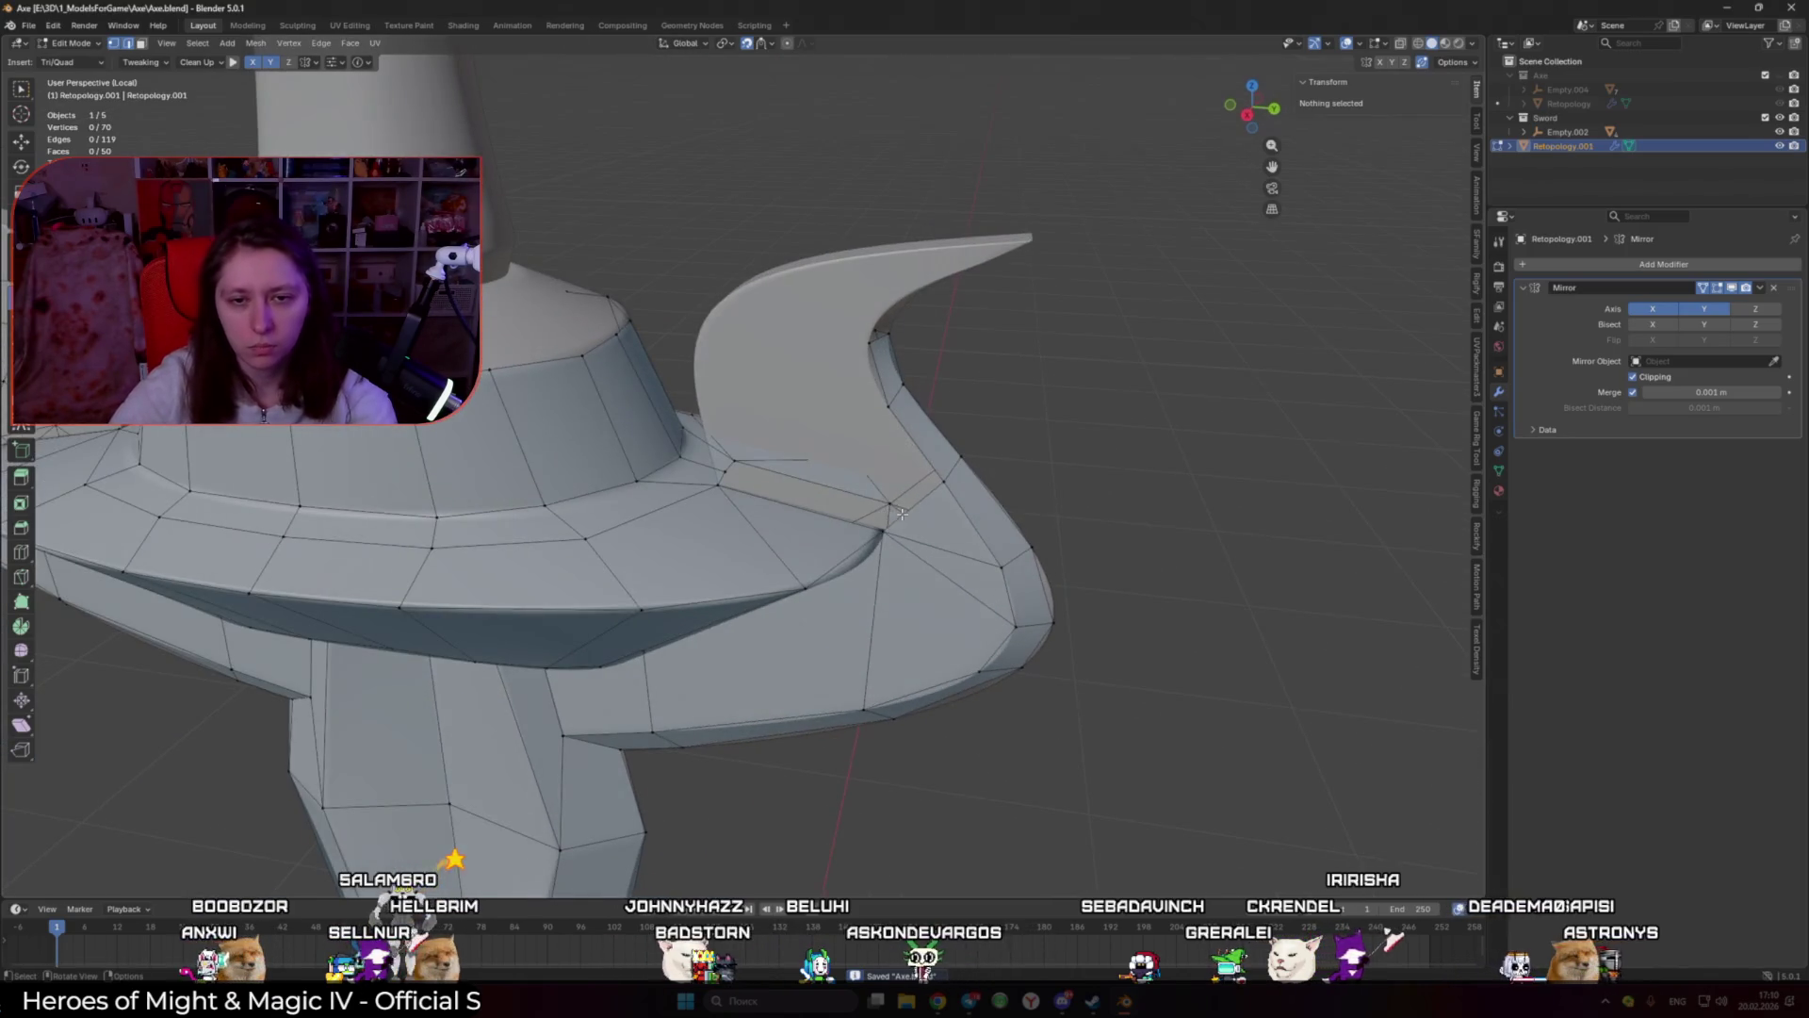
ctrl+click(888, 407)
ctrl+click(872, 344)
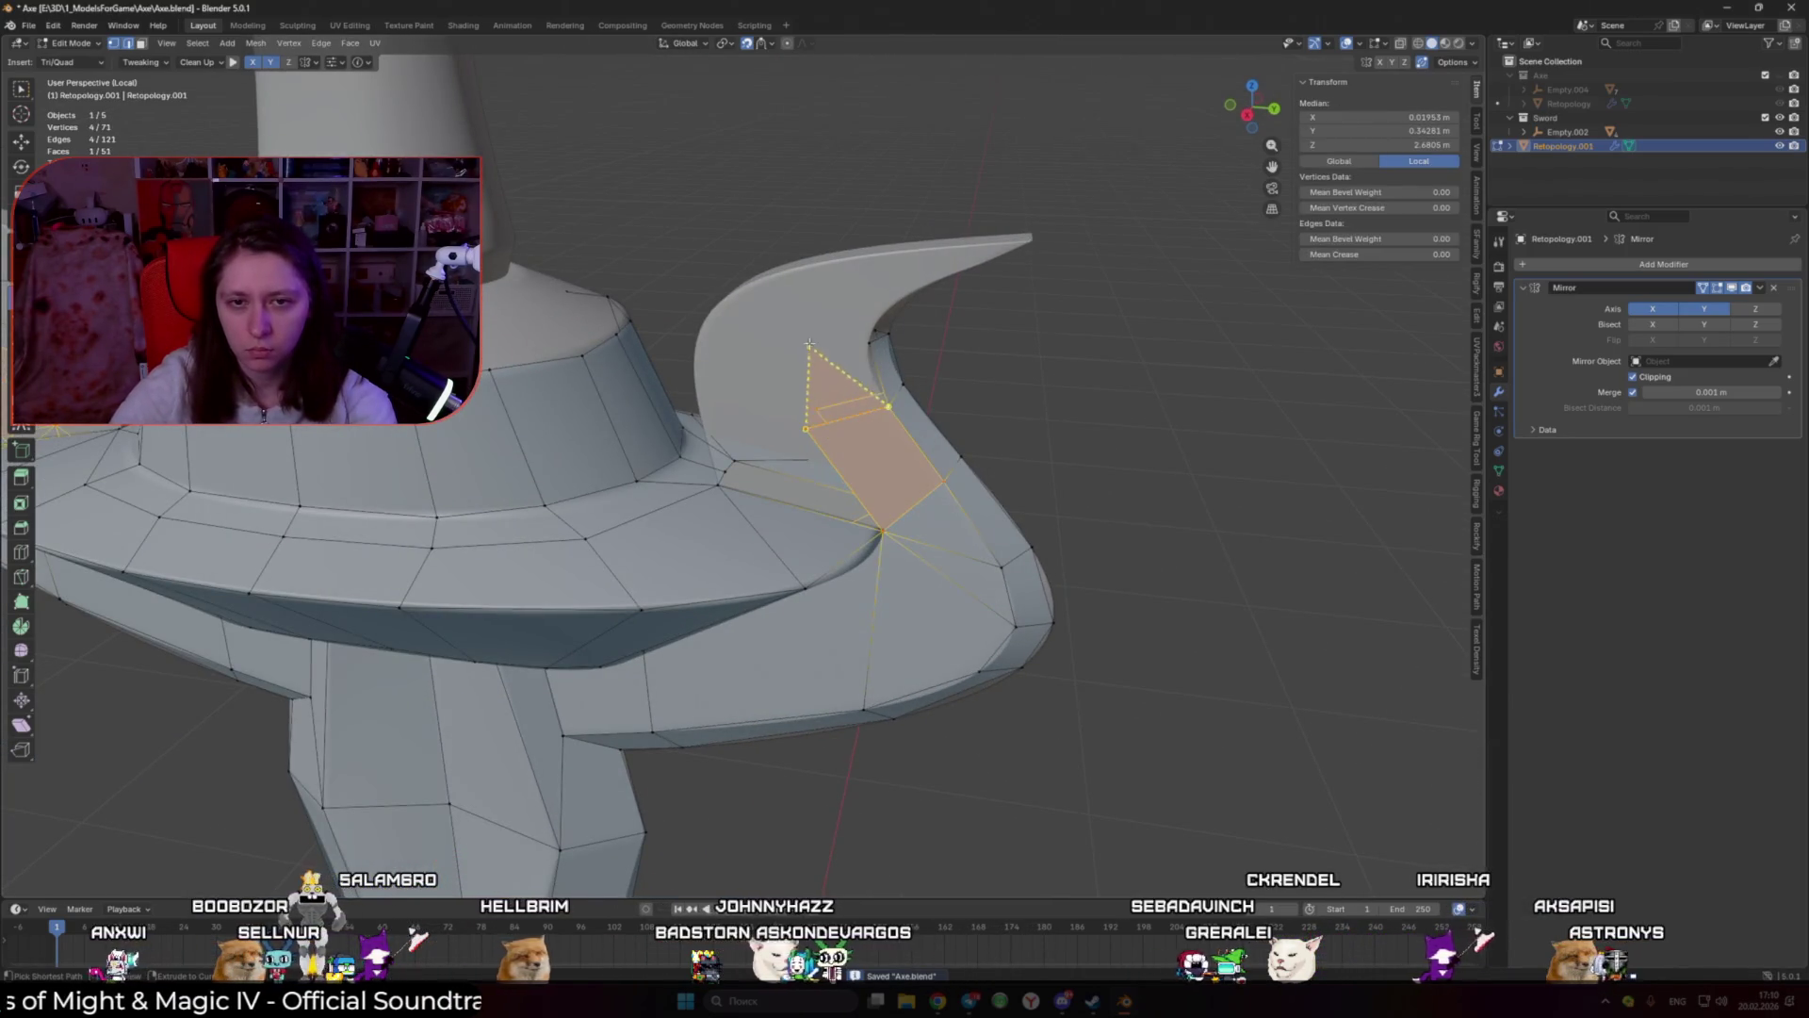
Step: Build triangle and quad faces at the horn prong's base, nudging a vertex to its edge
mouse_move(888, 407)
middle_down()
mouse_move(829, 460)
mouse_move(768, 419)
middle_up()
ctrl+click(828, 461)
ctrl+click(816, 414)
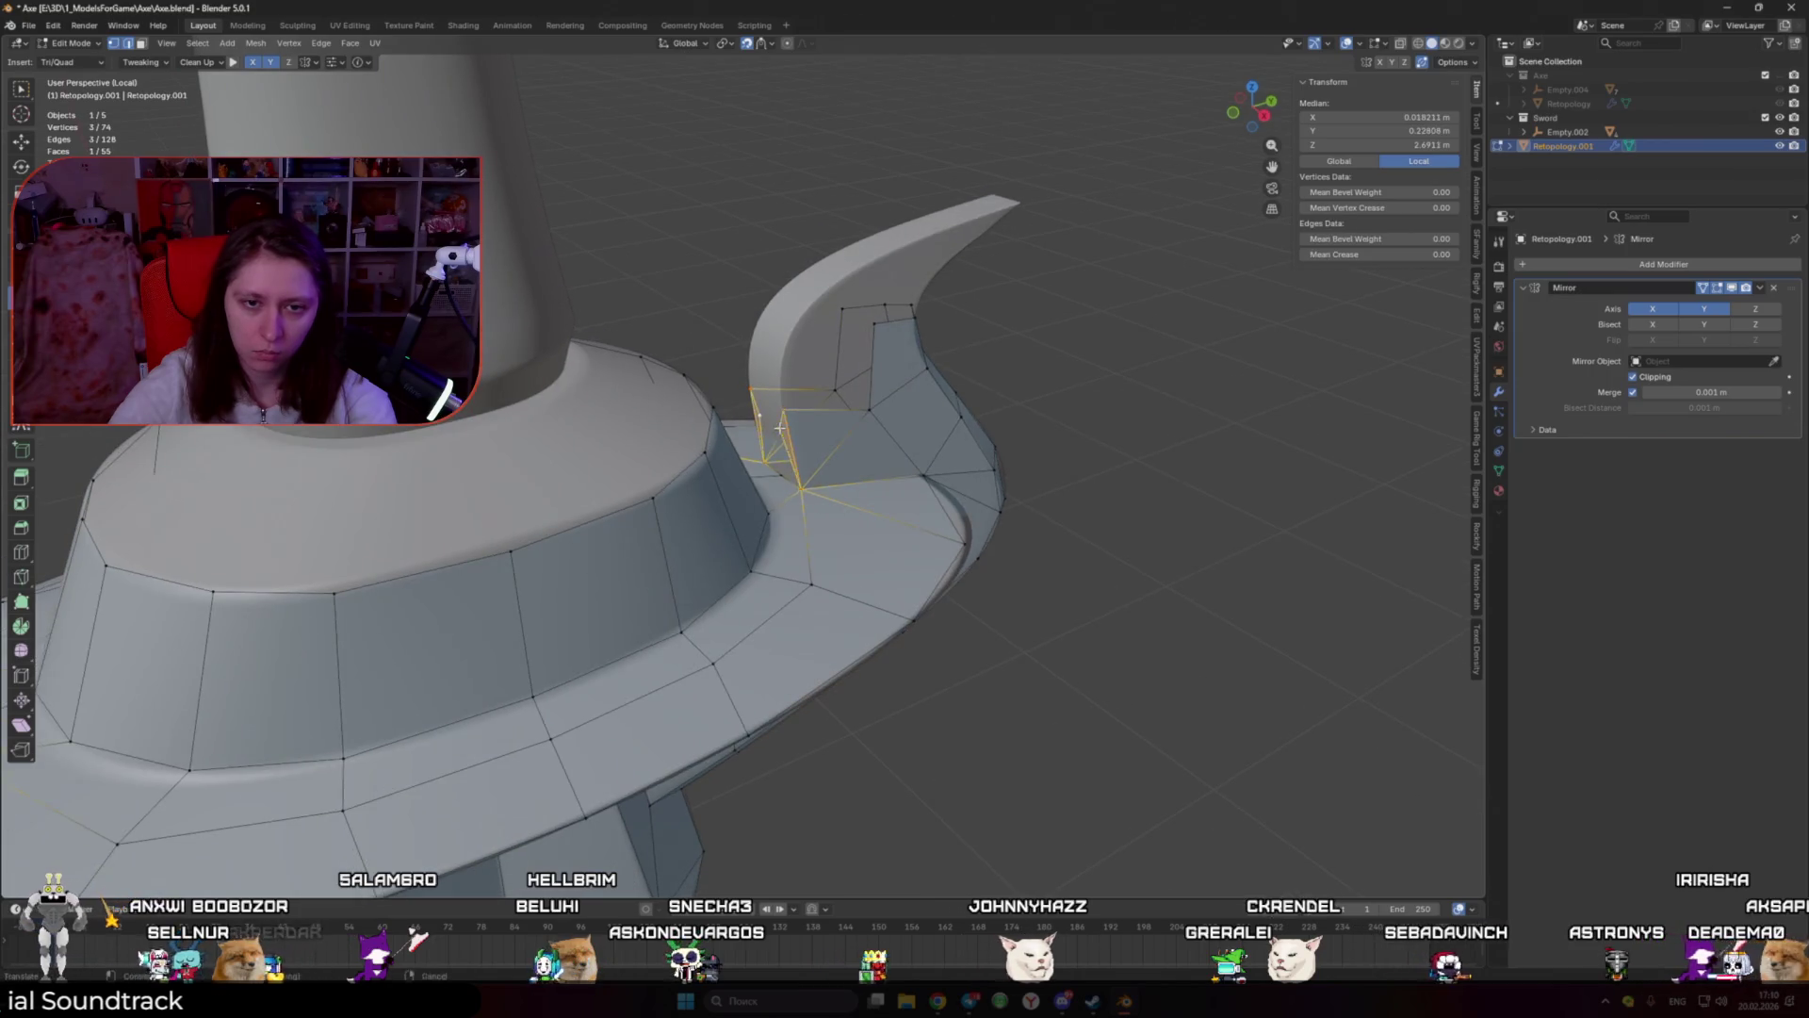
ctrl+click(769, 418)
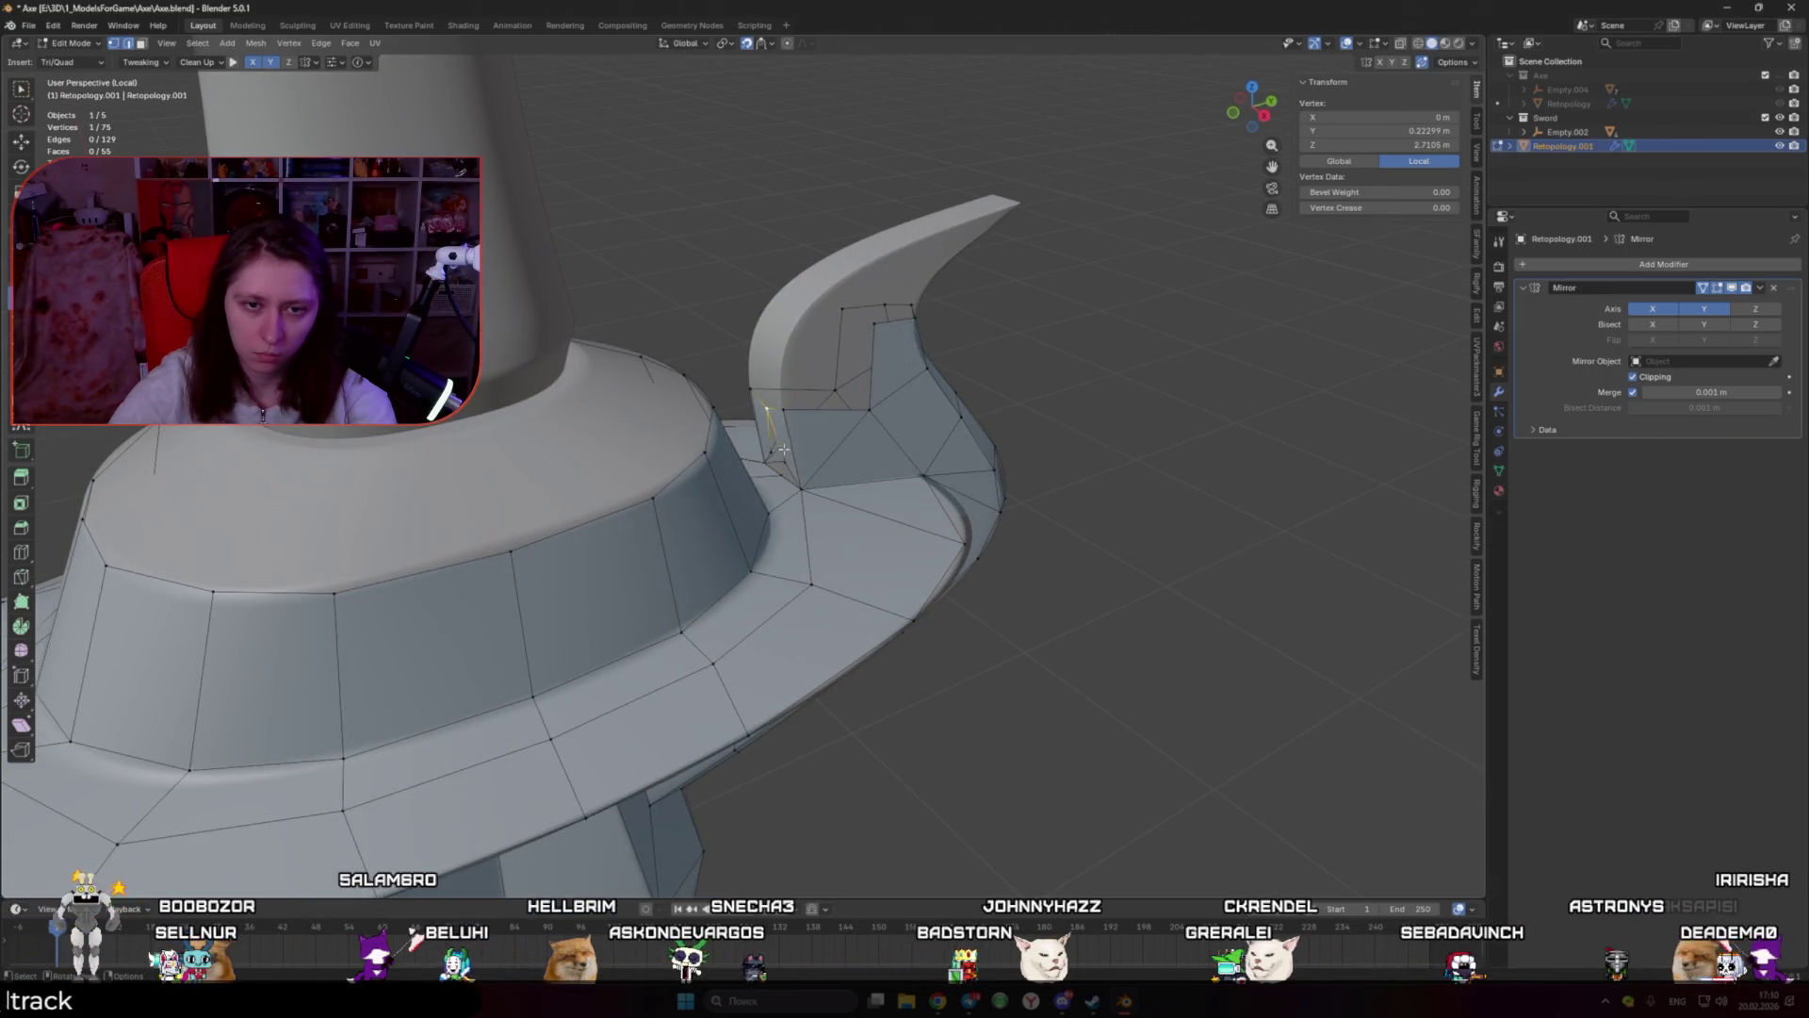
mouse_move(801, 435)
shift+middle_down()
mouse_move(798, 463)
mouse_move(849, 432)
shift+middle_up()
shift+click(776, 435)
drag(834, 370, 821, 367)
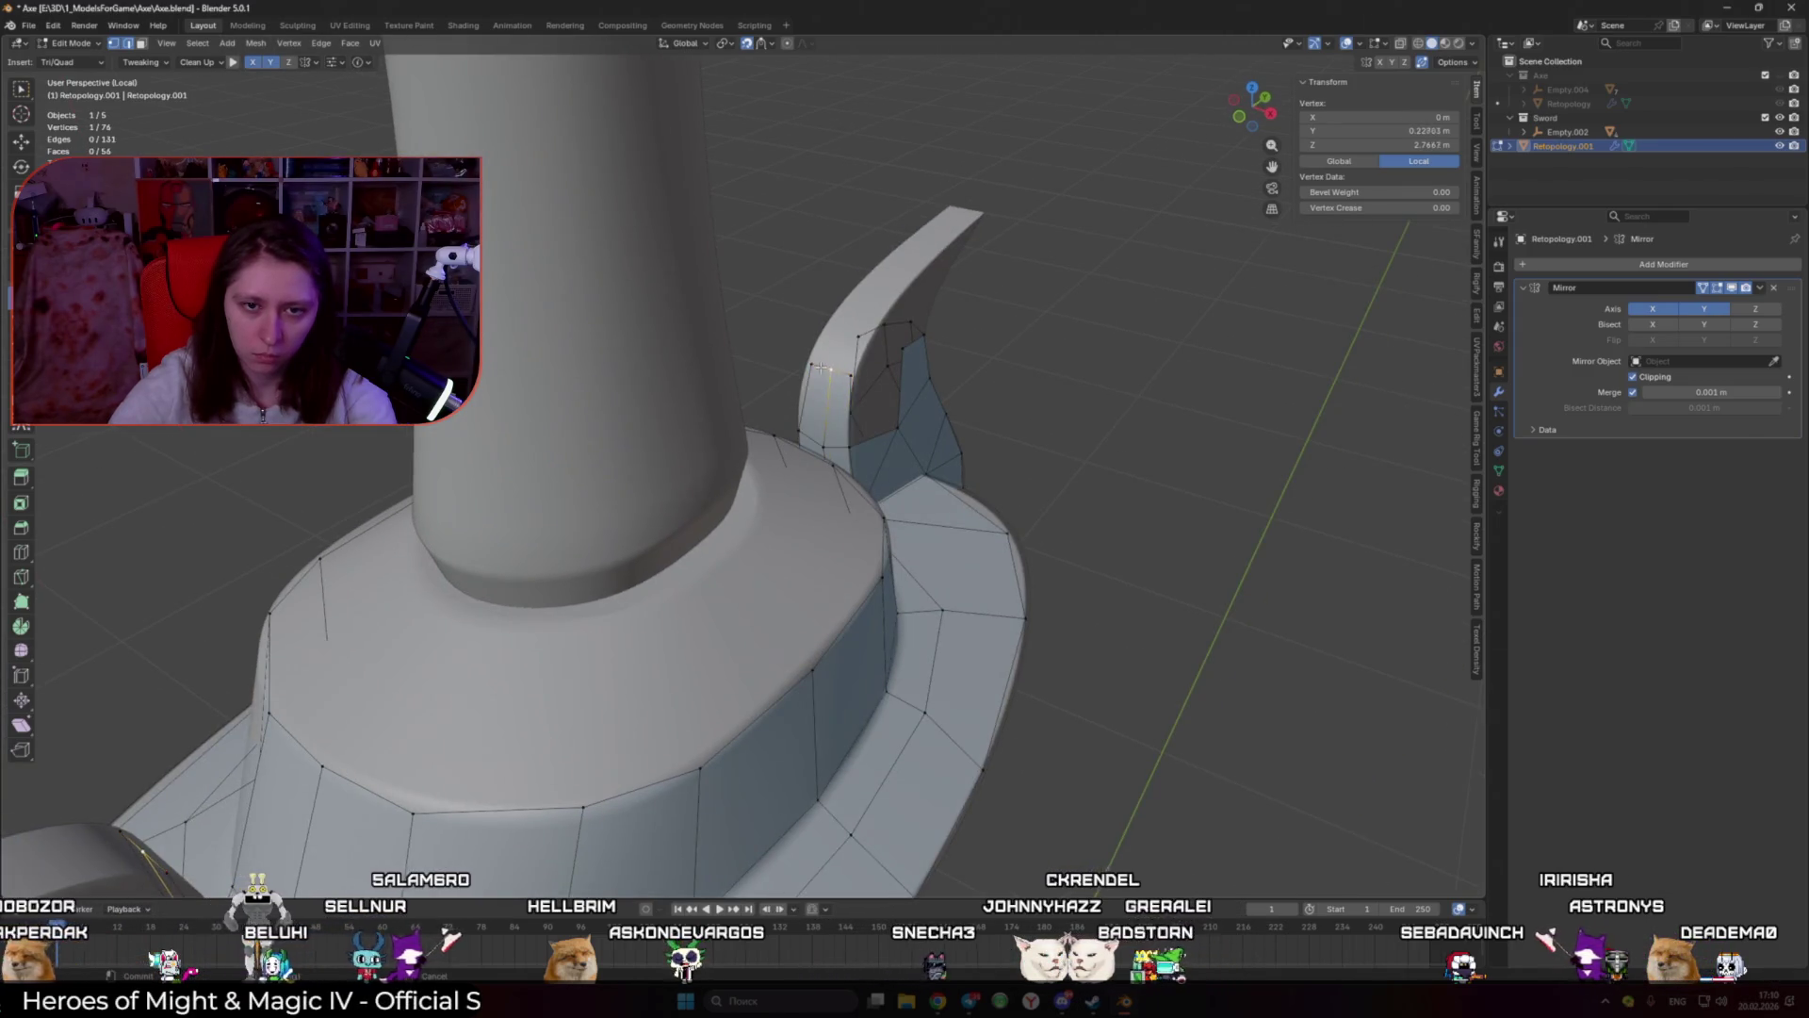
Step: Continue adding triangle and quad faces up the horn prong
mouse_move(859, 375)
middle_down()
mouse_move(891, 445)
mouse_move(820, 471)
middle_up()
ctrl+click(892, 448)
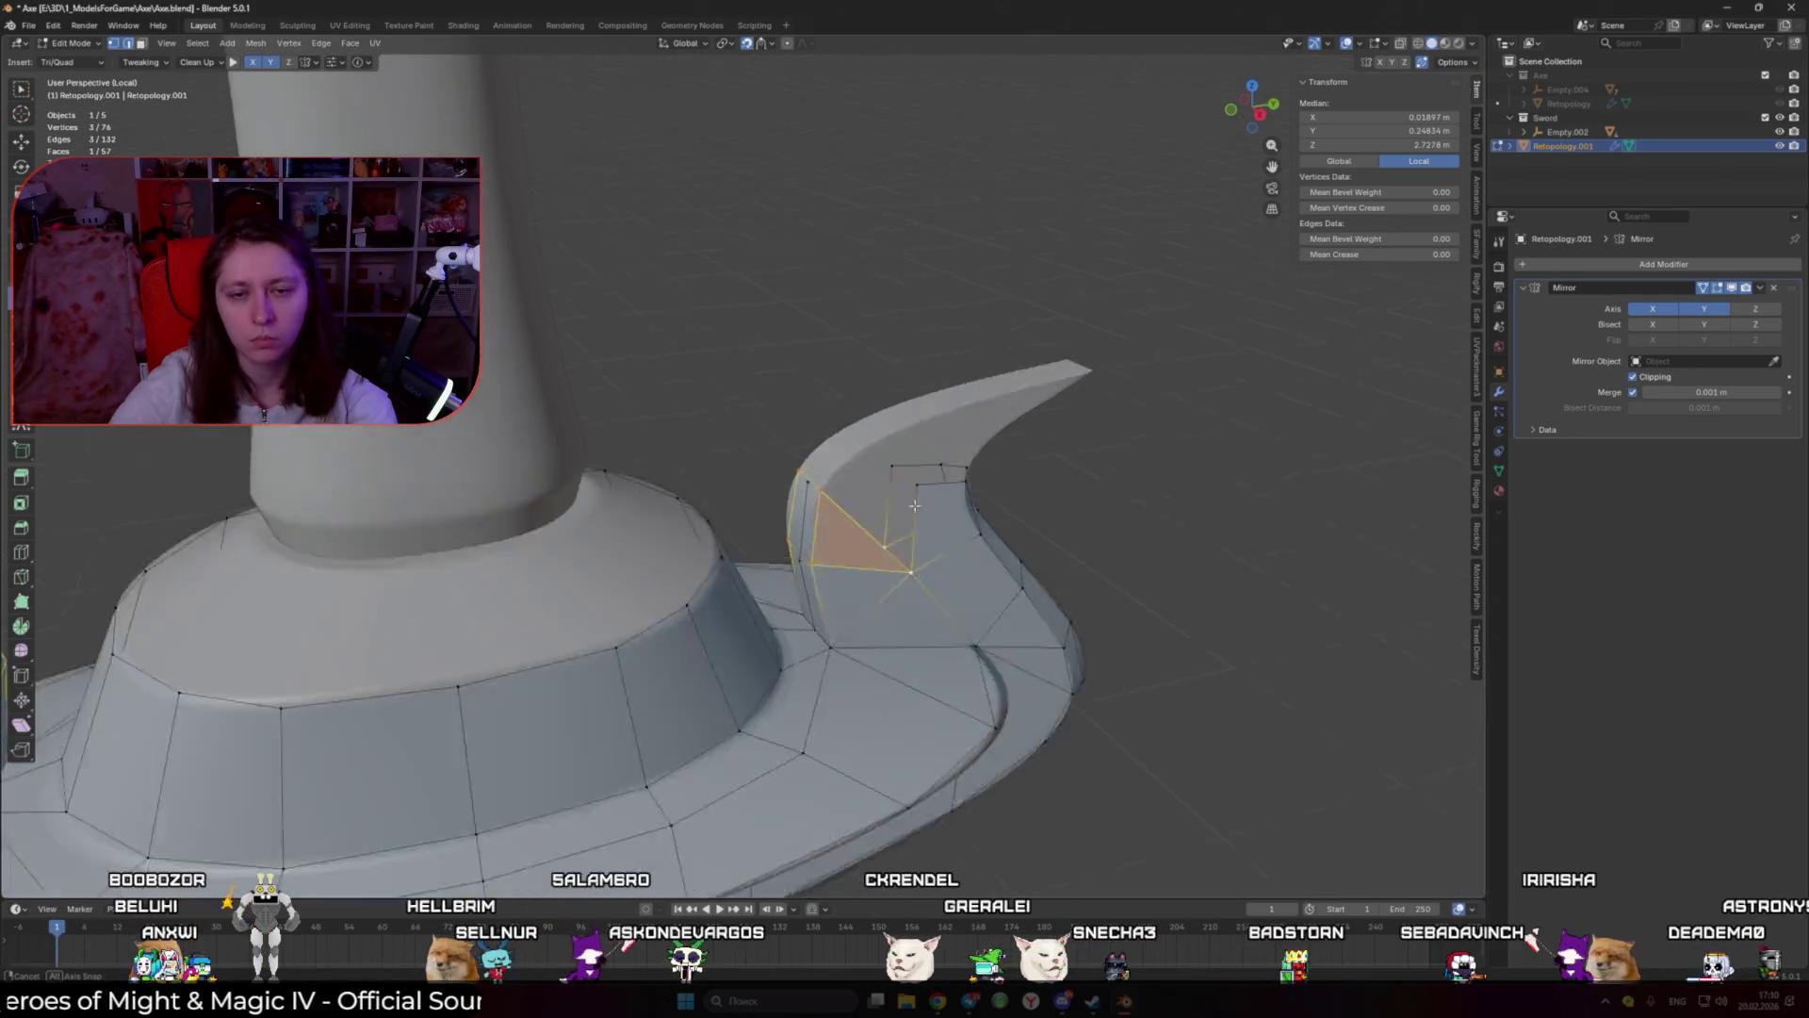
click(809, 469)
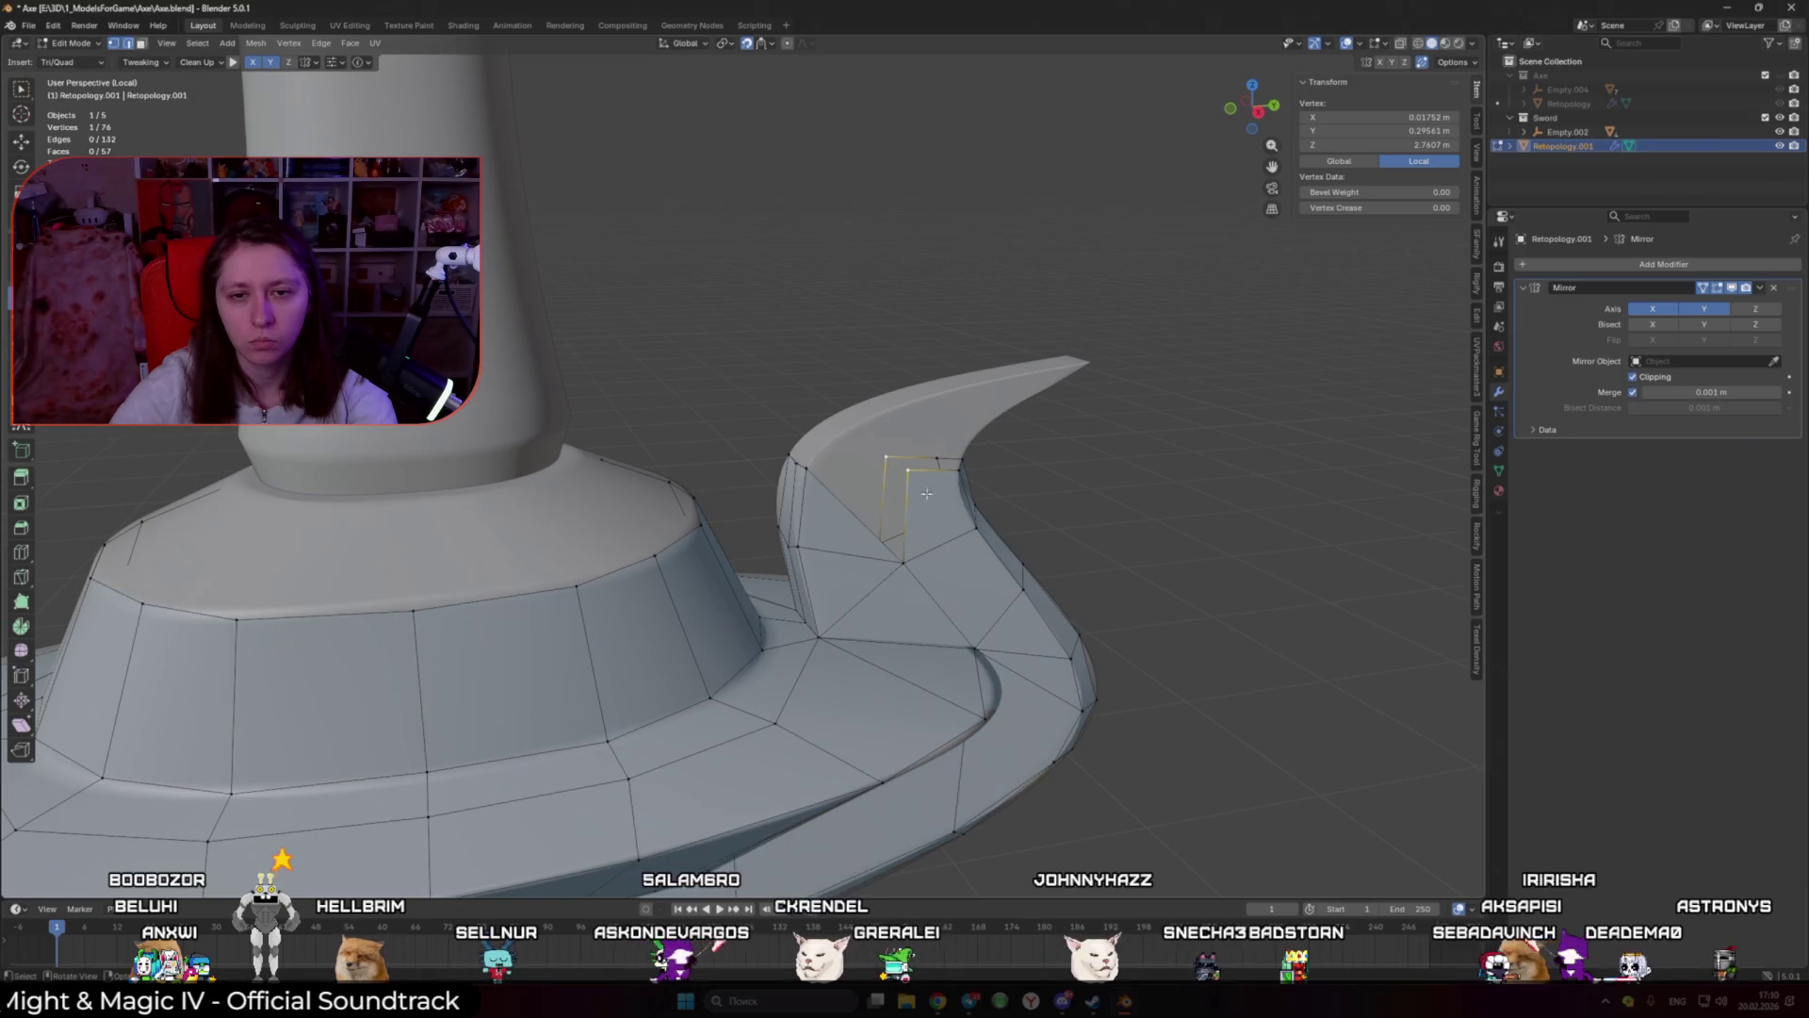
ctrl+click(816, 454)
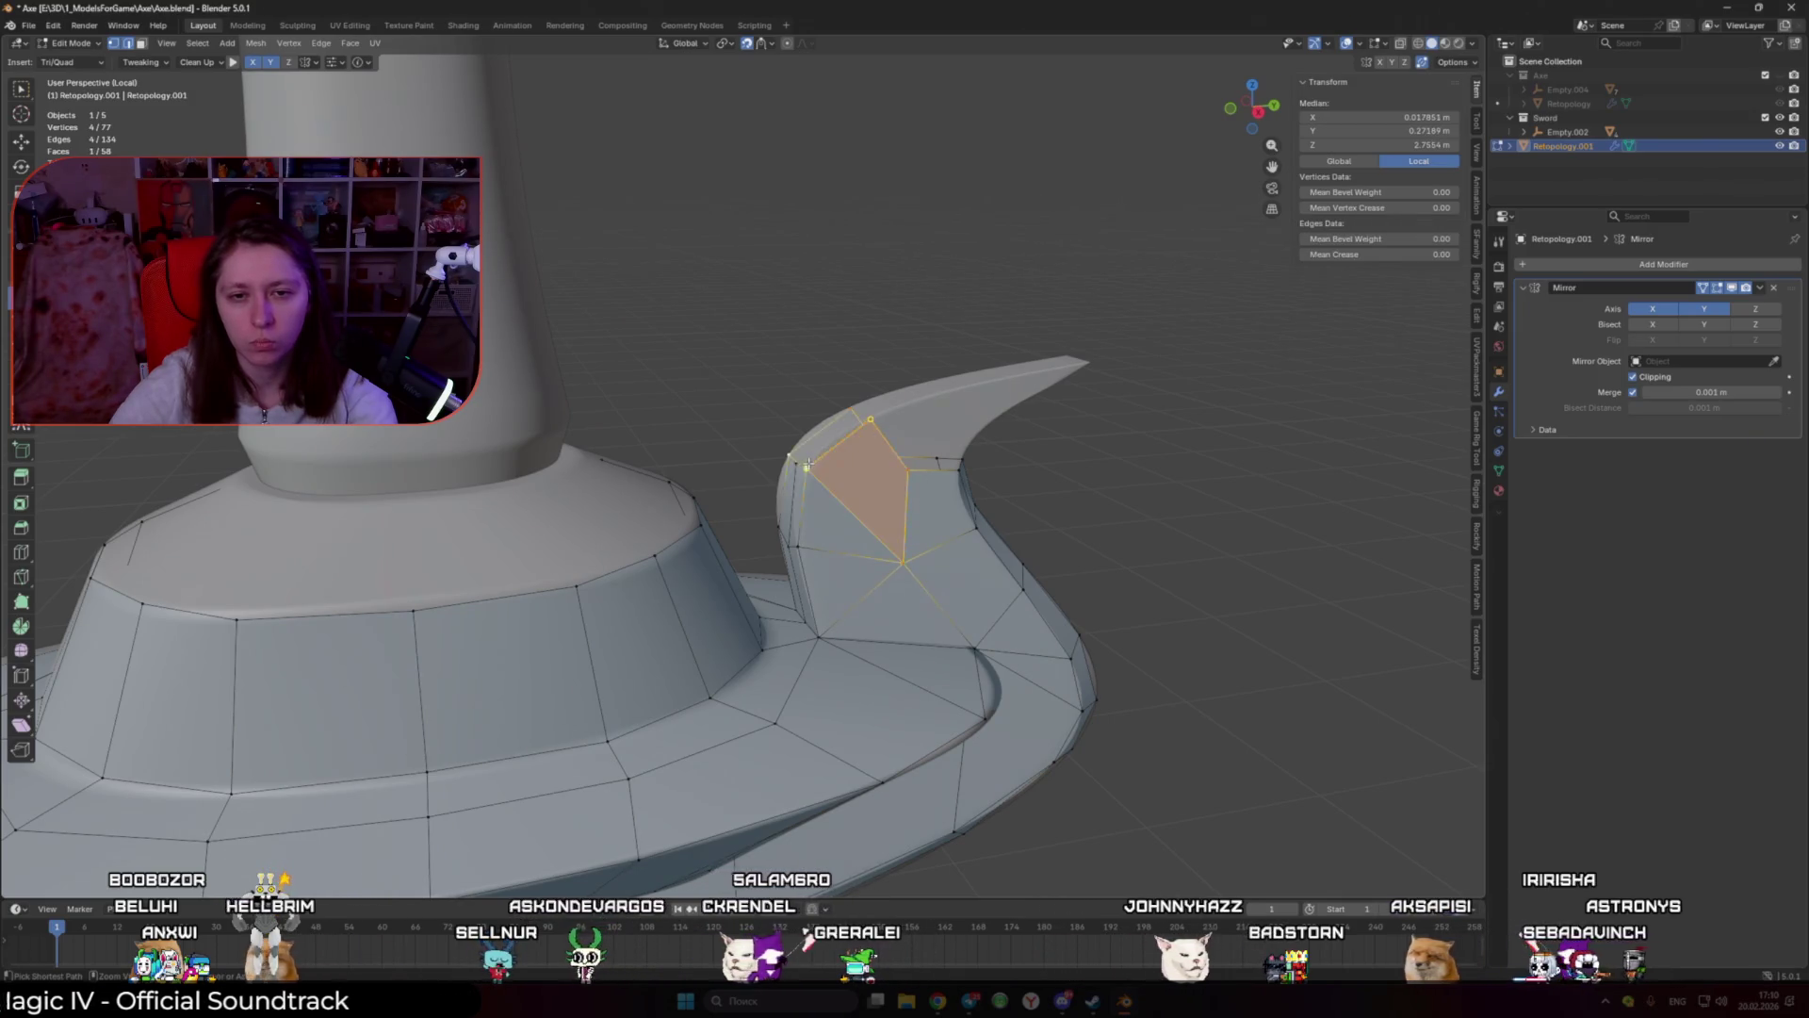
middle_drag(816, 454, 849, 506)
ctrl+click(849, 506)
click(890, 452)
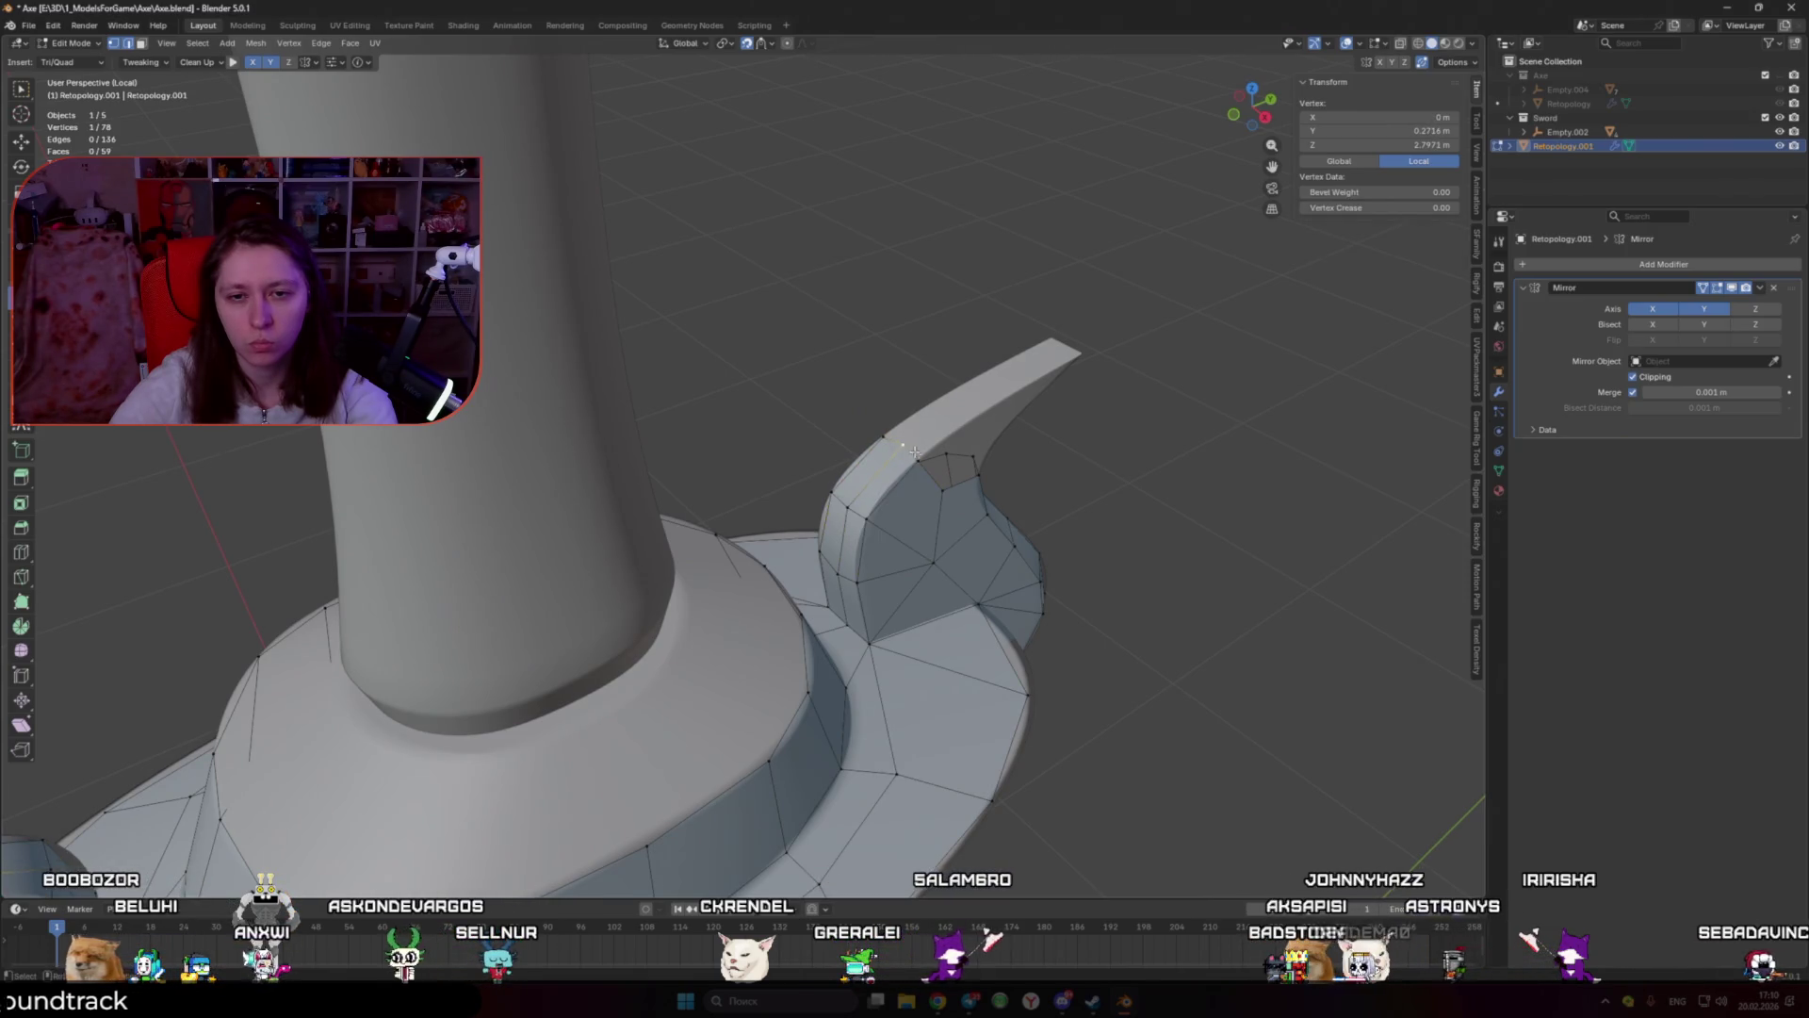
Step: Extend faces along the prong's upper curve toward the tip
middle_drag(928, 506, 844, 585)
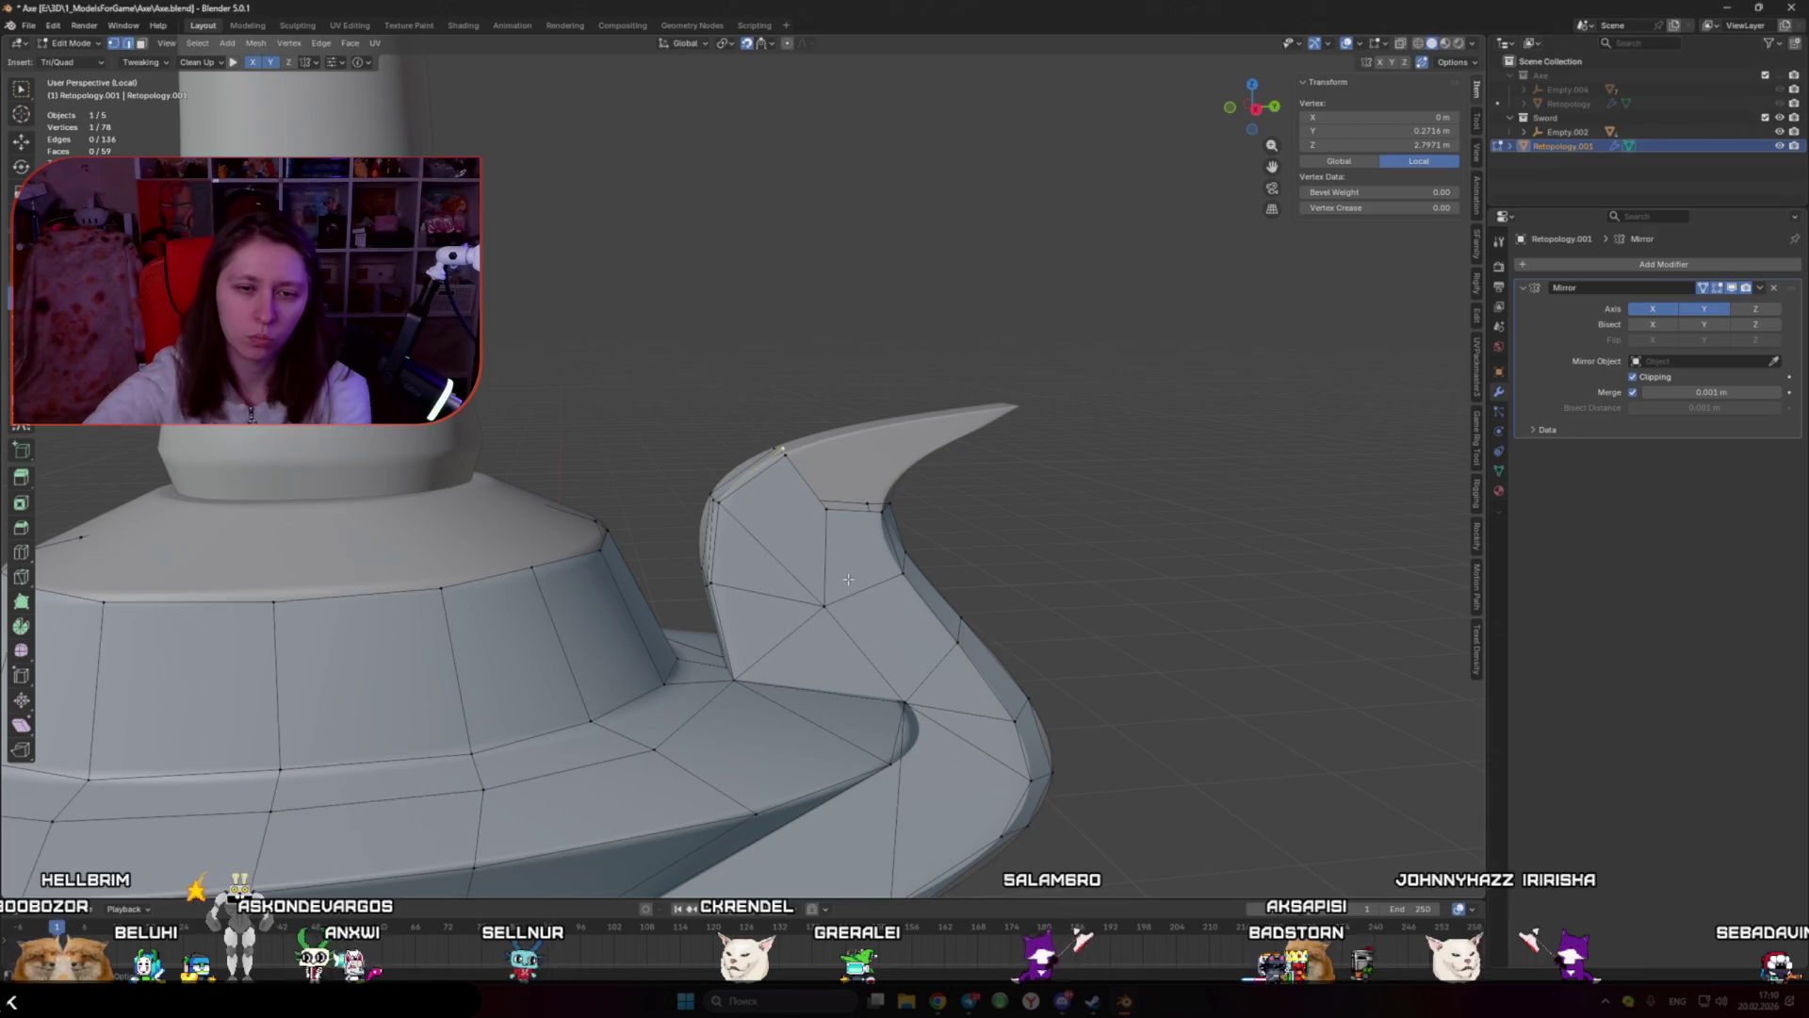
mouse_move(843, 584)
middle_down()
mouse_move(765, 581)
mouse_move(672, 489)
middle_up()
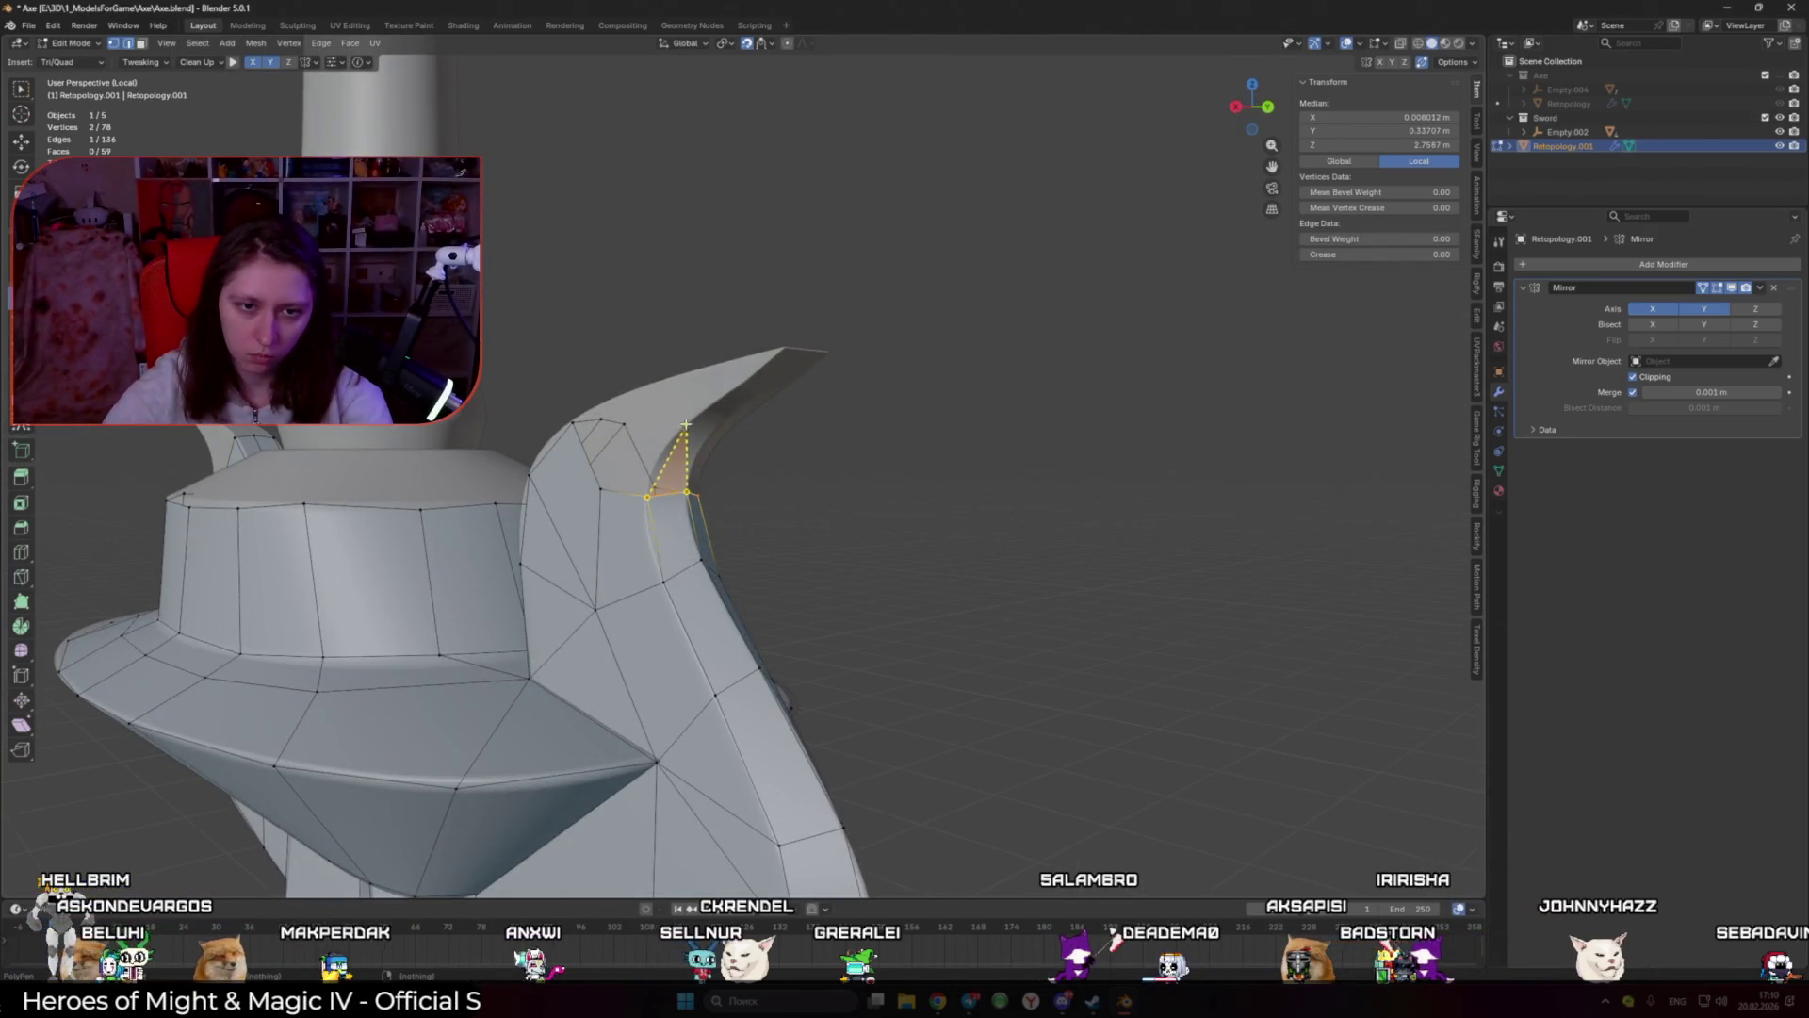
click(721, 435)
mouse_move(727, 428)
middle_down()
mouse_move(694, 352)
mouse_move(753, 433)
middle_up()
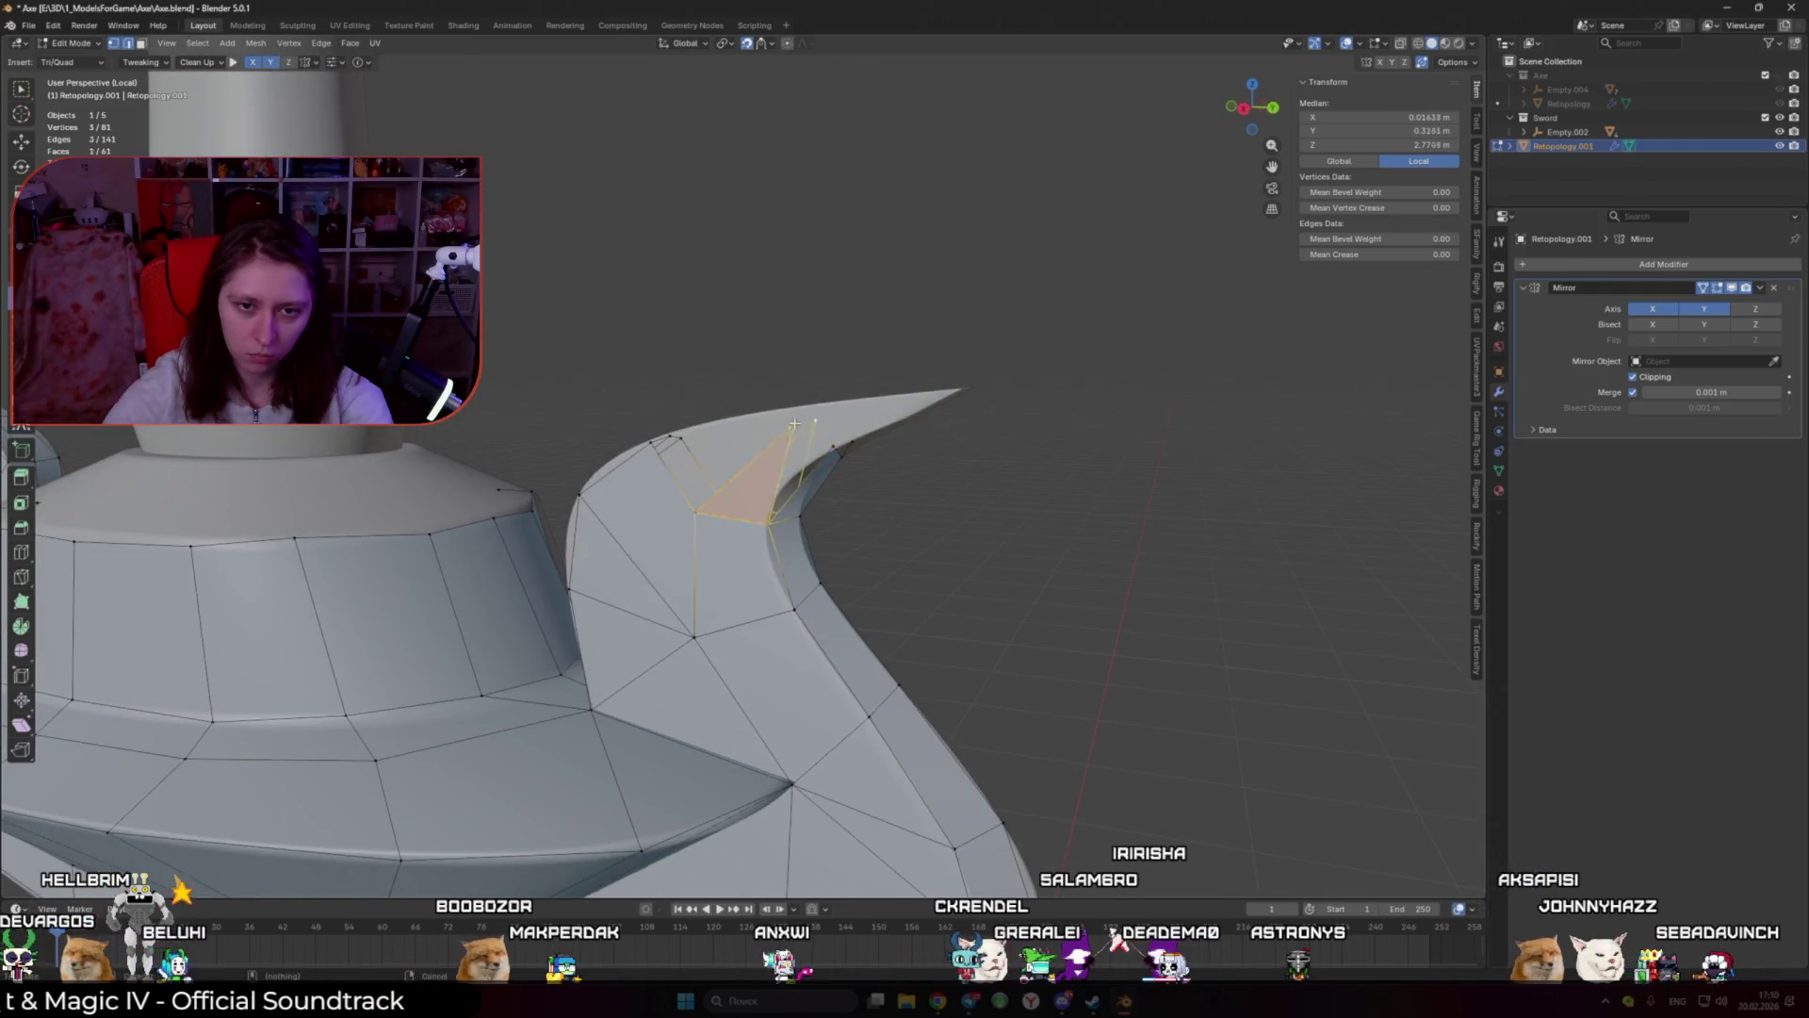
ctrl+click(753, 432)
mouse_move(753, 432)
middle_down()
mouse_move(676, 458)
mouse_move(793, 465)
middle_up()
click(671, 459)
ctrl+right_click(790, 467)
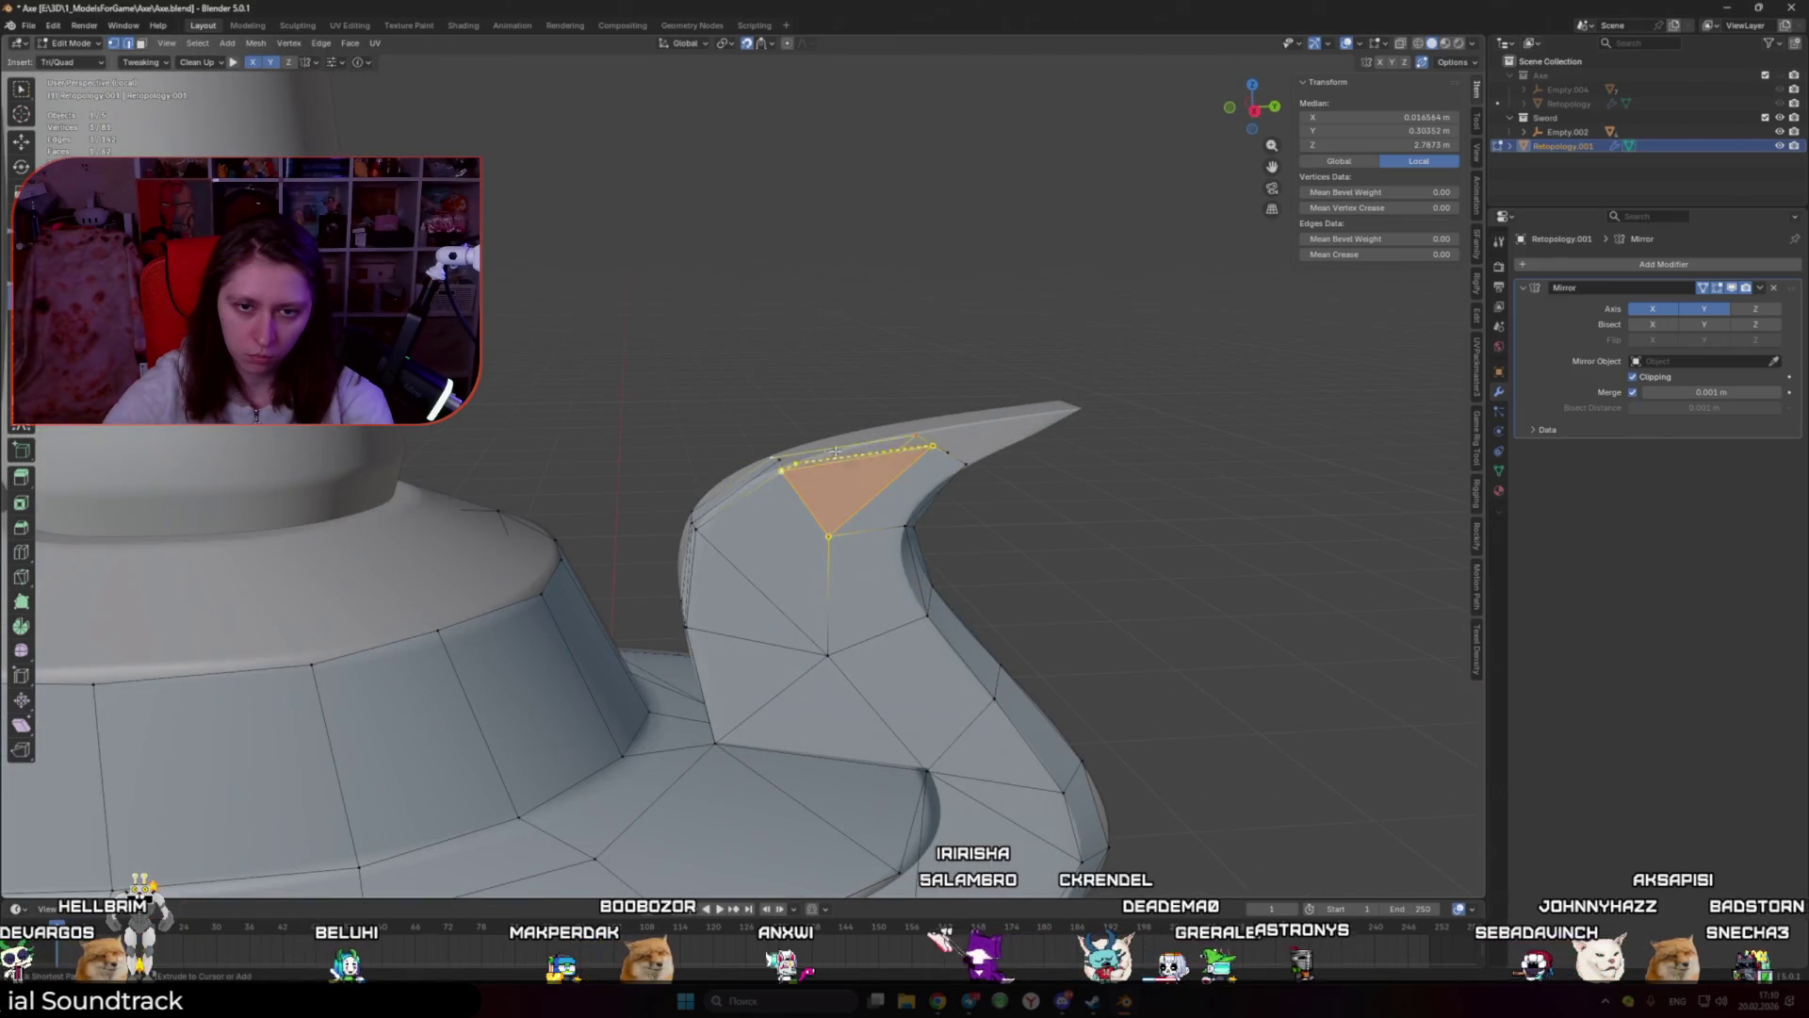
Step: Extrude a vertex into a triangle near the tip and slide vertices onto the prong surface
middle_drag(919, 435, 928, 466)
click(928, 465)
key(e)
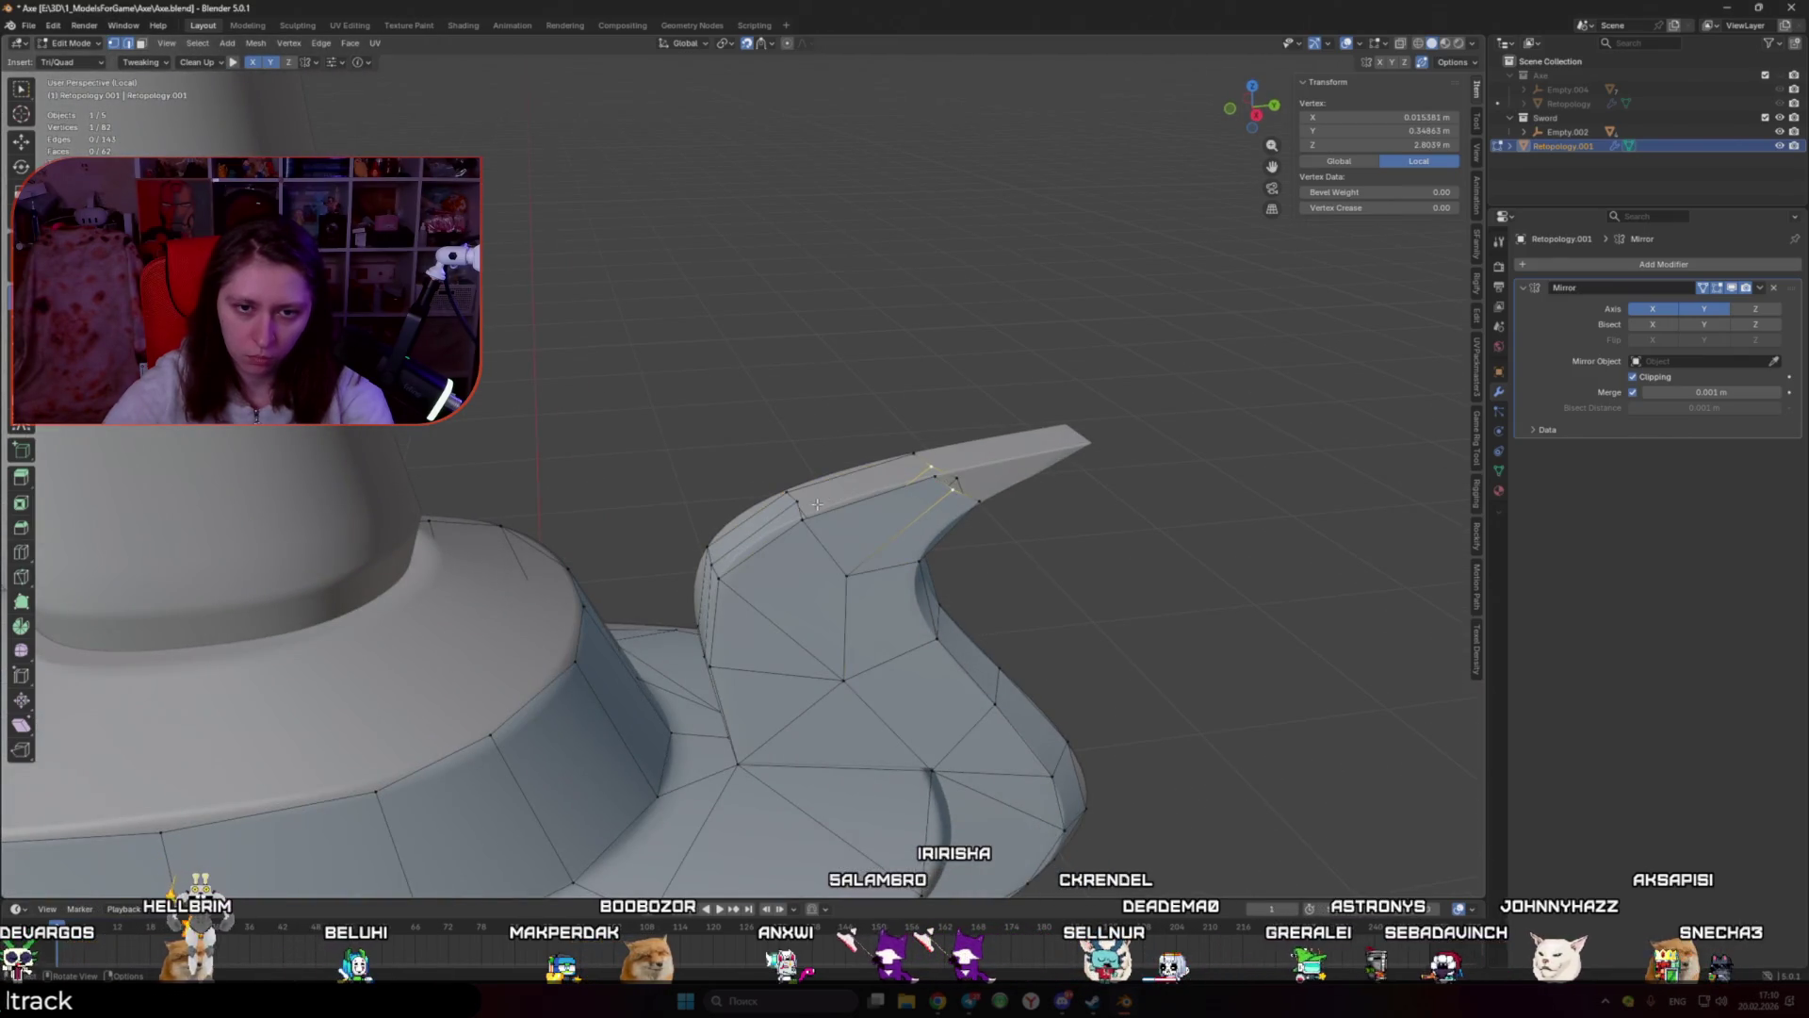
middle_drag(804, 507, 1076, 563)
ctrl+right_click(1077, 564)
click(1048, 537)
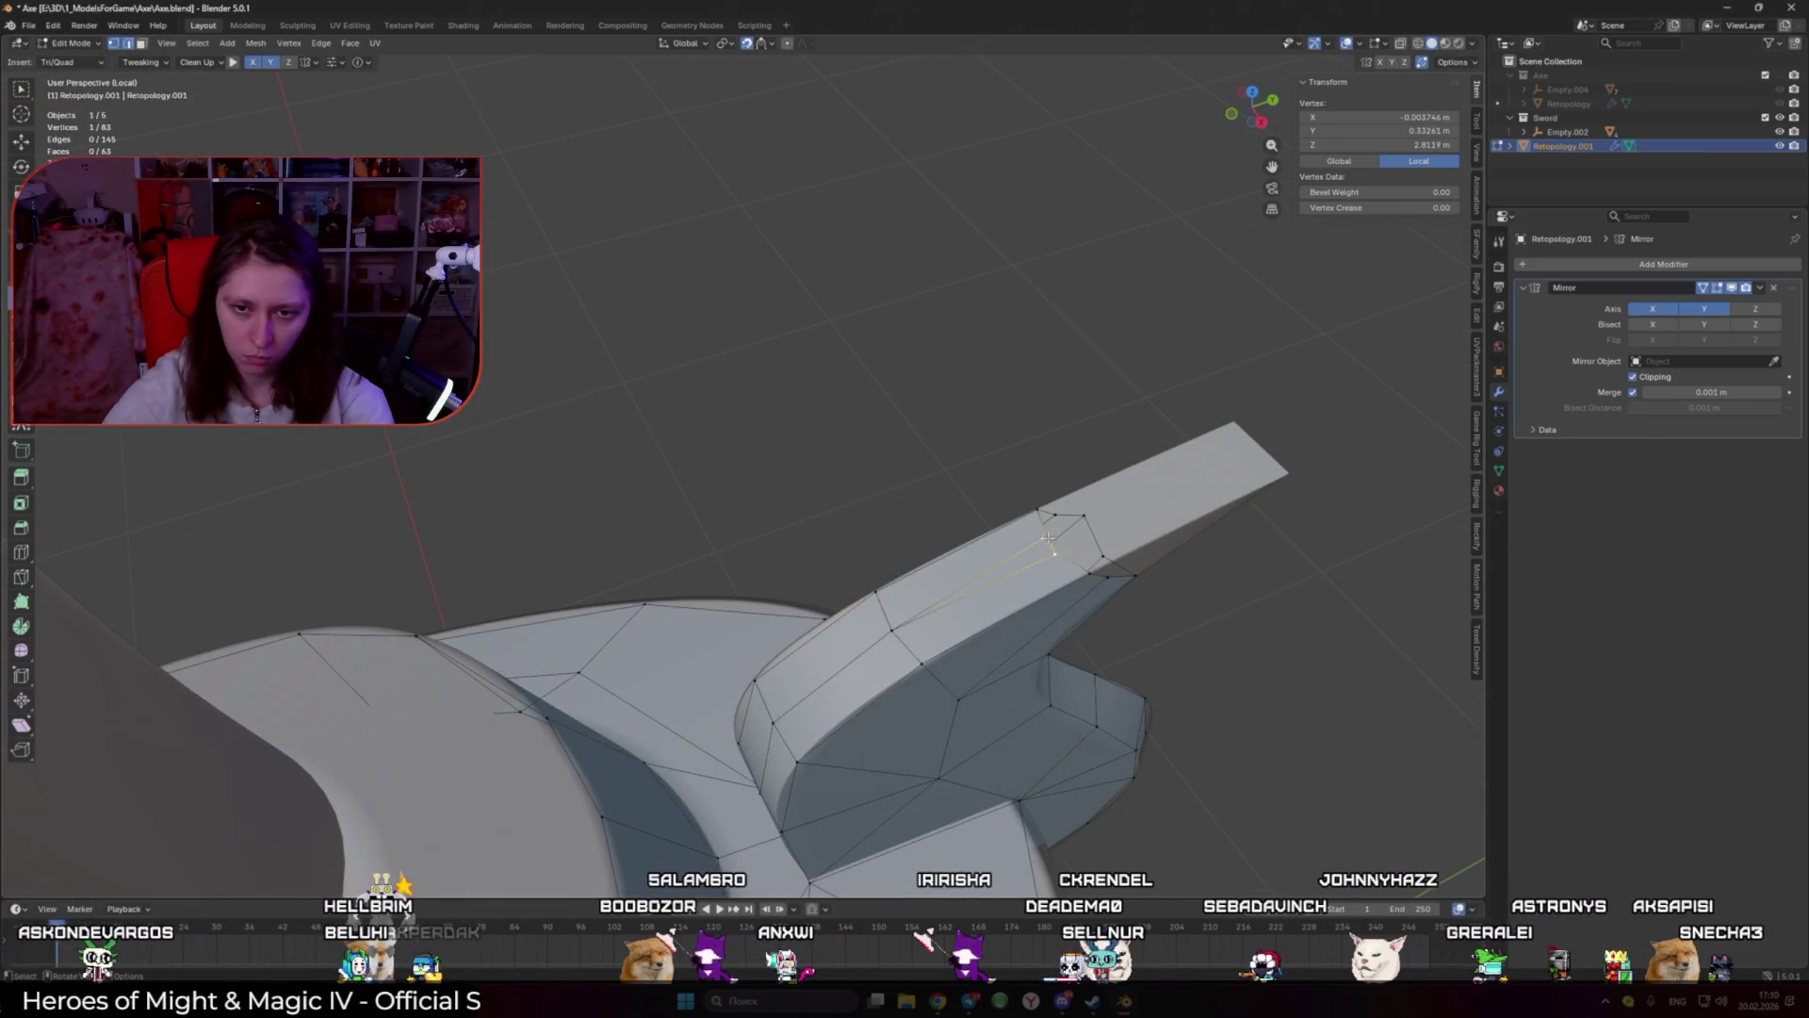
middle_drag(1082, 586, 905, 292)
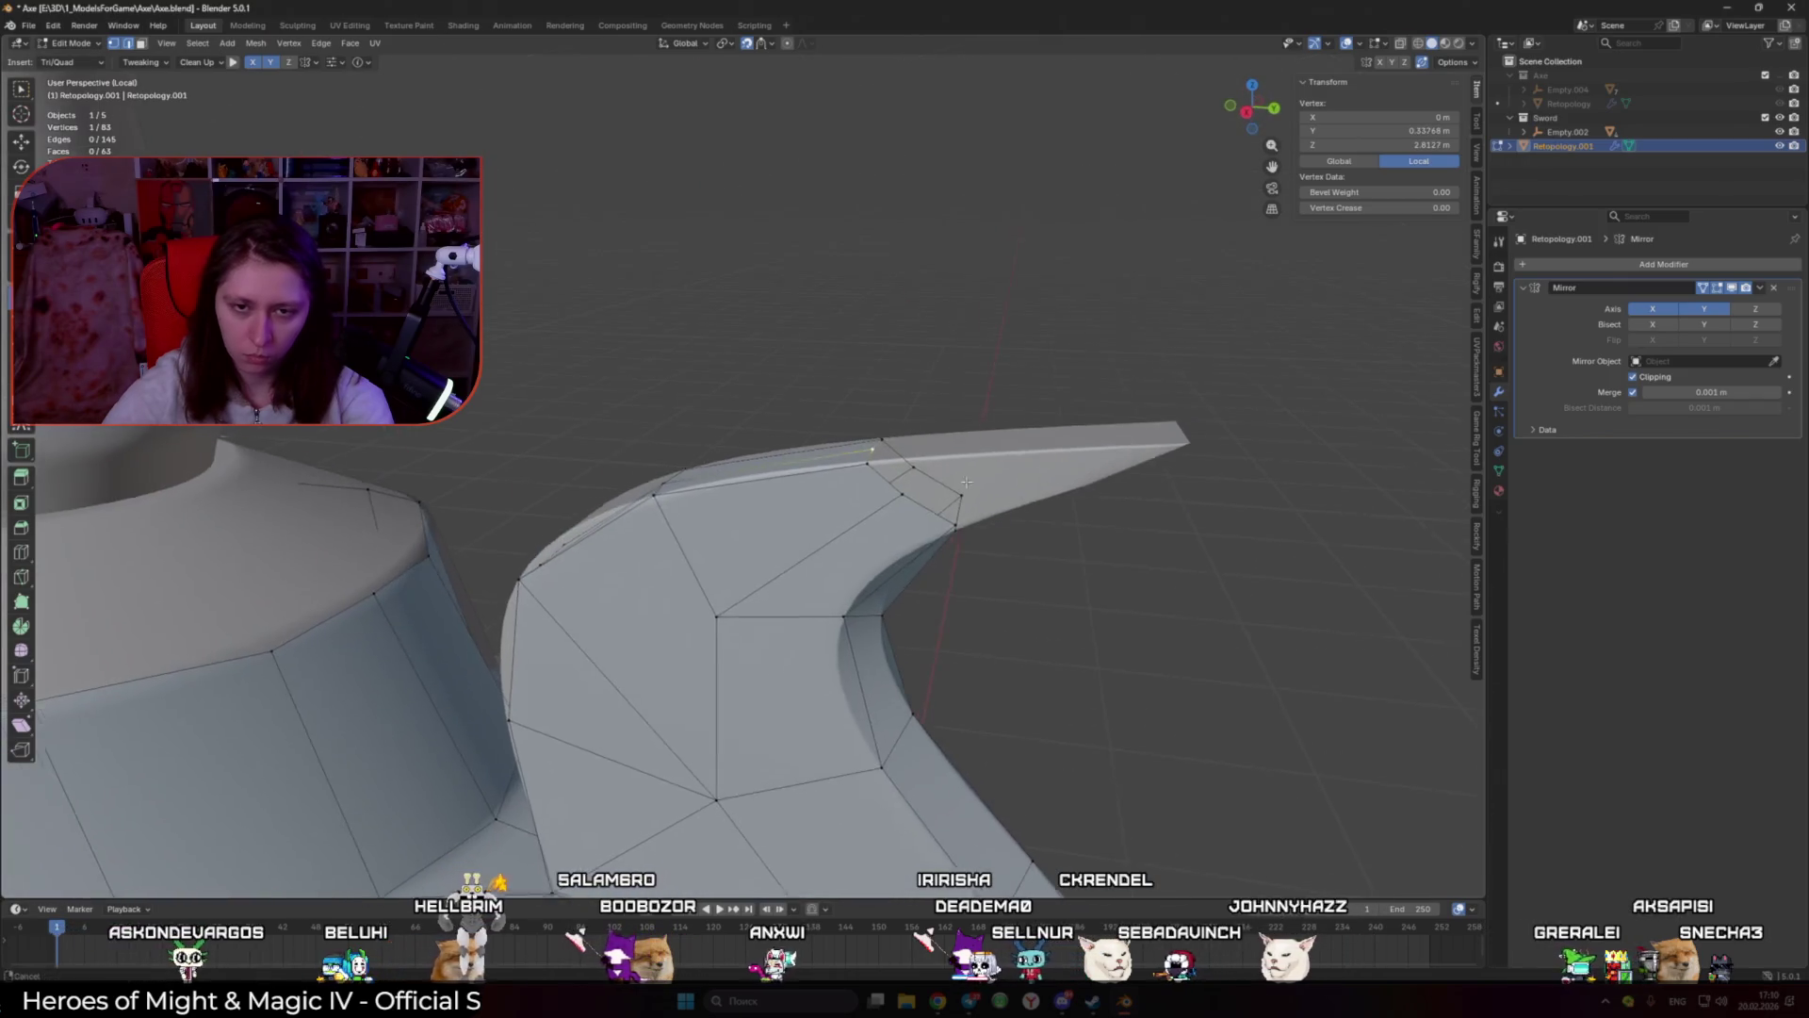
drag(861, 328, 871, 367)
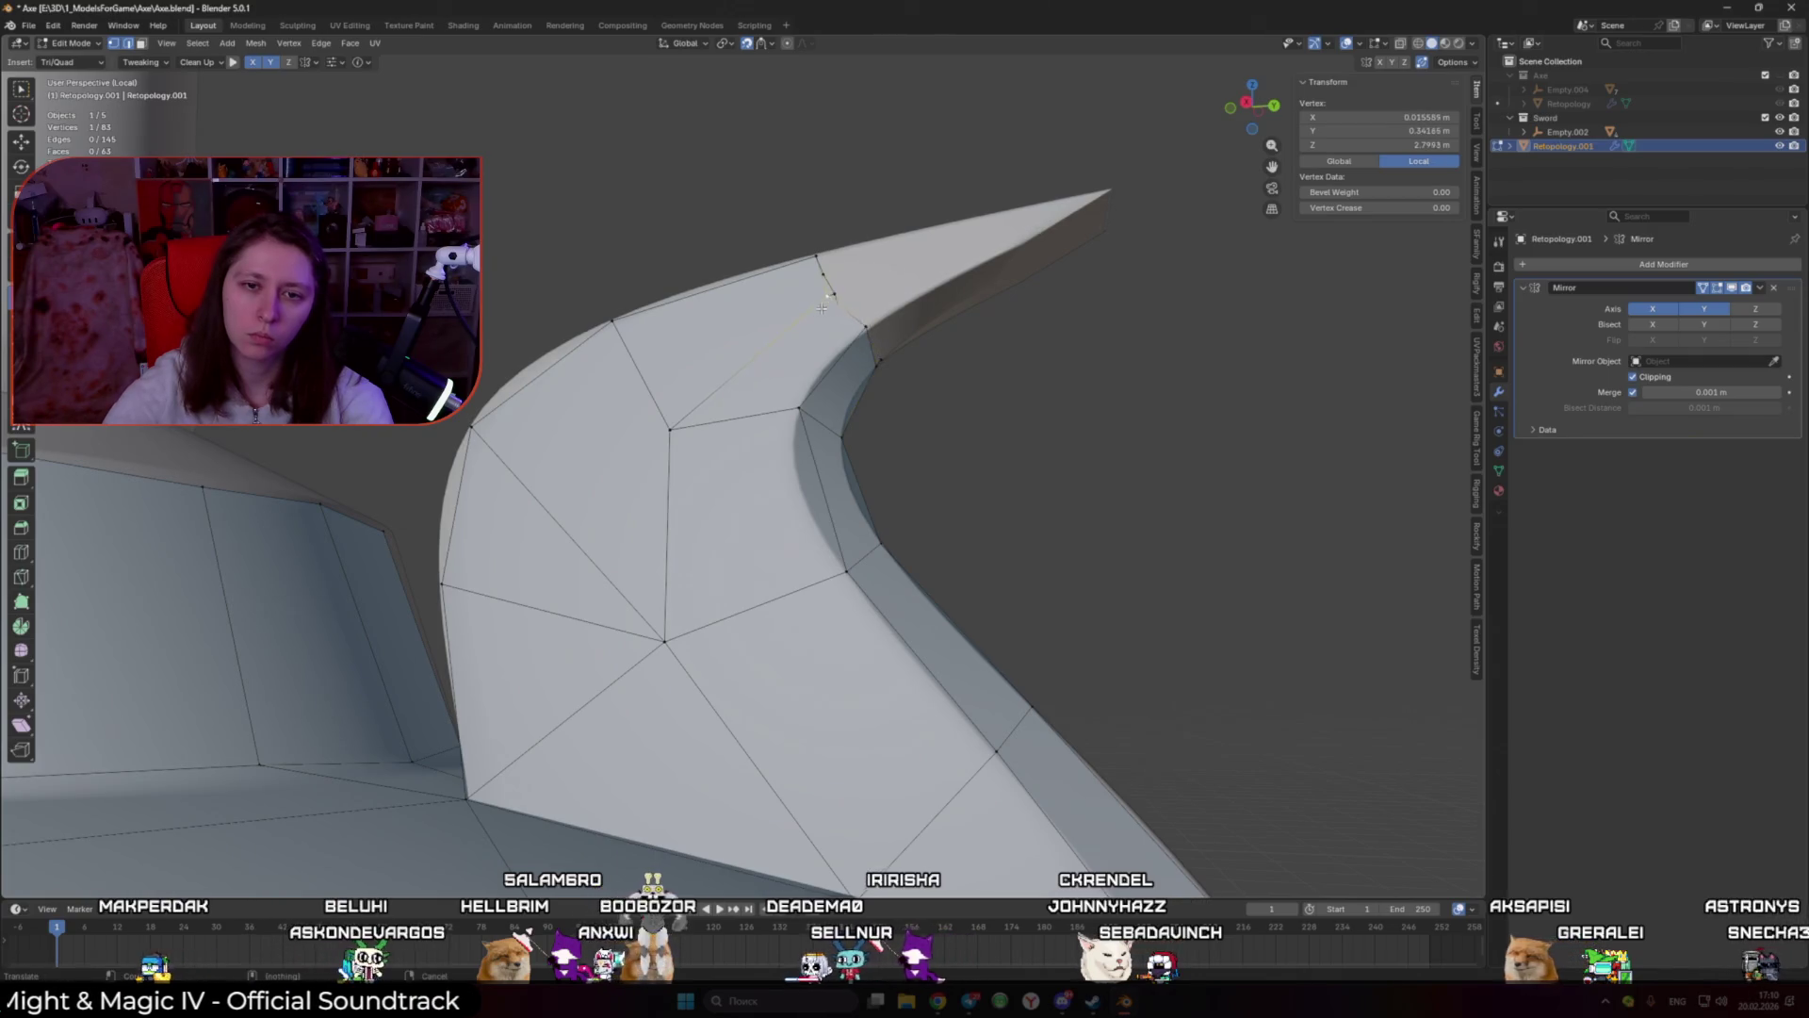
middle_drag(852, 287, 660, 452)
drag(612, 490, 606, 505)
Step: Extrude an edge toward the tip and fill the final pointed tip face
shift+click(669, 476)
mouse_move(669, 477)
middle_down()
mouse_move(814, 466)
mouse_move(791, 348)
middle_up()
key(e)
drag(928, 318, 938, 326)
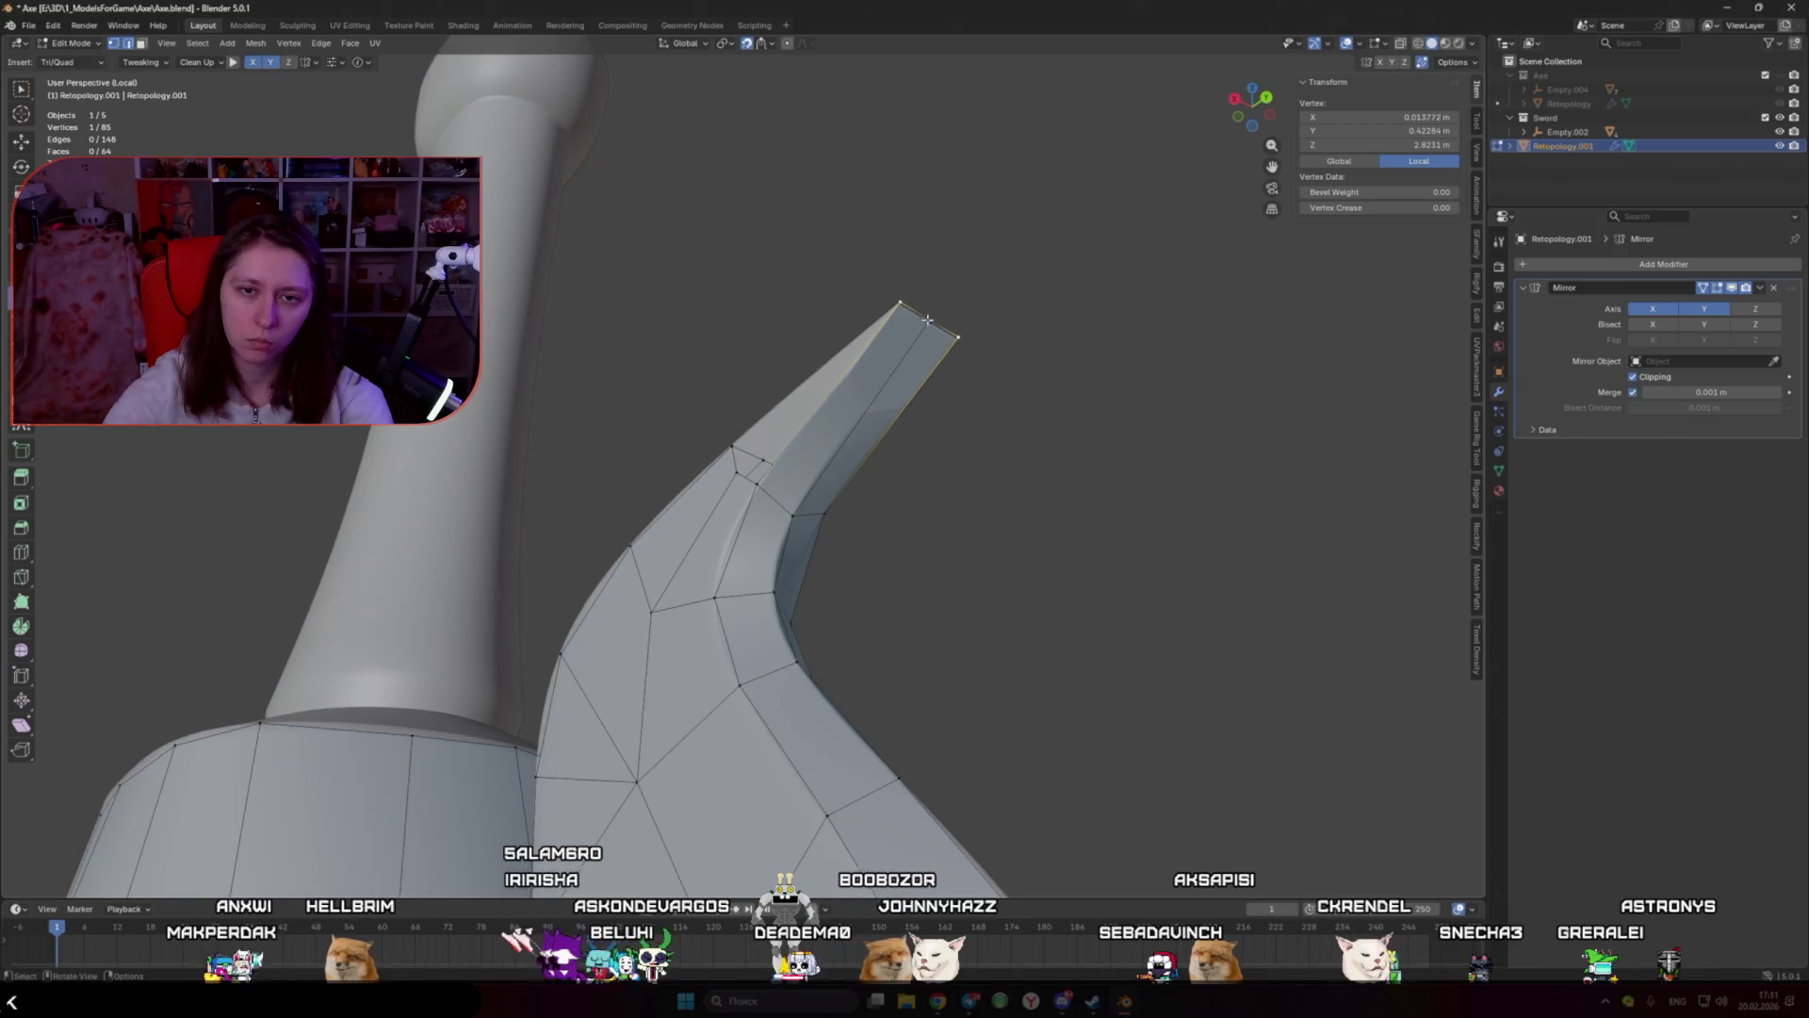
middle_drag(927, 320, 1005, 436)
shift+click(835, 565)
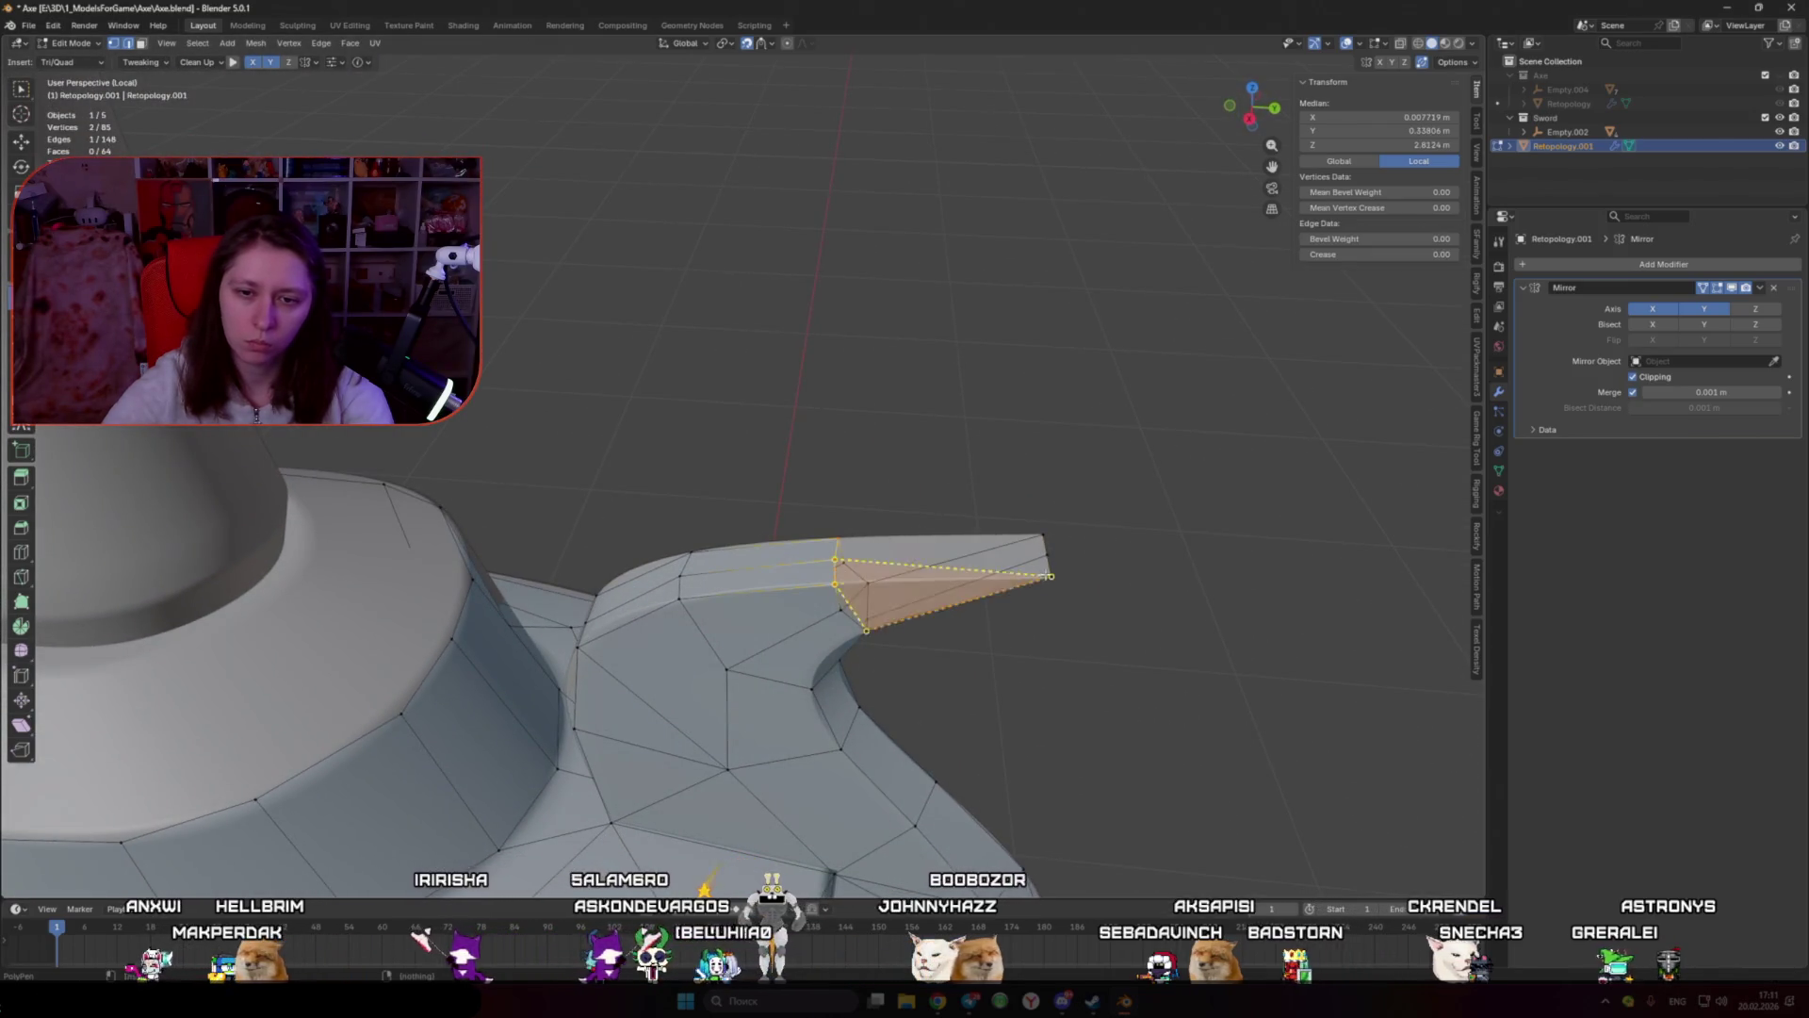
click(1050, 568)
click(891, 497)
mouse_move(989, 499)
middle_down()
mouse_move(1035, 503)
mouse_move(865, 582)
middle_up()
key(Escape)
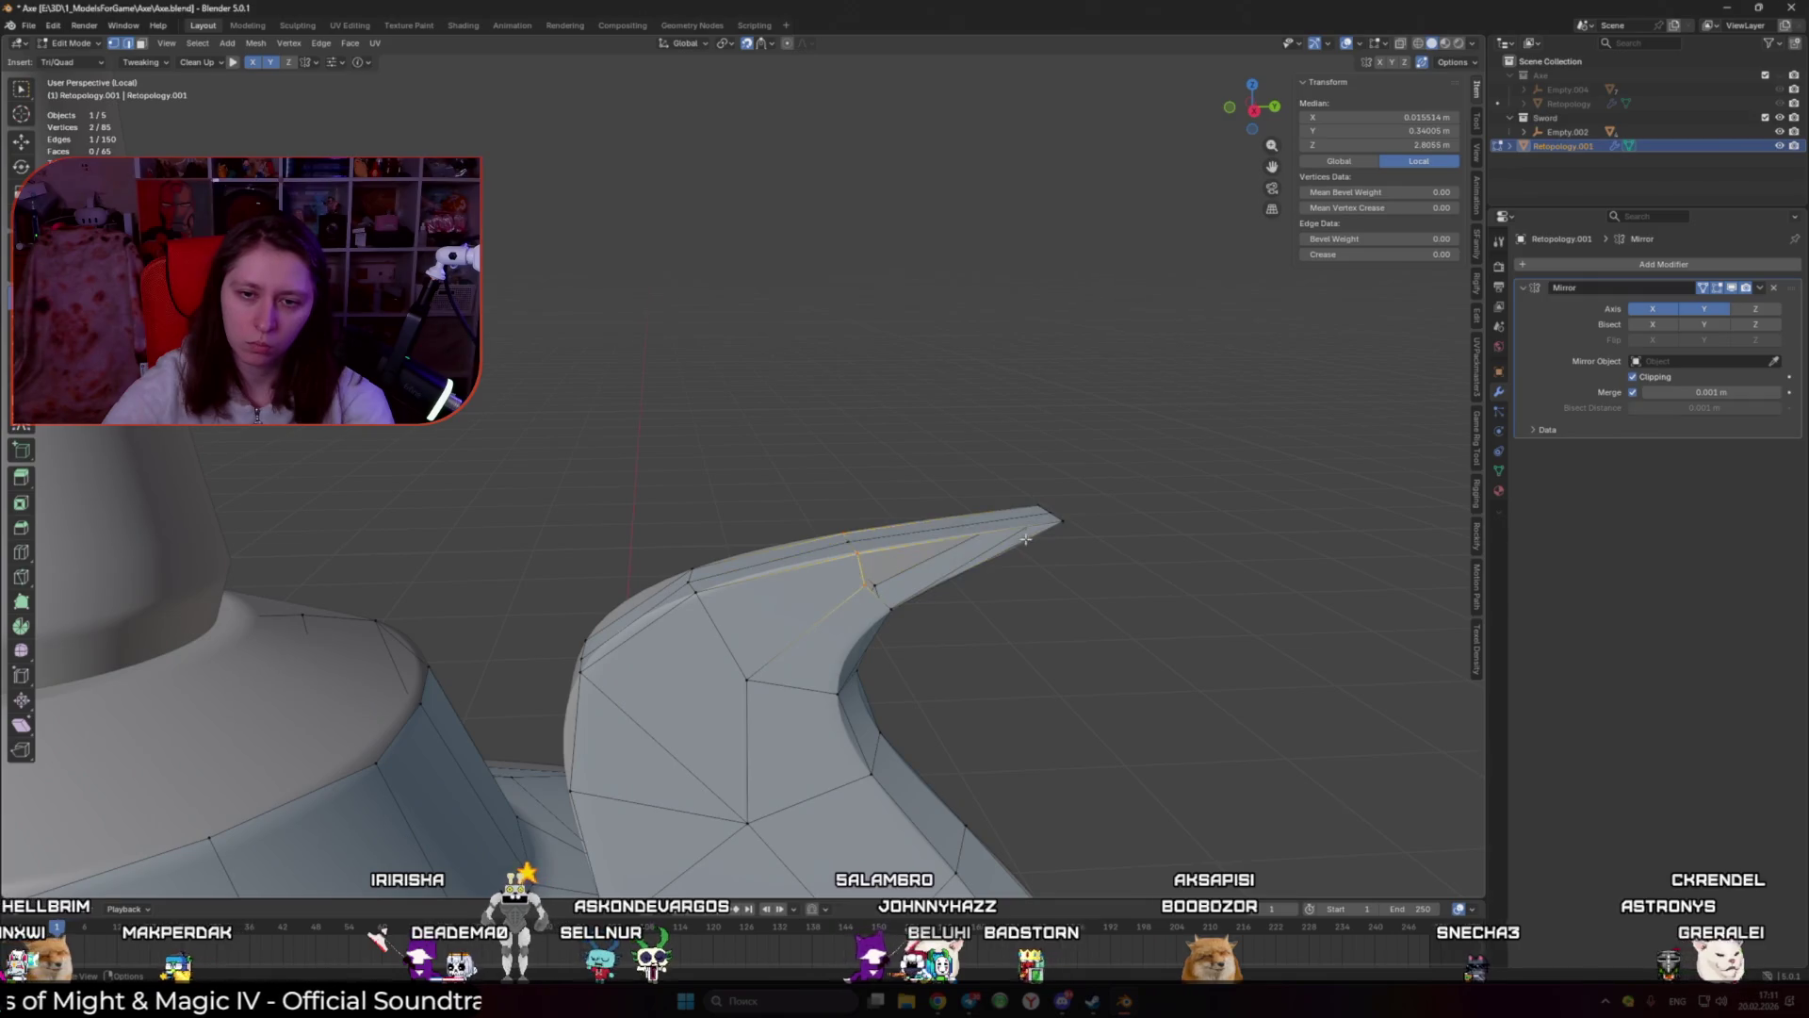
drag(865, 581, 1061, 521)
click(914, 563)
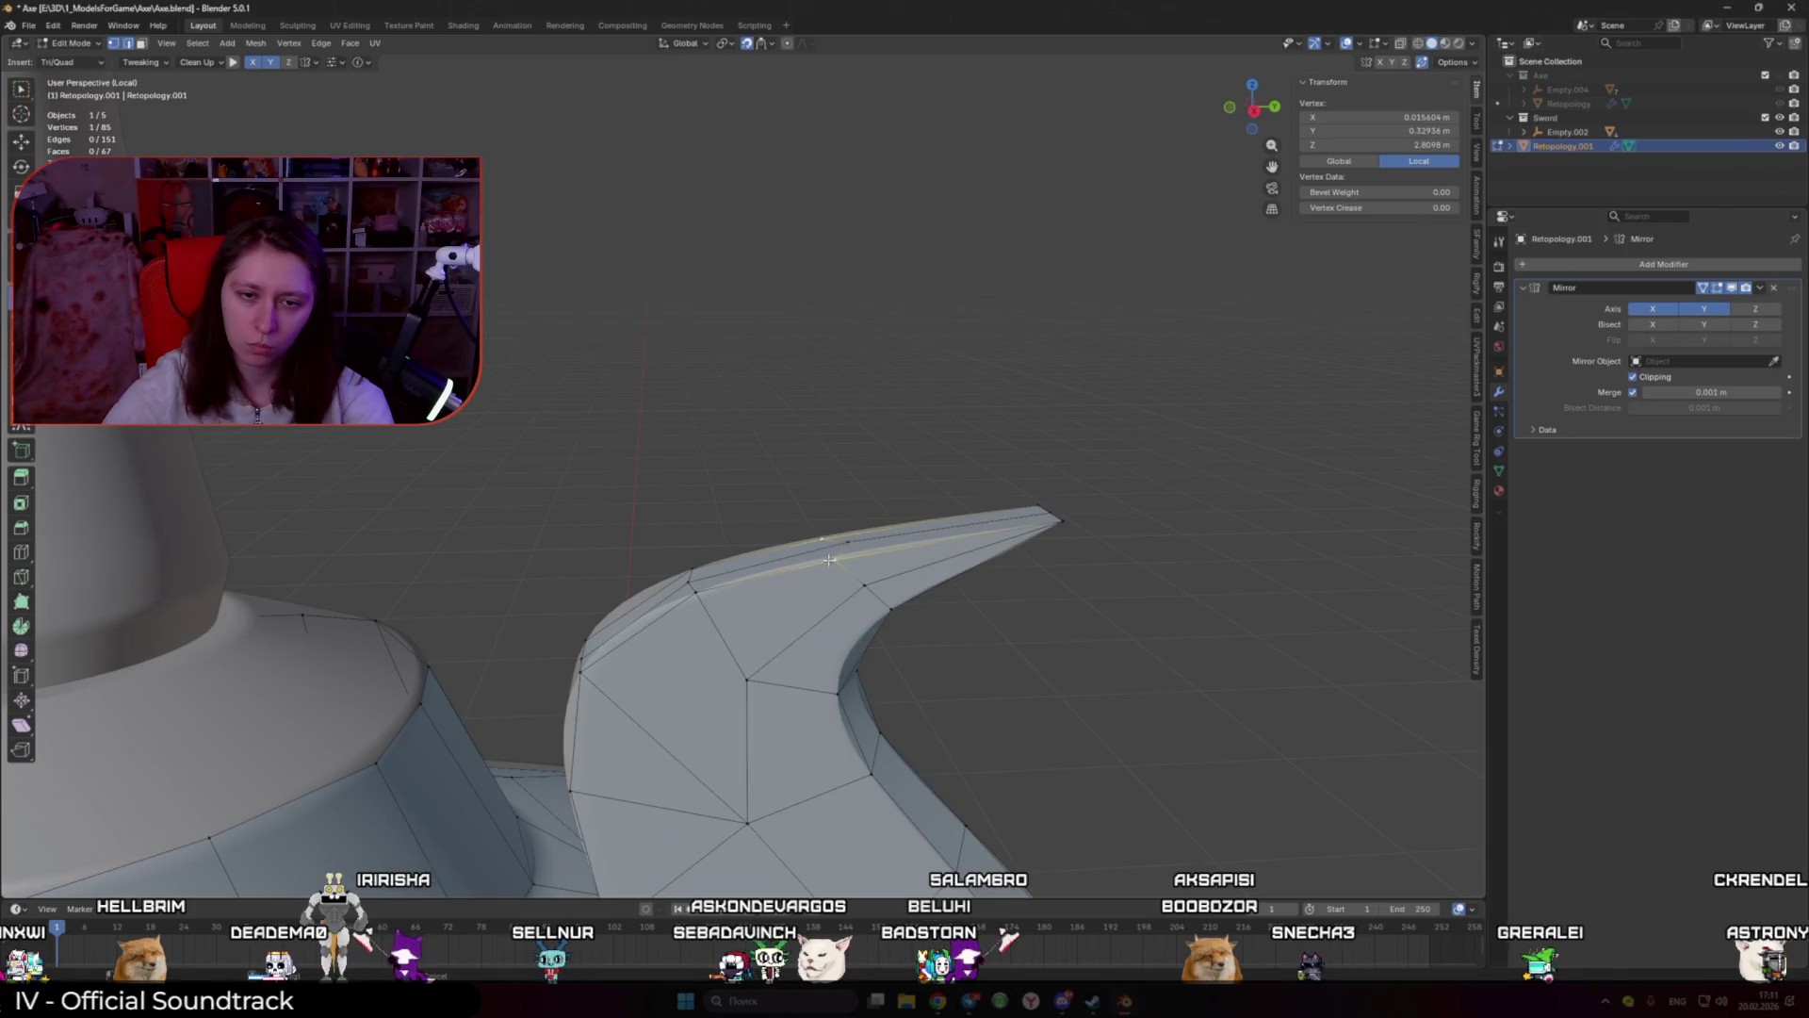
Step: Clear the selection and save the blend file
middle_drag(828, 560, 876, 553)
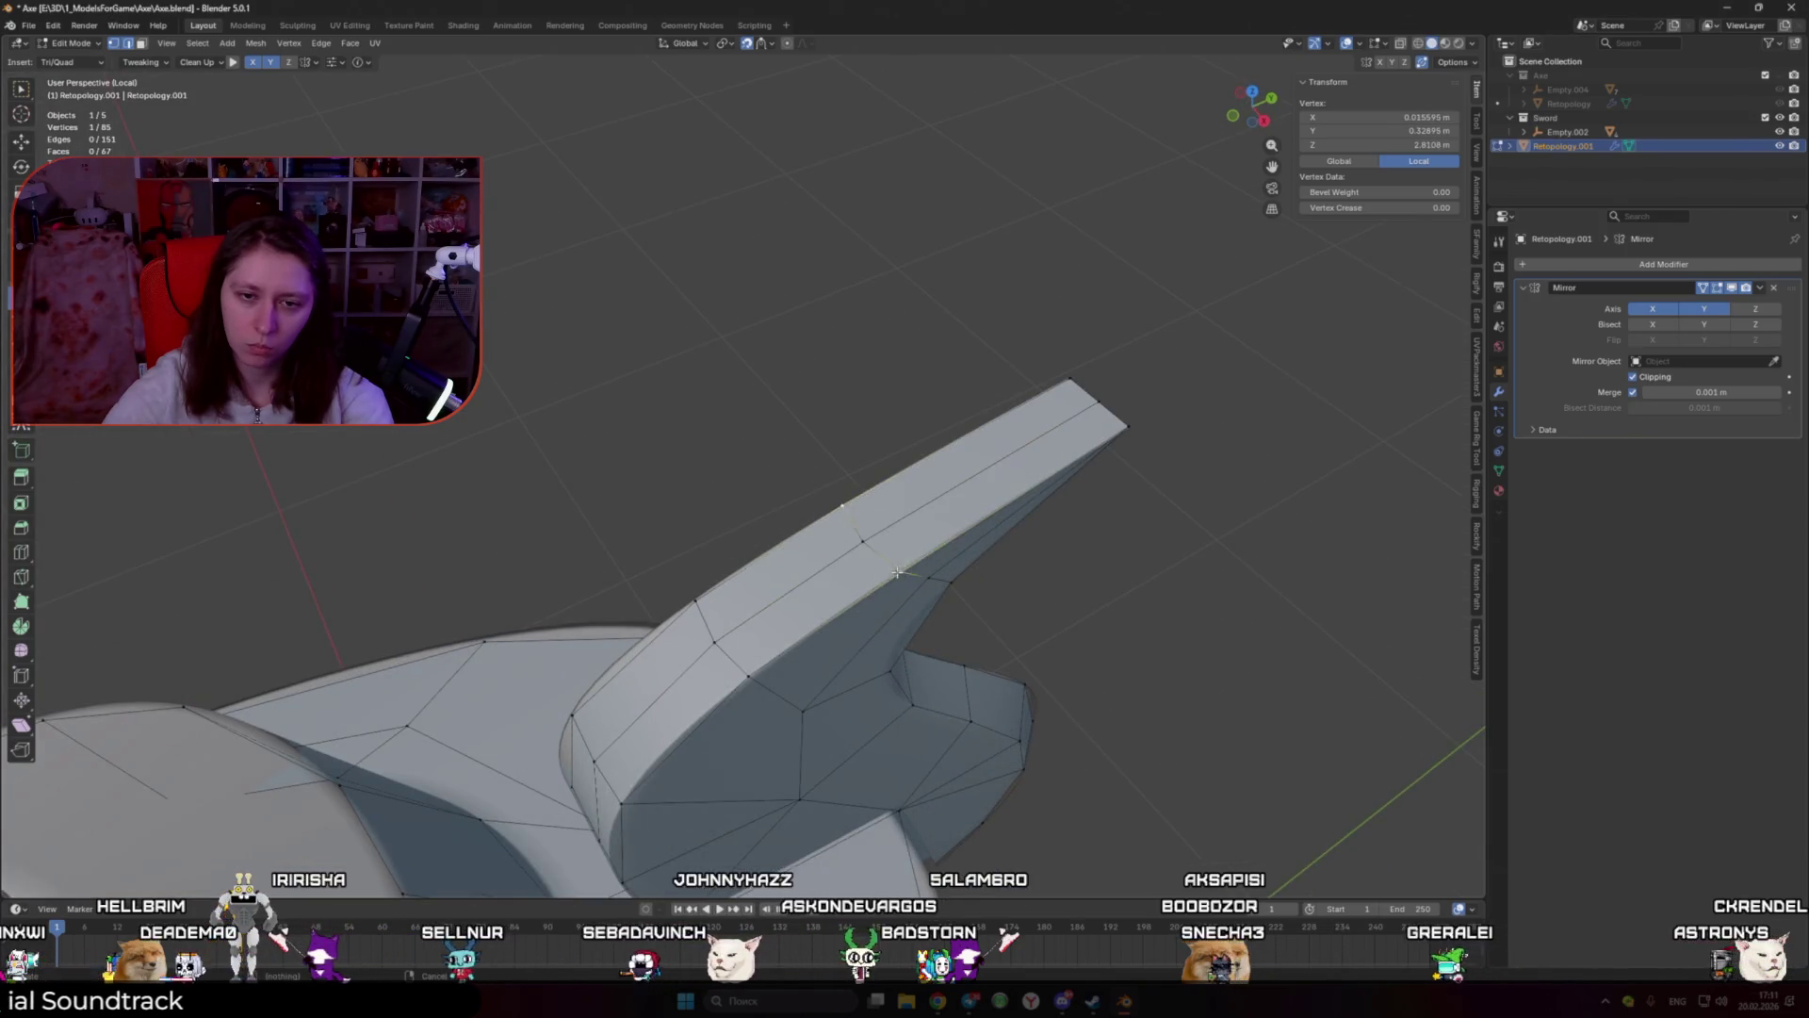
scroll(942, 603, down, 5)
key(alt+a)
middle_drag(896, 557, 833, 631)
key(ctrl+s)
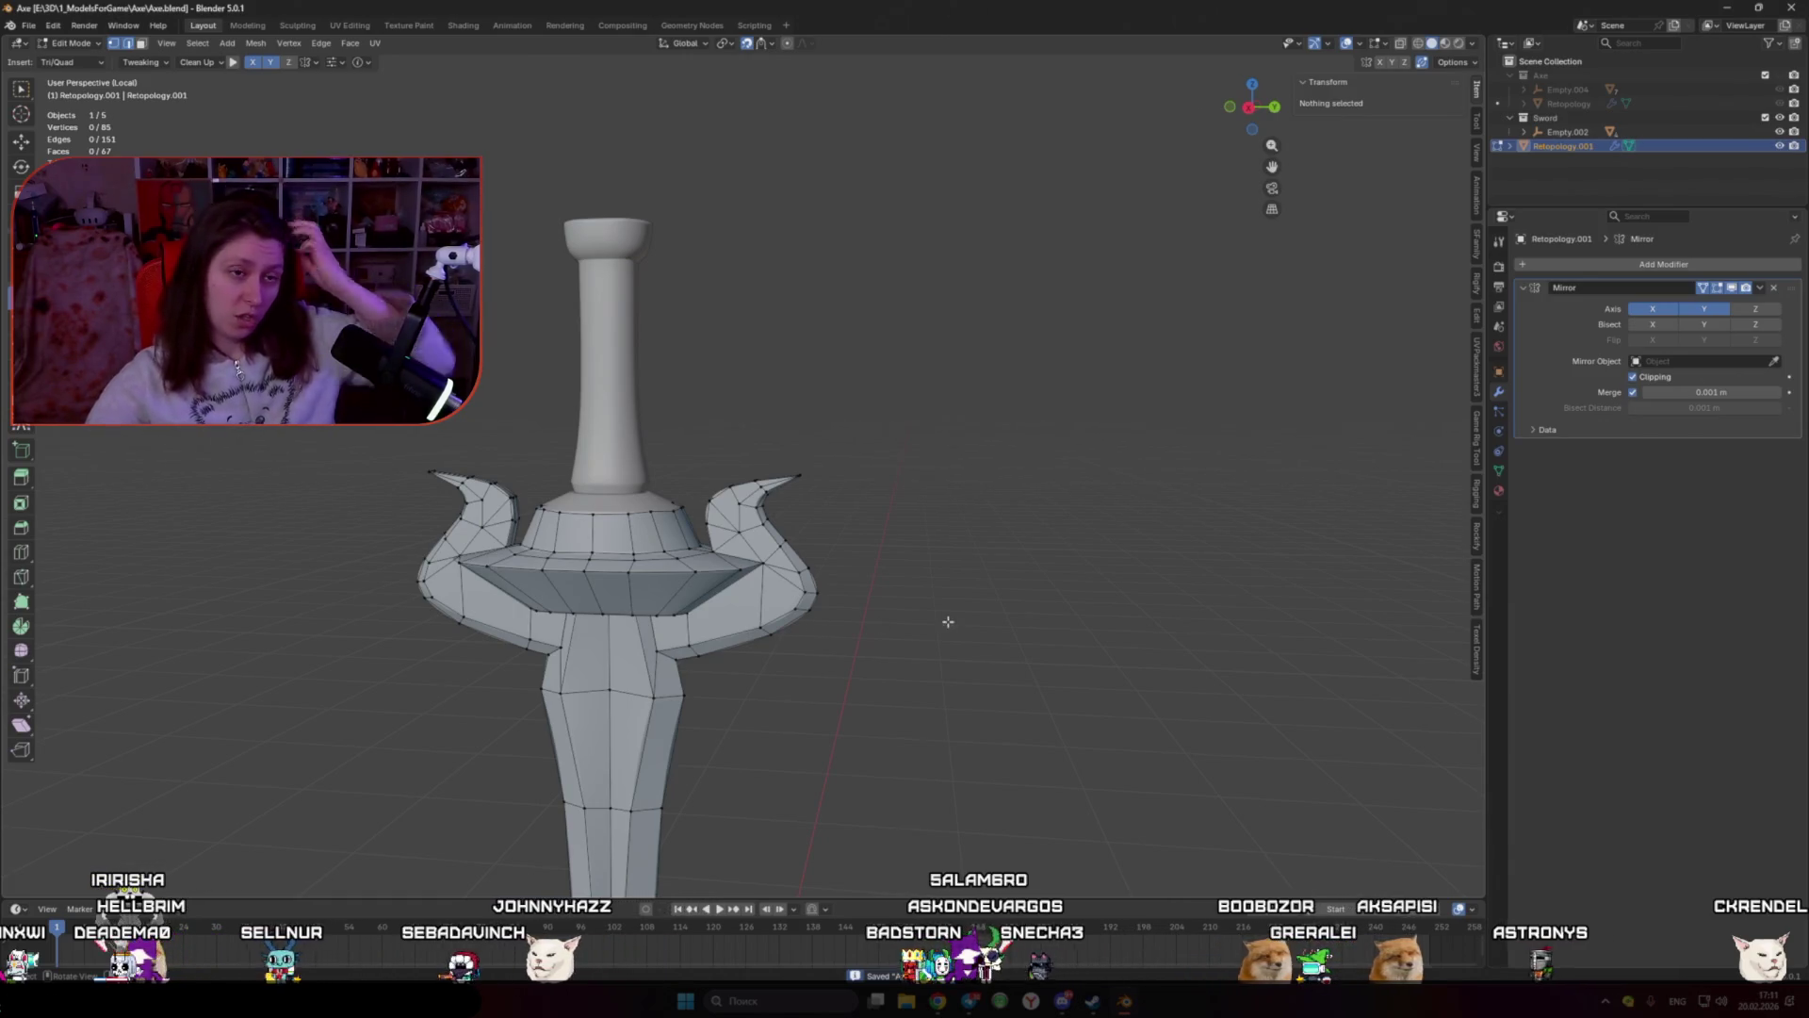
Step: Switch to Object Mode, leave Local View and frame the whole sword with all scene objects
key(Tab)
key(KP_Divide)
key(KP_Decimal)
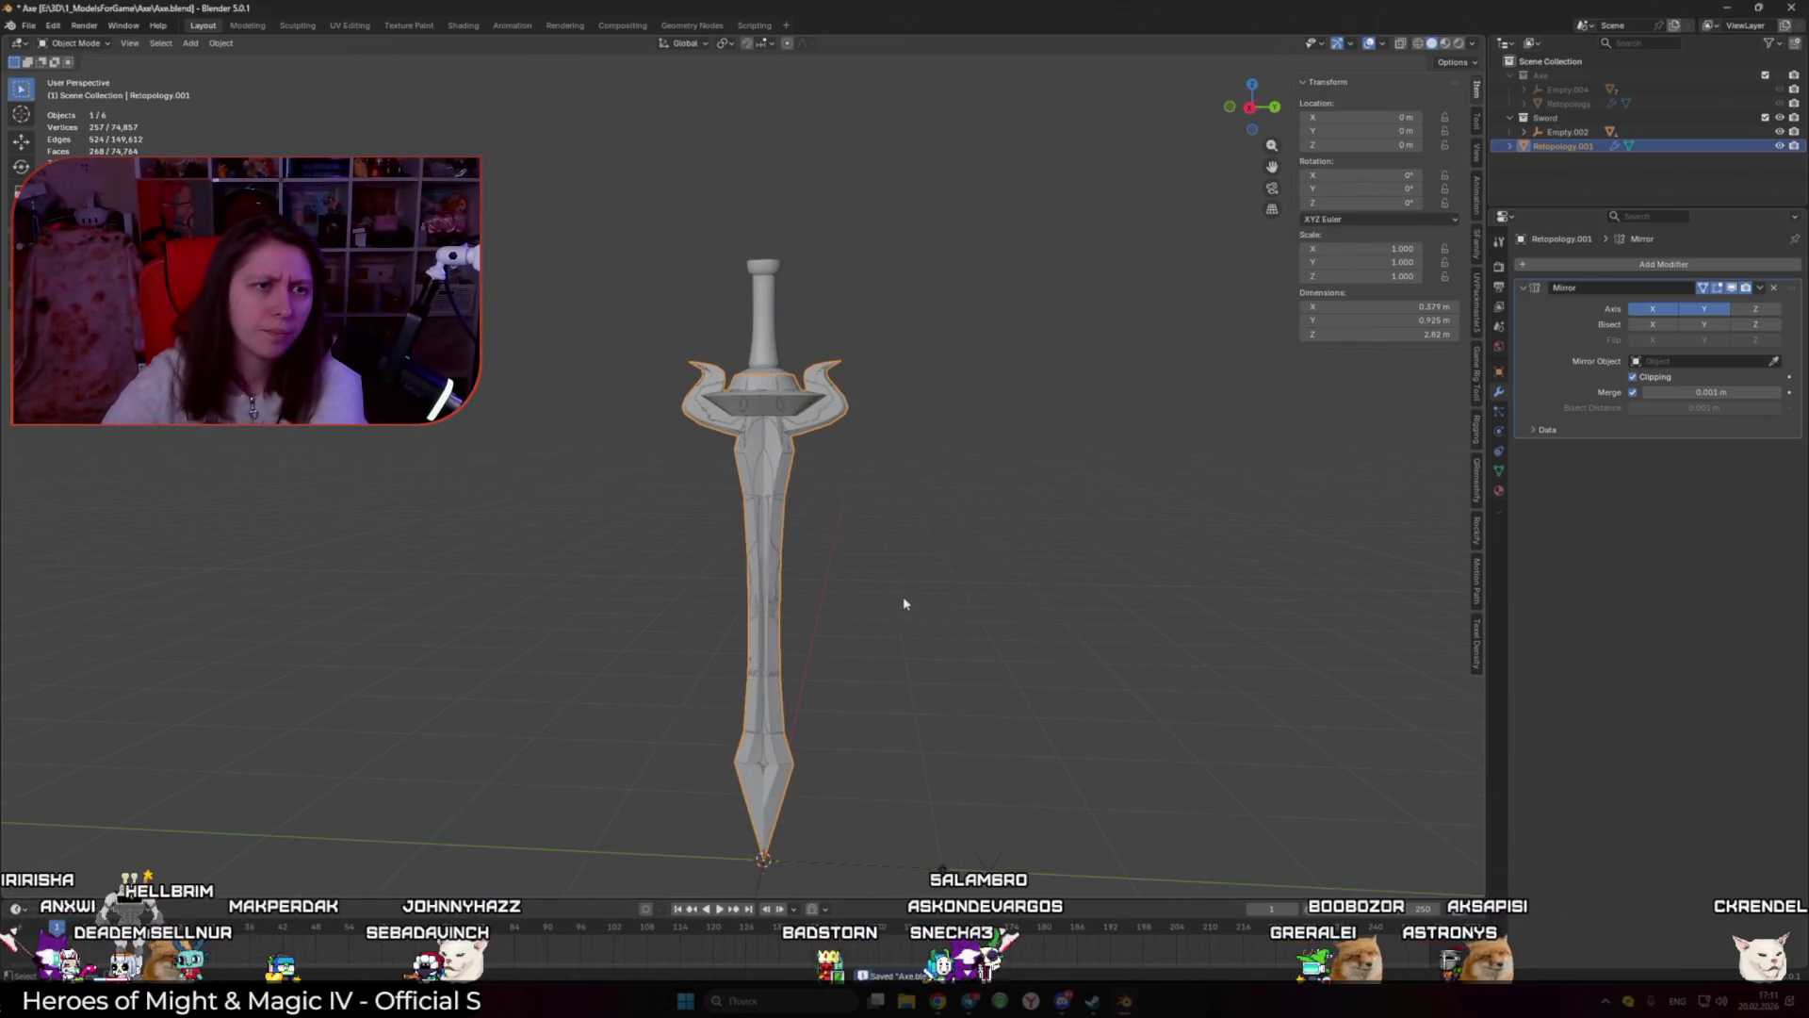
key(KP_Divide)
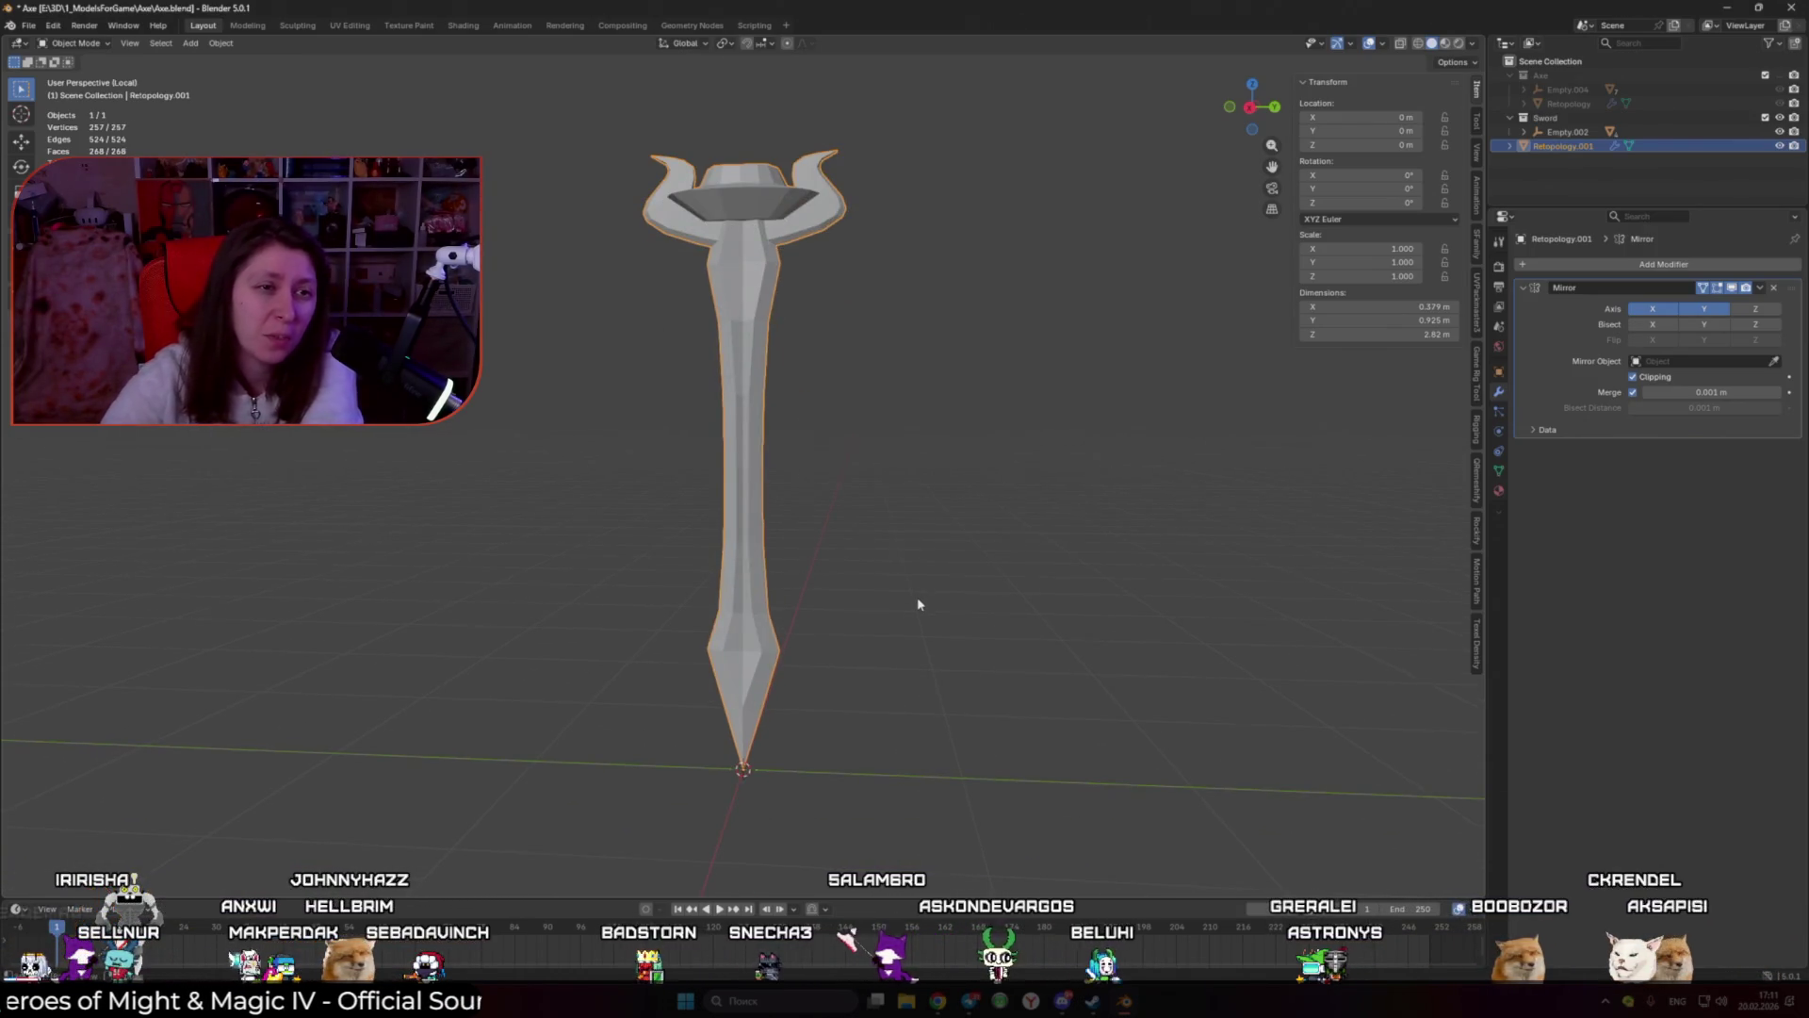
key(KP_Divide)
Step: Return to Edit Mode on Retopology.001 and select an edge on the crossguard
key(Tab)
scroll(872, 427, up, 6)
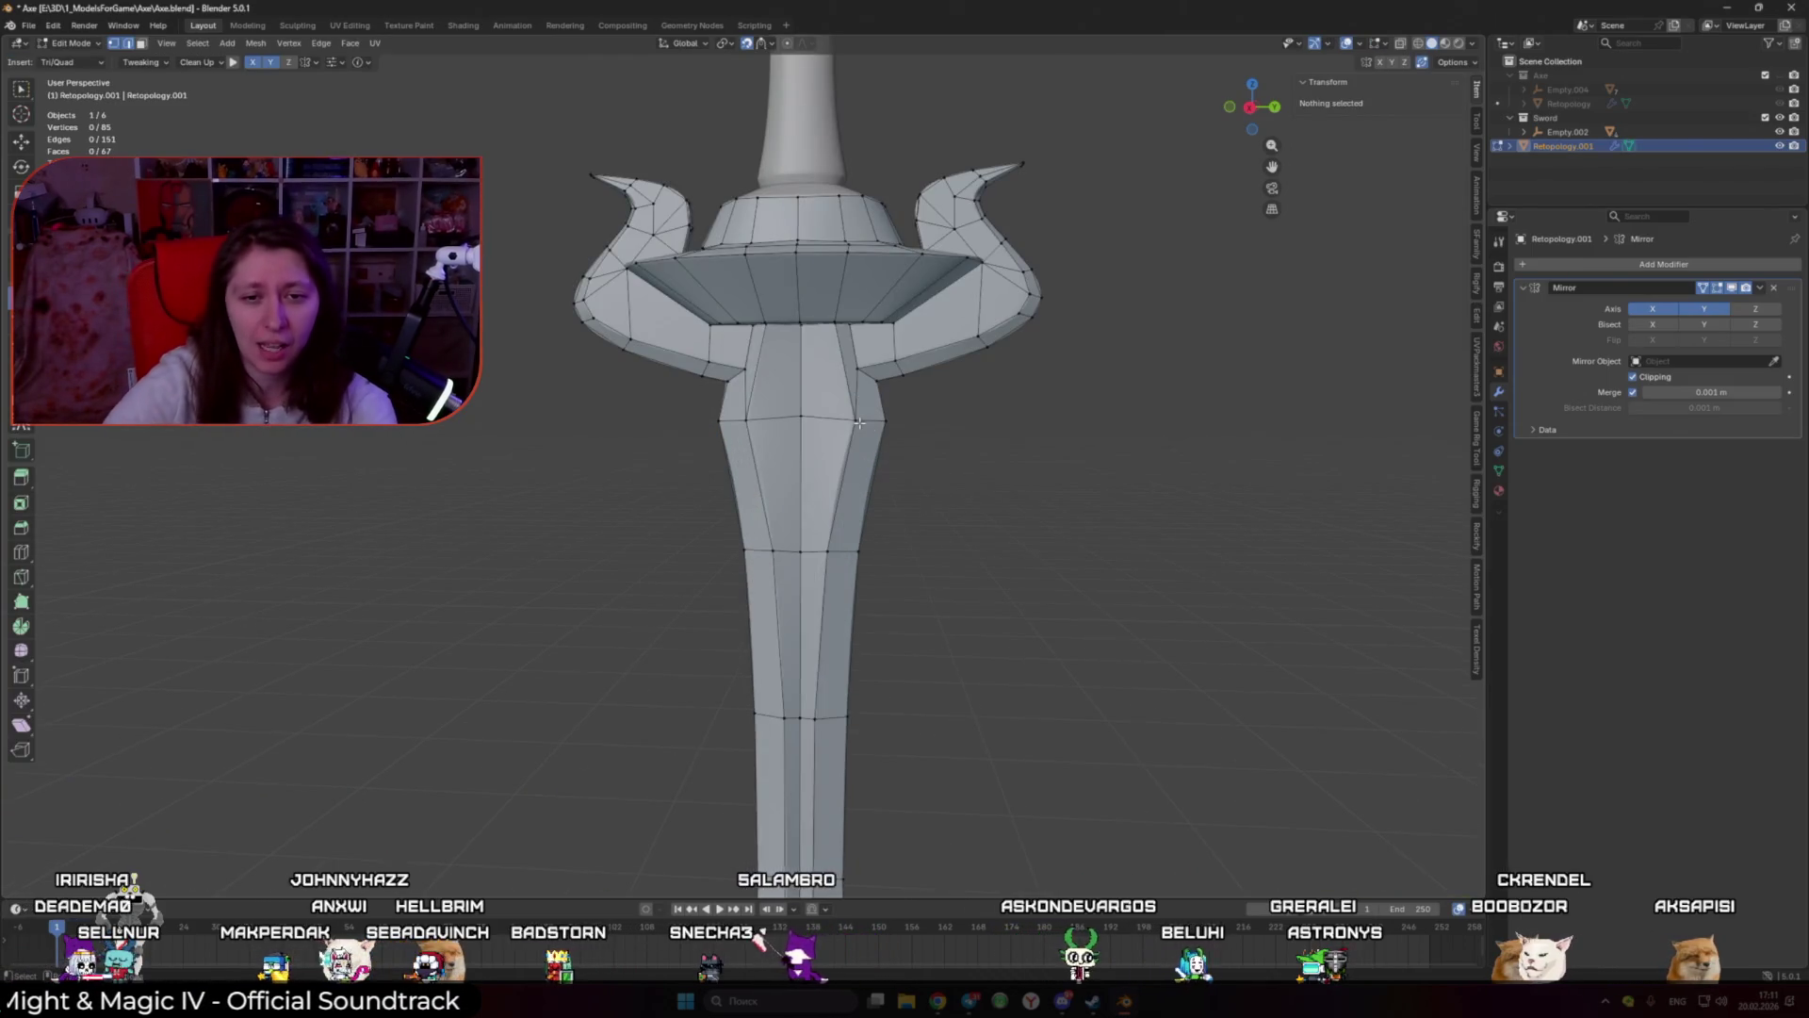
middle_drag(871, 426, 859, 592)
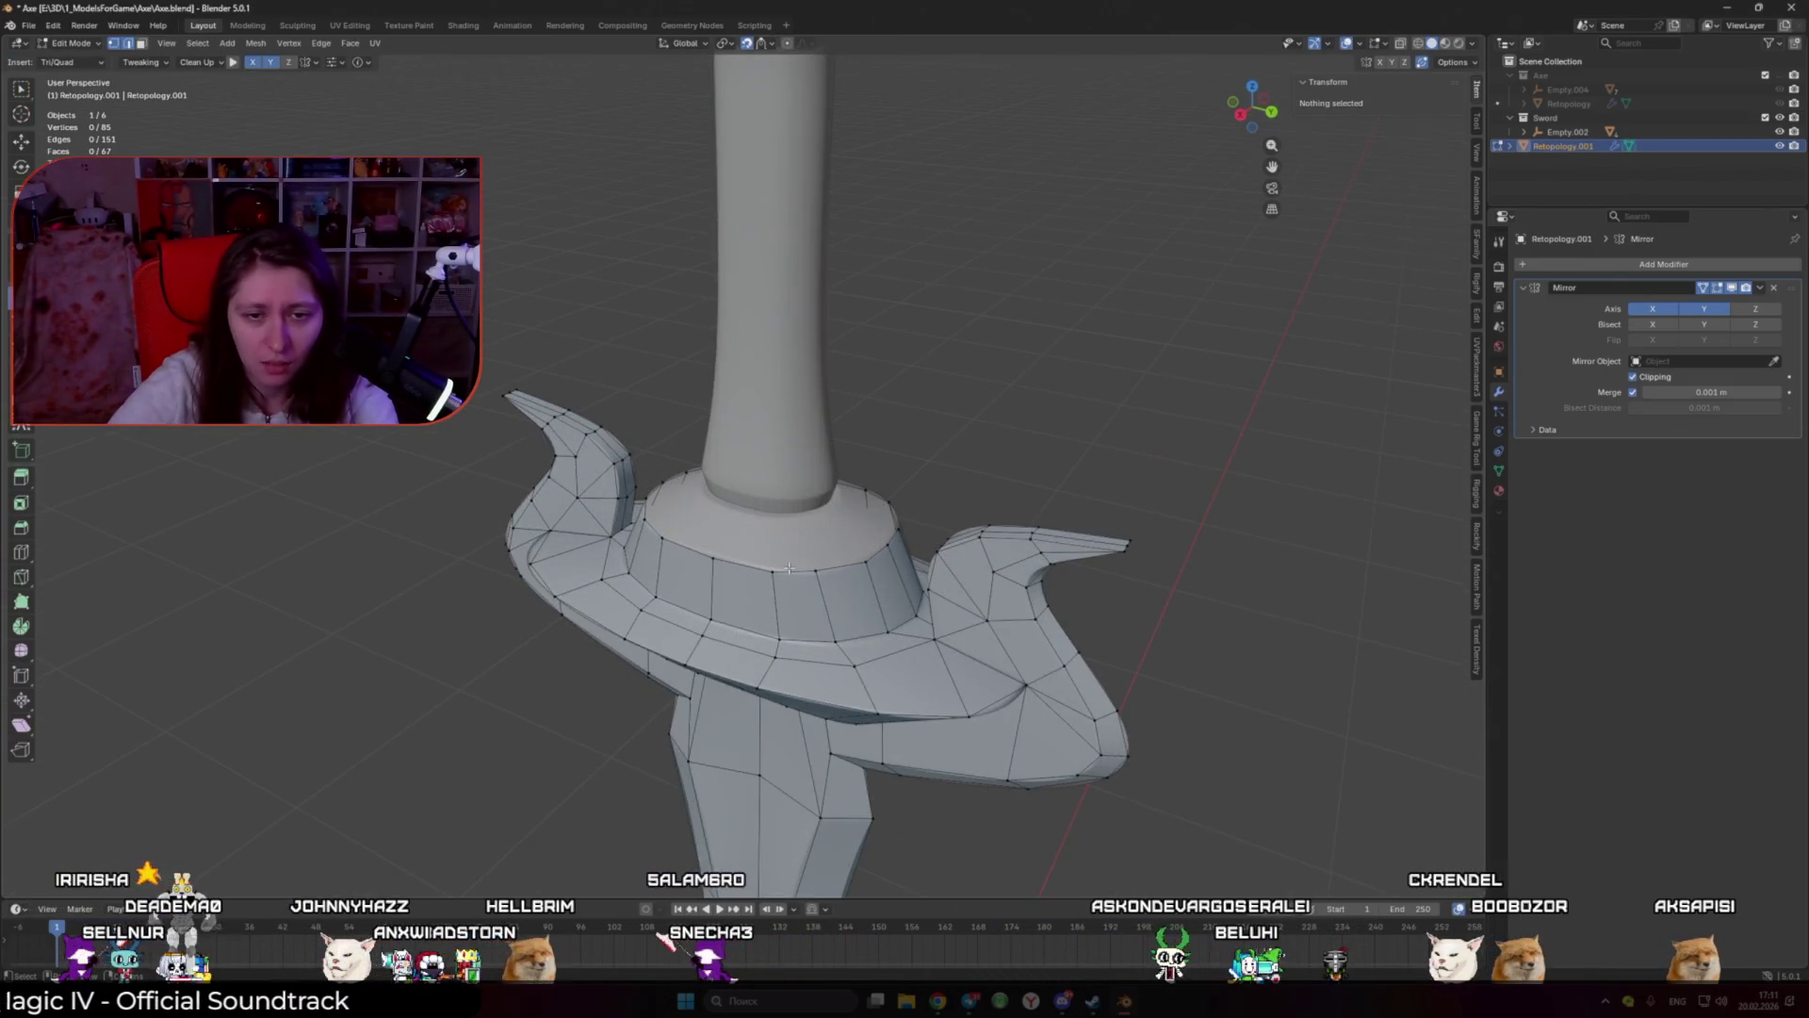
click(859, 592)
scroll(859, 592, up, 2)
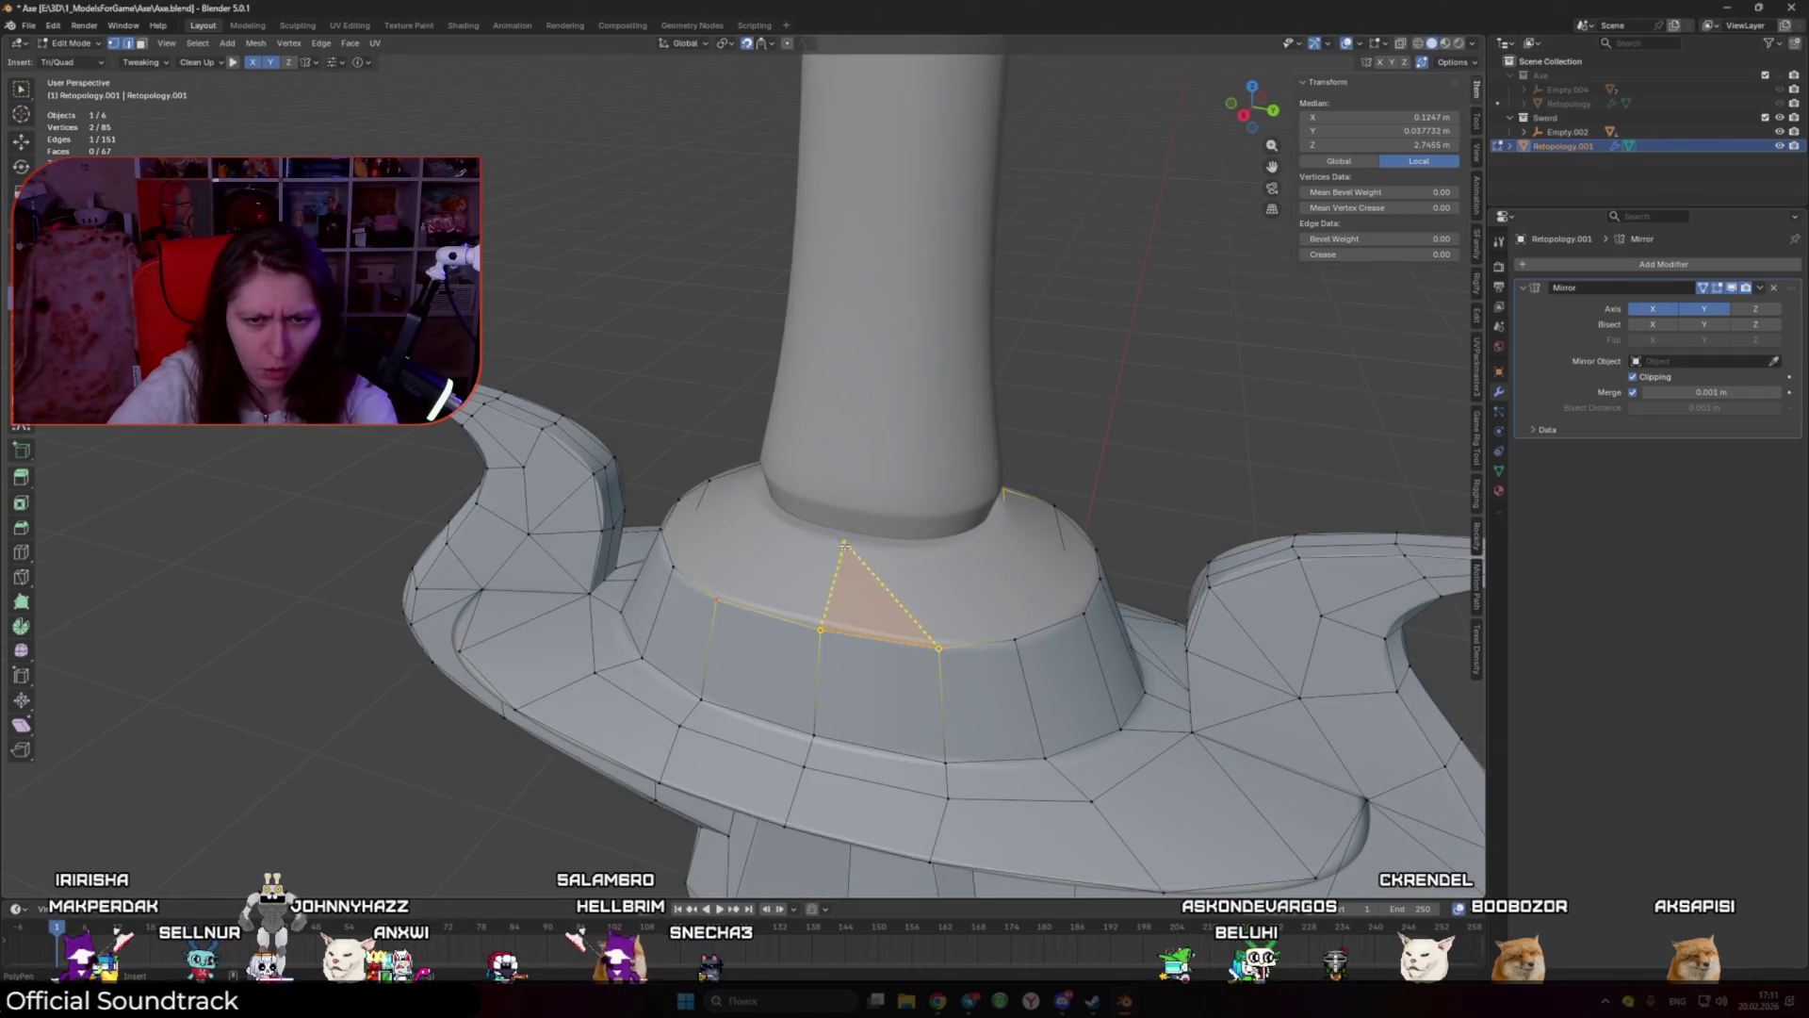
Step: Frame the collar and select an edge on its upper ring to extend from
scroll(844, 545, down, 5)
middle_drag(844, 546, 901, 512)
scroll(901, 512, up, 4)
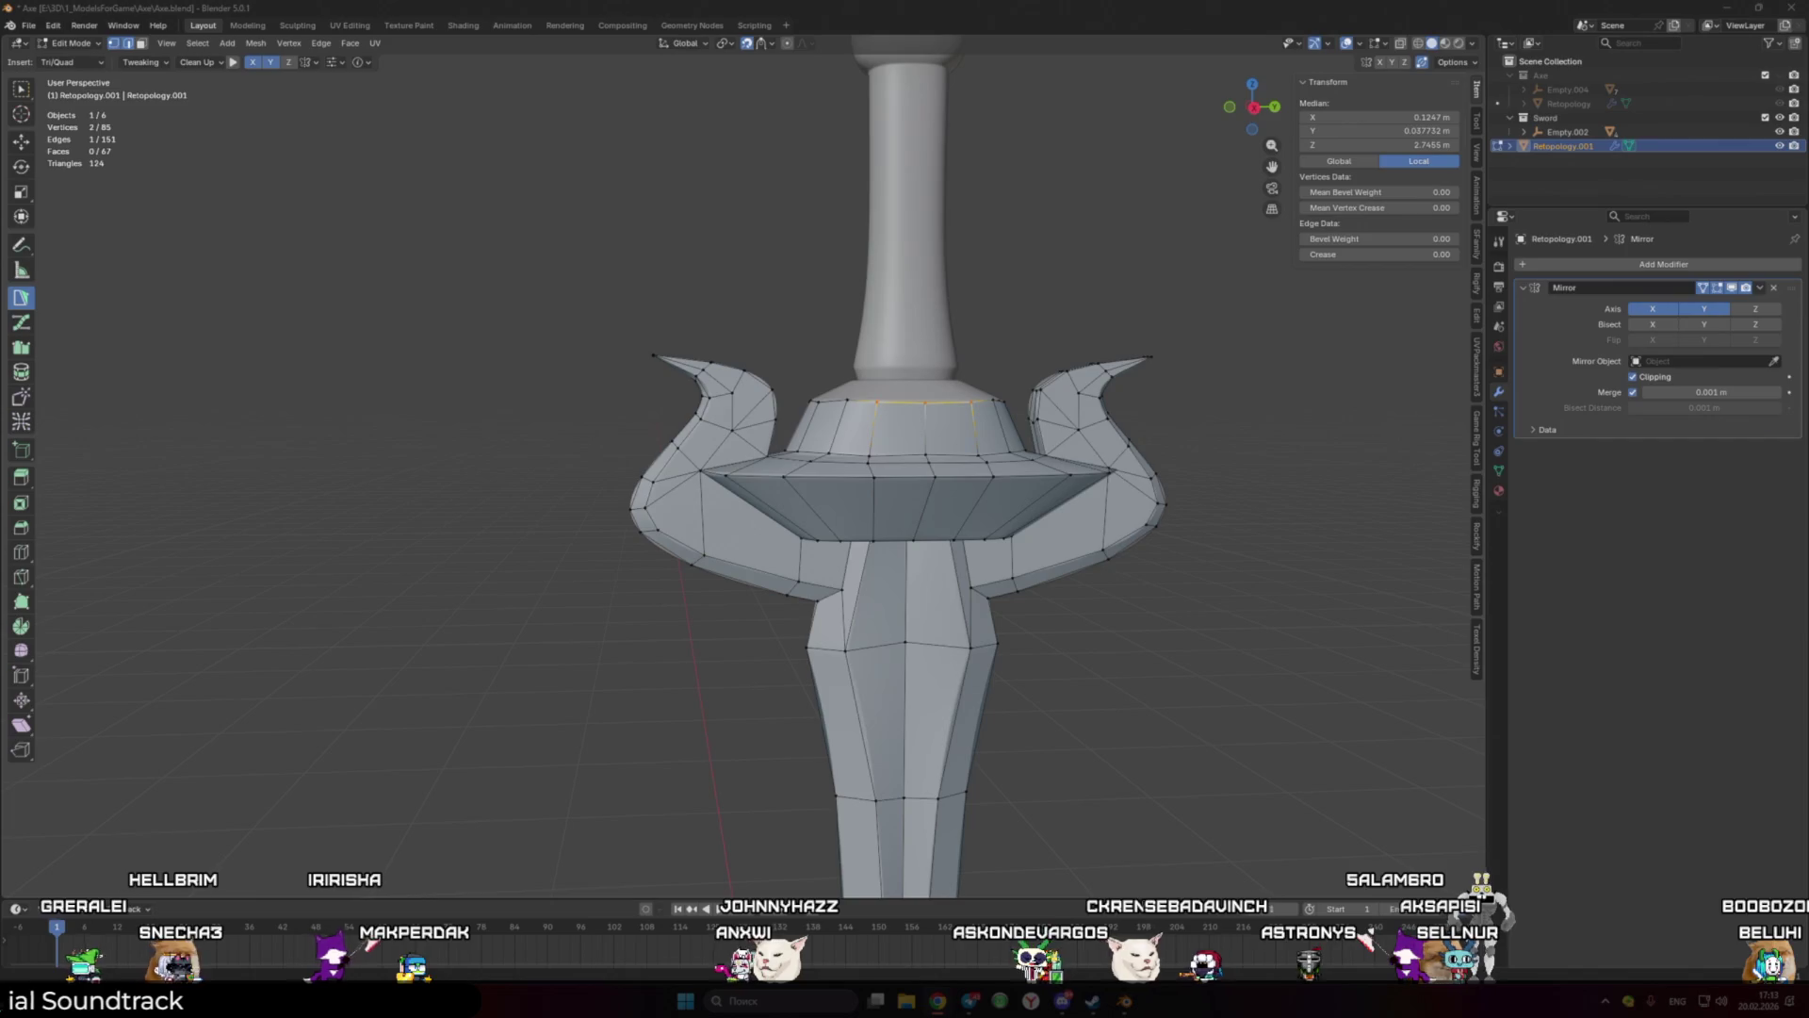
middle_drag(1310, 570, 1303, 587)
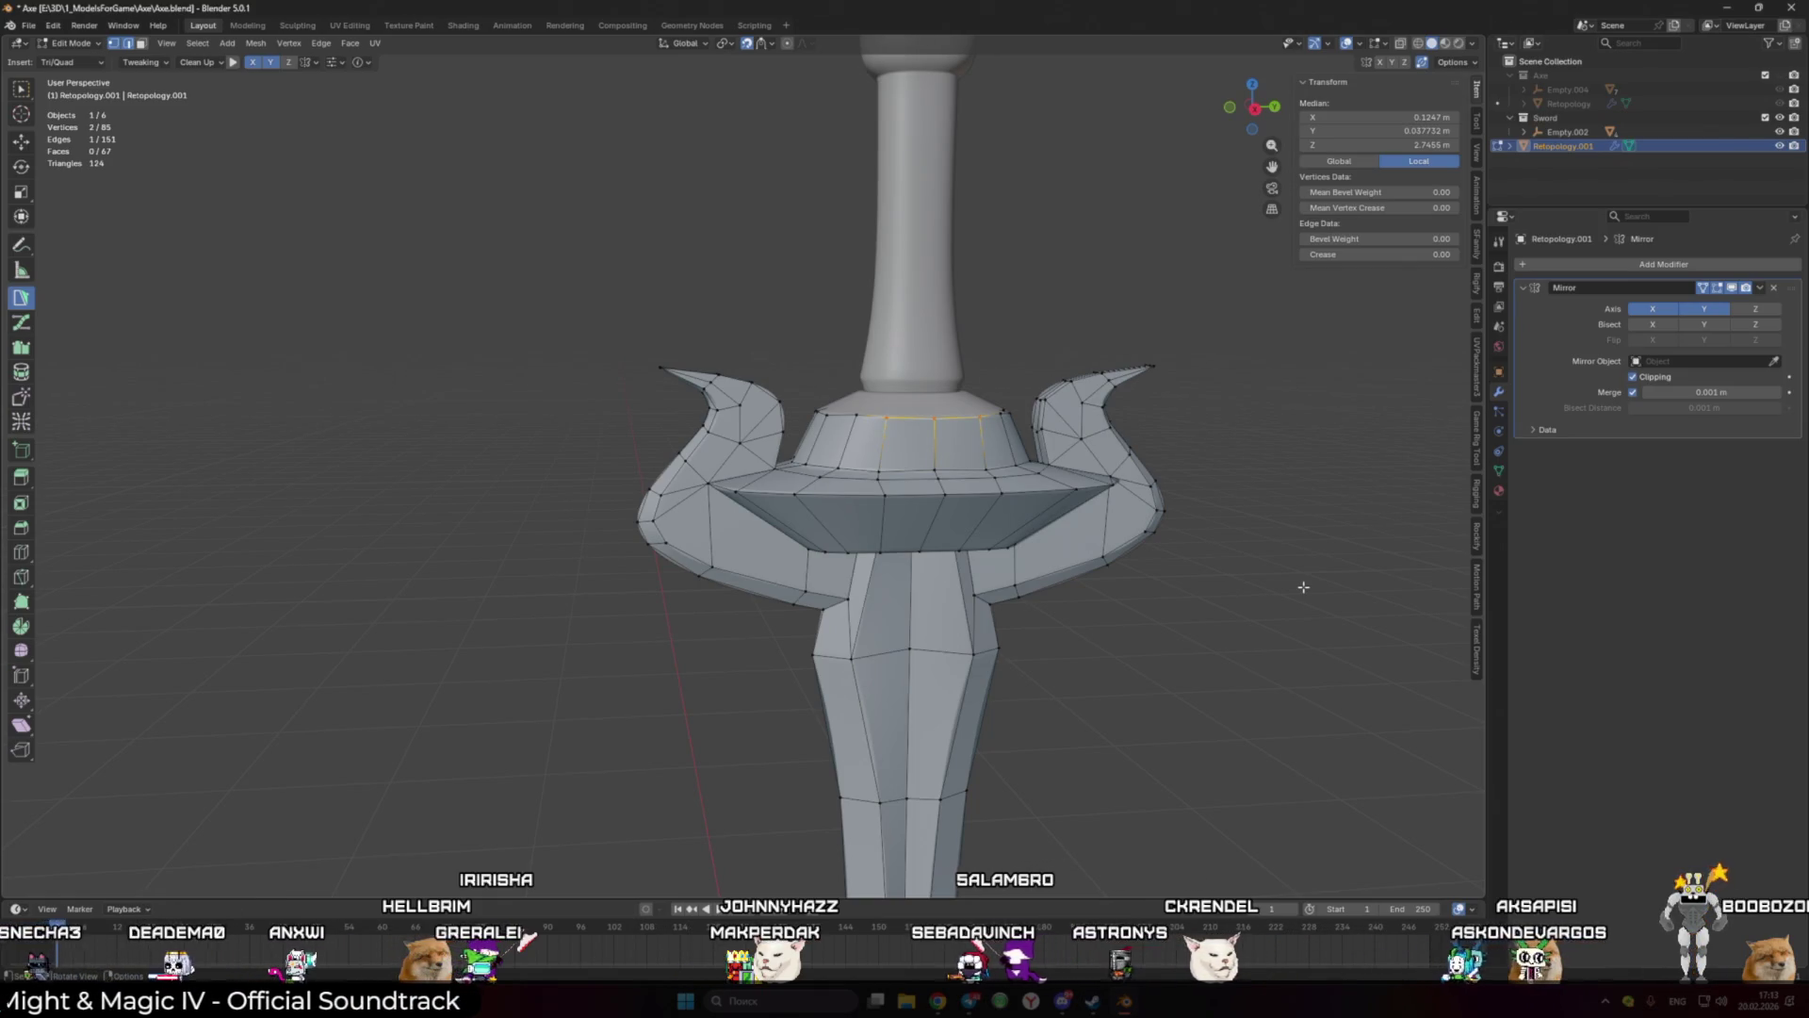
scroll(915, 556, up, 1)
scroll(915, 556, up, 3)
click(791, 402)
click(750, 405)
scroll(705, 314, down, 5)
scroll(716, 358, down, 2)
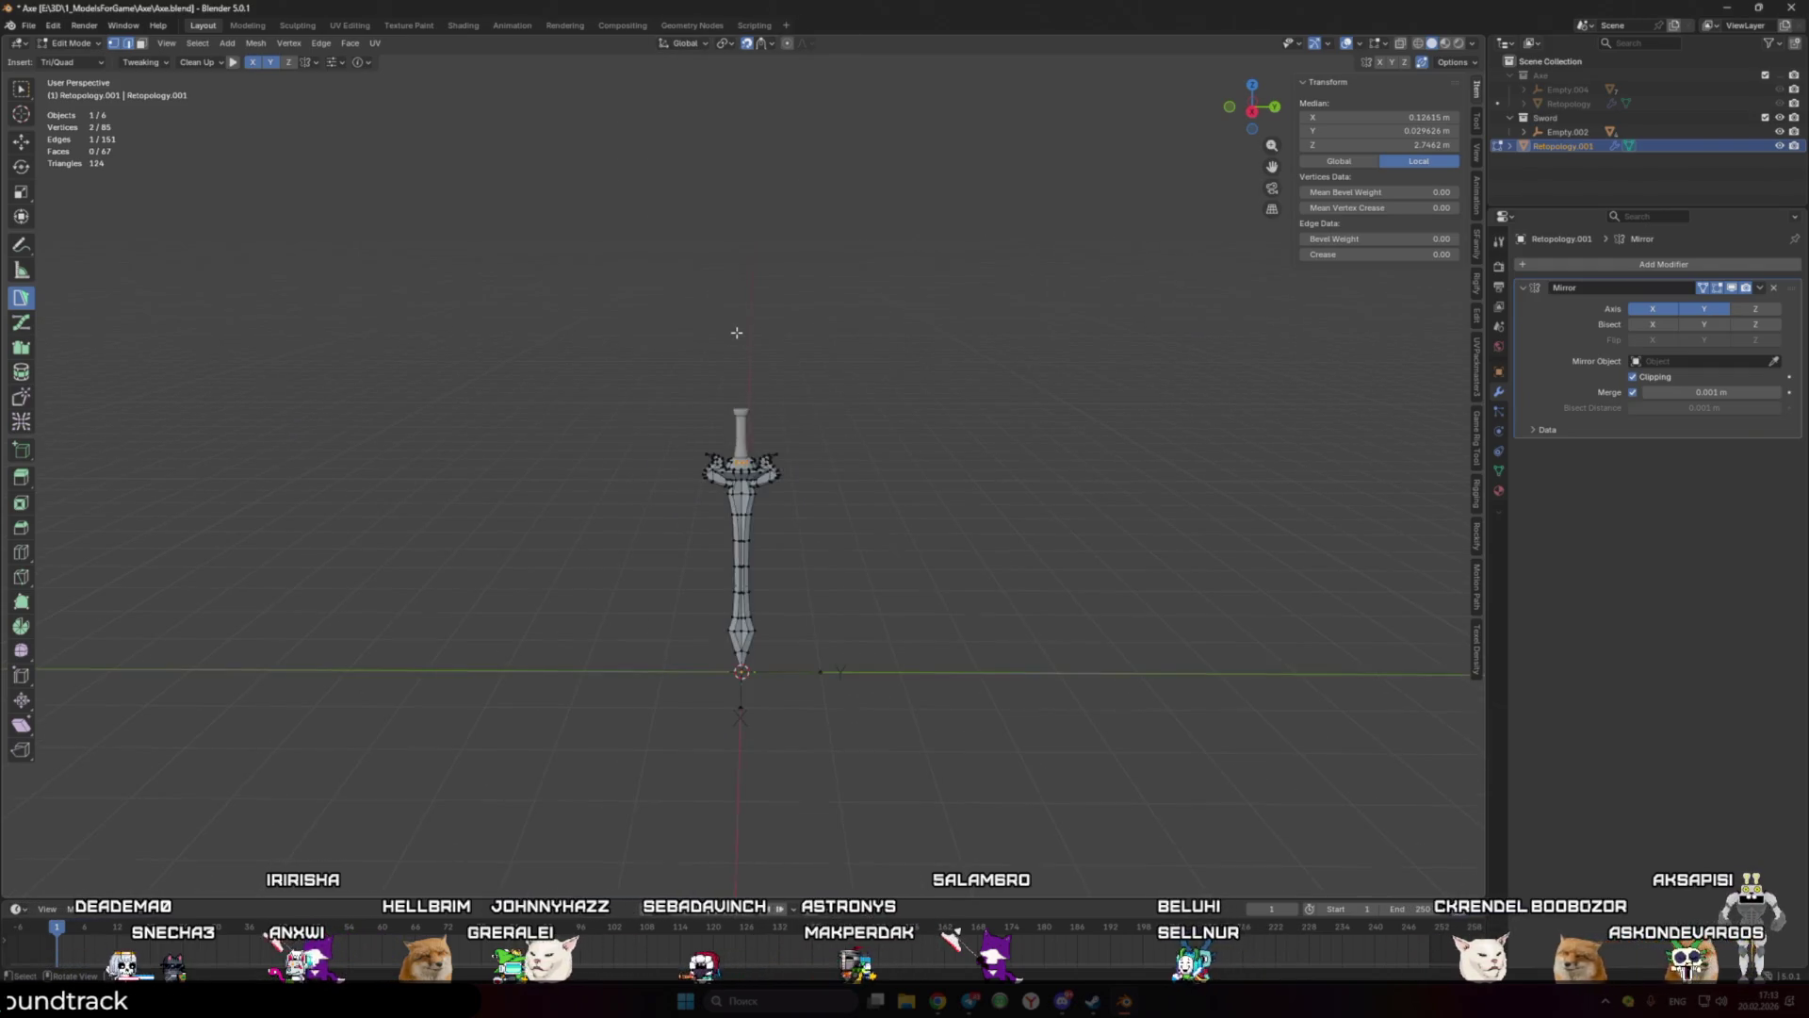
Step: Add quad and triangle faces around the collar ring from the selected edge
scroll(728, 389, up, 6)
scroll(731, 414, up, 3)
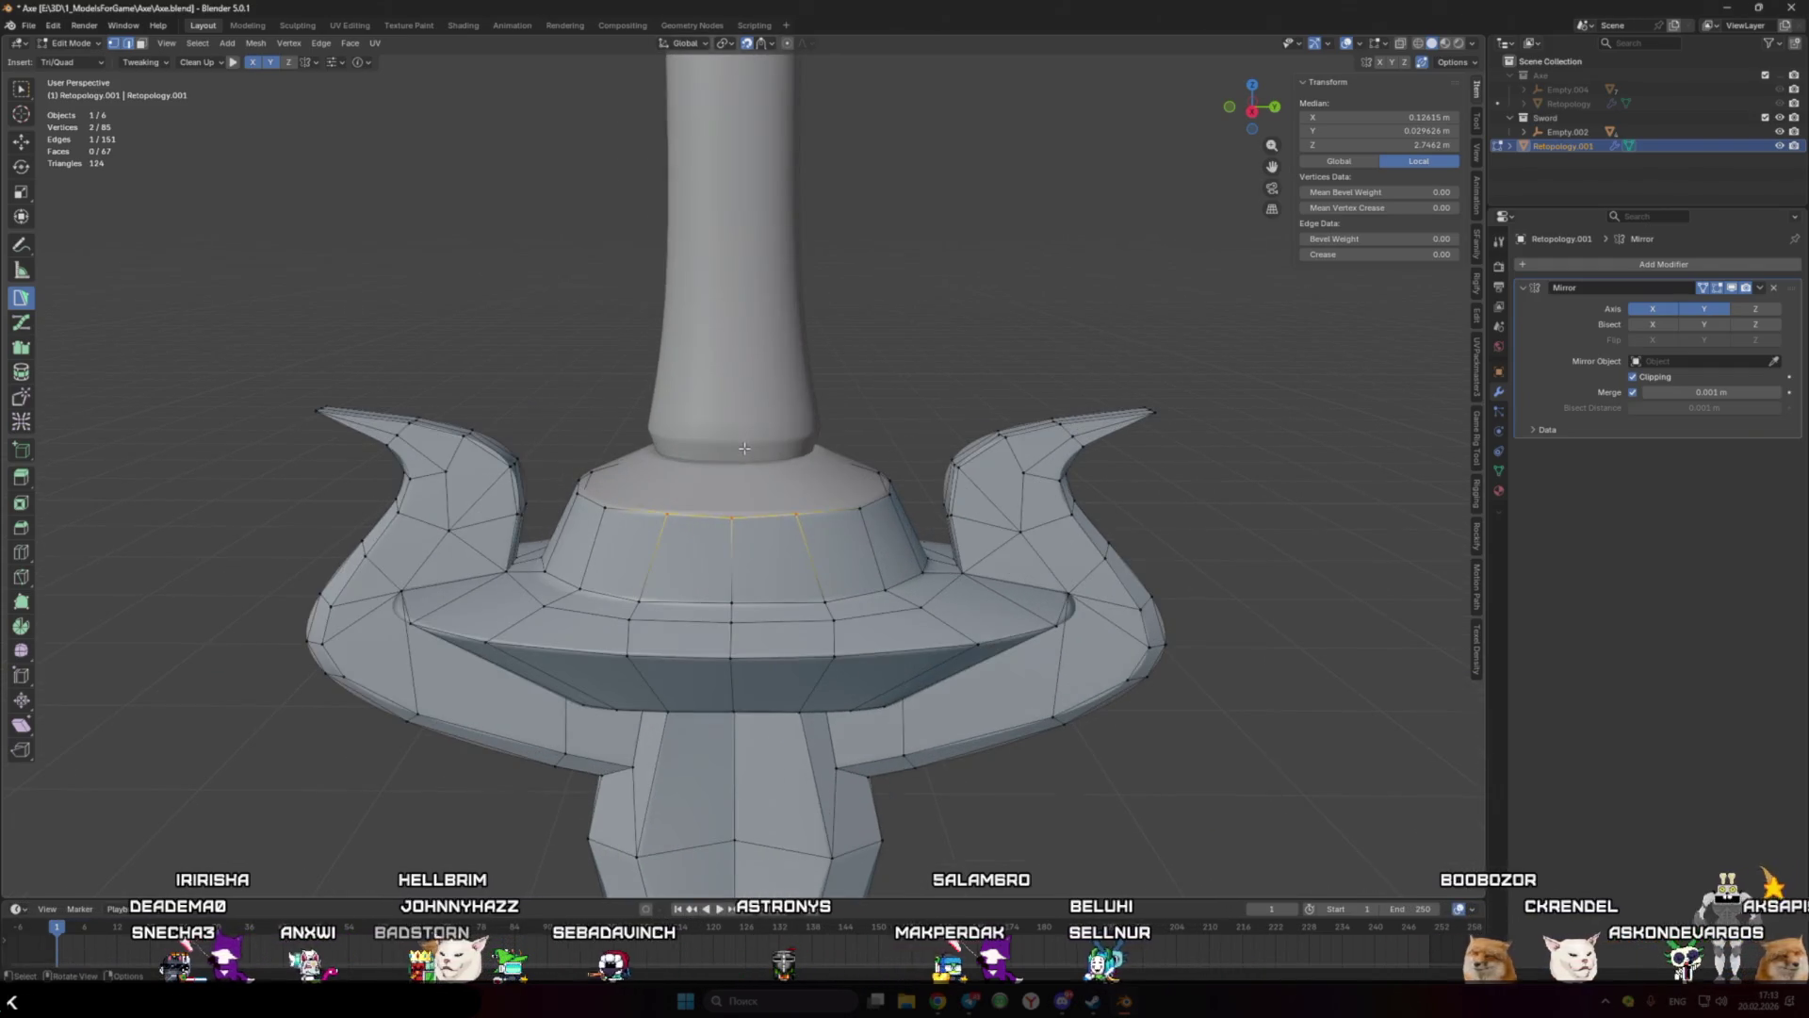
ctrl+click(735, 443)
mouse_move(735, 443)
middle_down()
mouse_move(603, 527)
mouse_move(697, 565)
middle_up()
ctrl+click(586, 549)
ctrl+click(655, 550)
ctrl+click(686, 611)
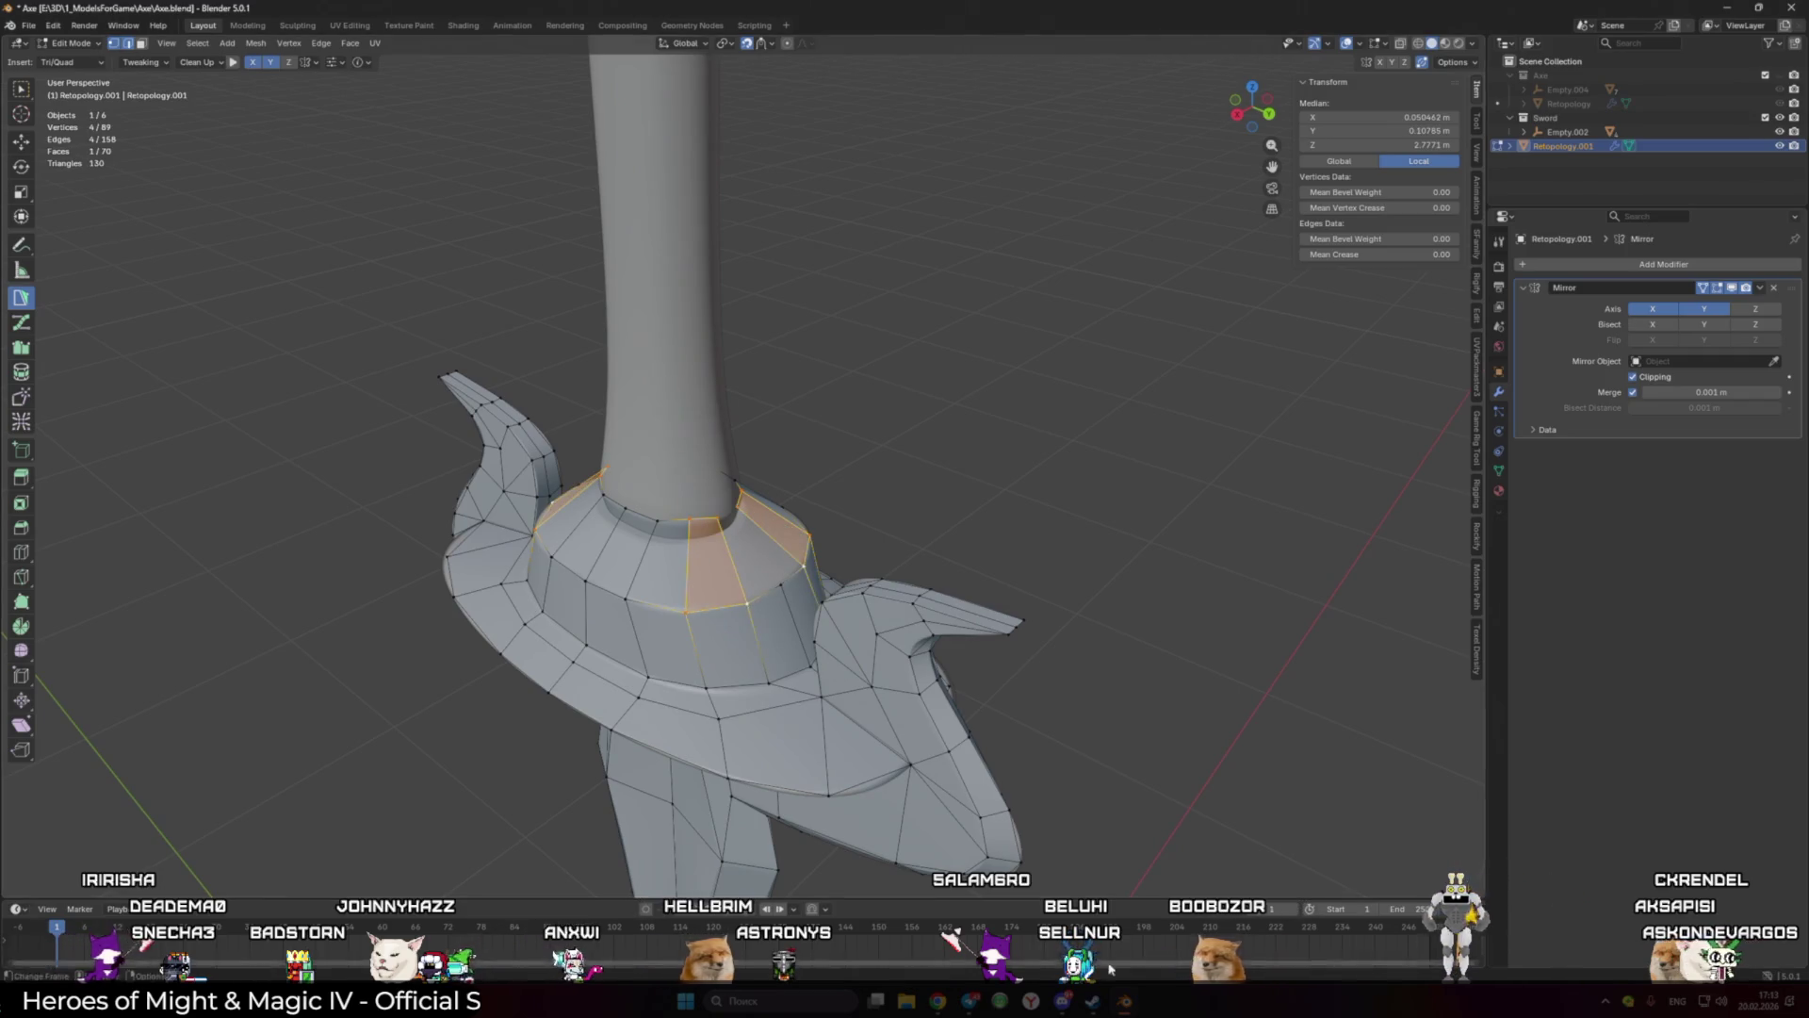
Step: Bring up the Steam window, then dismiss it and return to the collar view
mouse_move(1093, 1000)
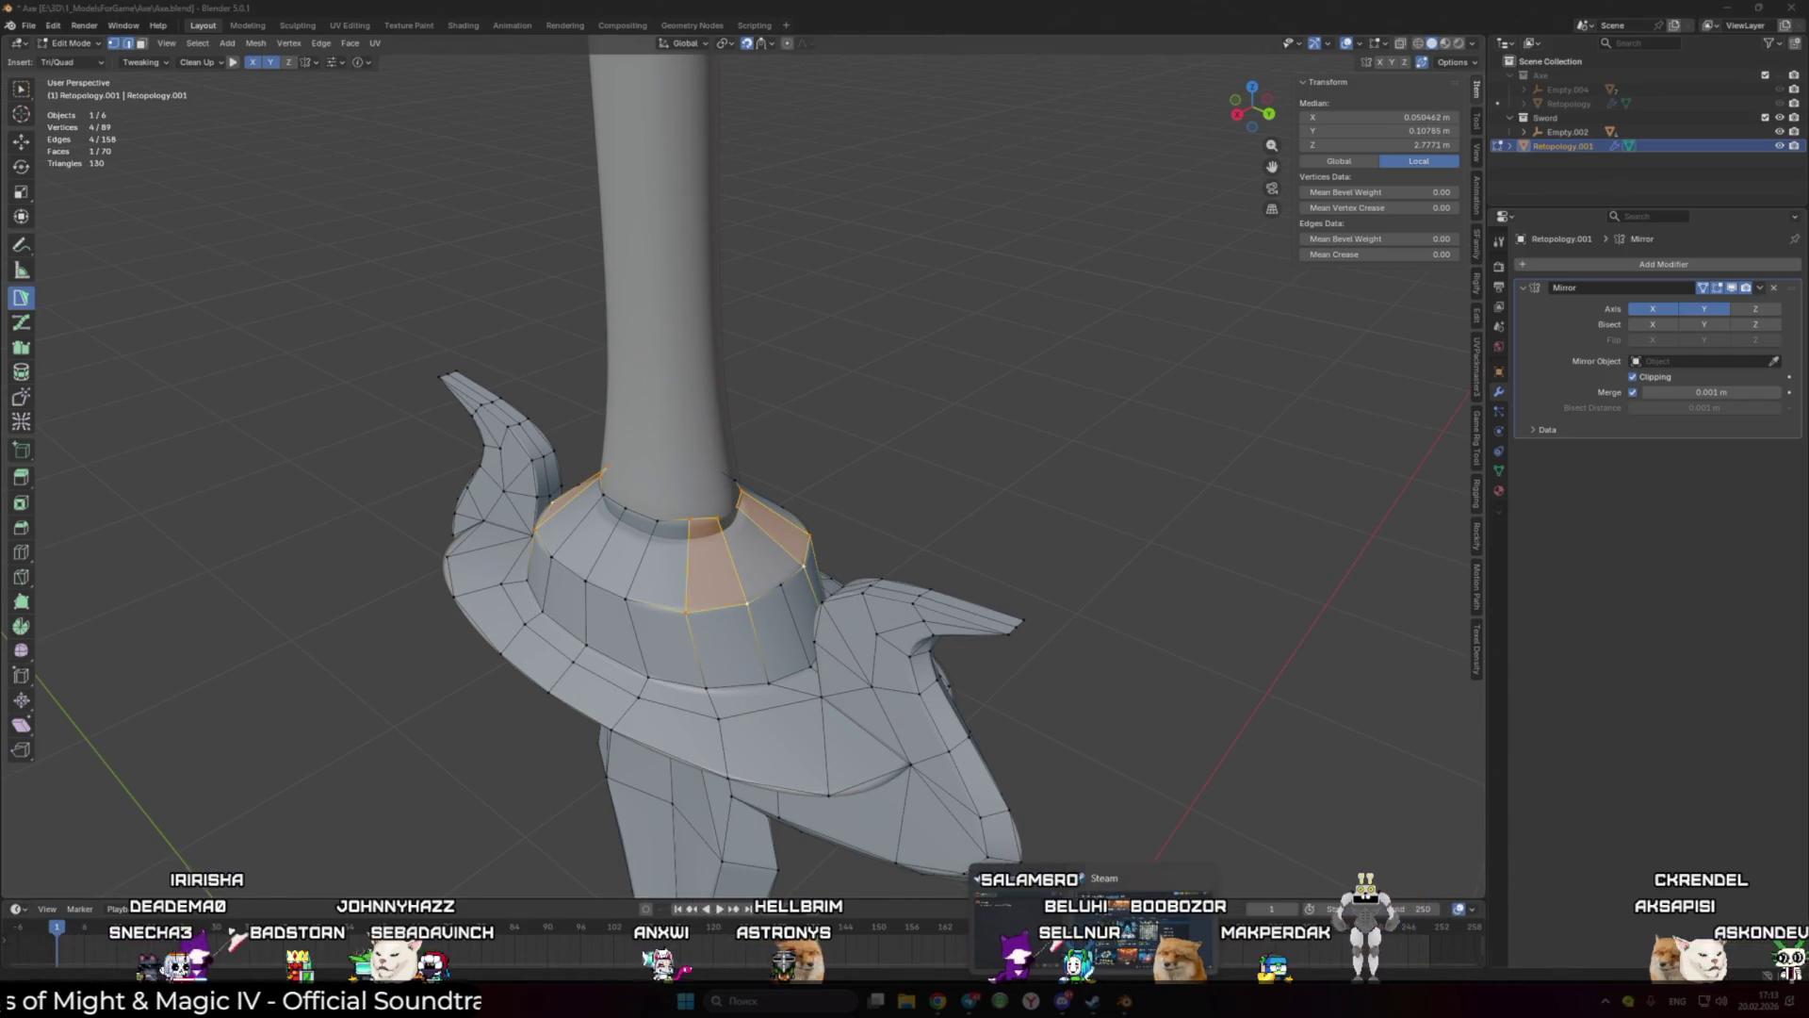
click(1093, 928)
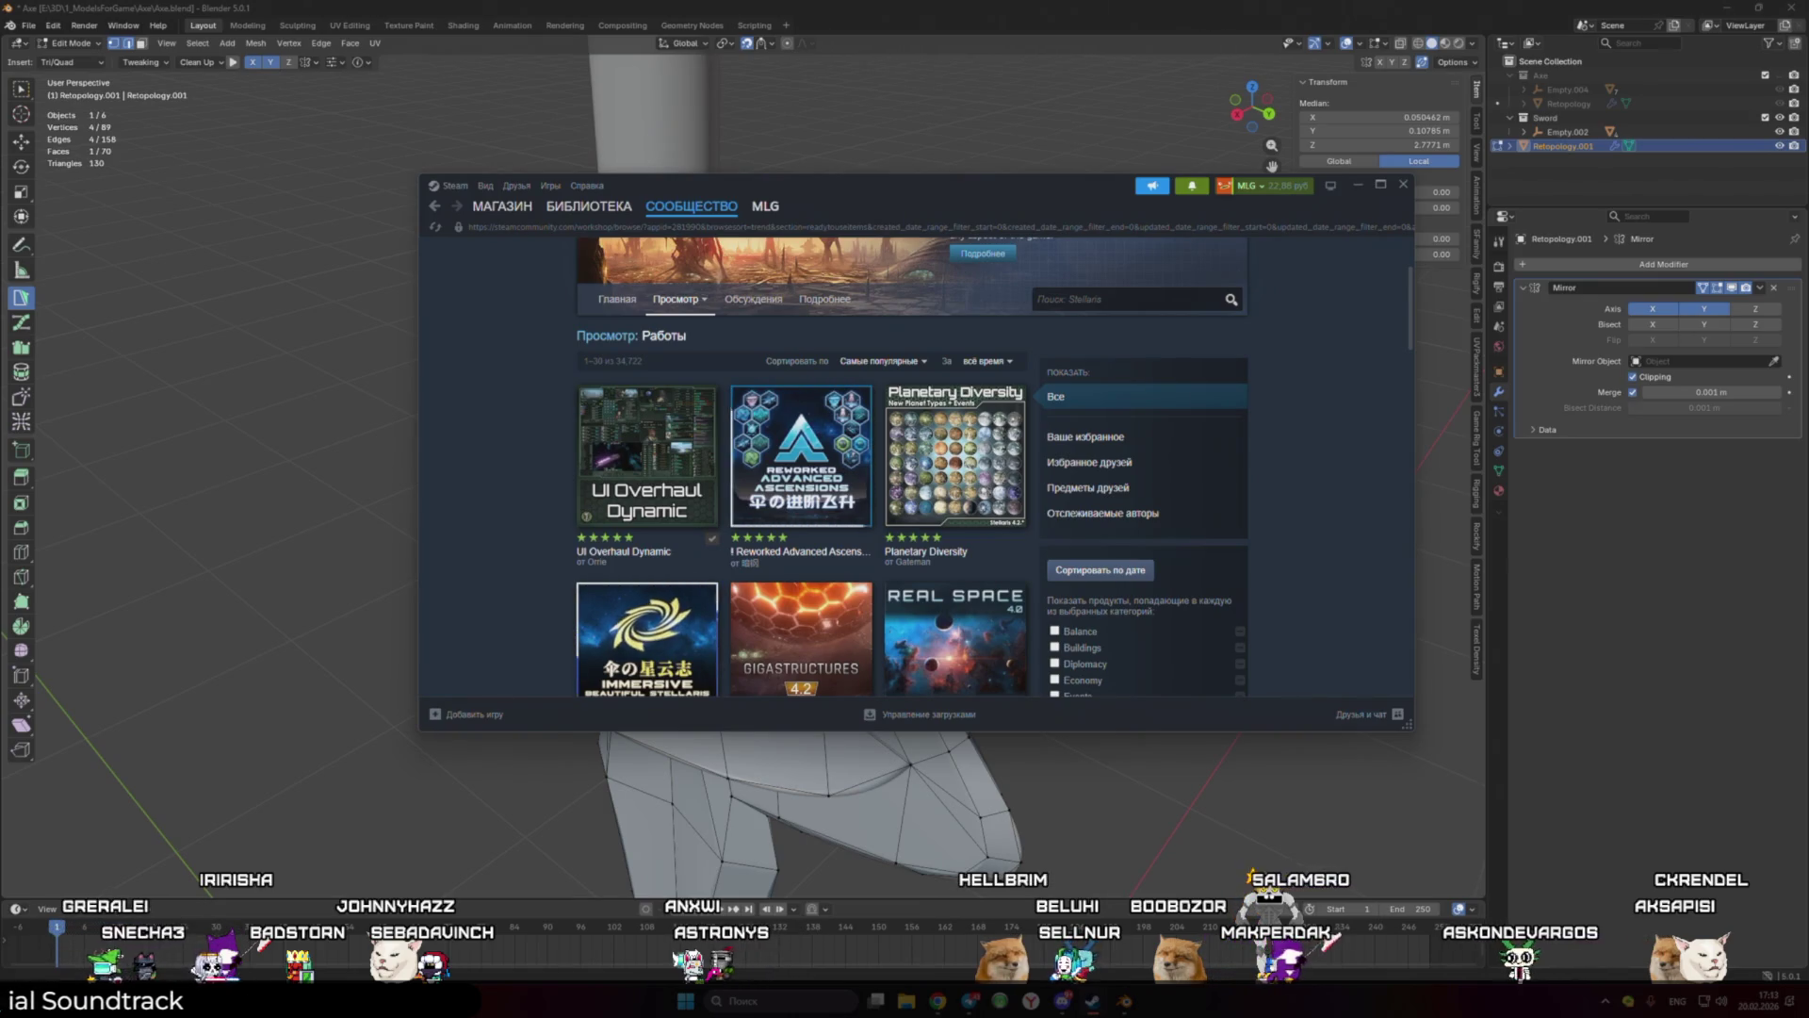
click(1355, 191)
middle_drag(811, 528, 754, 490)
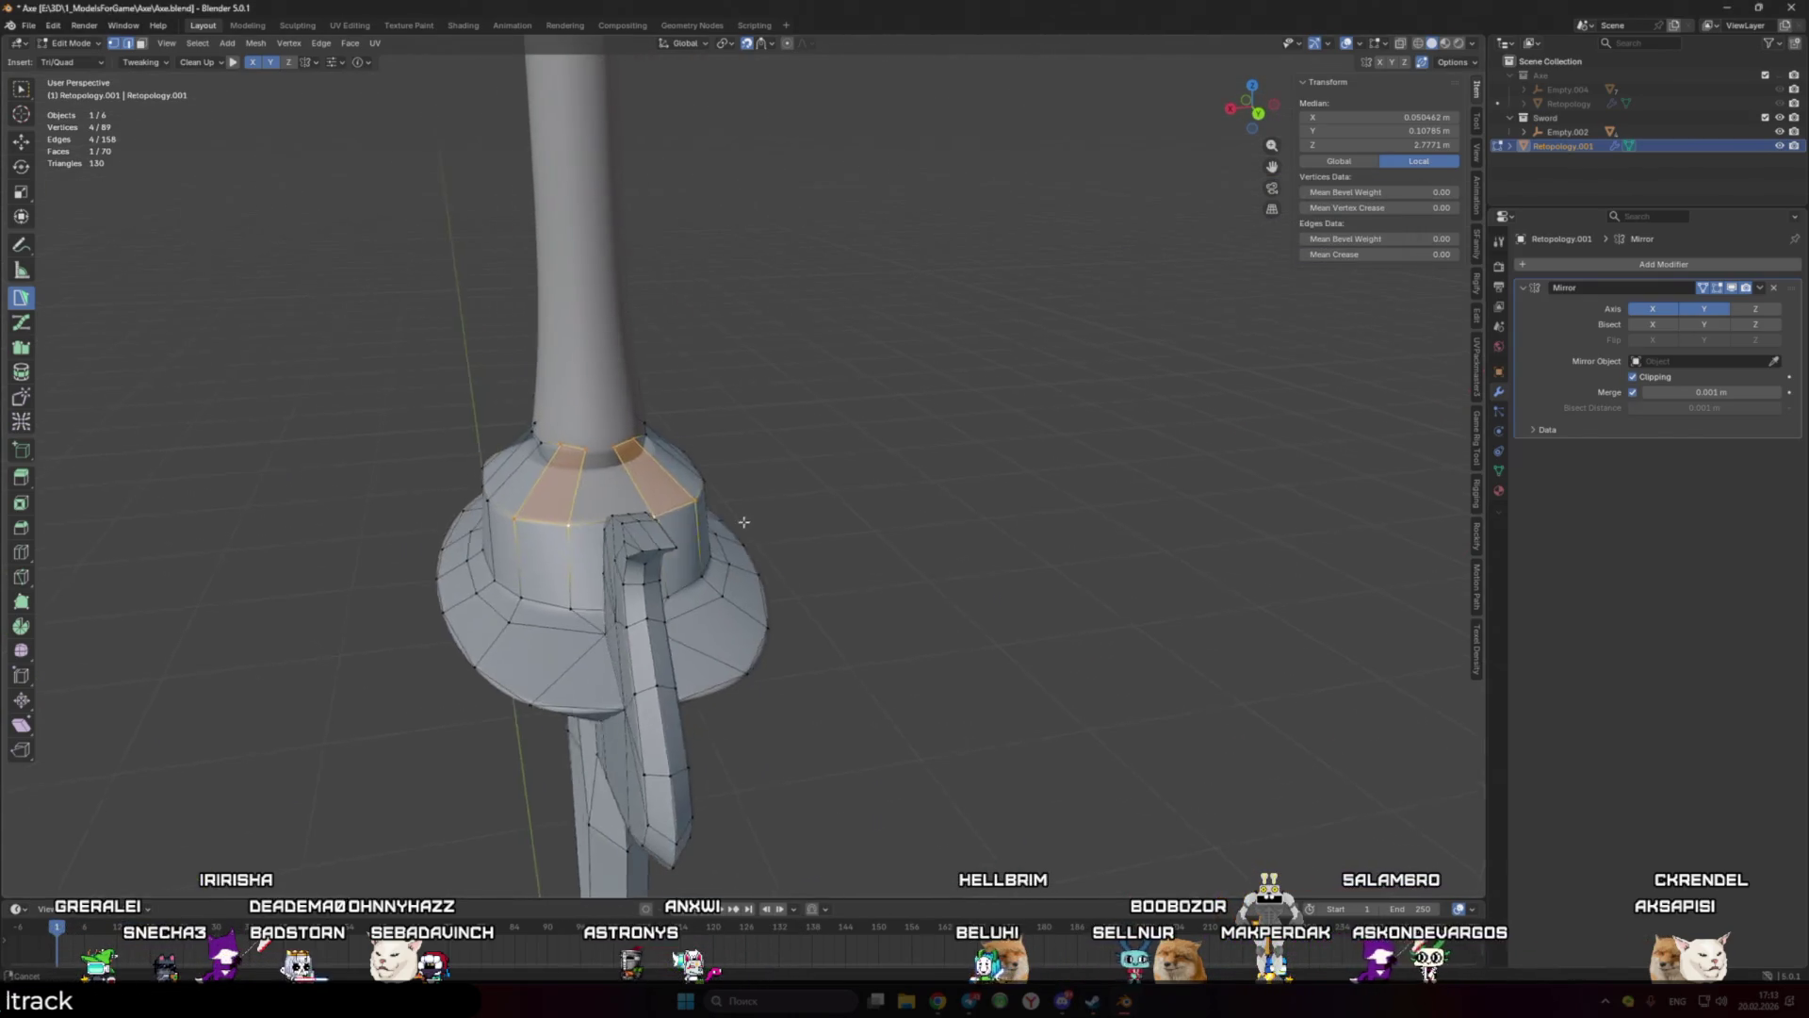
scroll(754, 490, up, 2)
Step: Move a collar vertex to reshape its face and add a new face at the mirror seam
click(723, 473)
drag(723, 474, 725, 482)
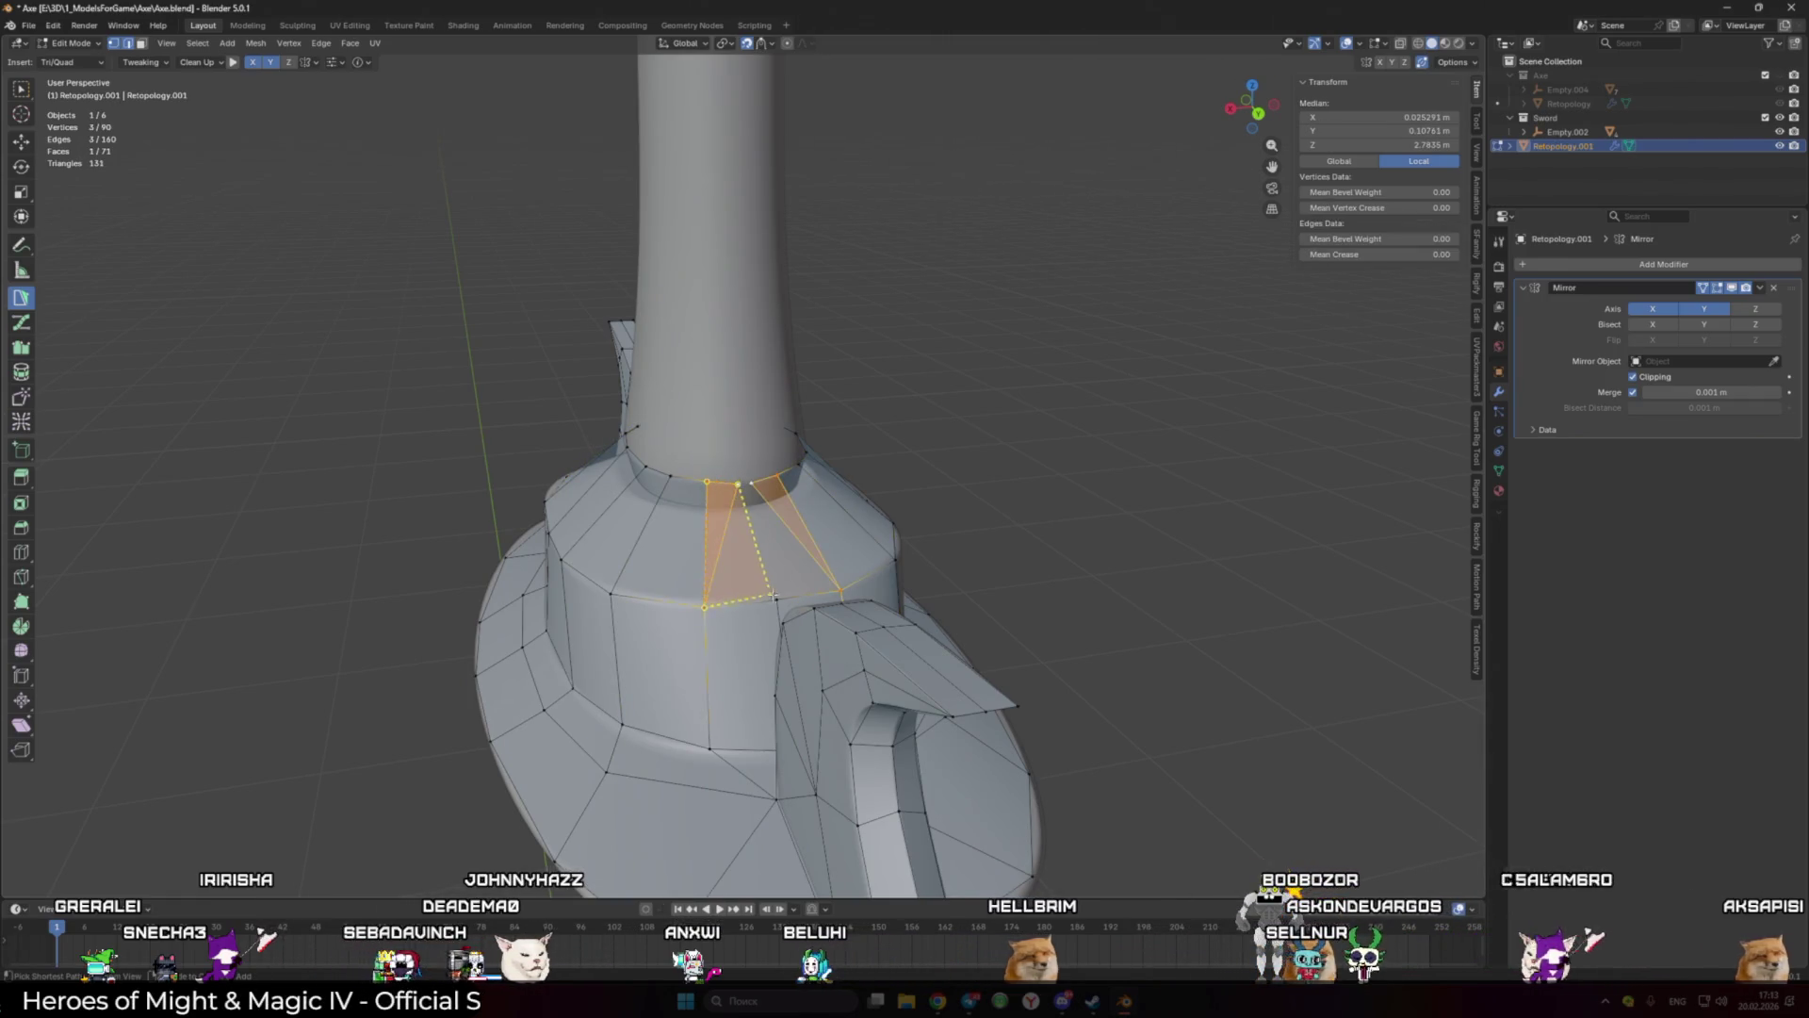
ctrl+drag(746, 486, 751, 483)
scroll(782, 490, down, 5)
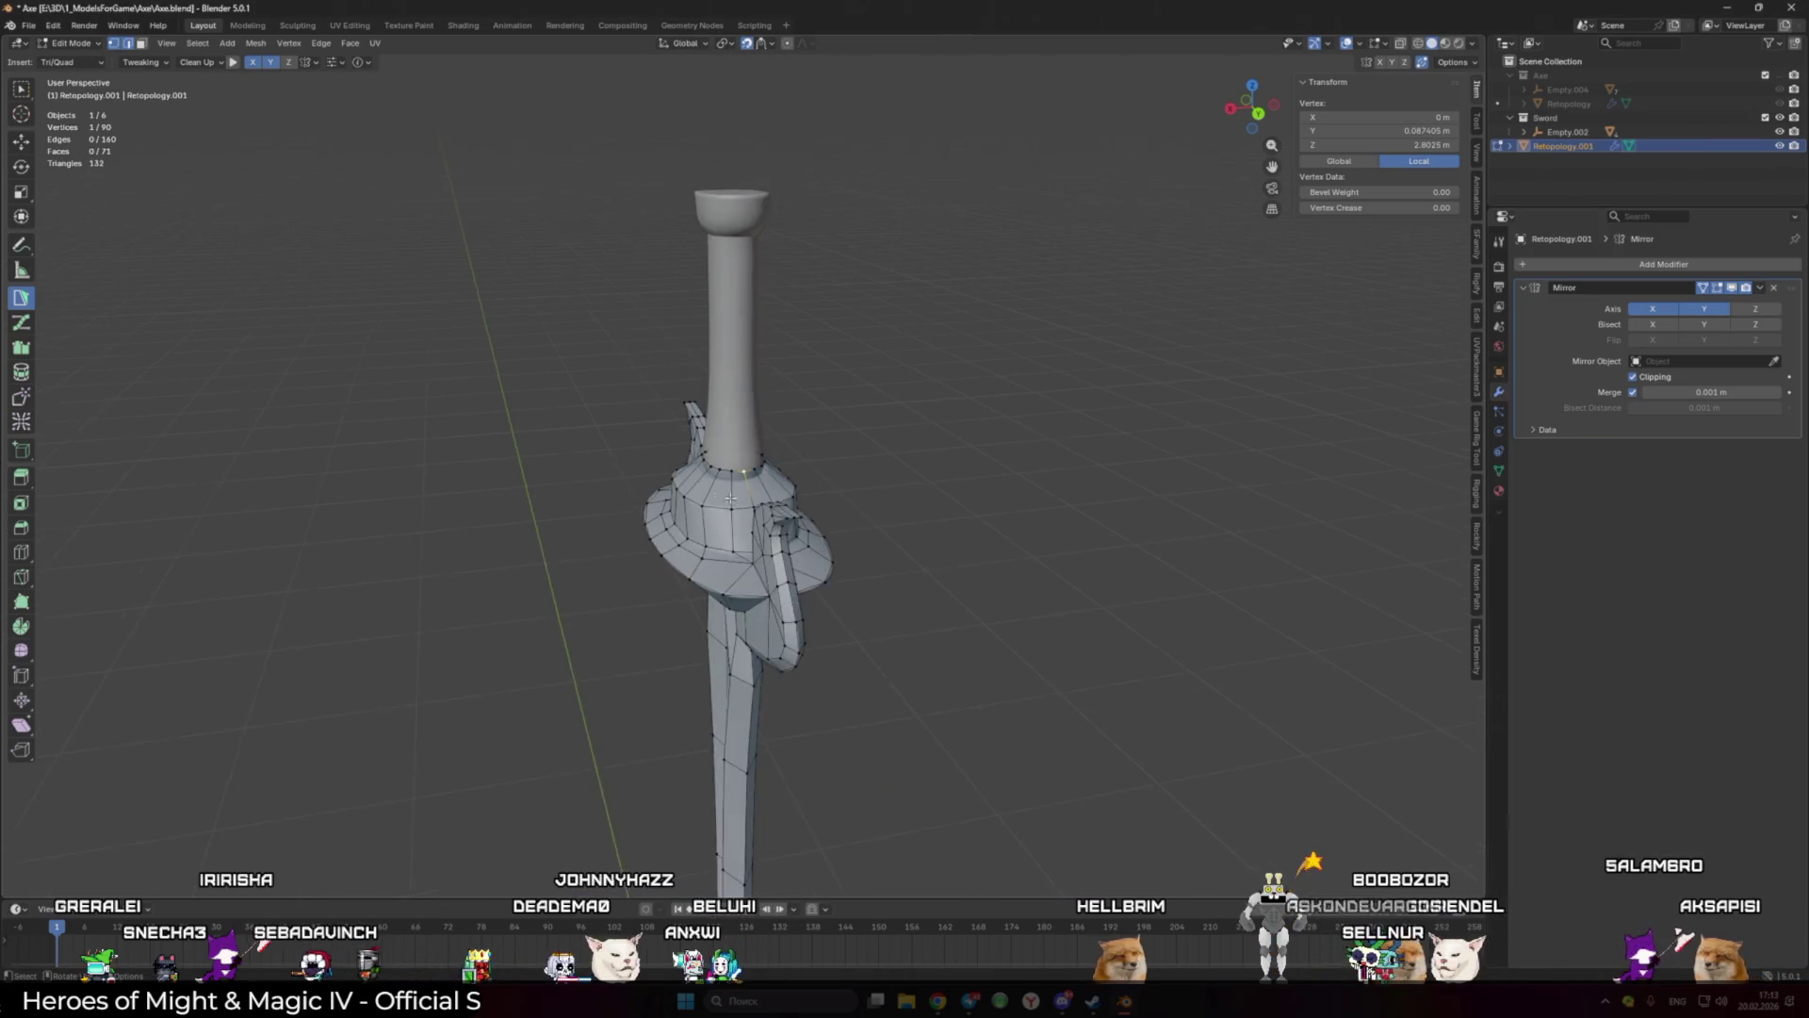
scroll(821, 499, down, 4)
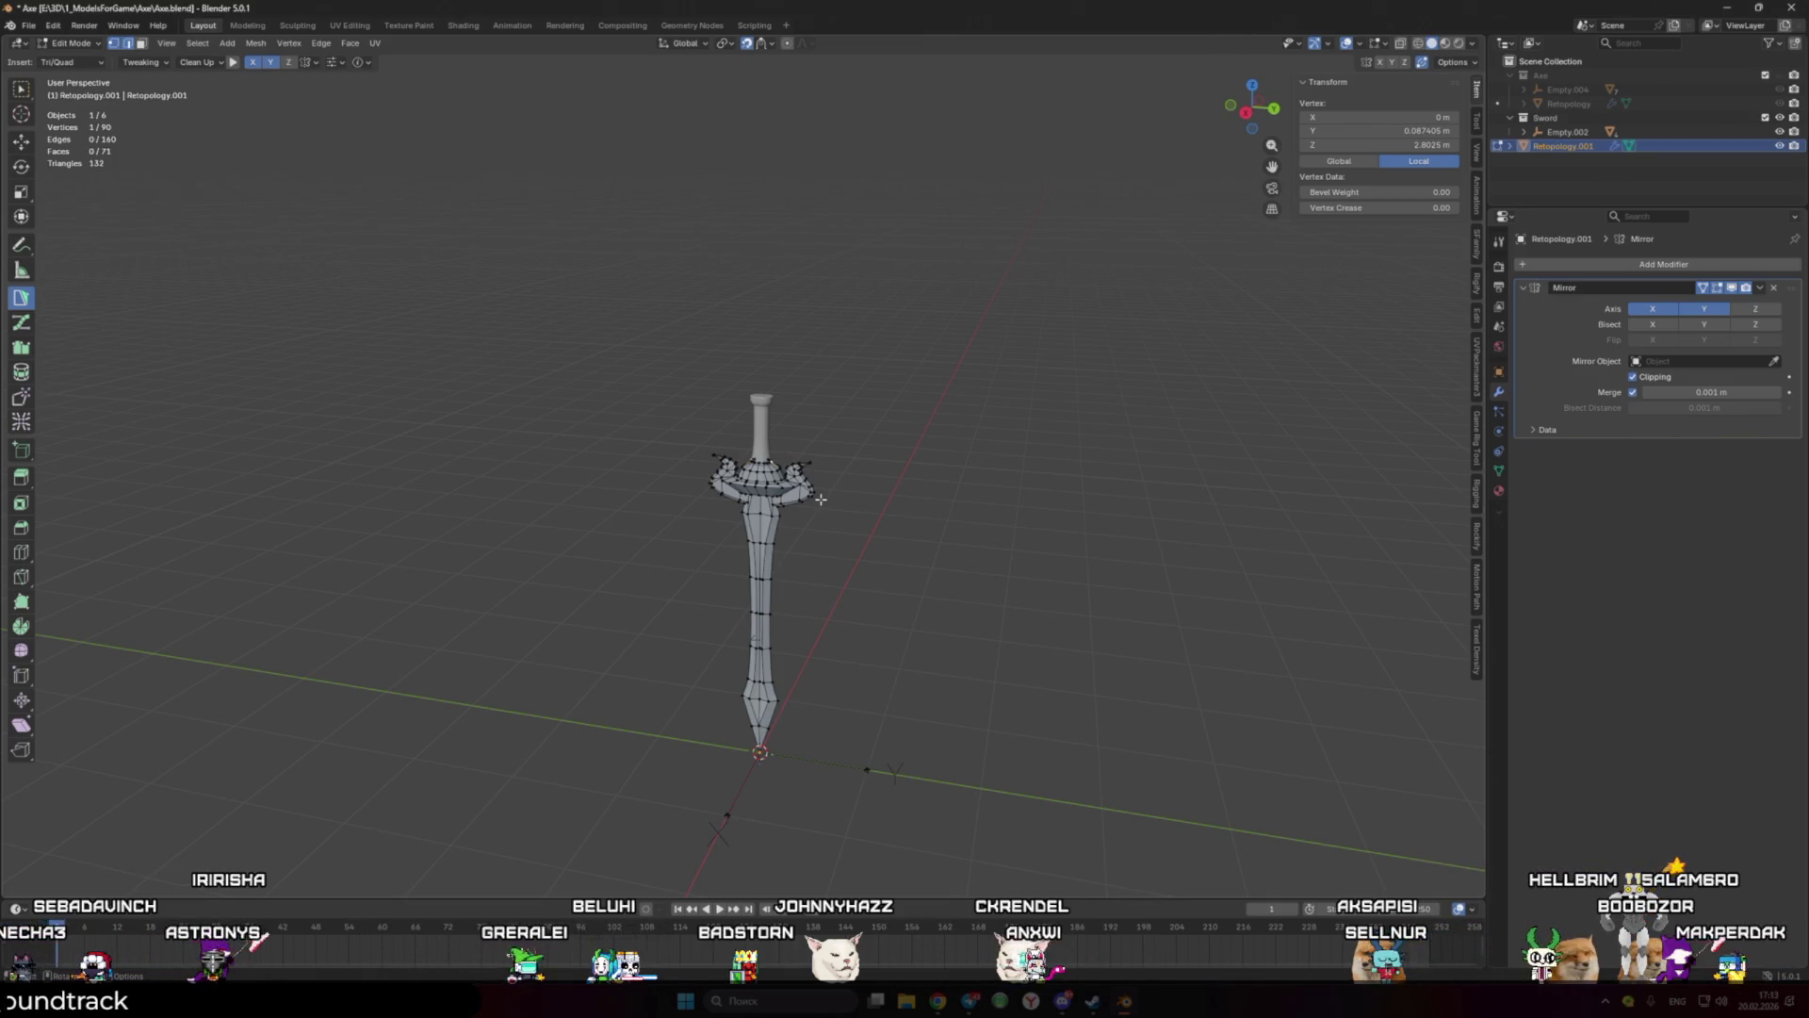
scroll(821, 499, up, 1)
scroll(818, 498, up, 2)
scroll(815, 498, up, 2)
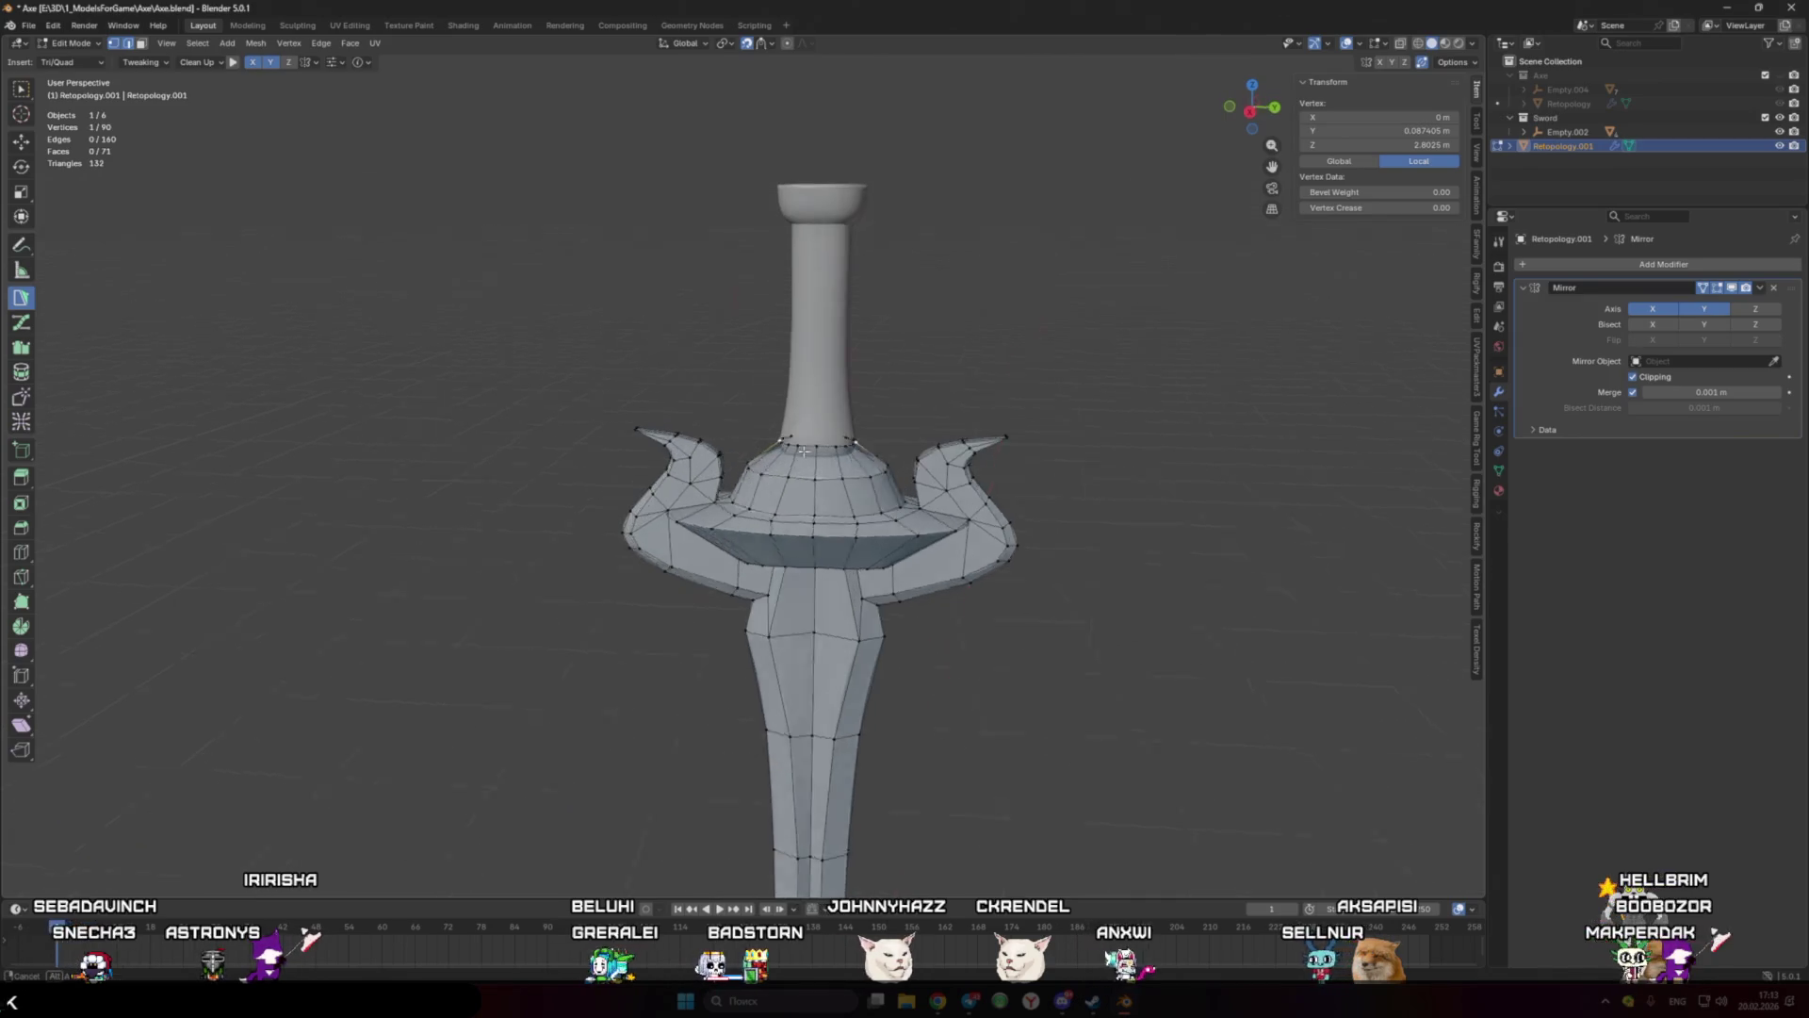
Step: Stroke a quad strip up the grip from its base half-loop, reducing the row count
scroll(809, 495, up, 2)
scroll(810, 500, up, 2)
scroll(812, 505, up, 2)
mouse_move(814, 508)
middle_down()
mouse_move(820, 528)
mouse_move(832, 384)
mouse_move(829, 415)
middle_up()
alt+click(822, 532)
scroll(829, 415, down, 2)
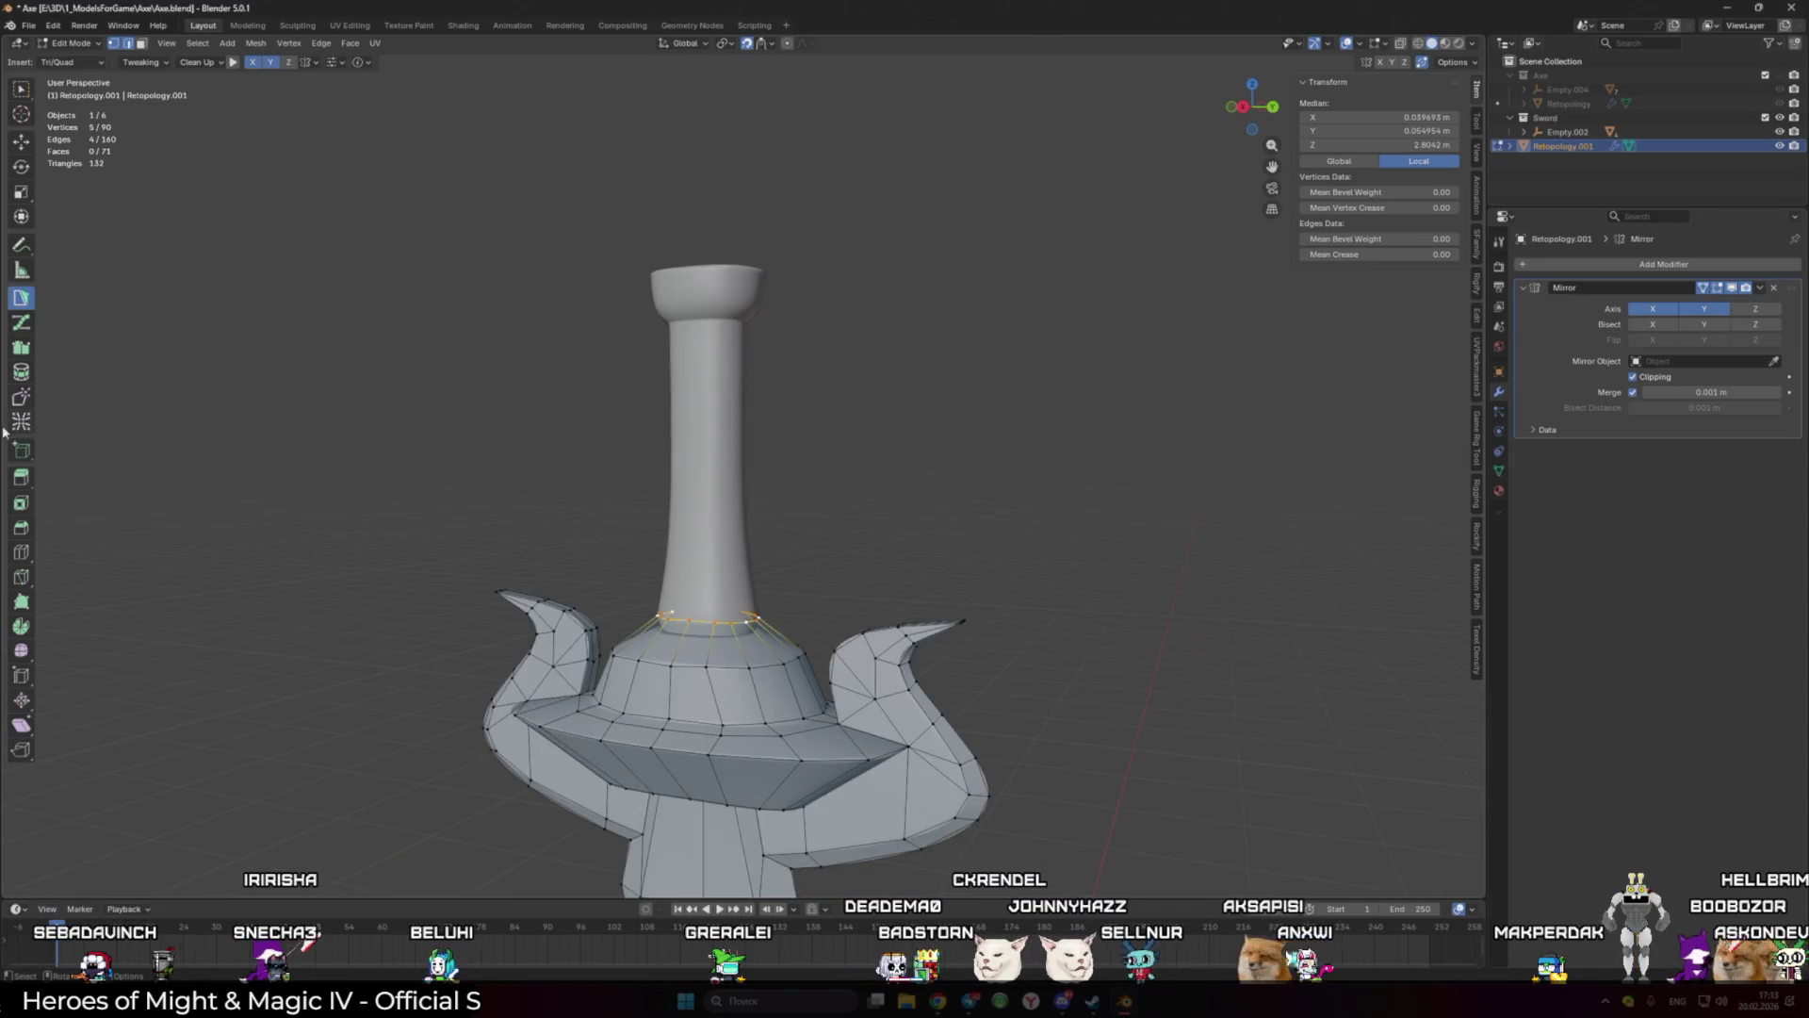
click(21, 347)
scroll(735, 415, up, 4)
drag(664, 420, 736, 418)
mouse_move(736, 419)
middle_down()
mouse_move(701, 460)
mouse_move(697, 283)
mouse_move(744, 261)
middle_up()
key(ctrl+z)
Step: Slide the strip's top vertex to fit the grip outline at the mirror seam
click(21, 297)
click(731, 256)
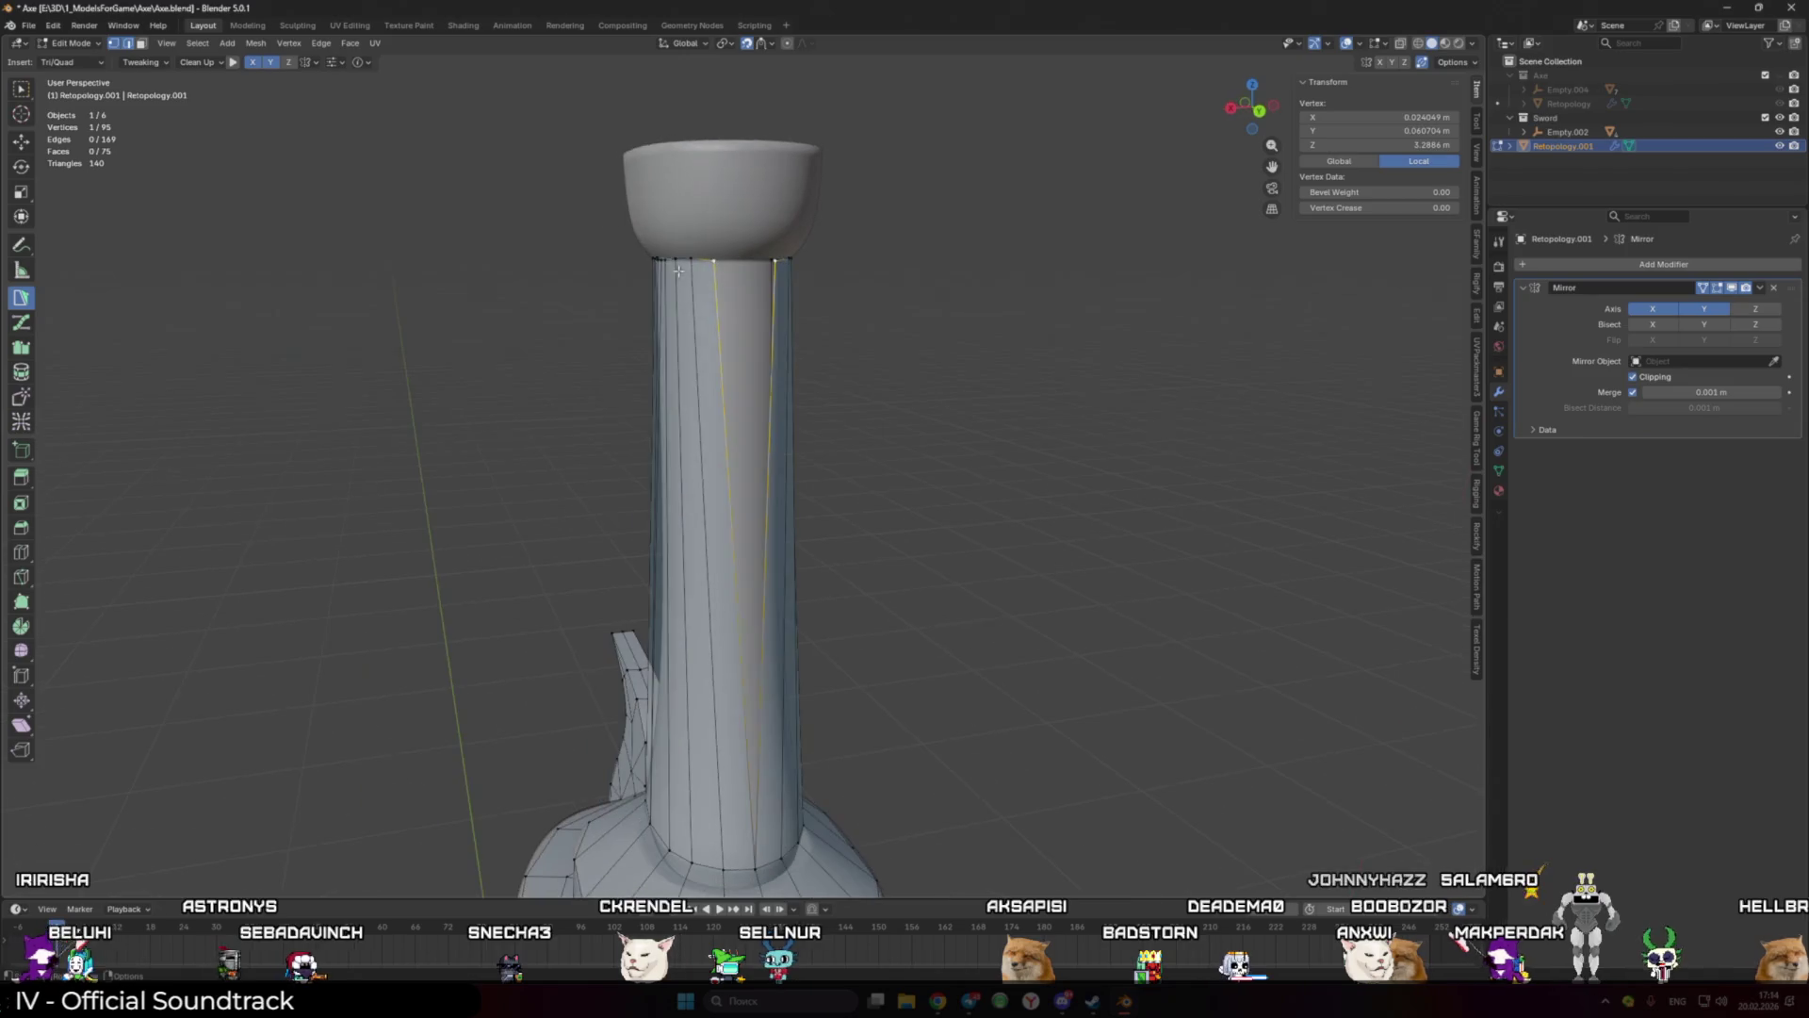
drag(745, 261, 713, 267)
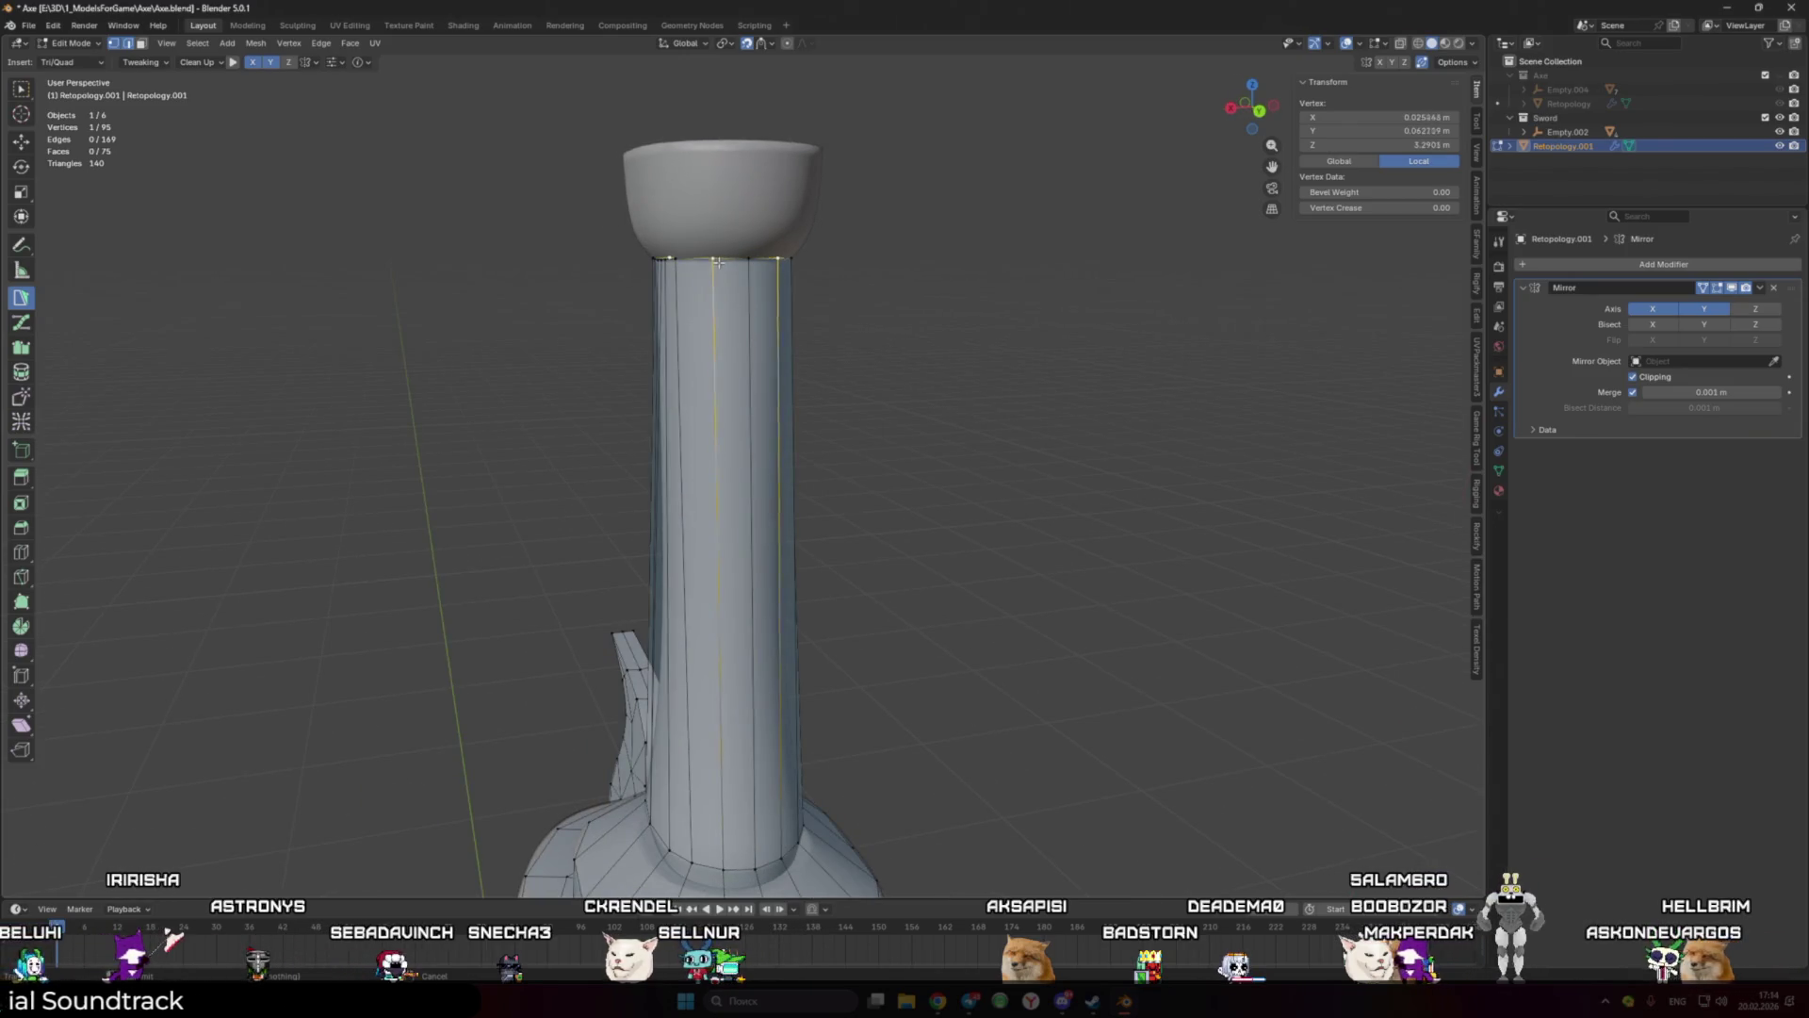
scroll(717, 262, up, 2)
scroll(745, 208, up, 2)
mouse_move(709, 182)
mouse_down()
mouse_move(717, 167)
mouse_move(660, 164)
mouse_up()
scroll(753, 589, down, 3)
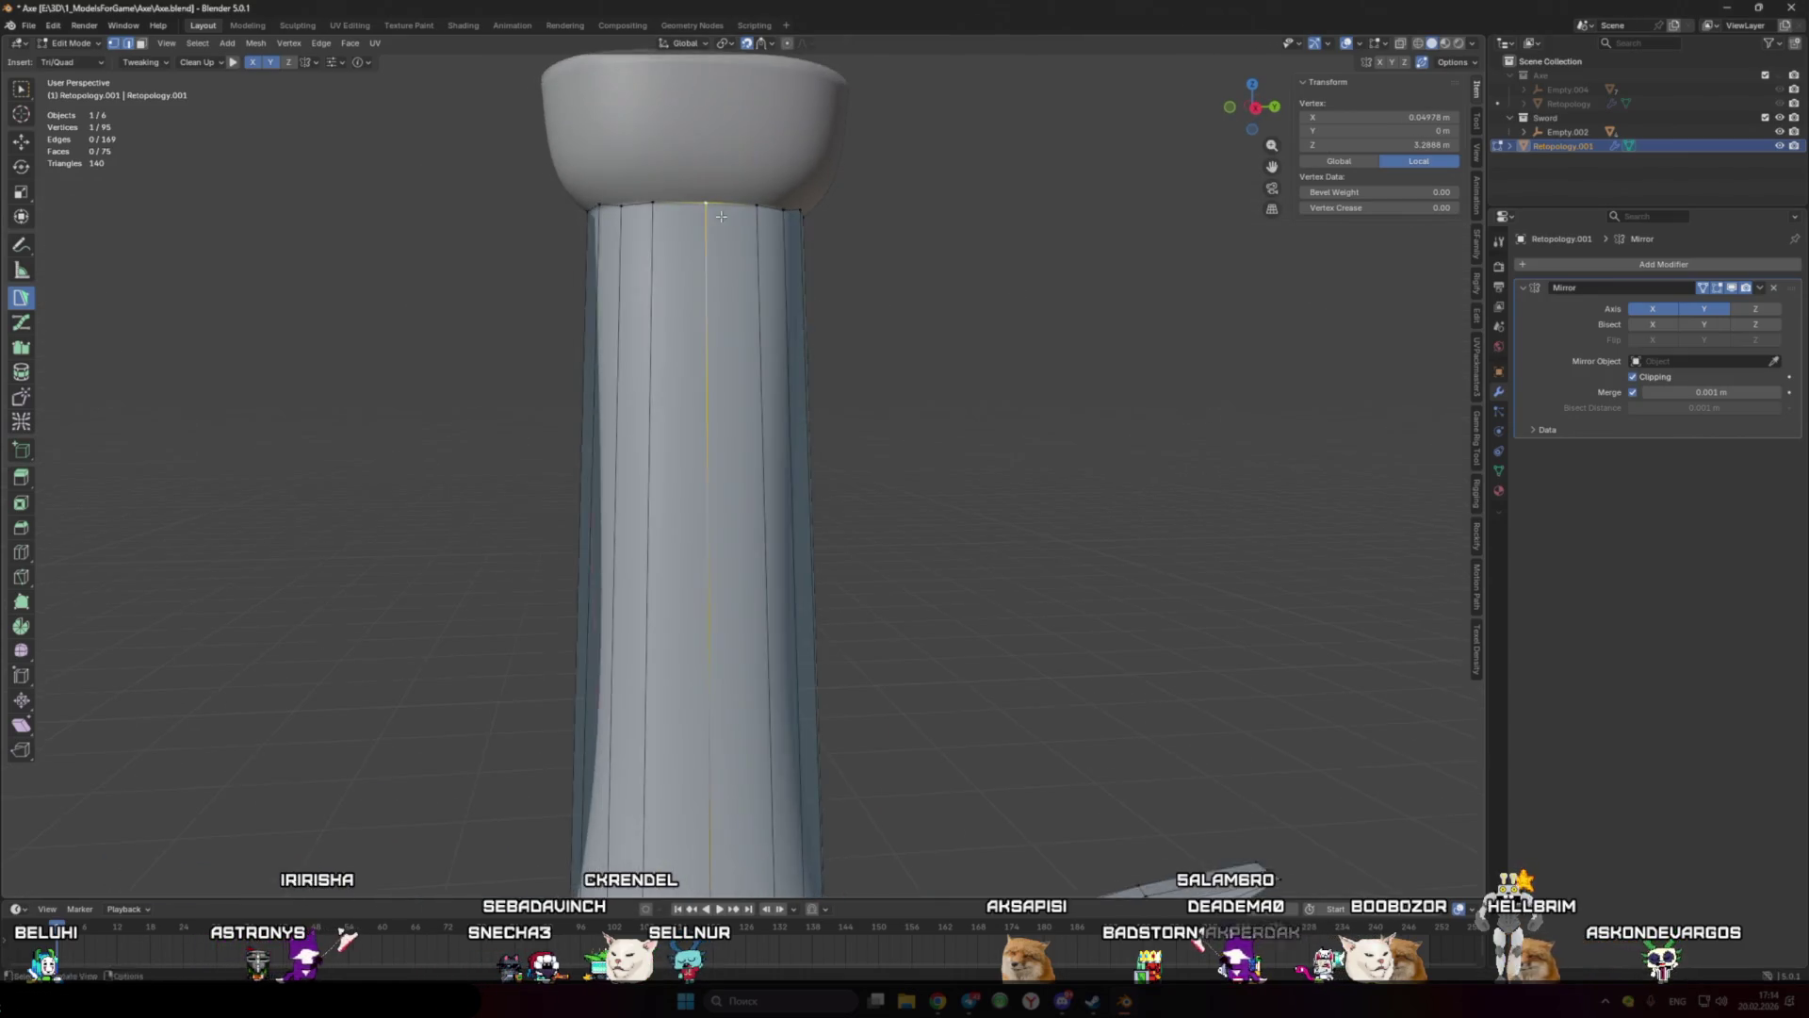
Step: Add two loop cuts across the grip and scale the new band of faces
click(754, 589)
key(s)
click(929, 565)
scroll(868, 495, down, 3)
scroll(848, 490, up, 2)
scroll(829, 424, up, 3)
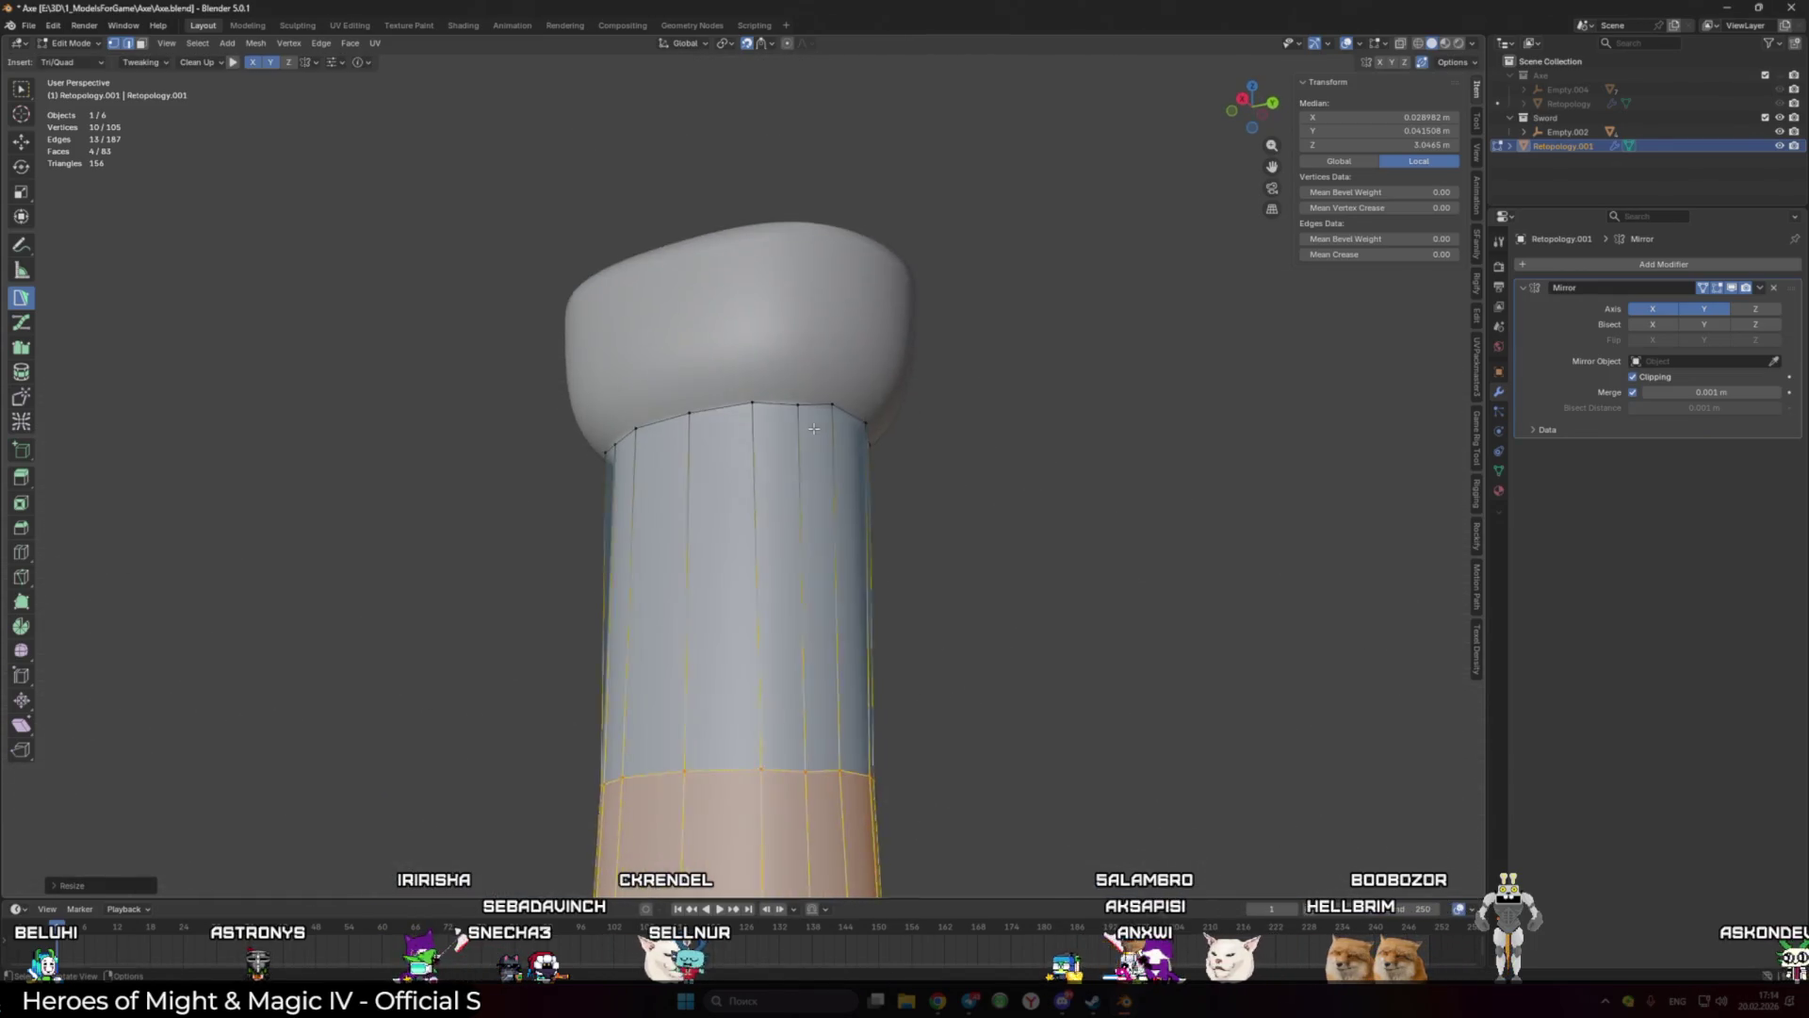
scroll(815, 386, up, 2)
Step: Nudge the grip's top vertices onto its surface at the pommel base
click(810, 383)
middle_drag(810, 376, 678, 415)
click(661, 421)
drag(661, 422, 657, 423)
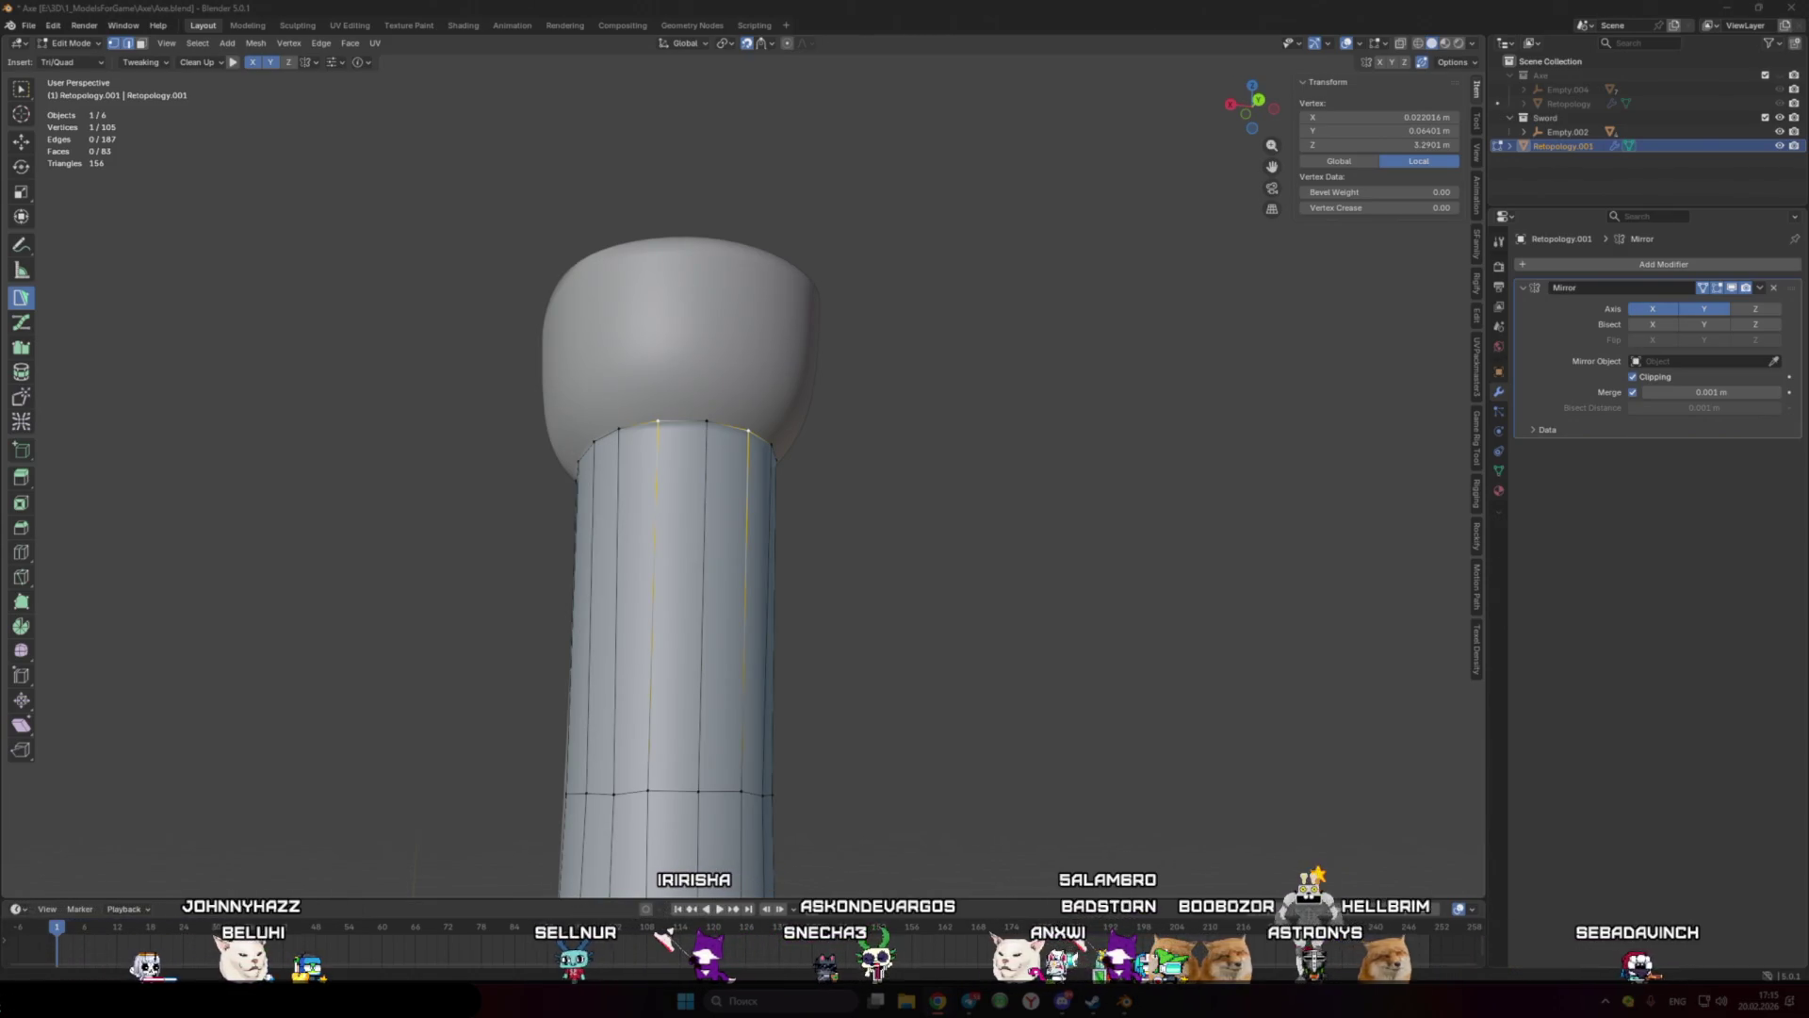
Step: Tweak the grip vertices, pulling an upper-ring vertex down onto the base ring
middle_drag(717, 565, 719, 603)
scroll(718, 603, up, 3)
drag(716, 603, 720, 599)
middle_drag(720, 599, 838, 258)
drag(833, 227, 834, 228)
middle_drag(834, 228, 887, 393)
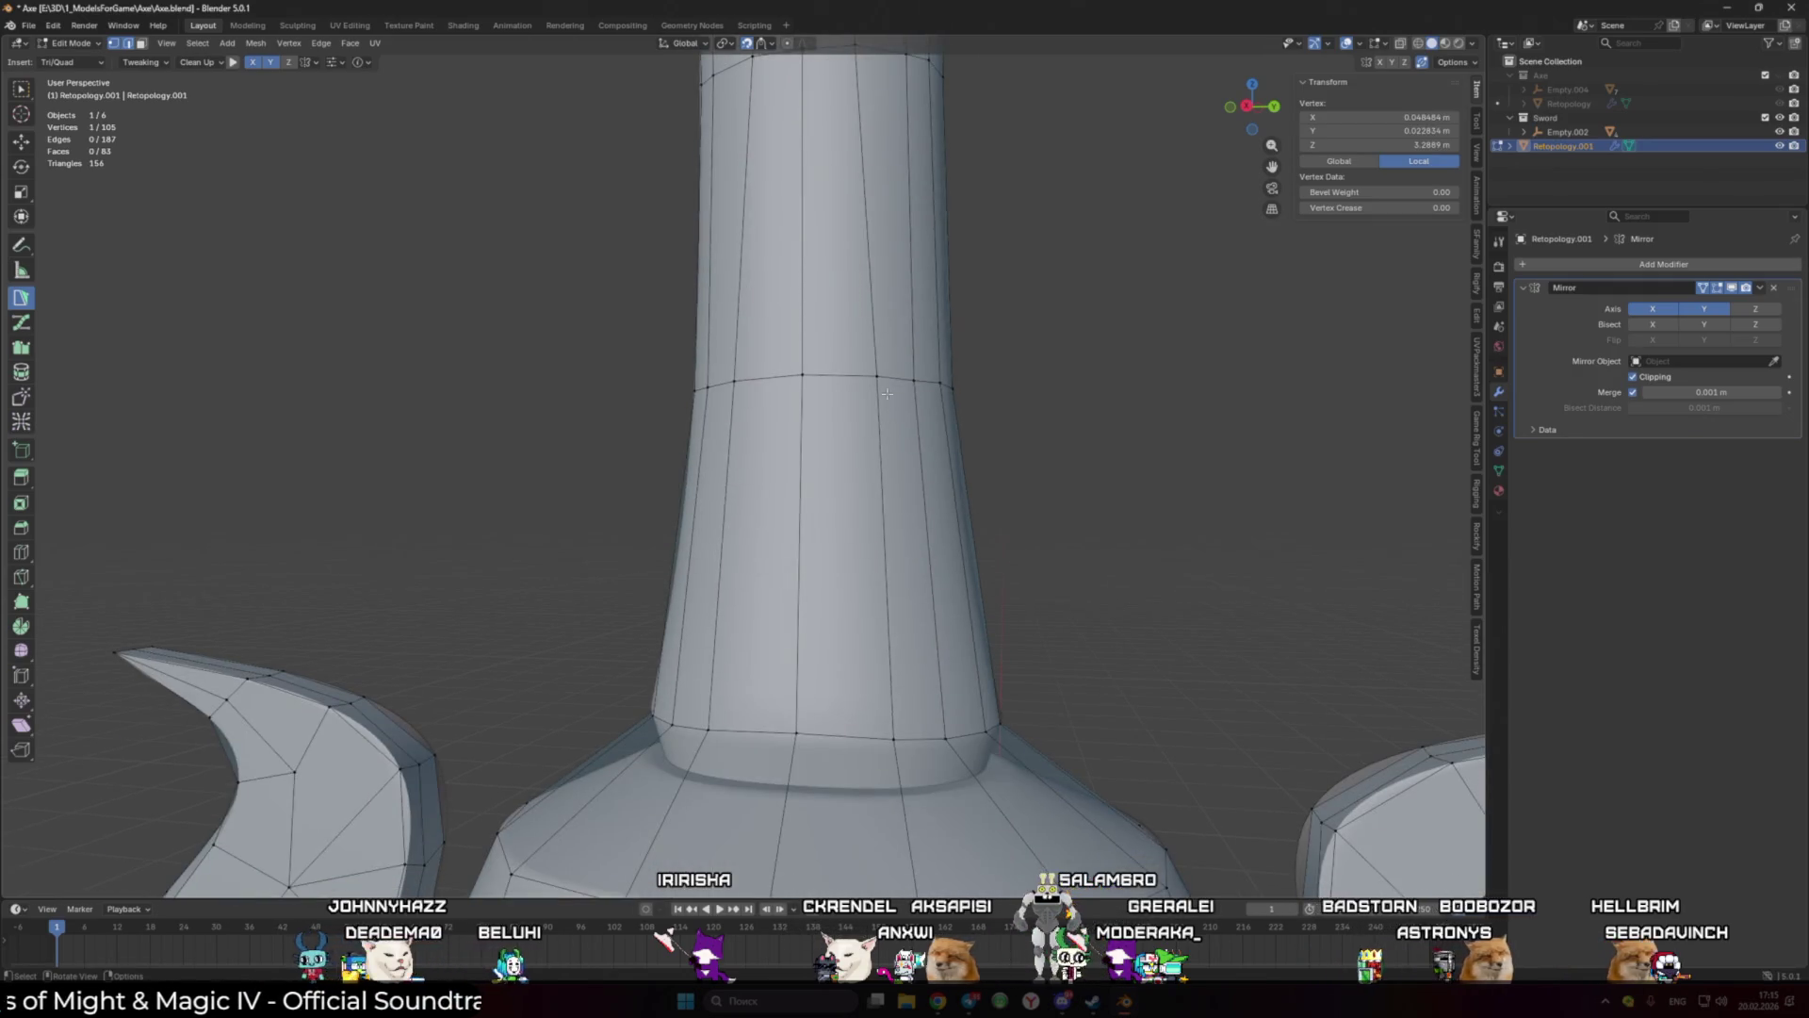
drag(887, 393, 878, 737)
scroll(878, 737, down, 5)
mouse_move(877, 737)
middle_down()
mouse_move(701, 624)
mouse_move(754, 528)
middle_up()
scroll(754, 528, up, 4)
Step: Extend quad faces from the grip's top ring up the sides of the pommel cap
click(774, 491)
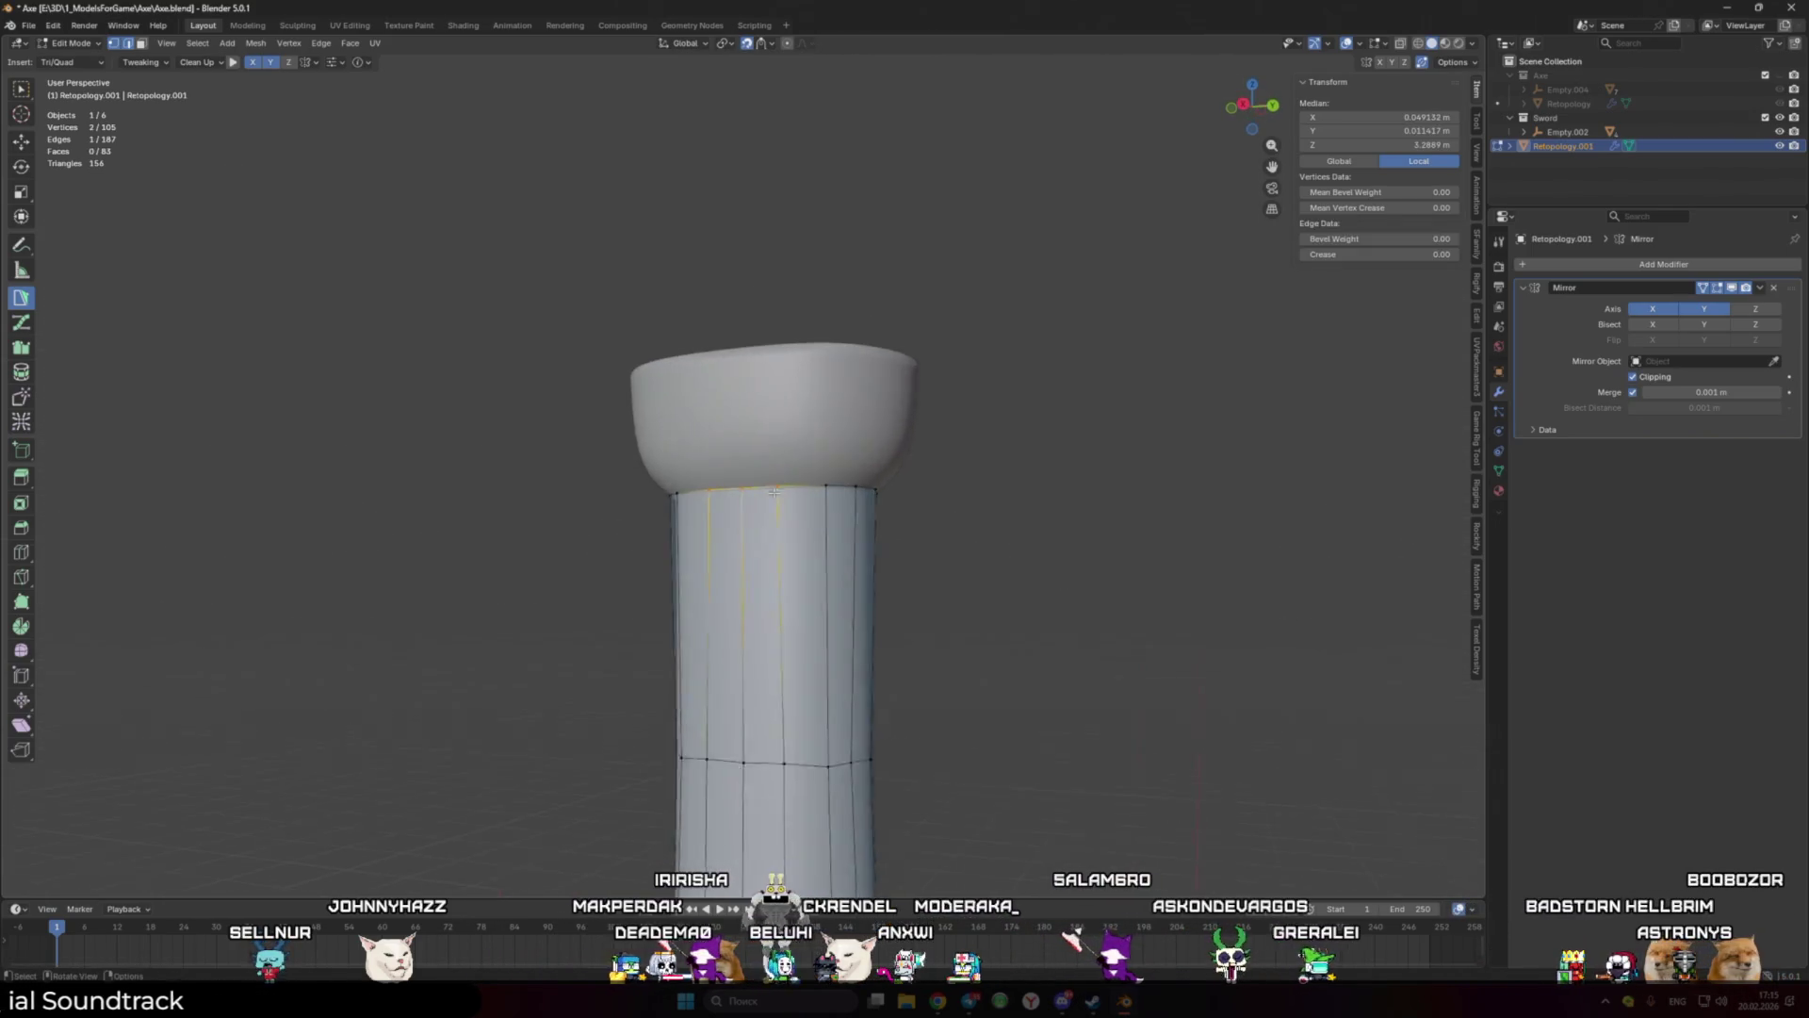
scroll(774, 491, up, 1)
click(789, 332)
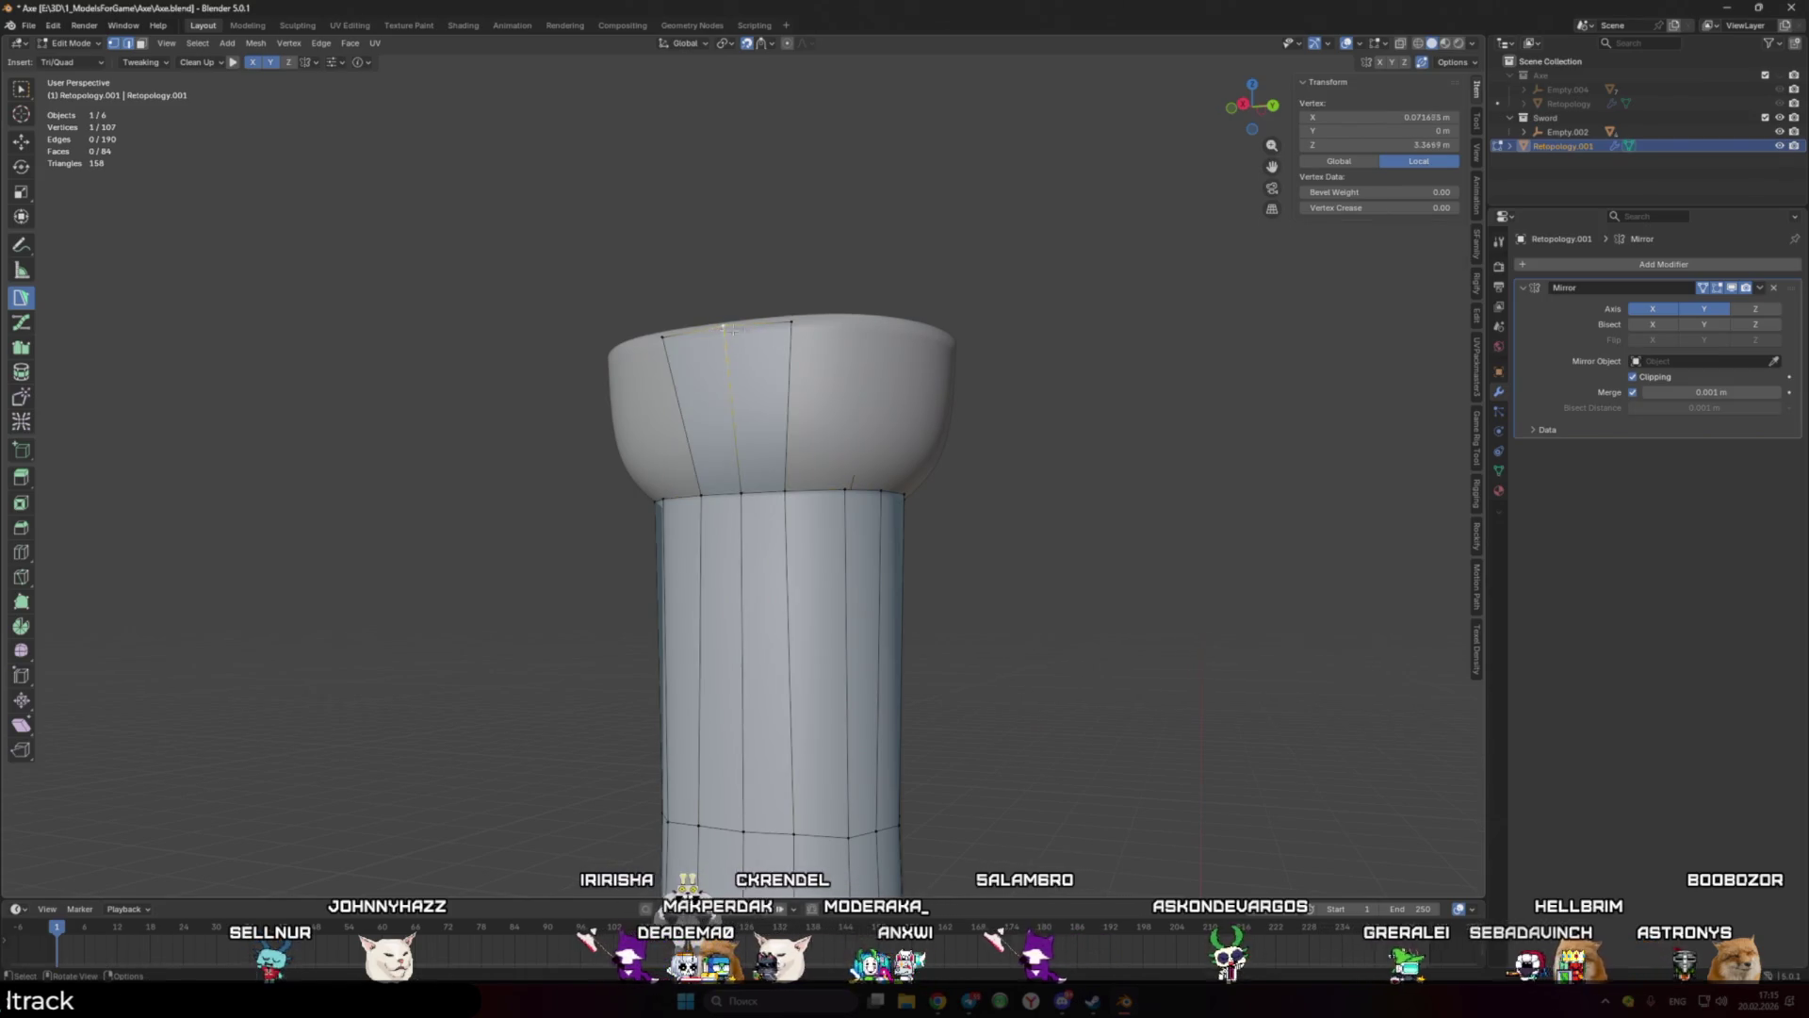
click(844, 485)
middle_drag(844, 485, 765, 482)
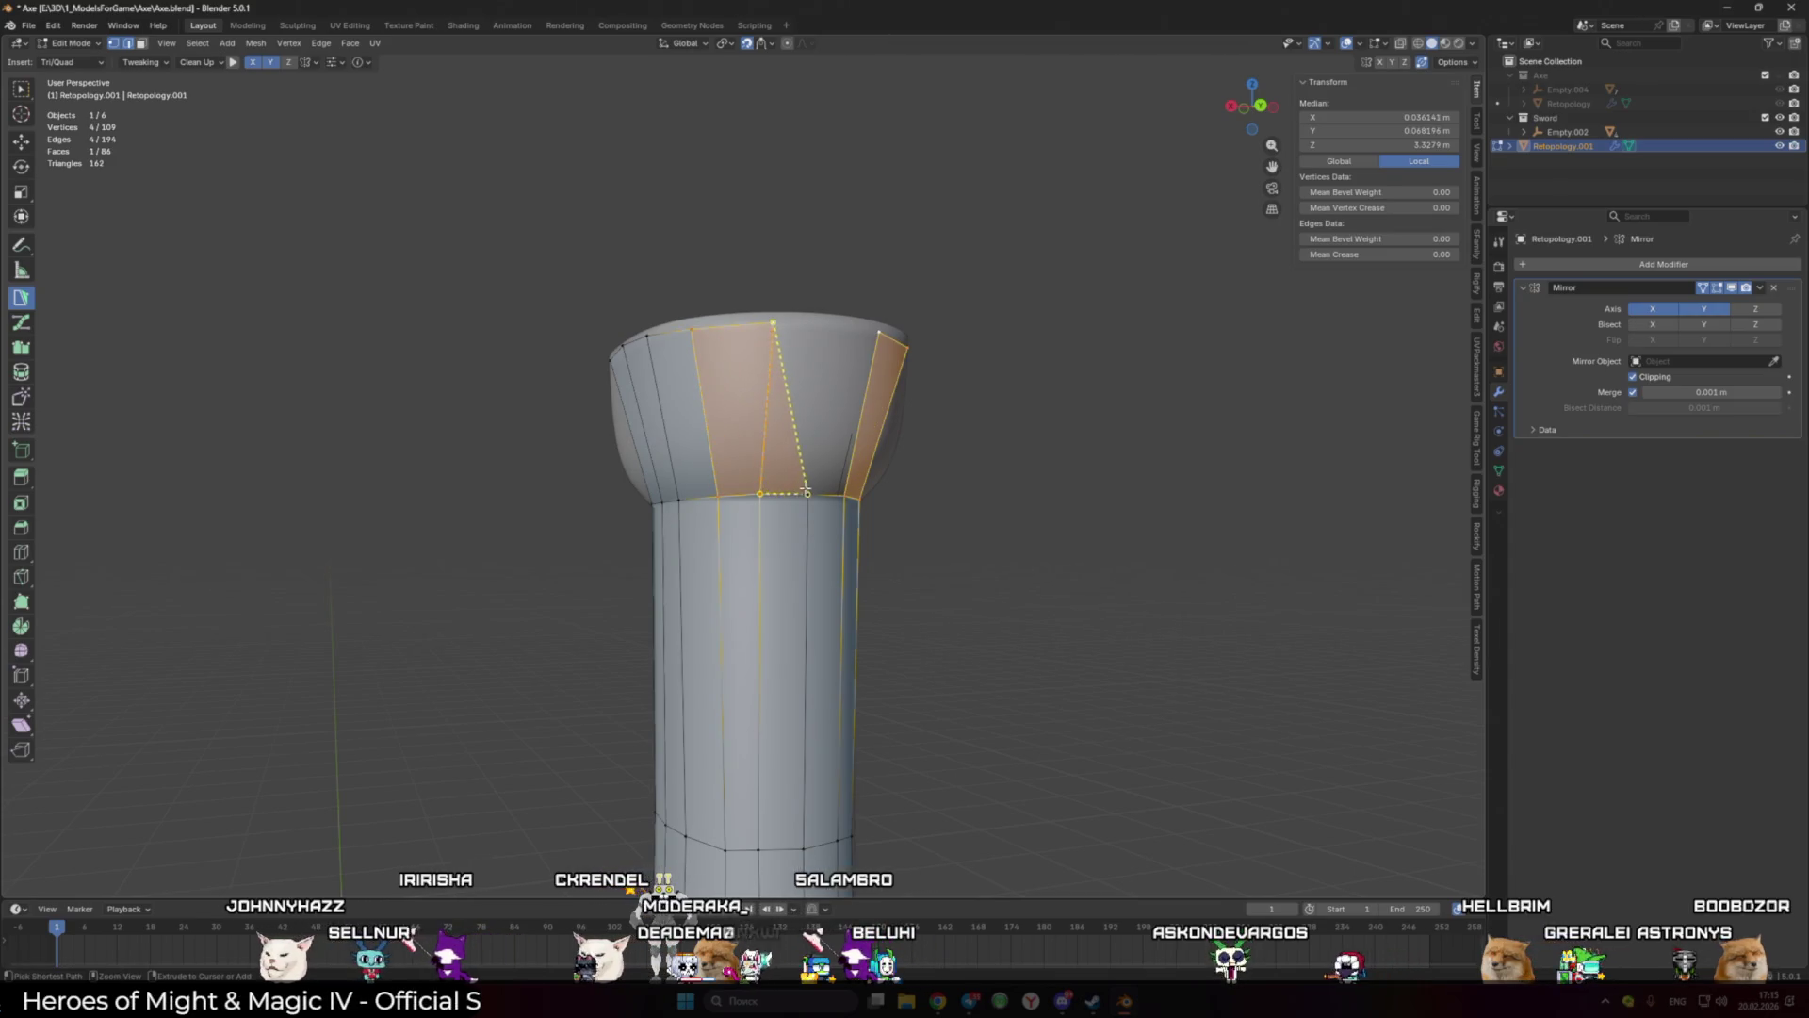
click(806, 490)
click(835, 326)
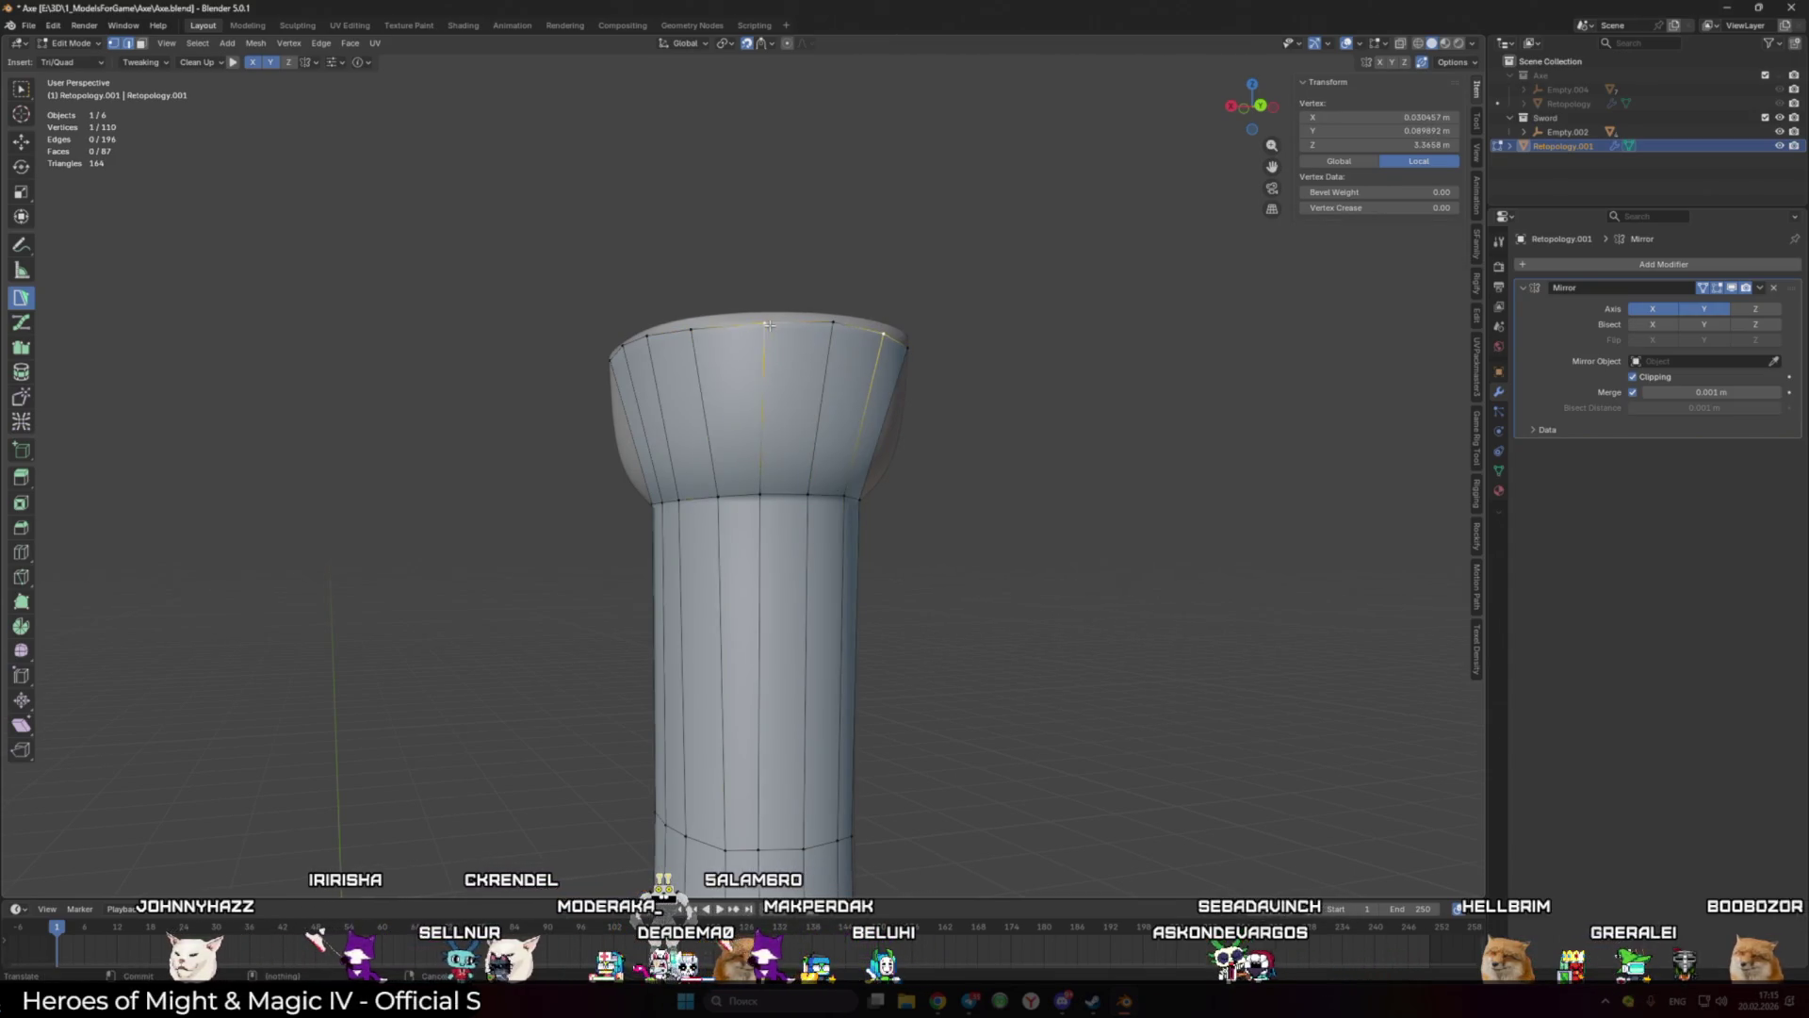
scroll(675, 393, down, 2)
scroll(795, 484, down, 3)
scroll(786, 488, up, 3)
scroll(786, 488, down, 3)
middle_drag(786, 488, 848, 589)
scroll(753, 527, up, 4)
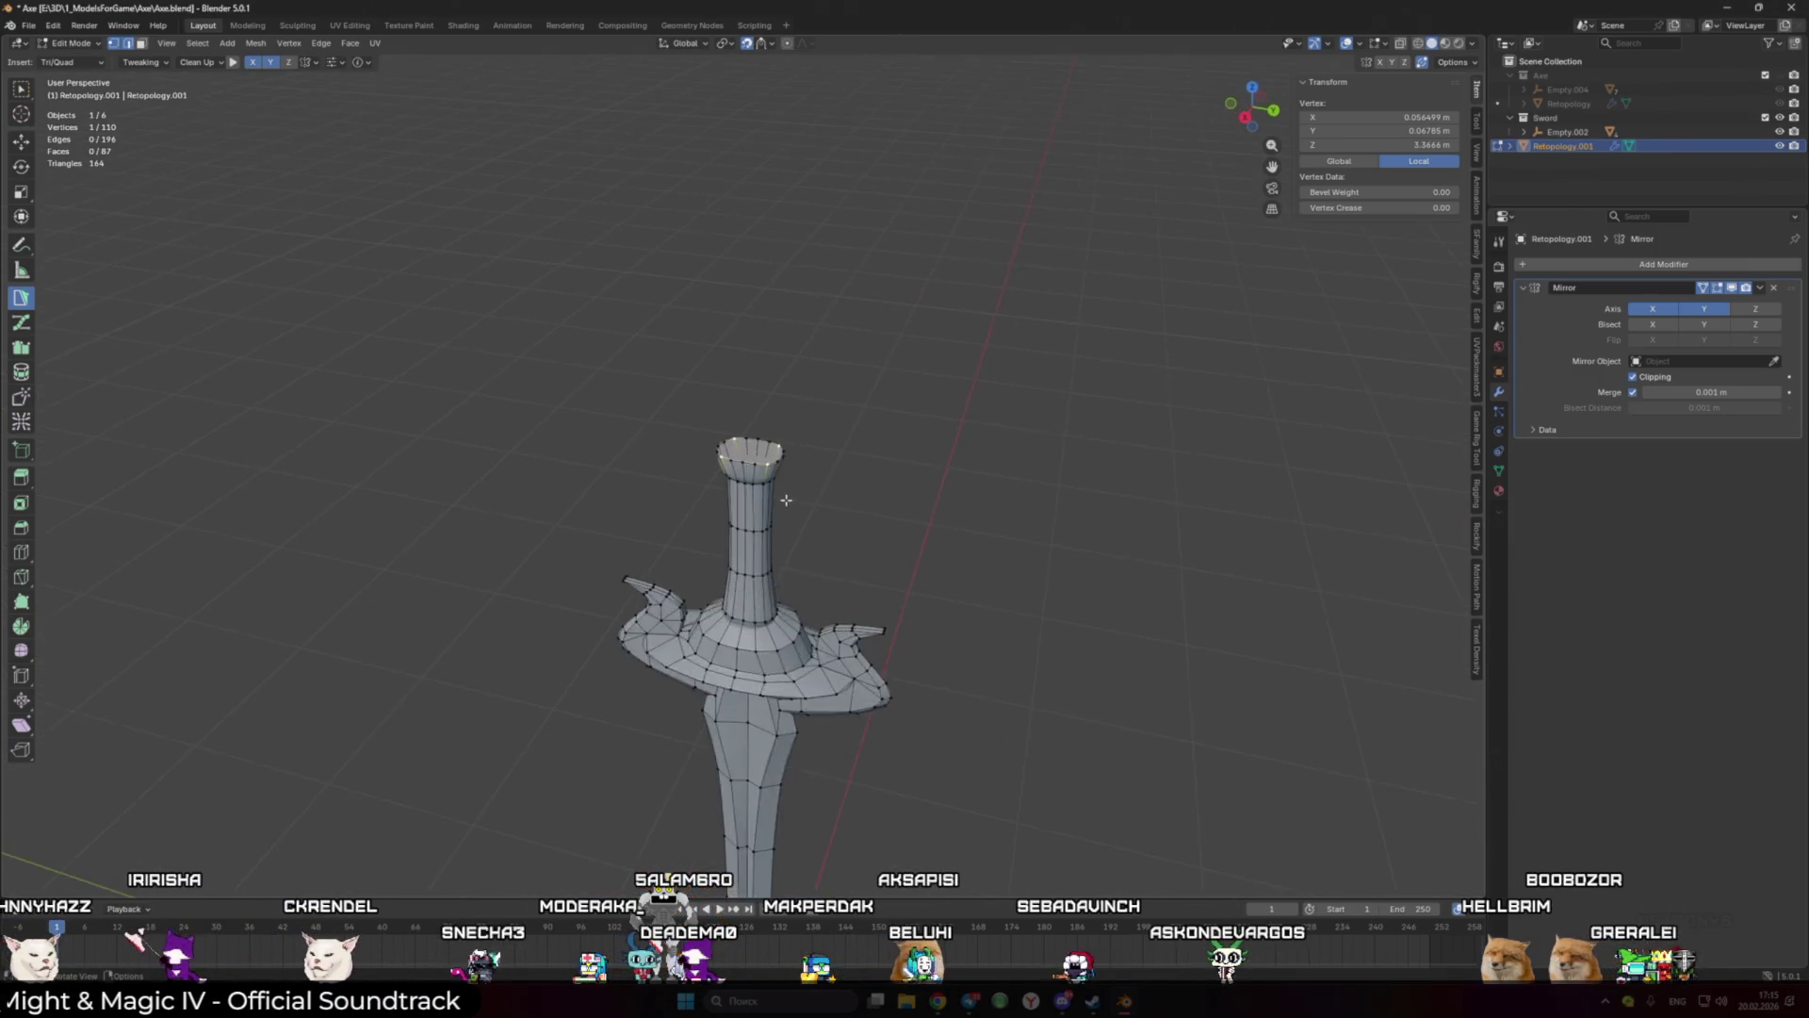
scroll(735, 480, up, 3)
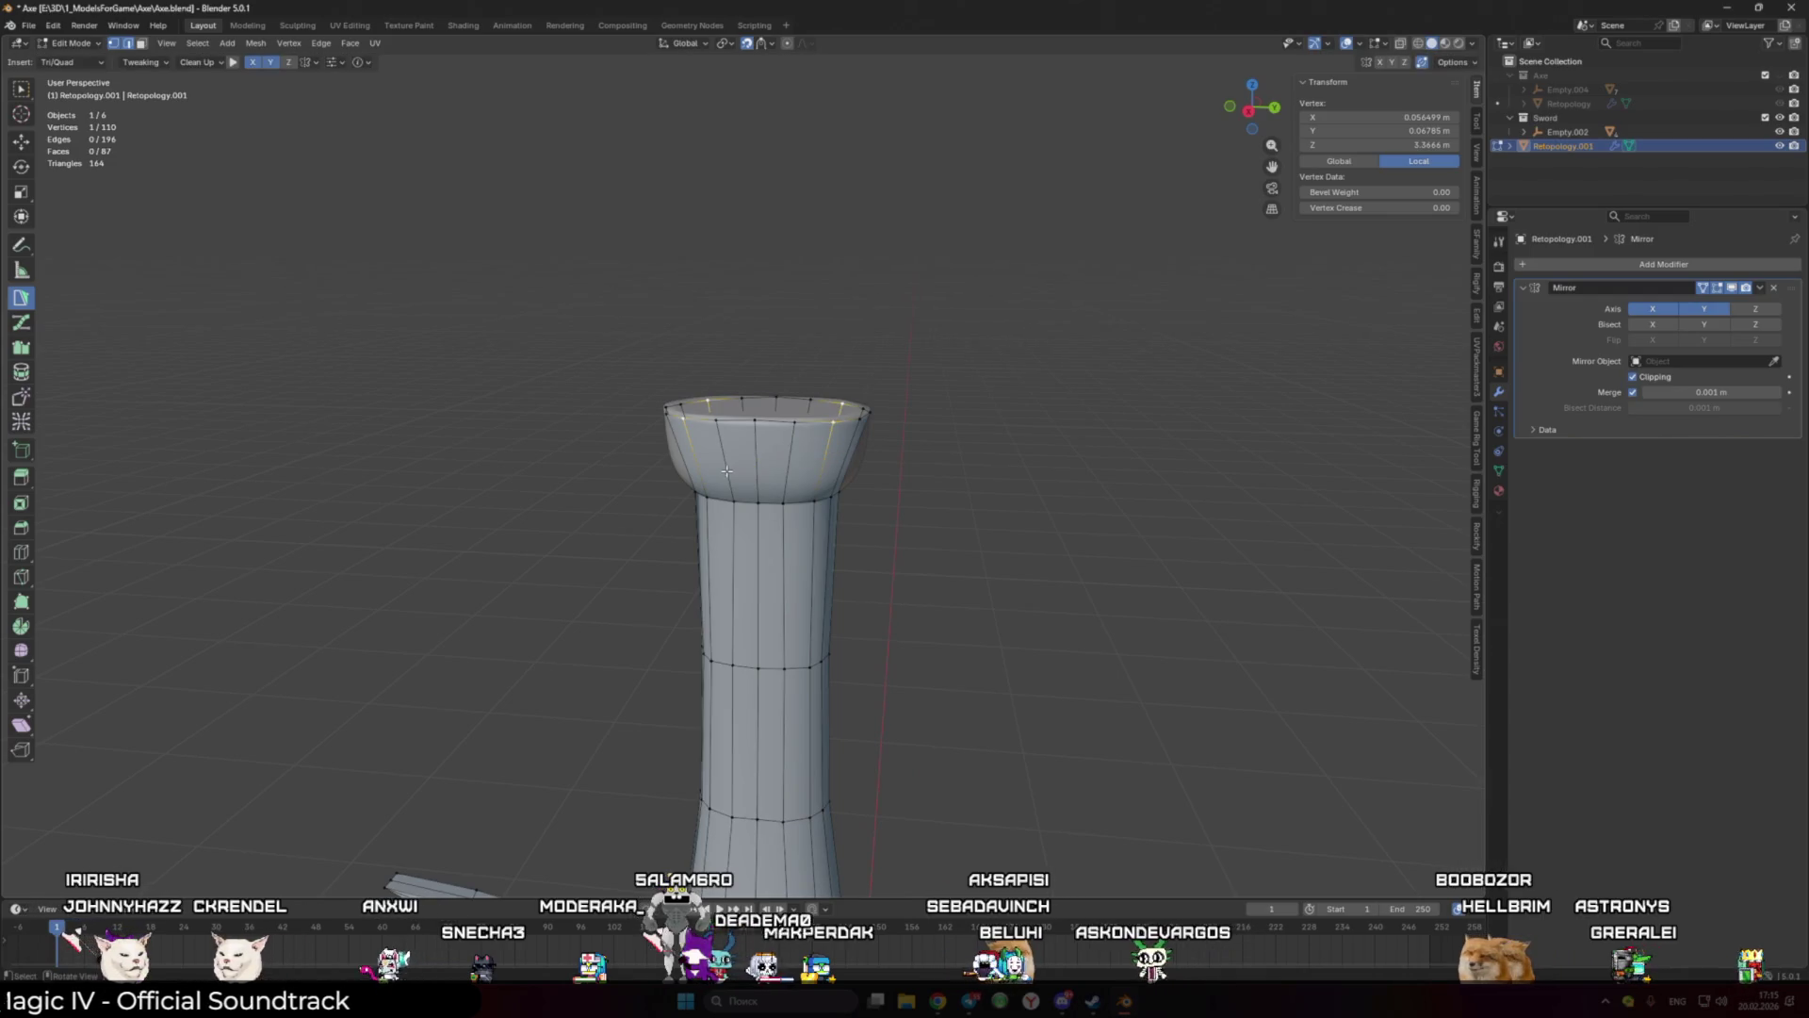
Step: Add a centre vertex on the cap top and build a triangle from it to the rim
middle_drag(733, 478, 784, 515)
ctrl+click(772, 427)
key(g)
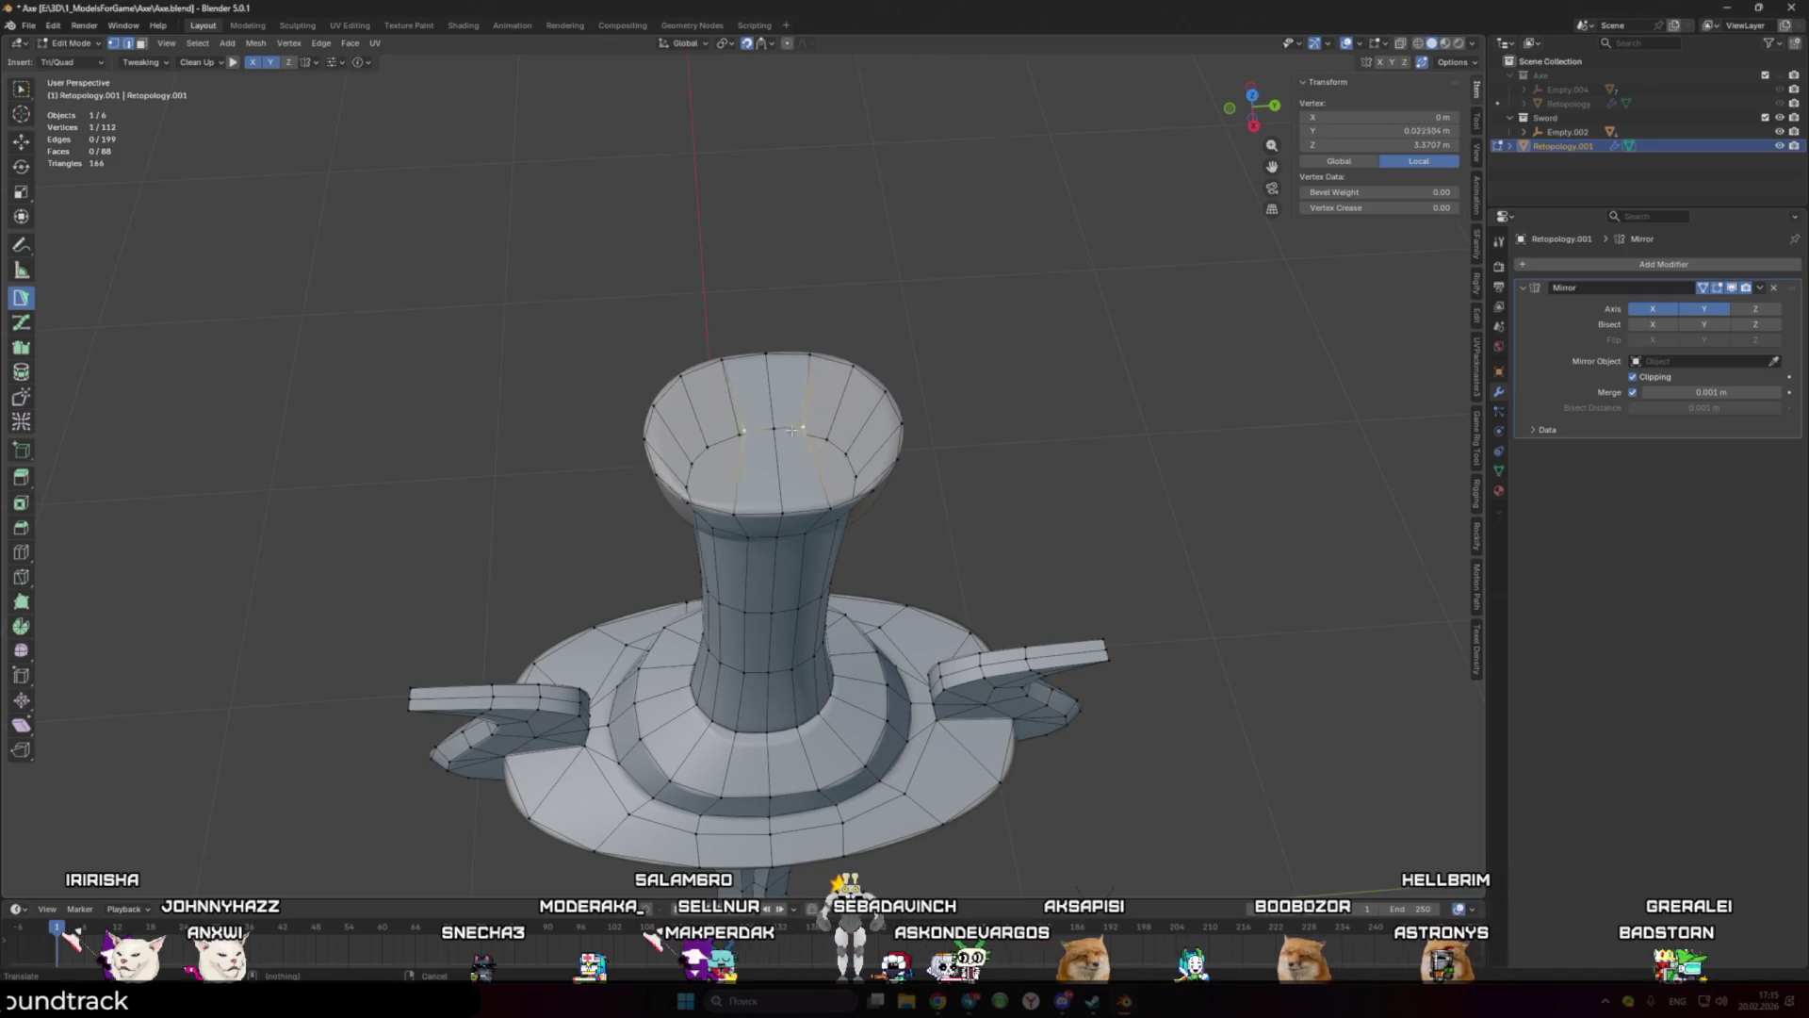
middle_drag(812, 454, 785, 507)
shift+click(785, 505)
click(838, 537)
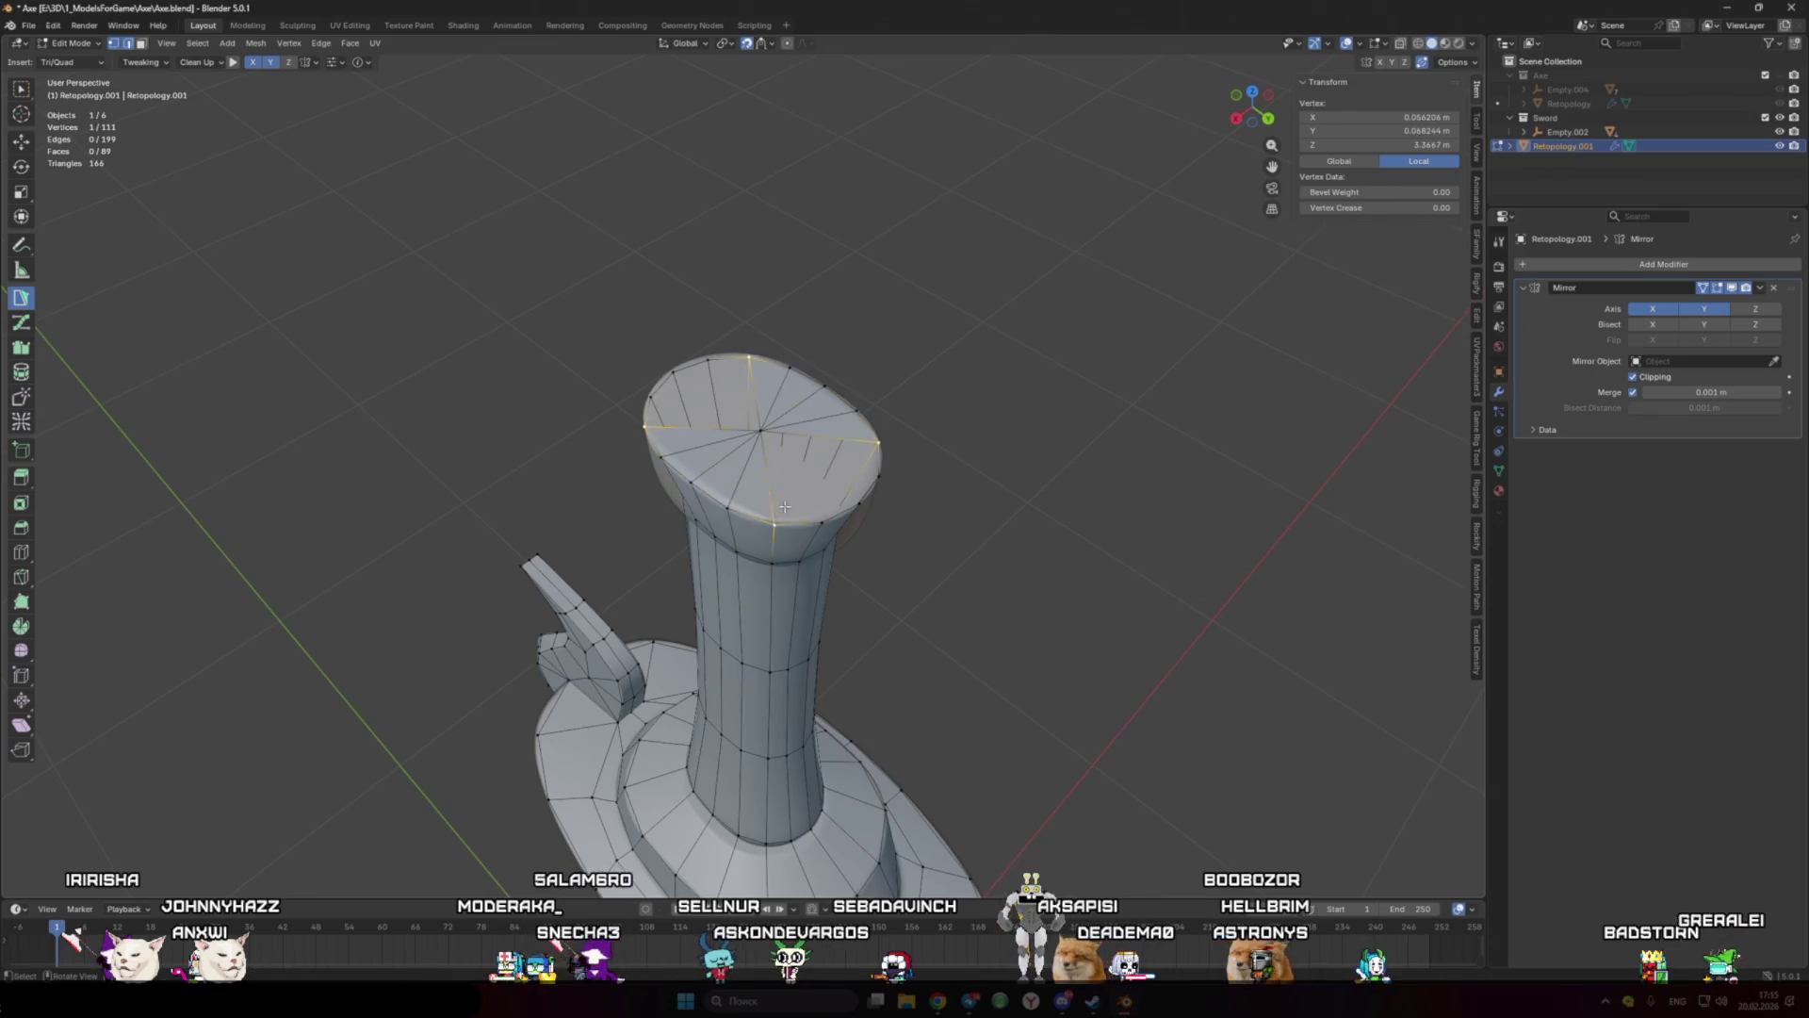
Step: Select edges on the cap top, undo an extra loop selection, and inspect the 91-face mesh
shift+click(785, 507)
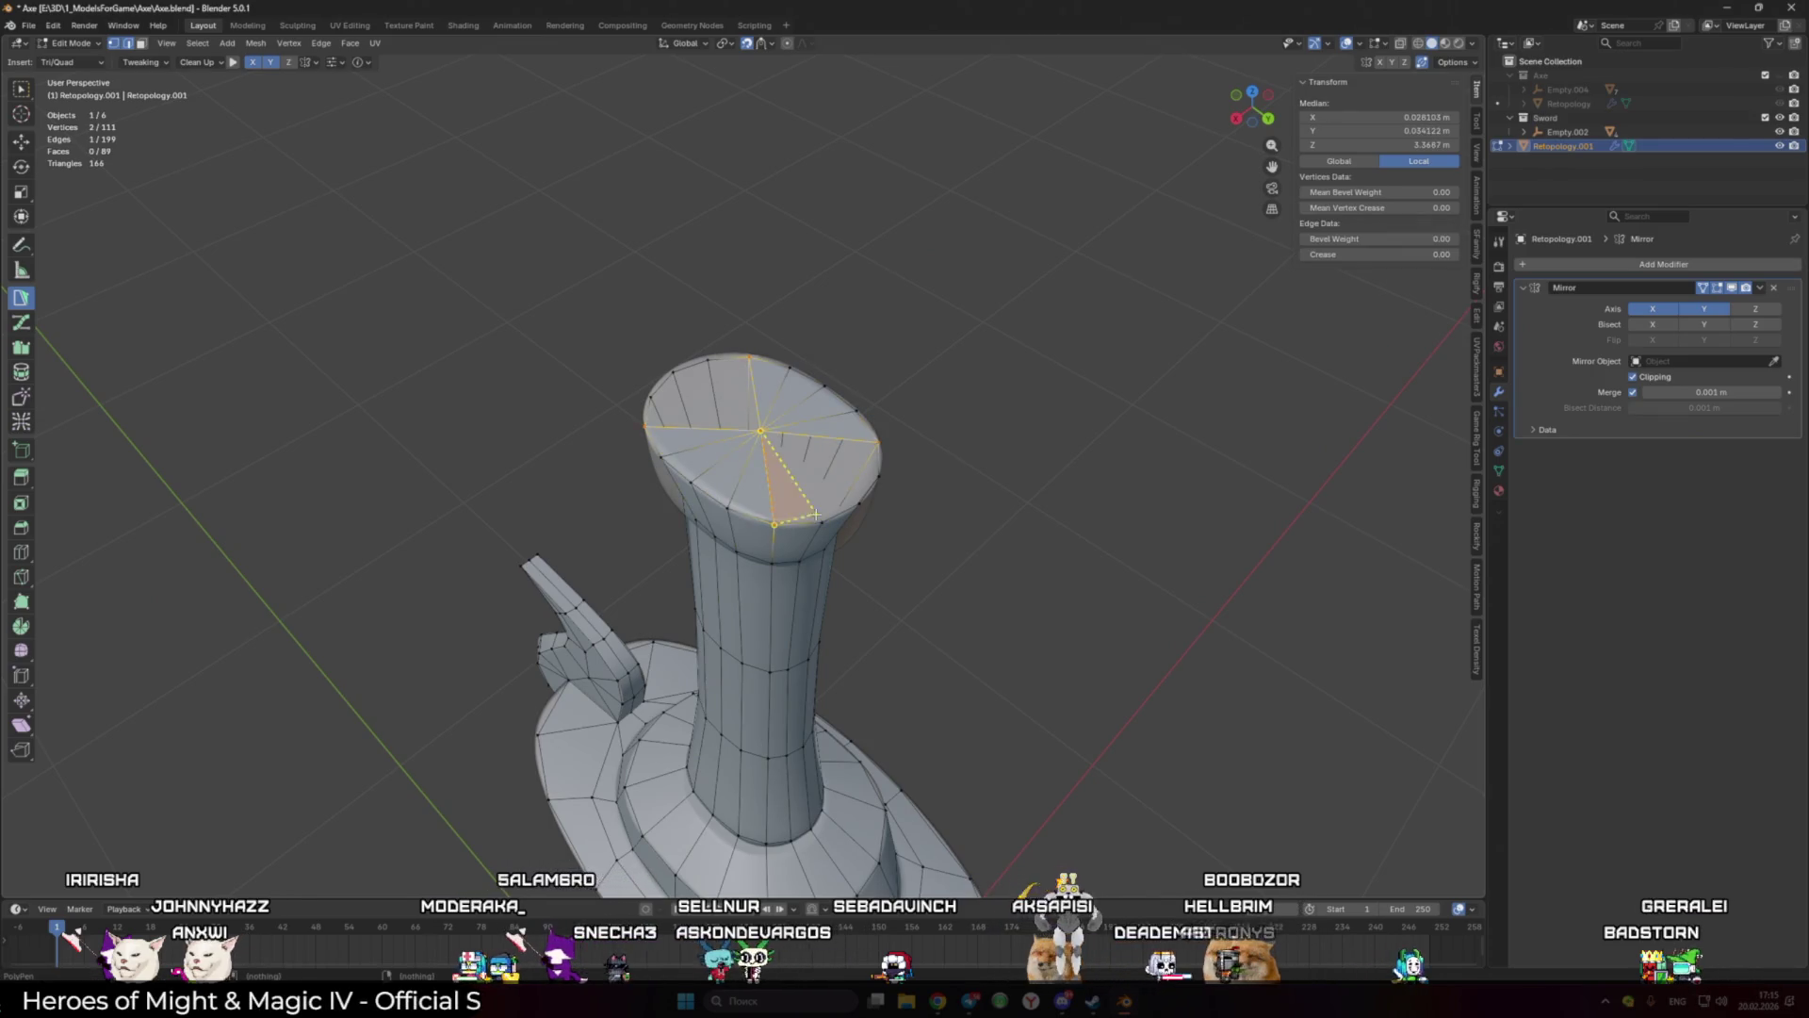
shift+click(866, 507)
middle_drag(866, 507, 770, 435)
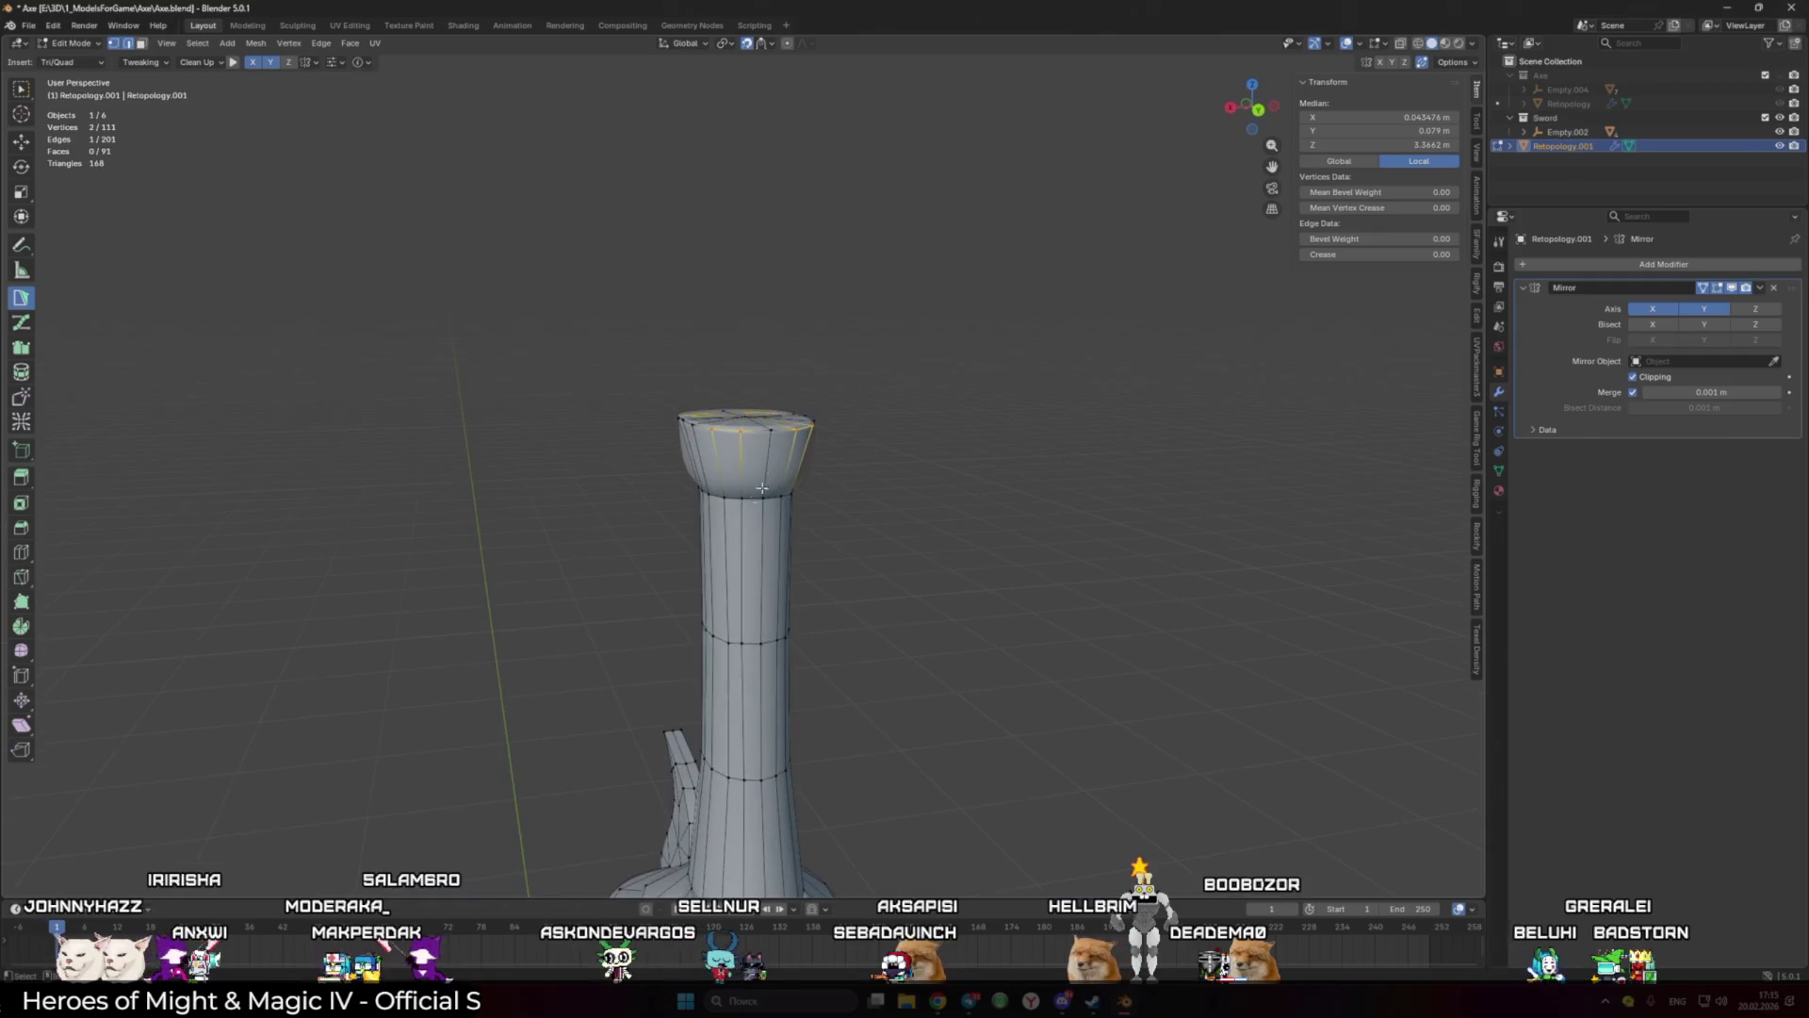
alt+shift+click(770, 434)
key(ctrl+z)
scroll(1034, 528, down, 3)
mouse_move(1033, 529)
middle_down()
mouse_move(1017, 559)
mouse_move(953, 403)
middle_up()
mouse_move(885, 585)
middle_down()
mouse_move(1065, 557)
mouse_move(841, 686)
middle_up()
scroll(842, 686, down, 4)
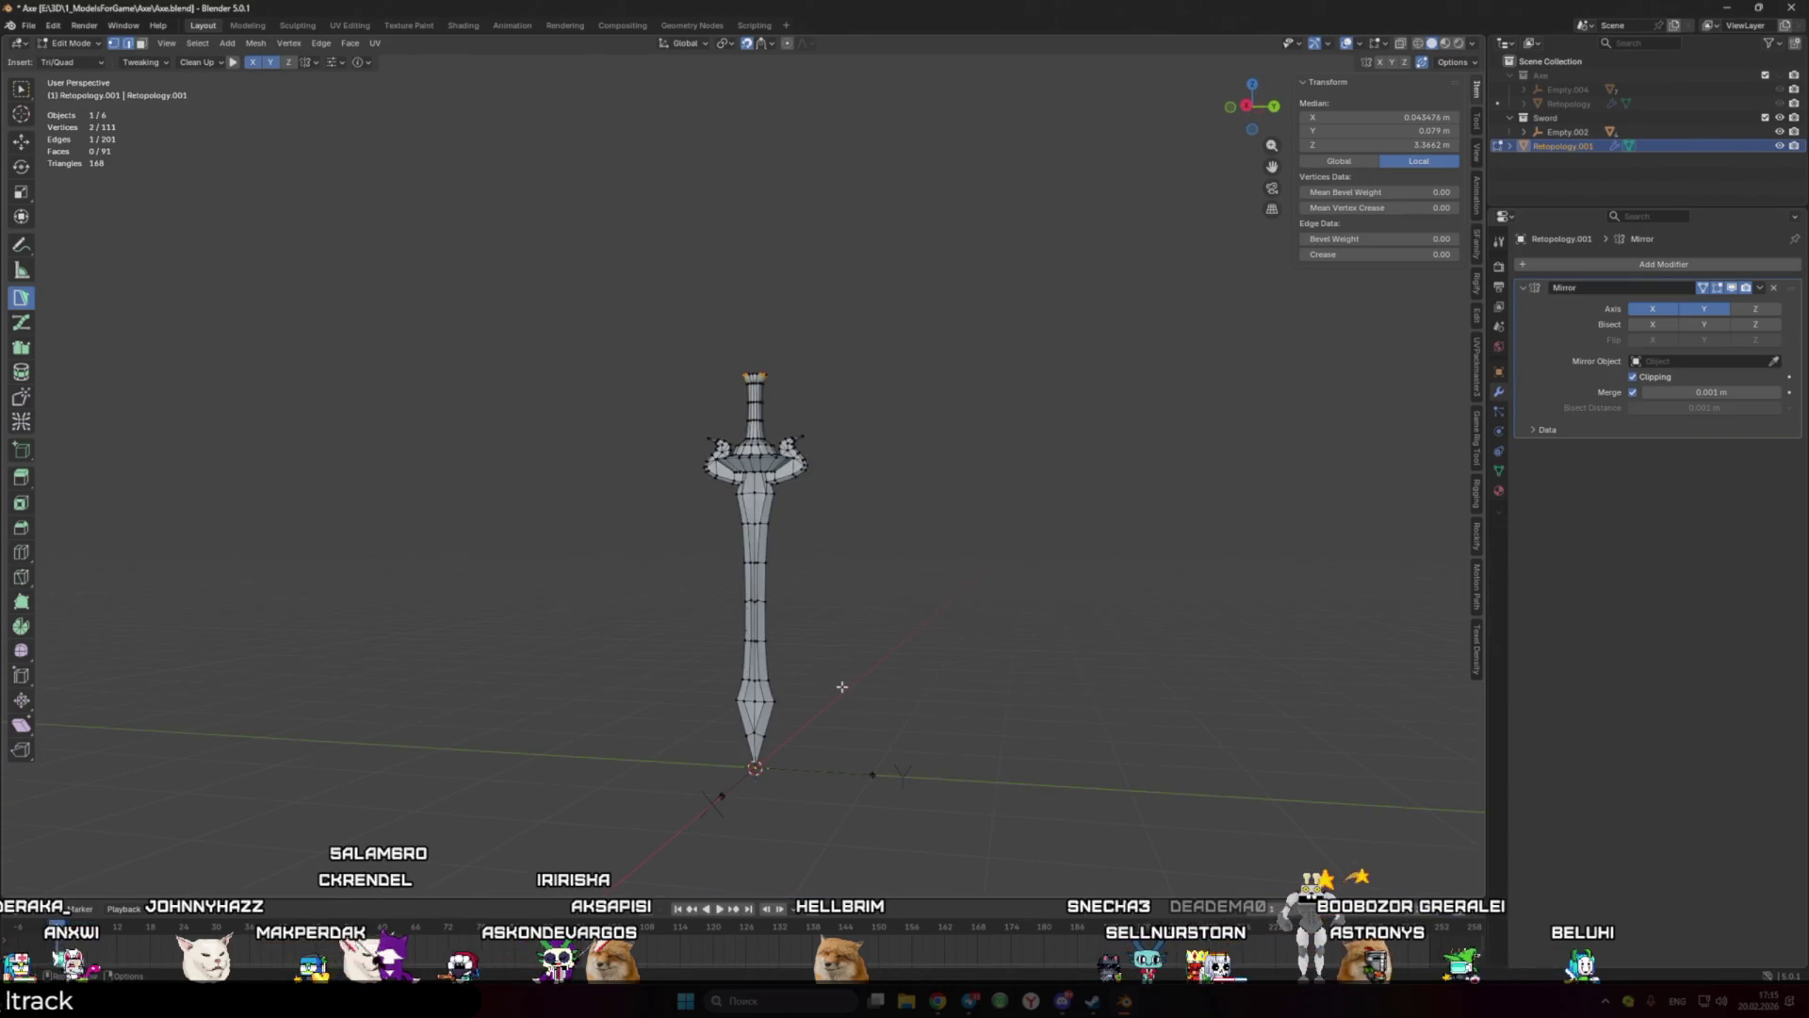